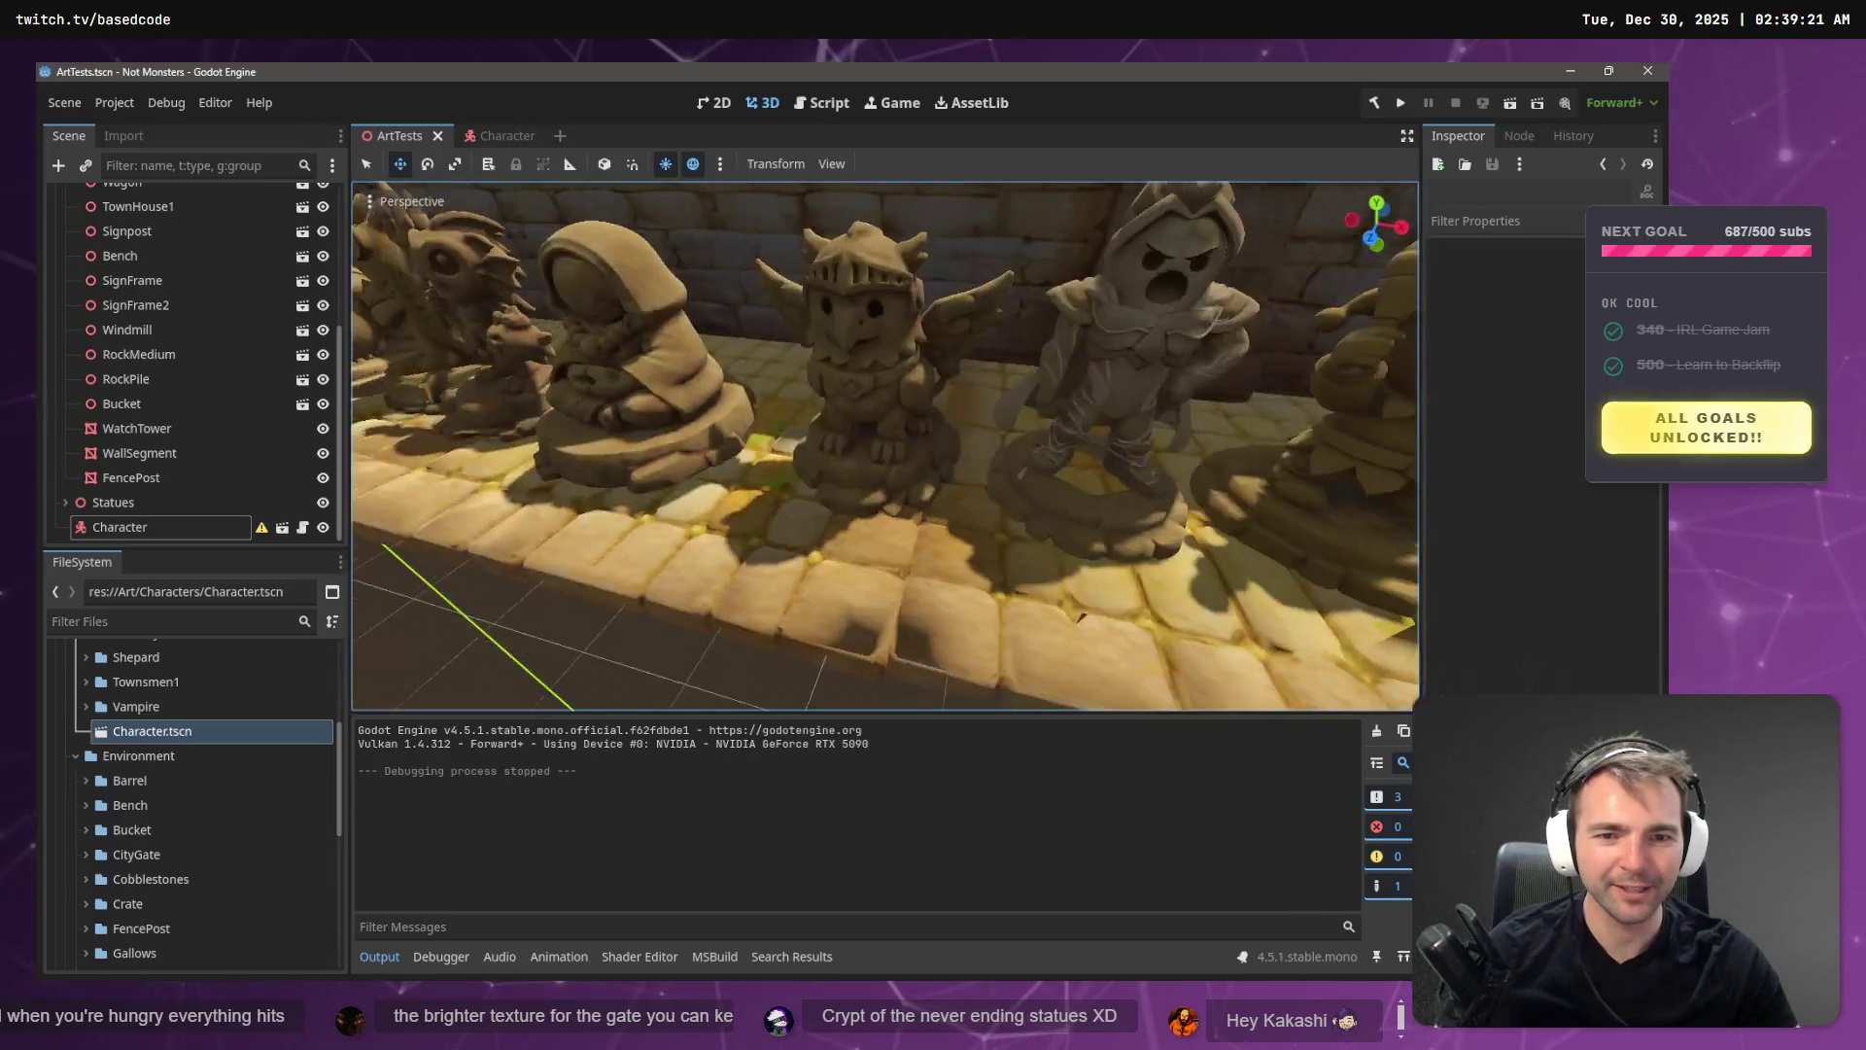
key(w)
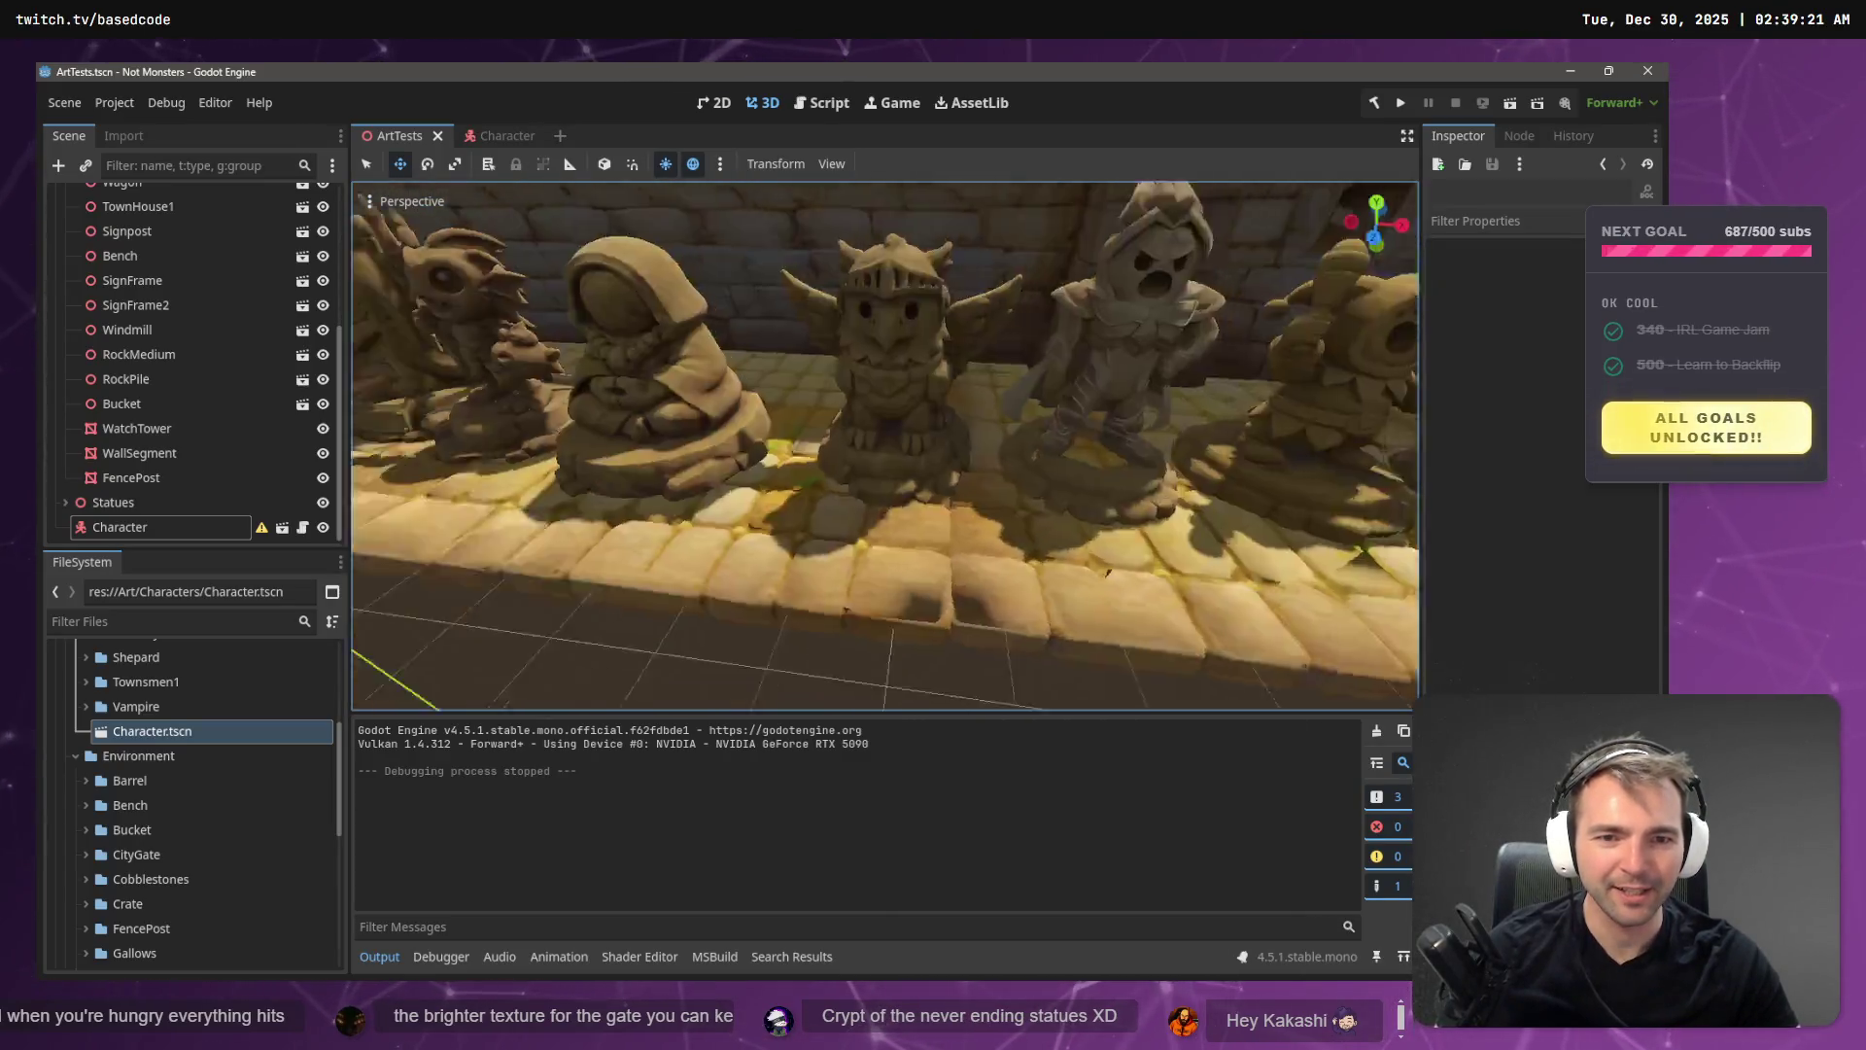
- Fly the viewport along the statue row and the wall, ending facing the town gate
key(s)
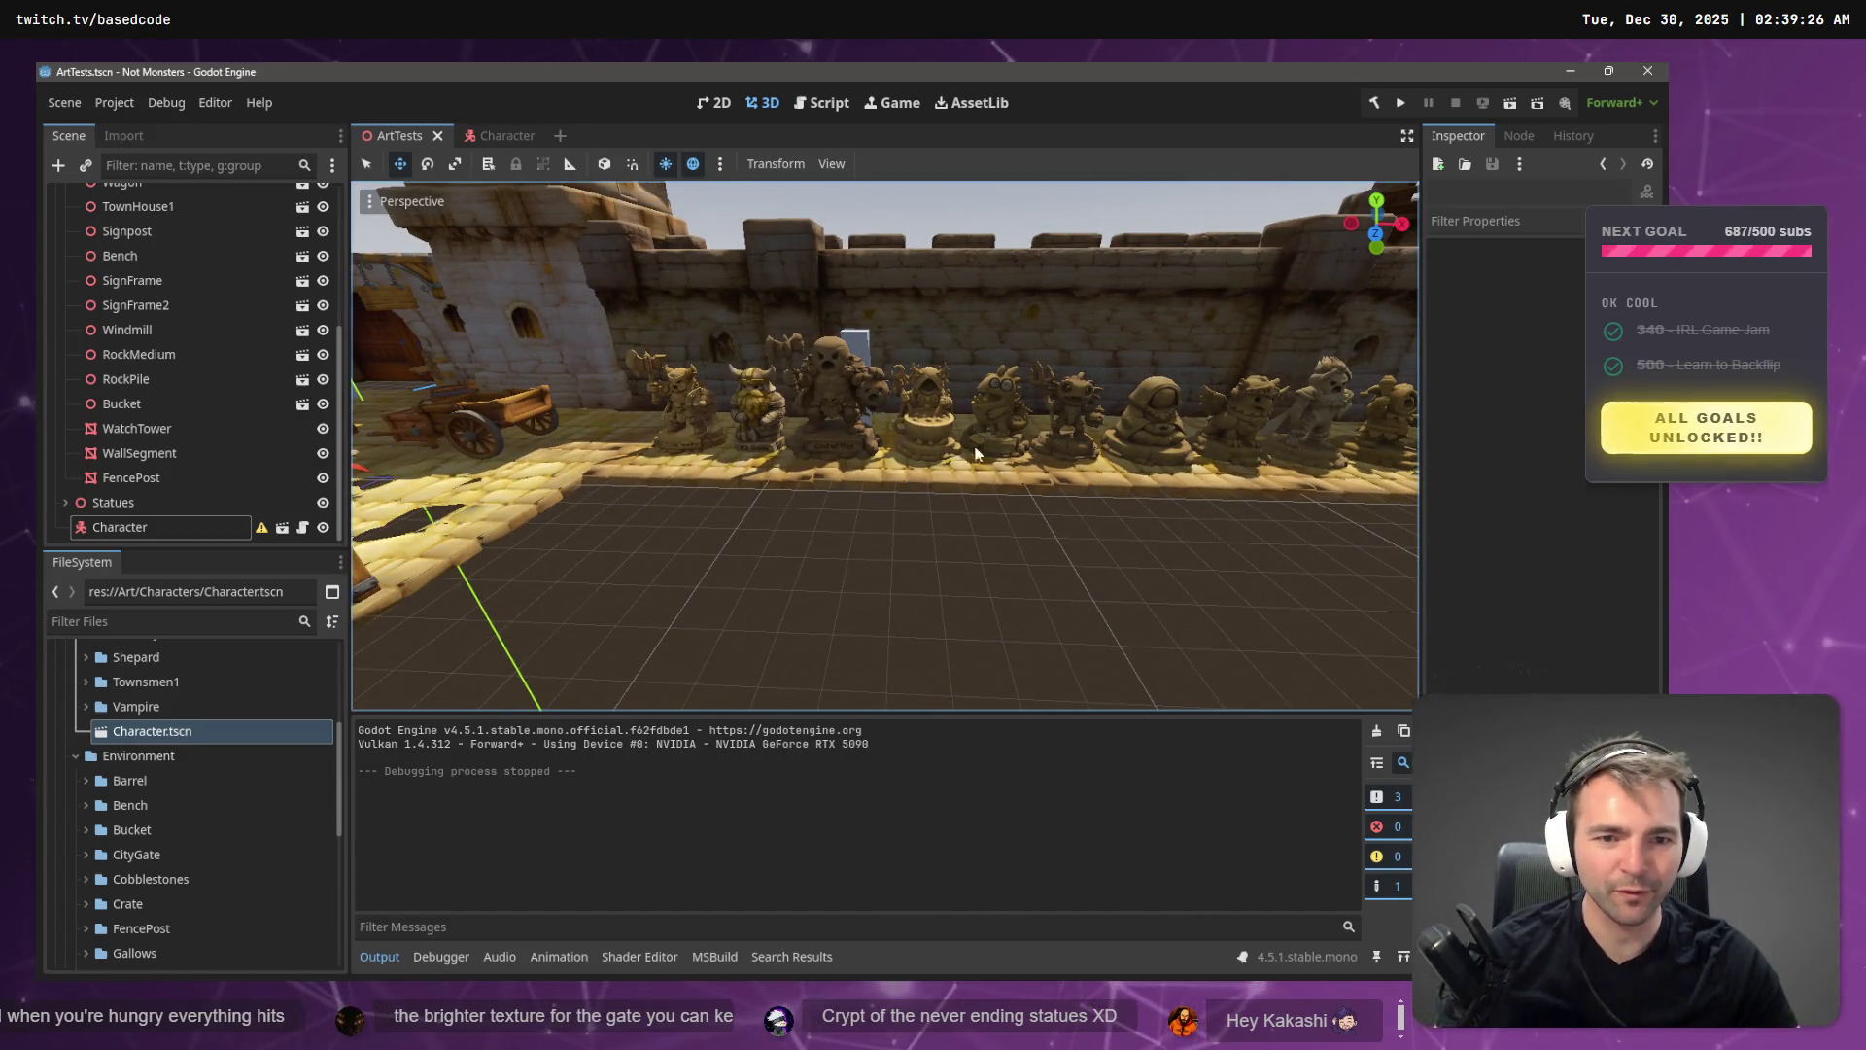
key(w)
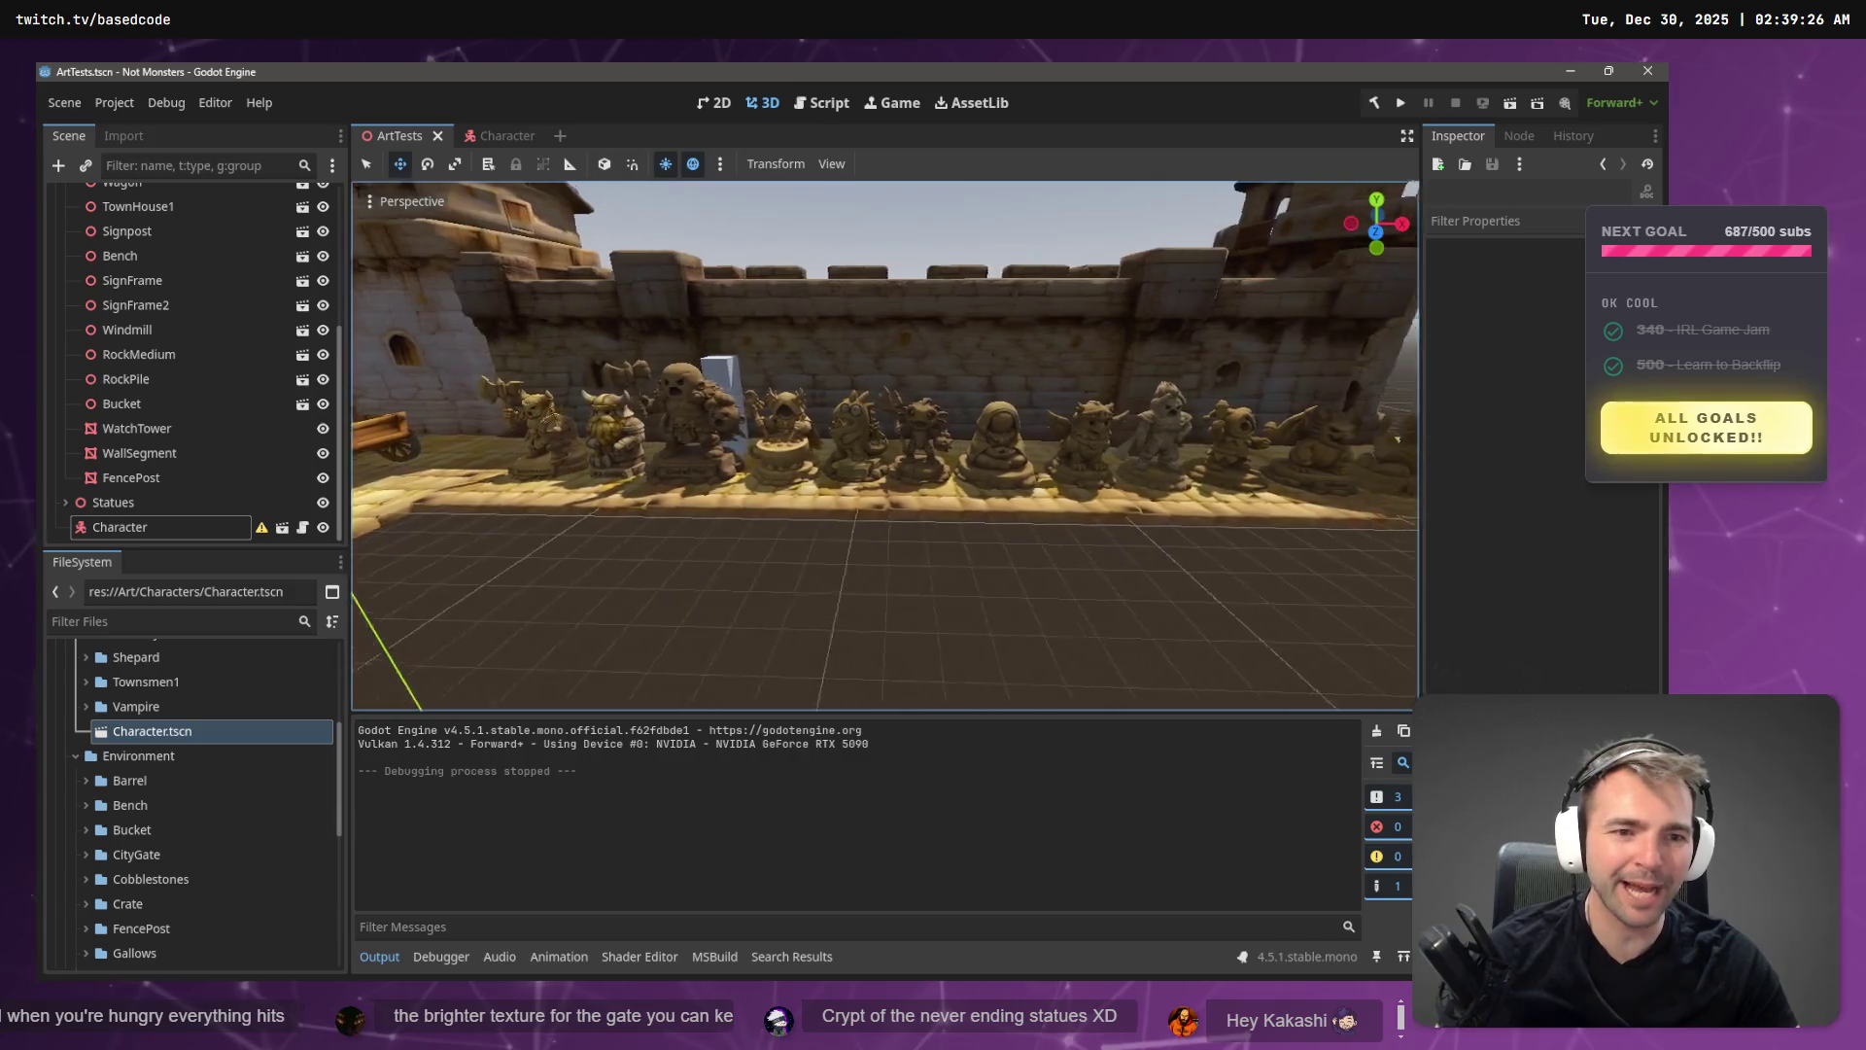
key(s)
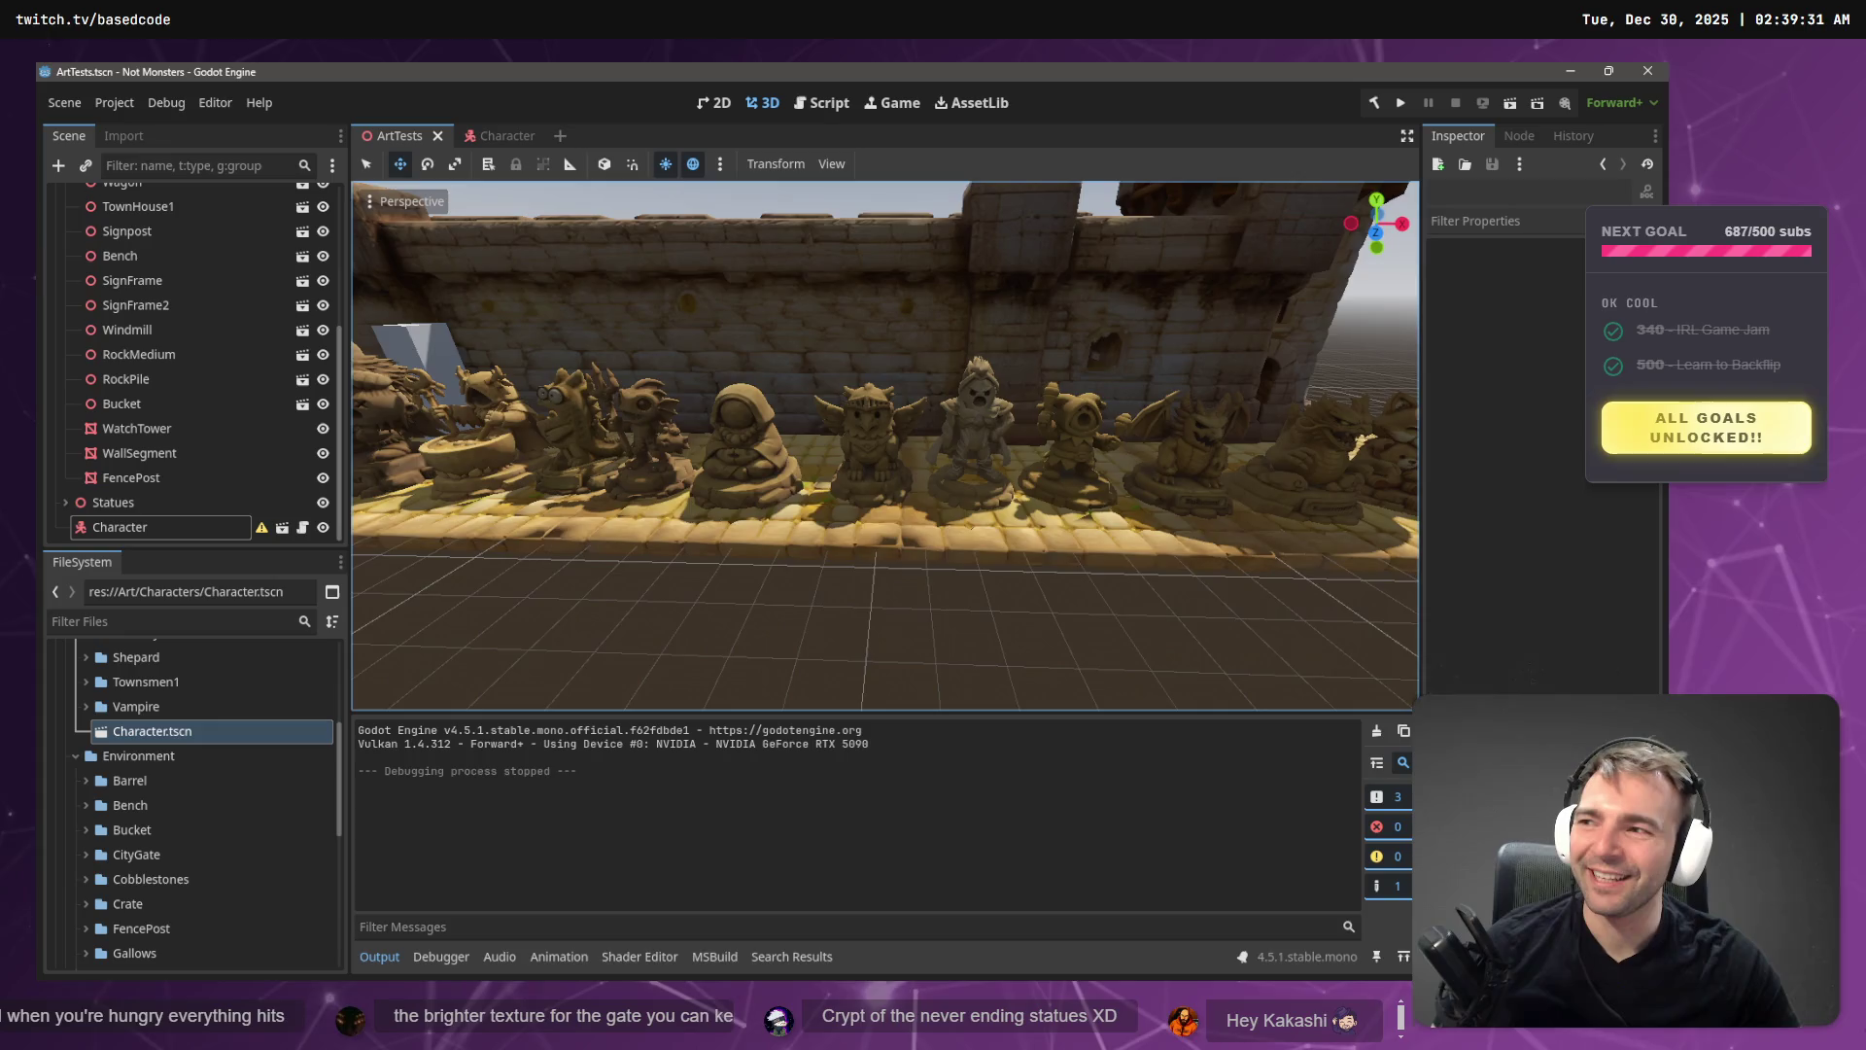
key(s)
key(w)
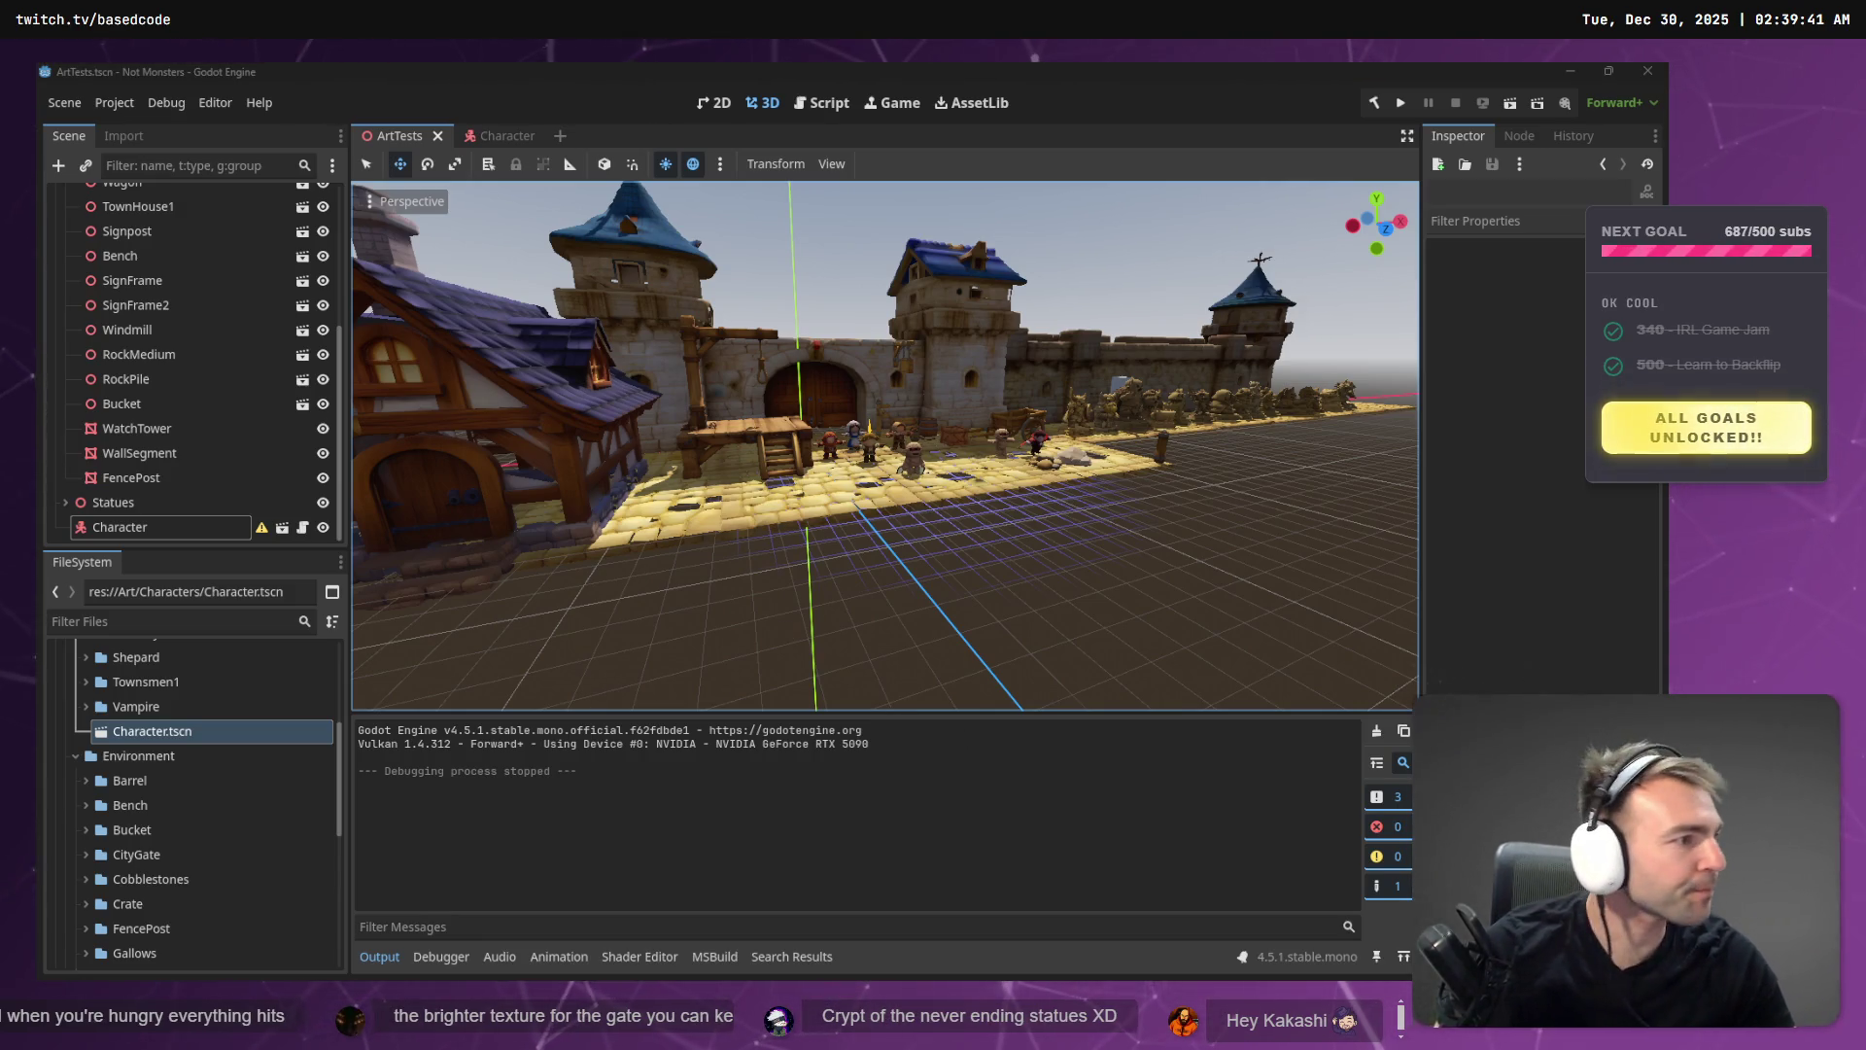
- Open the Codex diff of CharacterRootLocomotion.cs in VS Code, then return to Godot
key(alt+Tab)
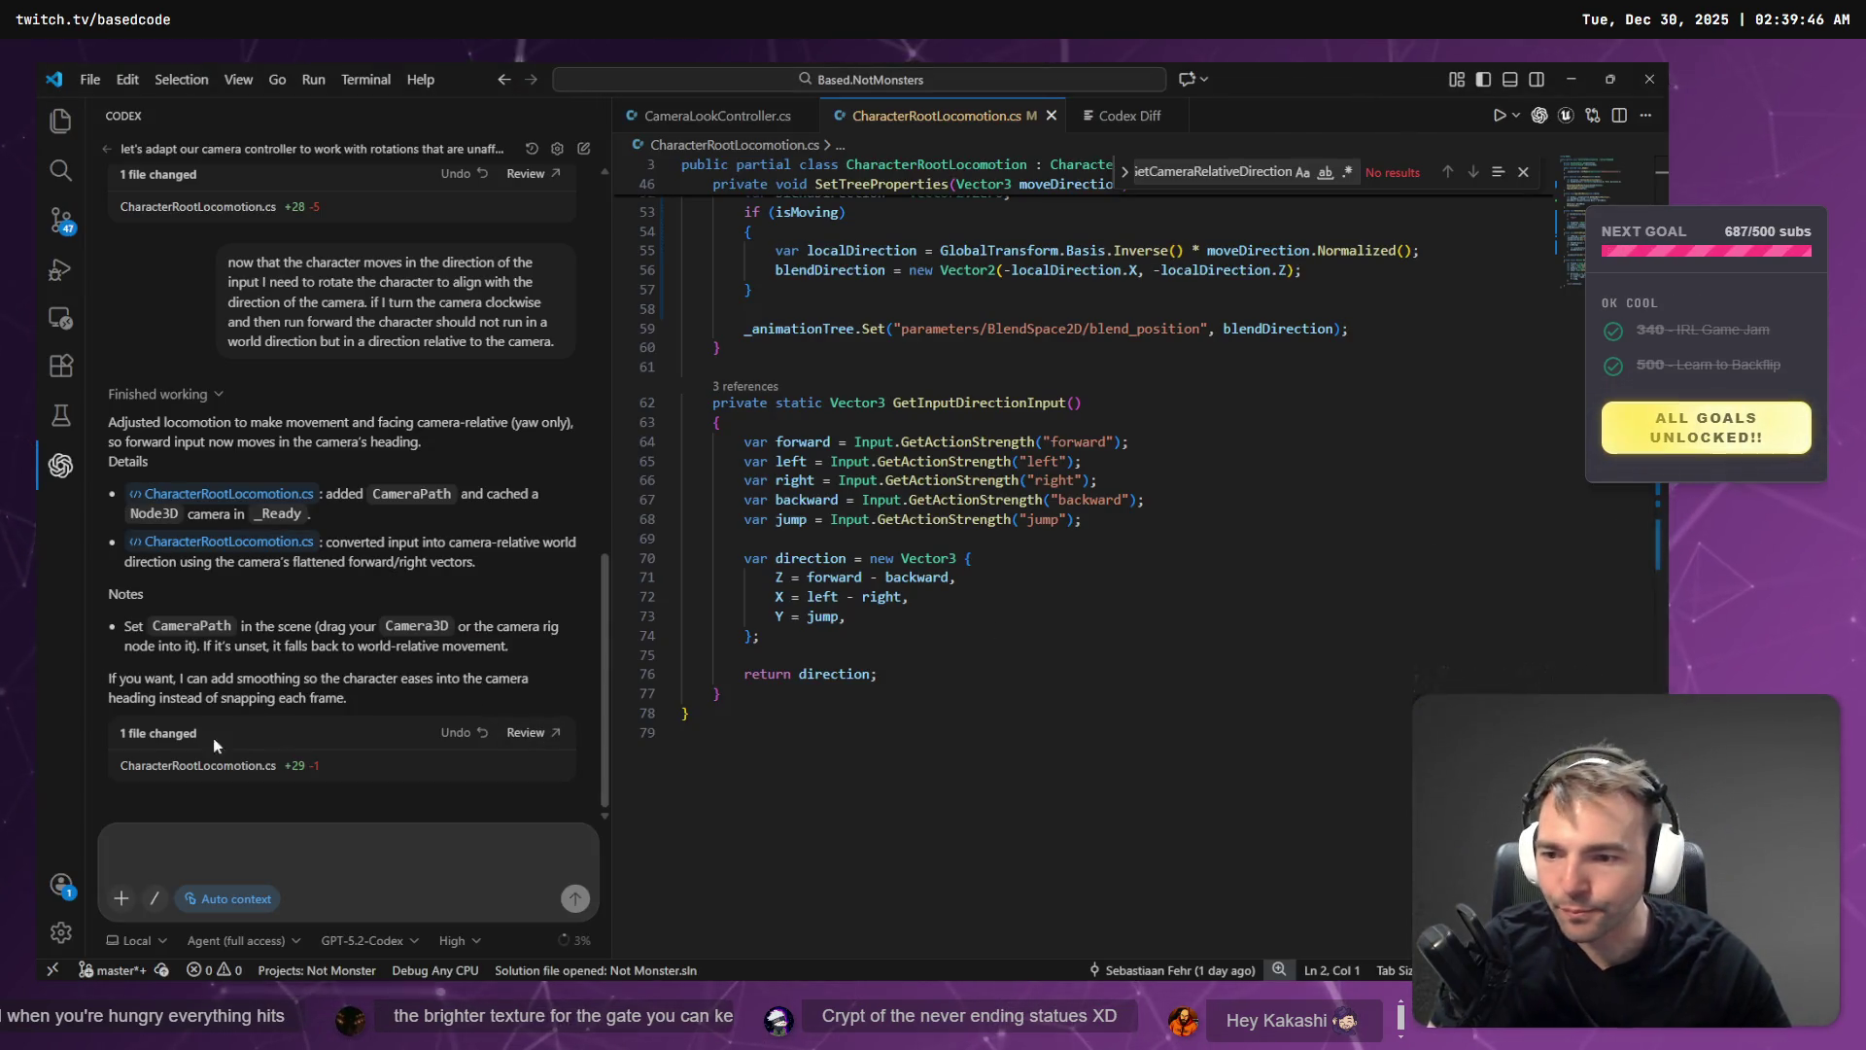
click(189, 775)
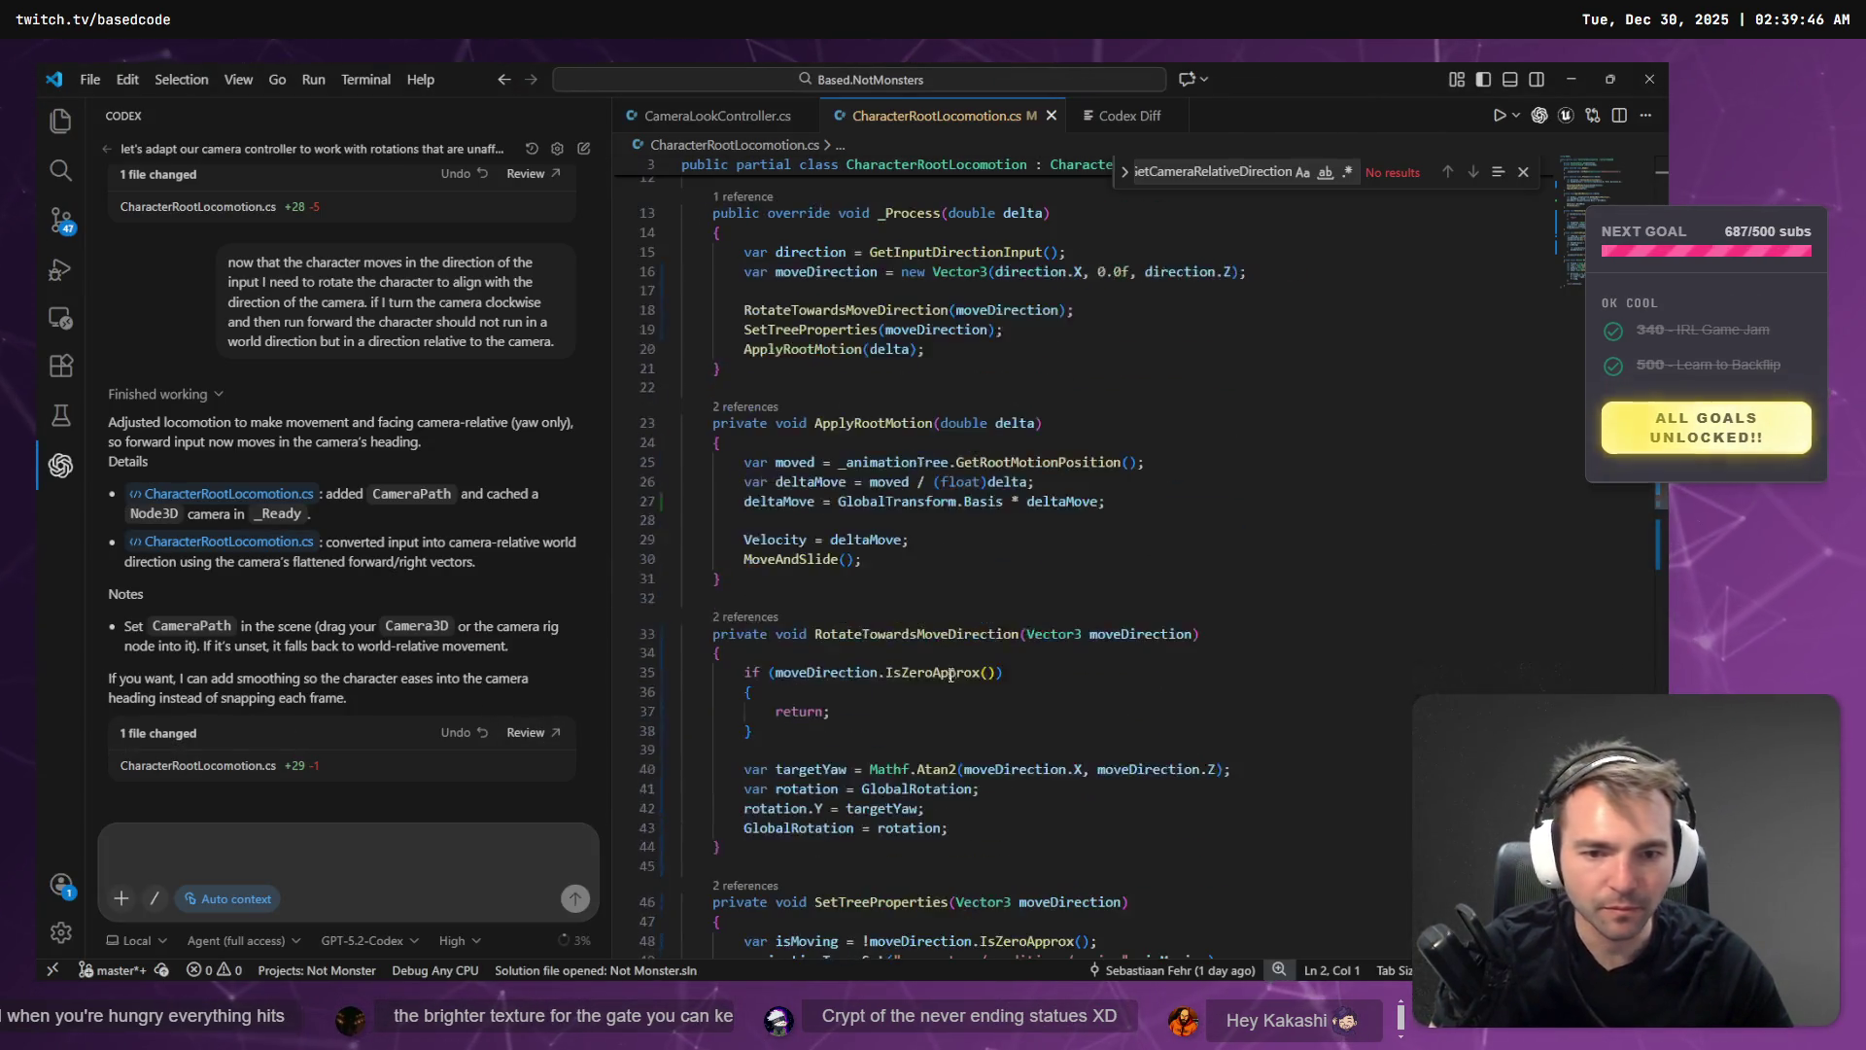
click(528, 734)
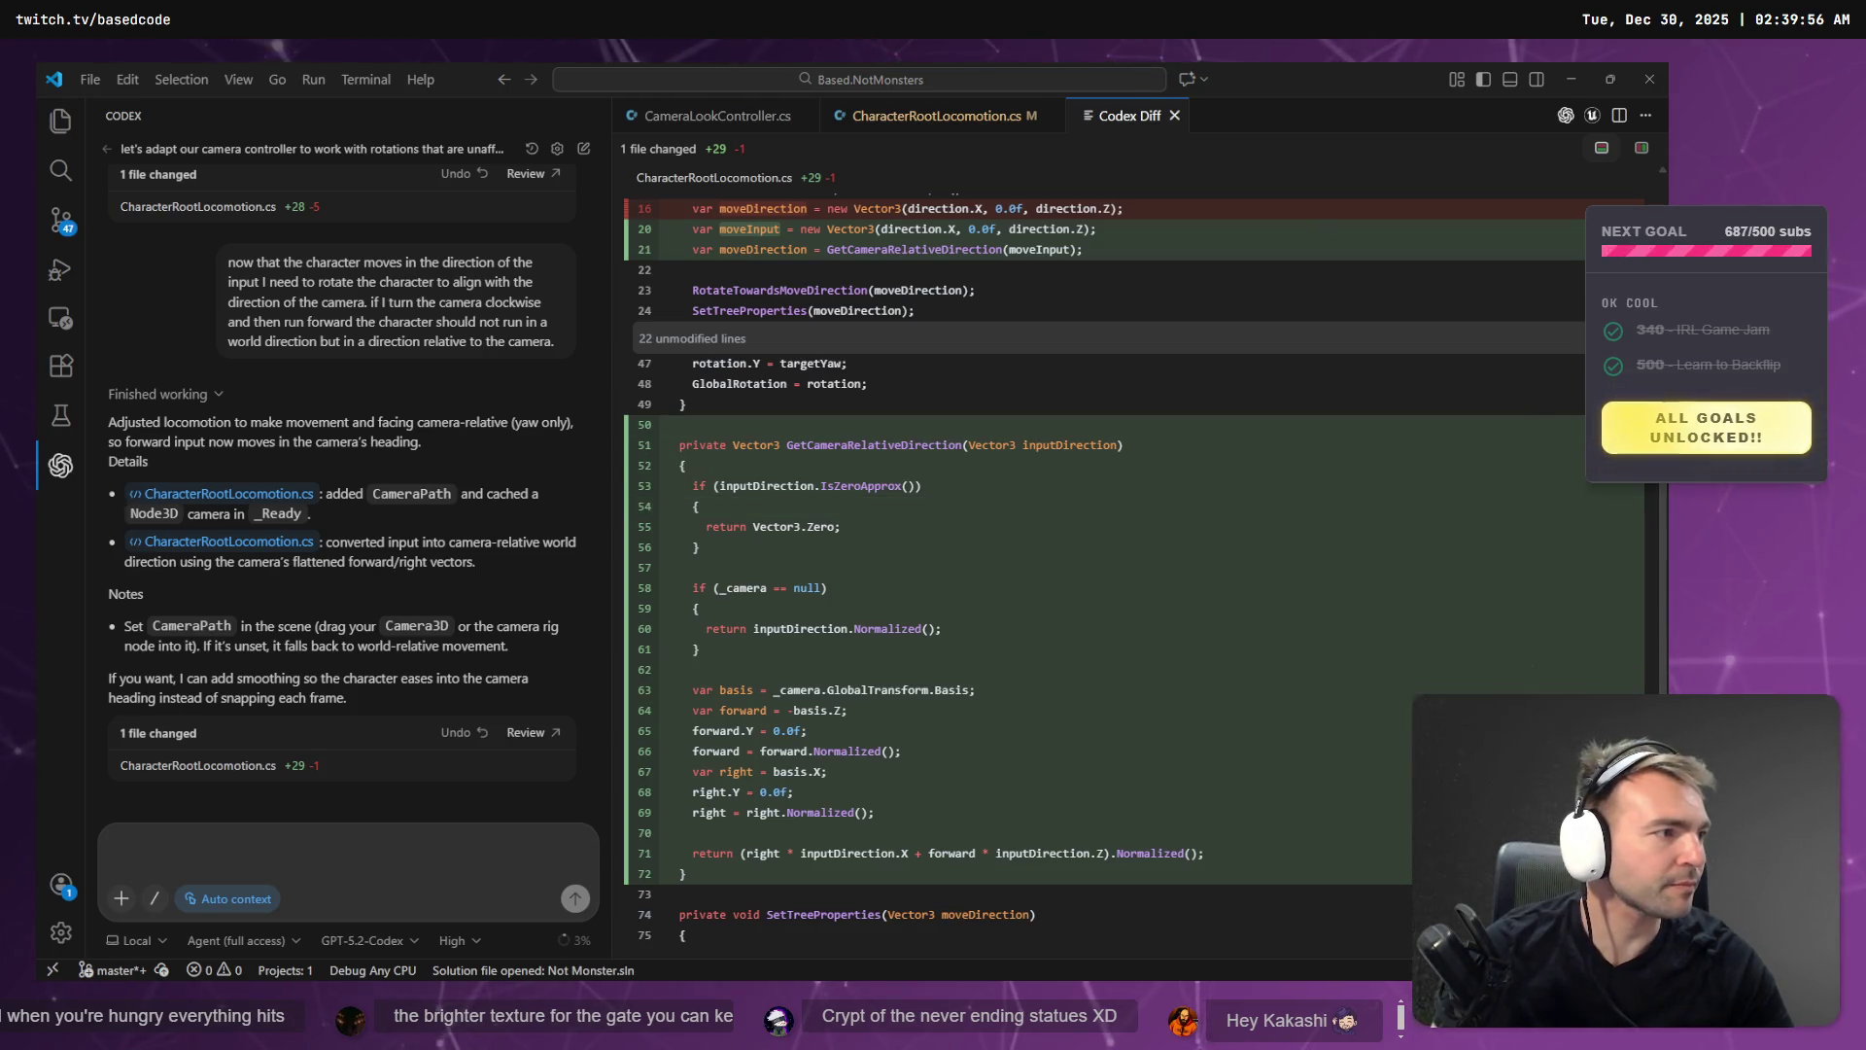
key(alt+Tab)
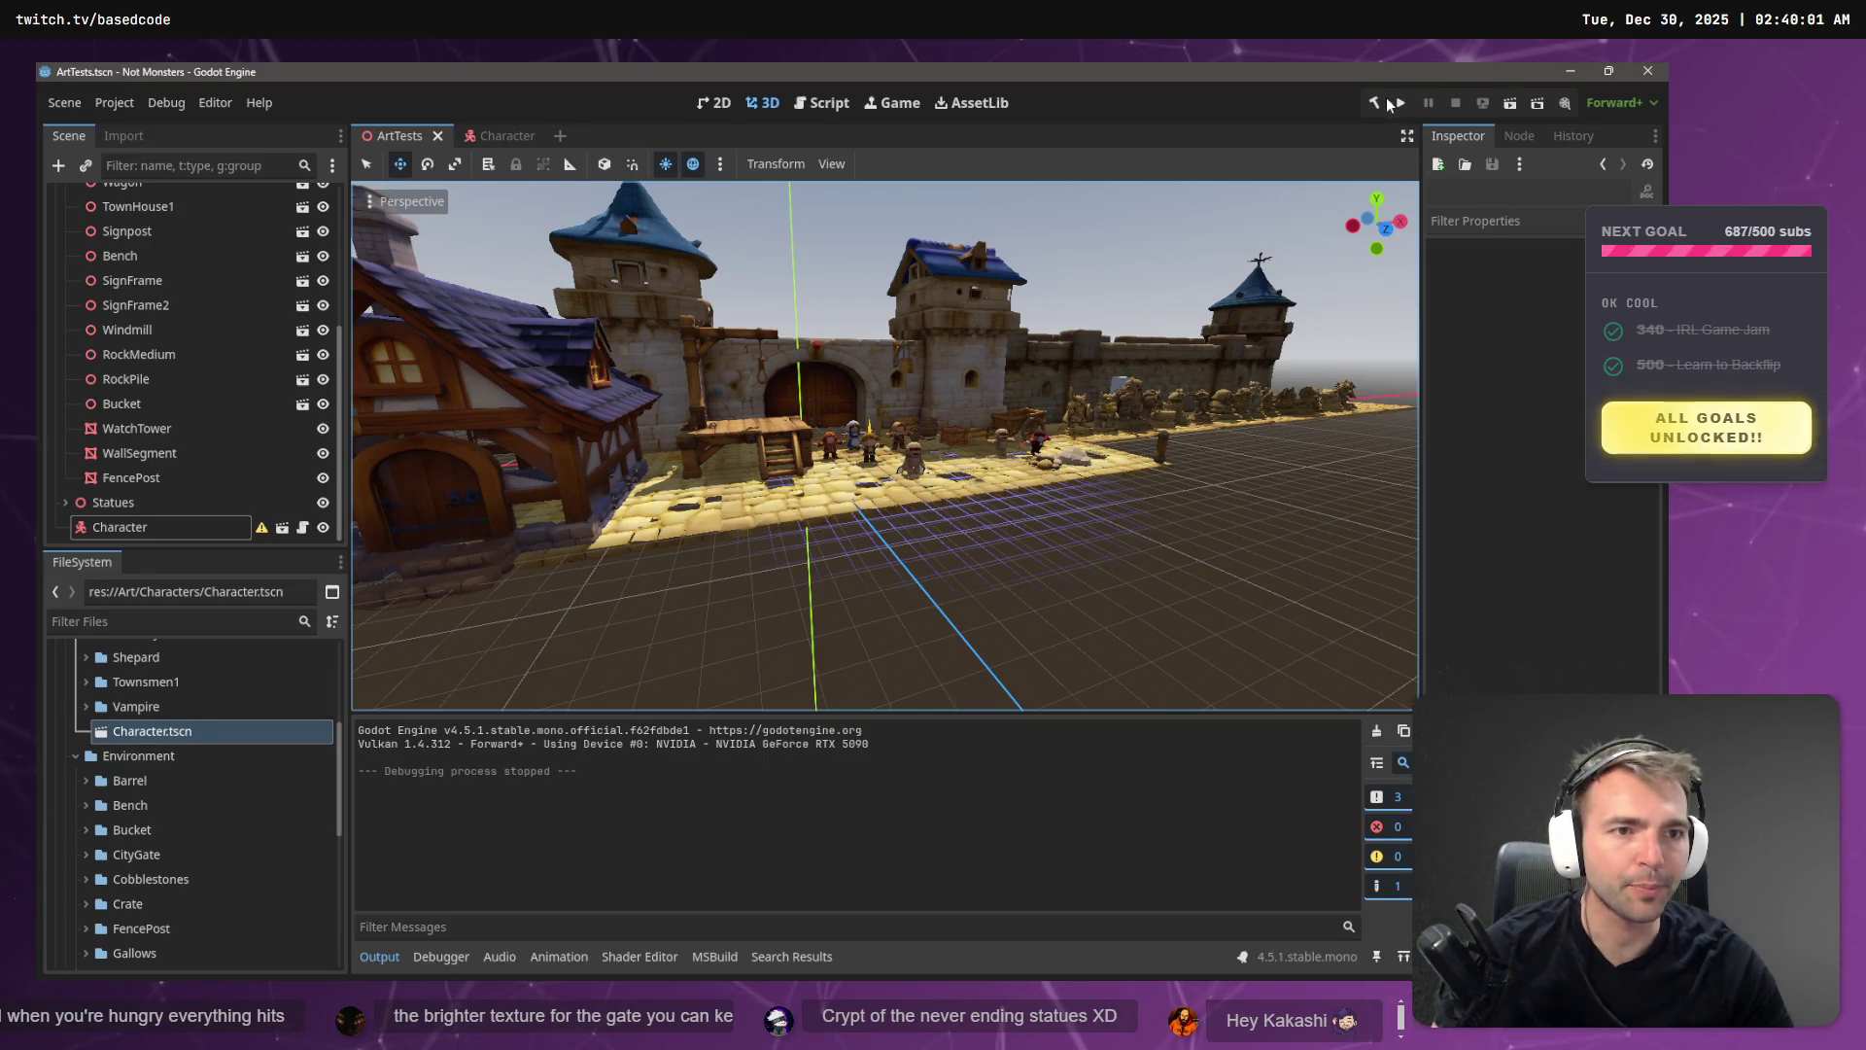
click(1373, 102)
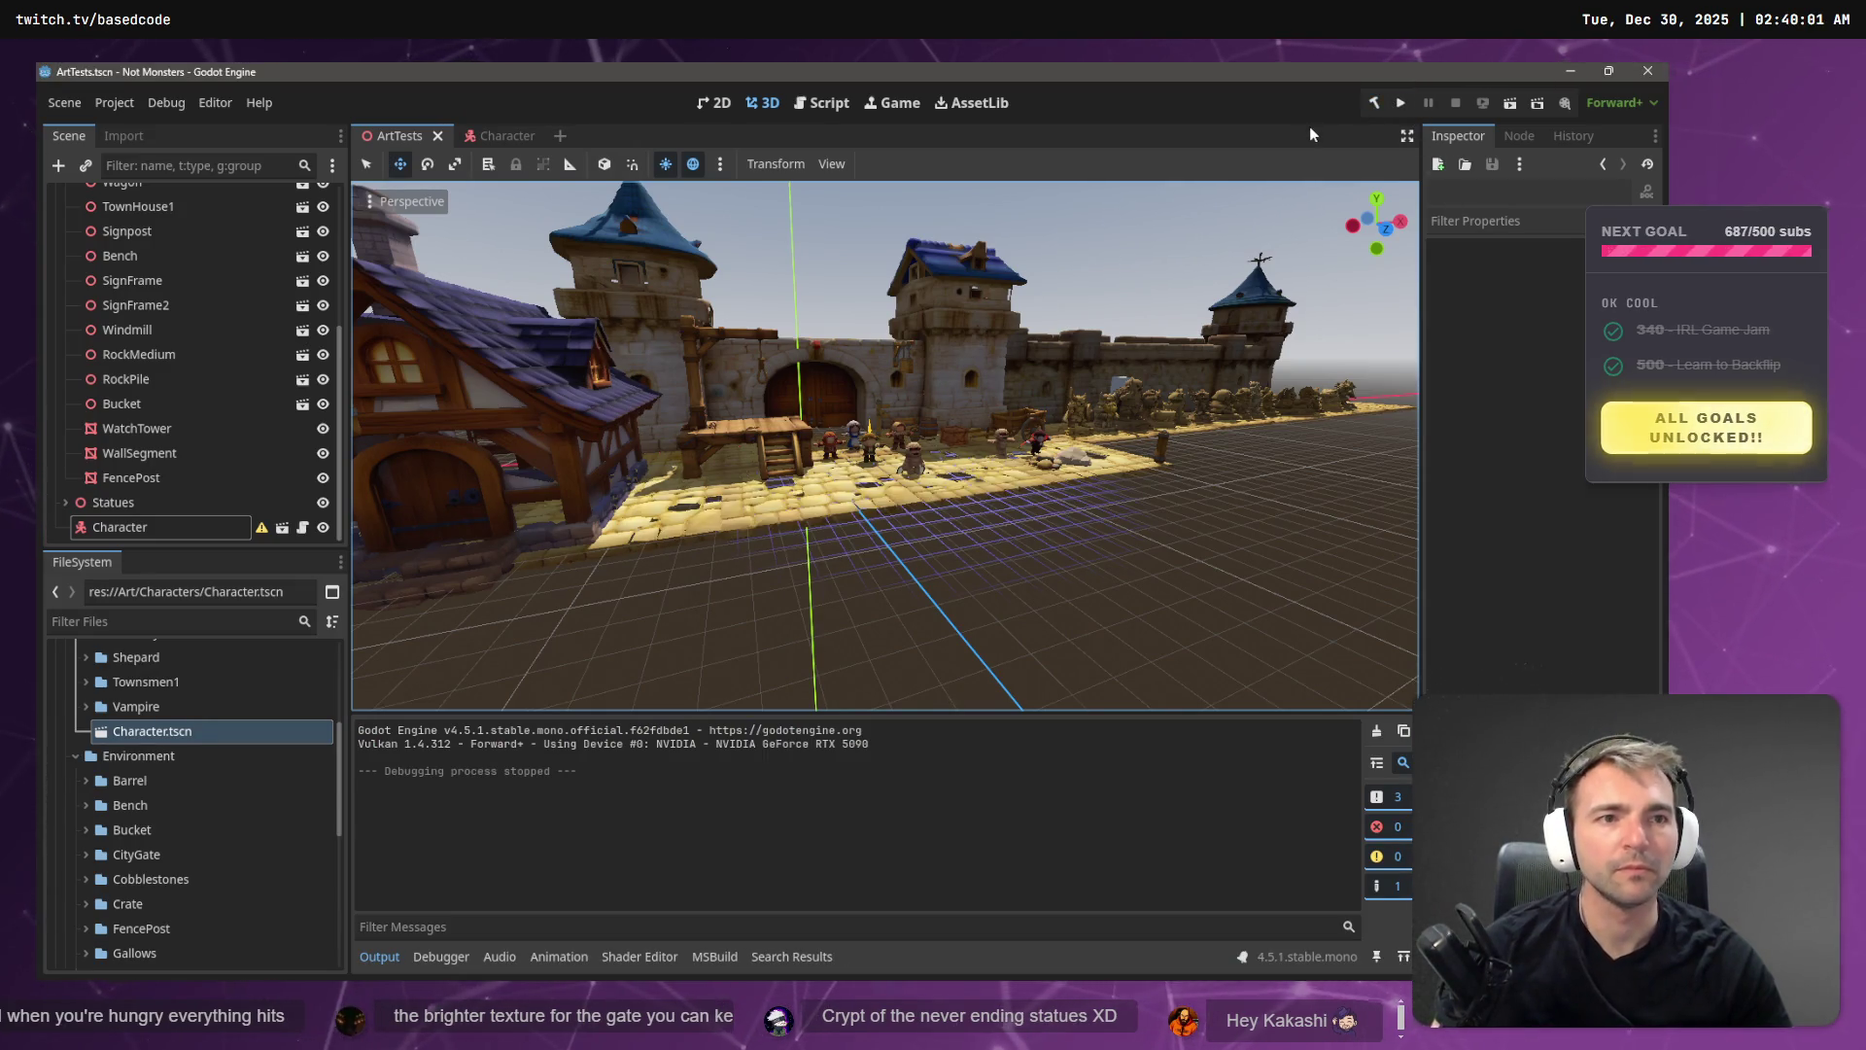
click(1506, 103)
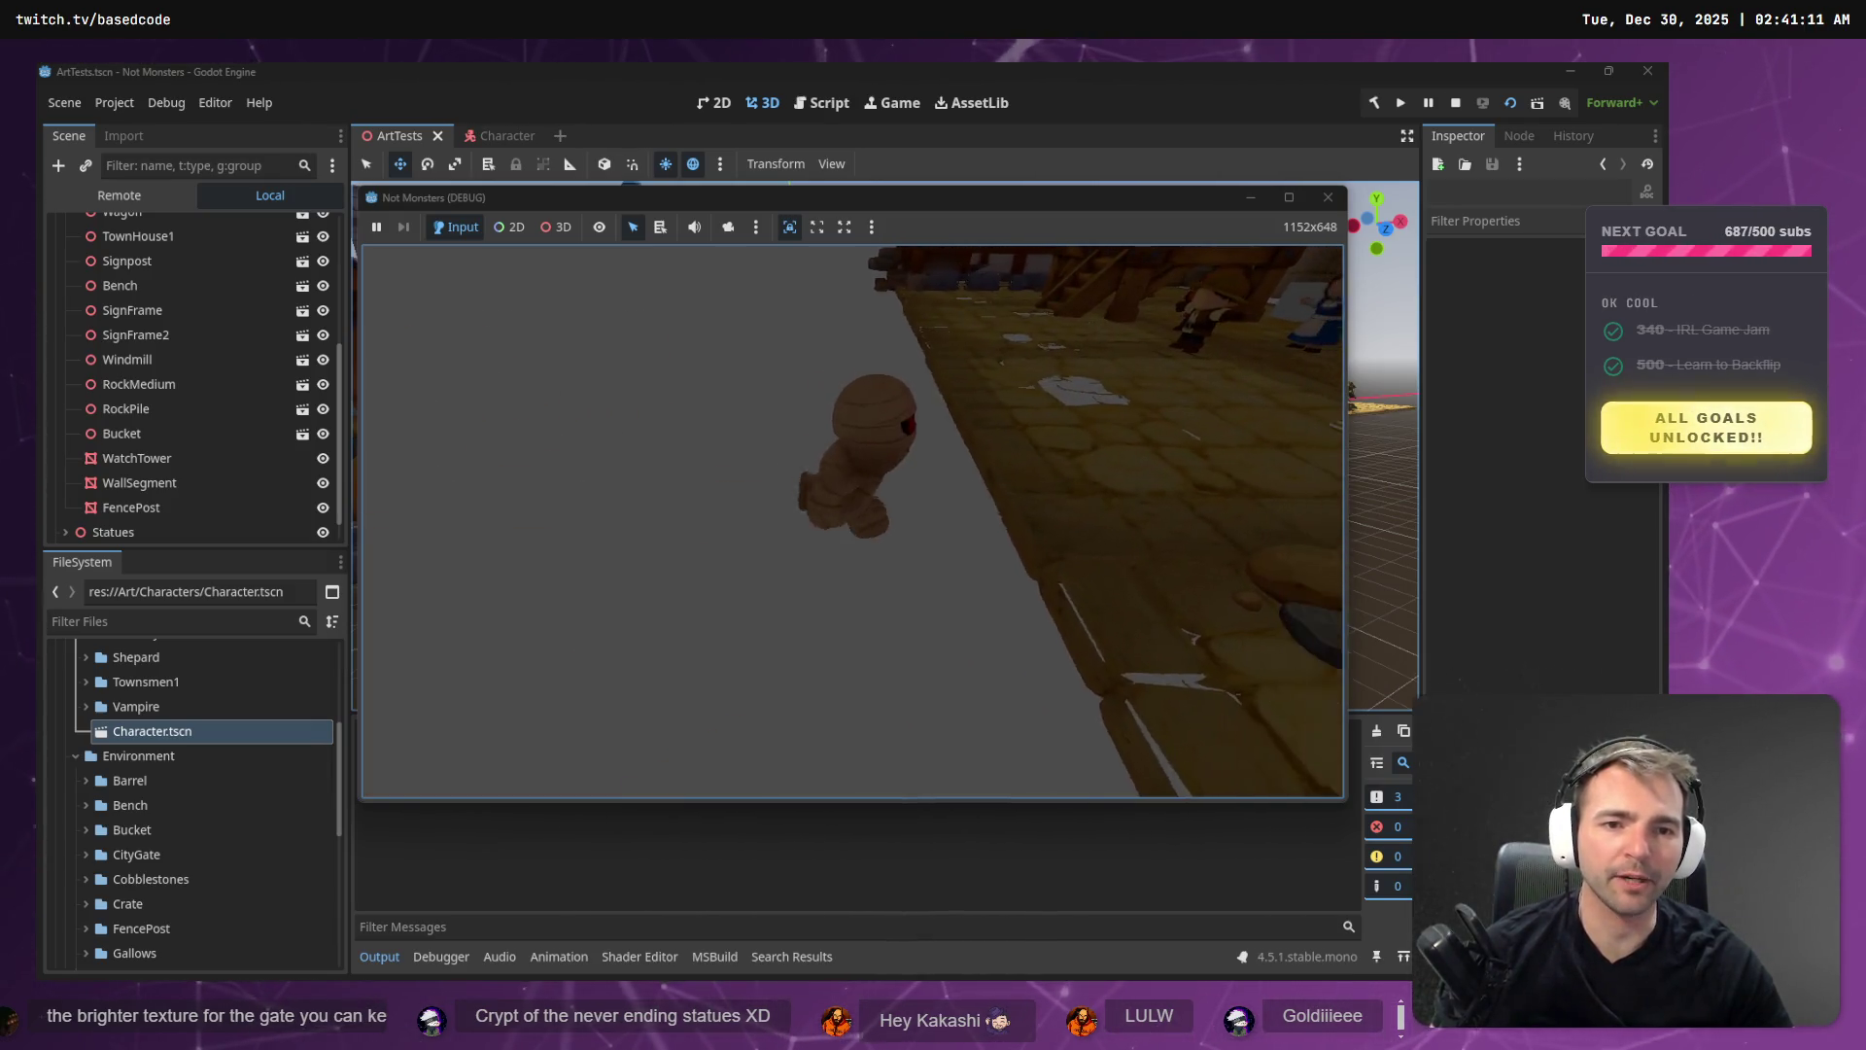
key(Escape)
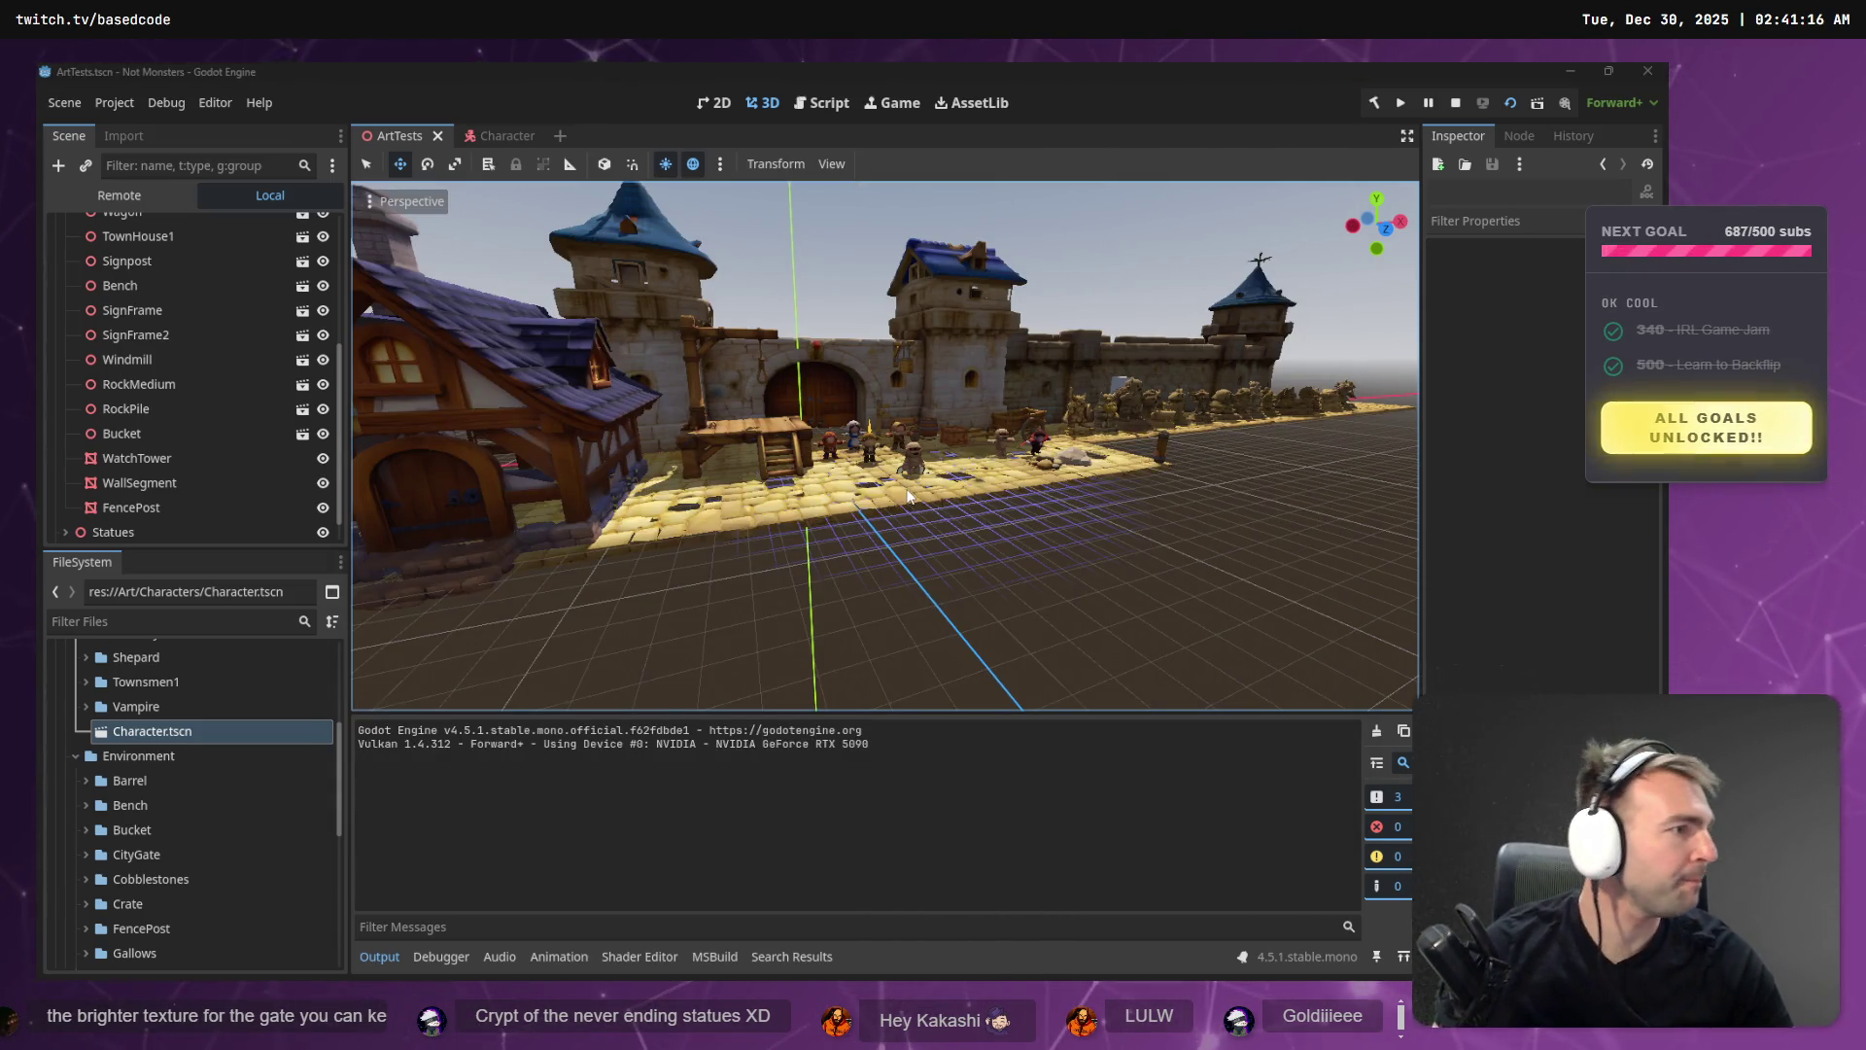
- Switch to the VS Code Codex diff, then on to the Fork Git client
key(alt+Tab)
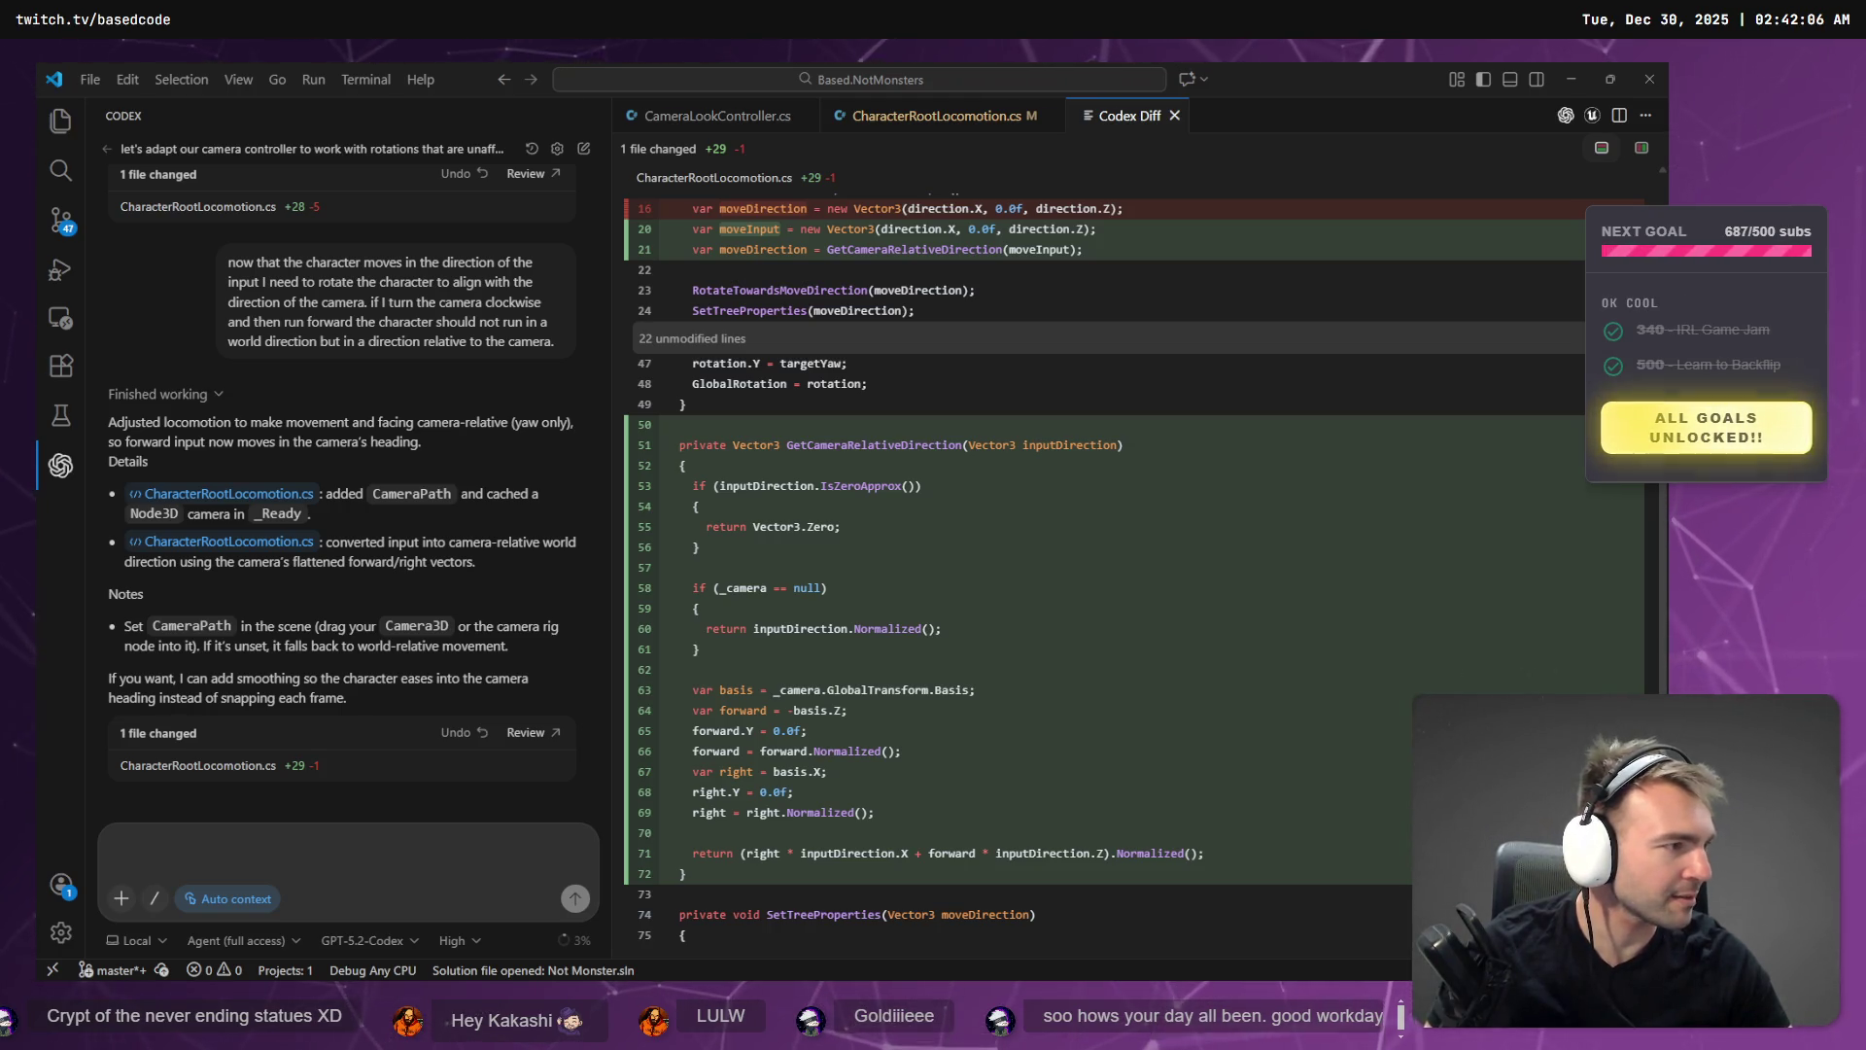
key(alt+Tab)
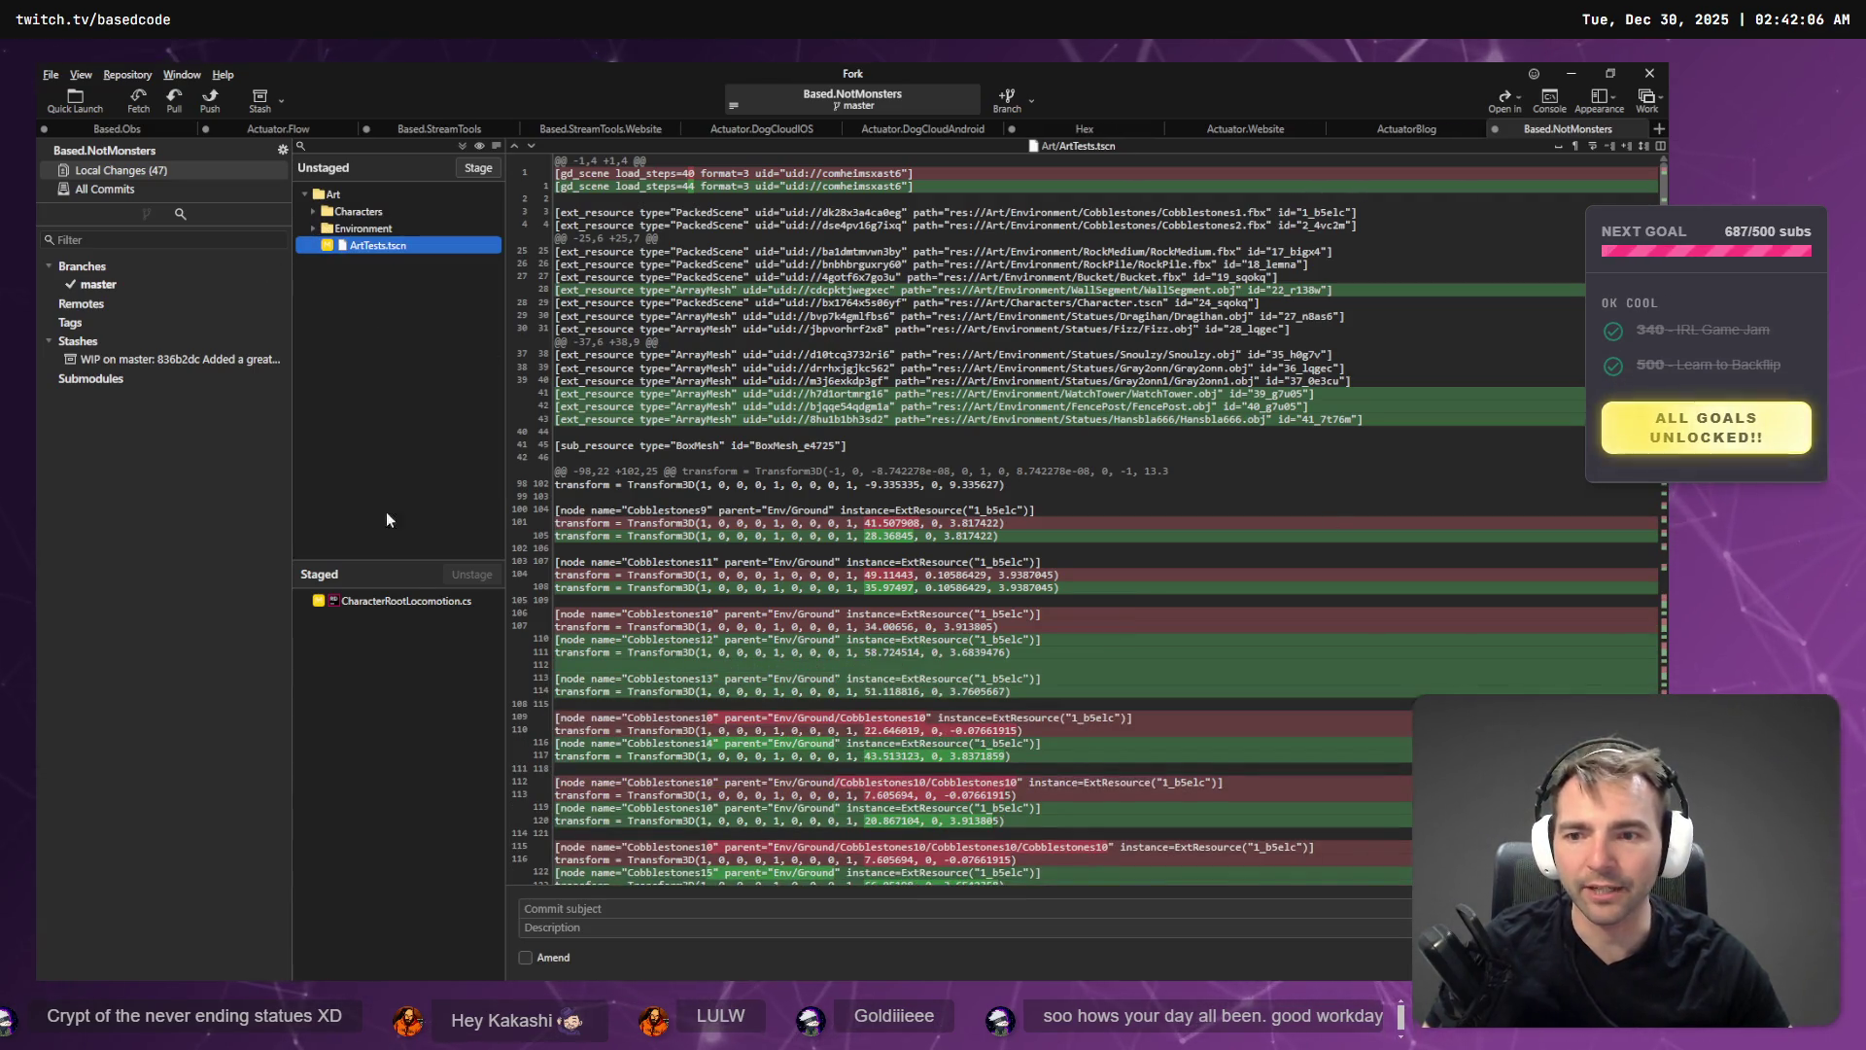
- Review the staged CharacterRootLocomotion.cs diff and the unstaged Environment statue files in Fork
click(383, 600)
right_click(383, 599)
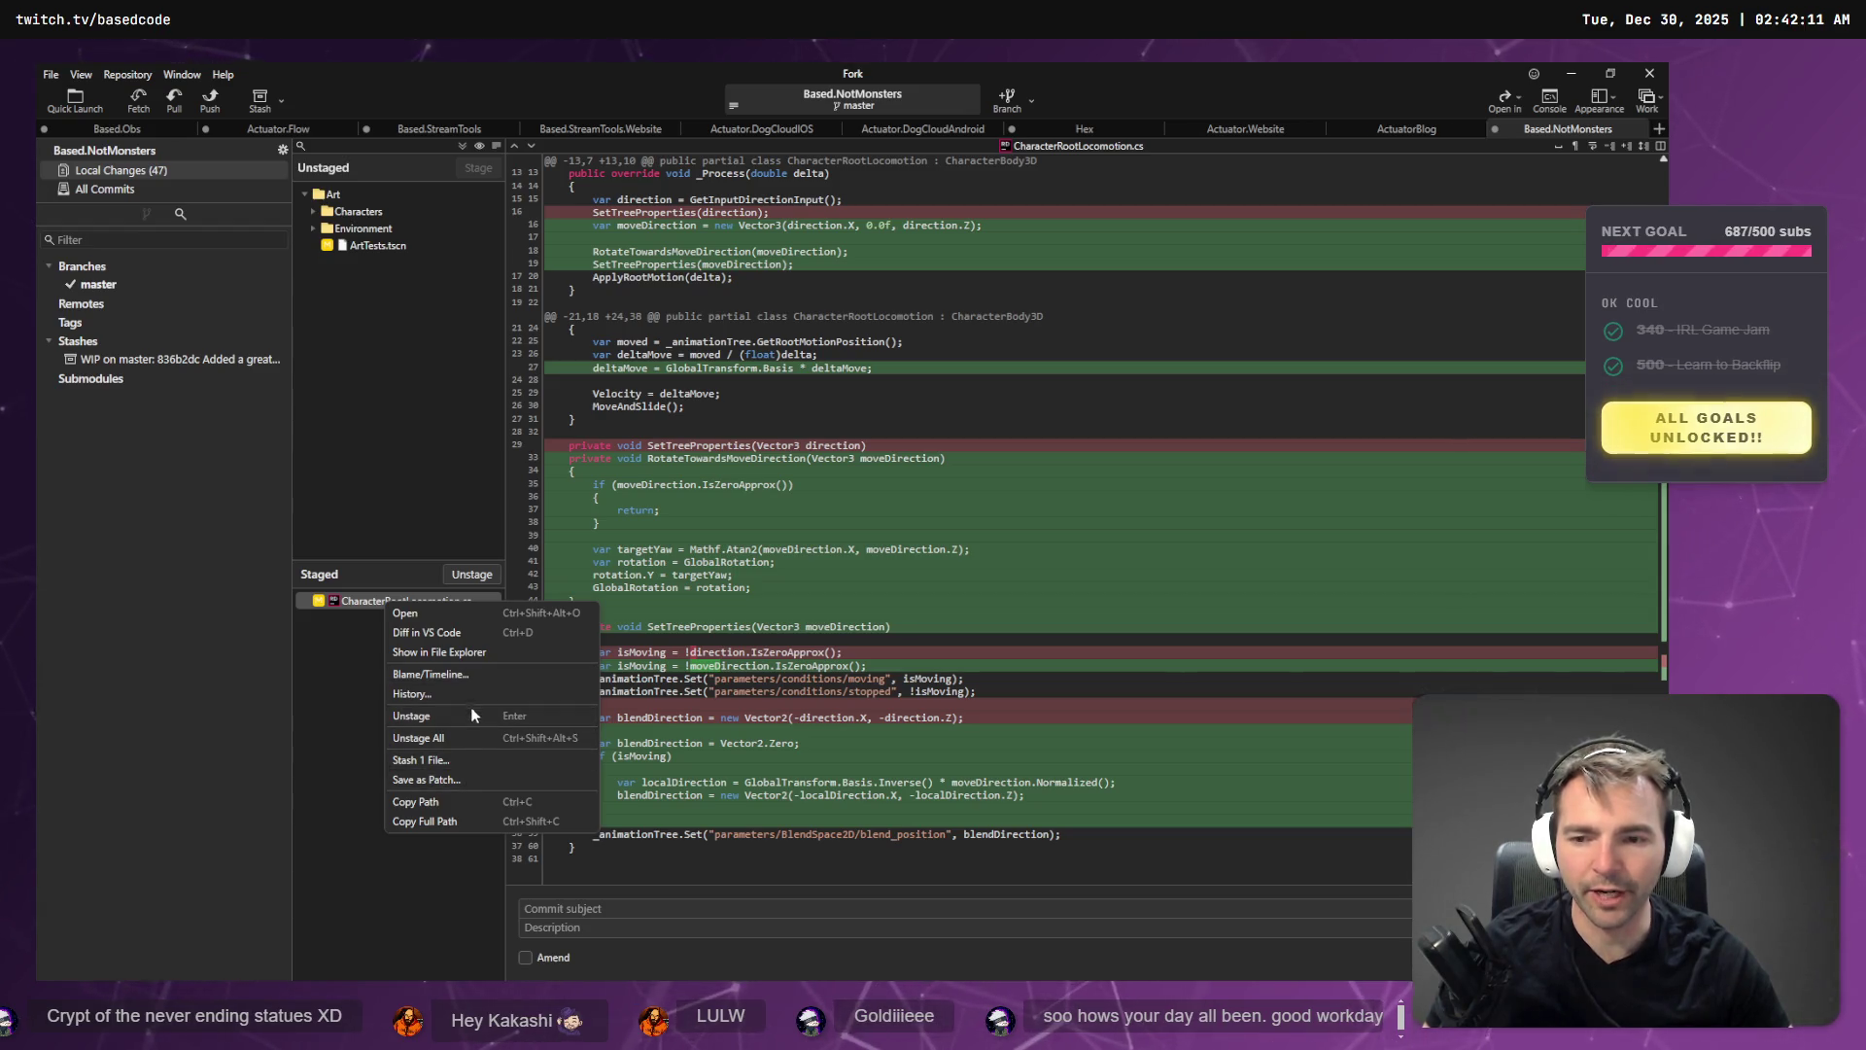
click(363, 231)
click(313, 228)
click(322, 228)
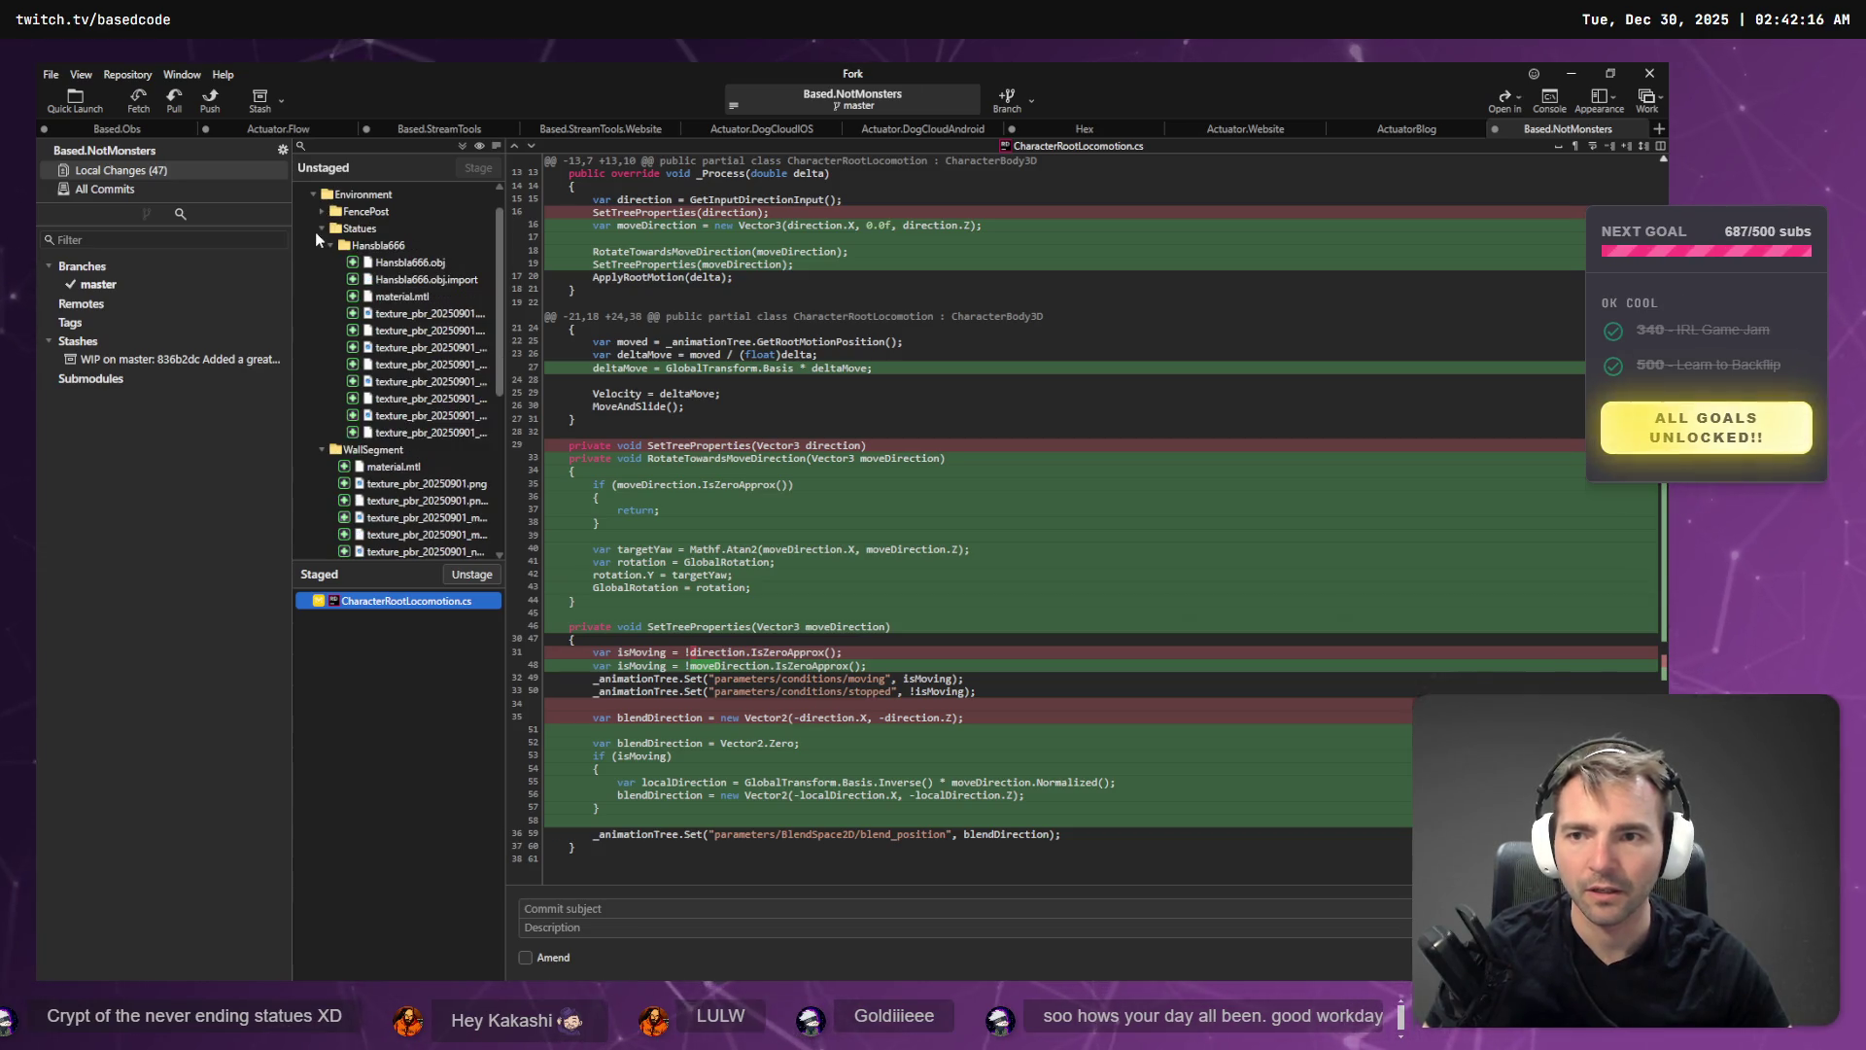
click(313, 194)
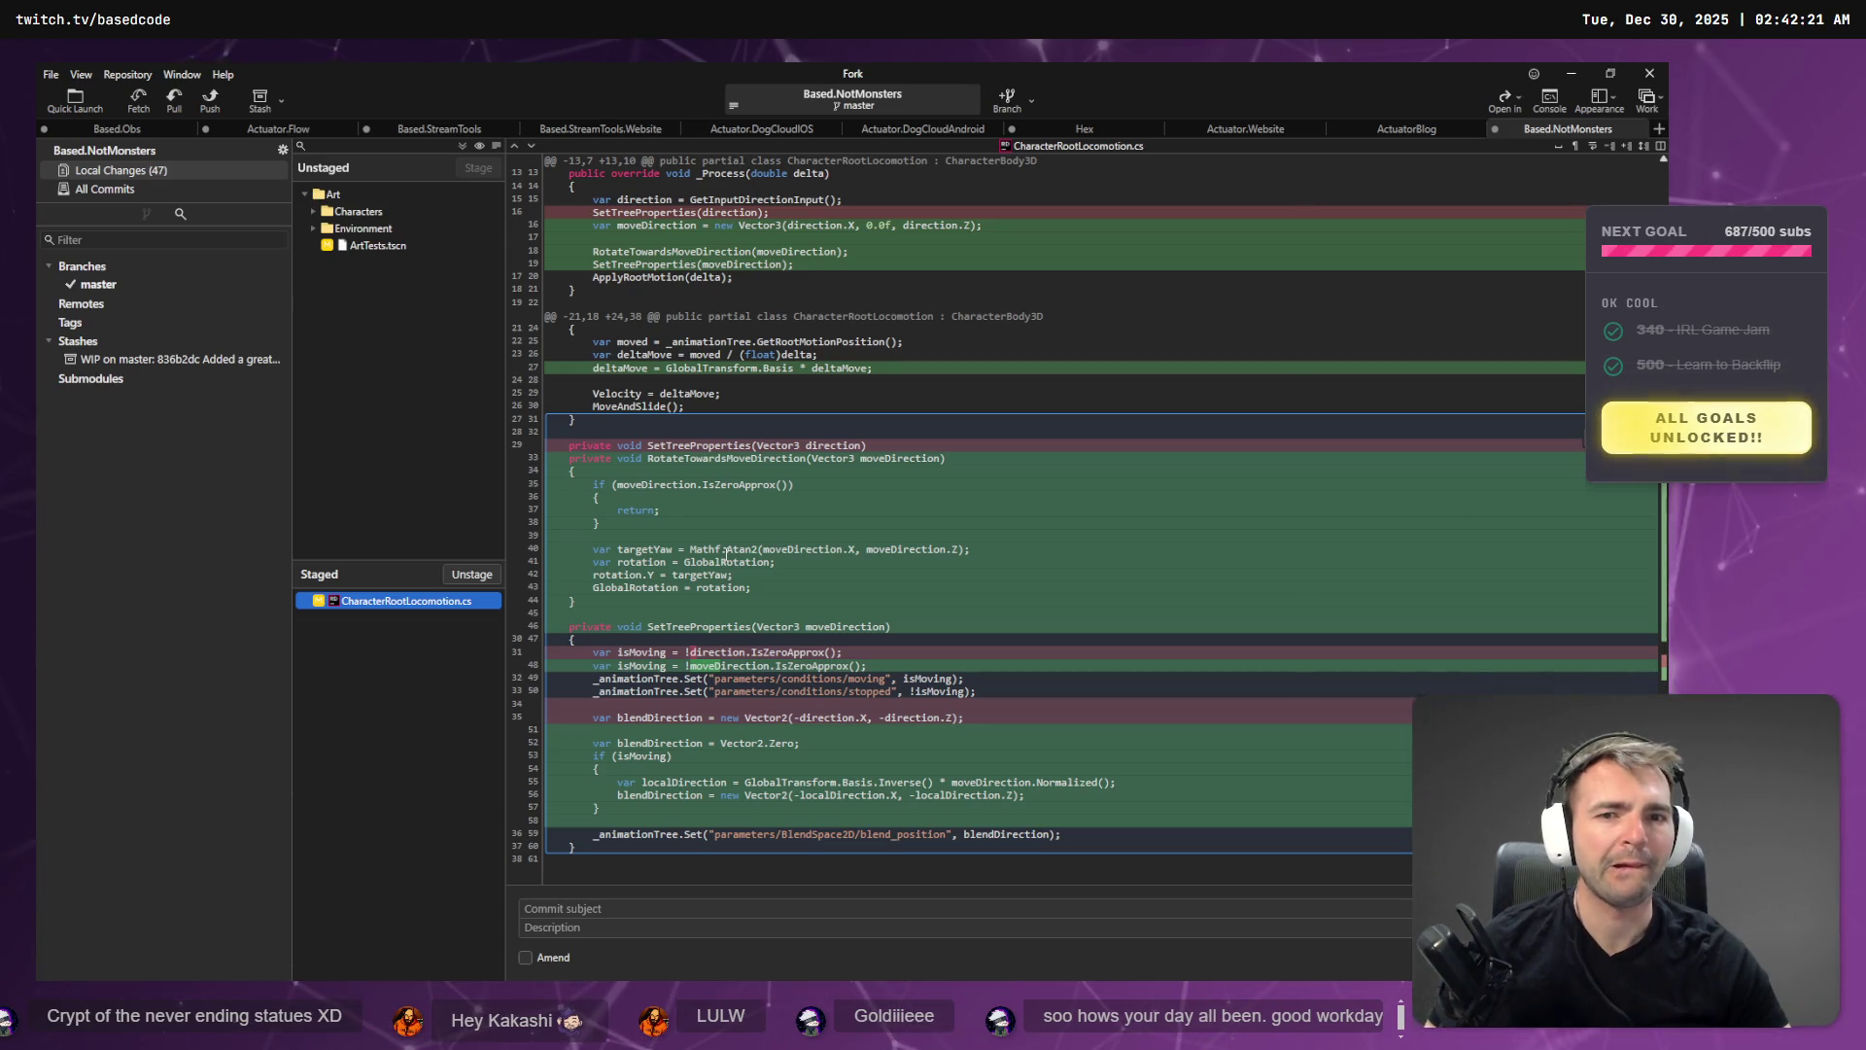
key(alt+Tab)
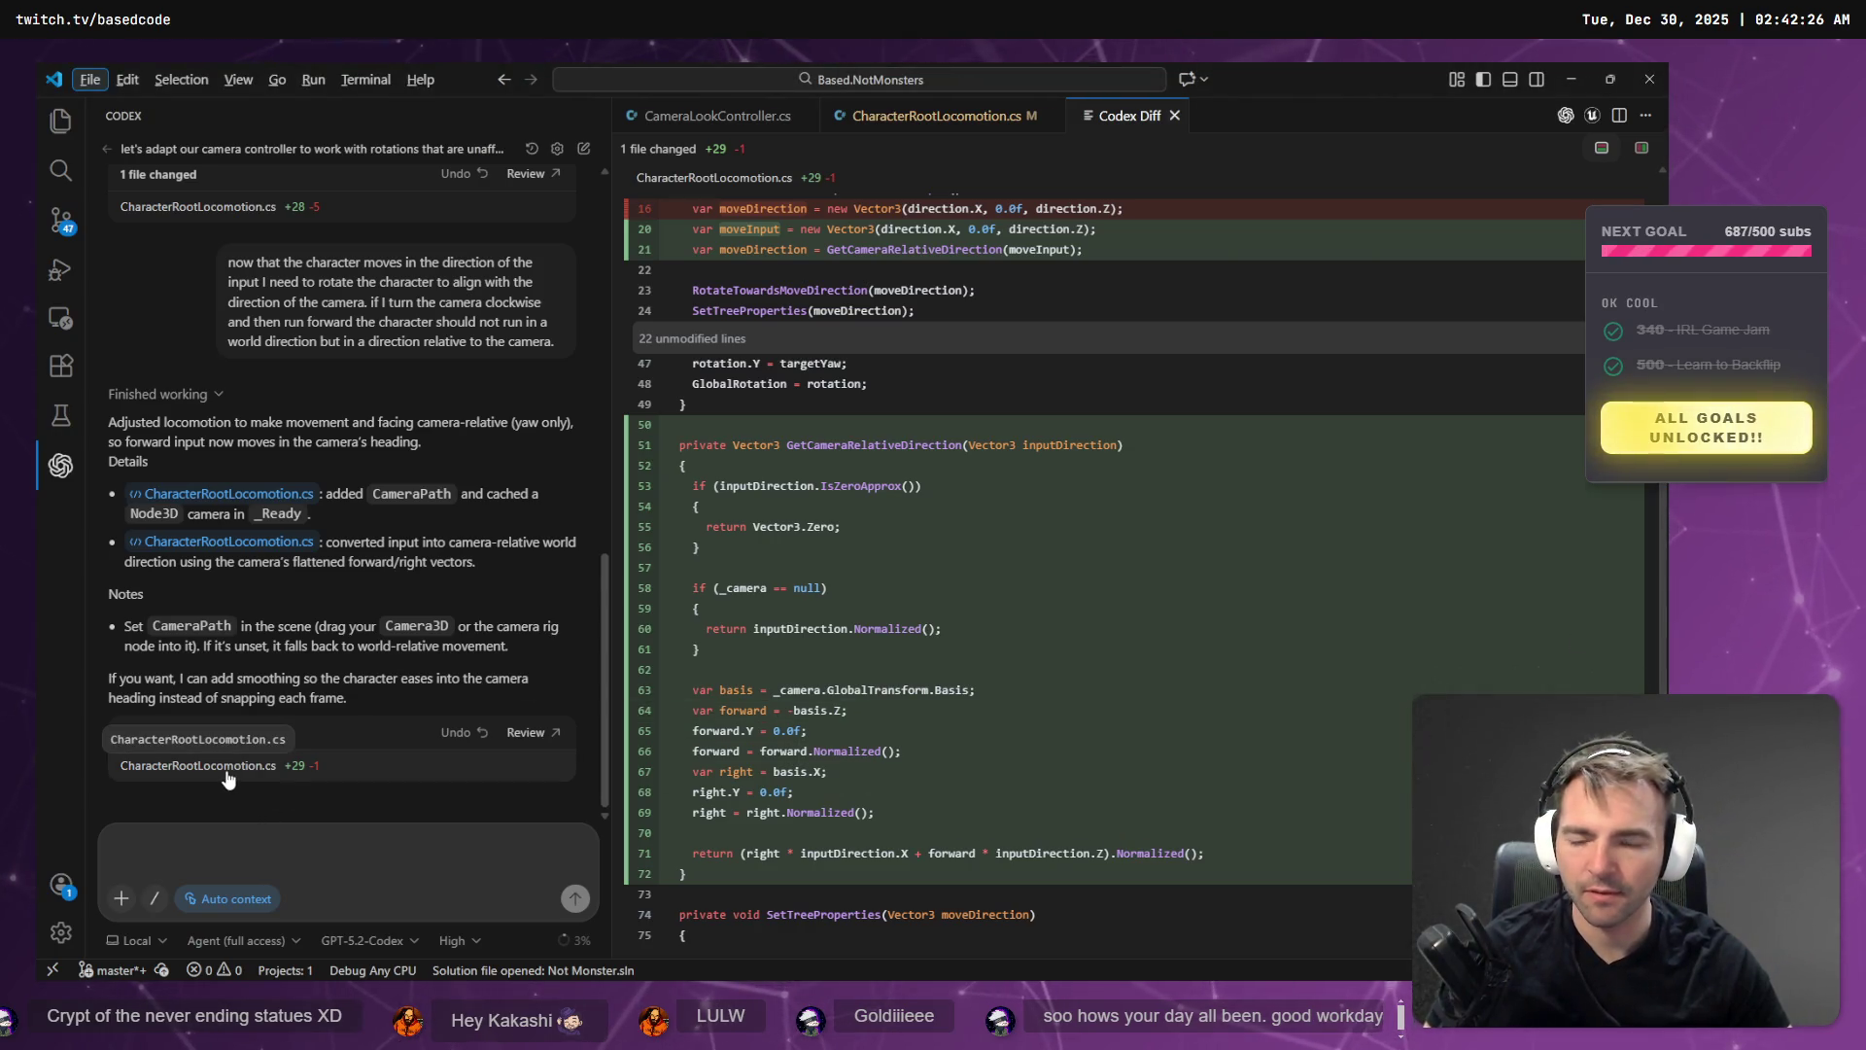
- Browse the full CharacterRootLocomotion.cs source, from SetTreeProperties to the end of _Process
click(938, 122)
click(1037, 370)
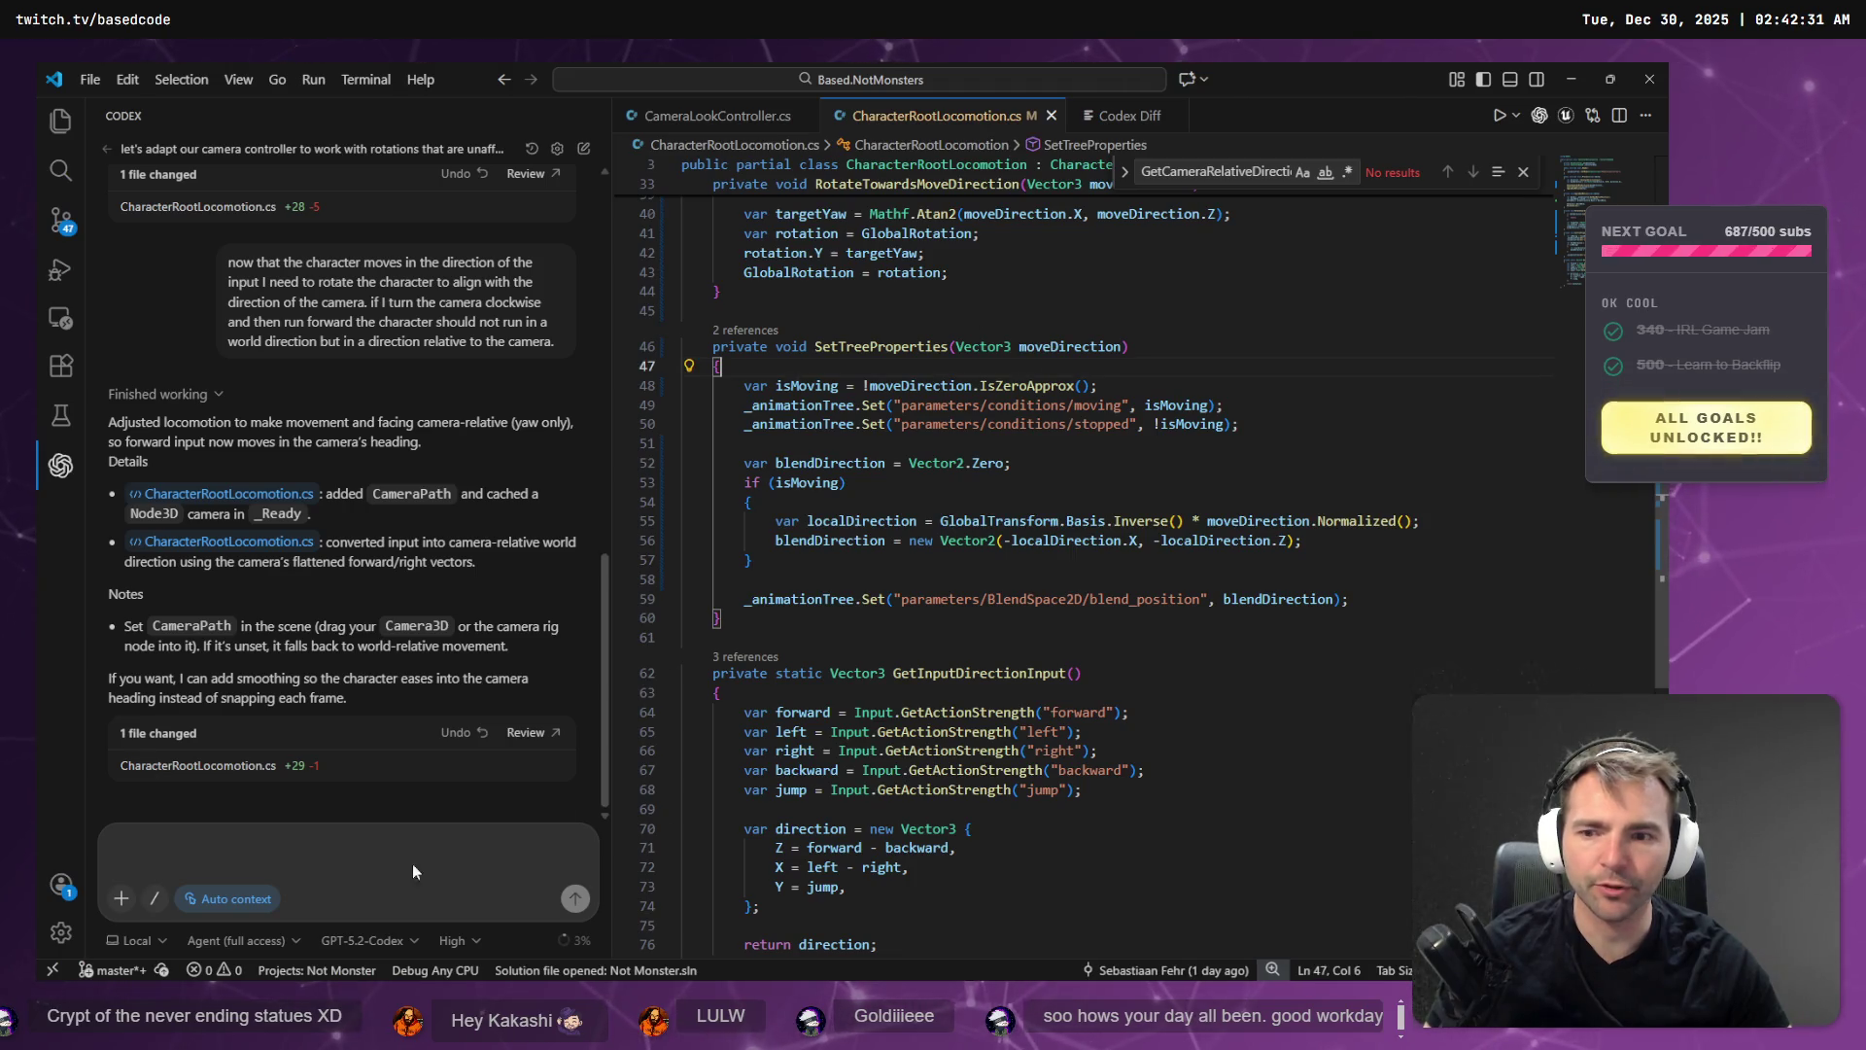
click(222, 767)
click(1084, 664)
scroll(1084, 663, down, 5)
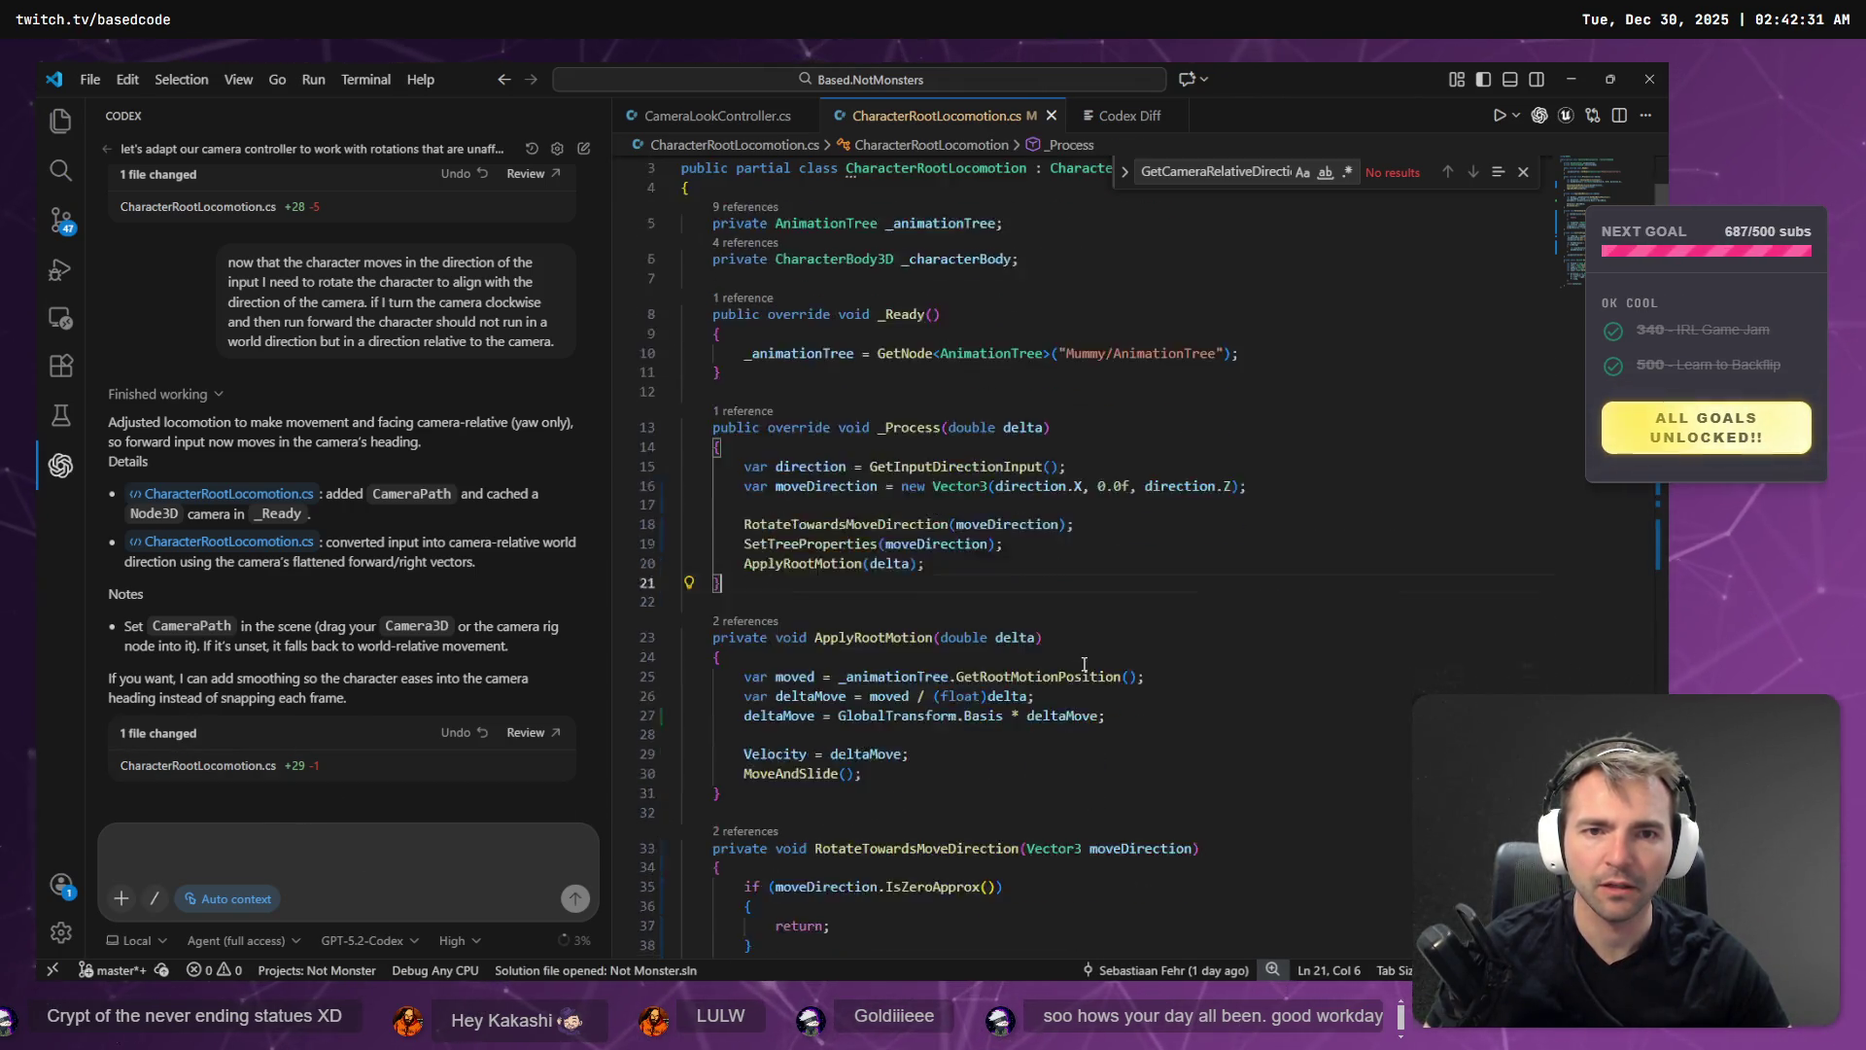
- Compare the Codex diff against the source, reopening the full script from the diff
click(523, 736)
click(904, 457)
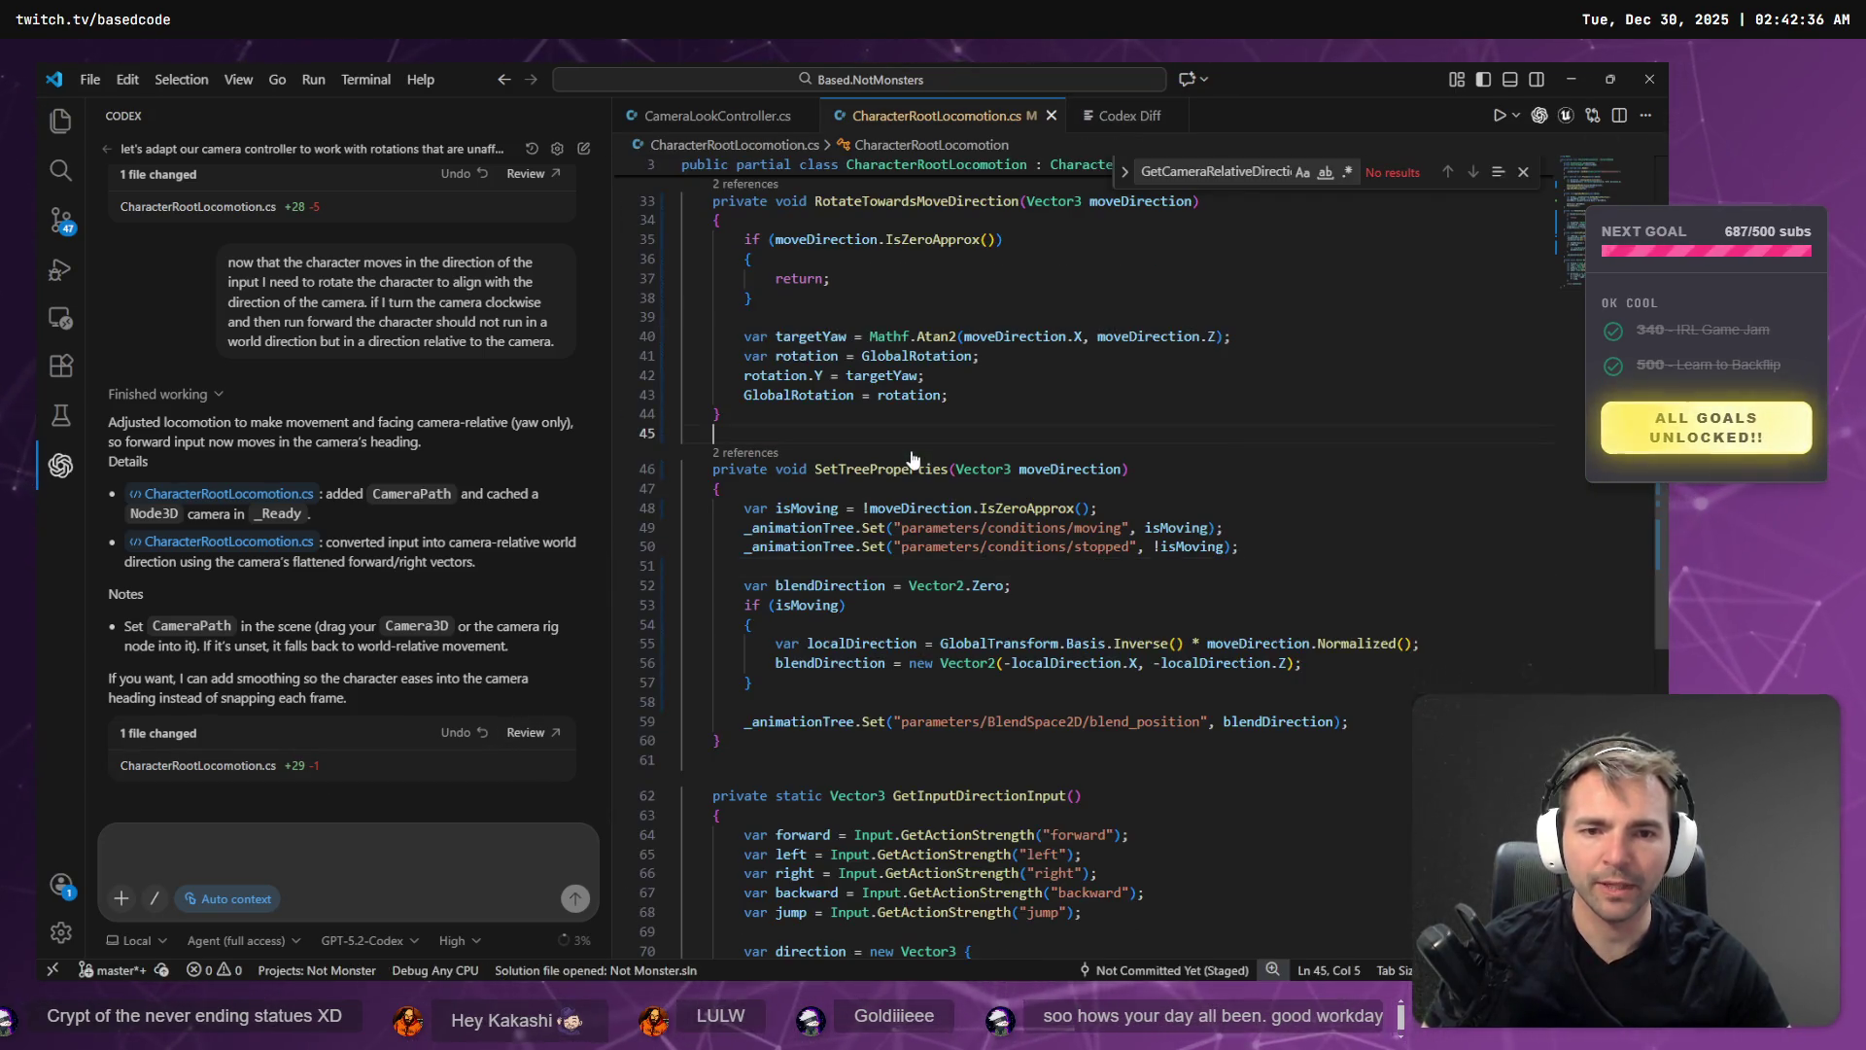
click(522, 734)
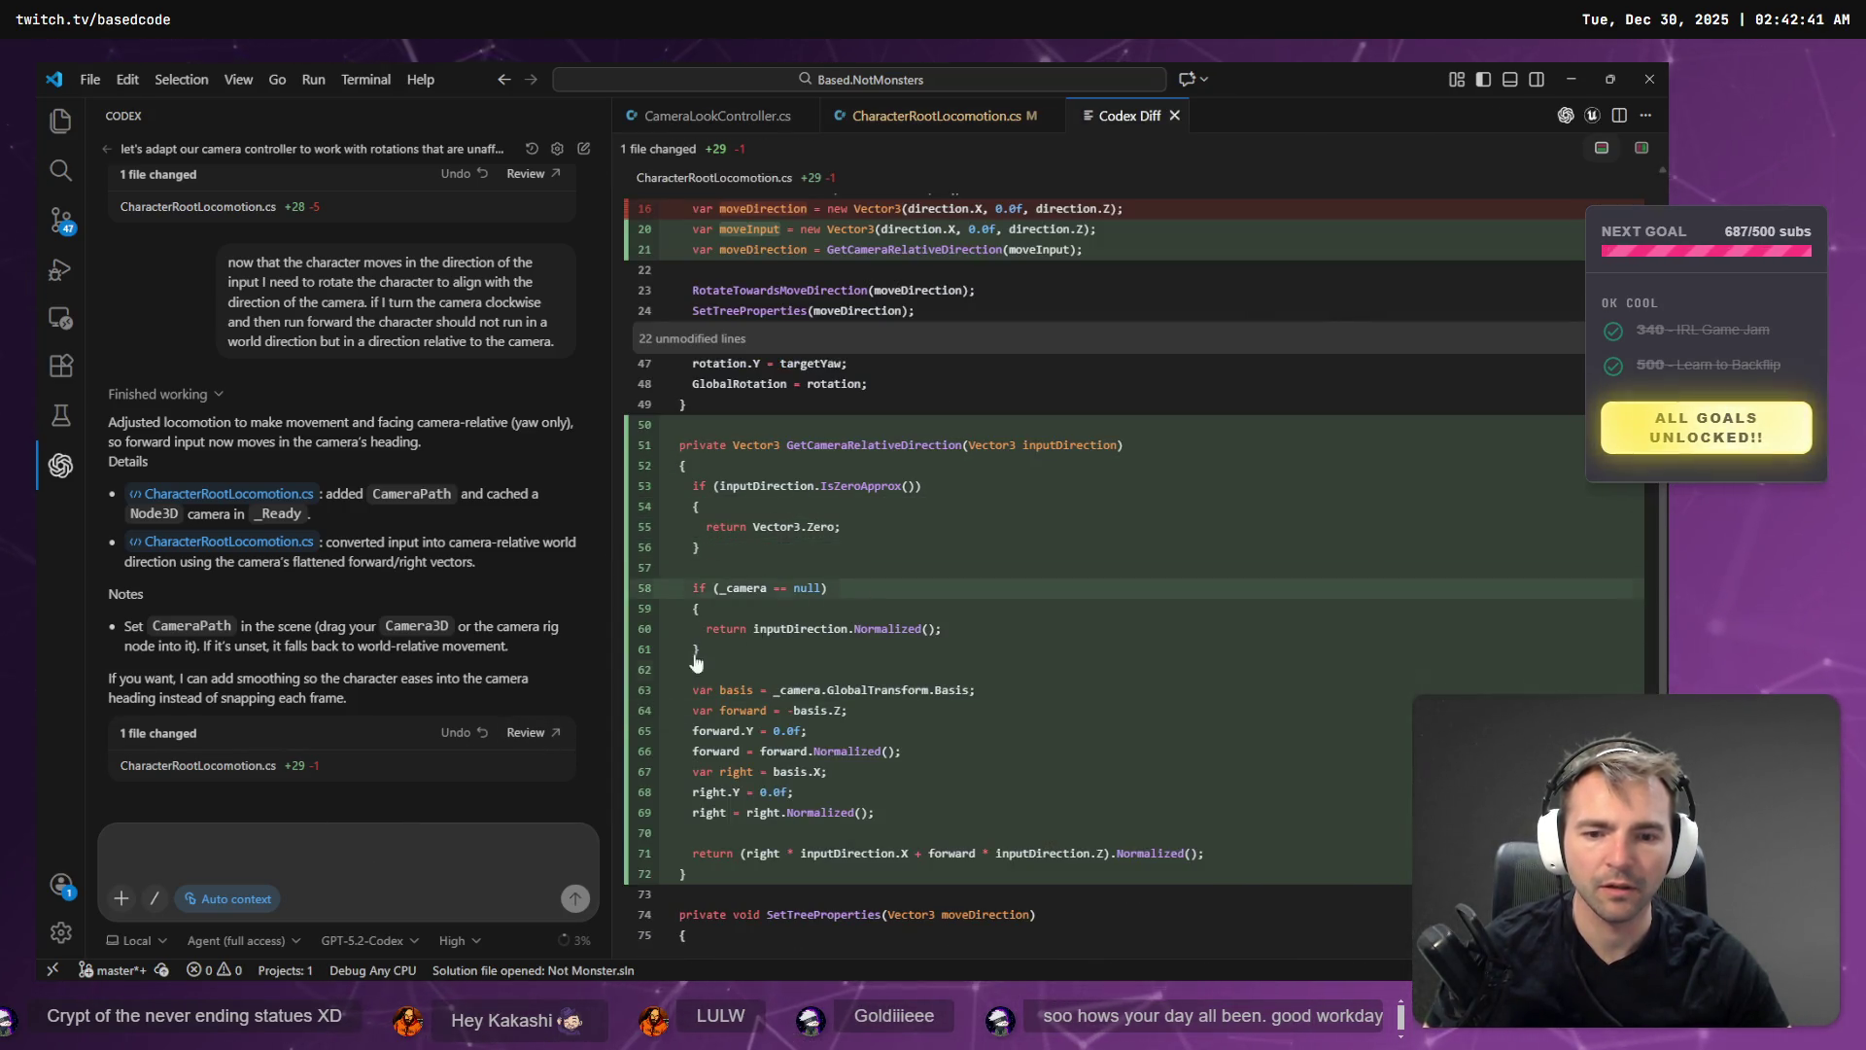
key(alt+Tab)
key(alt+Tab)
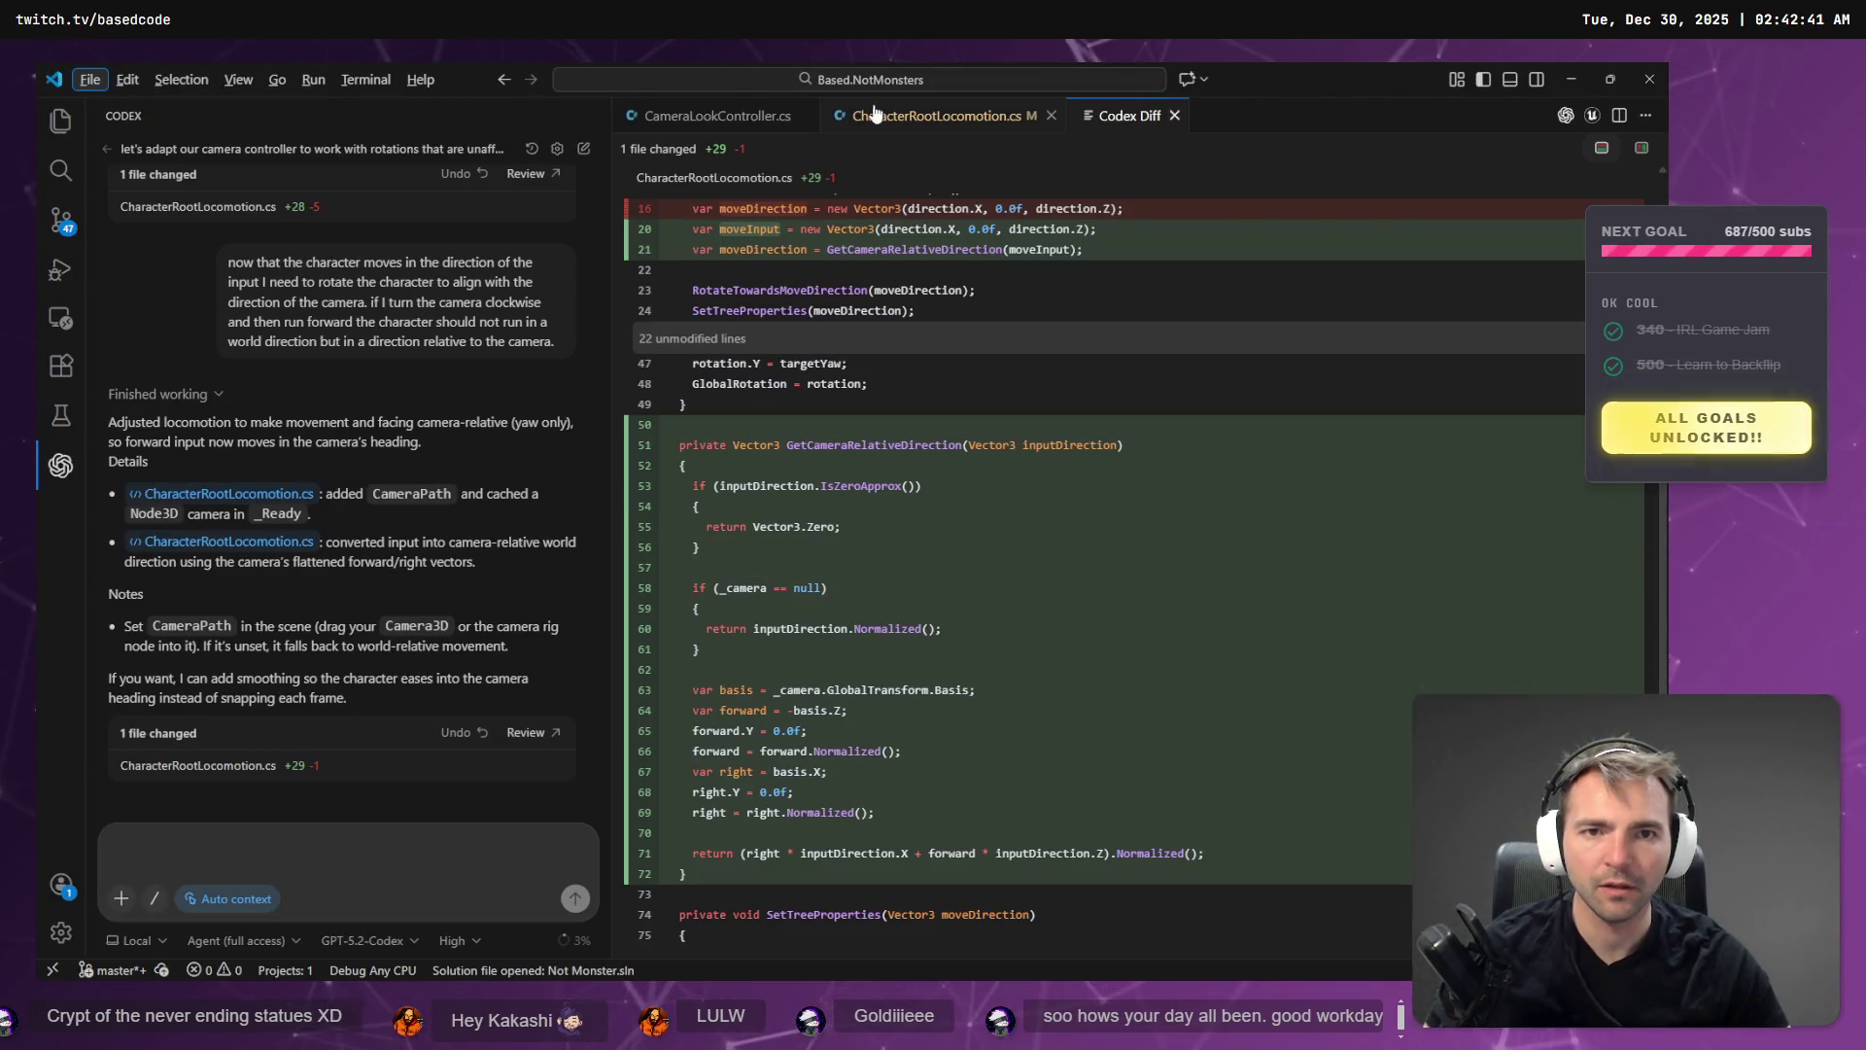
double_click(837, 457)
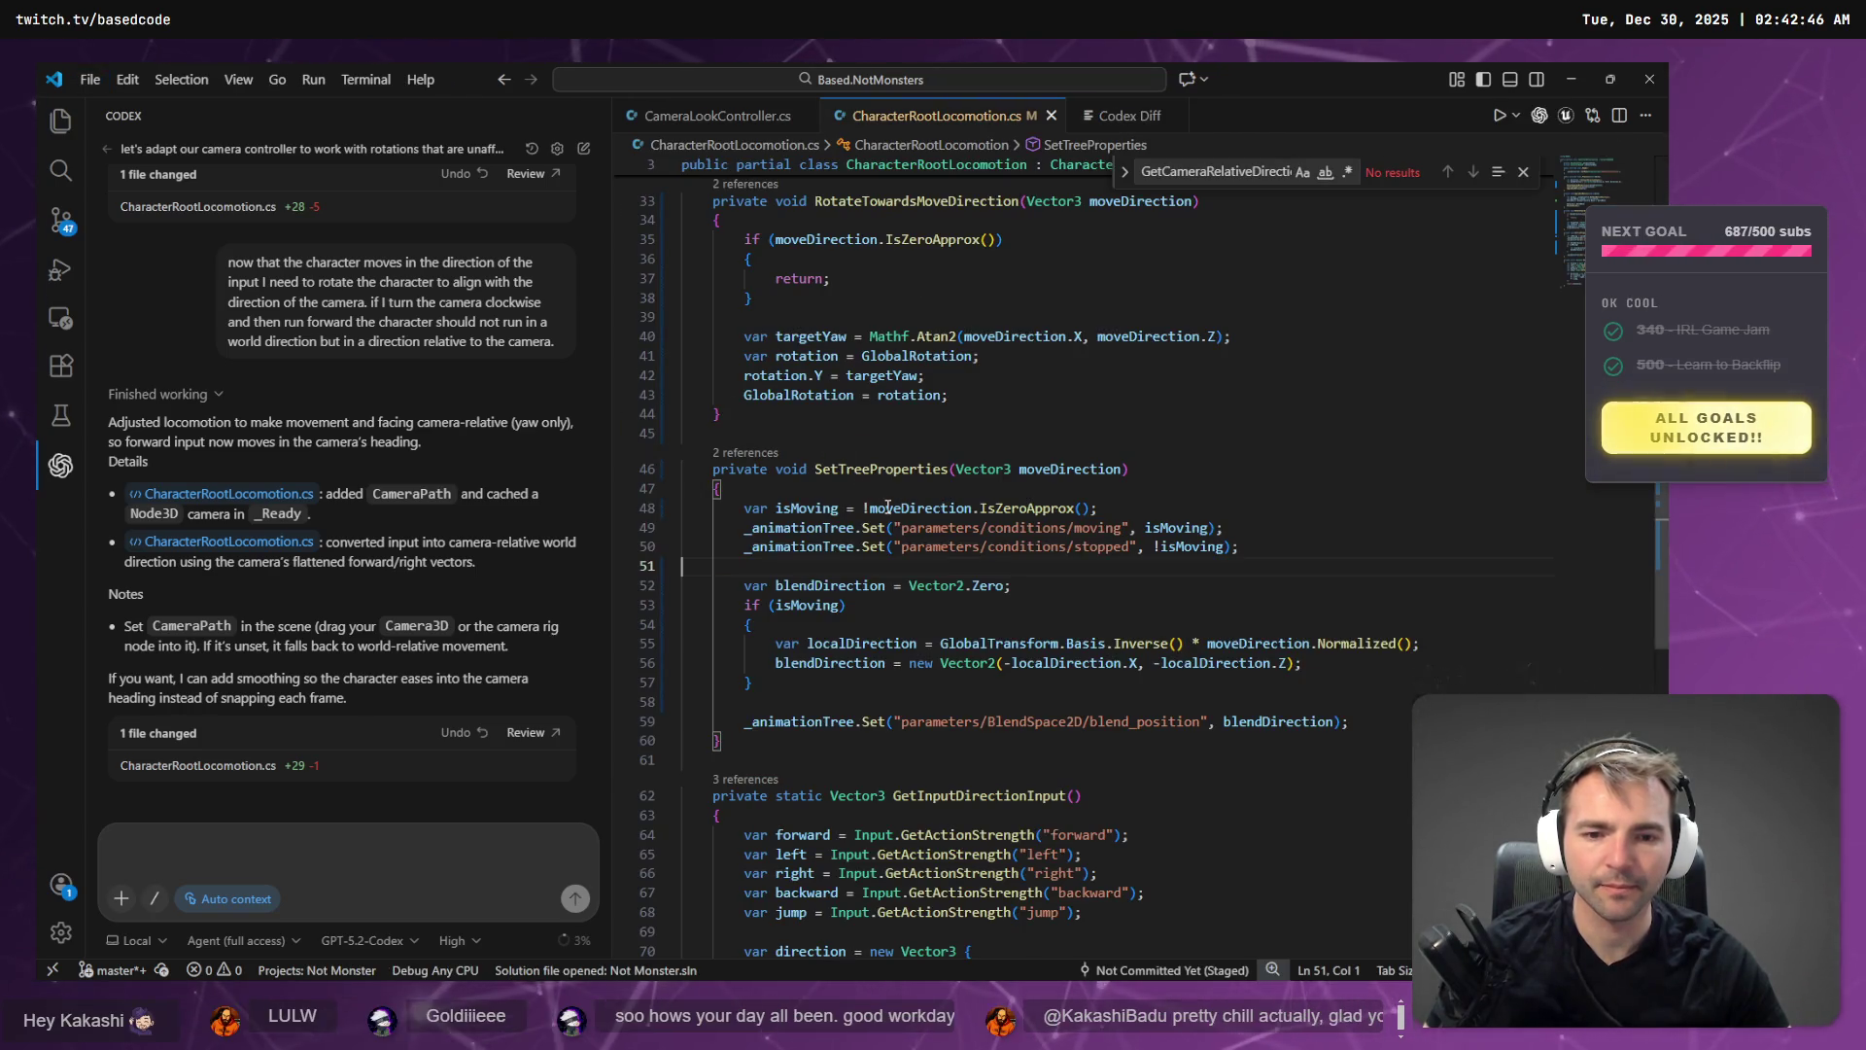
scroll(887, 506, down, 2)
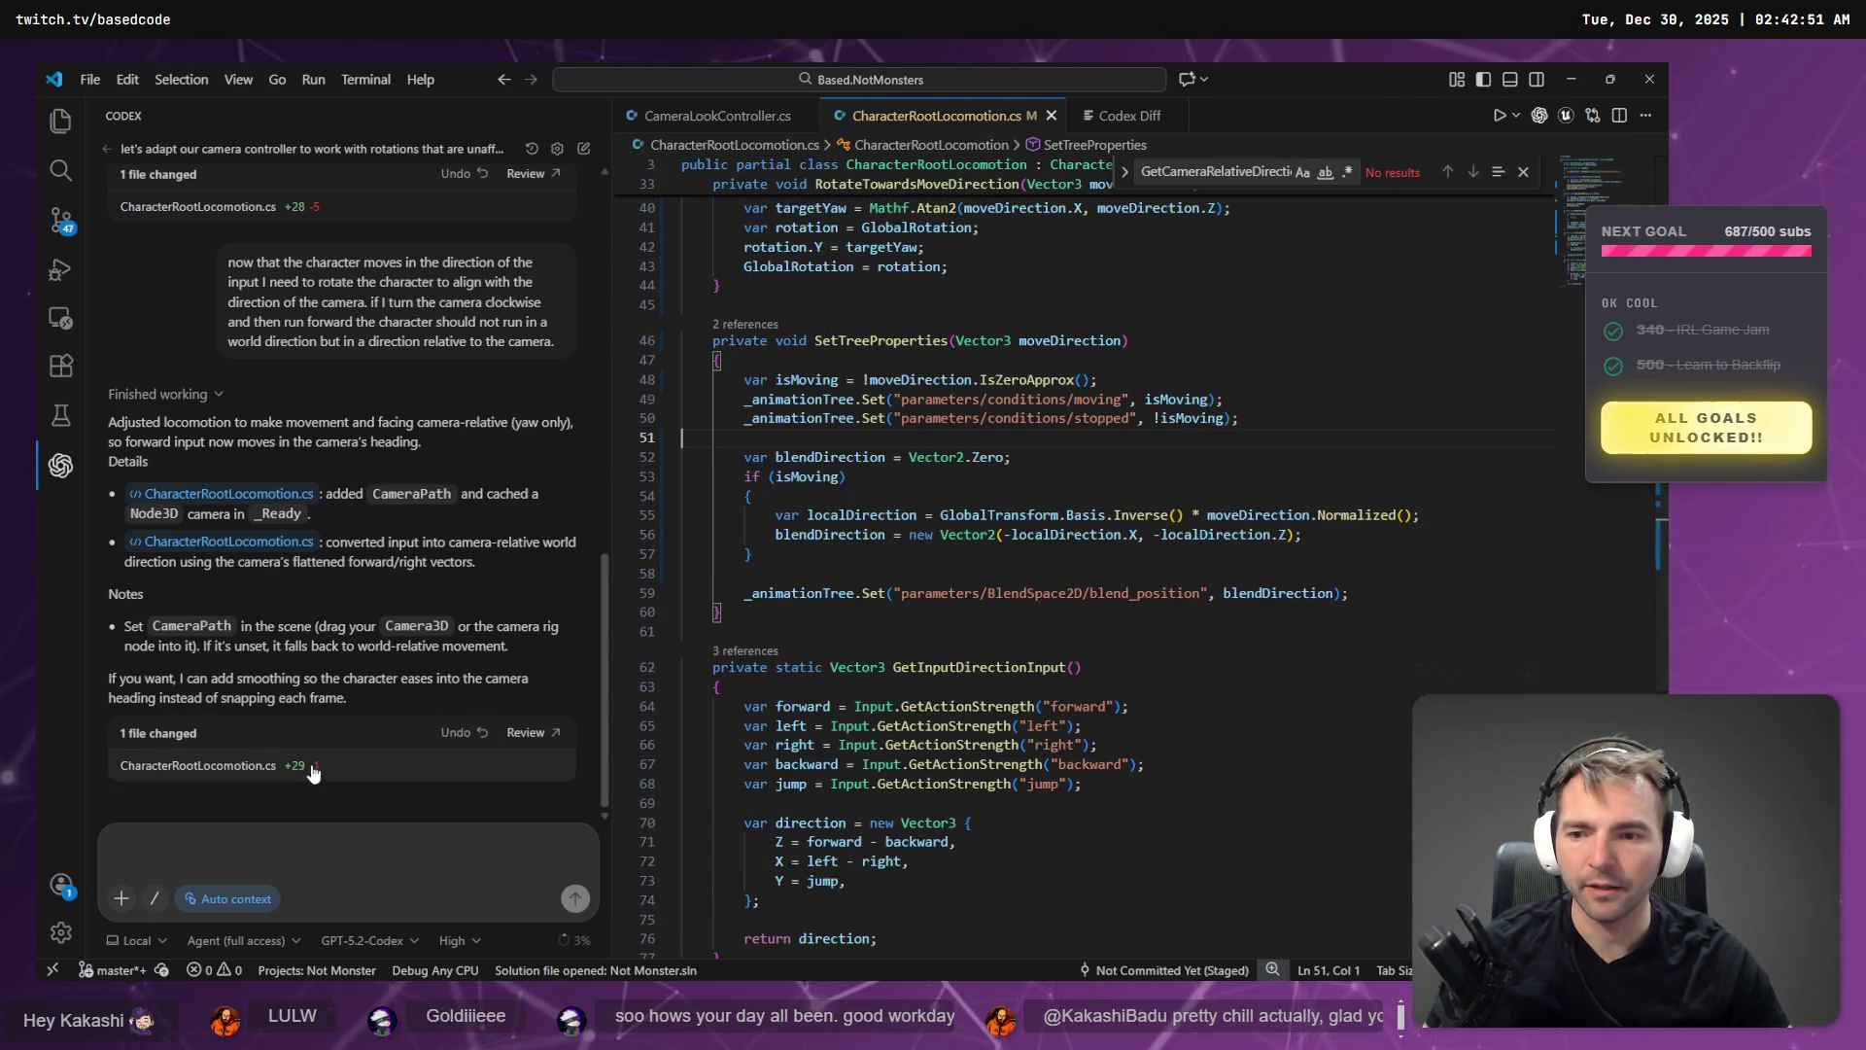
click(229, 766)
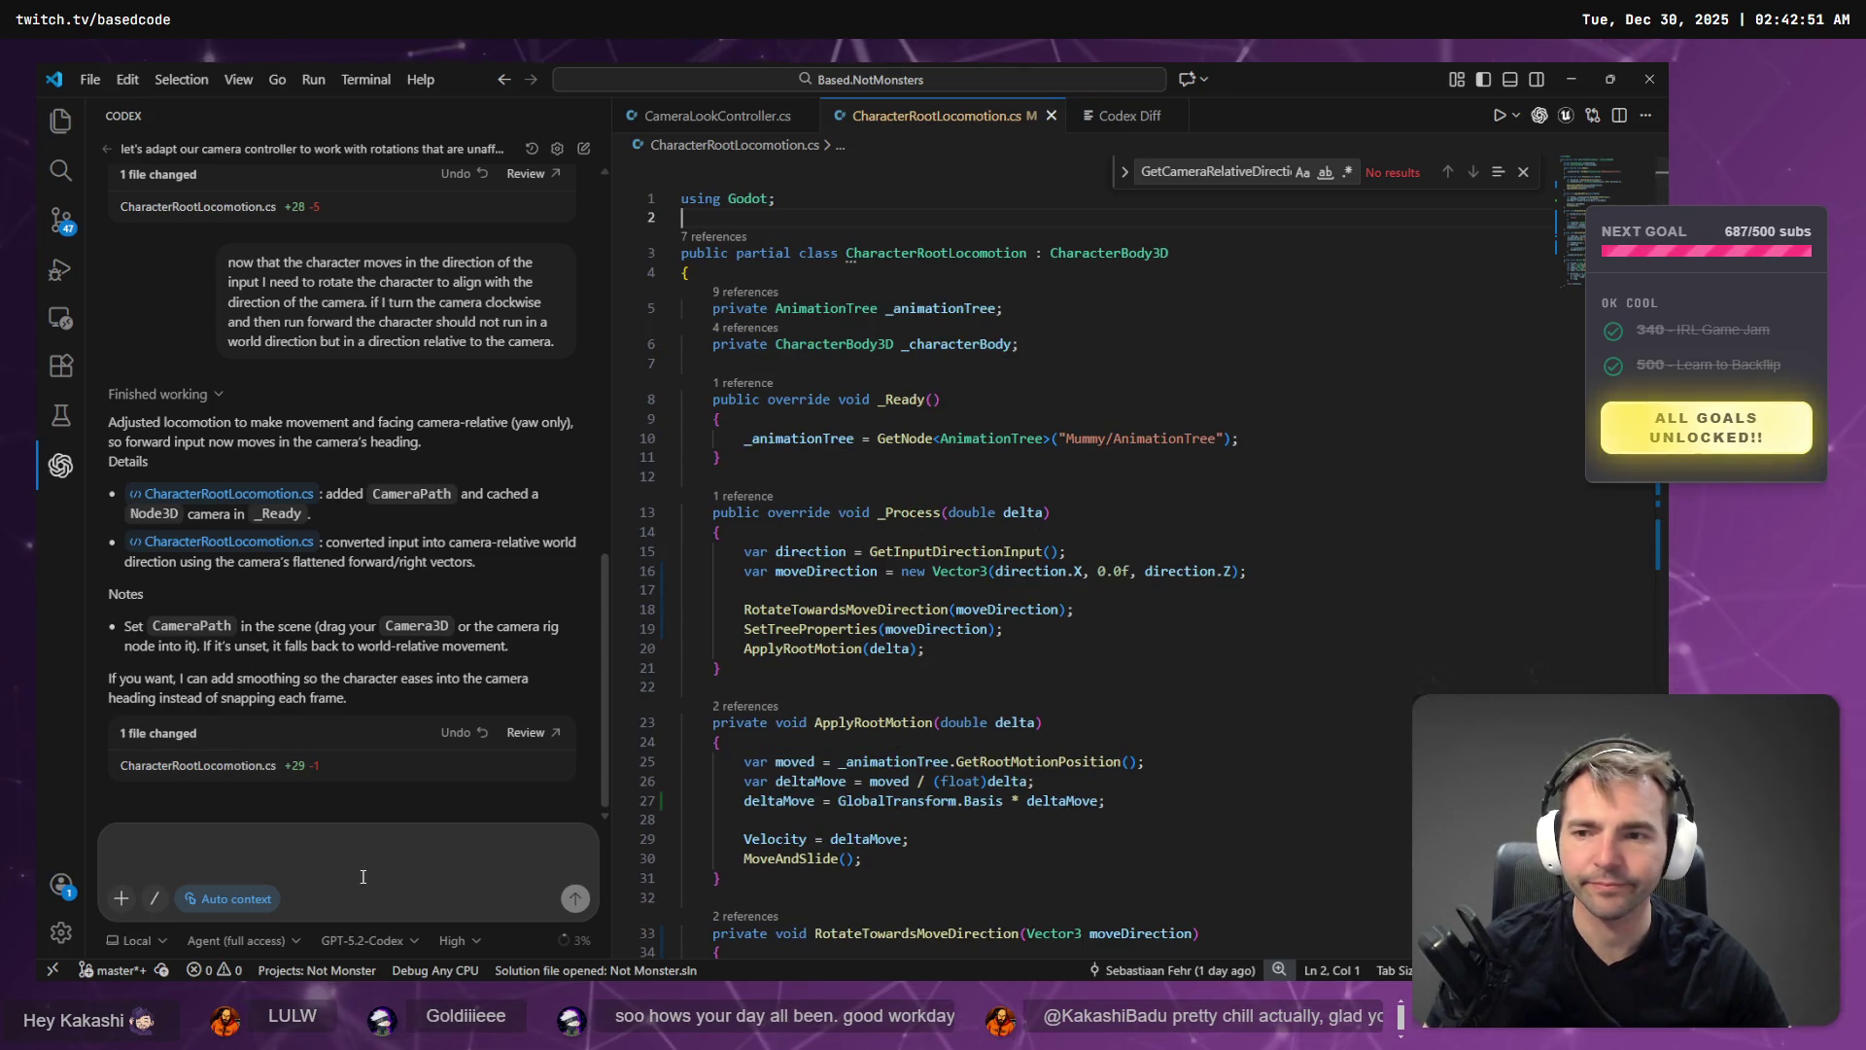
- Select the earlier camera-relative movement request text in the Codex panel
mouse_move(564, 346)
mouse_down()
mouse_move(213, 311)
mouse_move(207, 260)
mouse_up()
click(479, 340)
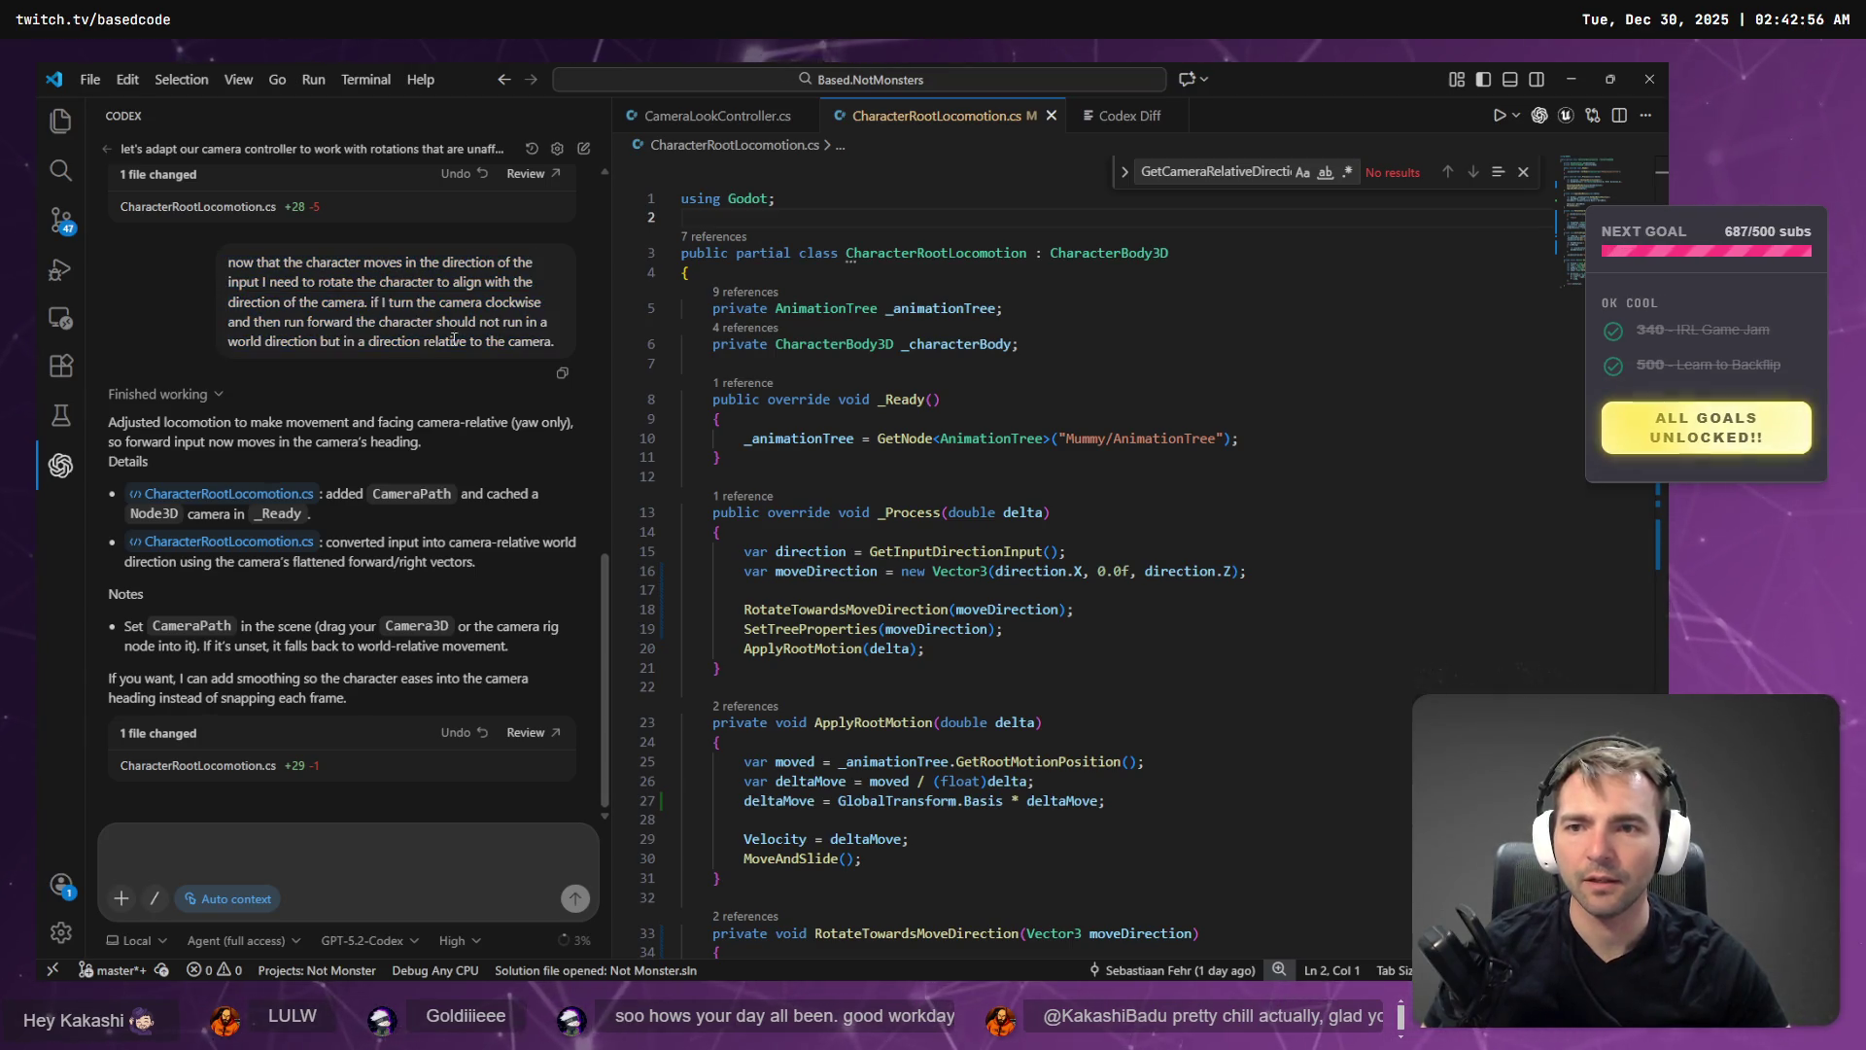
drag(554, 344, 225, 262)
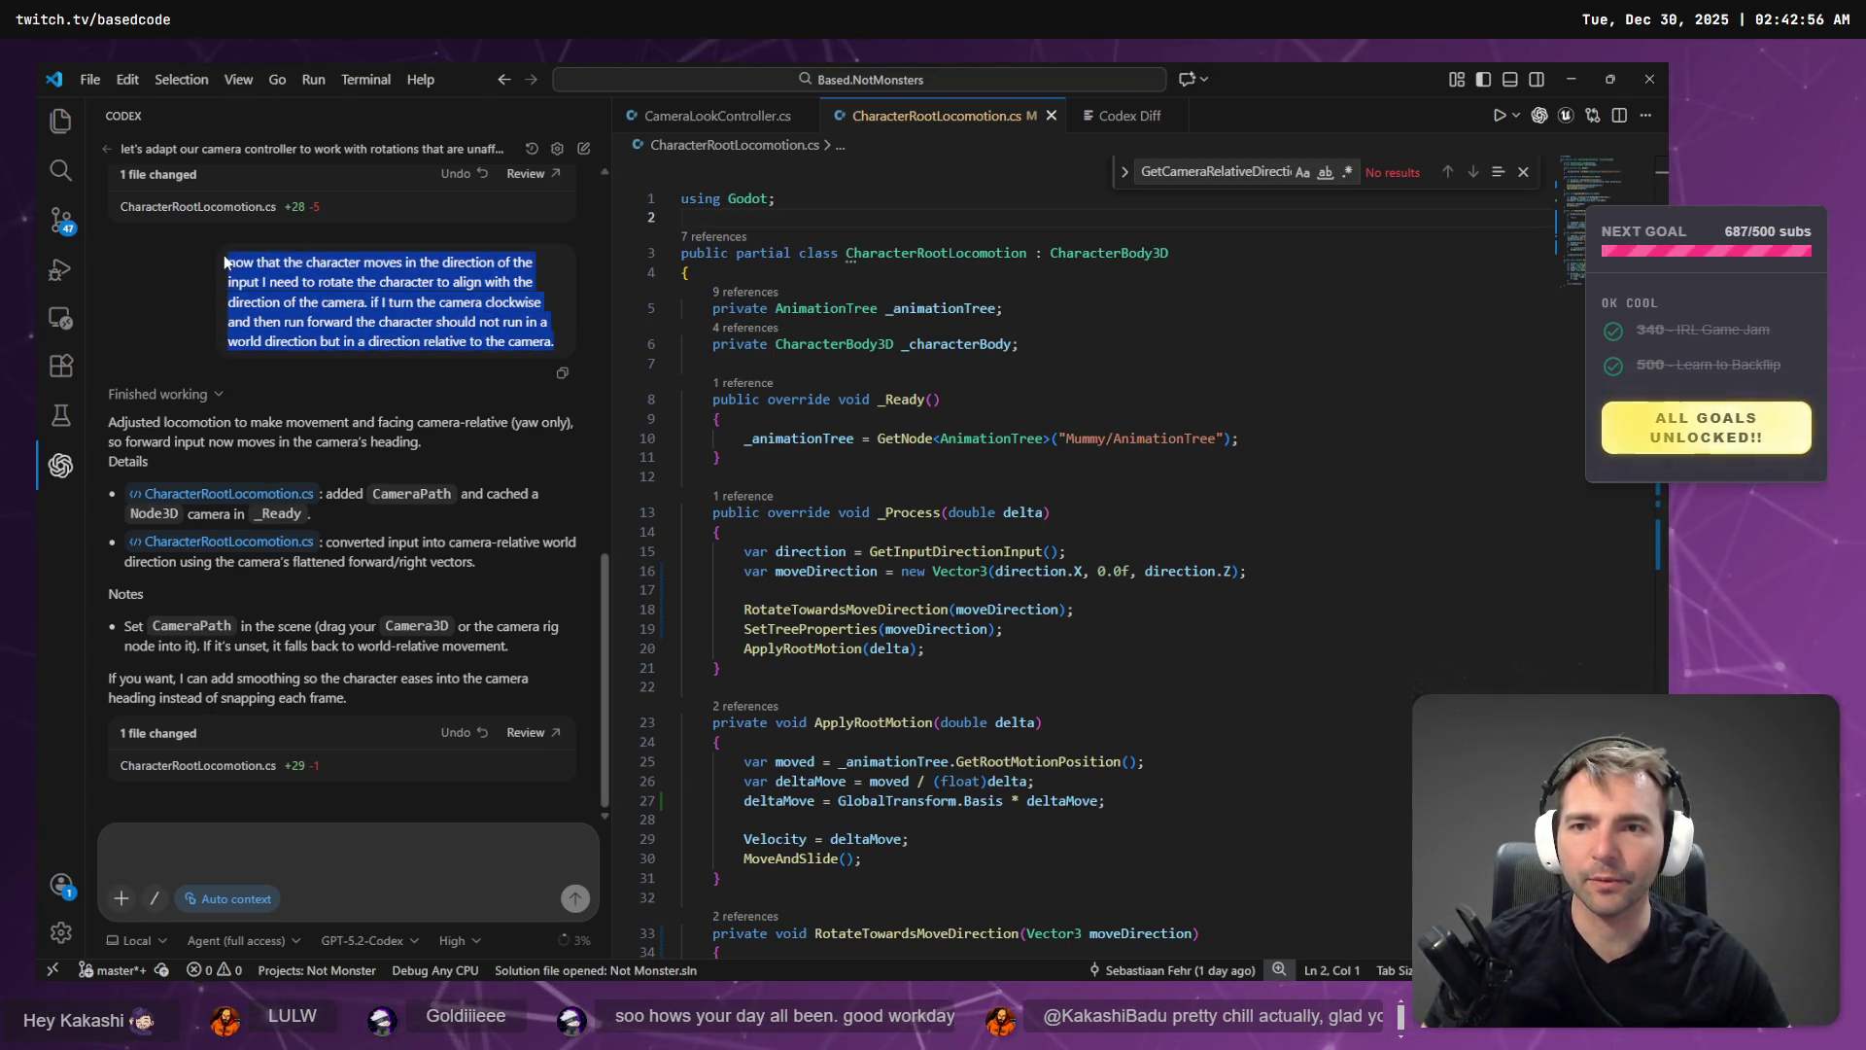
click(582, 148)
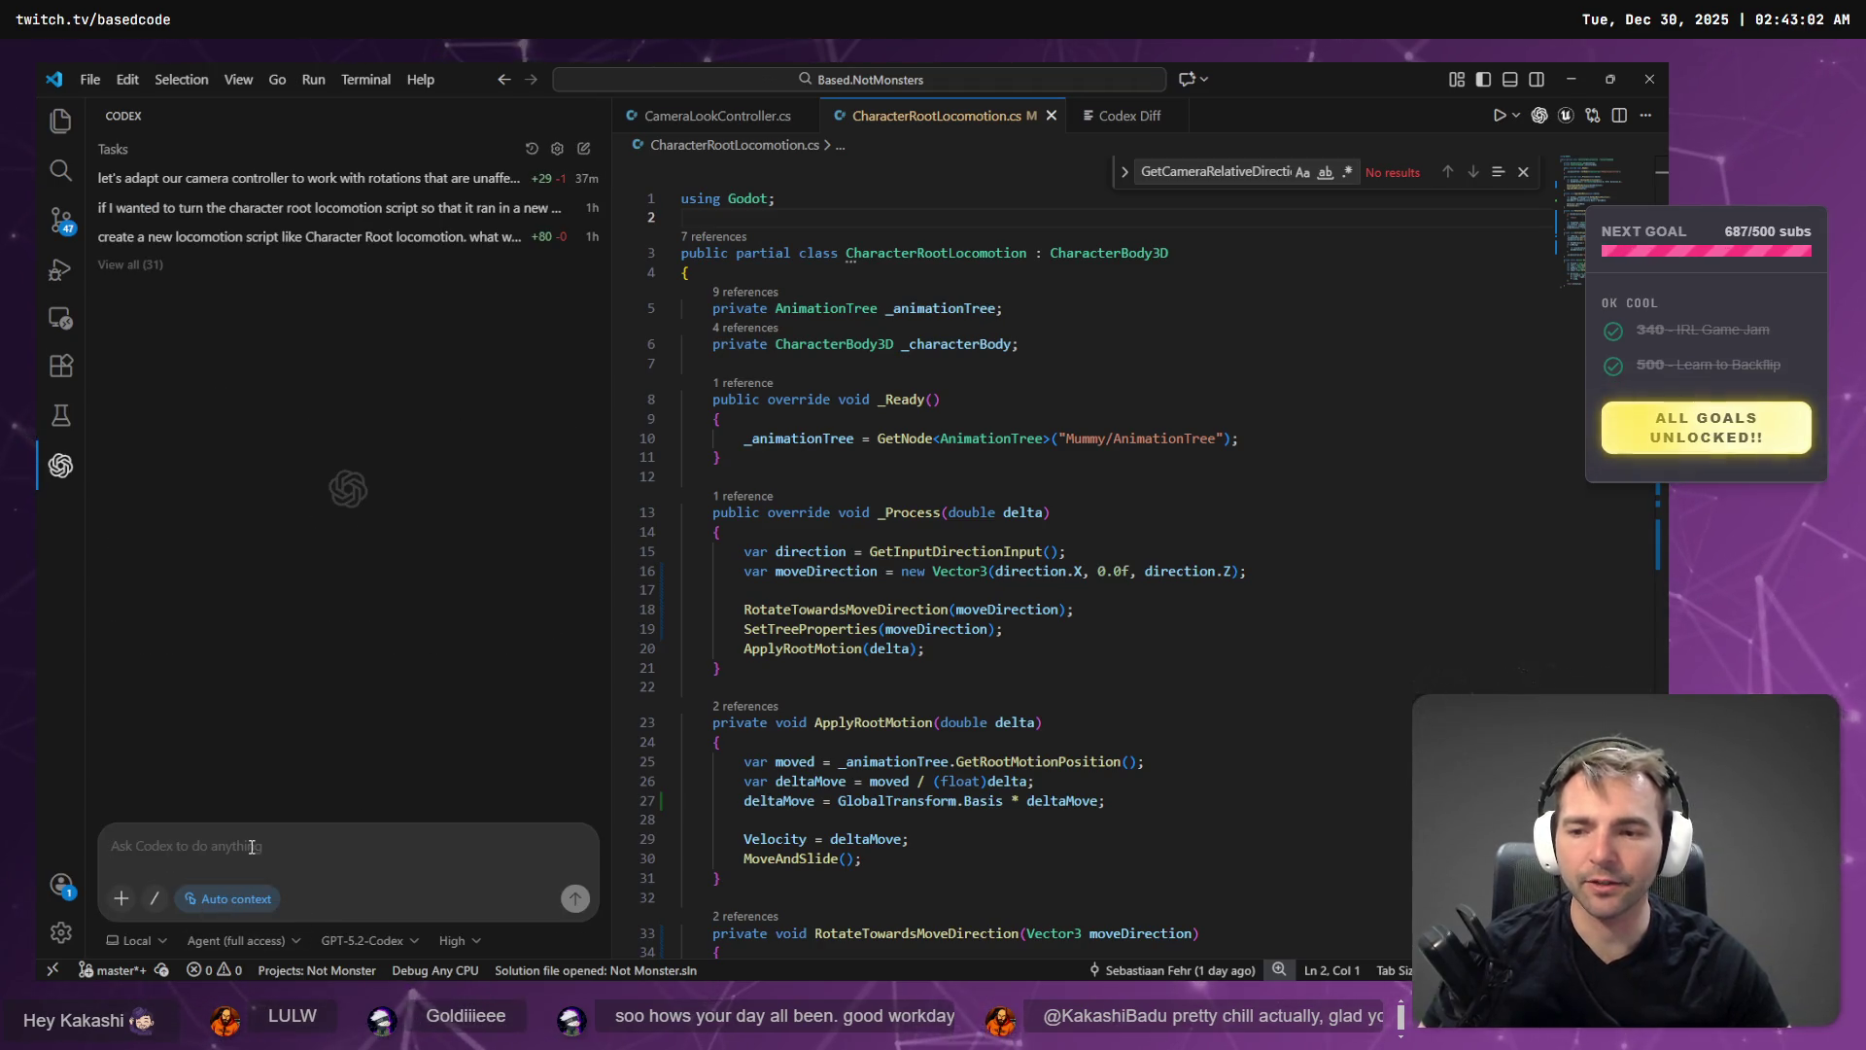
- Paste the camera-relative turning and running request into a new Codex task and send it
key(ctrl+v)
click(241, 941)
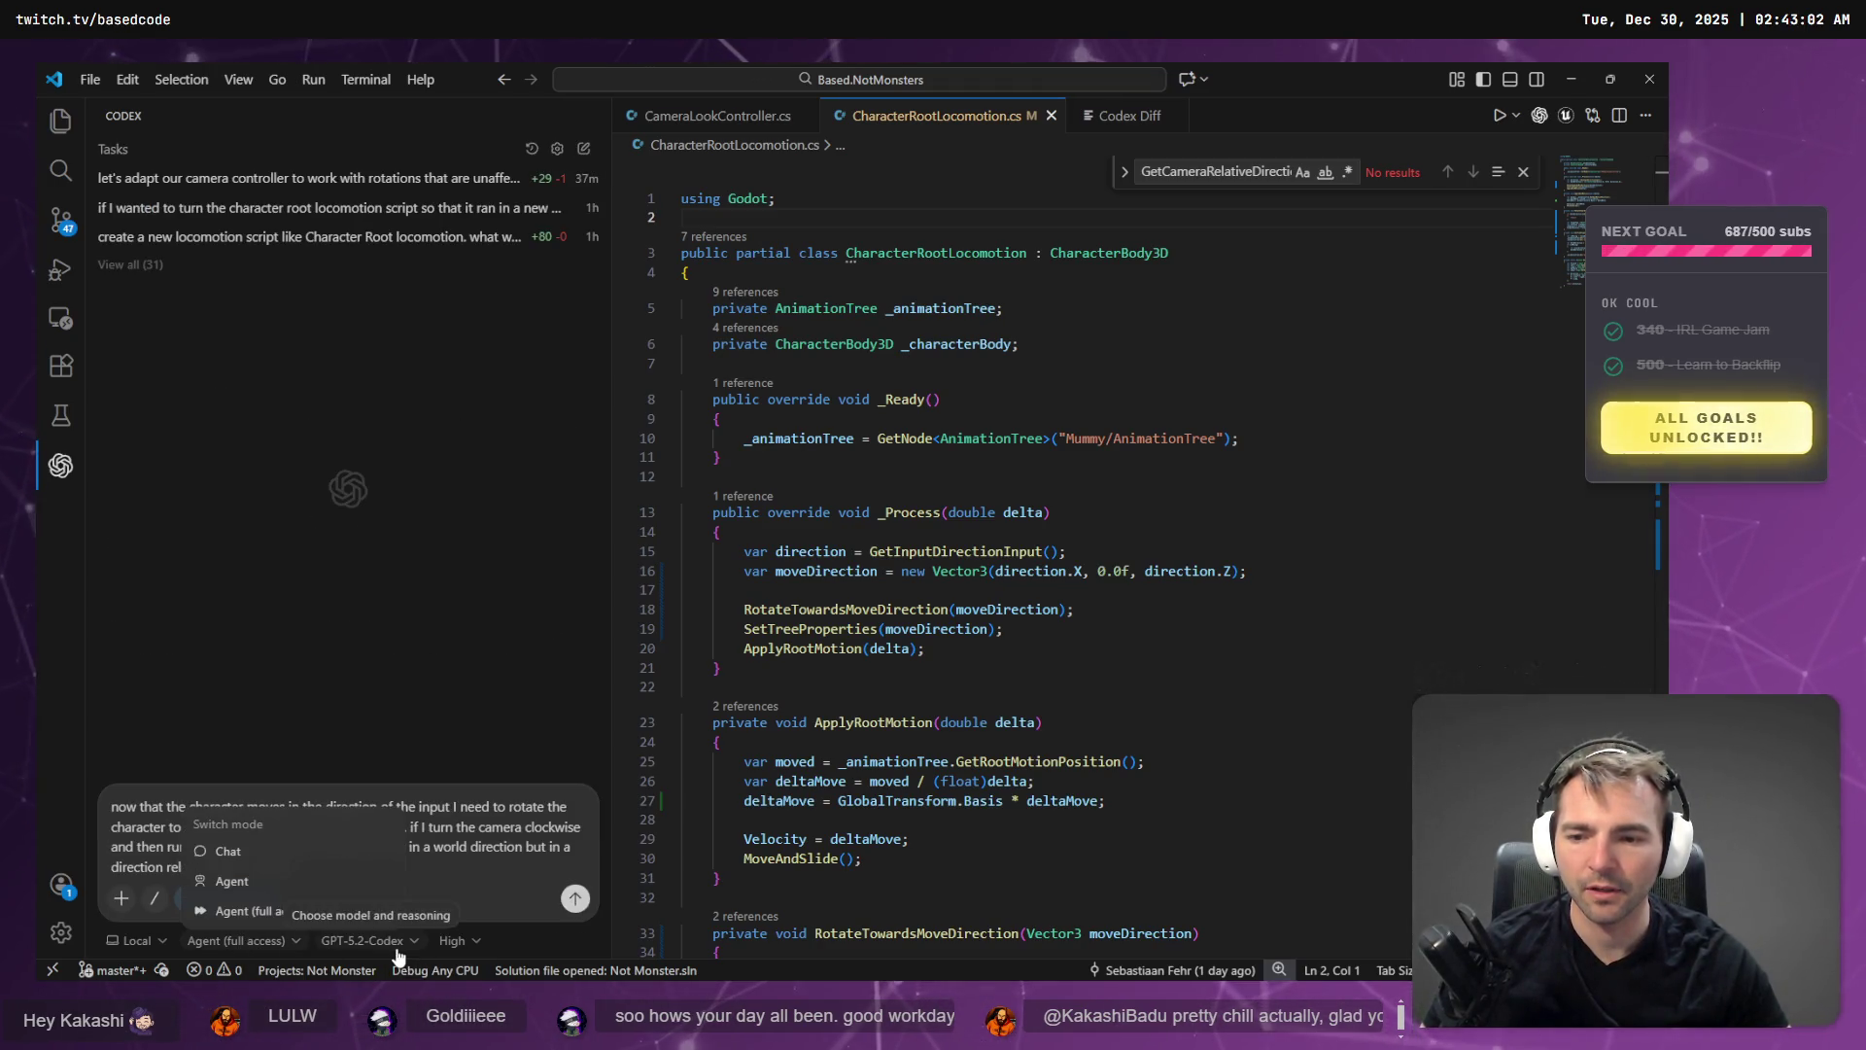
click(243, 940)
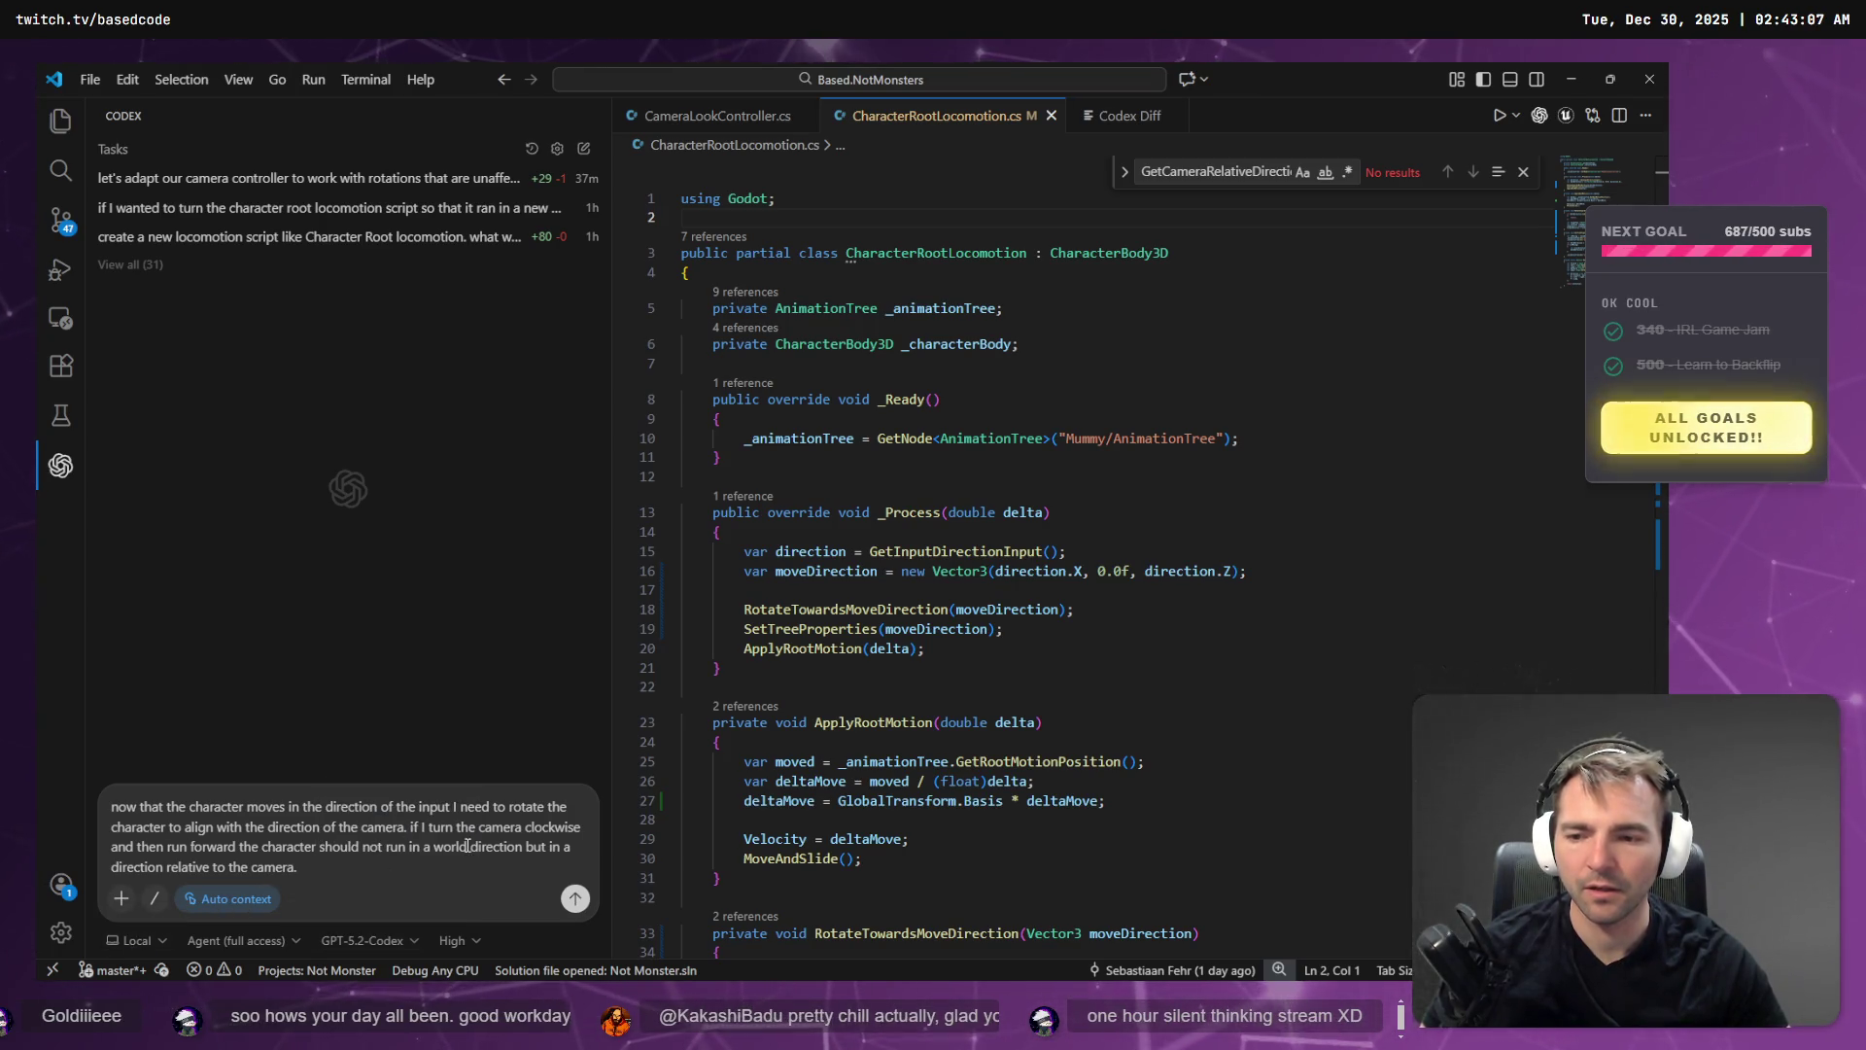
click(576, 899)
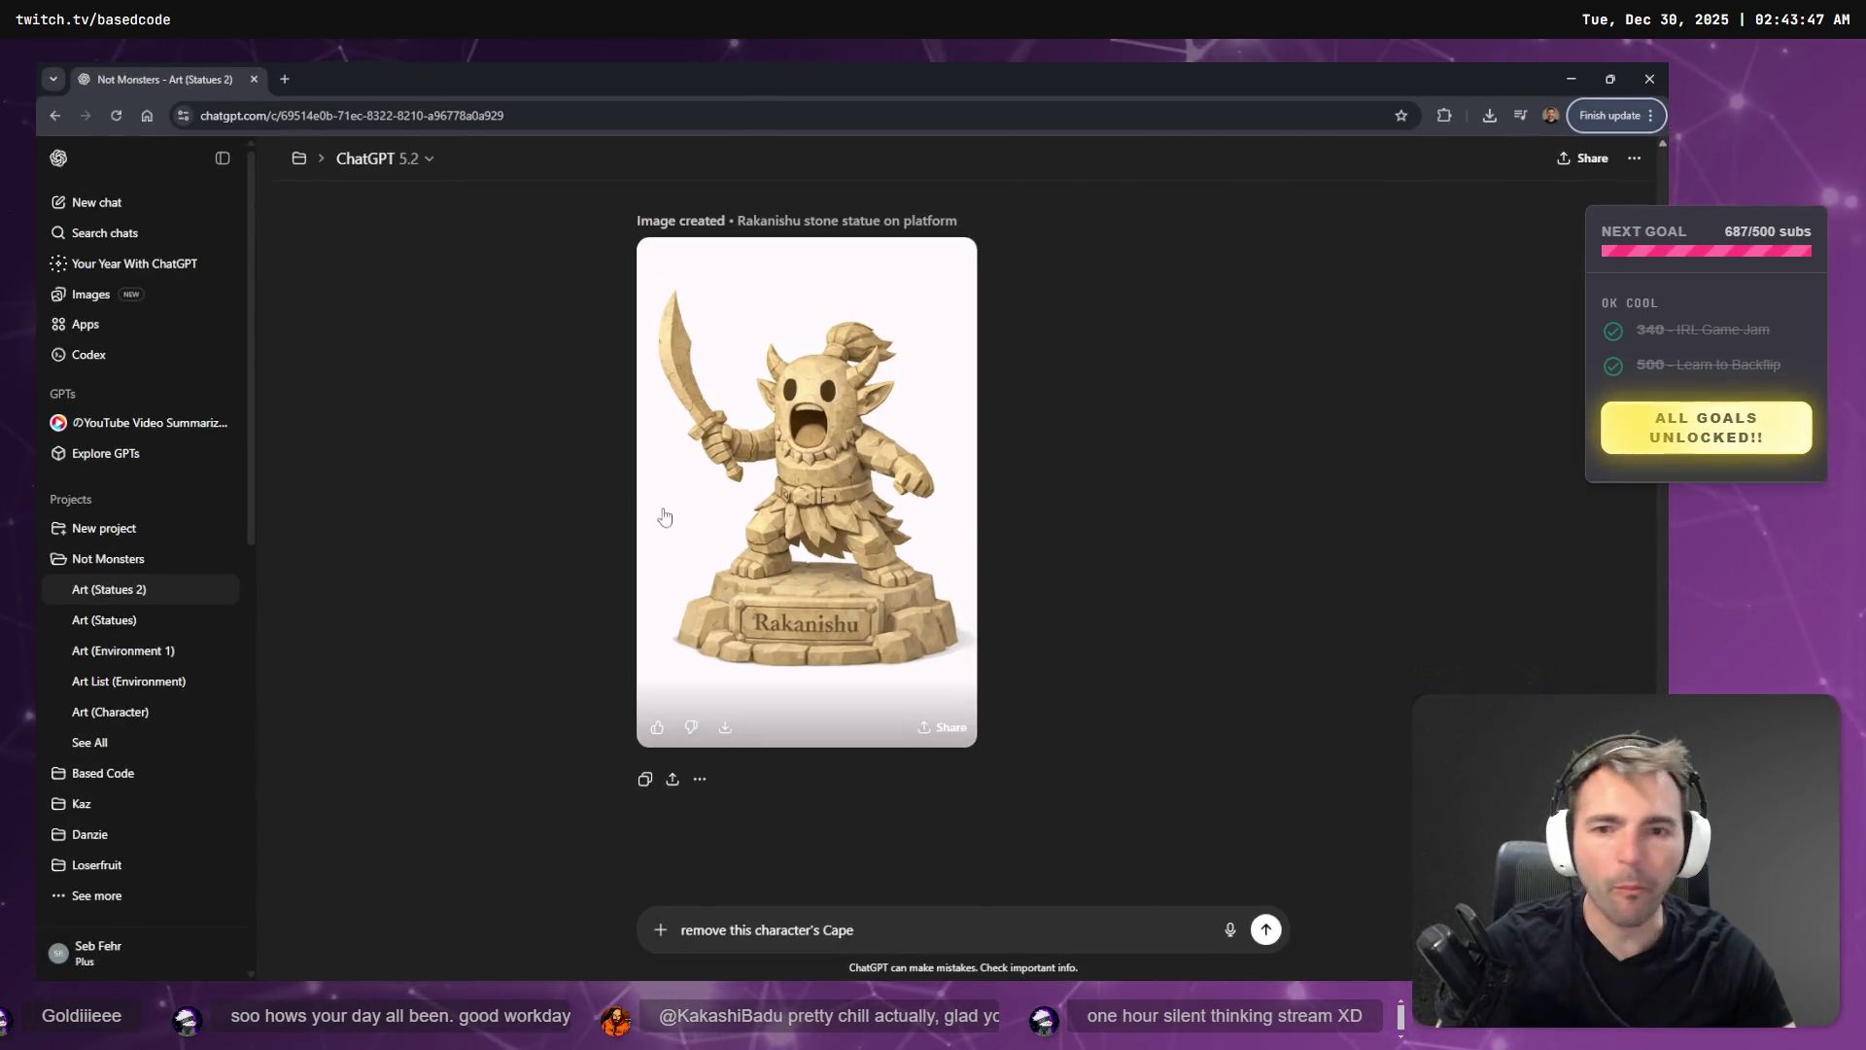
- View the generated Rakanishu stone statue image full size, then close it
click(774, 498)
key(Escape)
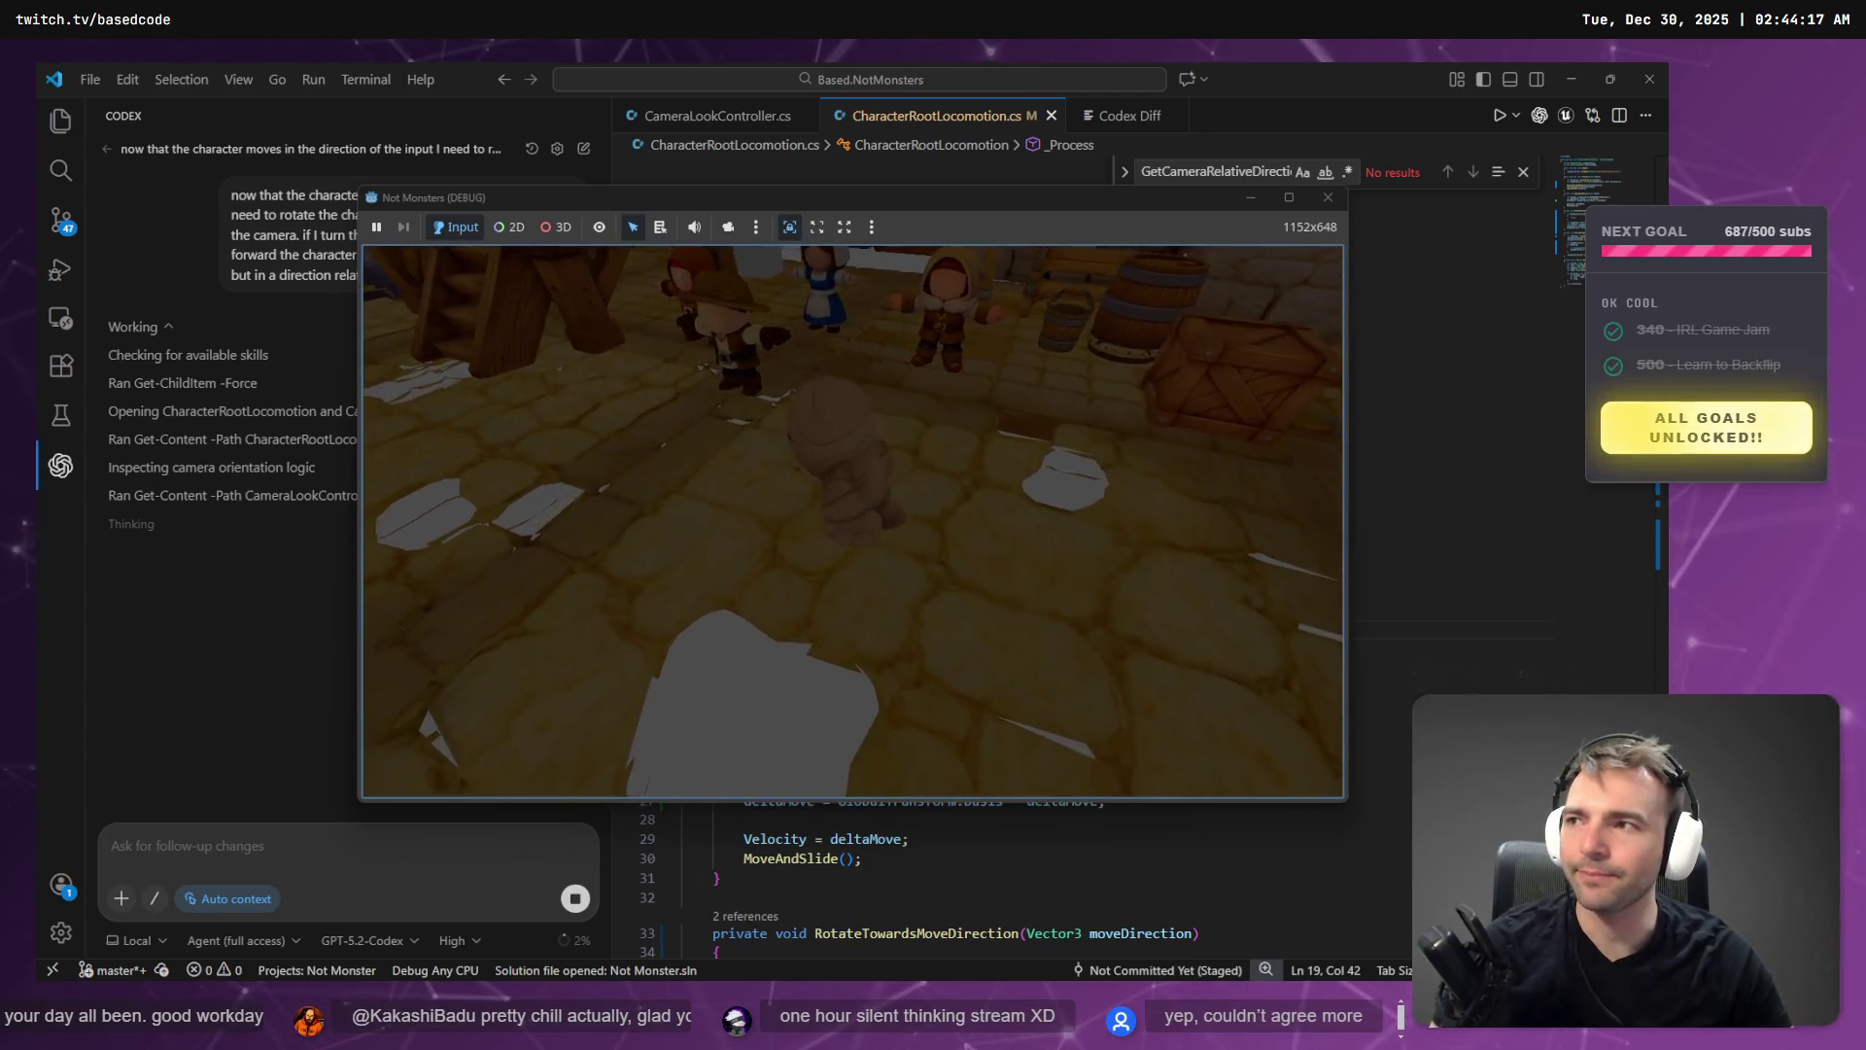
- Close the debug game and read the lower changed block of the staged diff in Fork
key(alt+F4)
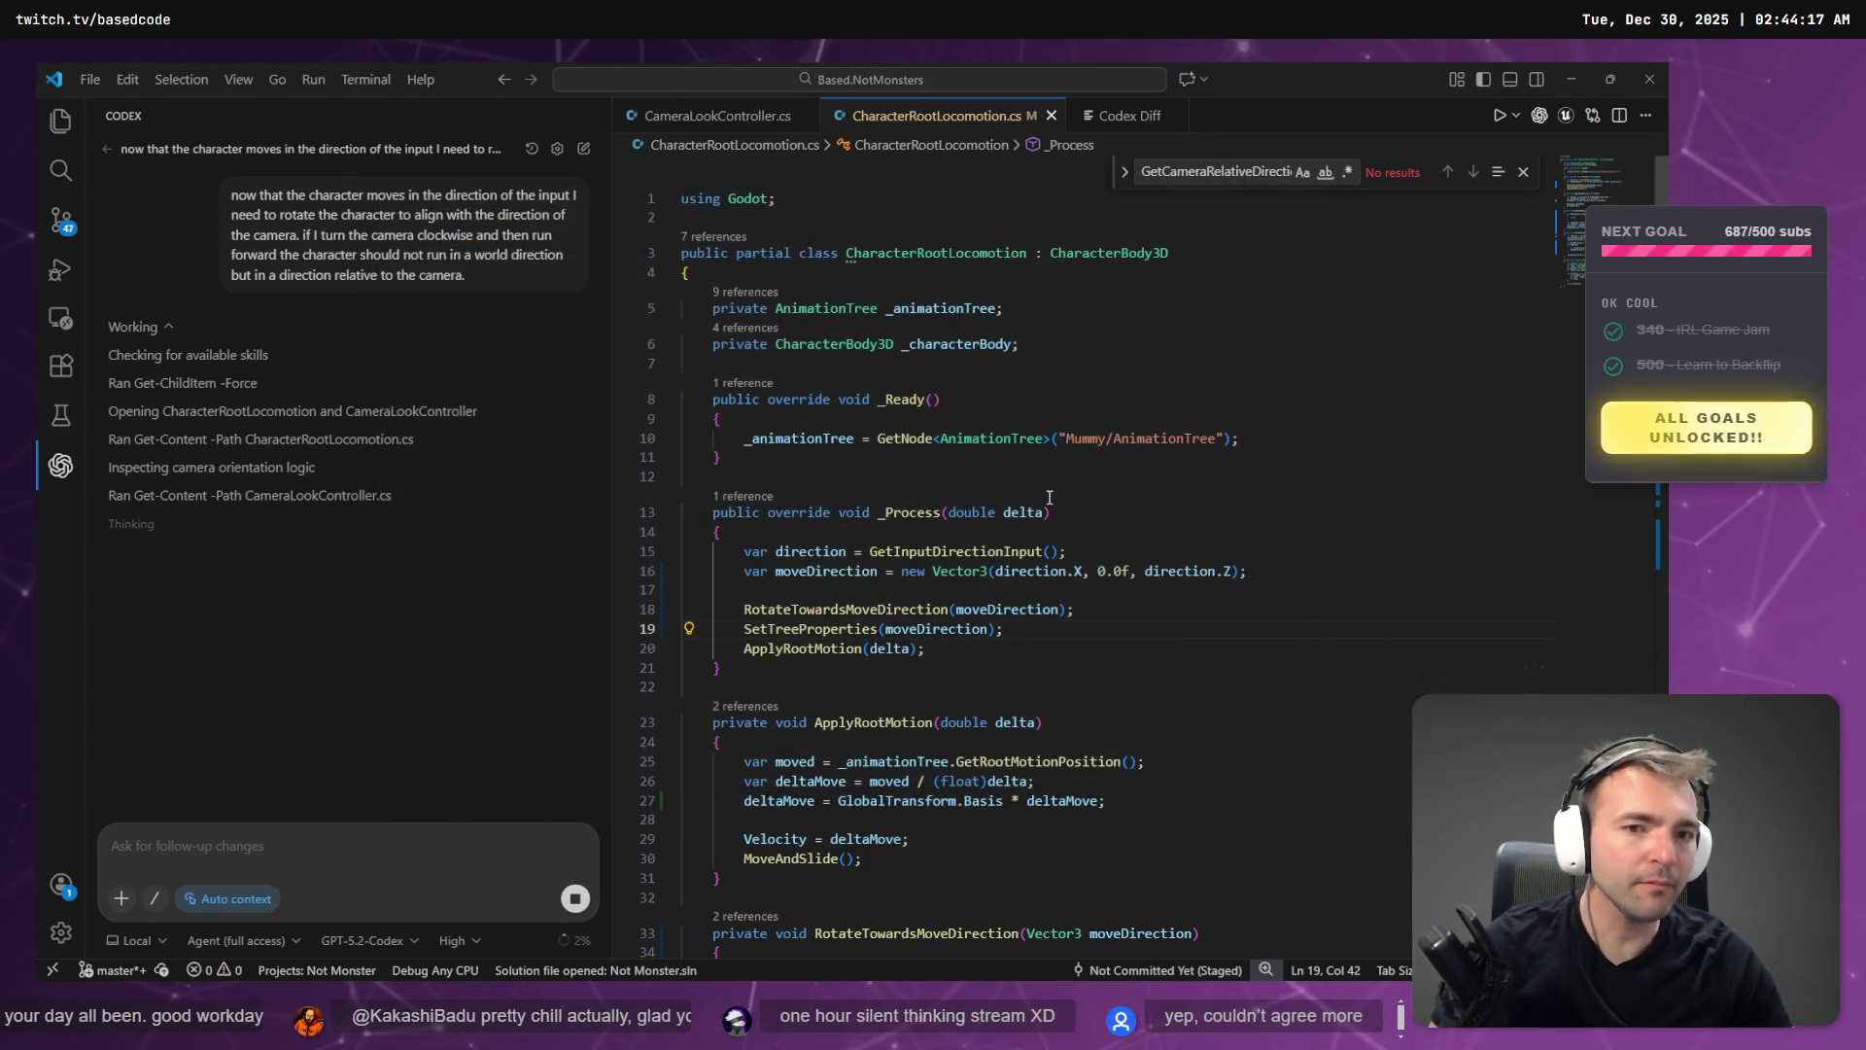
key(alt+Tab)
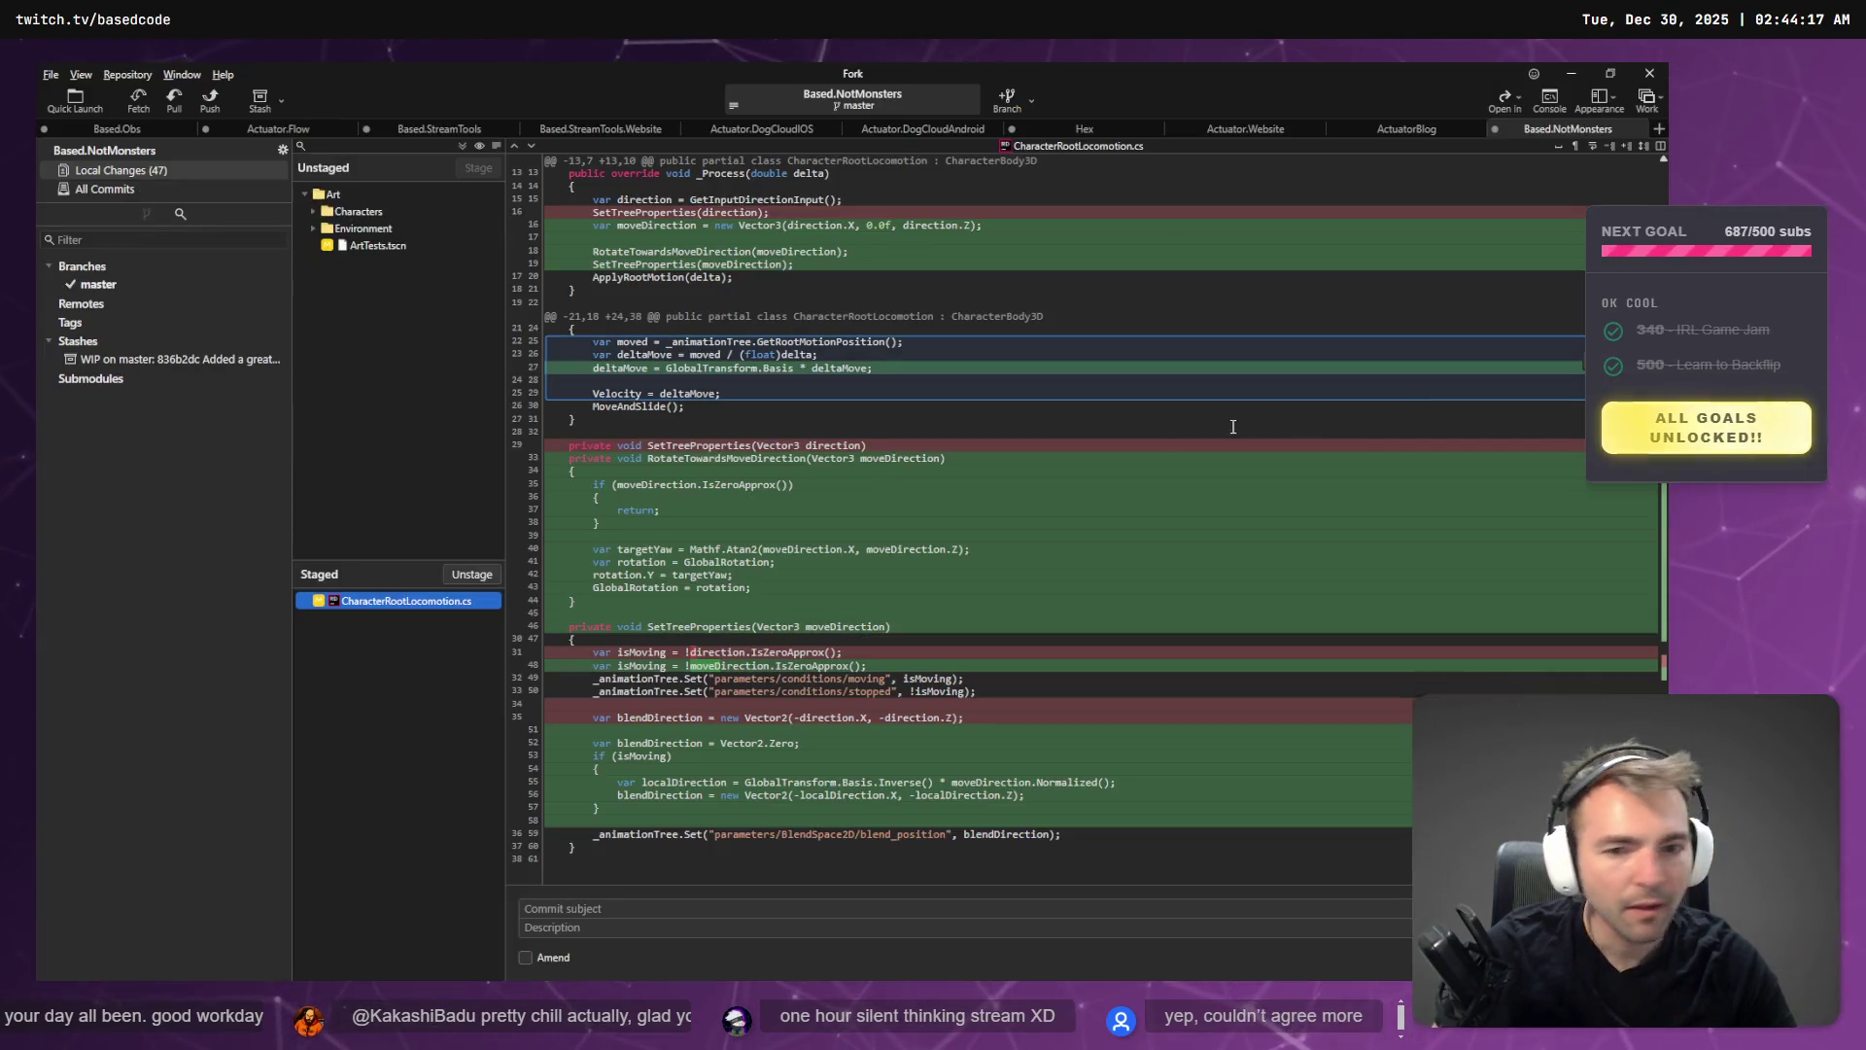
click(1069, 596)
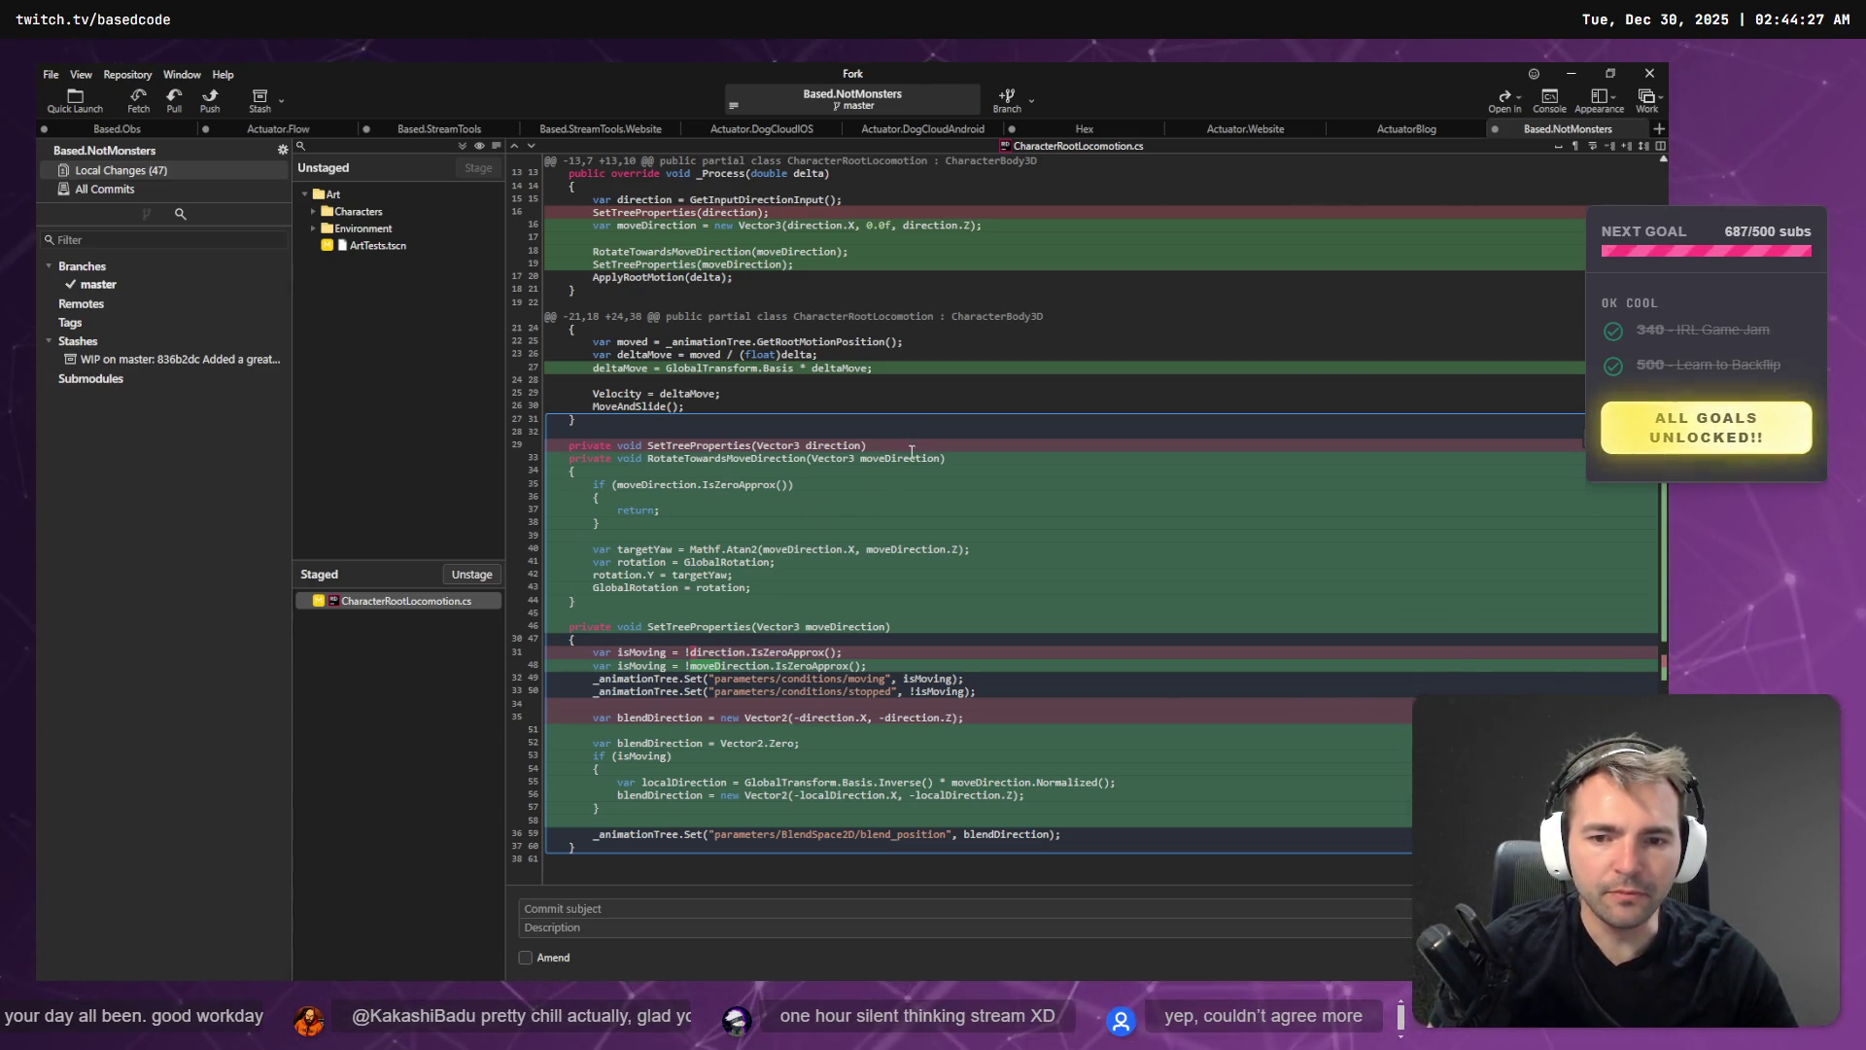
key(alt+Tab)
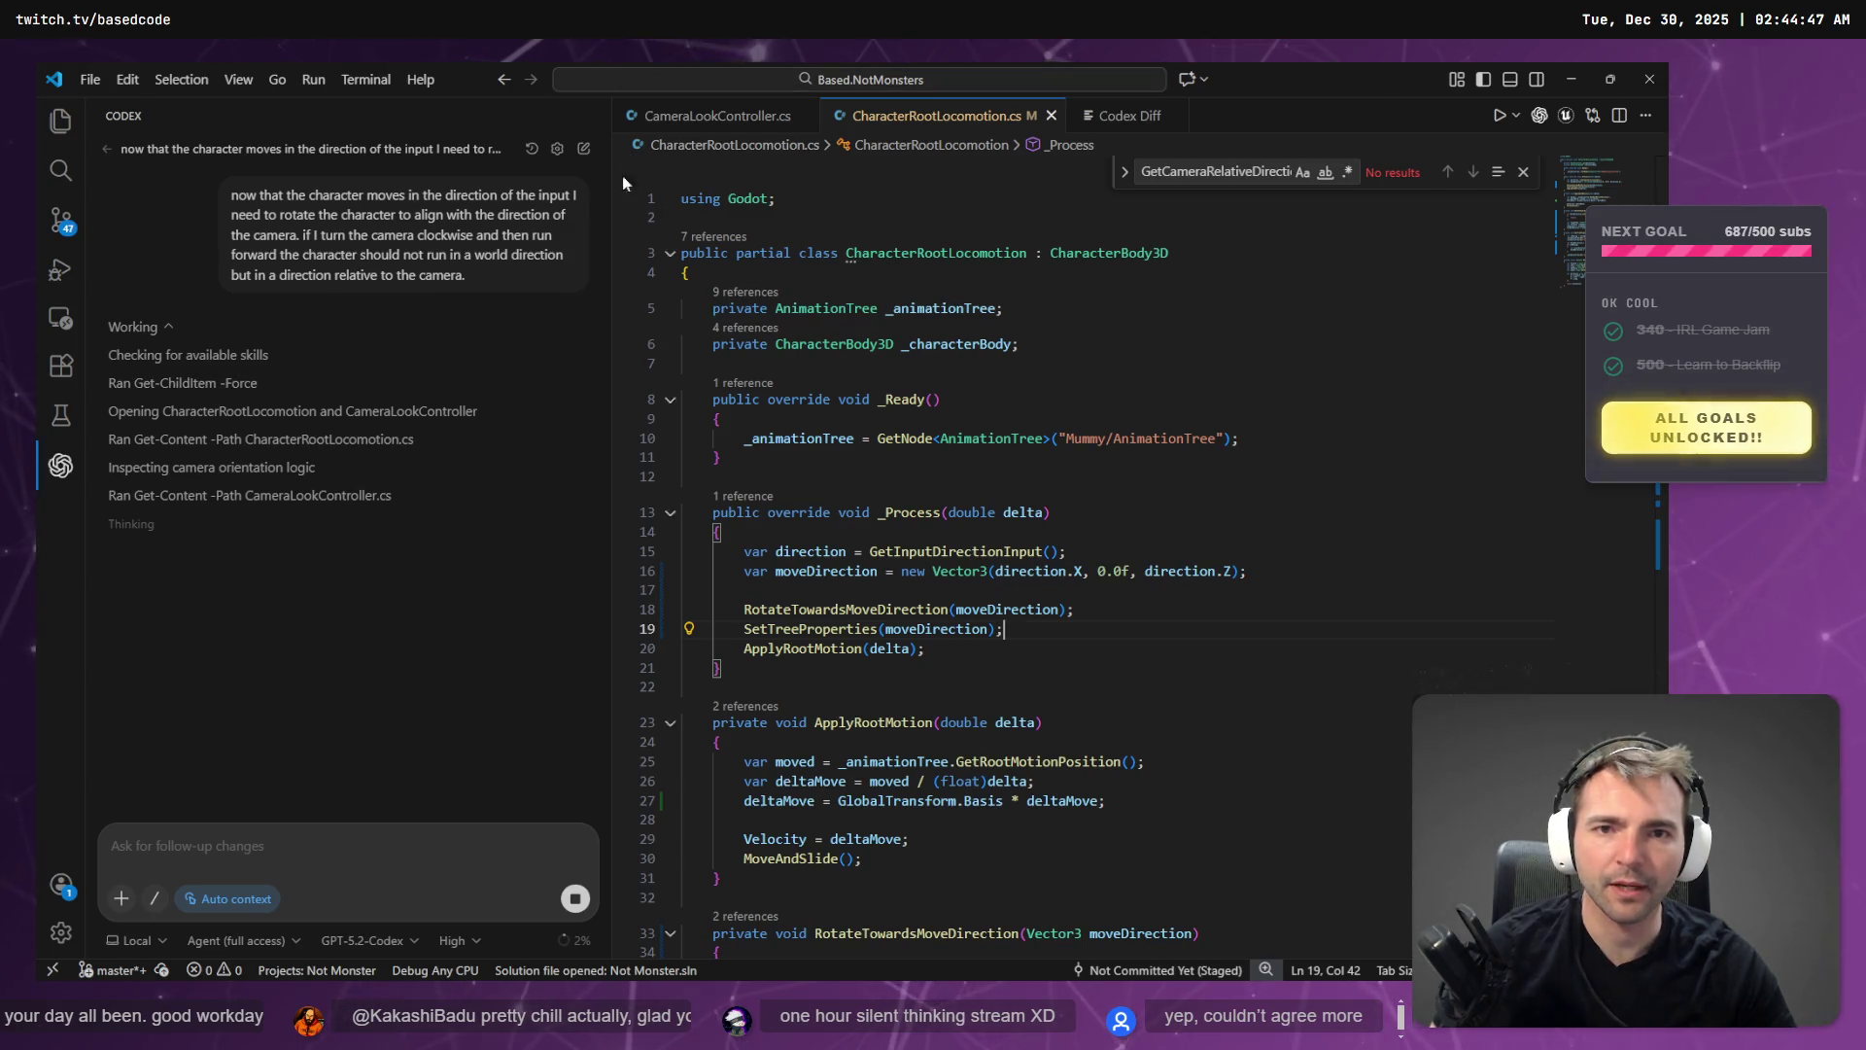
- Scroll through the CharacterRootLocomotion.cs code, then return to the Godot town scene
key(alt+Tab)
key(alt+Tab)
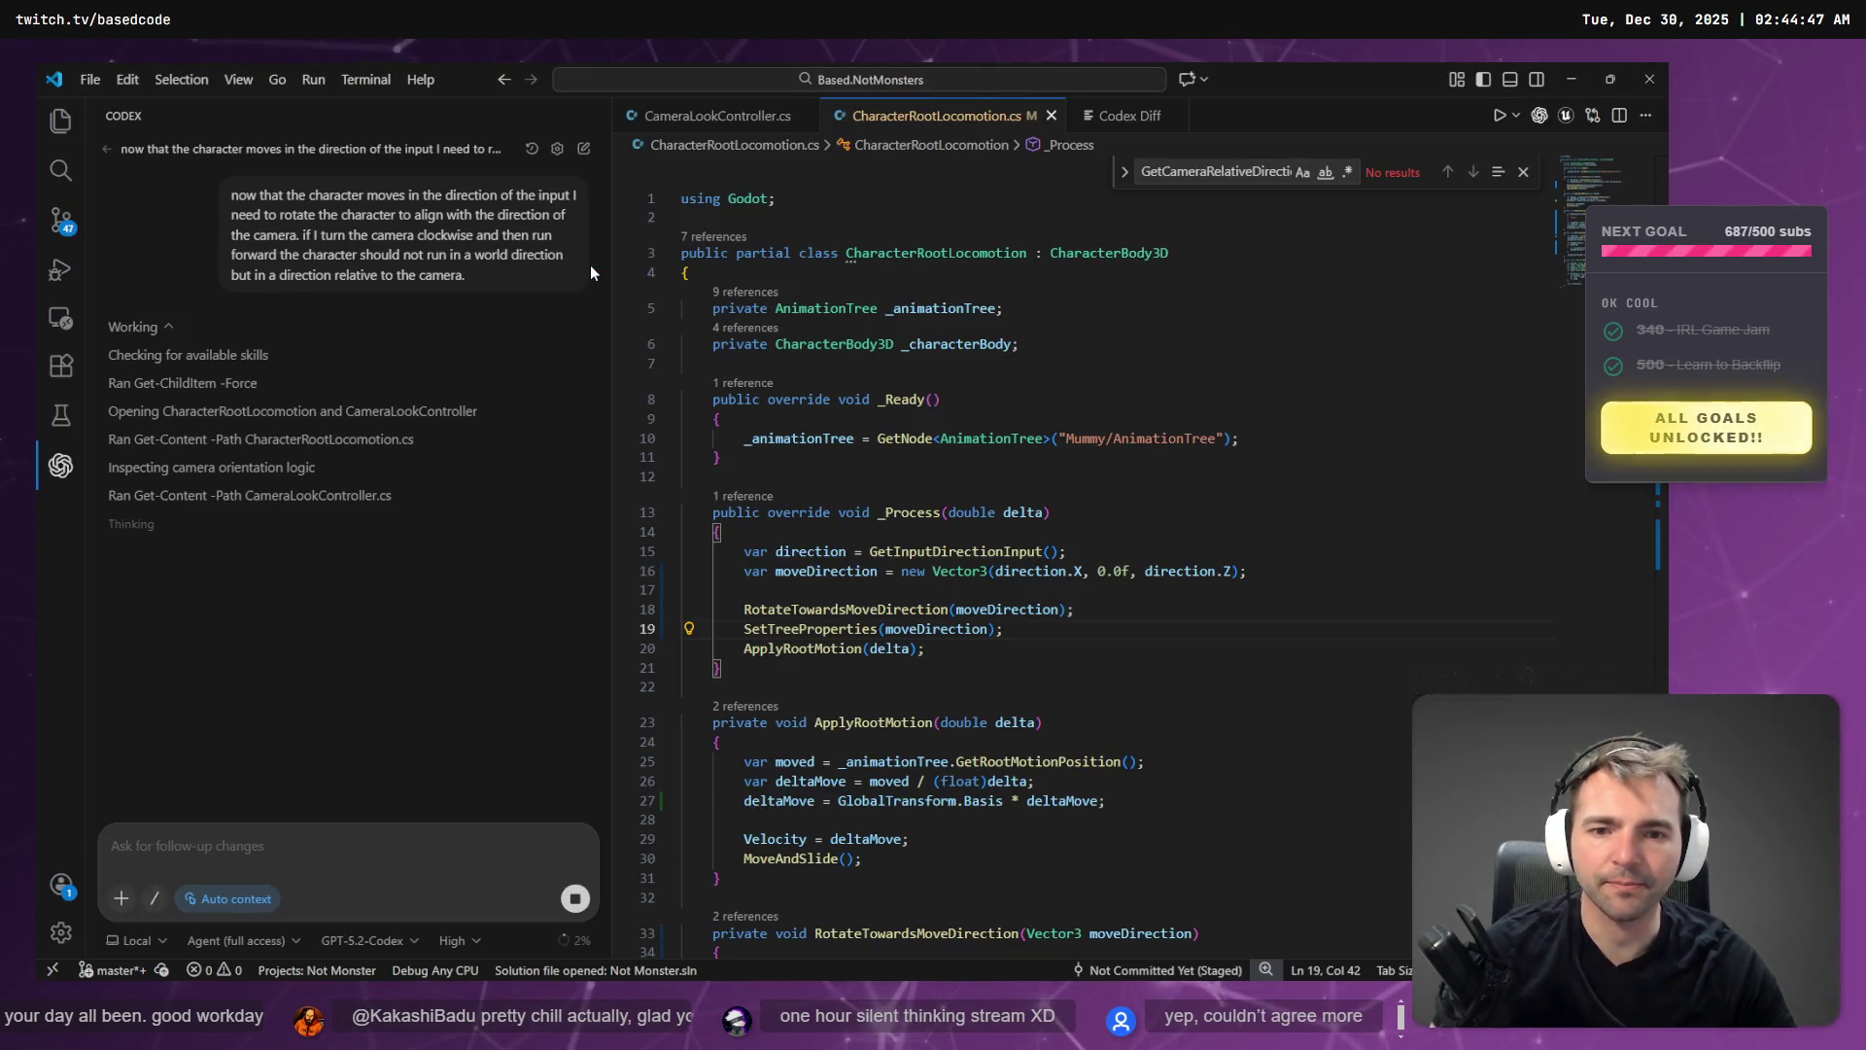
scroll(948, 499, down, 10)
scroll(947, 498, down, 3)
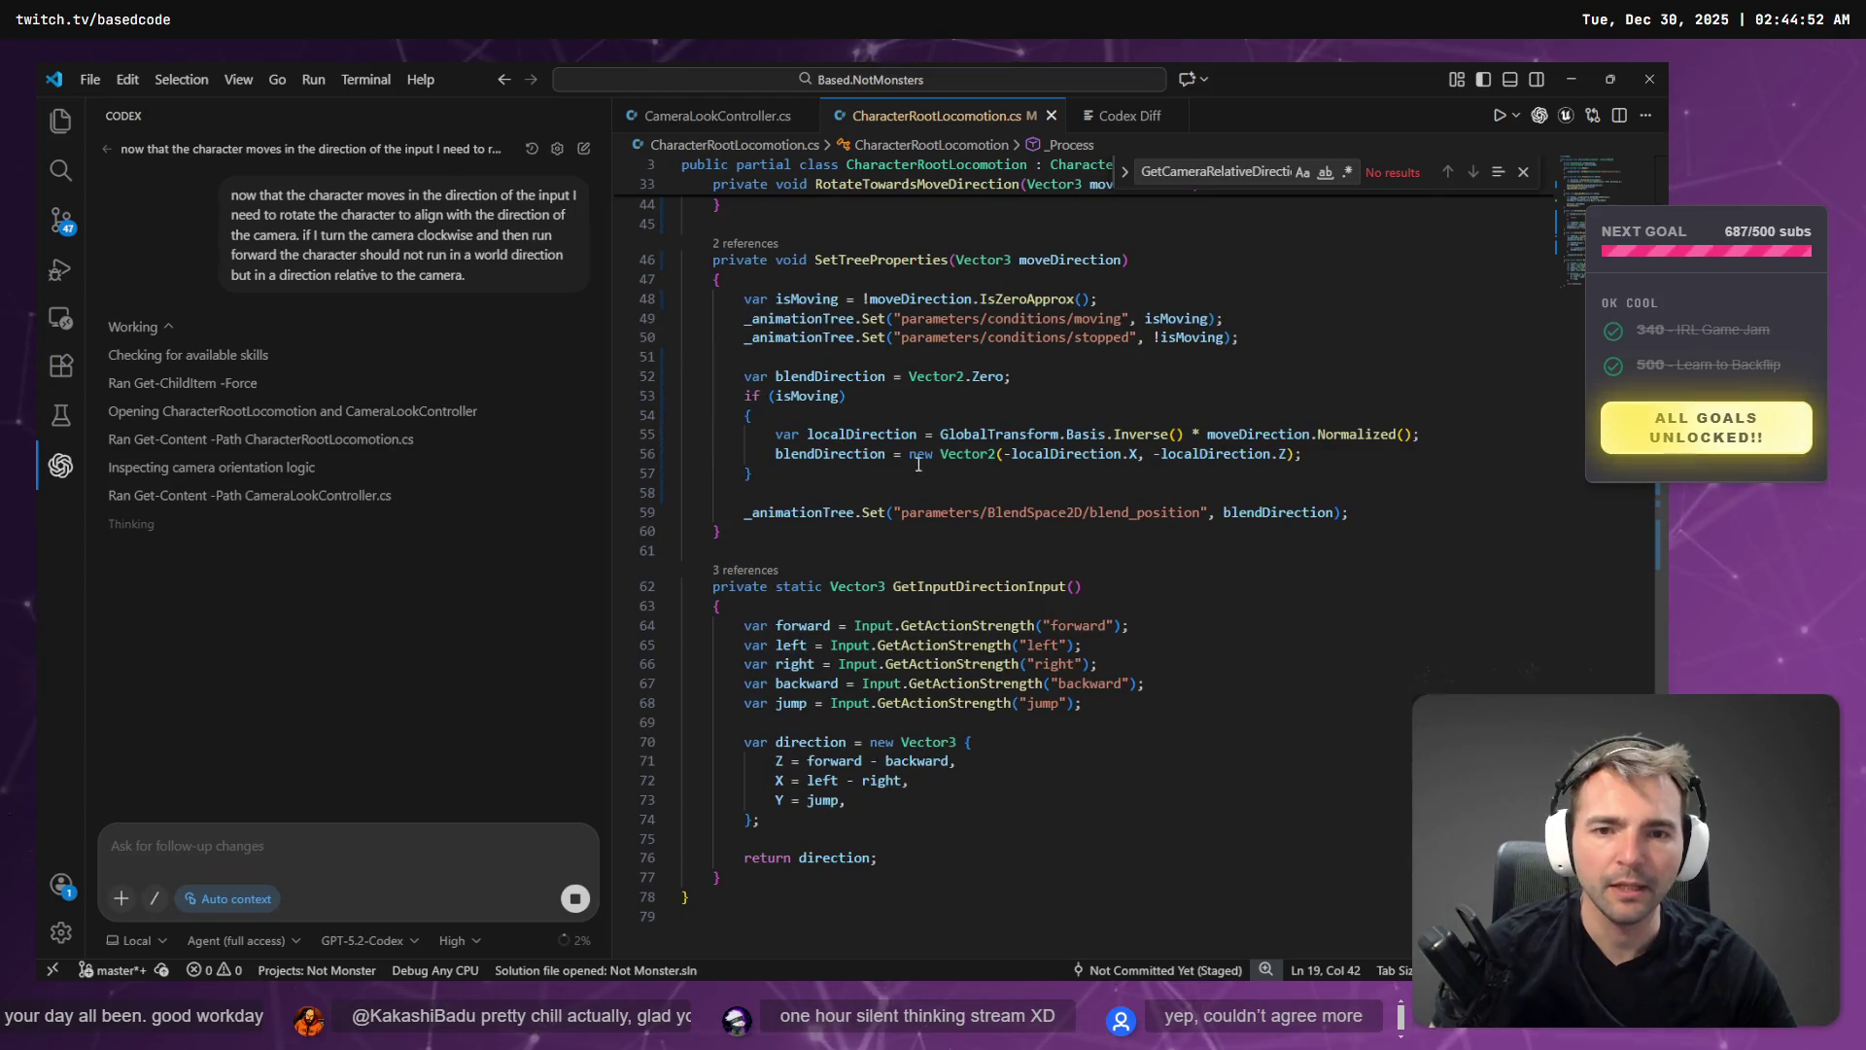
scroll(864, 428, down, 6)
scroll(906, 483, up, 6)
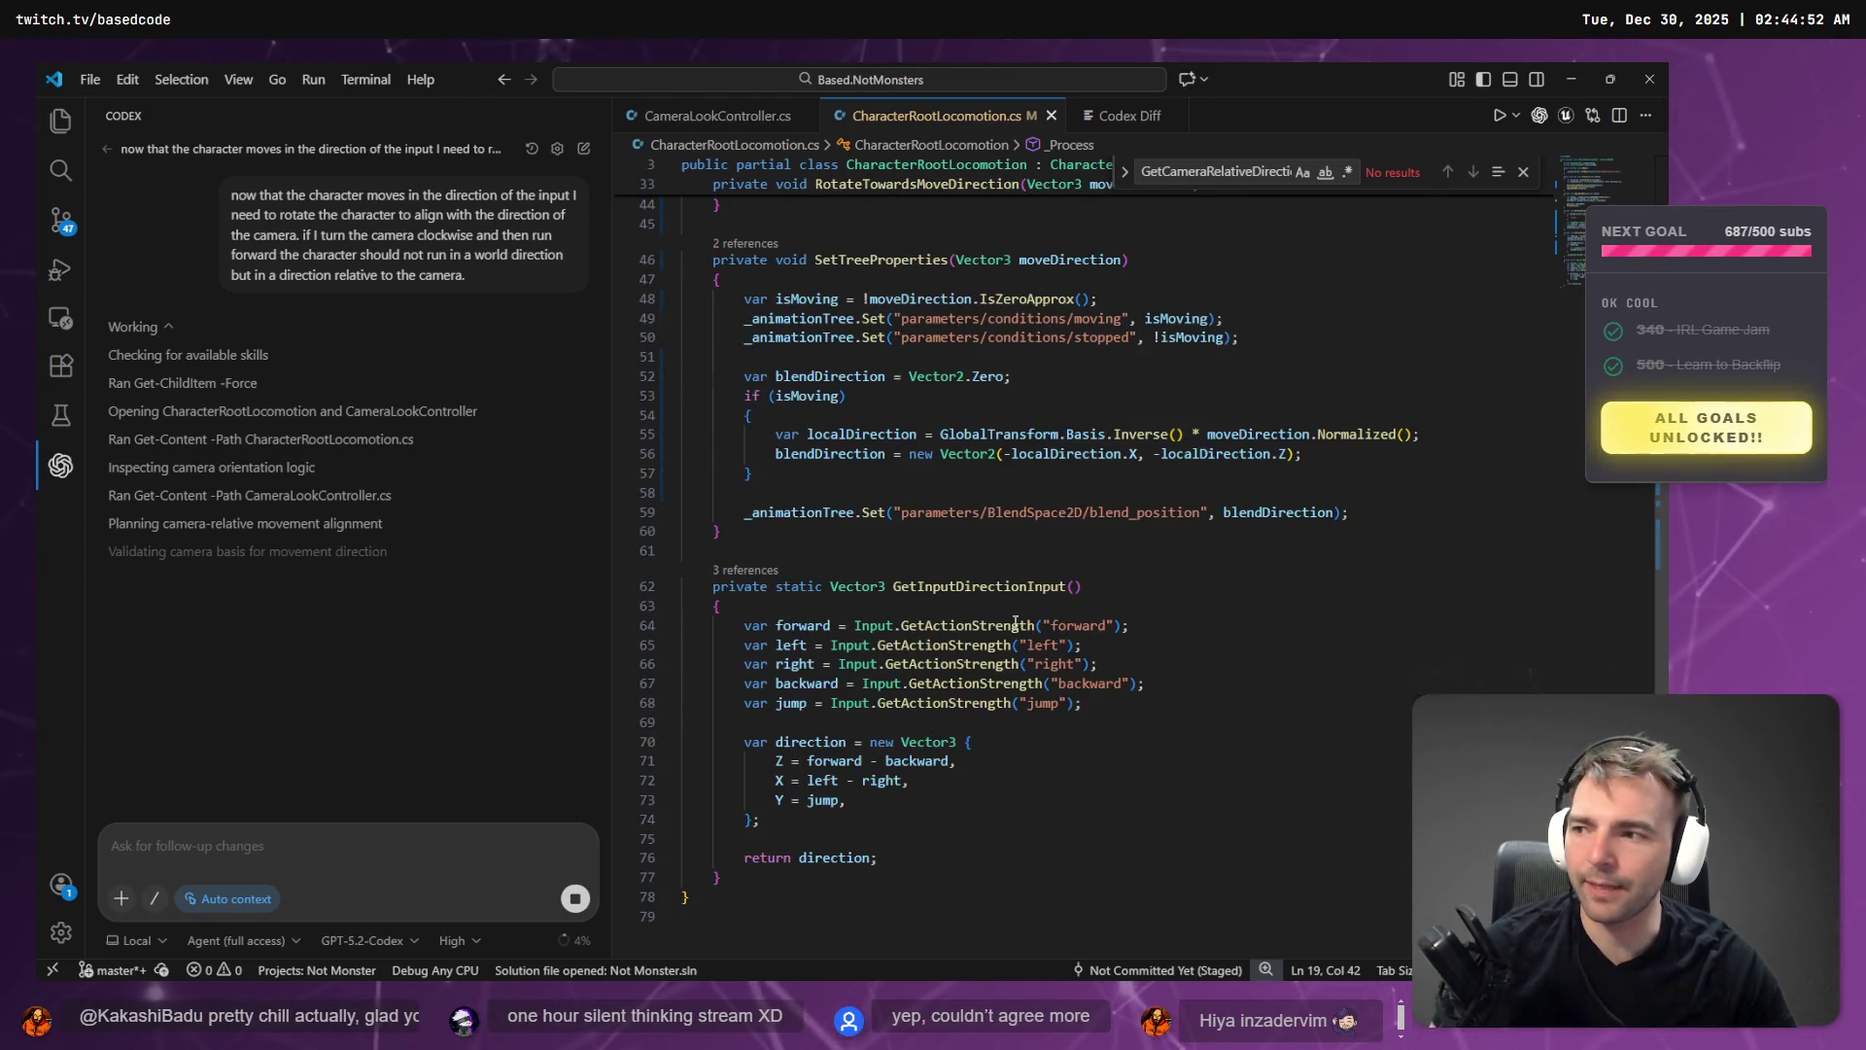
scroll(1018, 619, up, 8)
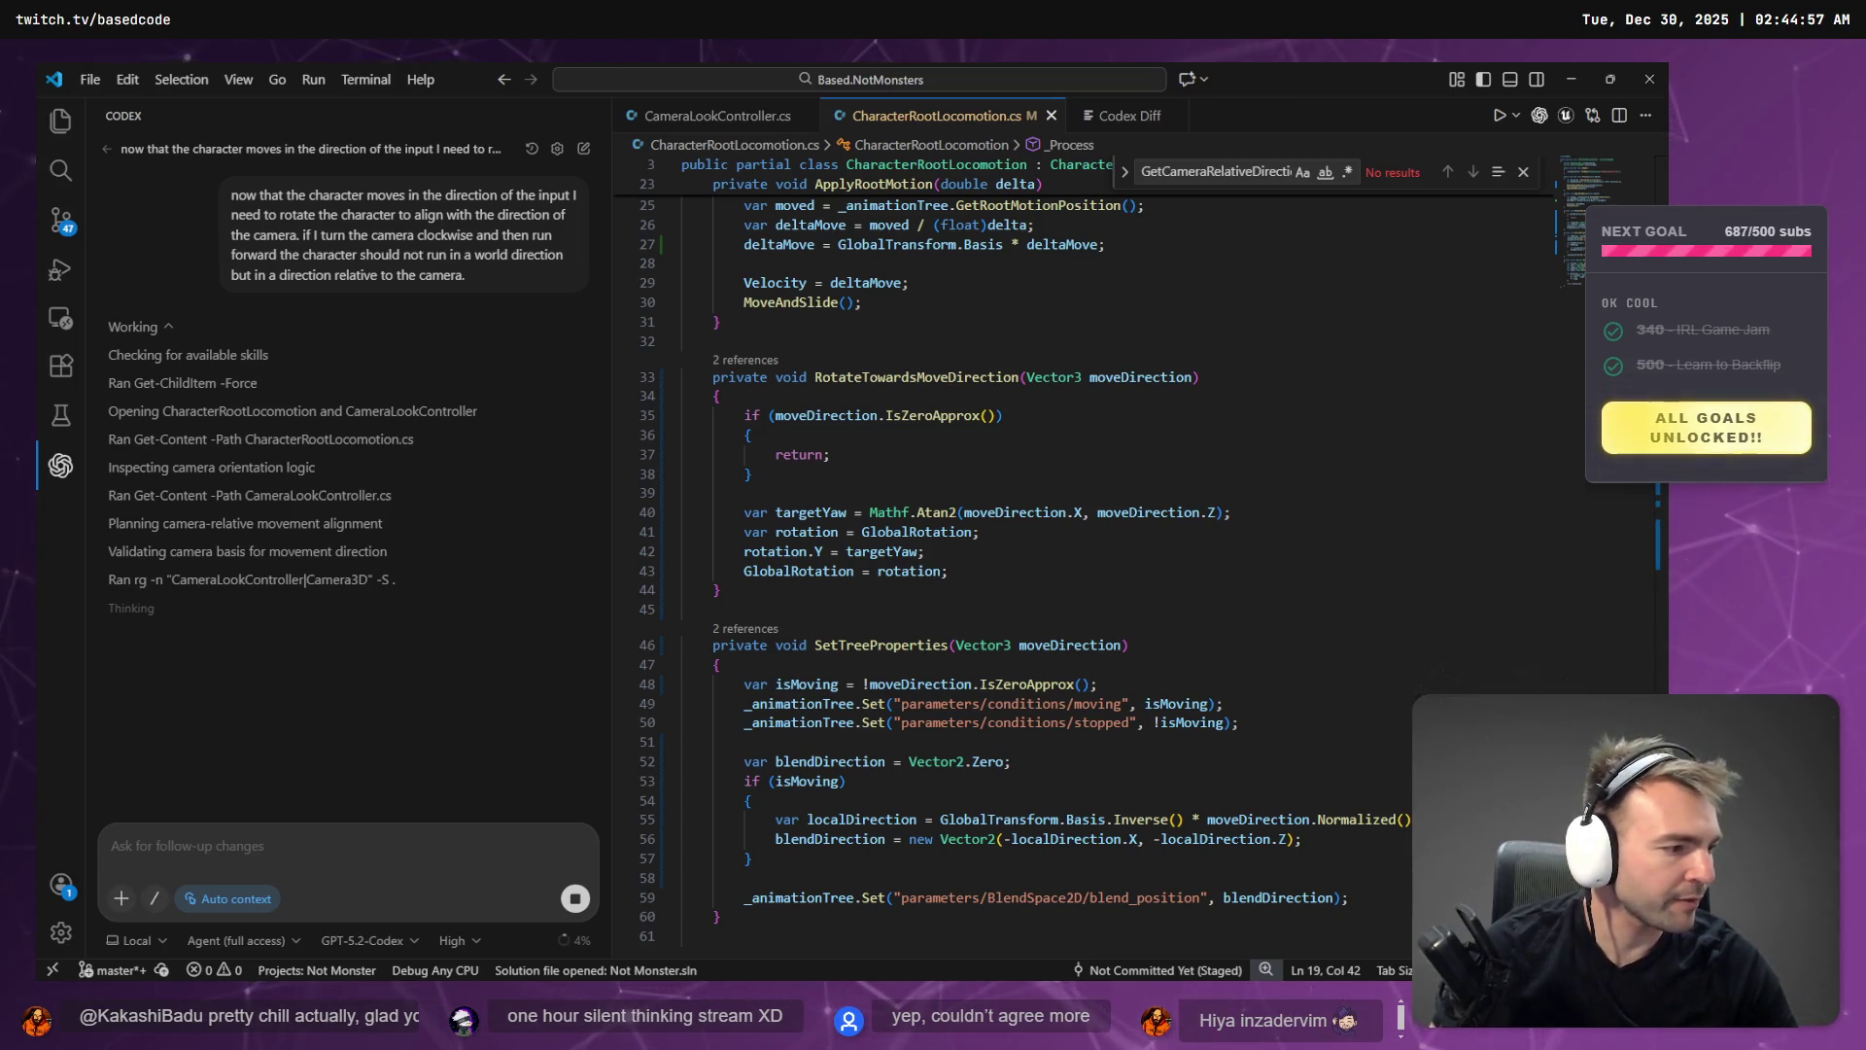
key(alt+Tab)
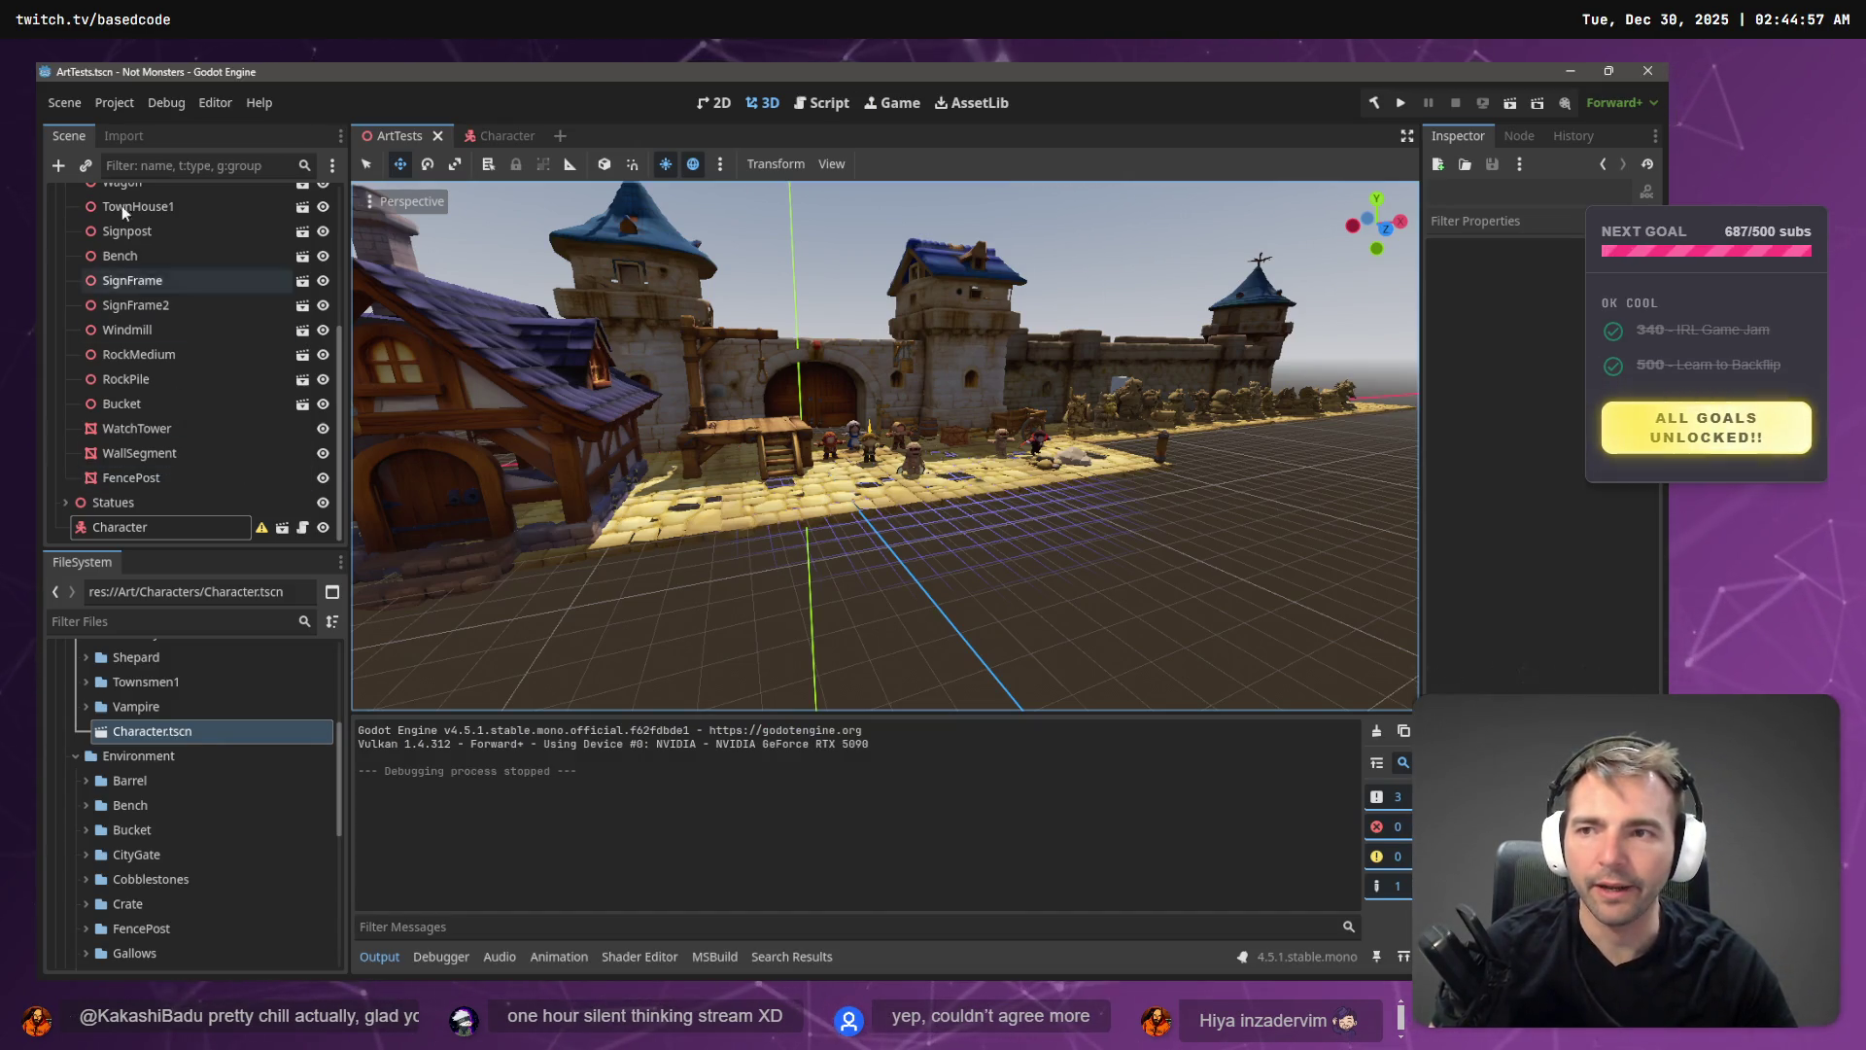
scroll(185, 306, up, 5)
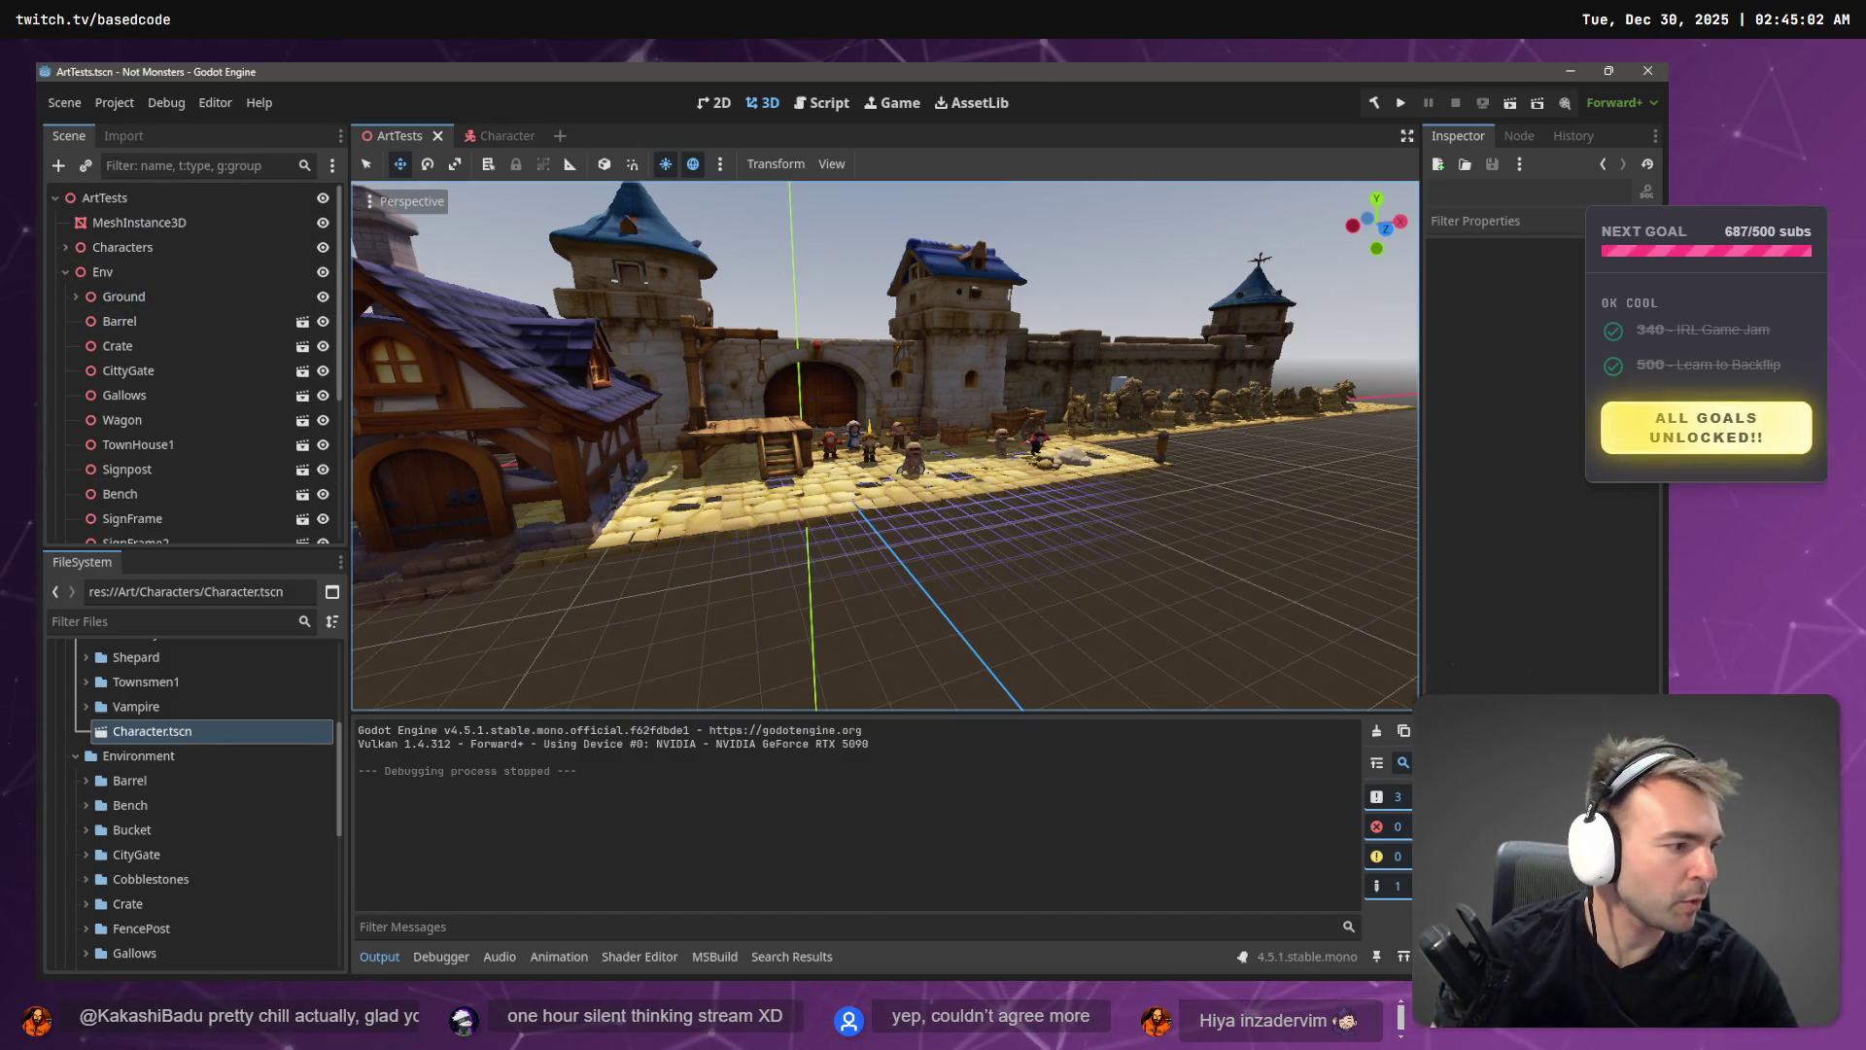
key(alt+Tab)
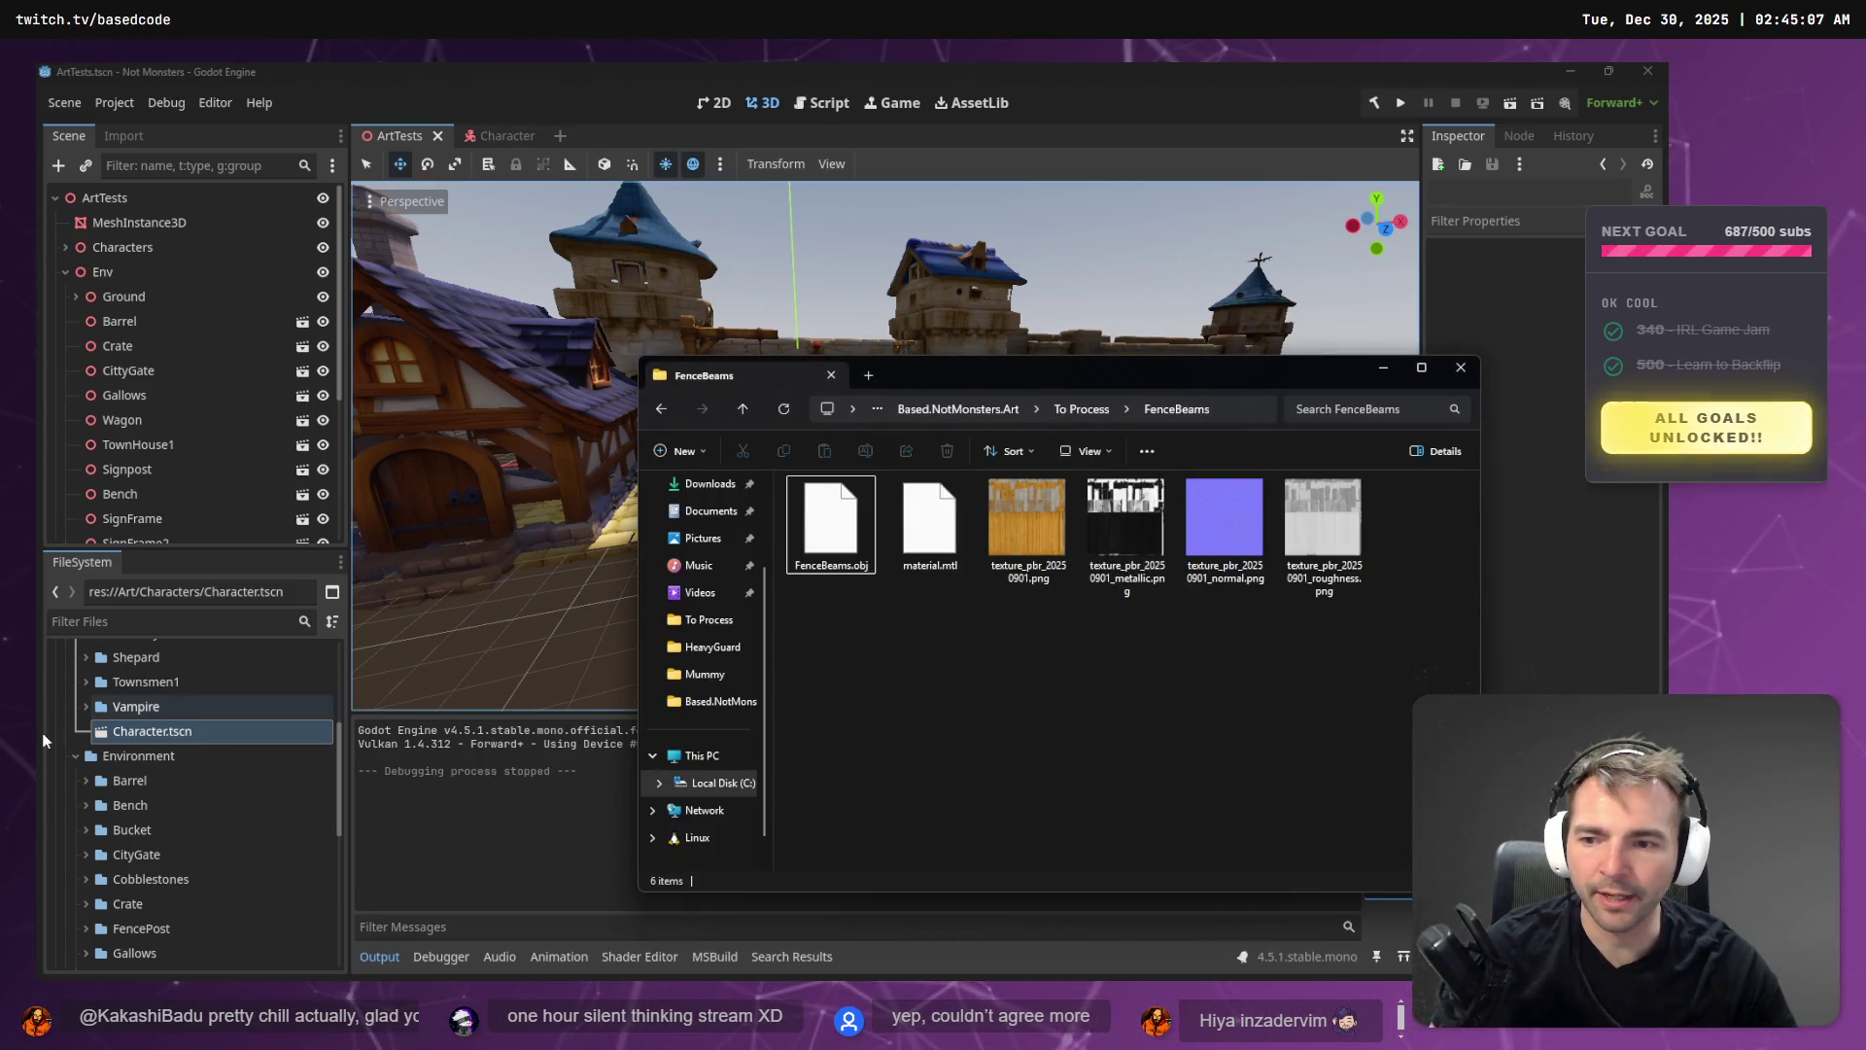
- Drag the FenceBeams folder from To Process into Godot's Environment folder
scroll(136, 855, down, 6)
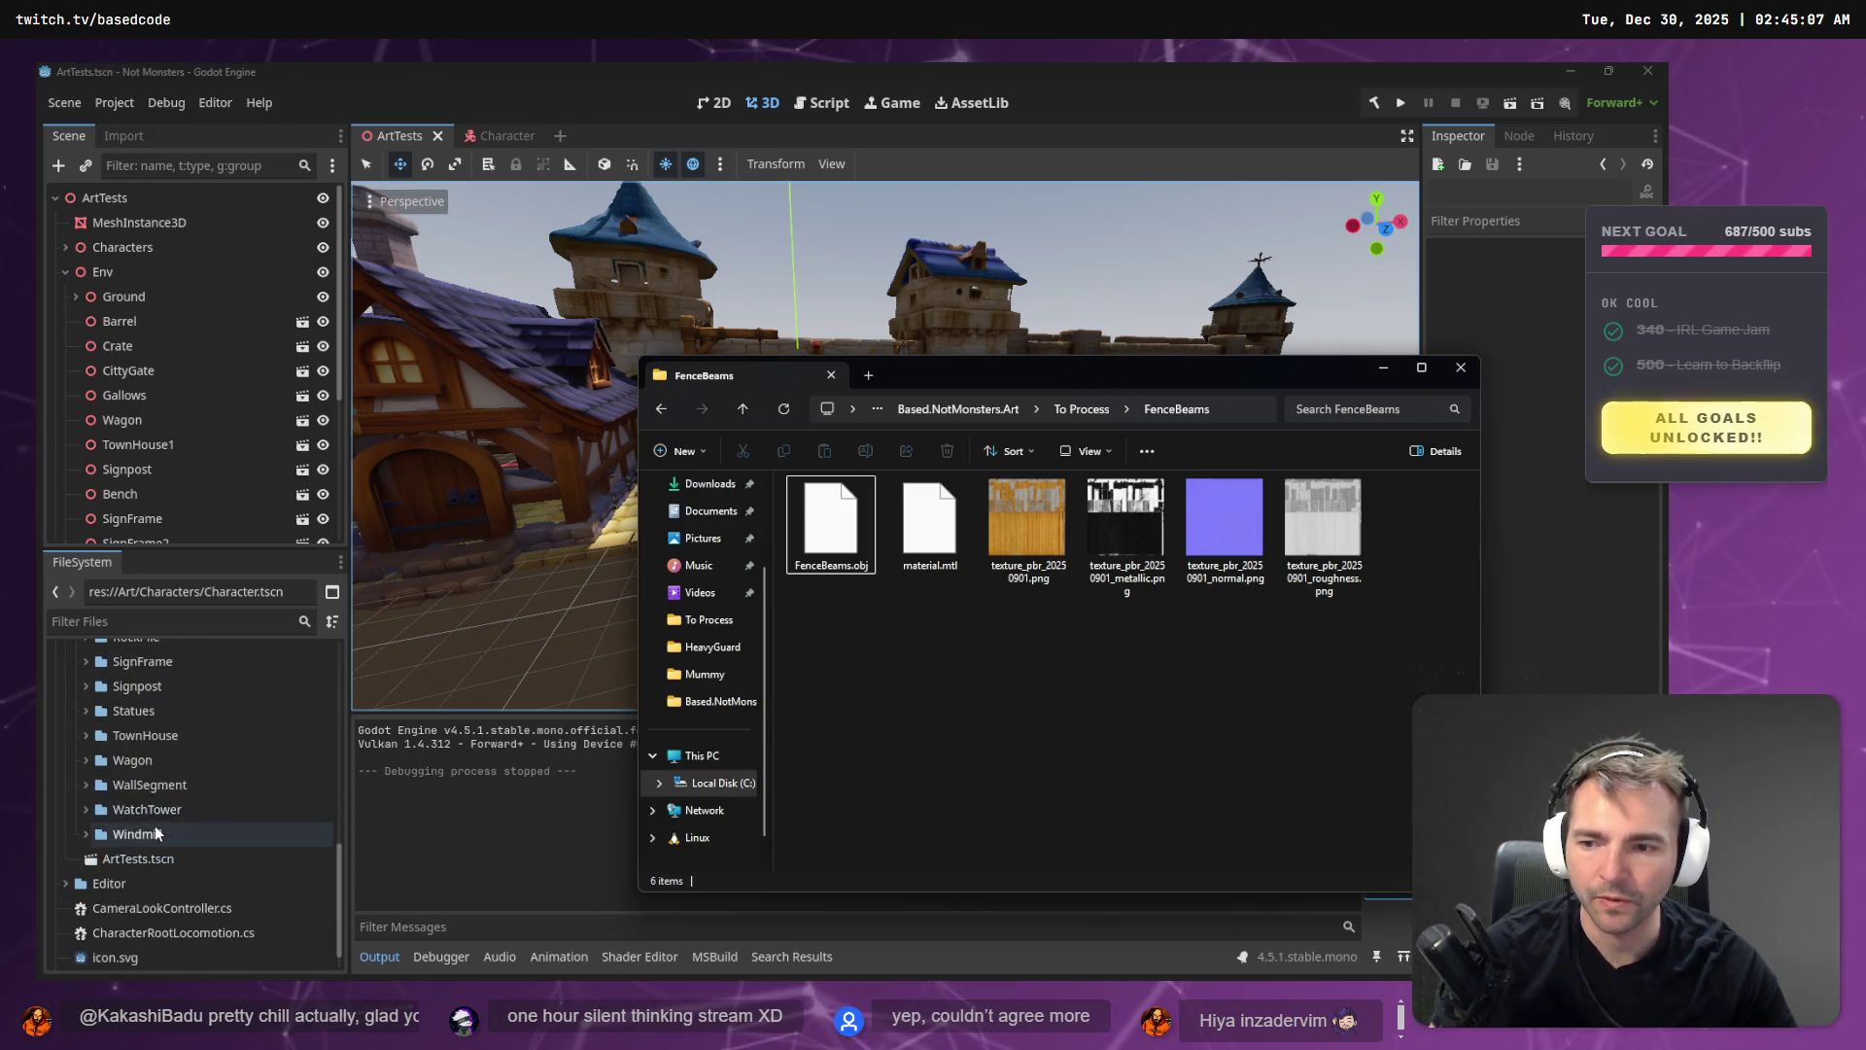
click(1093, 414)
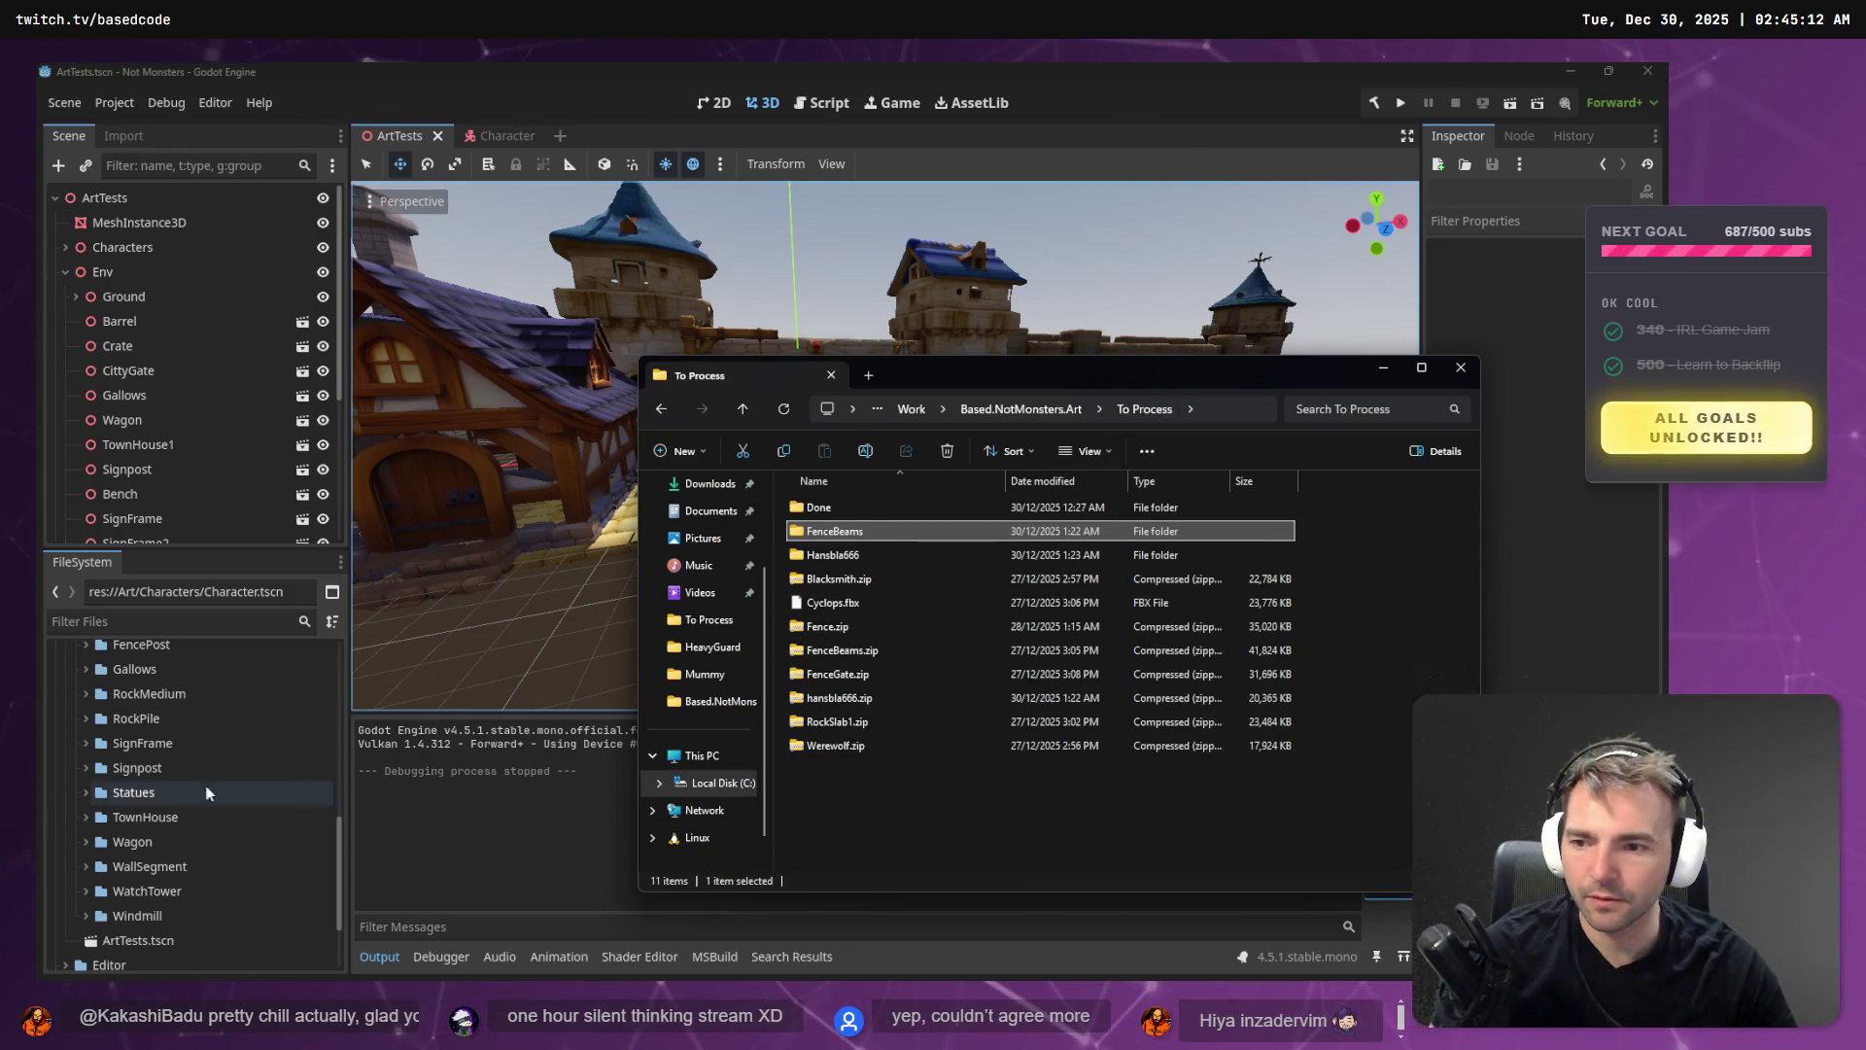
scroll(161, 701, up, 5)
scroll(160, 701, up, 1)
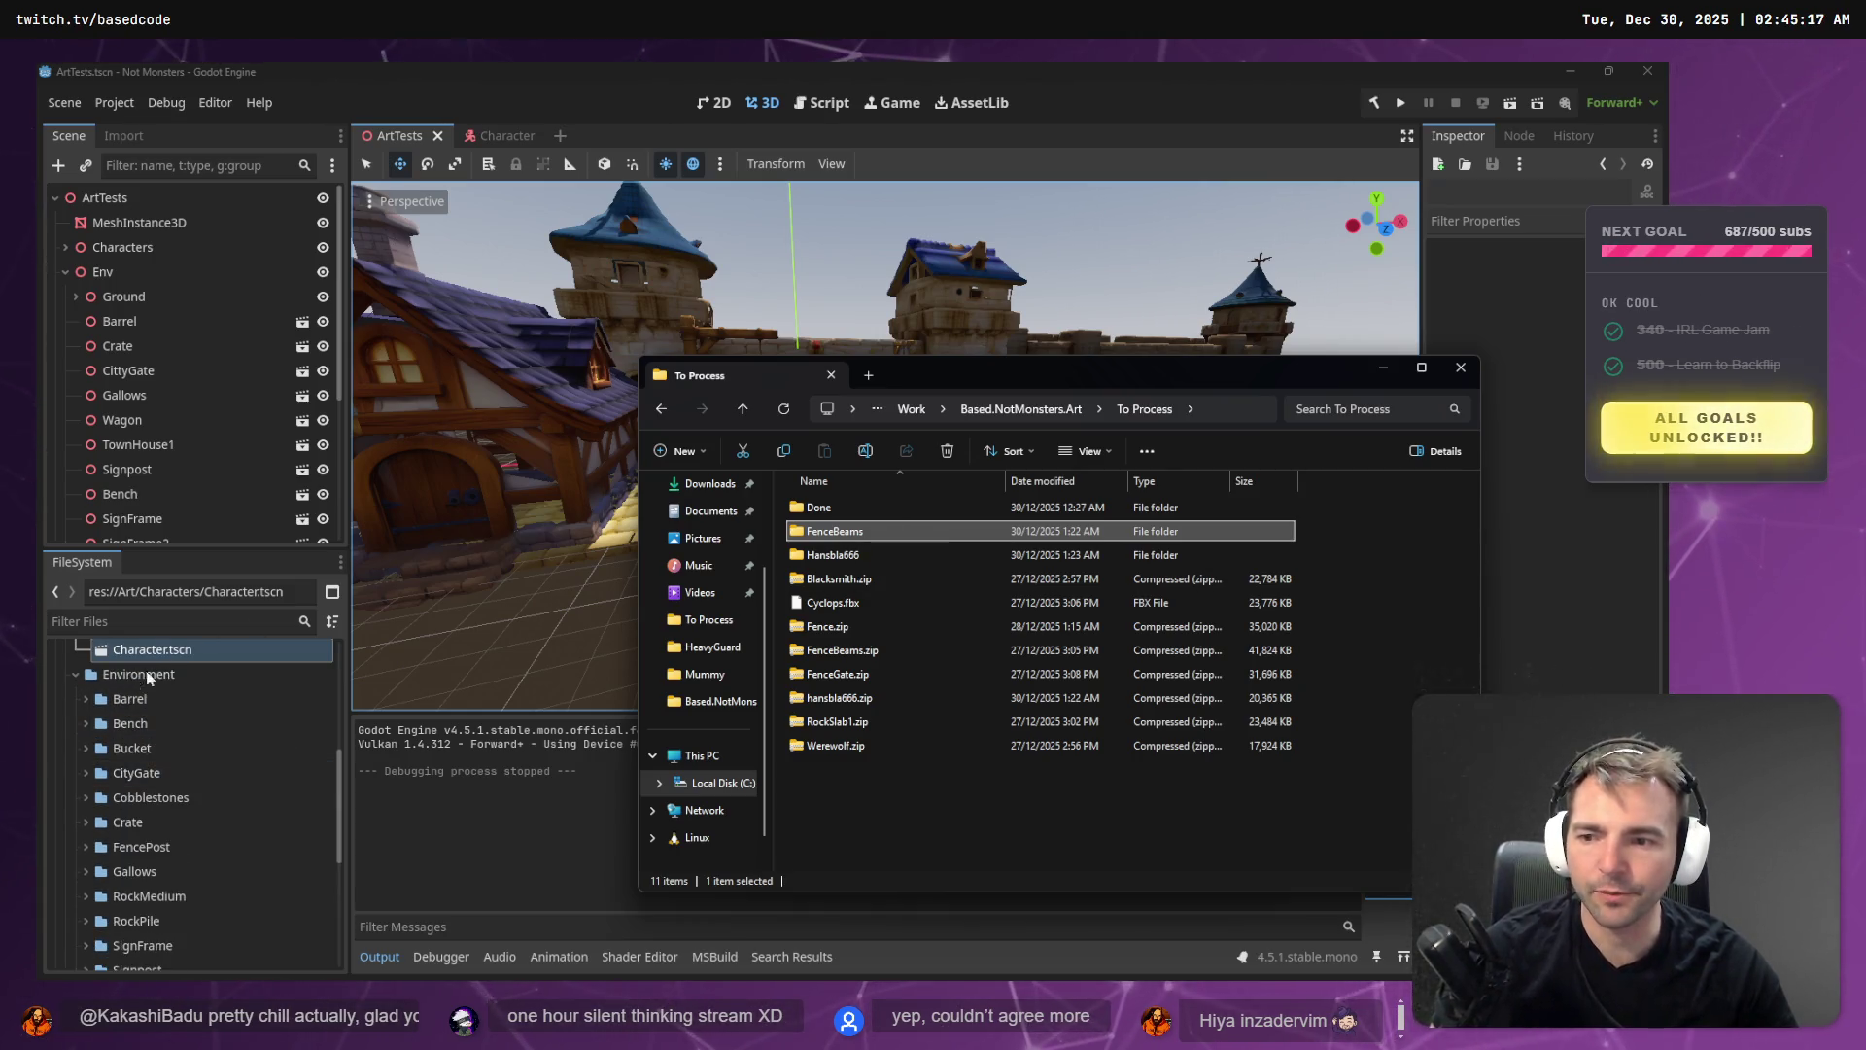
click(1461, 367)
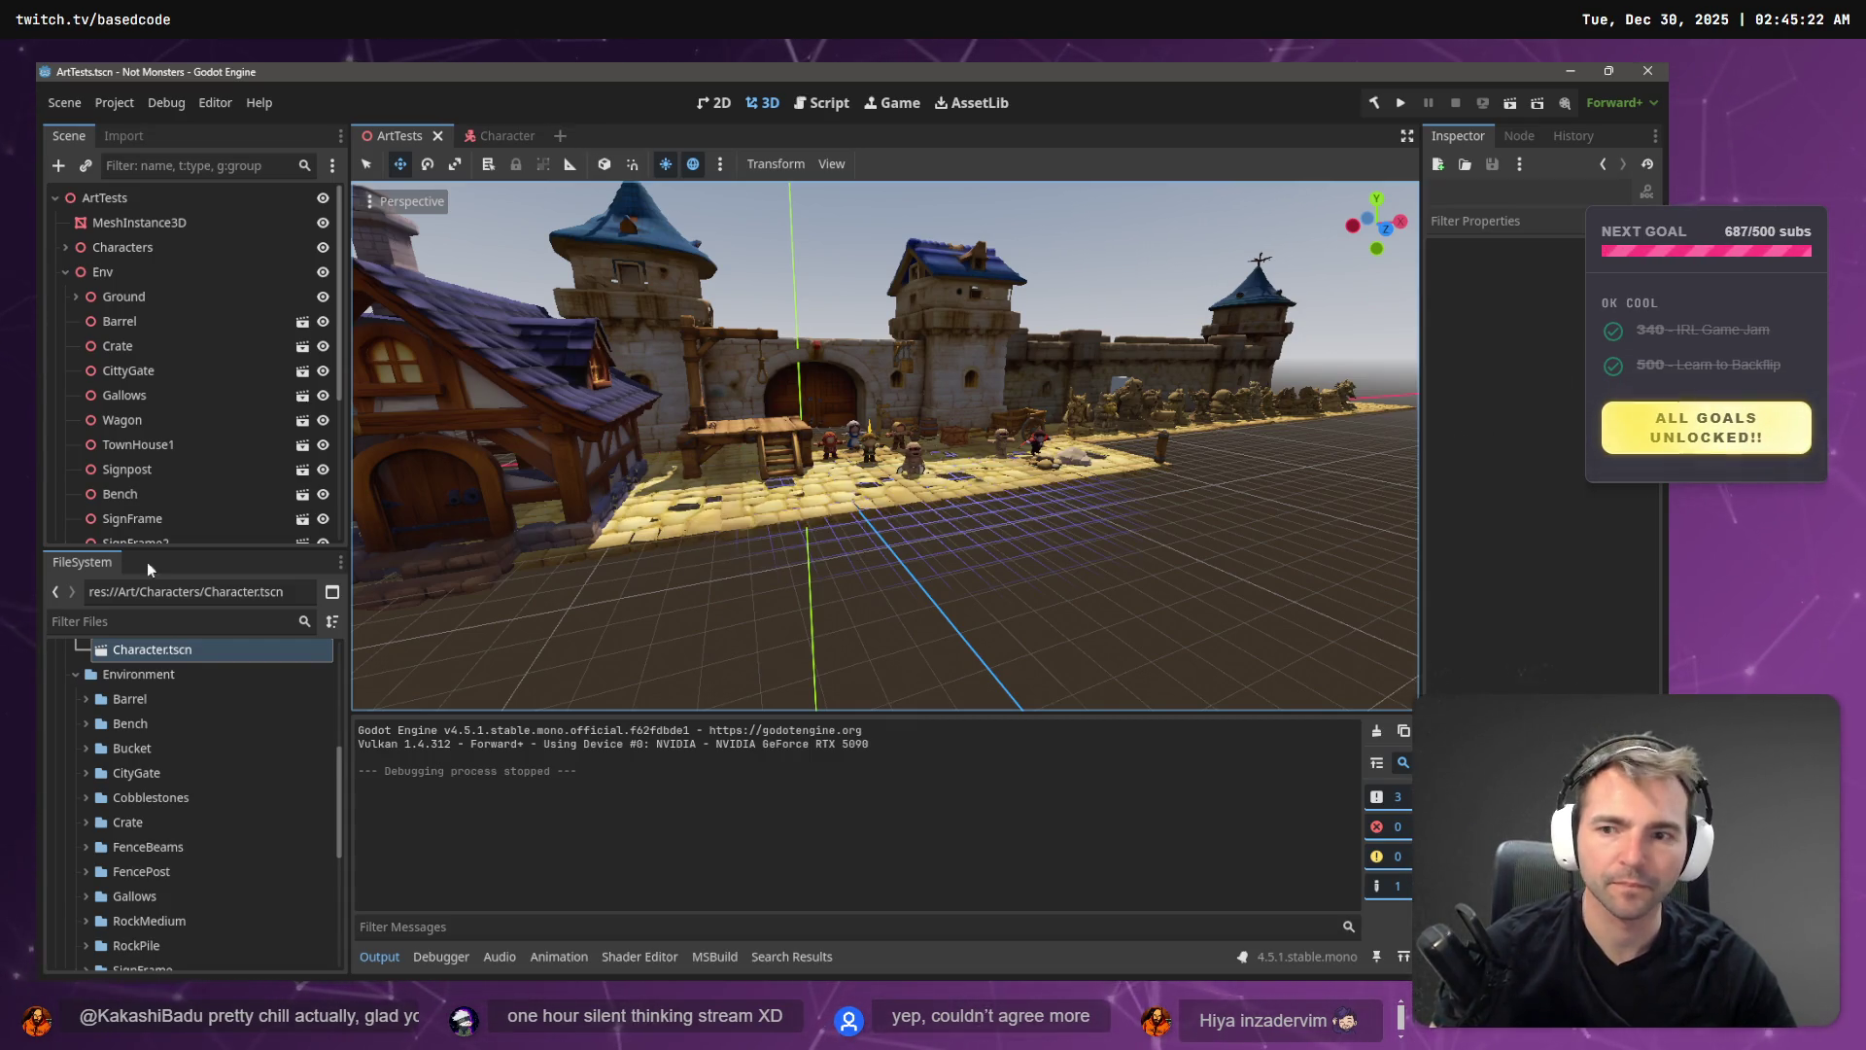
- Drop FenceBeams.obj from the FenceBeams folder into the 3D scene and frame it
click(94, 852)
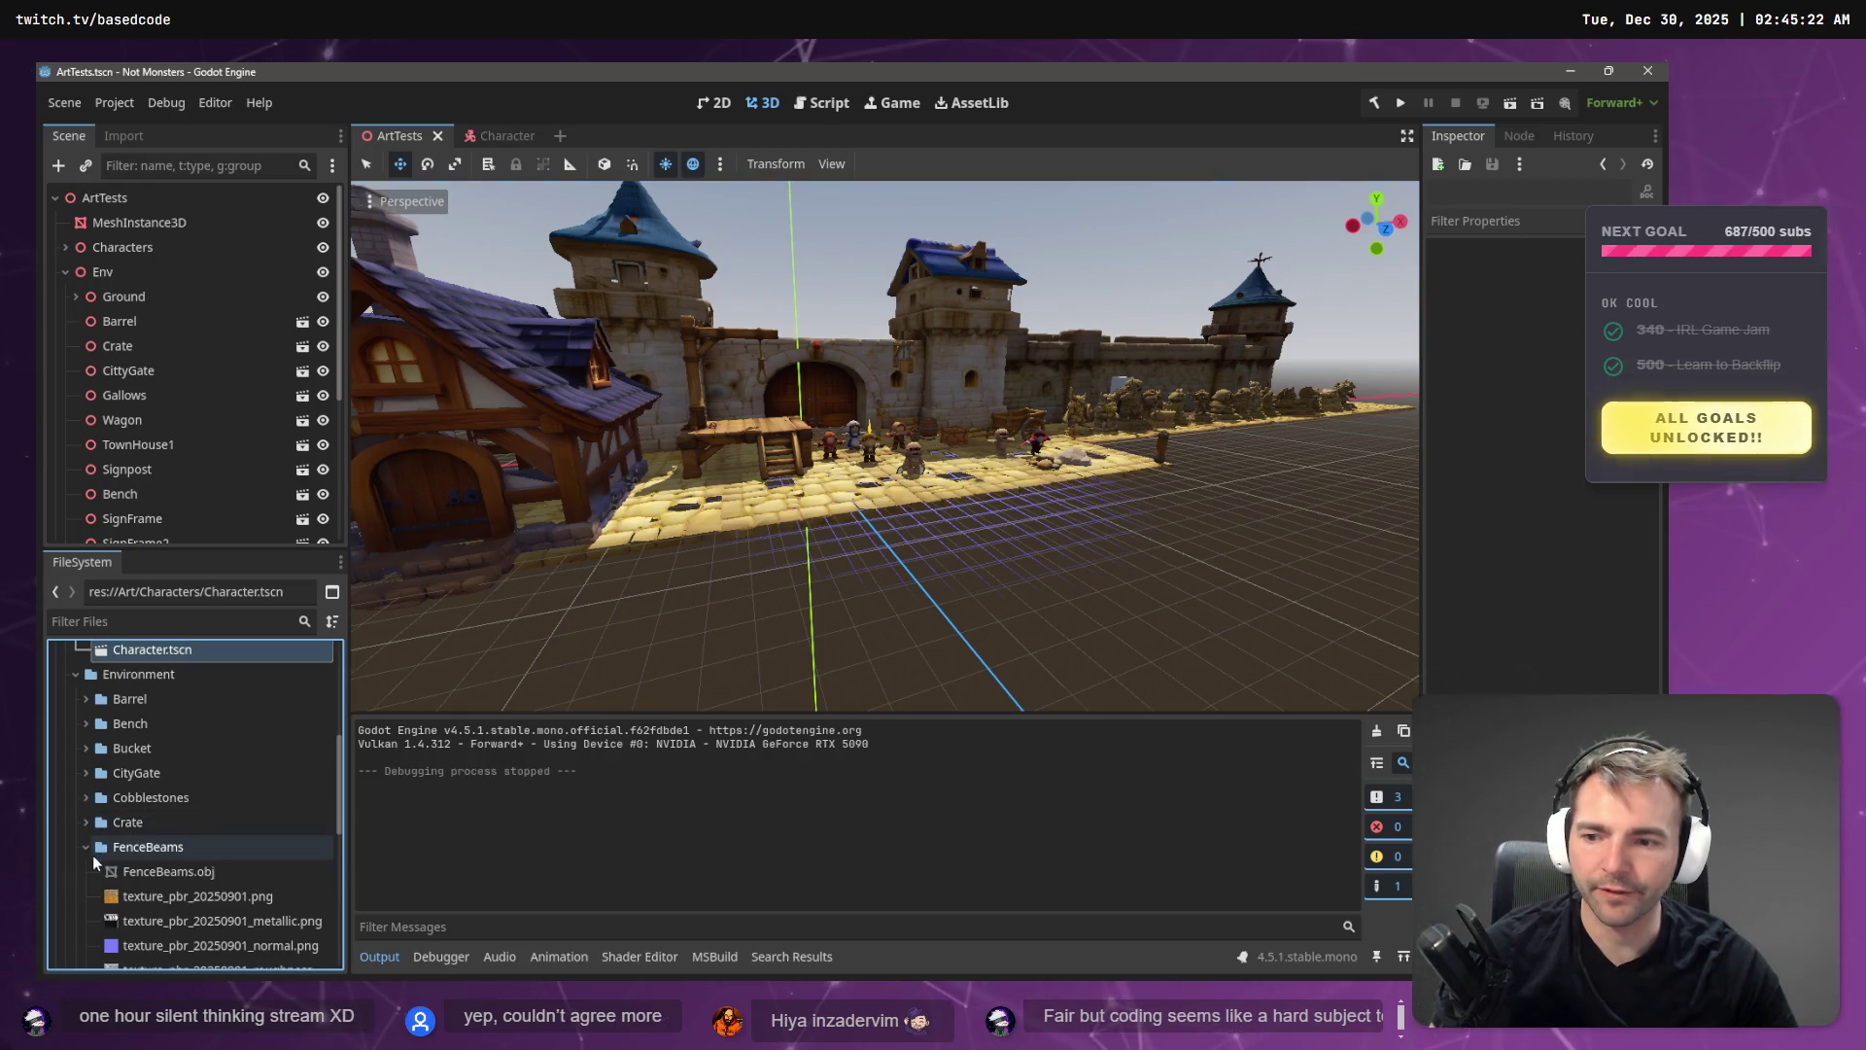
click(156, 872)
drag(155, 872, 1145, 468)
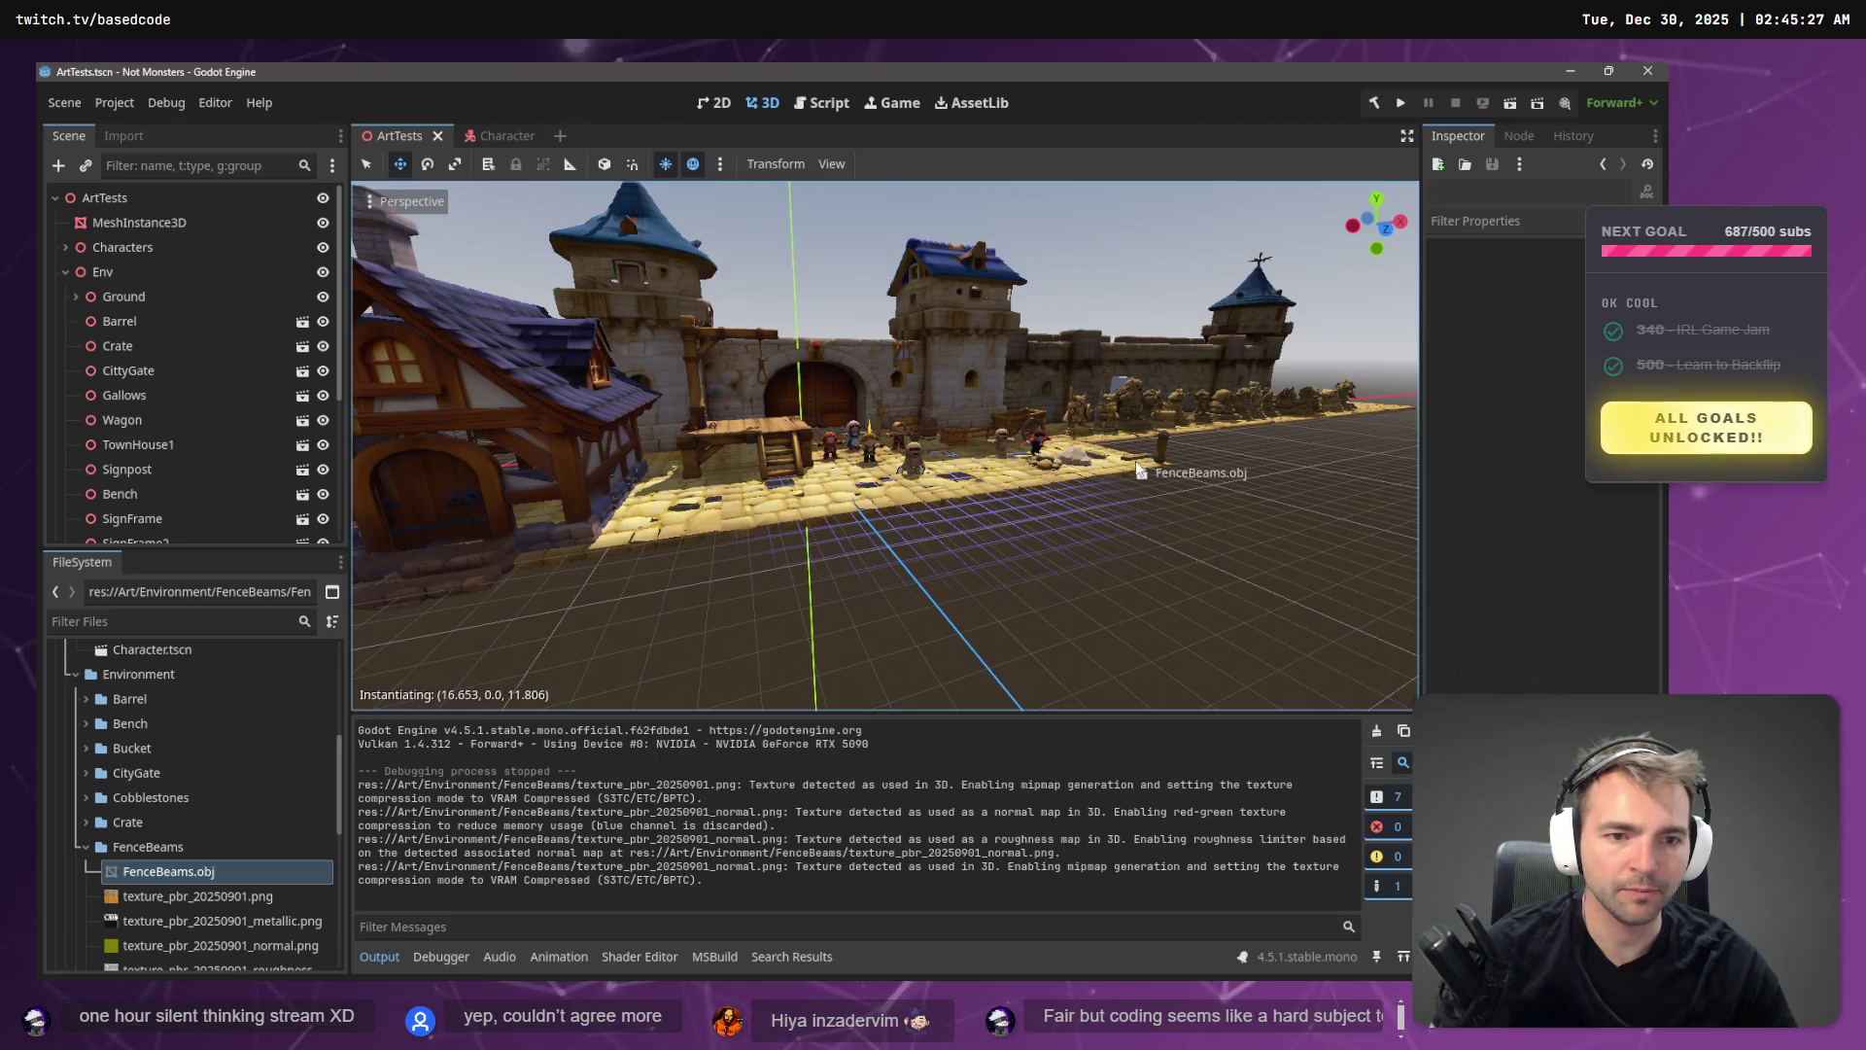
key(f)
scroll(1195, 469, up, 5)
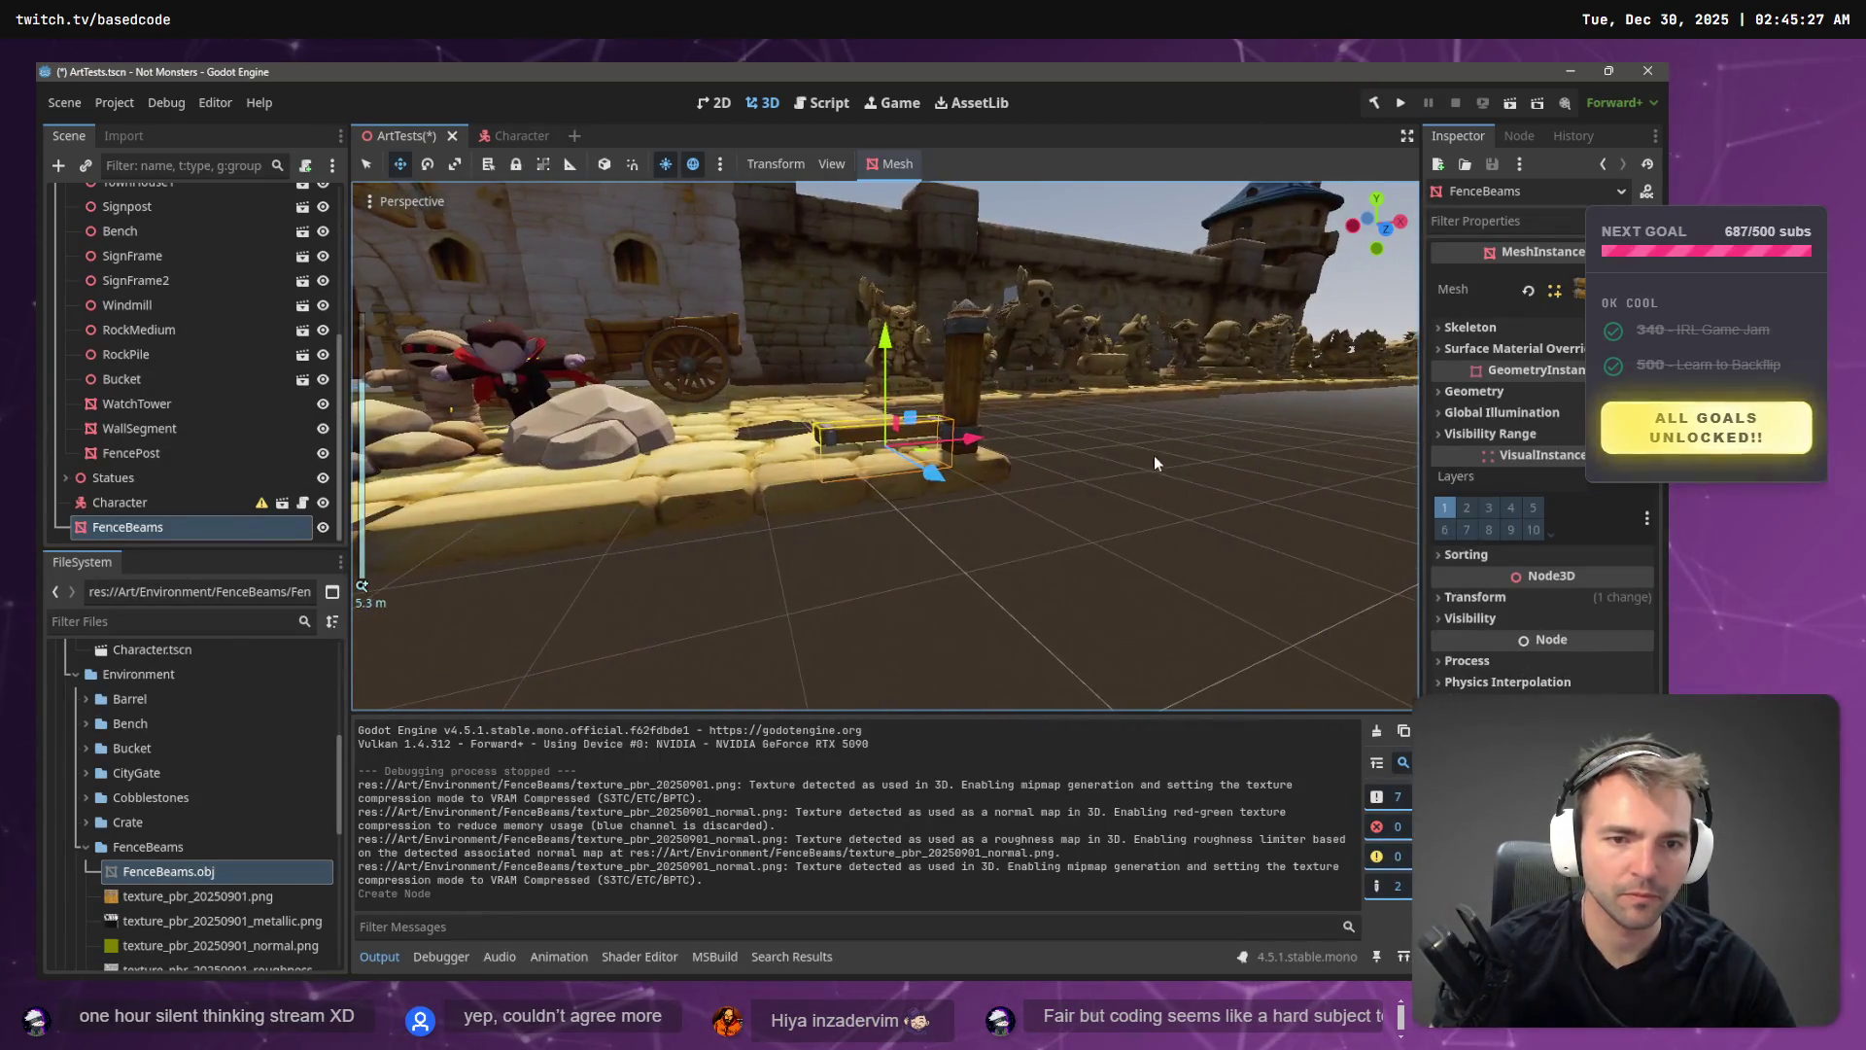
- Position FenceBeams against the fence post: raise it, slide 0.6 along Z, shift left along X
drag(868, 335, 867, 291)
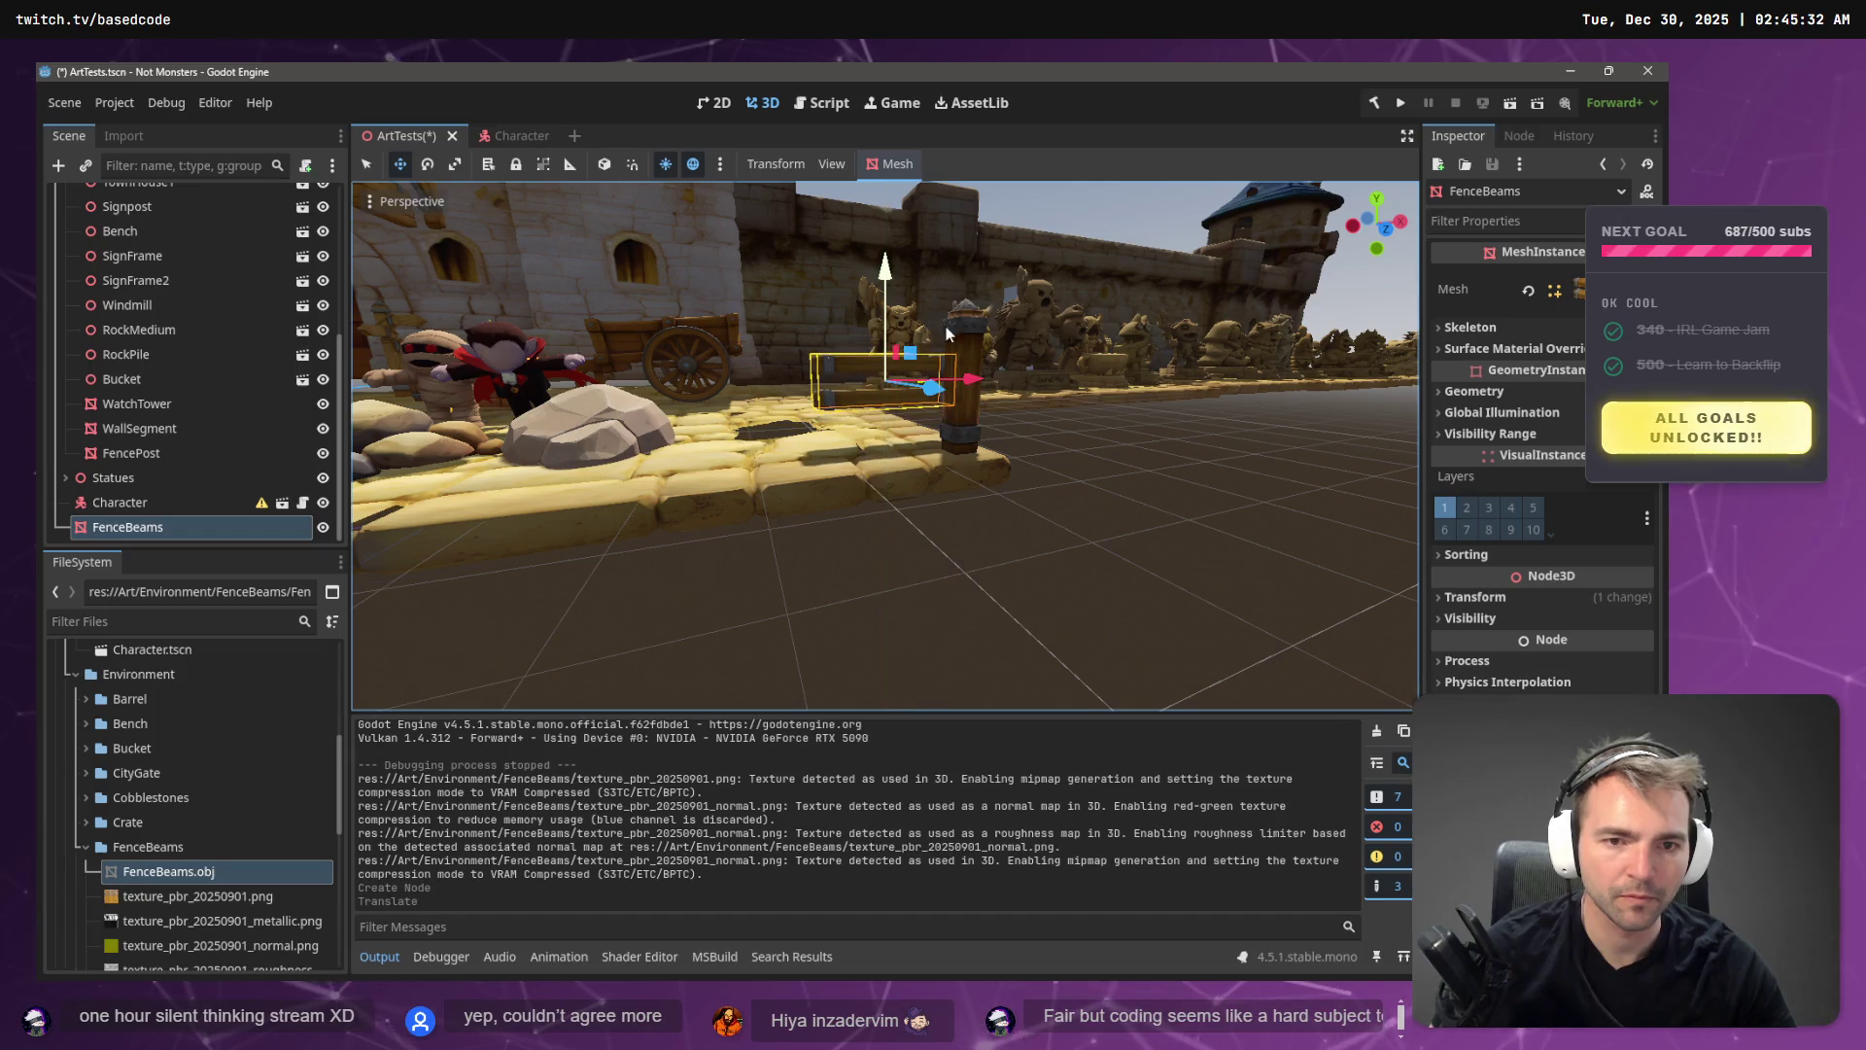
scroll(1101, 377, down, 3)
scroll(1101, 377, up, 3)
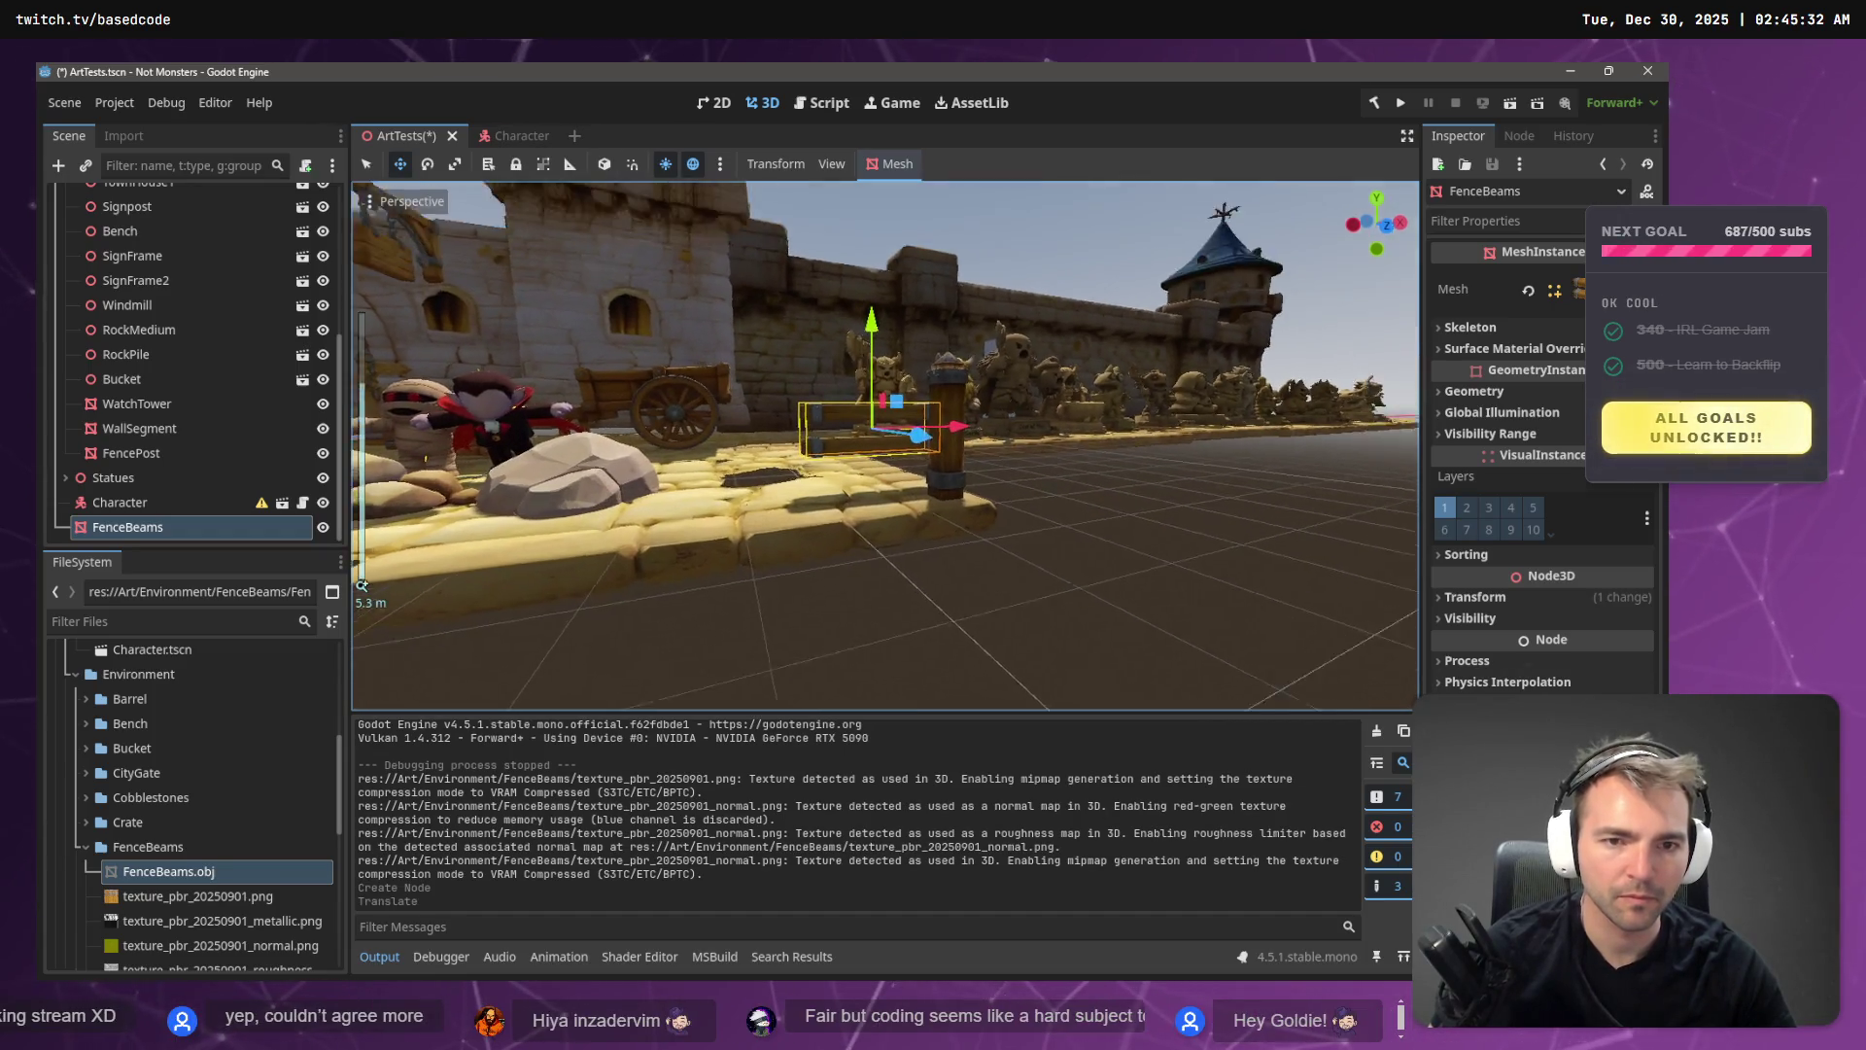
scroll(977, 445, down, 5)
drag(891, 469, 928, 540)
drag(975, 433, 943, 449)
drag(897, 514, 915, 523)
drag(1100, 462, 1120, 455)
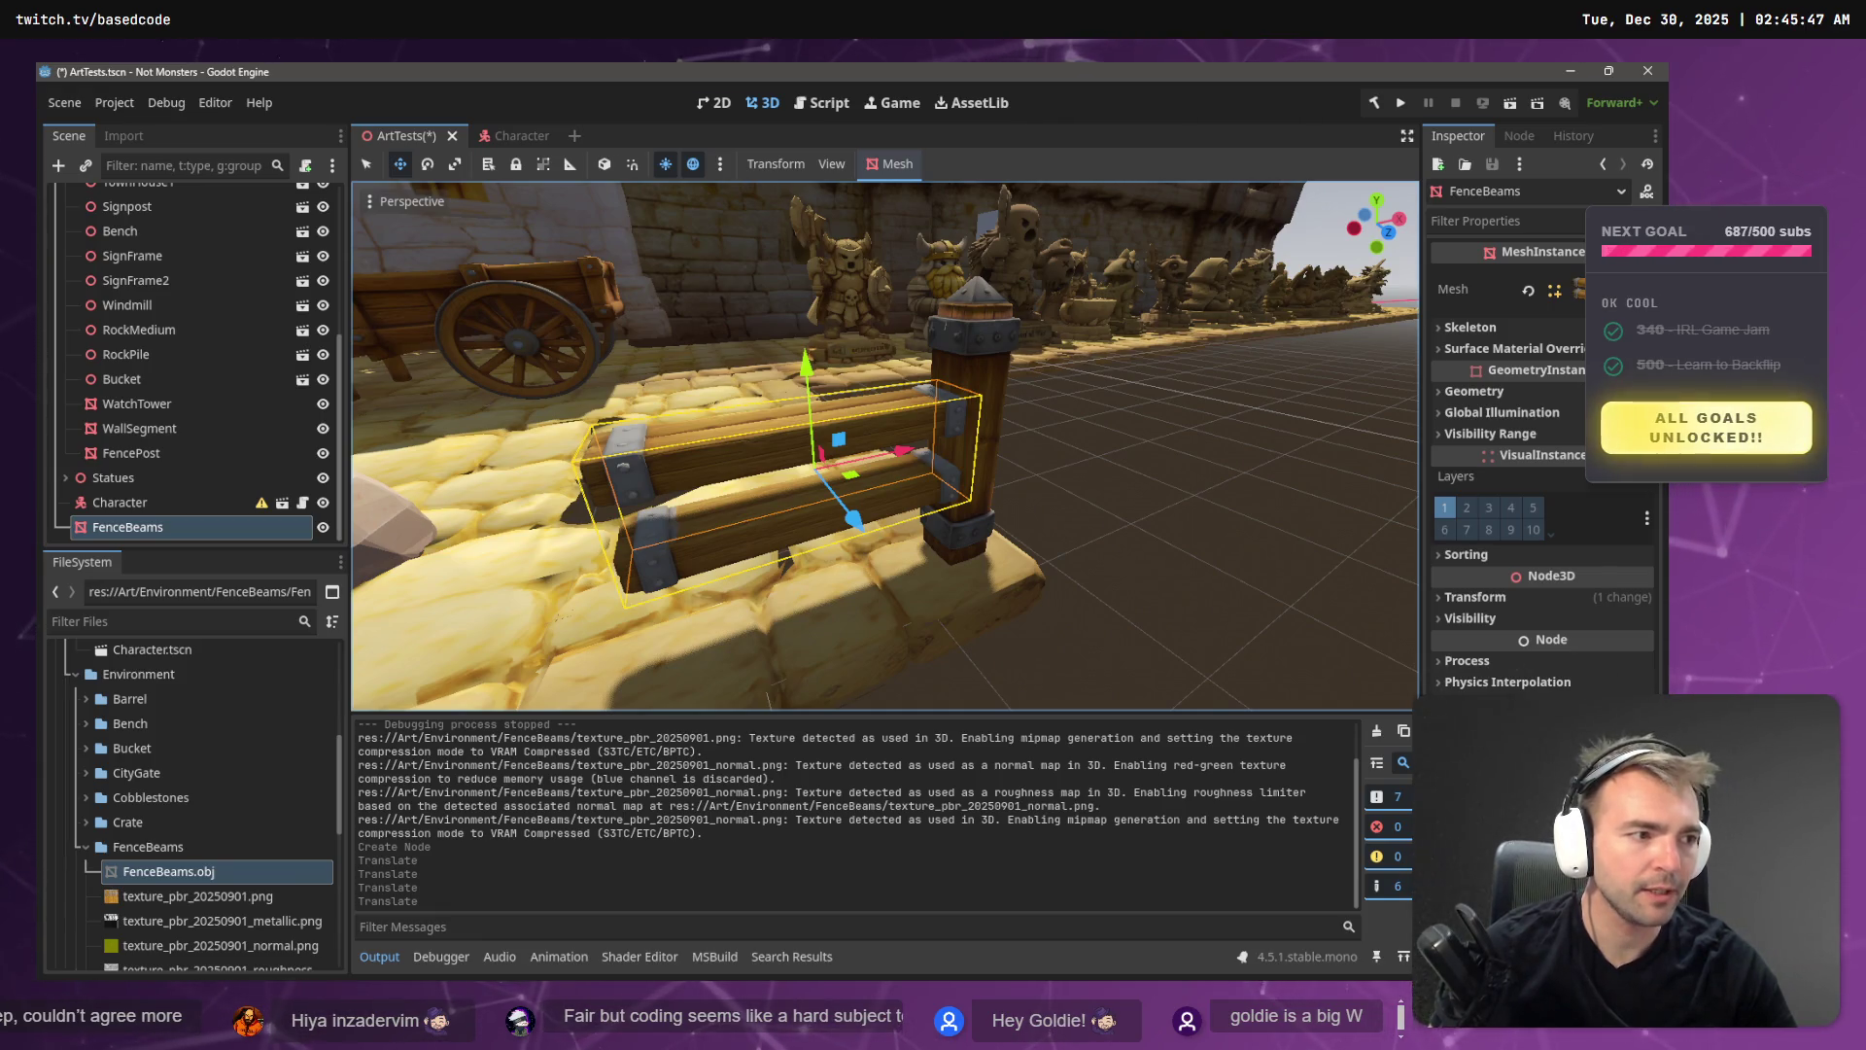
drag(1115, 406, 1116, 406)
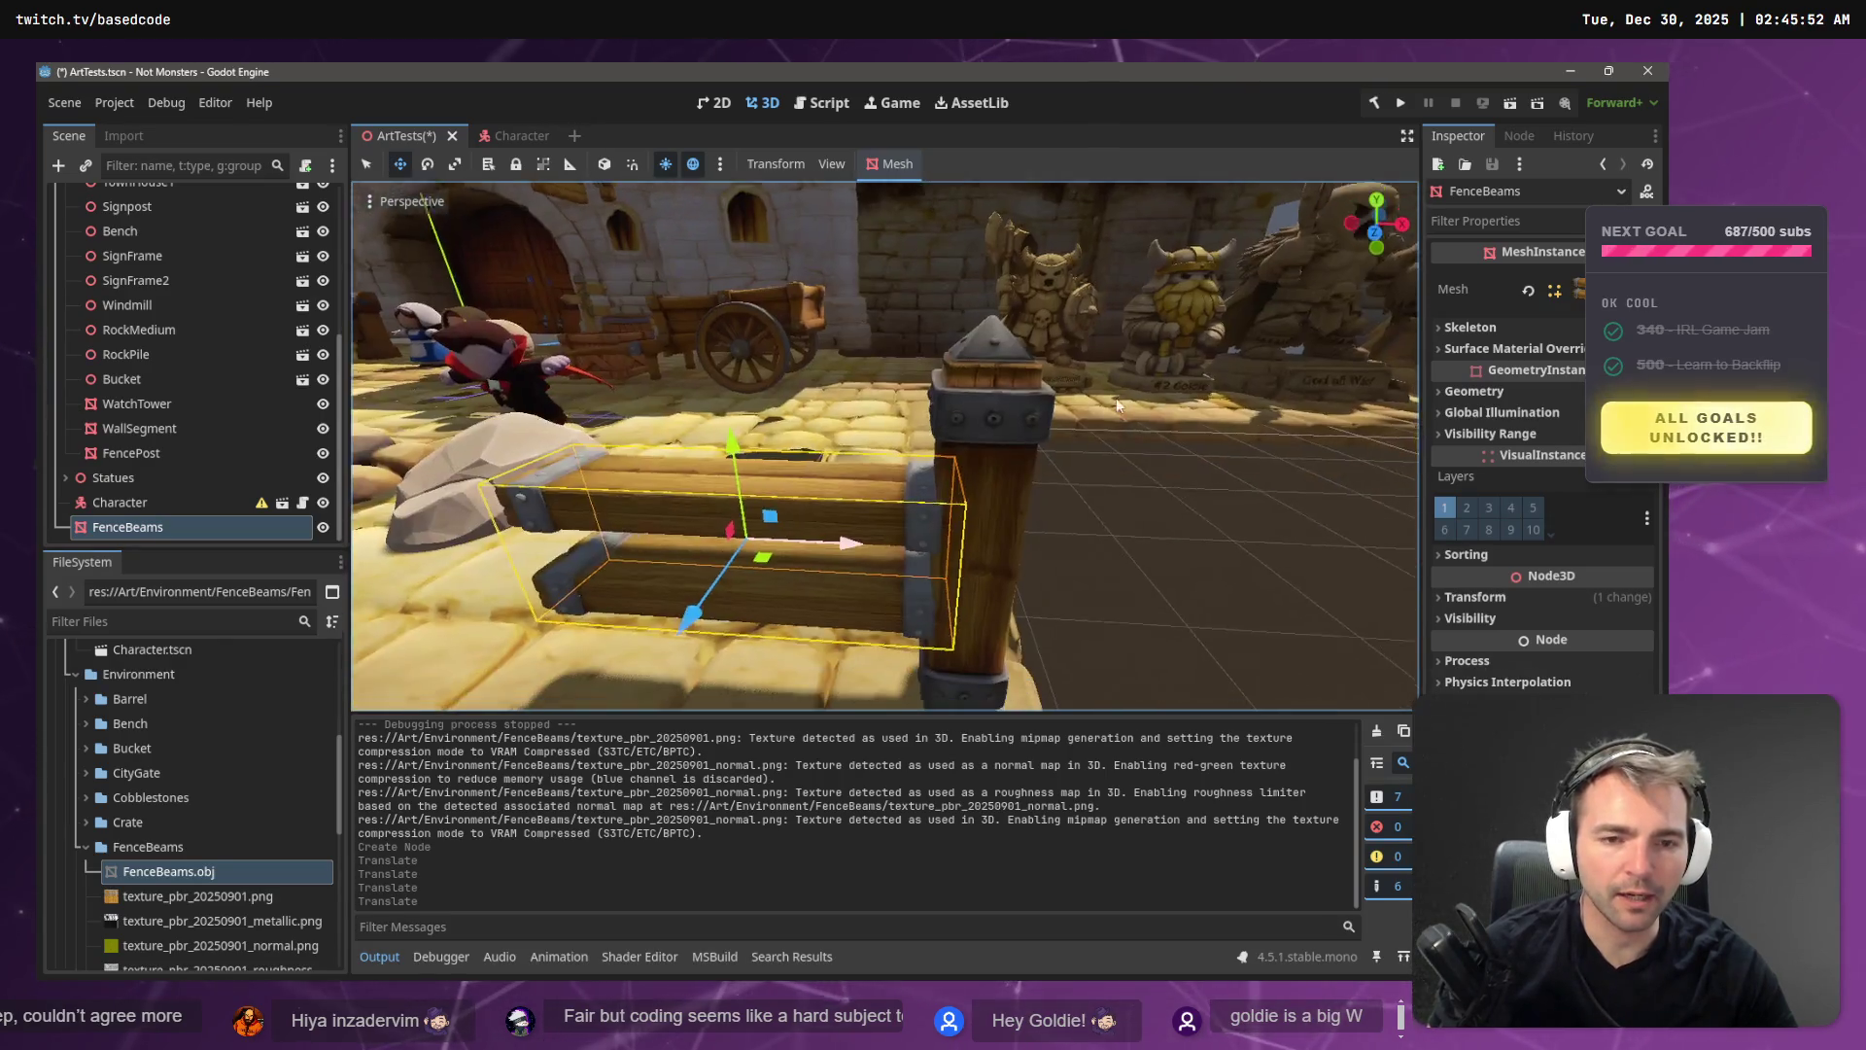
click(992, 515)
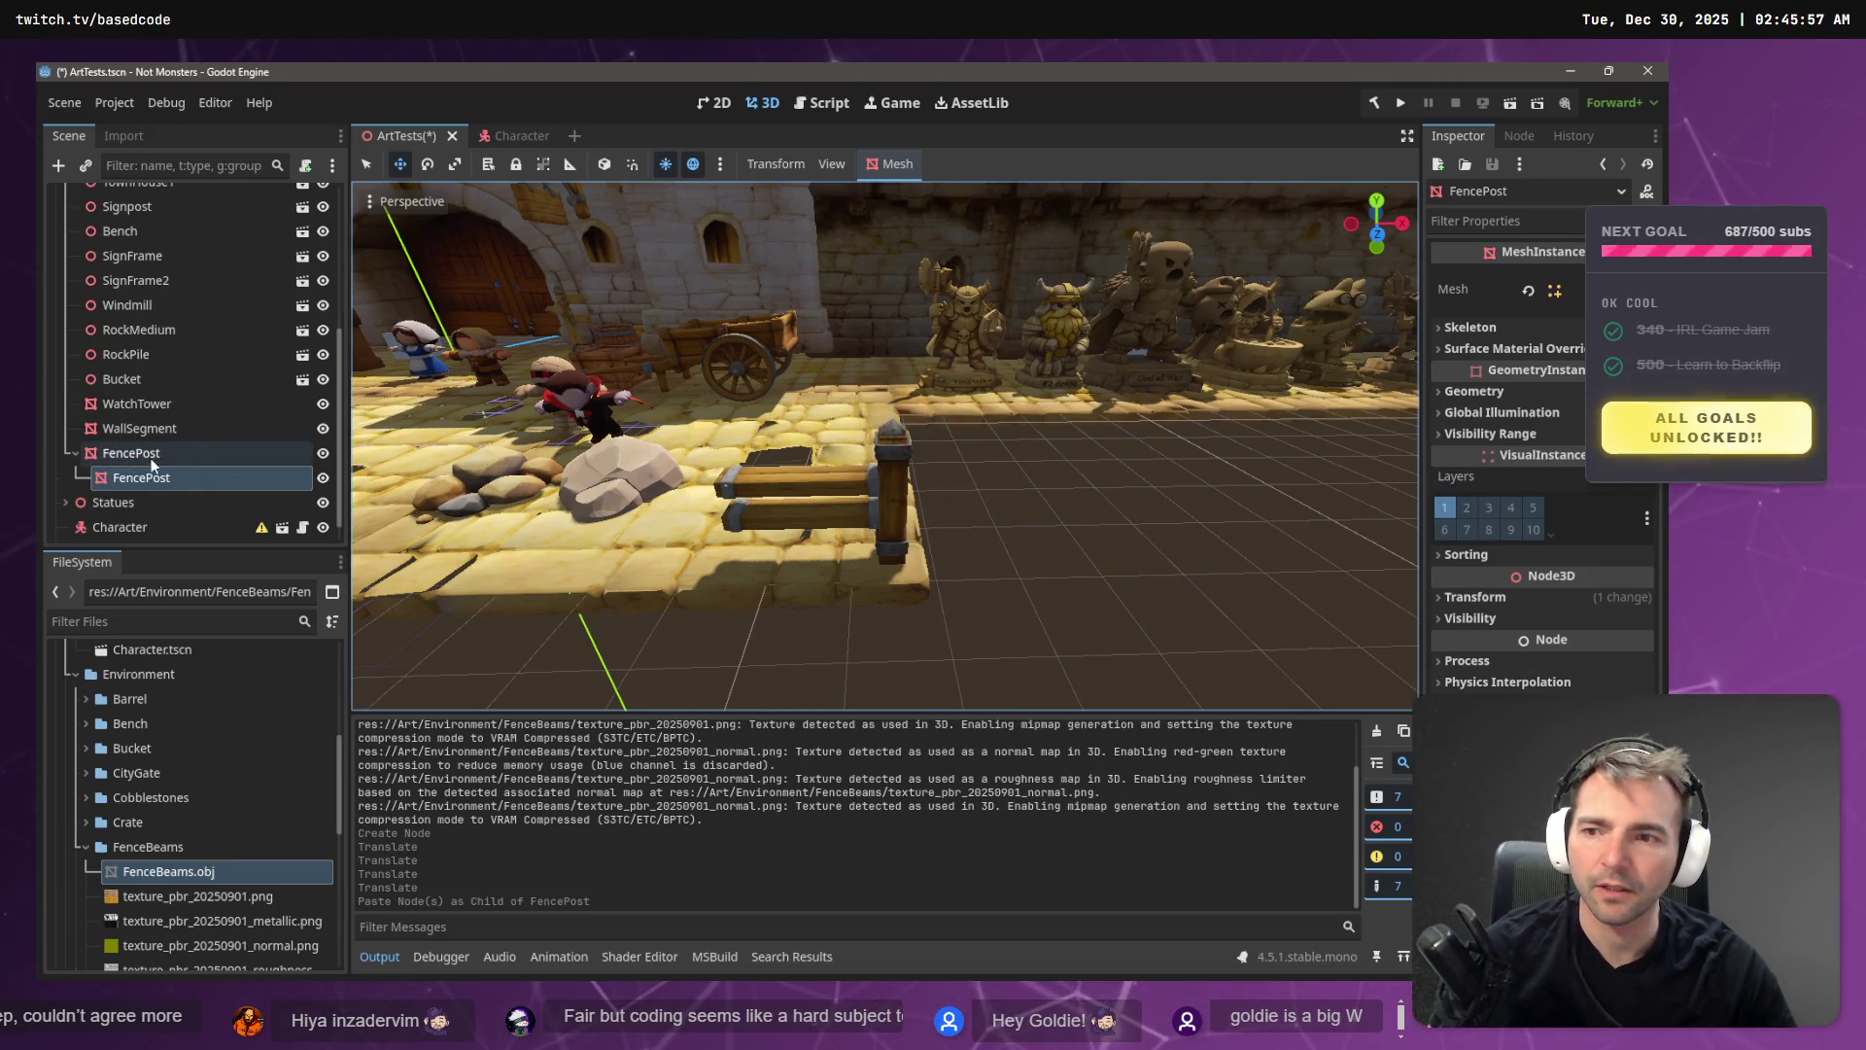
- Pull the nested FencePost copy out as a sibling of FencePost, undoing an accidental move
drag(141, 477, 133, 448)
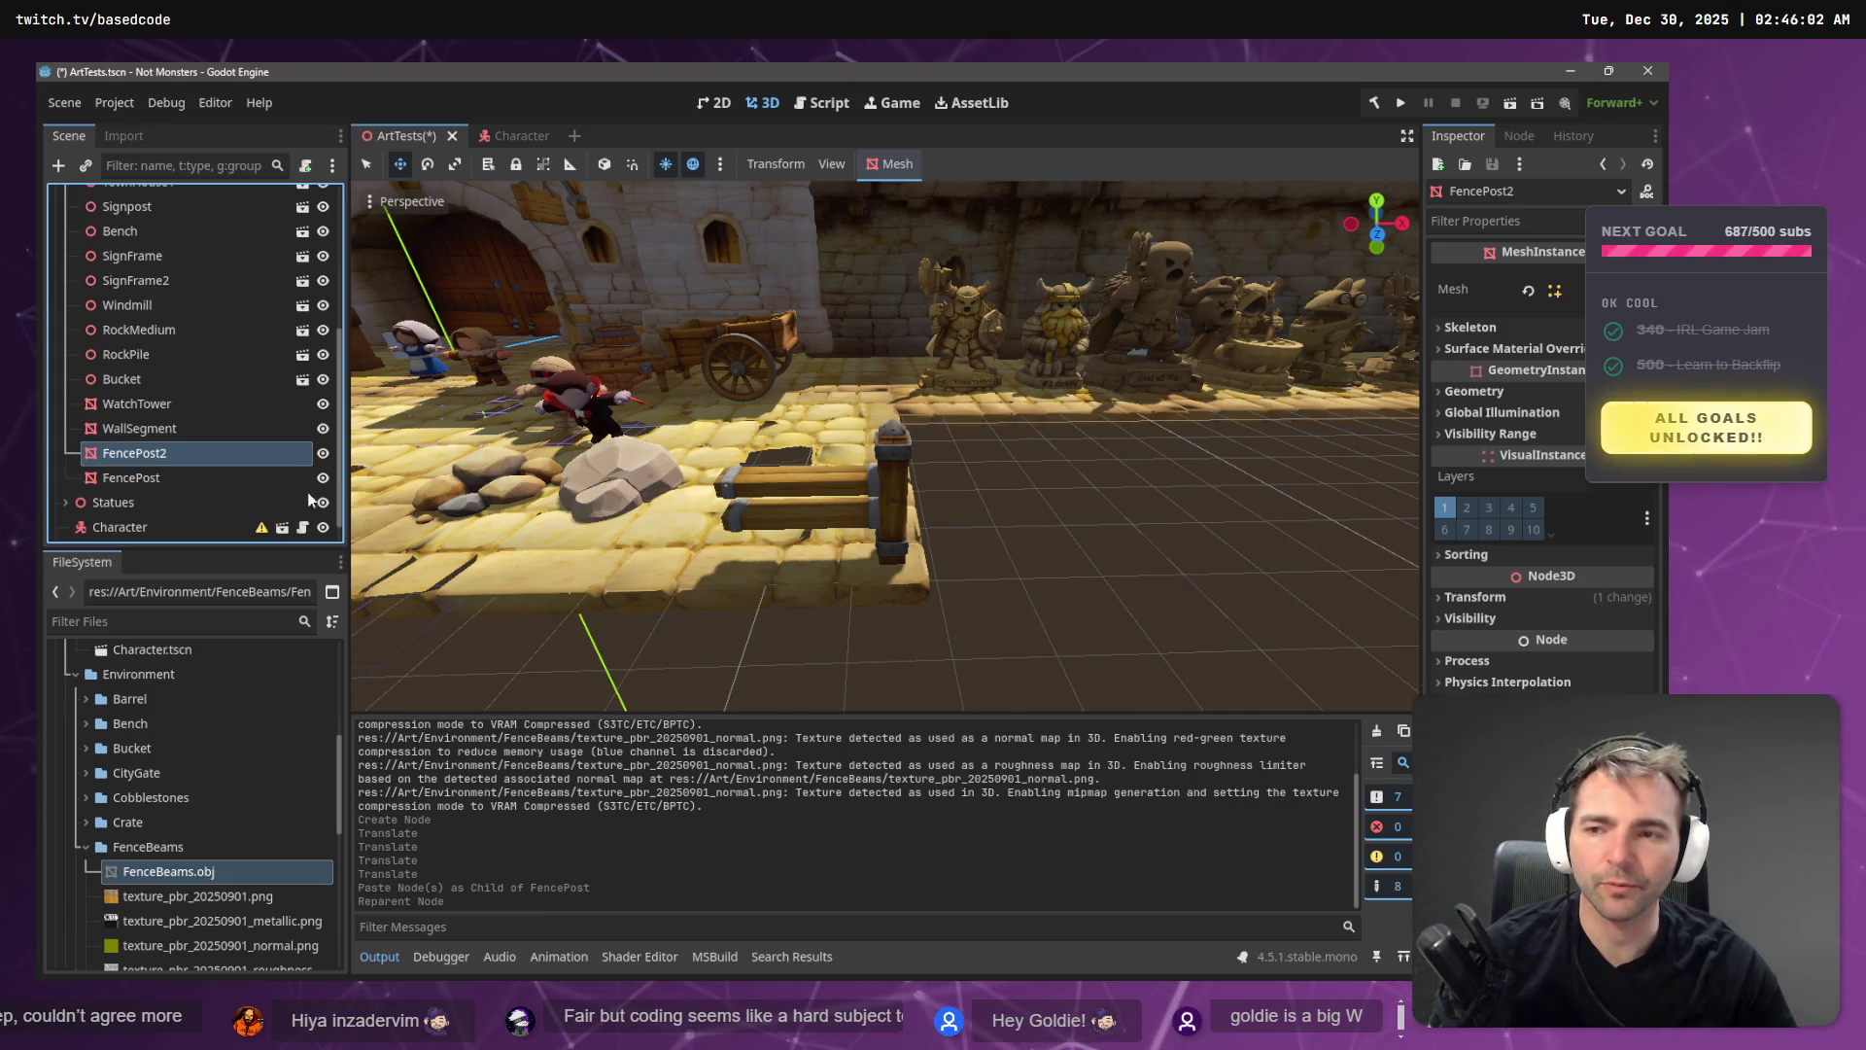
click(214, 478)
drag(999, 493, 792, 496)
key(ctrl+z)
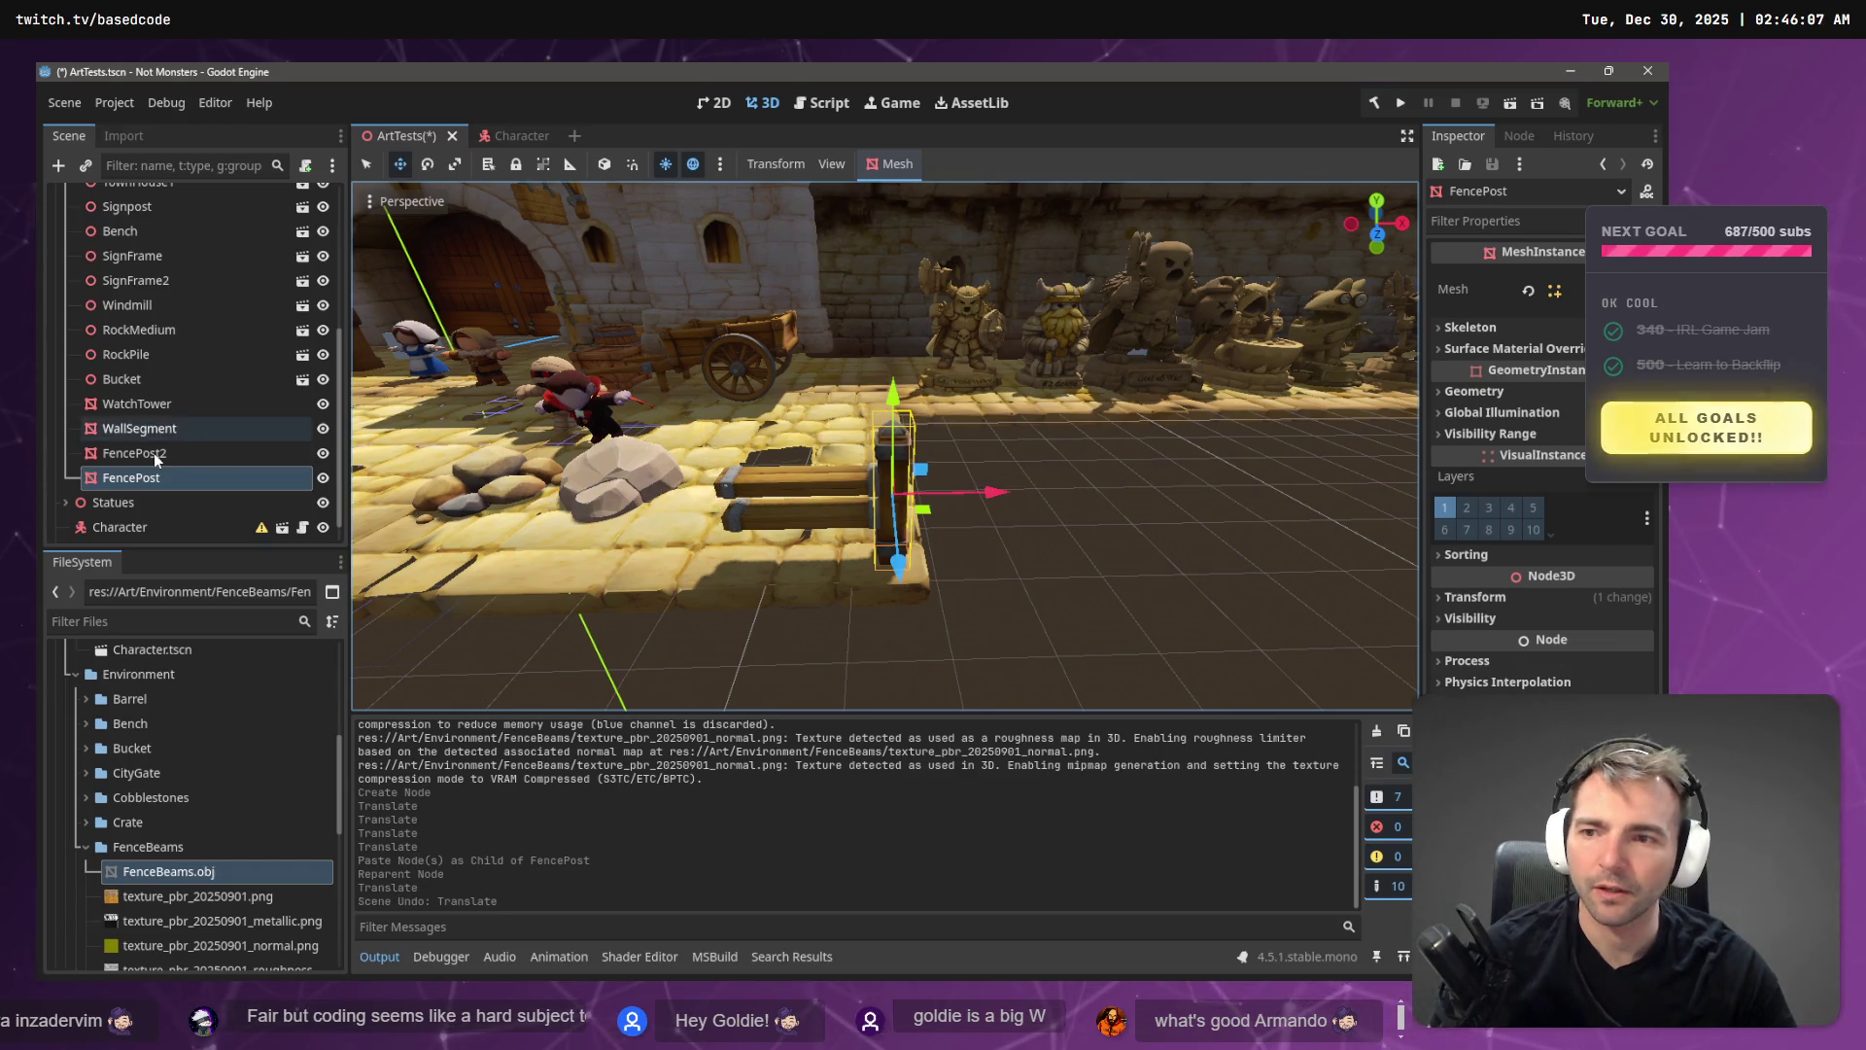
- Move FencePost2 along X and Z to the far end of the fence beams
click(154, 452)
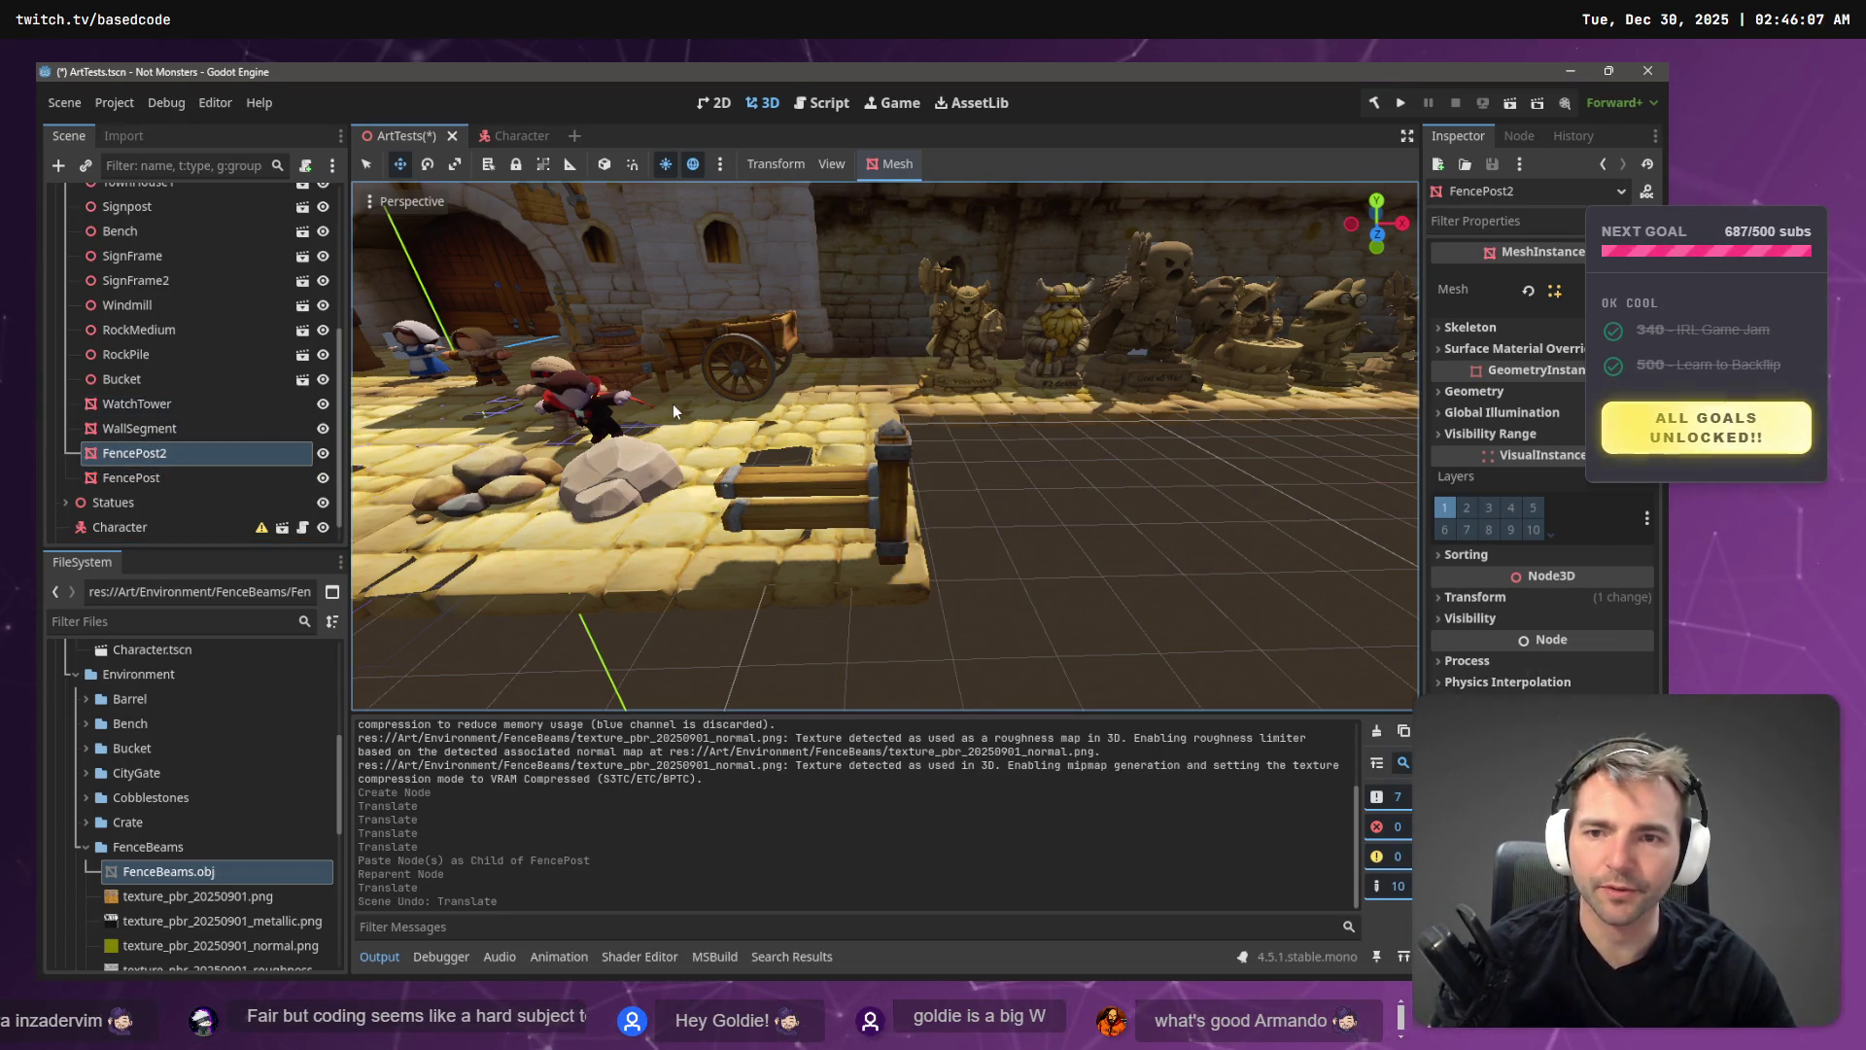
scroll(663, 447, down, 10)
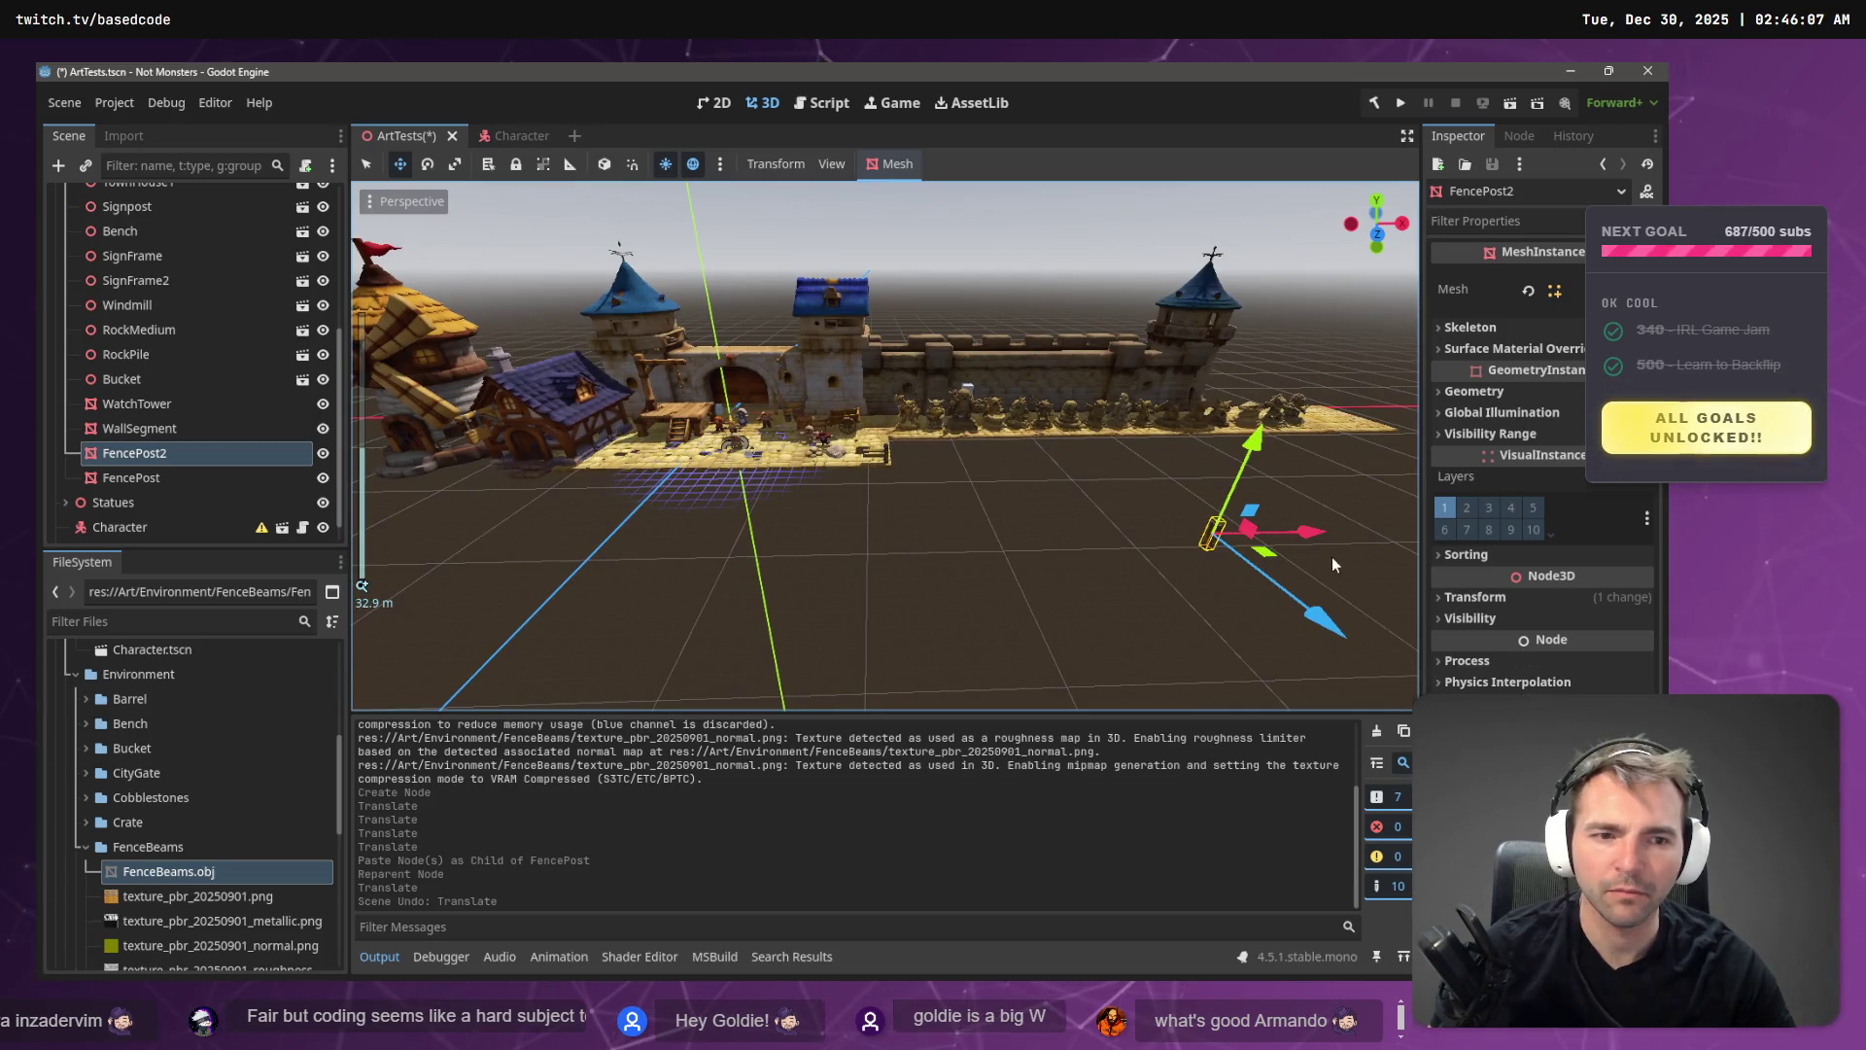
drag(1314, 533, 929, 469)
mouse_move(856, 539)
mouse_down()
mouse_move(846, 473)
mouse_move(859, 486)
mouse_up()
scroll(859, 486, up, 15)
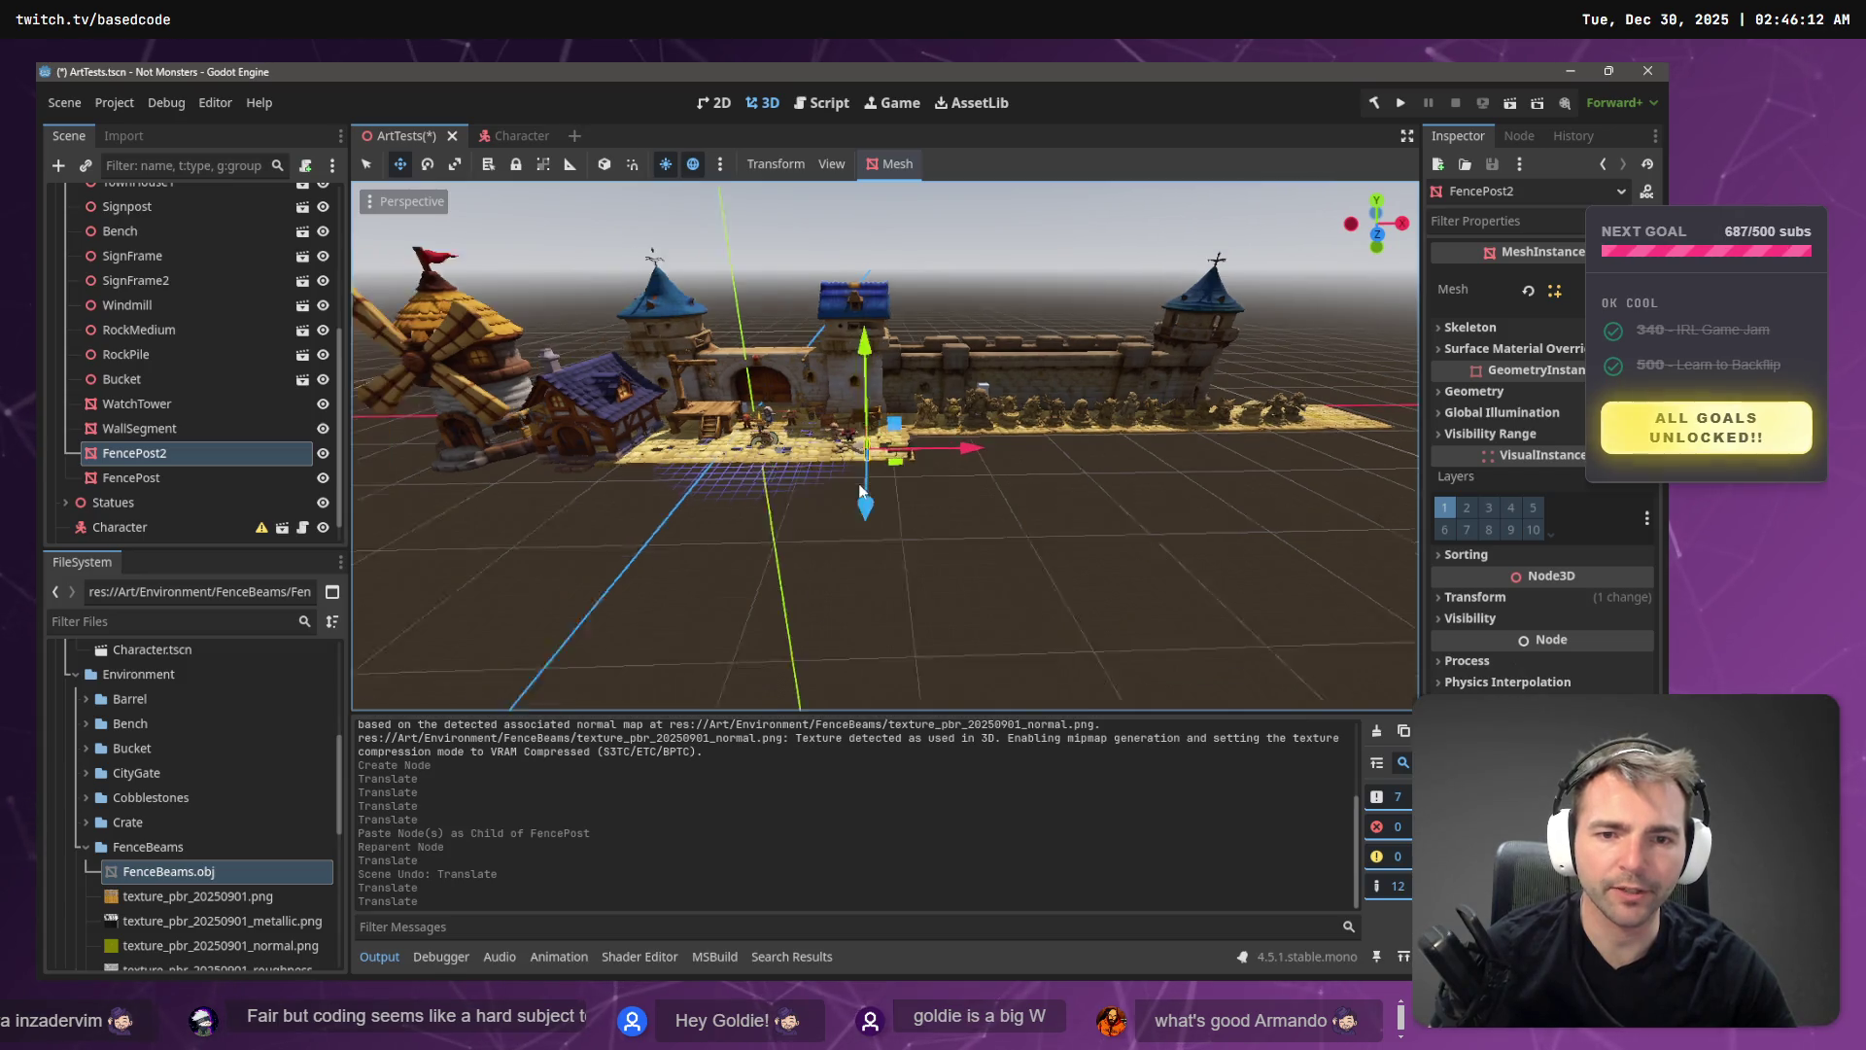
scroll(959, 481, up, 5)
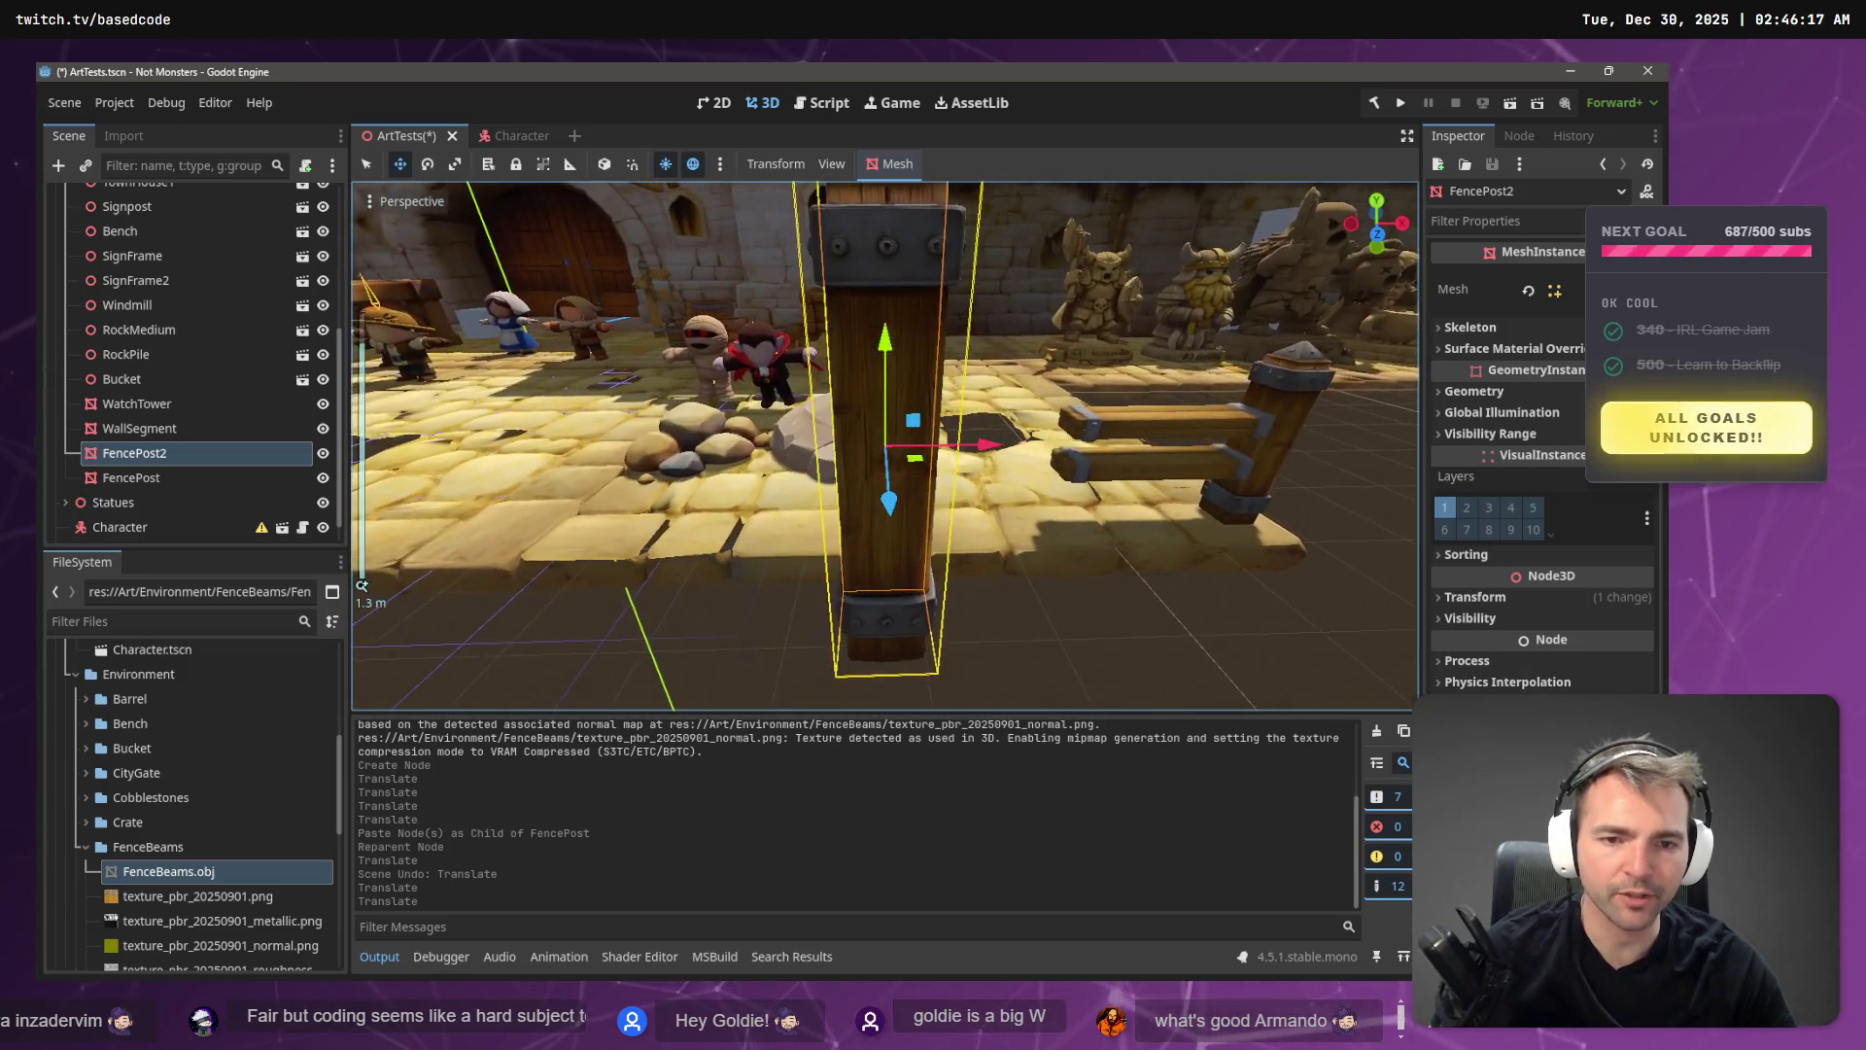
drag(960, 480, 923, 483)
mouse_move(1064, 418)
mouse_down()
mouse_move(1045, 463)
mouse_move(952, 470)
mouse_move(1009, 439)
mouse_up()
key(f)
drag(862, 425, 1044, 486)
key(f)
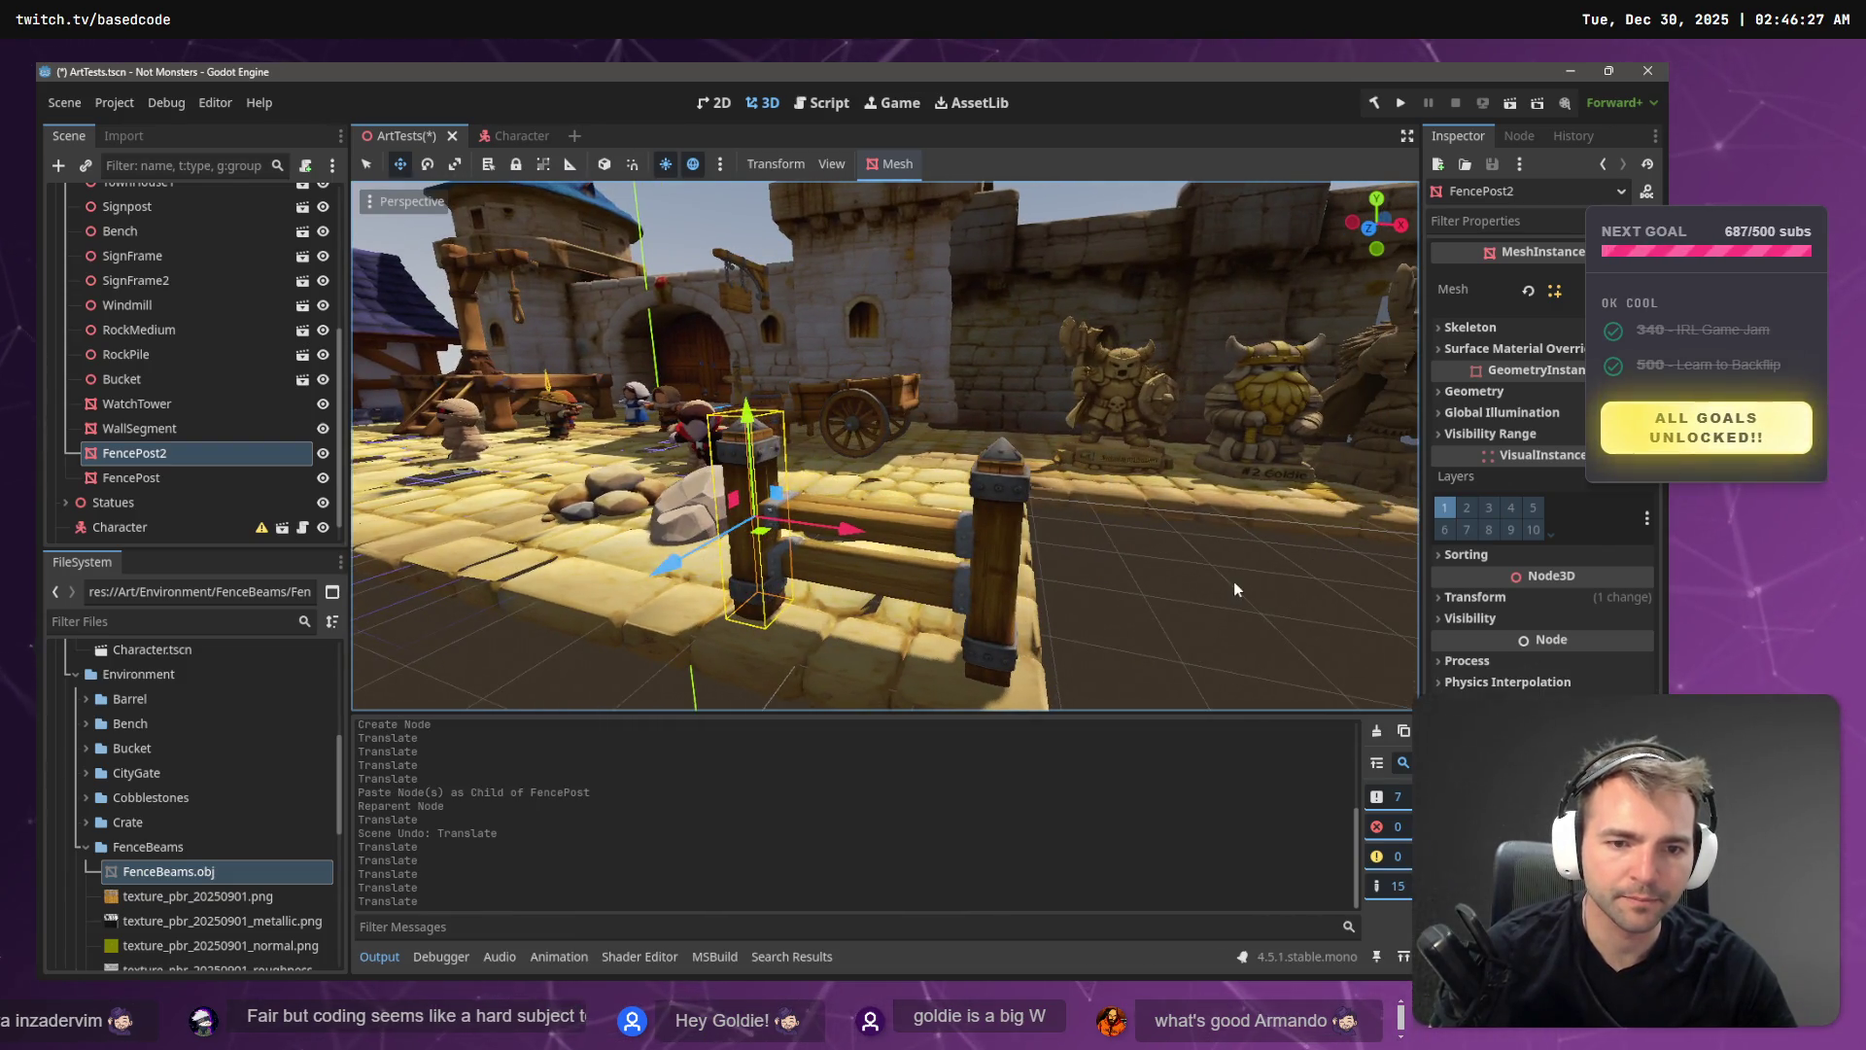
- Nudge the first FencePost slightly along X
click(1235, 583)
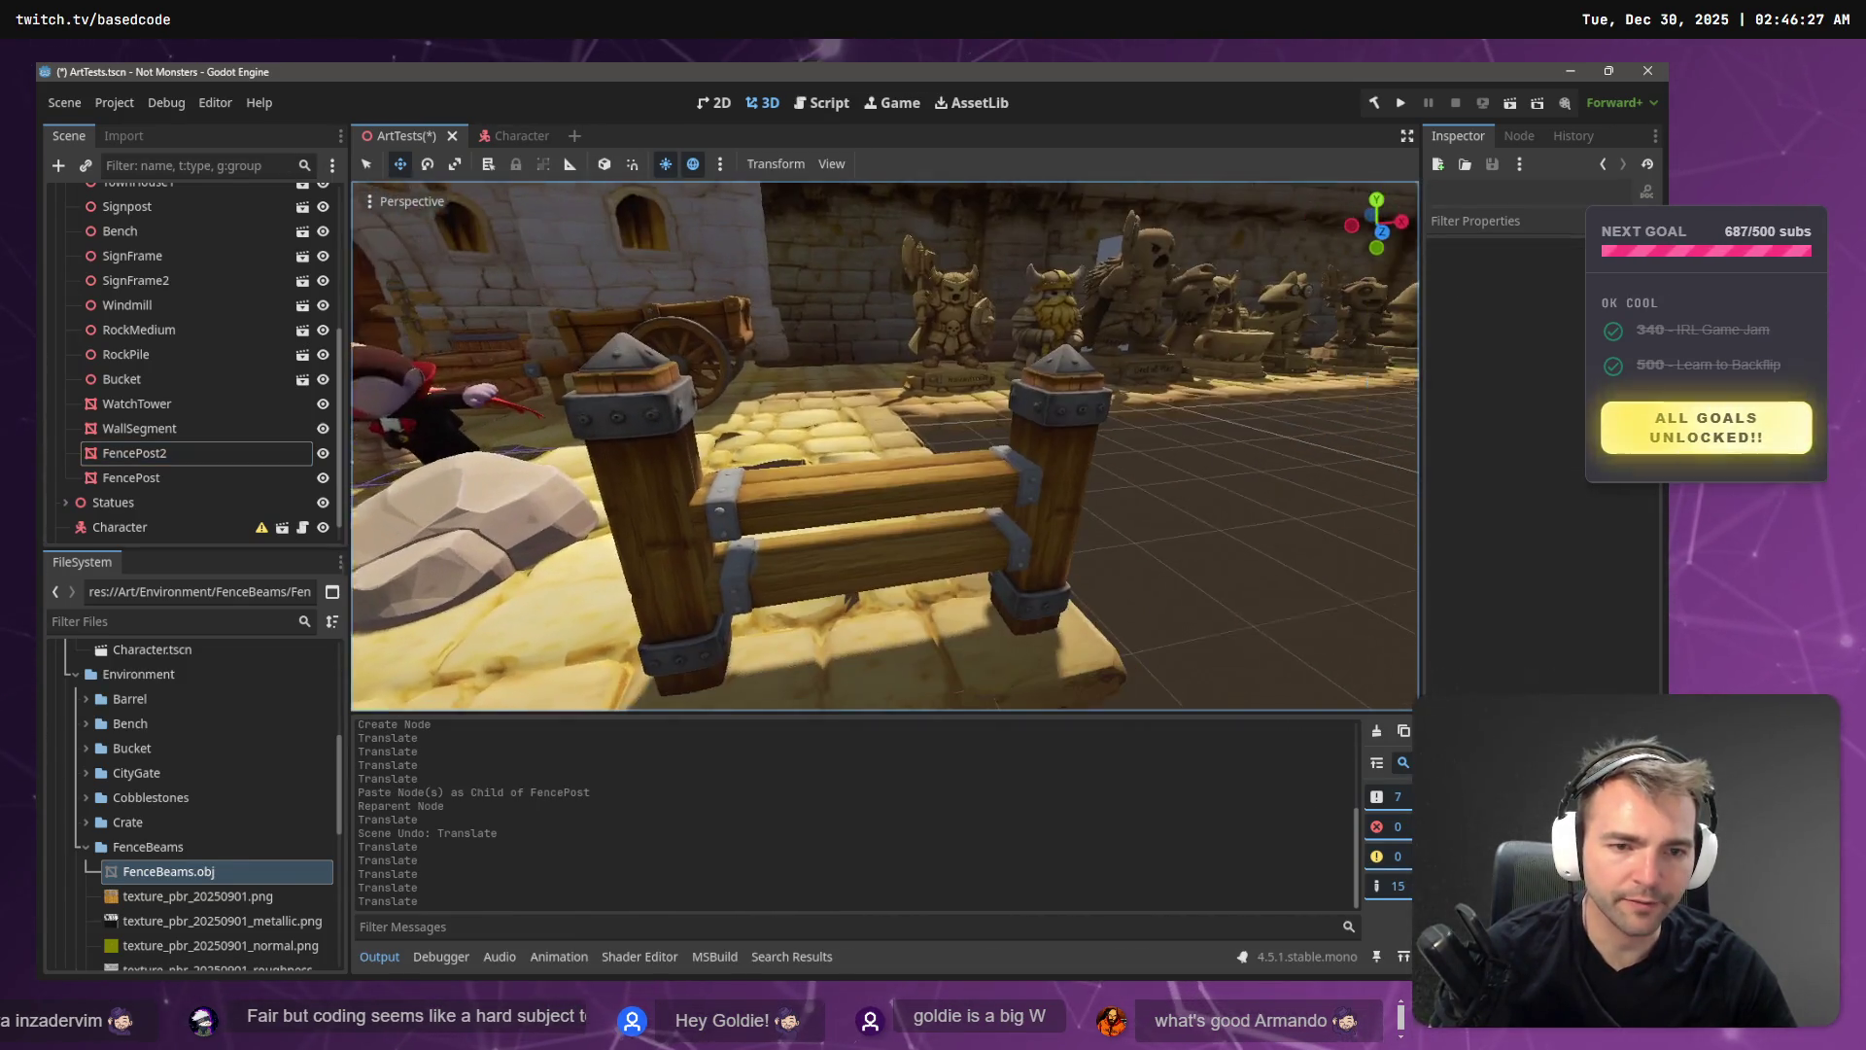
click(1061, 516)
drag(1108, 484, 1120, 486)
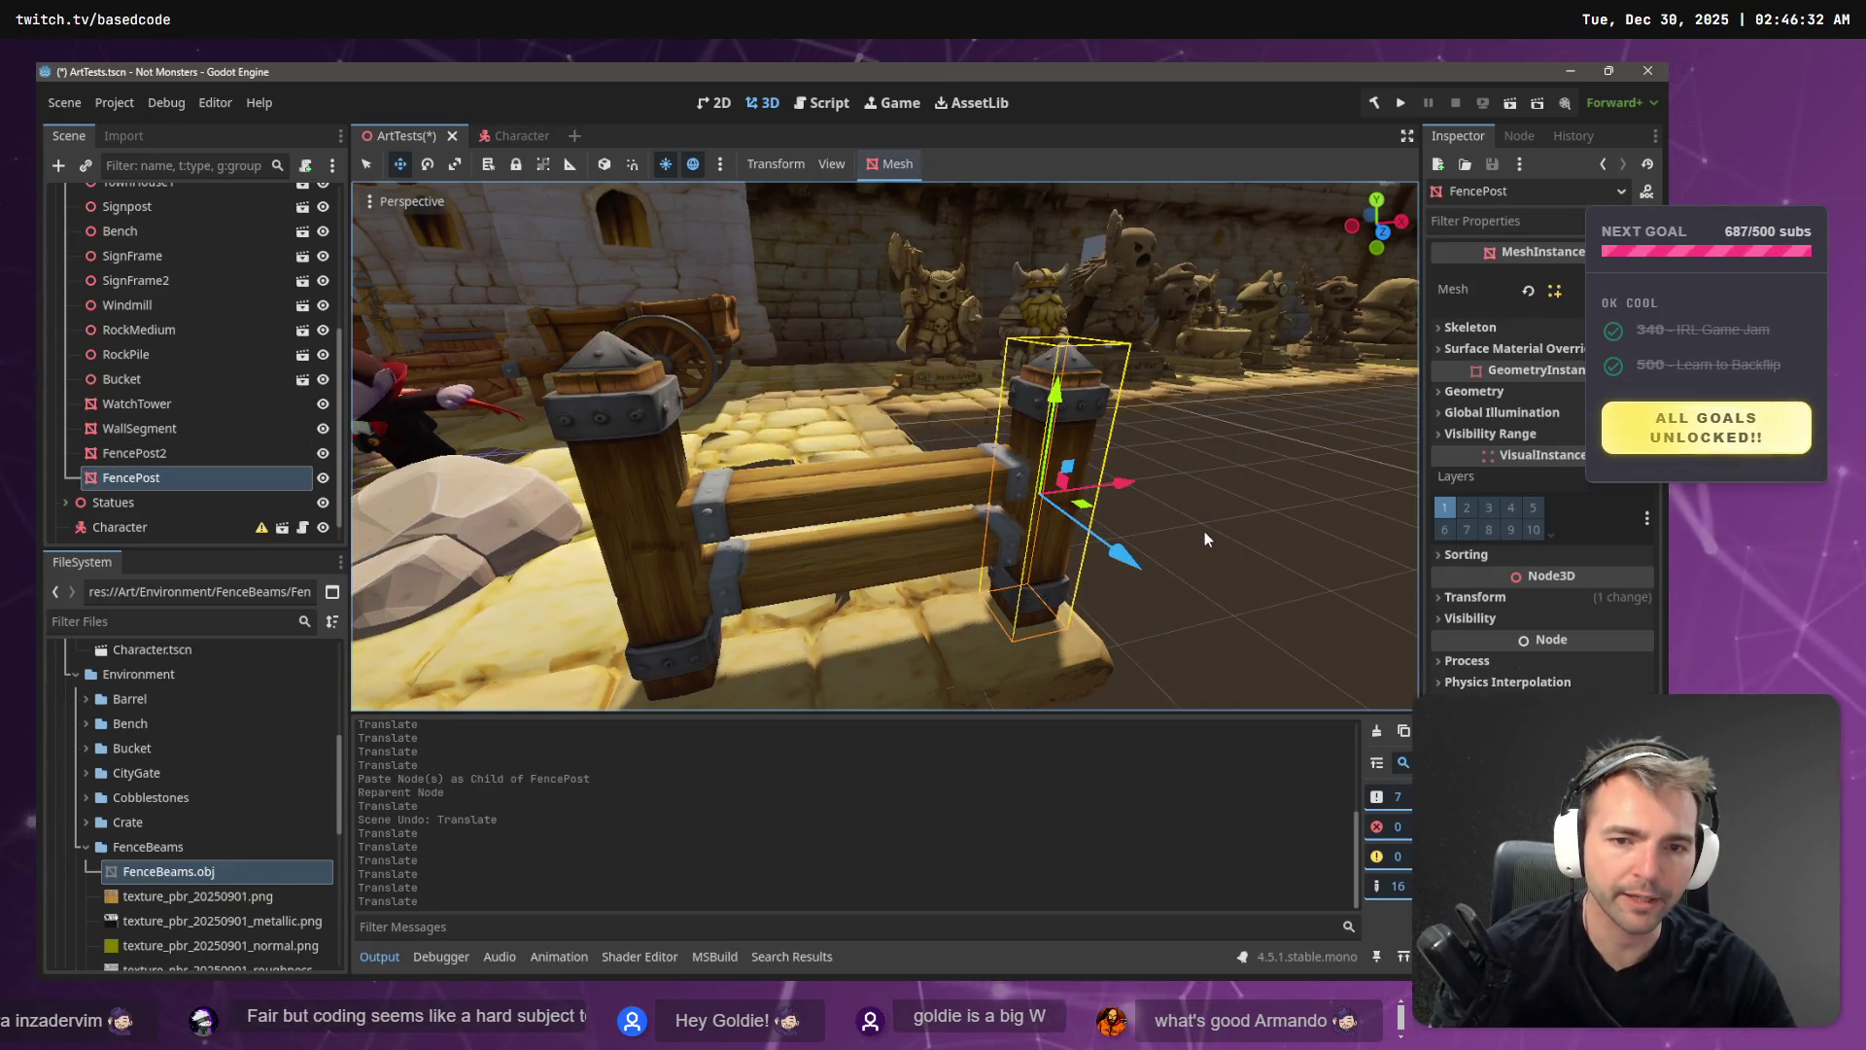
click(1209, 534)
scroll(1212, 545, down, 3)
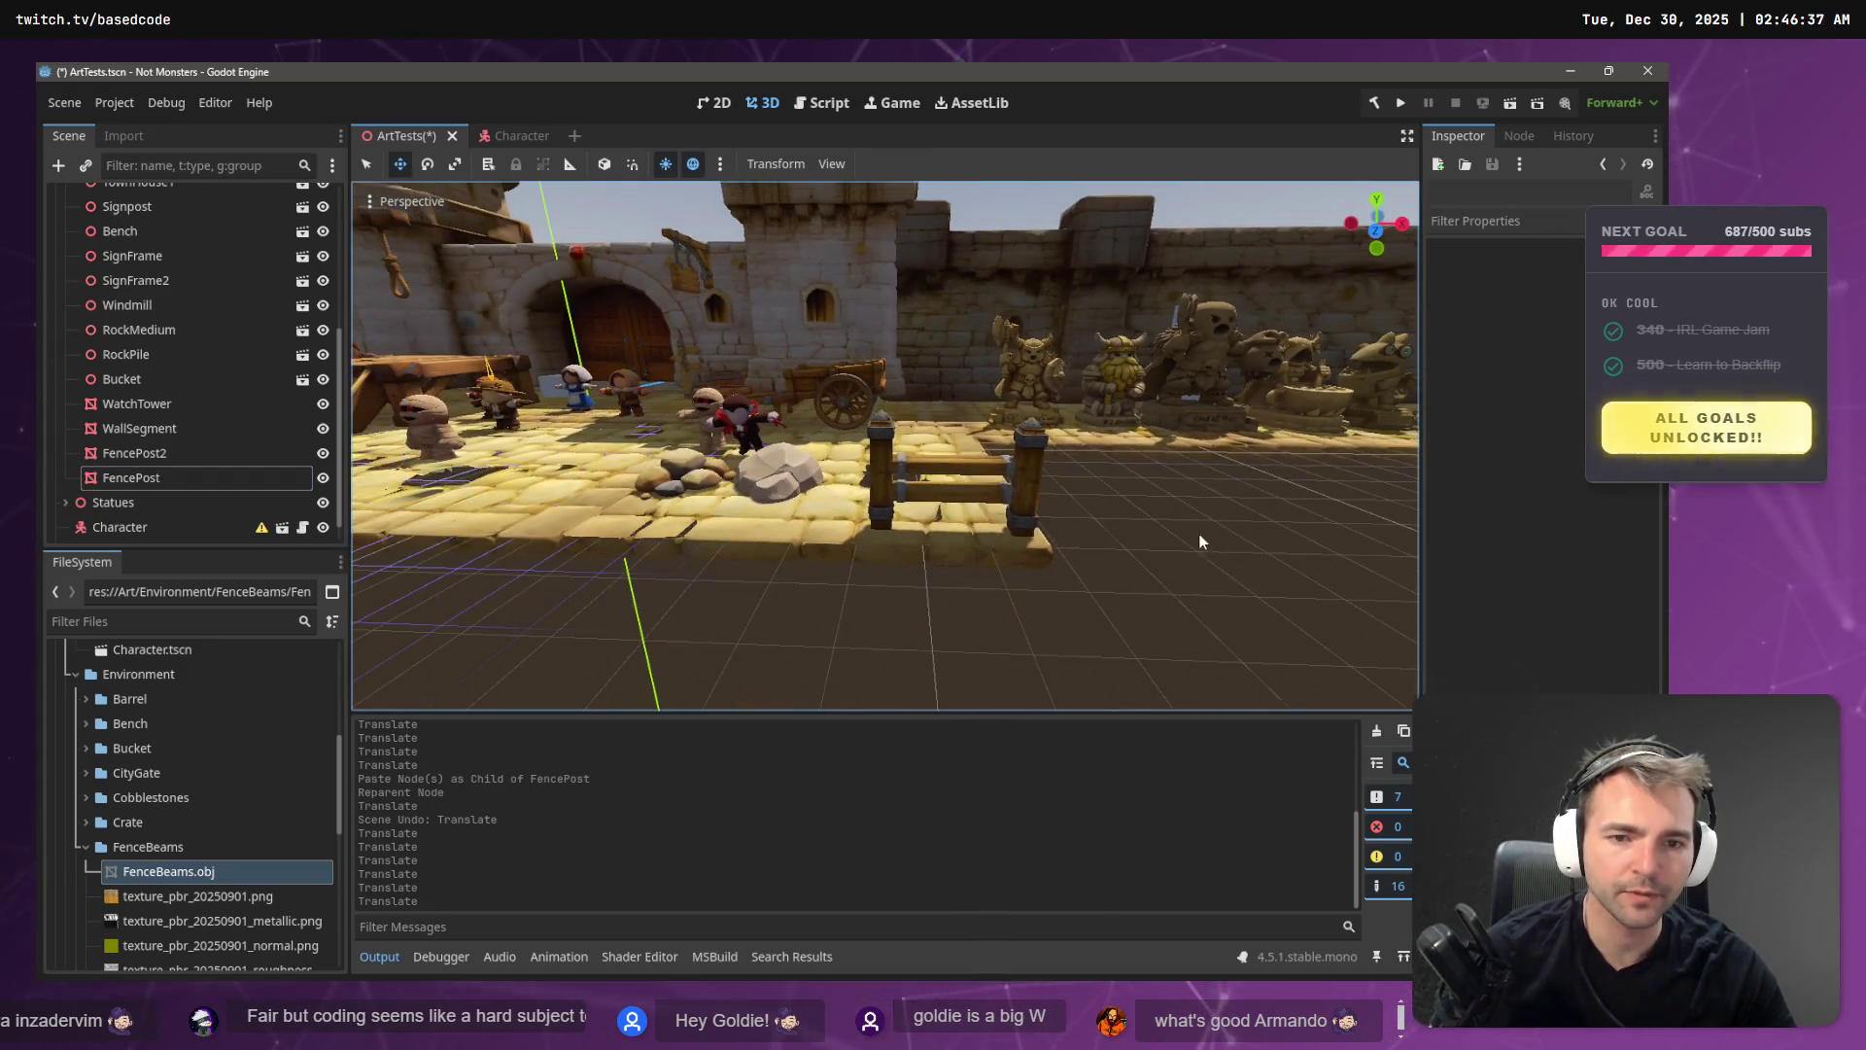
- Raise the FenceBeams slightly with the Y gizmo arrow
click(947, 468)
click(959, 393)
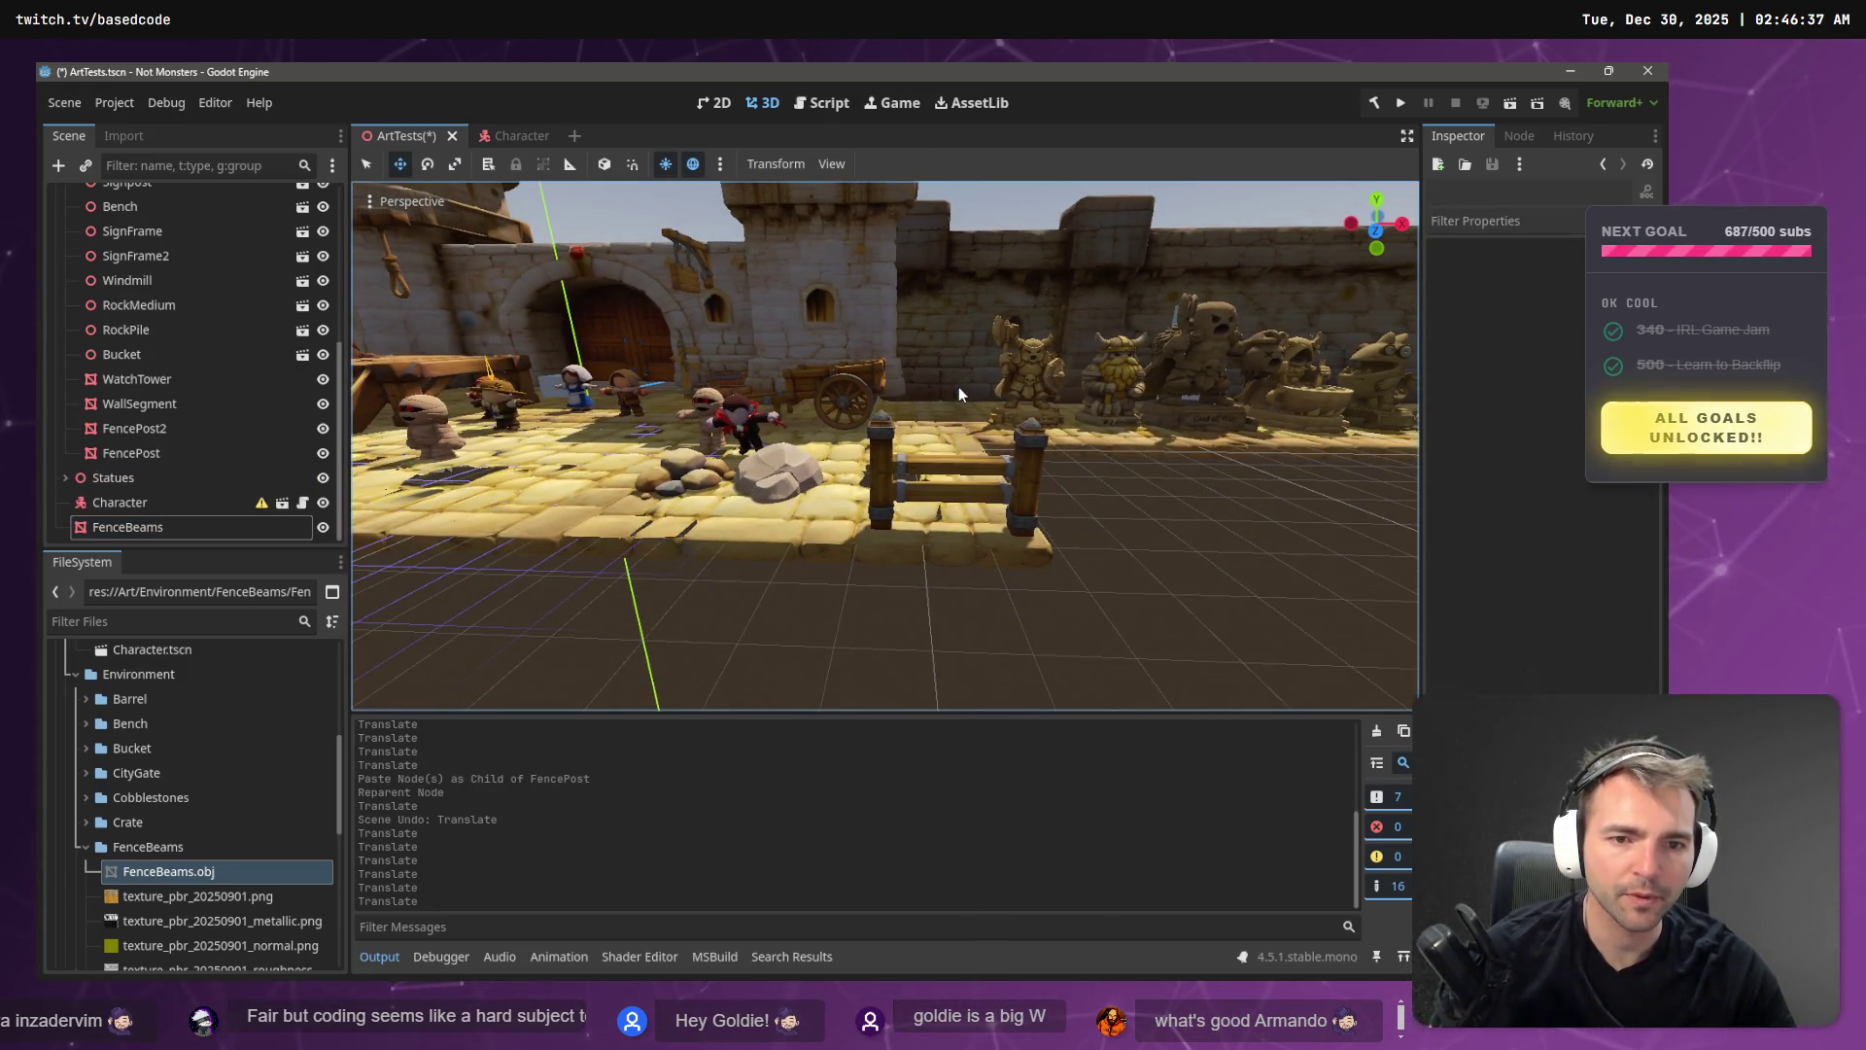
click(953, 474)
mouse_move(960, 384)
mouse_down()
mouse_move(960, 358)
mouse_move(1018, 447)
mouse_up()
click(1145, 516)
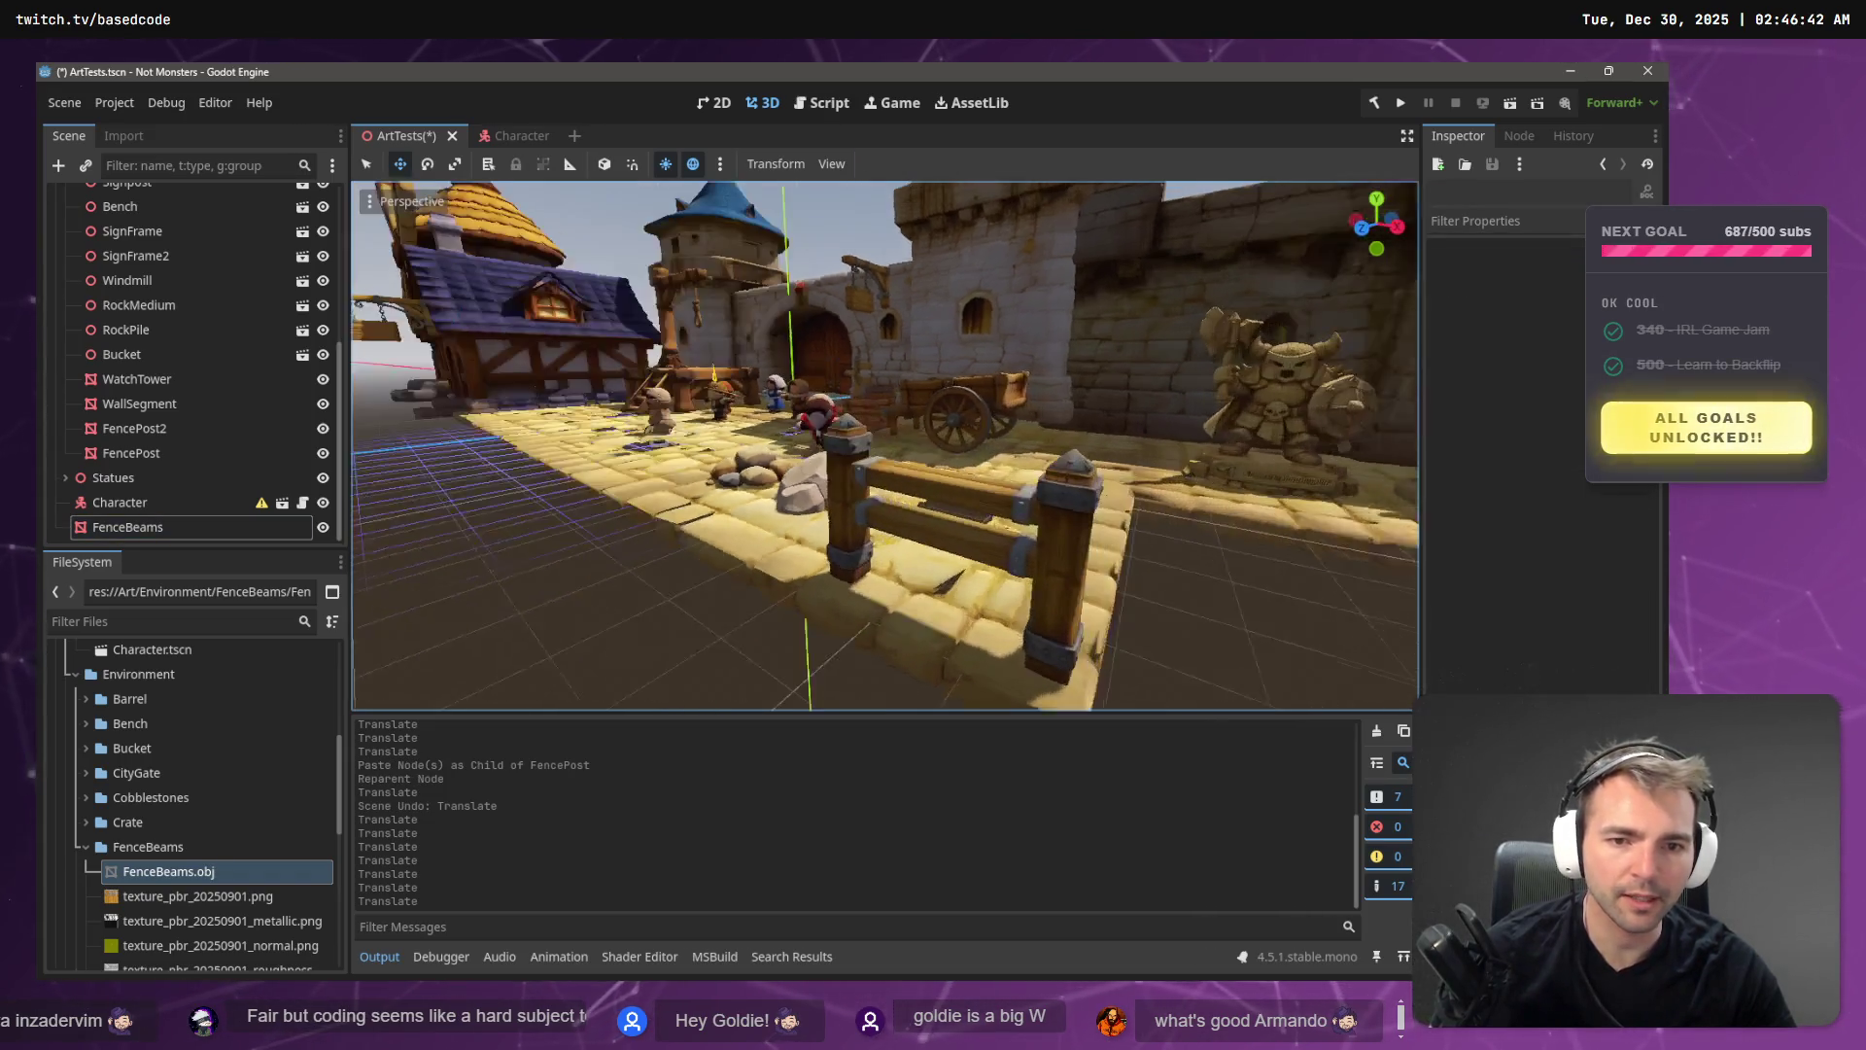
- Fly around the plaza to inspect the fence posts and statue wall
drag(1145, 515, 1050, 515)
key(s)
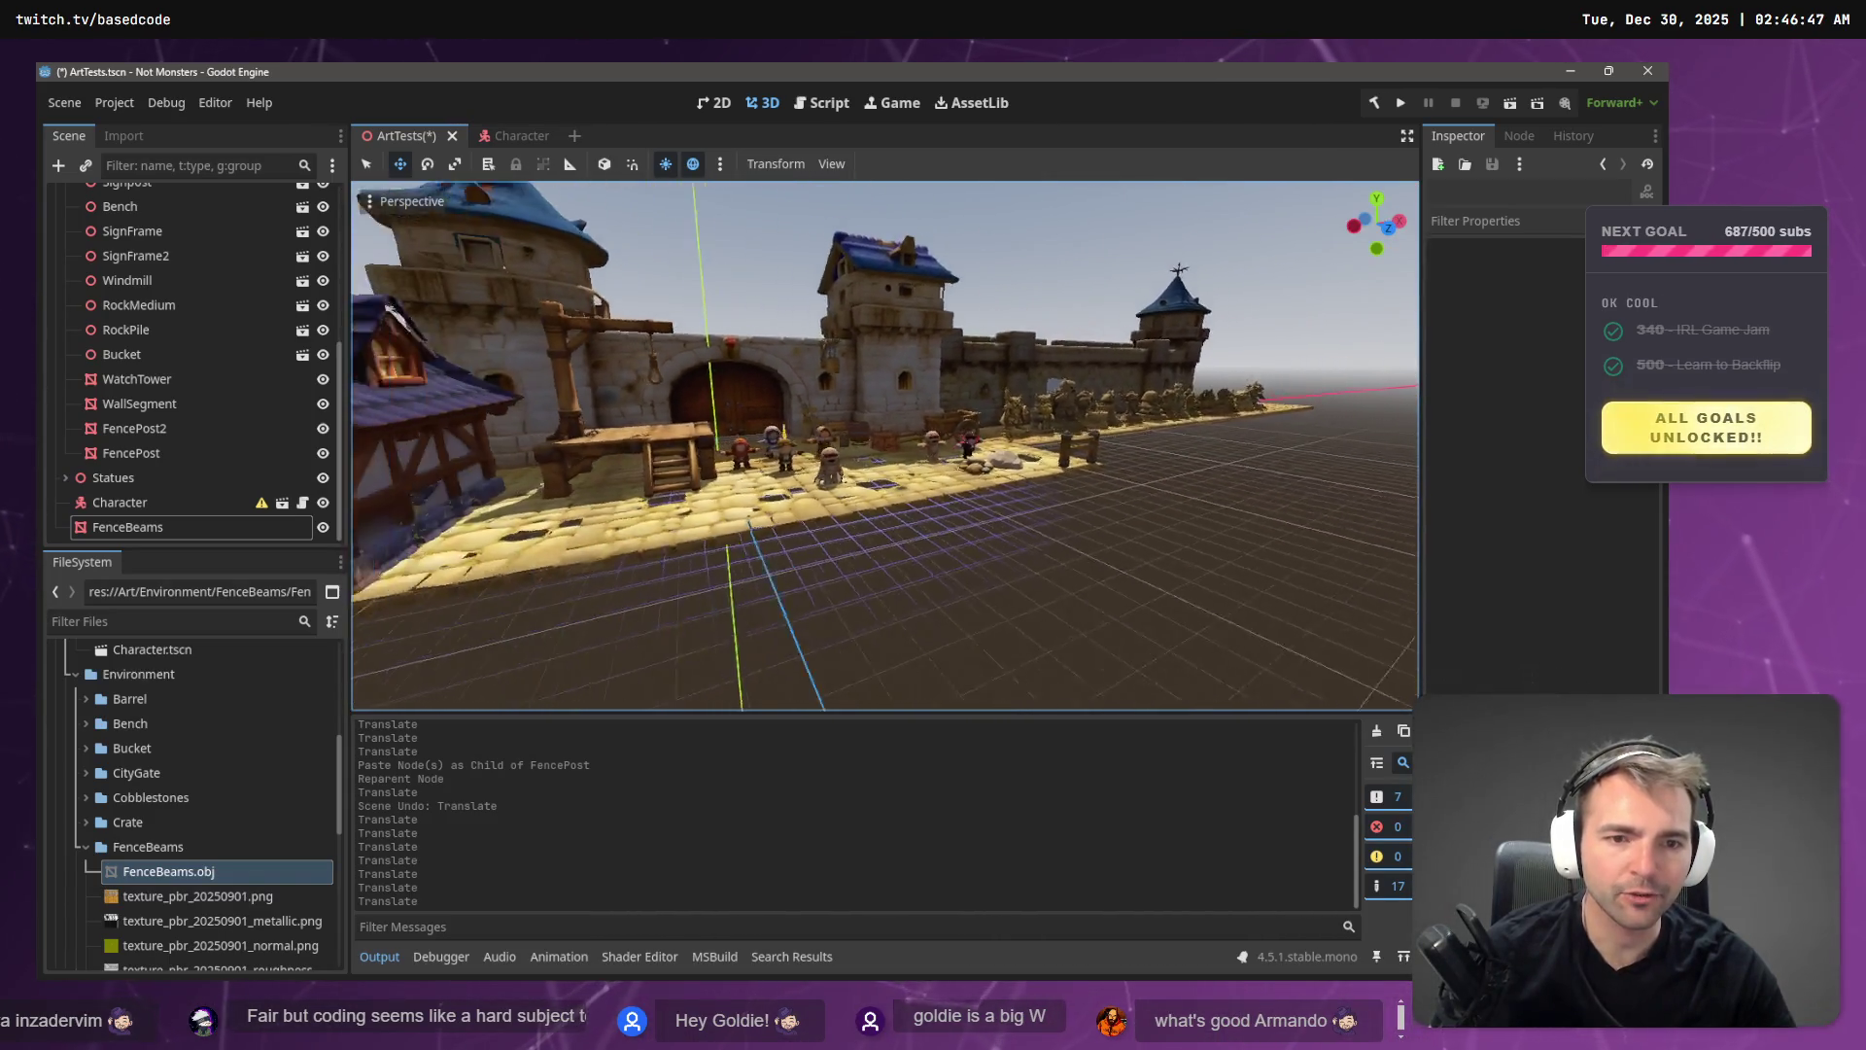
key(w)
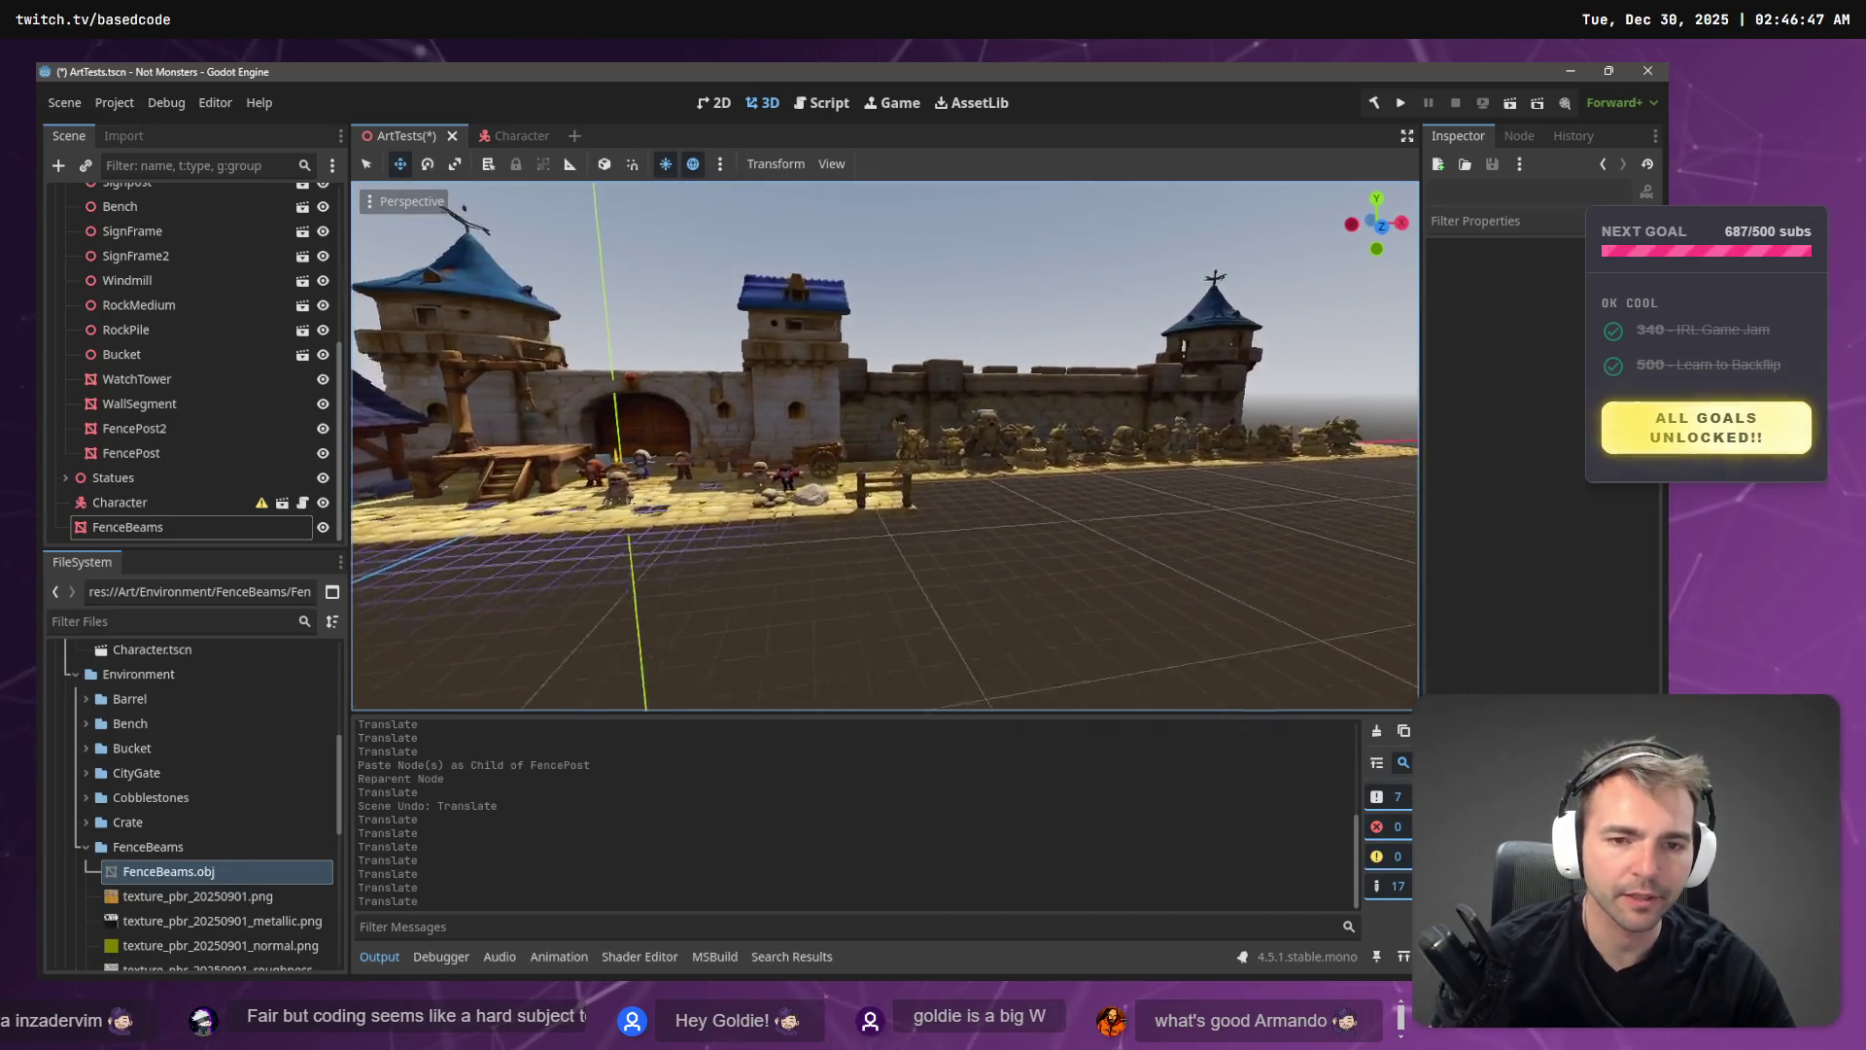
key(w)
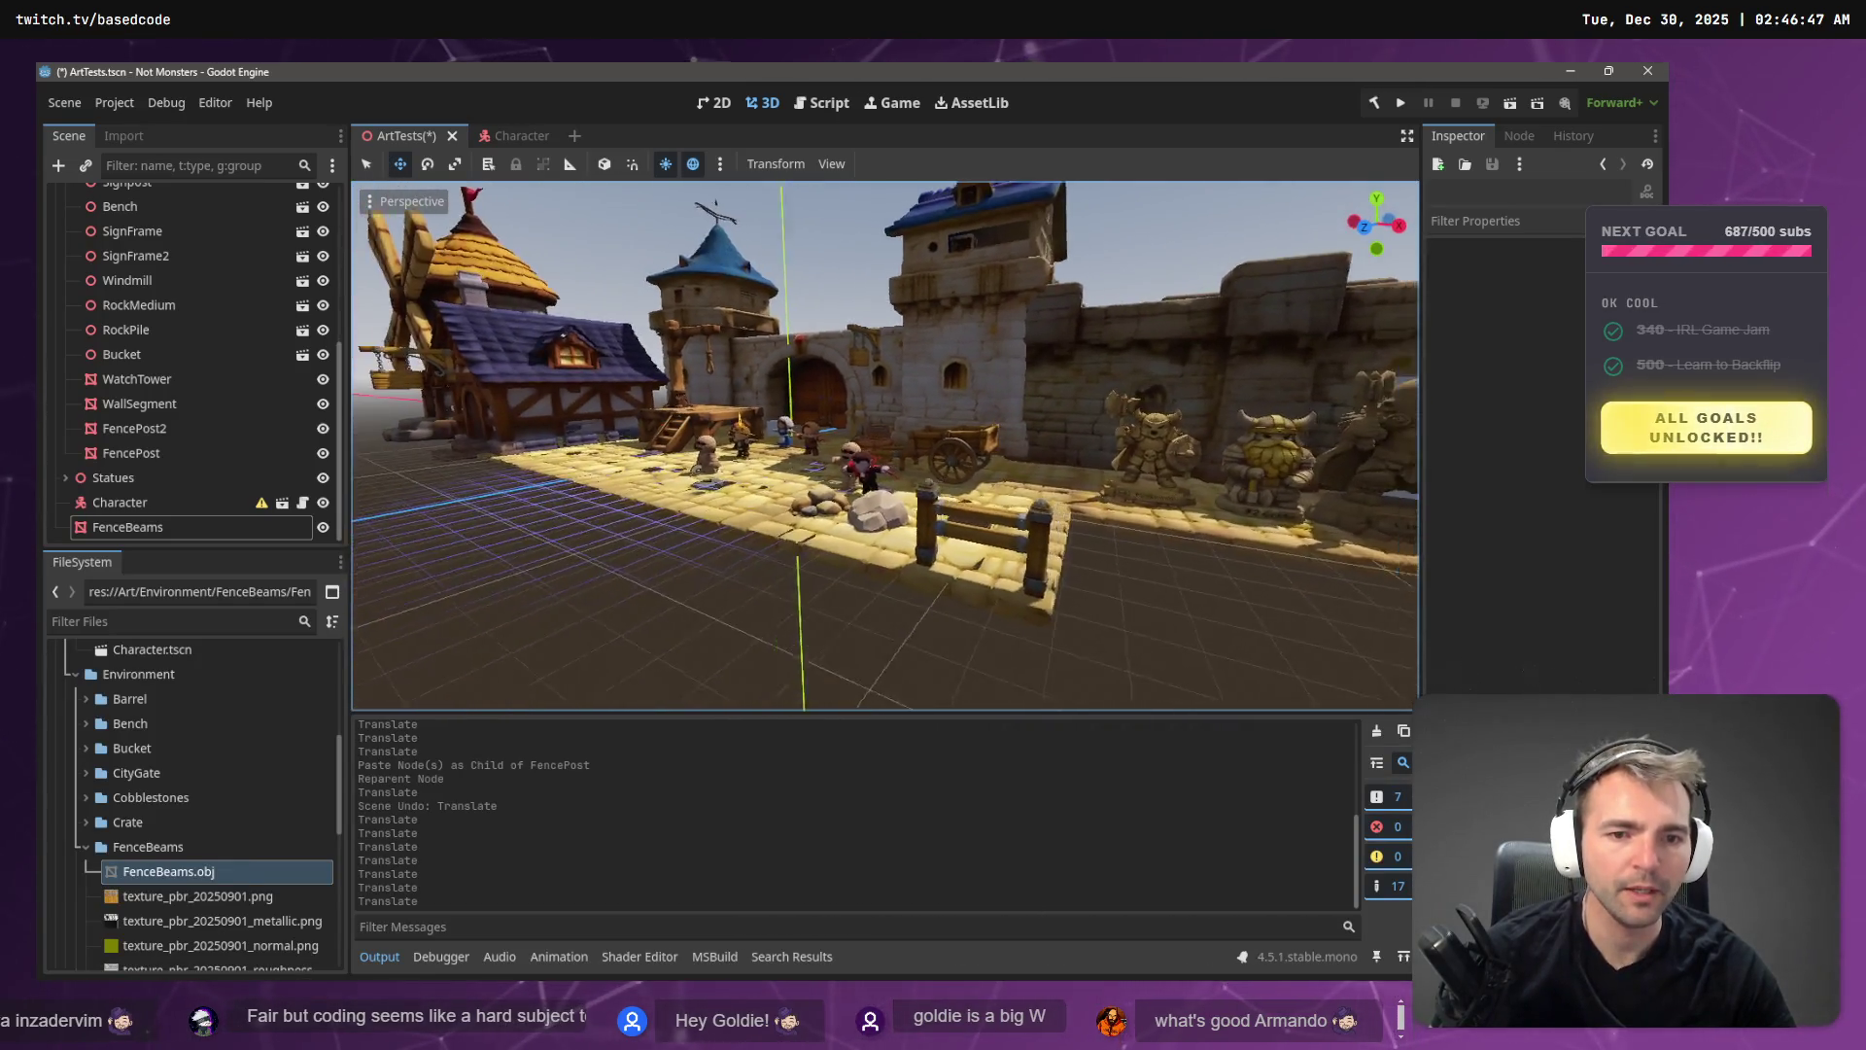
key(w)
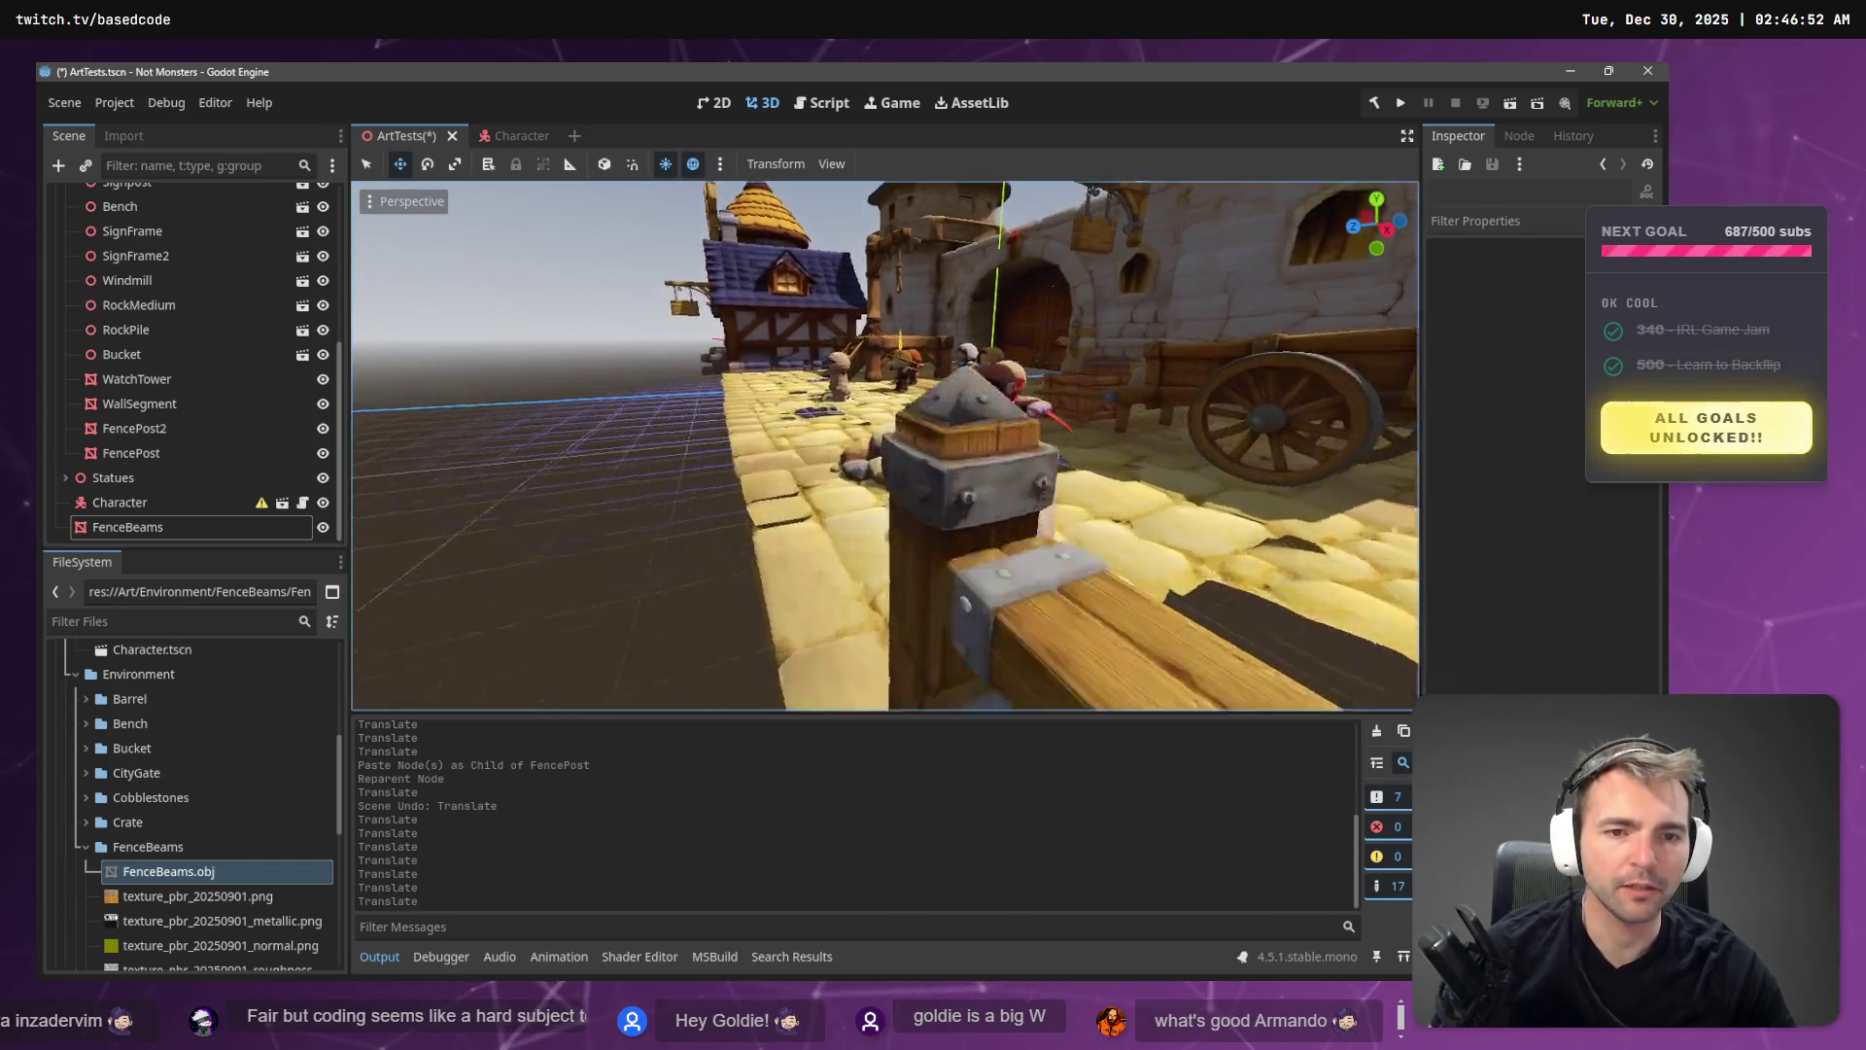
key(w)
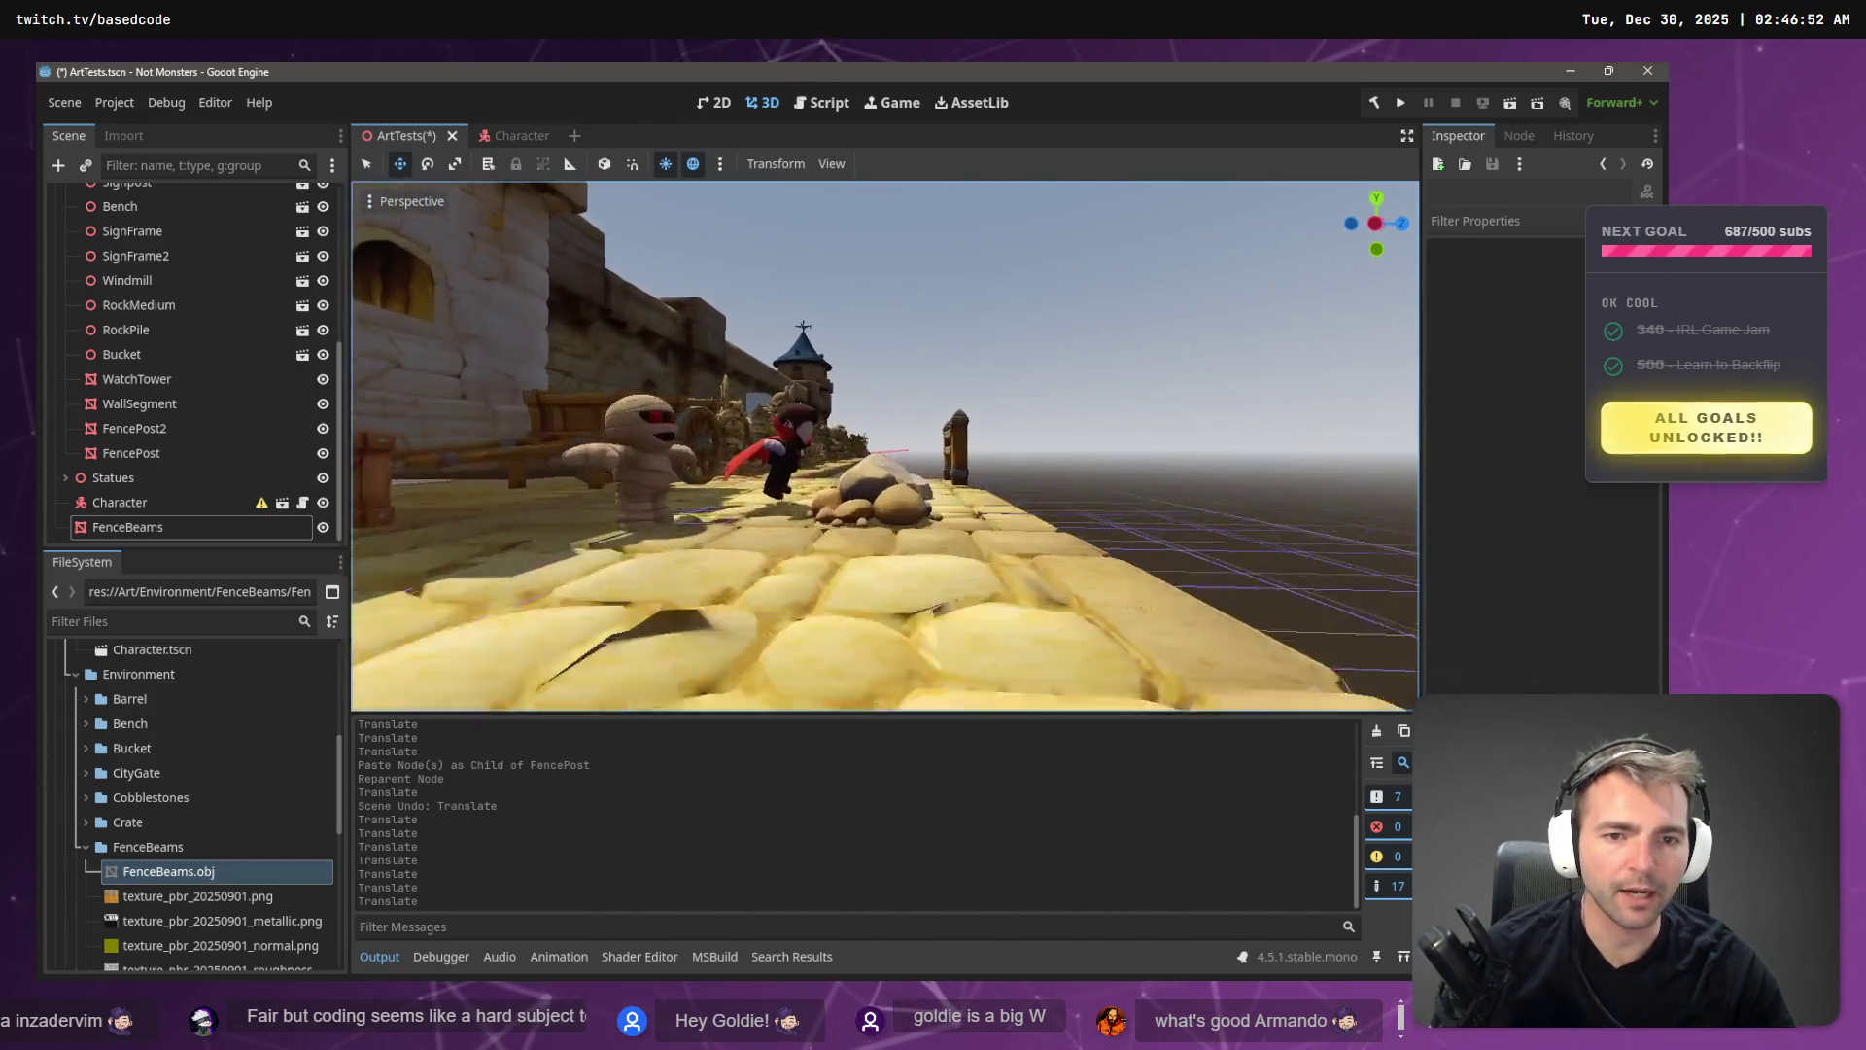
key(w)
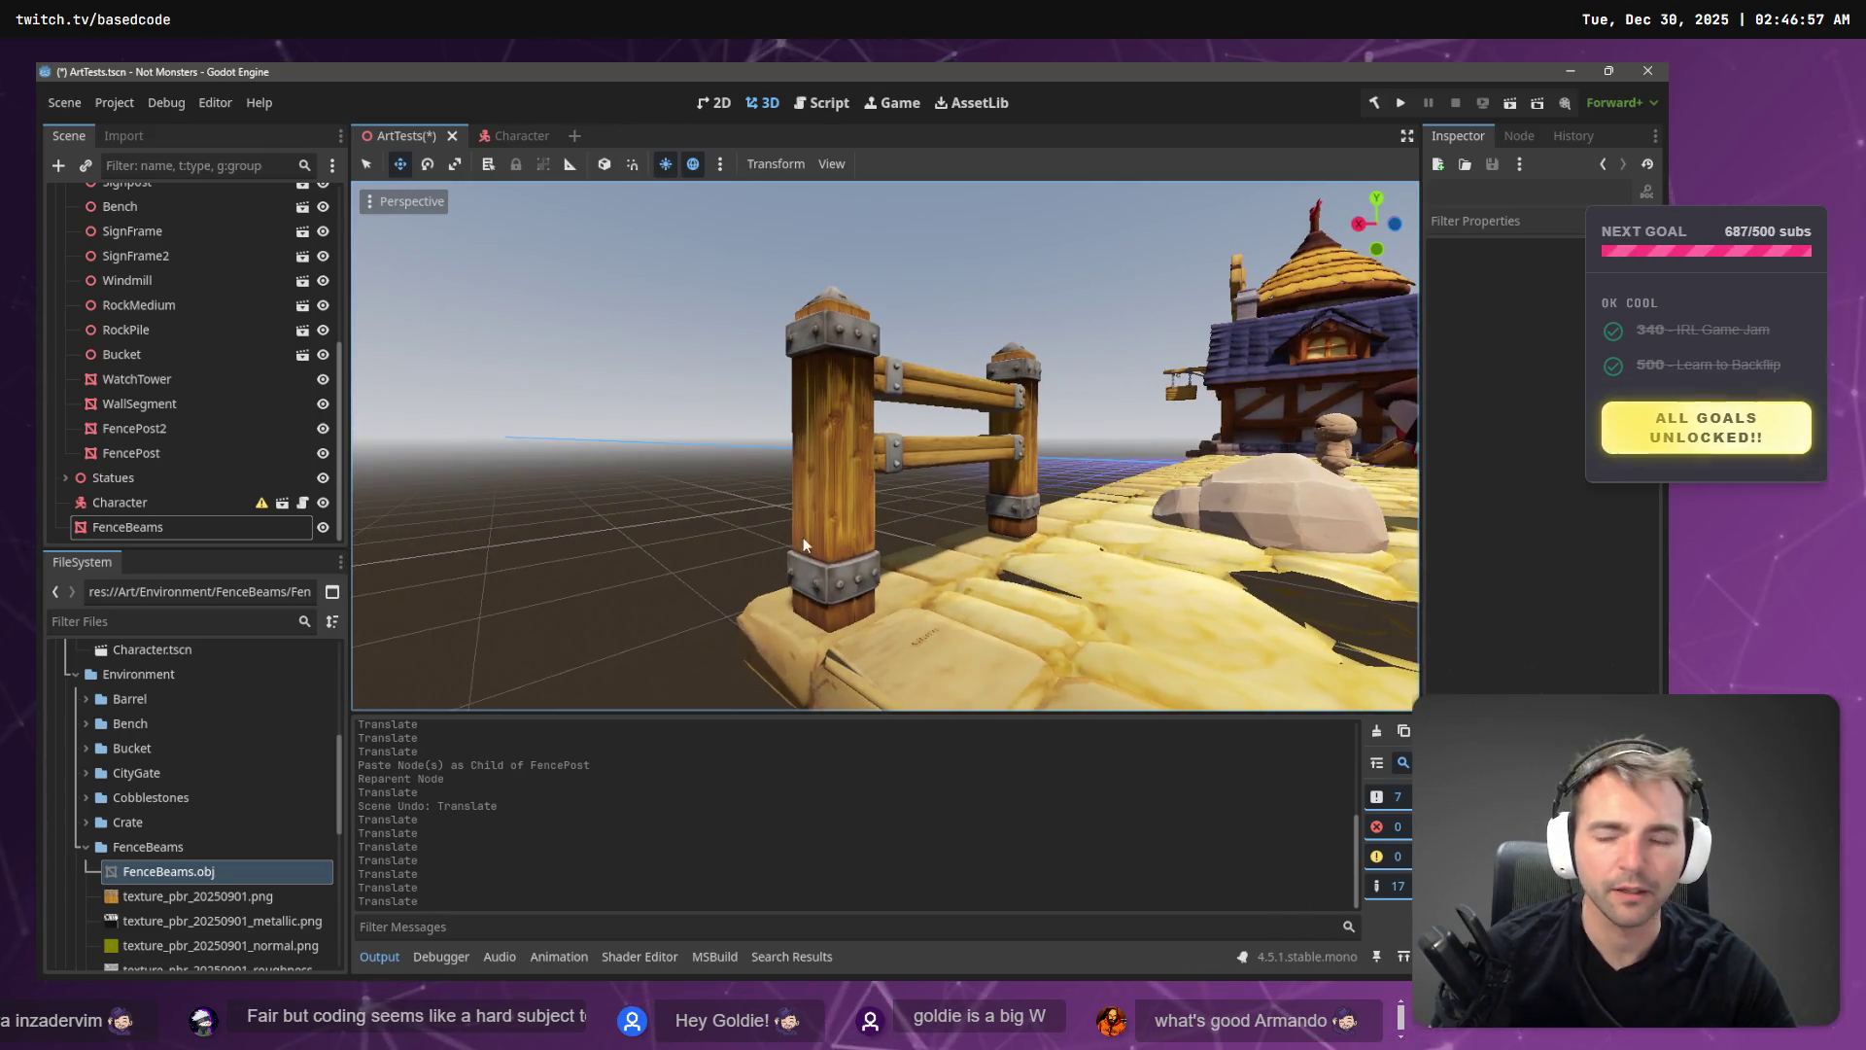
scroll(191, 698, down, 5)
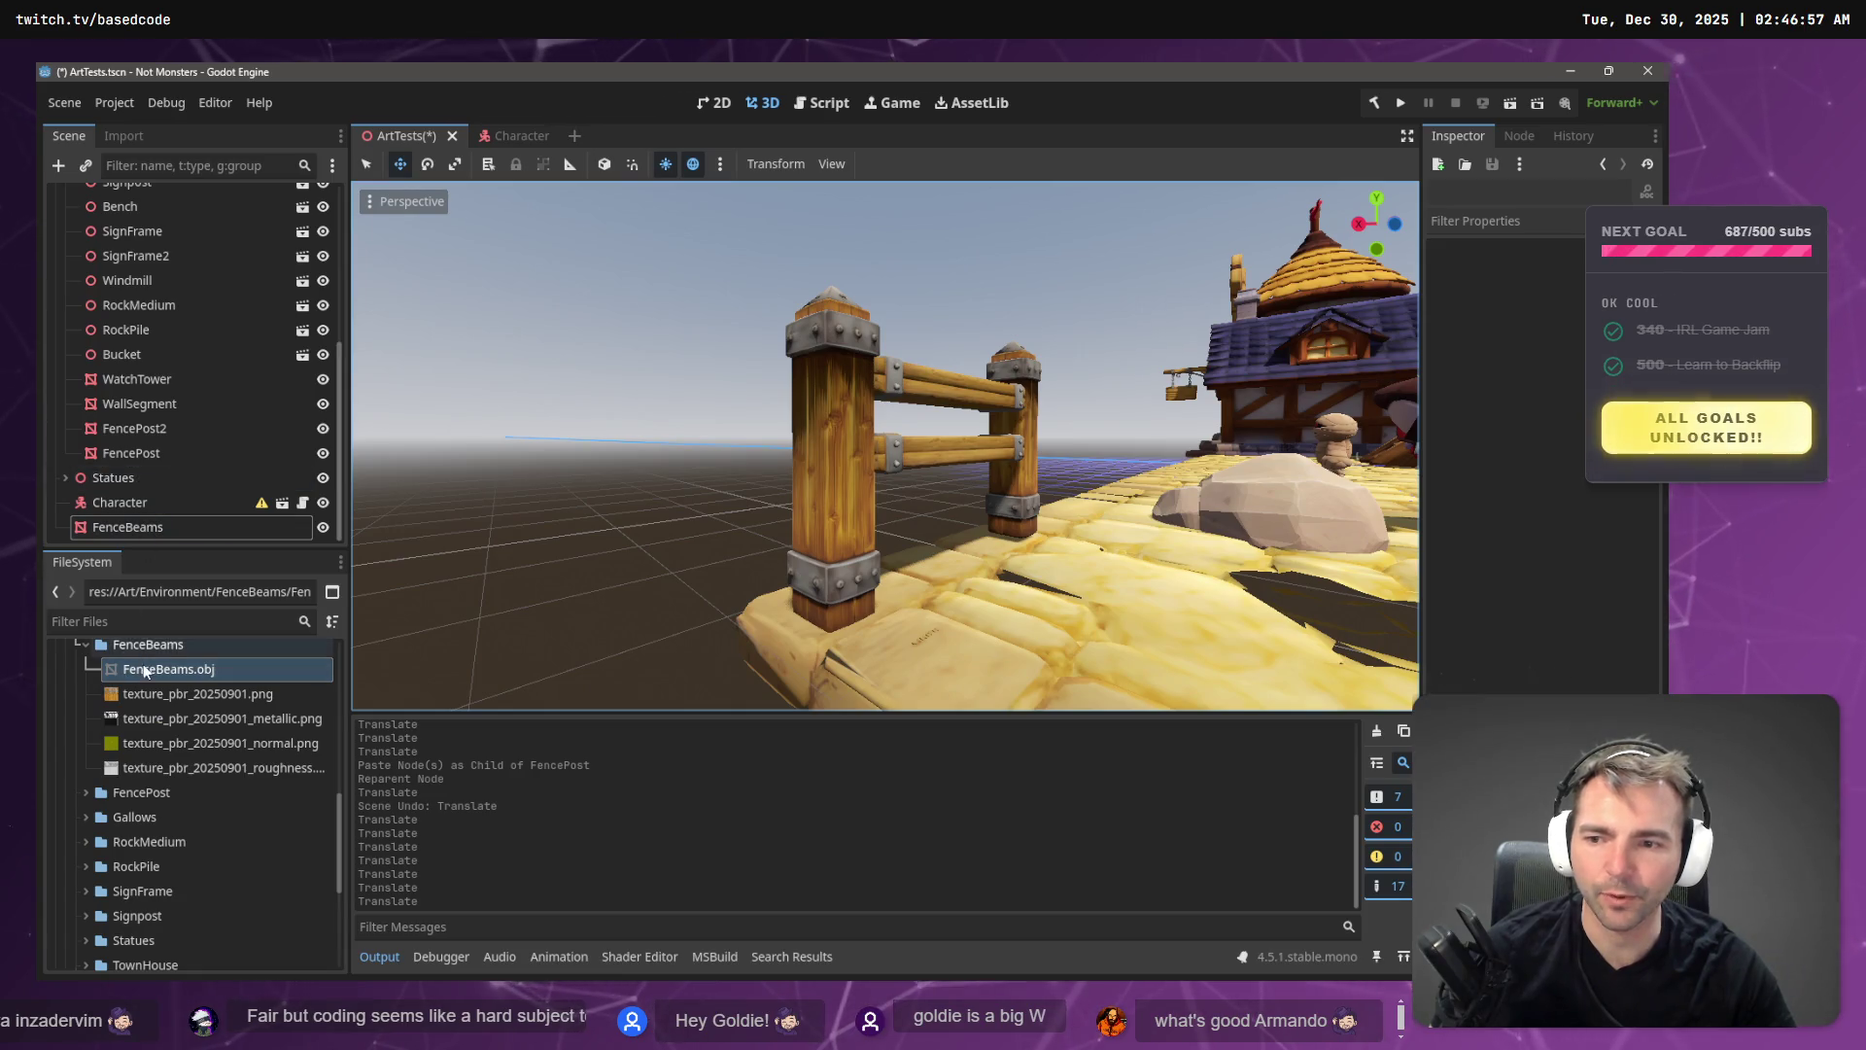
- Reimport FenceBeams.obj with Scale Mesh 0.8 on x, y and z
click(124, 136)
click(102, 386)
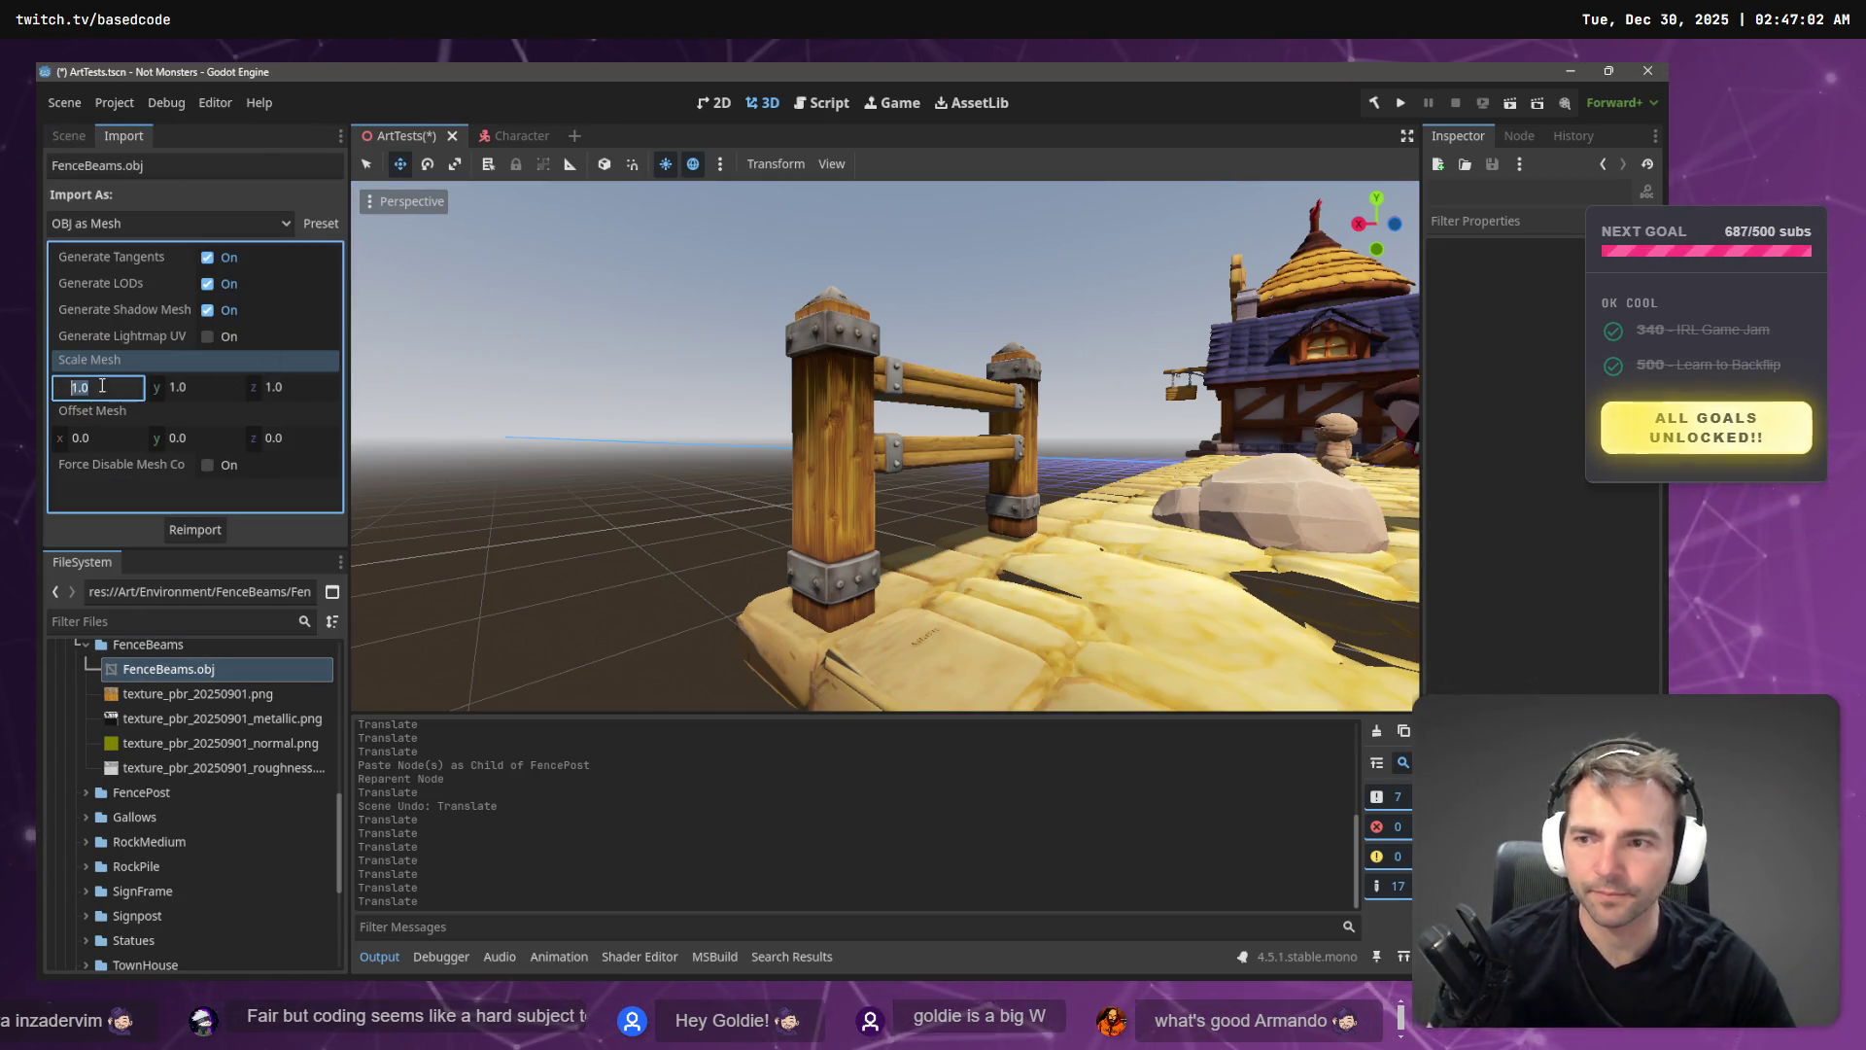
key(Tab)
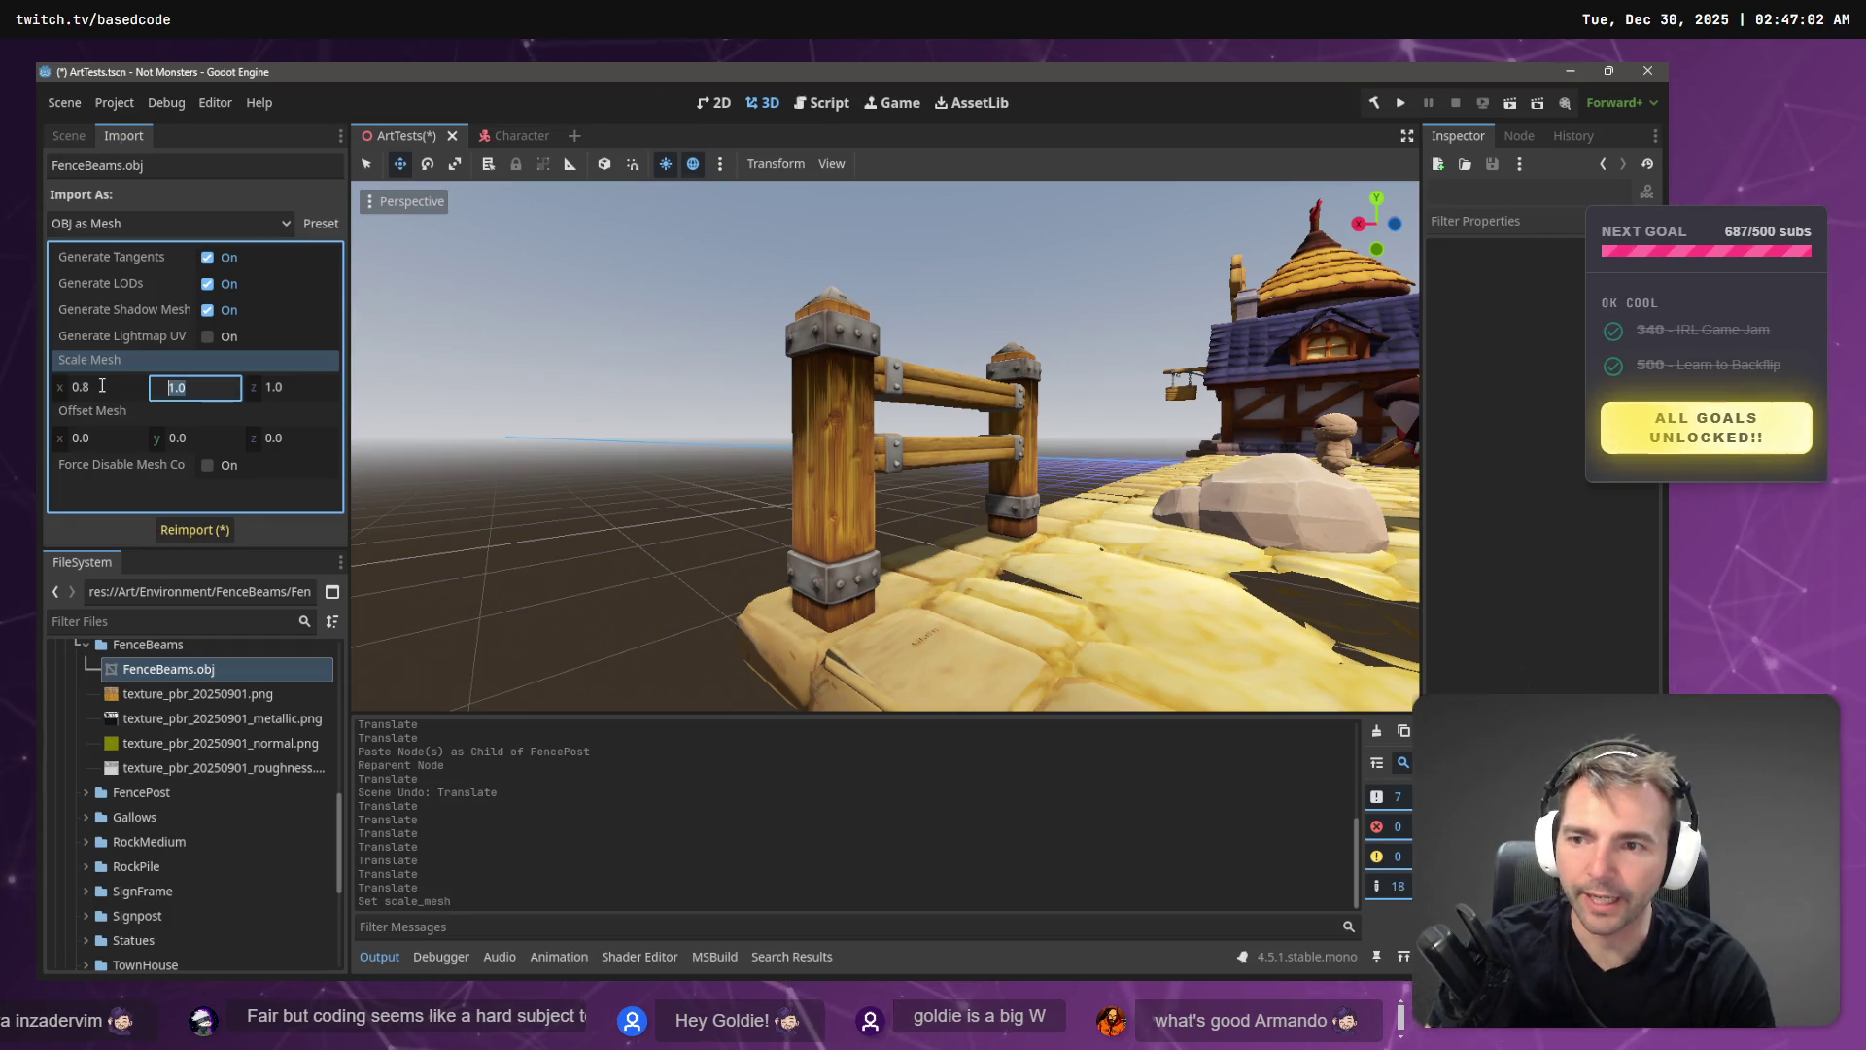
text(0.8)
key(Tab)
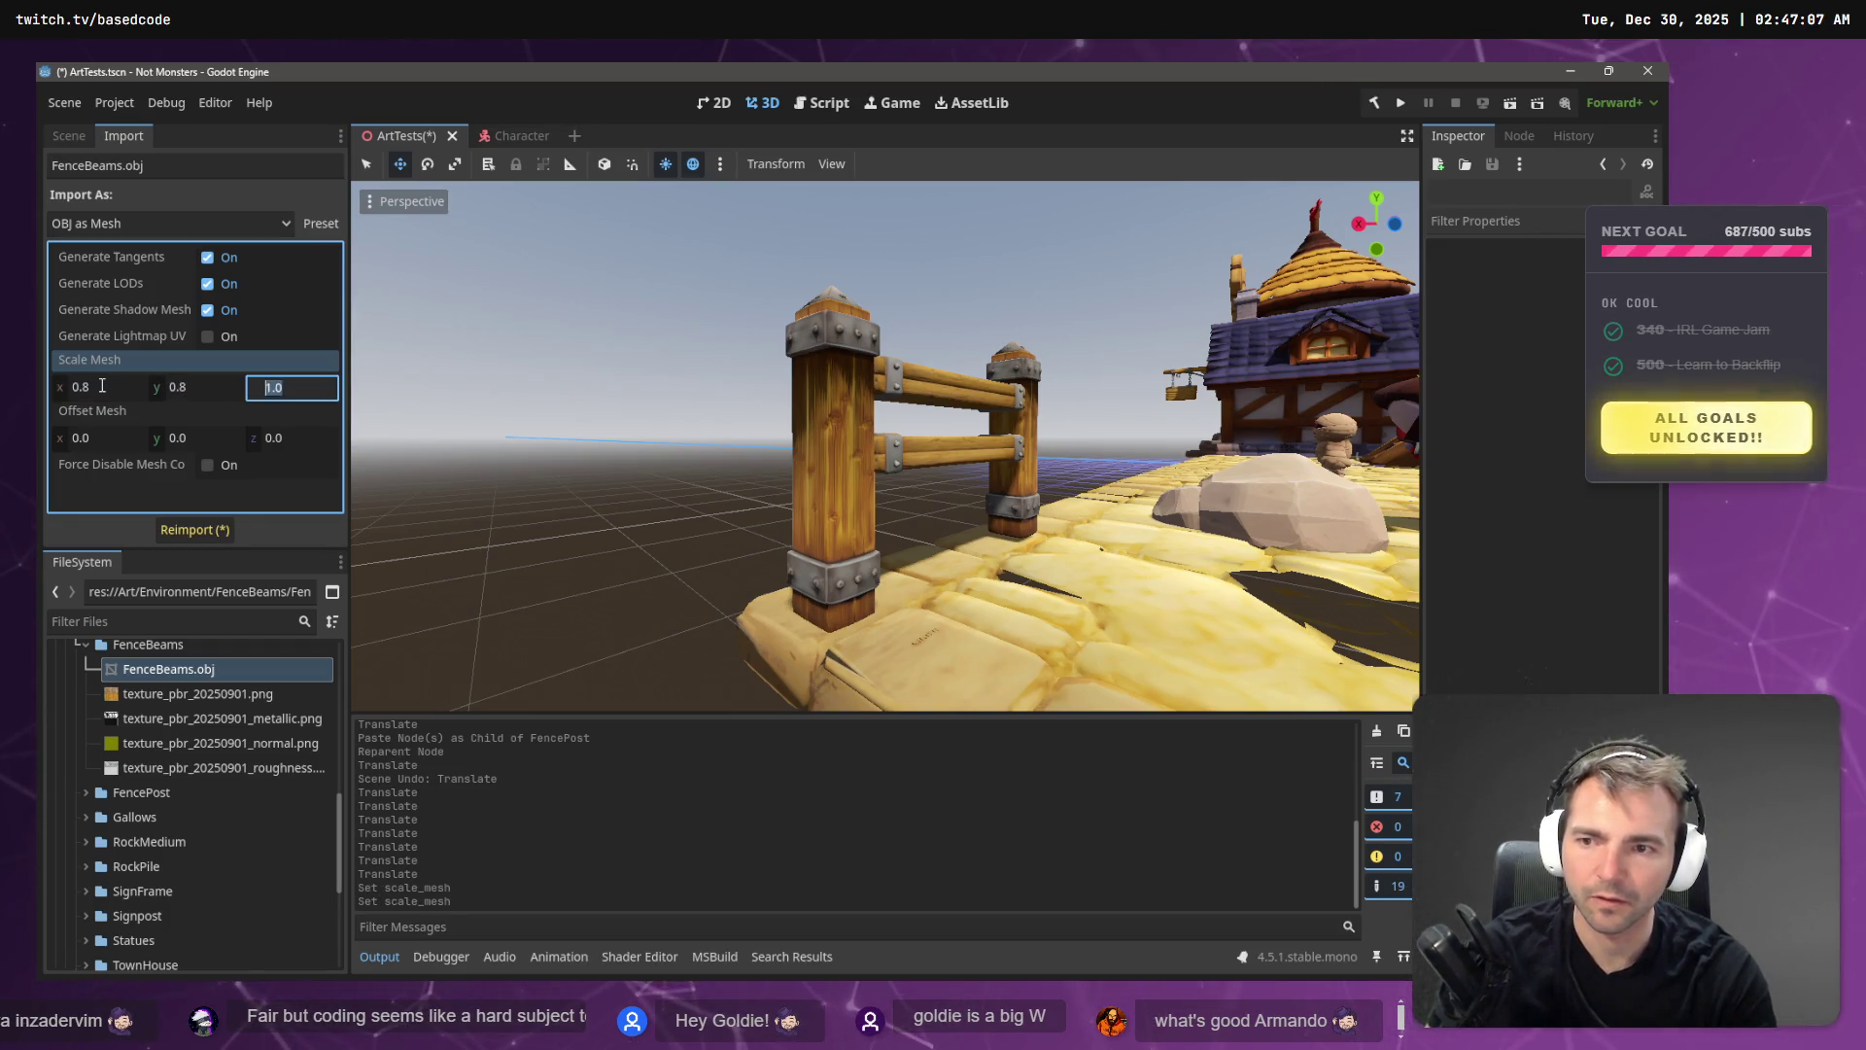
click(217, 532)
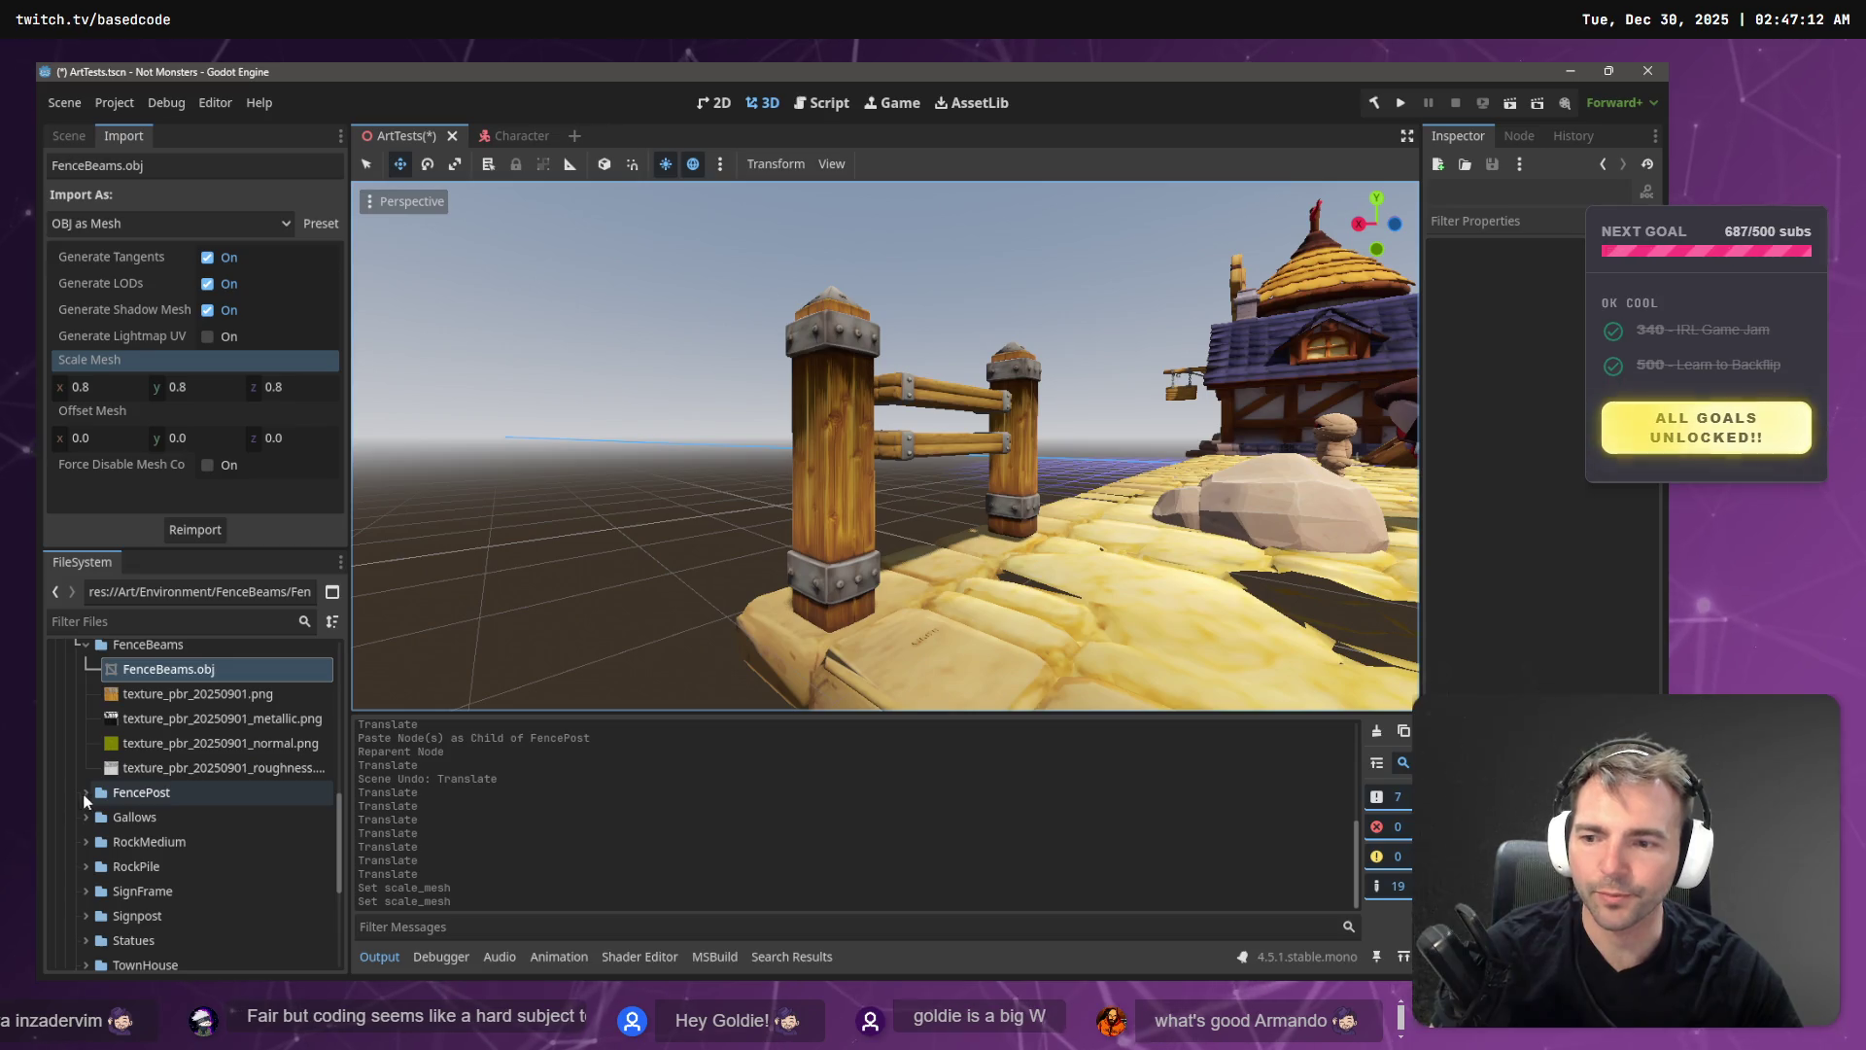
- Reimport FencePost.obj with Scale Mesh 0.8 on x, y and z
click(86, 792)
click(151, 819)
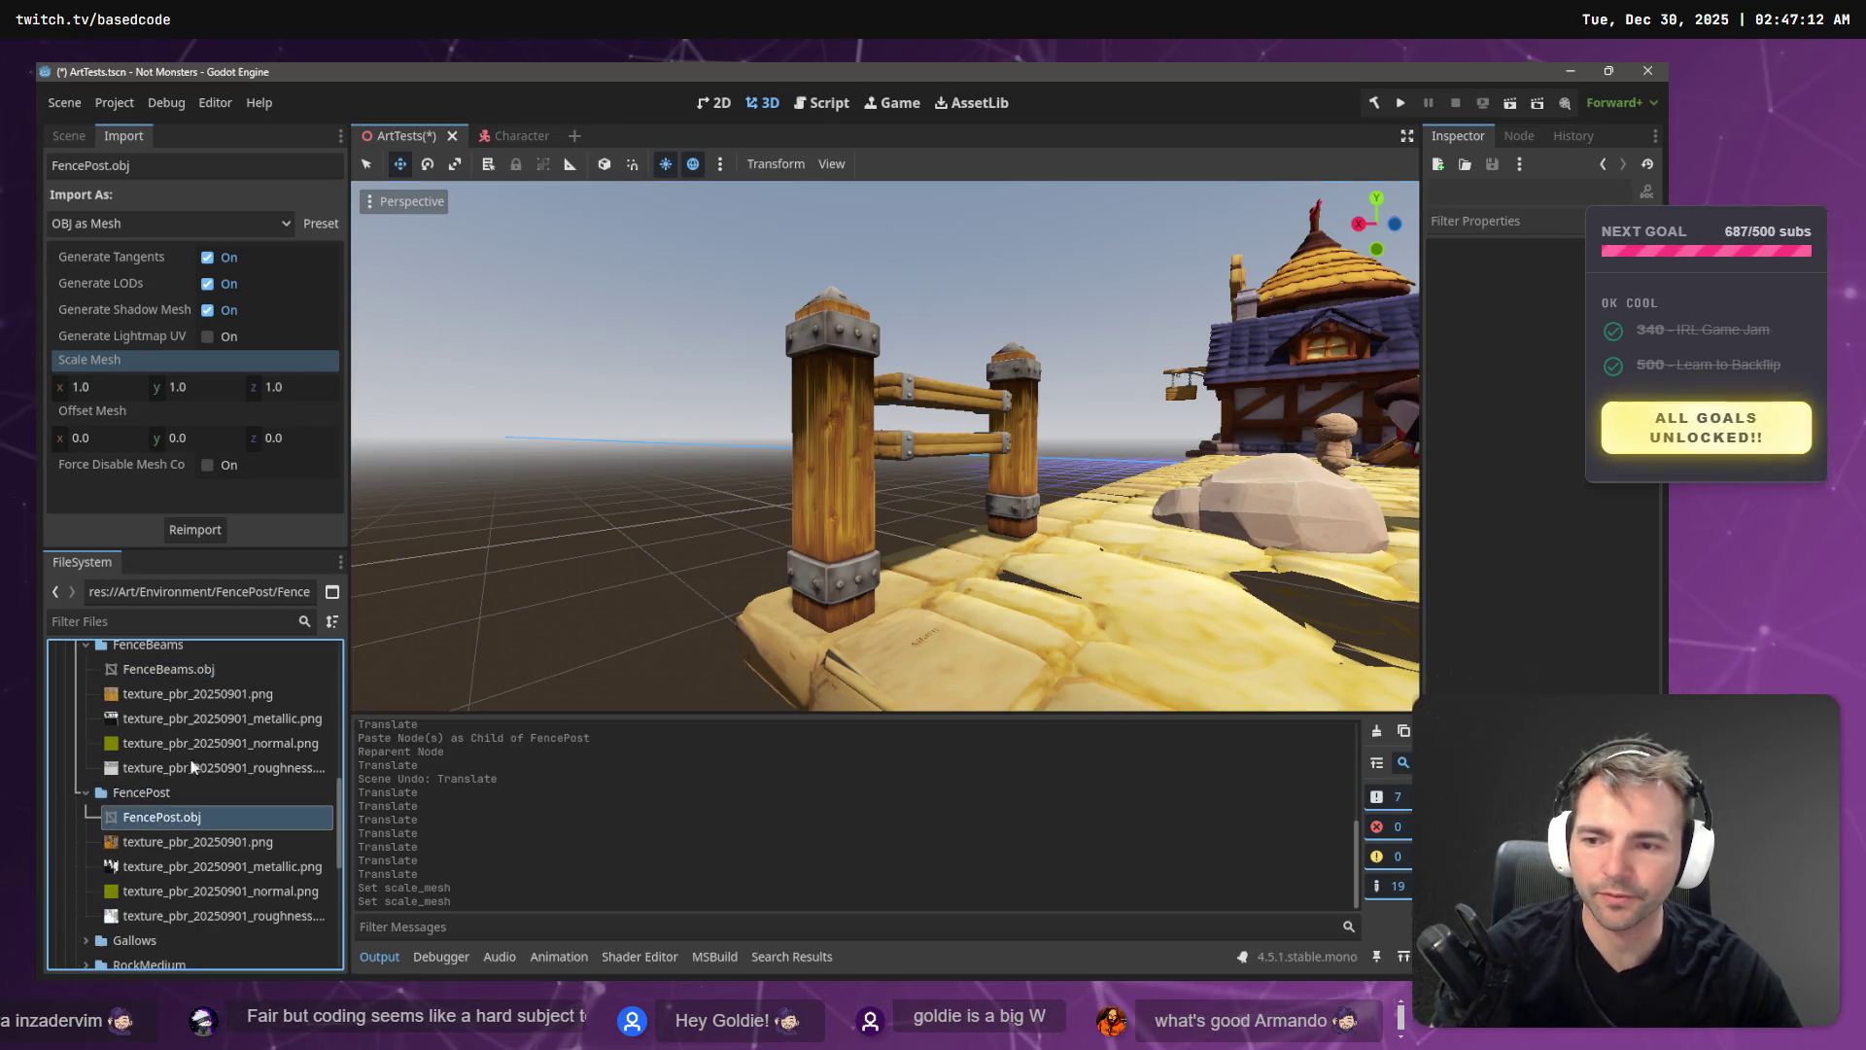
click(105, 389)
text(0.8)
key(Tab)
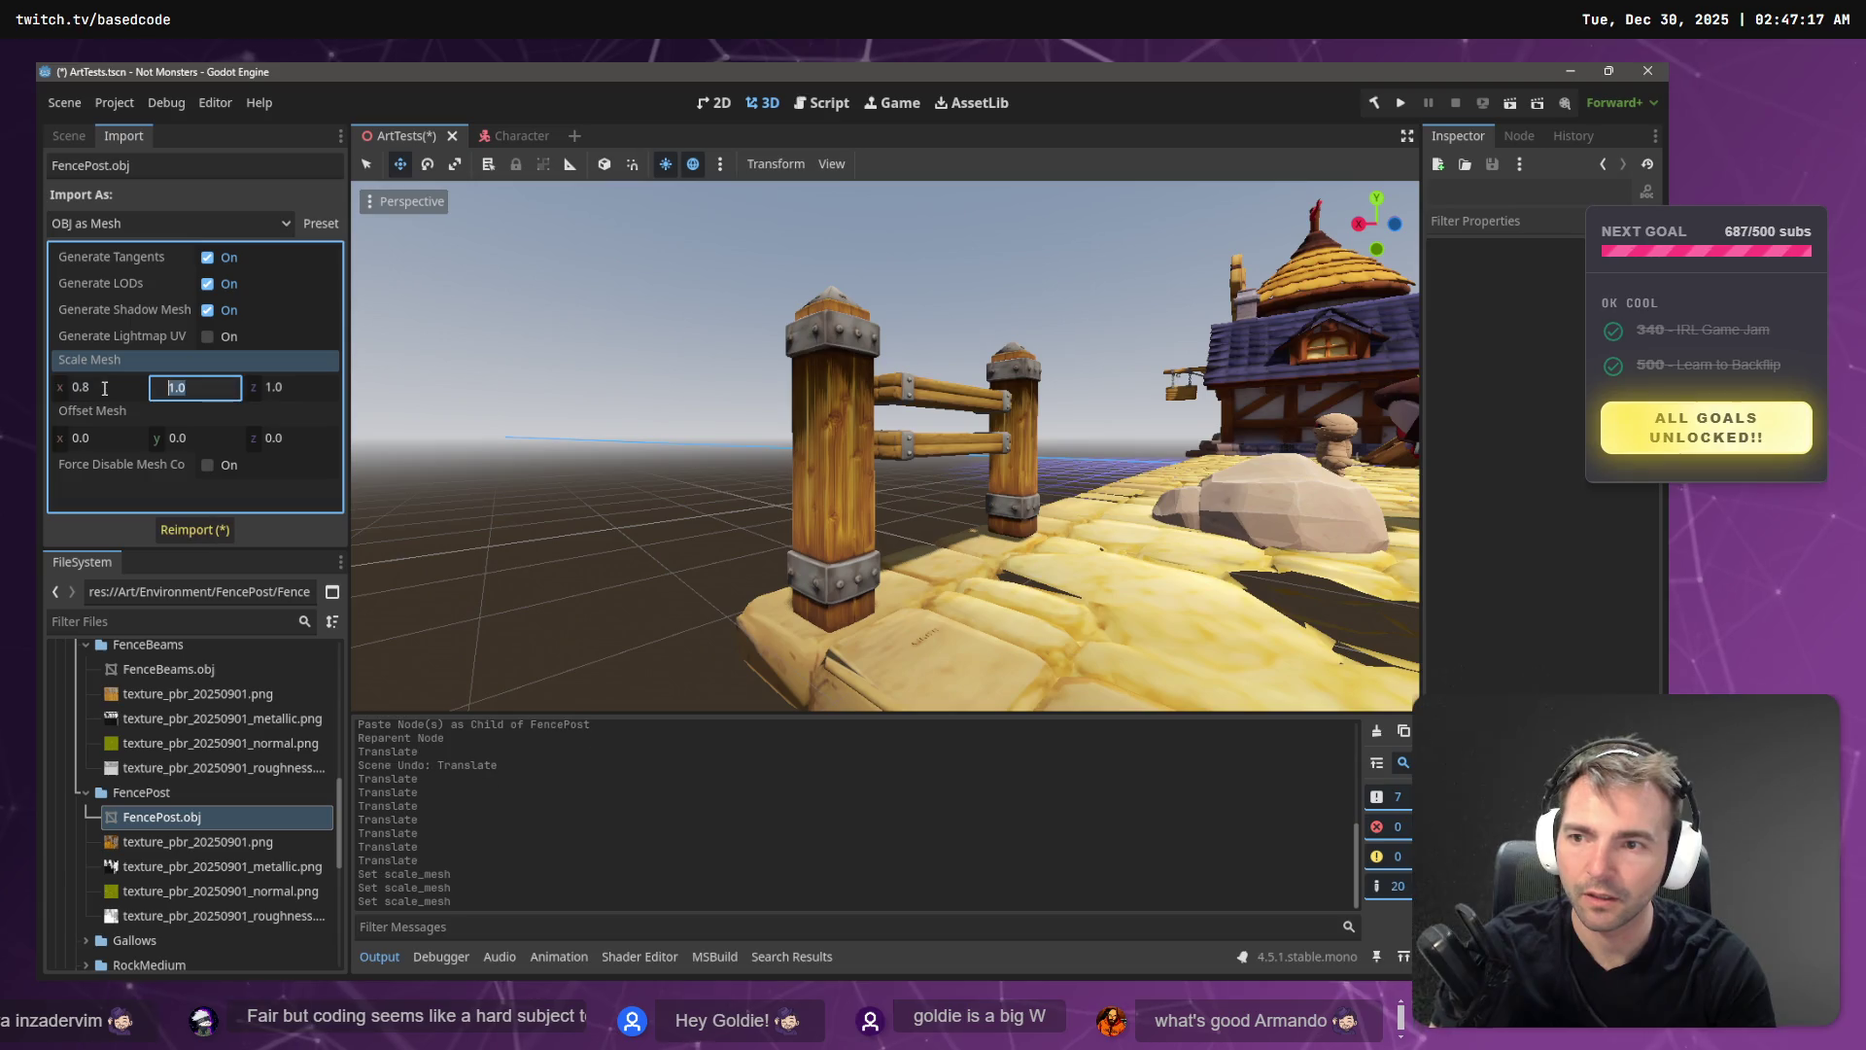
key(Tab)
key(Return)
click(192, 528)
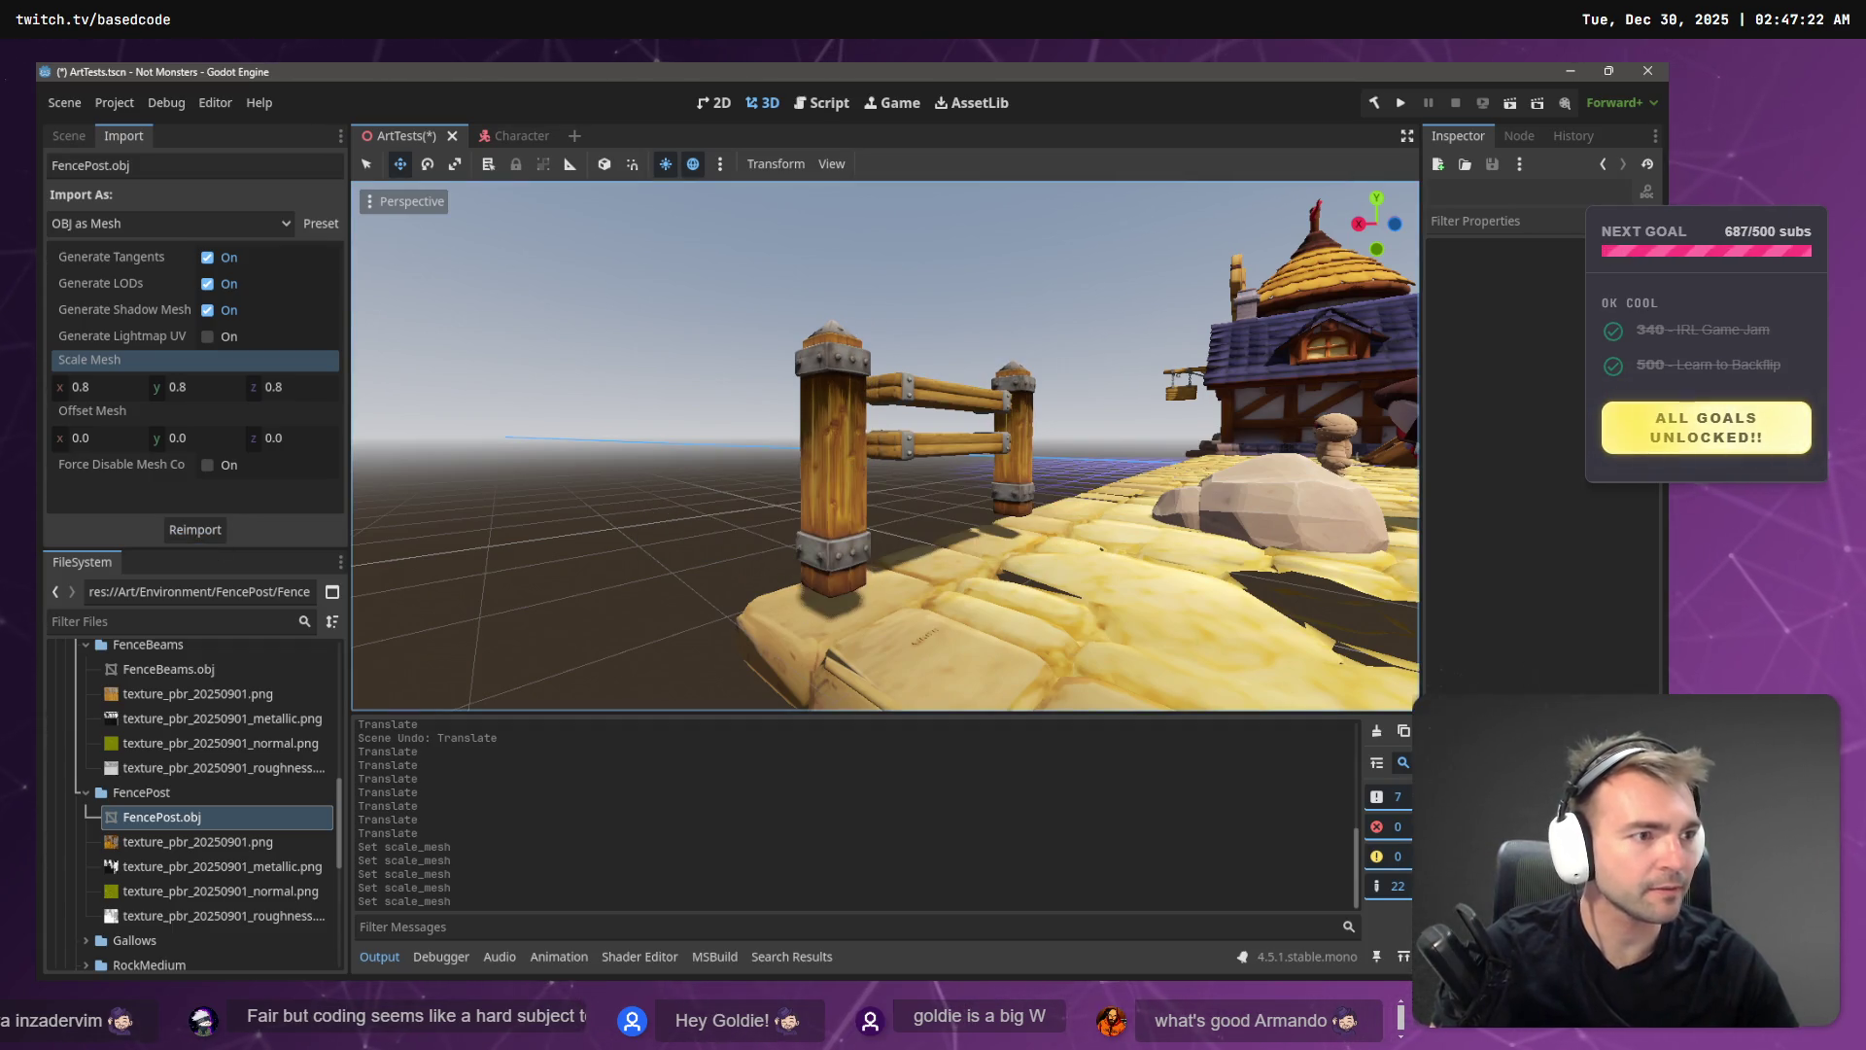
key(alt+Tab)
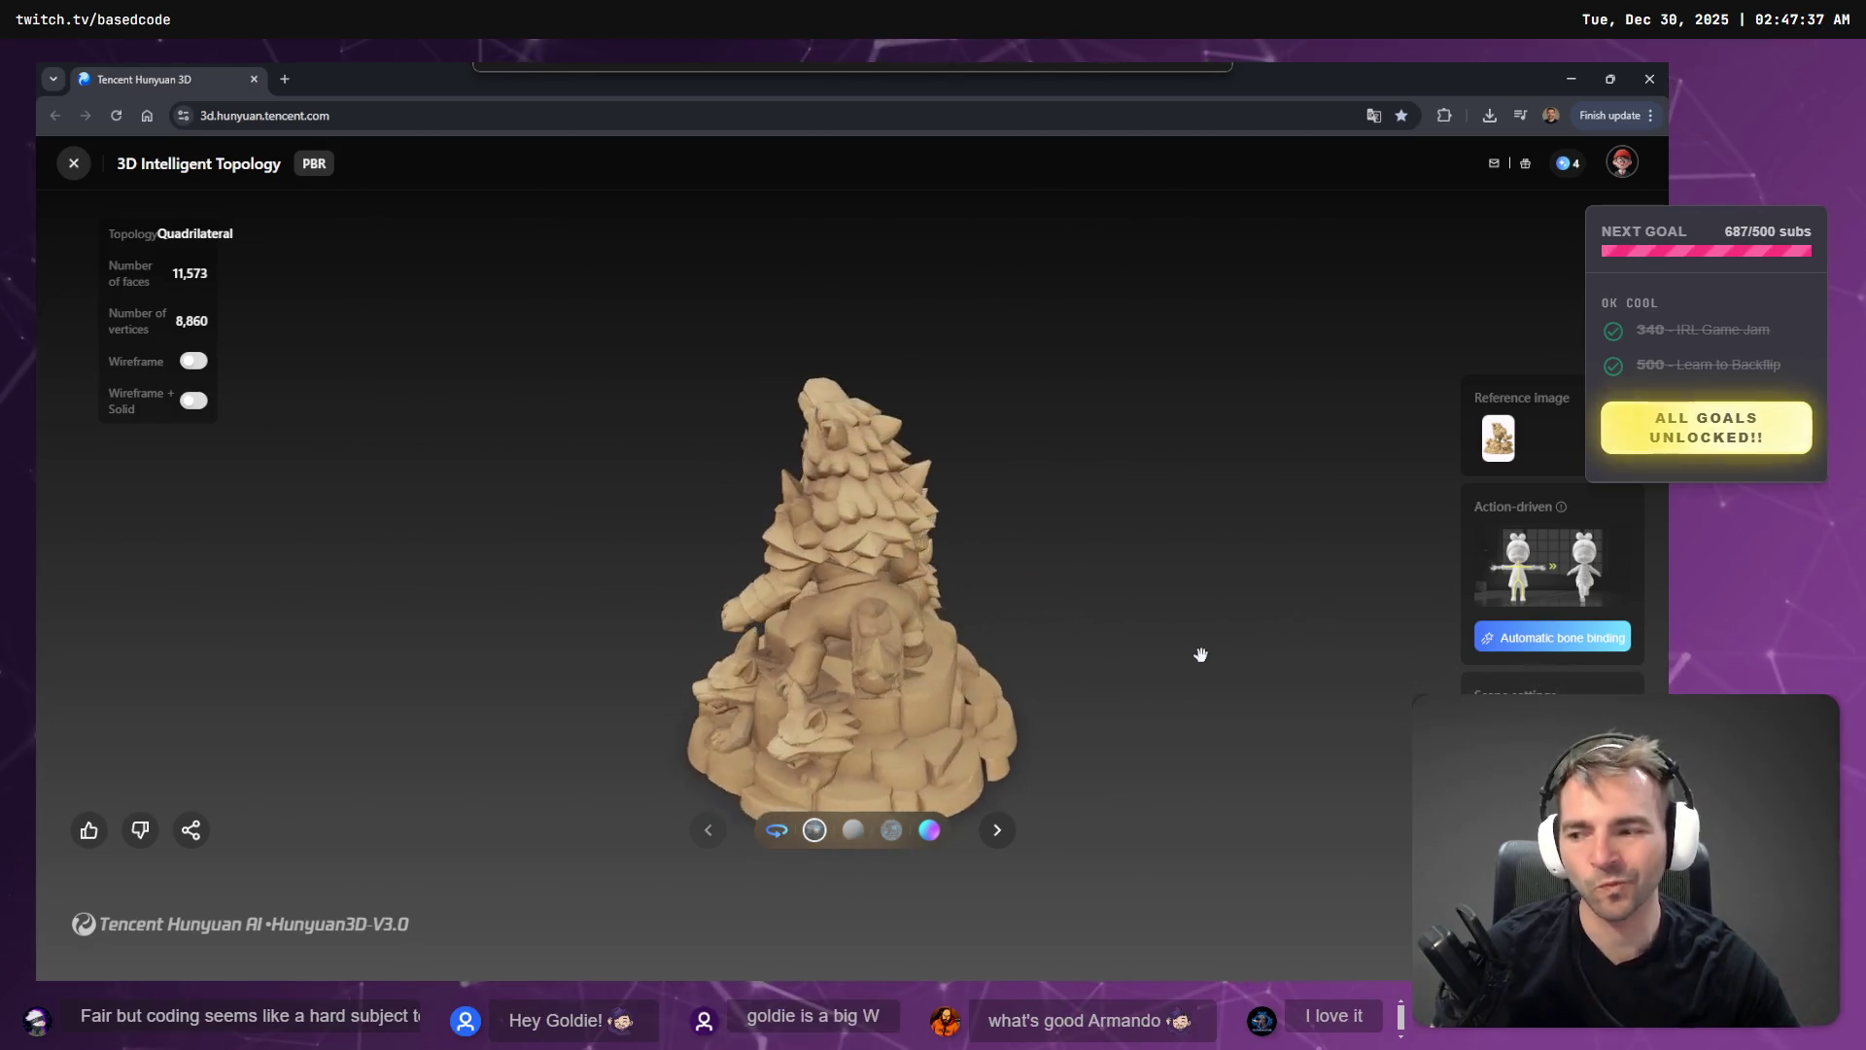
- Download the generated wolf statue model from Hunyuan 3D and return to Godot
click(1558, 639)
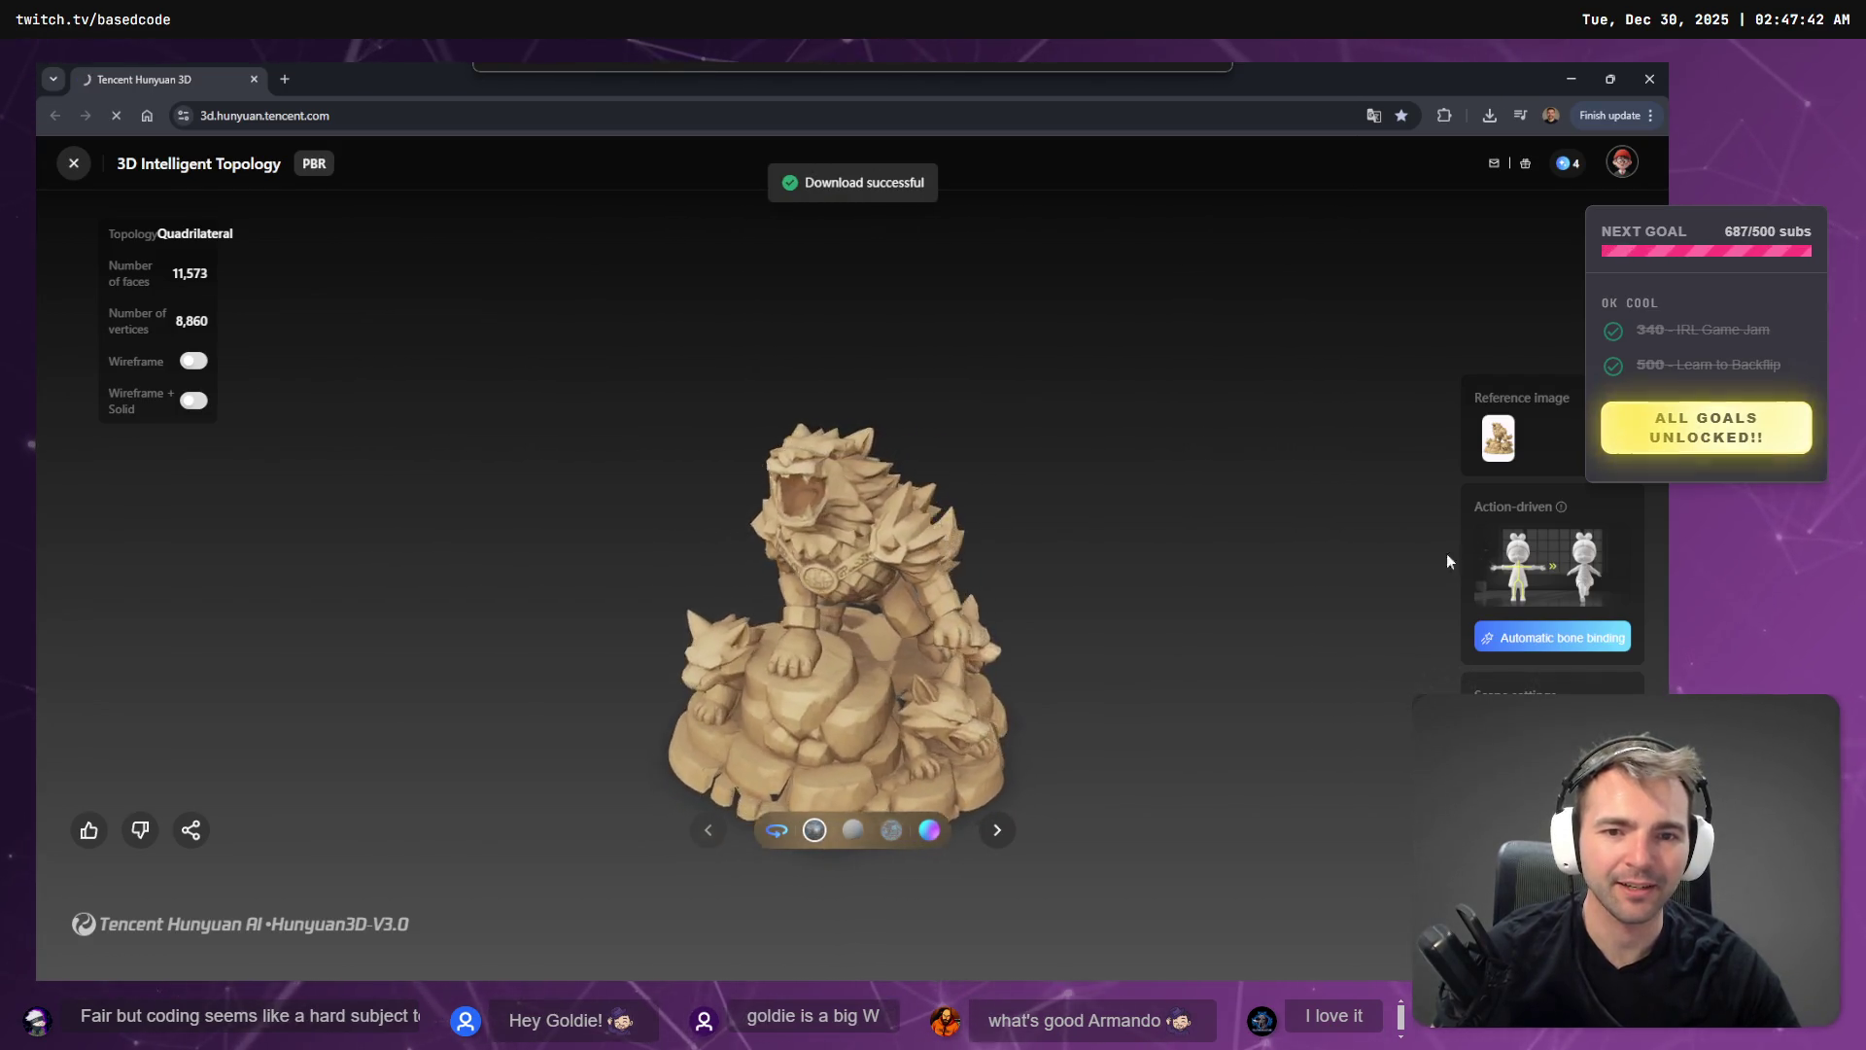
key(alt+Tab)
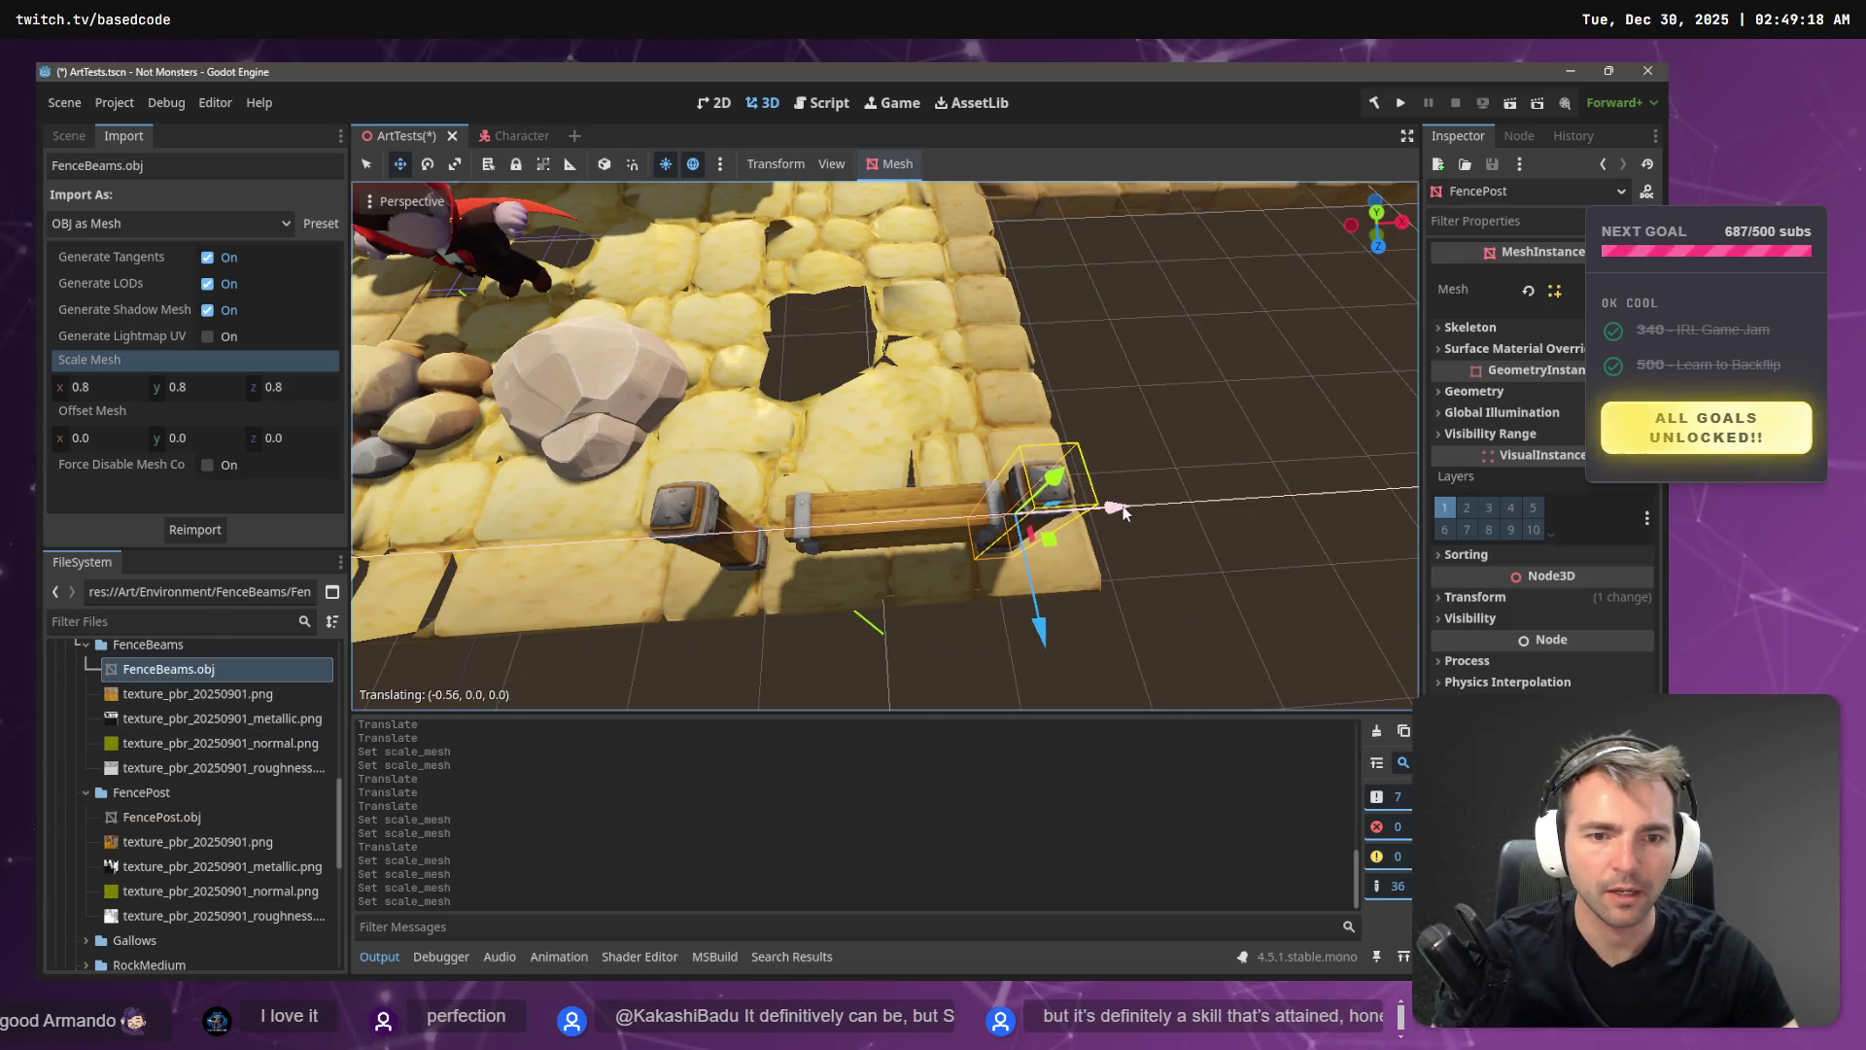
- Slide FencePost2 and FenceBeams along X so the beams span the posts, nudging beams on Z
click(739, 540)
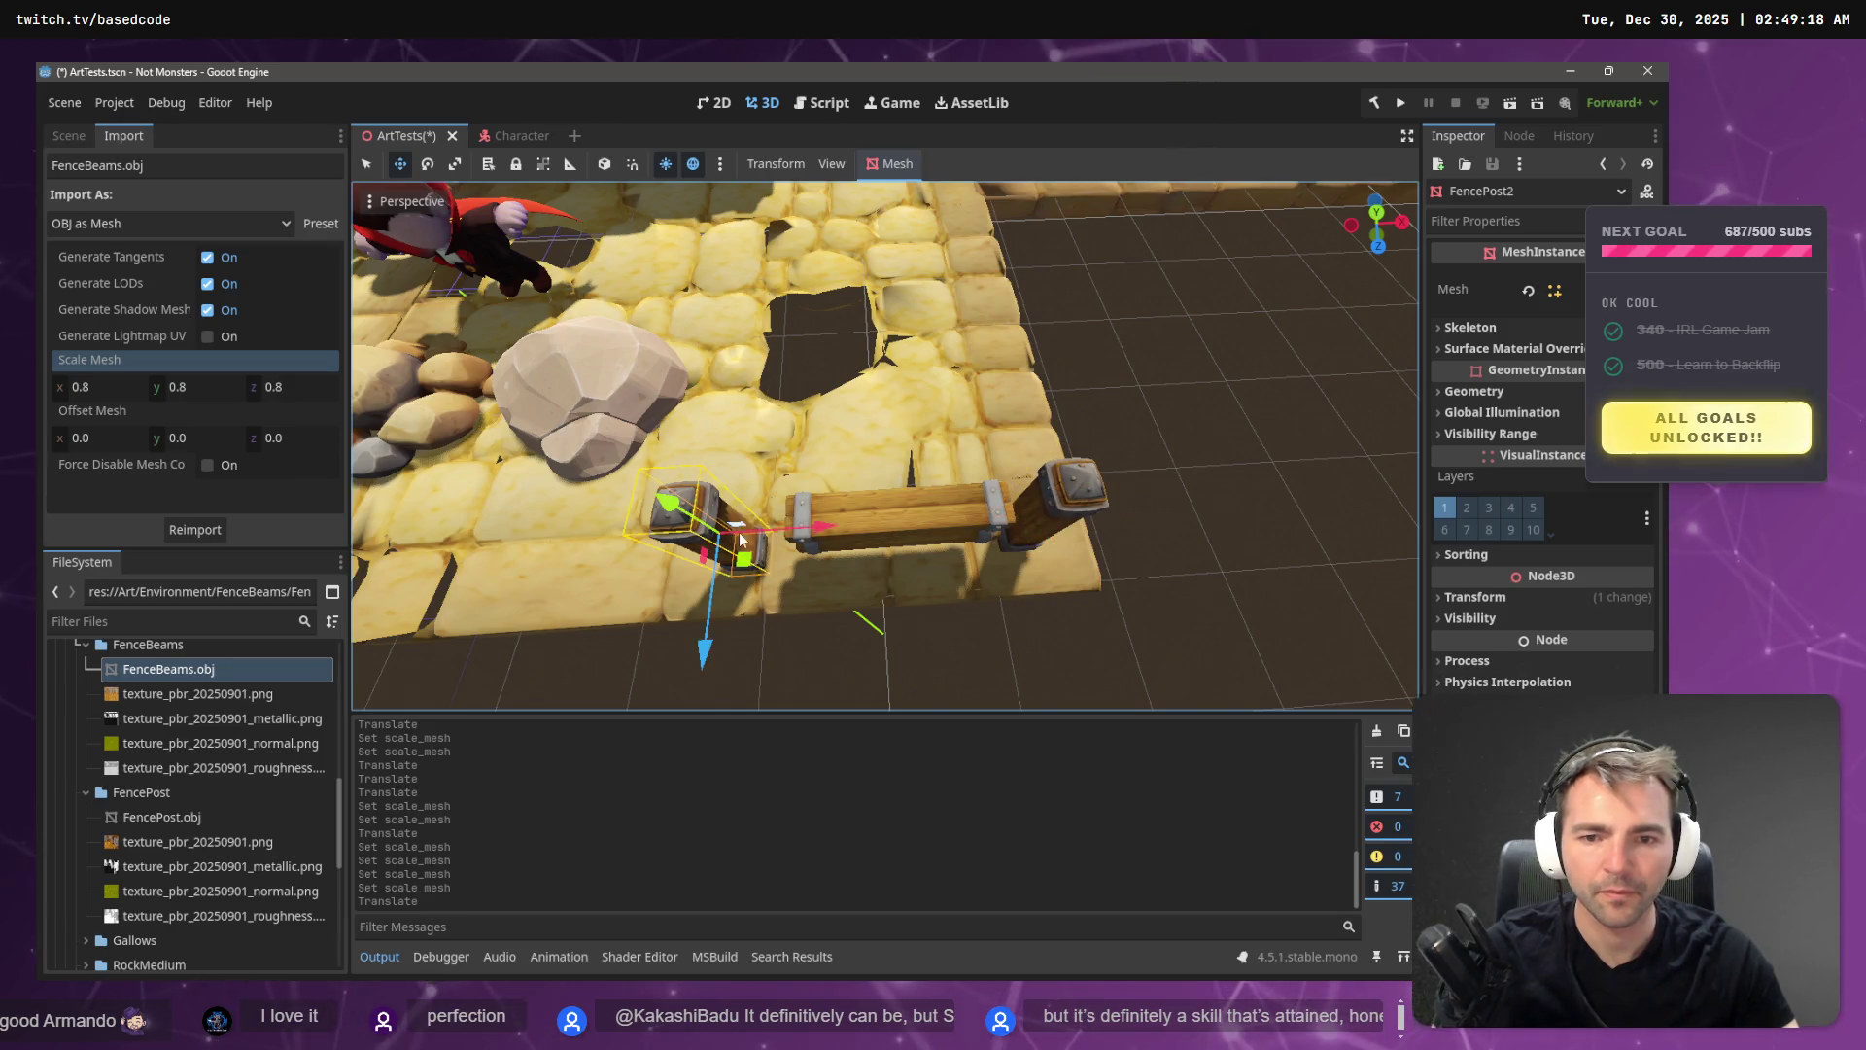
drag(821, 531, 889, 525)
click(952, 511)
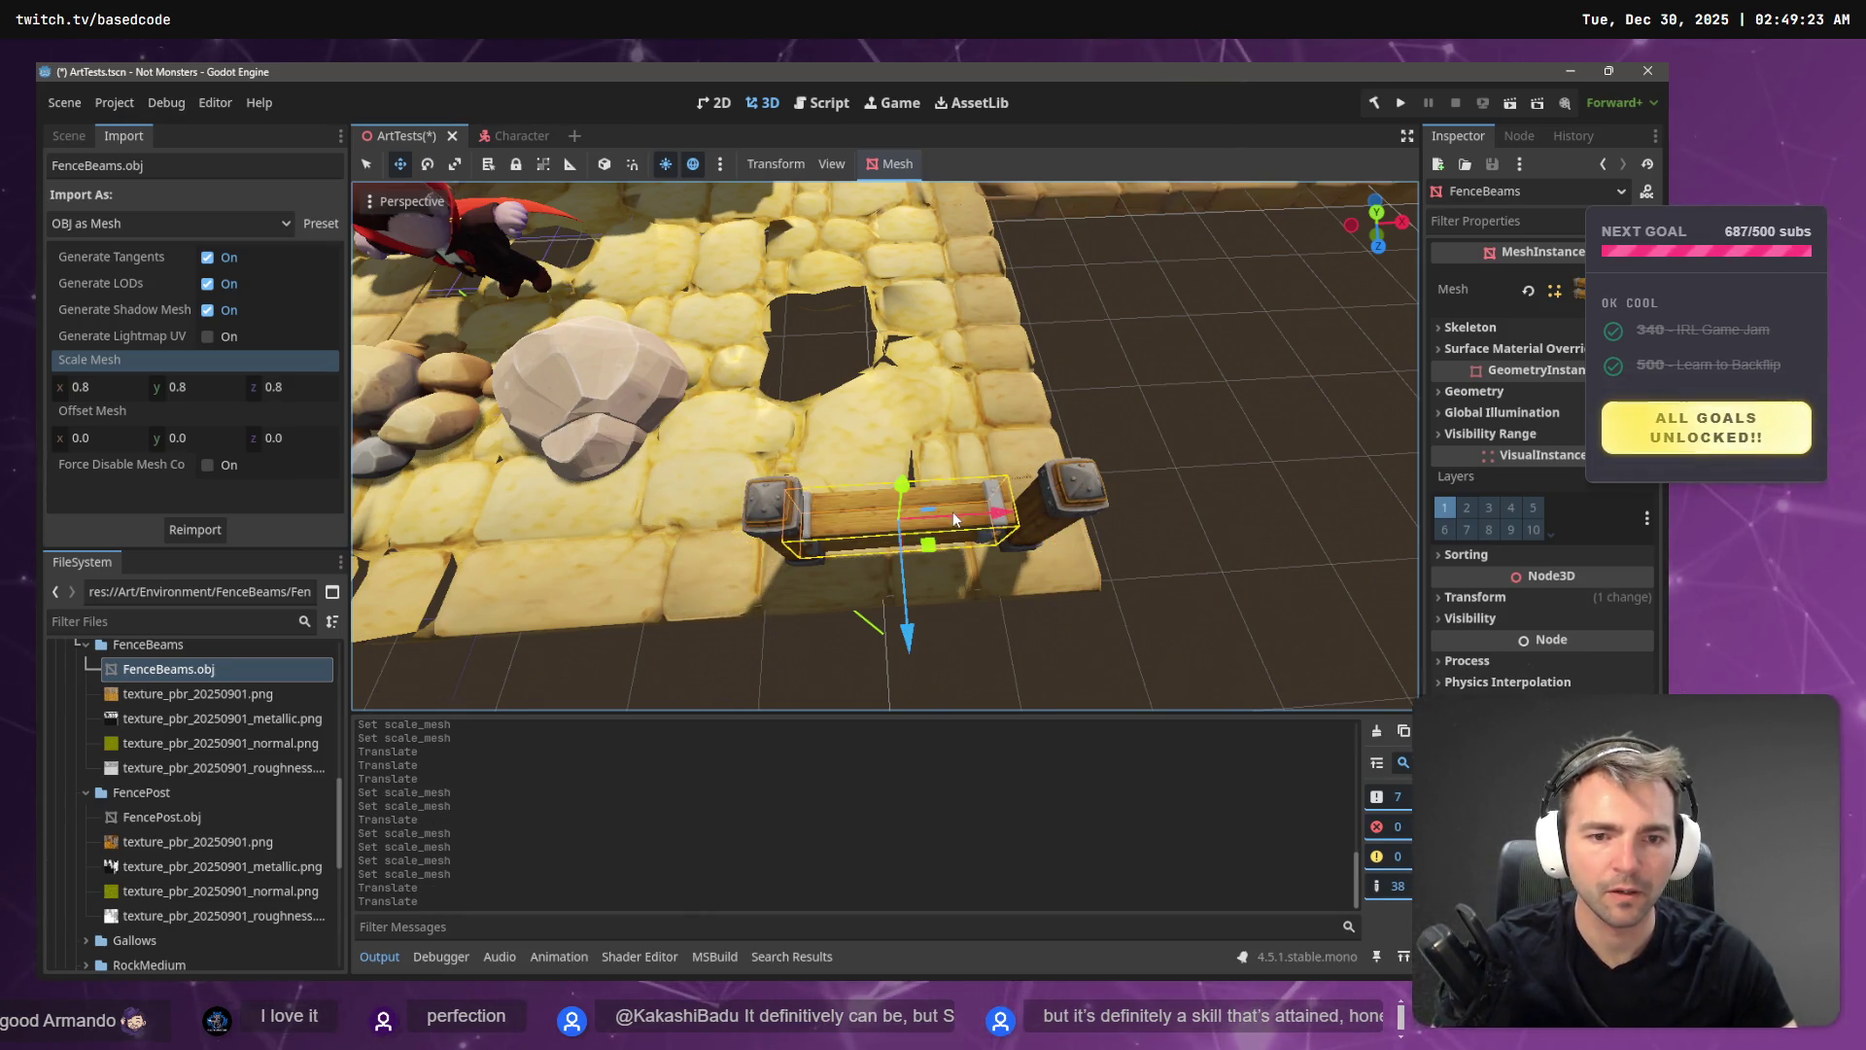
drag(1003, 520, 1028, 518)
click(795, 533)
drag(901, 529, 1228, 557)
click(1228, 557)
key(w)
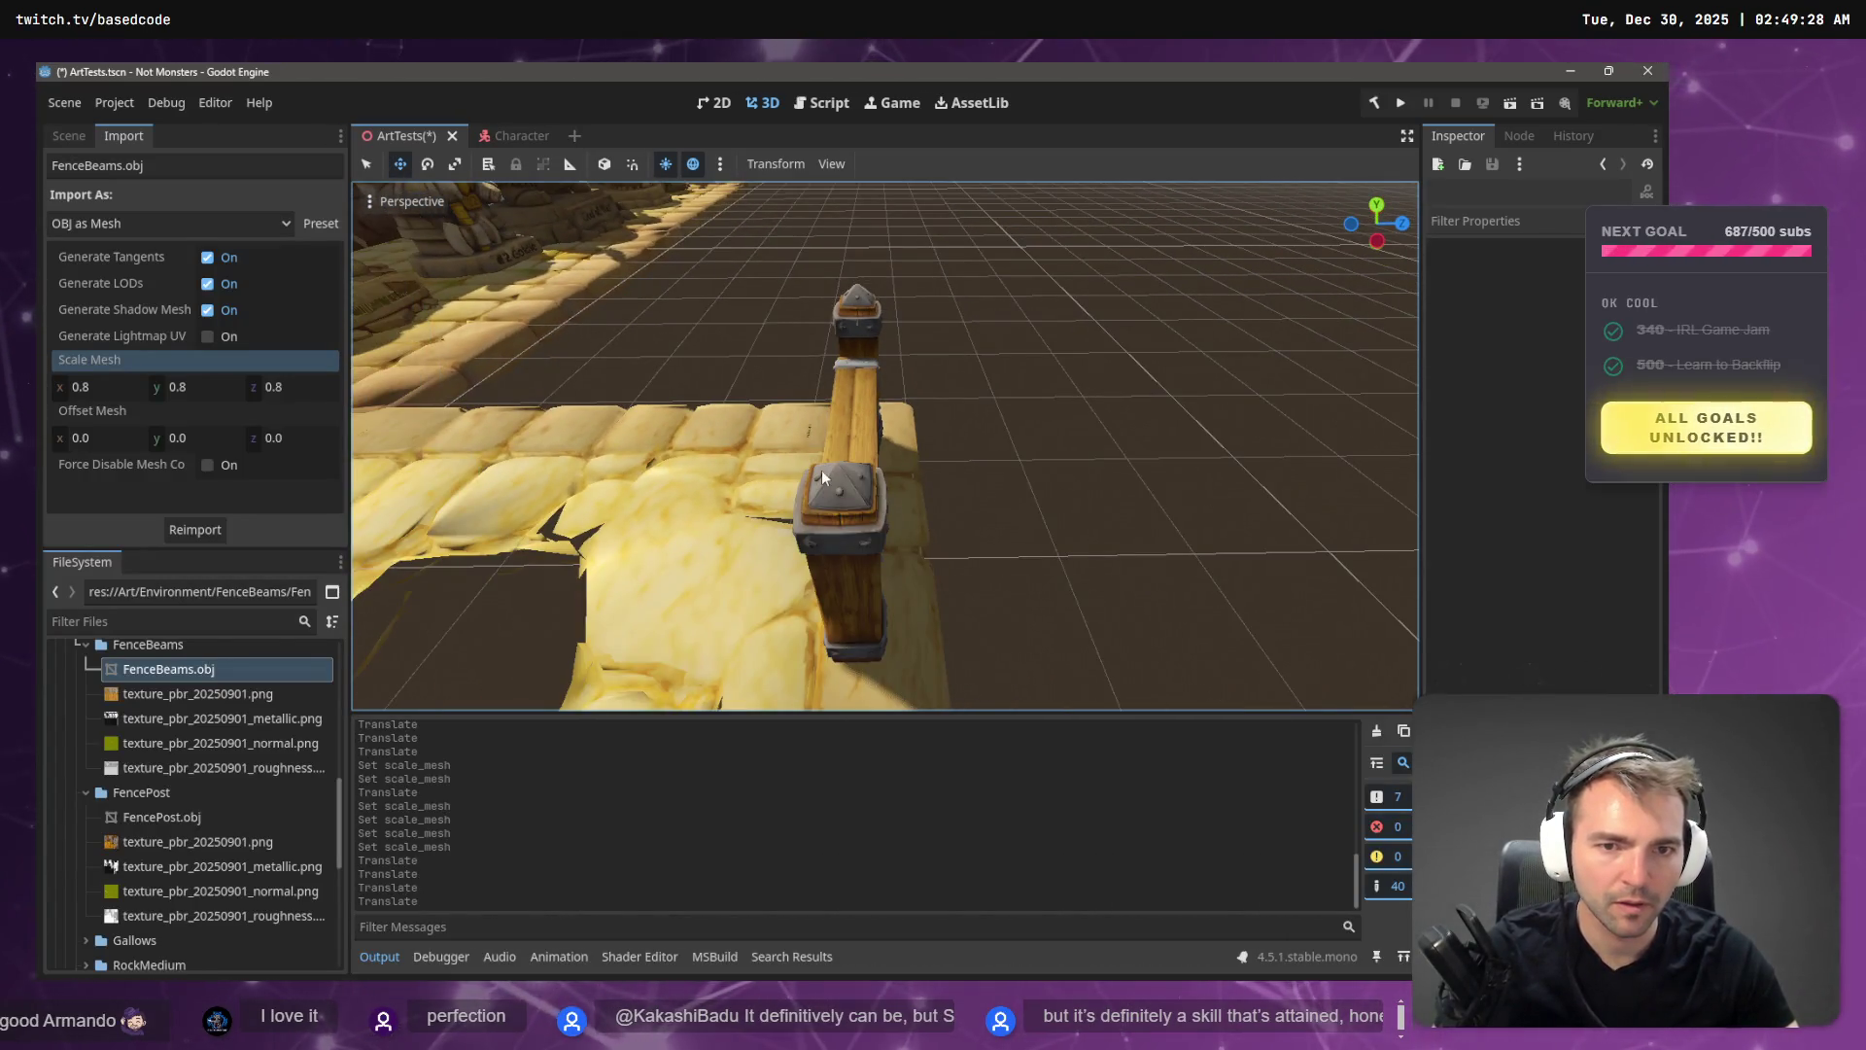
click(869, 450)
drag(961, 448, 962, 448)
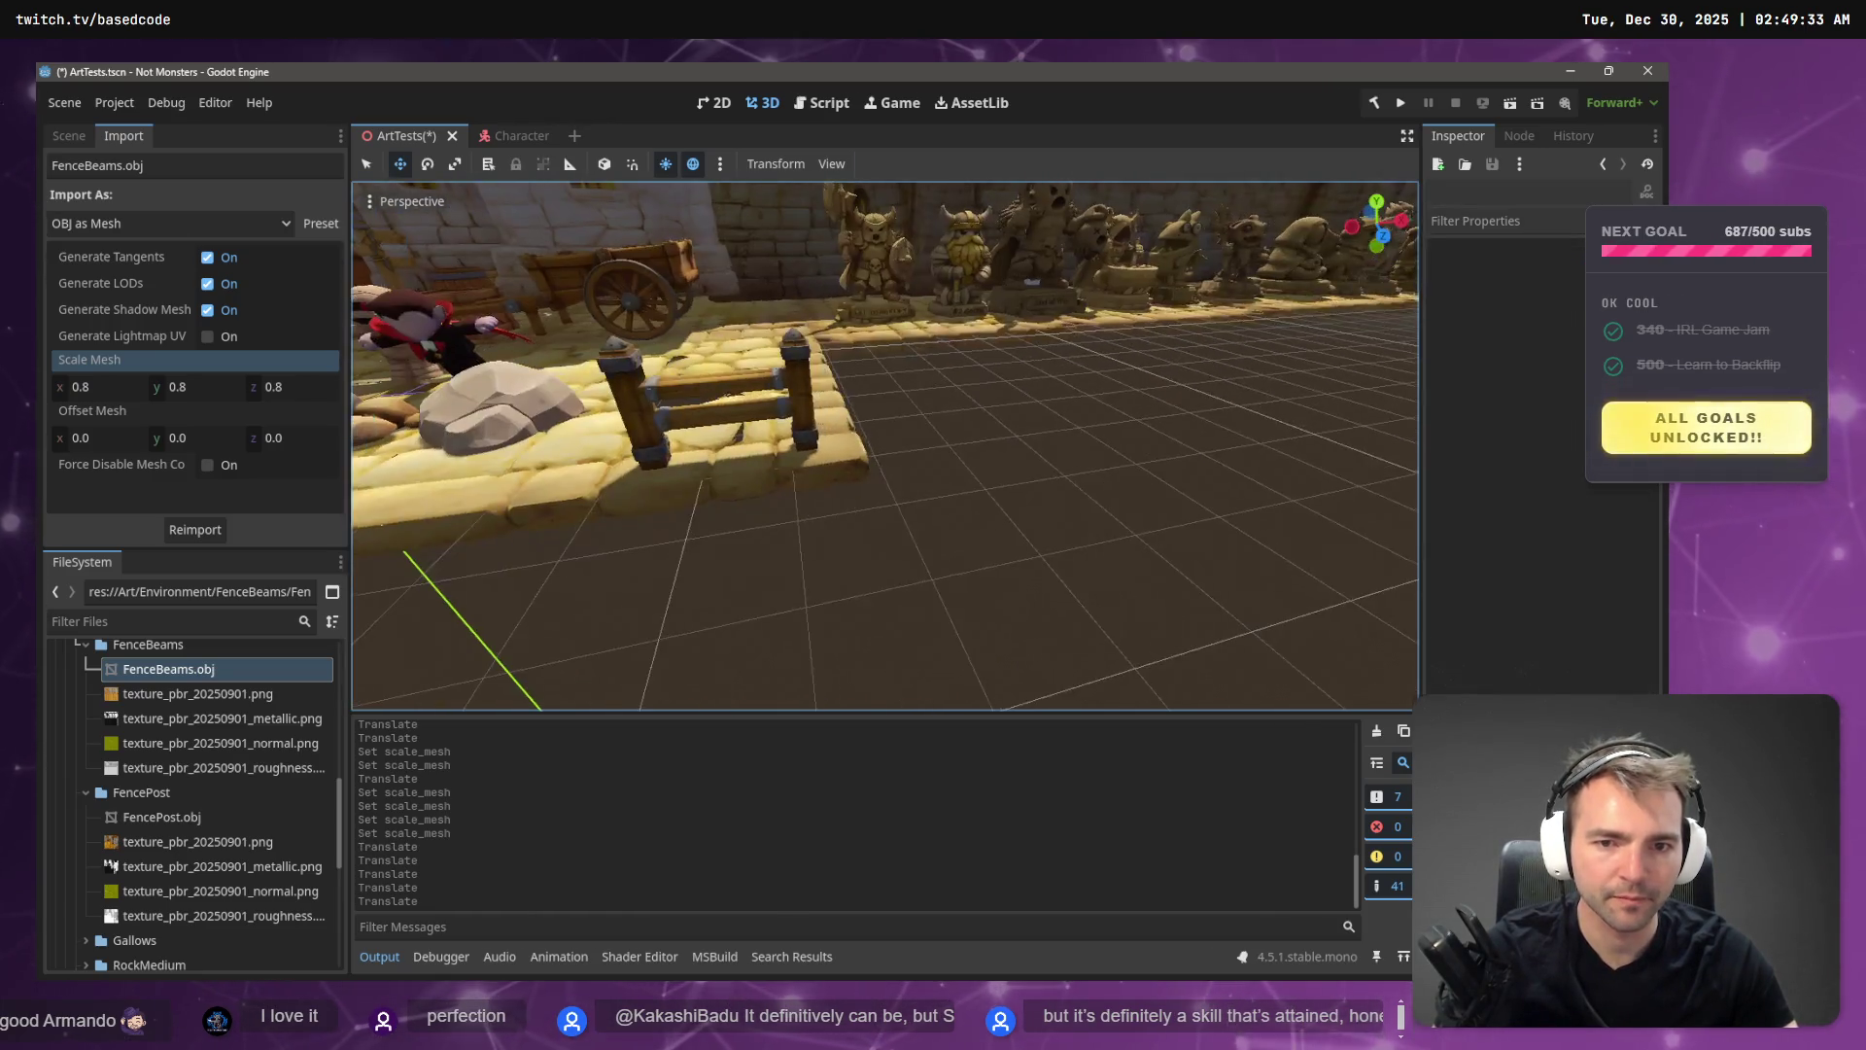
scroll(1145, 491, up, 3)
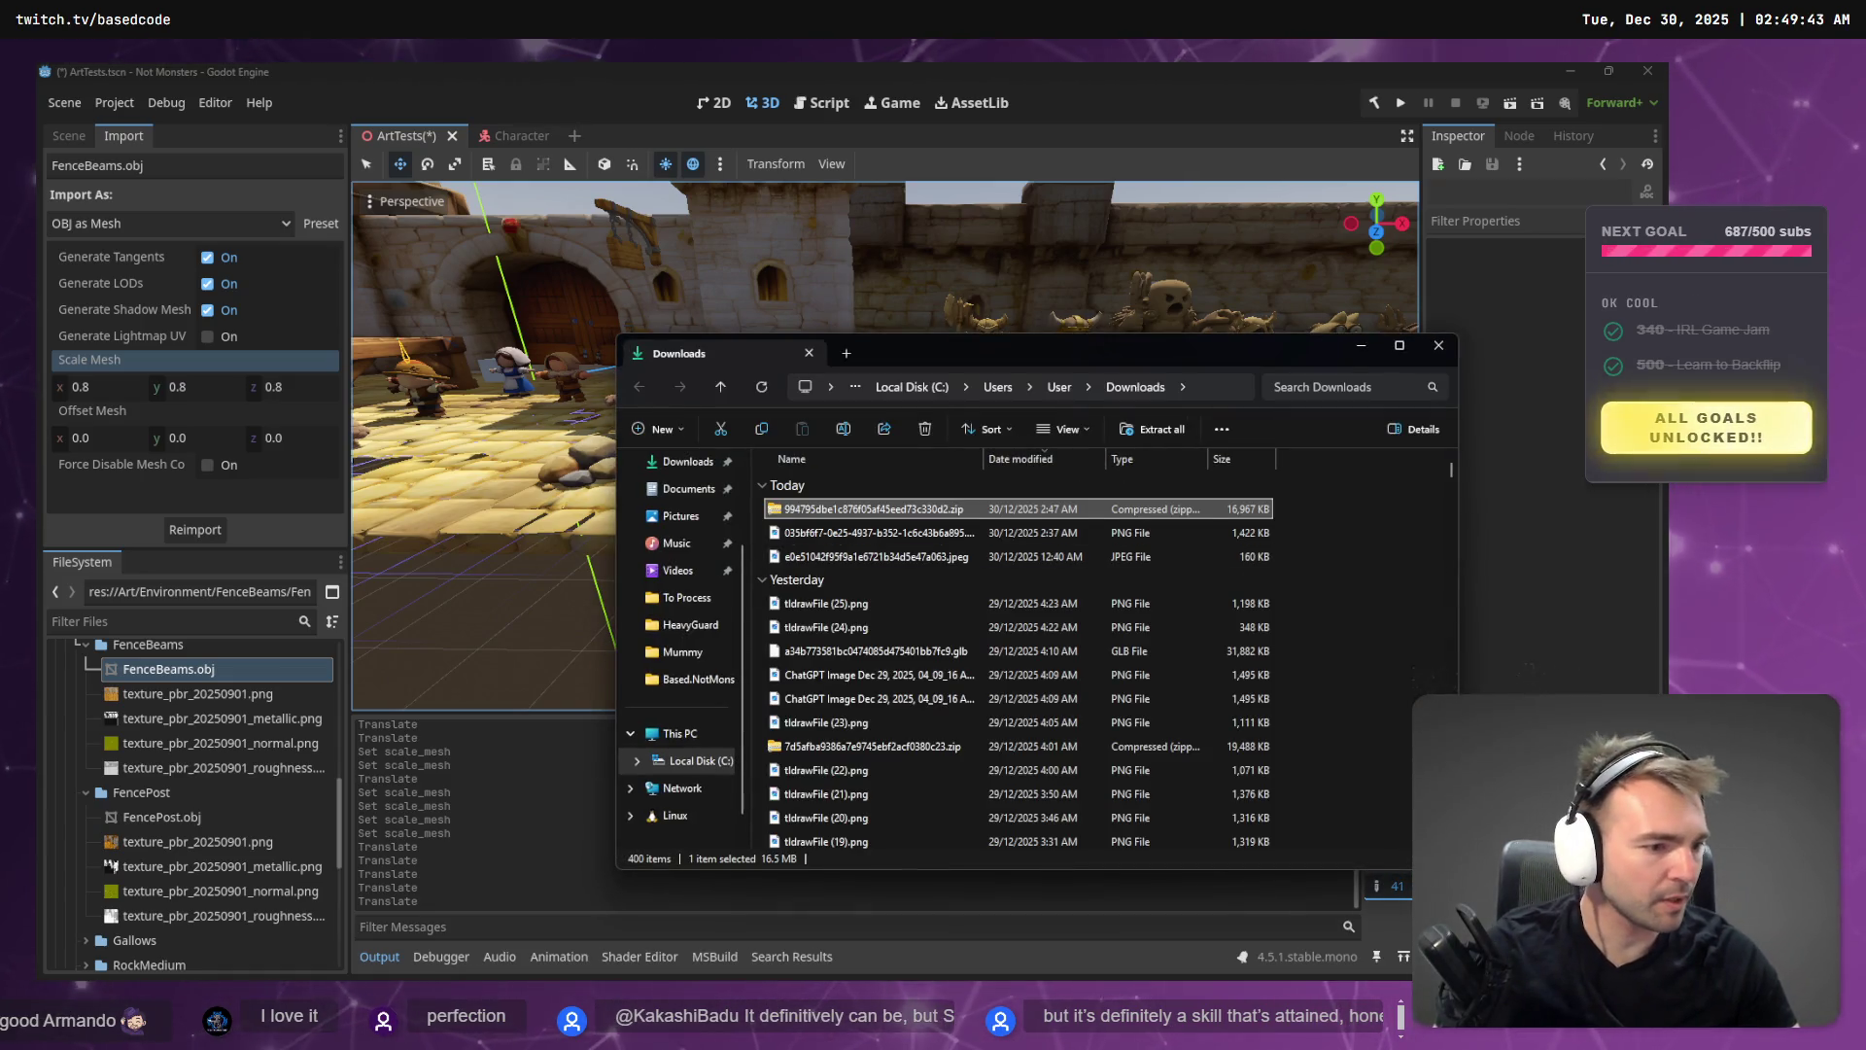
- Rename the download to AlphaXLupus.zip and the To Process folder to _To Process
key(F2)
text(Alpha)
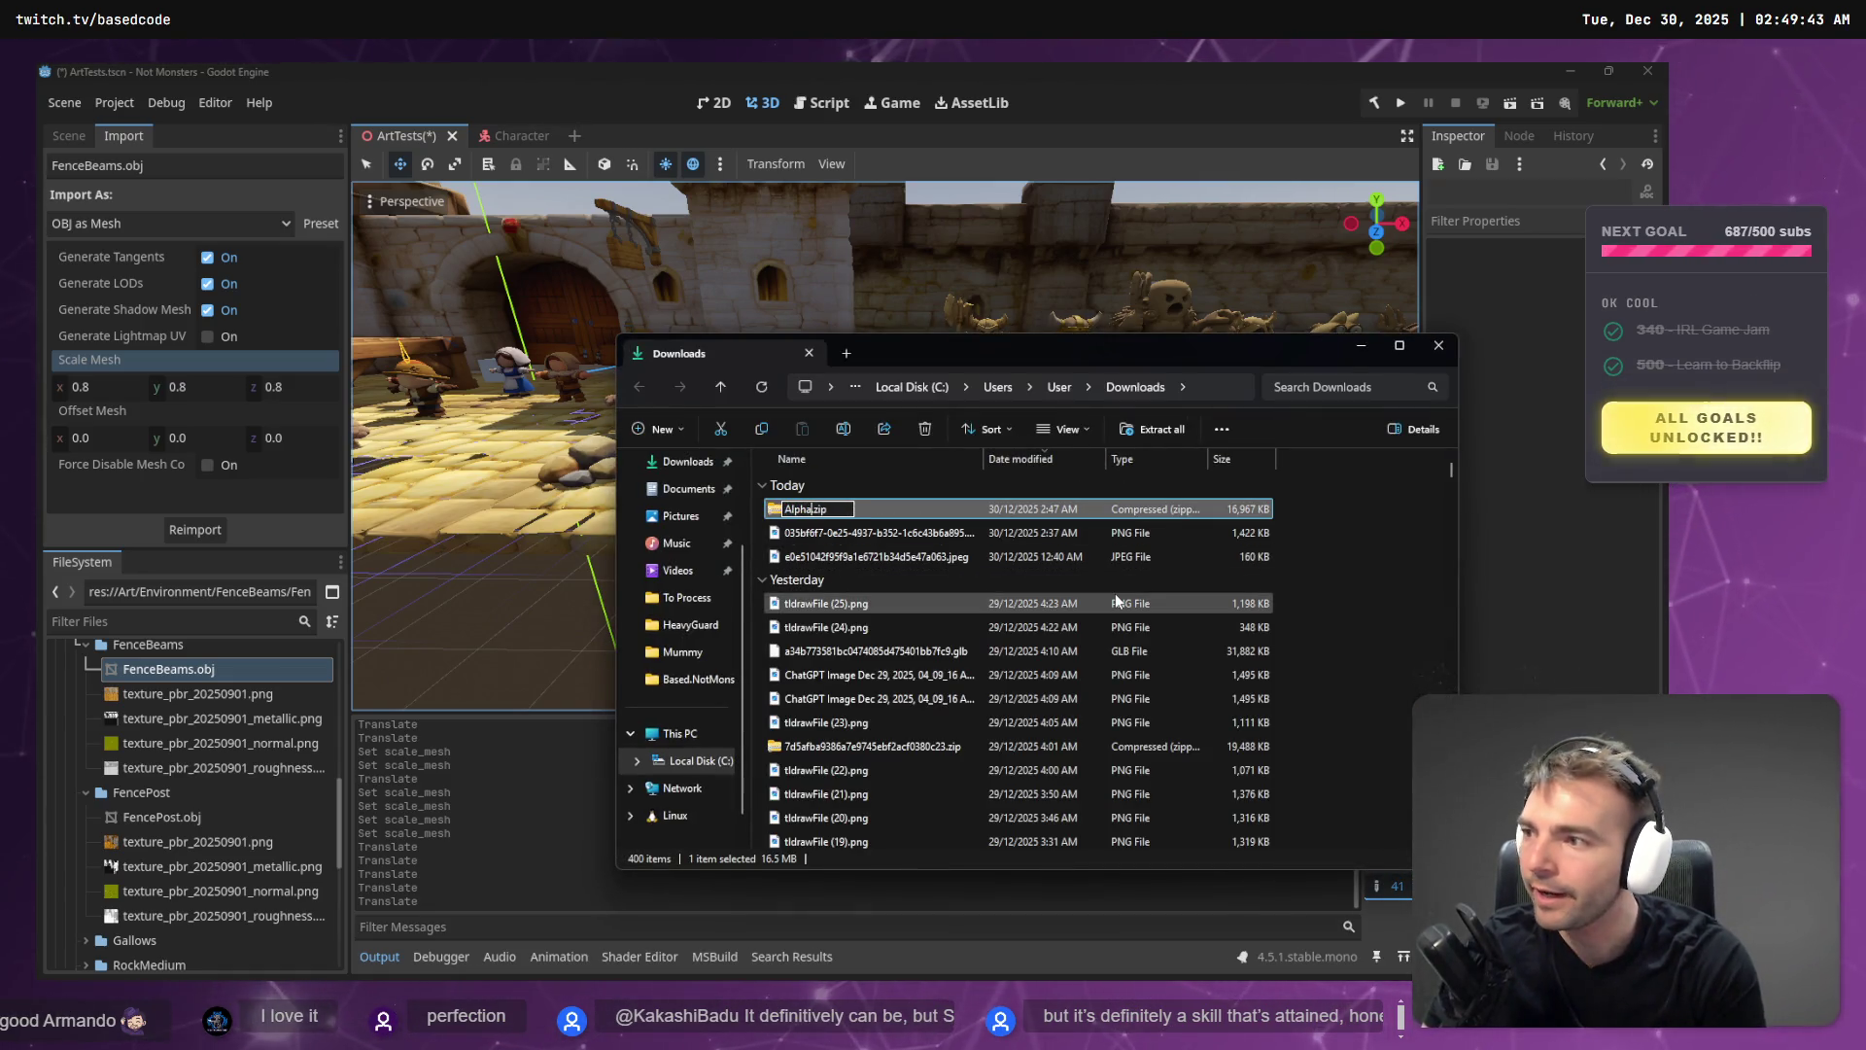
text(XLup)
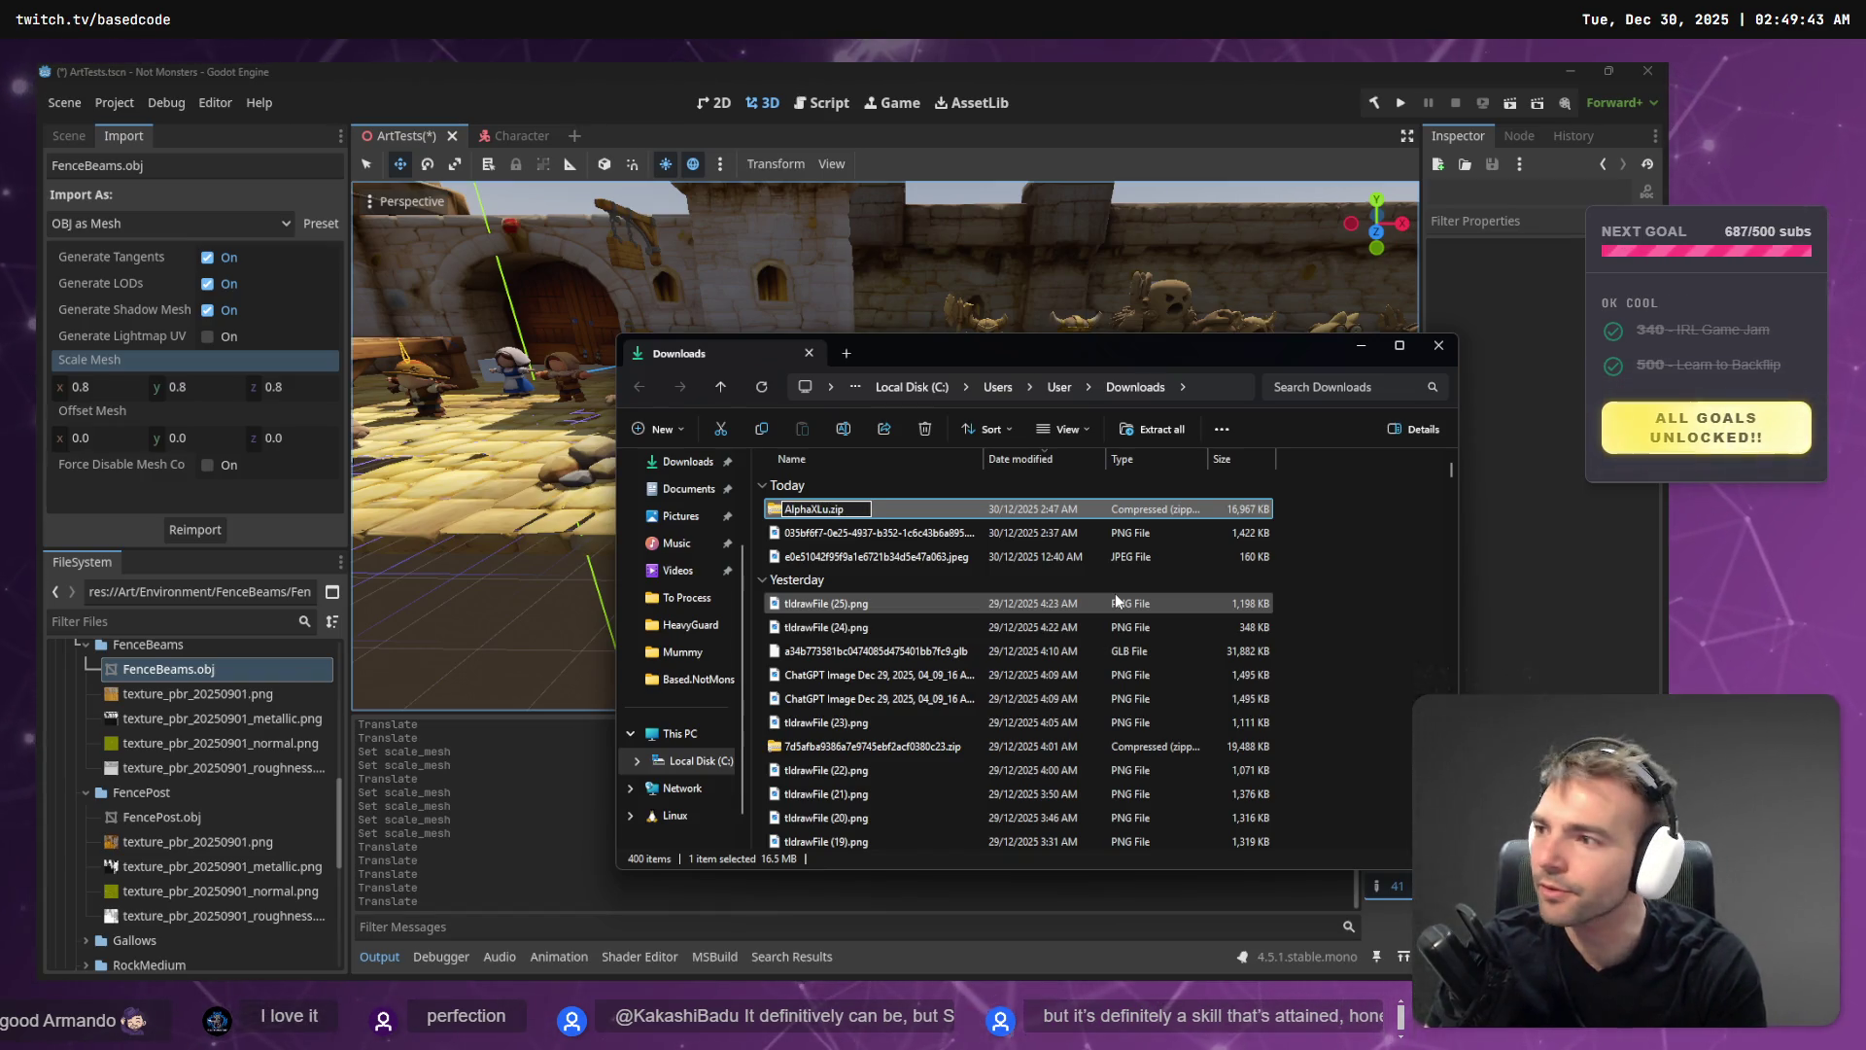
text(pus)
key(Return)
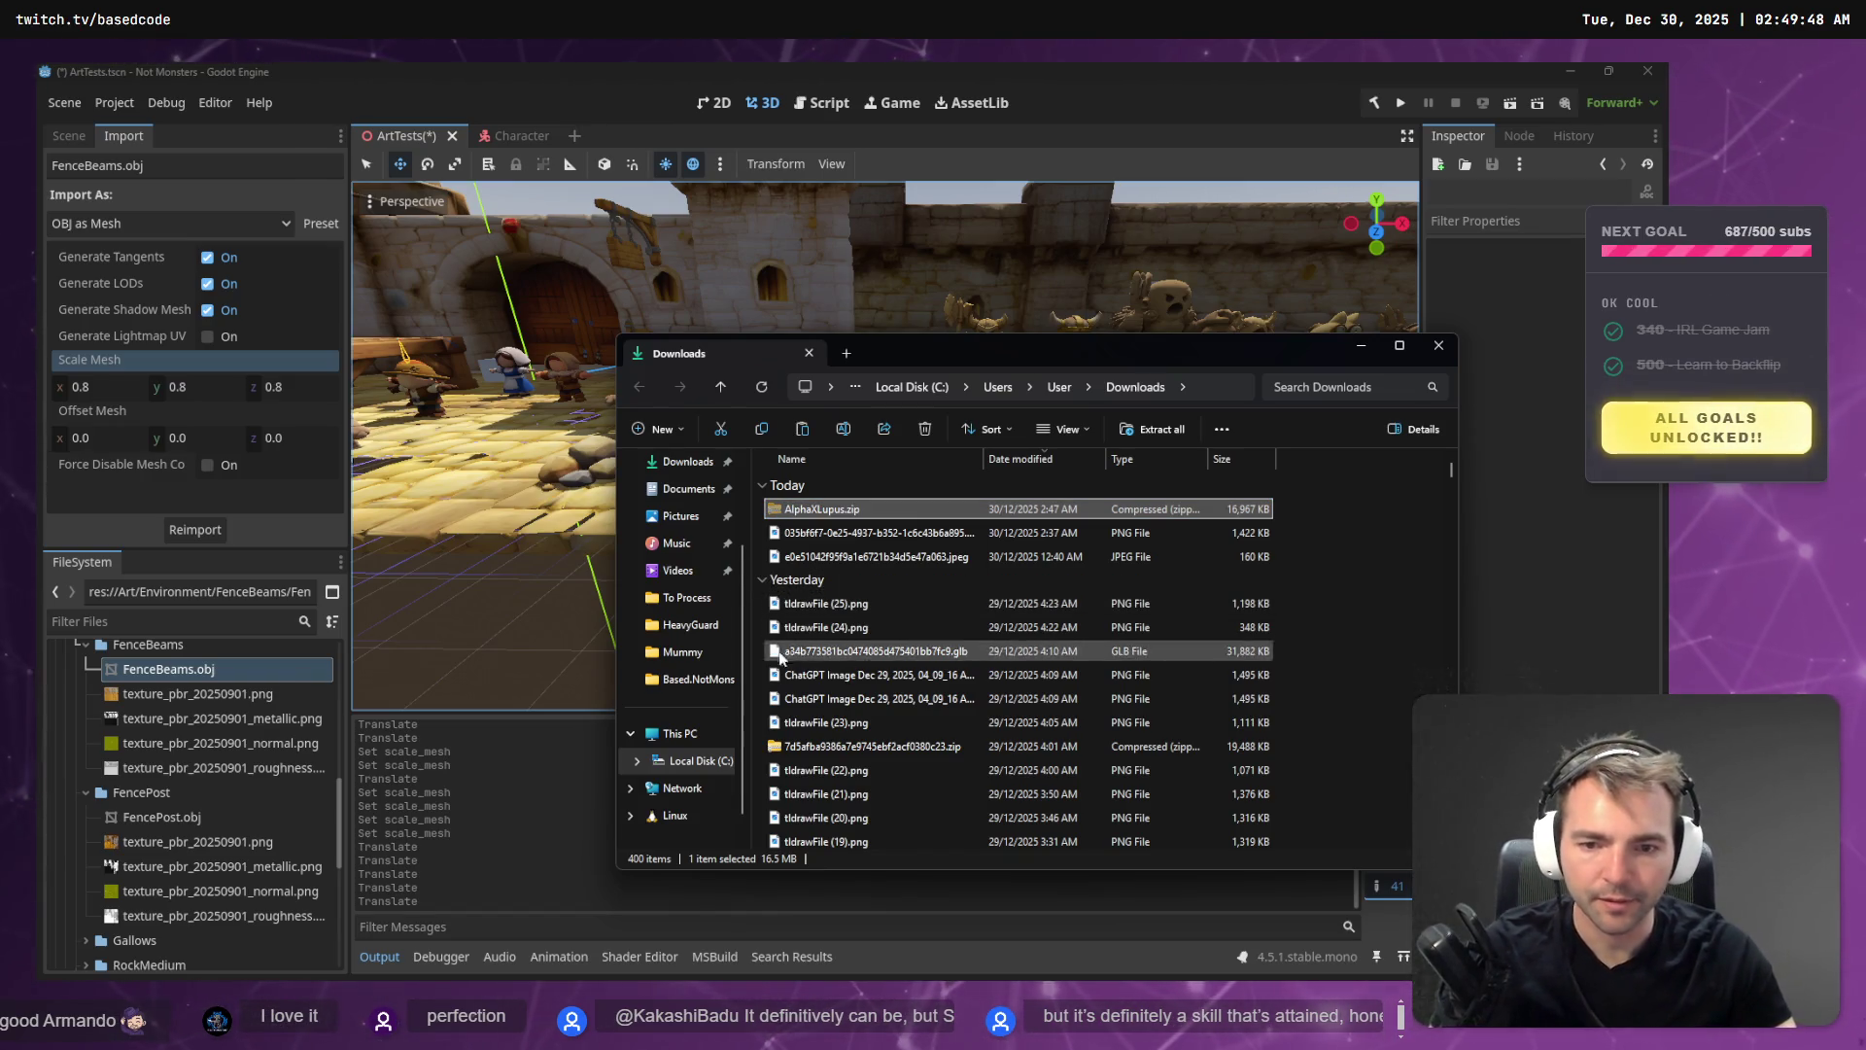
click(698, 678)
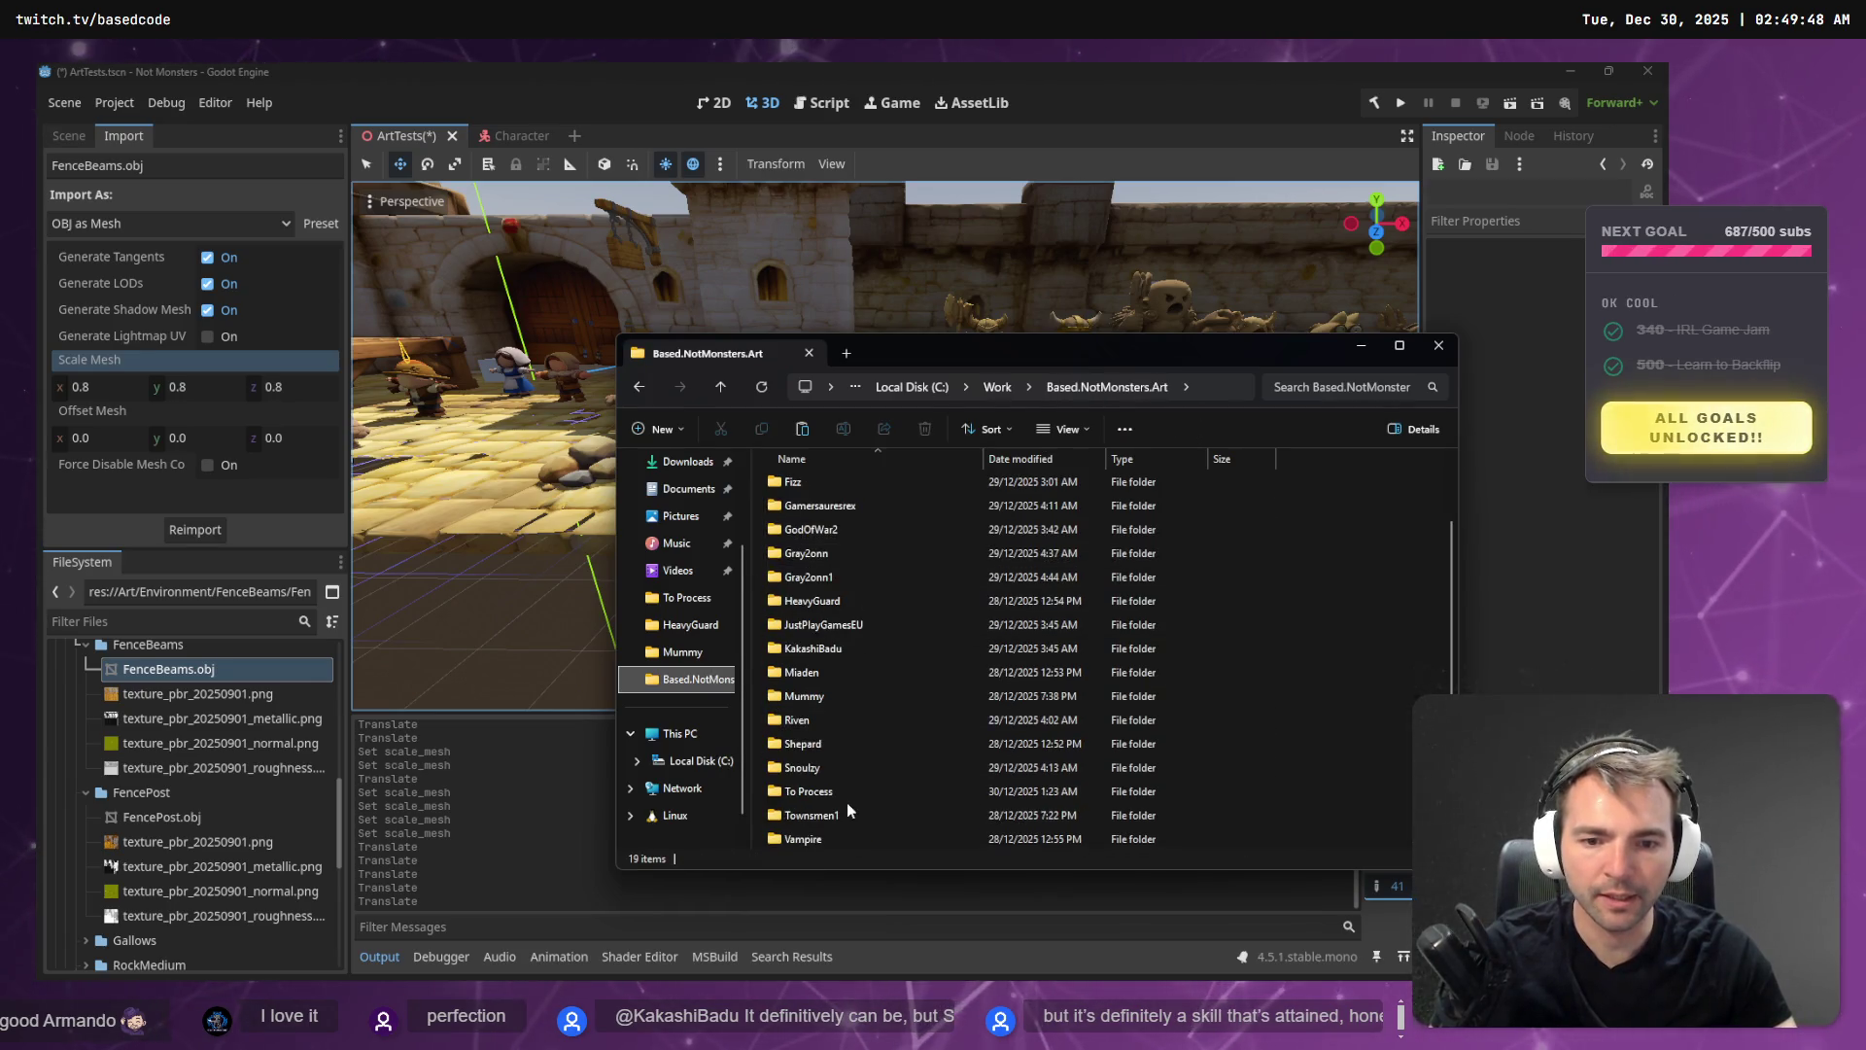
click(844, 795)
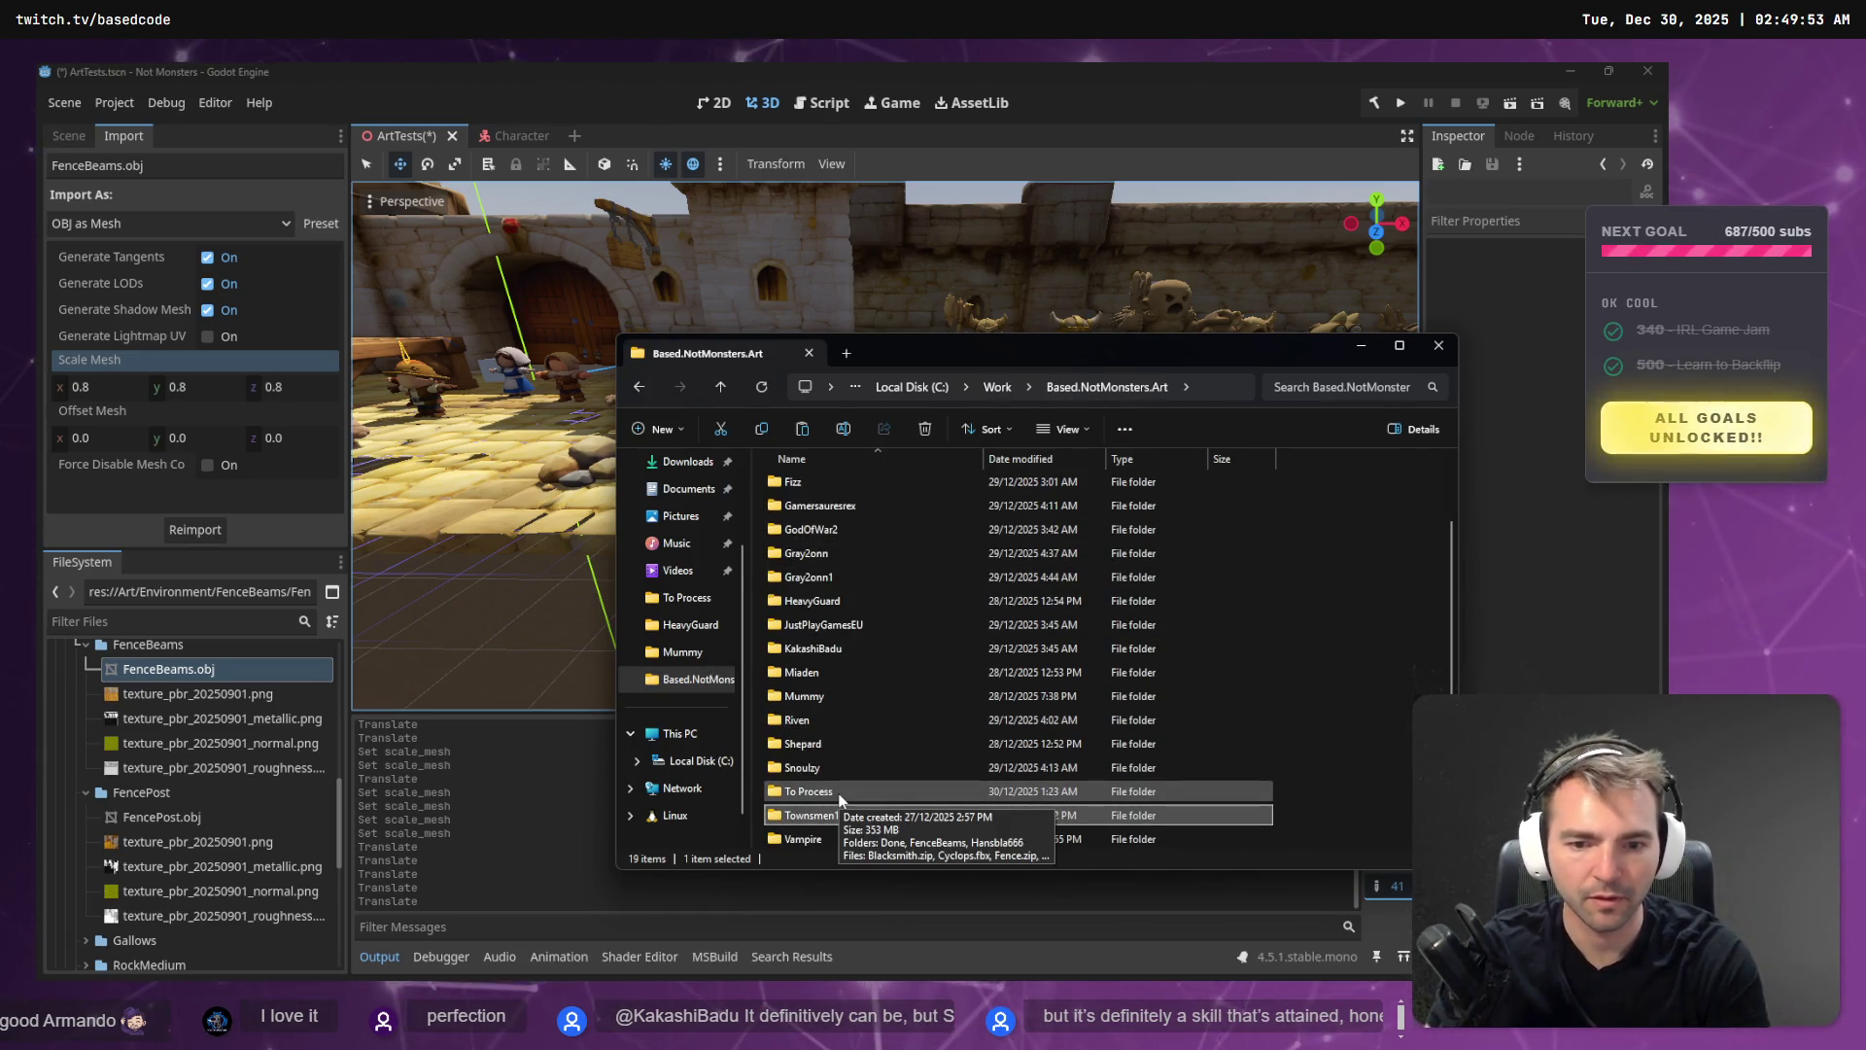
key(F2)
key(Home)
text(_)
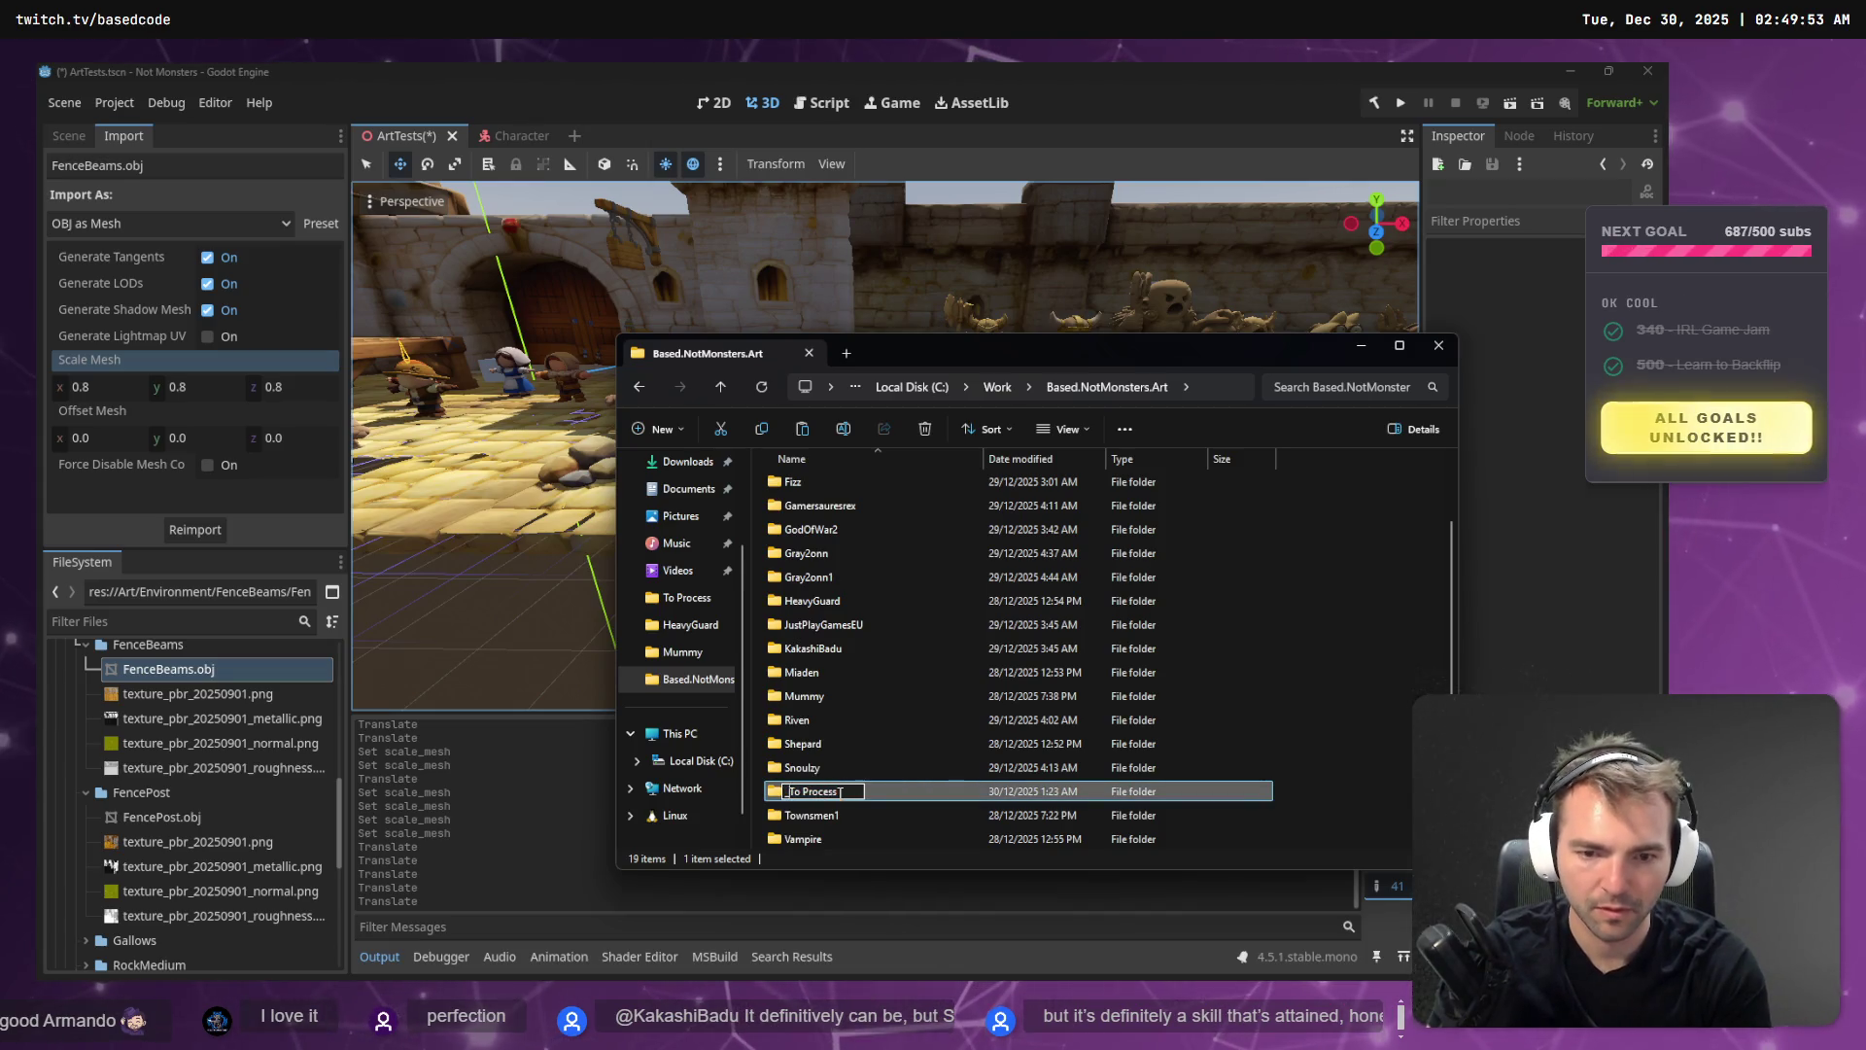
key(Return)
- Extract AlphaXLupus.zip in _To Process and rename its model to AlphaXLupus.obj
double_click(841, 795)
click(826, 557)
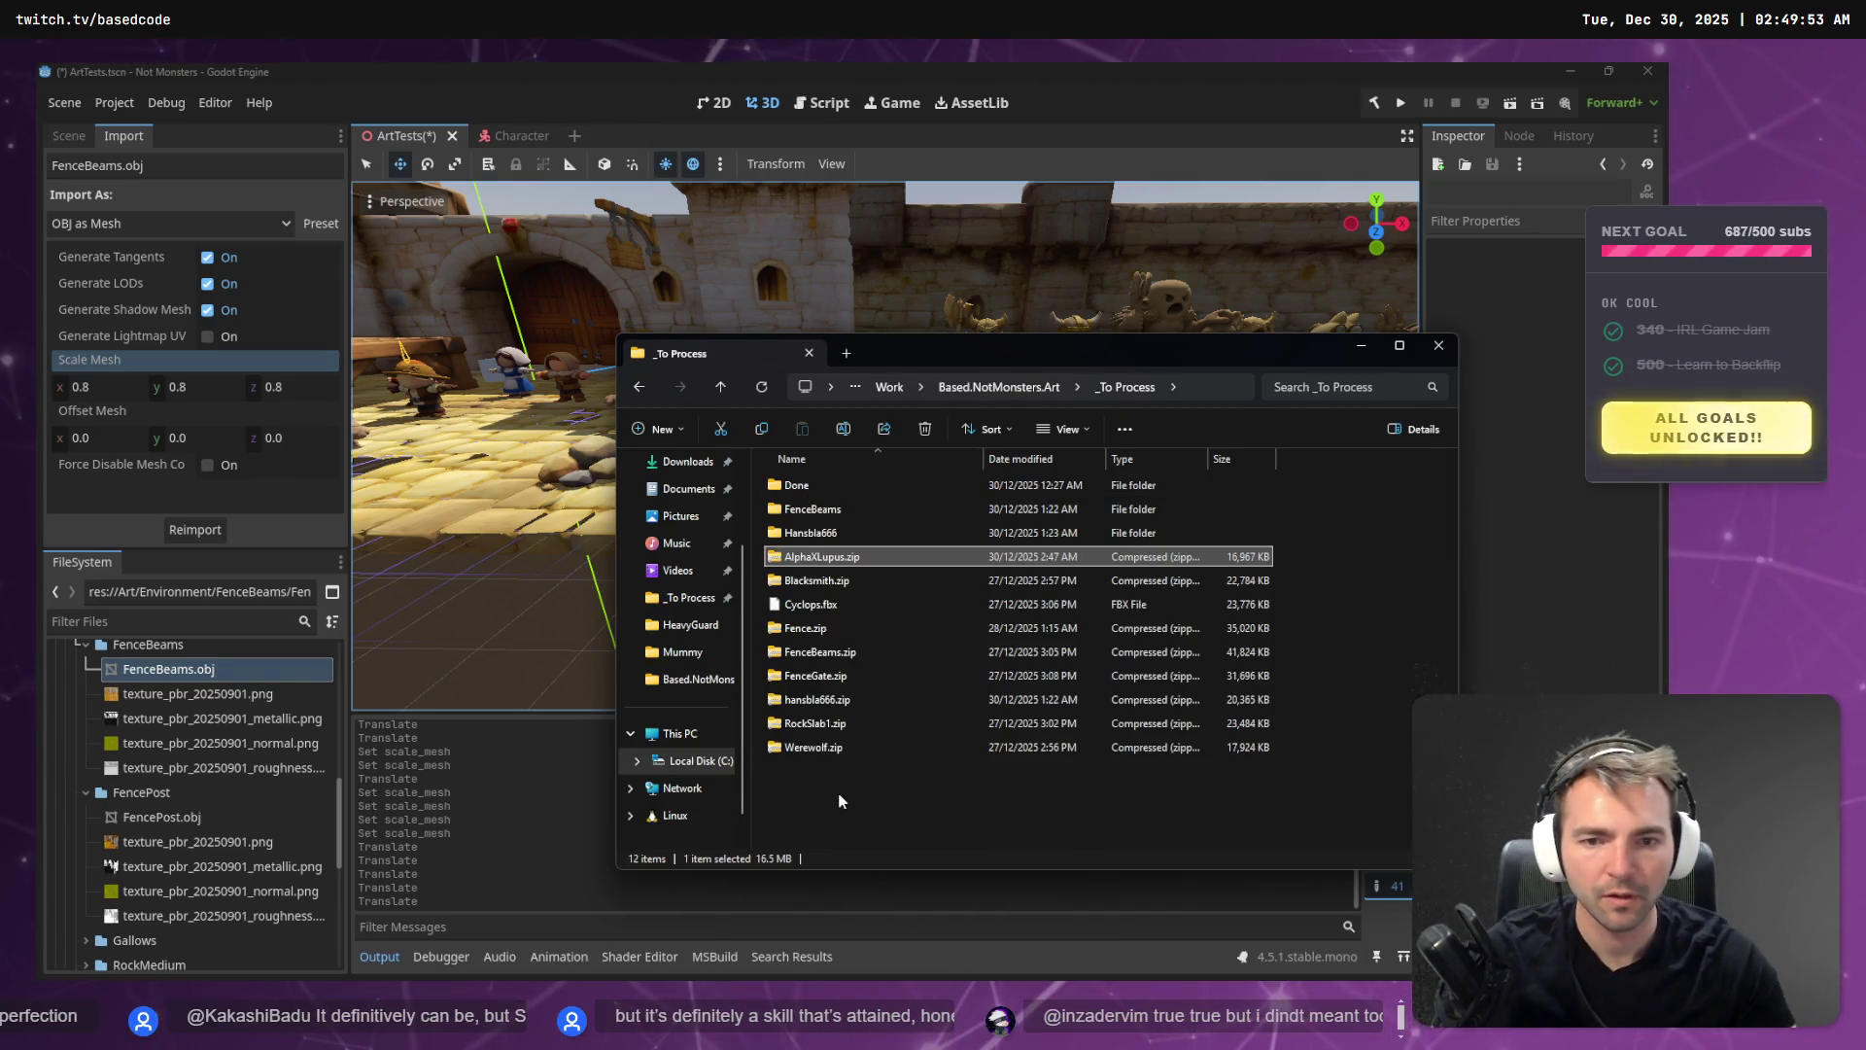
right_click(994, 818)
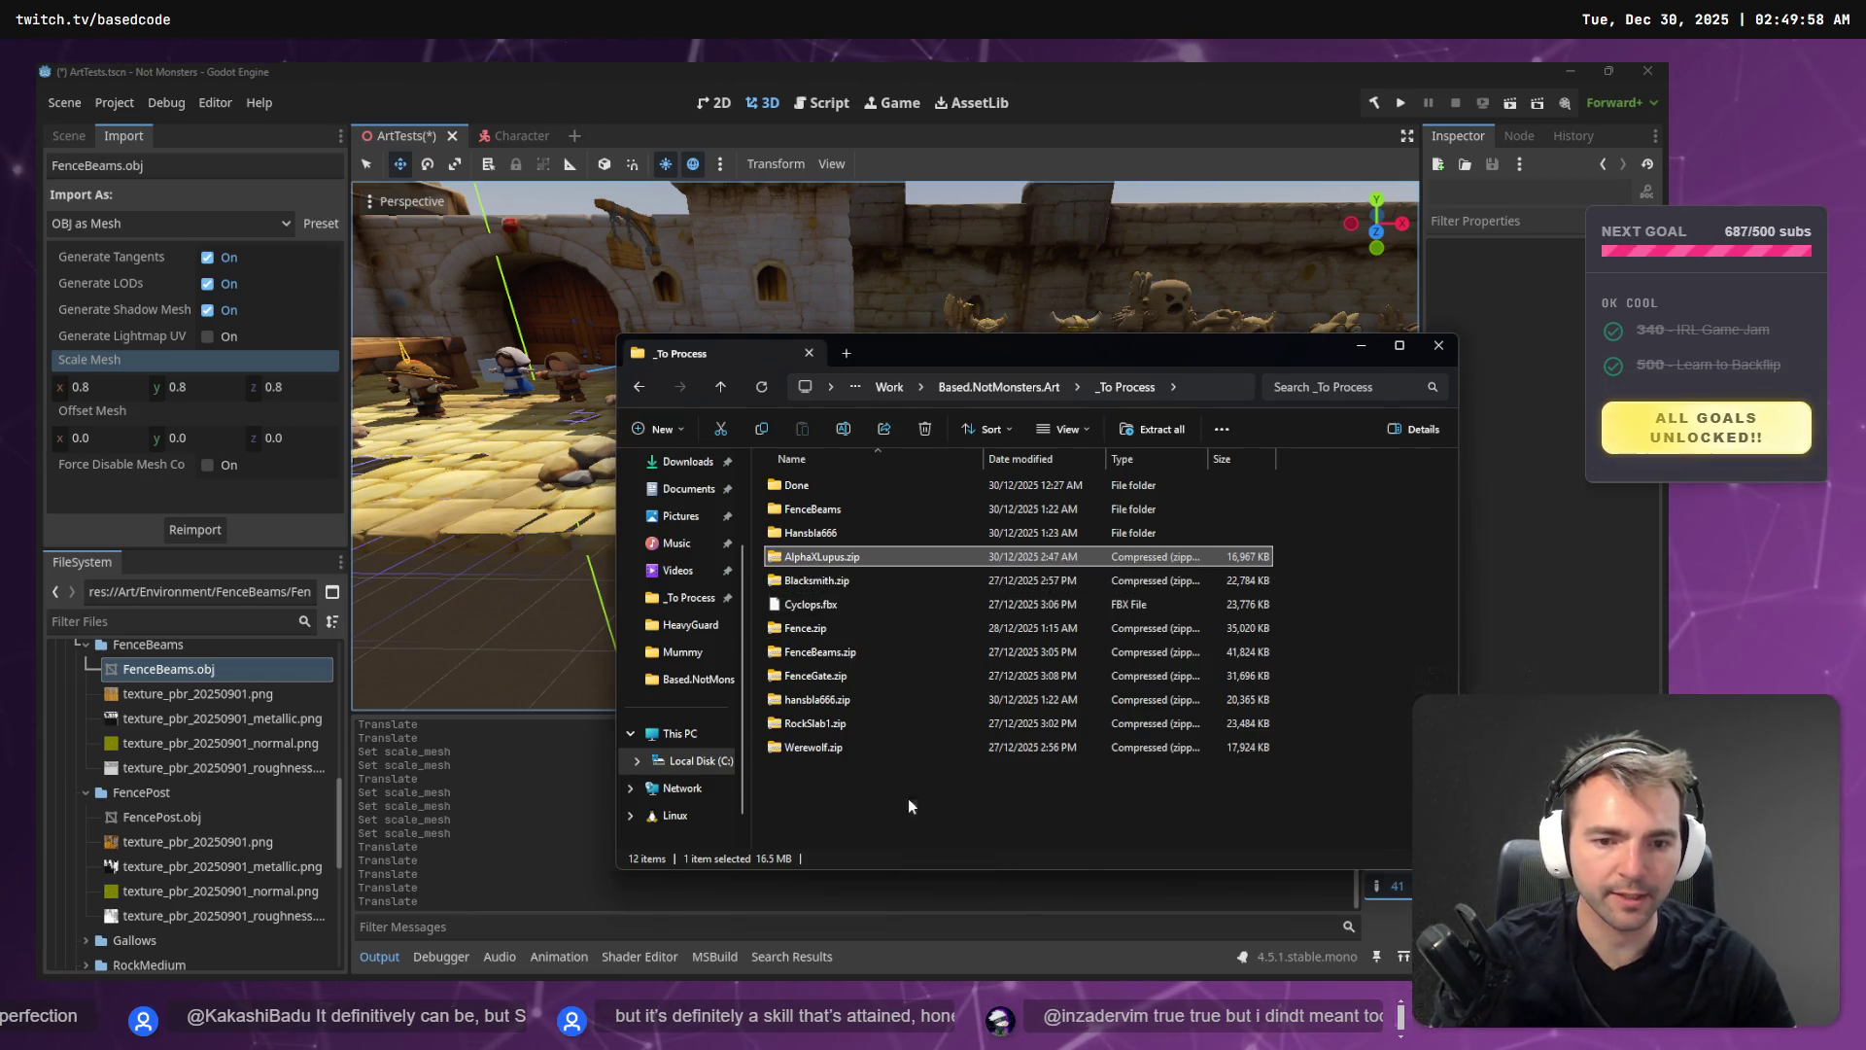
key(Escape)
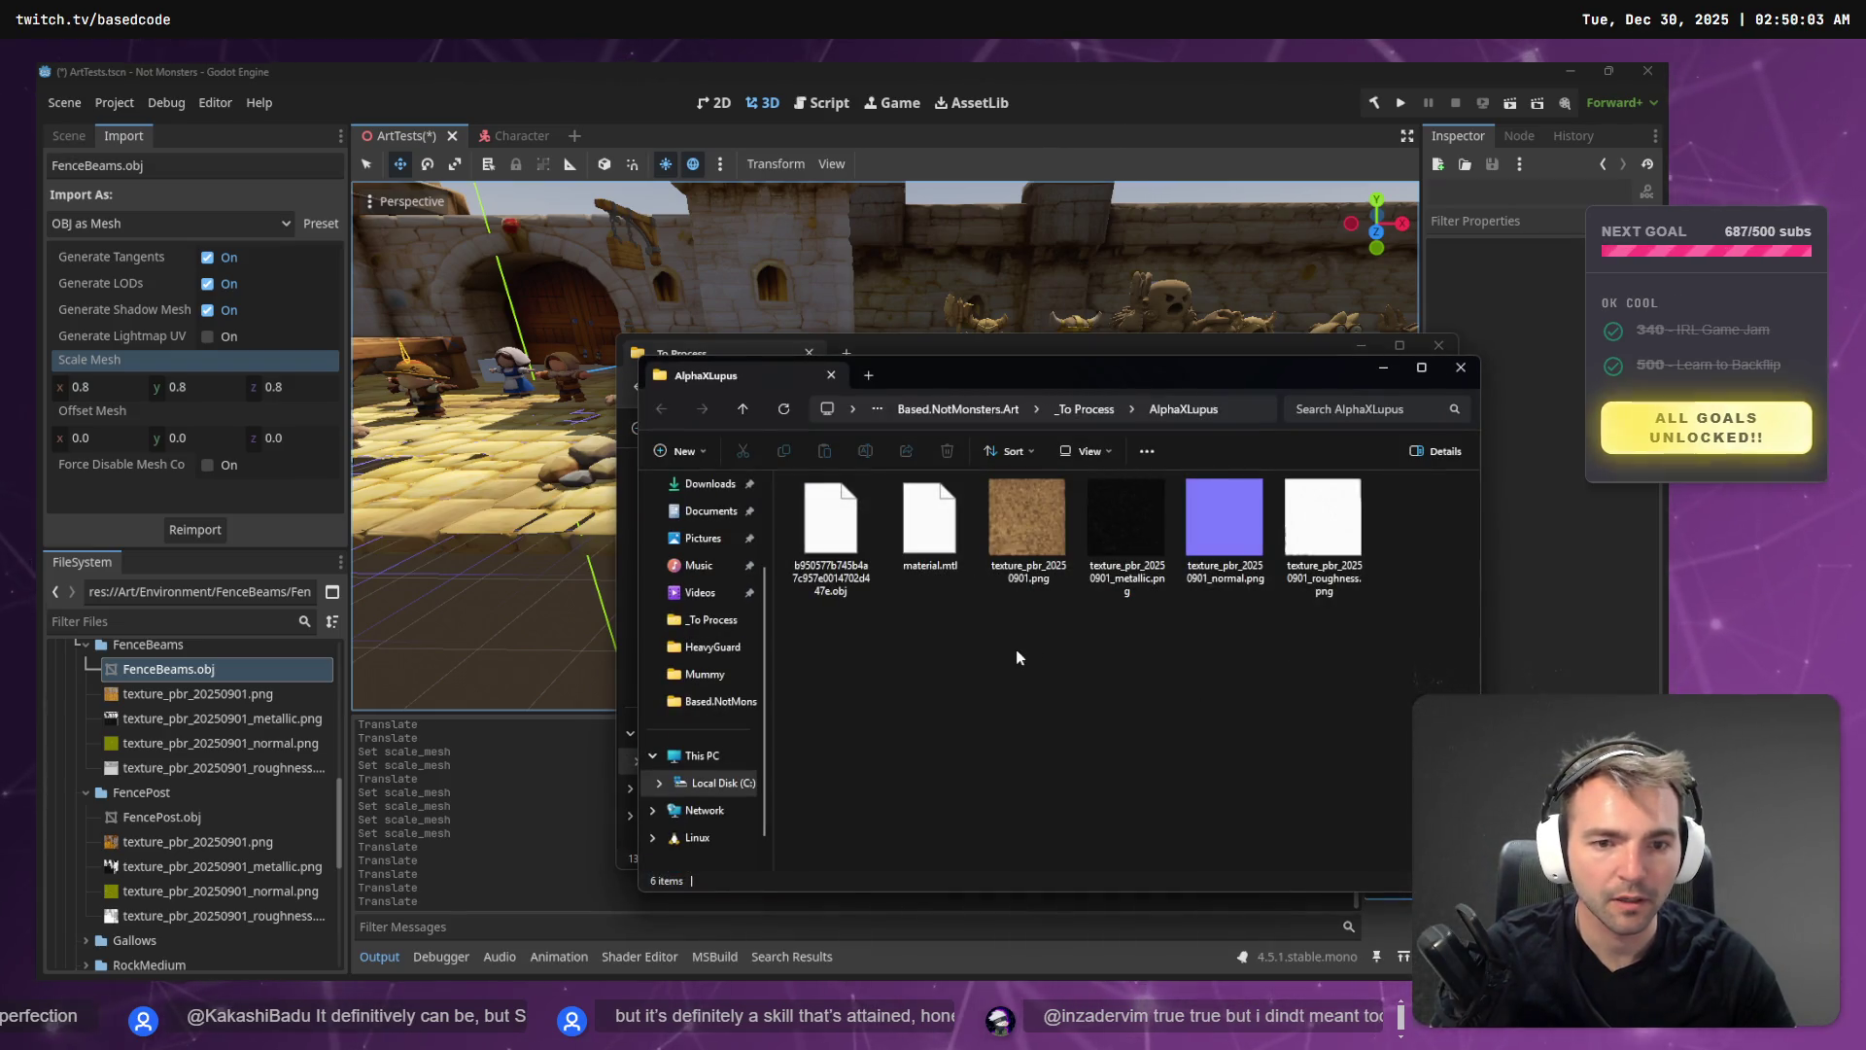
click(1248, 409)
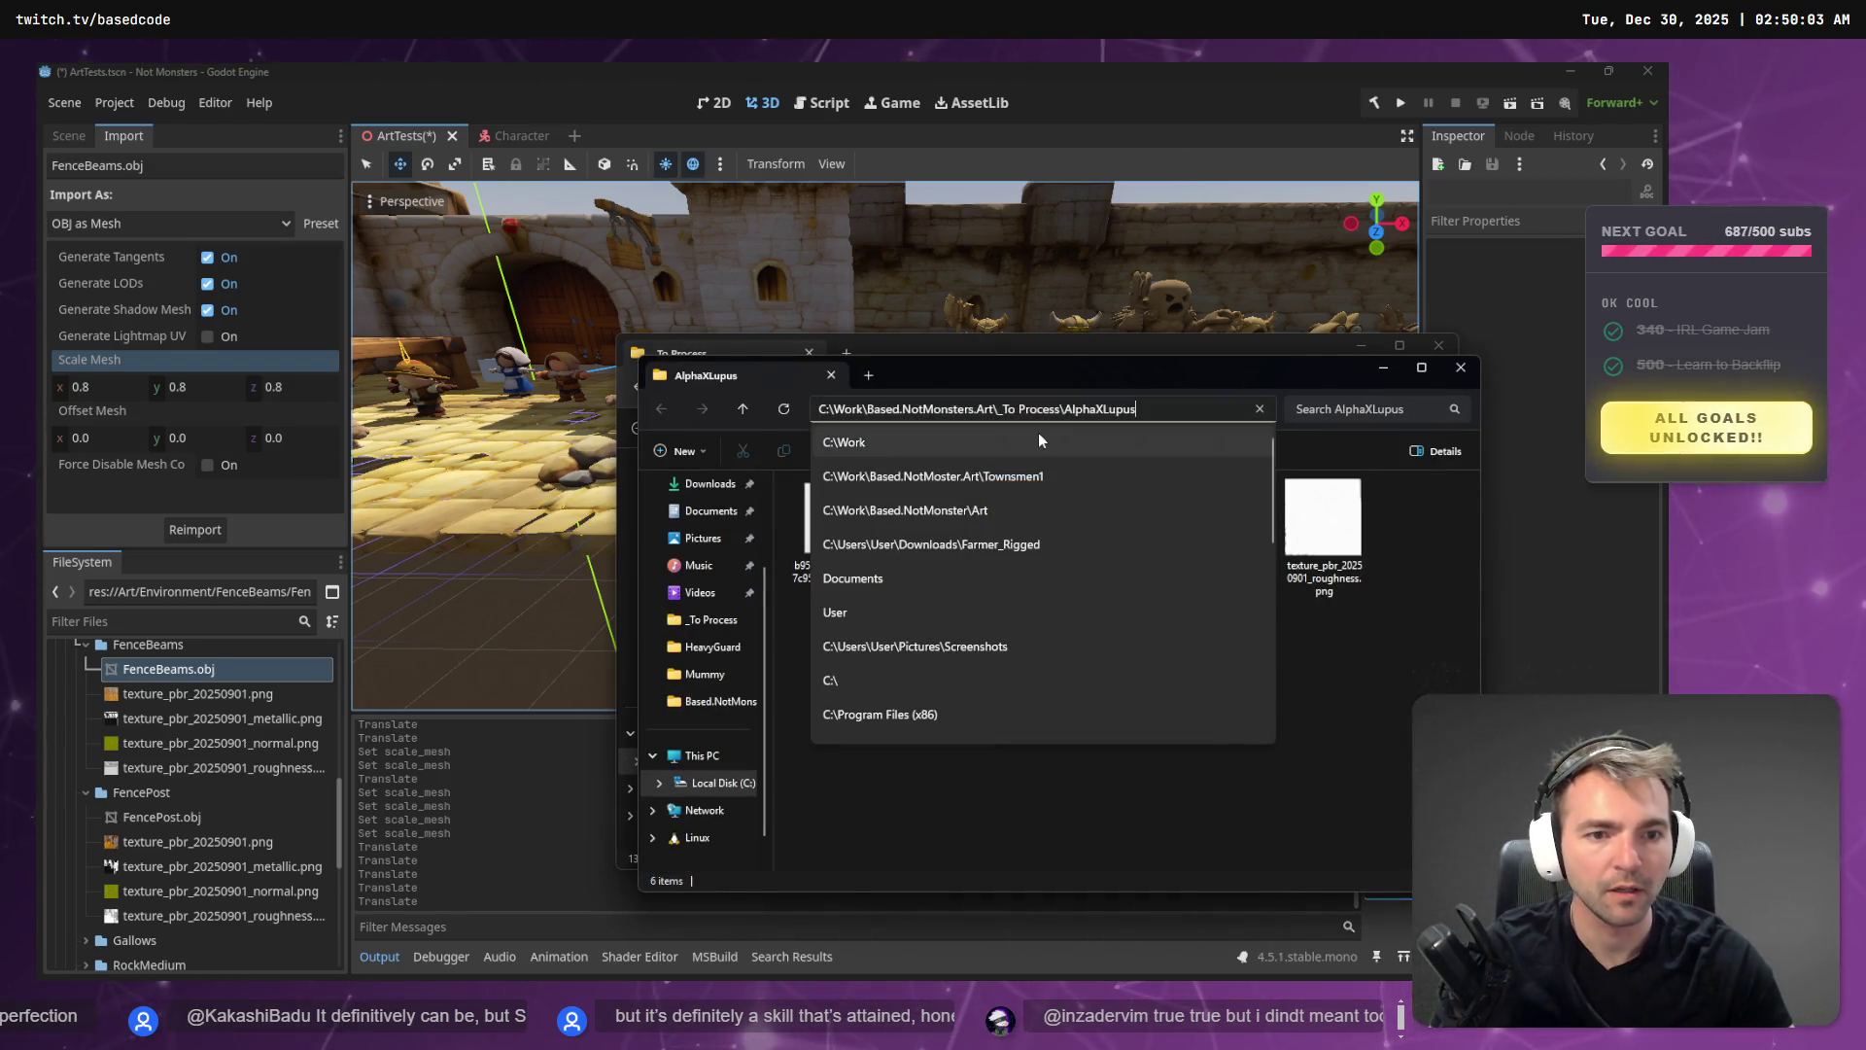
key(Escape)
click(831, 525)
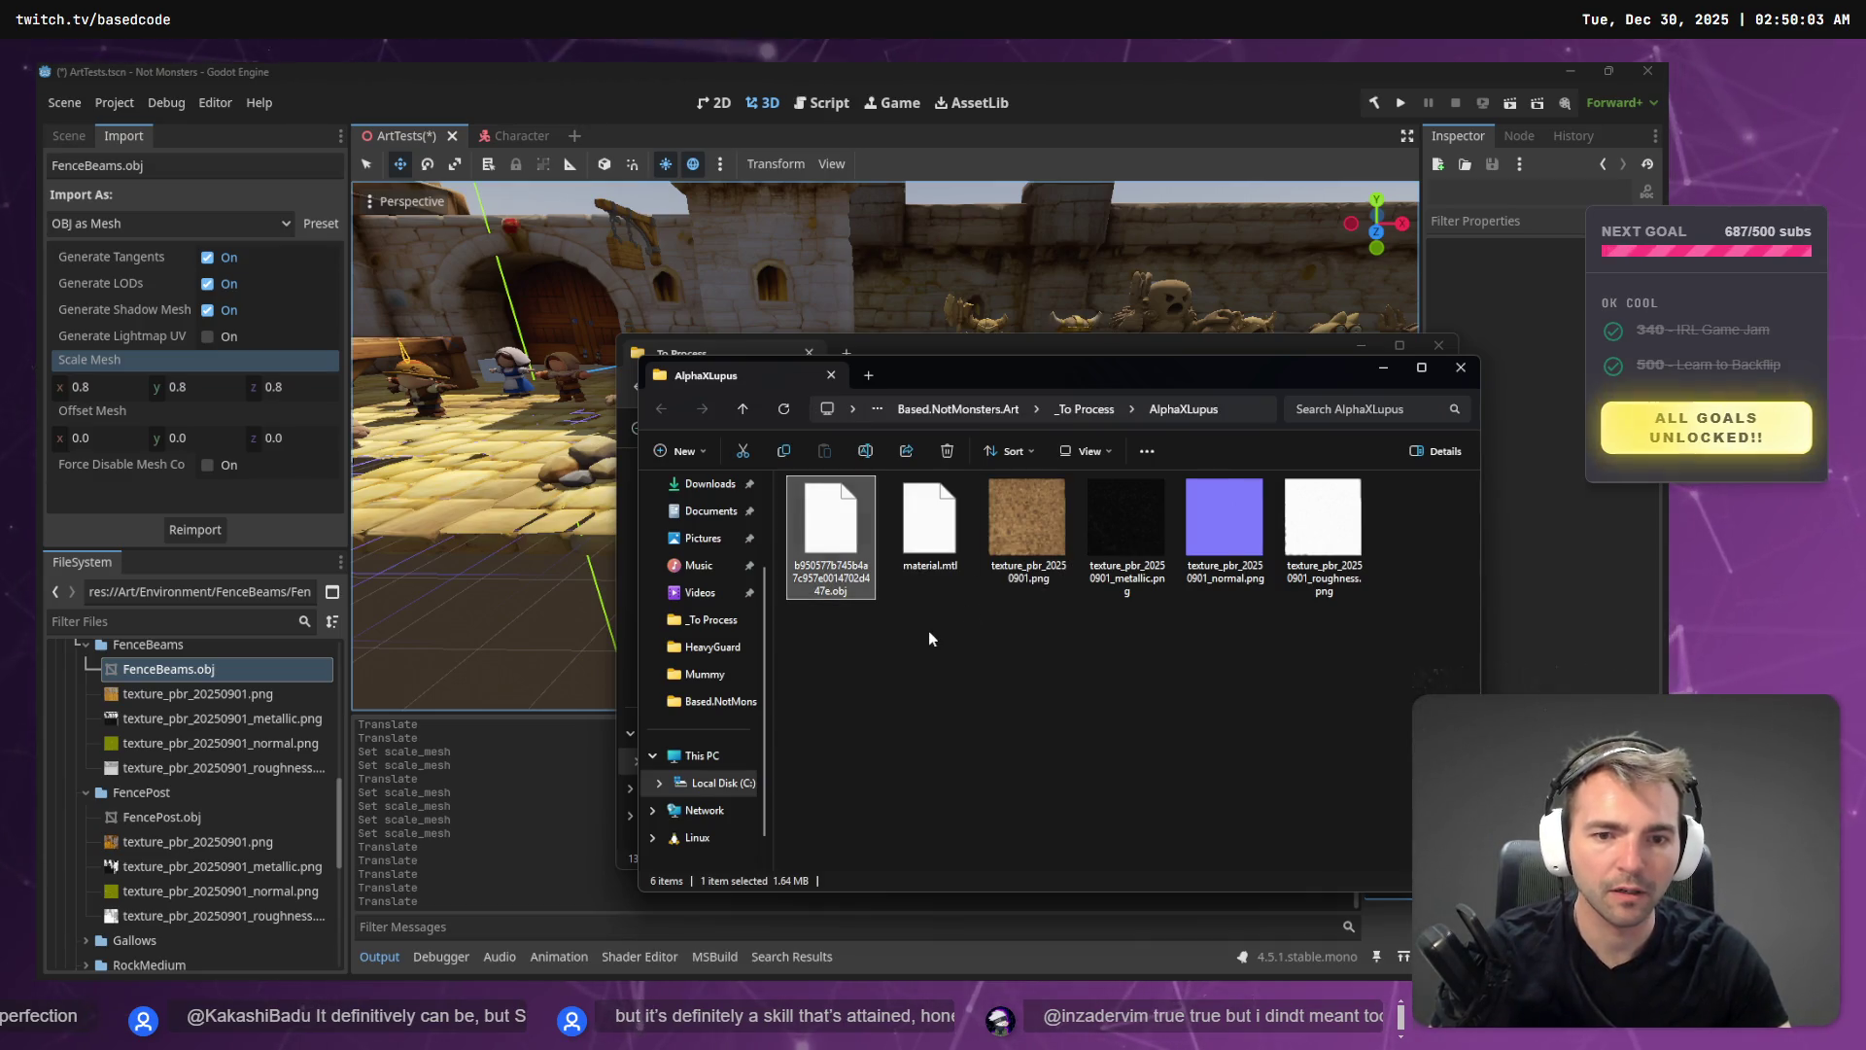
key(F2)
text(AlphaXLupus)
key(Return)
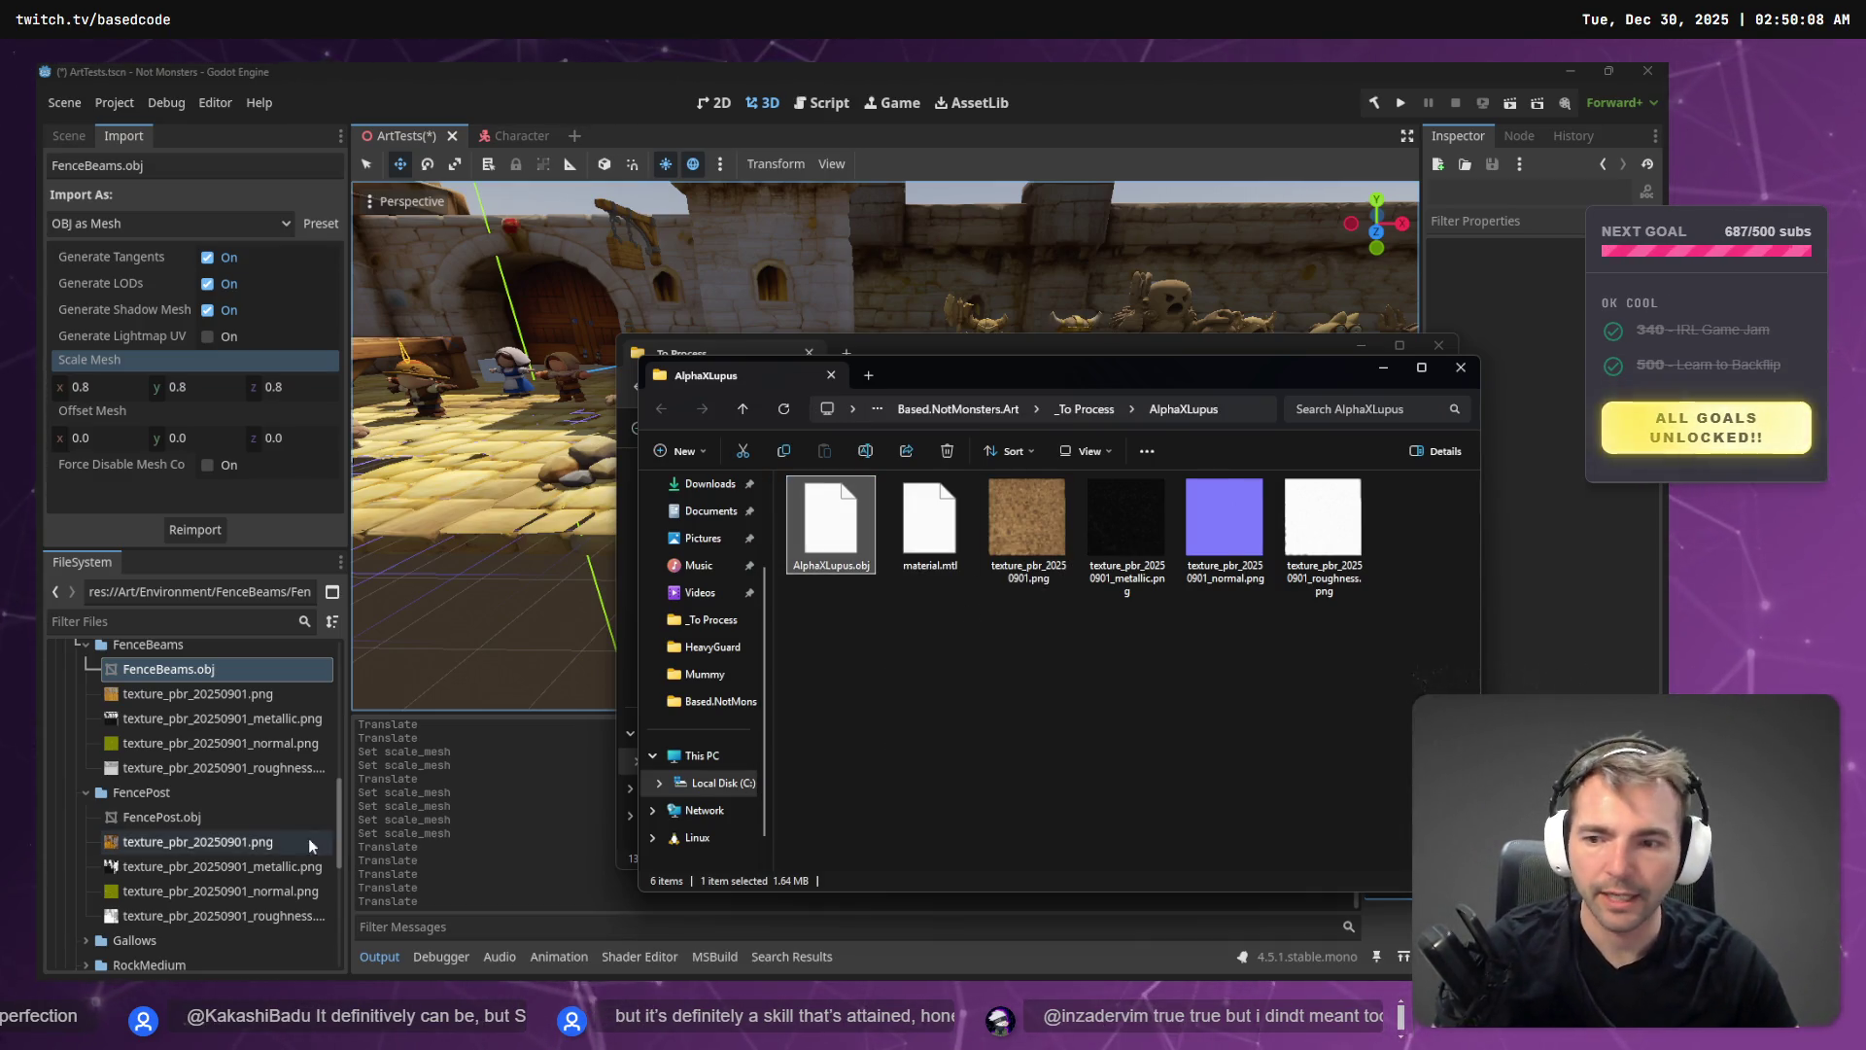
click(85, 644)
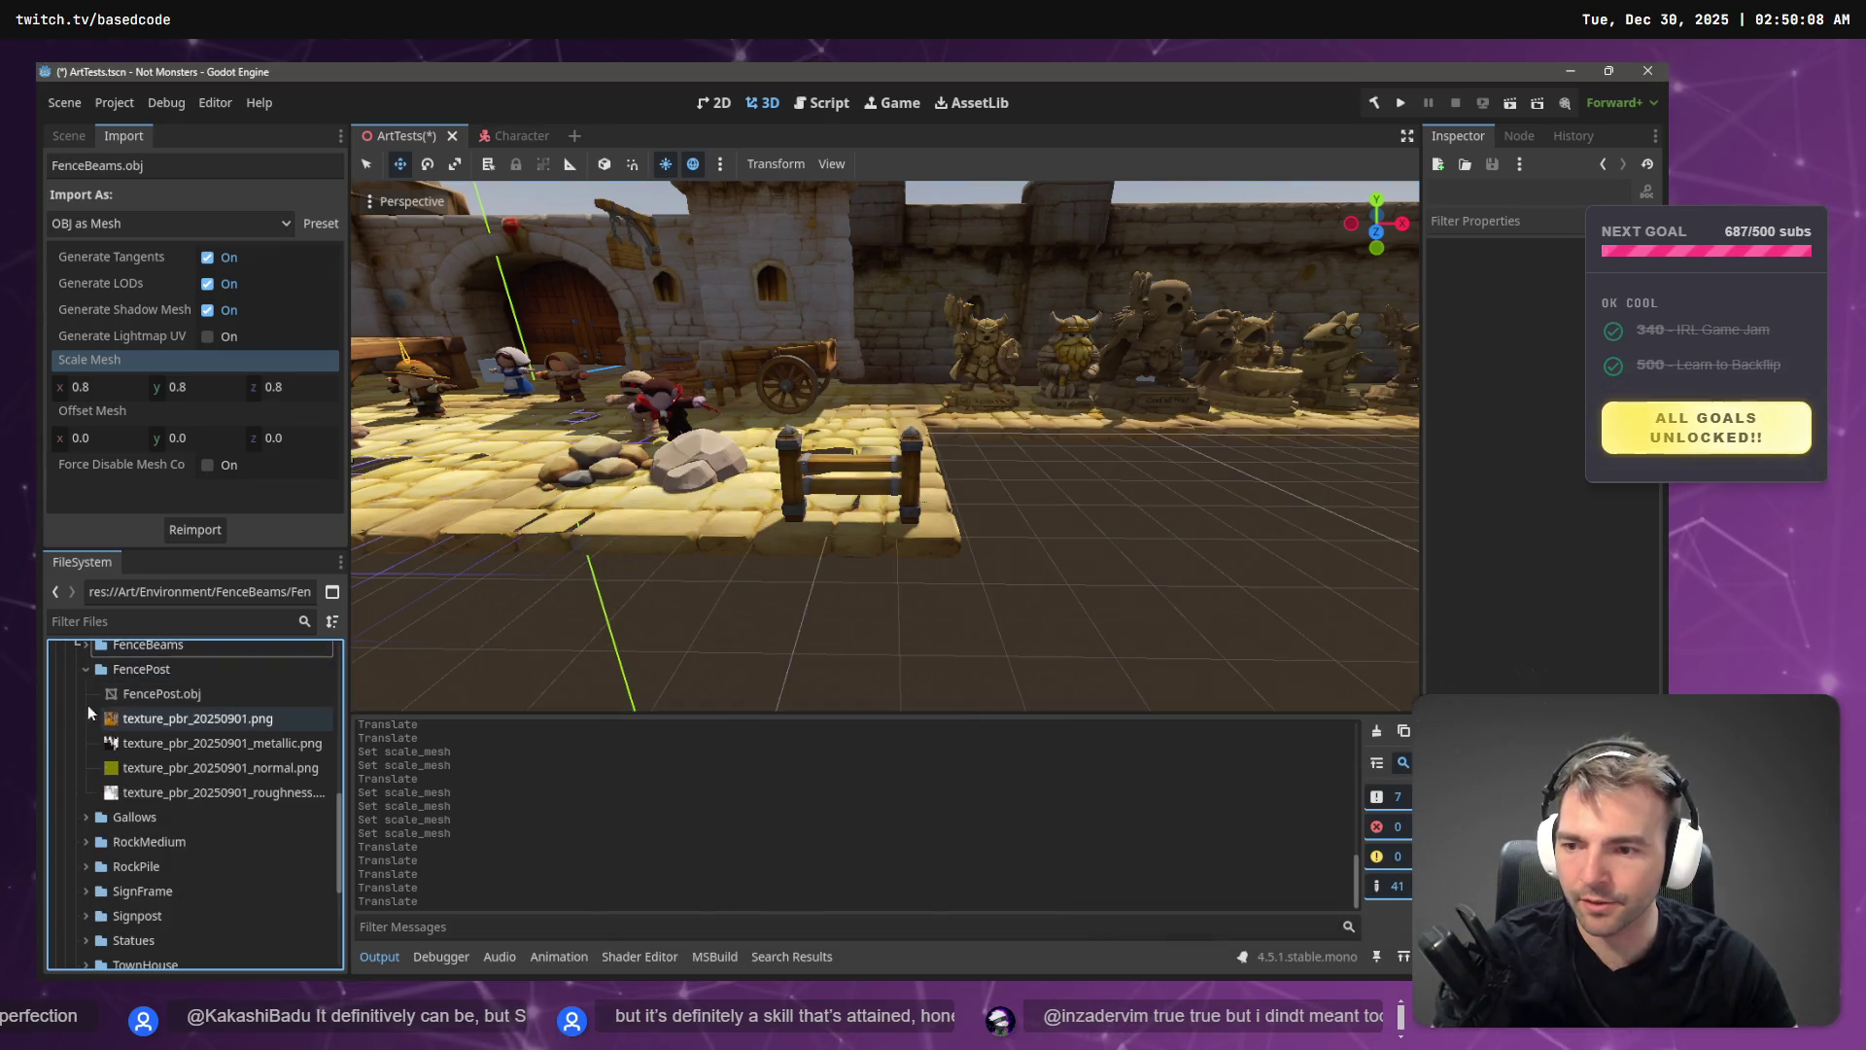
- Collapse the FencePost folder and expand Statues in the FileSystem dock
click(83, 668)
scroll(97, 758, up, 5)
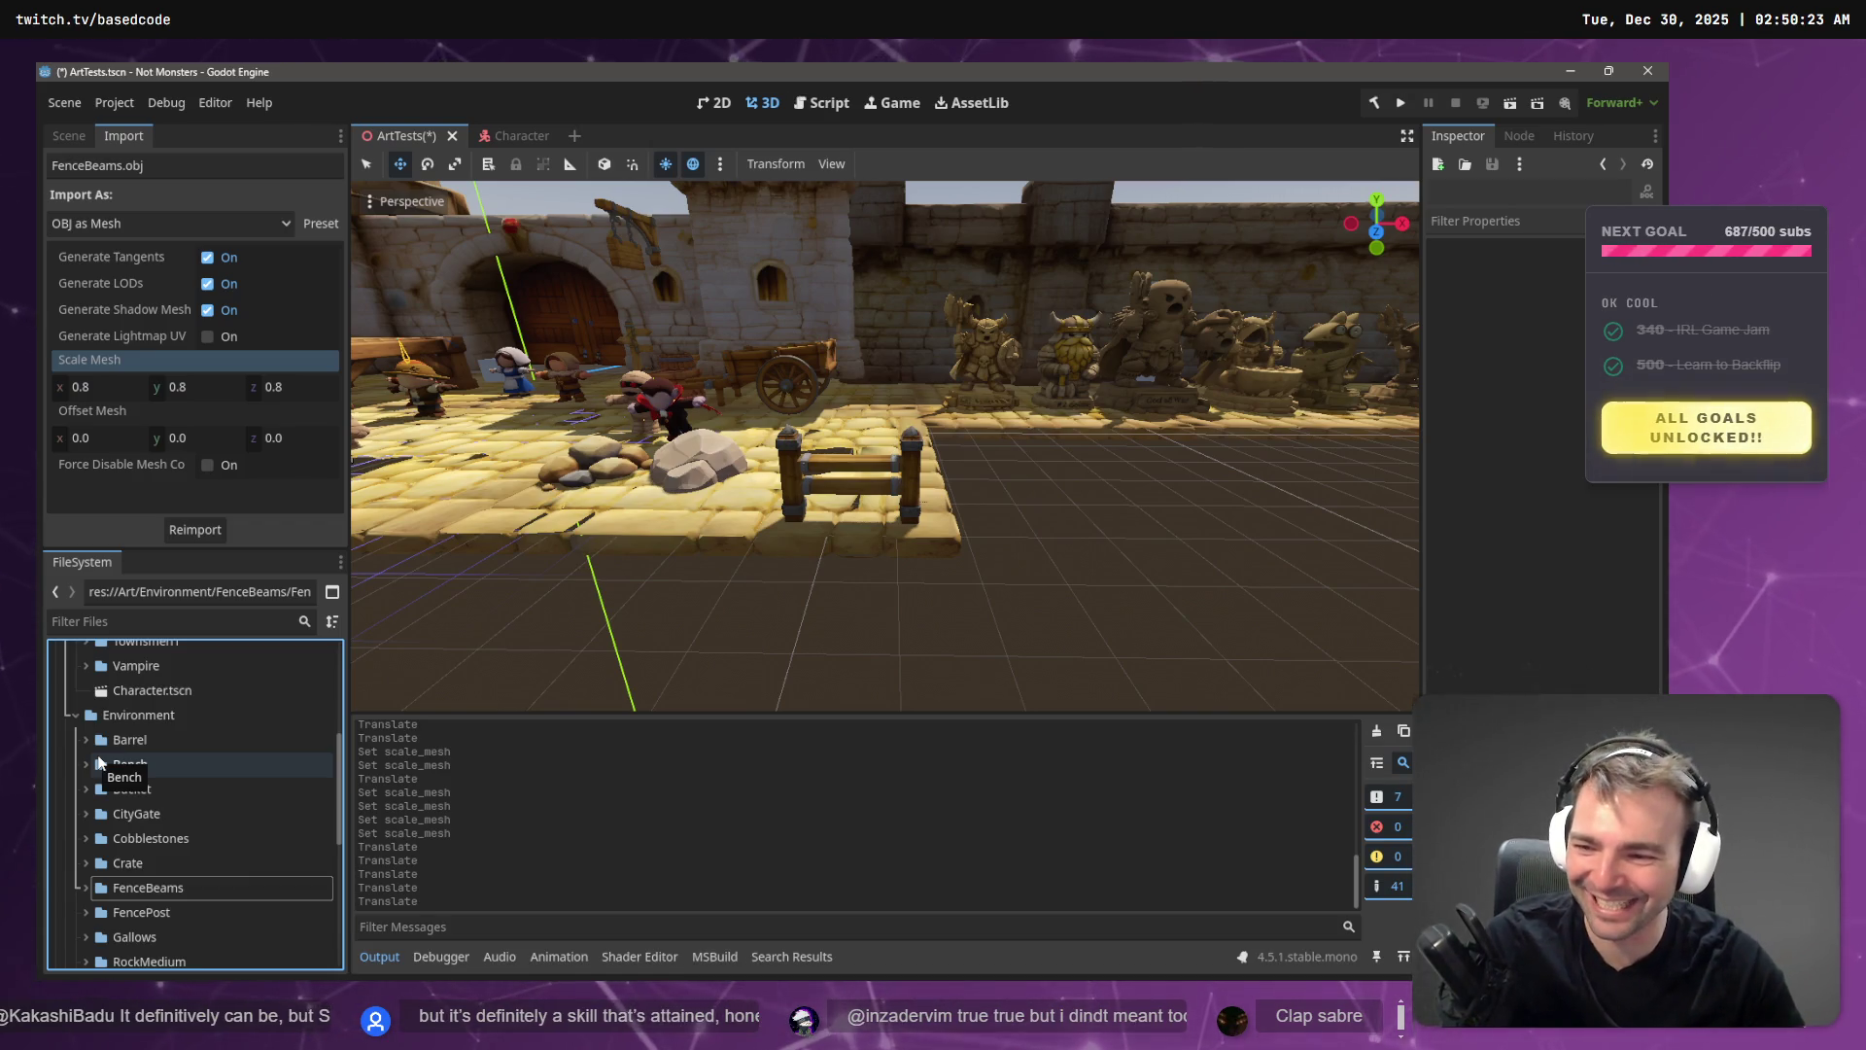
scroll(161, 813, down, 5)
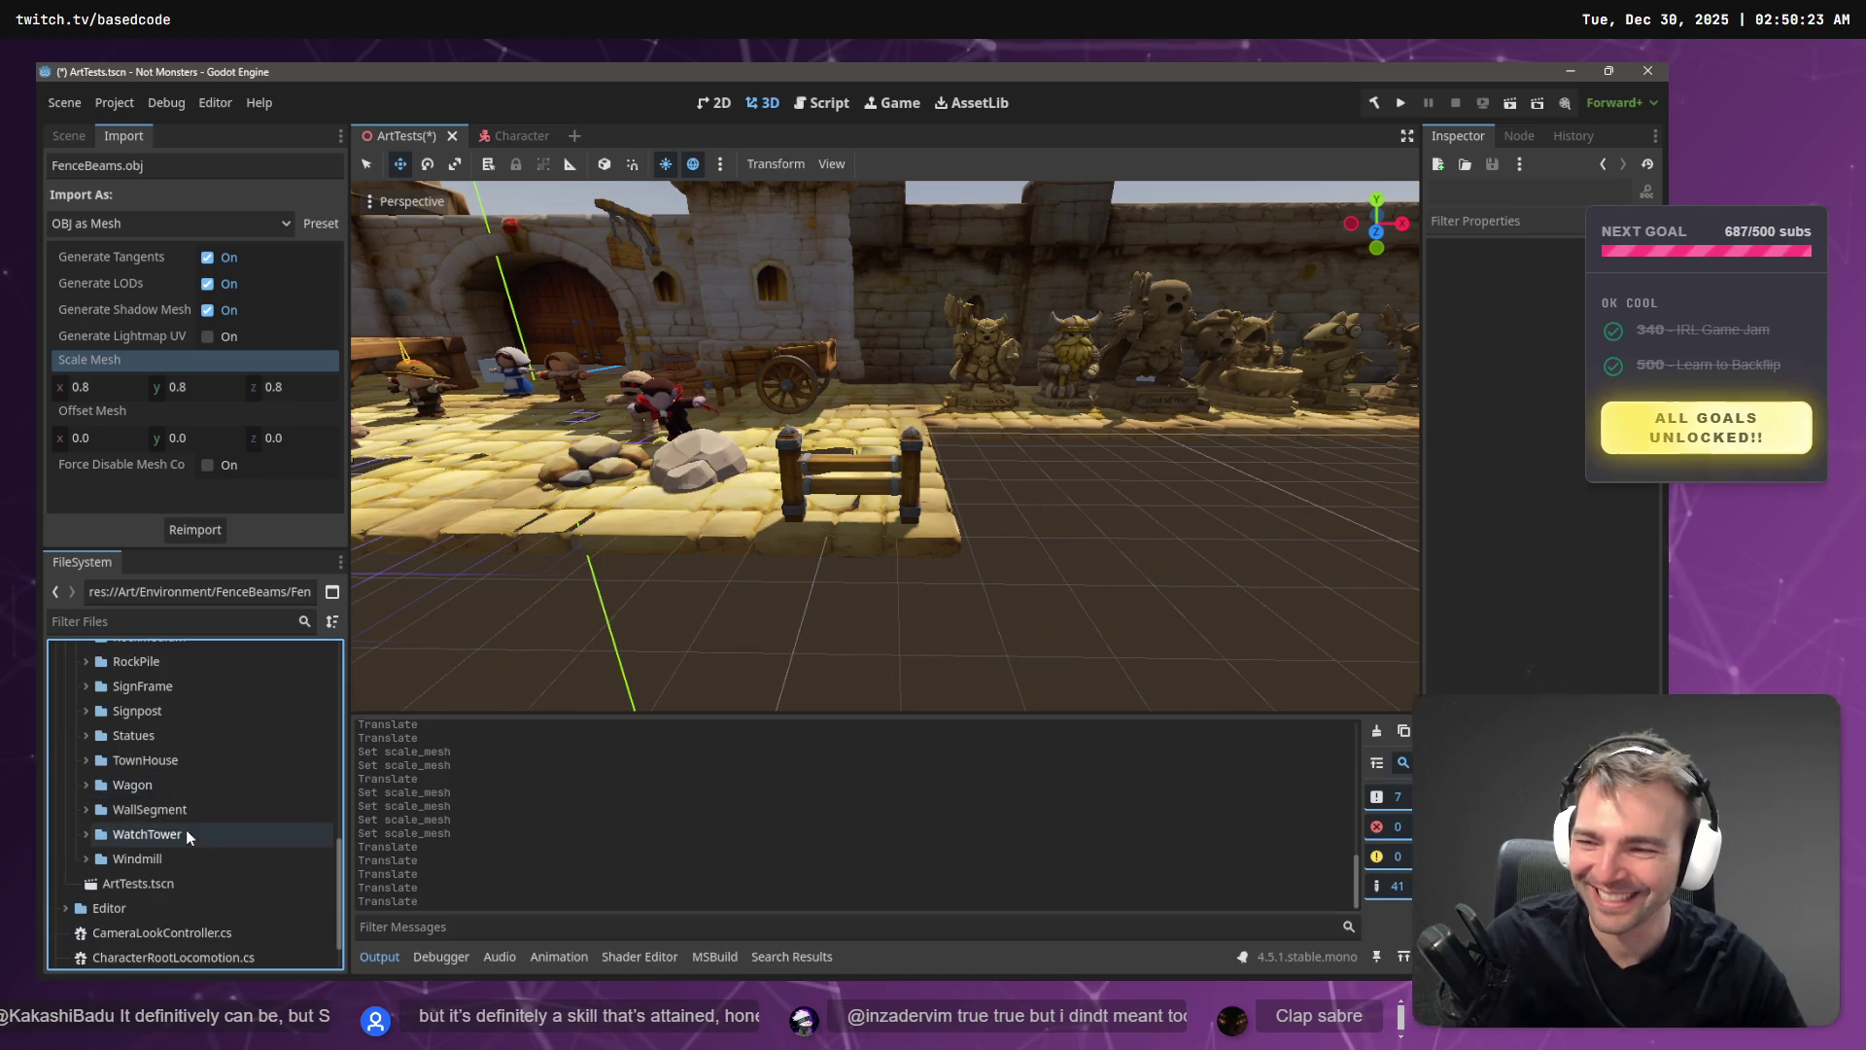
click(85, 735)
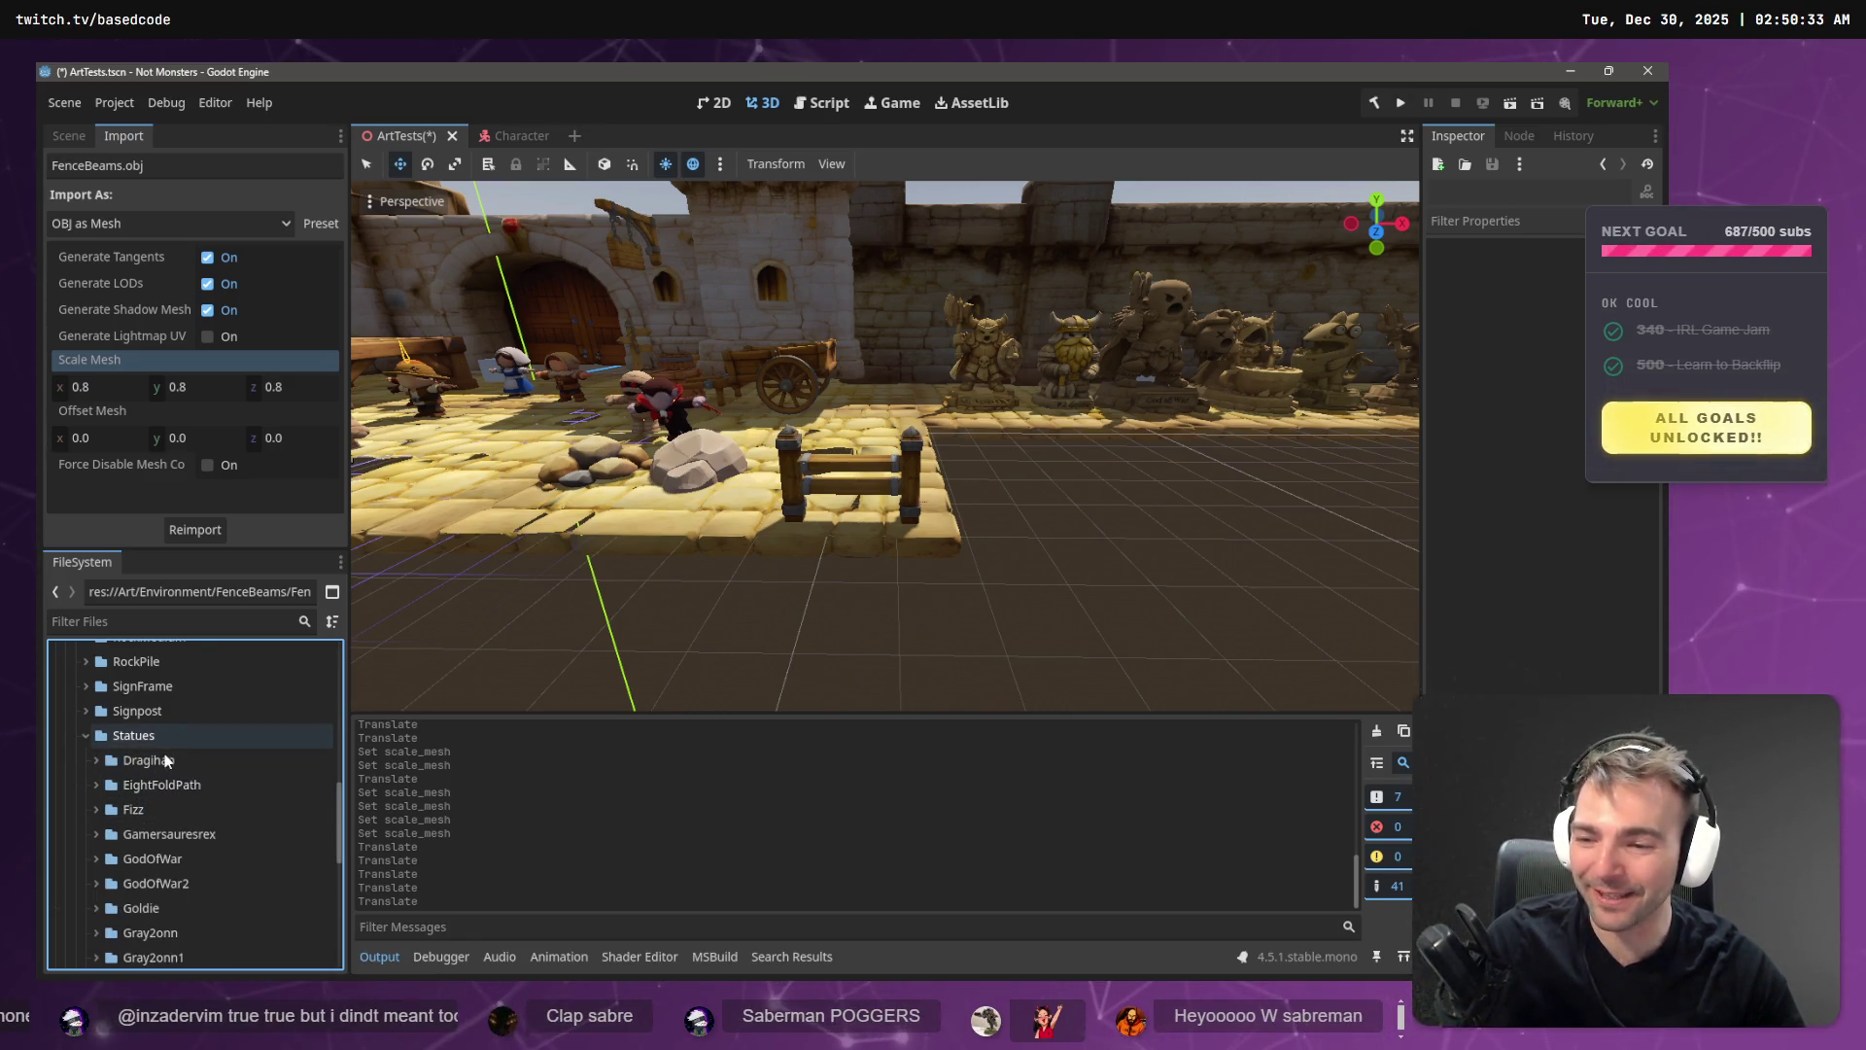
scroll(172, 799, down, 3)
key(alt+Tab)
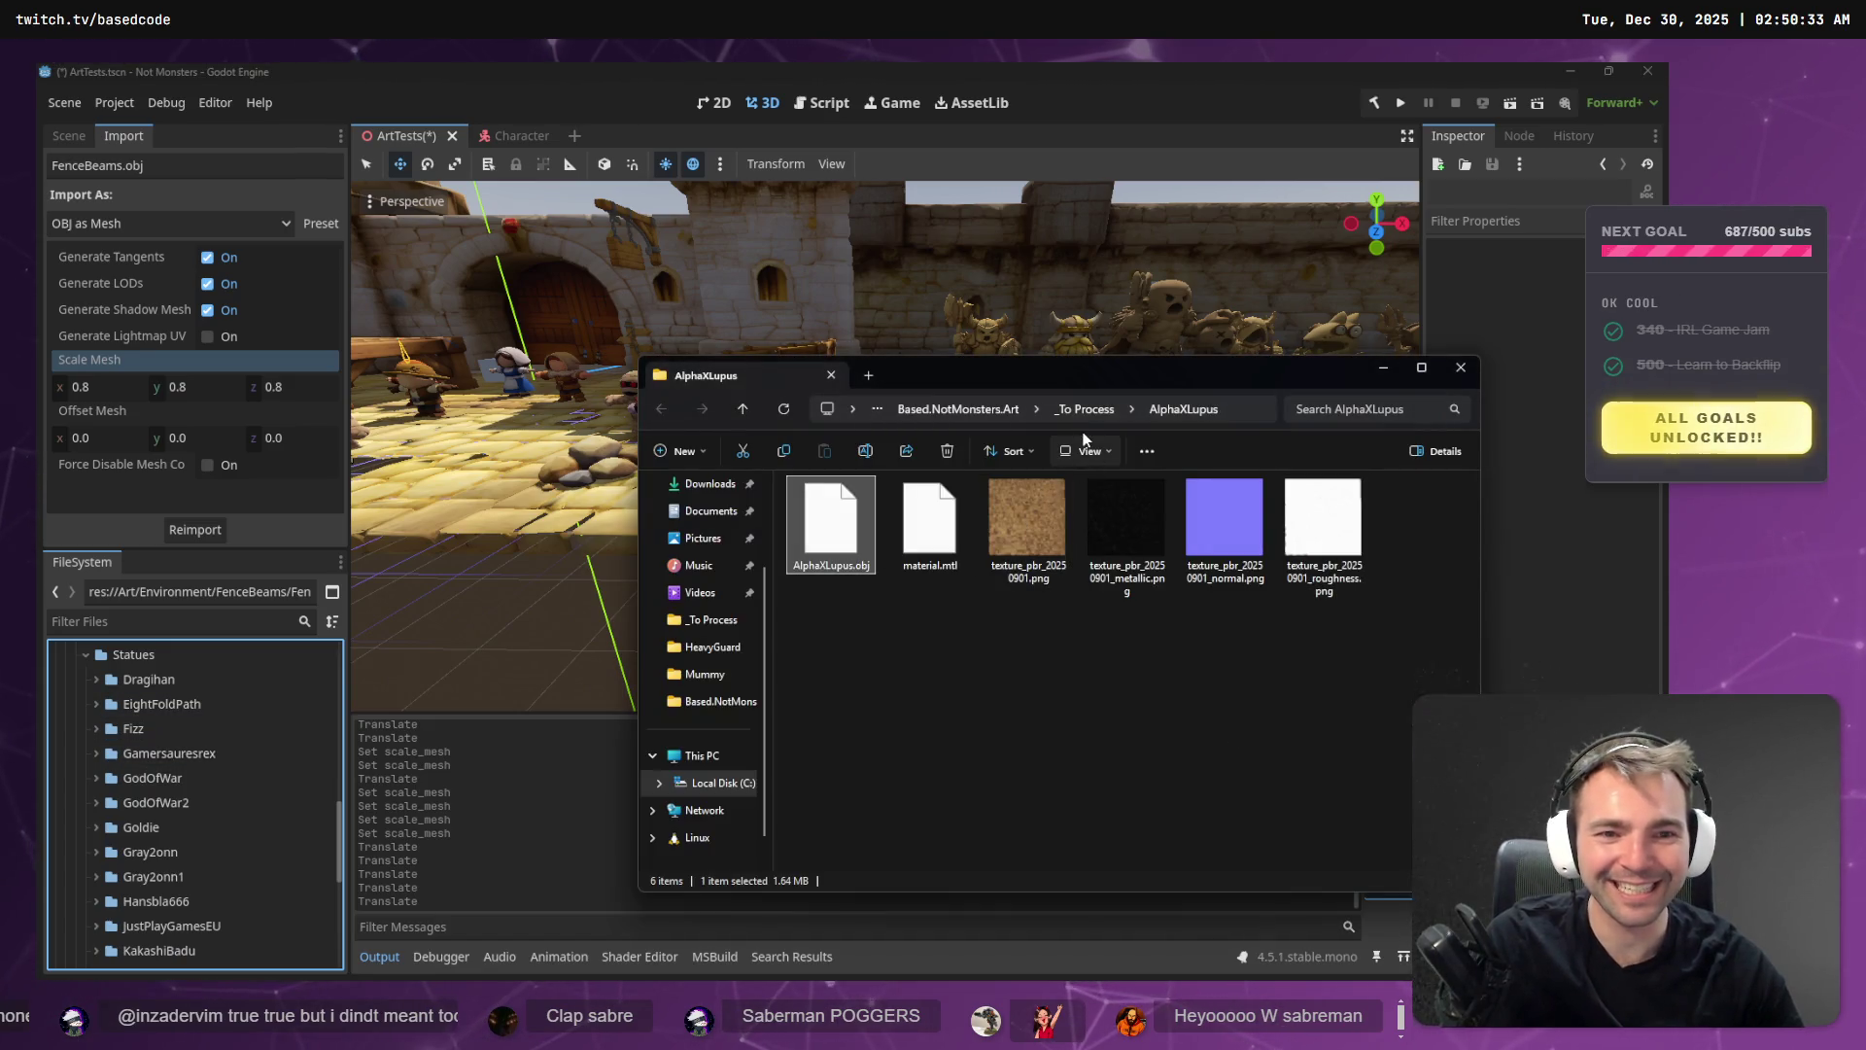
- Copy the extracted AlphaXLupus folder into the project's Statues folder for Godot to import
key(alt+Up)
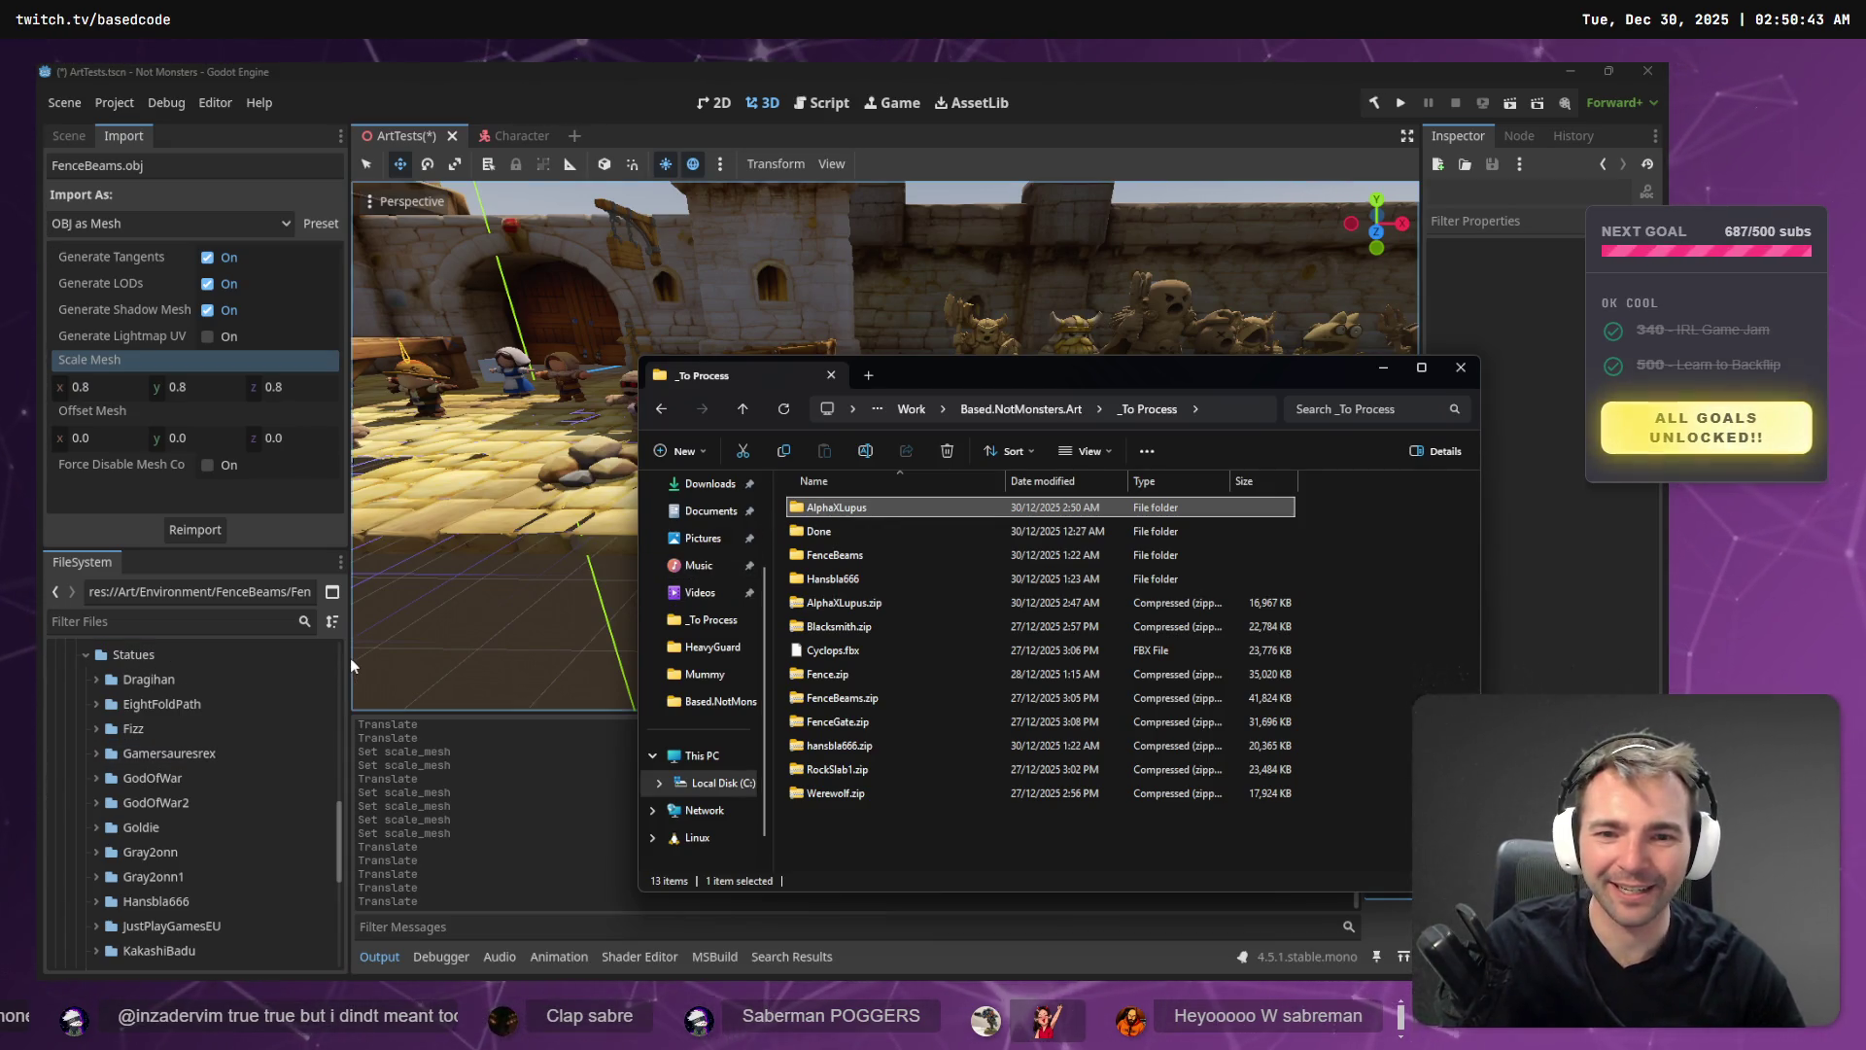
double_click(814, 511)
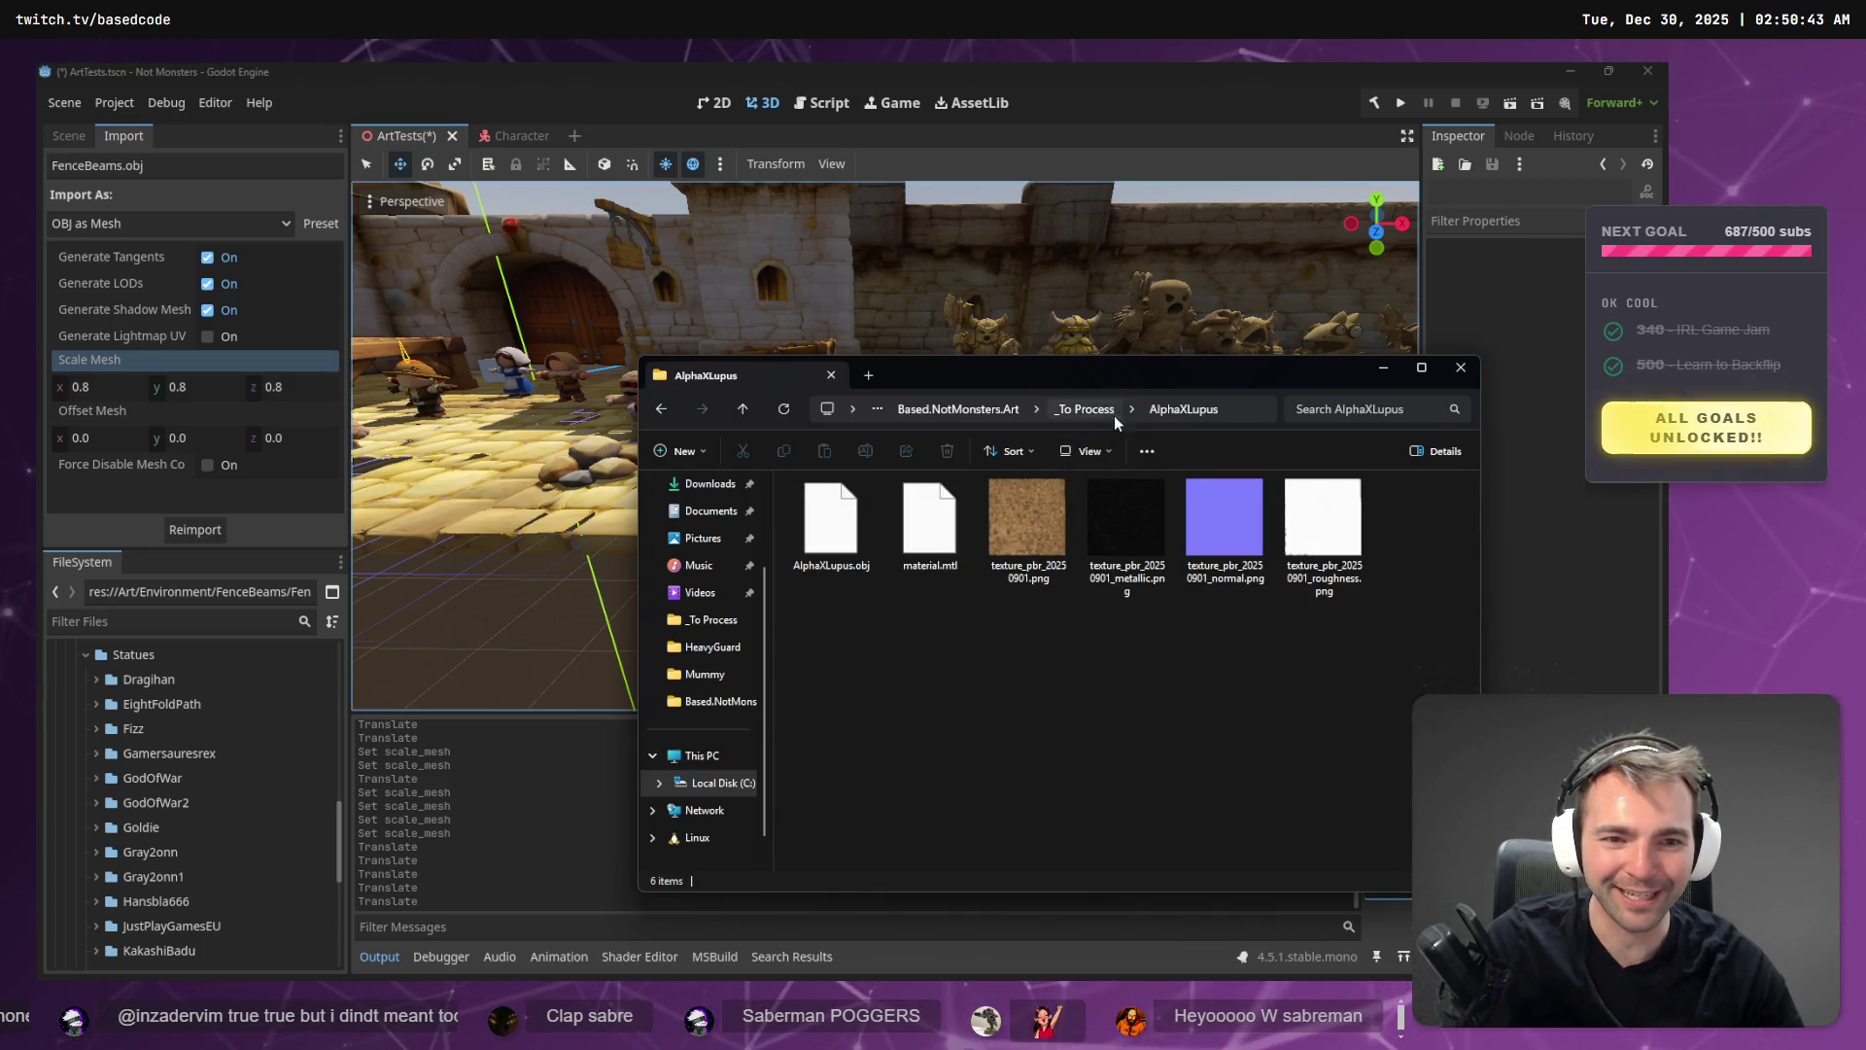
click(1112, 413)
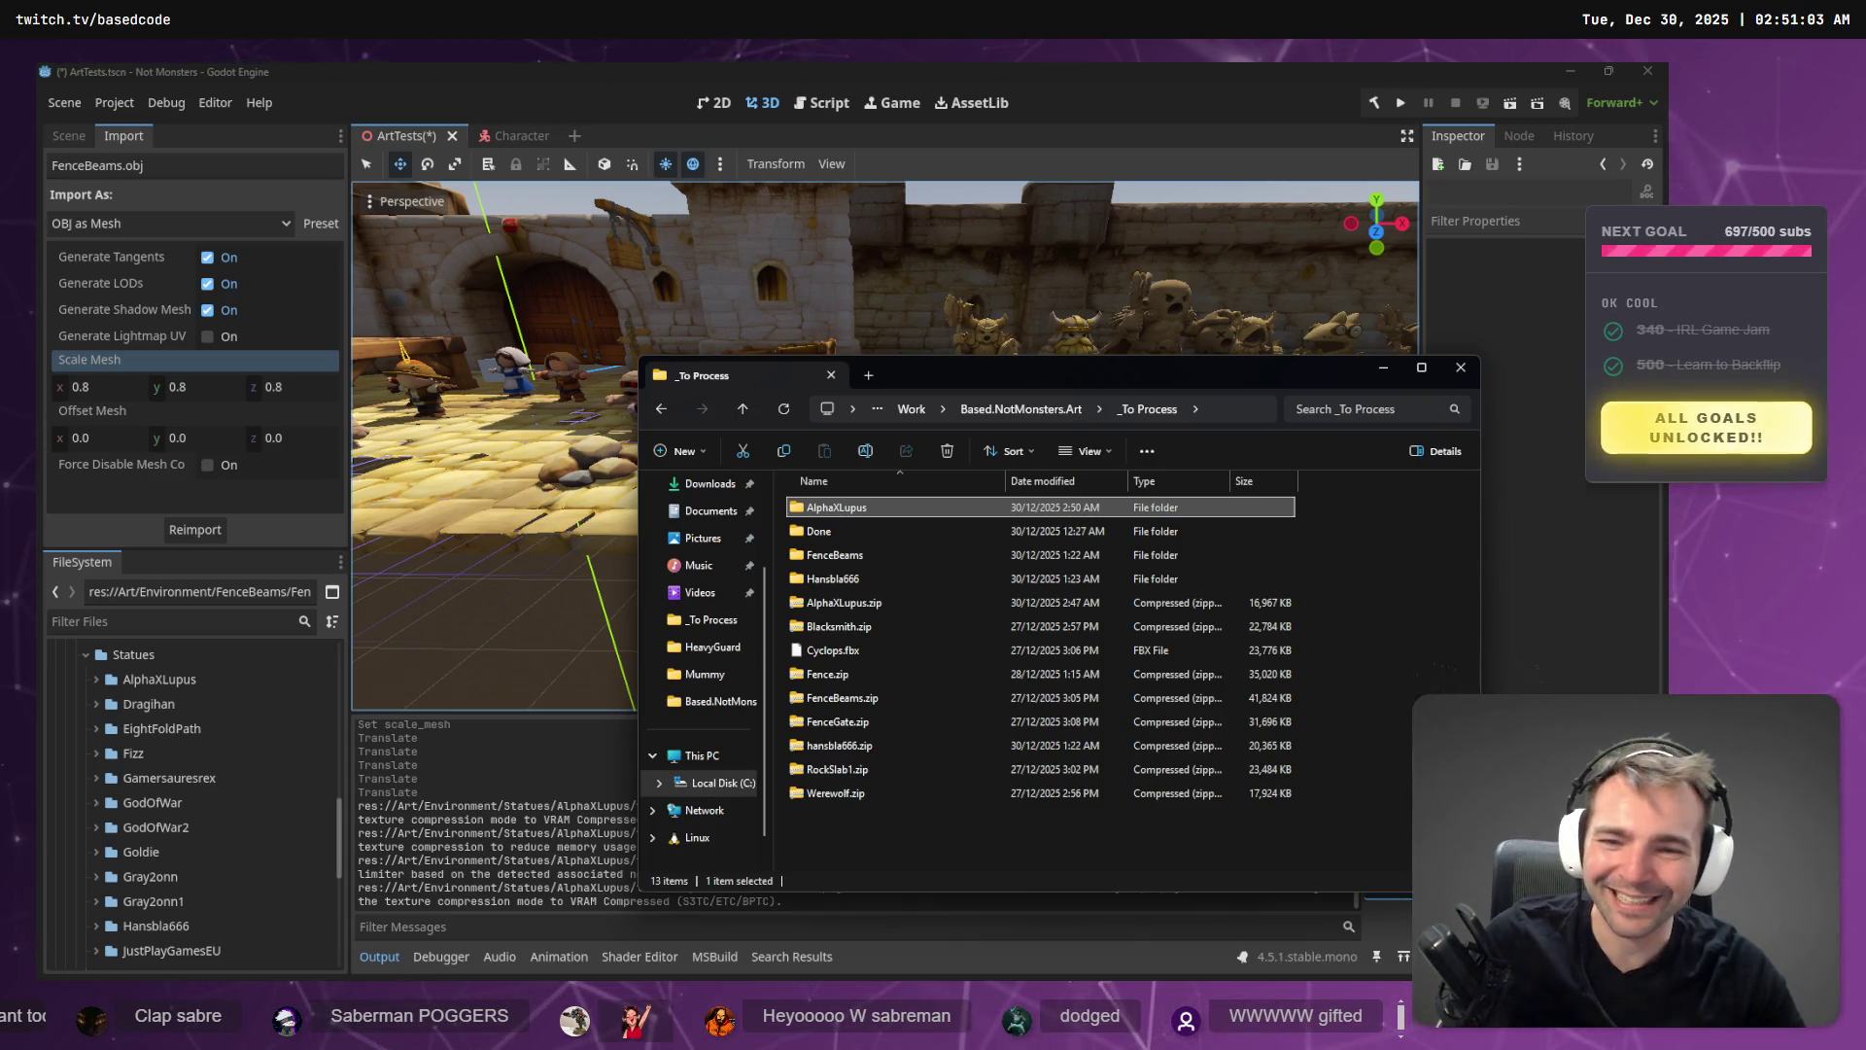
click(180, 778)
scroll(136, 739, up, 1)
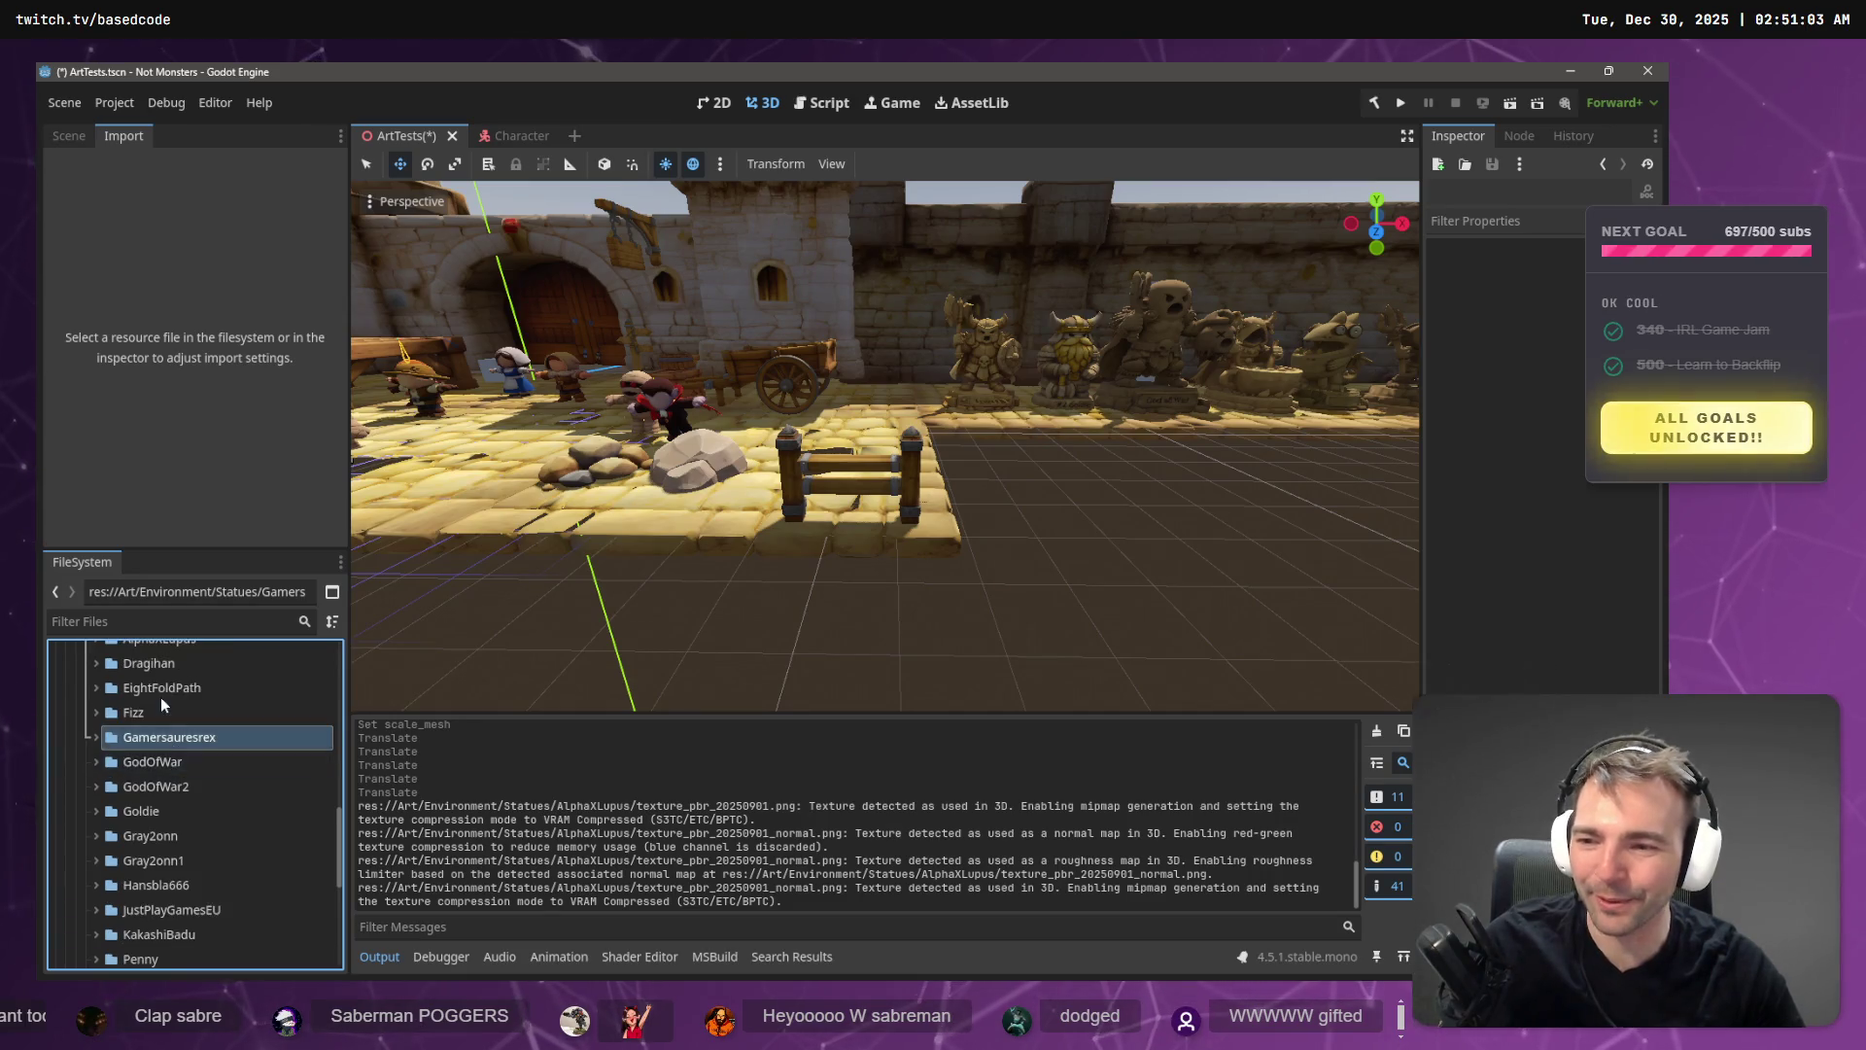
- Drag AlphaXLupus.obj from the Statues folder into the scene beside the statue row
click(96, 719)
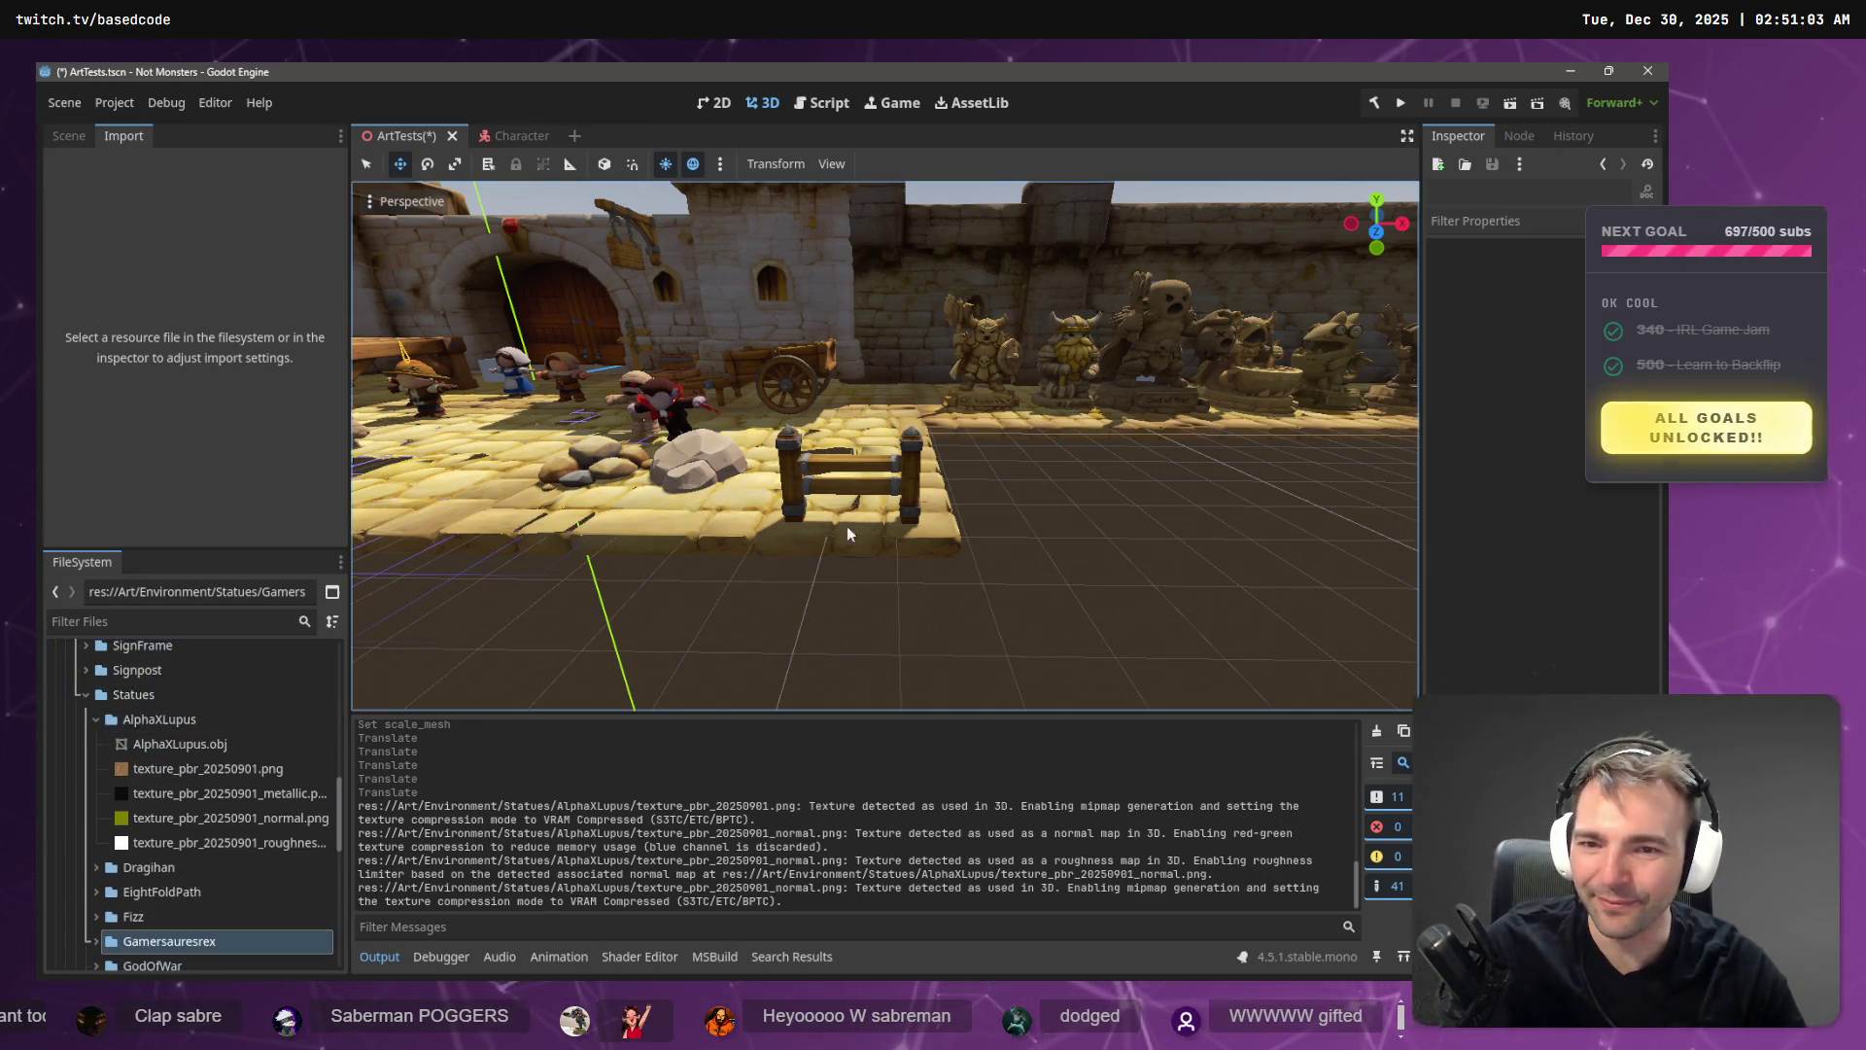
drag(884, 447, 826, 433)
click(180, 743)
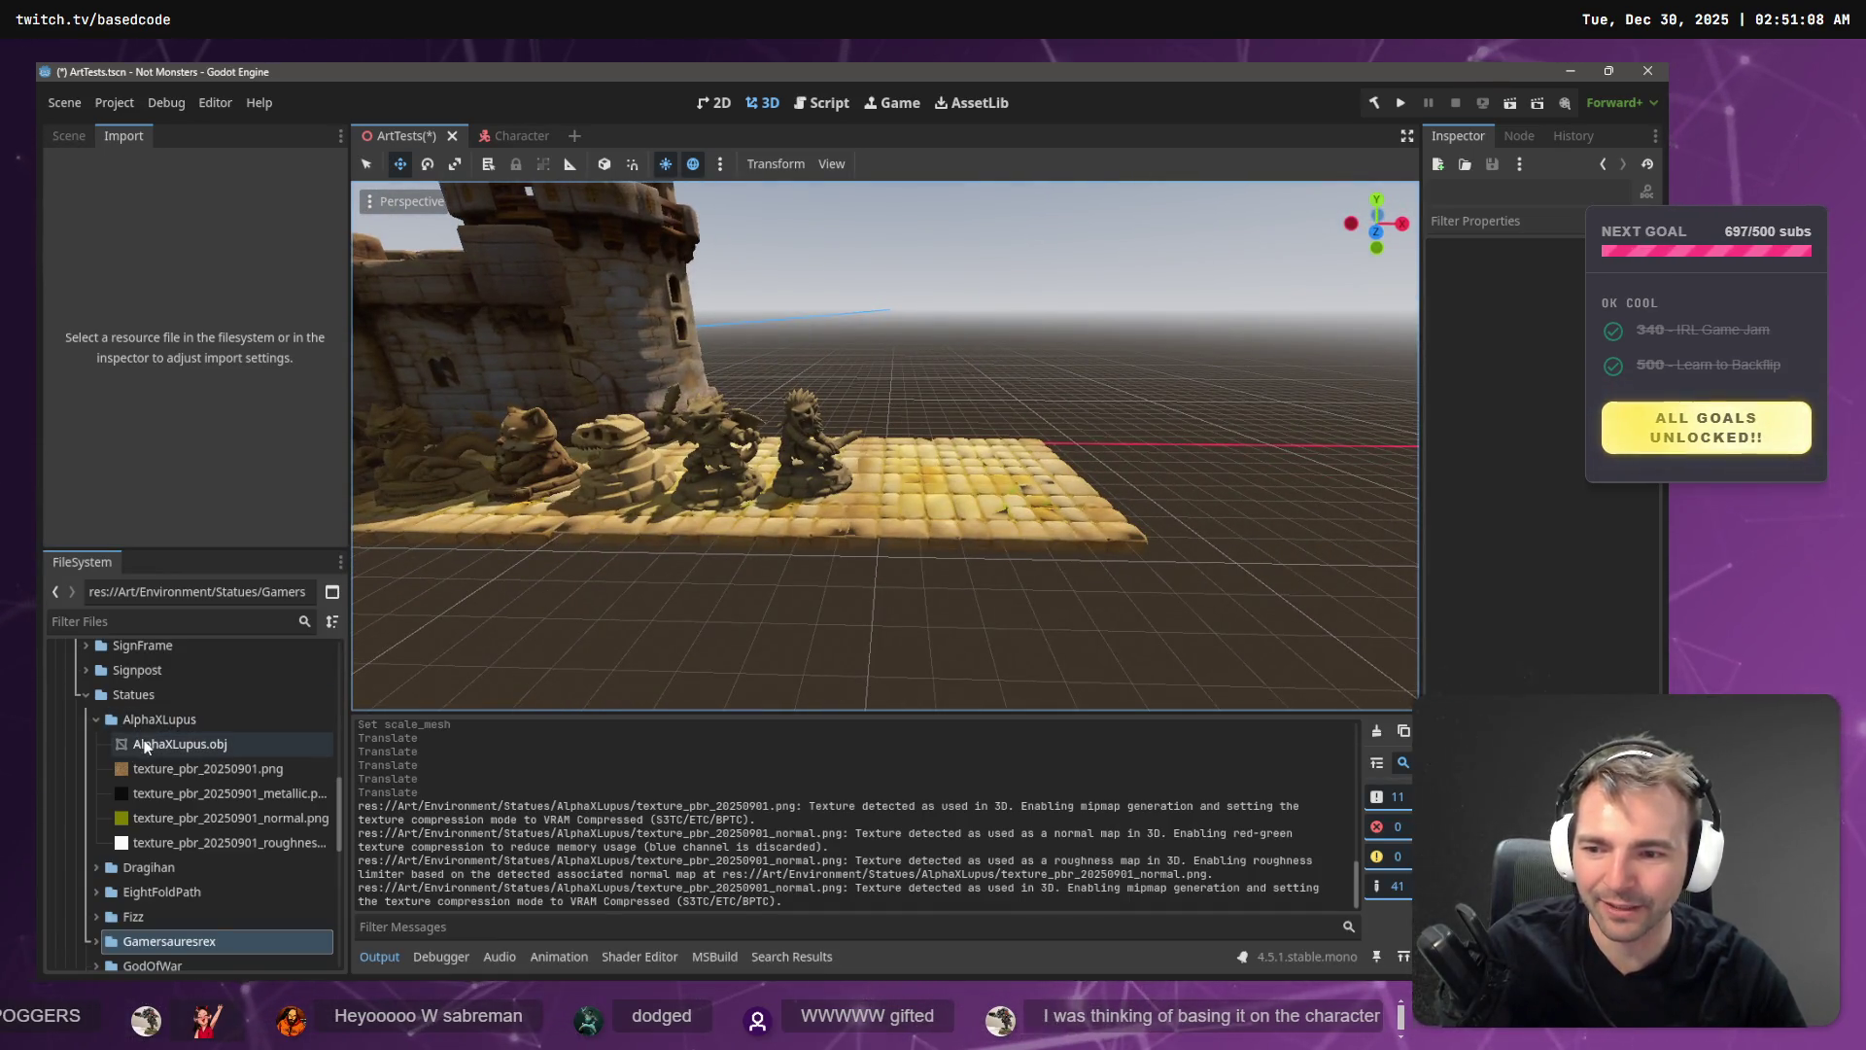
mouse_move(179, 743)
mouse_down()
mouse_move(880, 492)
mouse_move(896, 357)
mouse_up()
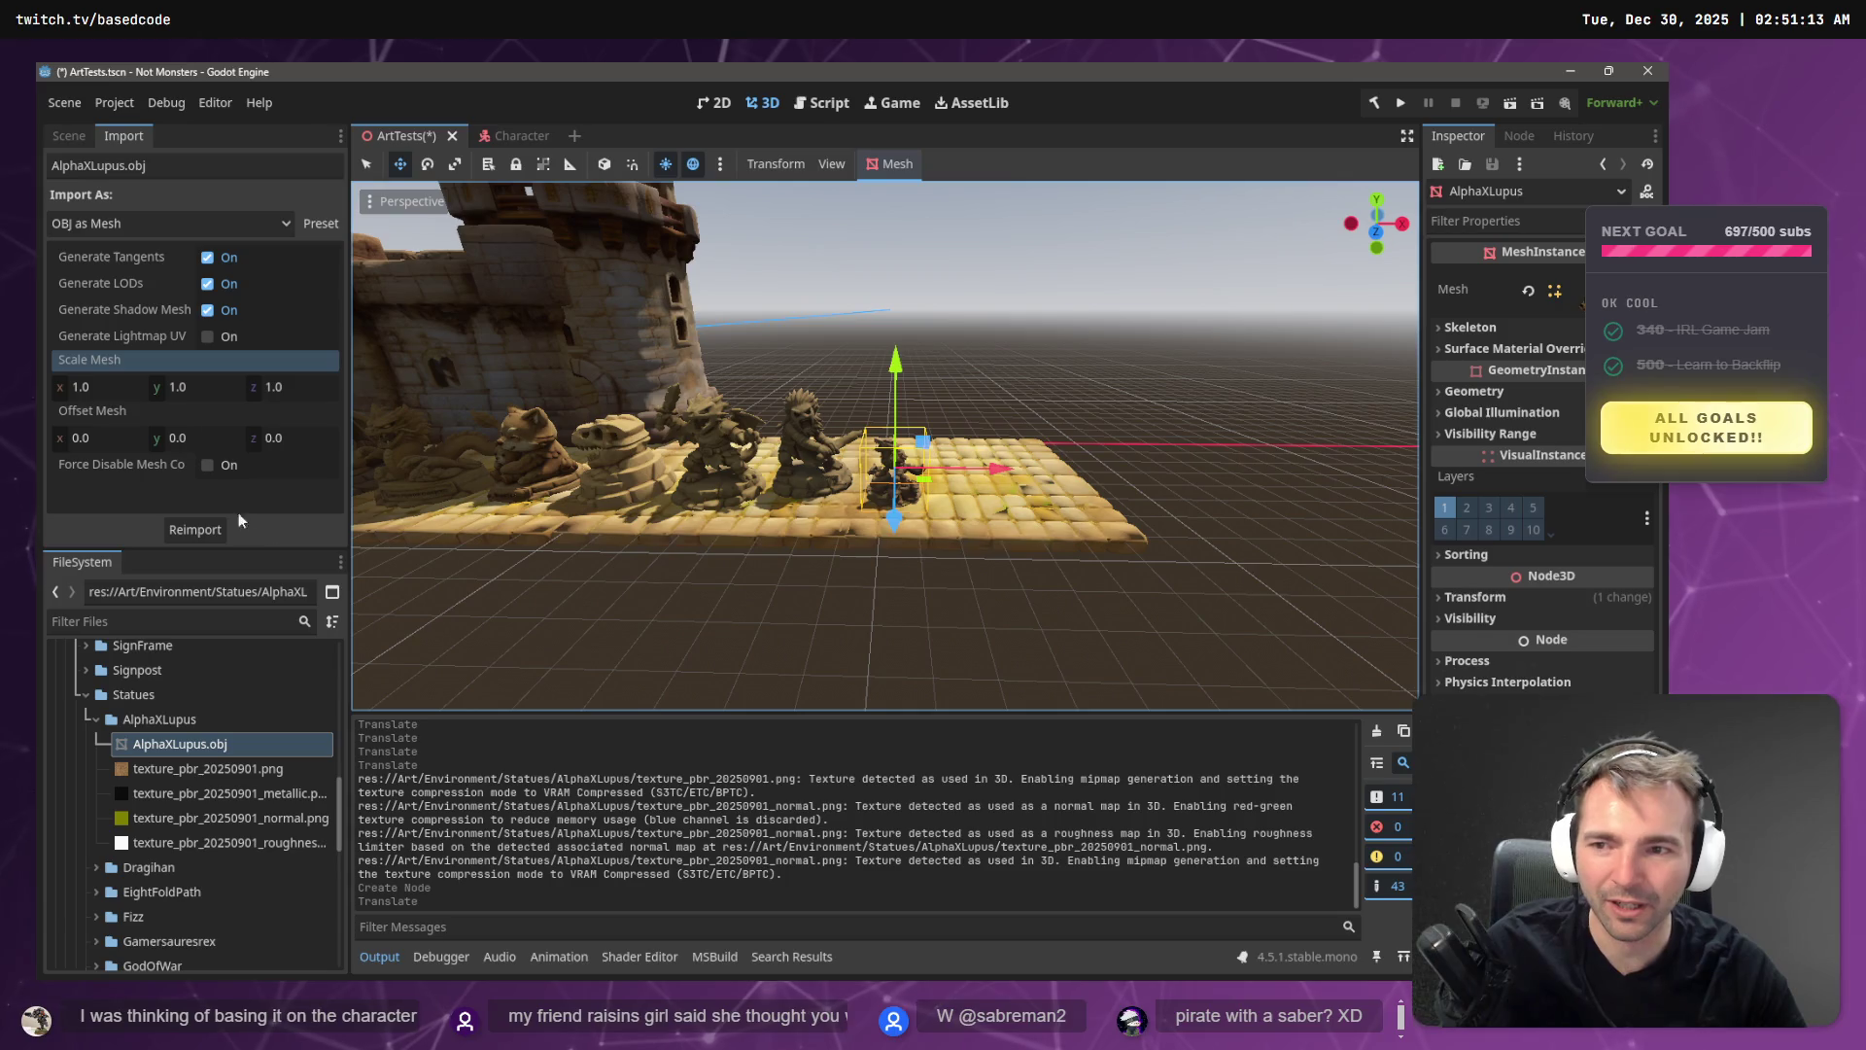
- Reimport AlphaXLupus.obj with Scale Mesh 1.5 on X, Y and Z
click(116, 388)
text(1.5)
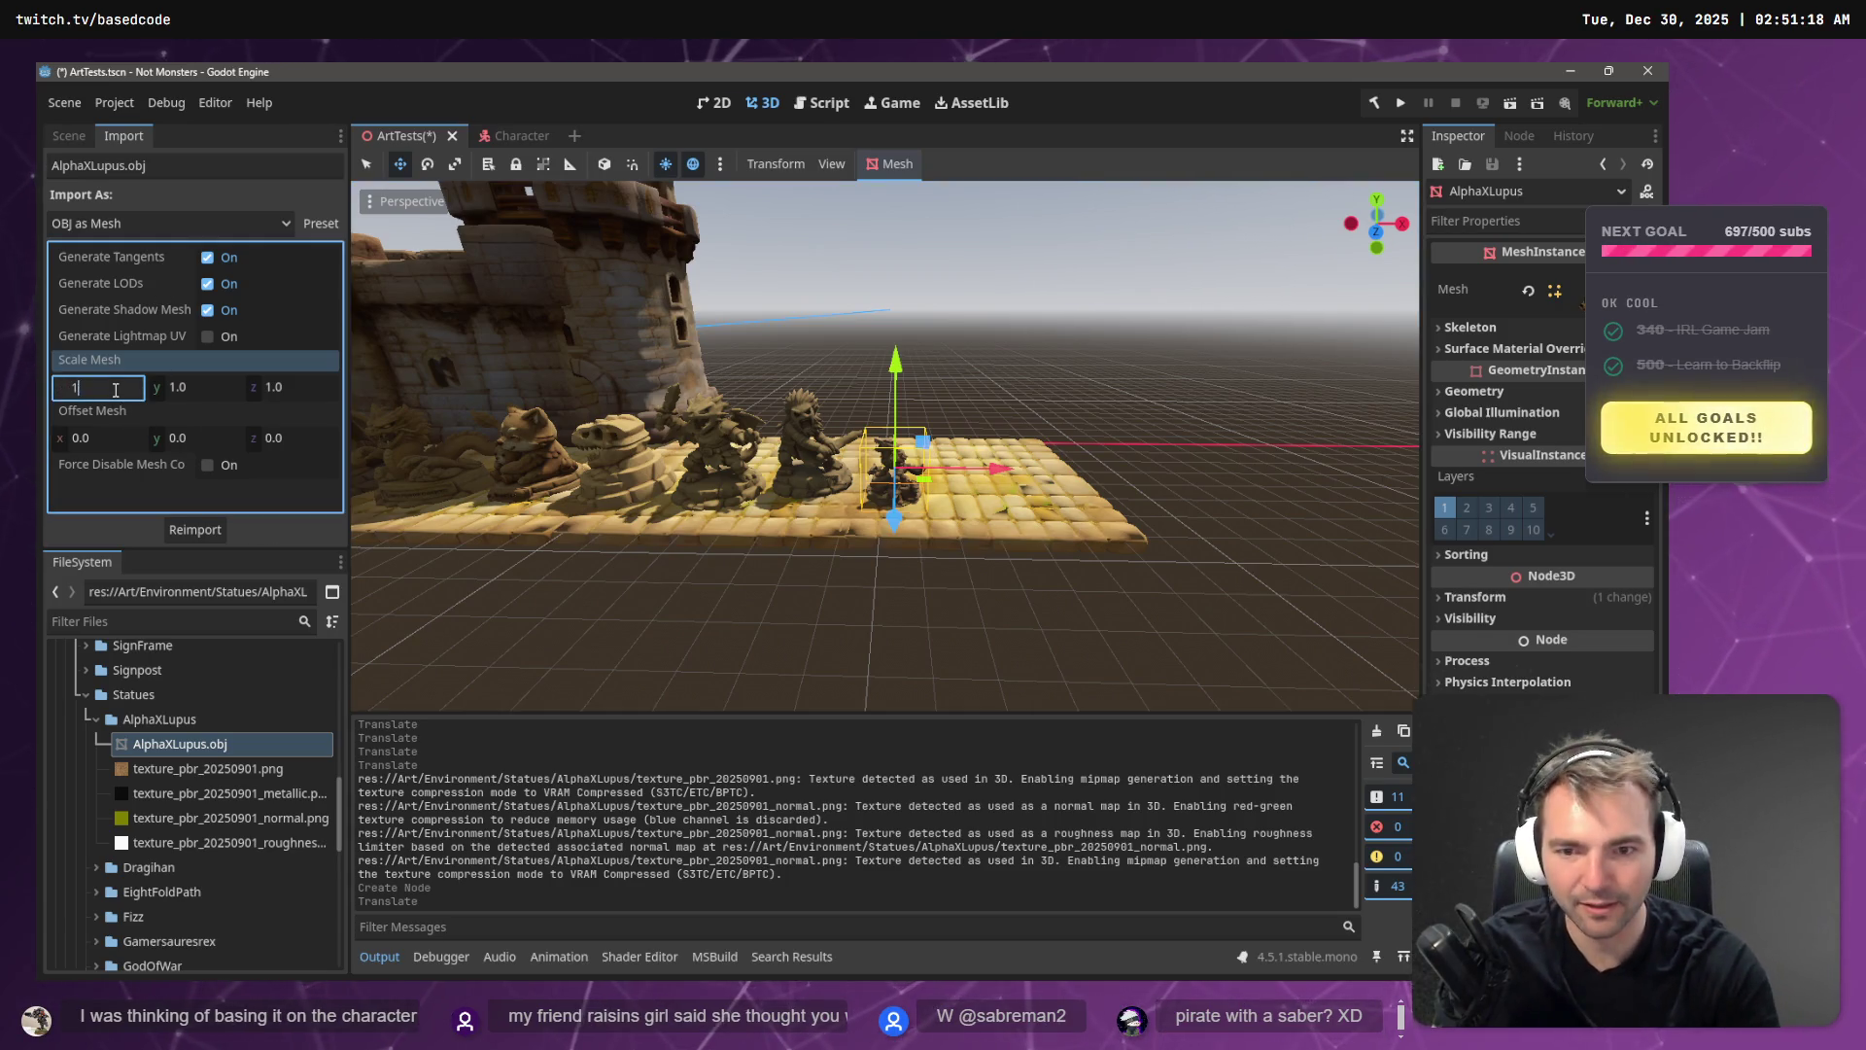
key(Tab)
text(1.5)
key(Tab)
text(1.)
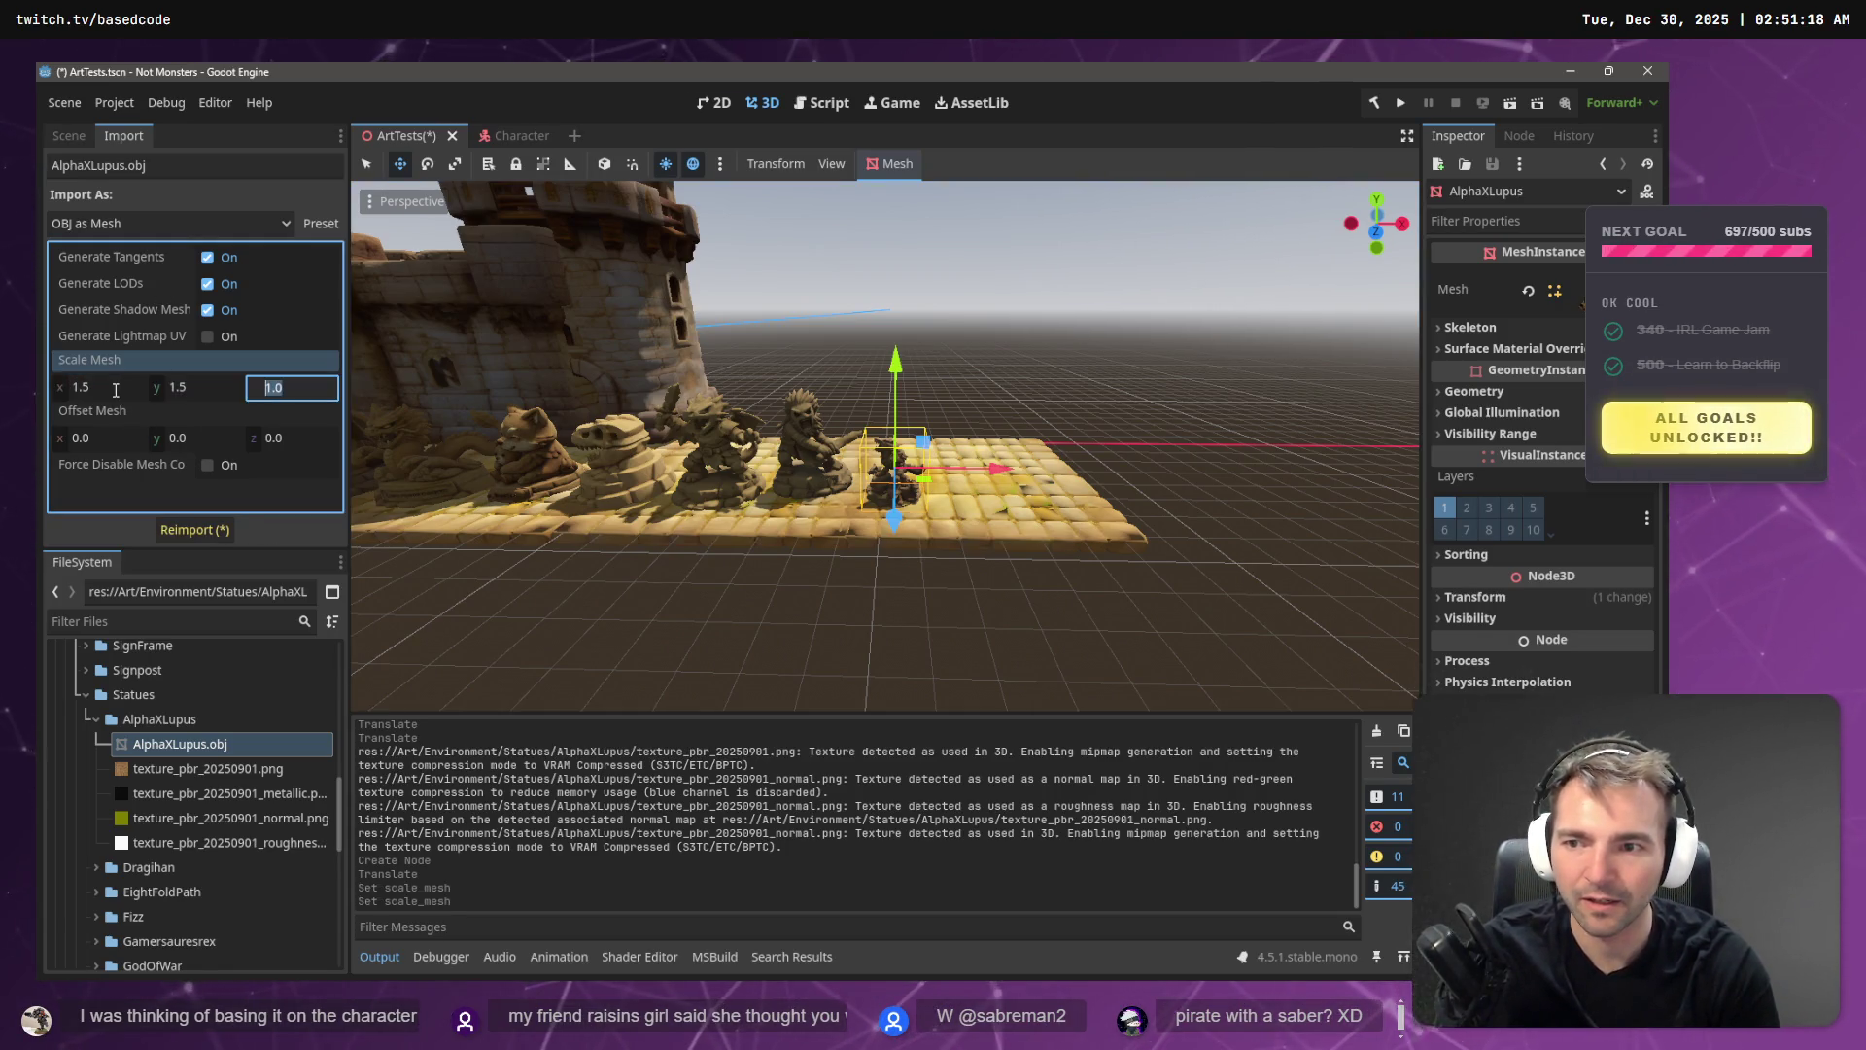
text(5)
key(Return)
click(194, 529)
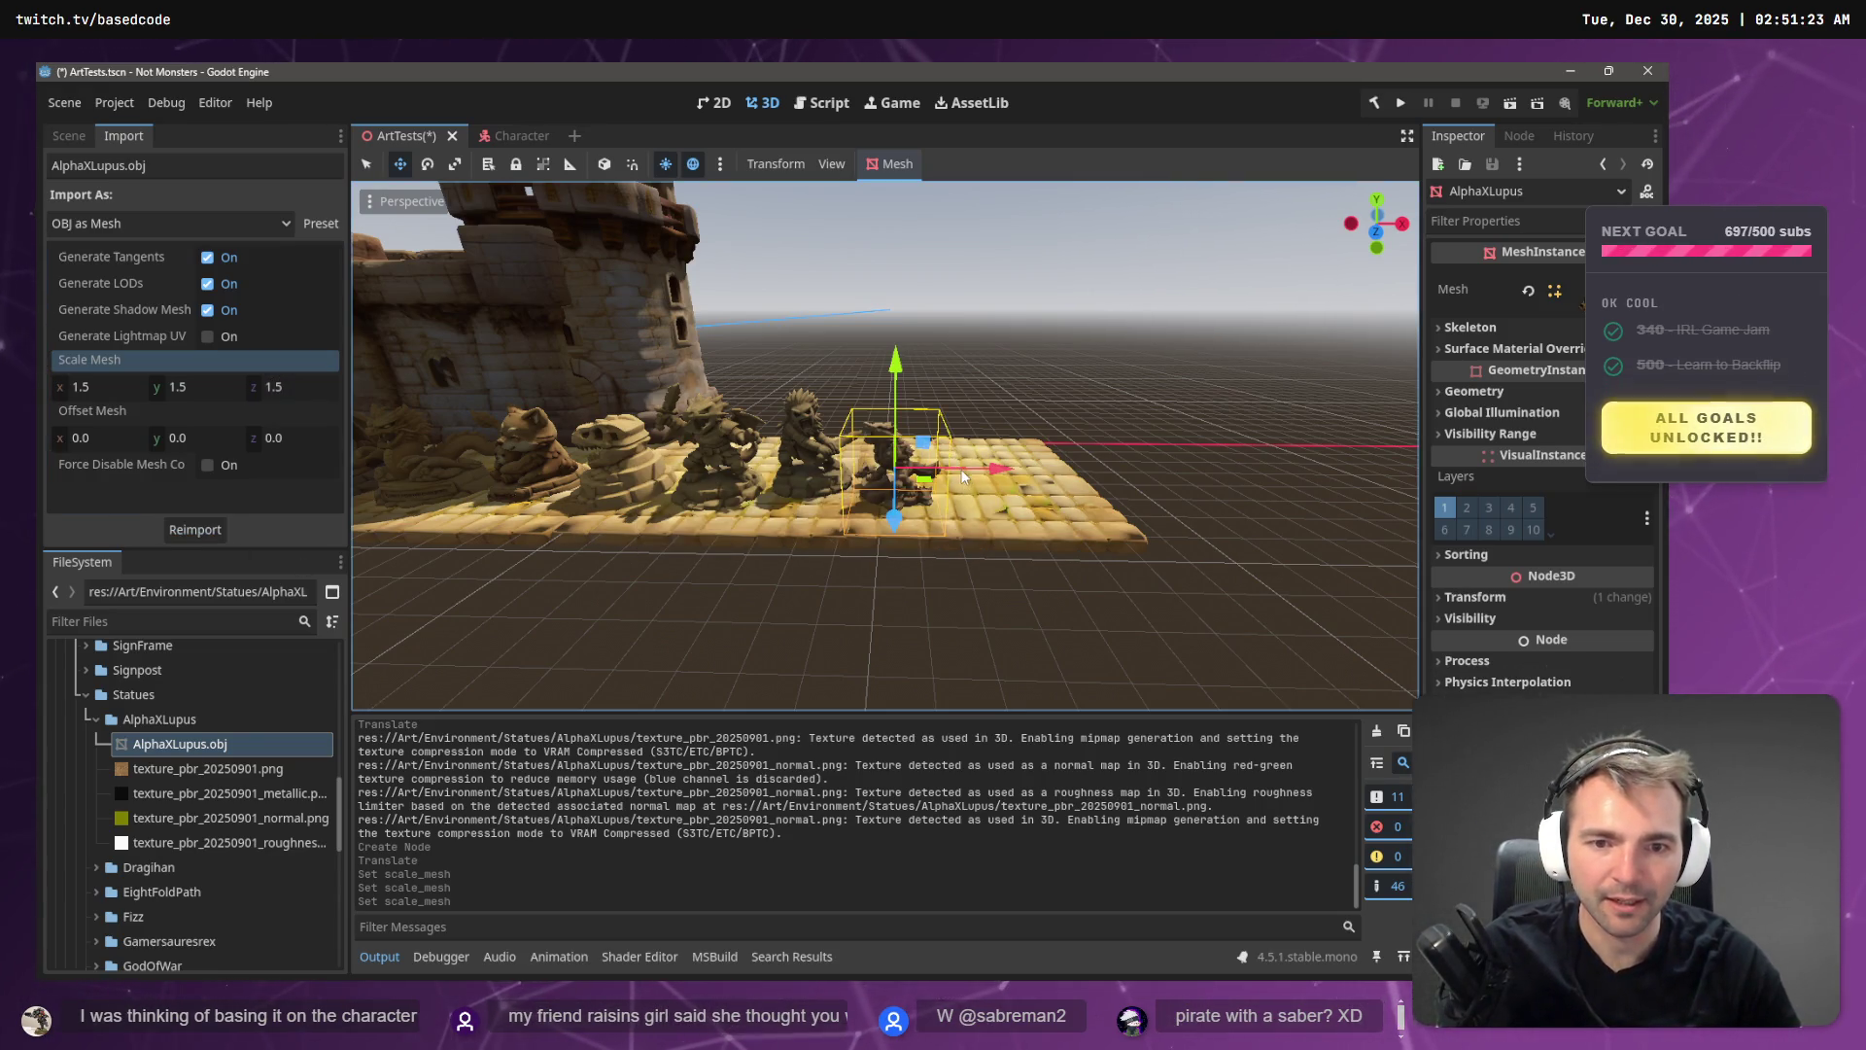
- Raise the wolf statue and shift it along X and Z into the statue row
key(f)
mouse_move(889, 421)
mouse_down()
mouse_move(896, 321)
mouse_move(910, 368)
mouse_up()
drag(991, 472, 1021, 481)
drag(922, 369, 935, 390)
drag(928, 535, 919, 554)
- Rotate the wolf statue about 30 degrees
key(w)
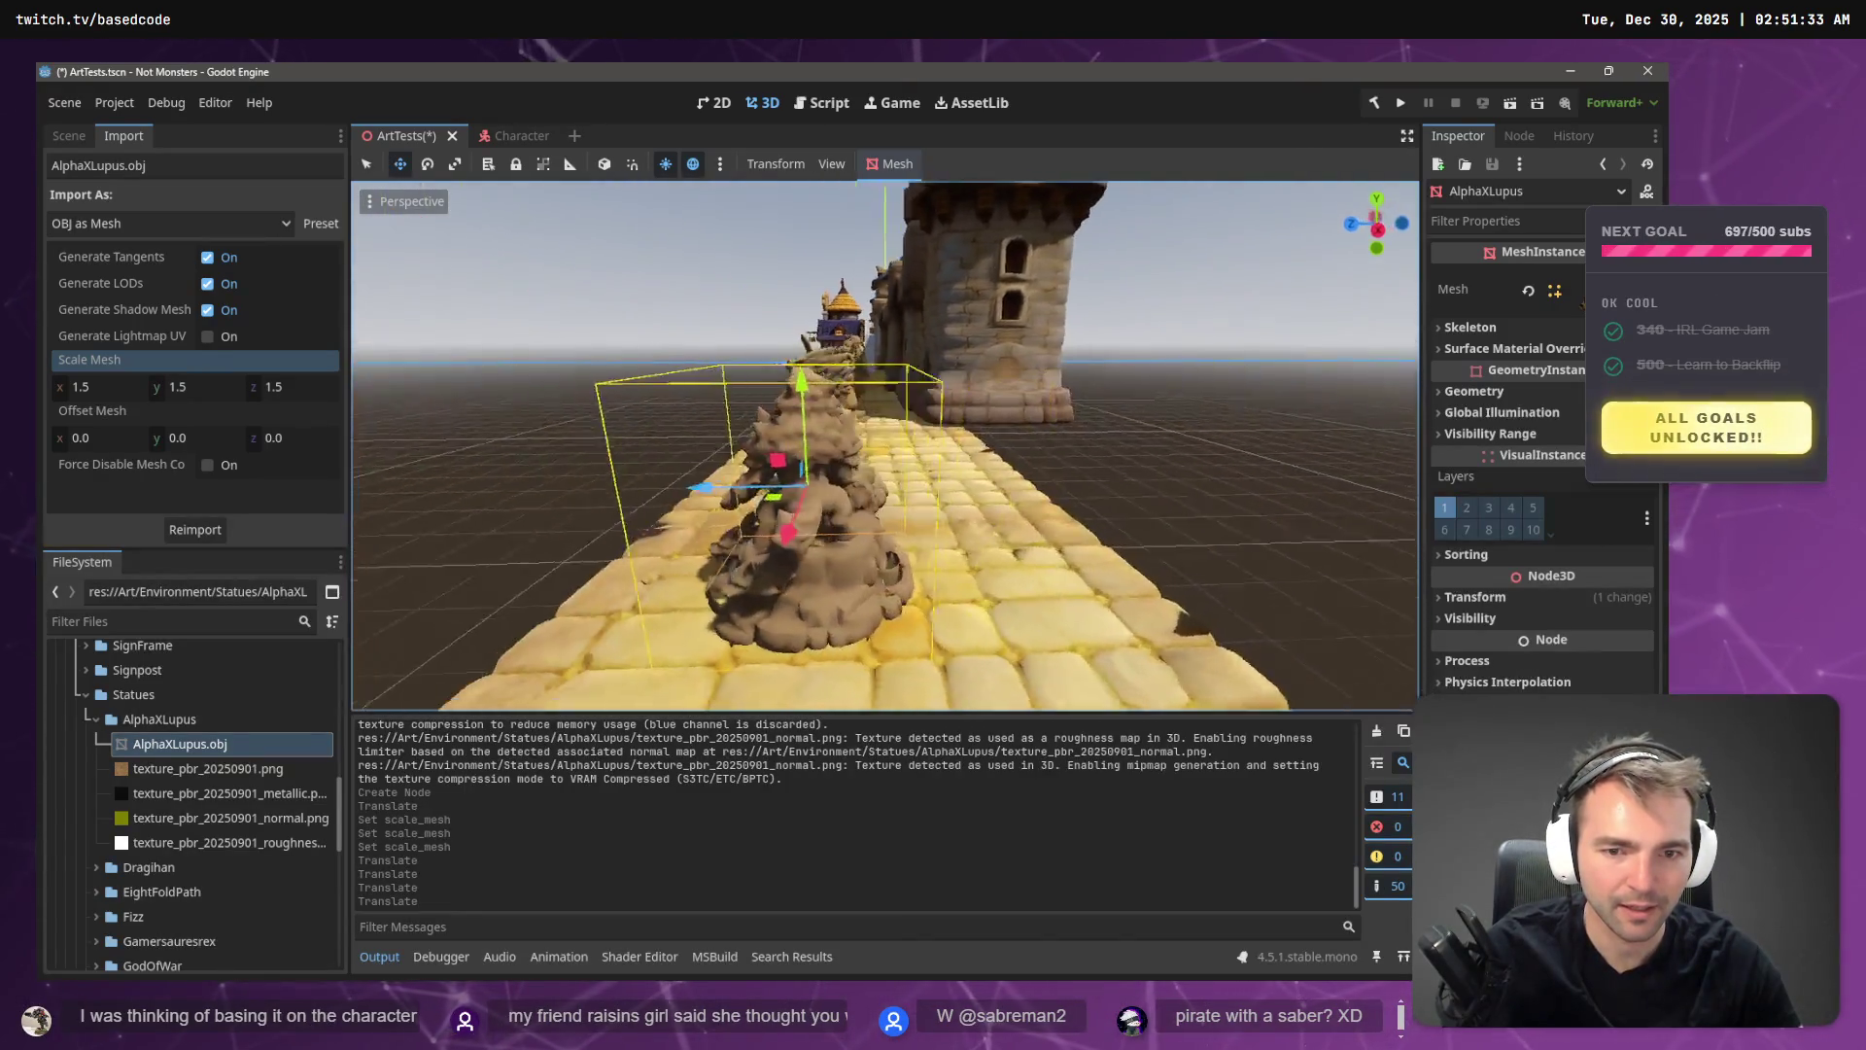
key(s)
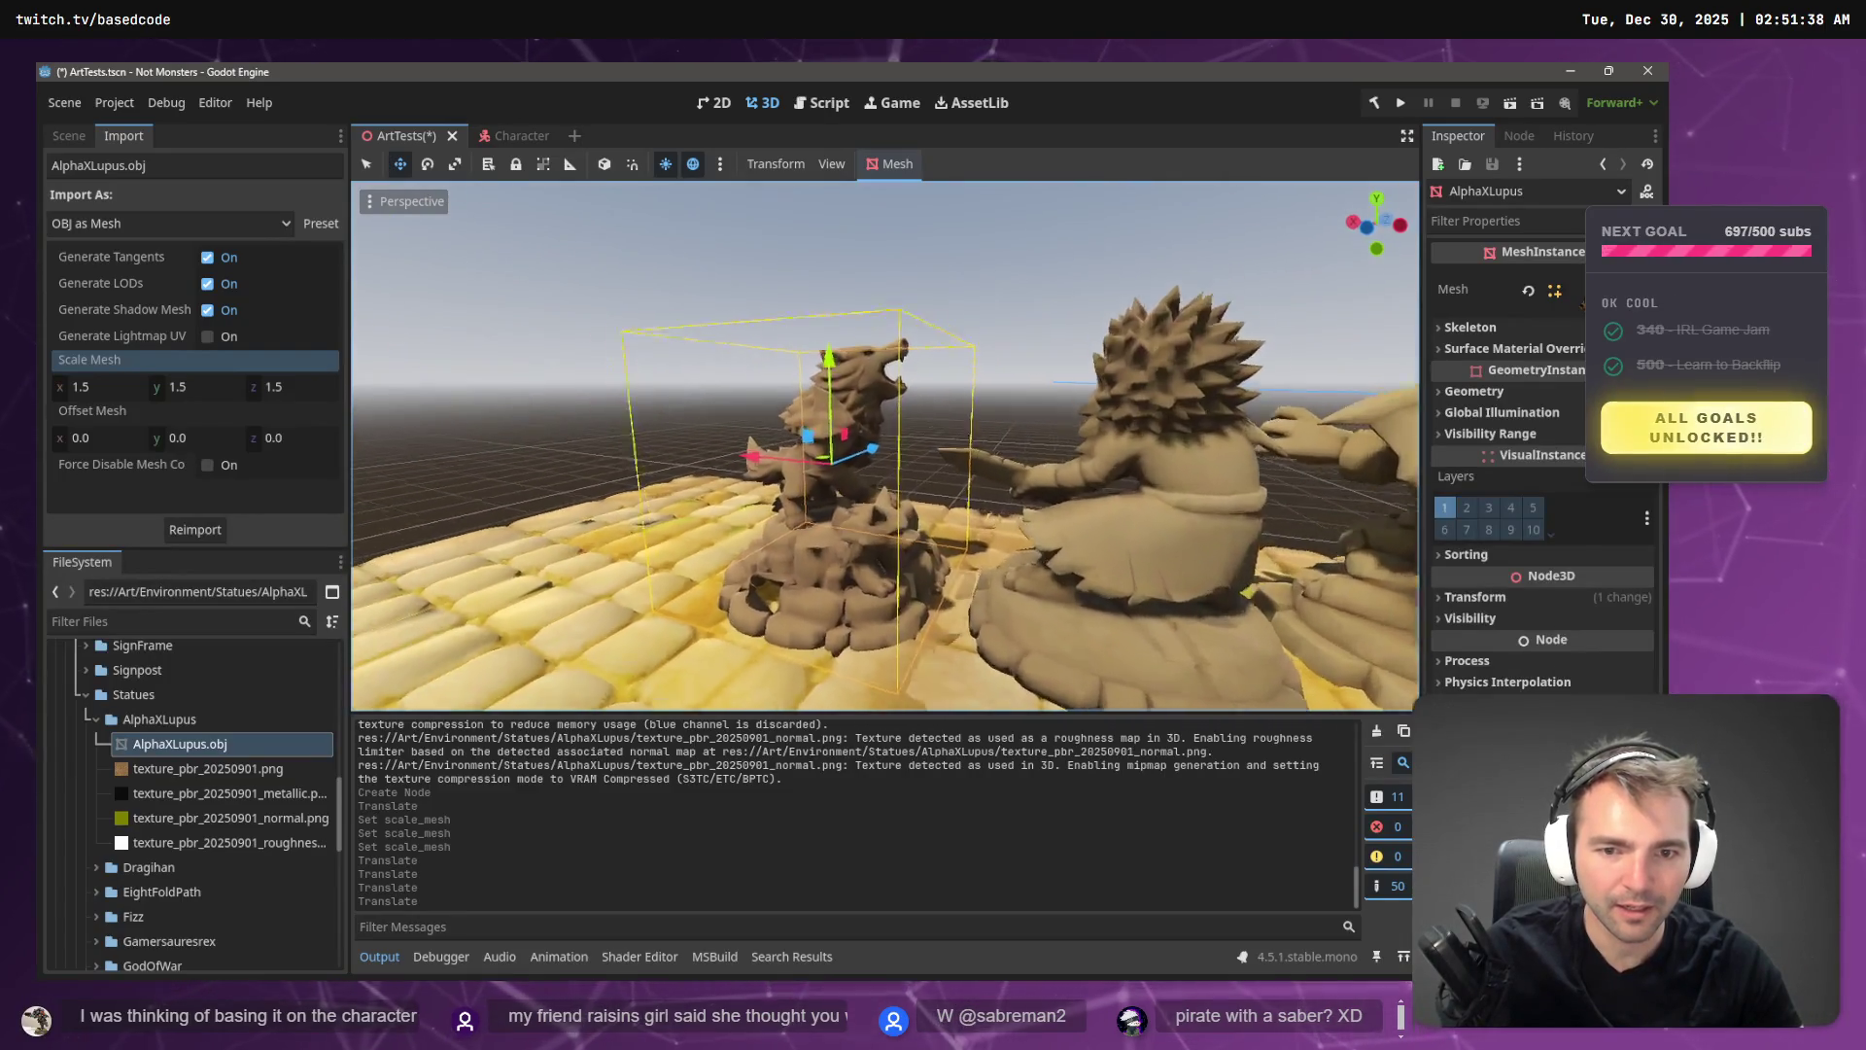
key(w)
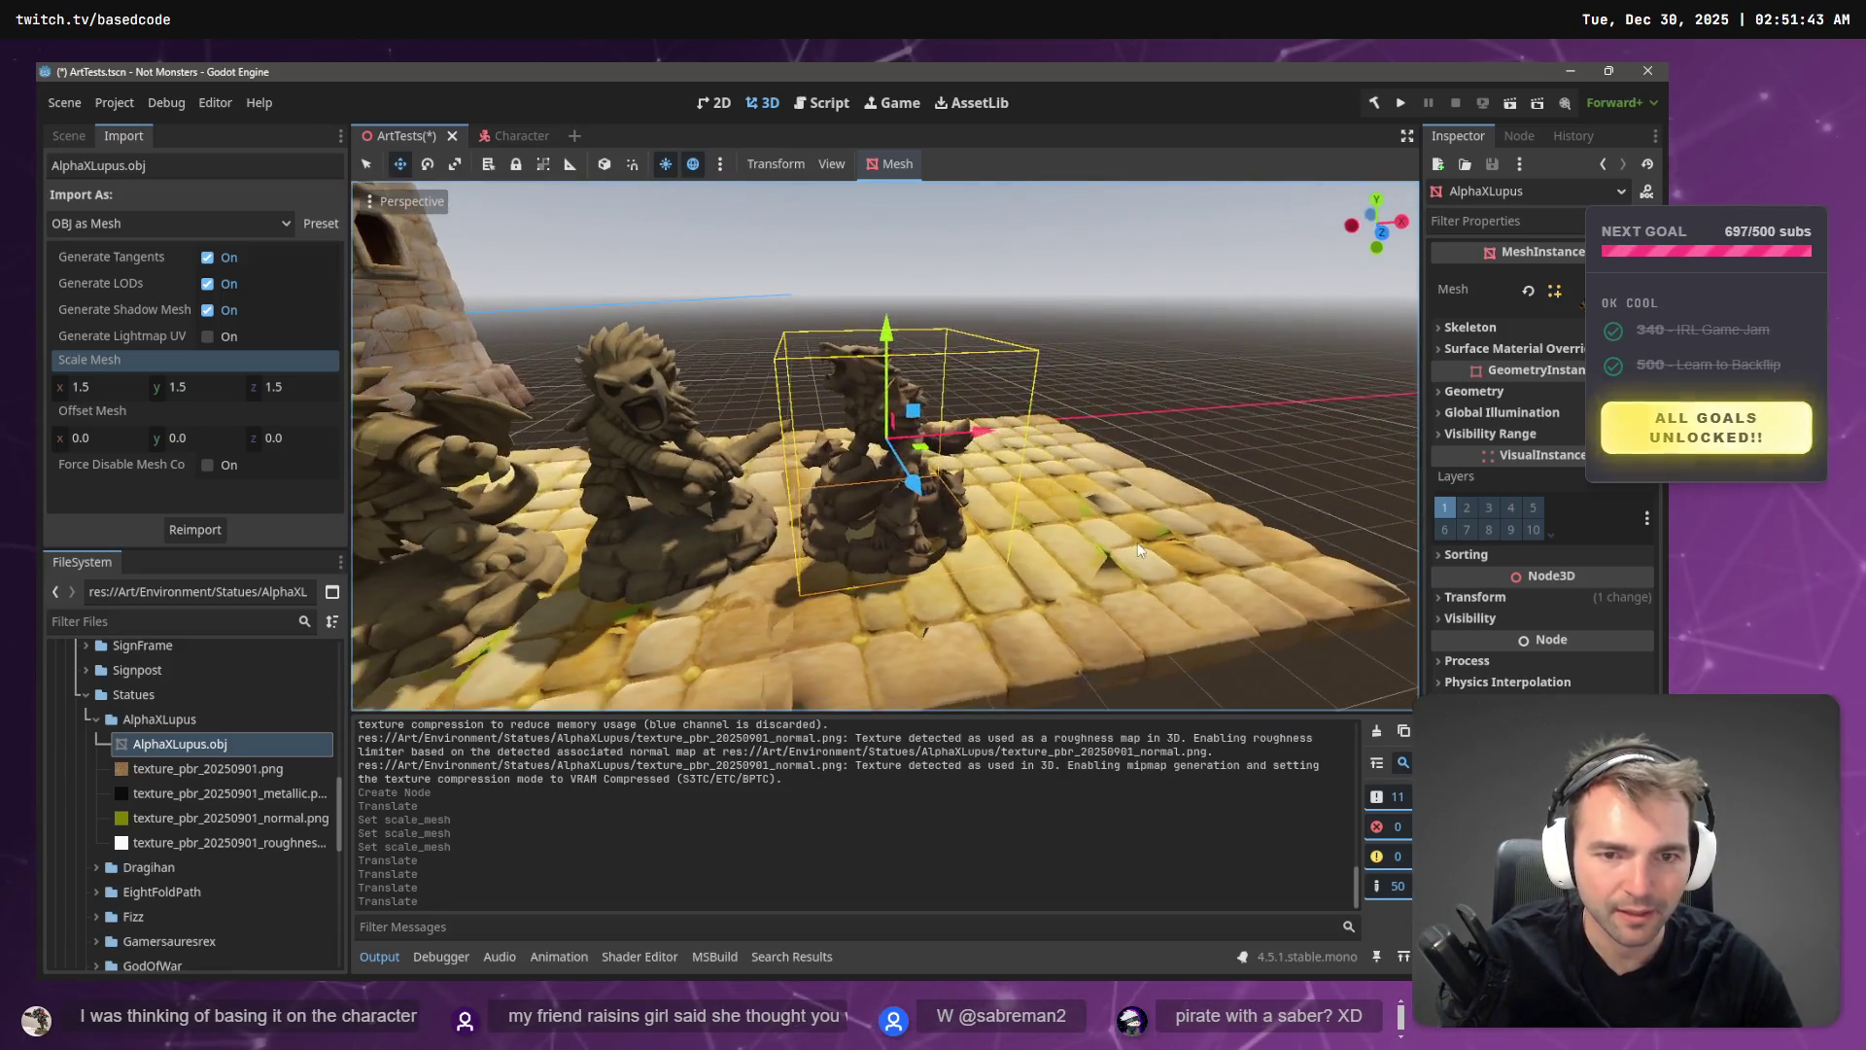
key(e)
mouse_move(914, 464)
mouse_down()
mouse_move(935, 481)
mouse_move(1034, 465)
mouse_up()
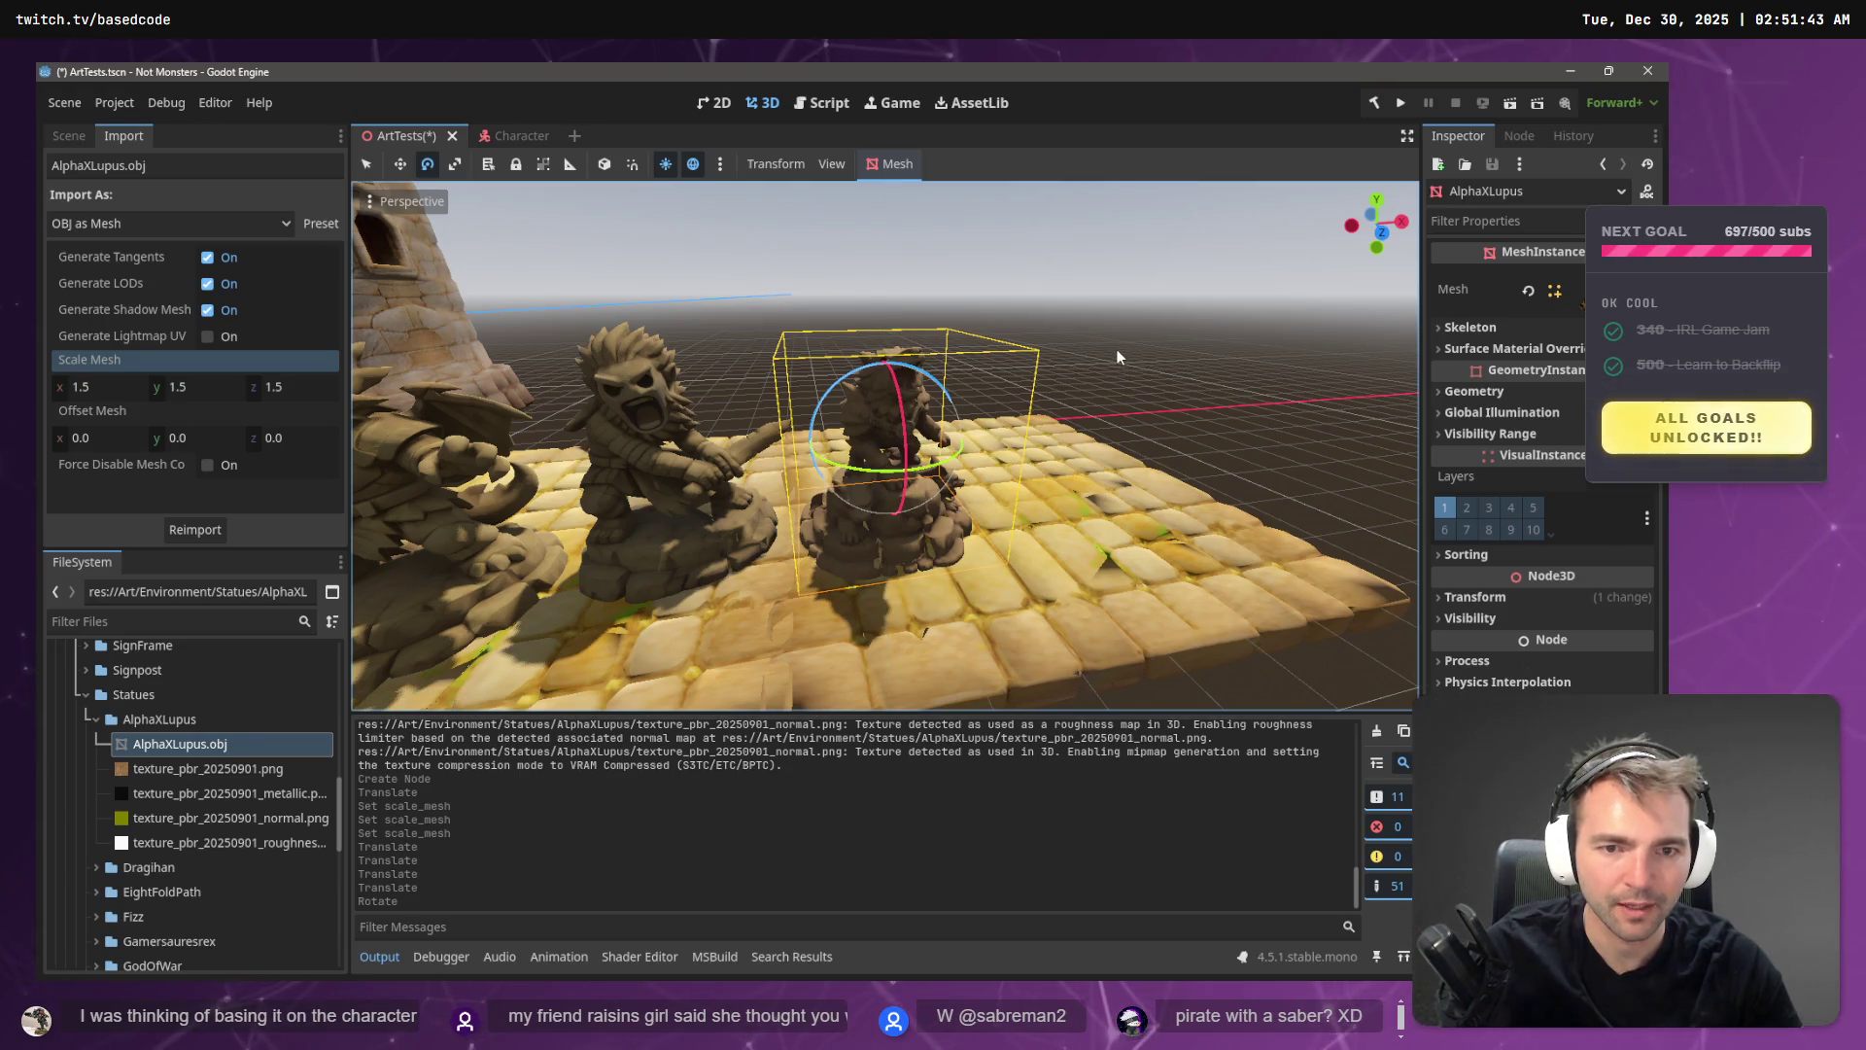
click(1116, 348)
- Fly around the plaza to check the wolf statue alongside the other statues
key(w)
key(w)
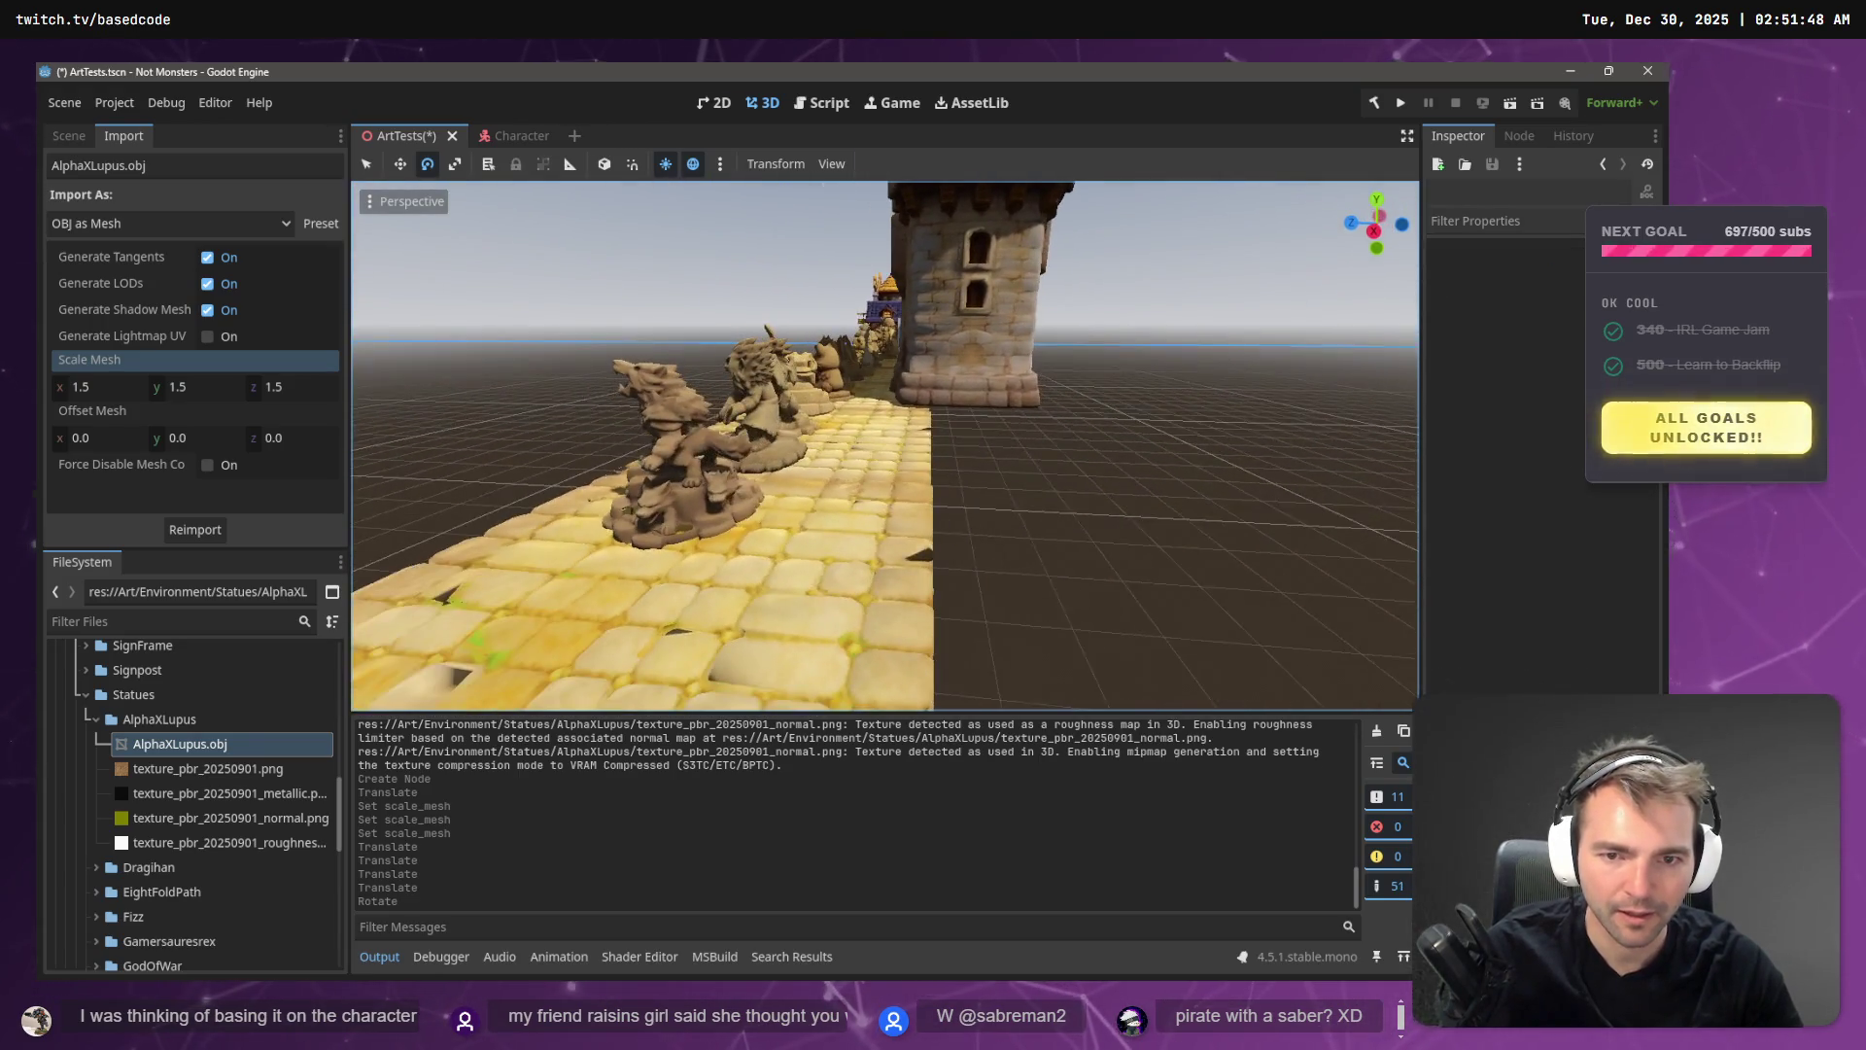
key(w)
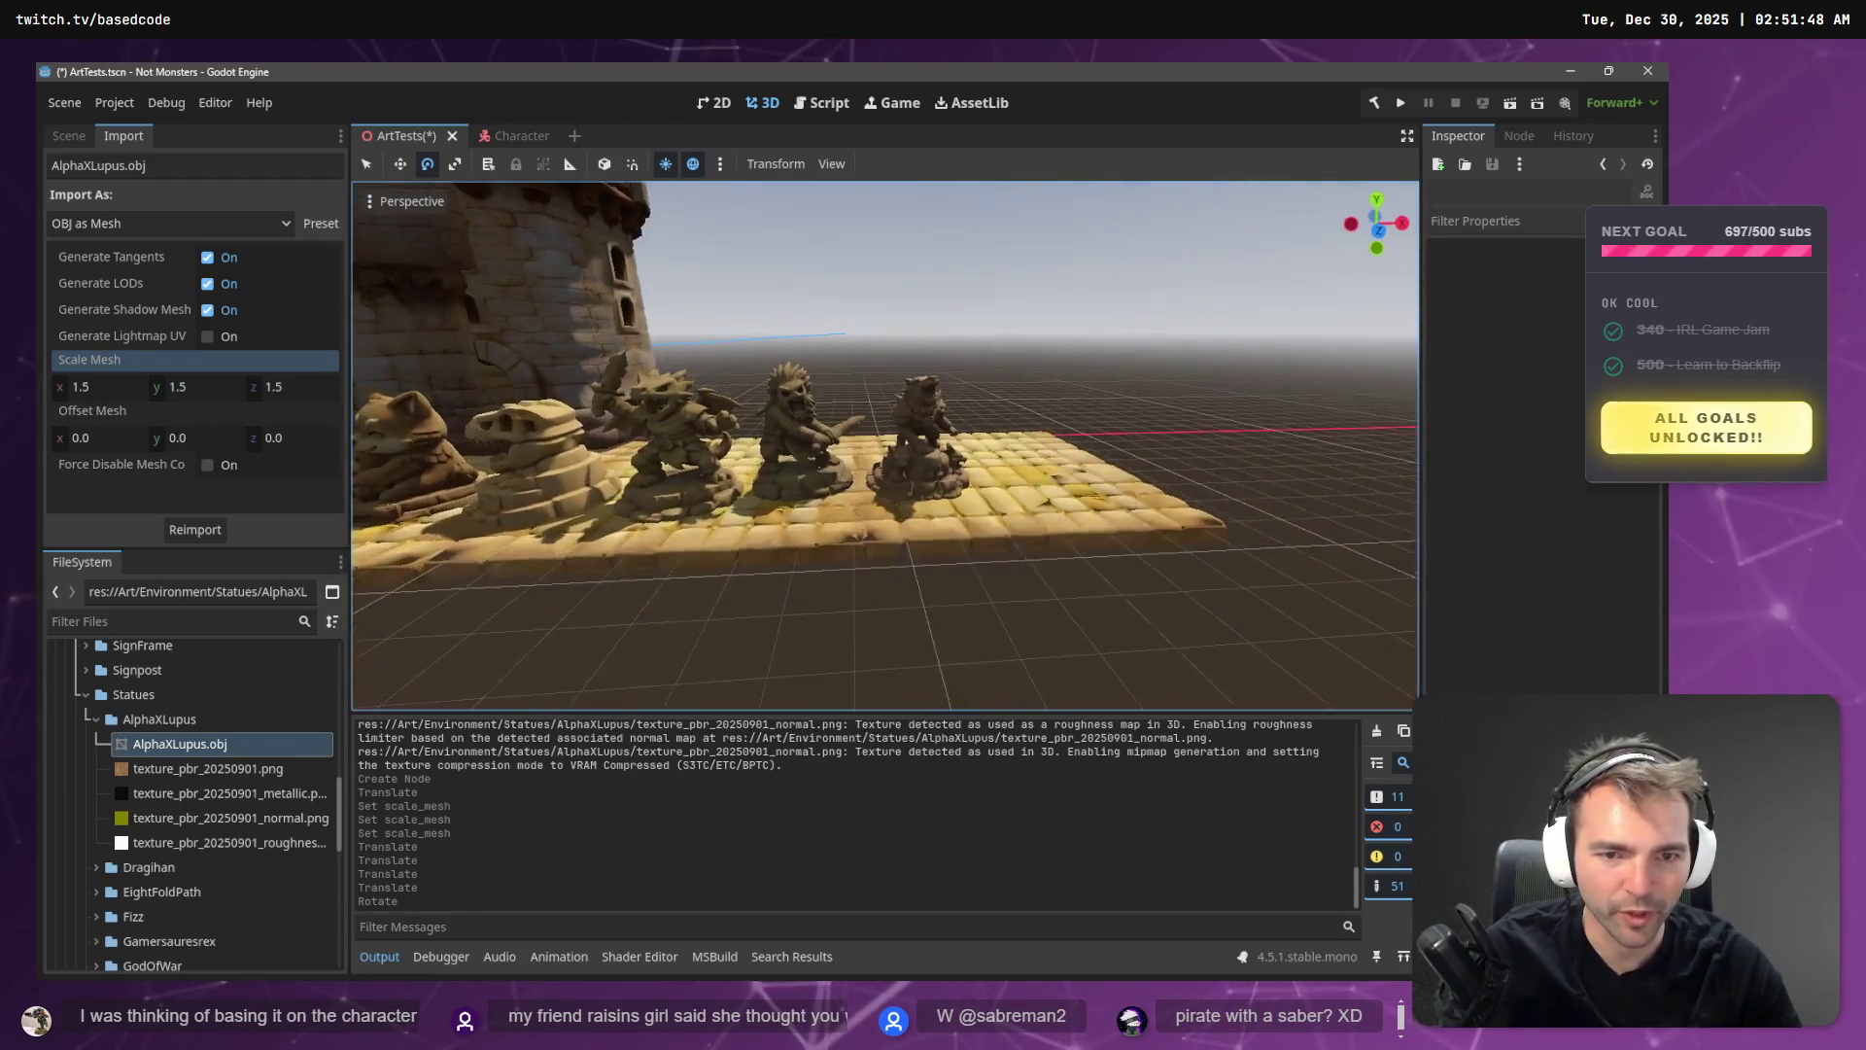
key(w)
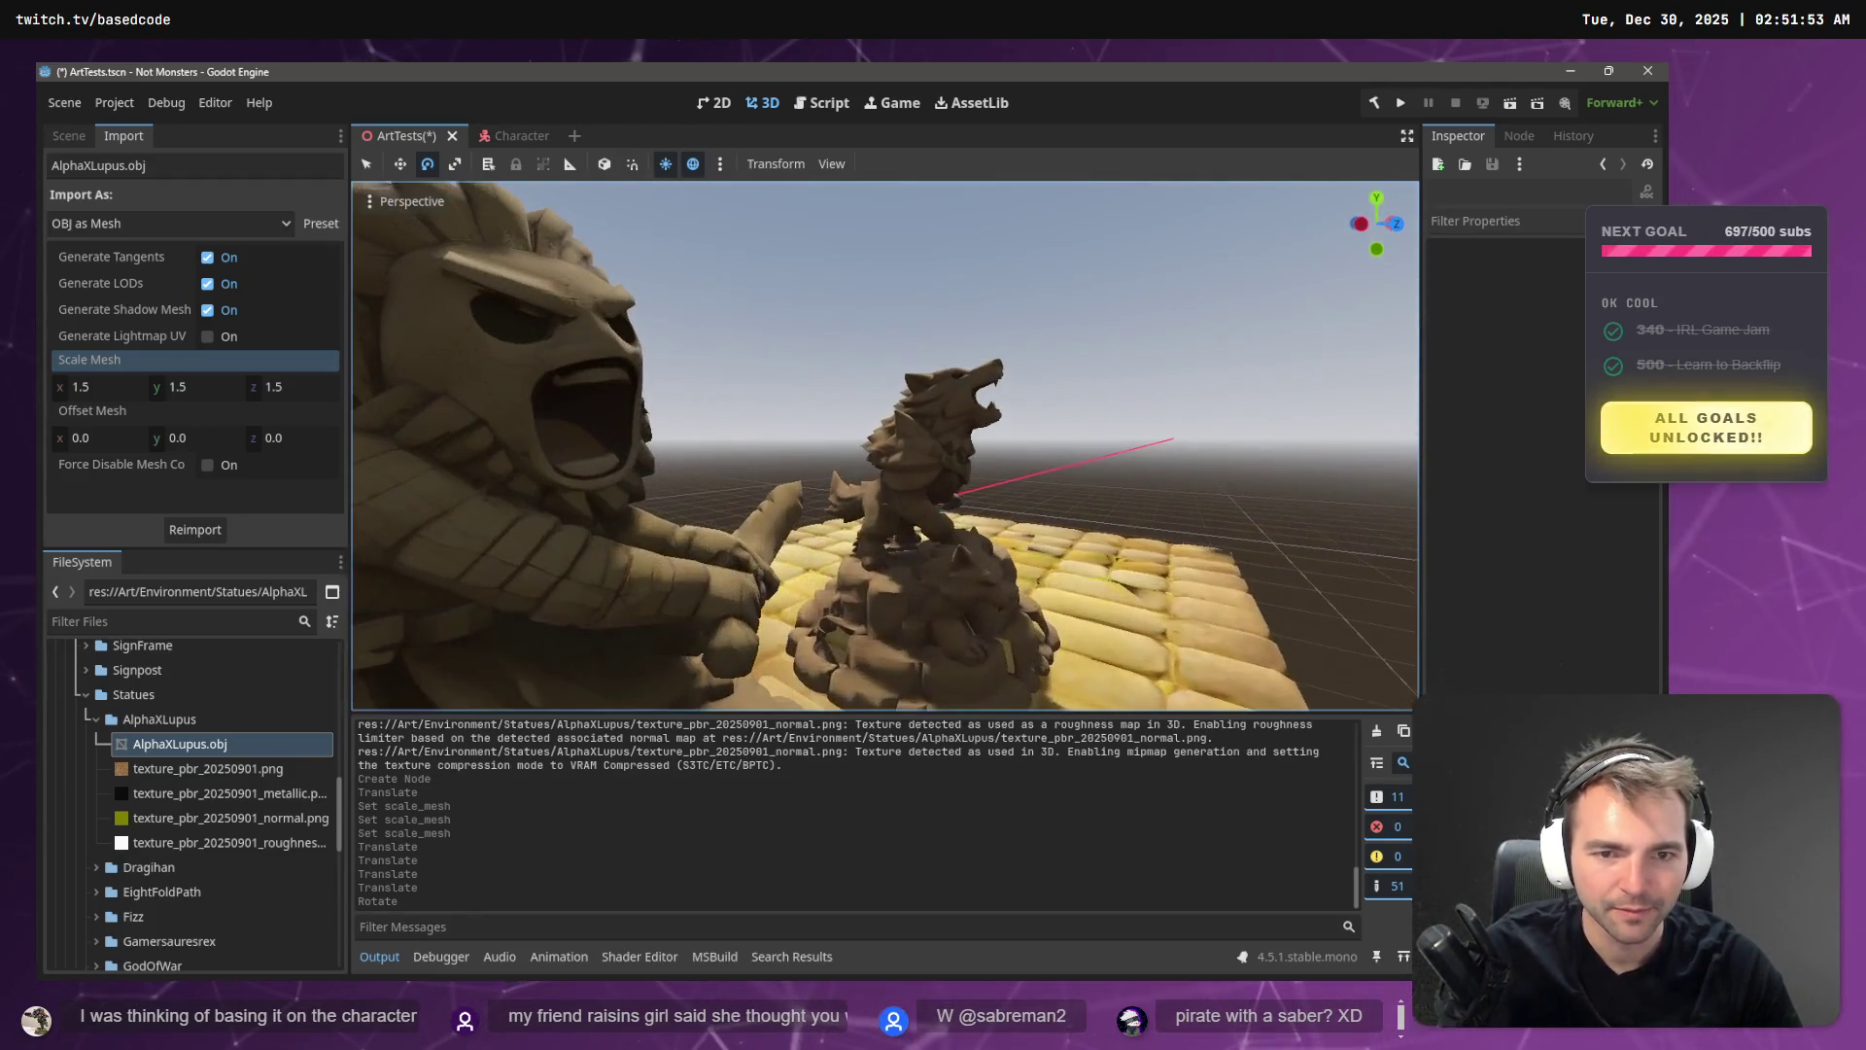
key(s)
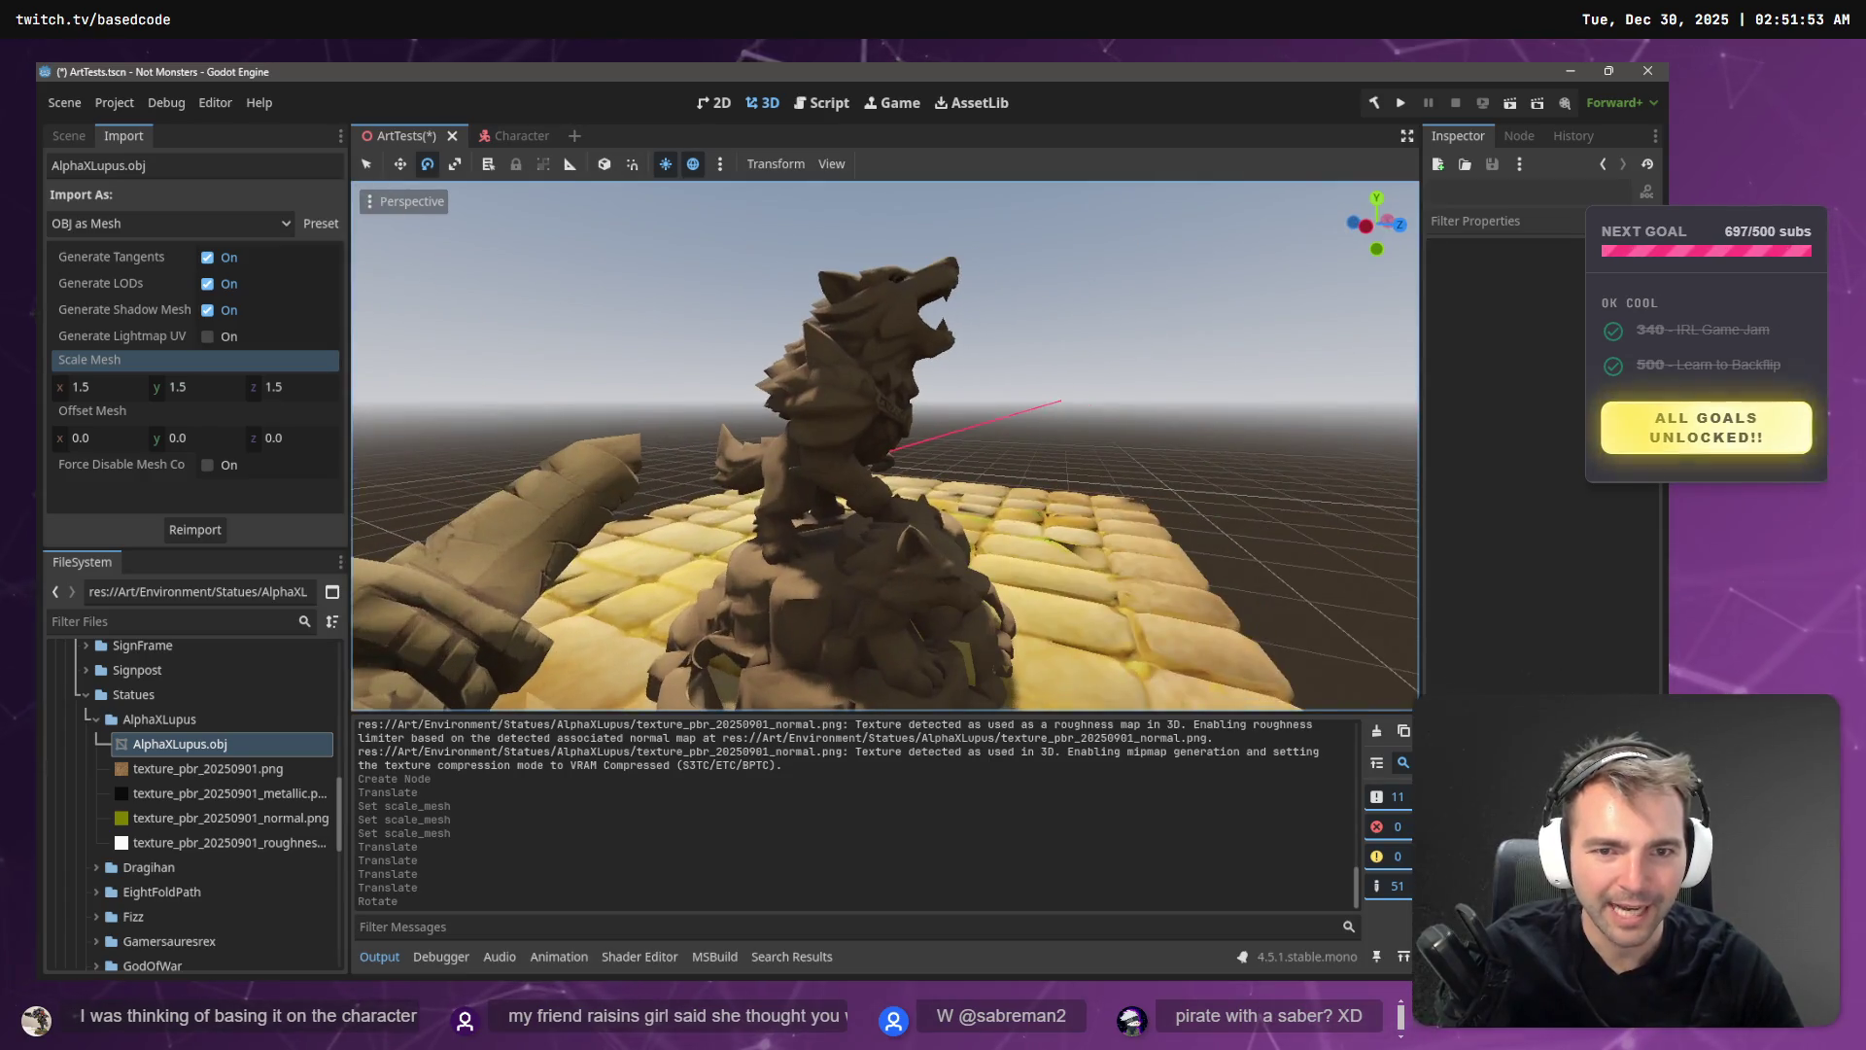
key(s)
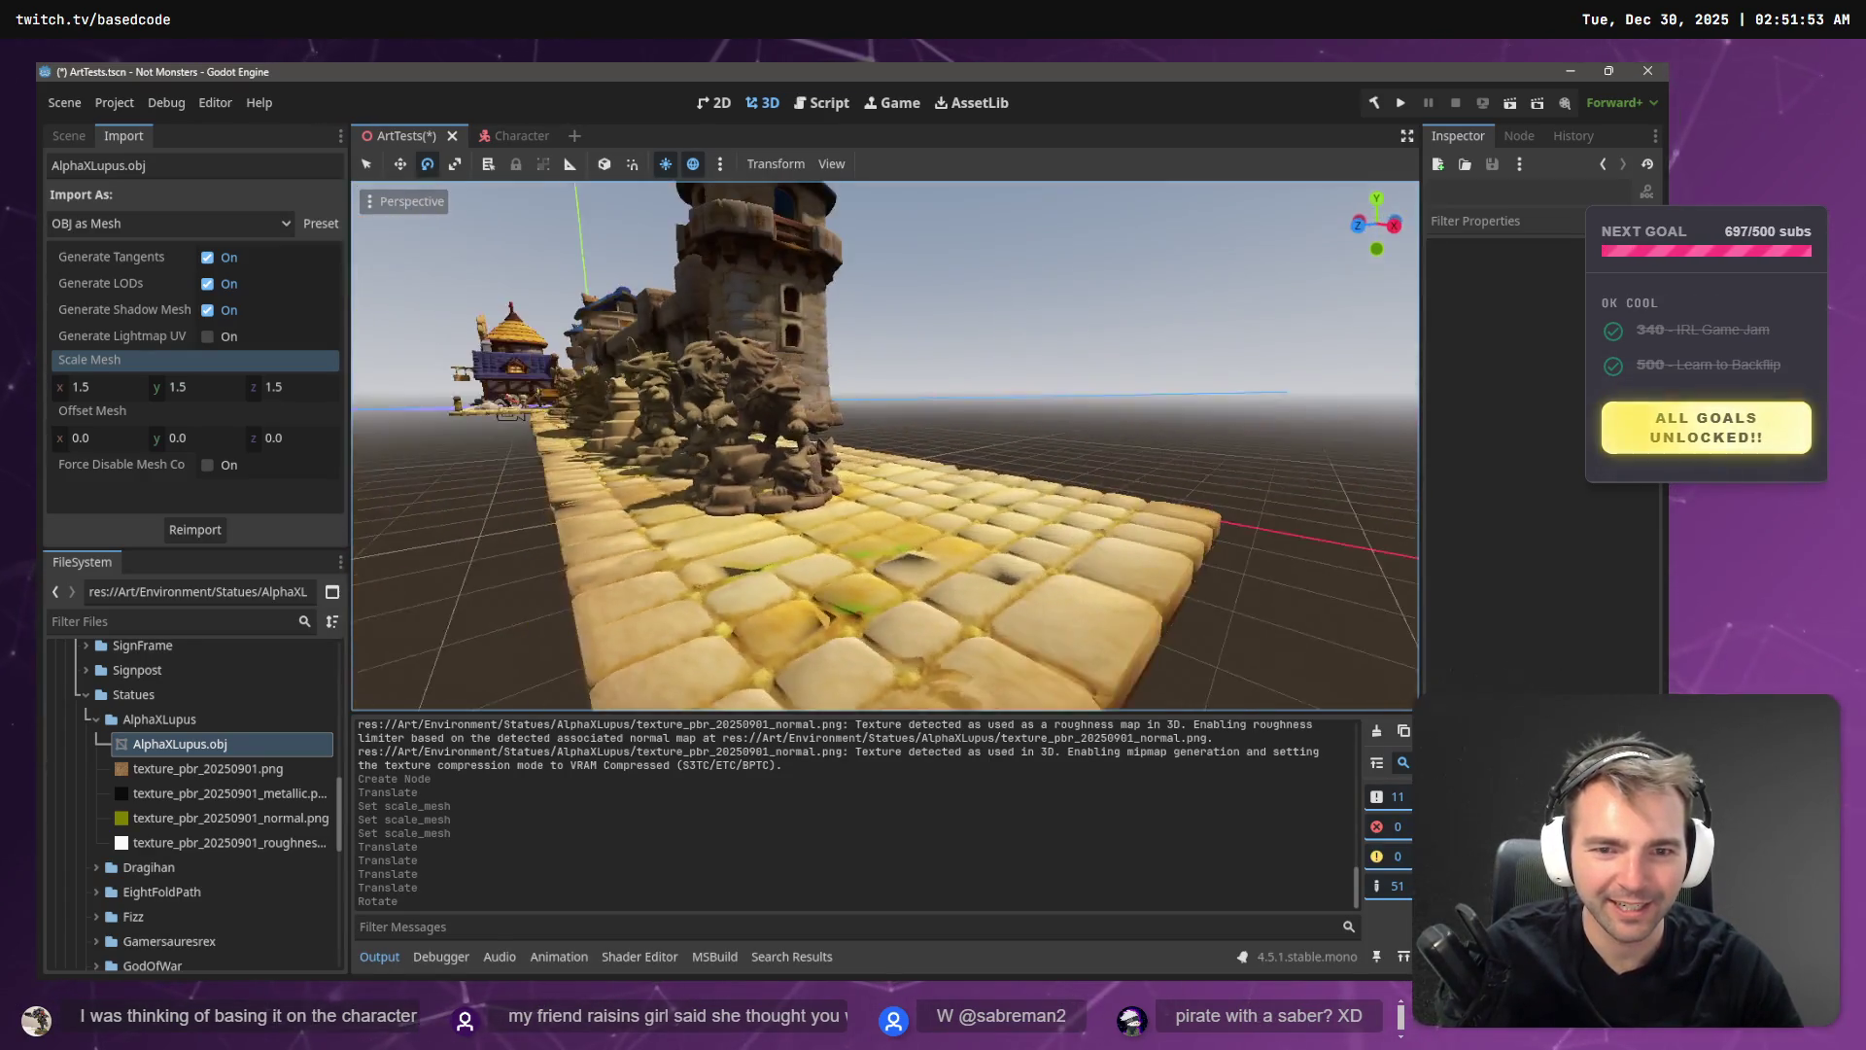
key(s)
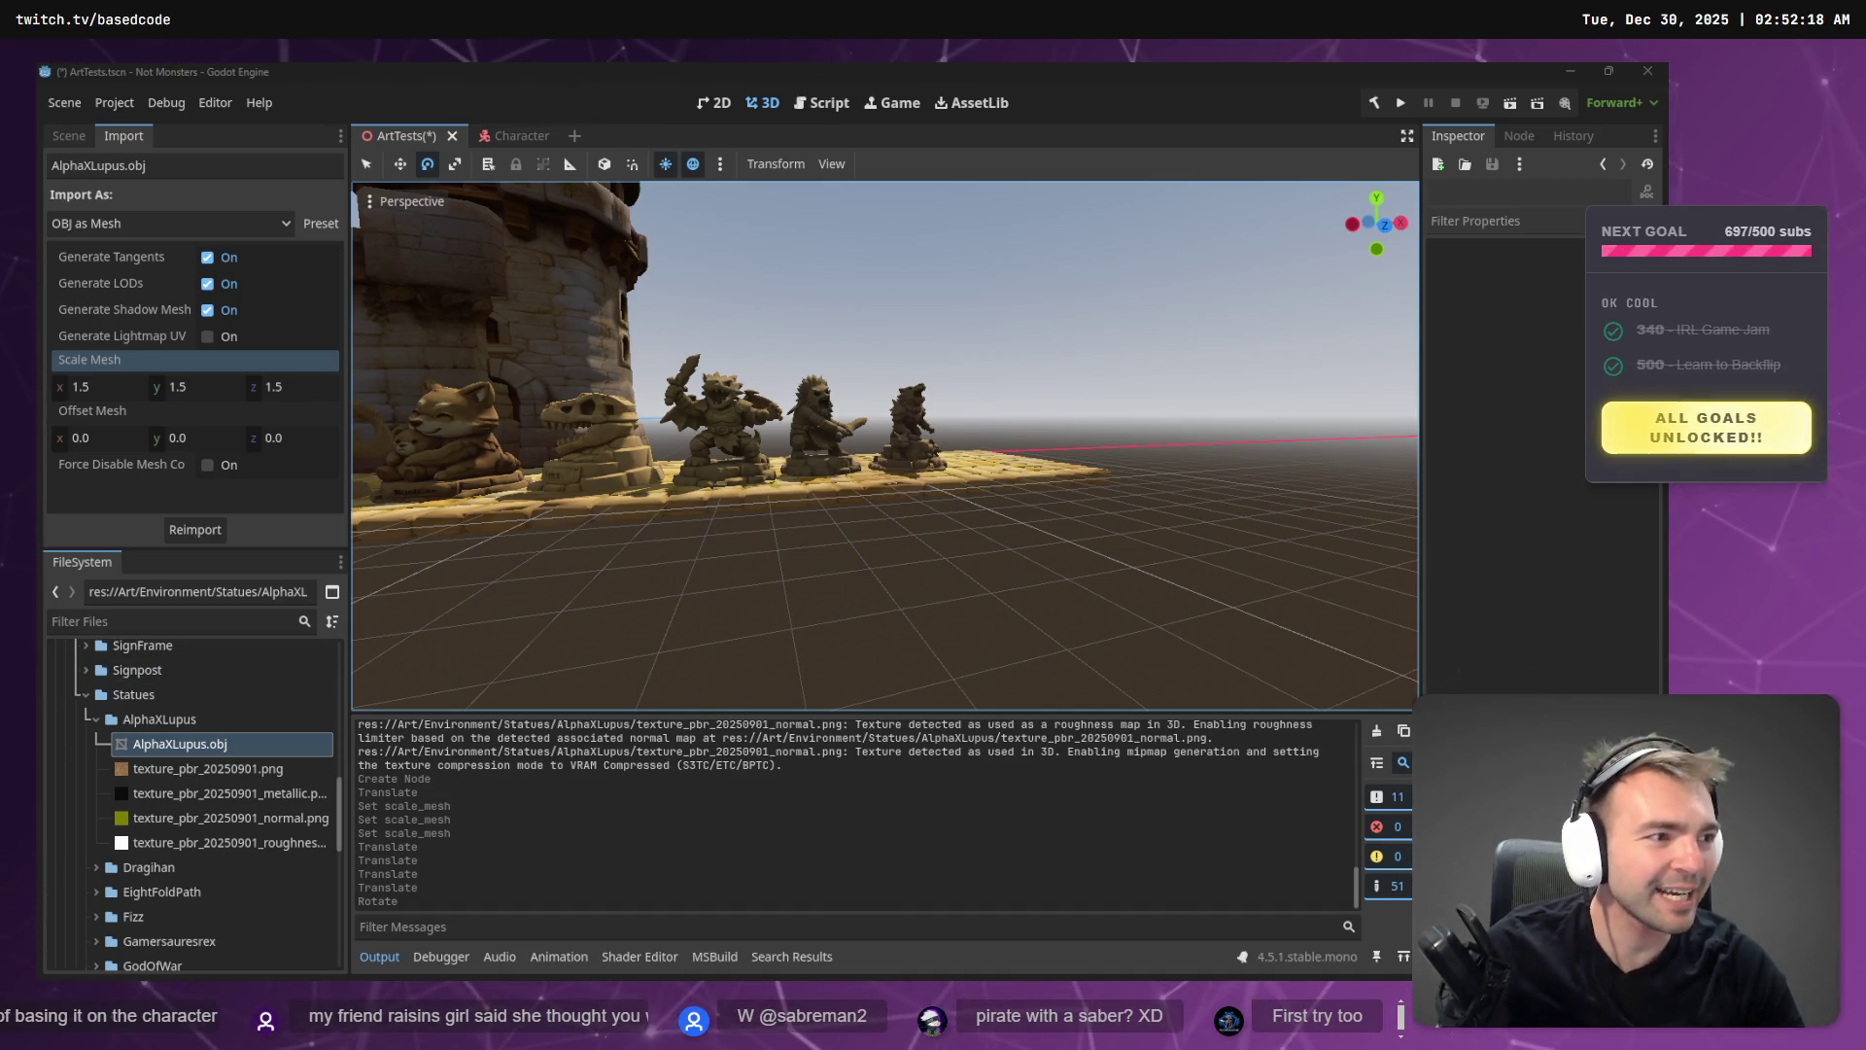
key(alt+Tab)
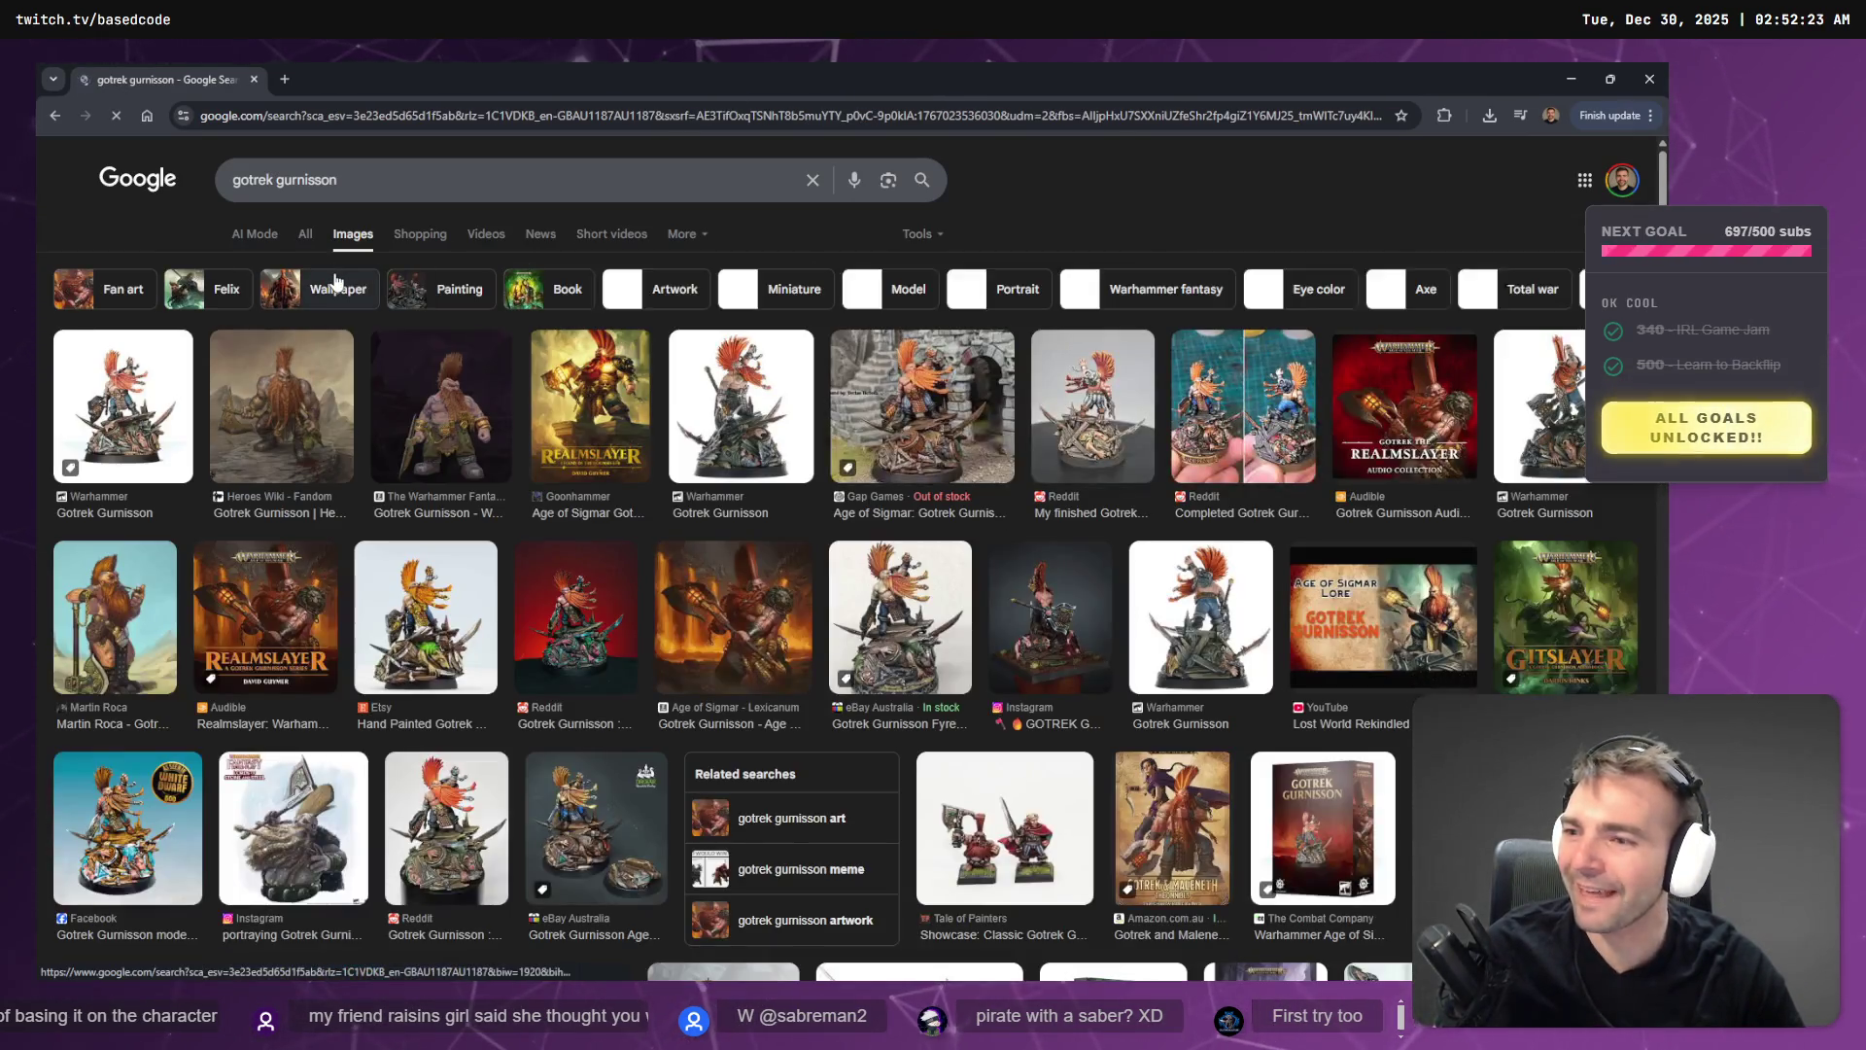
- Preview the Lexicanum, eBay, Gap Games and Warhammer Gotrek images, ending on the top-row Warhammer one
click(435, 419)
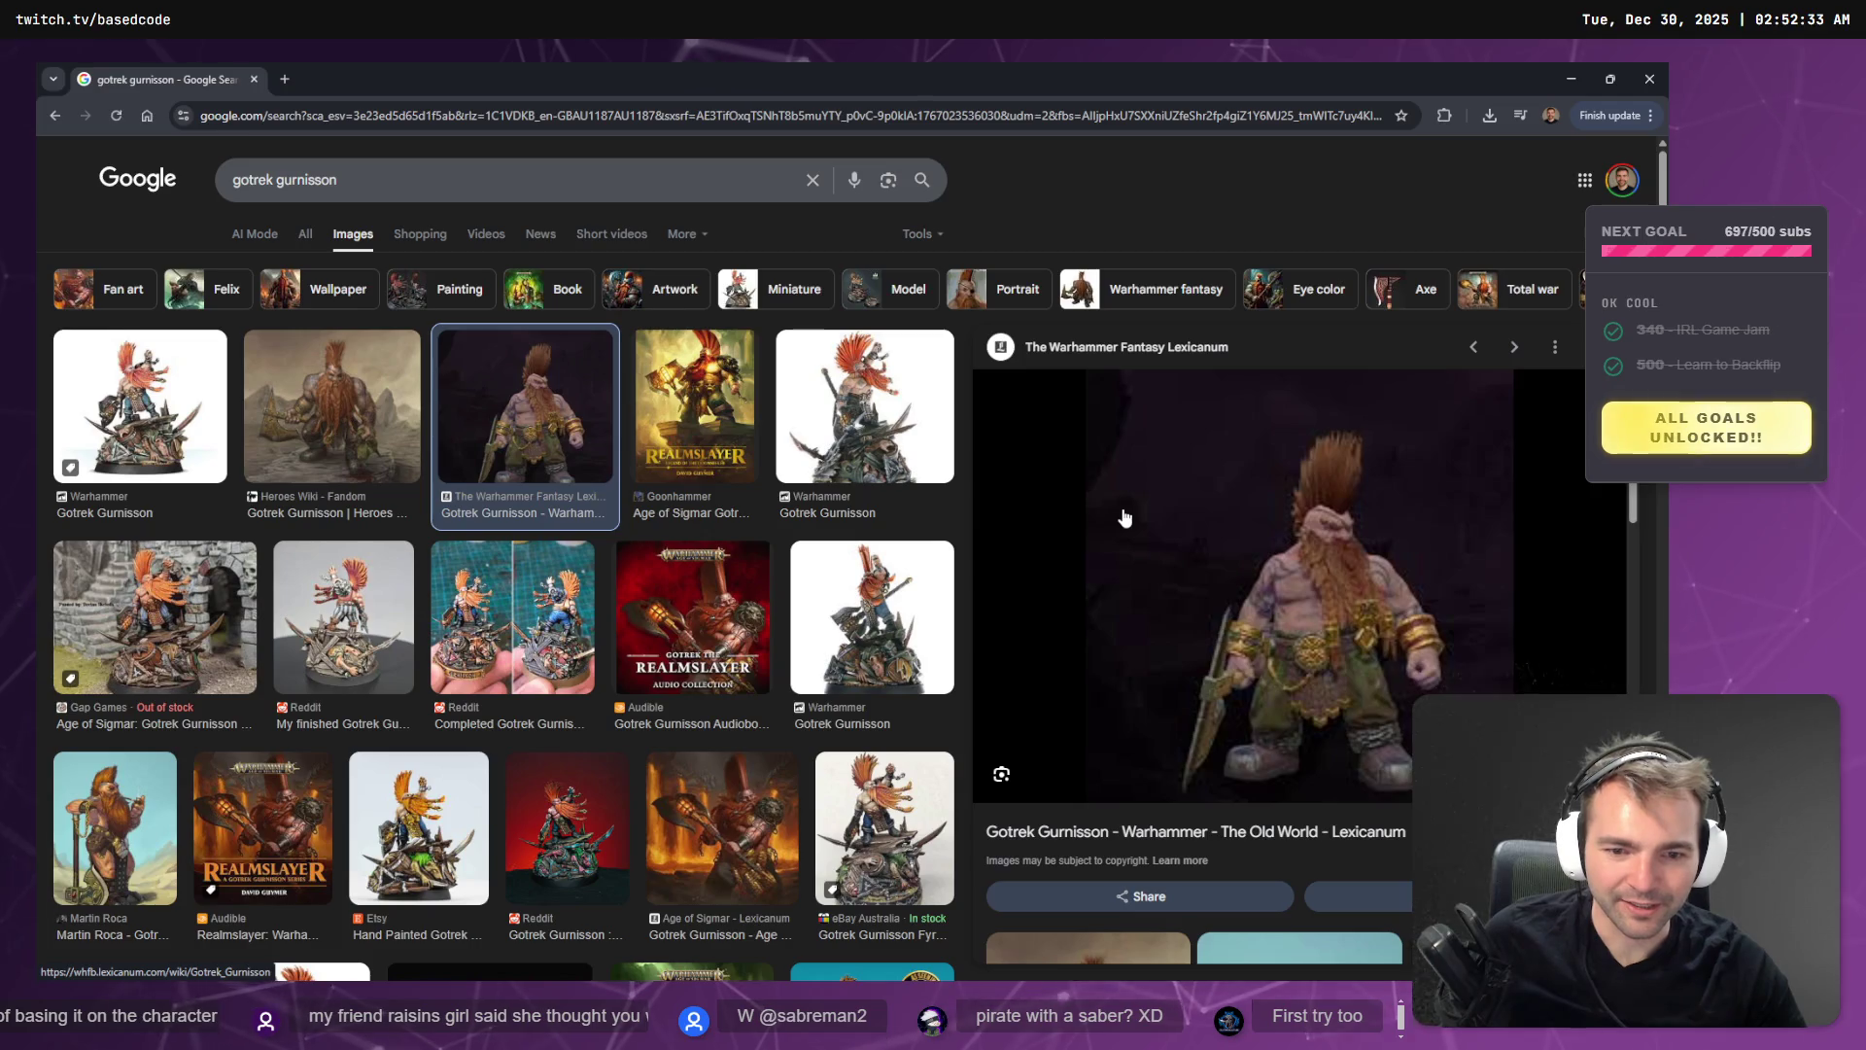
click(909, 801)
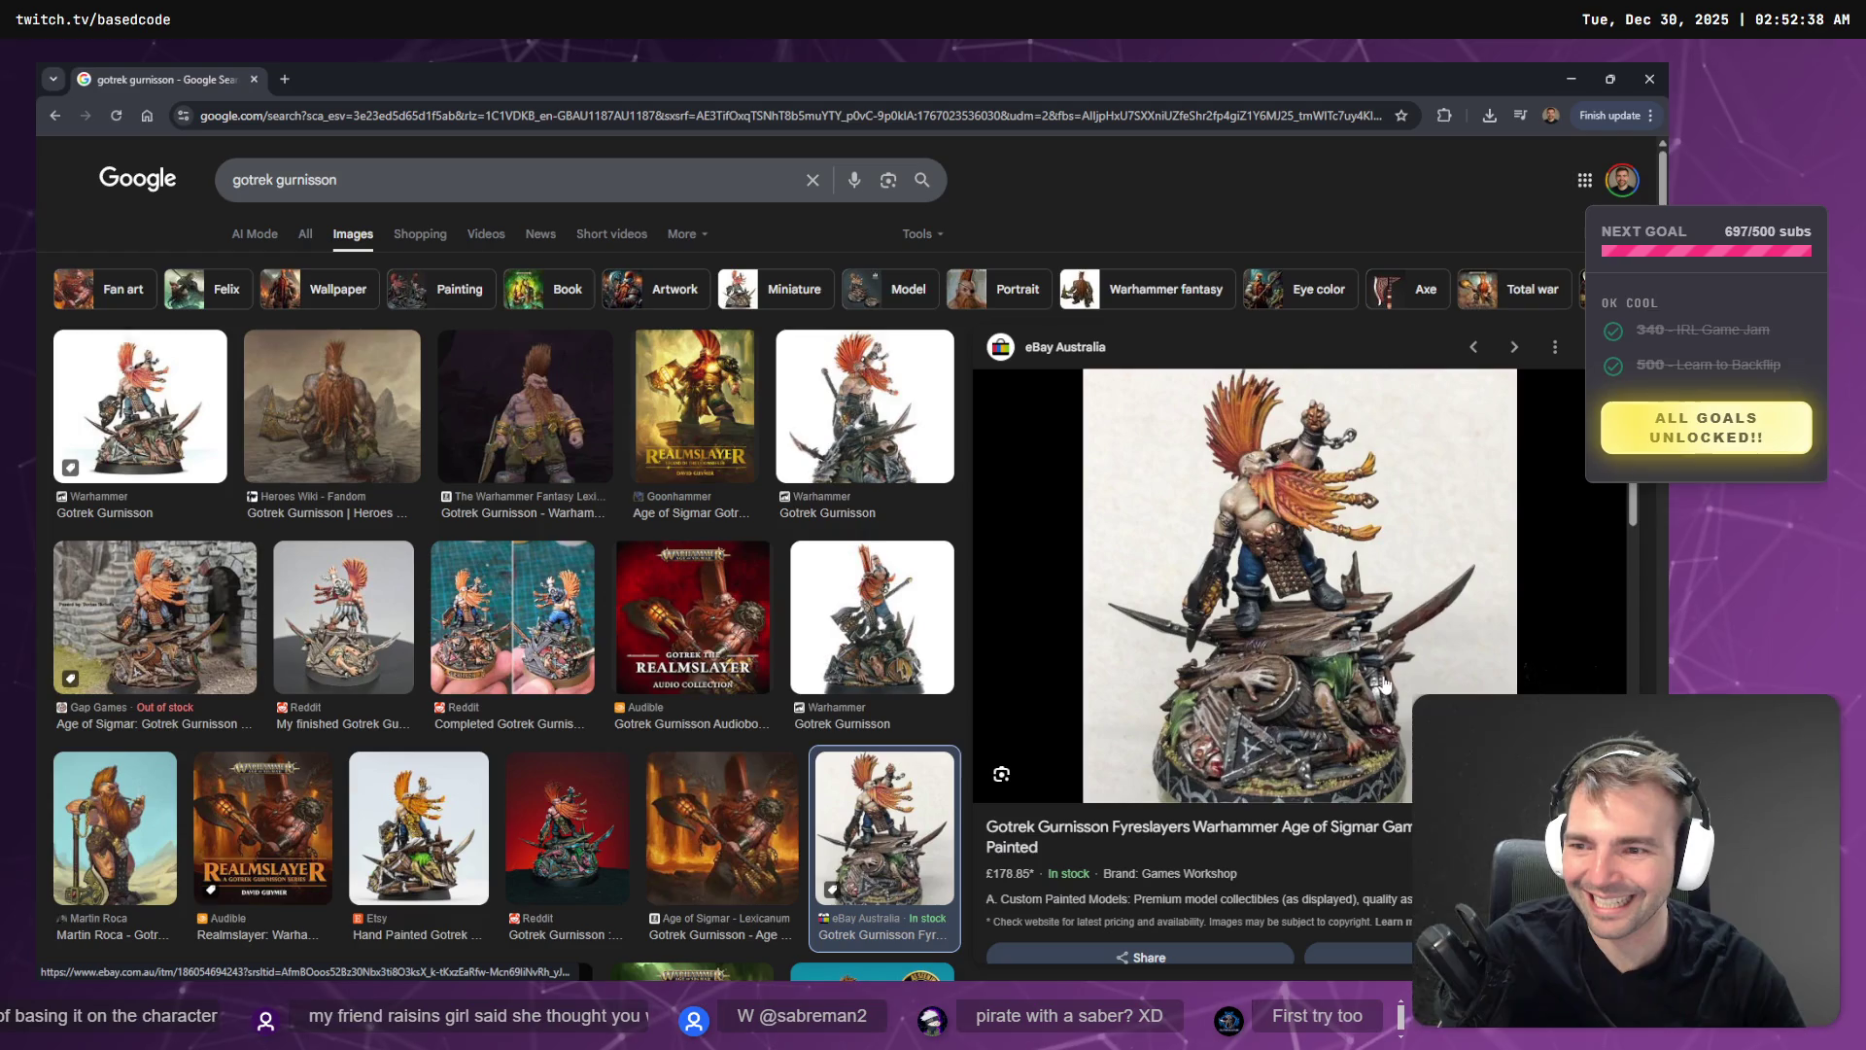
click(288, 612)
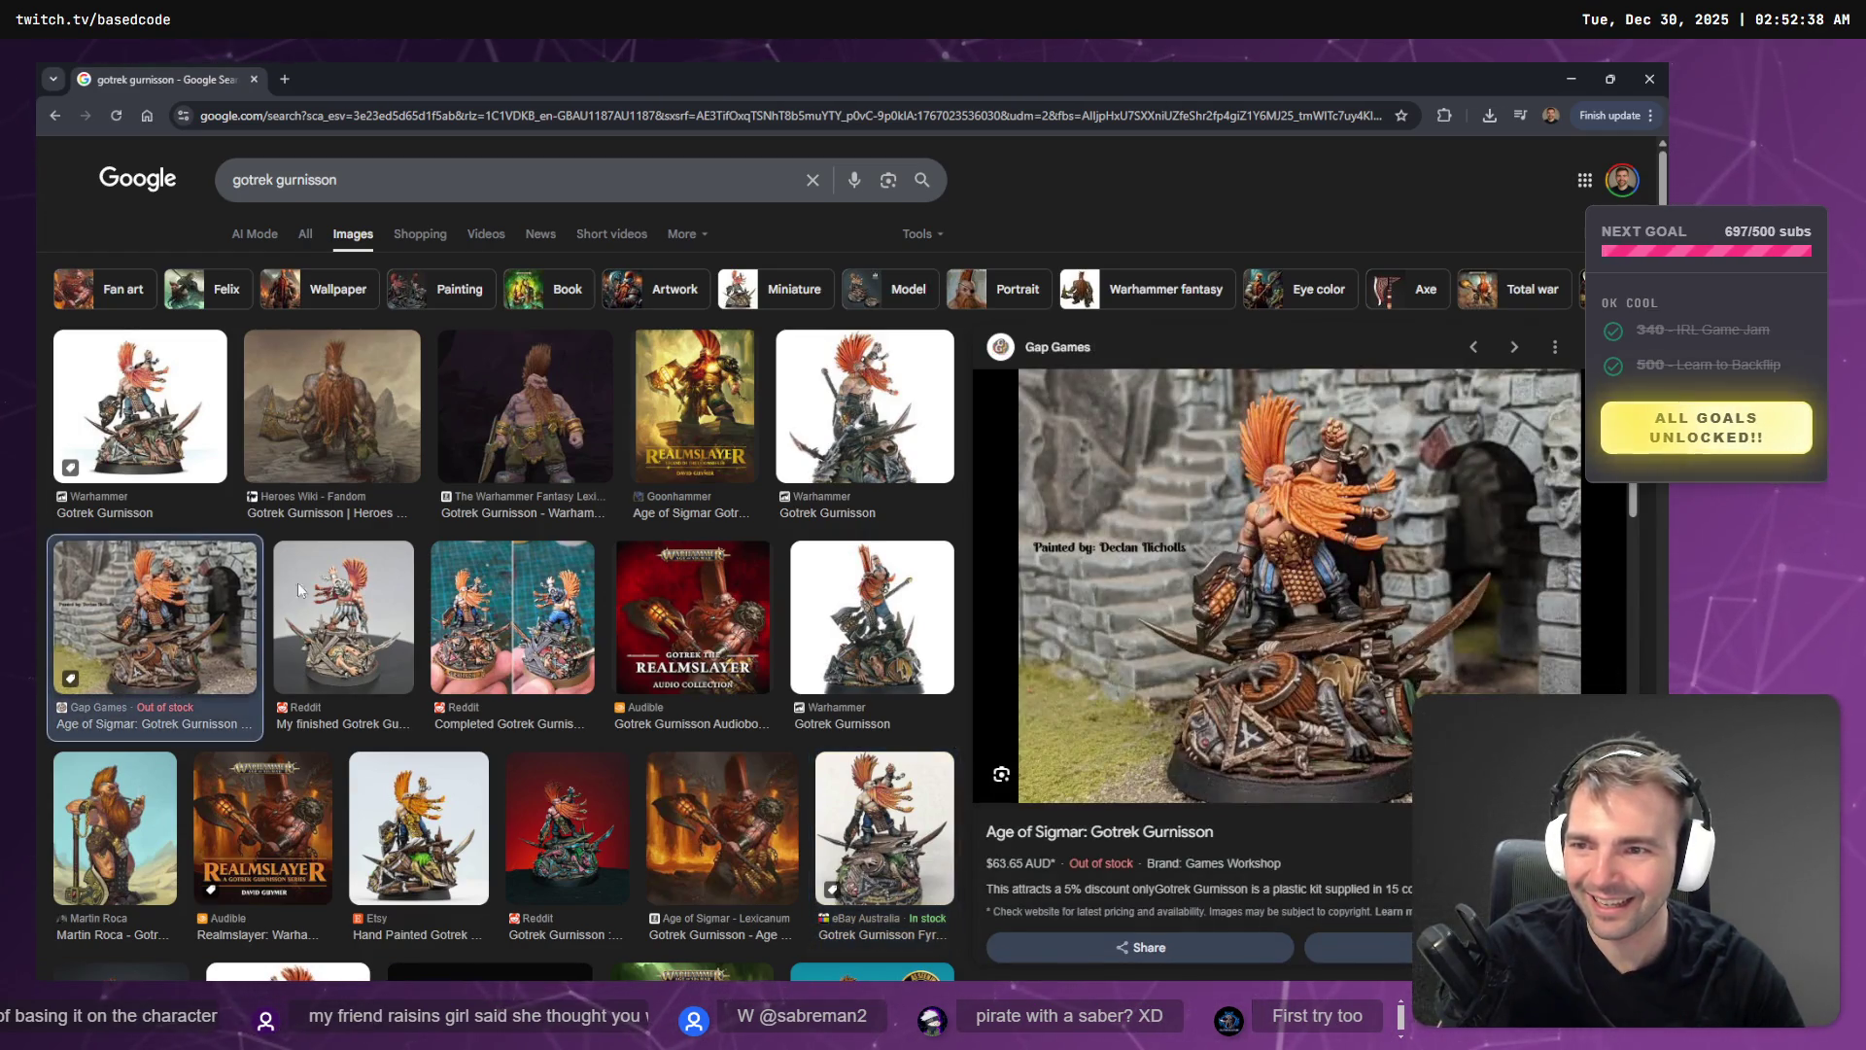
click(198, 396)
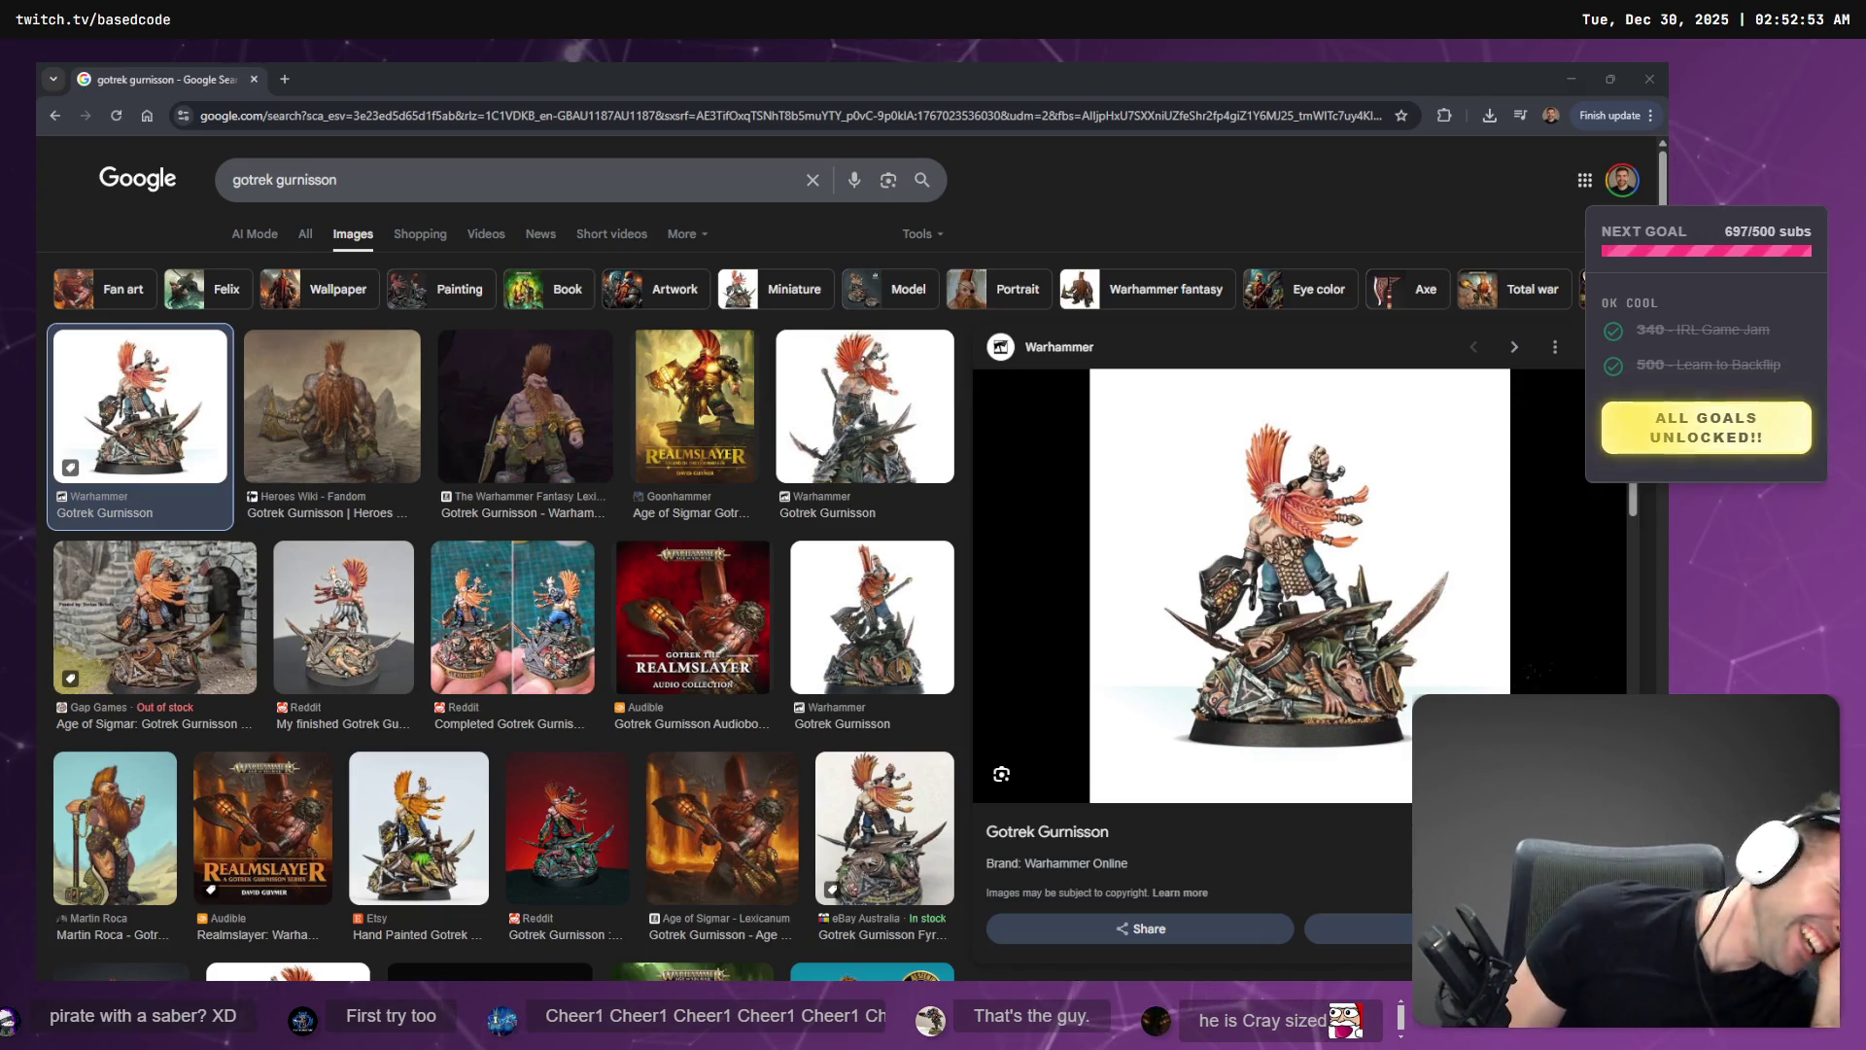
click(875, 428)
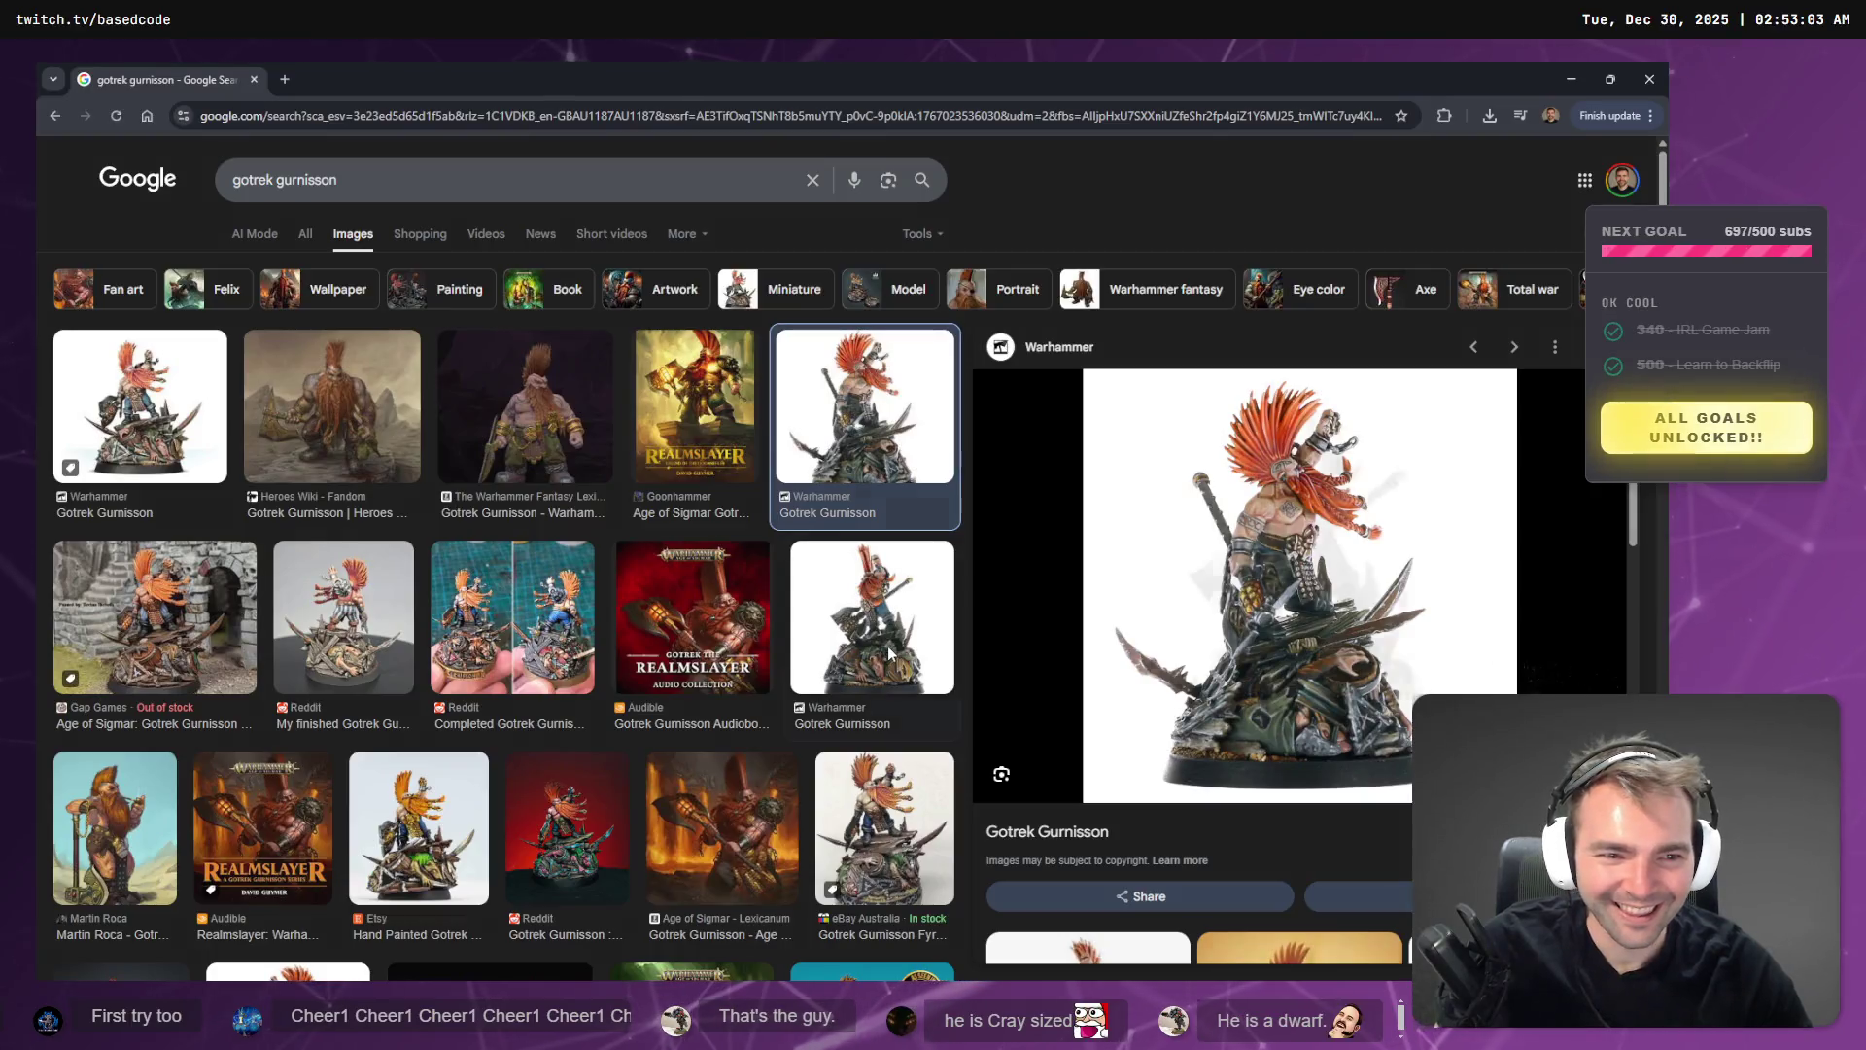
click(889, 653)
click(870, 405)
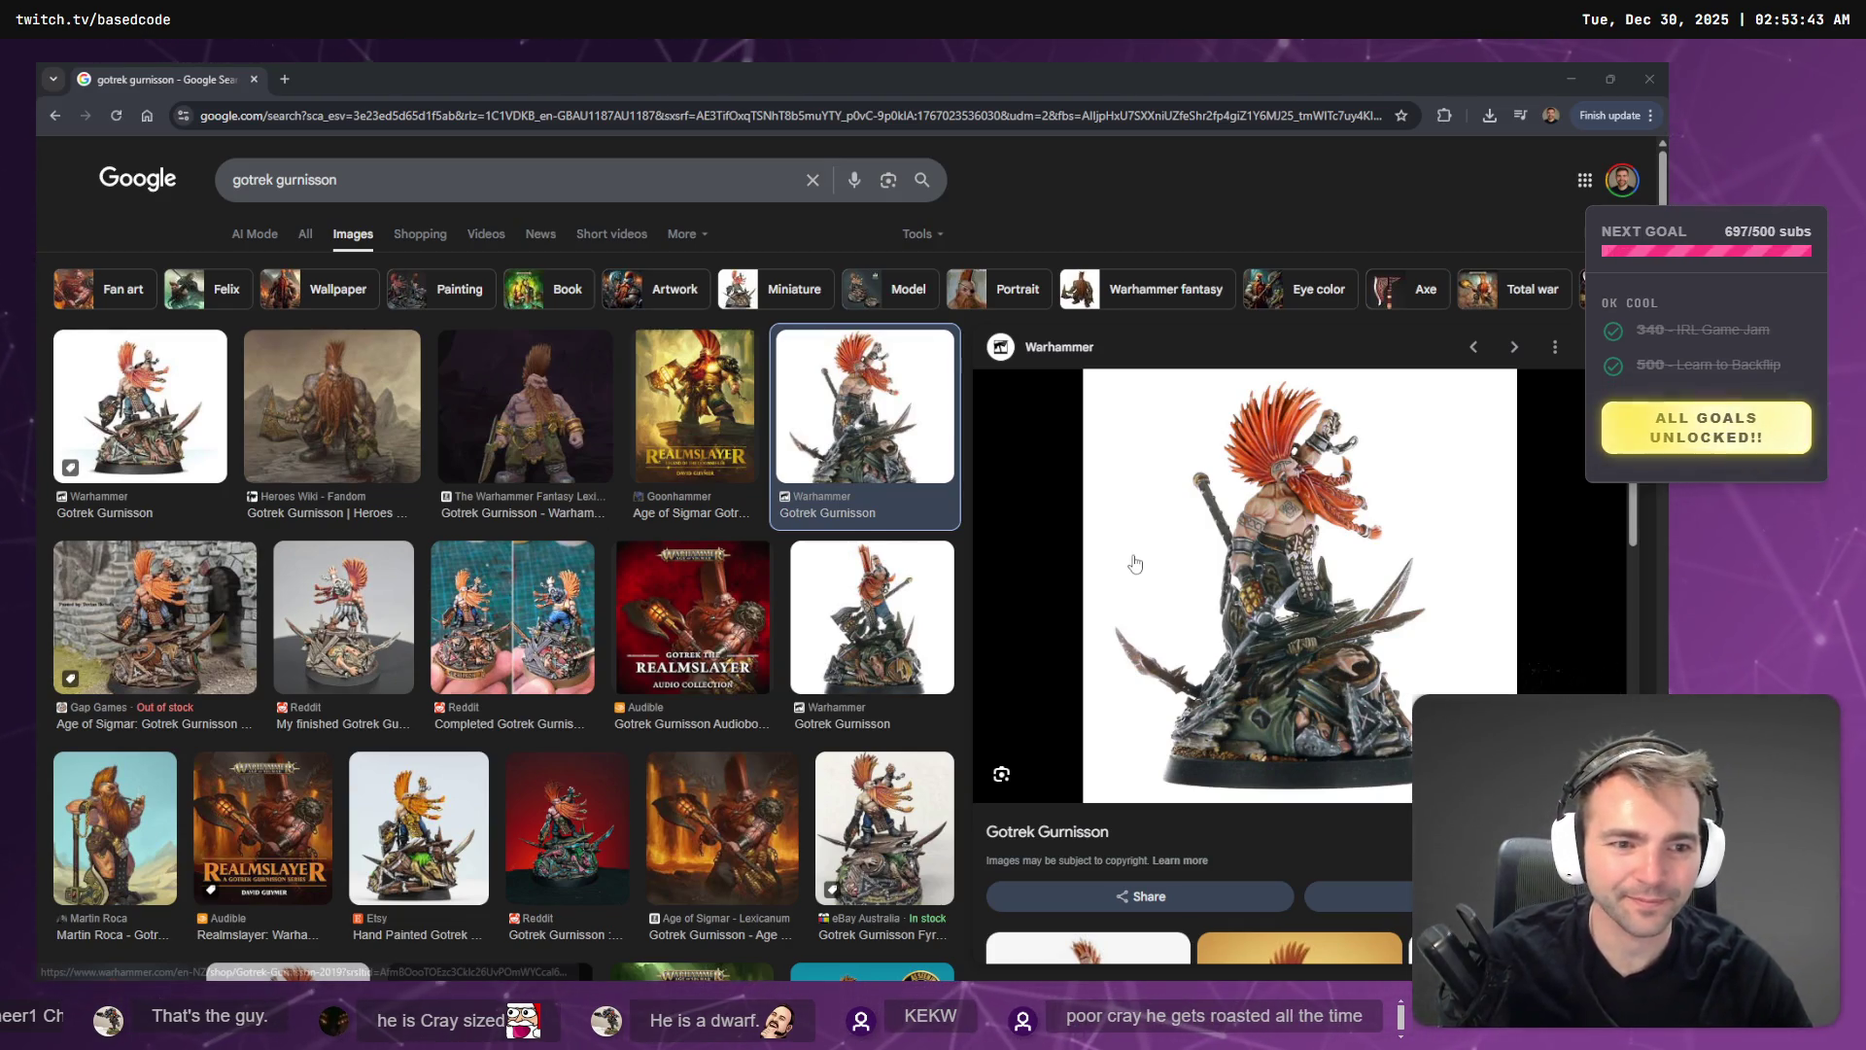
key(alt+Tab)
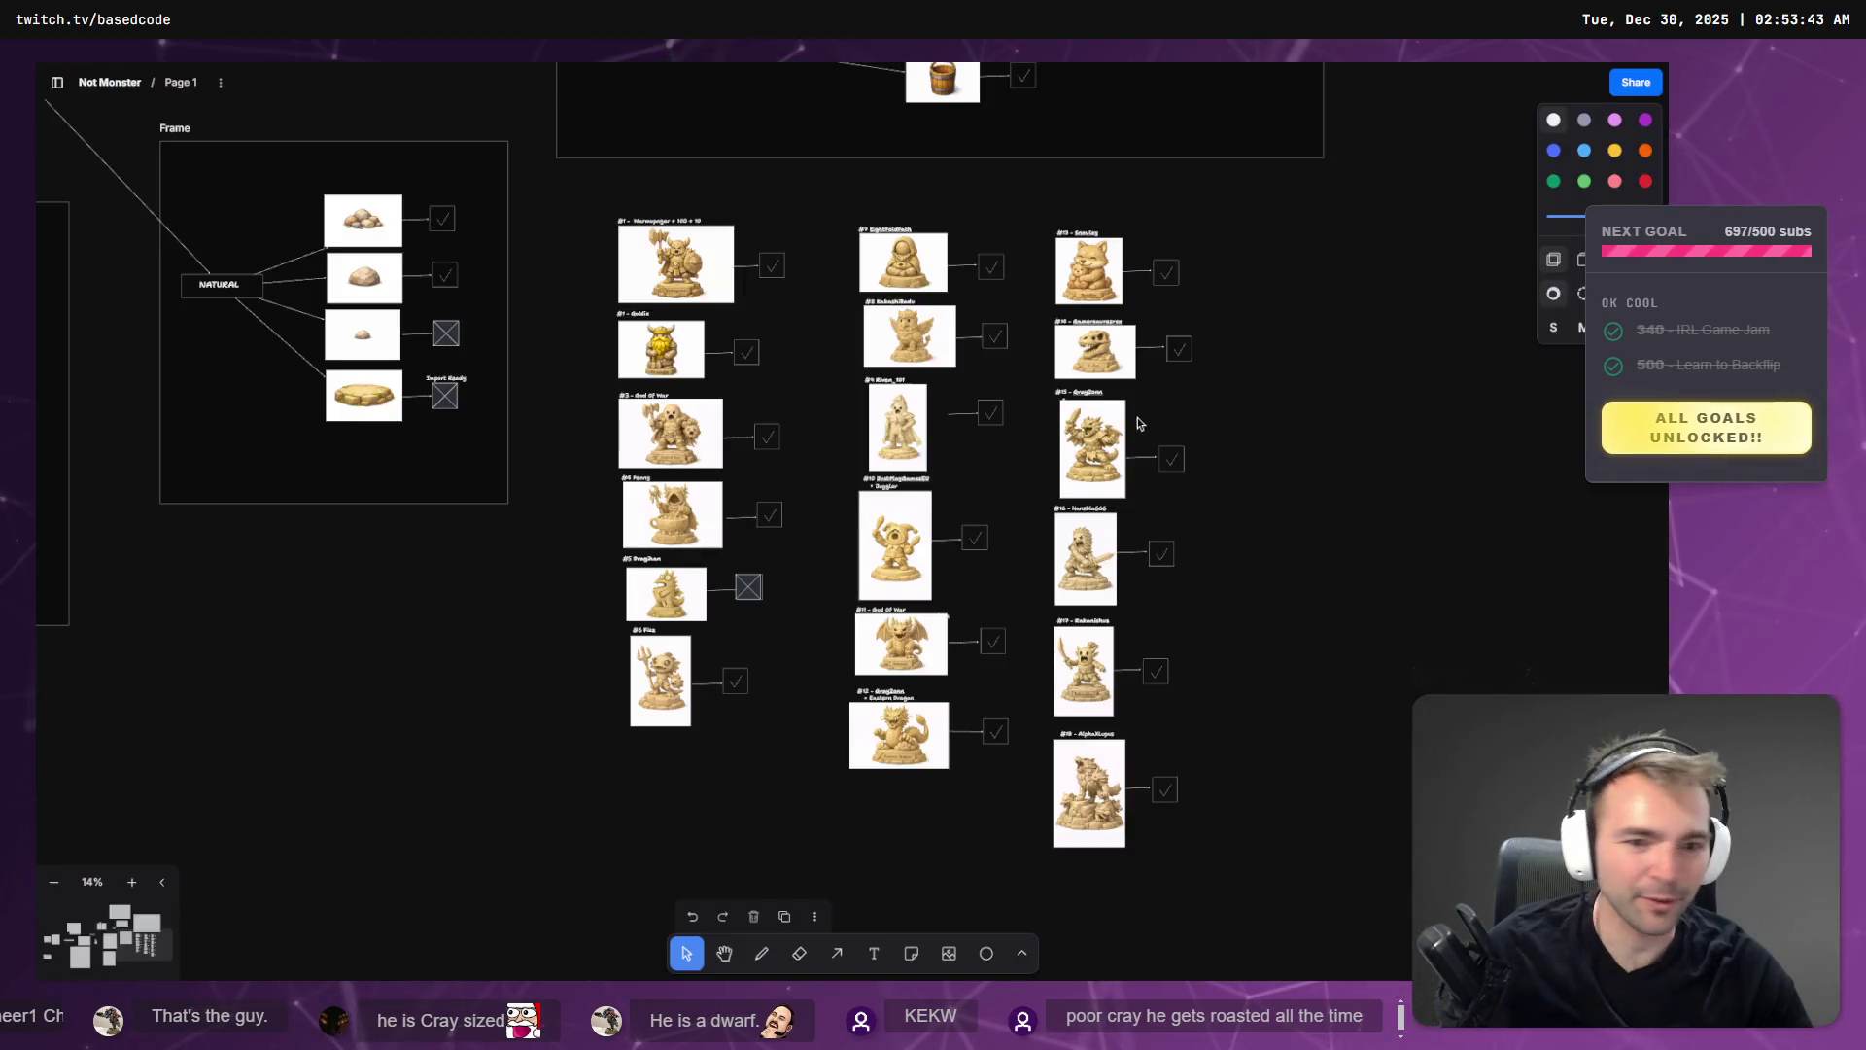
click(1086, 736)
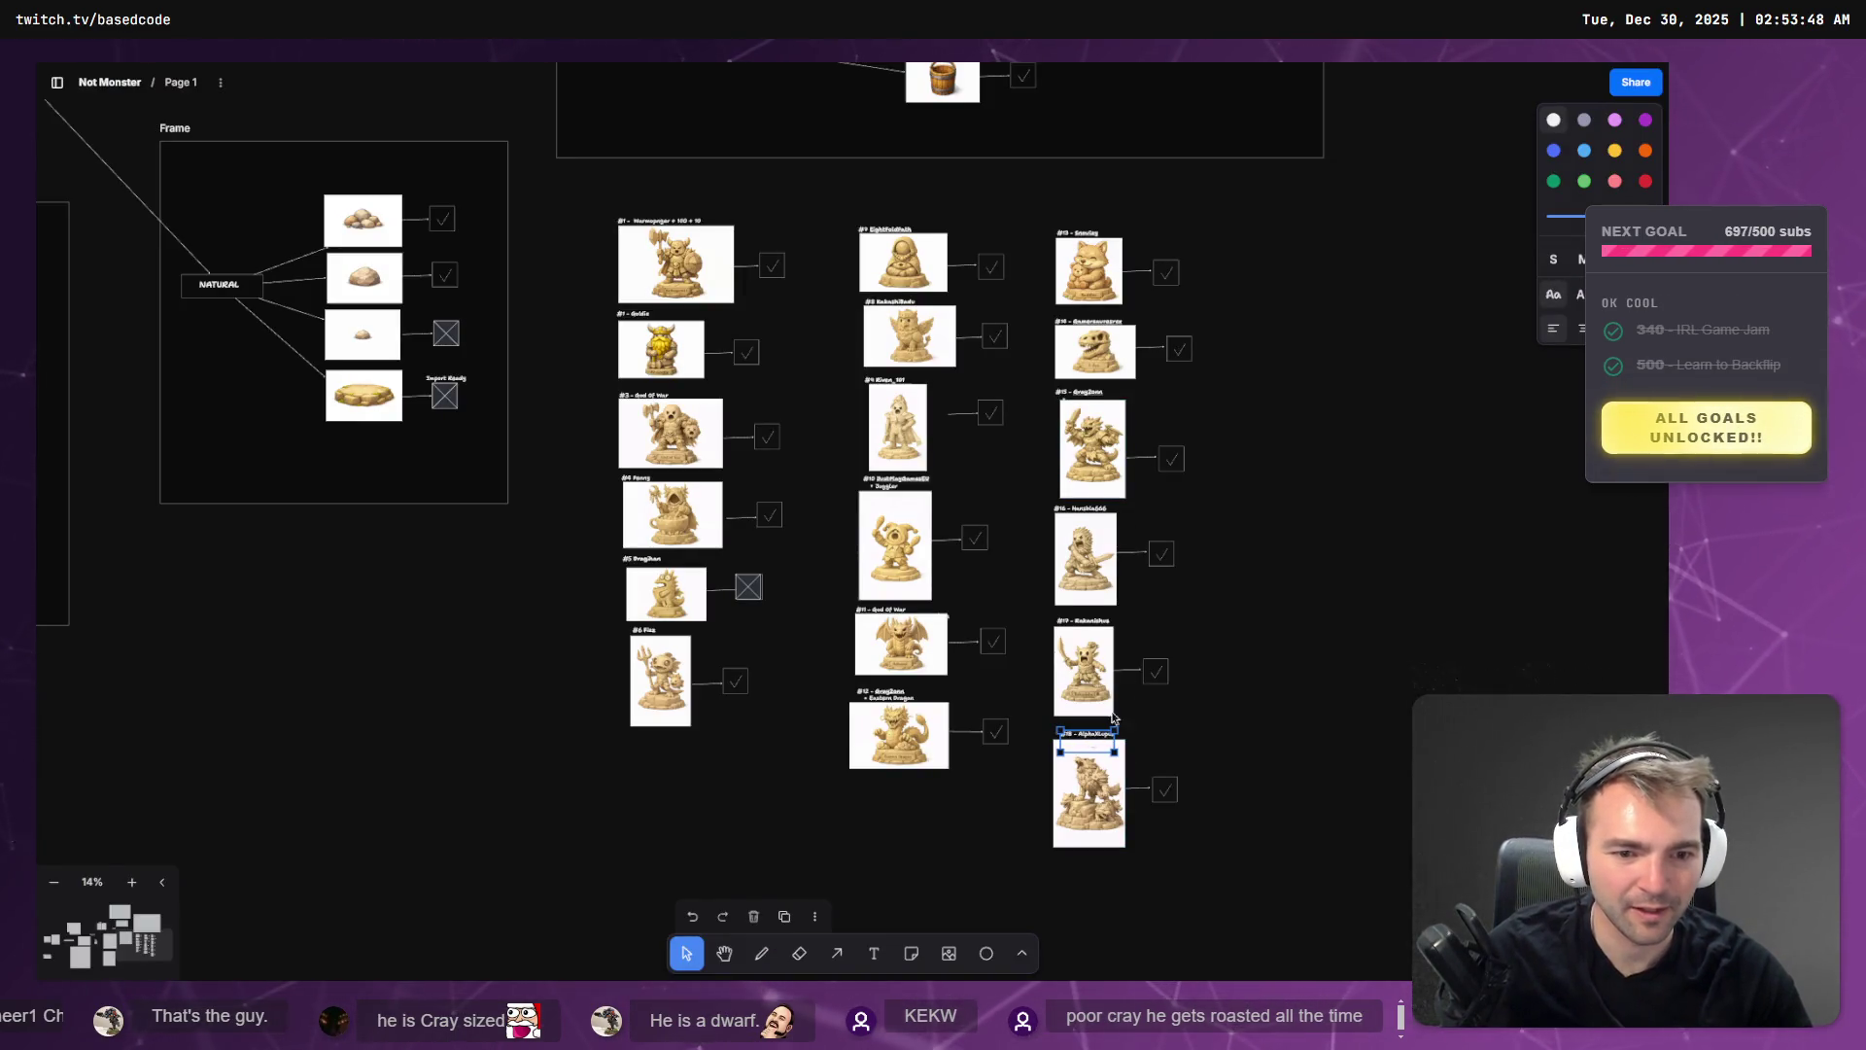
drag(1241, 298, 1261, 235)
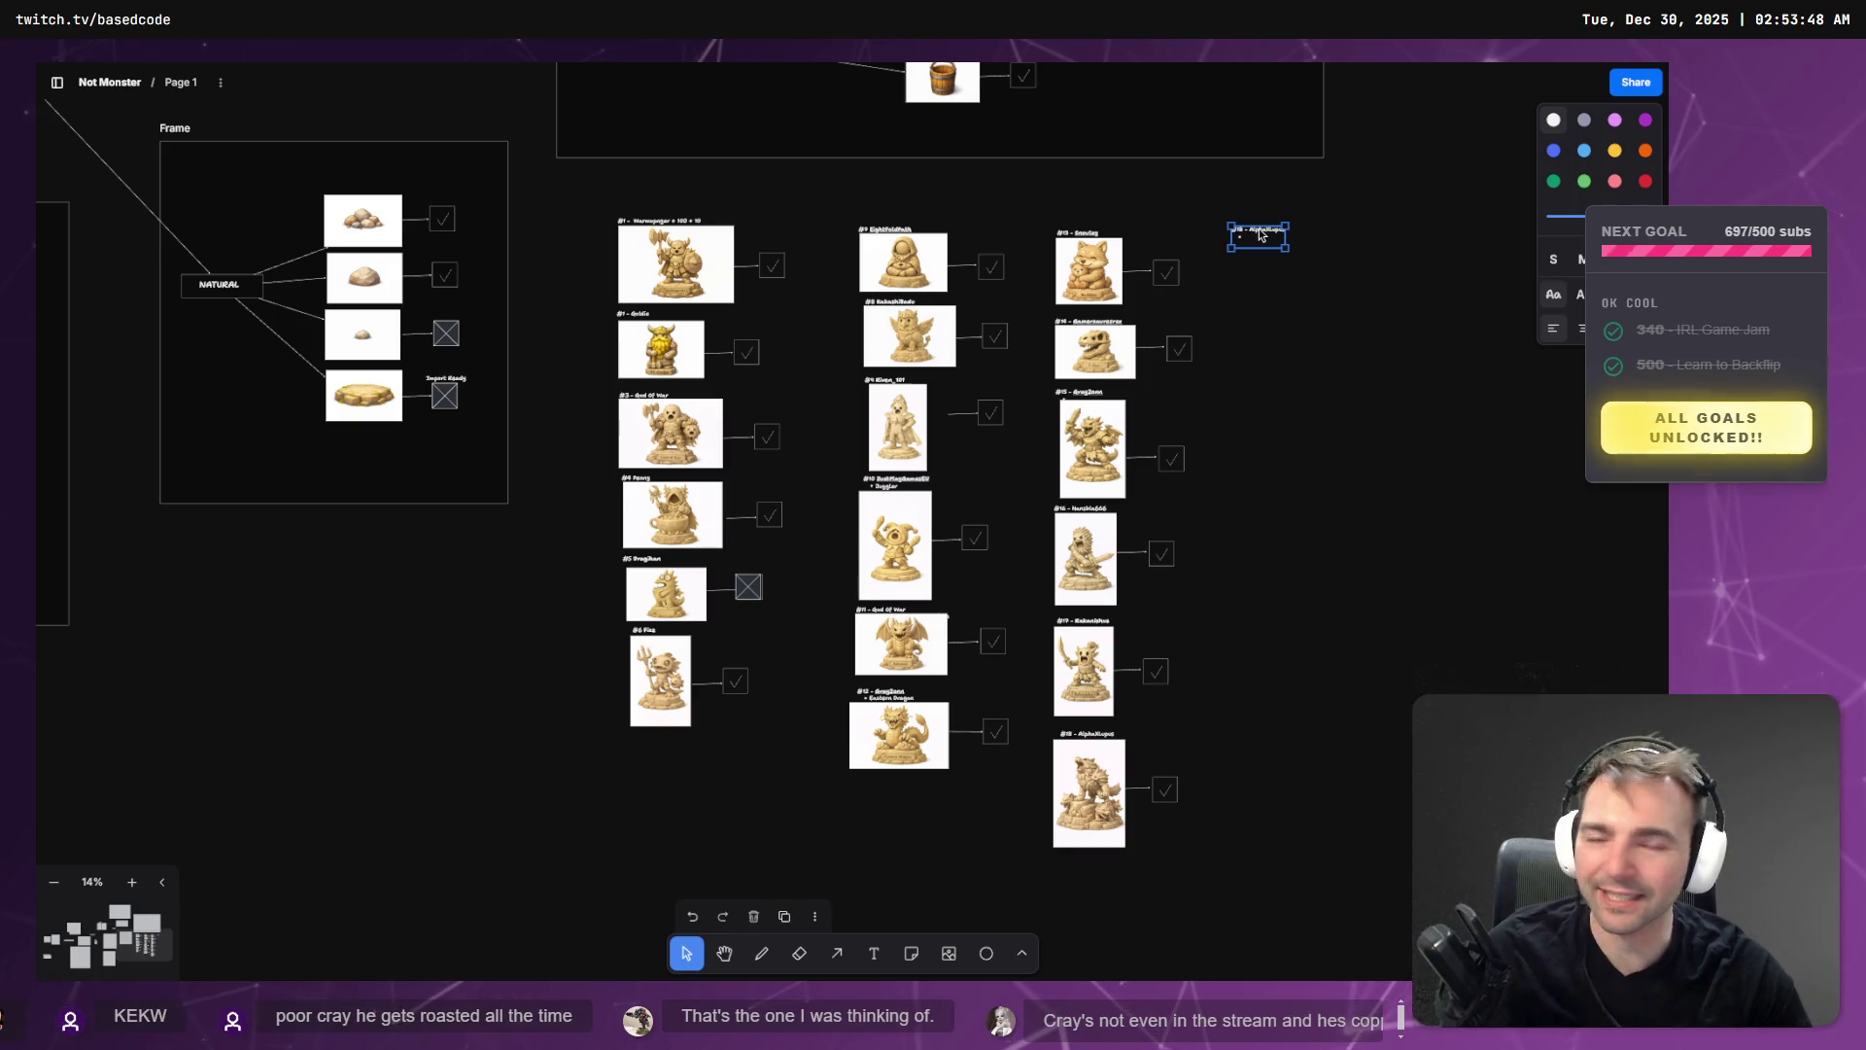
scroll(1271, 241, up, 10)
click(1122, 209)
drag(1112, 209, 1152, 209)
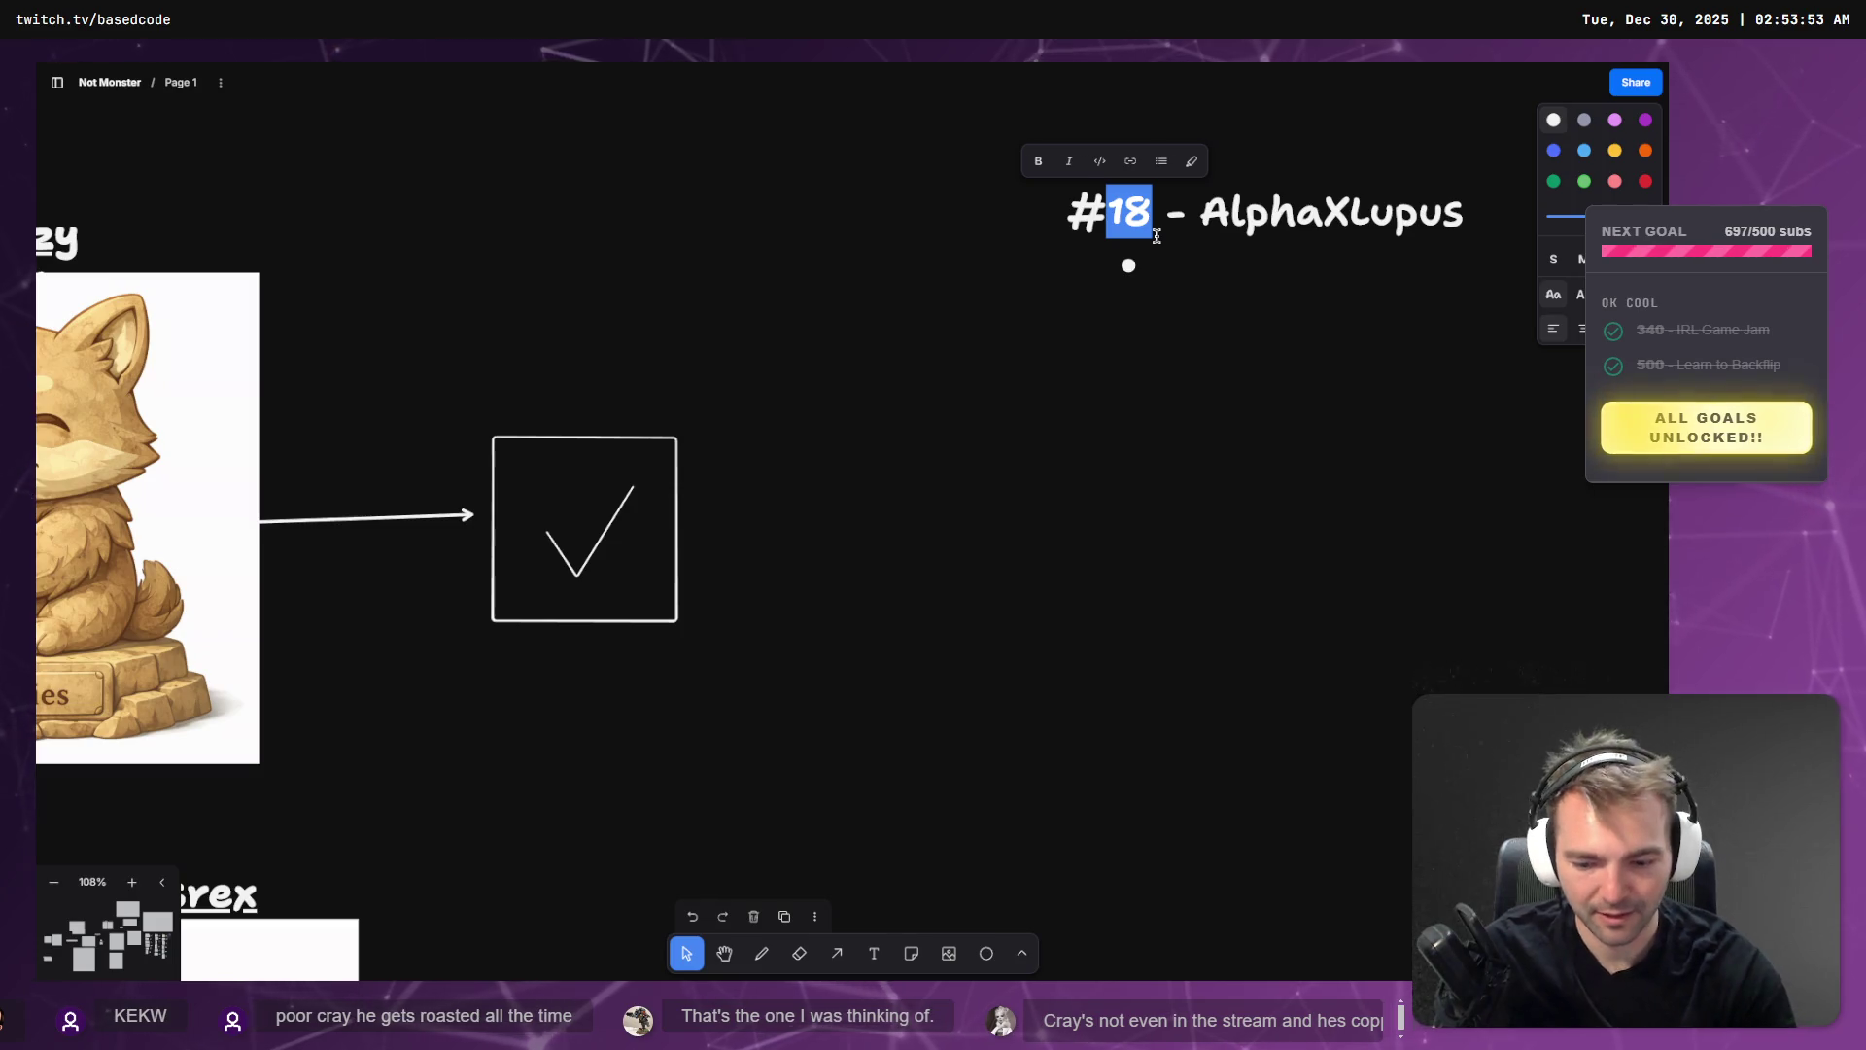
text(20)
scroll(1266, 503, down, 5)
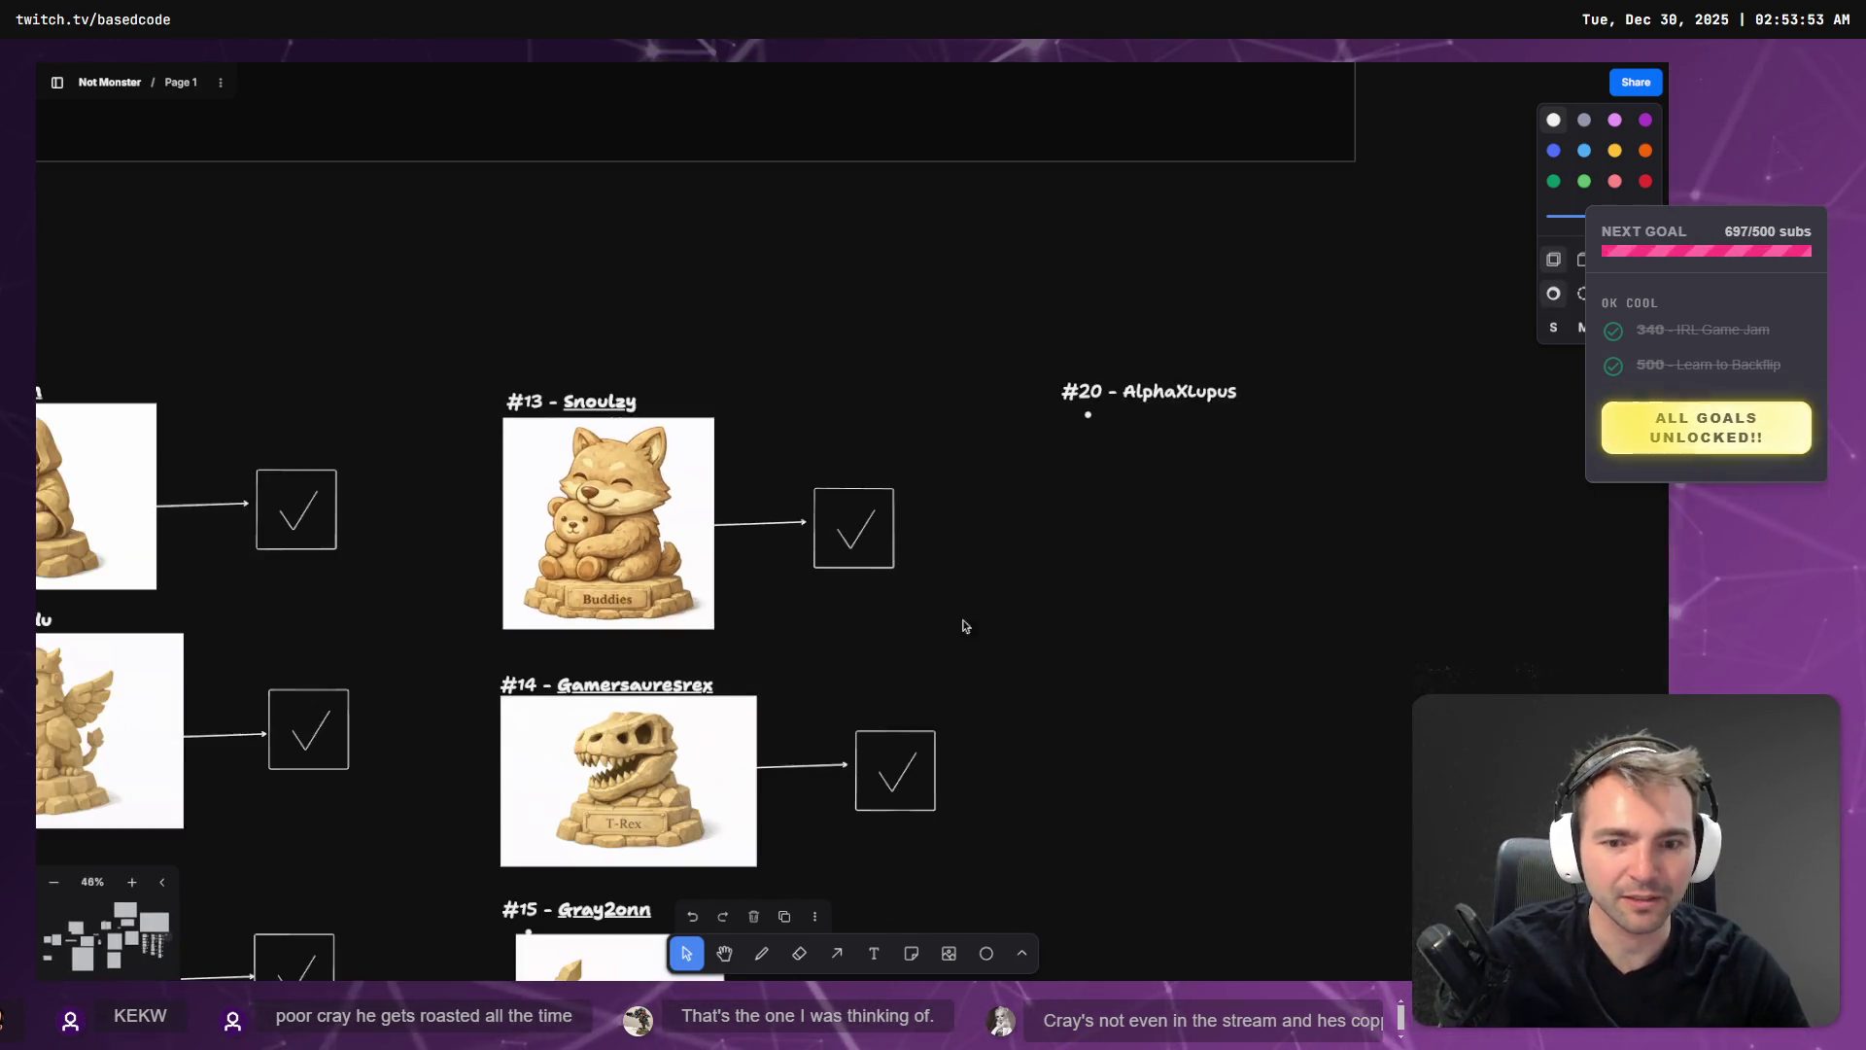
drag(974, 496, 1120, 256)
- Change the AlphaXLupus heading number from 20 to 19
scroll(1120, 255, down, 8)
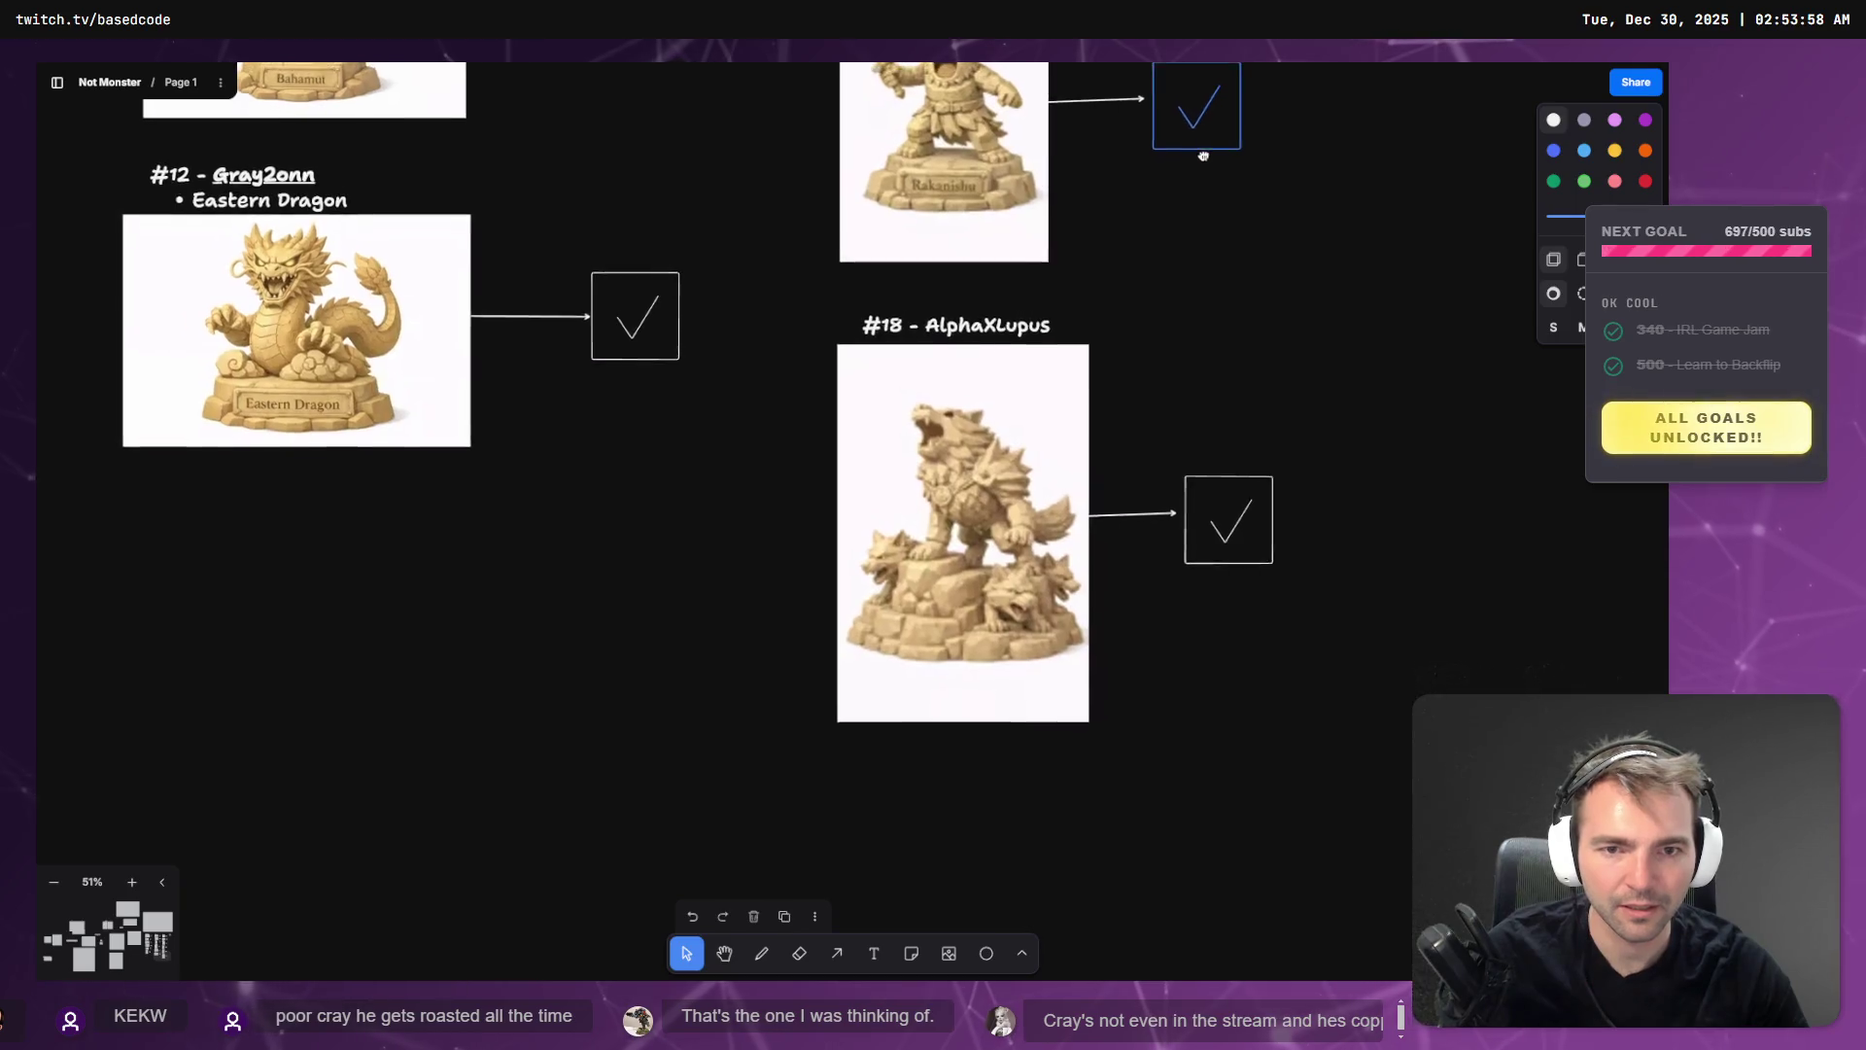
scroll(1065, 171, up, 5)
scroll(1065, 171, up, 10)
click(972, 395)
click(971, 392)
double_click(972, 393)
text(19 - AlphaXLupus)
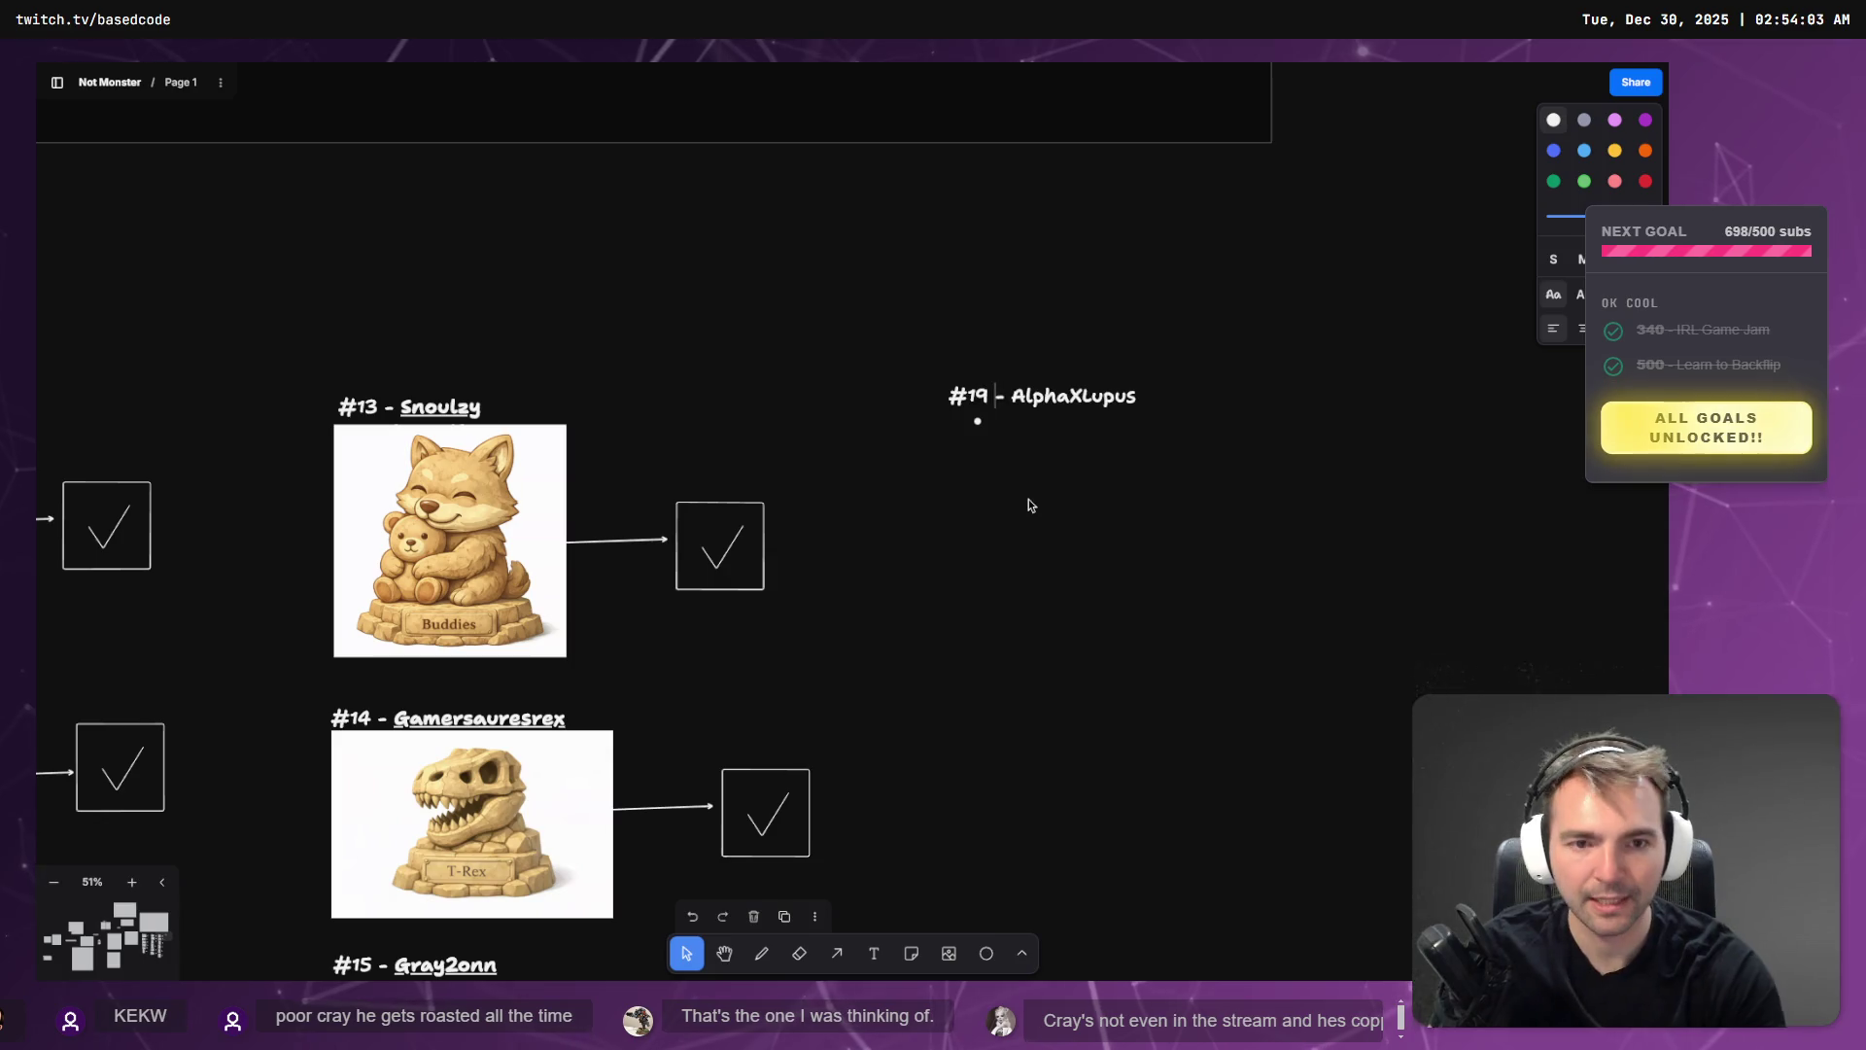
click(1064, 545)
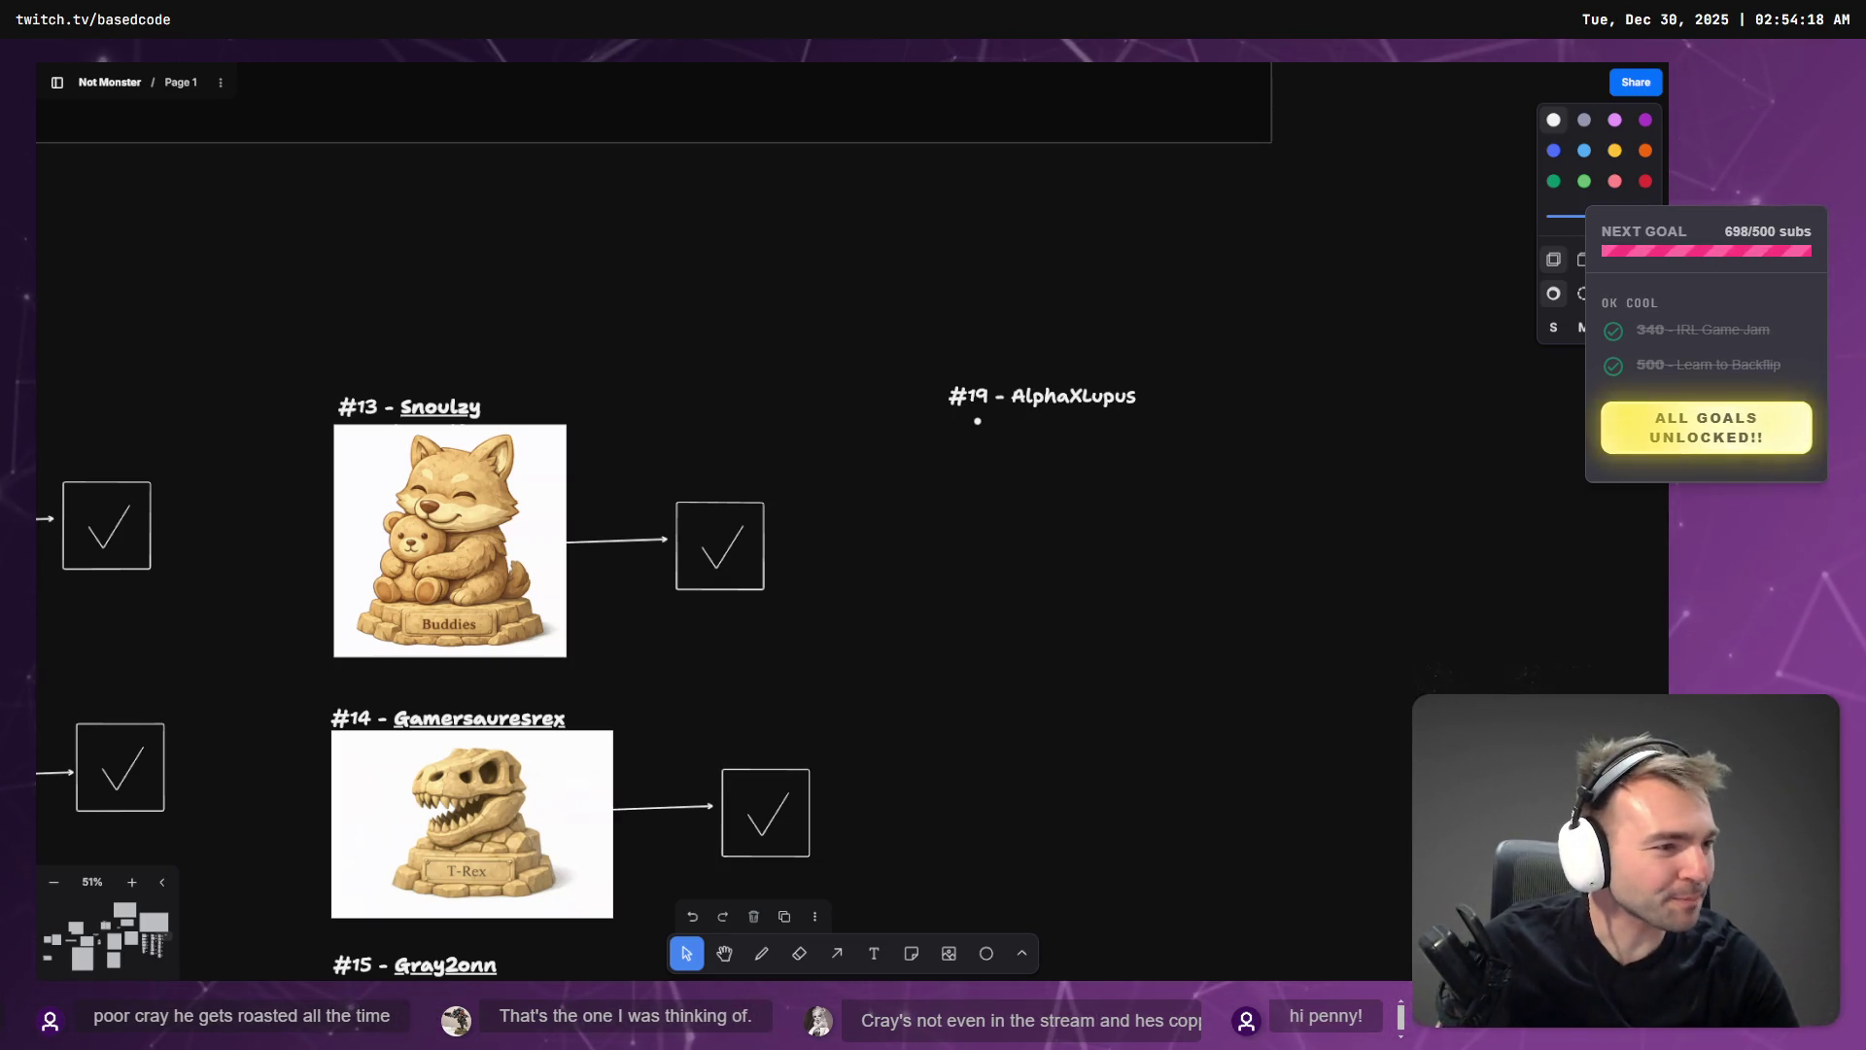
- Fly the Godot viewport toward the statue row
scroll(820, 557, down, 15)
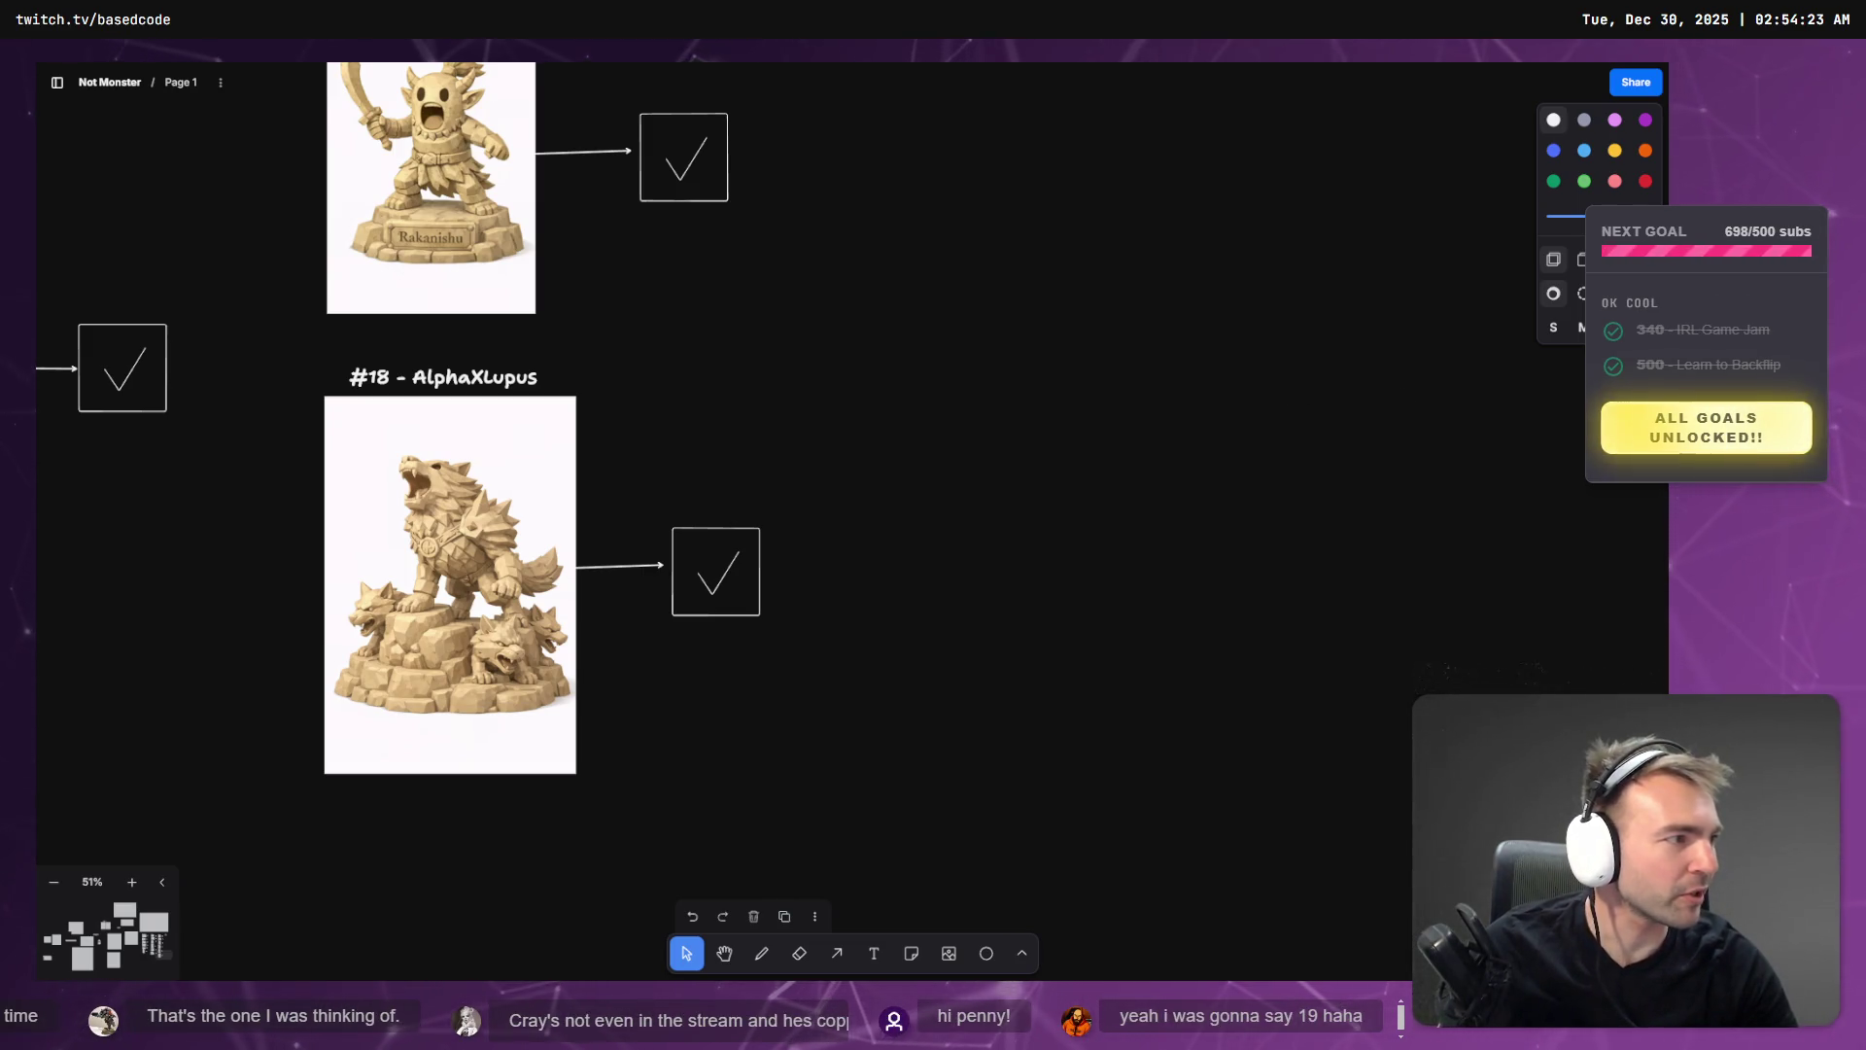
key(alt+Tab)
key(w)
key(w)
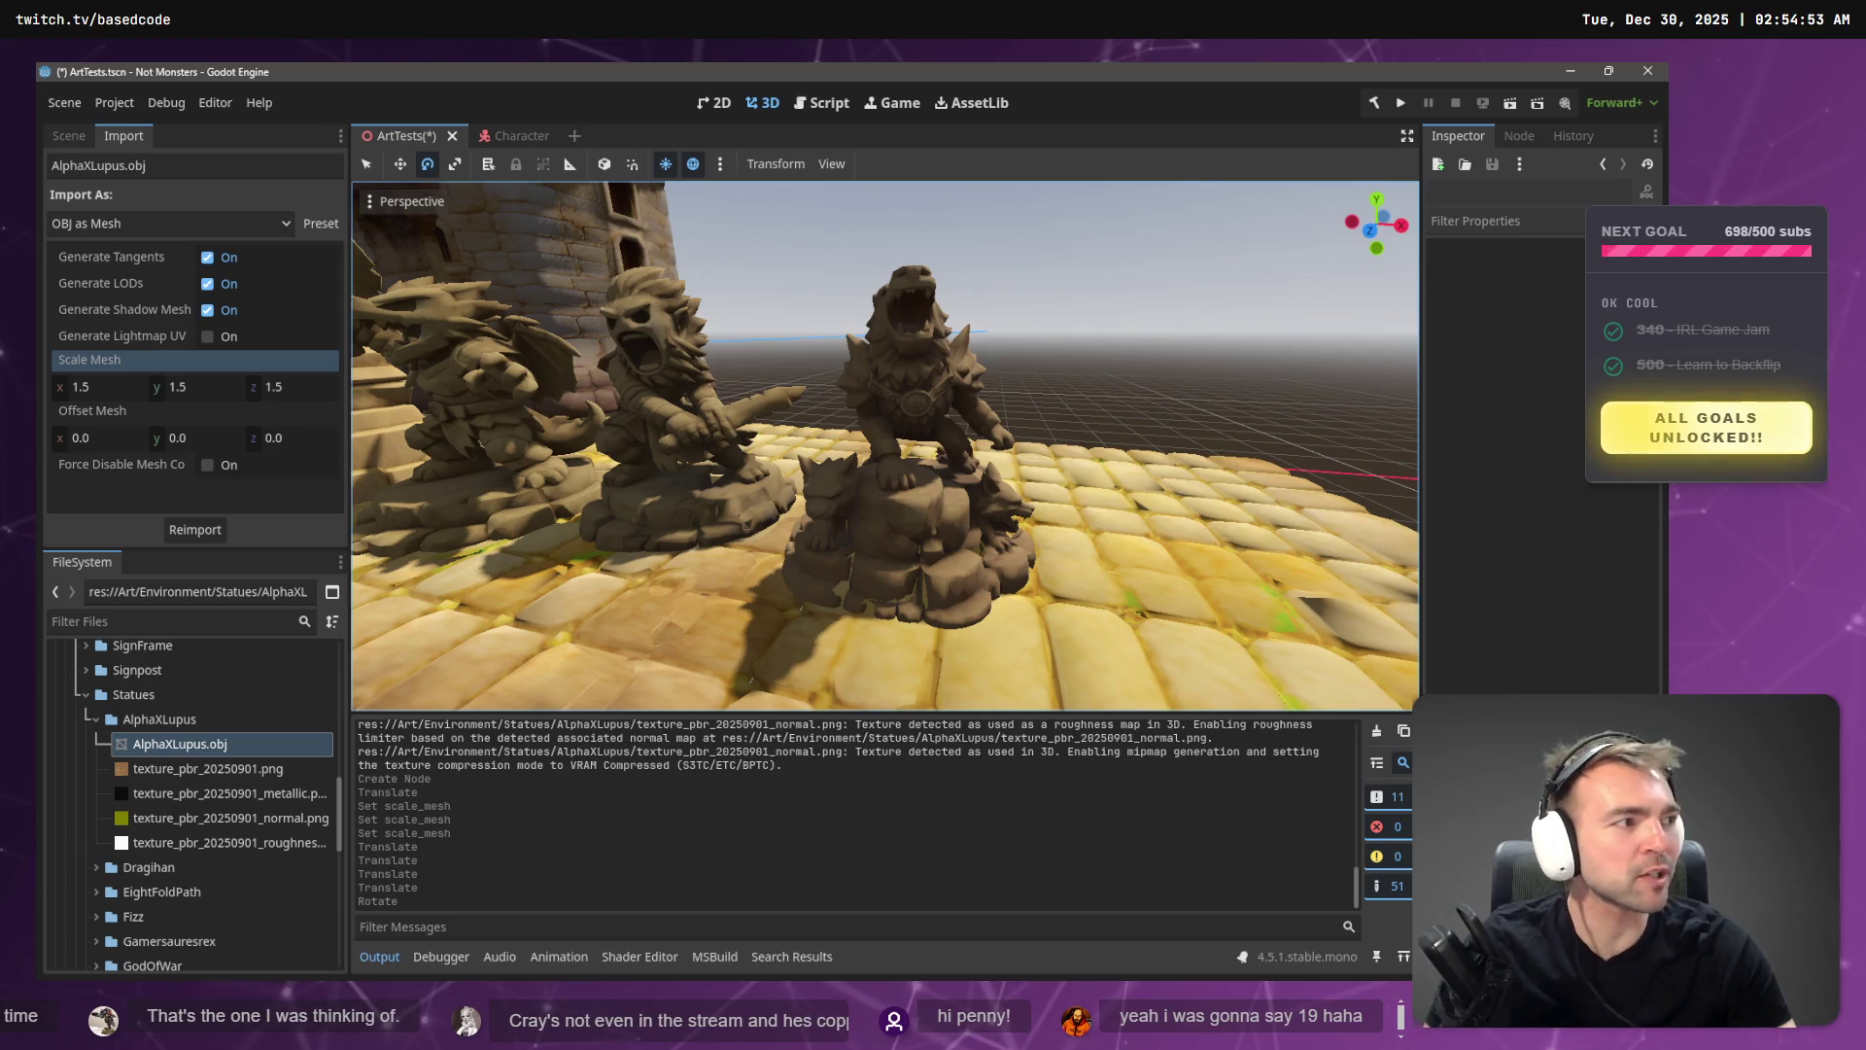
key(alt+Tab)
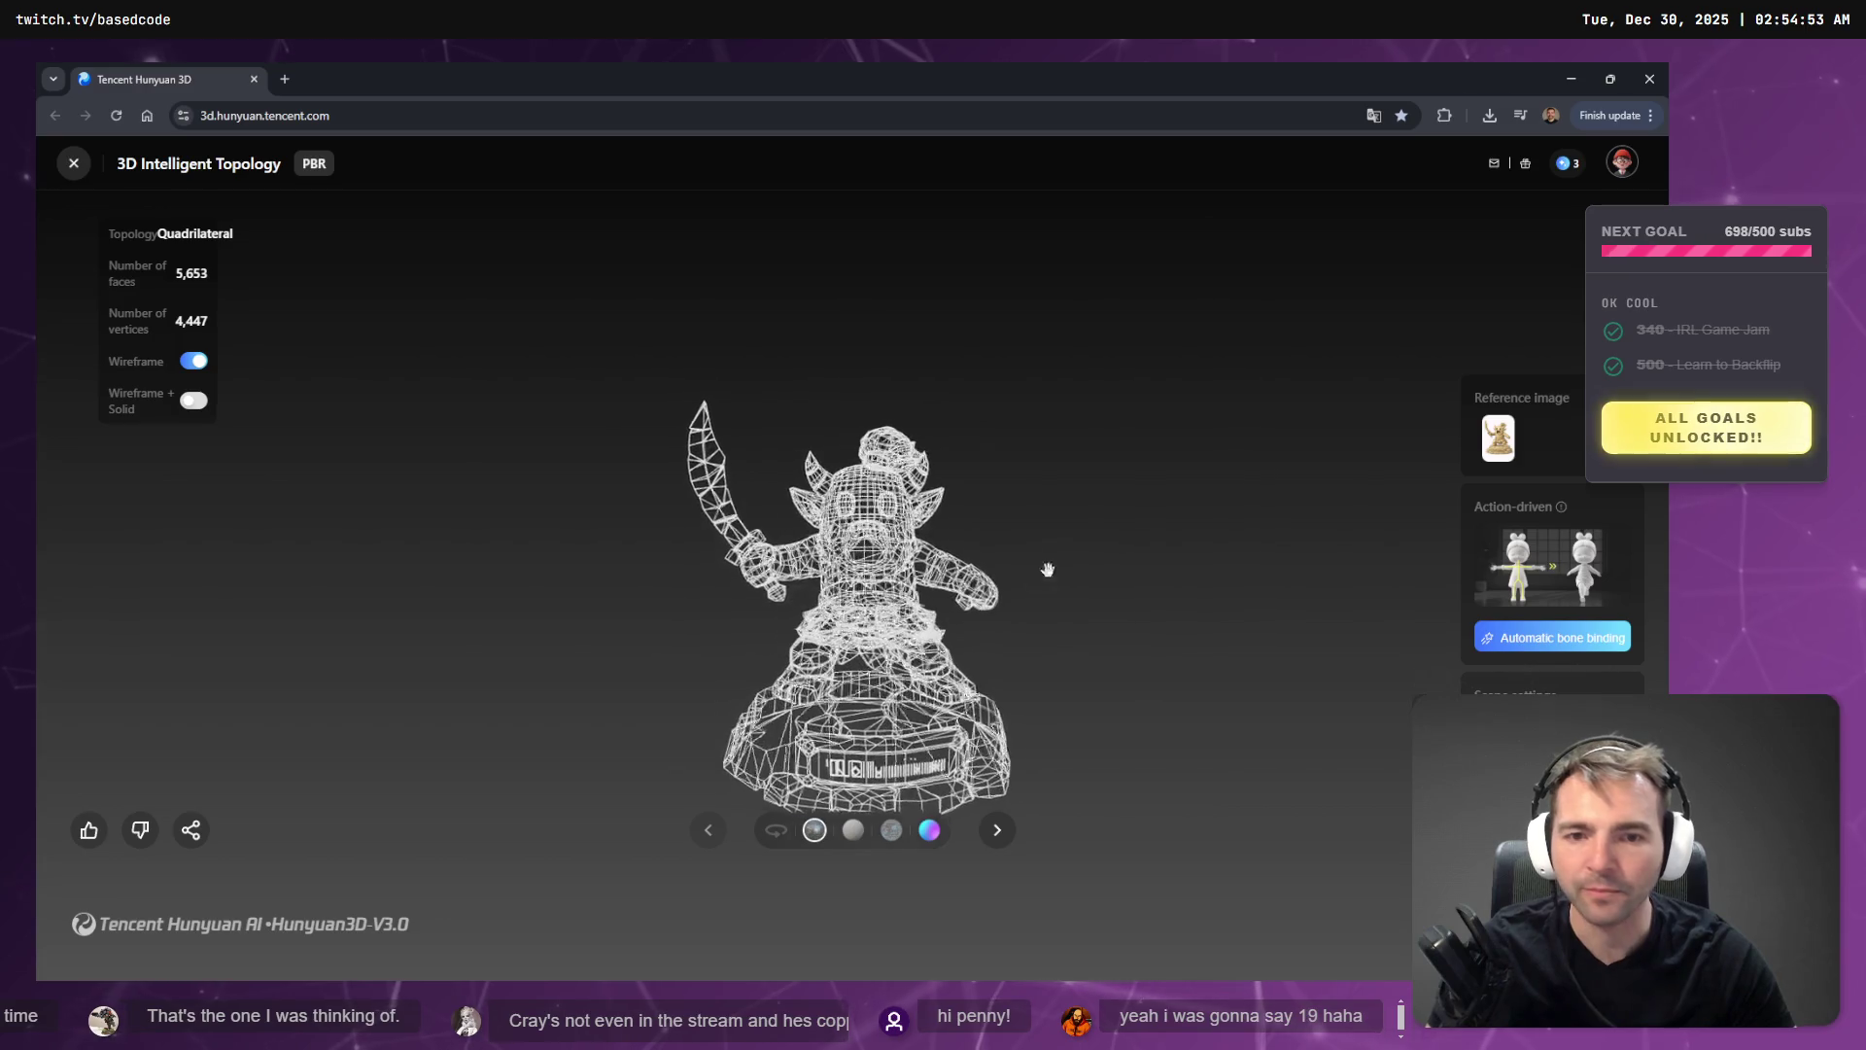
- Turn on auto-rotate and switch off wireframe so the statue model shows fully textured
click(775, 829)
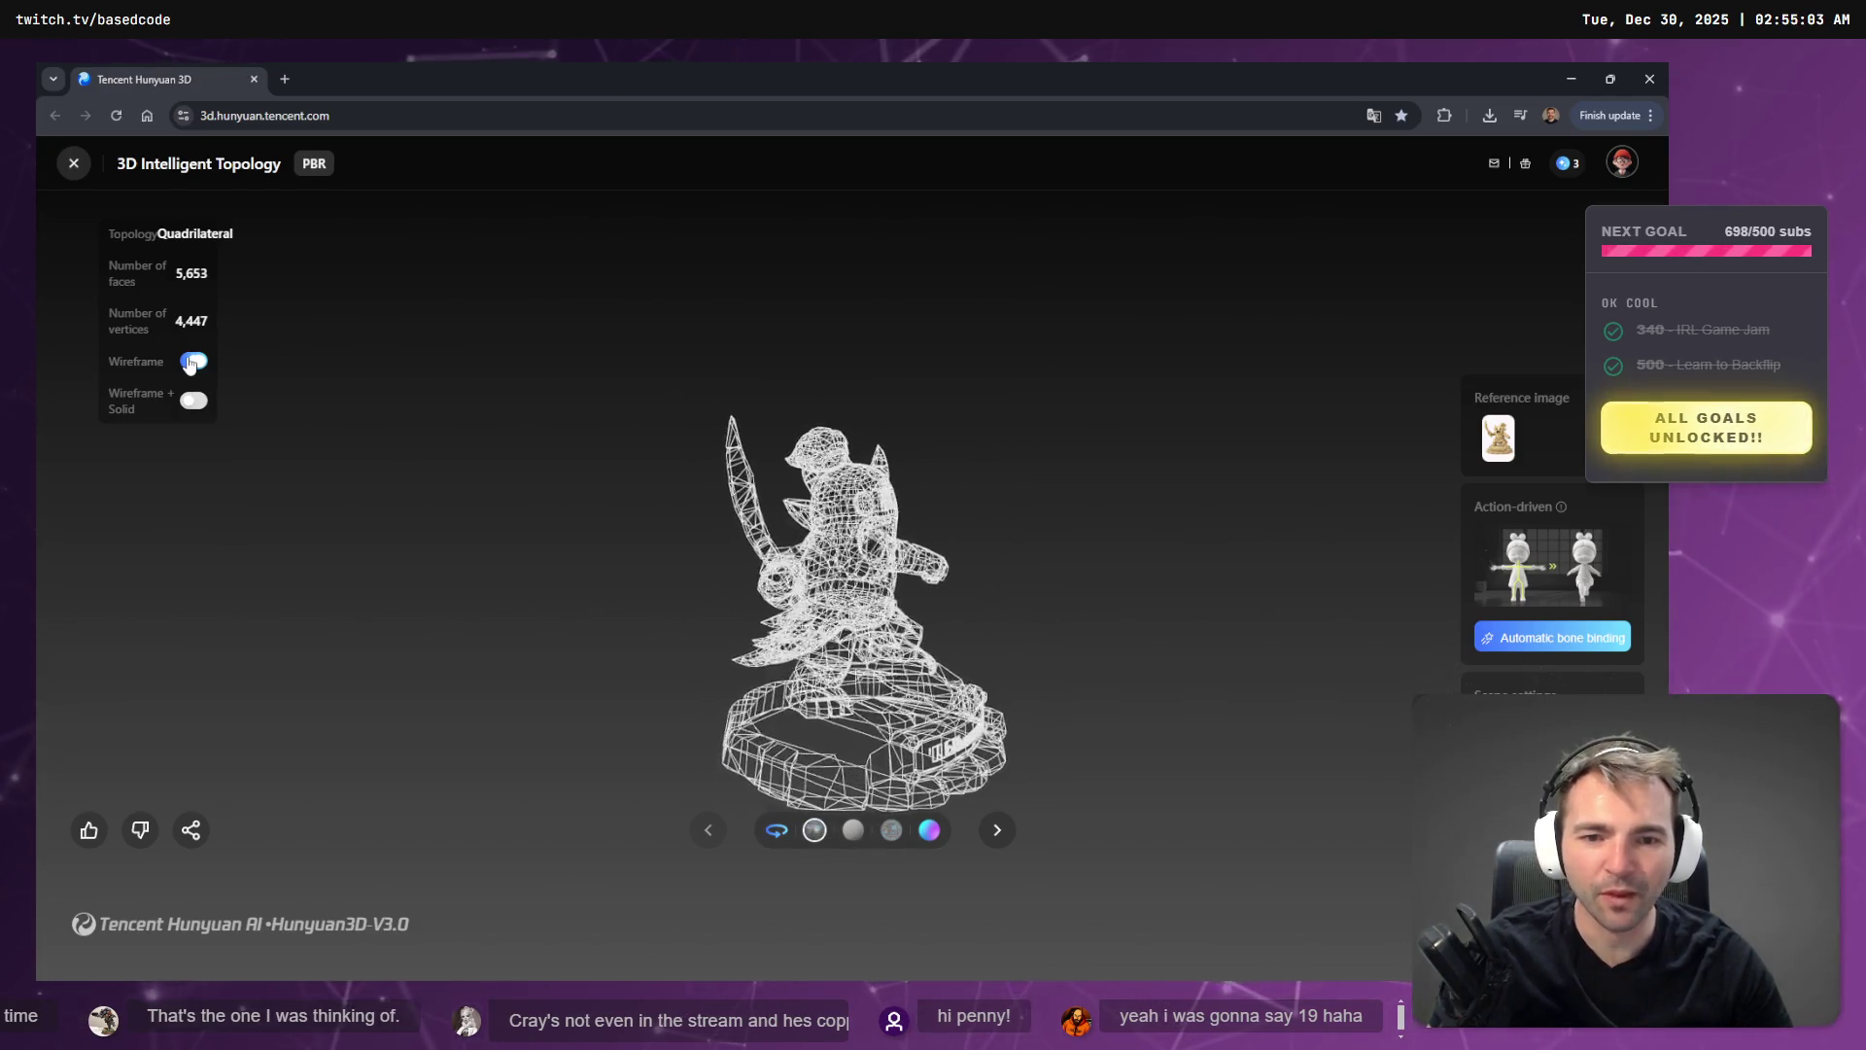
click(191, 362)
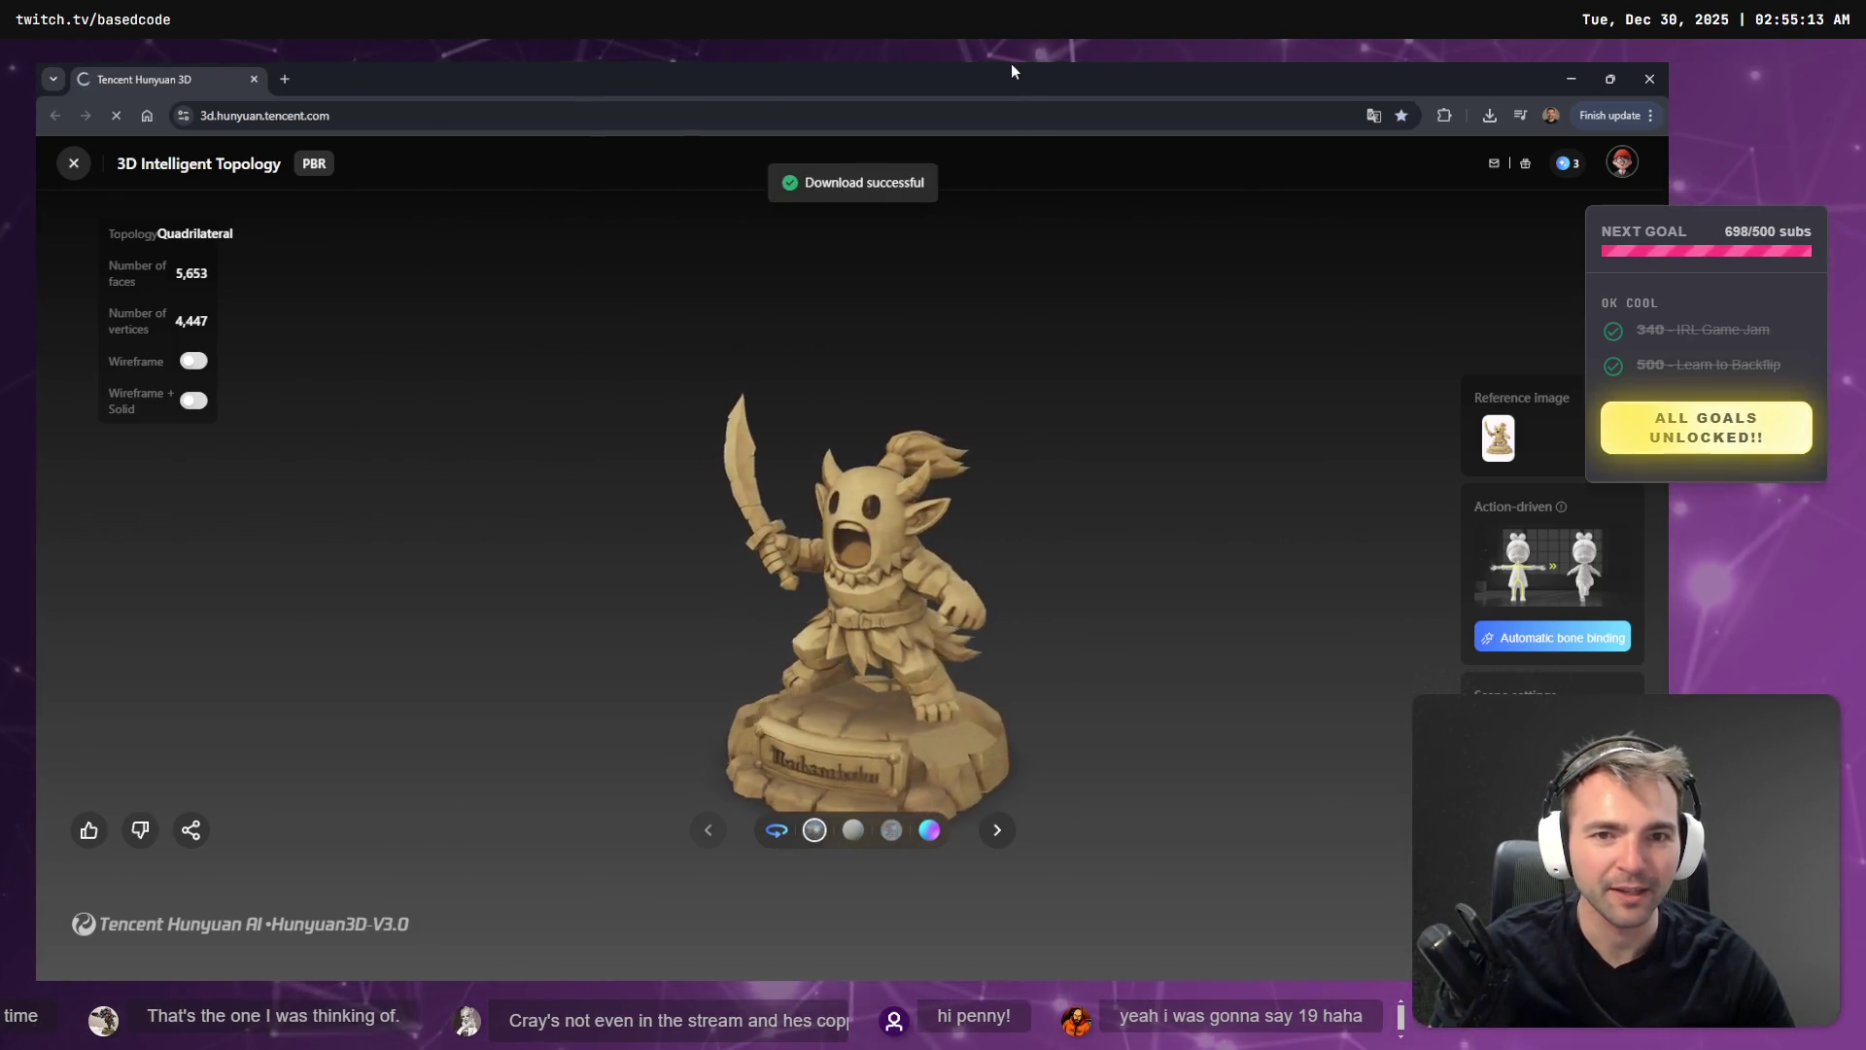
key(alt+Tab)
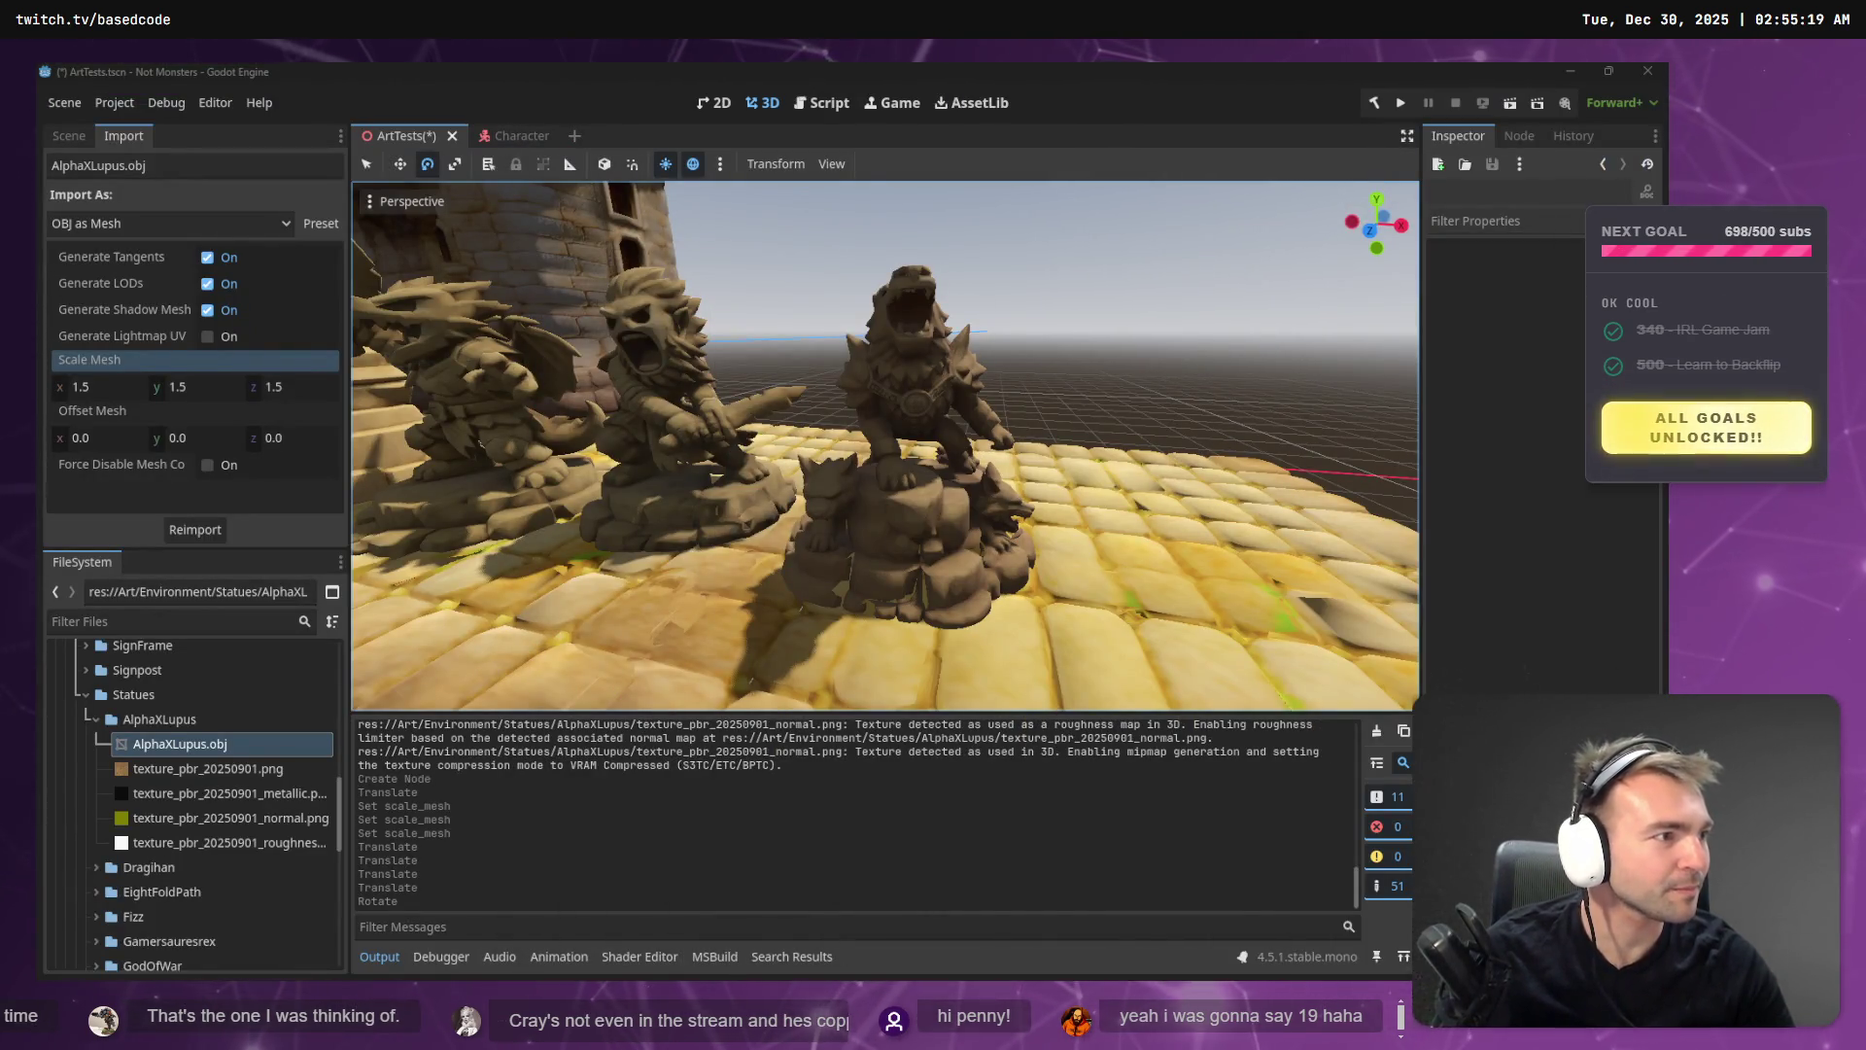
- Rename the new download in _To Process to Sabreman.zip
key(super+e)
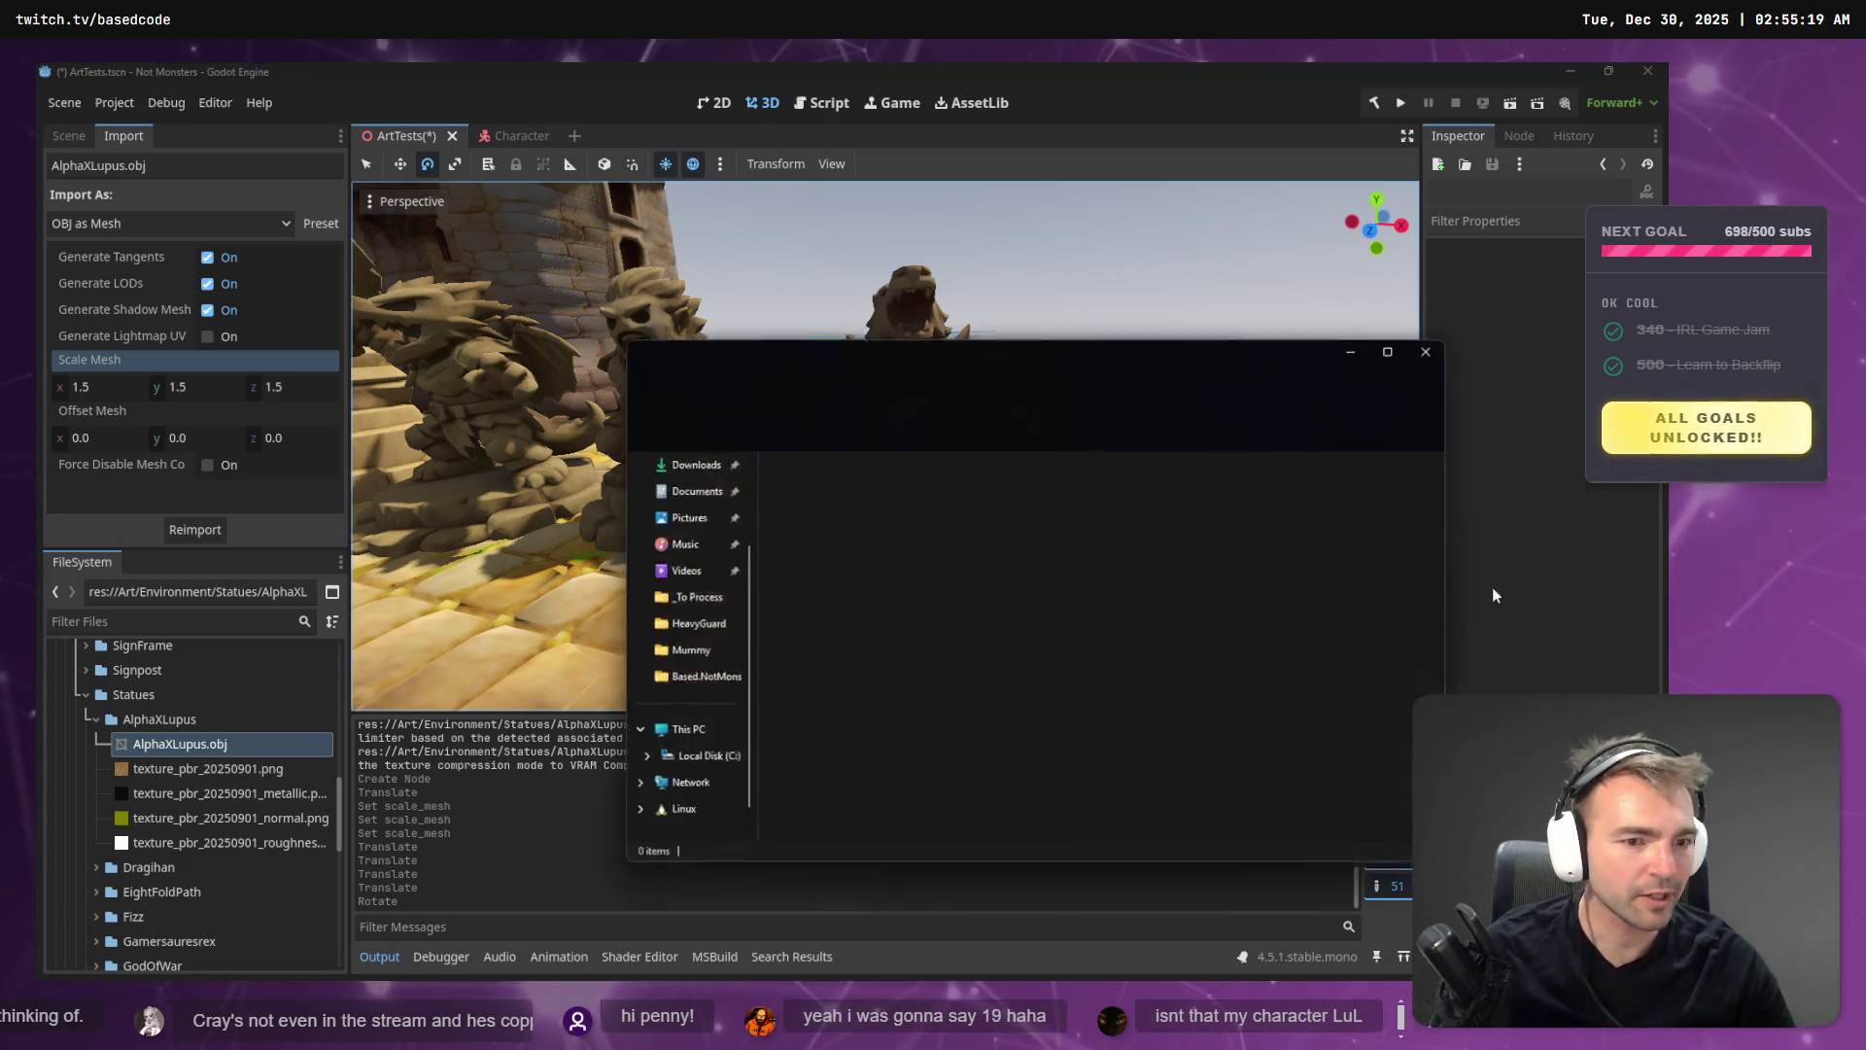
click(694, 793)
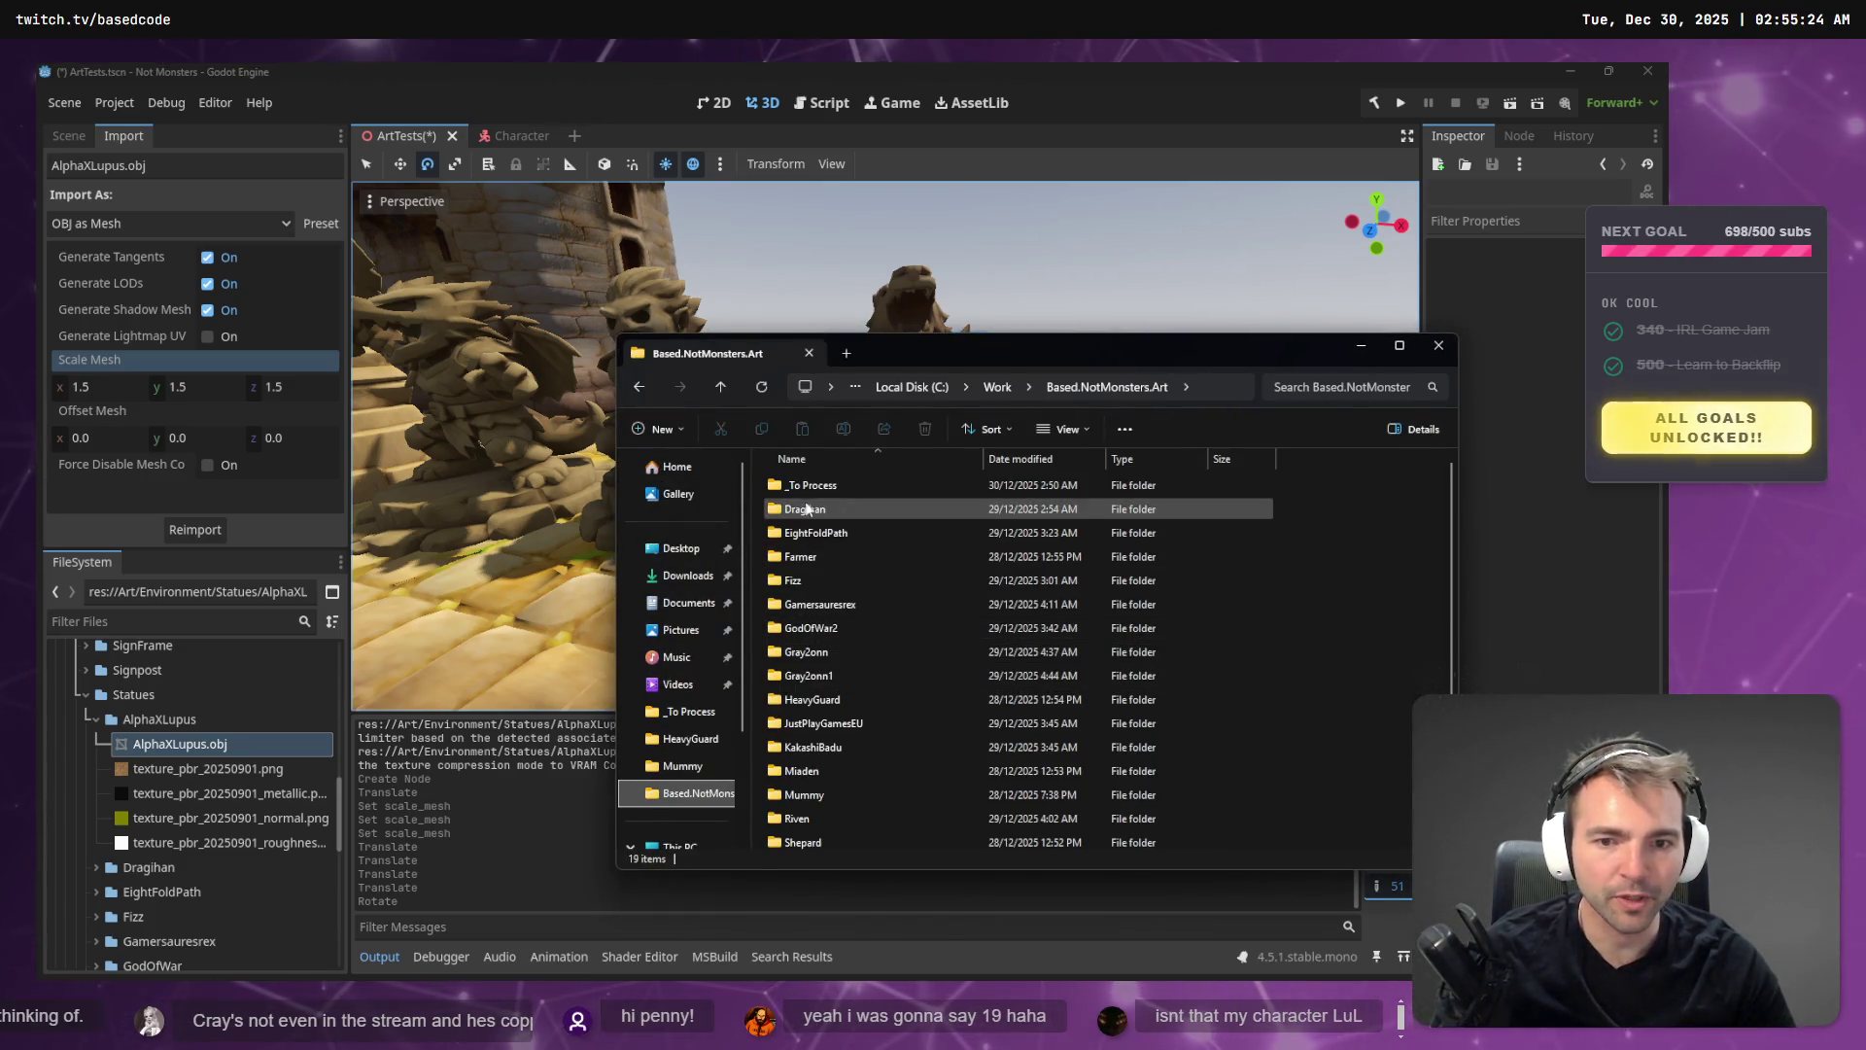
double_click(811, 485)
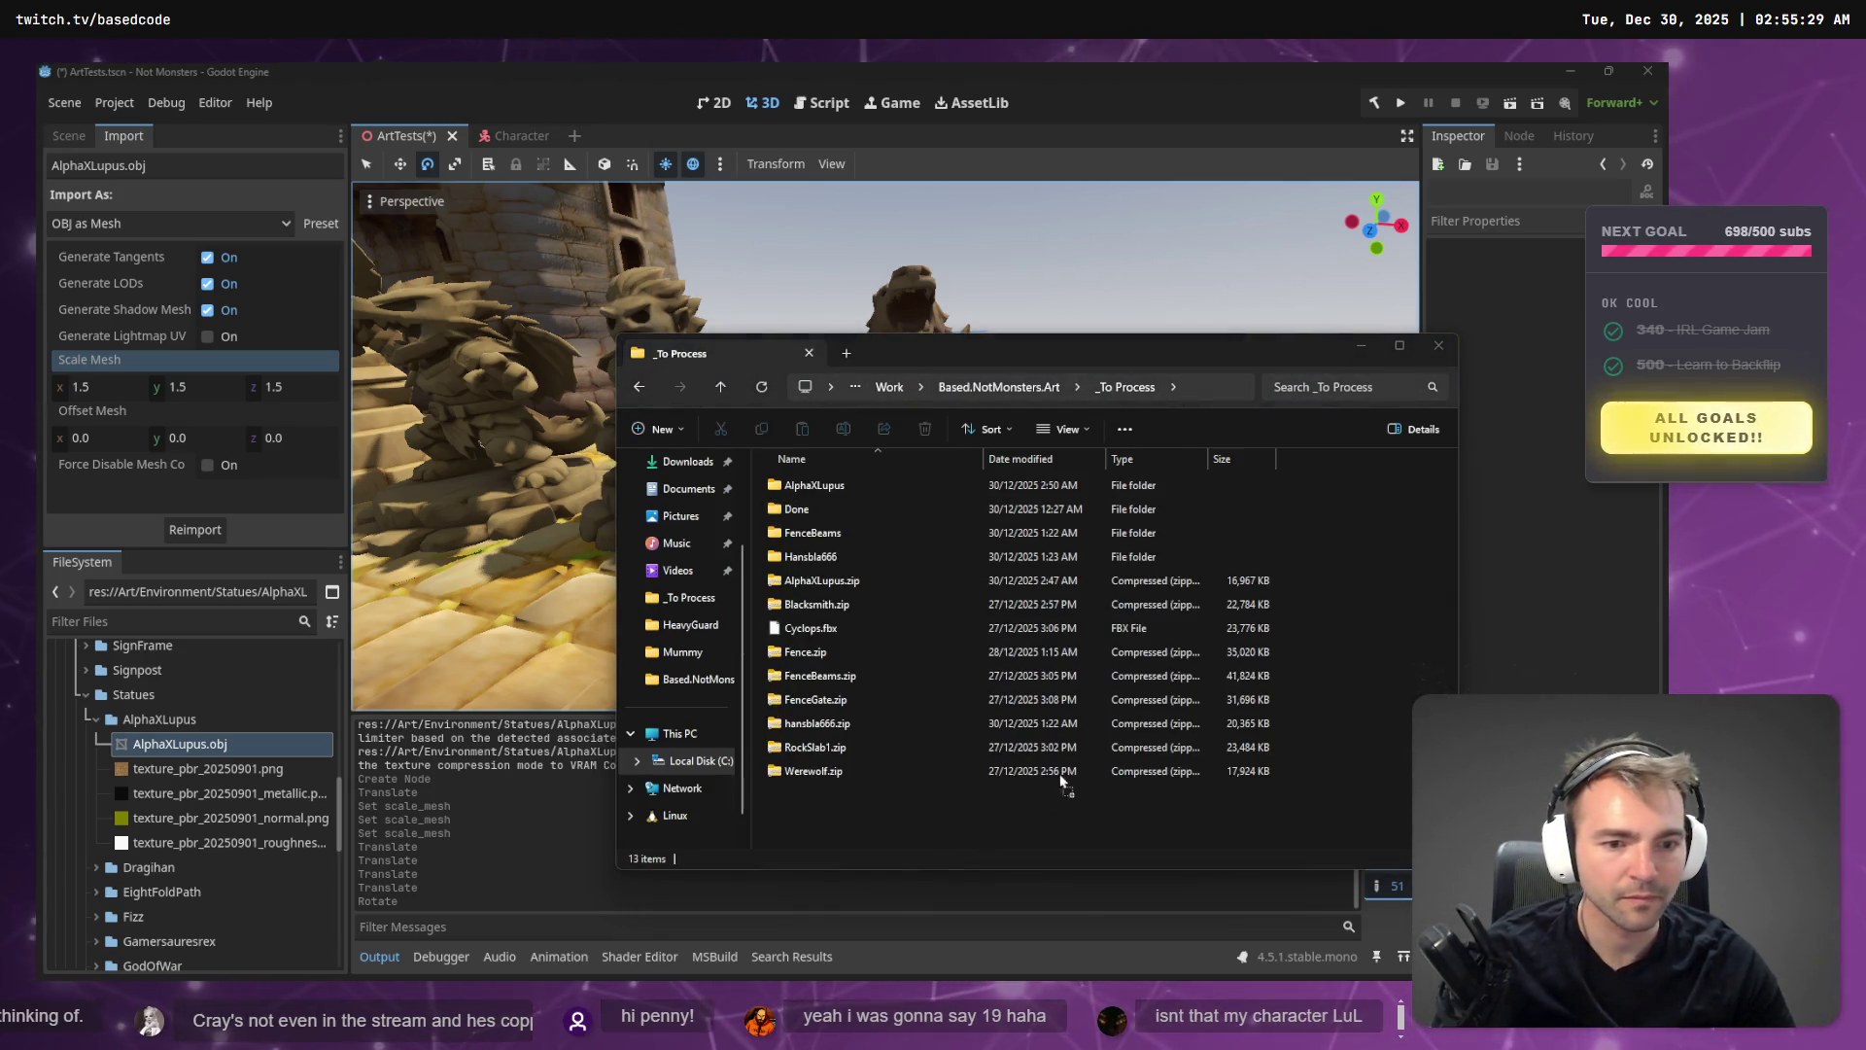
text(Sabreman)
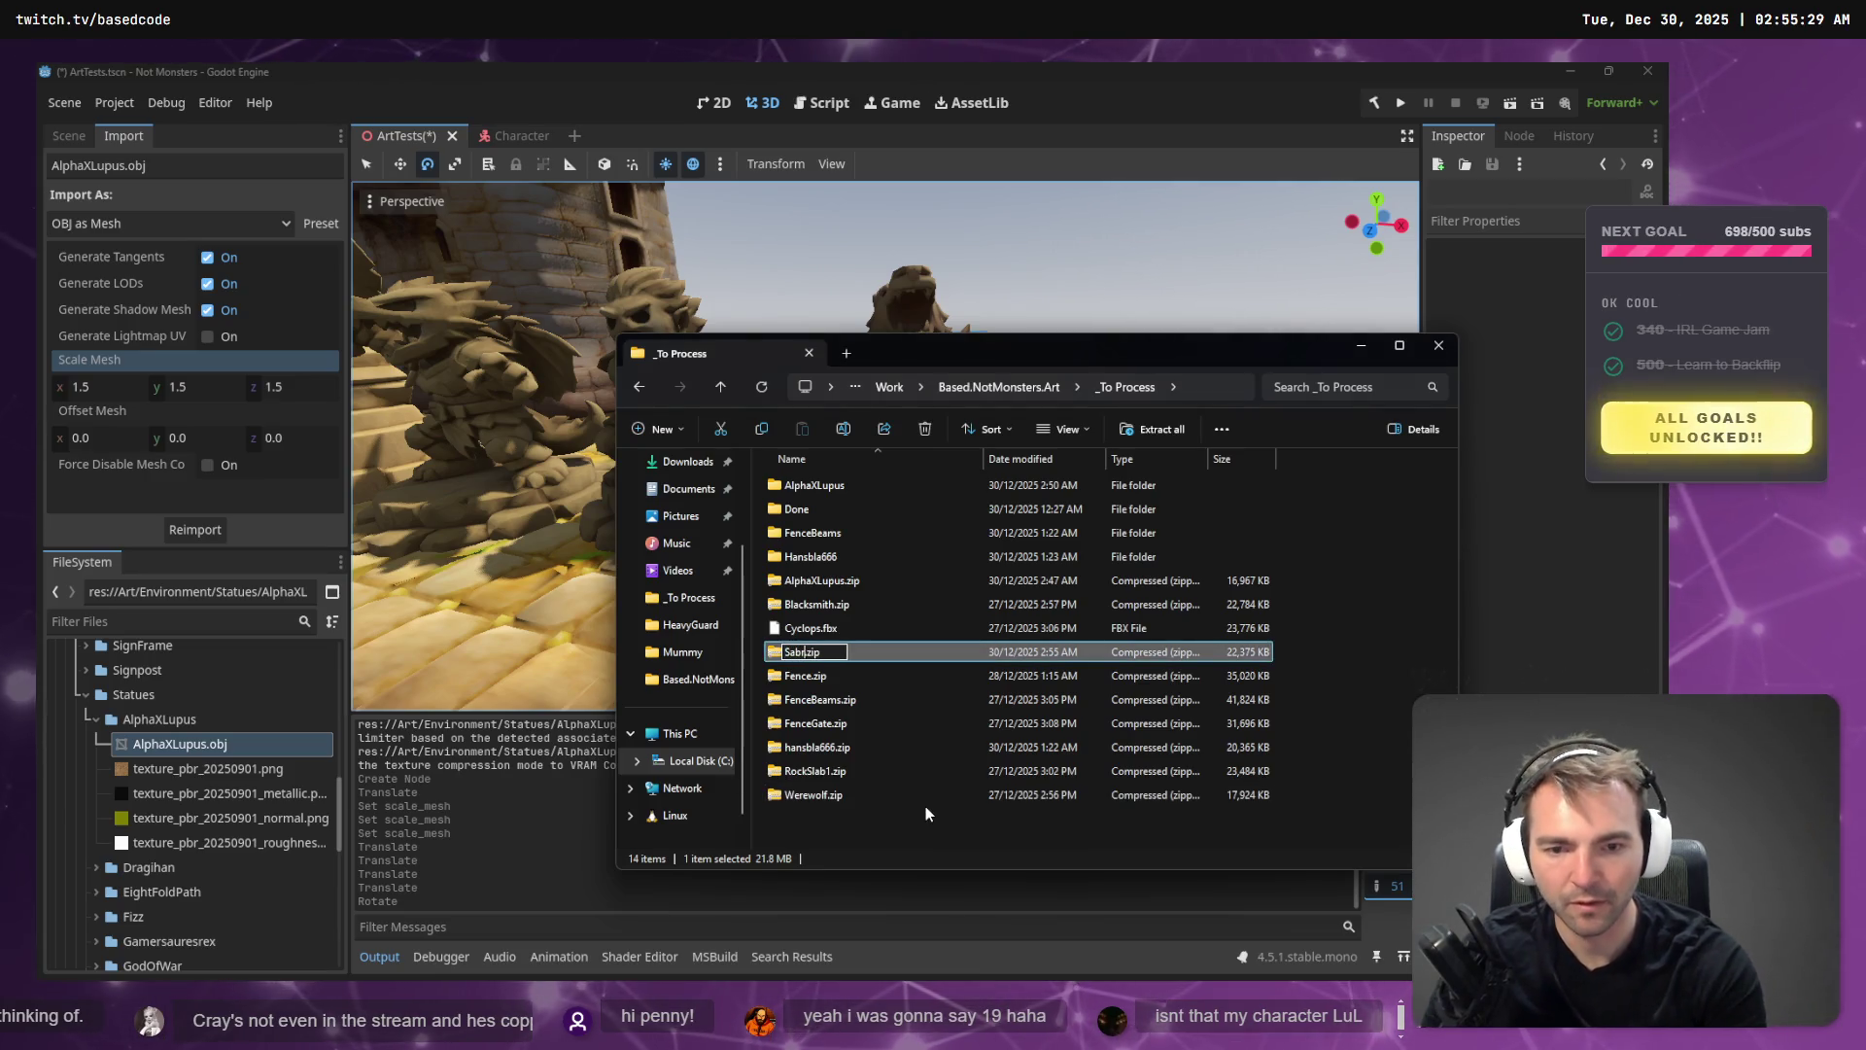
key(Return)
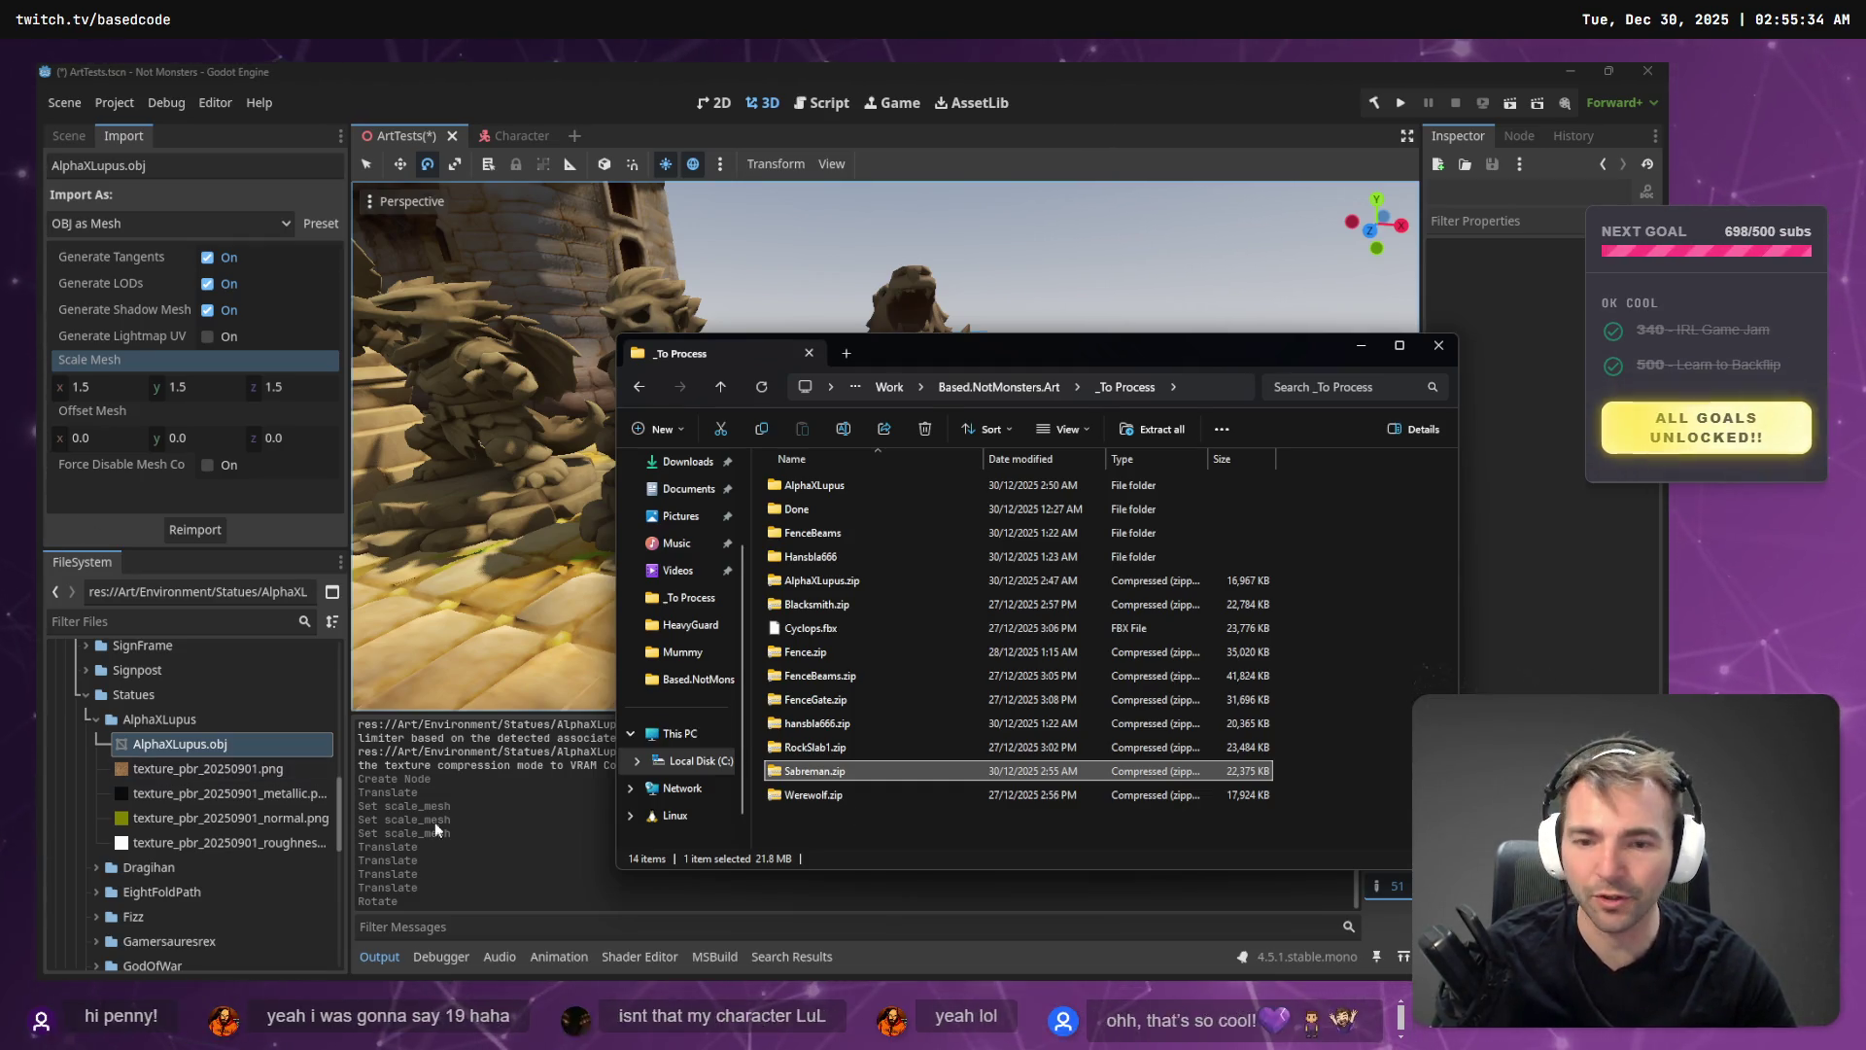
- Extract Sabreman.zip into a Sabreman folder and rename its model to Sabreman.obj
right_click(842, 777)
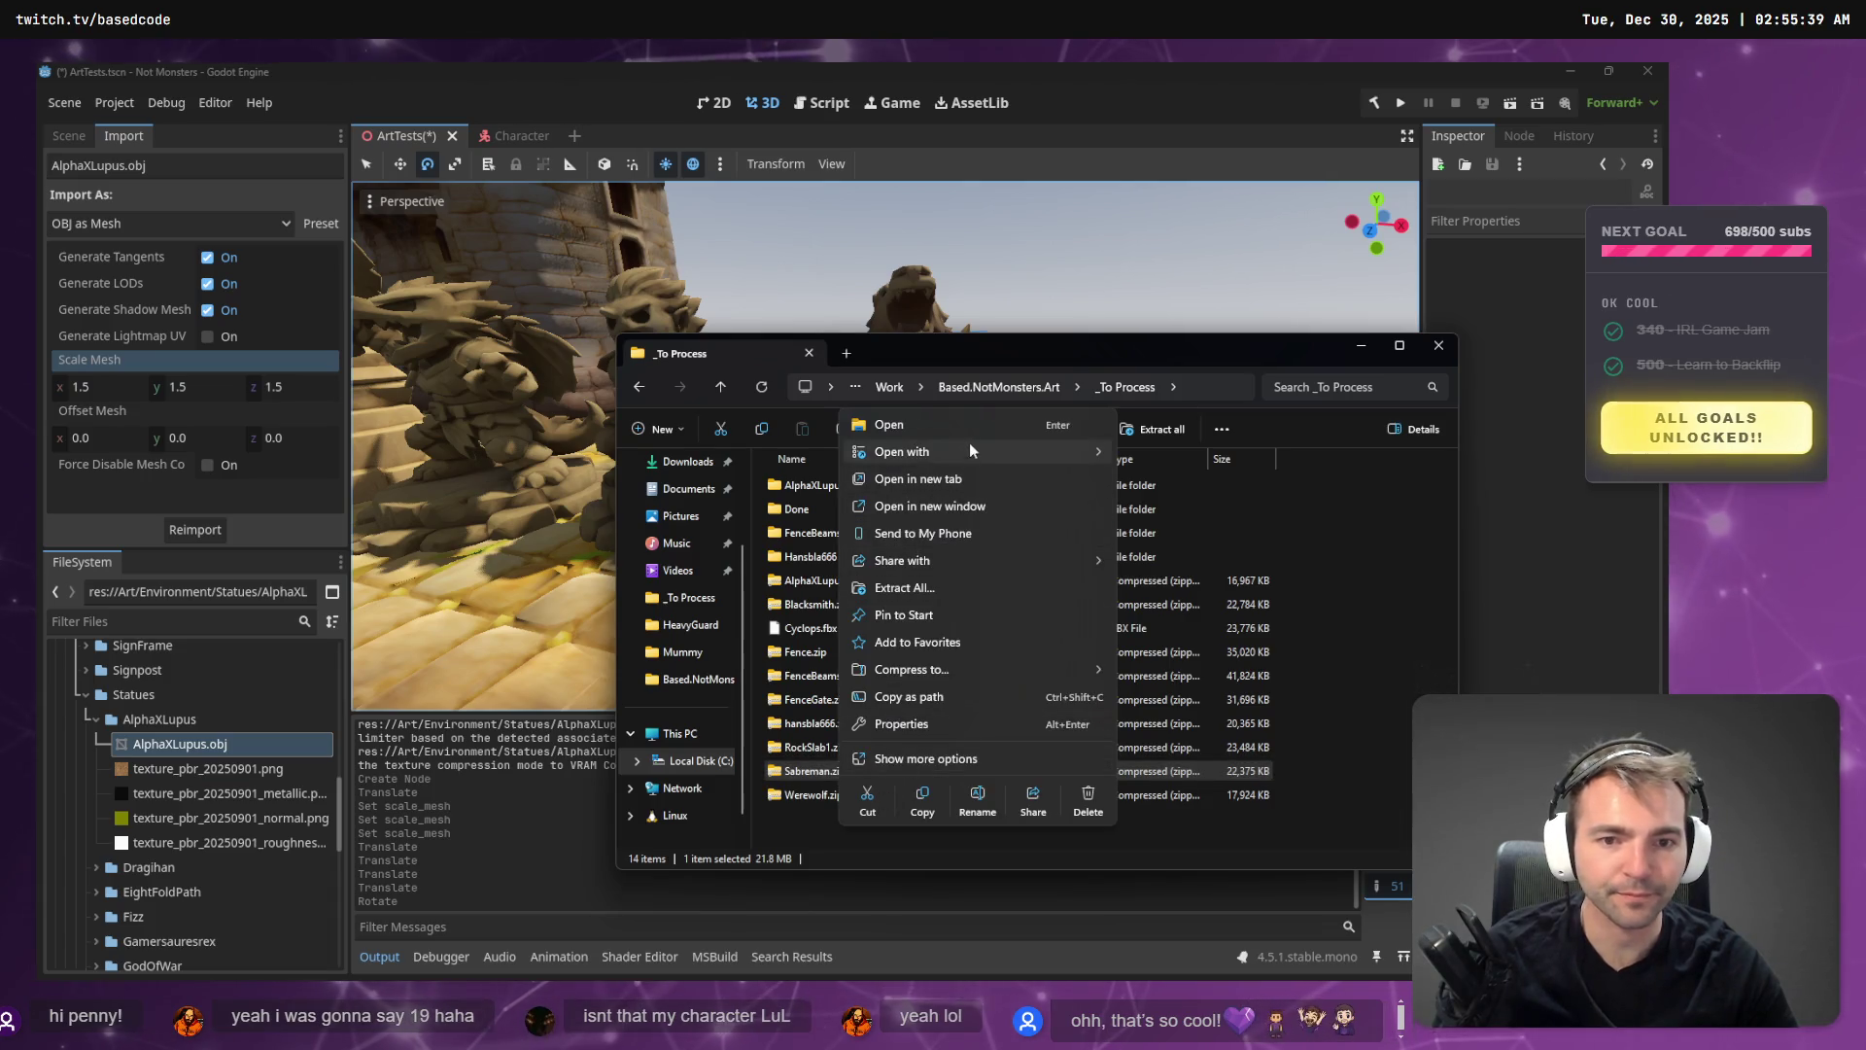
key(Escape)
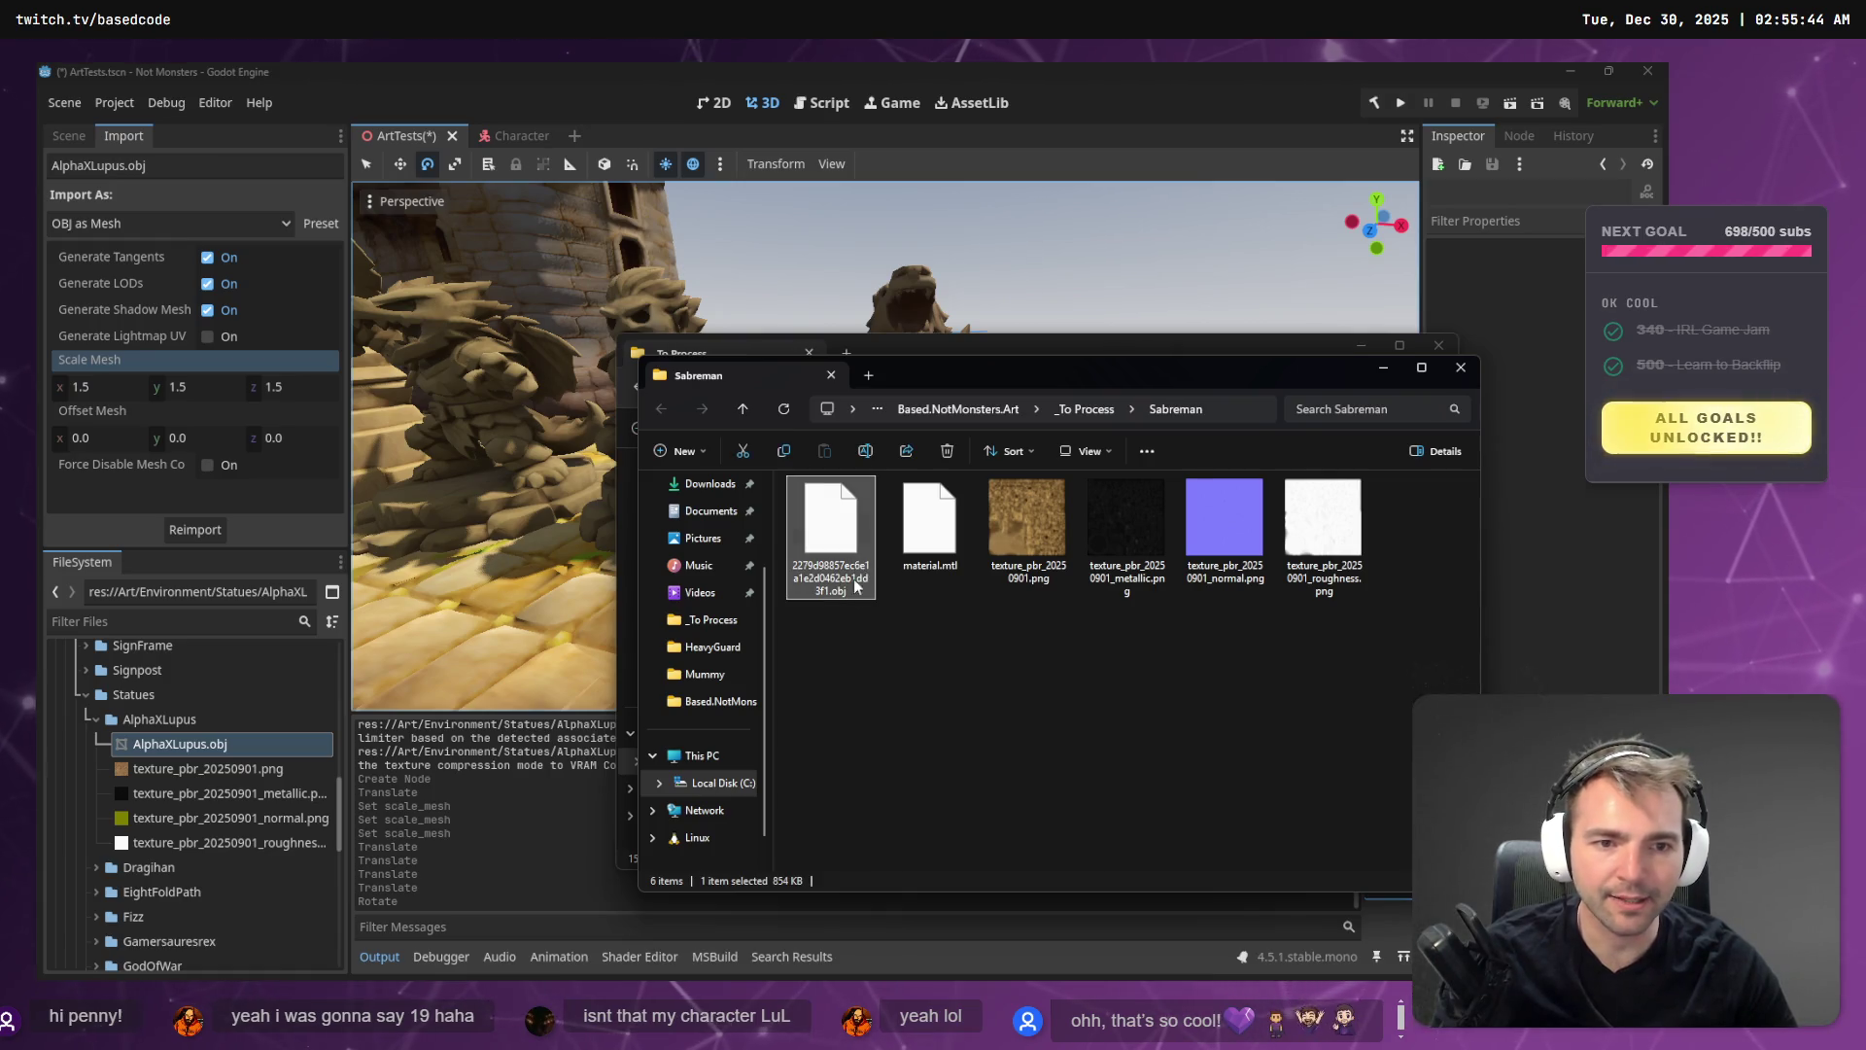
click(1223, 408)
double_click(1223, 408)
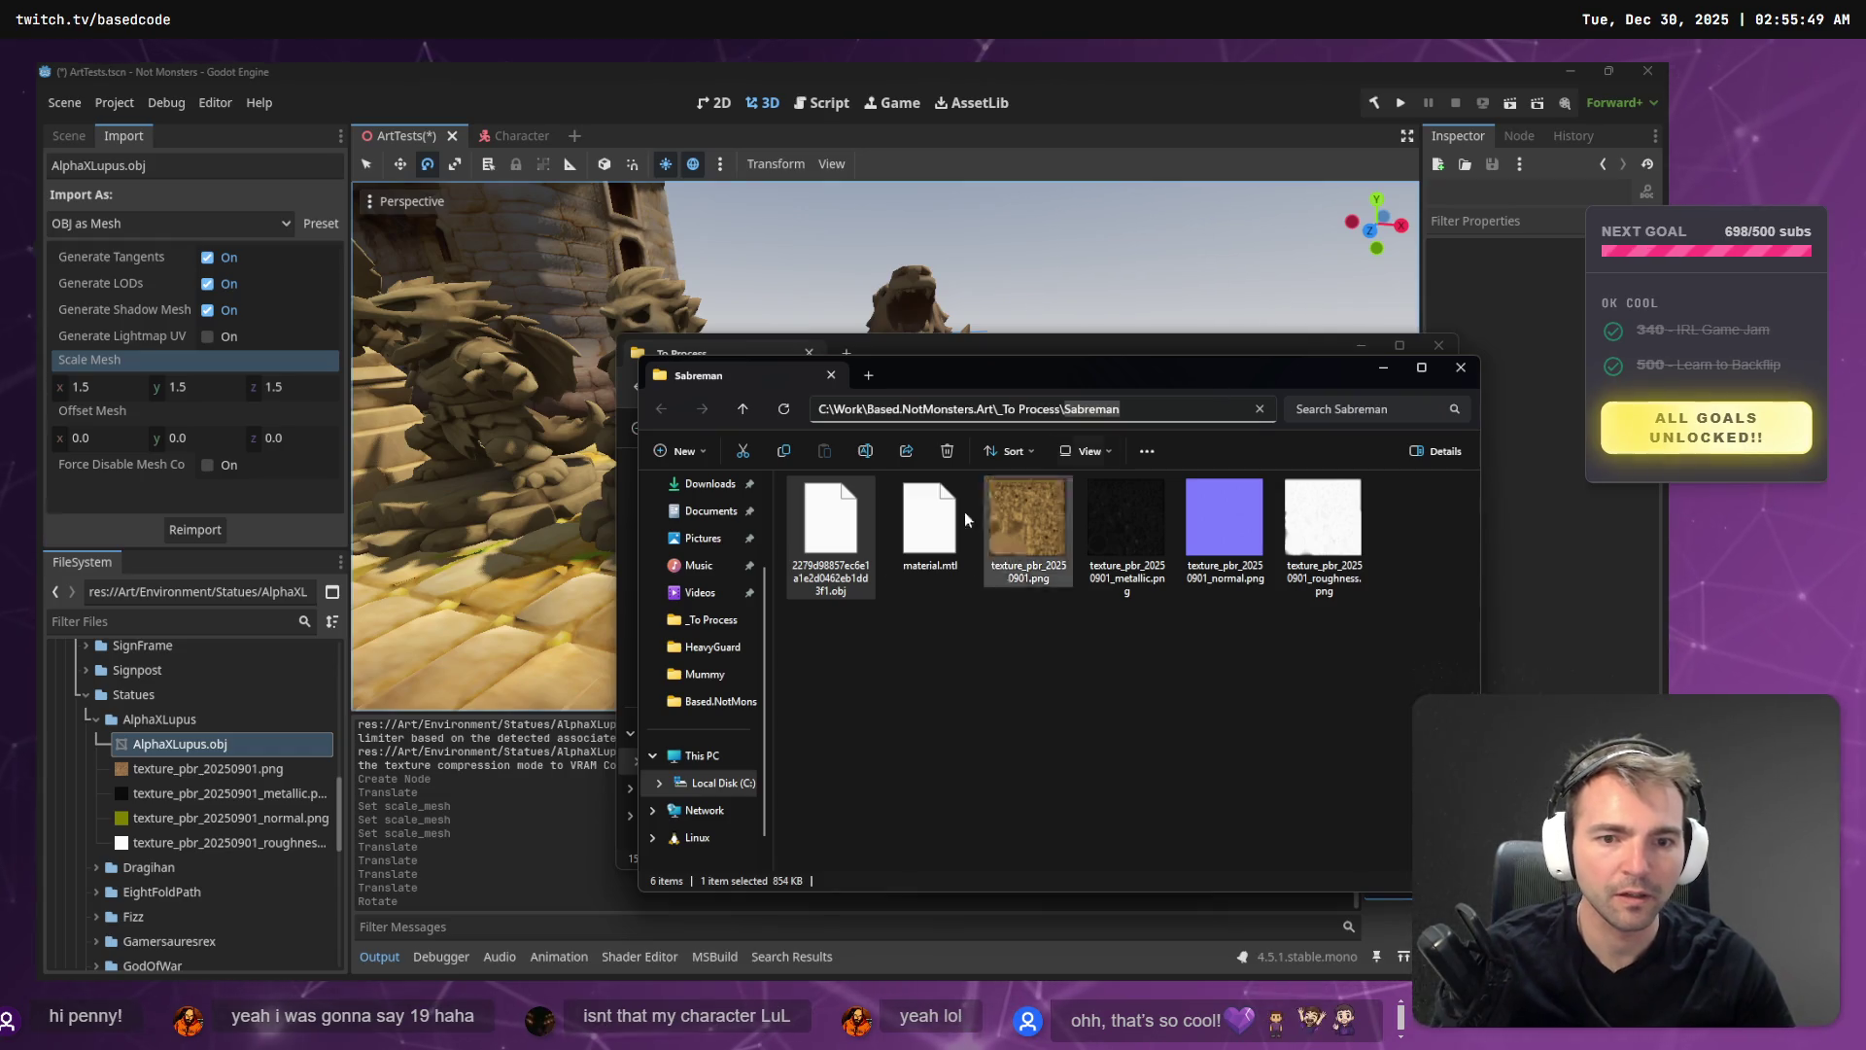
key(ctrl+c)
key(Escape)
key(F2)
key(ctrl+v)
click(907, 691)
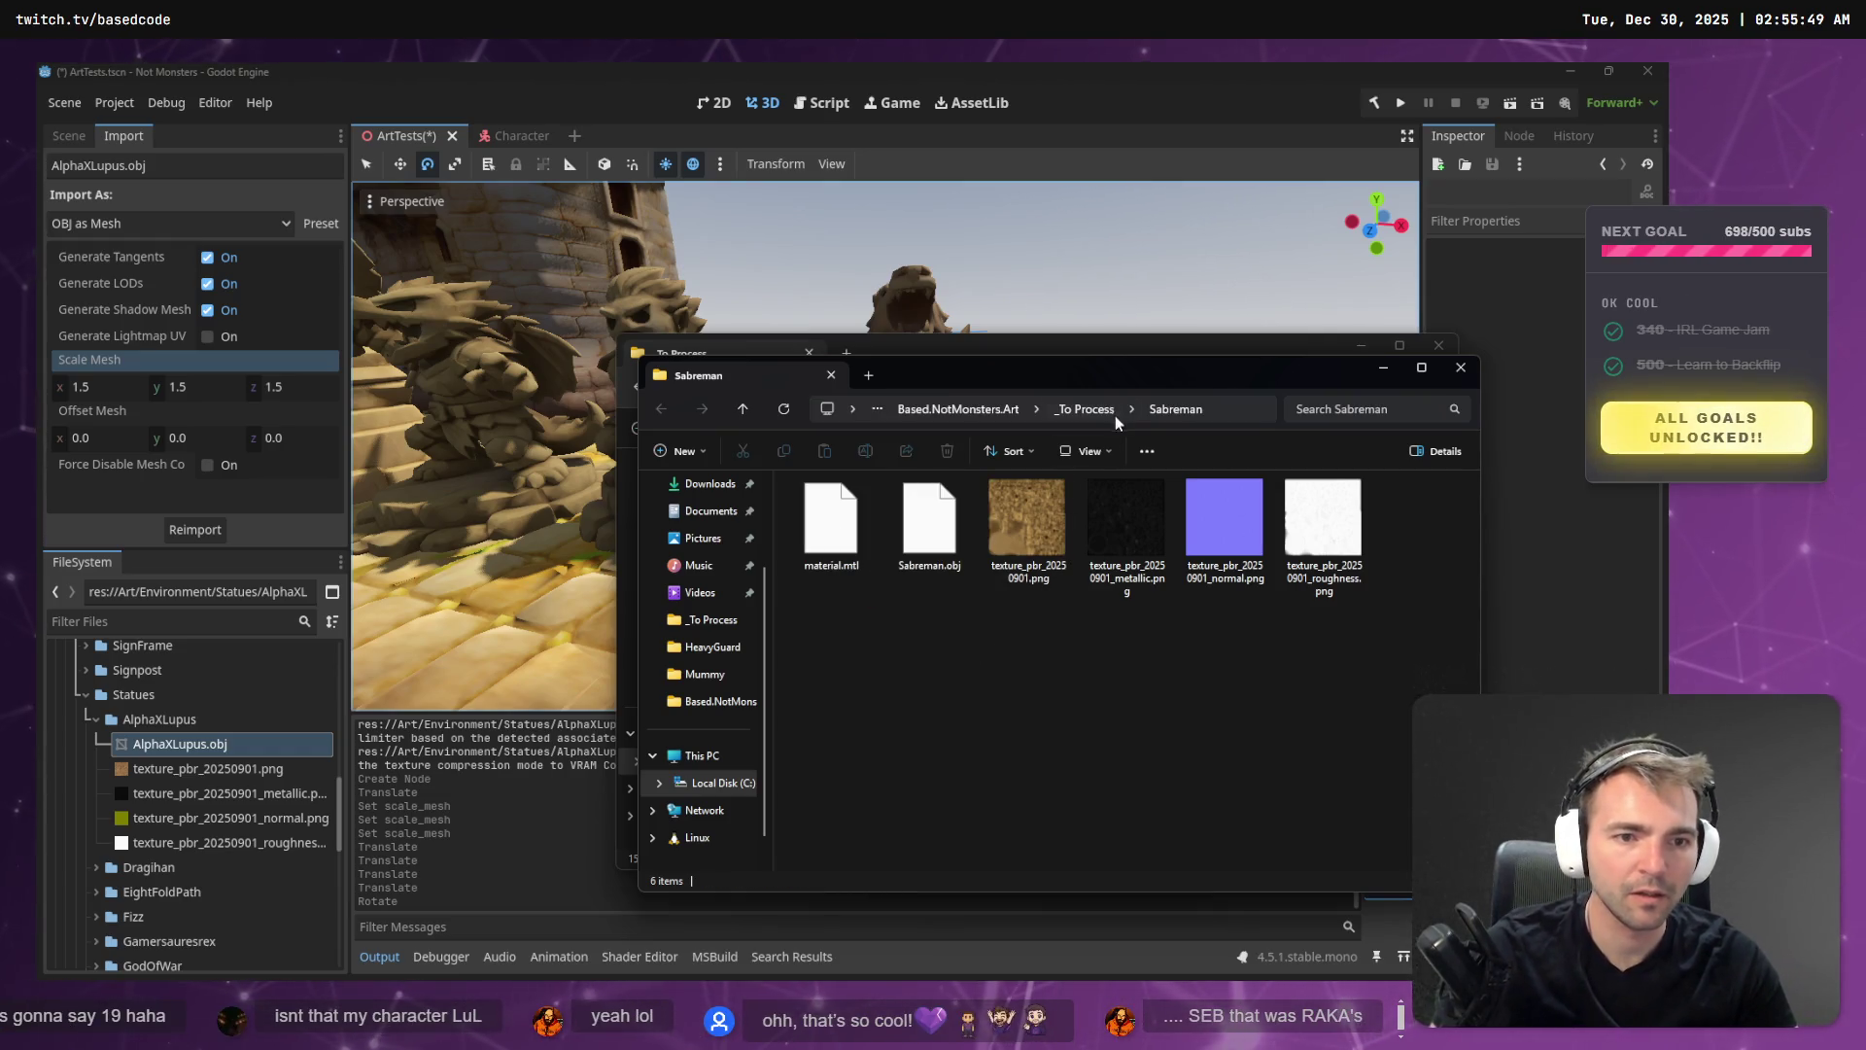
- Check the Sabreman folder's files, then return to Godot so the new assets import
click(1115, 412)
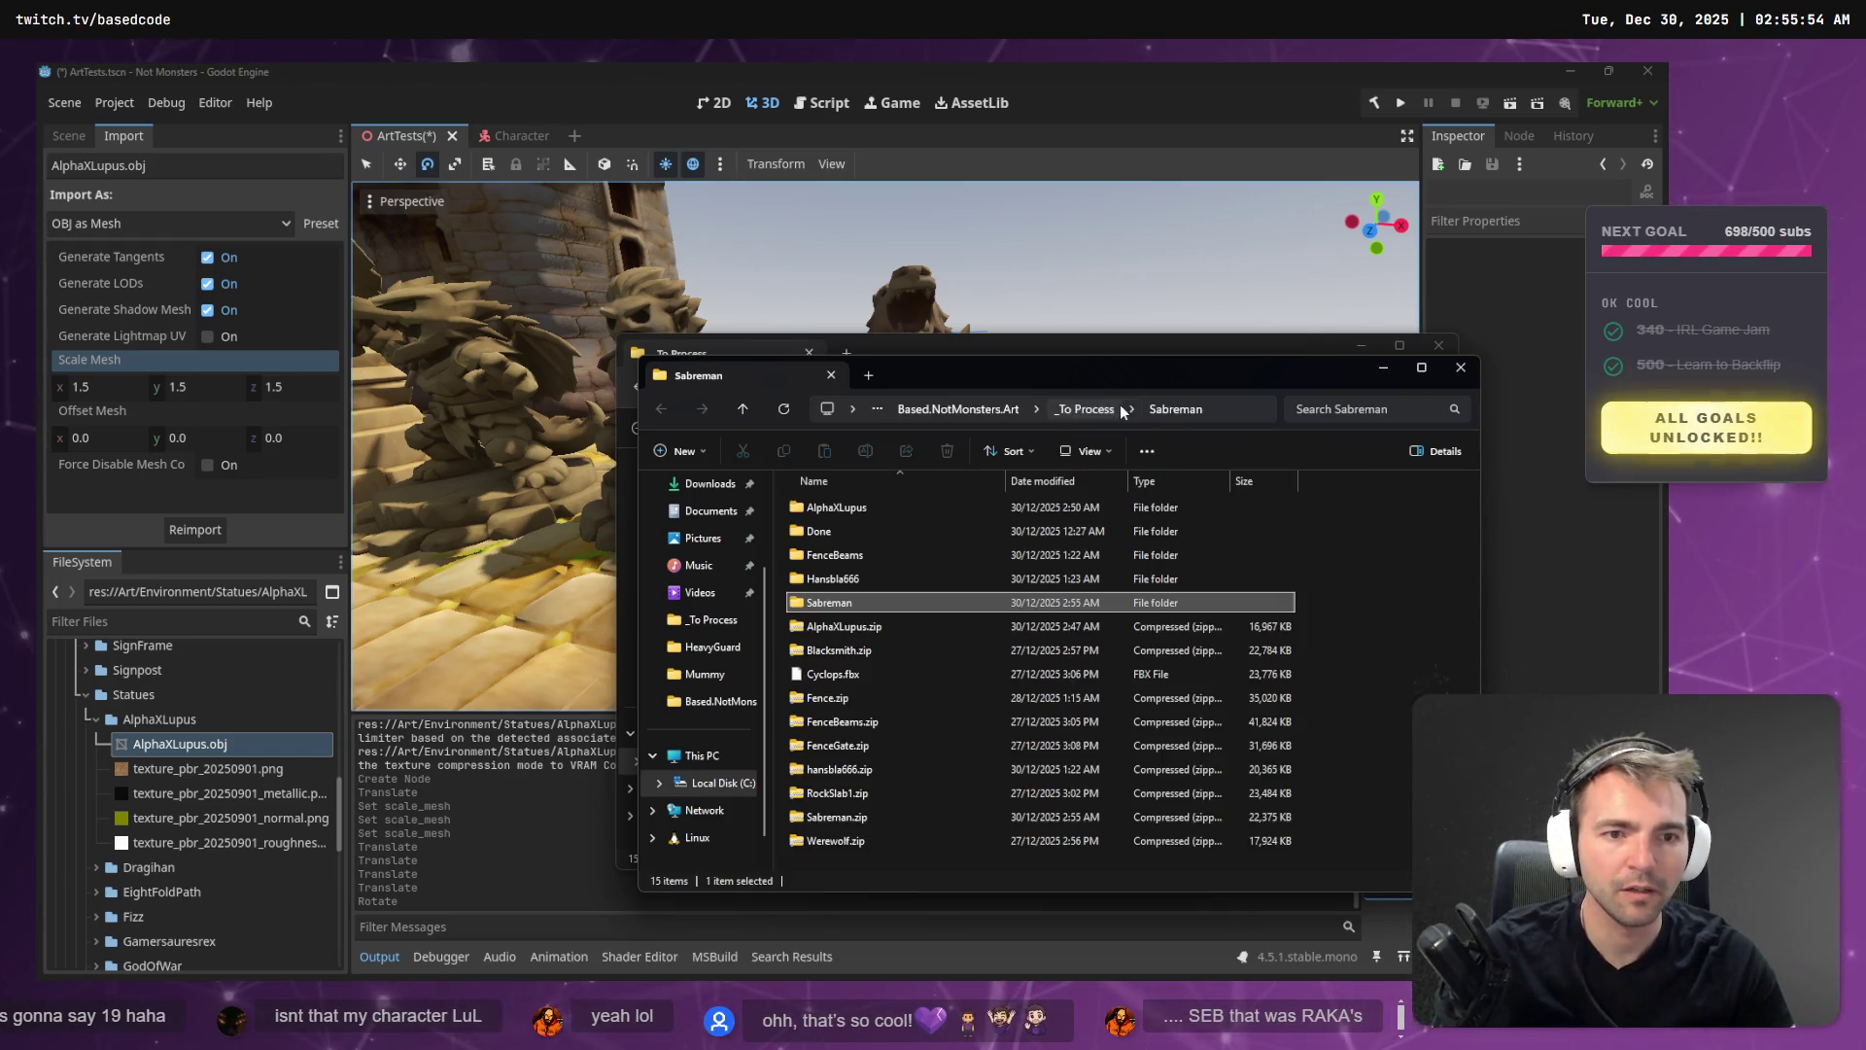
double_click(859, 607)
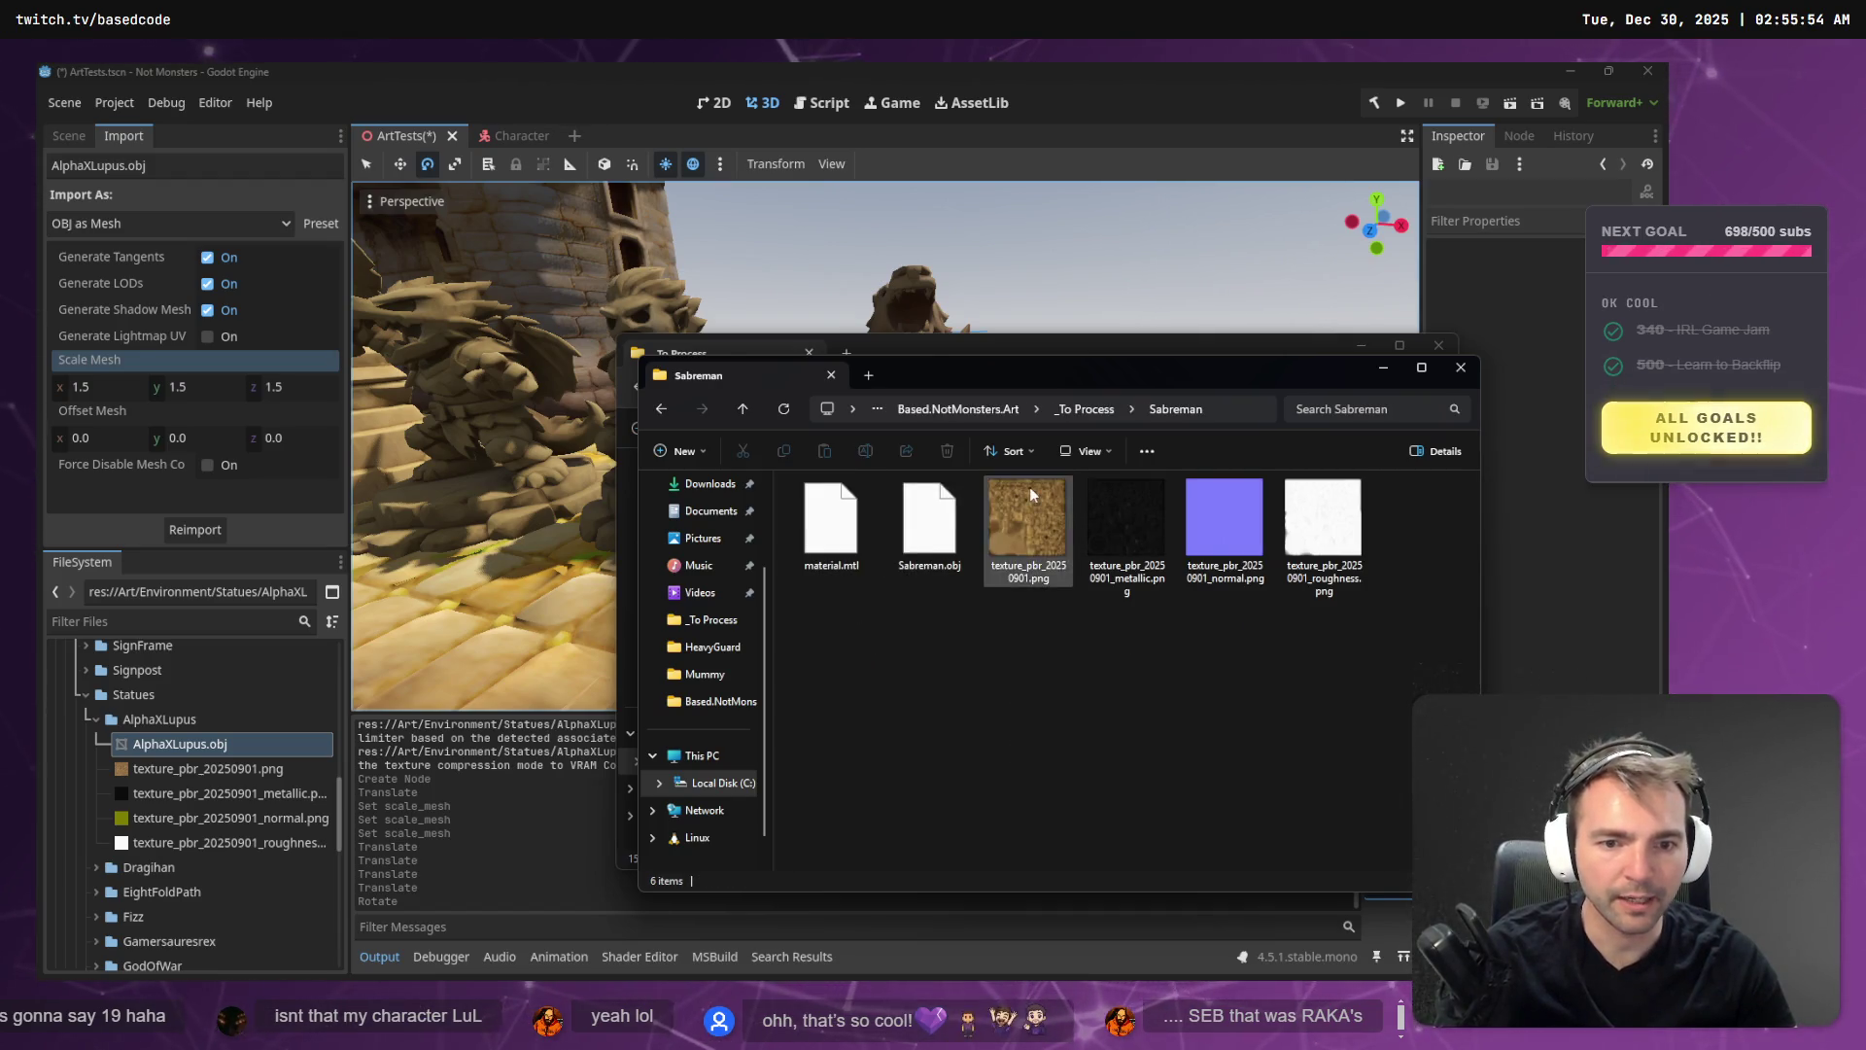
click(1092, 415)
double_click(111, 727)
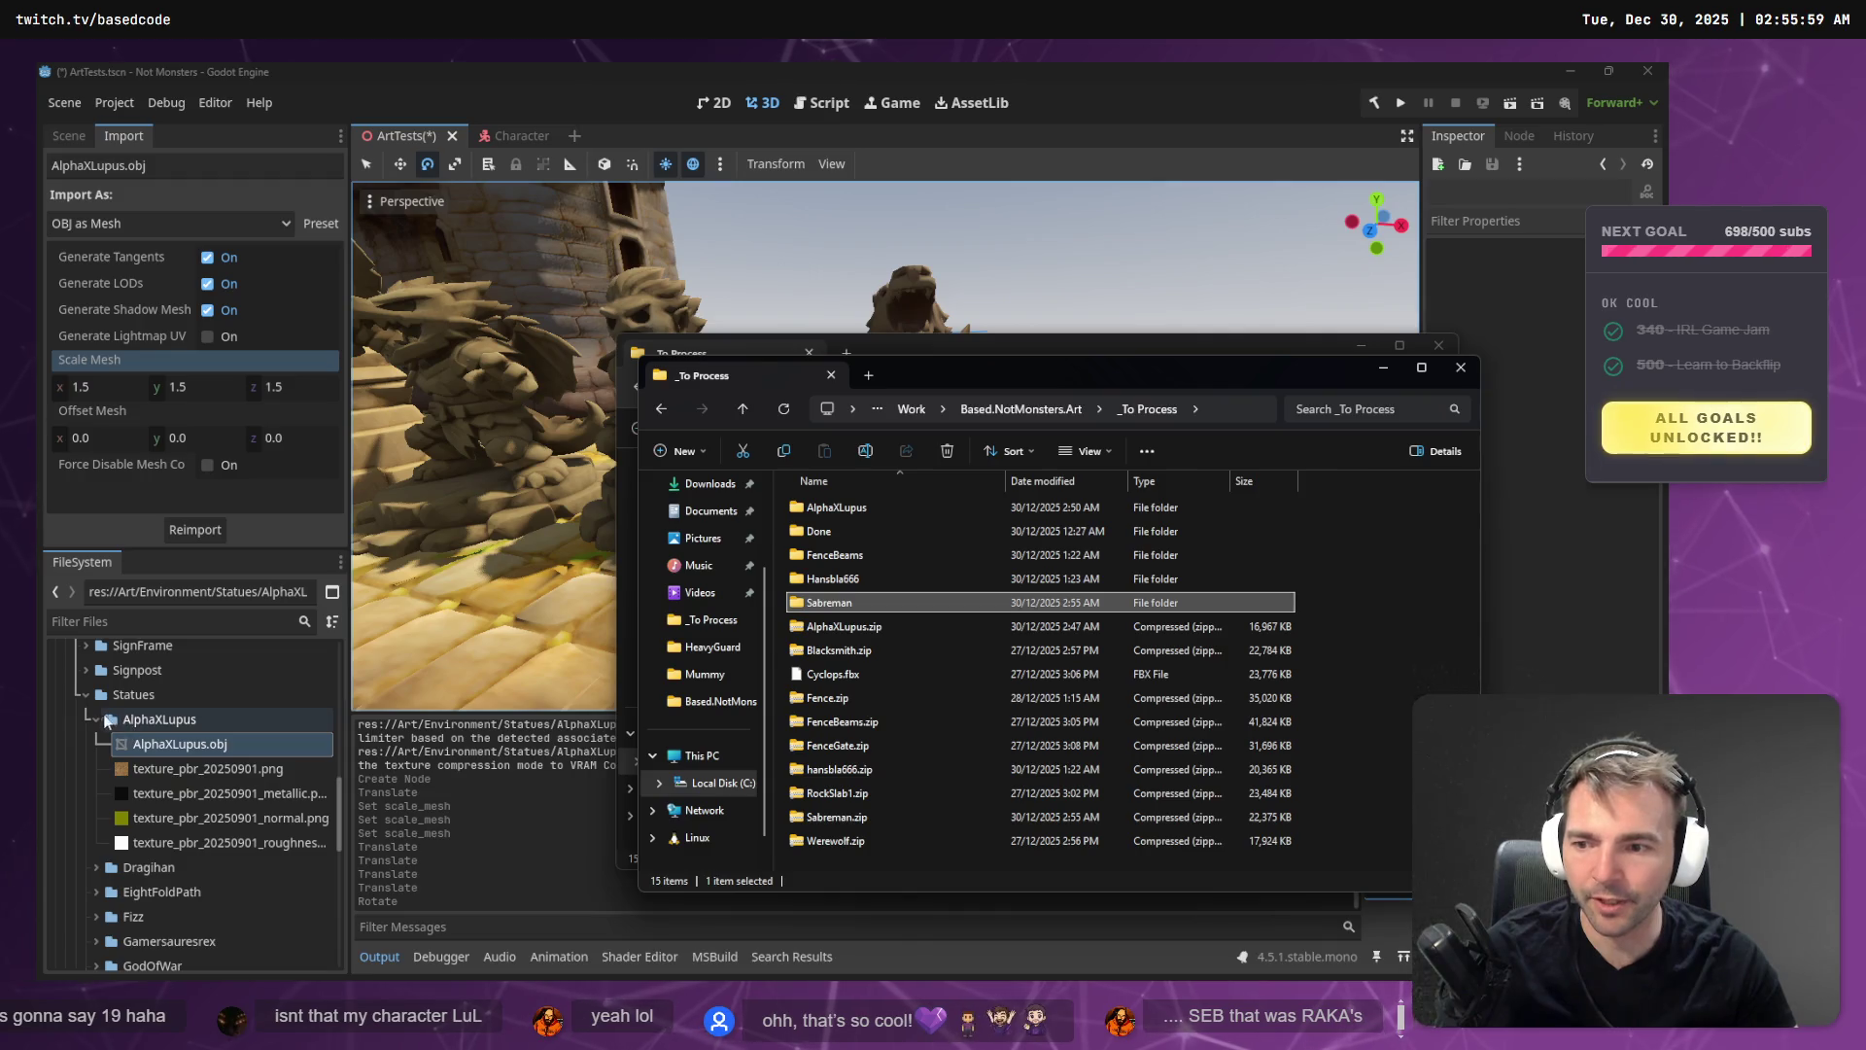
key(alt+Tab)
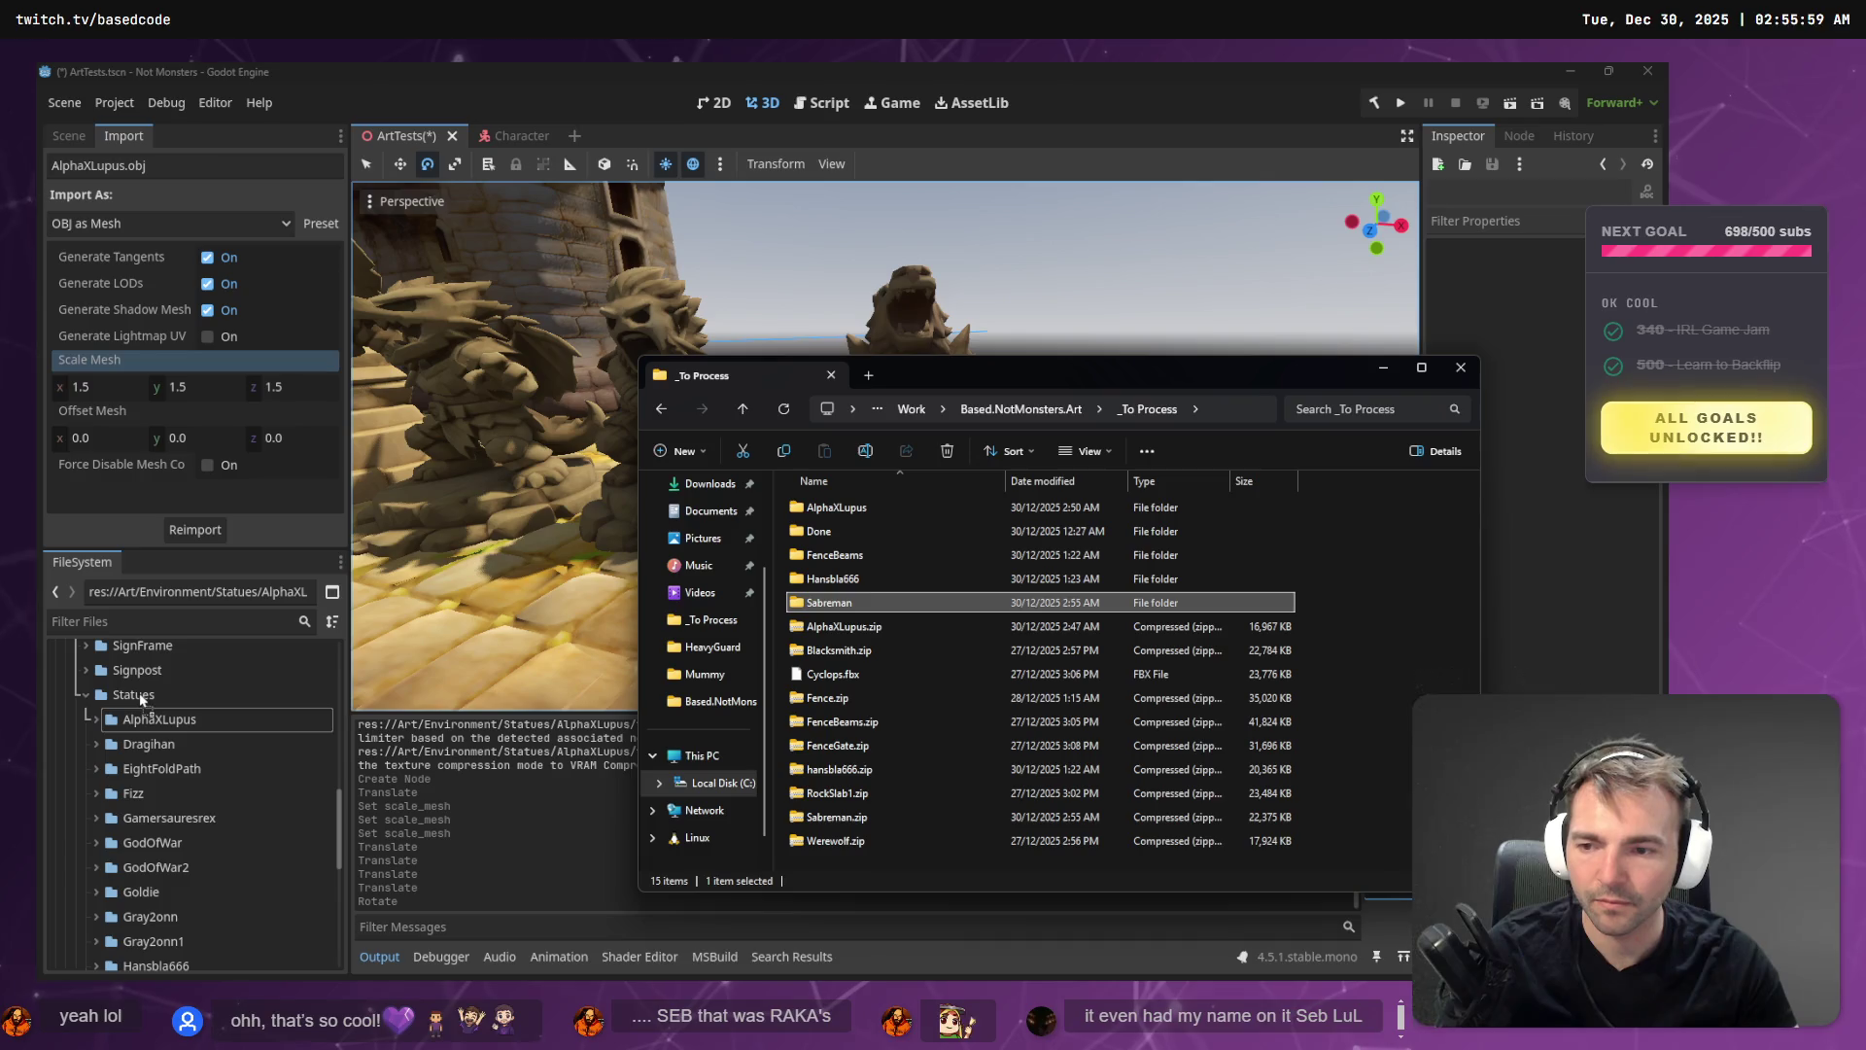
click(910, 76)
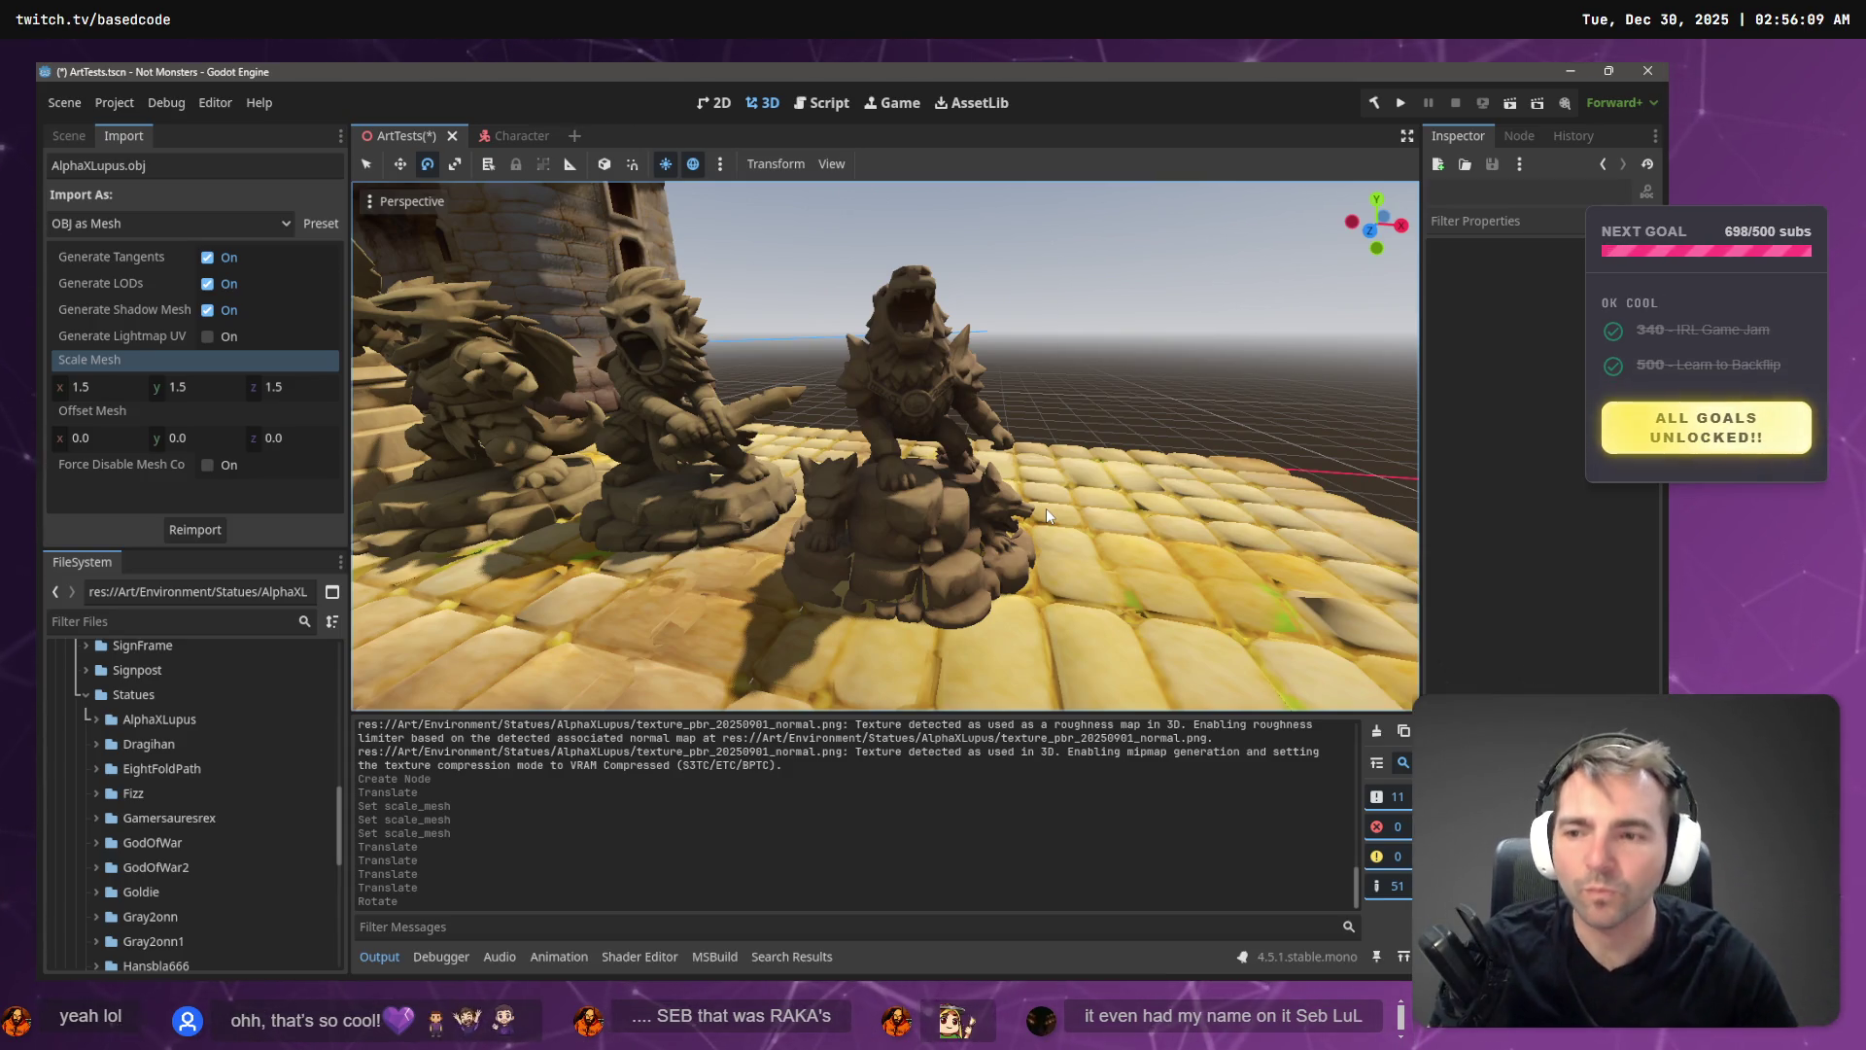
click(85, 693)
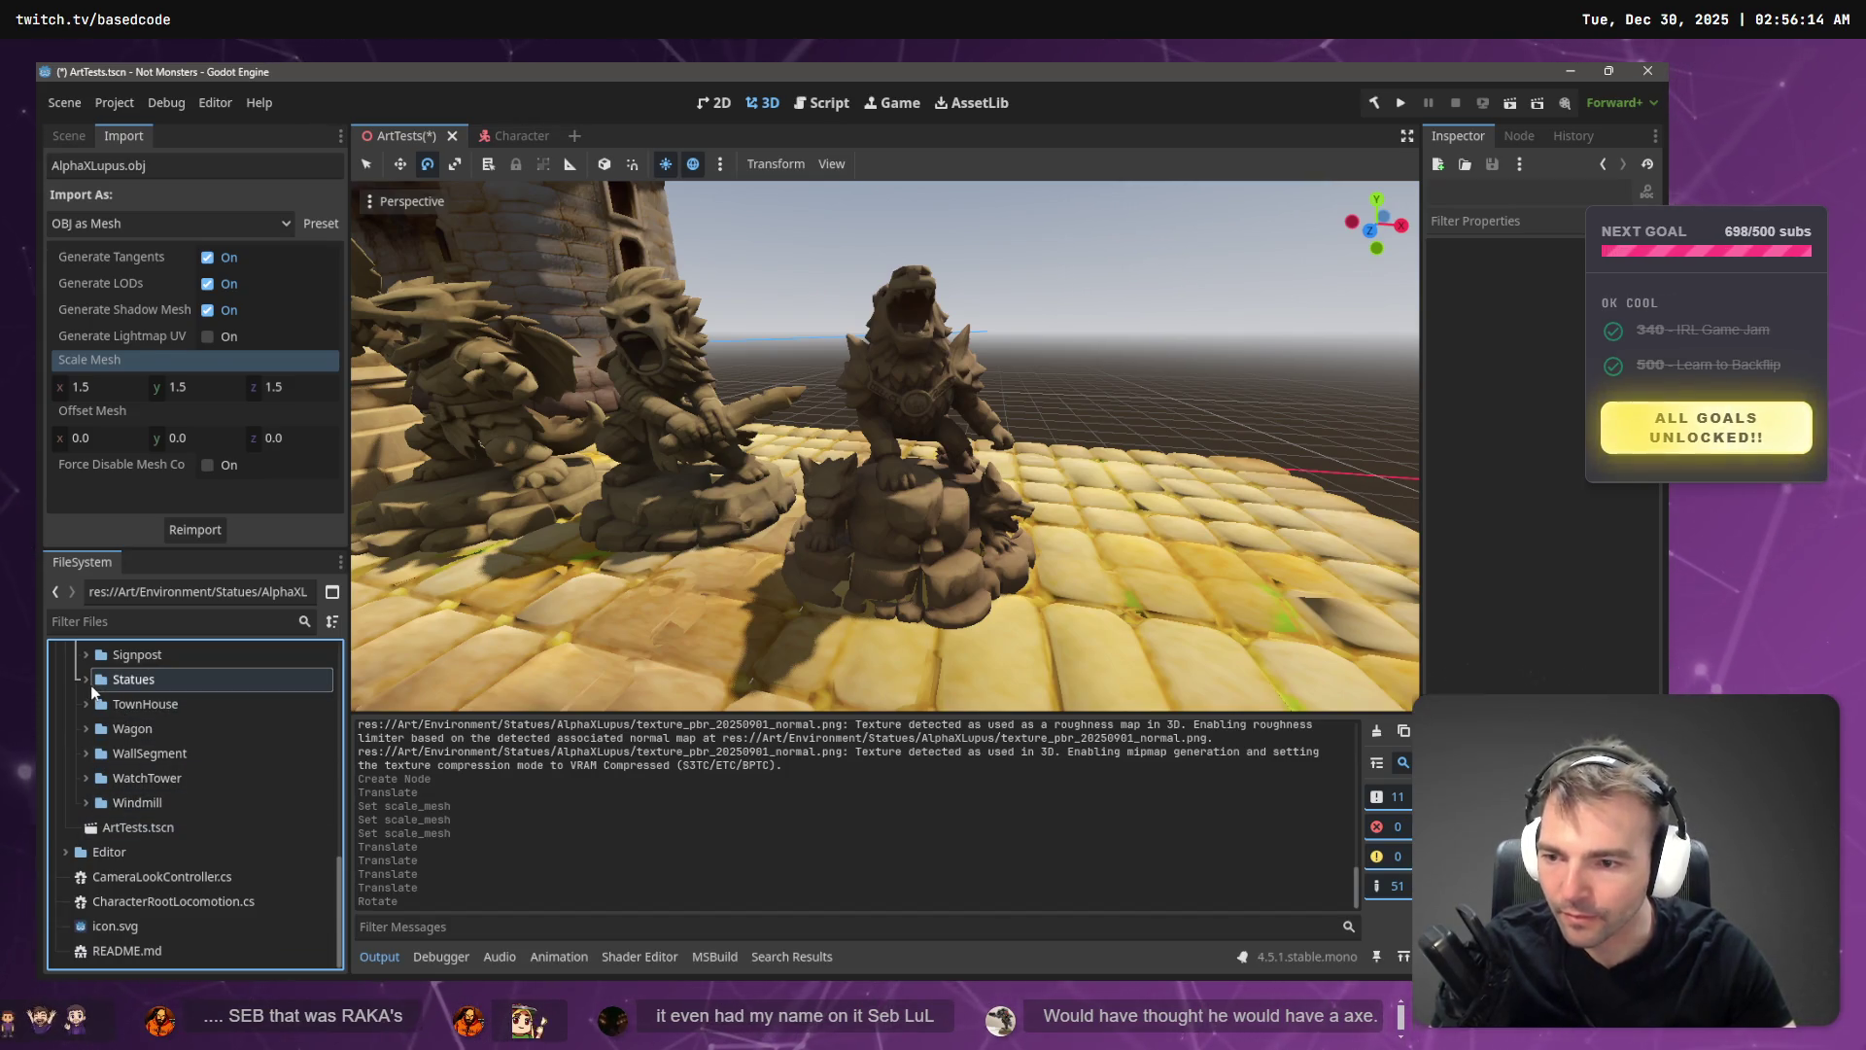
- Place Sabreman.obj from the Statues/Sabreman folder at the end of the statue row
click(97, 685)
click(86, 678)
scroll(155, 751, down, 3)
scroll(173, 869, up, 1)
click(105, 792)
click(99, 791)
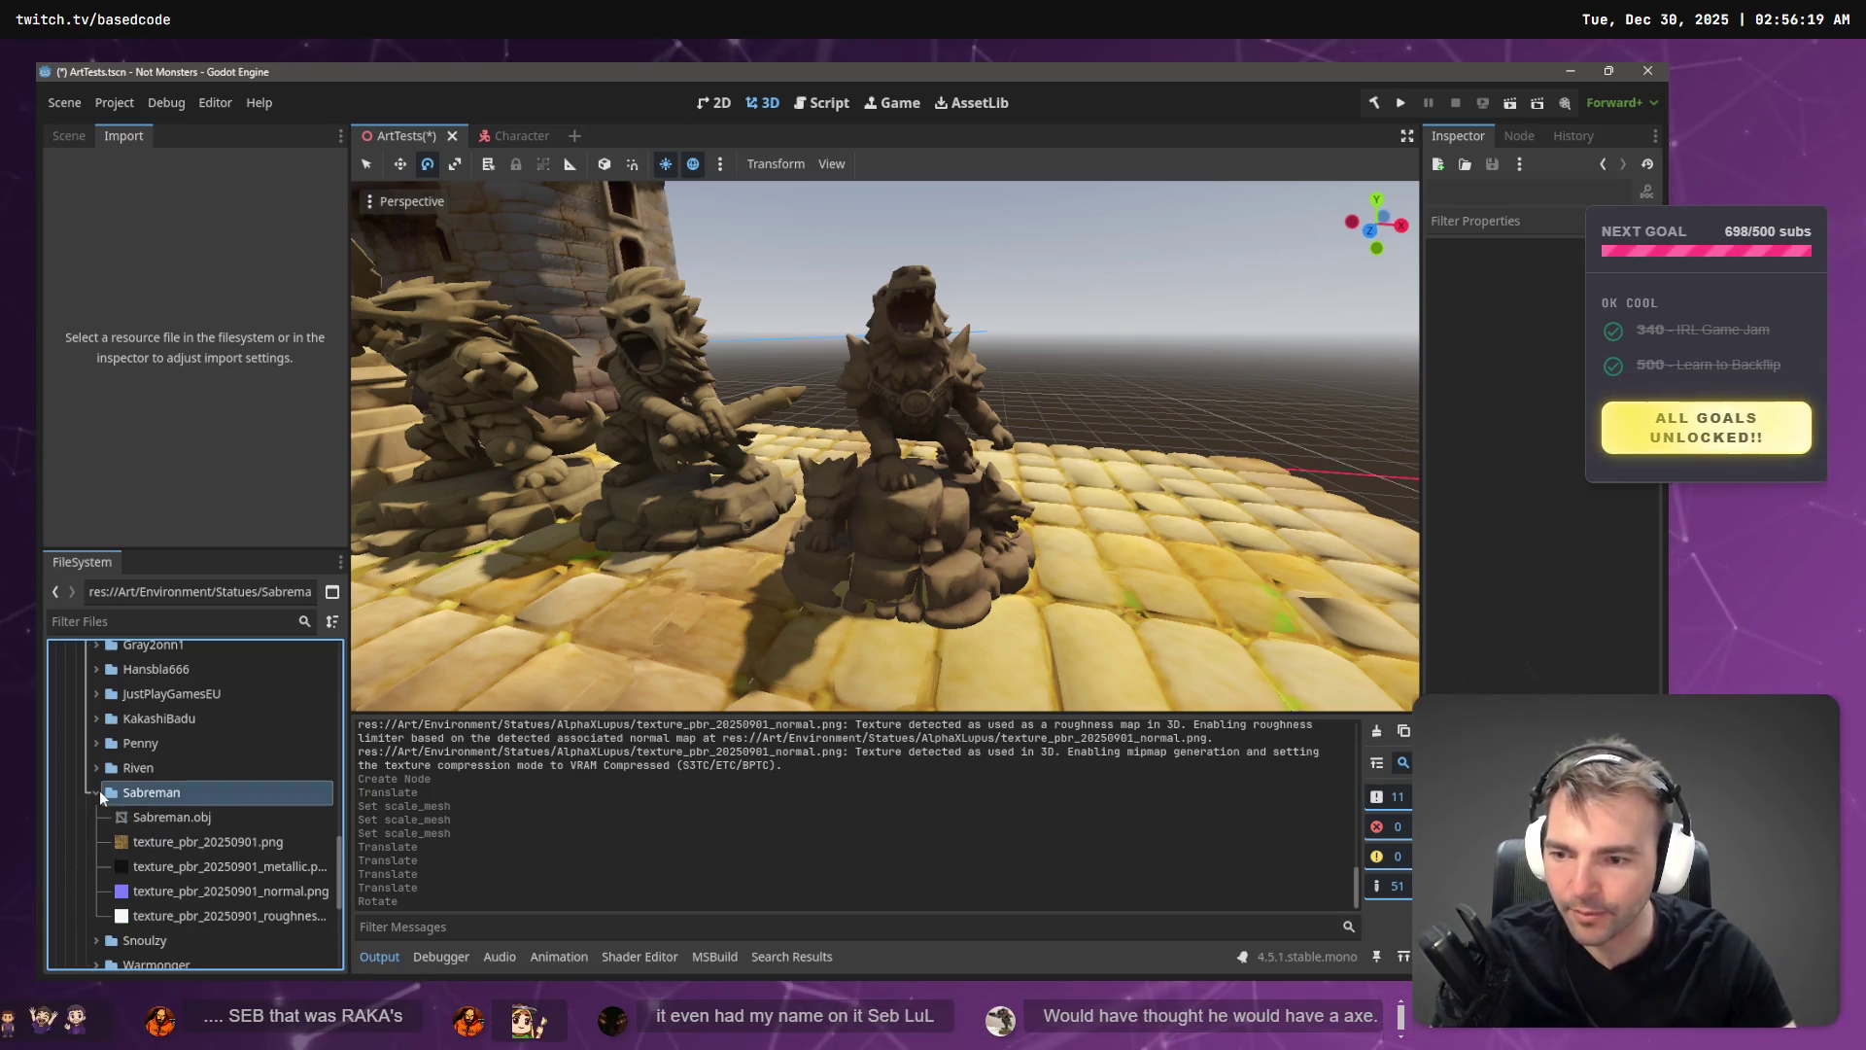
click(153, 820)
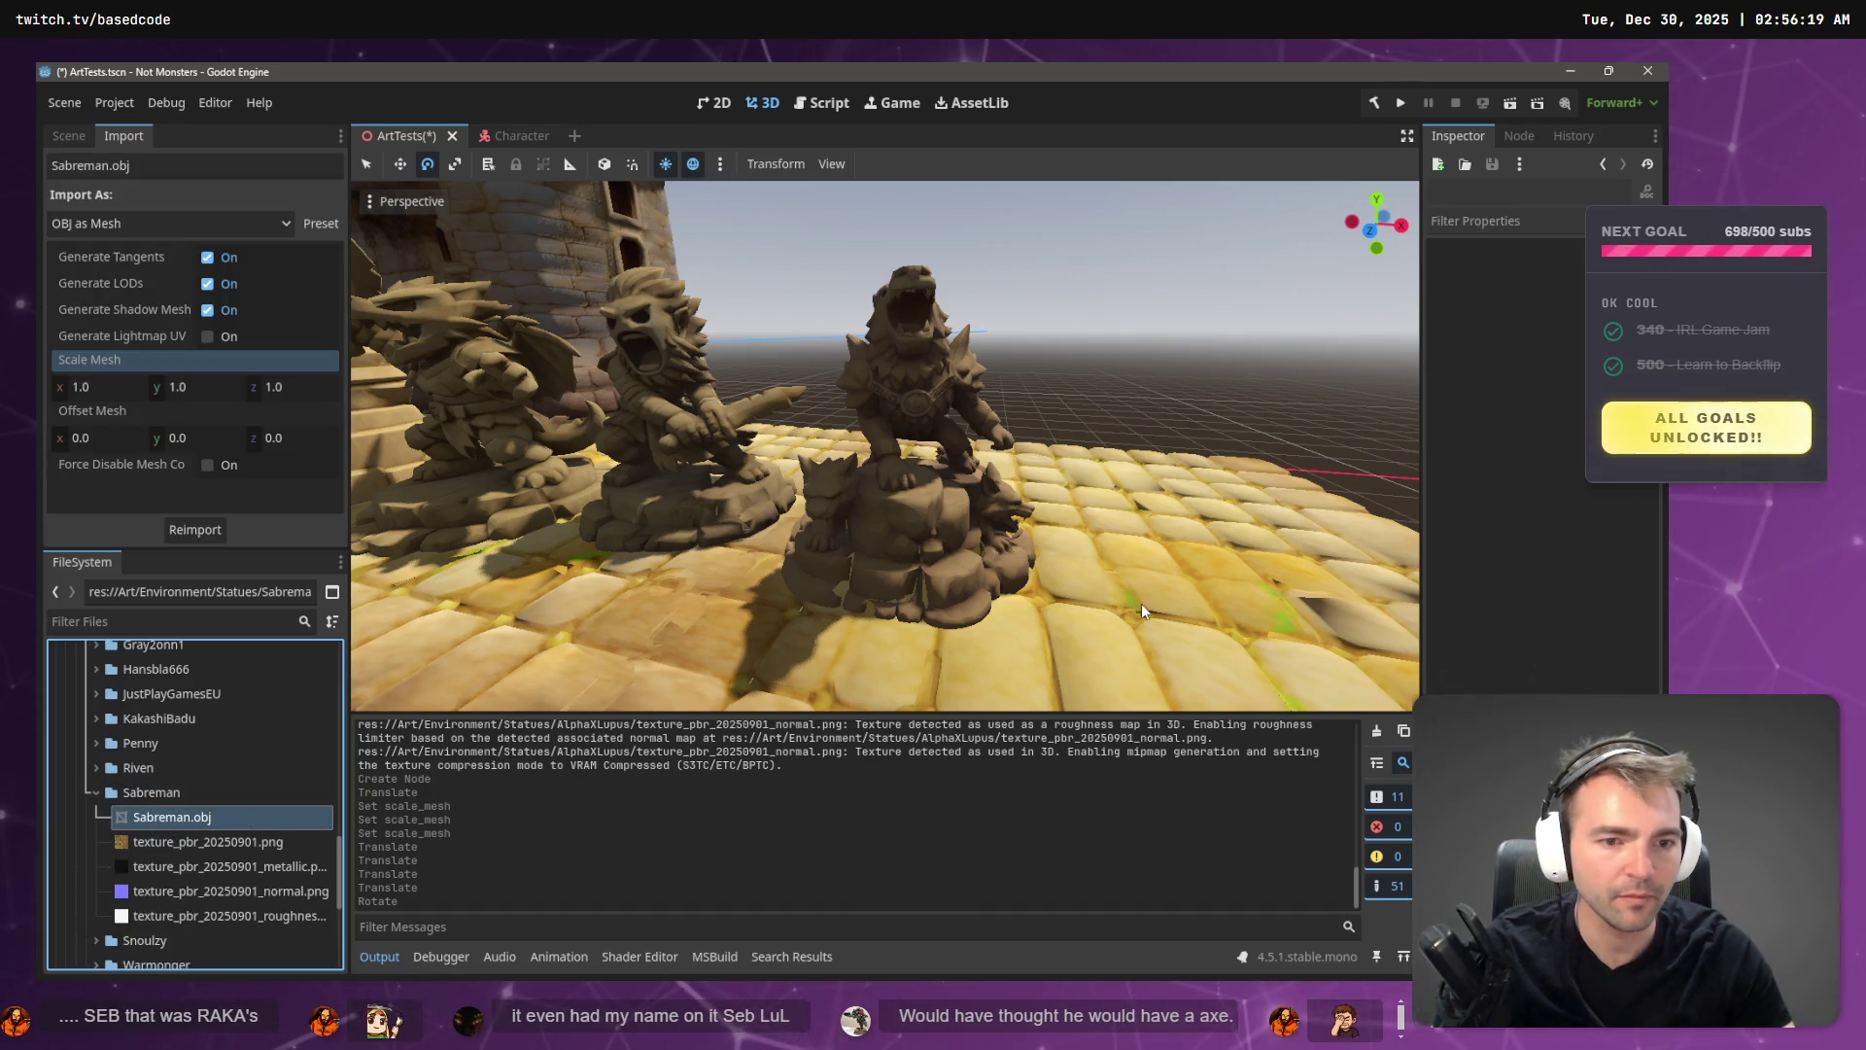
drag(1146, 600, 1221, 412)
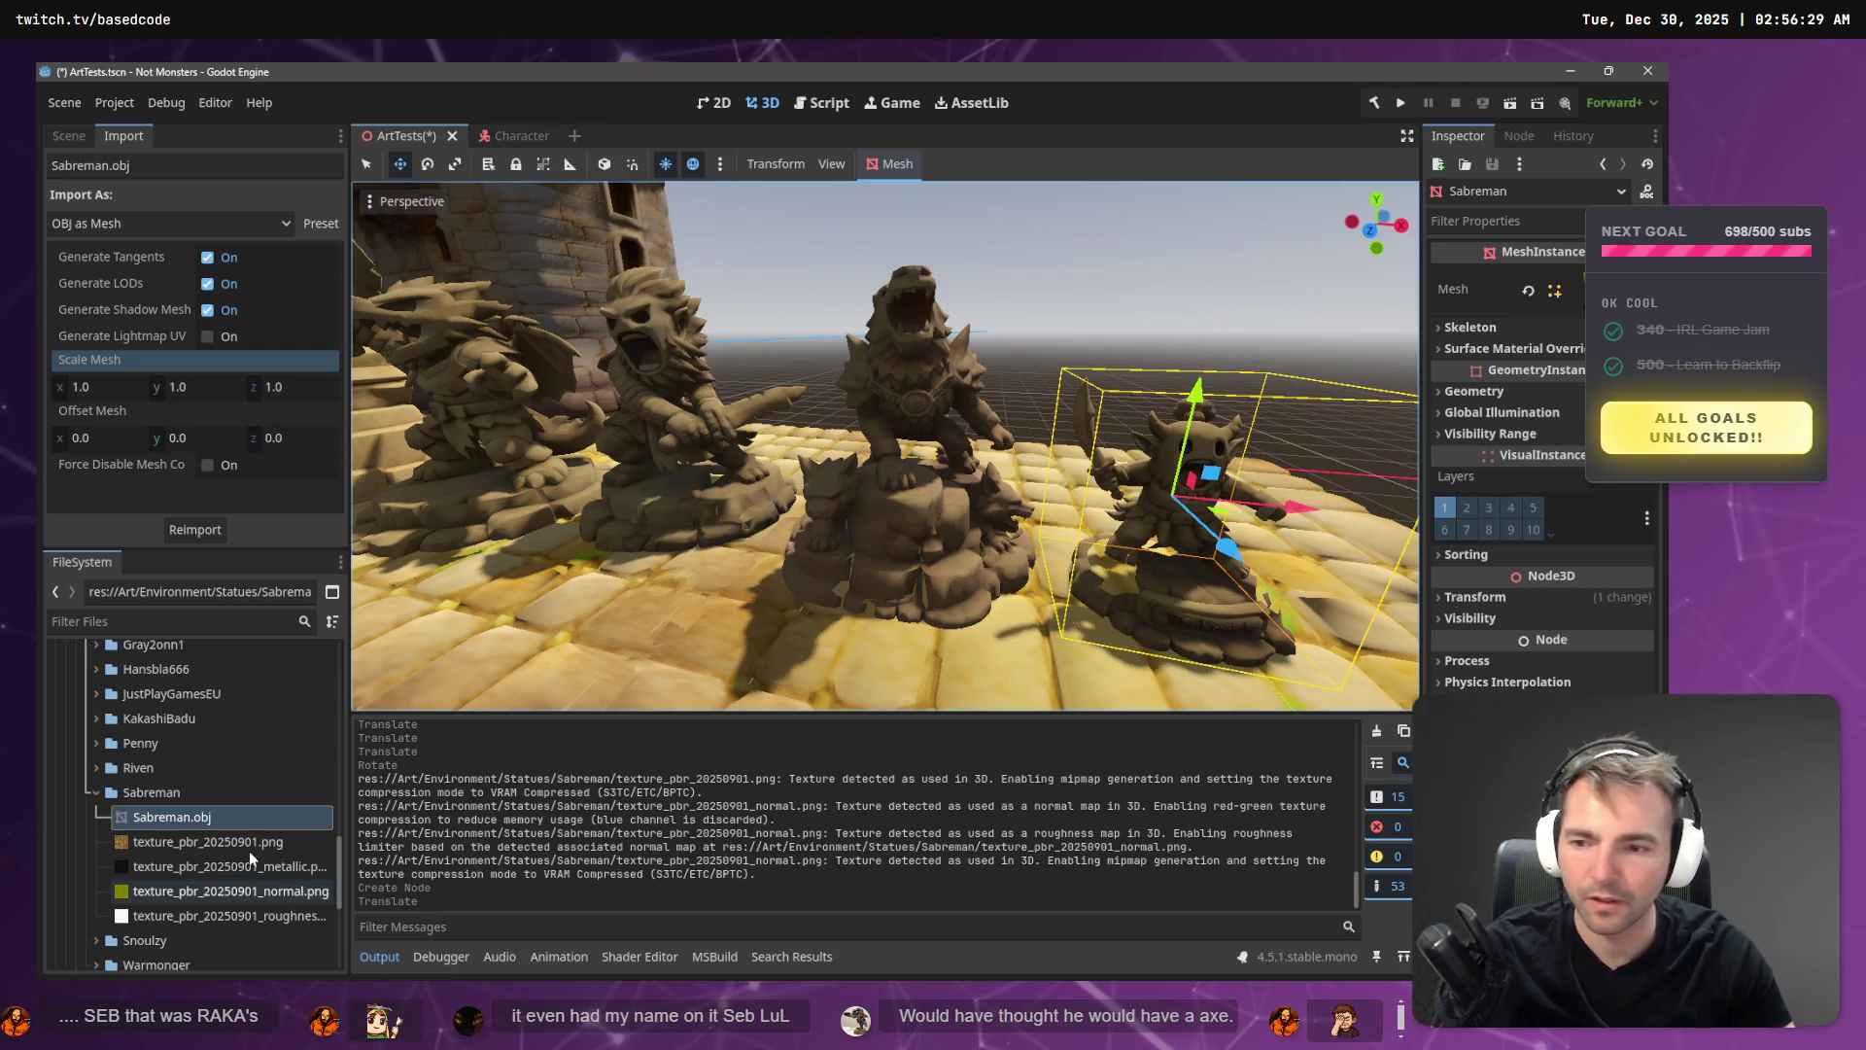
- Reimport the Sabreman statue at 1.5 scale and commit its position
click(101, 392)
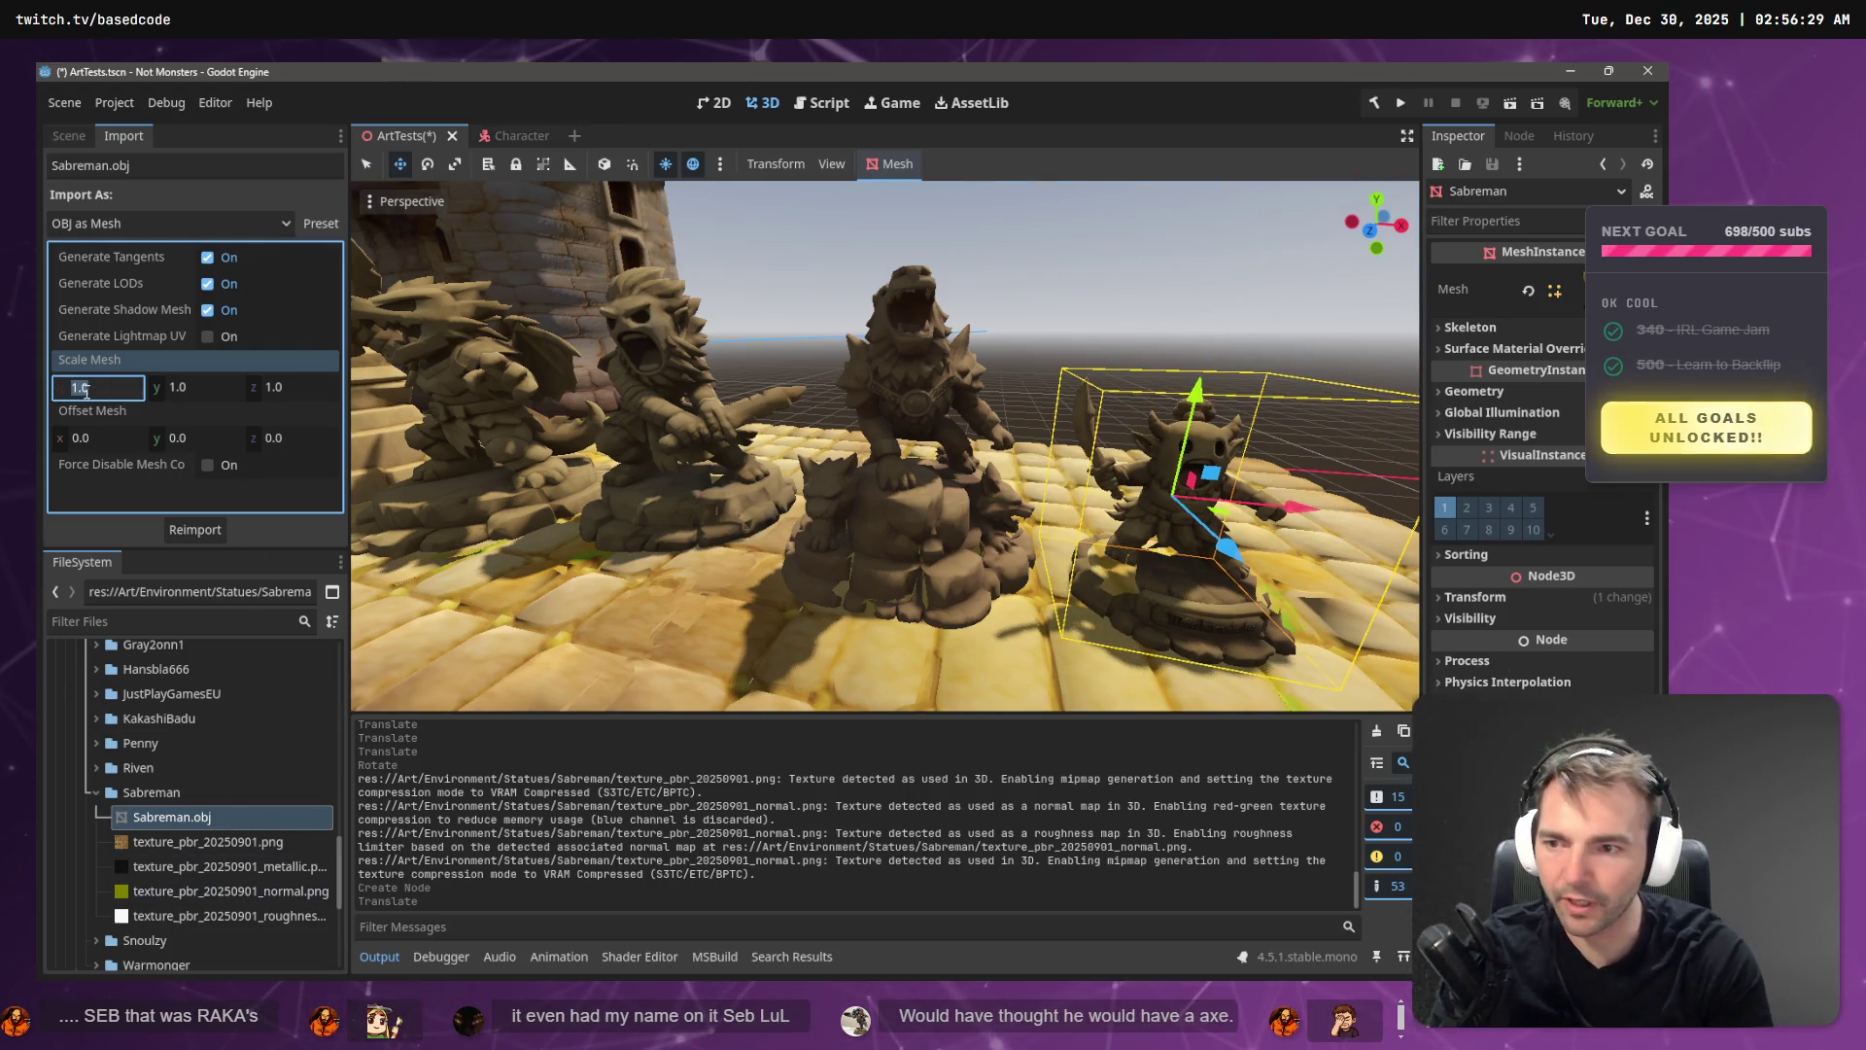
text(1.5)
key(Tab)
key(Tab)
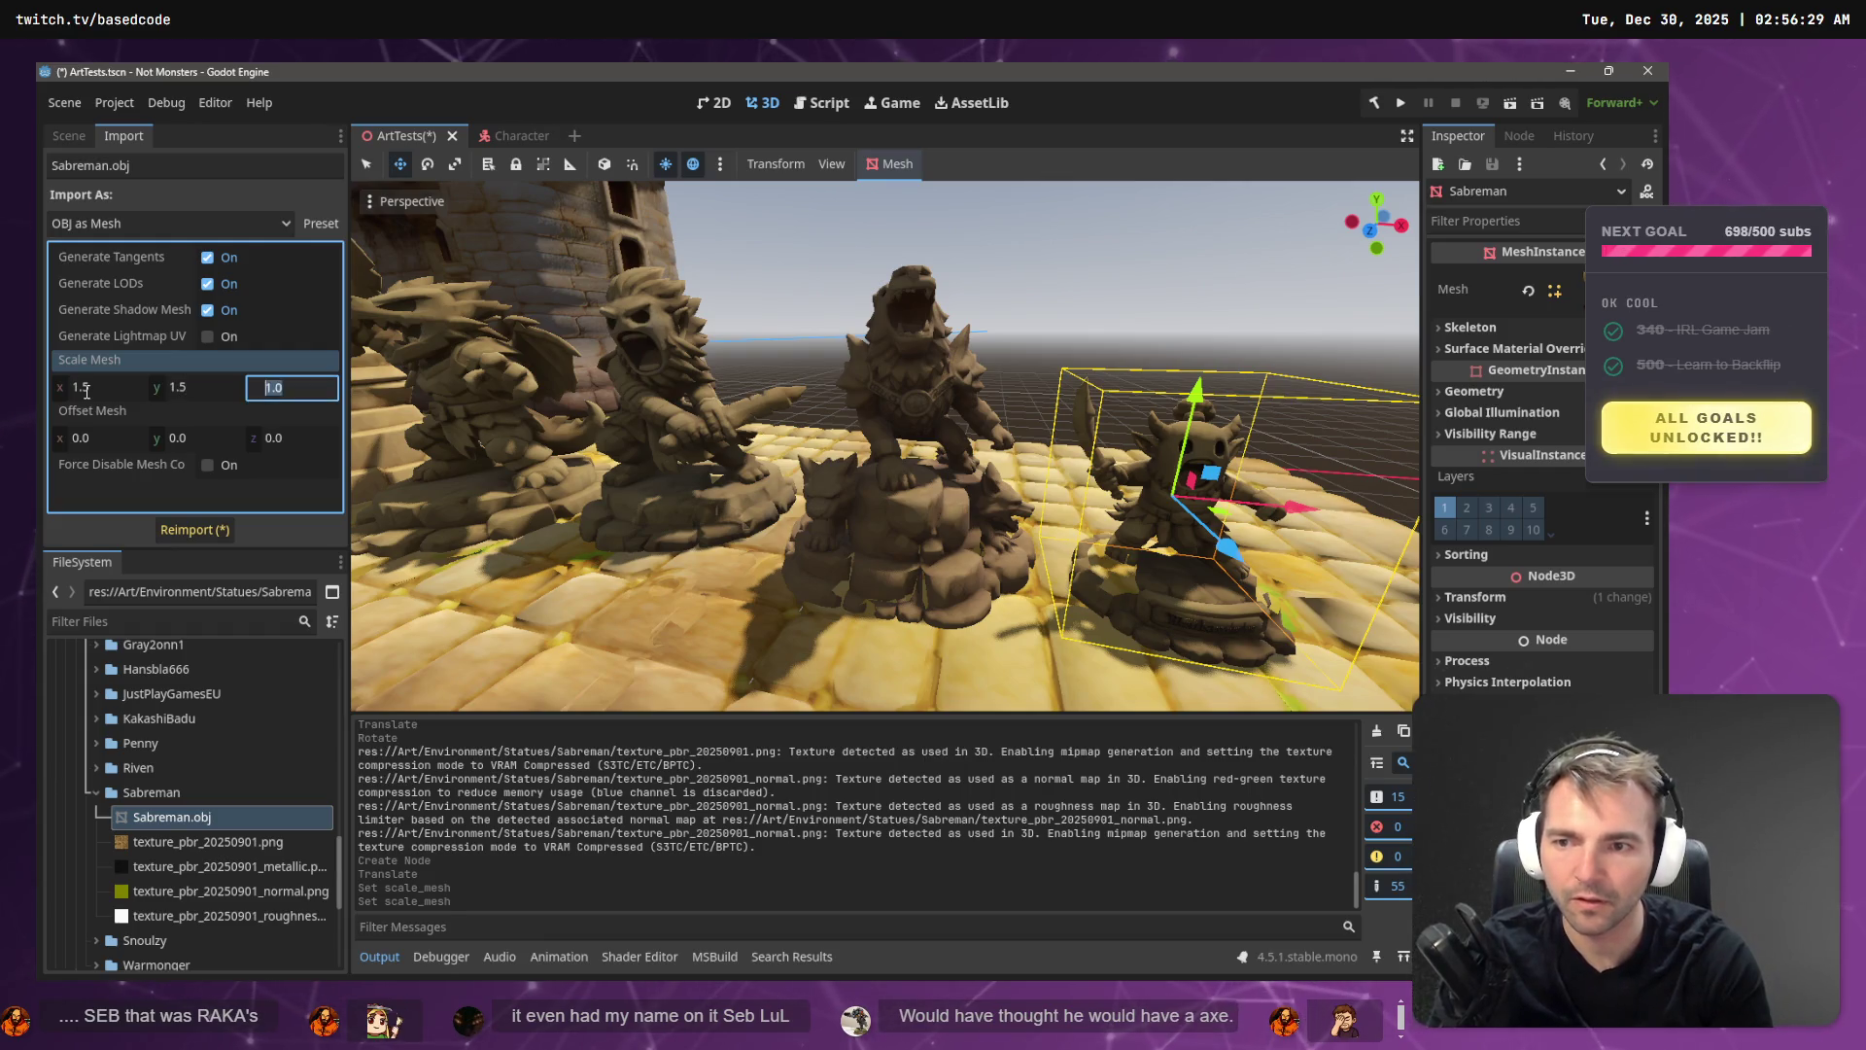
text(1.5)
key(Return)
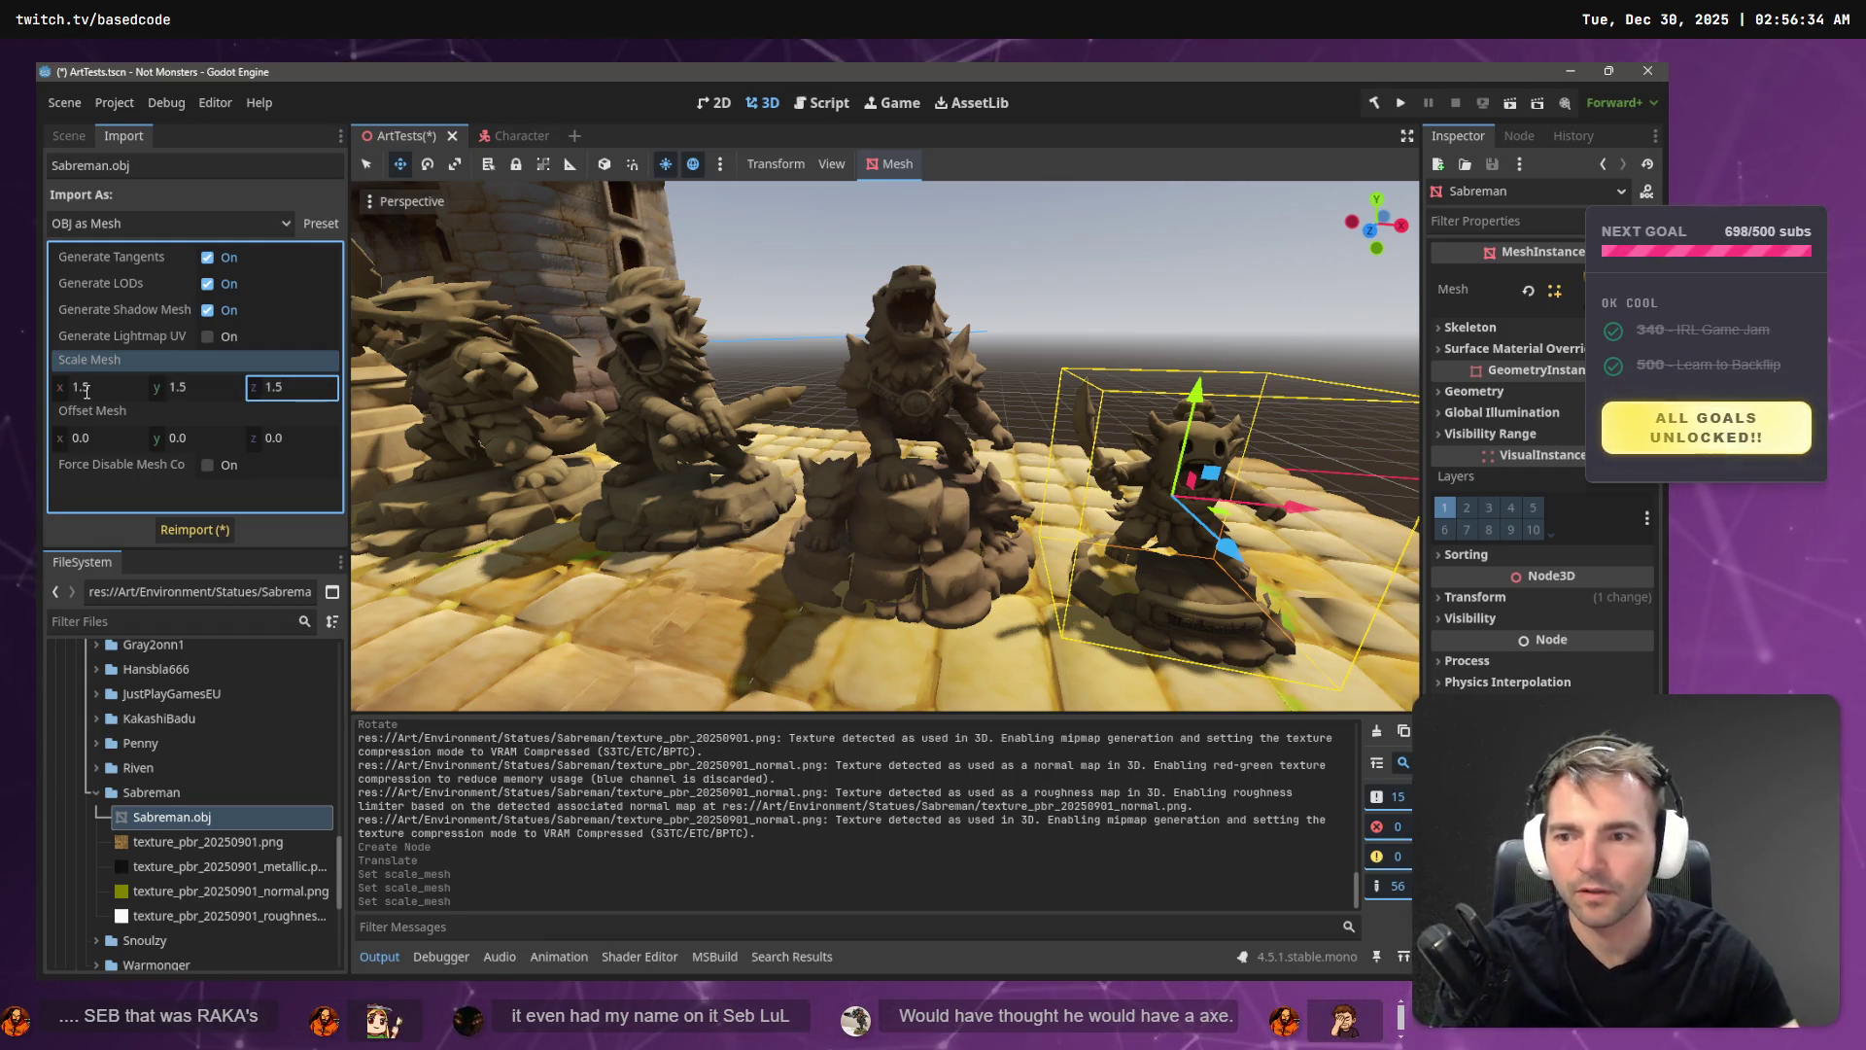
click(200, 536)
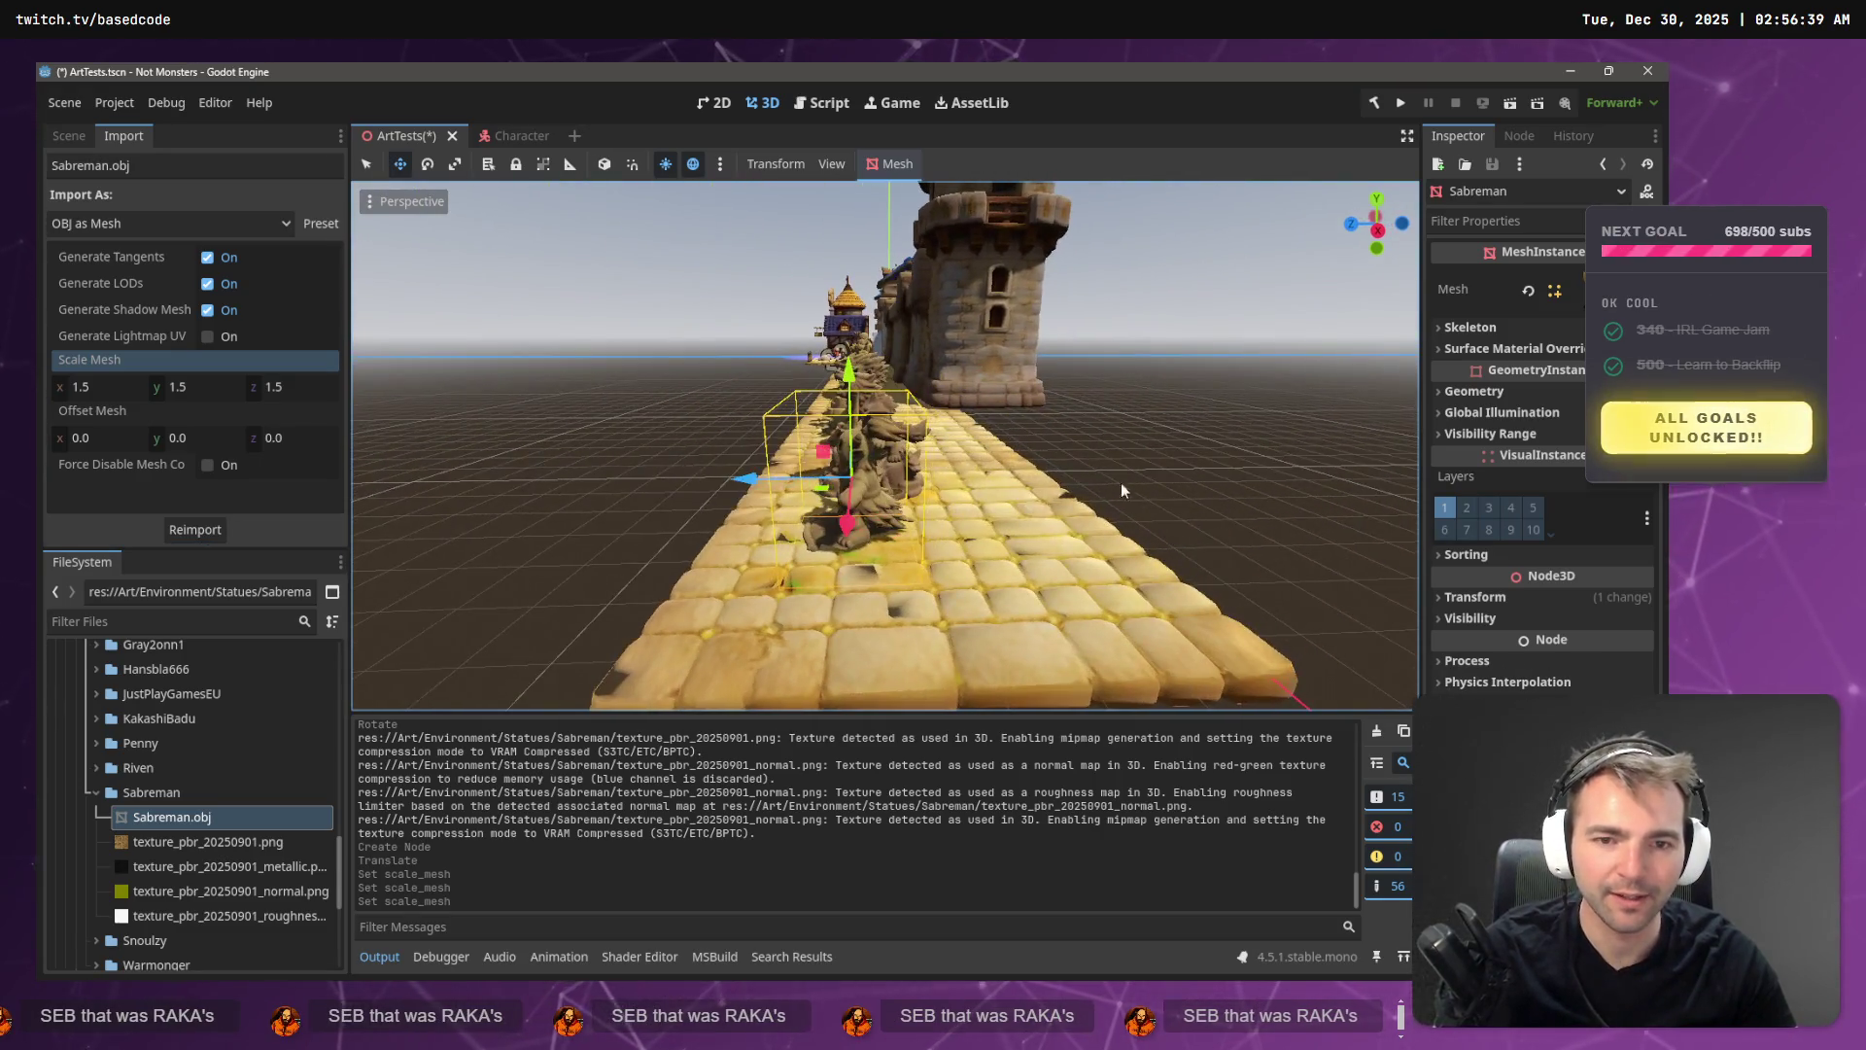
click(760, 483)
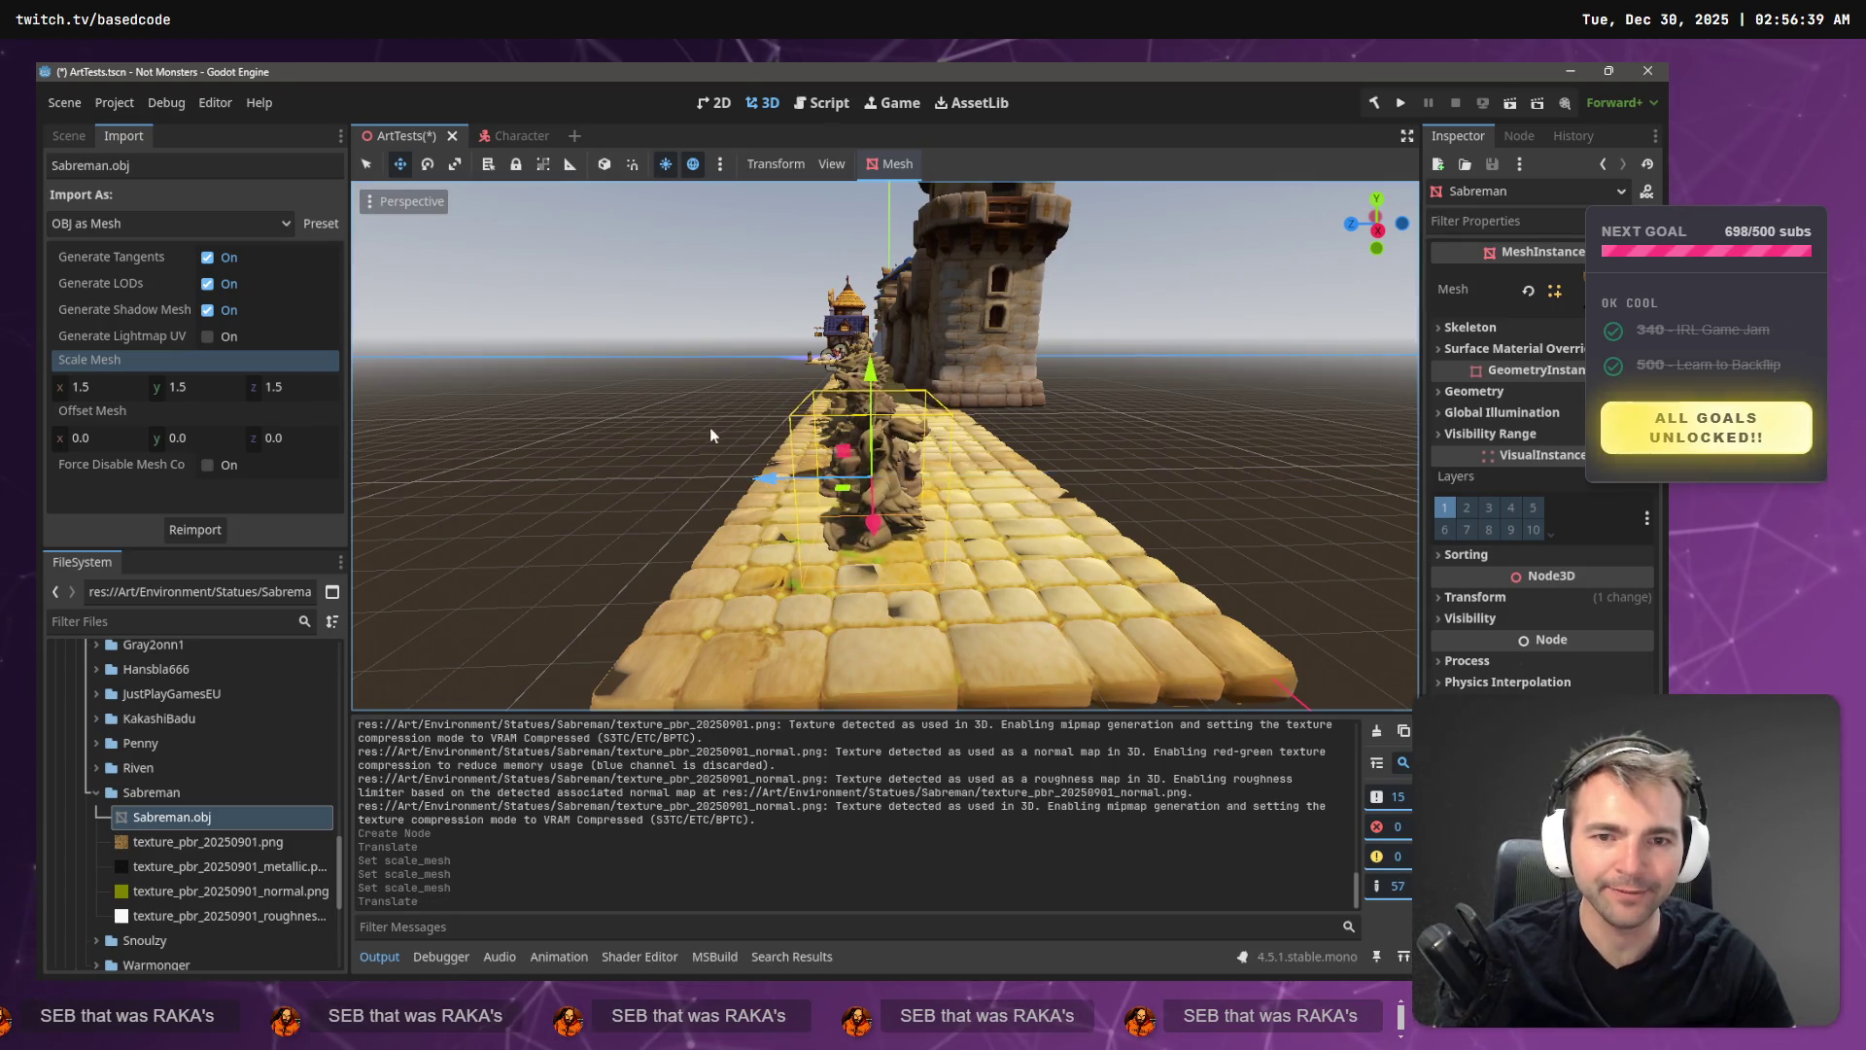
- Raise the Sabreman statue about 0.4 units so it stands on the paving
key(w)
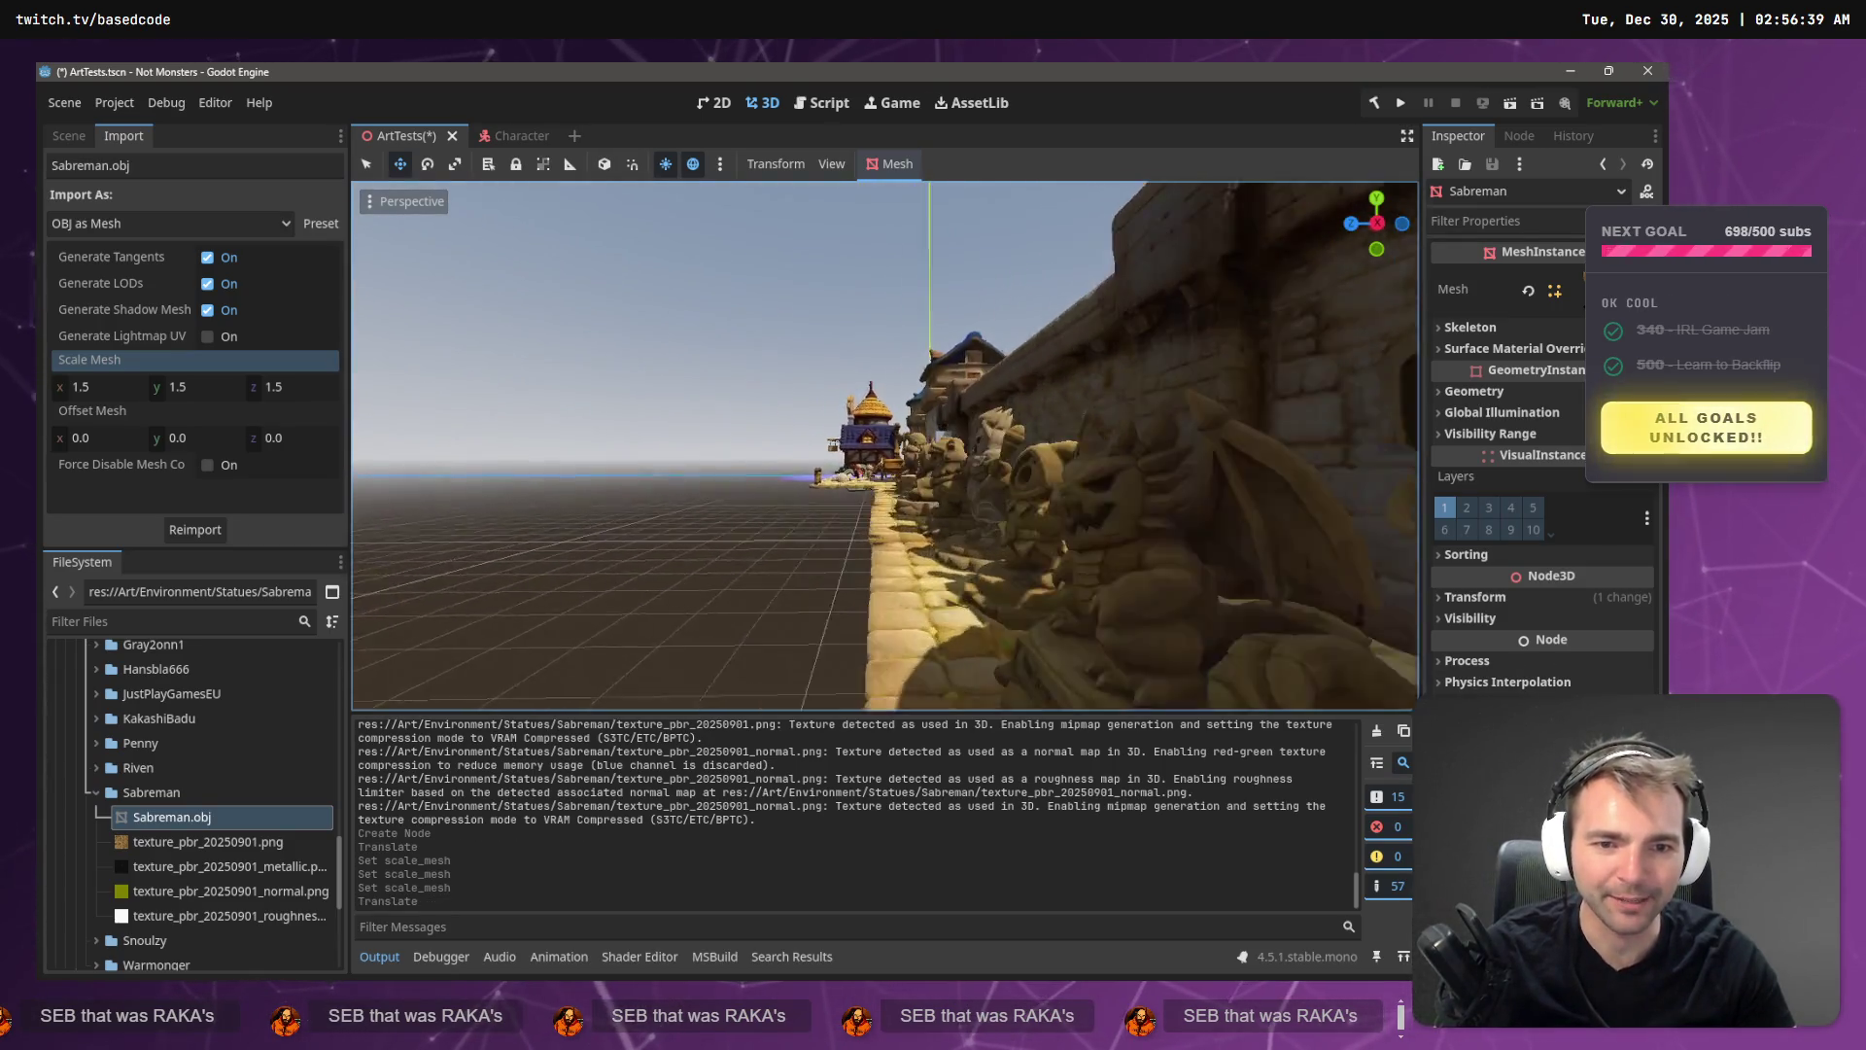
key(w)
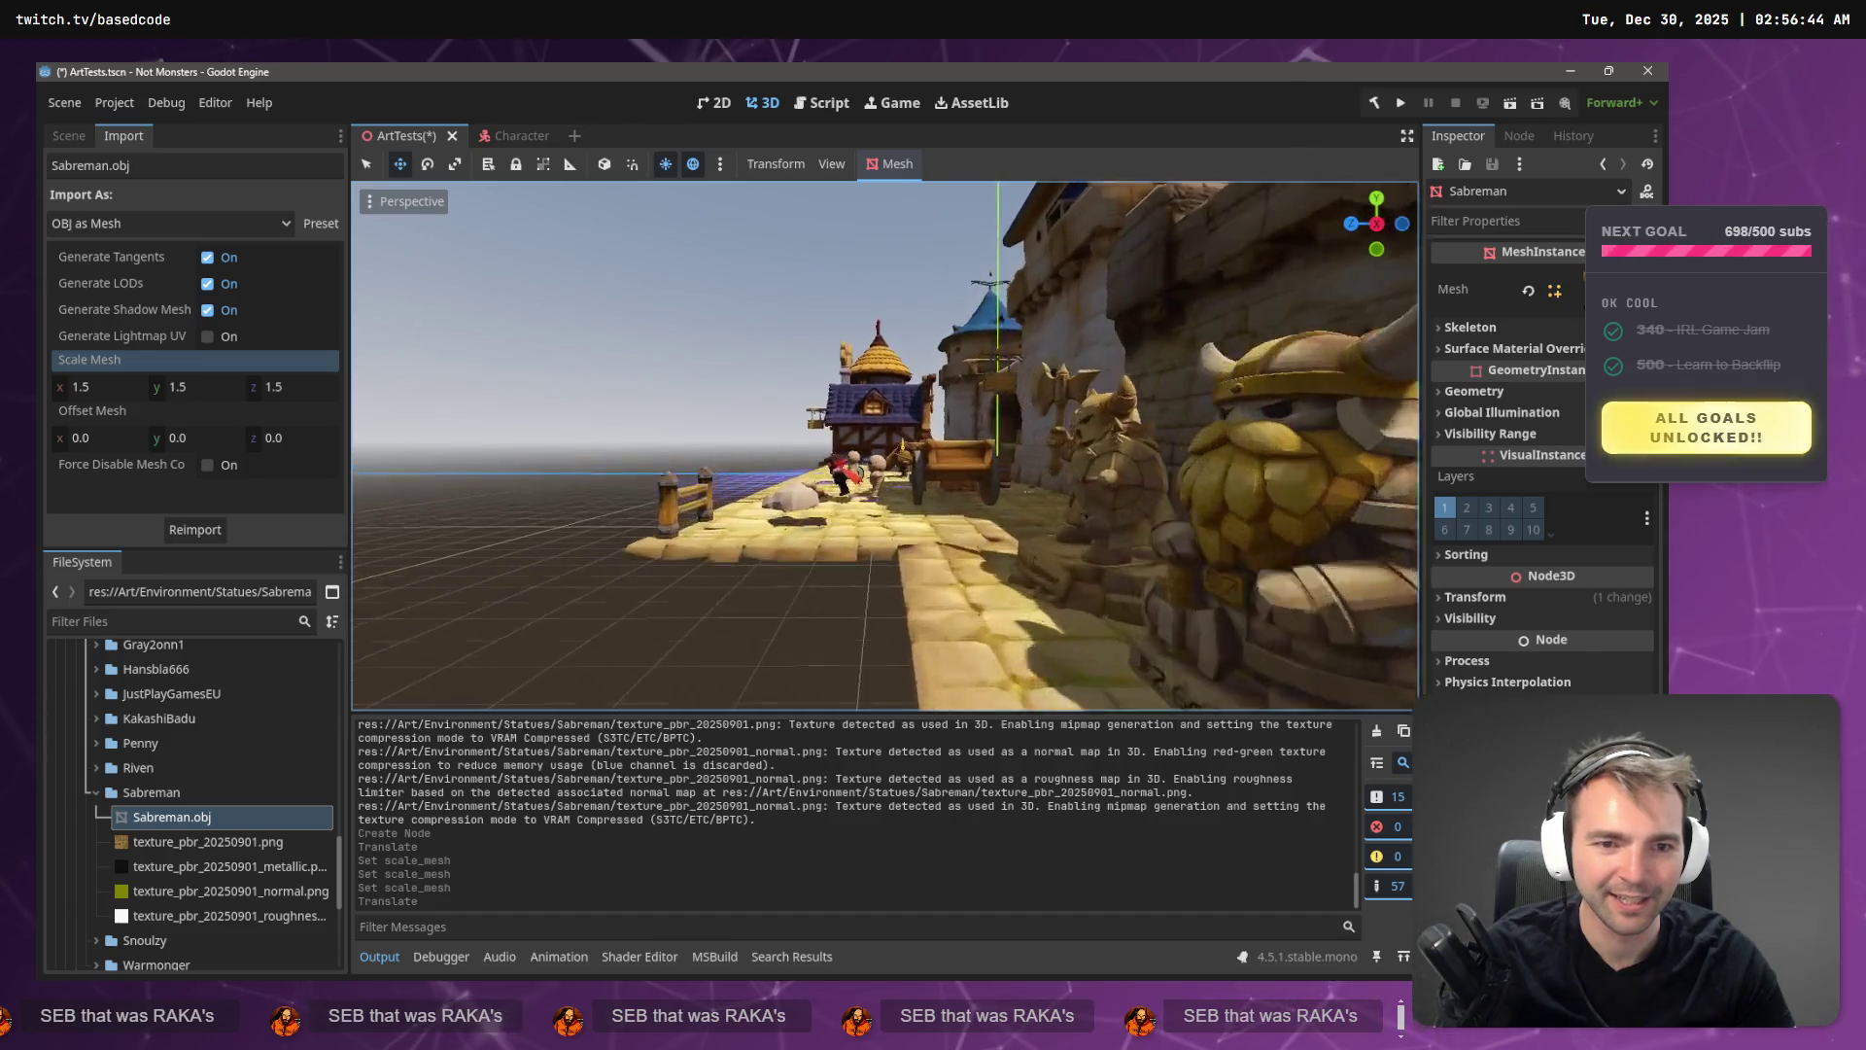
key(w)
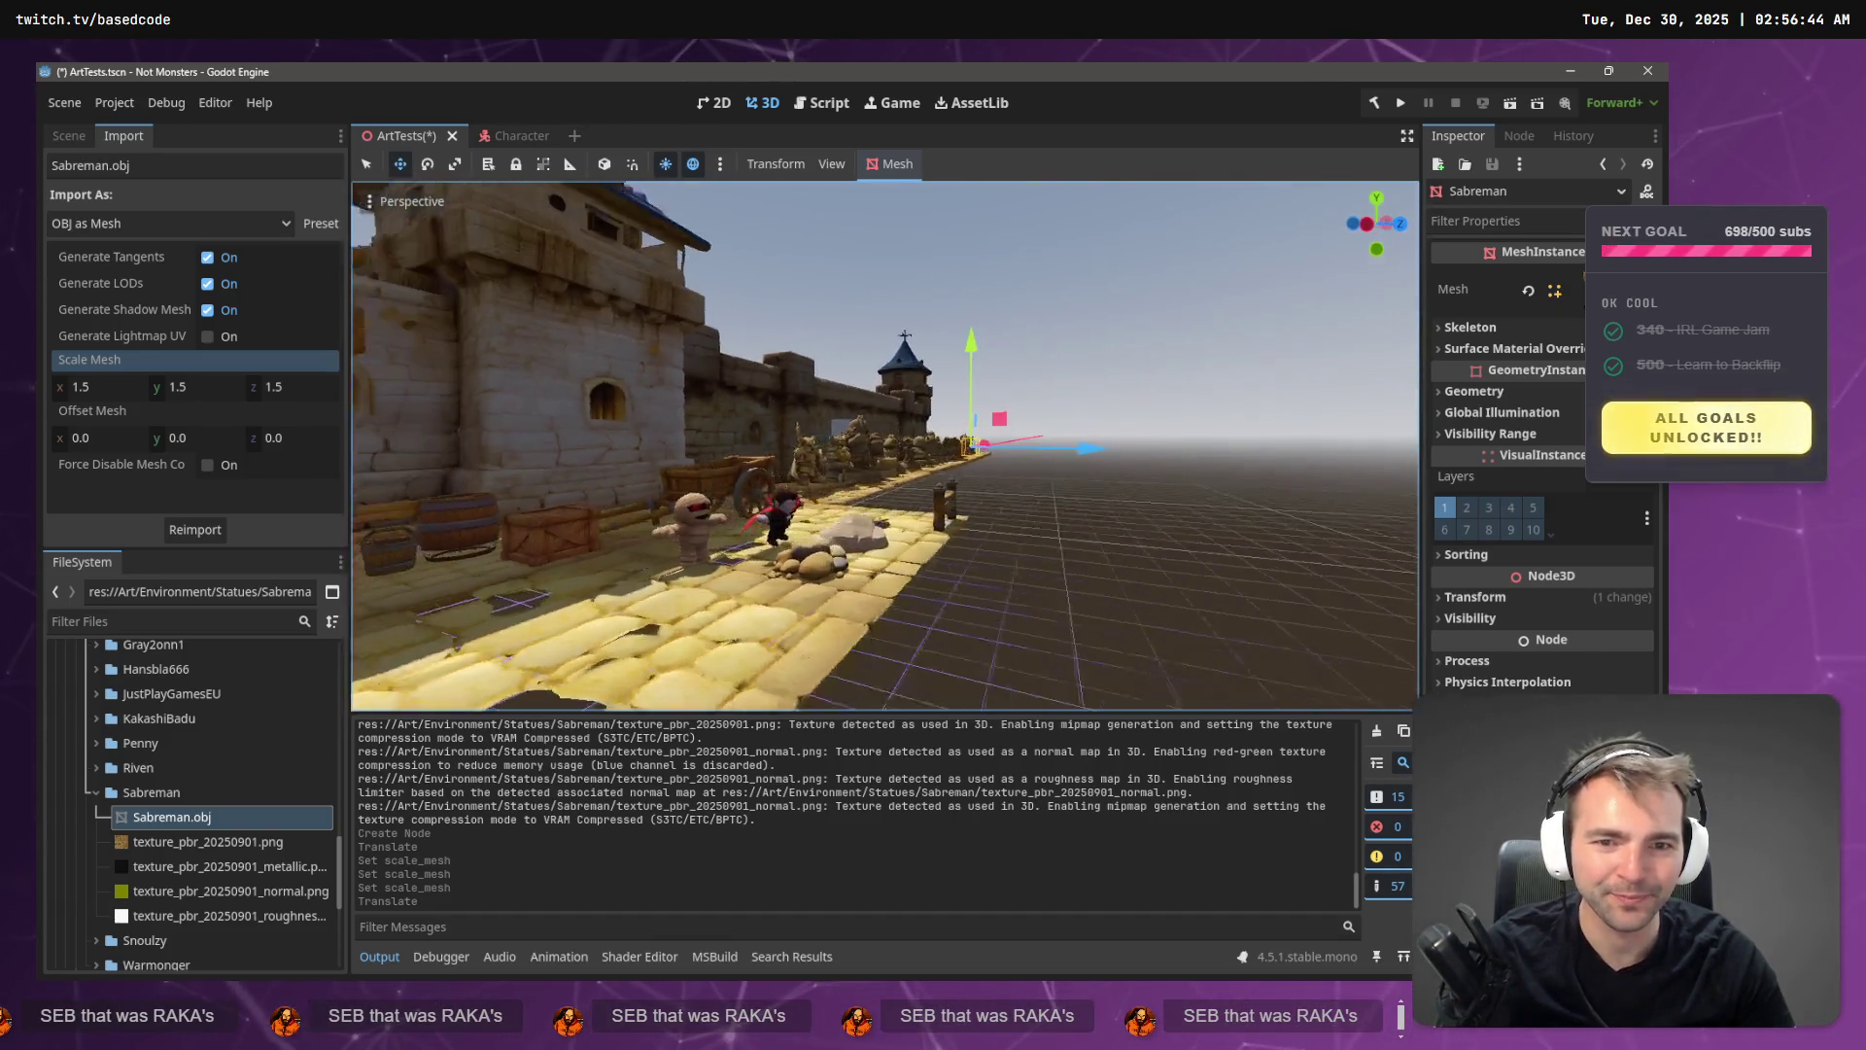
key(w)
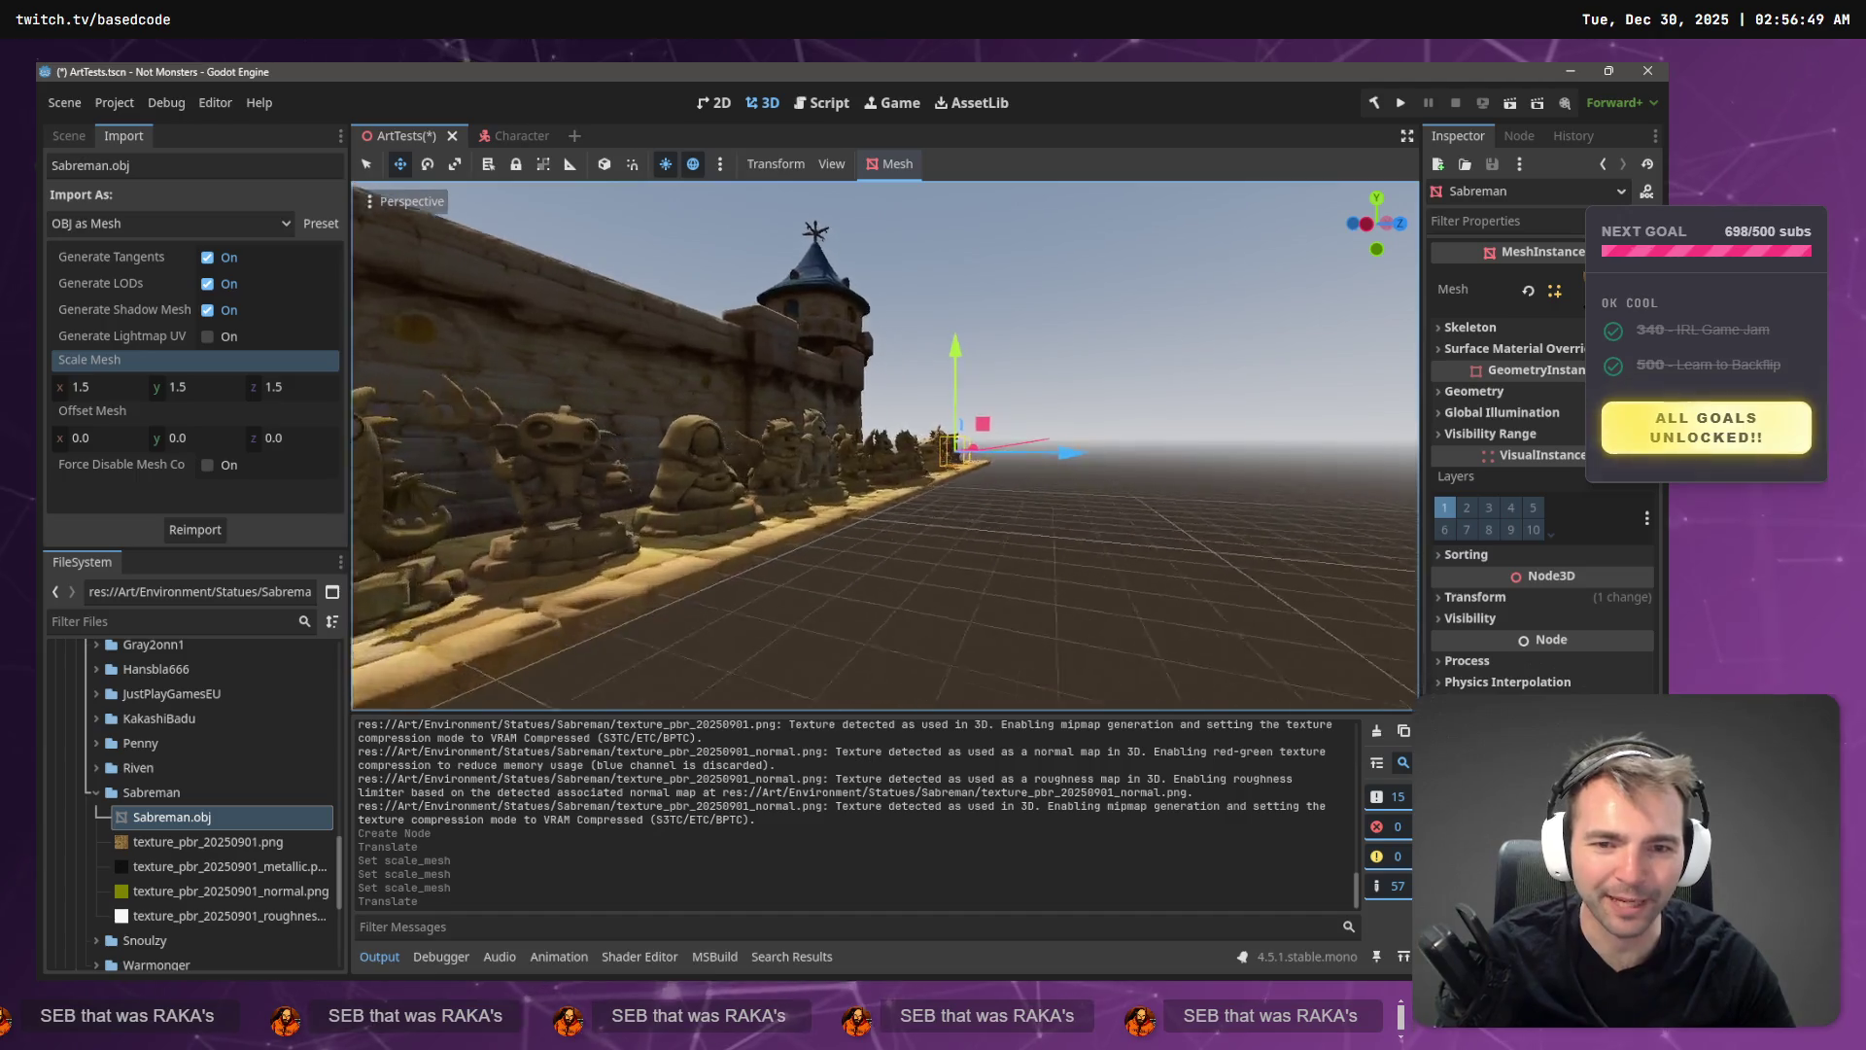
key(w)
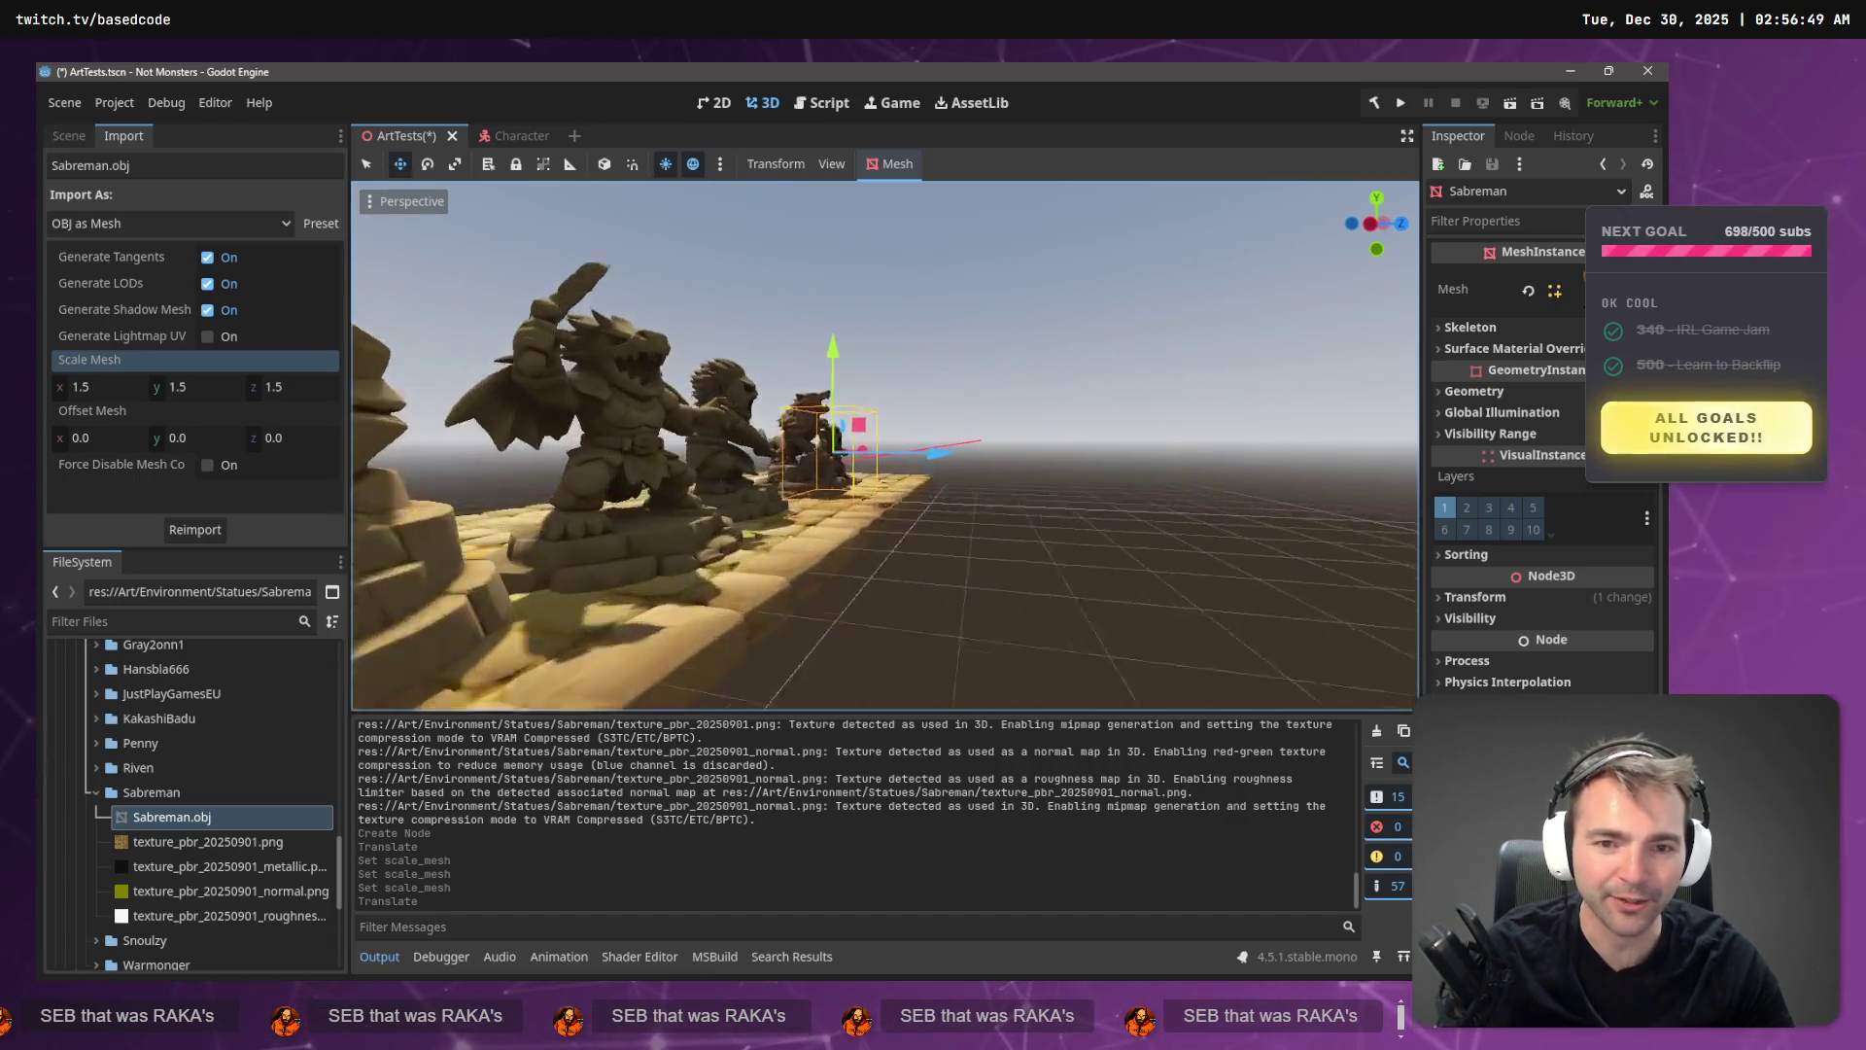
key(w)
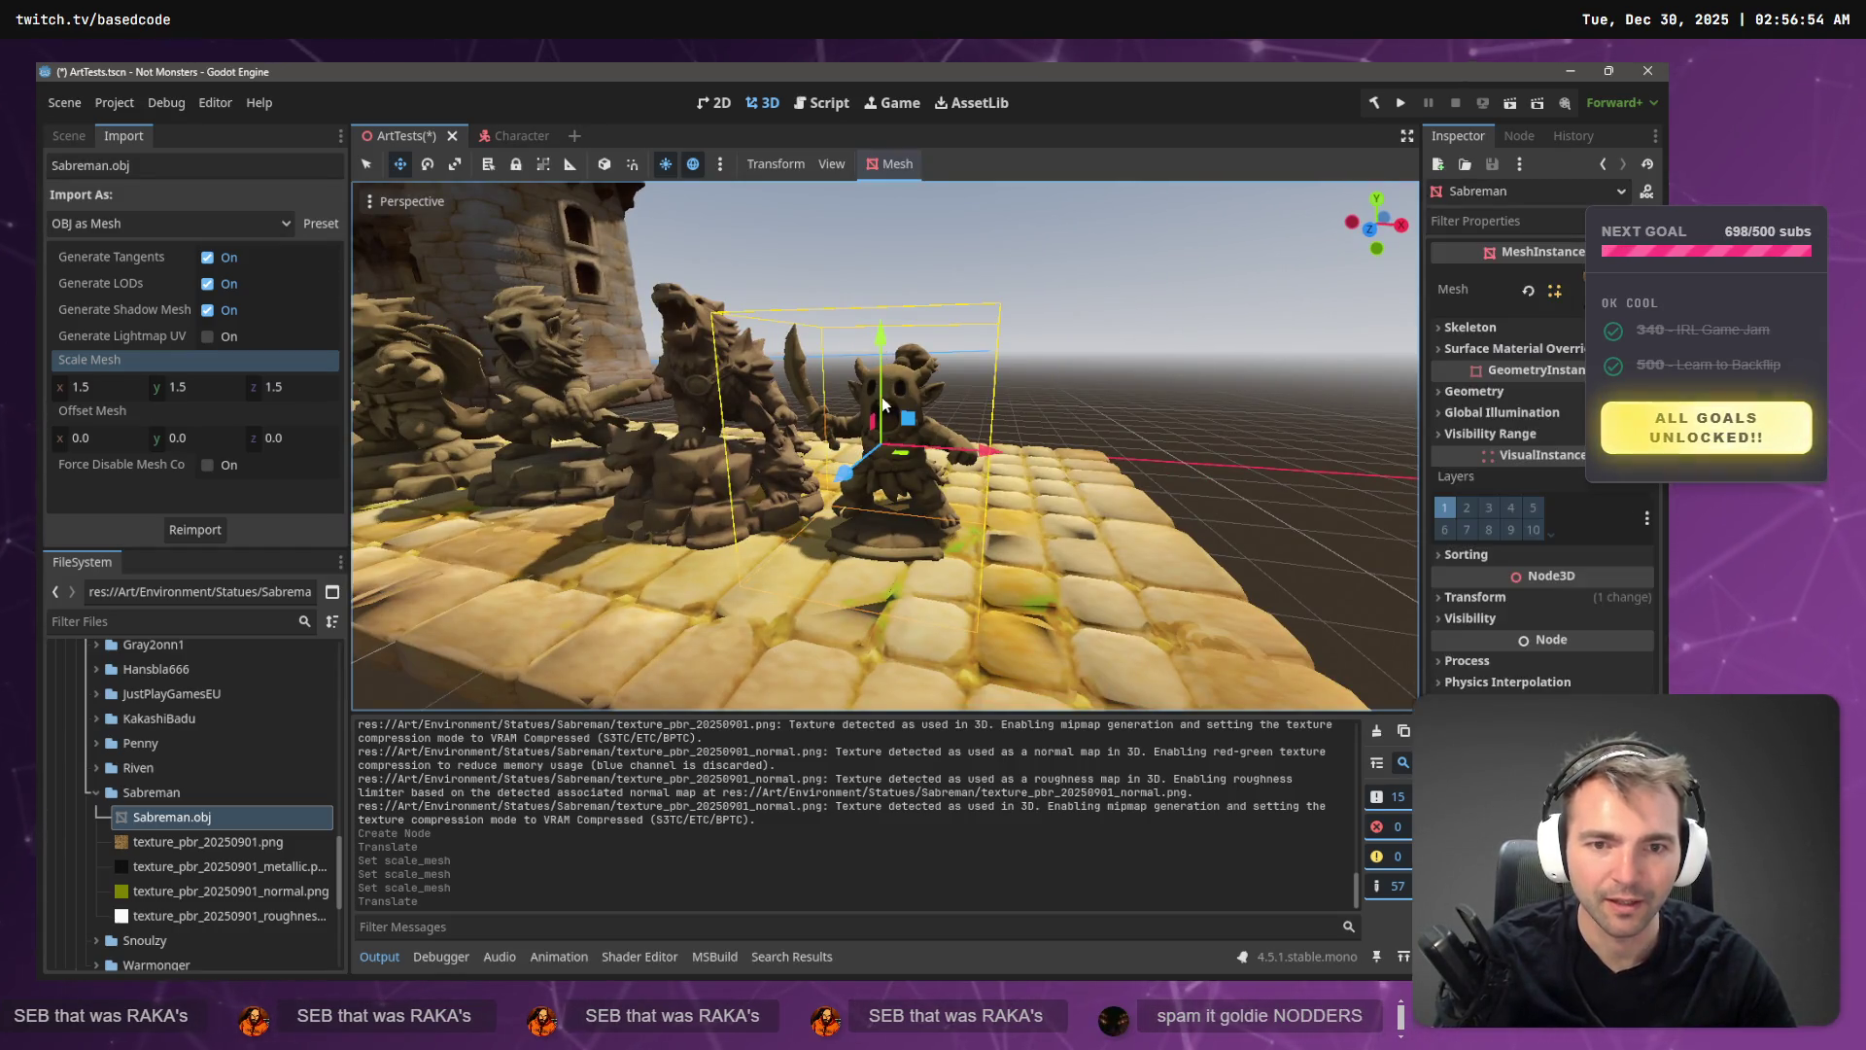
drag(880, 340, 891, 302)
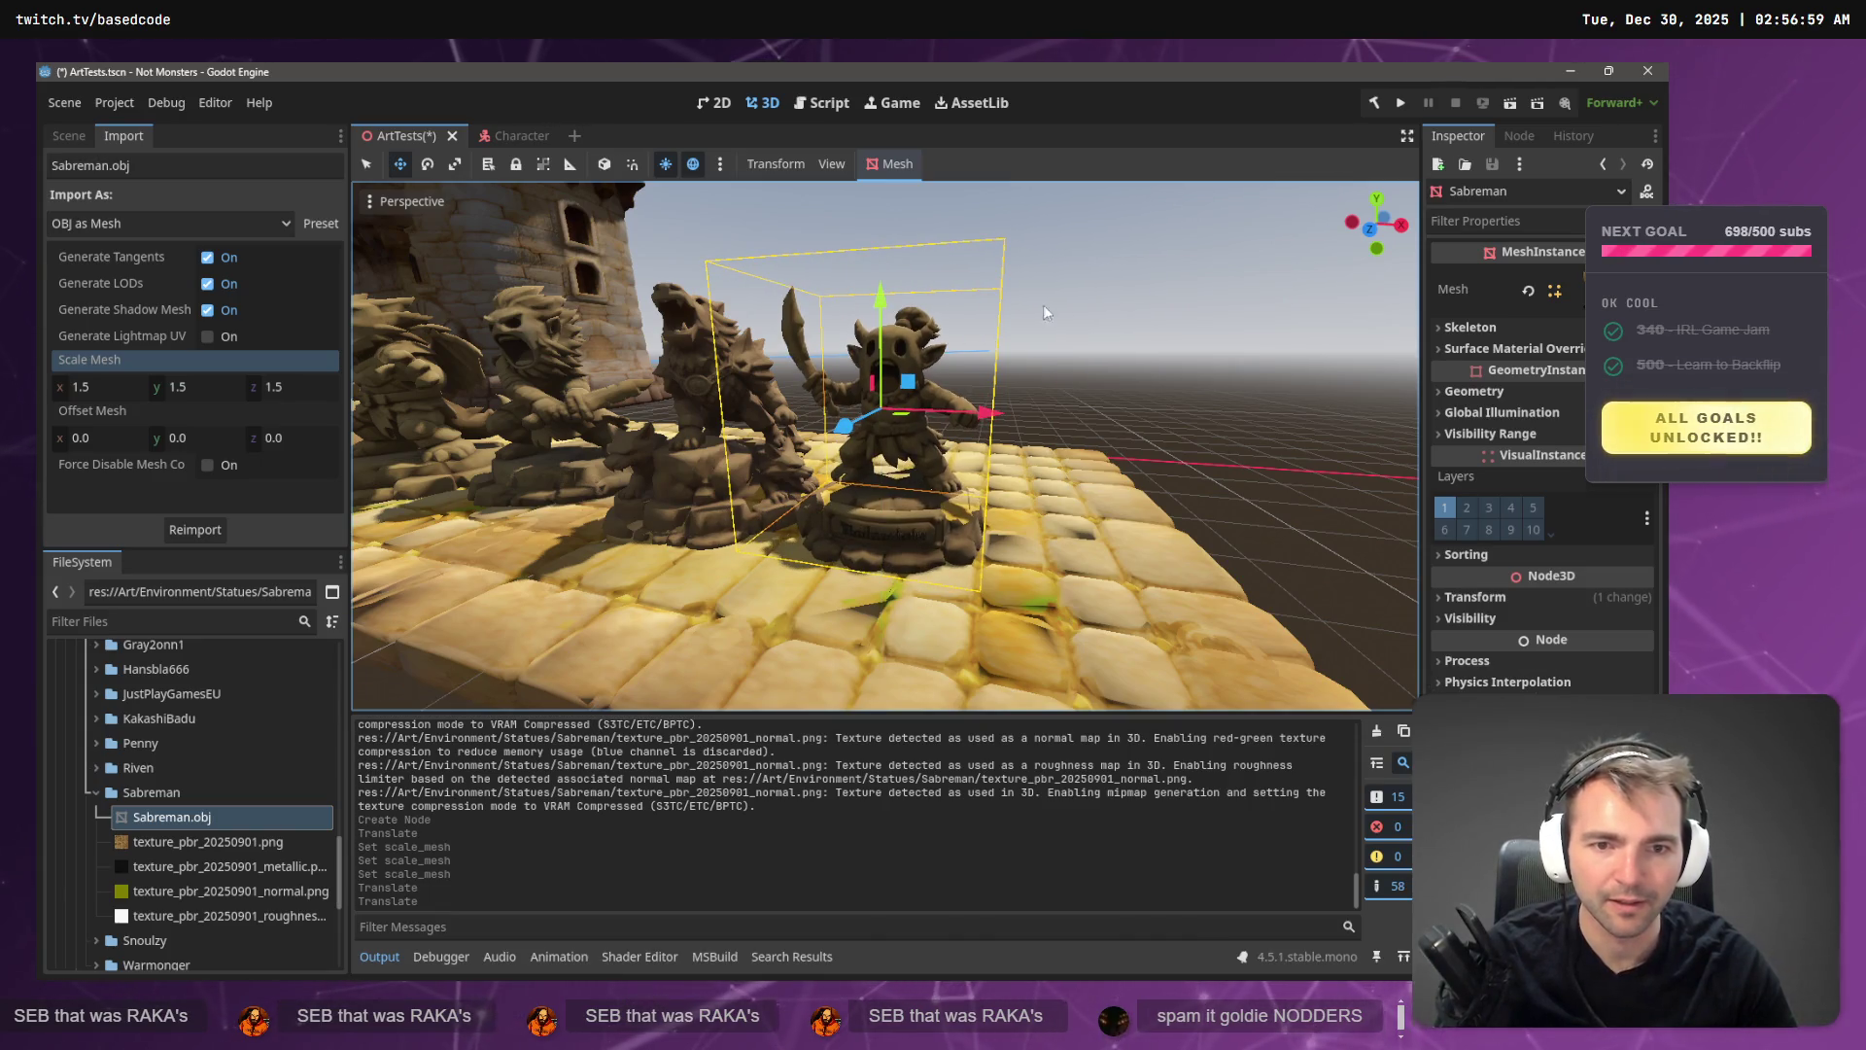
click(983, 383)
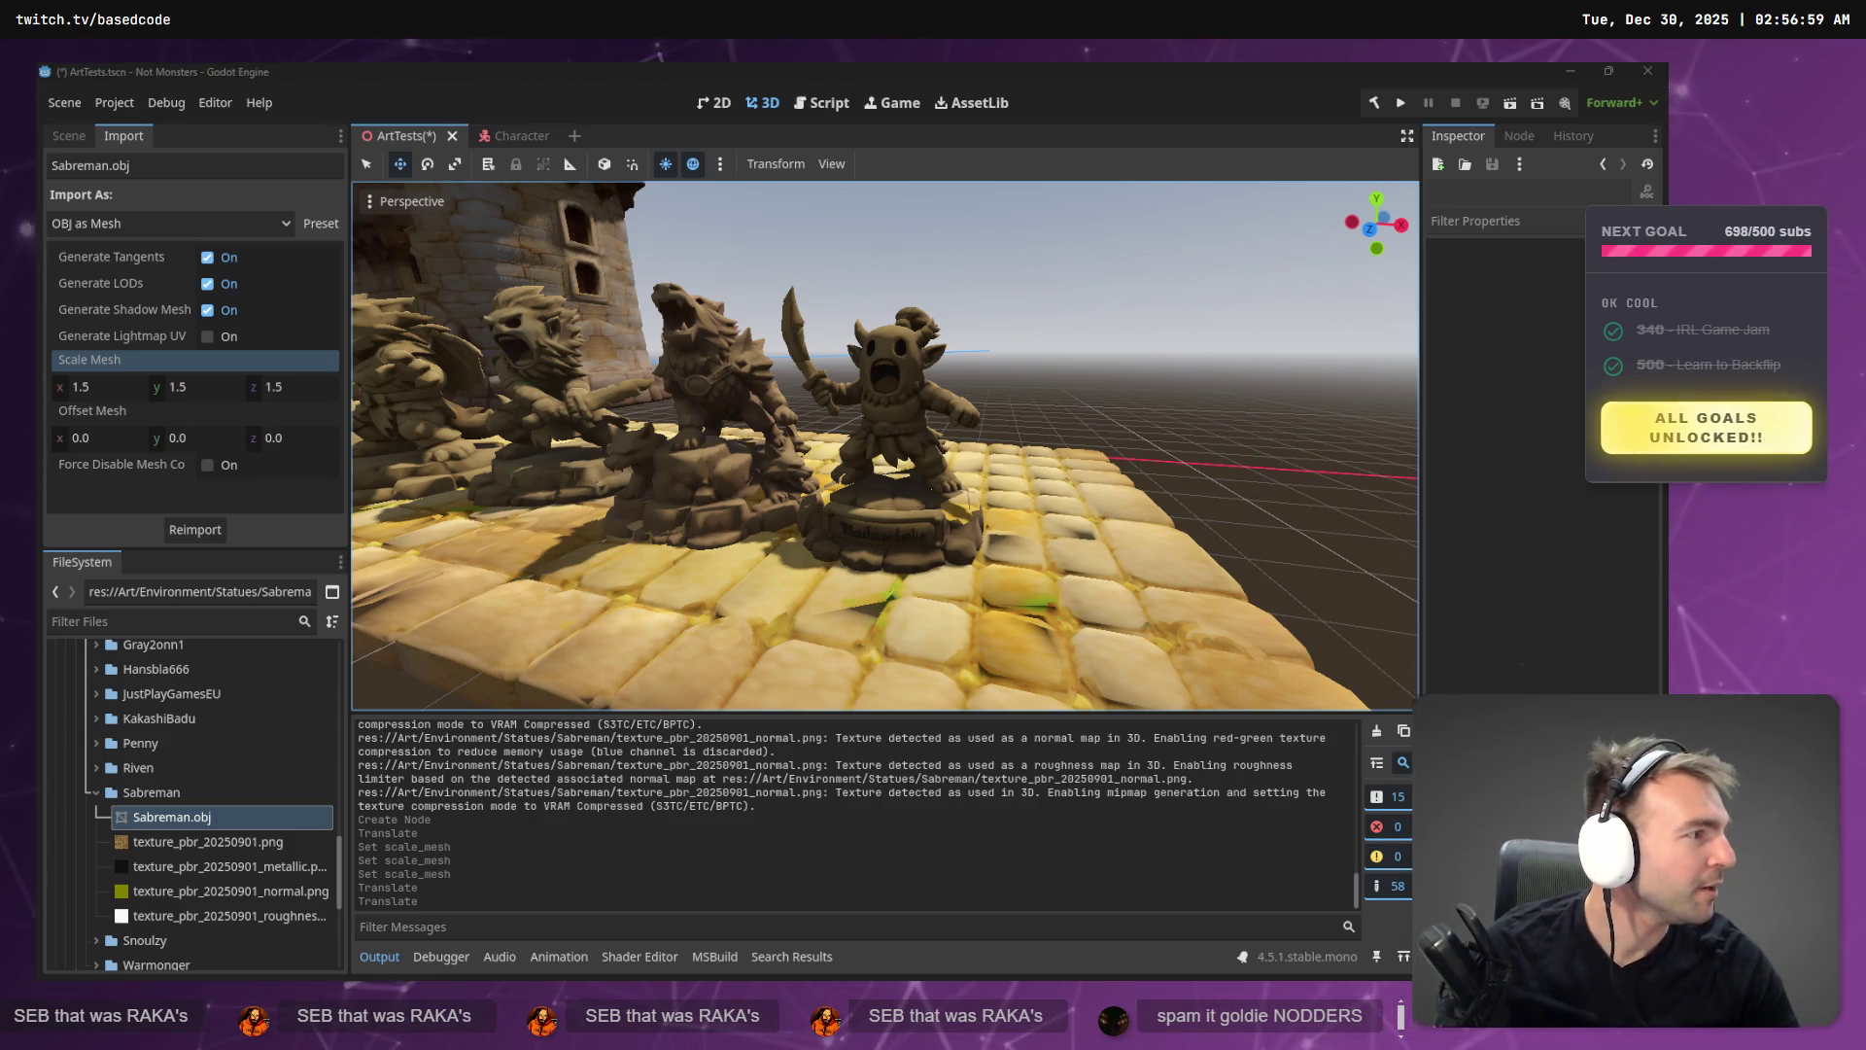
key(alt+Tab)
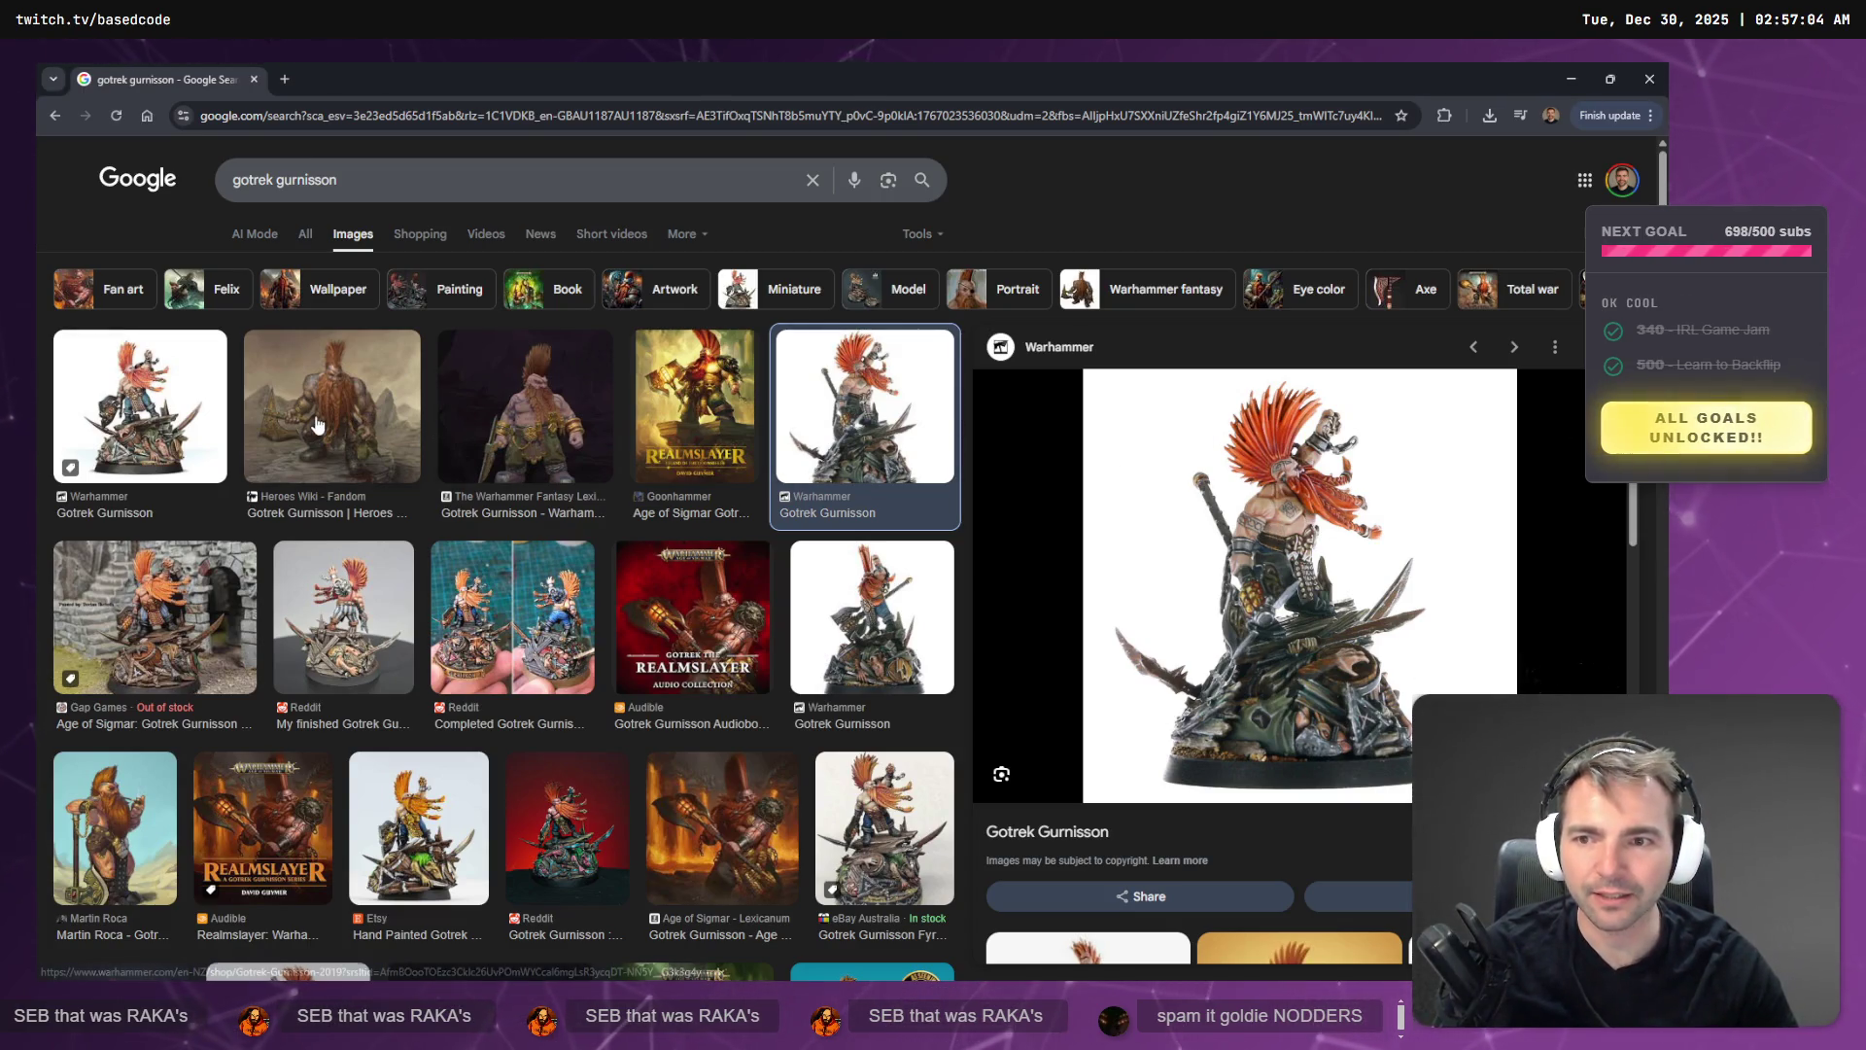
- Copy the Heroes Wiki Gotrek Gurnisson image and open ChatGPT in a new tab
key(Left)
key(Left)
key(Left)
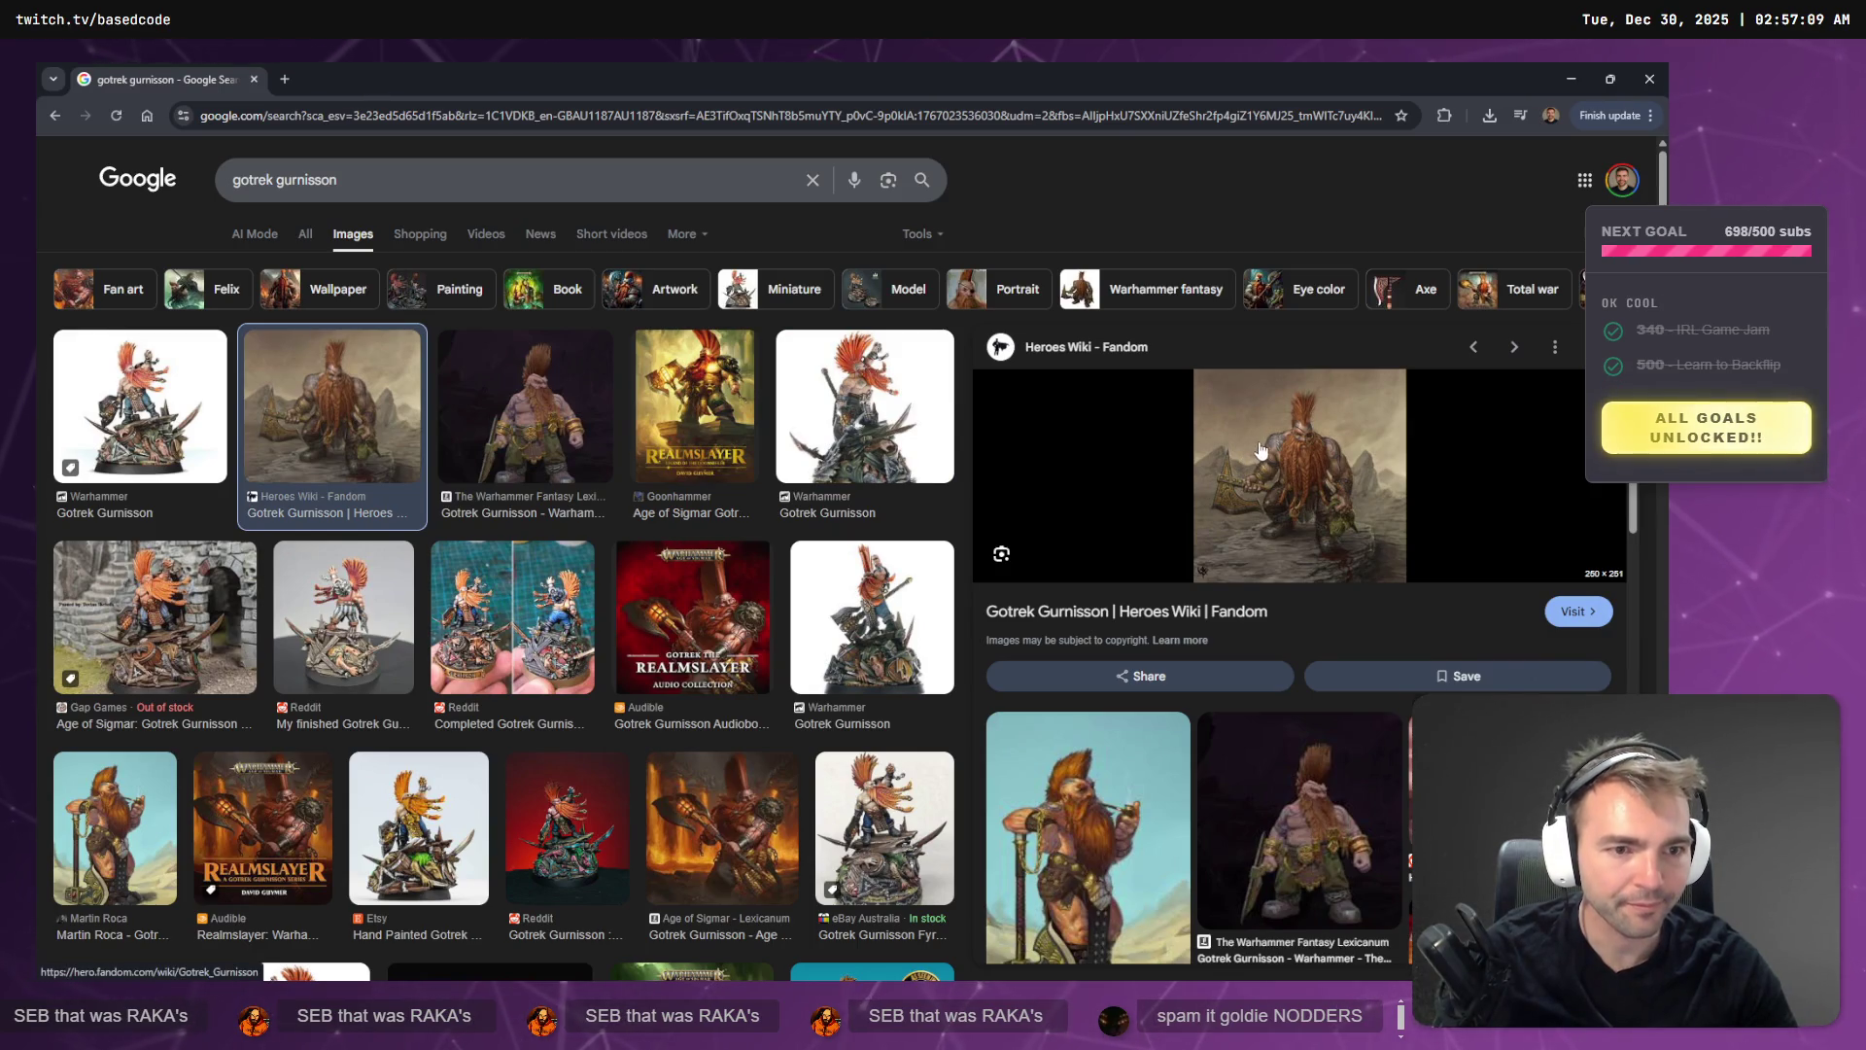
right_click(1261, 450)
click(1285, 744)
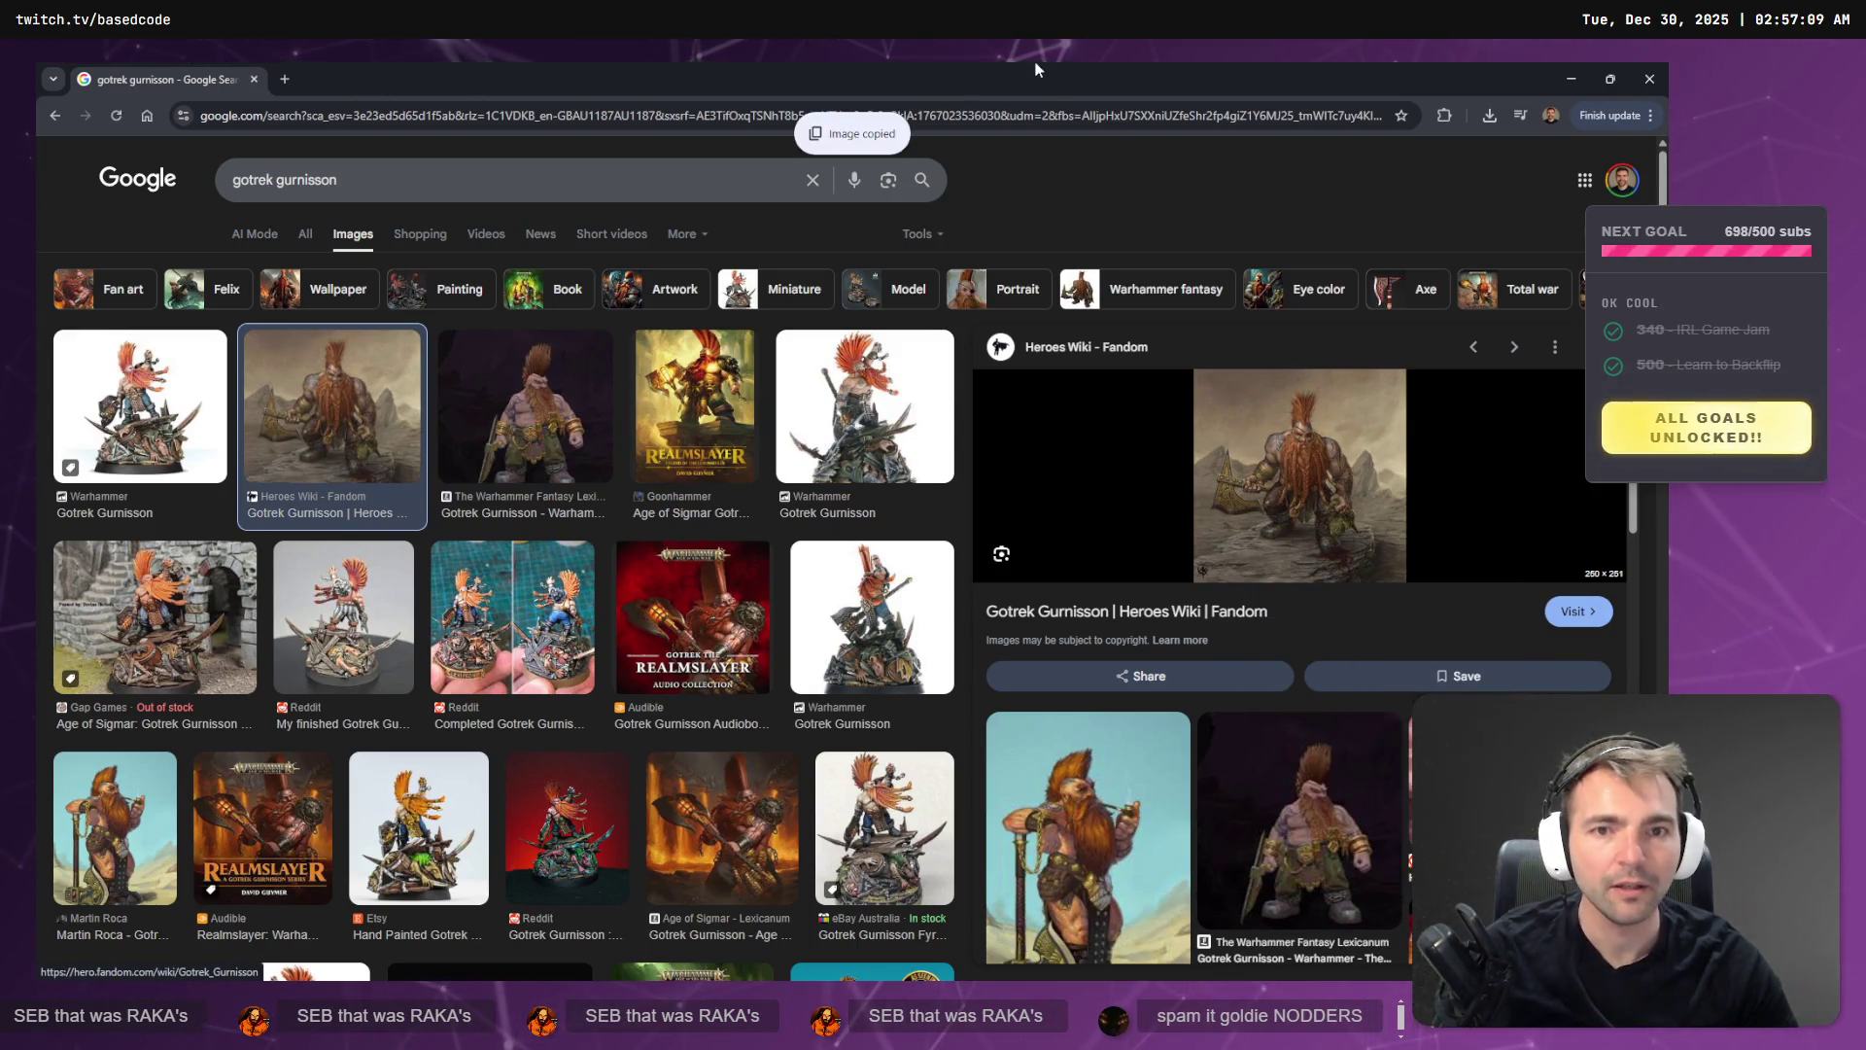
click(285, 78)
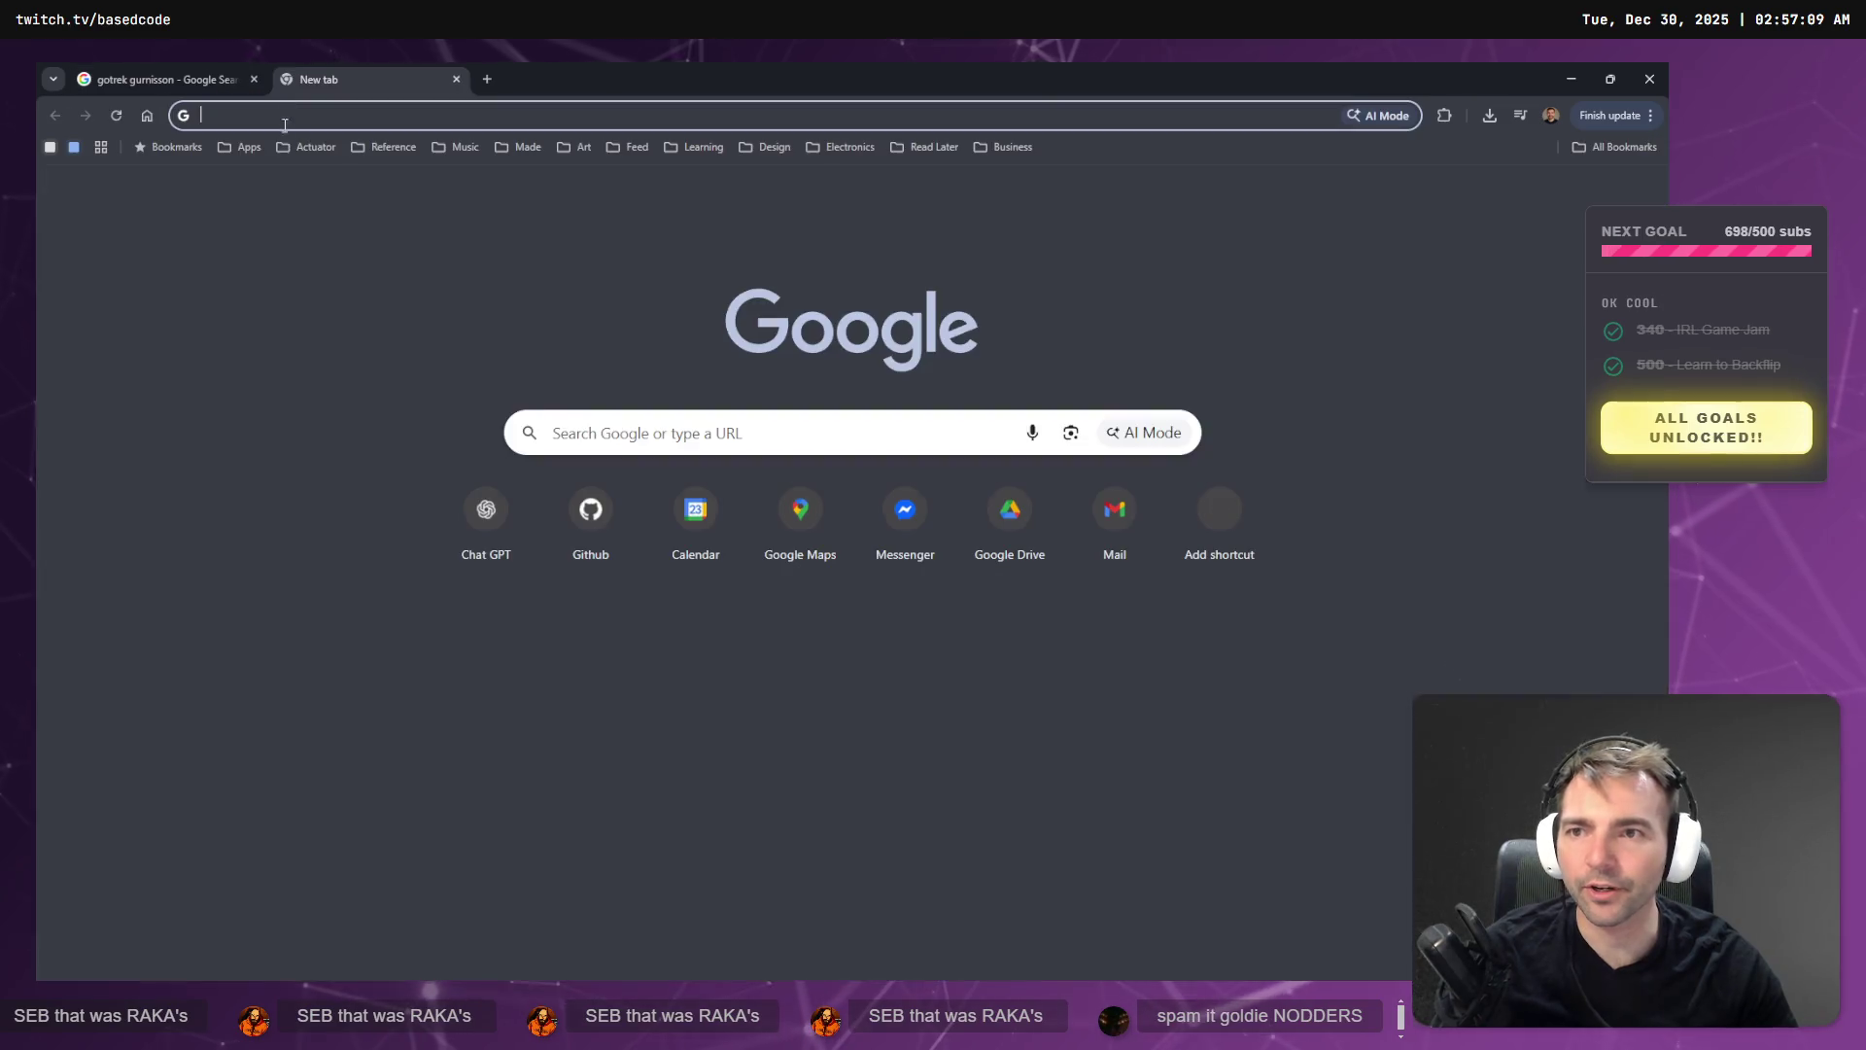
click(487, 501)
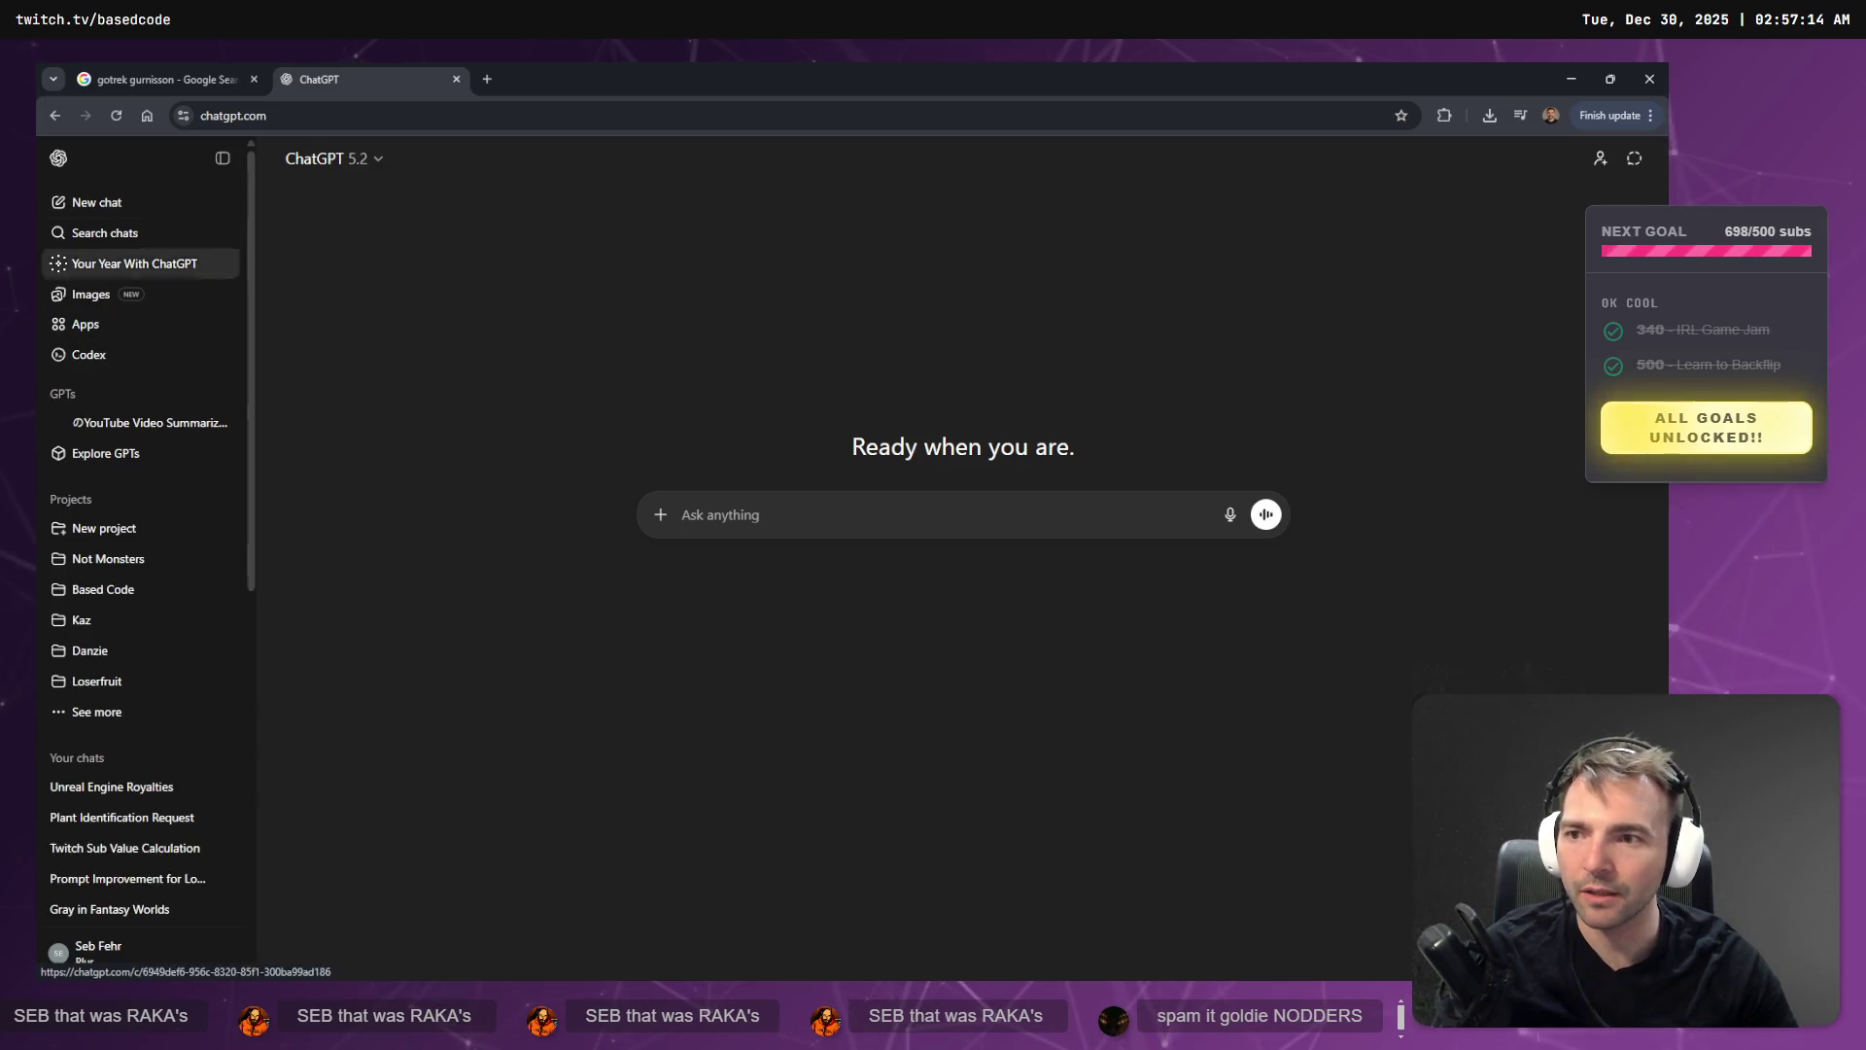
- Open the Art (Statues 2) chat in the Not Monsters project
click(126, 564)
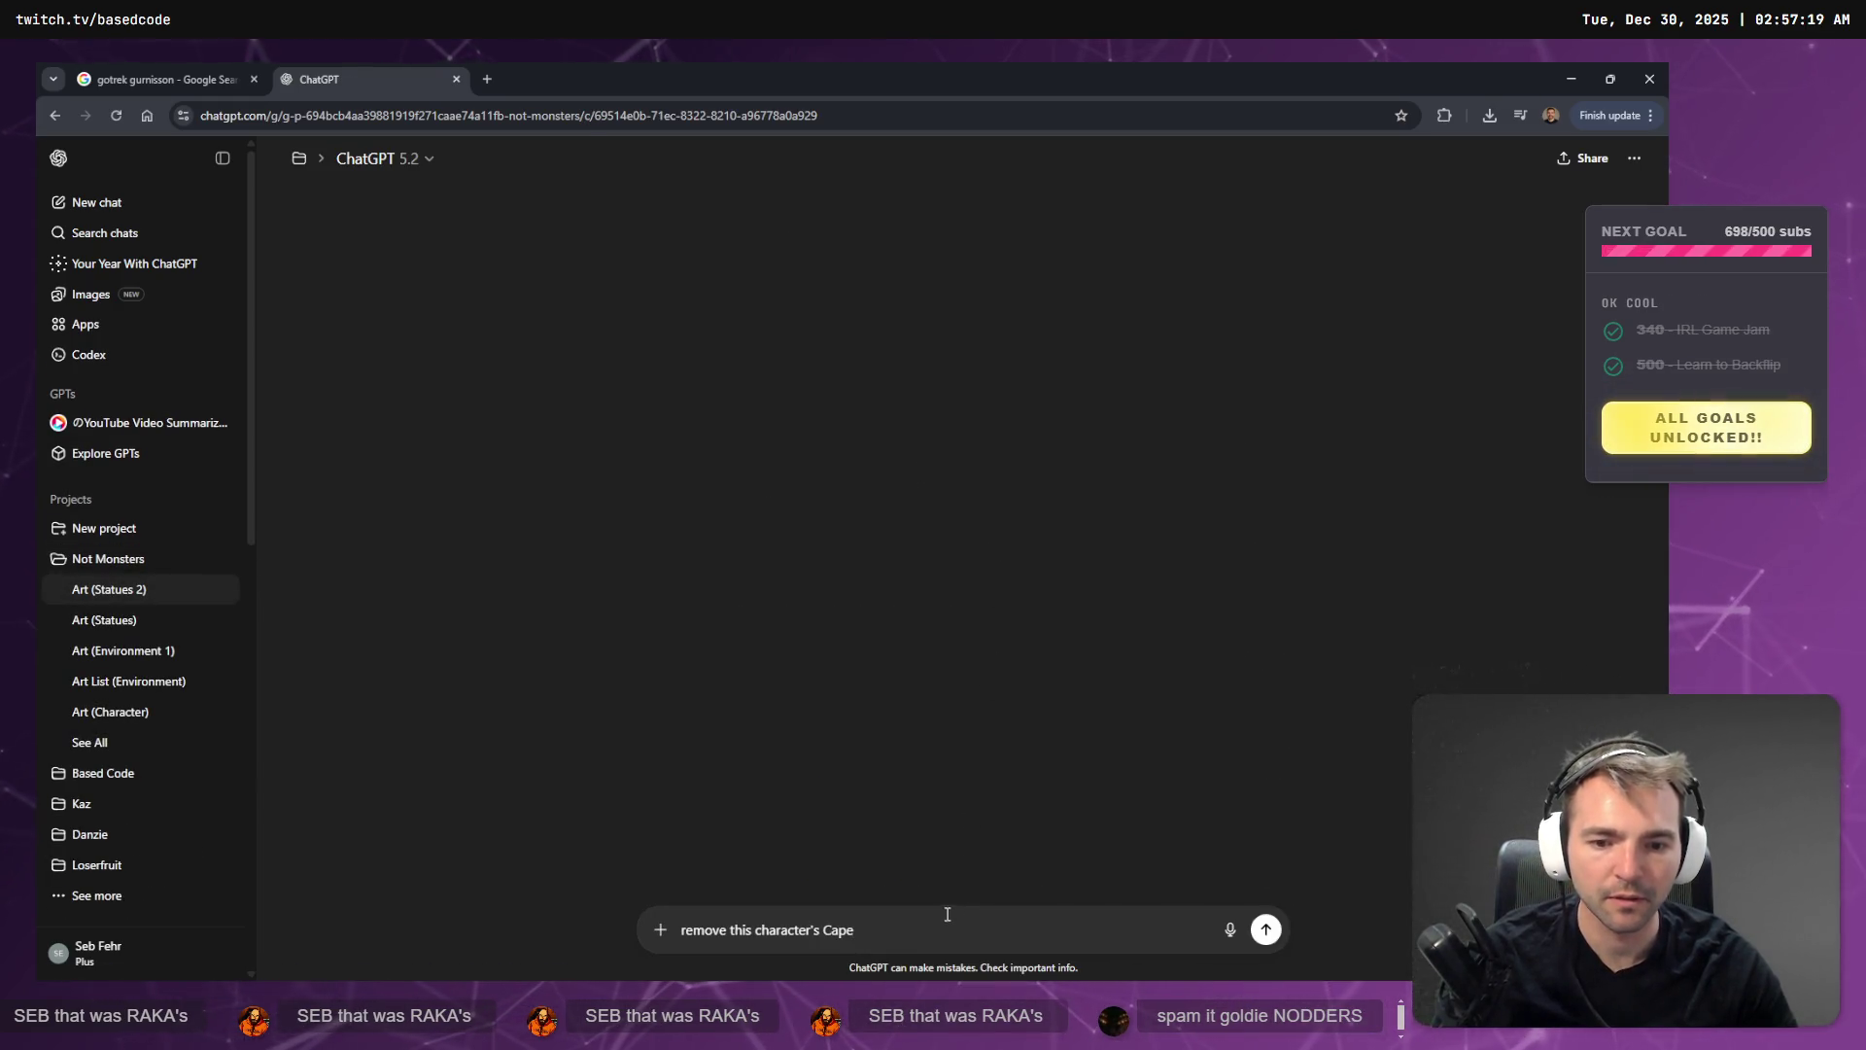
scroll(1192, 386, up, 5)
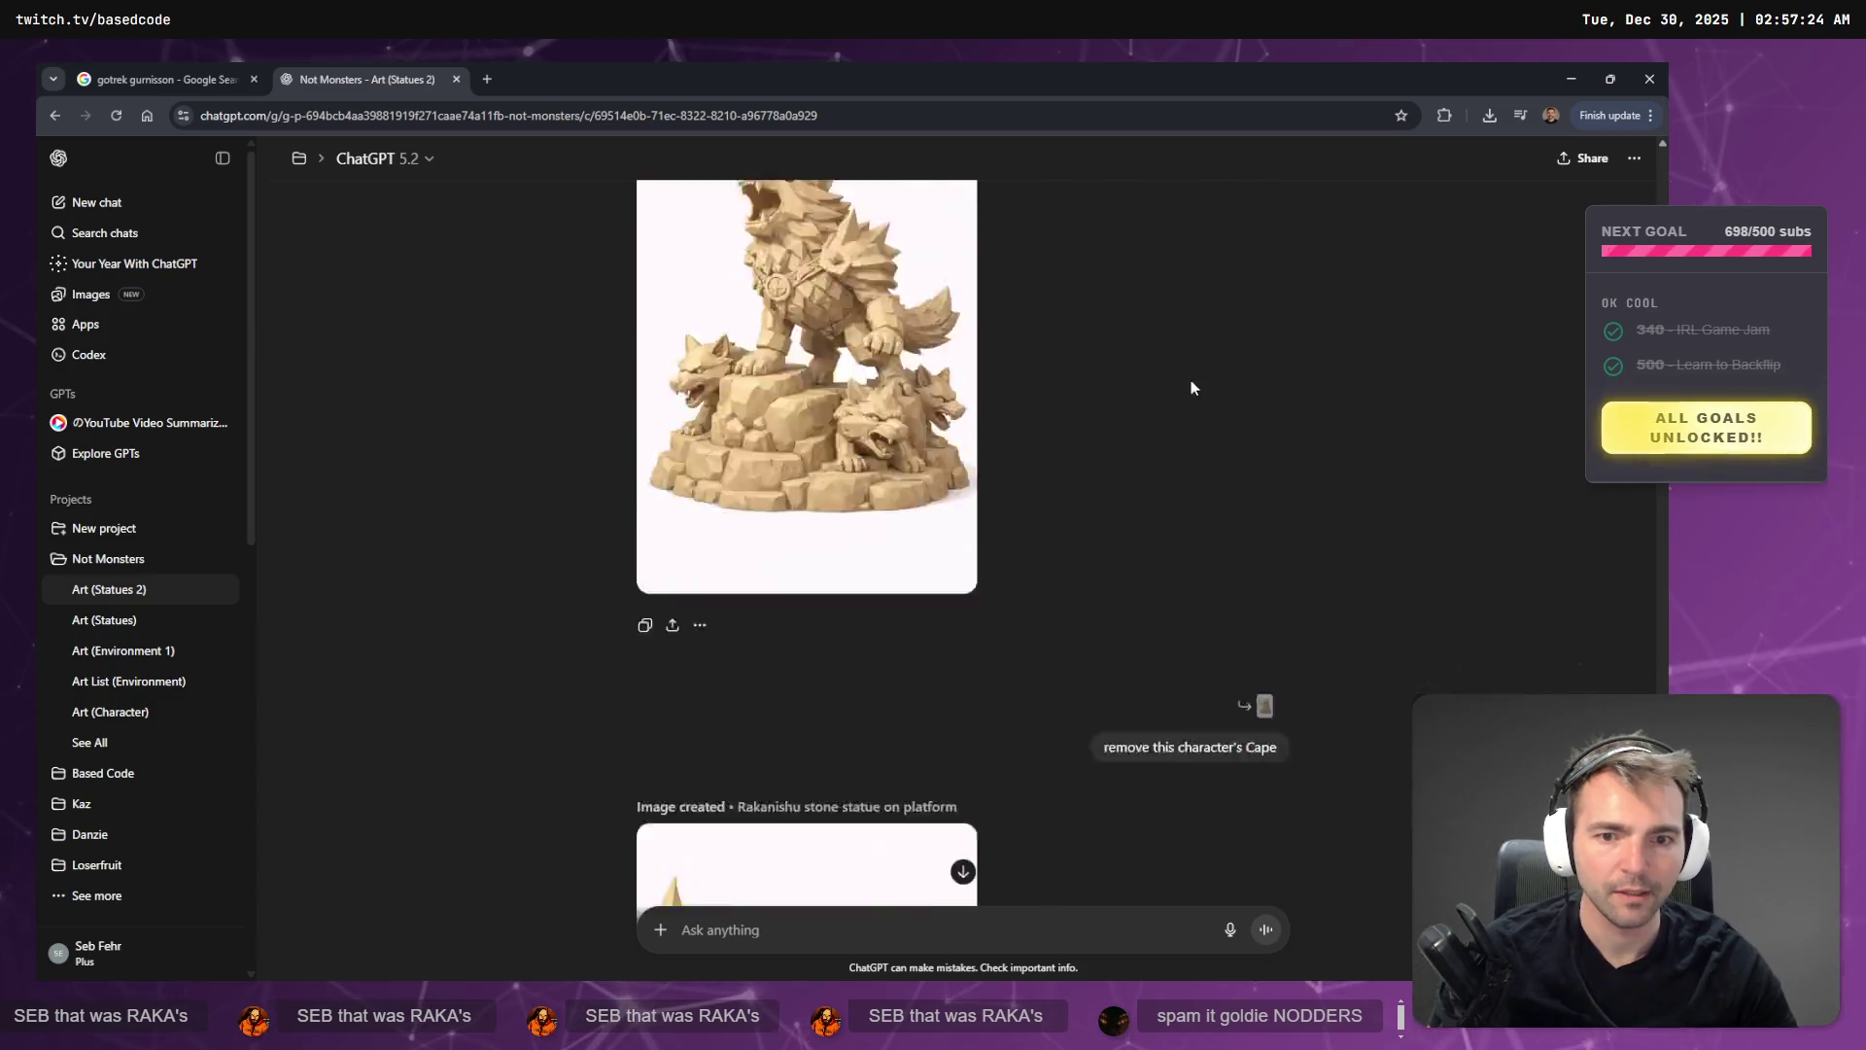
scroll(1192, 387, down, 5)
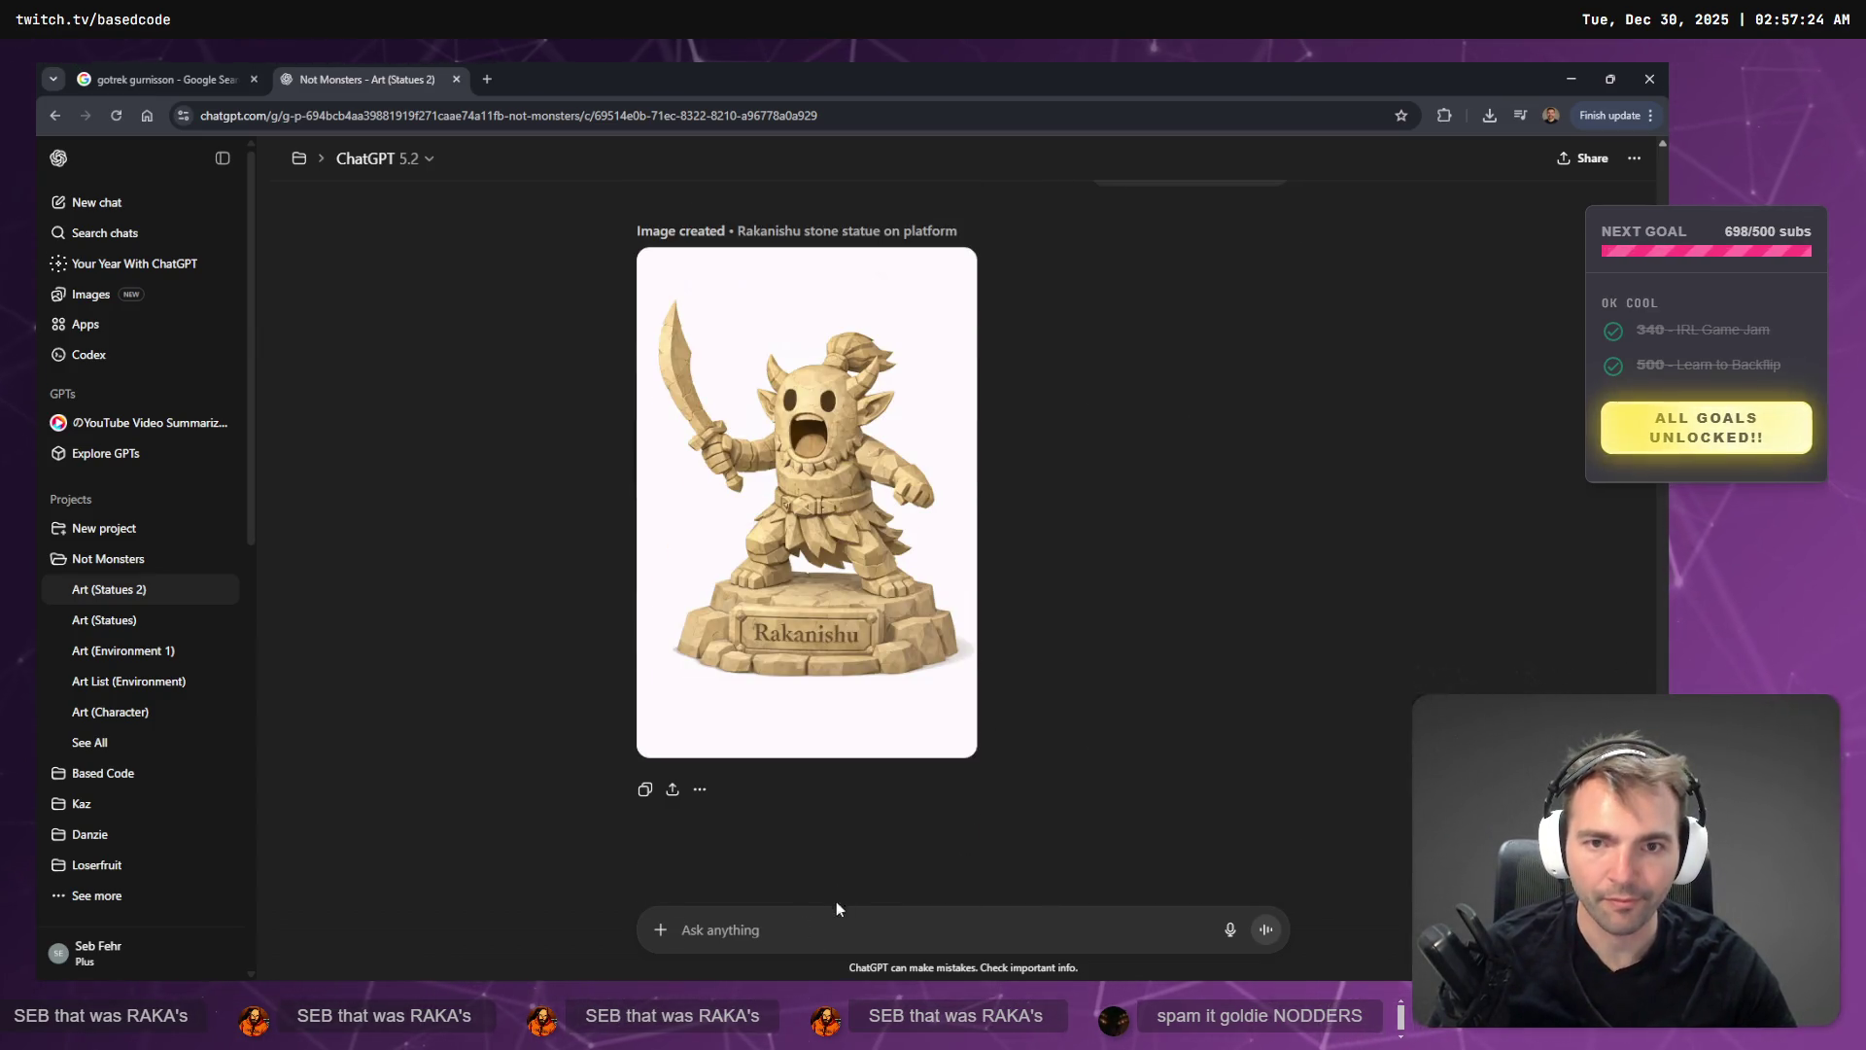
scroll(1061, 624, up, 10)
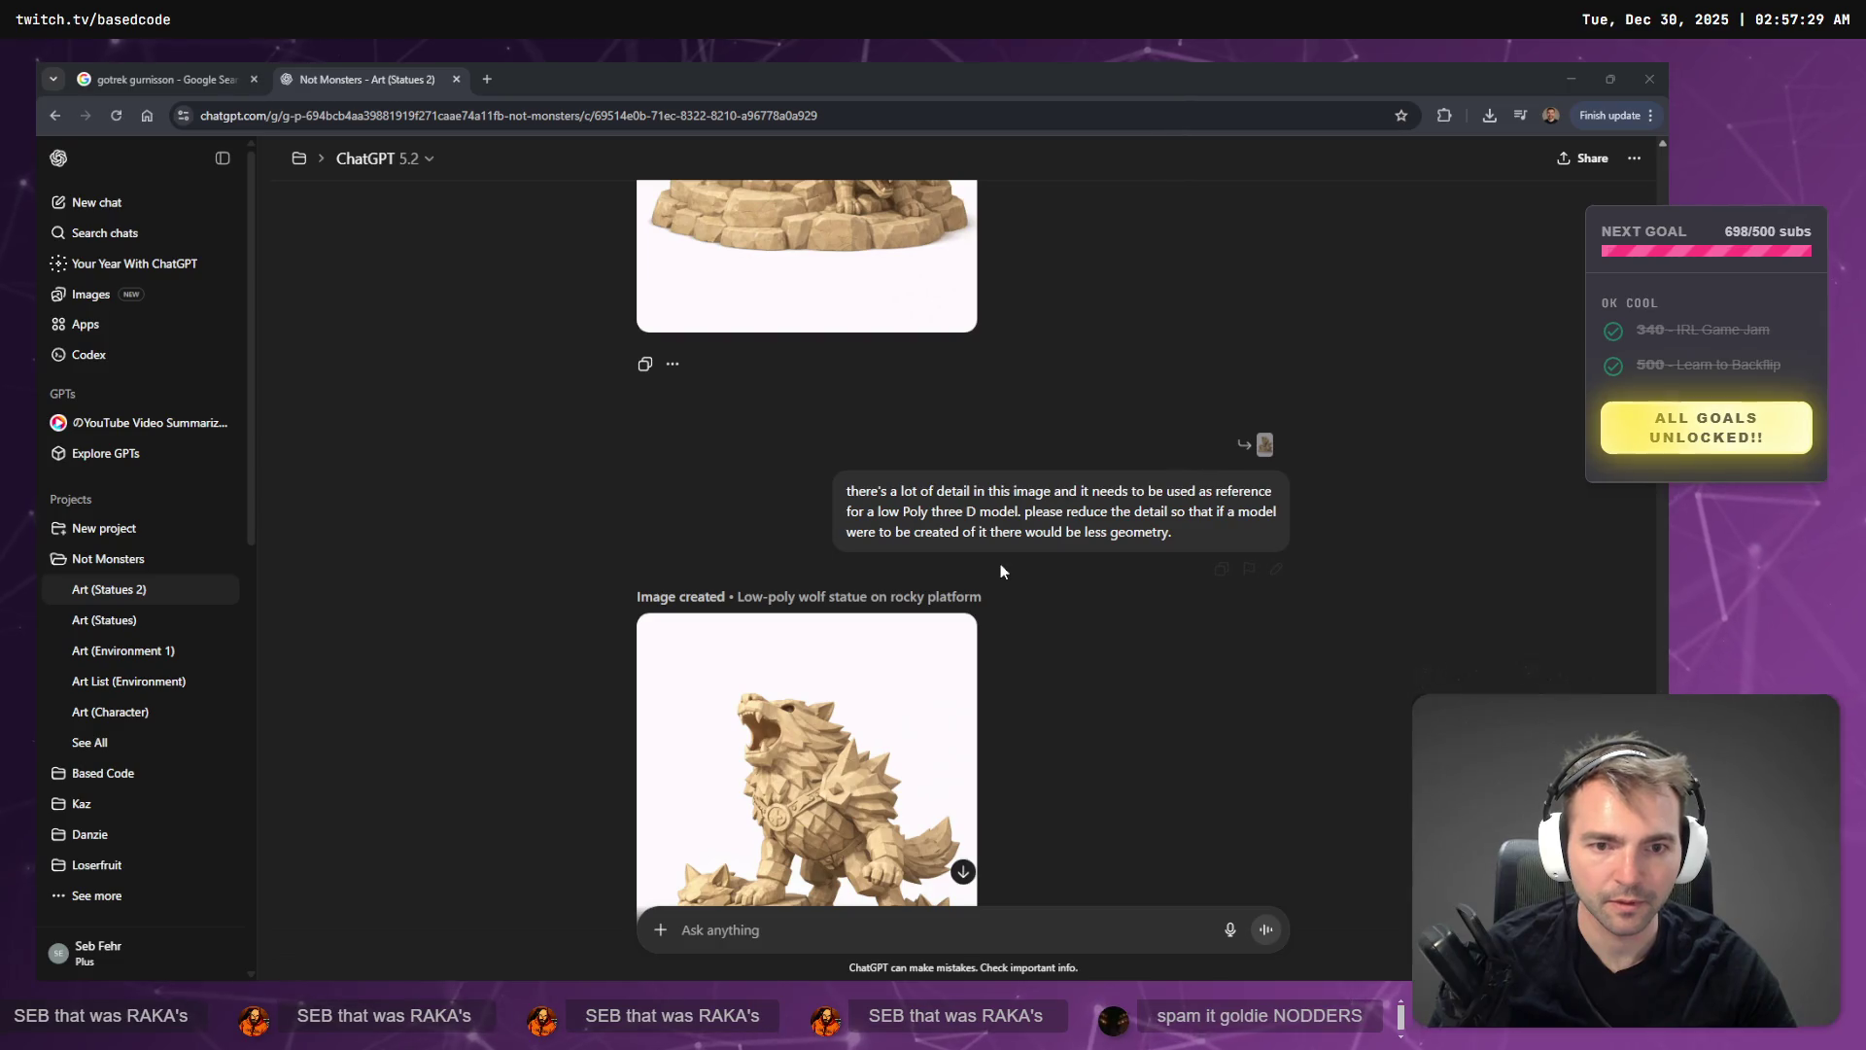
scroll(1040, 633, down, 10)
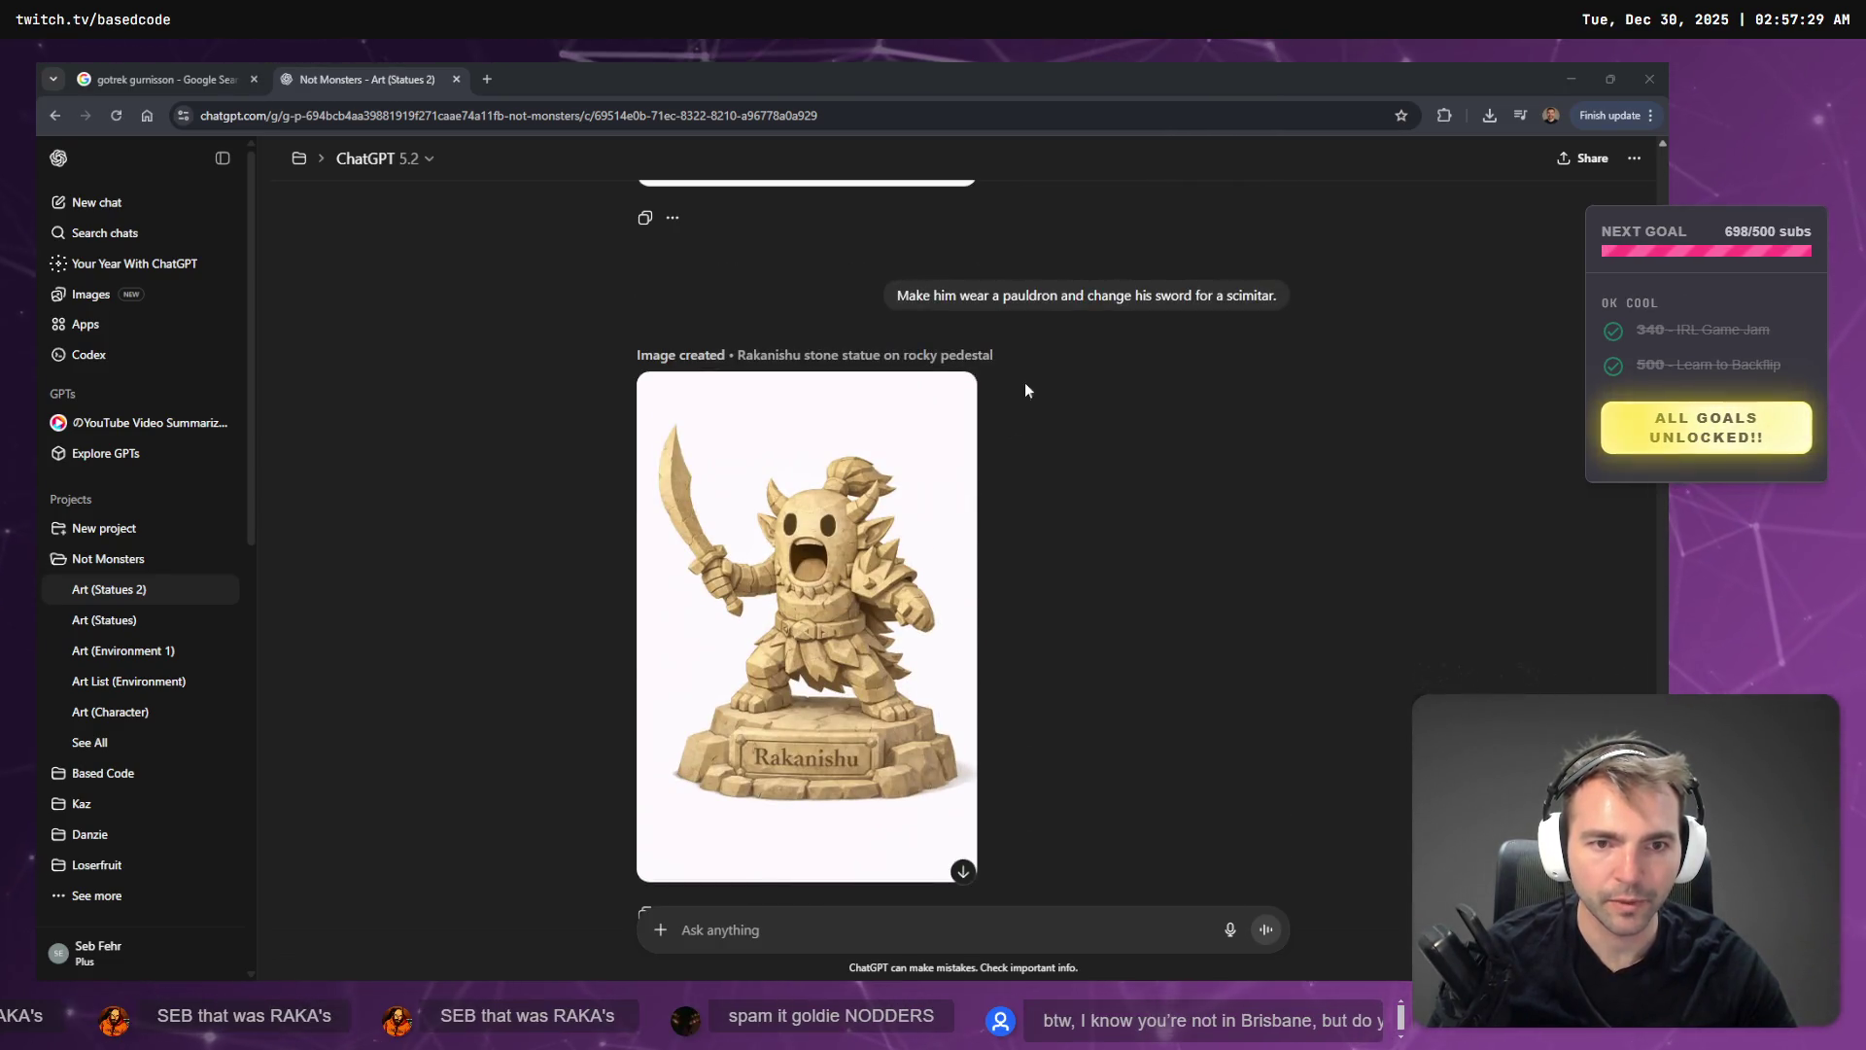
scroll(925, 293, down, 2)
scroll(1108, 416, up, 10)
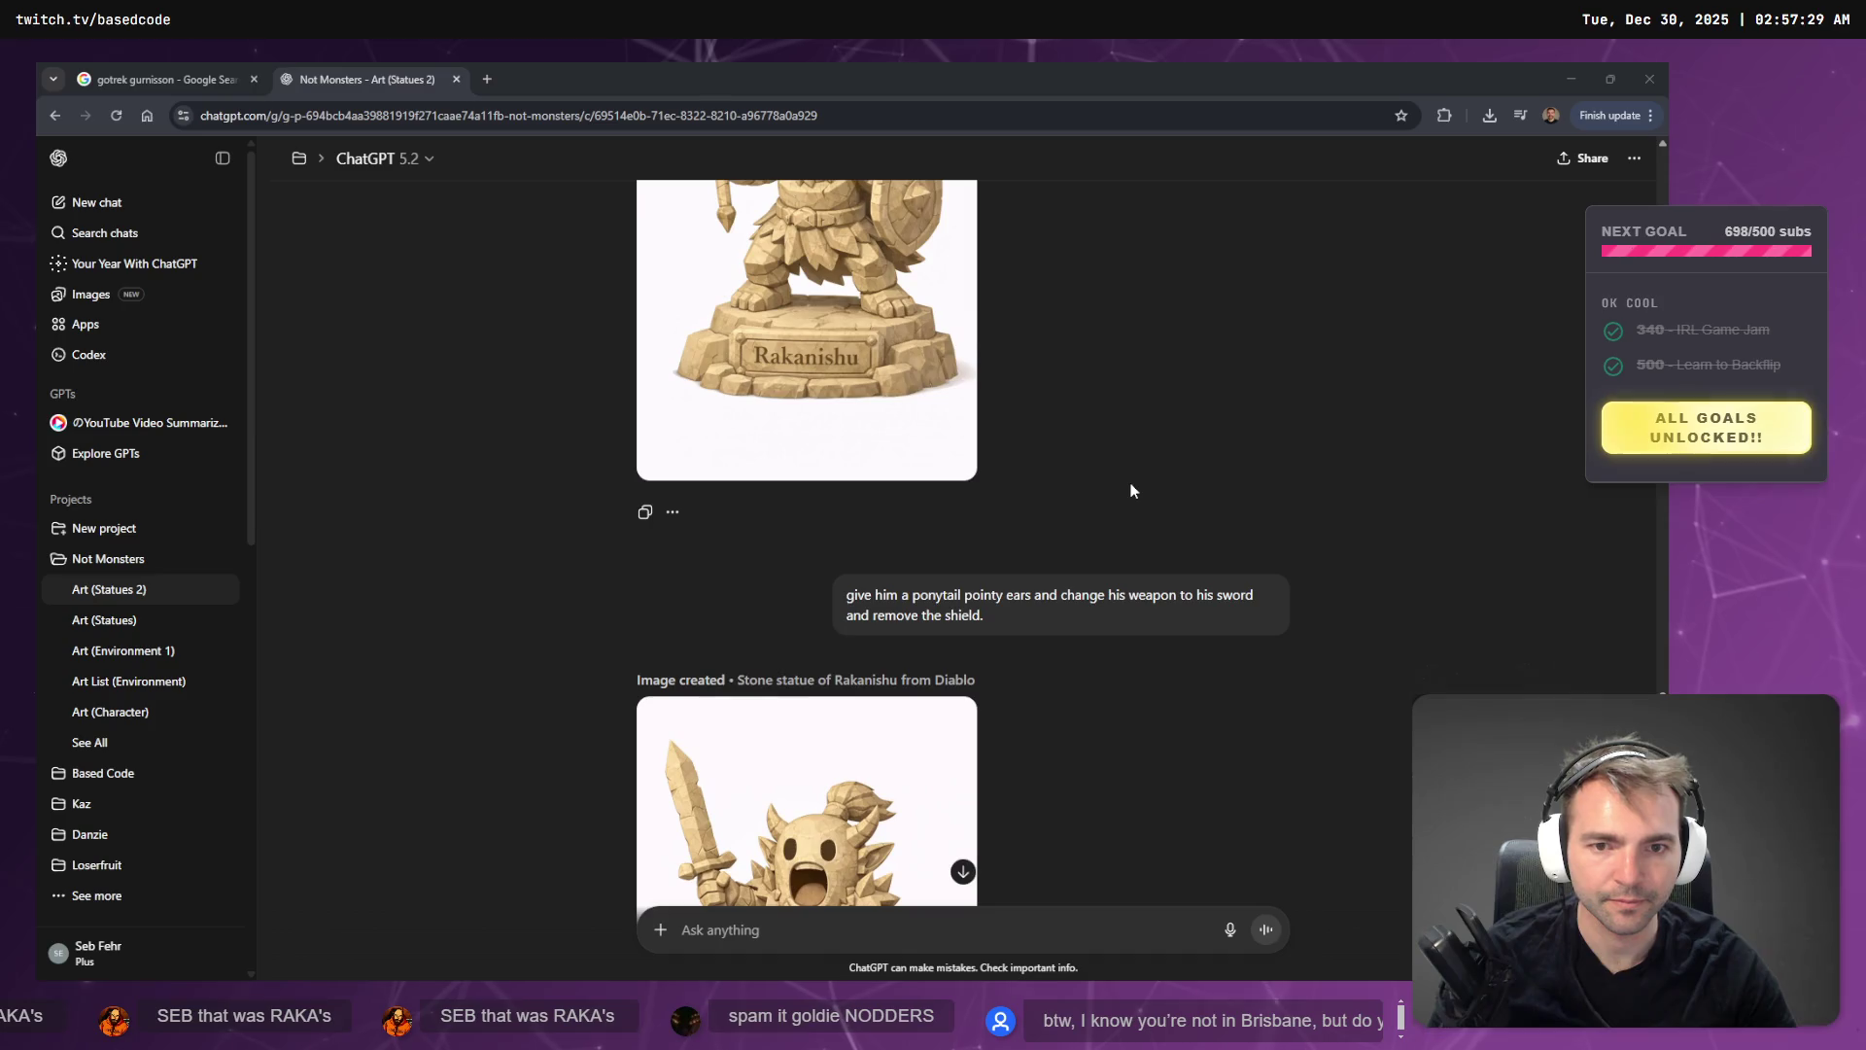
scroll(1130, 491, down, 15)
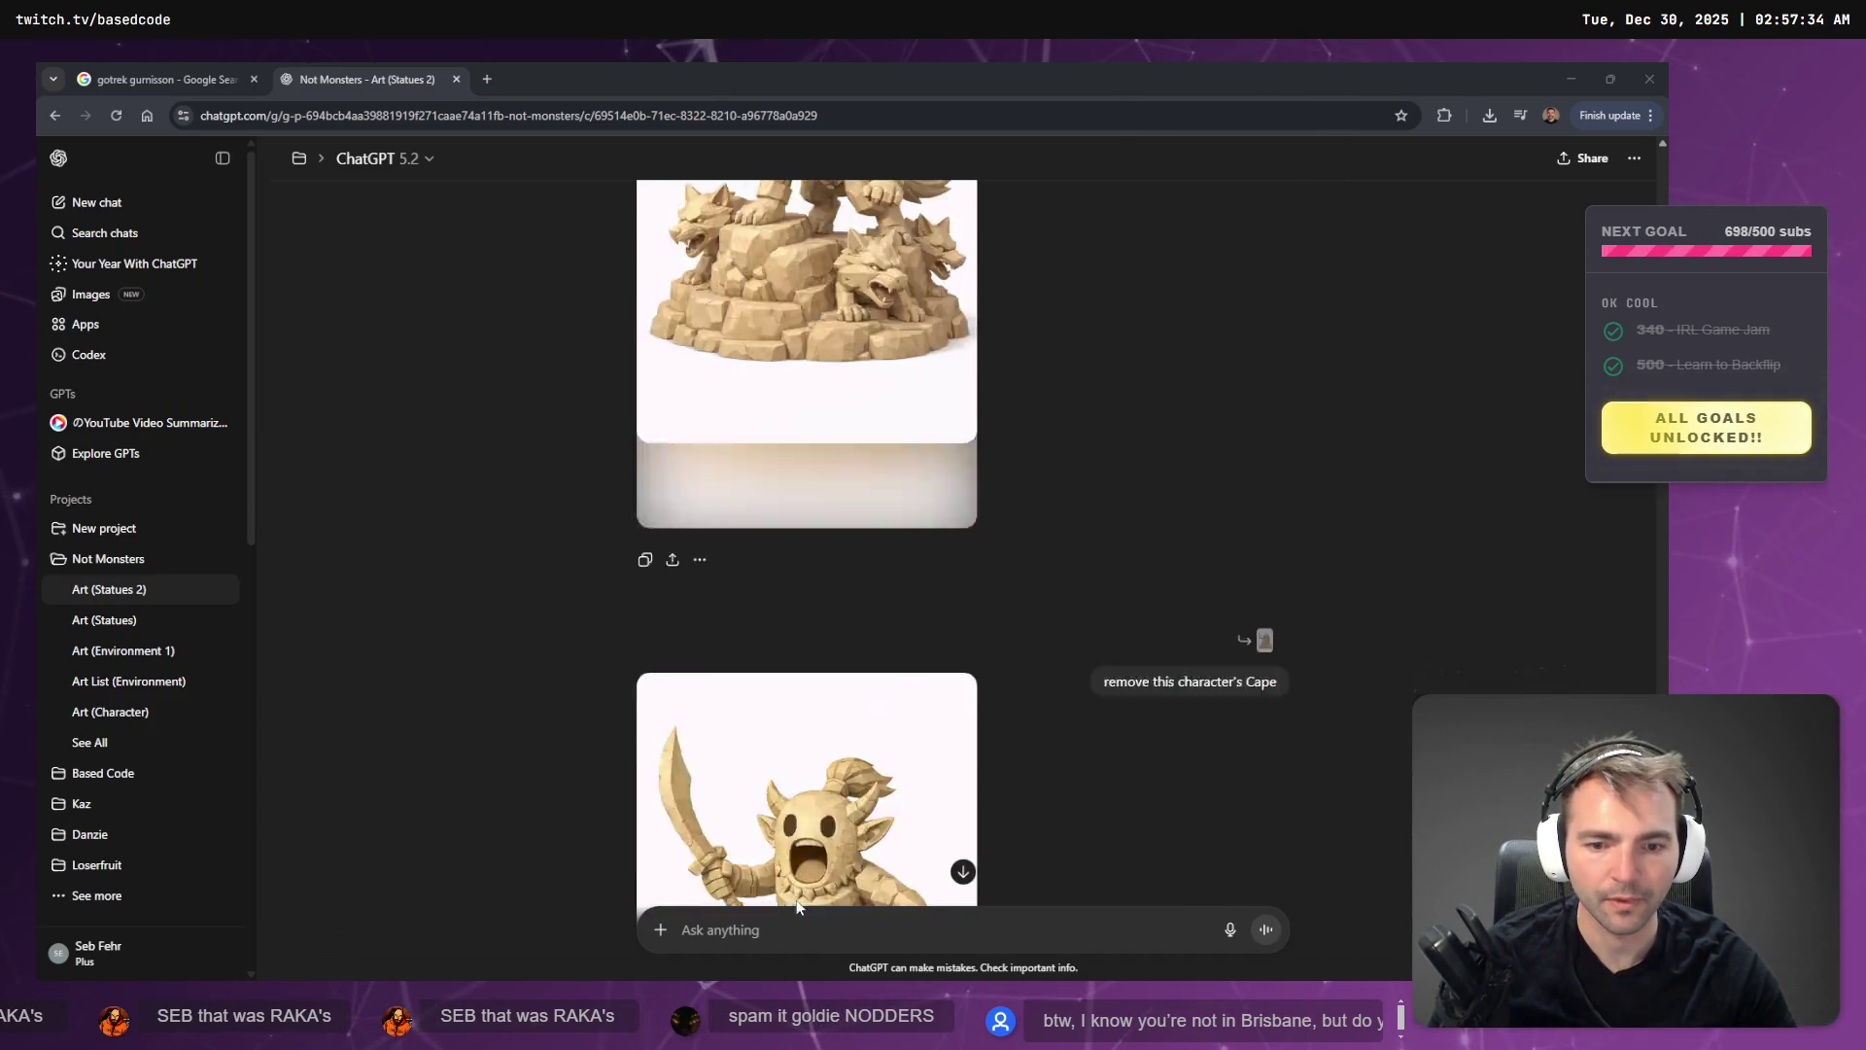
scroll(1232, 642, down, 3)
- Dictate an all-rock statue prompt and paste the copied dwarf image, leaving it unsent
key(super+h)
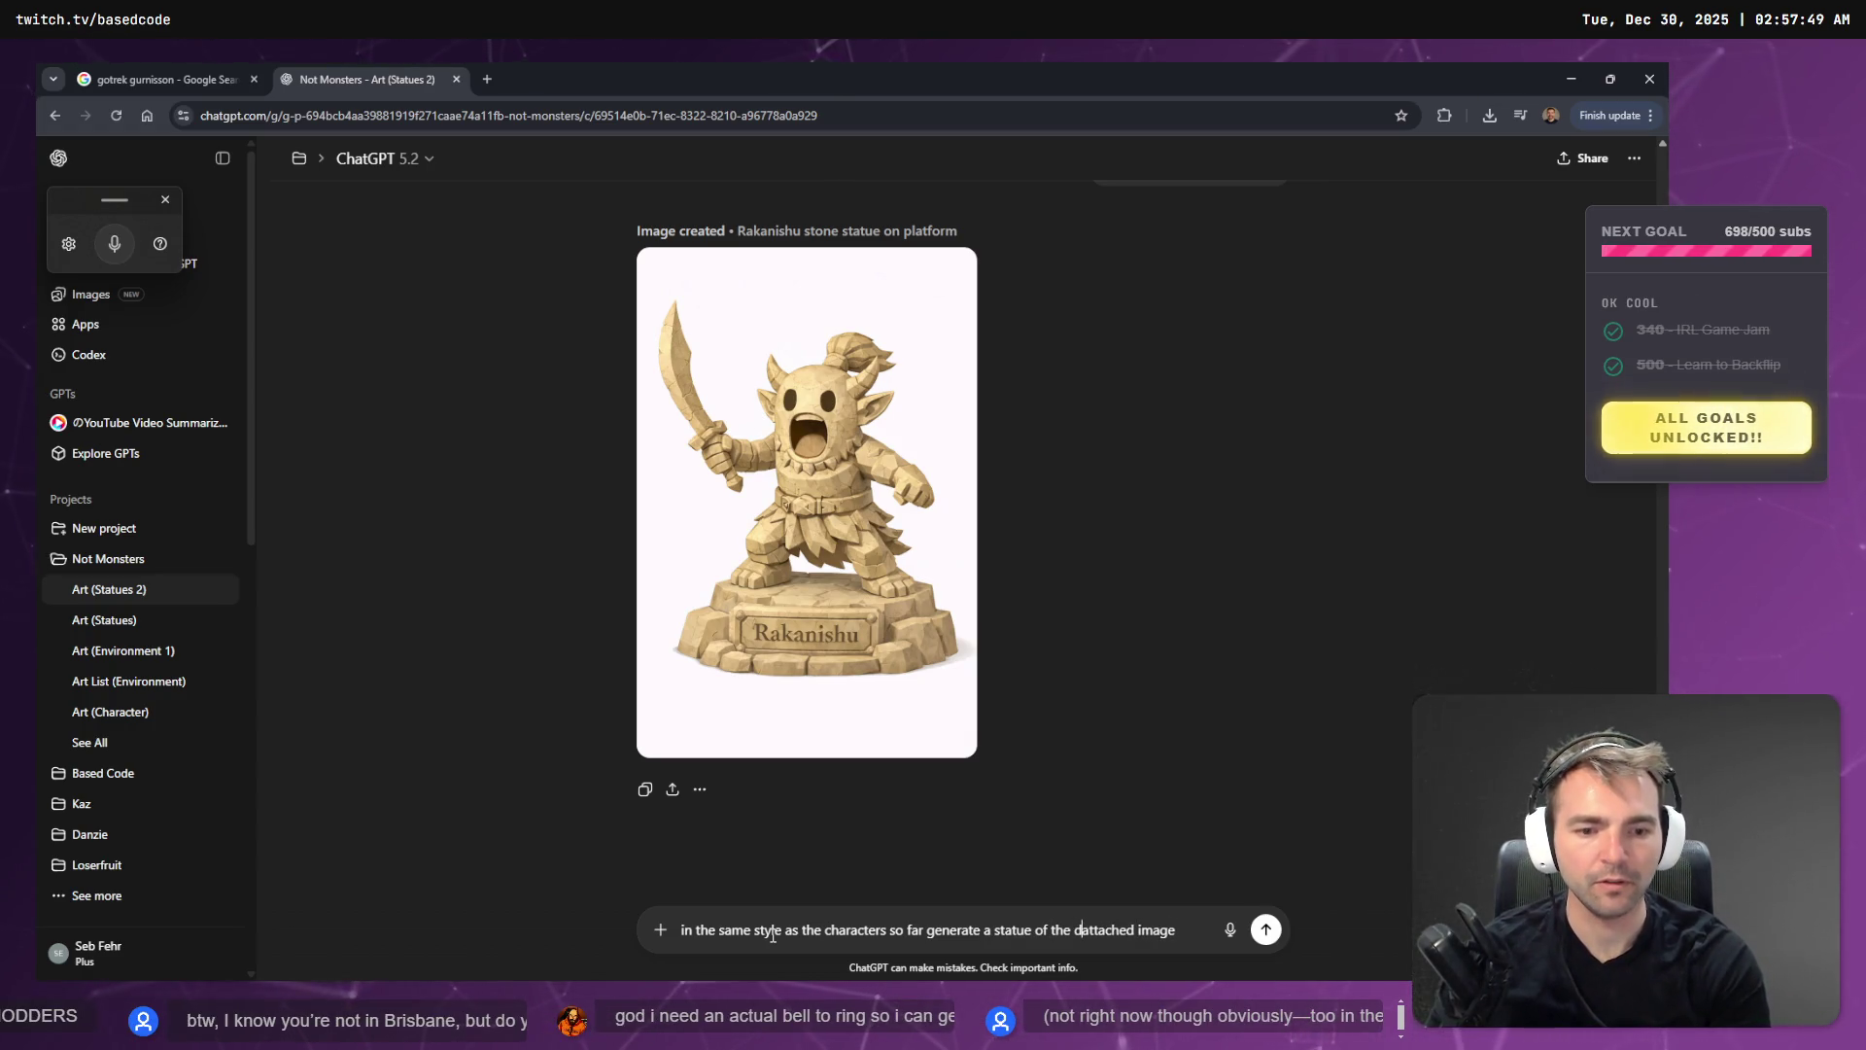
text(rf in the)
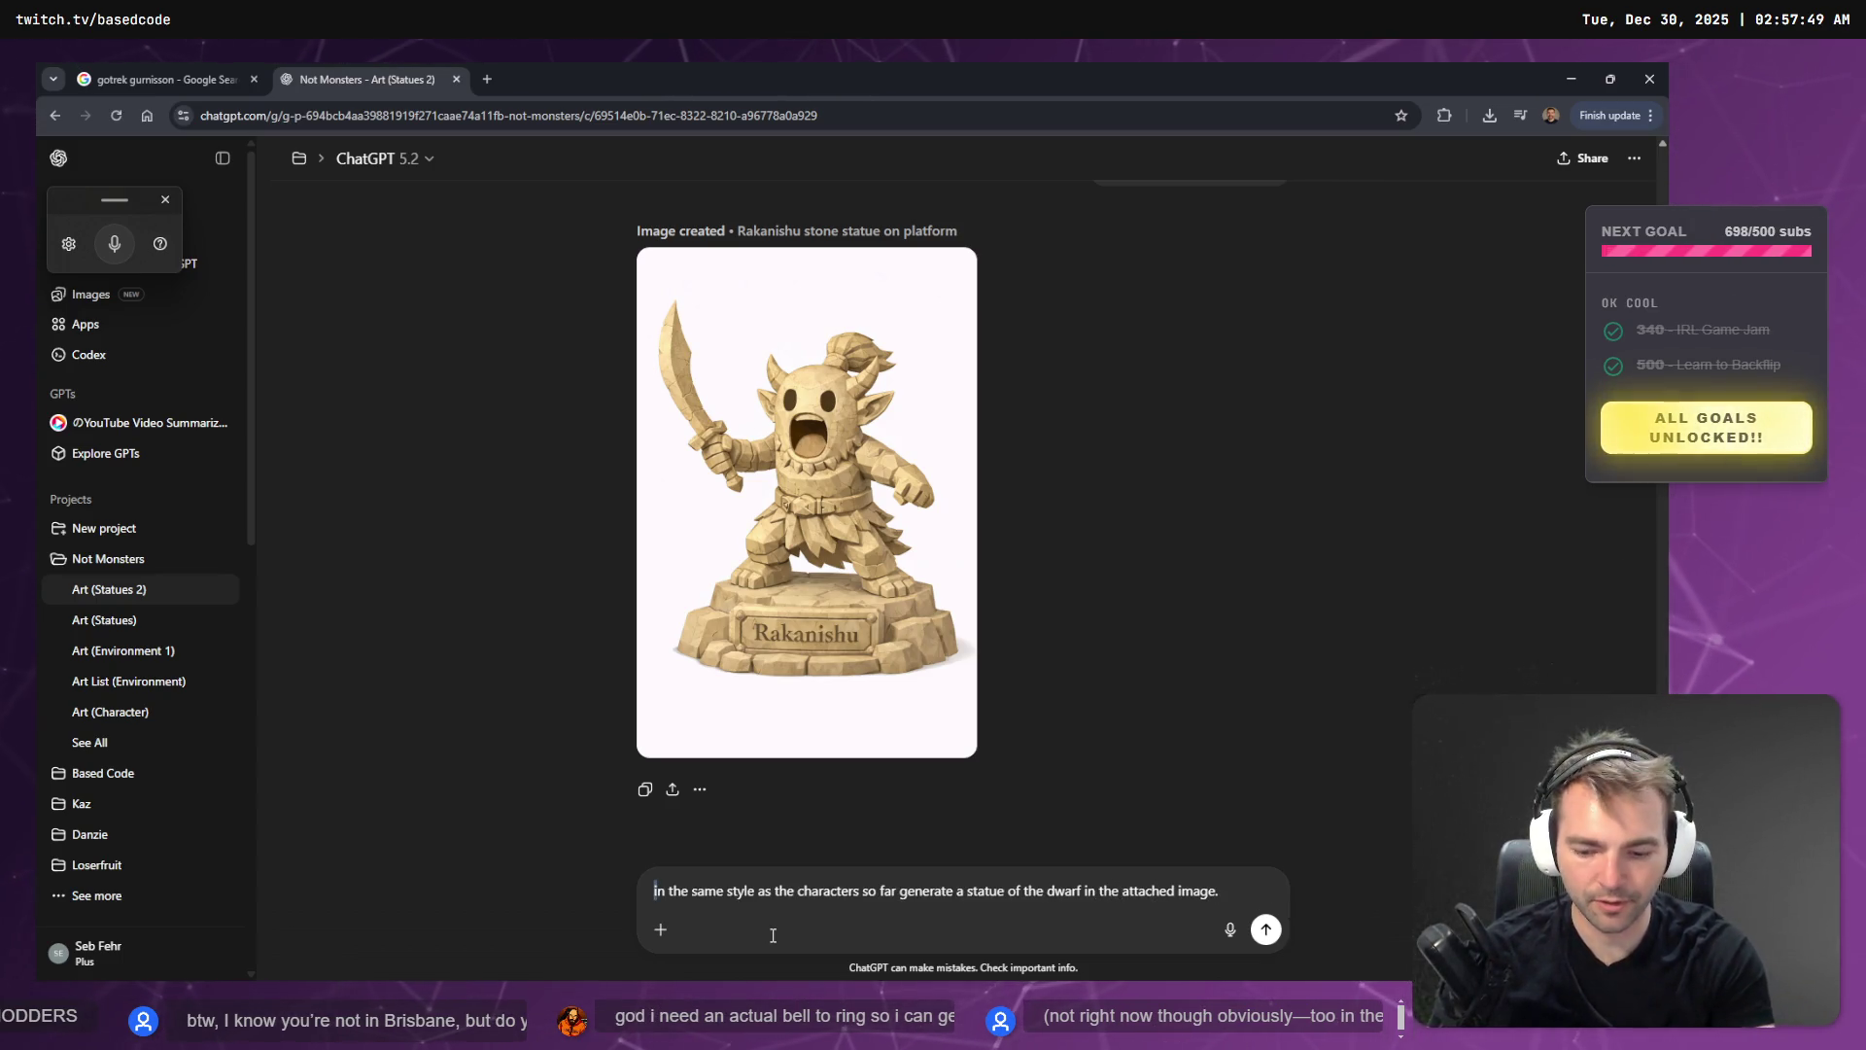
key(ctrl+v)
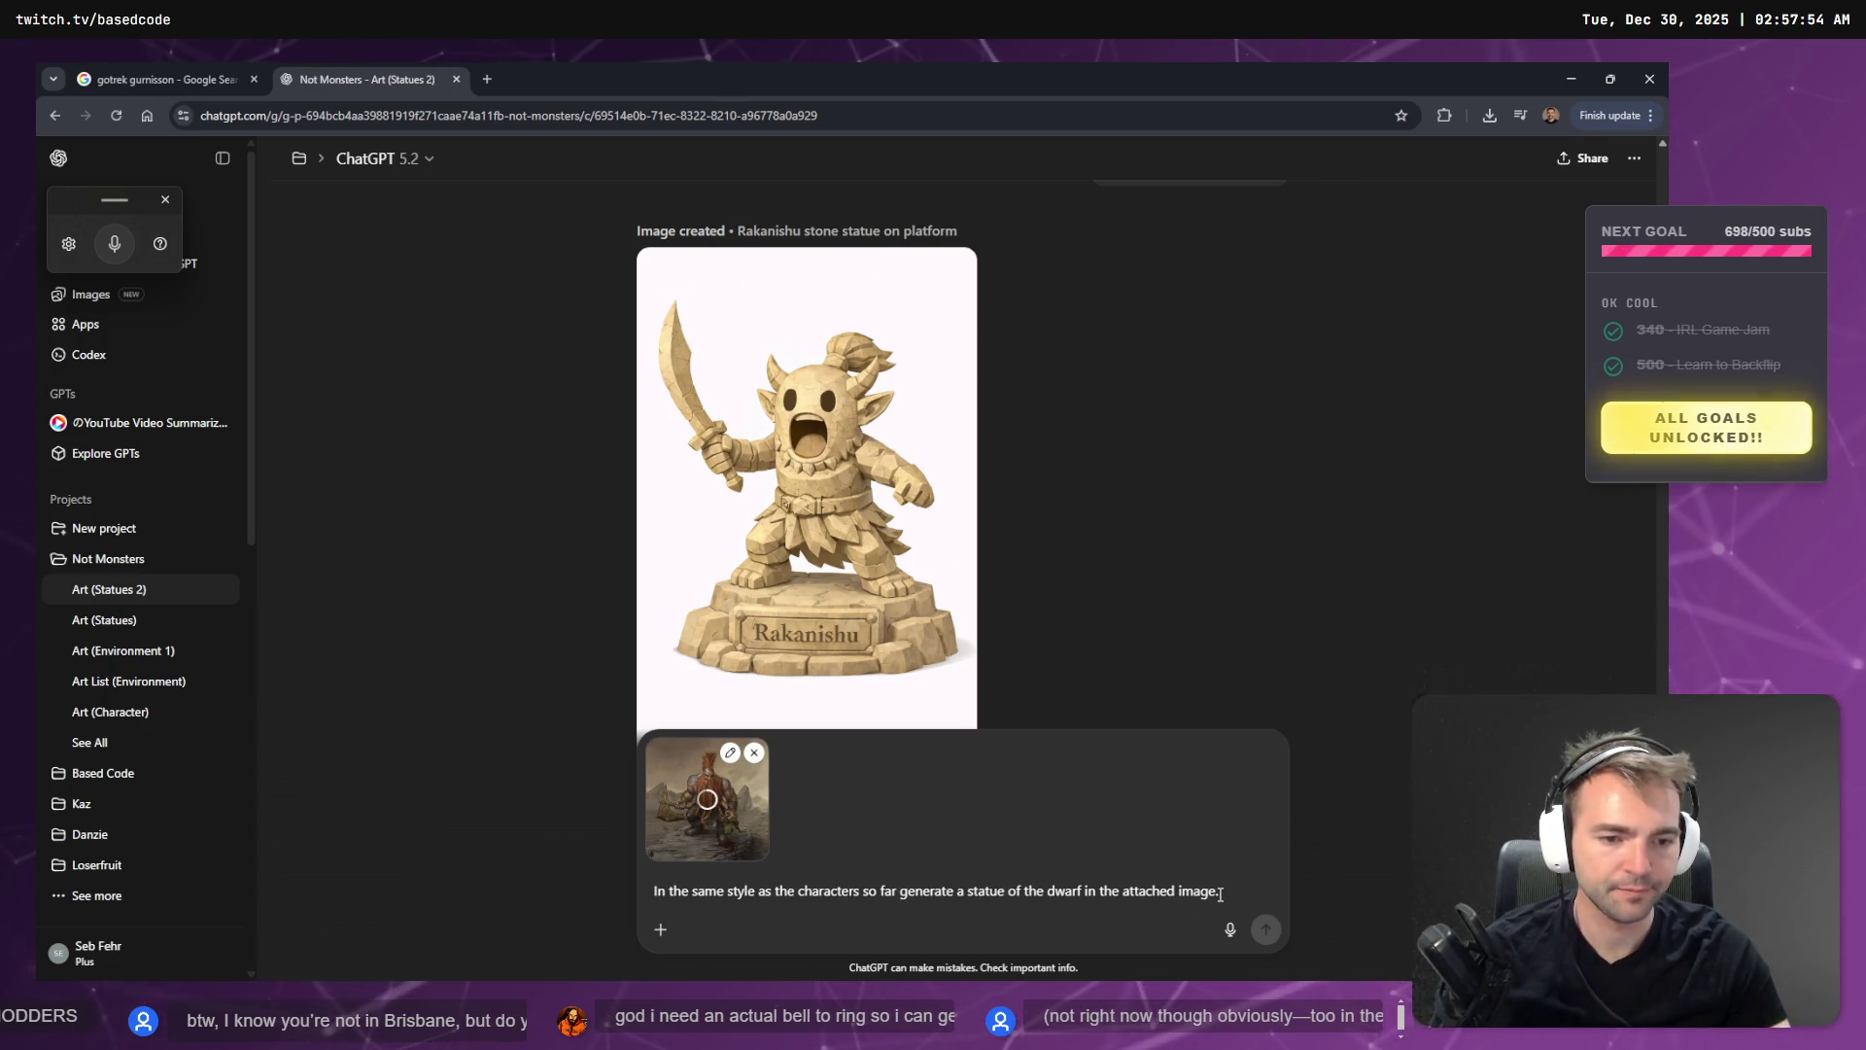
key(ctrl+super)
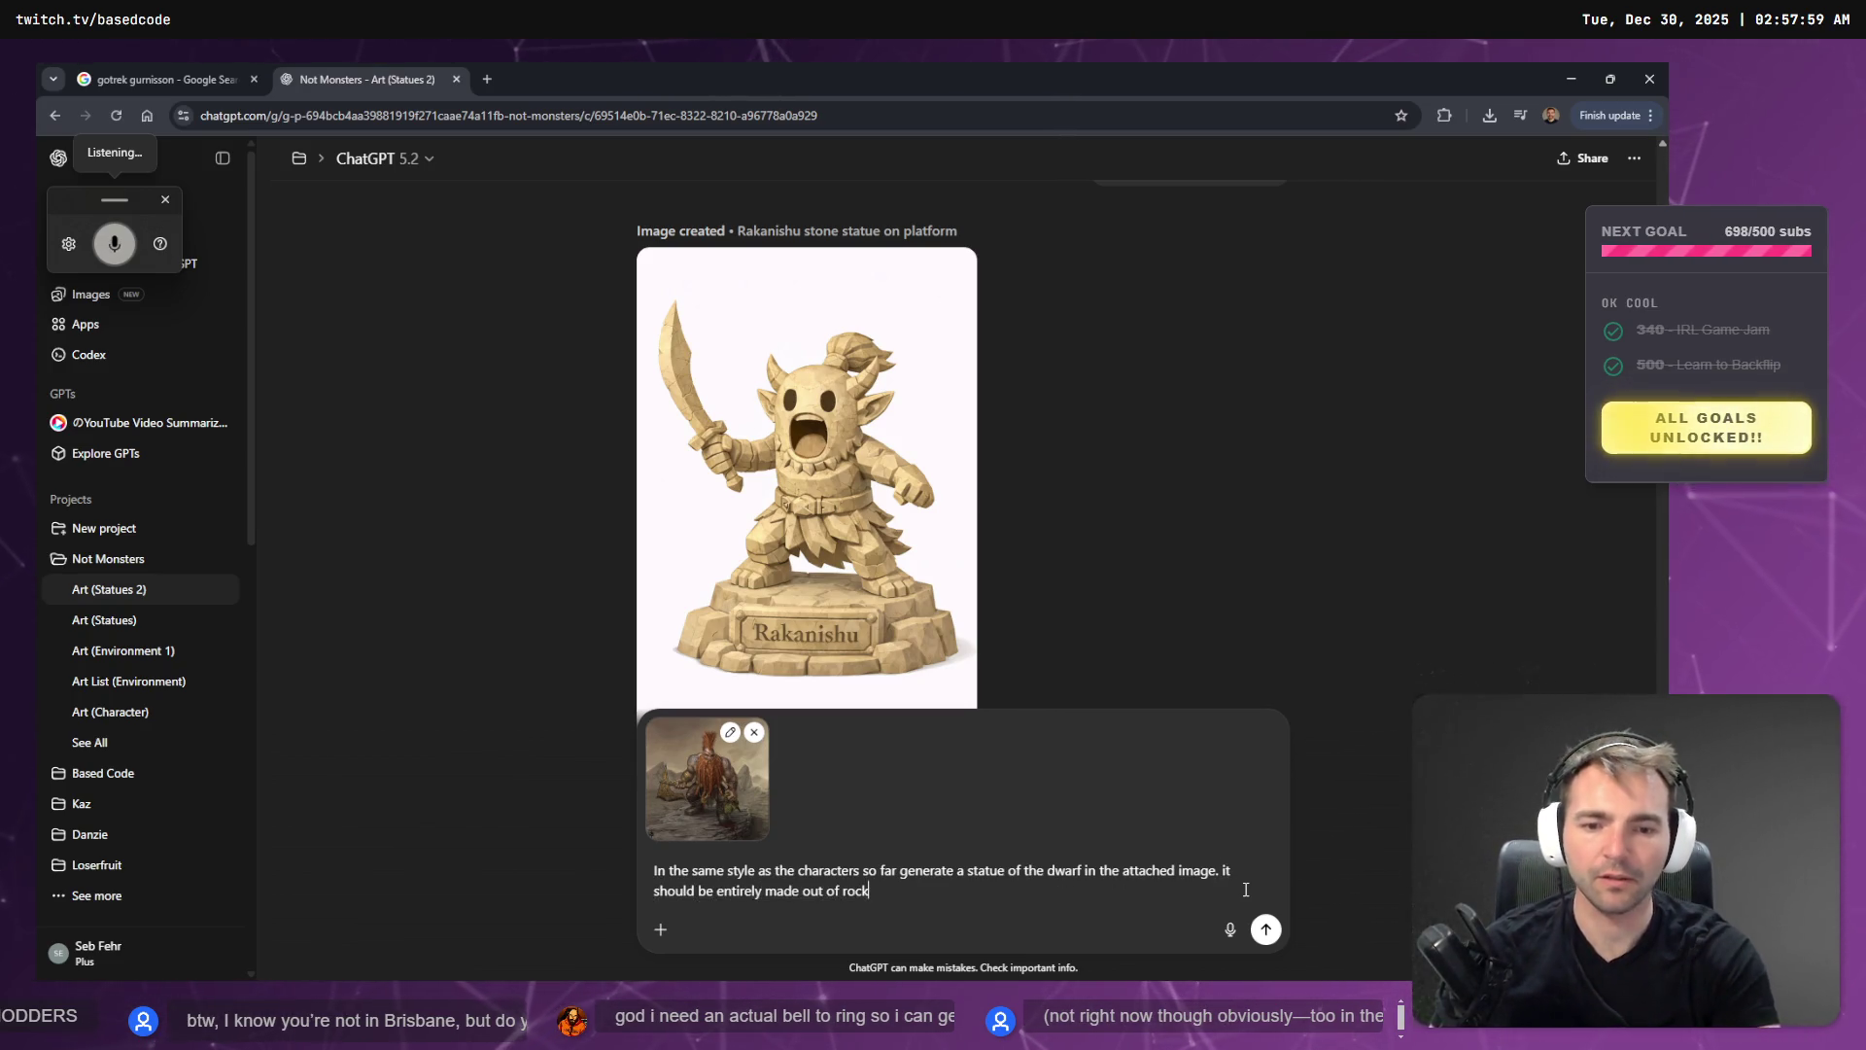
click(161, 70)
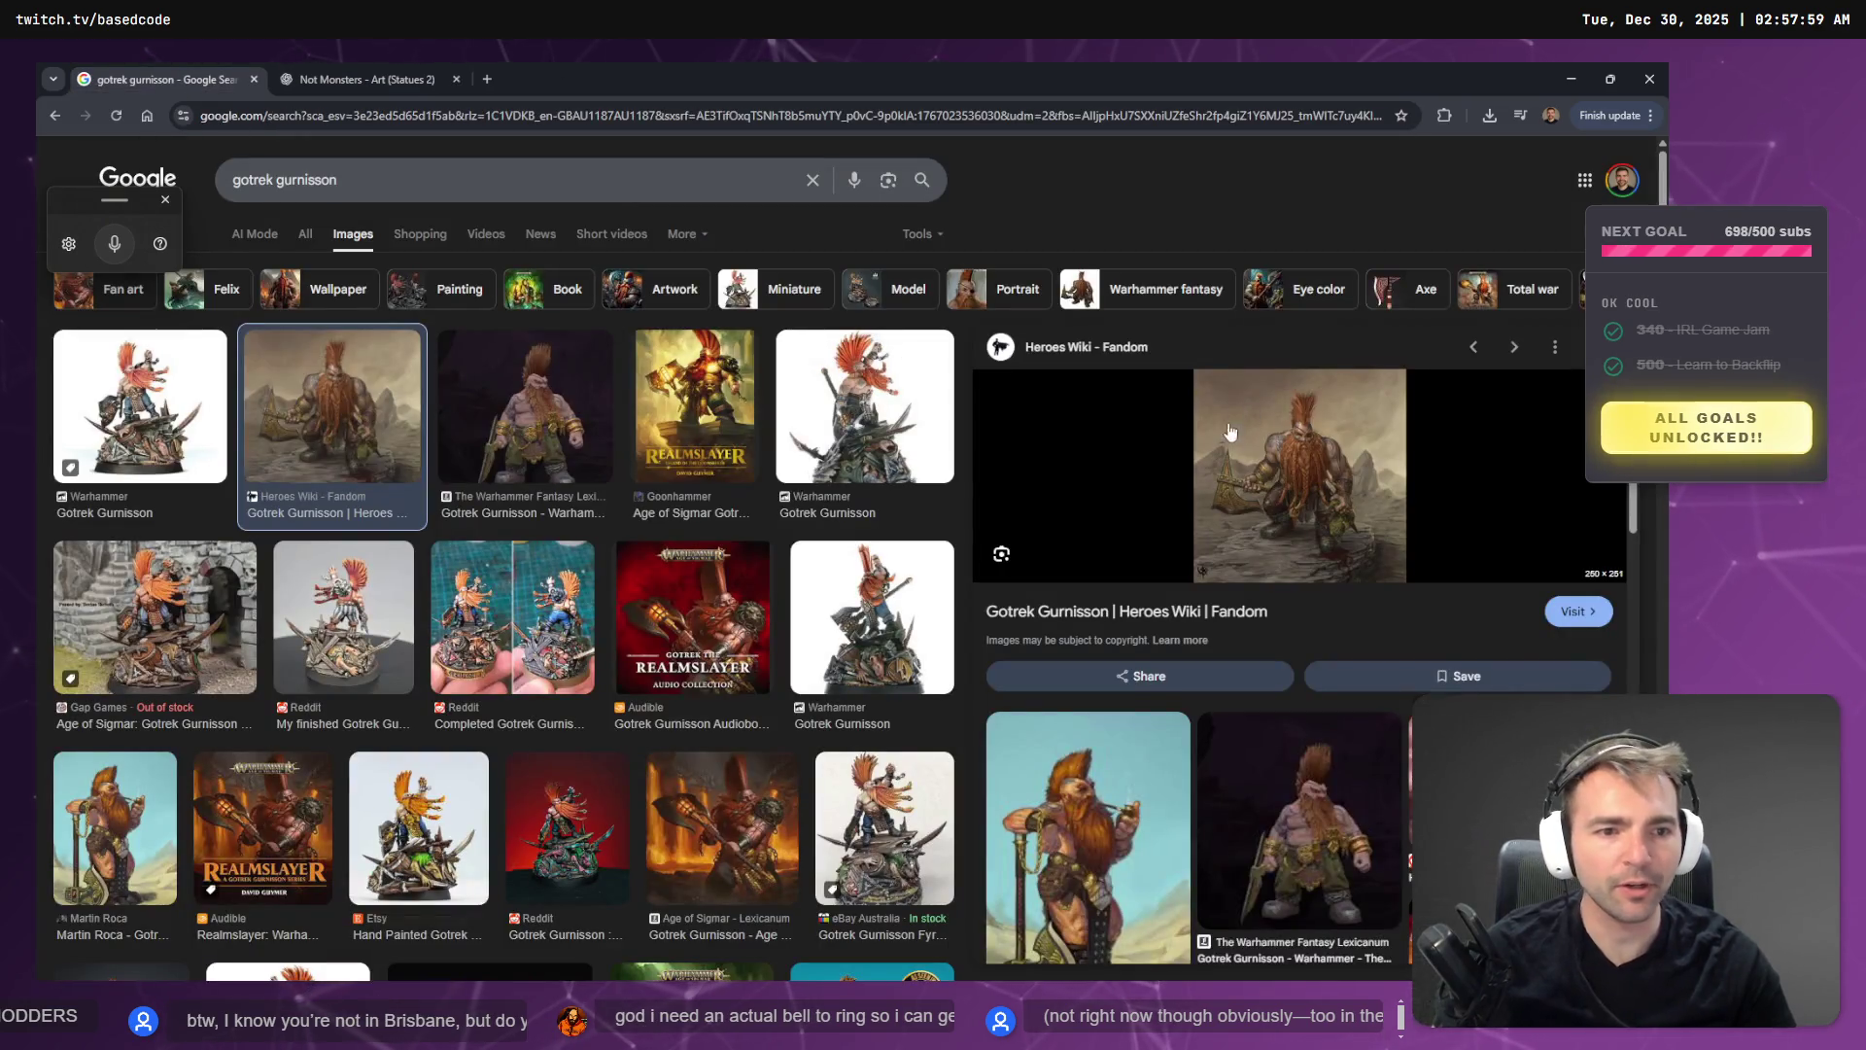
- Copy the eBay Australia painted Gotrek miniature photo and return to the Art (Statues 2) chat
click(879, 447)
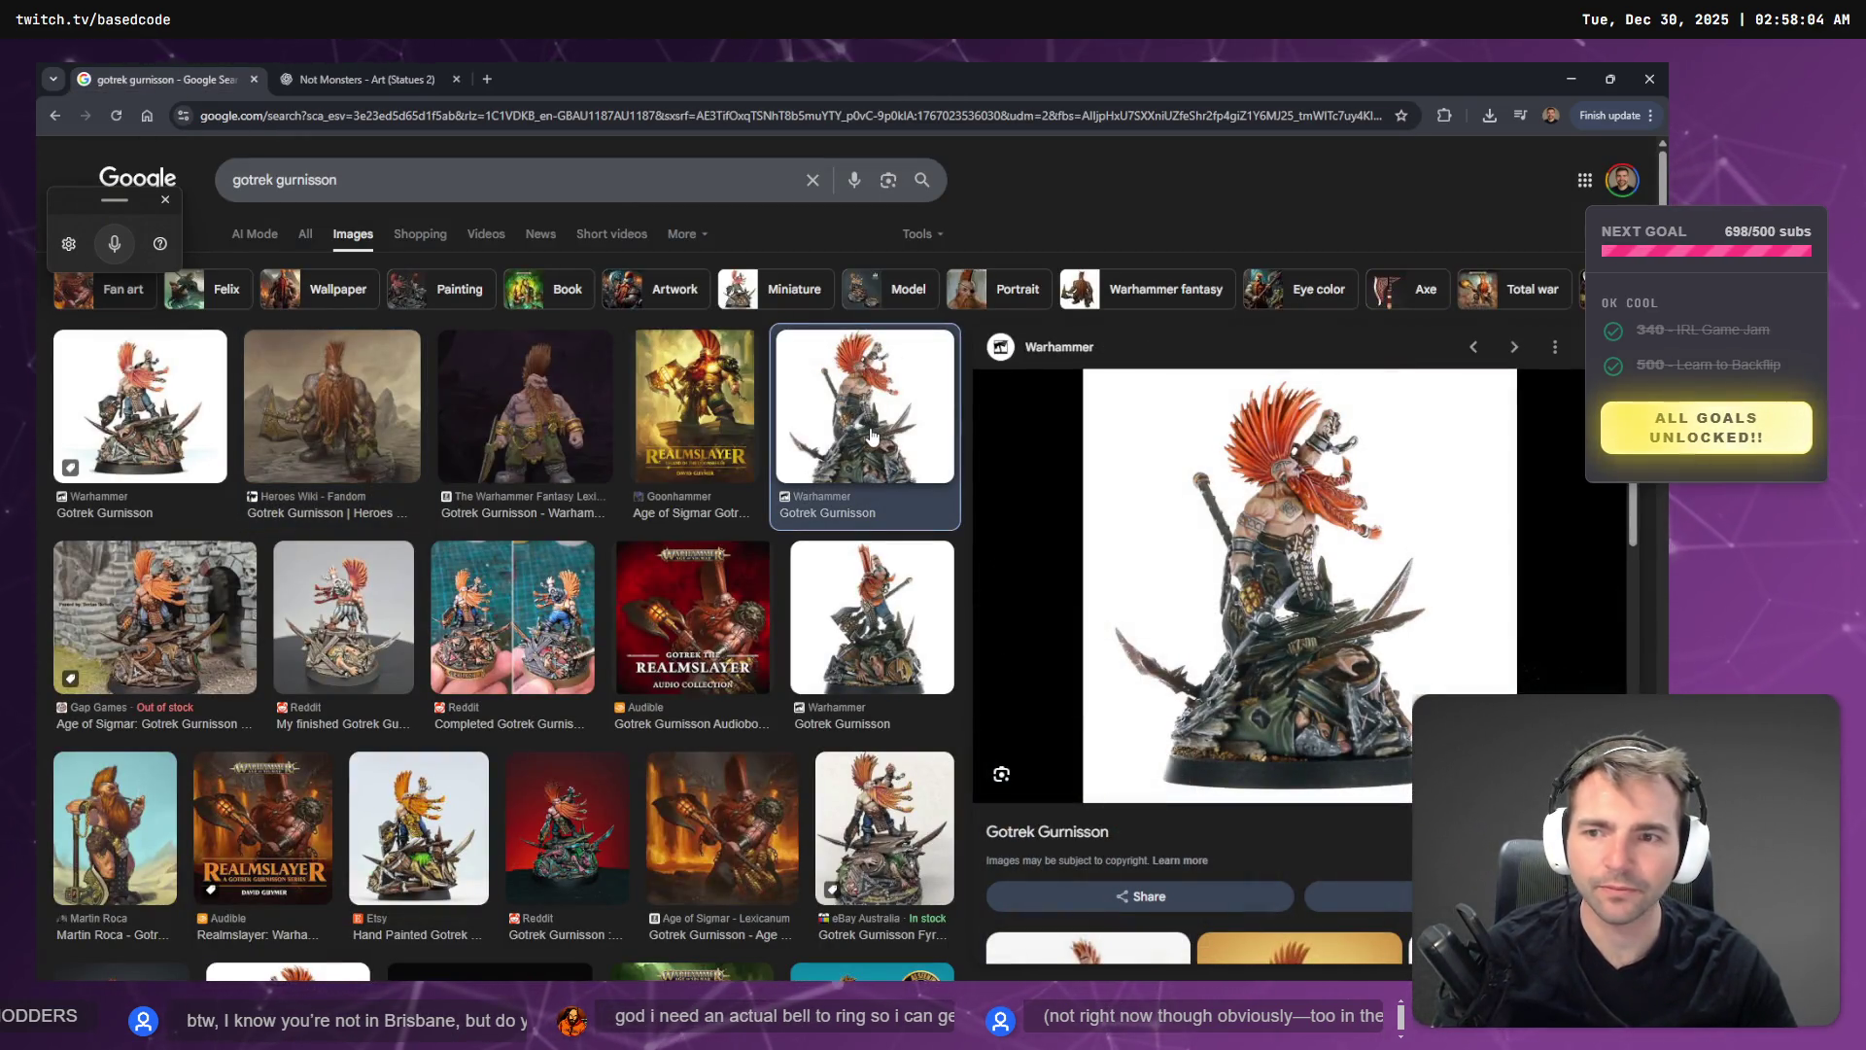
click(140, 406)
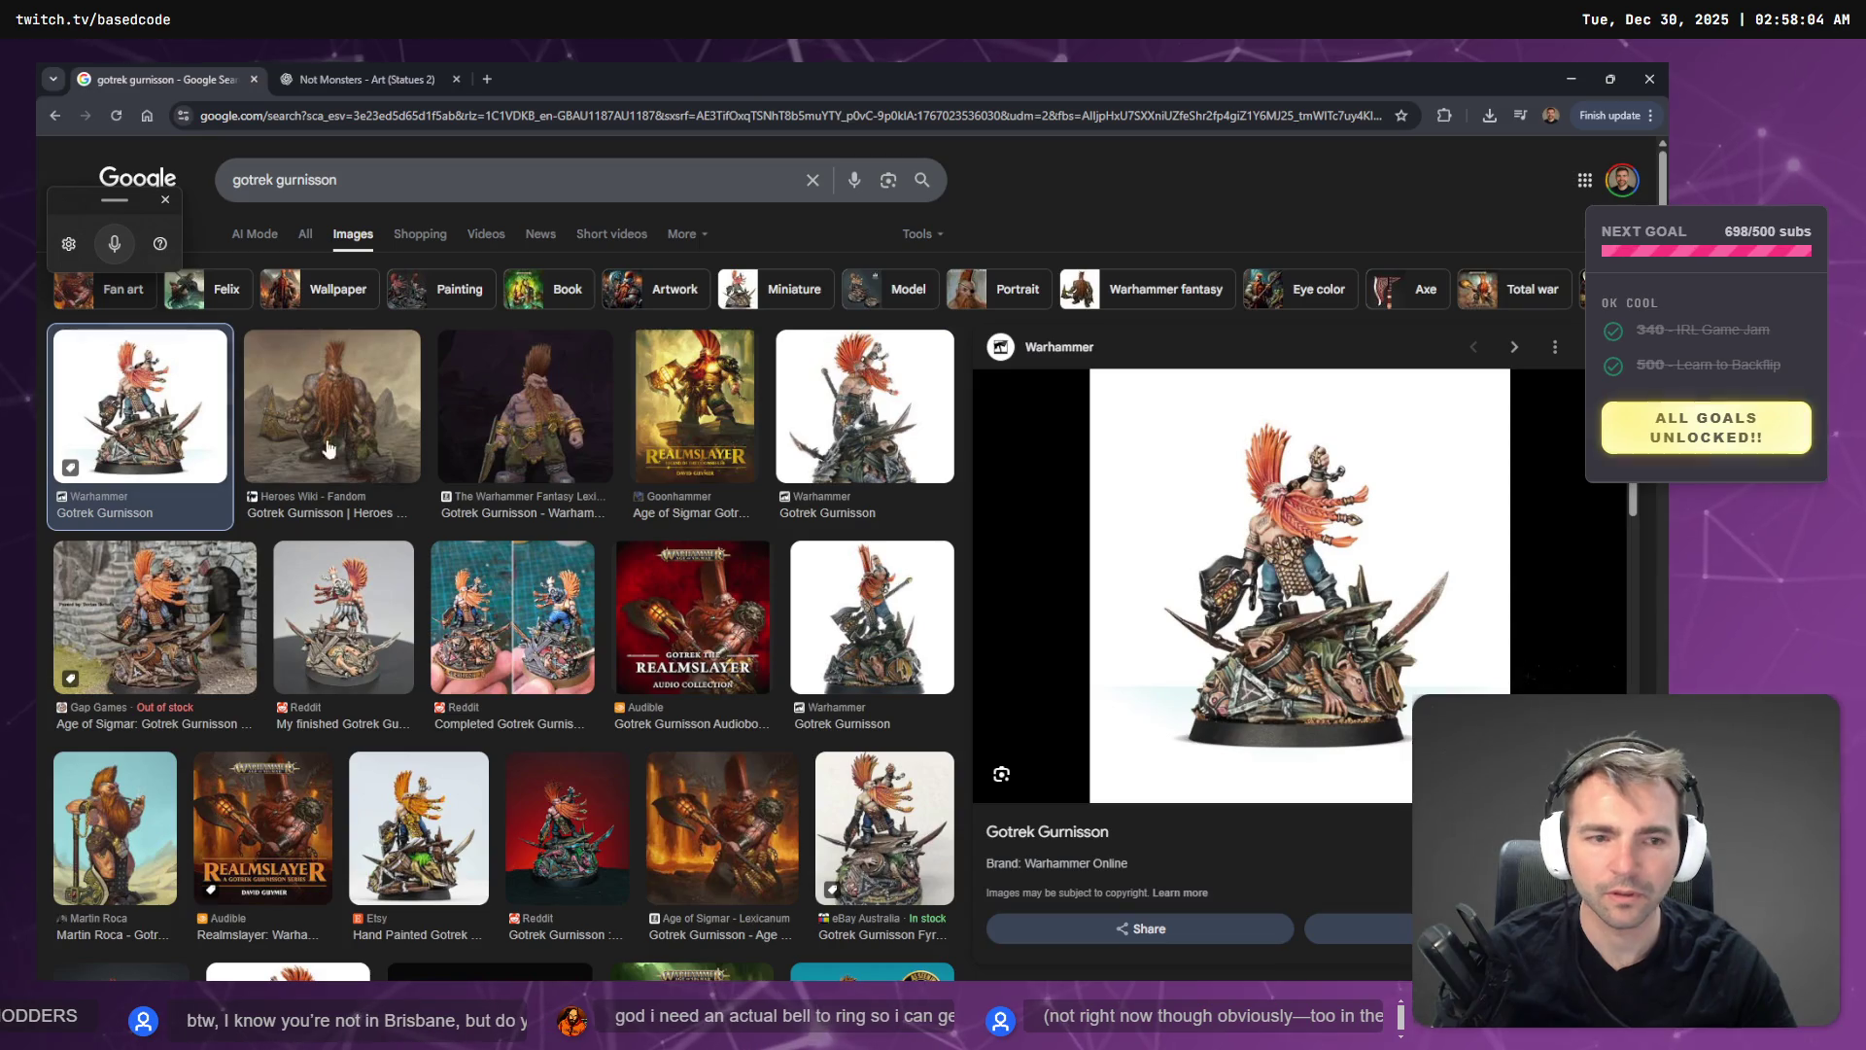
right_click(1257, 544)
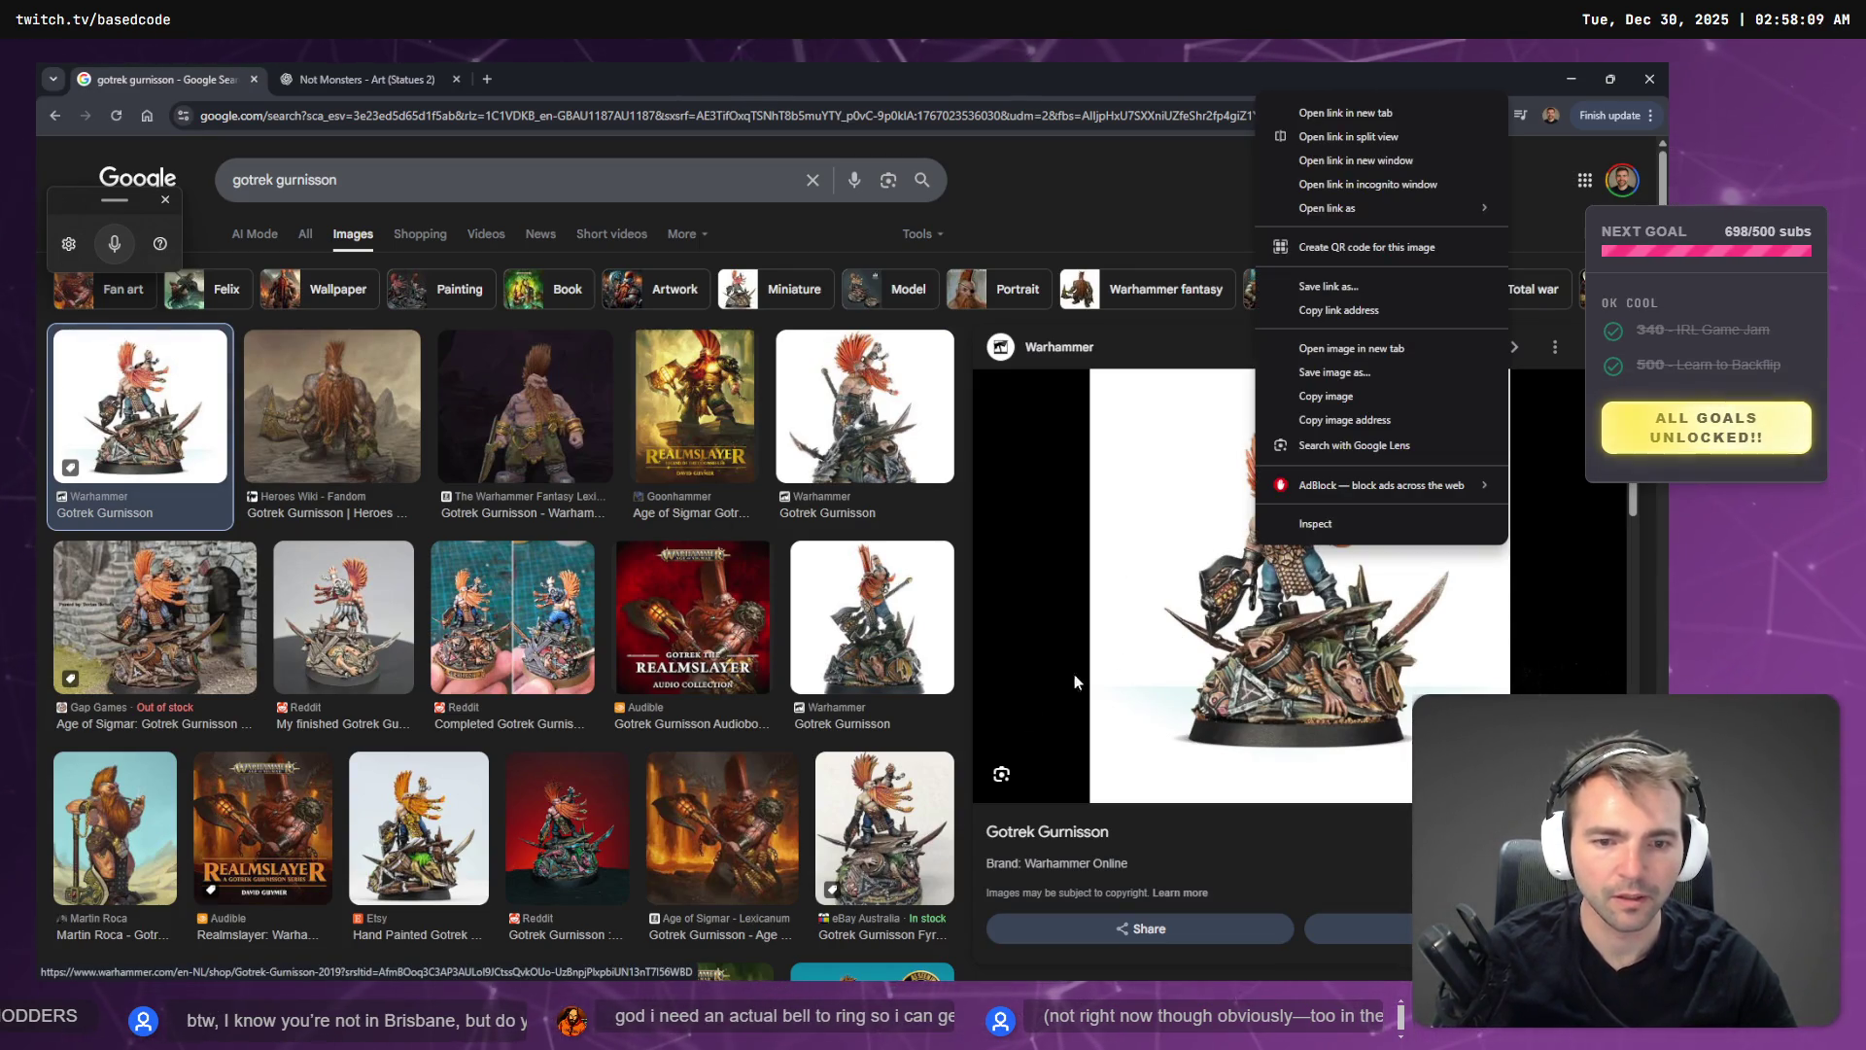
click(1326, 396)
click(884, 826)
right_click(1304, 530)
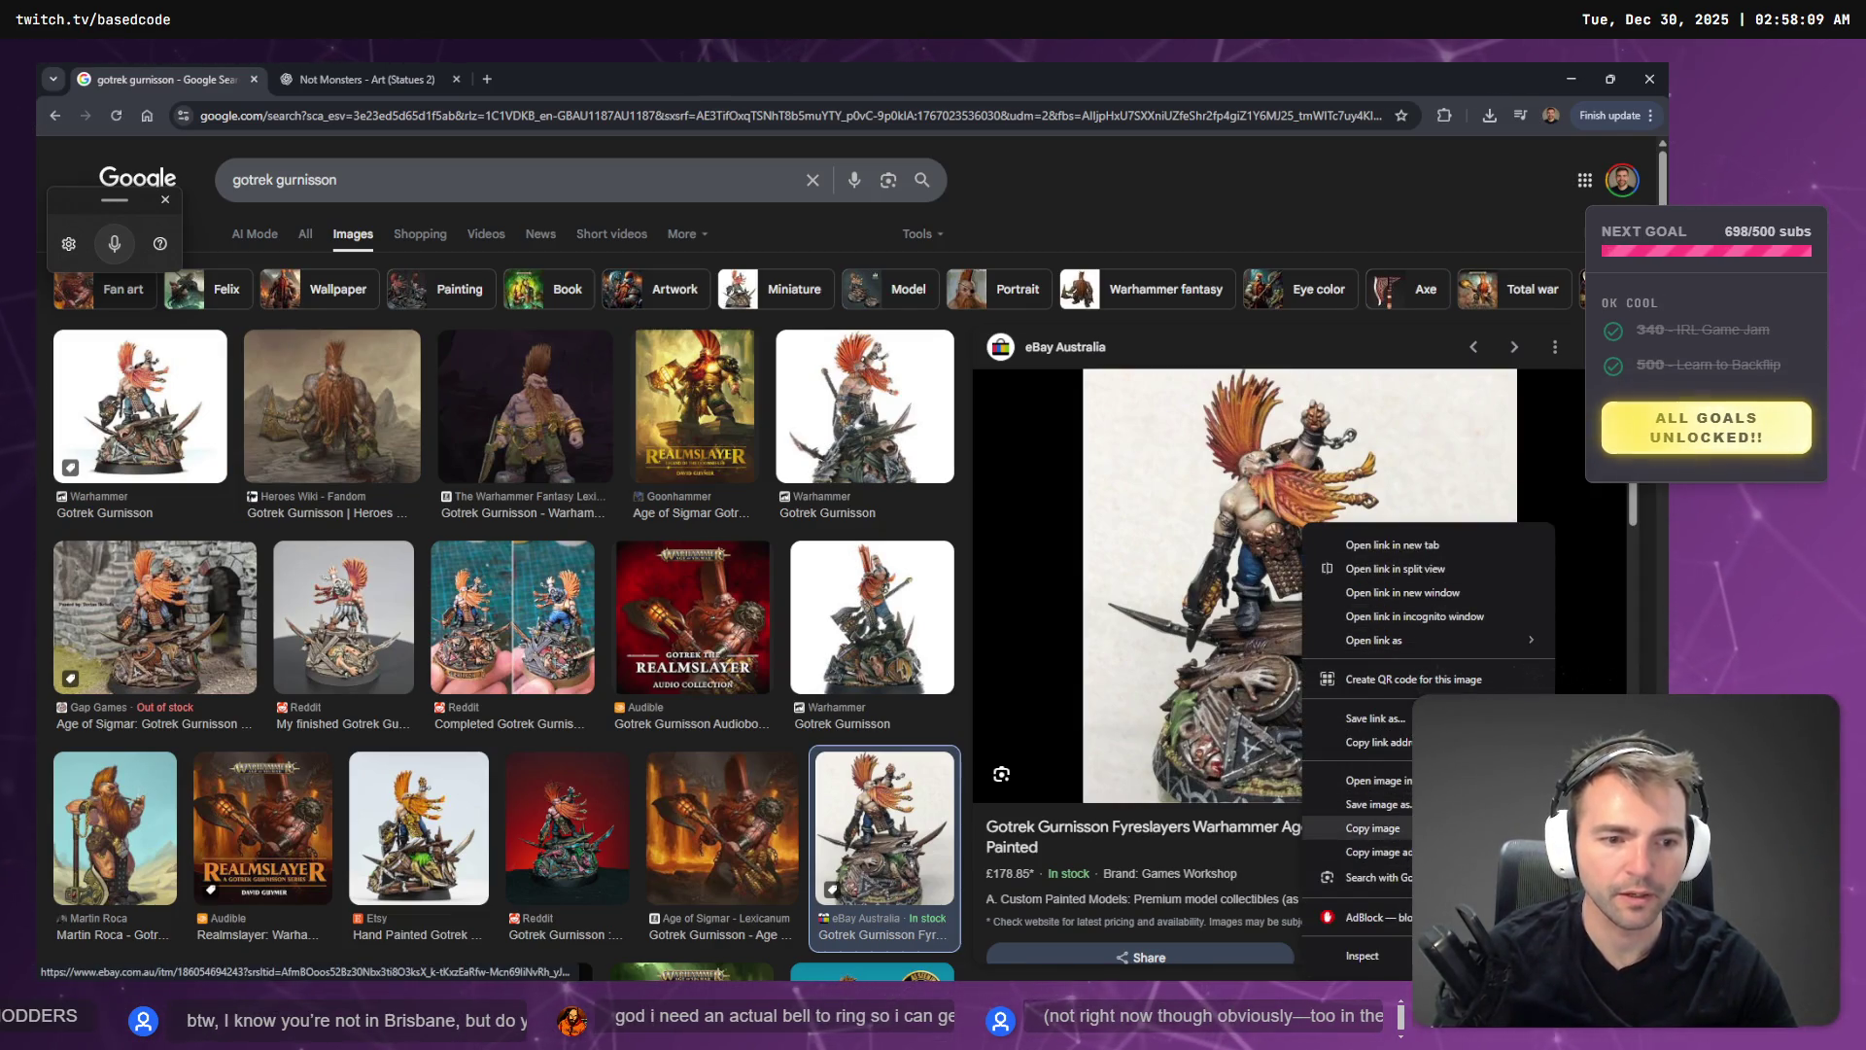
click(1372, 828)
click(377, 76)
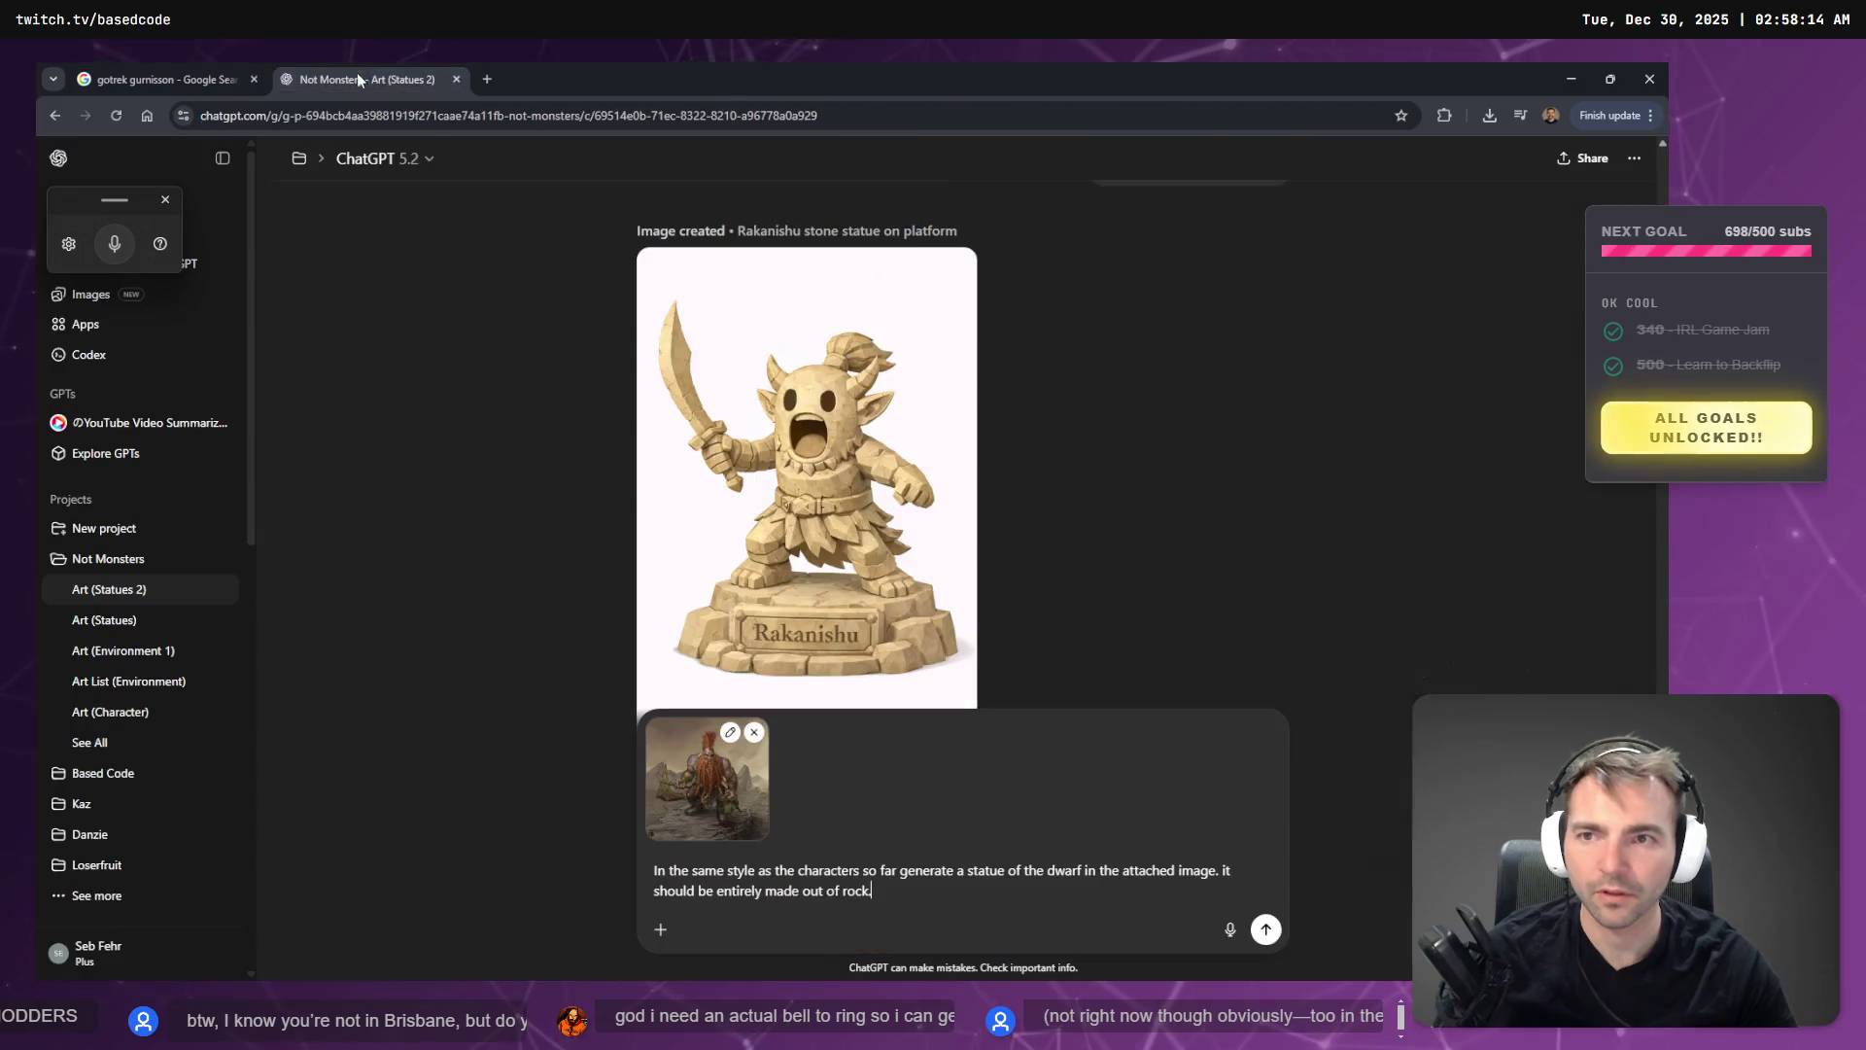
- Attach the eBay dwarf image and send the rock-statue request with Fall Guys face and low-poly geometry
click(756, 734)
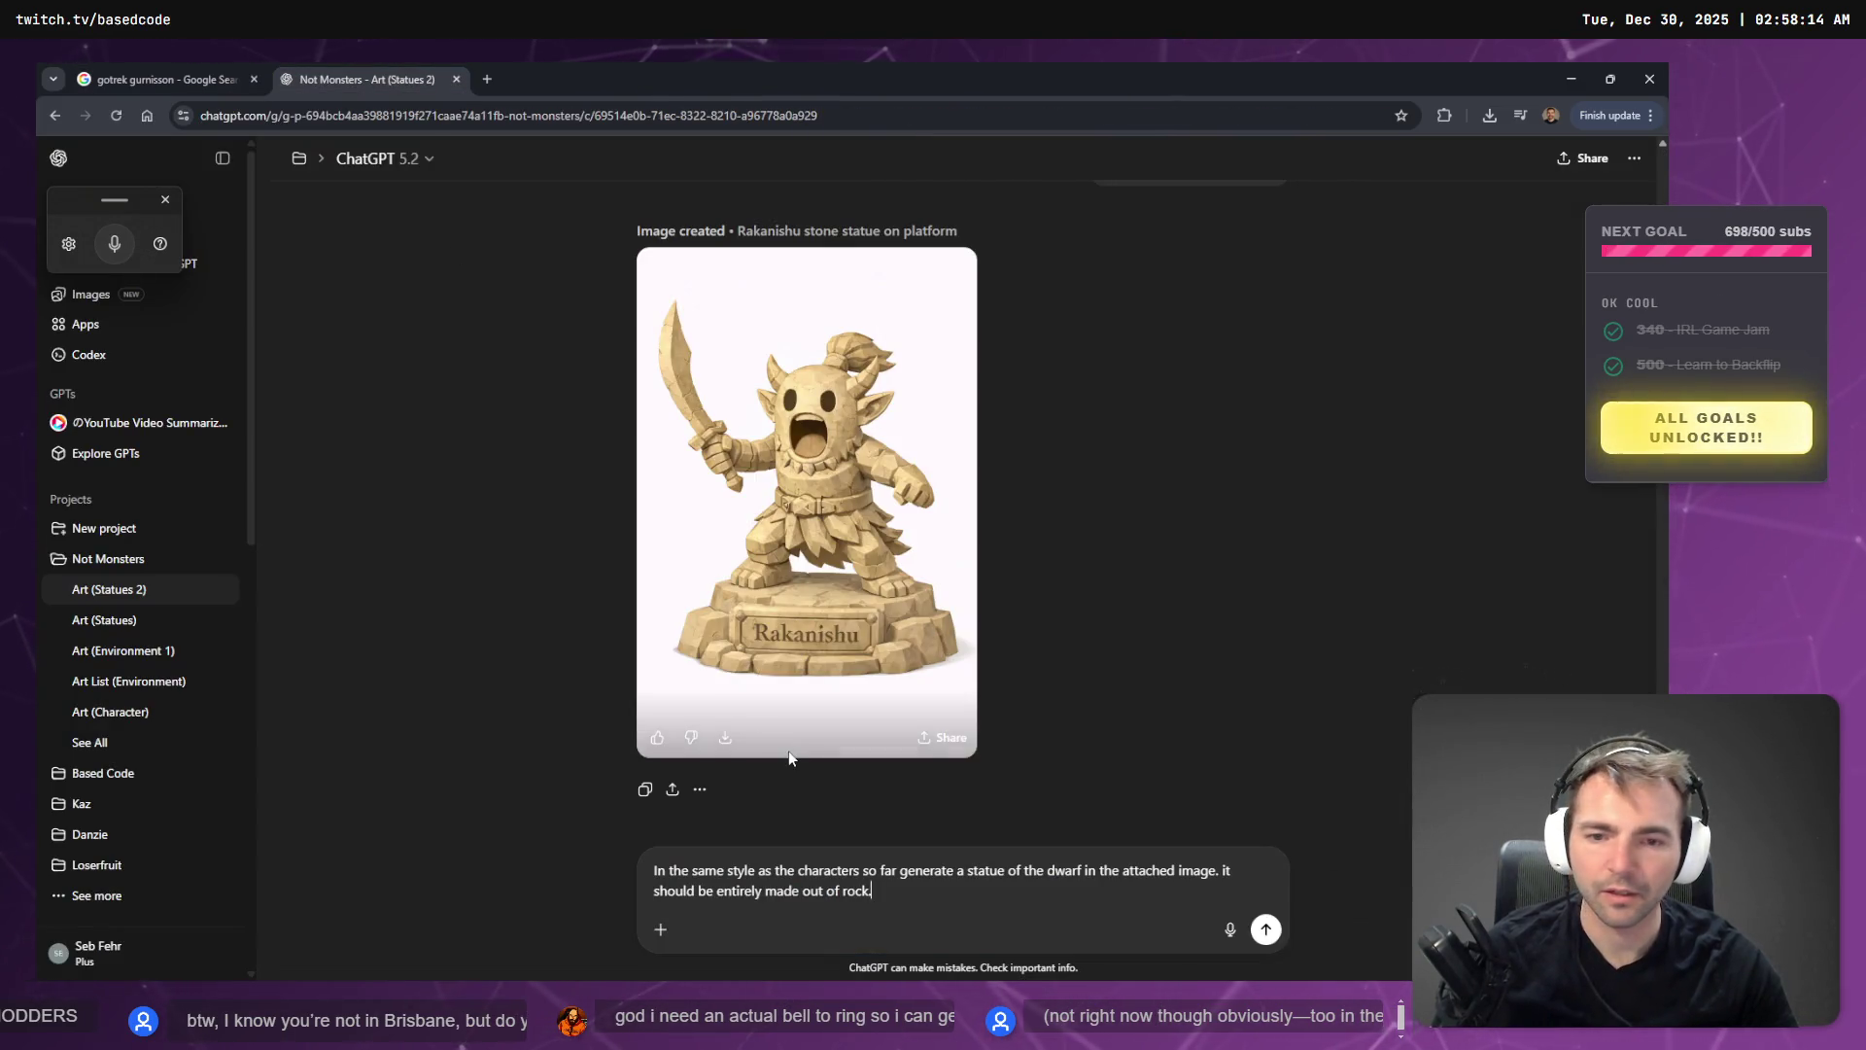
key(ctrl+v)
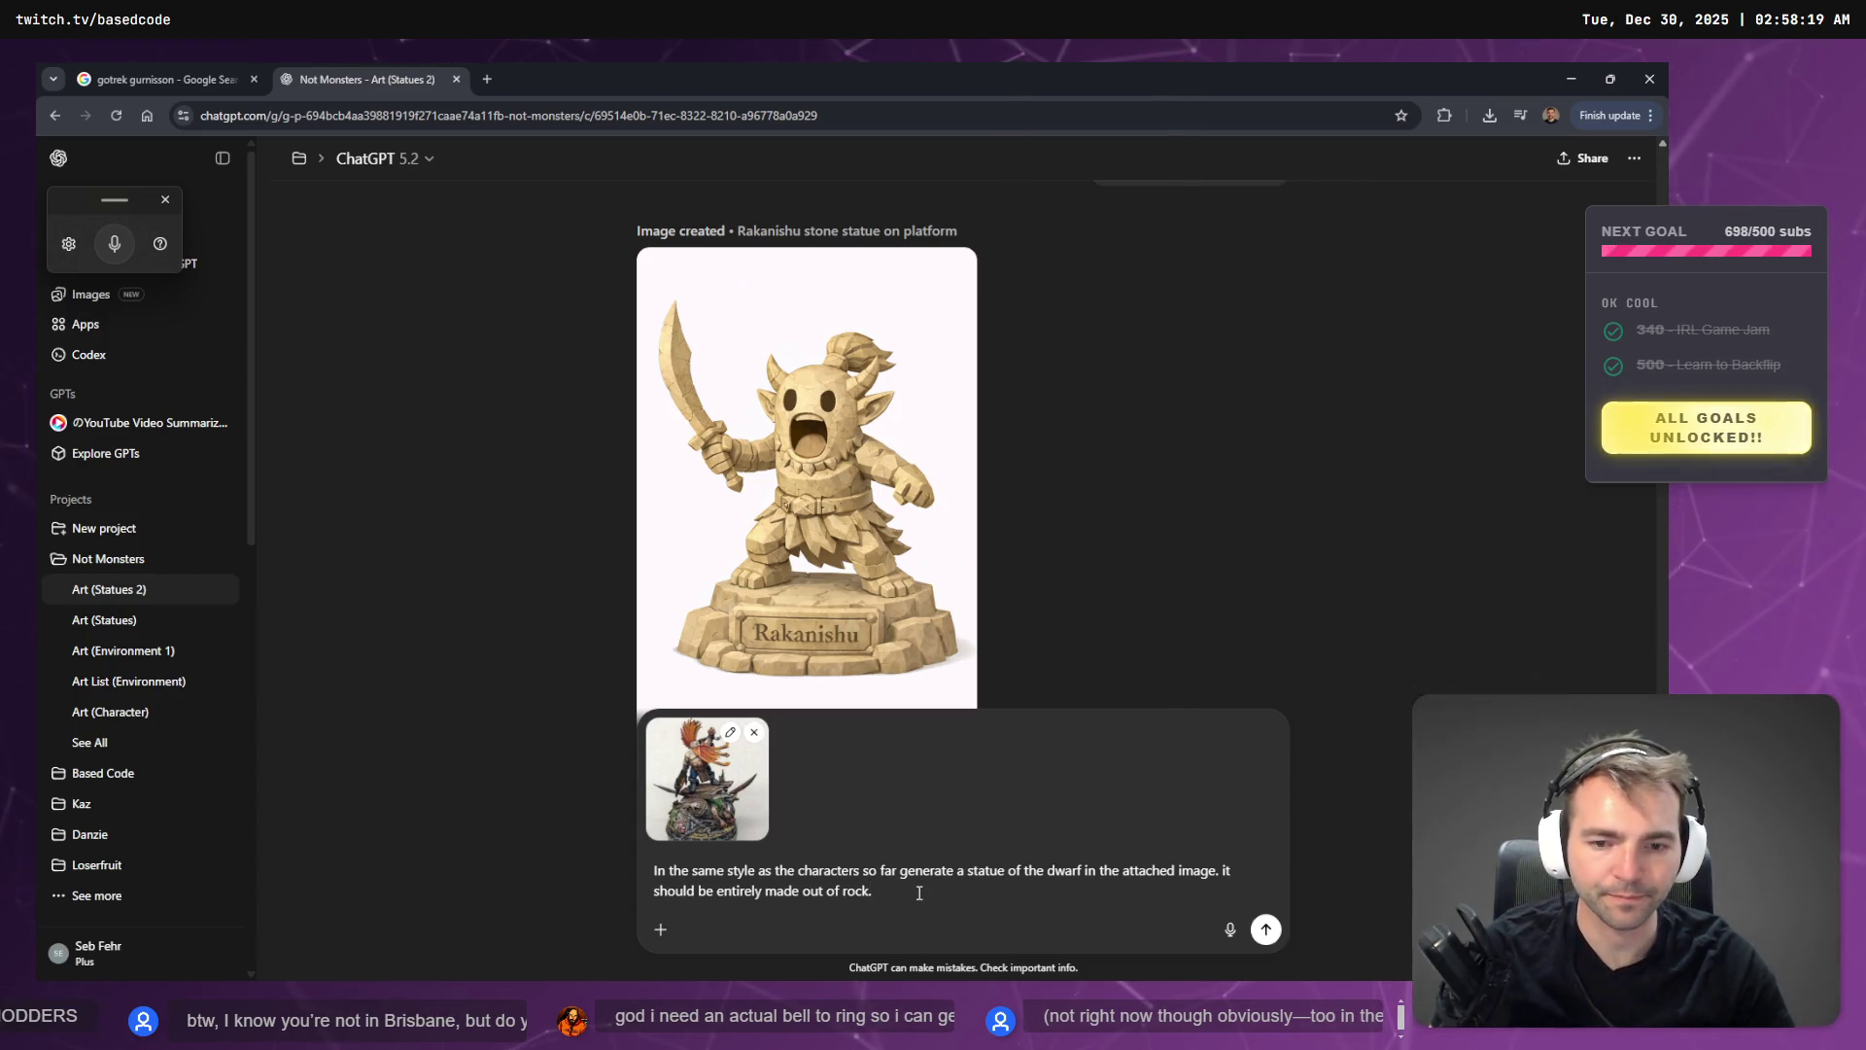
key(super+h)
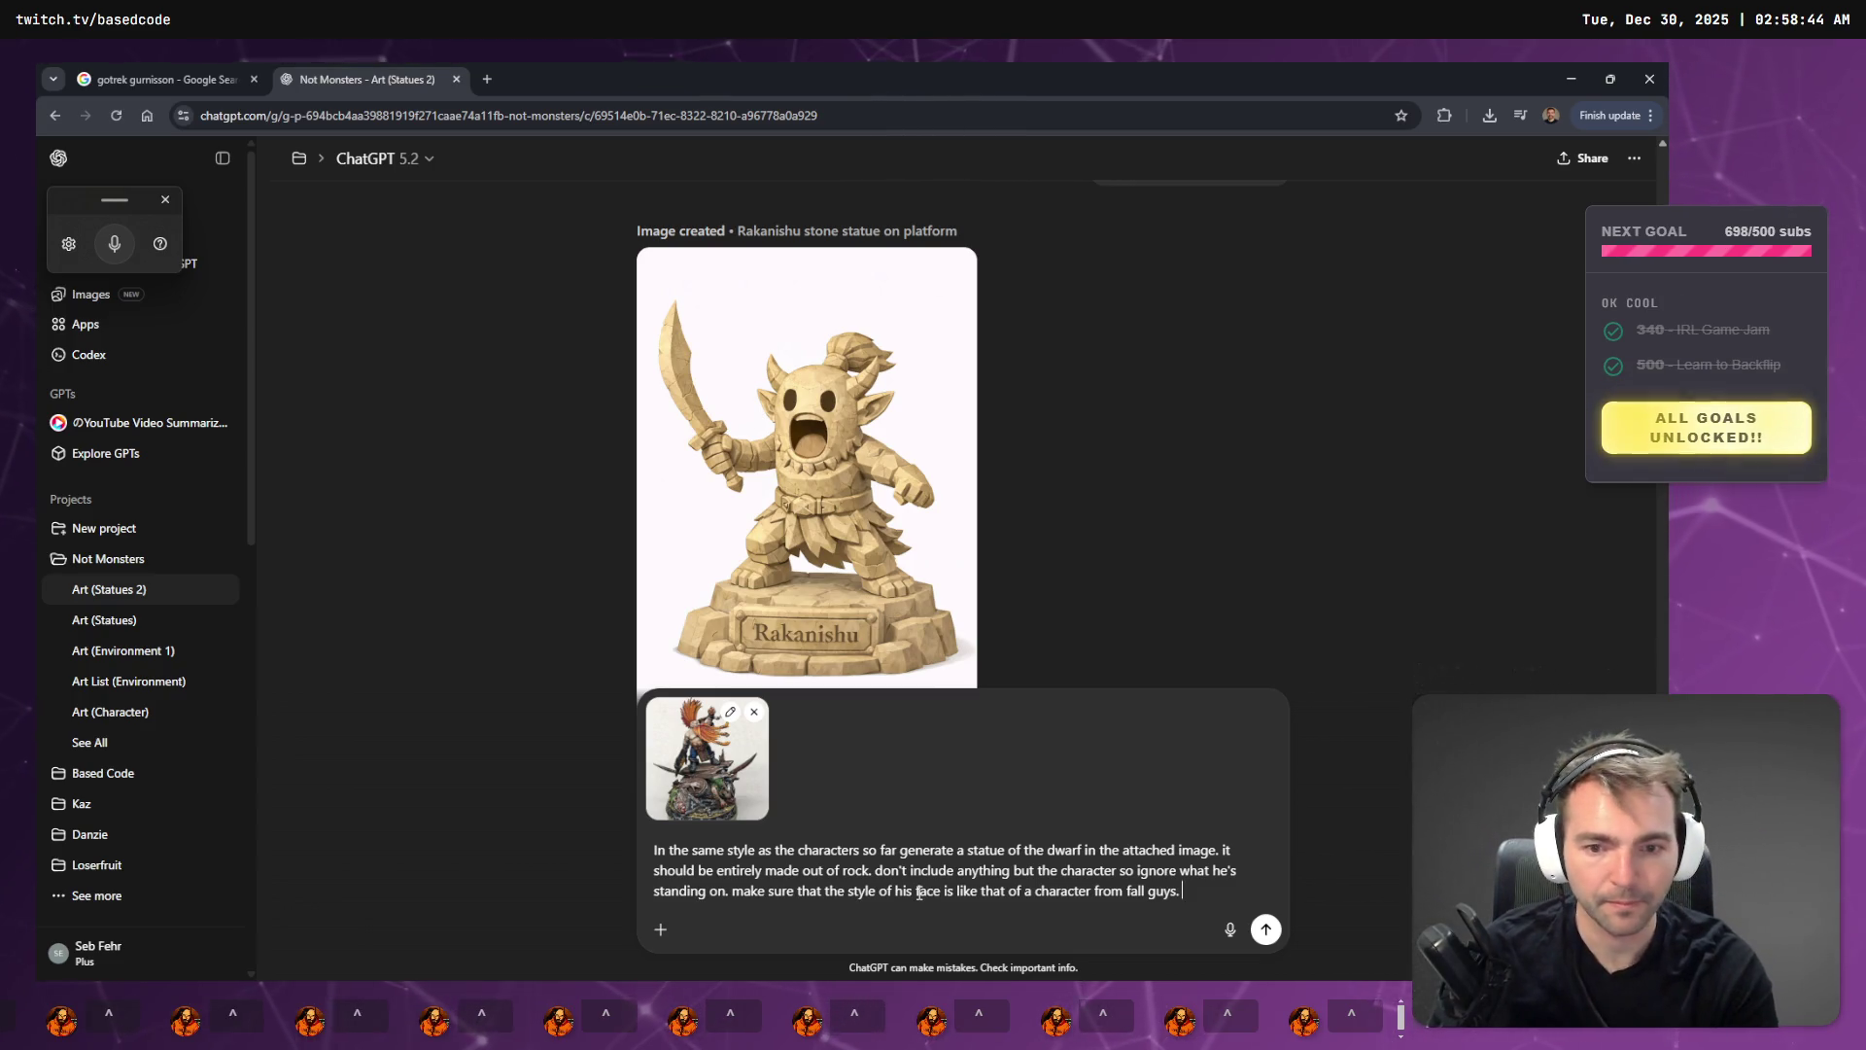
key(super+h)
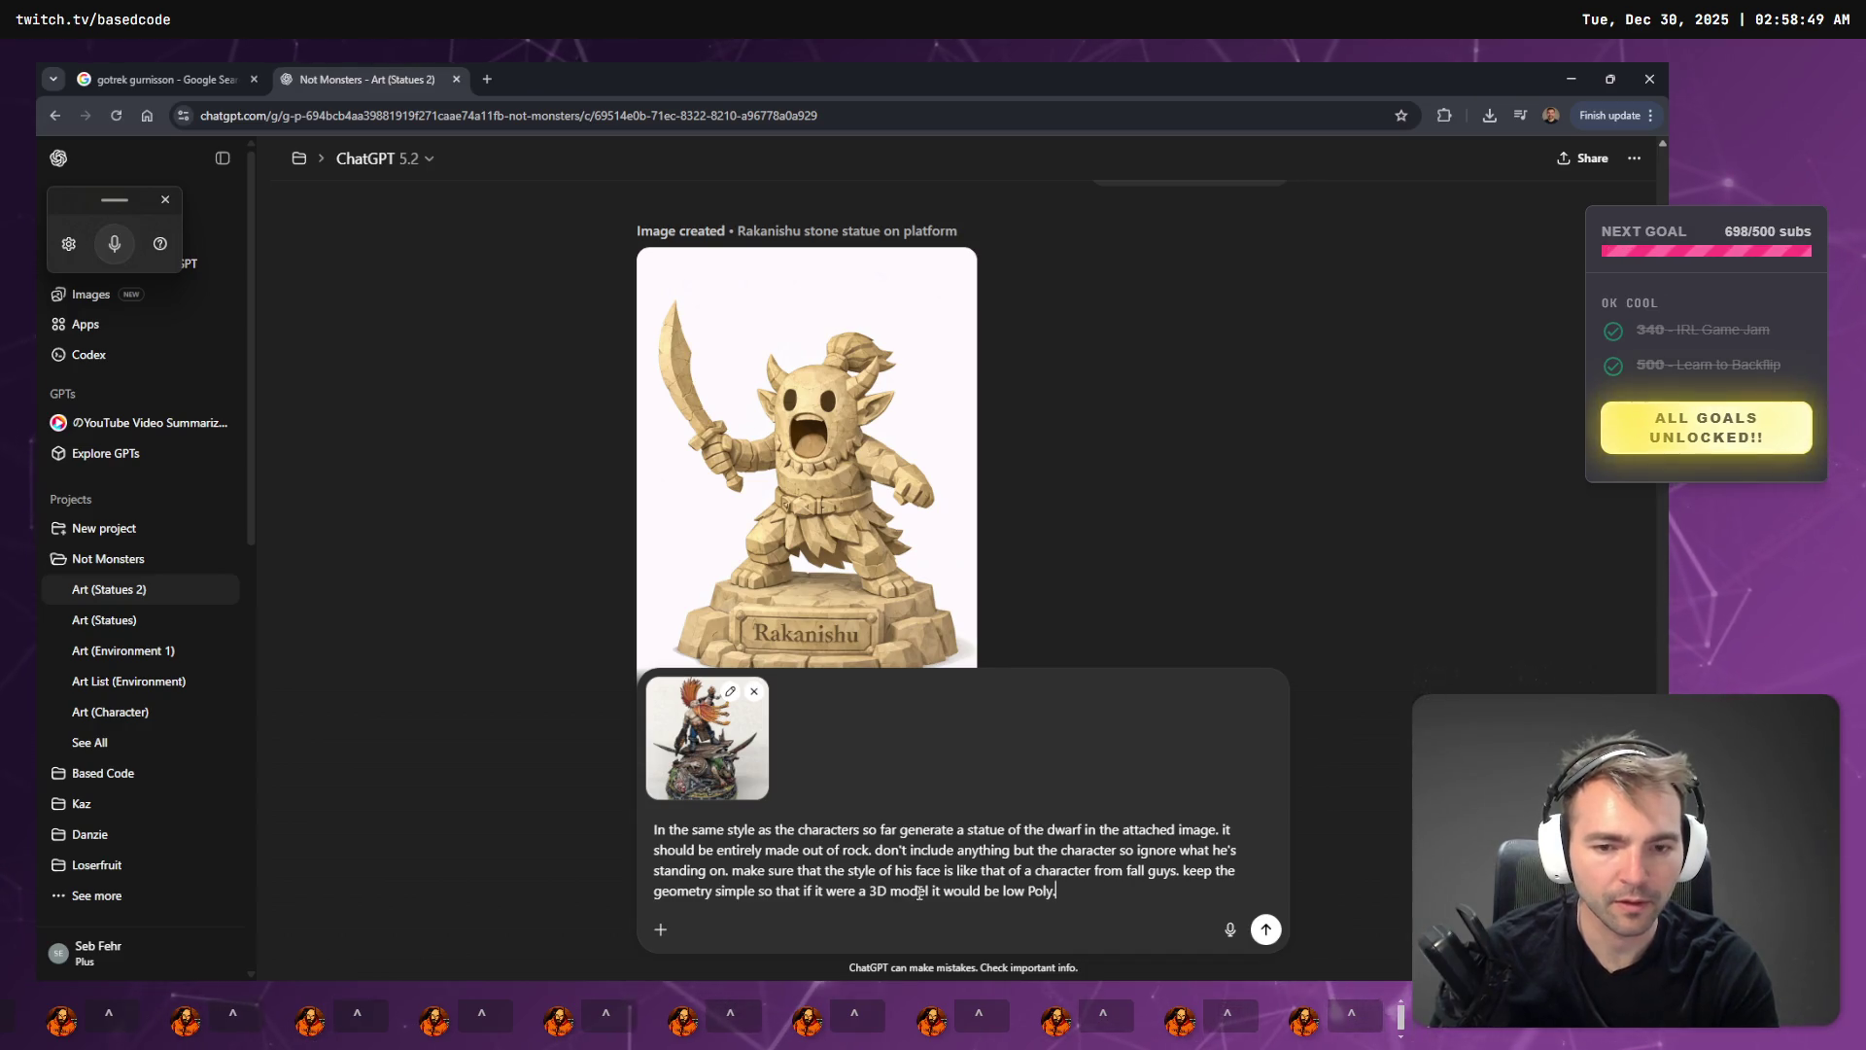
key(Return)
click(195, 78)
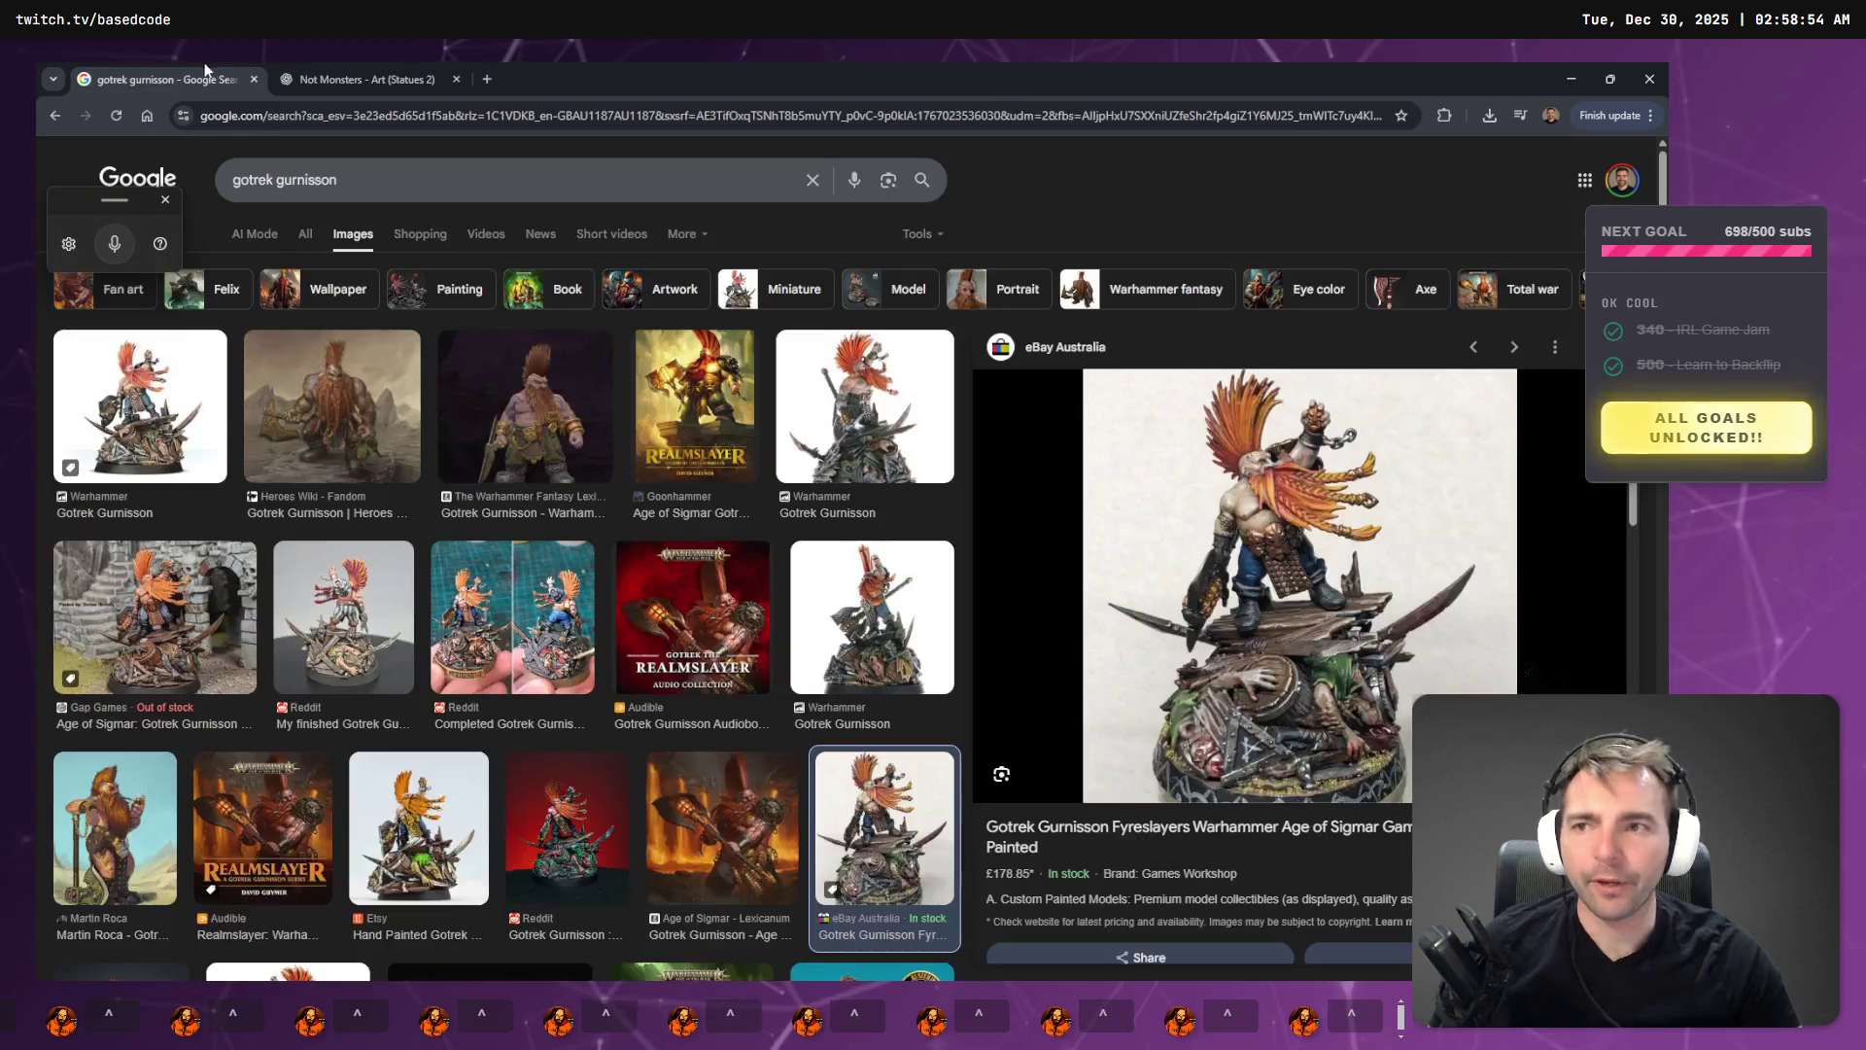
click(253, 79)
- Pull the Godot viewport camera back to a wide view of the ArtTests town
key(alt+Tab)
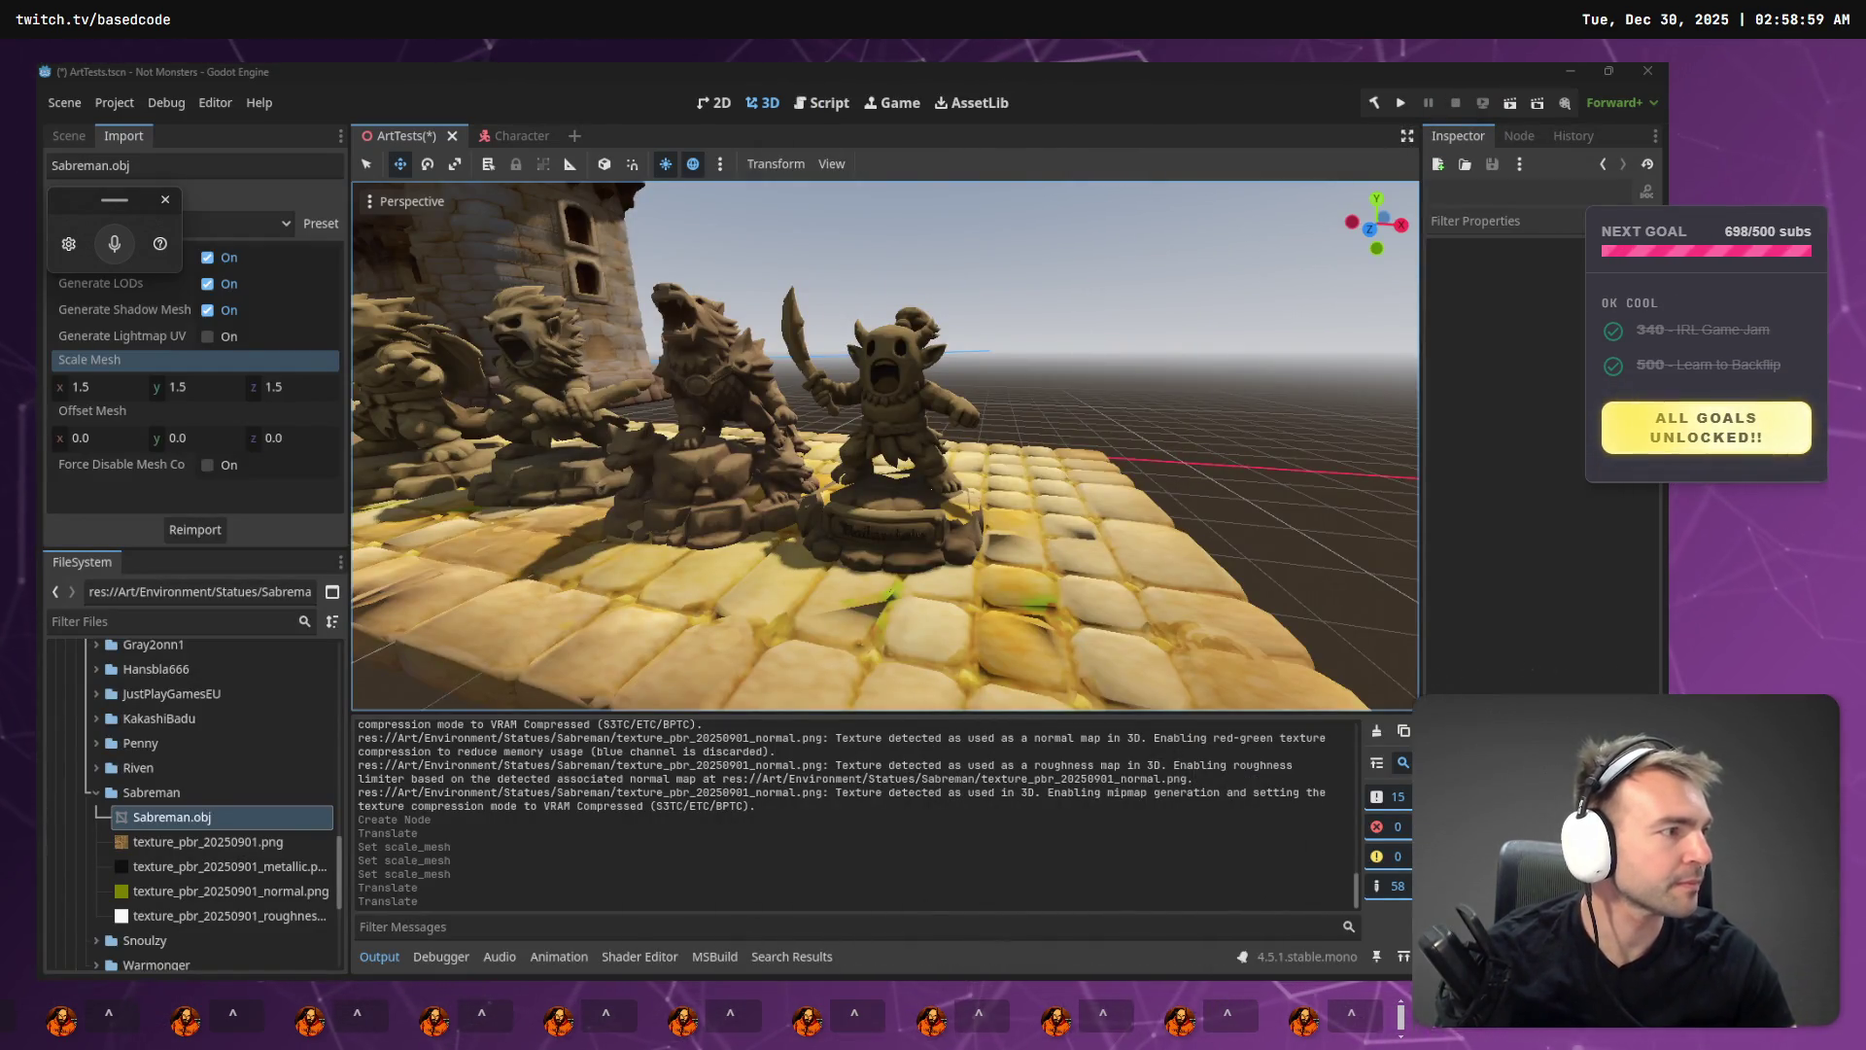
mouse_move(1026, 425)
mouse_down()
mouse_move(855, 428)
mouse_move(923, 427)
mouse_up()
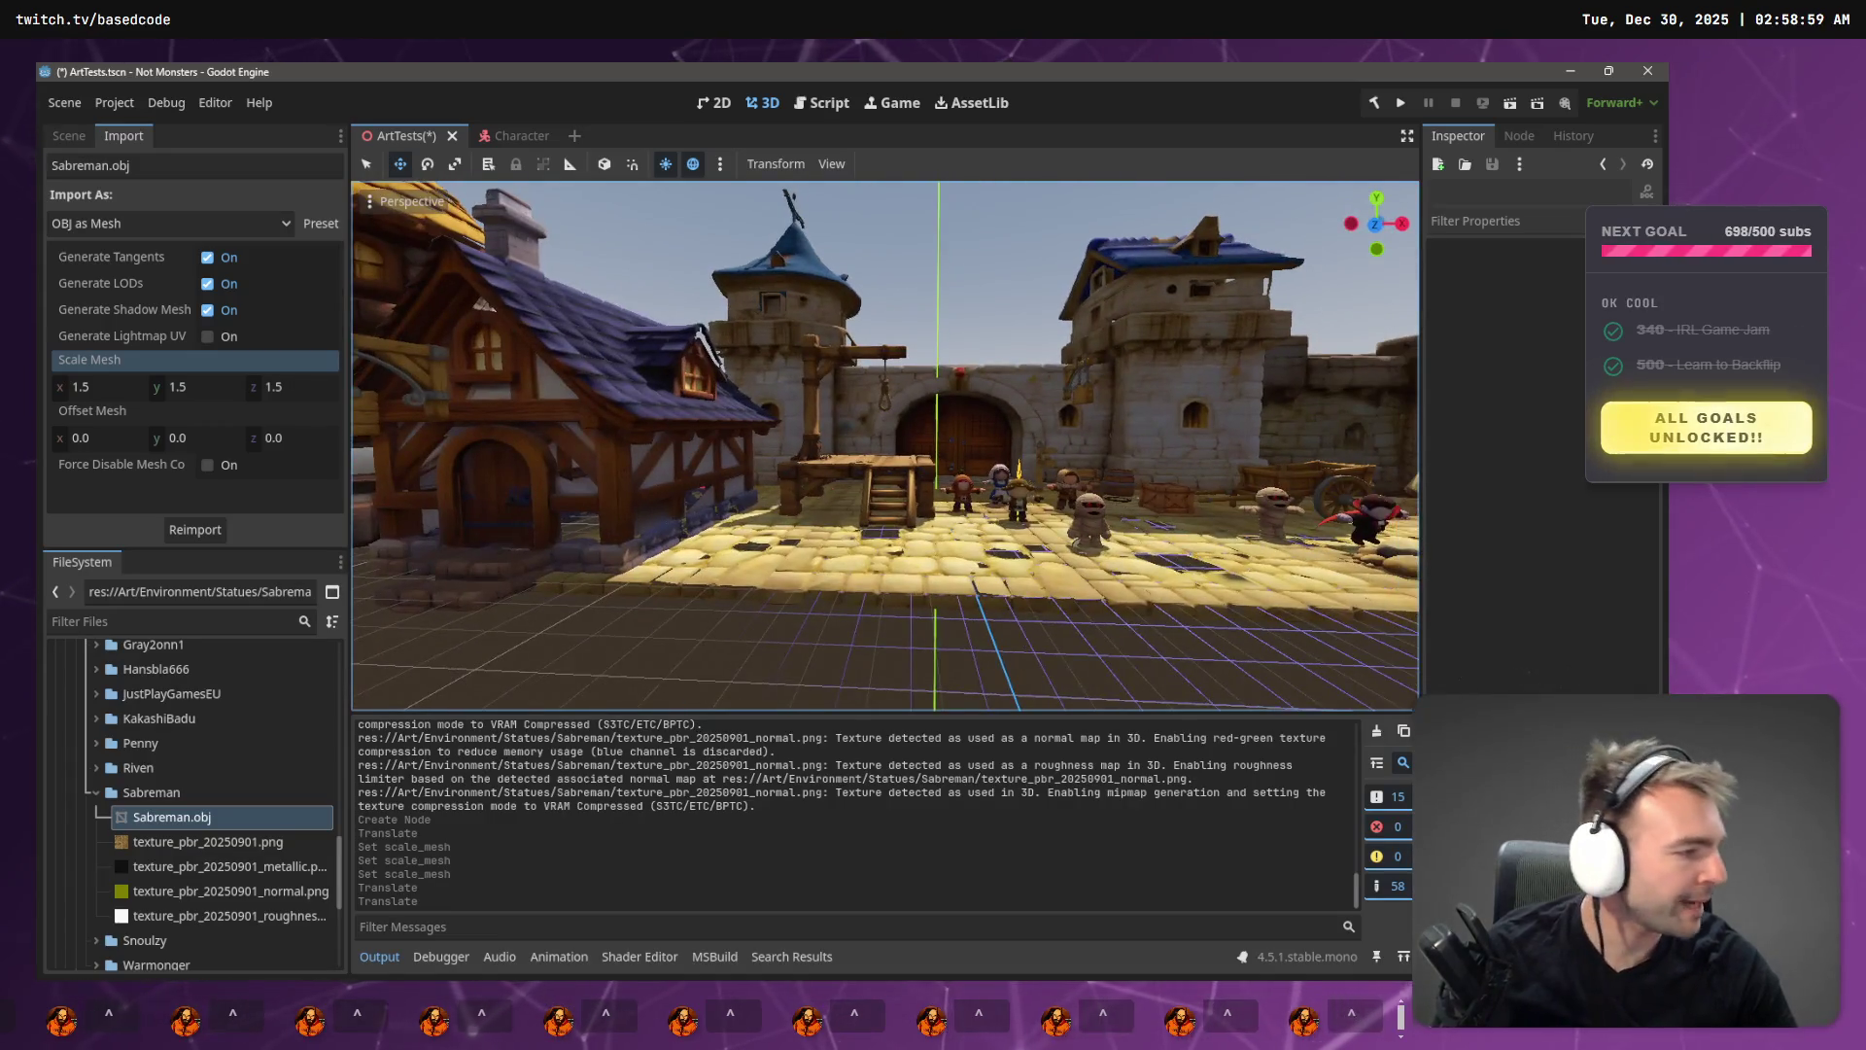
key(alt+Tab)
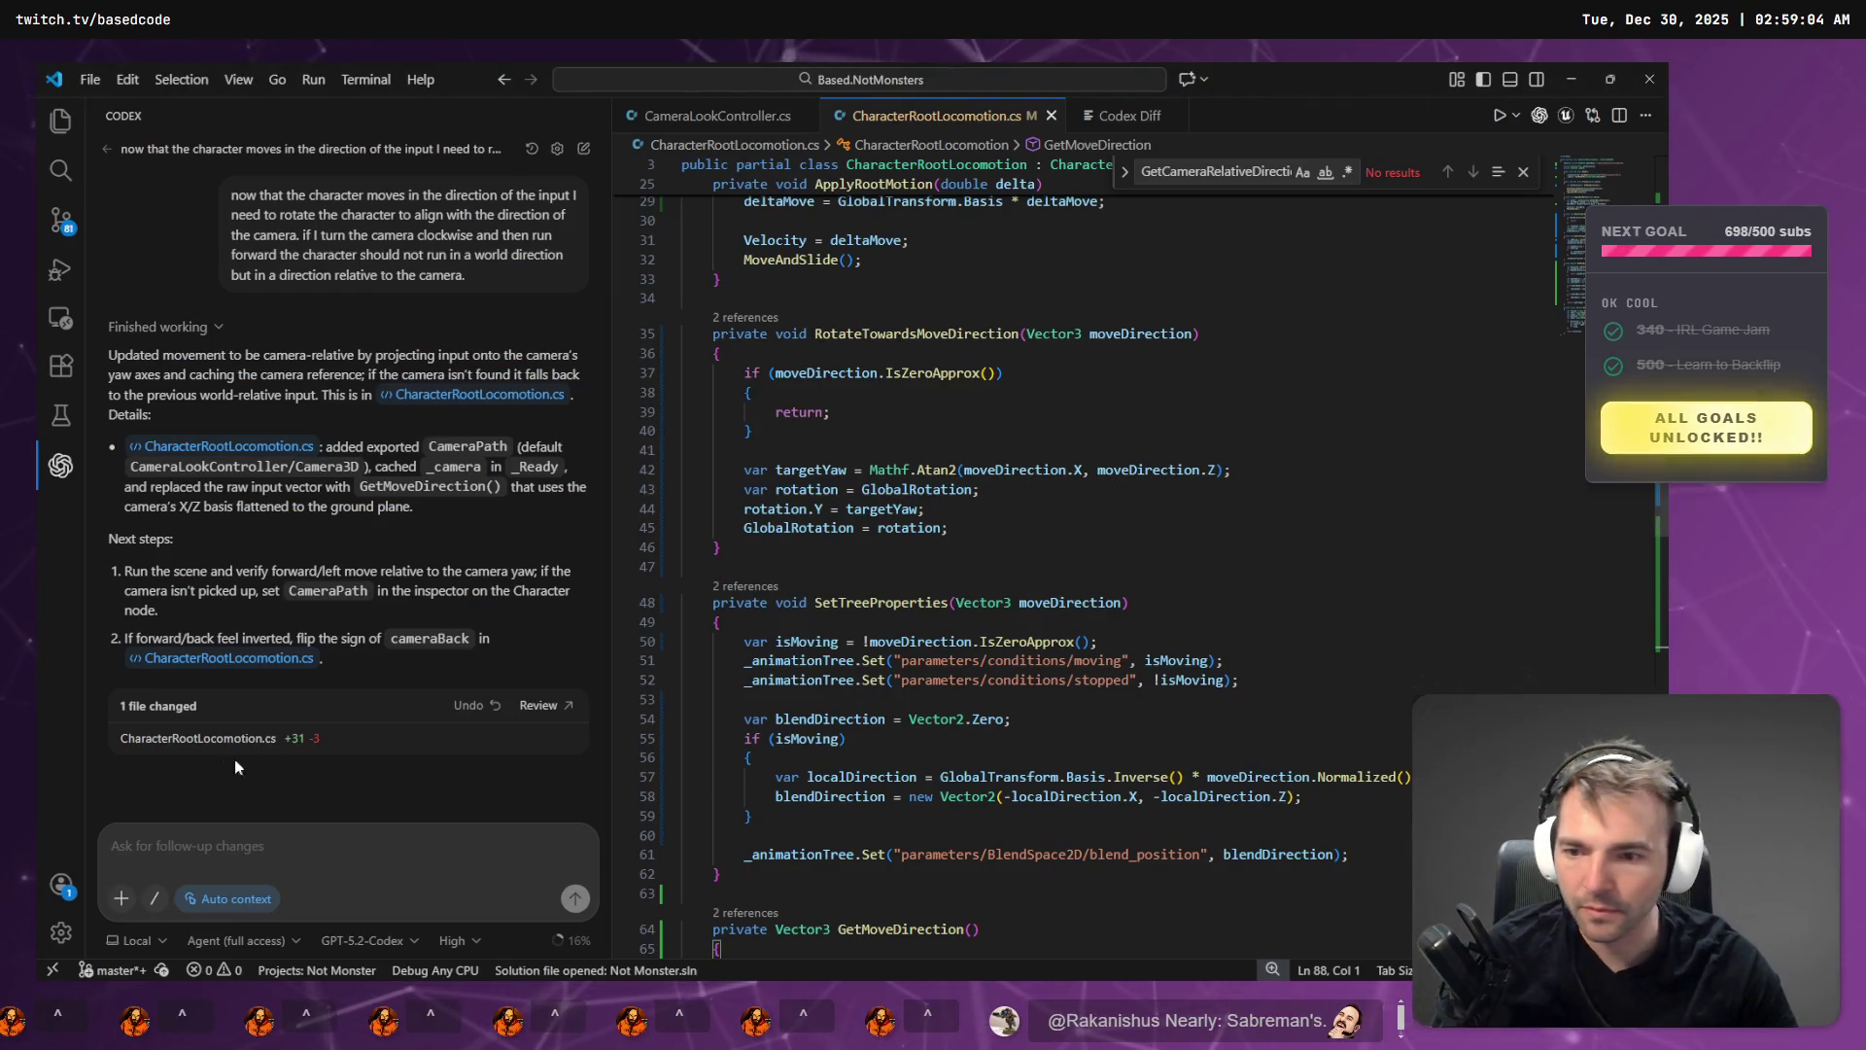
- Review the Codex diff of CharacterRootLocomotion.cs with its new GetMoveDirection method, then save ArtTests in Godot
click(271, 744)
scroll(1065, 672, down, 12)
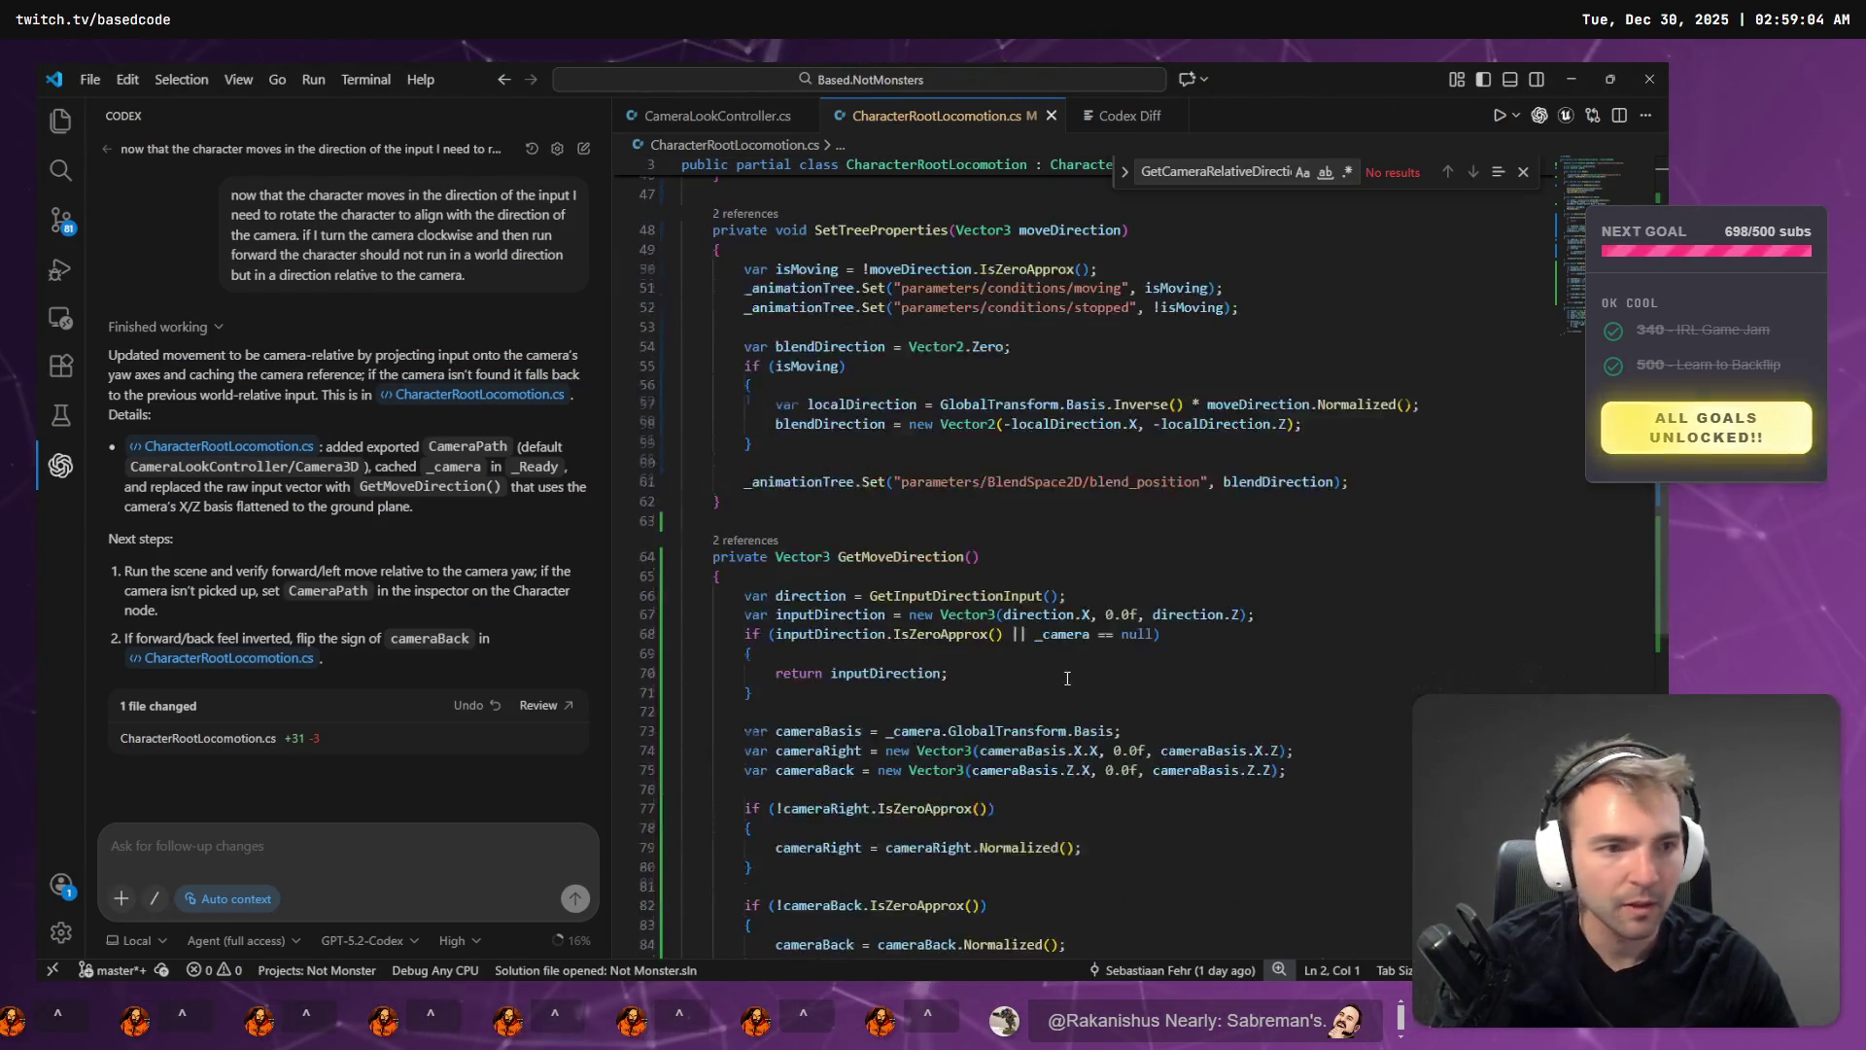
scroll(1065, 672, down, 10)
click(540, 706)
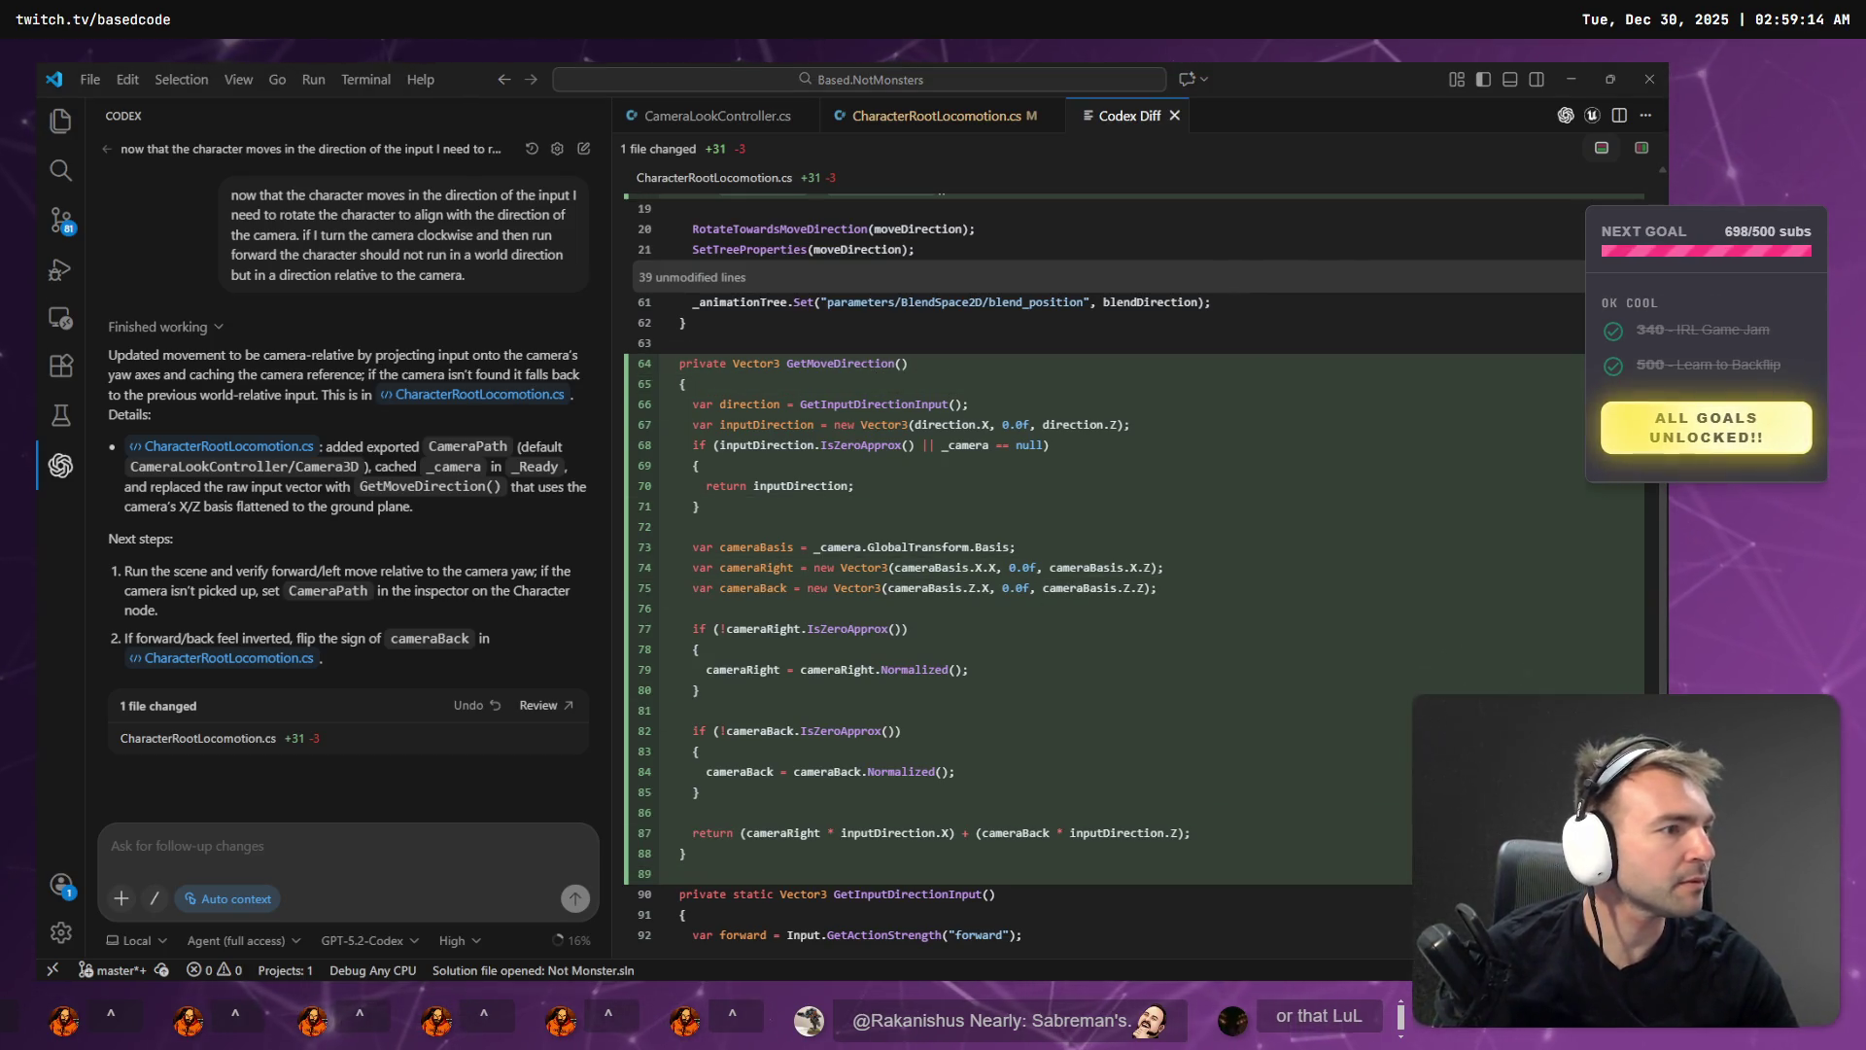
key(alt+Tab)
key(ctrl+s)
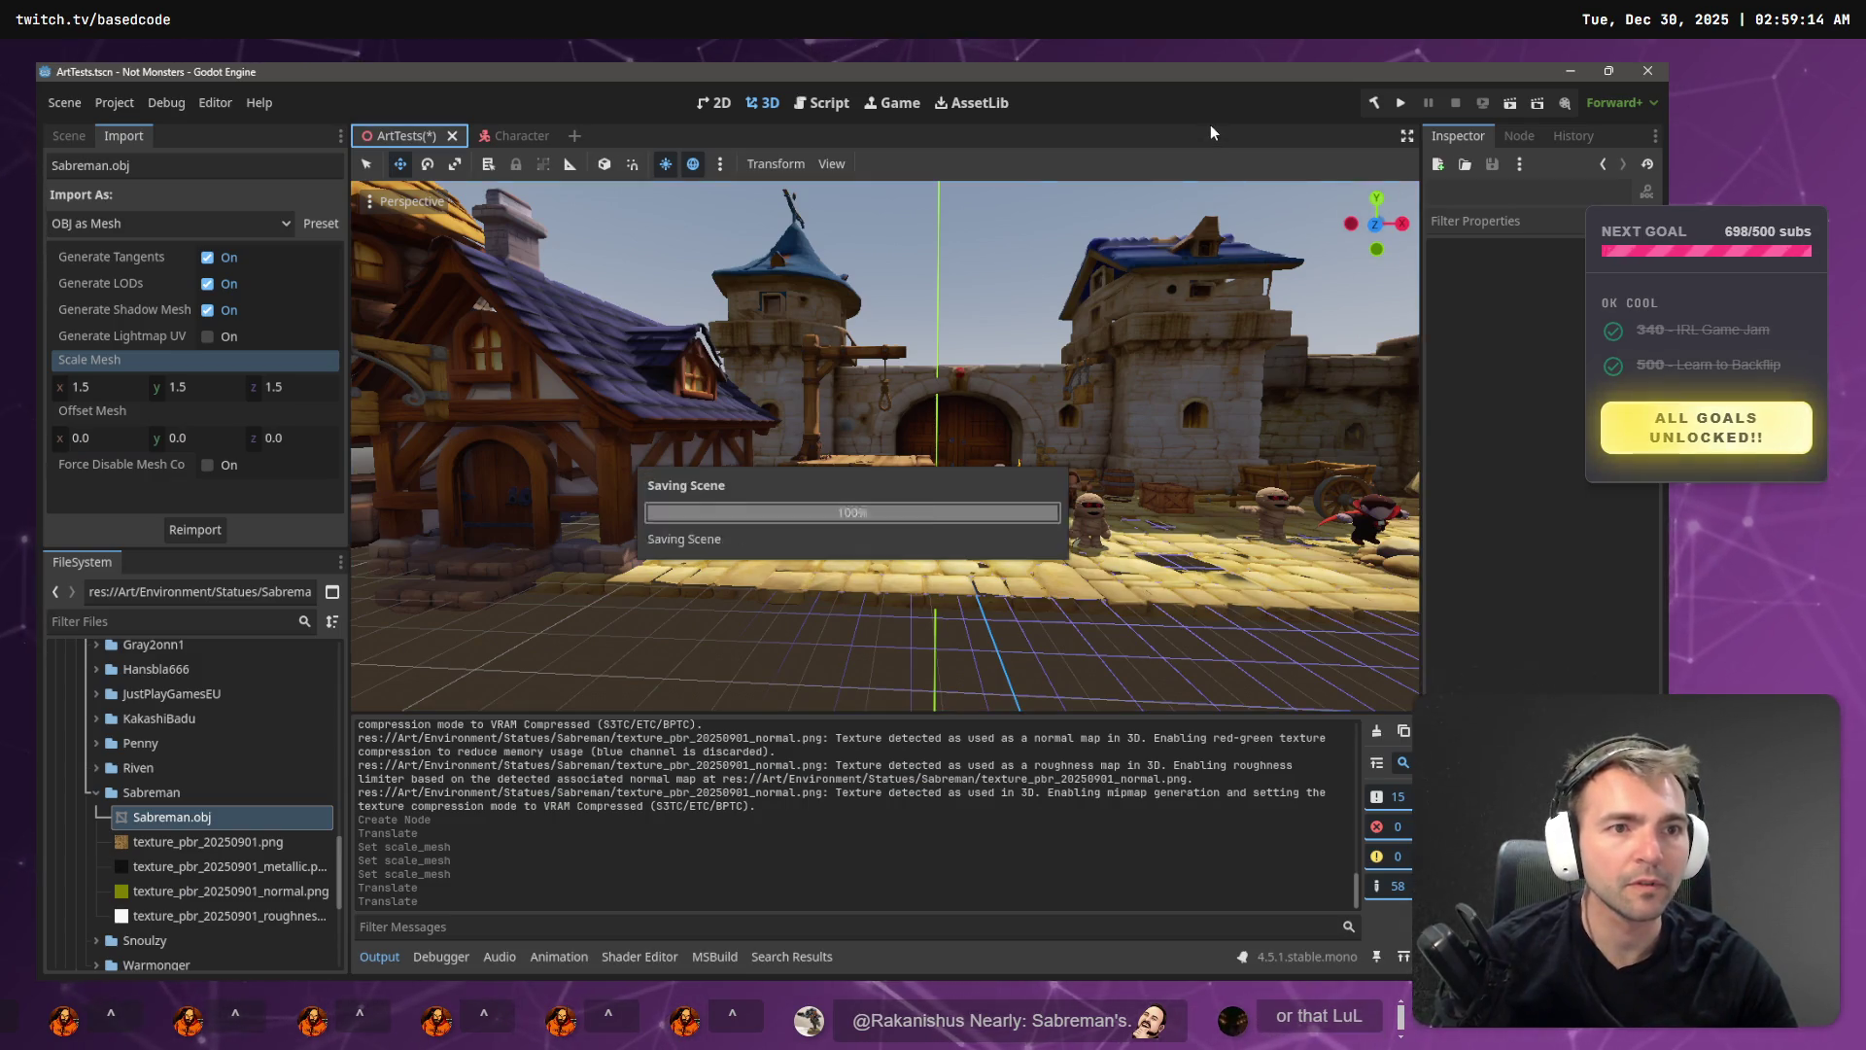
- Build the .NET project, then open Downloads and start renaming the newest downloaded zip
click(1367, 109)
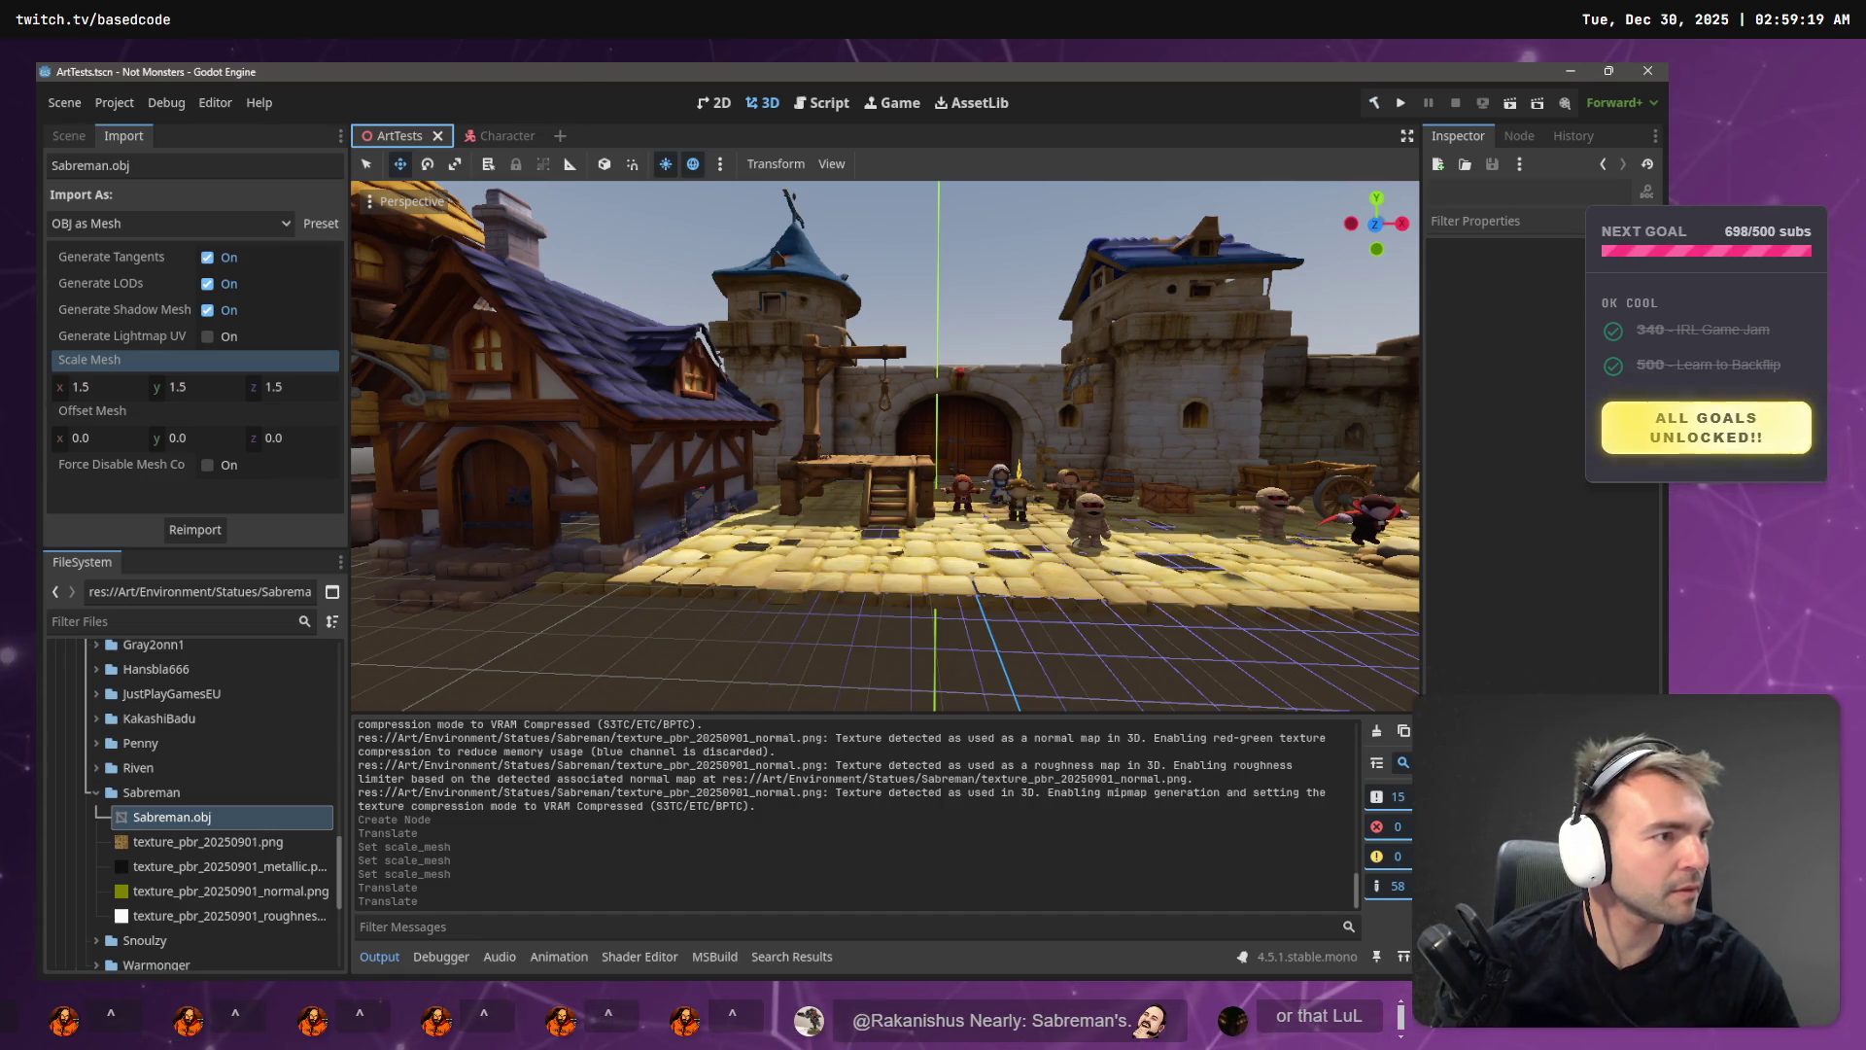
key(super+e)
key(F2)
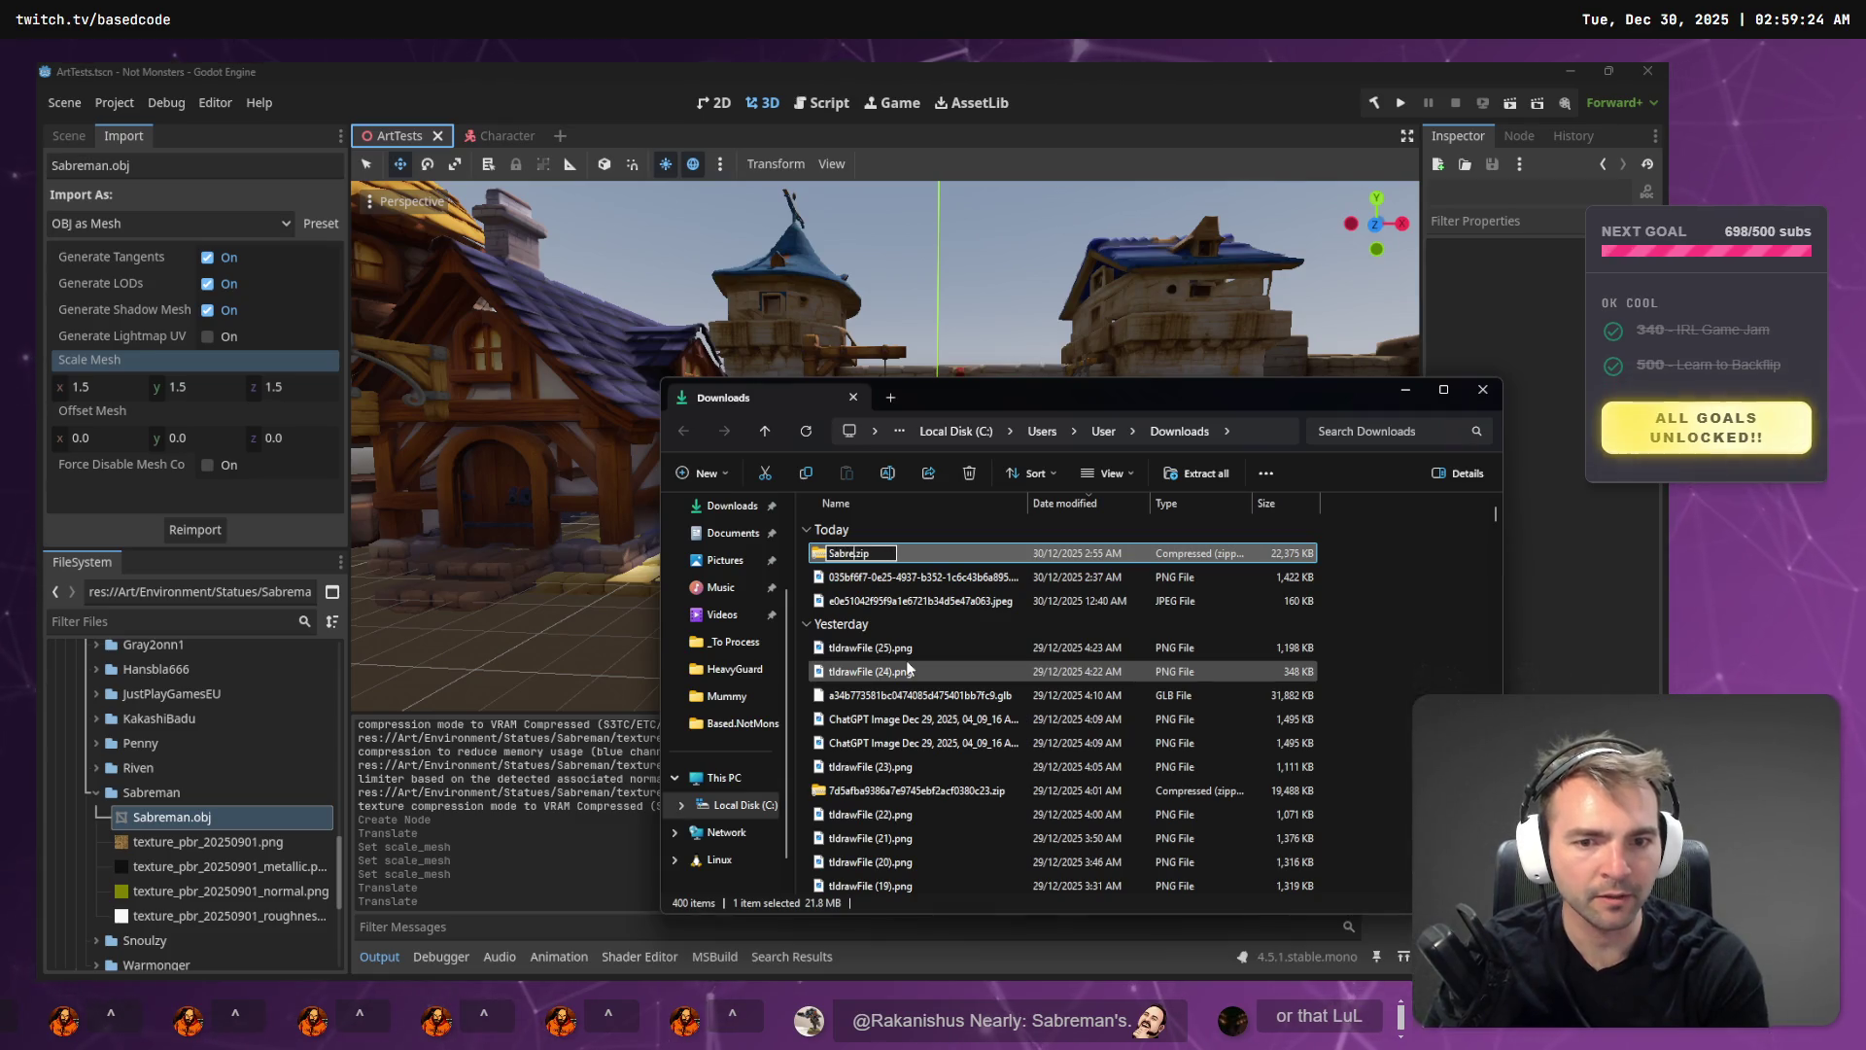
- Confirm Sabreman.zip as the new name of the downloaded zip
key(Escape)
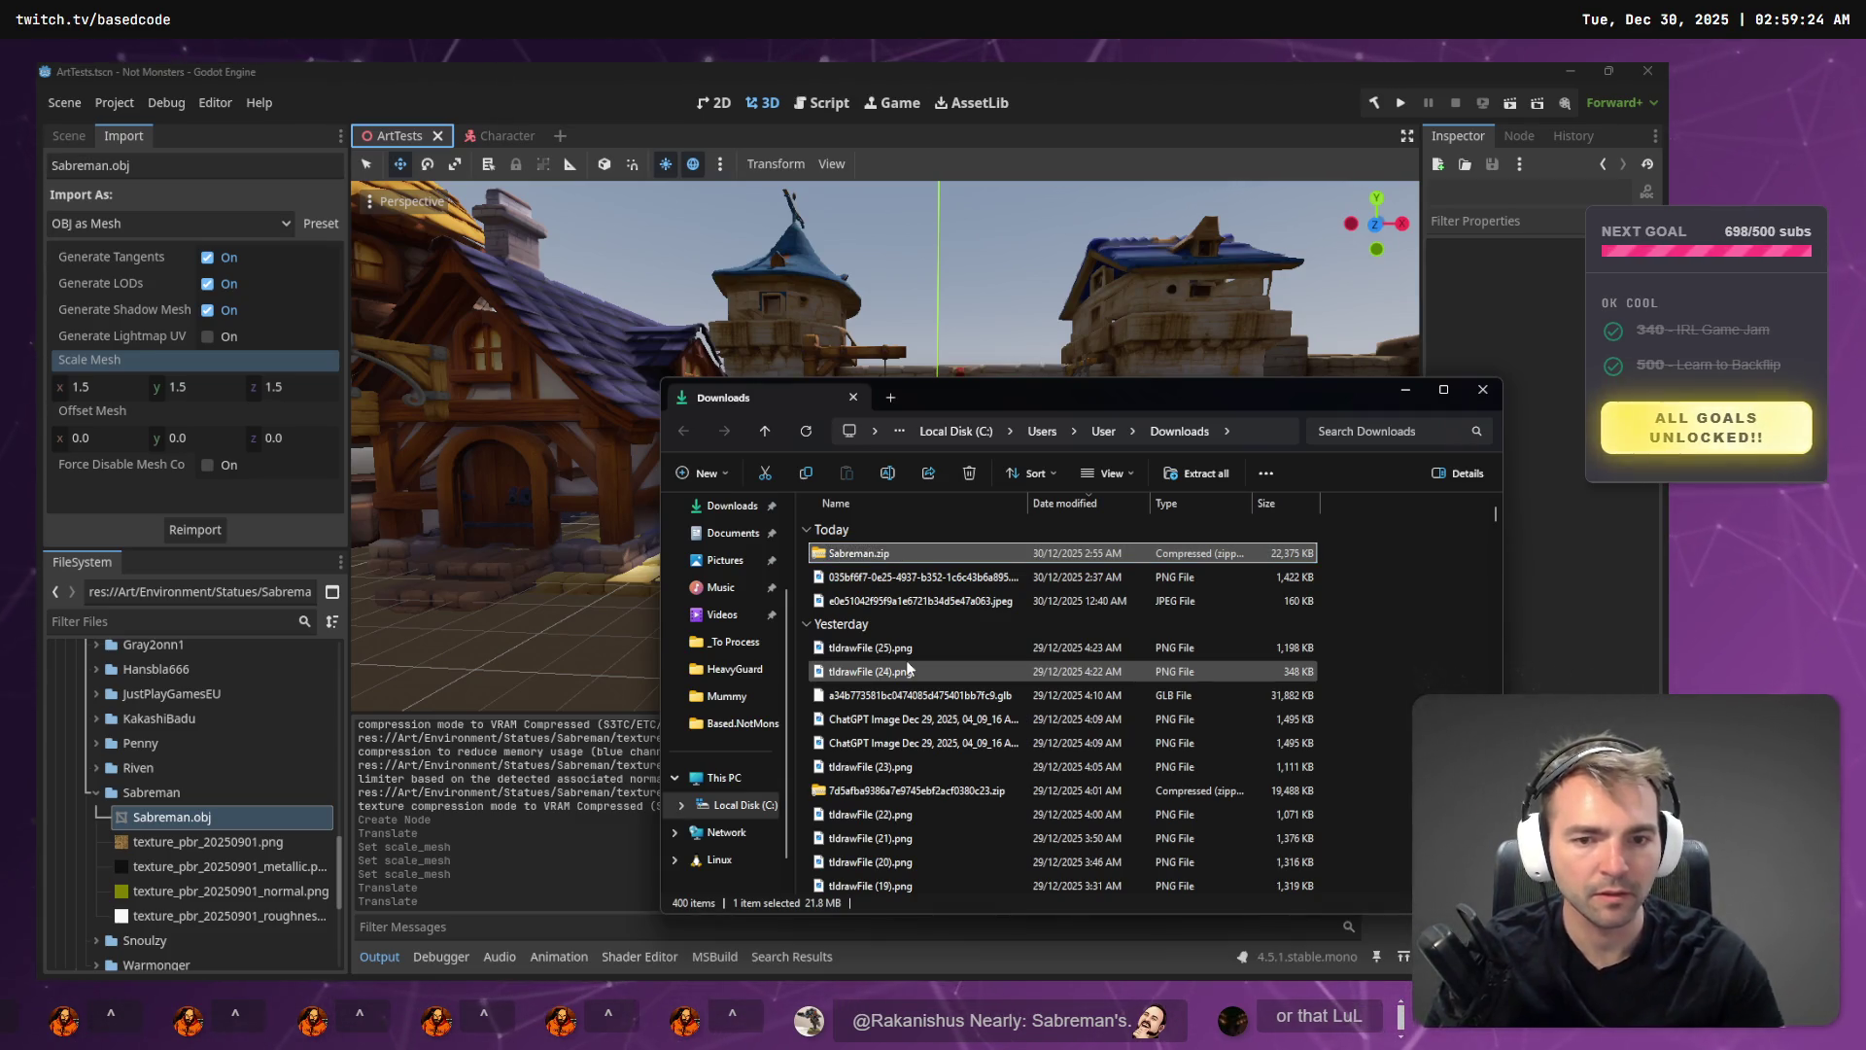
key(alt+Tab)
key(w)
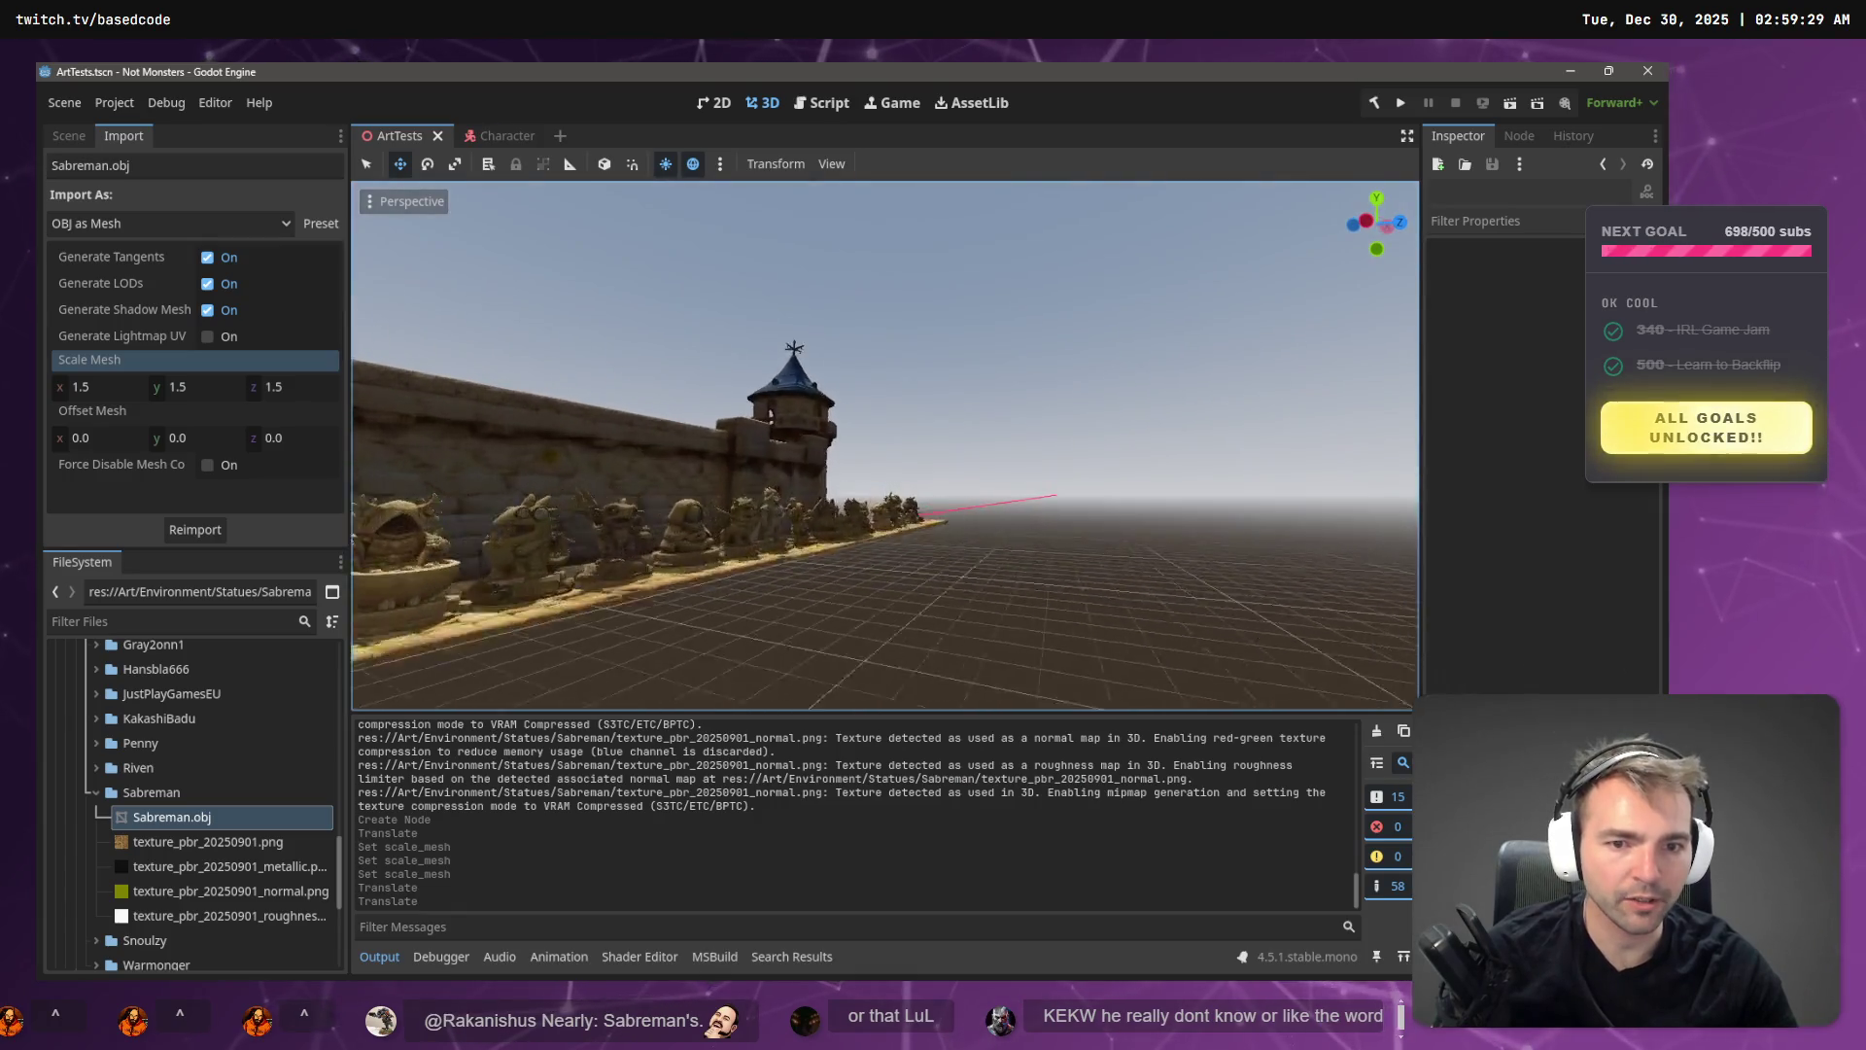
key(alt+Tab)
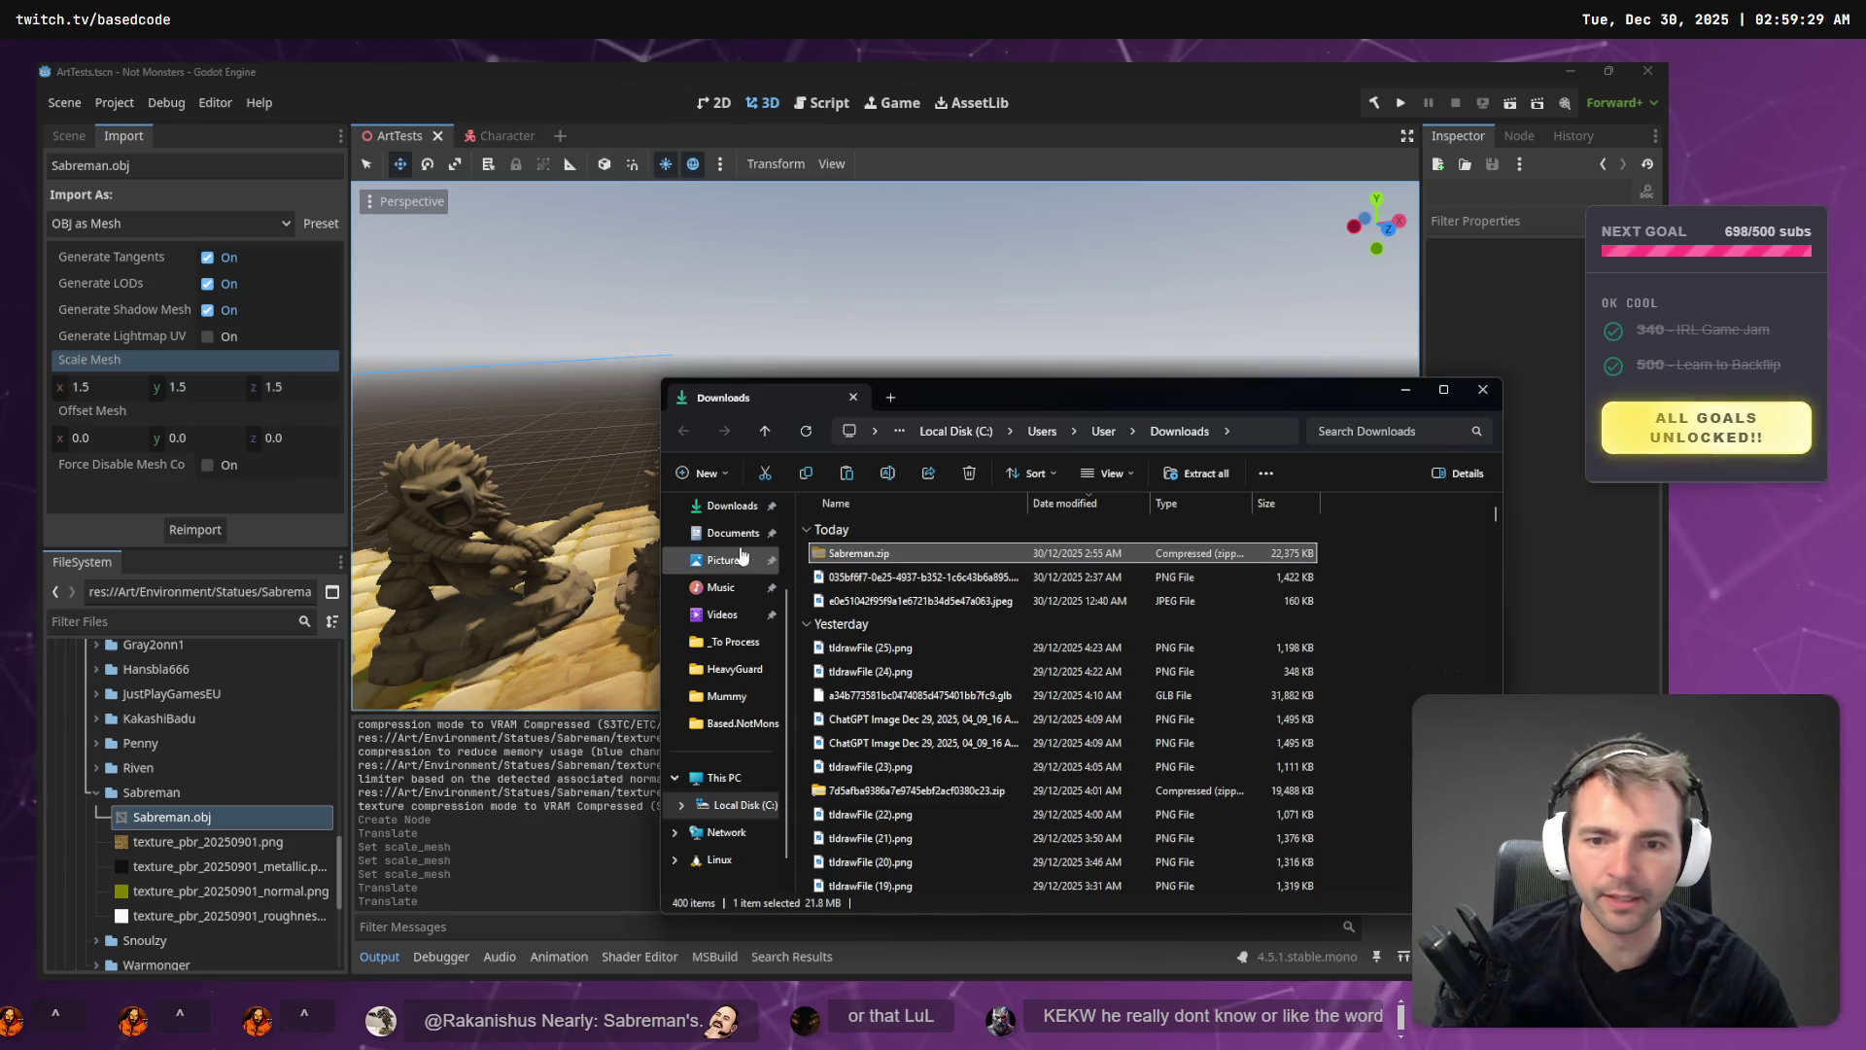
- Move Sabreman.zip into the _To Process folder, replacing the older copy
click(734, 642)
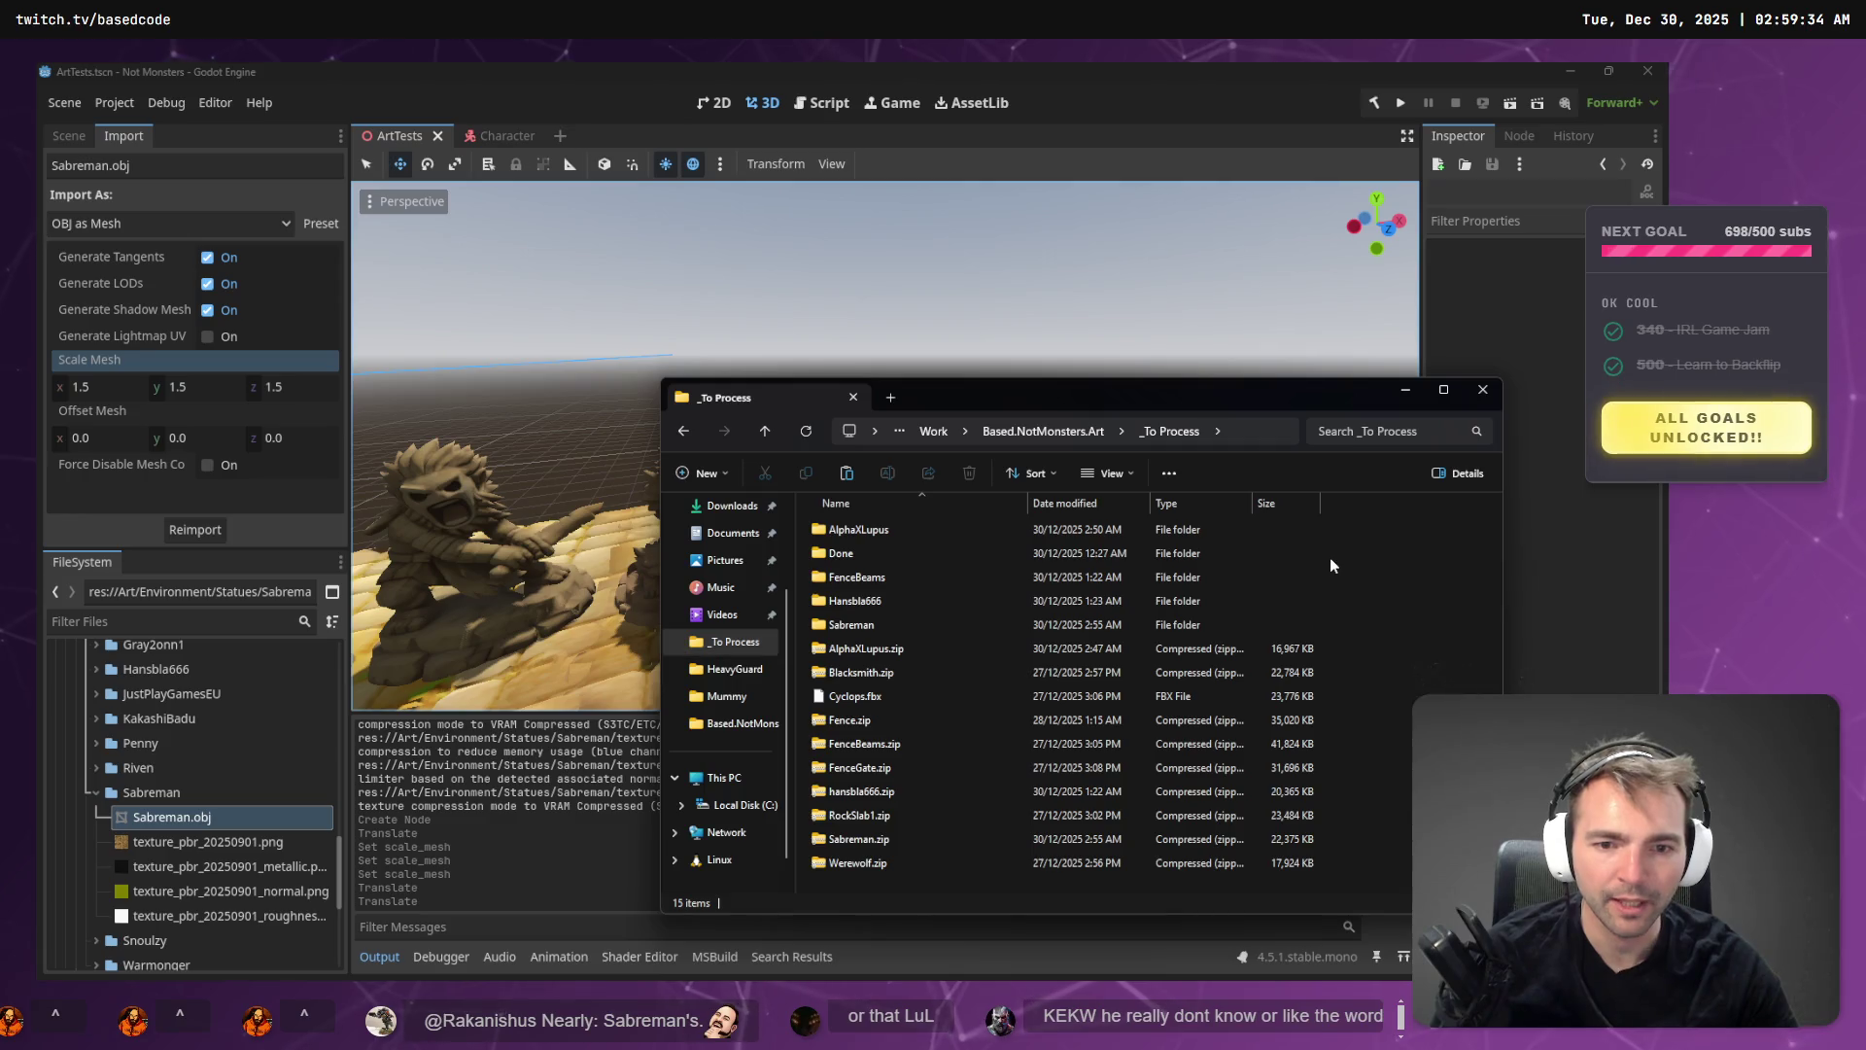
key(ctrl+v)
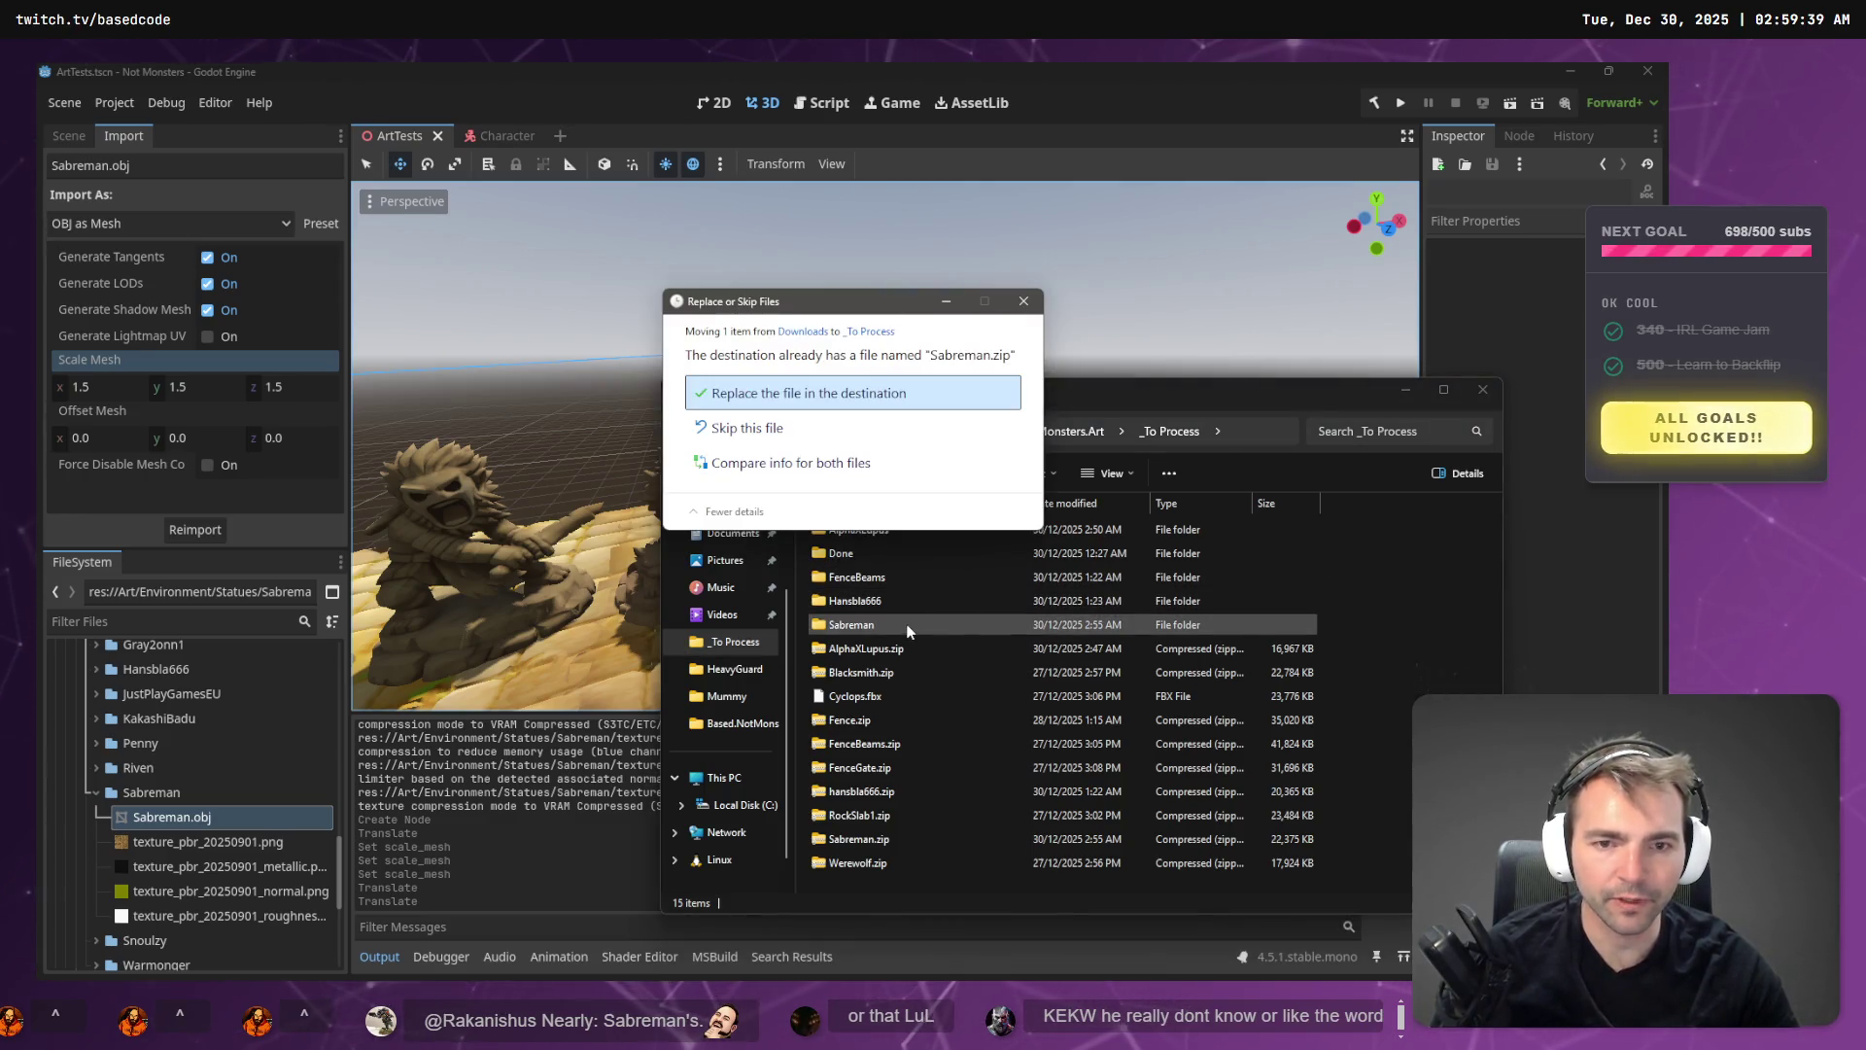
key(Escape)
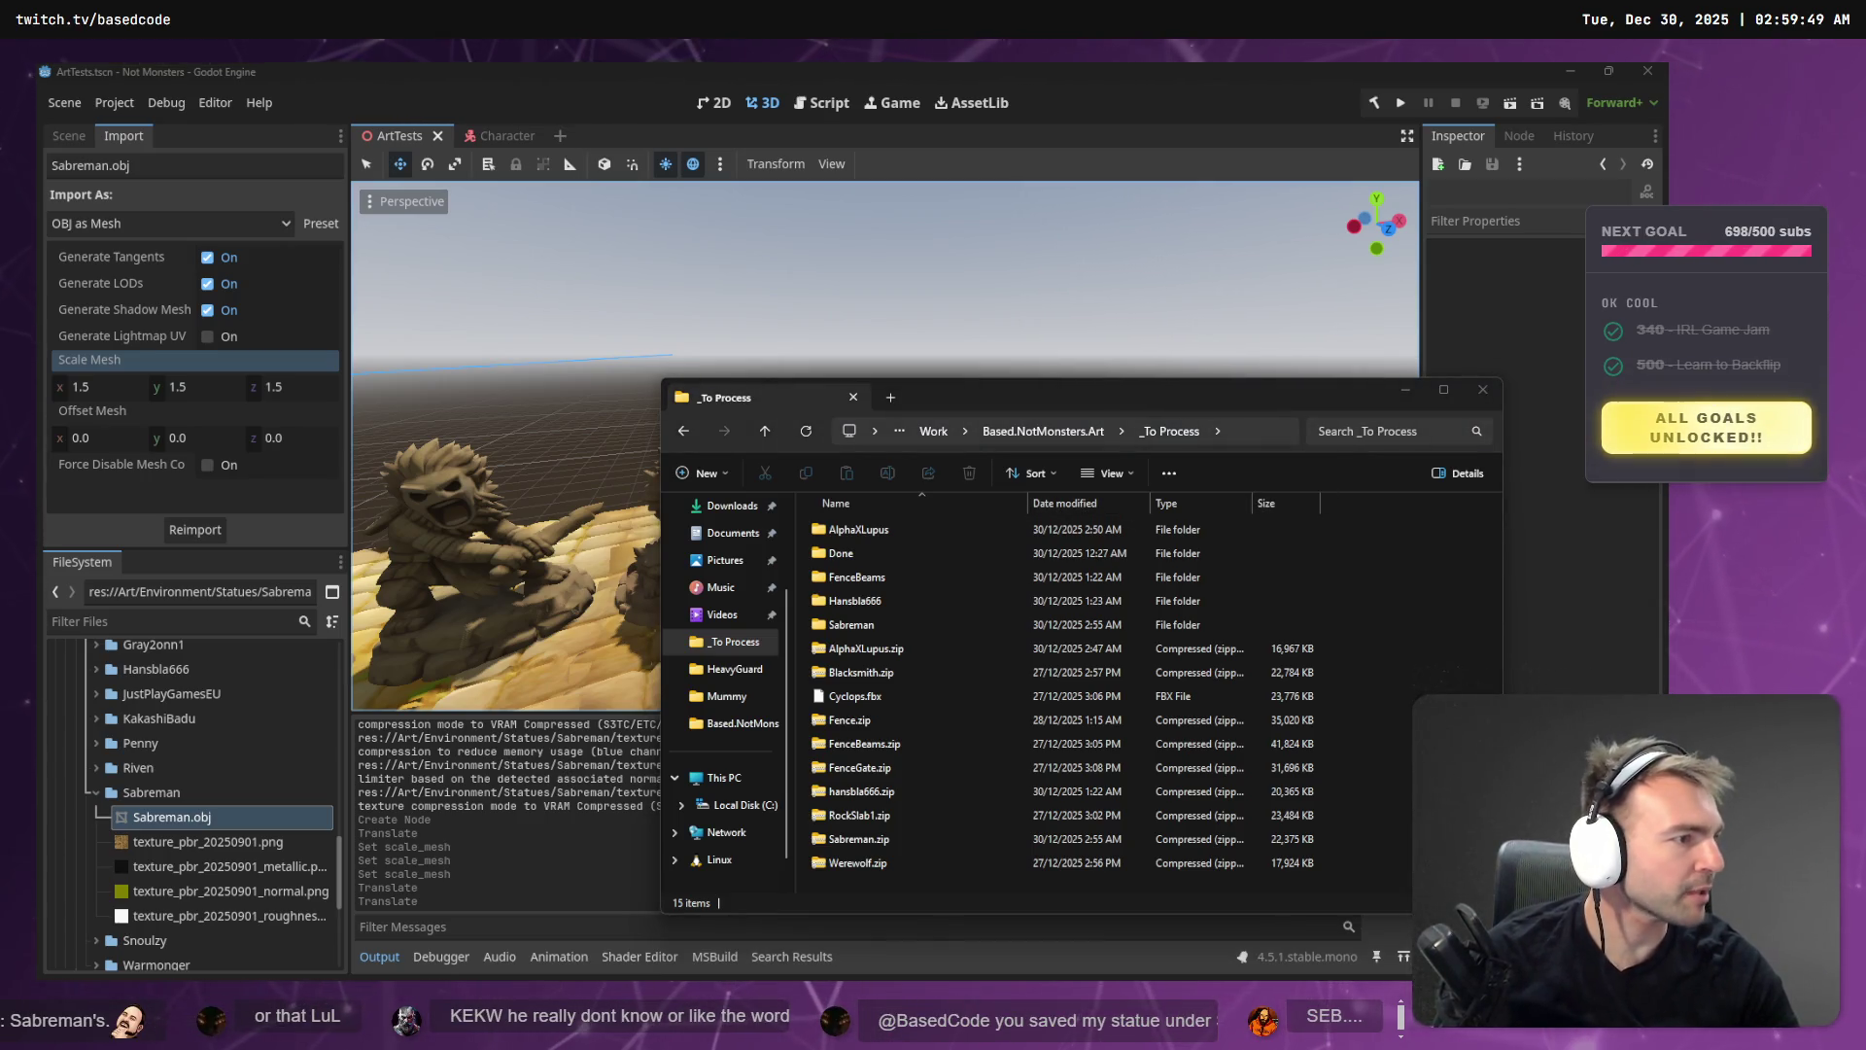
key(alt+Tab)
key(alt+Tab)
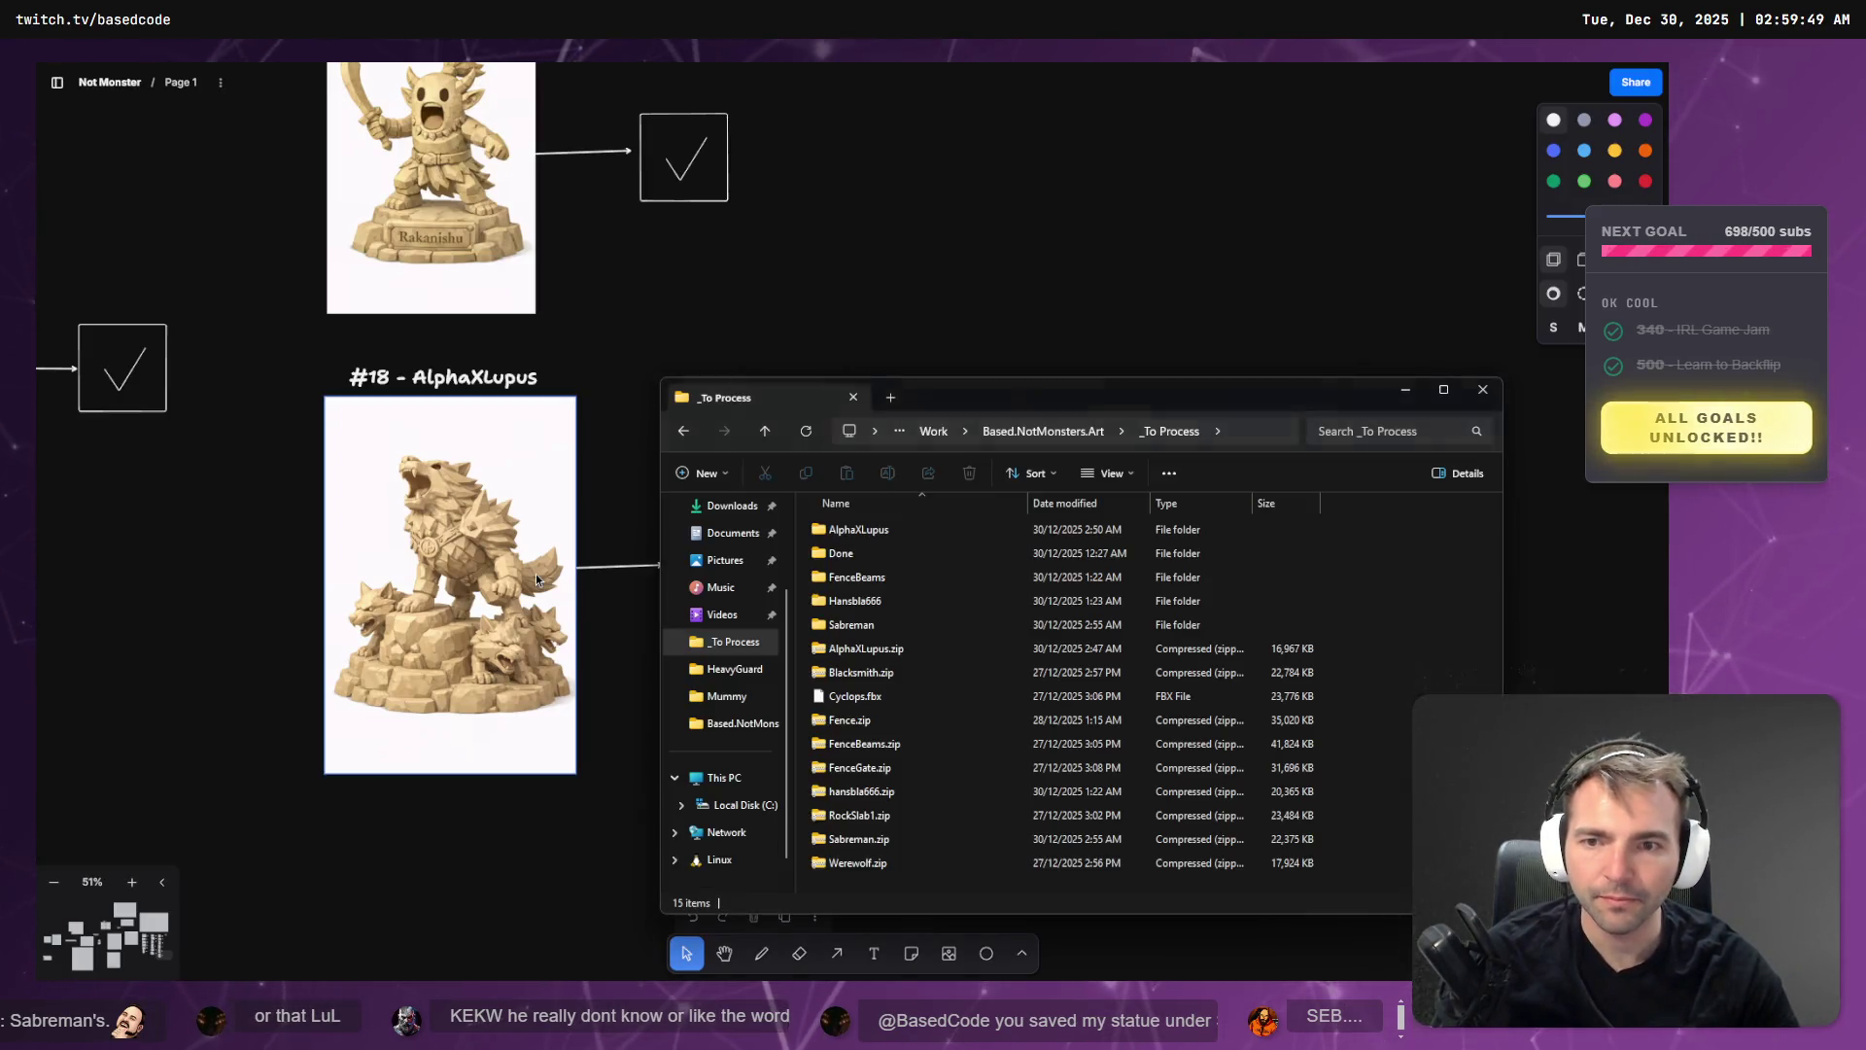
click(762, 262)
- Slide the Sabreman statue left and AlphaXLupus right to even the statue row spacing
key(alt+Tab)
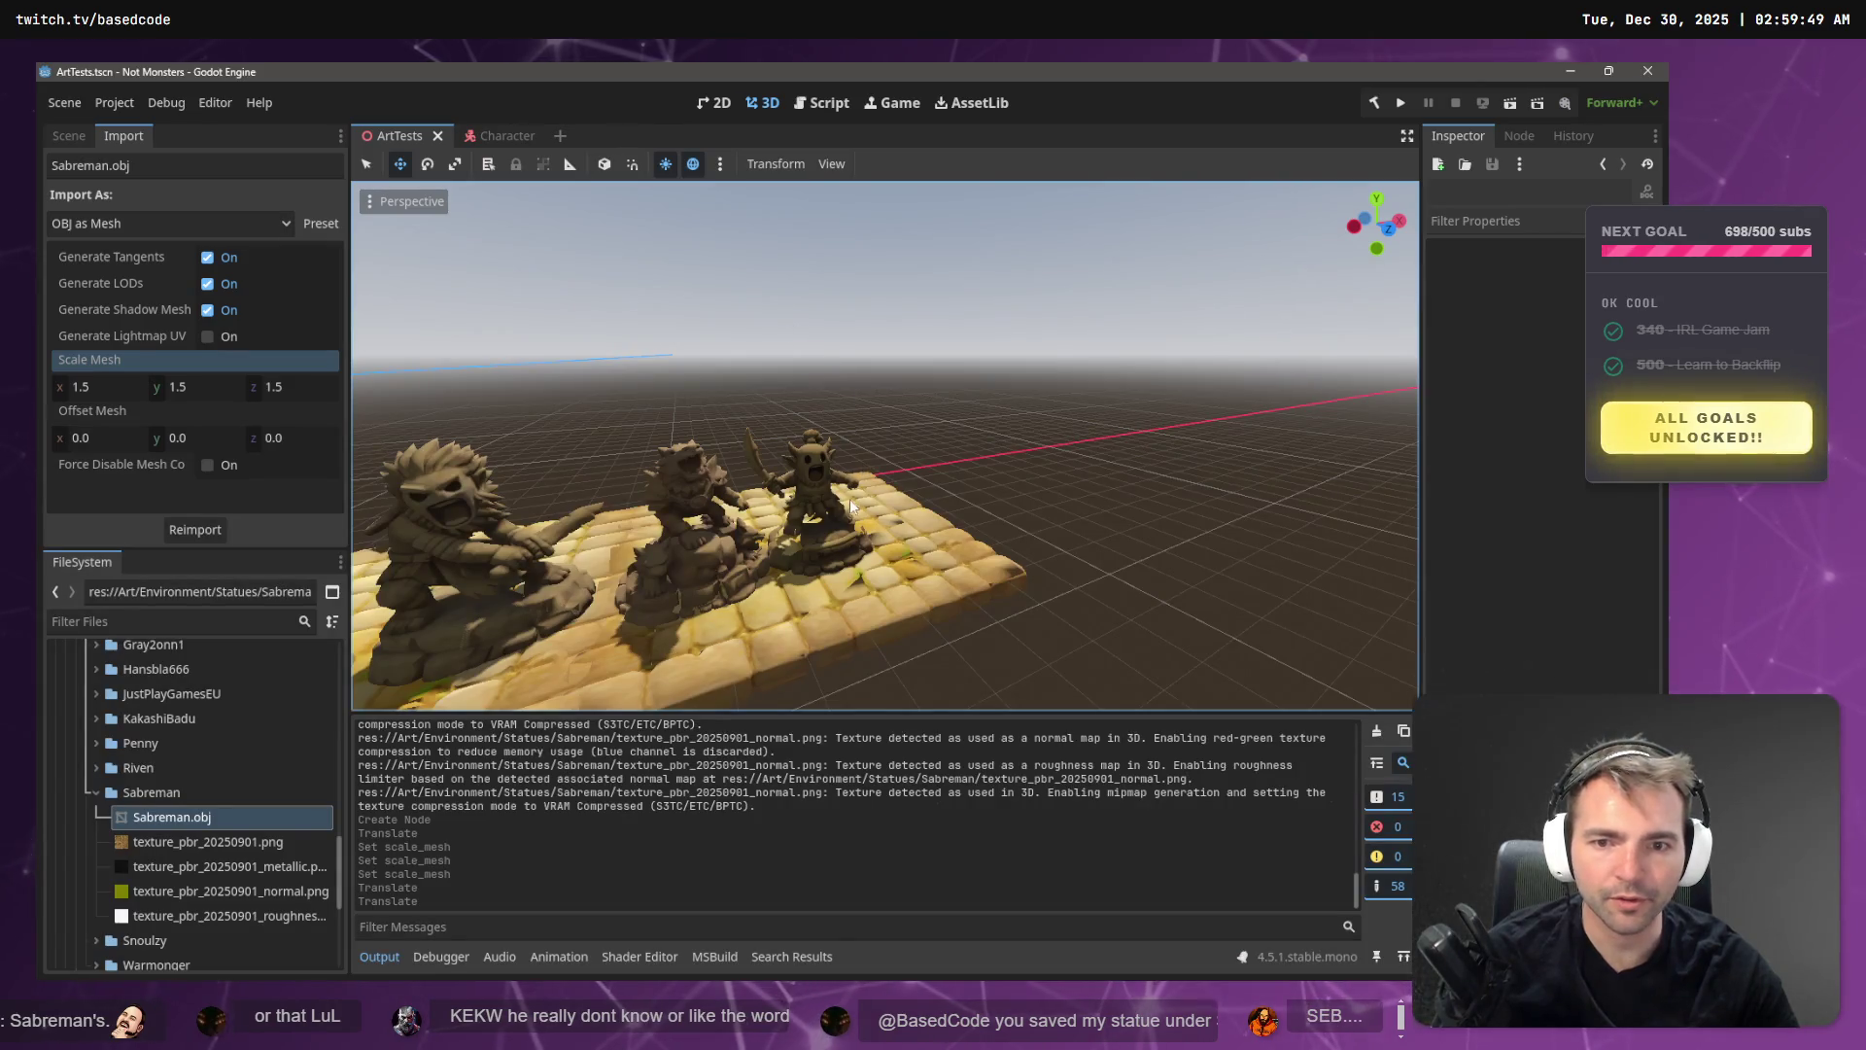
key(alt+Tab)
key(alt+Tab)
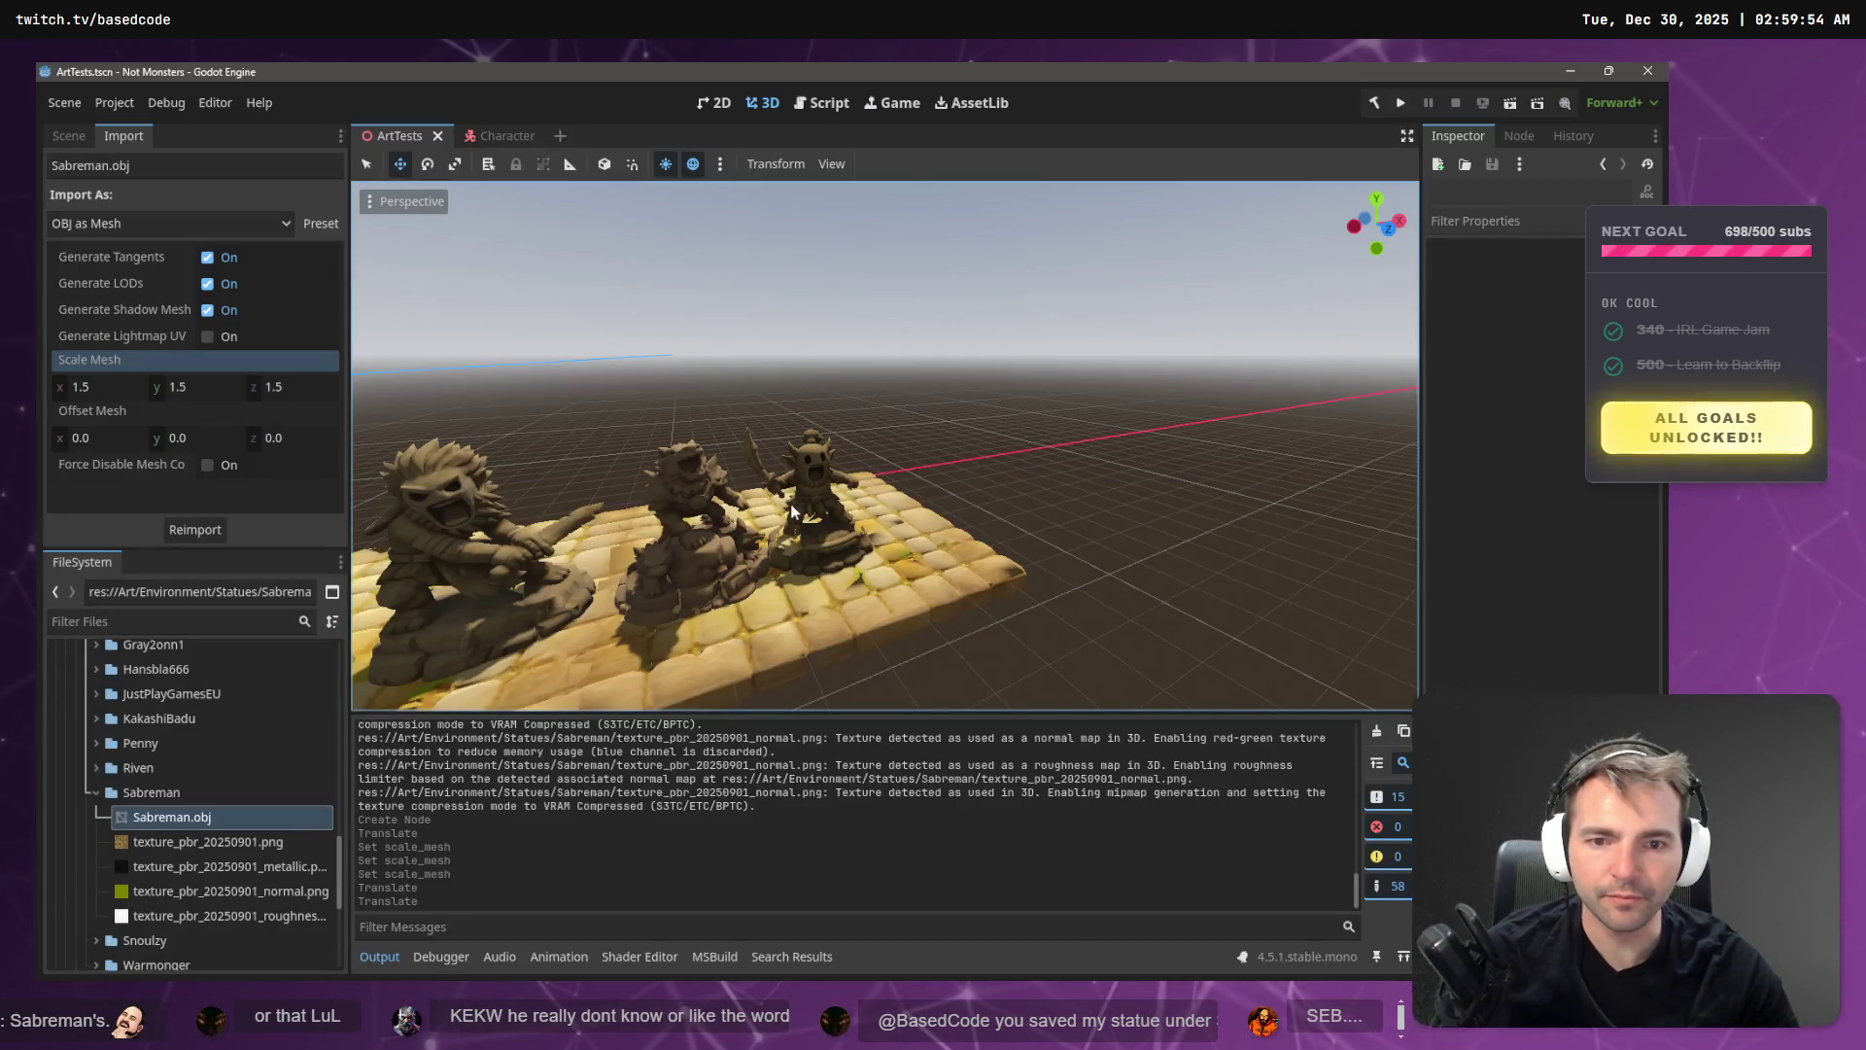
click(791, 513)
mouse_move(791, 507)
mouse_down()
mouse_move(836, 505)
mouse_move(718, 599)
mouse_up()
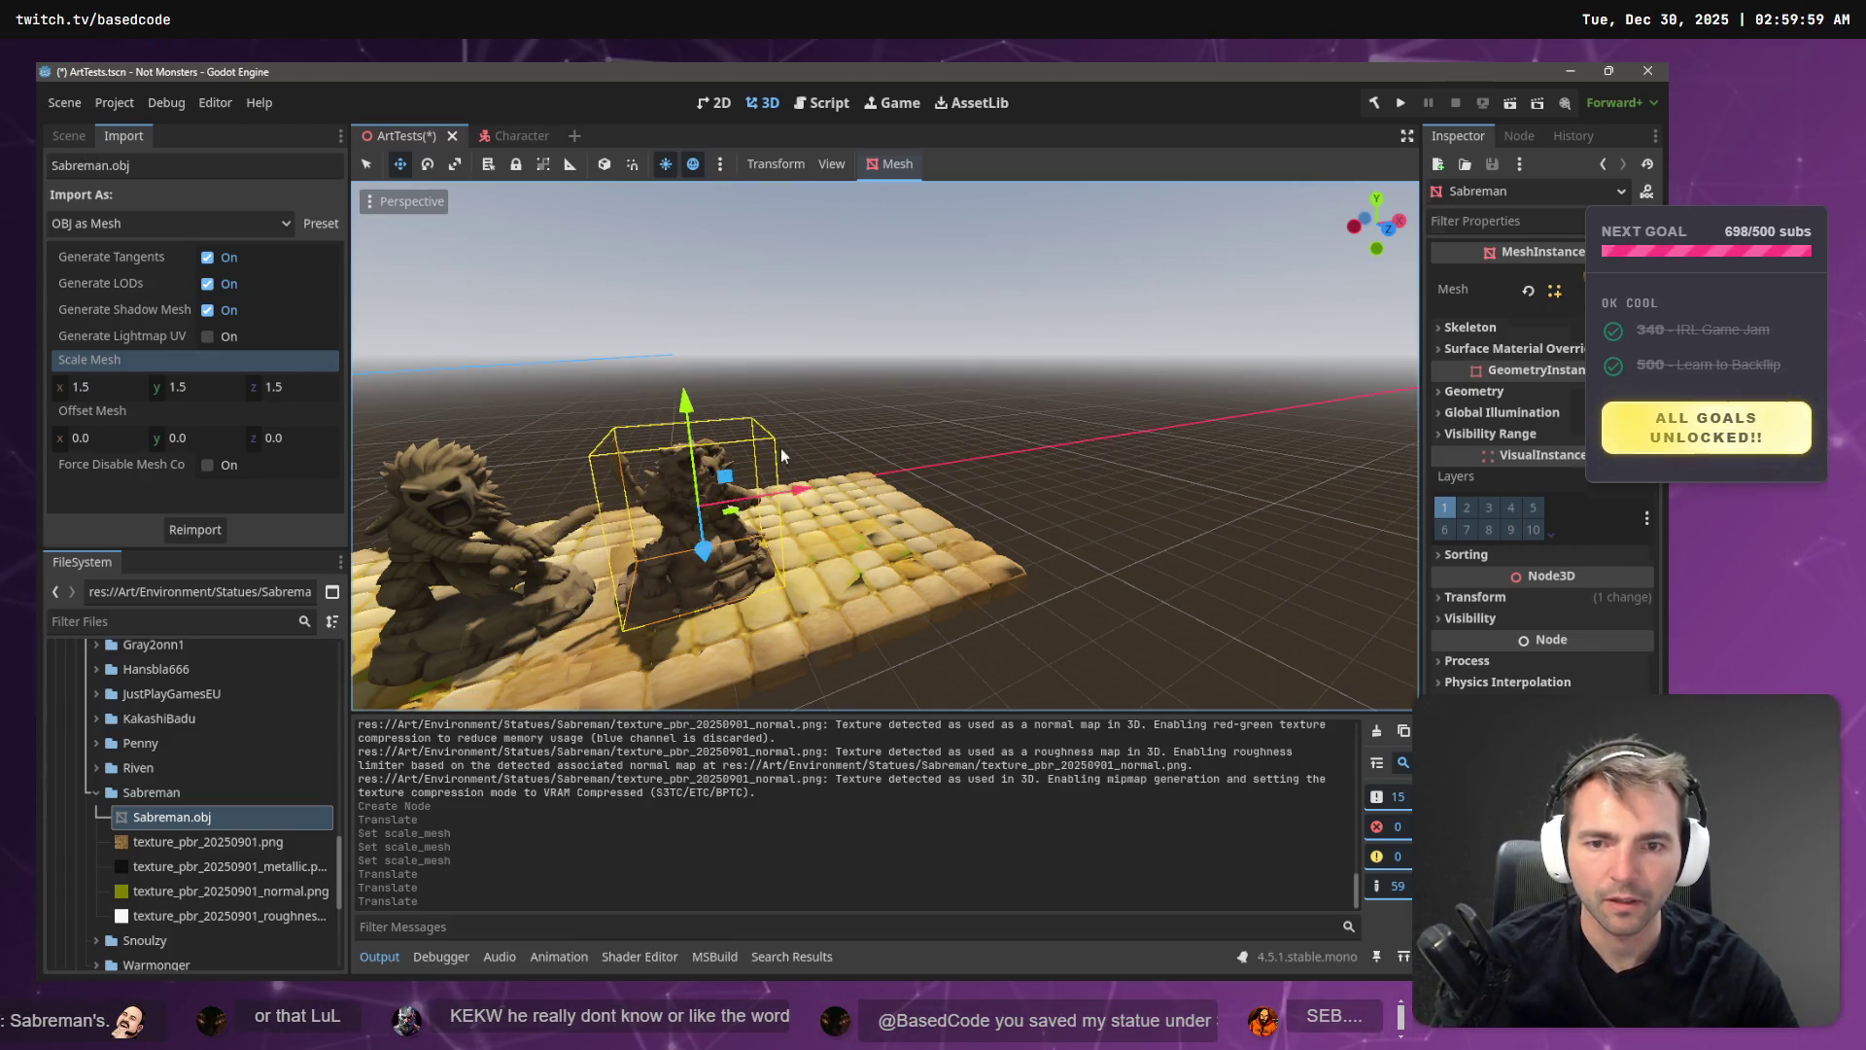
click(777, 505)
drag(792, 491, 923, 486)
click(1107, 431)
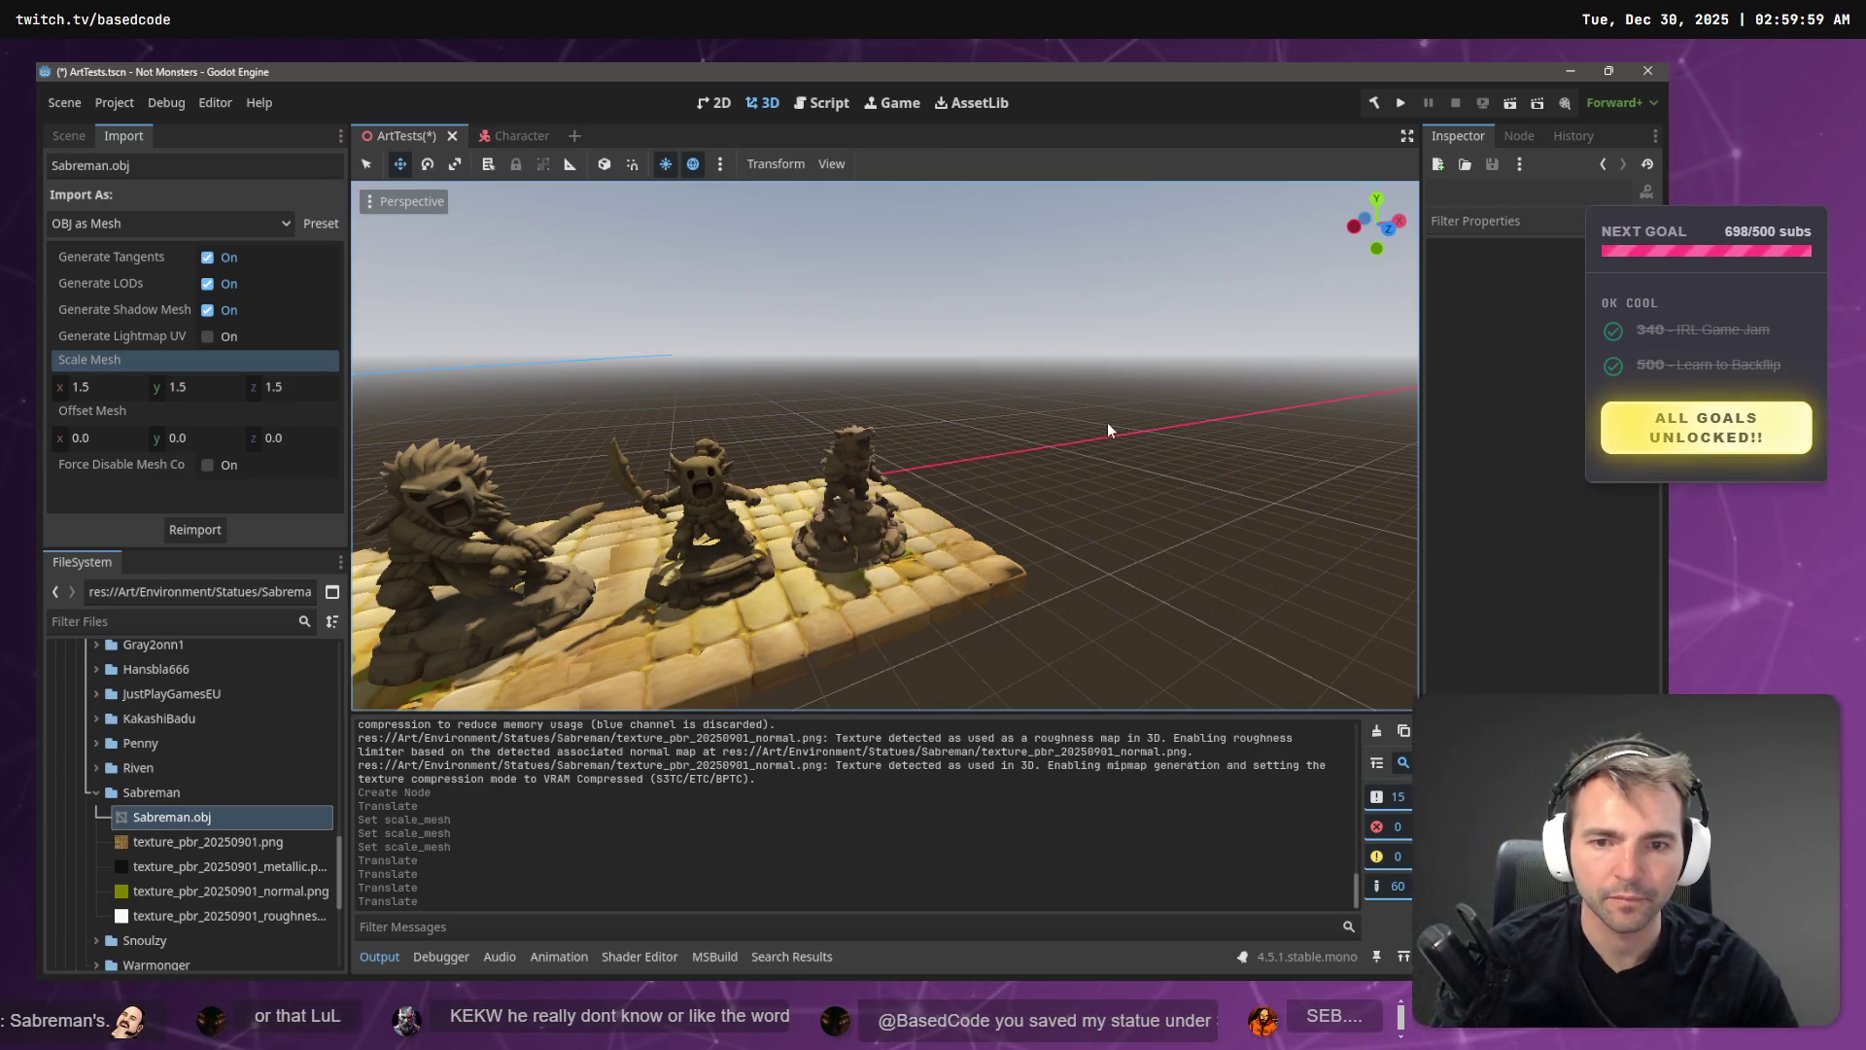
- Fly along the statue row with freelook to check the new spacing
key(s)
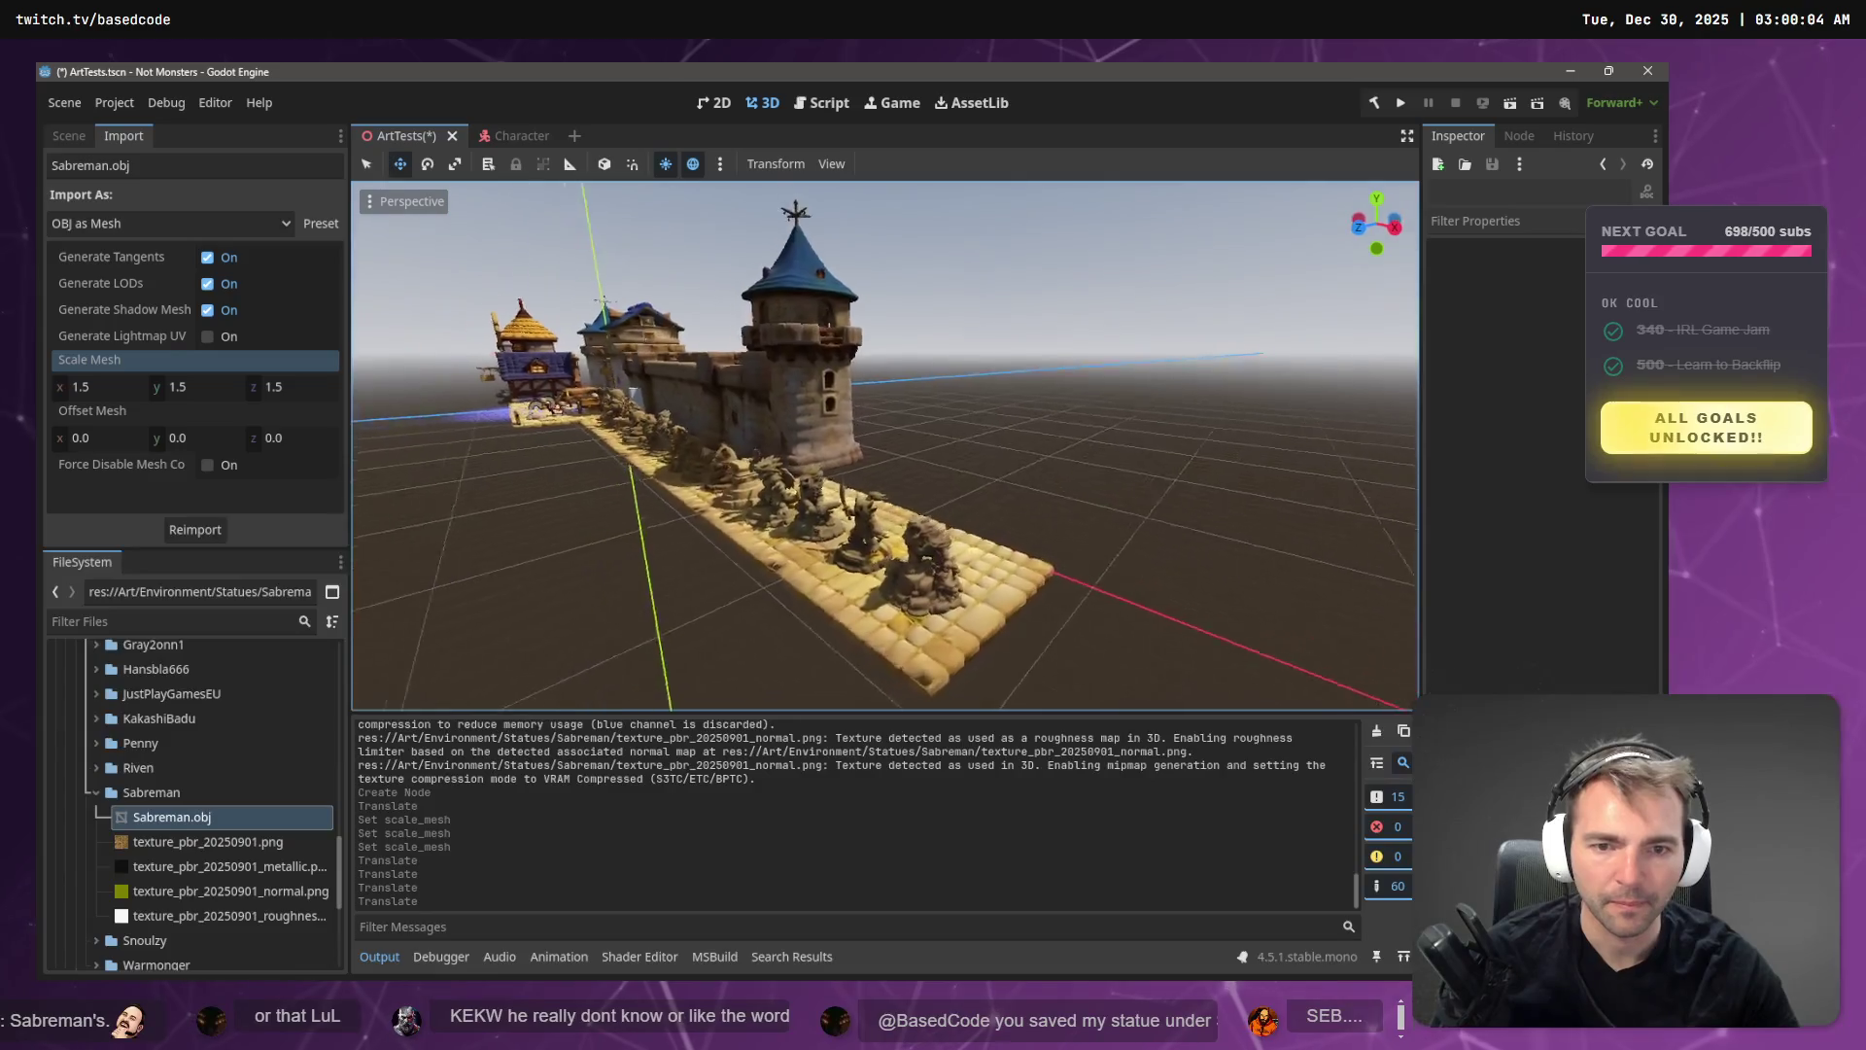
key(w)
key(w)
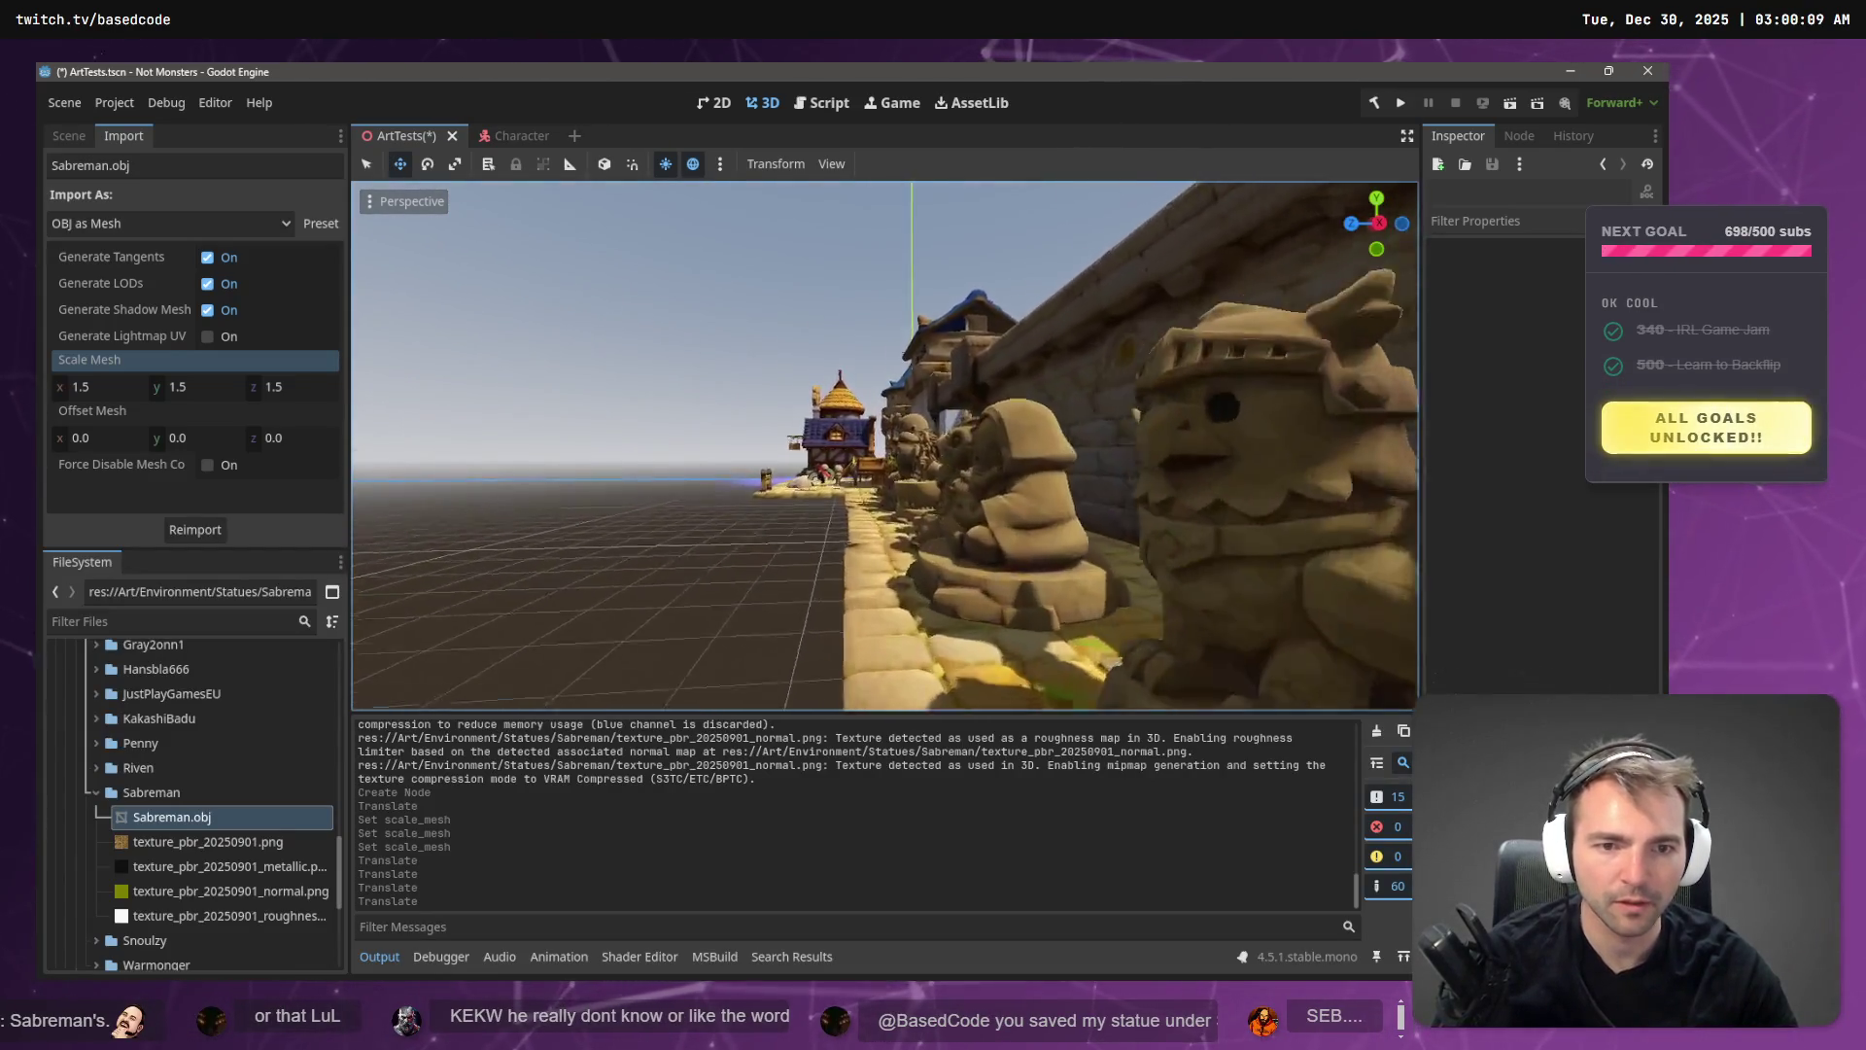
key(s)
key(s)
key(s)
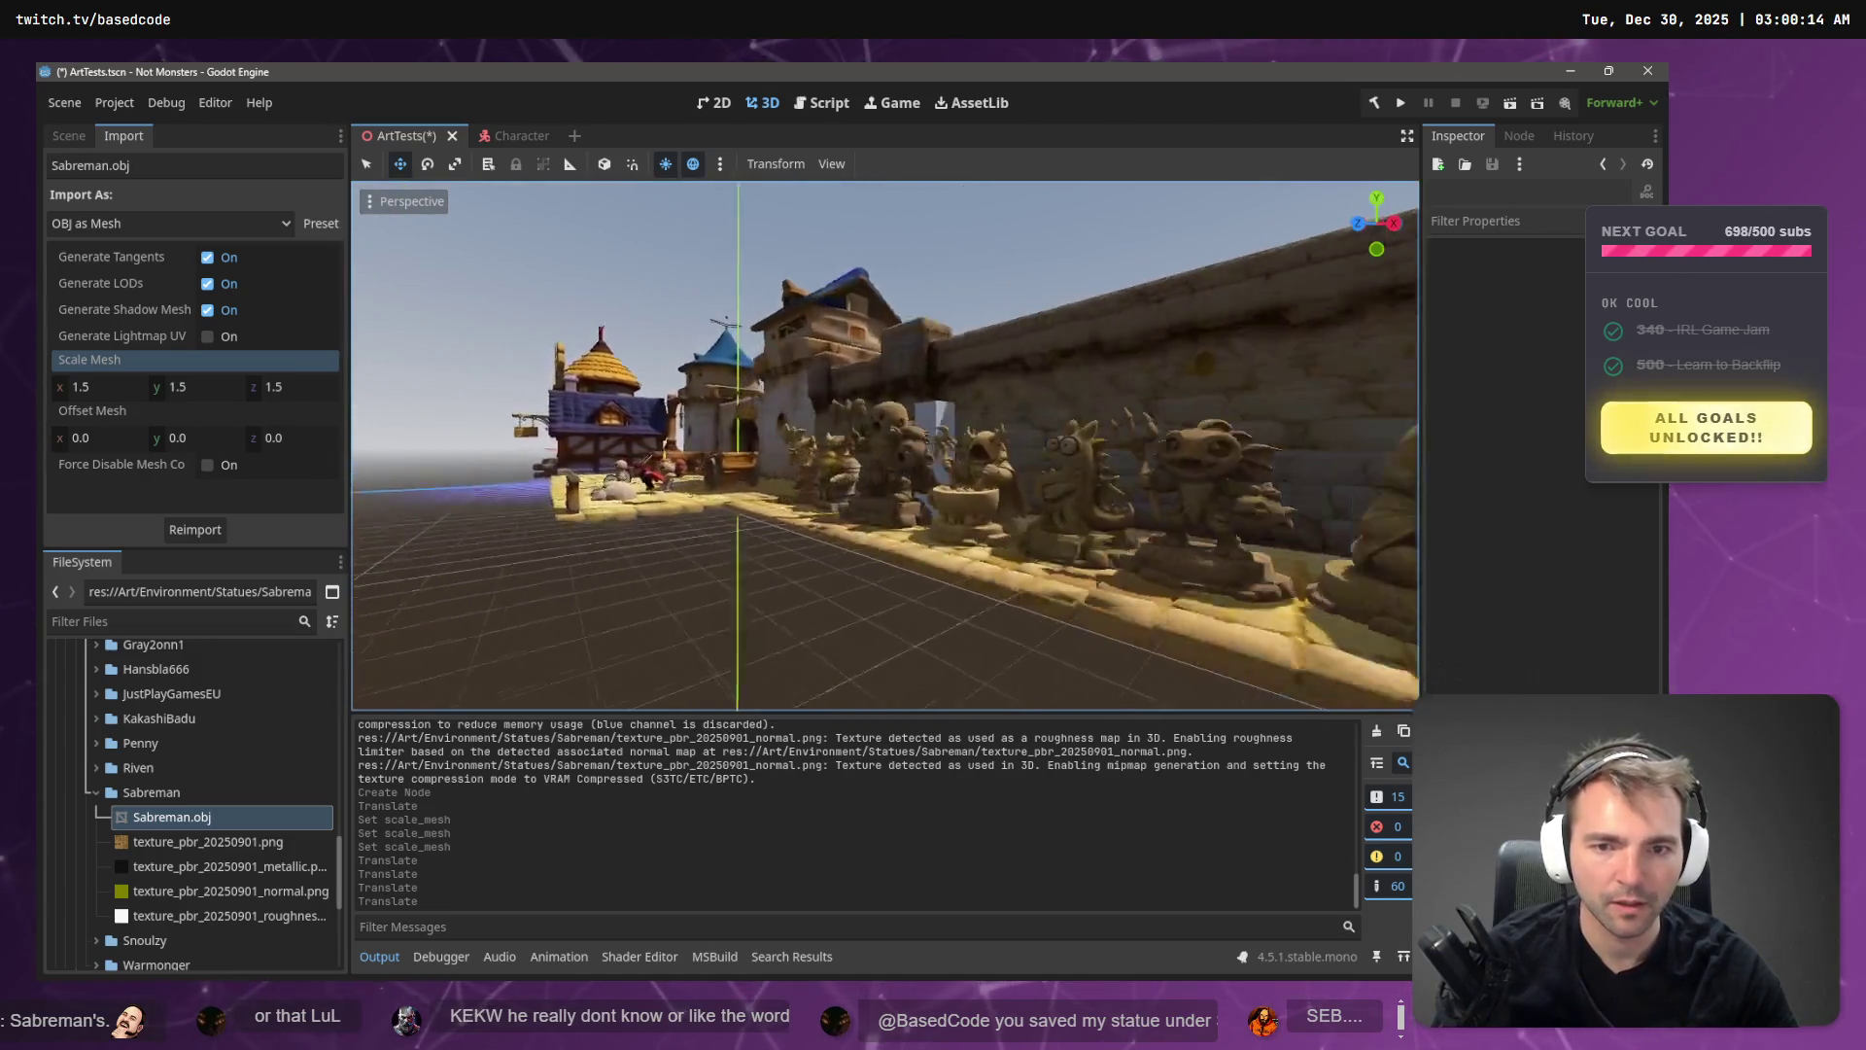
key(s)
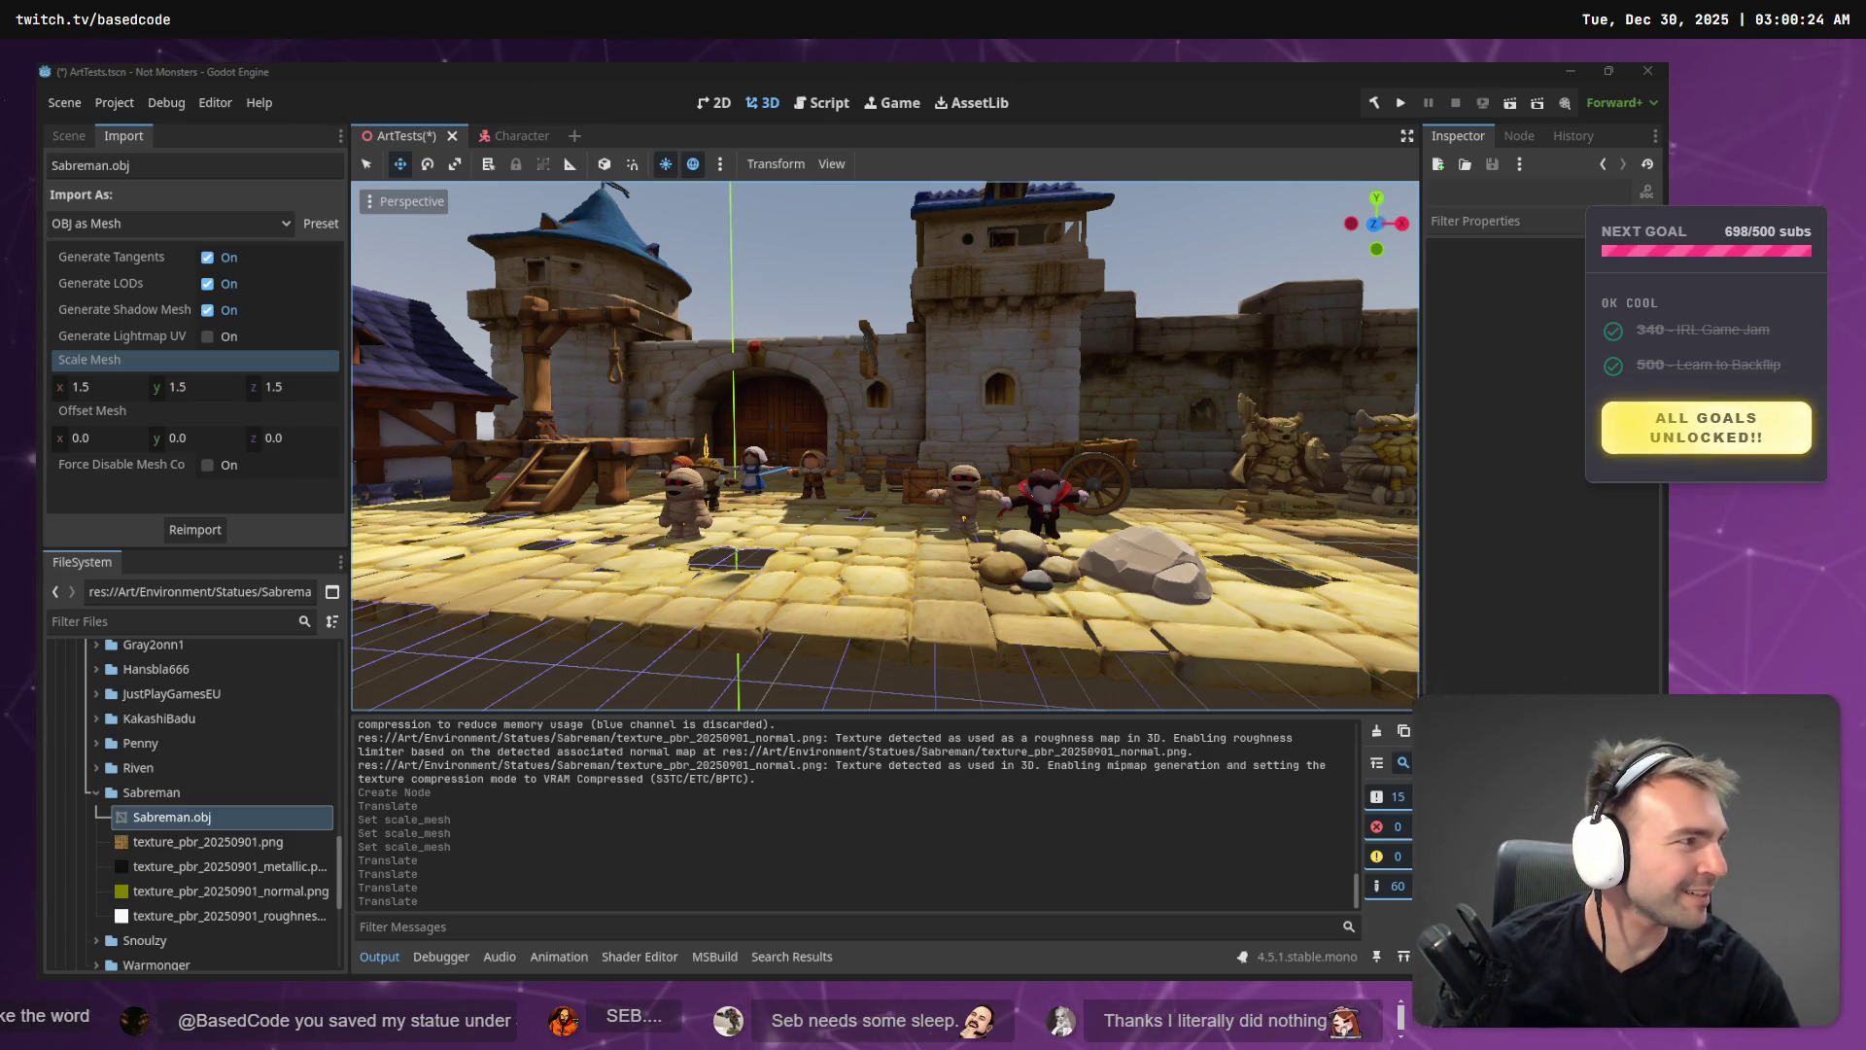
key(alt+Tab)
scroll(1092, 386, down, 5)
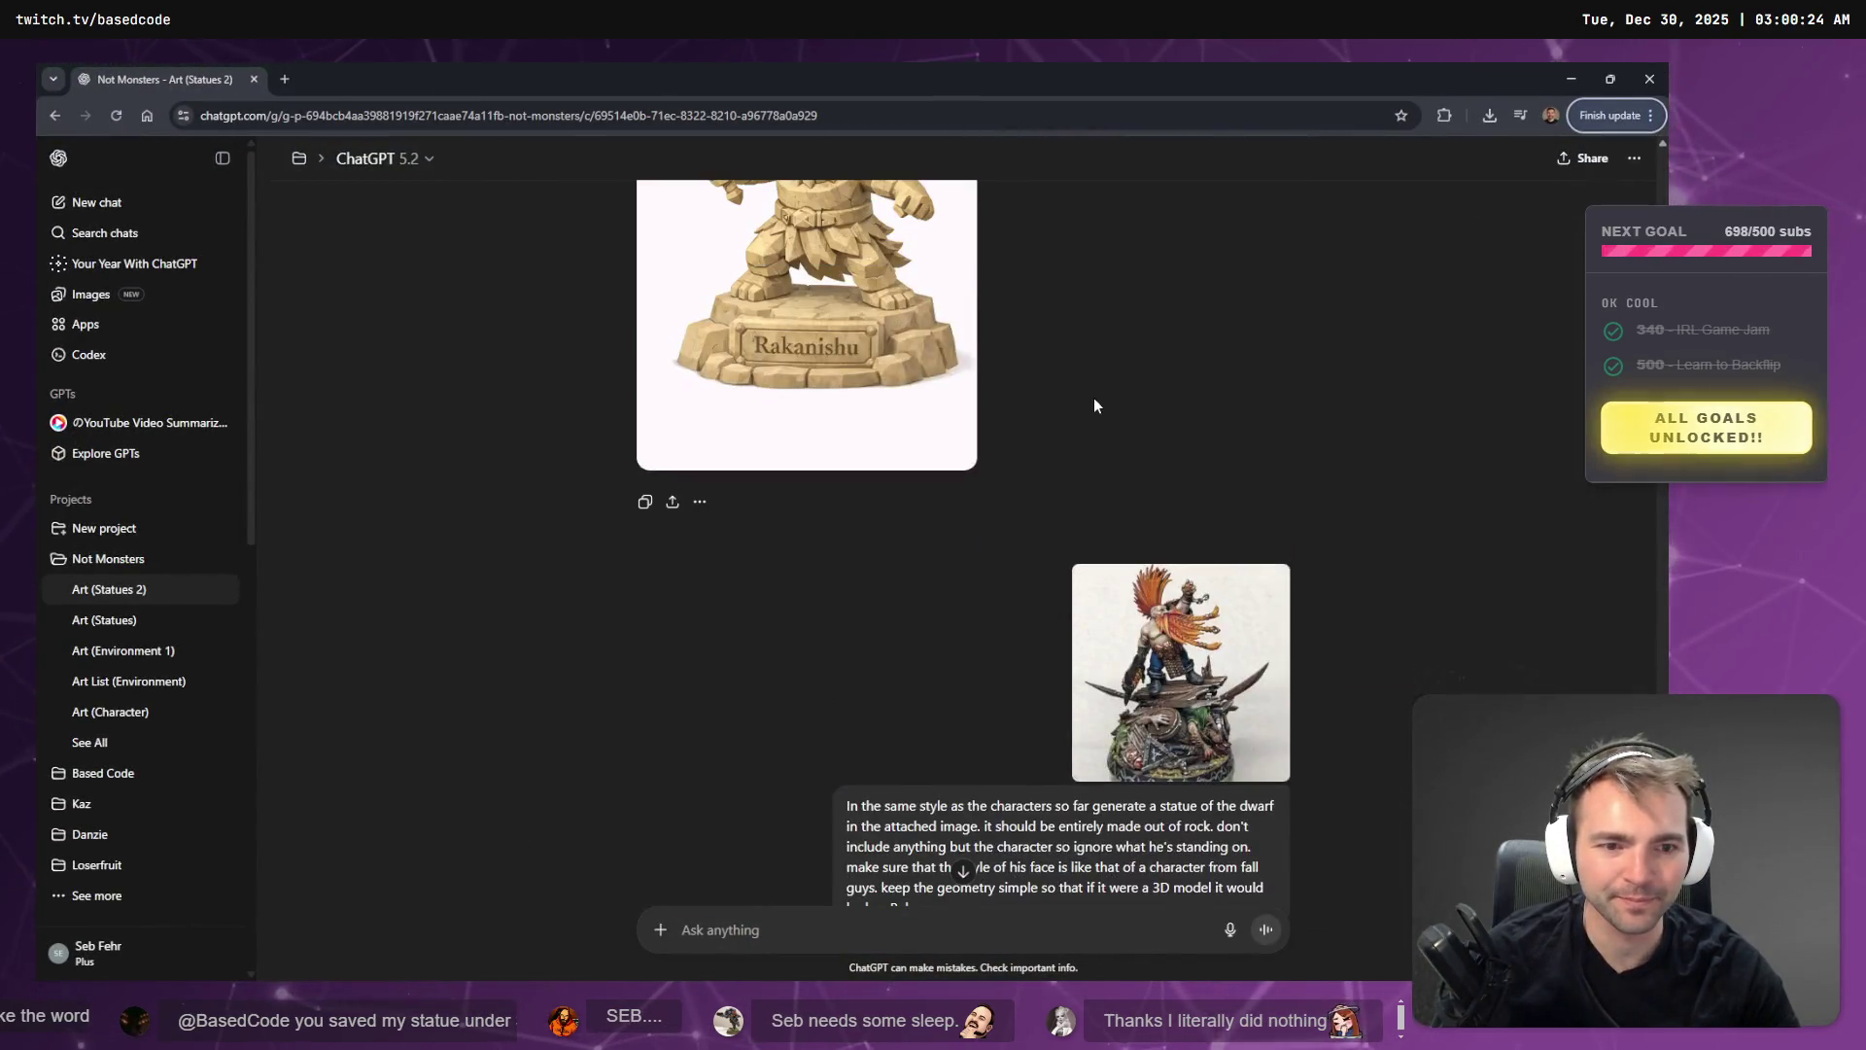
- Start dictating the dwarf statue revision prompt while checking the enlarged reference photo
scroll(1093, 406, down, 8)
scroll(1071, 405, up, 8)
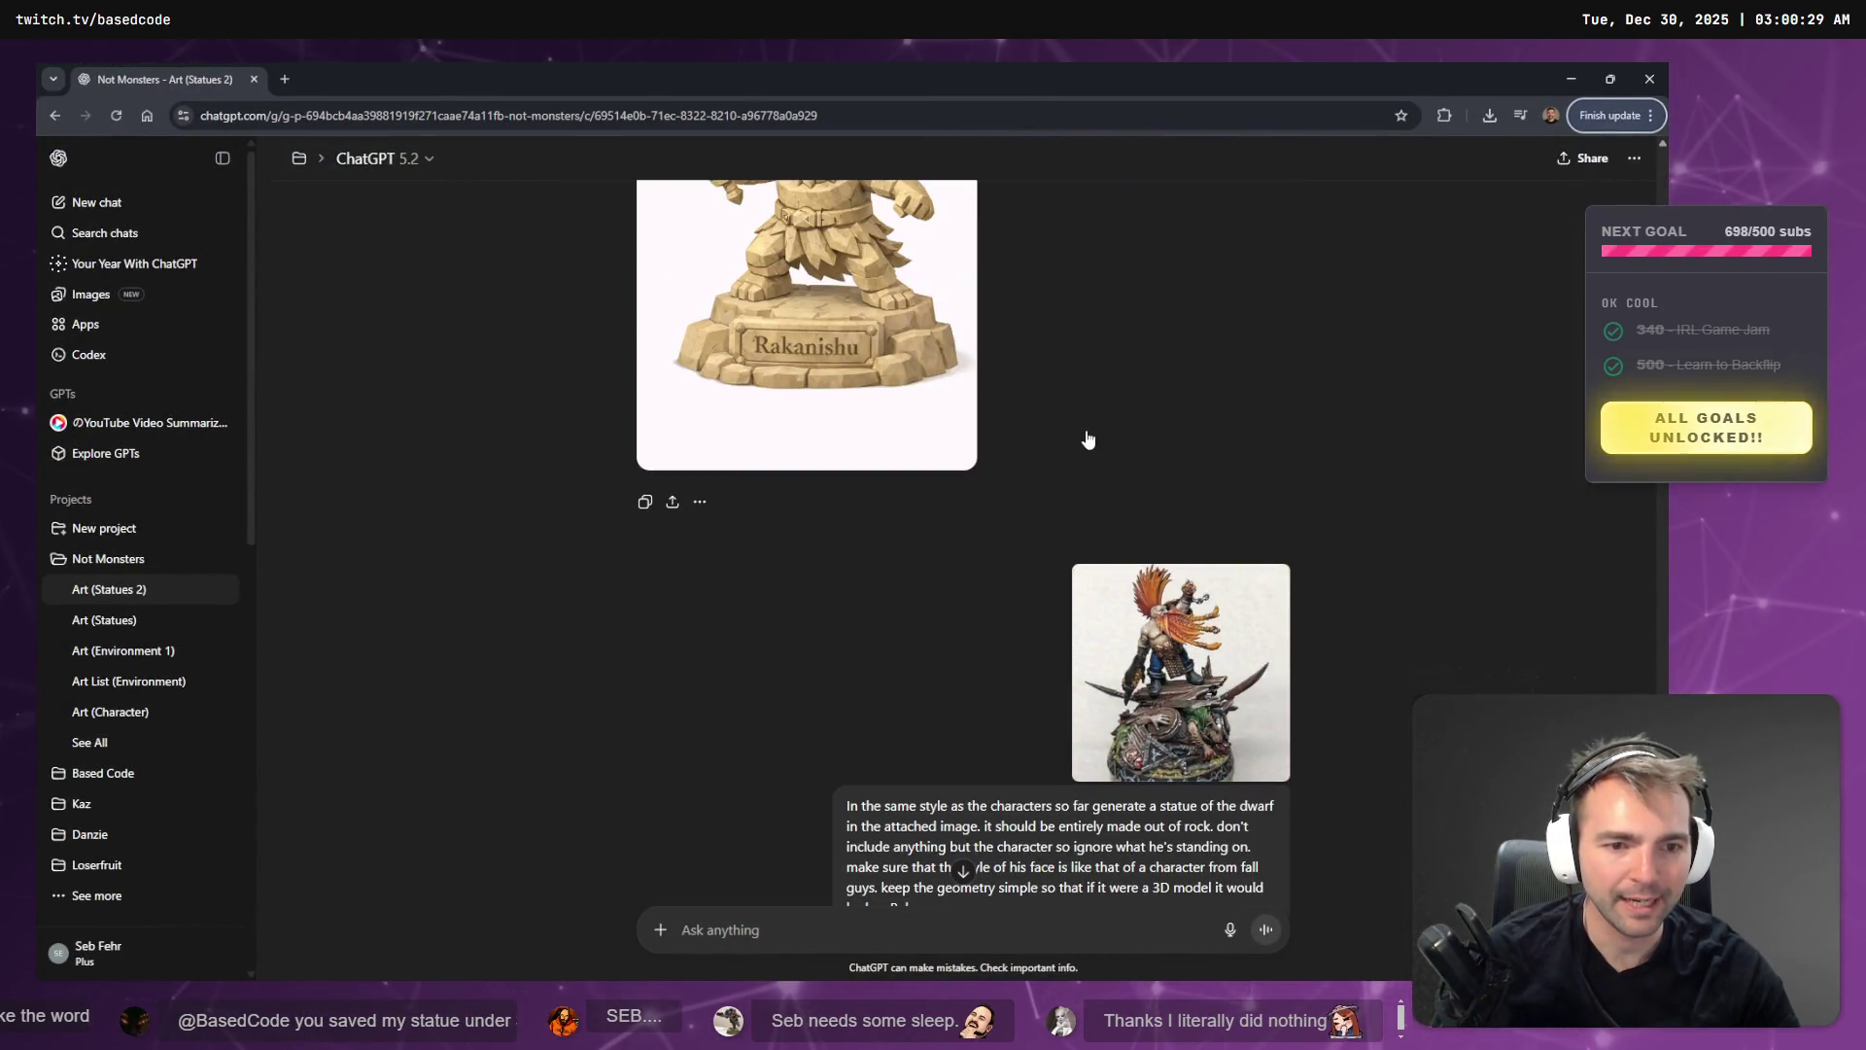
scroll(1089, 439, down, 8)
scroll(1068, 624, up, 8)
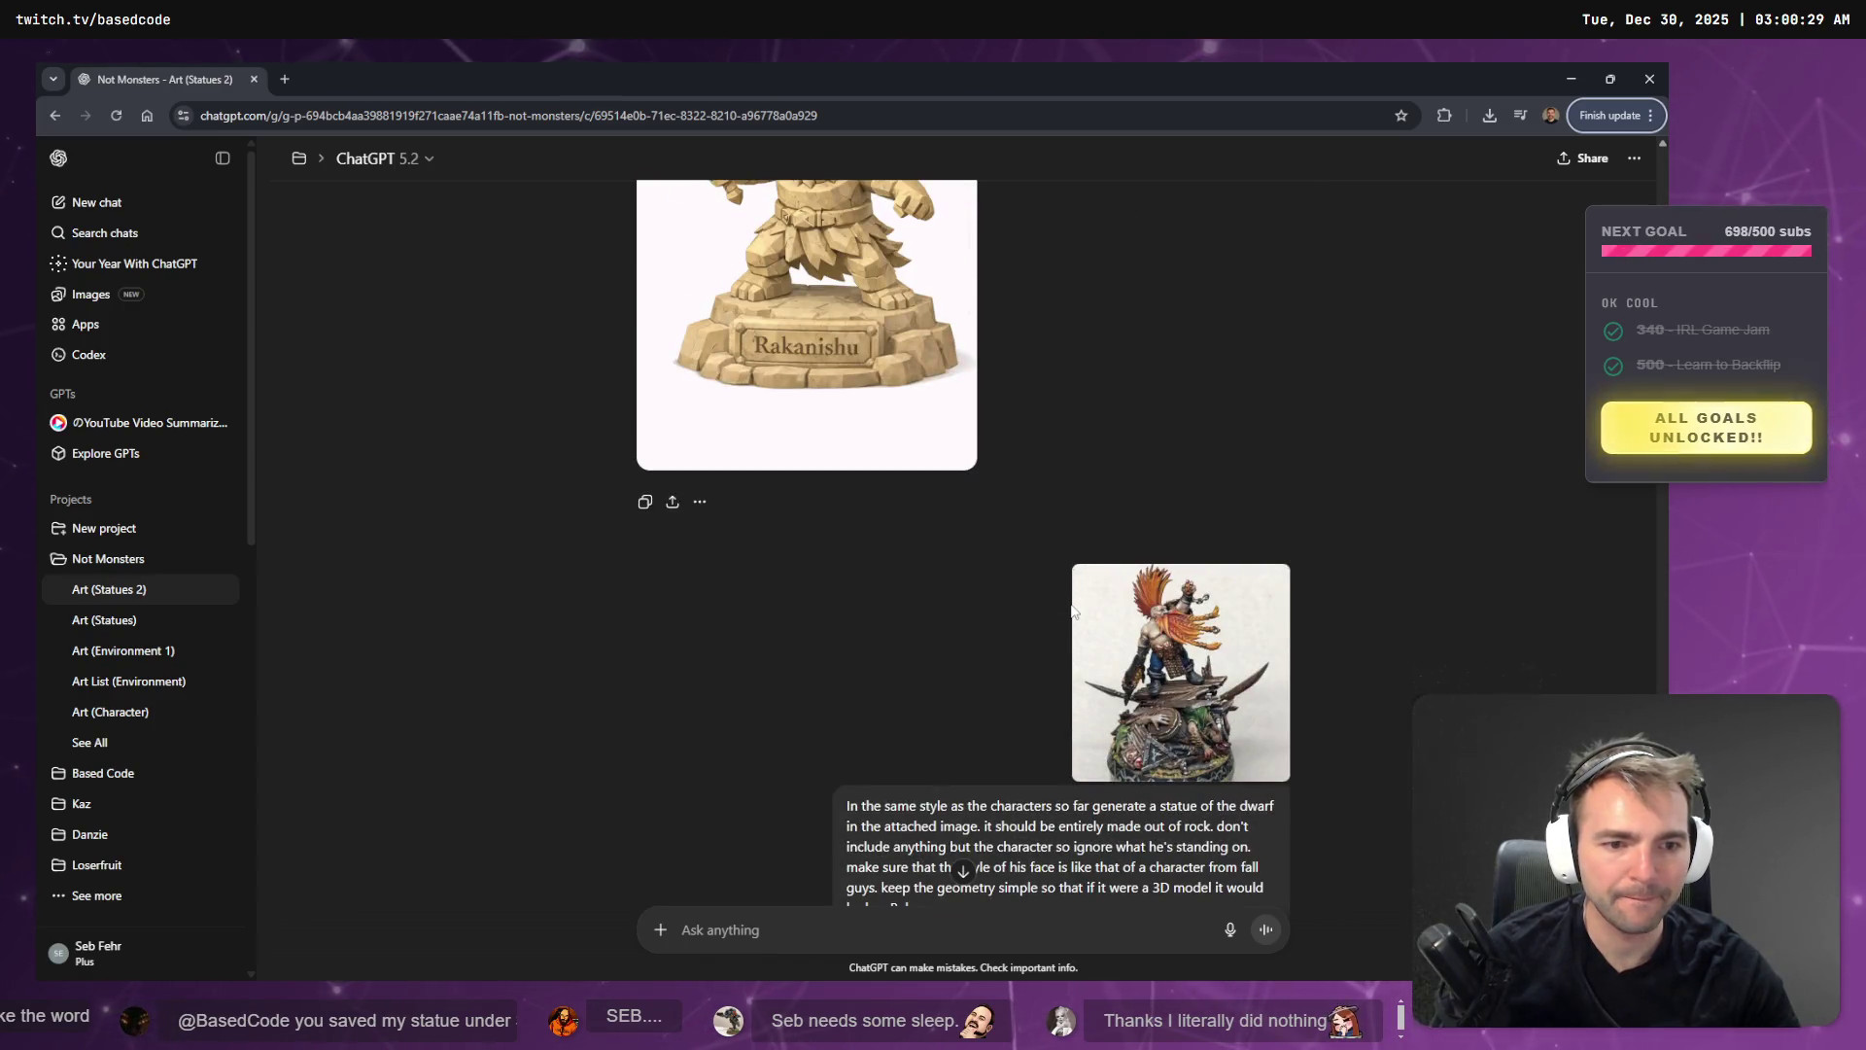
scroll(1073, 611, down, 8)
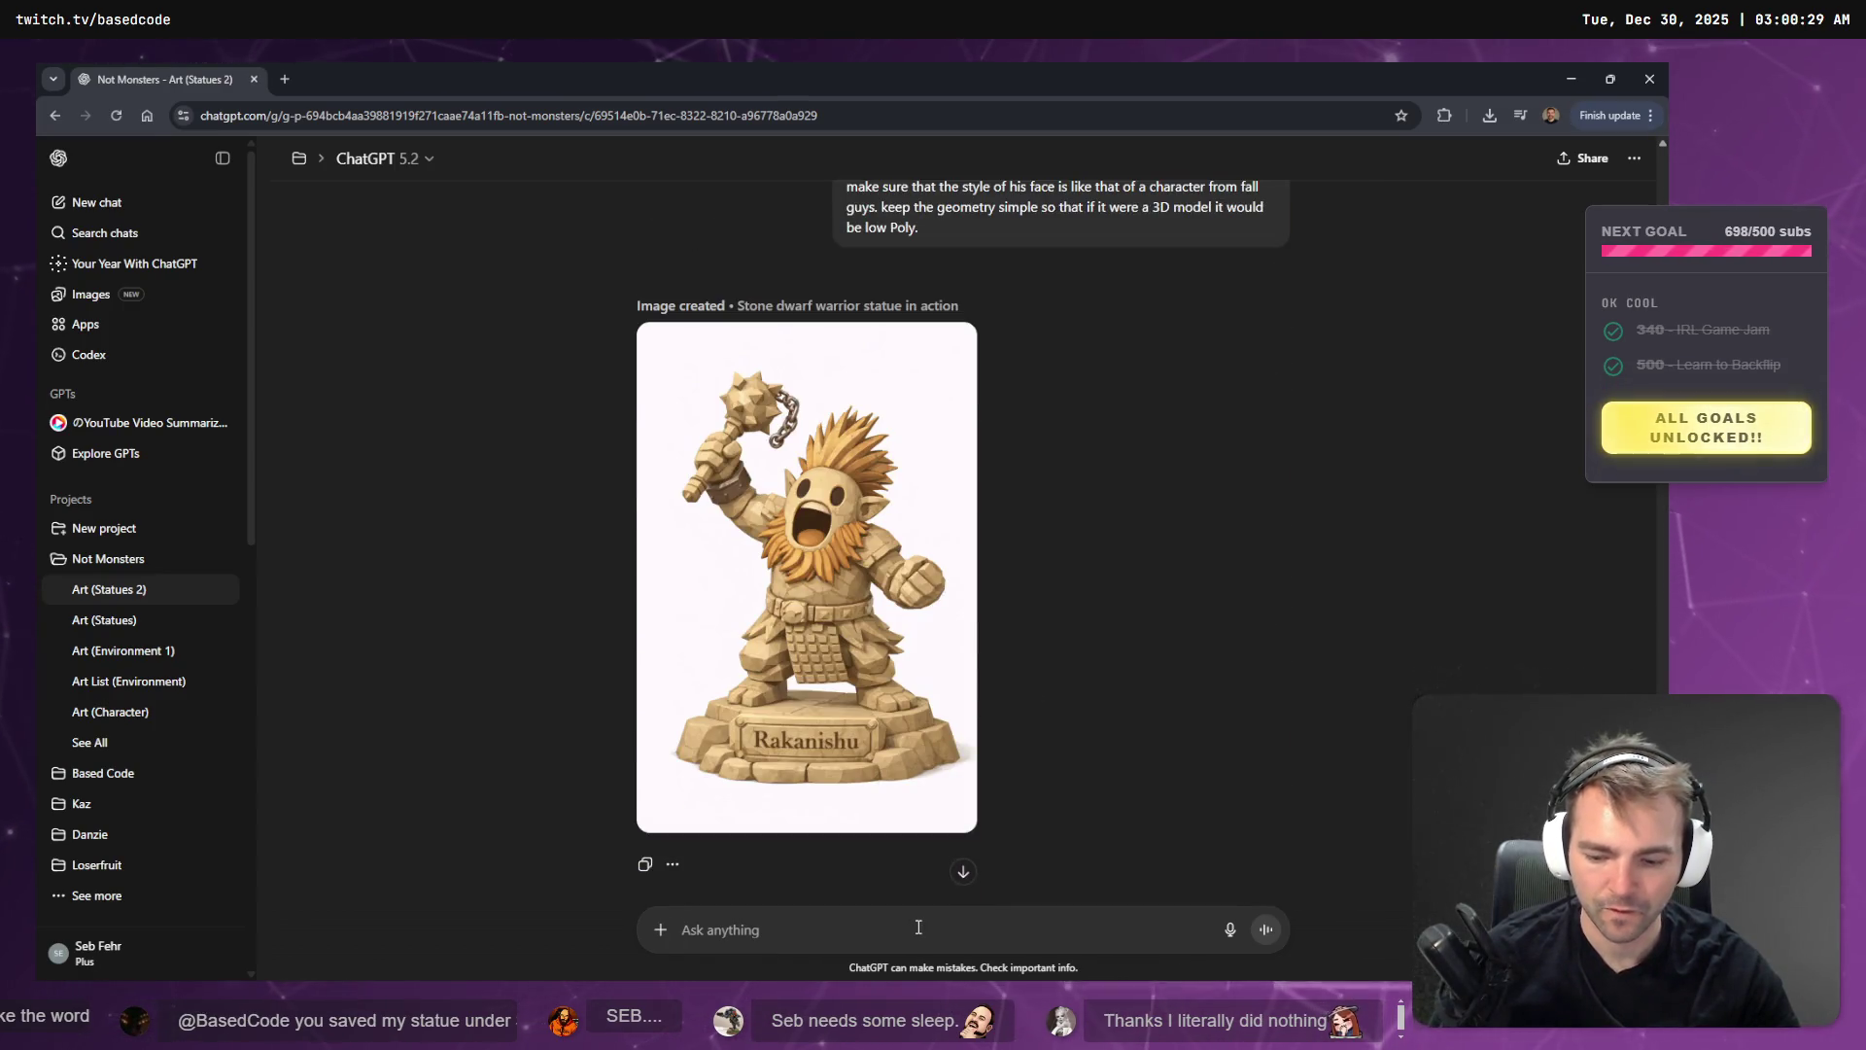
key(super+h)
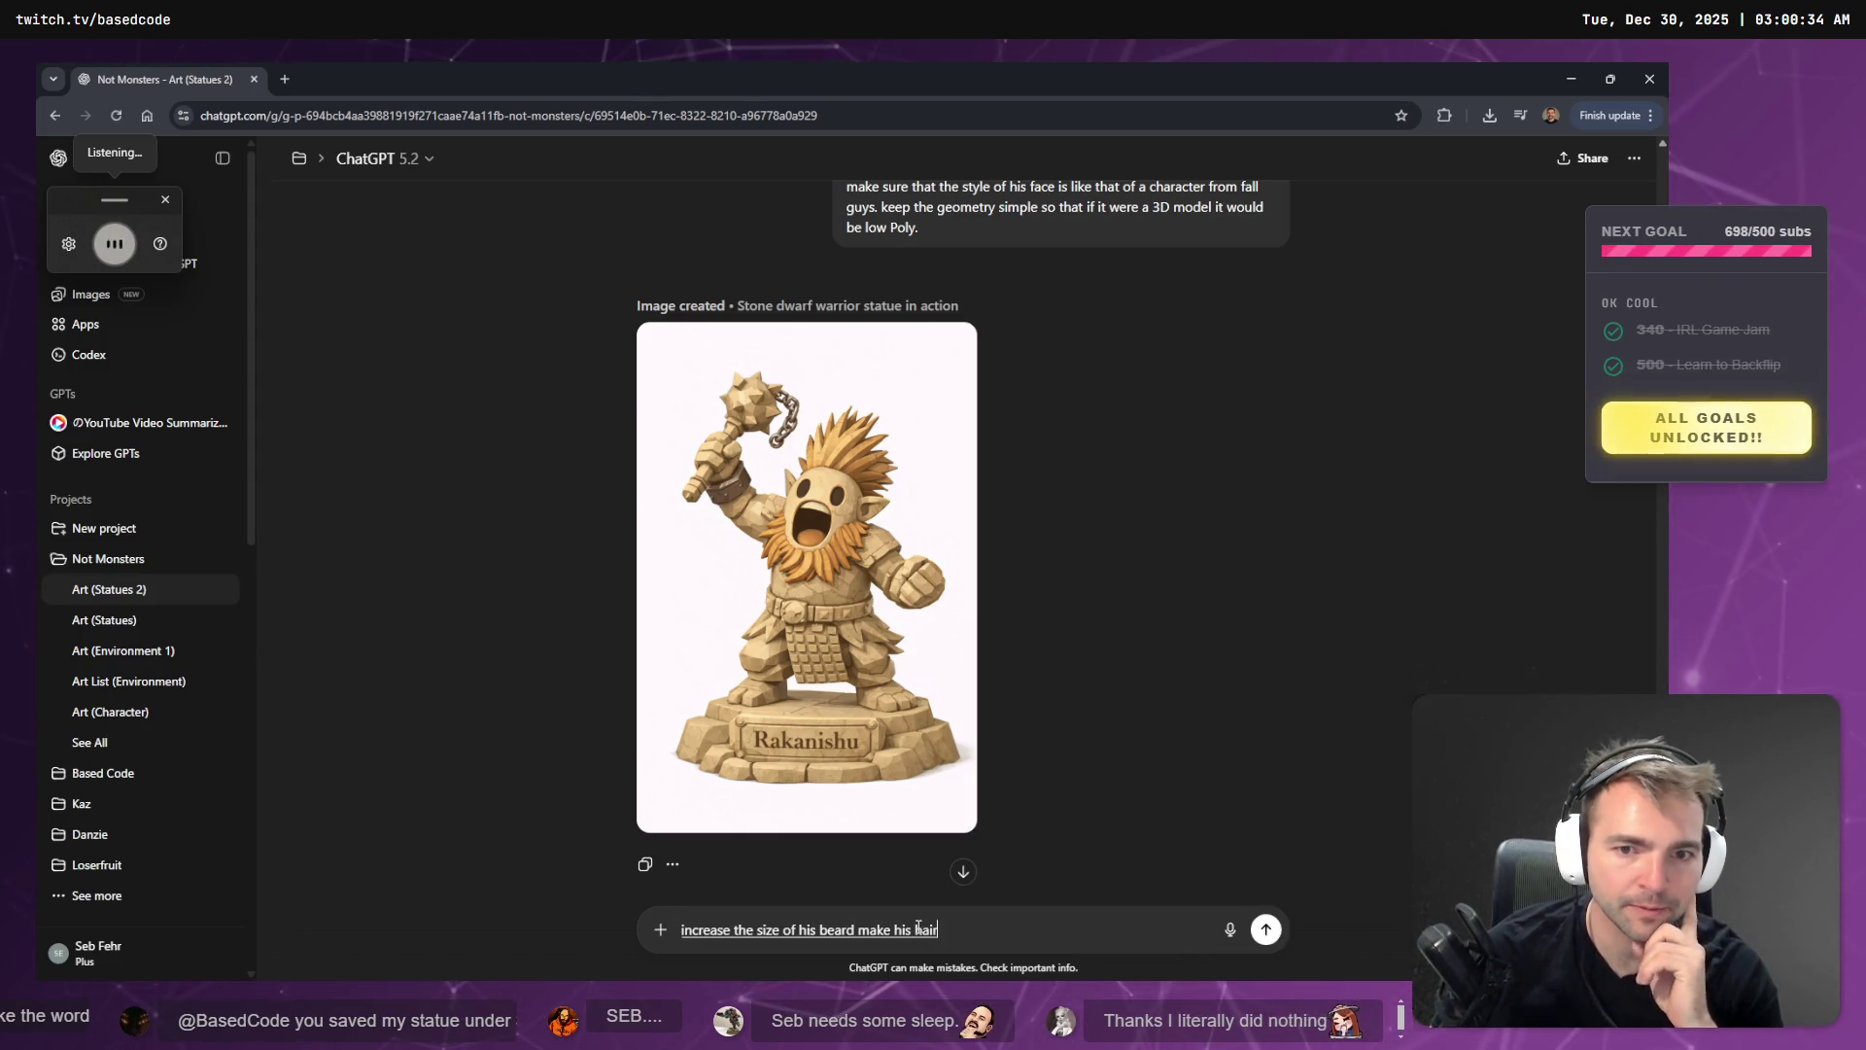
scroll(1337, 342, up, 3)
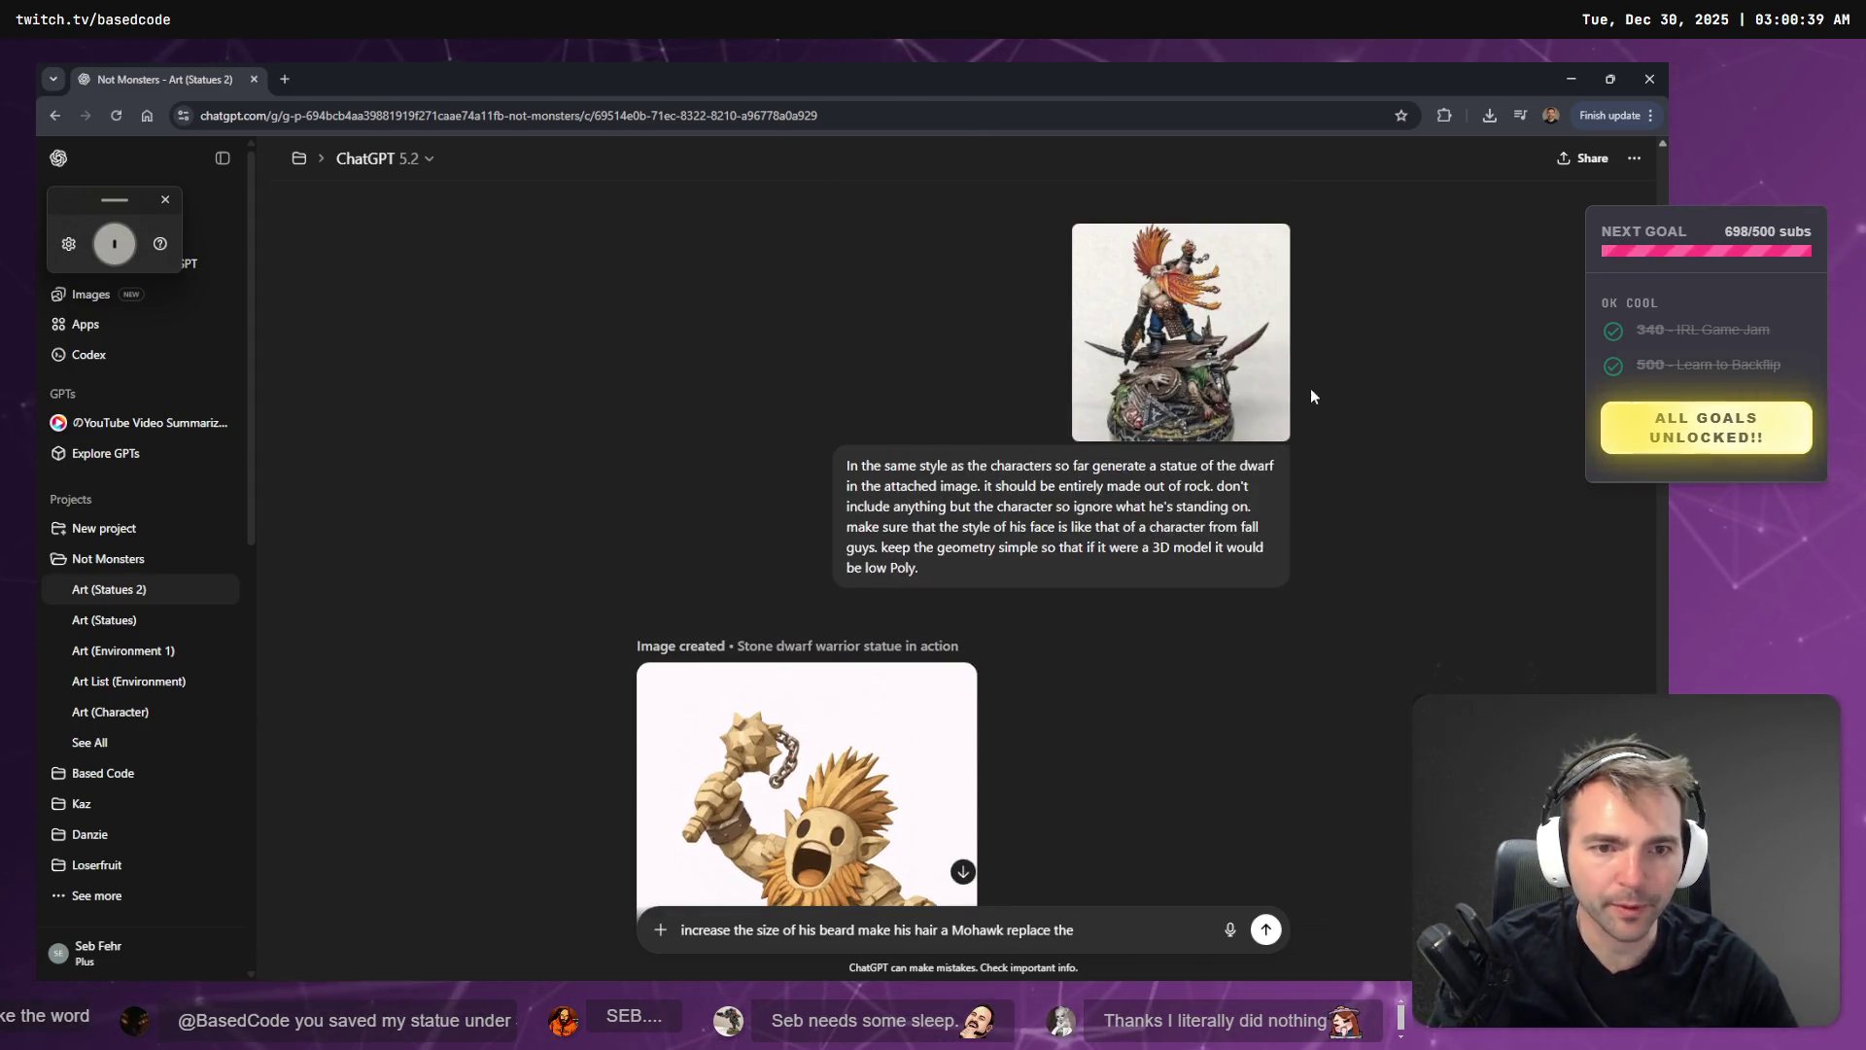
click(1181, 384)
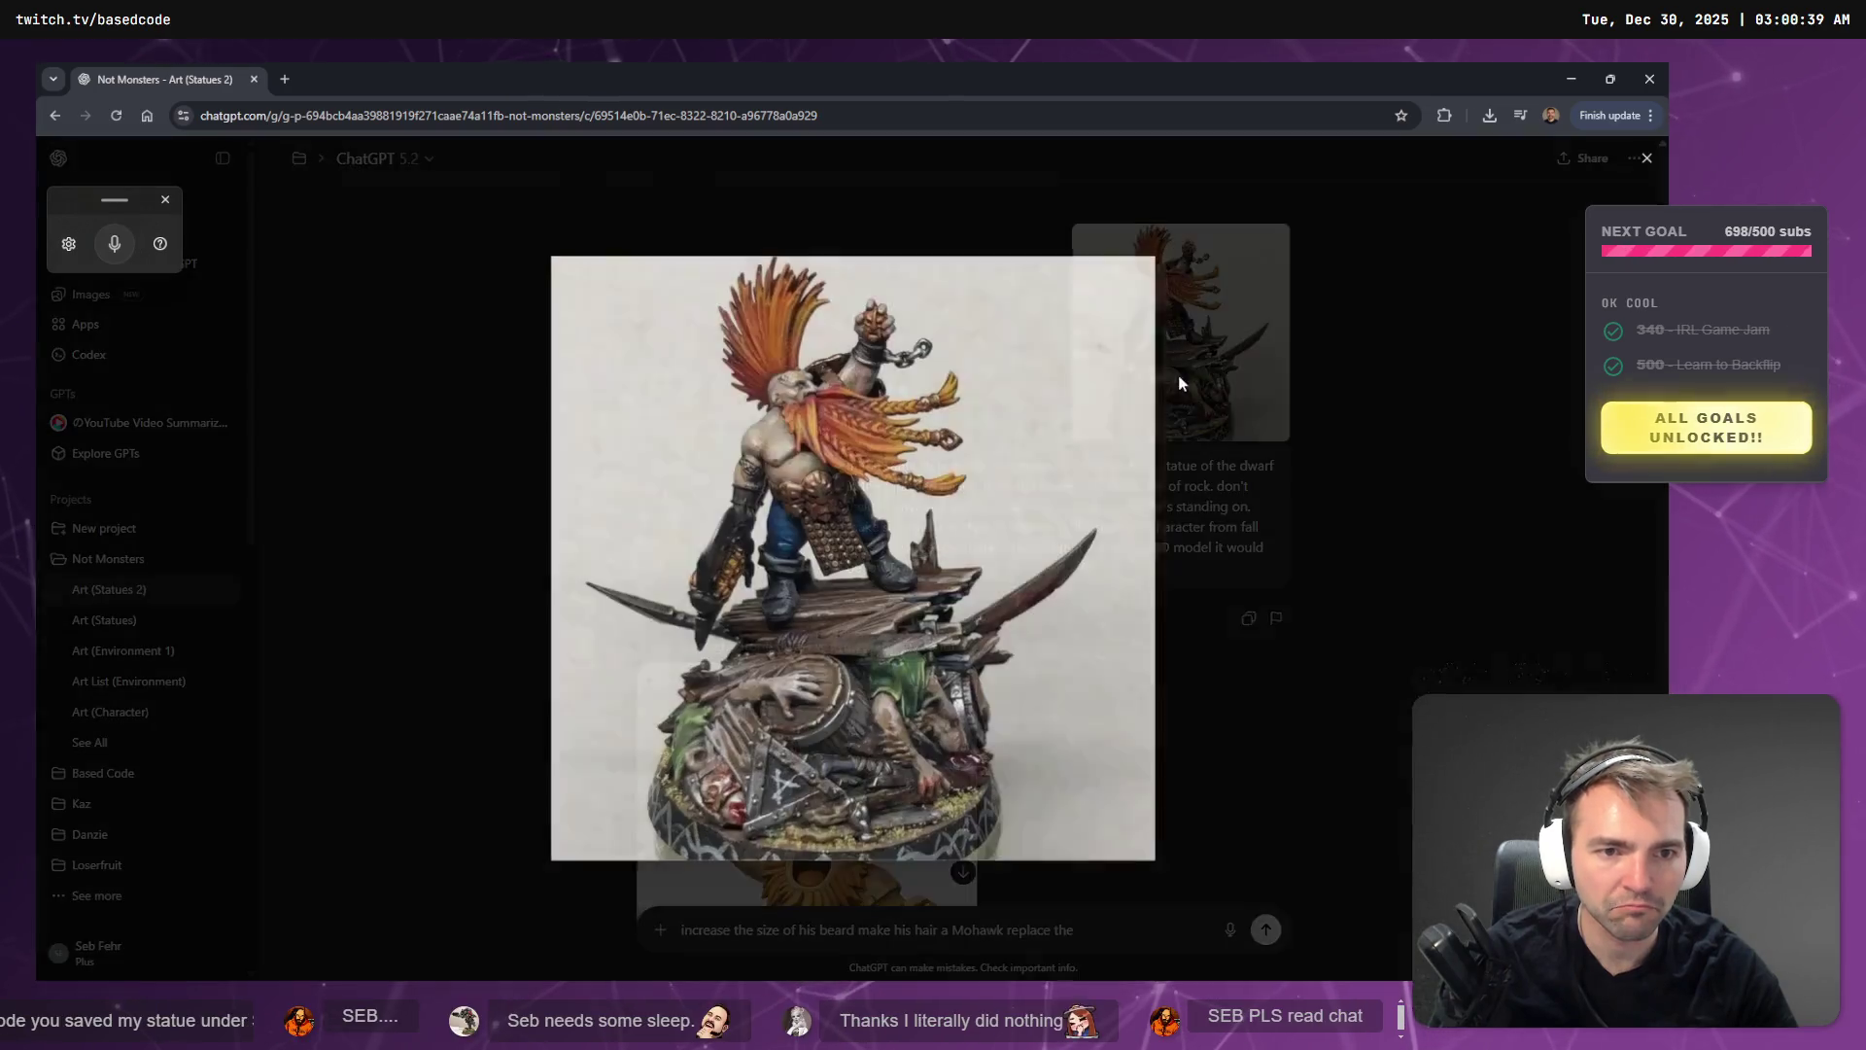
key(Escape)
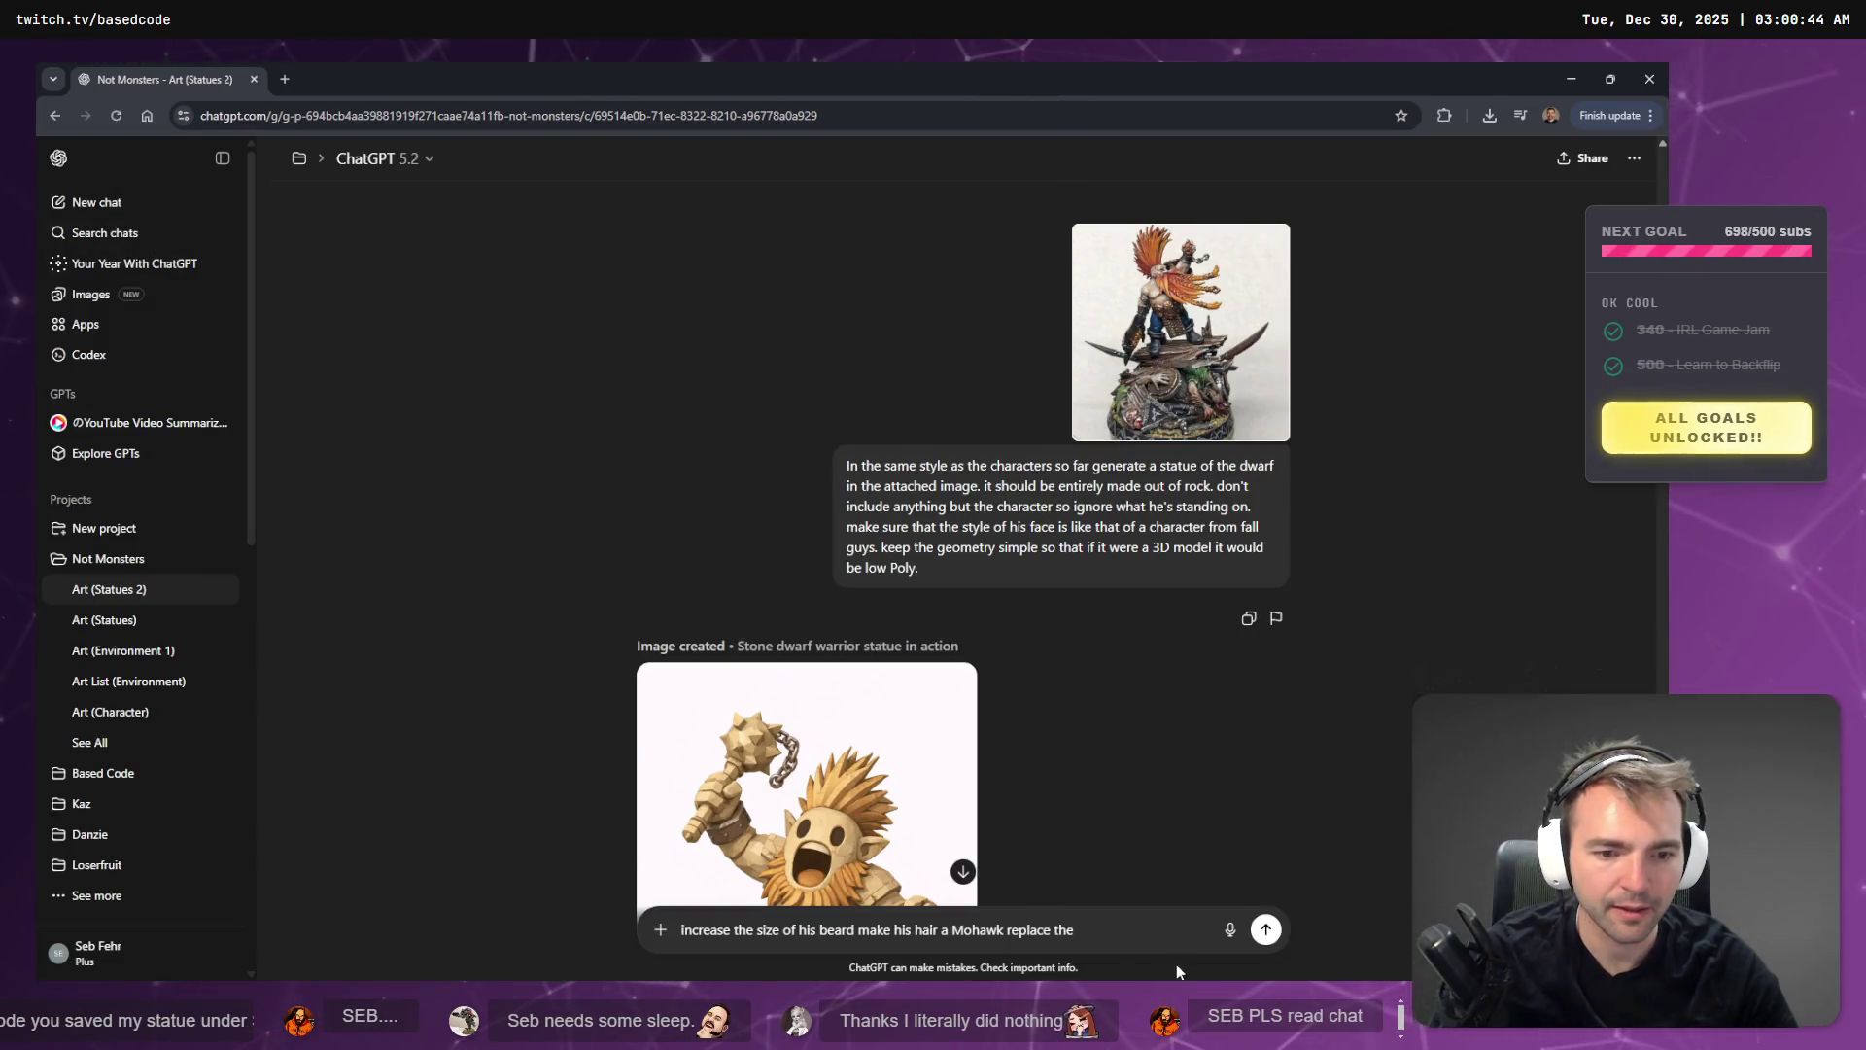
key(super+h)
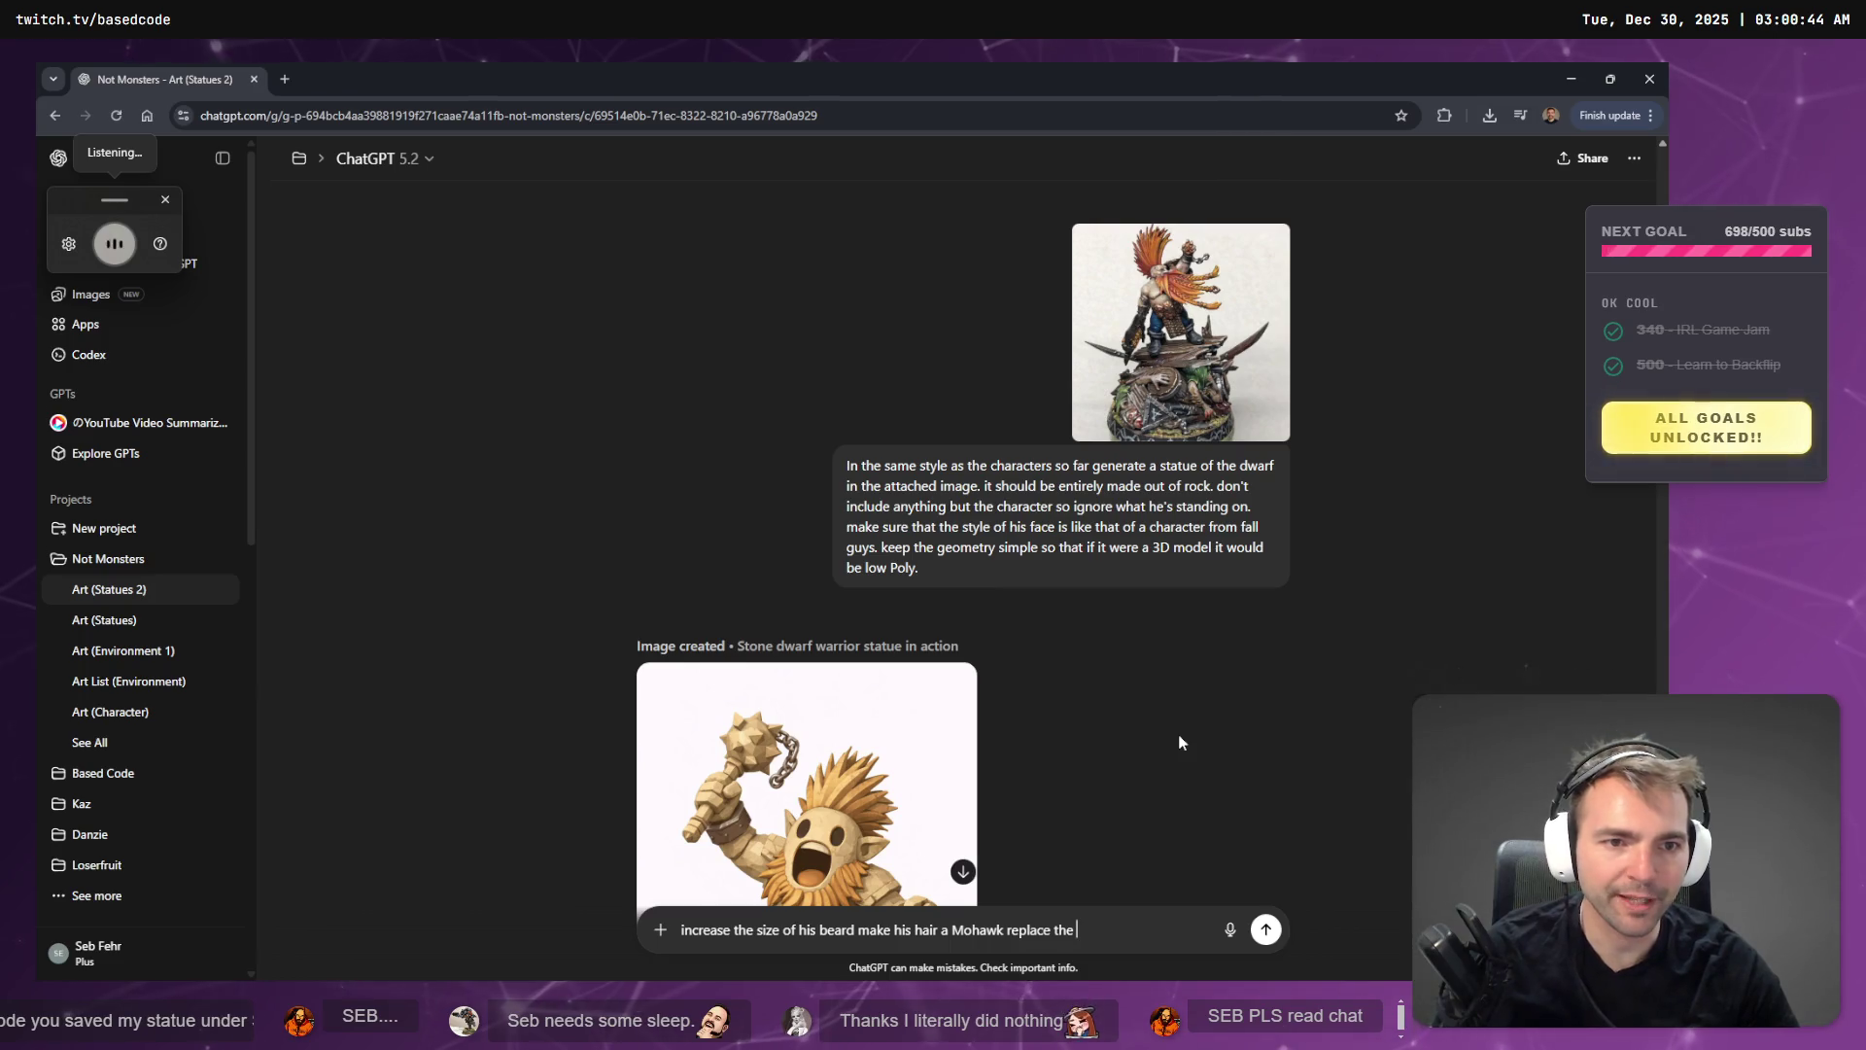
- Look over the dwarf reference photos enlarged one by one in the chat
scroll(1157, 738, down, 3)
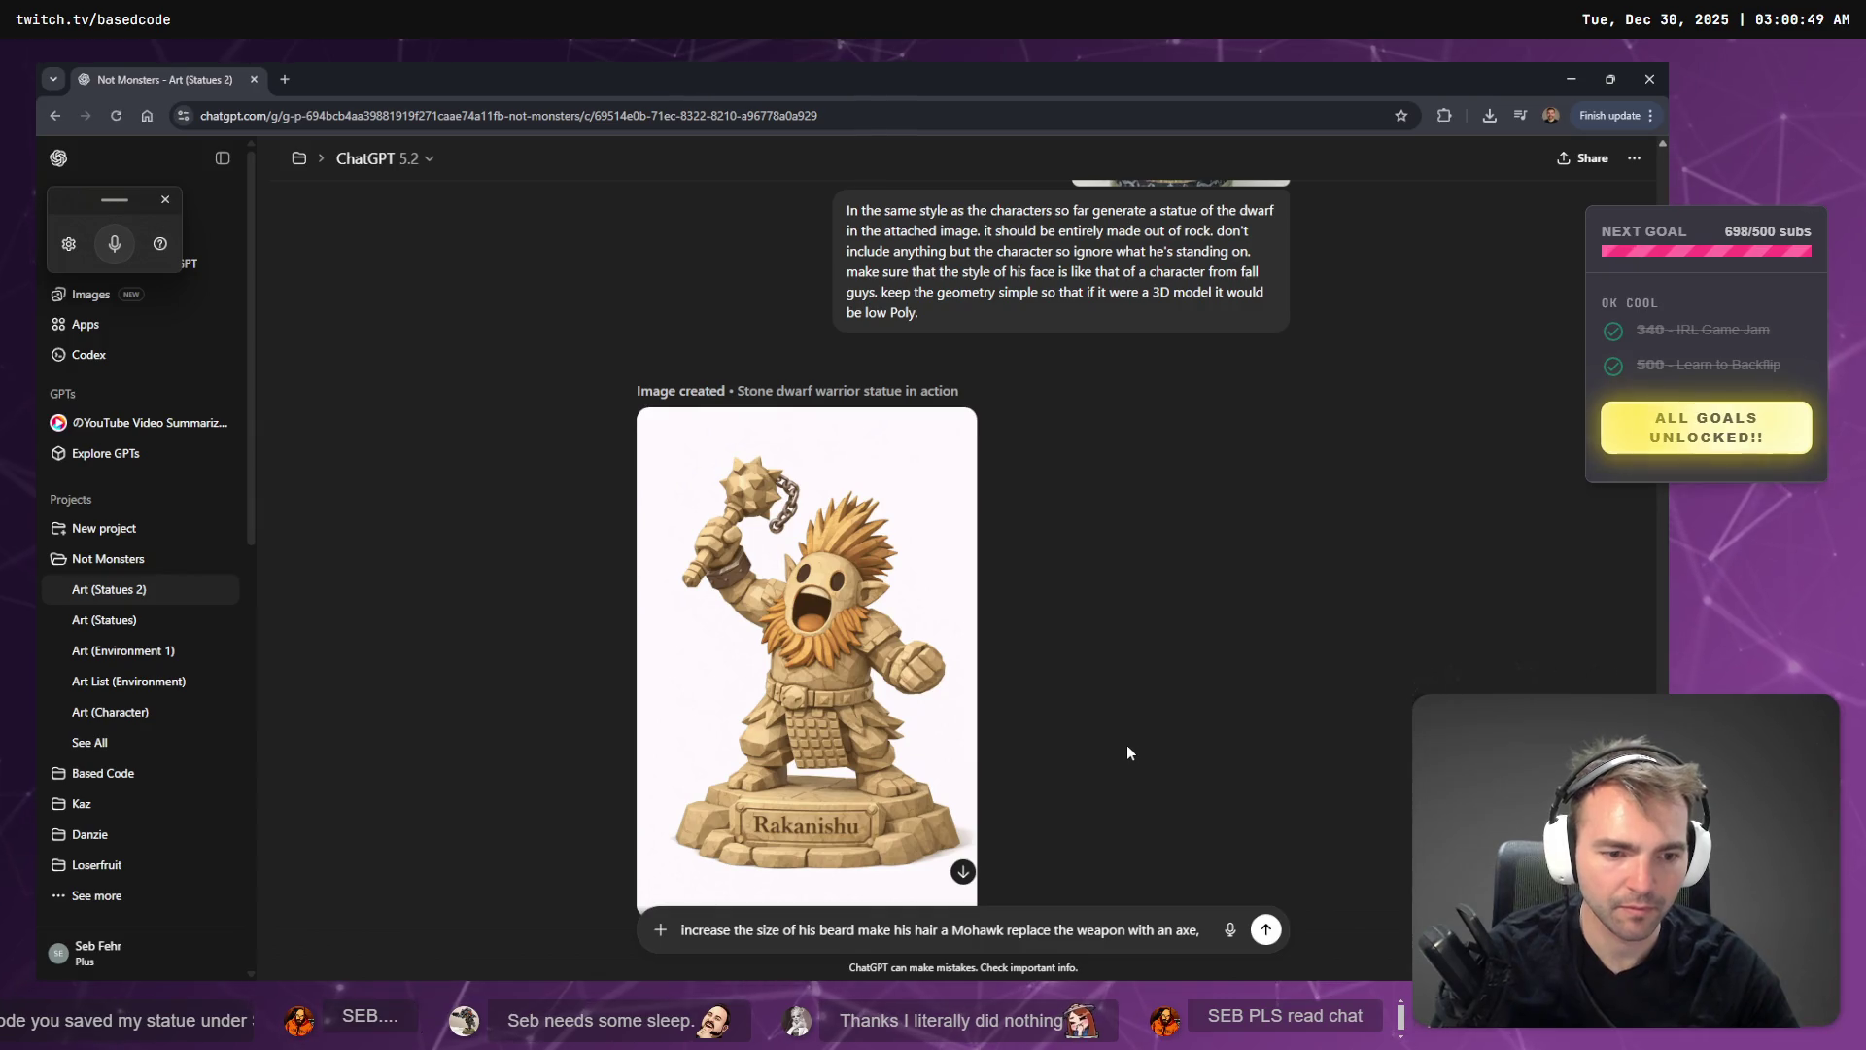
scroll(1264, 277, down, 5)
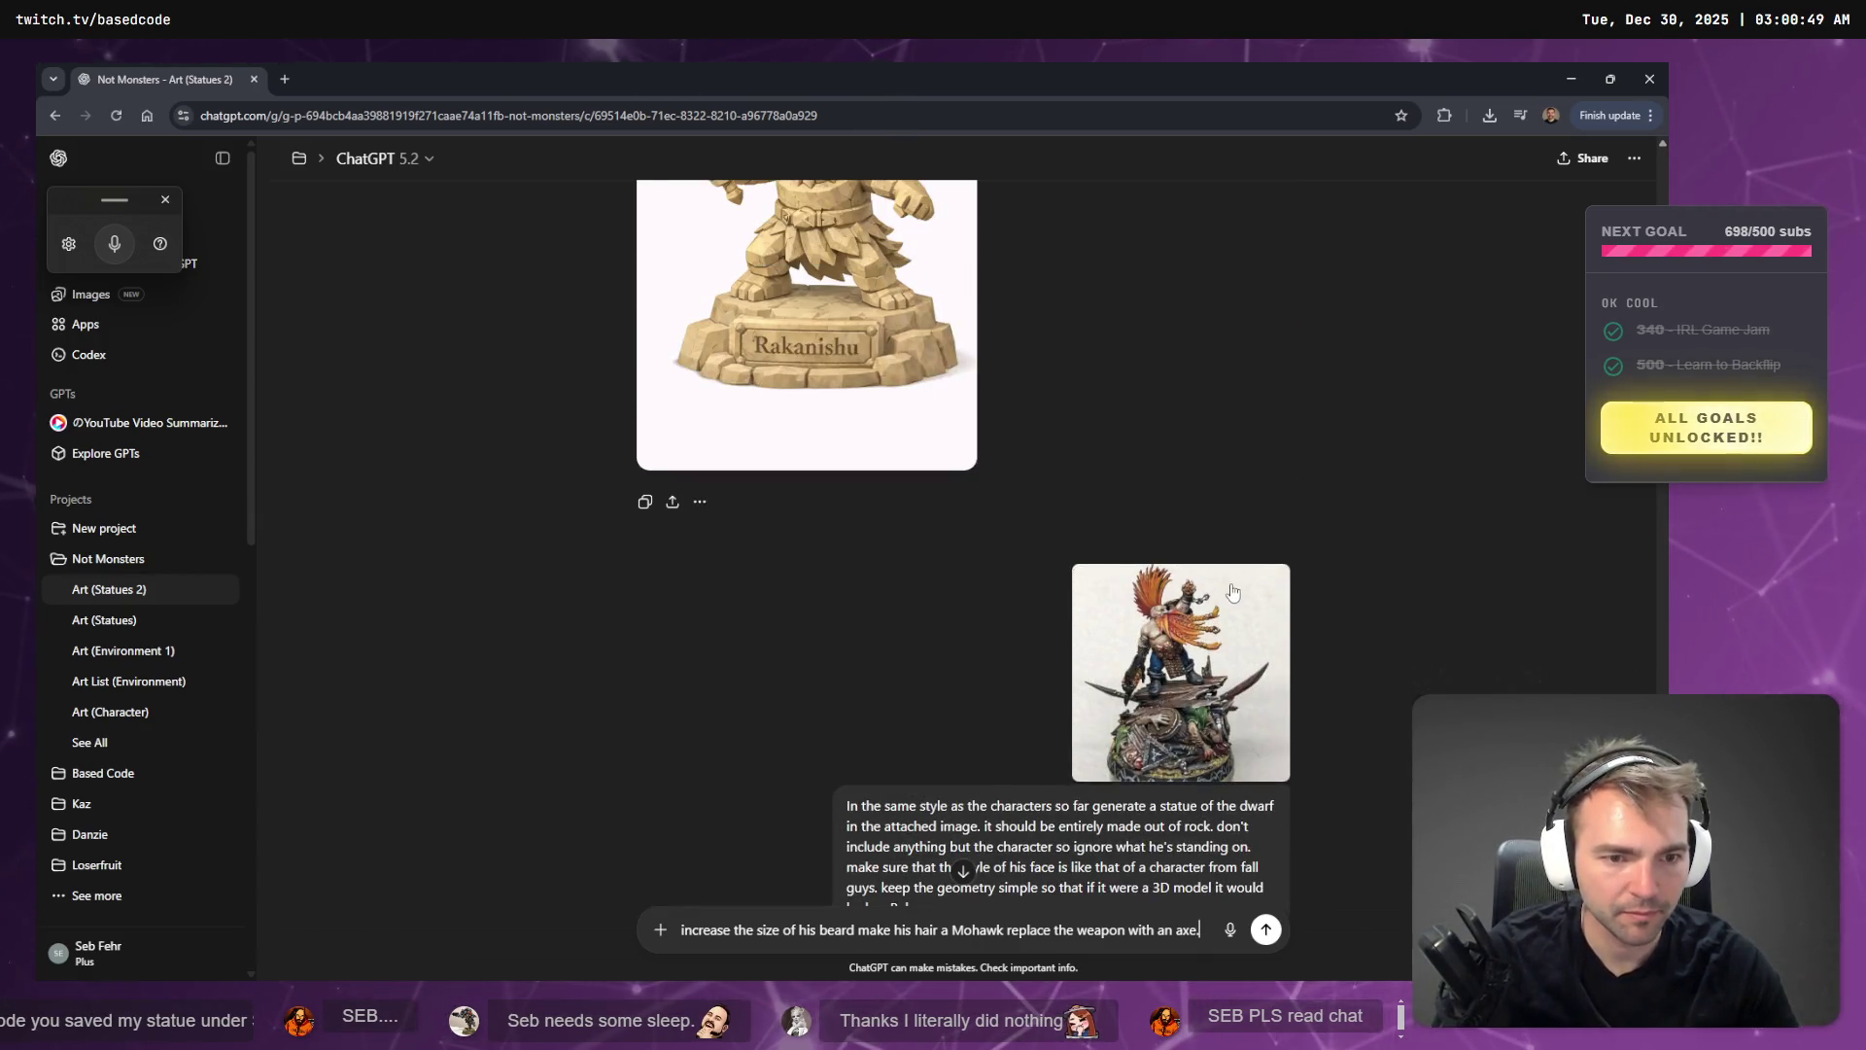
click(1227, 567)
click(1171, 582)
scroll(1140, 579, down, 7)
scroll(1140, 579, up, 8)
click(1222, 669)
click(1207, 672)
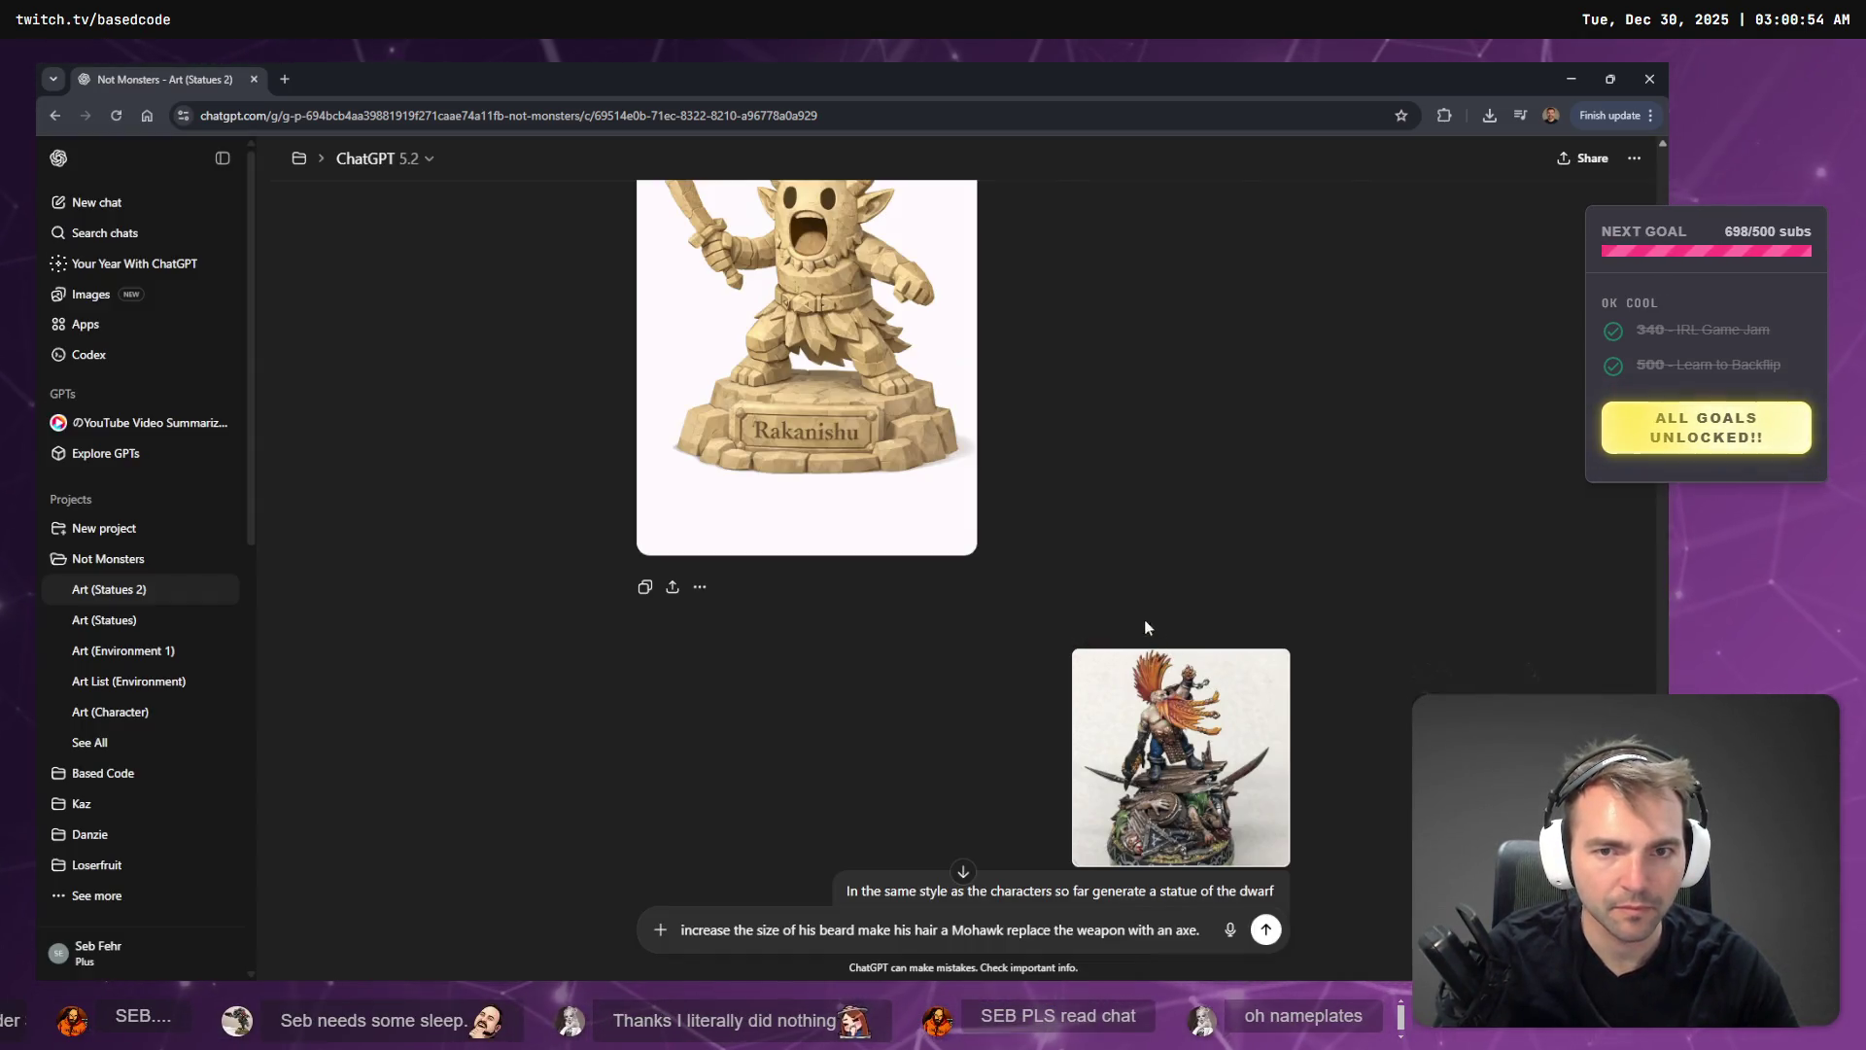
scroll(1152, 628, up, 6)
scroll(1057, 423, down, 3)
scroll(1098, 506, up, 1)
scroll(1115, 529, down, 5)
click(1148, 735)
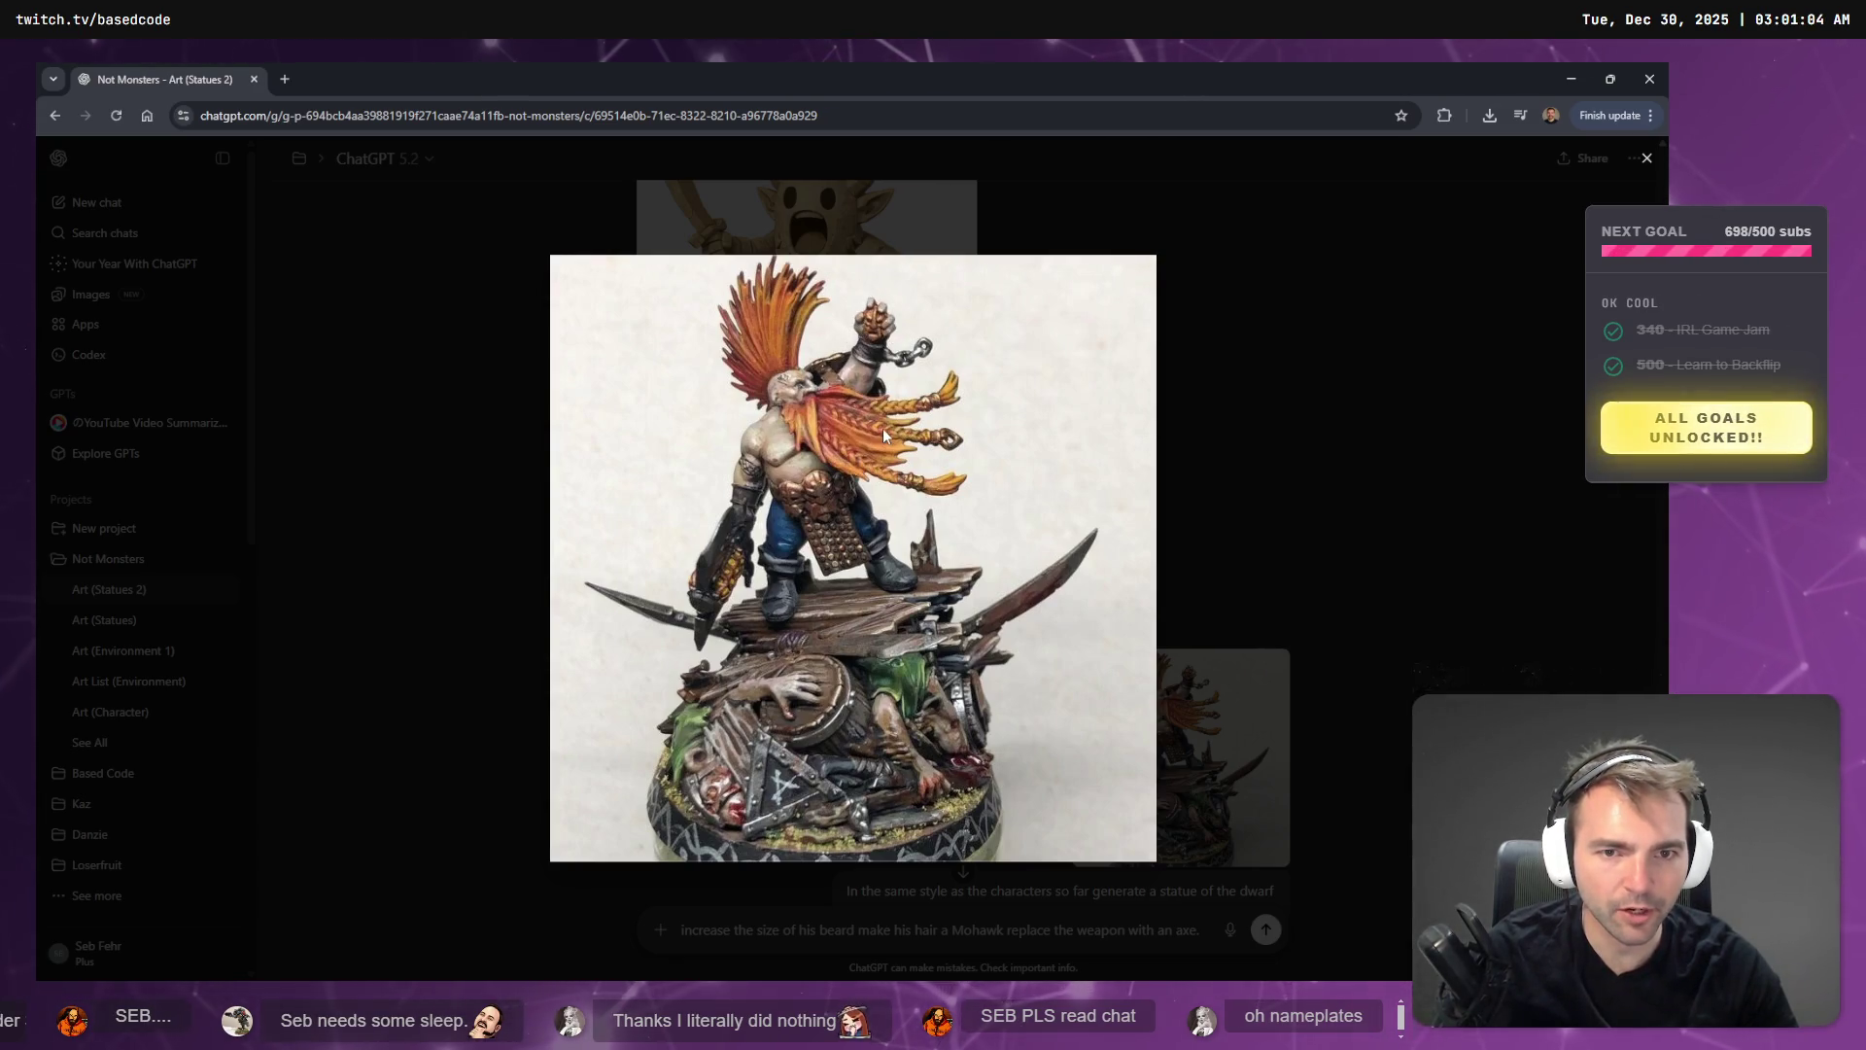
key(Escape)
scroll(1069, 732, down, 6)
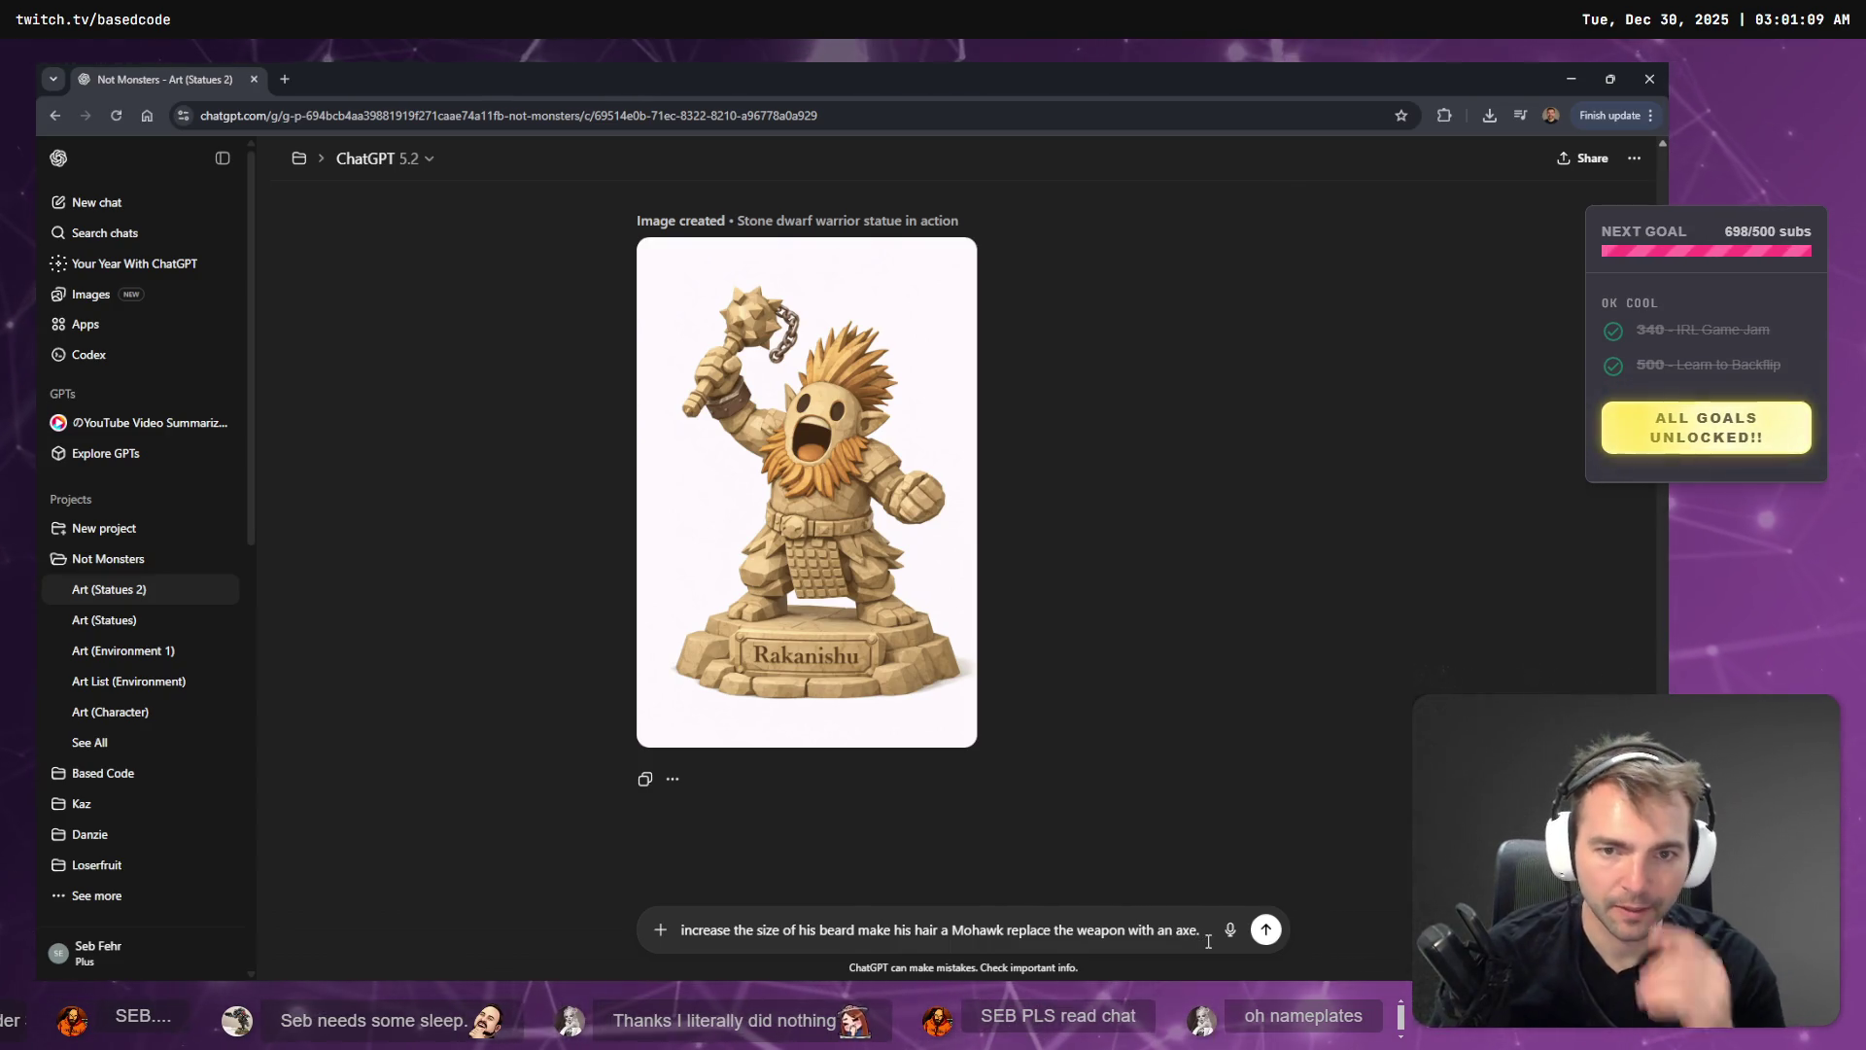
- Dictate the rest of the request (bigger beard, mohawk, axe, severed head) and send it
key(super+h)
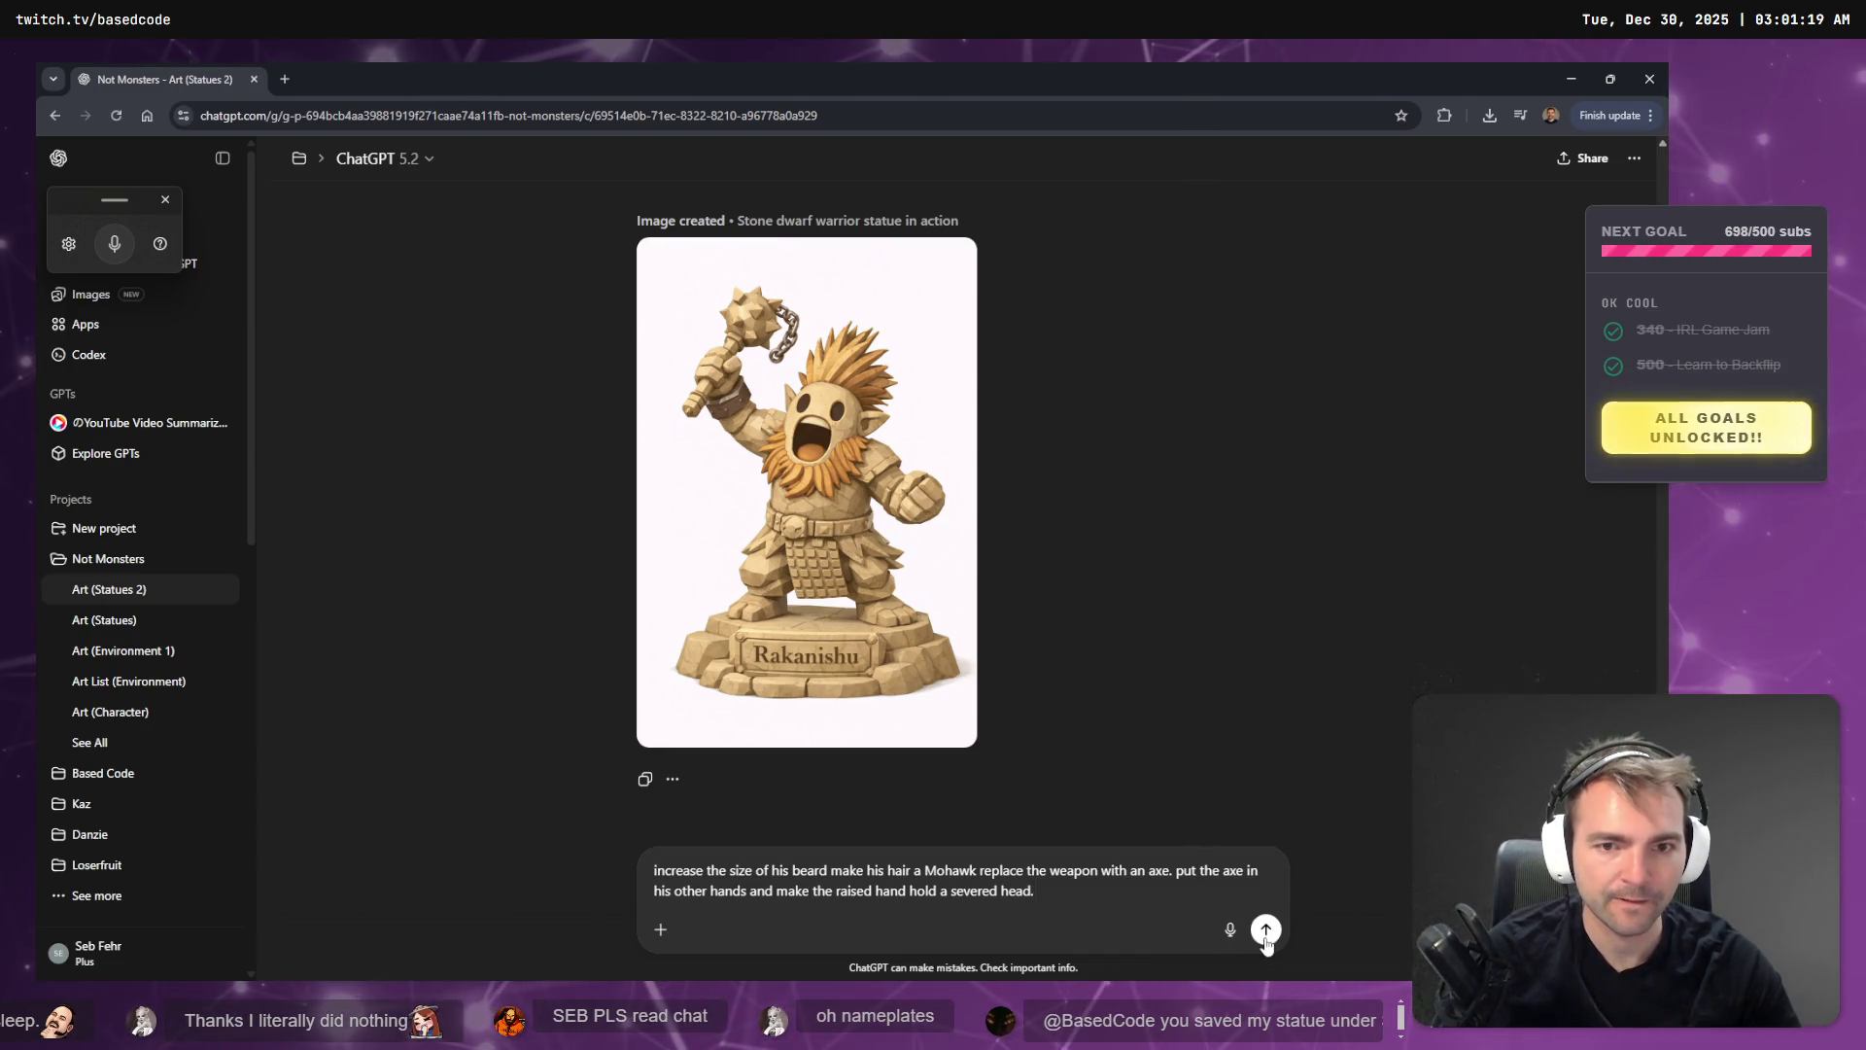
key(super+h)
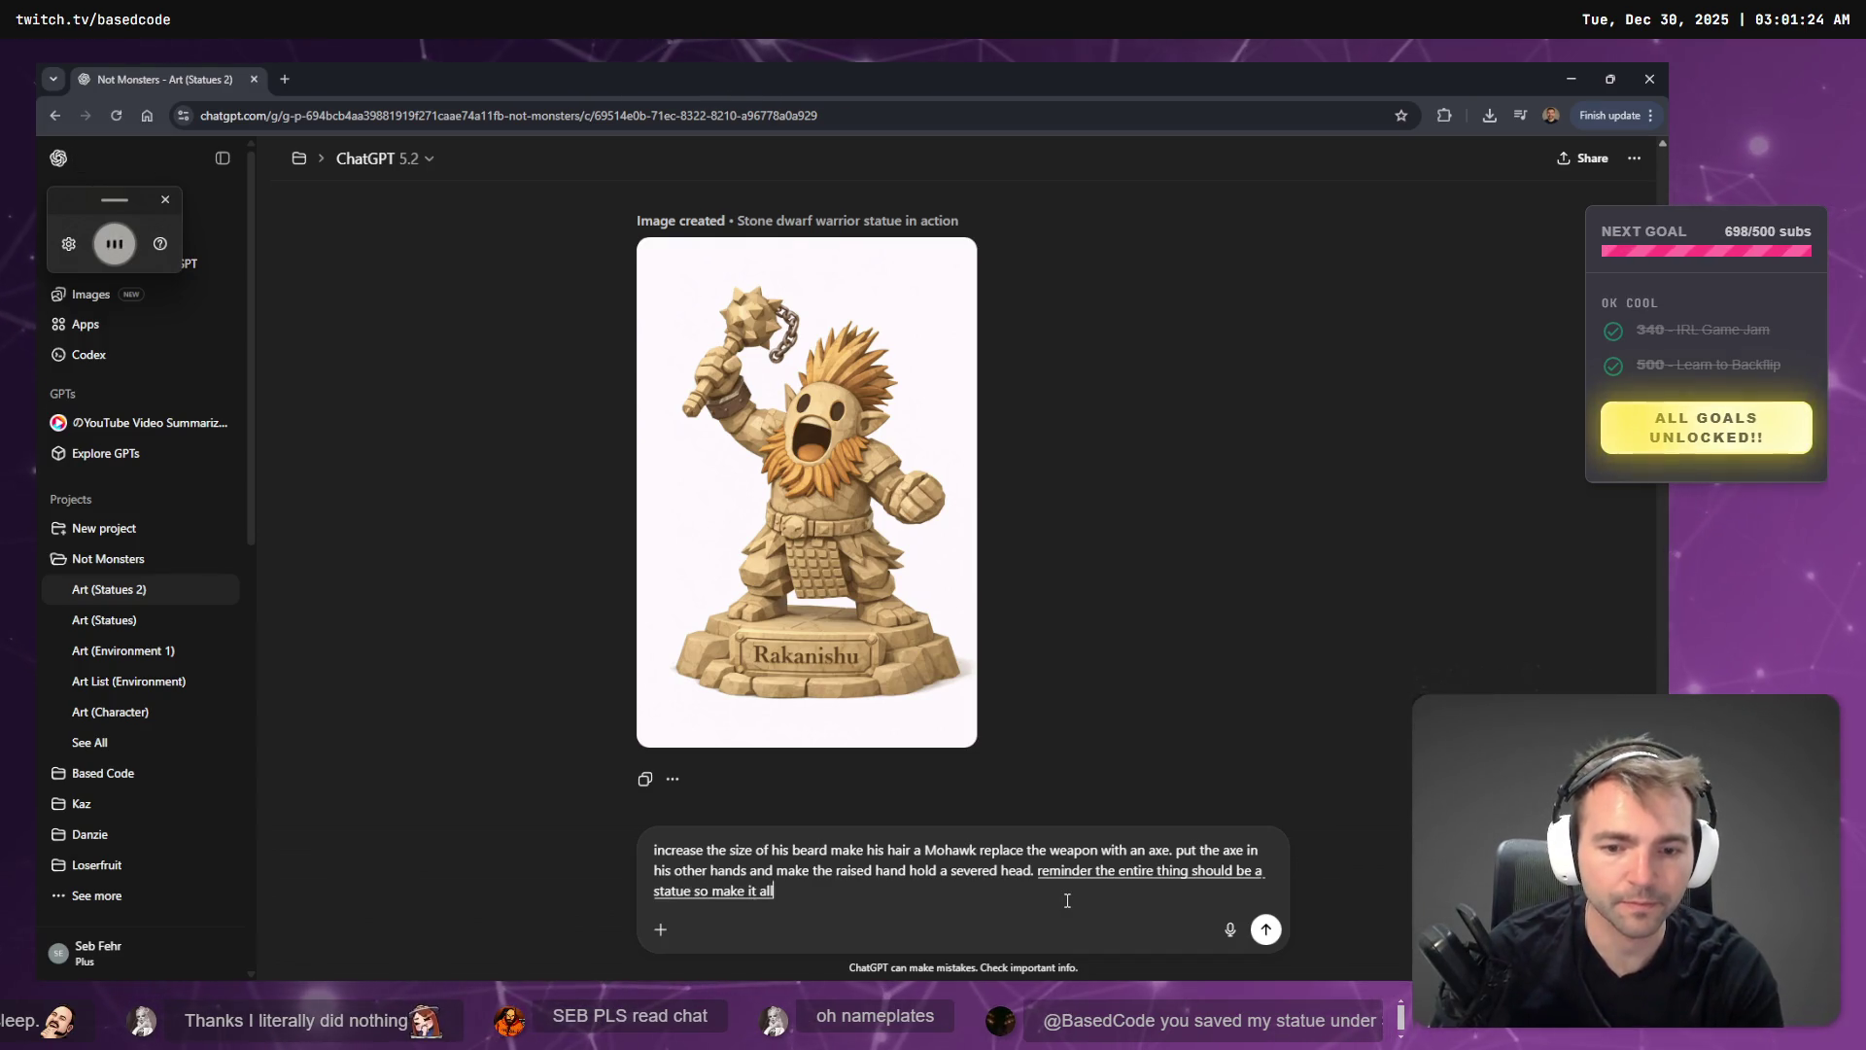
key(Return)
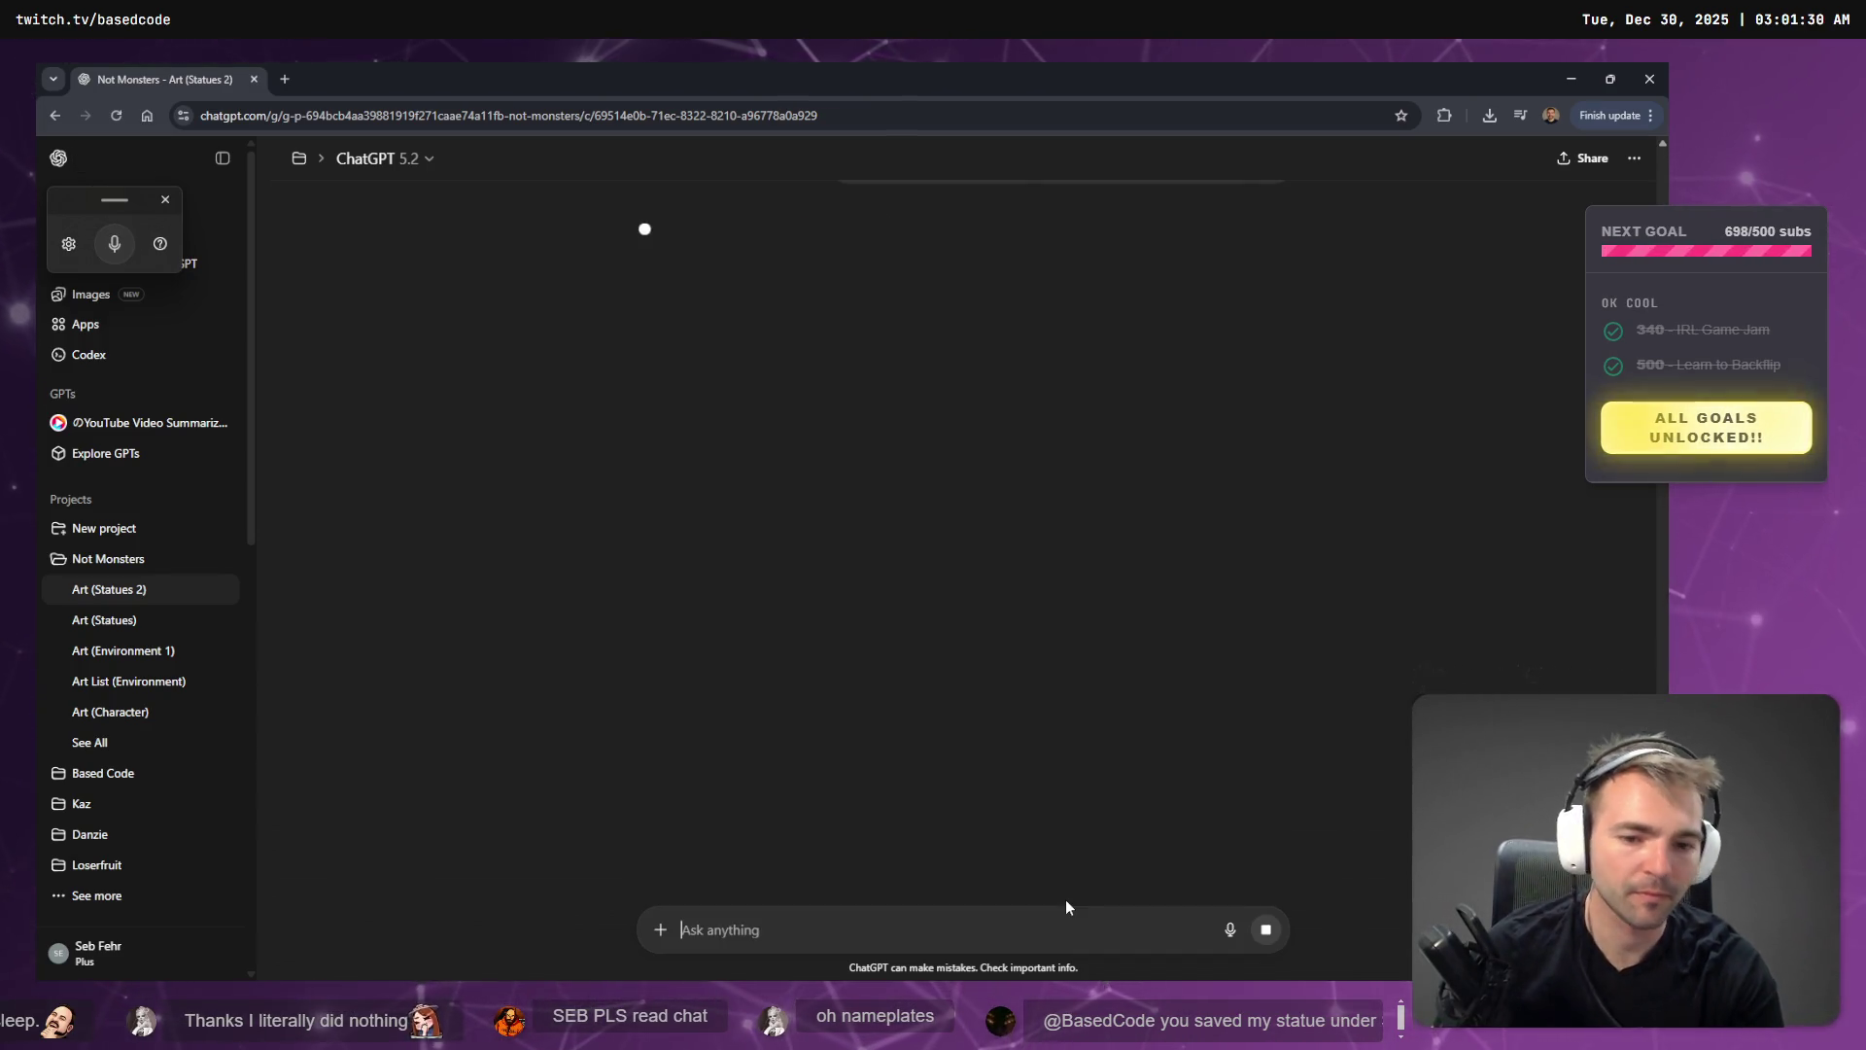
- Save the ArtTests scene and switch the left dock to the scene tree
key(alt+Tab)
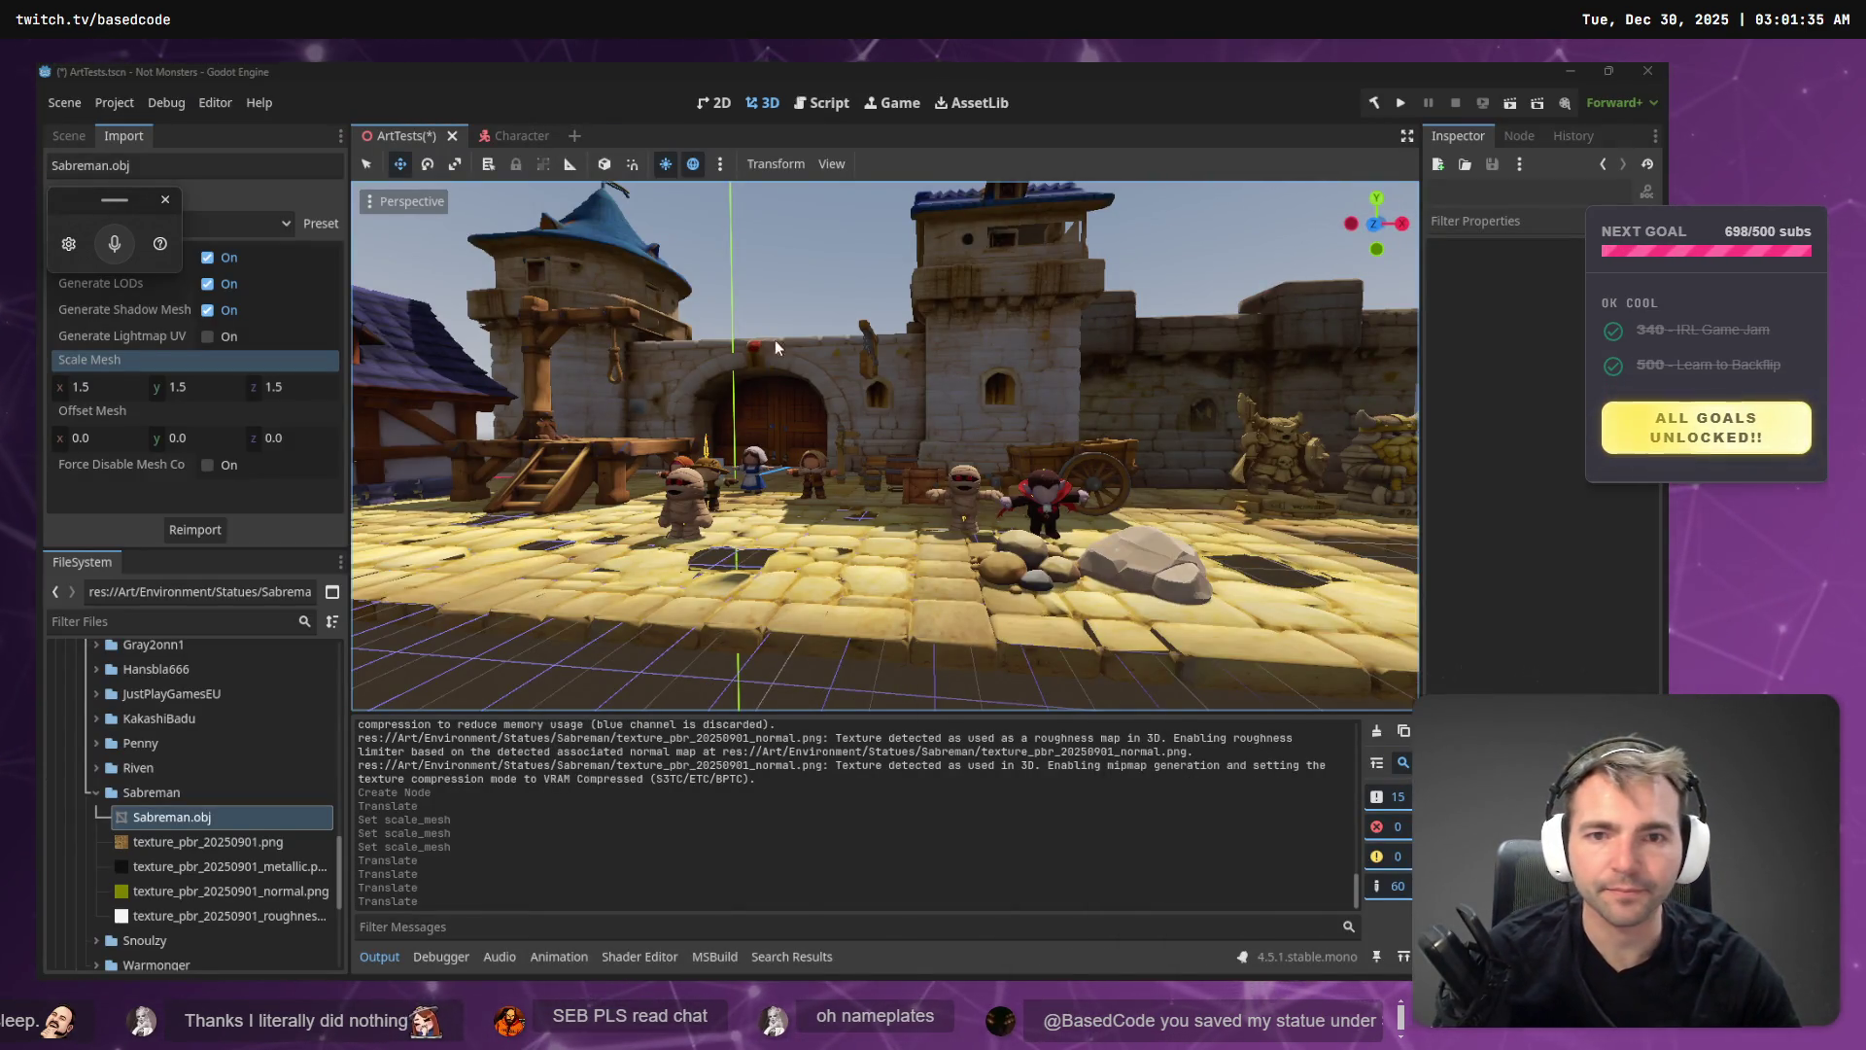
key(ctrl+s)
click(515, 136)
click(399, 136)
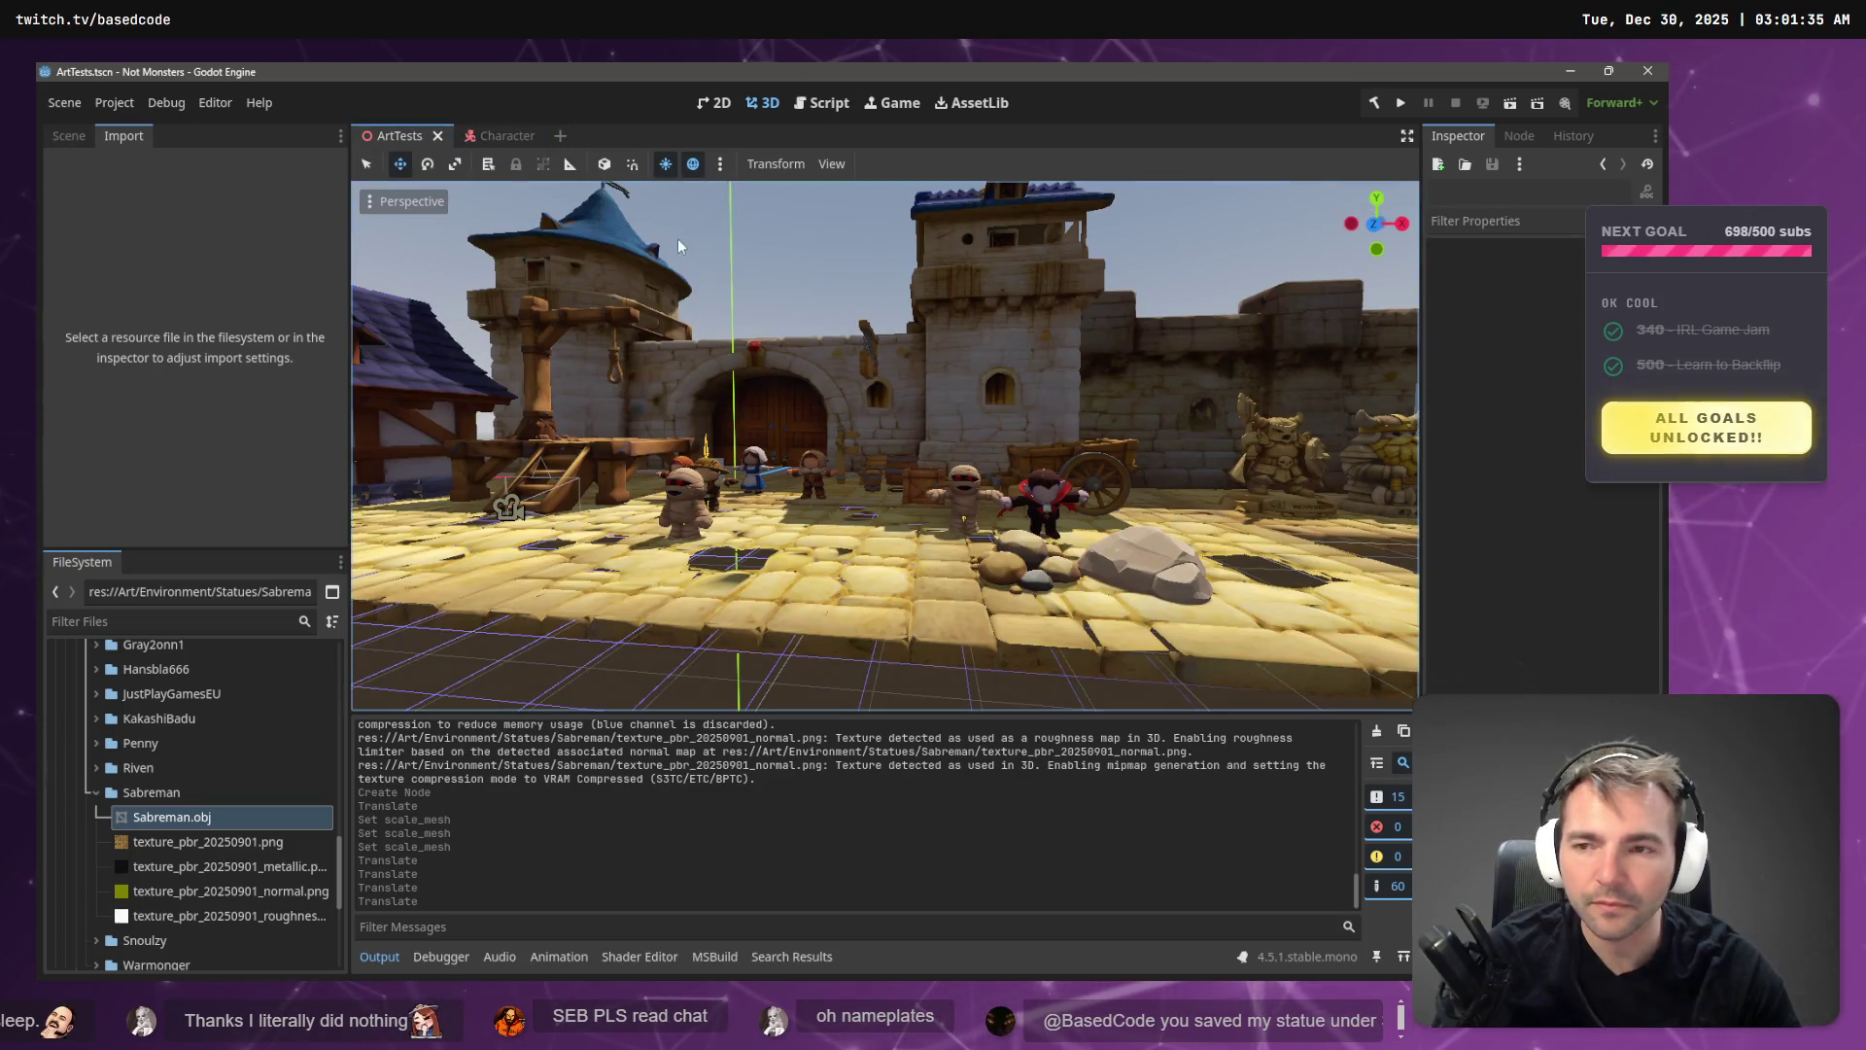
click(69, 136)
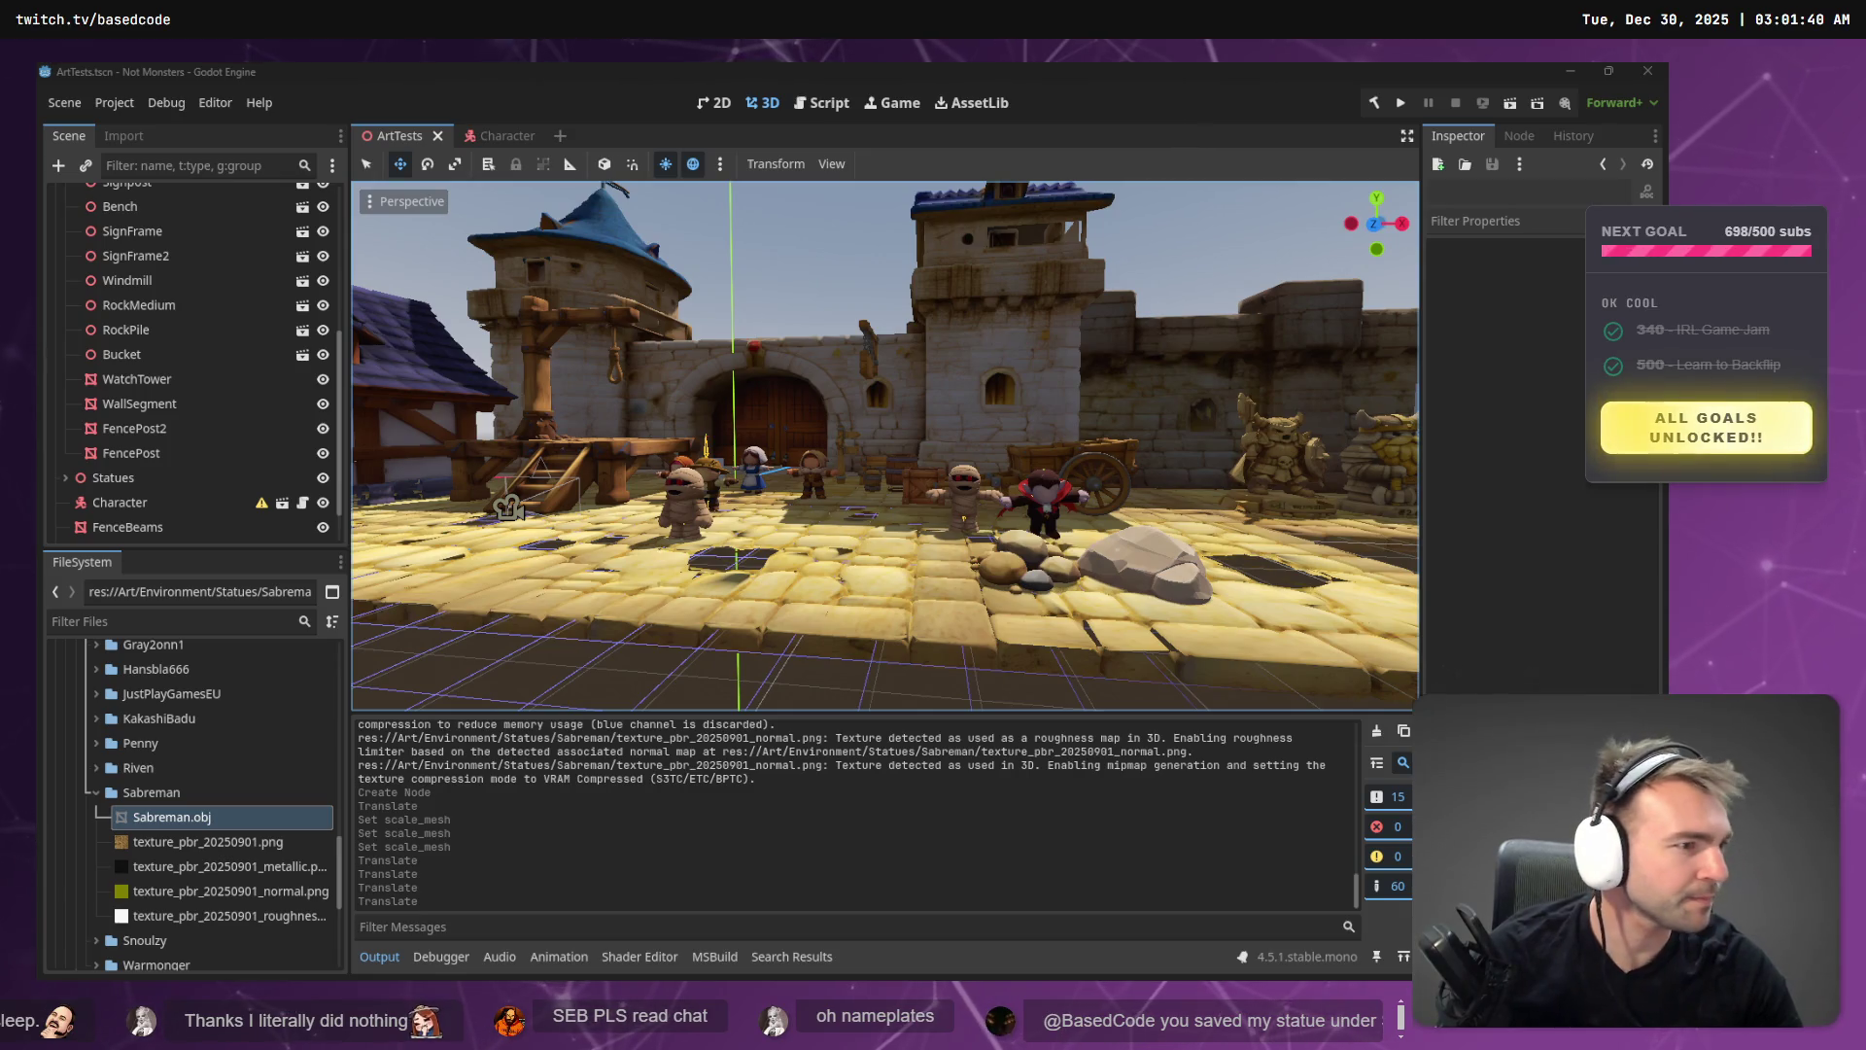
key(alt+Tab)
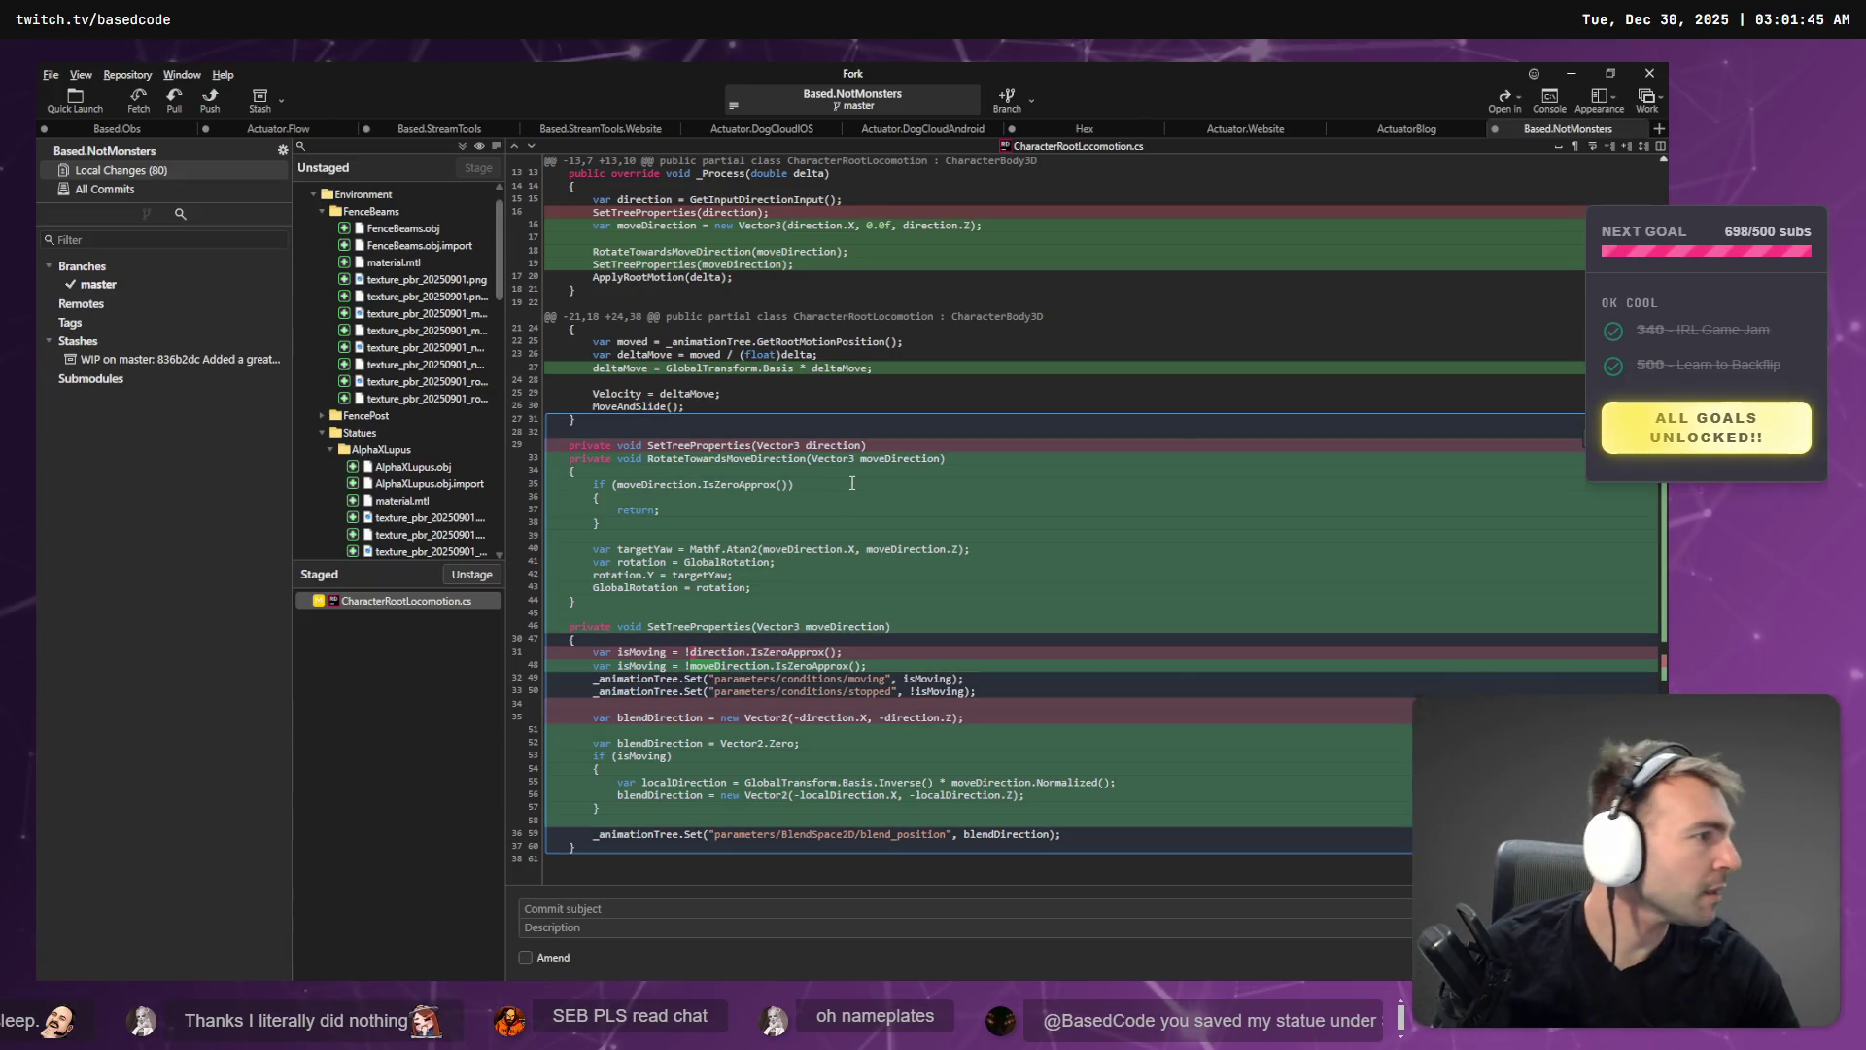
key(alt+Tab)
- Test-run the game twice, stopping it with F8 each time
click(1398, 105)
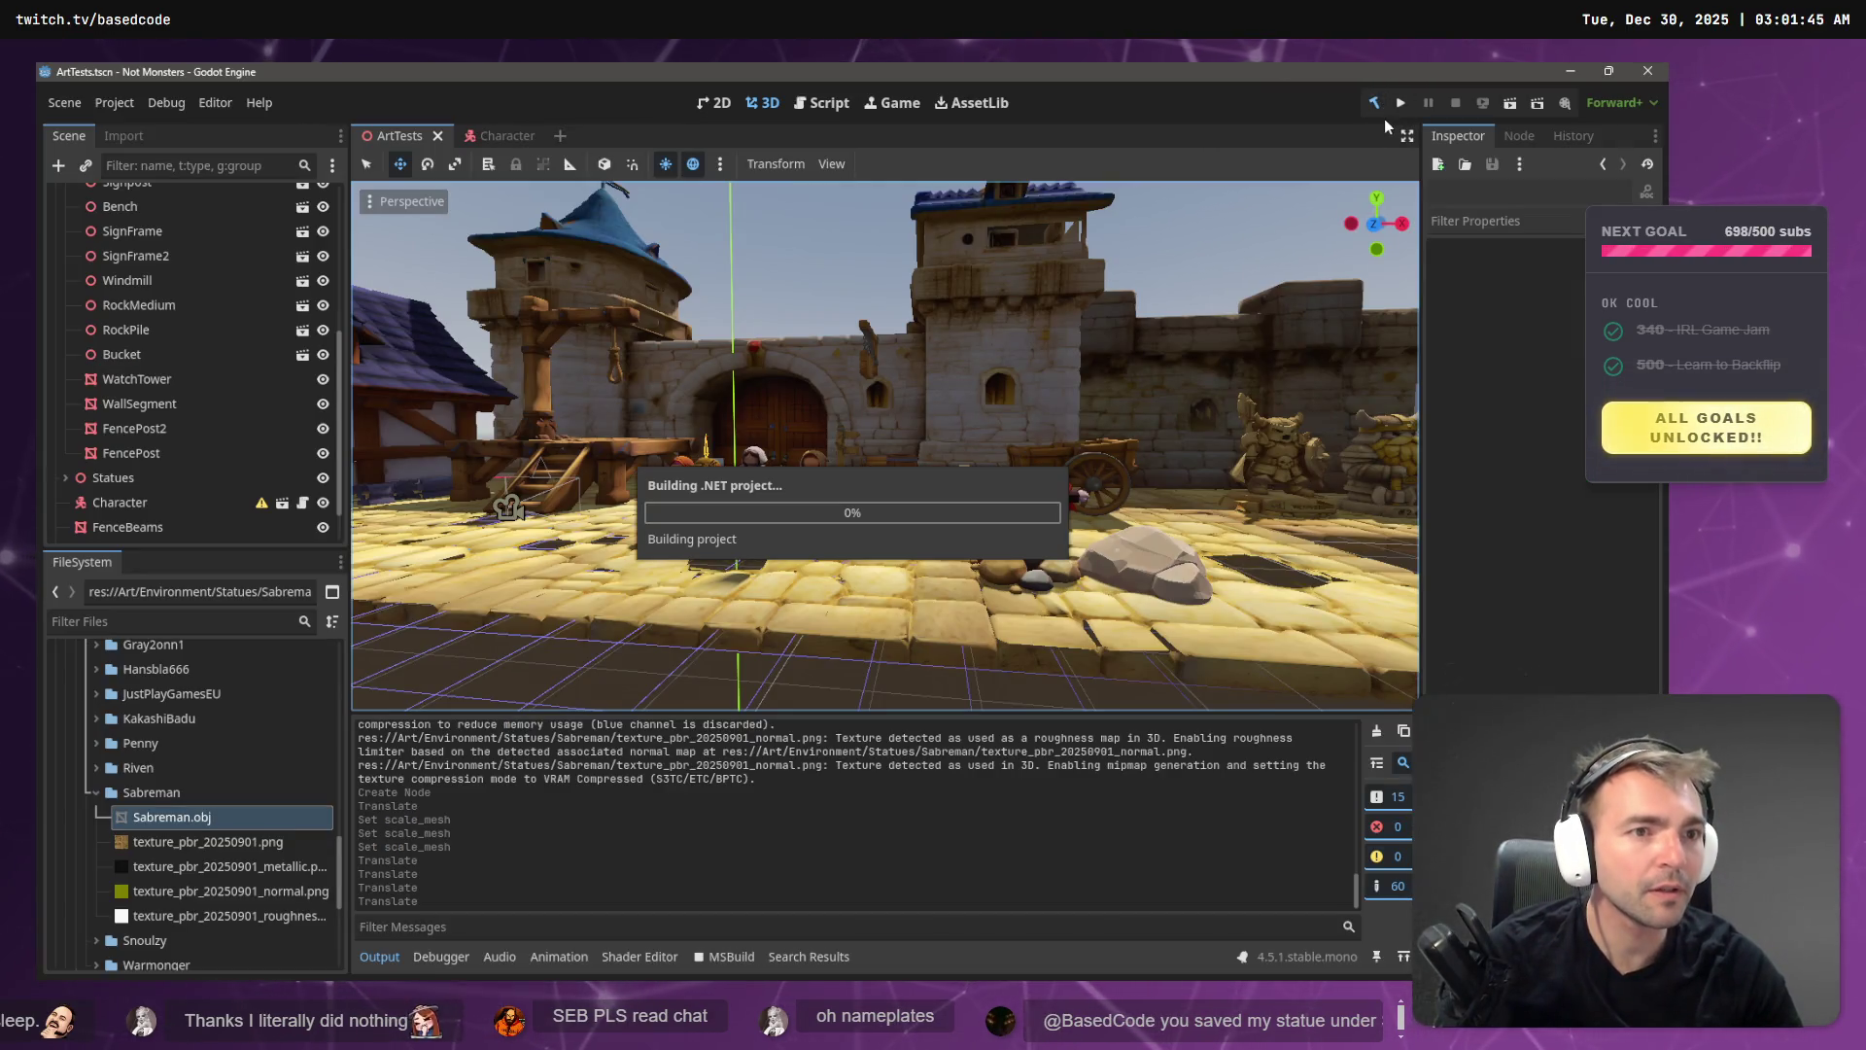
click(1400, 103)
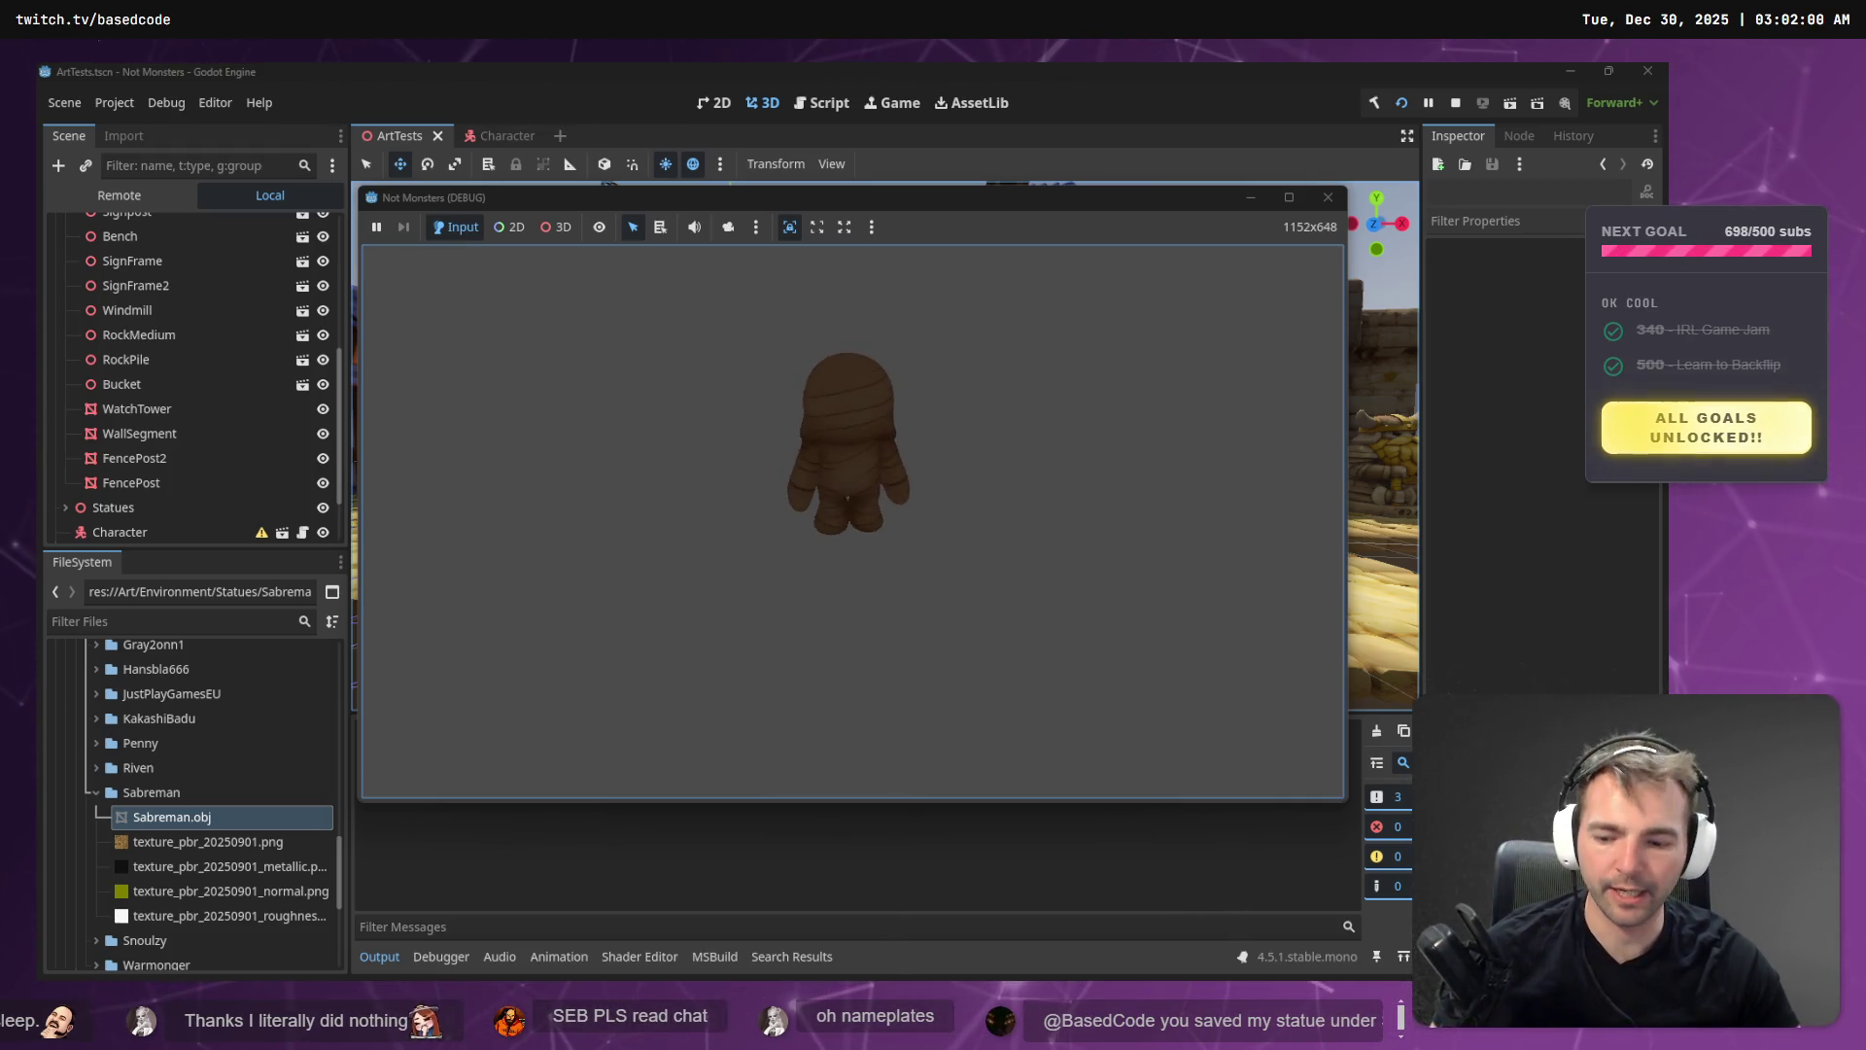
key(F8)
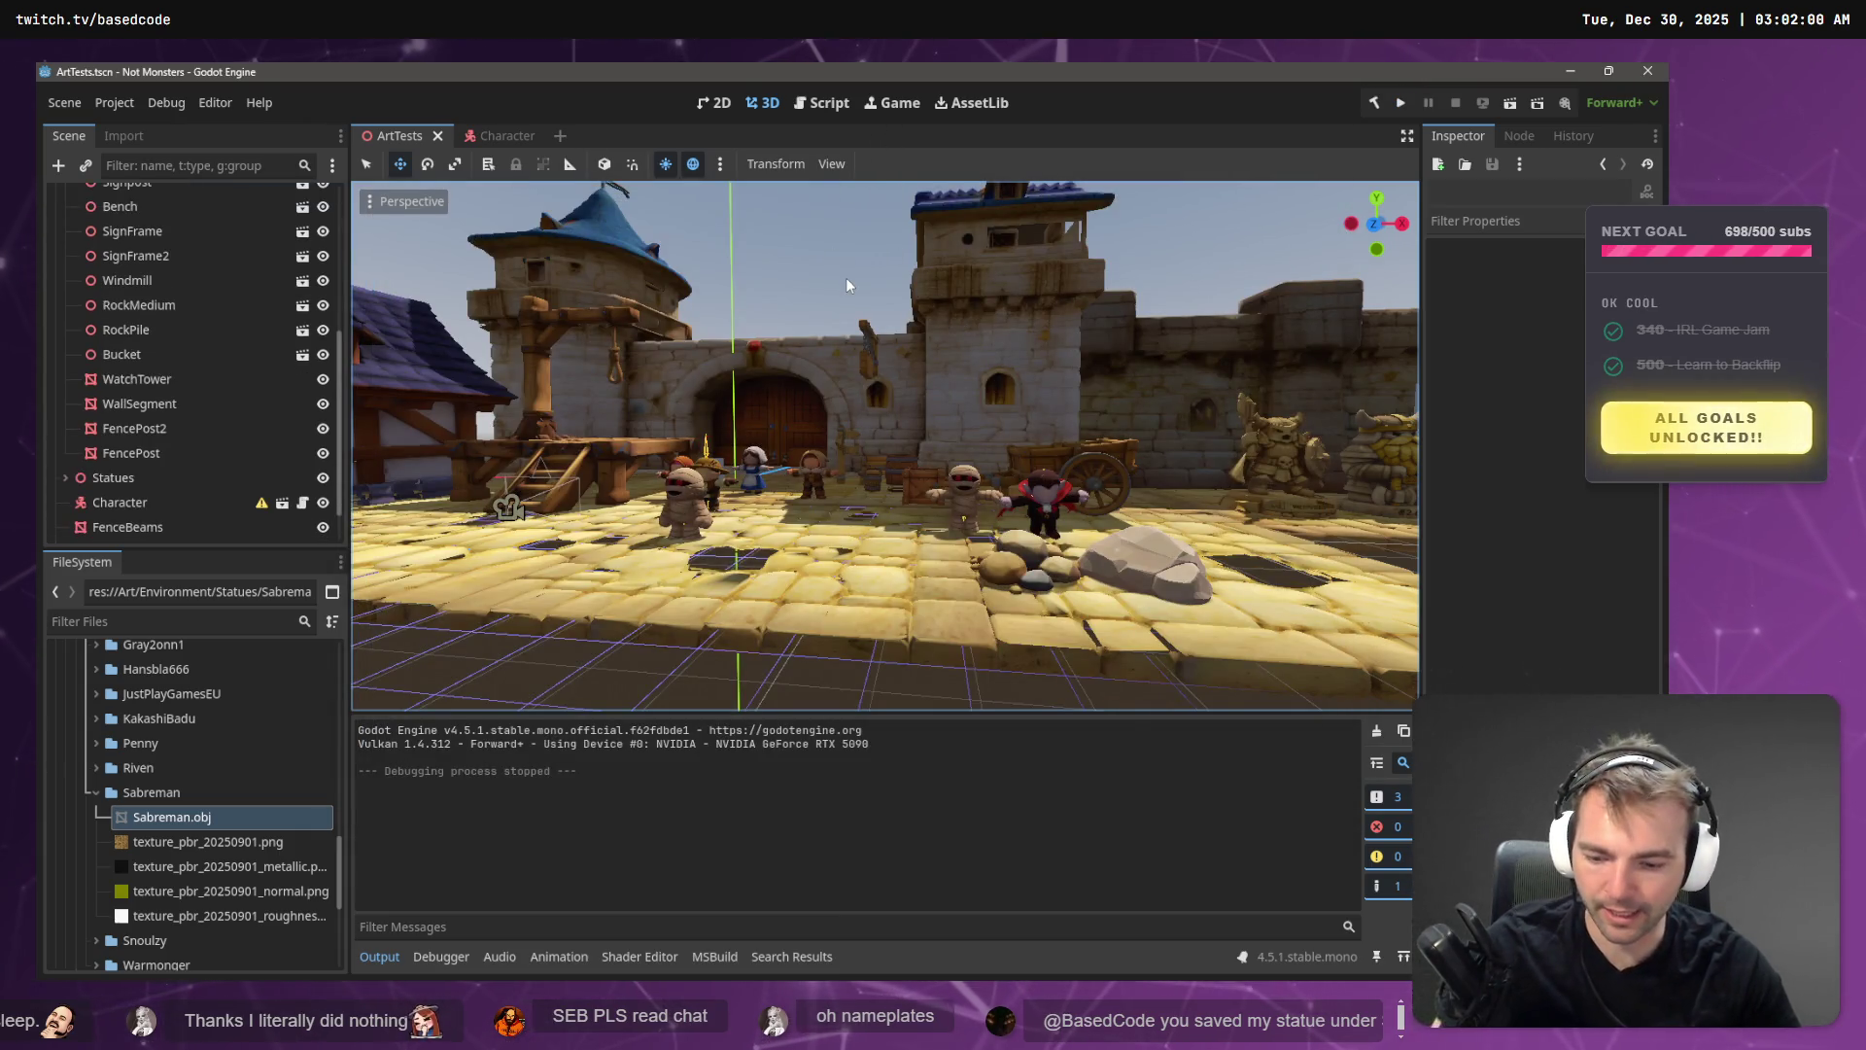
key(F5)
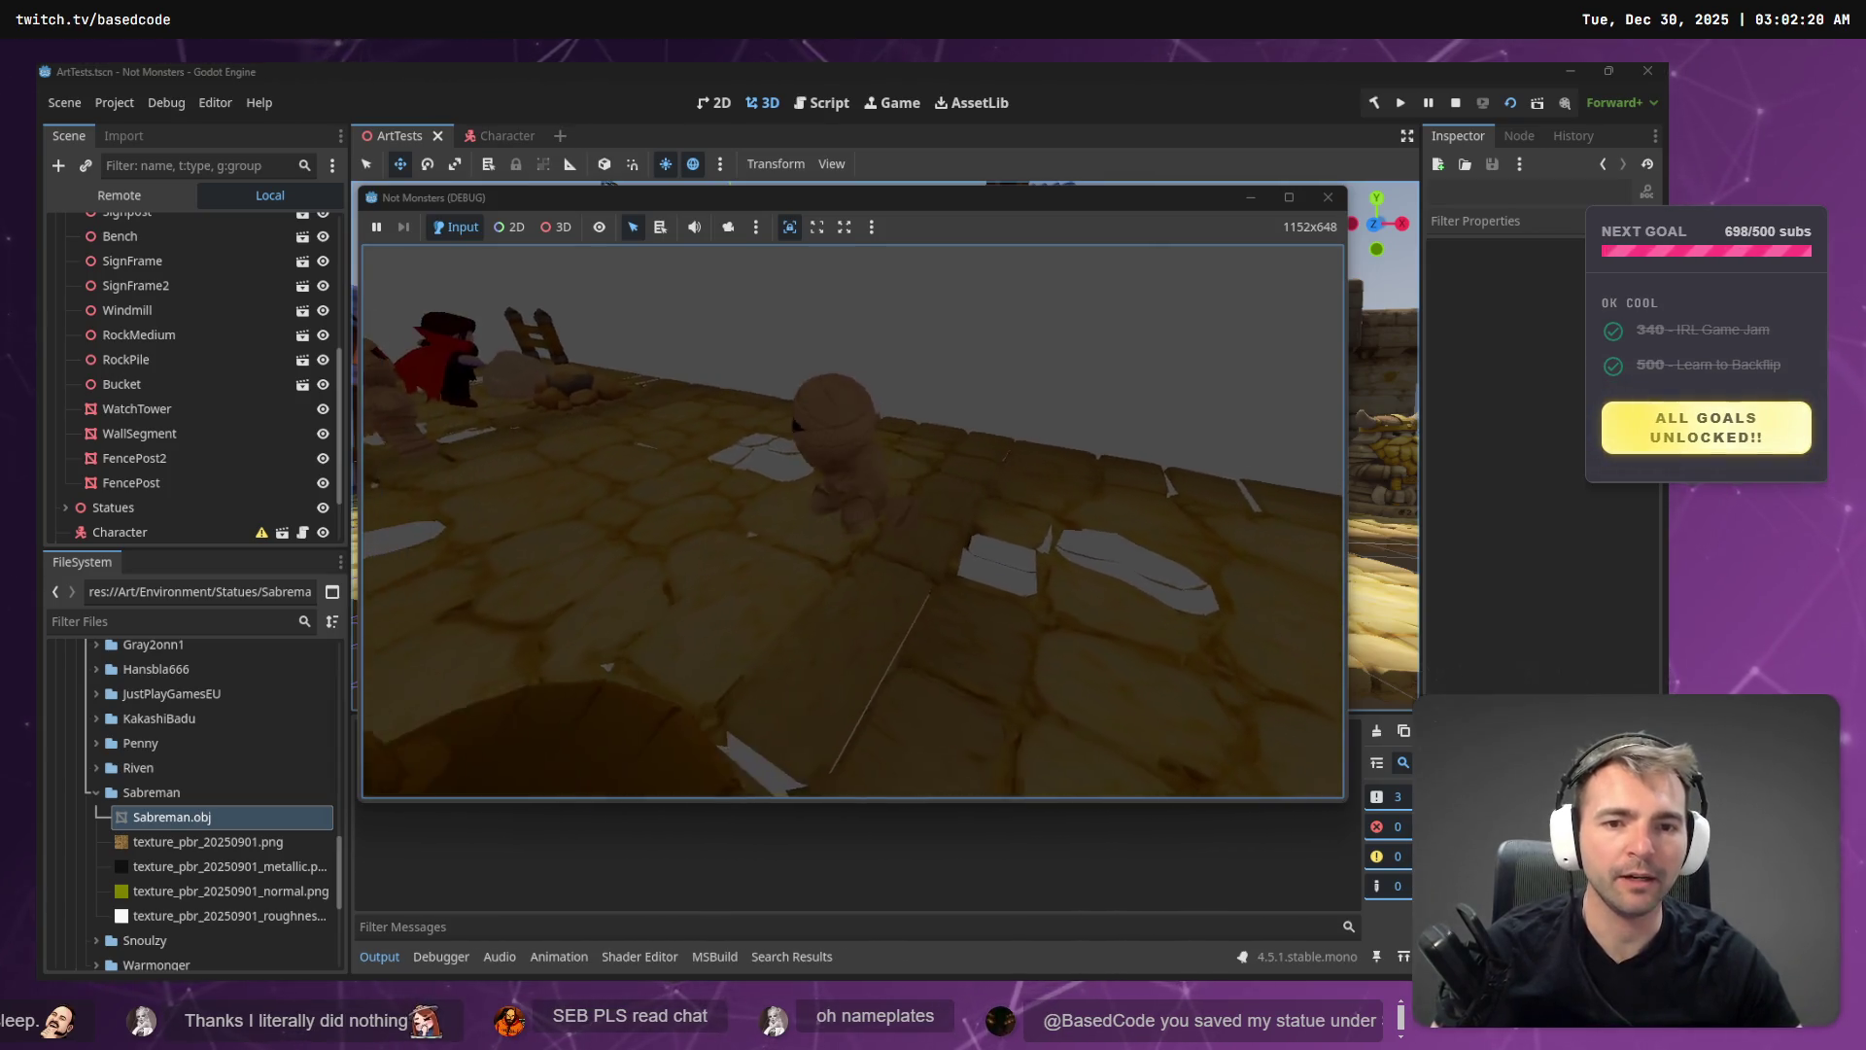
key(F8)
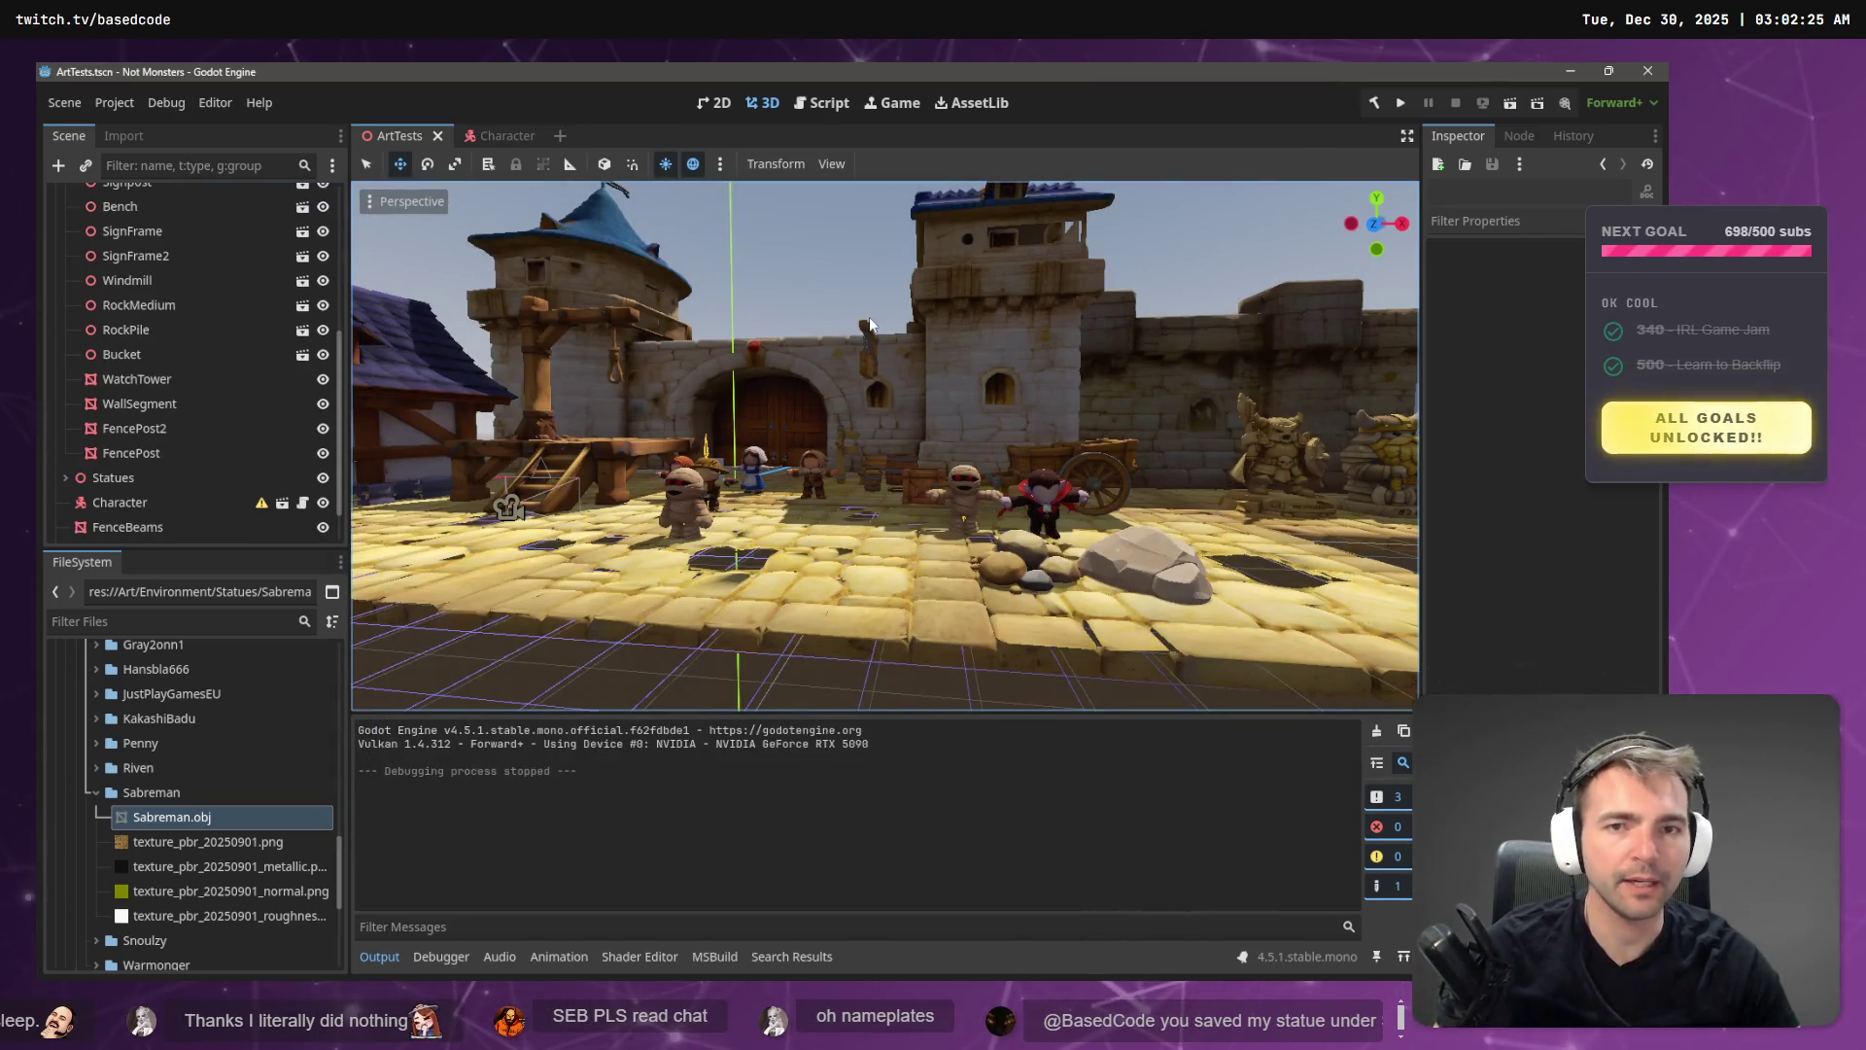
key(alt+Tab)
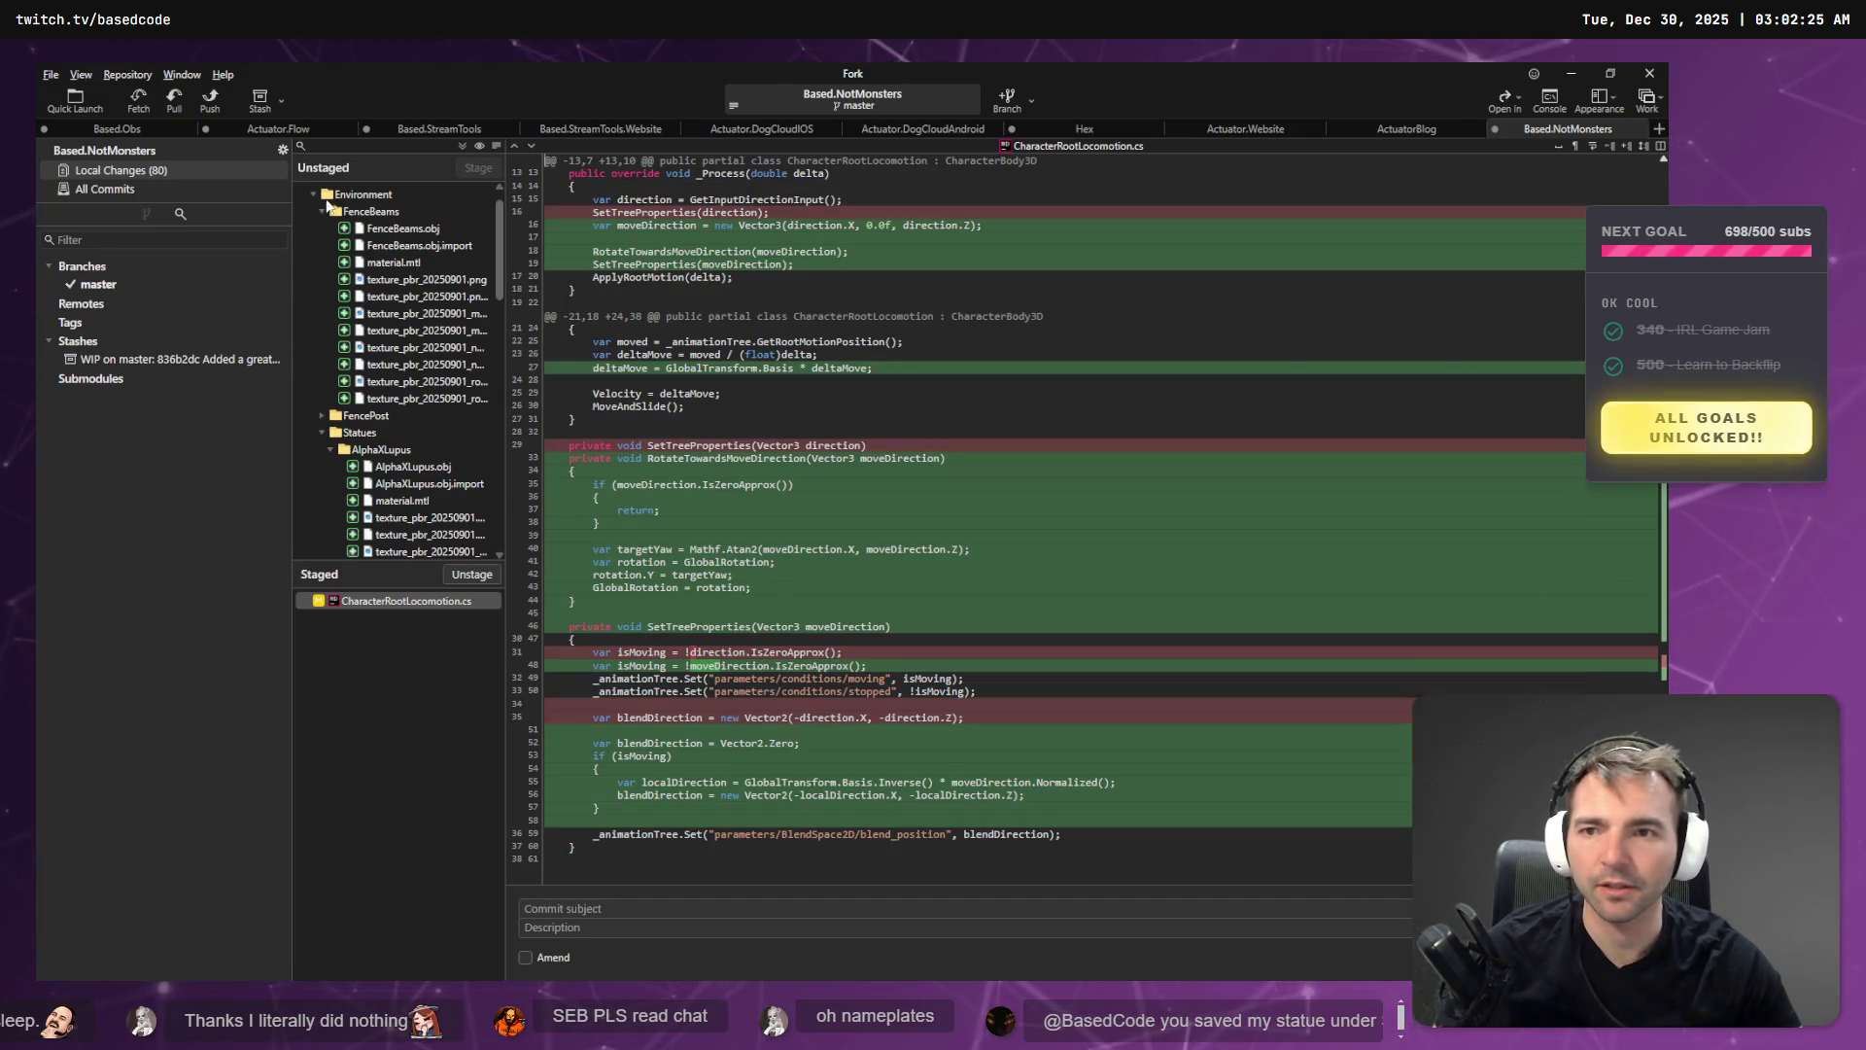
- Scroll Fork's unstaged changes down to ArtTests.tscn, then bring up the statue whiteboard
scroll(469, 518, down, 10)
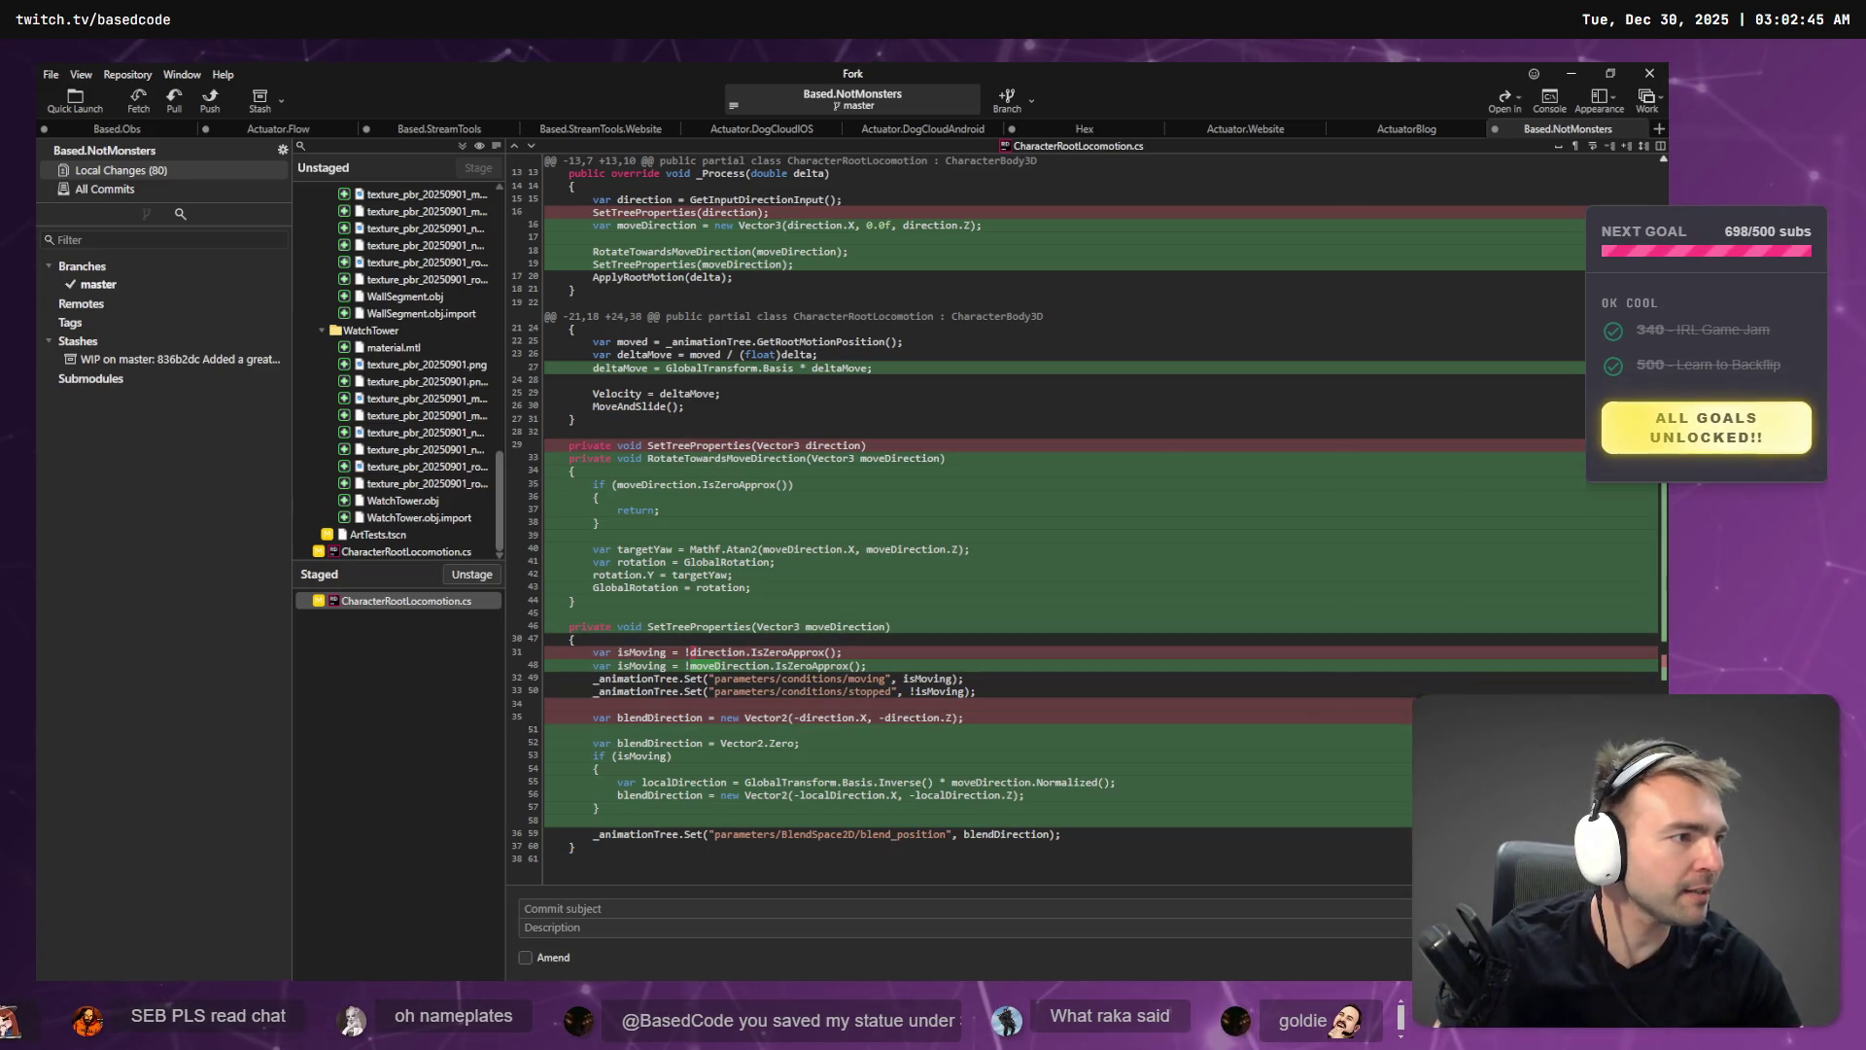
key(alt+Tab)
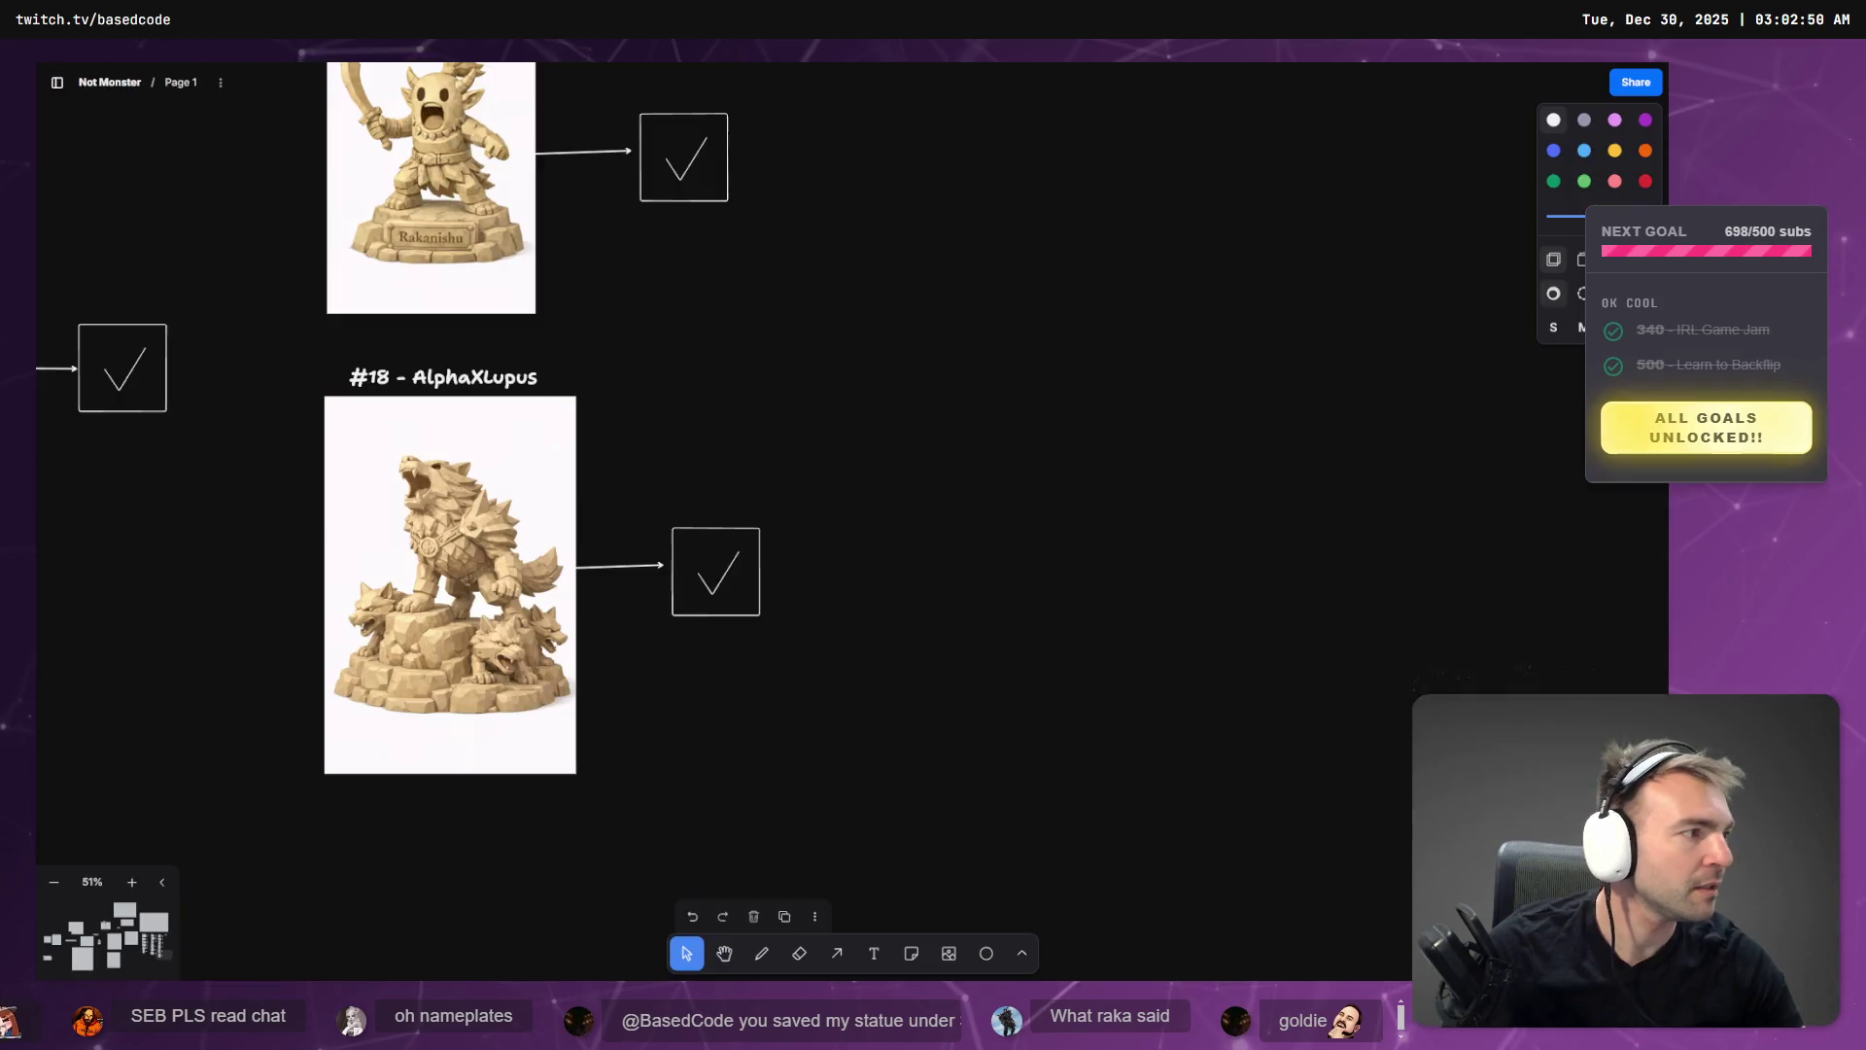
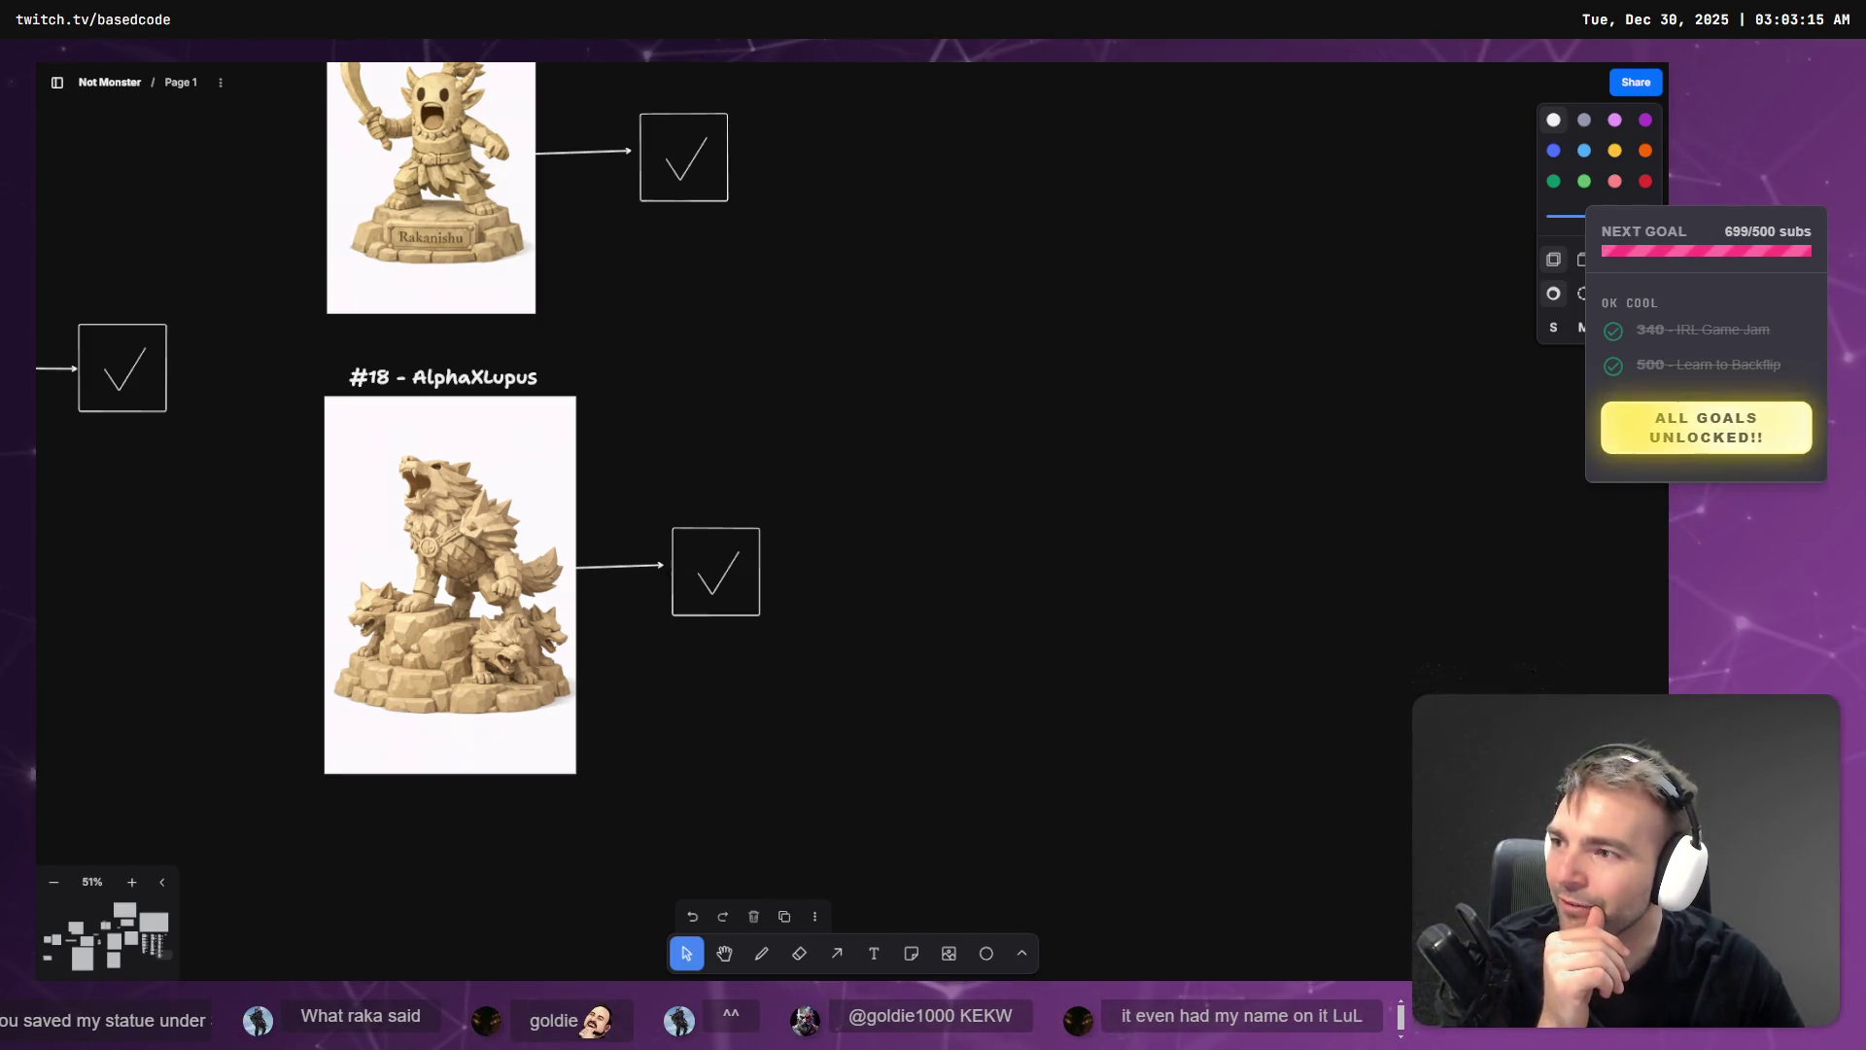
- Review the #17 Rakanishus and #18 AlphaXLupus statue images on the tldraw board
drag(766, 388, 987, 771)
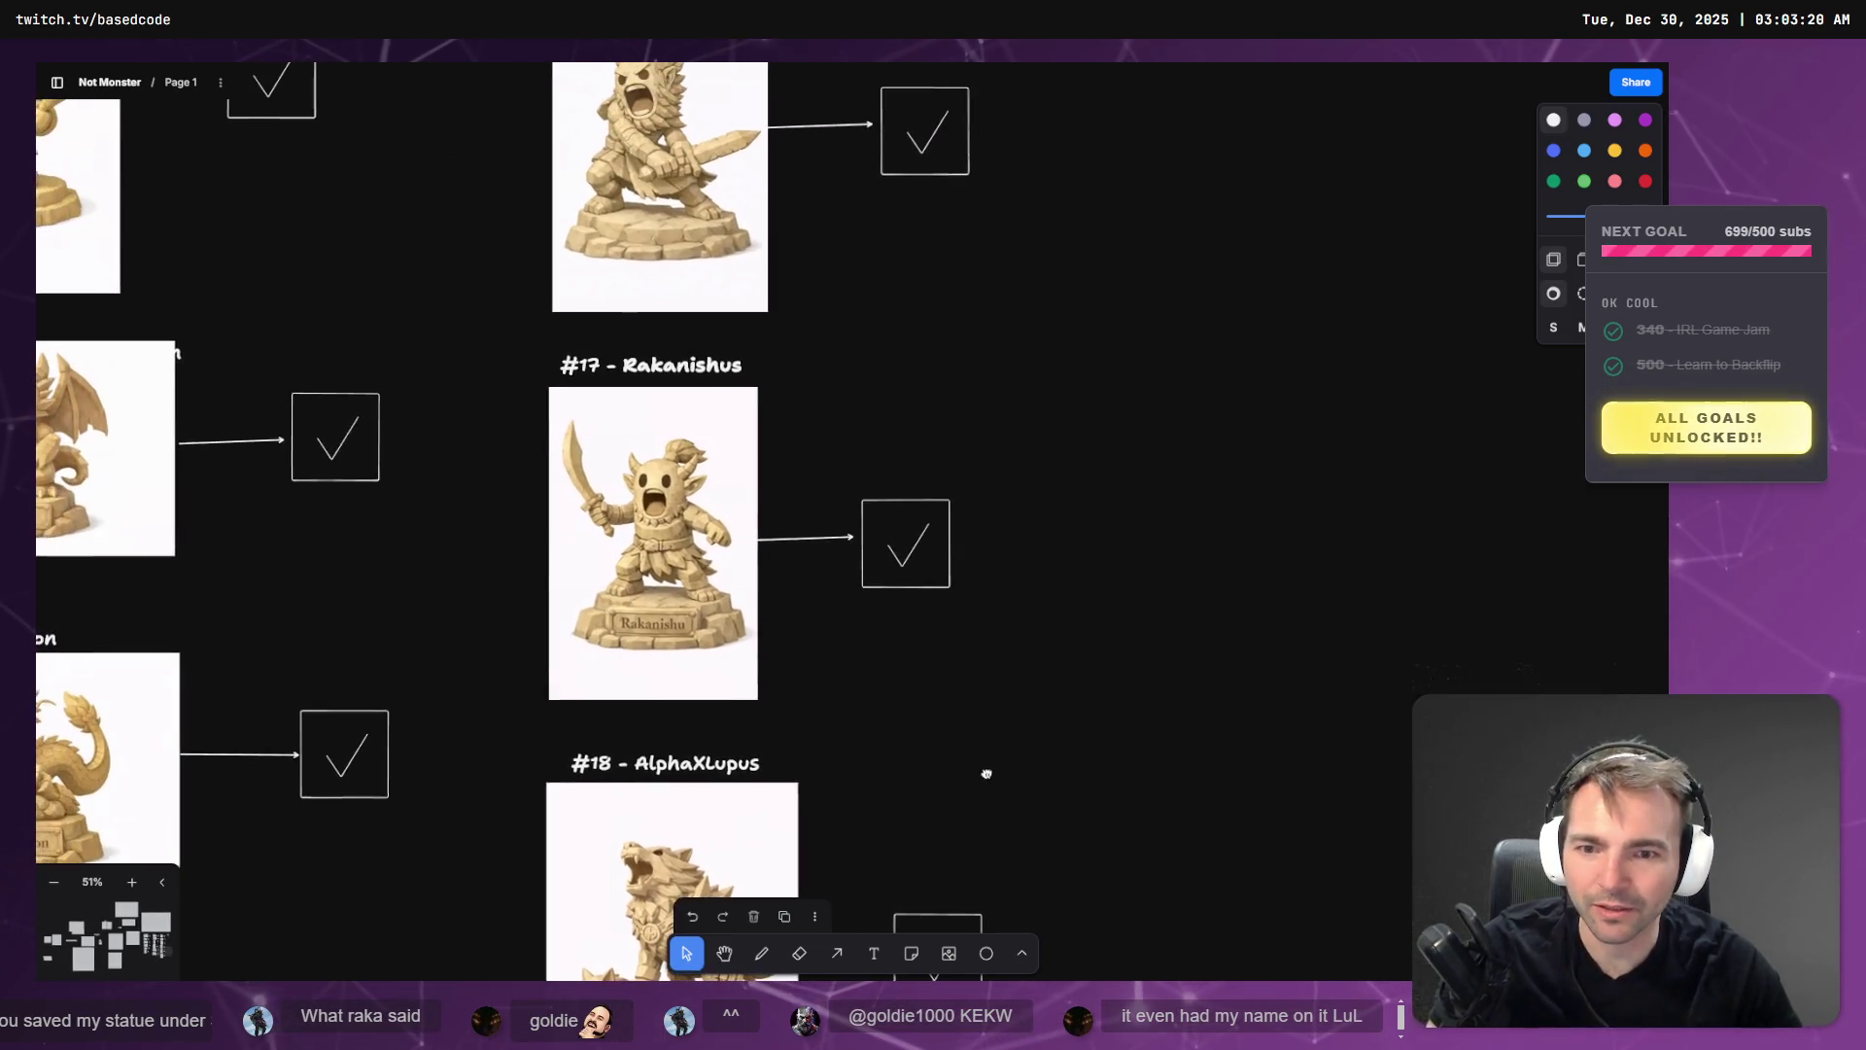
click(719, 466)
click(761, 904)
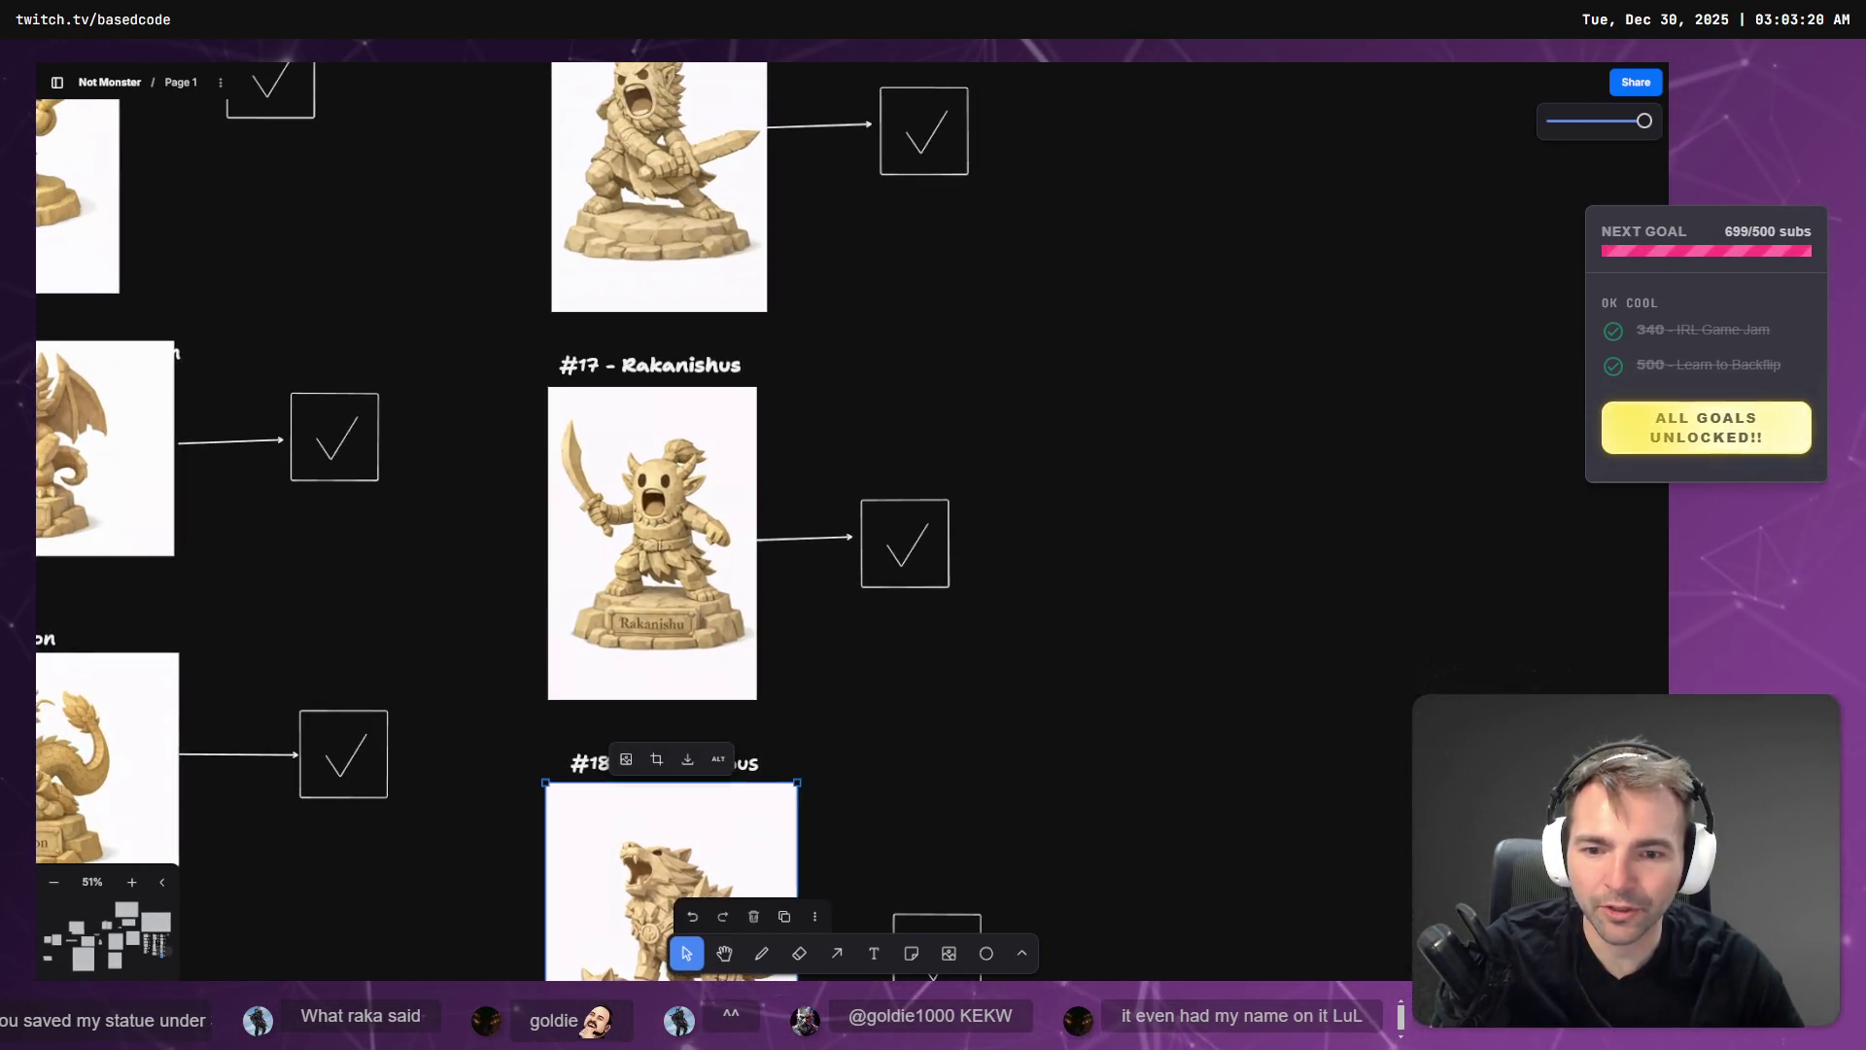
scroll(1033, 675, up, 4)
scroll(1049, 322, down, 4)
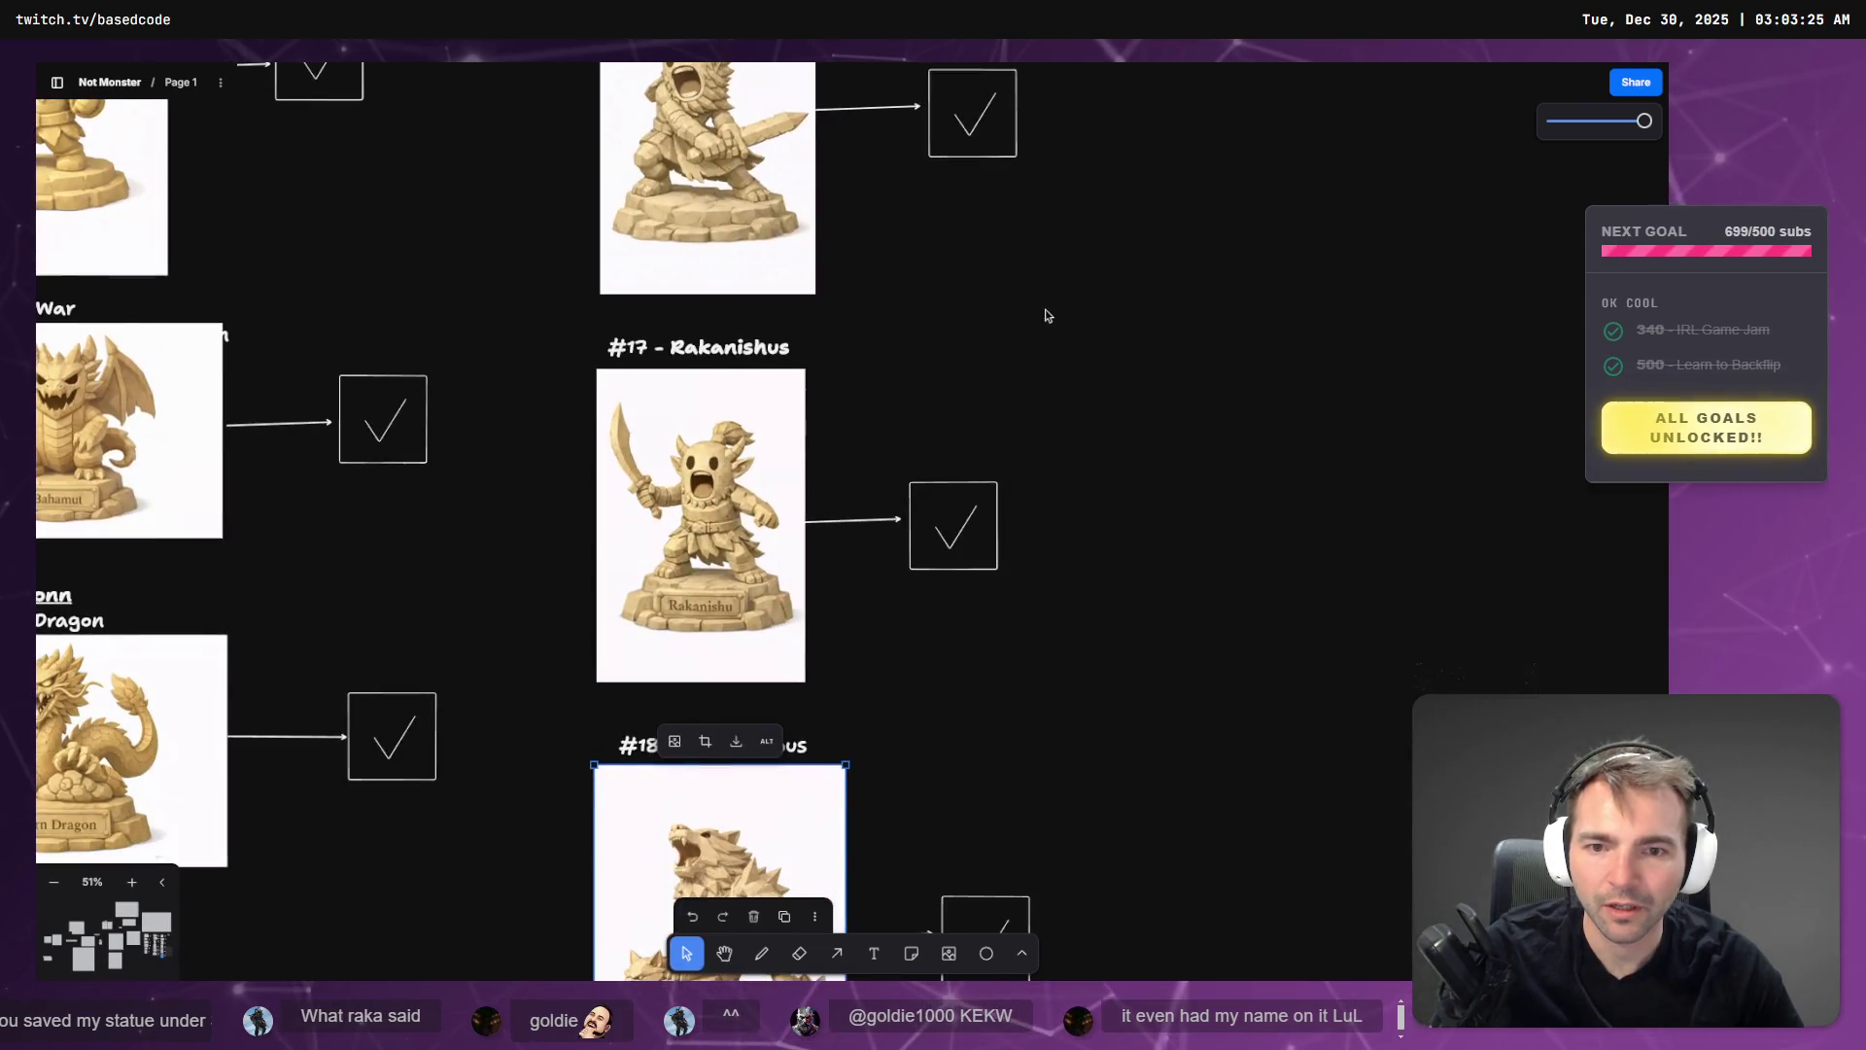
scroll(1055, 335, down, 5)
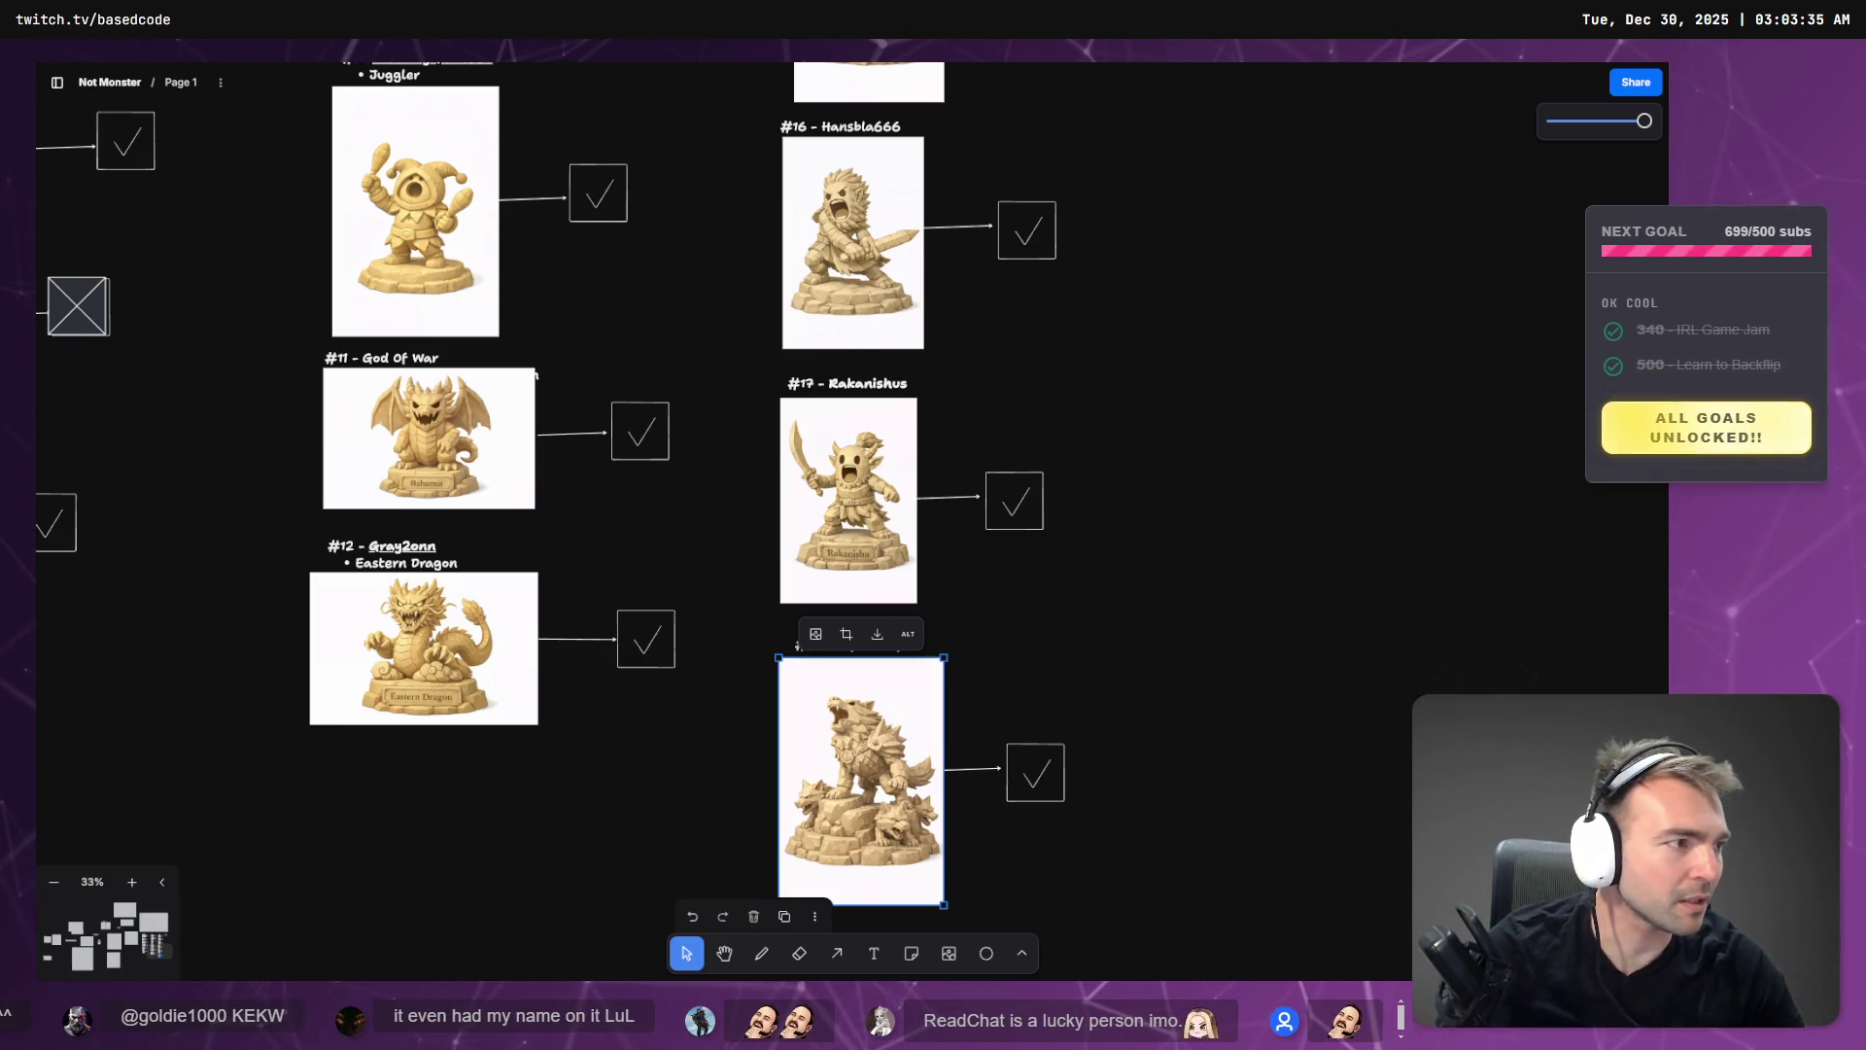
click(1148, 568)
scroll(921, 471, up, 5)
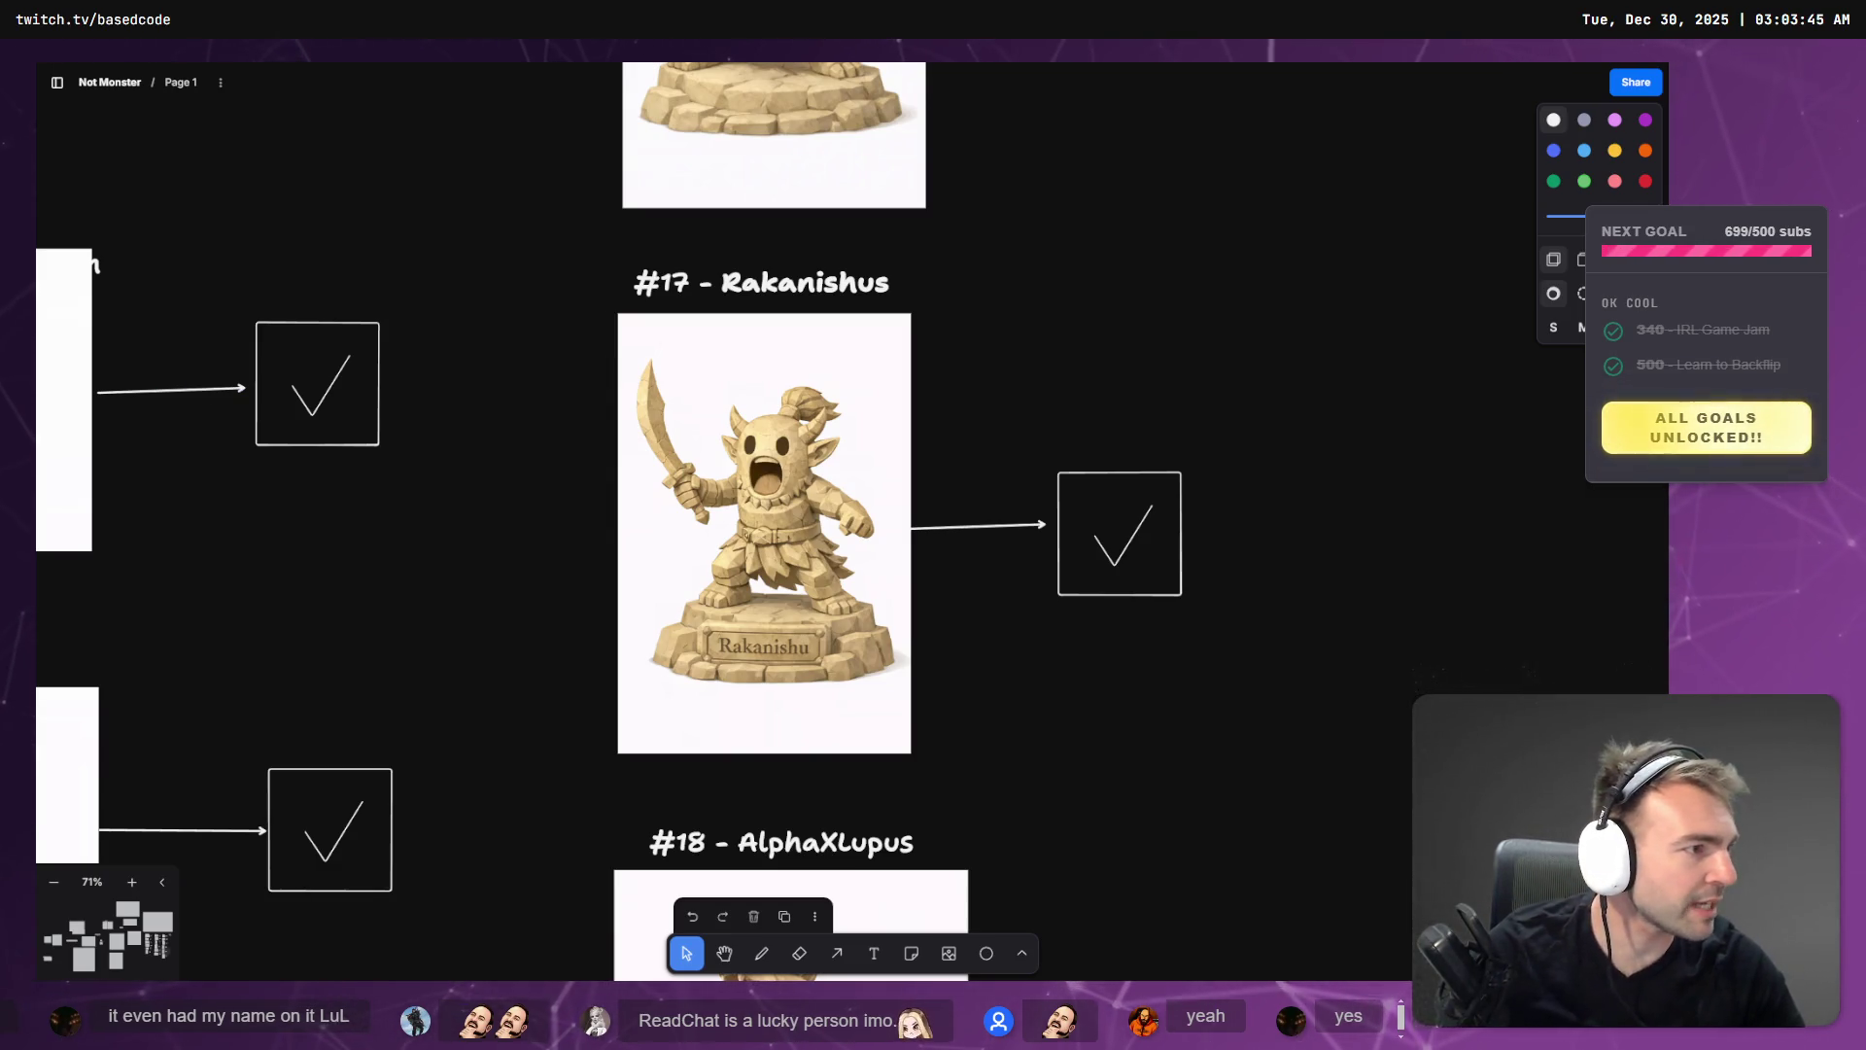
- Rename Sabreman.zip to Rakanishu.zip in _To Process, then return to the Godot editor
key(alt+Tab)
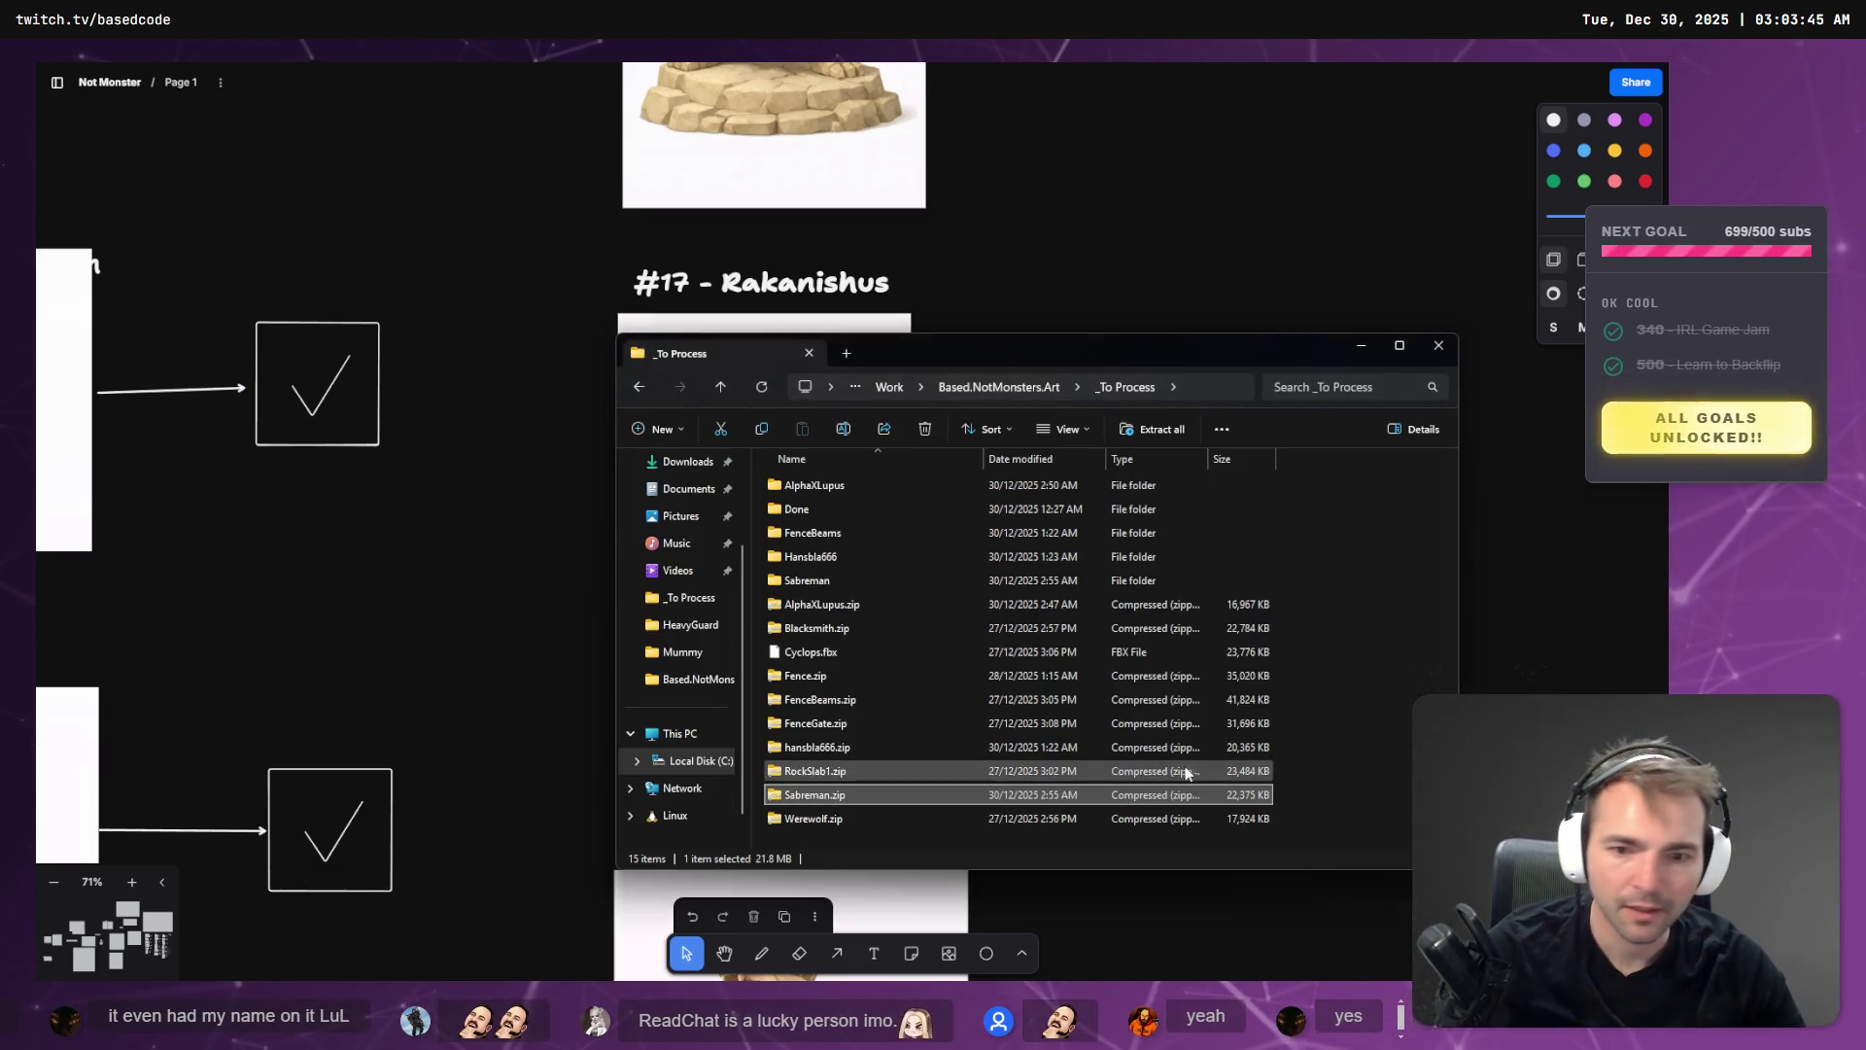
click(830, 798)
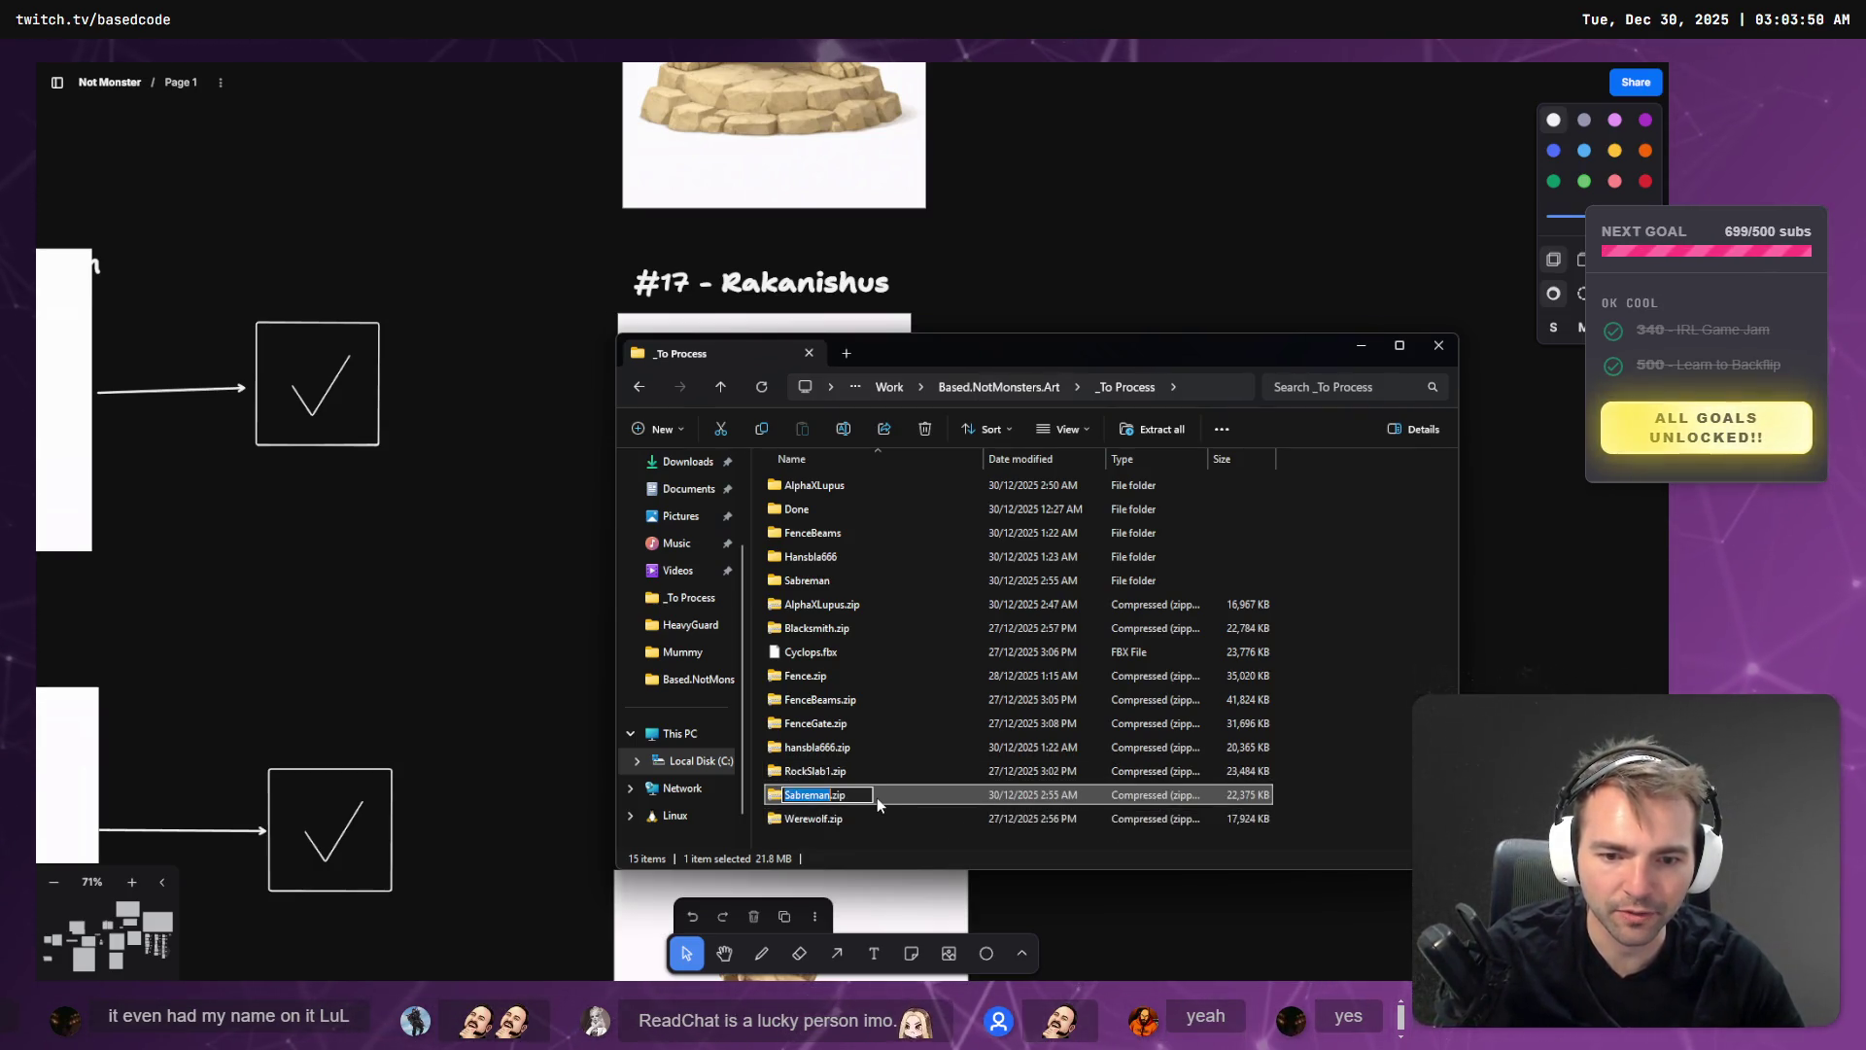
text(Rakanishu)
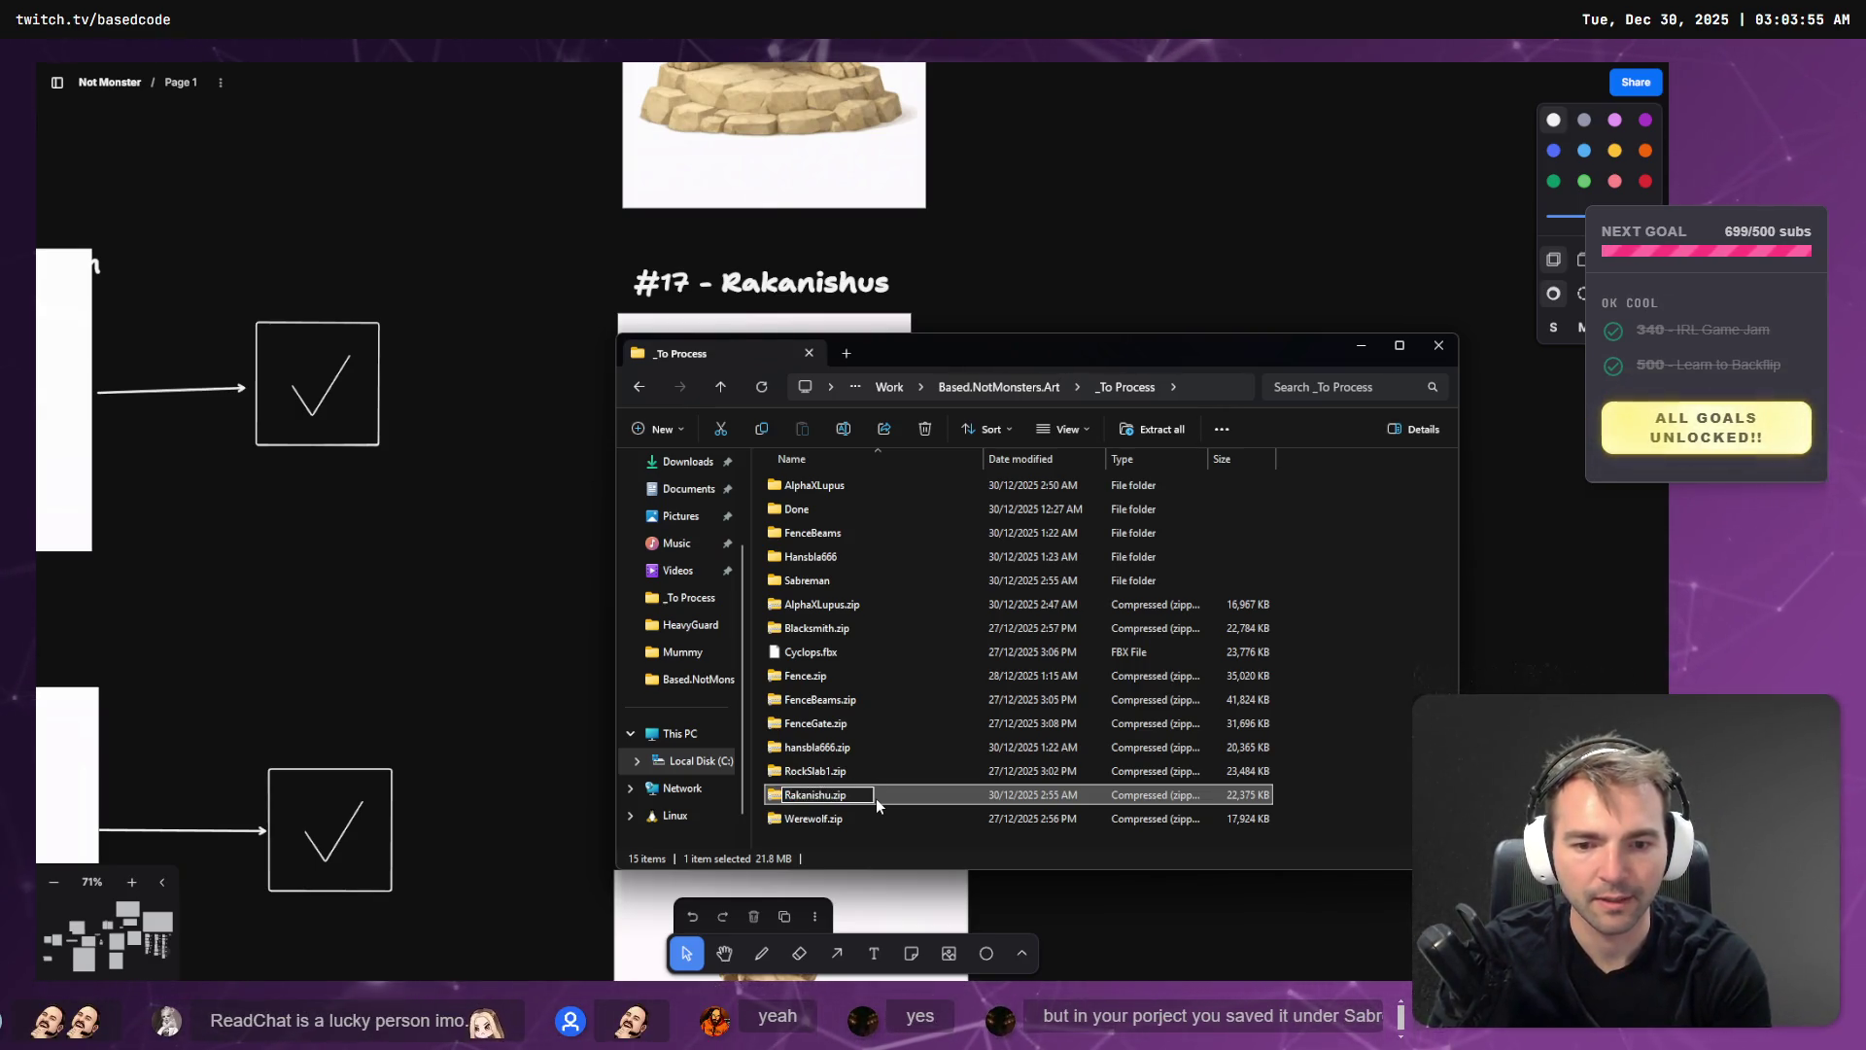
key(Return)
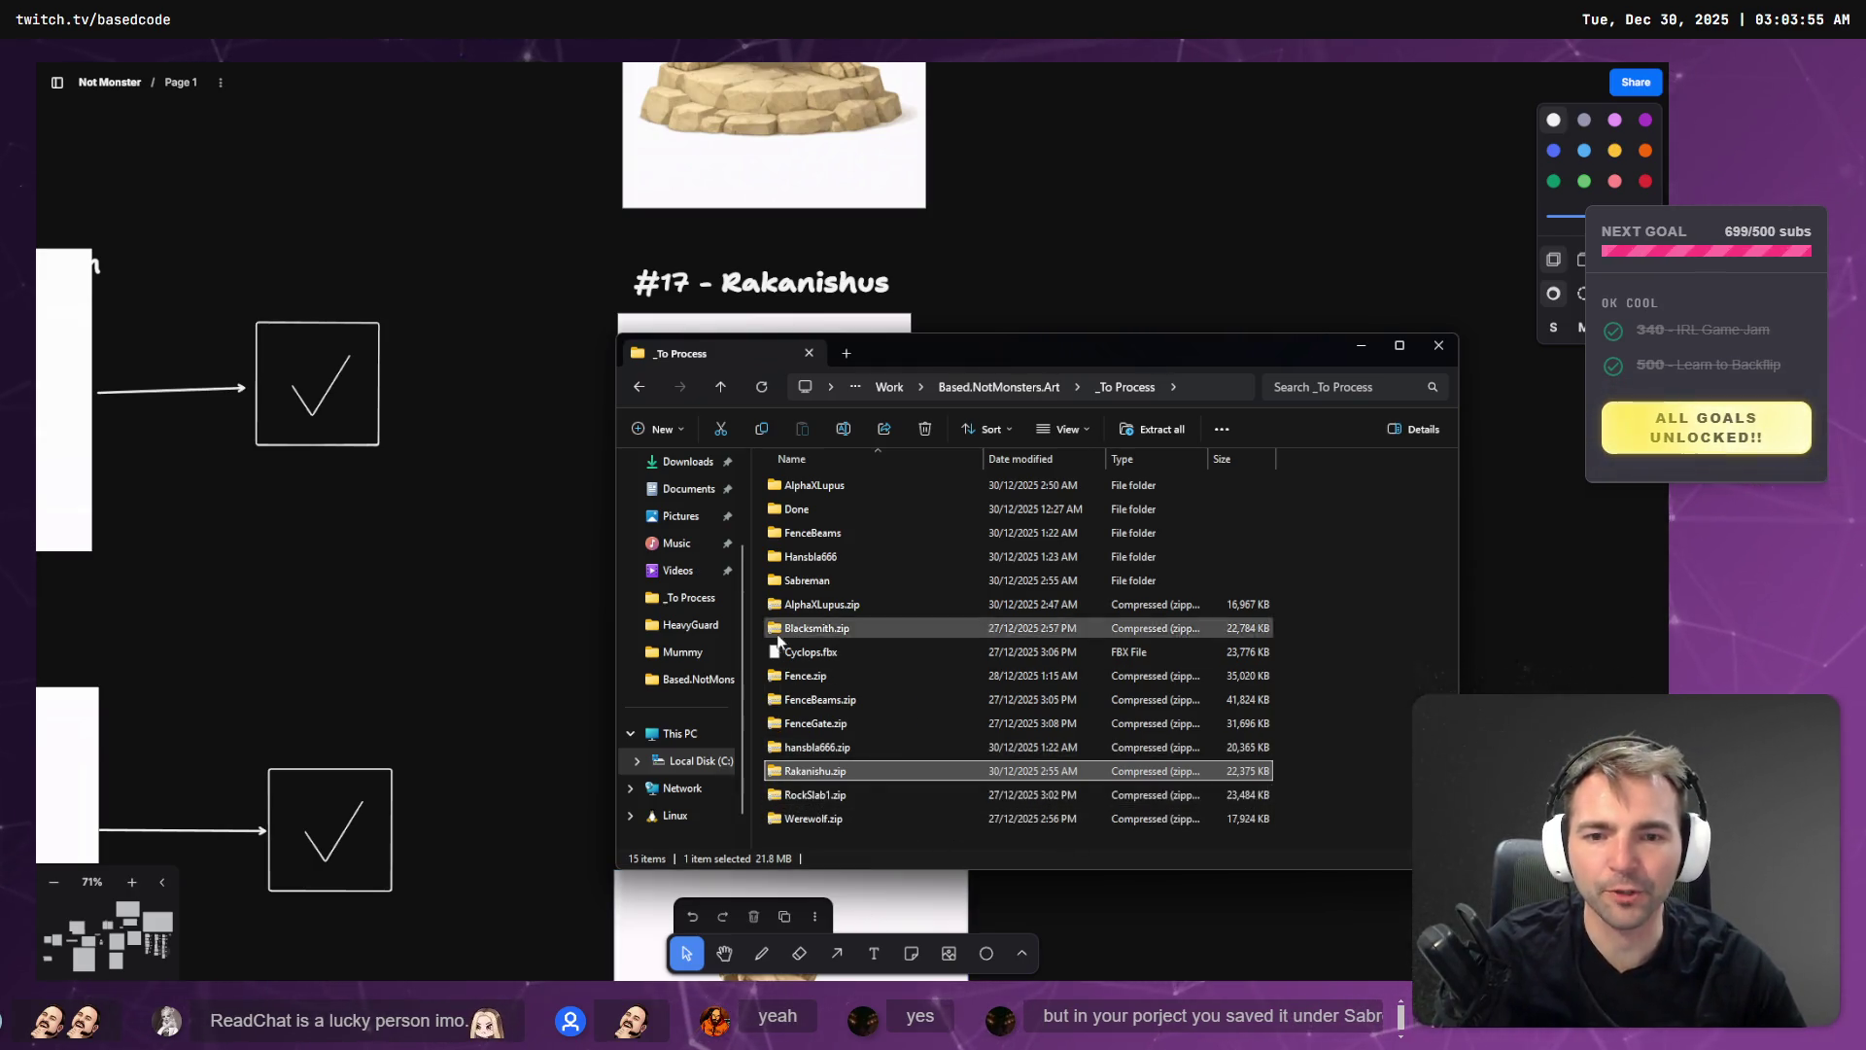
click(320, 437)
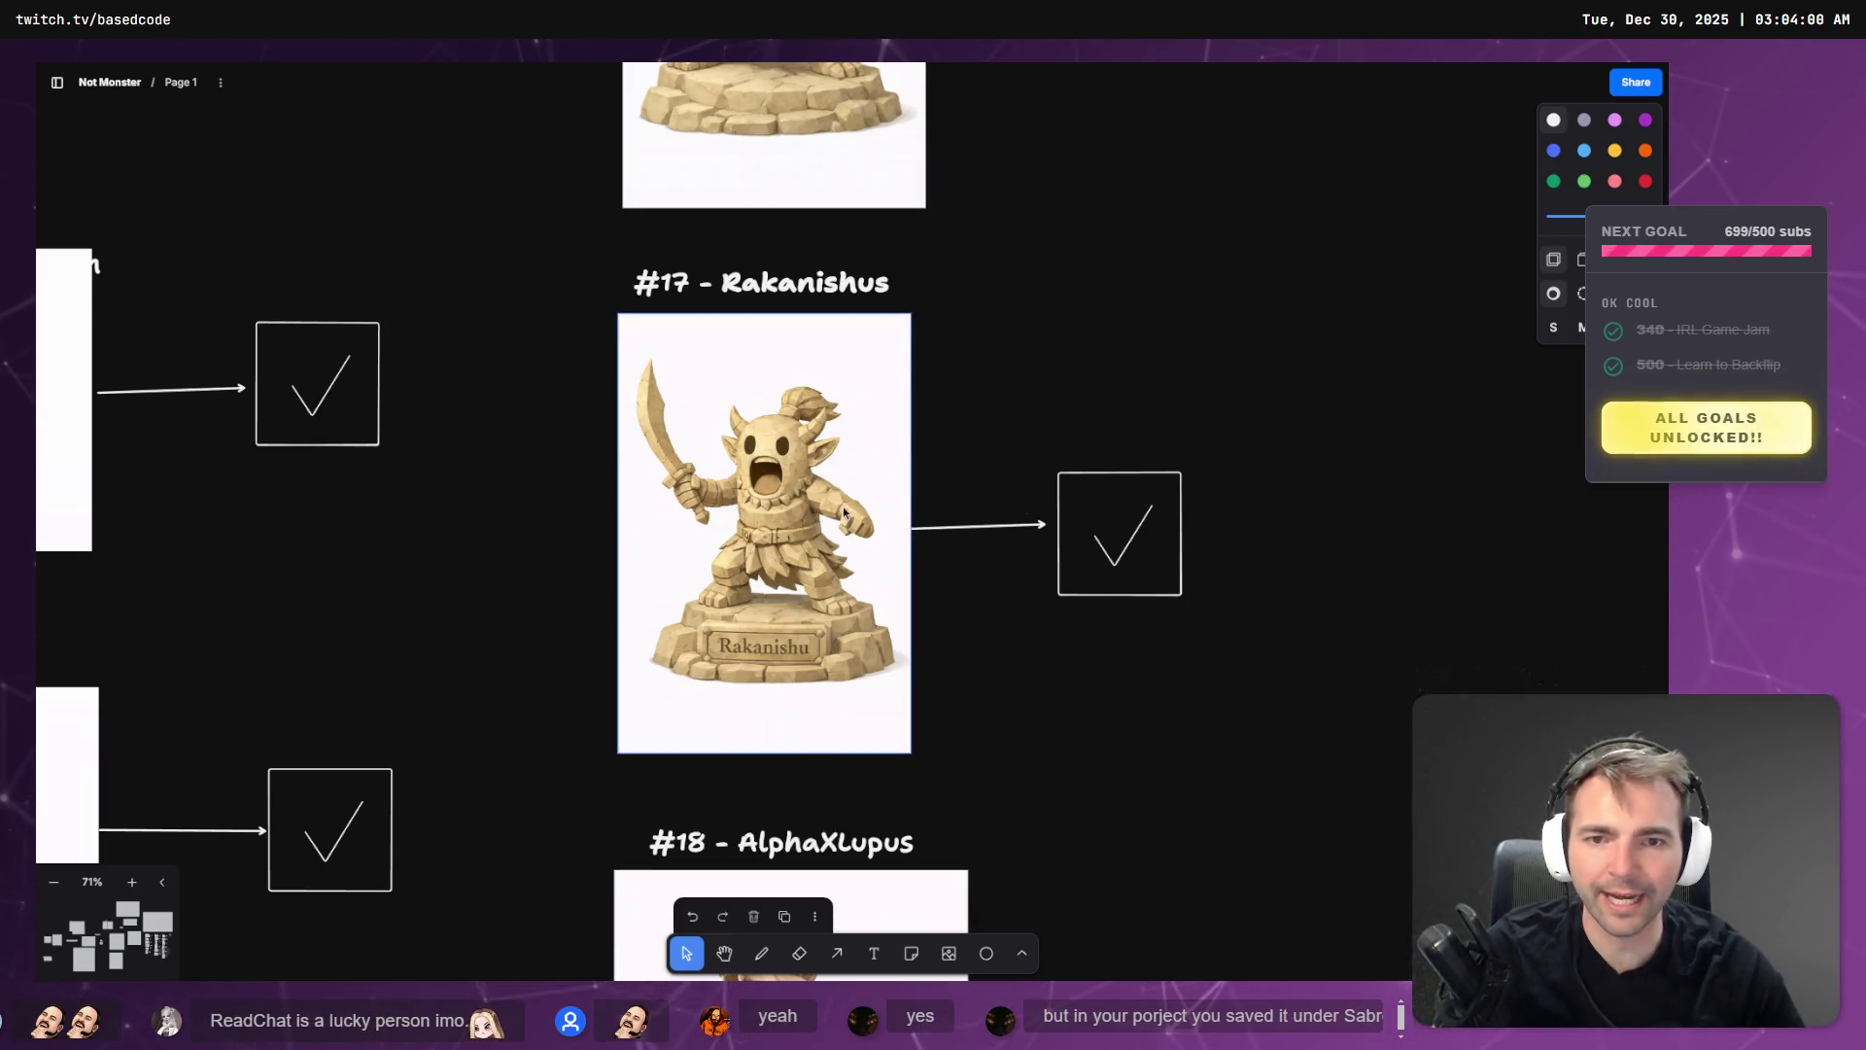
key(alt+Tab)
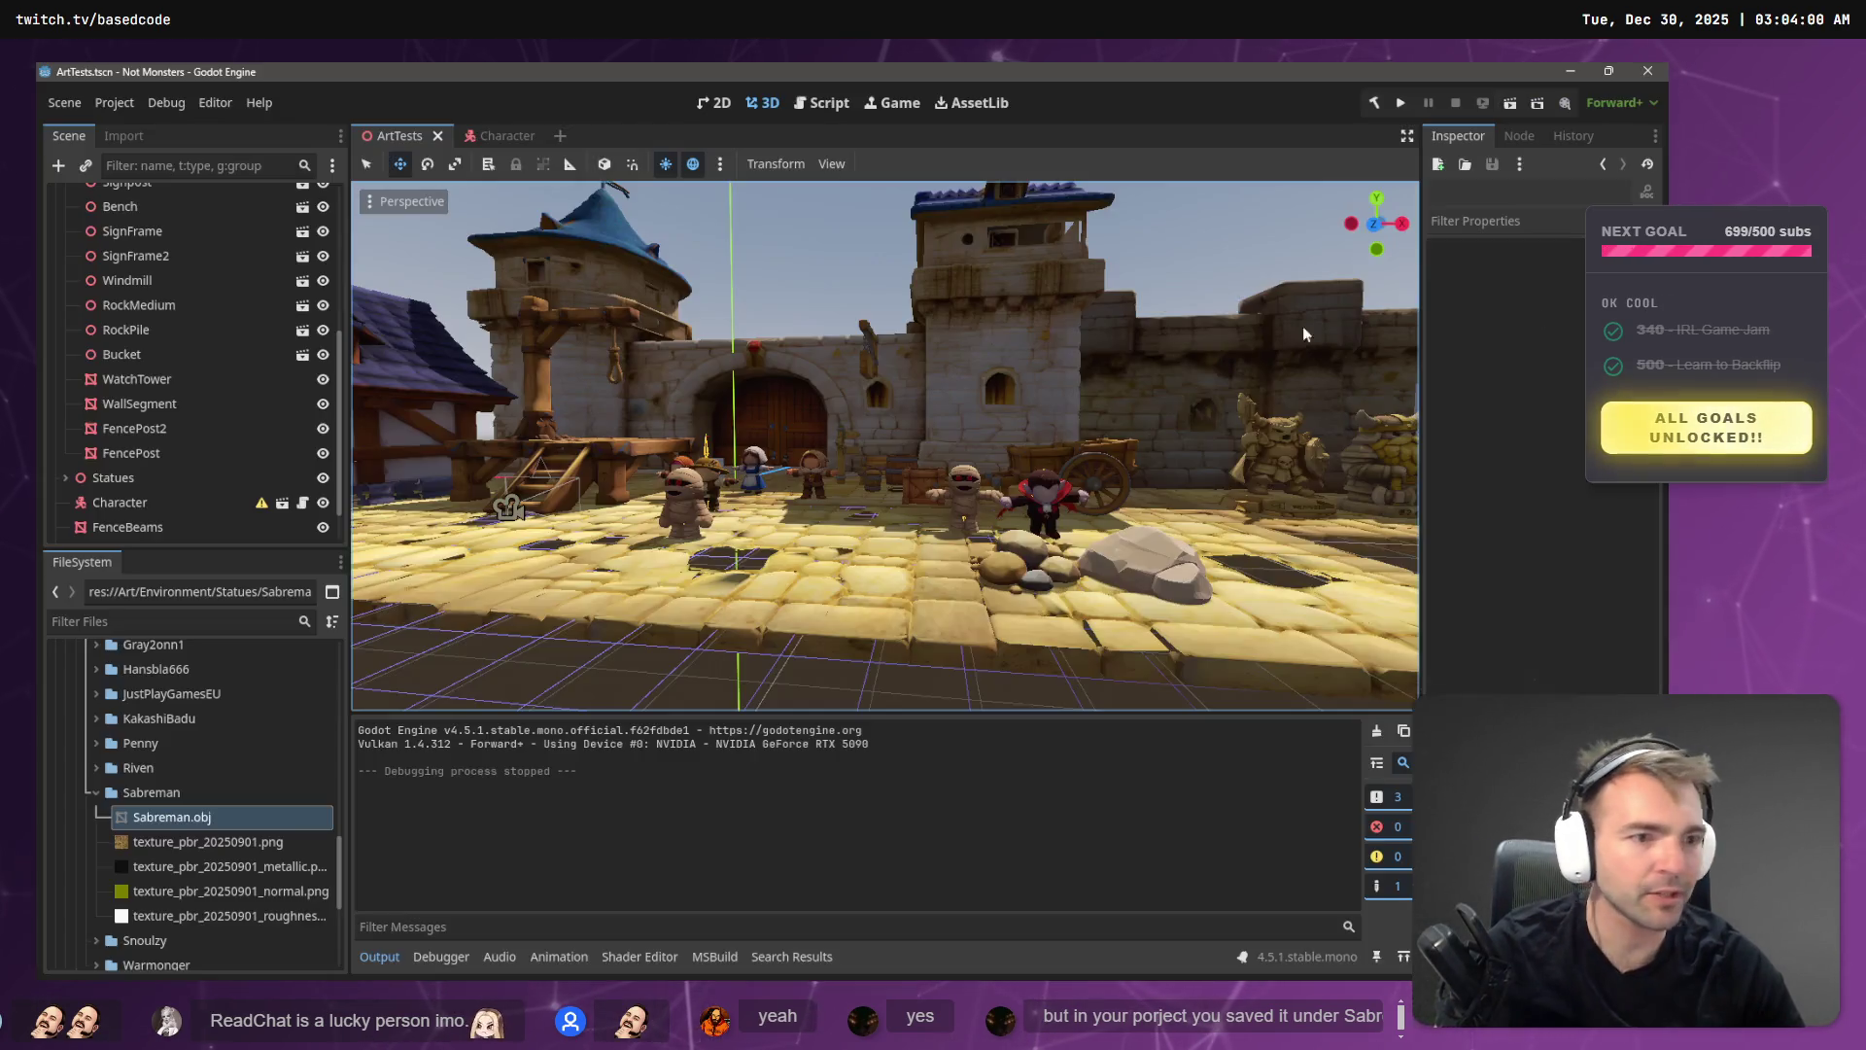
key(w)
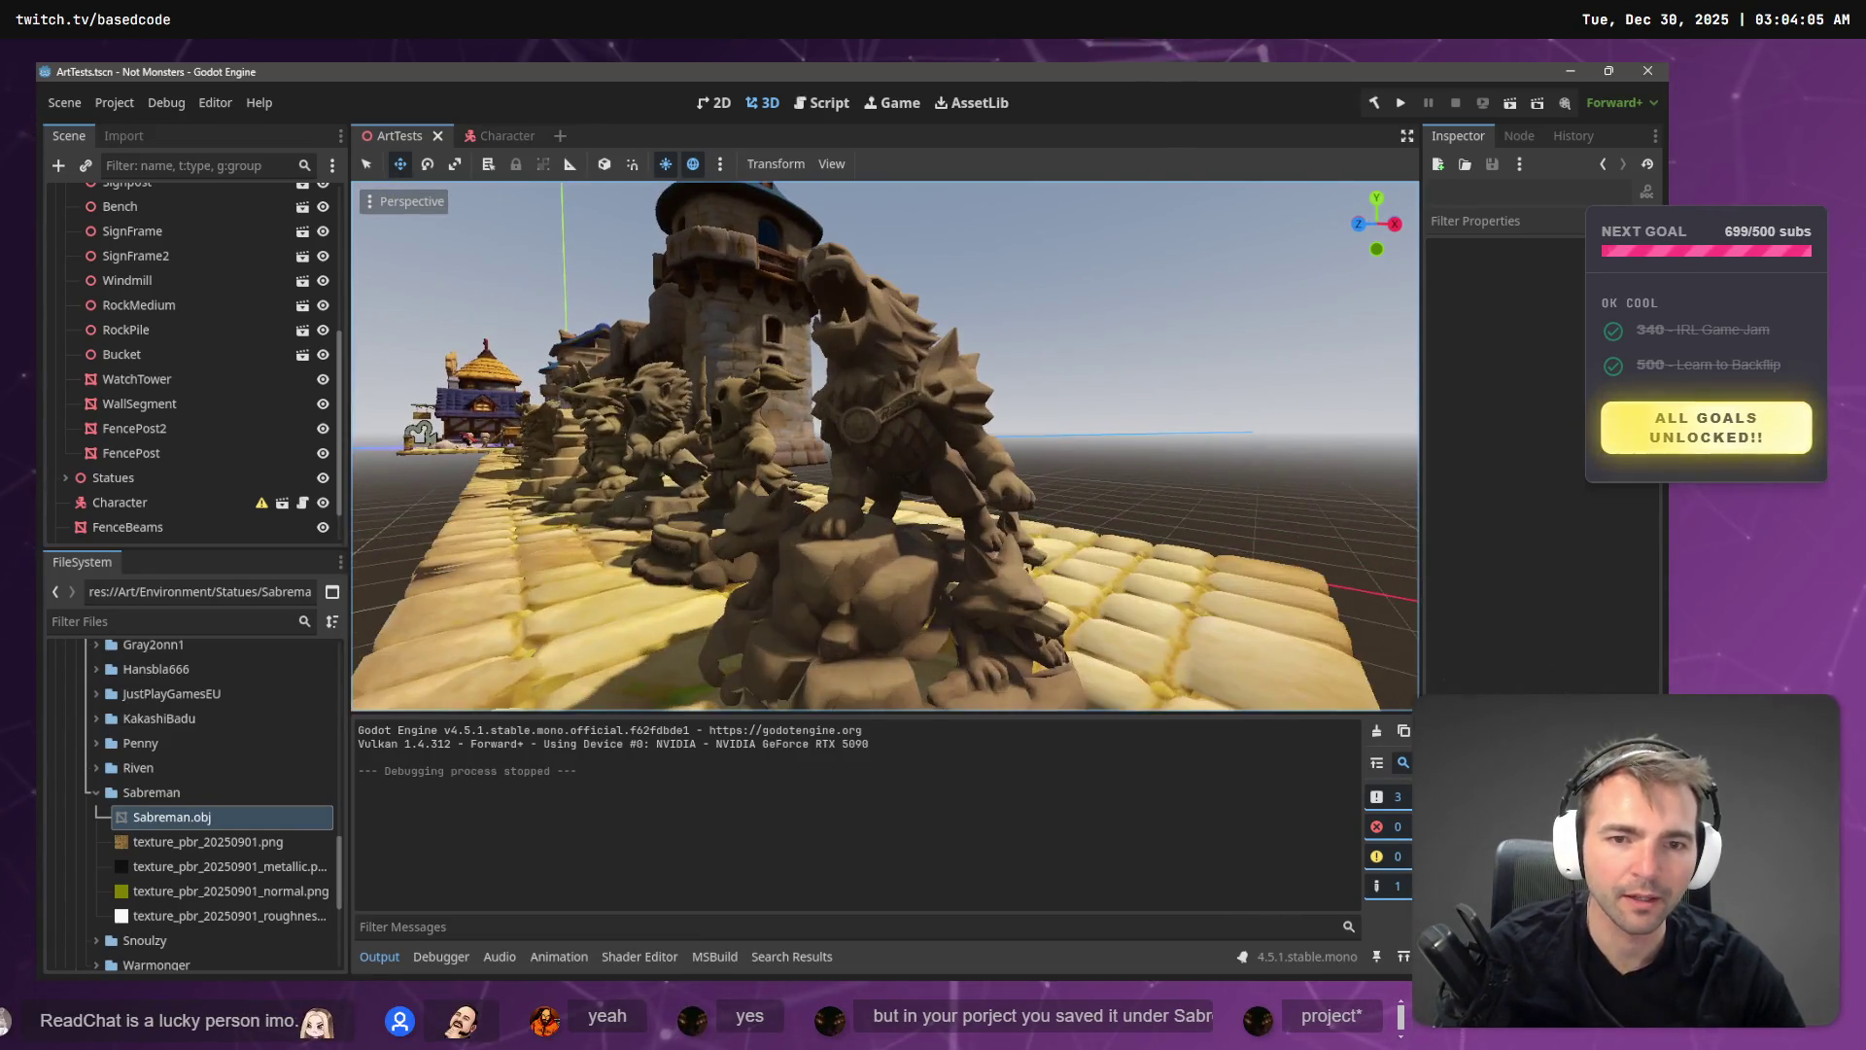
key(alt+Tab)
key(alt+Tab)
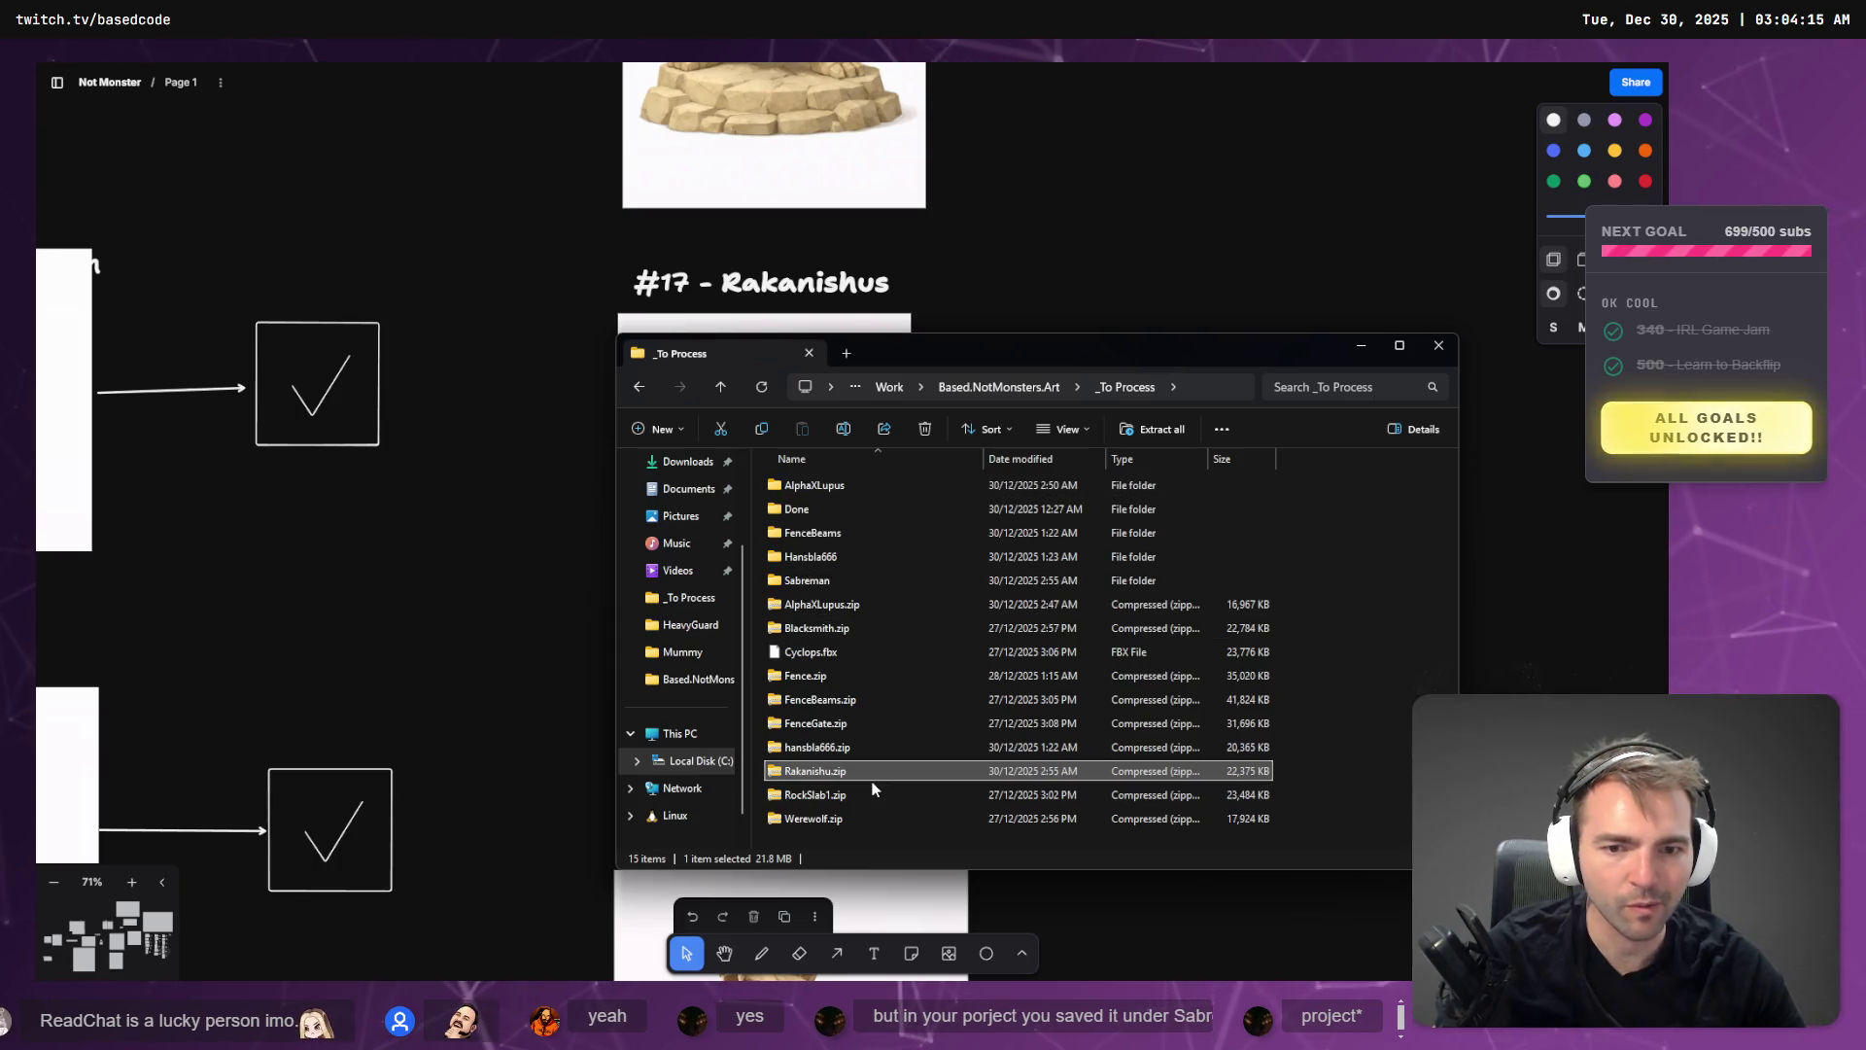
- Inspect the OBJ model inside Rakanishu.zip, then go back to _To Process
double_click(807, 769)
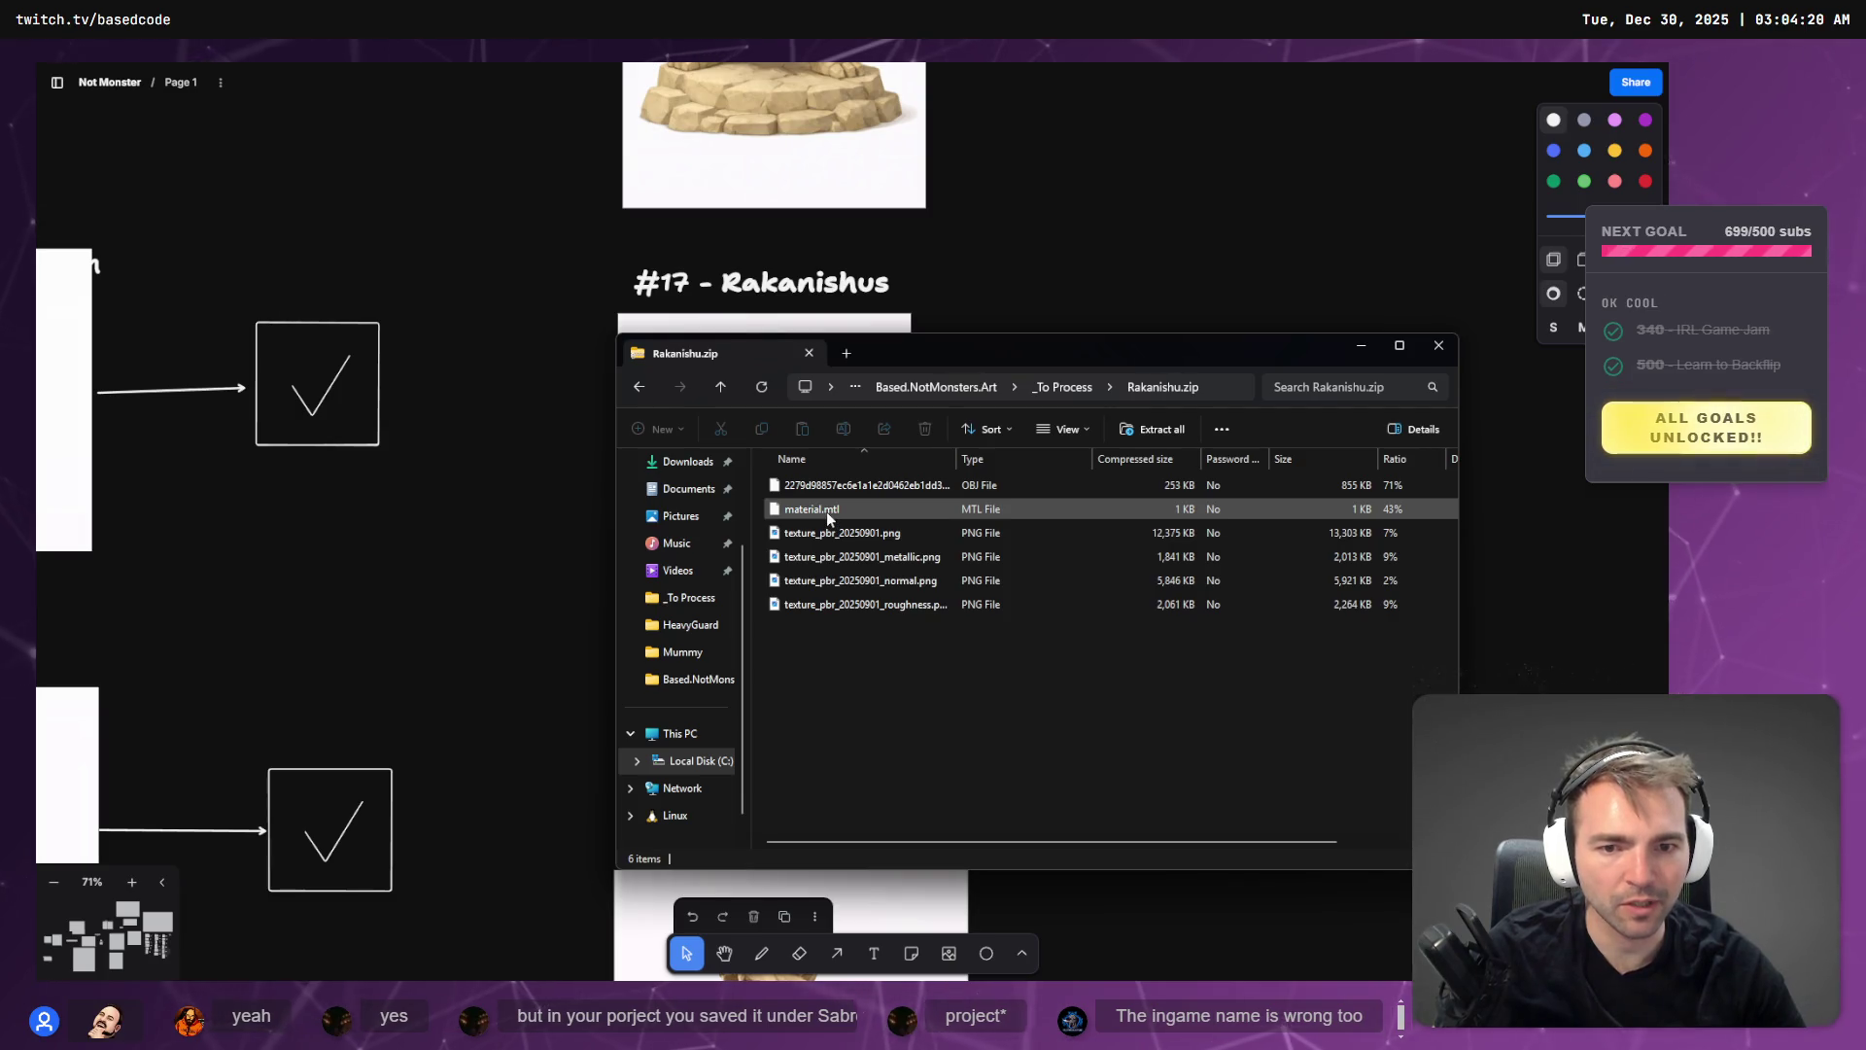
click(837, 489)
click(1063, 387)
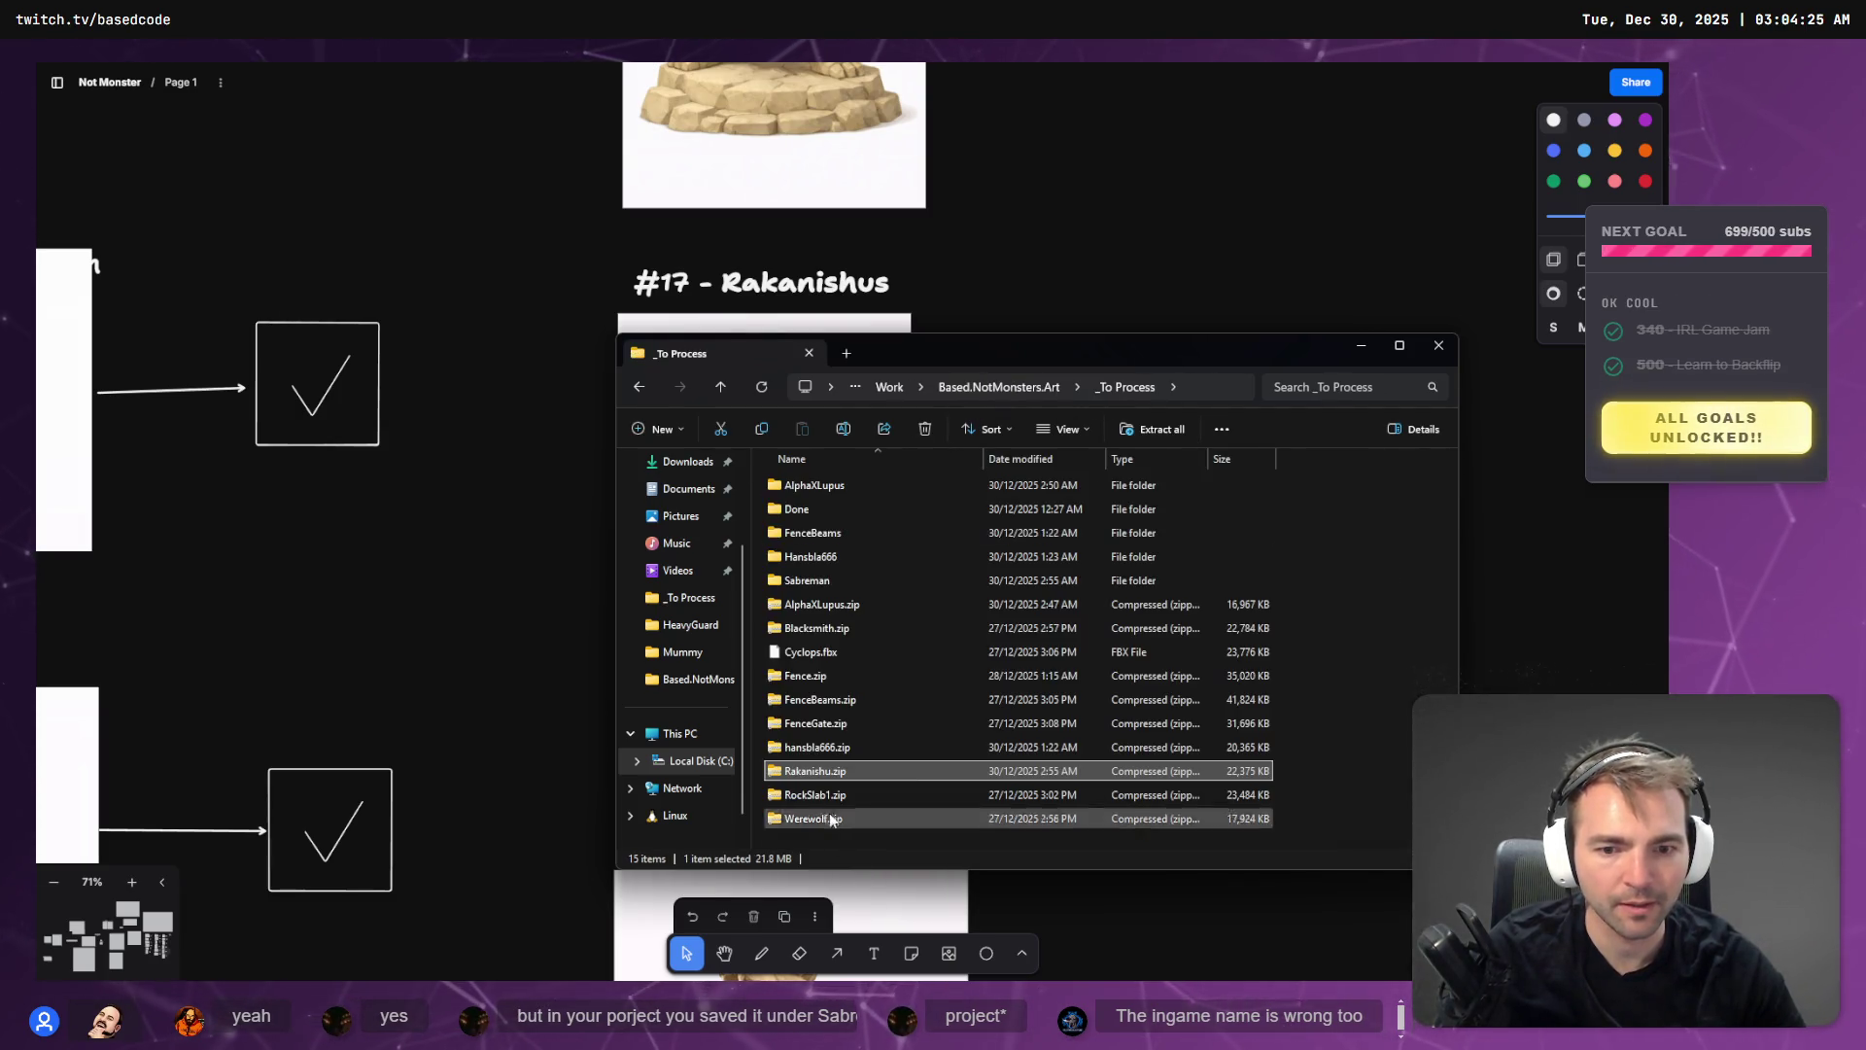
- Extract all of Rakanishu.zip and select the extracted OBJ model file
right_click(830, 771)
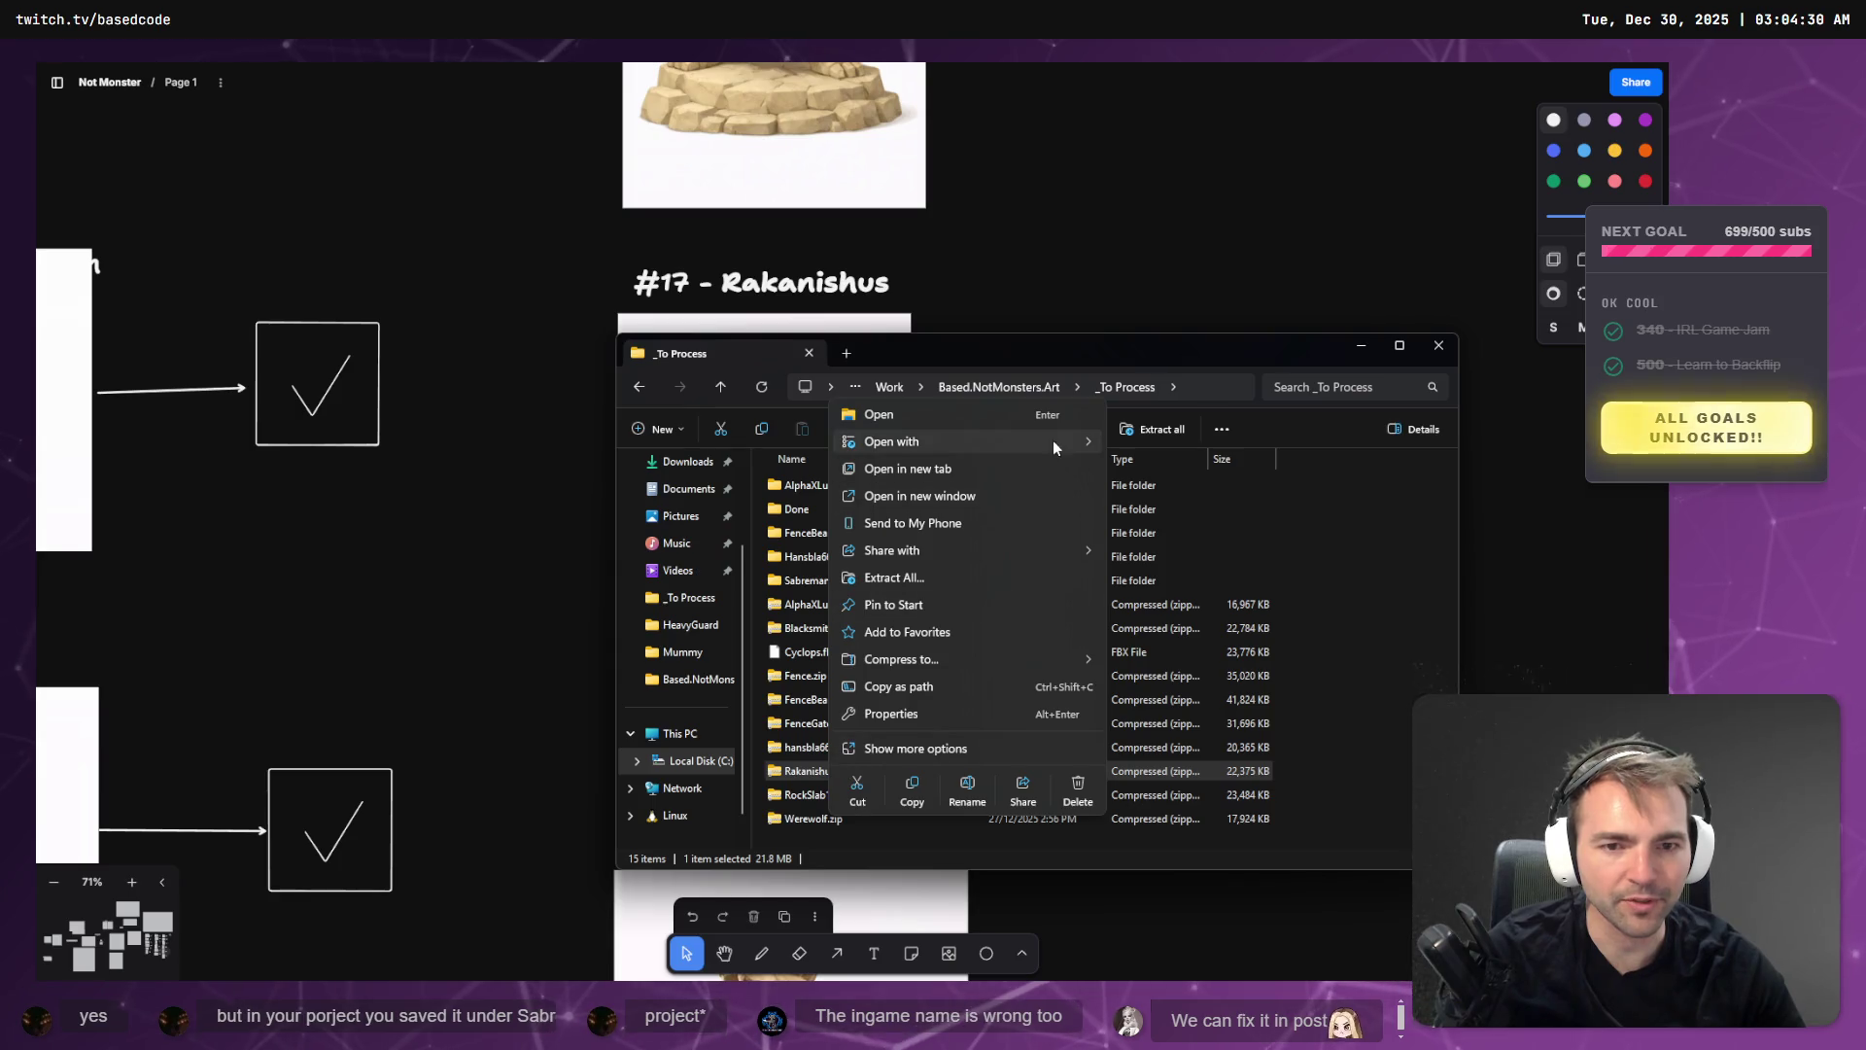
click(989, 577)
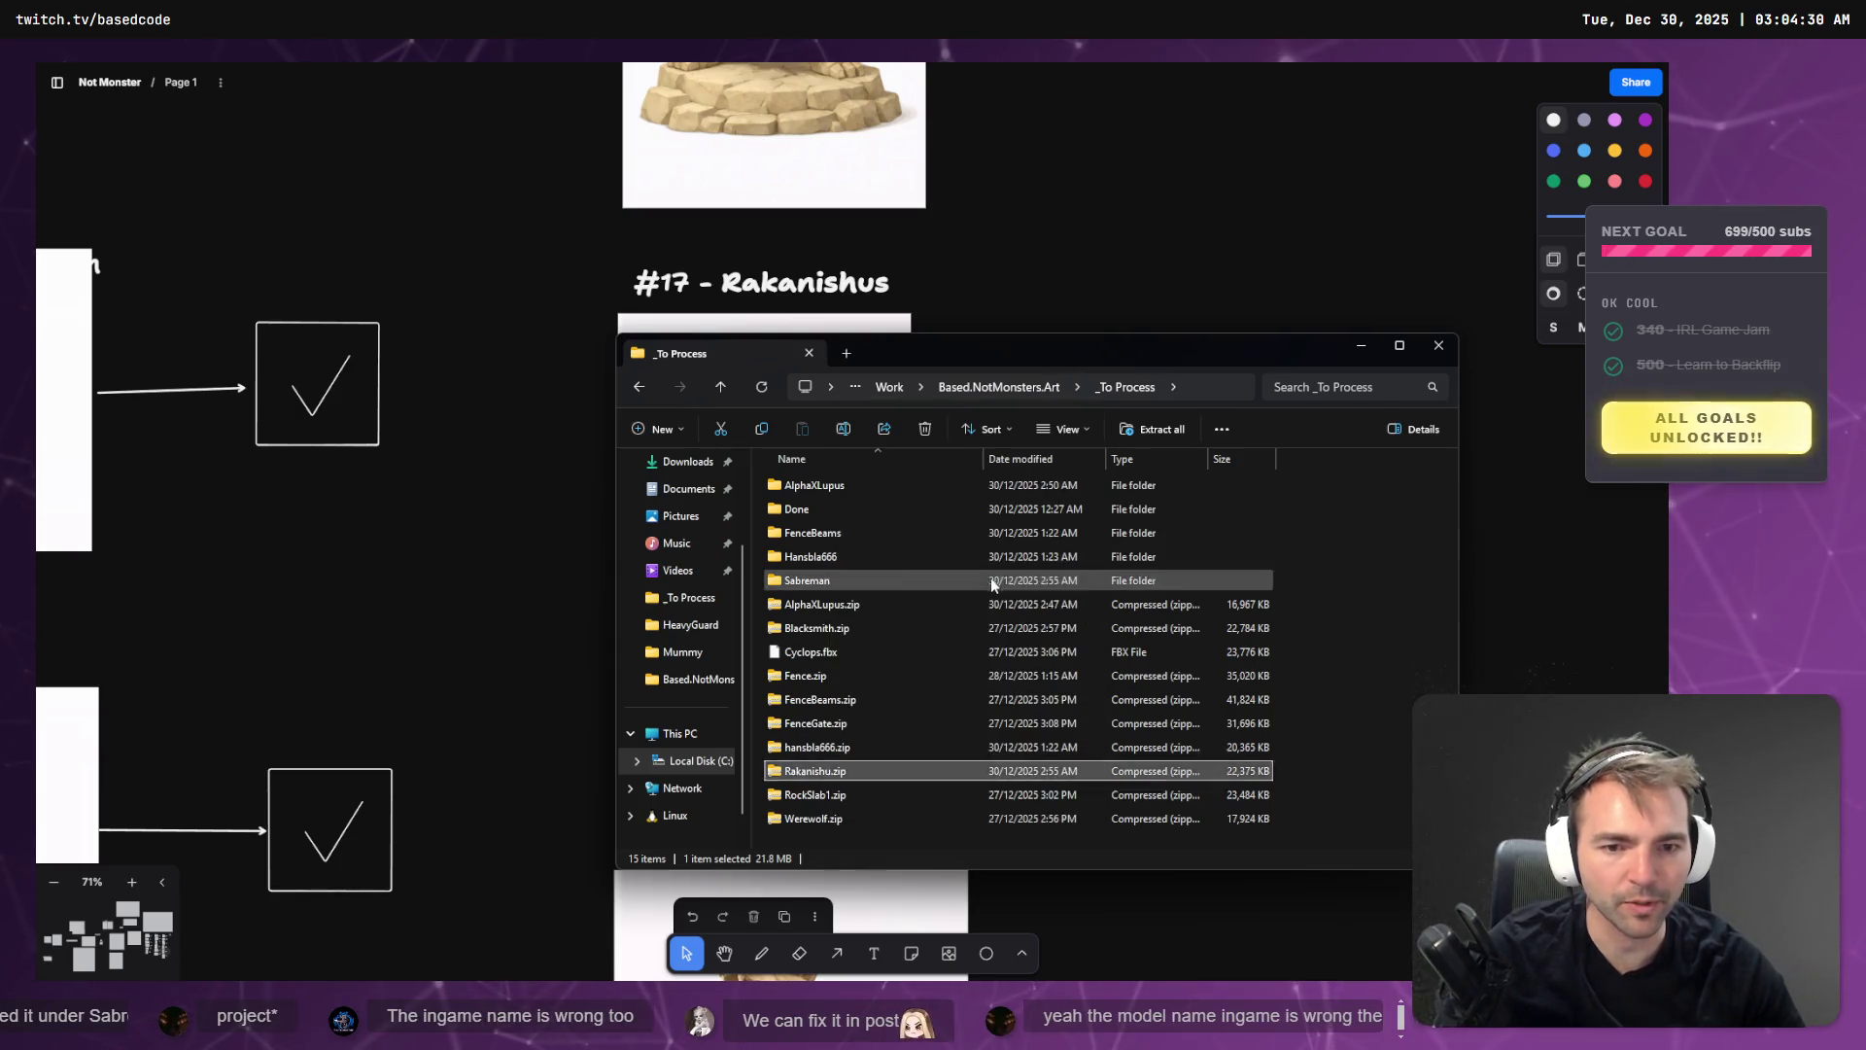
click(908, 593)
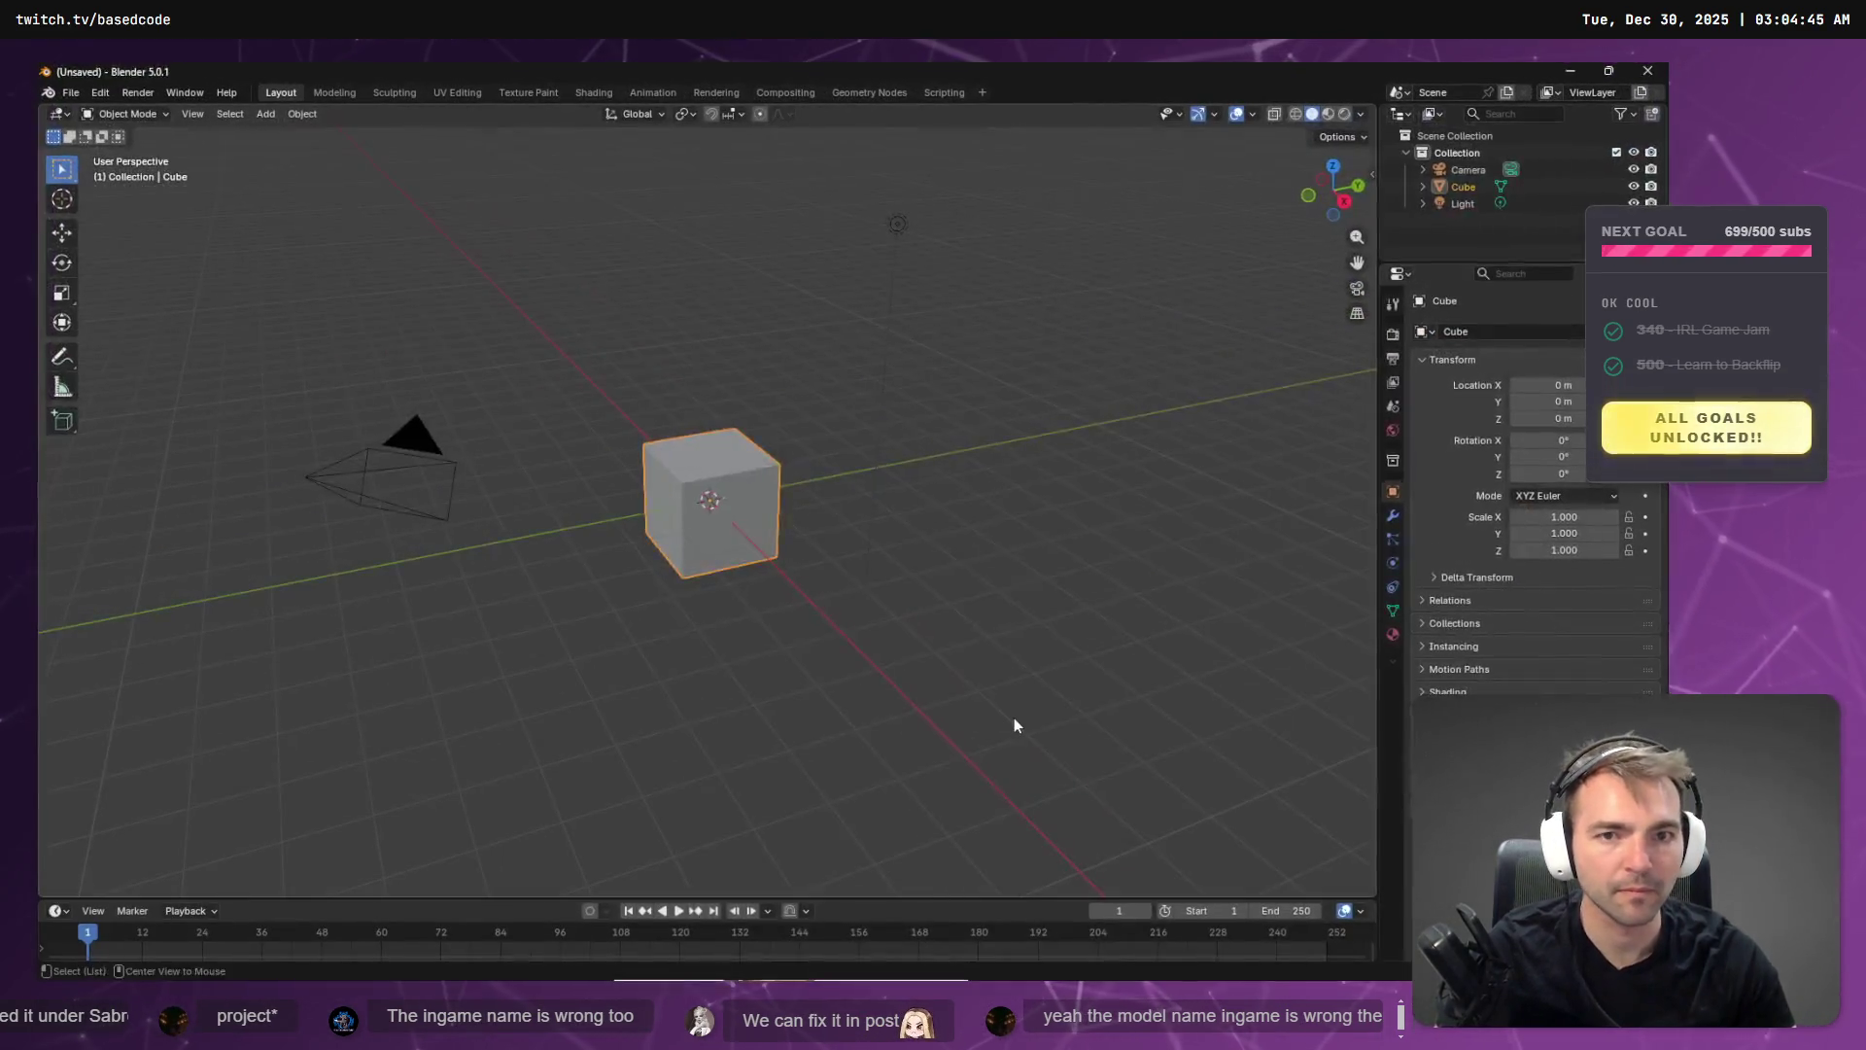
- Import the Rakanishu OBJ figurine into Blender and delete the default cube
key(alt+Tab)
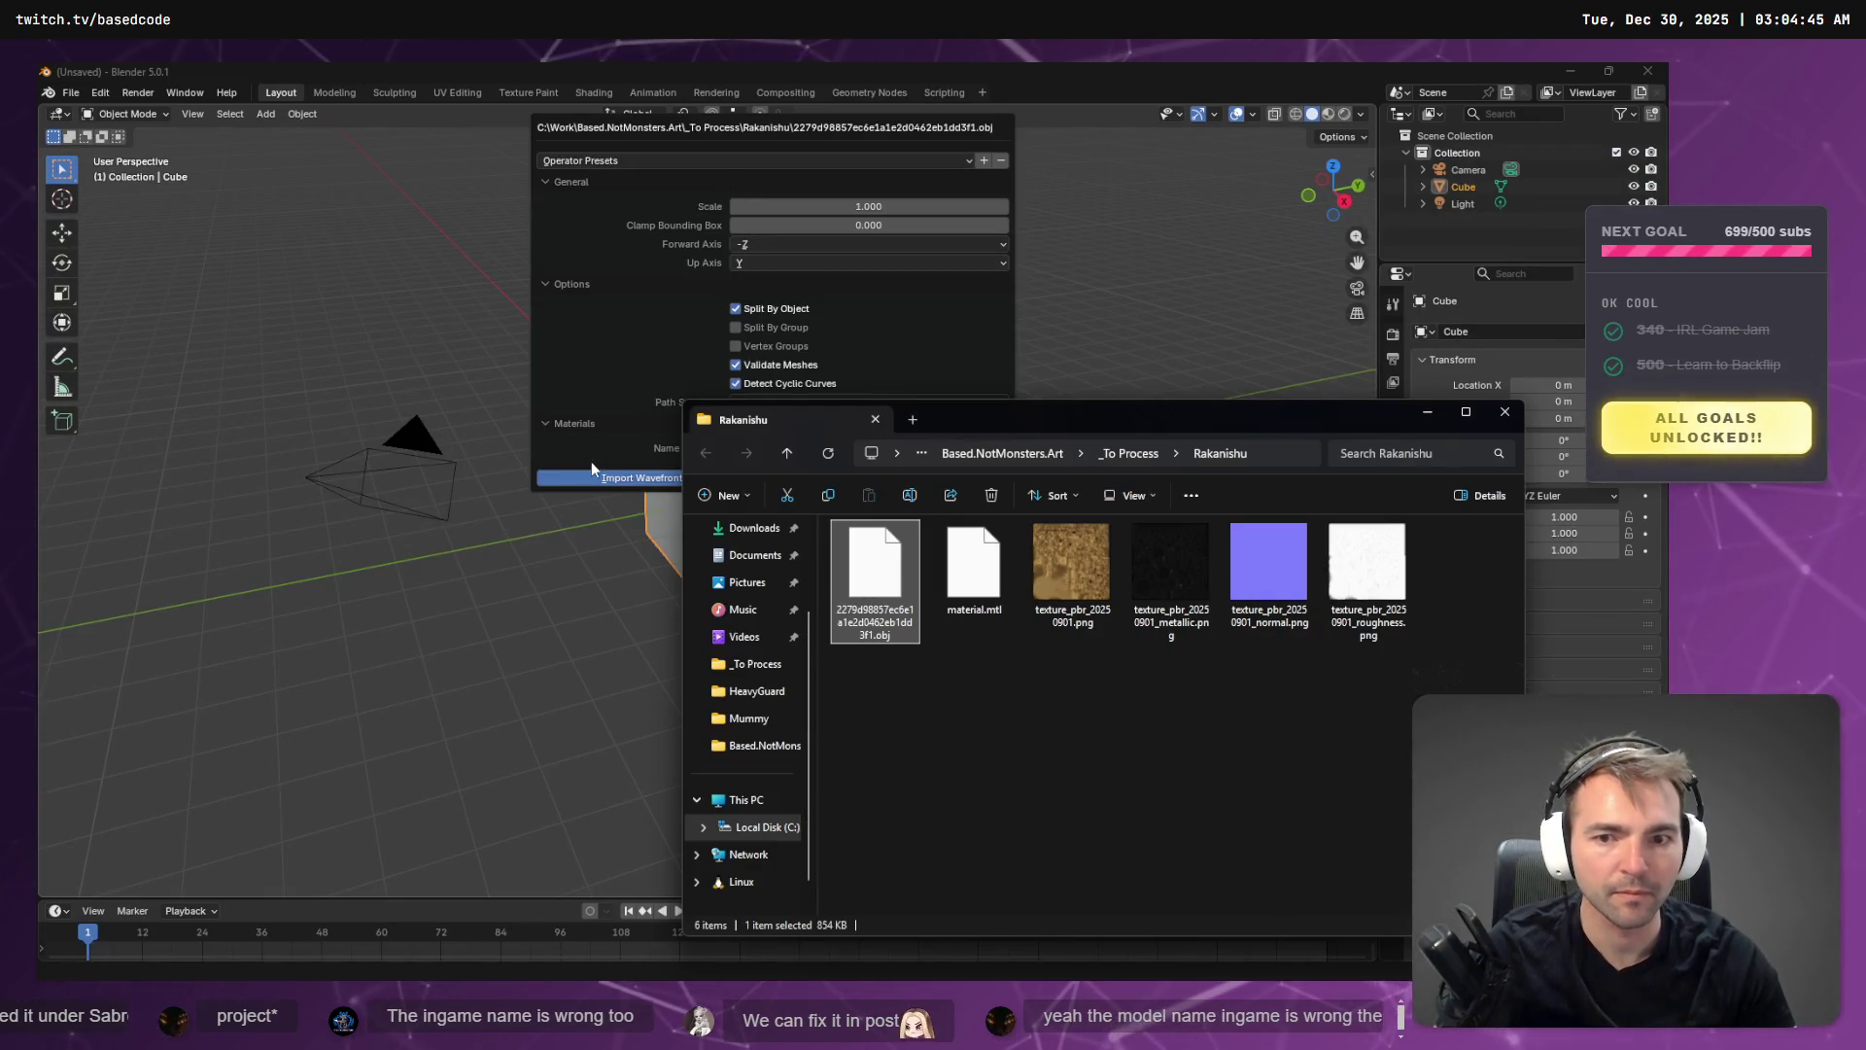
click(595, 476)
click(768, 488)
key(Delete)
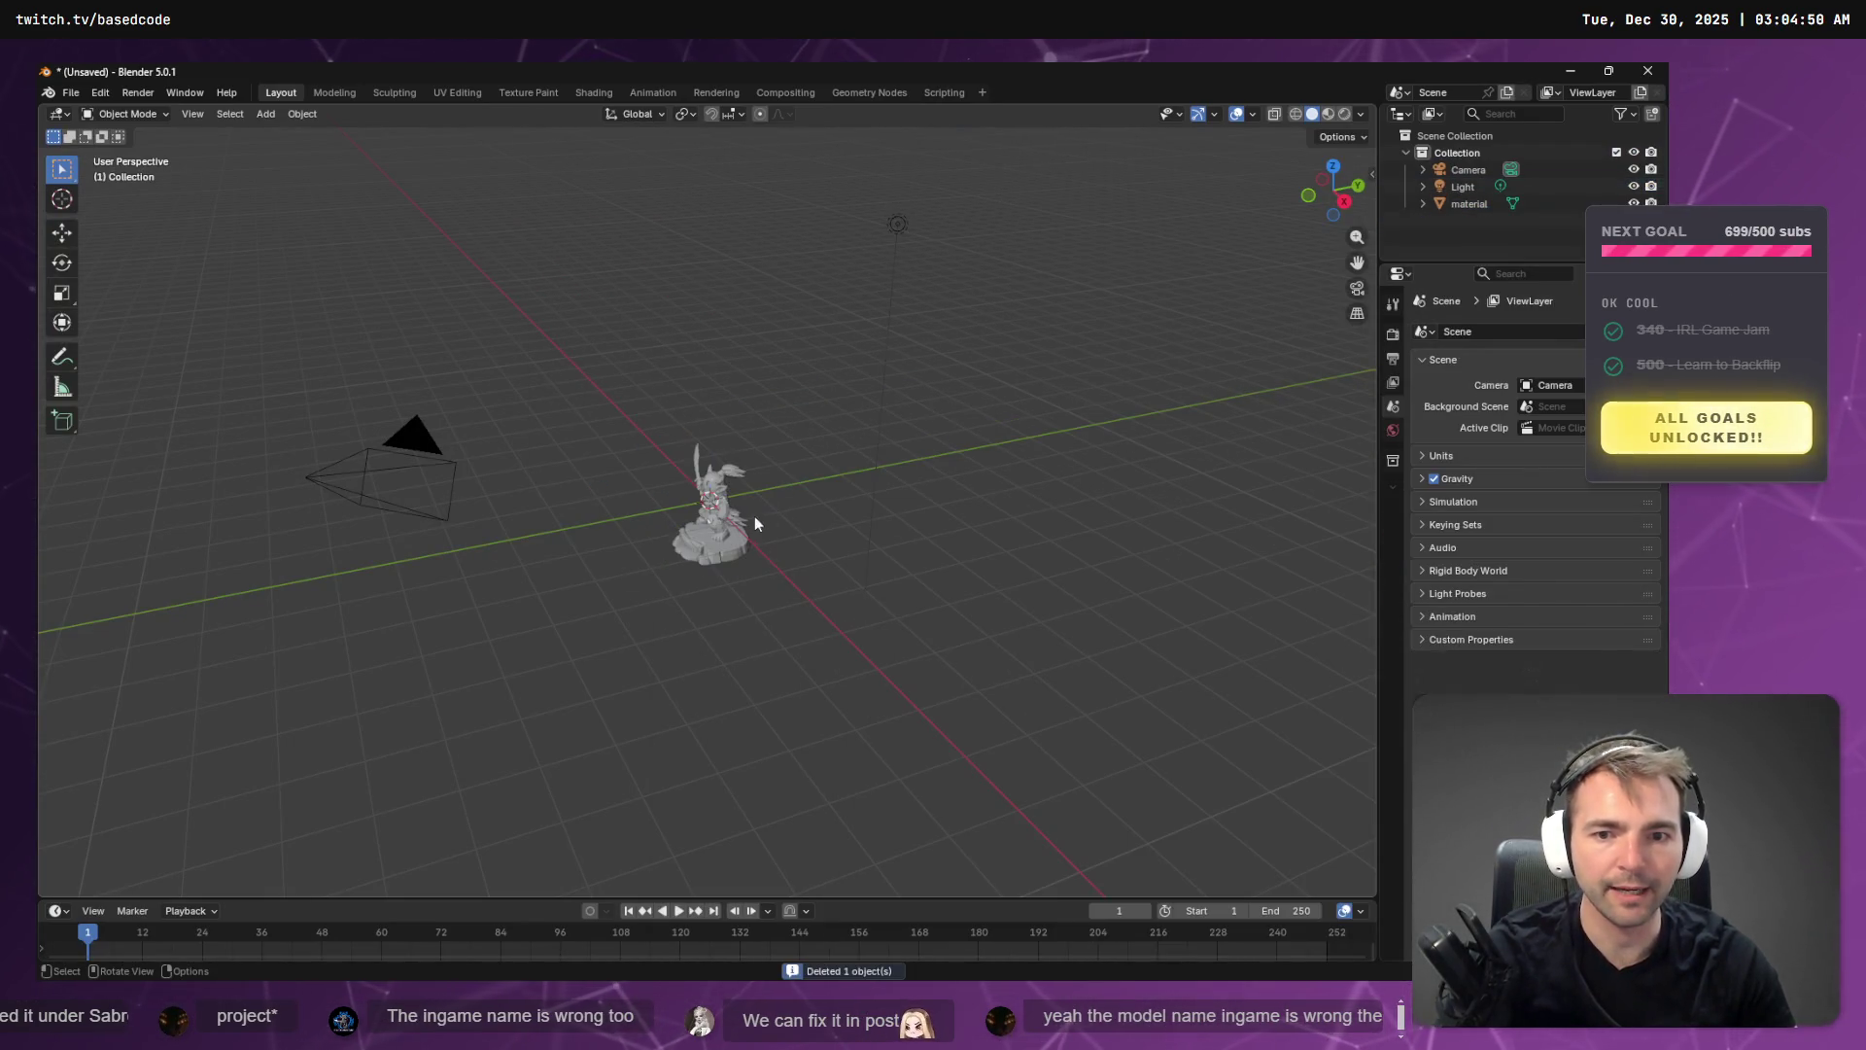
right_click(760, 520)
right_click(744, 419)
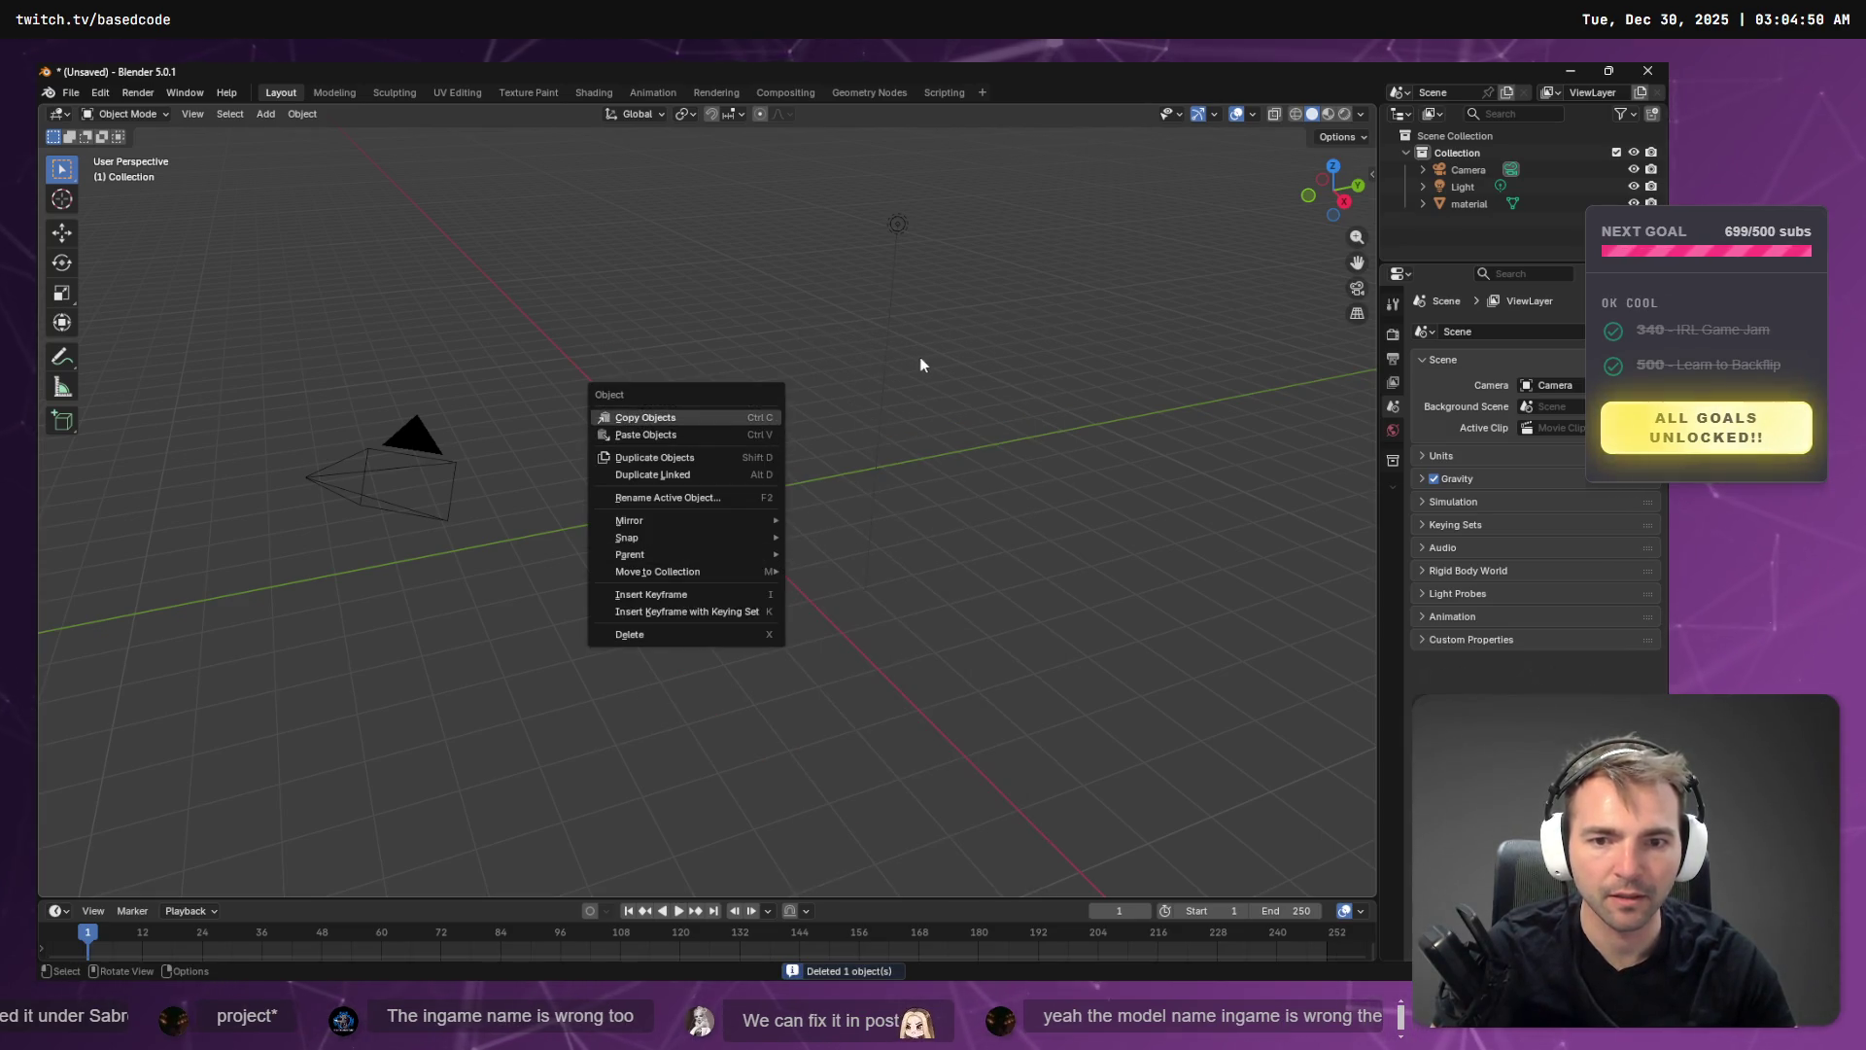
key(alt+Tab)
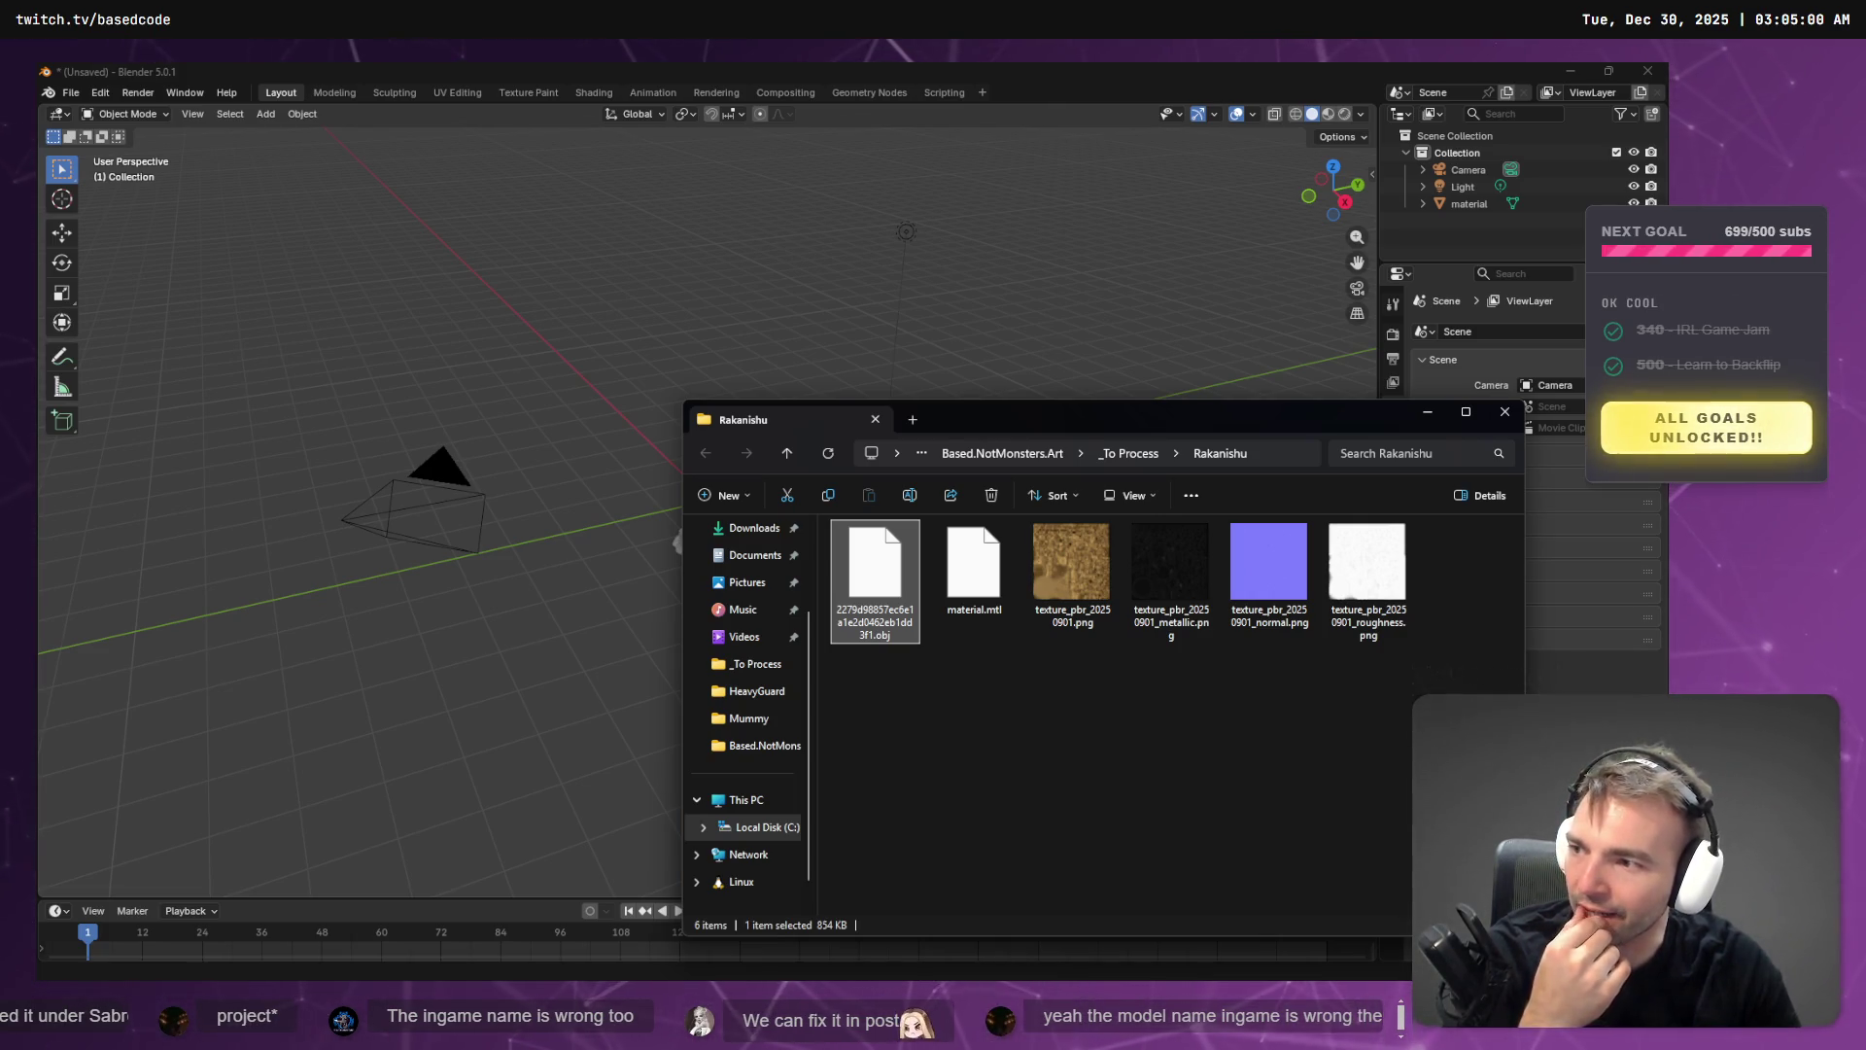
- Rename Rakanishu.zip back to Sabreman.zip in the _To Process folder
click(1268, 700)
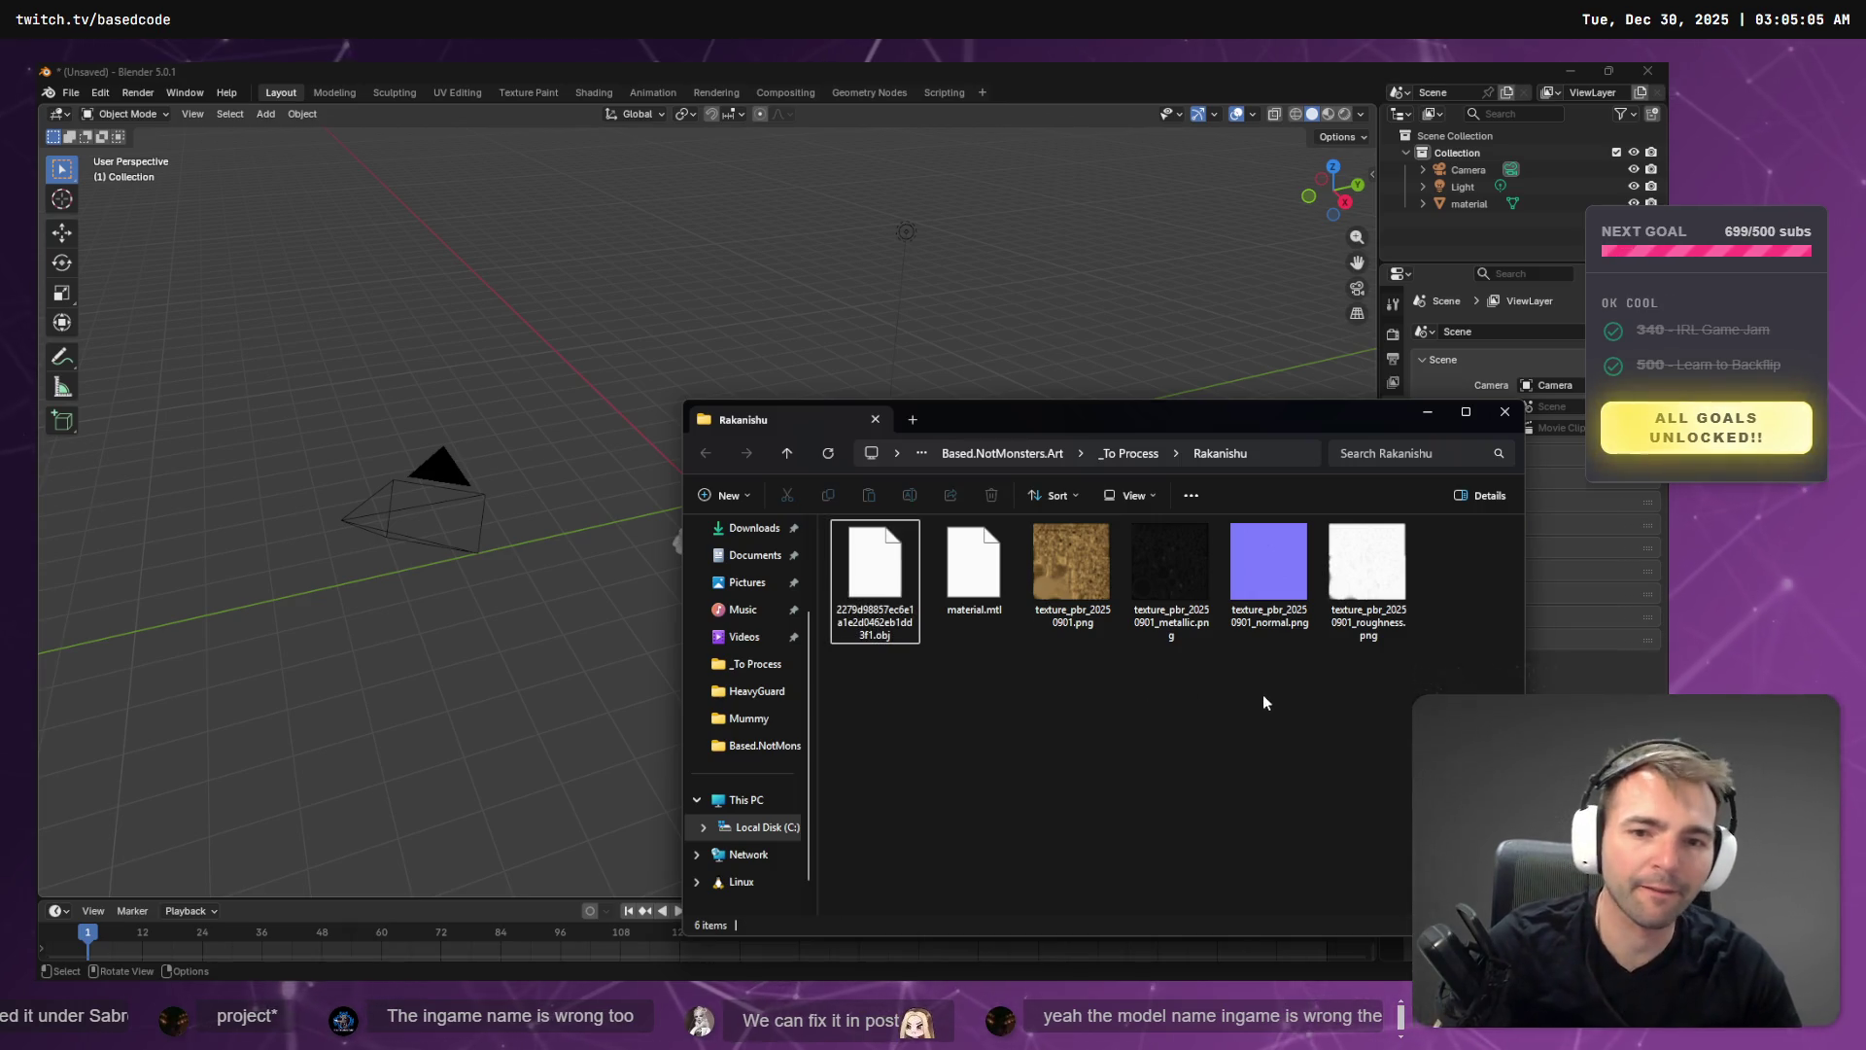
click(1126, 452)
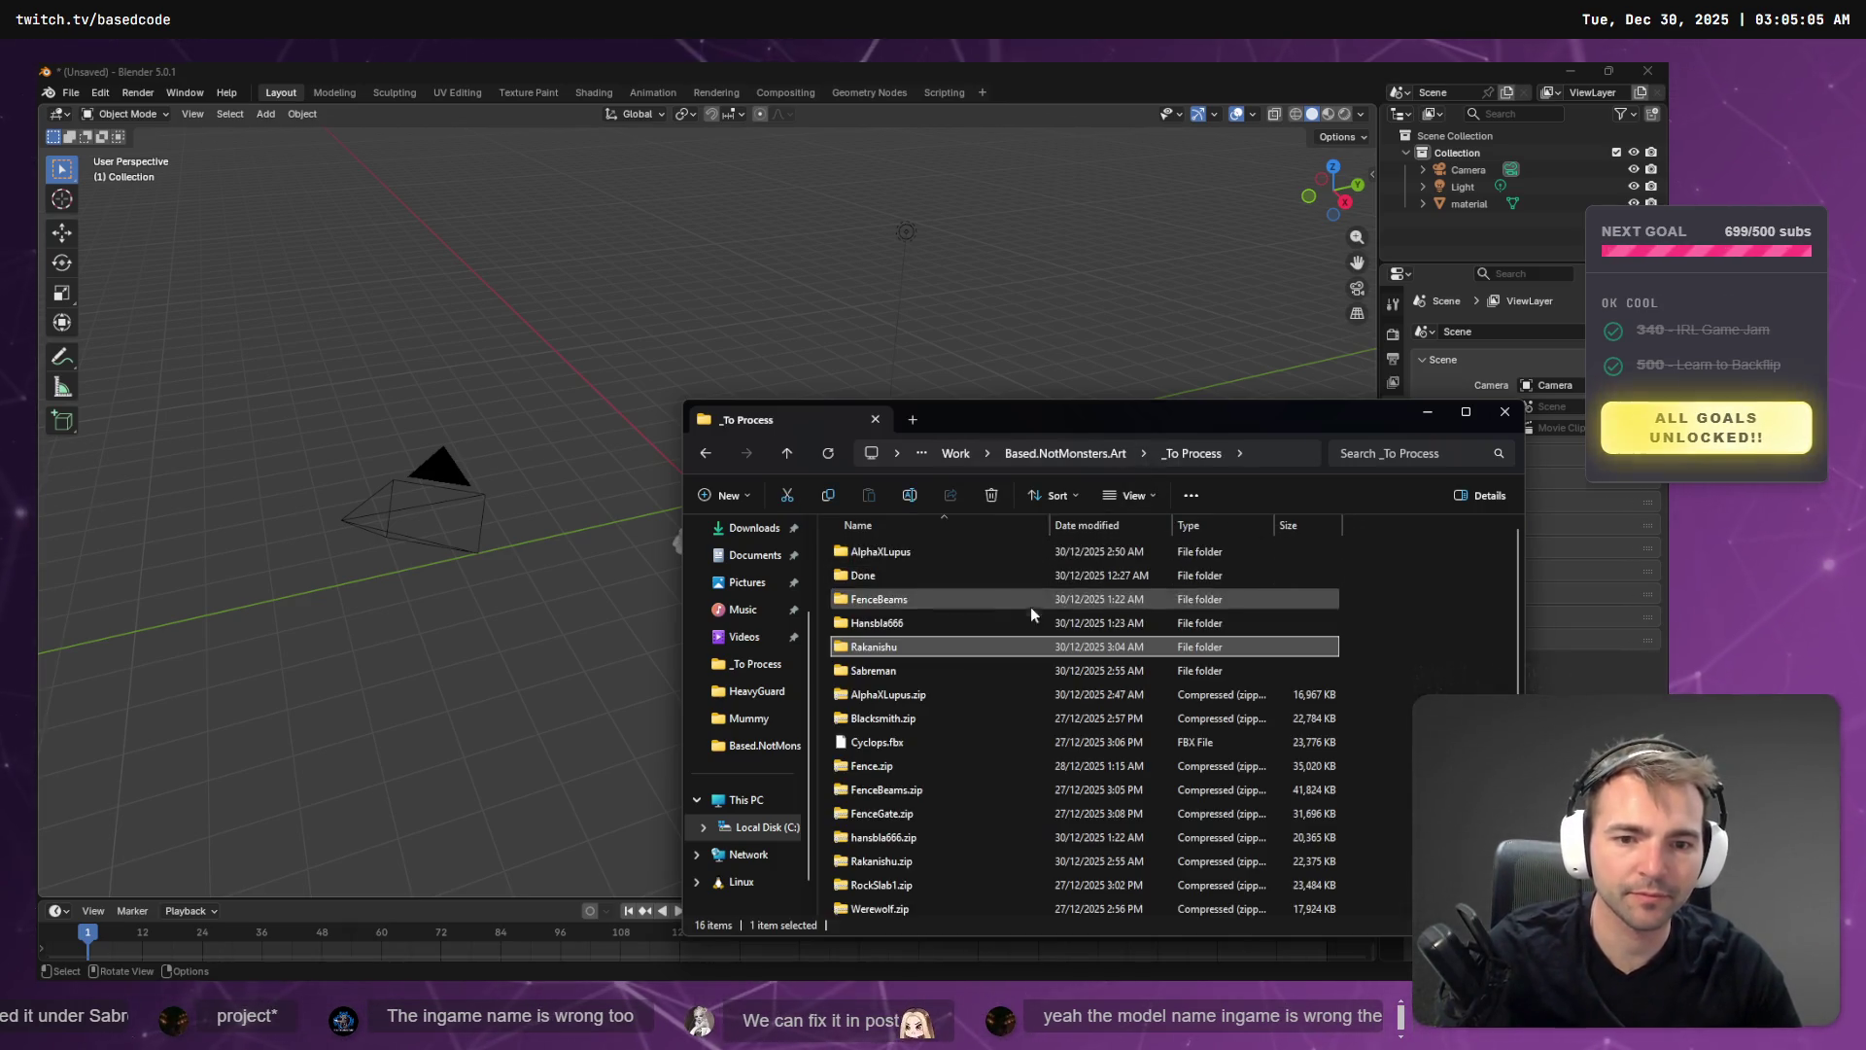
click(889, 857)
key(F2)
text(Sabreman)
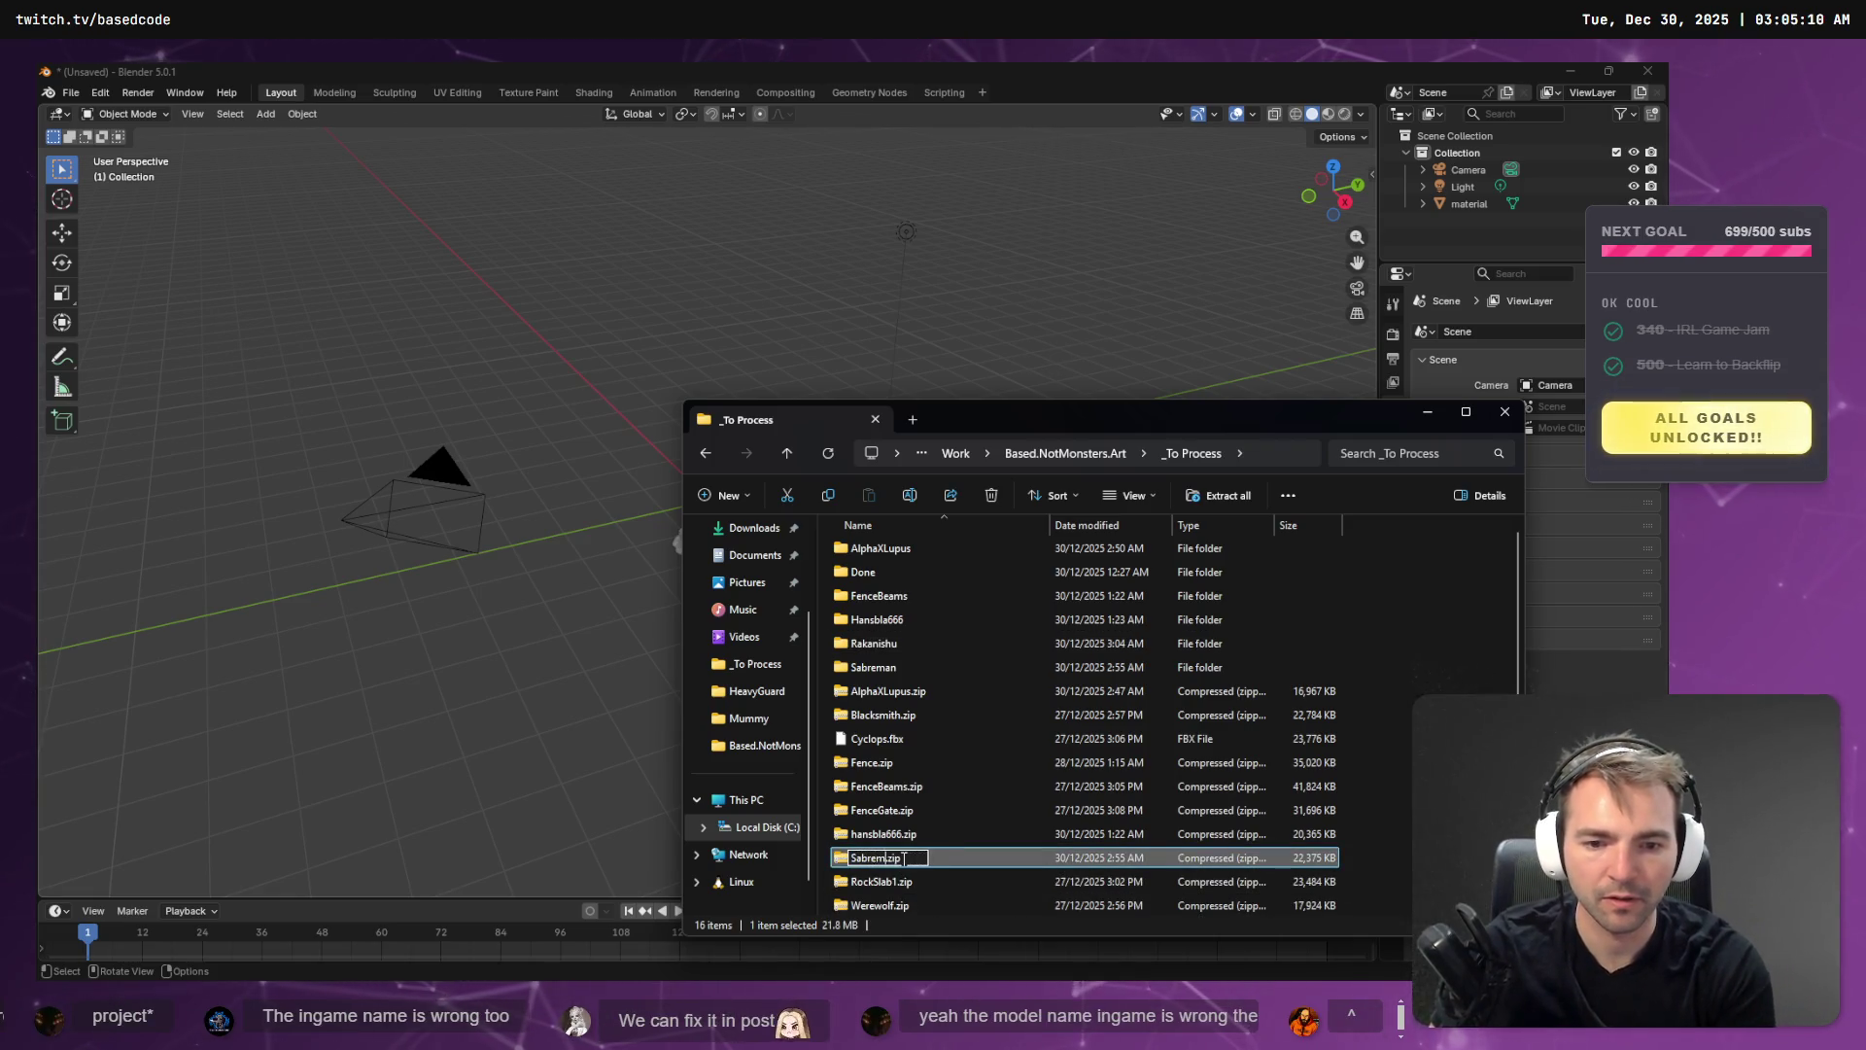
key(Return)
- Quit Blender without saving and return to the Godot editor
key(ctrl+q)
click(875, 552)
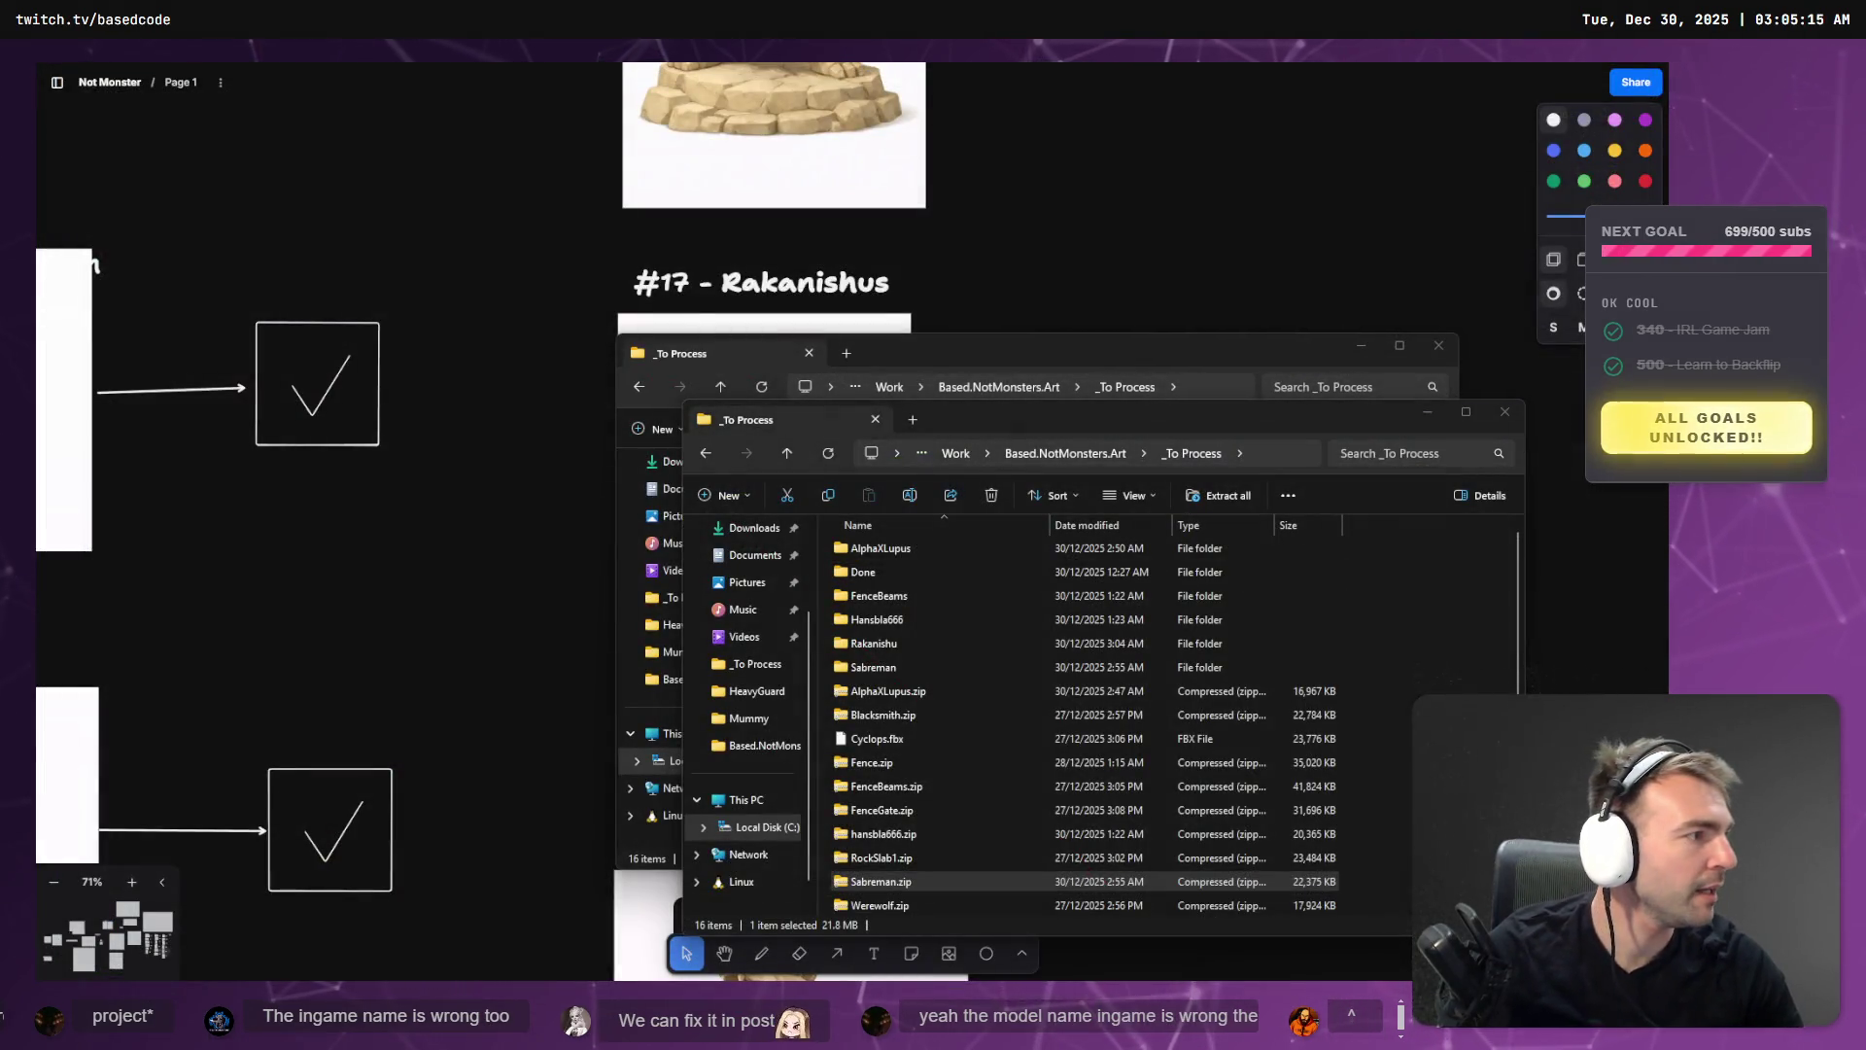
key(alt+Tab)
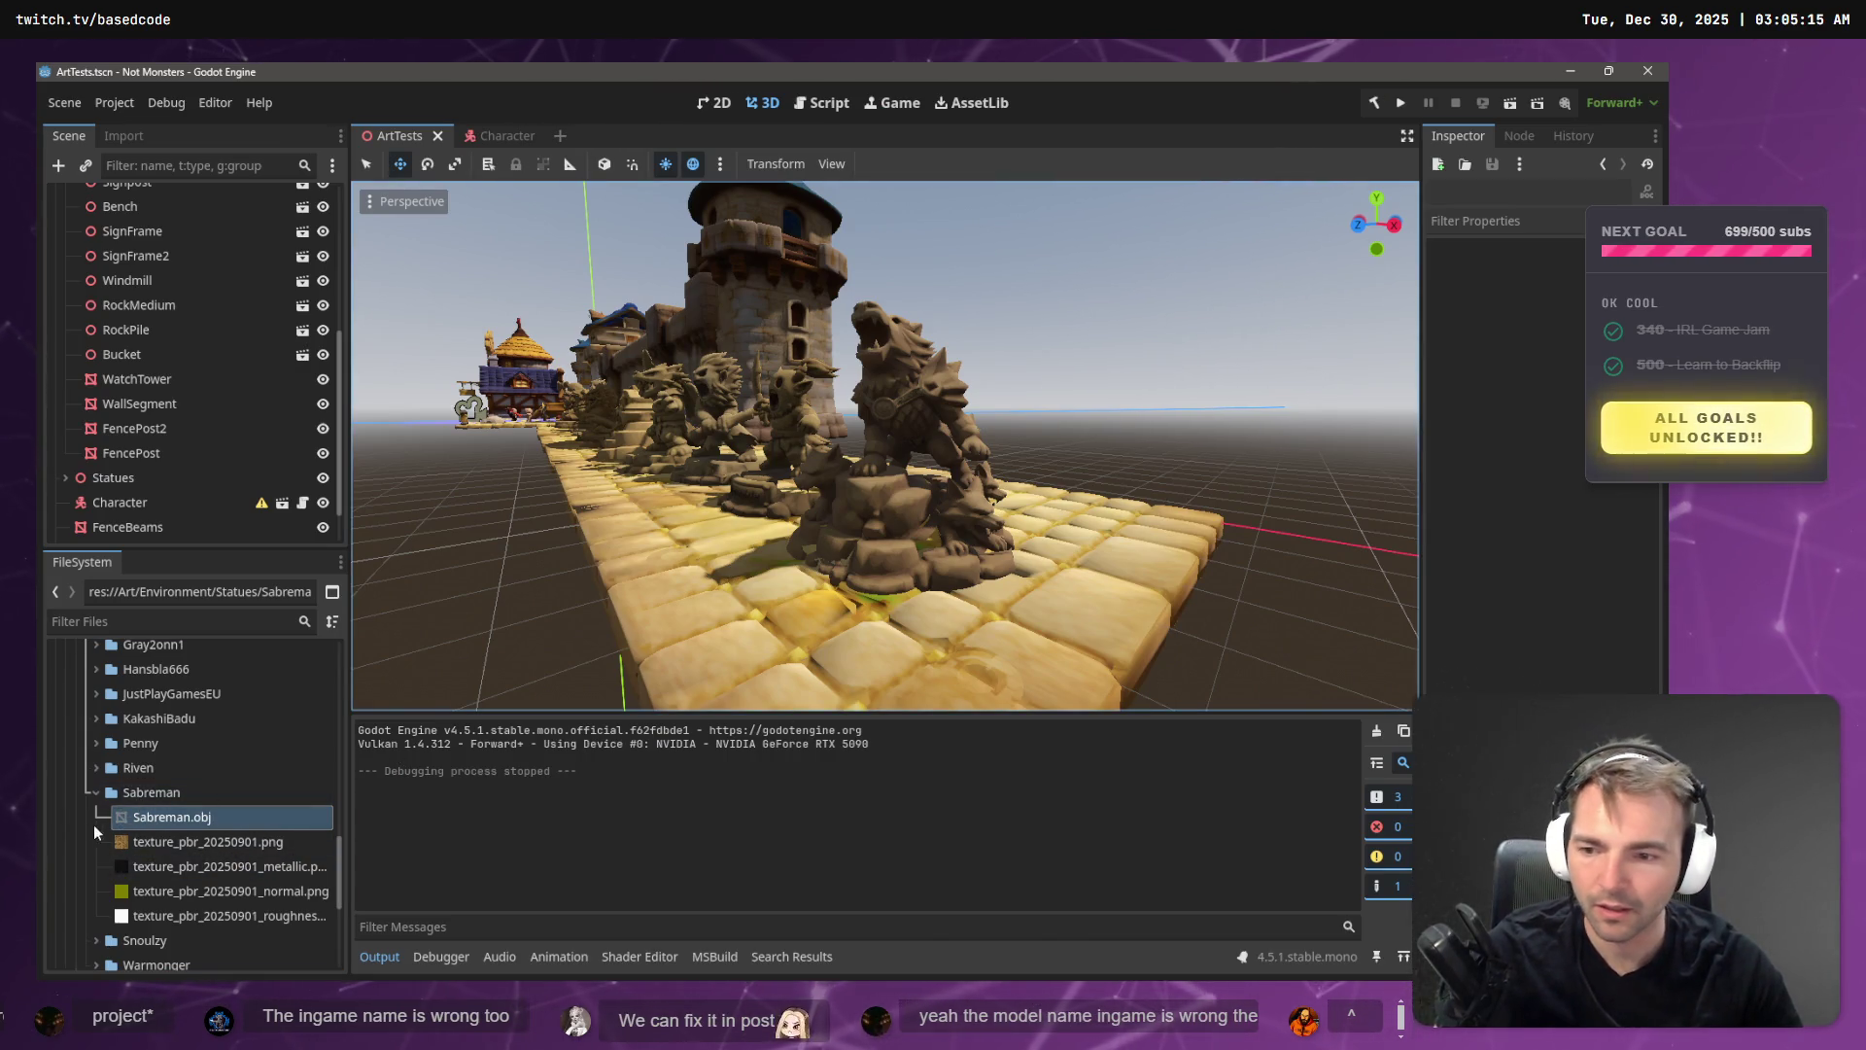
- Undo an accidental Sabreman2 placement and expand the Sabreman folder showing Sabreman.obj and textures
mouse_move(154, 825)
mouse_down()
mouse_move(1185, 631)
mouse_move(1113, 632)
mouse_up()
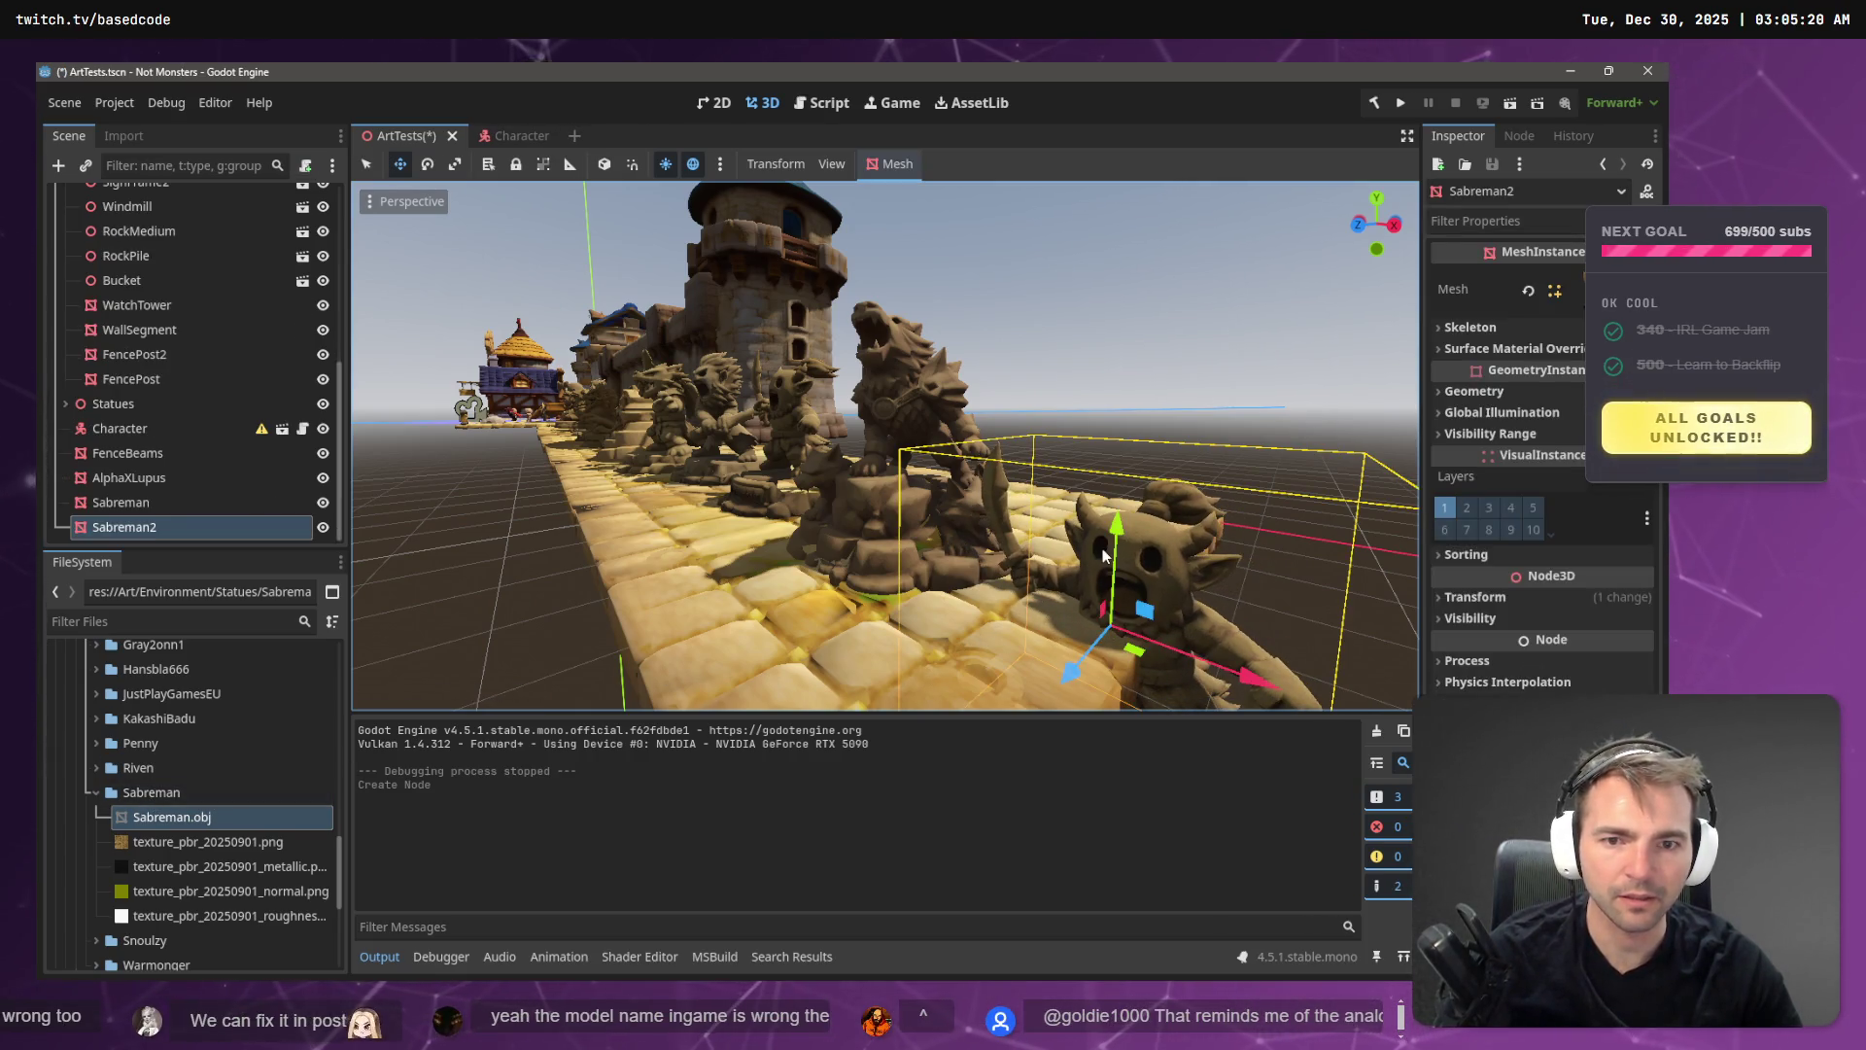
key(ctrl+z)
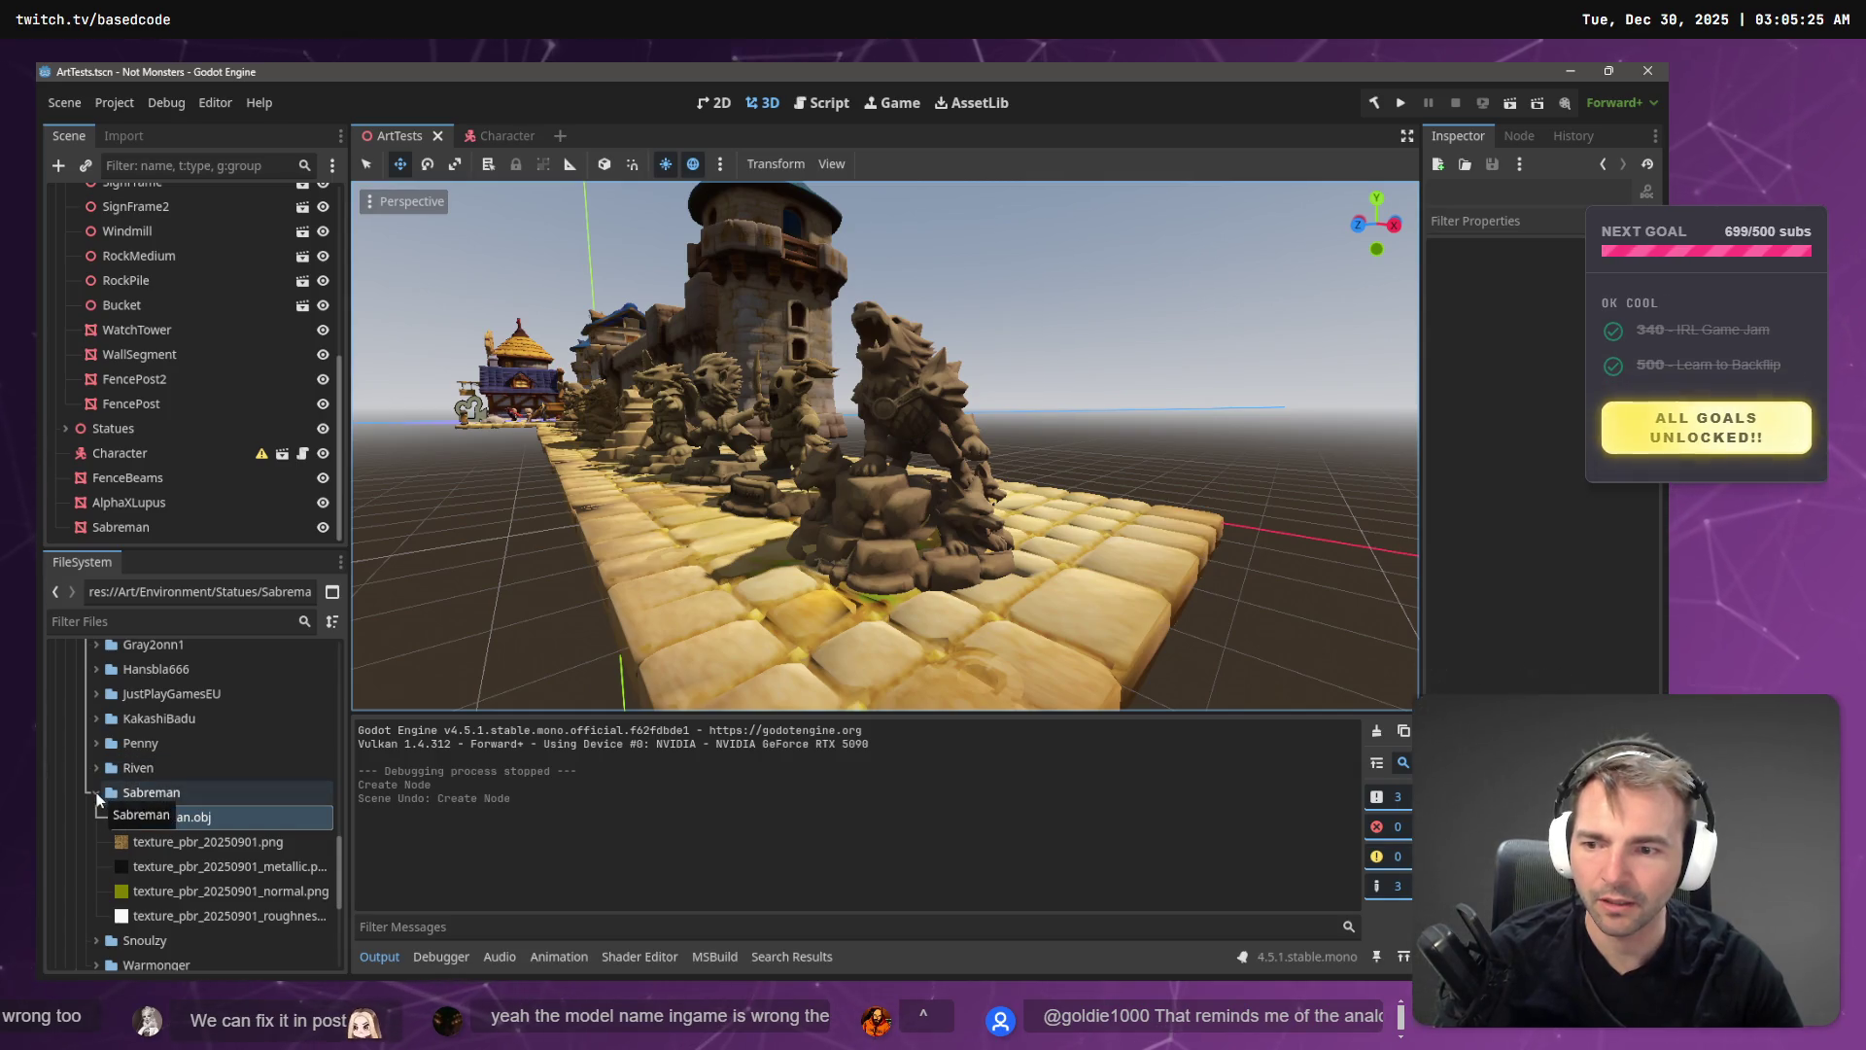
click(96, 794)
scroll(136, 782, up, 3)
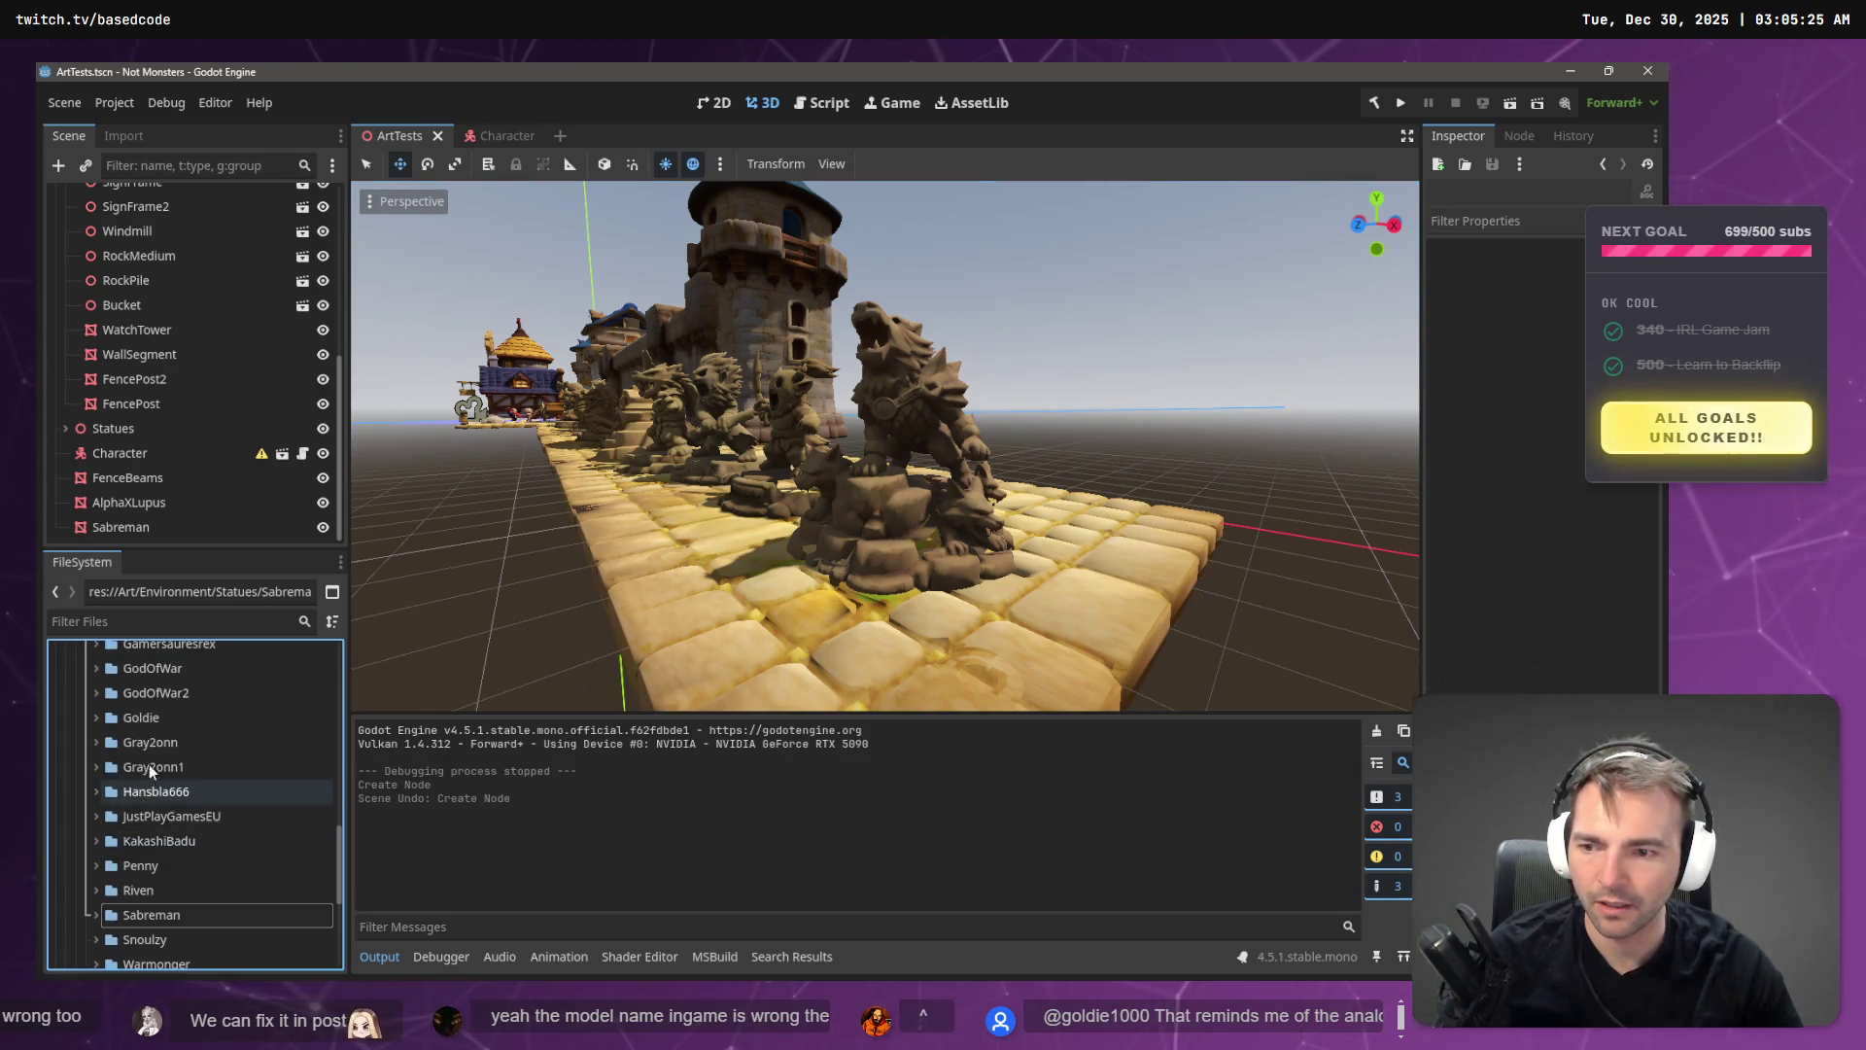
double_click(115, 915)
scroll(114, 877, down, 1)
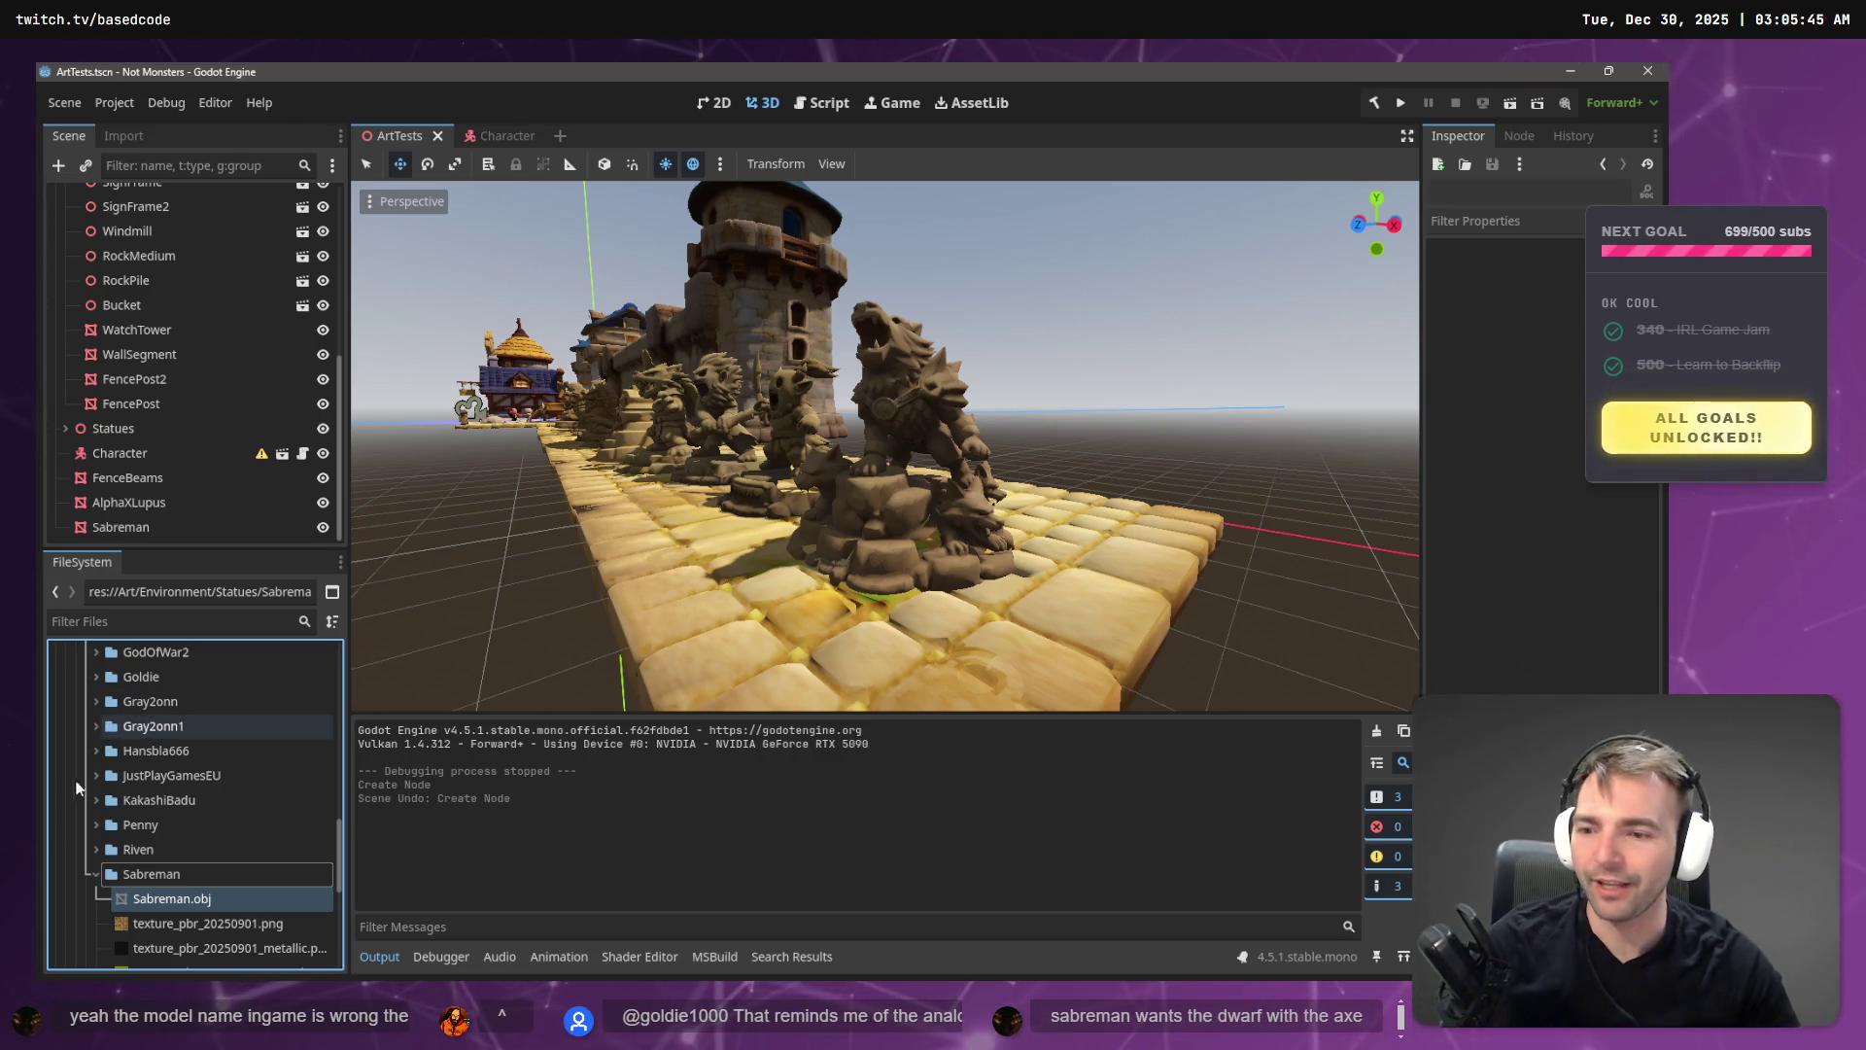
click(178, 875)
- Rename the model file Sabreman.obj to Rakanishu.obj
key(F2)
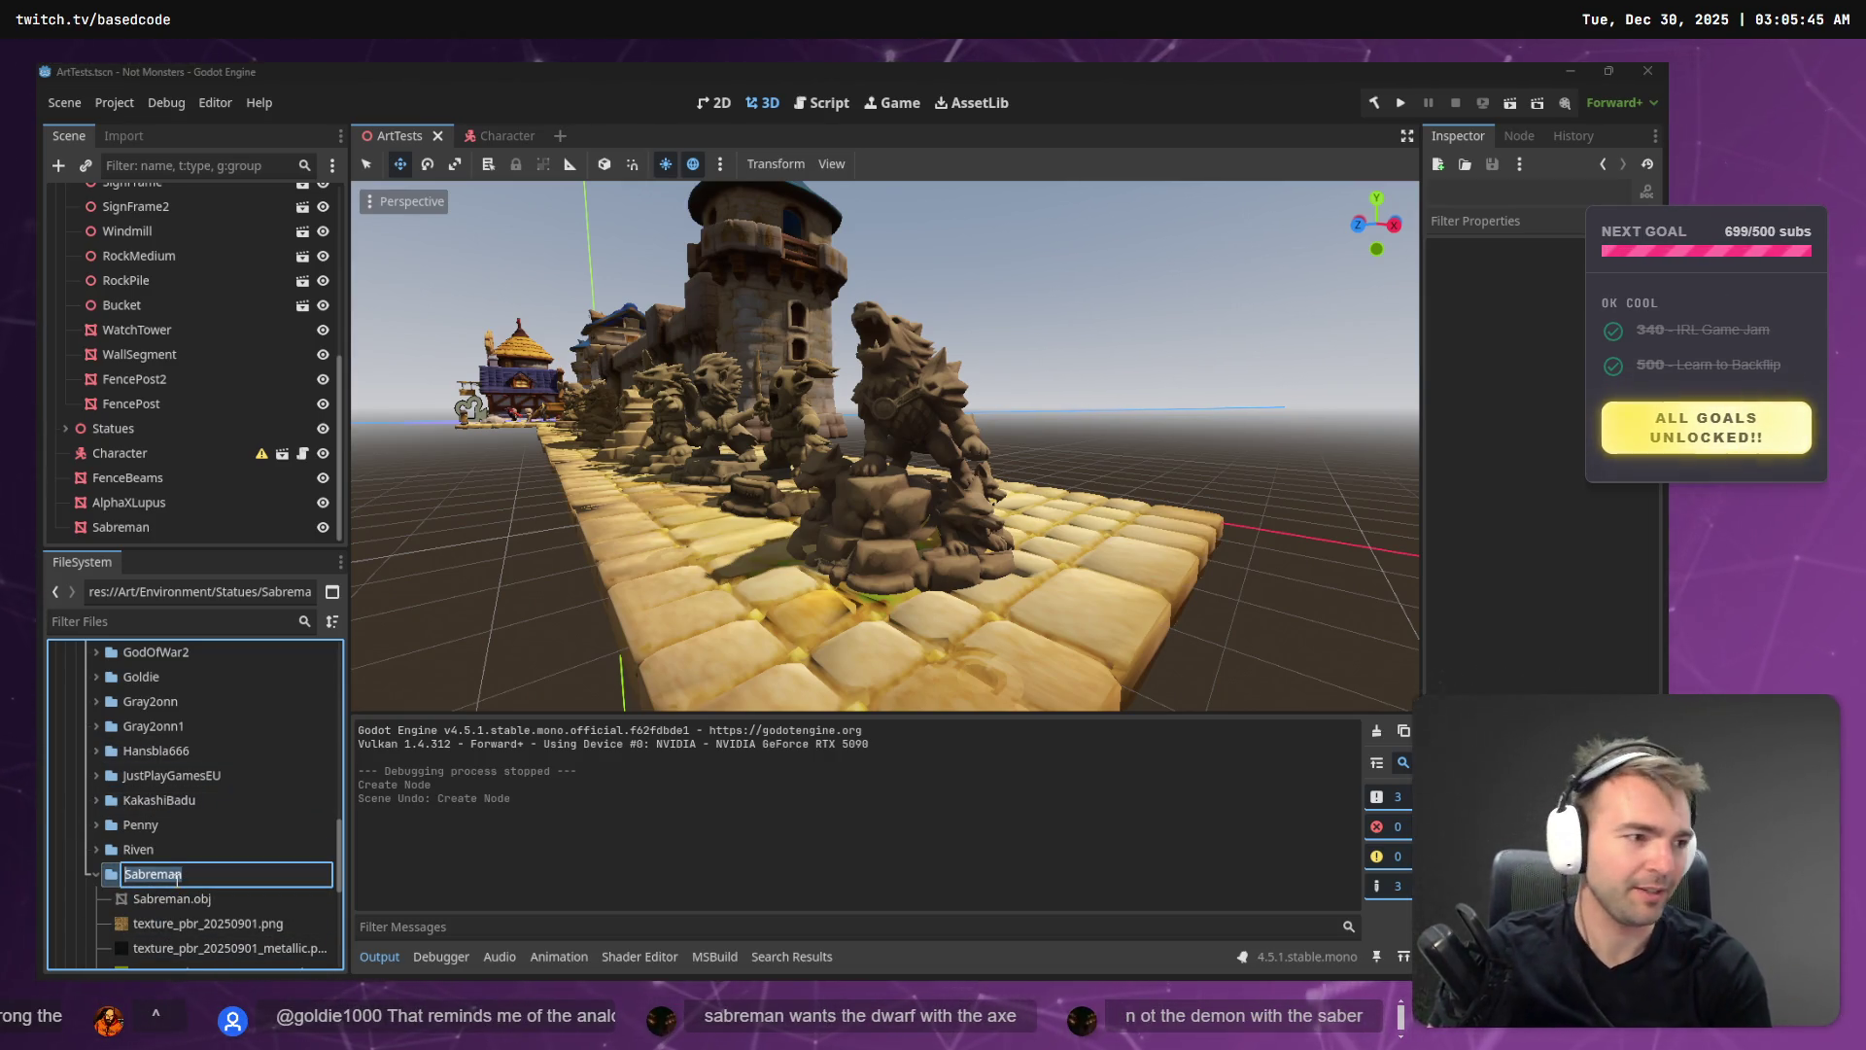
key(Return)
key(Down)
key(F2)
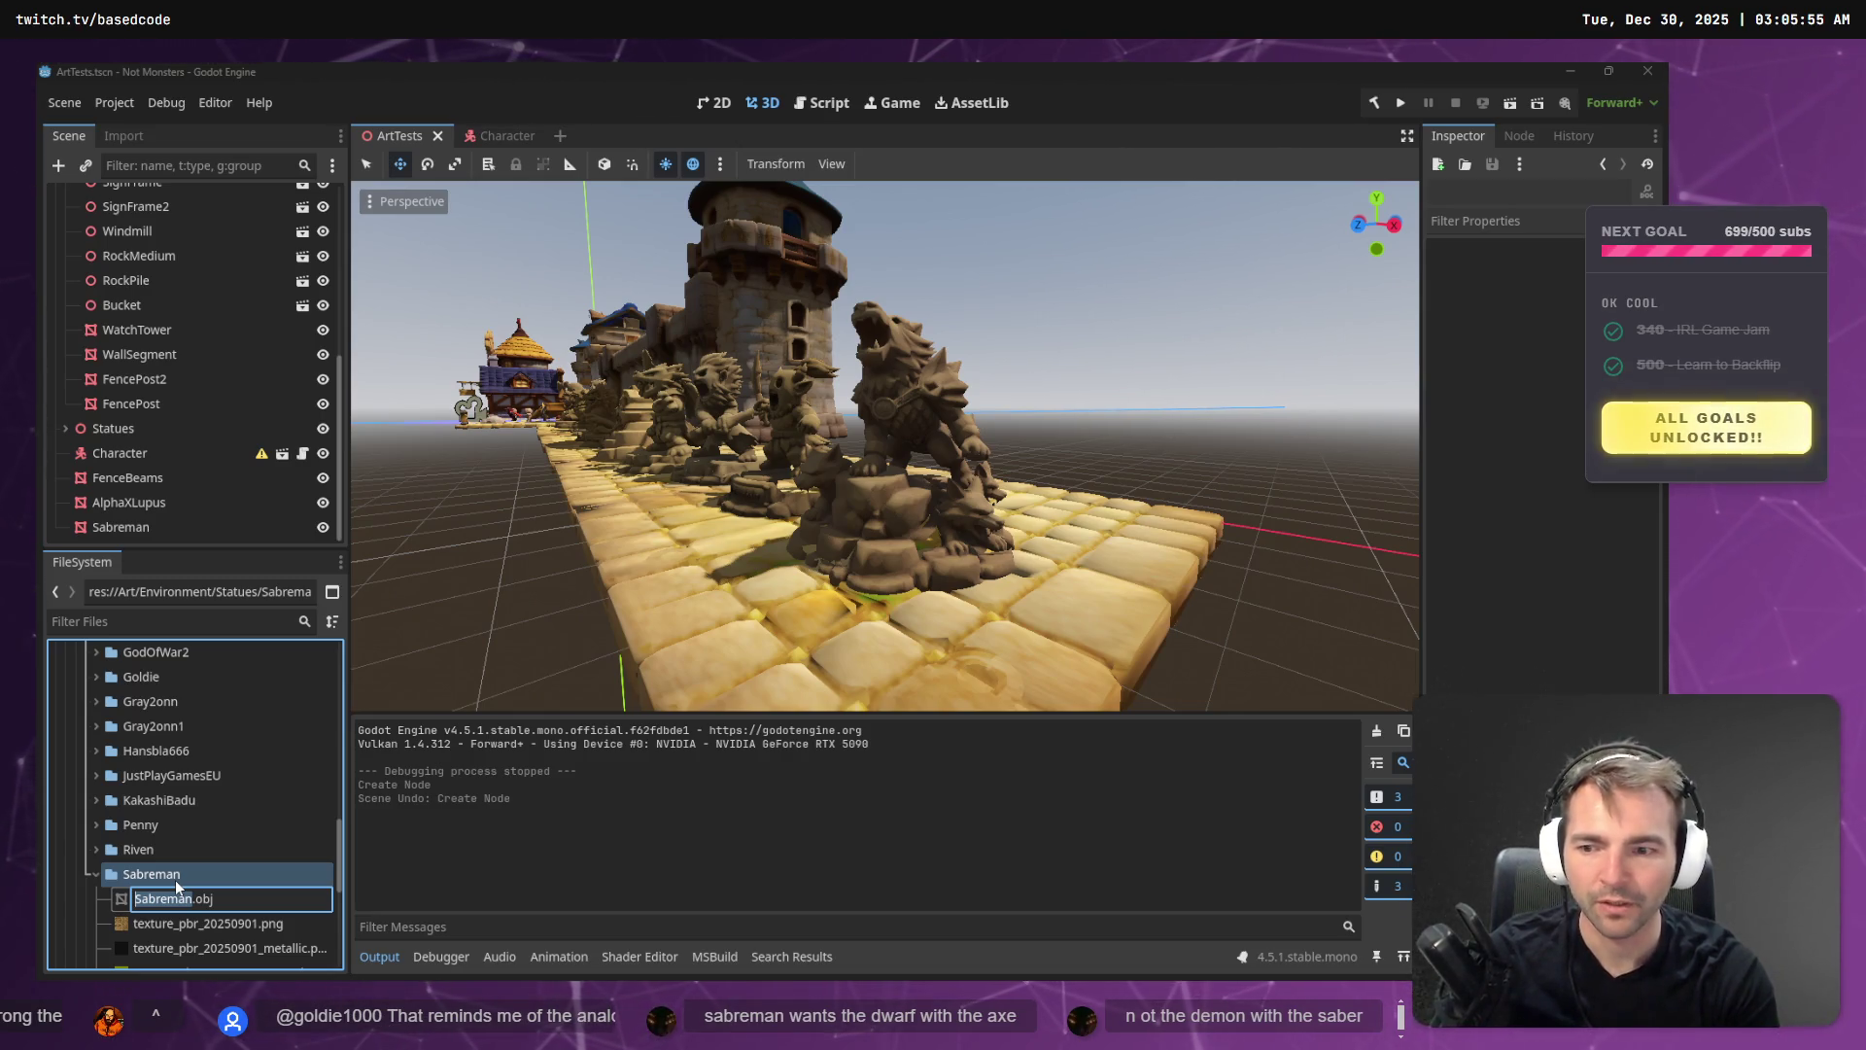
text(Rakl)
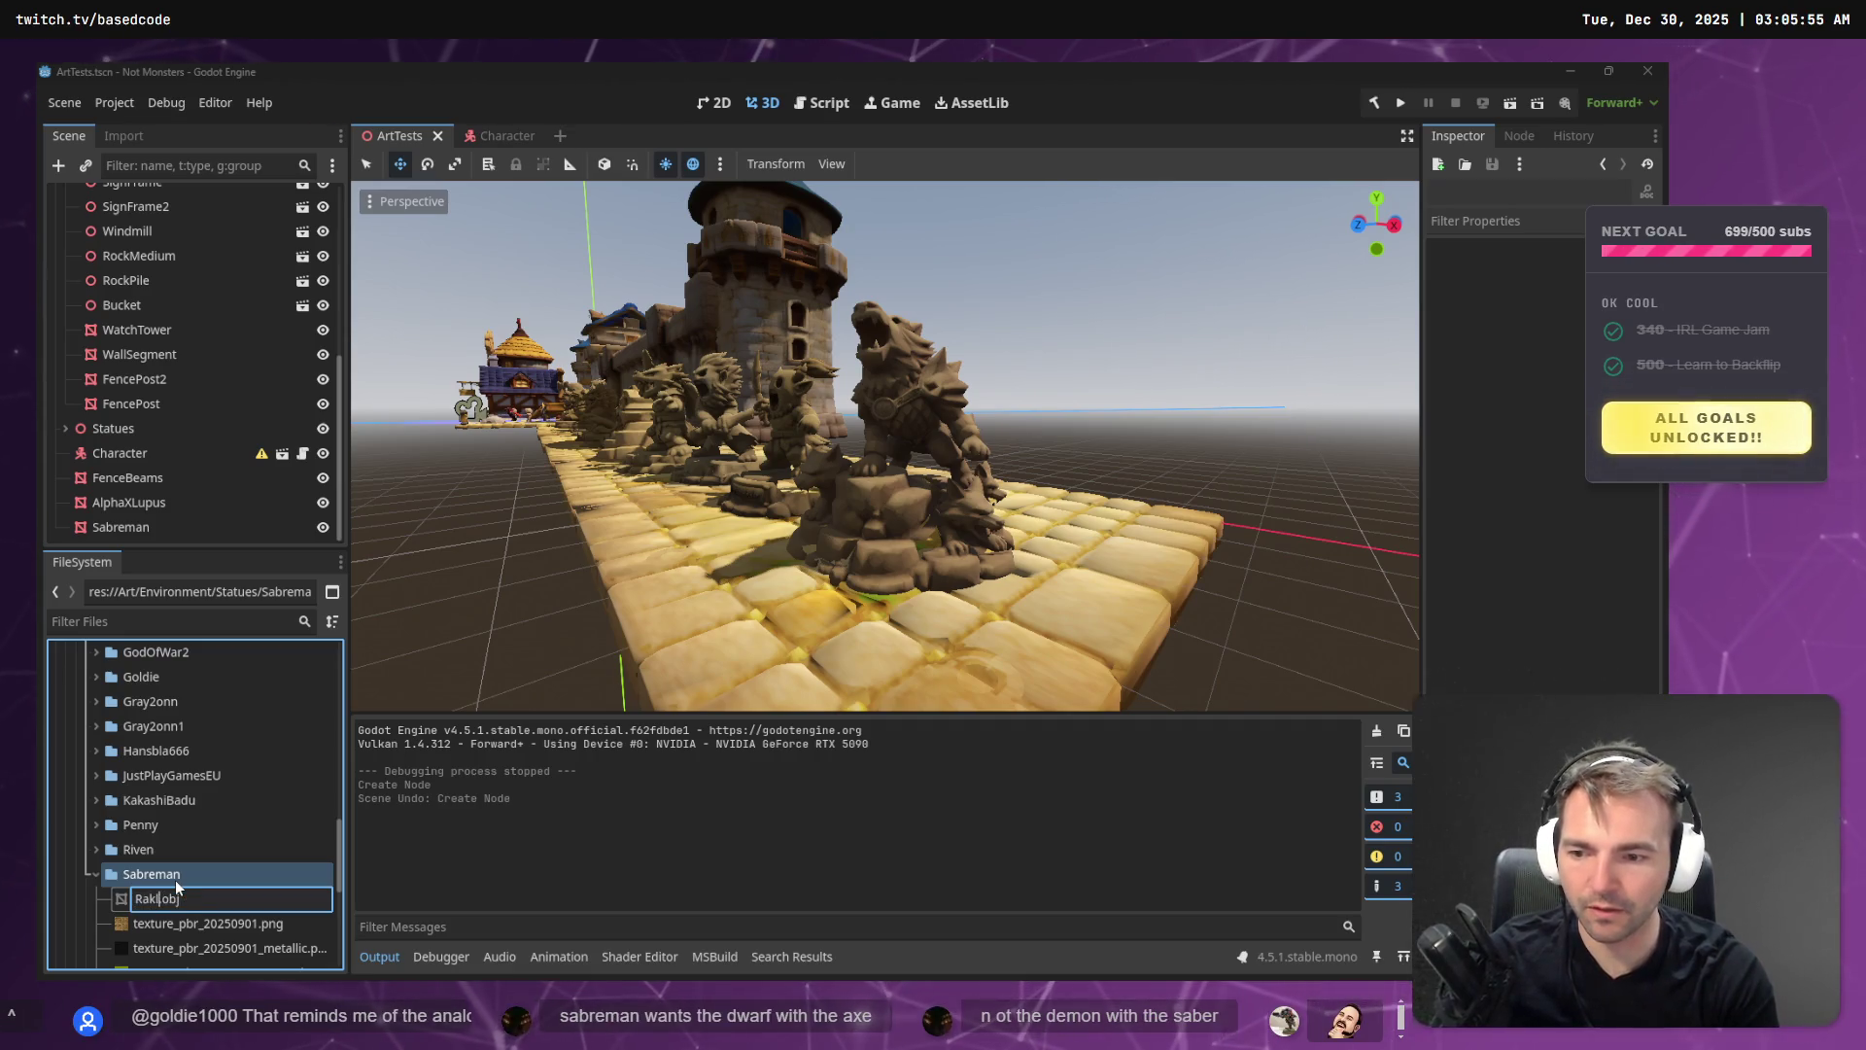
text(nishu)
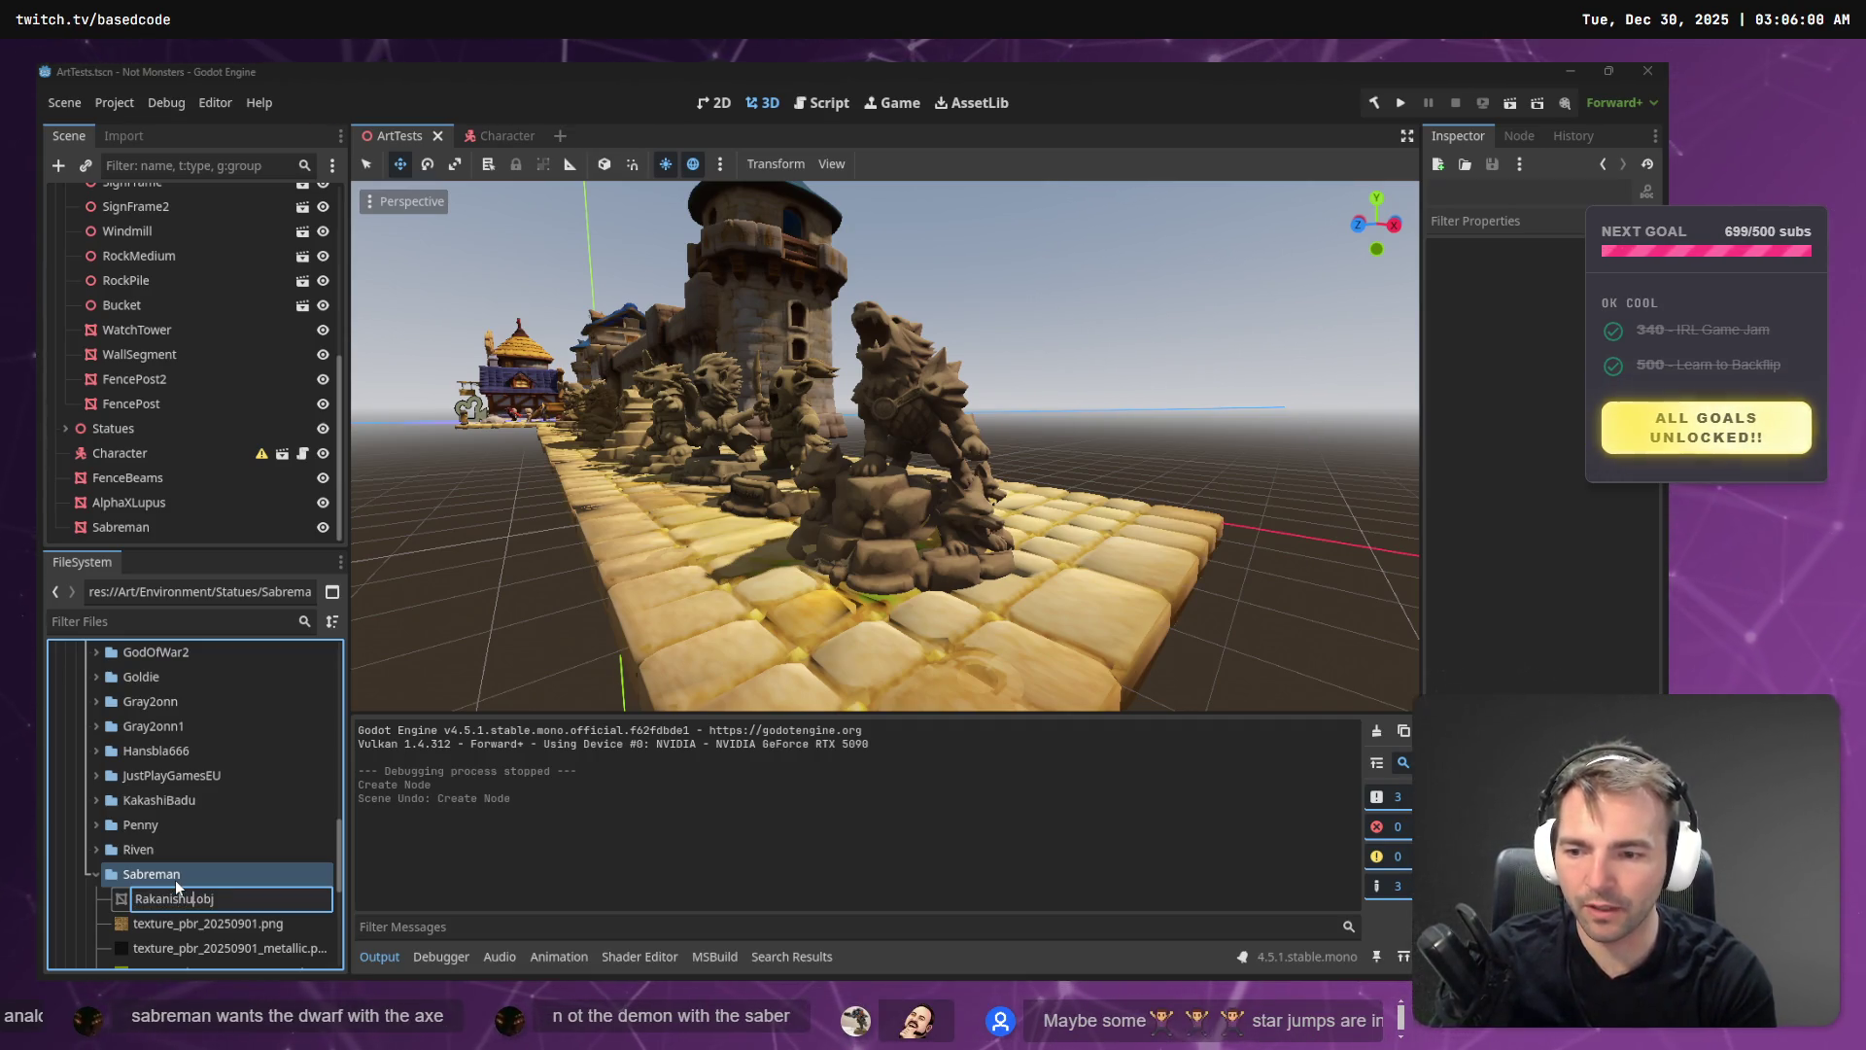
key(Escape)
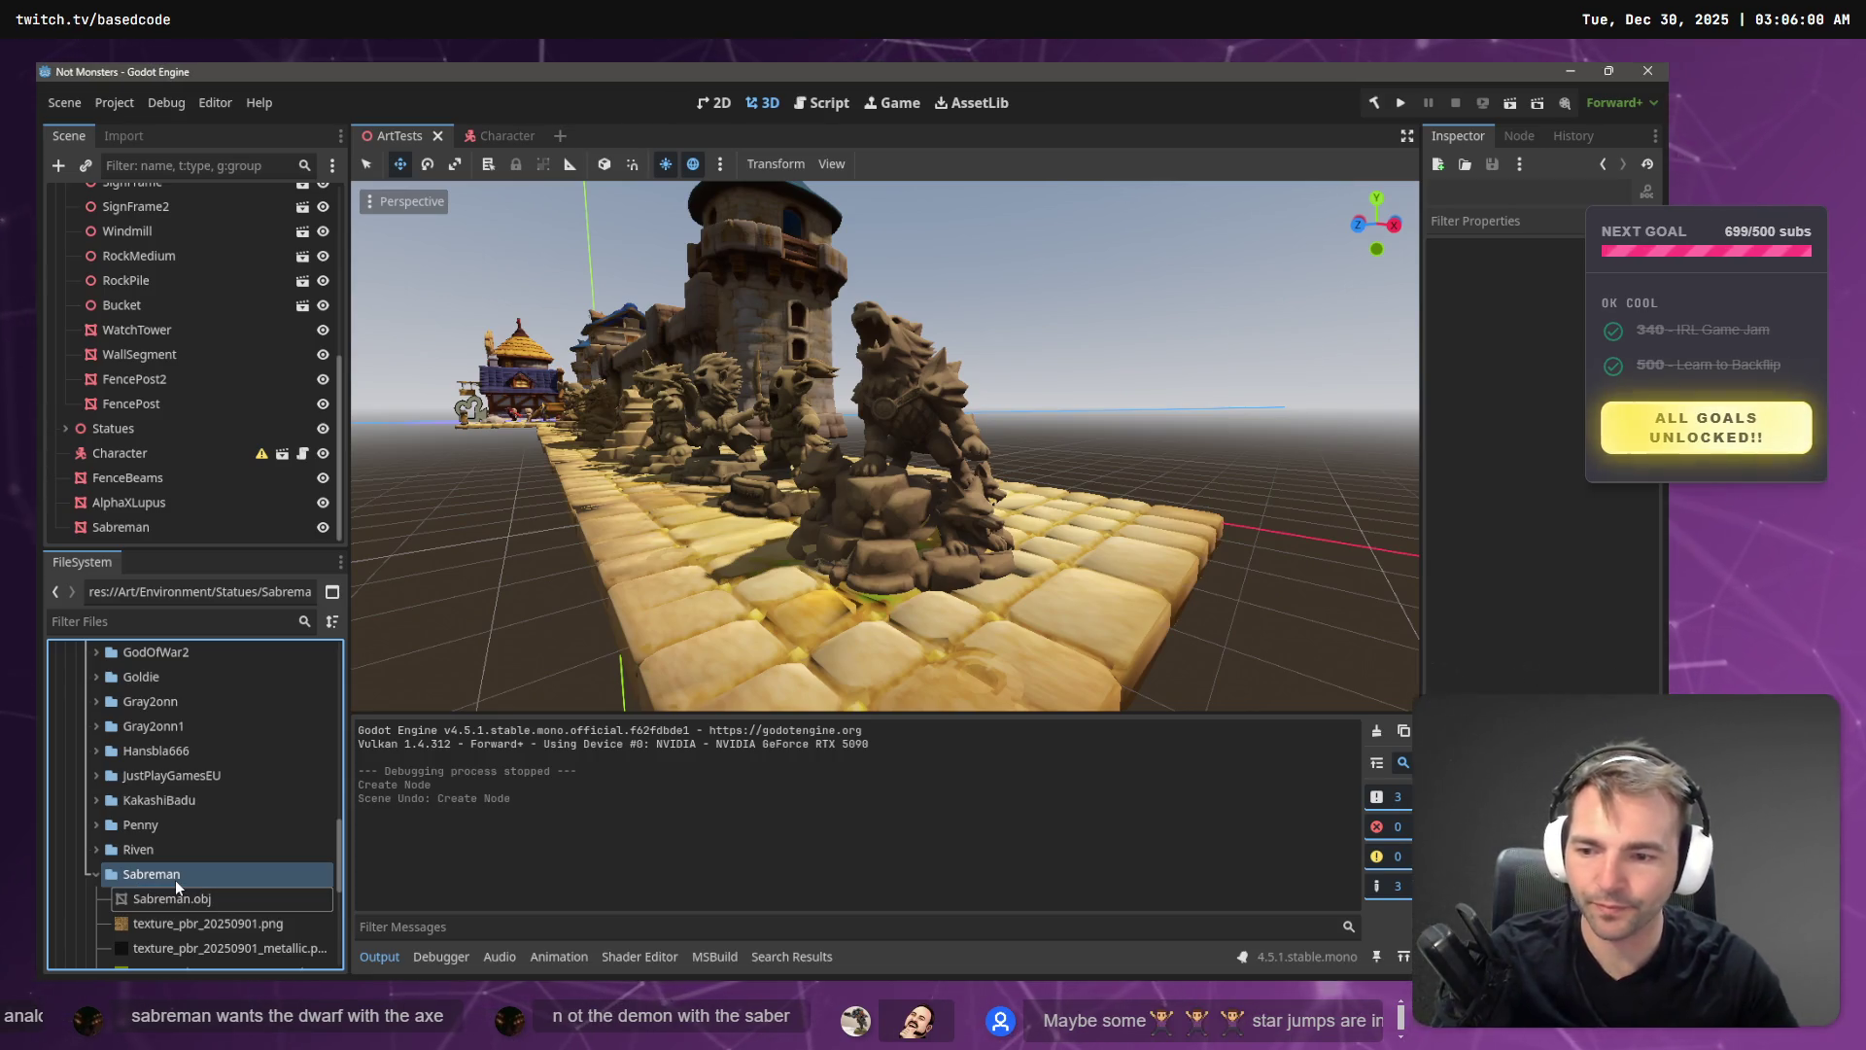
text(Rakanishu)
- Rename the Sabreman statue folder to Rakanishu
click(237, 874)
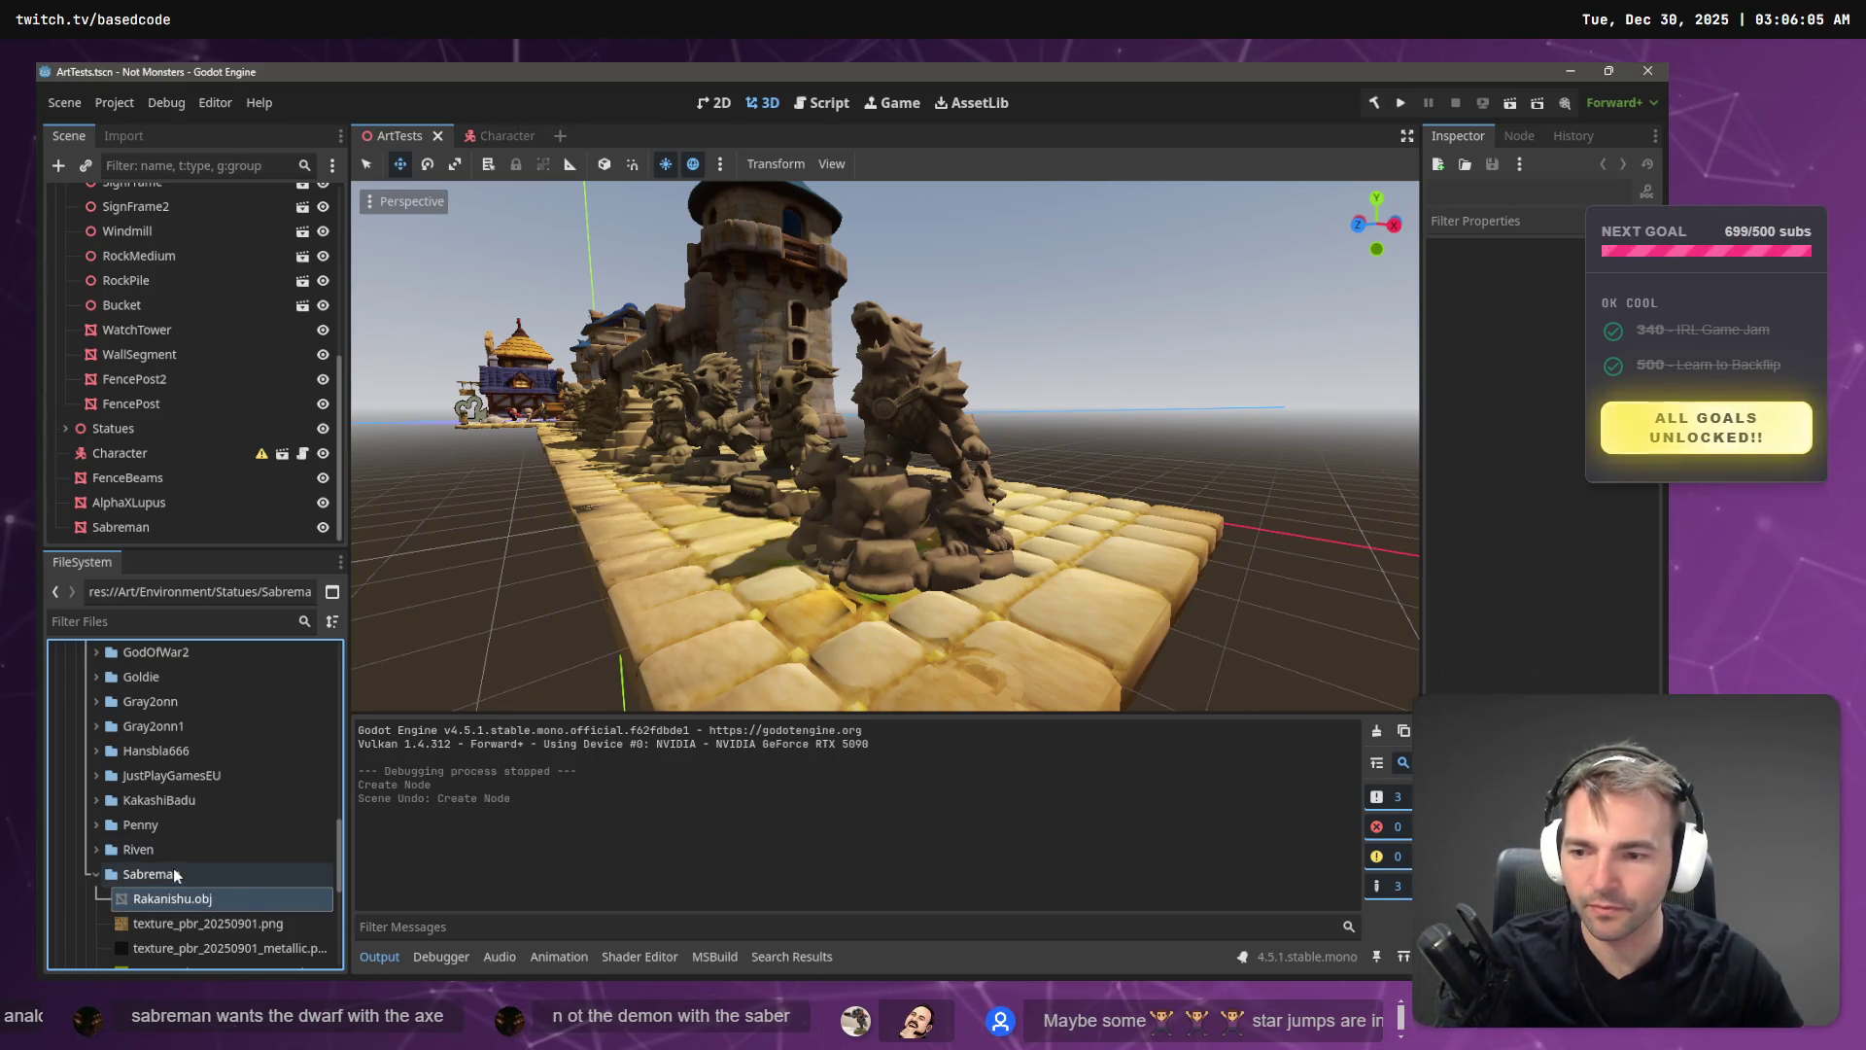
key(F2)
text(Rakanishu)
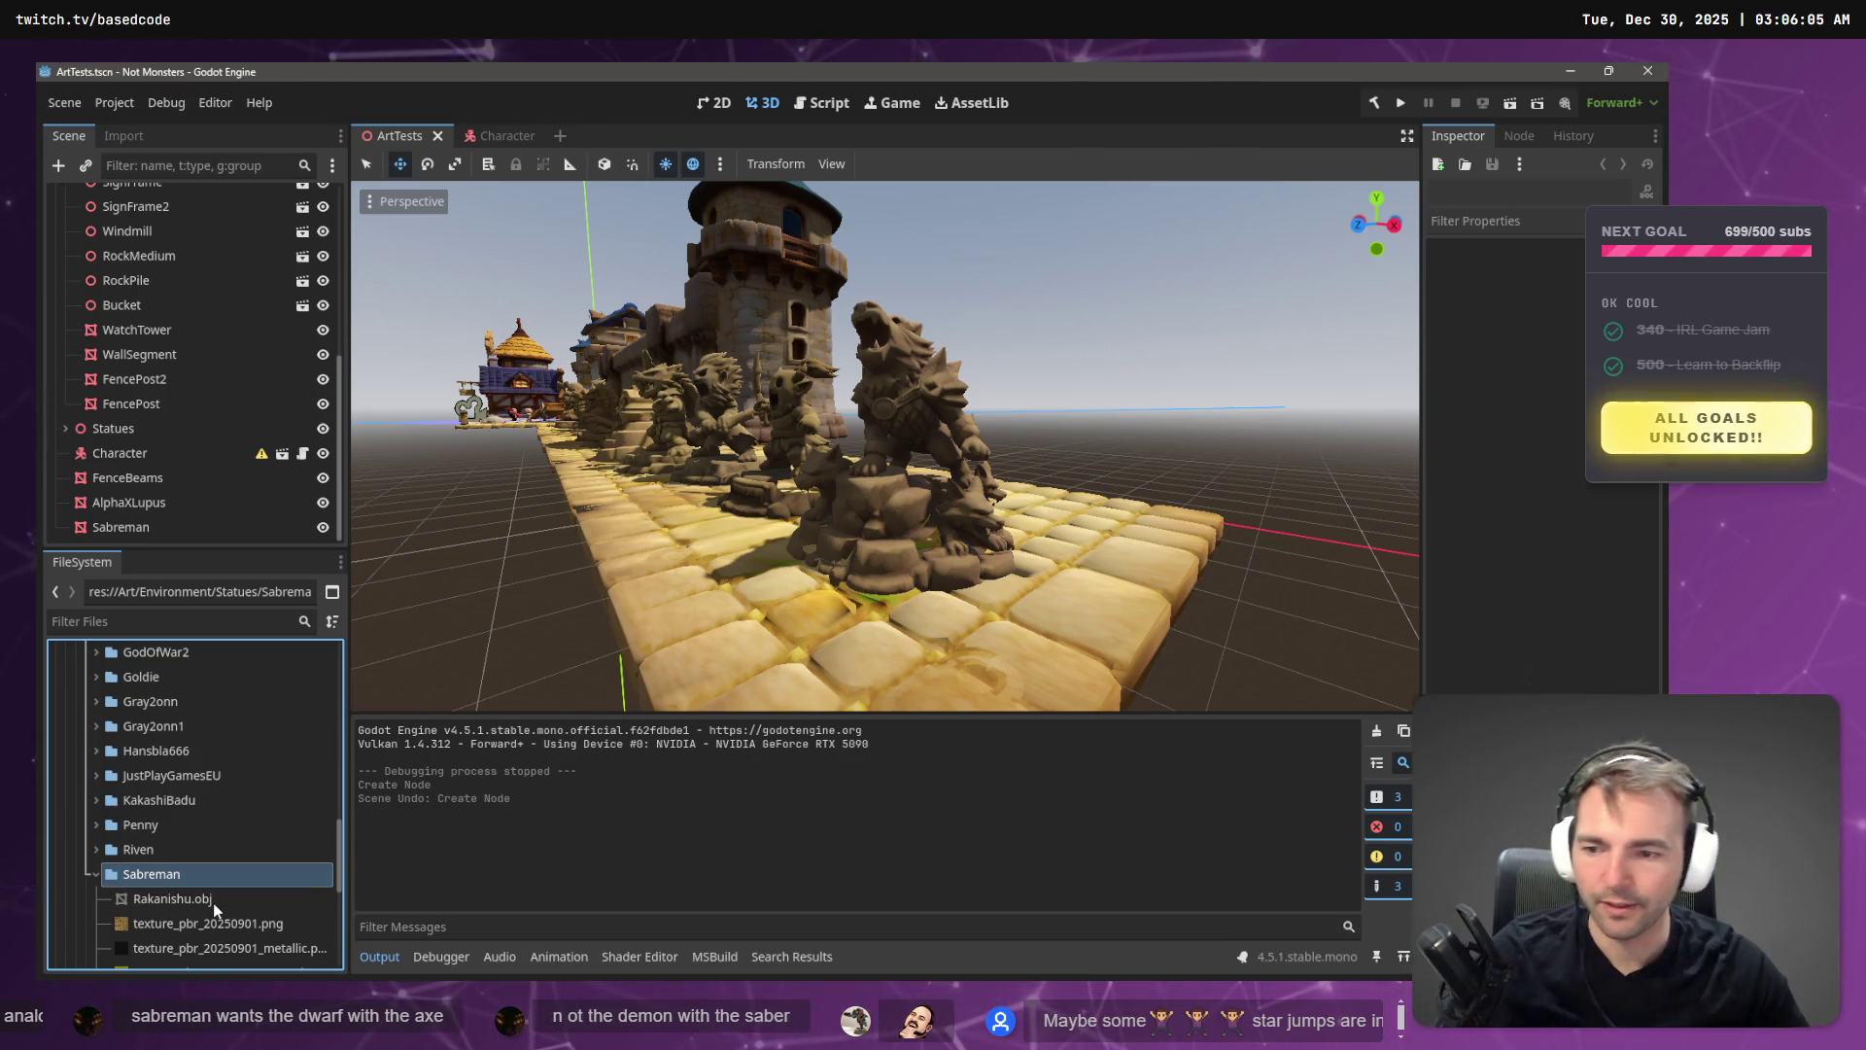
key(Return)
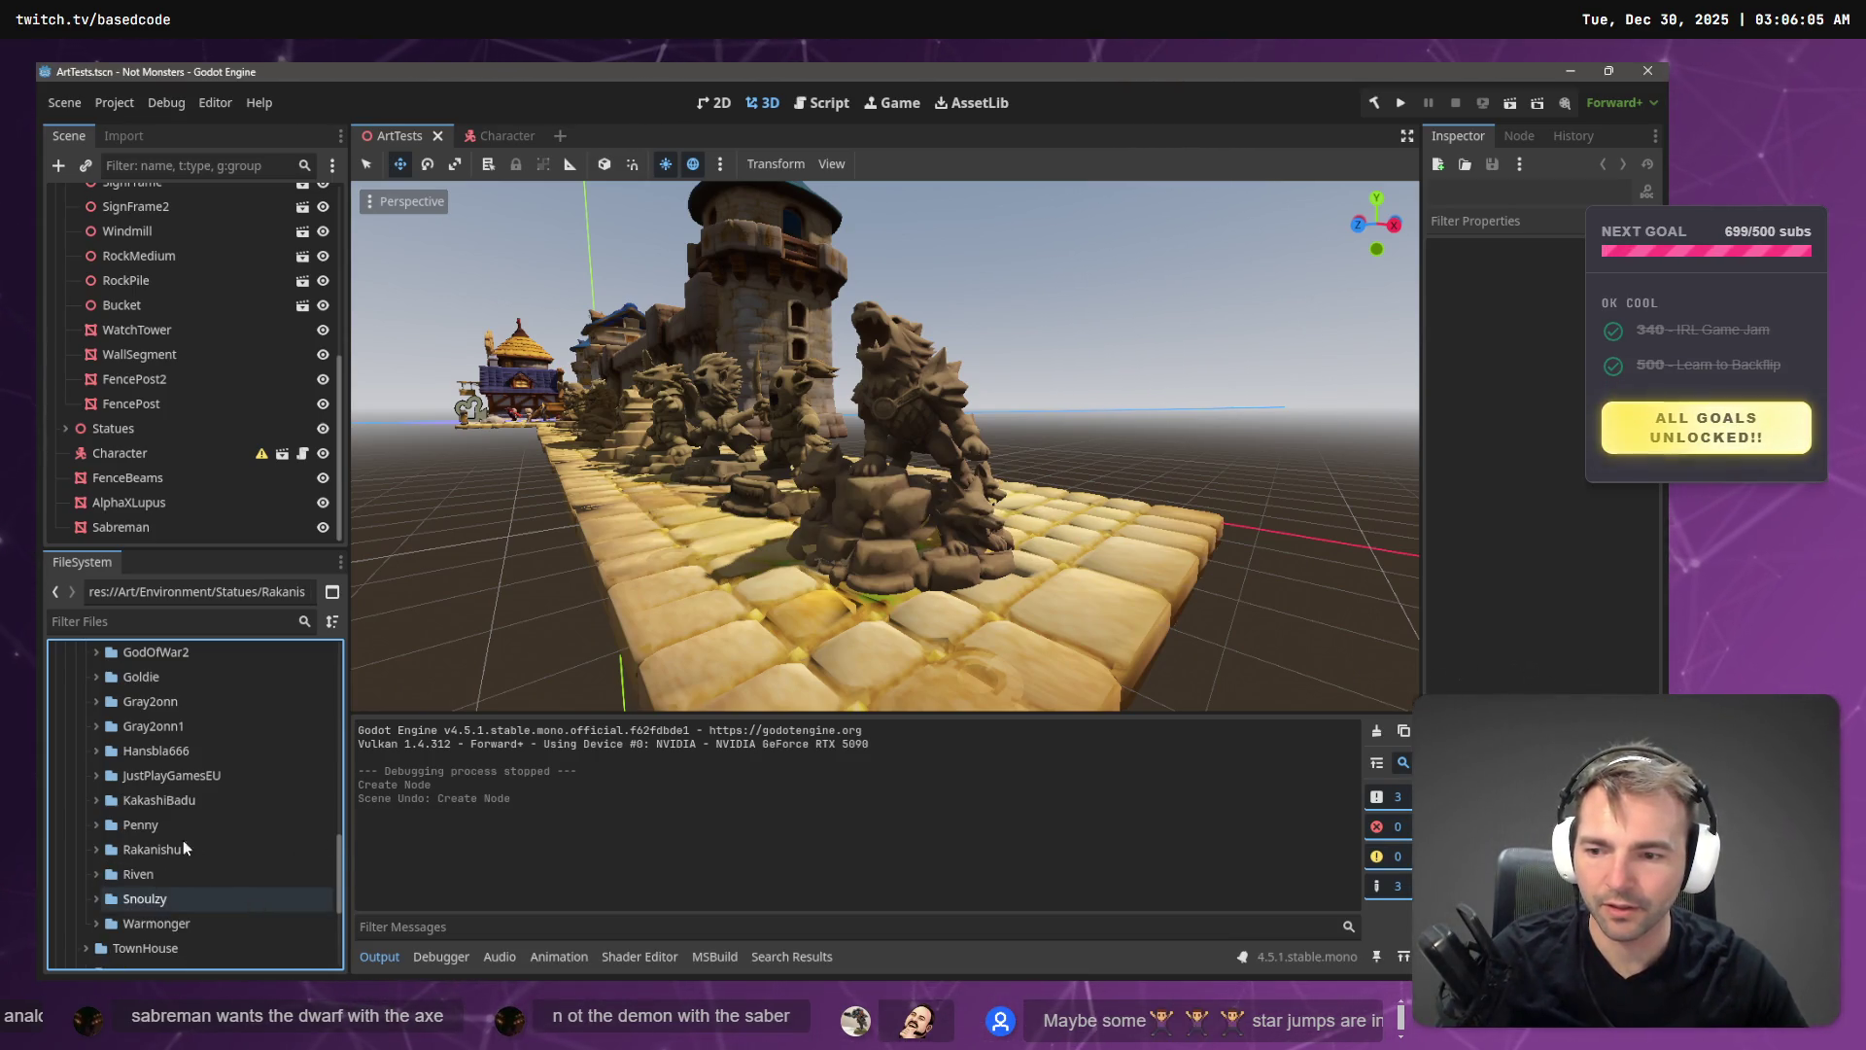
- Rename the Sabreman scene node to Rakanishu
click(770, 486)
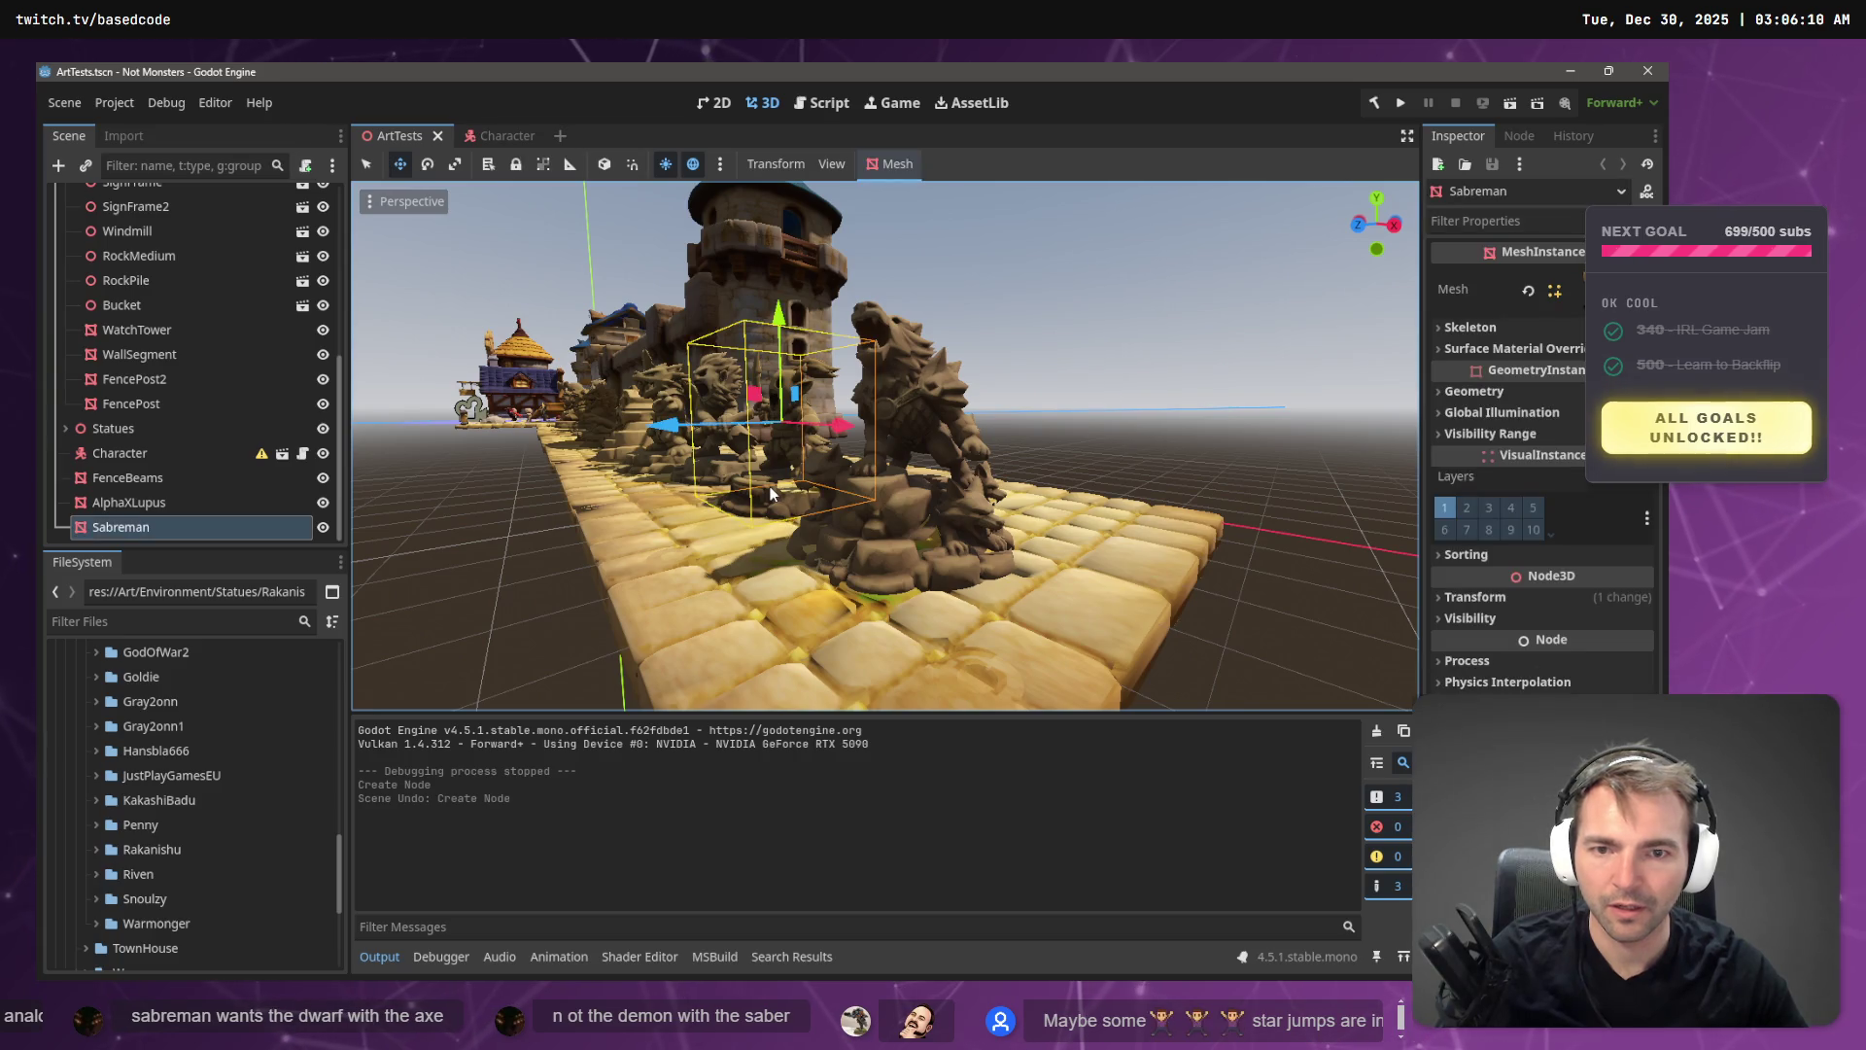
double_click(180, 527)
text(Rakanish)
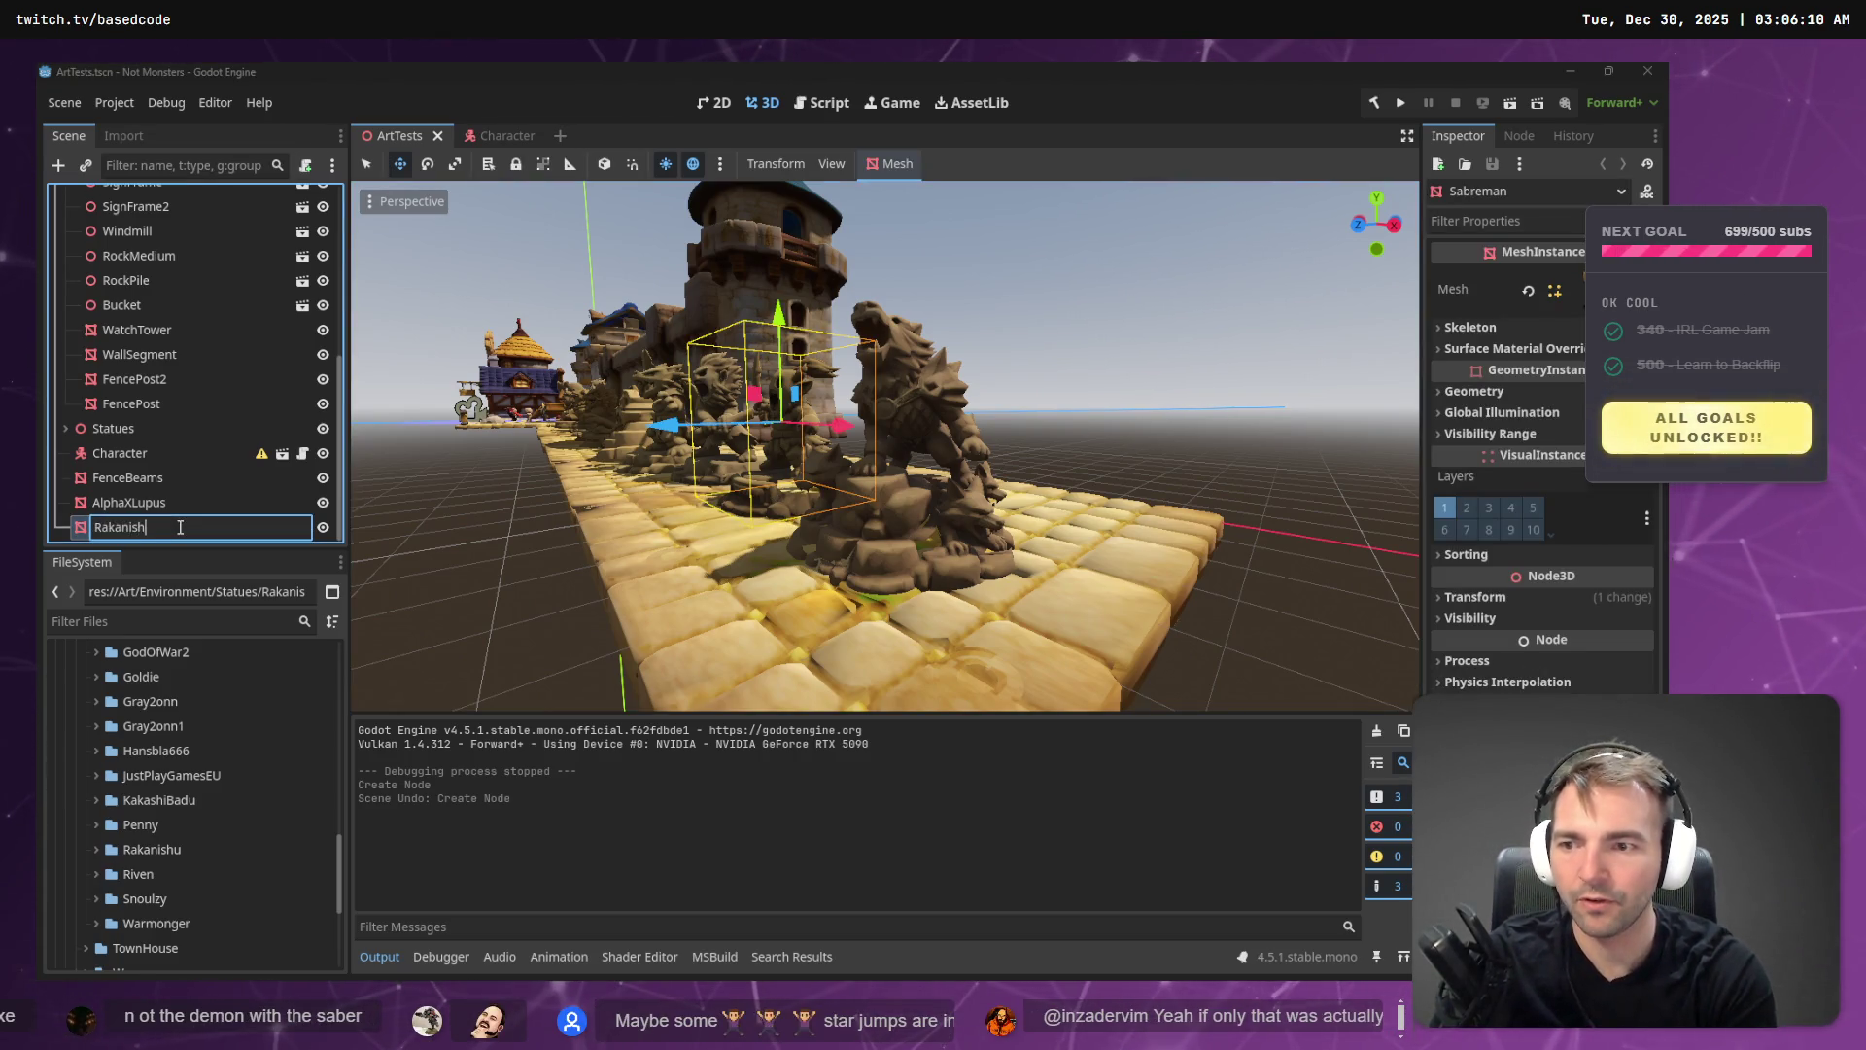
text(u)
key(Return)
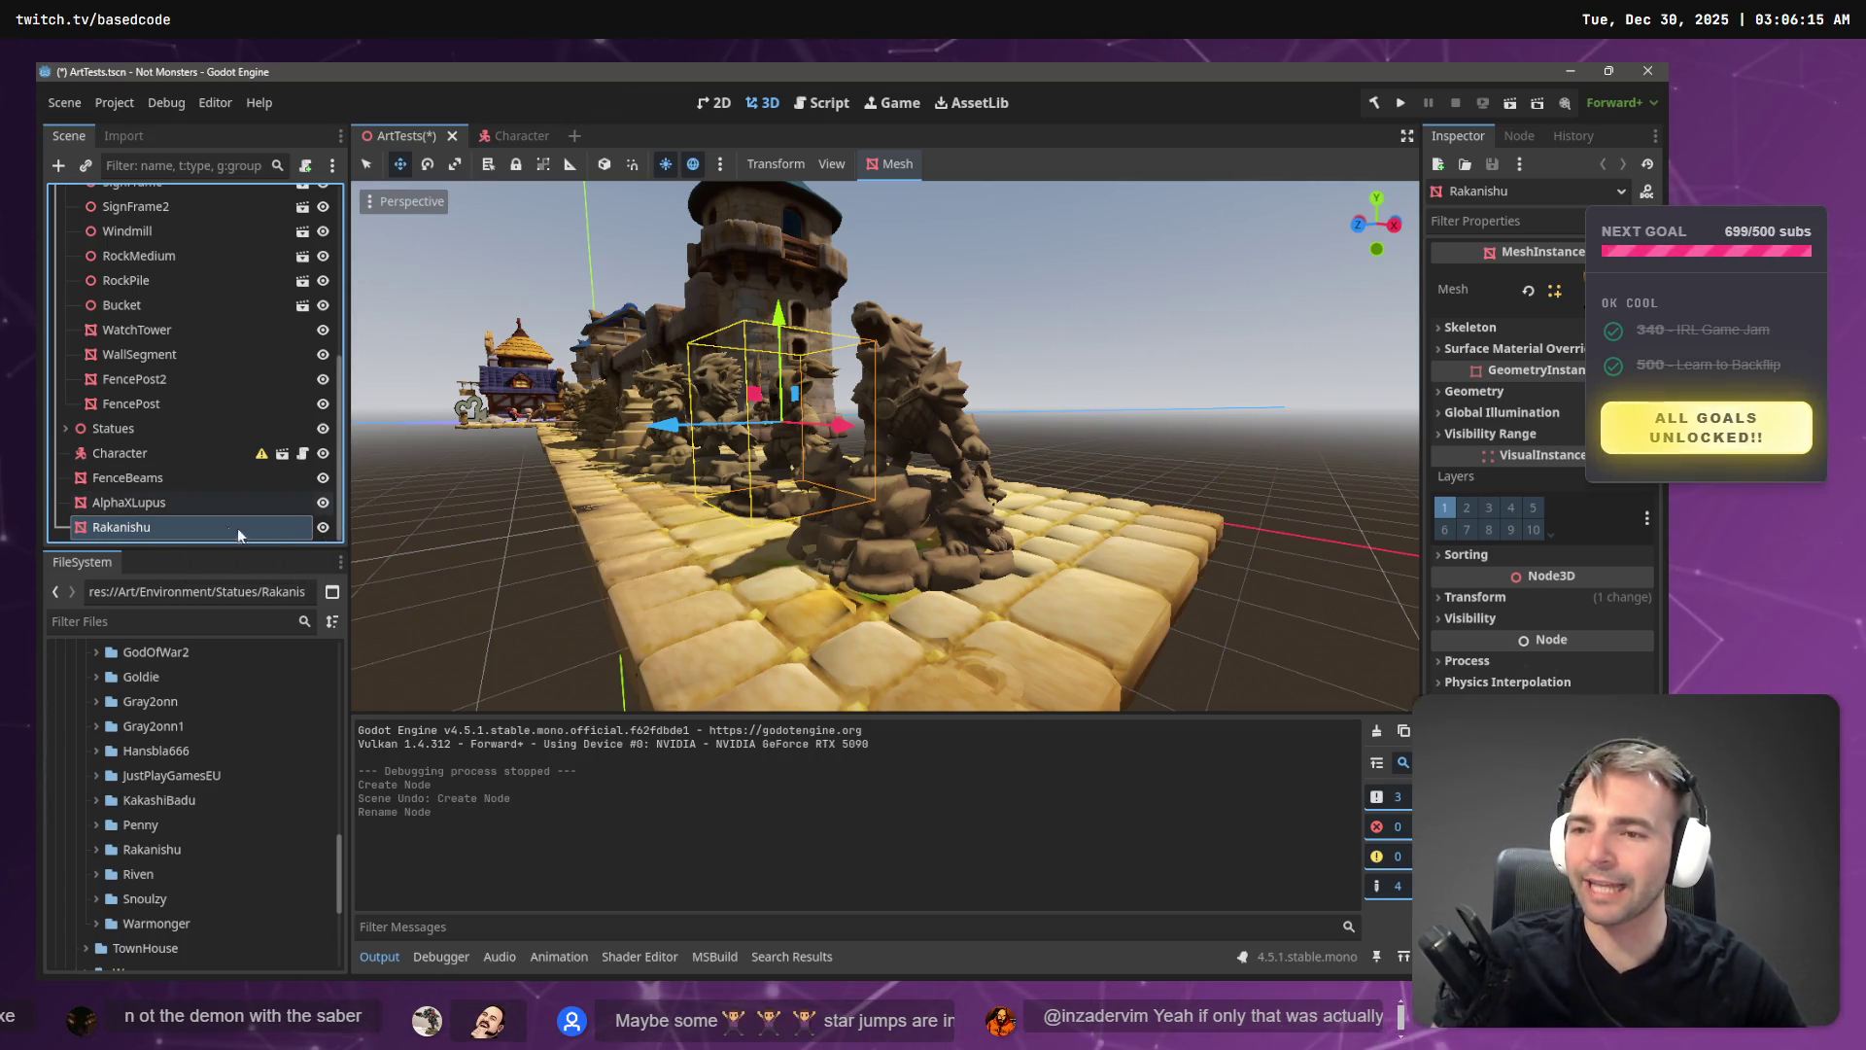
- Move the AlphaXLupus and Rakanishu nodes under the Statues node
click(156, 477)
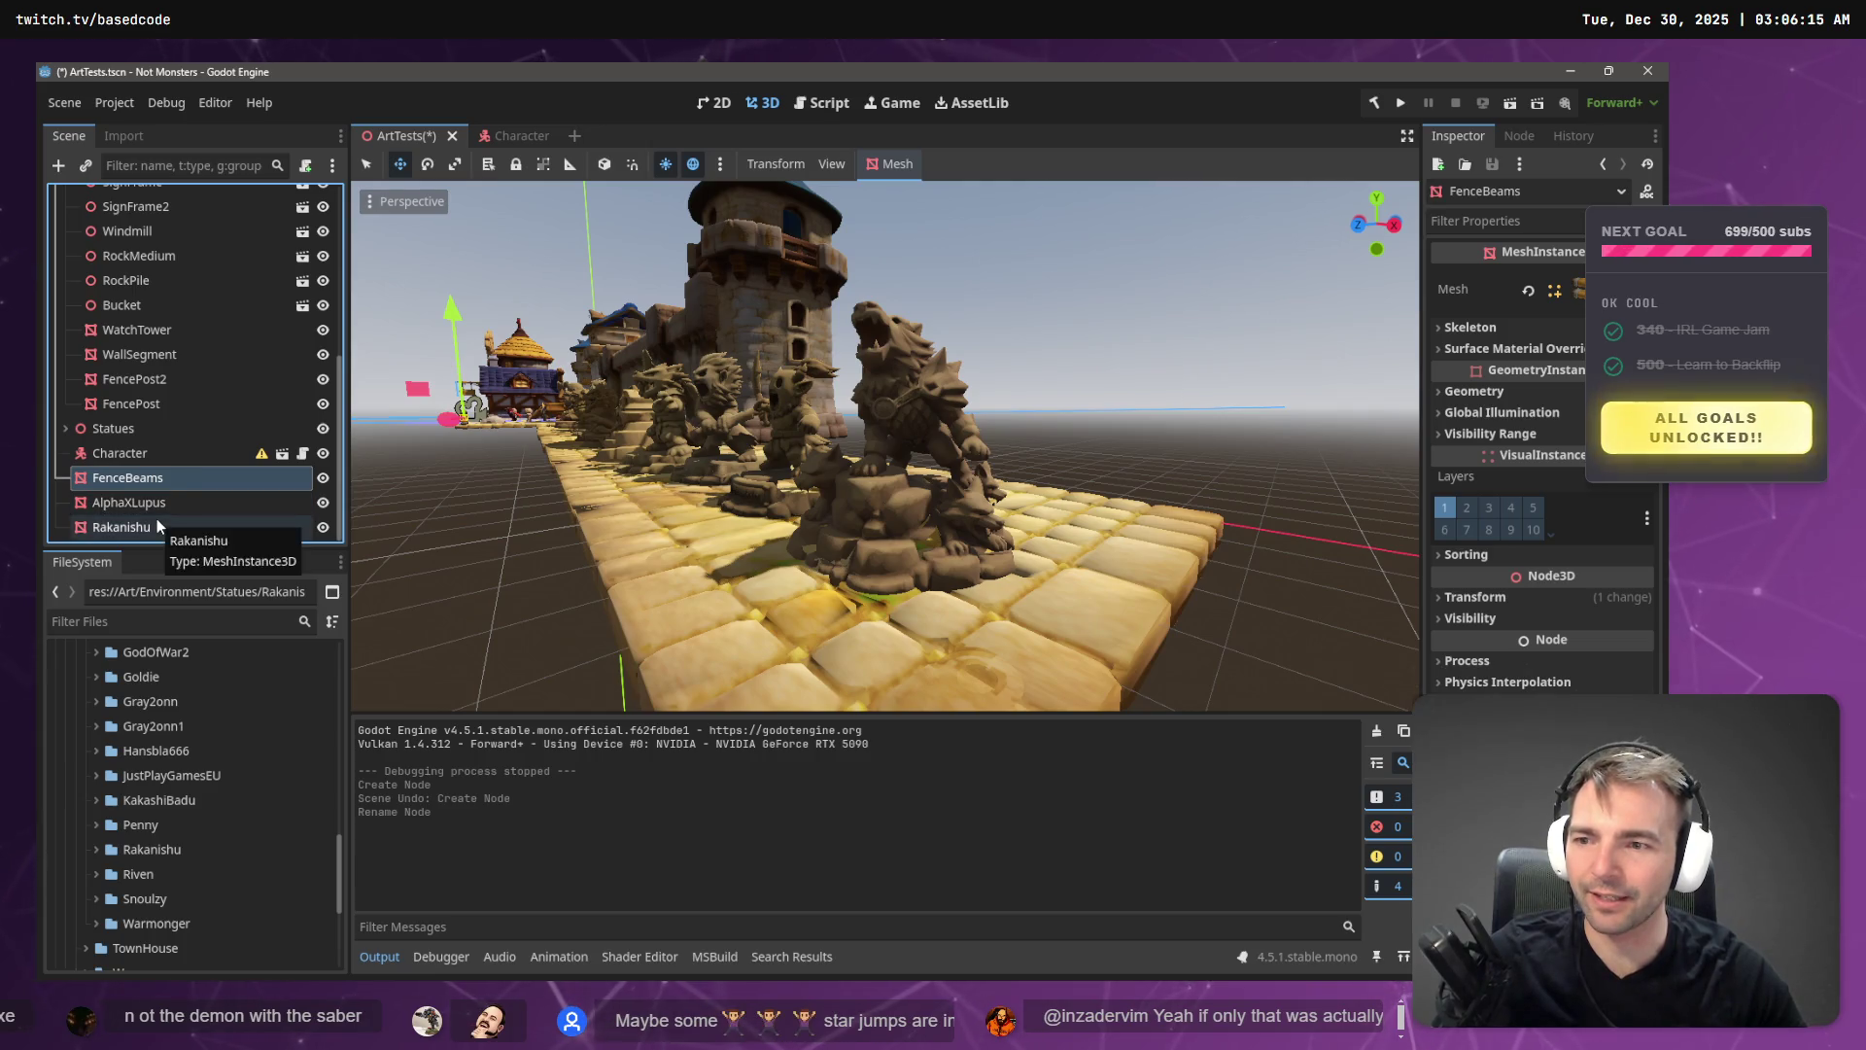
key(Down)
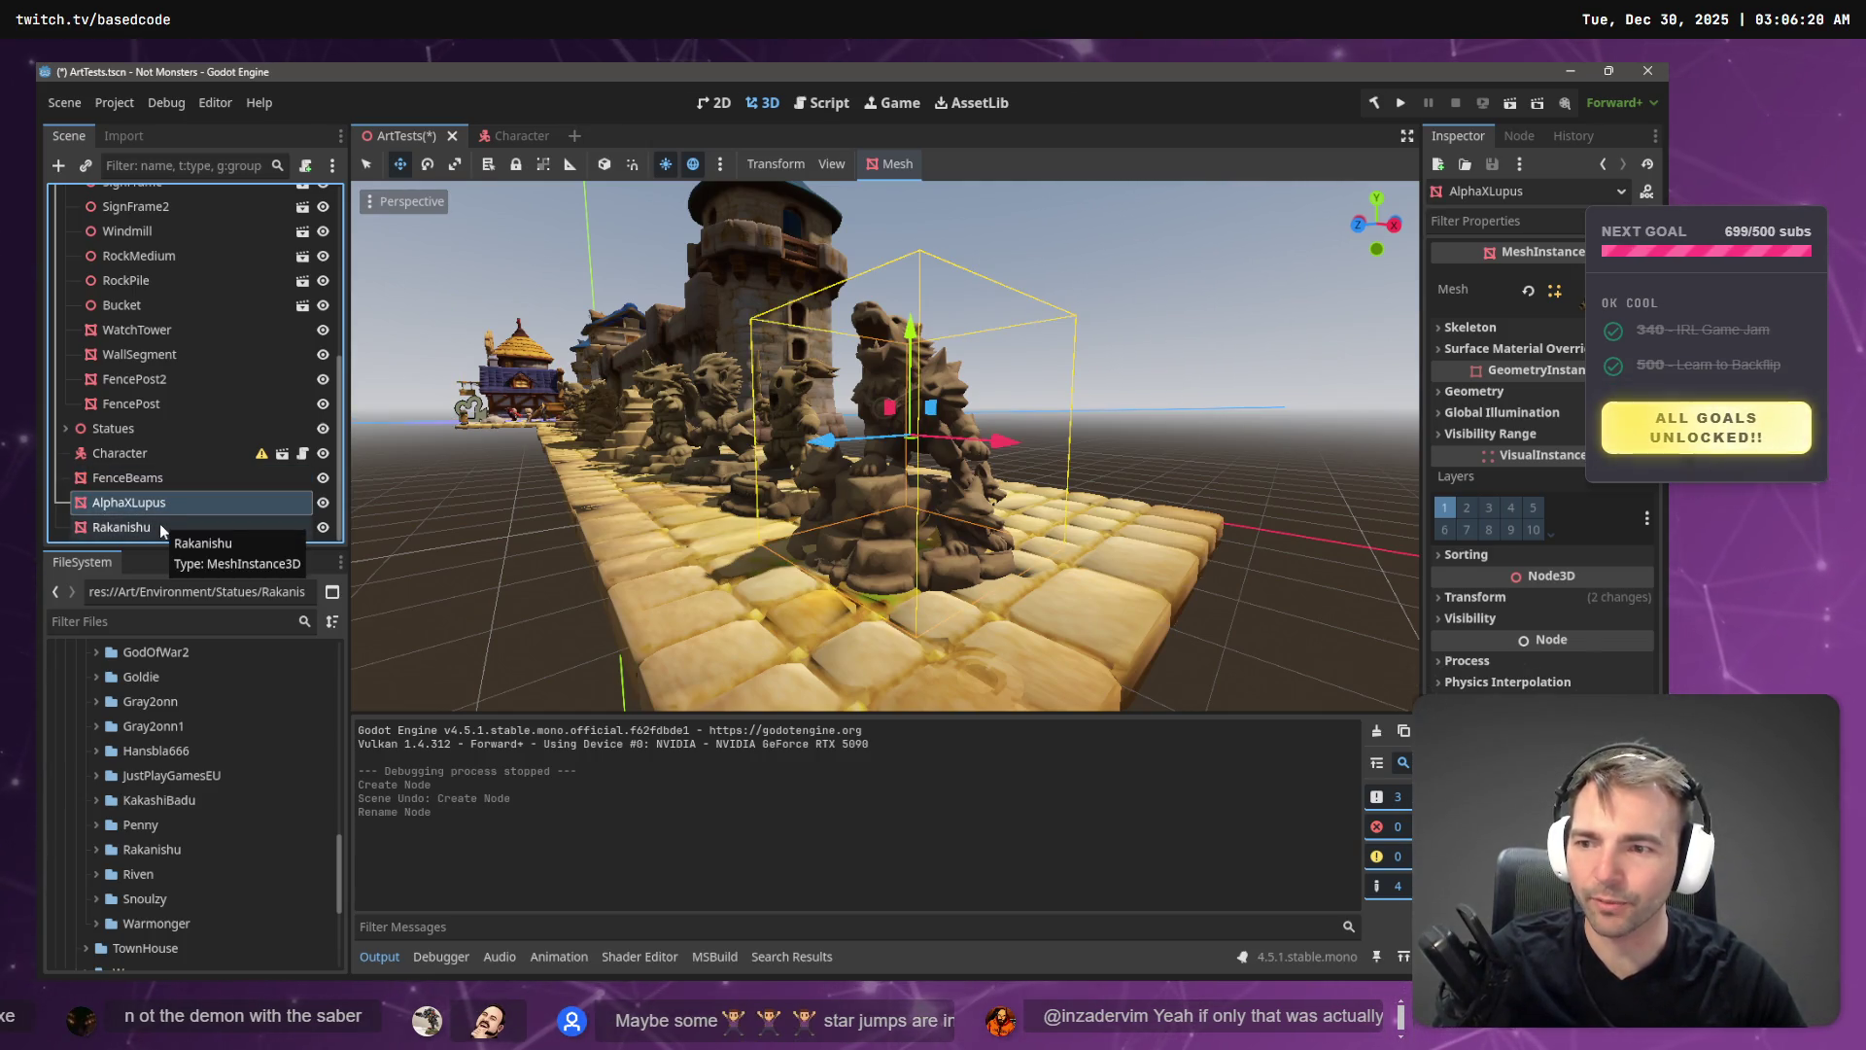
ctrl+click(162, 528)
mouse_move(153, 499)
mouse_down()
mouse_move(179, 404)
mouse_move(131, 277)
mouse_move(114, 430)
mouse_up()
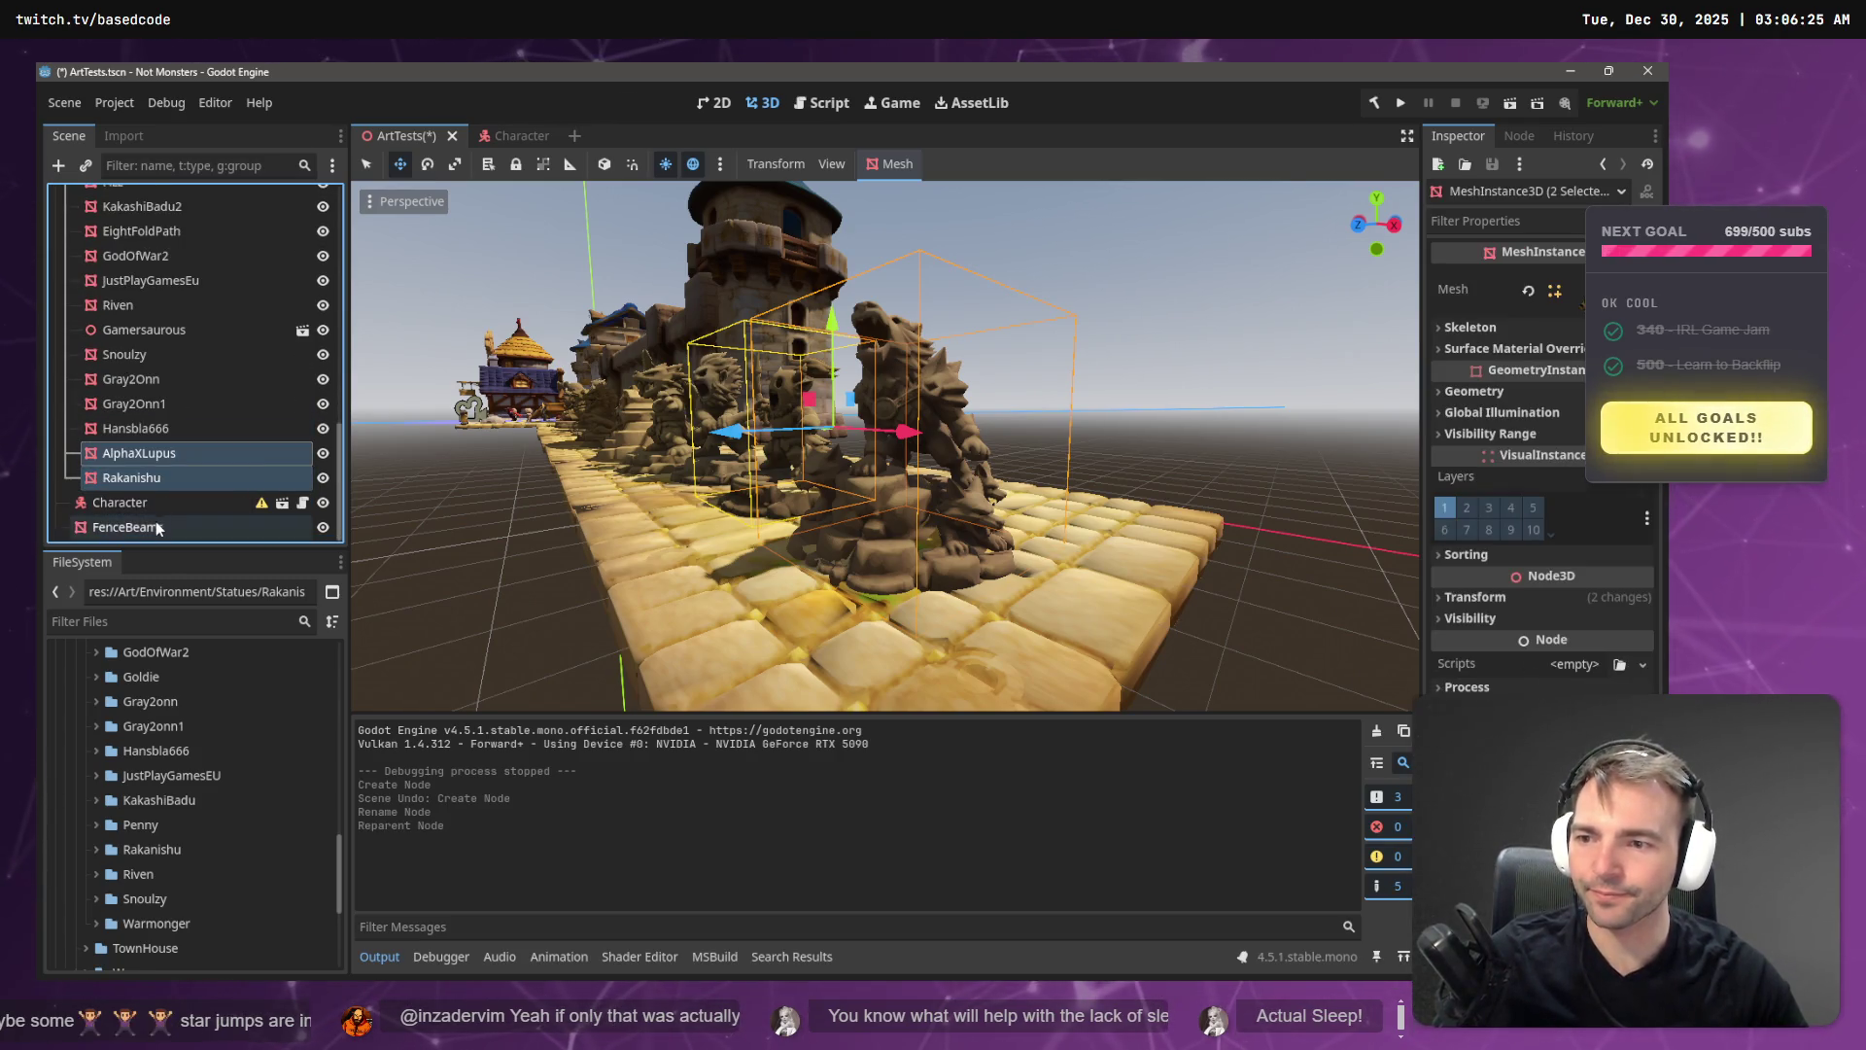
- Move the FenceBeams node up among the fence posts
click(127, 527)
mouse_move(127, 527)
mouse_down()
mouse_move(146, 355)
mouse_move(178, 413)
mouse_up()
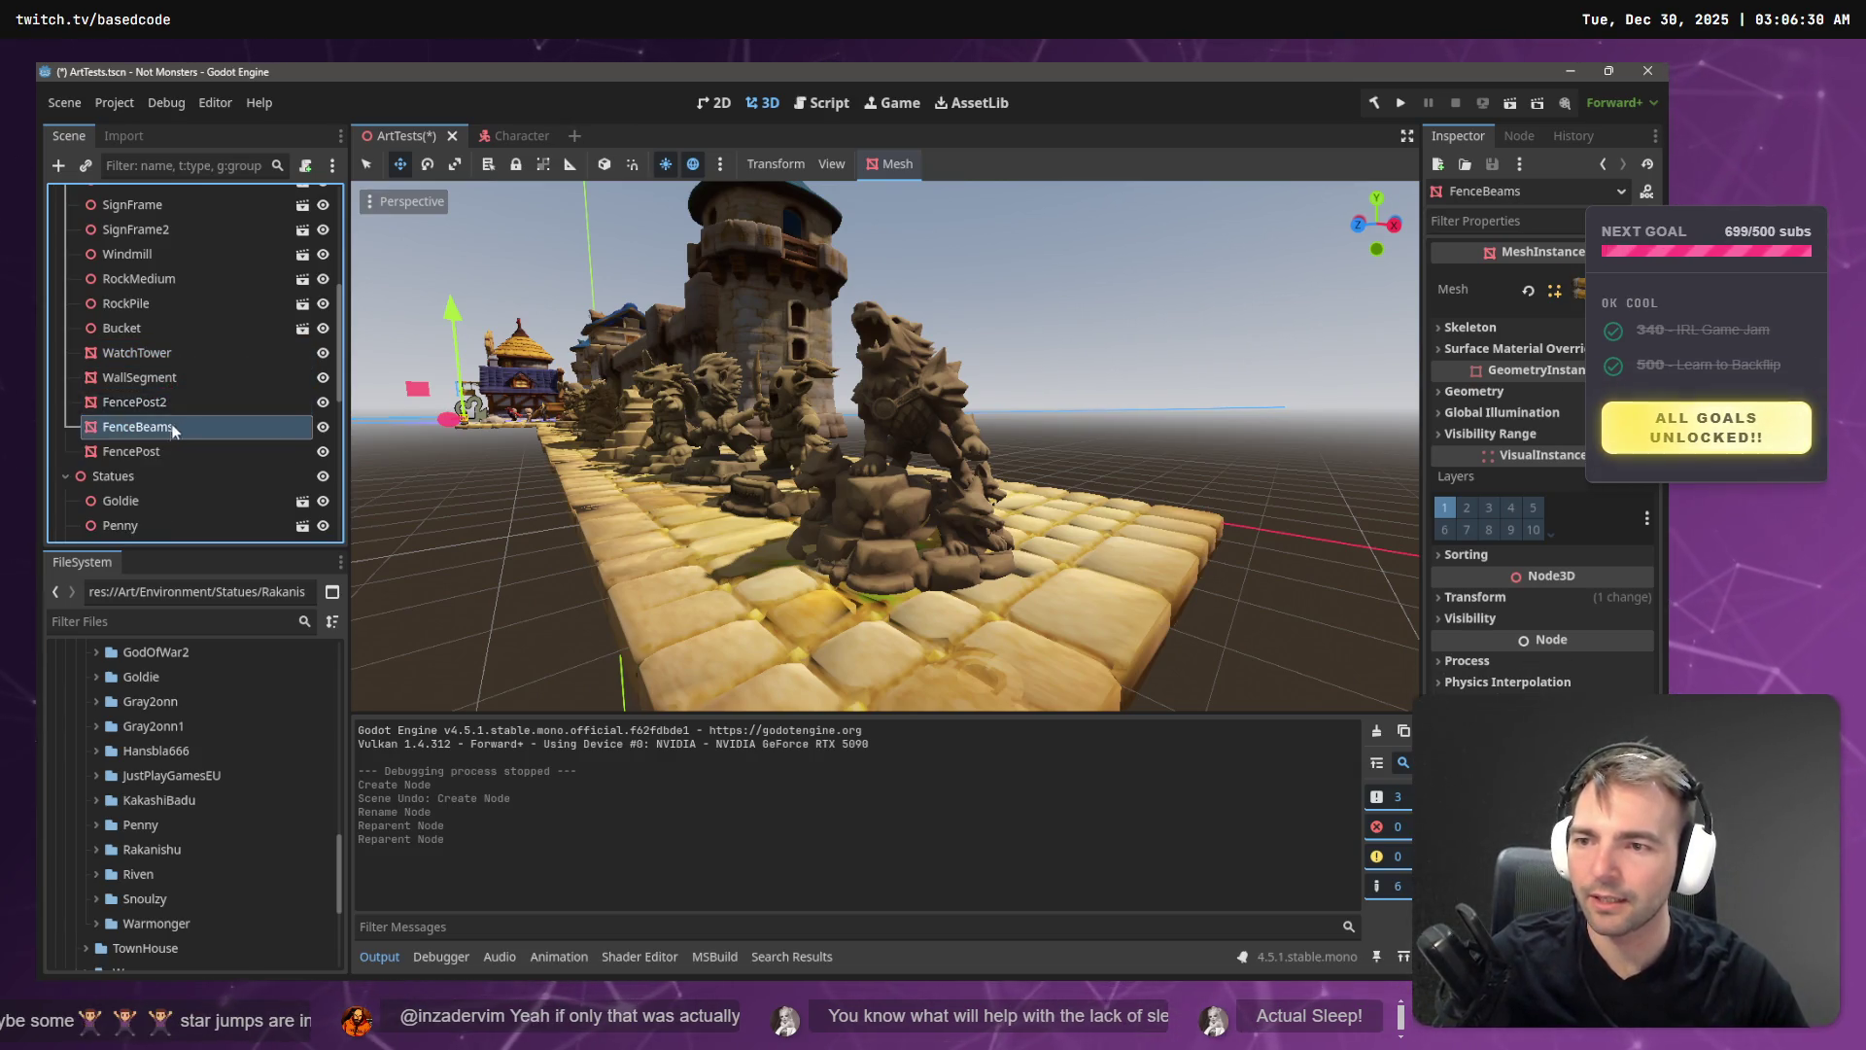
scroll(178, 413, down, 5)
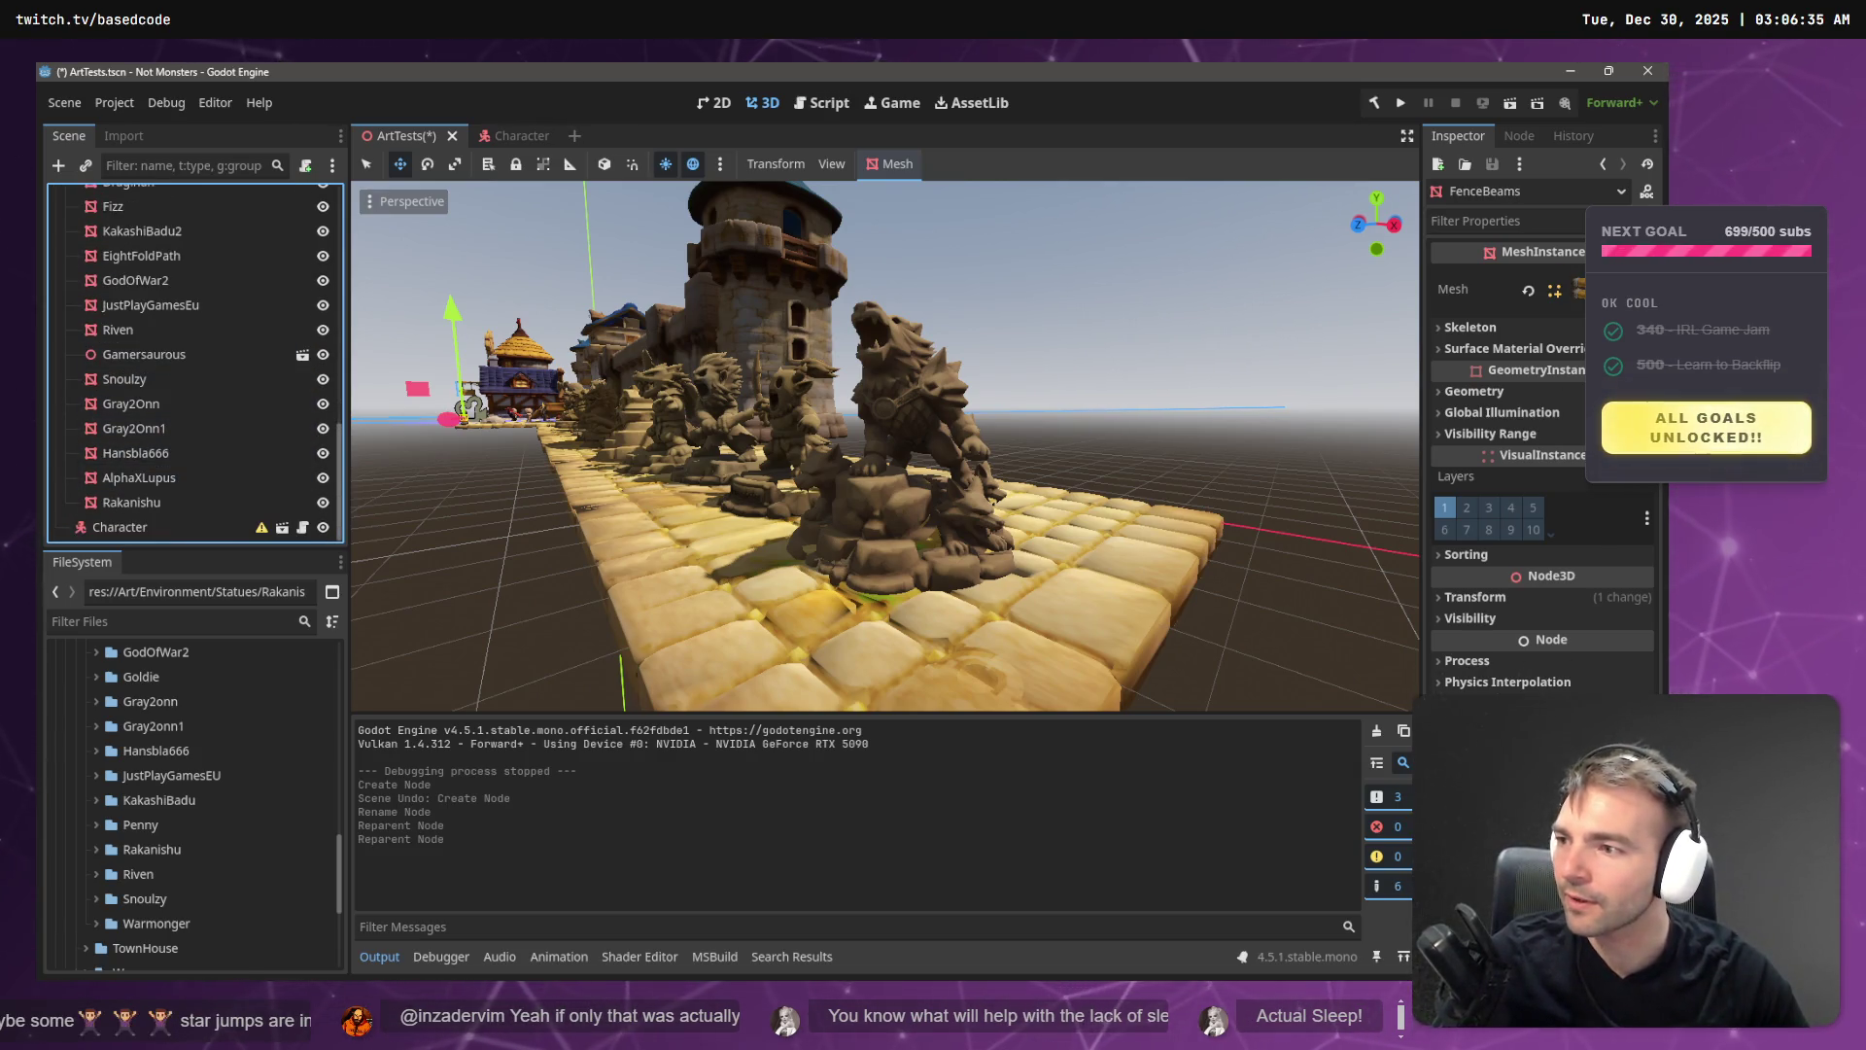
key(alt+Tab)
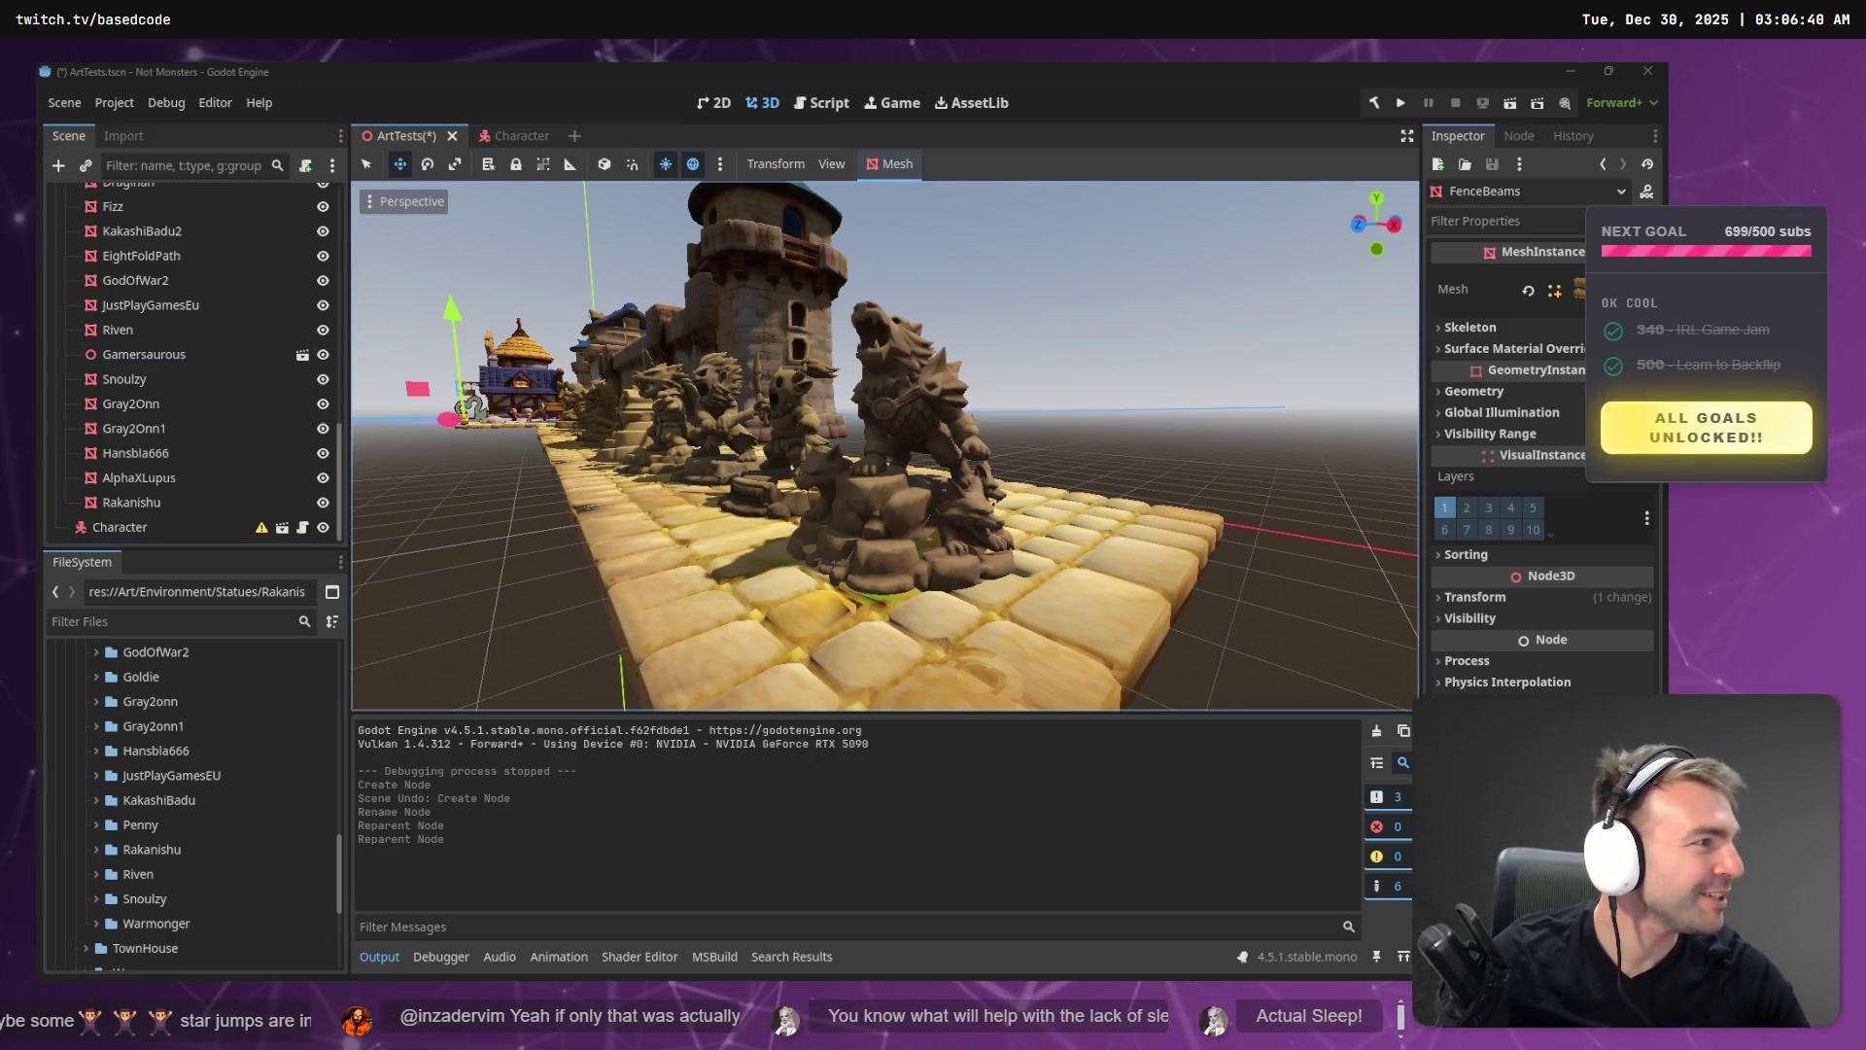
key(alt+Tab)
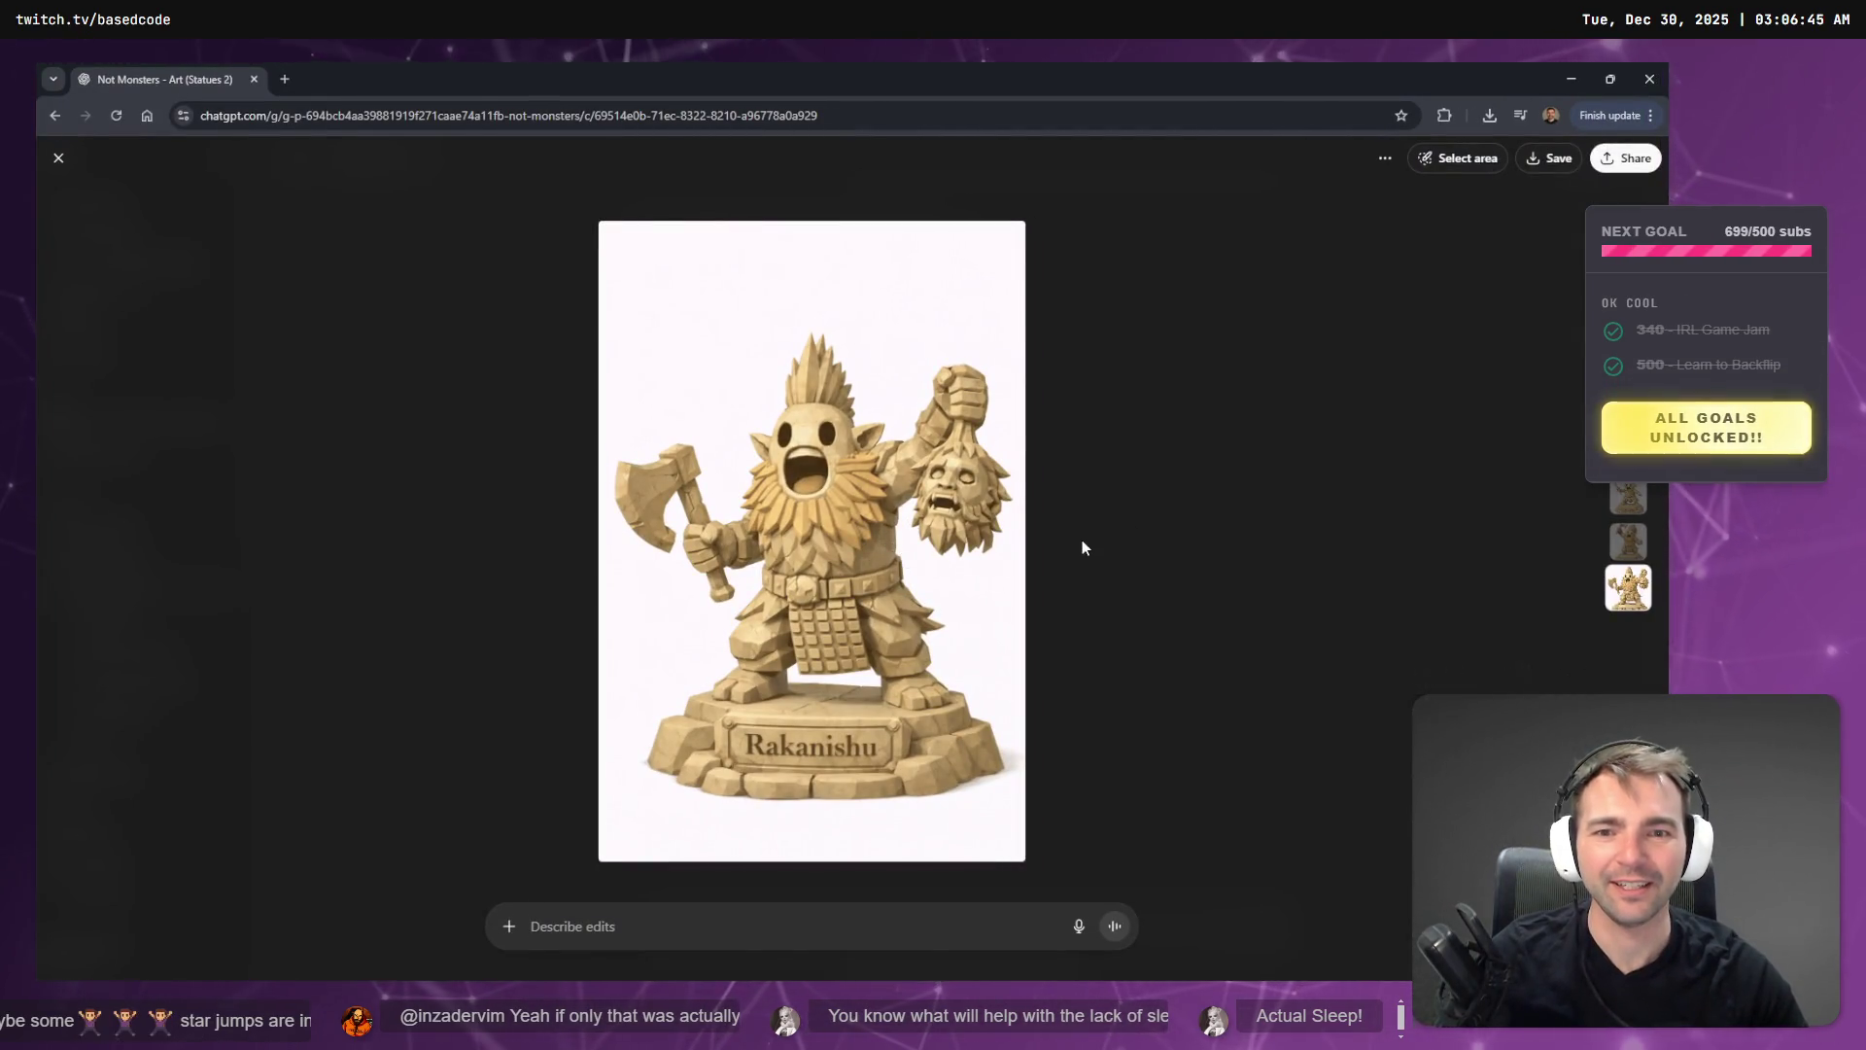
- Close the enlarged statue image and position the browser window over the editor
click(1081, 547)
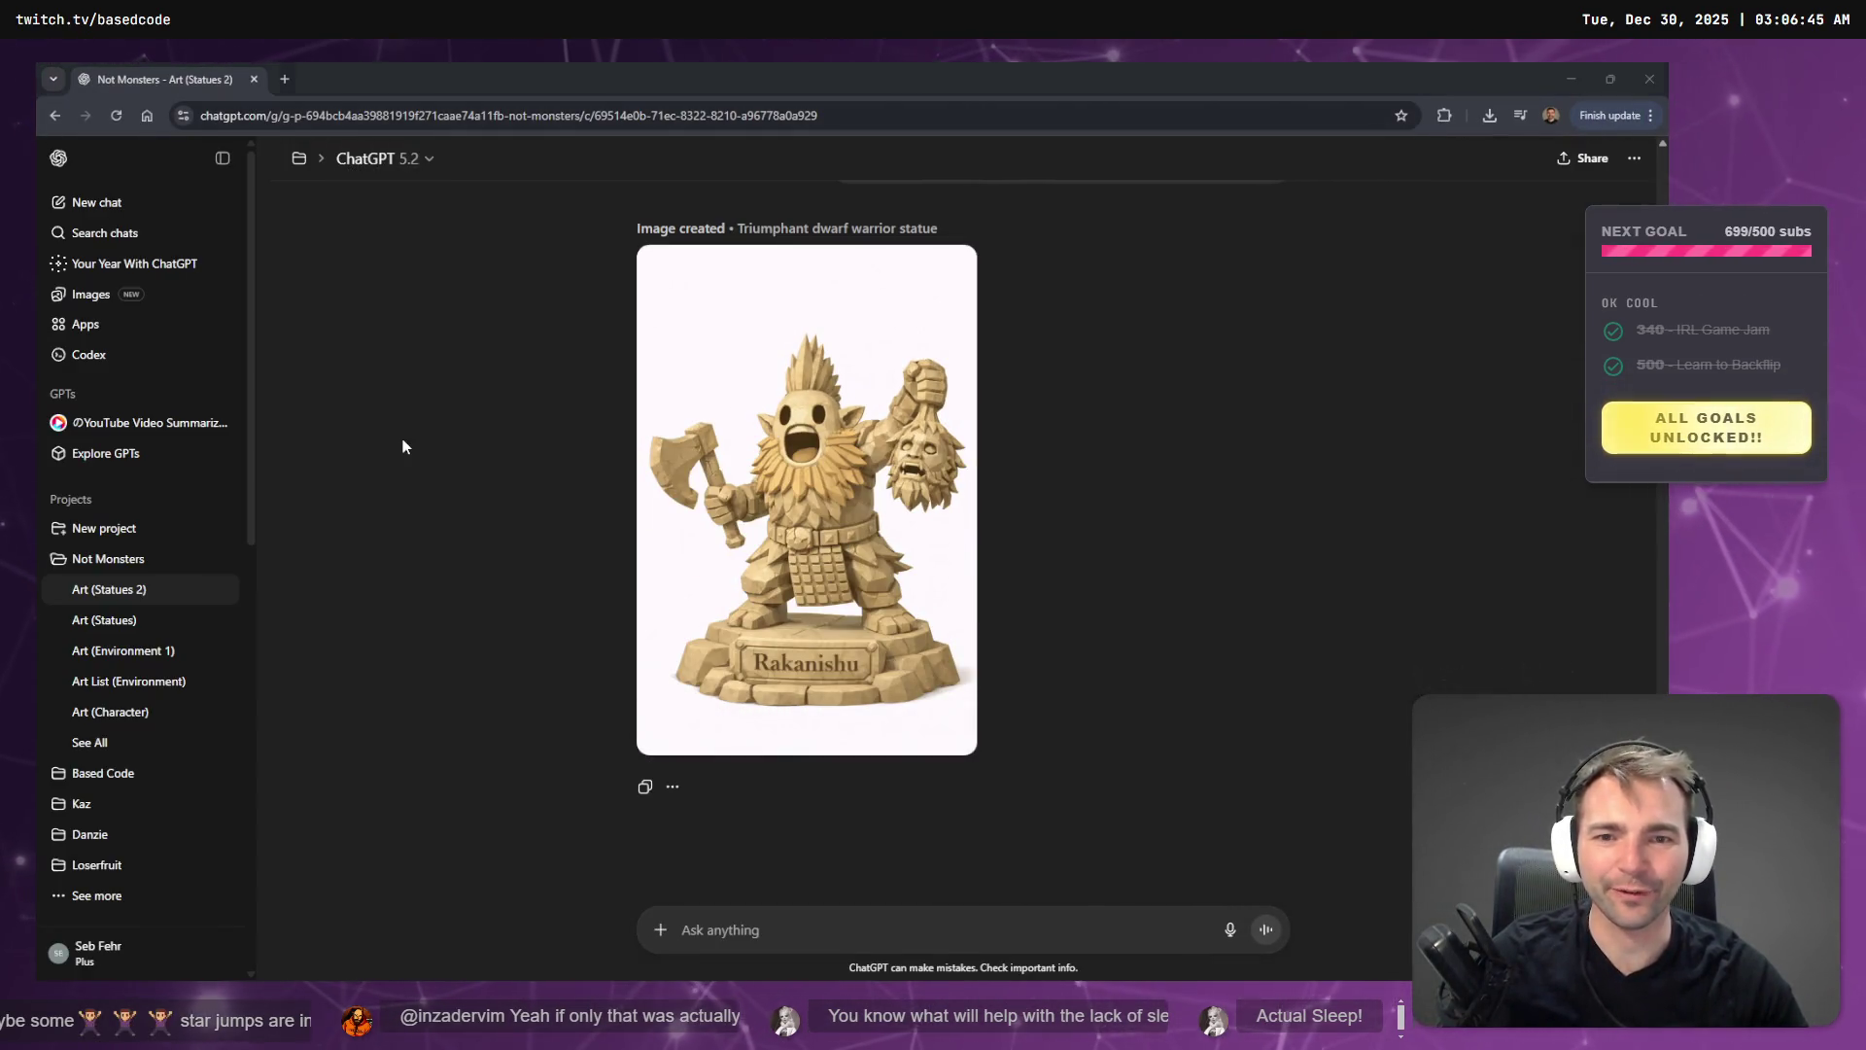
click(284, 80)
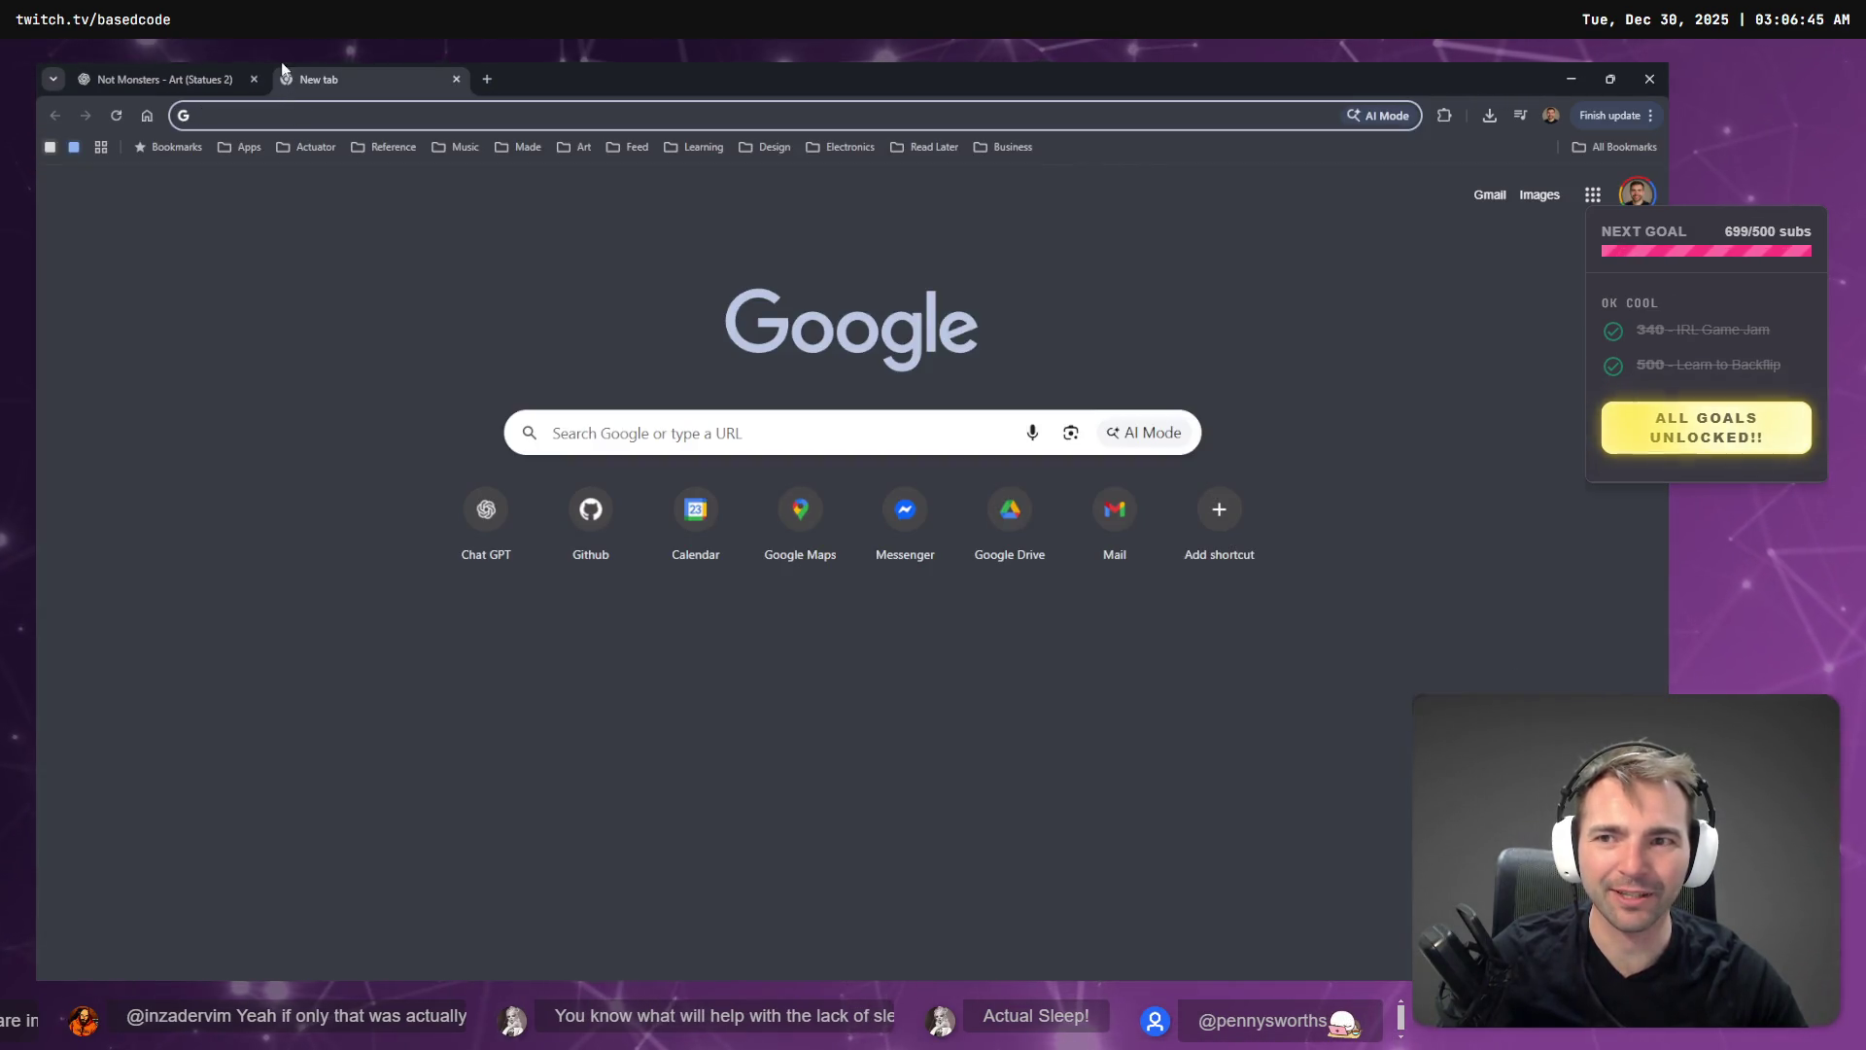
click(456, 79)
mouse_move(457, 73)
mouse_down()
mouse_move(1056, 323)
mouse_move(941, 305)
mouse_move(816, 185)
mouse_up()
scroll(1180, 541, up, 10)
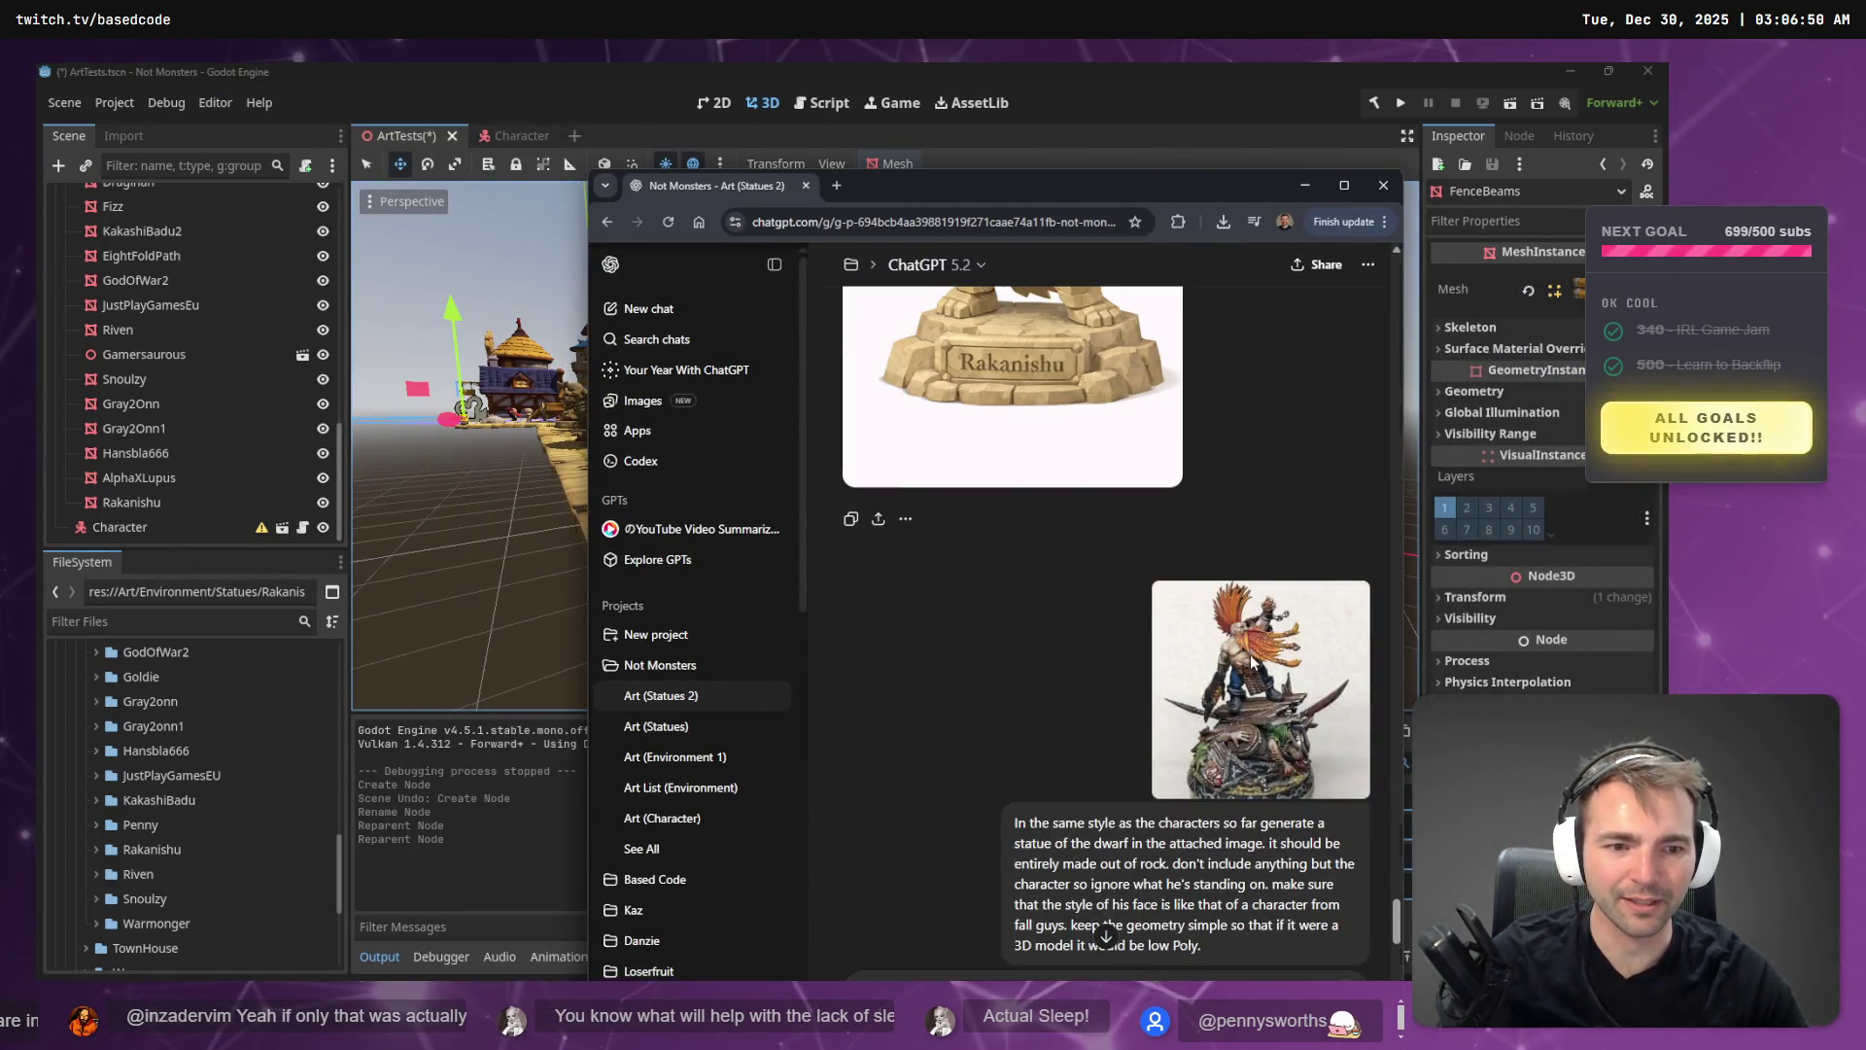
- Browse the dwarf reference photo and Rakanishu statue images, maximizing the browser
click(1252, 660)
key(Escape)
scroll(1011, 565, down, 5)
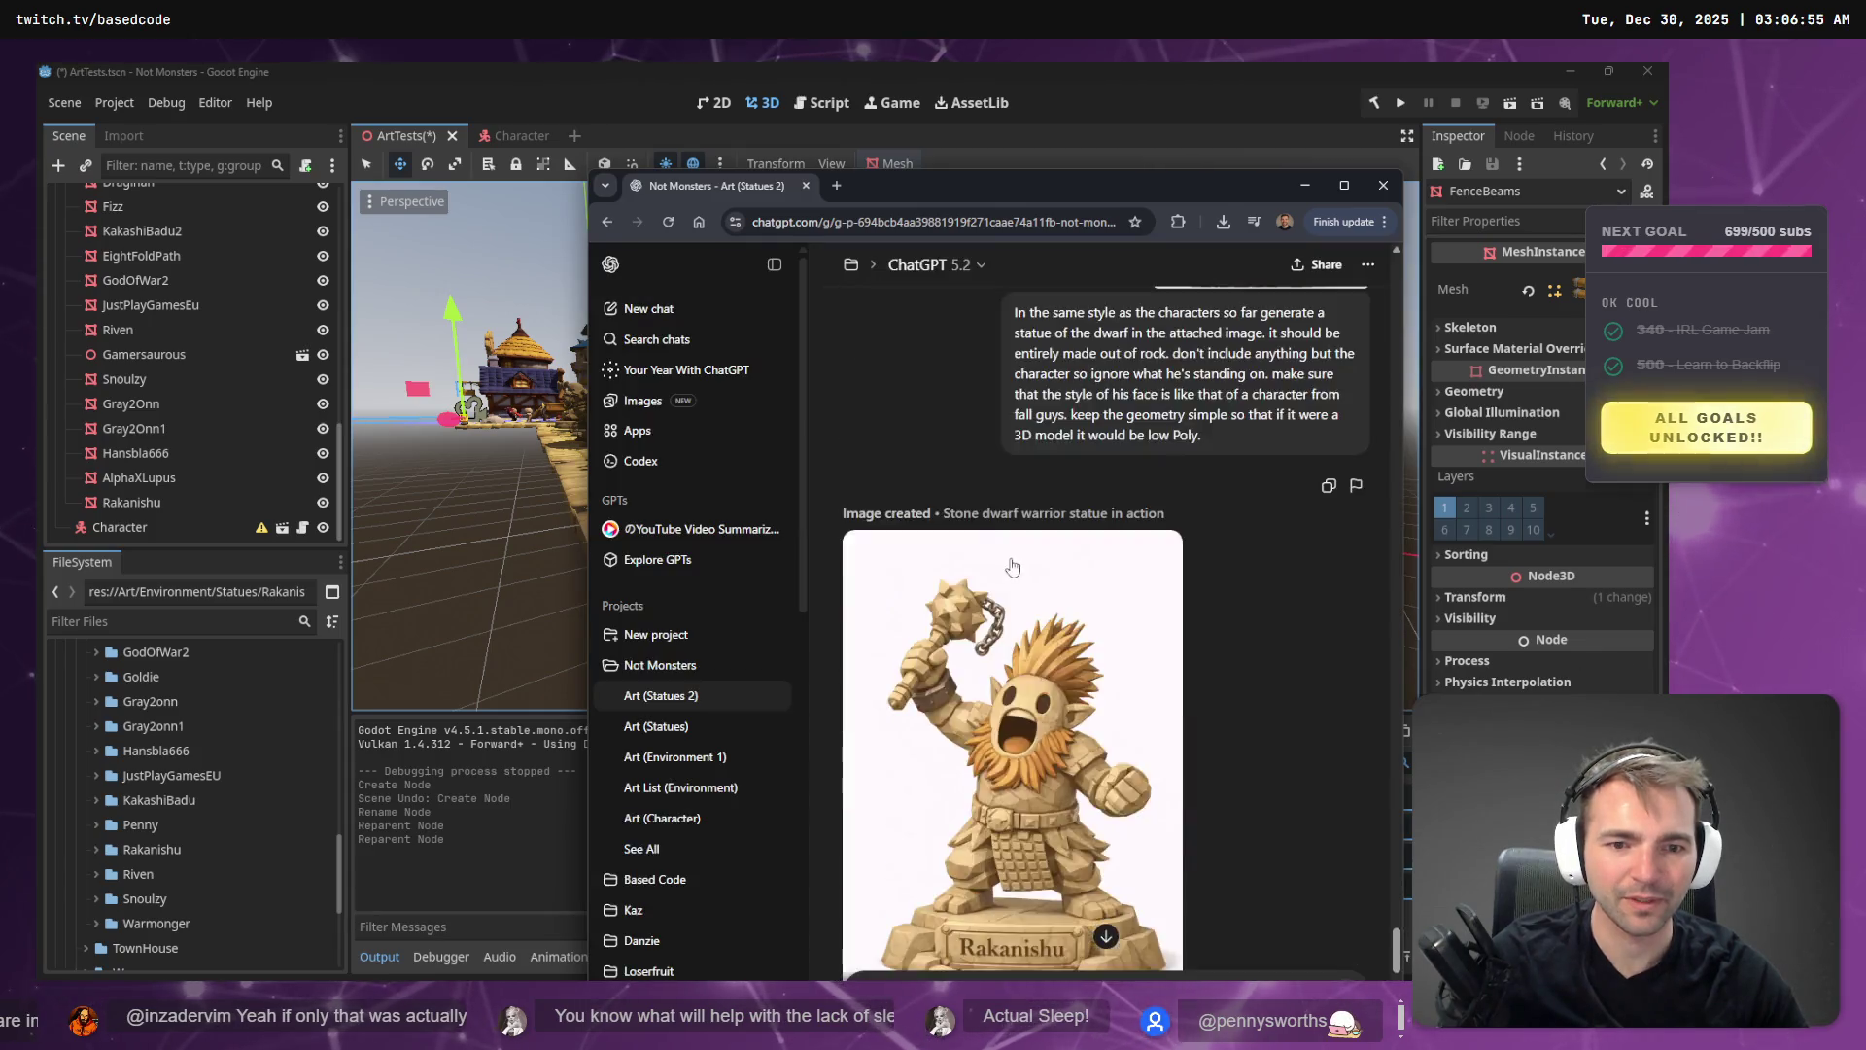
scroll(1030, 583, down, 8)
click(1028, 608)
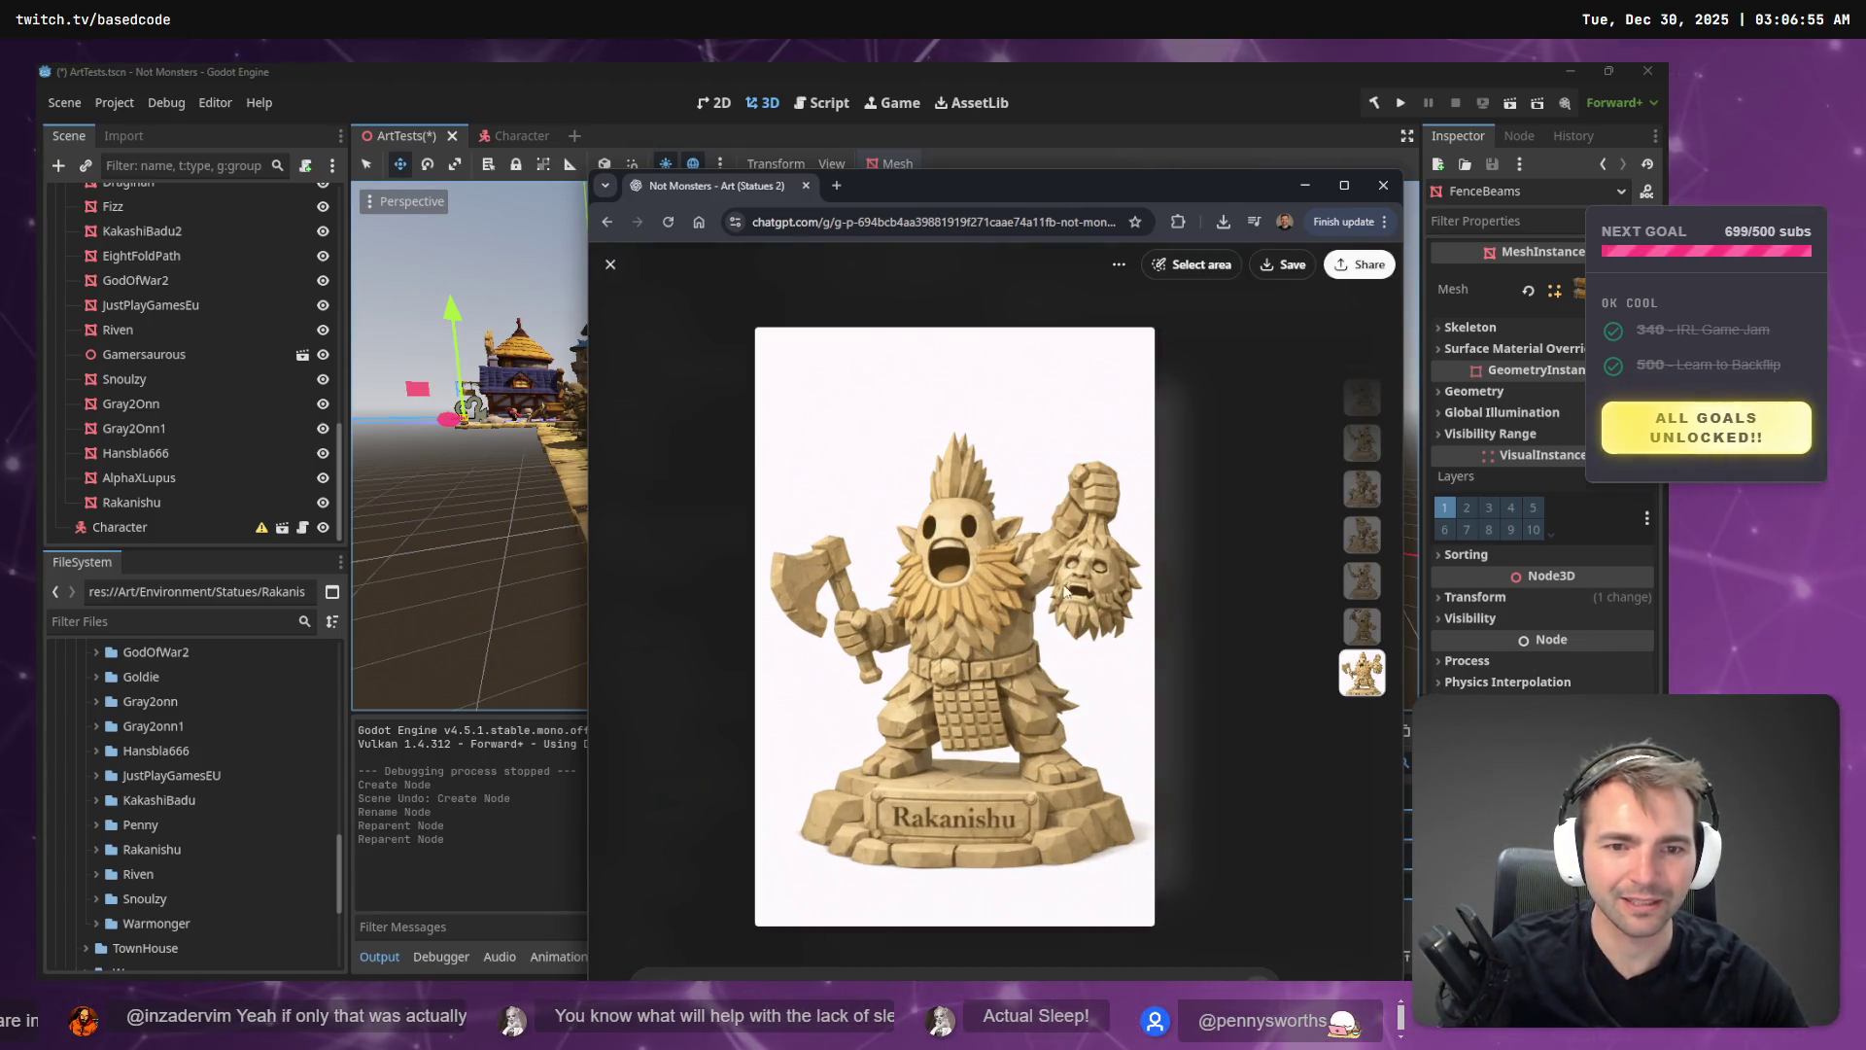
key(Escape)
scroll(1101, 549, up, 5)
scroll(1101, 549, down, 5)
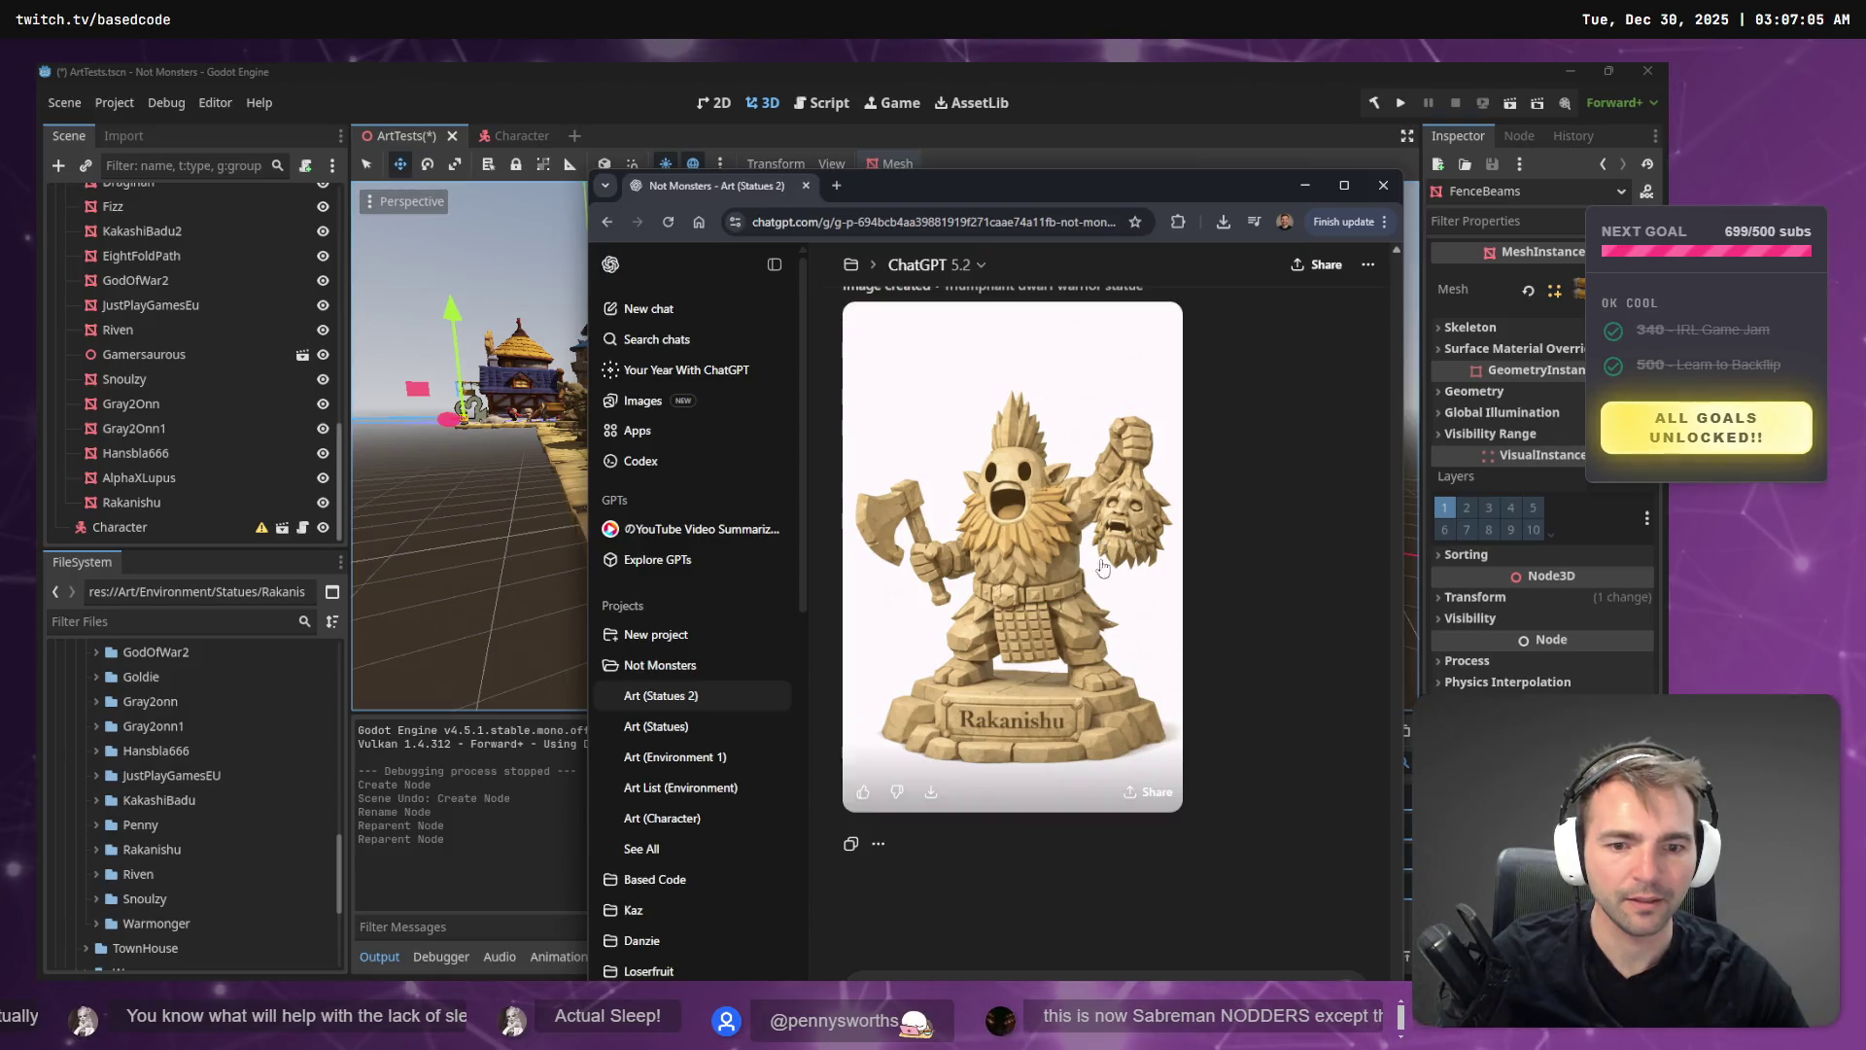
click(1101, 549)
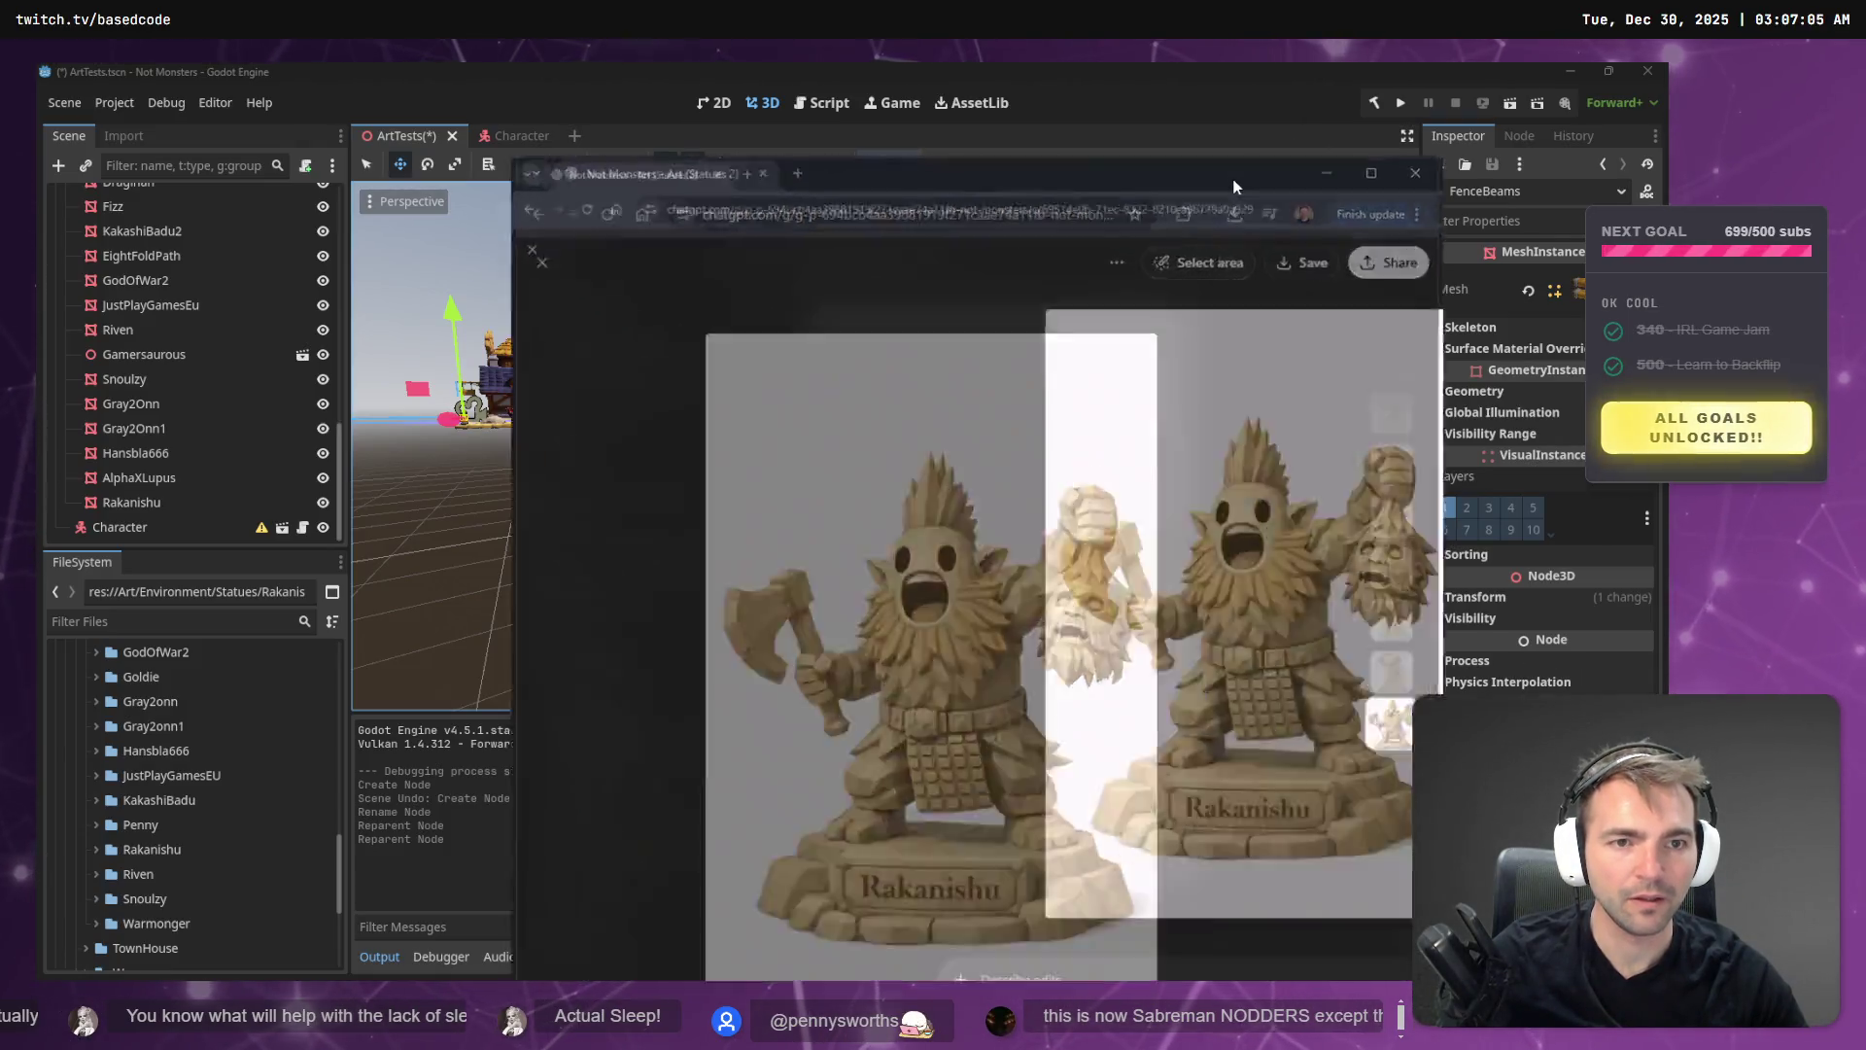
double_click(1232, 178)
key(Escape)
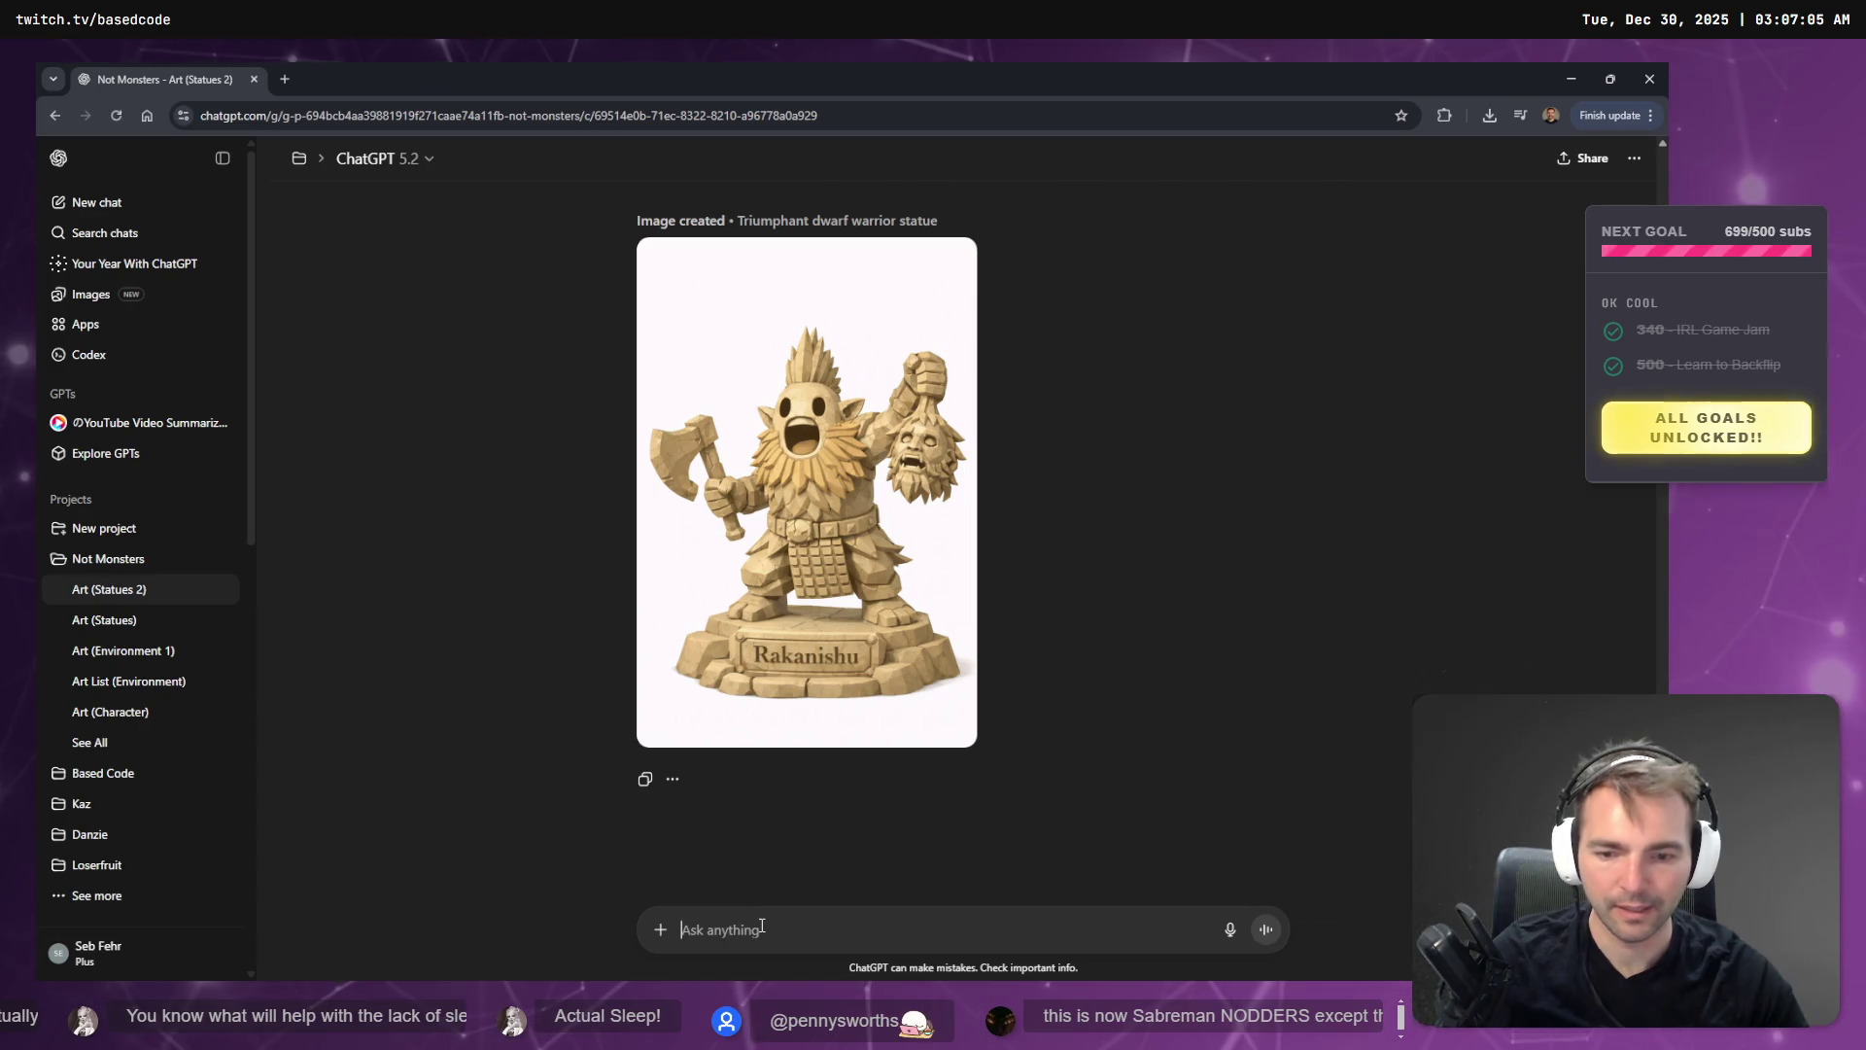
- Dictate and send a request for longer narrower mohawk, bigger beard, larger axe, Fall Guys face
key(super+h)
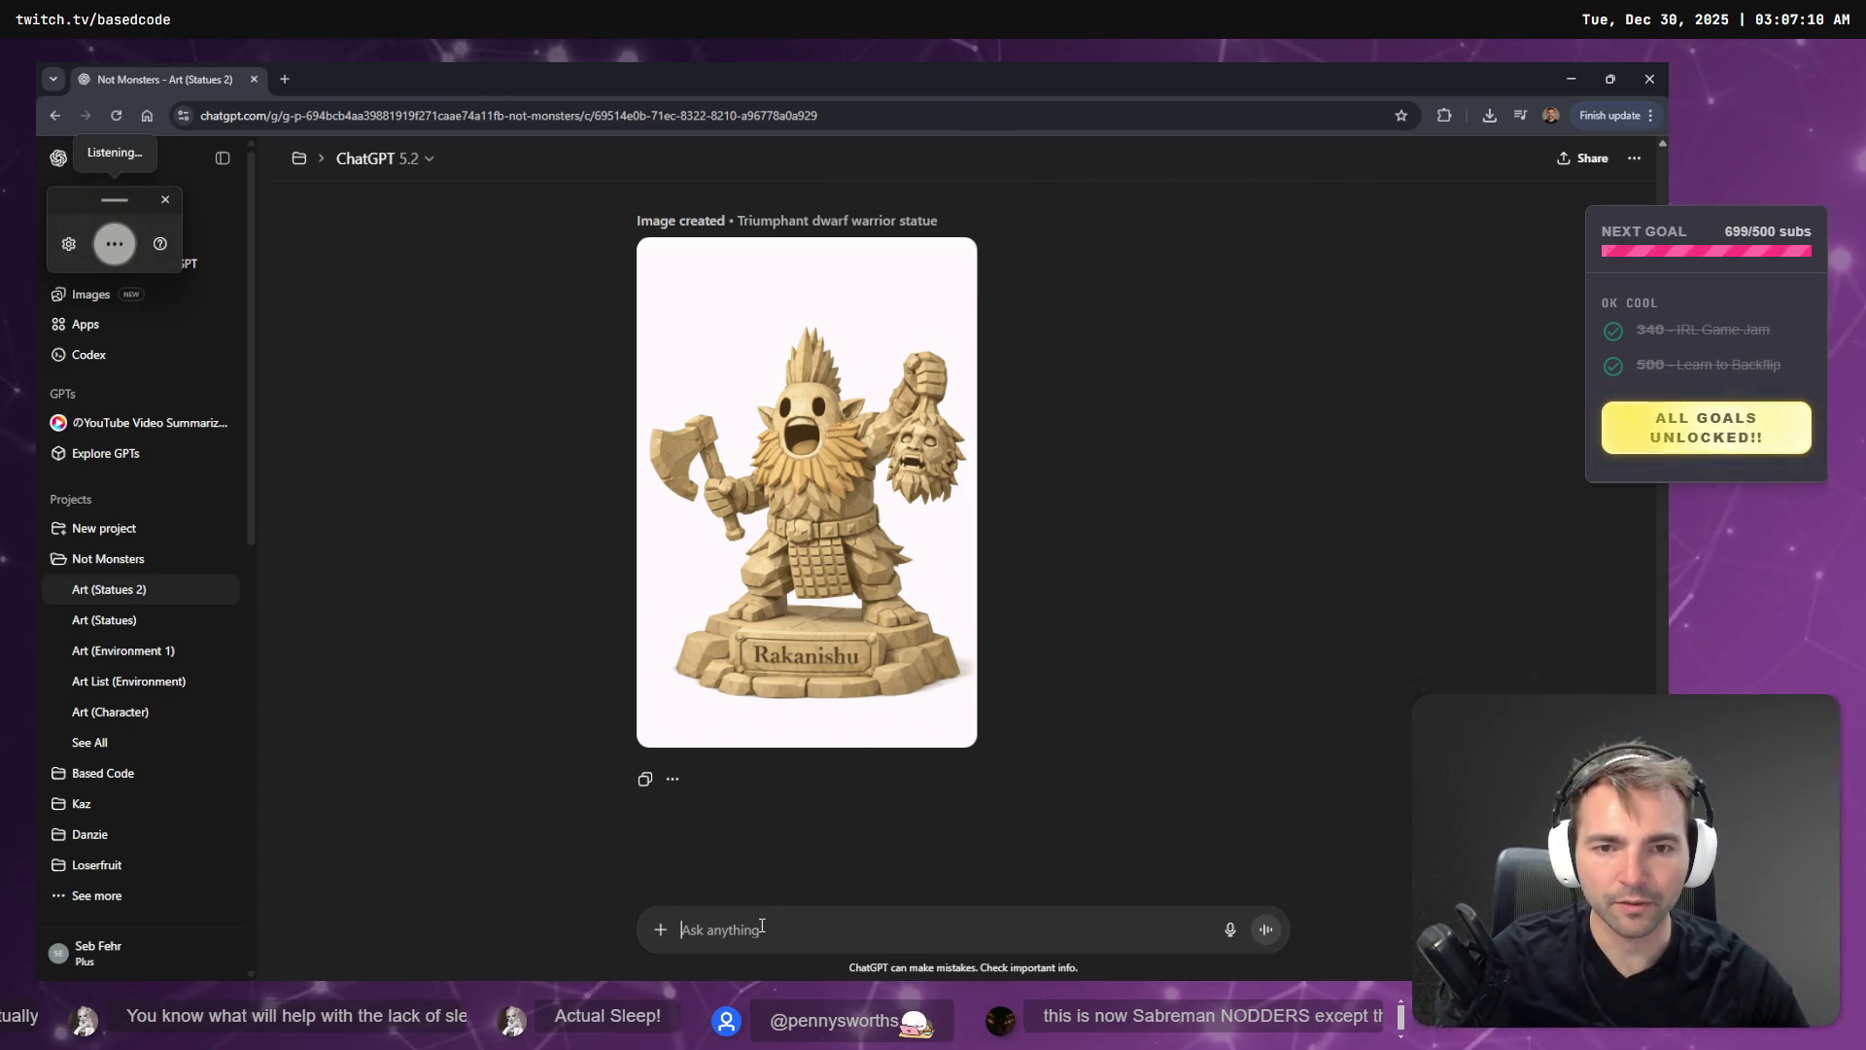
key(Escape)
key(super+h)
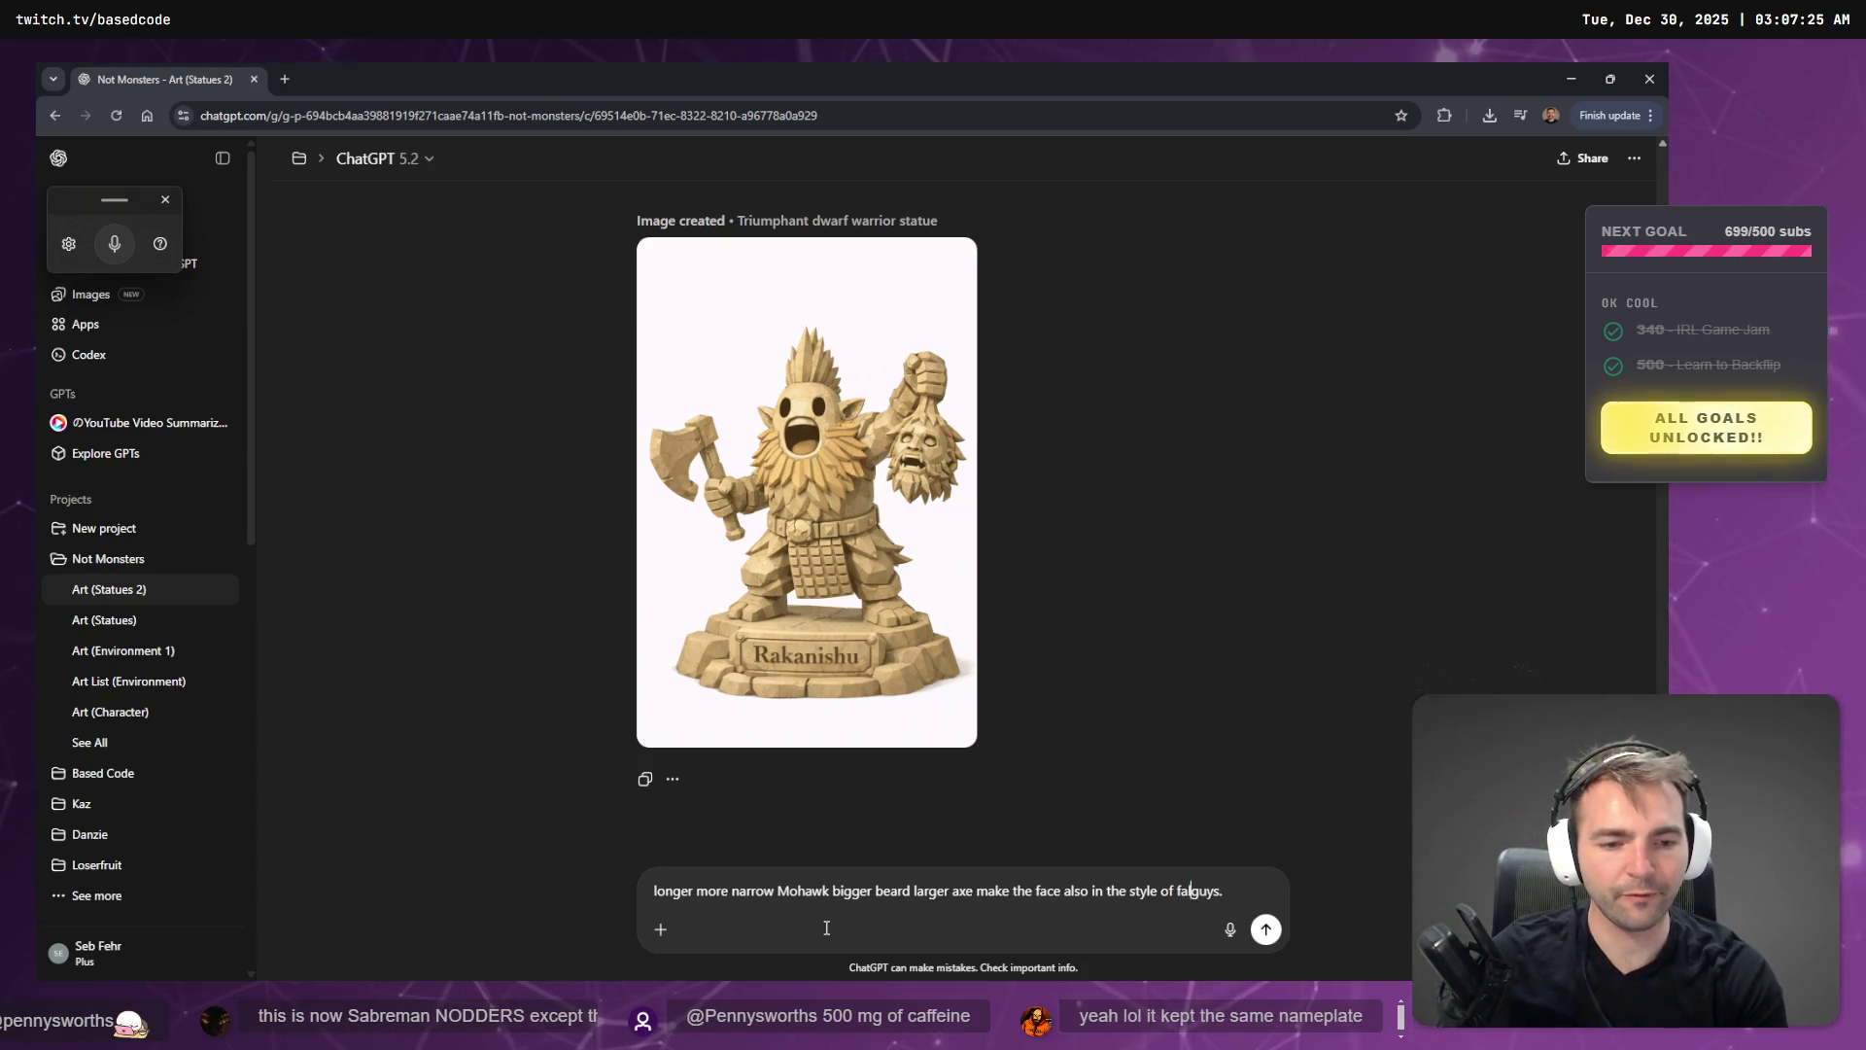
key(Return)
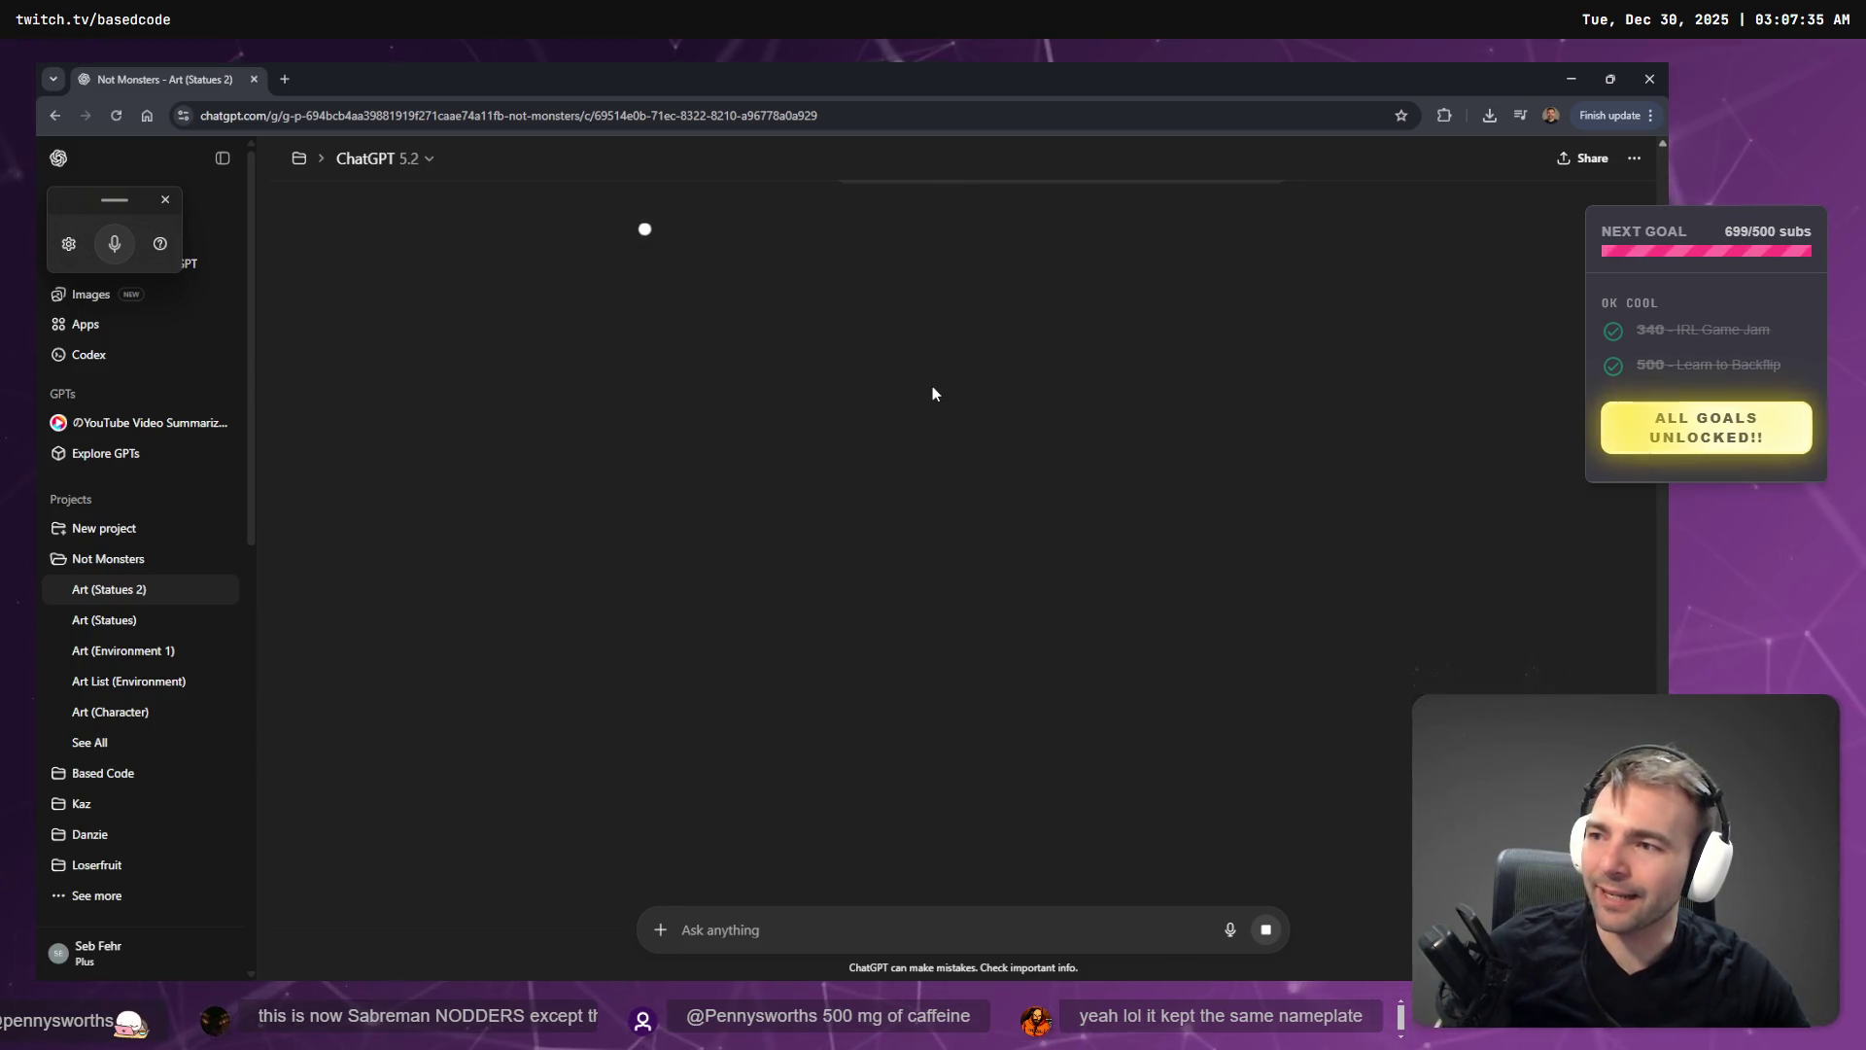
click(1571, 68)
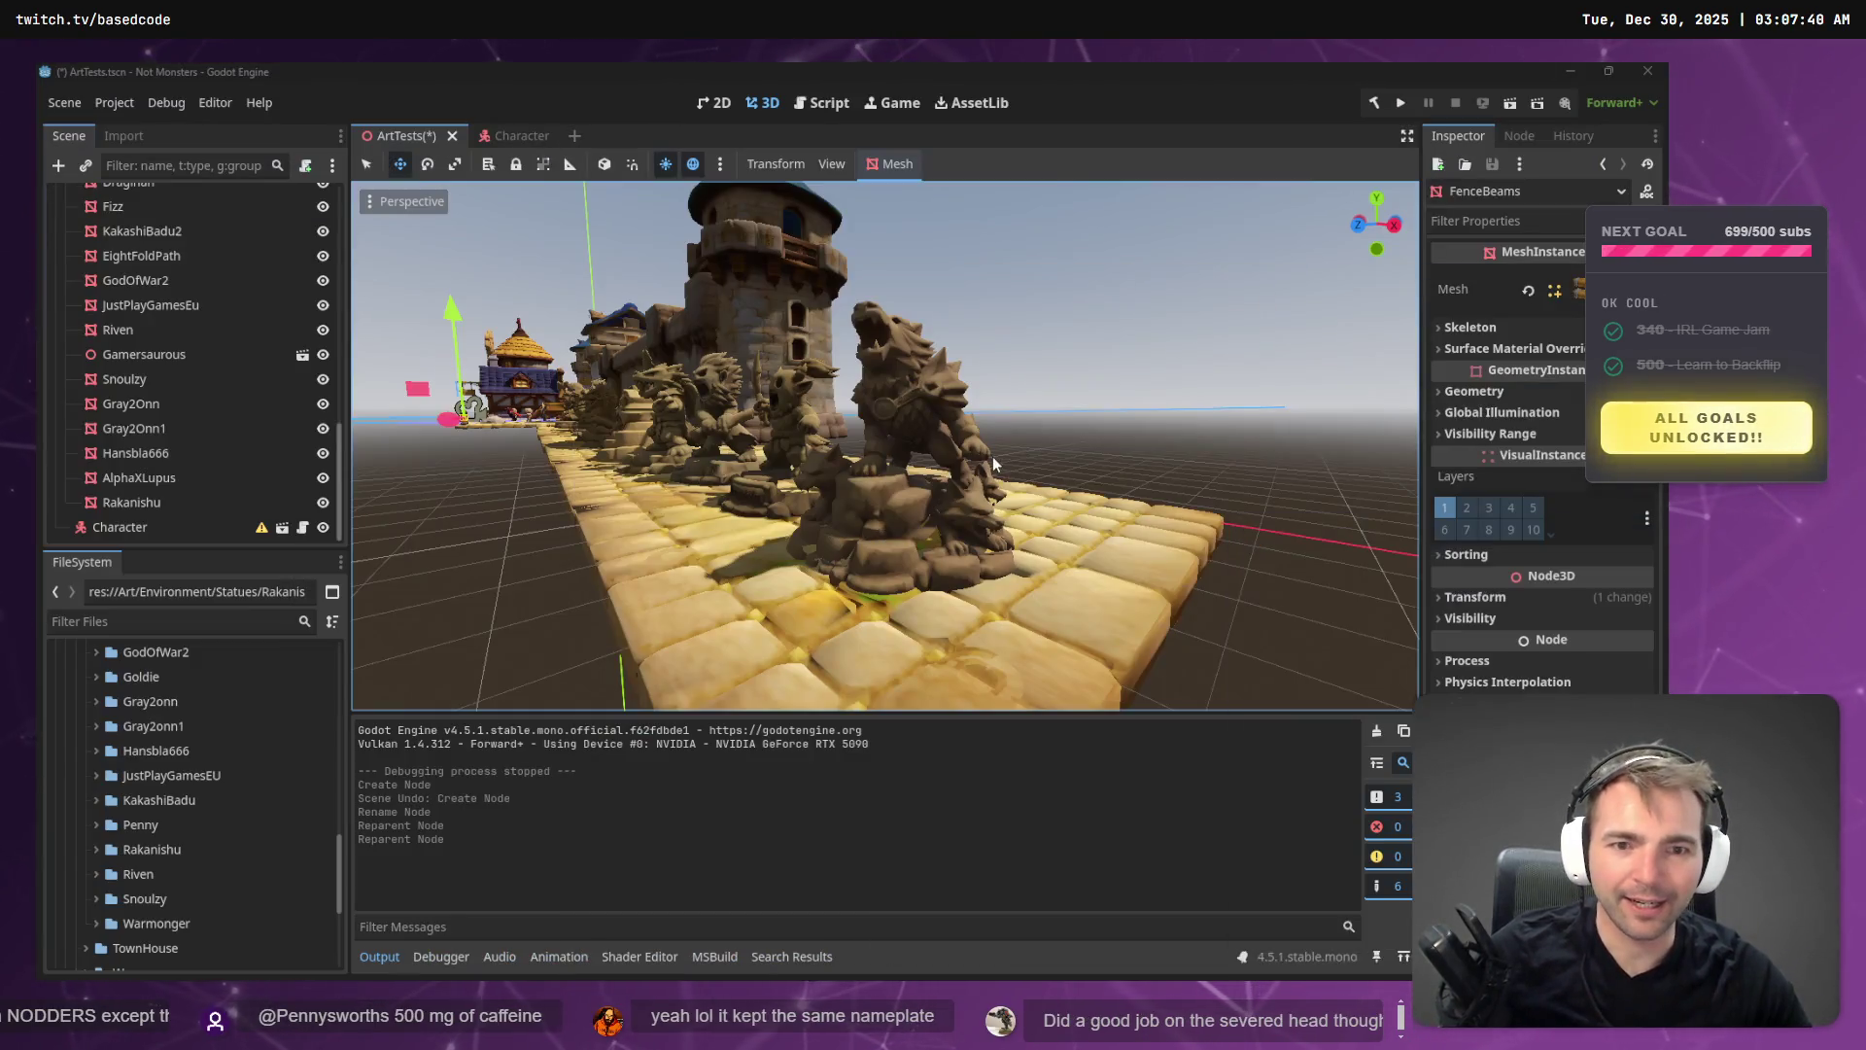
- Fly the viewport around the statues on the tiled platform, then switch to the tldraw board
key(d)
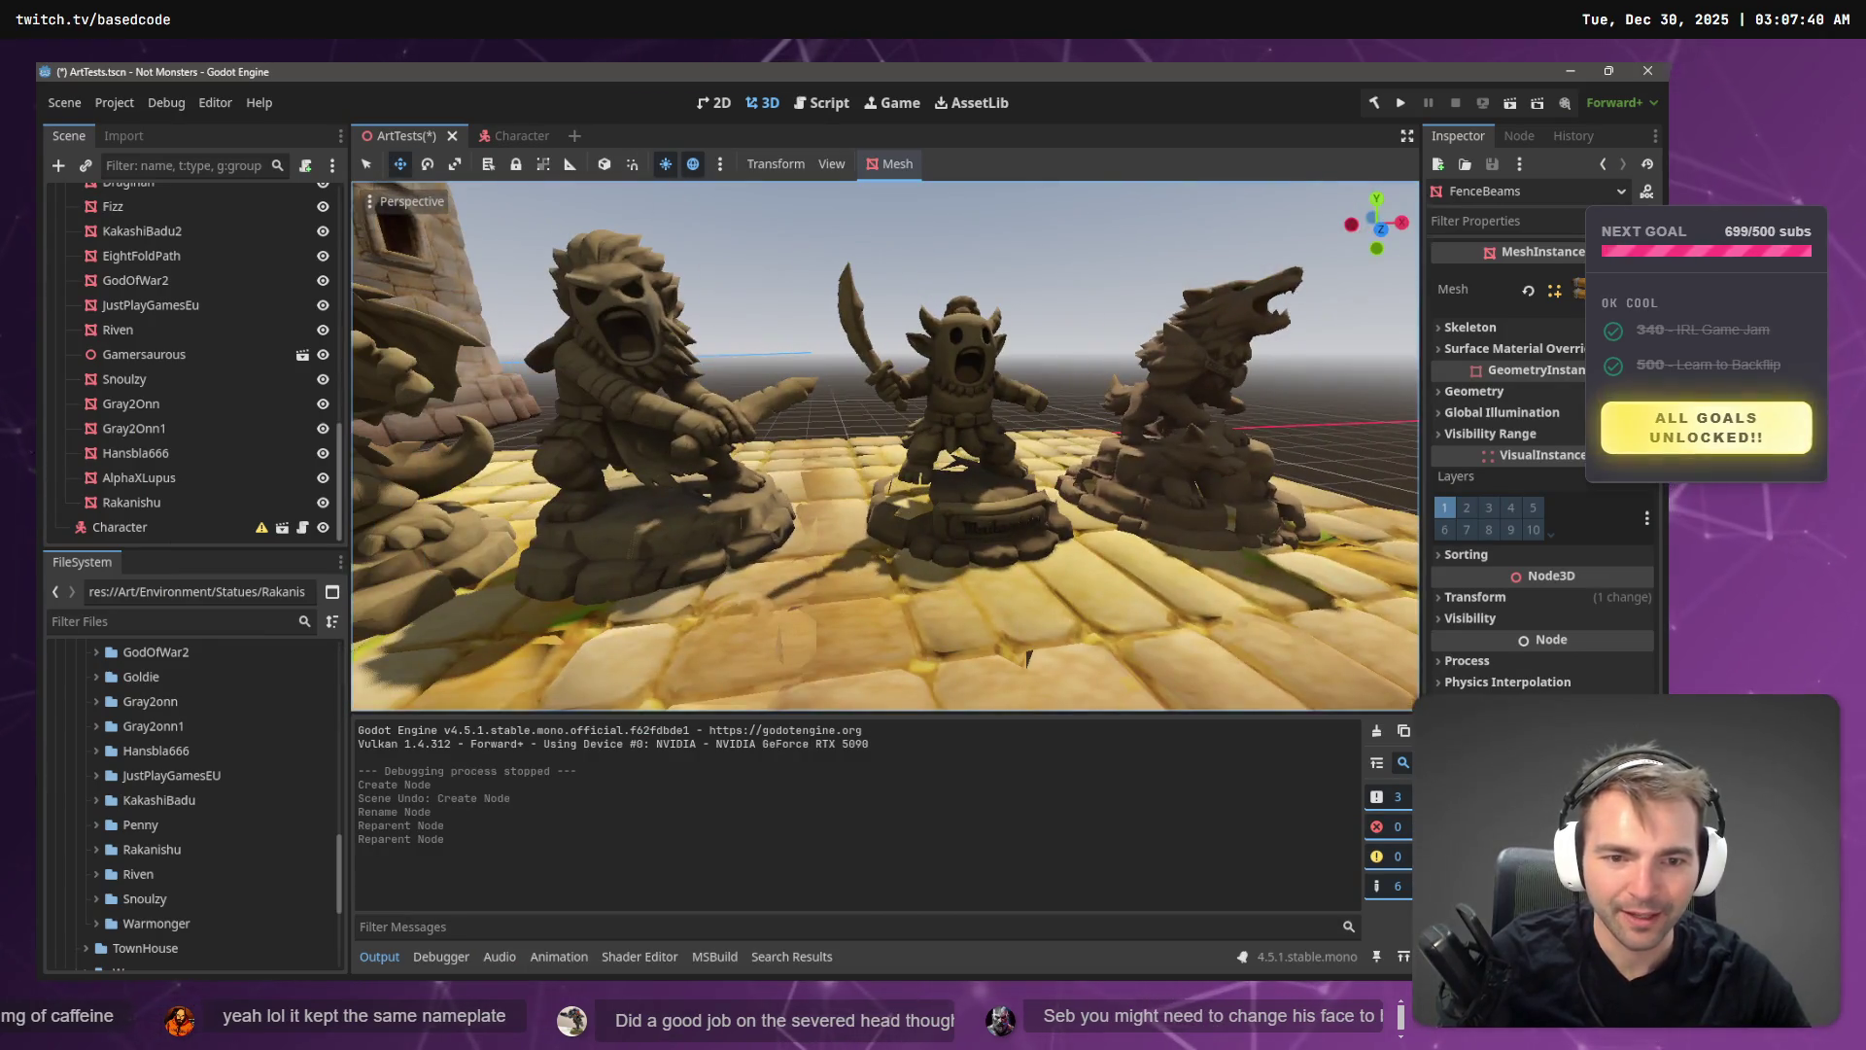
key(s)
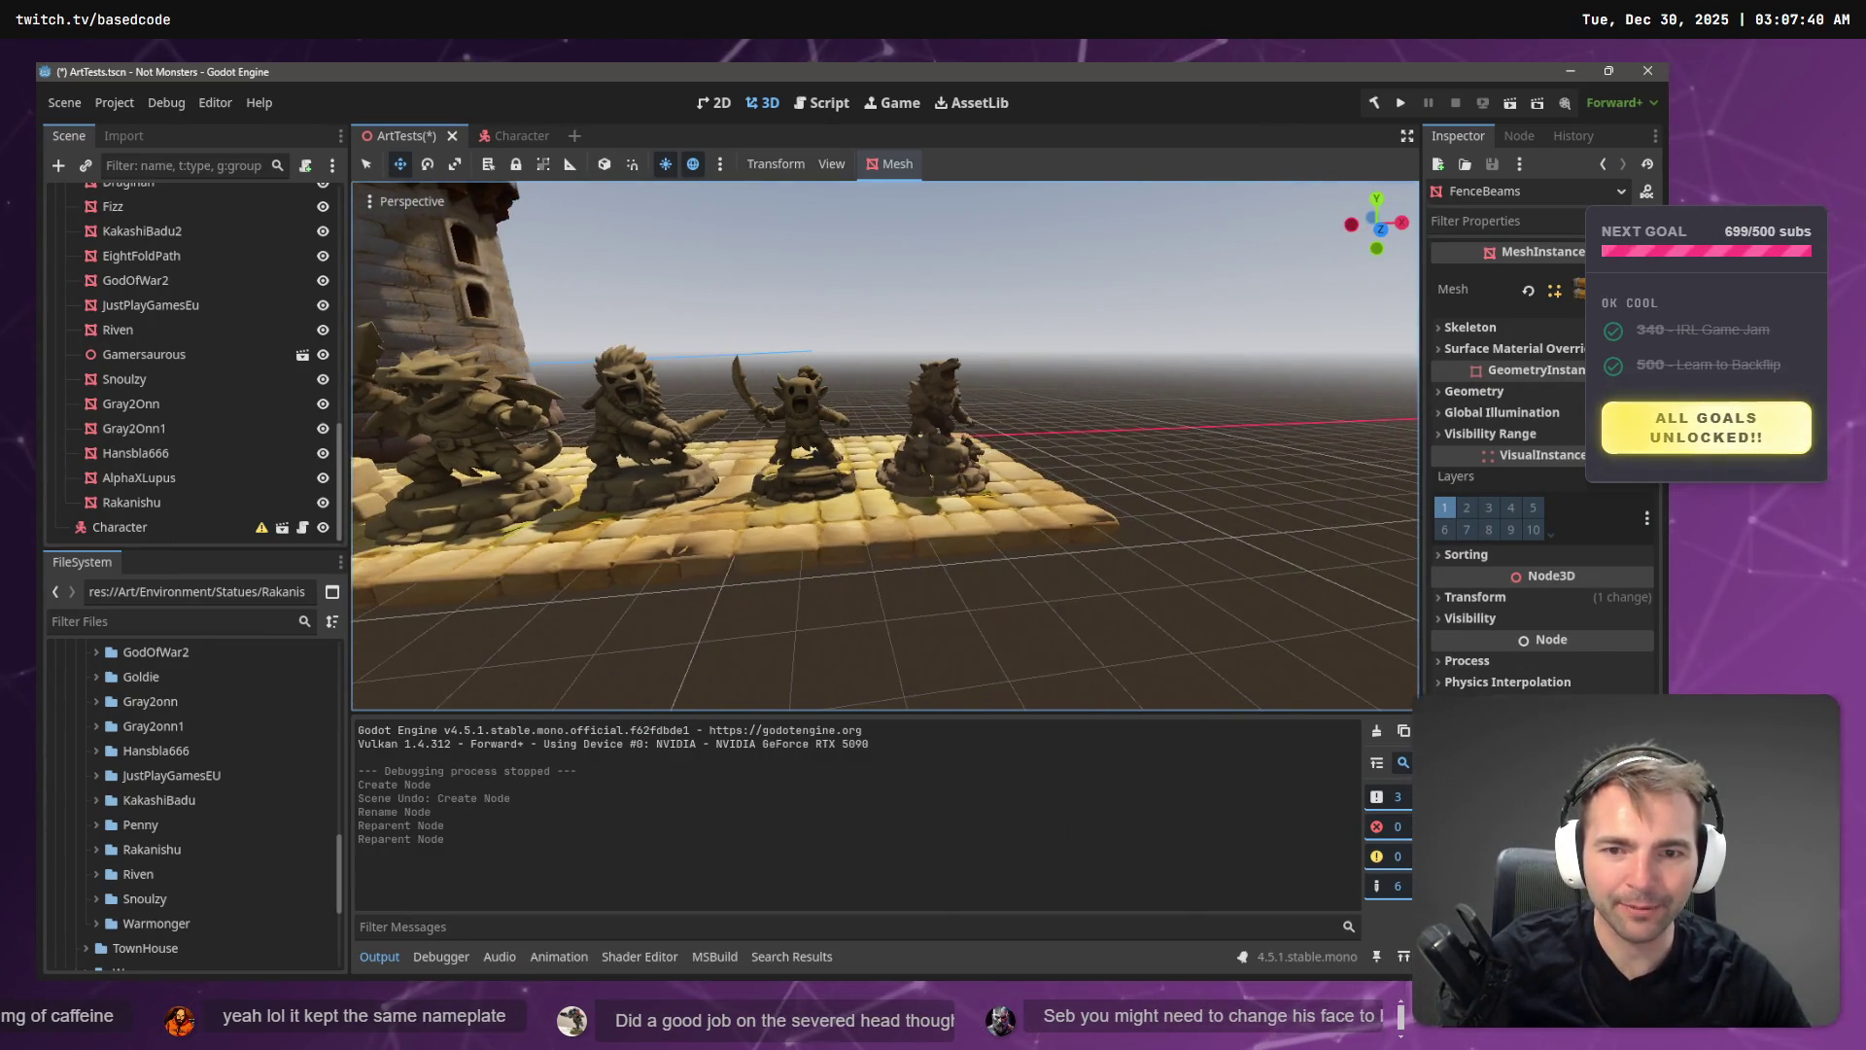
key(w)
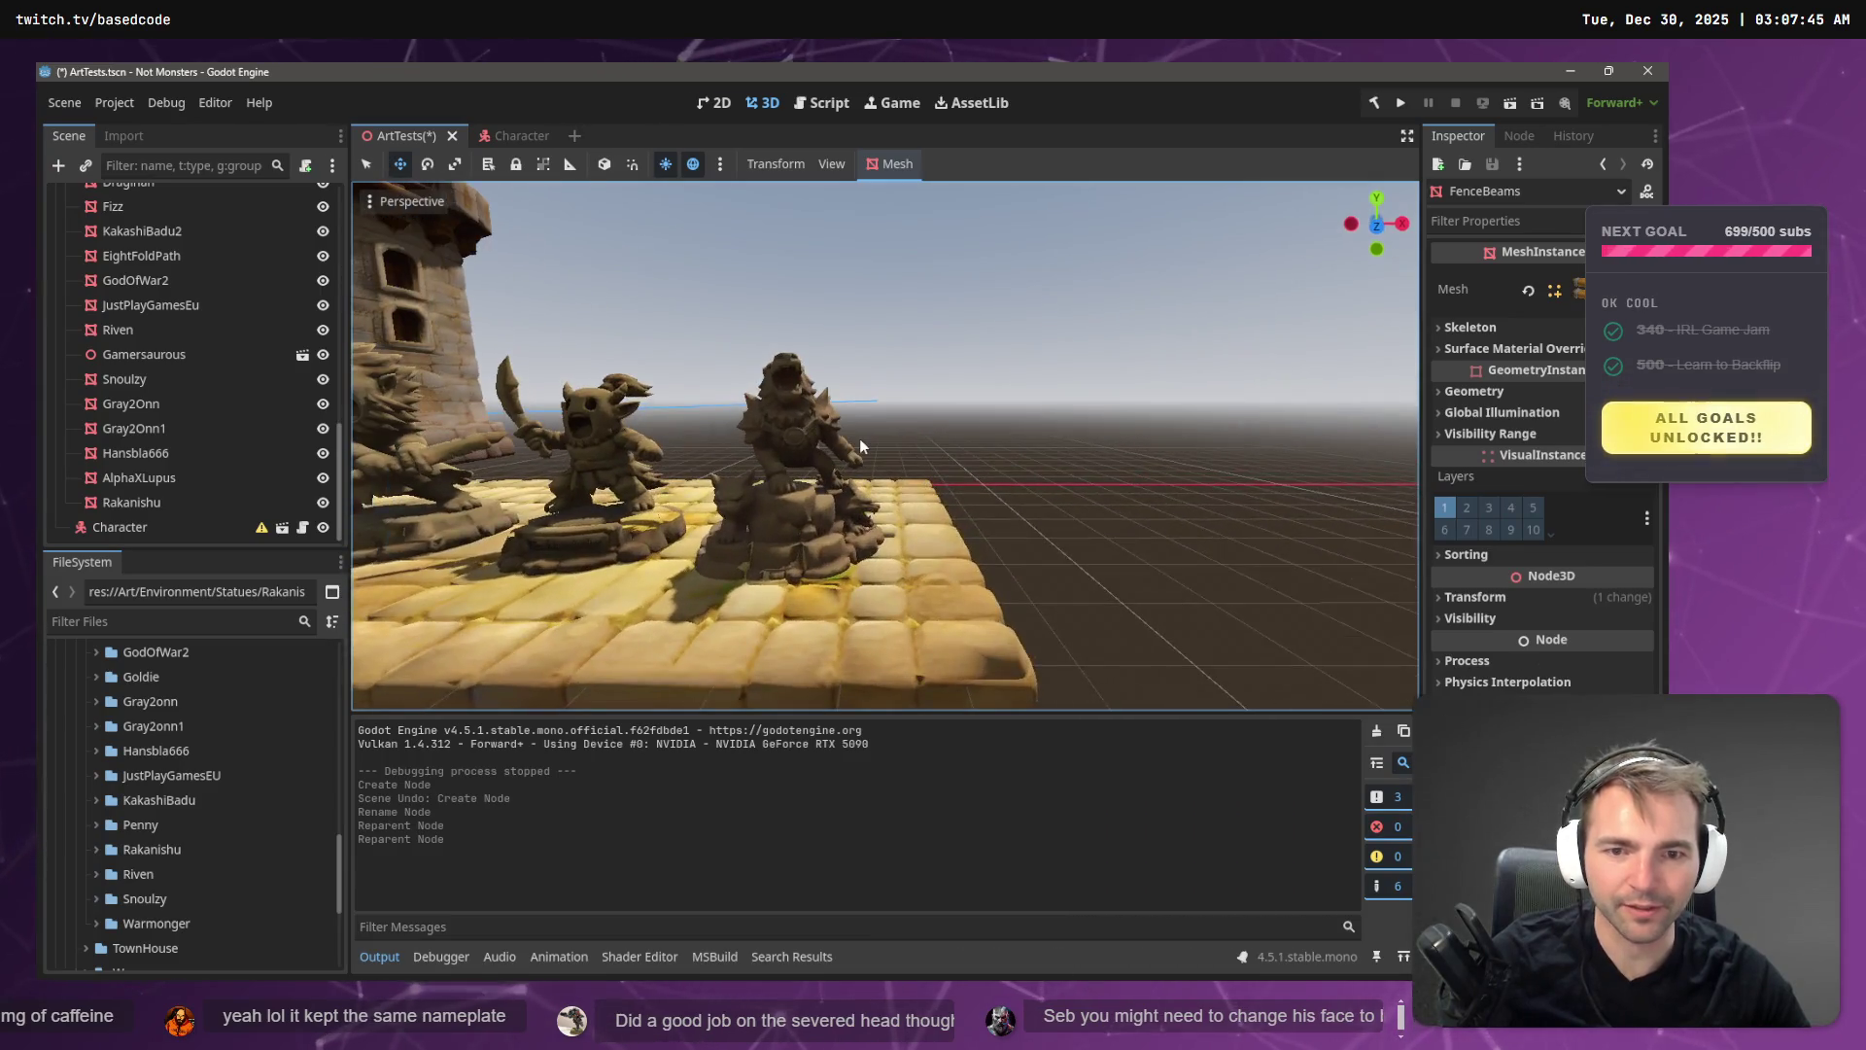
key(alt+Tab)
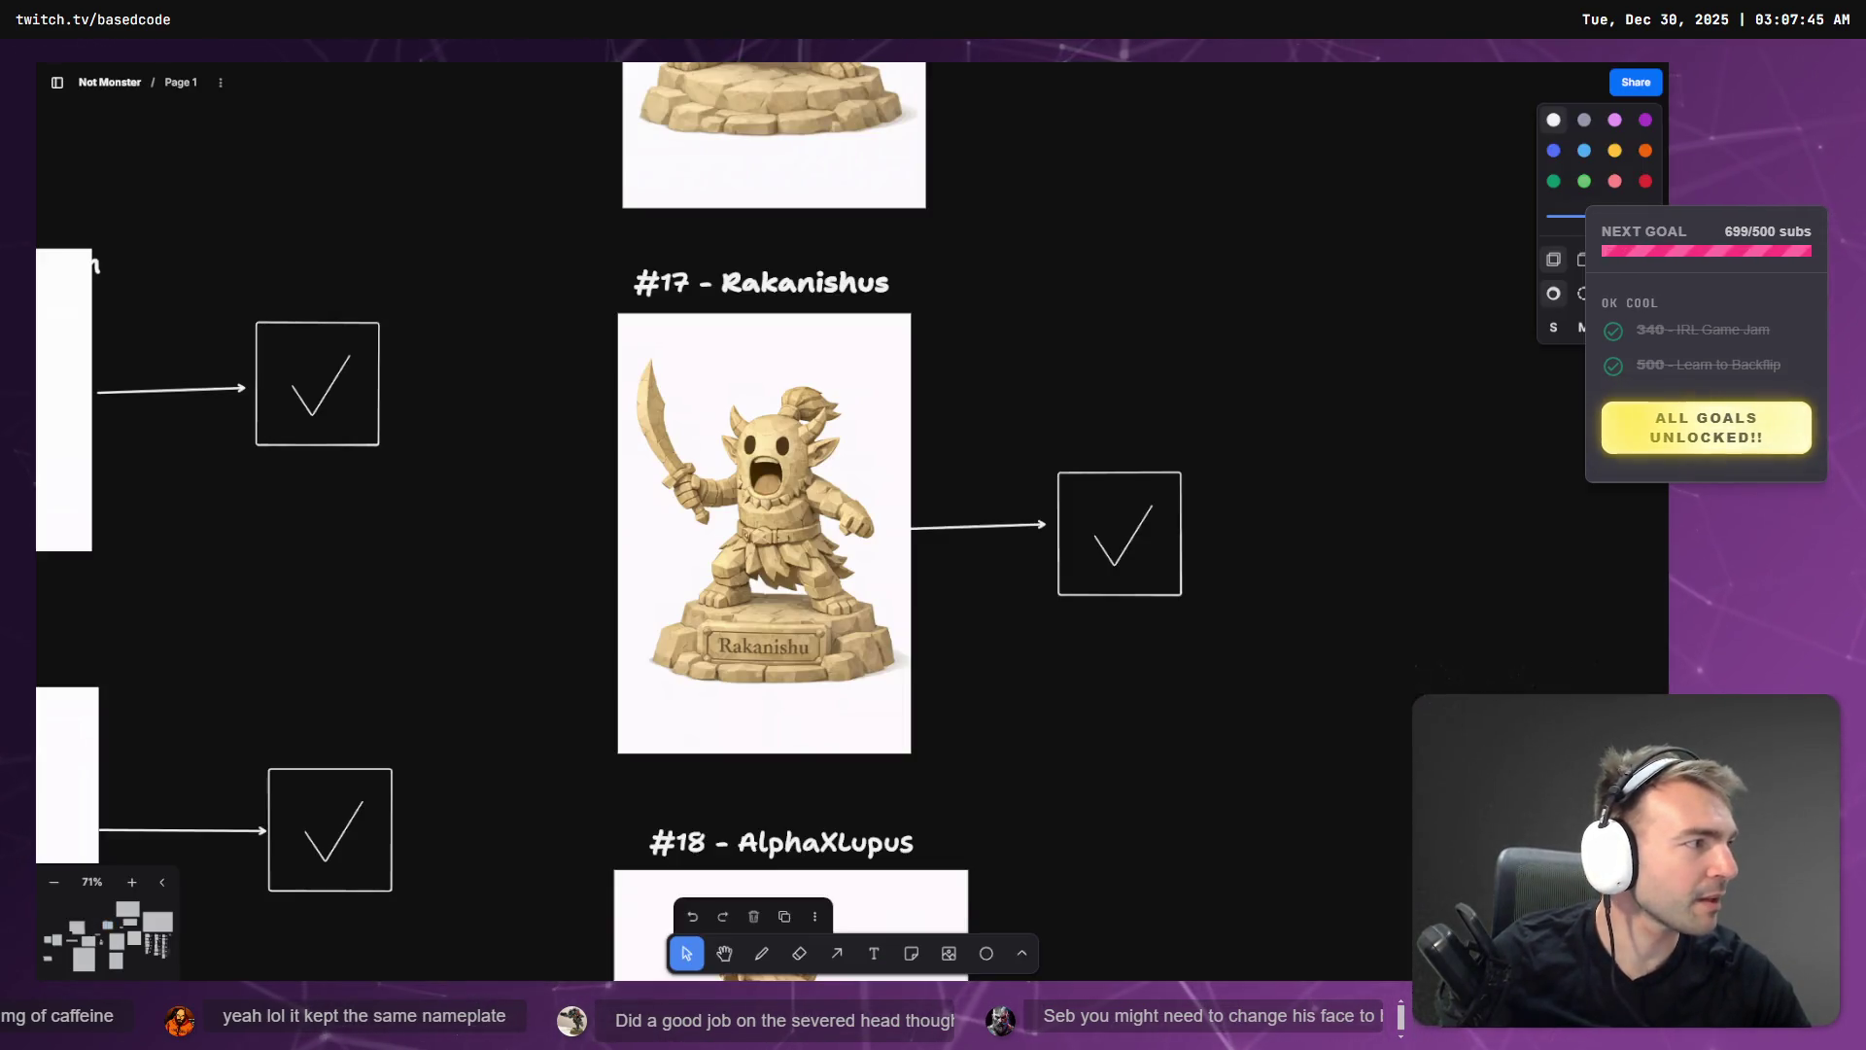
- Rename the copied #19 tldraw label to 'Sebreman', then run the game from Godot
scroll(1156, 574, down, 5)
scroll(1166, 428, down, 3)
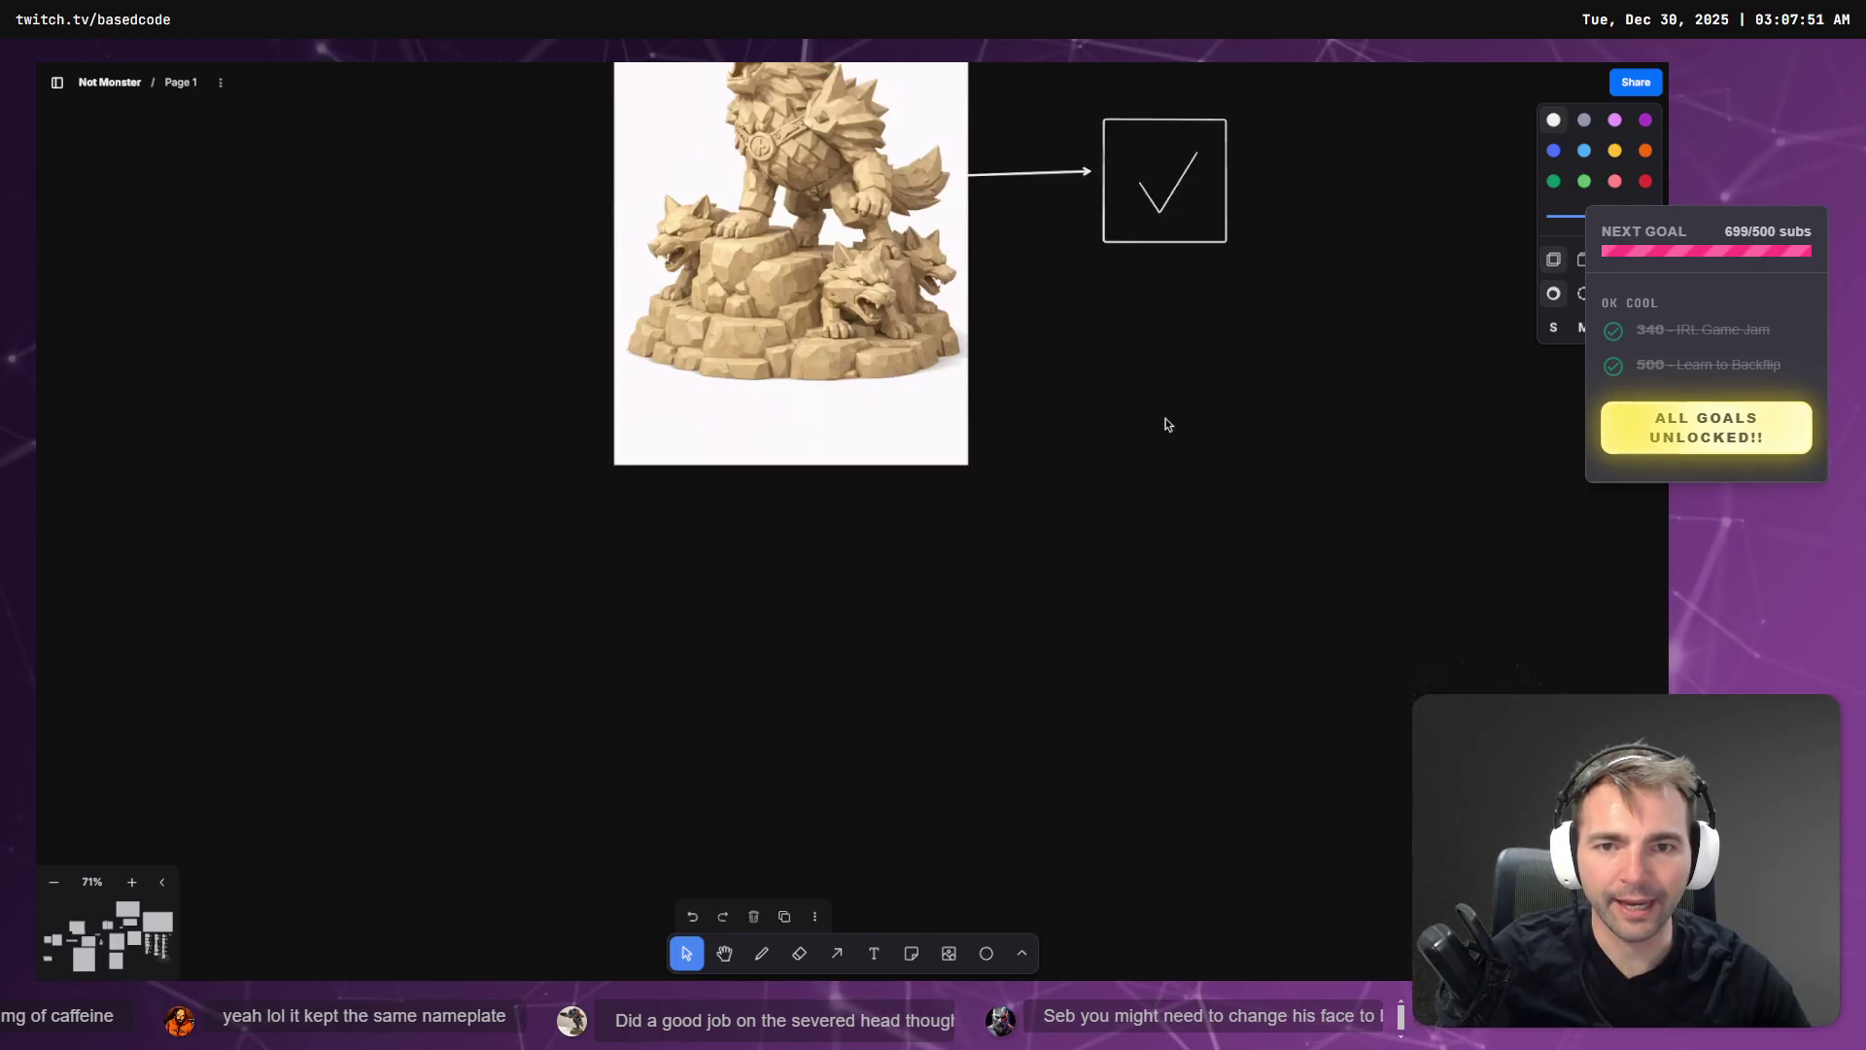
scroll(1158, 453, down, 5)
scroll(1170, 204, down, 3)
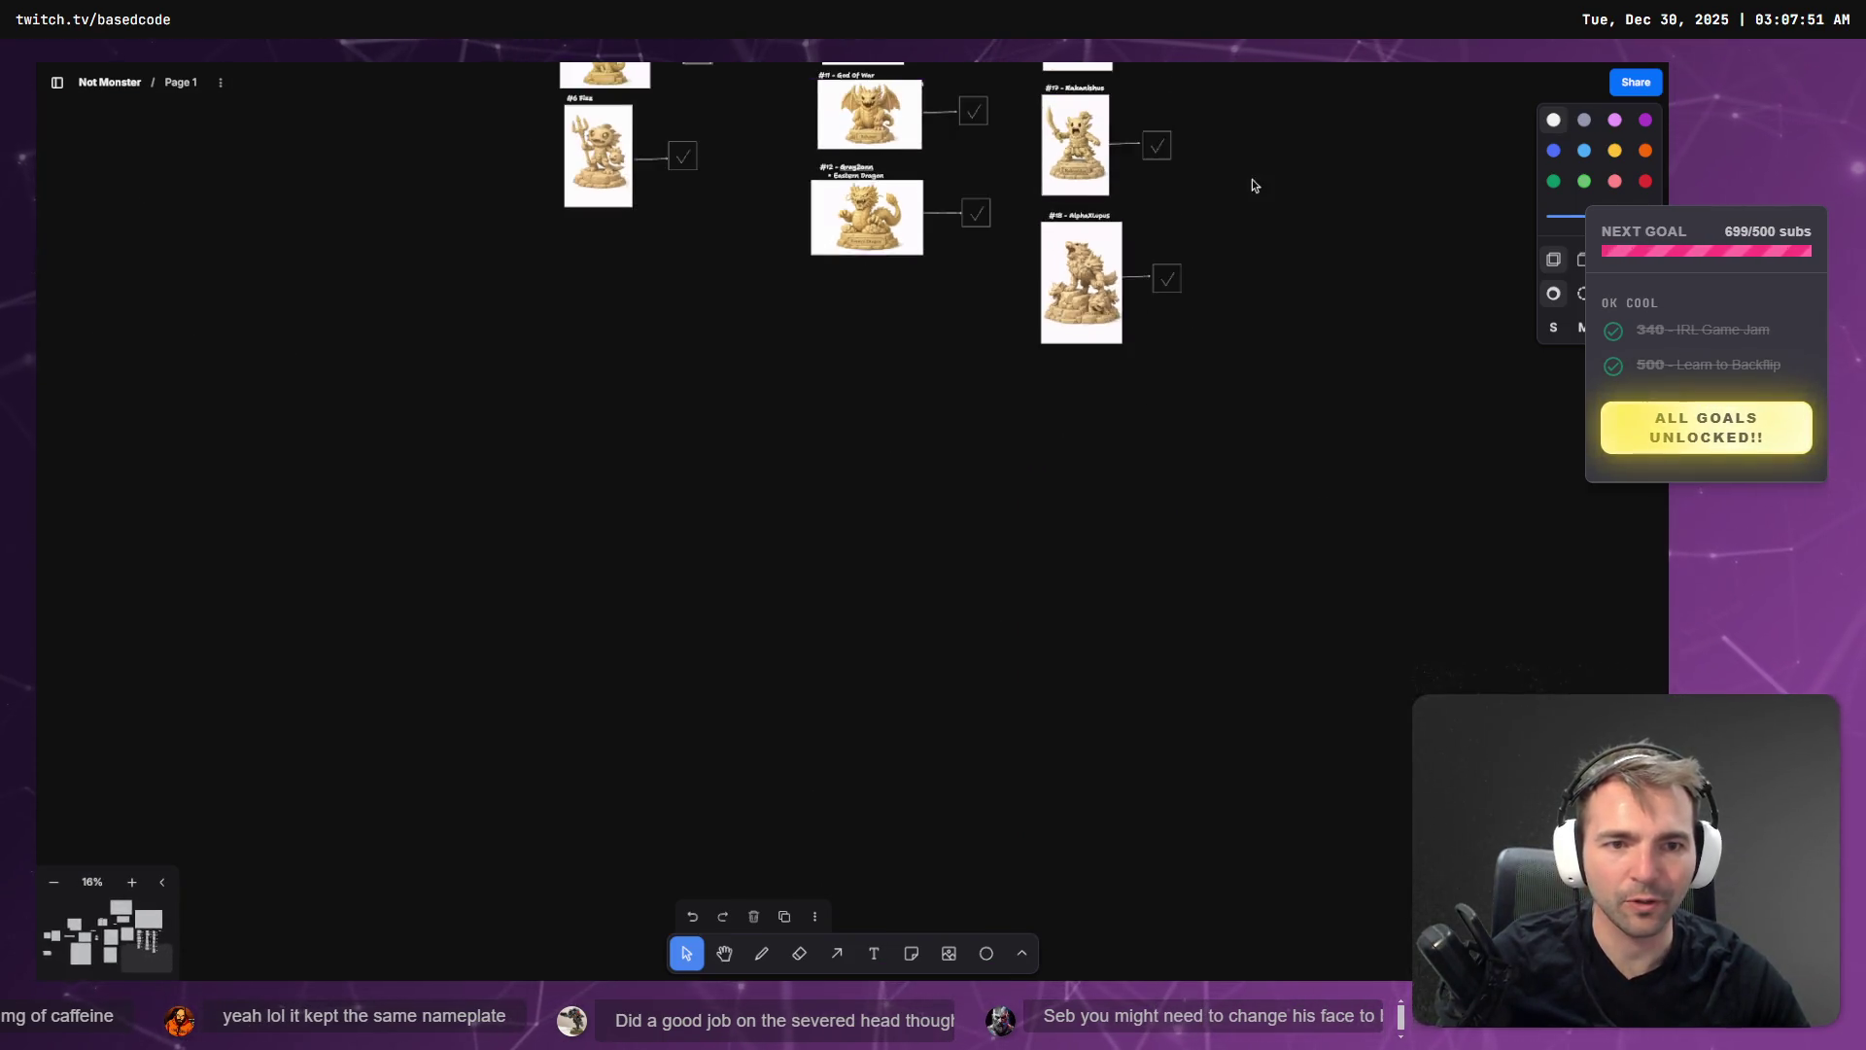
scroll(931, 359, up, 2)
scroll(877, 323, up, 2)
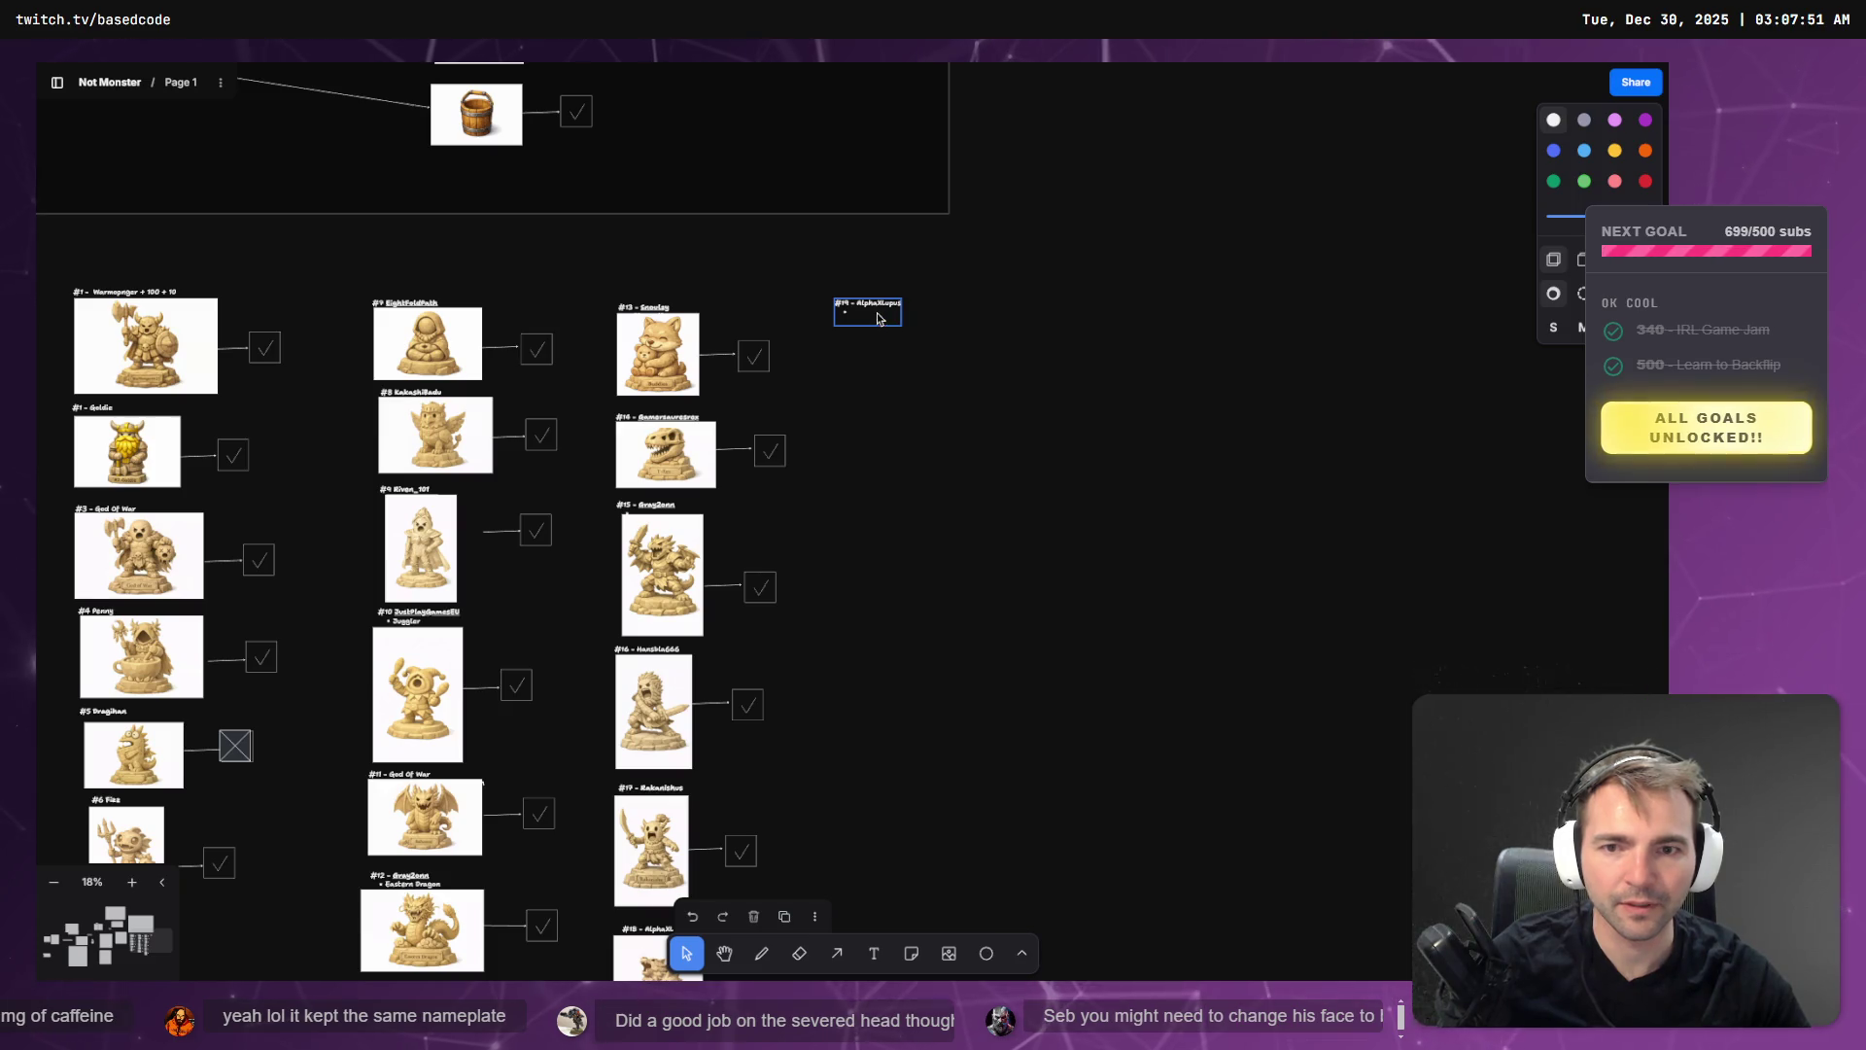
scroll(880, 350, down, 4)
scroll(887, 390, up, 8)
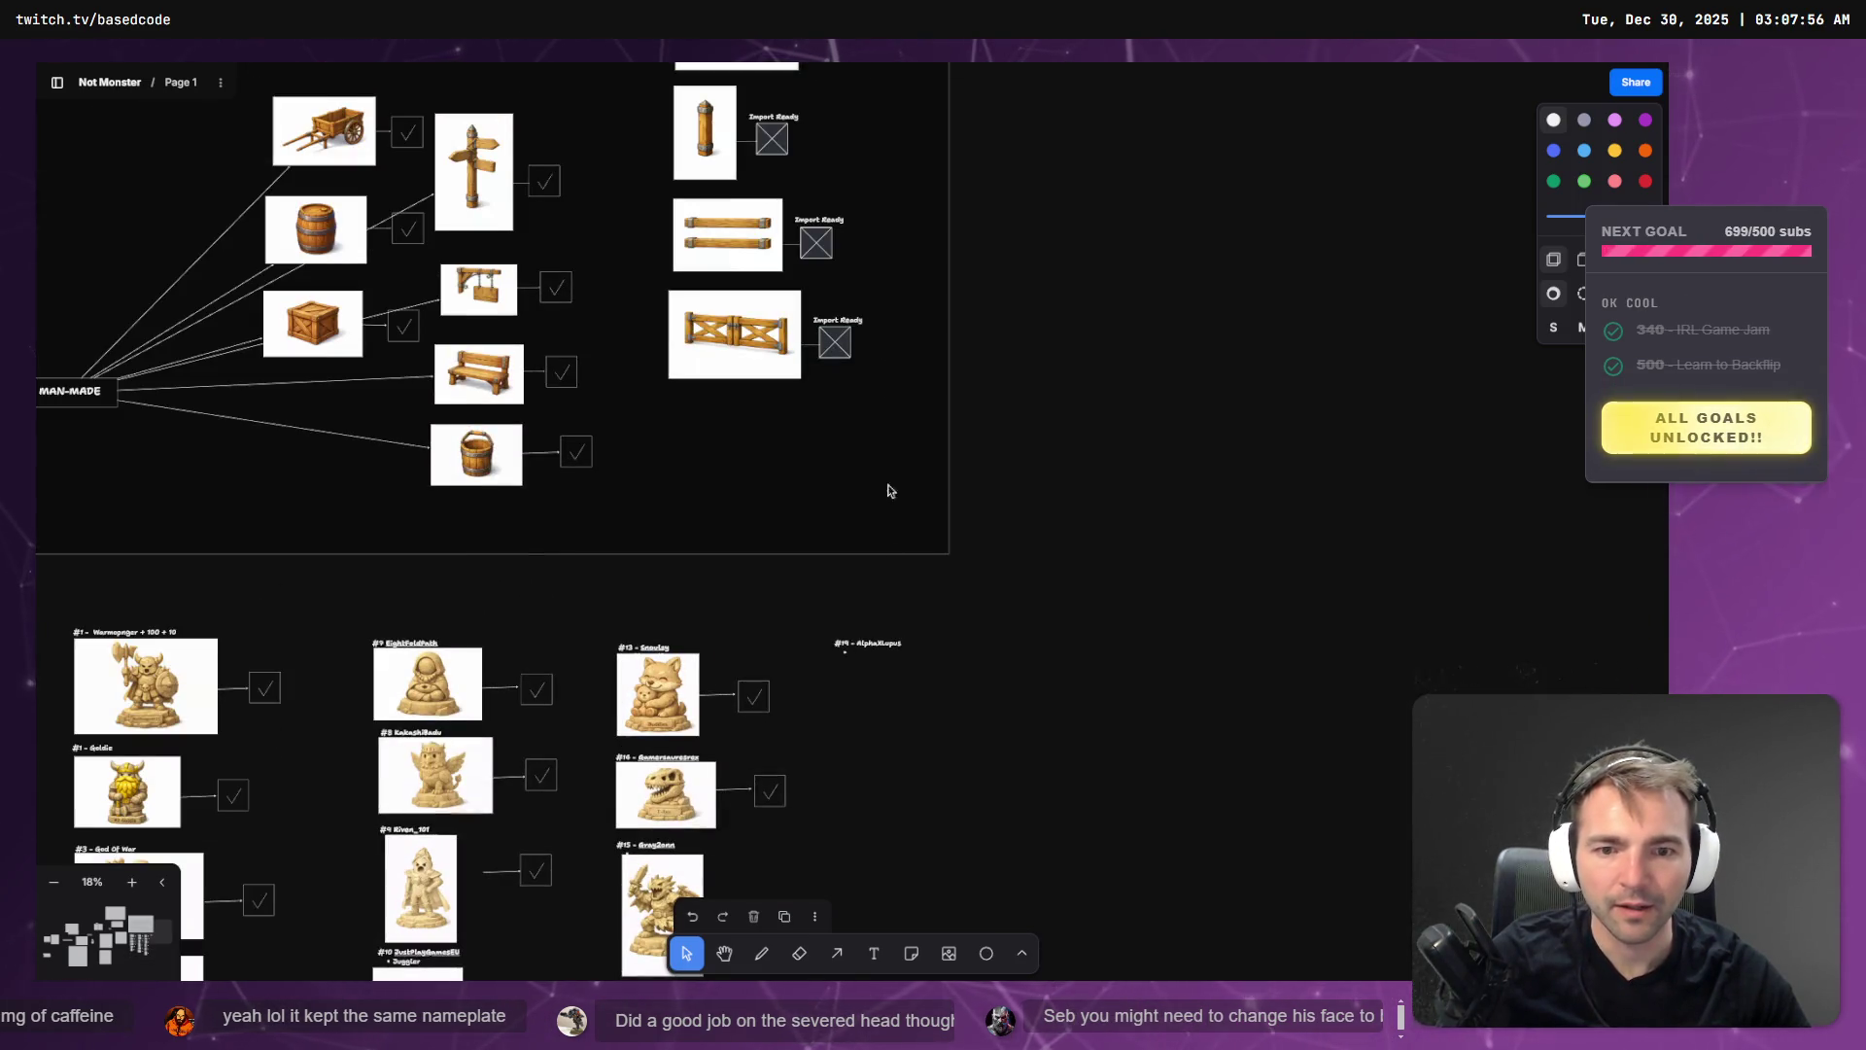
double_click(880, 644)
text(Seb)
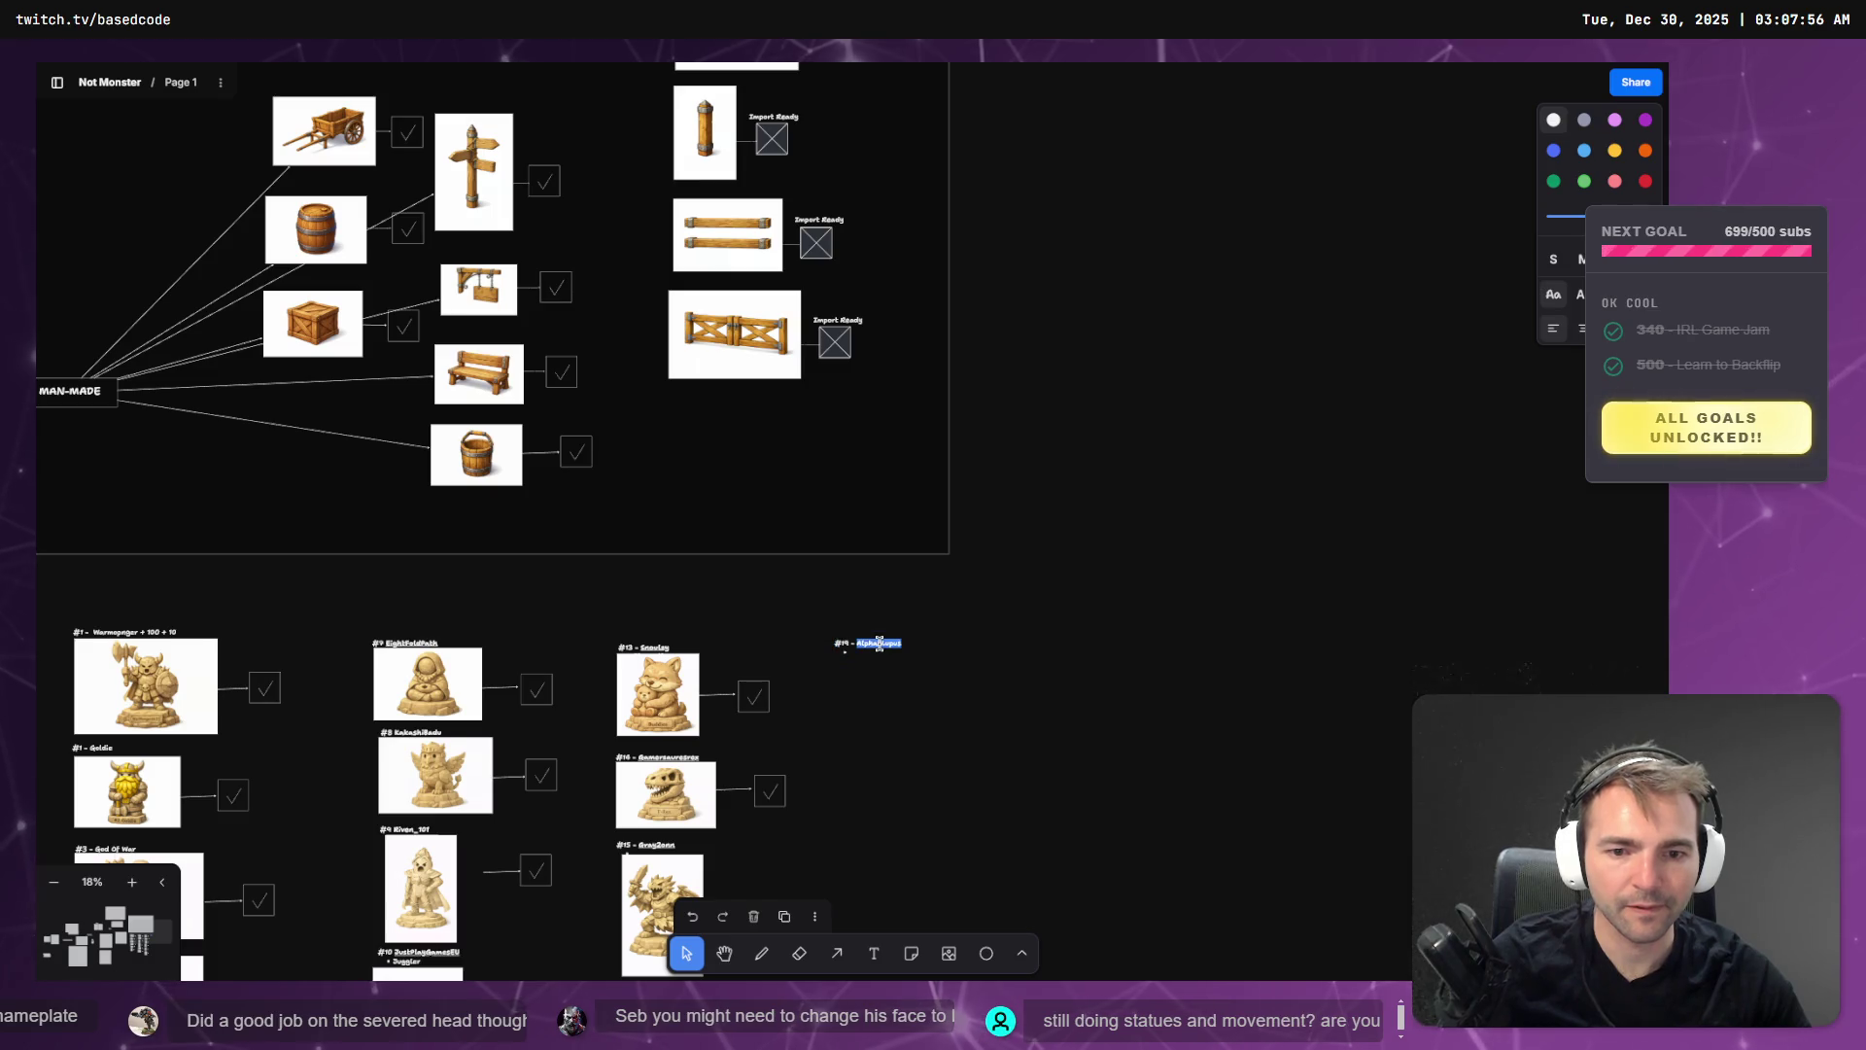
text(reman)
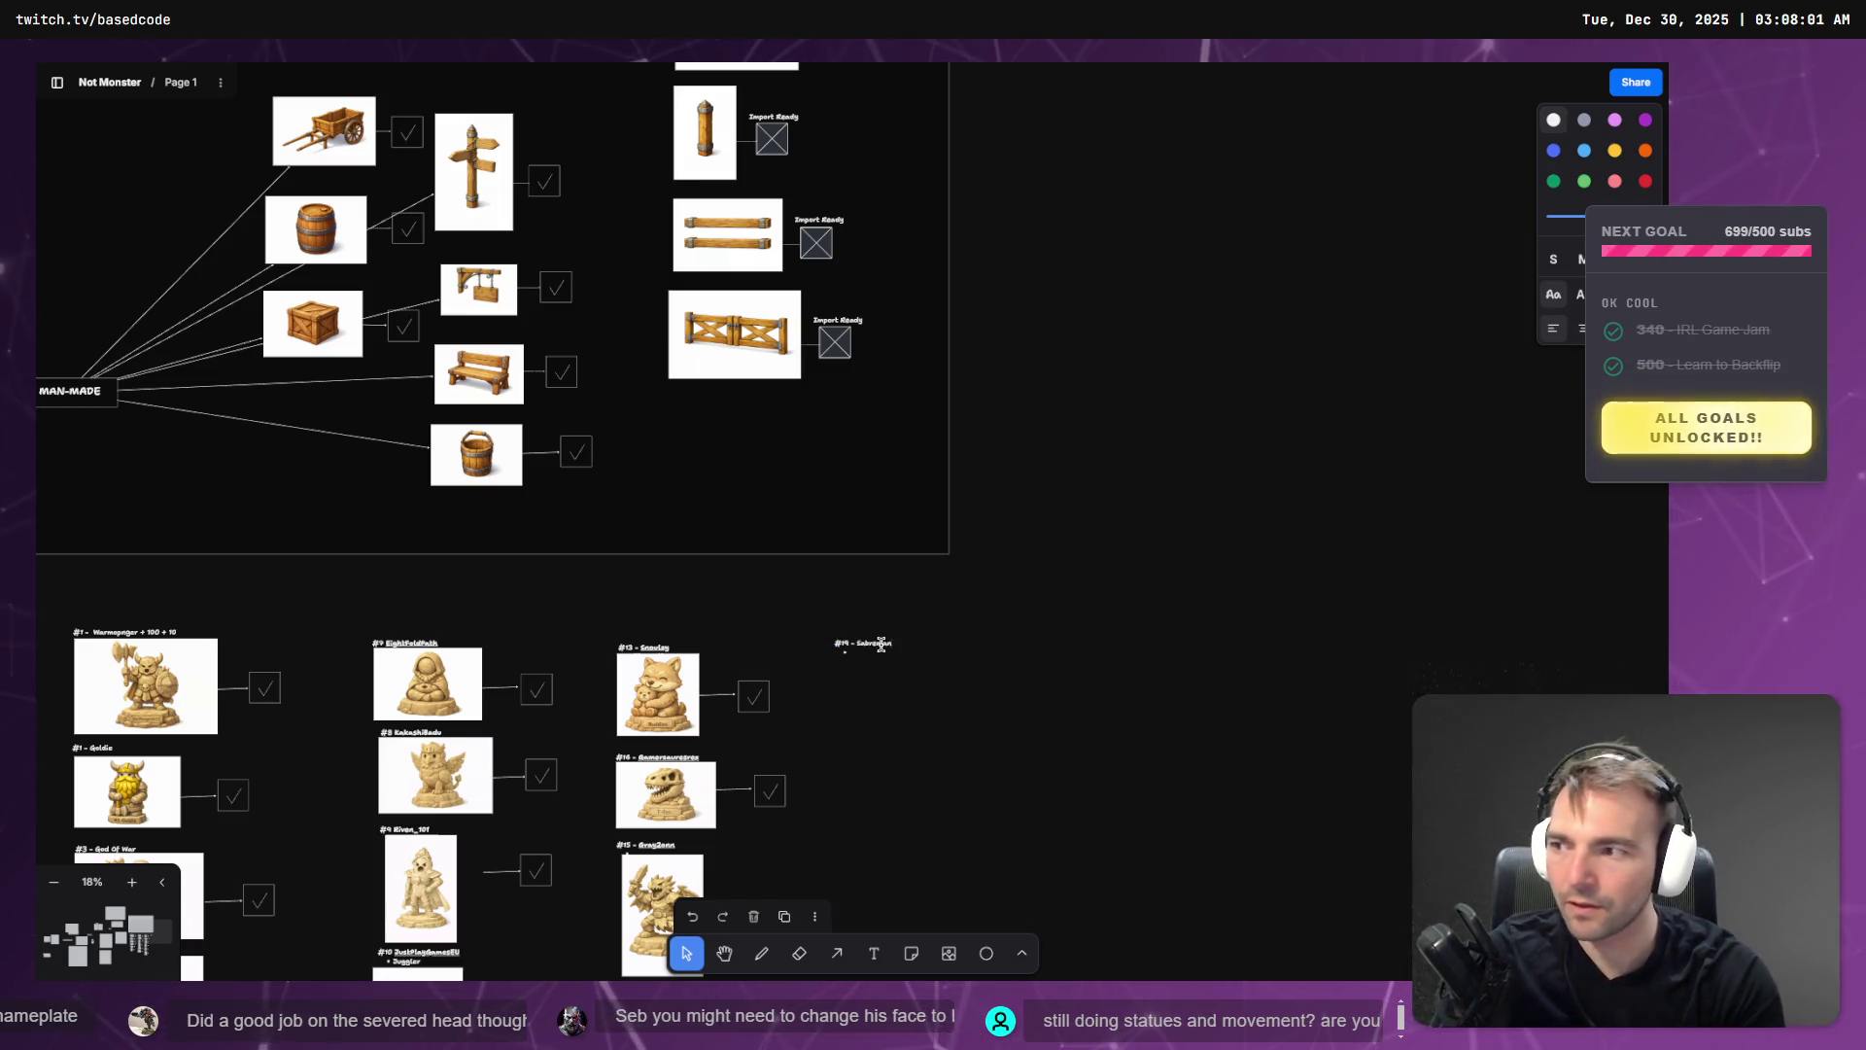
scroll(898, 689, up, 6)
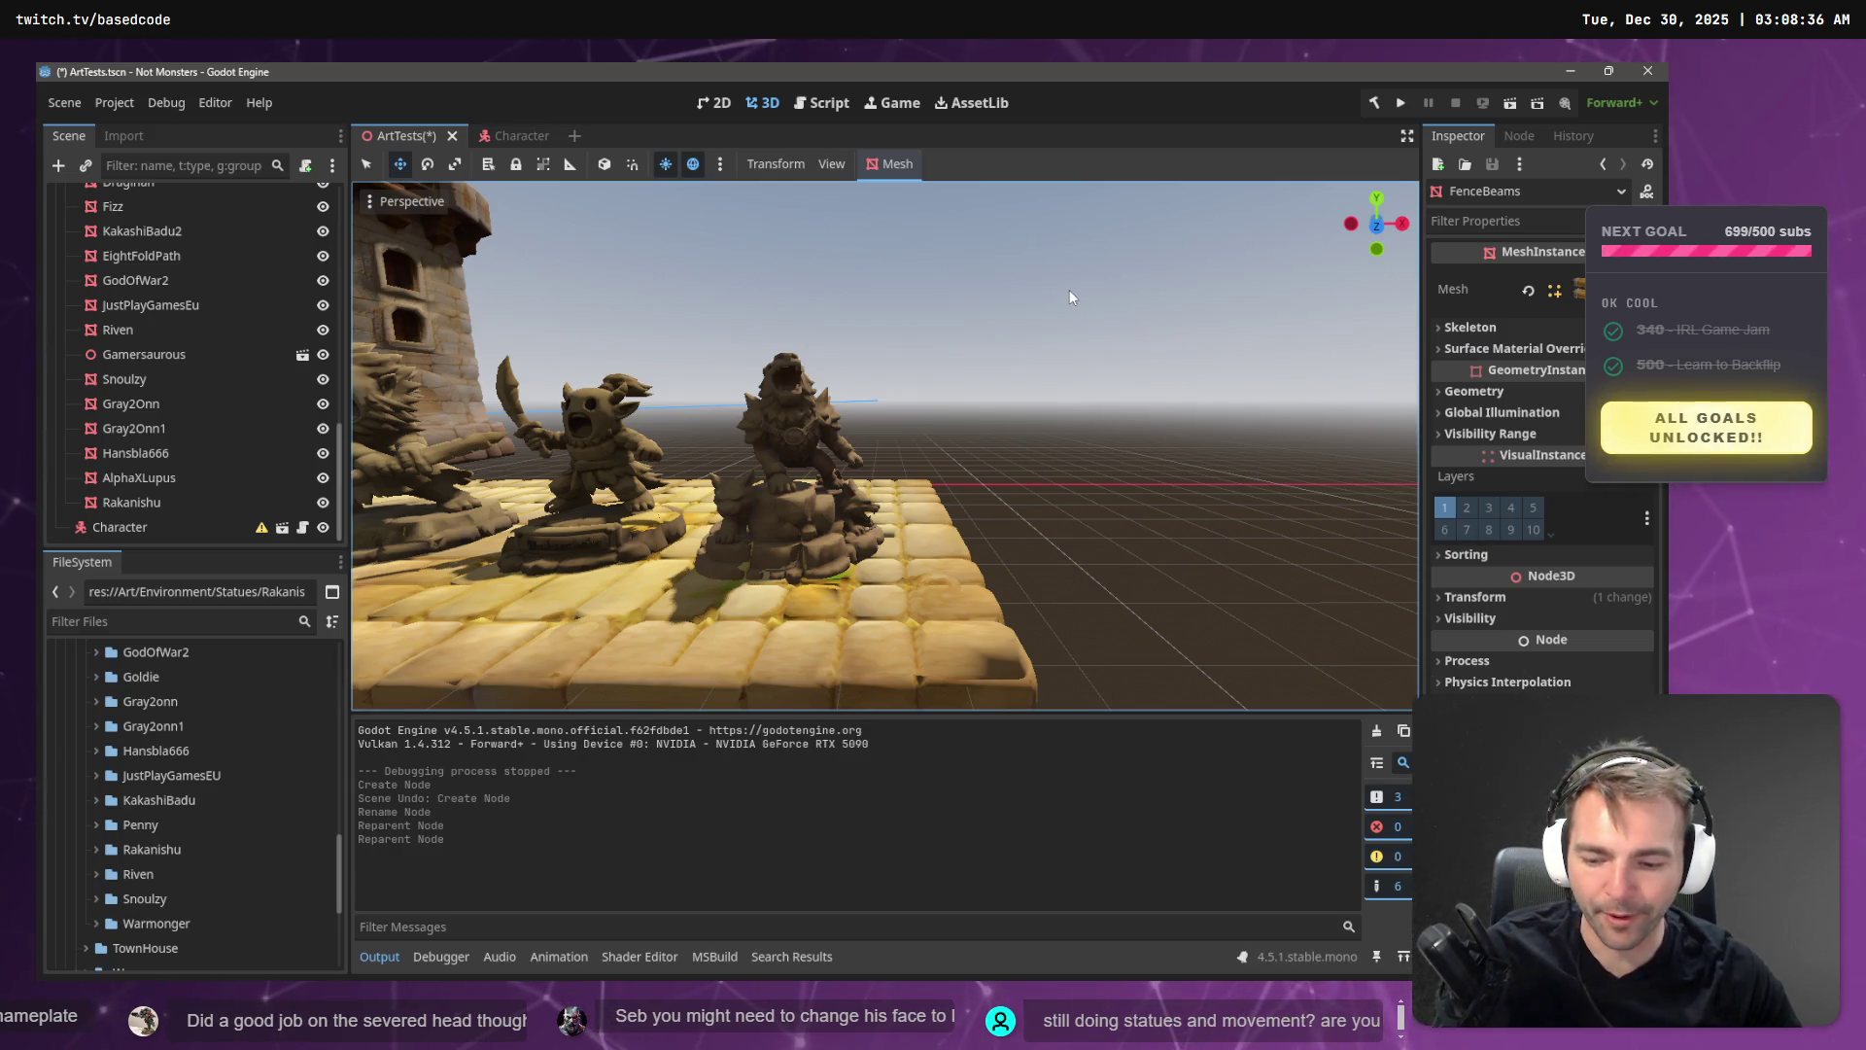
key(F5)
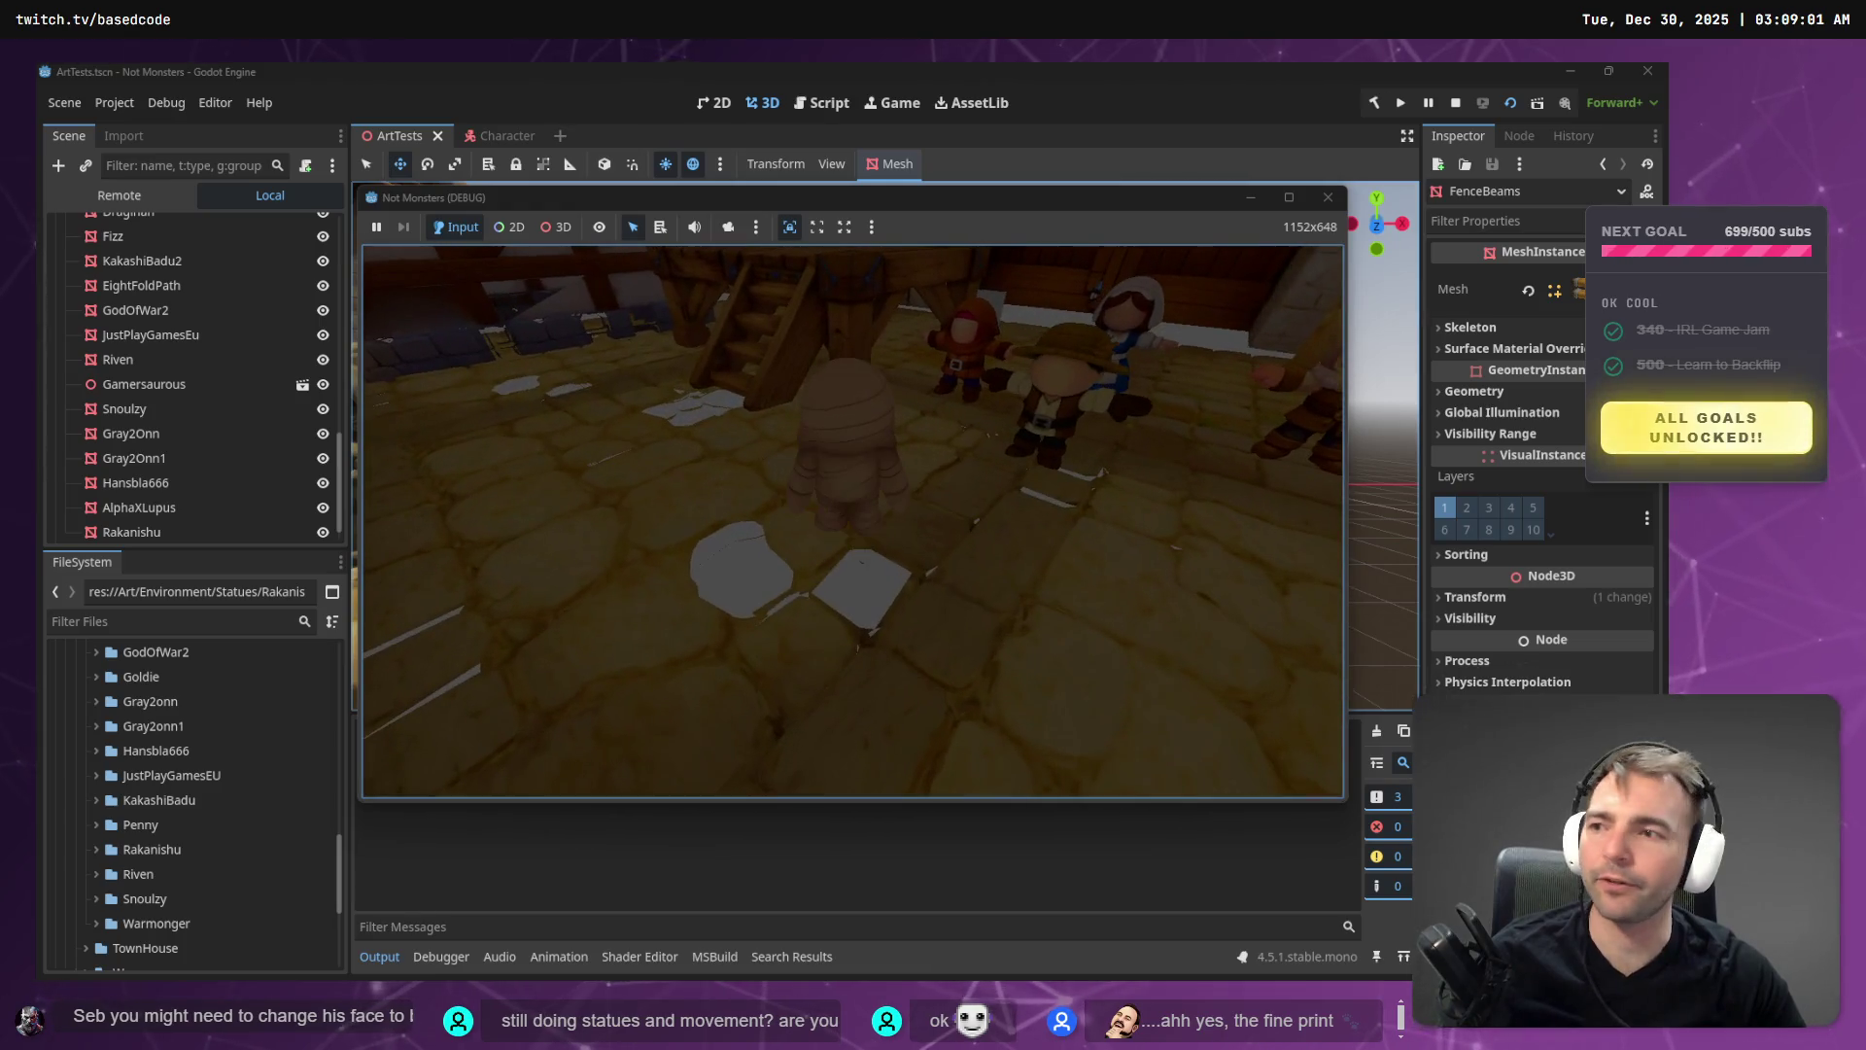
- Stop the running game and return to the ChatGPT statue image conversation
key(Escape)
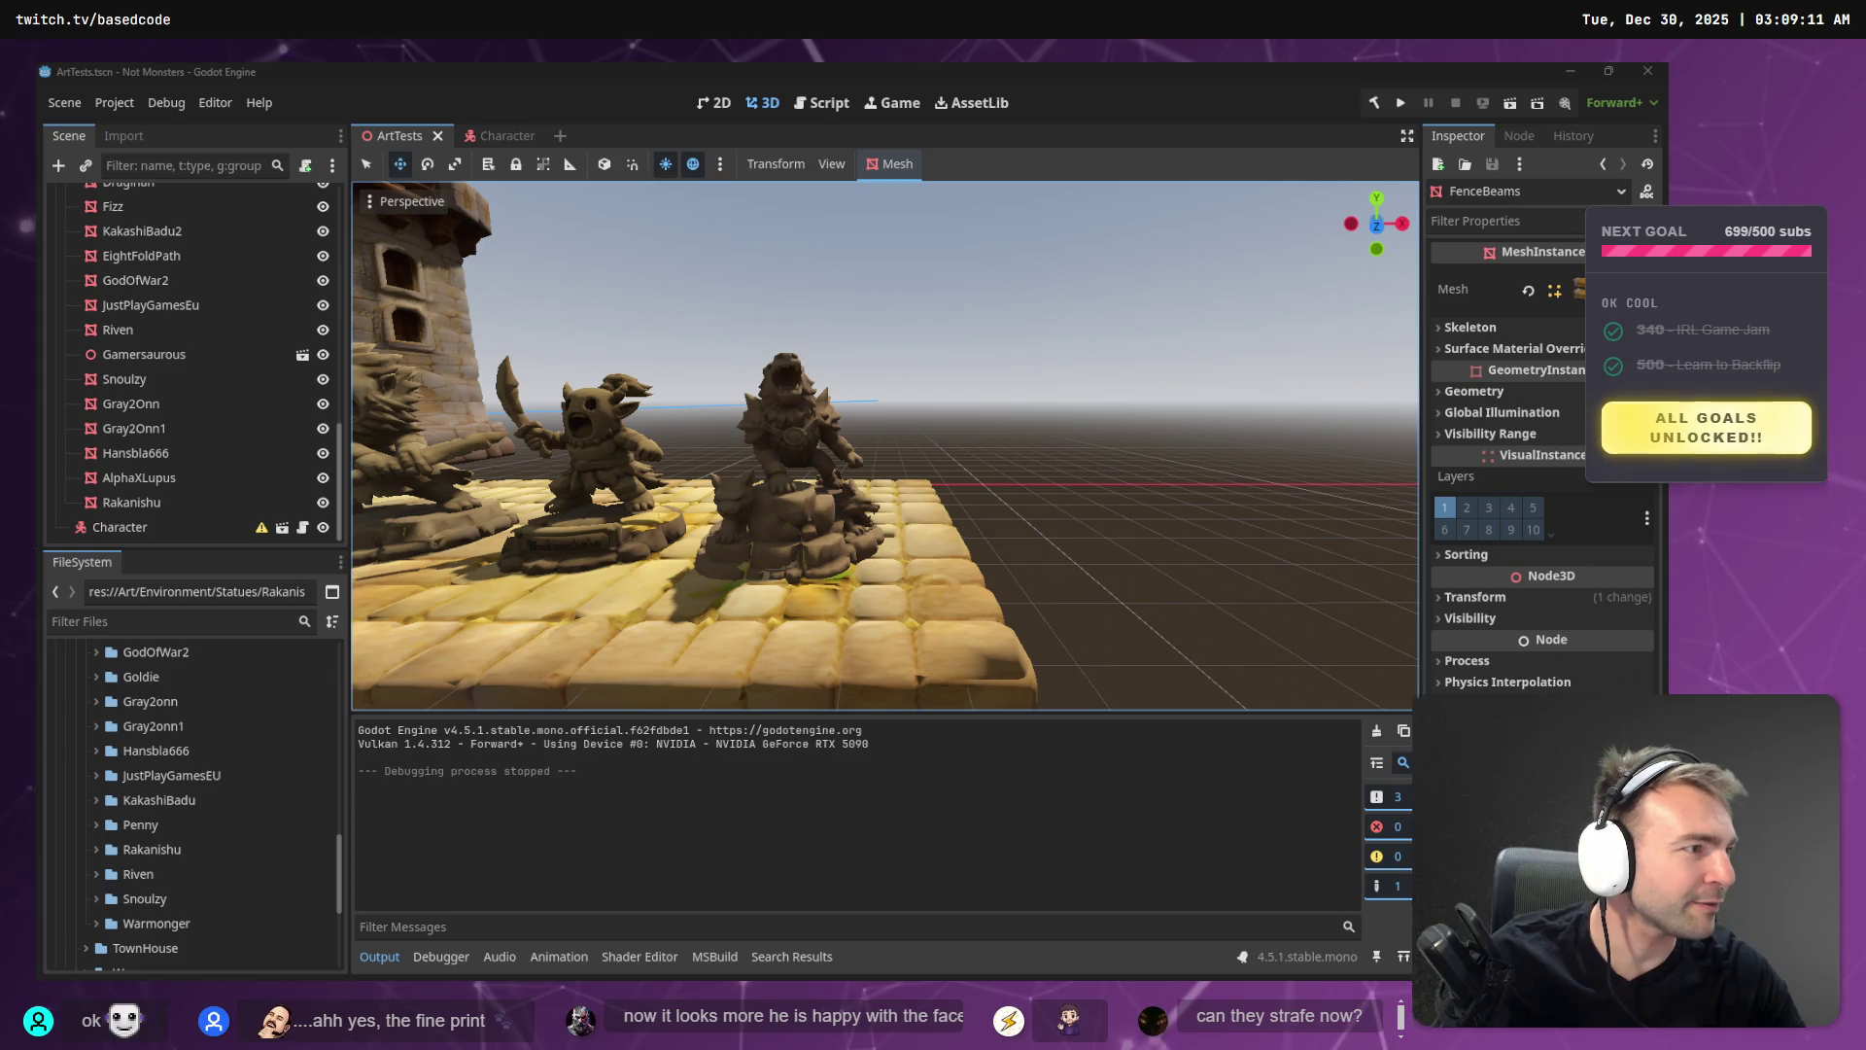
key(alt+Tab)
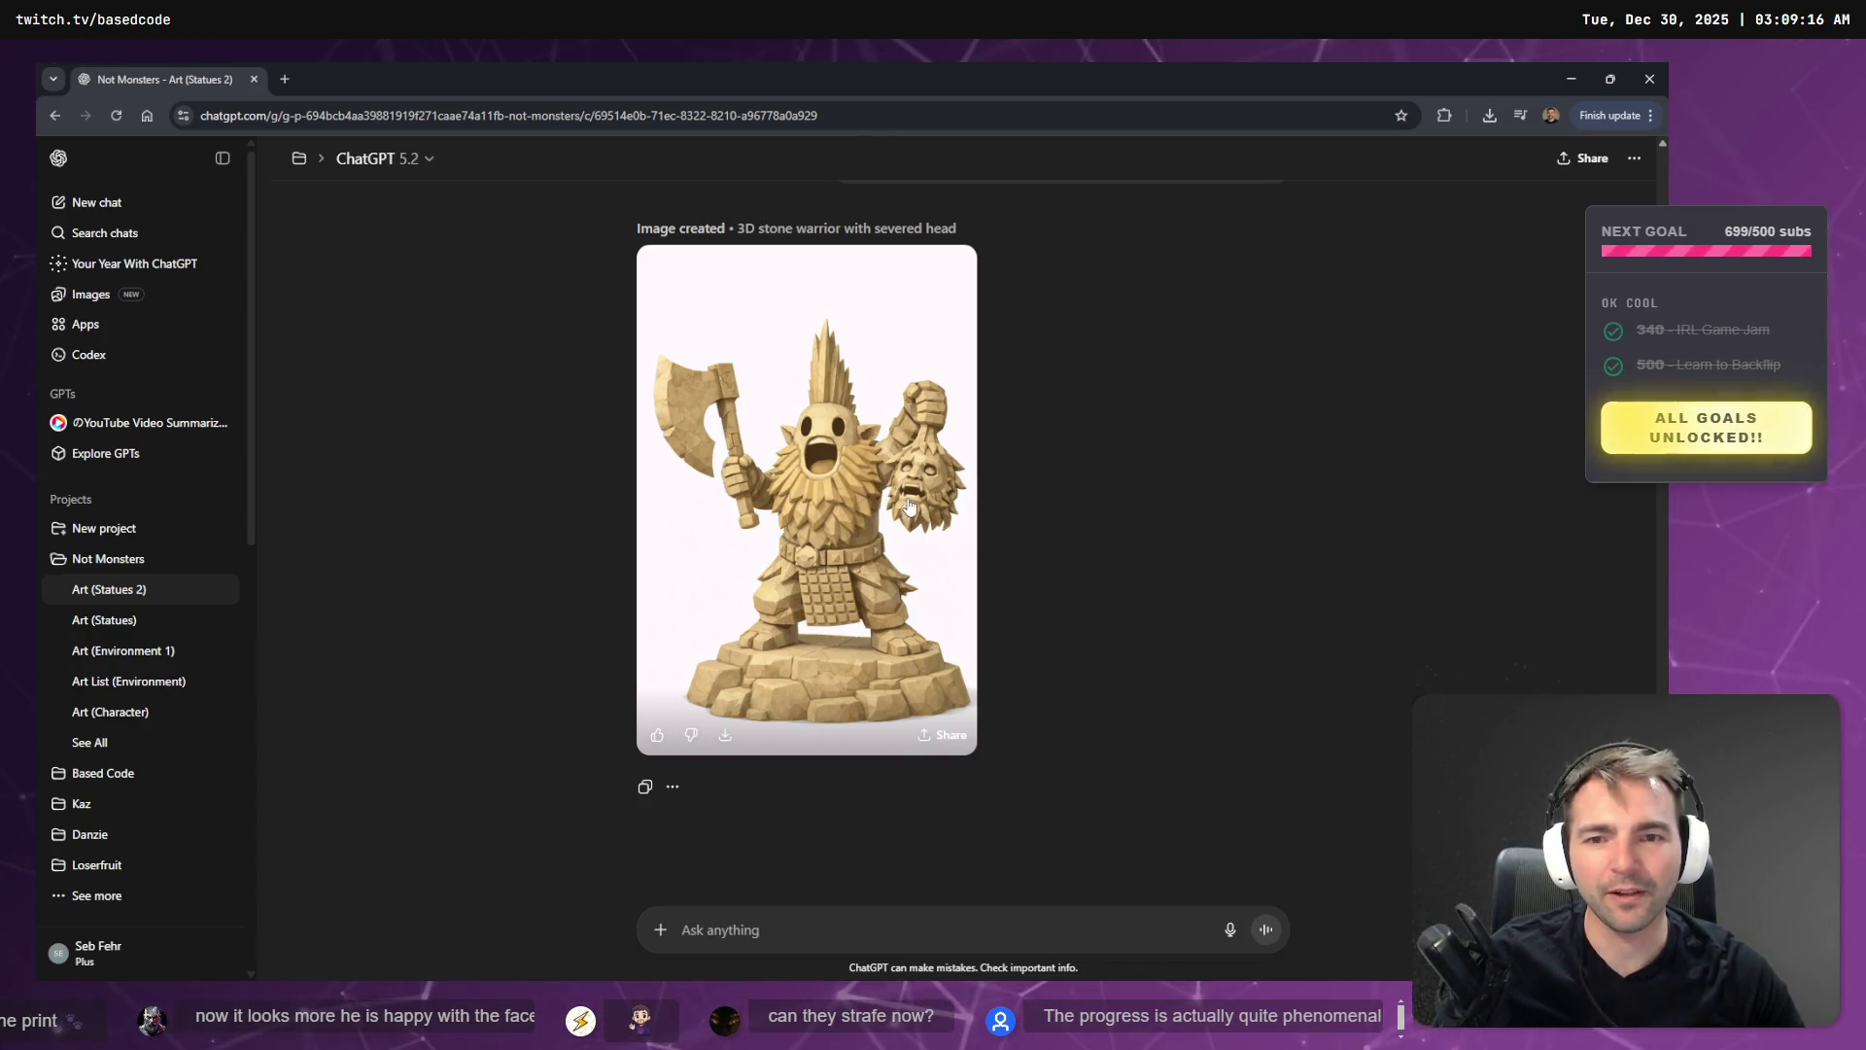
key(alt+Tab)
key(alt+Tab)
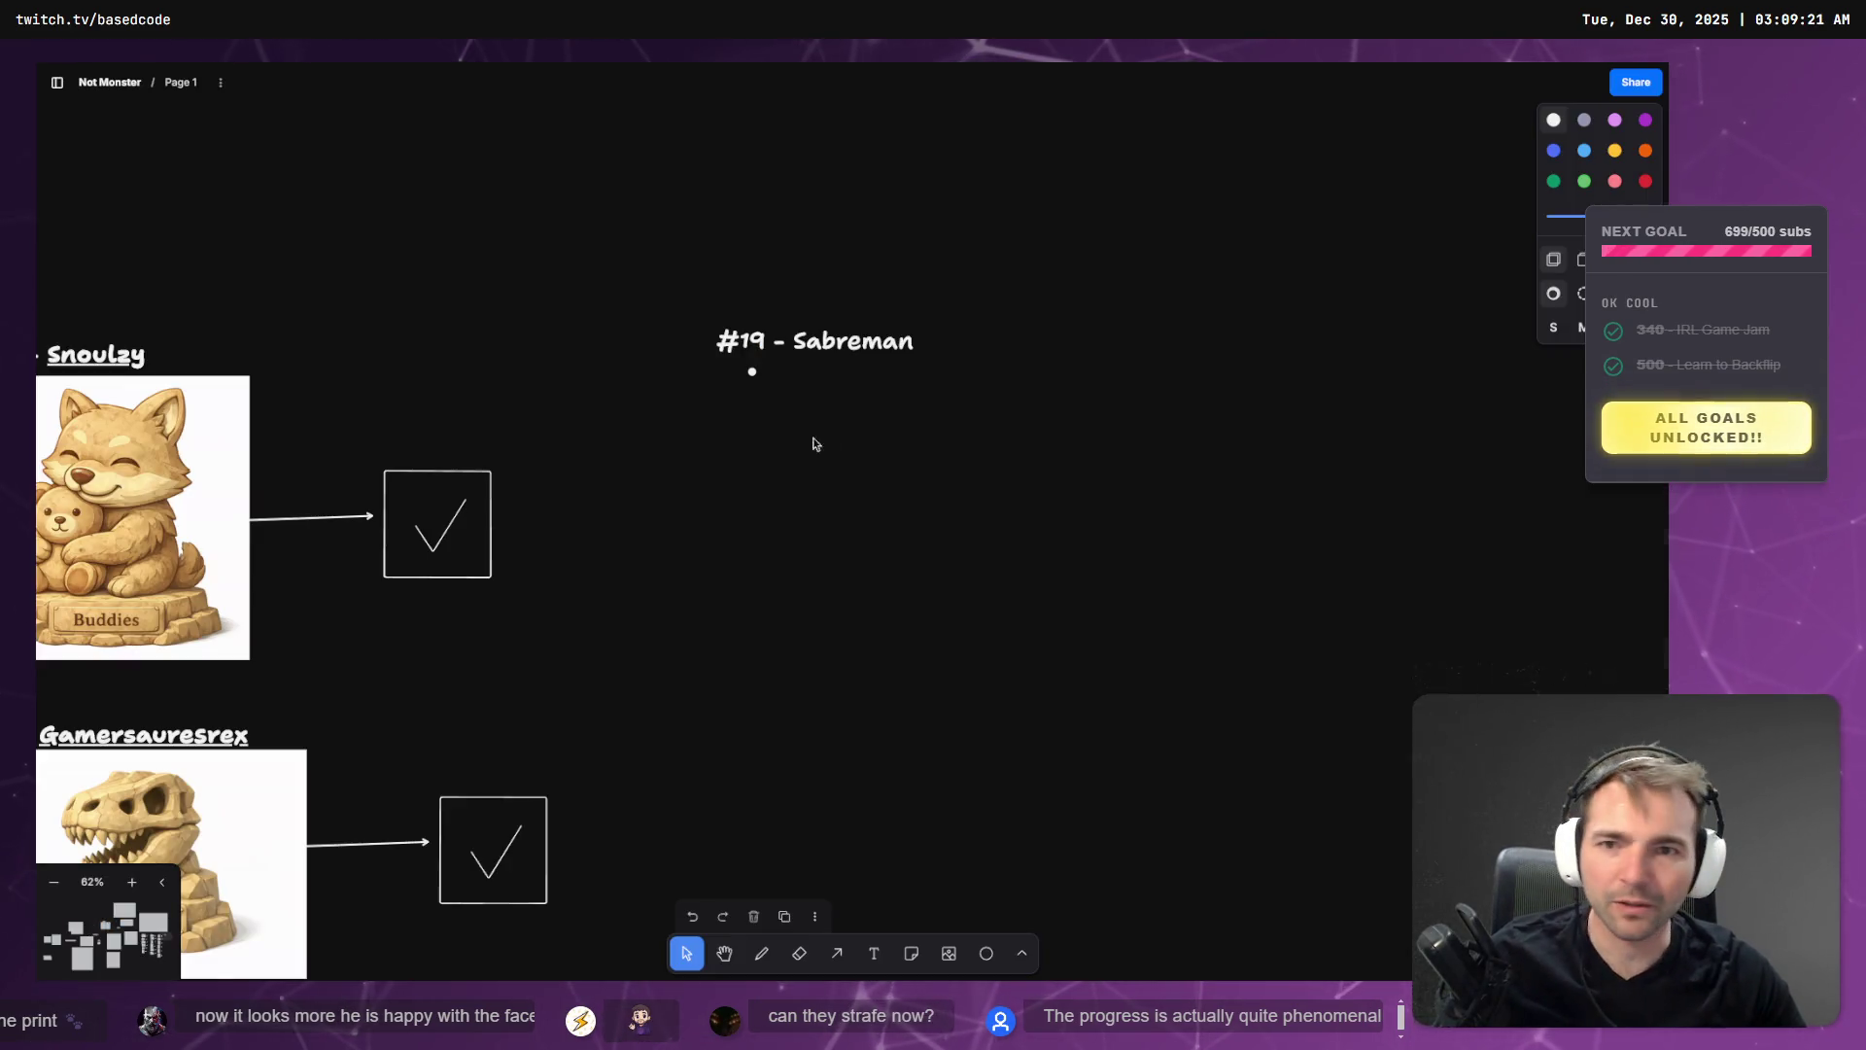
key(alt+Tab)
key(alt+Tab)
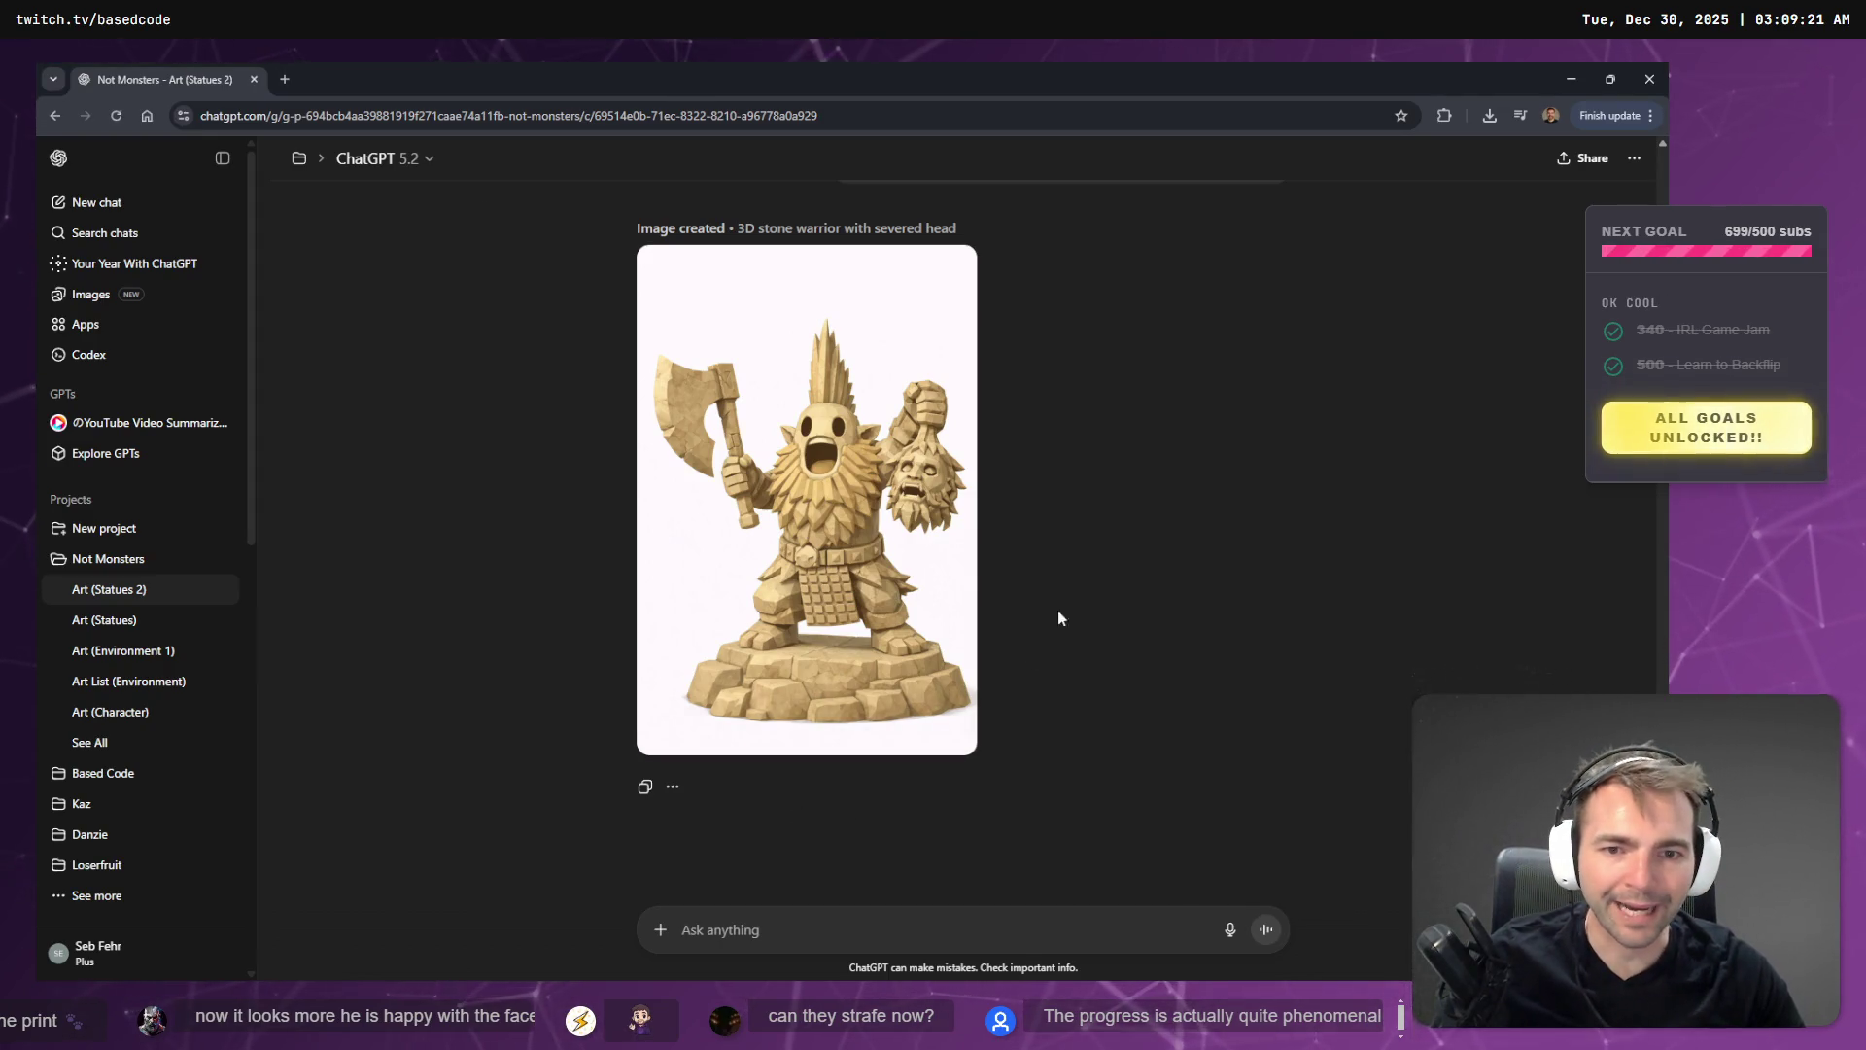
scroll(1100, 559, up, 15)
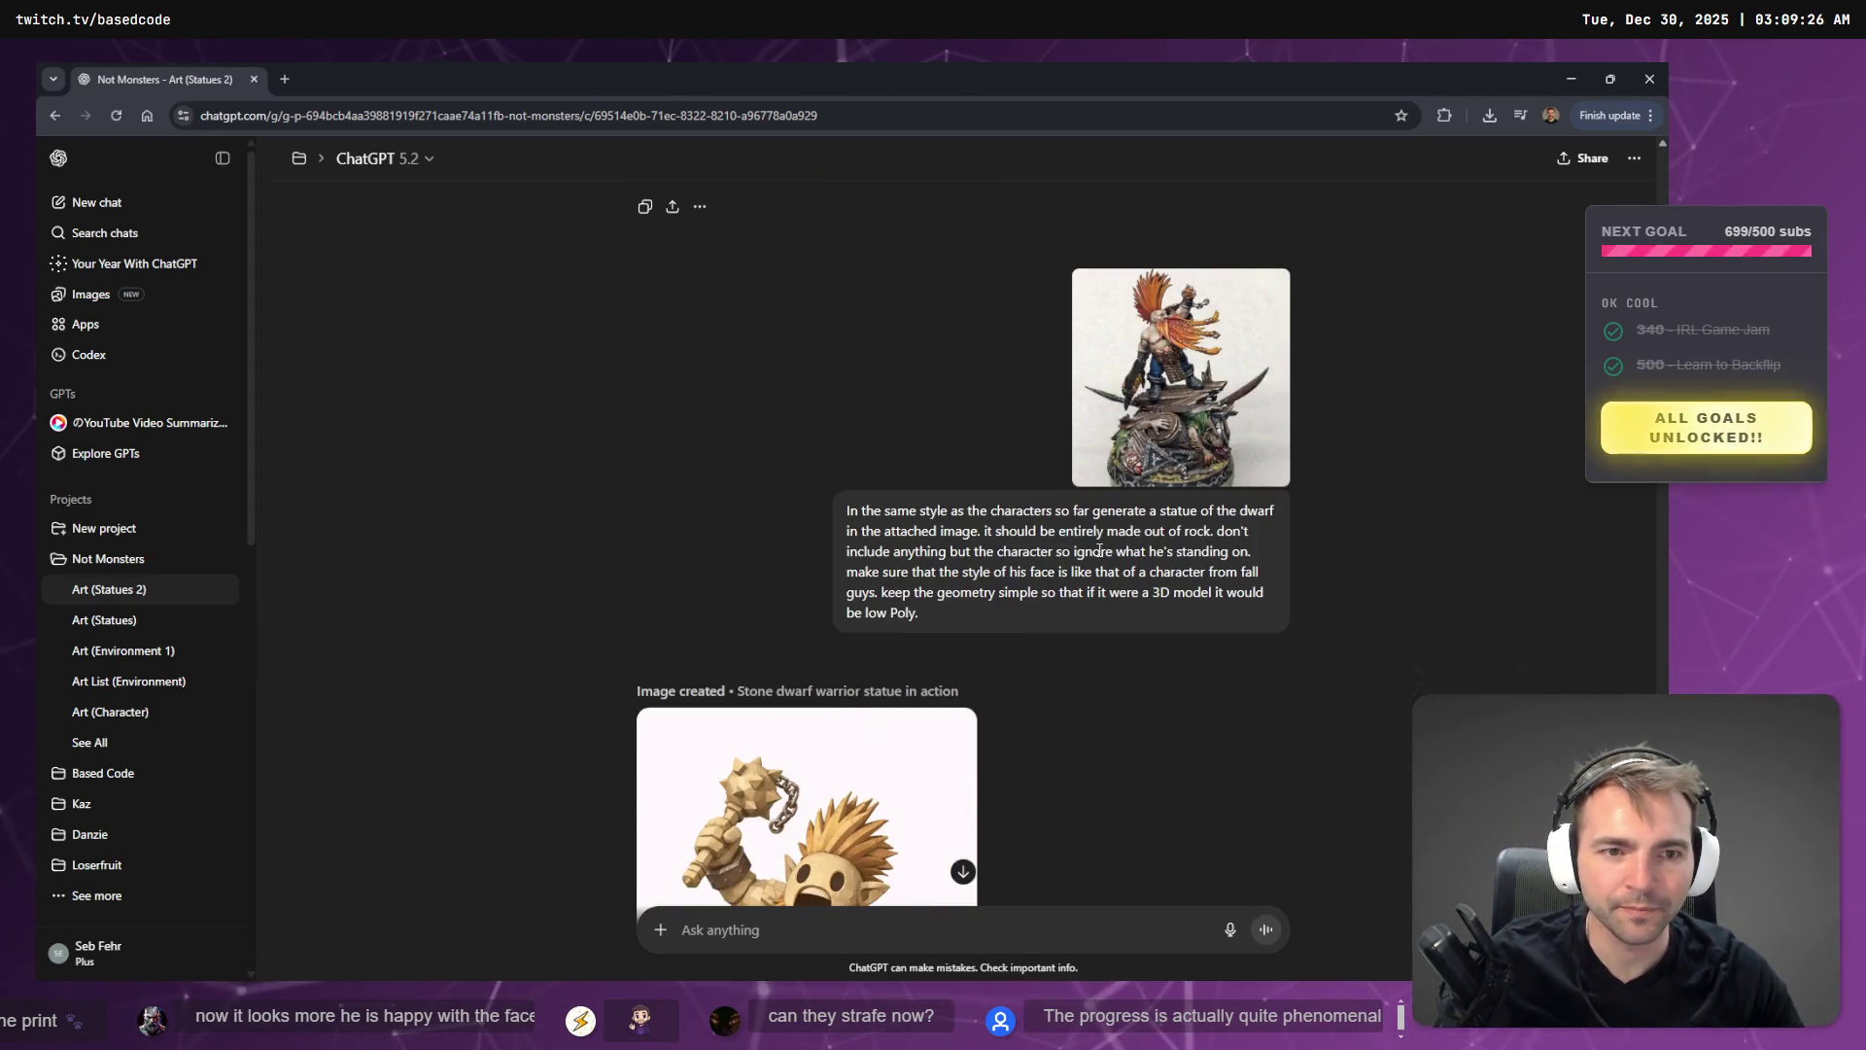
click(1137, 478)
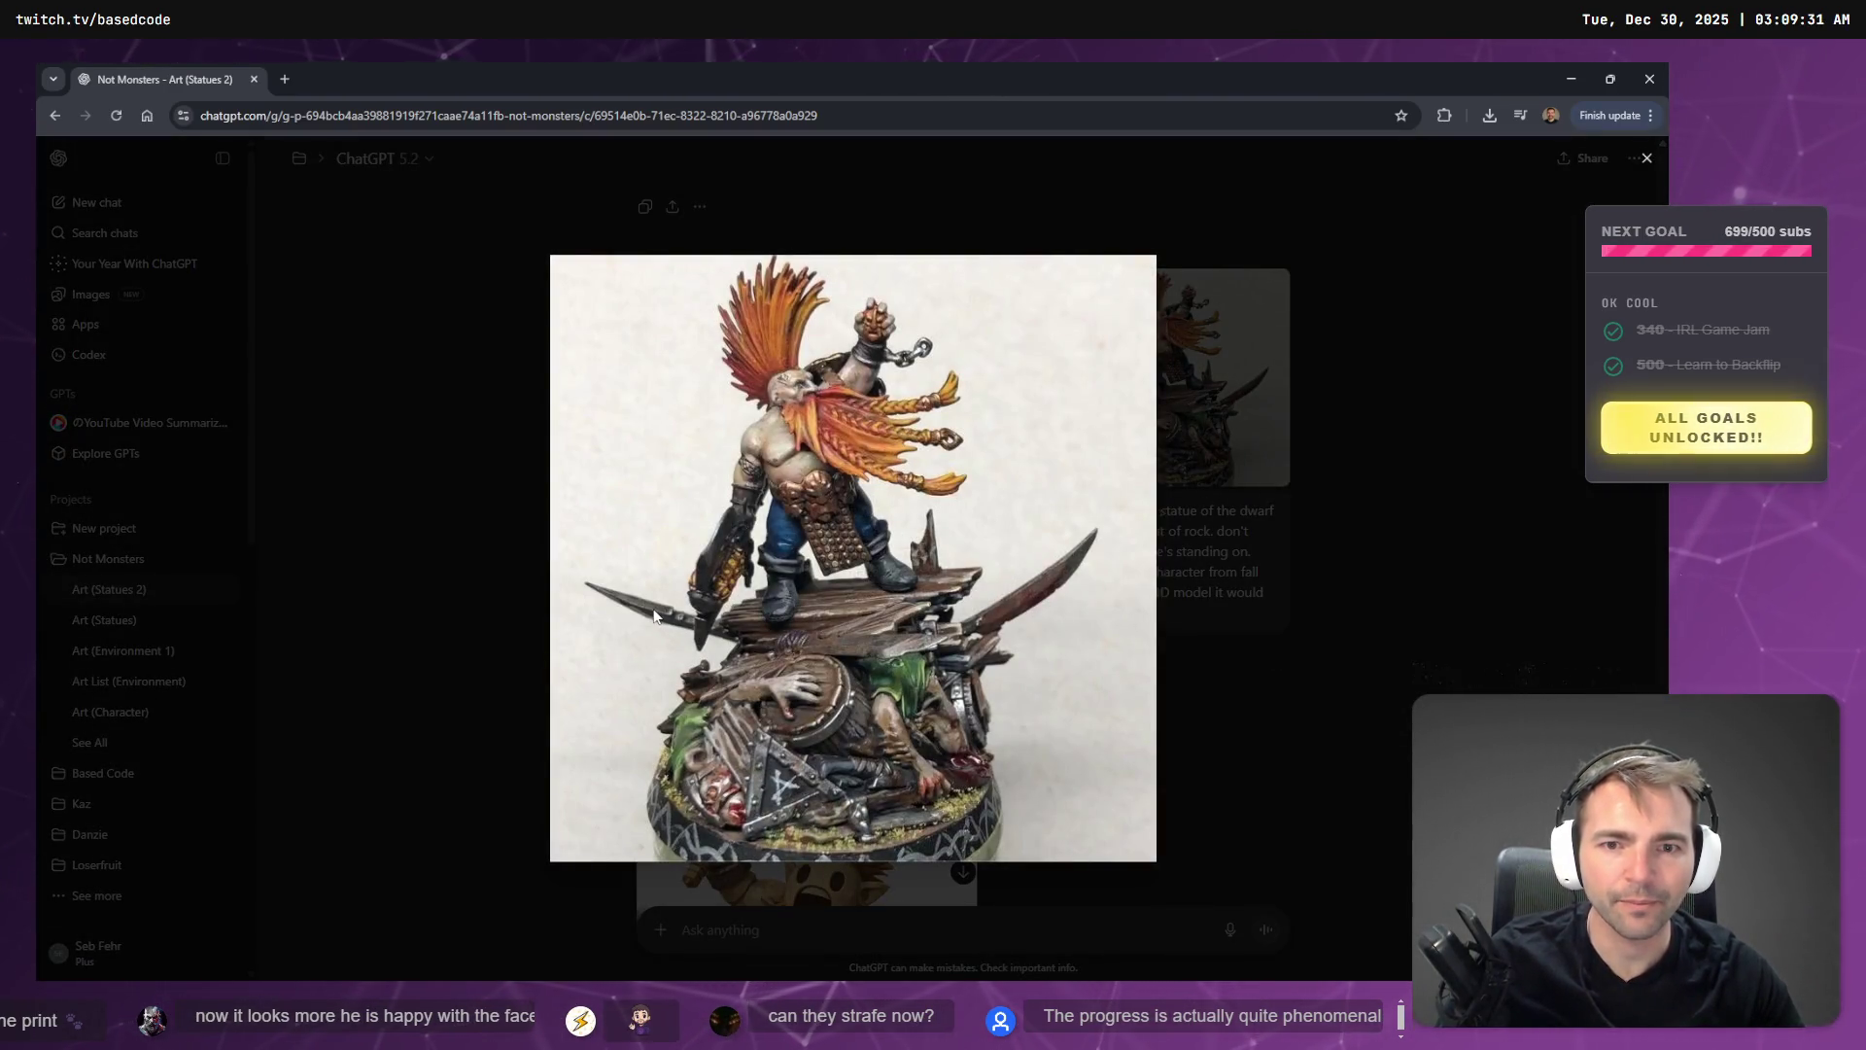
key(Escape)
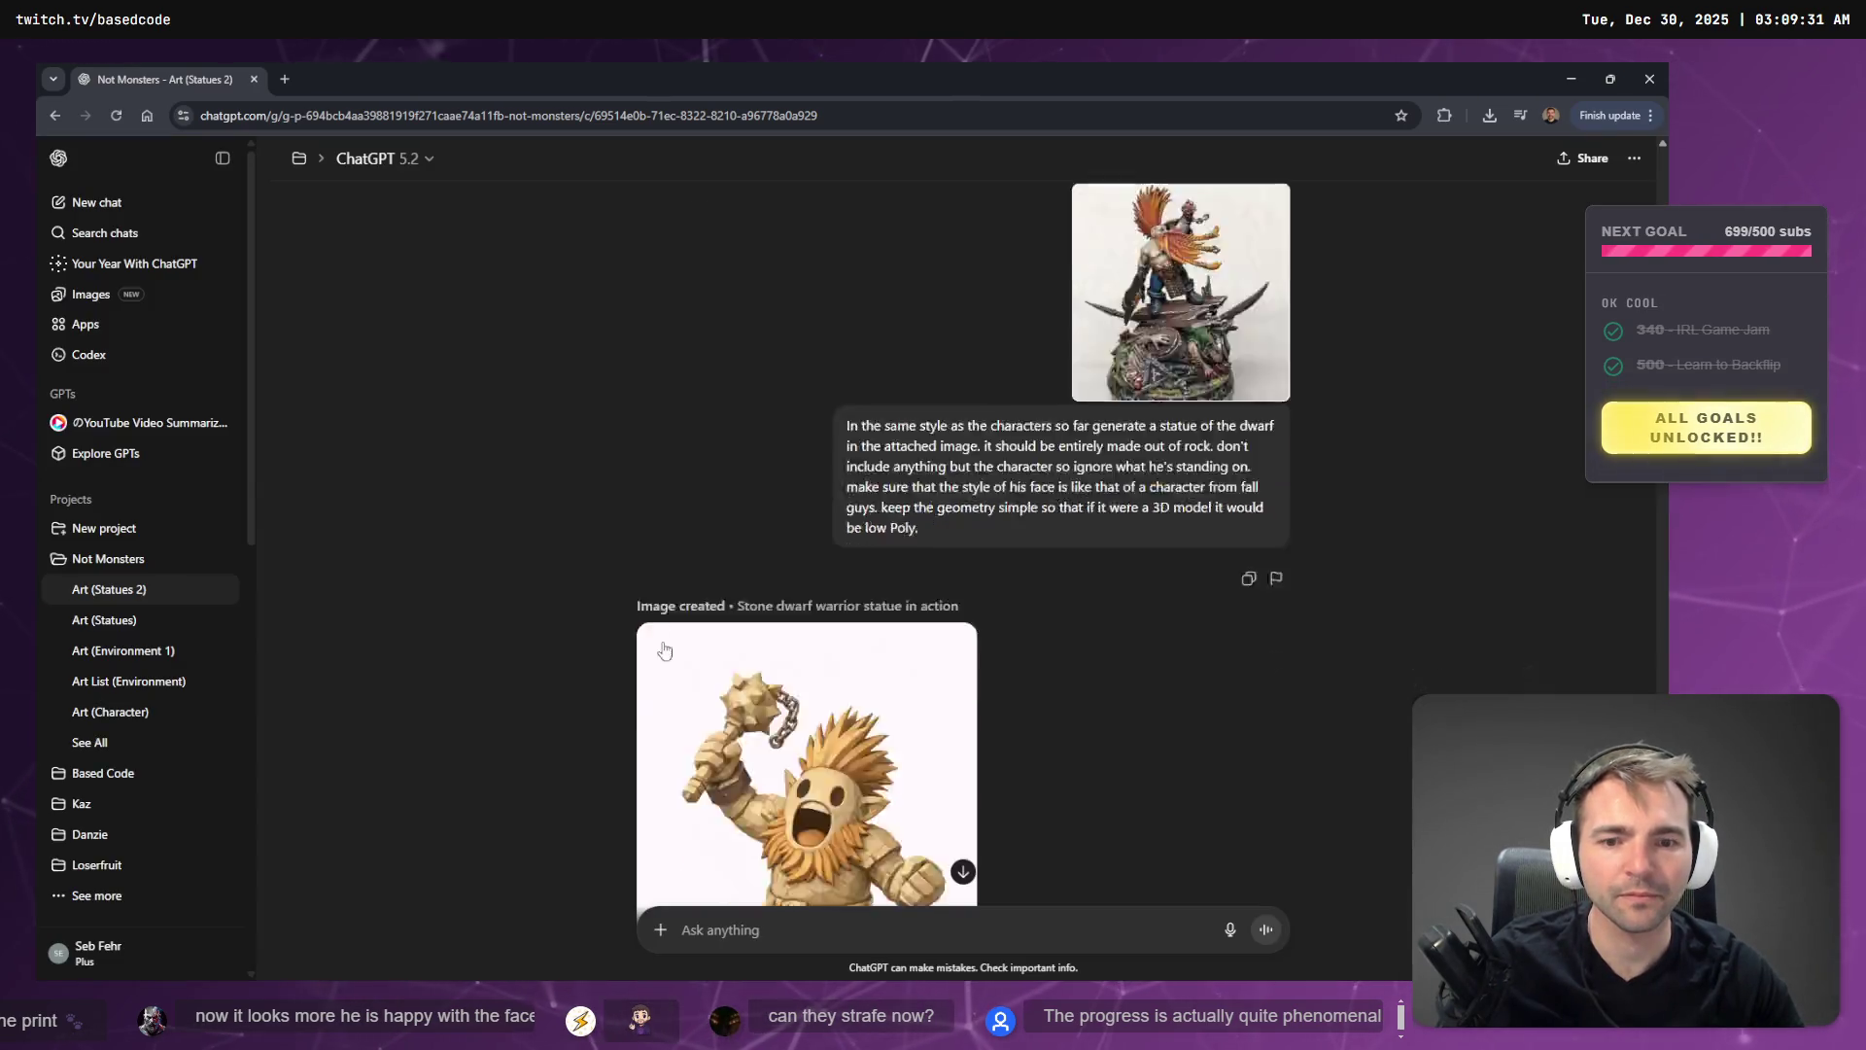
scroll(896, 797, down, 10)
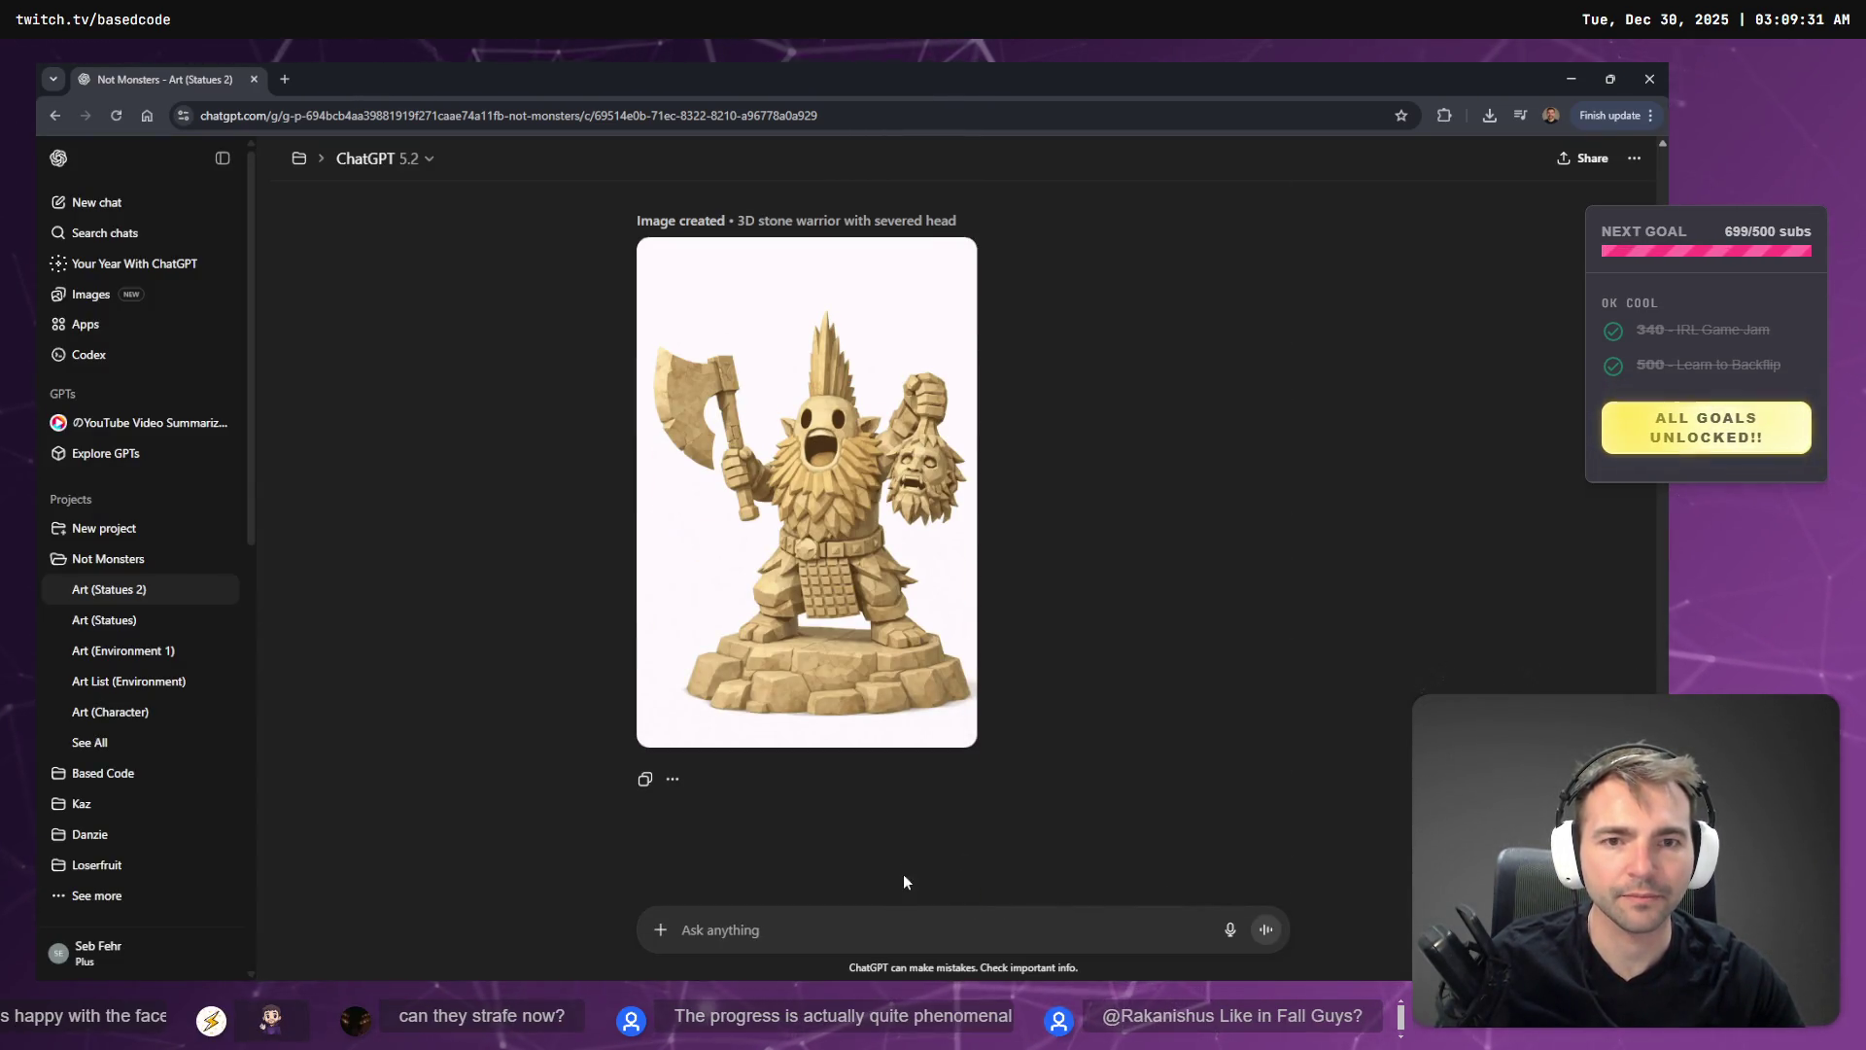
scroll(902, 872, up, 6)
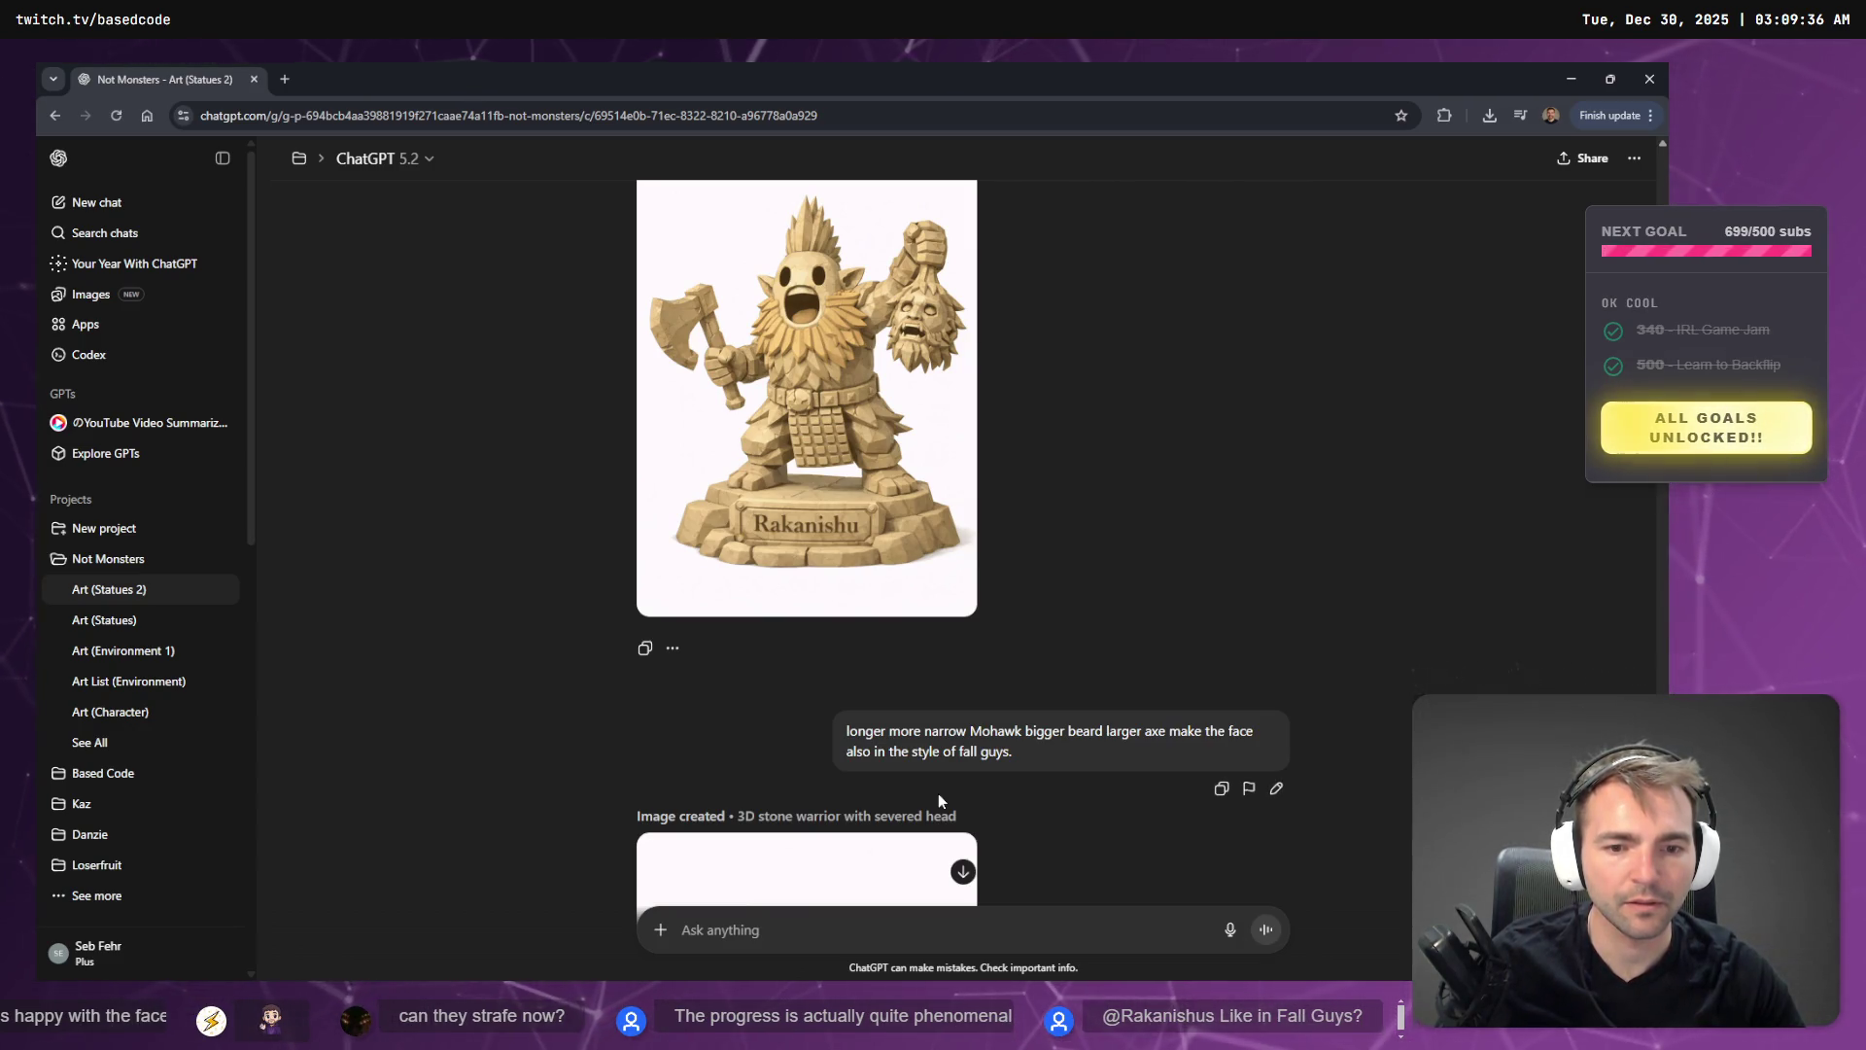
scroll(894, 865, down, 6)
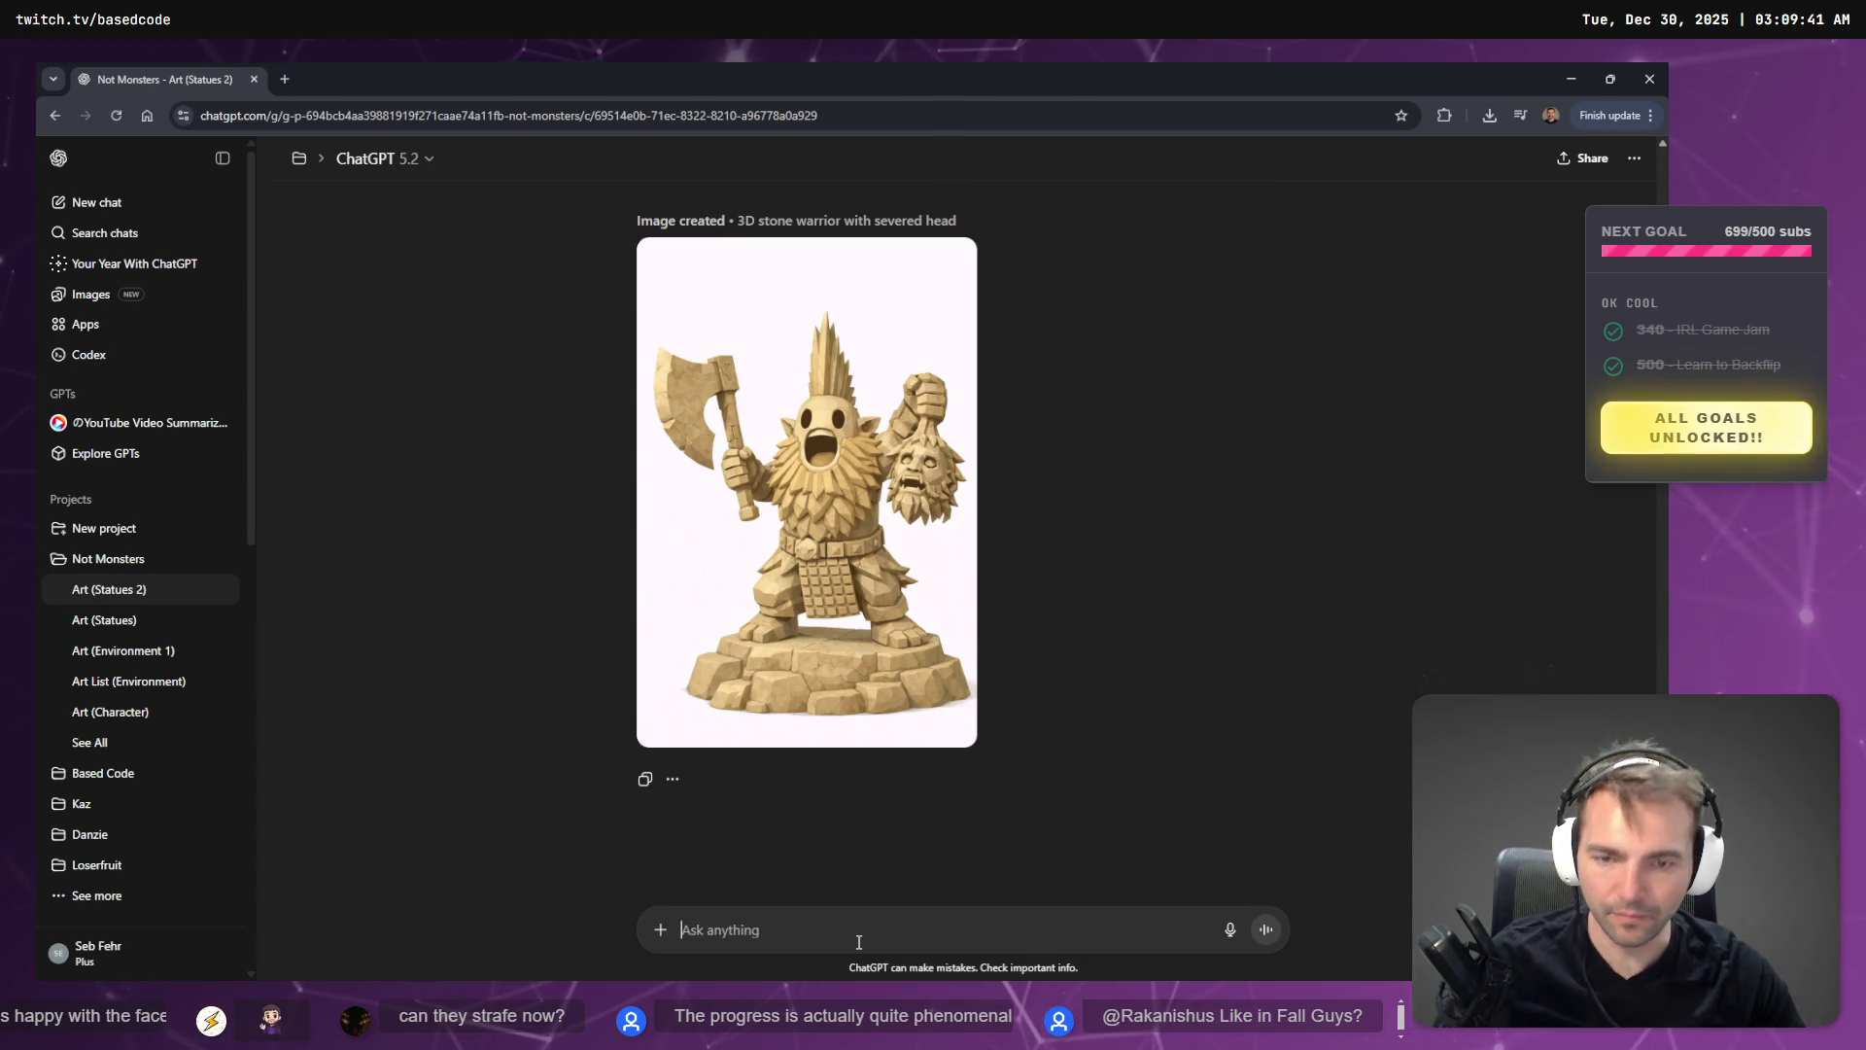
- Dictate and send ChatGPT a request for a battle axe and a smaller severed head with a face
key(super+h)
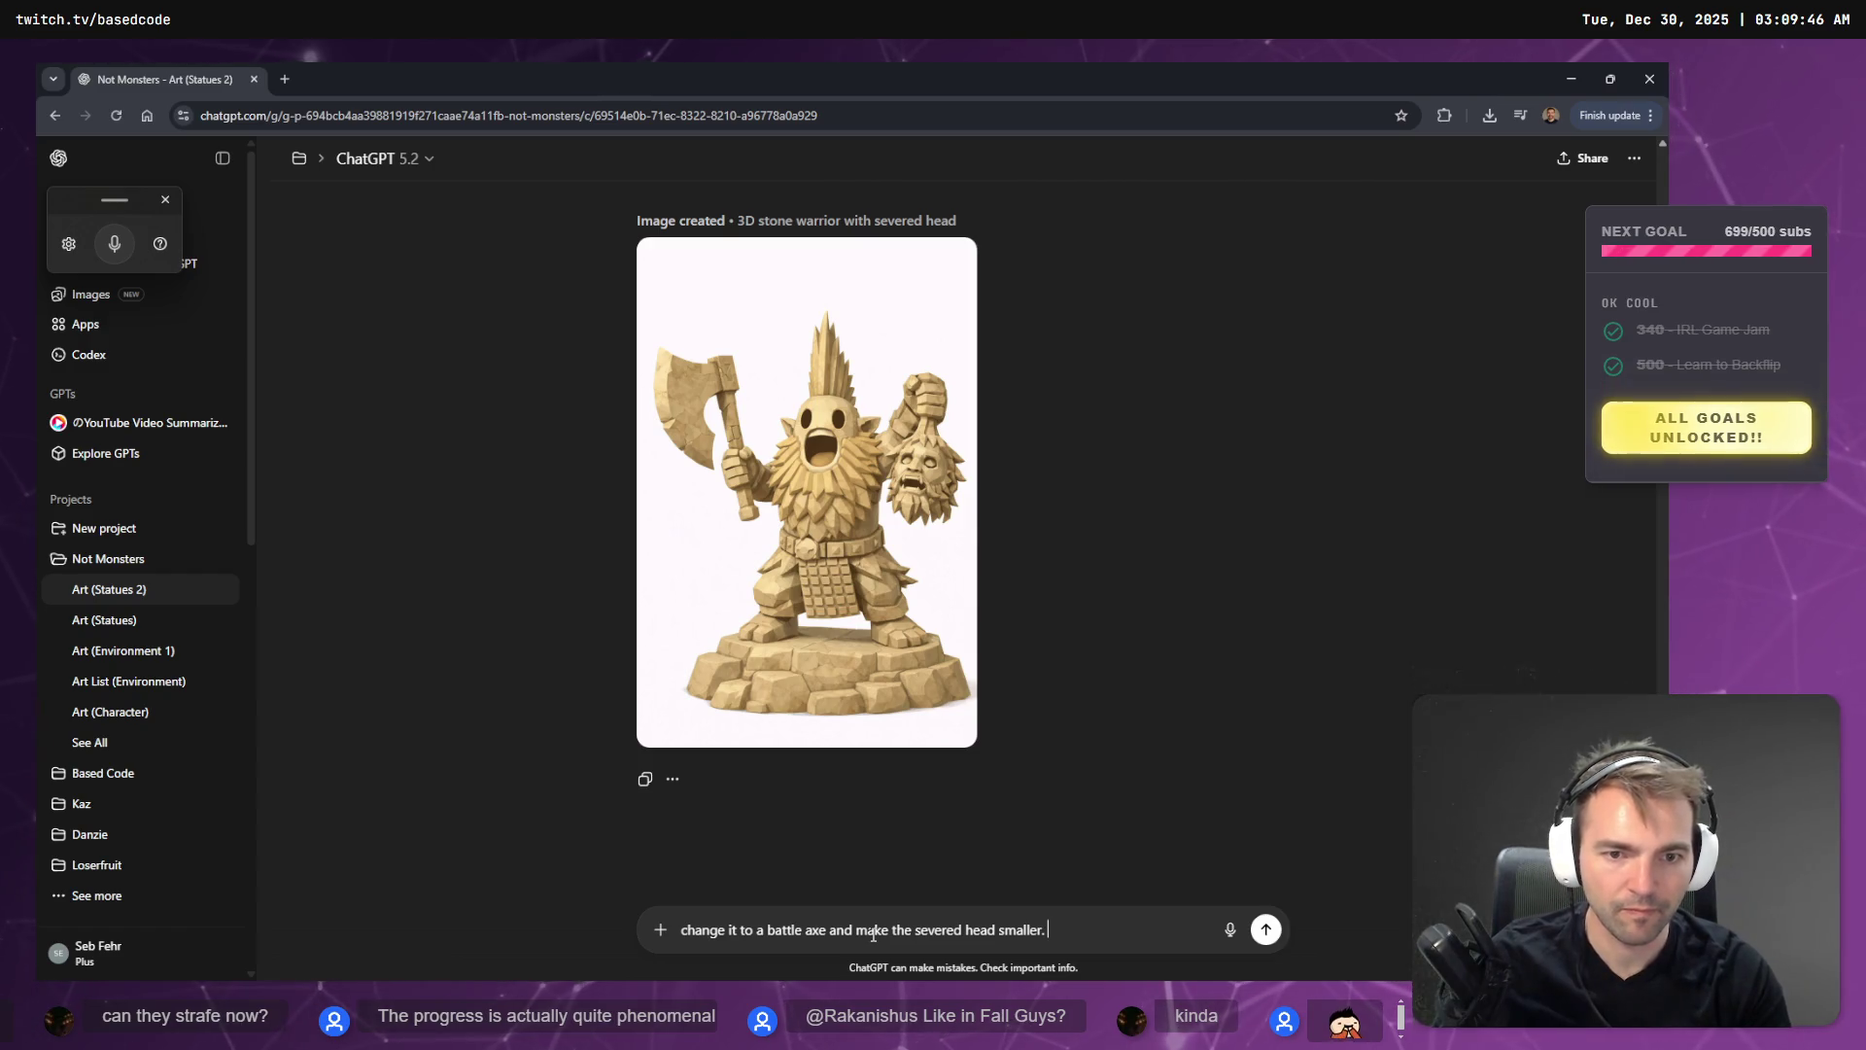
key(super+h)
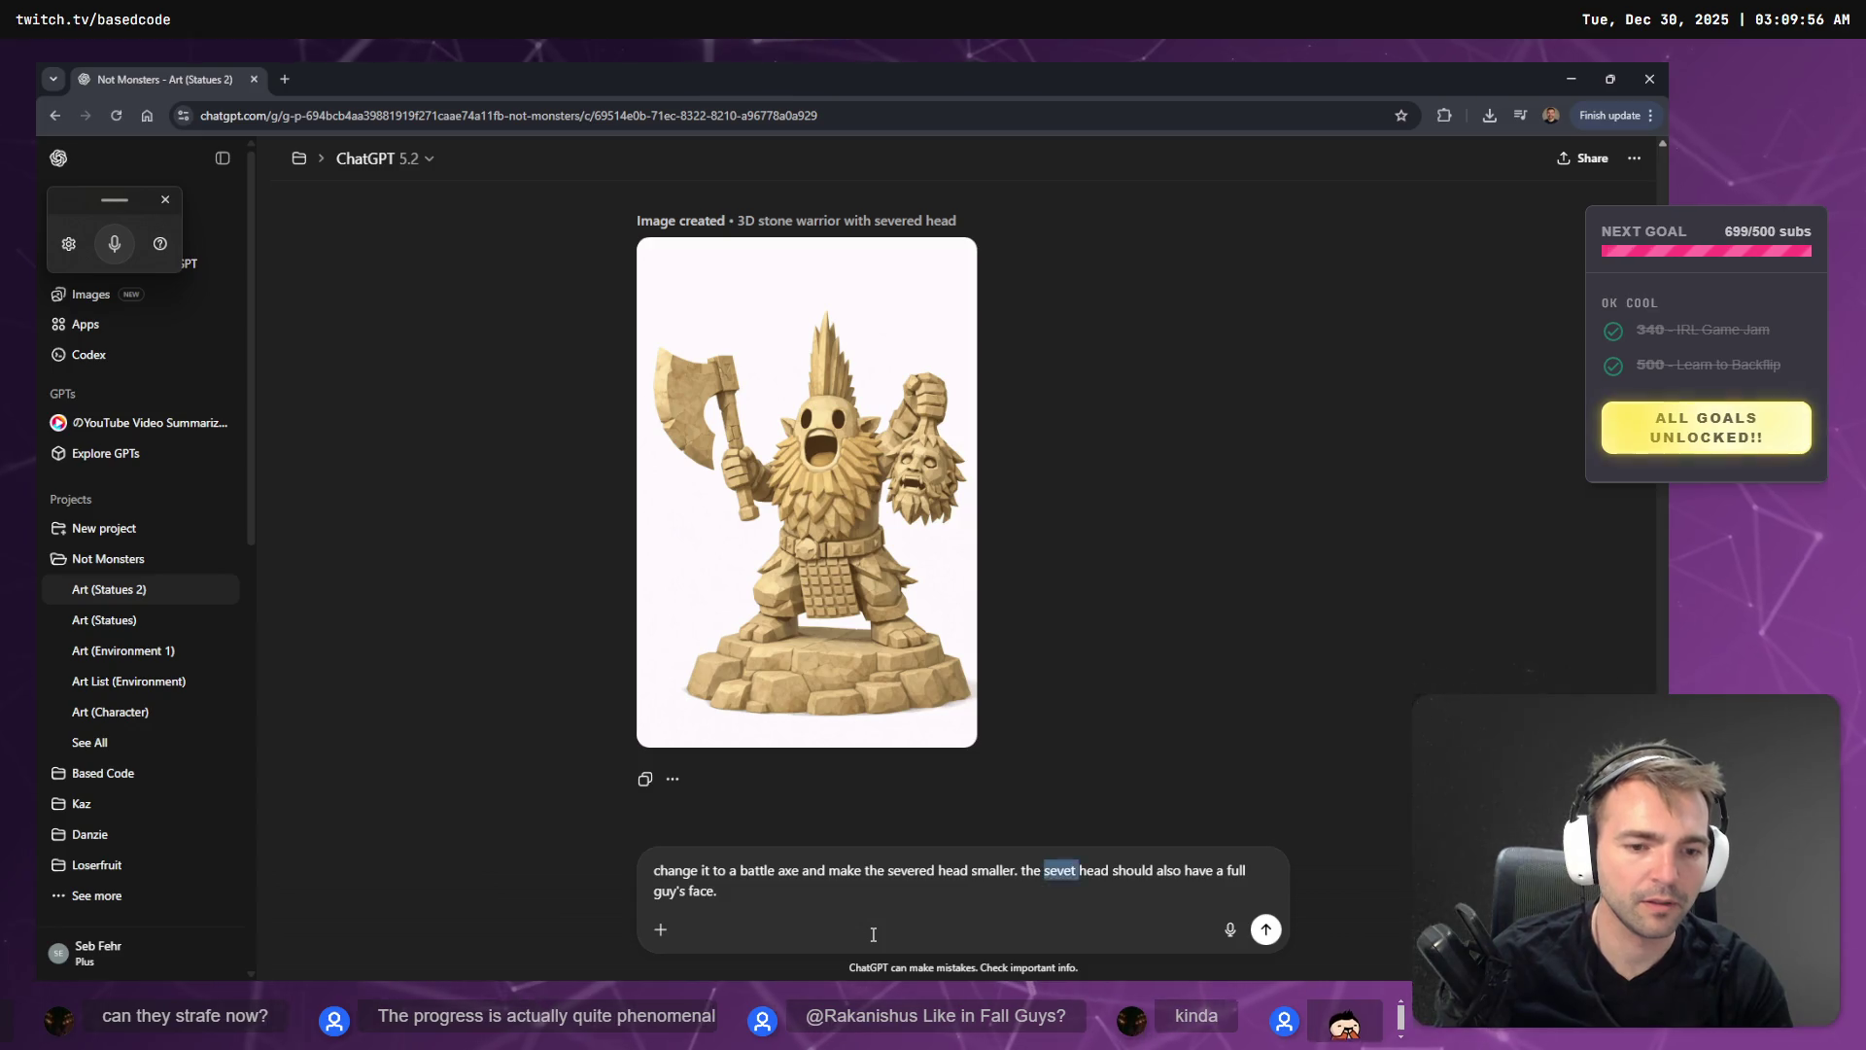
text(severed)
key(Return)
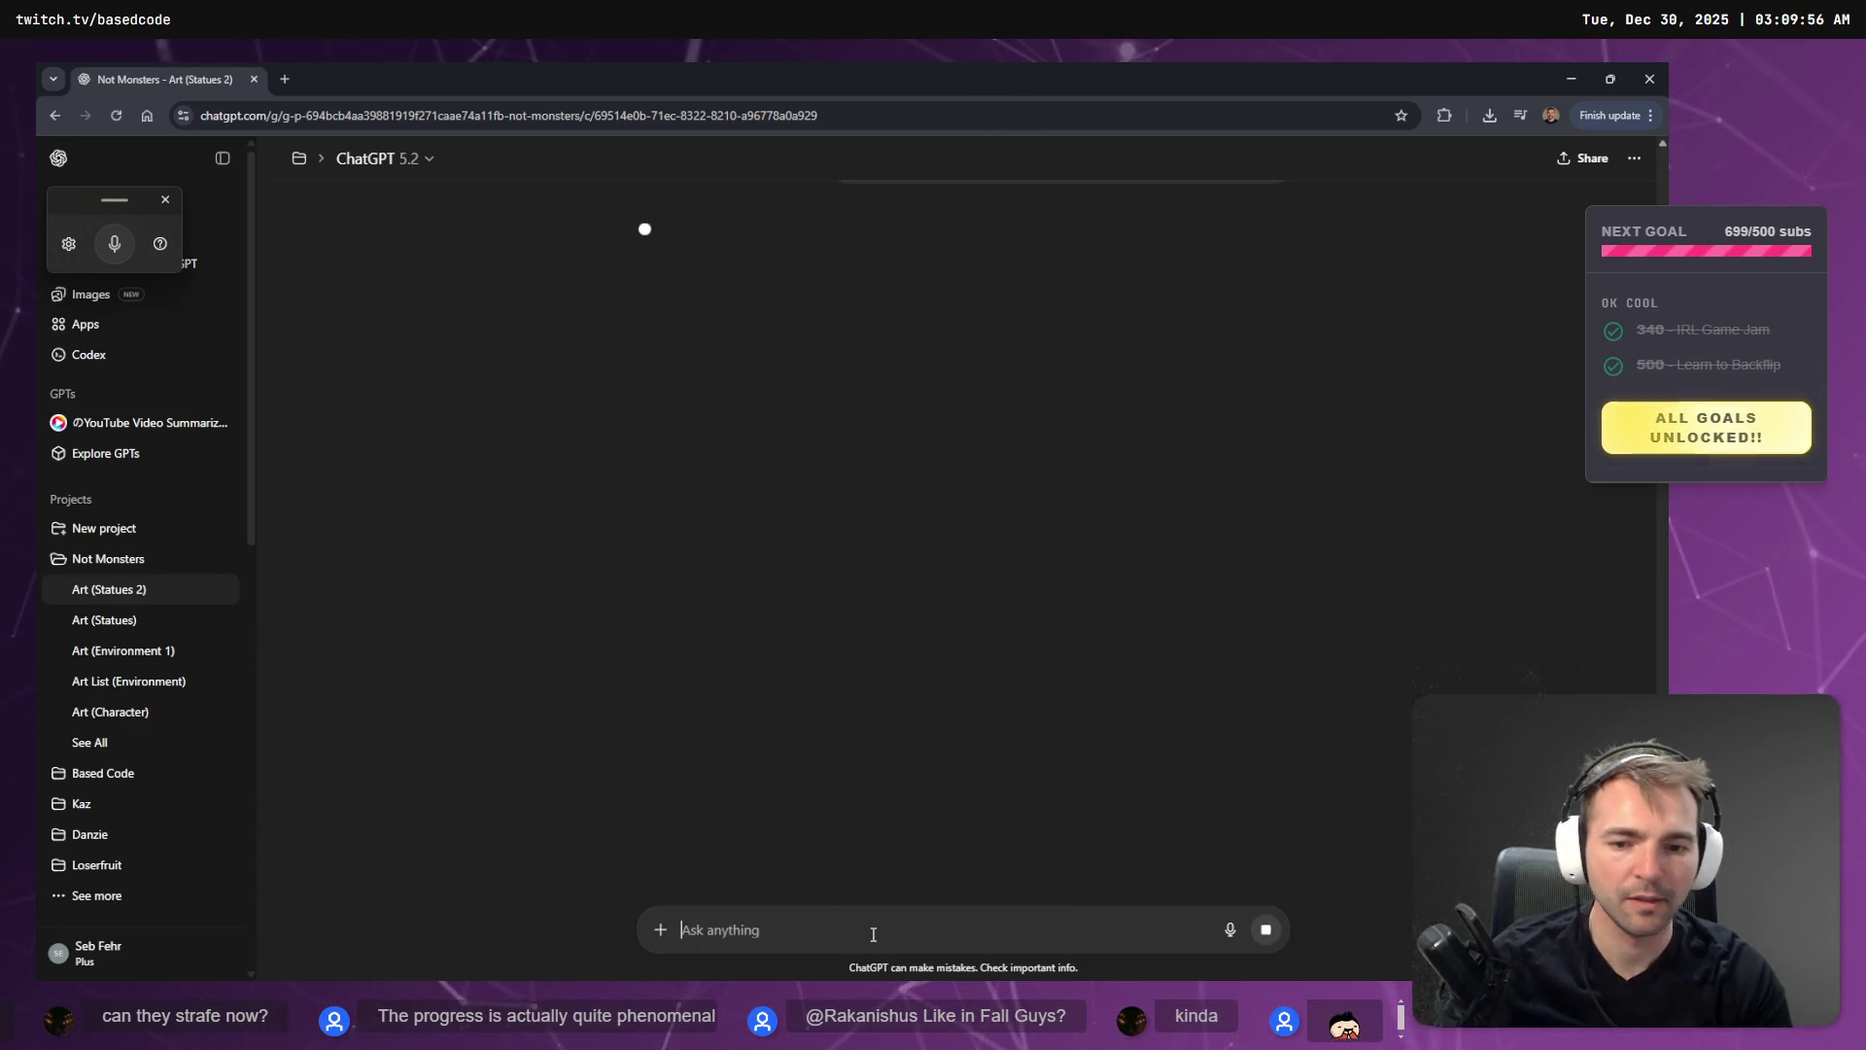
key(alt+Tab)
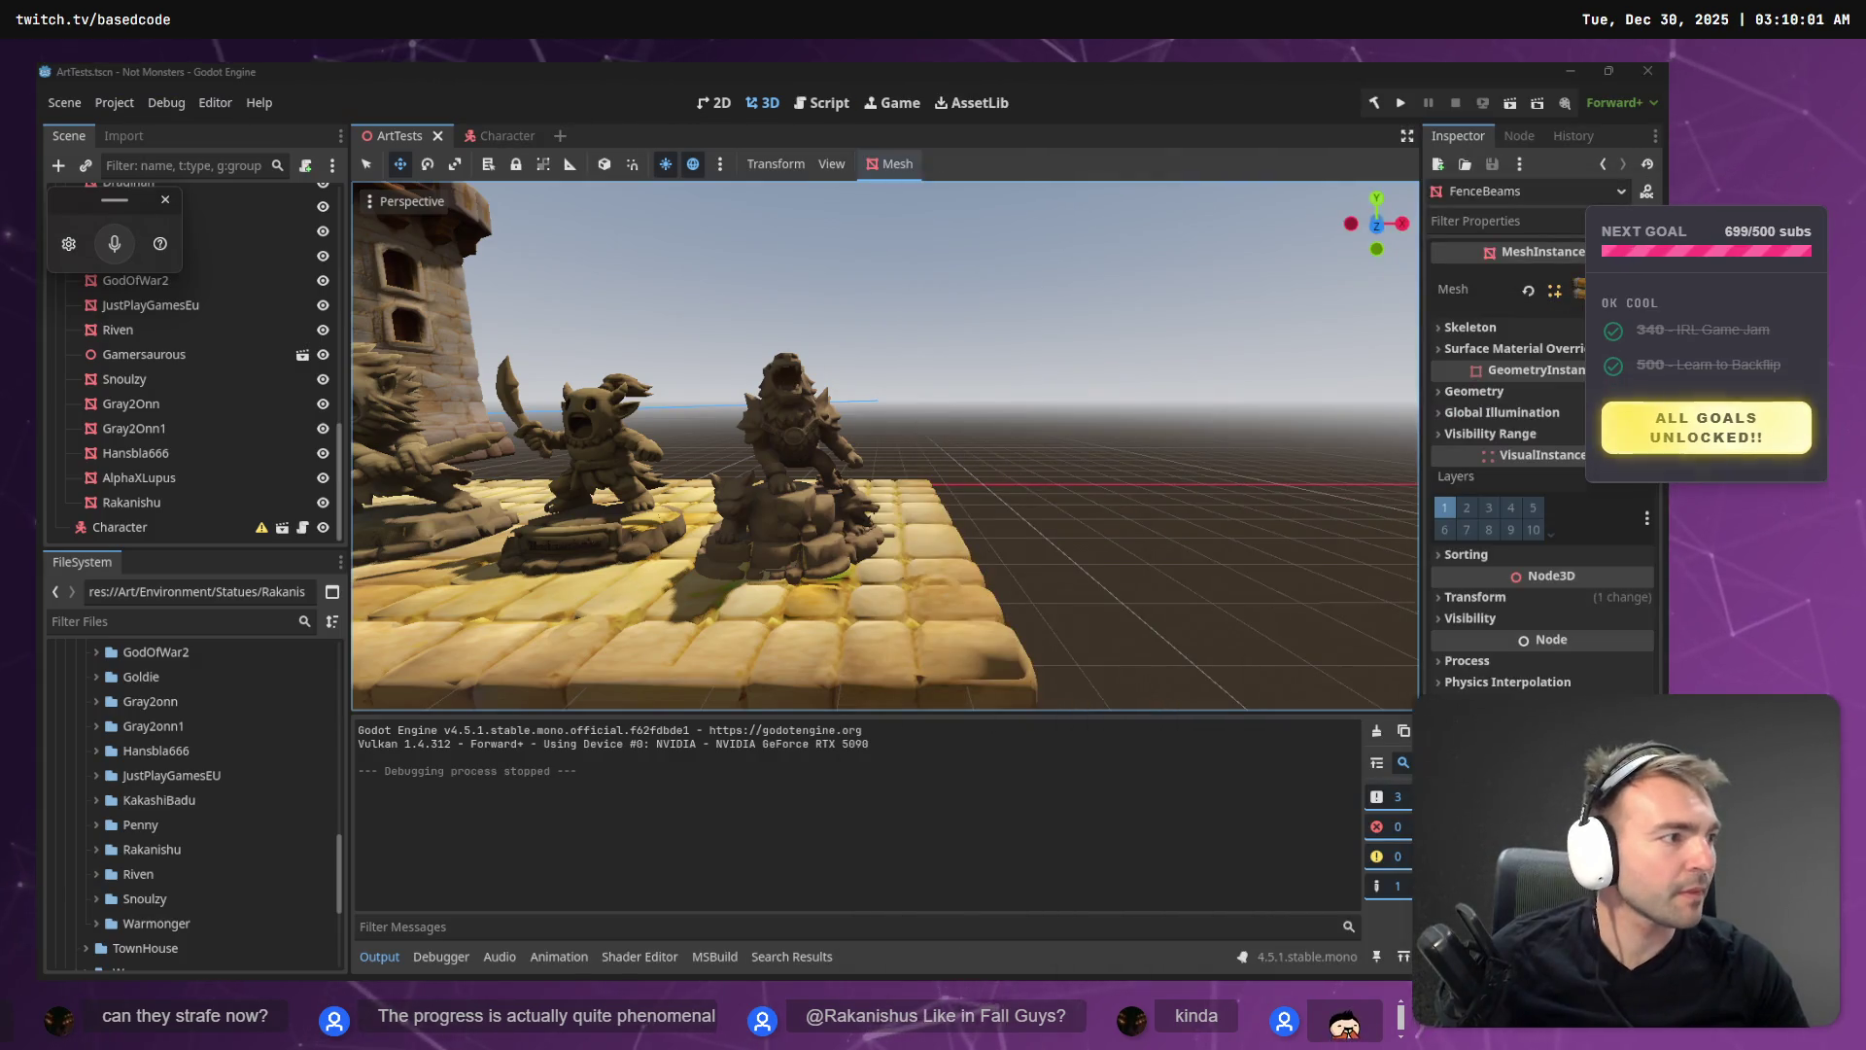
- Fly the viewport to the courtyard gate characters, then switch through VS Code to Fork
click(987, 357)
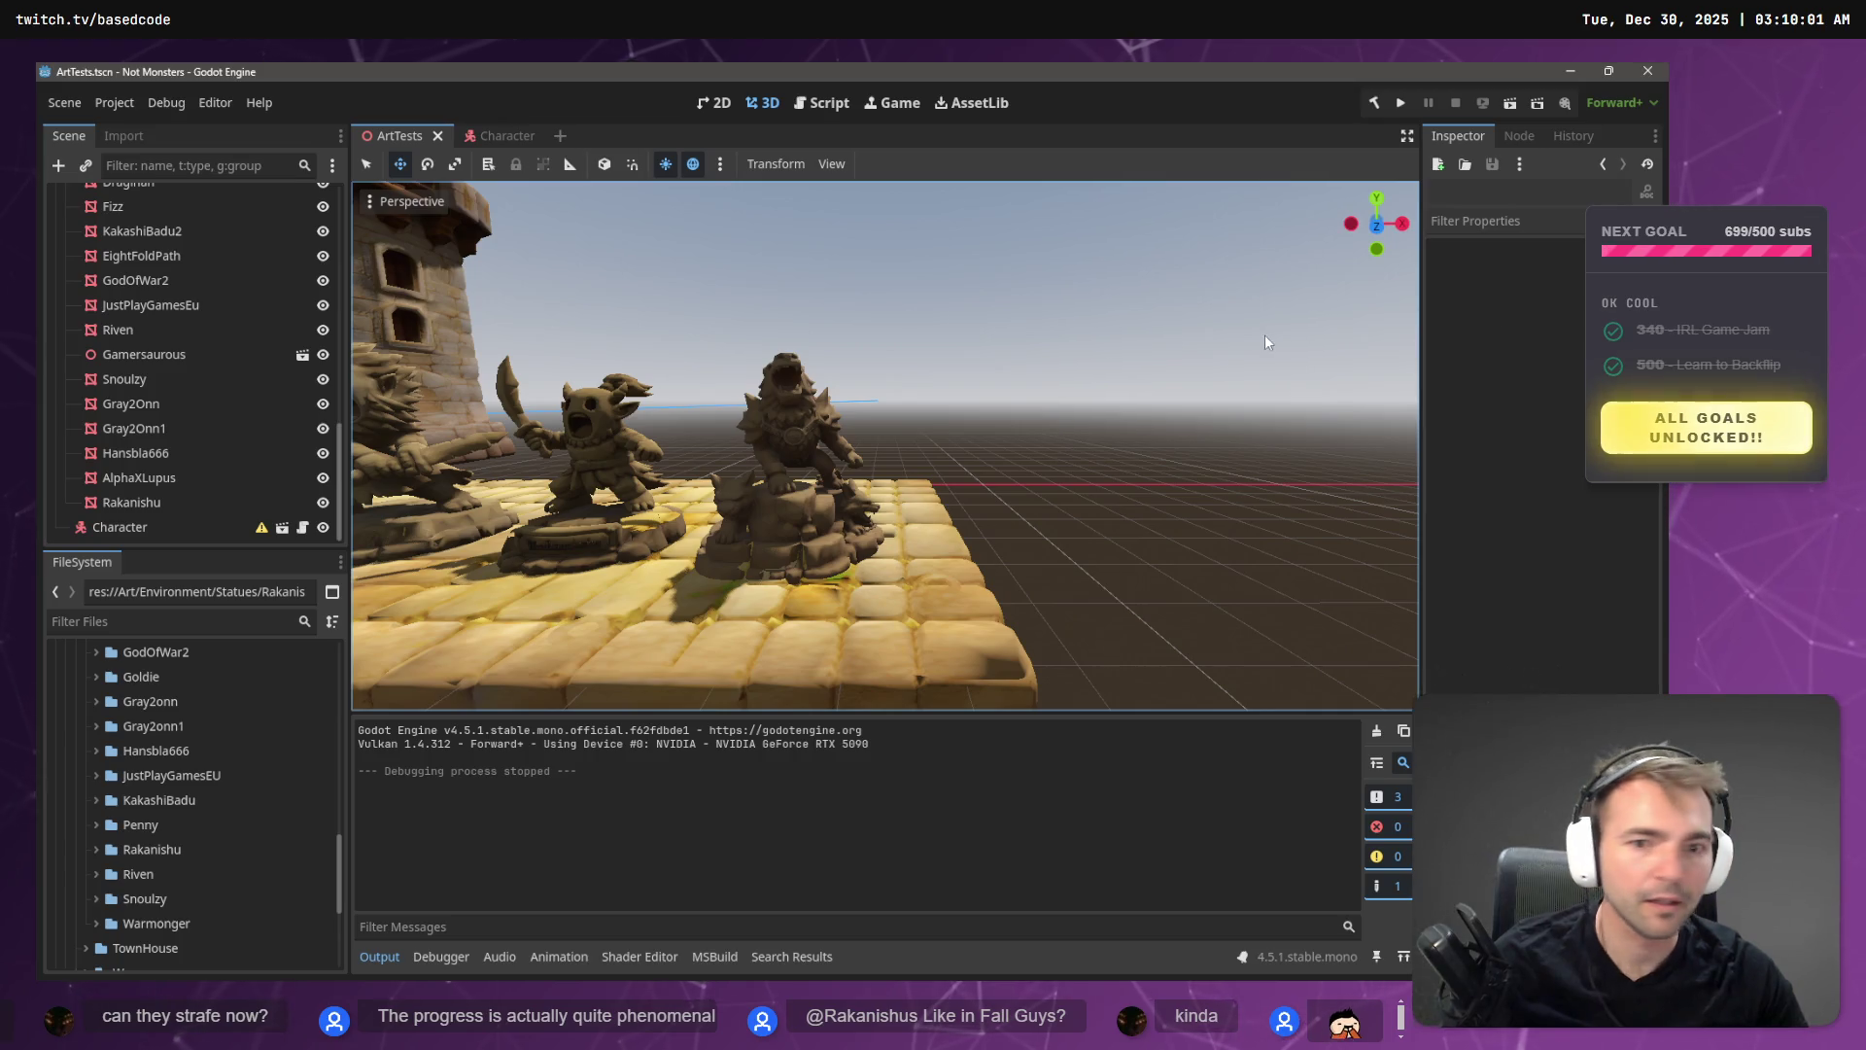
key(s)
key(w)
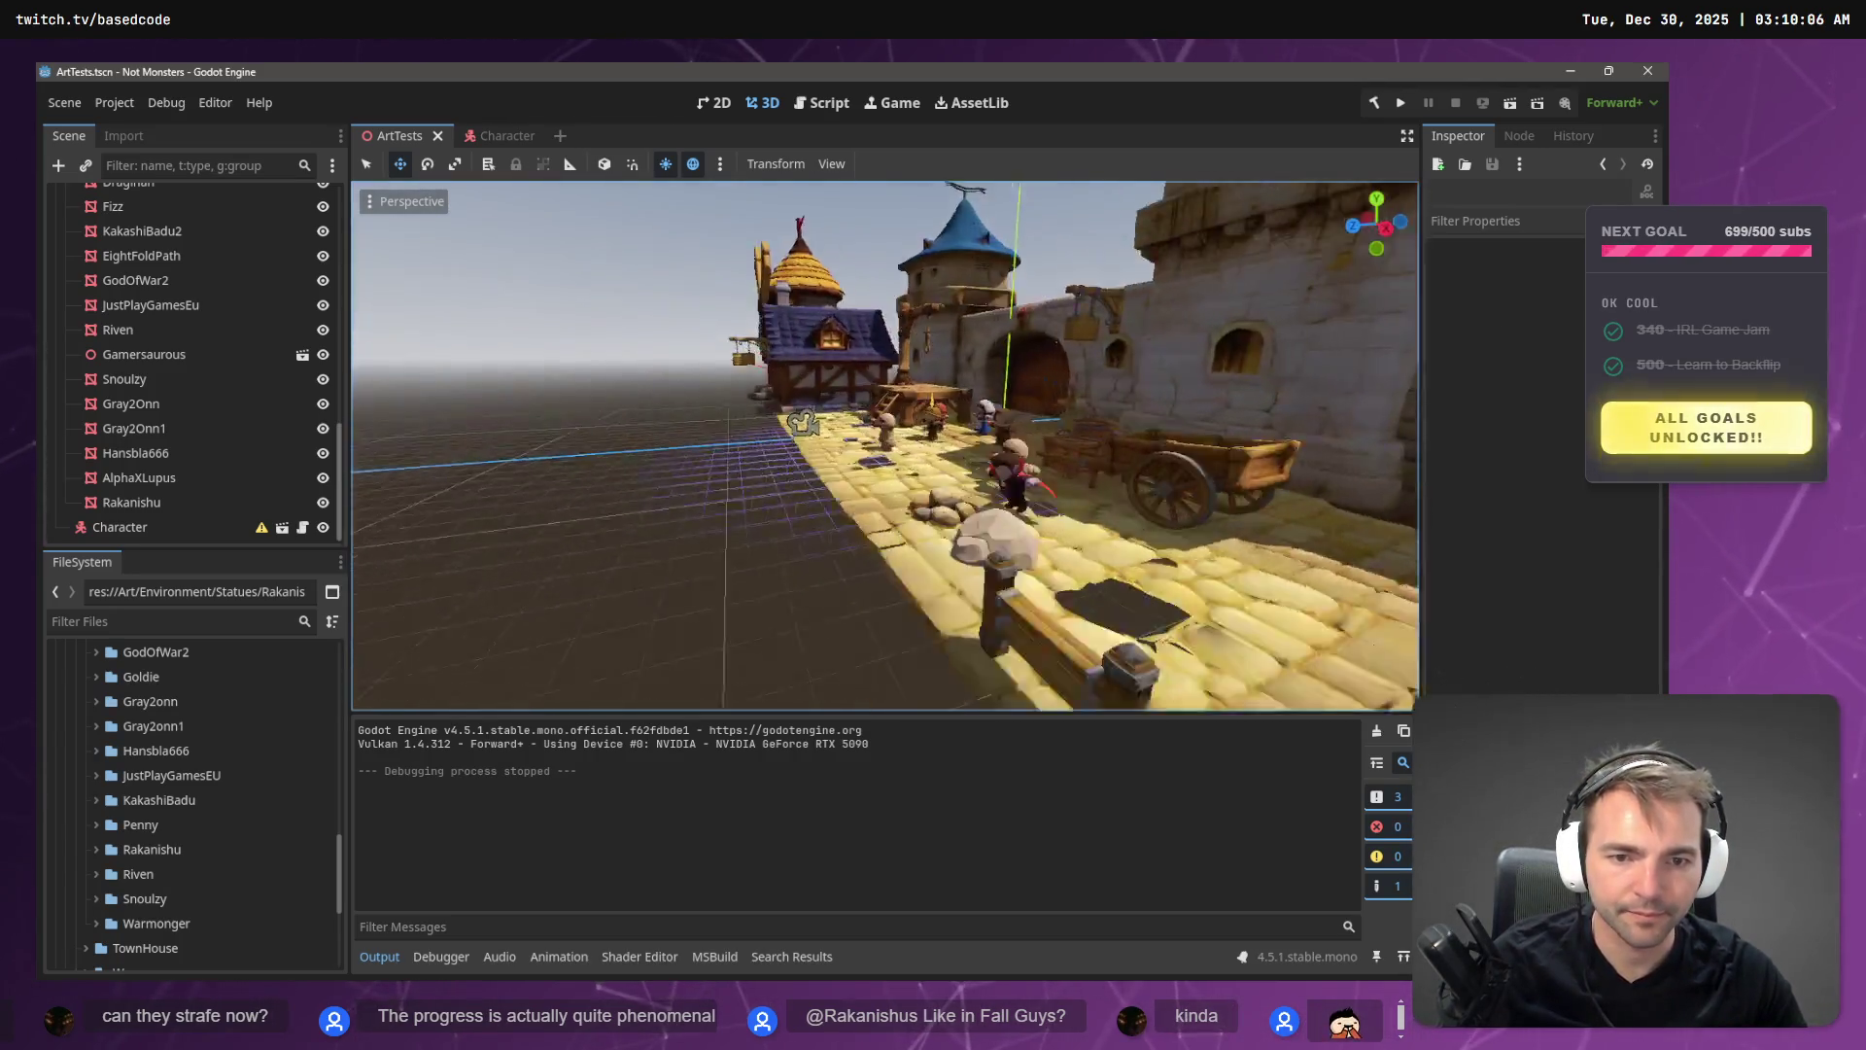
key(s)
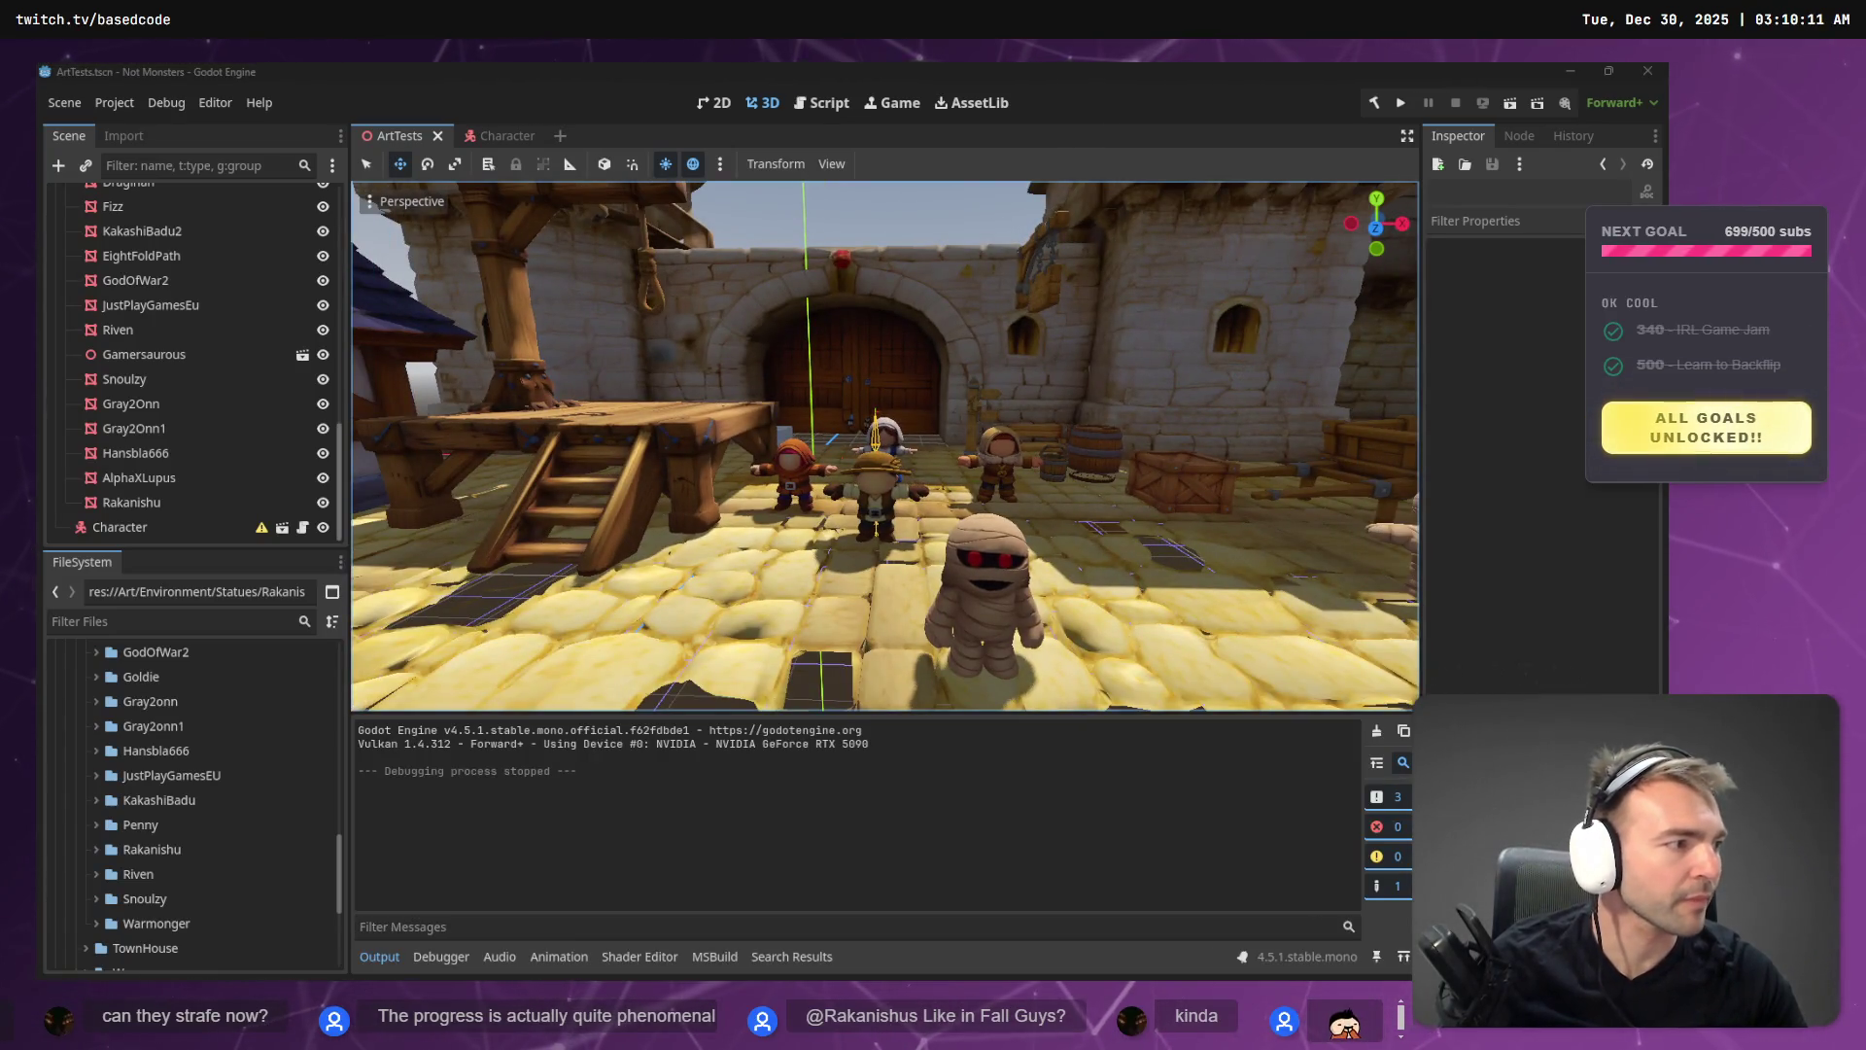
key(alt+Tab)
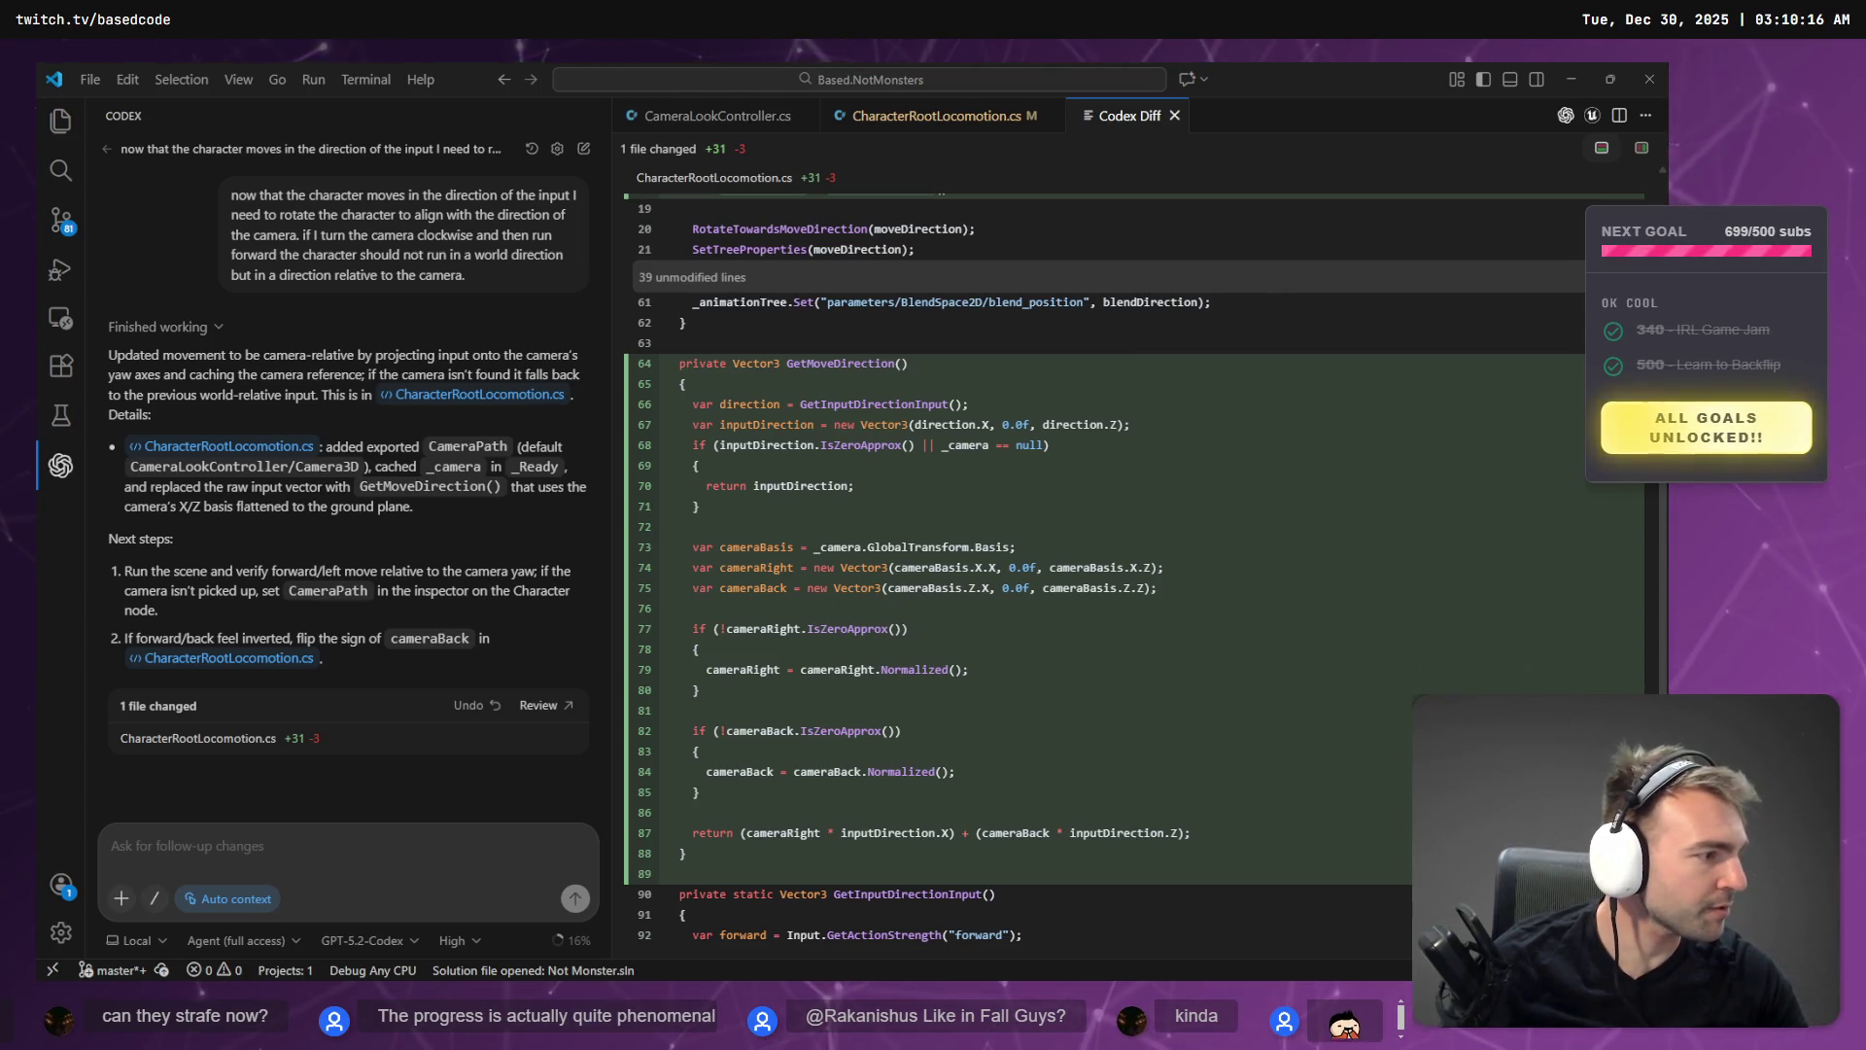
key(alt+Tab)
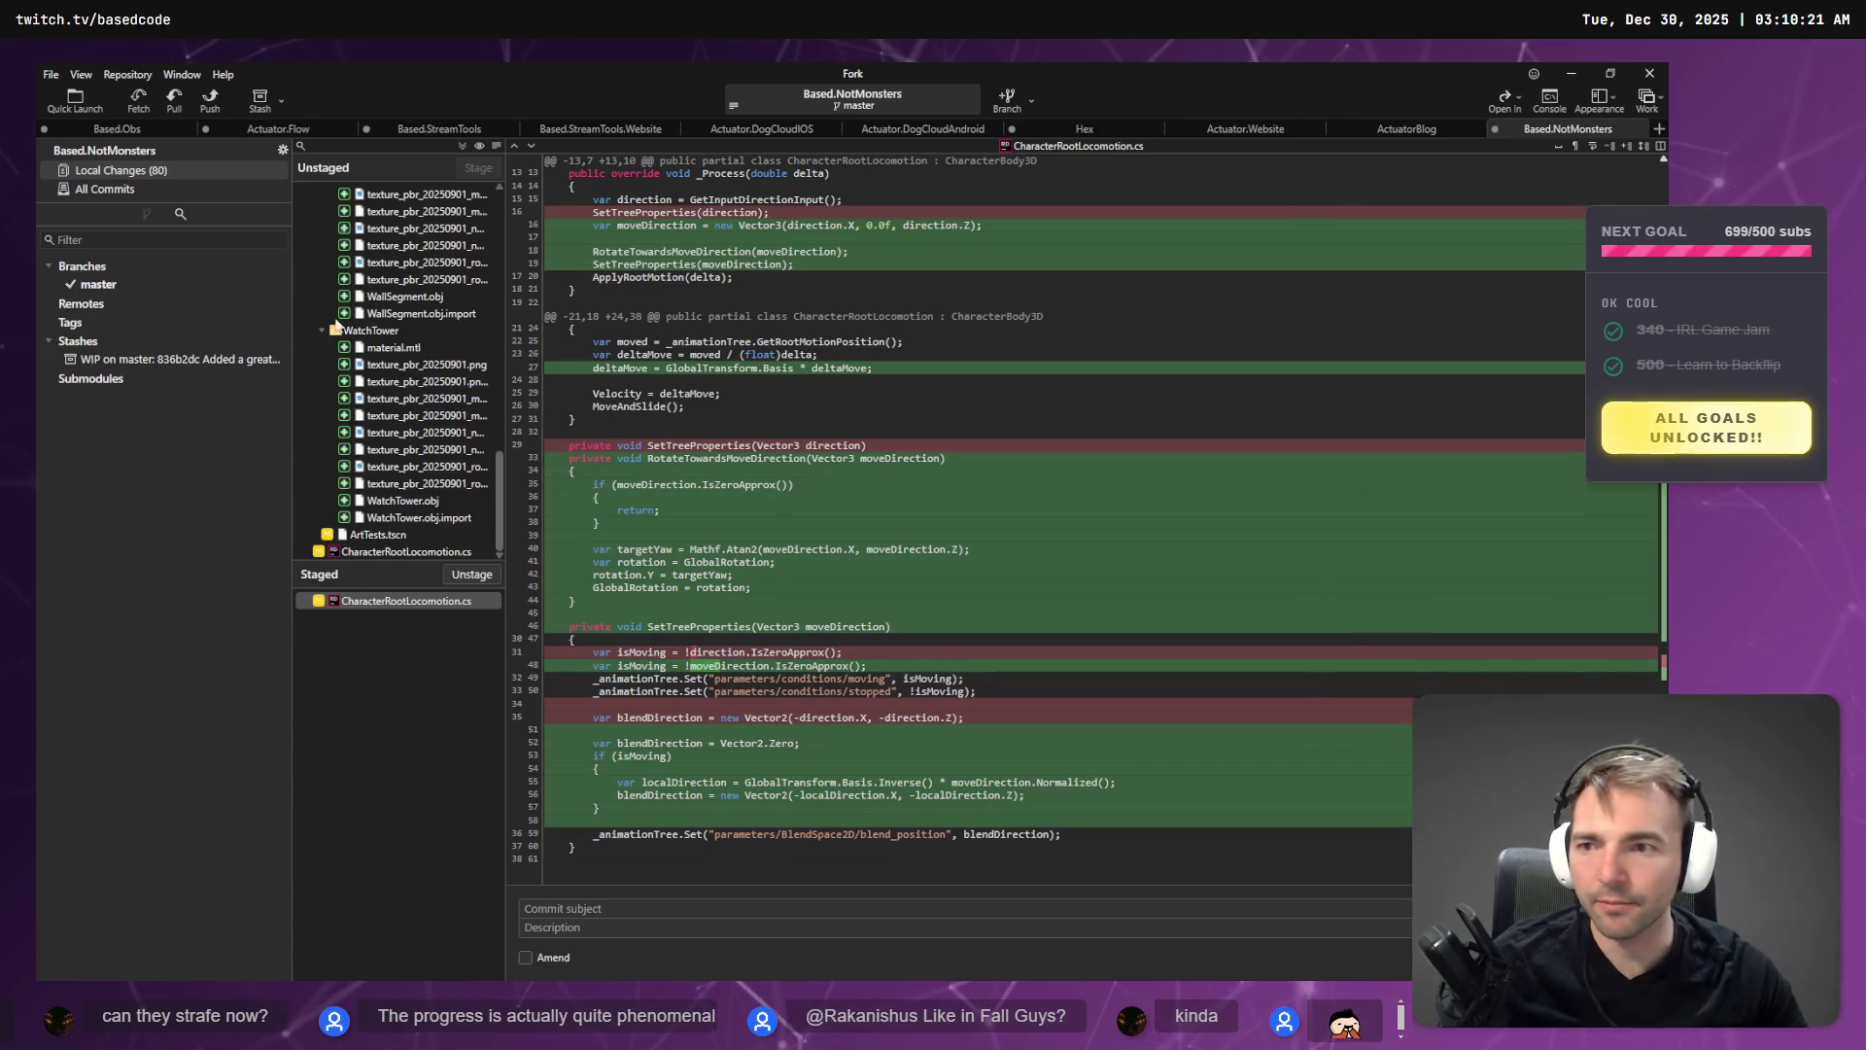
- Compare the unstaged and staged diffs of CharacterRootLocomotion.cs
click(409, 551)
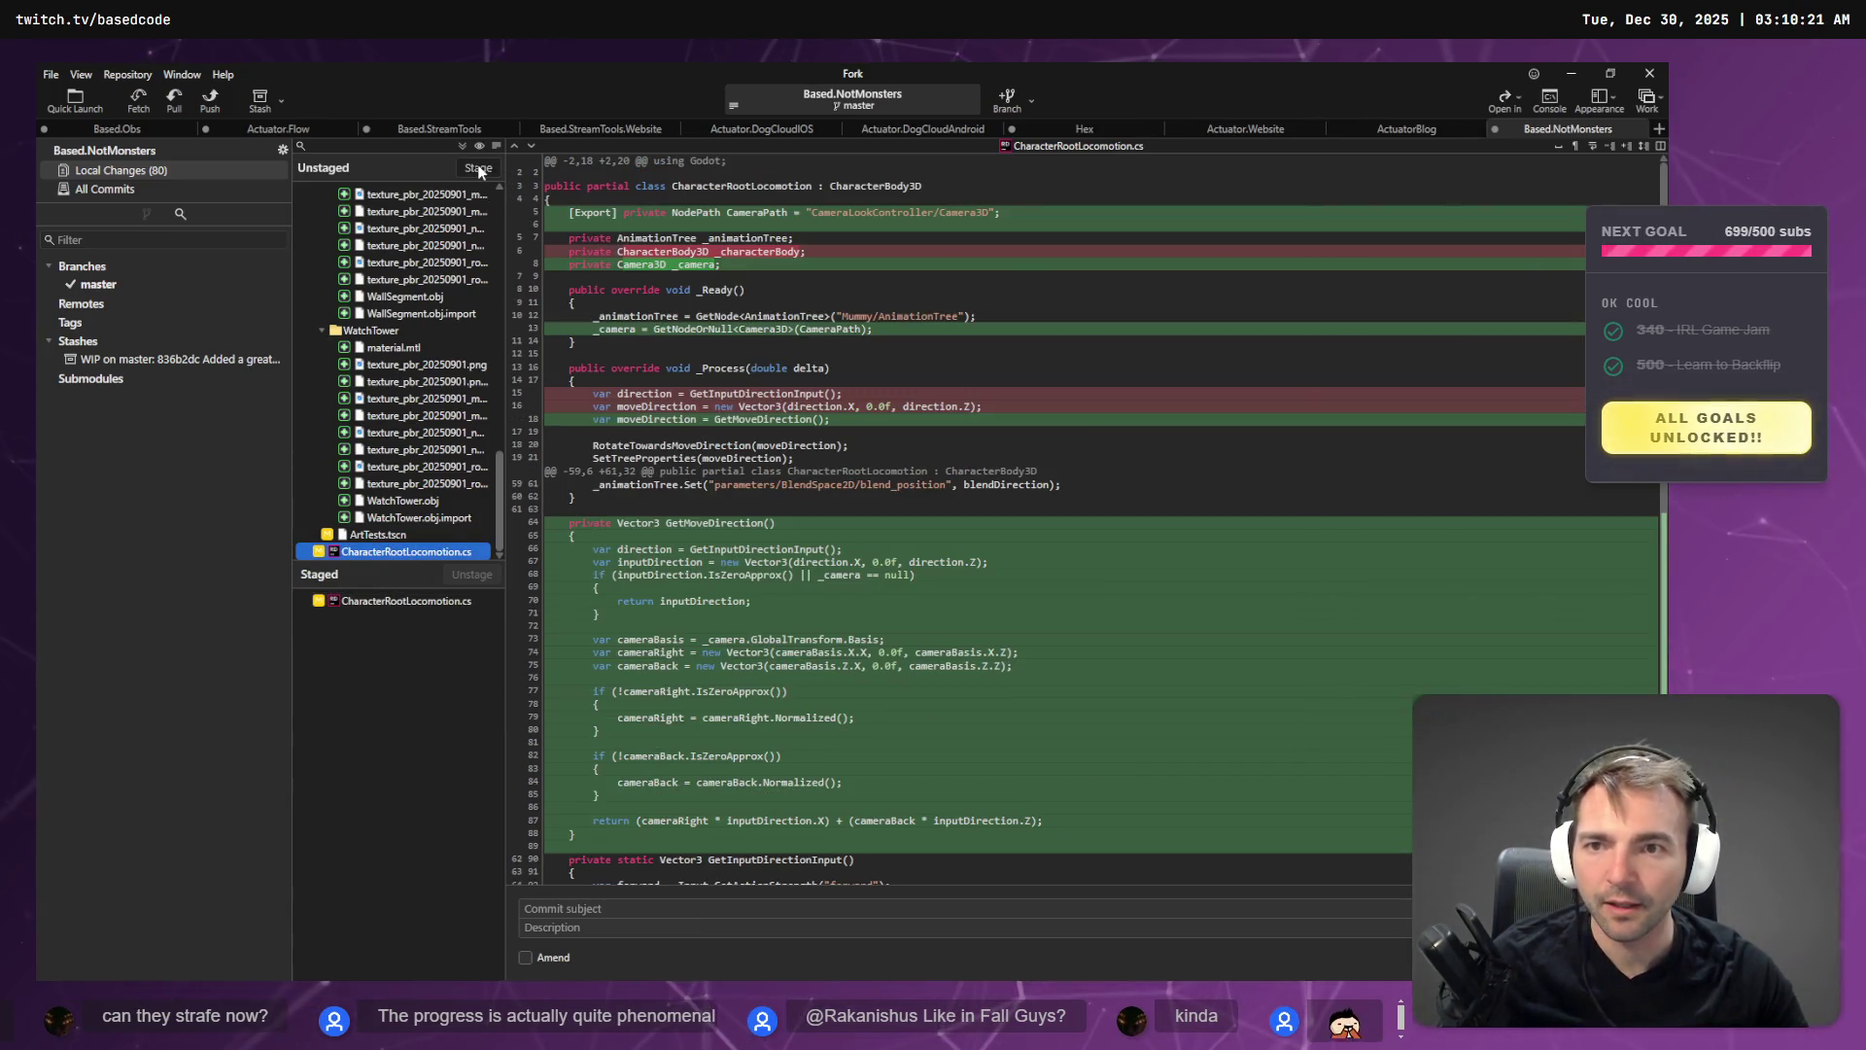
click(445, 603)
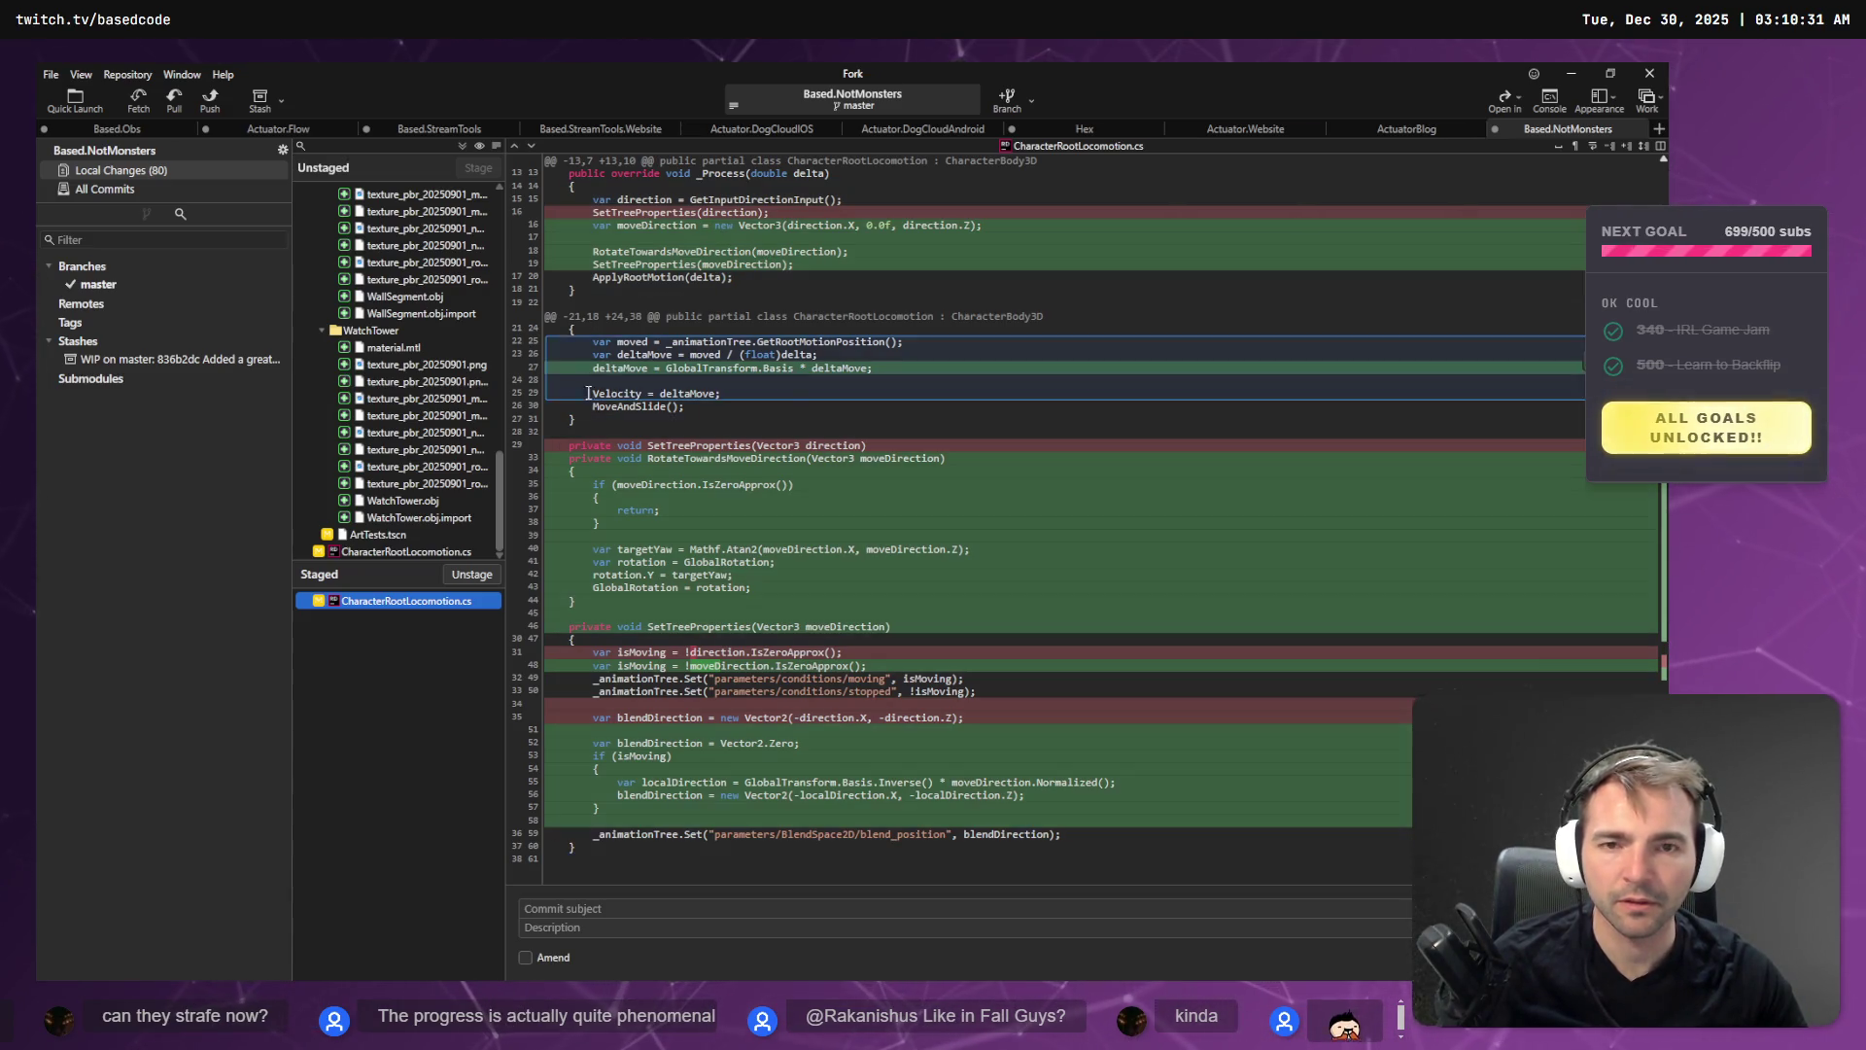
click(420, 550)
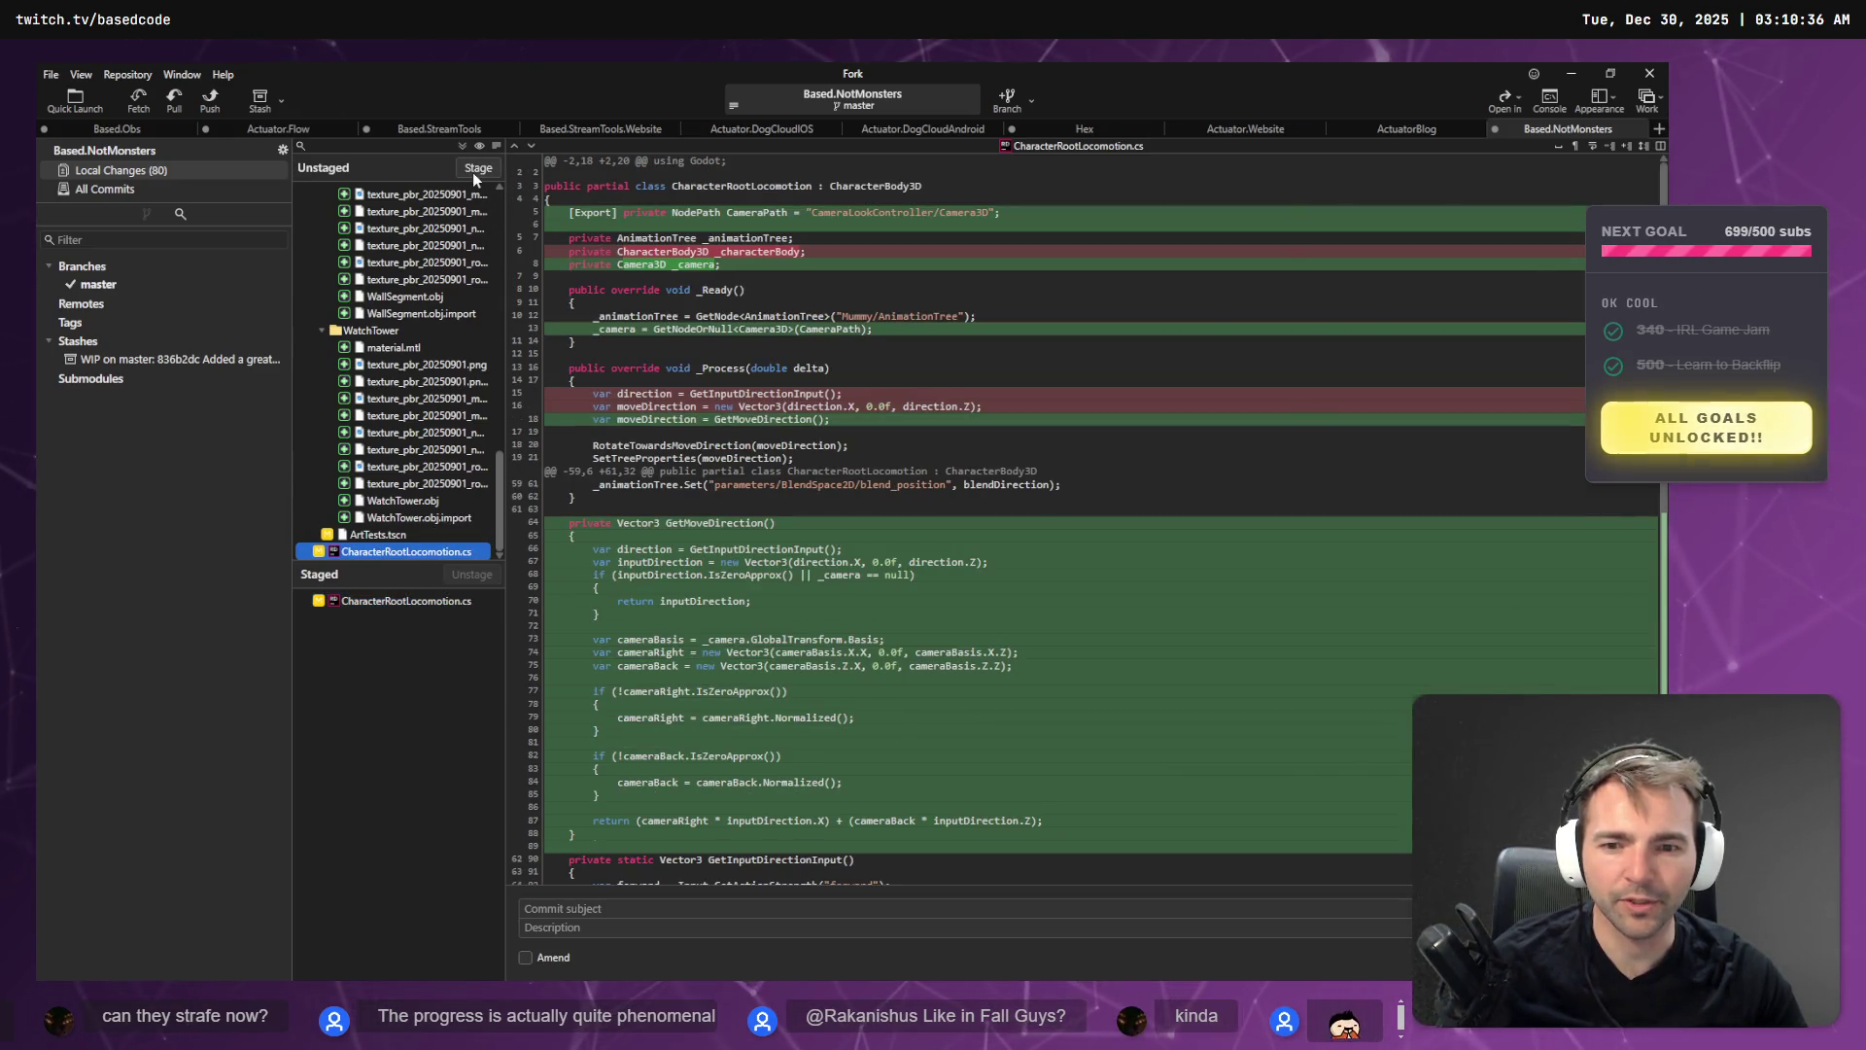
click(431, 603)
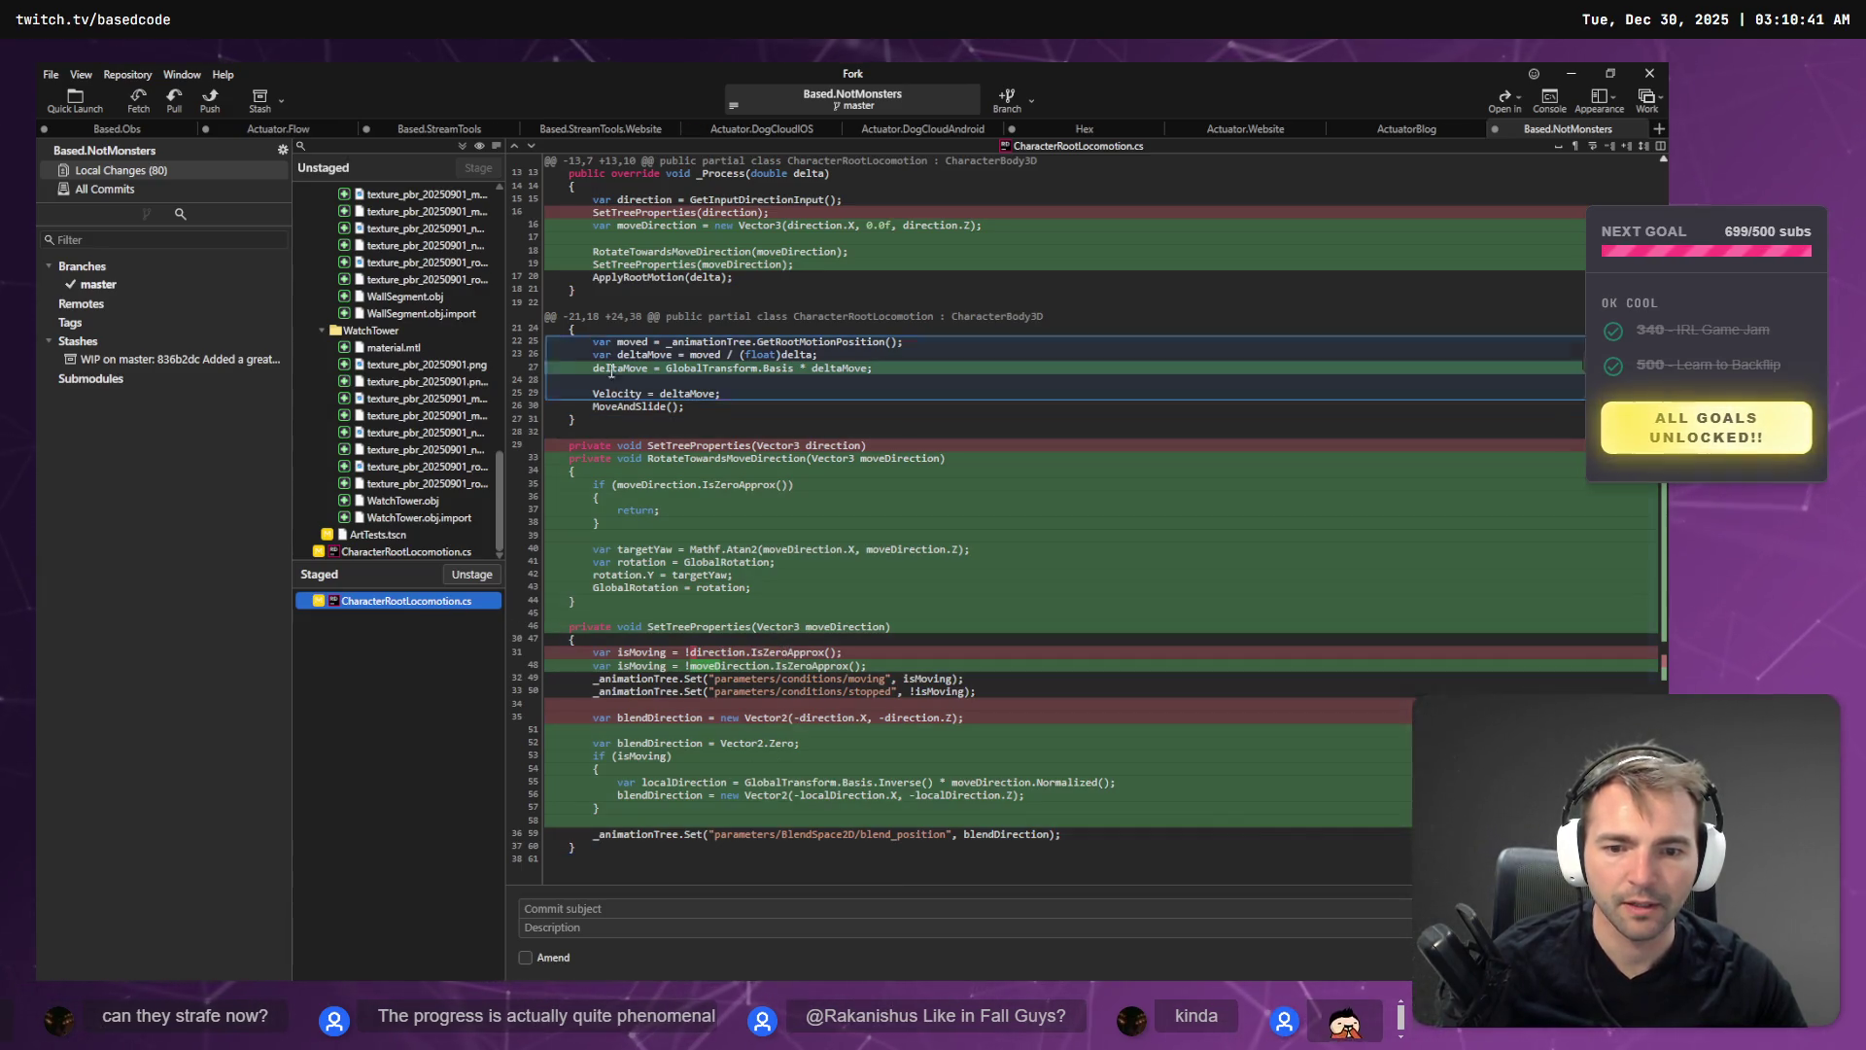
click(414, 550)
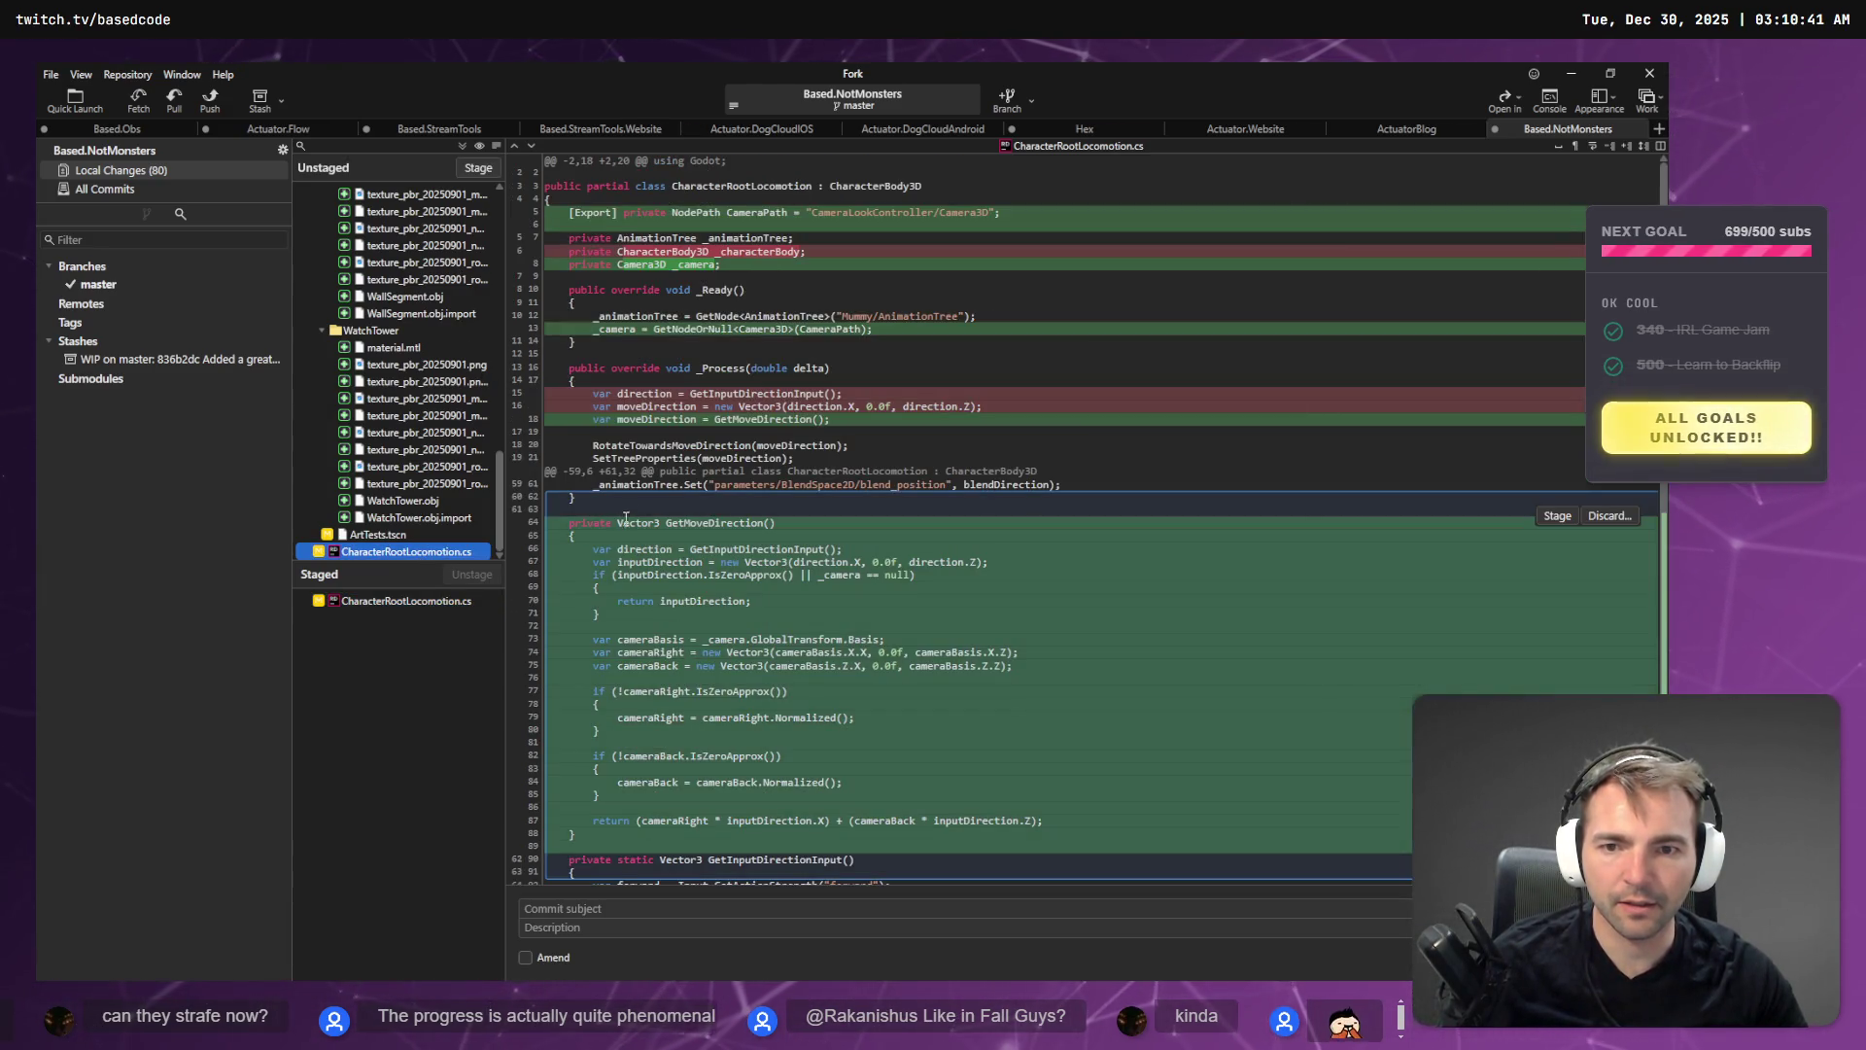
click(456, 601)
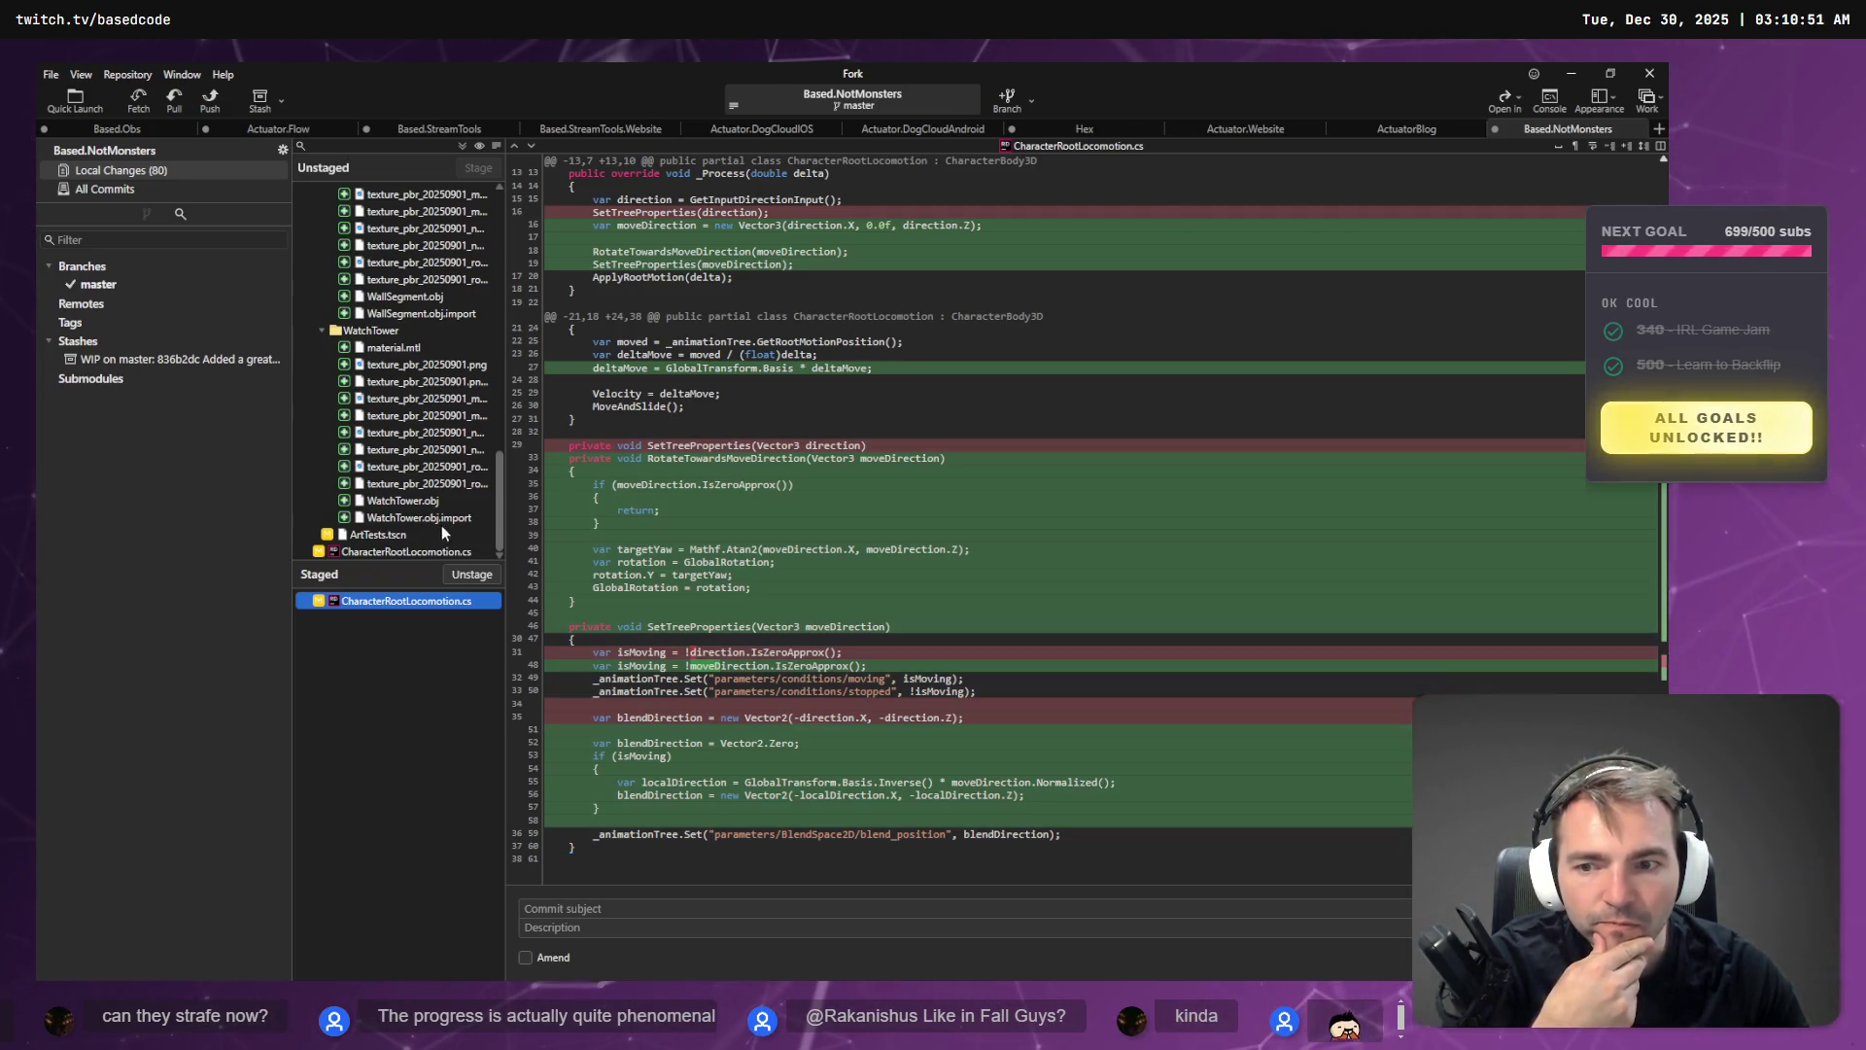
- Stage all remaining CharacterRootLocomotion.cs changes and check its staged diff
double_click(428, 552)
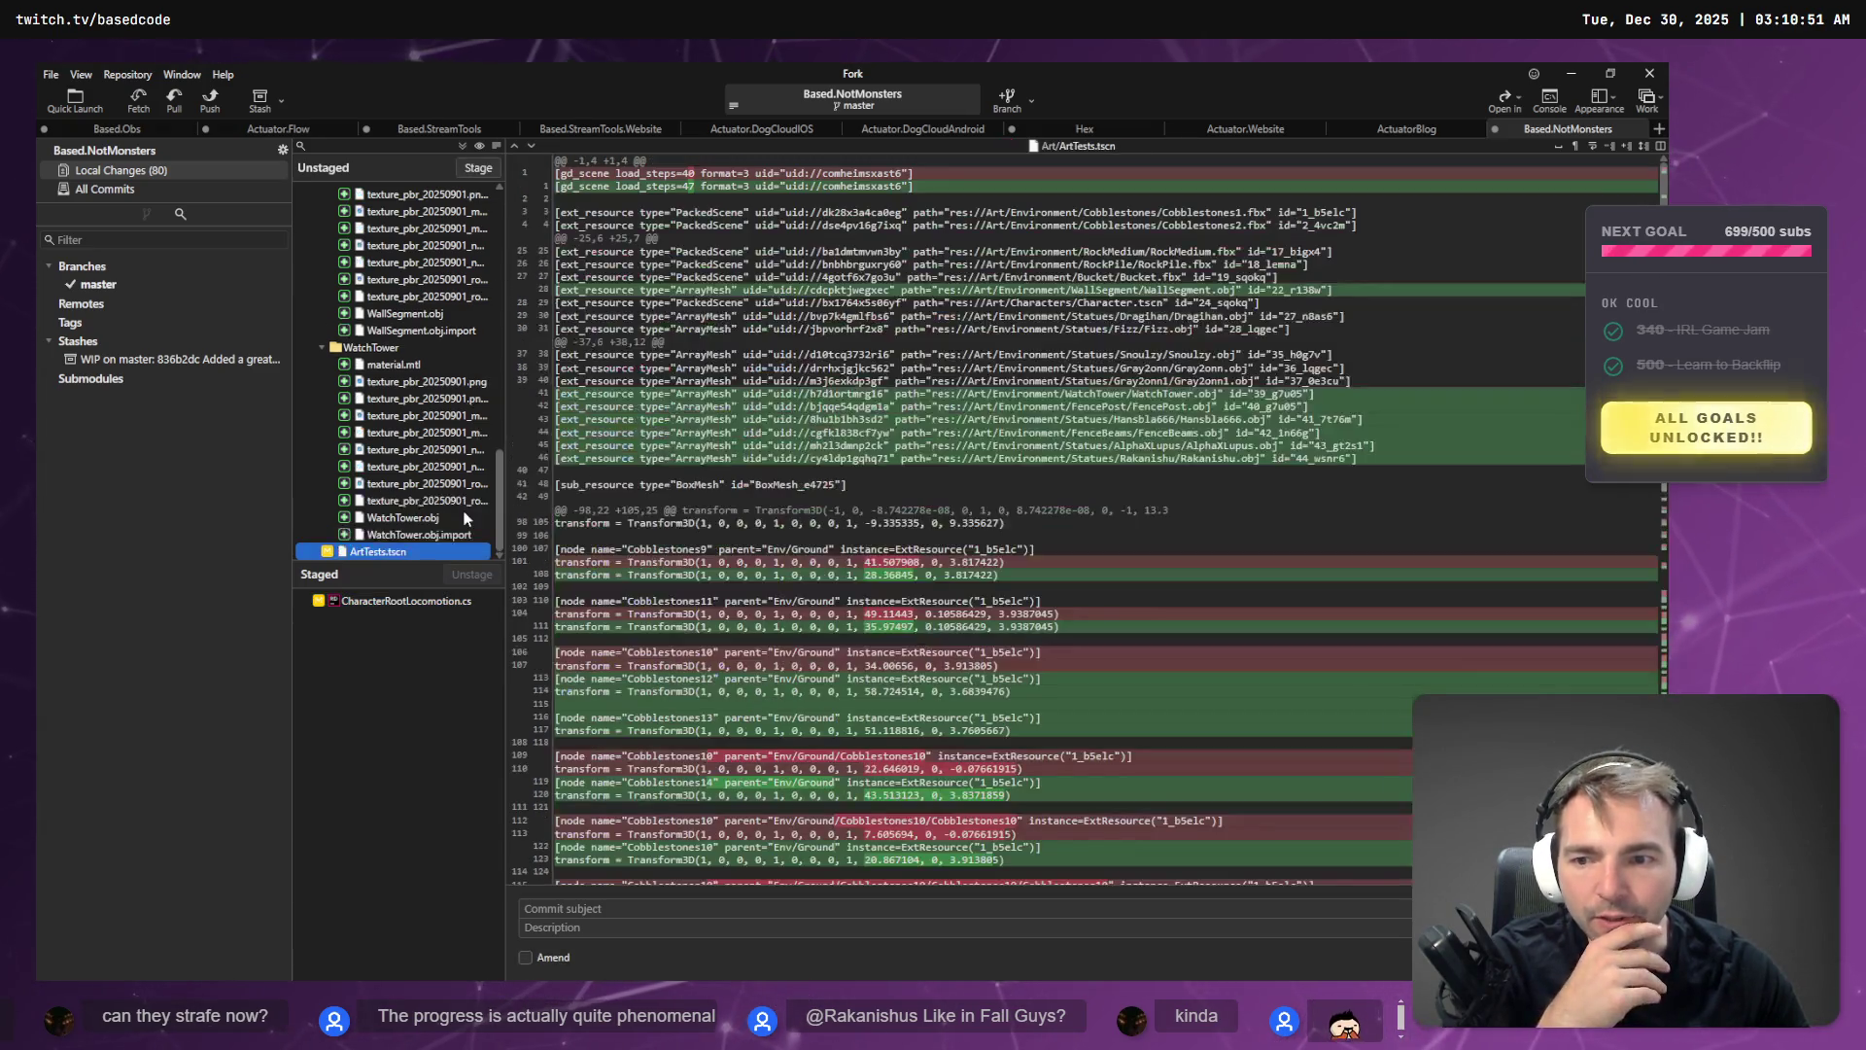
click(406, 601)
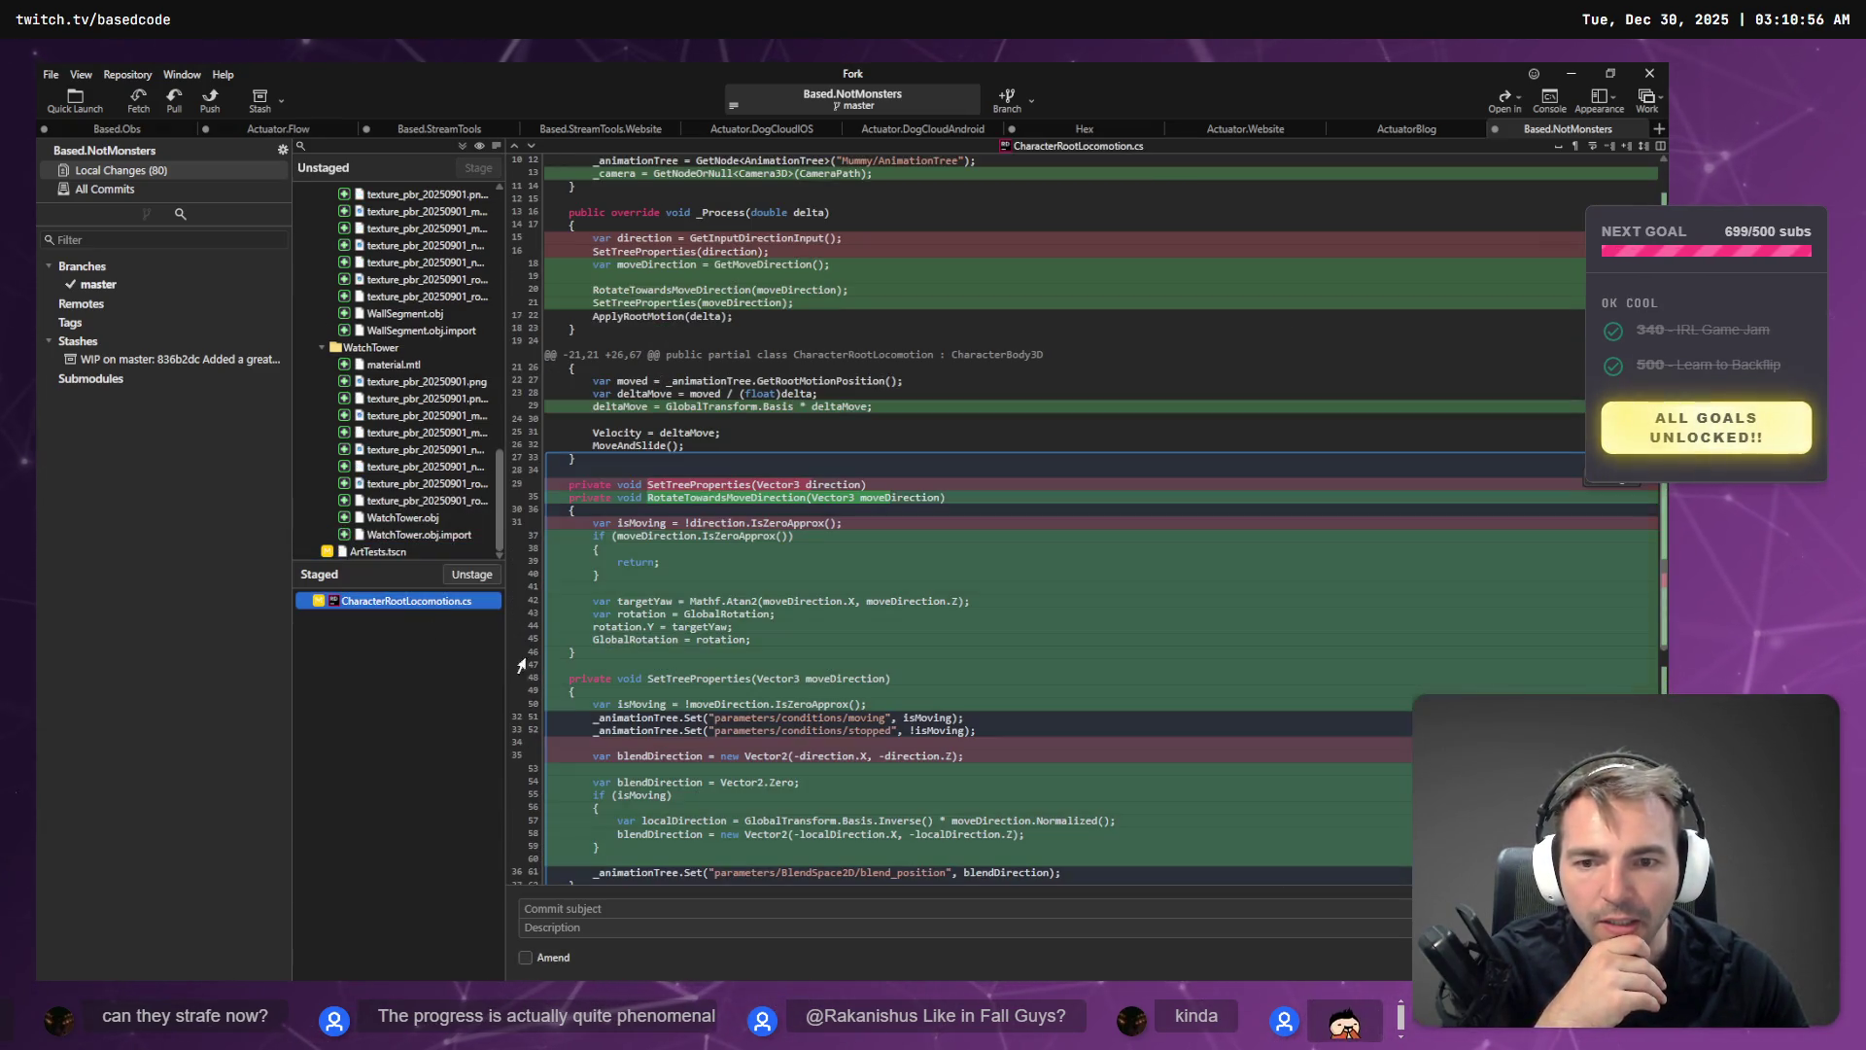
click(655, 909)
- Commit CharacterRootLocomotion.cs as 'The character now moves relative to the camera direction.'
key(super+h)
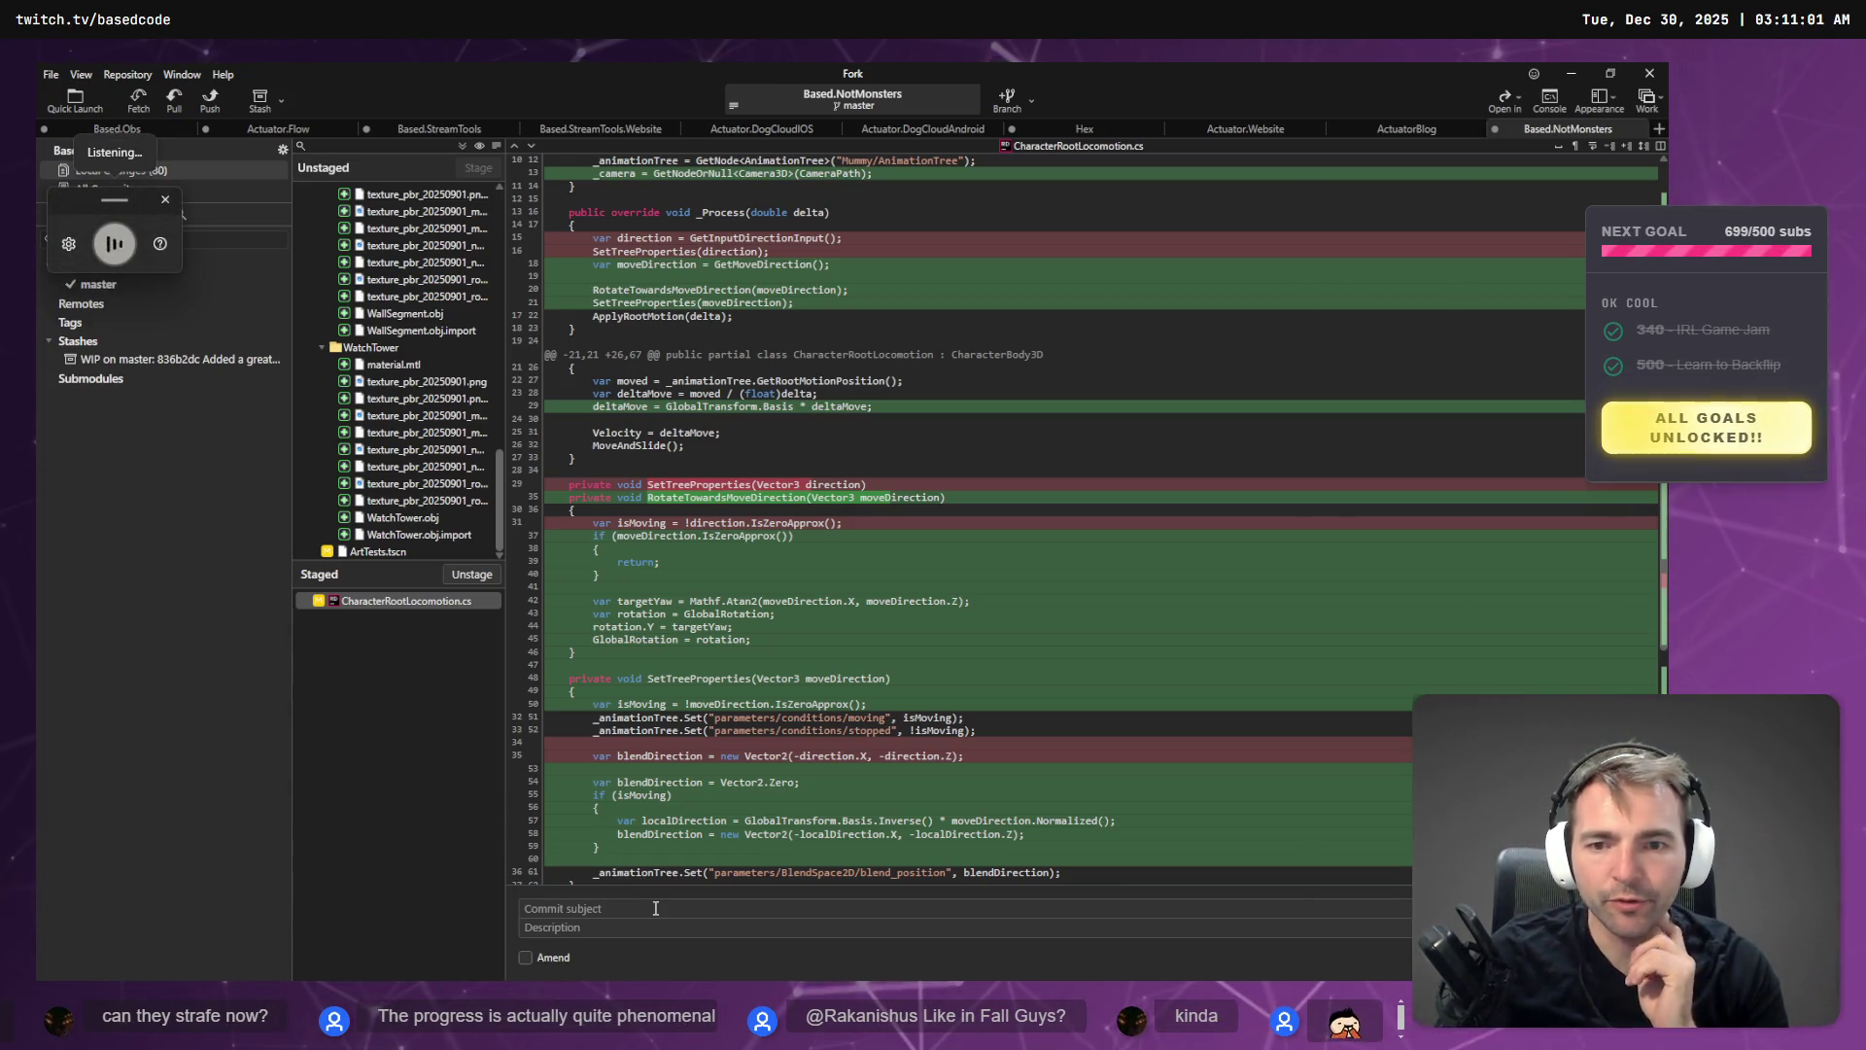
text(the character now moves relative to)
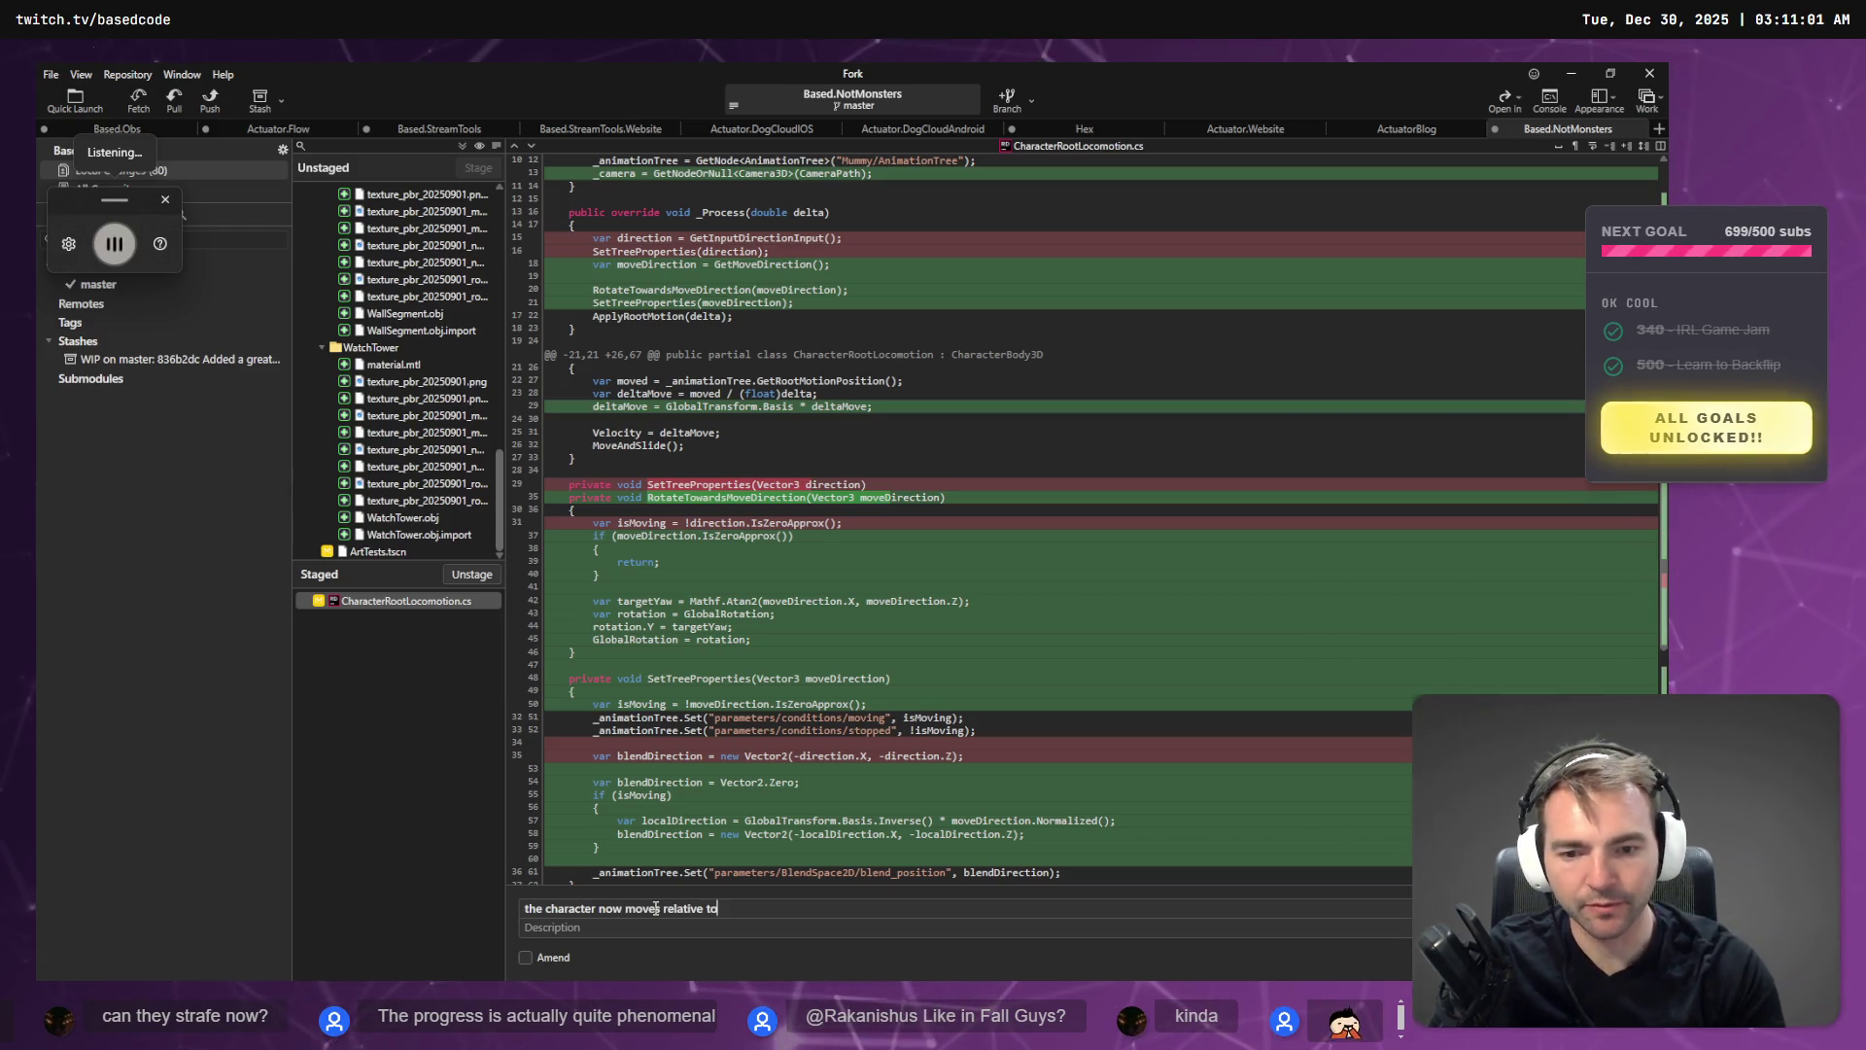
text(the camera direction.)
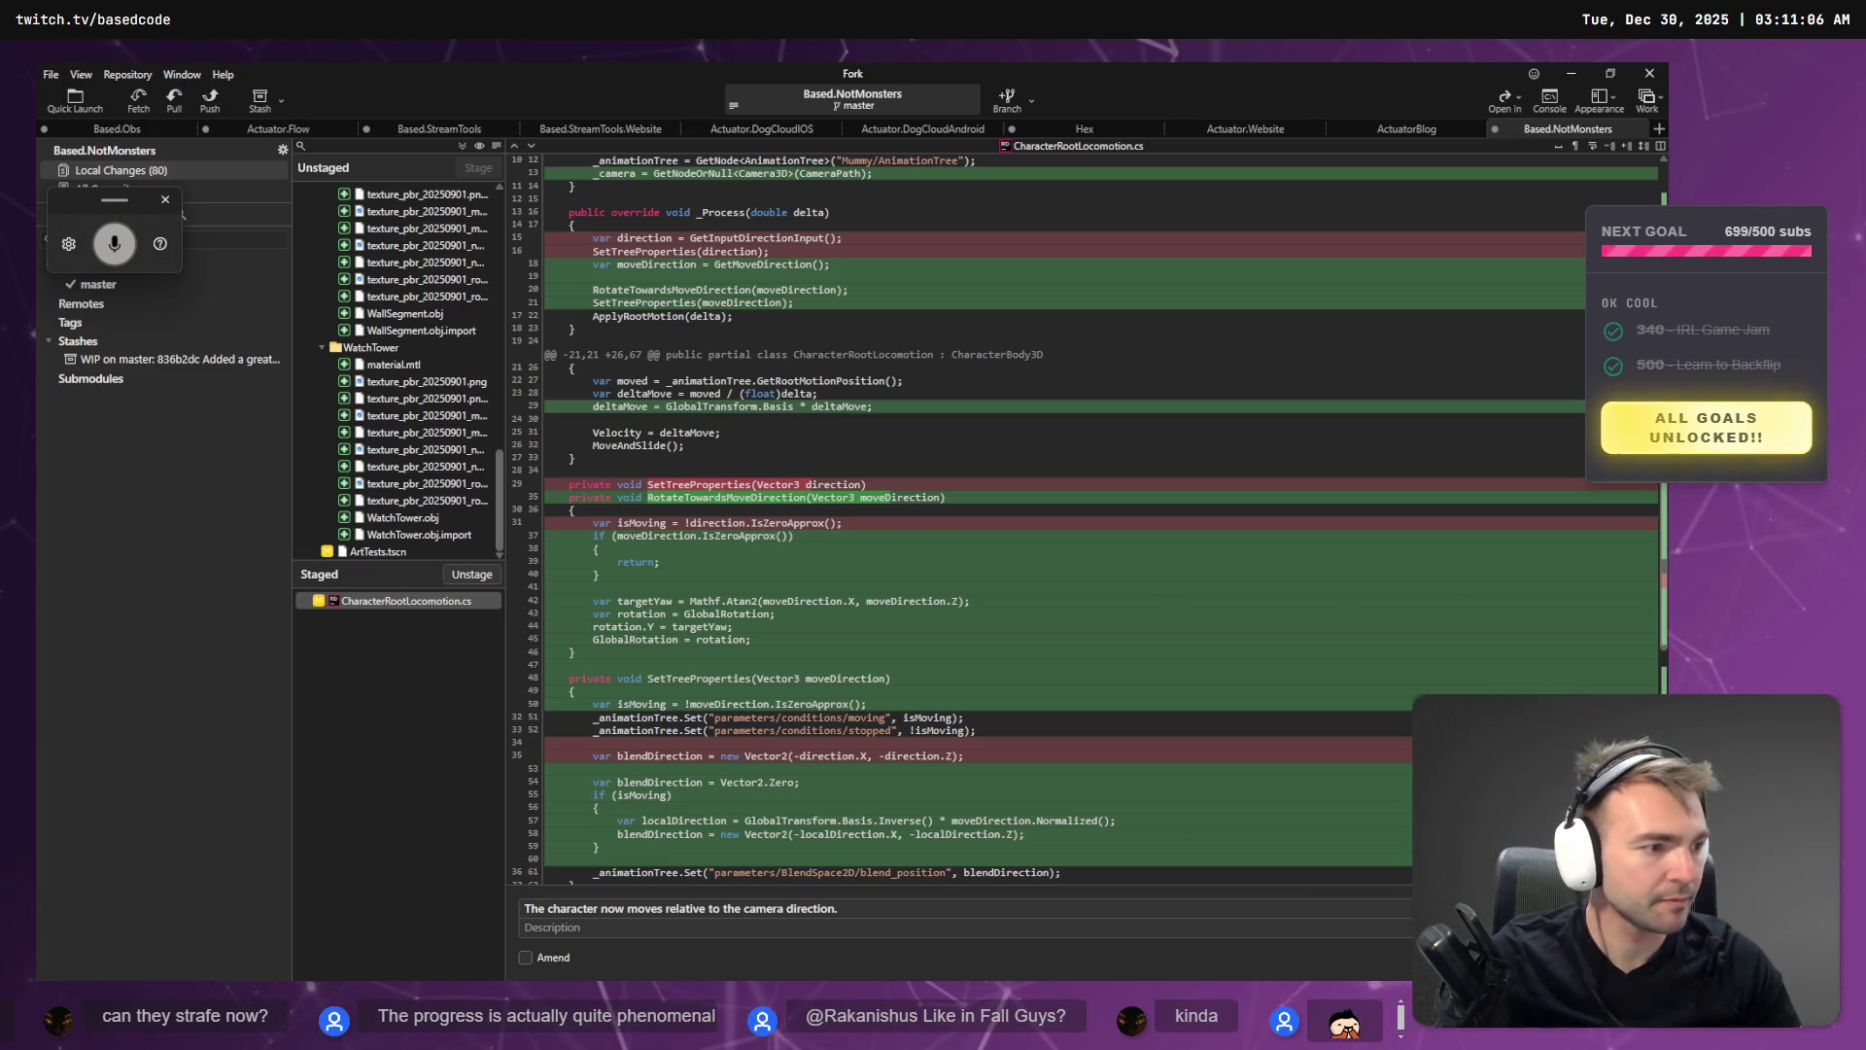
key(ctrl+Return)
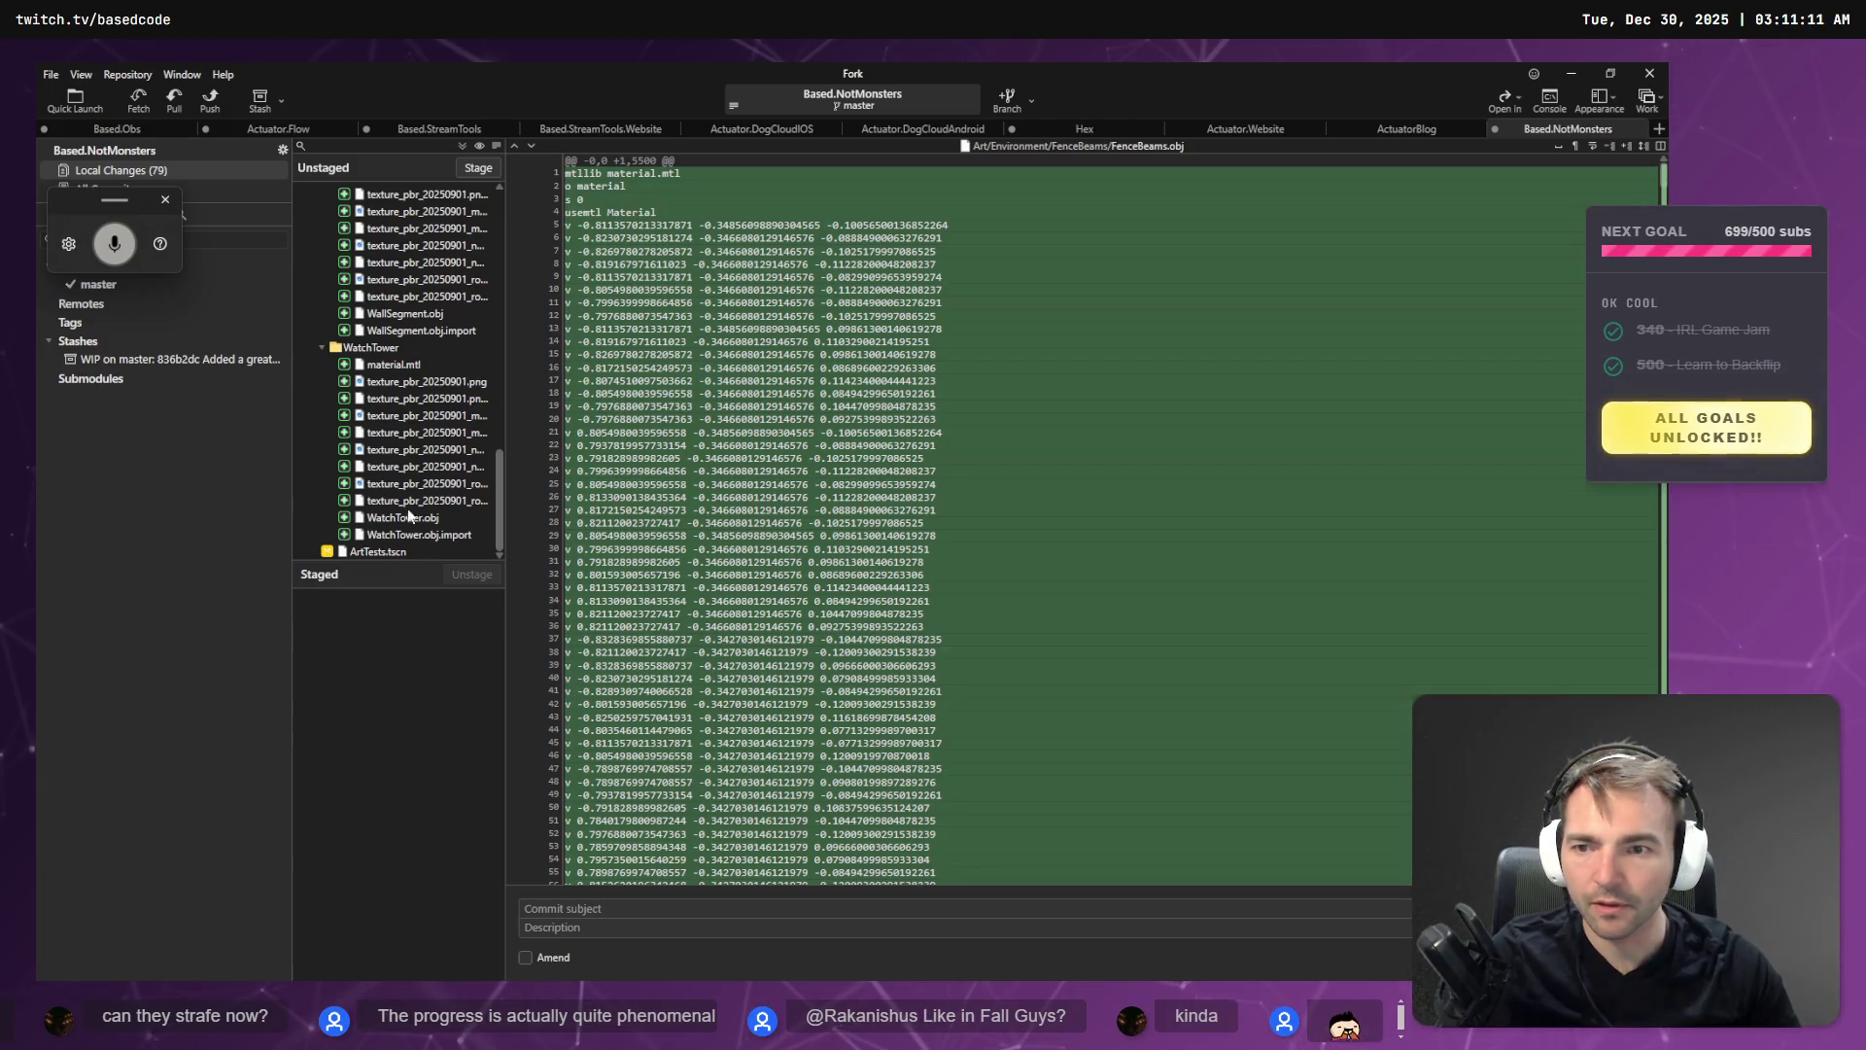
click(165, 199)
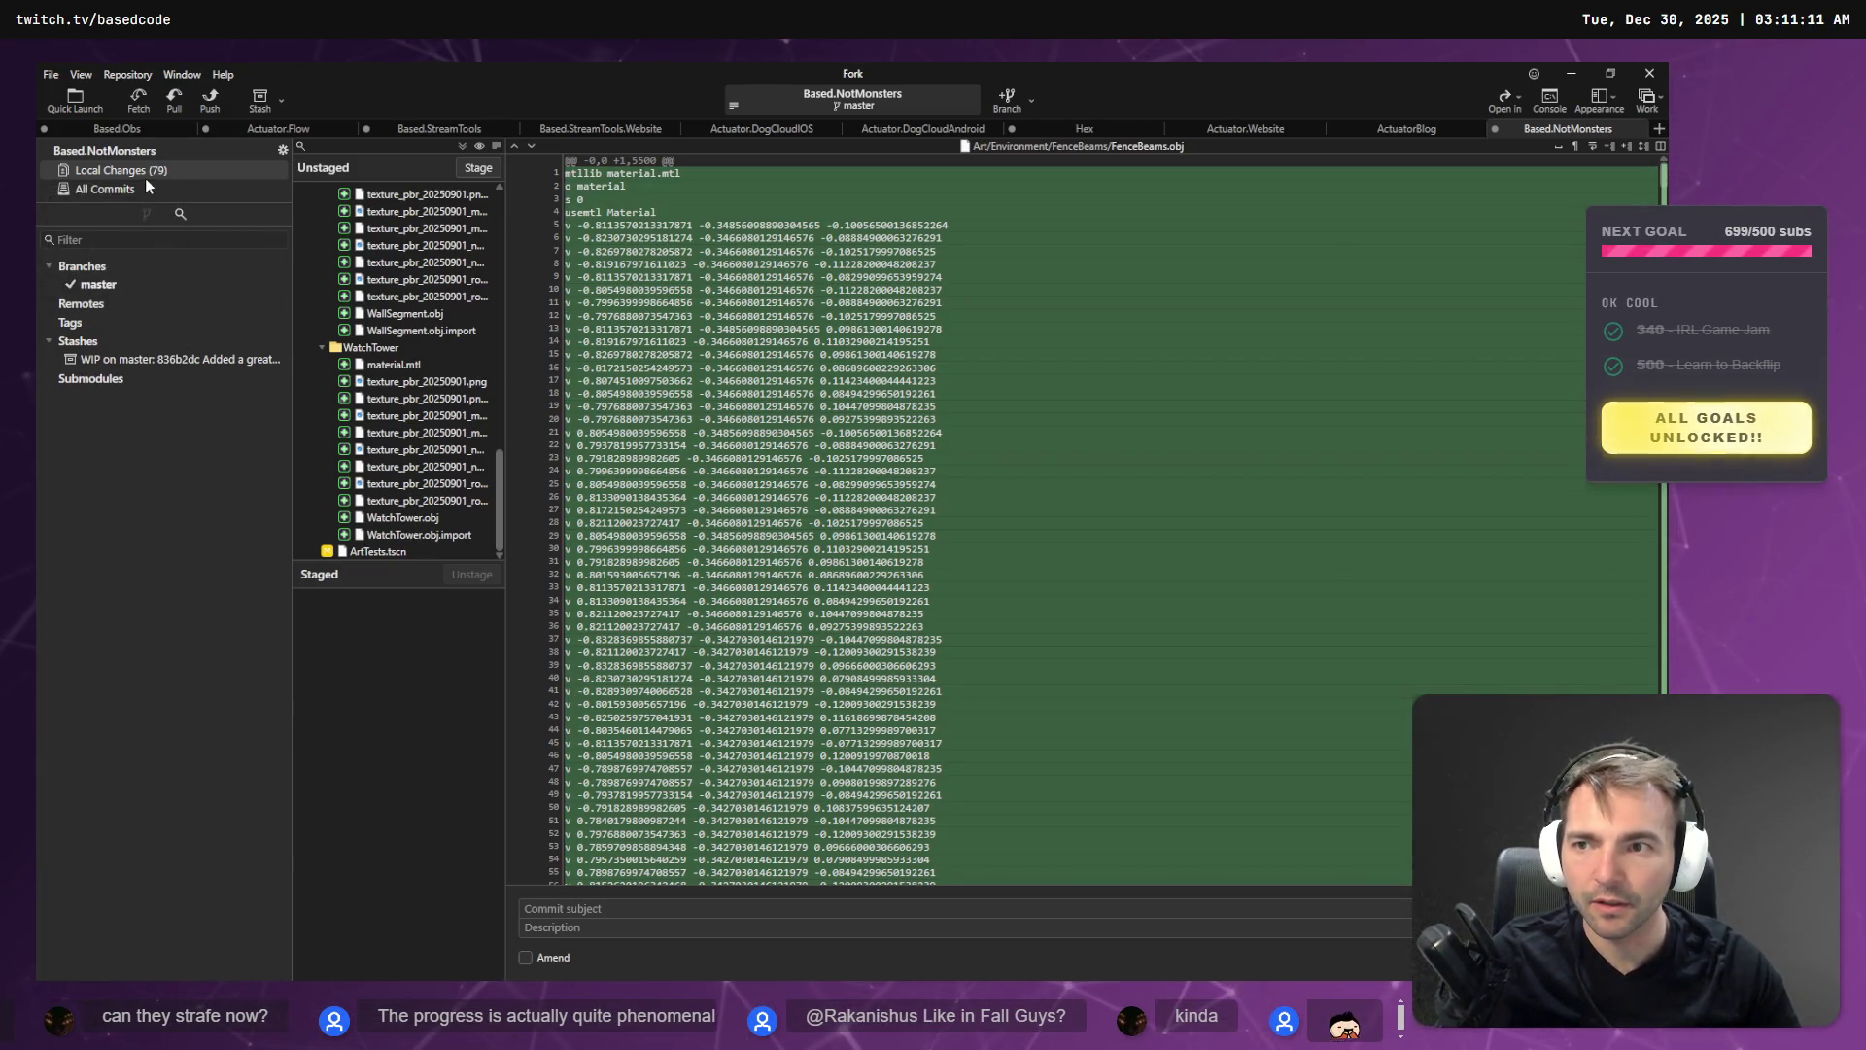
key(alt+Tab)
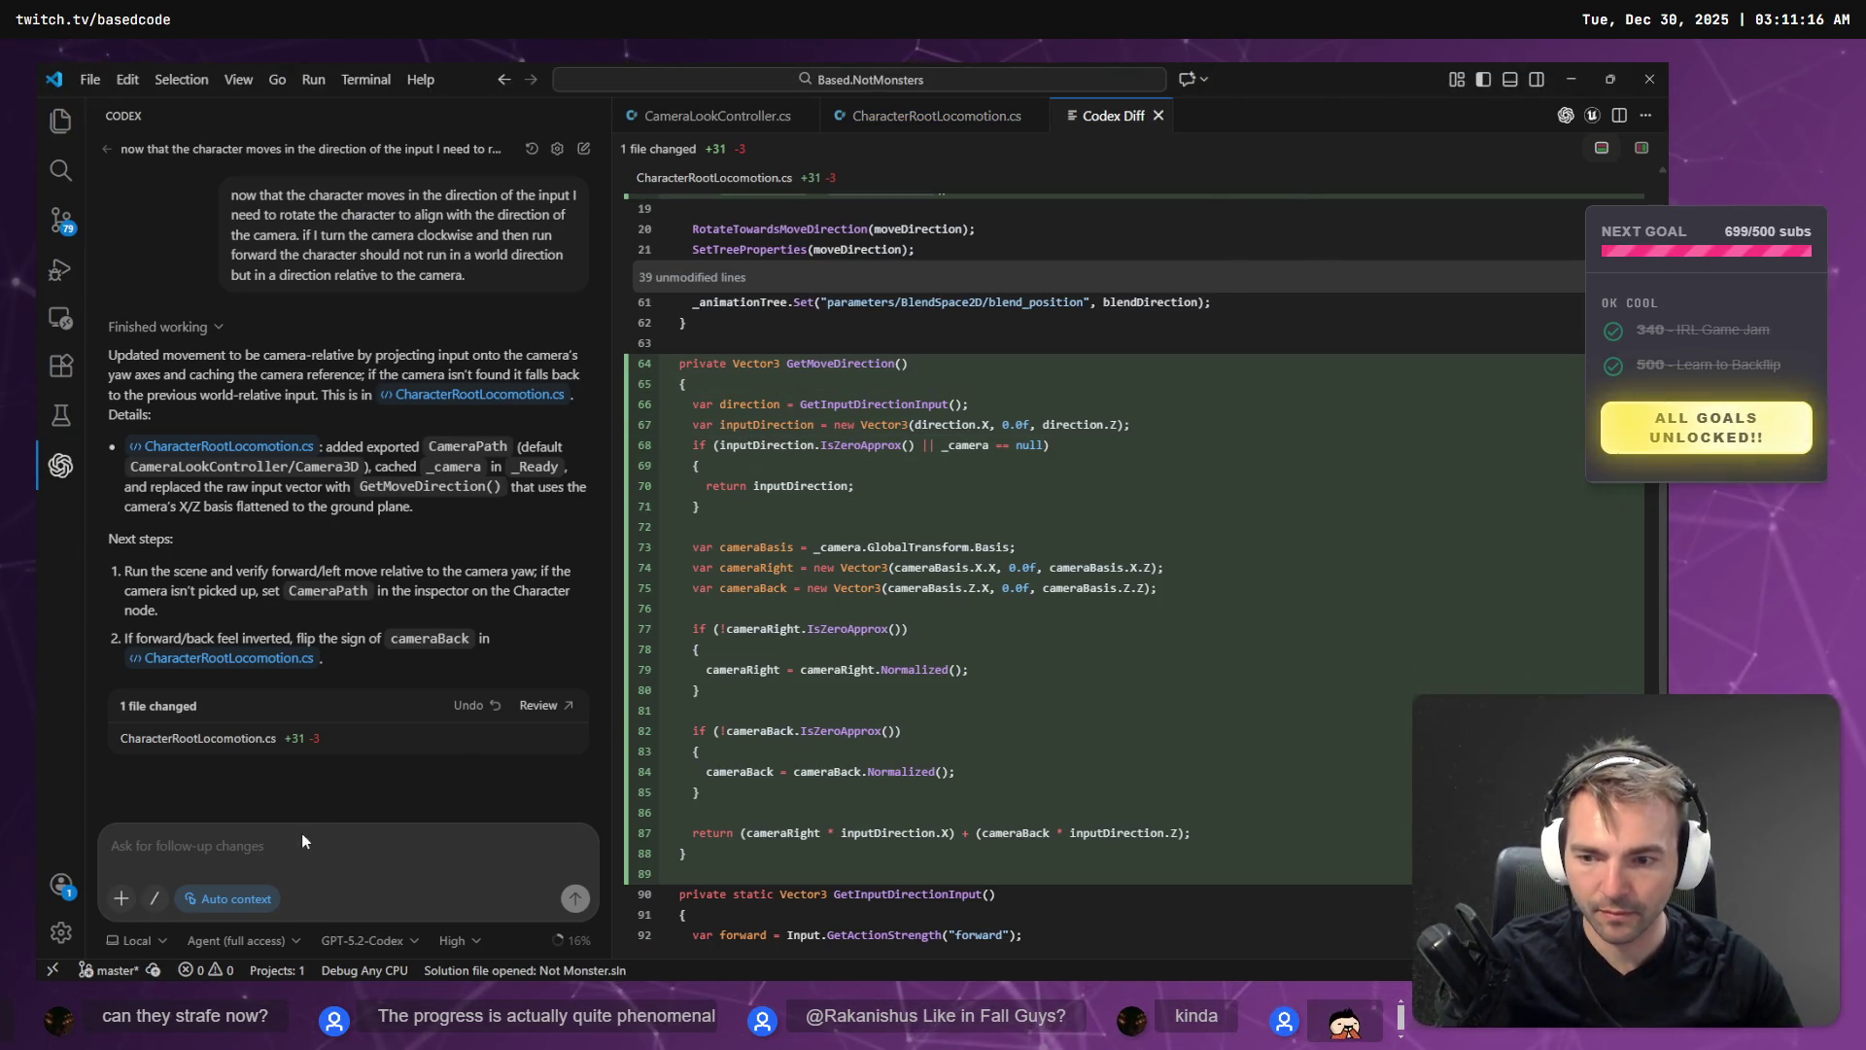
- Ask Codex to reverse the character's forward/backward movement and open CameraLookController.cs
key(super+h)
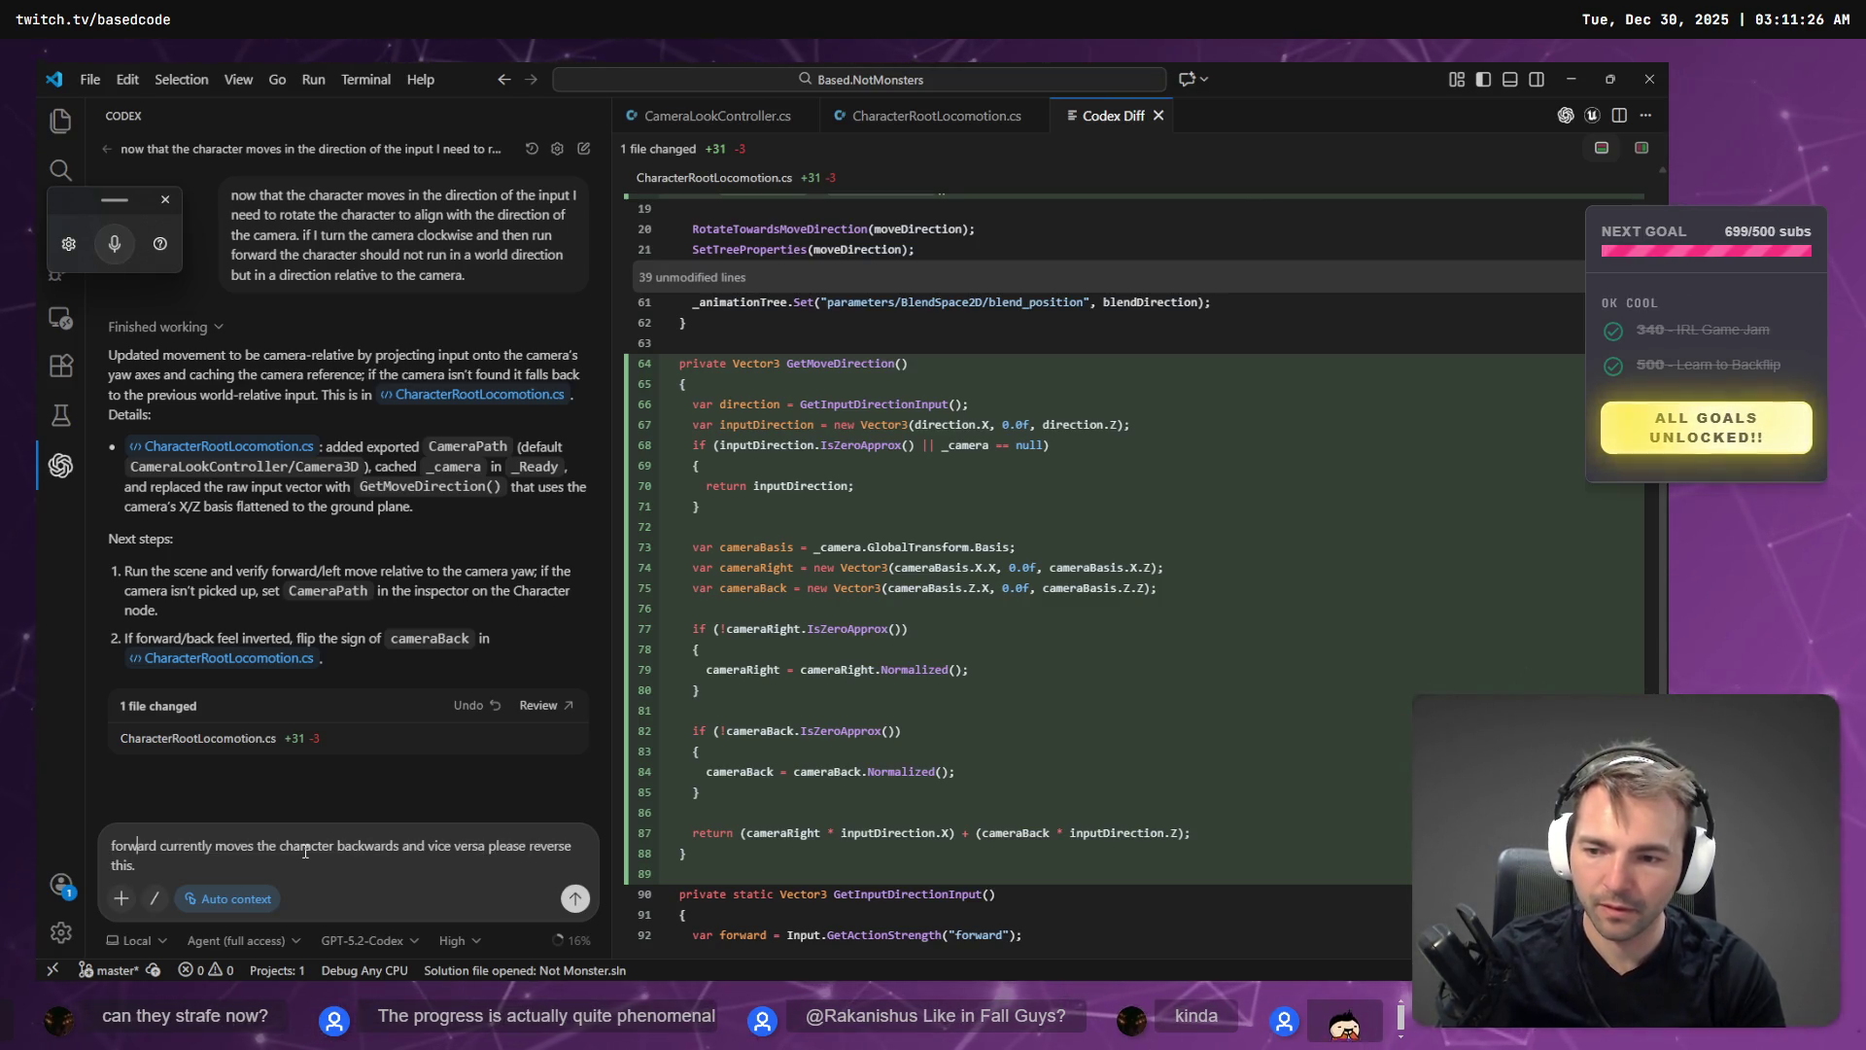
key(Return)
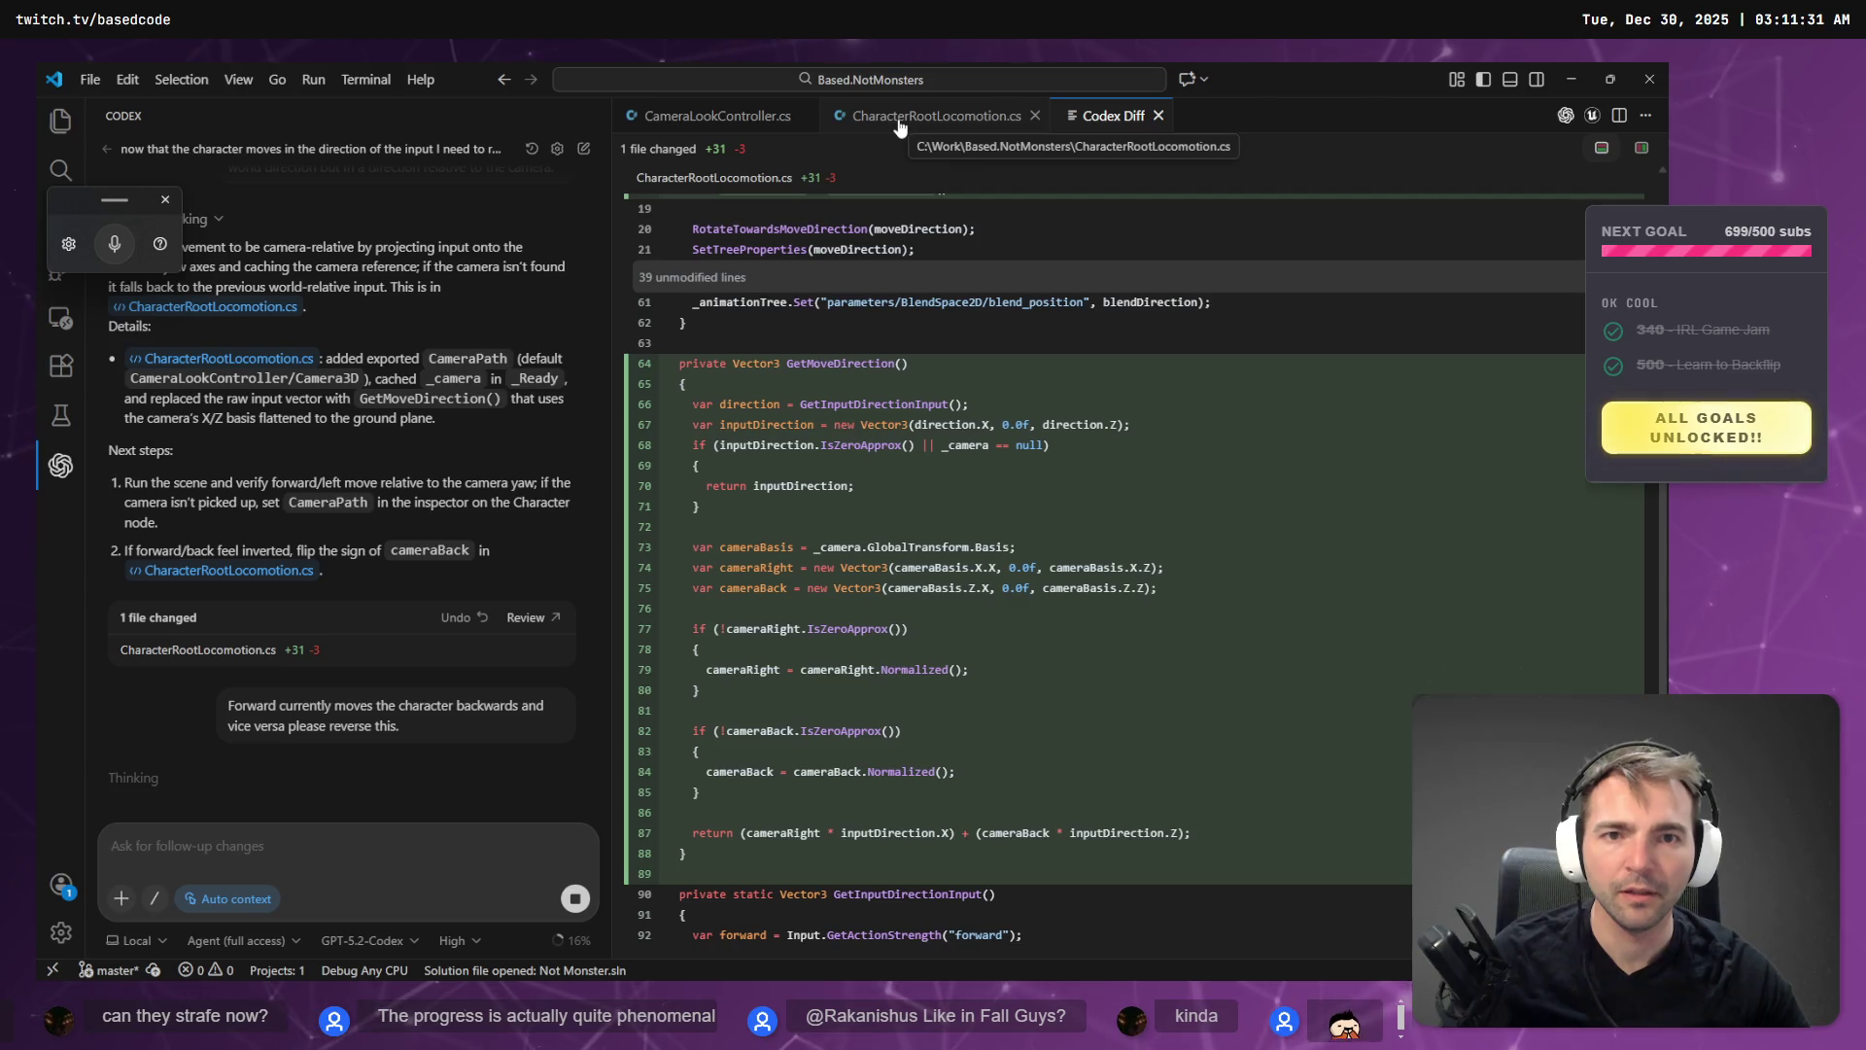
click(691, 117)
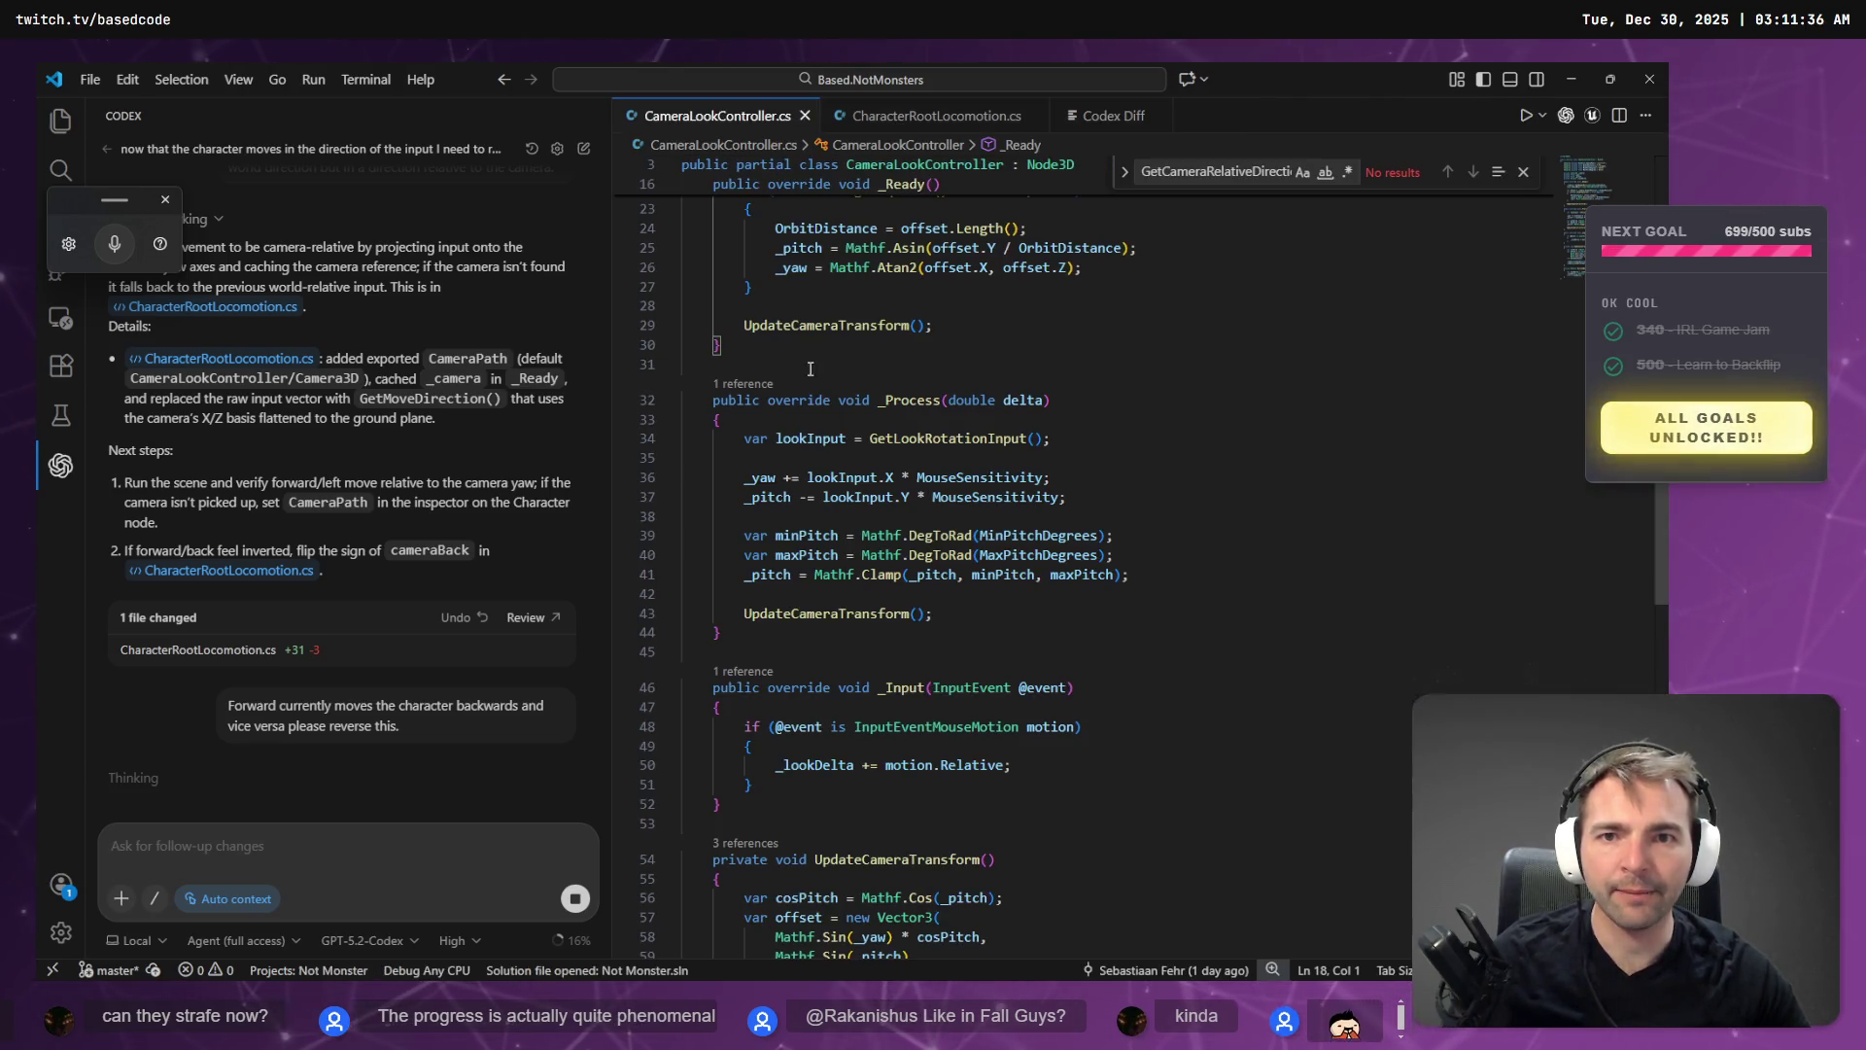
click(301, 853)
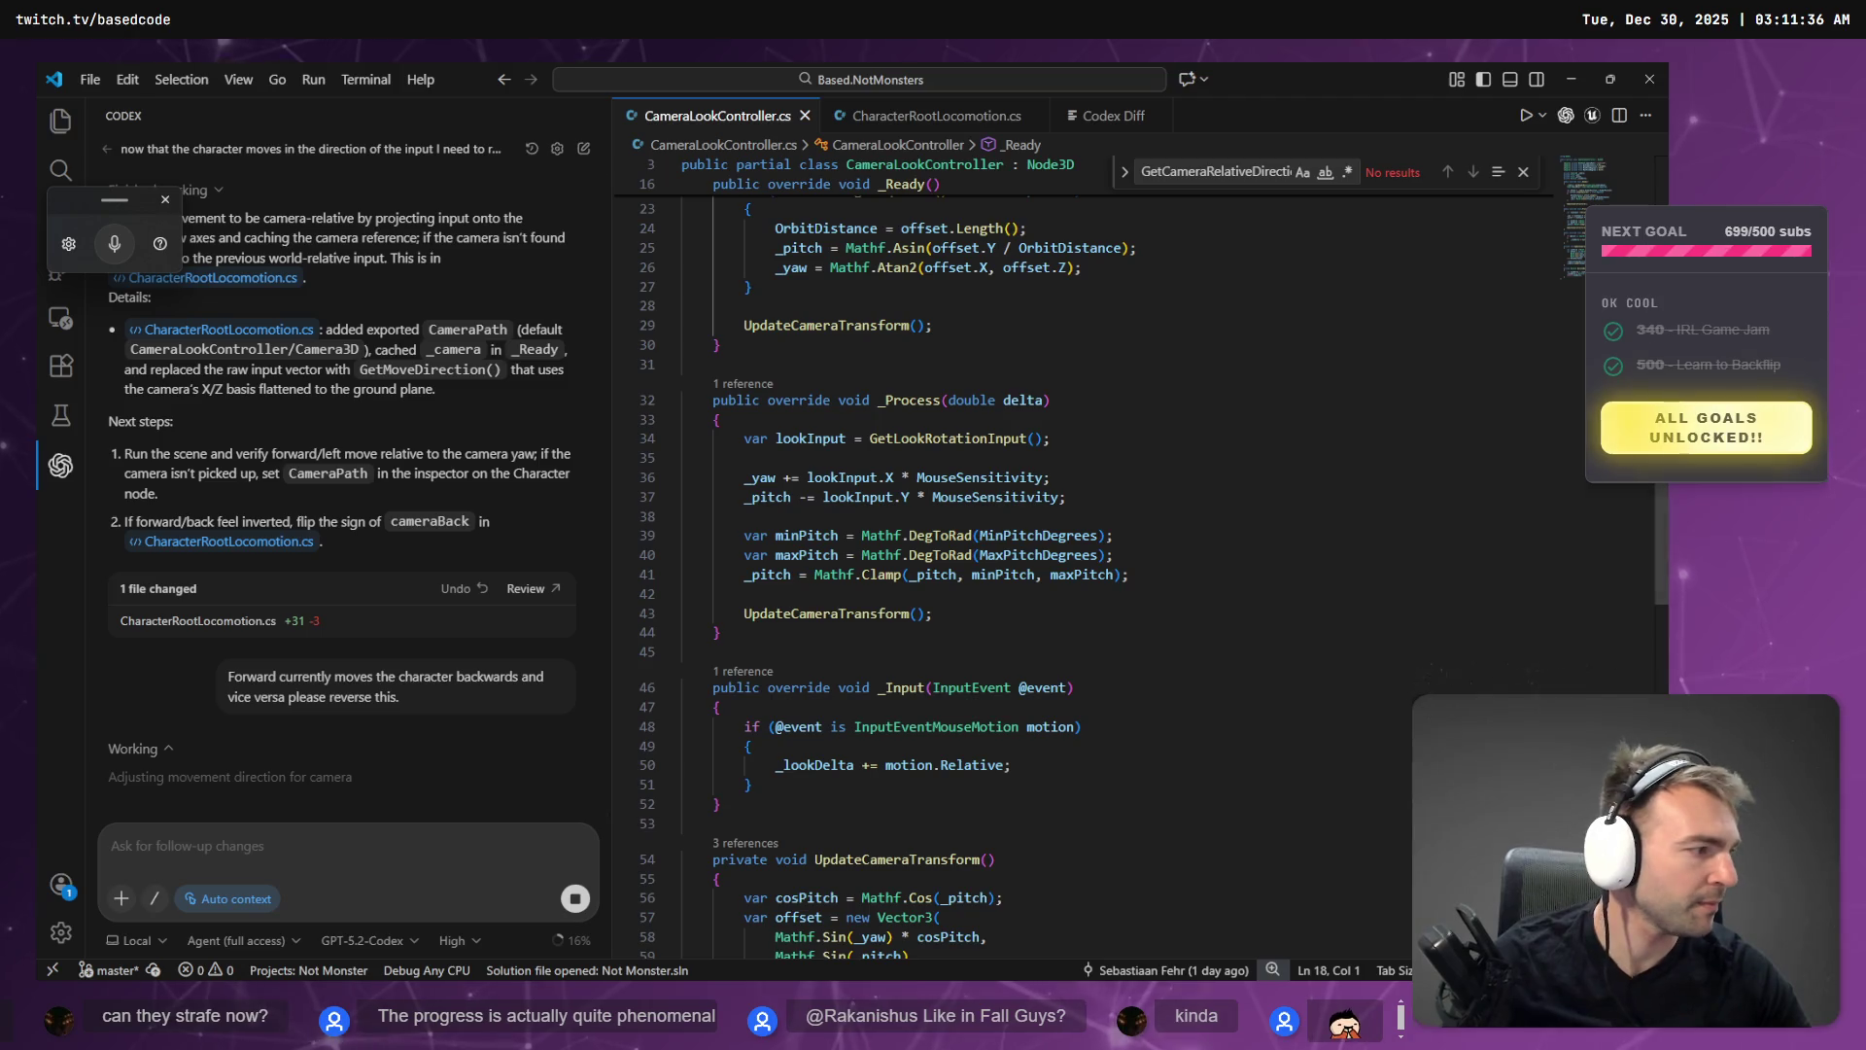
key(alt+Tab)
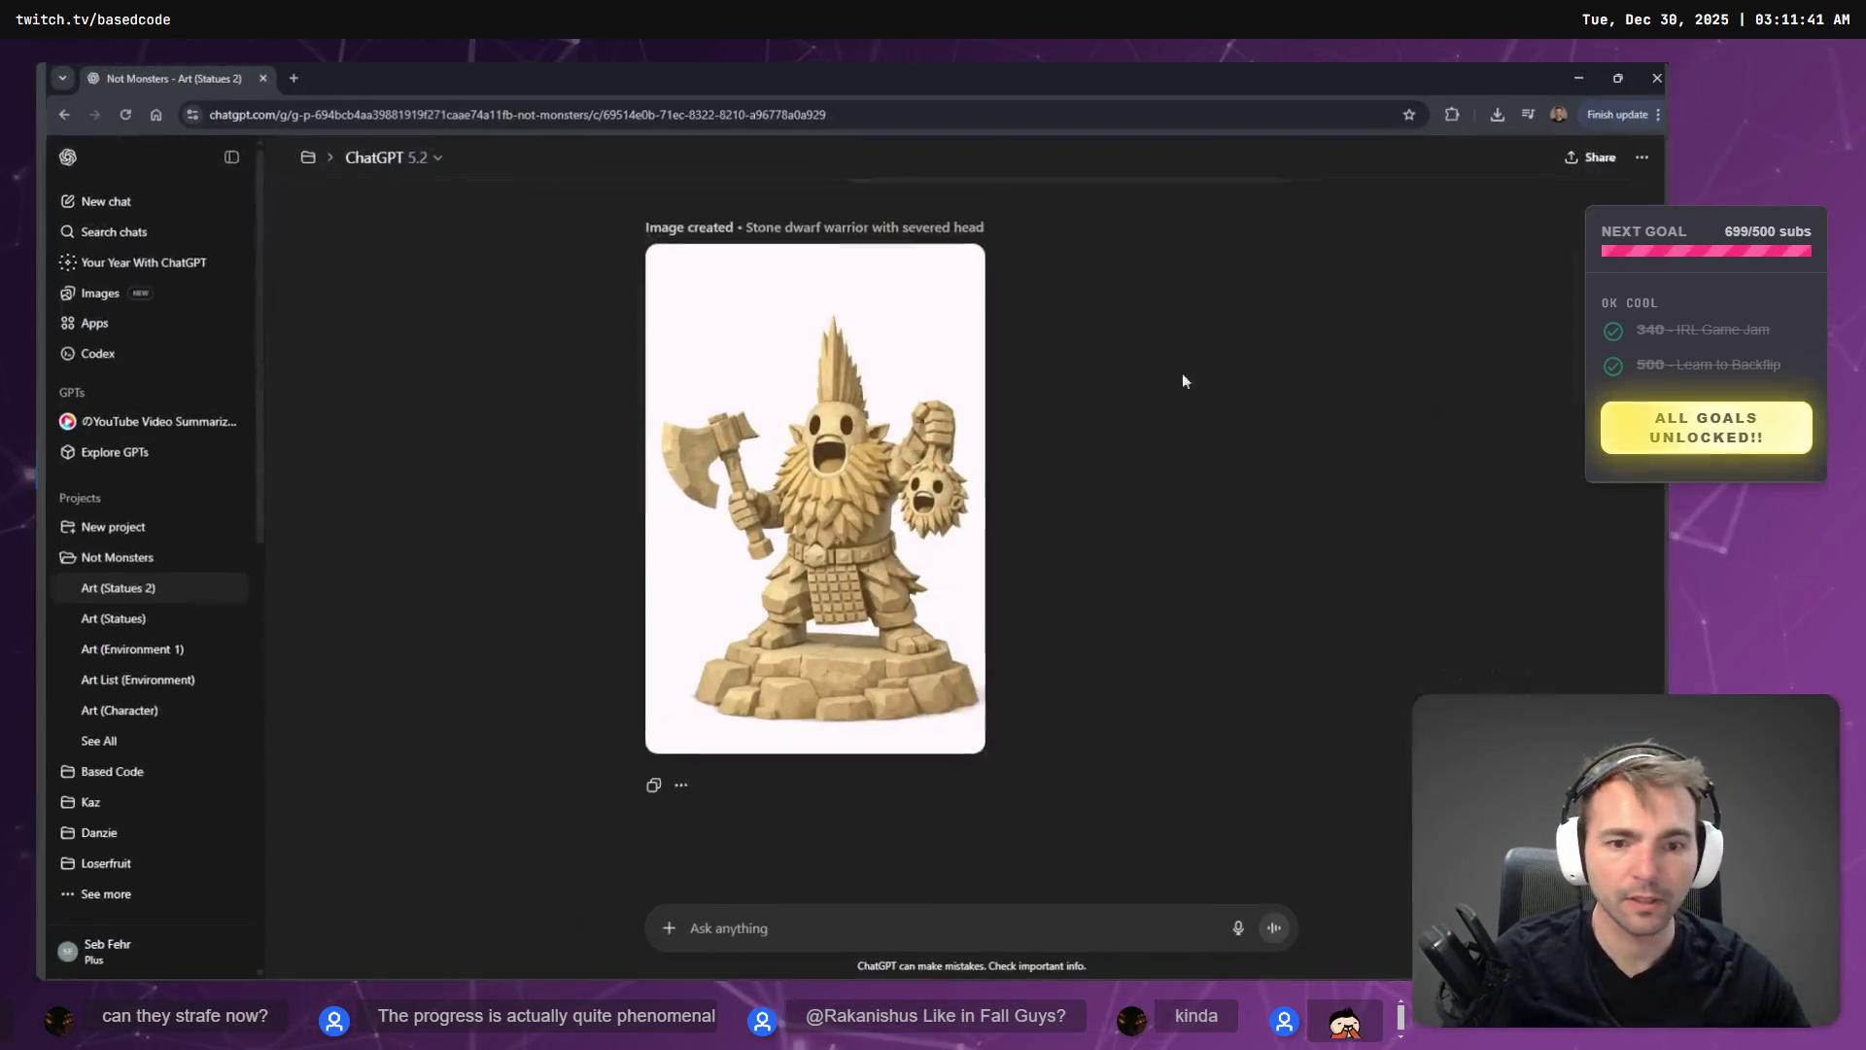
- Ask ChatGPT for a more ferocious dwarf face and a deader-looking severed head
click(960, 428)
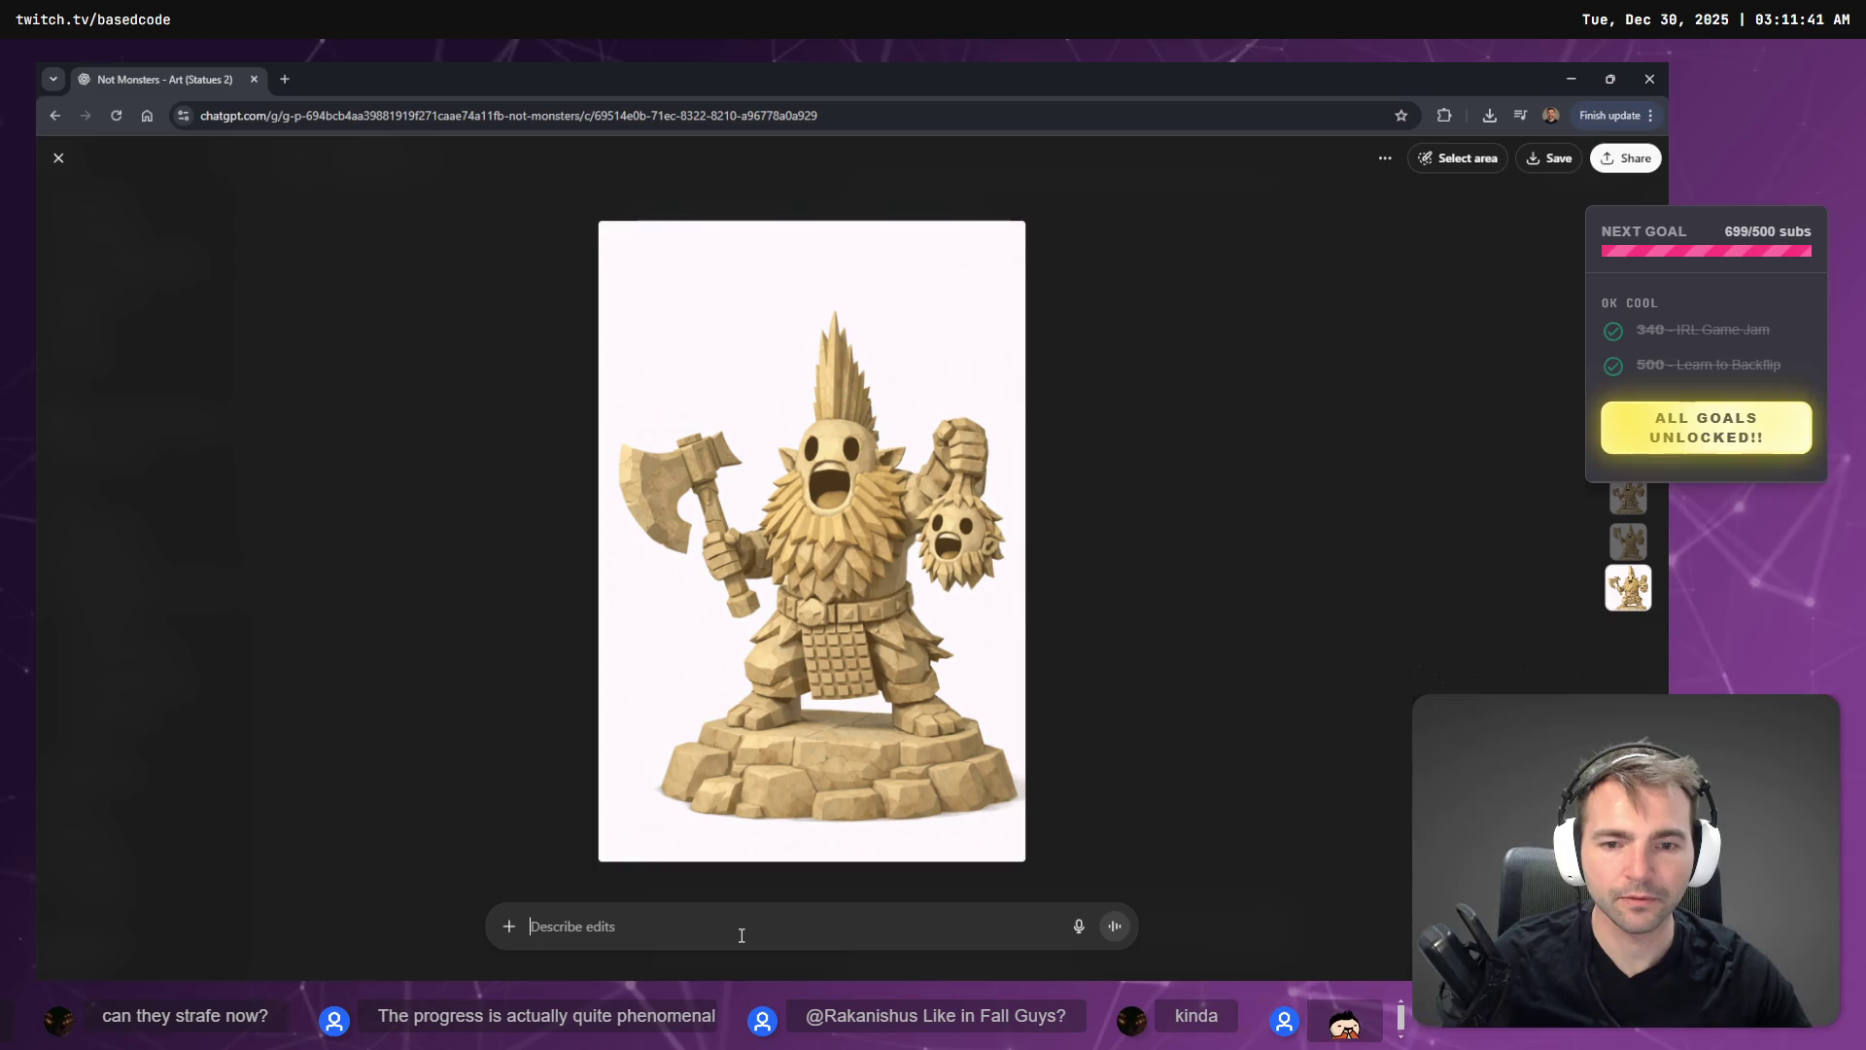
key(Escape)
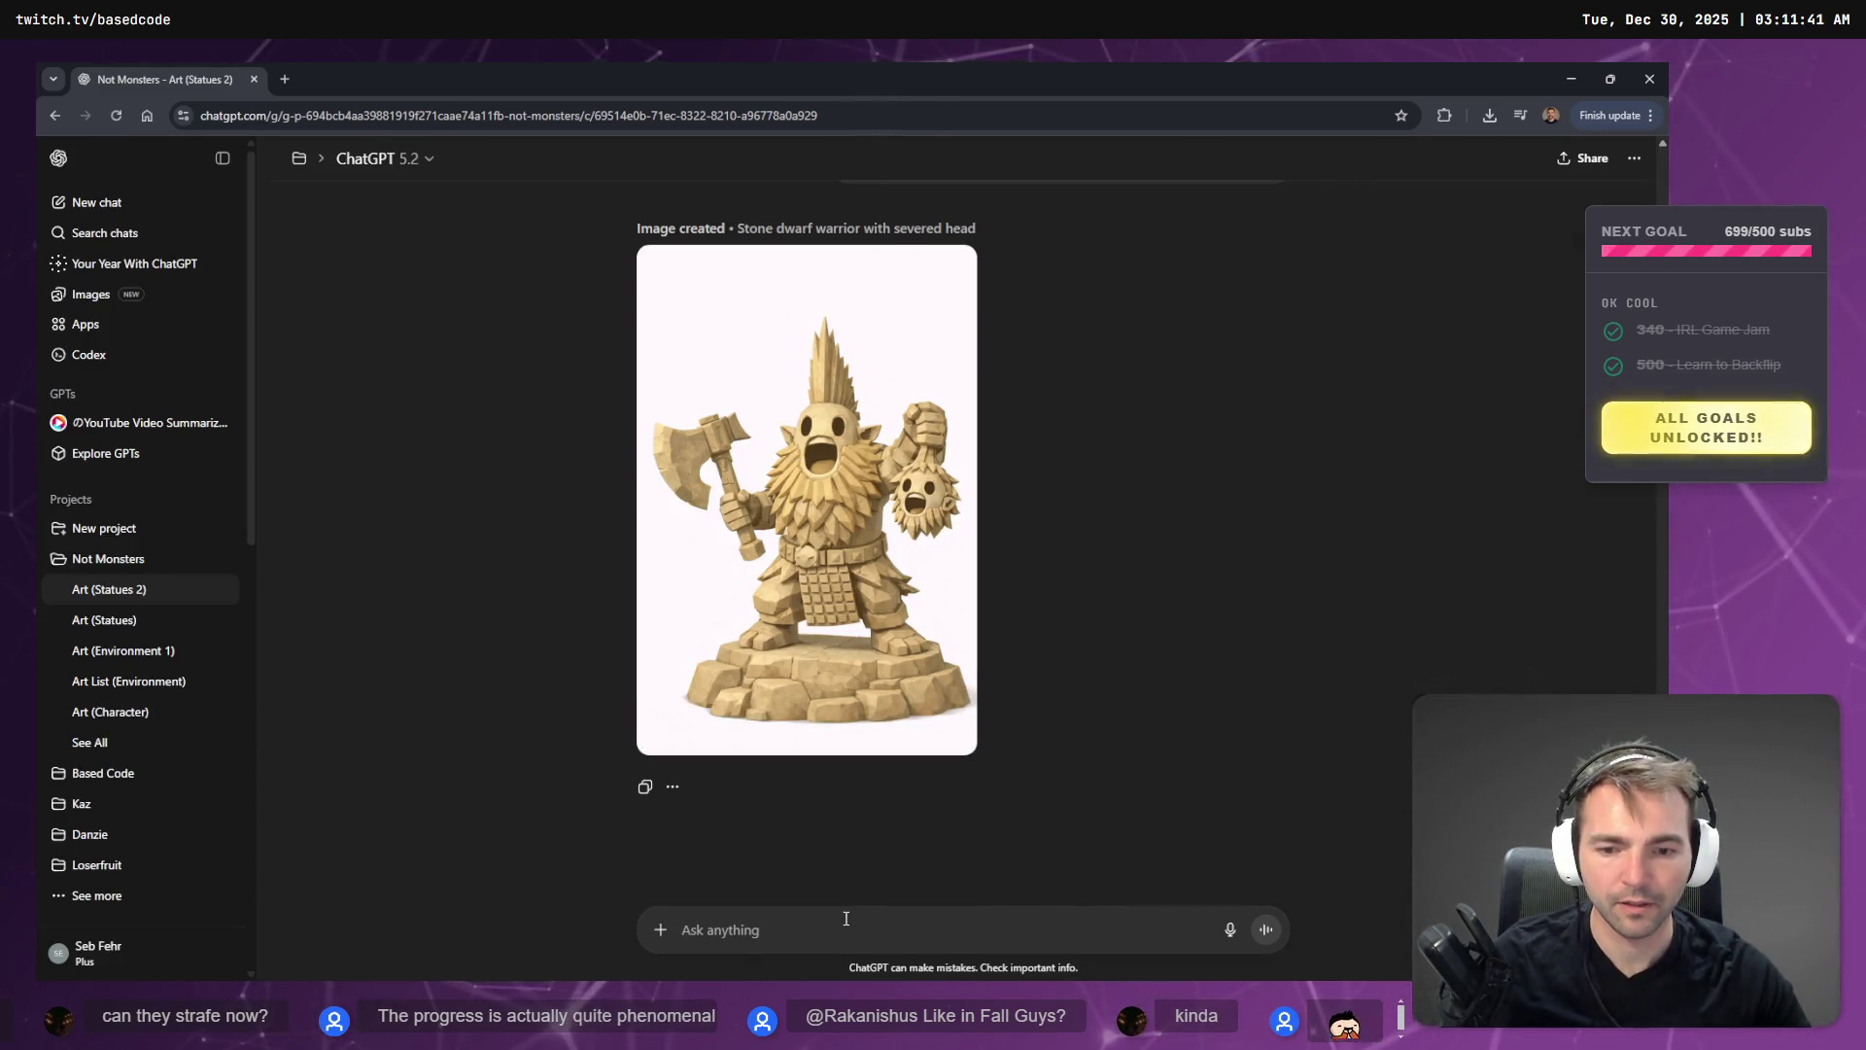
key(super+h)
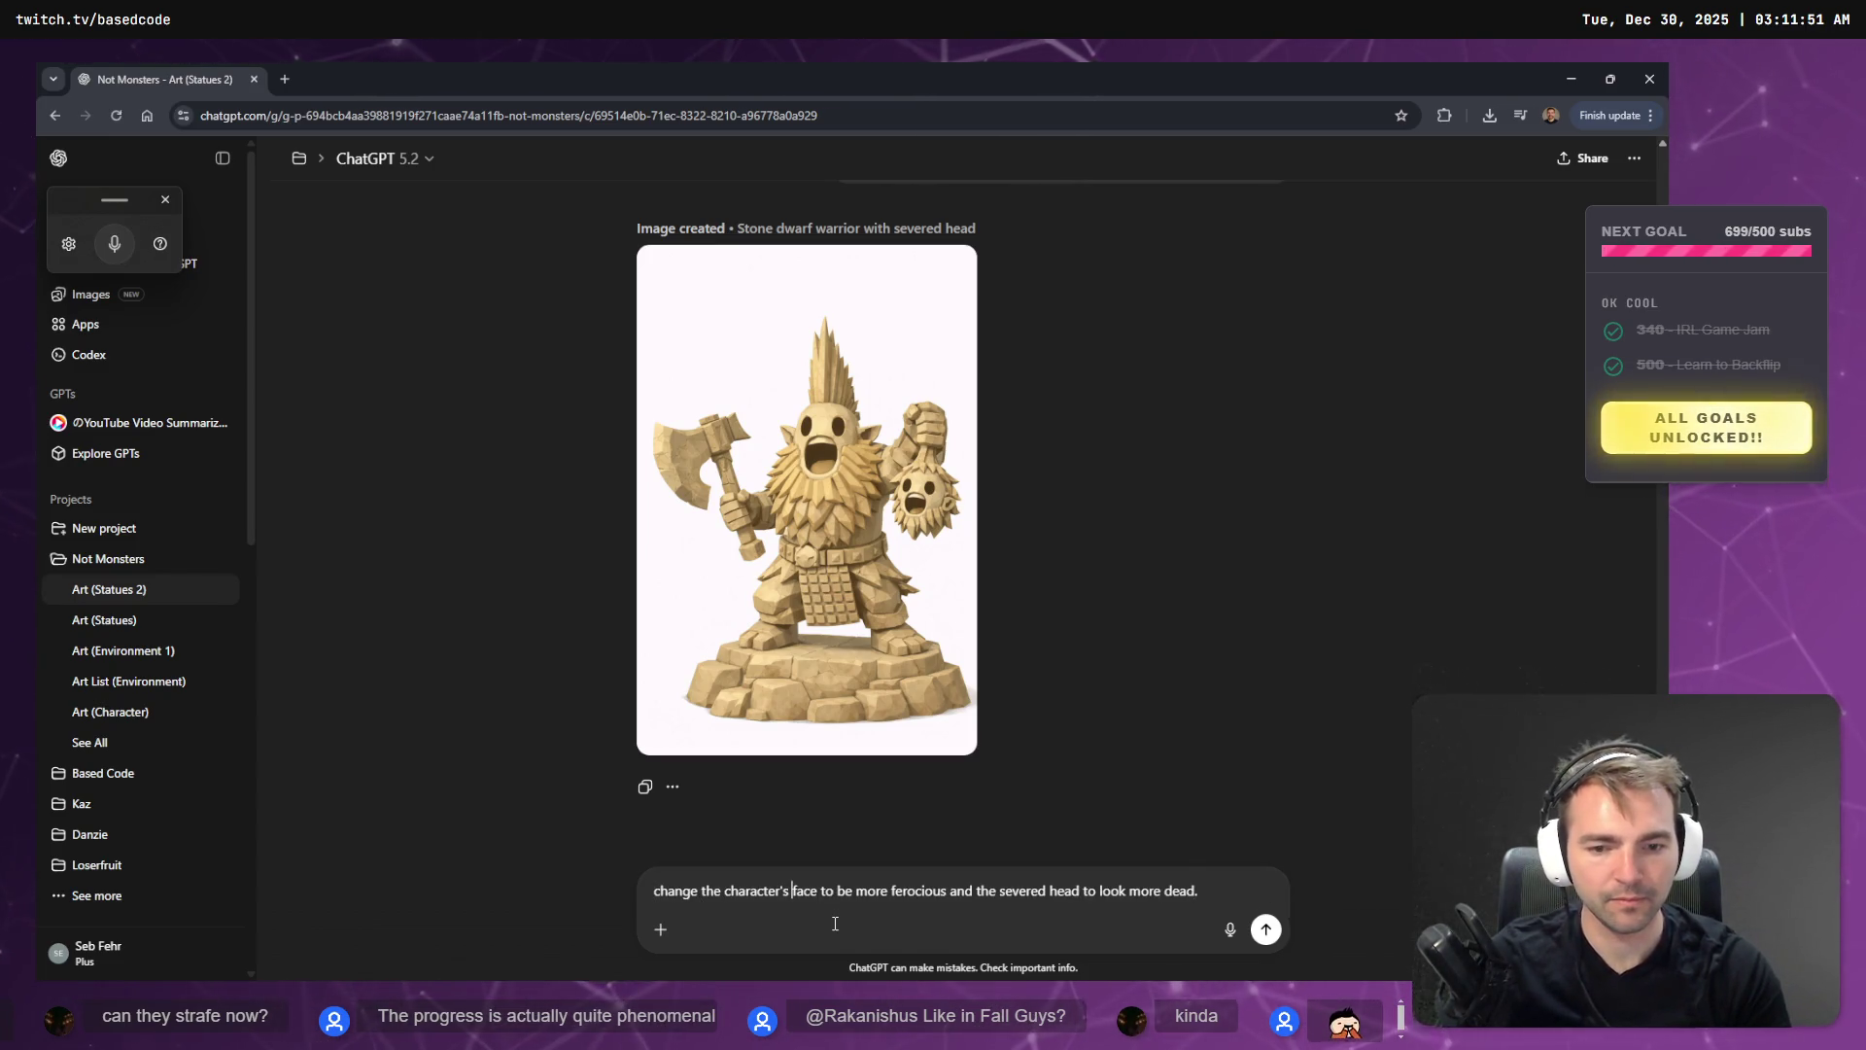
text(expres)
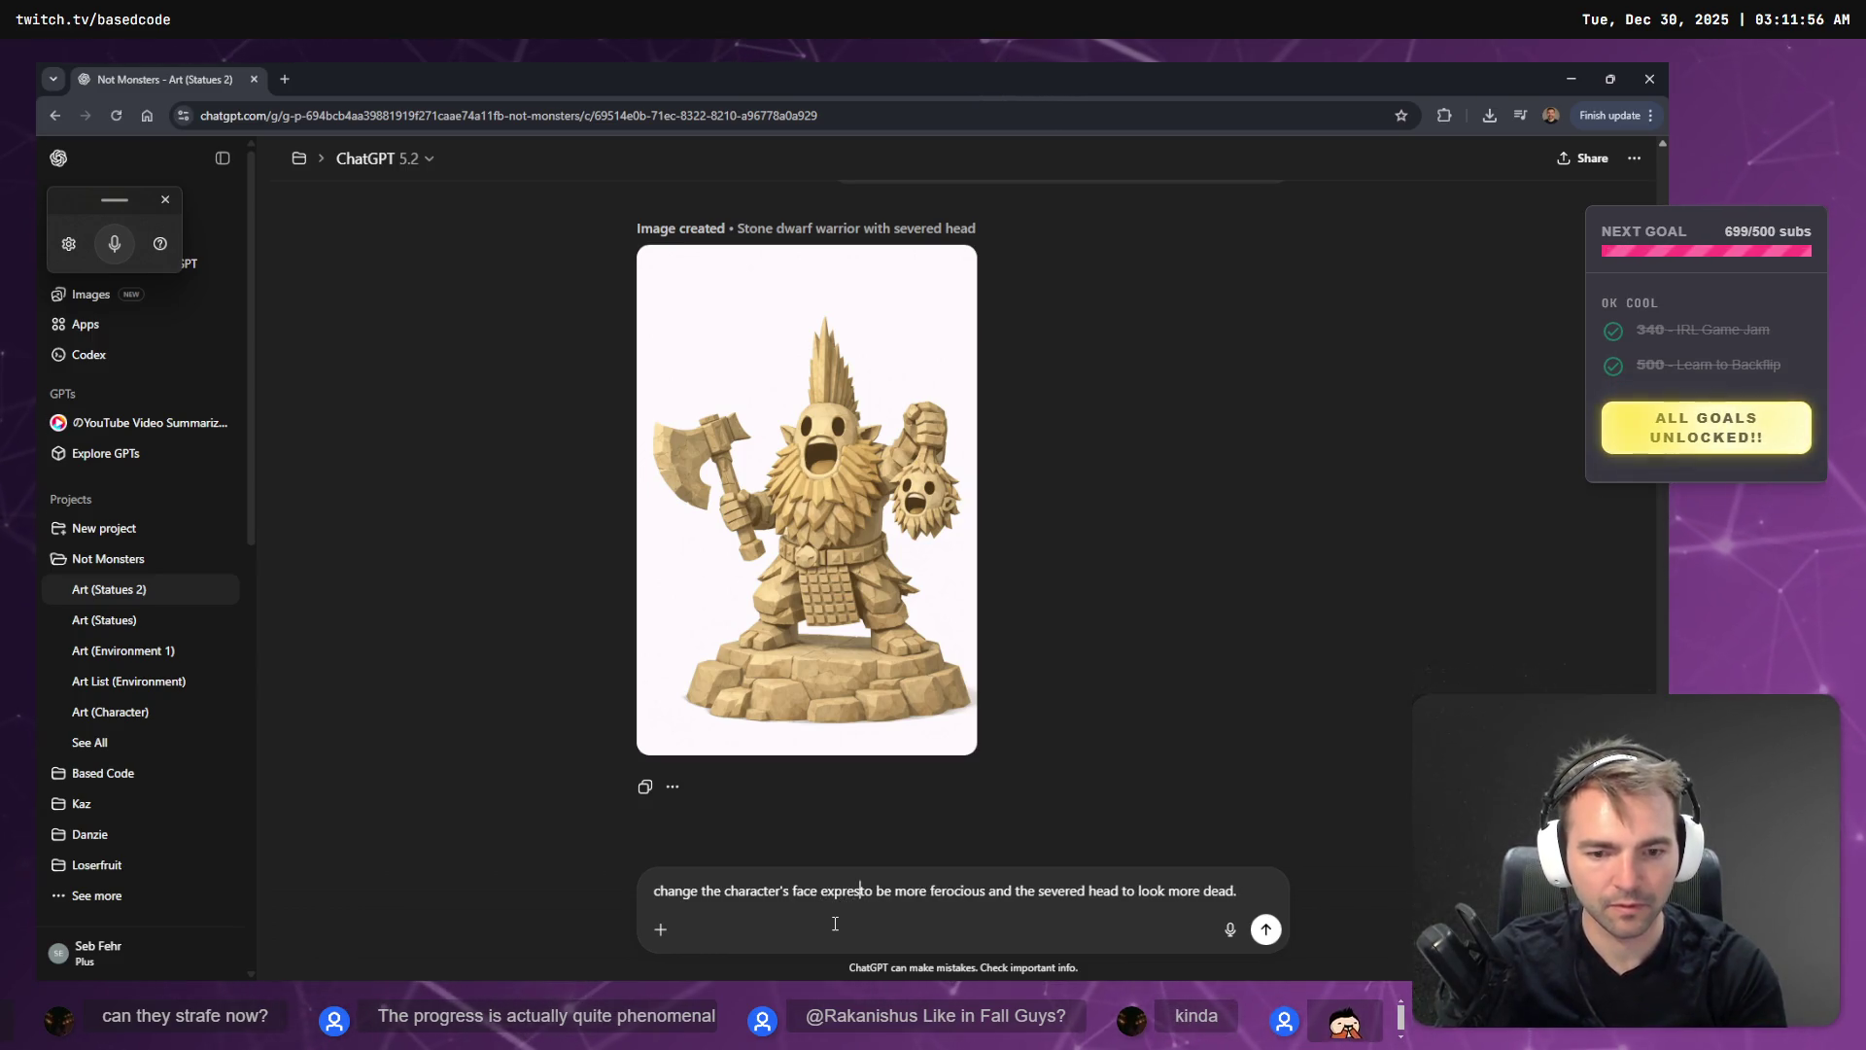
text(sion)
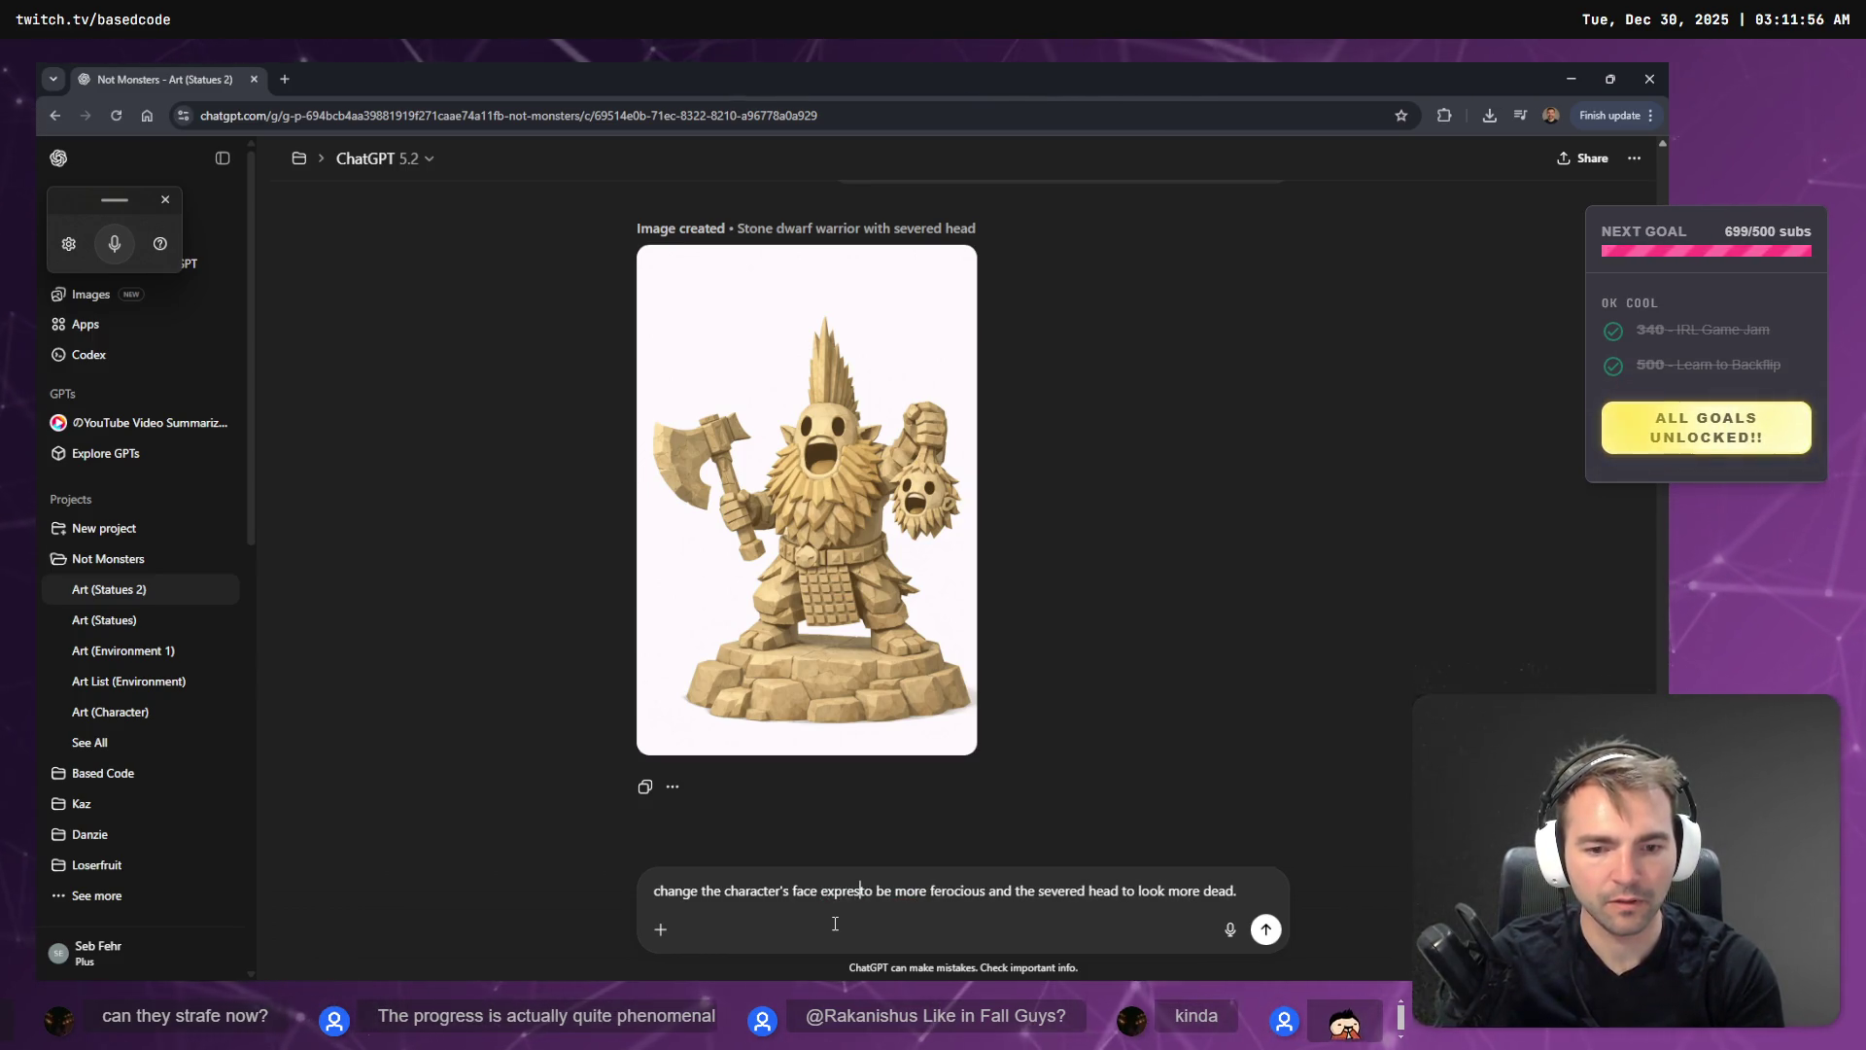
key(Return)
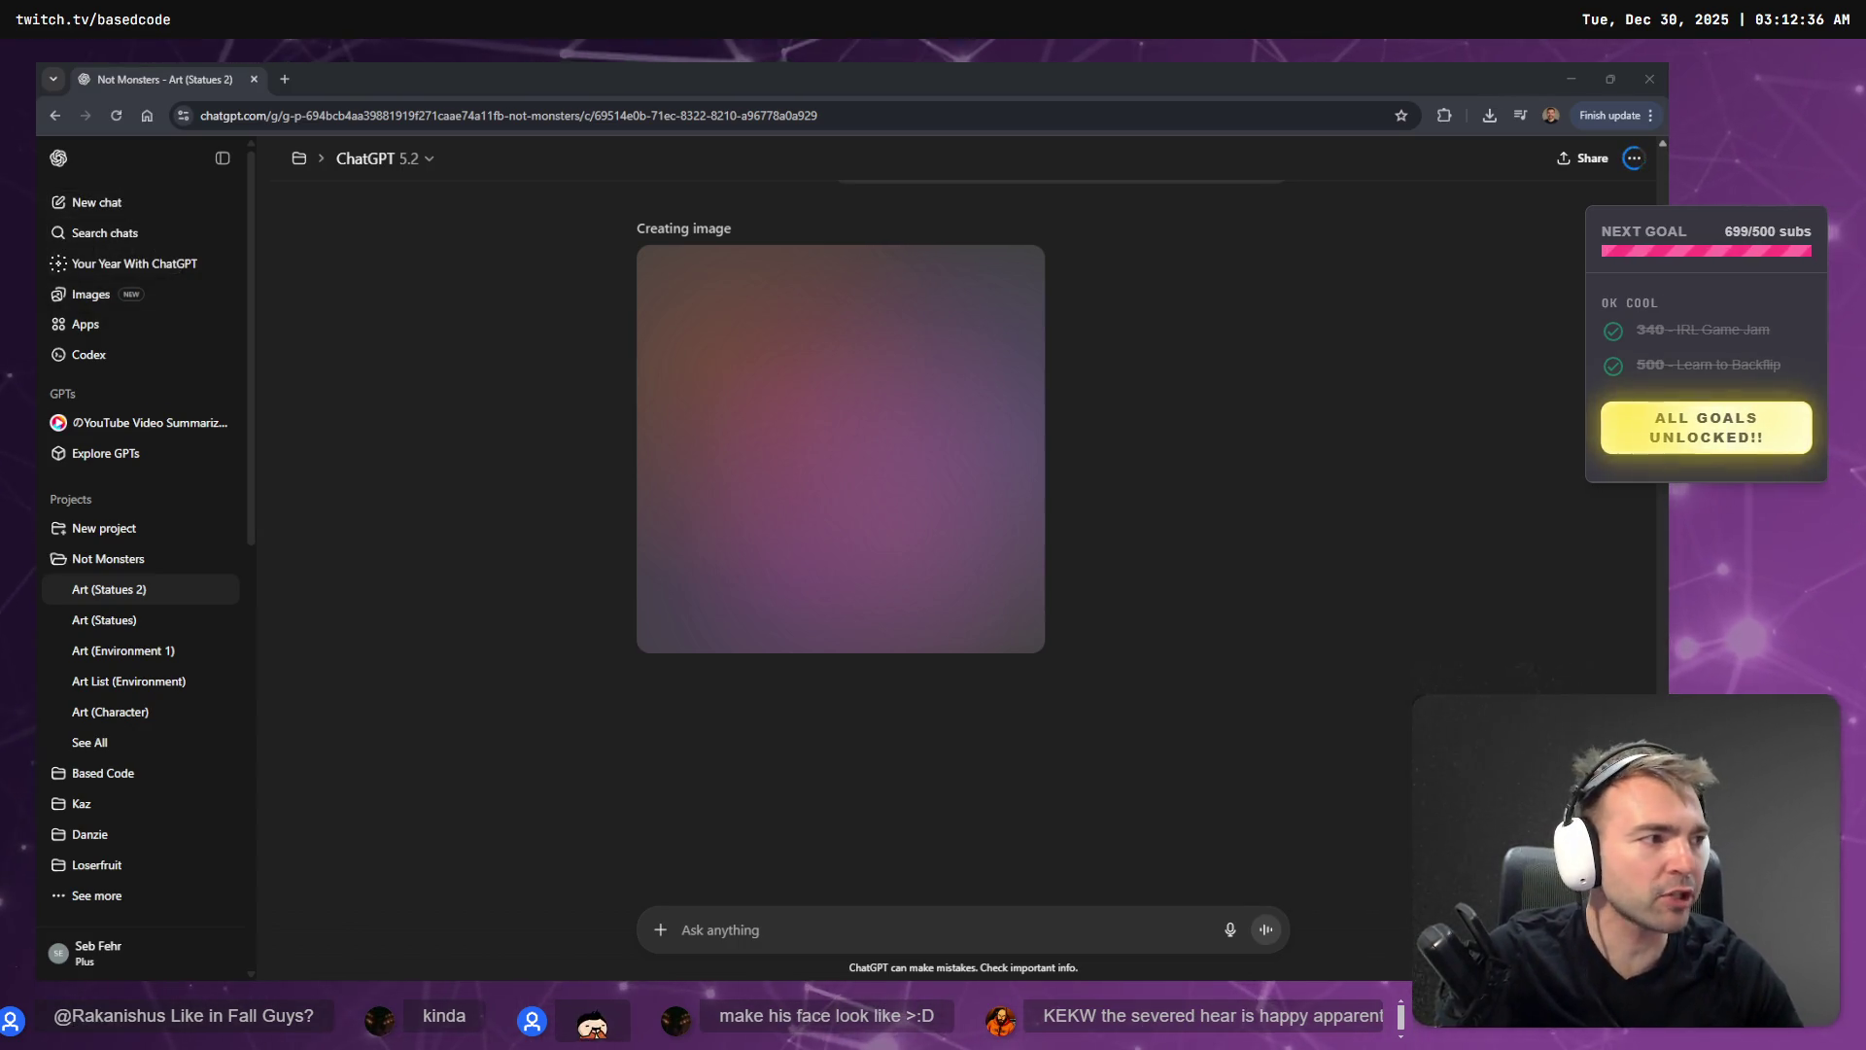
key(alt+Tab)
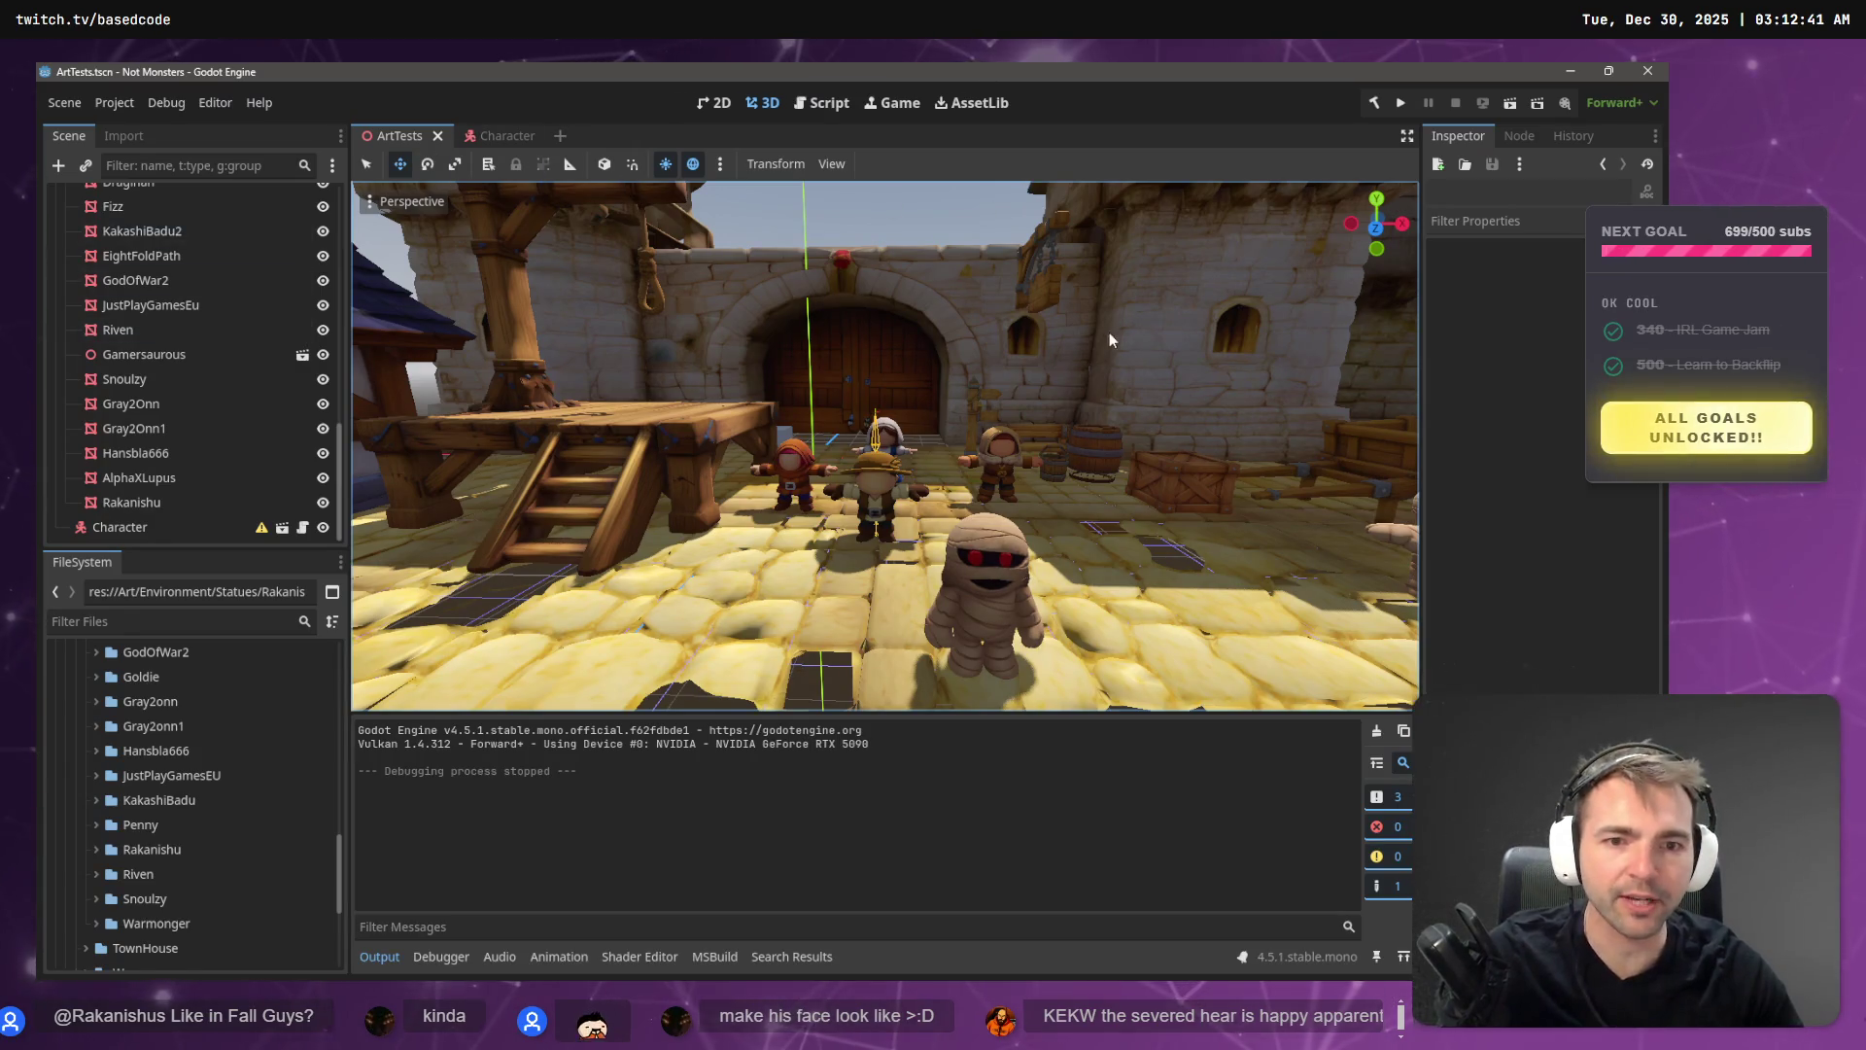
- Run the courtyard scene to test movement, stop it, and return to ChatGPT
key(F5)
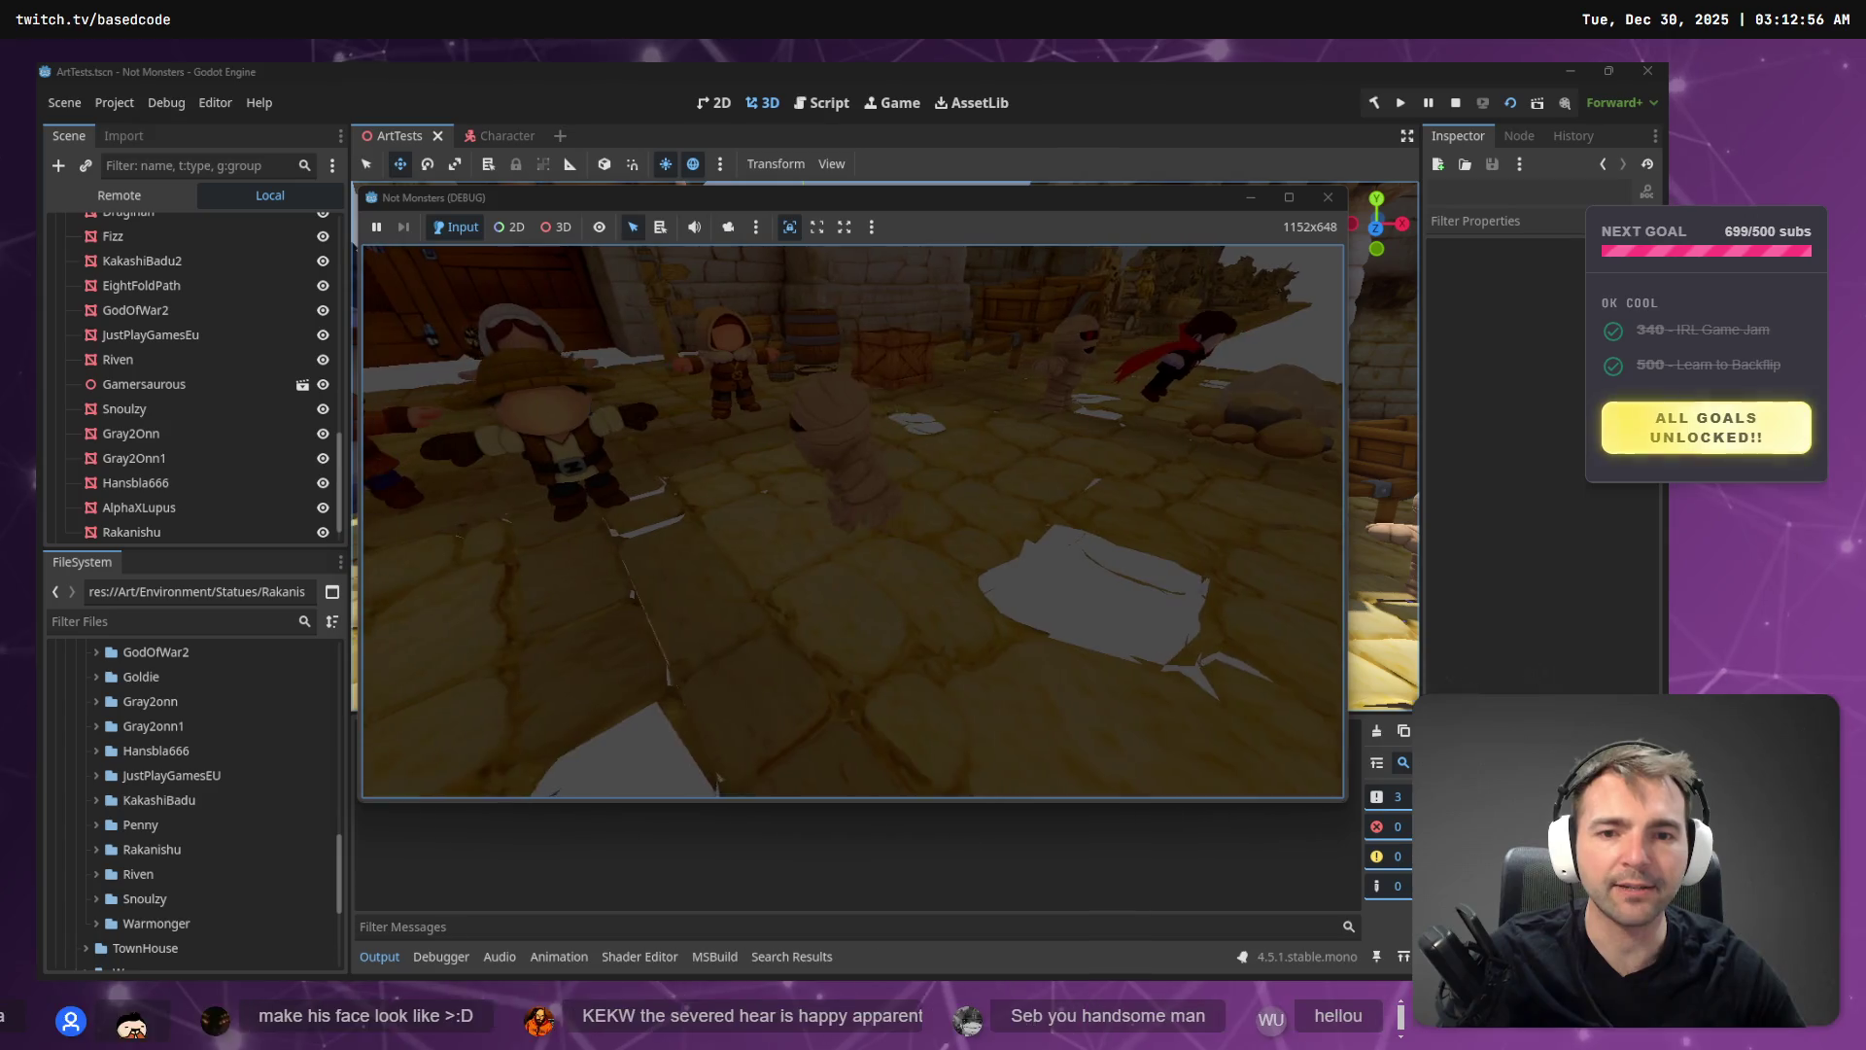
key(F8)
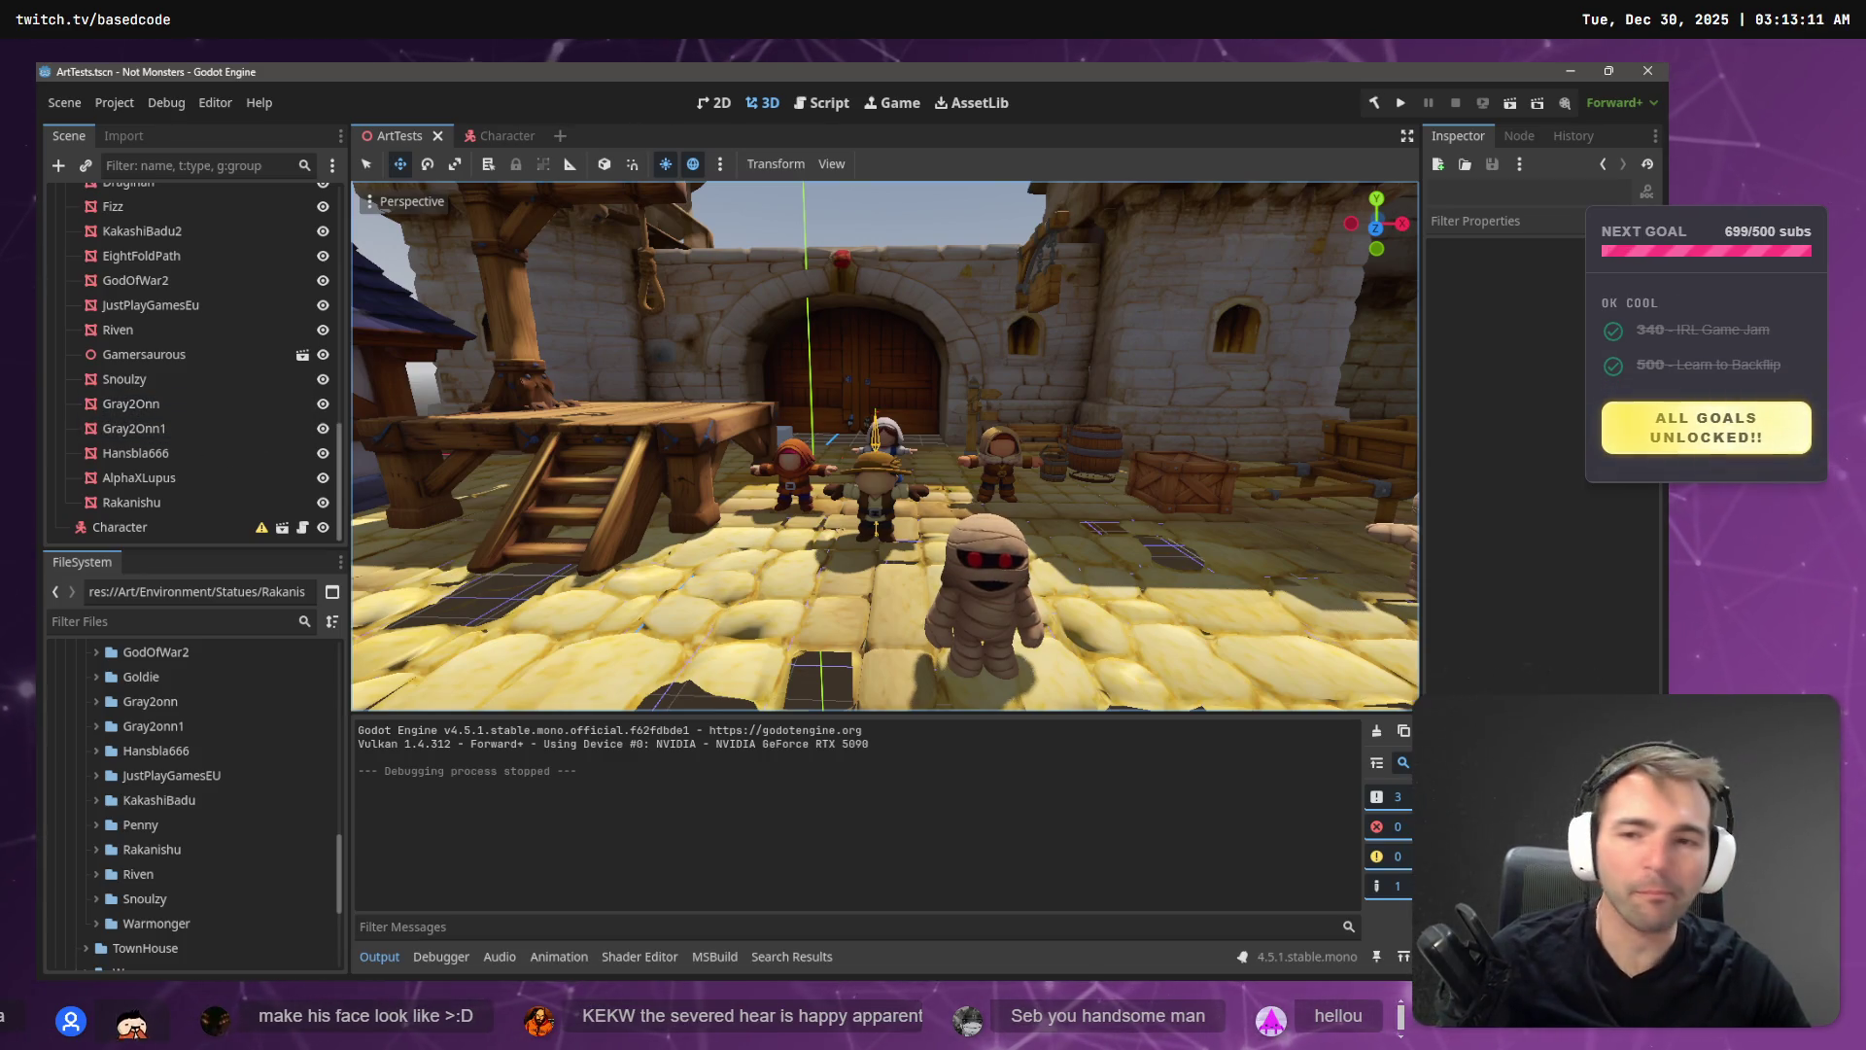
key(alt+Tab)
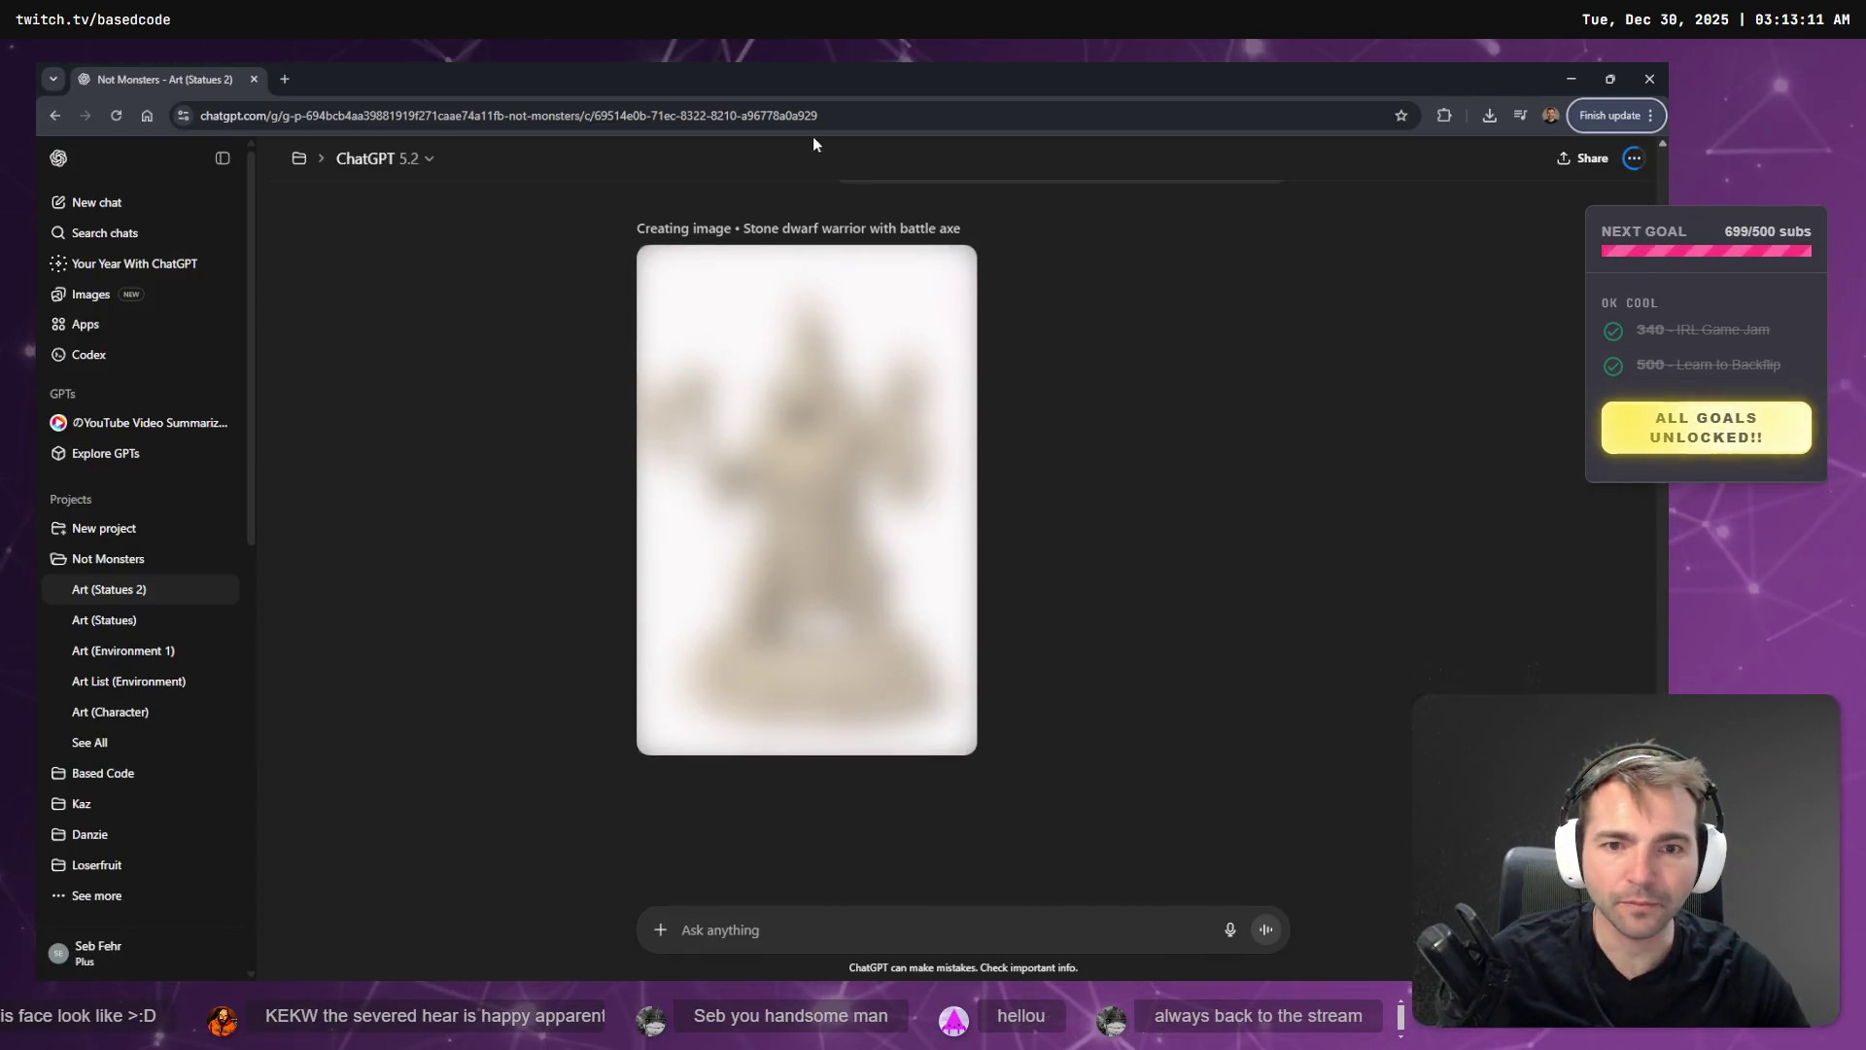
- Review Codex's cameraBack-to-cameraForward change in CharacterRootLocomotion.cs, then return to Godot
click(1567, 79)
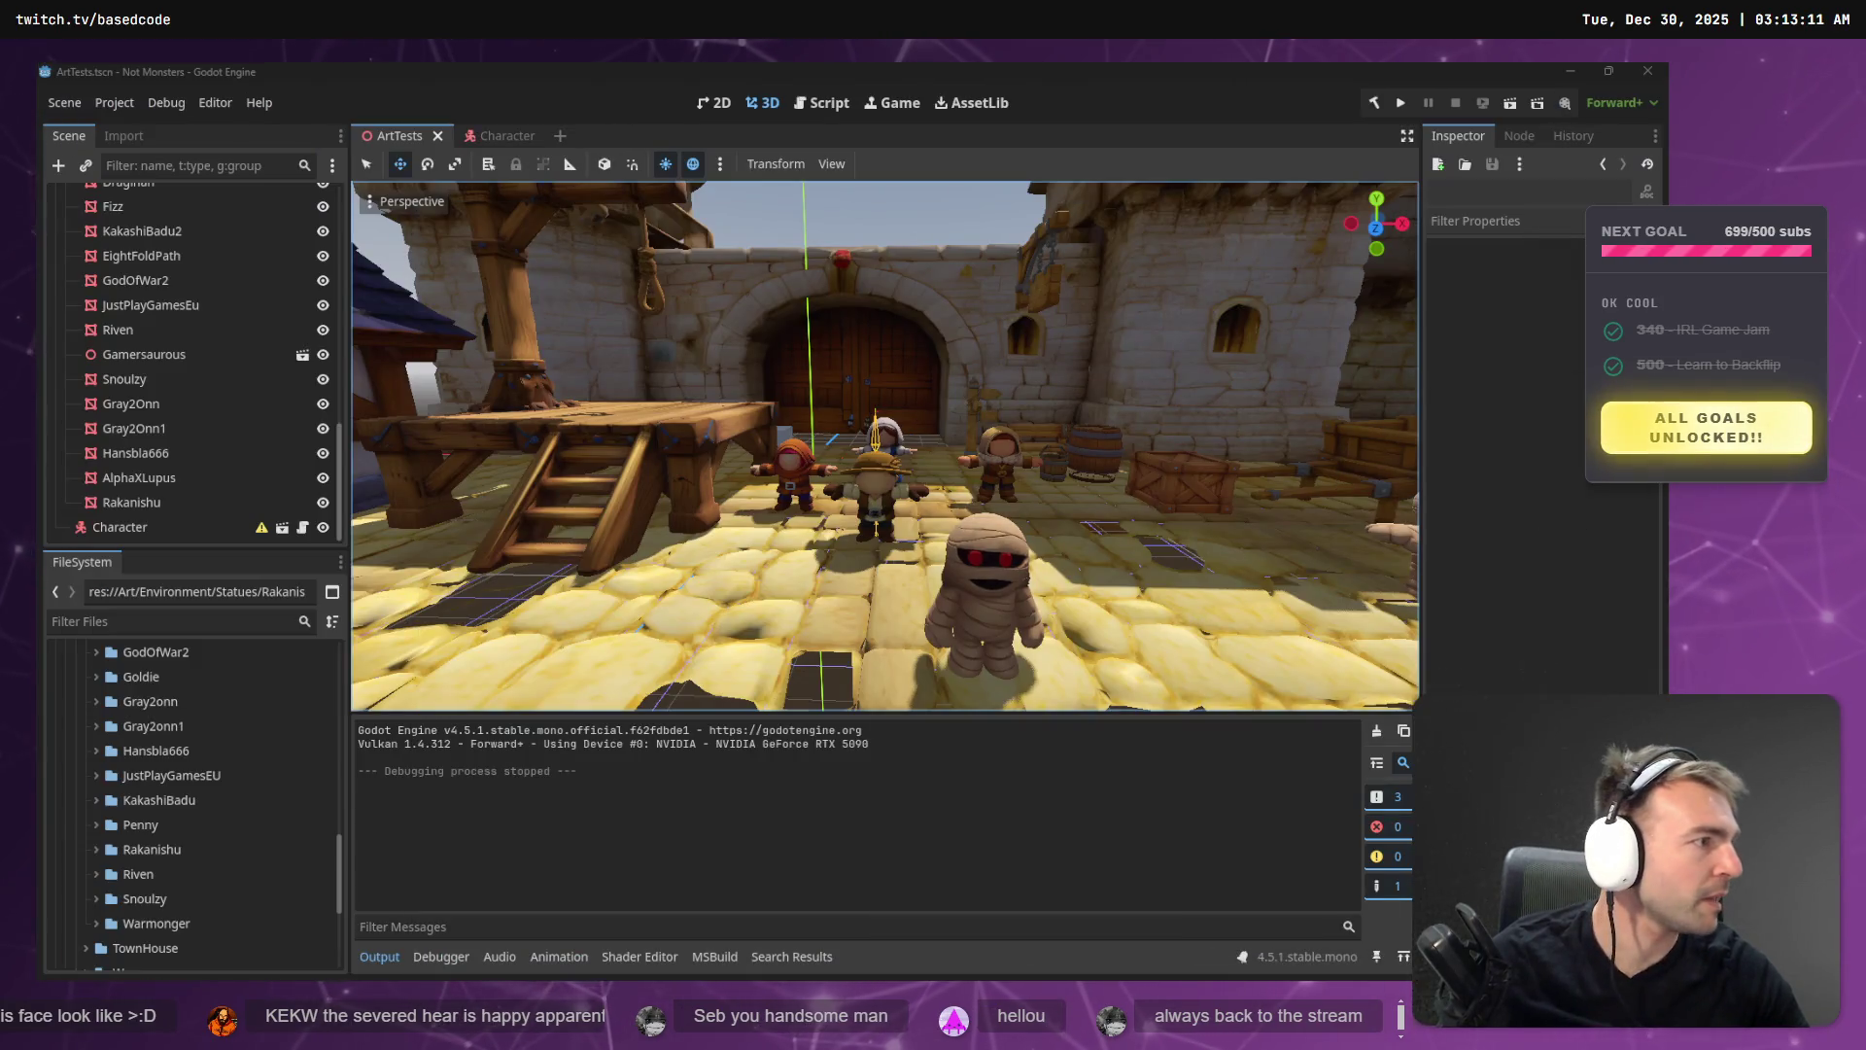
key(alt+Tab)
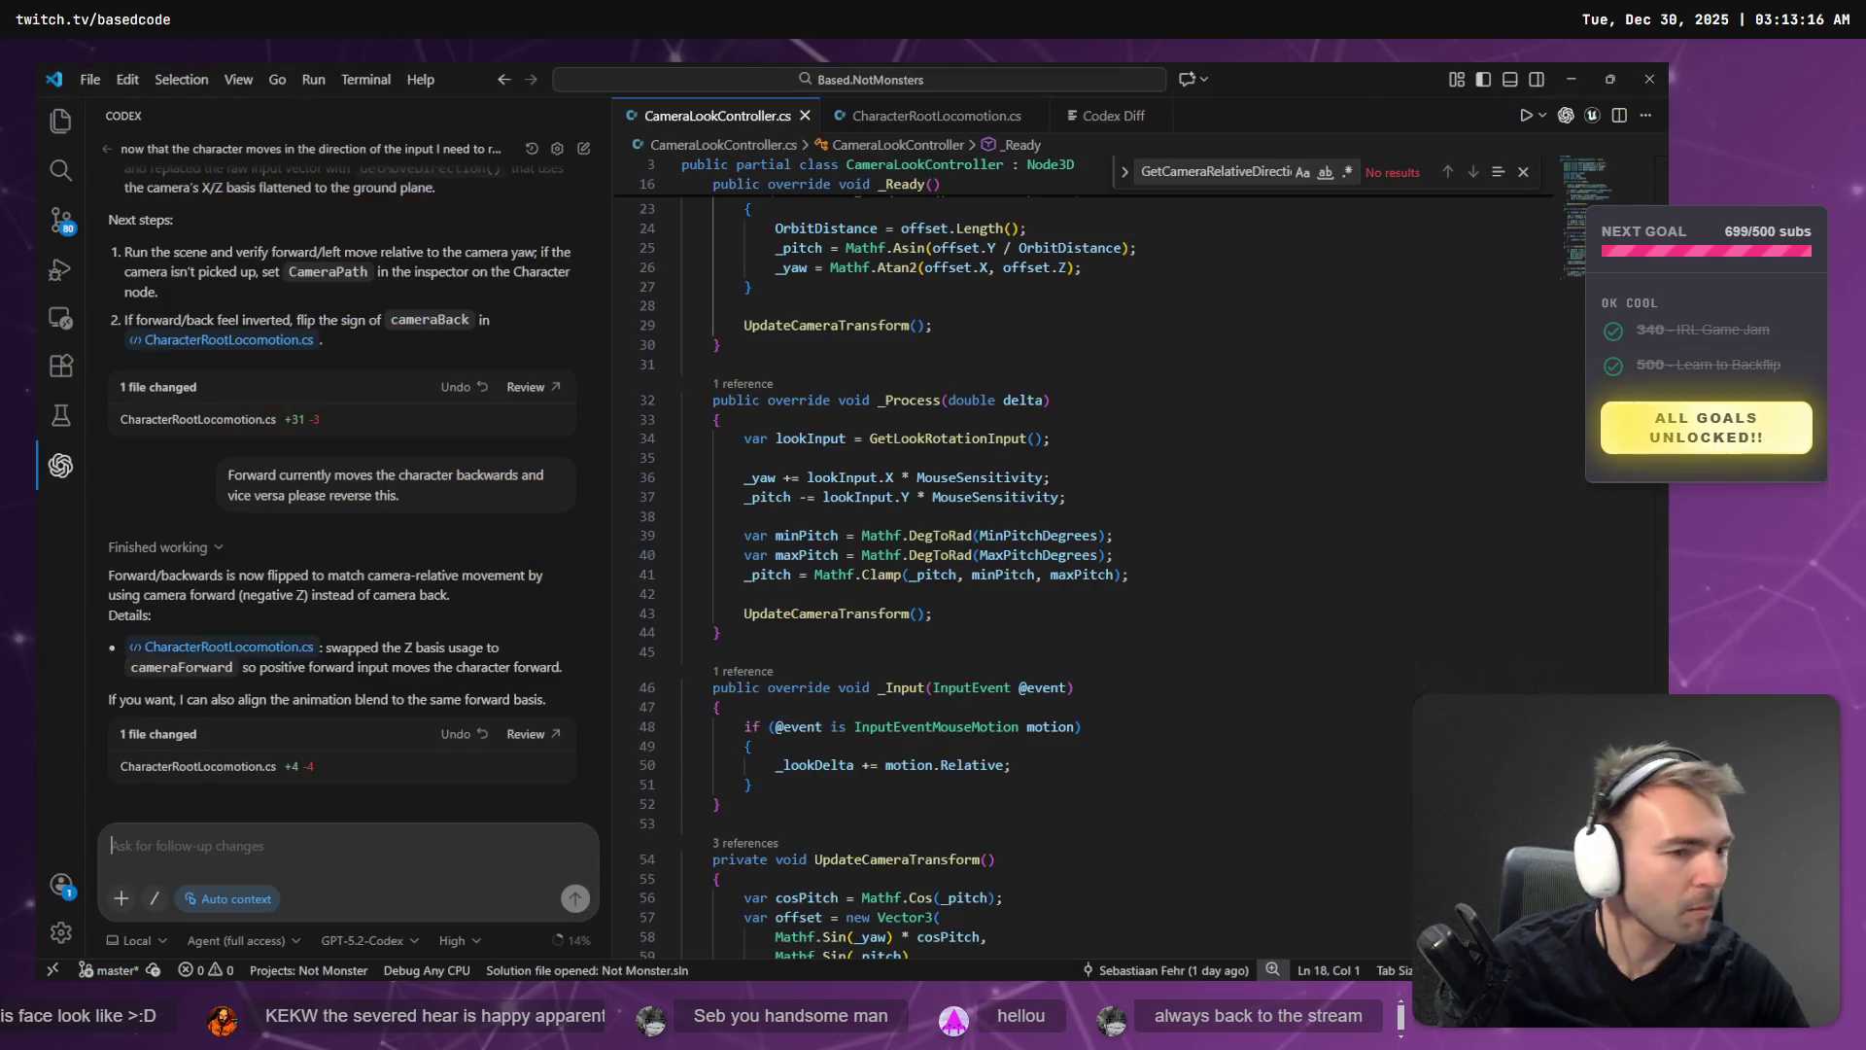
click(525, 734)
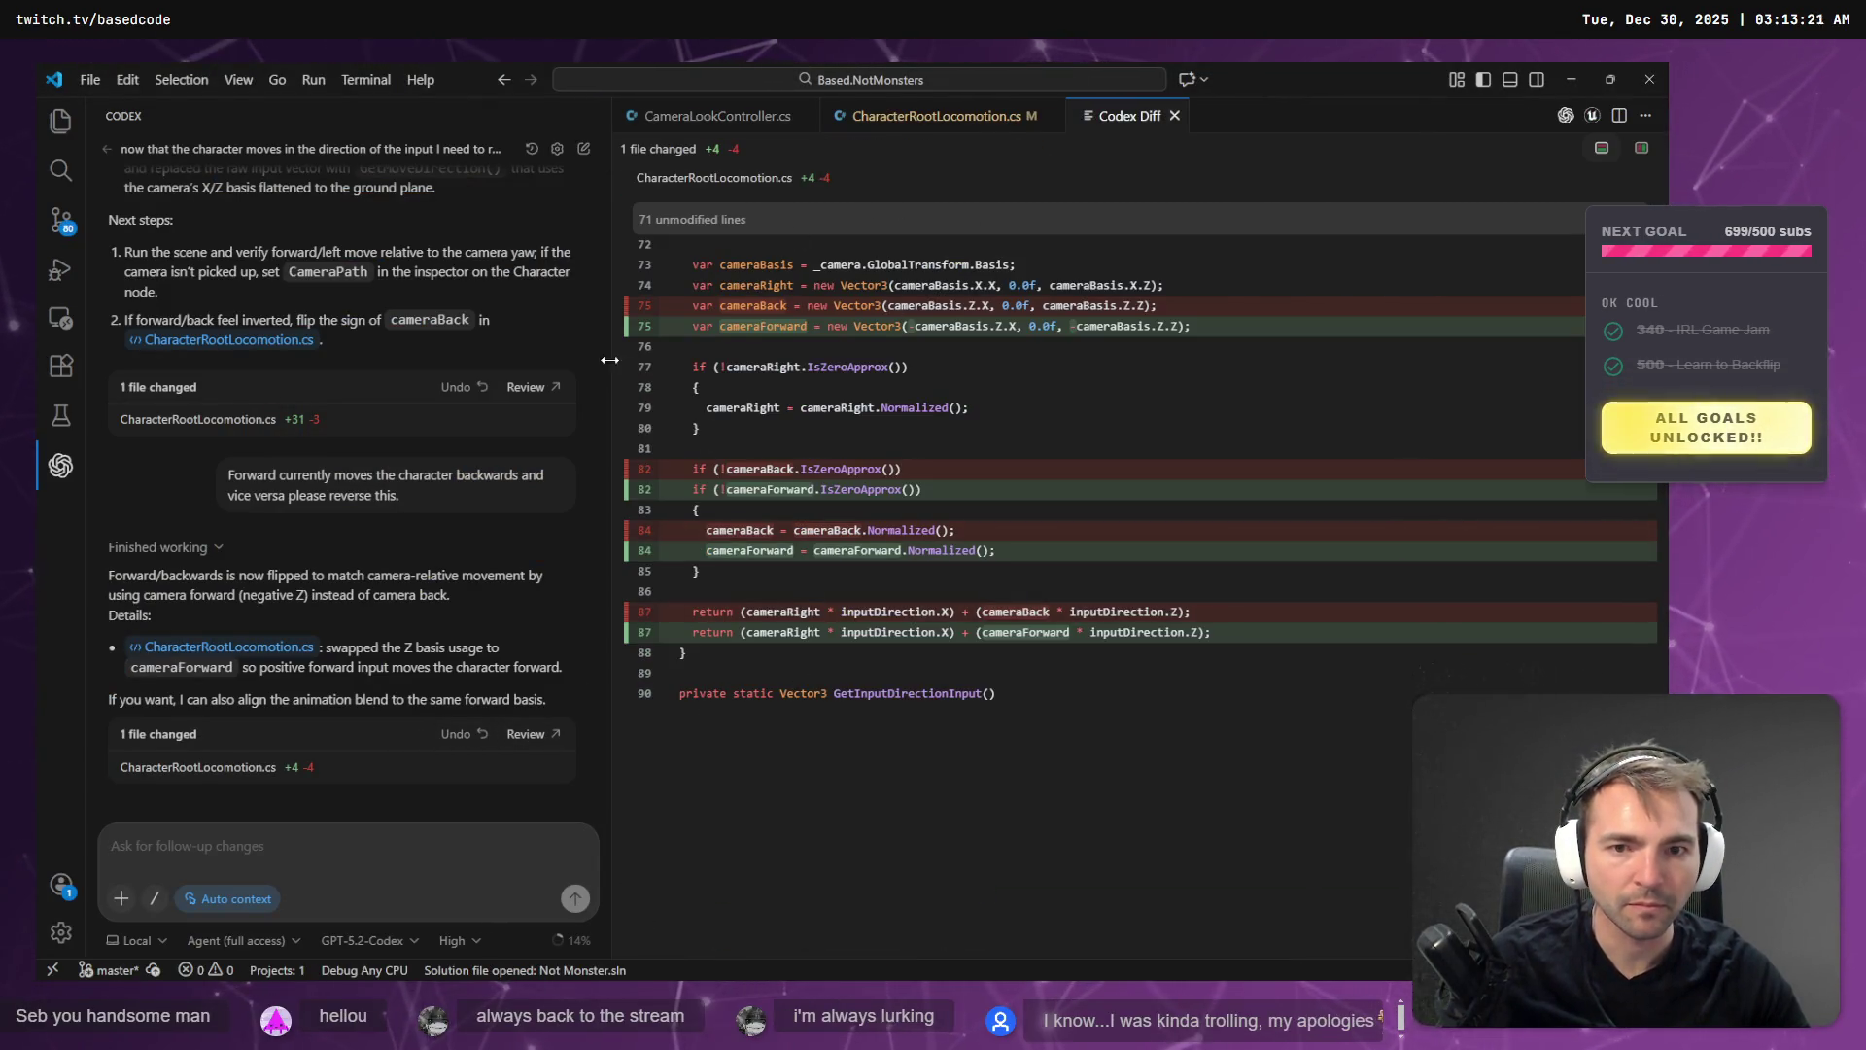
key(alt+Tab)
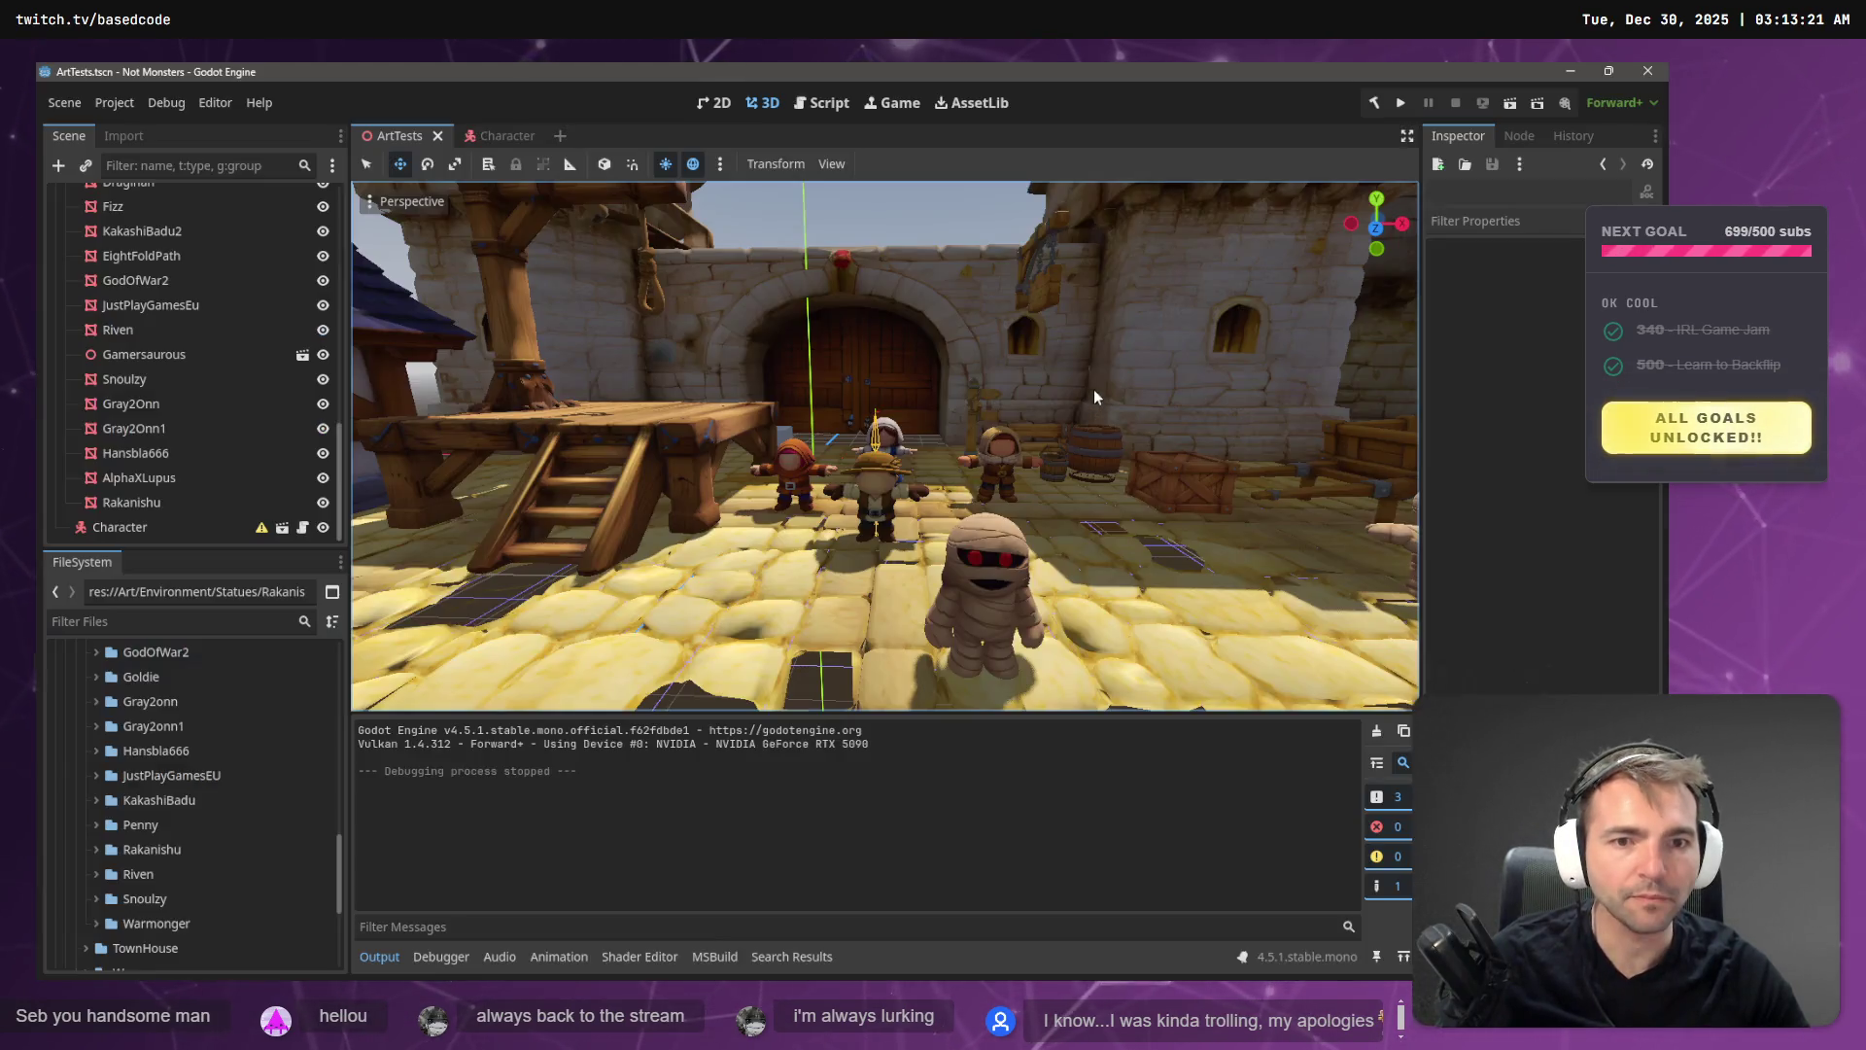
- Build the C# code, launch the game to test movement, and stop it
click(1375, 115)
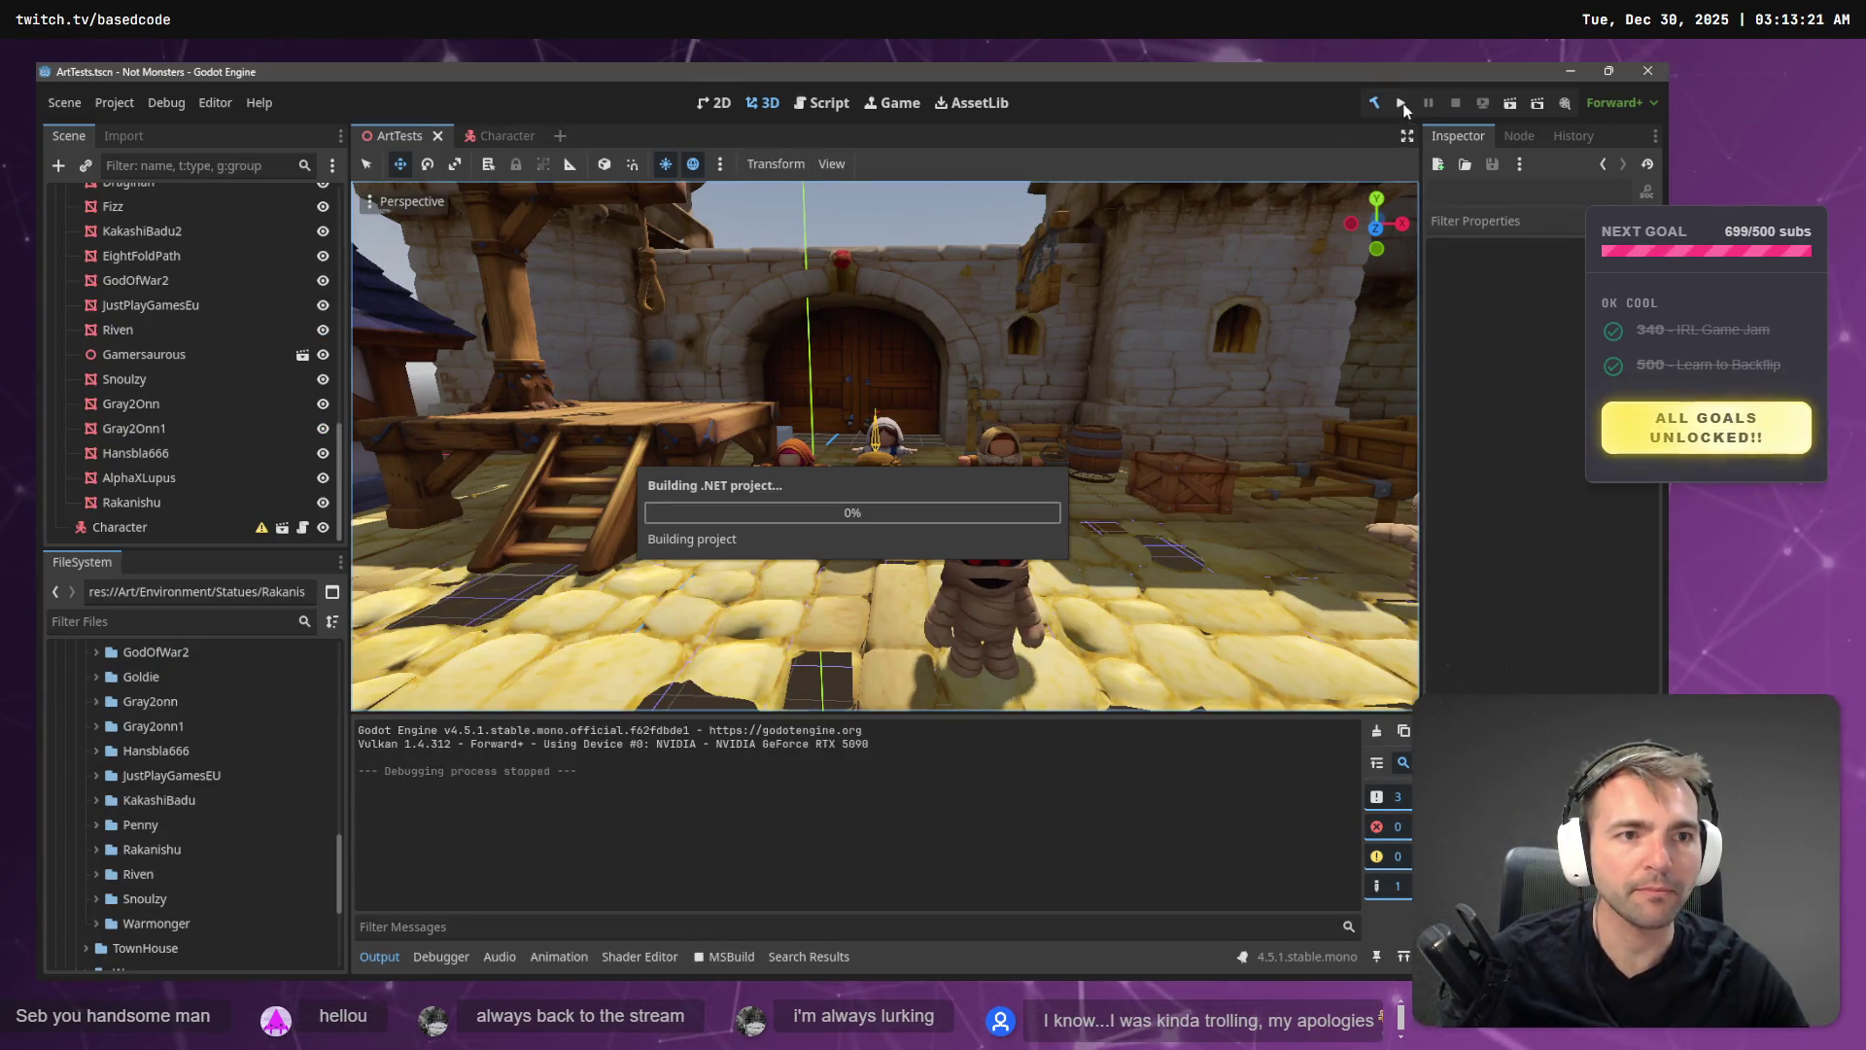
click(1402, 105)
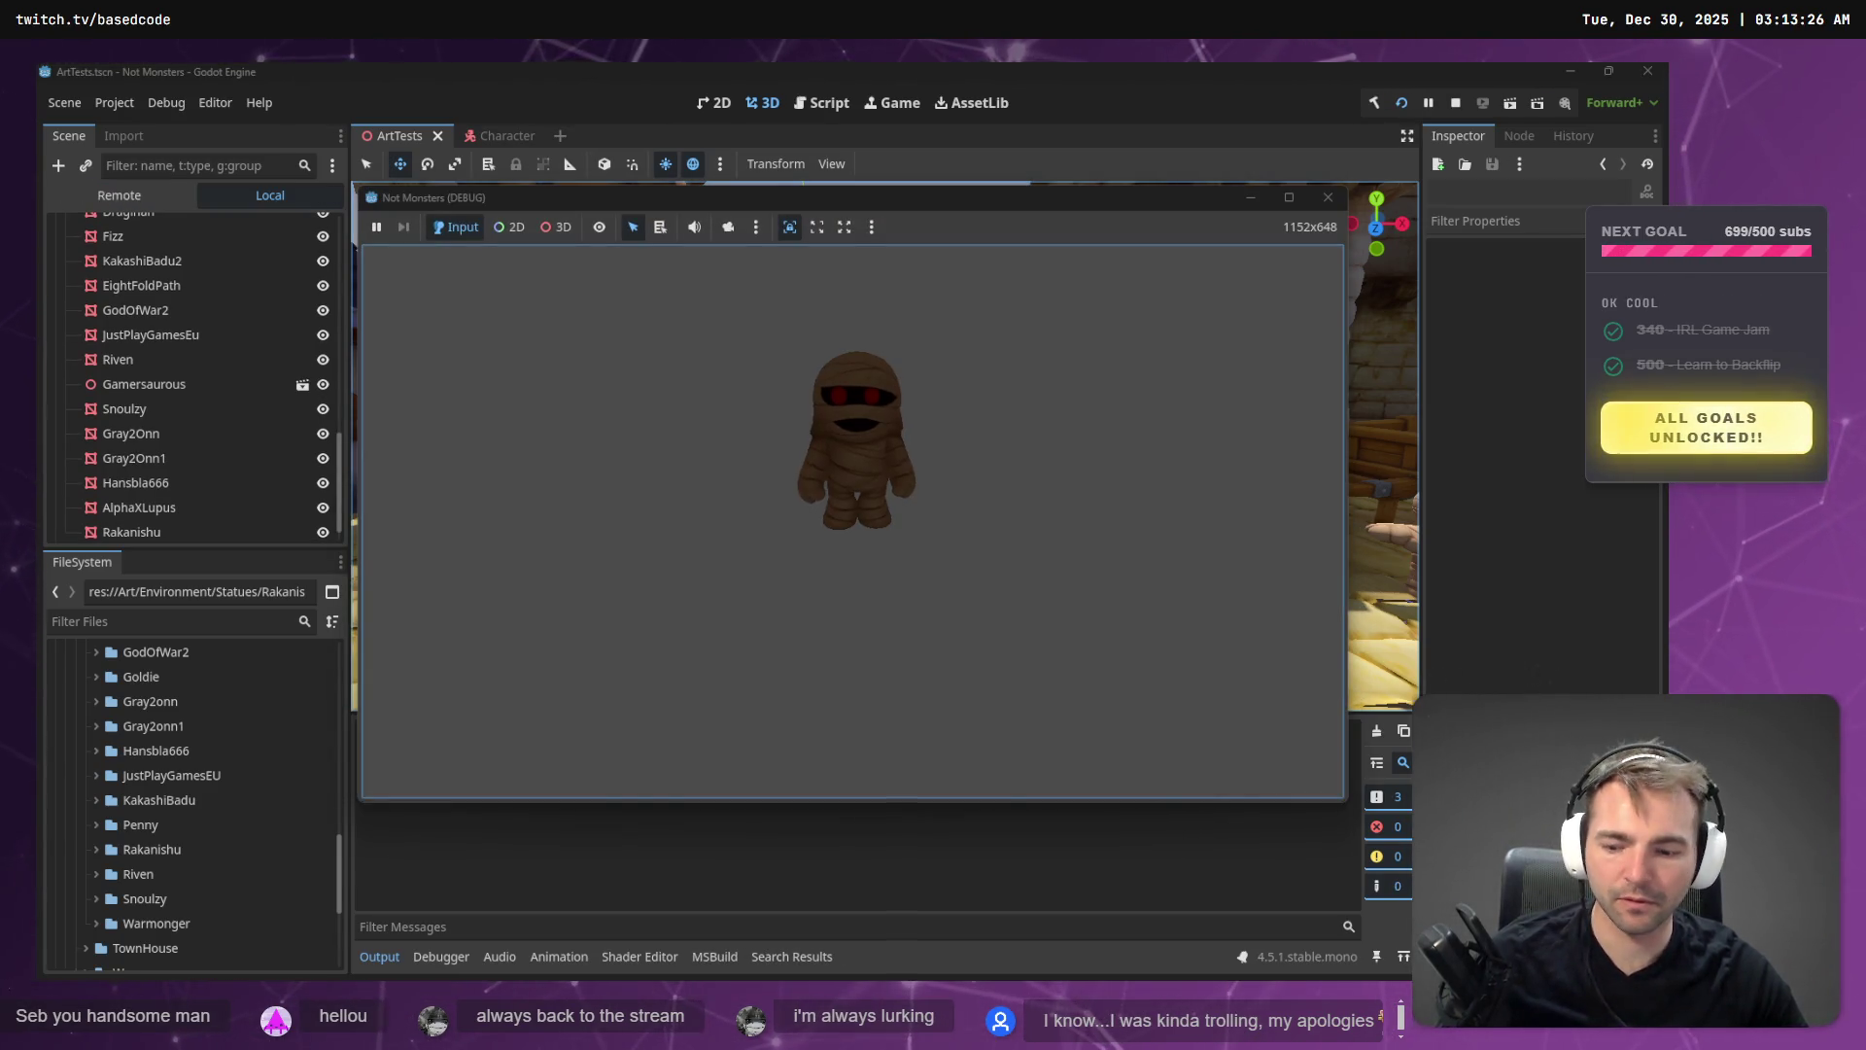
key(F8)
- Collapse Env in the Scene dock and the Statues folder in FileSystem, glancing at Import
scroll(146, 316, up, 20)
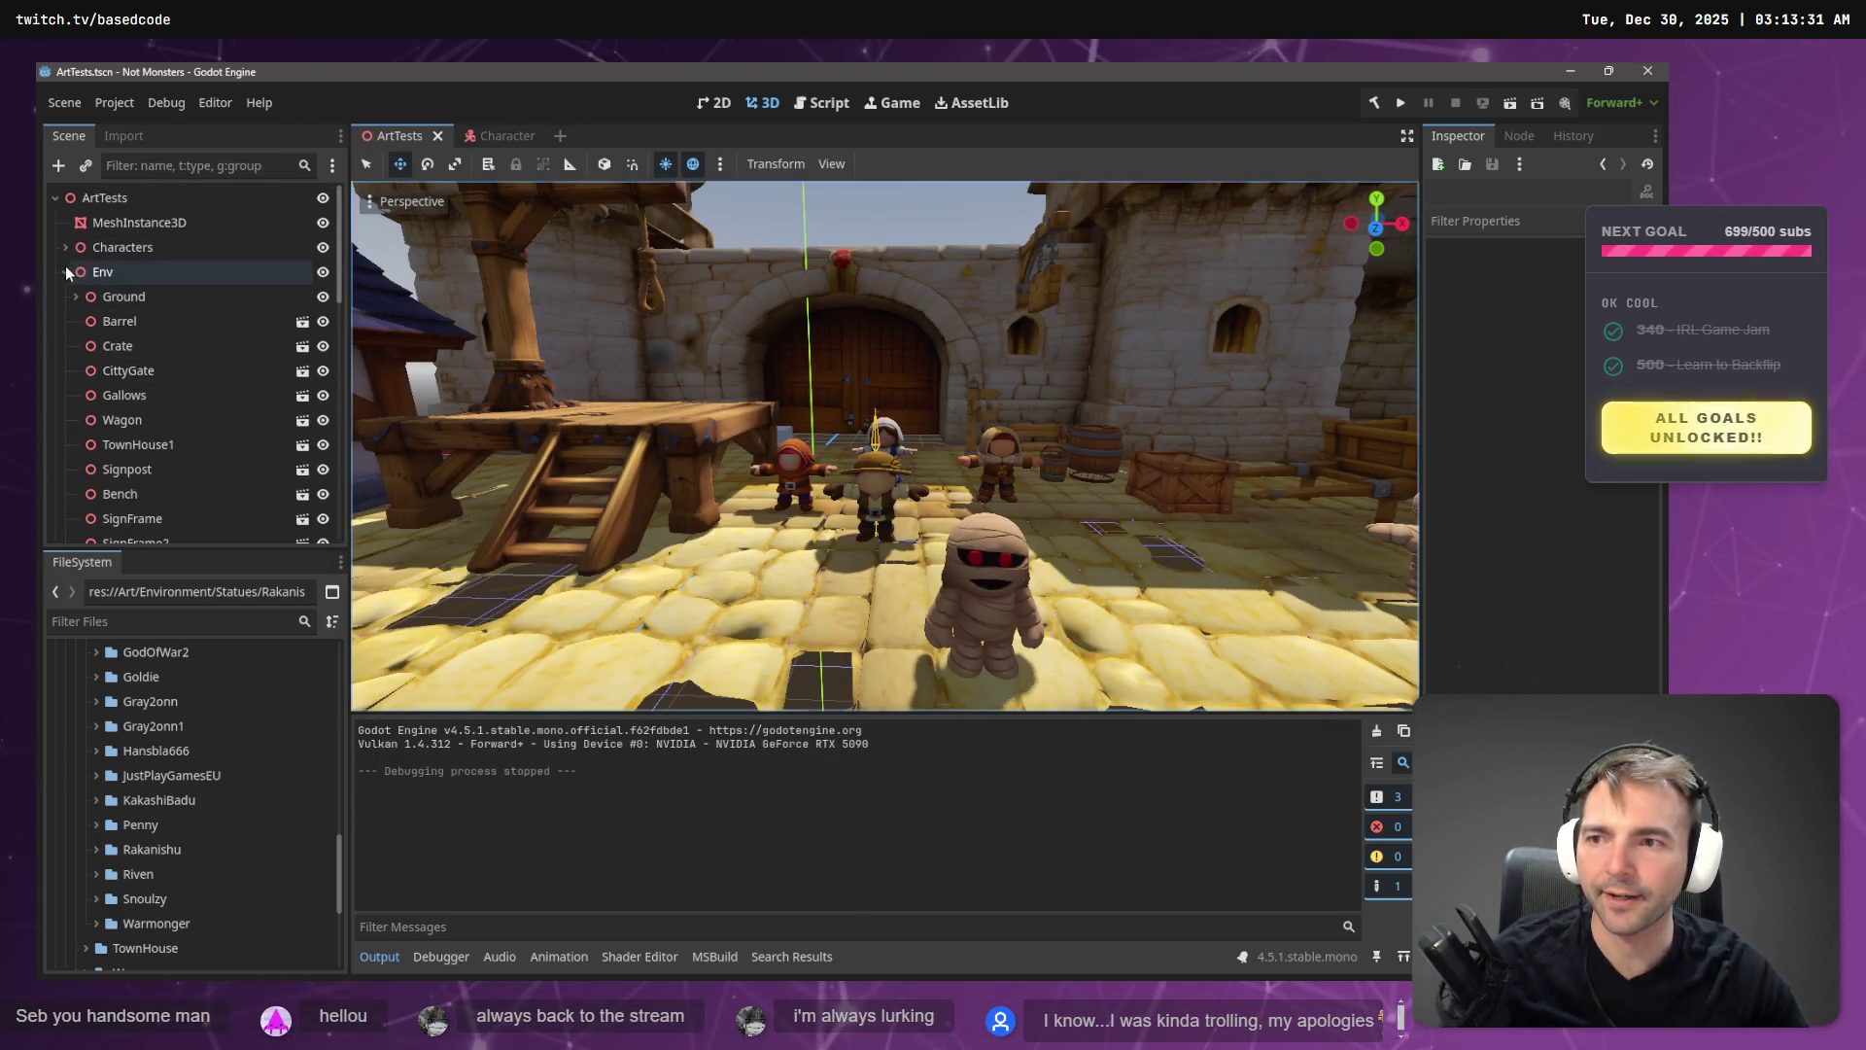
click(65, 271)
click(123, 135)
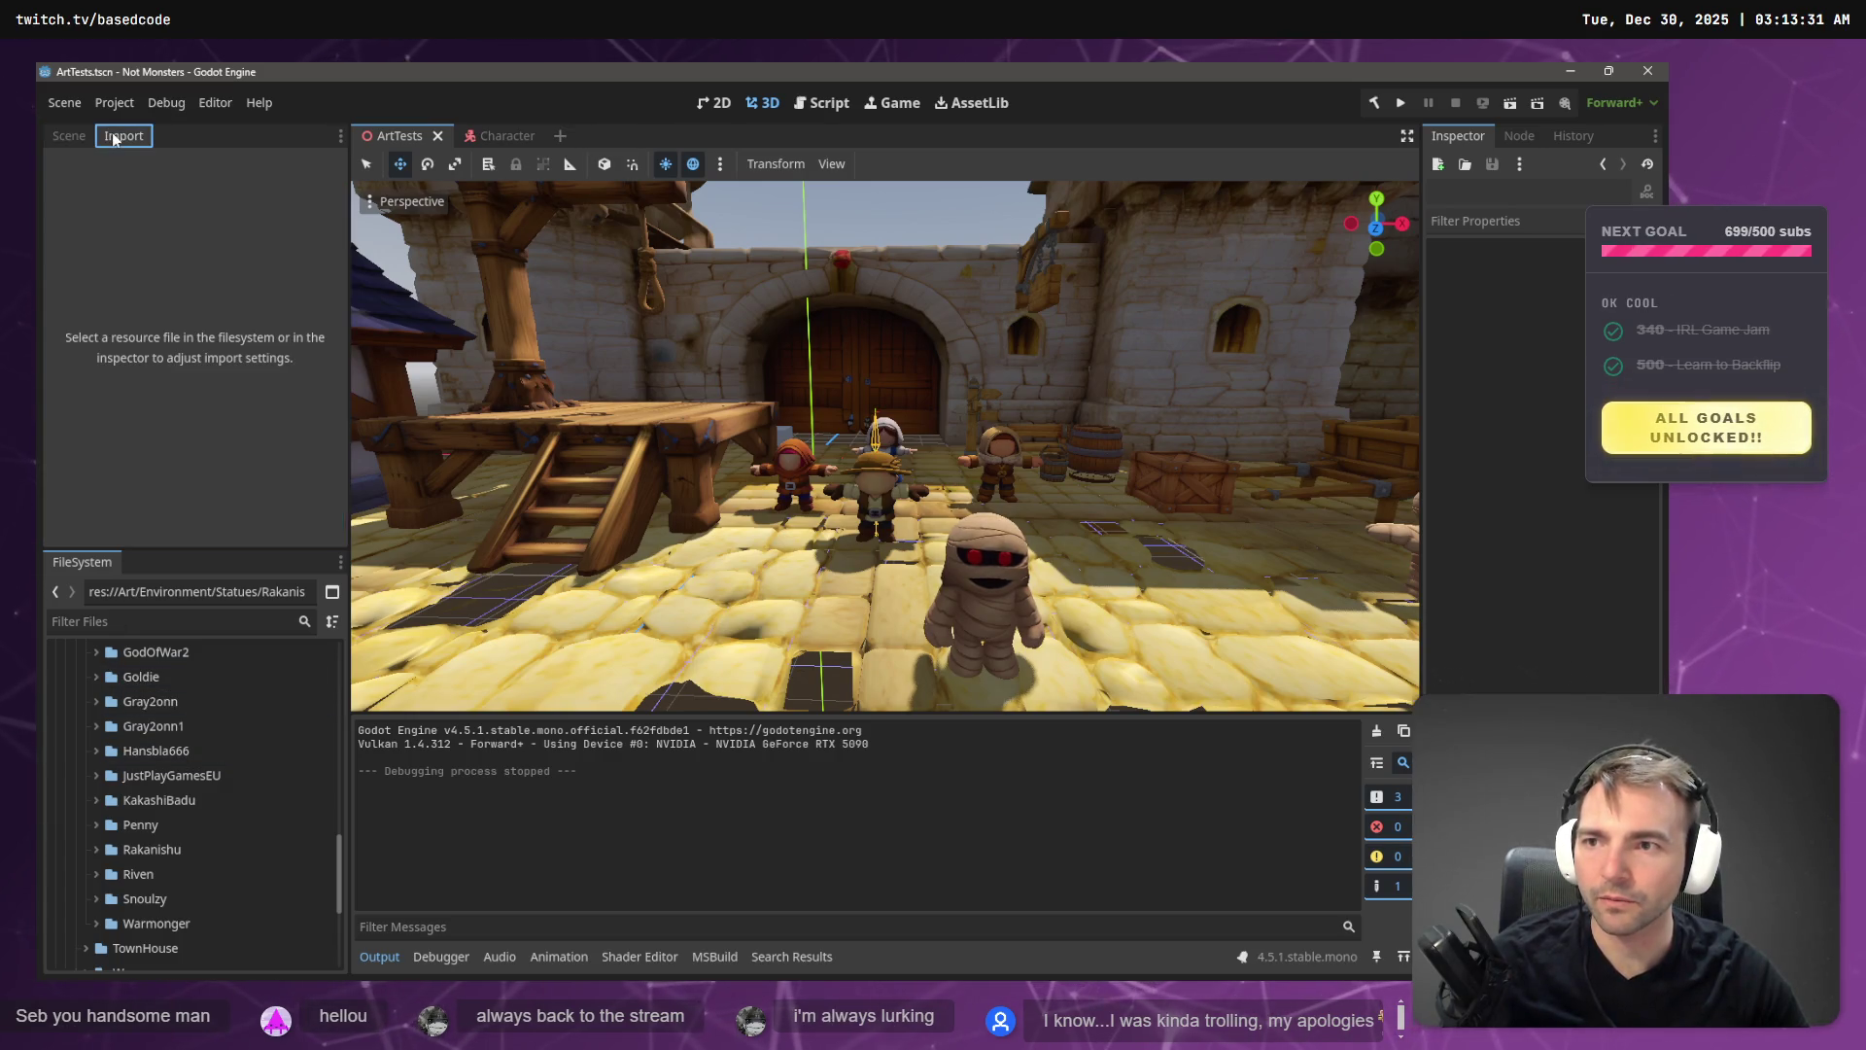
click(69, 136)
scroll(143, 800, up, 15)
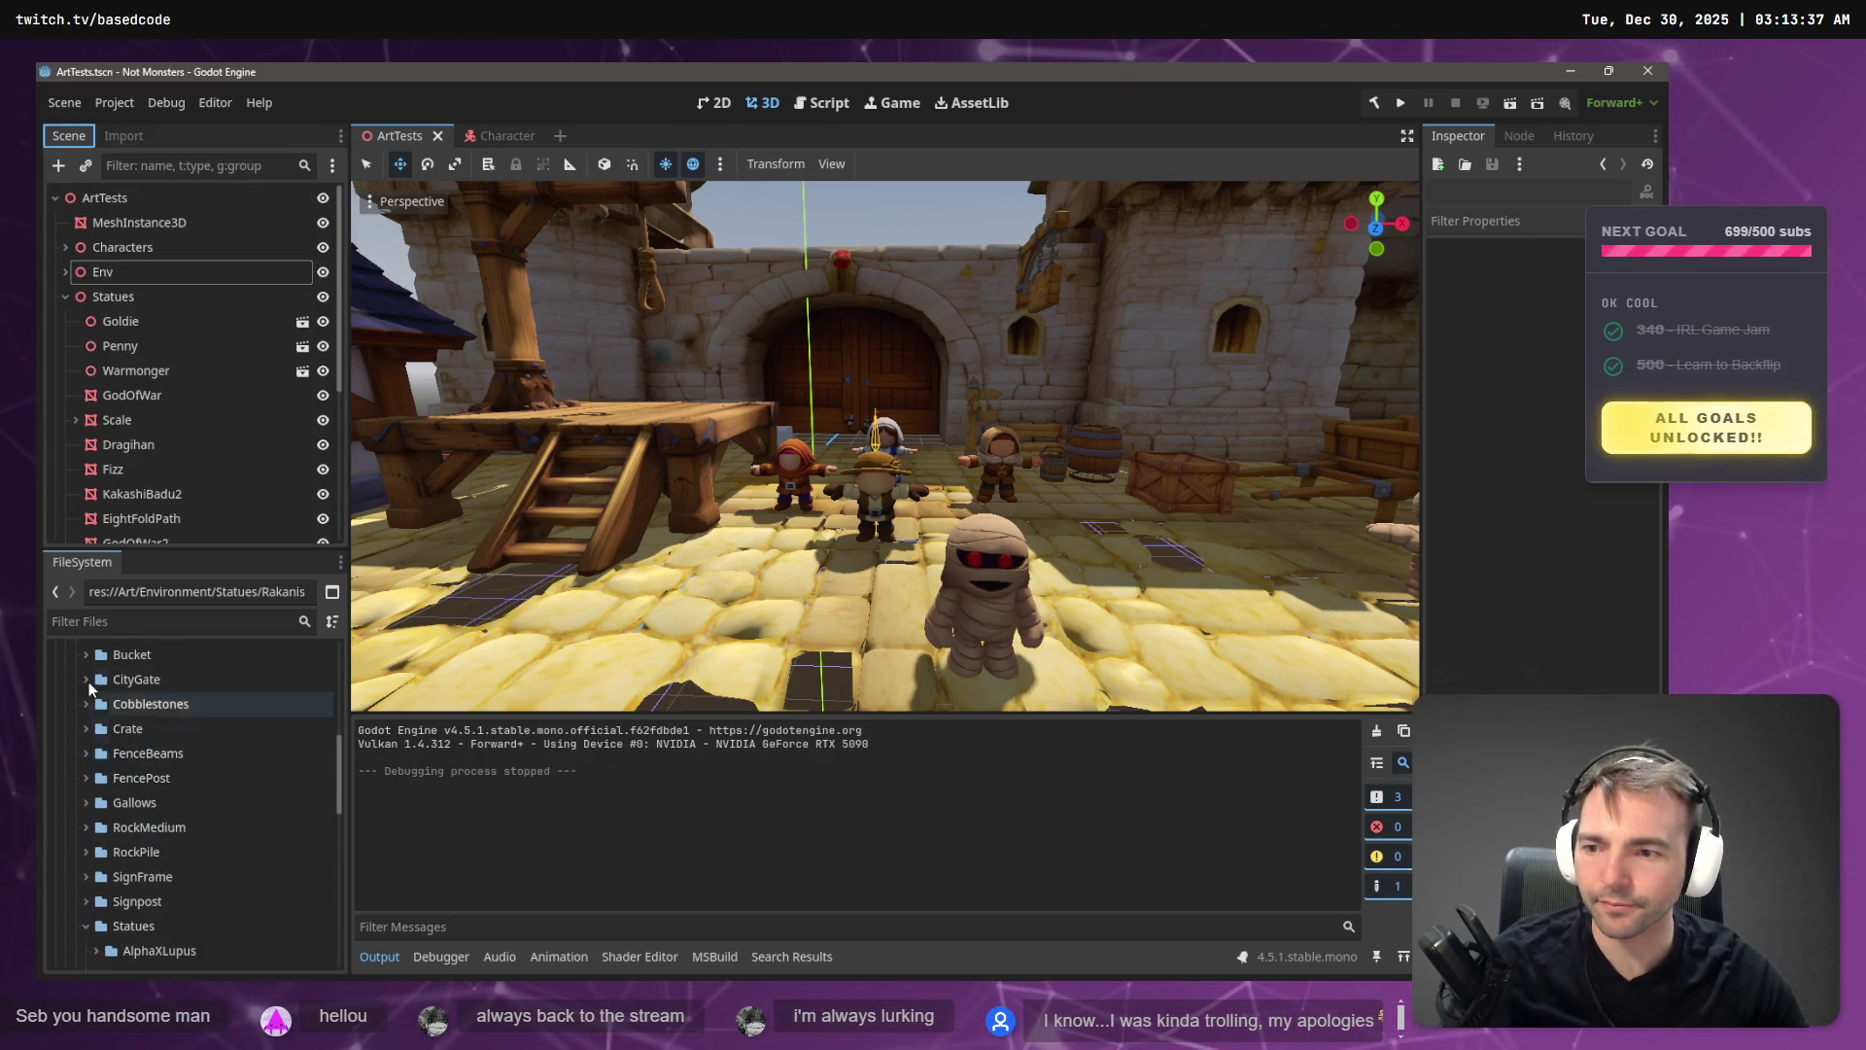
click(75, 753)
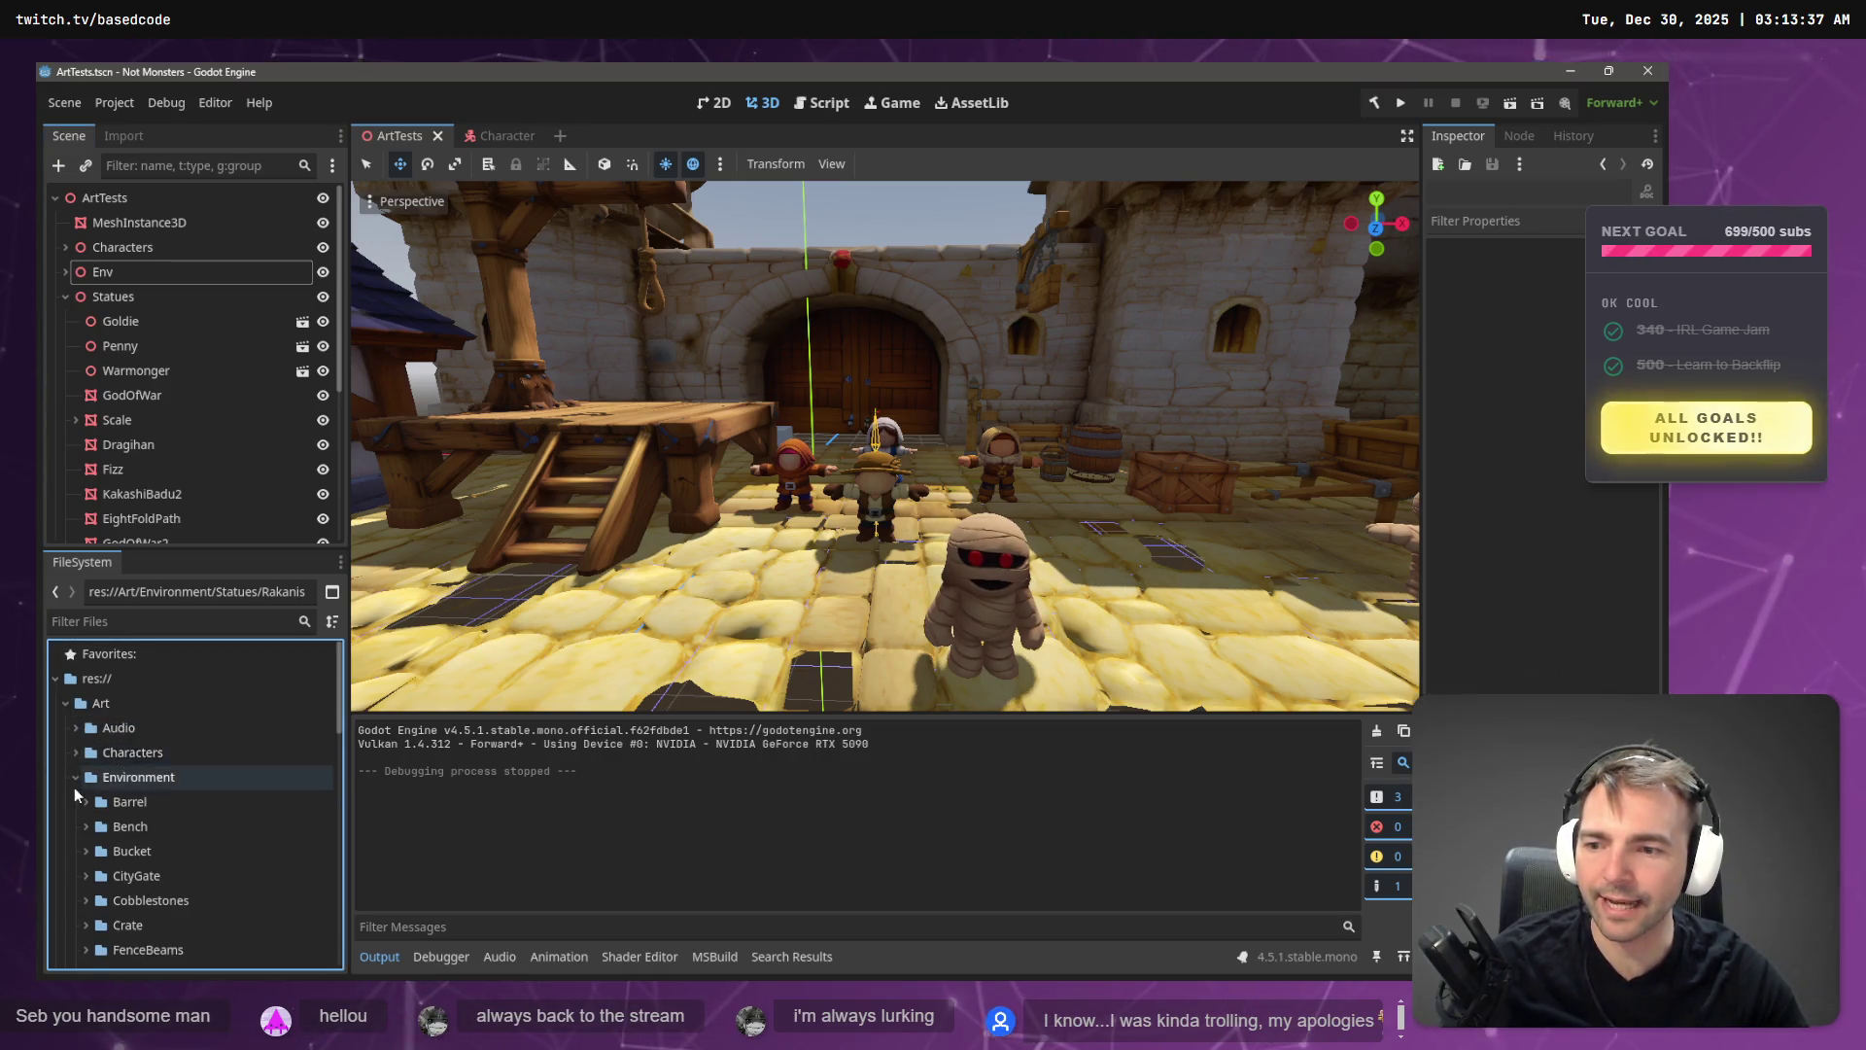
scroll(77, 835, down, 5)
scroll(74, 867, up, 3)
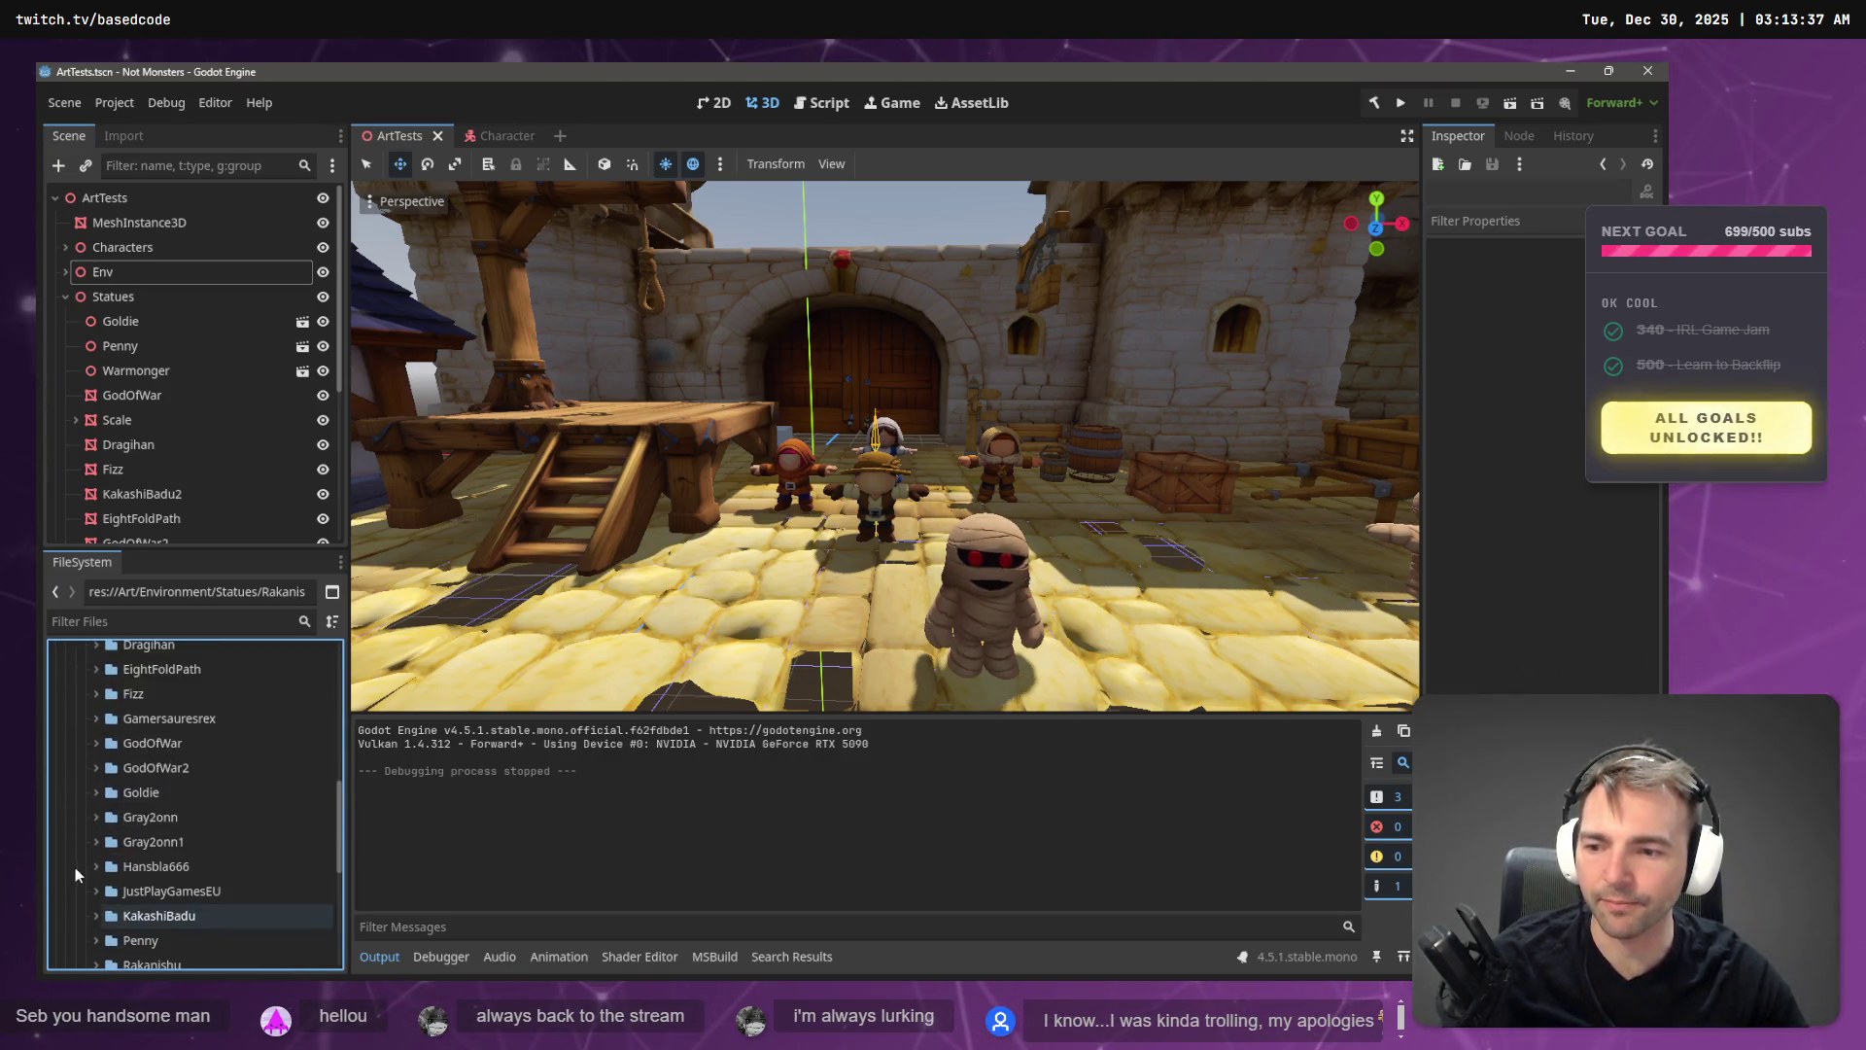
click(83, 772)
- Check the ArtTests.tscn file's options, then run the game again and stop it
scroll(84, 768, down, 3)
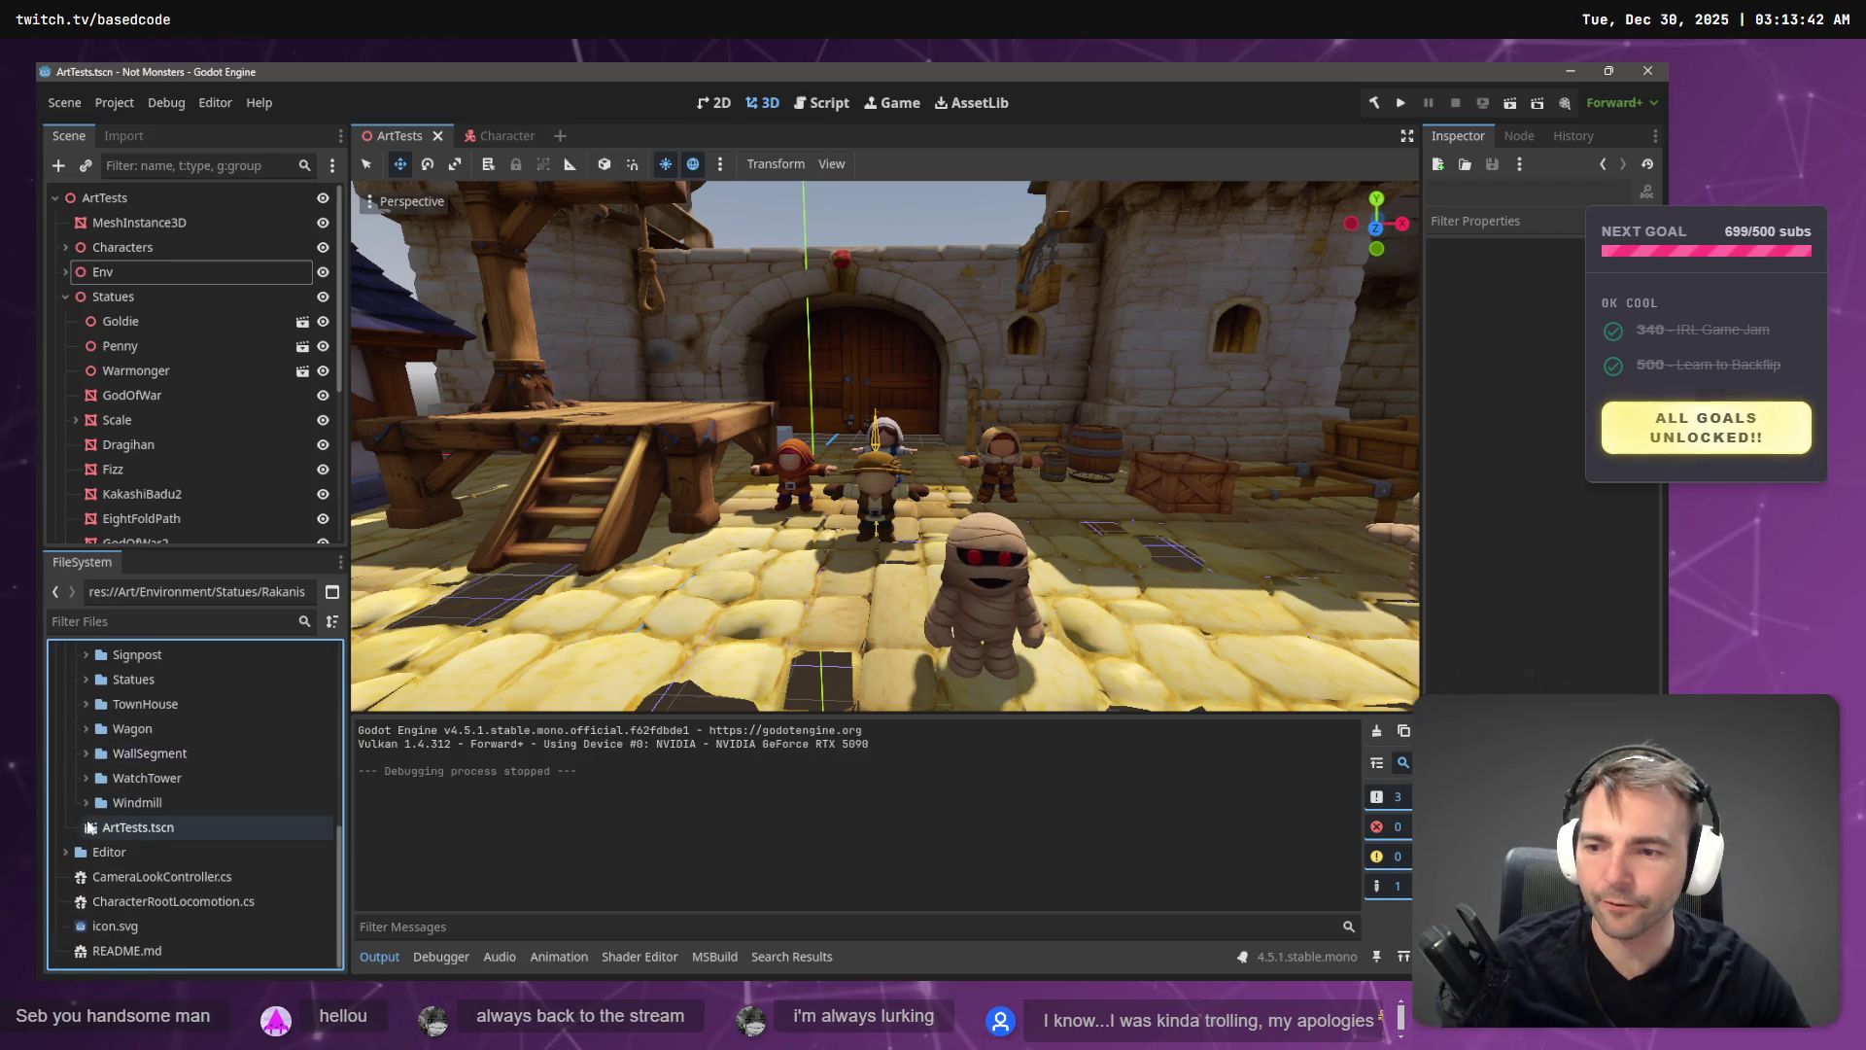
right_click(142, 830)
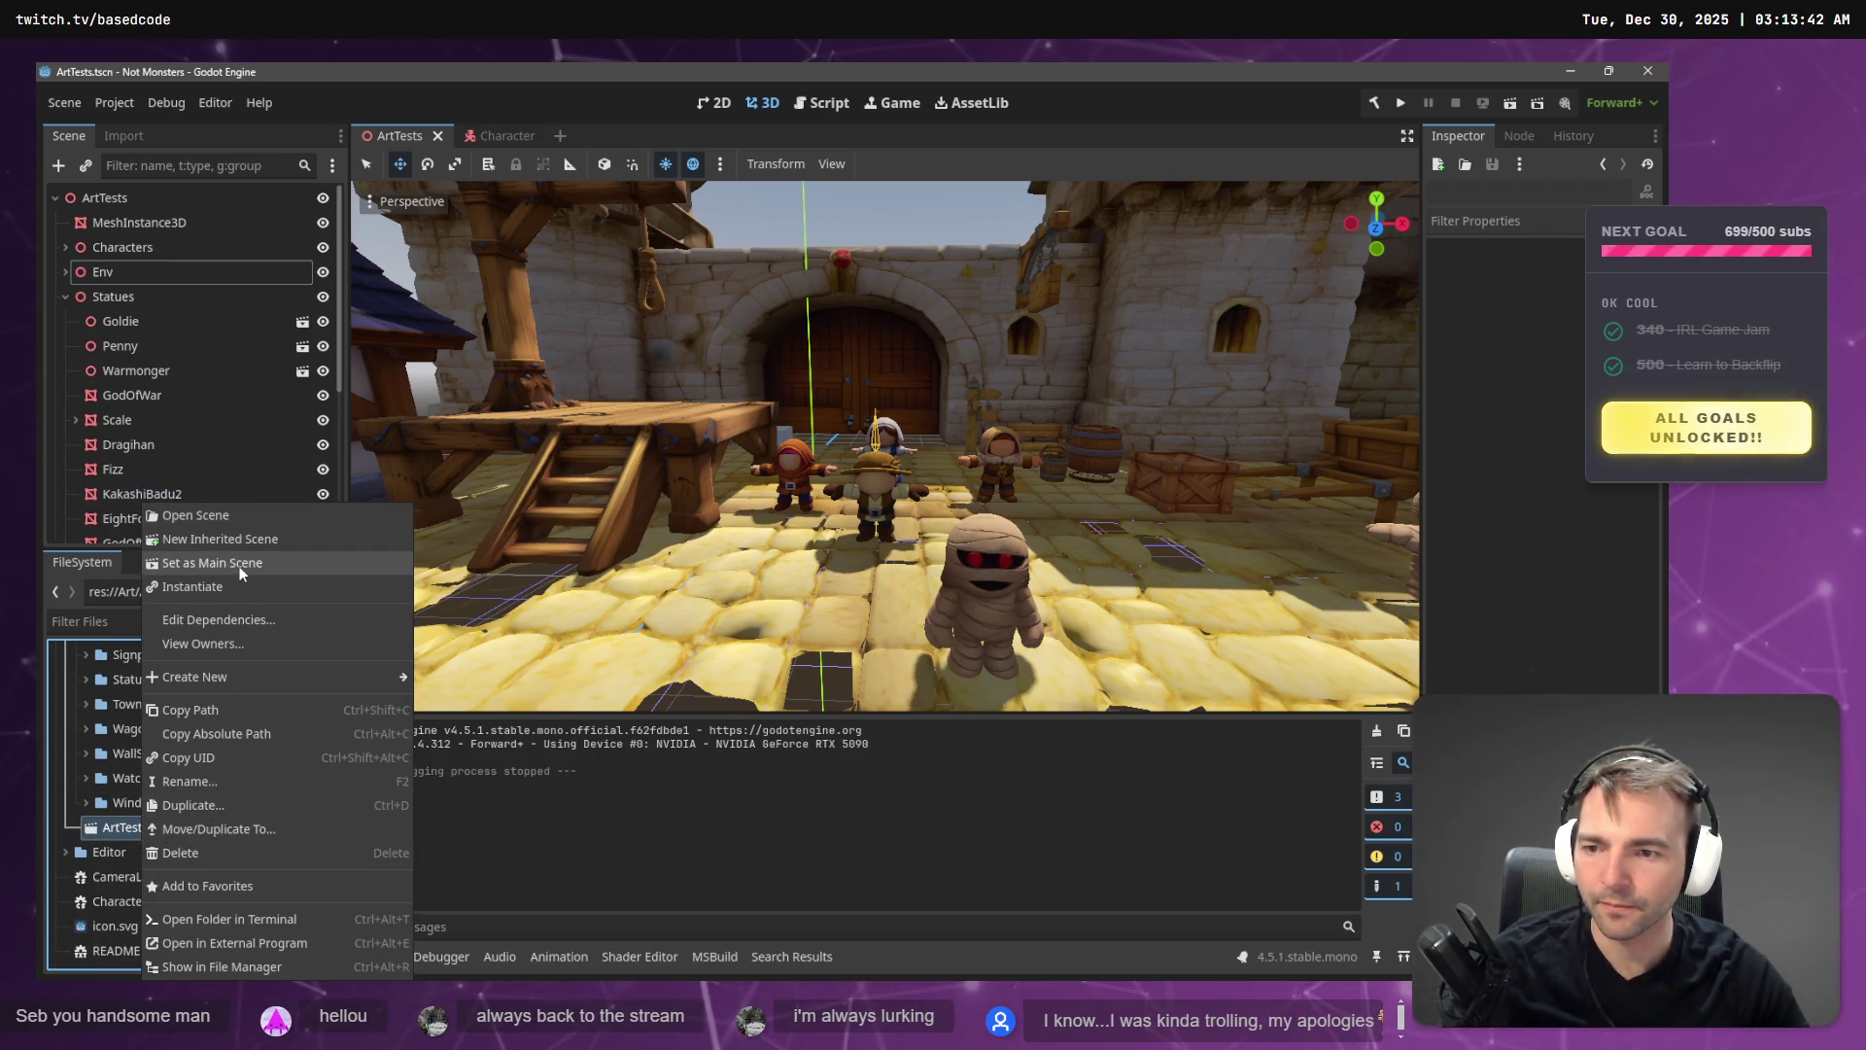
click(768, 515)
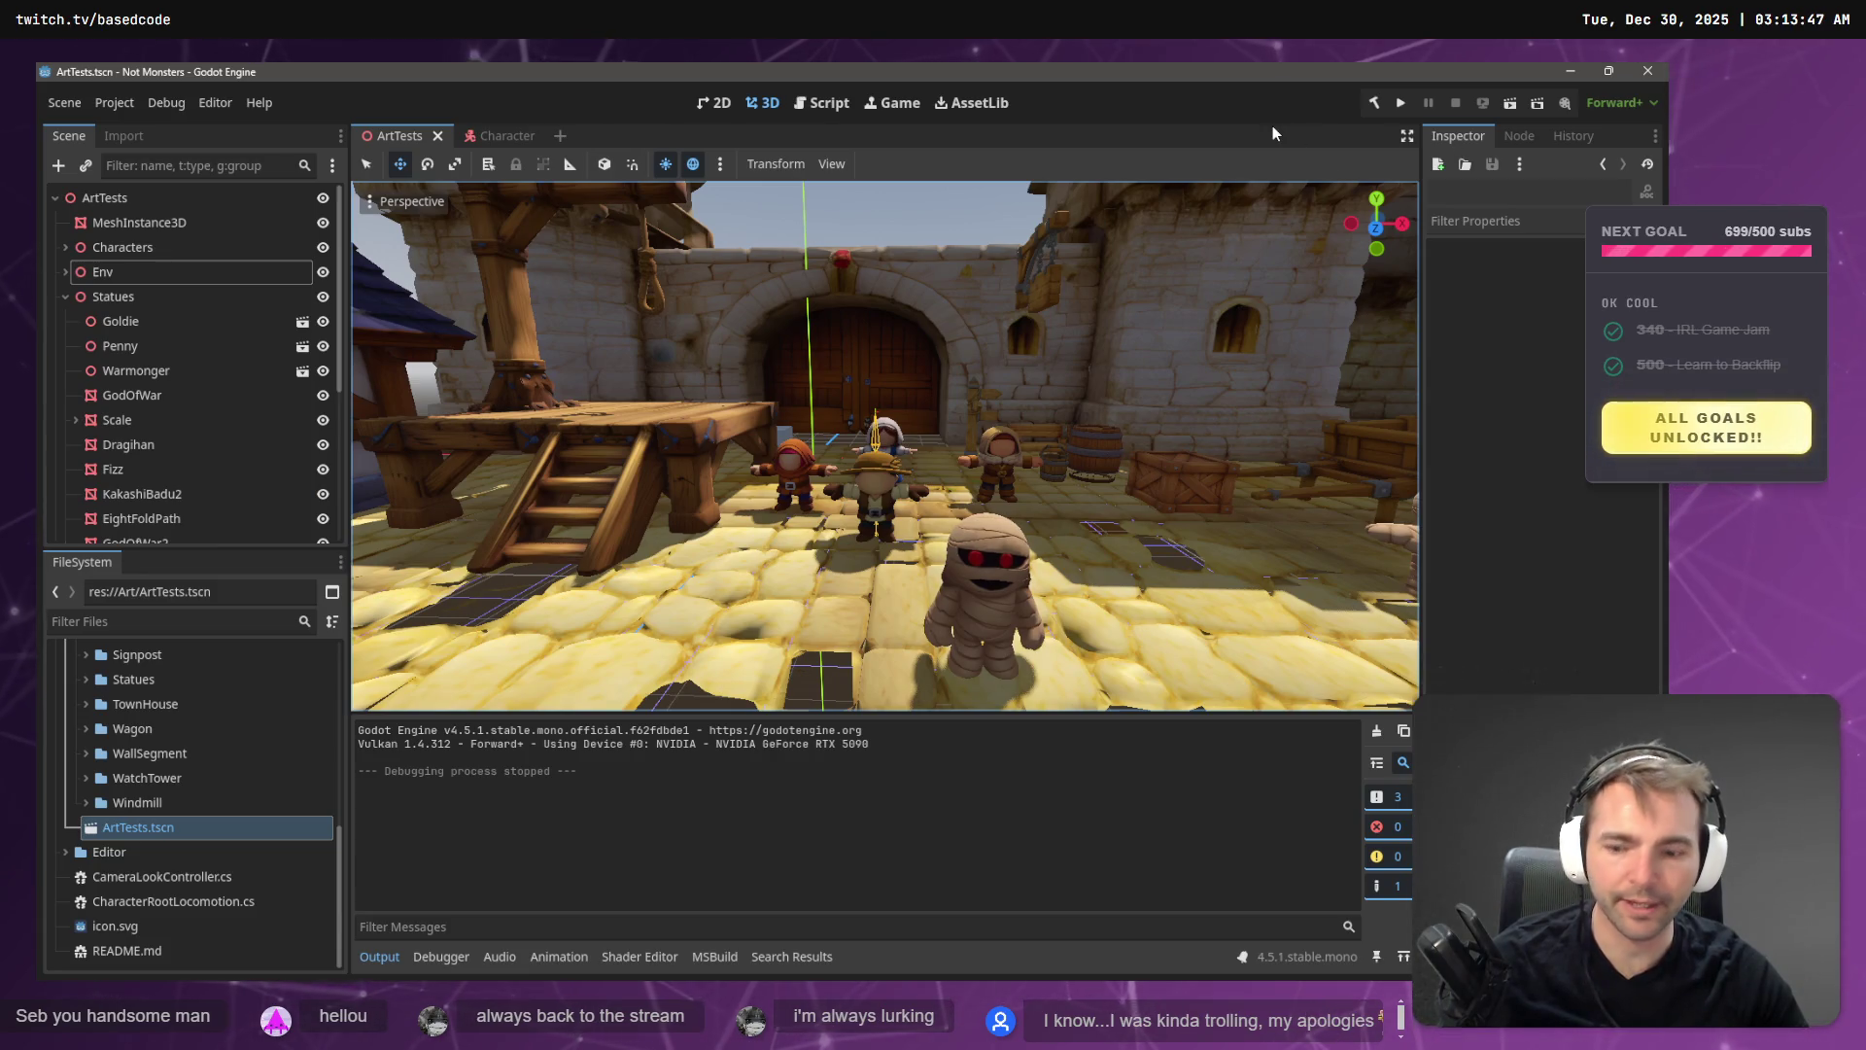
key(F5)
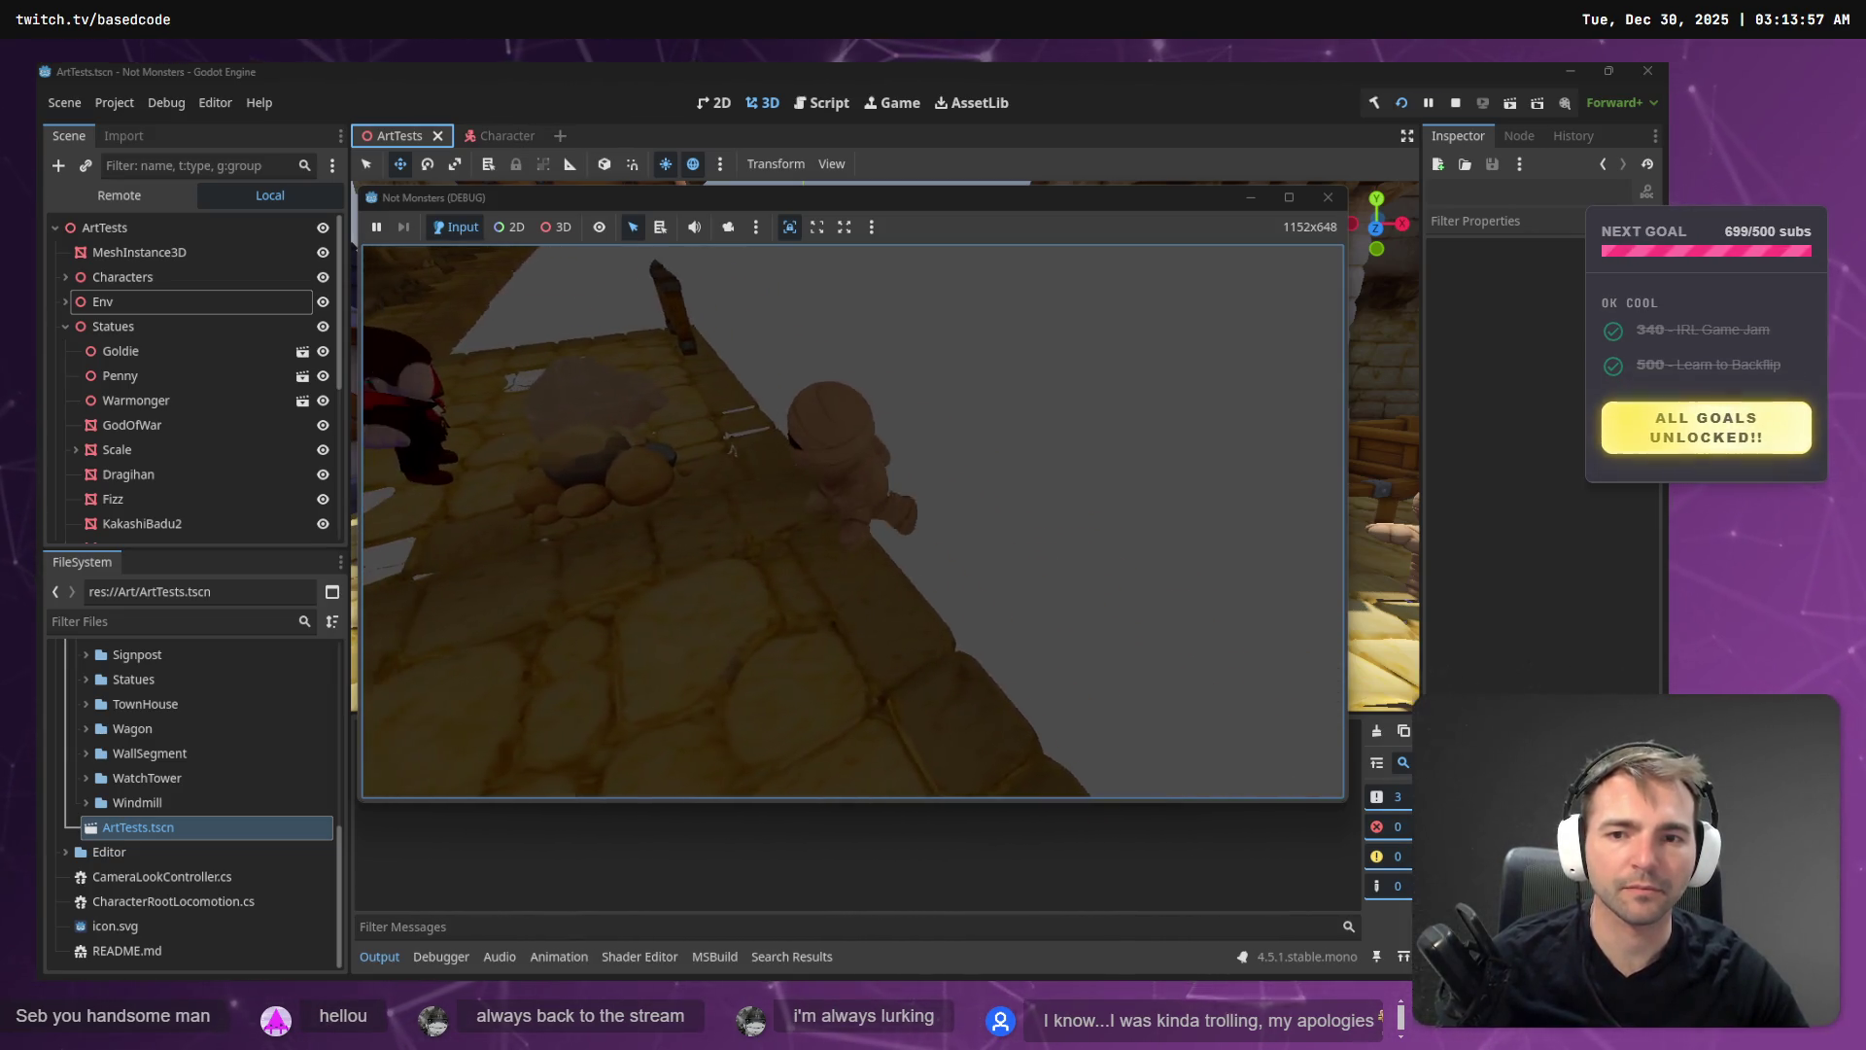
key(F8)
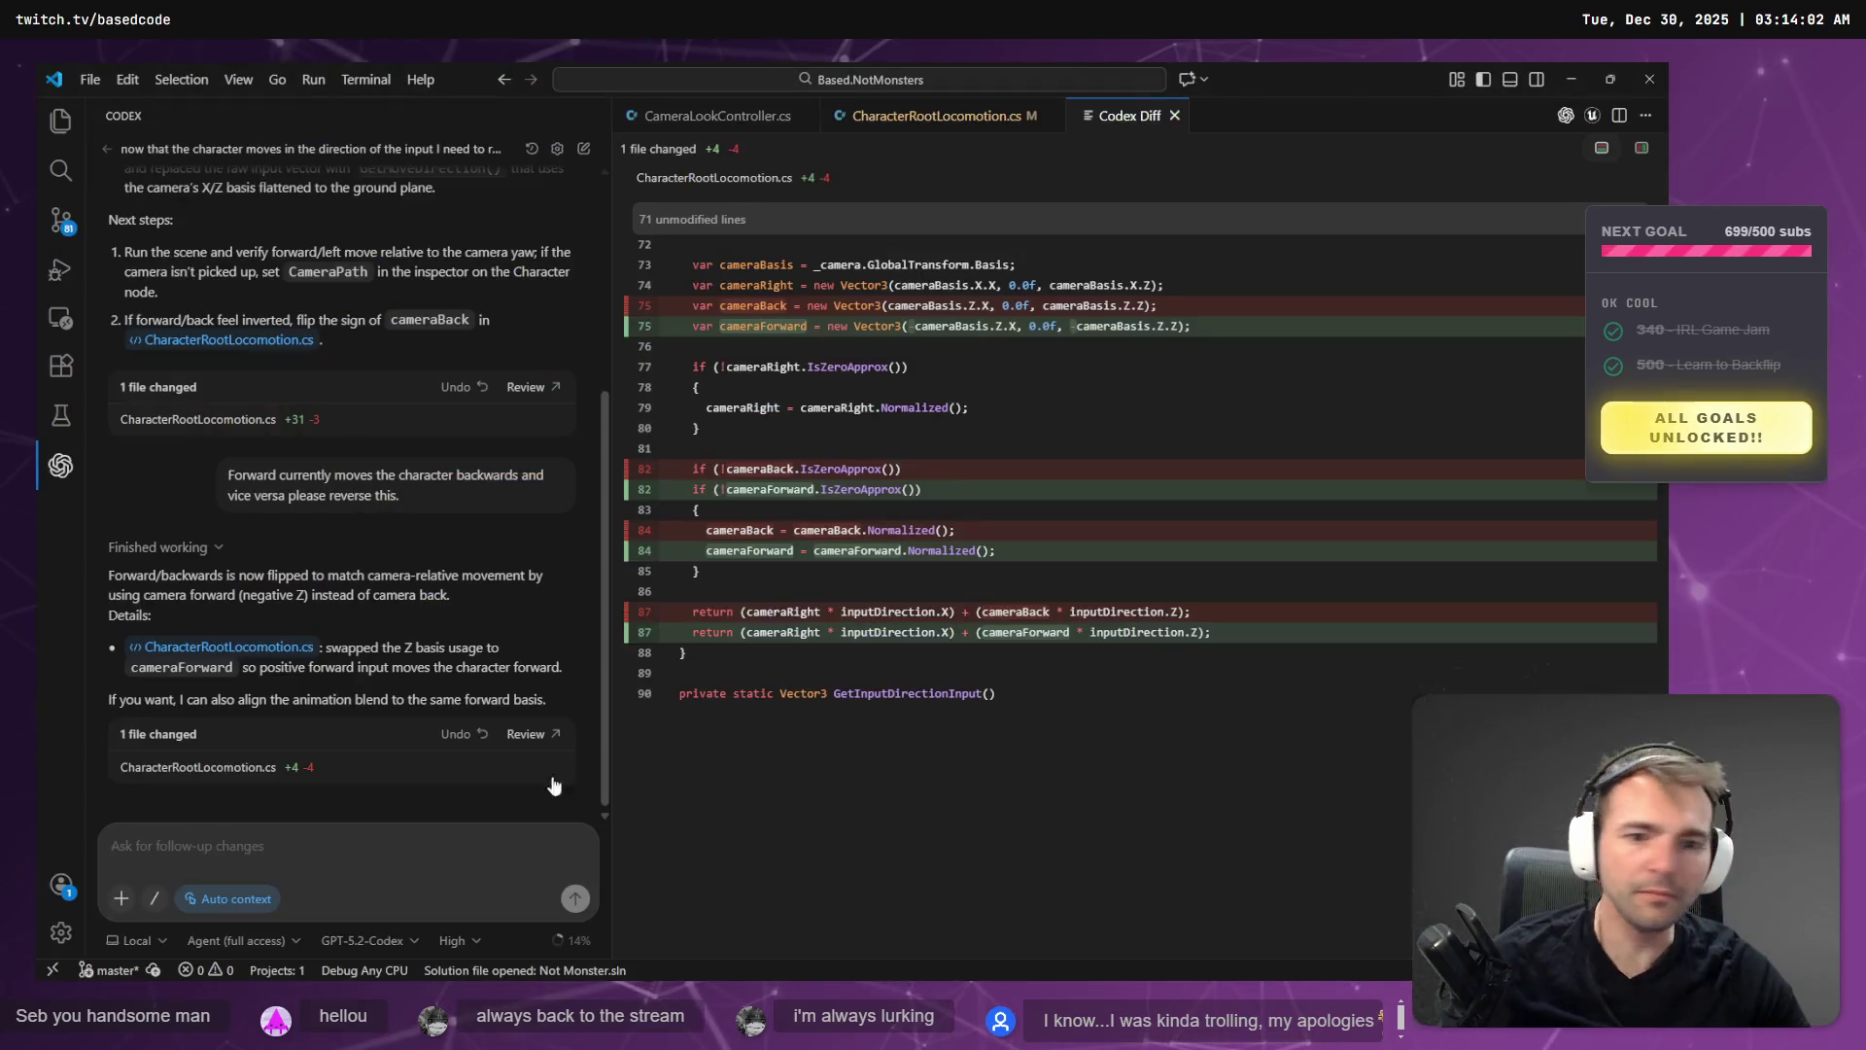
- Dictate and send Codex a request to reverse the swapped left/right movement, then return to ChatGPT
key(alt+Tab)
key(super+h)
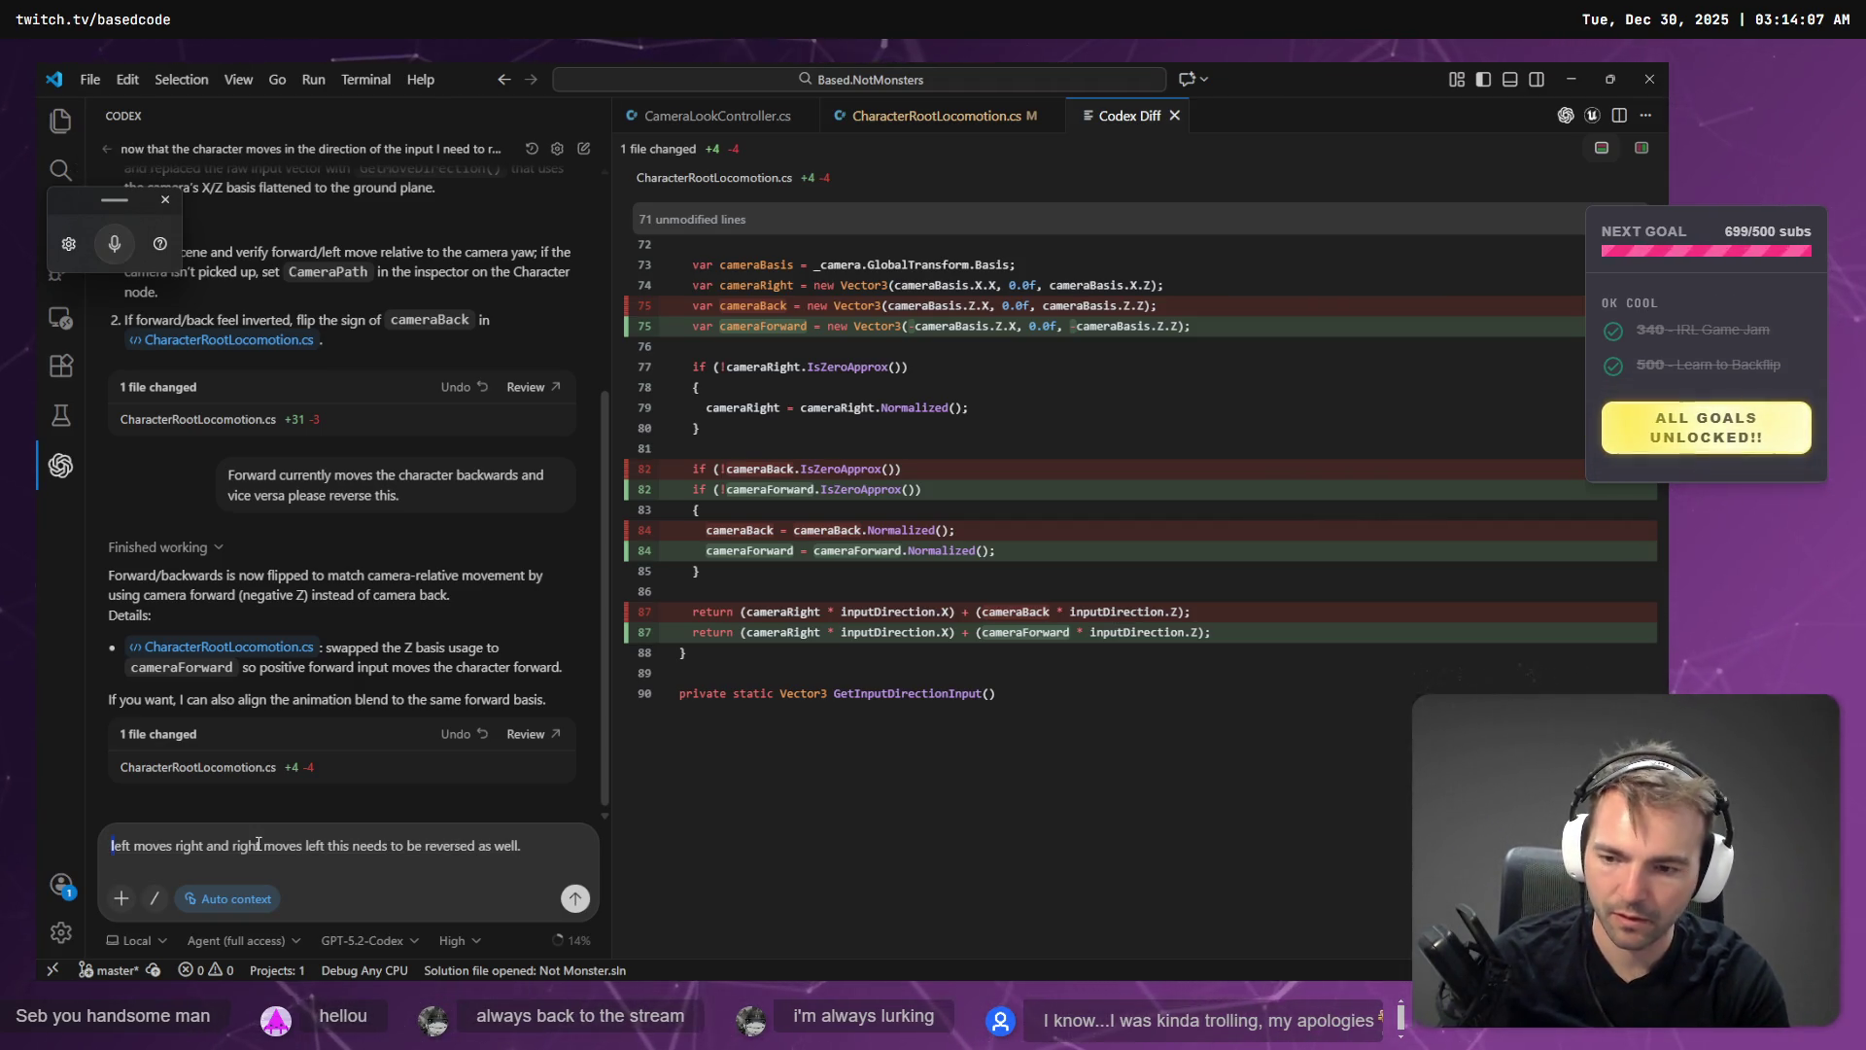
key(Return)
key(alt+Tab)
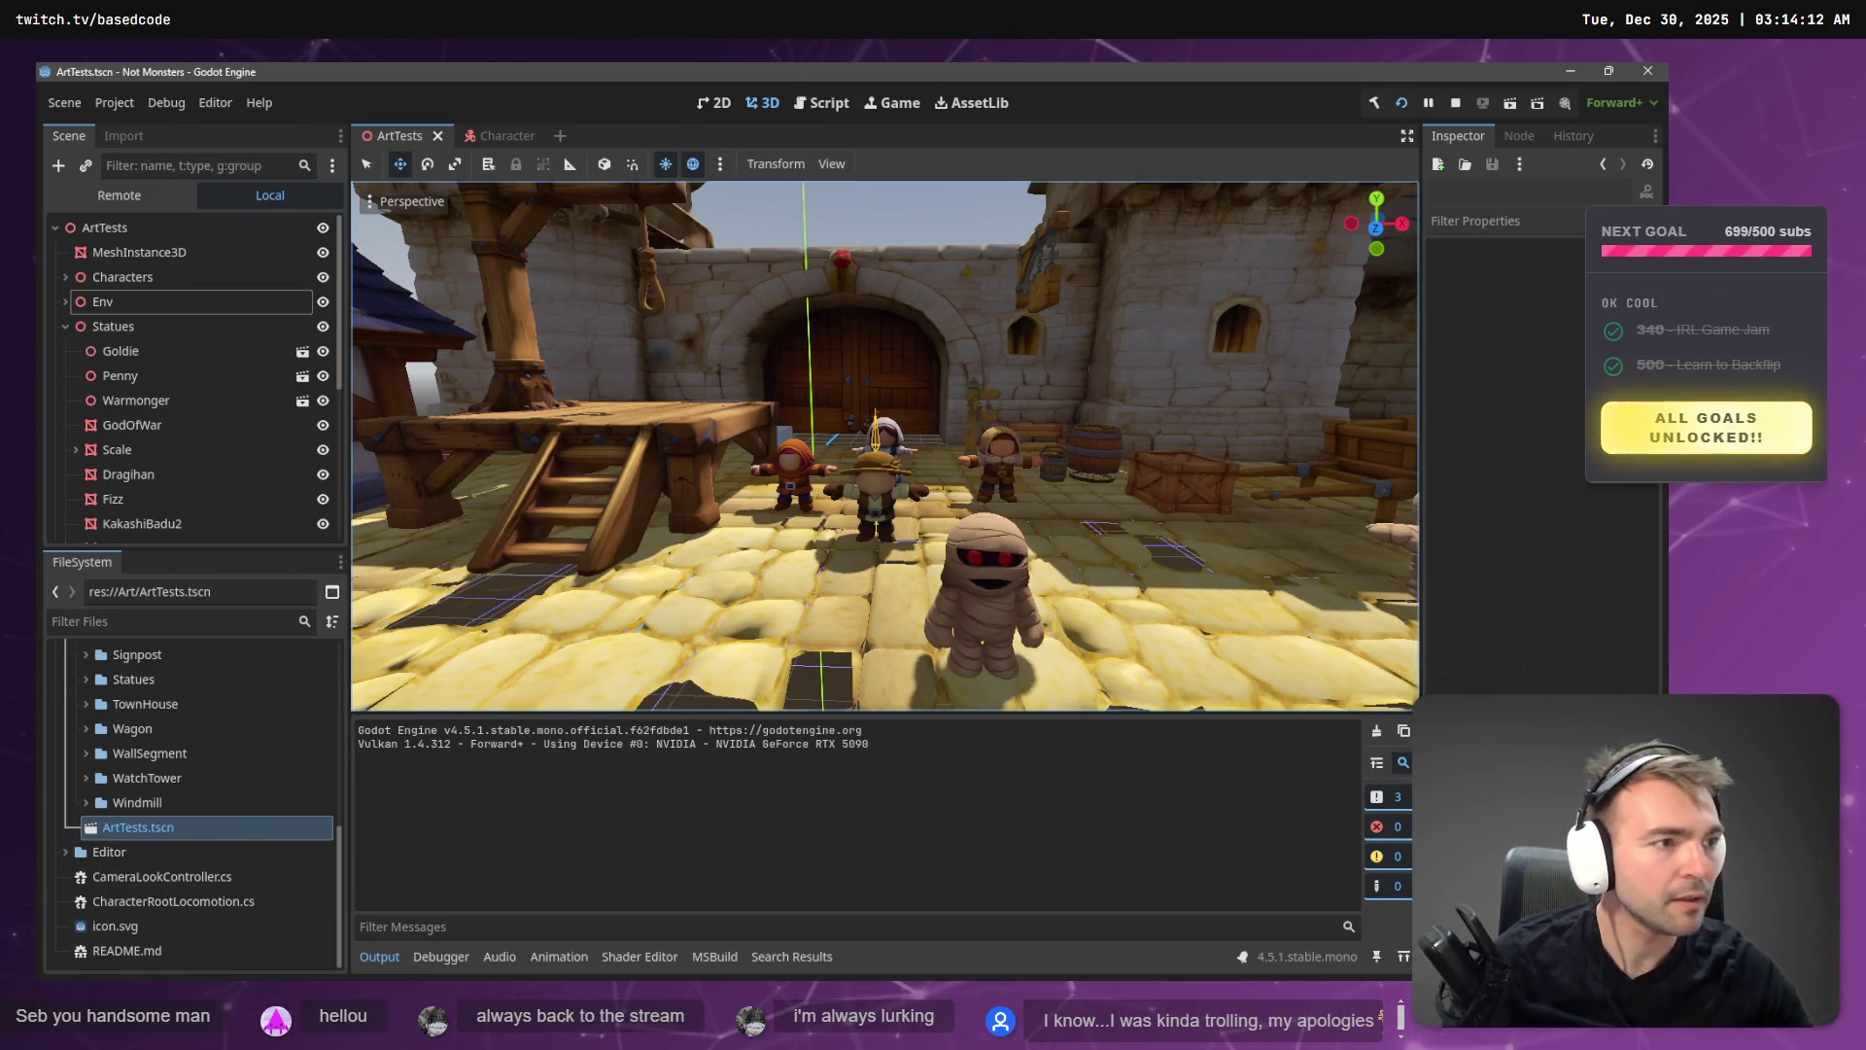
key(alt+Tab)
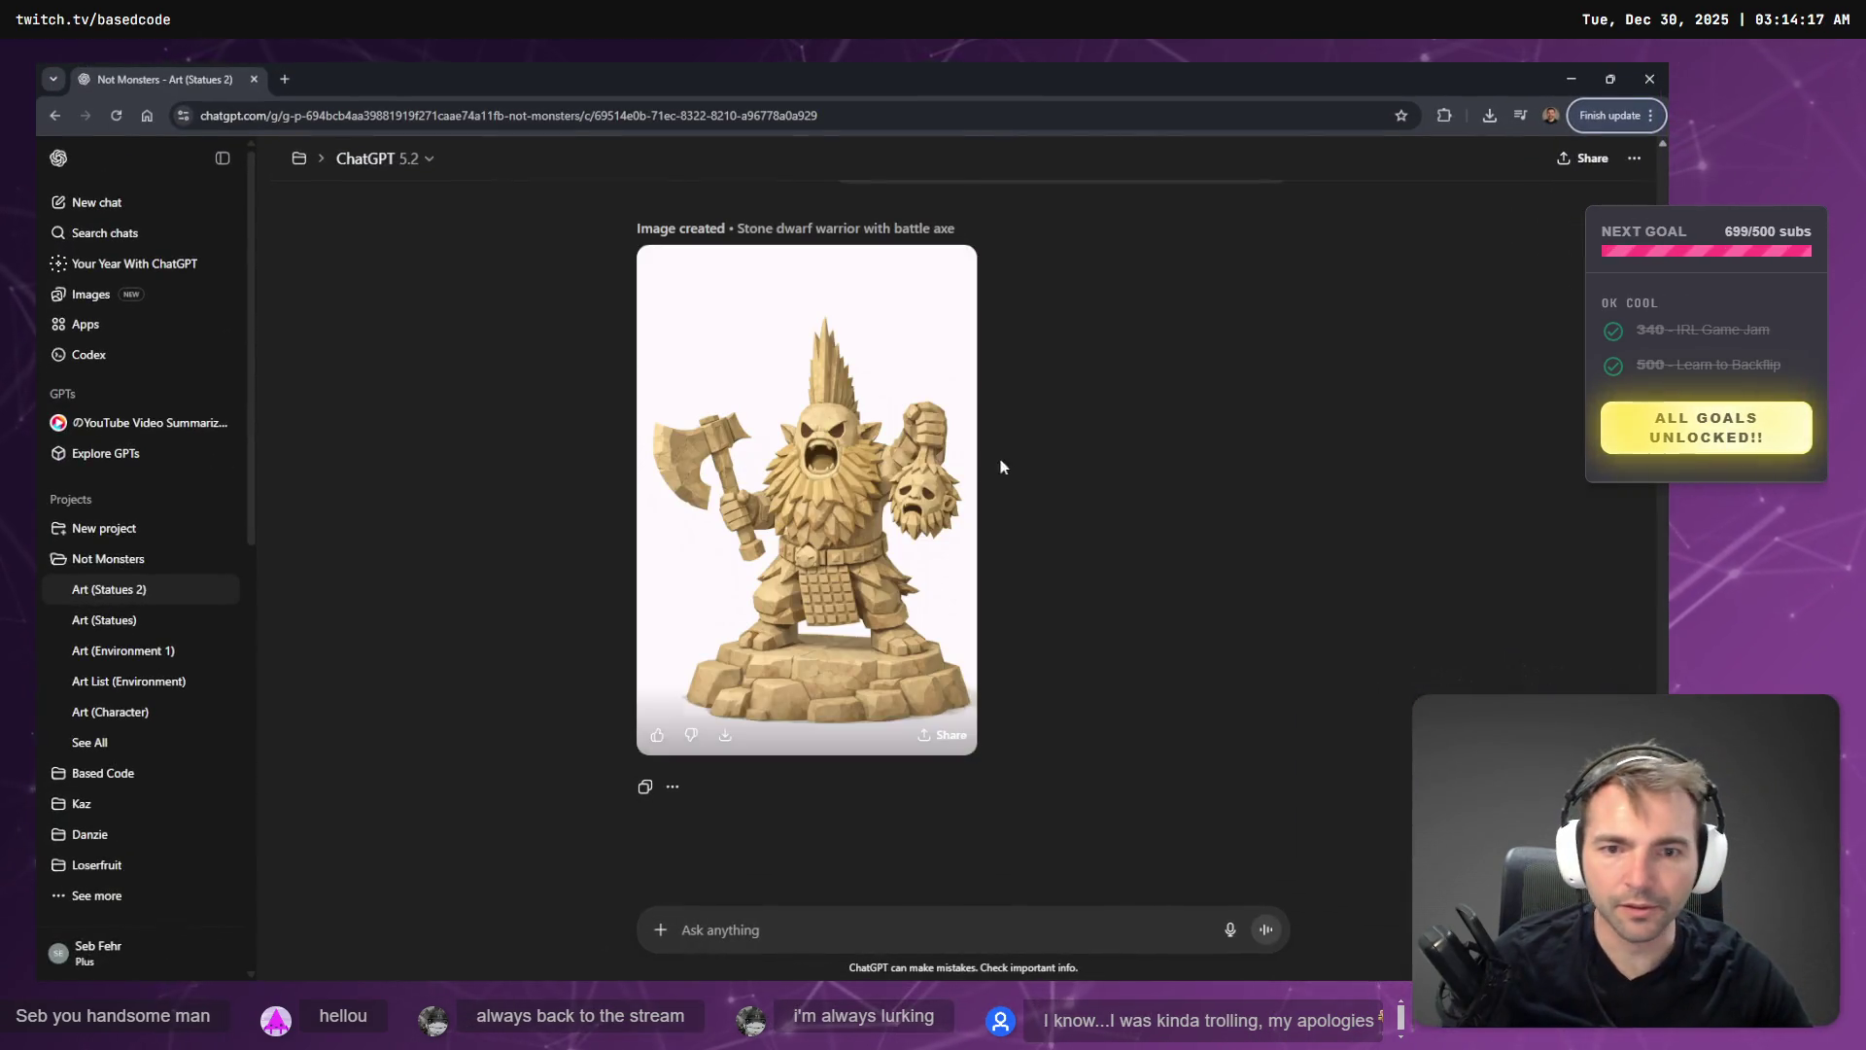
- Open the newest dwarf statue image full size
click(937, 483)
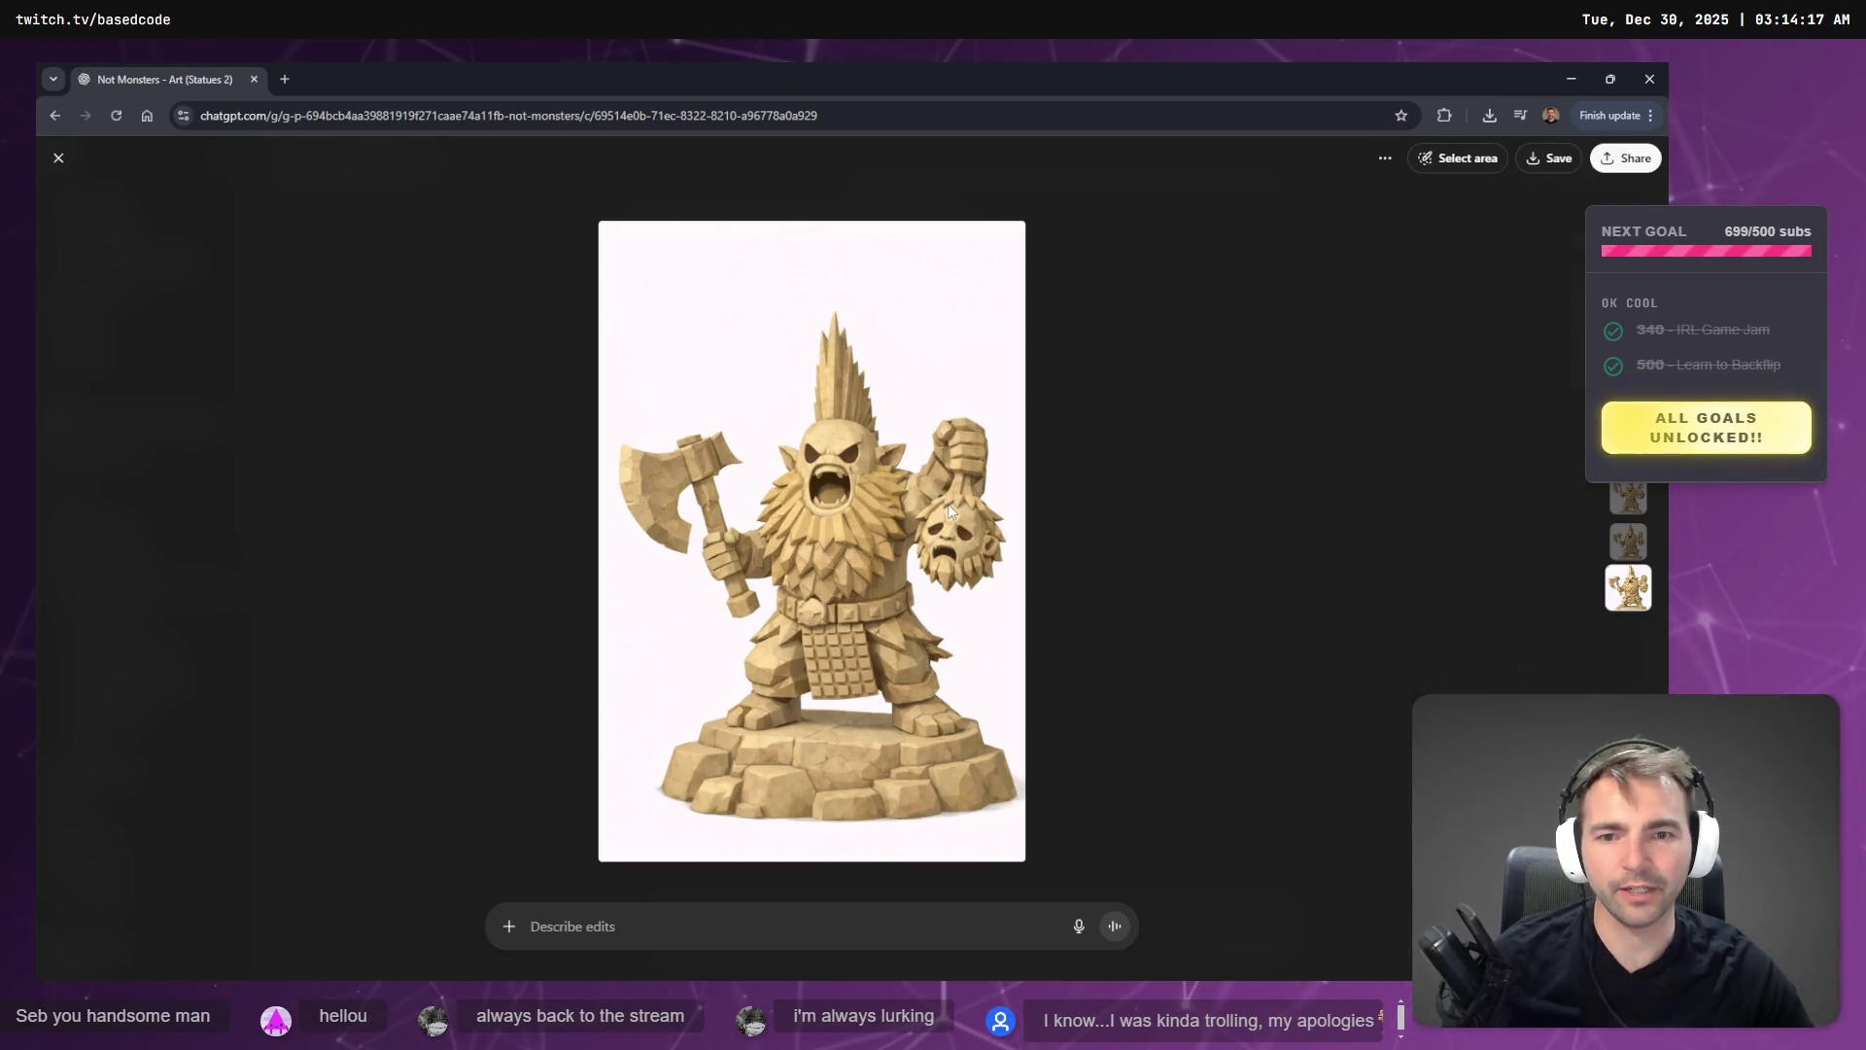
key(Escape)
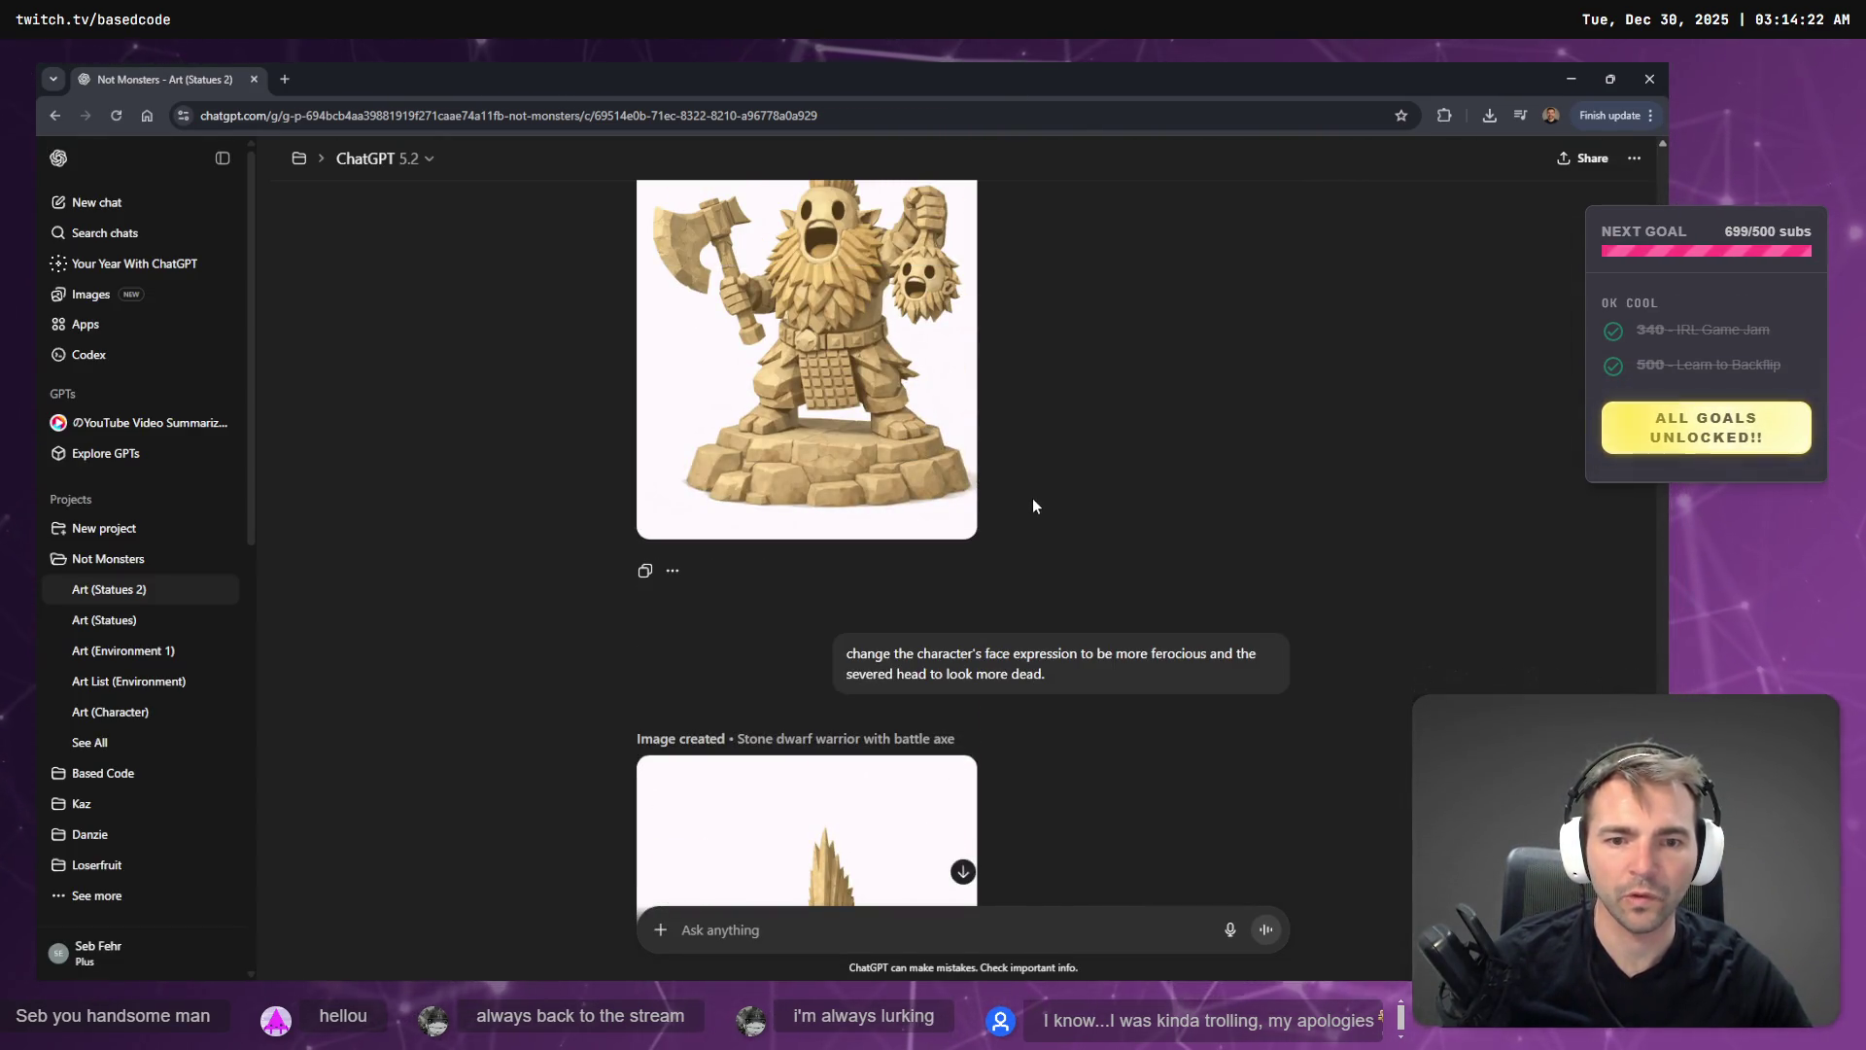
scroll(1032, 498, down, 5)
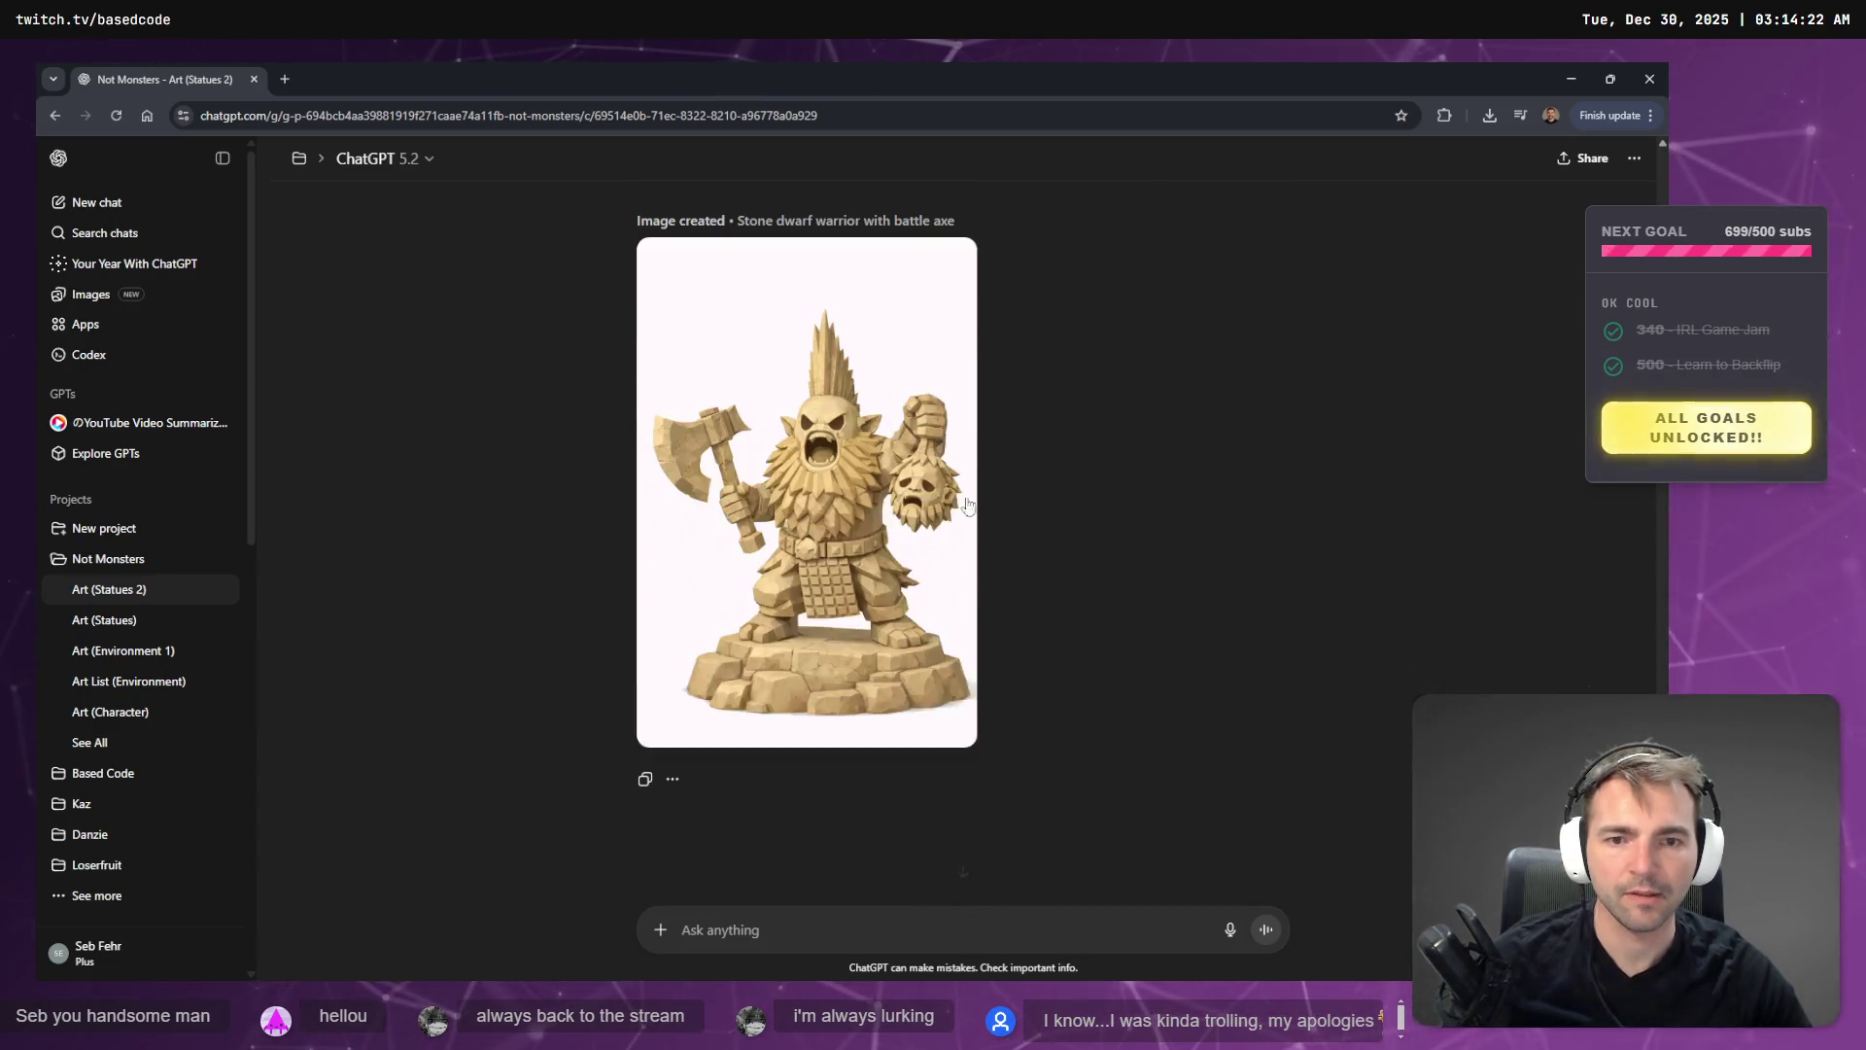
click(970, 313)
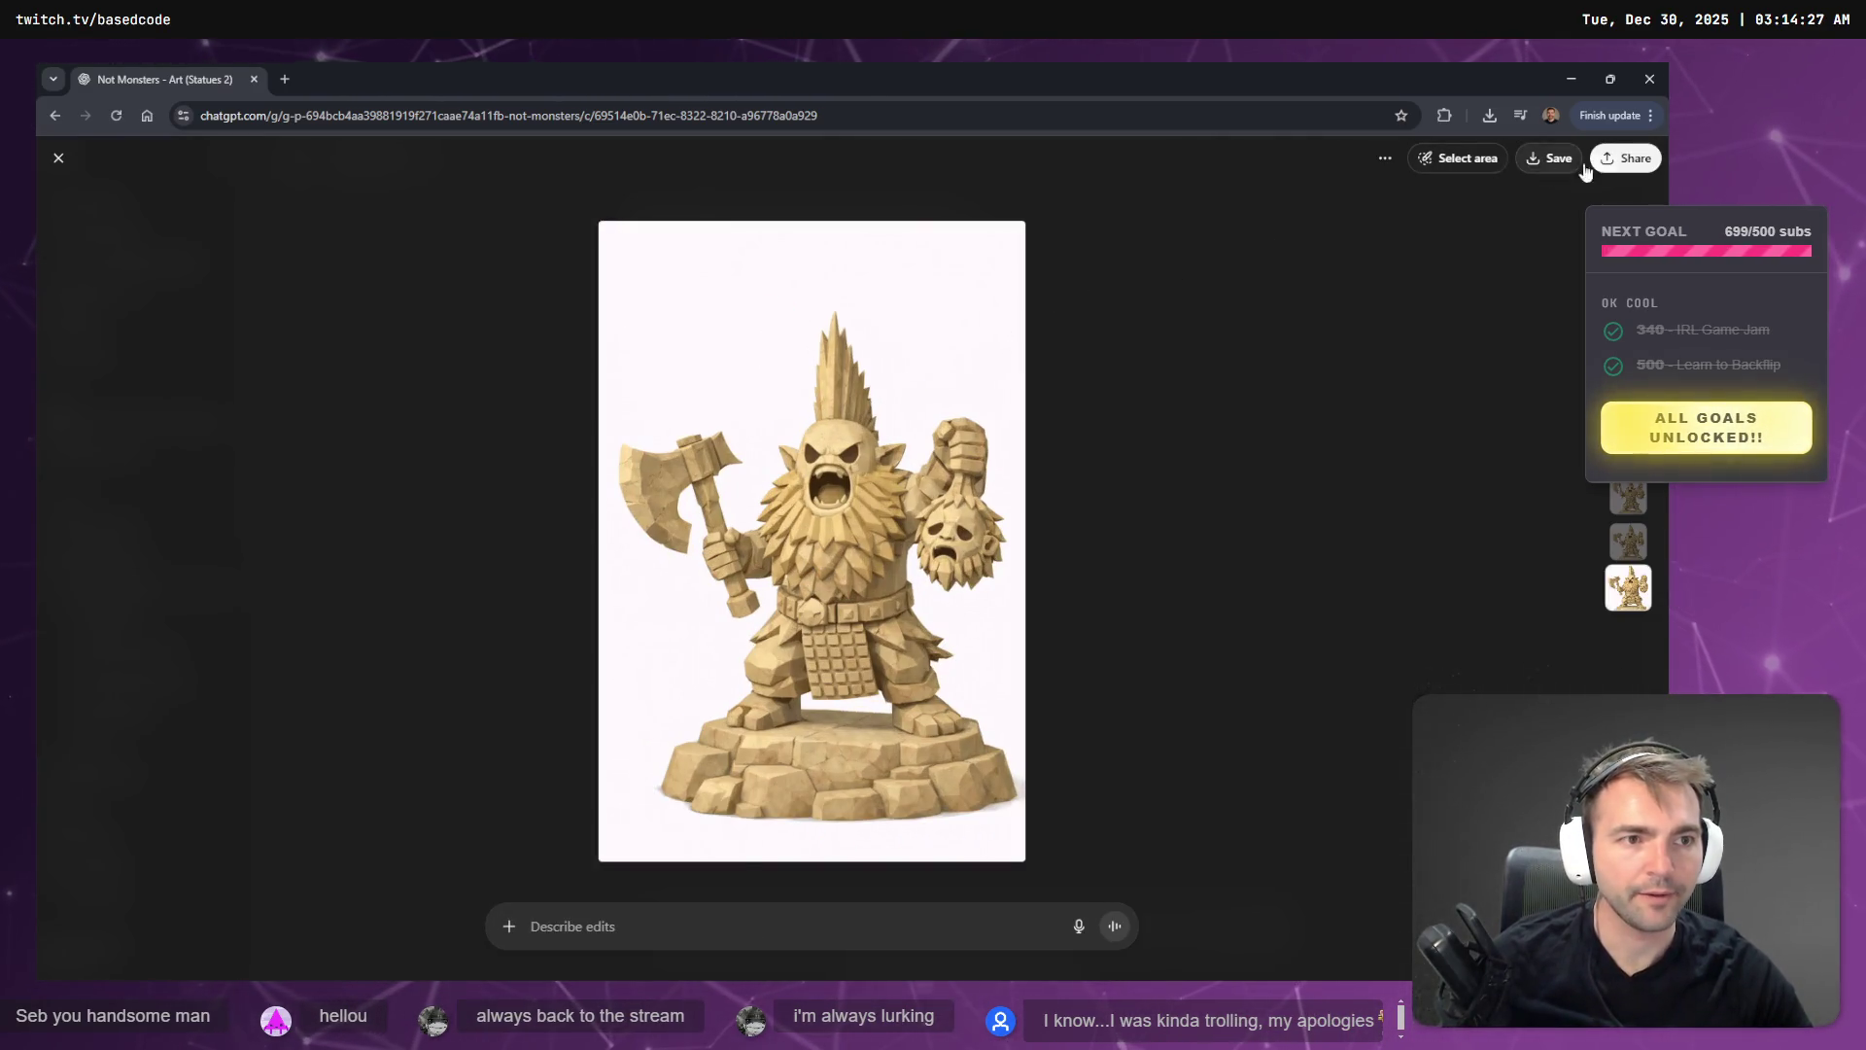
- Mask the dwarf's axe head and request a two-sided battle axe, then minimize the browser
click(1495, 168)
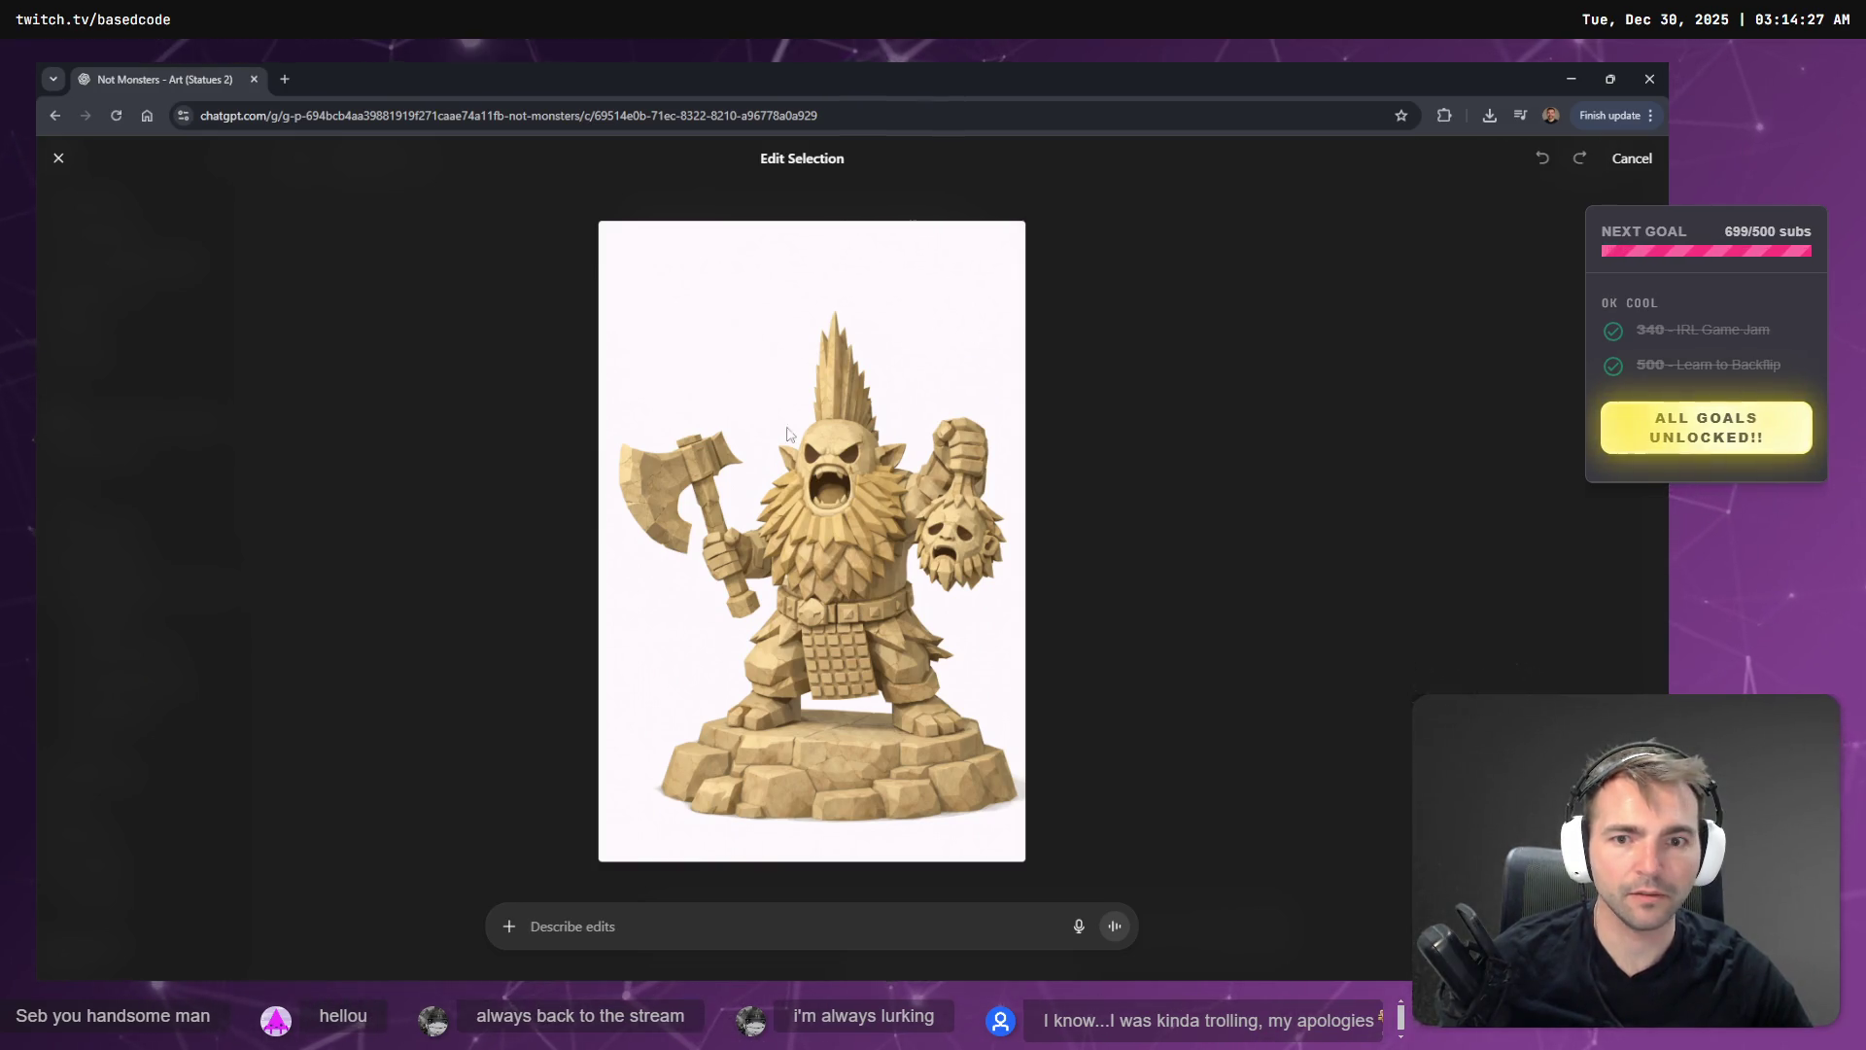
mouse_move(734, 428)
mouse_down()
mouse_move(636, 500)
mouse_move(758, 428)
mouse_move(772, 457)
mouse_move(695, 384)
mouse_up()
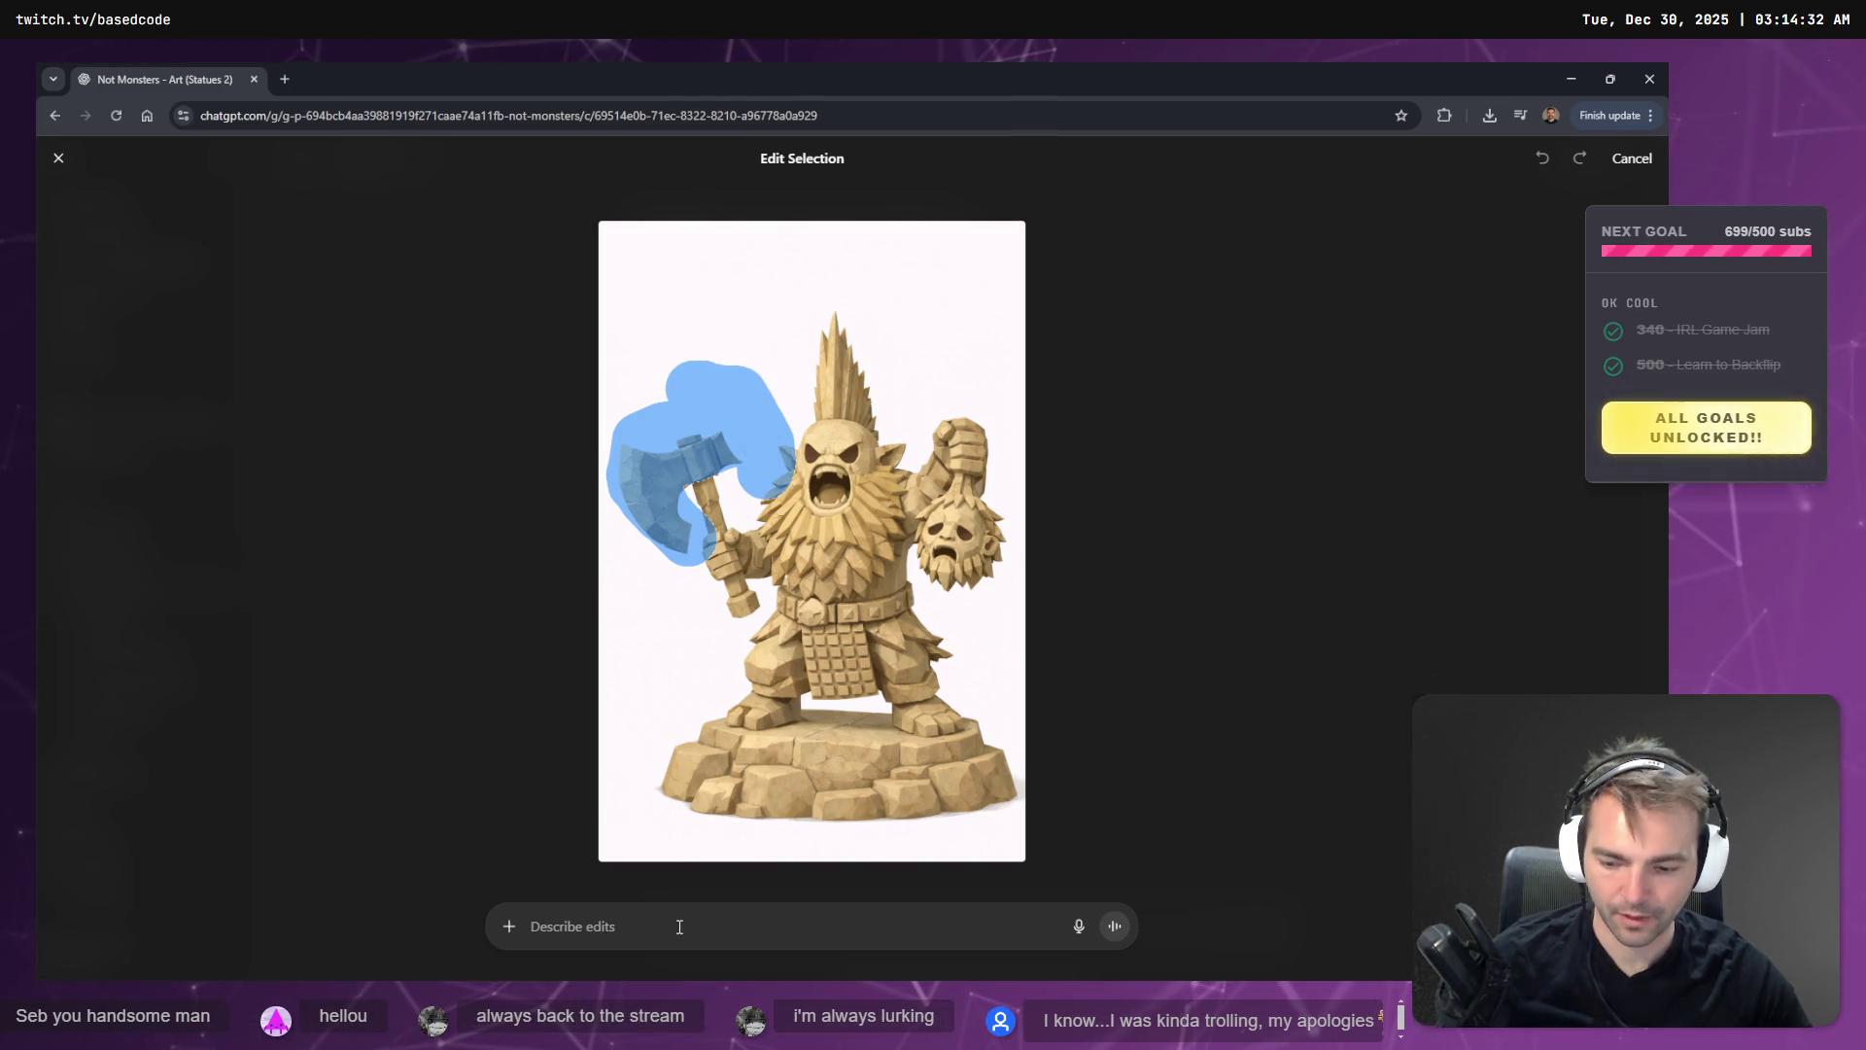
key(super+h)
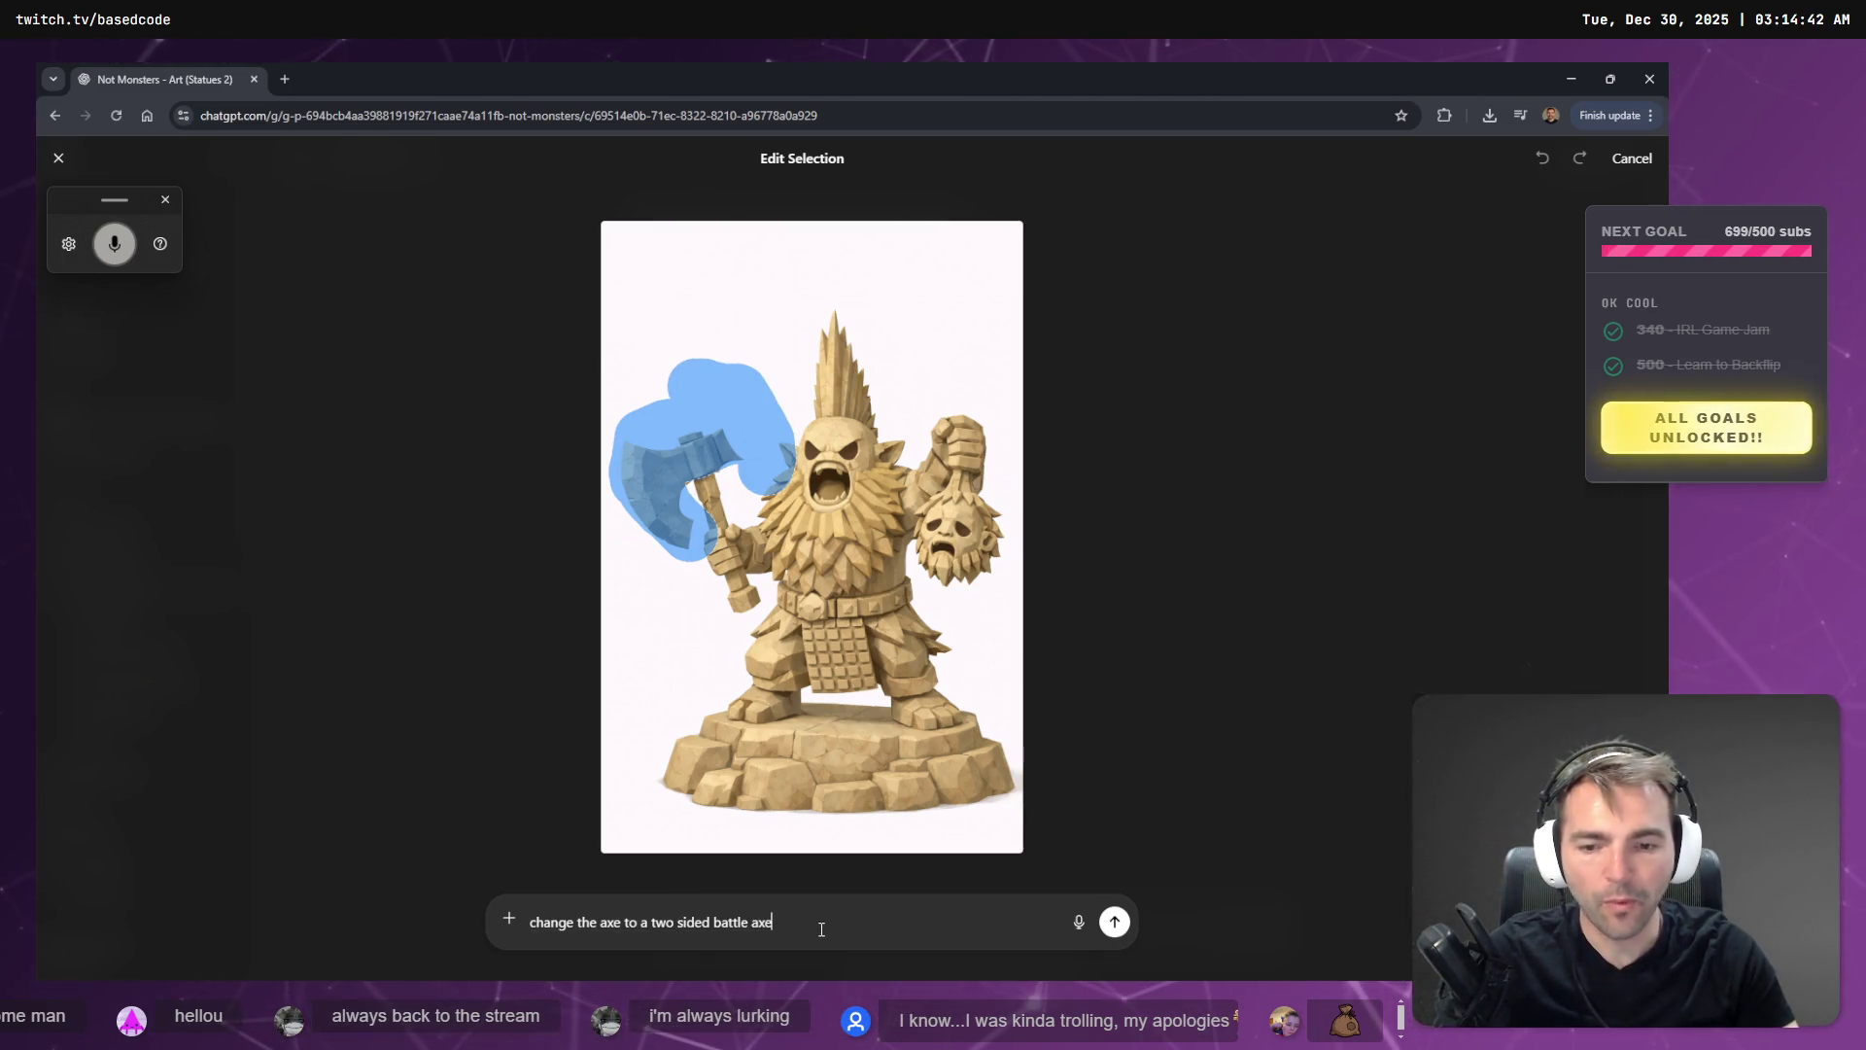
key(Return)
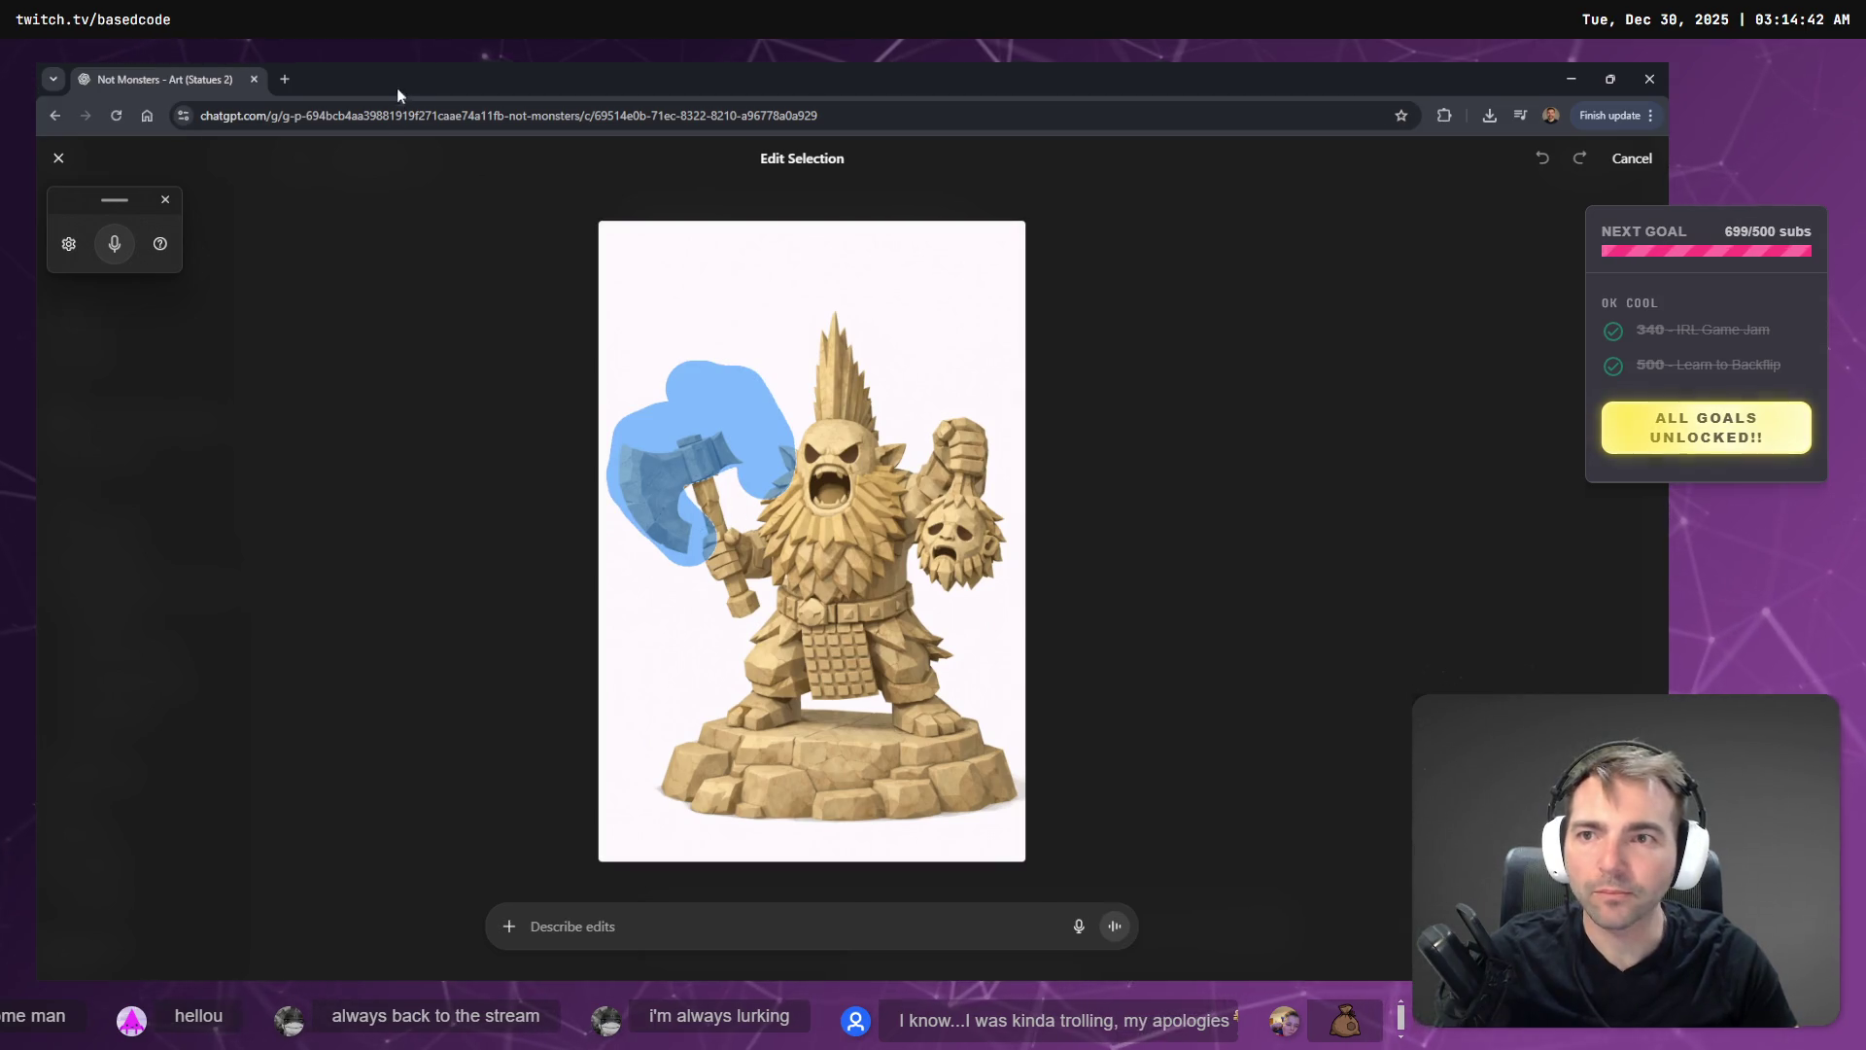
click(1567, 79)
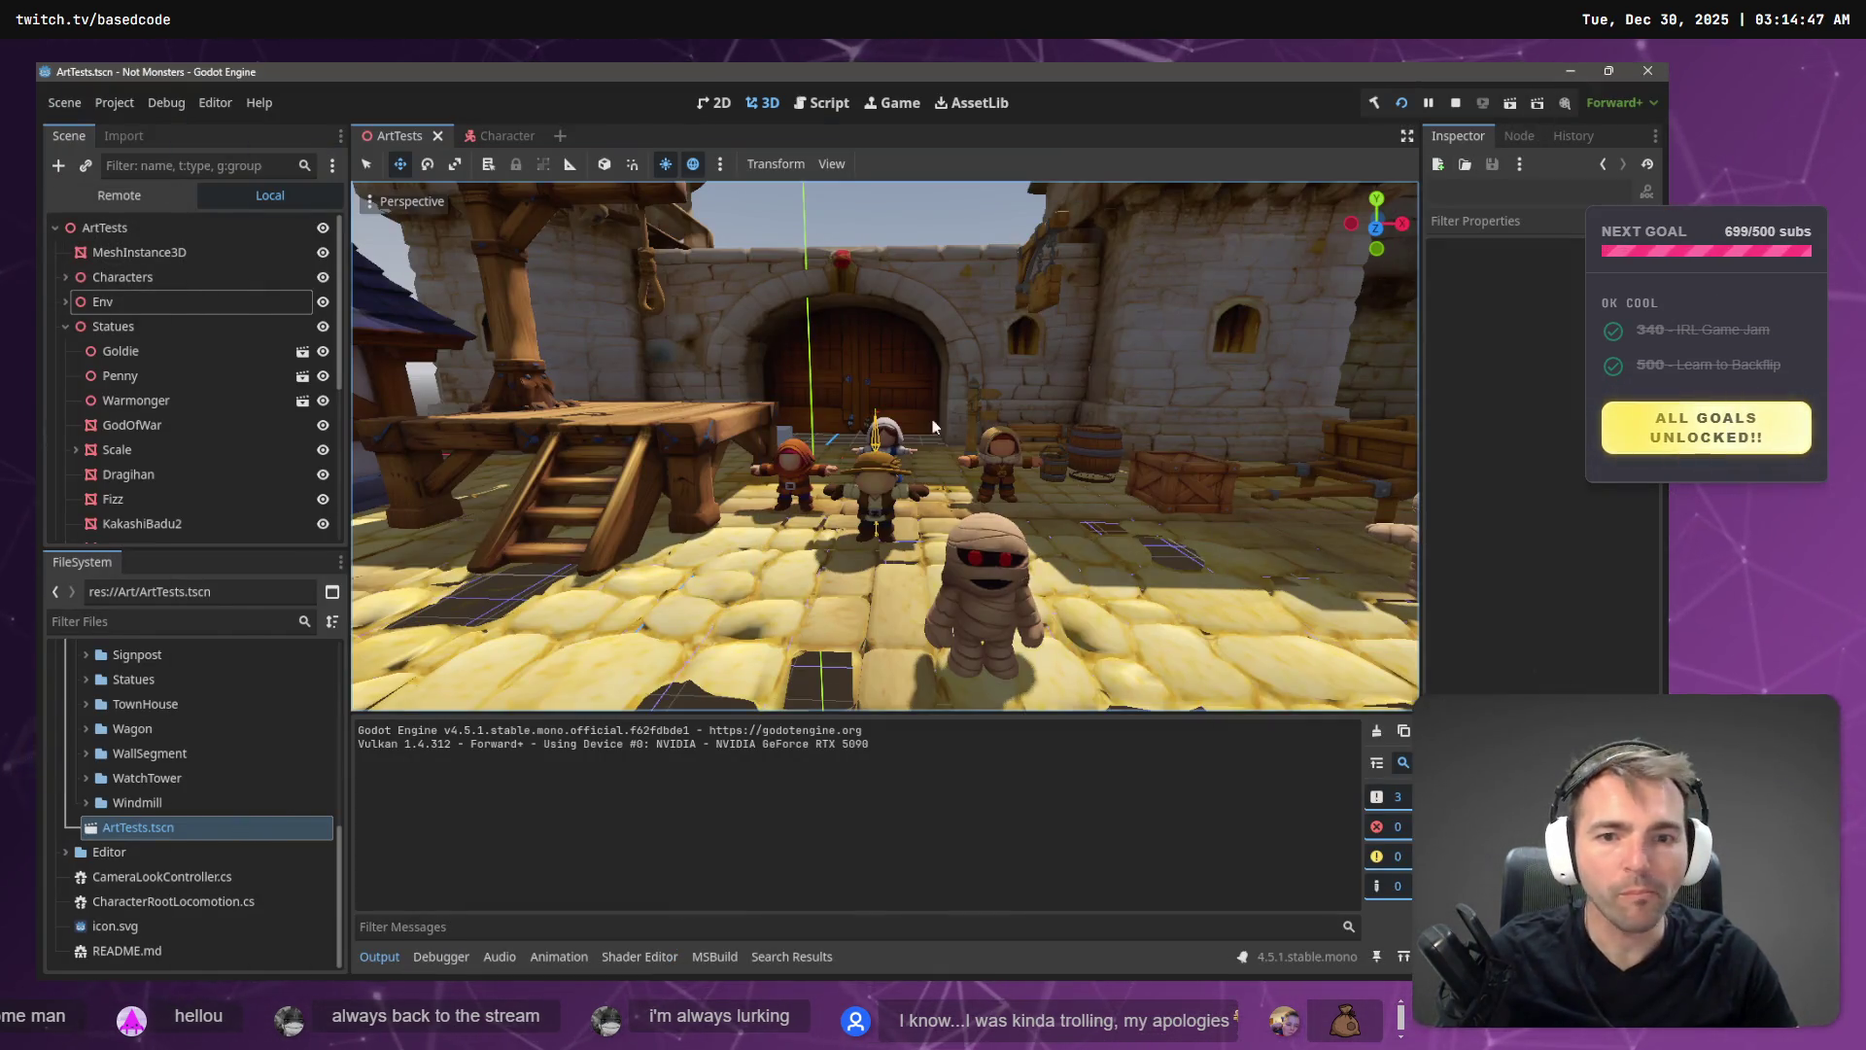
- Expand Codex's changed file to view the inline diff of the left/right fix
key(alt+Tab)
key(alt+Tab)
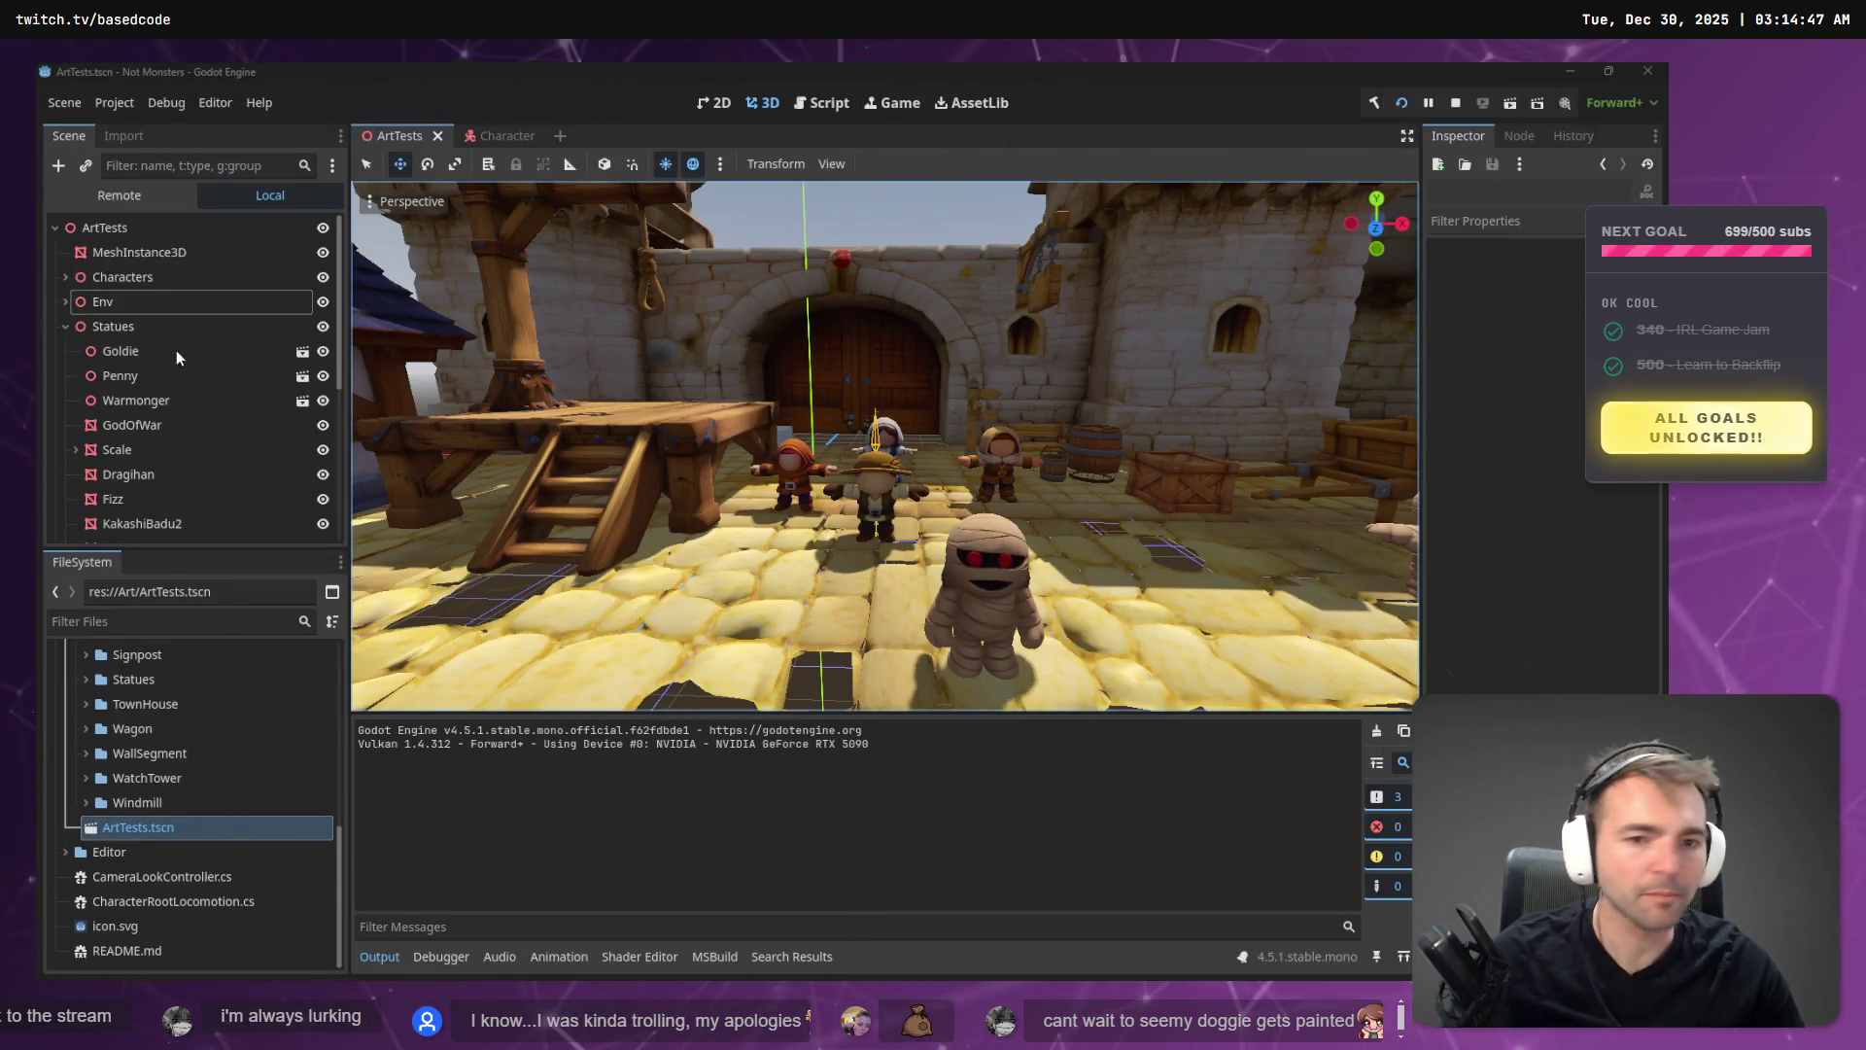
key(alt+Tab)
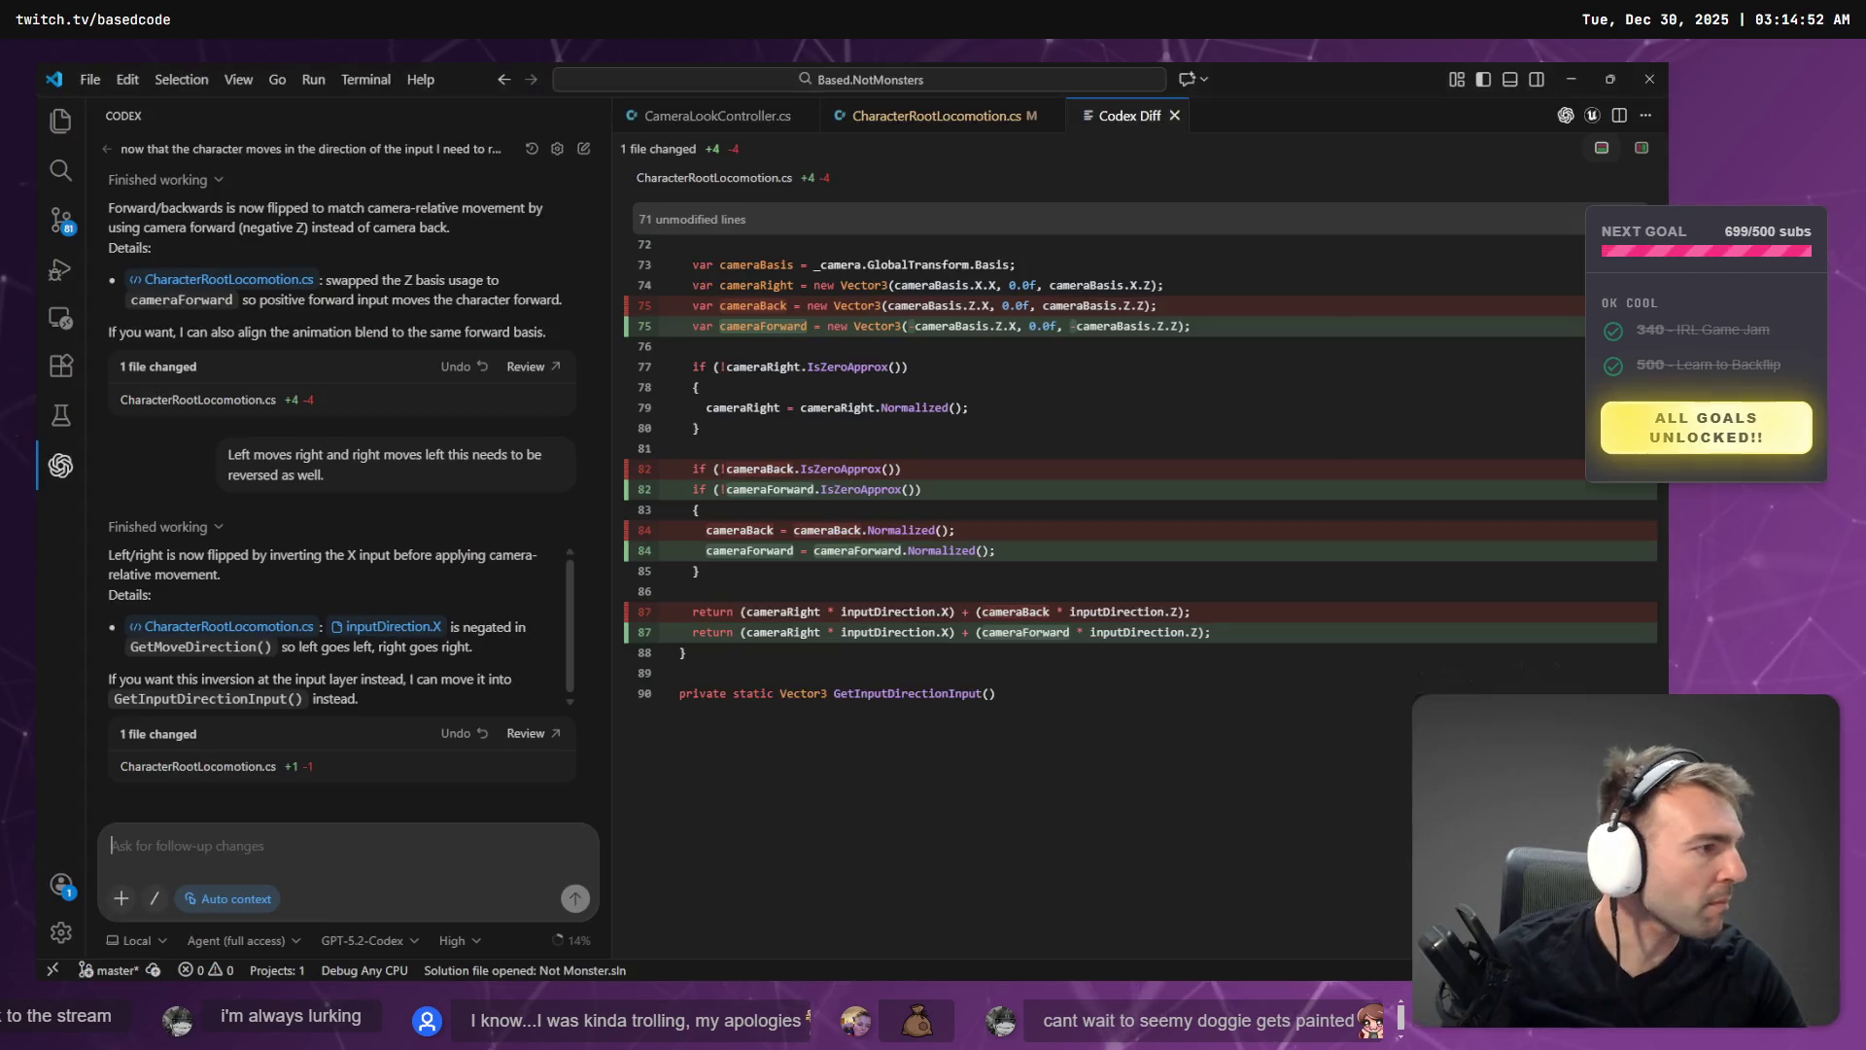
click(295, 743)
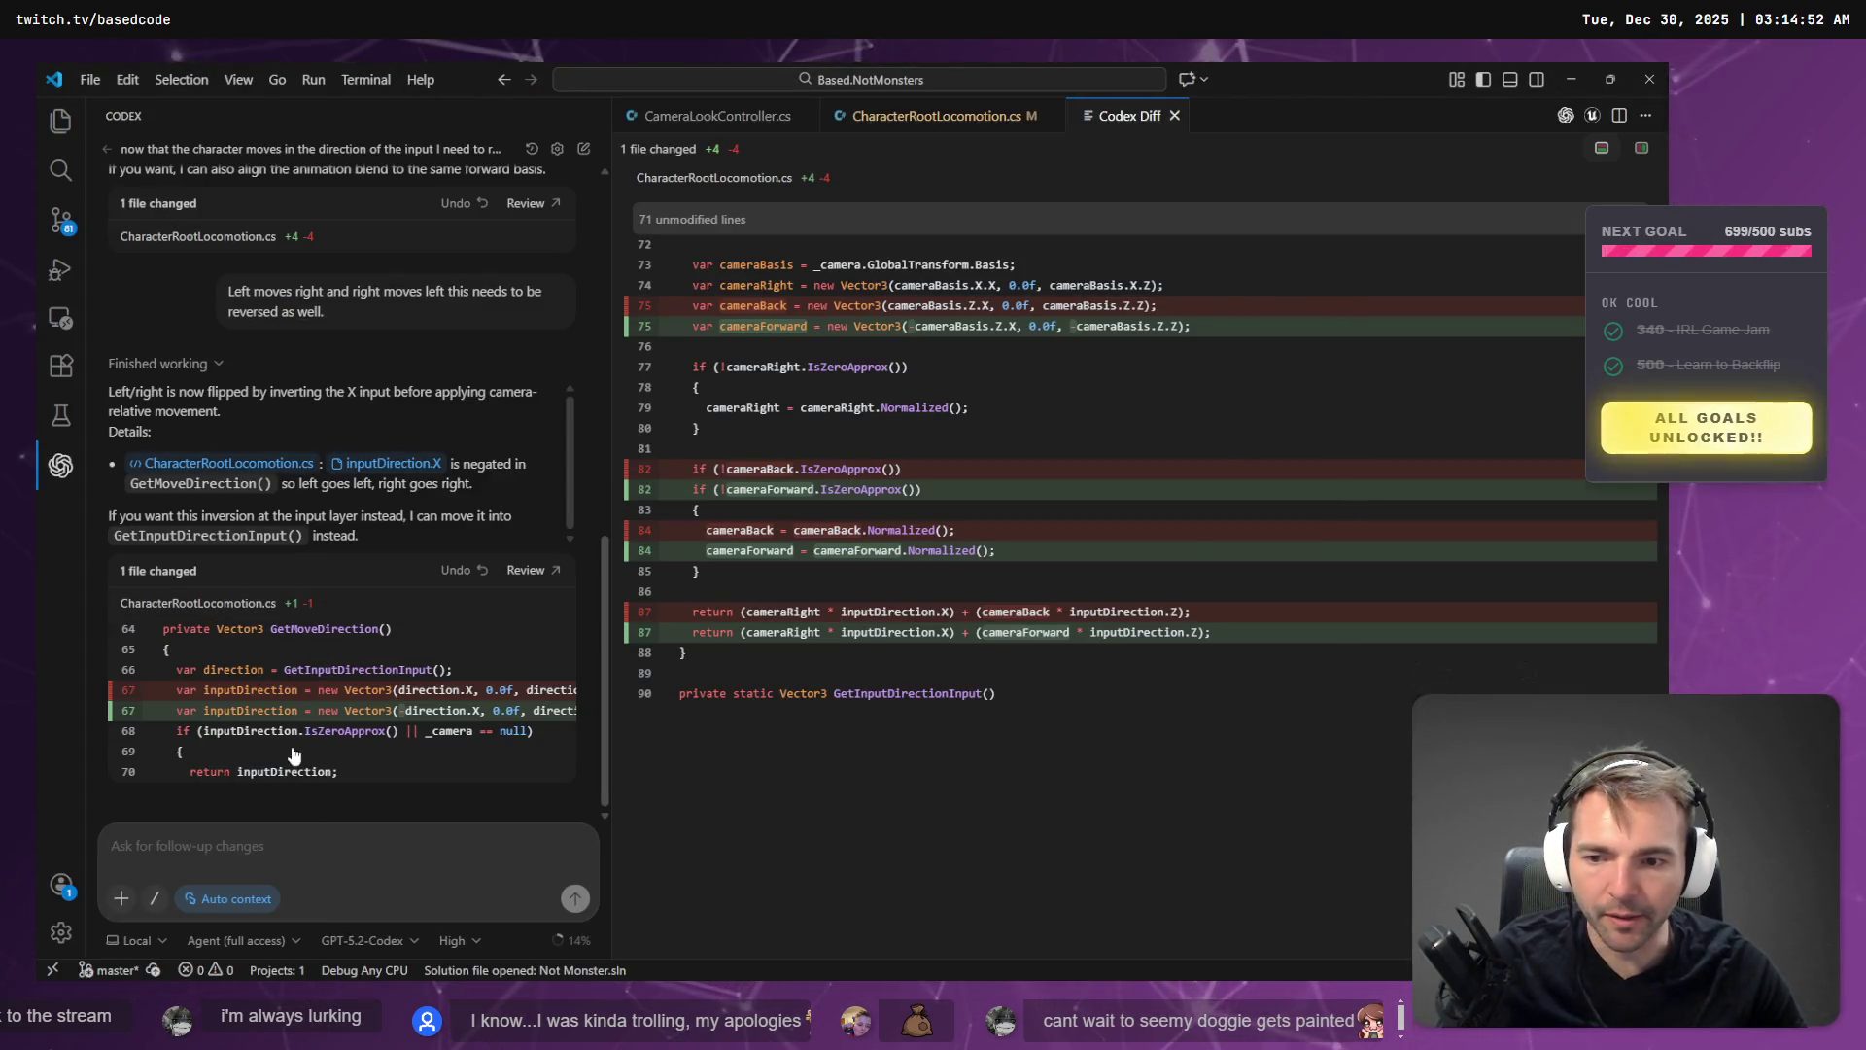
- Rebuild and play-test the left/right movement in Godot, then stop the game
key(alt+Tab)
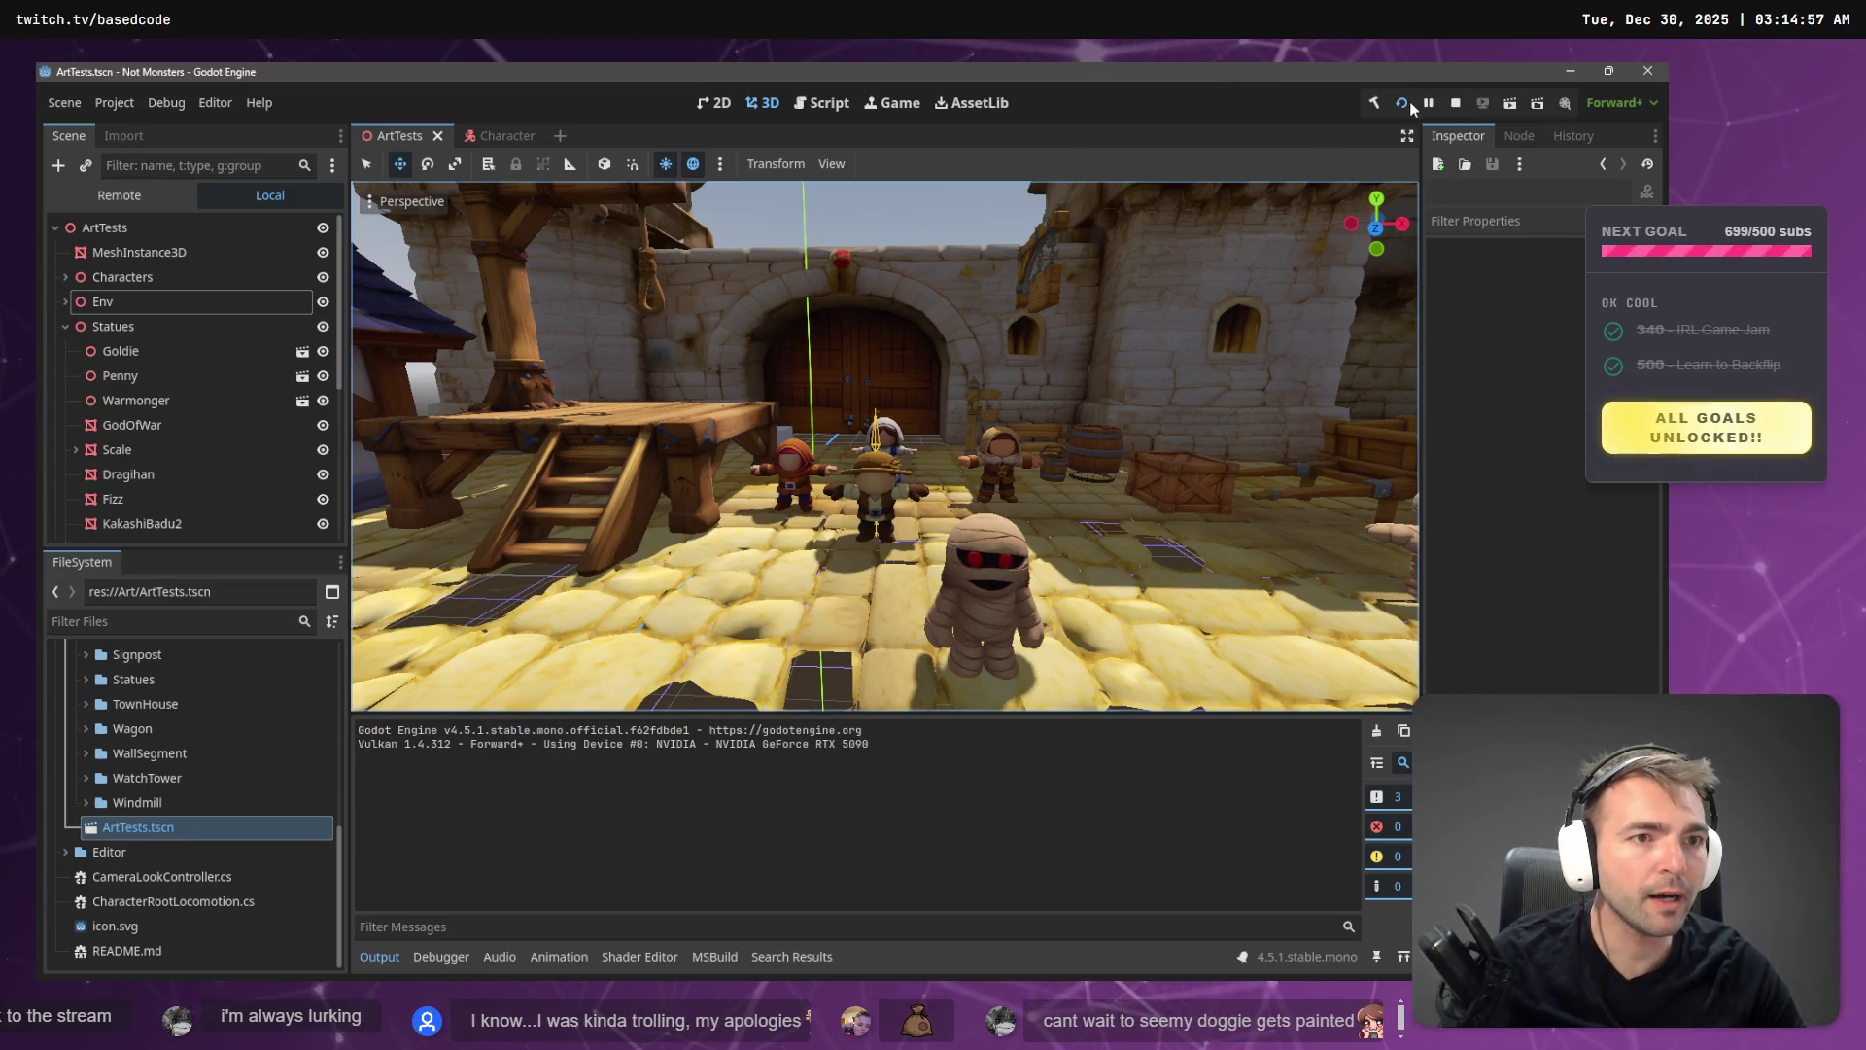
click(1374, 103)
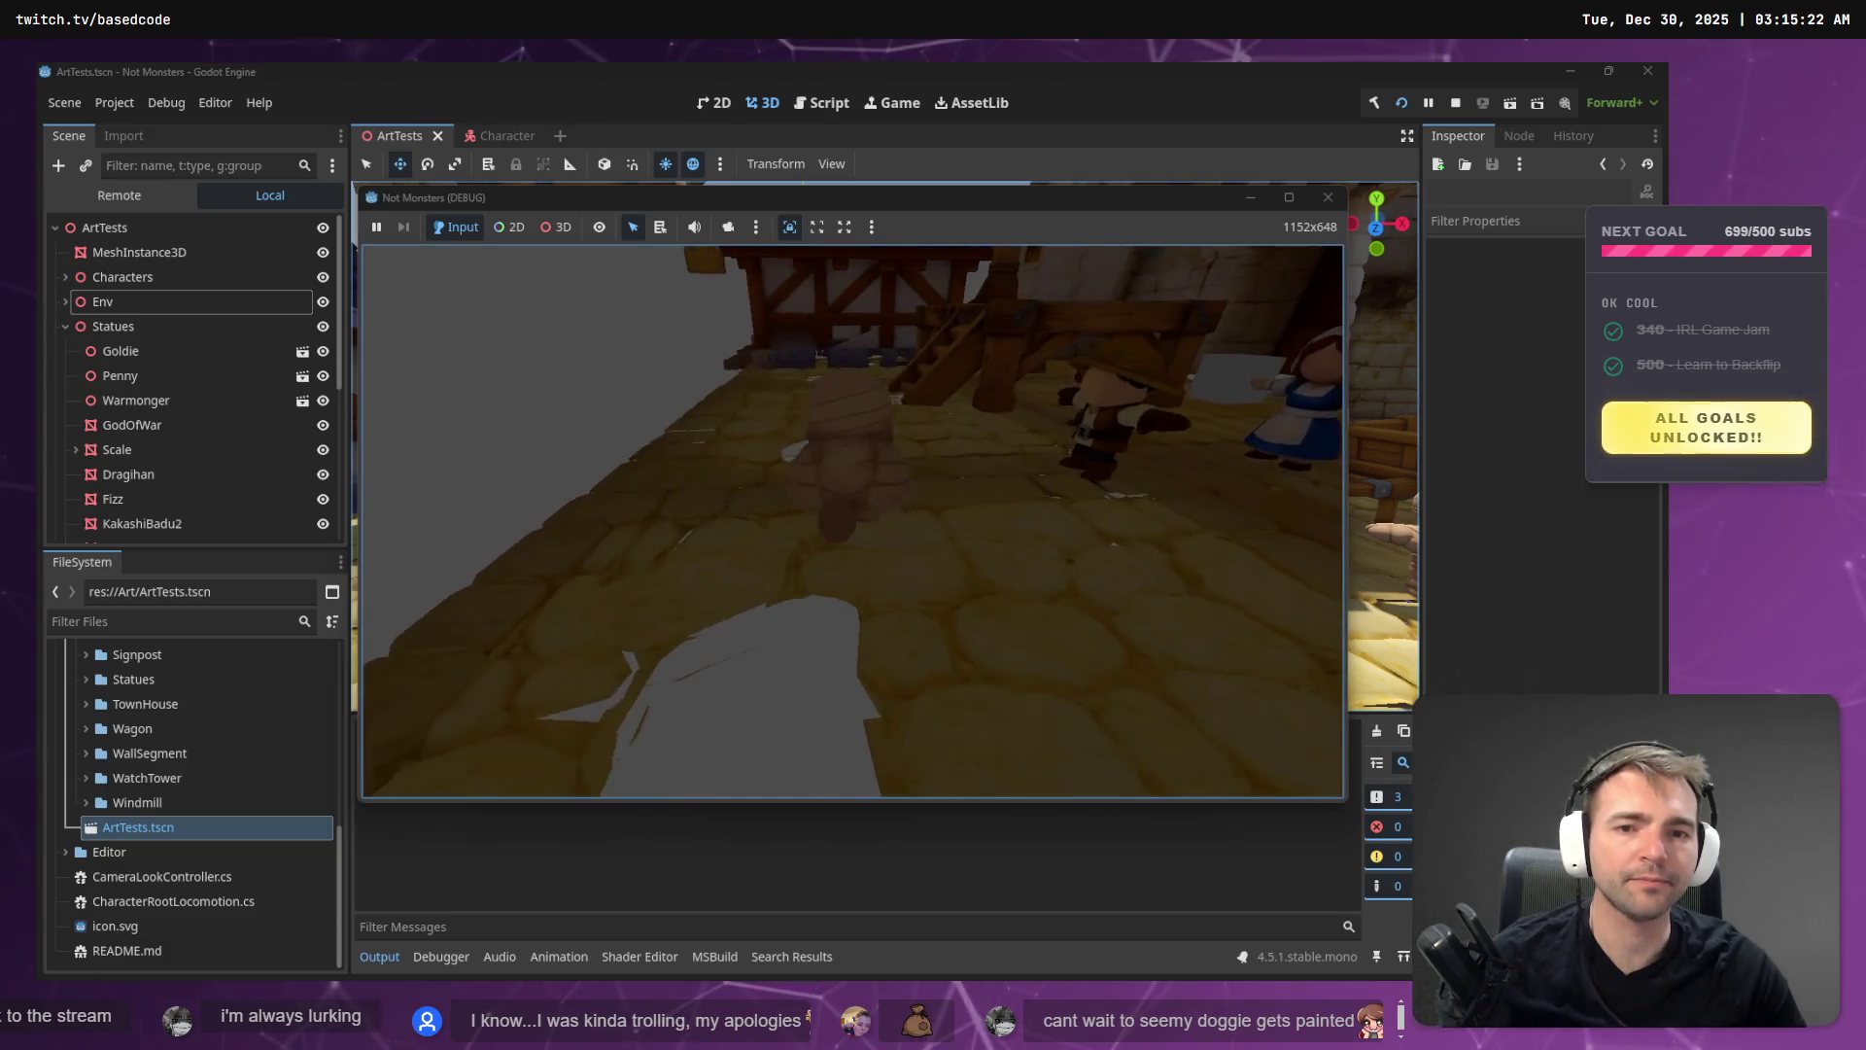
key(F8)
key(alt+Tab)
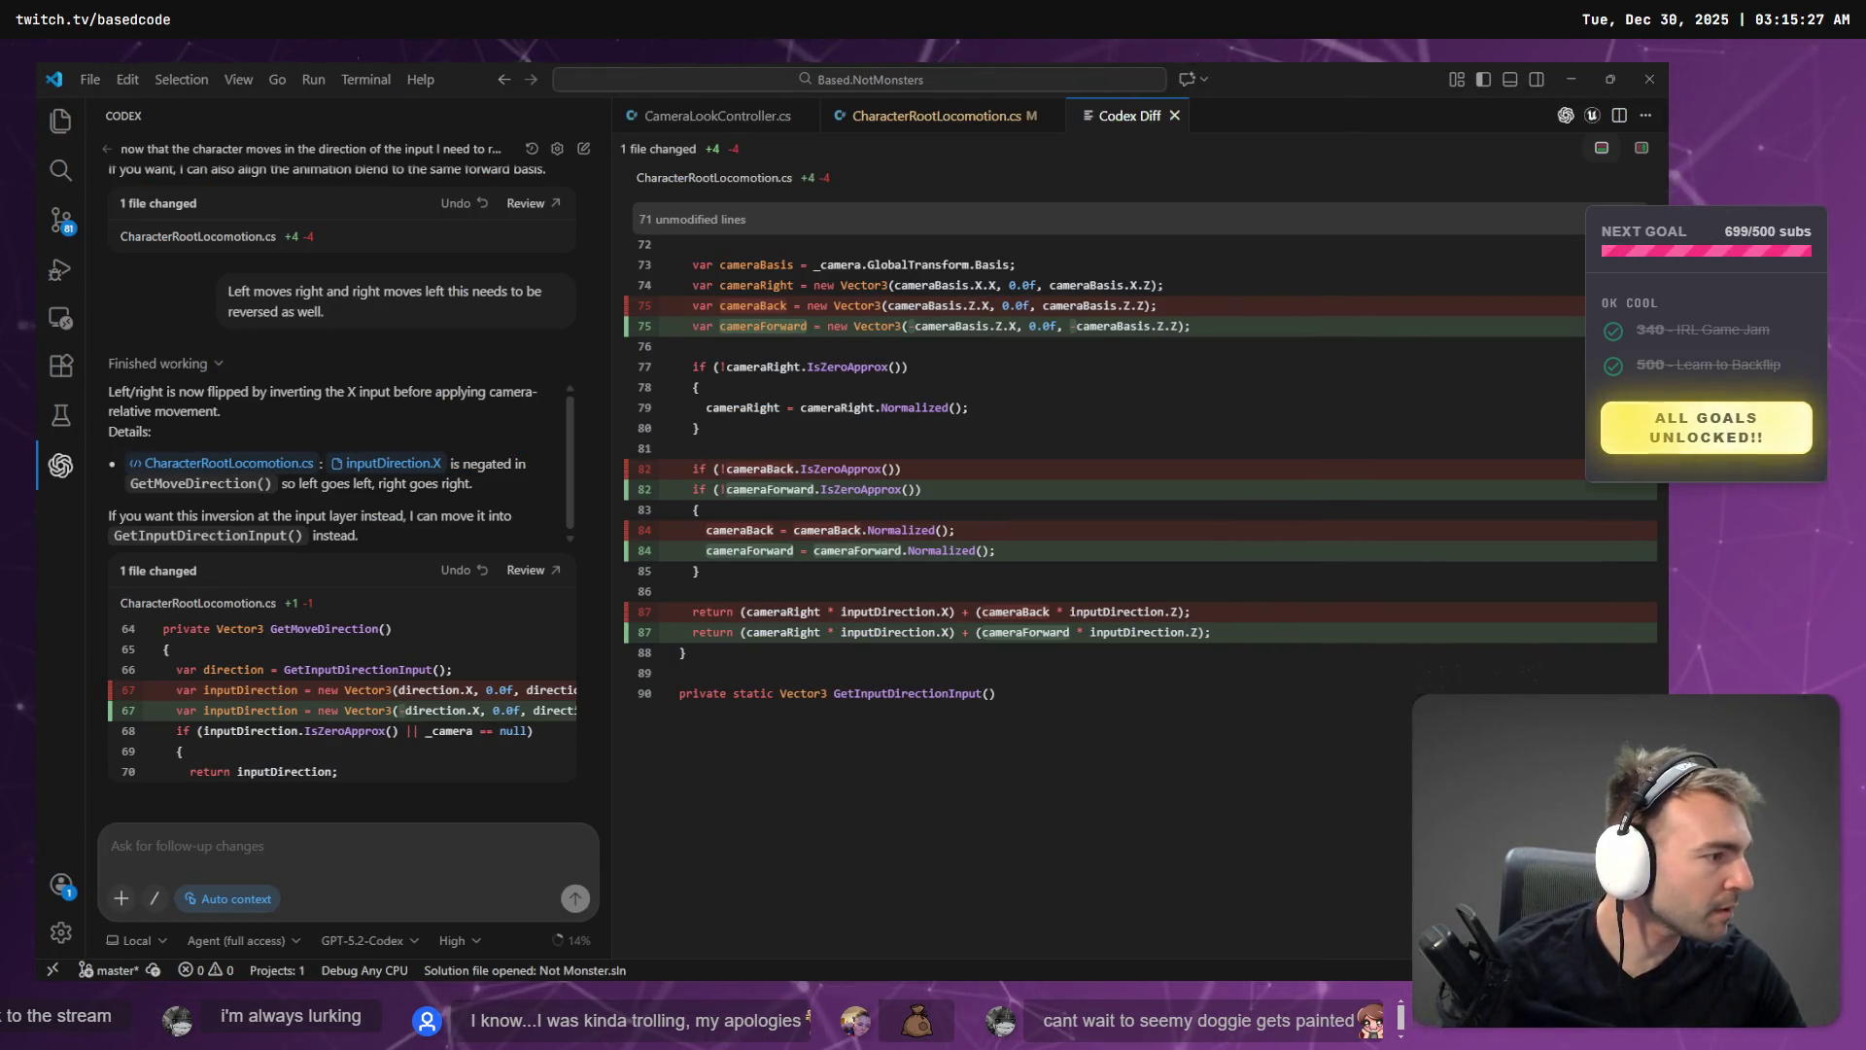
- Review CharacterRootLocomotion.cs and CameraLookController.cs in Rider, then return to Godot
key(alt+Tab)
scroll(1019, 419, up, 10)
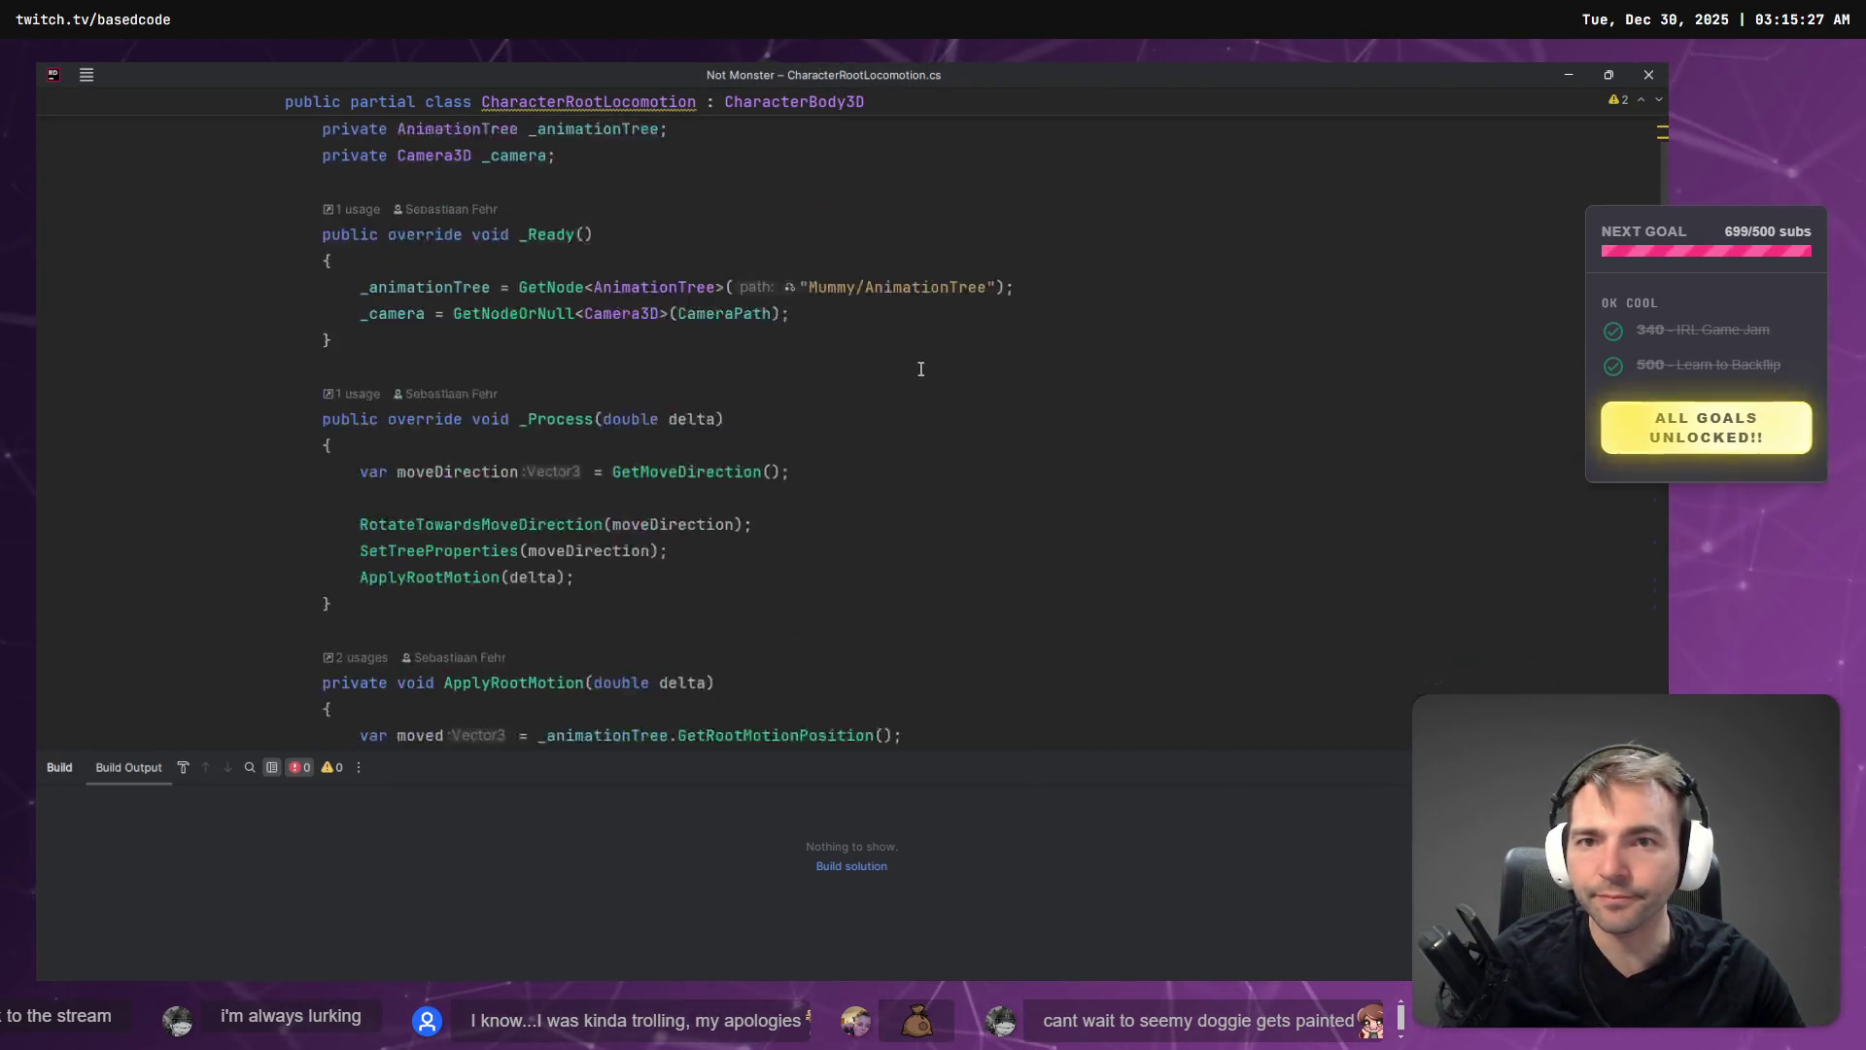
key(ctrl+Tab)
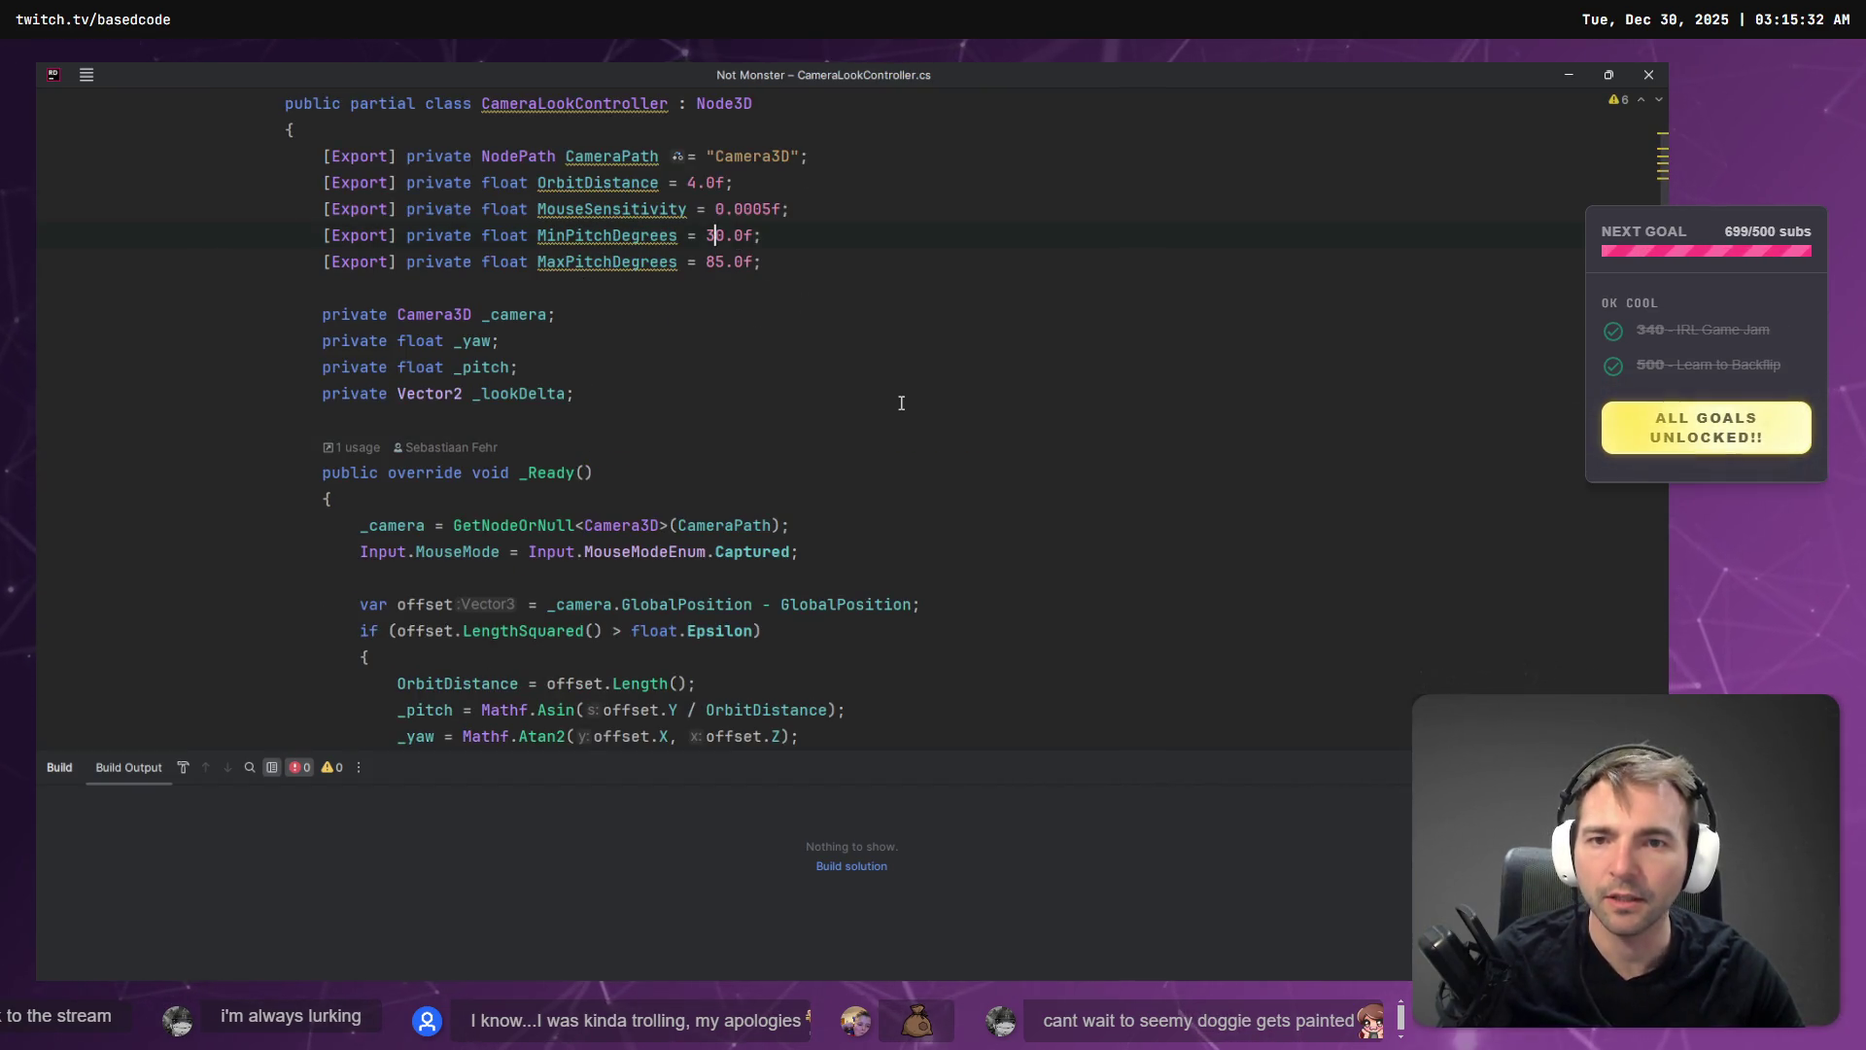
key(alt+Tab)
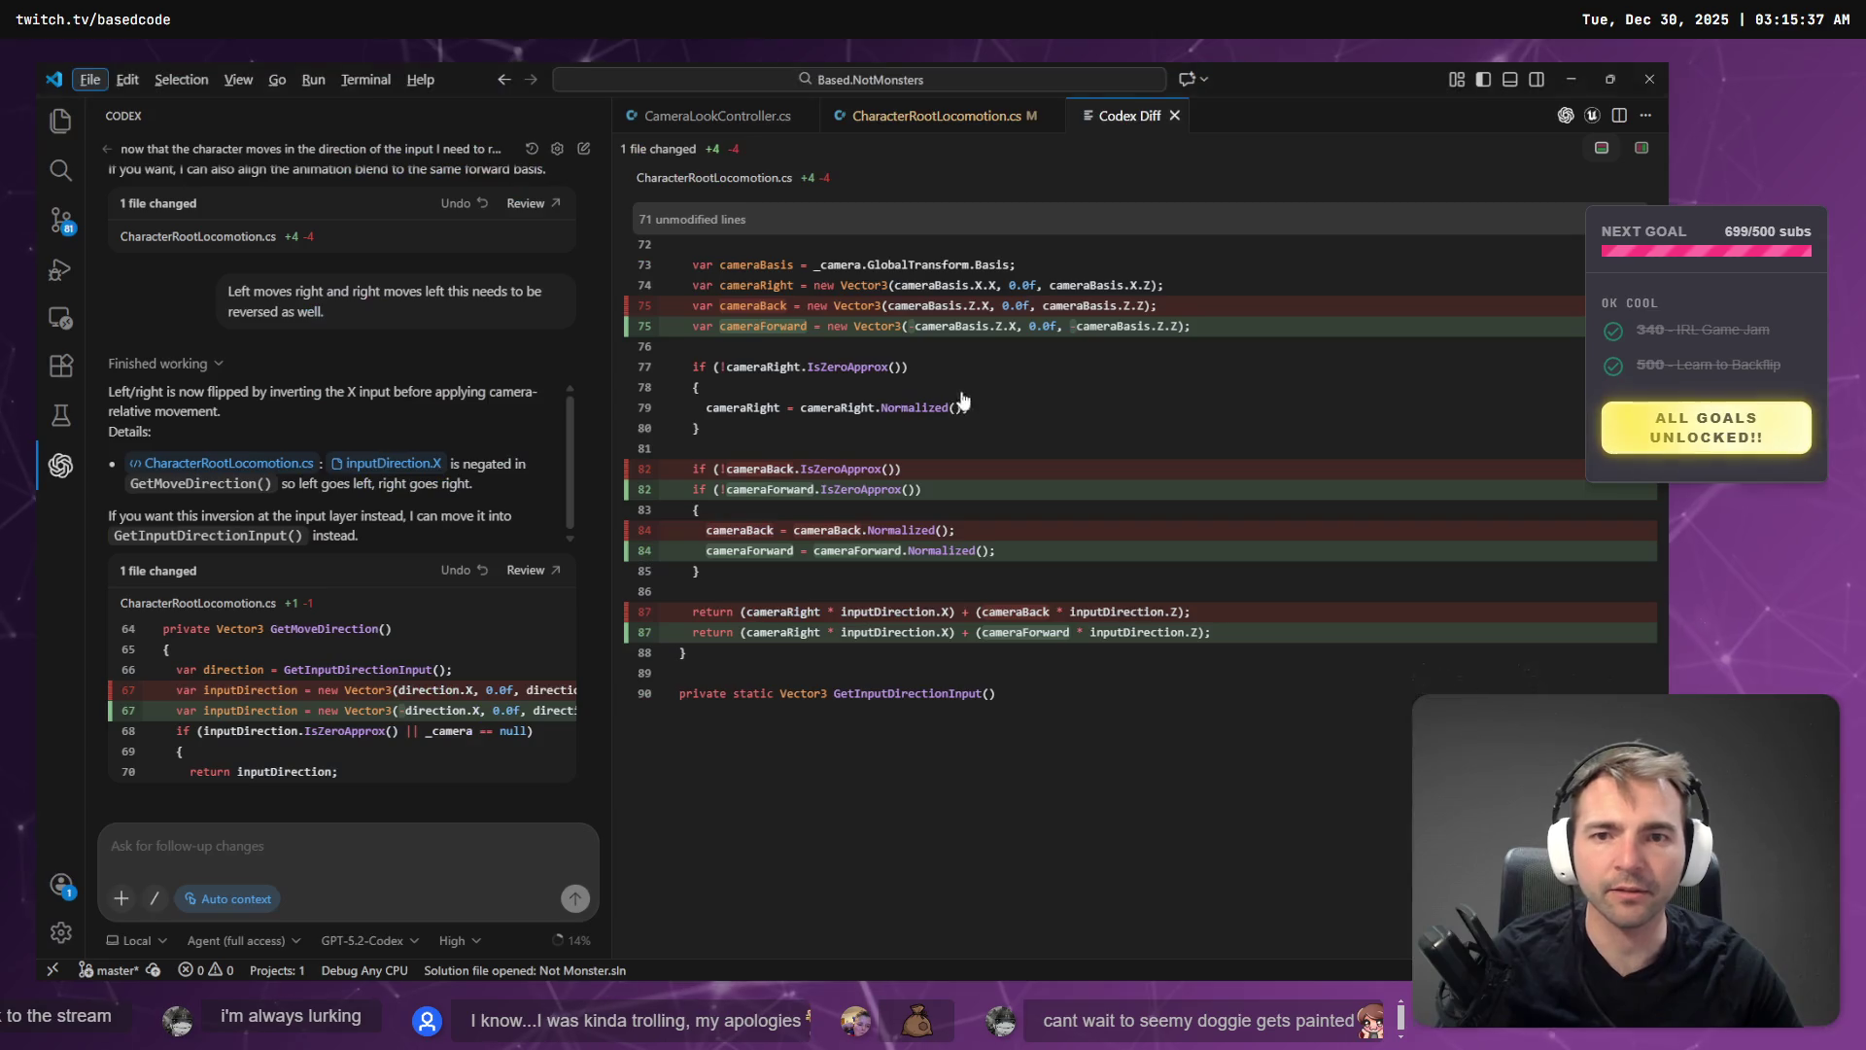
key(alt+Tab)
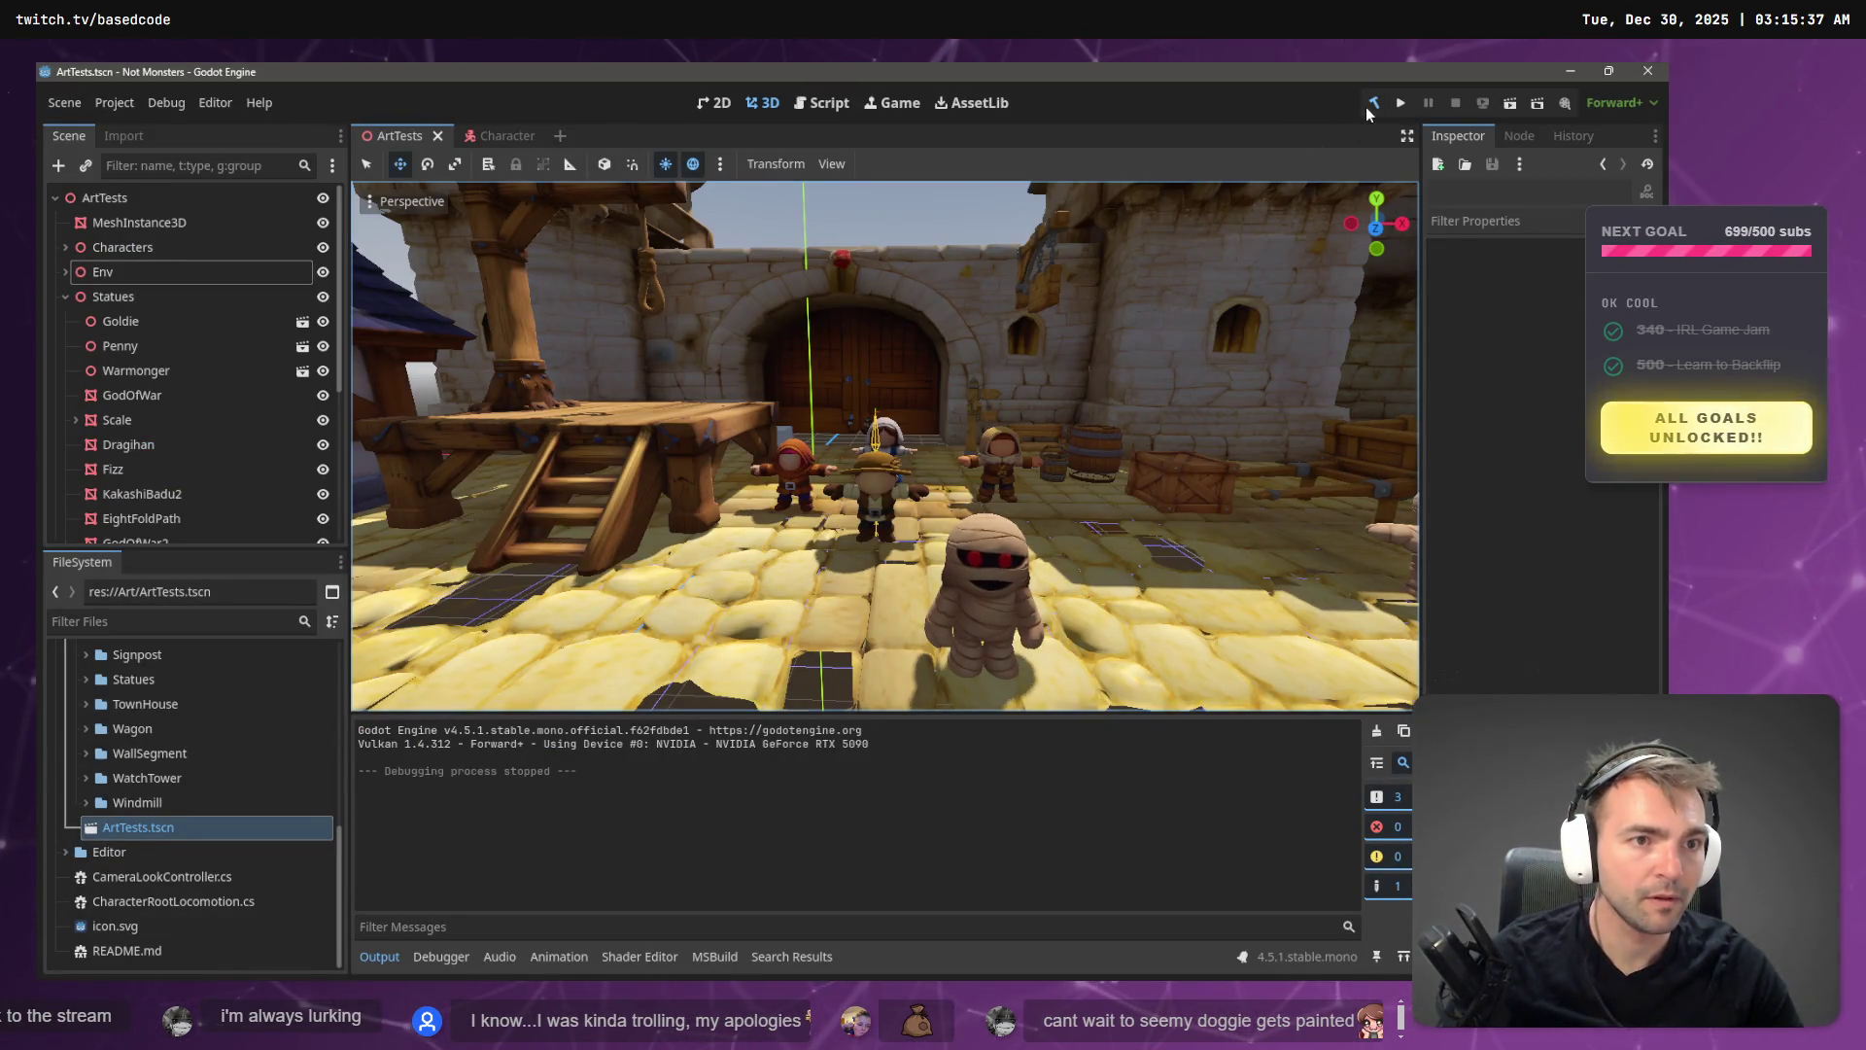
- Rebuild and run a short courtyard movement test, then stop the game
click(1371, 104)
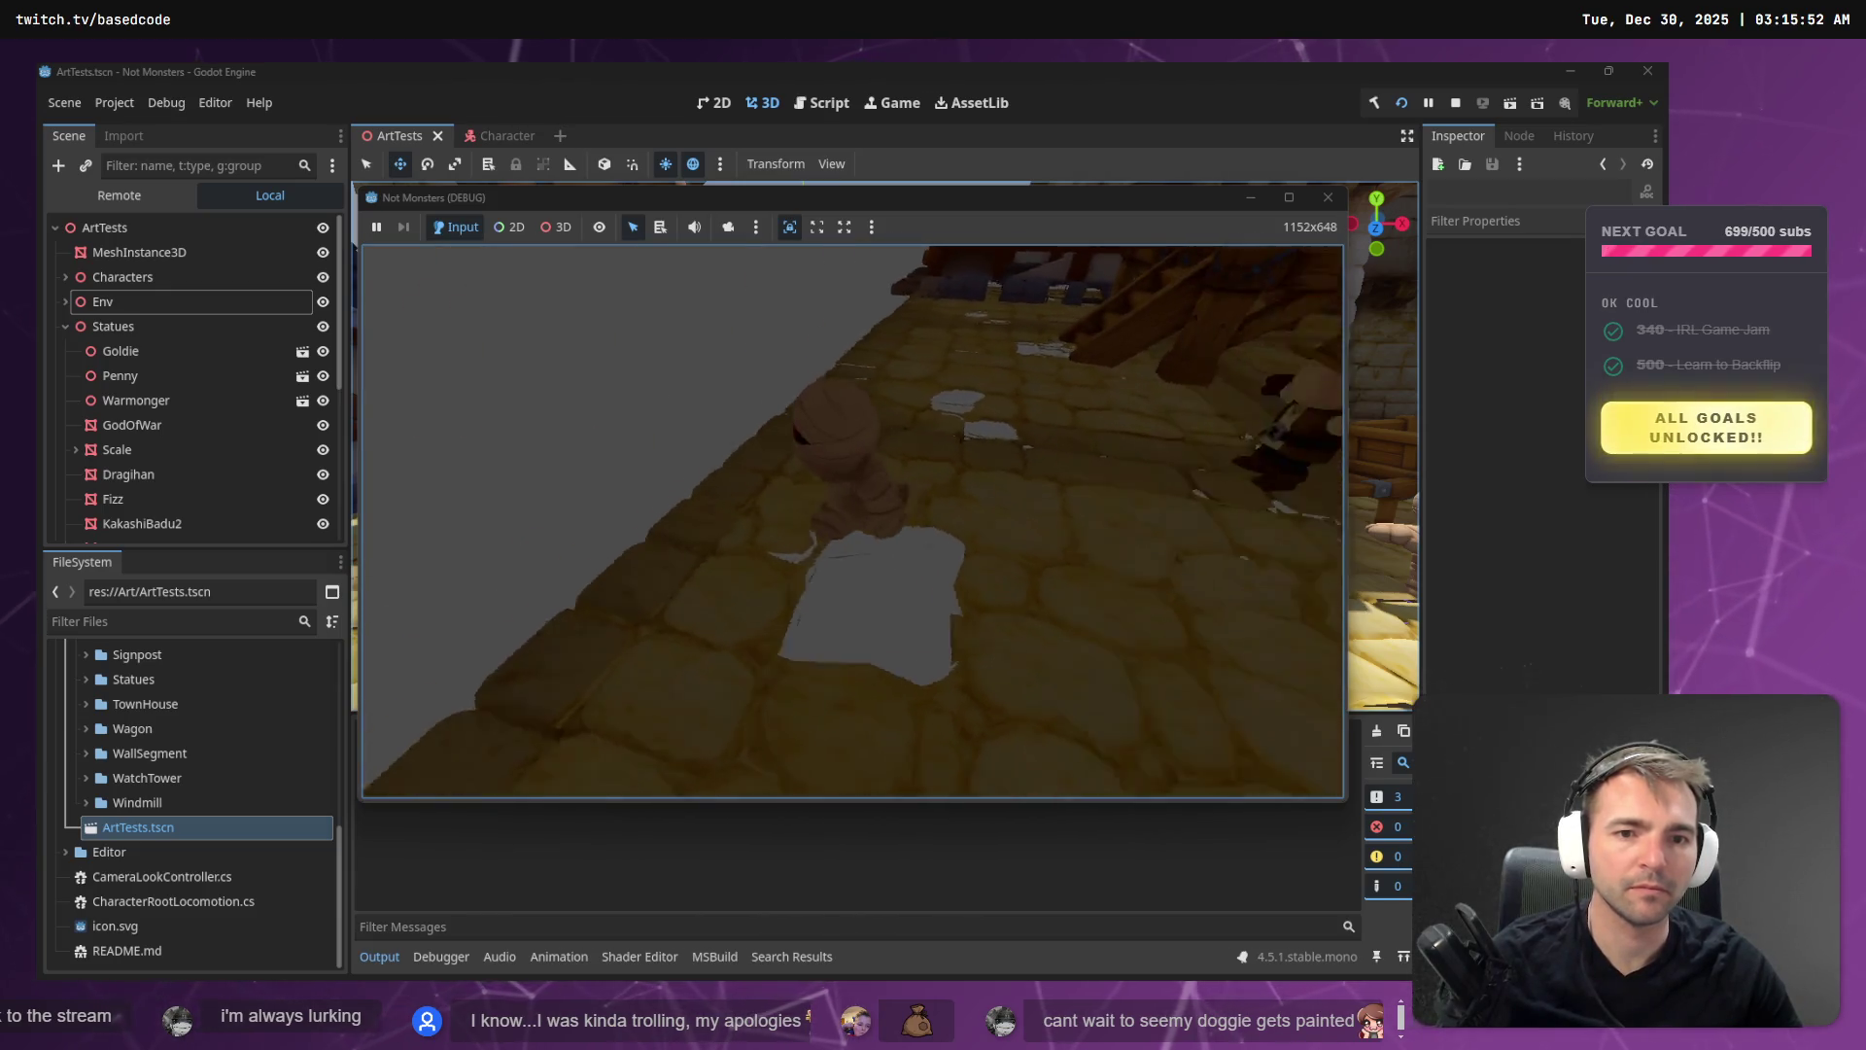
key(F8)
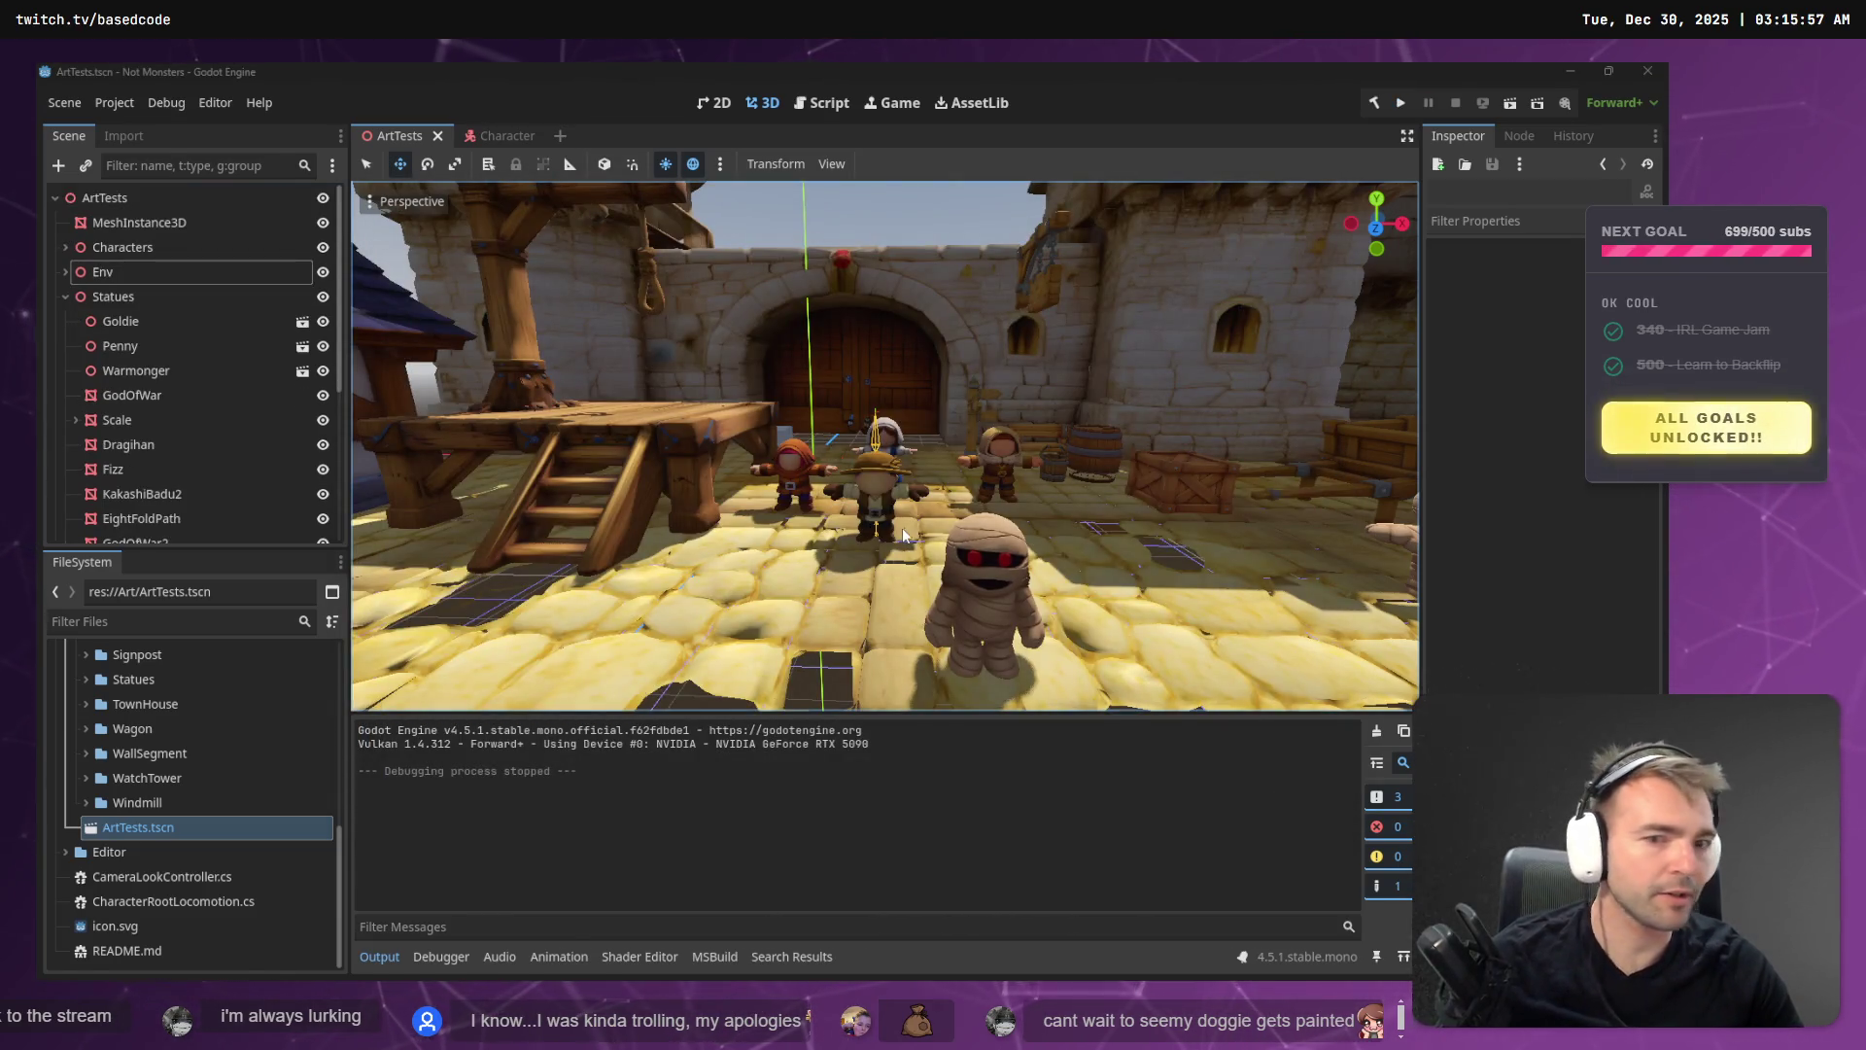
key(alt+Tab)
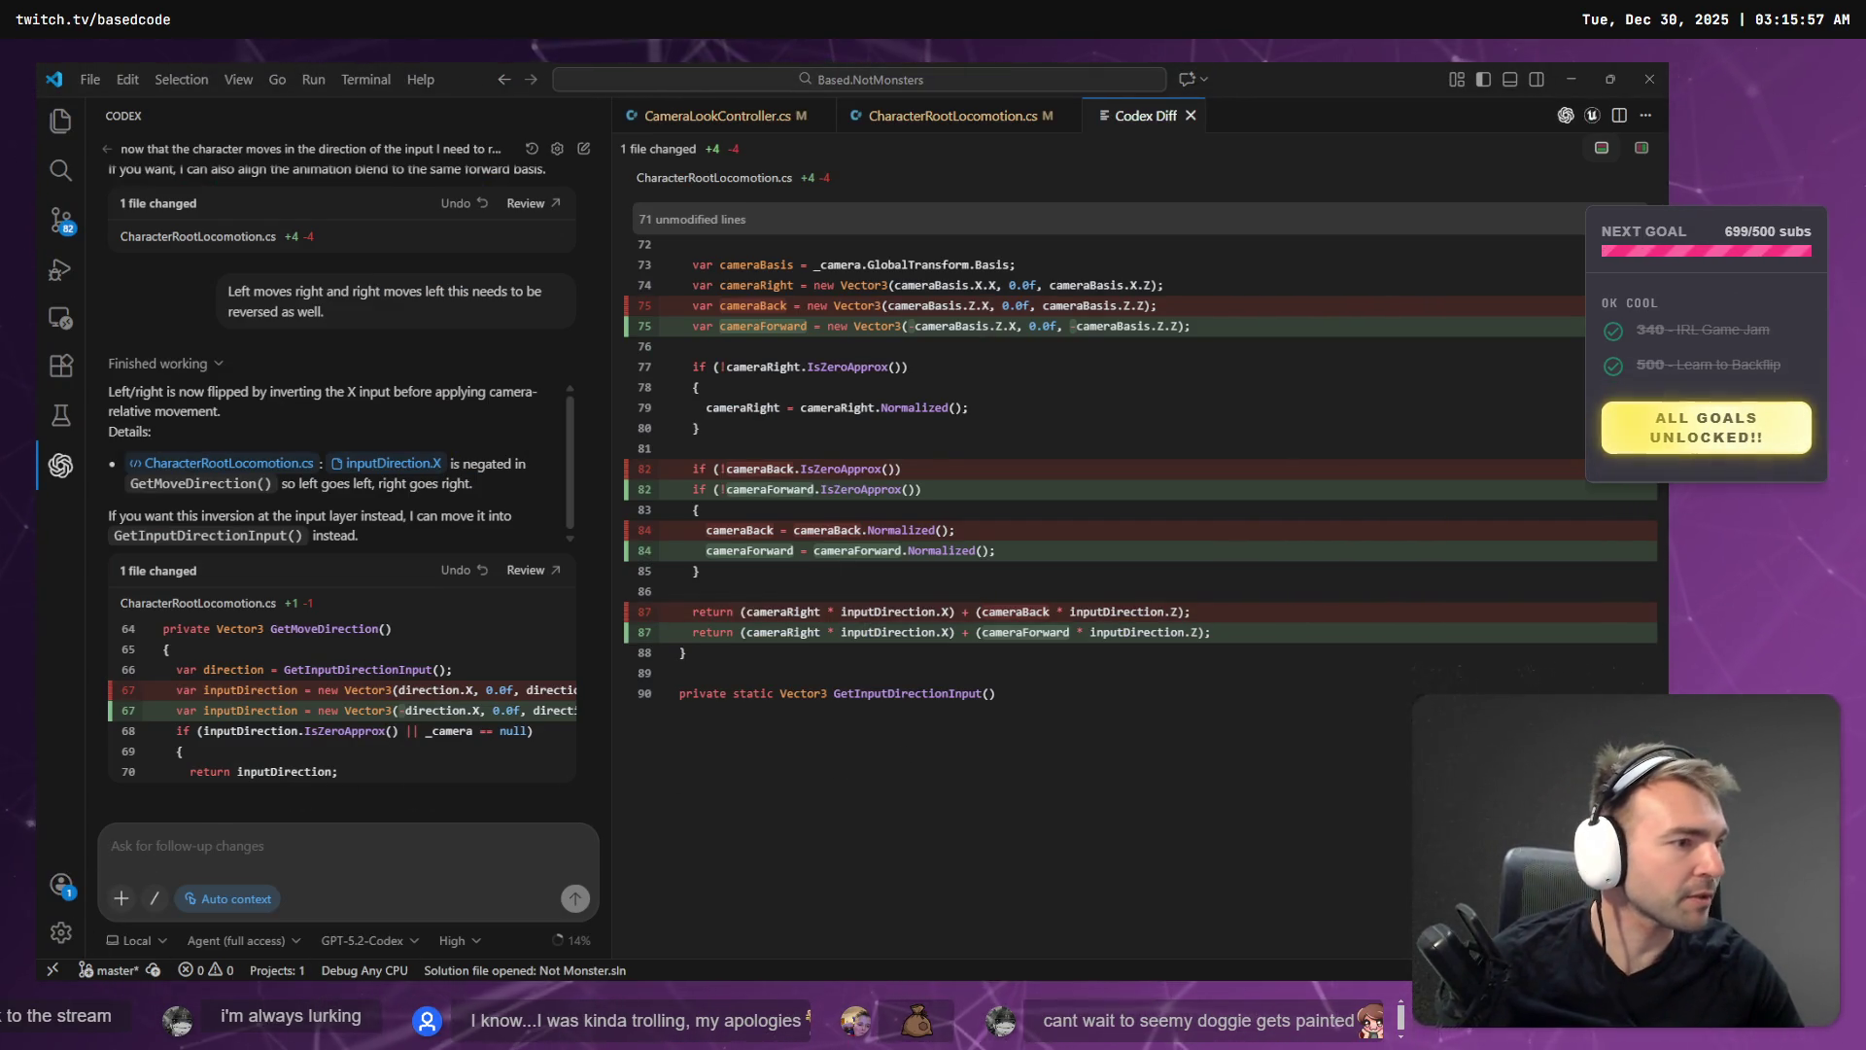
- Review the diffs and stage CharacterRootLocomotion.cs and CameraLookController.cs in Fork
key(alt+Tab)
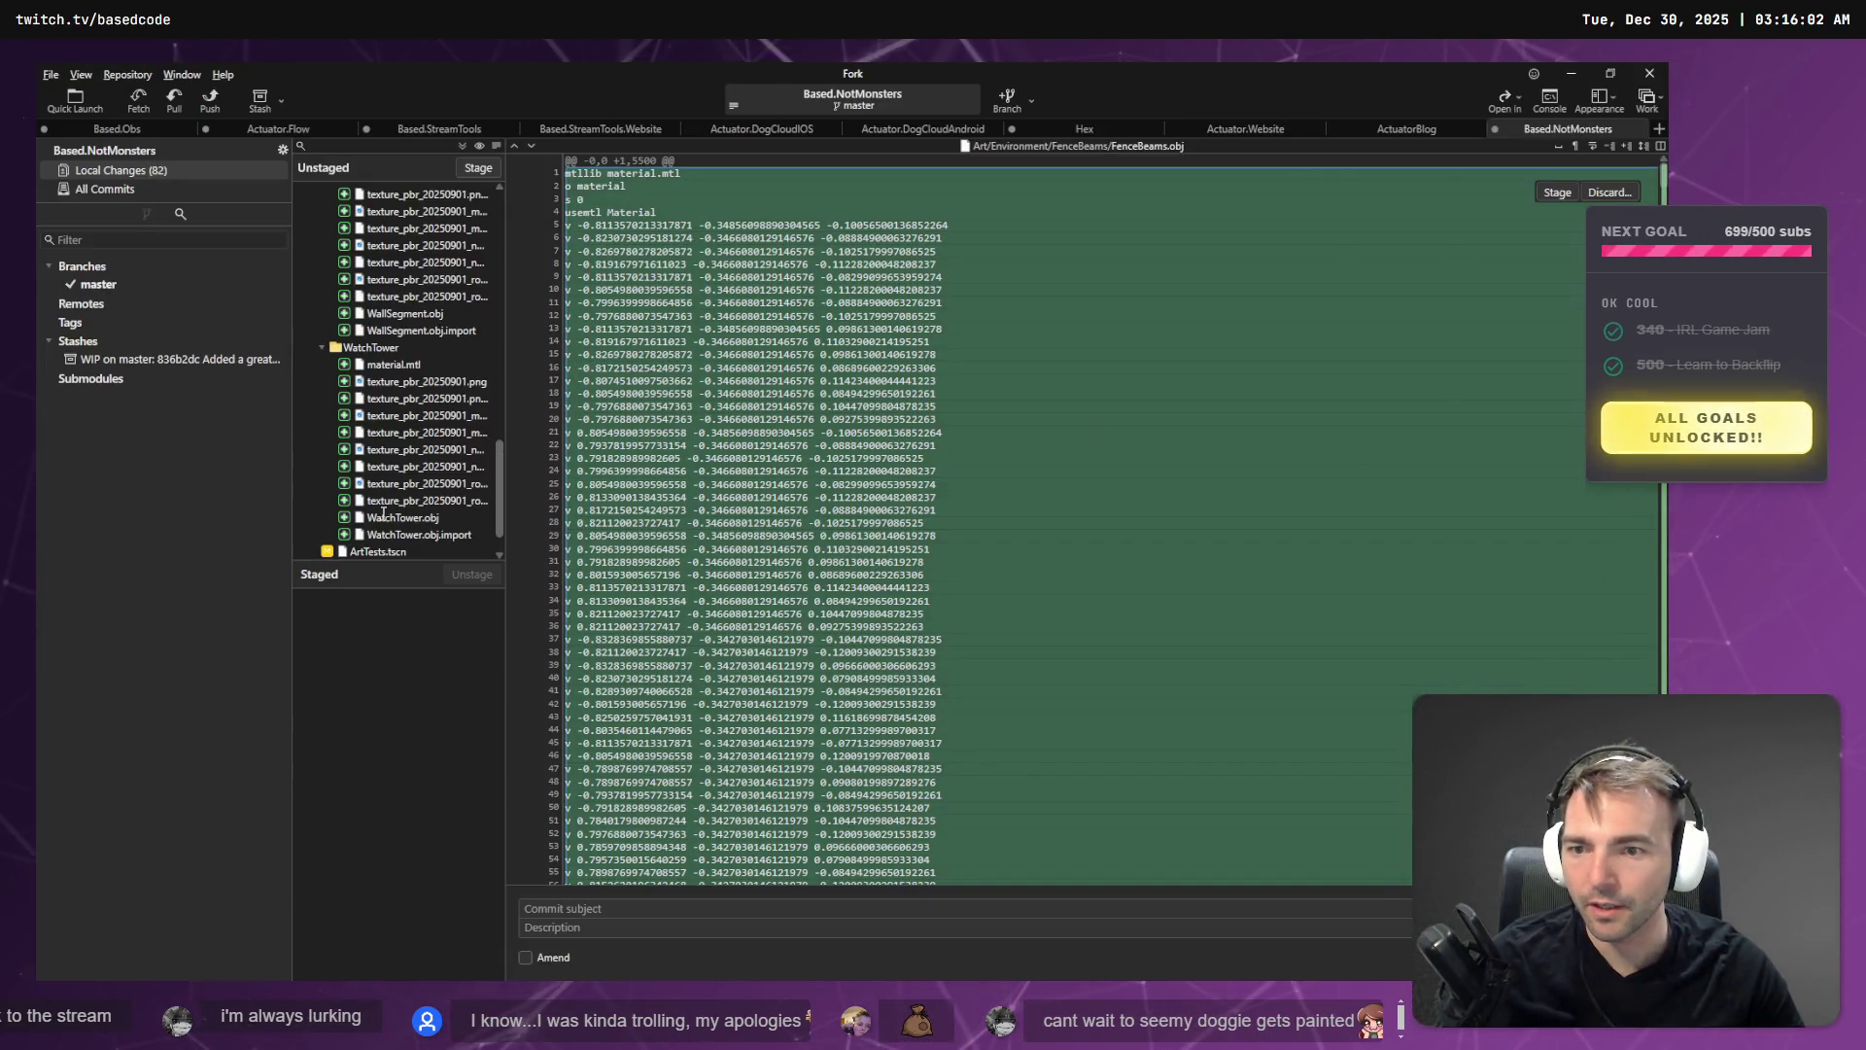
click(415, 504)
scroll(418, 515, down, 1)
click(427, 534)
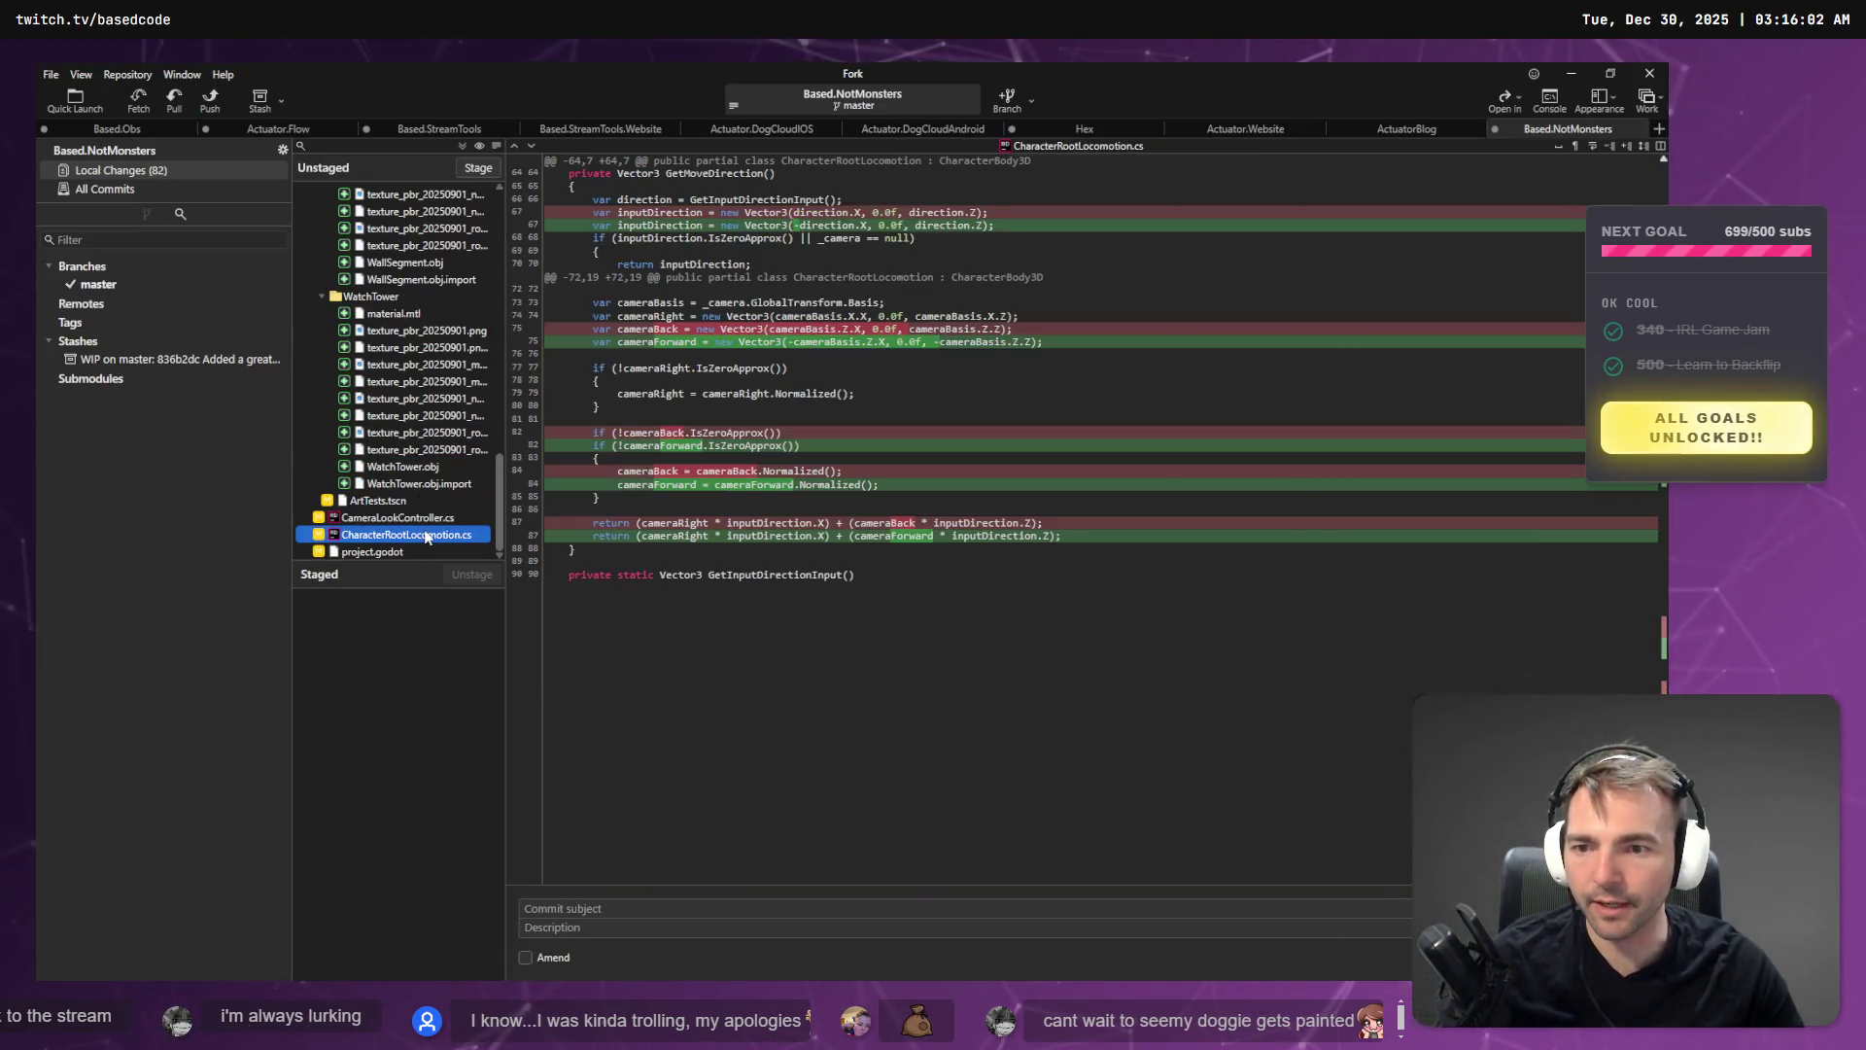
key(Down)
click(427, 533)
key(Down)
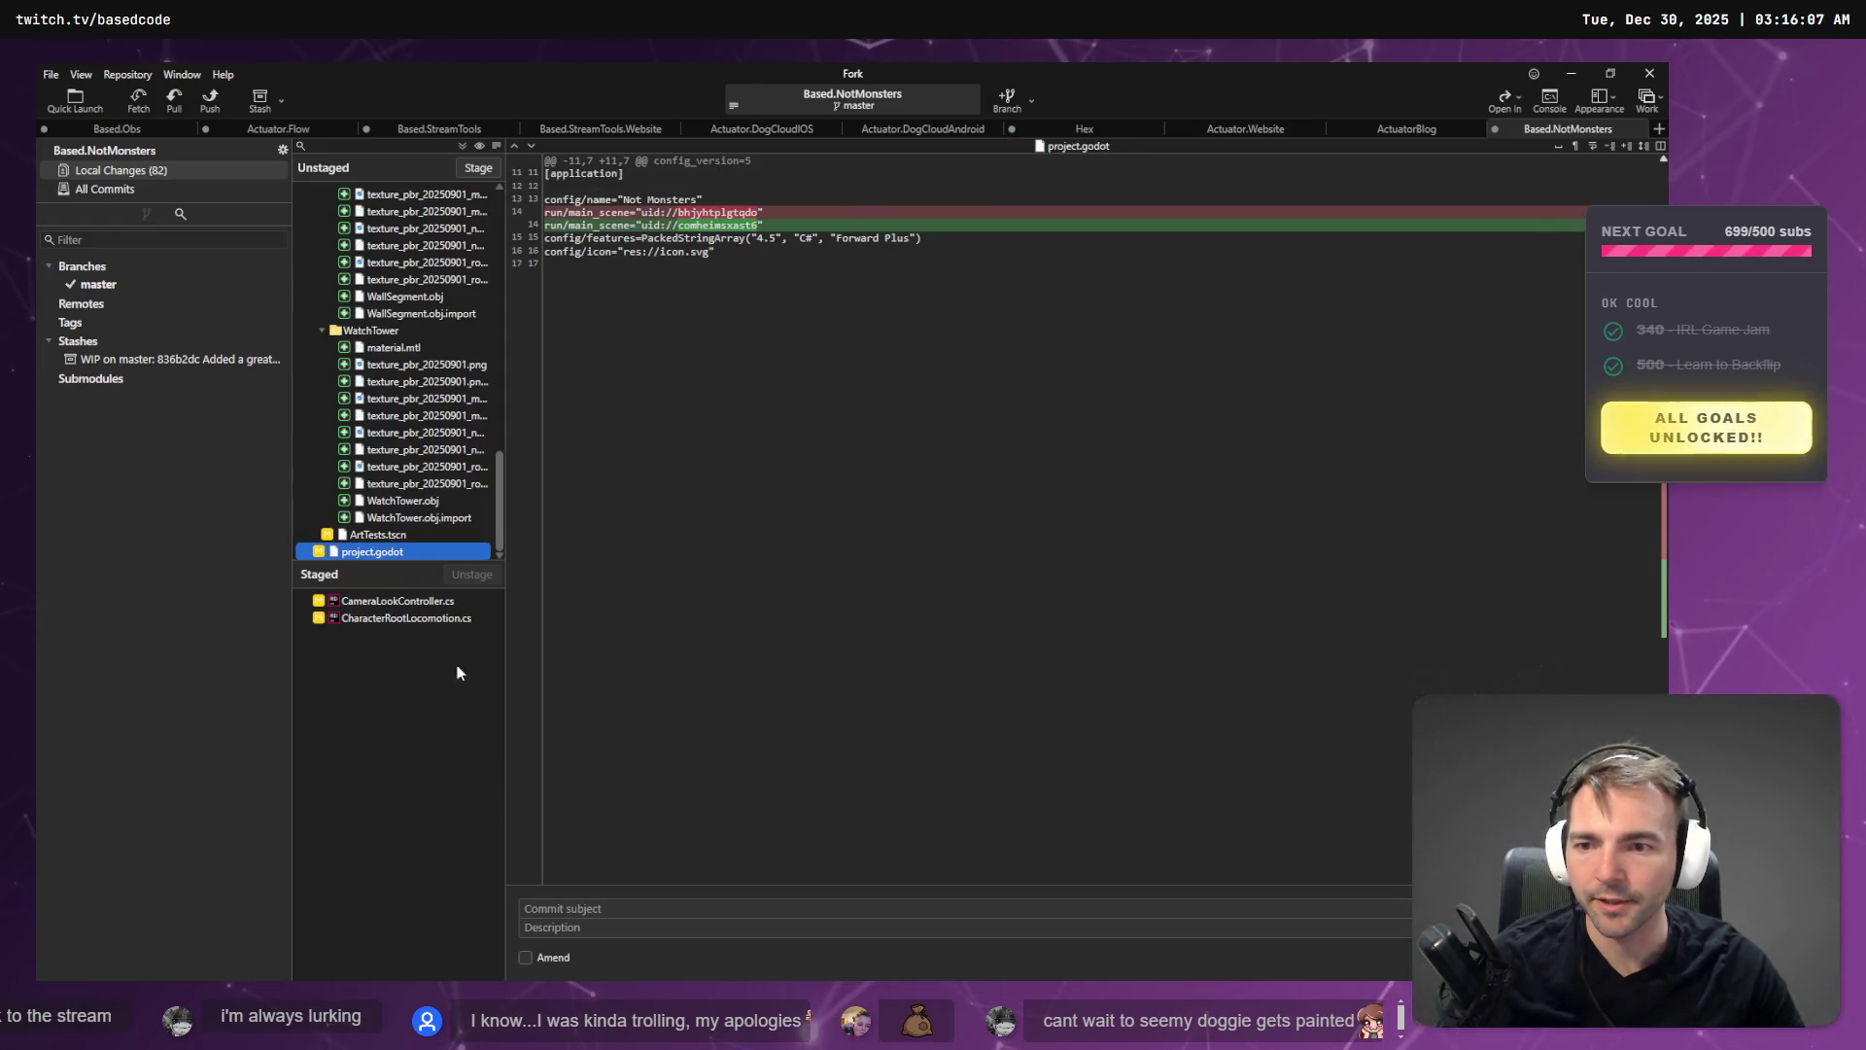
key(alt+Tab)
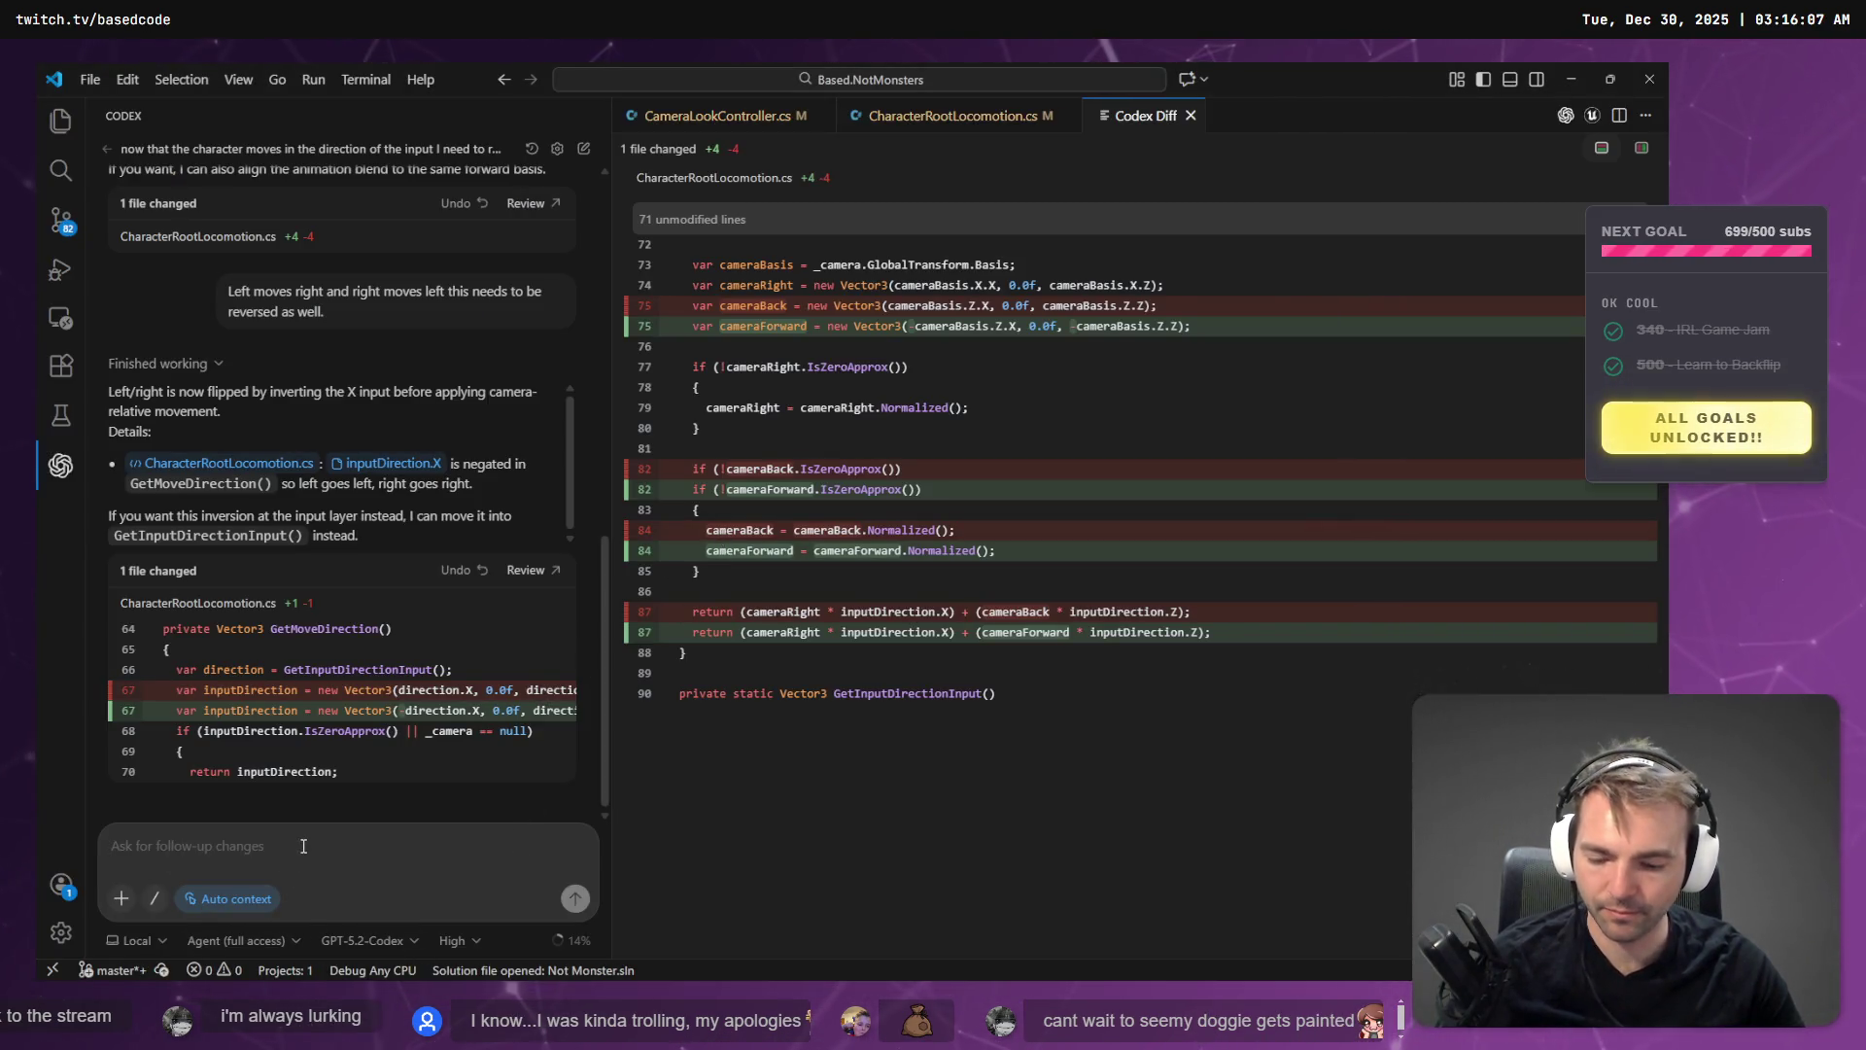
- Dictate and send Codex a request to invert horizontal mouse look, redoing a mis-dictated attempt
key(super+h)
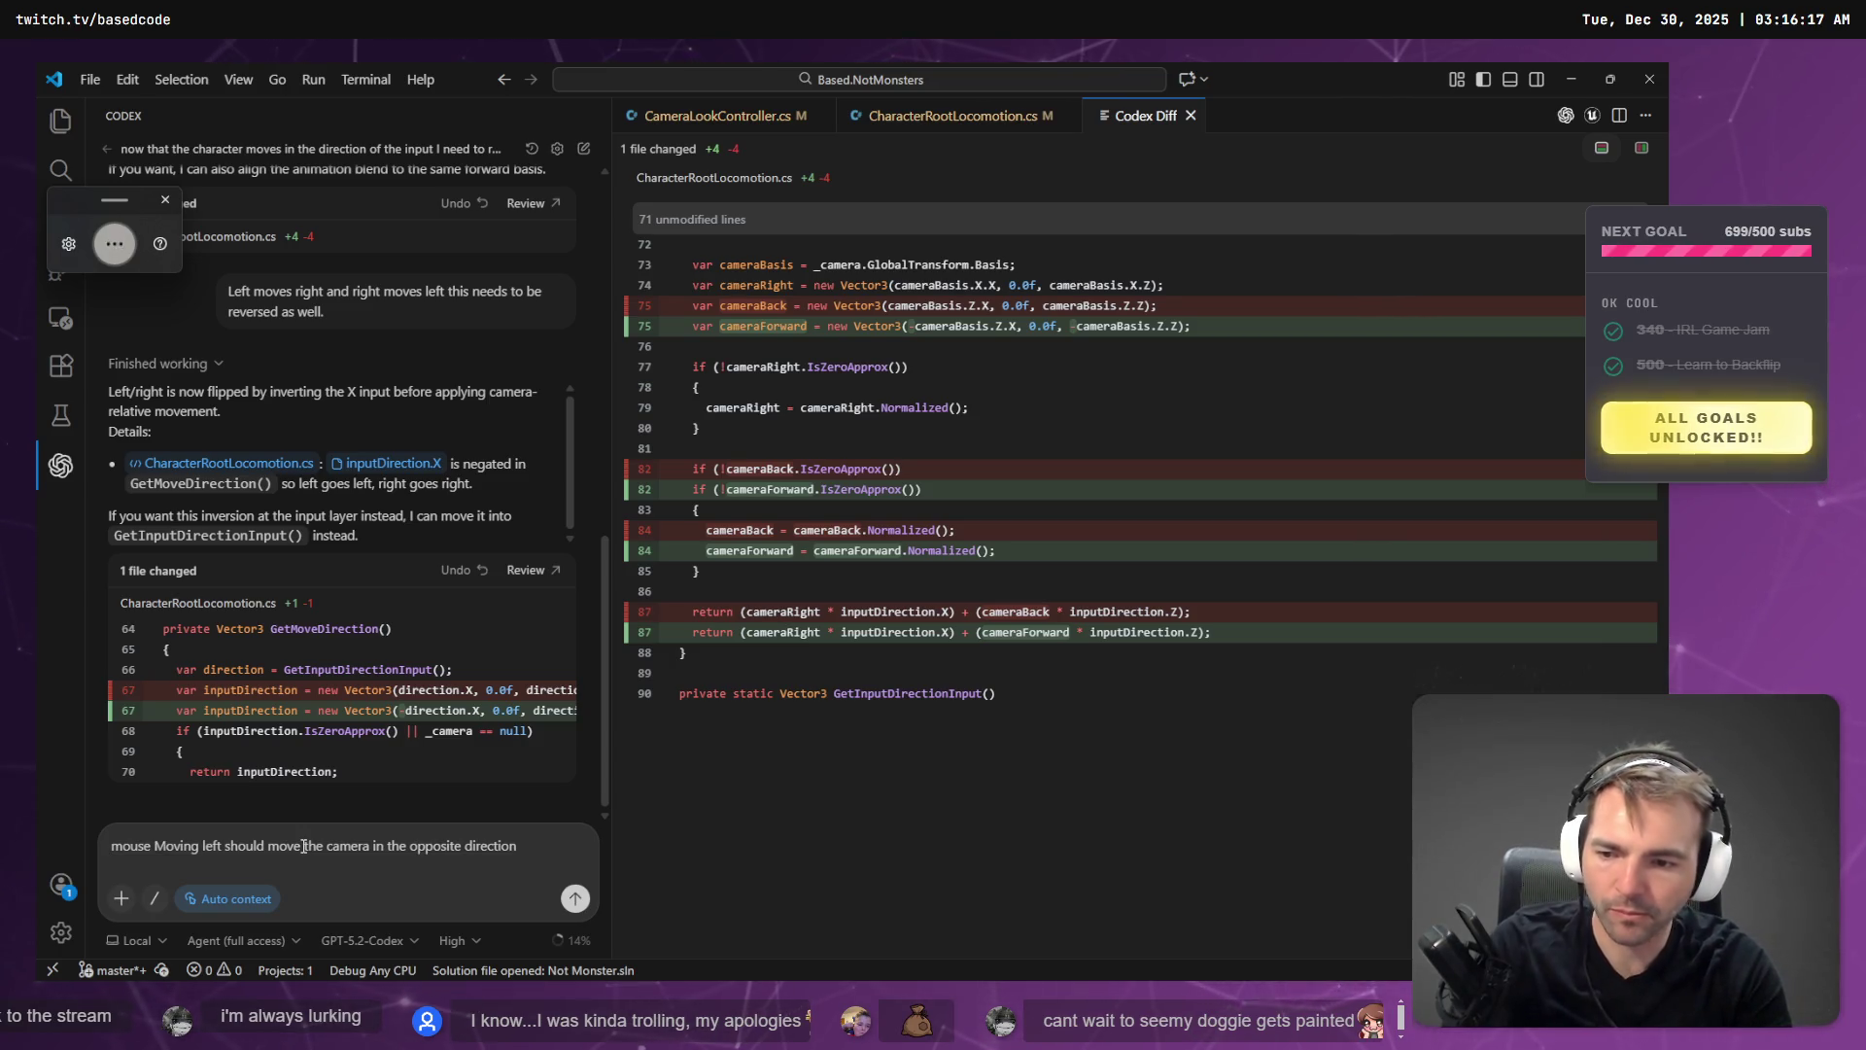
key(ctrl+a)
key(BackSpace)
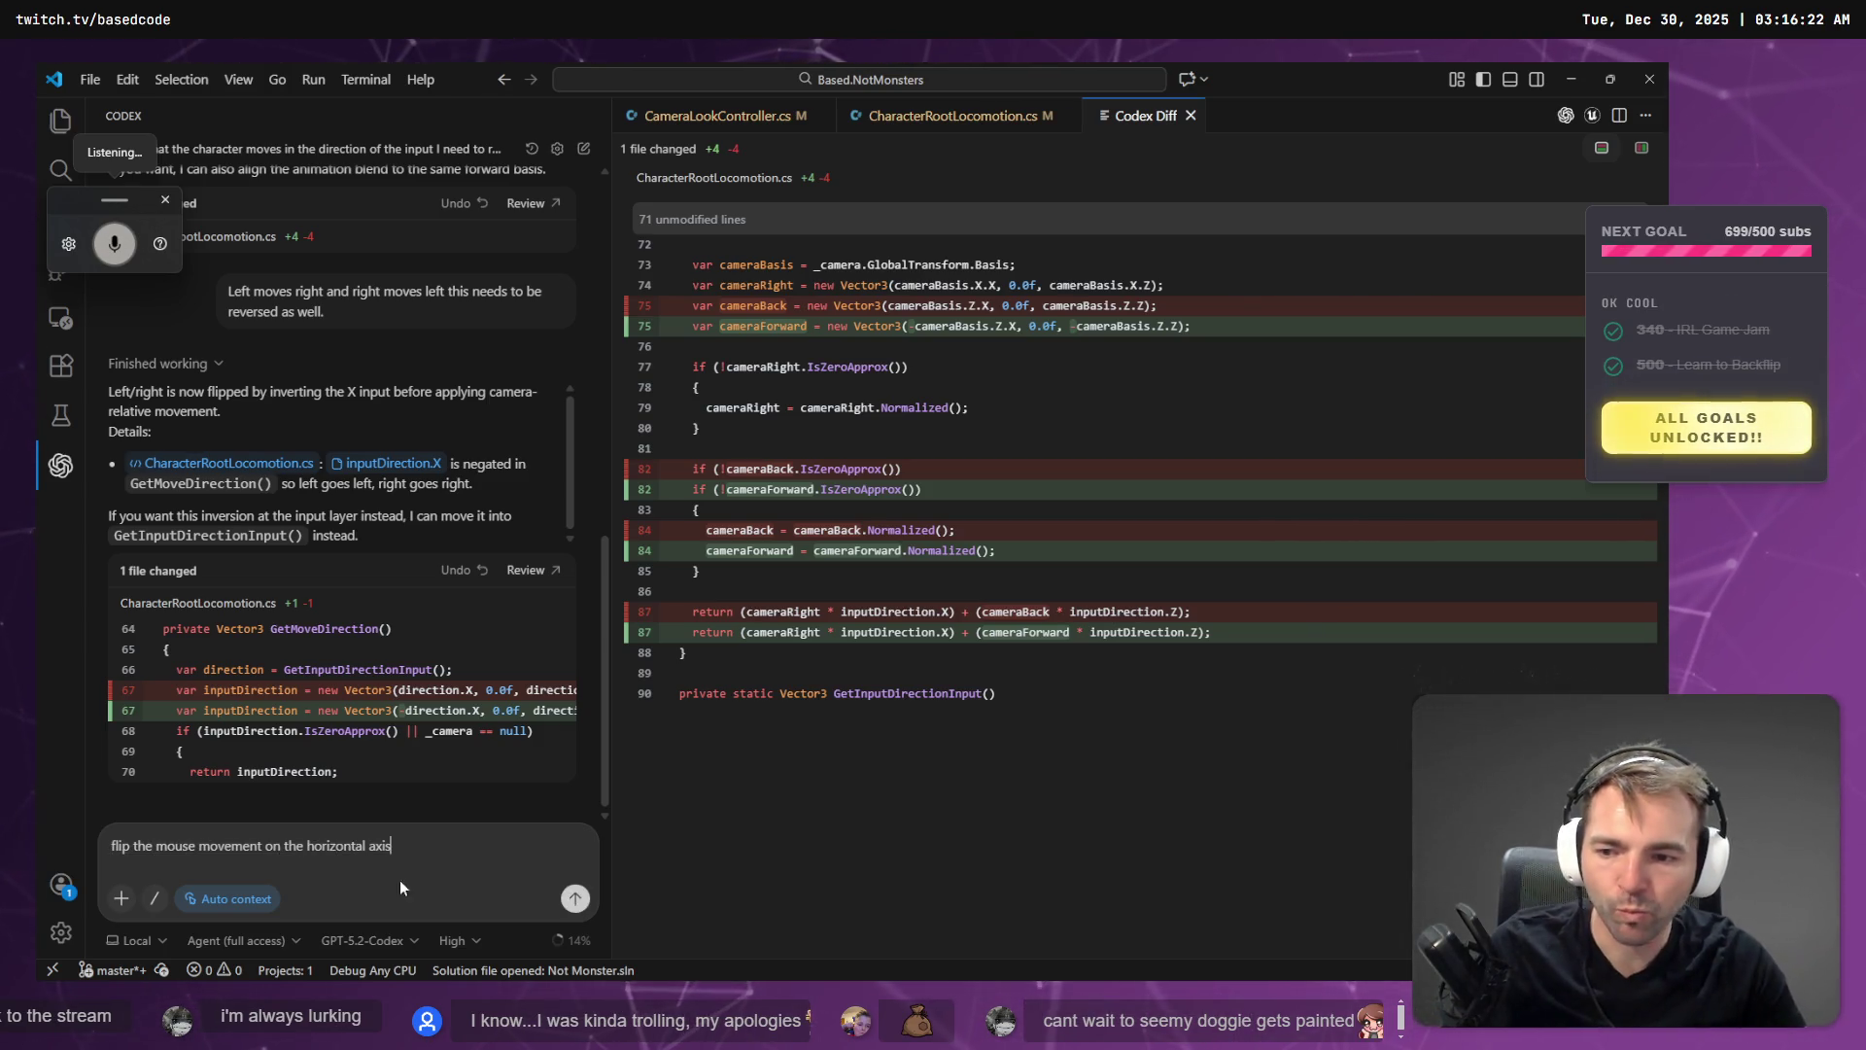
click(576, 898)
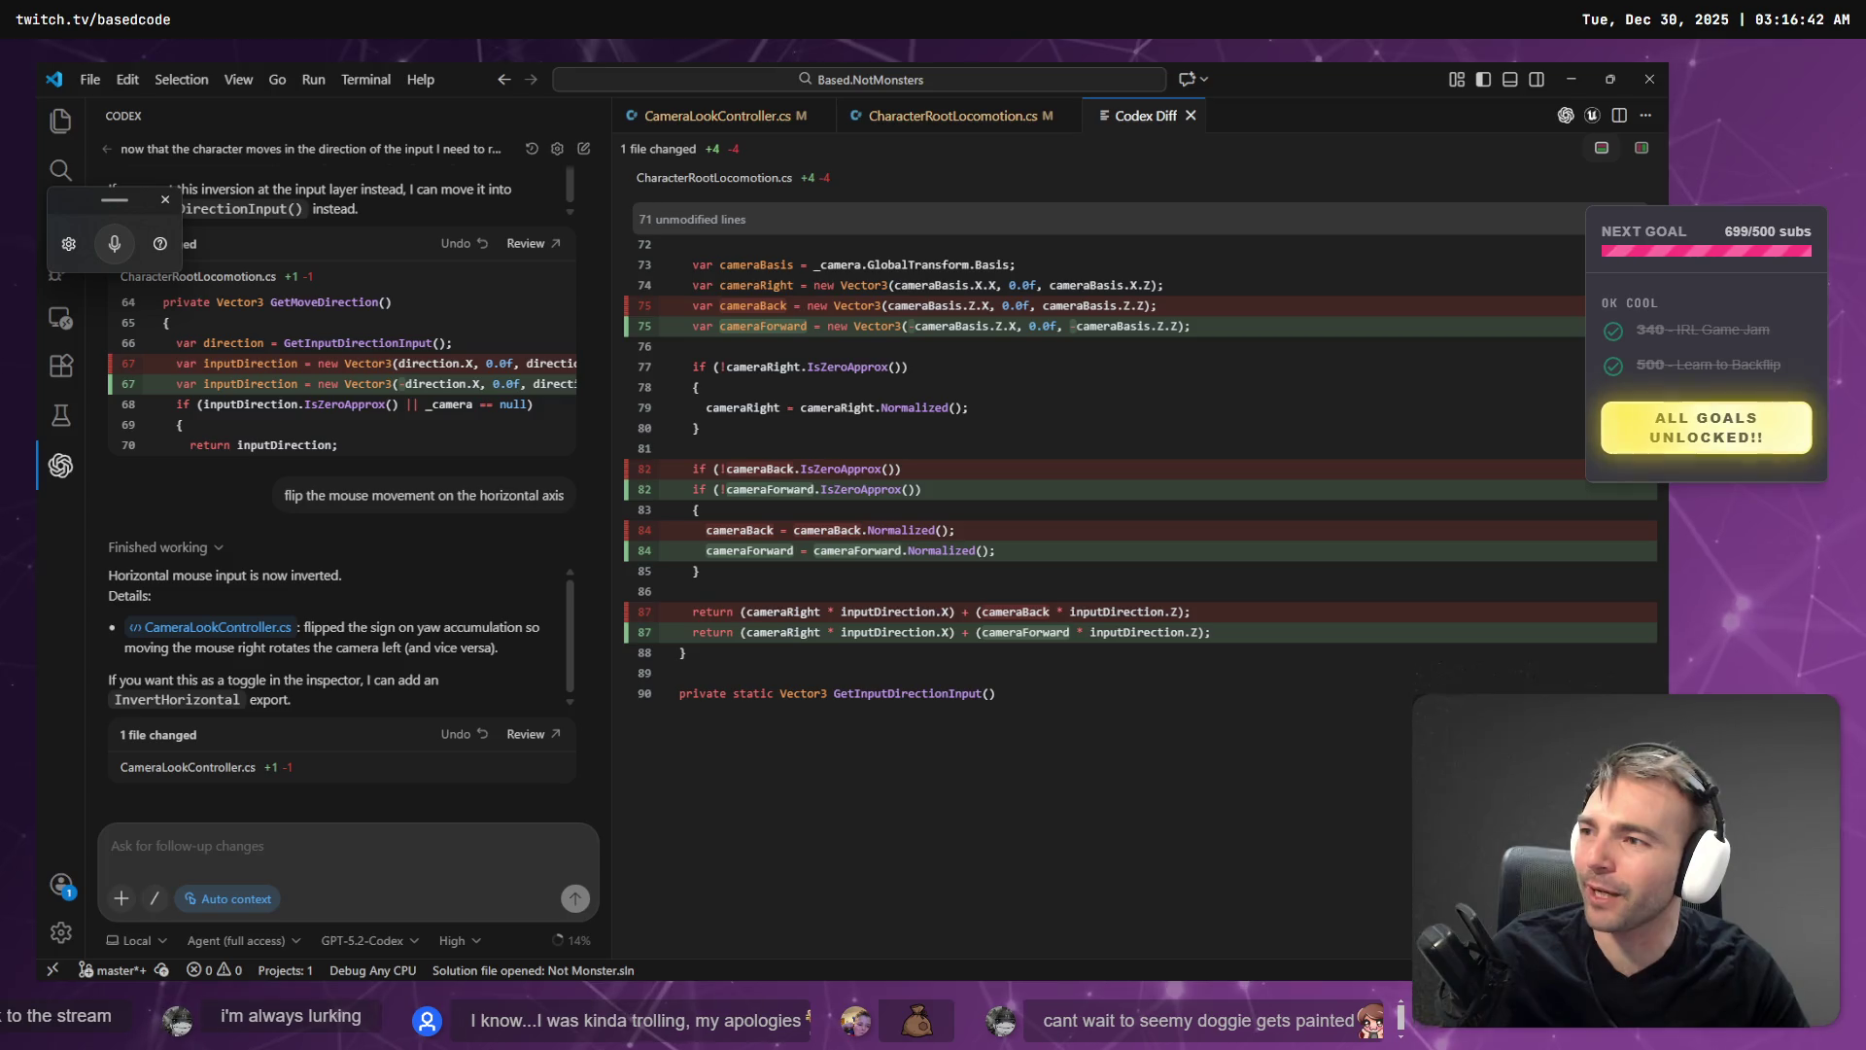
key(Escape)
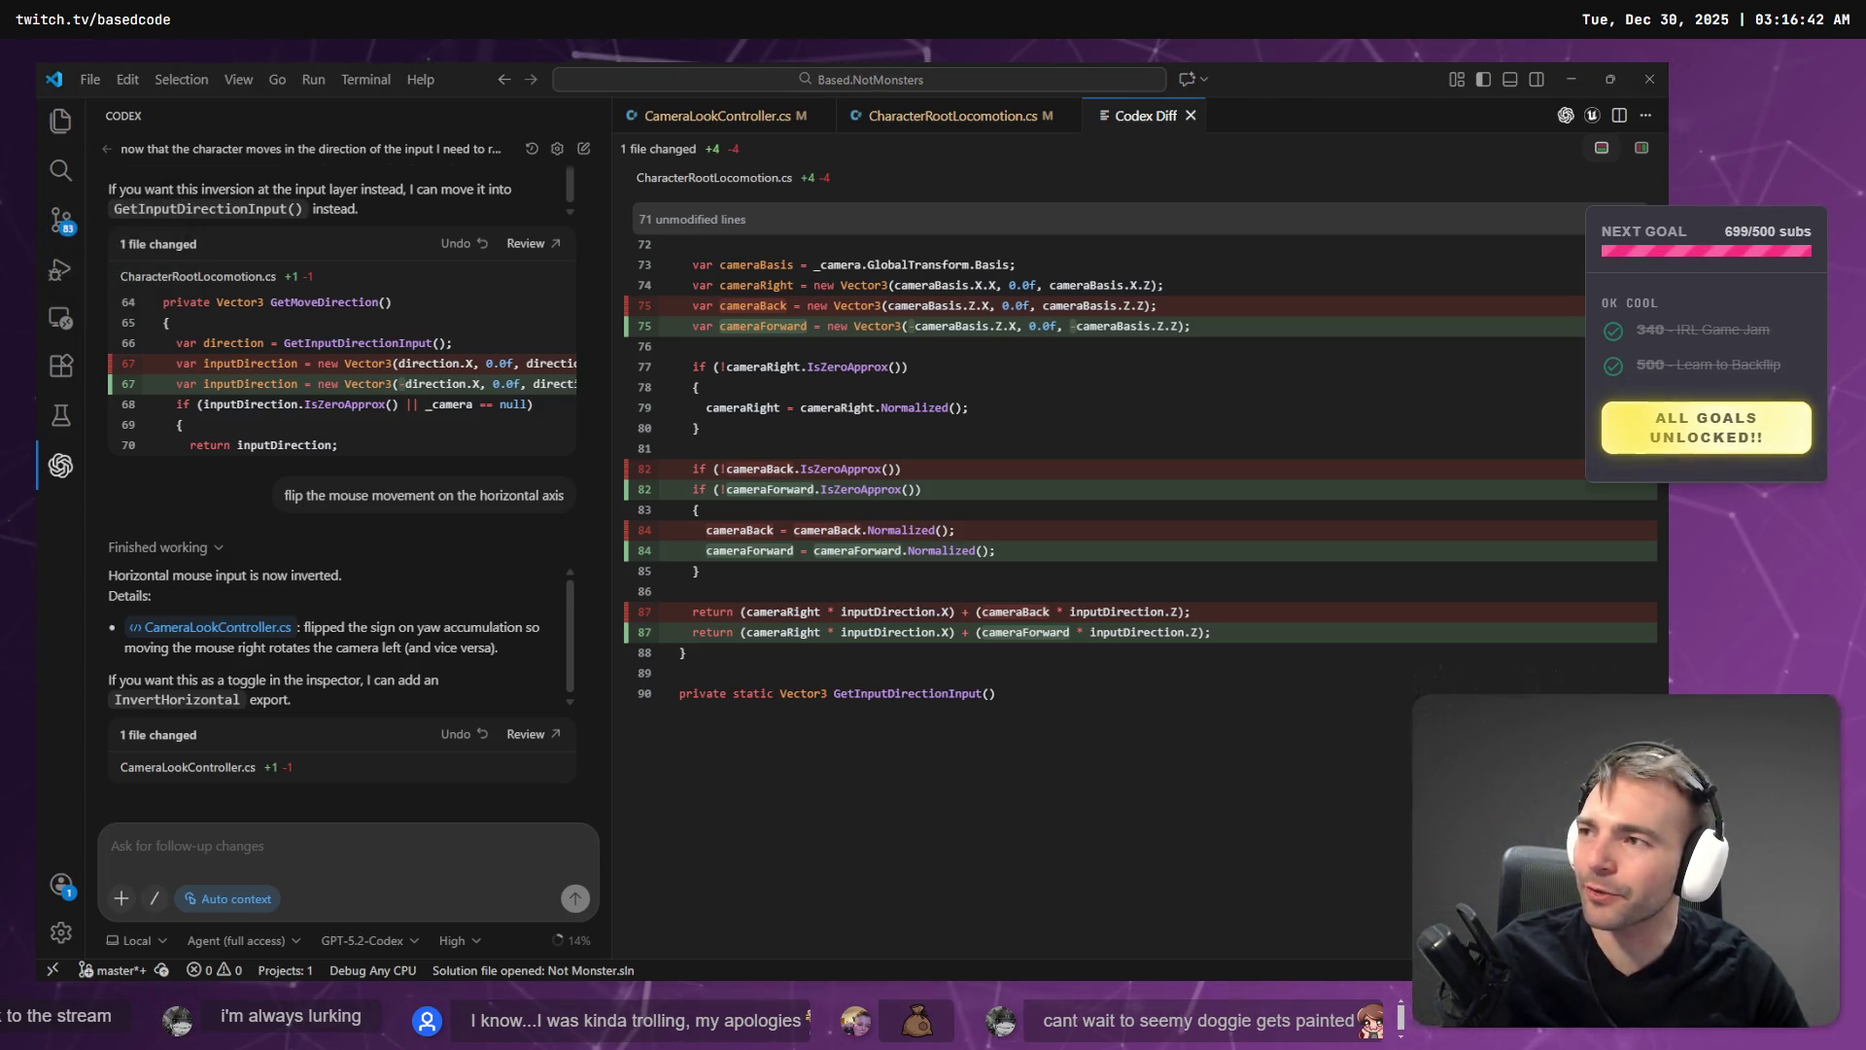
key(alt+Tab)
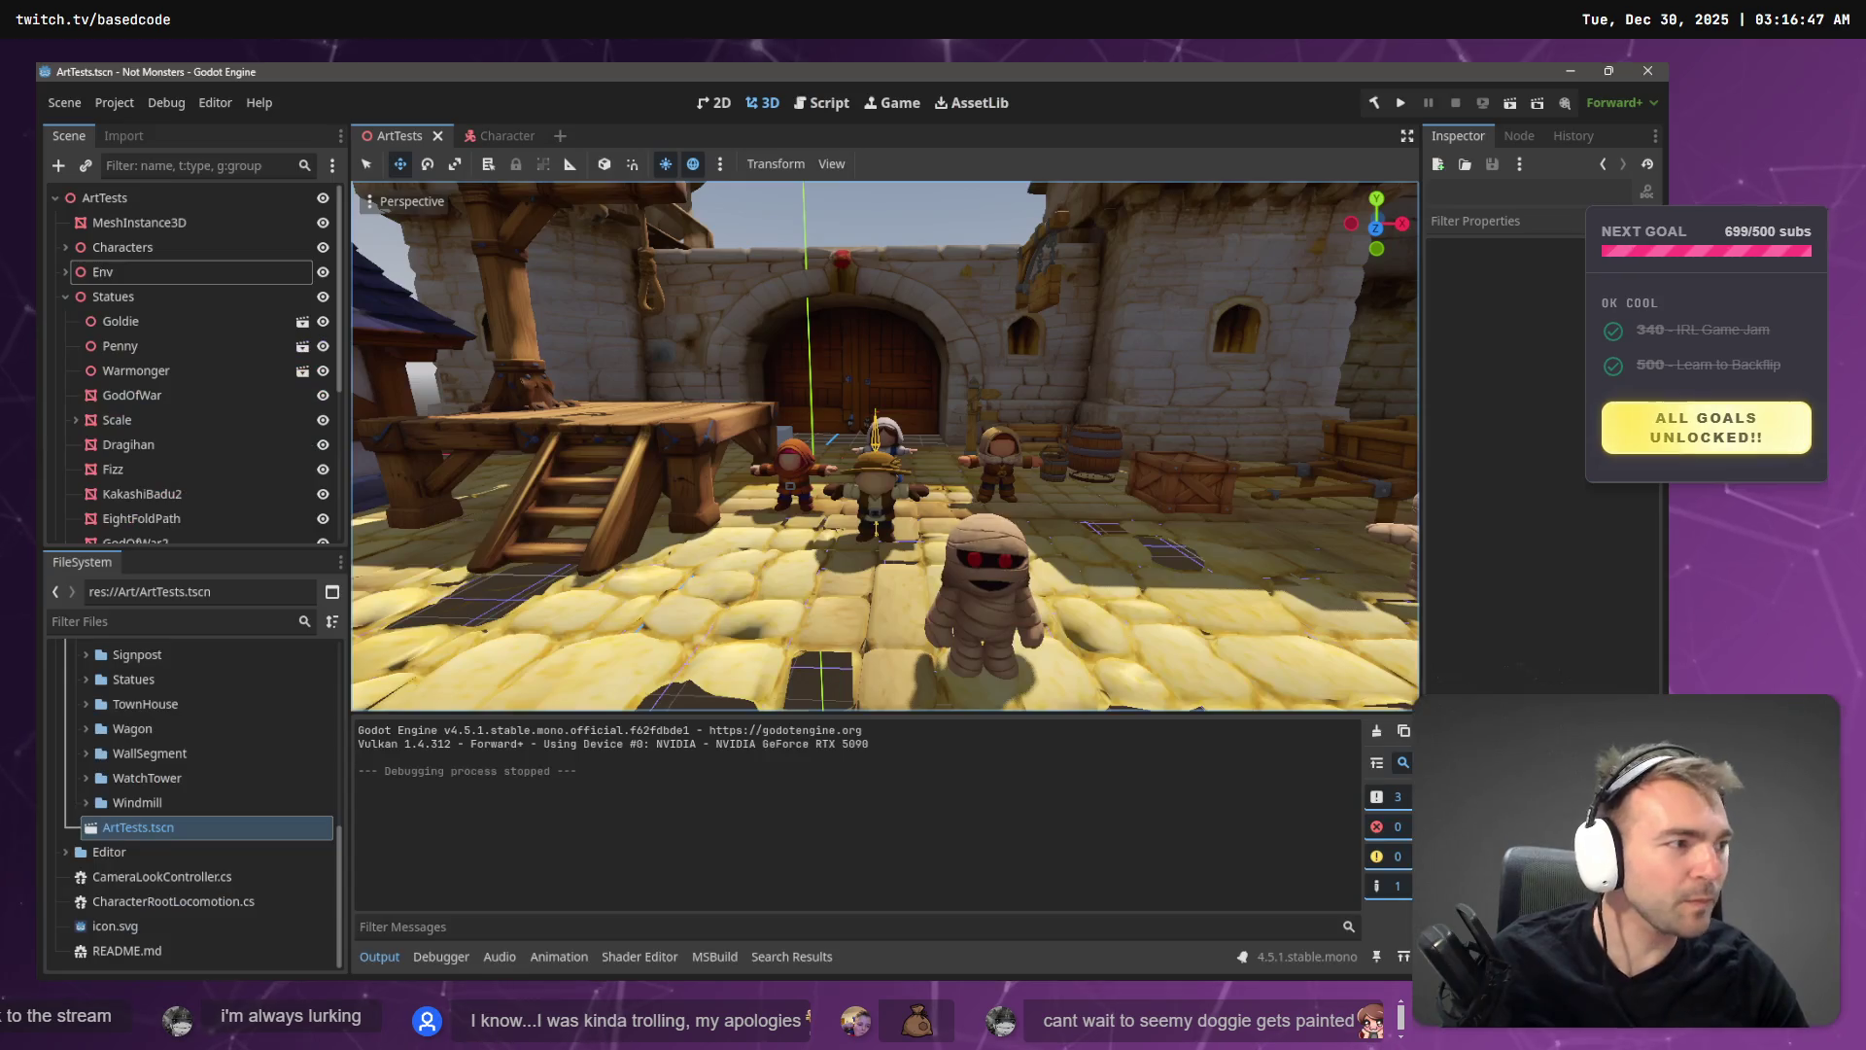
- Run the game to test the inverted horizontal camera look, then stop it
key(F5)
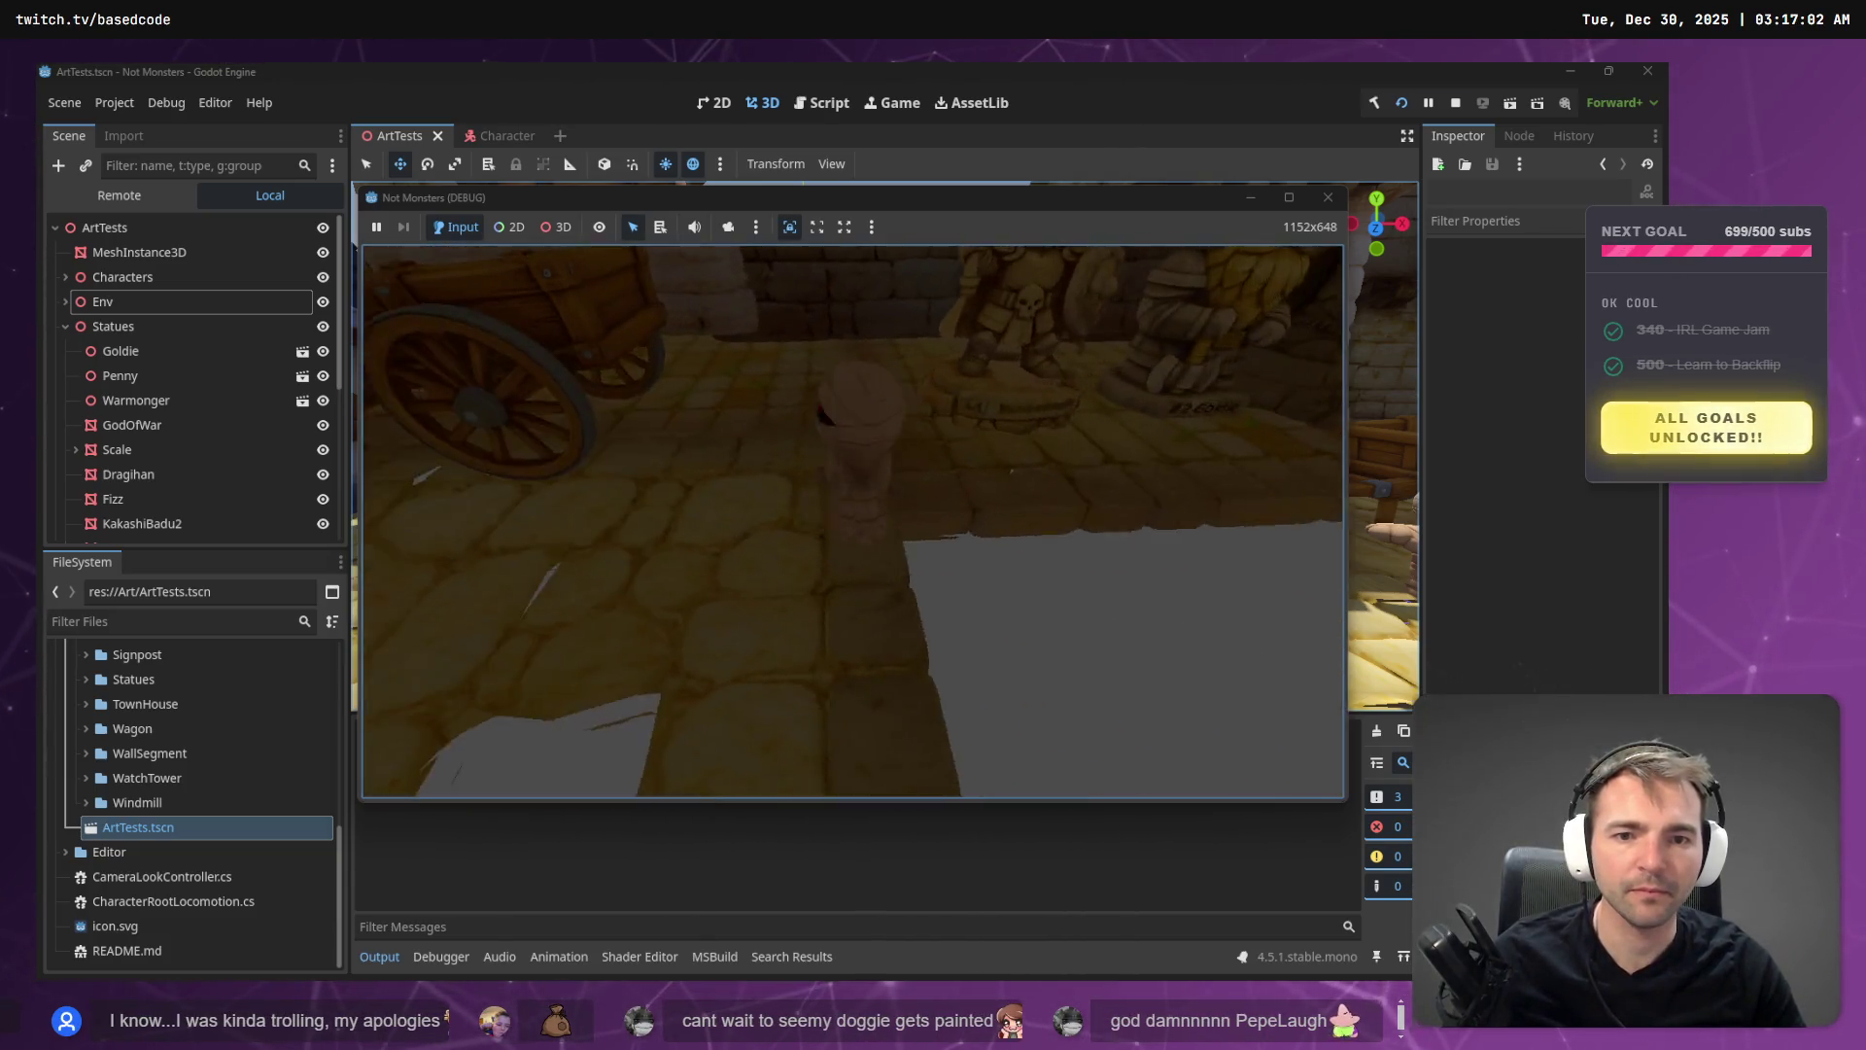
key(F8)
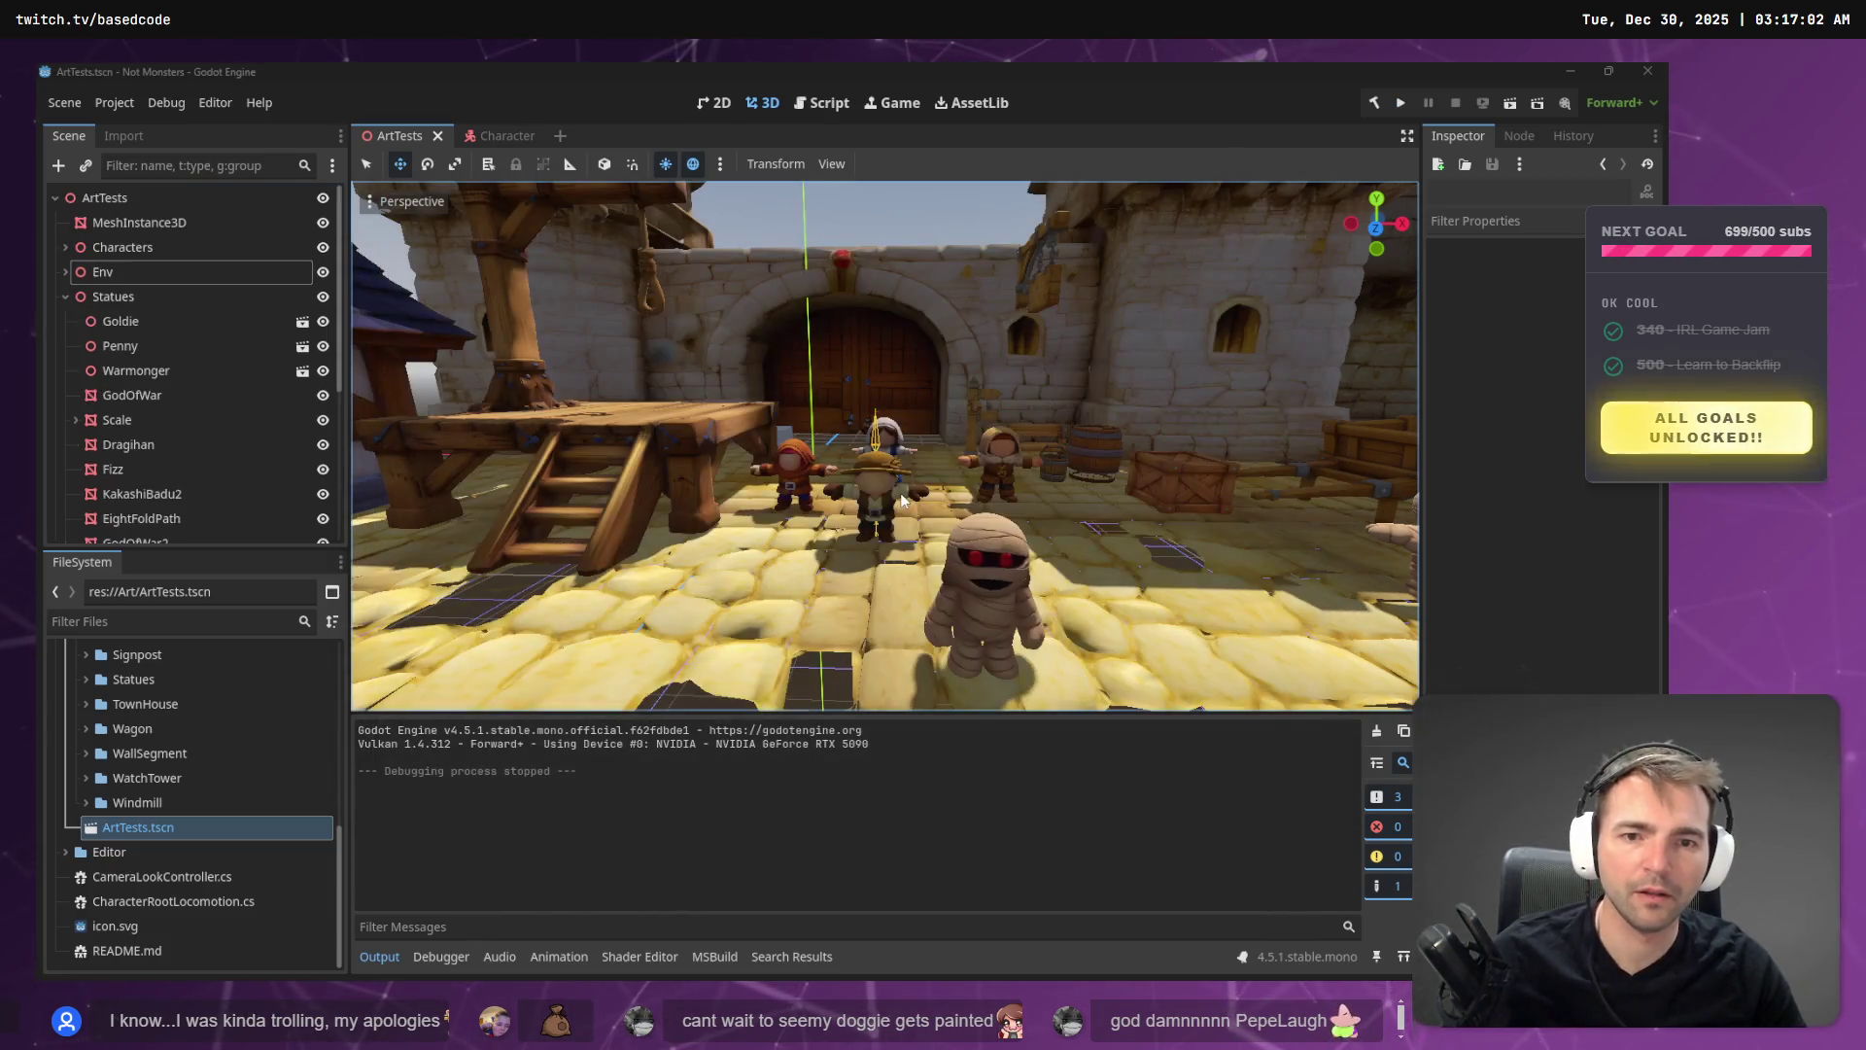
key(alt+Tab)
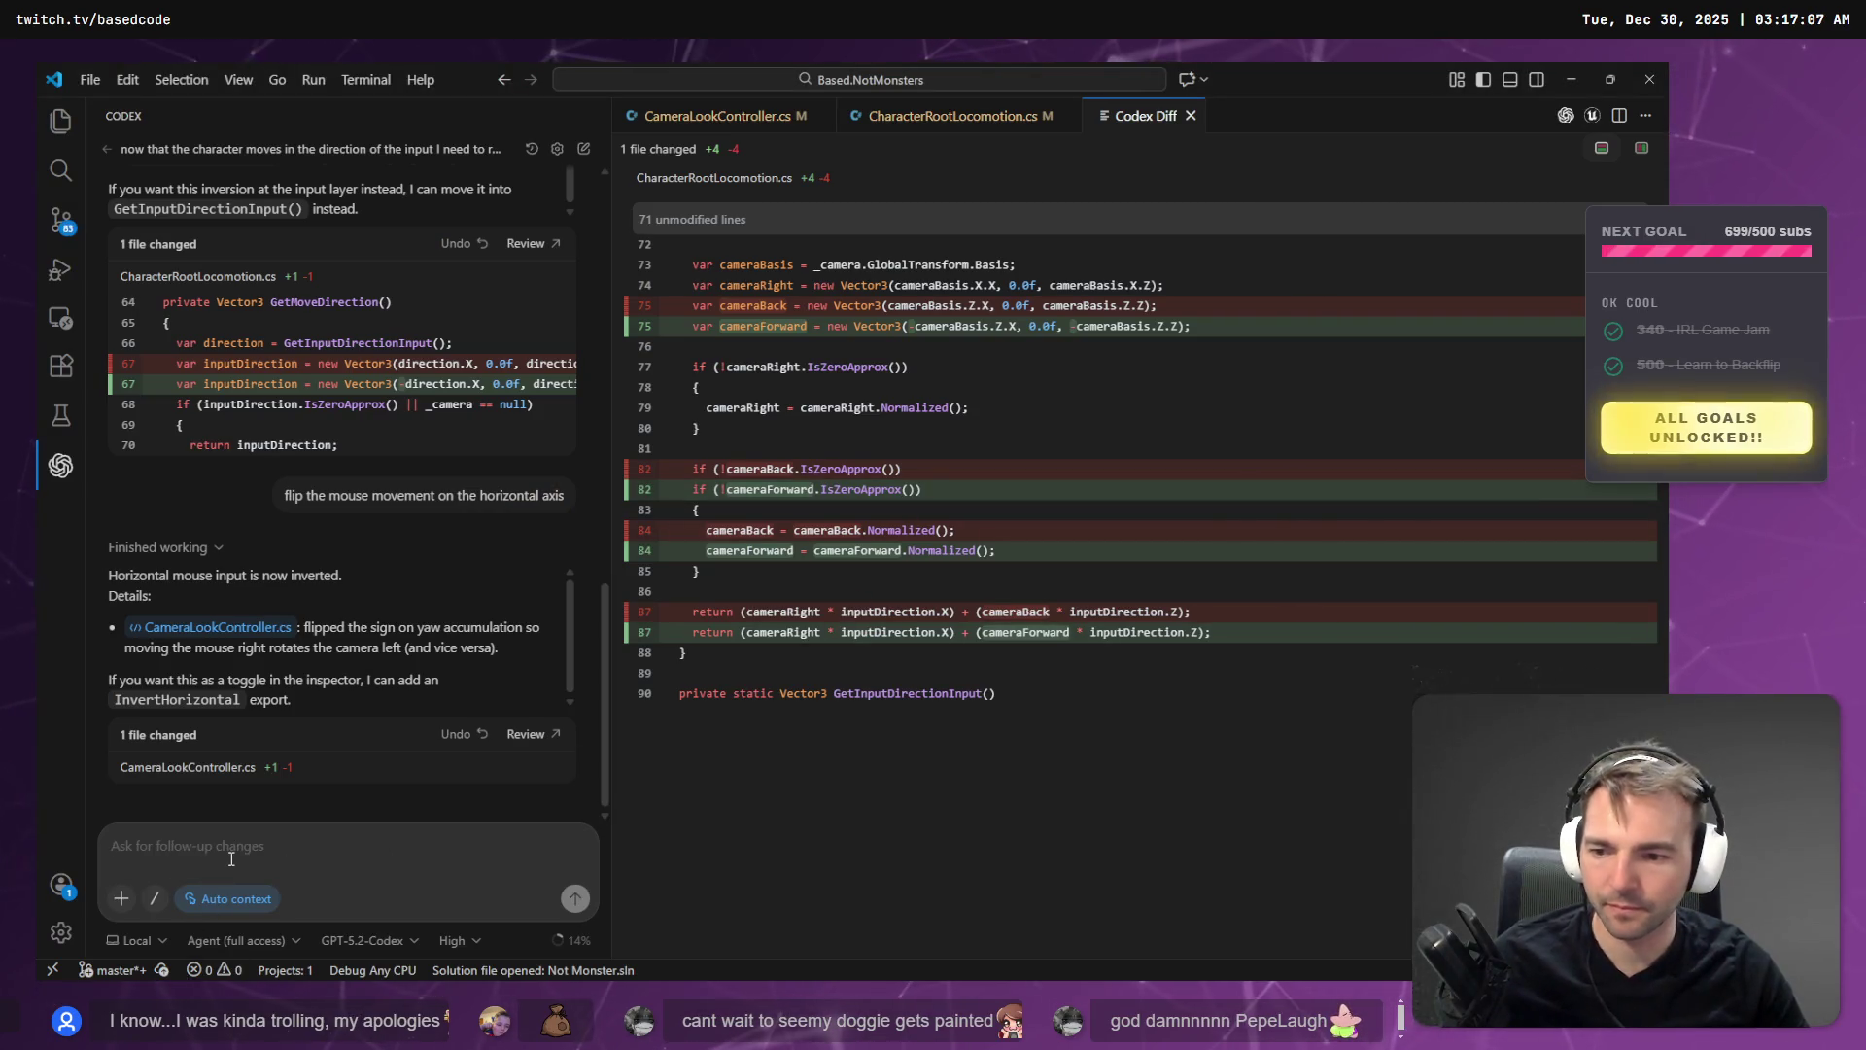
- Dictate and send Codex a request to also invert the vertical camera look
key(super+h)
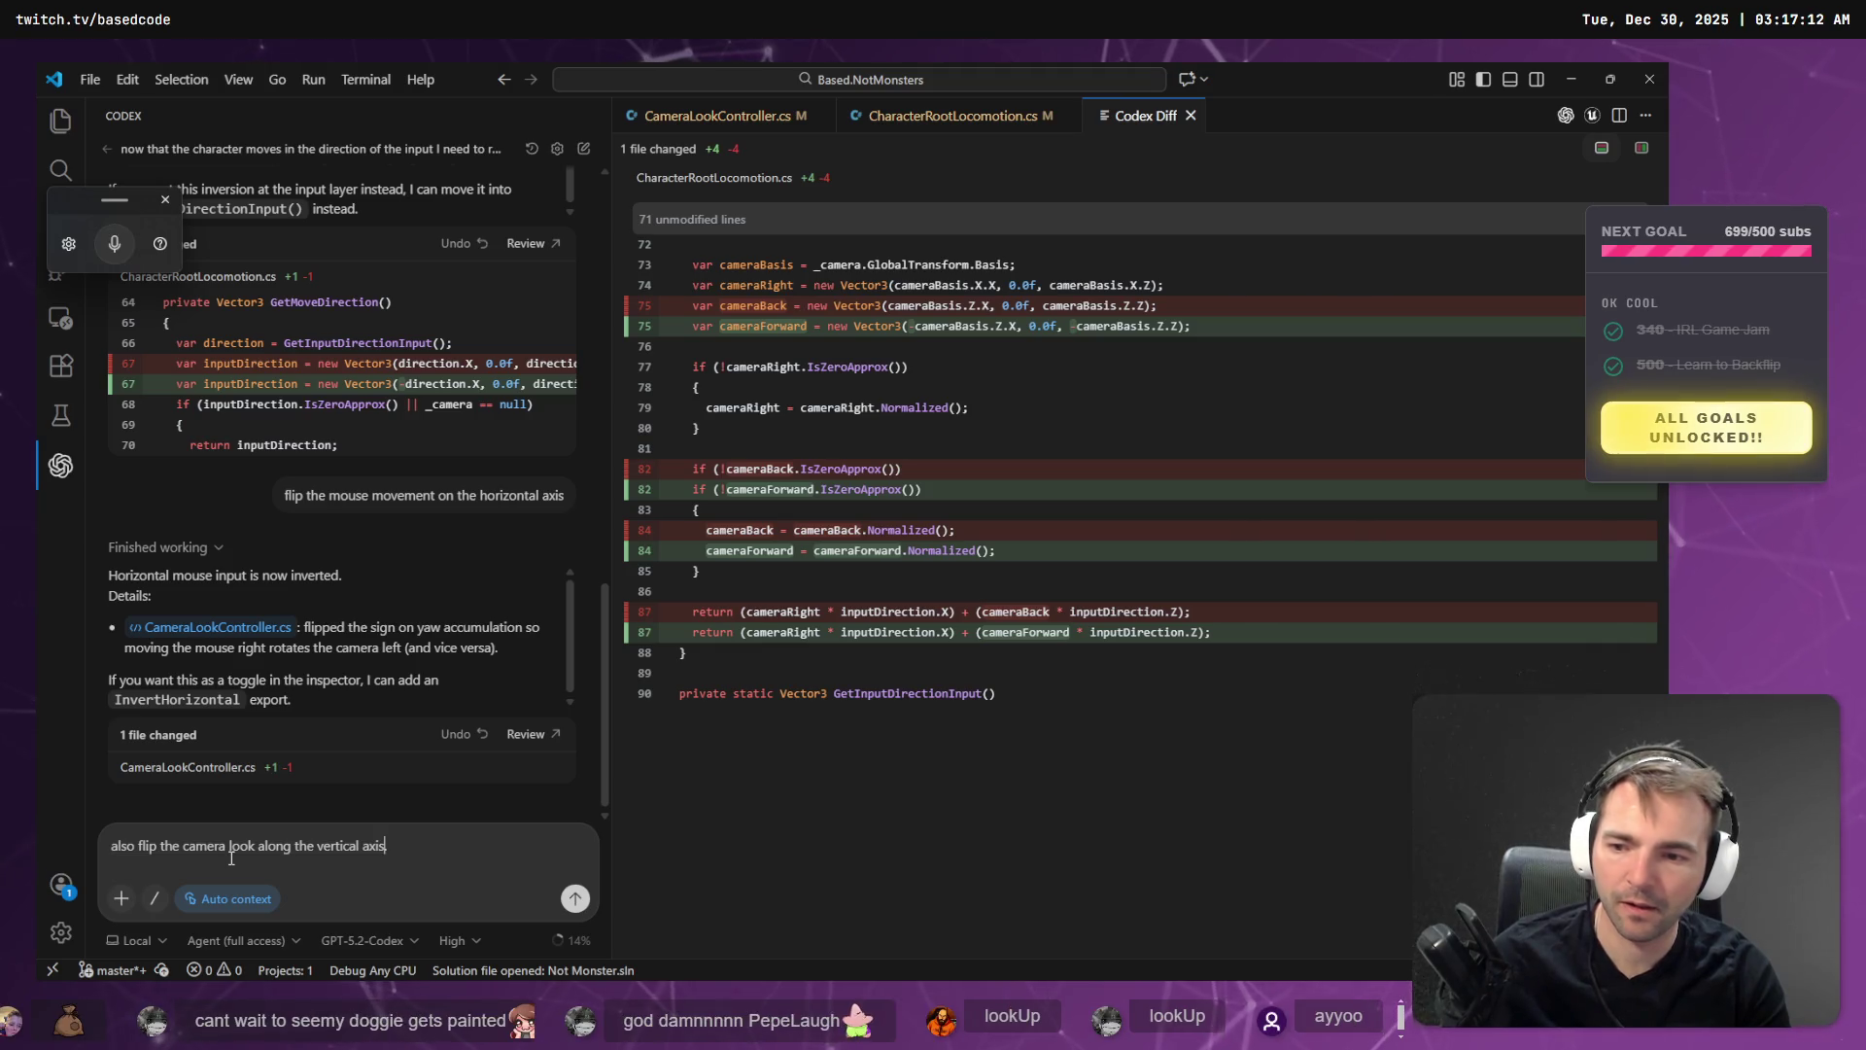
key(Return)
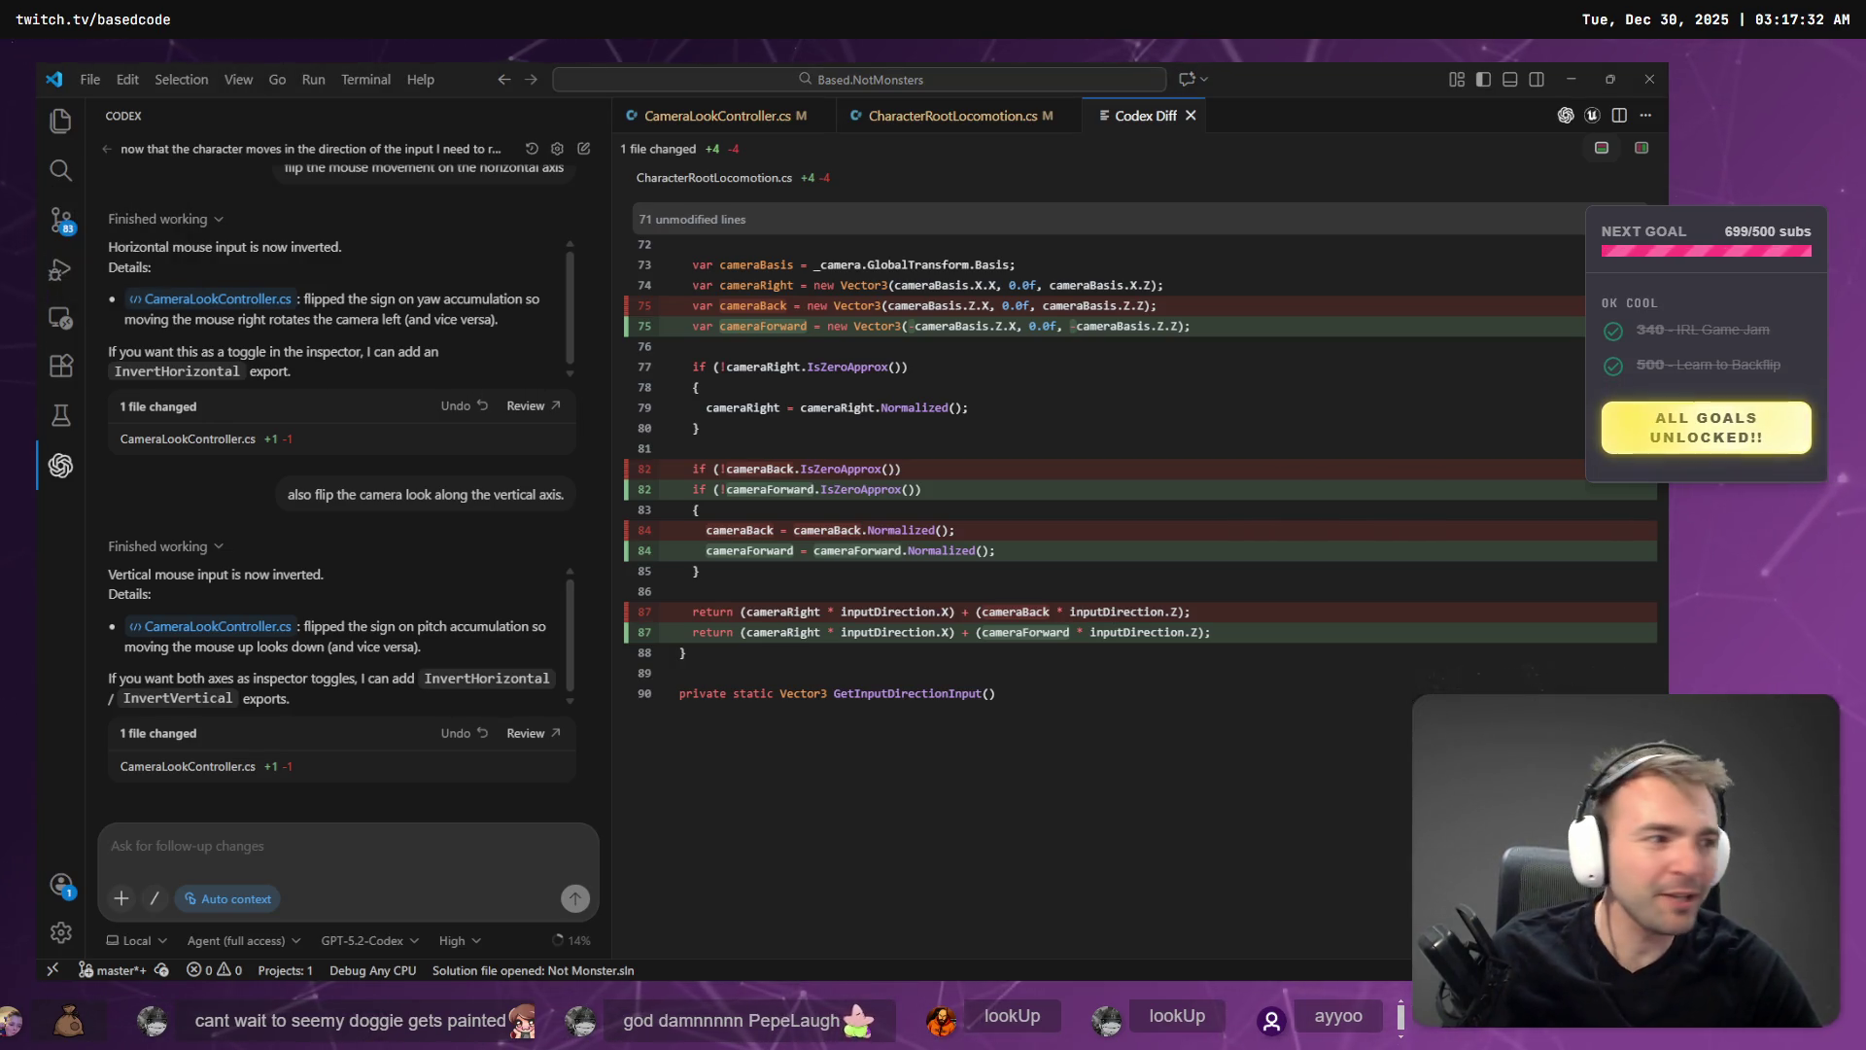
key(alt+Tab)
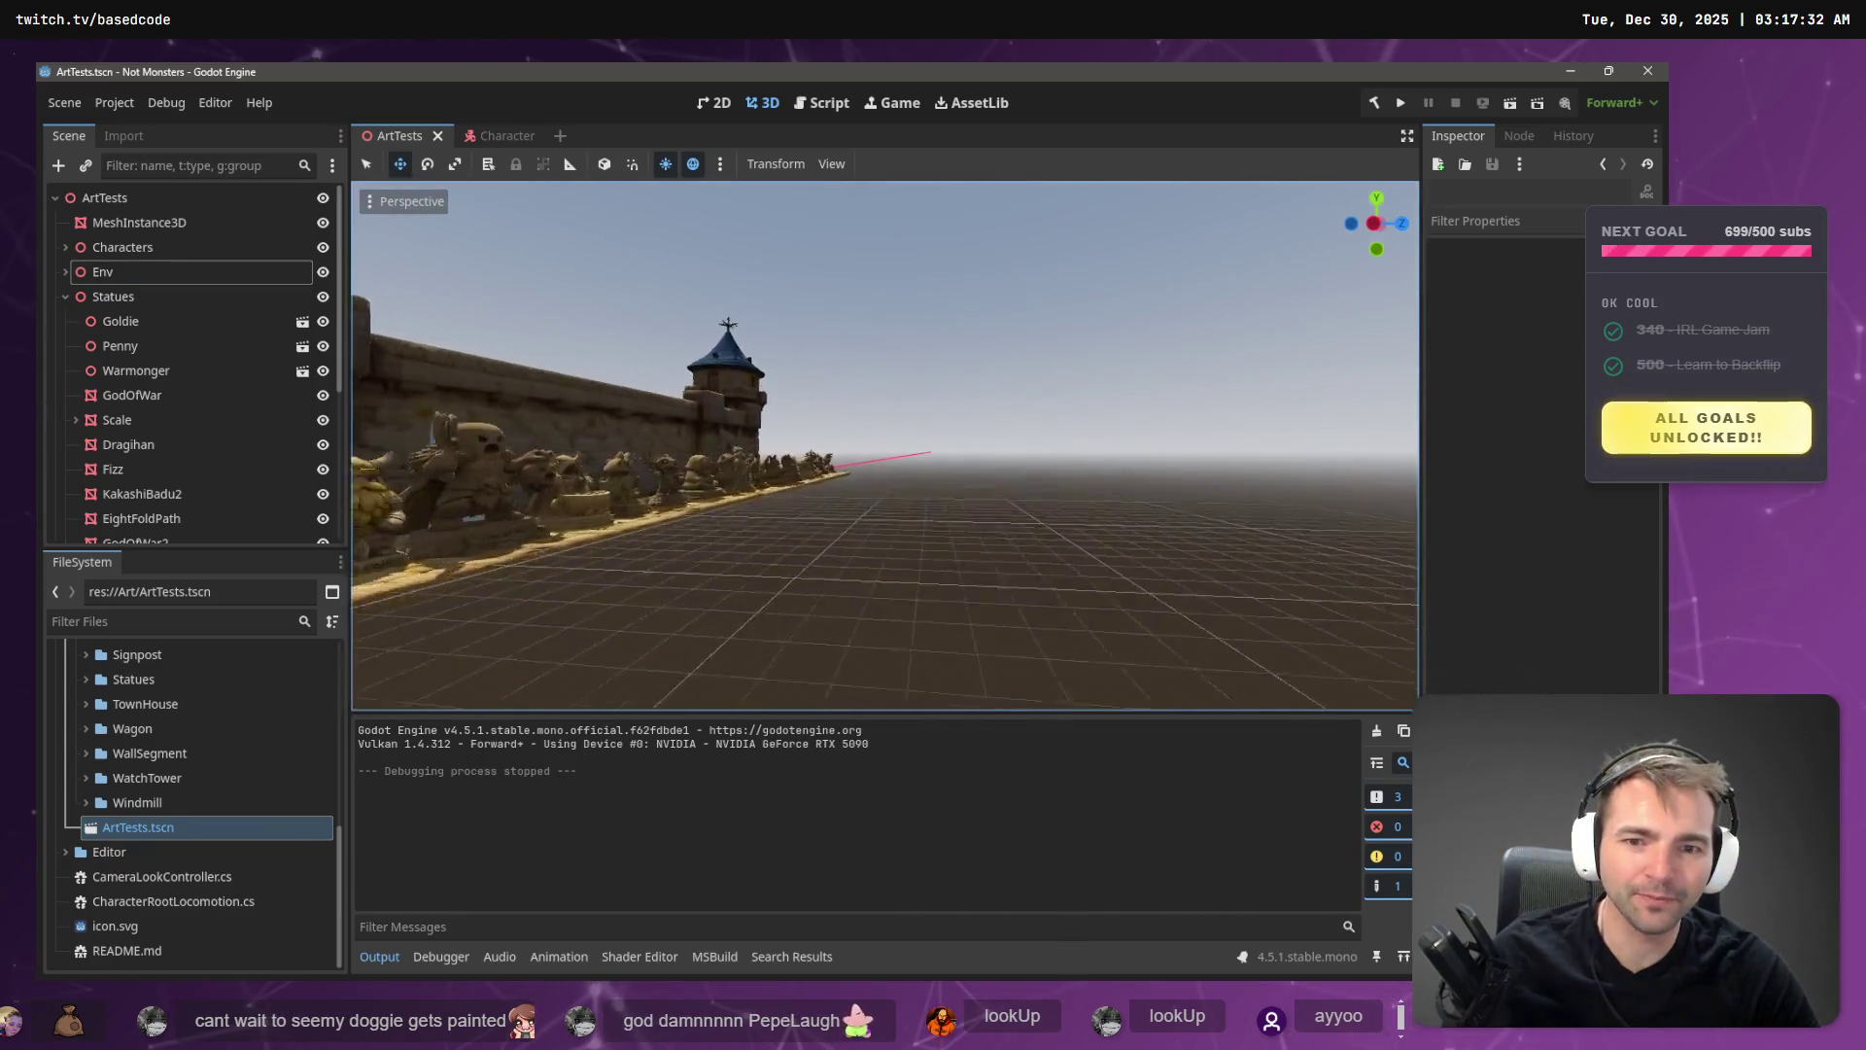
key(w)
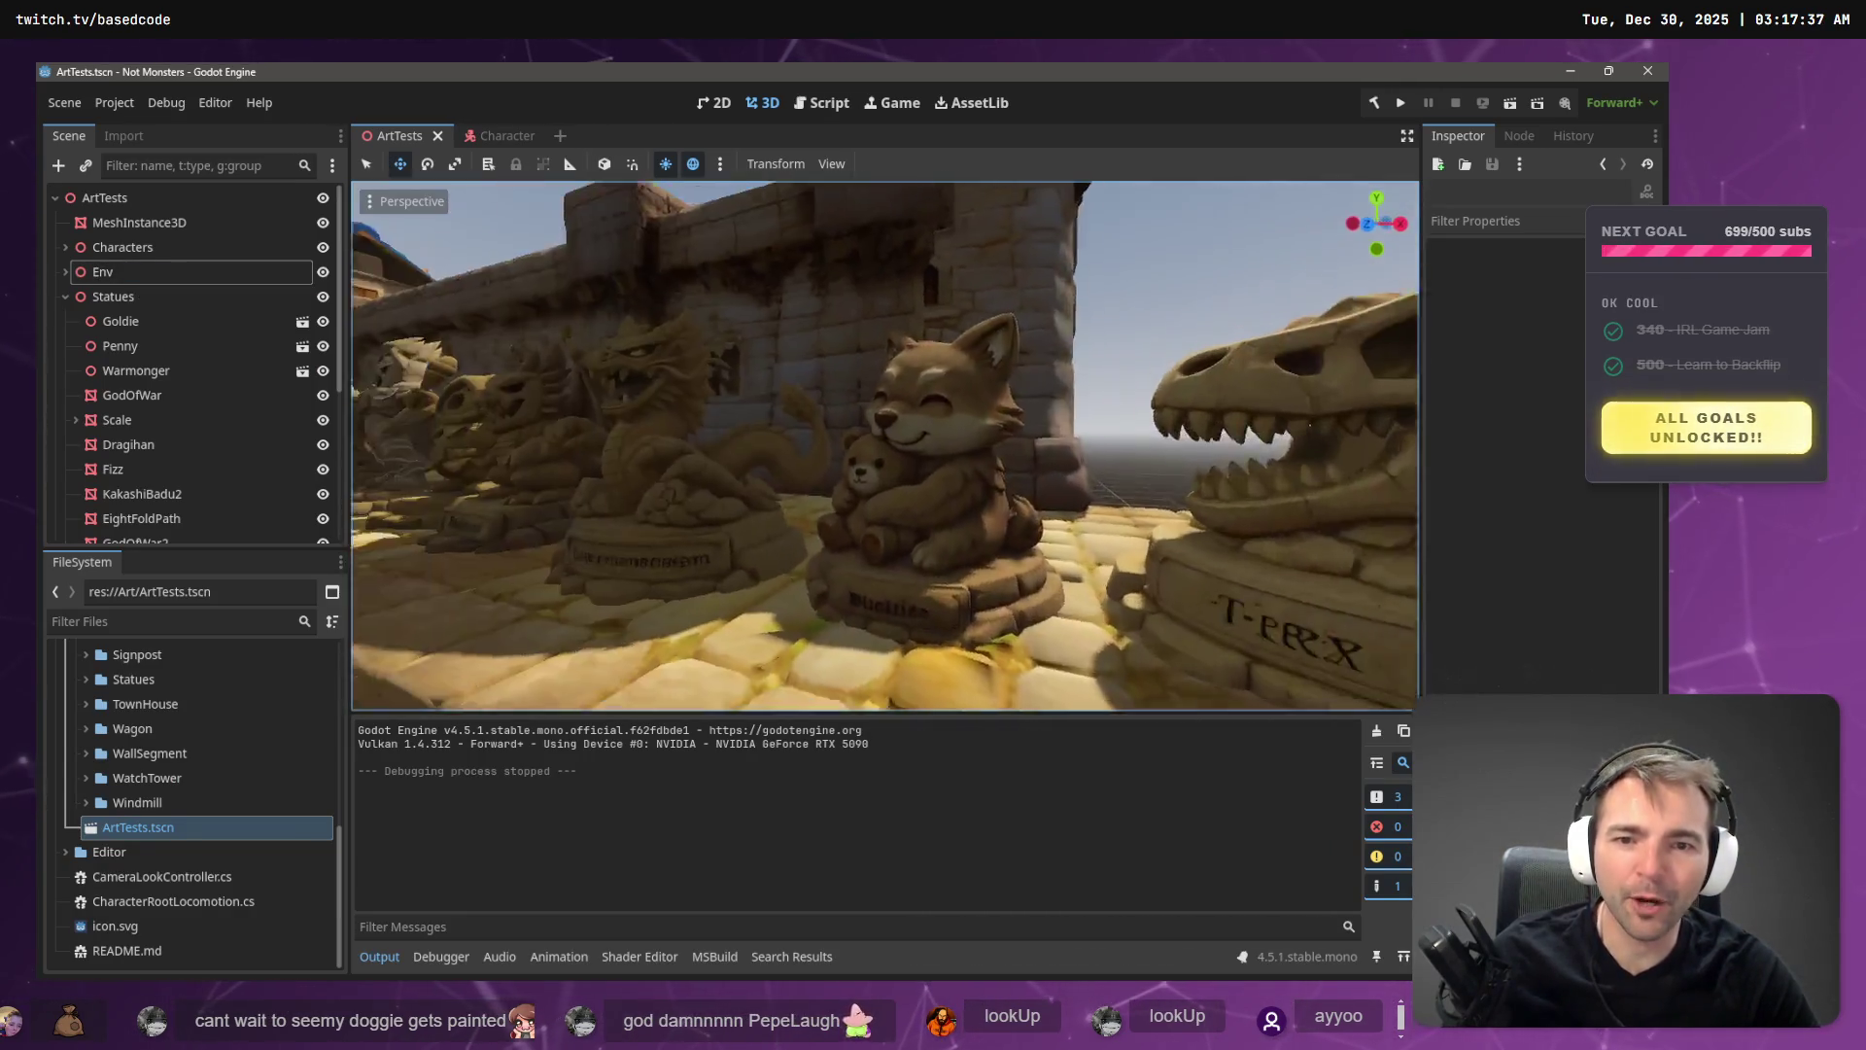
key(s)
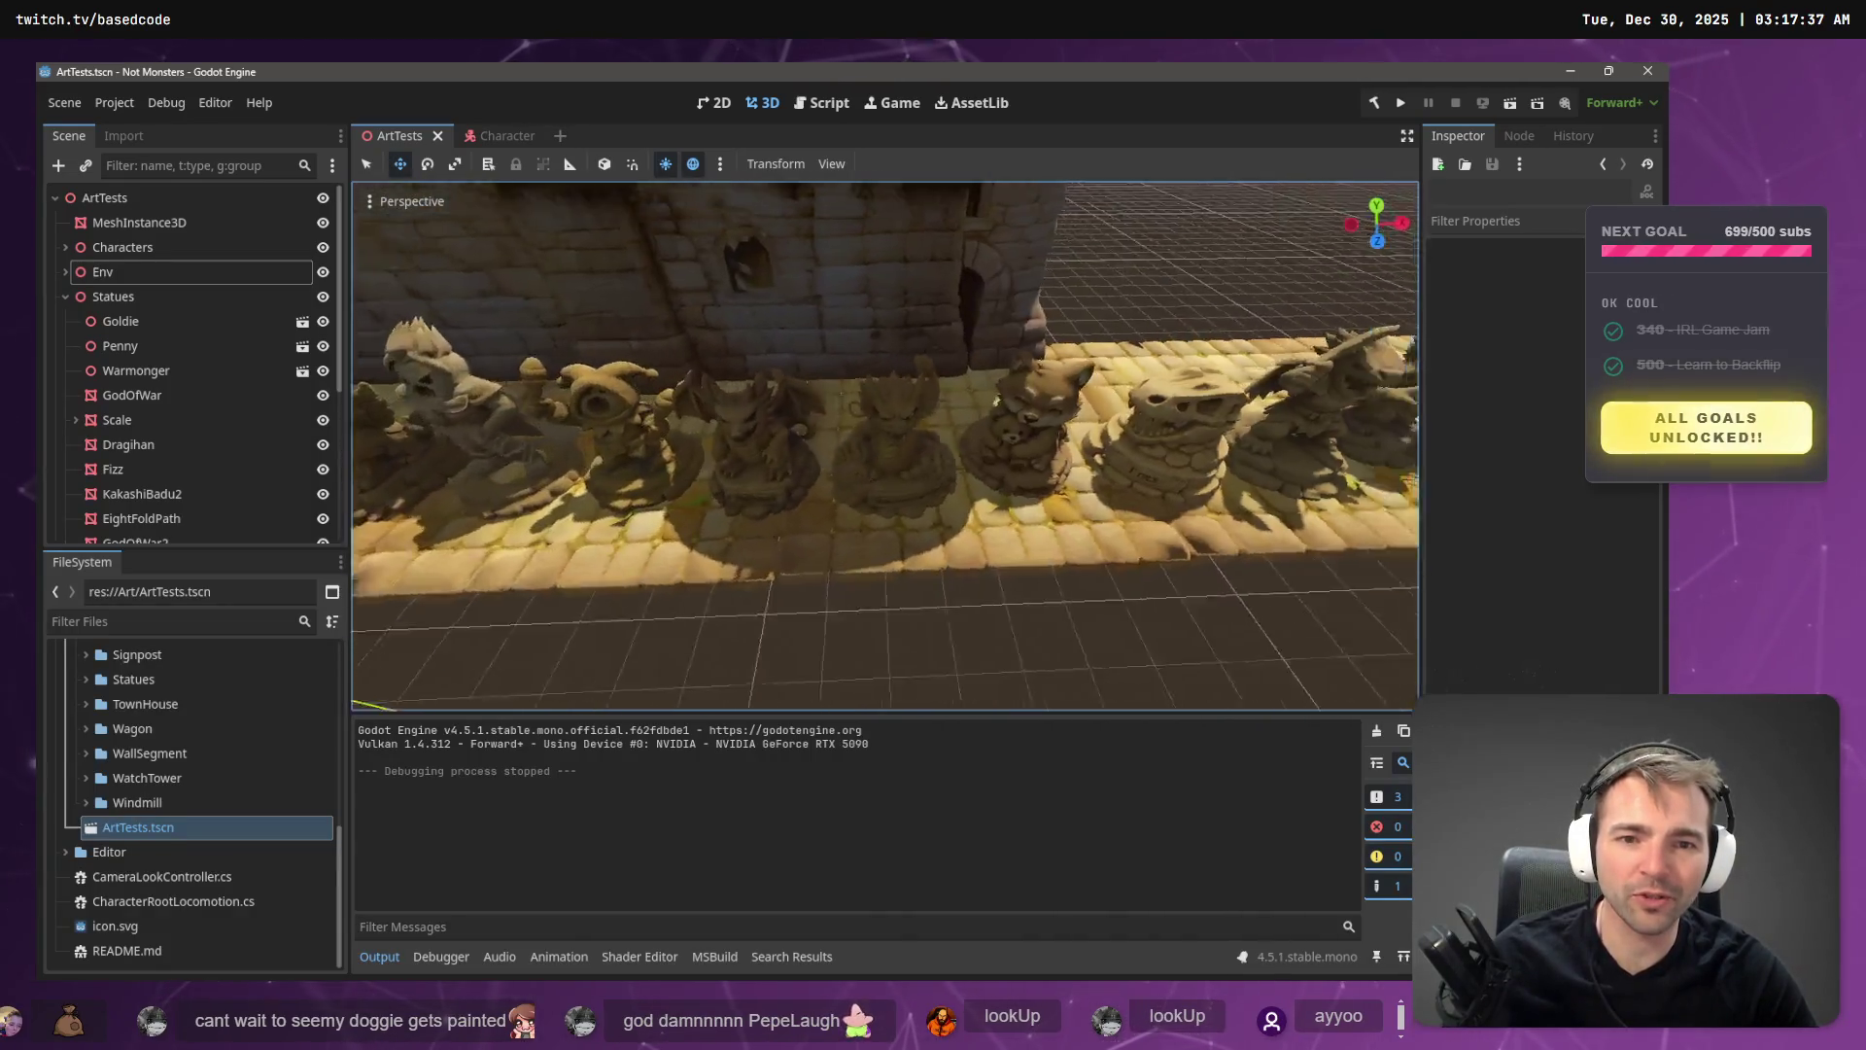
key(w)
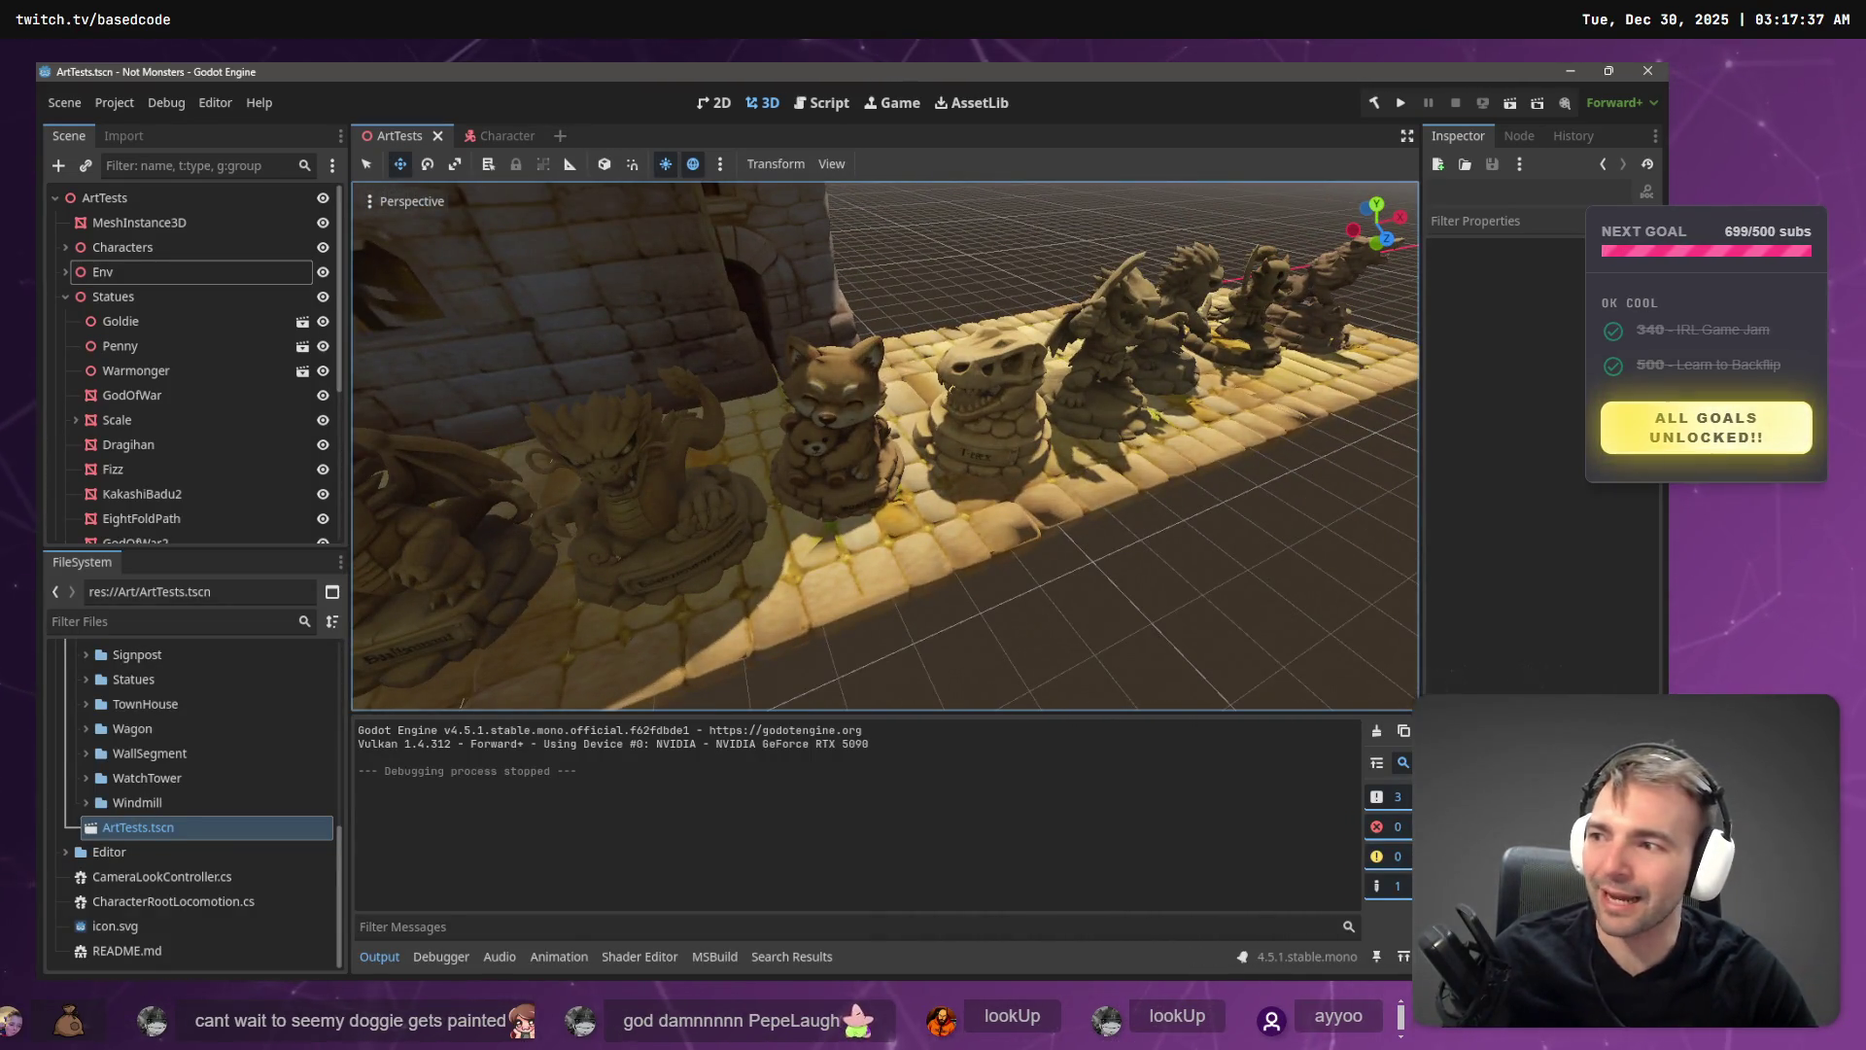
key(s)
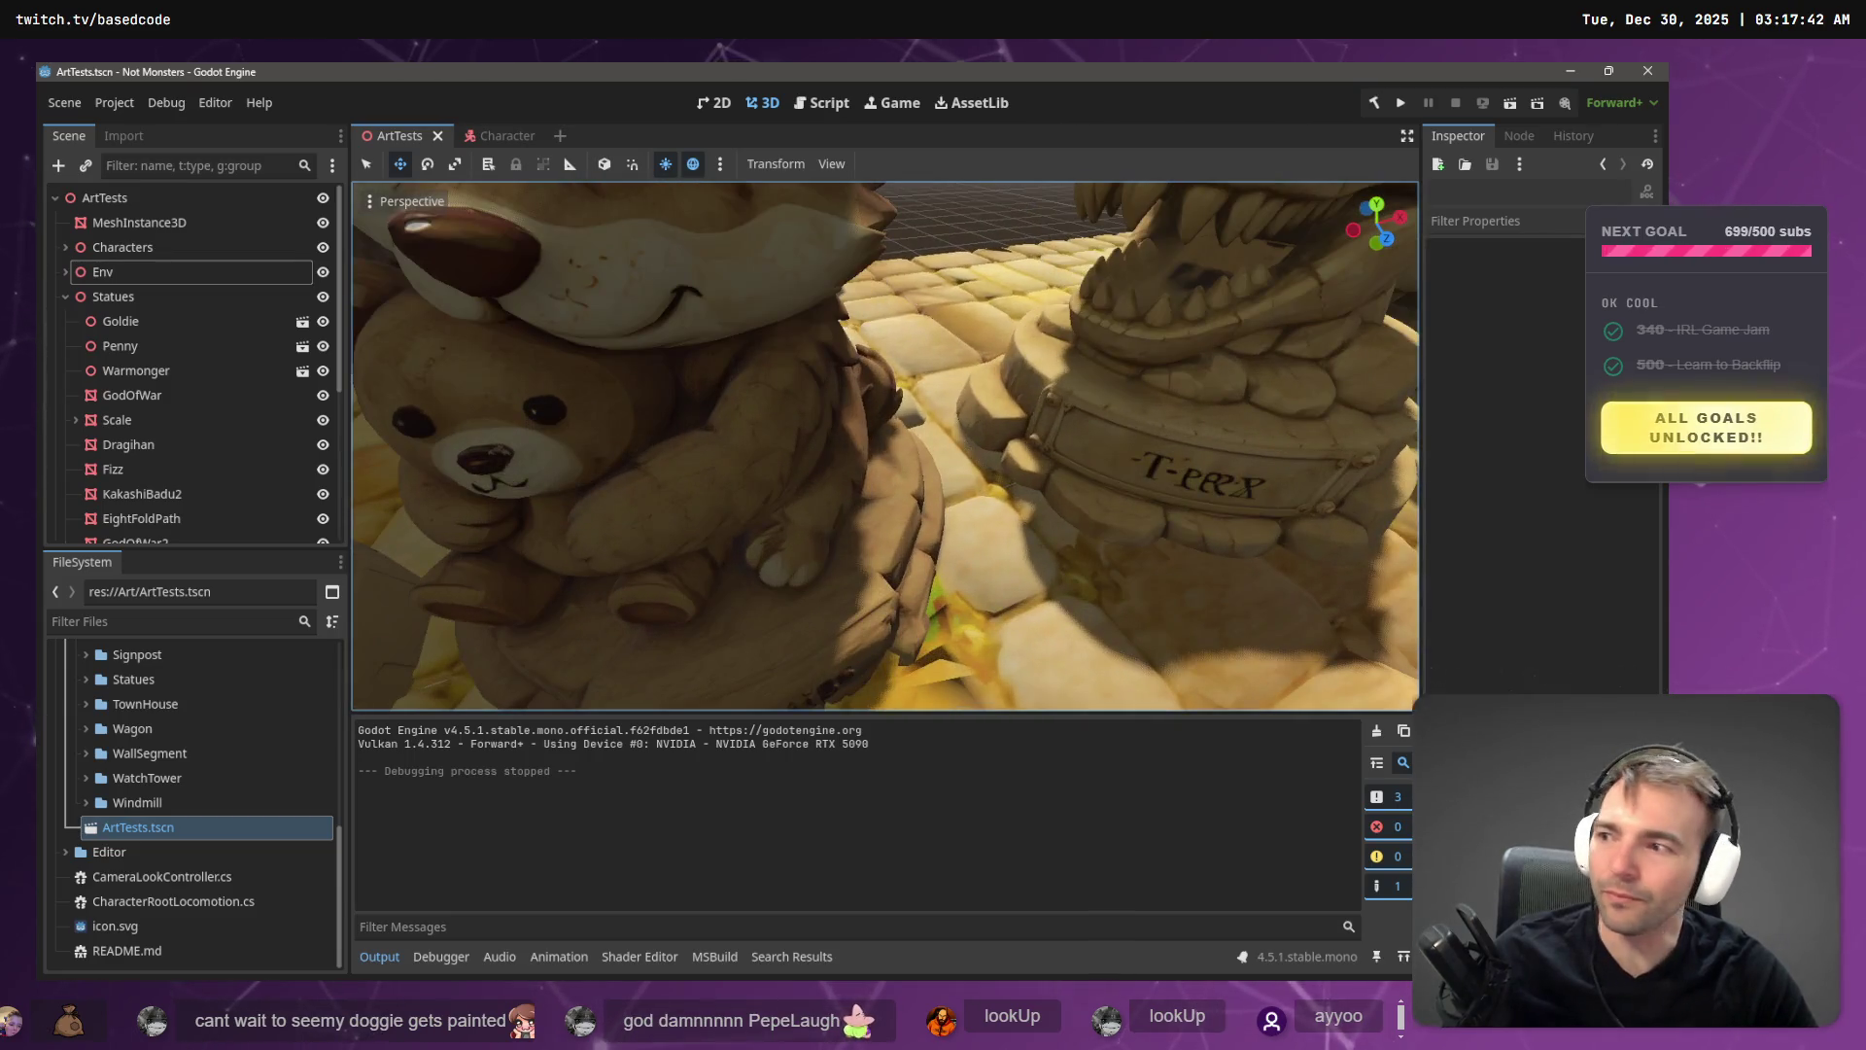
key(d)
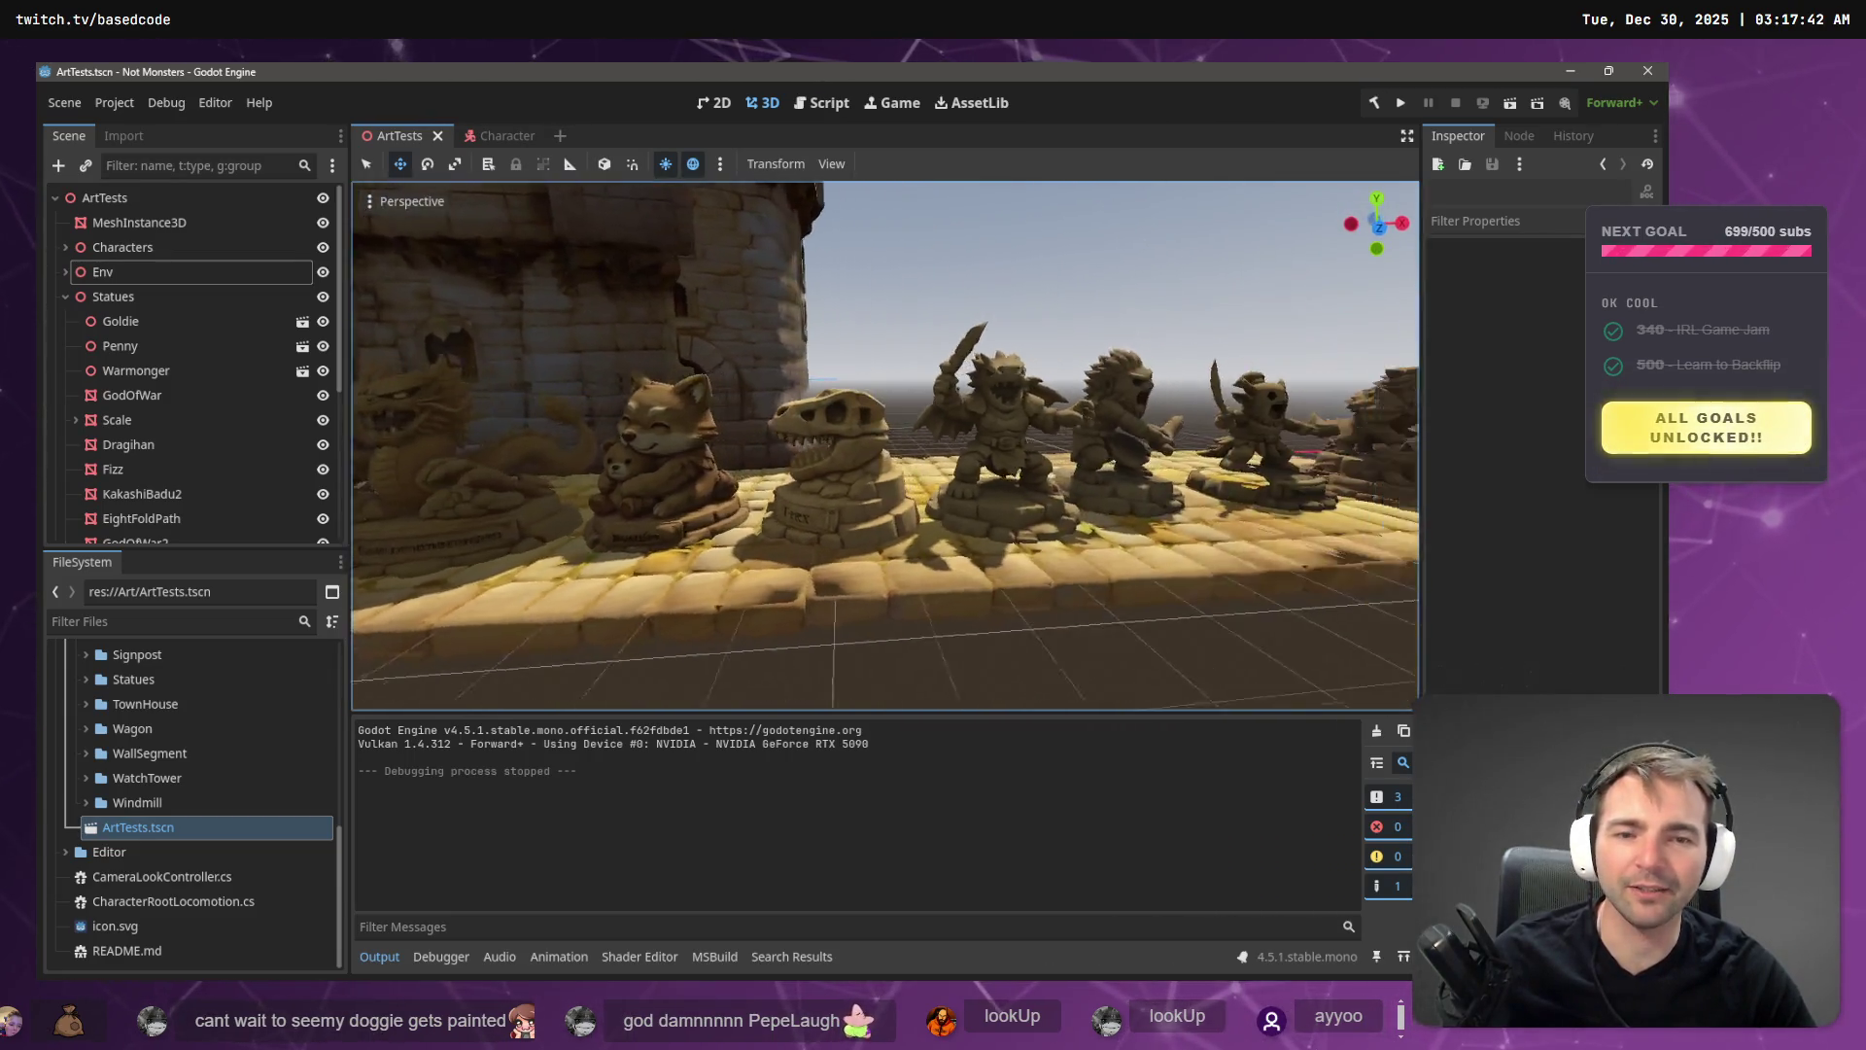
key(w)
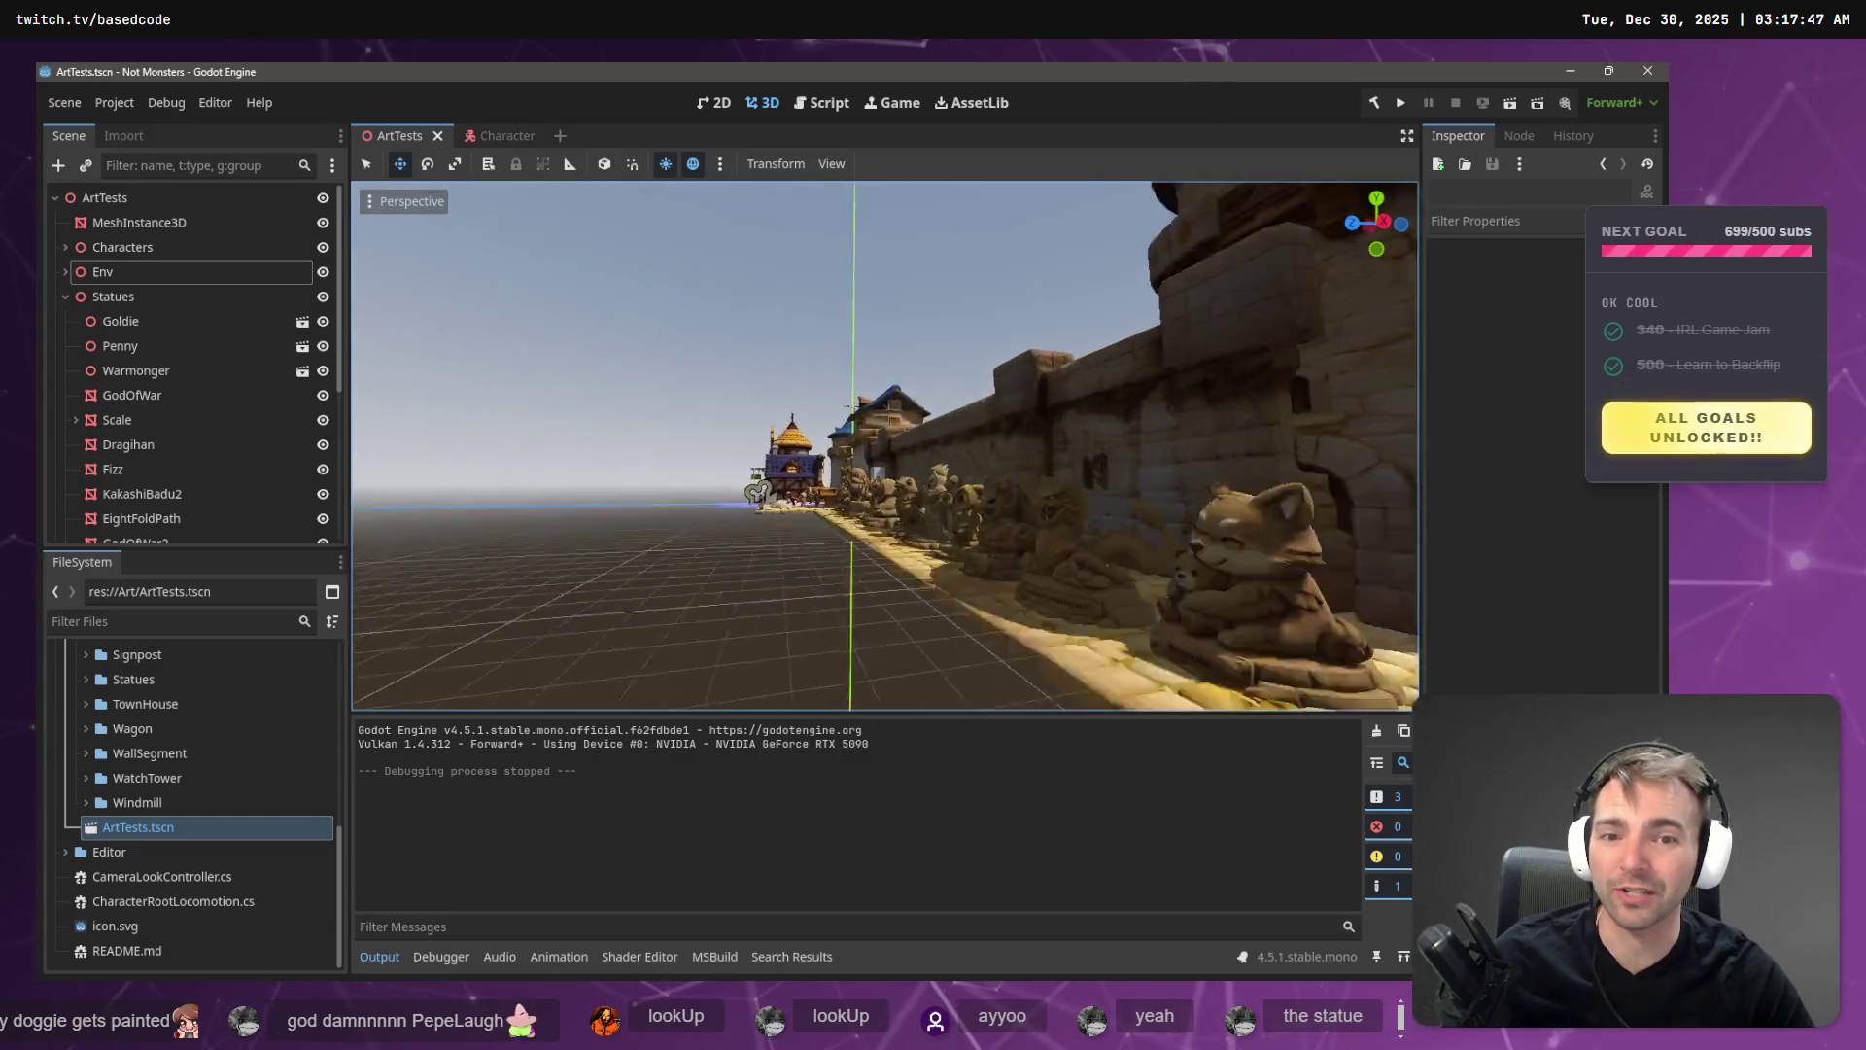
key(s)
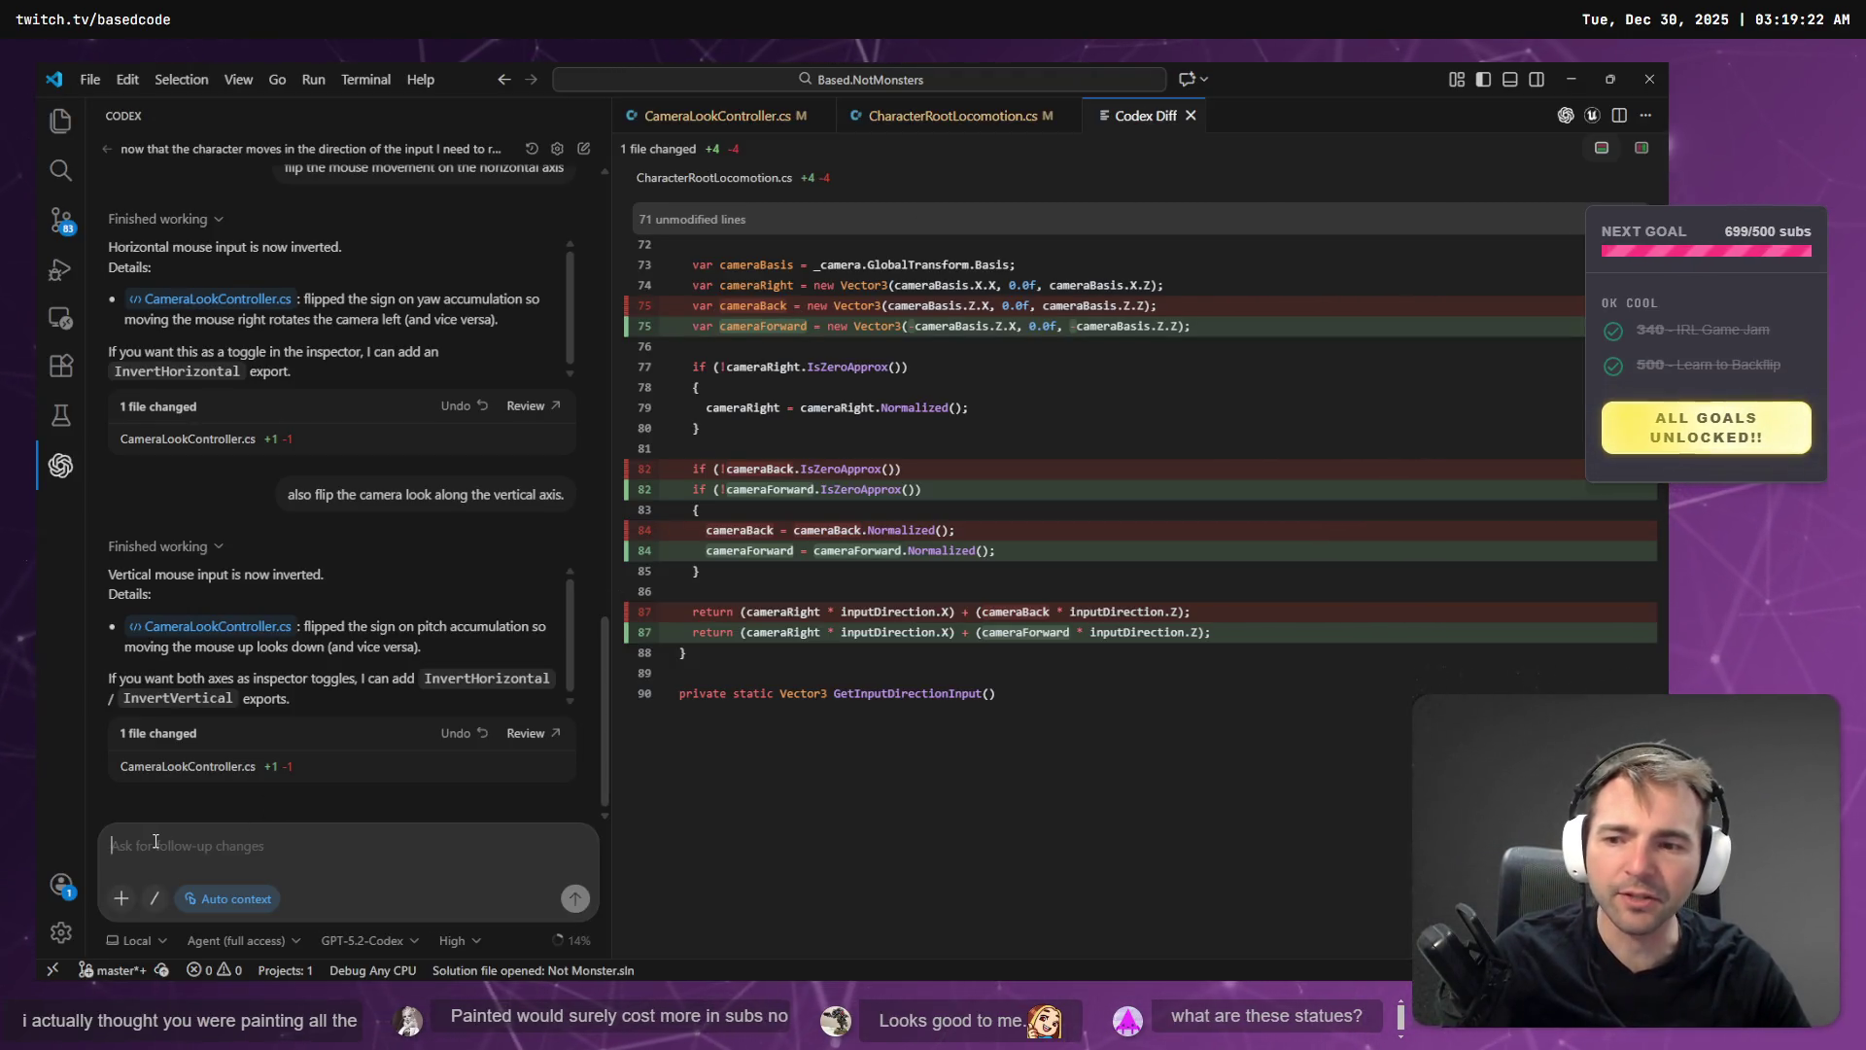
- Return to Godot and rebuild and run the .NET project with F5
key(alt+Tab)
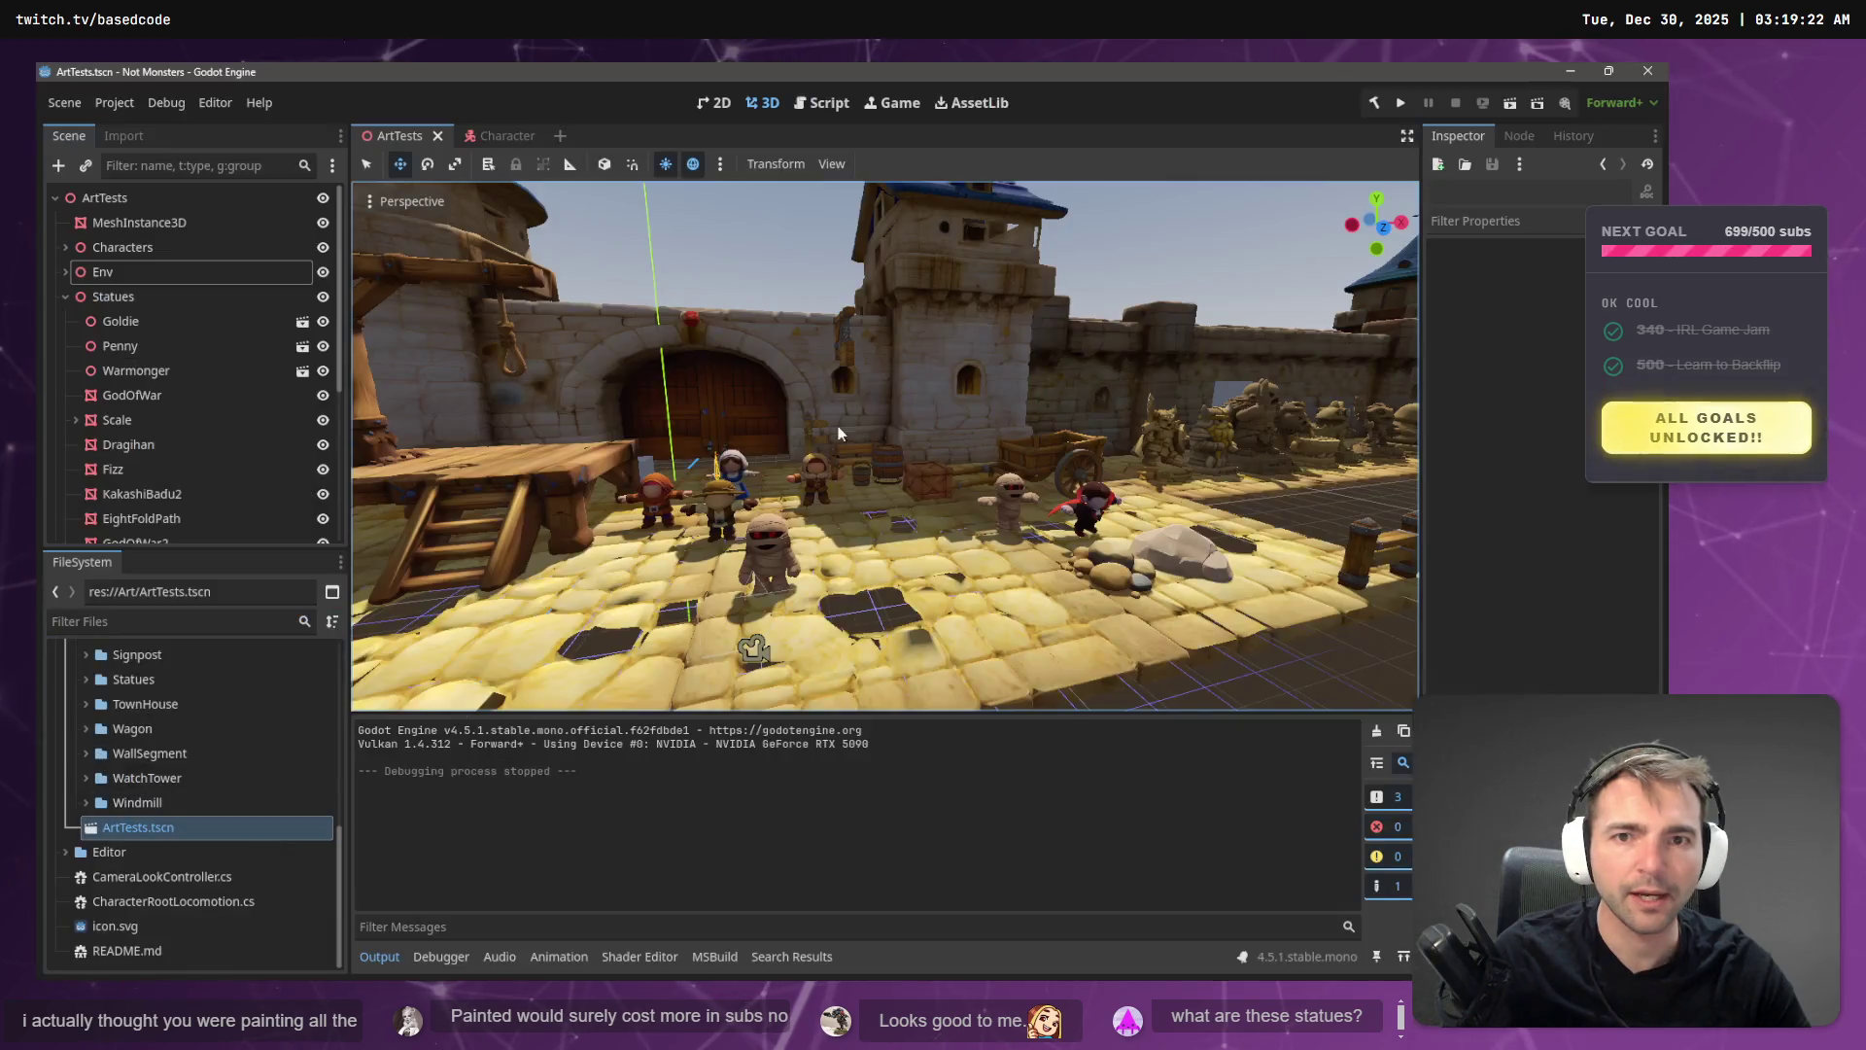
key(alt+Tab)
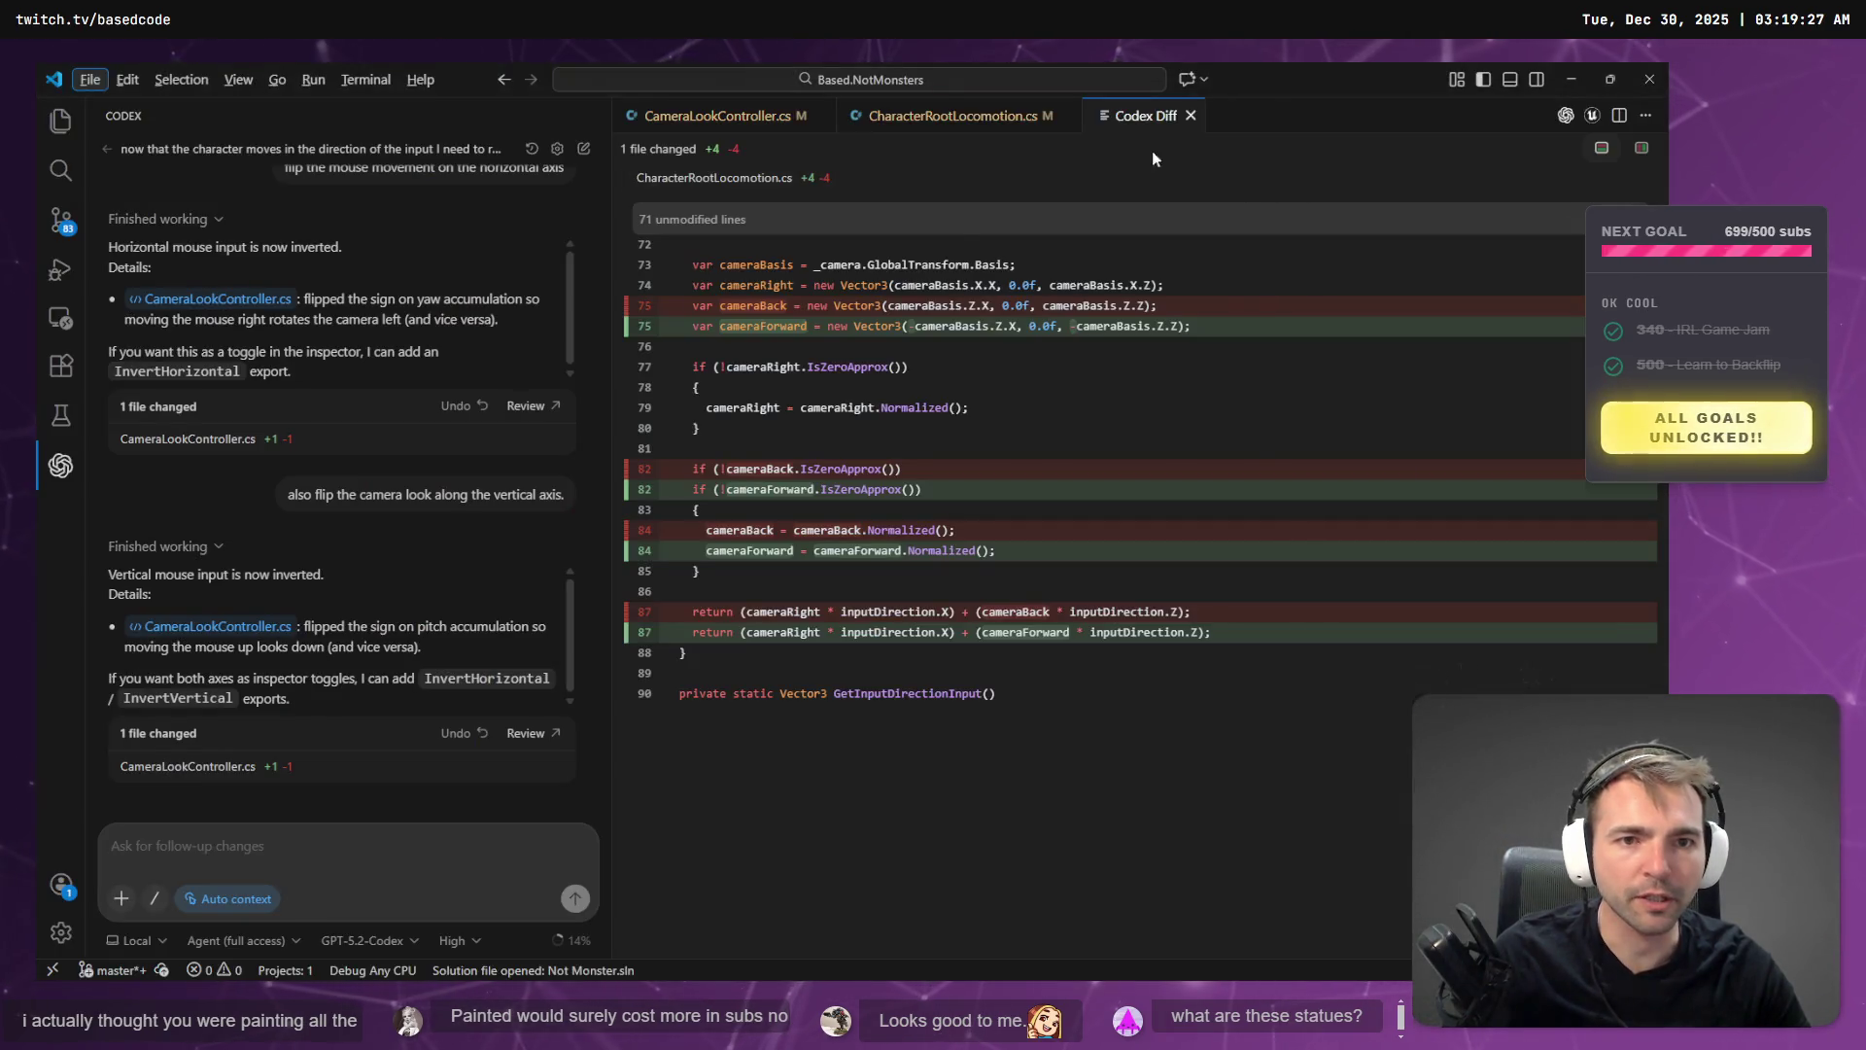
key(alt+Tab)
key(F5)
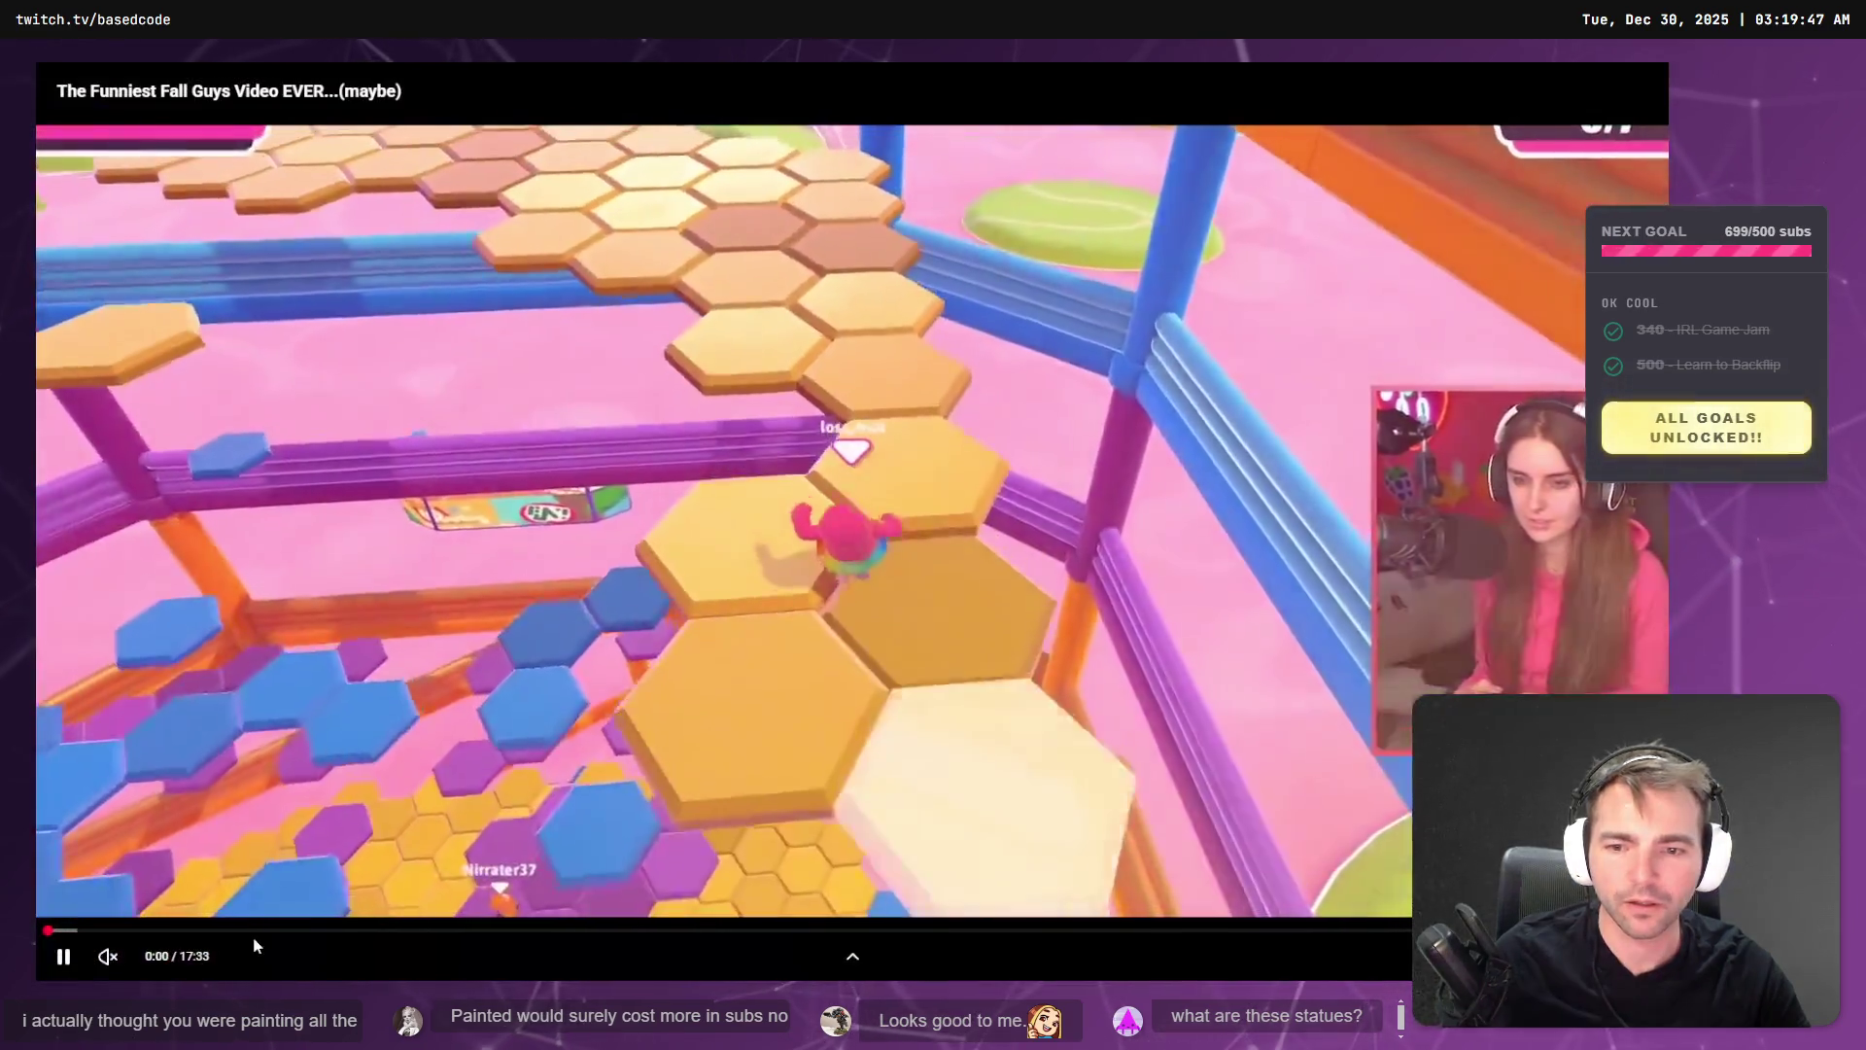
- Seek the Fall Guys video ahead to about 2:44, then nudge it forward and back a few seconds
click(128, 930)
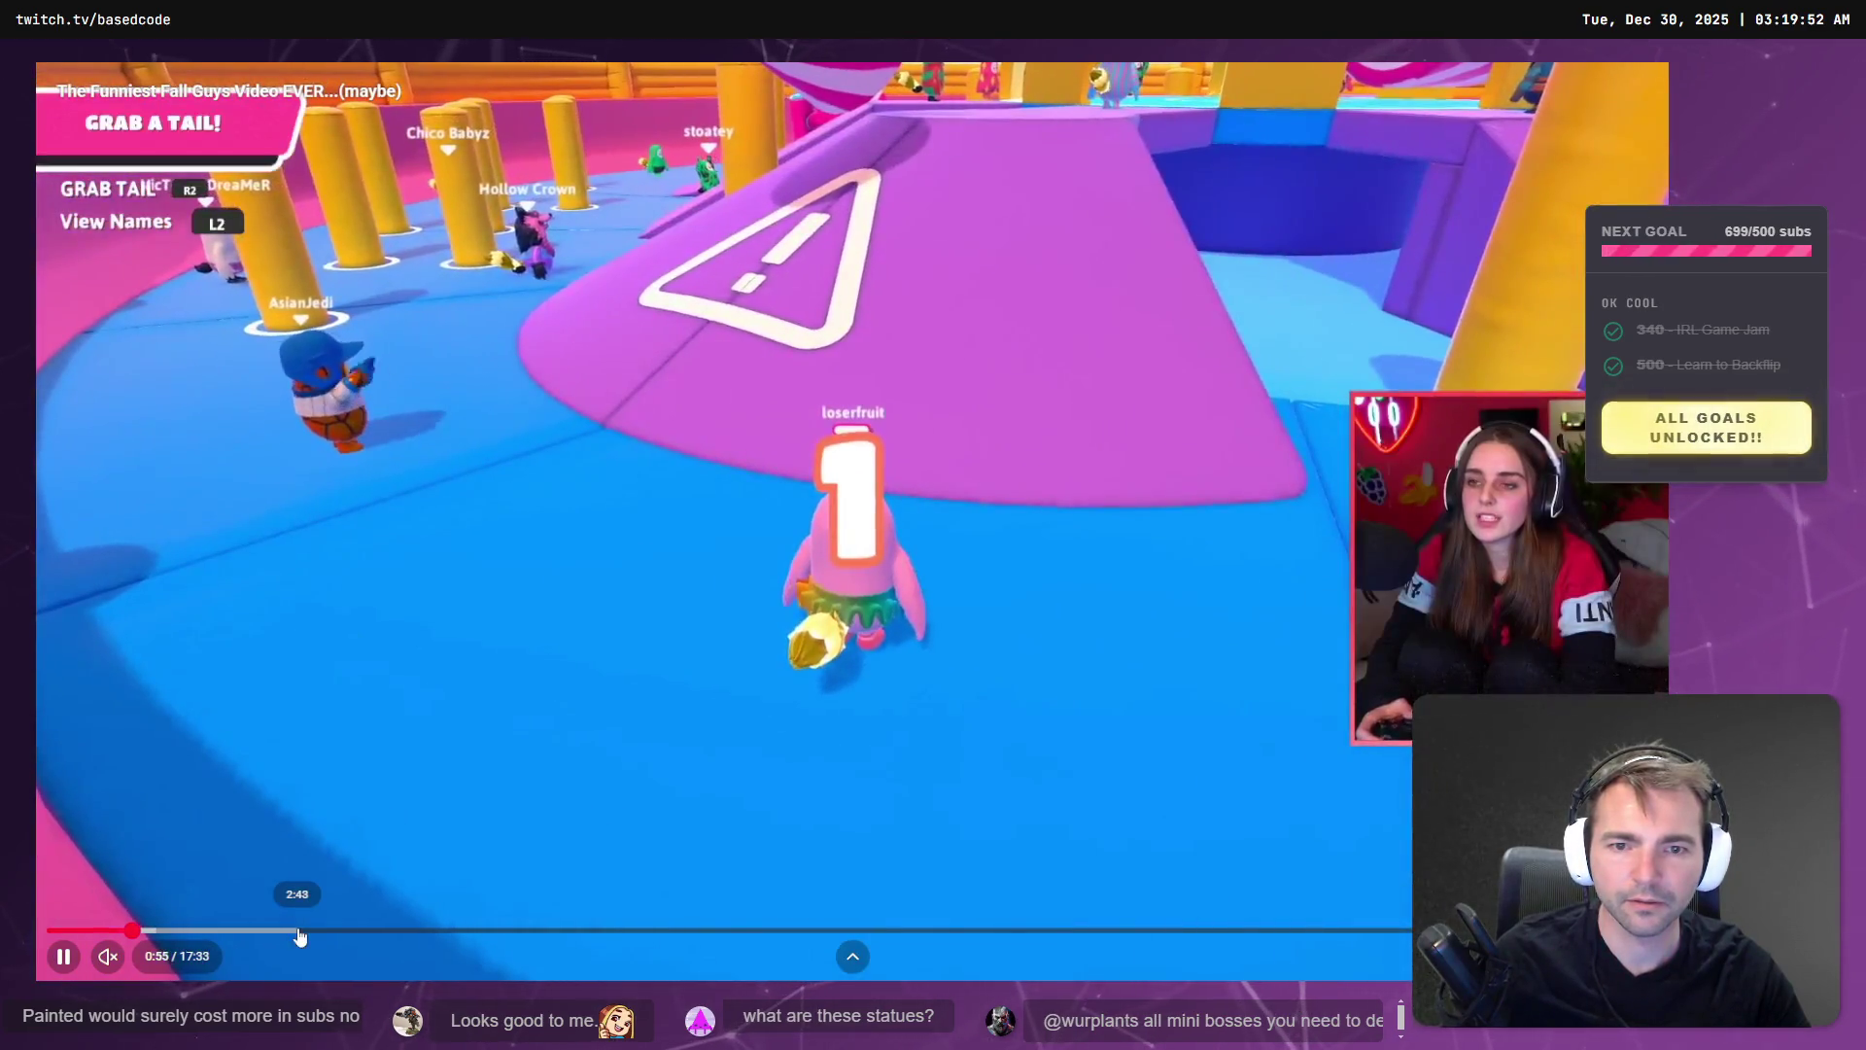
click(296, 931)
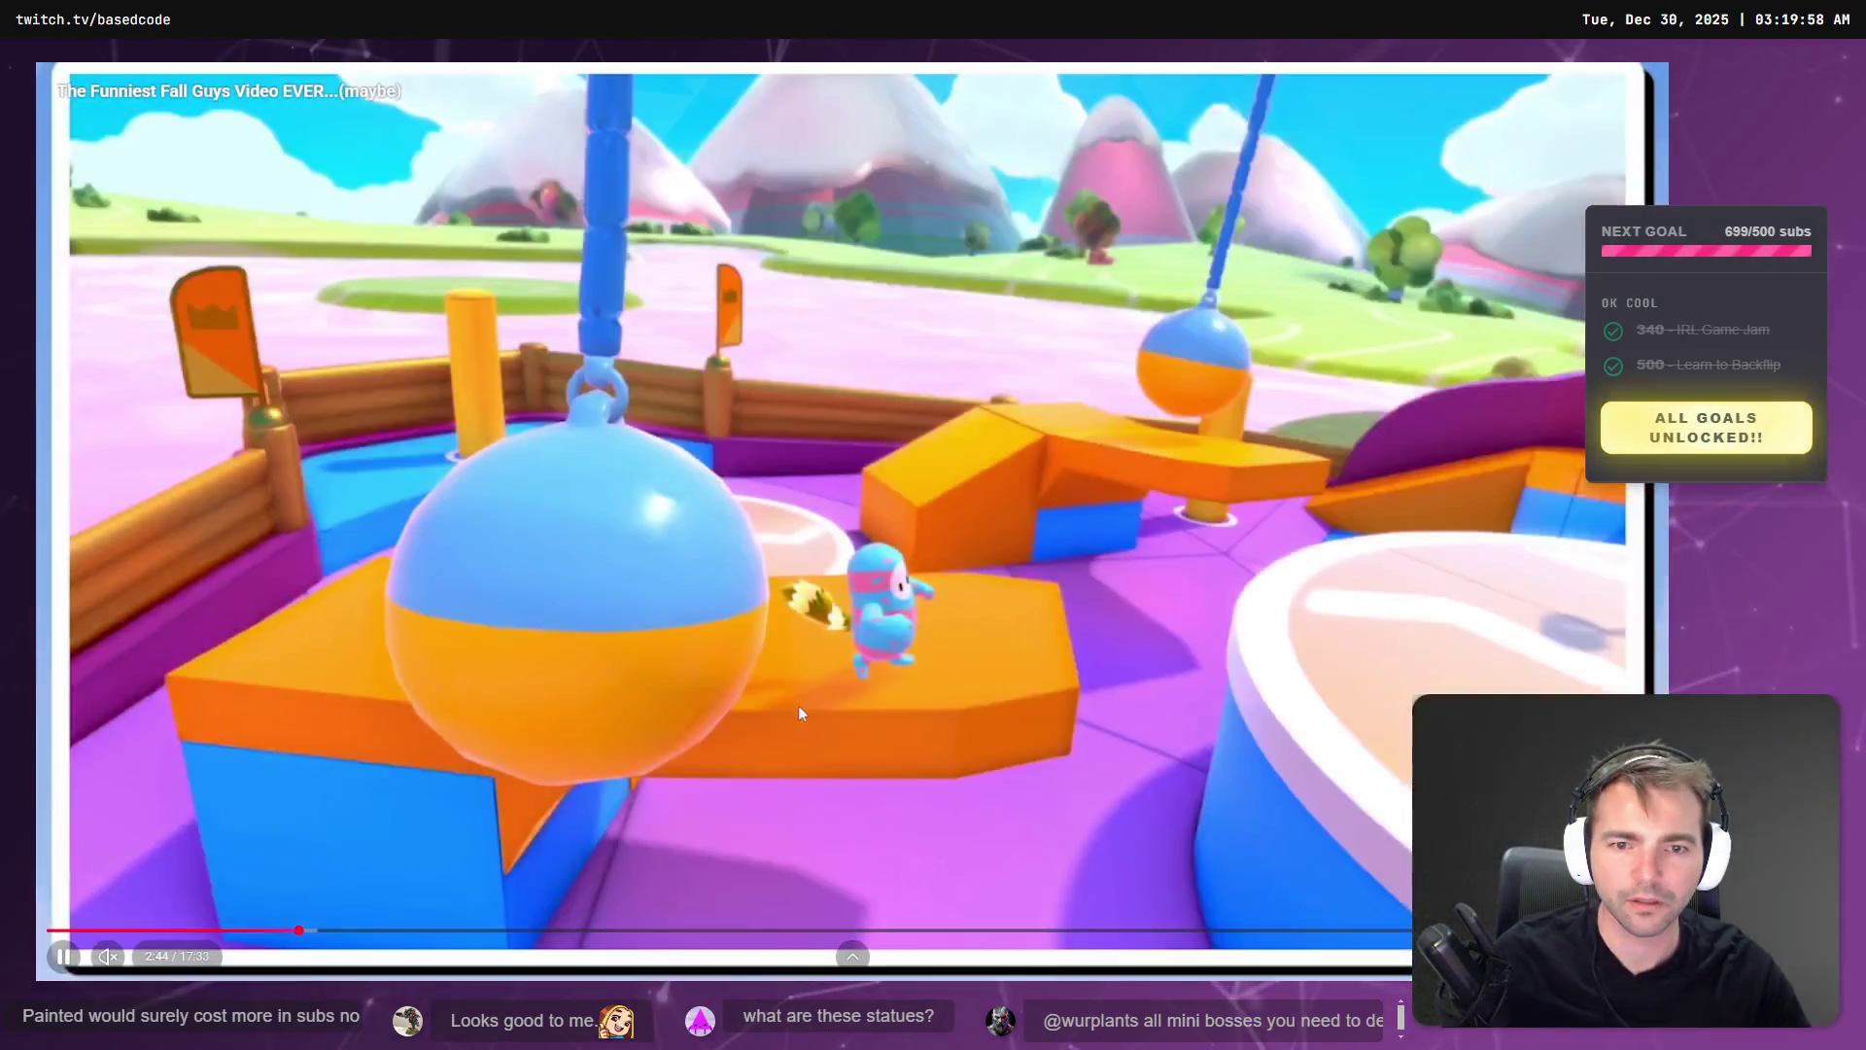
key(l)
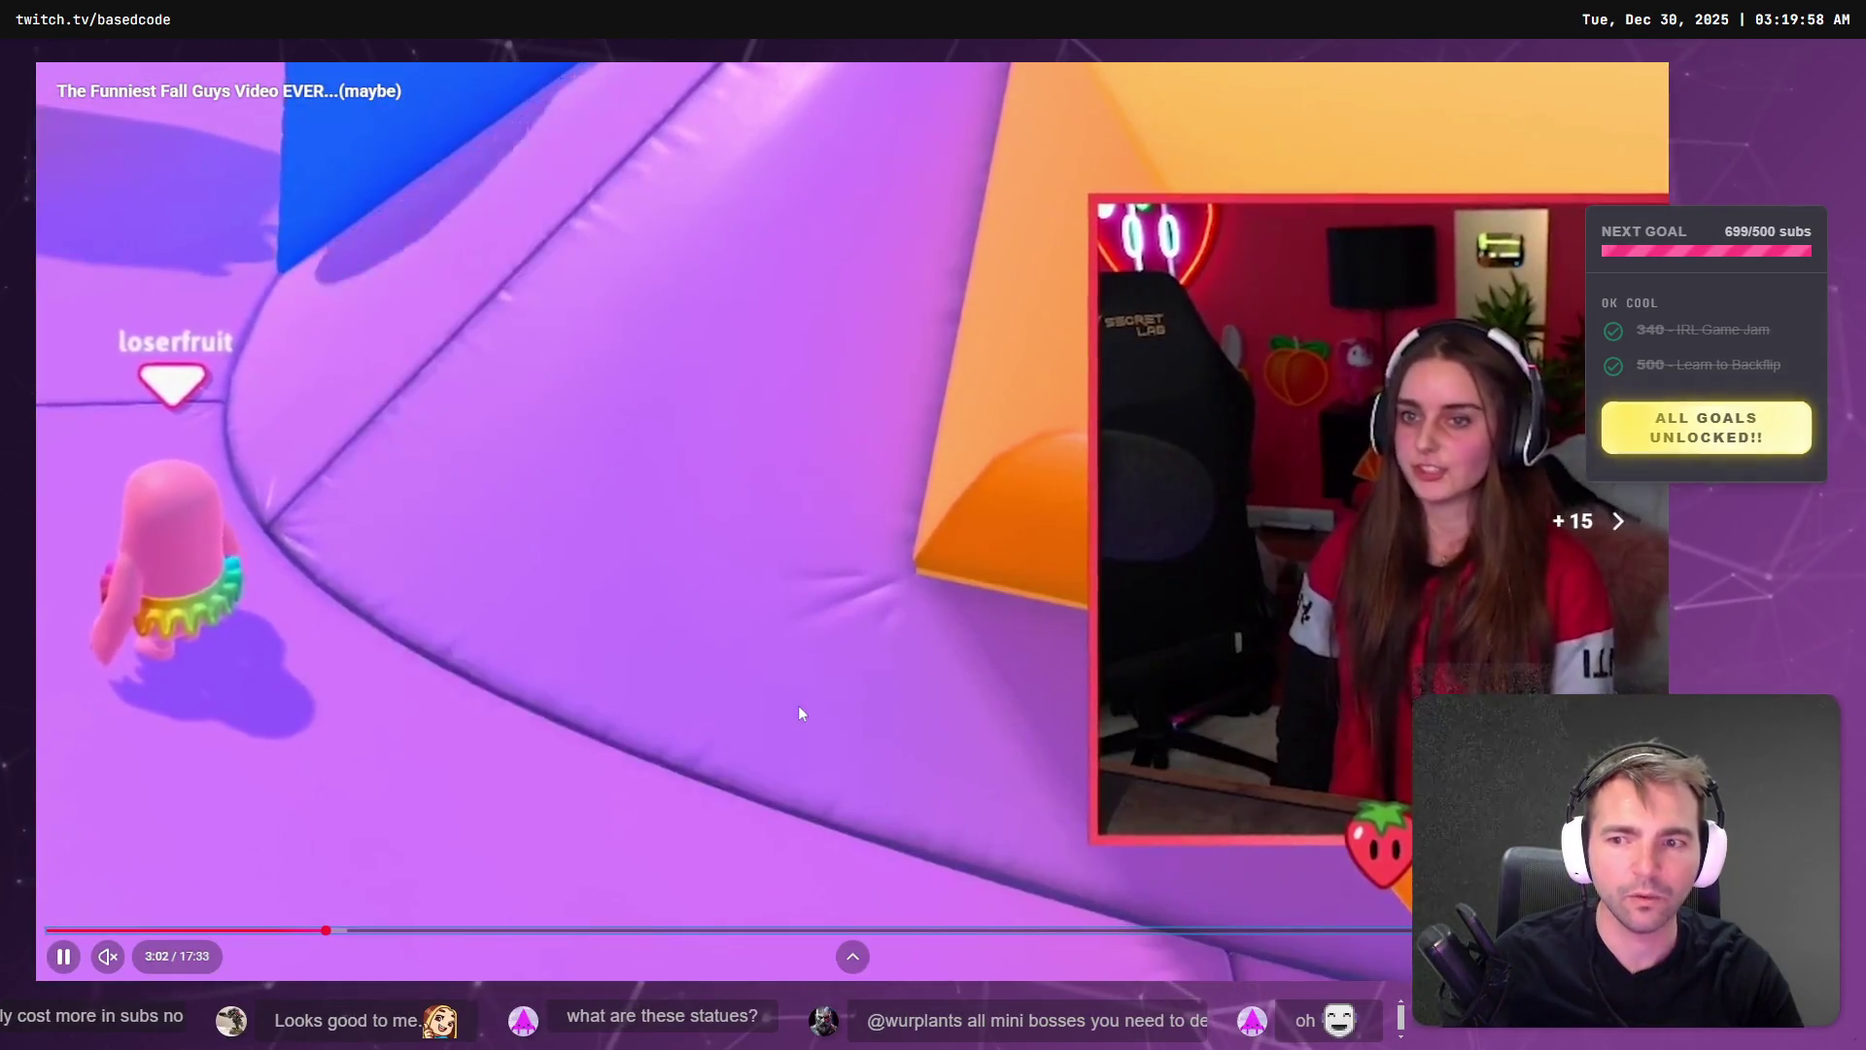
key(Left)
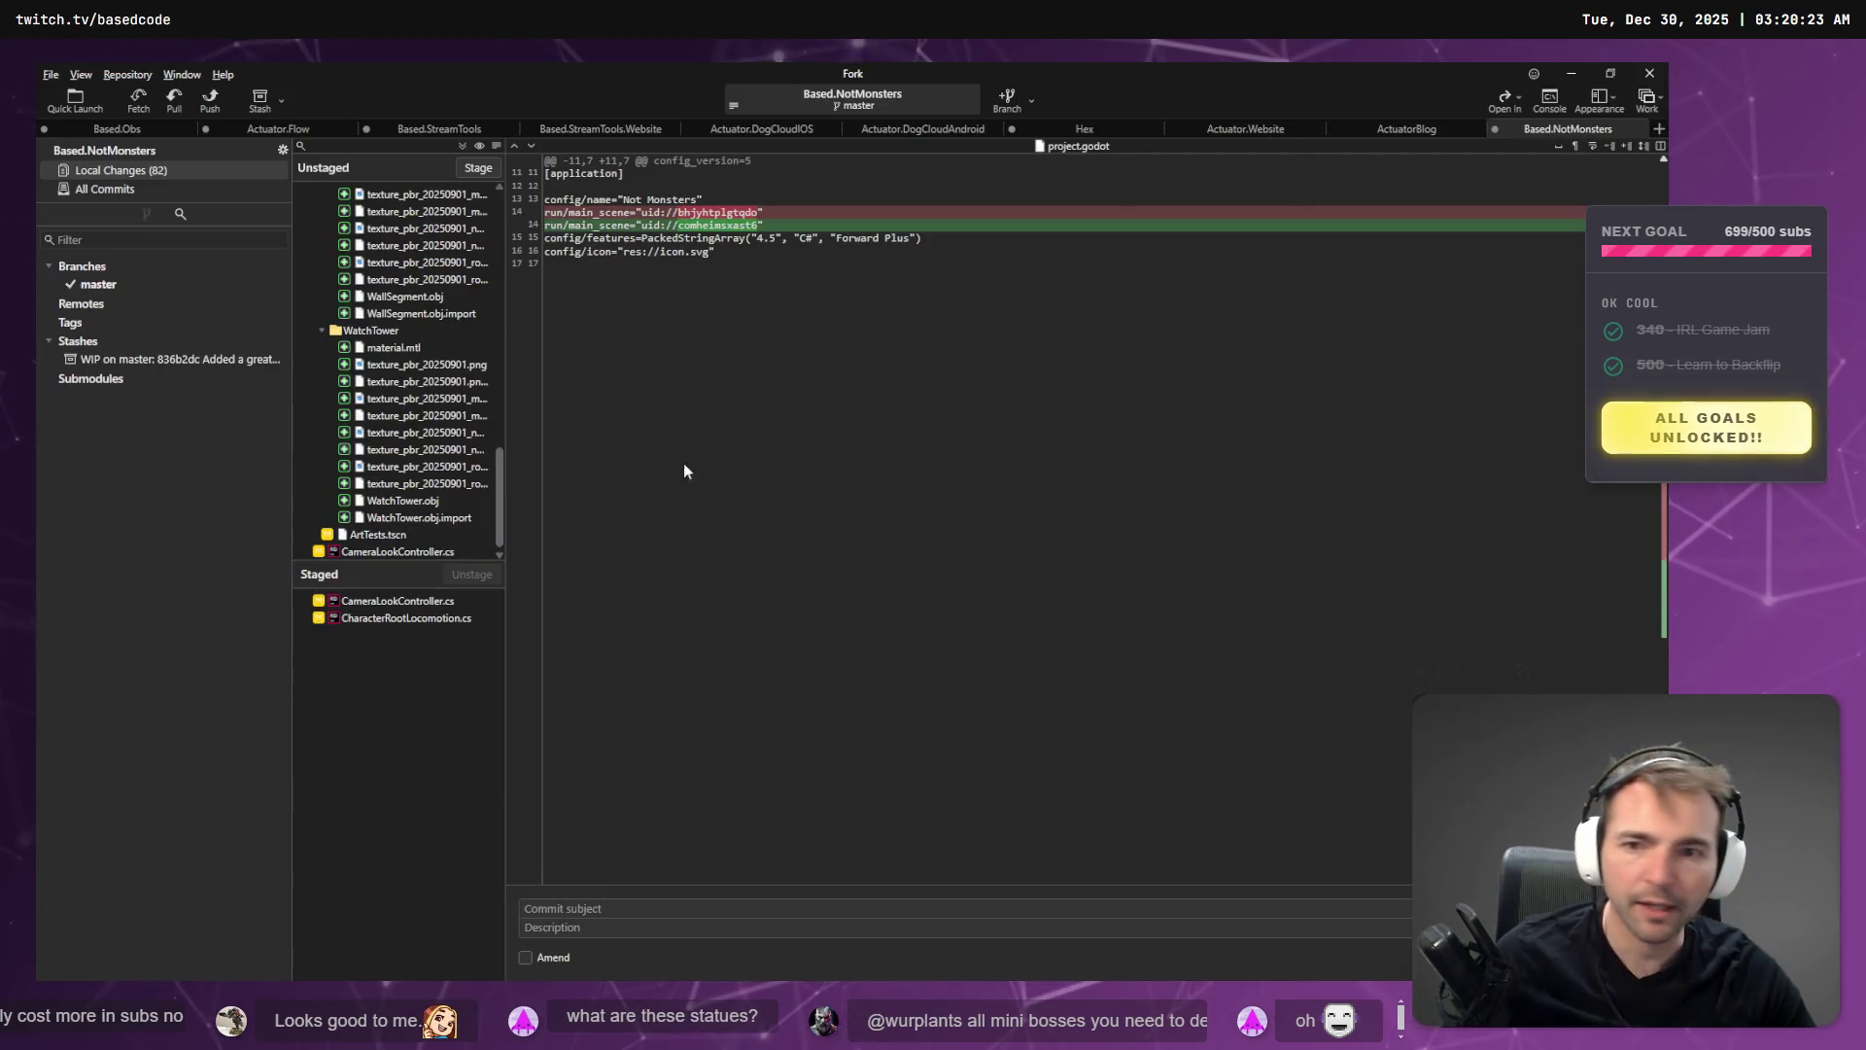
- Review the staged diffs and commit both scripts as 'Fixed input directions.'
click(376, 551)
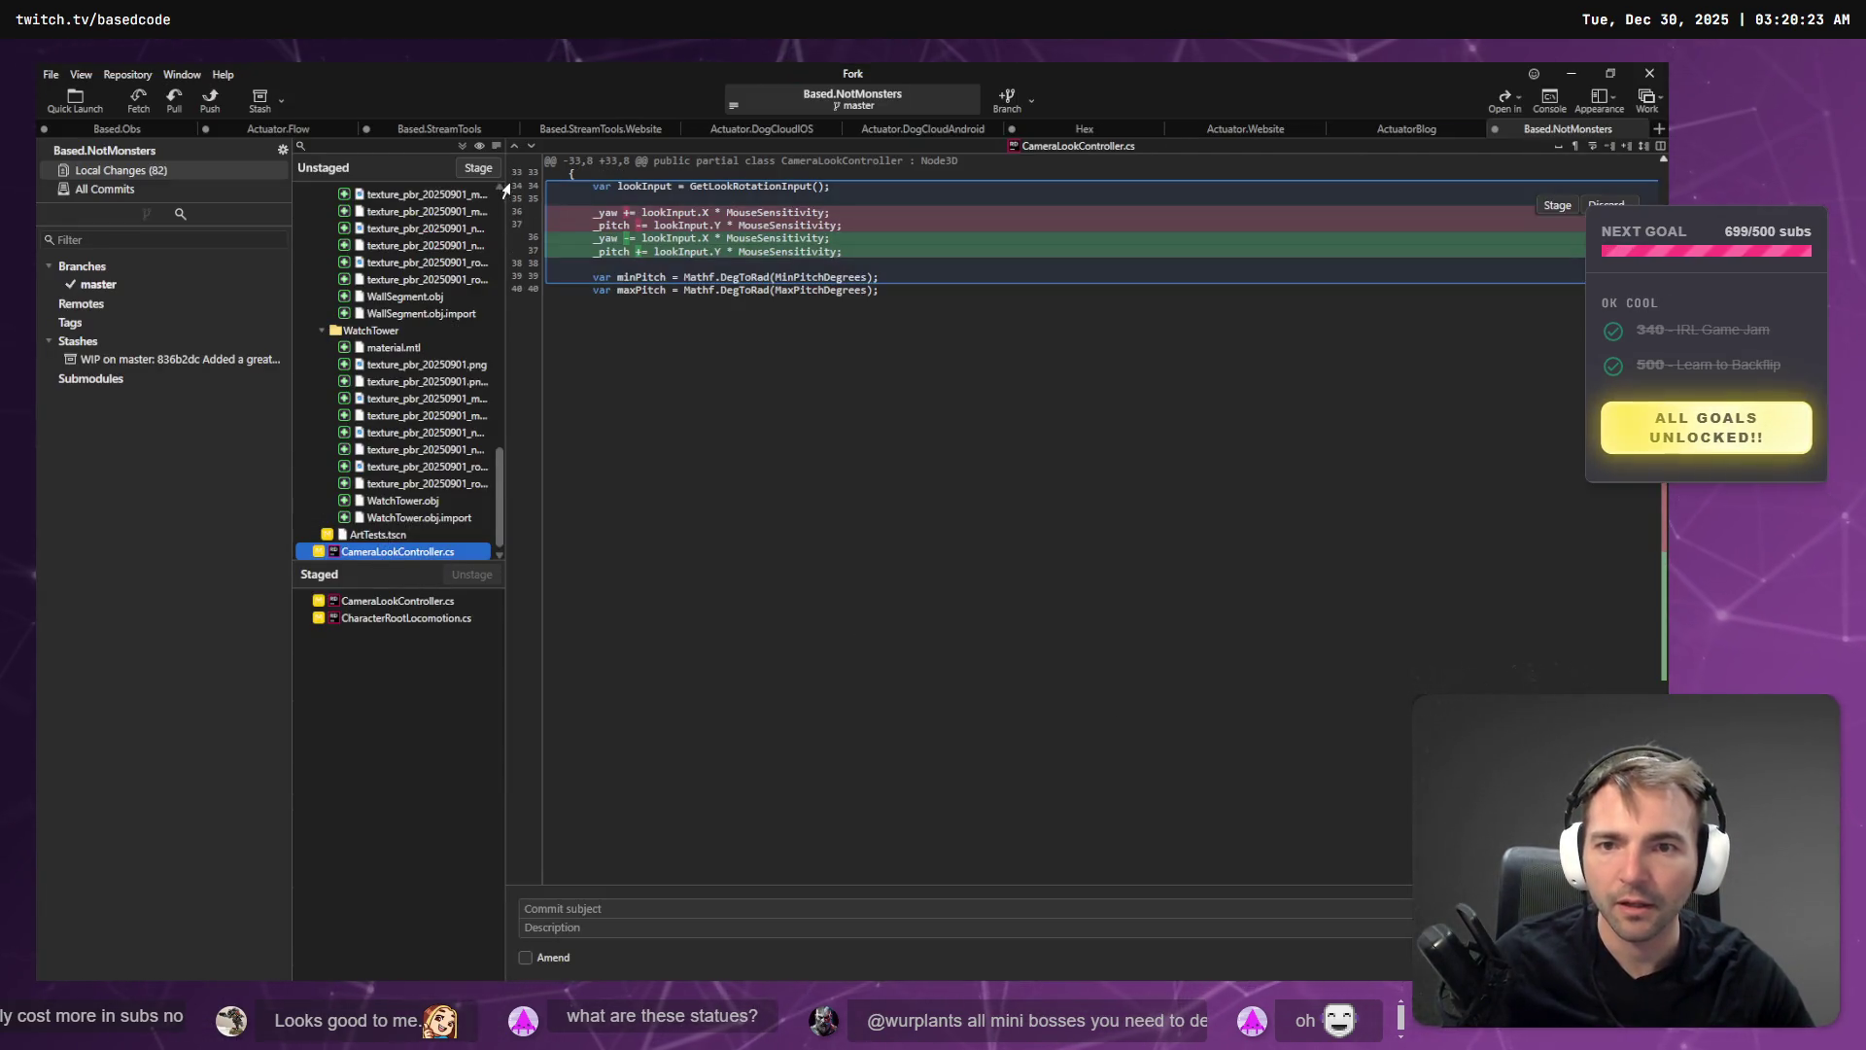
click(419, 603)
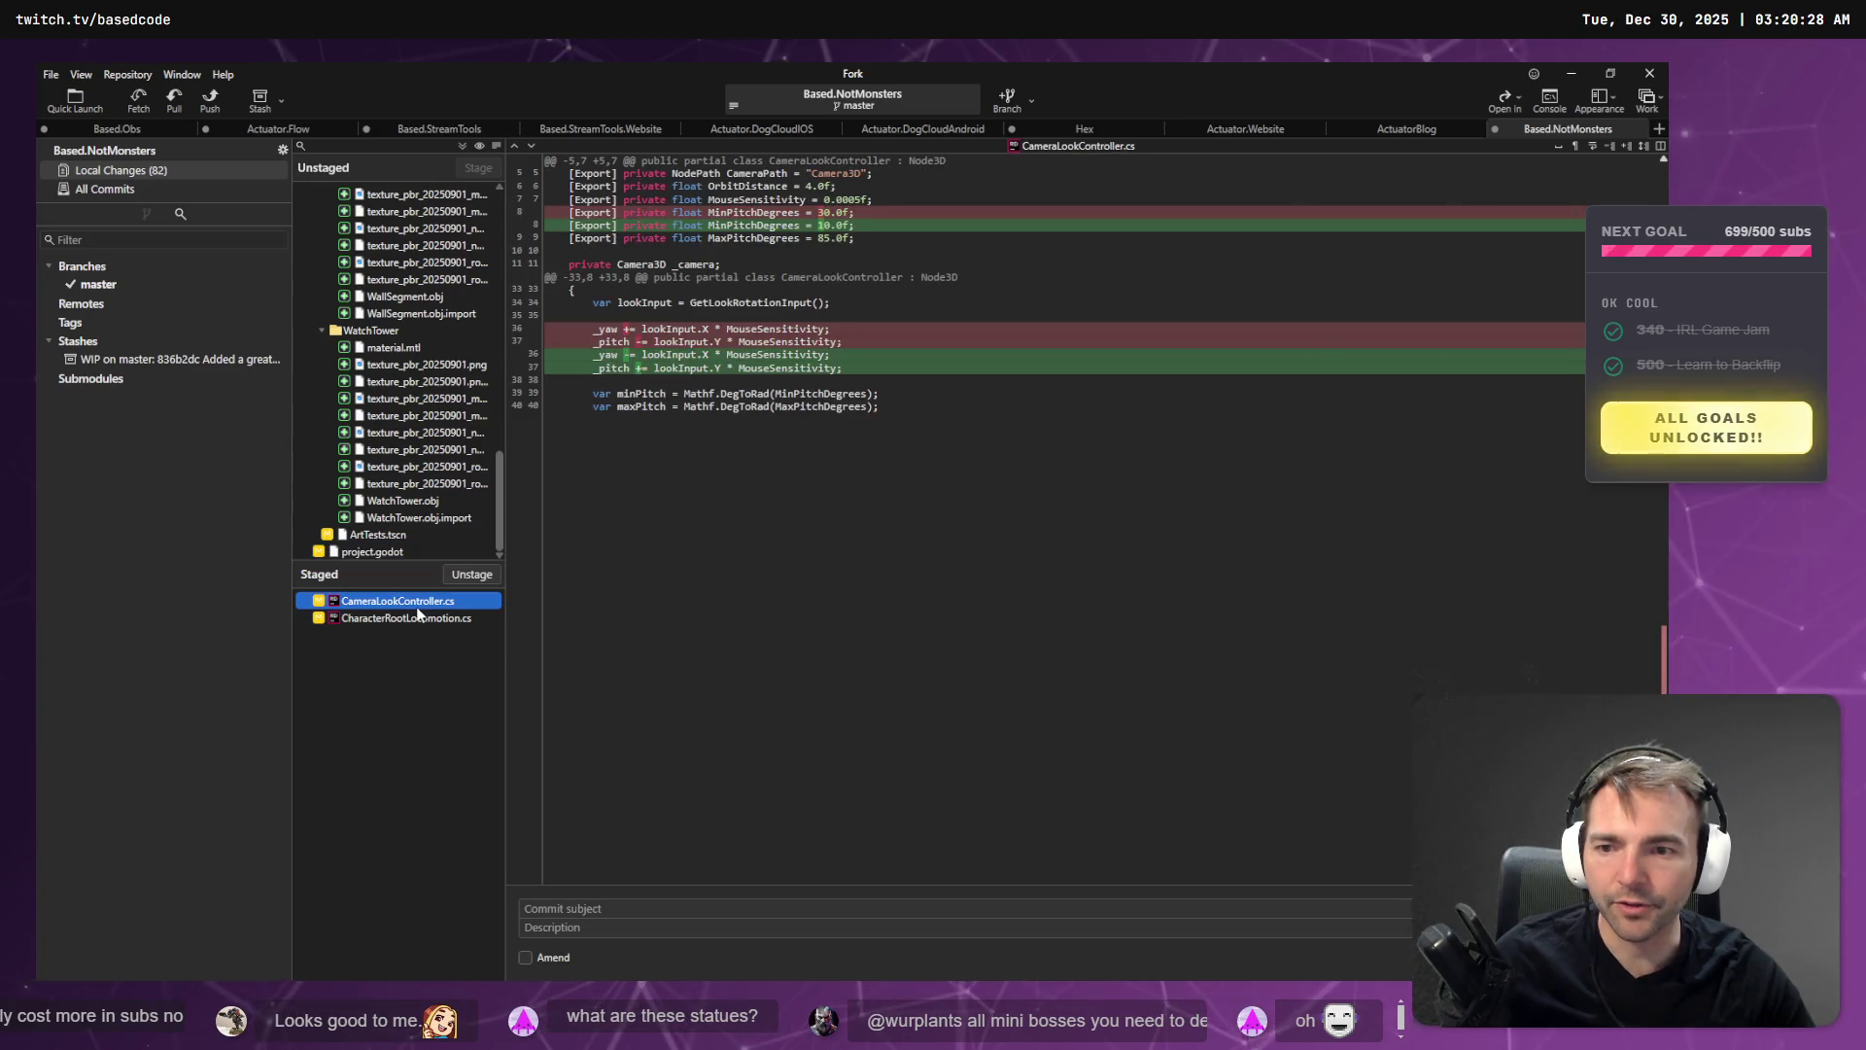
click(421, 618)
click(607, 911)
key(super+h)
text(Fixed input directions.)
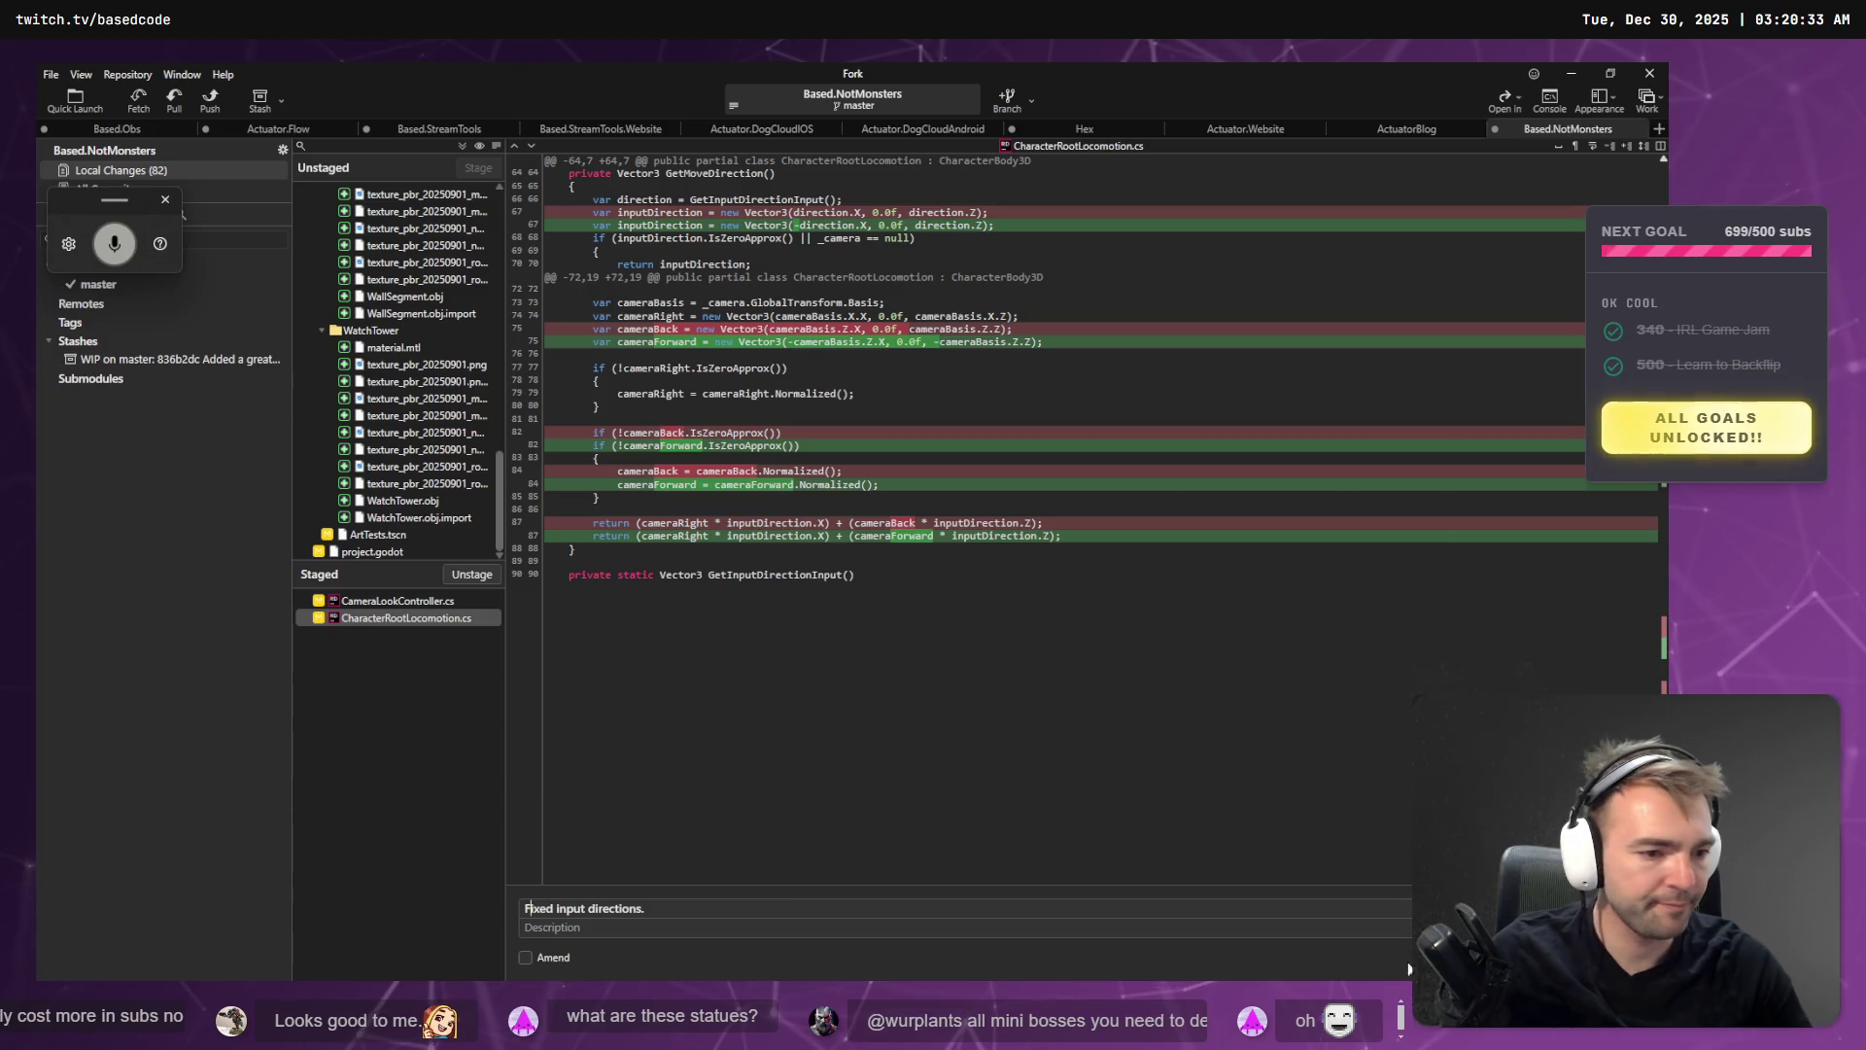
scroll(396, 515, up, 15)
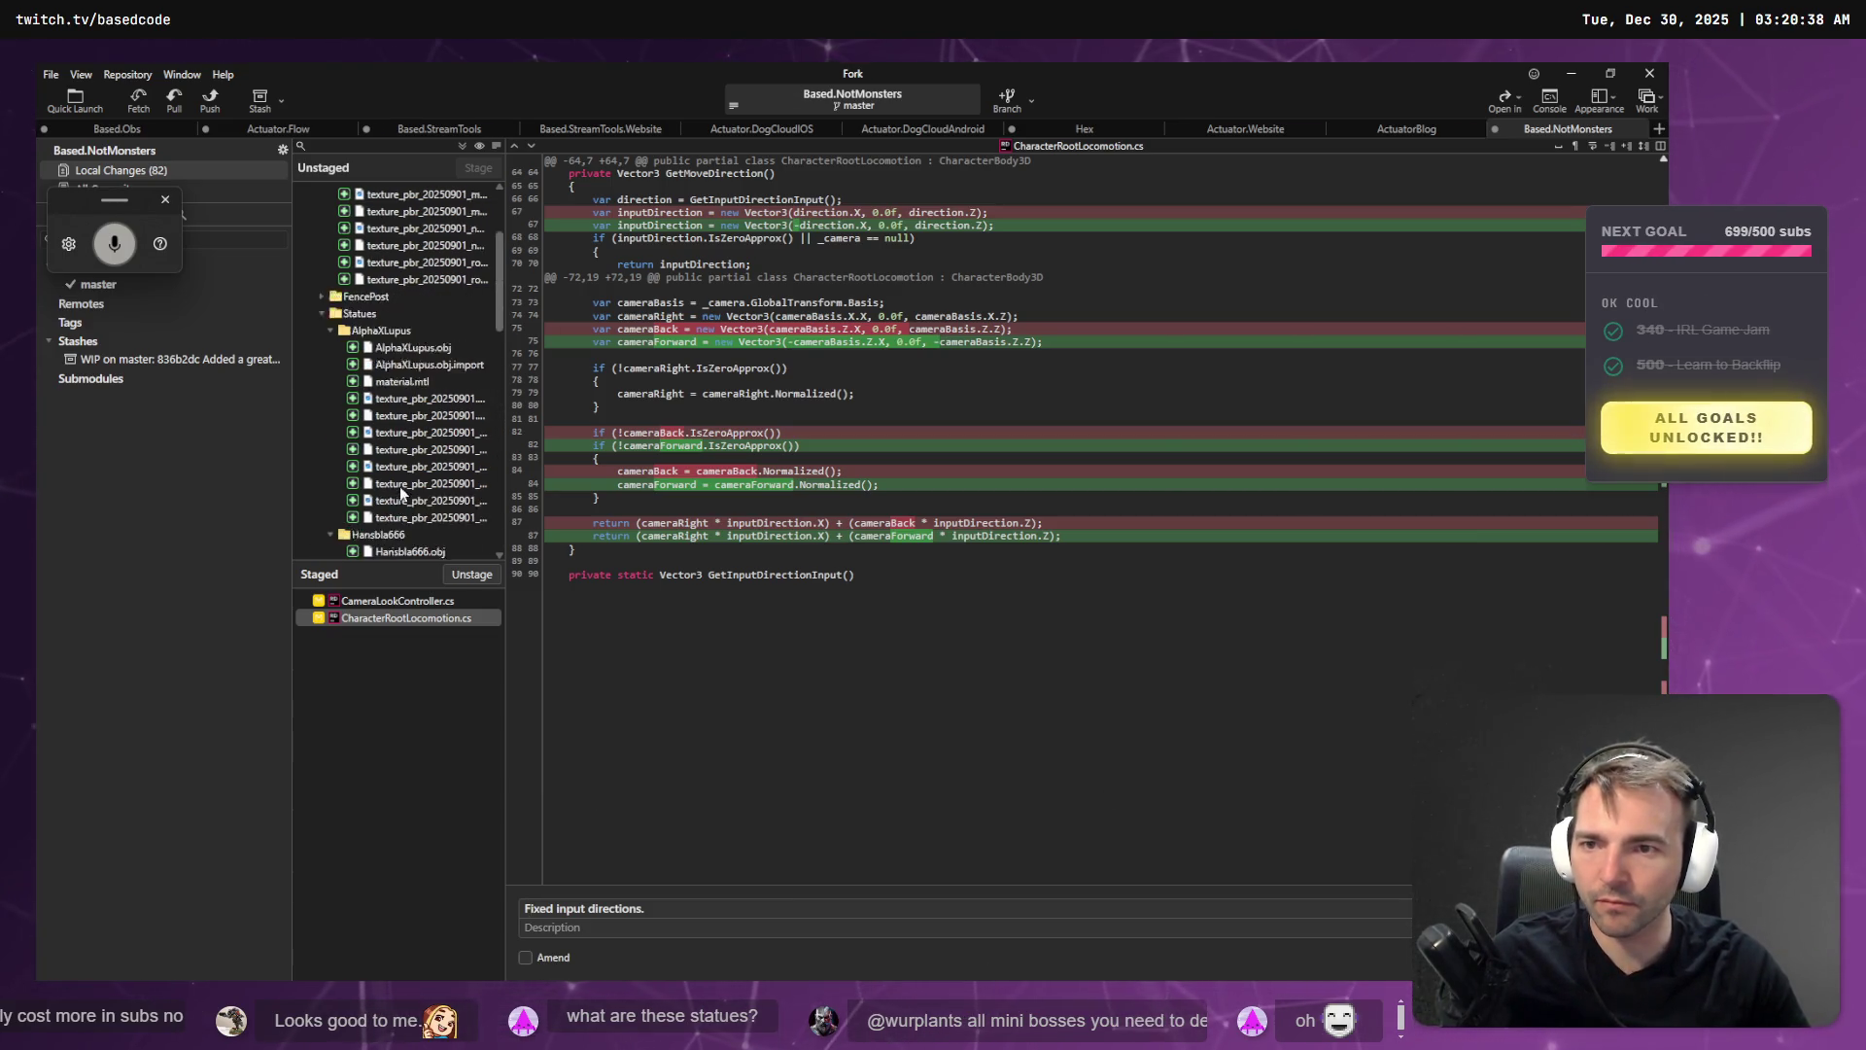
key(ctrl+Return)
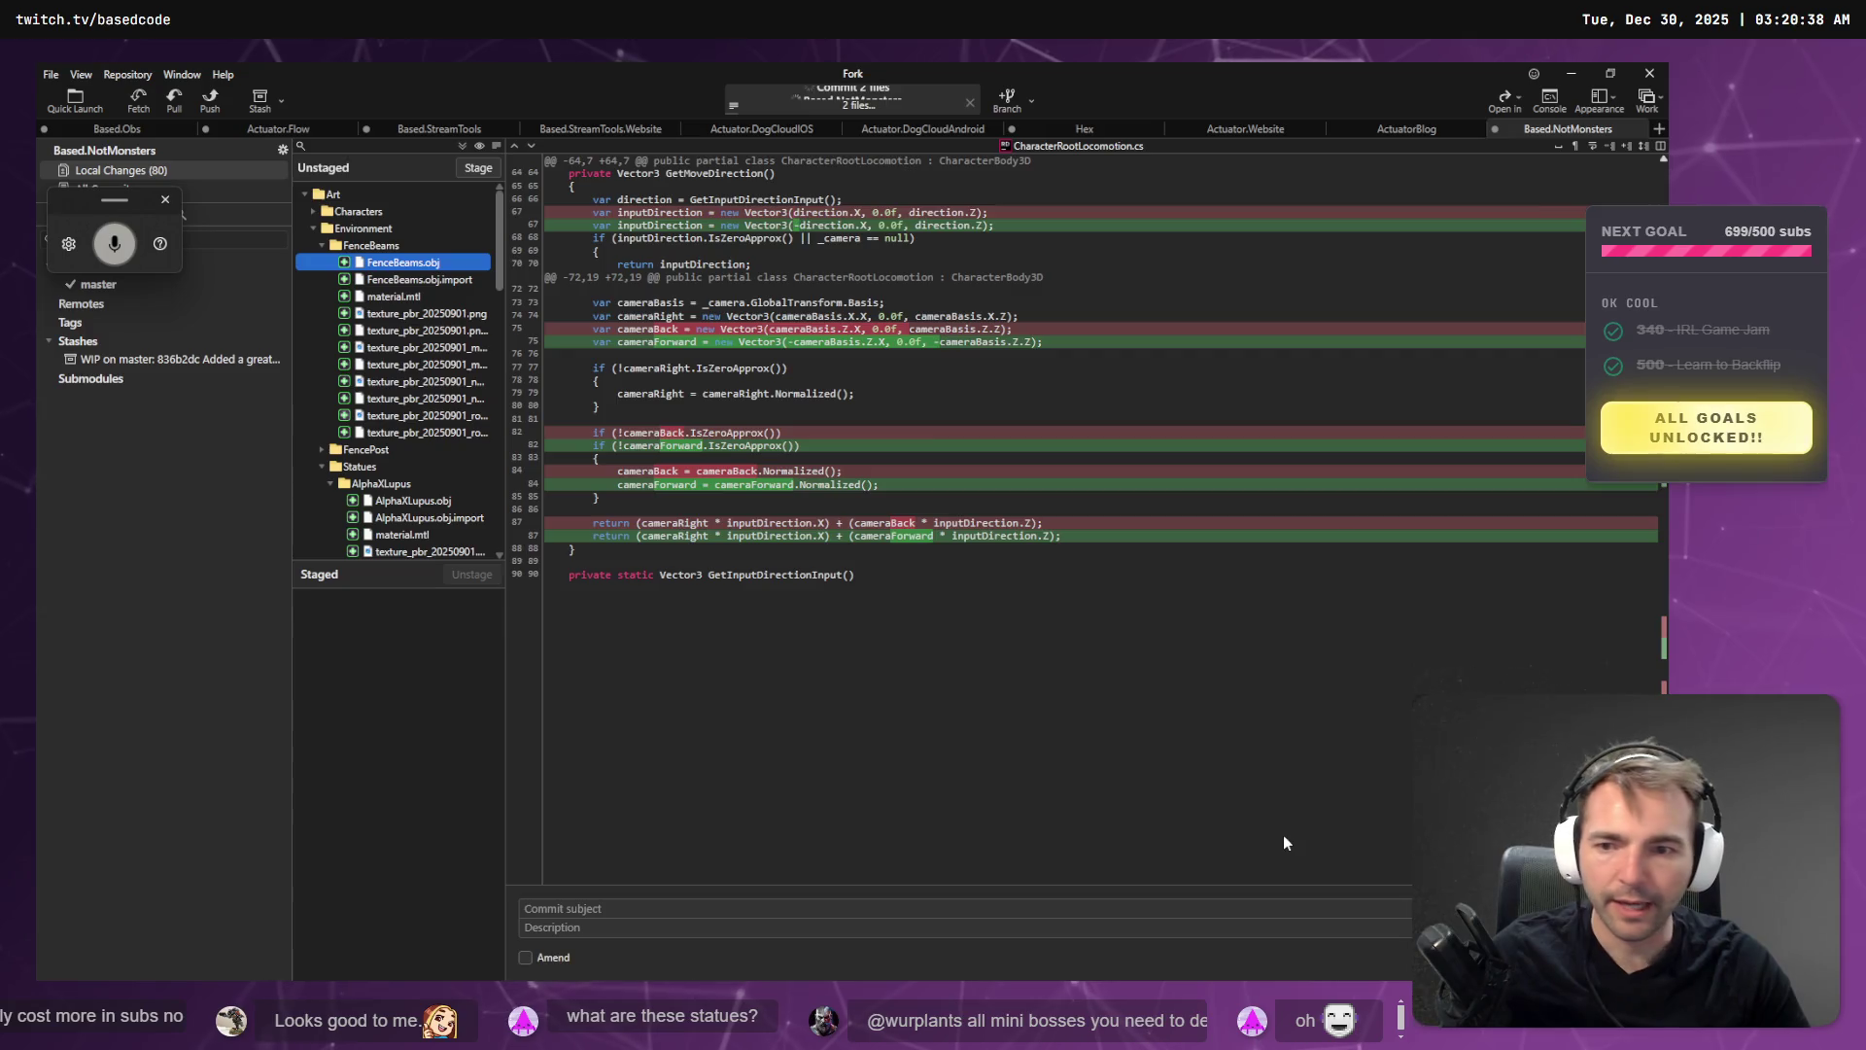
- Look over the remaining ArtTests.tscn changes before returning to VS Code
click(311, 229)
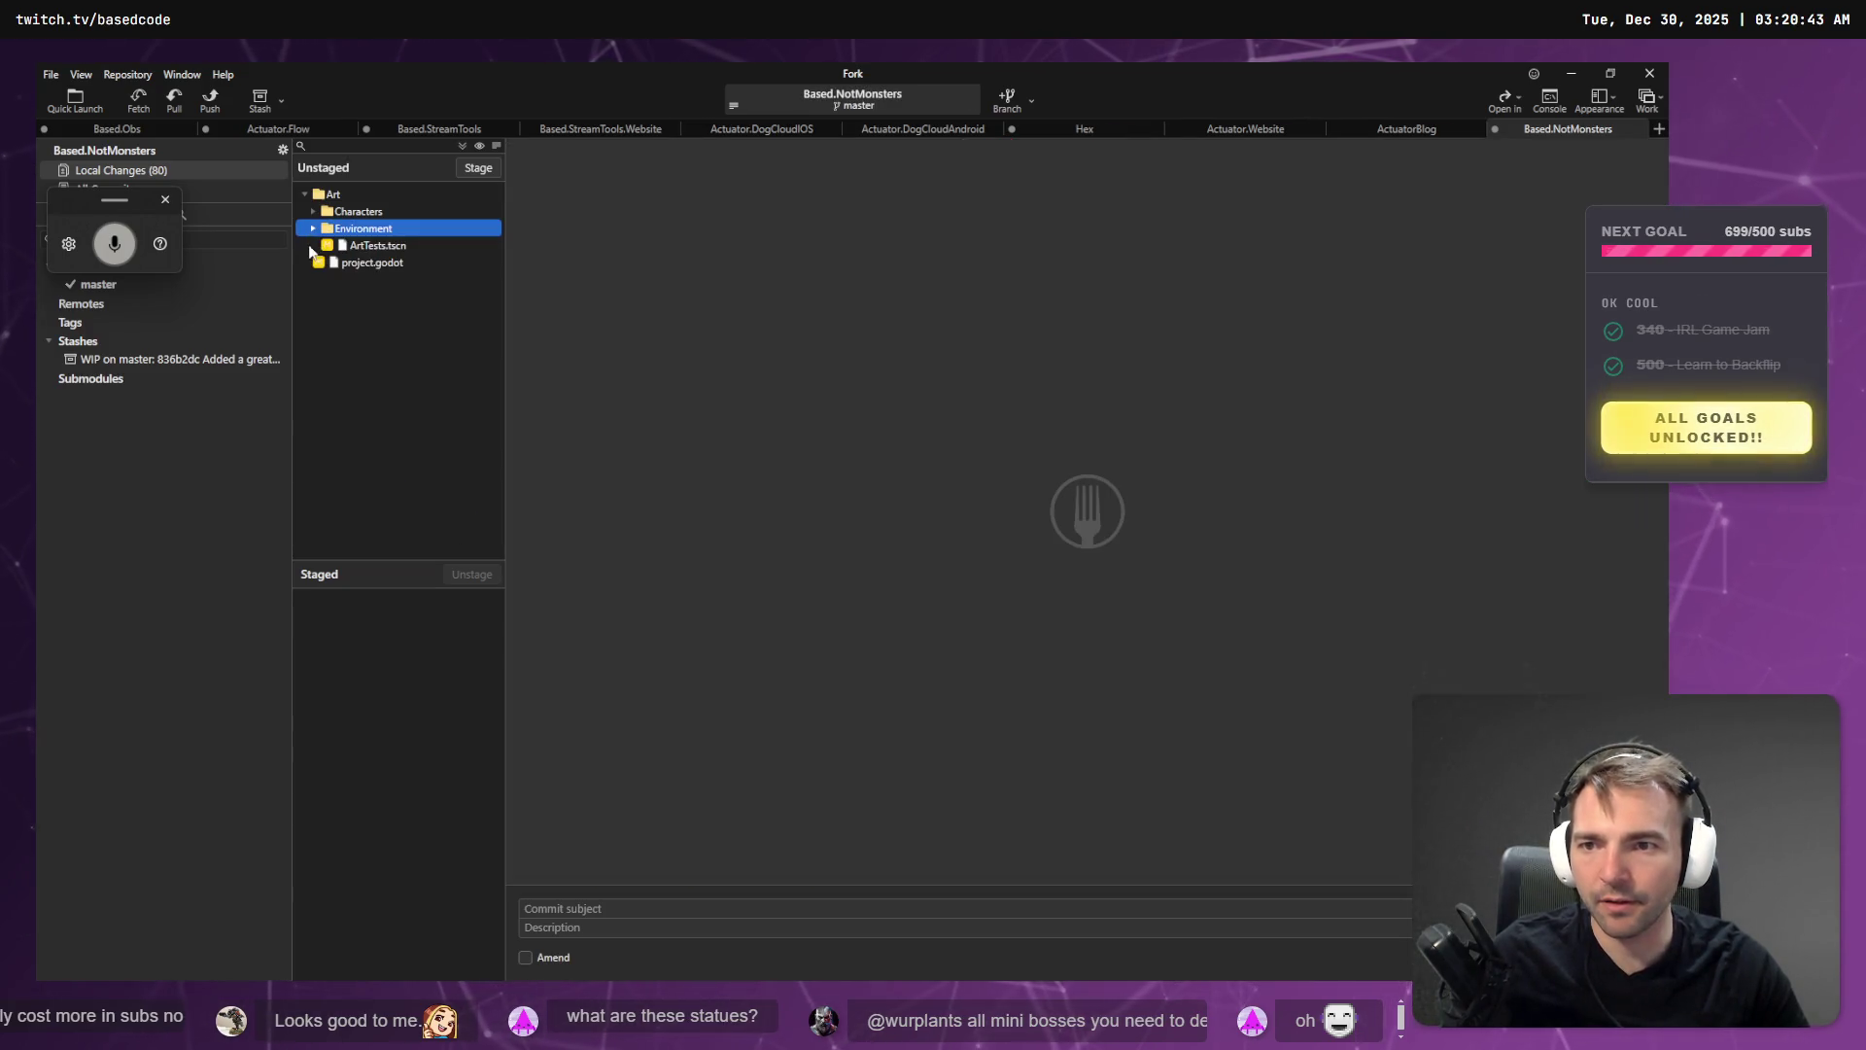
click(340, 244)
key(alt+Tab)
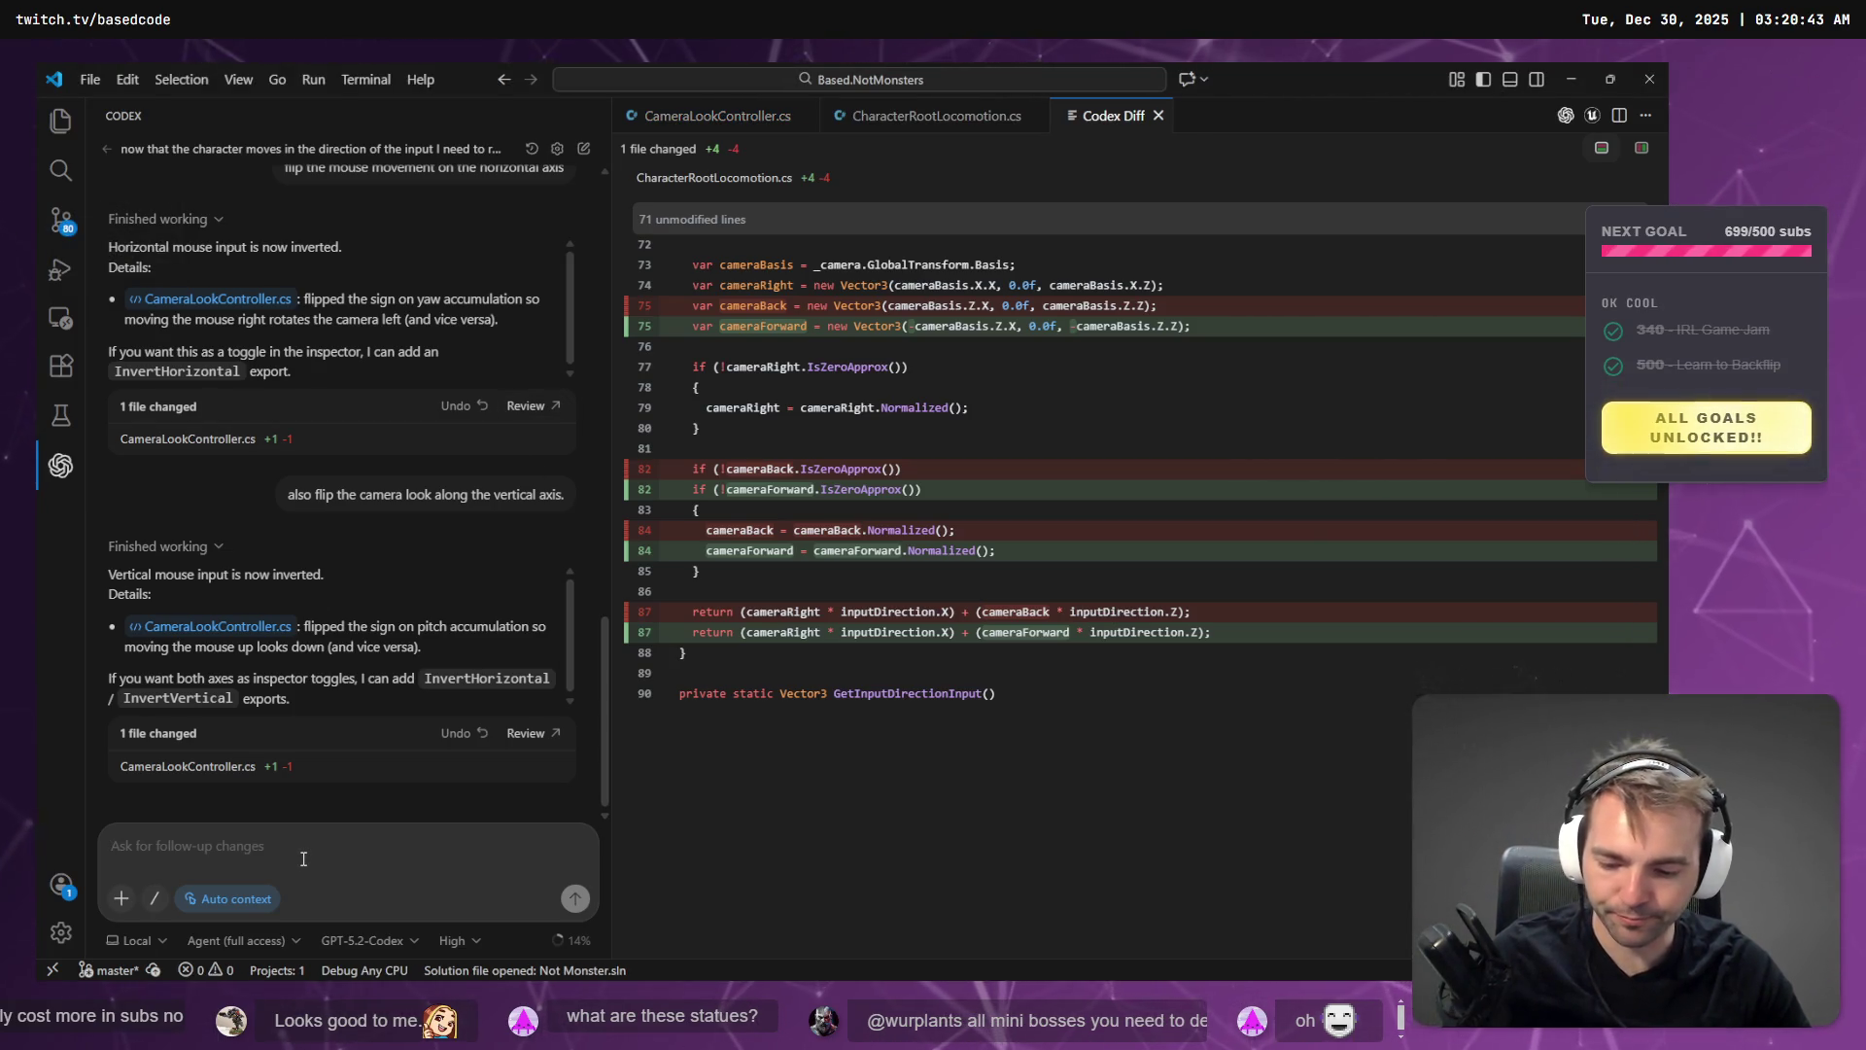
- Dictate and send a Codex request to raise the camera's focal point by one unit
key(super+h)
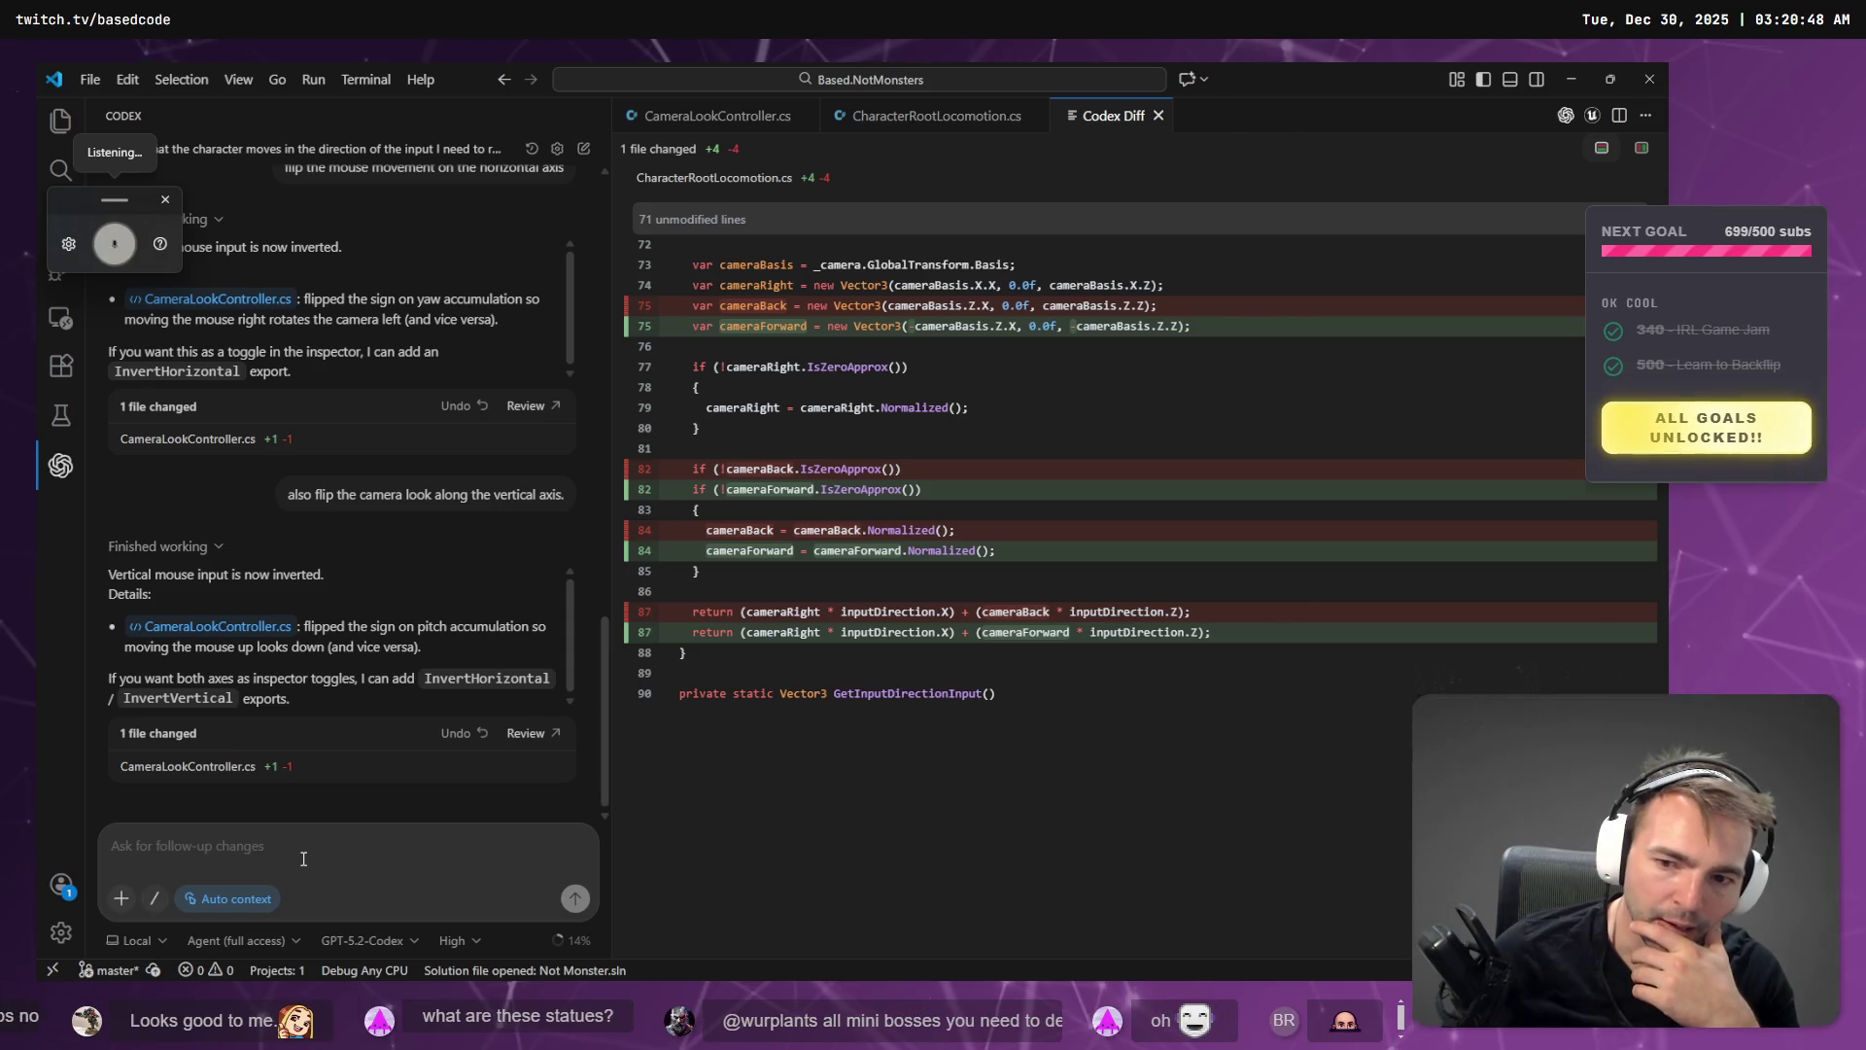
text(I want to)
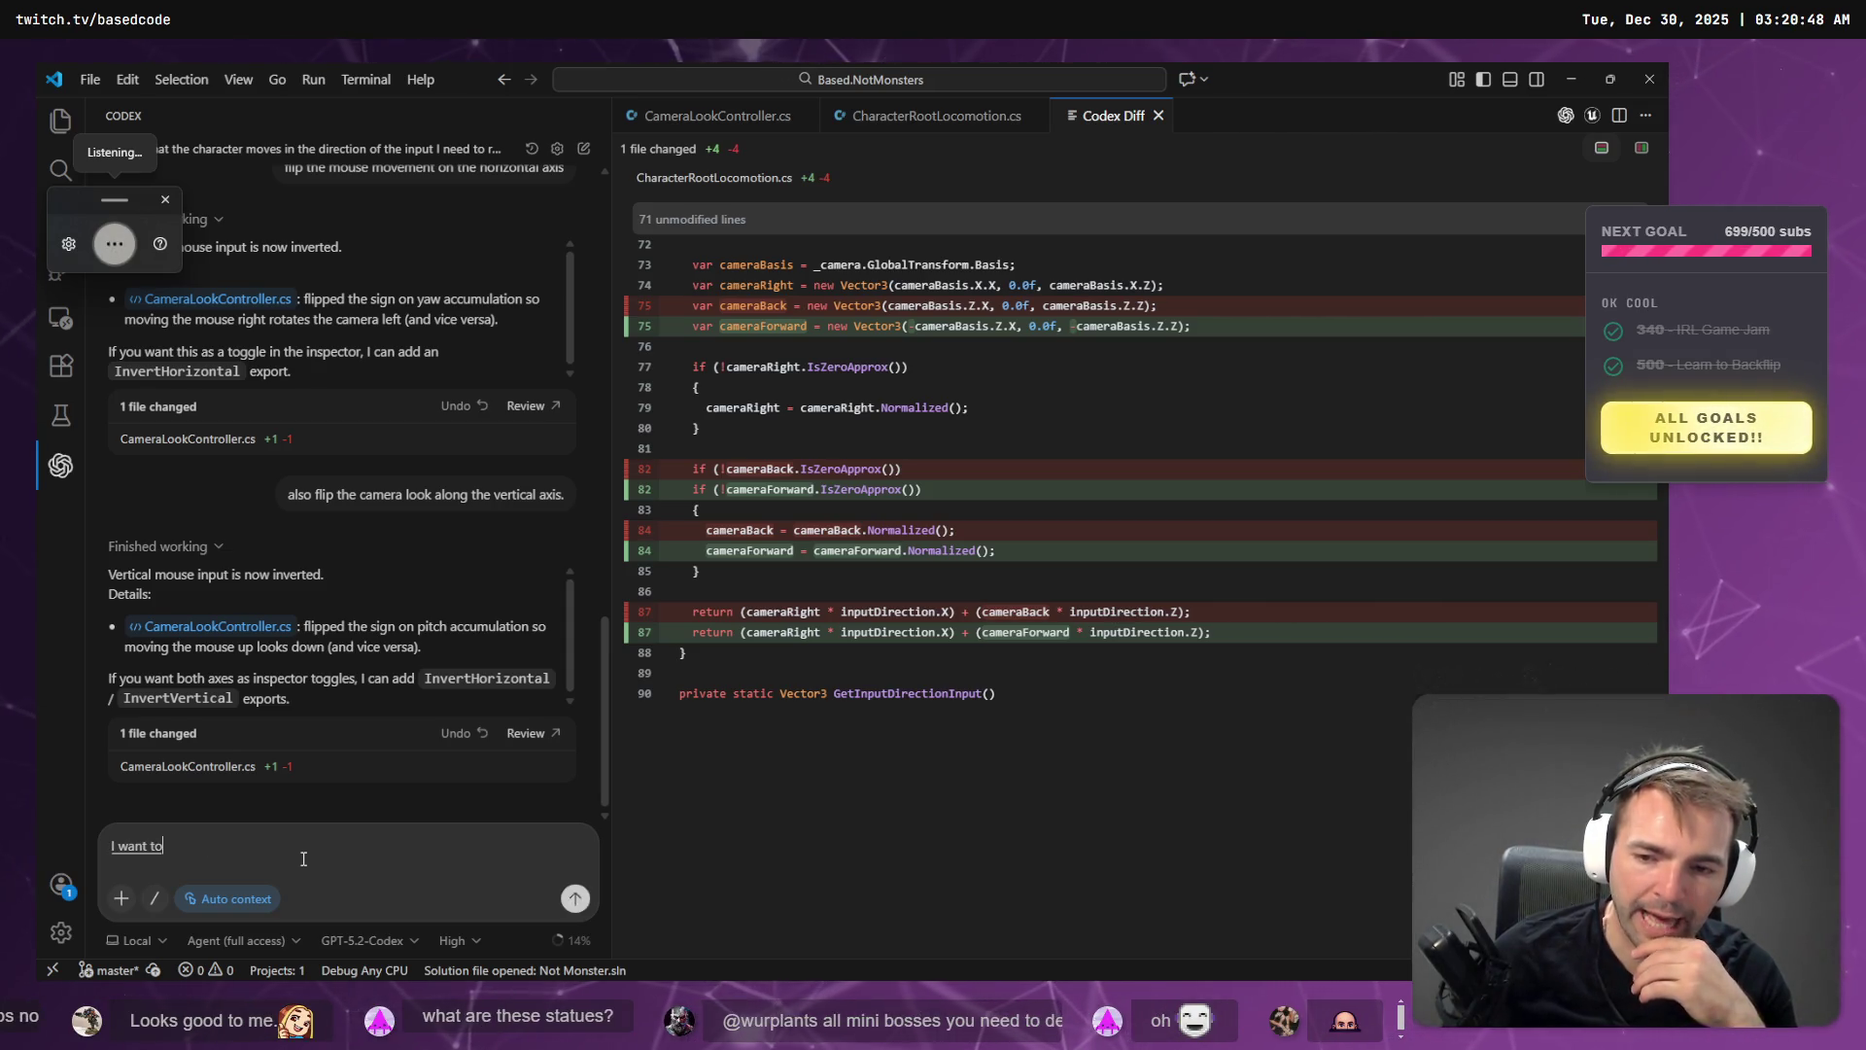
text( camera)
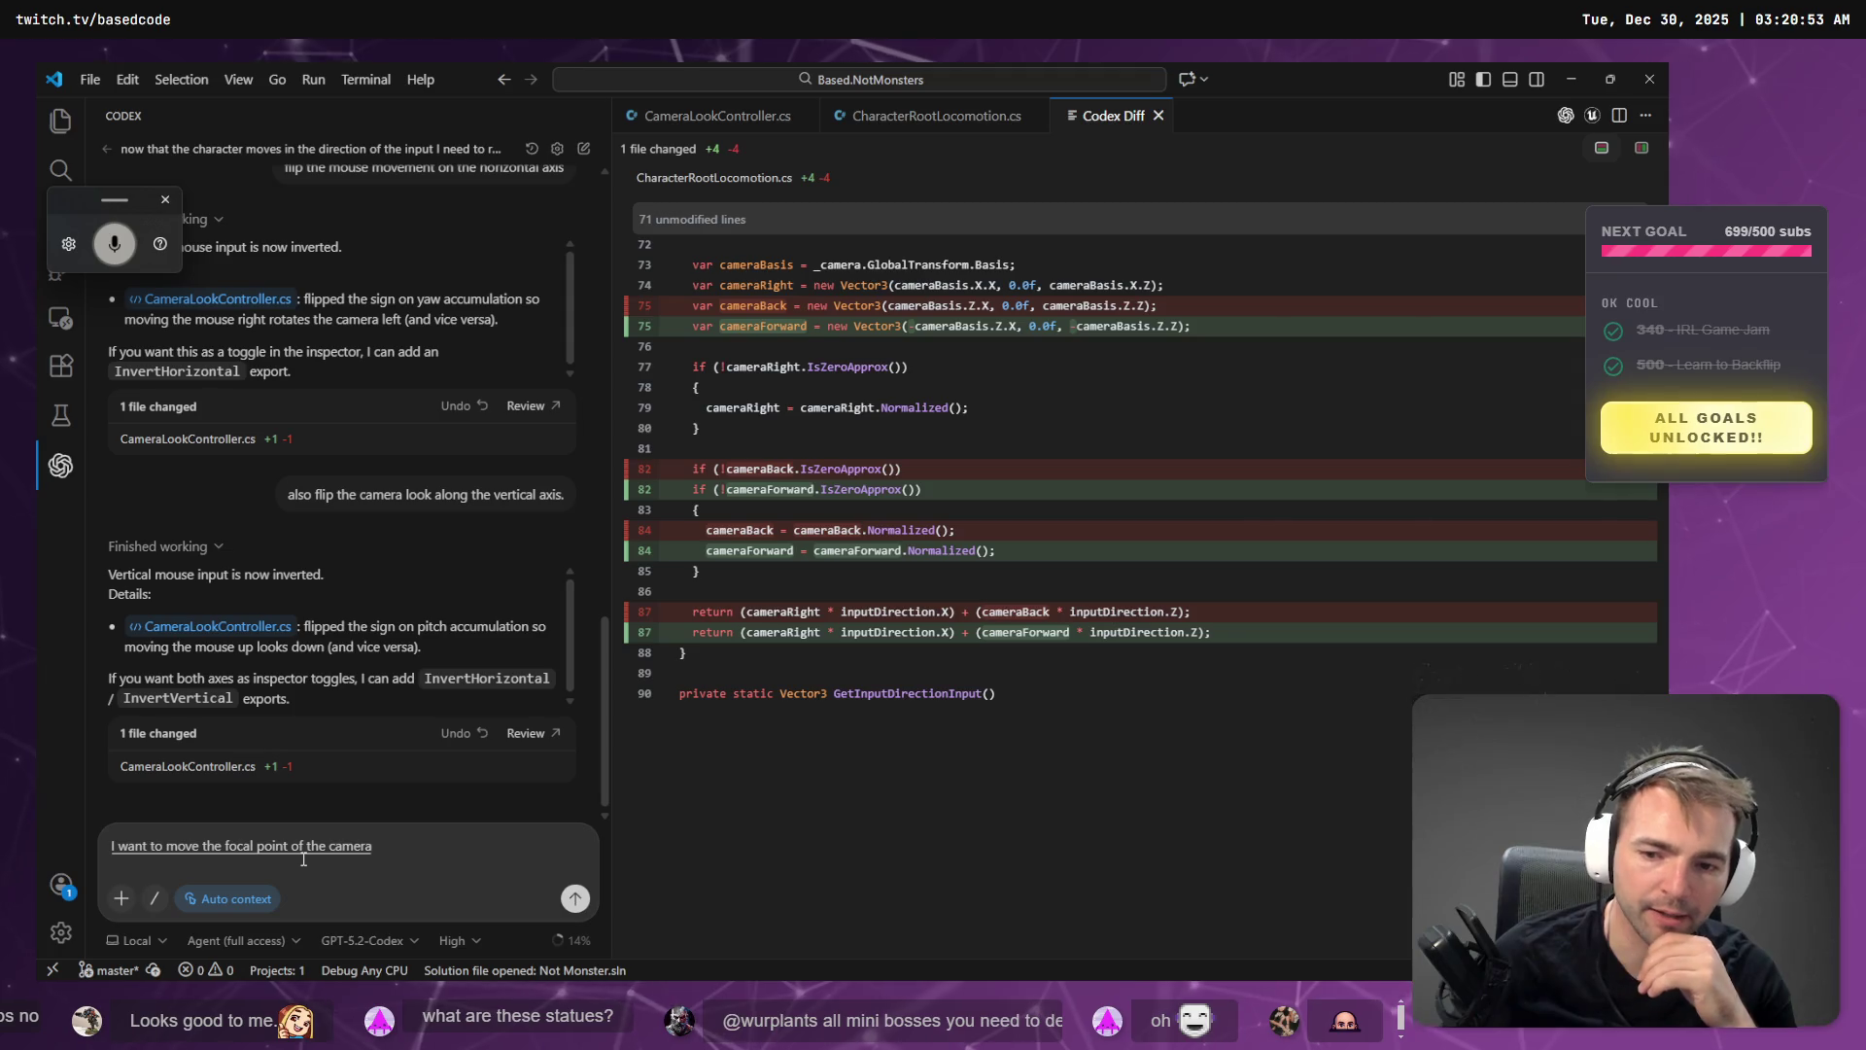
text( a little)
key(BackSpace)
key(BackSpace)
key(BackSpace)
key(super+h)
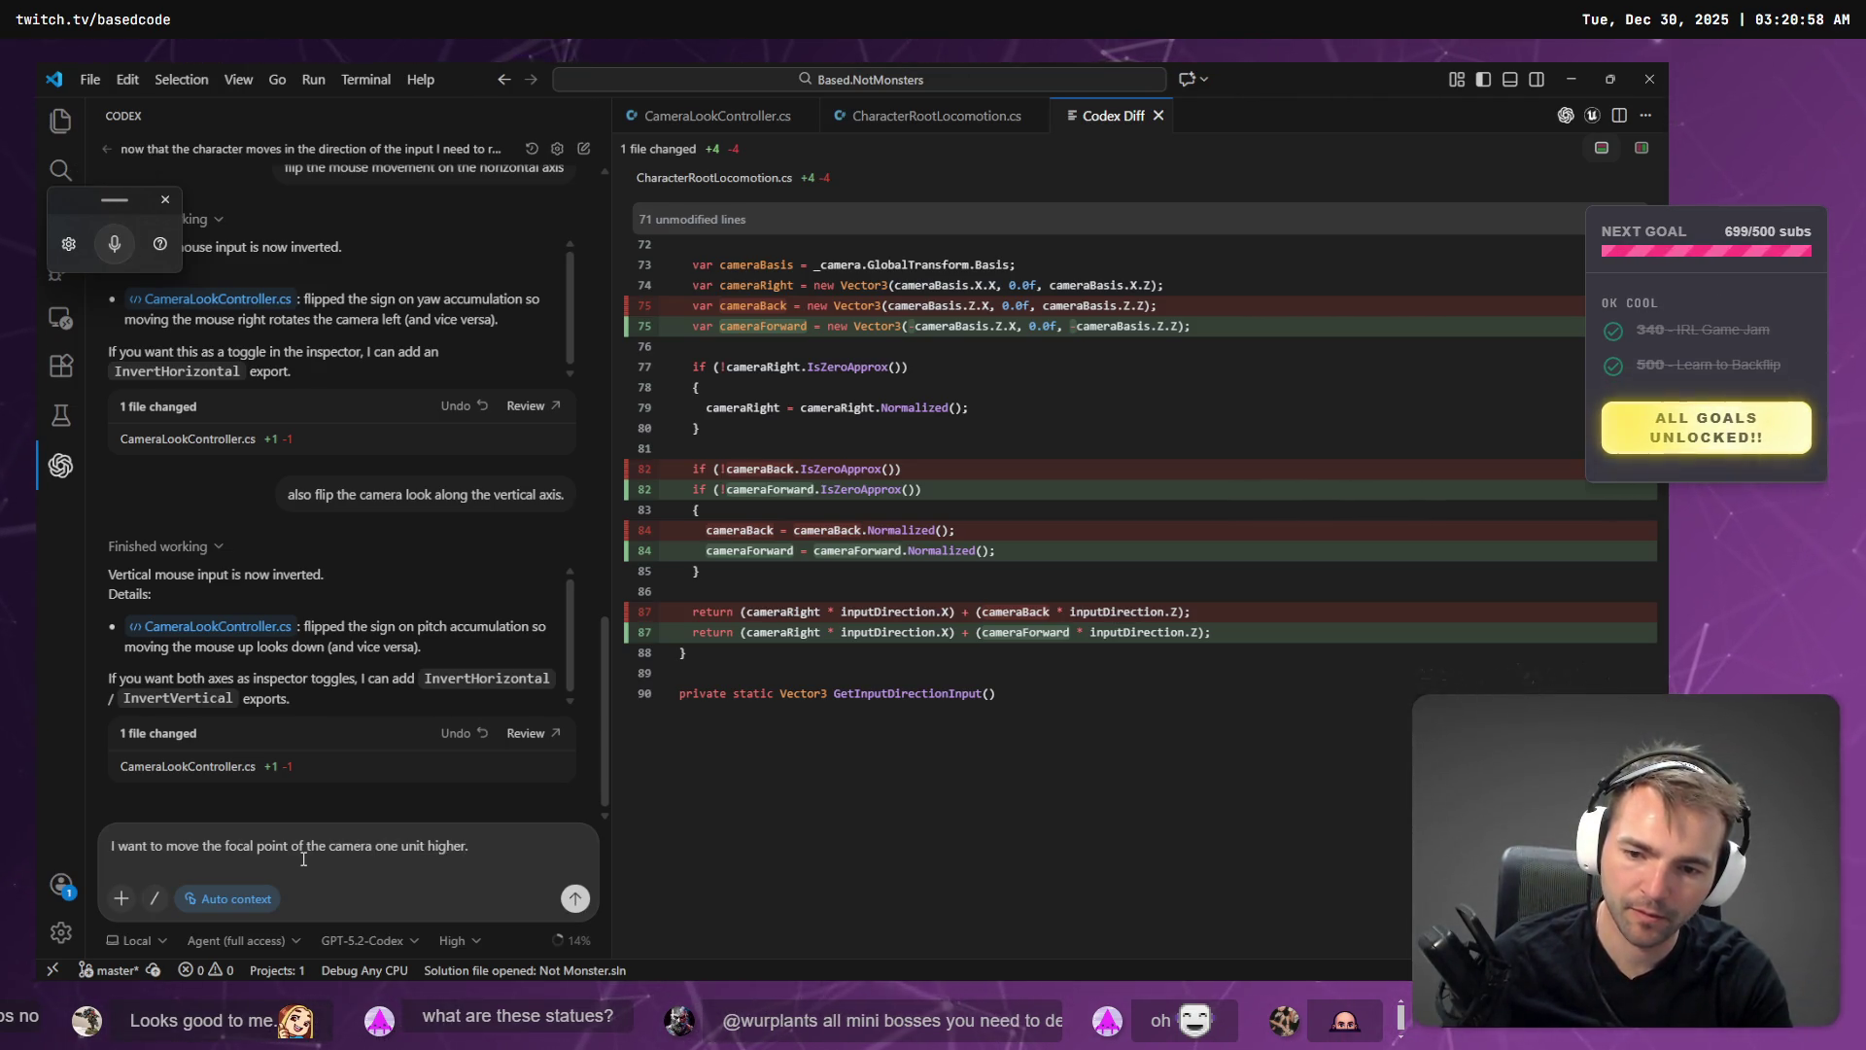
key(Return)
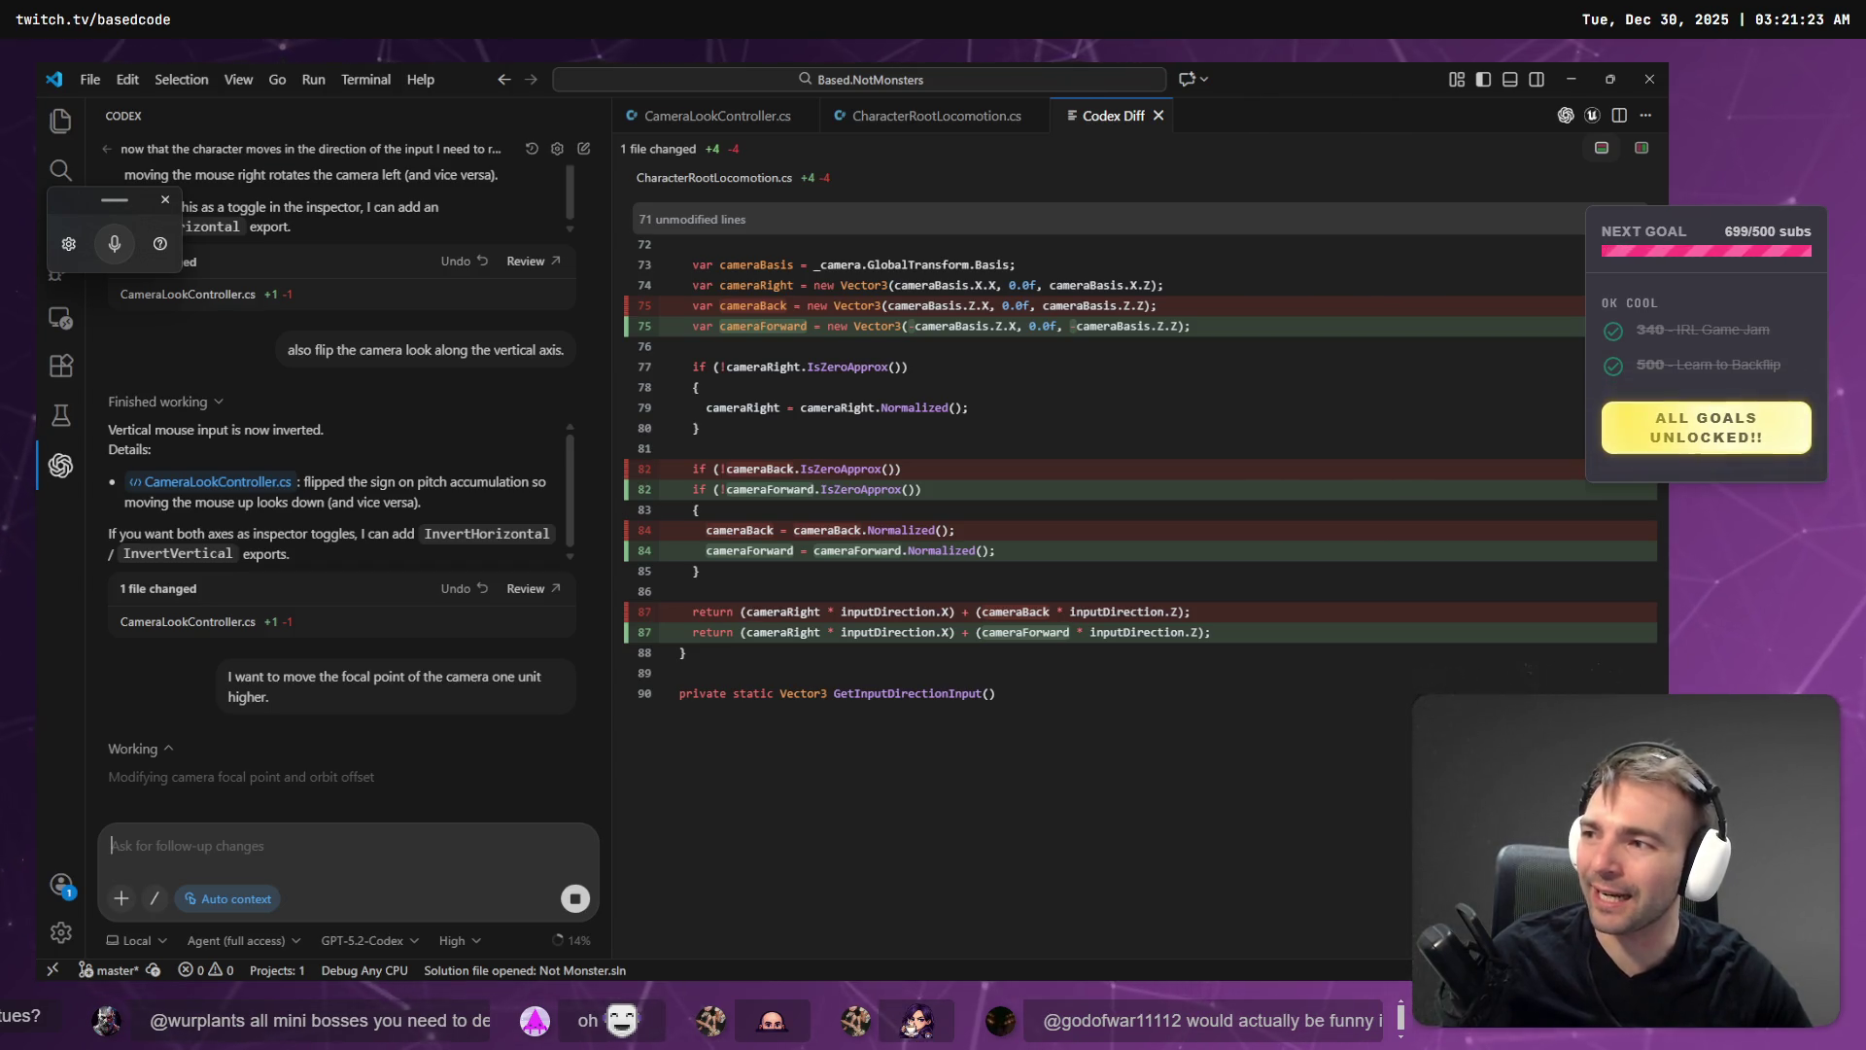
key(super+h)
key(alt+Tab)
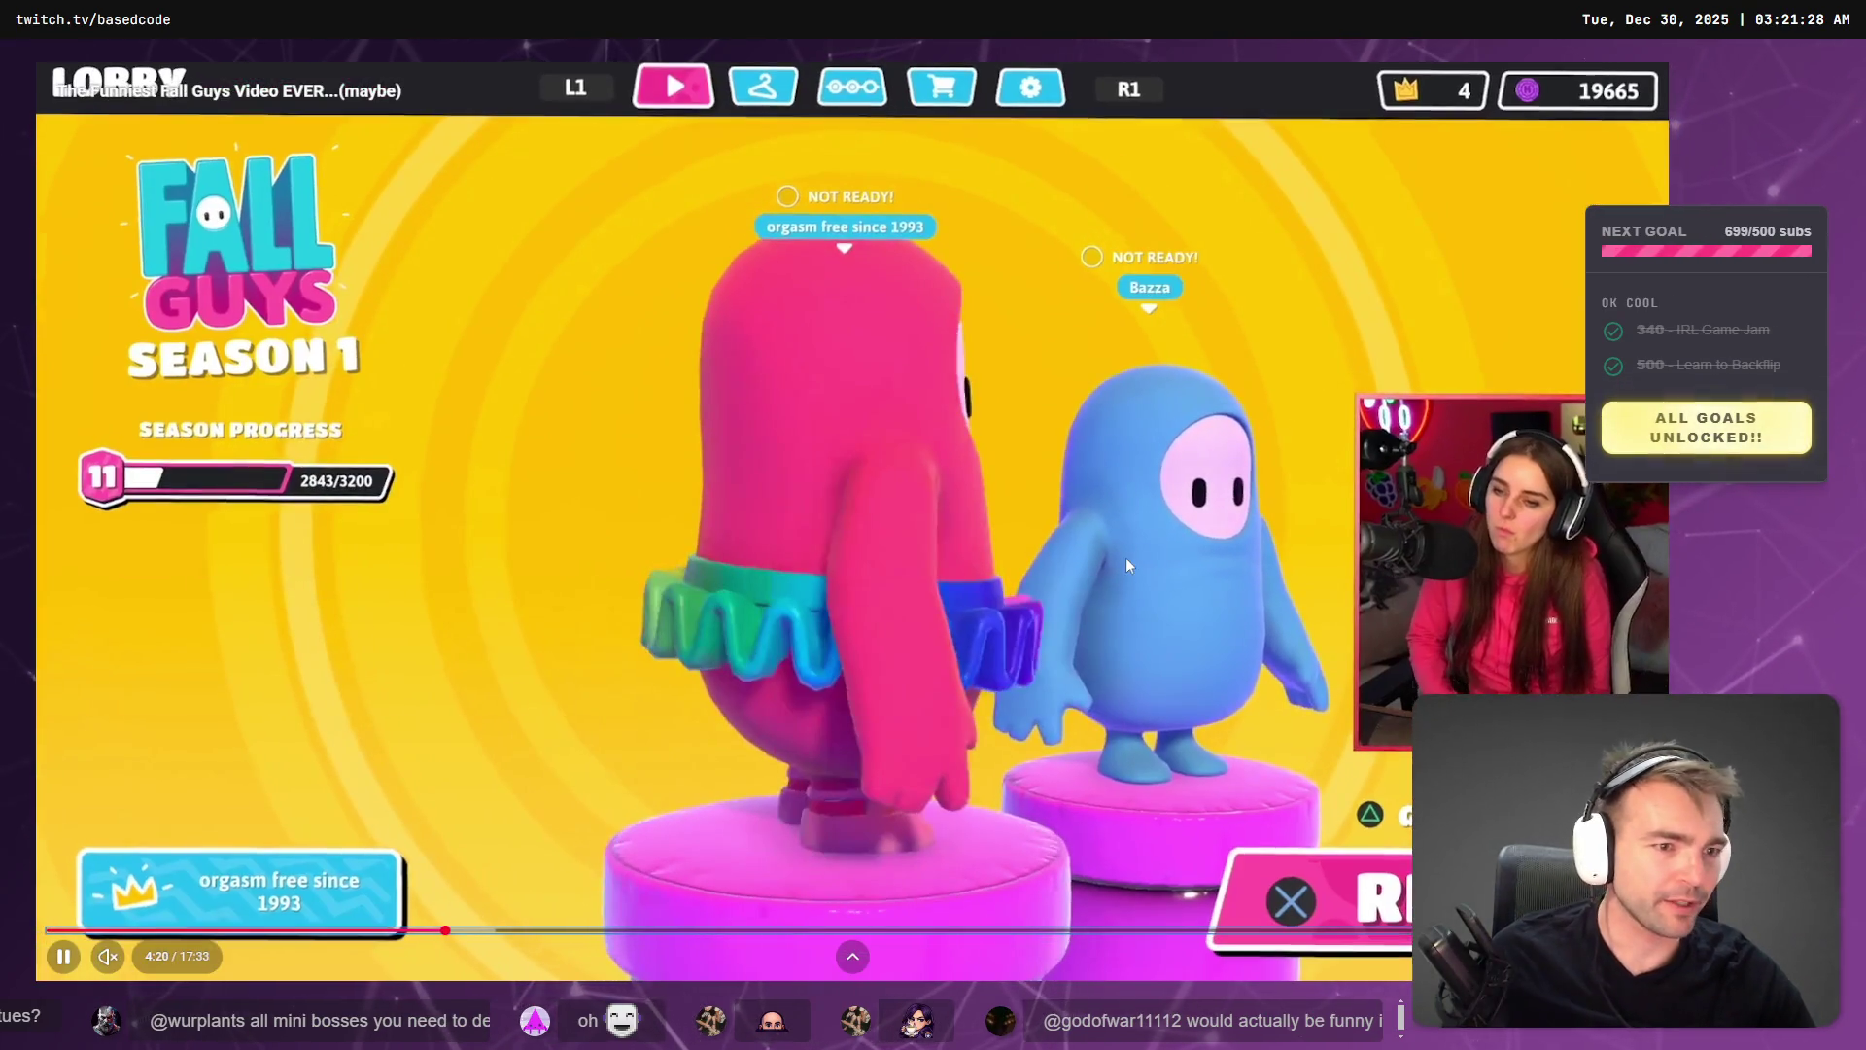
- Pause the Fall Guys video at the lobby scene around four minutes in
click(1125, 557)
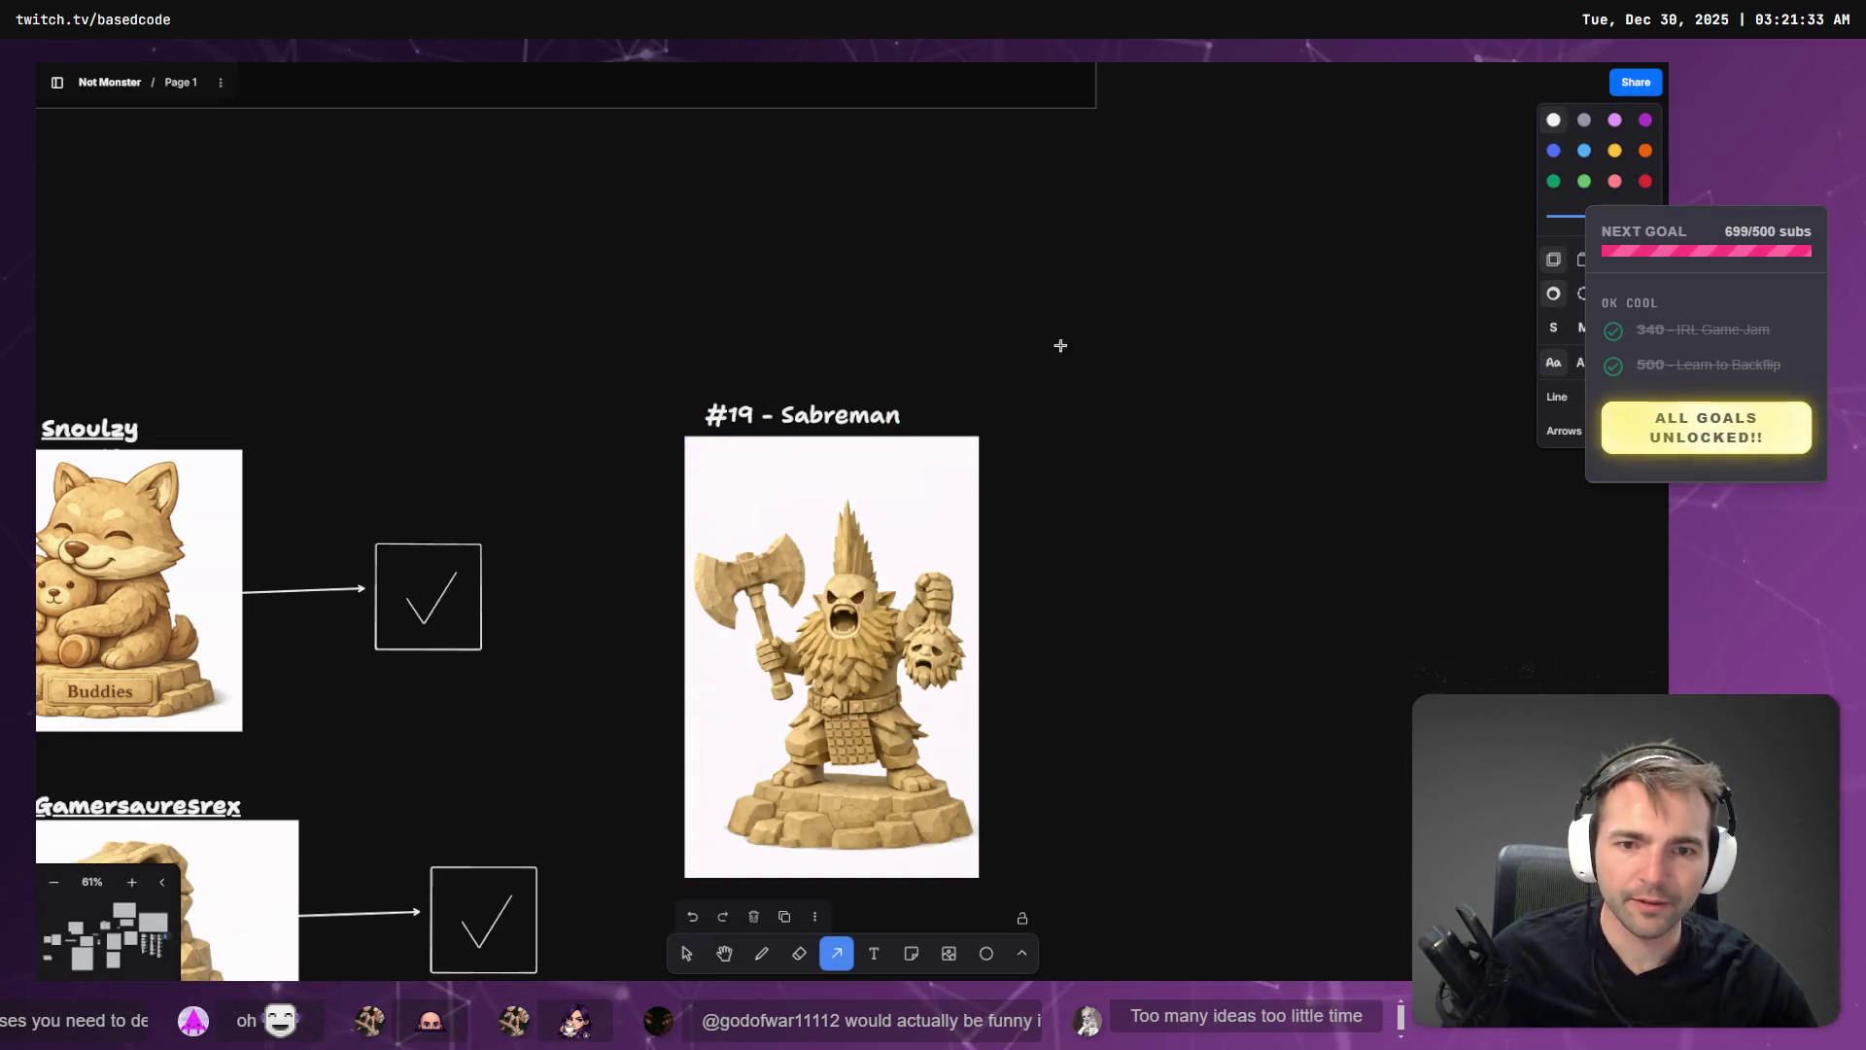
scroll(637, 387, down, 10)
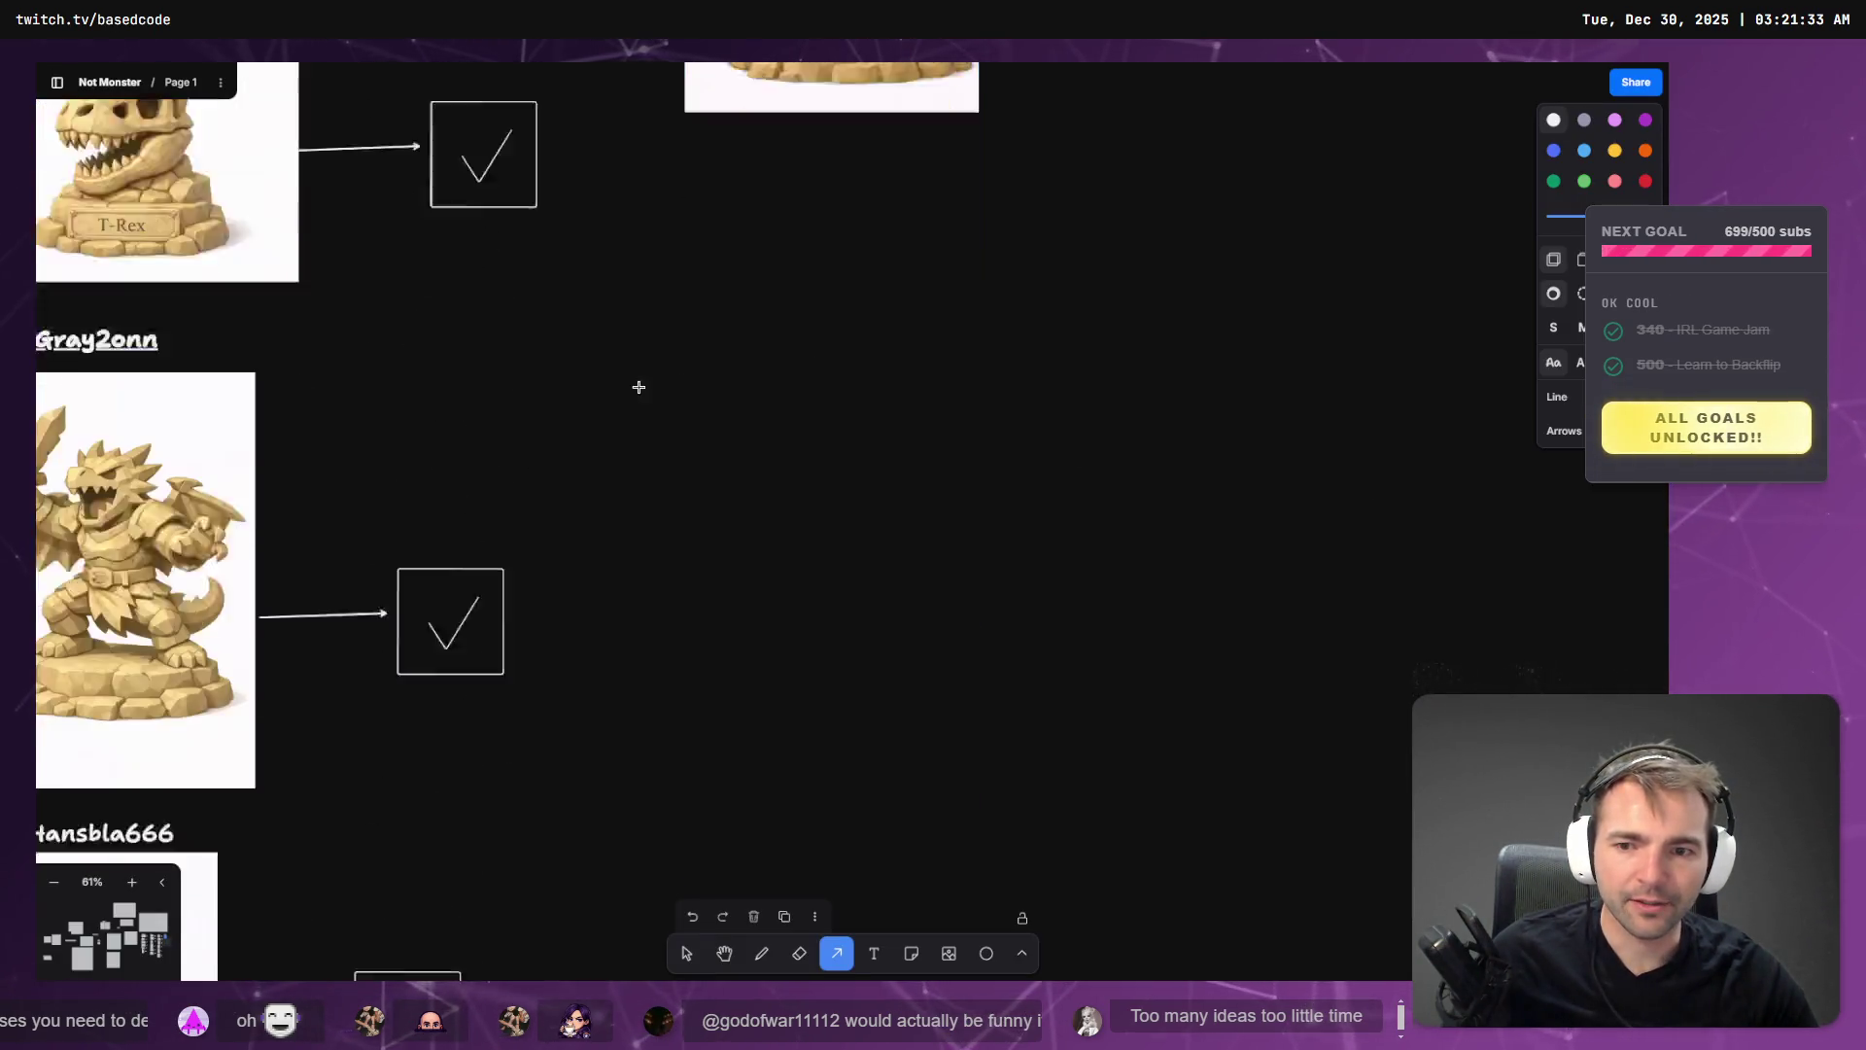
- Select the subs-goal text box and pan so the whole statue mind map is visible
ctrl+scroll(546, 420, down, 5)
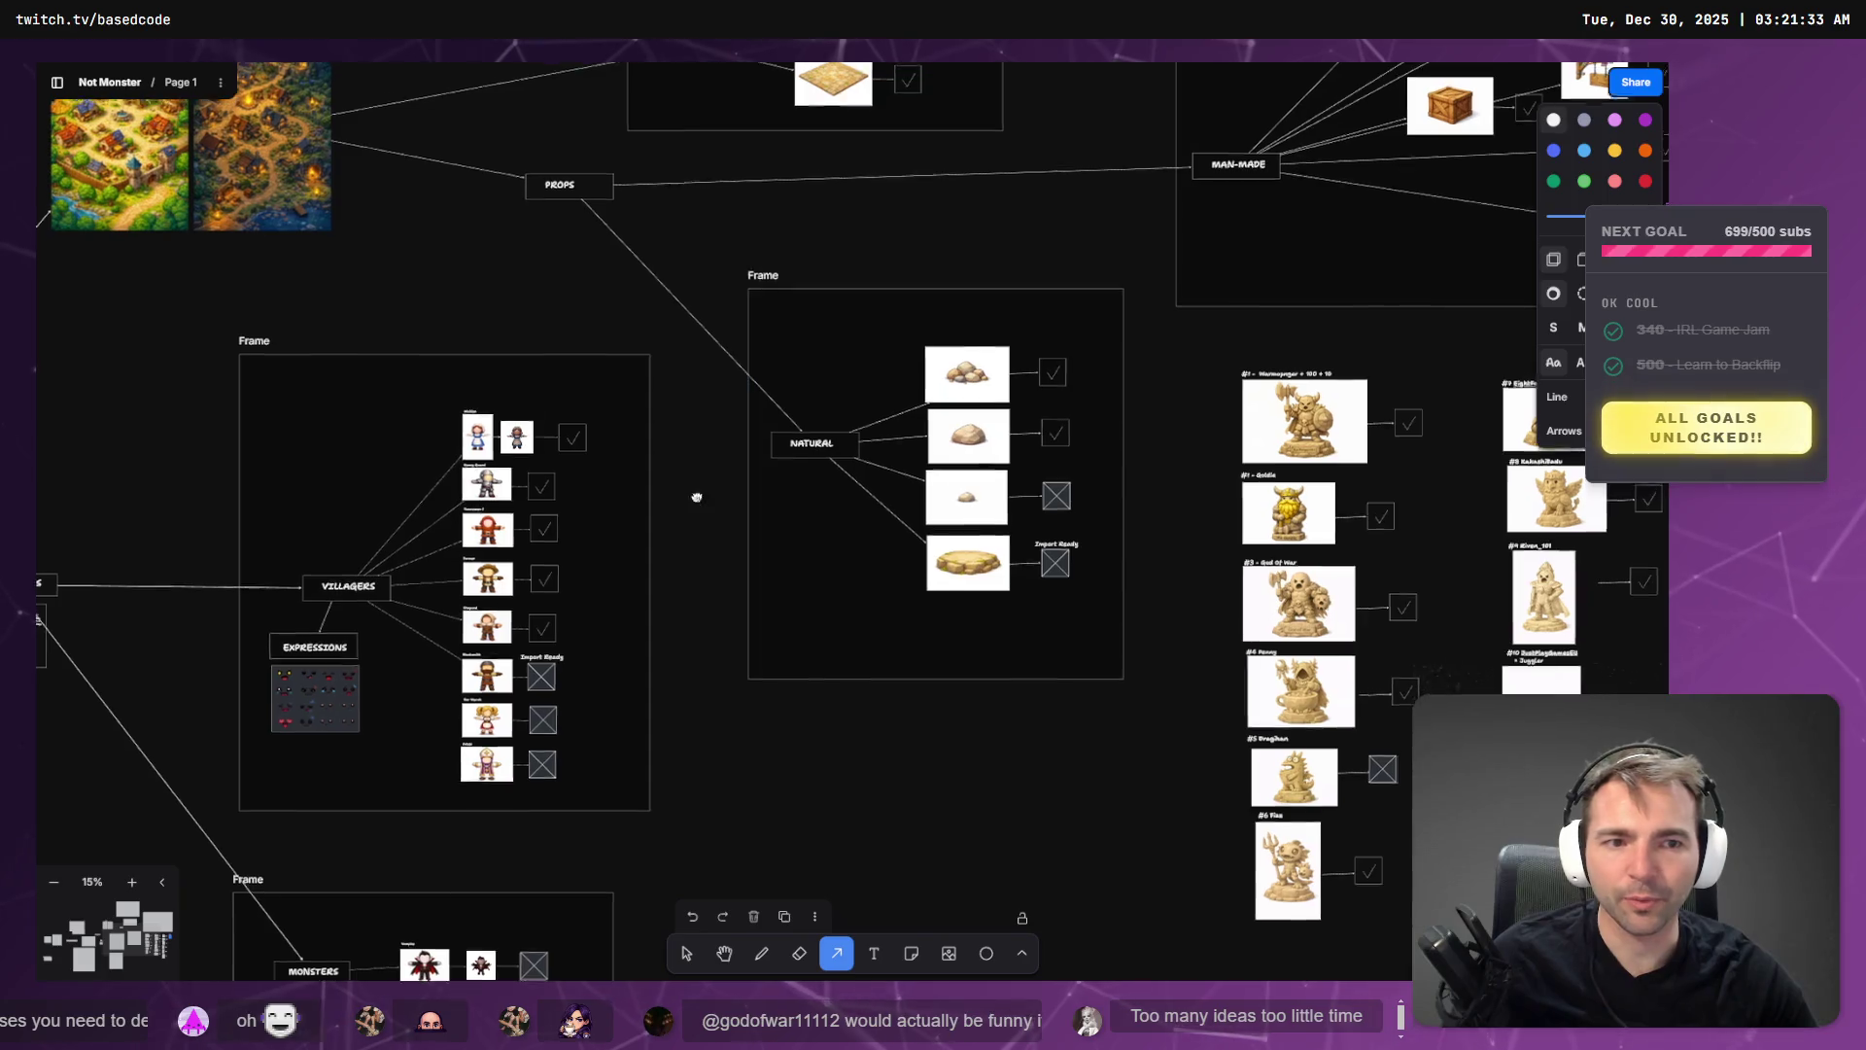
ctrl+scroll(386, 483, up, 5)
ctrl+scroll(497, 732, down, 3)
ctrl+scroll(646, 618, up, 3)
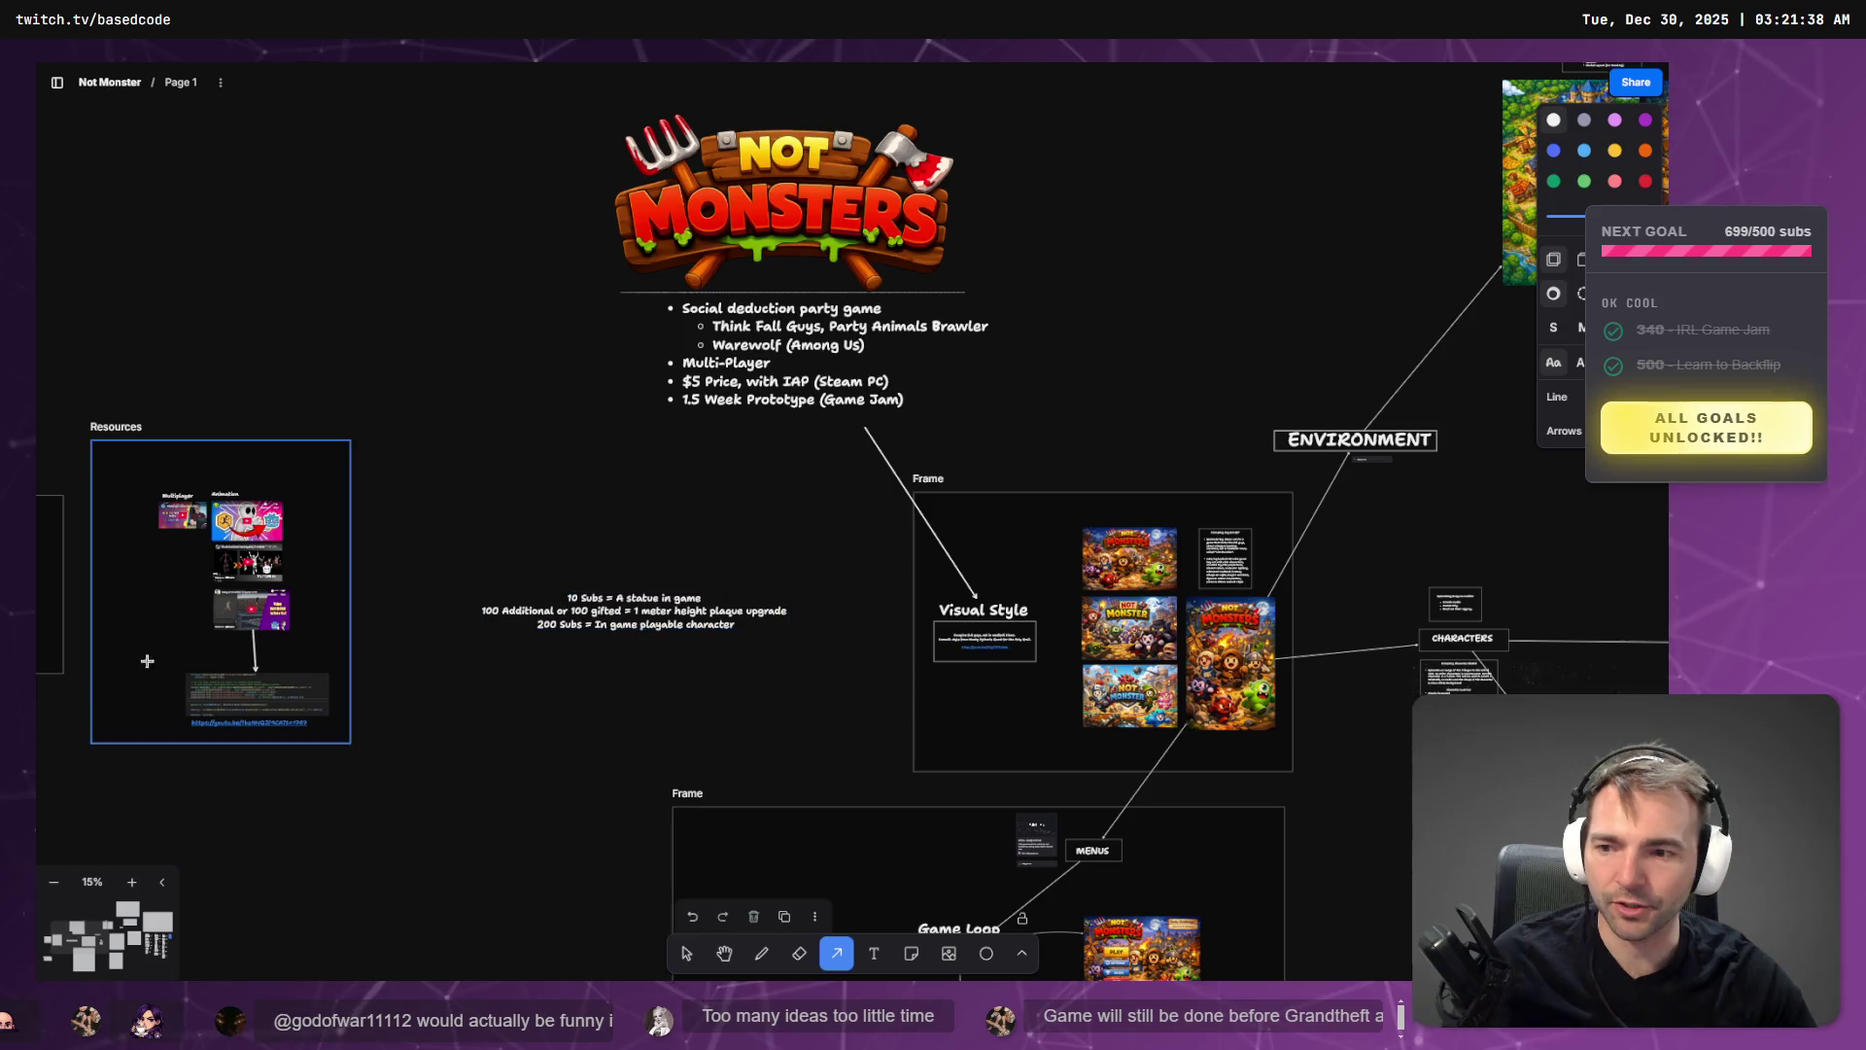
click(686, 952)
click(634, 610)
ctrl+scroll(1101, 552, down, 5)
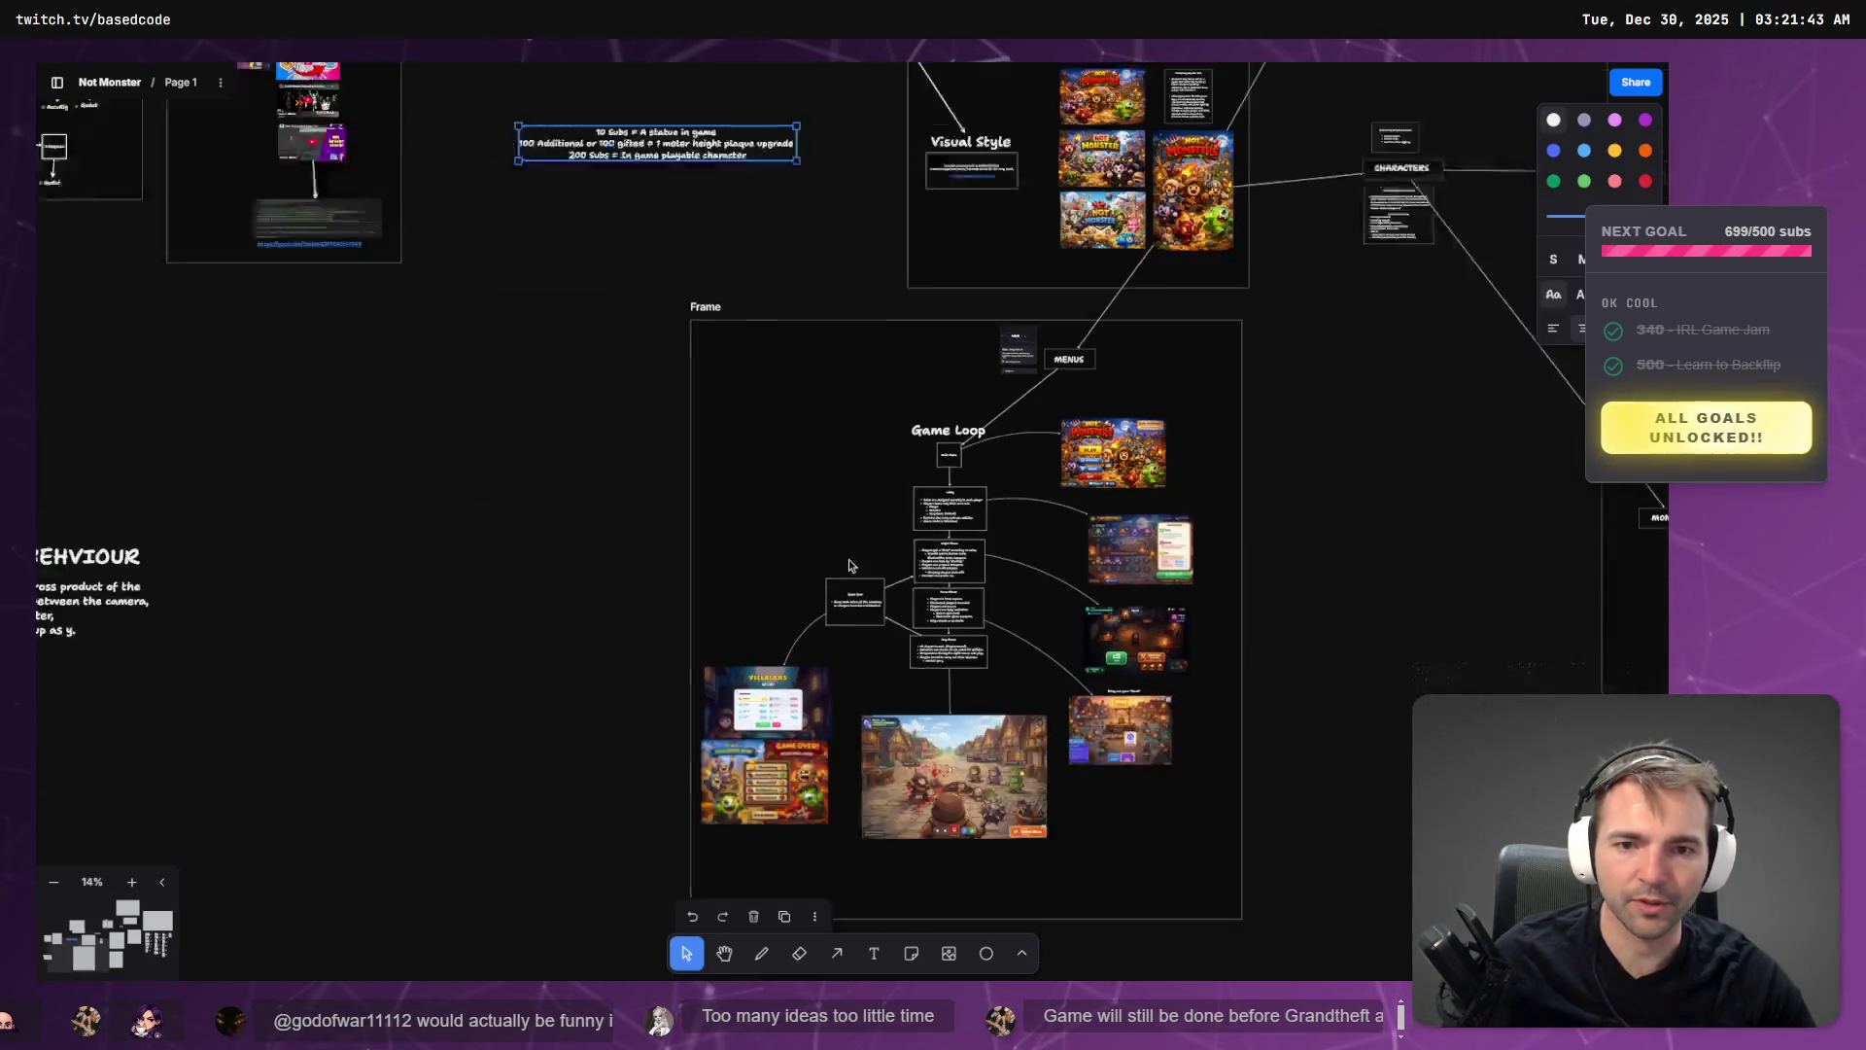
drag(1101, 552, 688, 626)
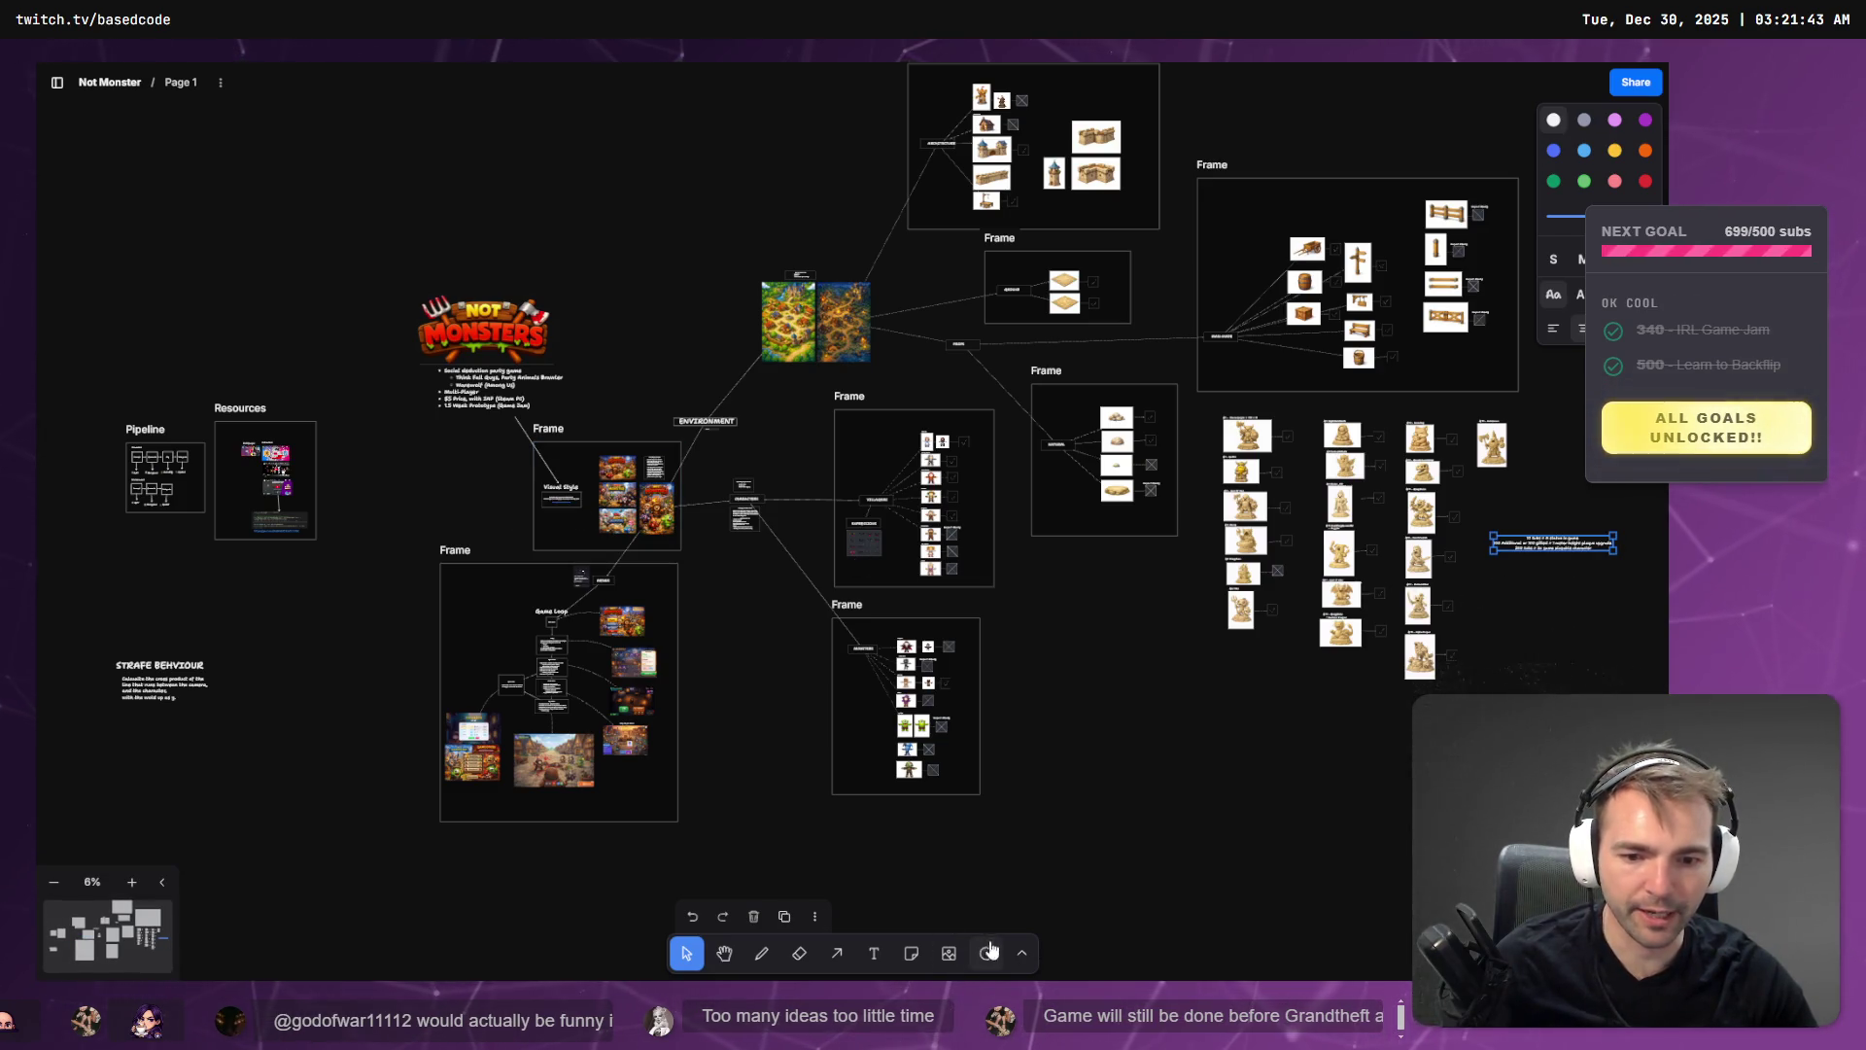
- Choose the Frame tool and enclose the statue grid and subs-goal note in a frame
click(1020, 956)
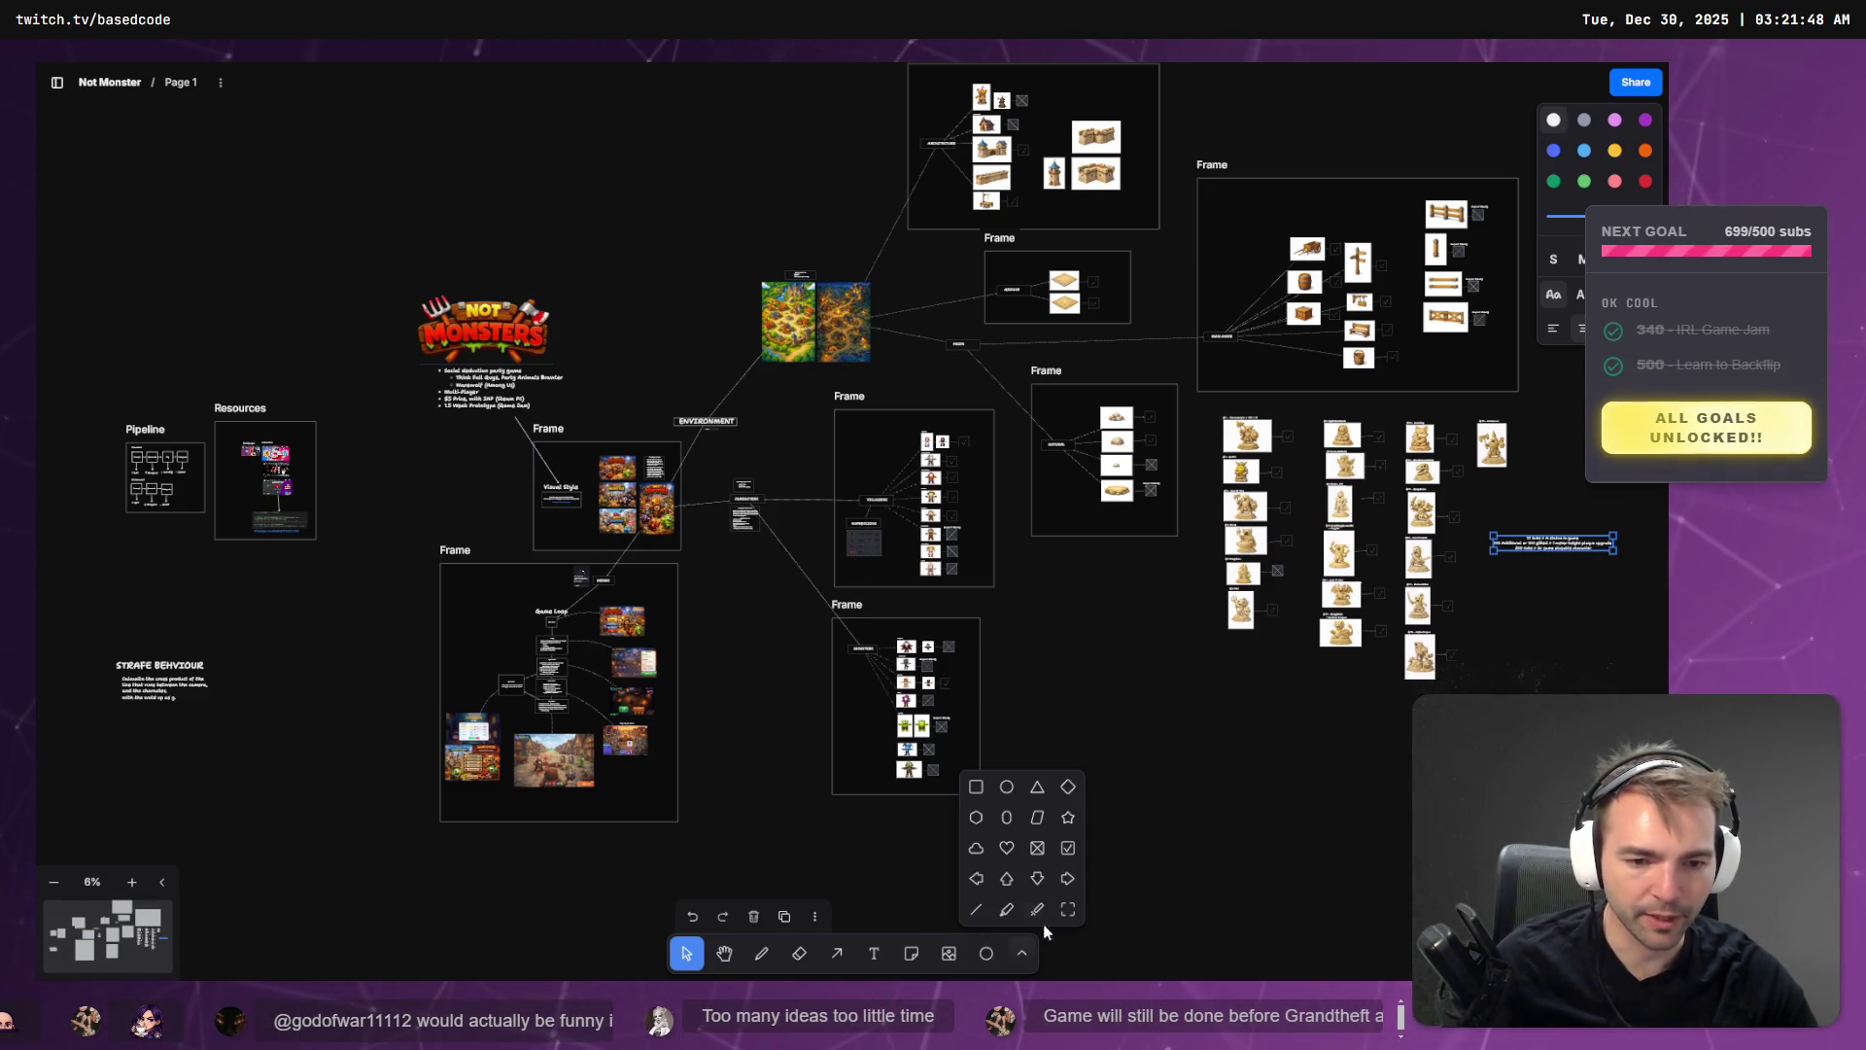
click(1067, 908)
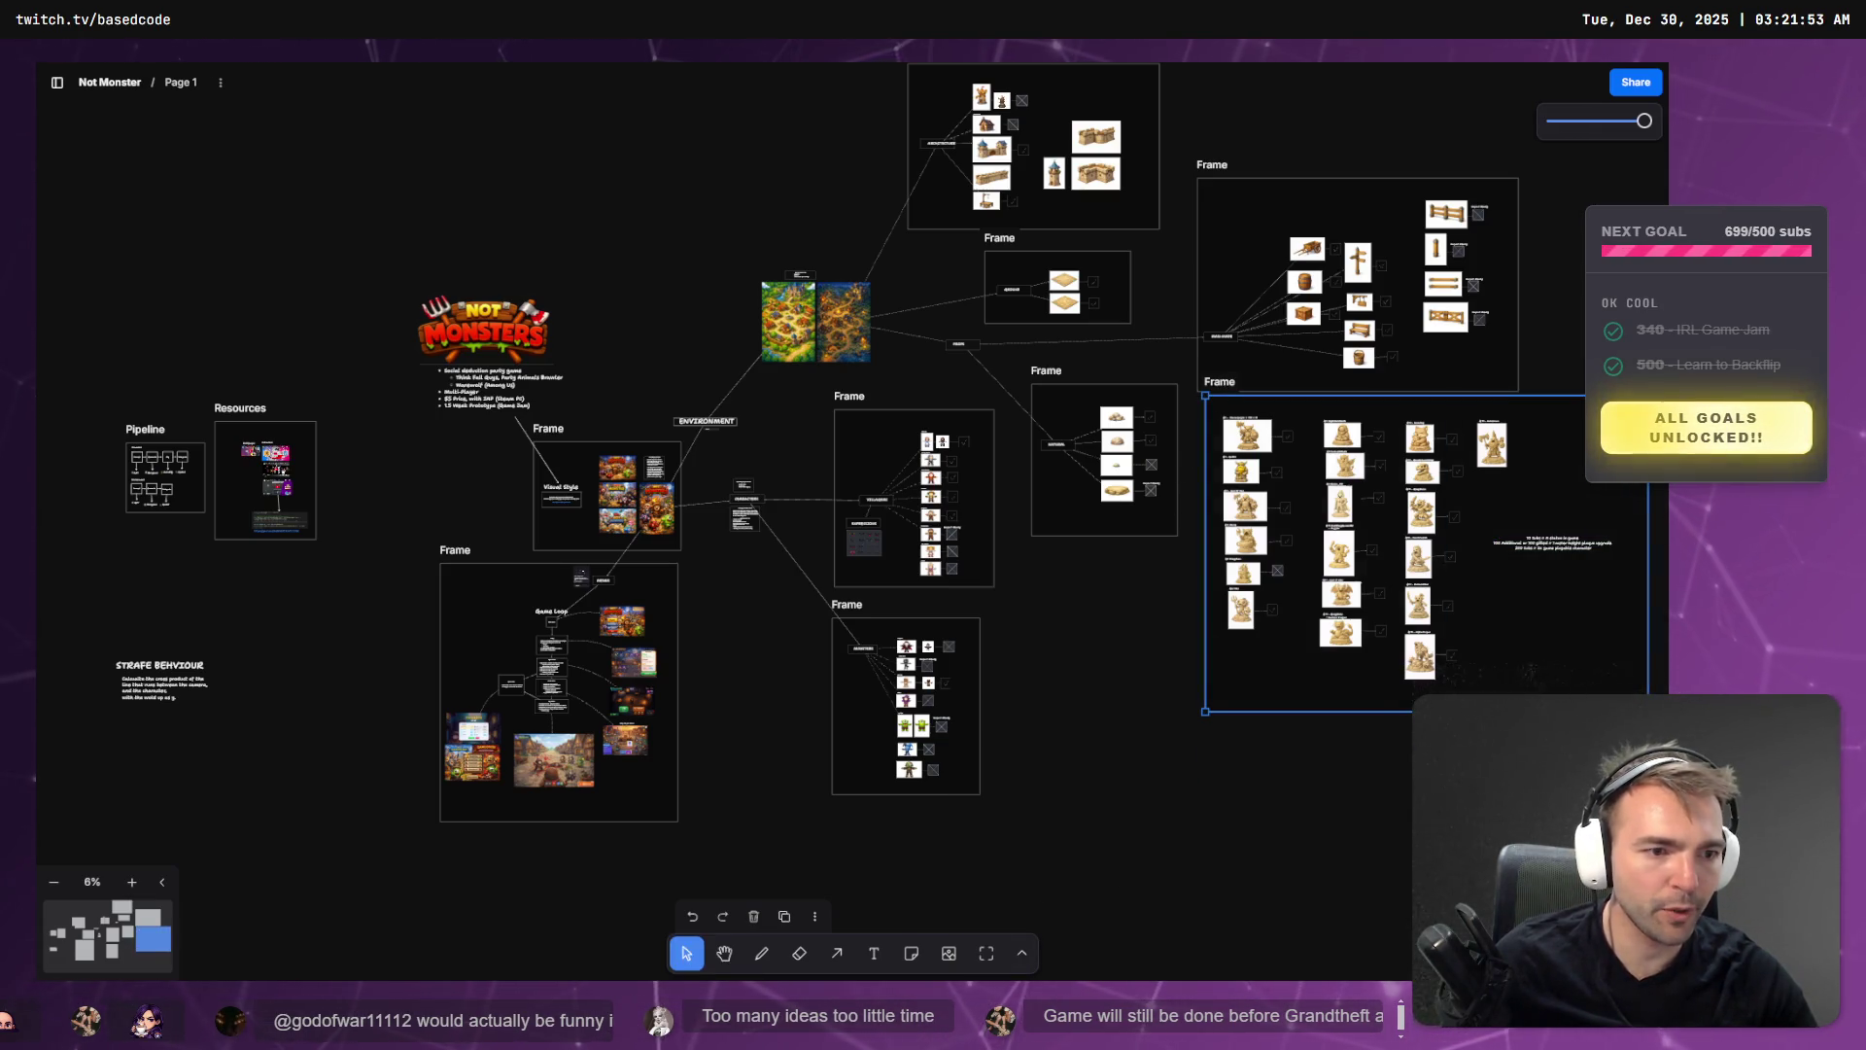
scroll(1589, 550, up, 3)
scroll(1509, 614, up, 5)
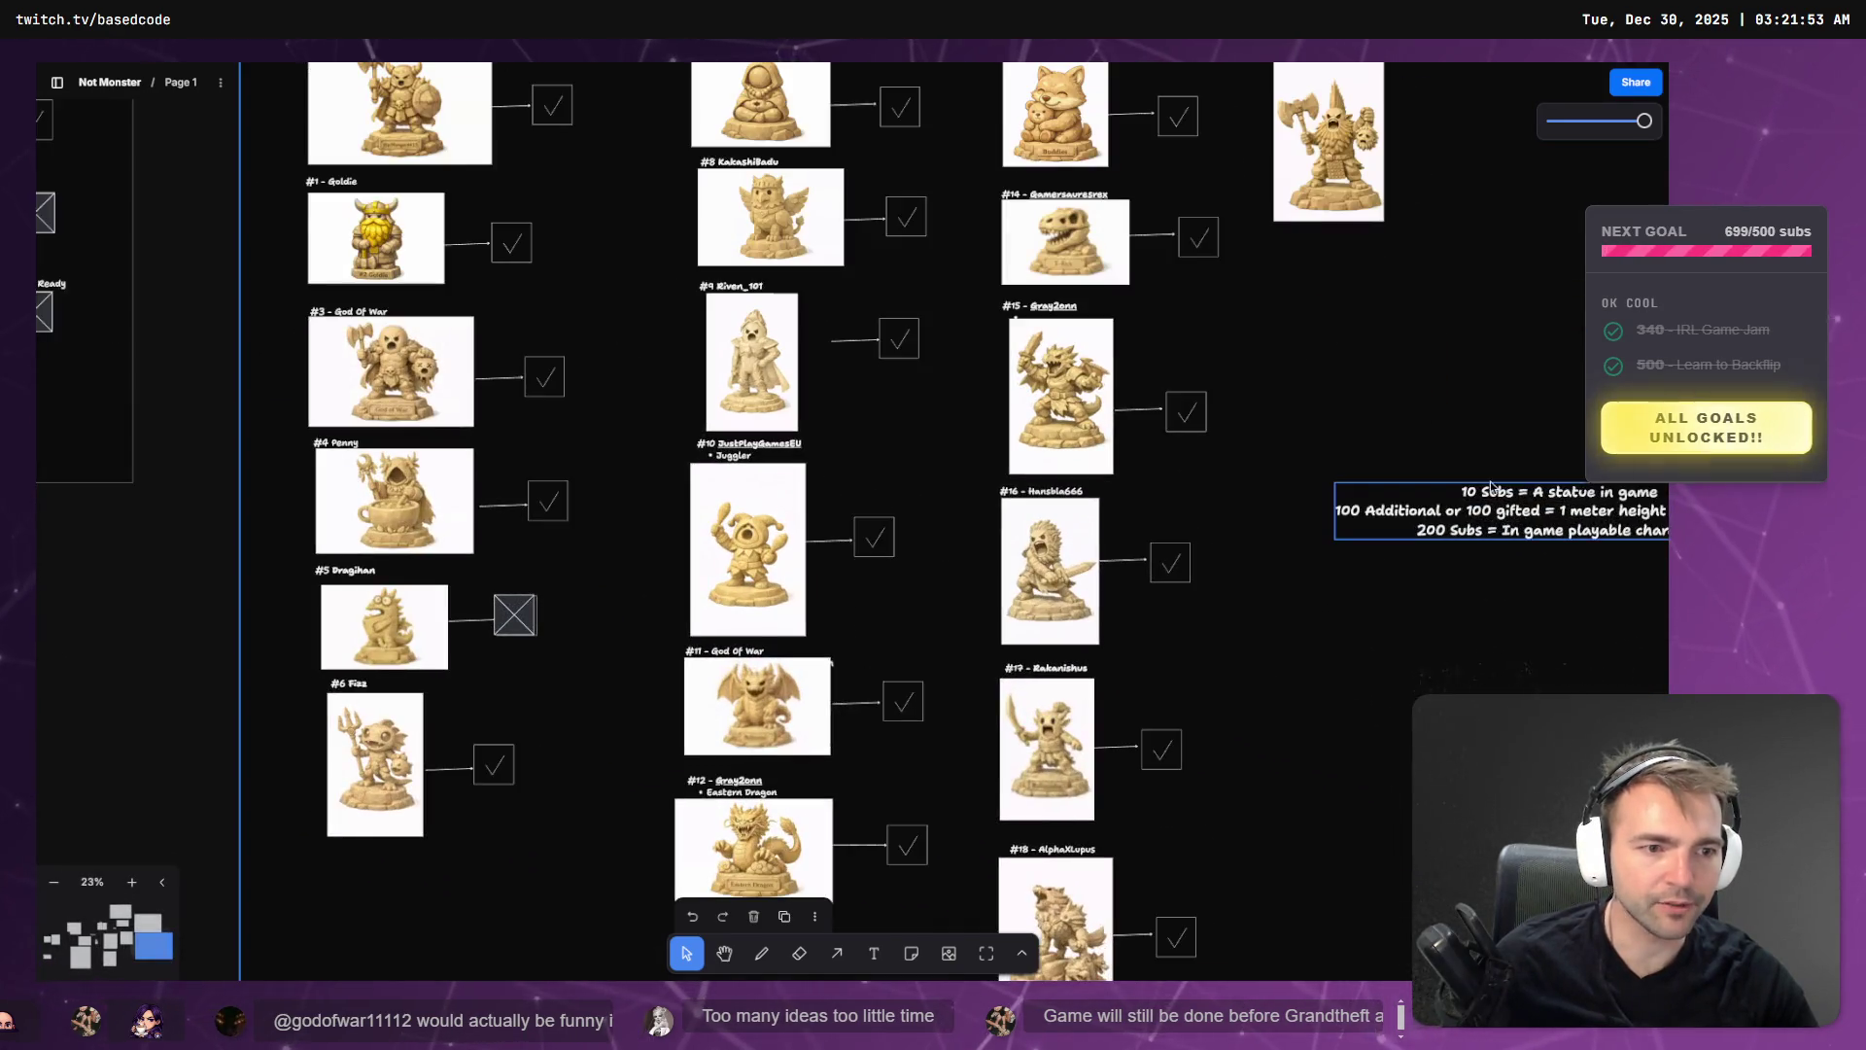
scroll(1011, 513, up, 2)
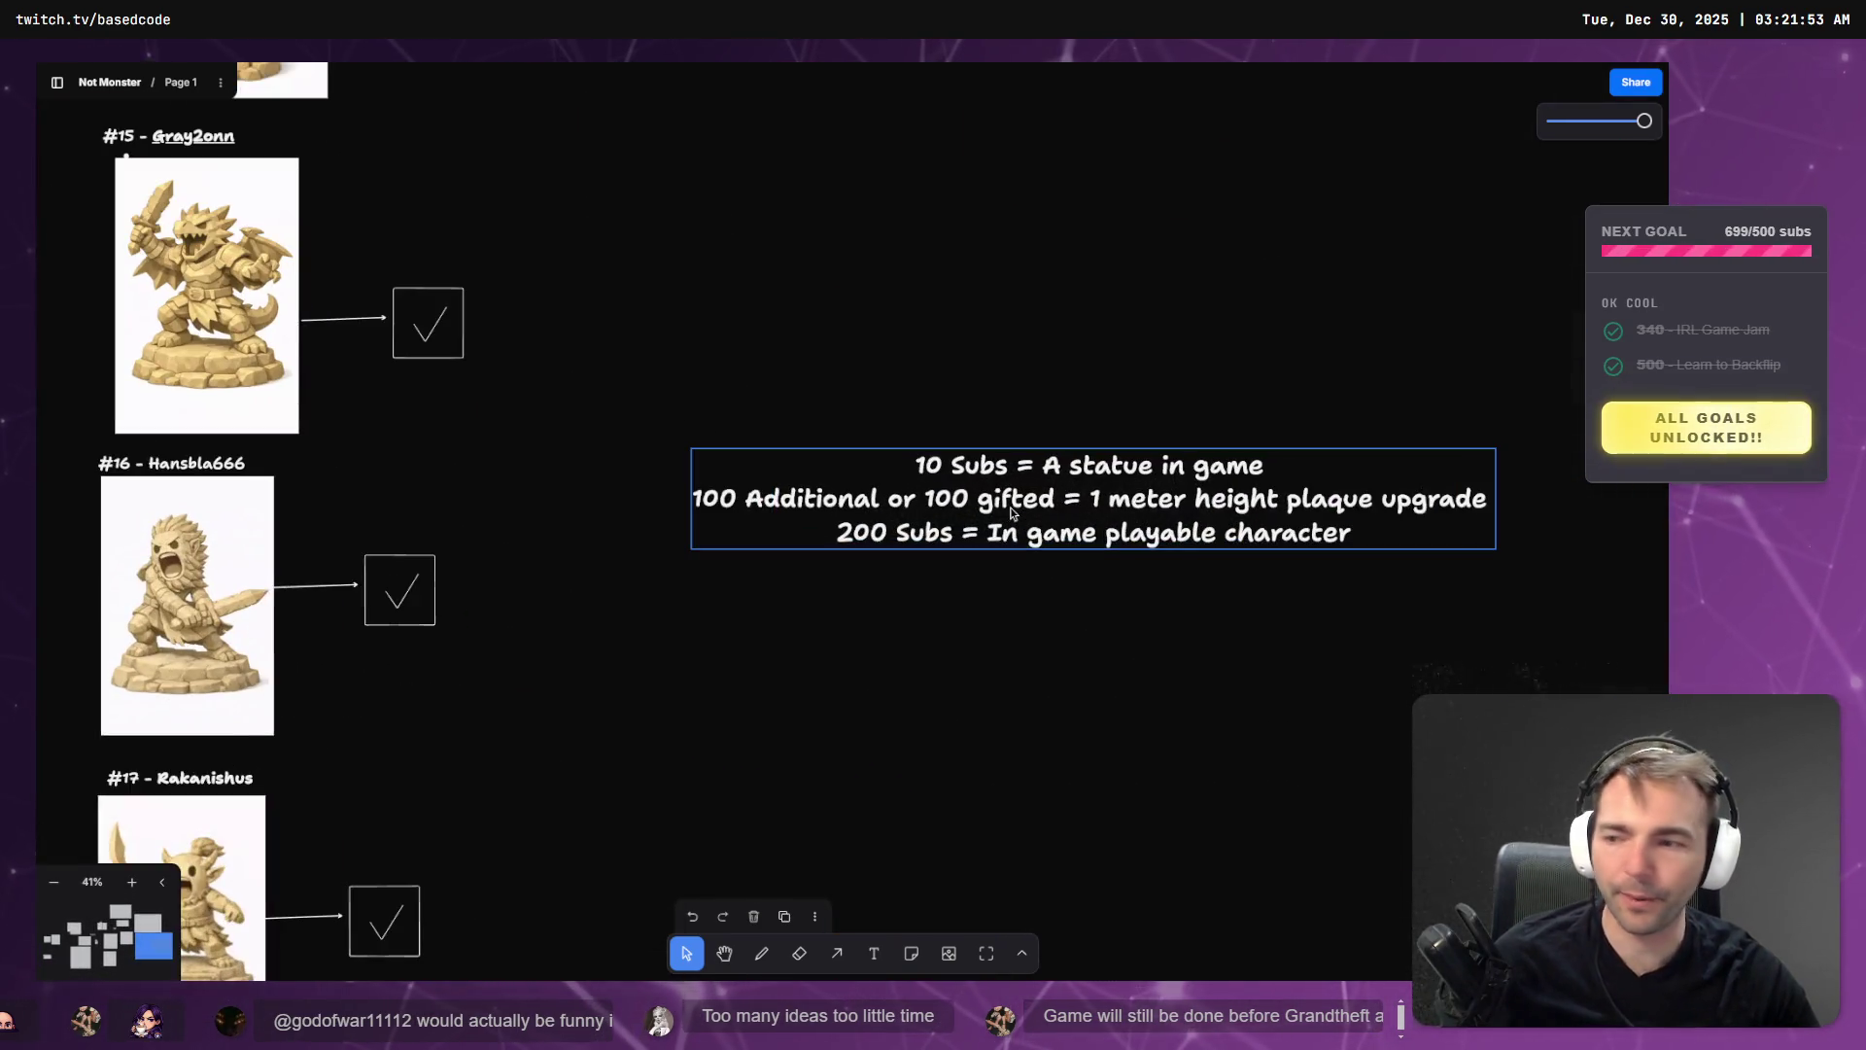
click(749, 325)
scroll(749, 325, down, 2)
scroll(1122, 617, down, 2)
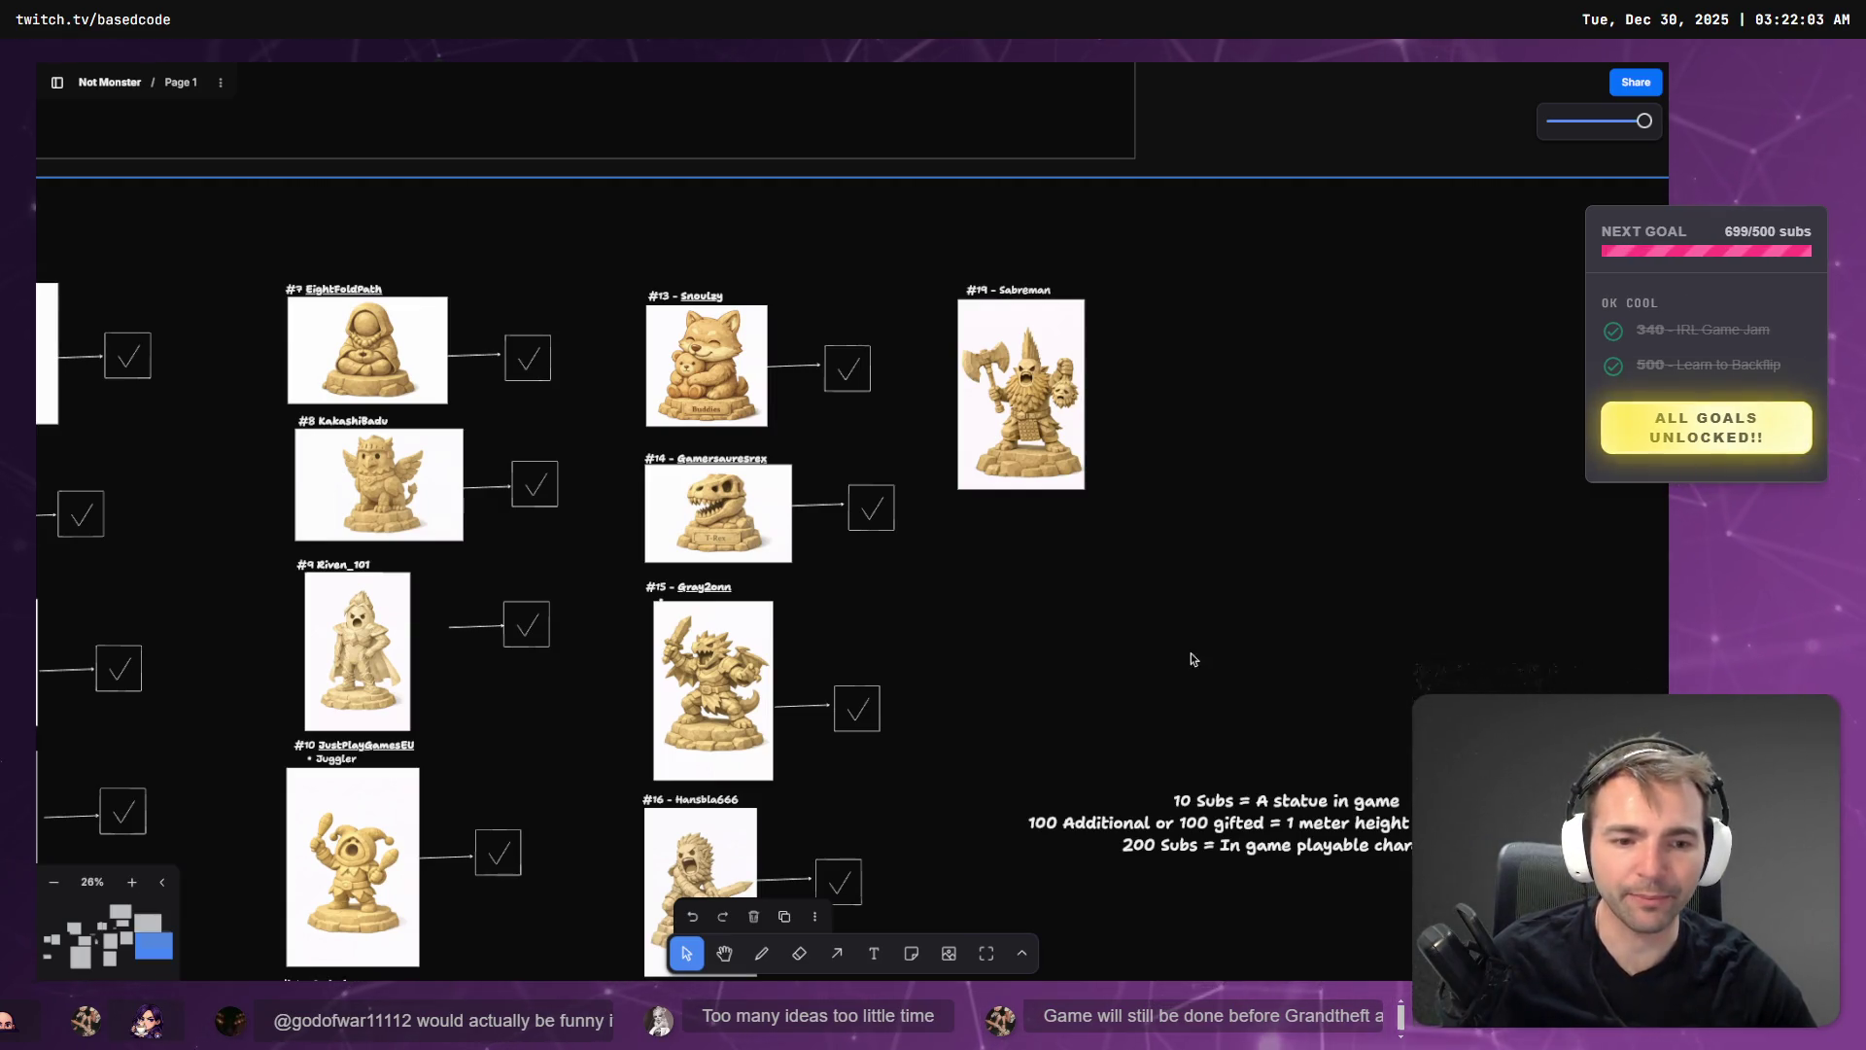
- Add a first line reading 'Crypt of the Forefathers' to the subs-goal note
double_click(1281, 838)
key(Left)
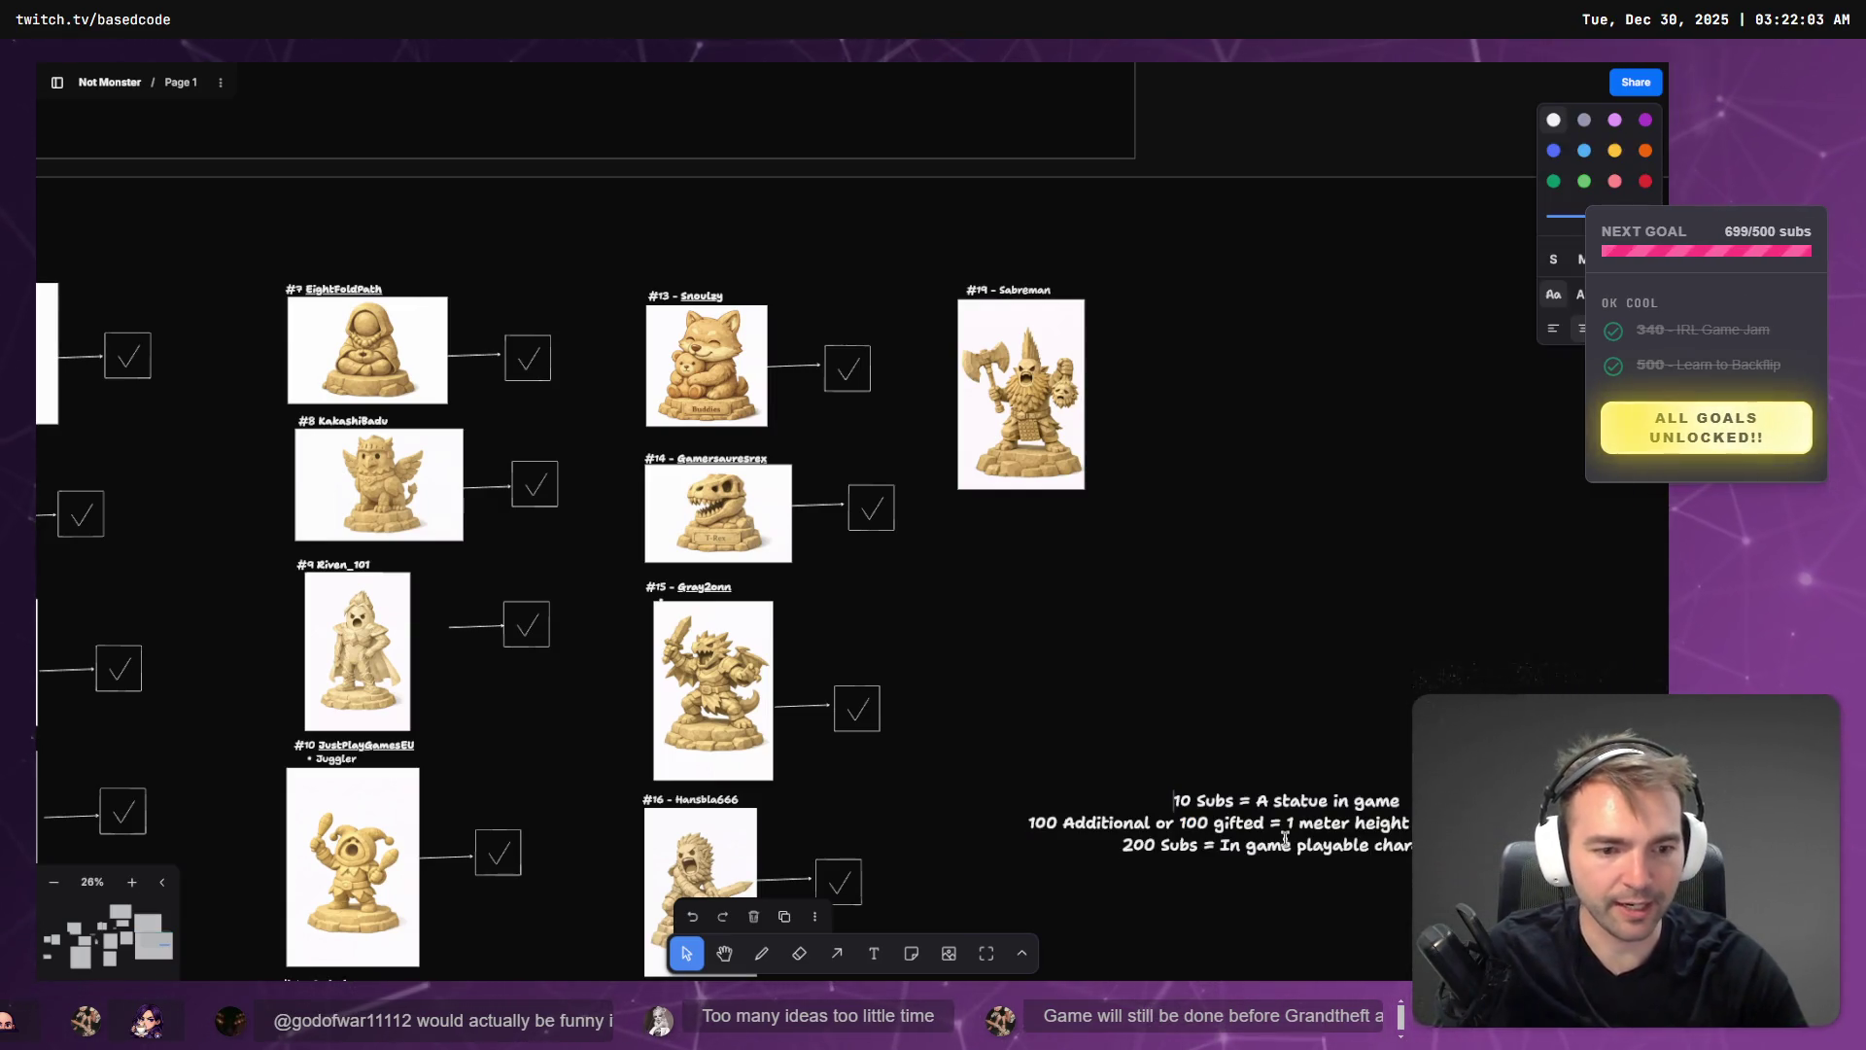
key(Return)
key(Up)
text(Cr)
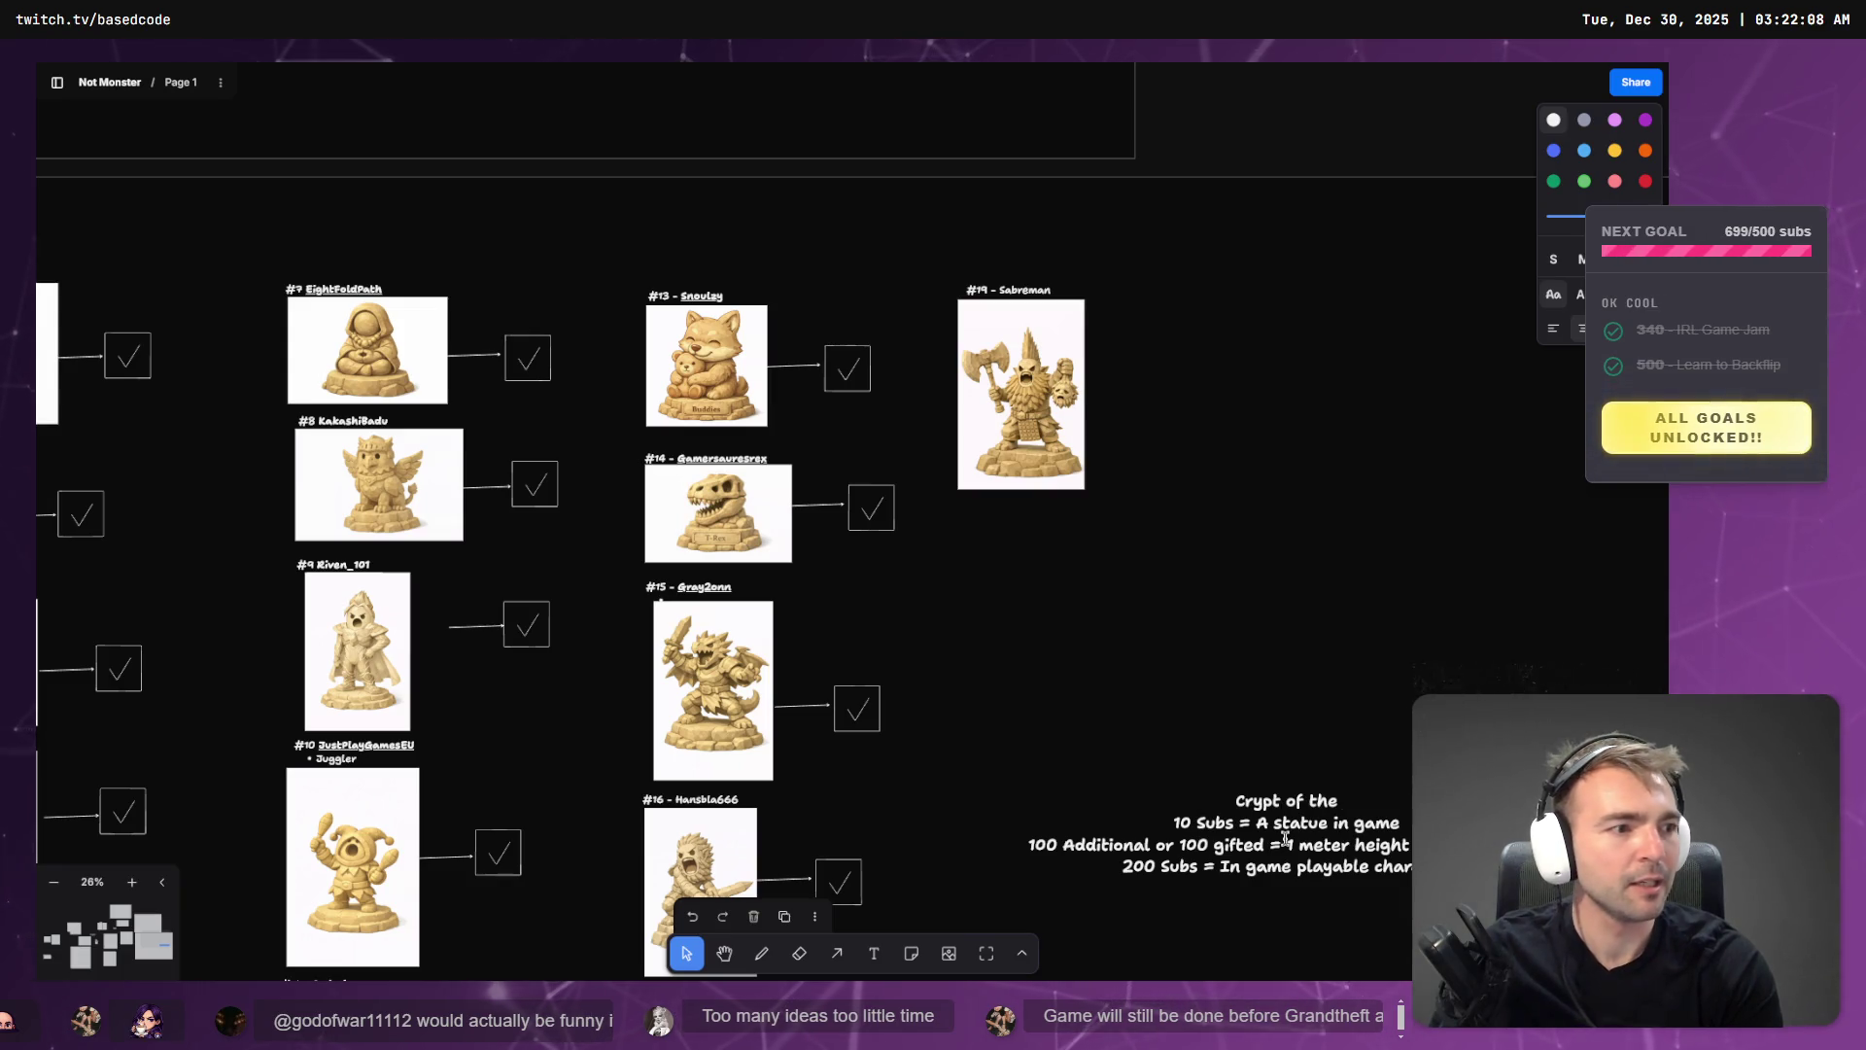
text(Forefathers)
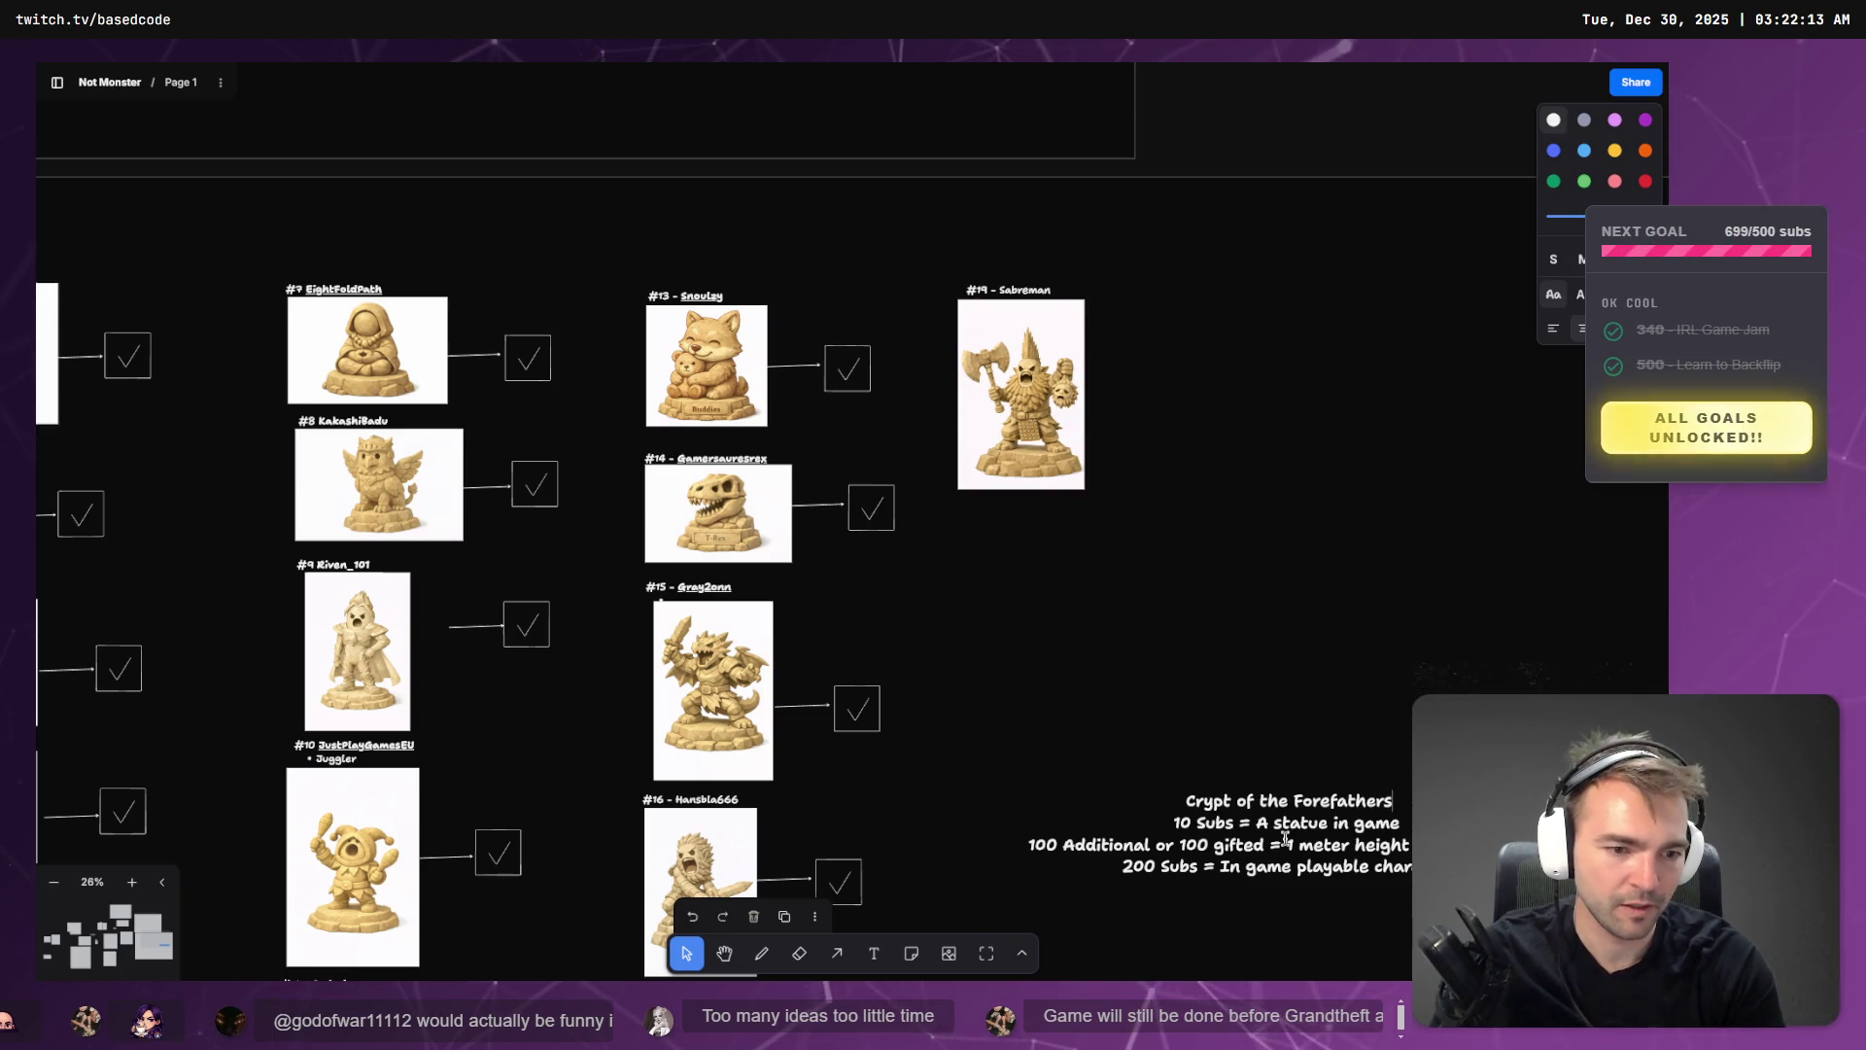
key(Escape)
key(Escape)
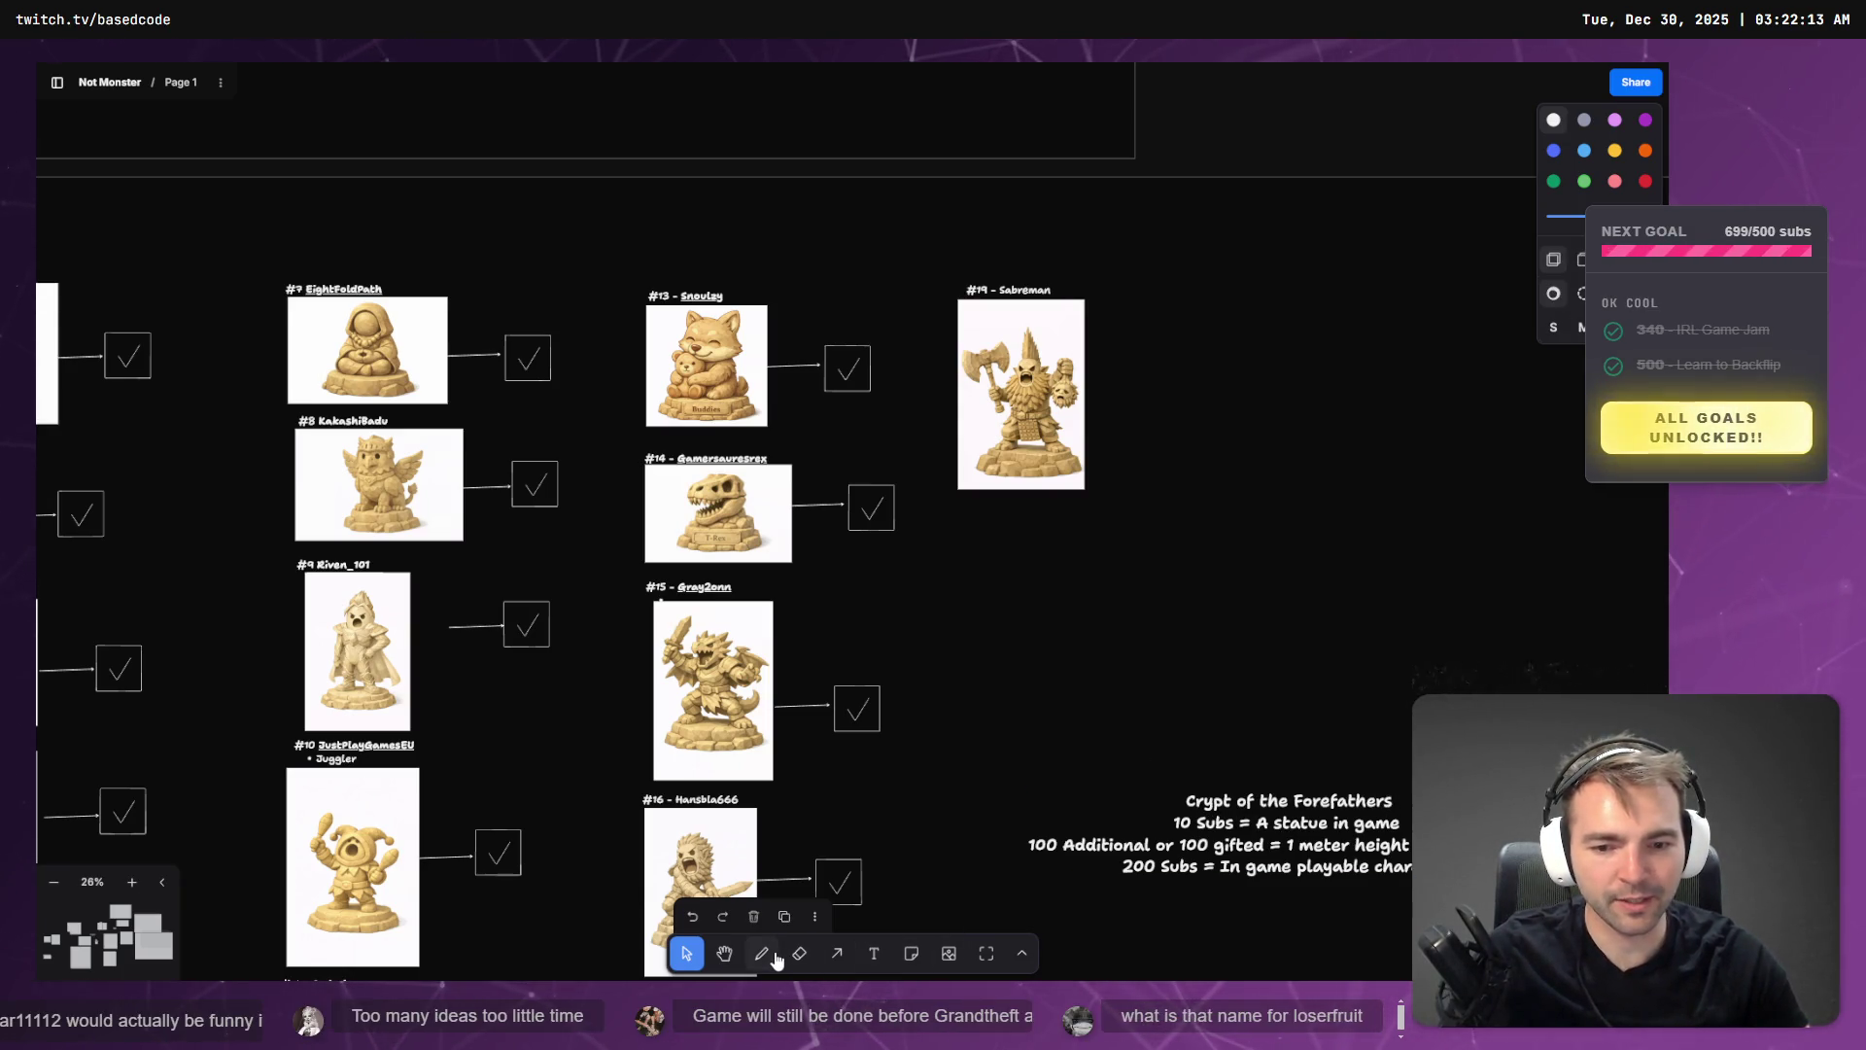
- Undo the stray freehand dot and reselect the goals text box
click(1399, 706)
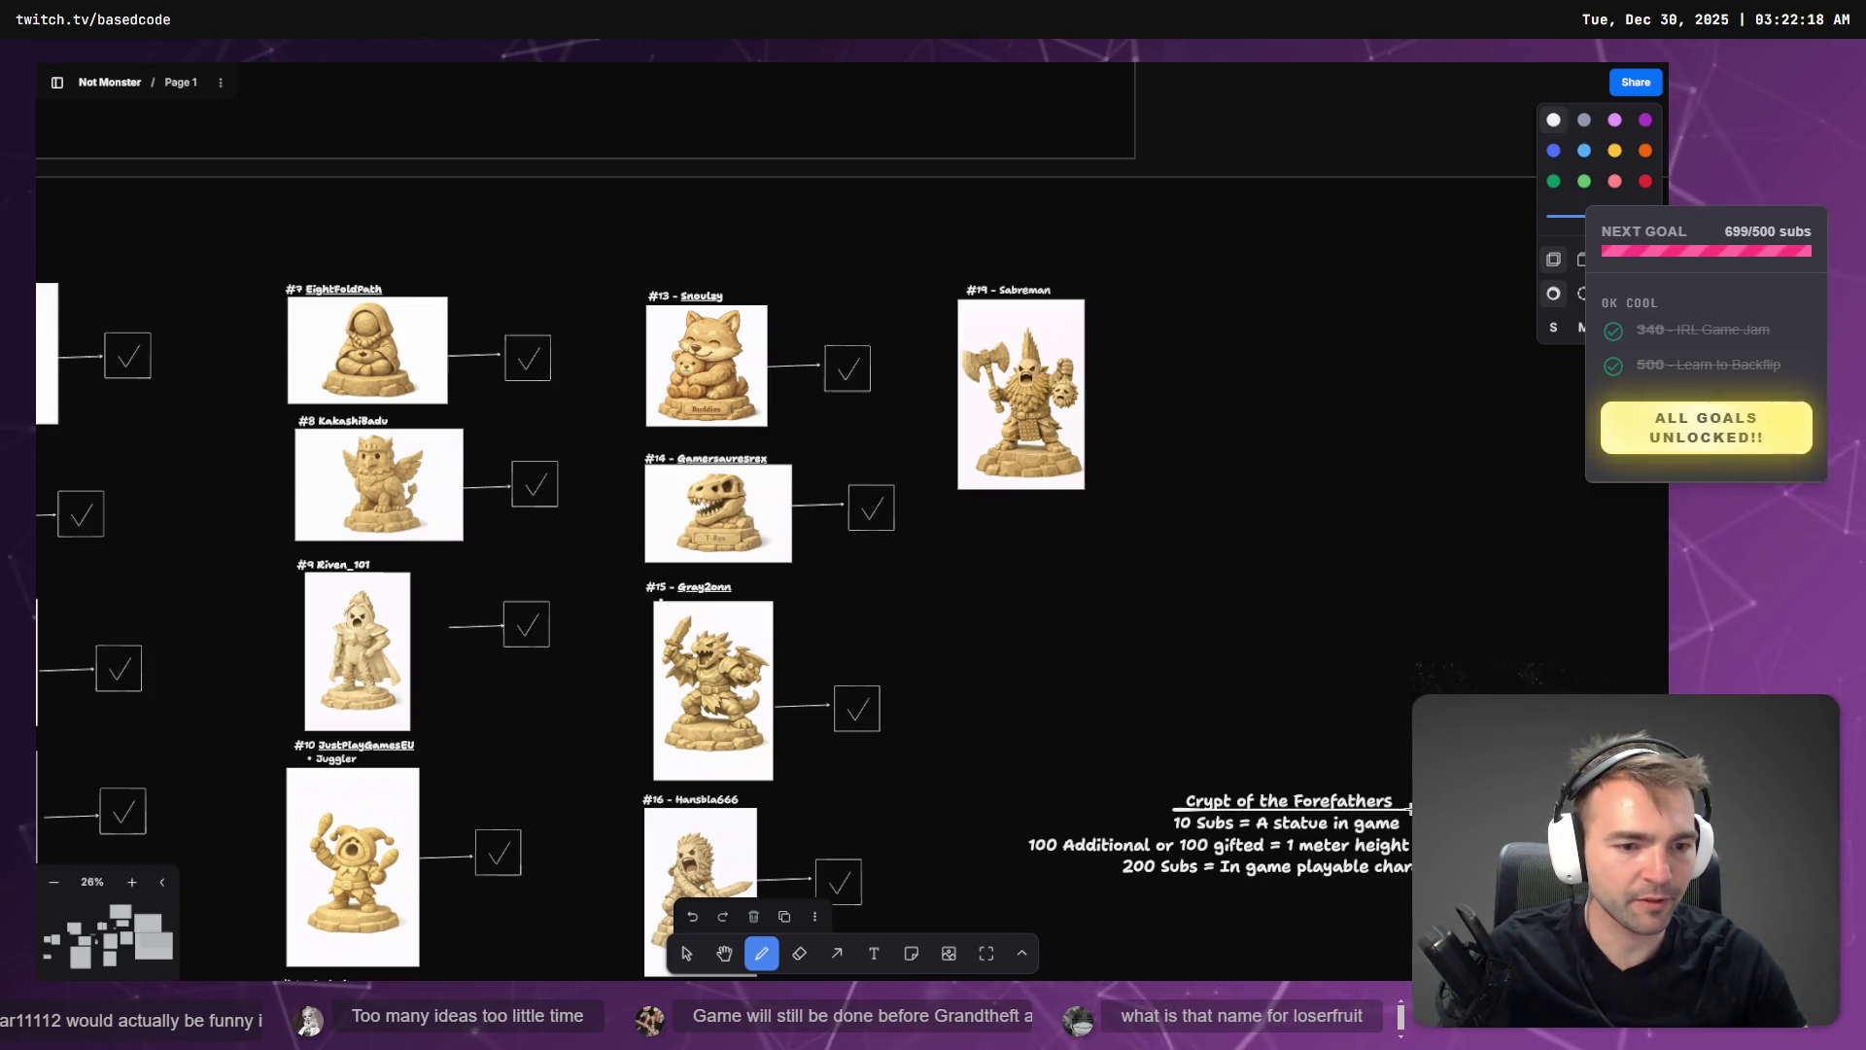
click(686, 955)
key(ctrl+z)
scroll(875, 583, down, 2)
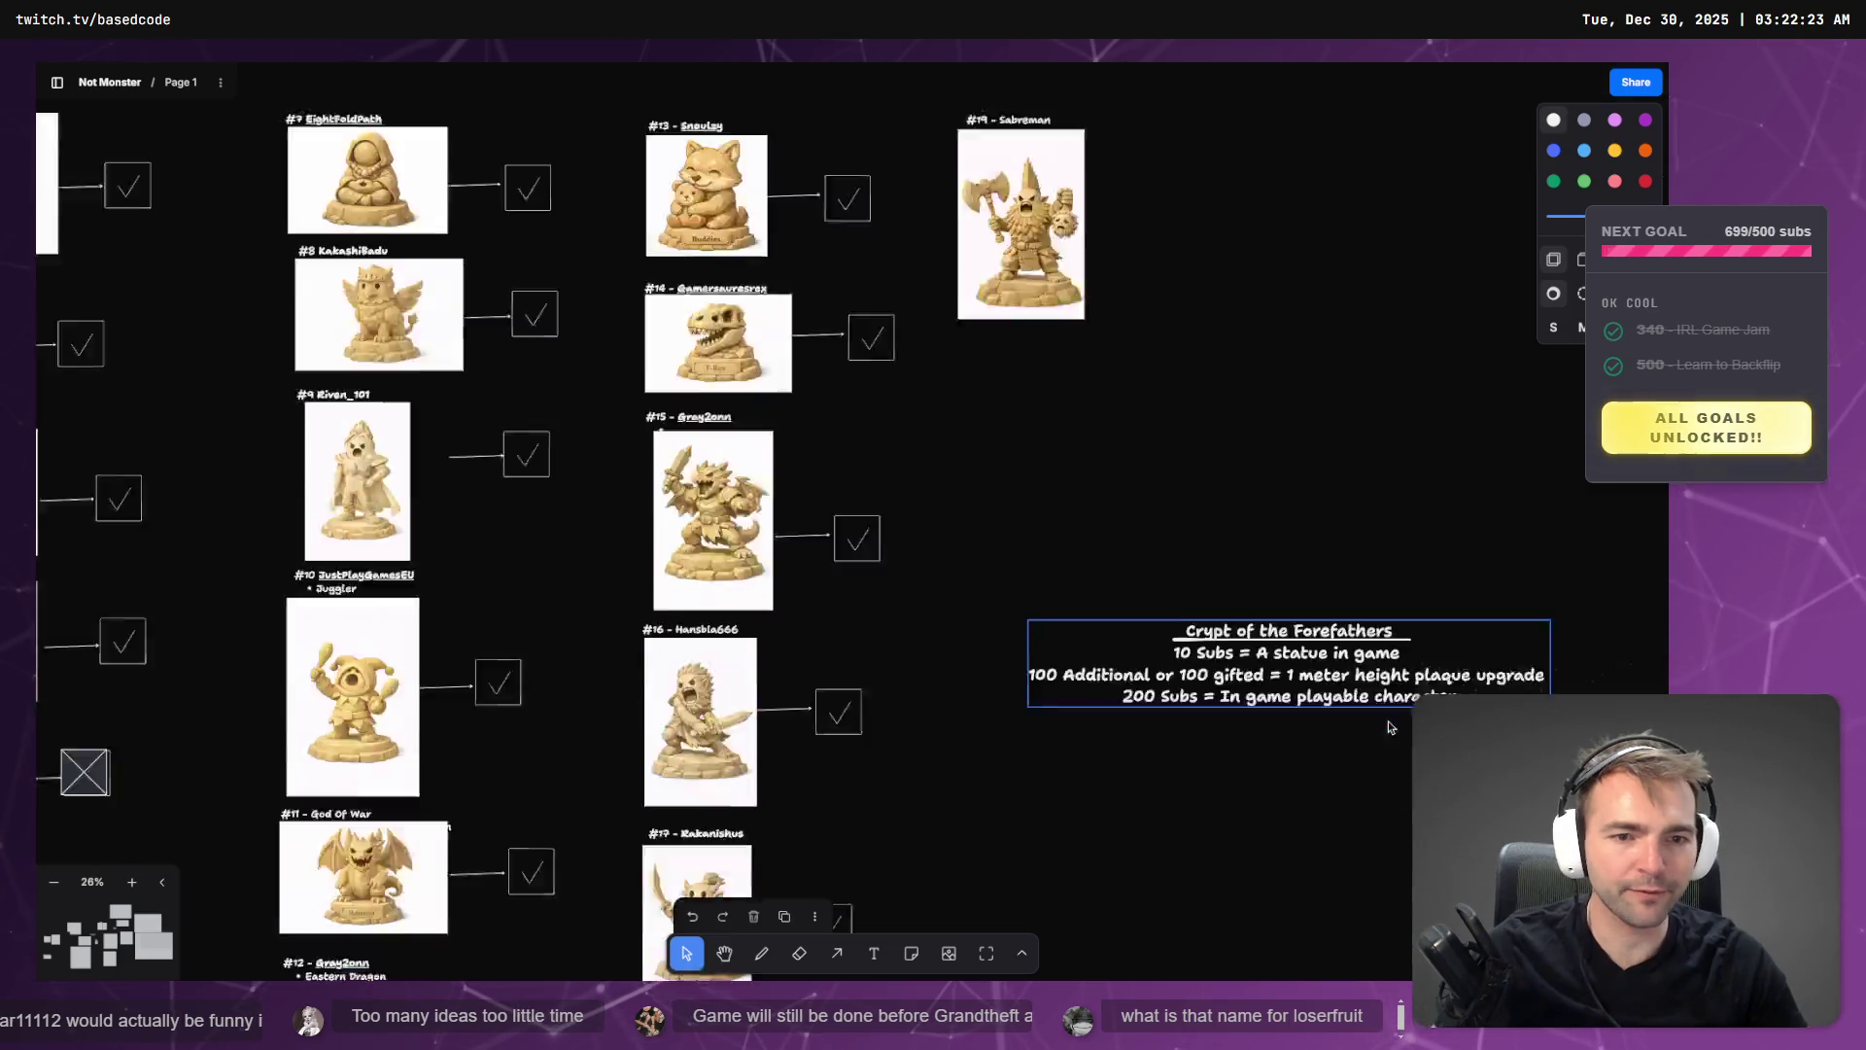
scroll(1182, 552, down, 5)
scroll(1176, 544, up, 3)
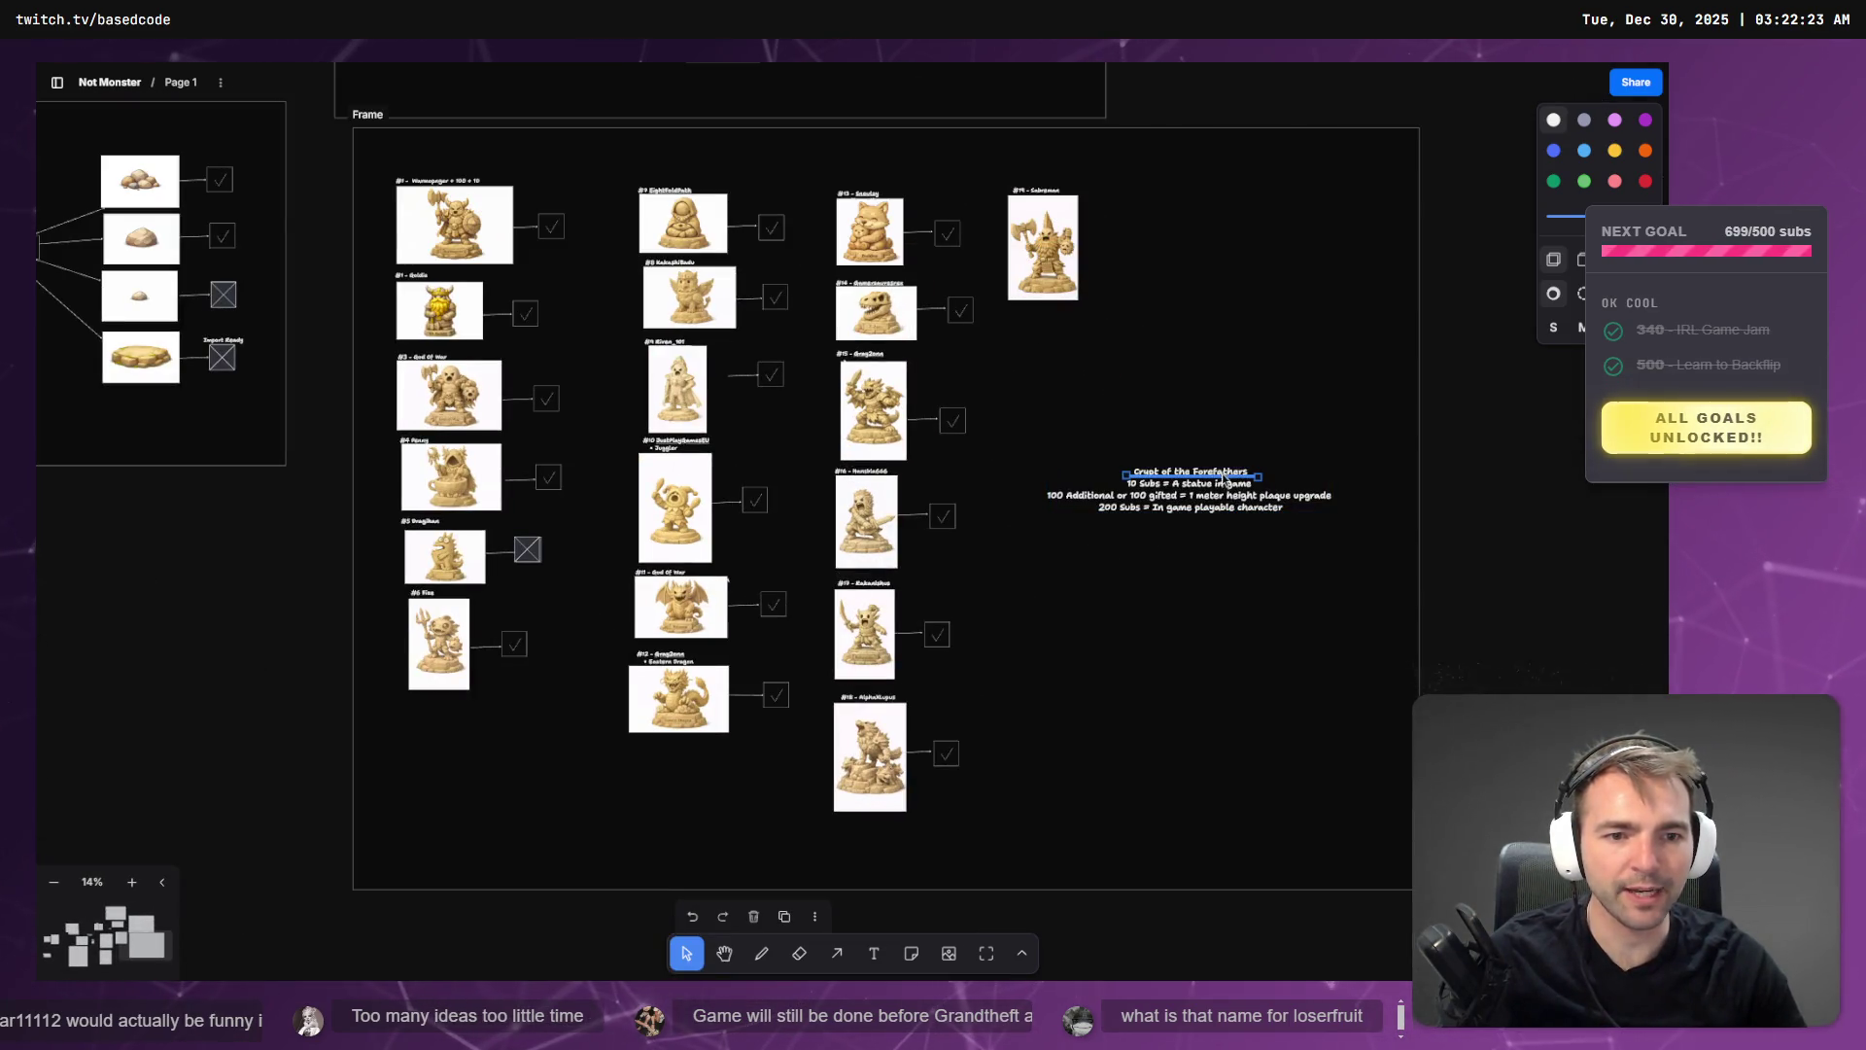
click(1200, 532)
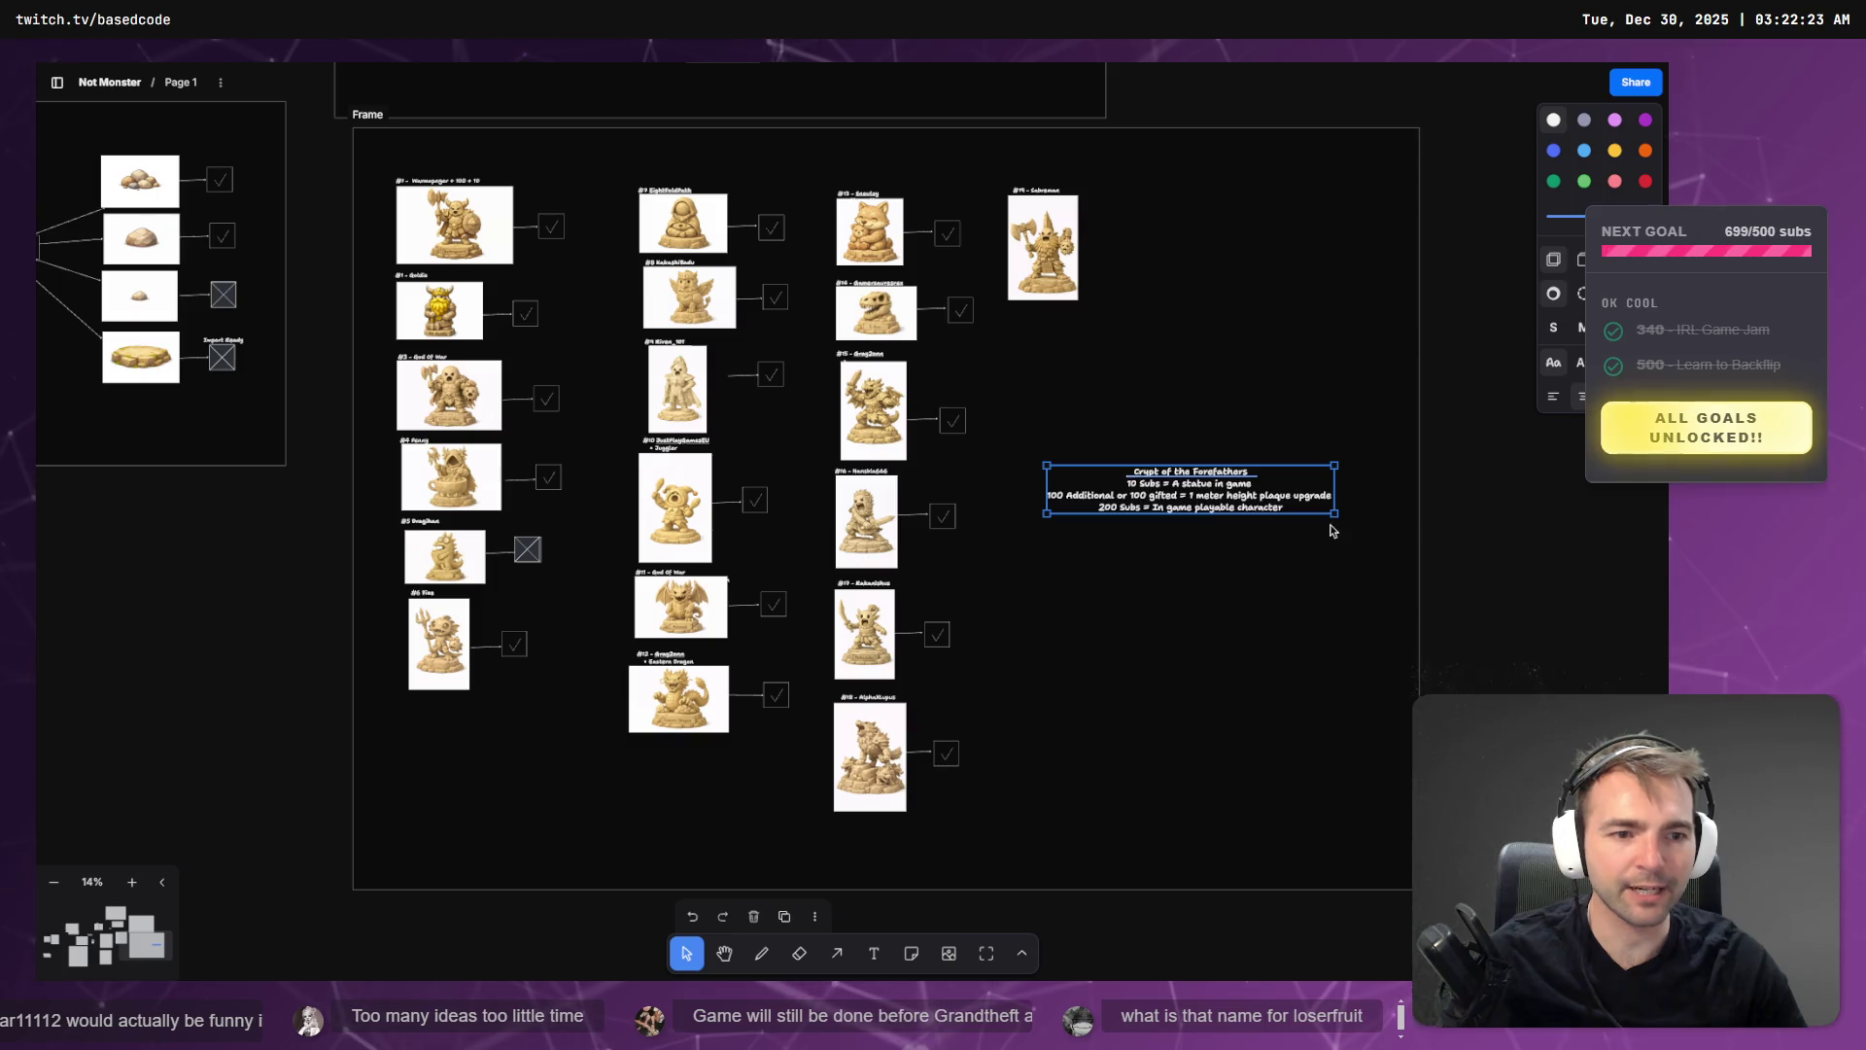
- Enlarge the goals text and shift the statue cards down and right in the frame
mouse_move(1339, 525)
mouse_down()
mouse_move(1333, 540)
mouse_move(1325, 516)
mouse_move(1332, 531)
mouse_up()
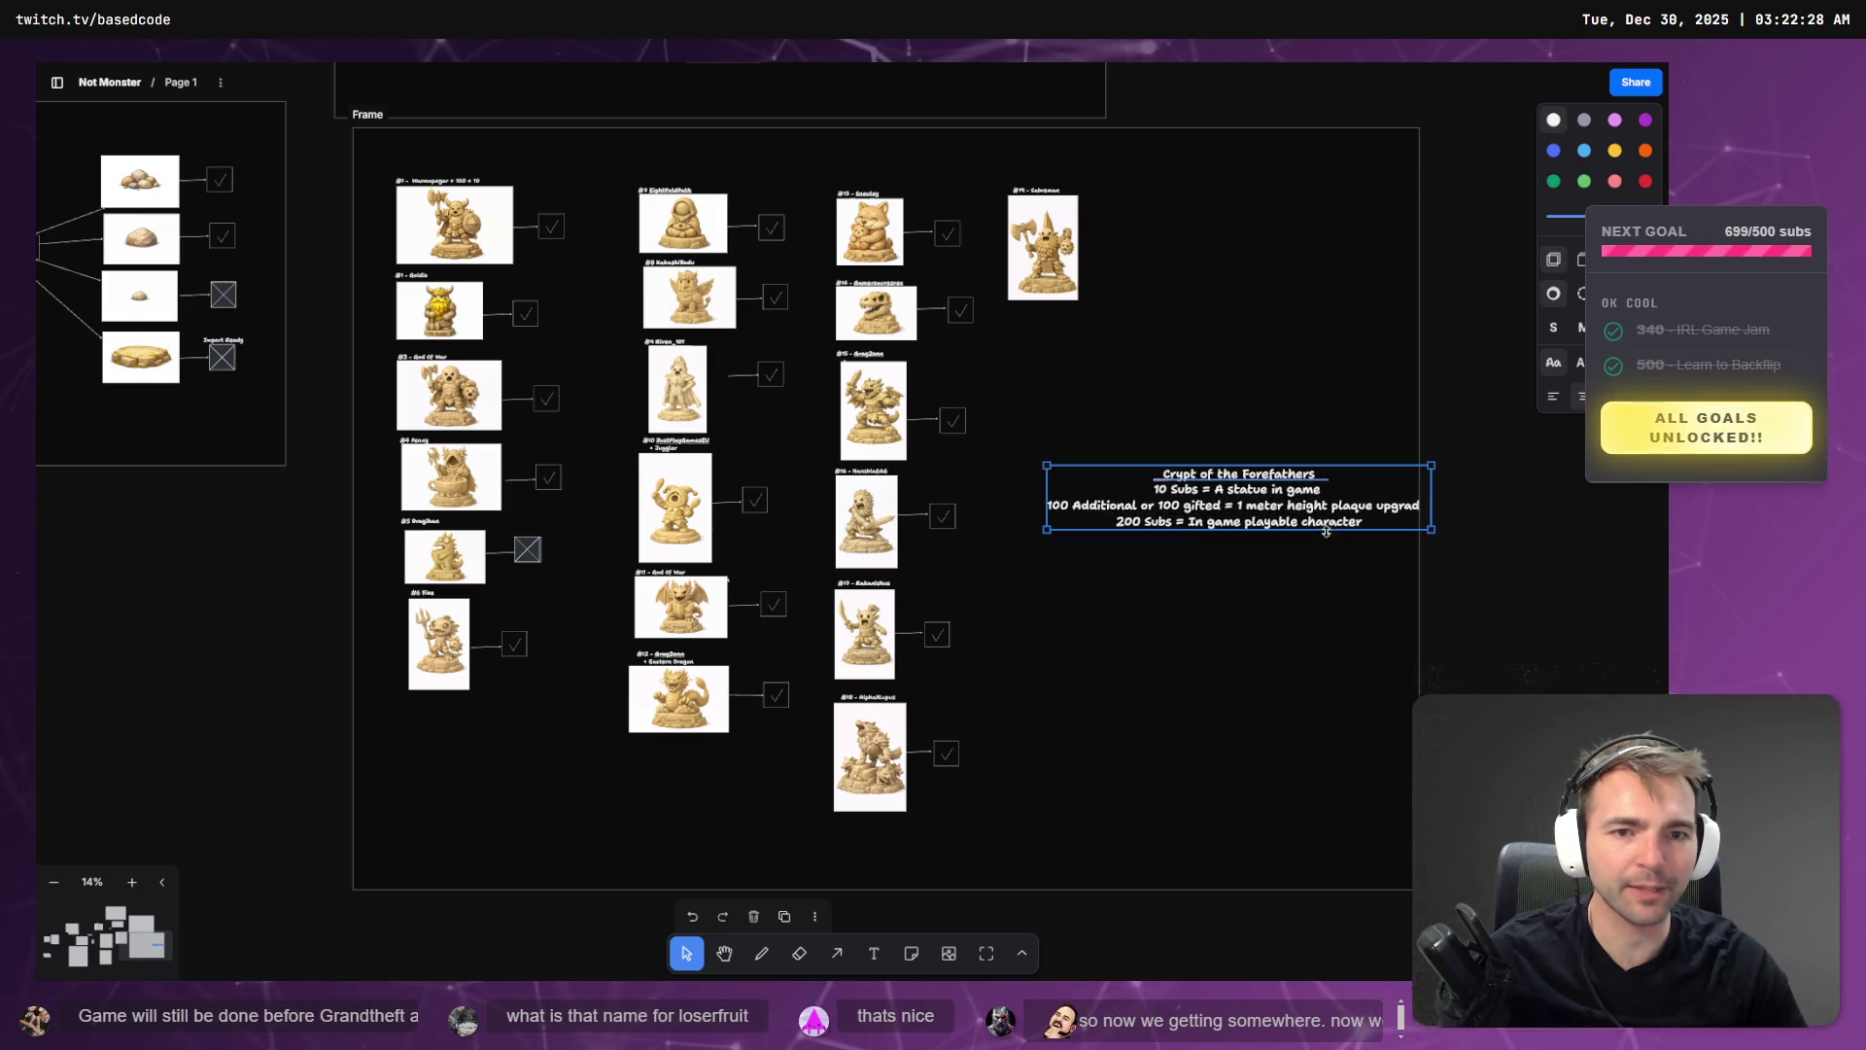
mouse_move(370, 151)
mouse_down()
mouse_move(694, 610)
mouse_move(1059, 822)
mouse_up()
mouse_move(1049, 574)
mouse_down()
mouse_move(1016, 779)
mouse_move(1037, 824)
mouse_up()
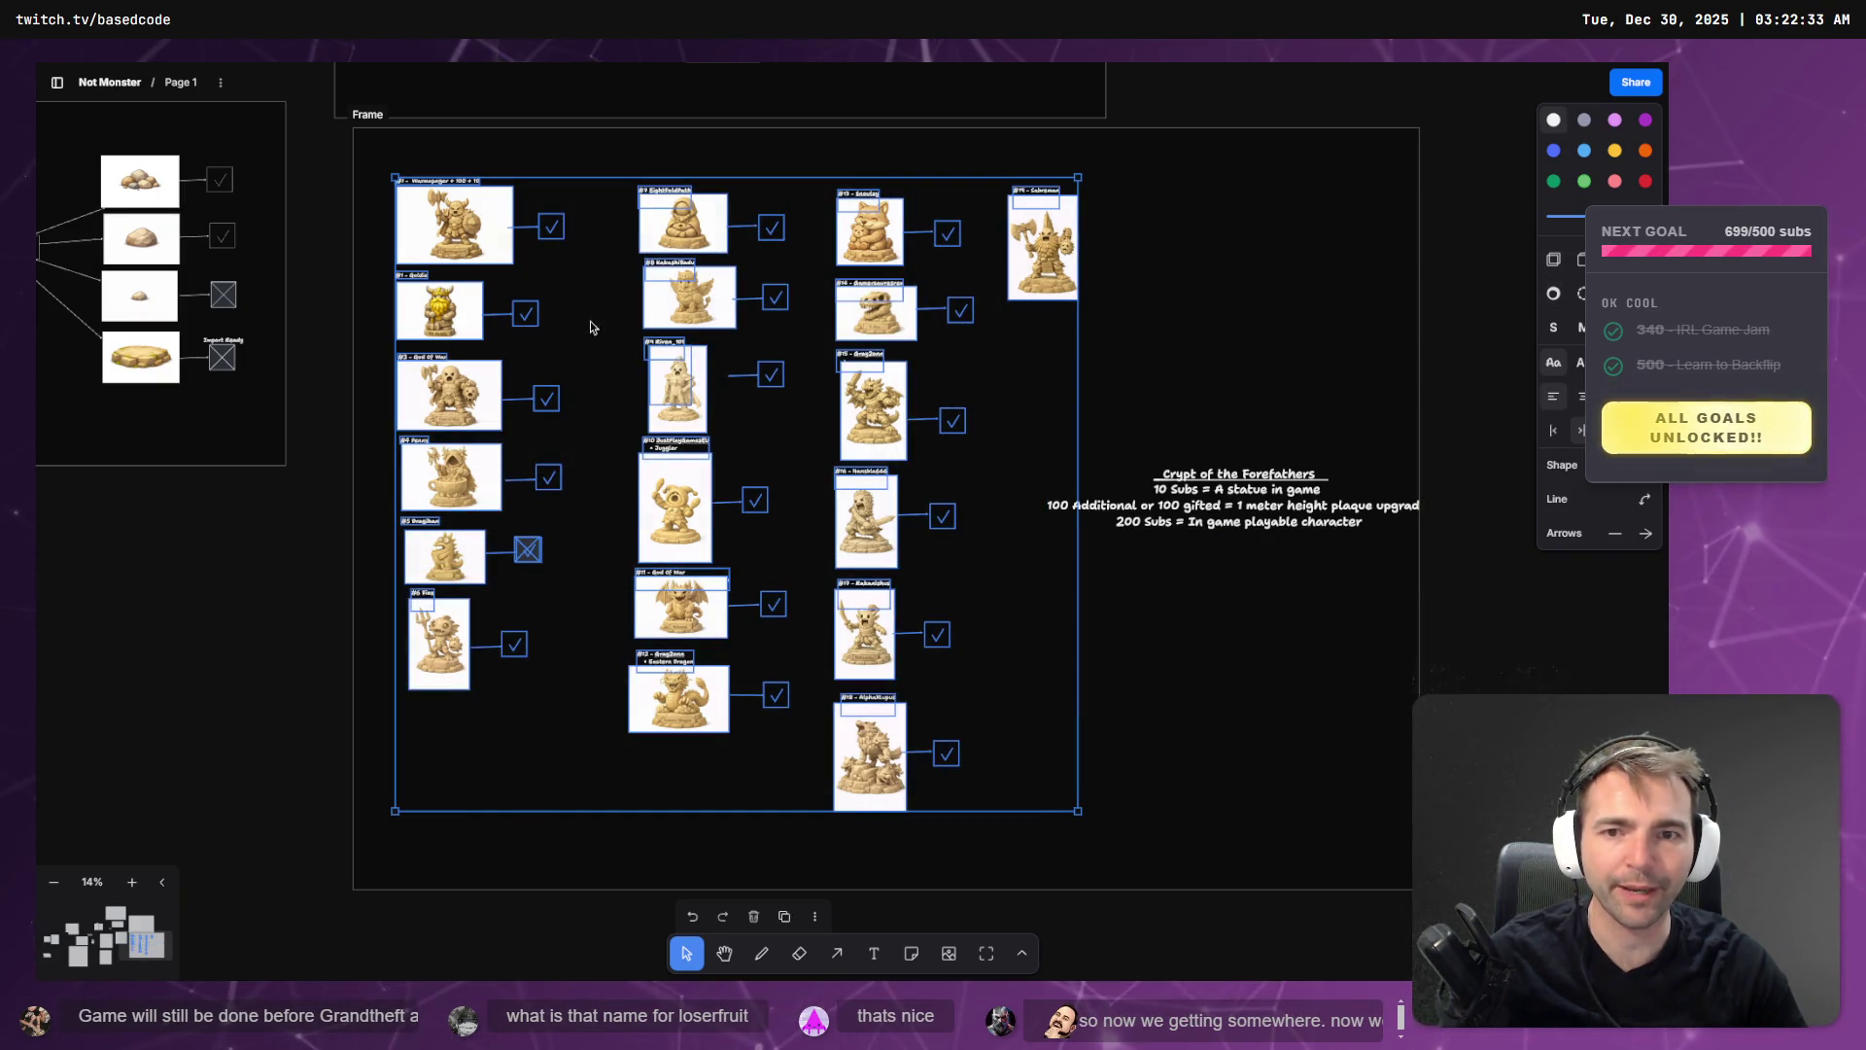
drag(708, 326, 766, 386)
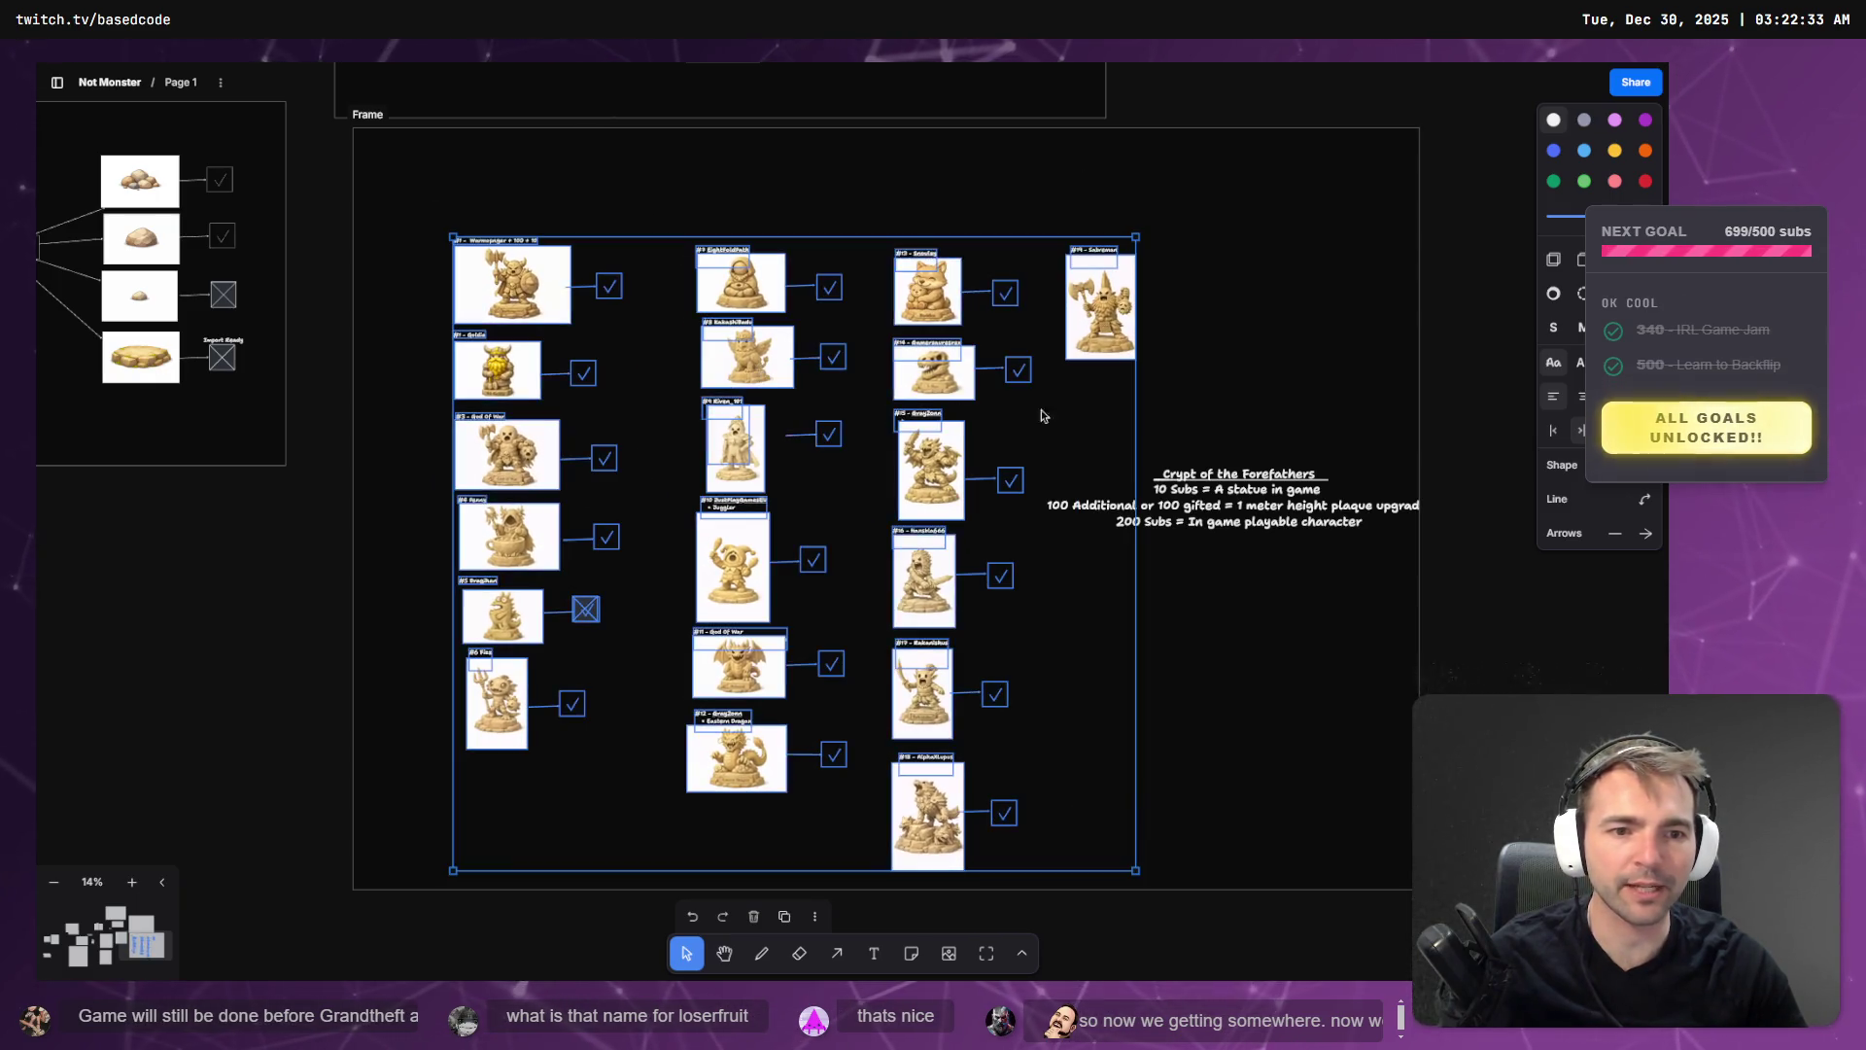
- Place the Crypt of the Forefathers heading and its underline at the frame's top
click(1255, 526)
drag(1255, 526, 782, 209)
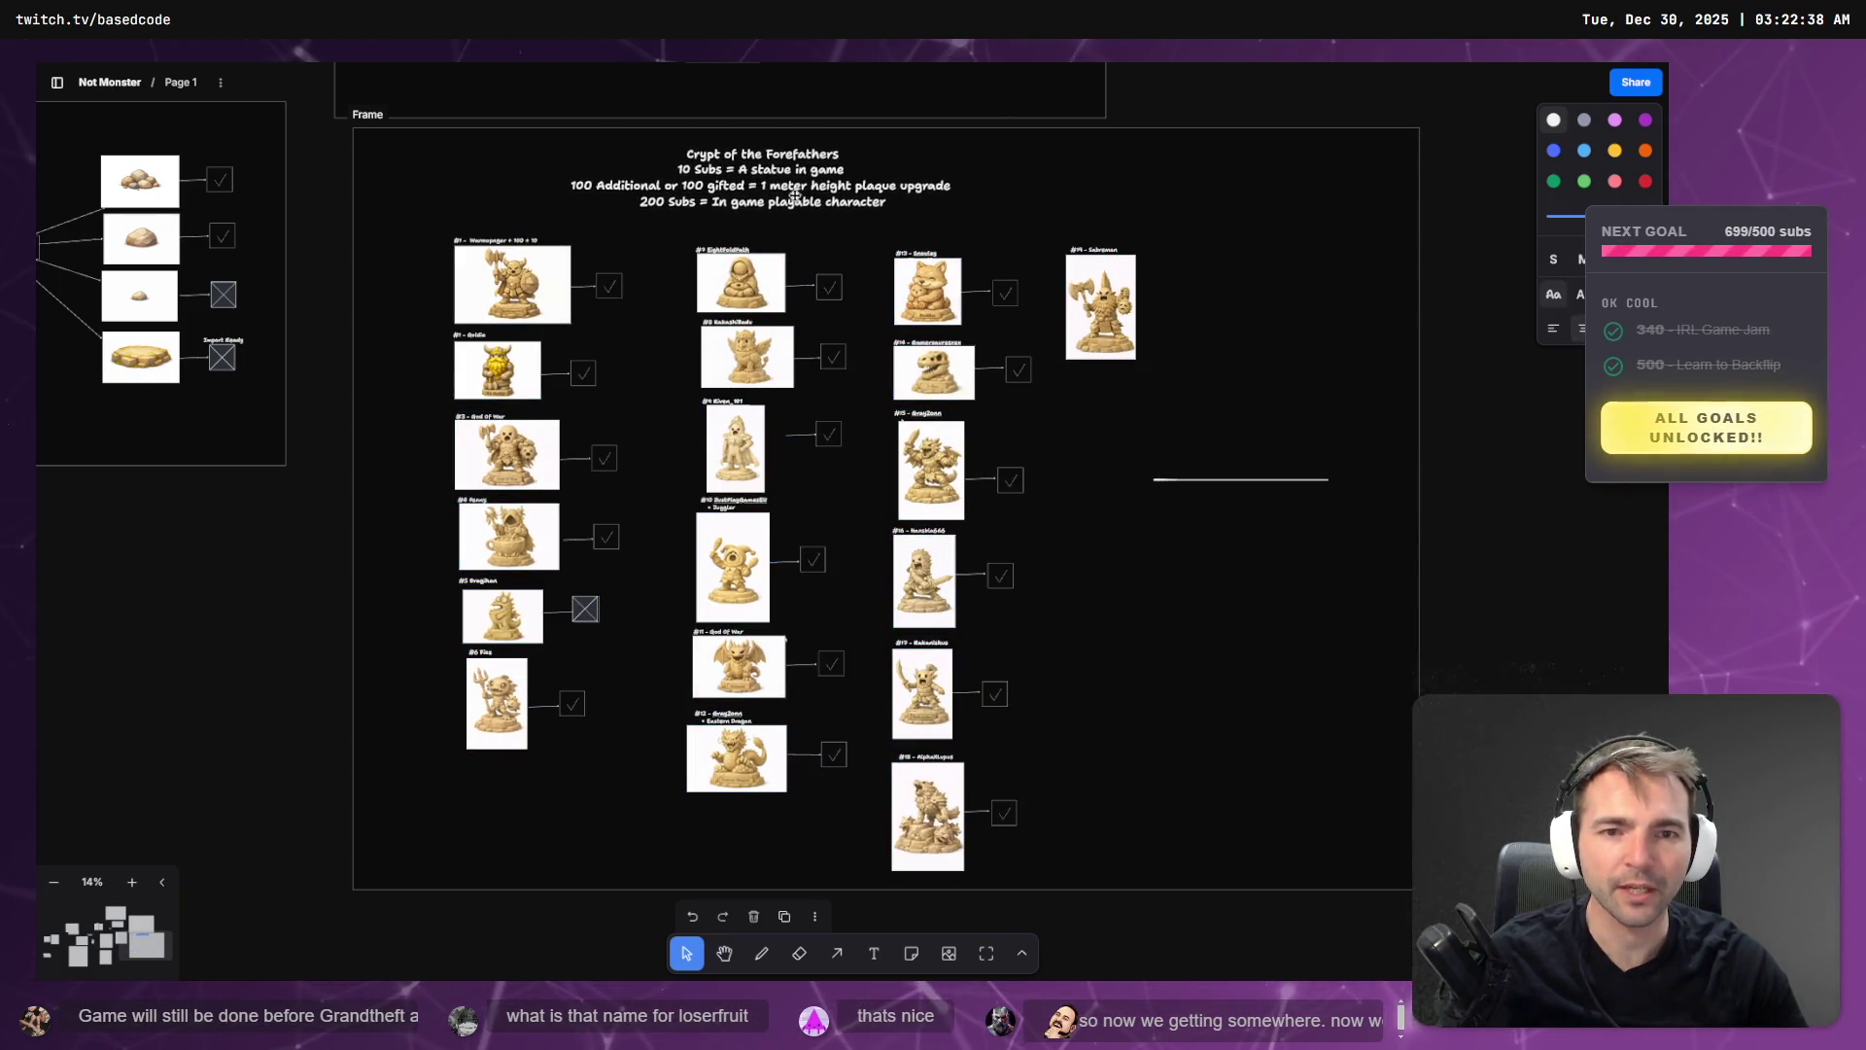
click(1195, 480)
mouse_move(1213, 484)
mouse_down()
mouse_move(883, 222)
mouse_move(736, 167)
mouse_up()
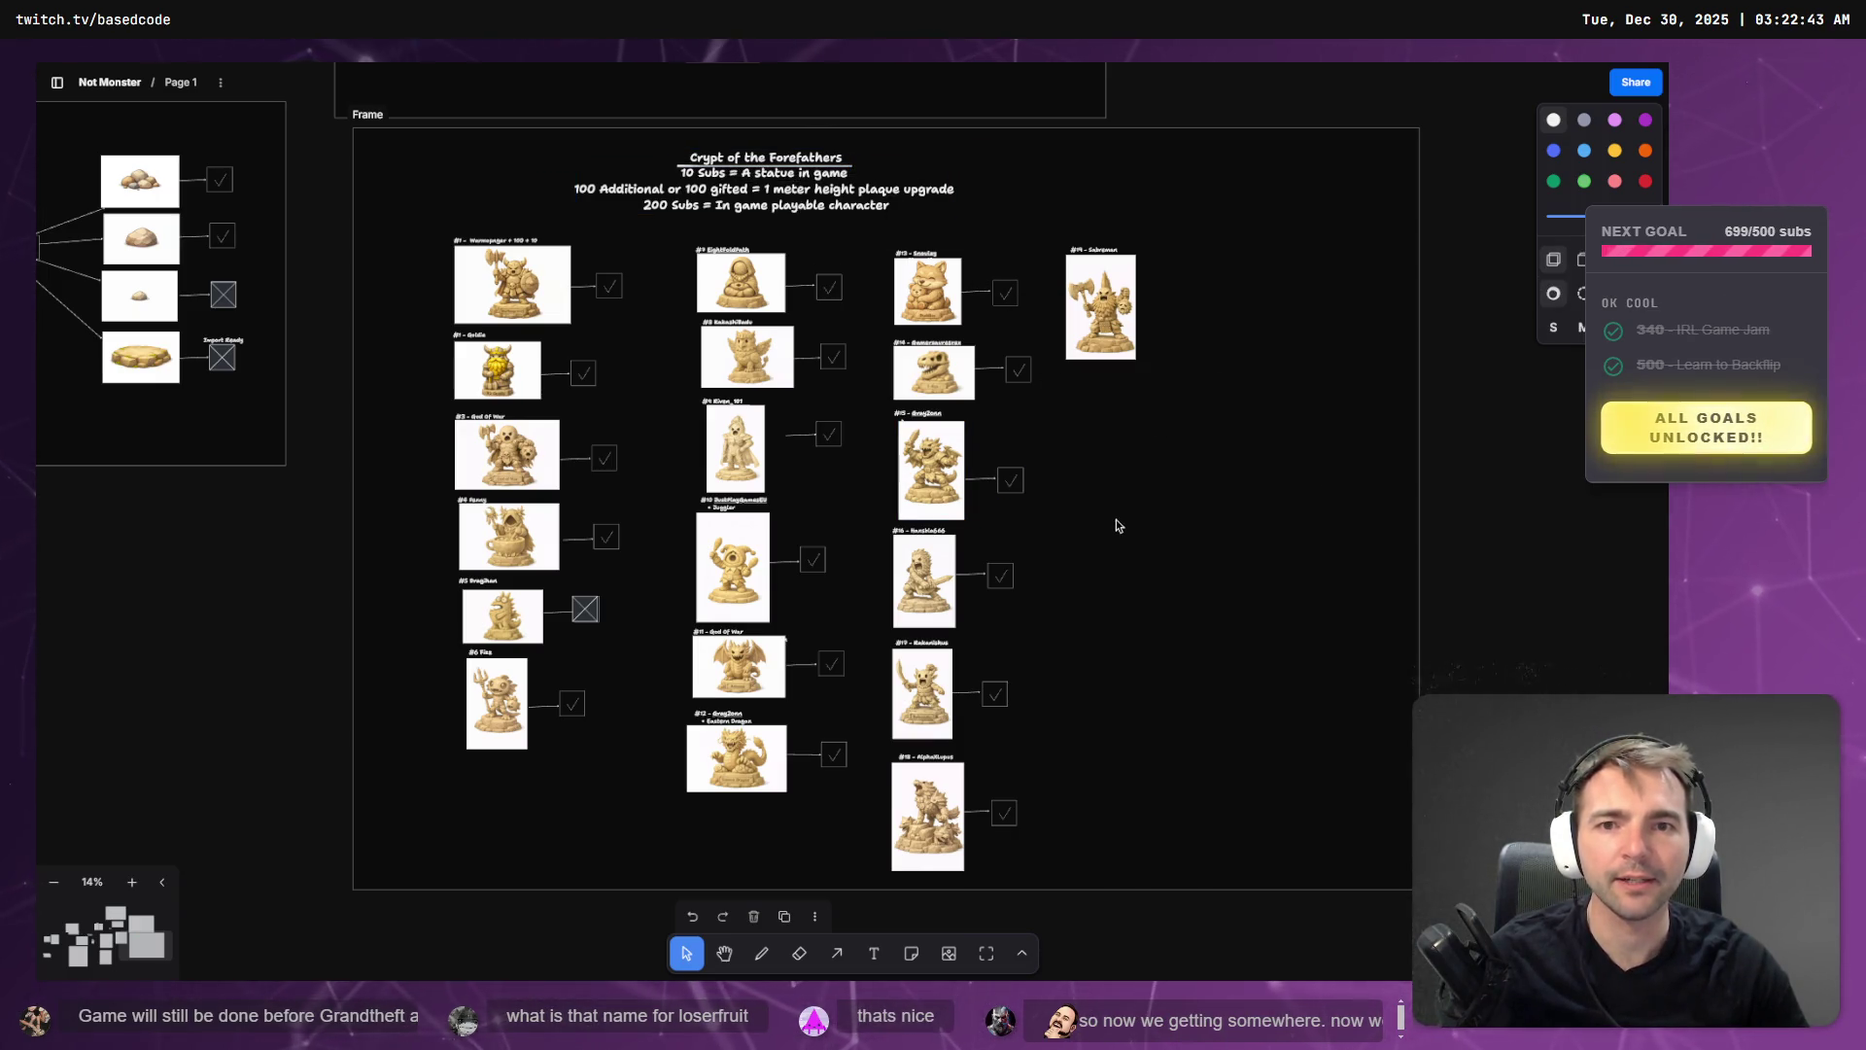
scroll(1117, 525, up, 3)
scroll(1117, 525, left, 3)
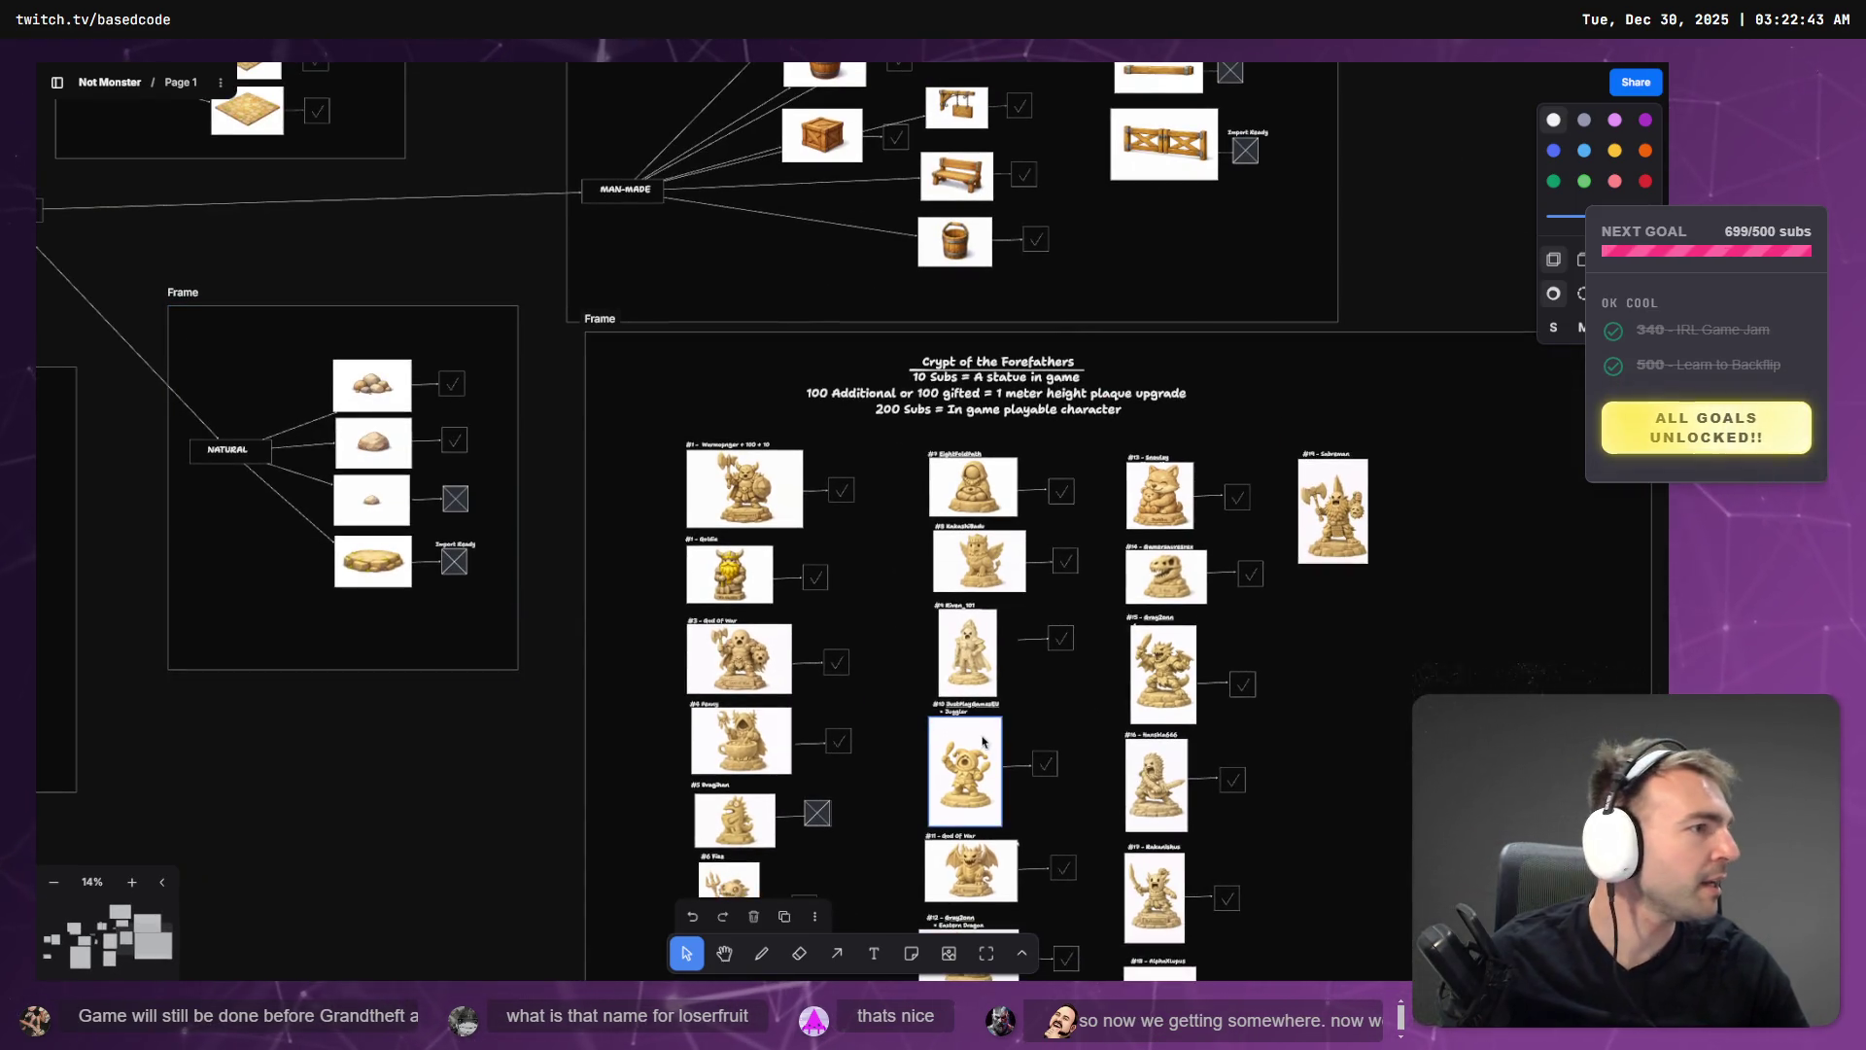
key(alt+Tab)
key(w)
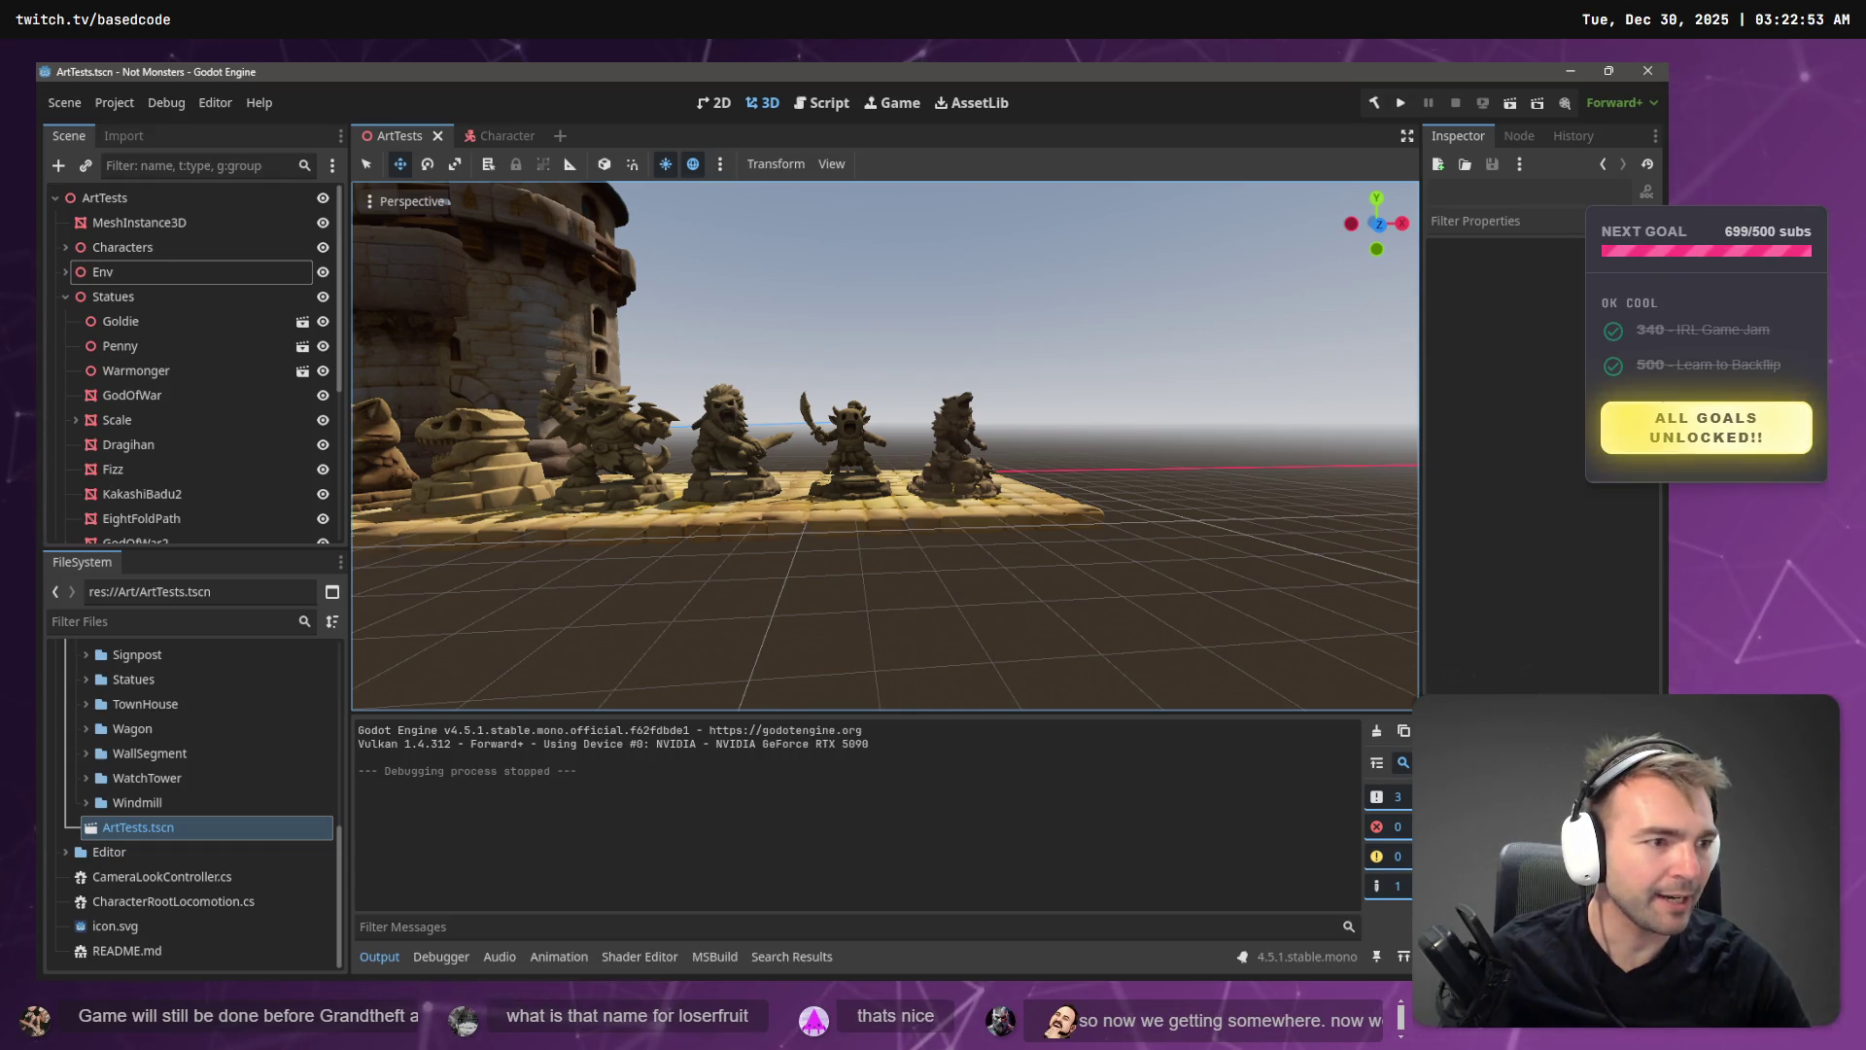
- Briefly check the tldraw board, then turn the Godot viewport along the statue-lined castle wall
key(alt+Tab)
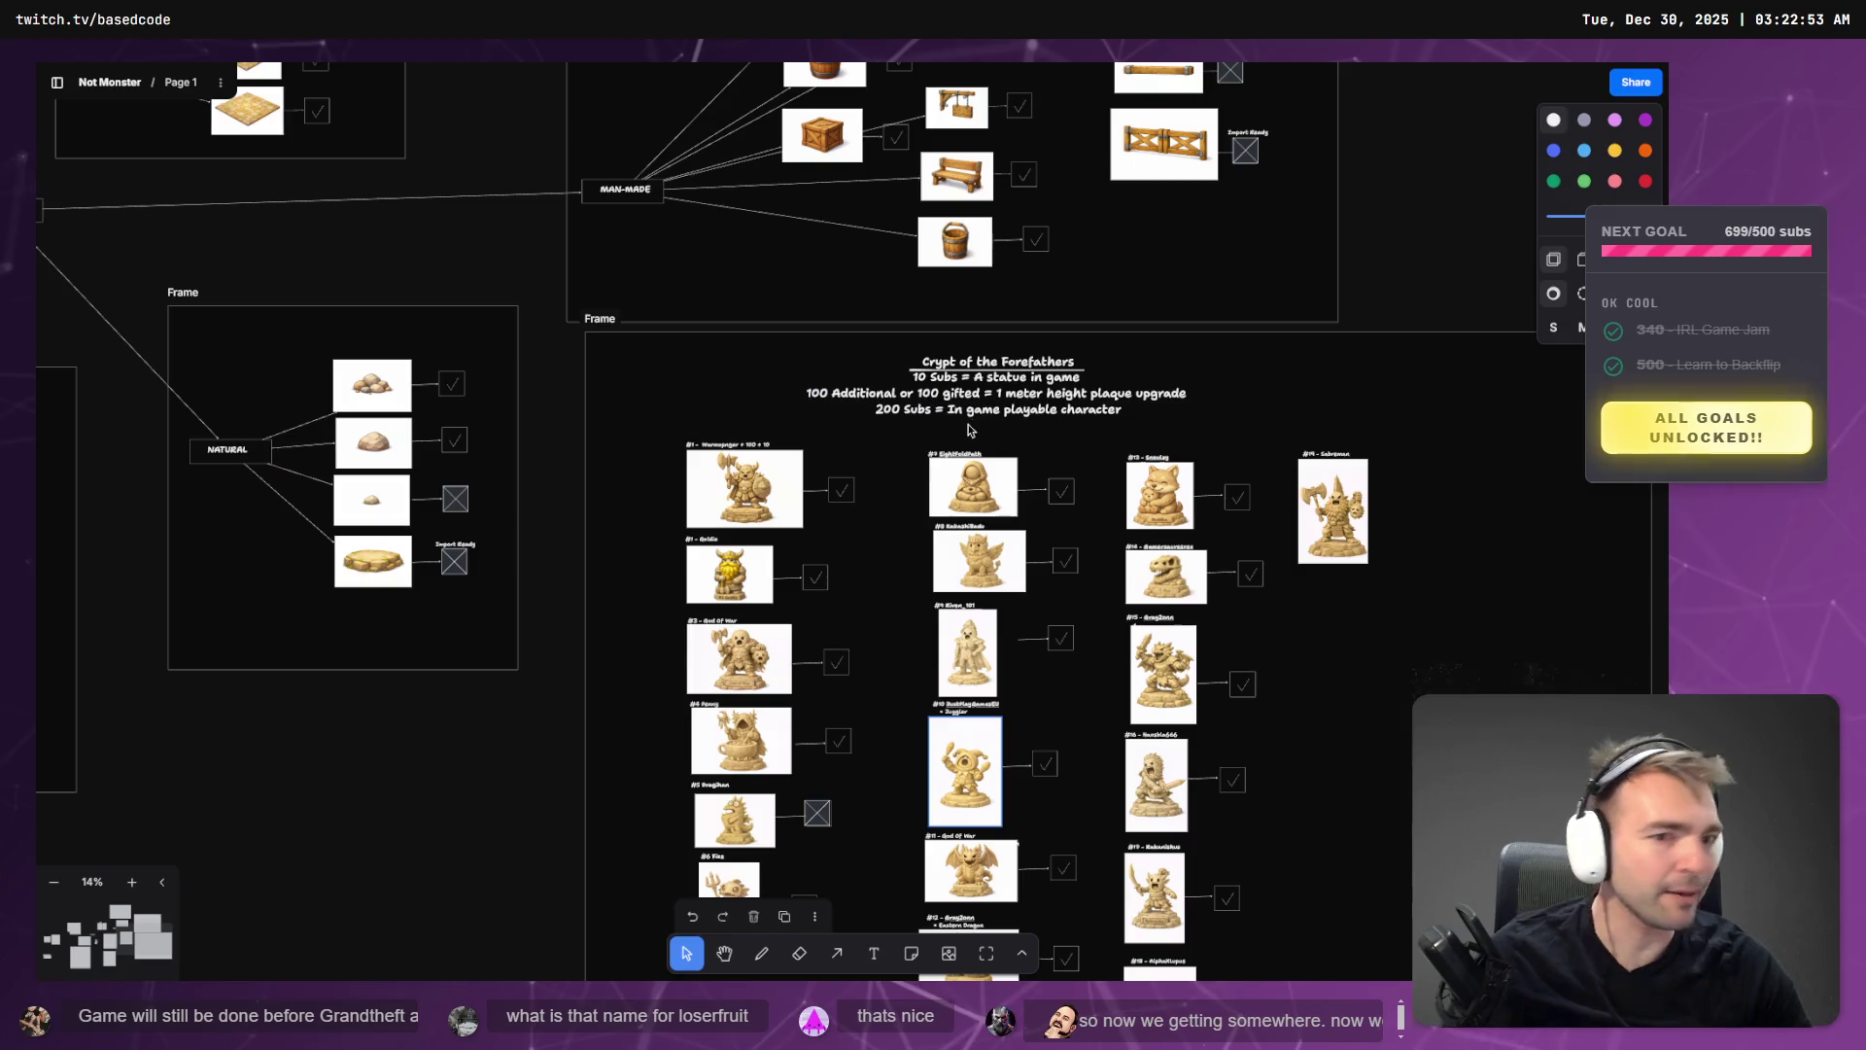
scroll(1345, 624, down, 5)
scroll(1357, 615, up, 7)
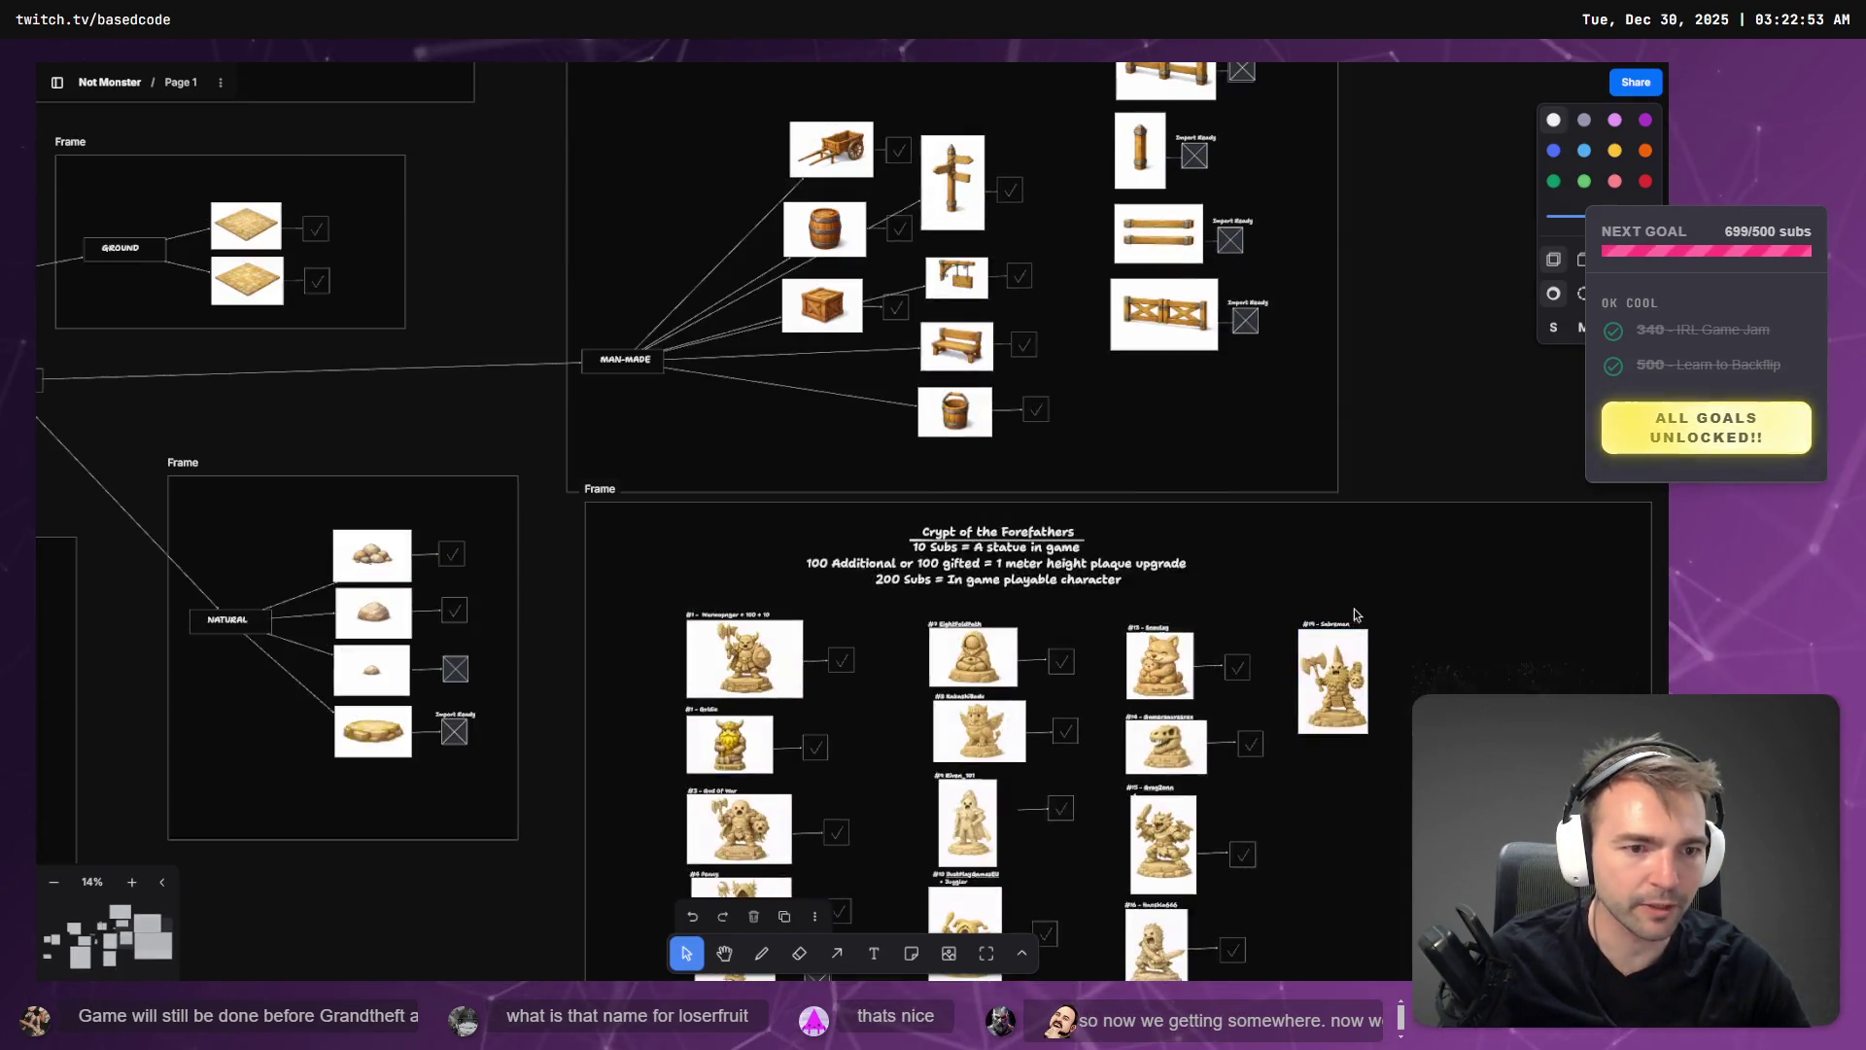
scroll(1355, 611, down, 3)
key(alt+Tab)
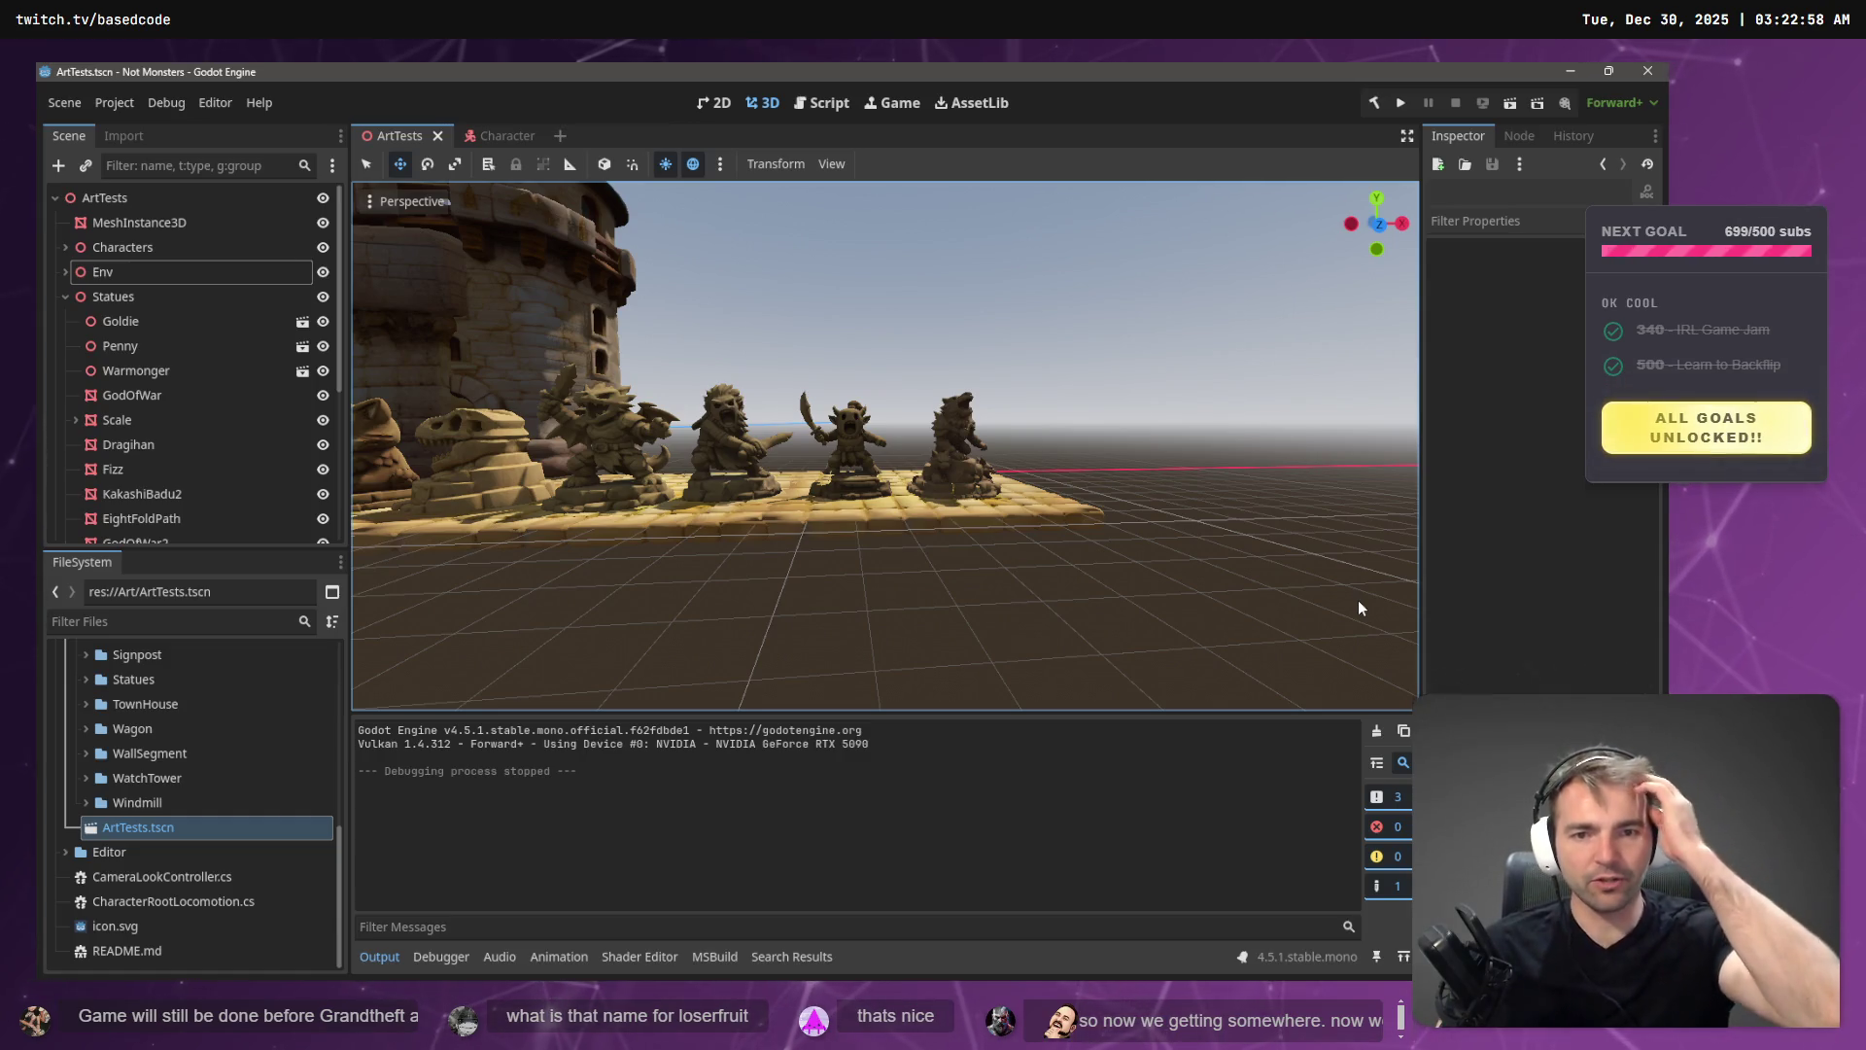
drag(1357, 608, 1083, 445)
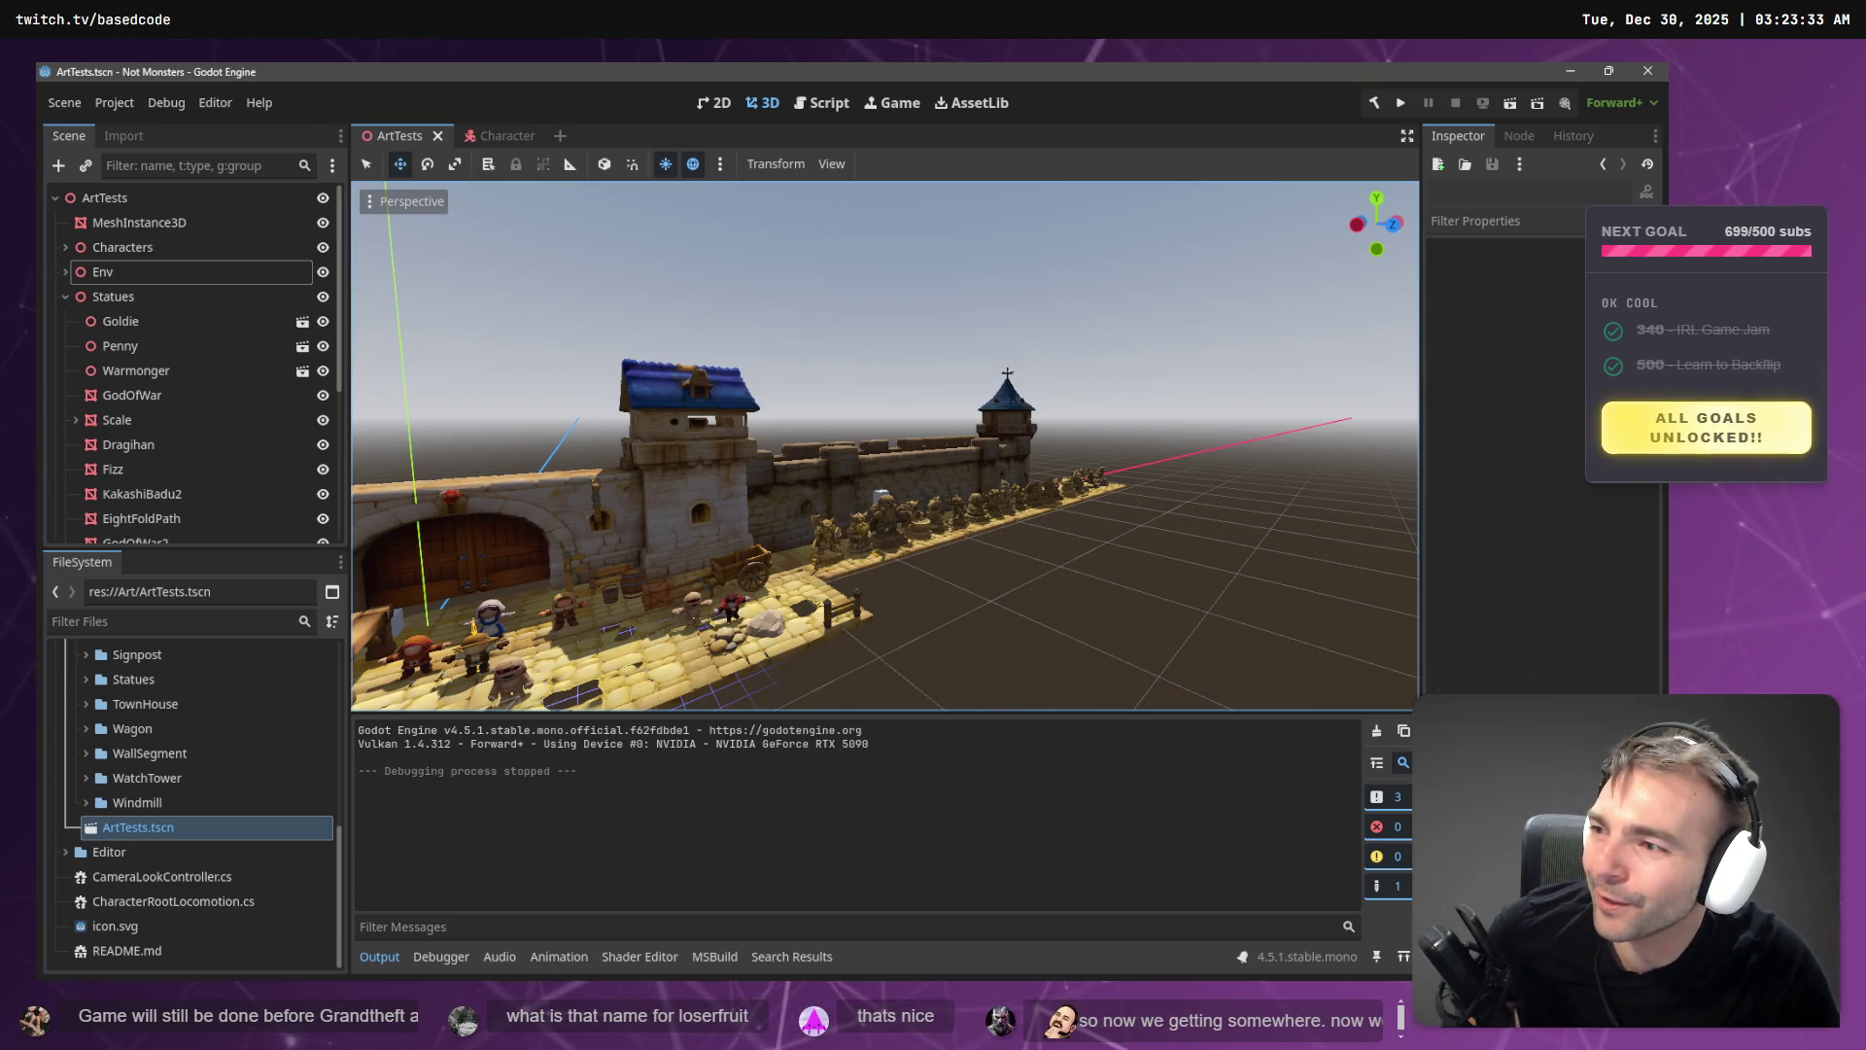
key(alt+Tab)
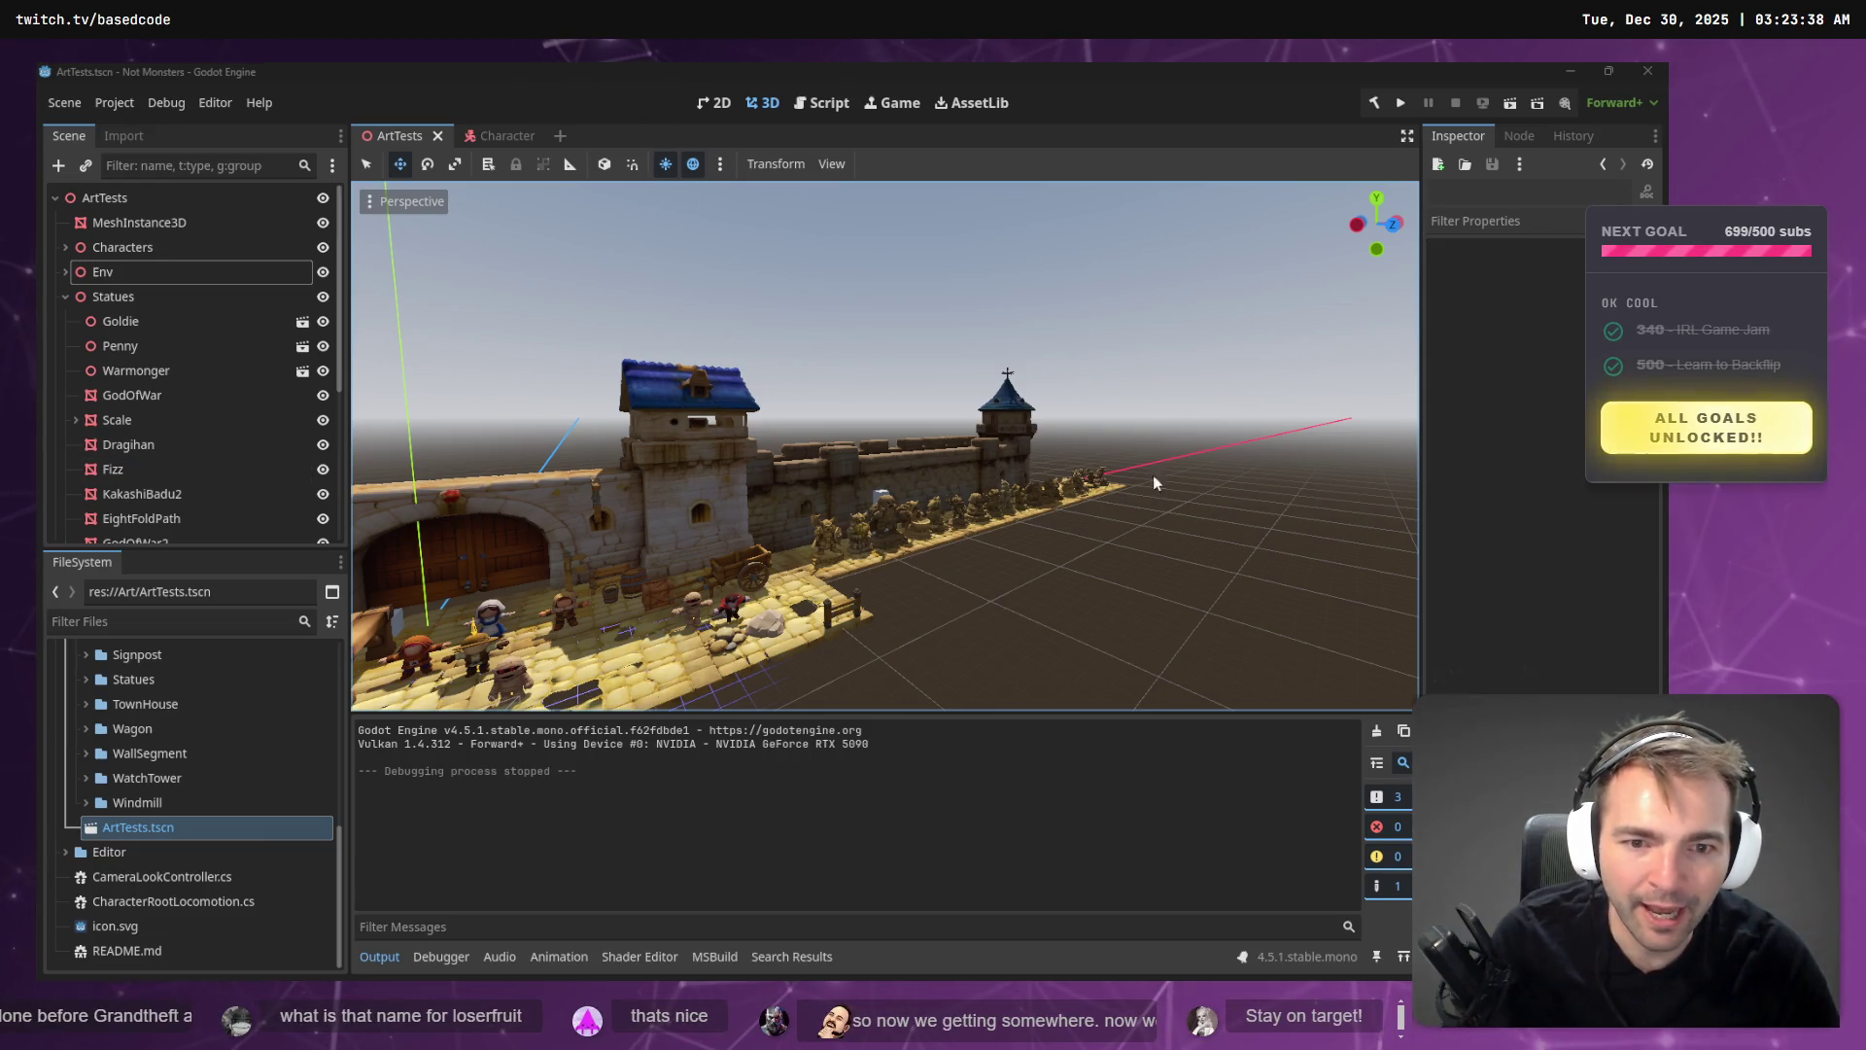
key(alt+Tab)
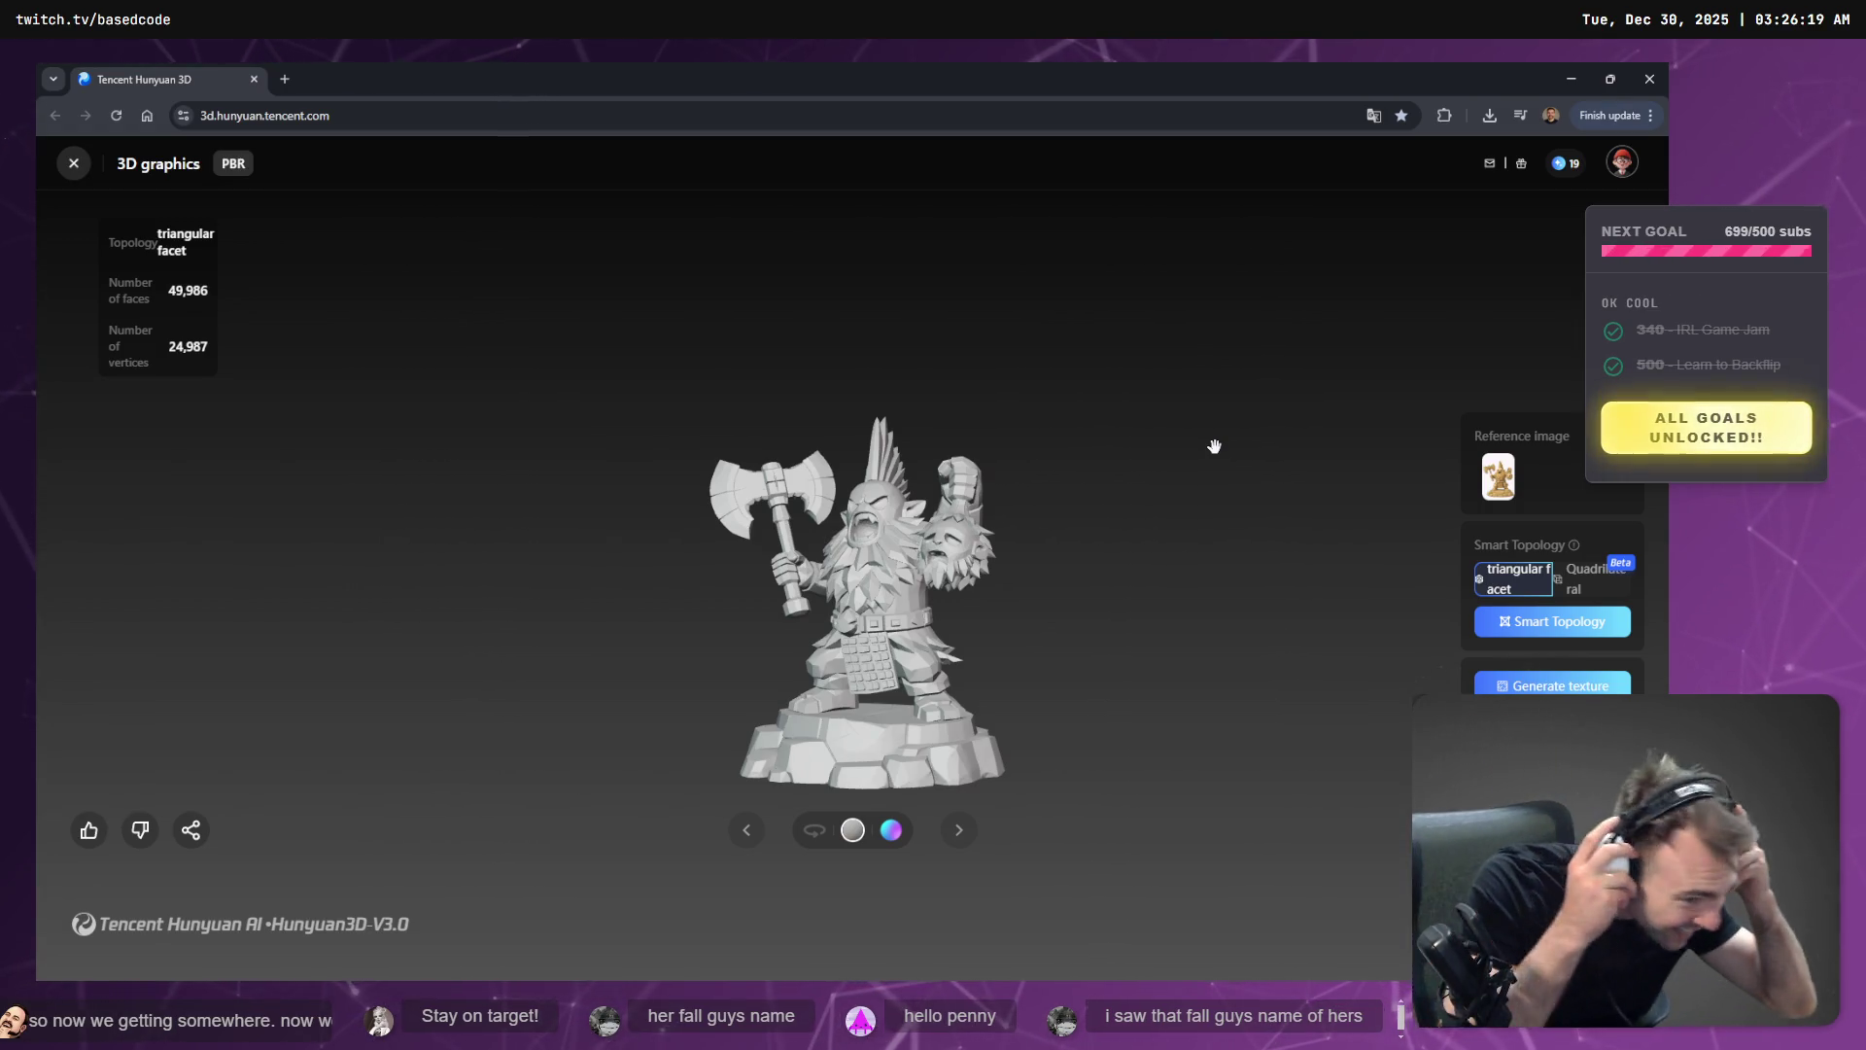
- Auto-rotate the dwarf model and start a Quadrilateral Smart Topology remesh, then minimize the browser
mouse_move(1008, 545)
mouse_down()
mouse_move(983, 625)
mouse_move(733, 786)
mouse_up()
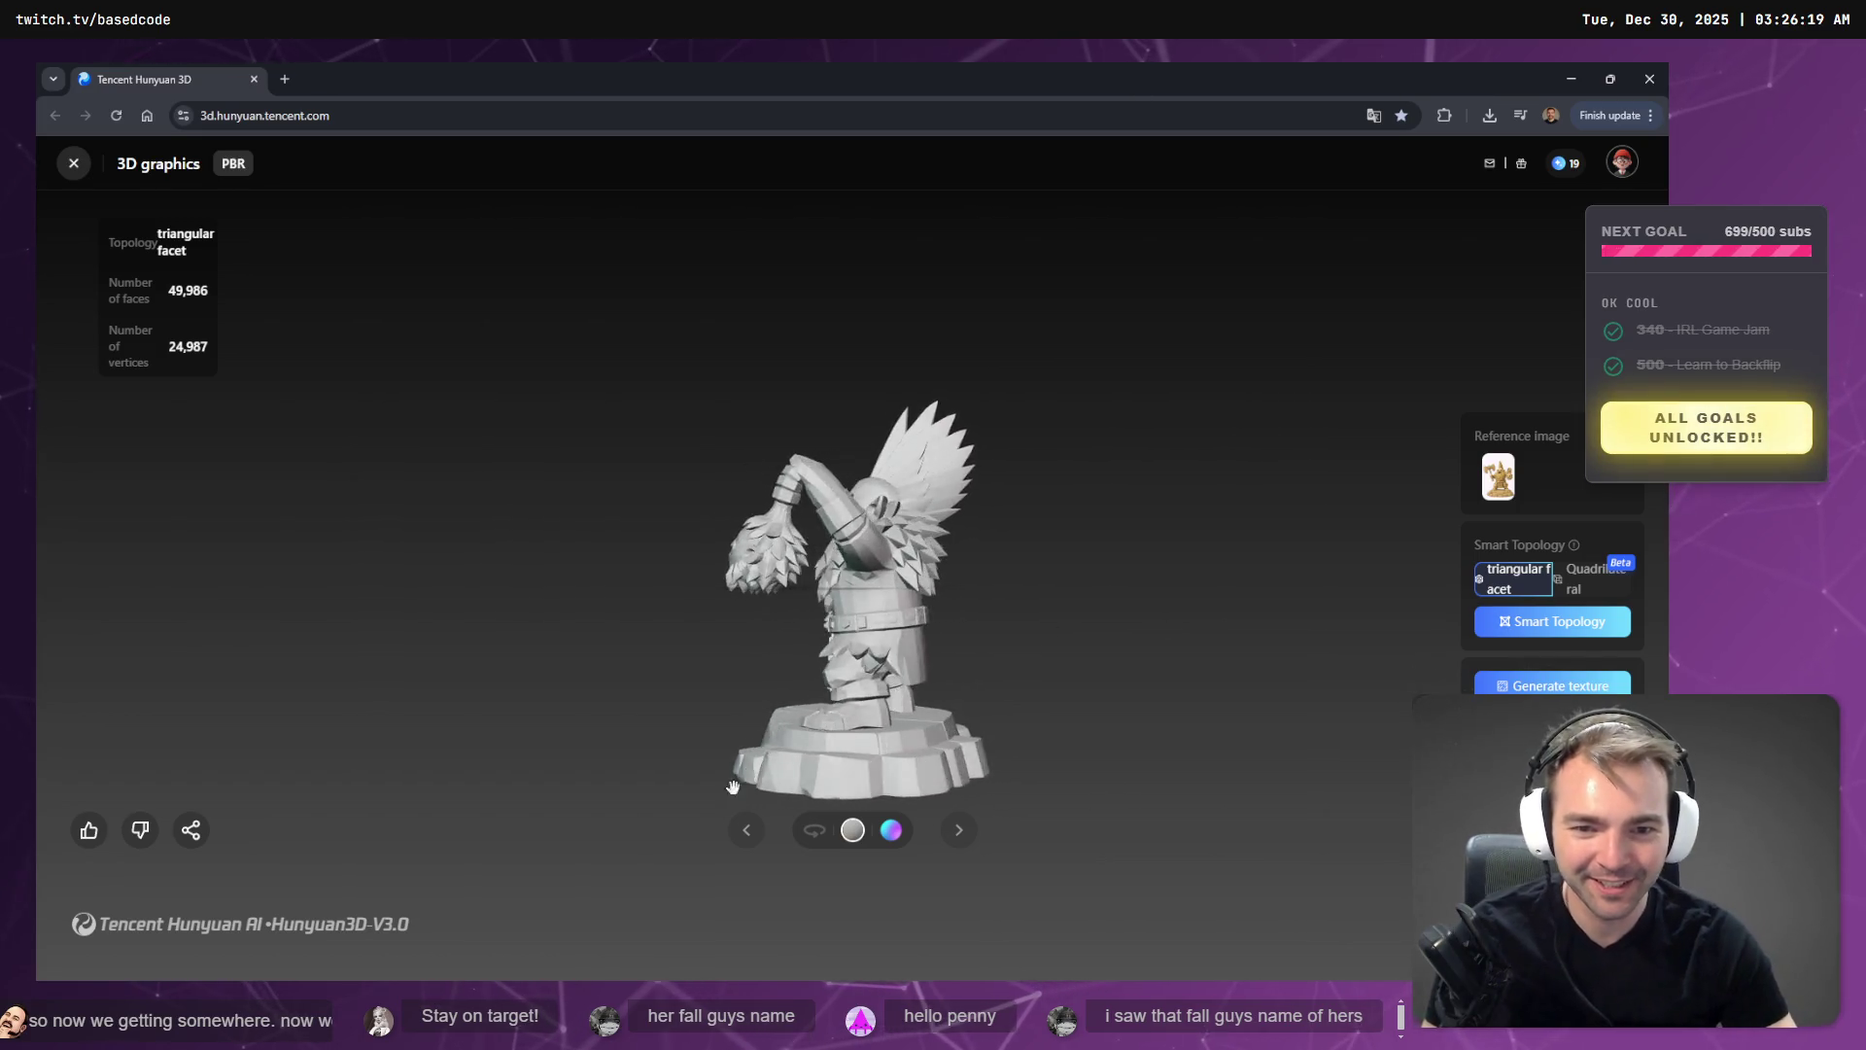
click(814, 829)
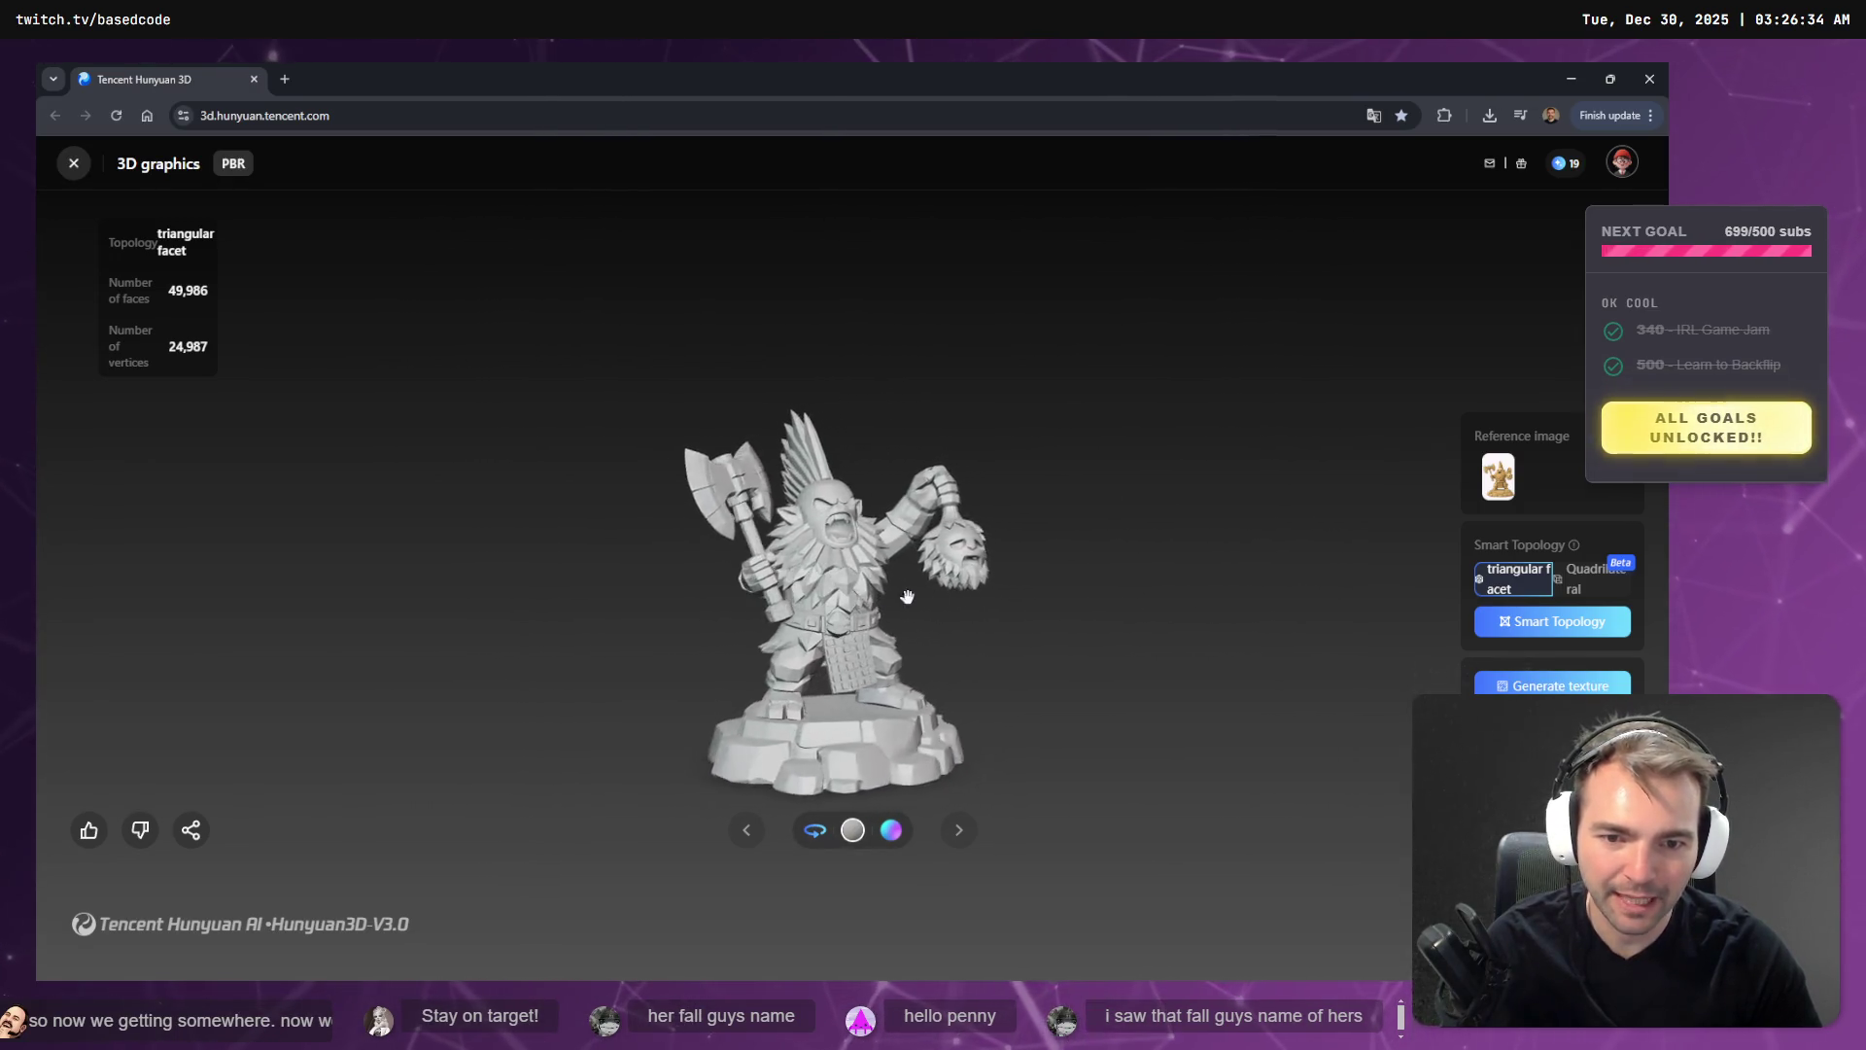
click(1594, 578)
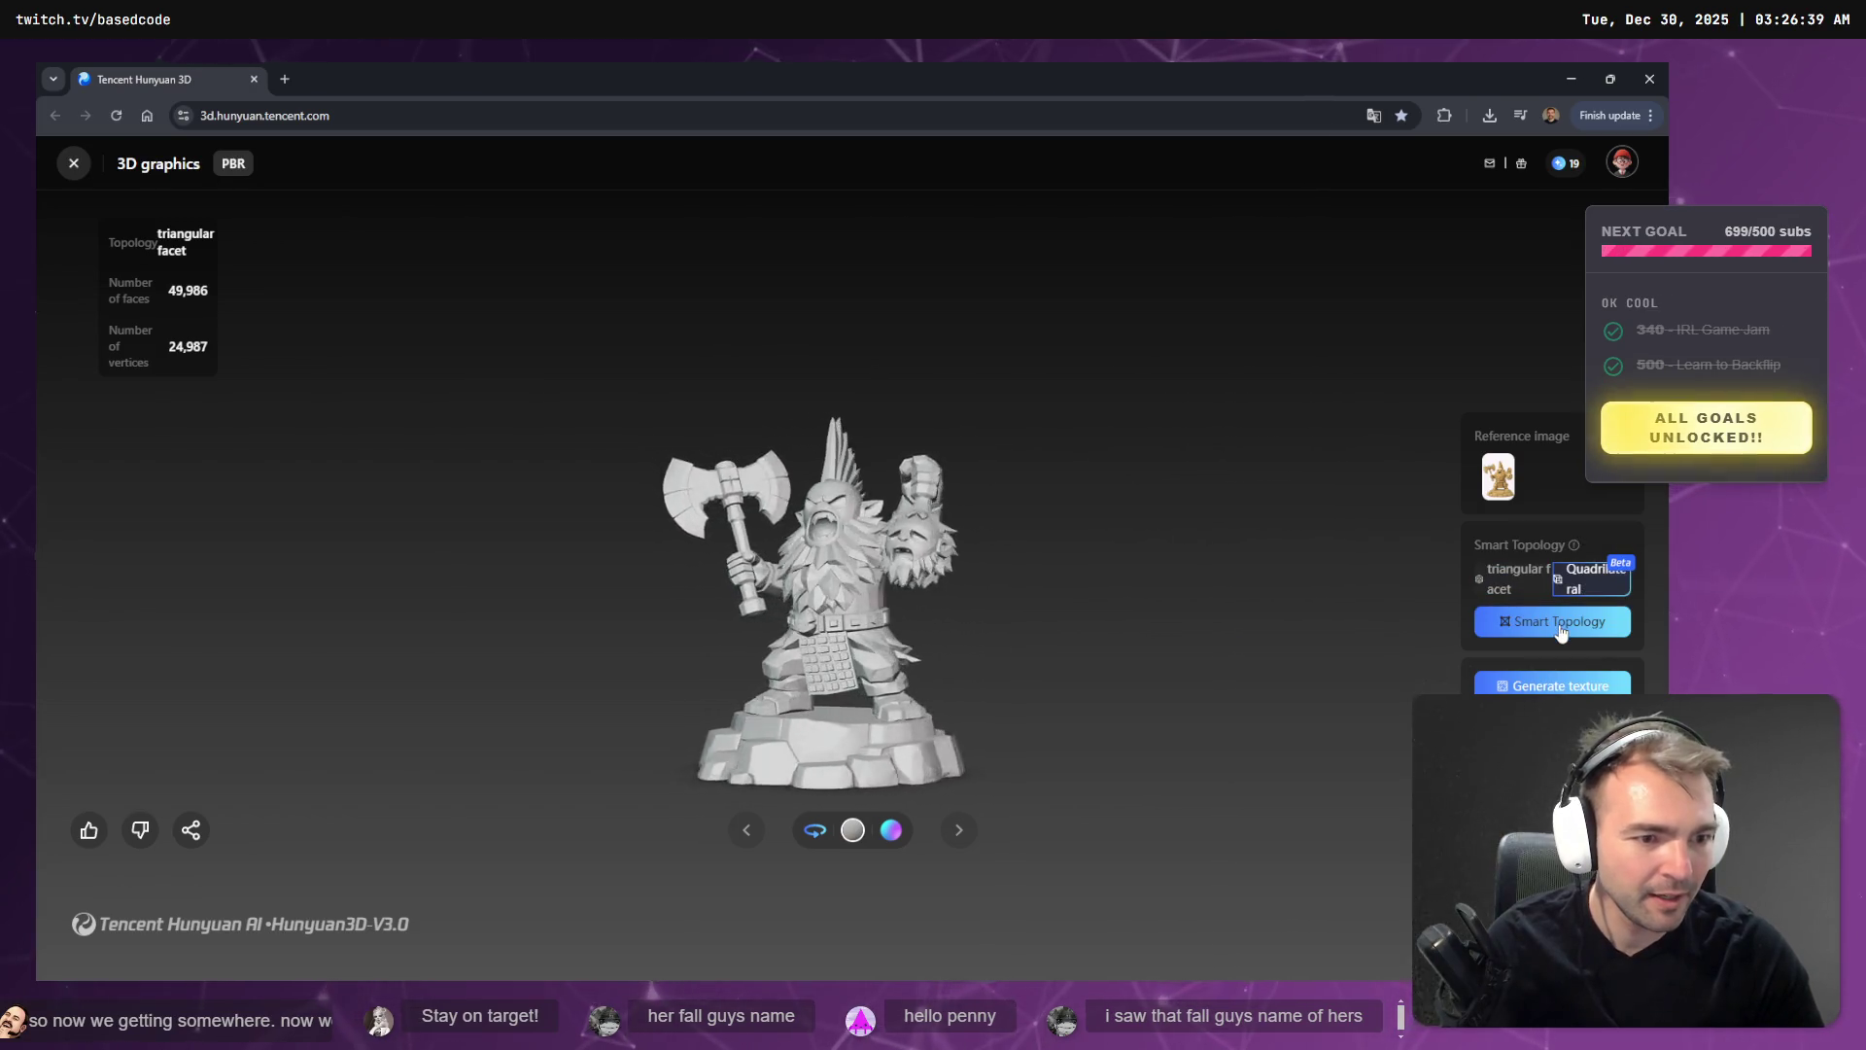
click(1560, 626)
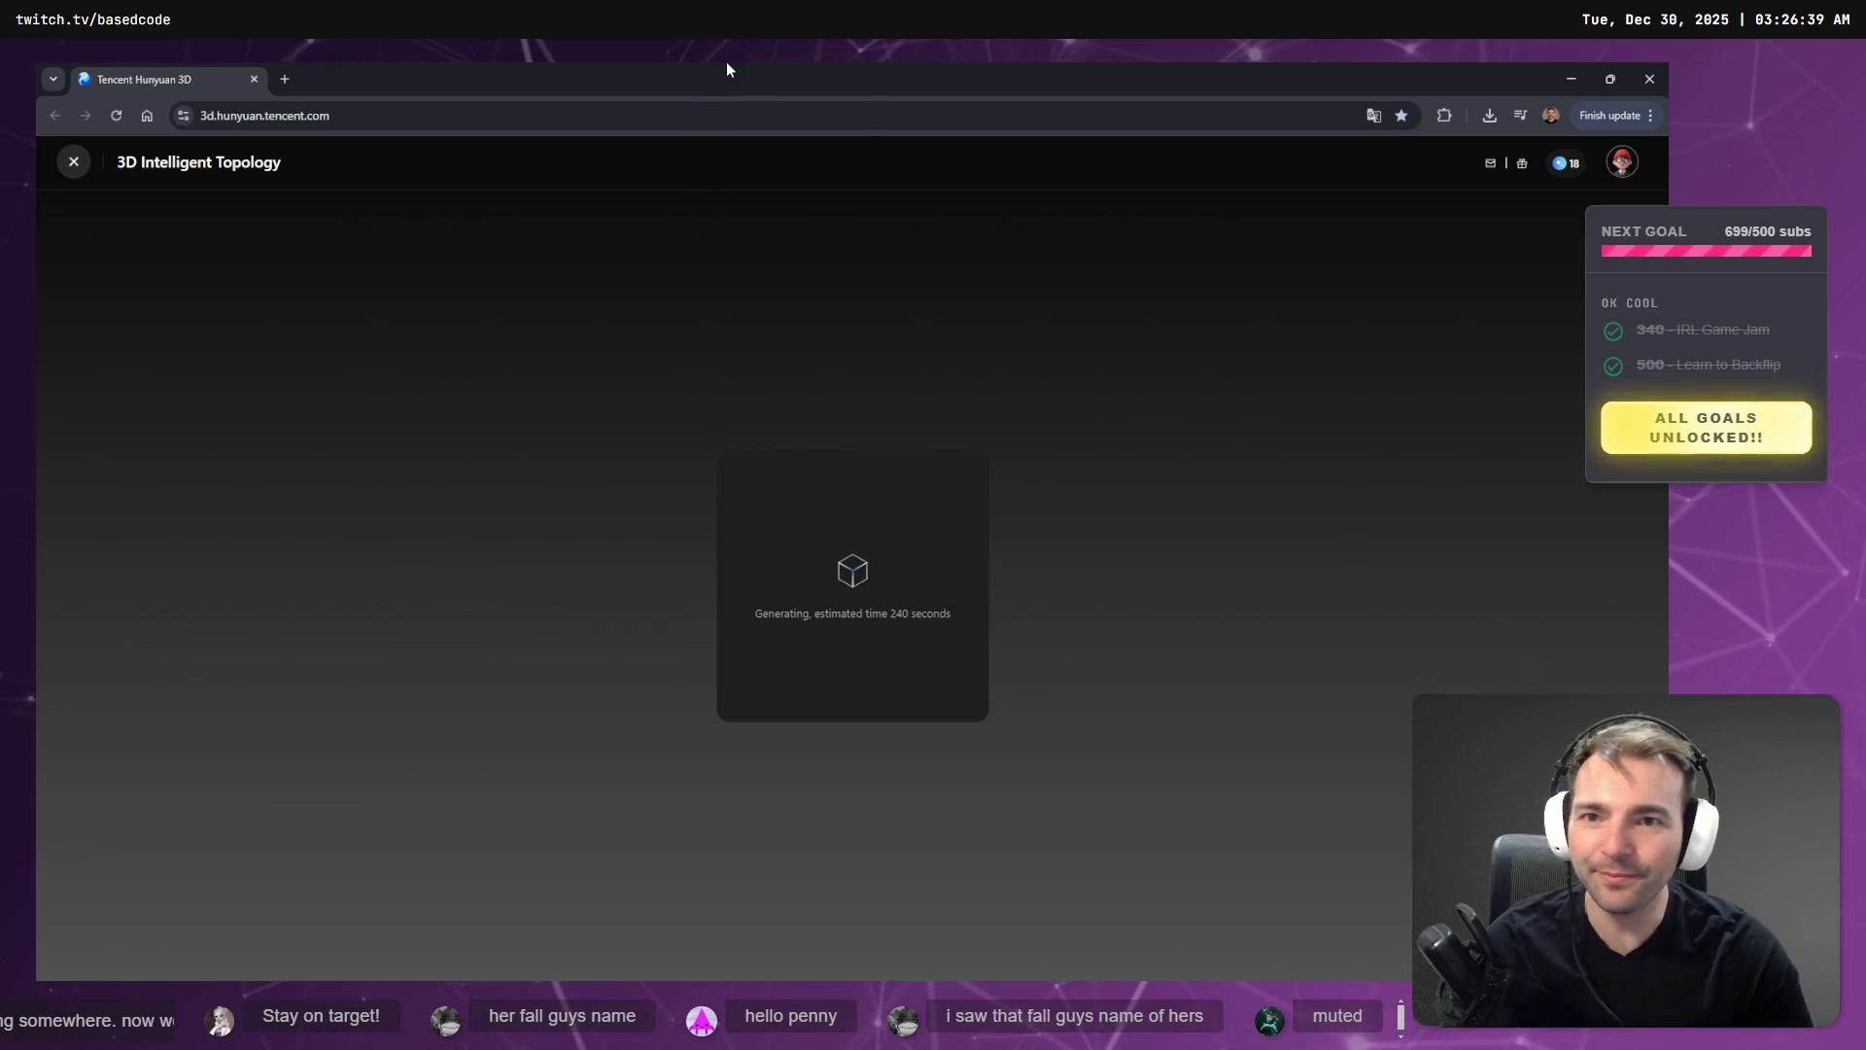
drag(728, 68, 757, 116)
click(1121, 112)
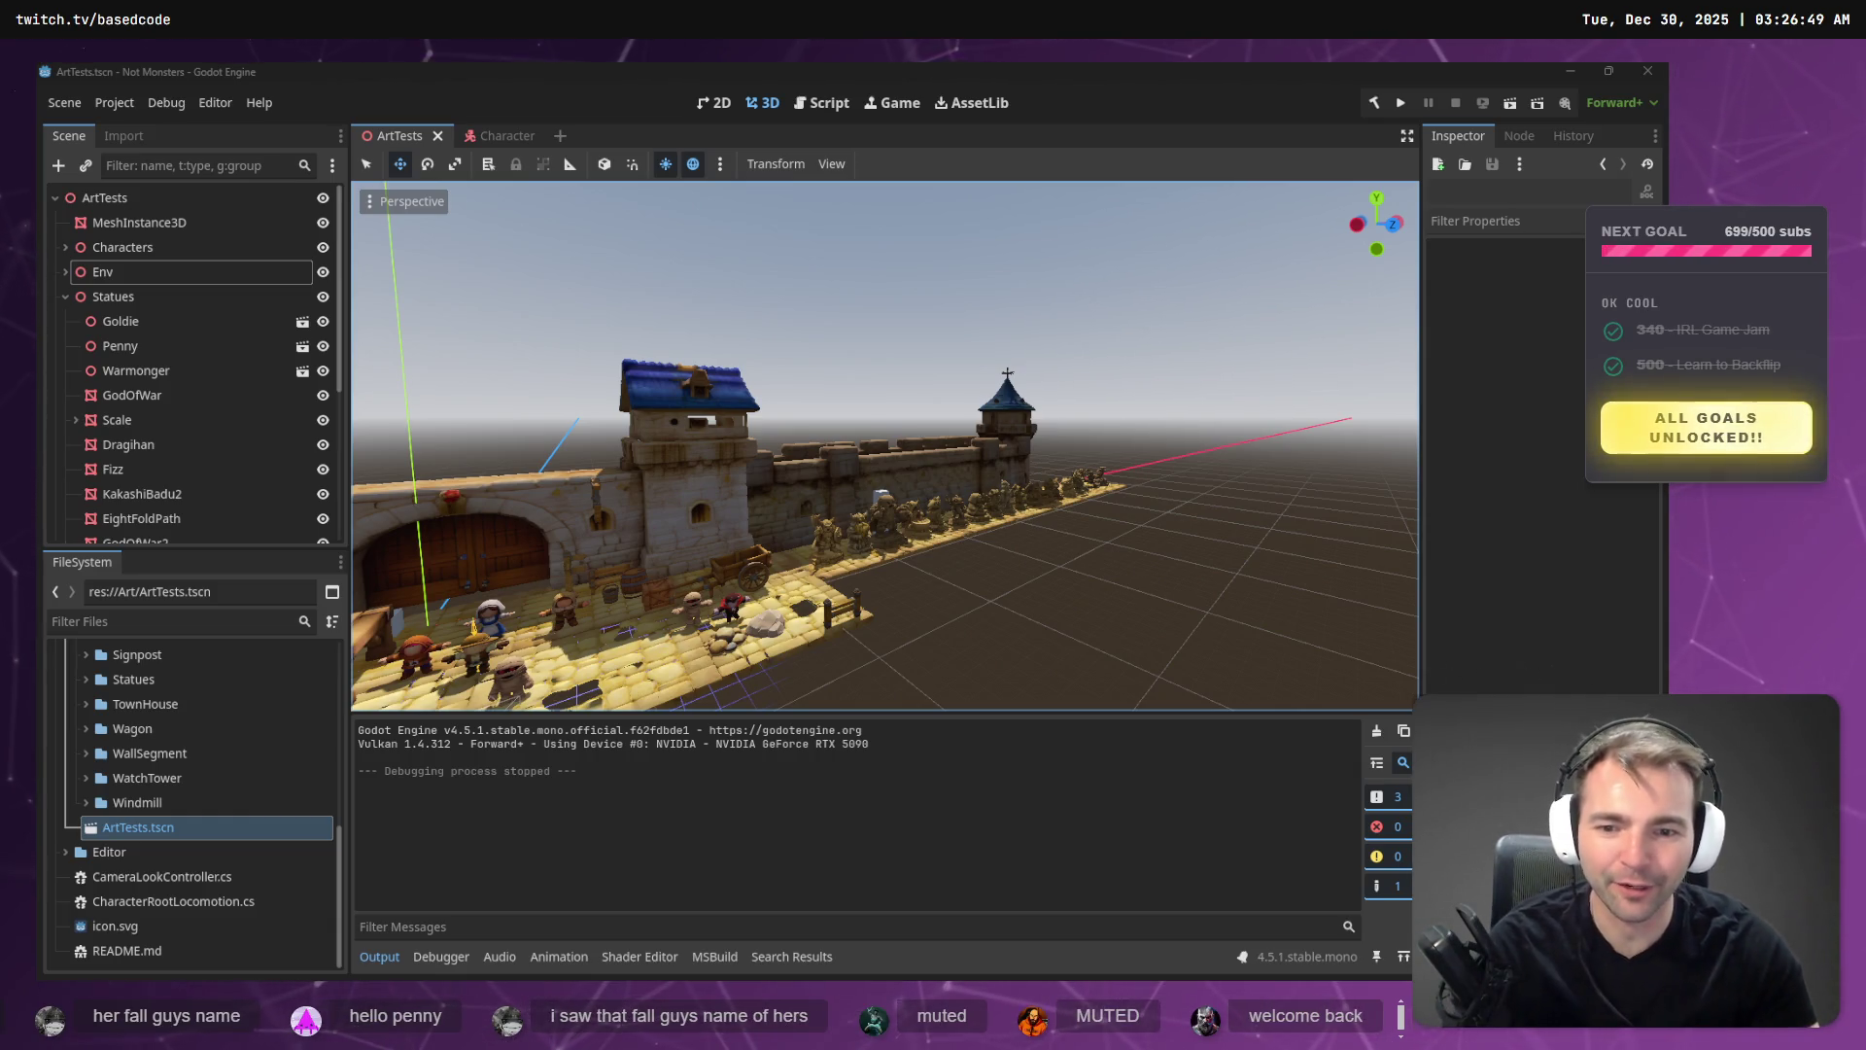
- Move the editor view over to the town square and push the ChatGPT window aside
scroll(1031, 532, up, 5)
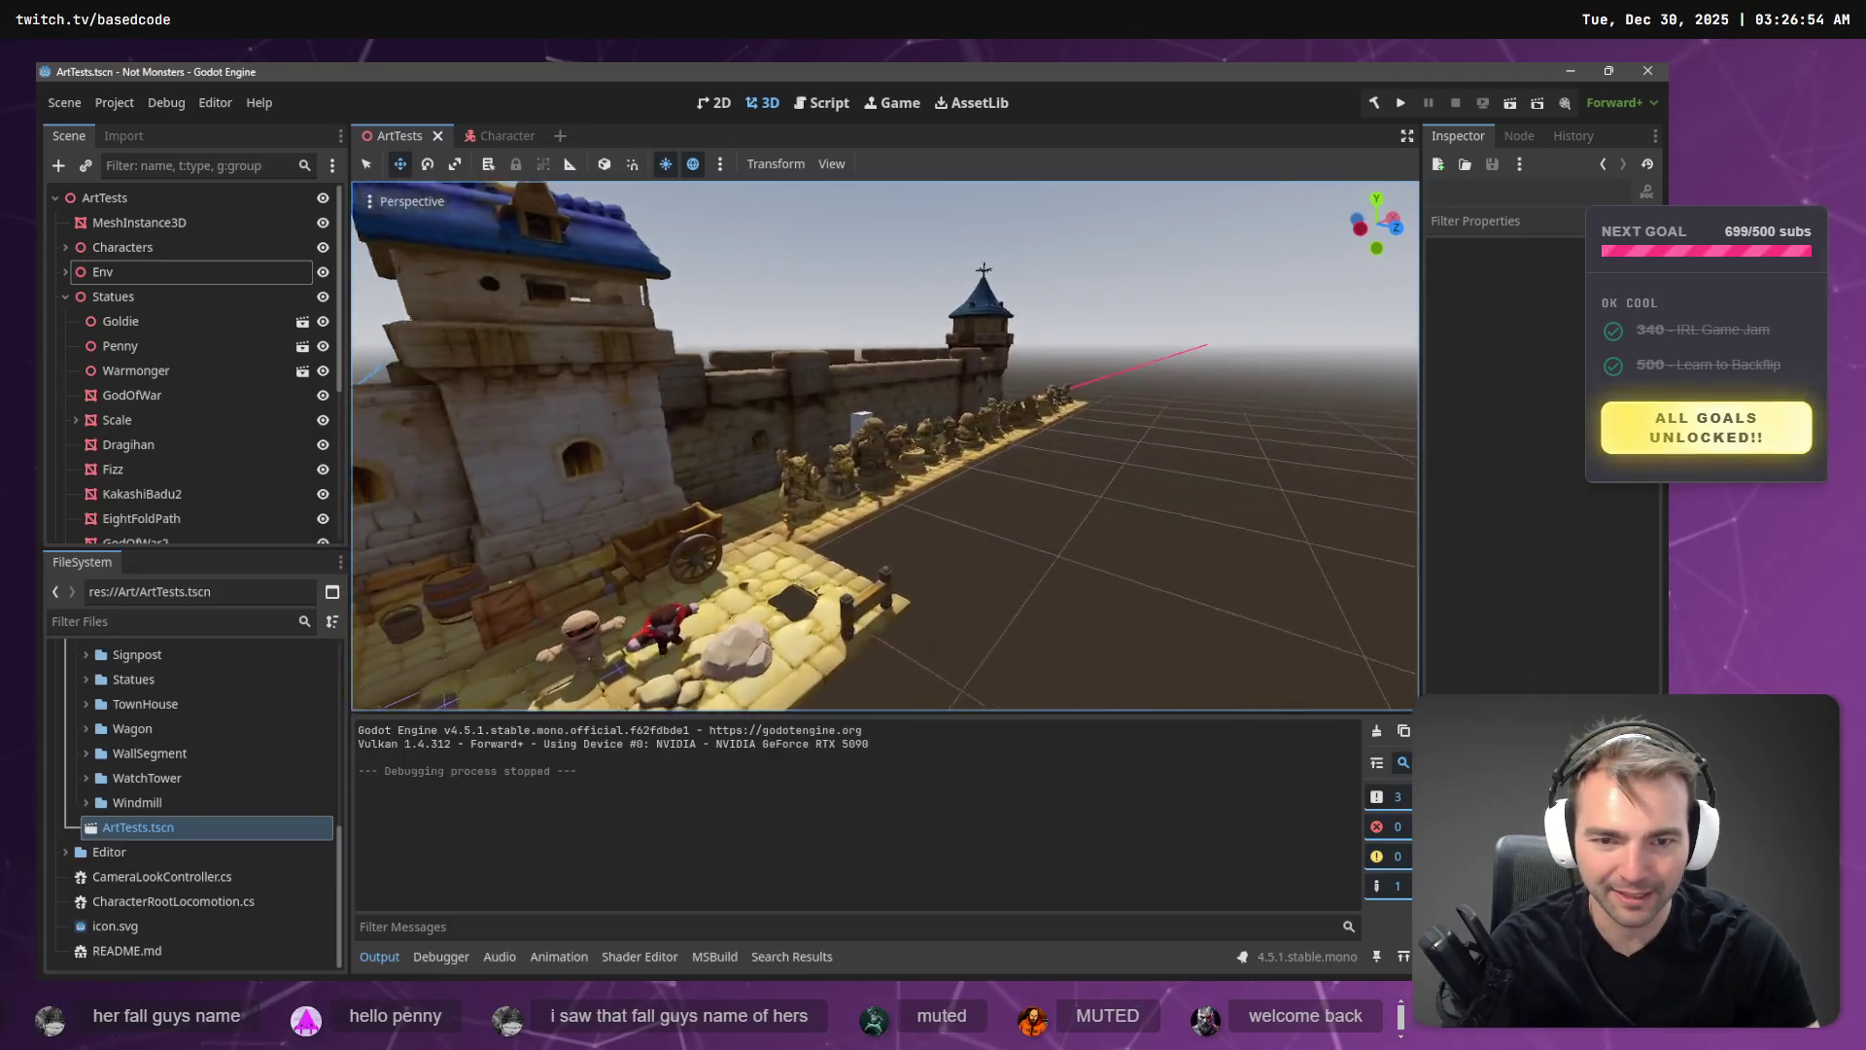
drag(1032, 533, 1108, 525)
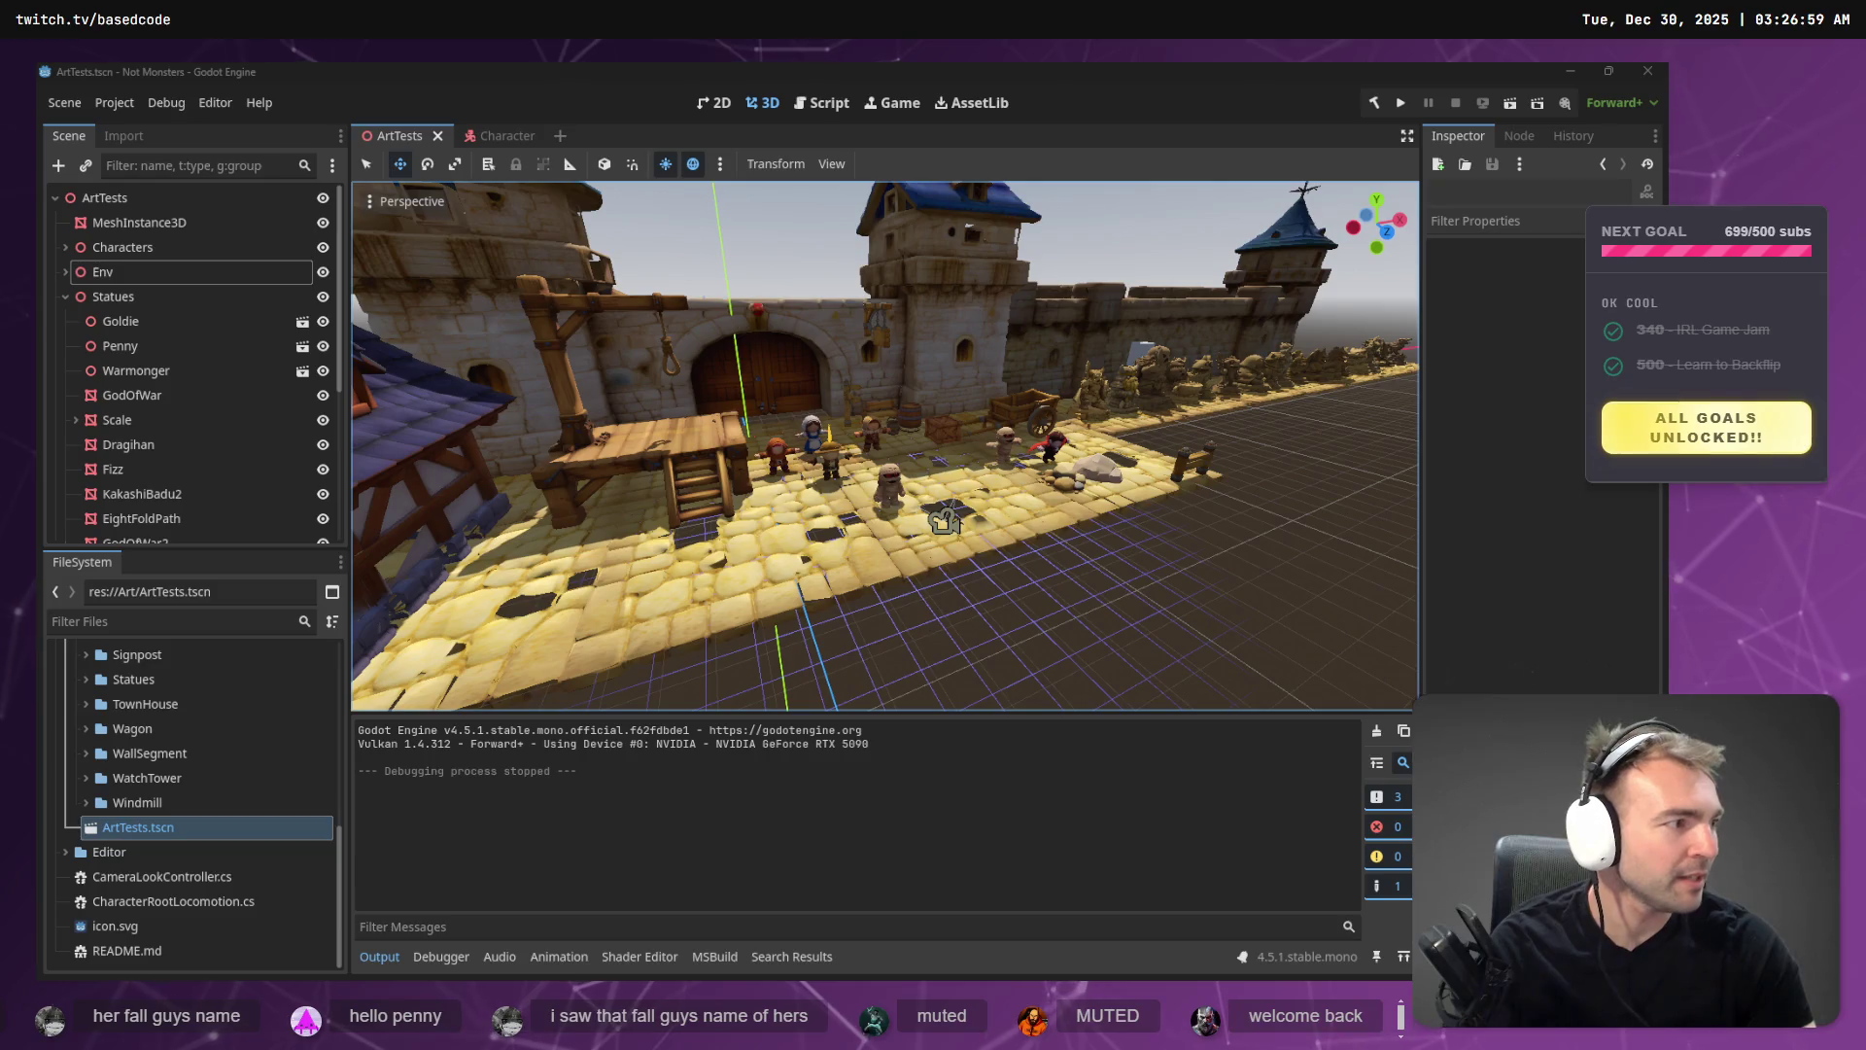
key(alt+Tab)
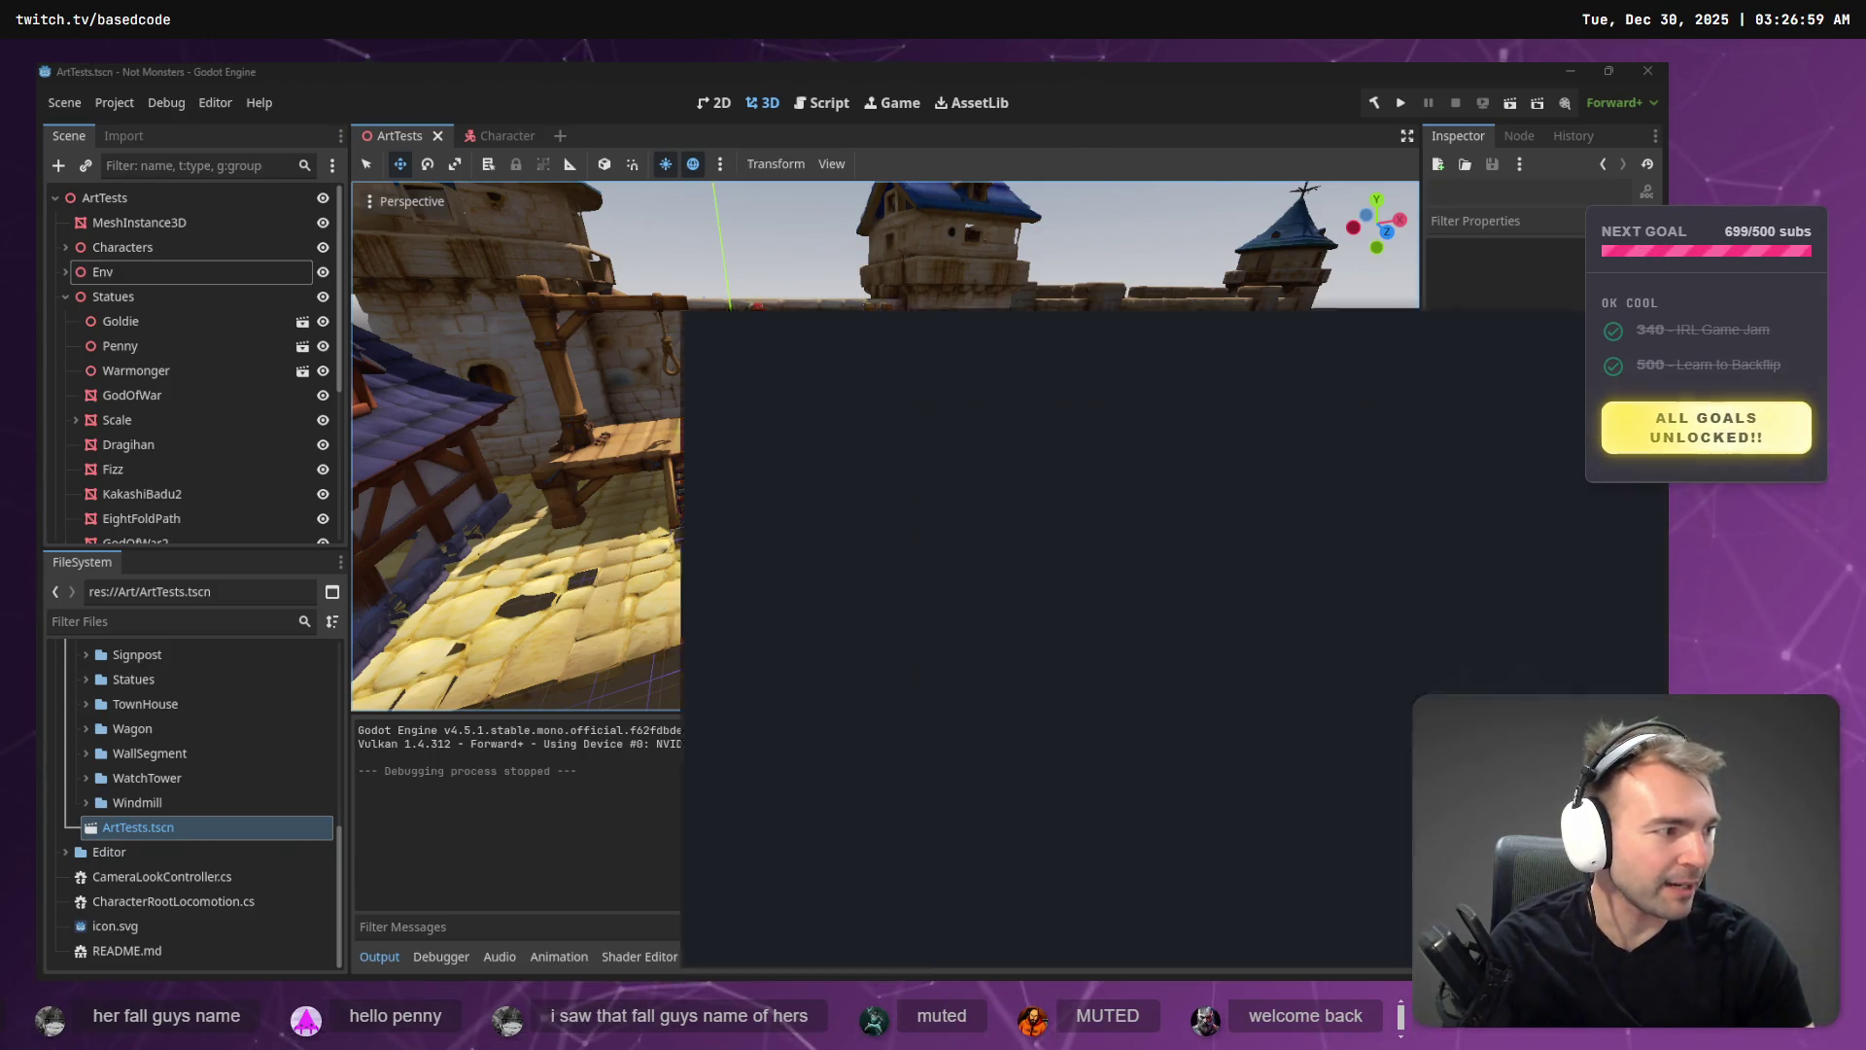
drag(1059, 81, 1865, 81)
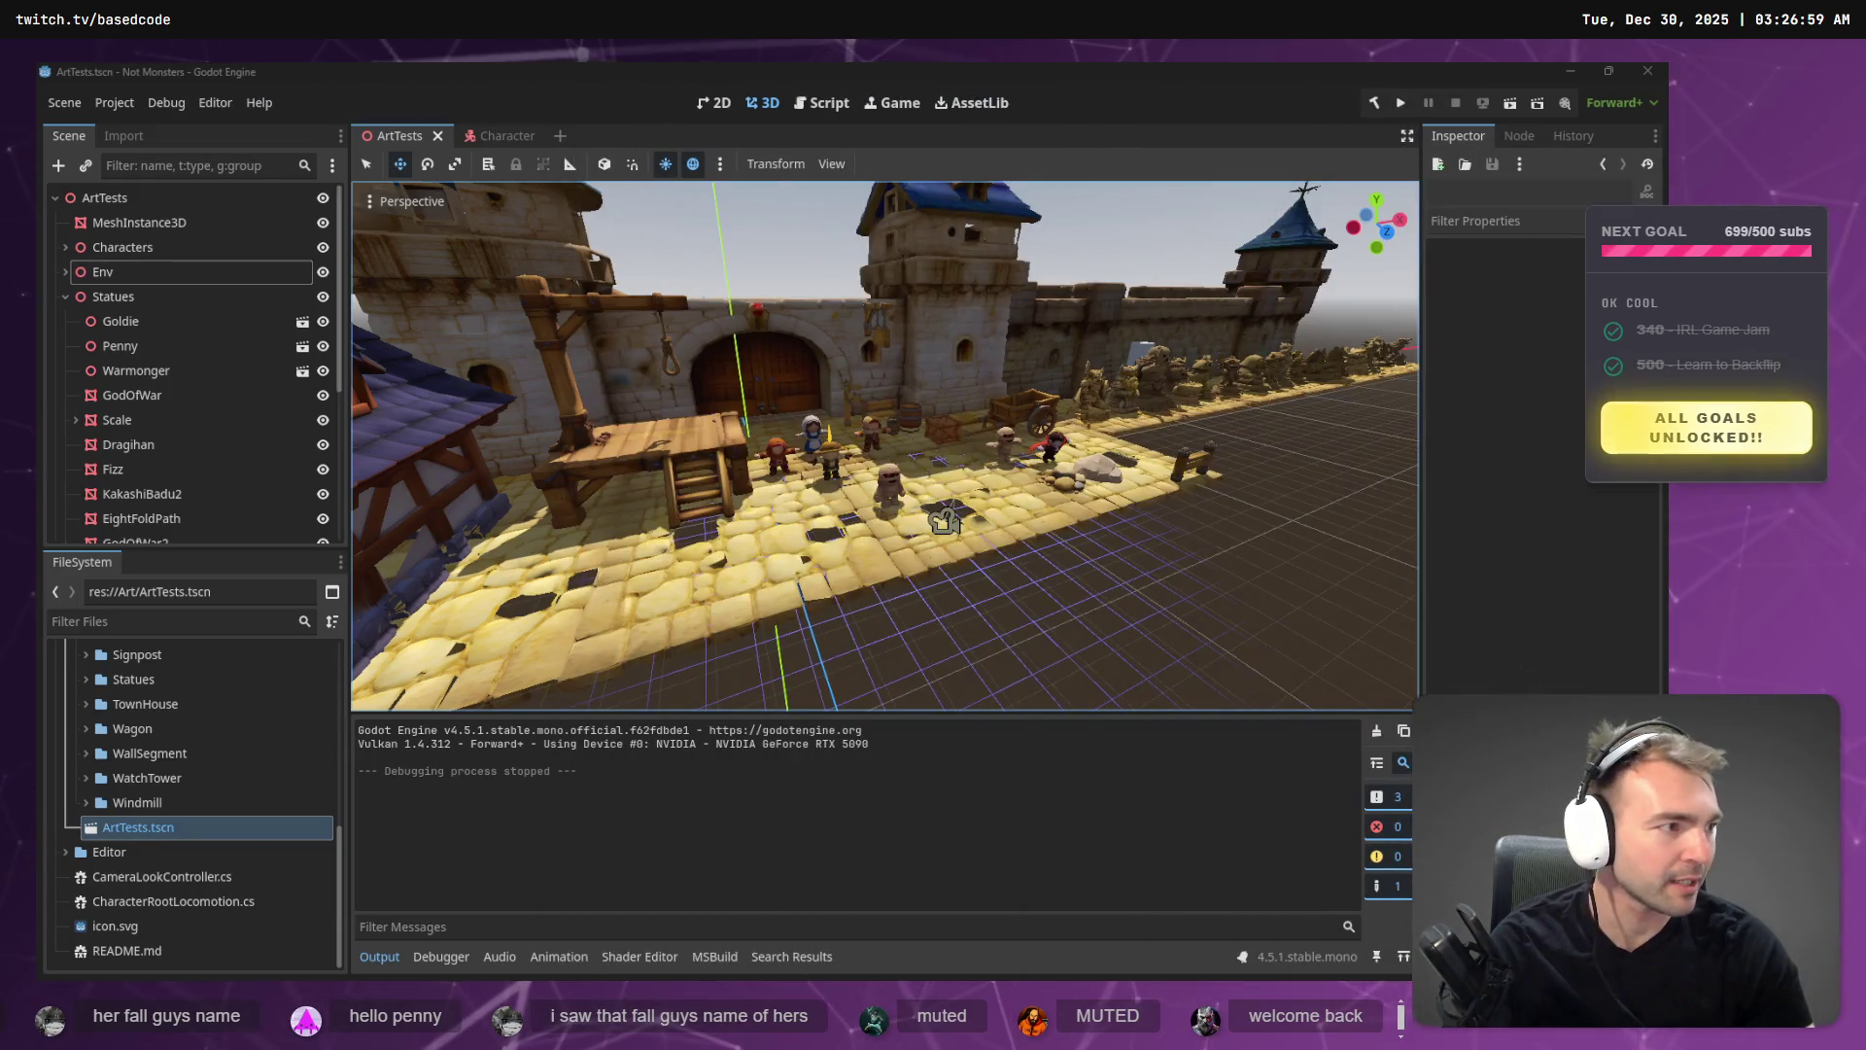
key(alt+Tab)
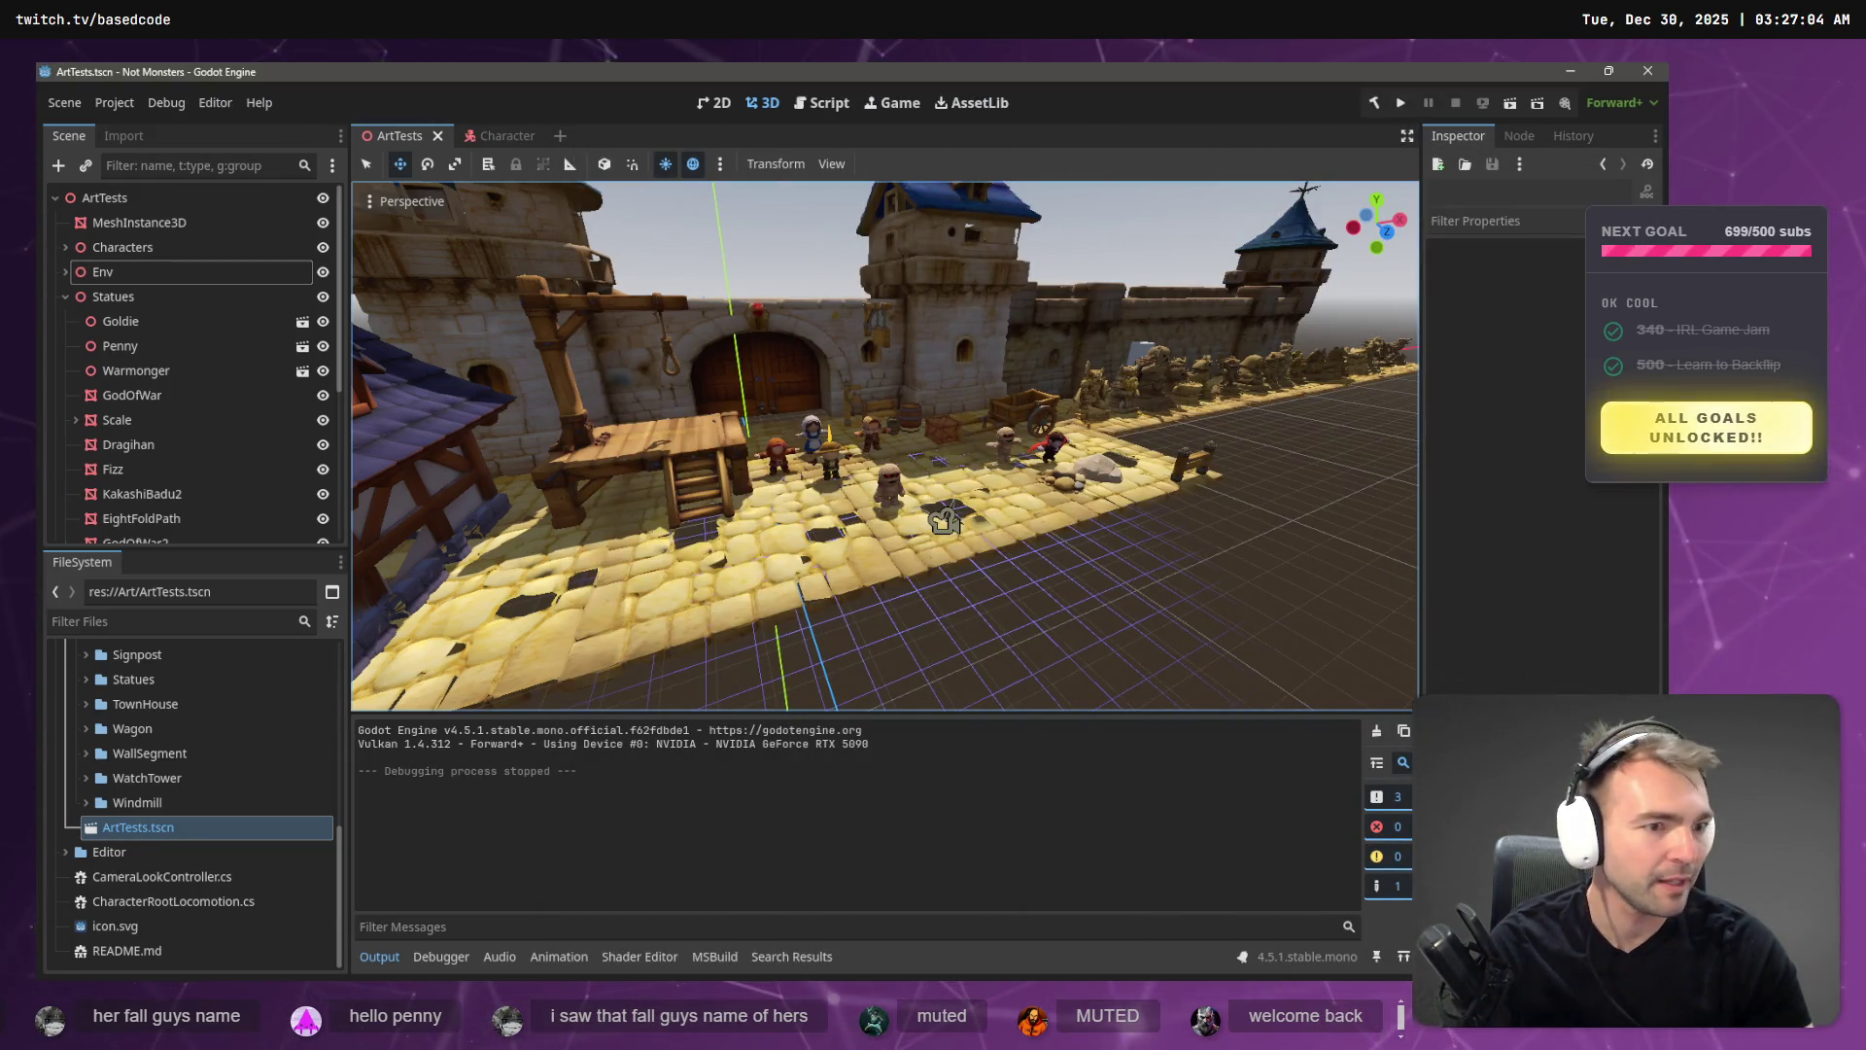
- Run and stop a quick ArtTests play-test, then bring the Codex chat forward
key(F5)
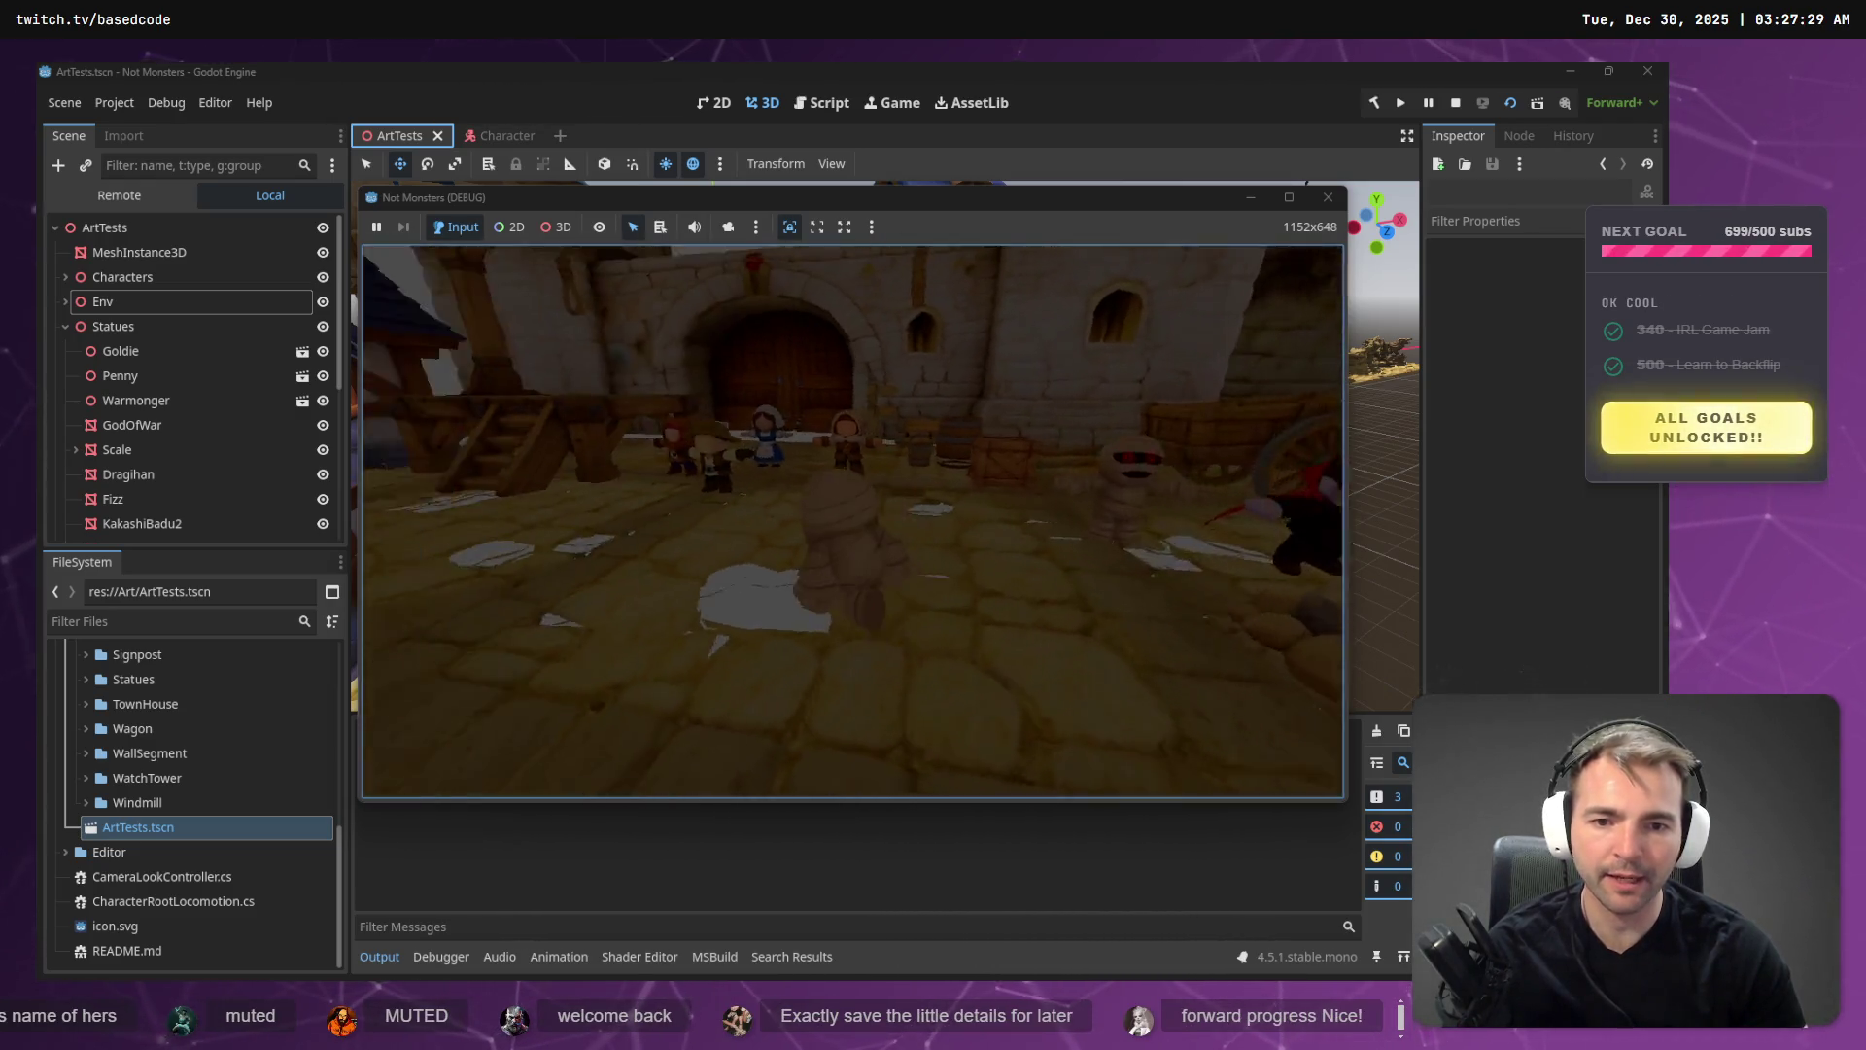
key(F8)
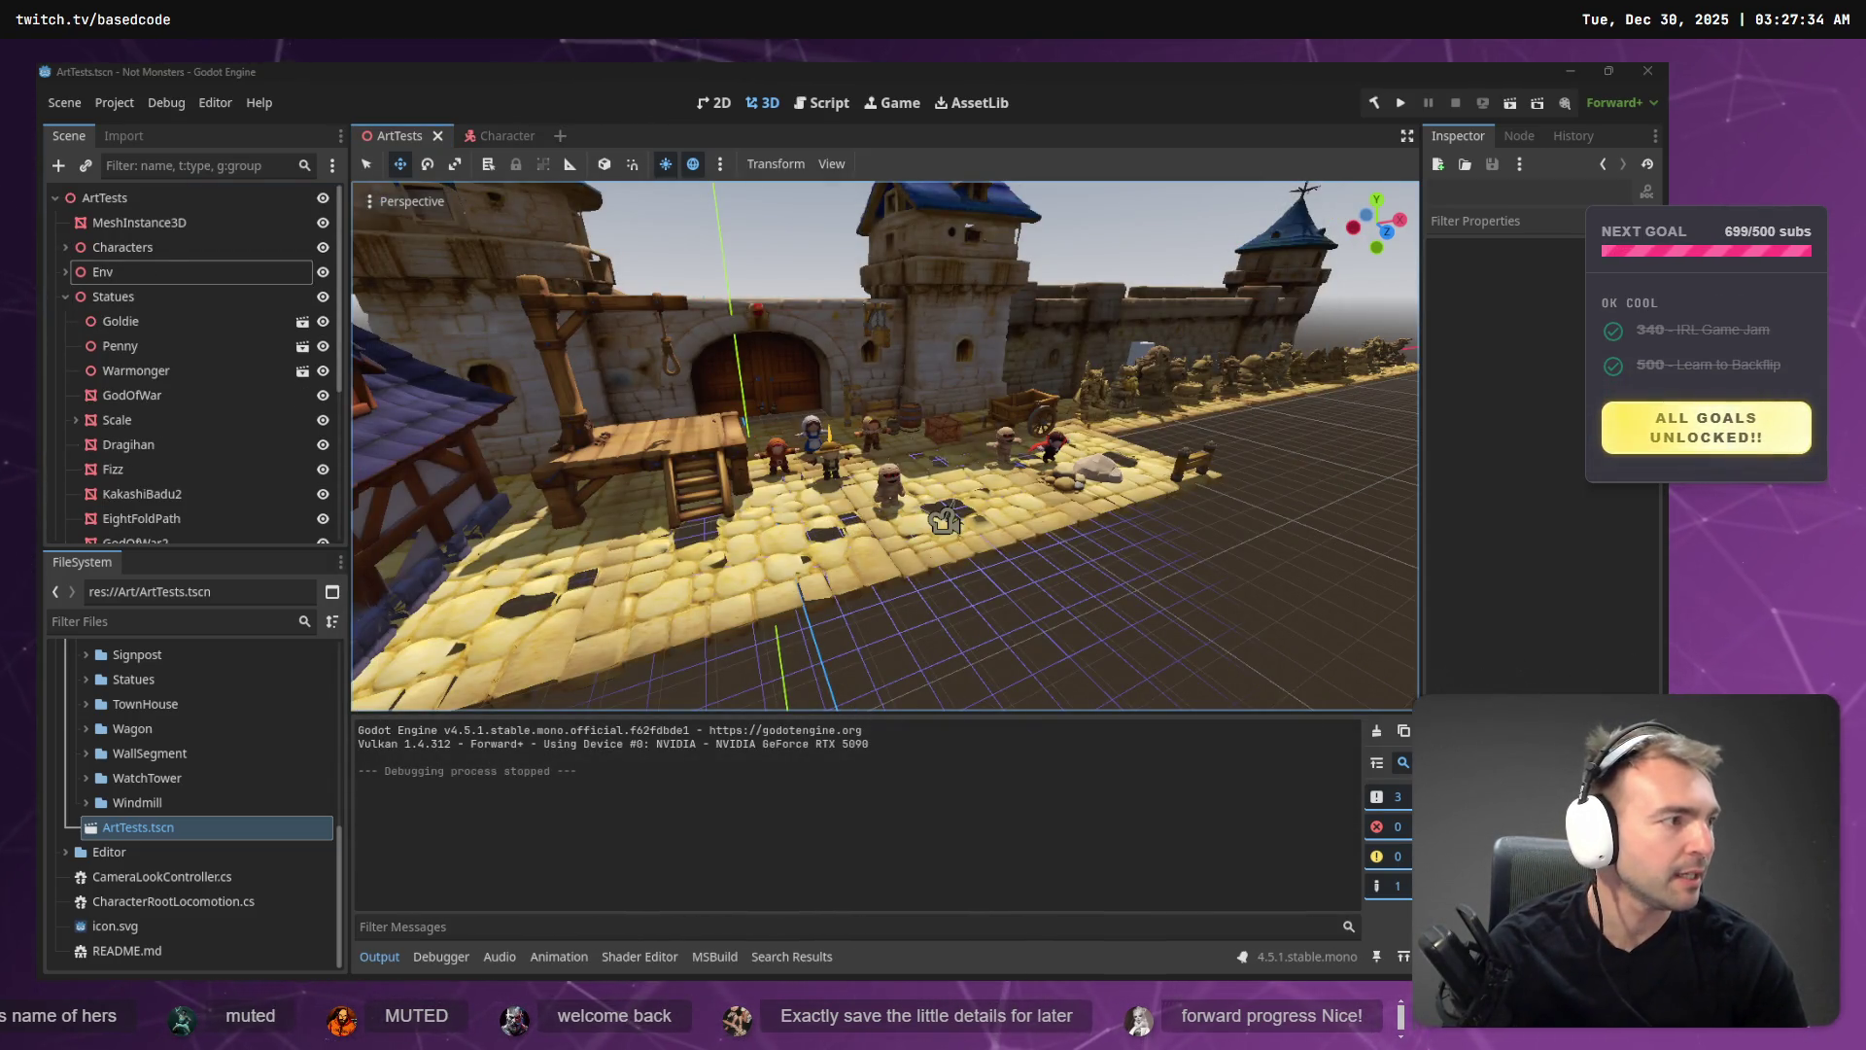
key(alt+Tab)
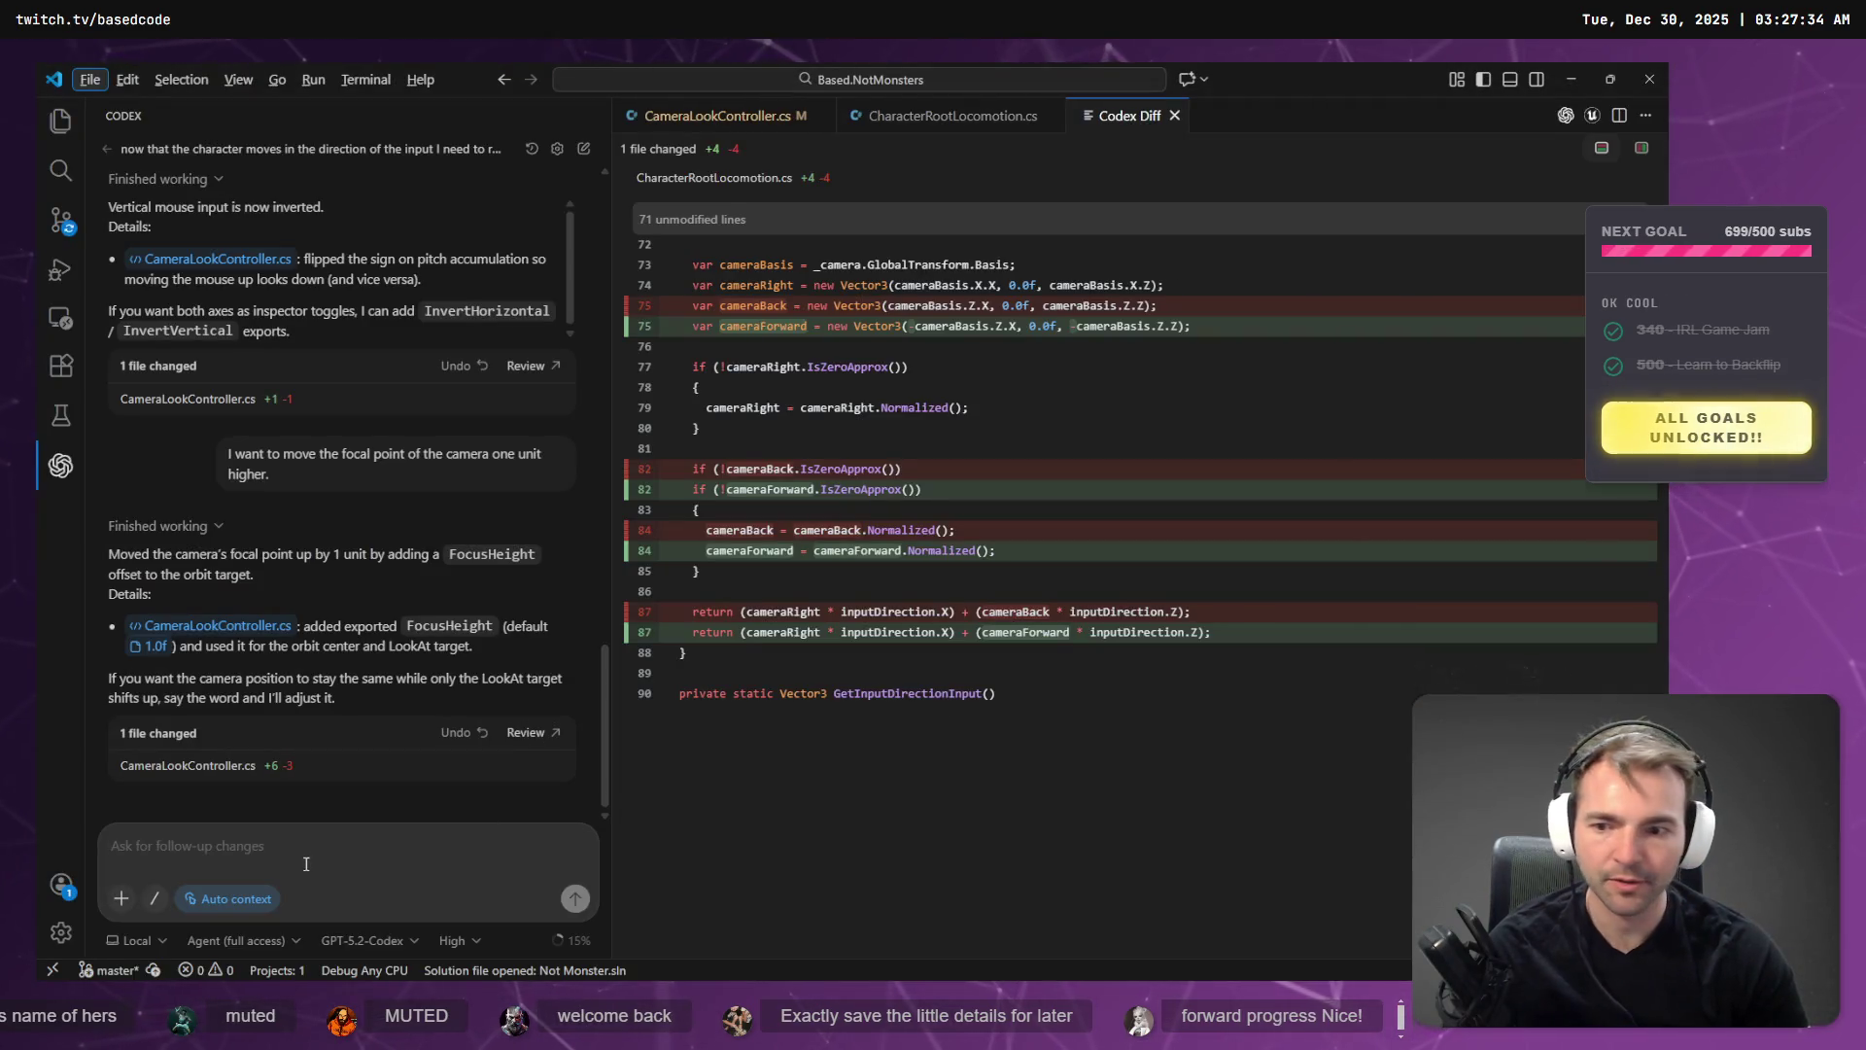
- Dictate a smooth-rotation request to Codex, then review its RotationSpeed 10.0 LerpAngle diff in CharacterRootLocomotion.cs
key(super+h)
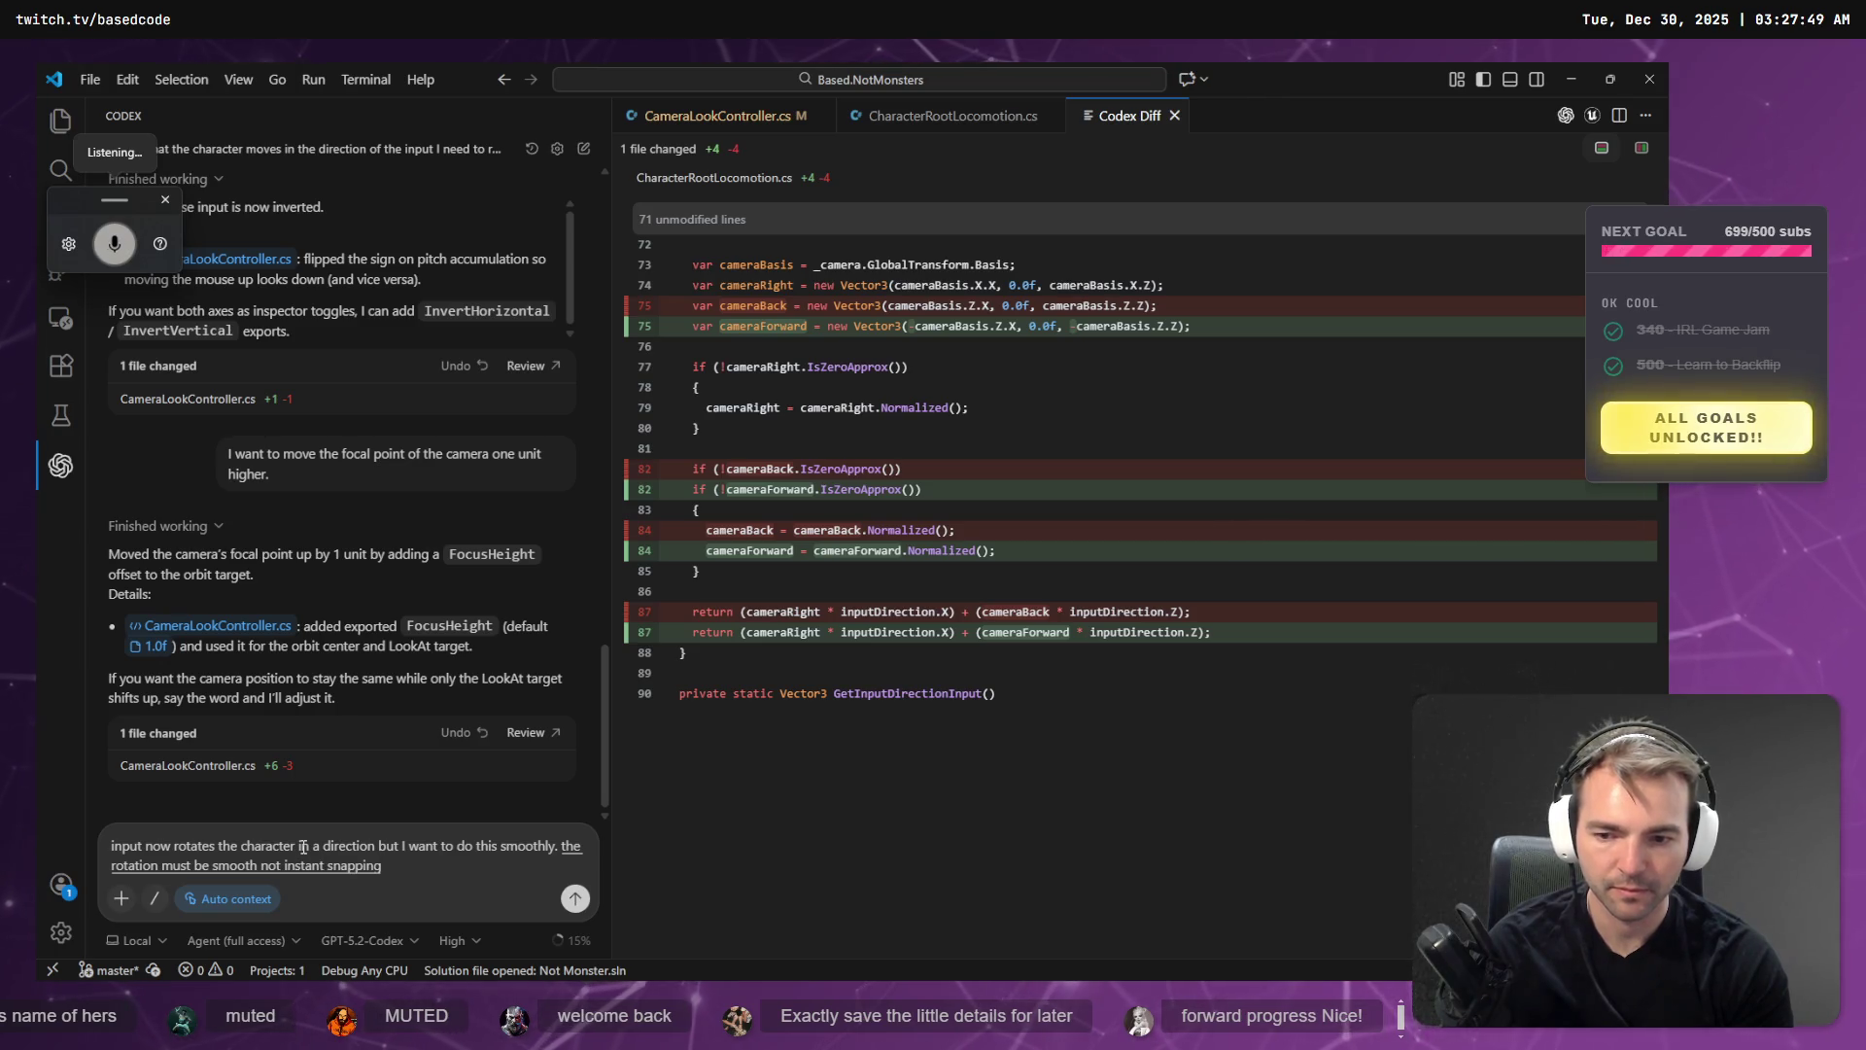
key(Return)
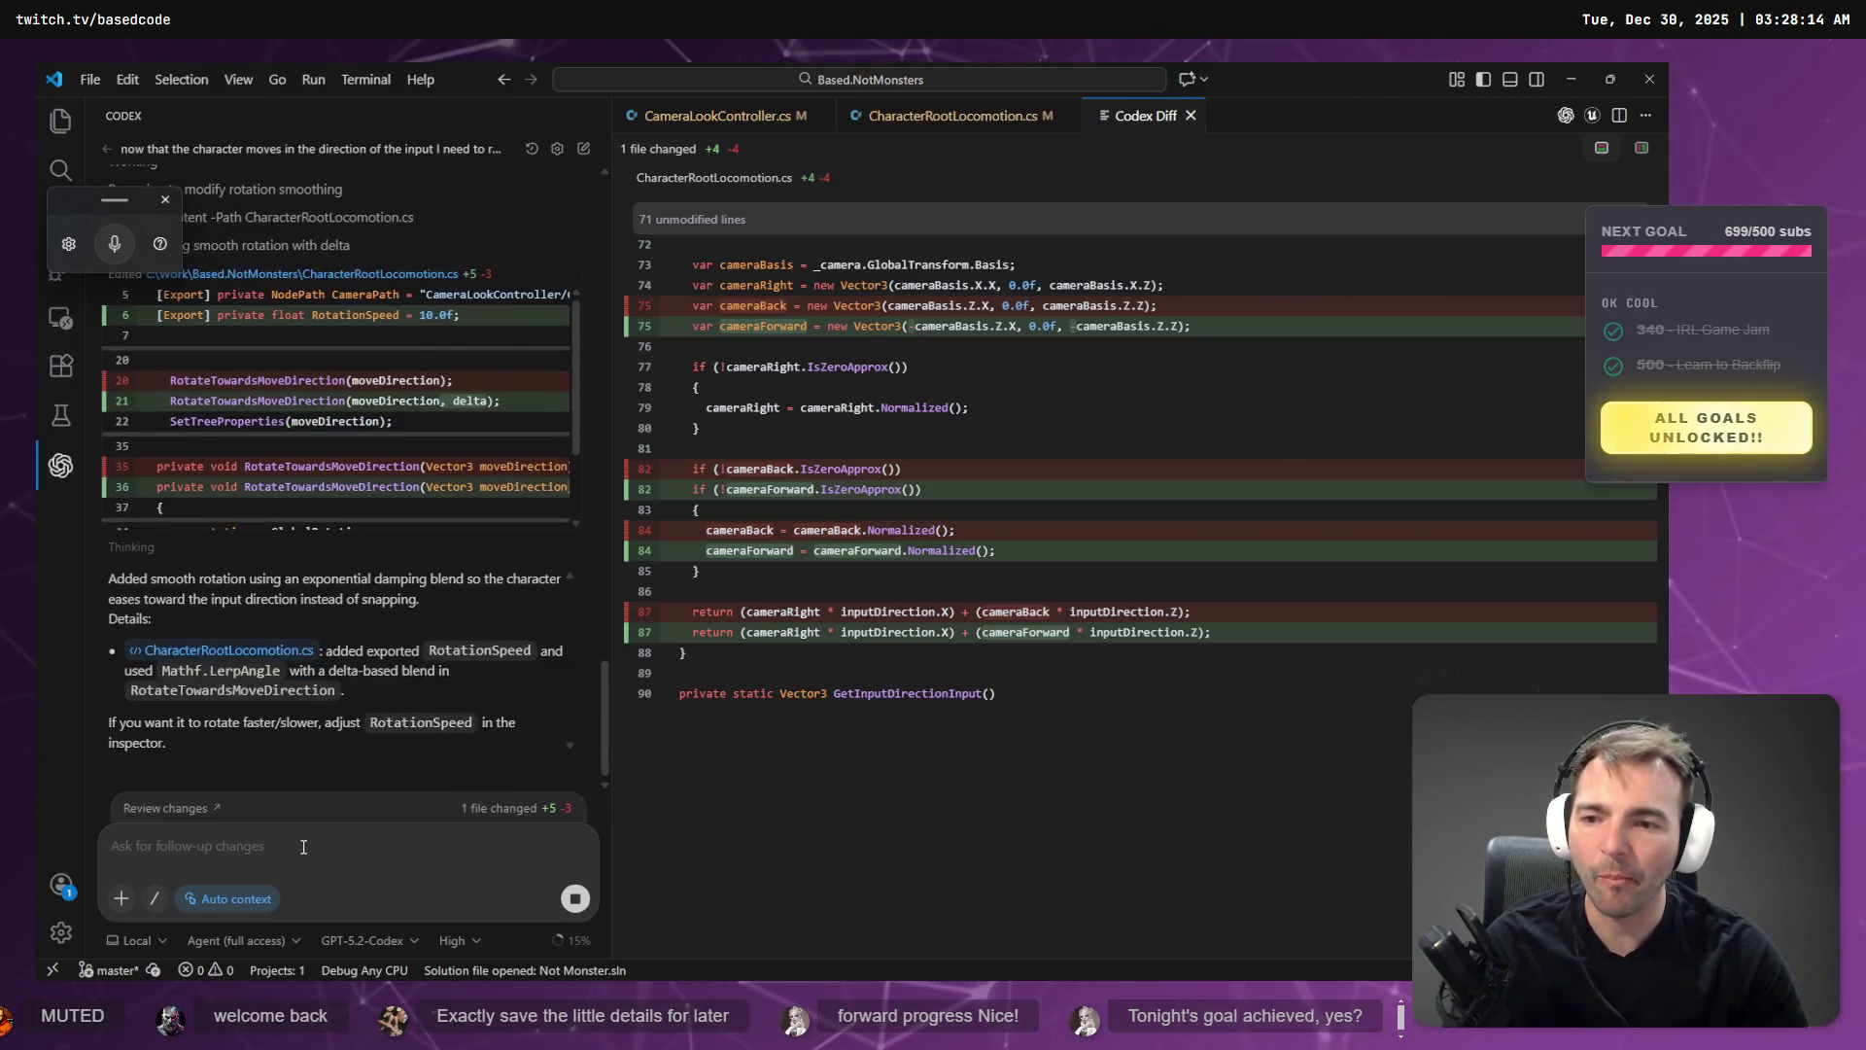
click(198, 767)
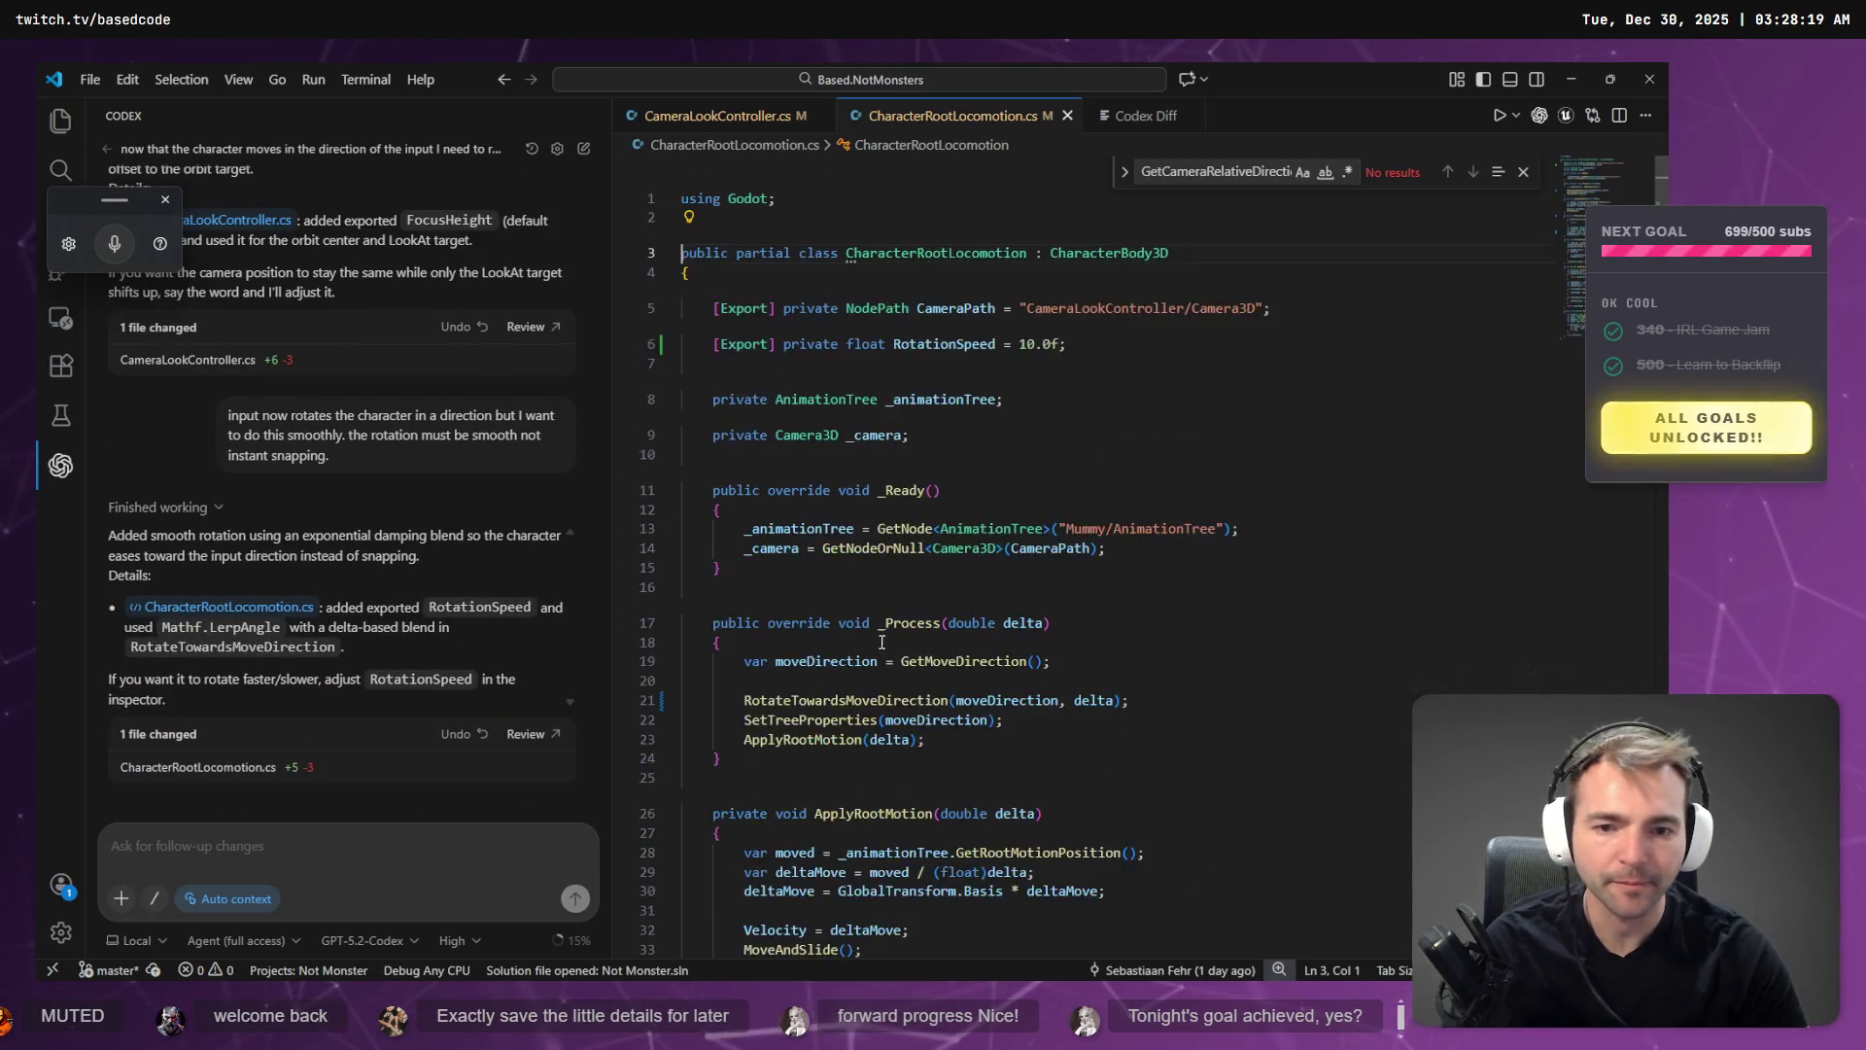
scroll(982, 662, down, 20)
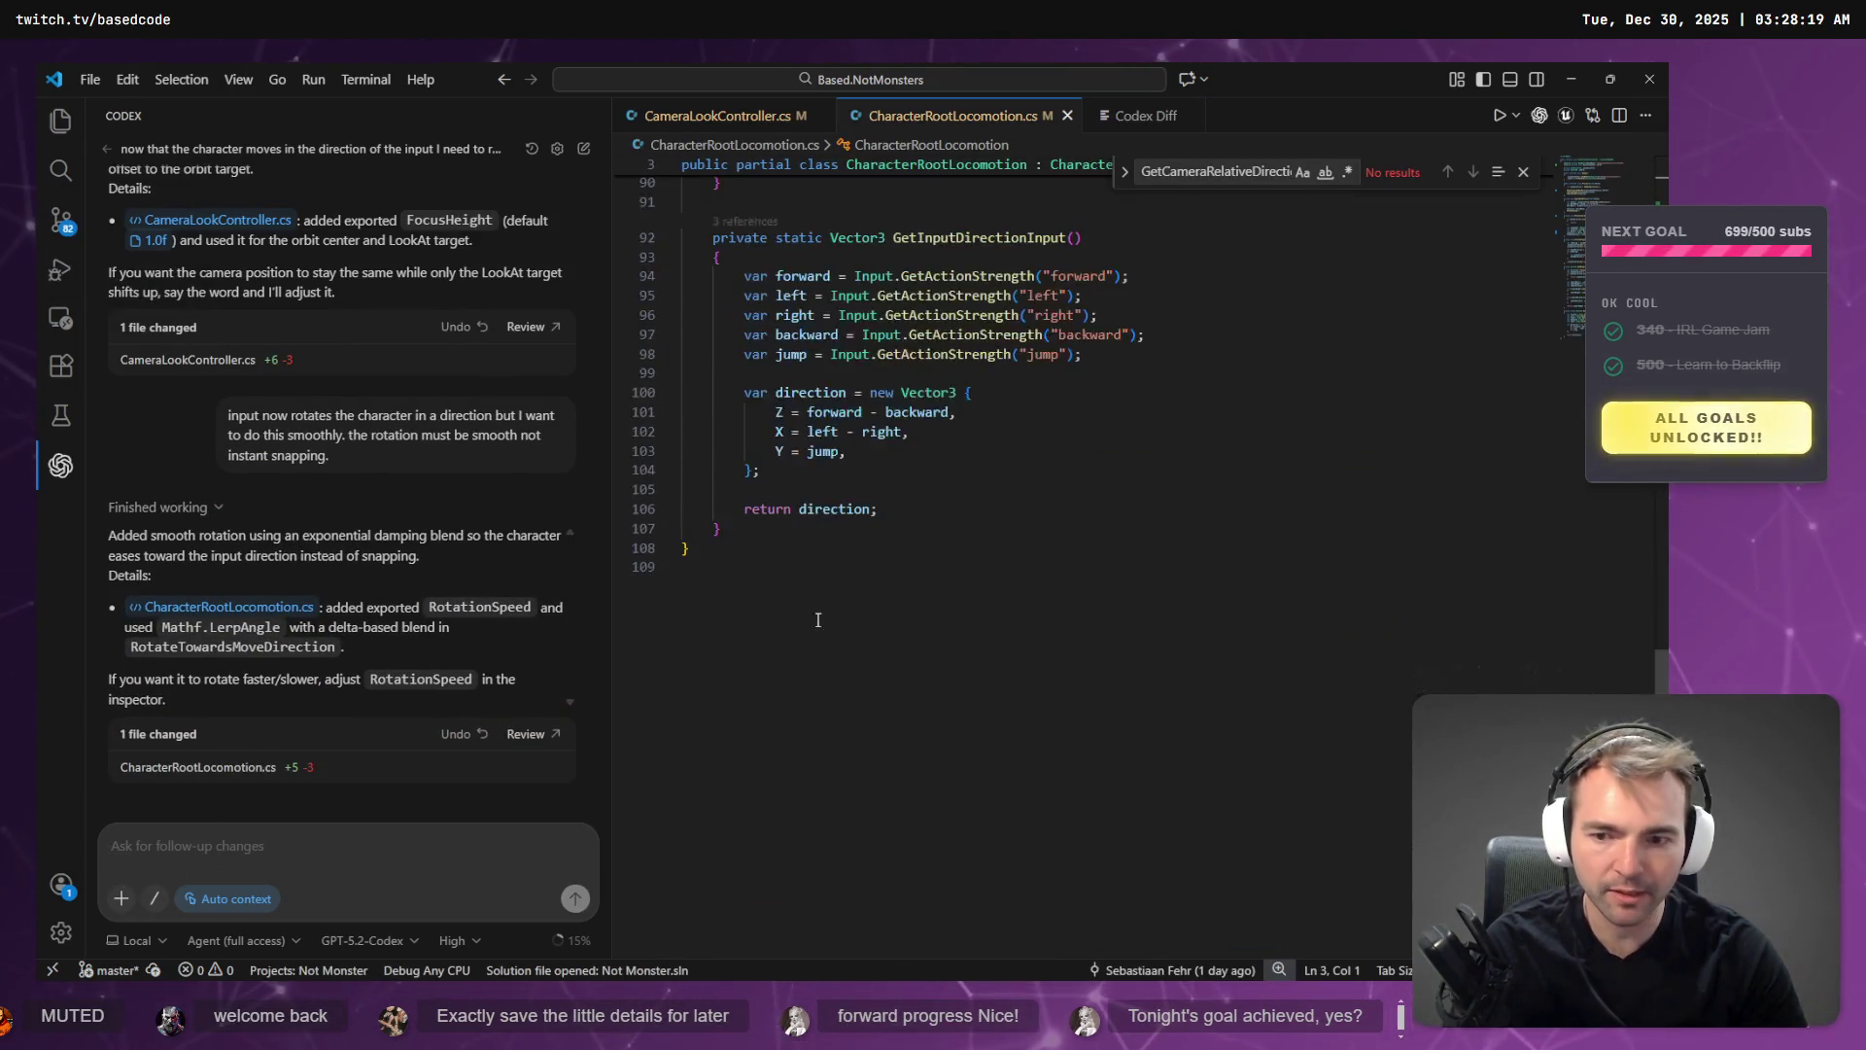
scroll(501, 736, up, 5)
scroll(502, 737, down, 5)
click(529, 733)
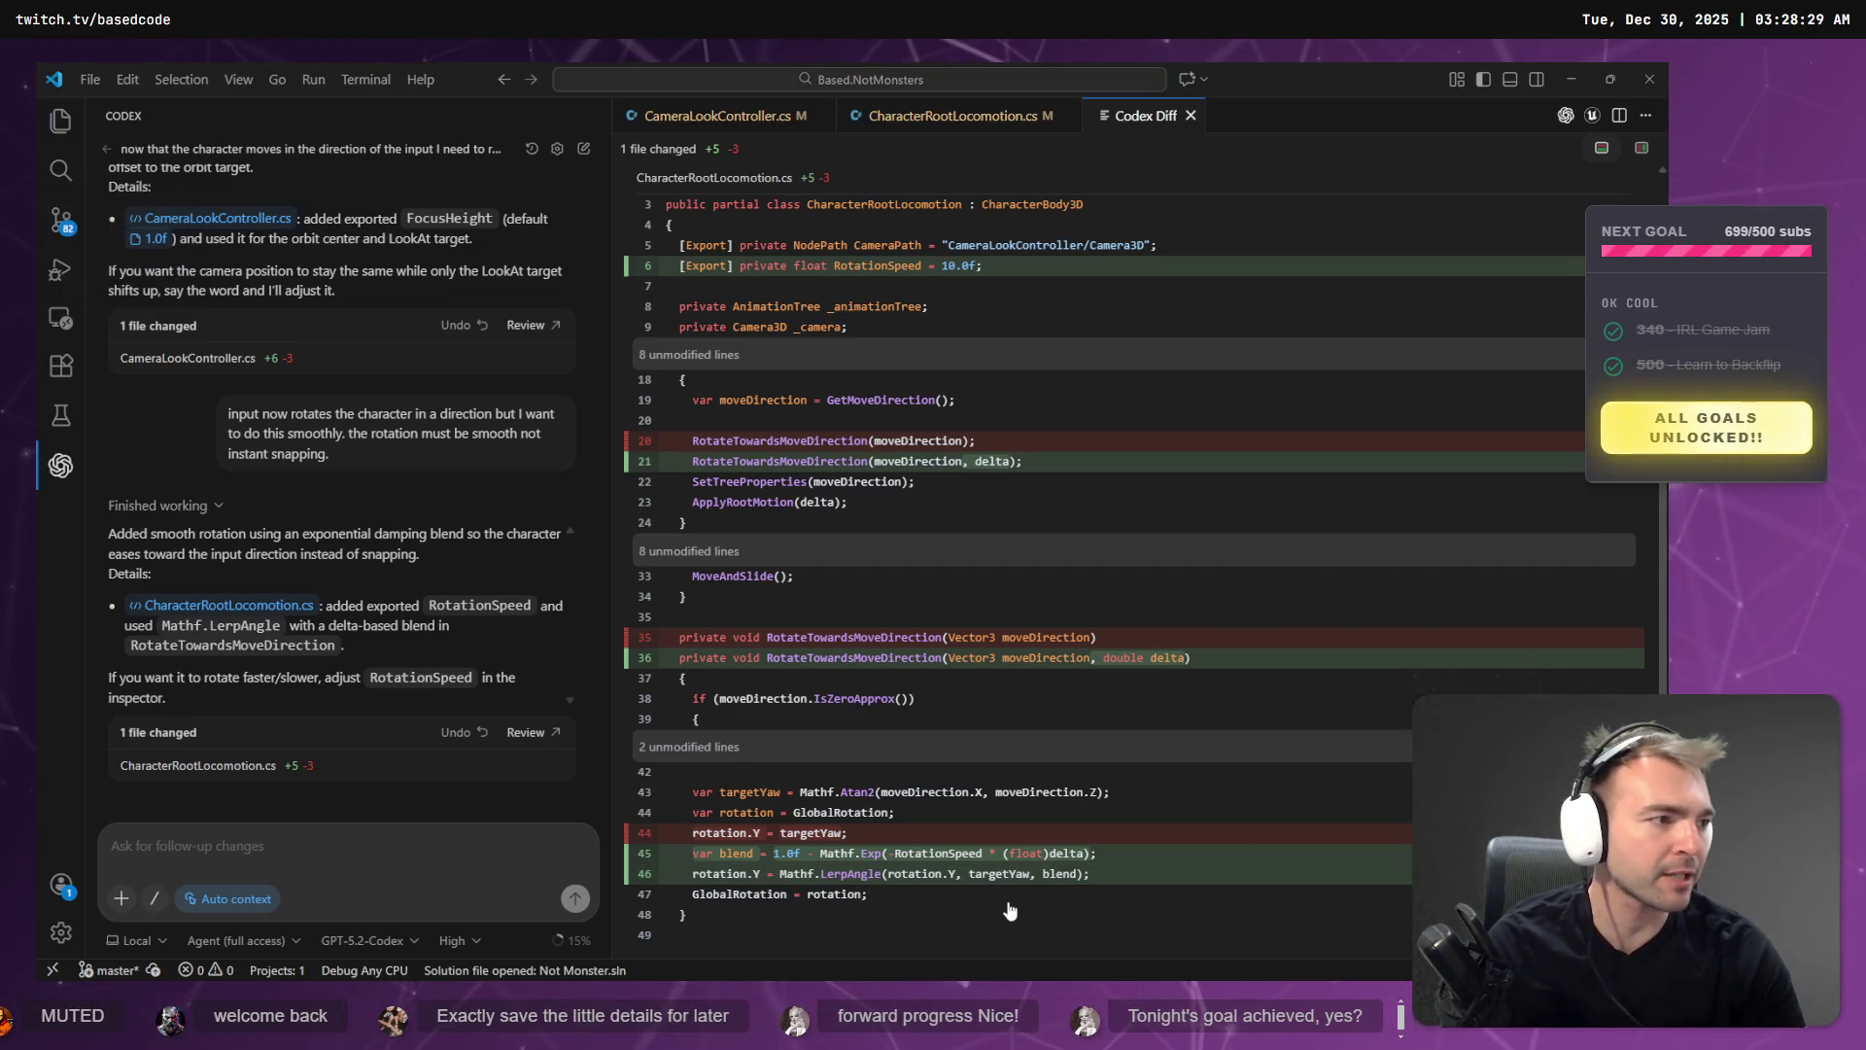
key(alt+Tab)
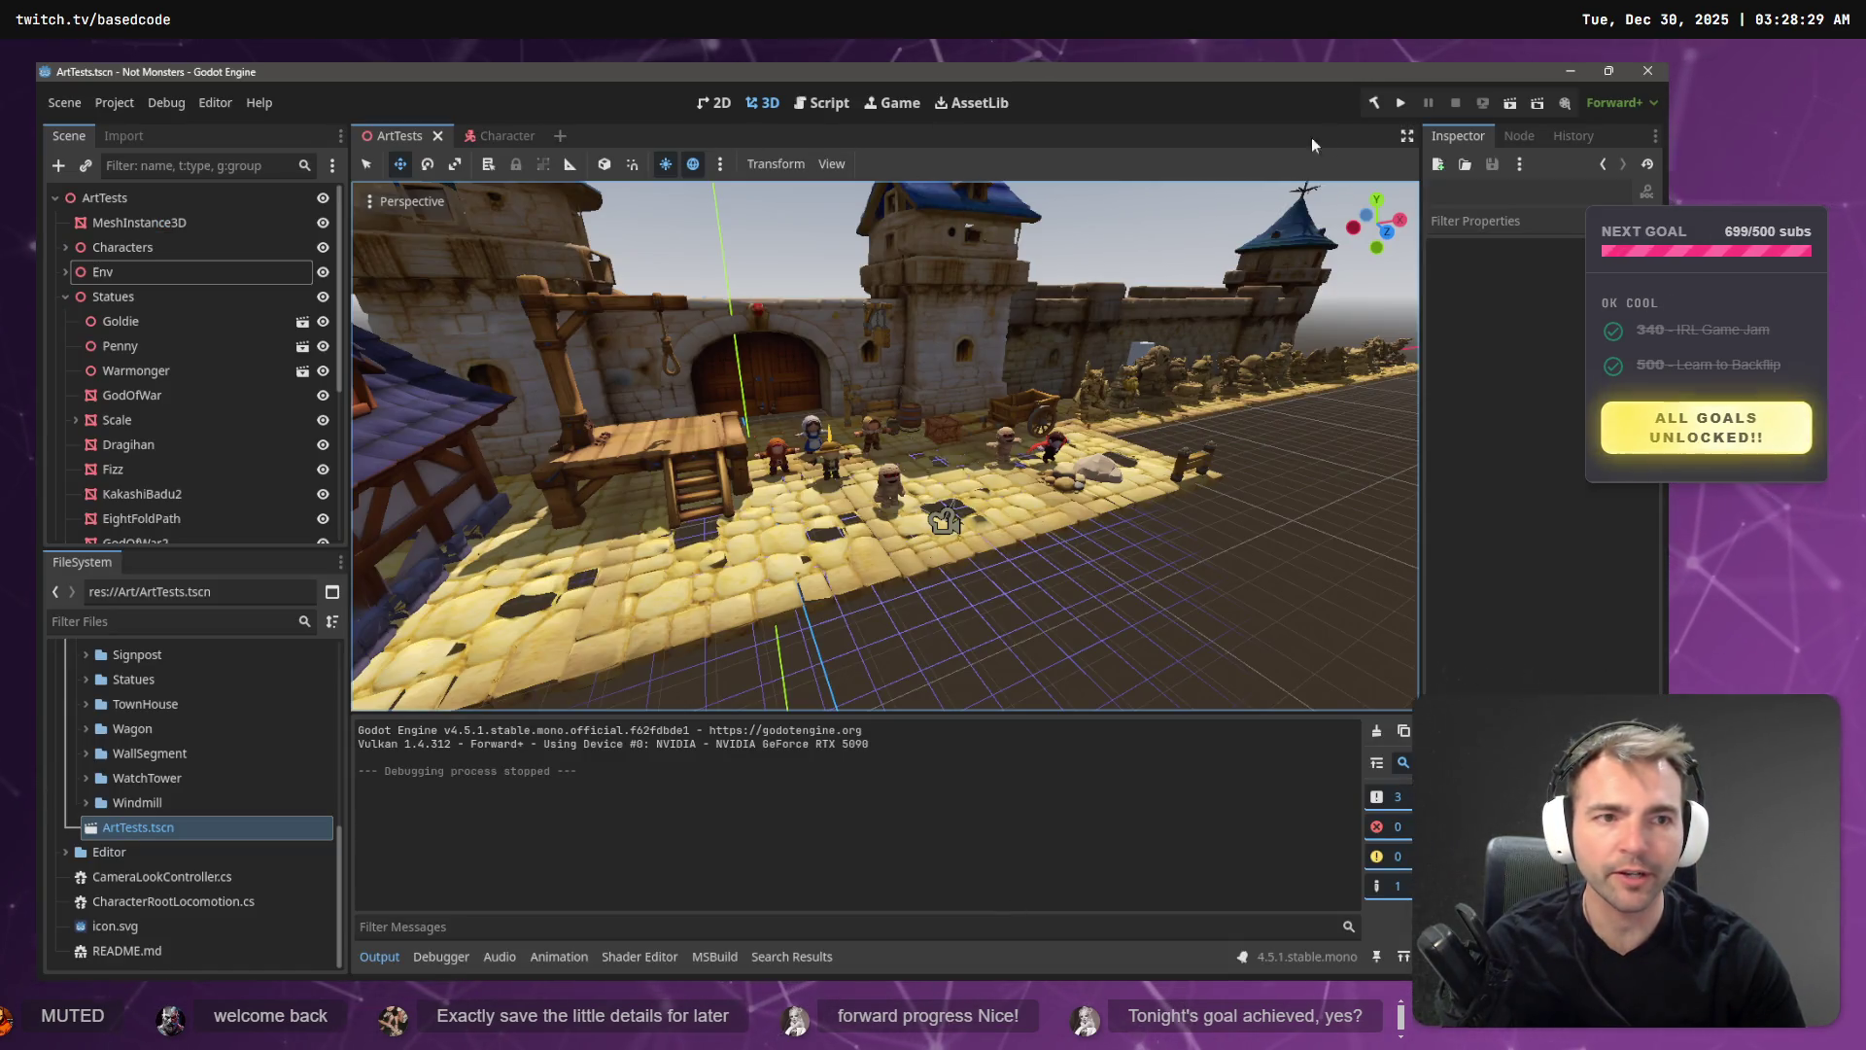
- Rebuild the .NET project, play-test the smooth rotation in the courtyard, then stop the game
click(1368, 105)
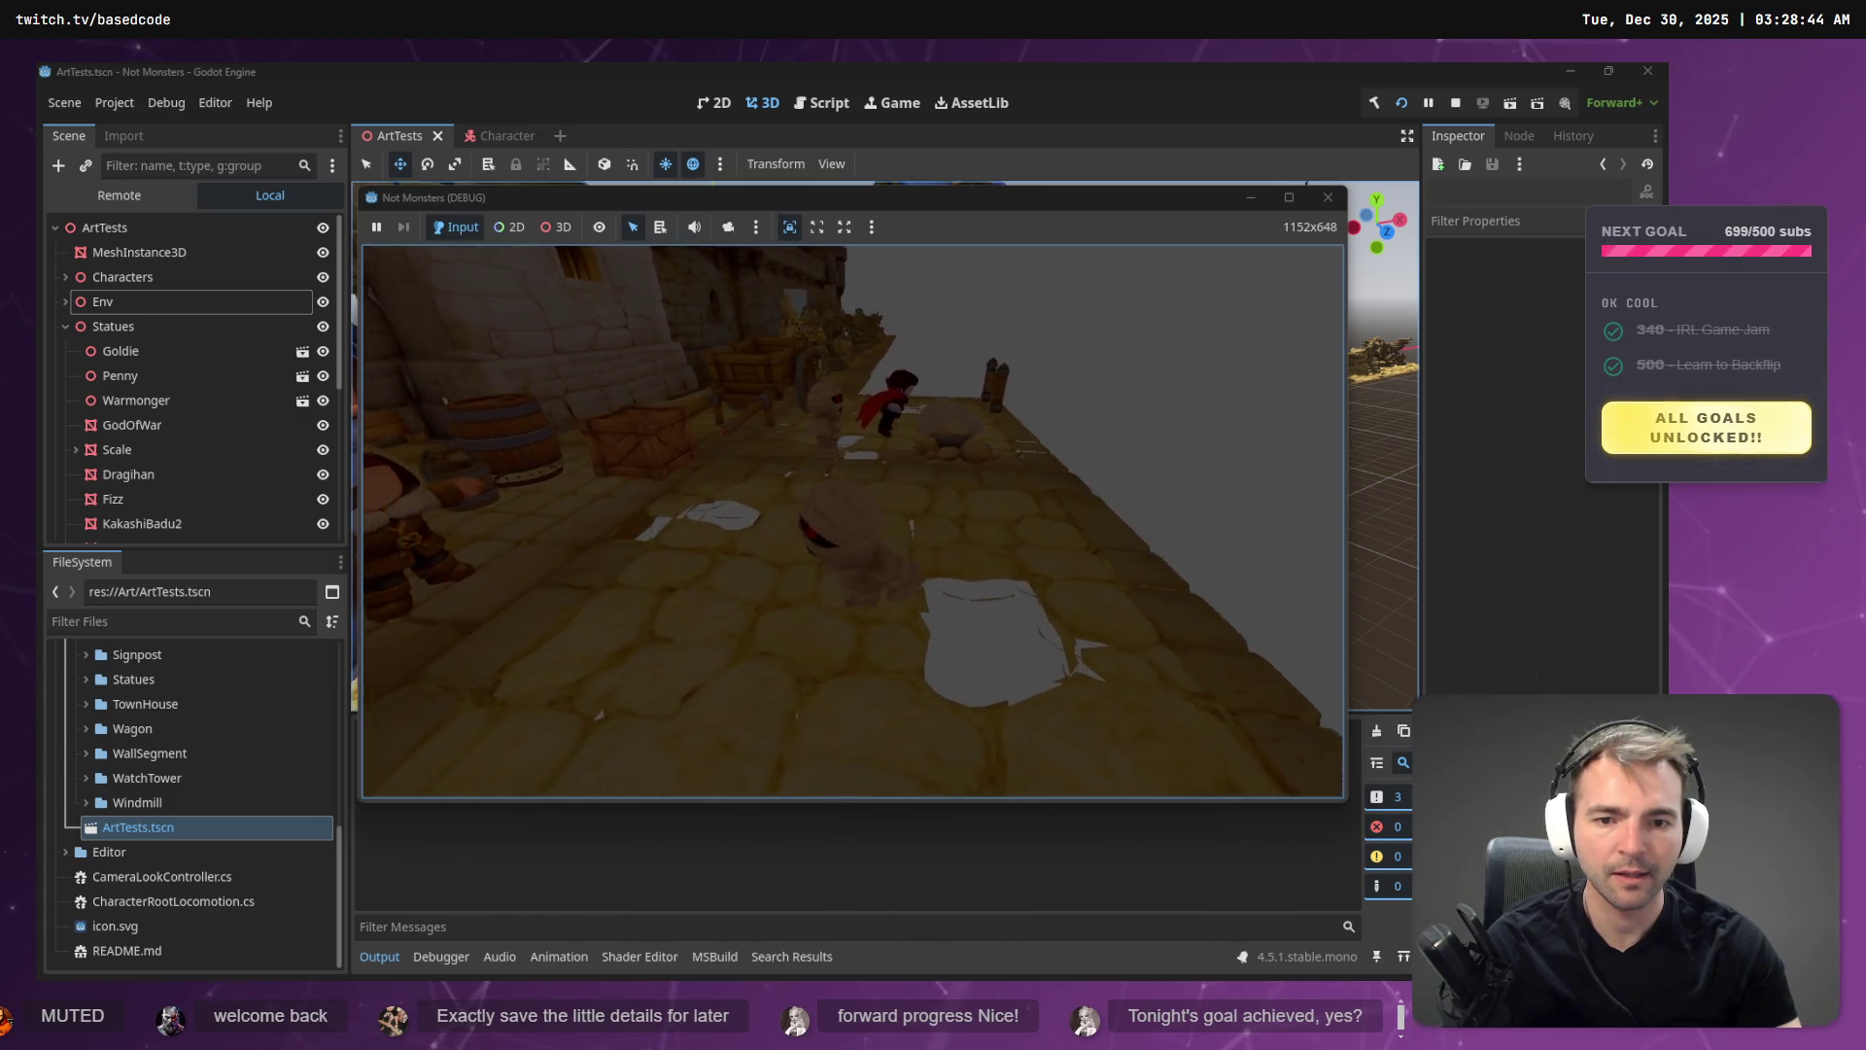
key(F5)
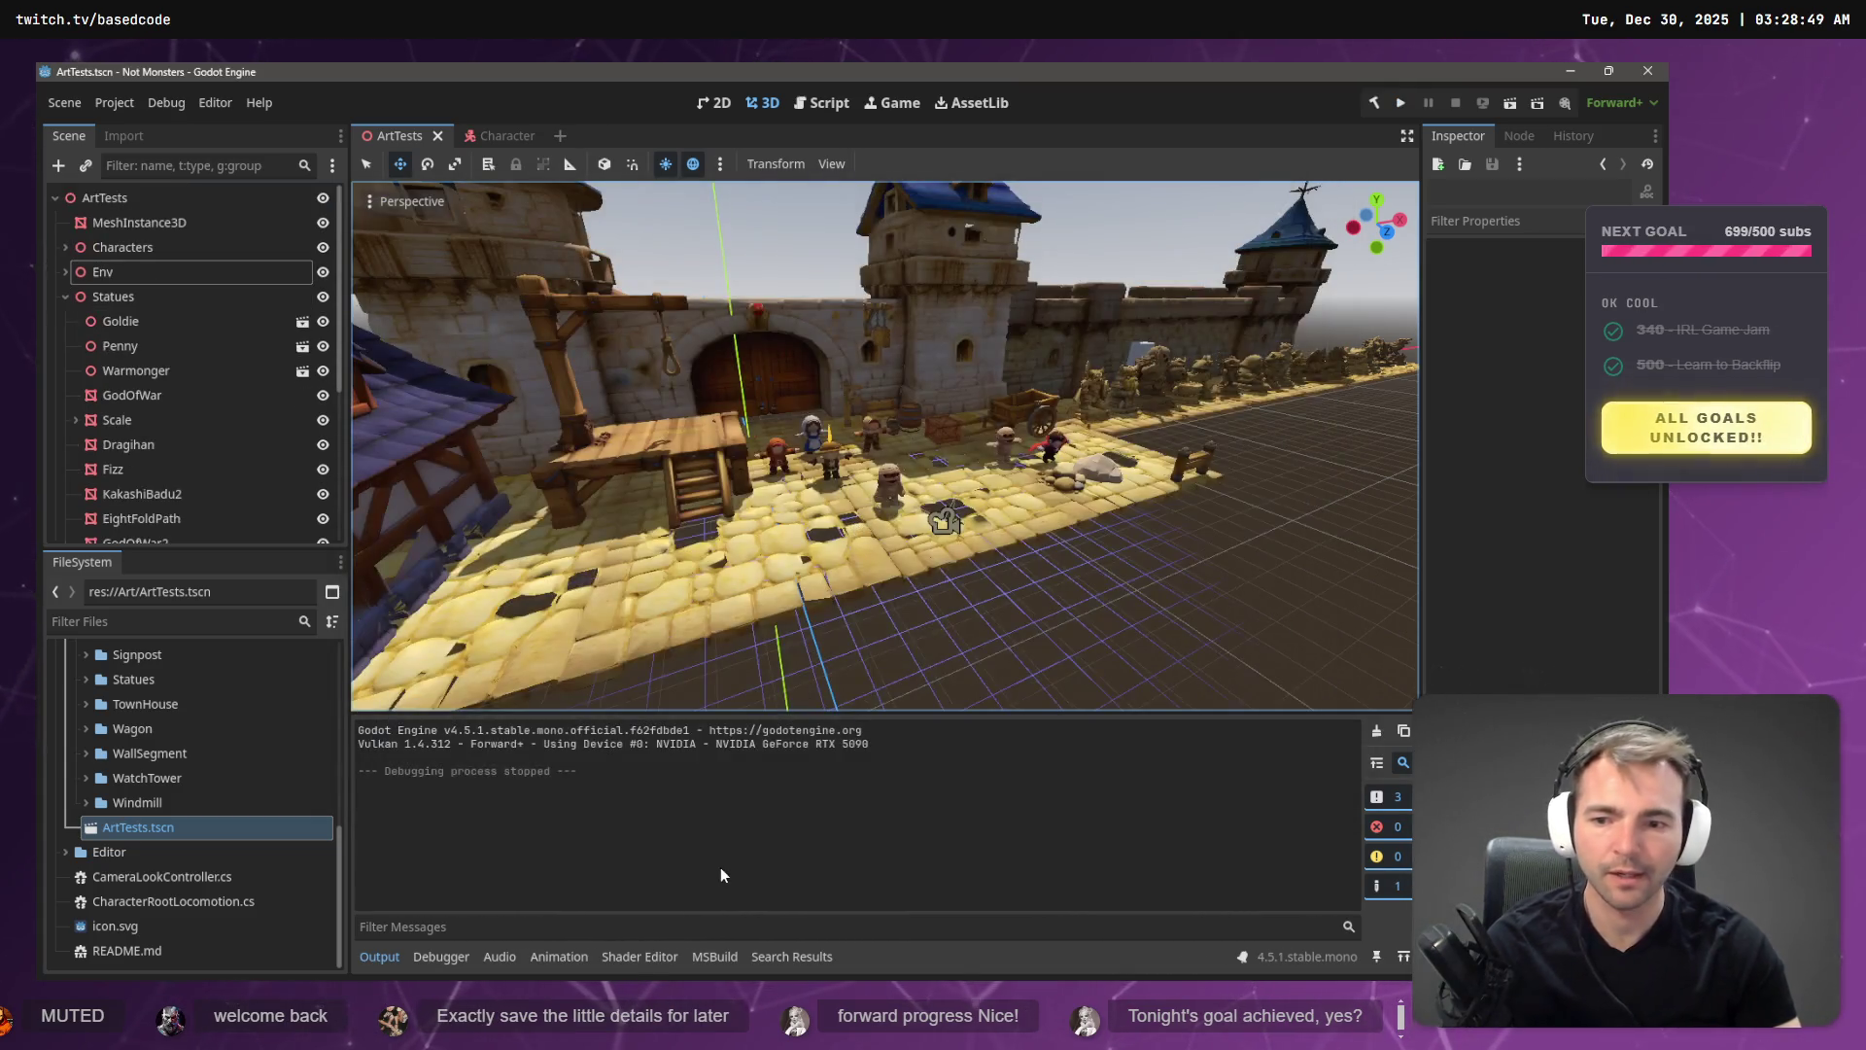
key(alt+Tab)
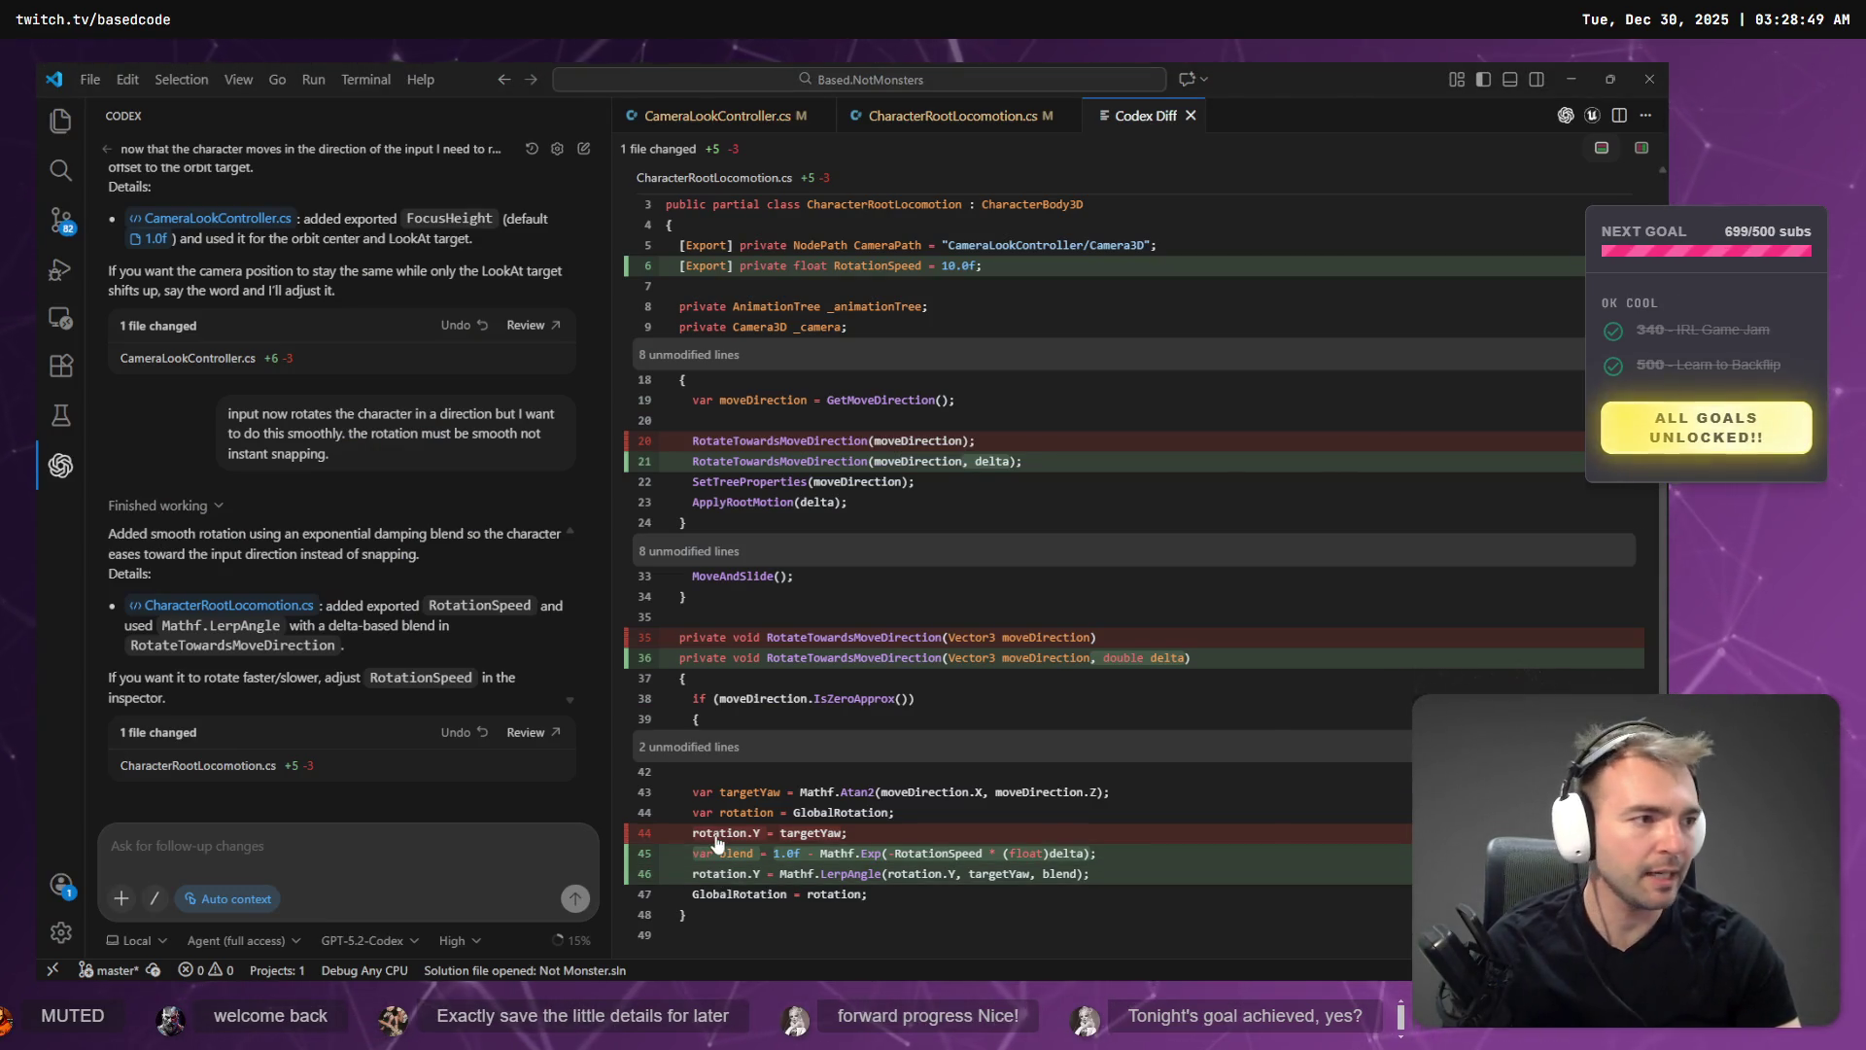
- Start a voice follow-up in the Codex prompt box, abandon it unsent, and switch to Rider
click(322, 849)
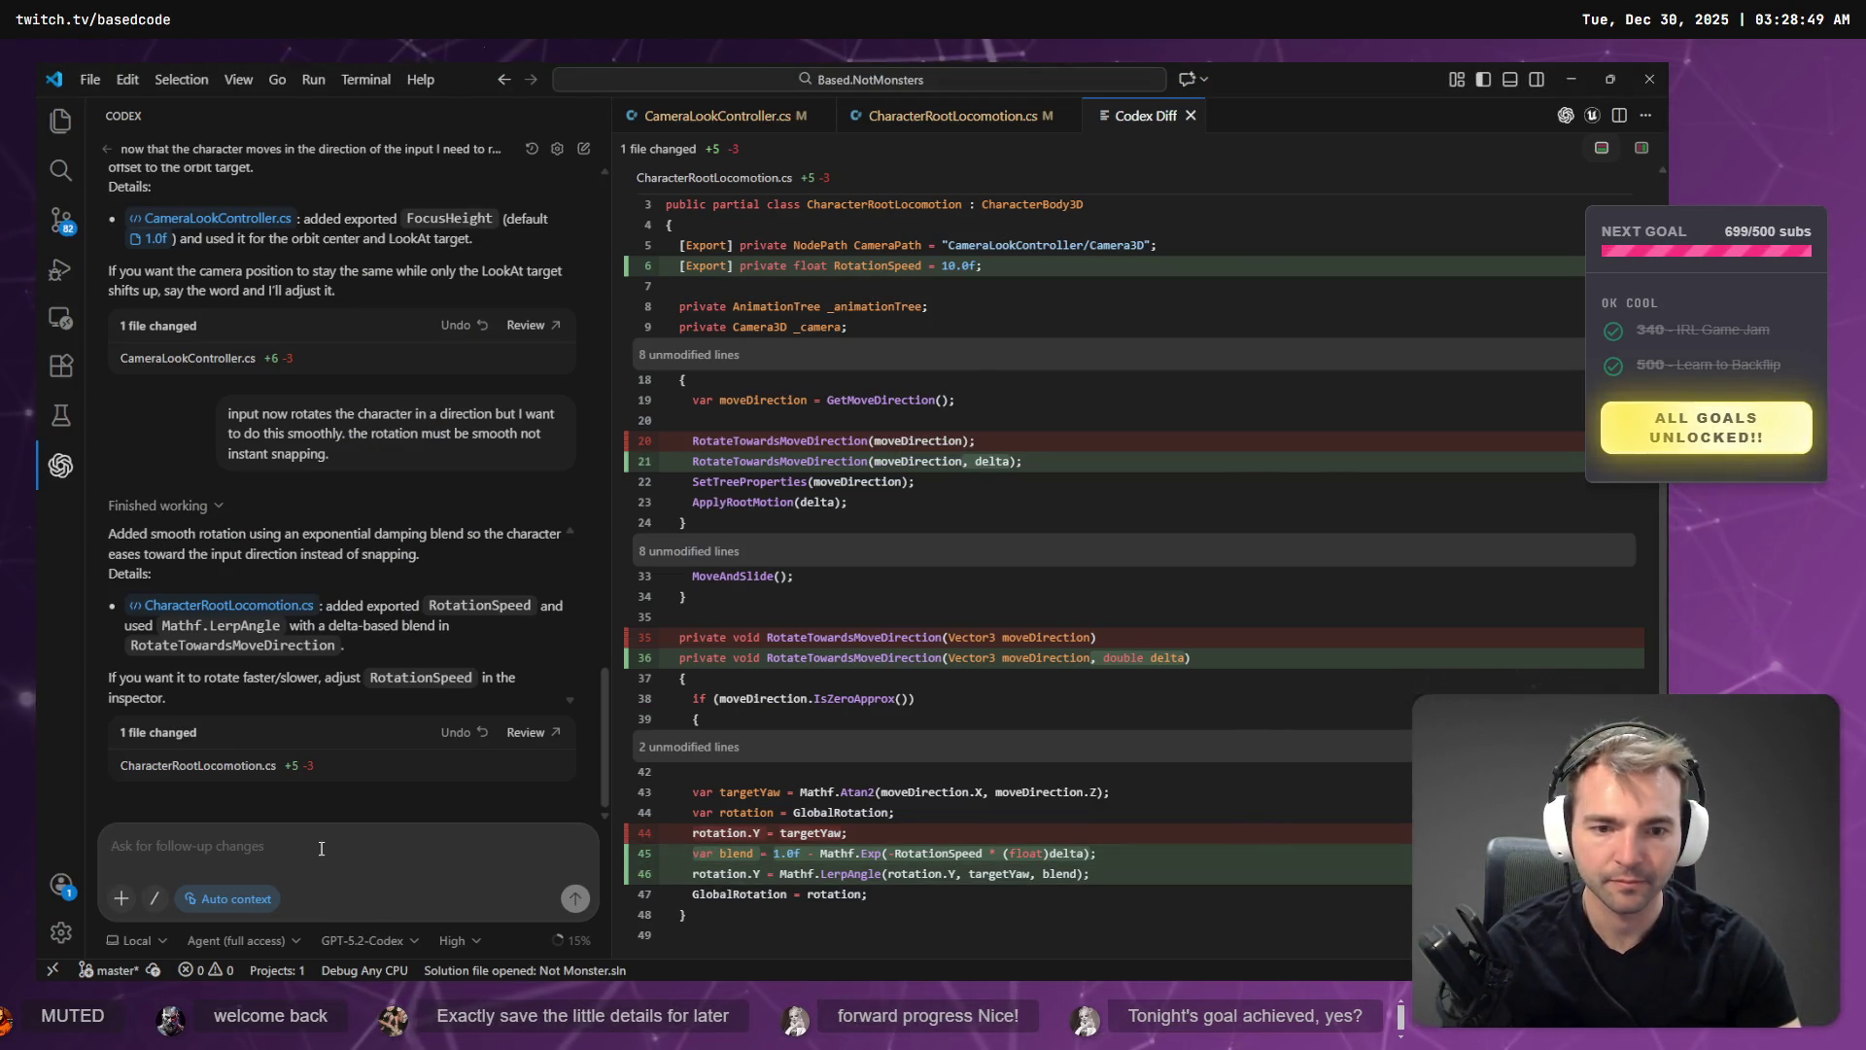
key(super+h)
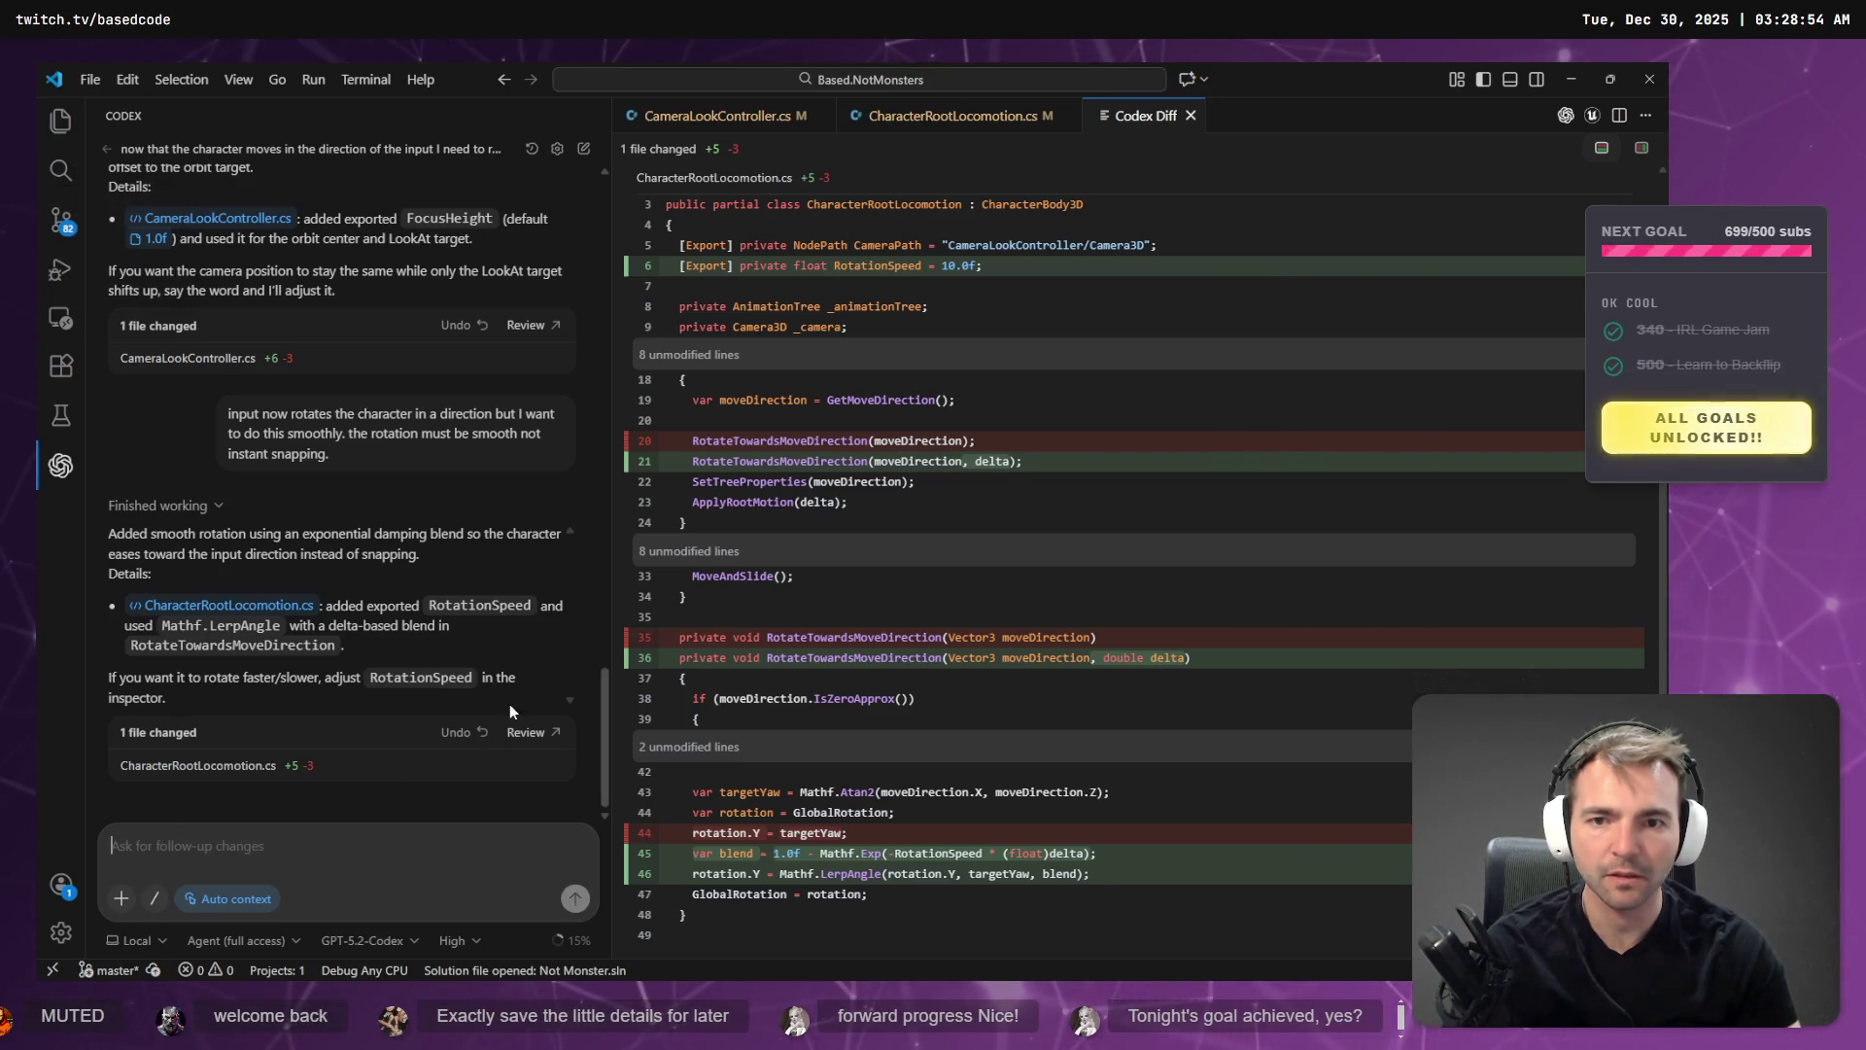
key(alt+Tab)
key(alt+Tab)
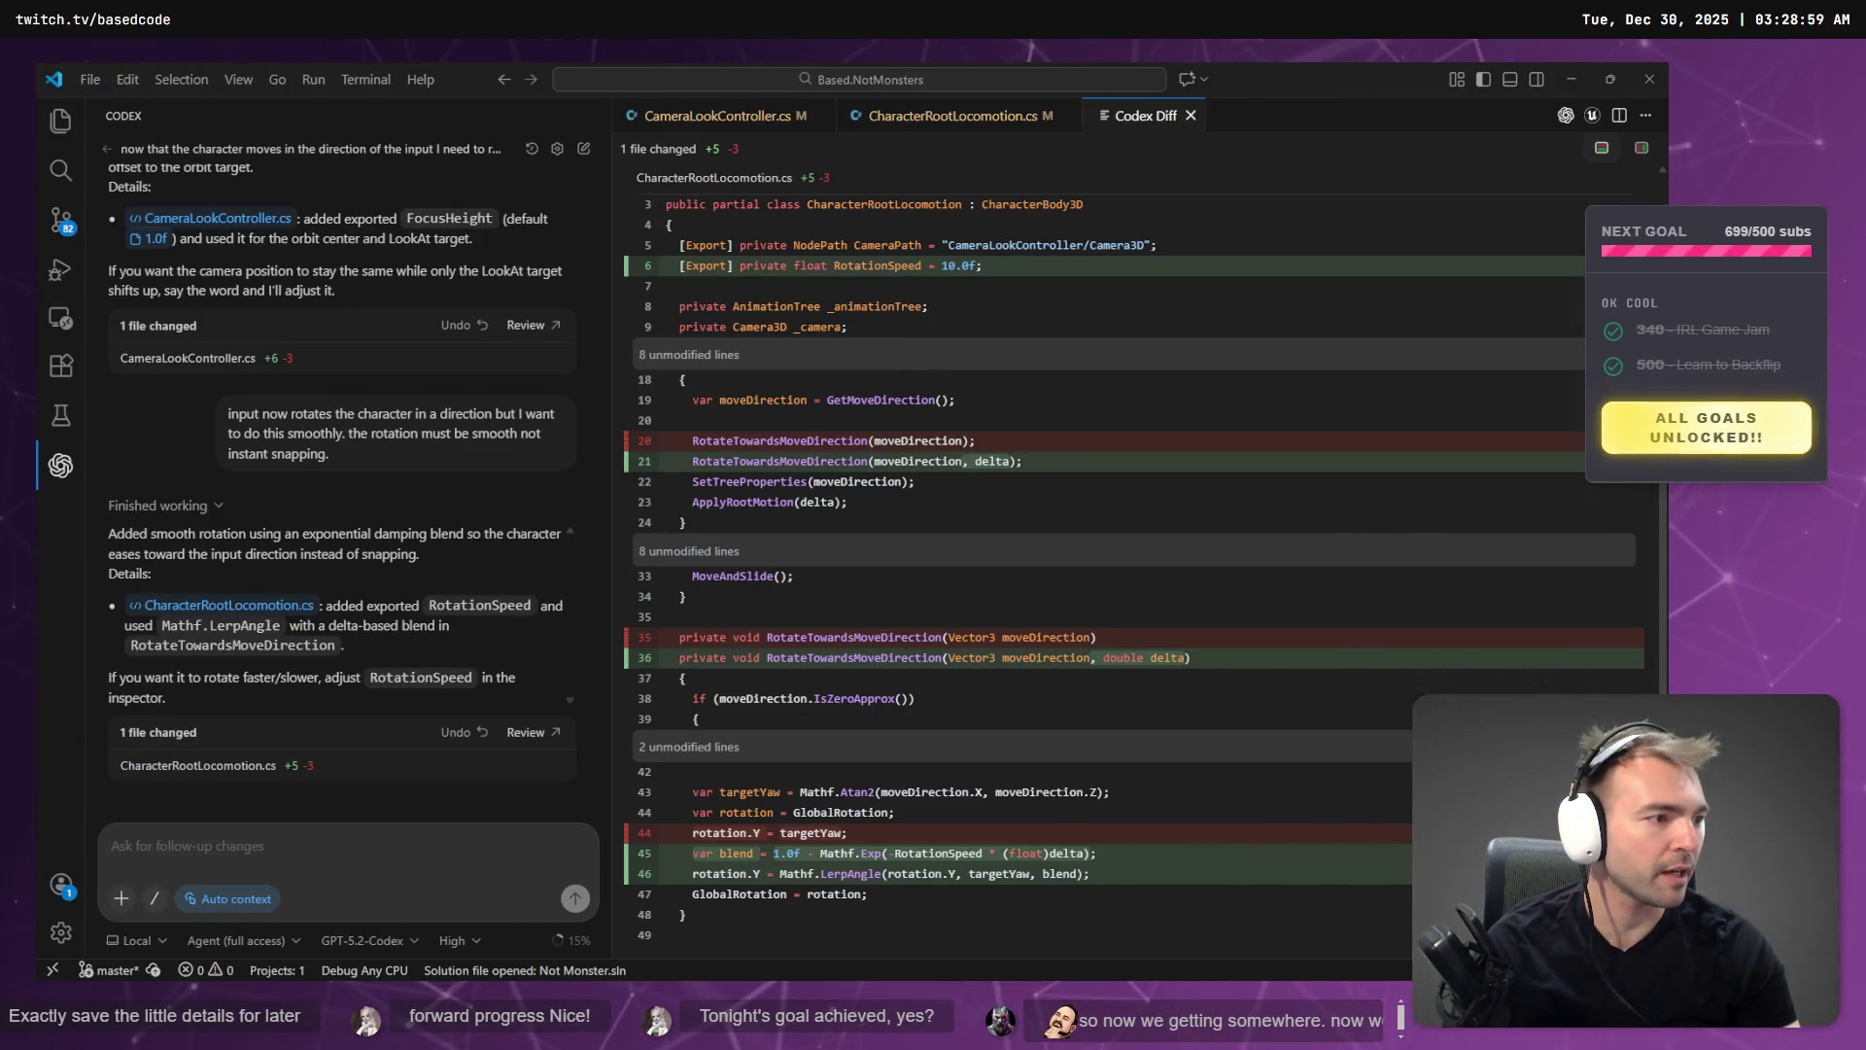
key(alt+Tab)
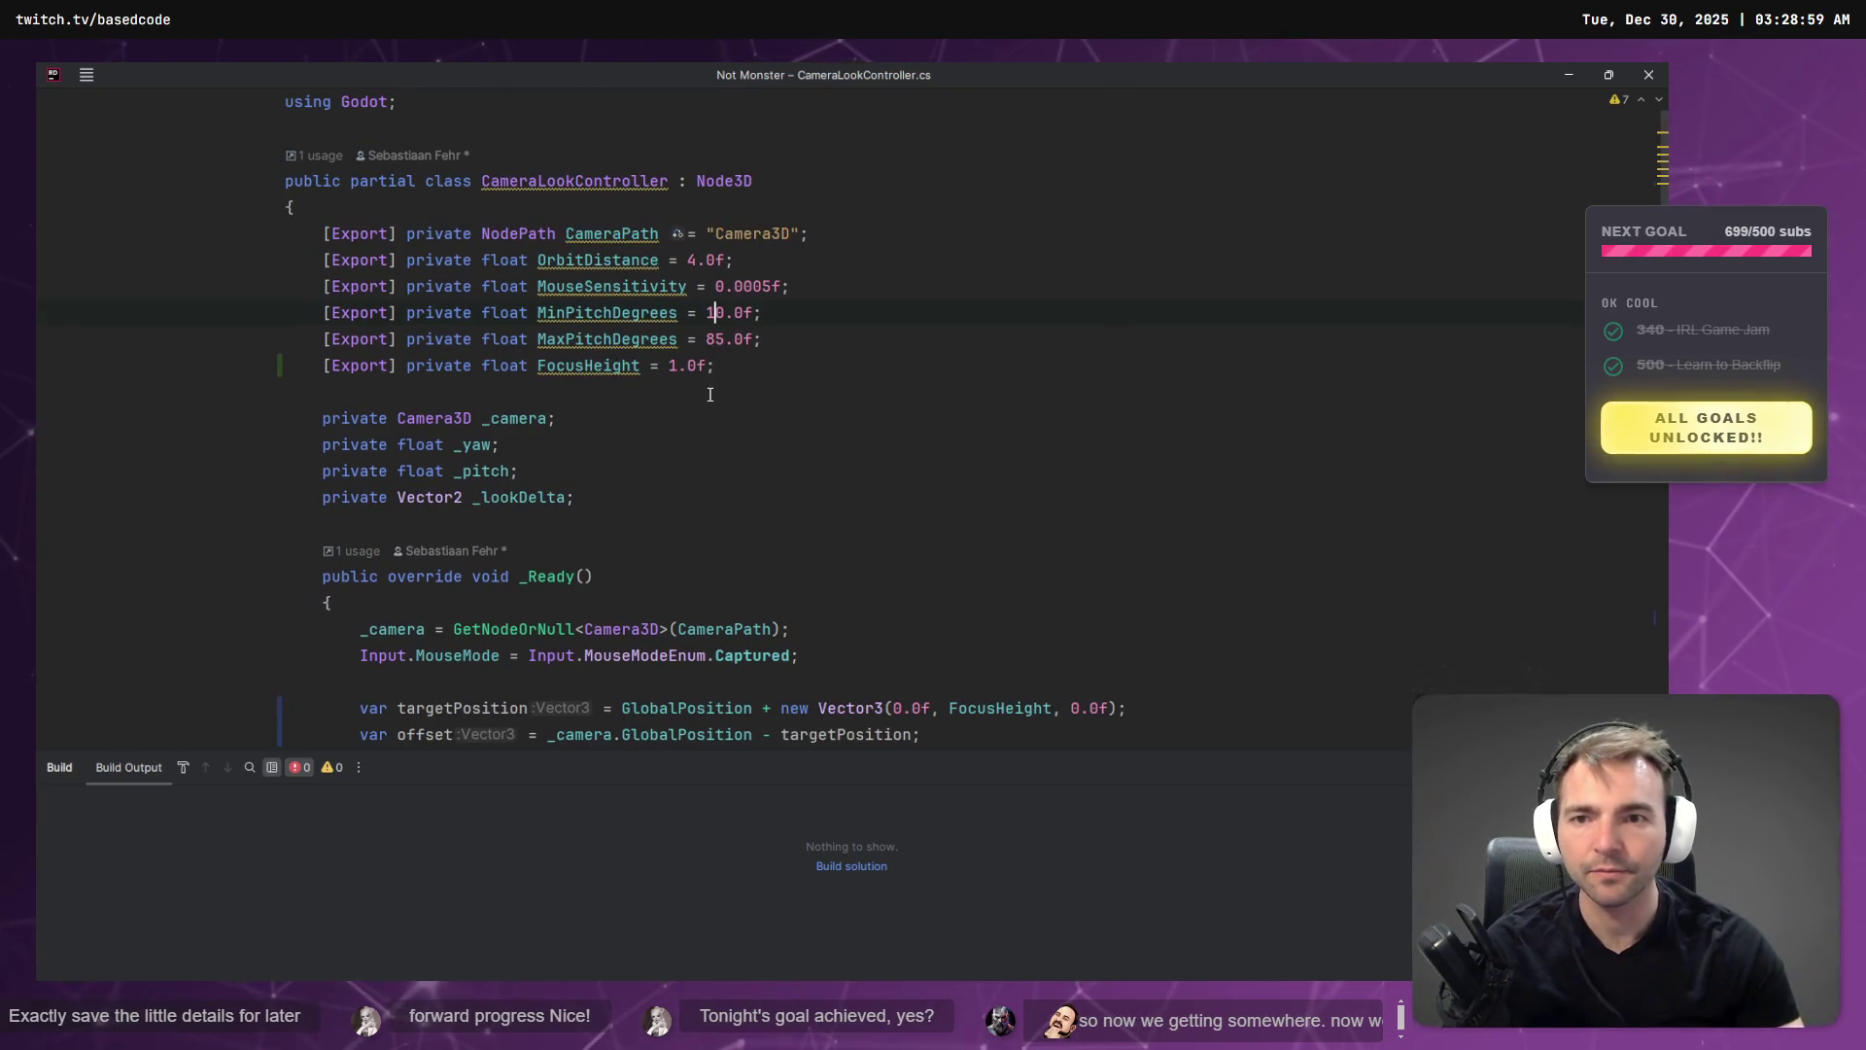
- Search the project for 'RotationSp' and edit RotationSpeed's default value in CharacterRootLocomotion.cs
key(ctrl+shift+f)
text(RotationSpee)
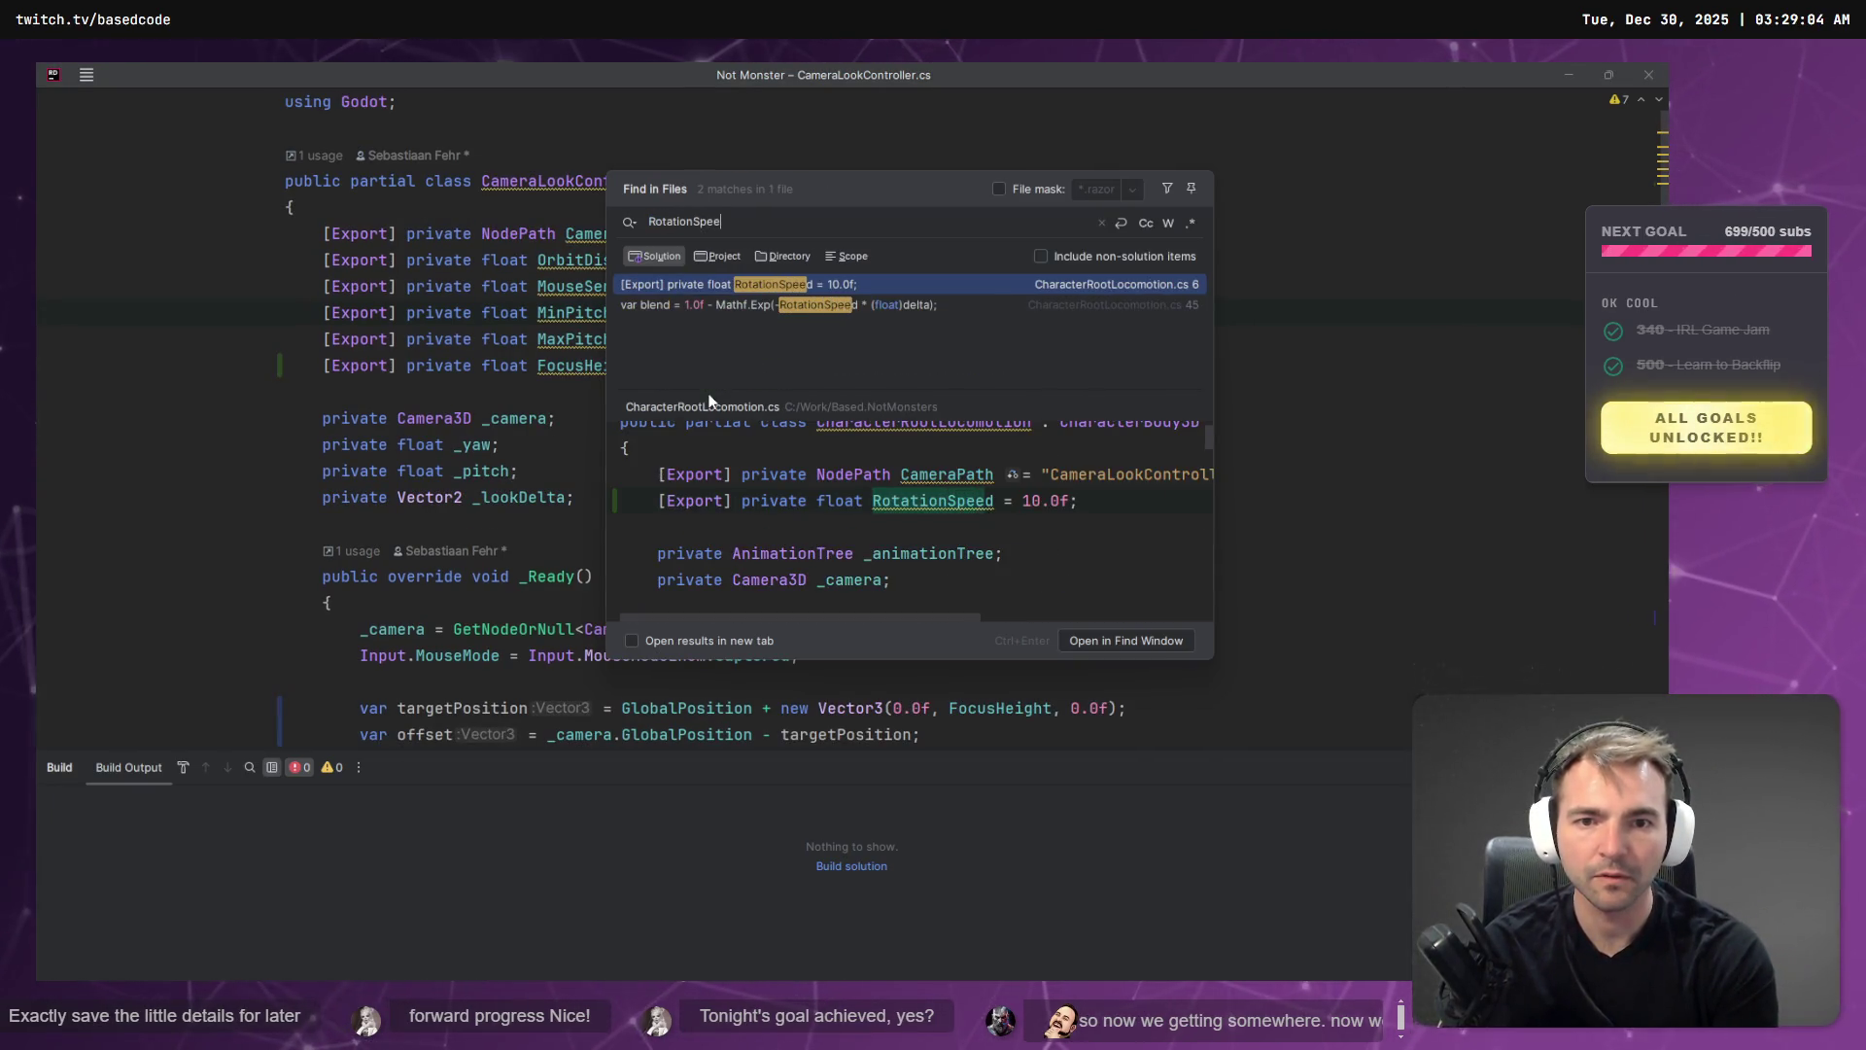
key(Return)
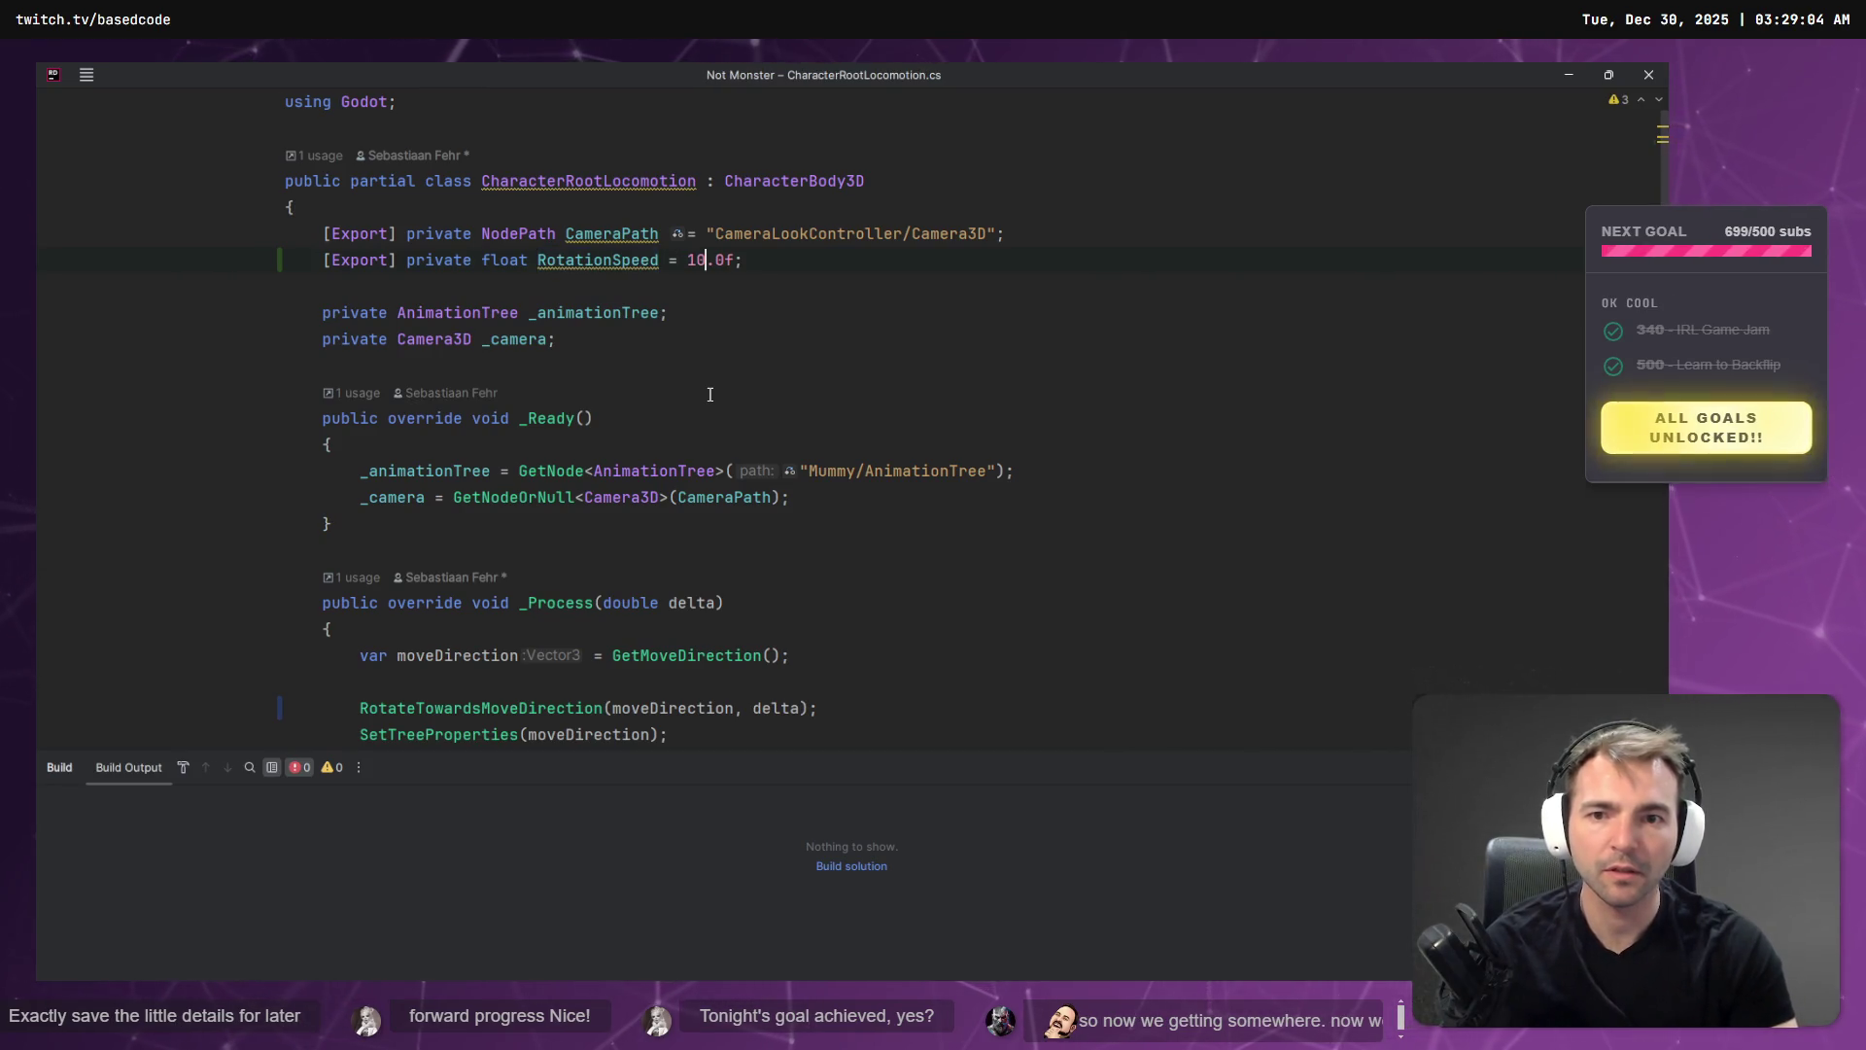
key(BackSpace)
text(3)
- Check the RotationSpeed declaration against the Codex diff, leaving it at 5.0f, then rebuild in Godot
key(alt+Tab)
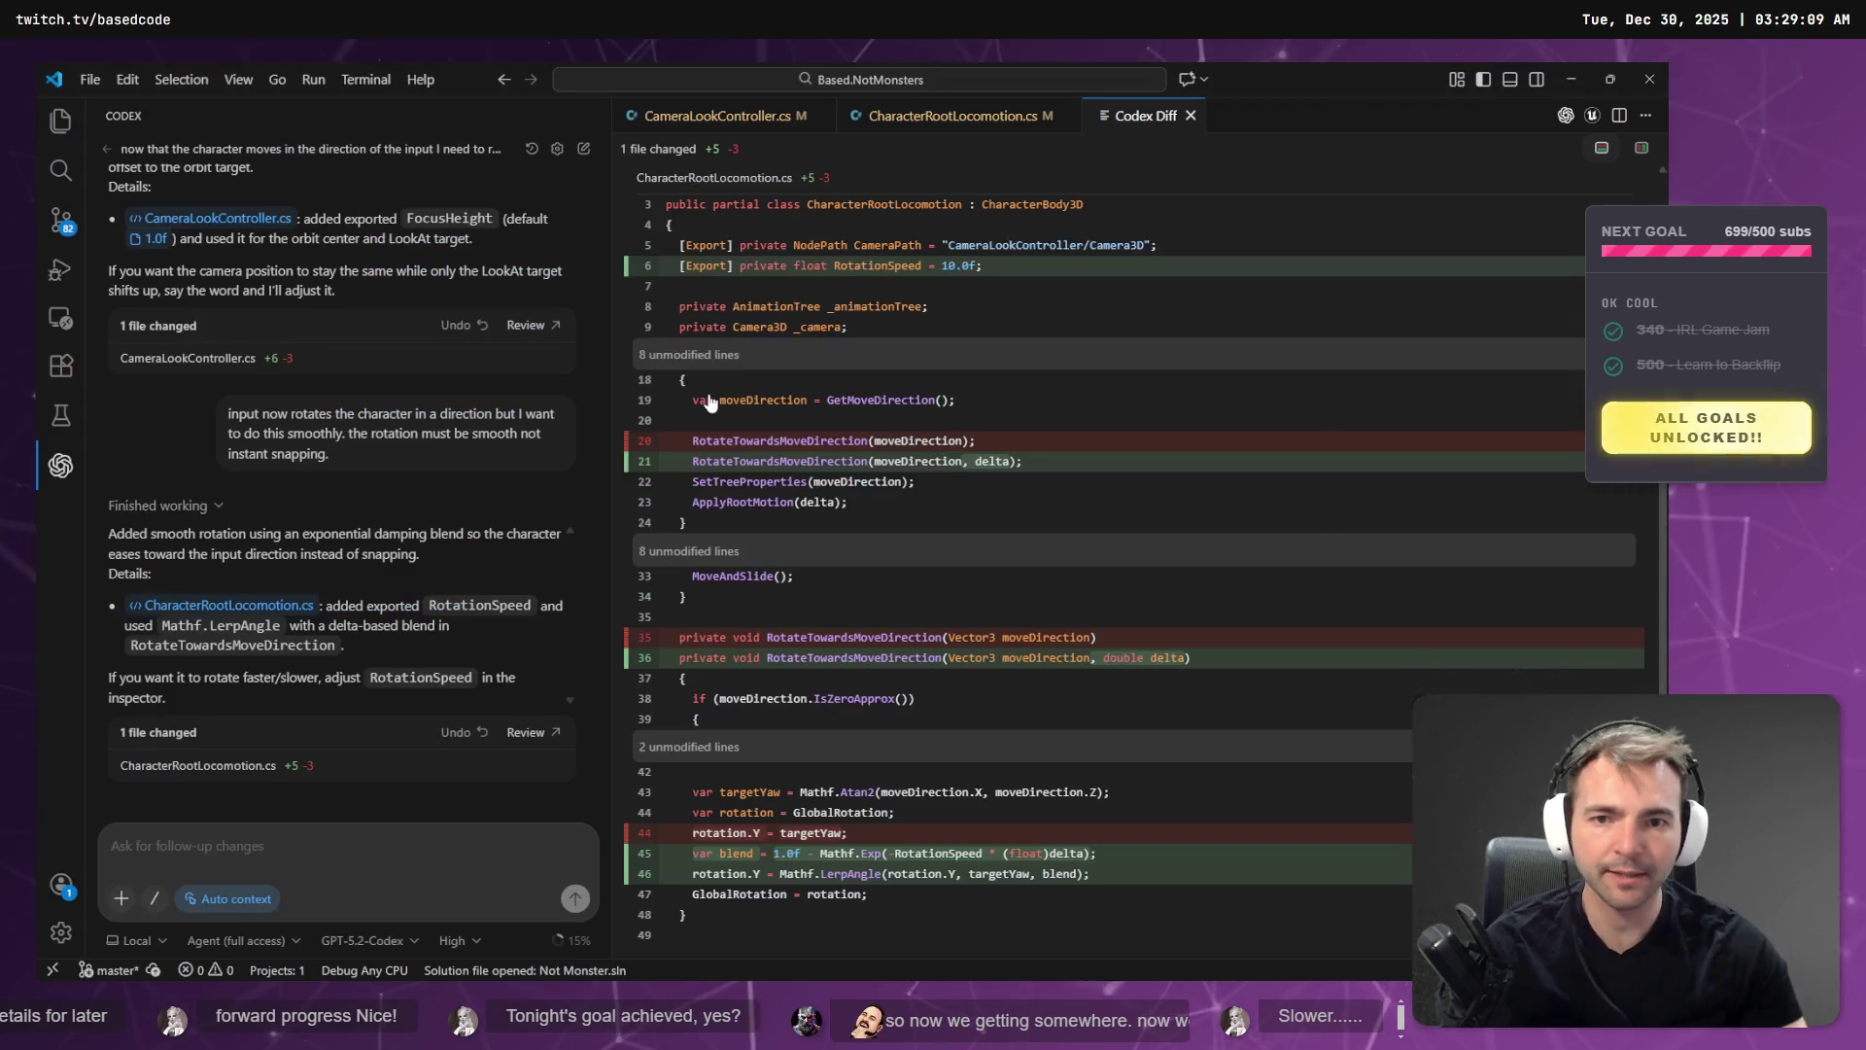
key(alt+Tab)
key(alt+Tab)
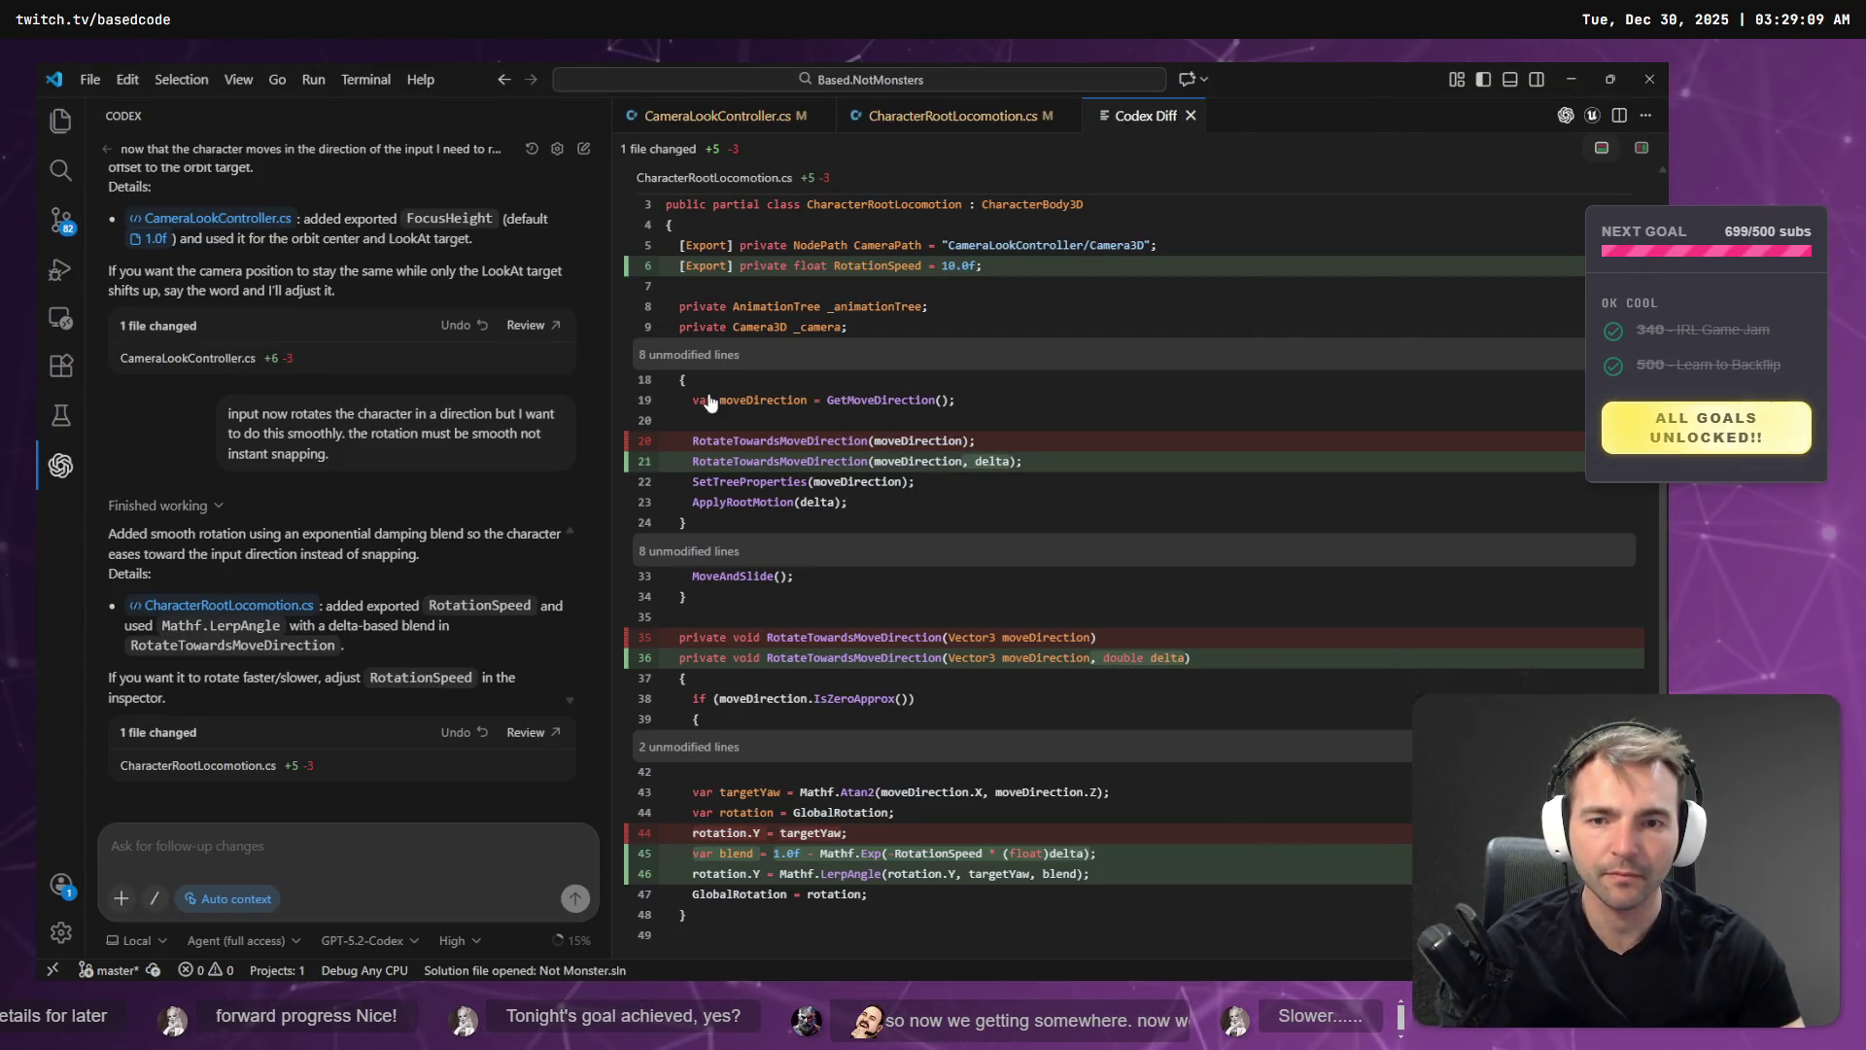
key(alt+Tab)
key(alt+Tab)
key(alt+Tab)
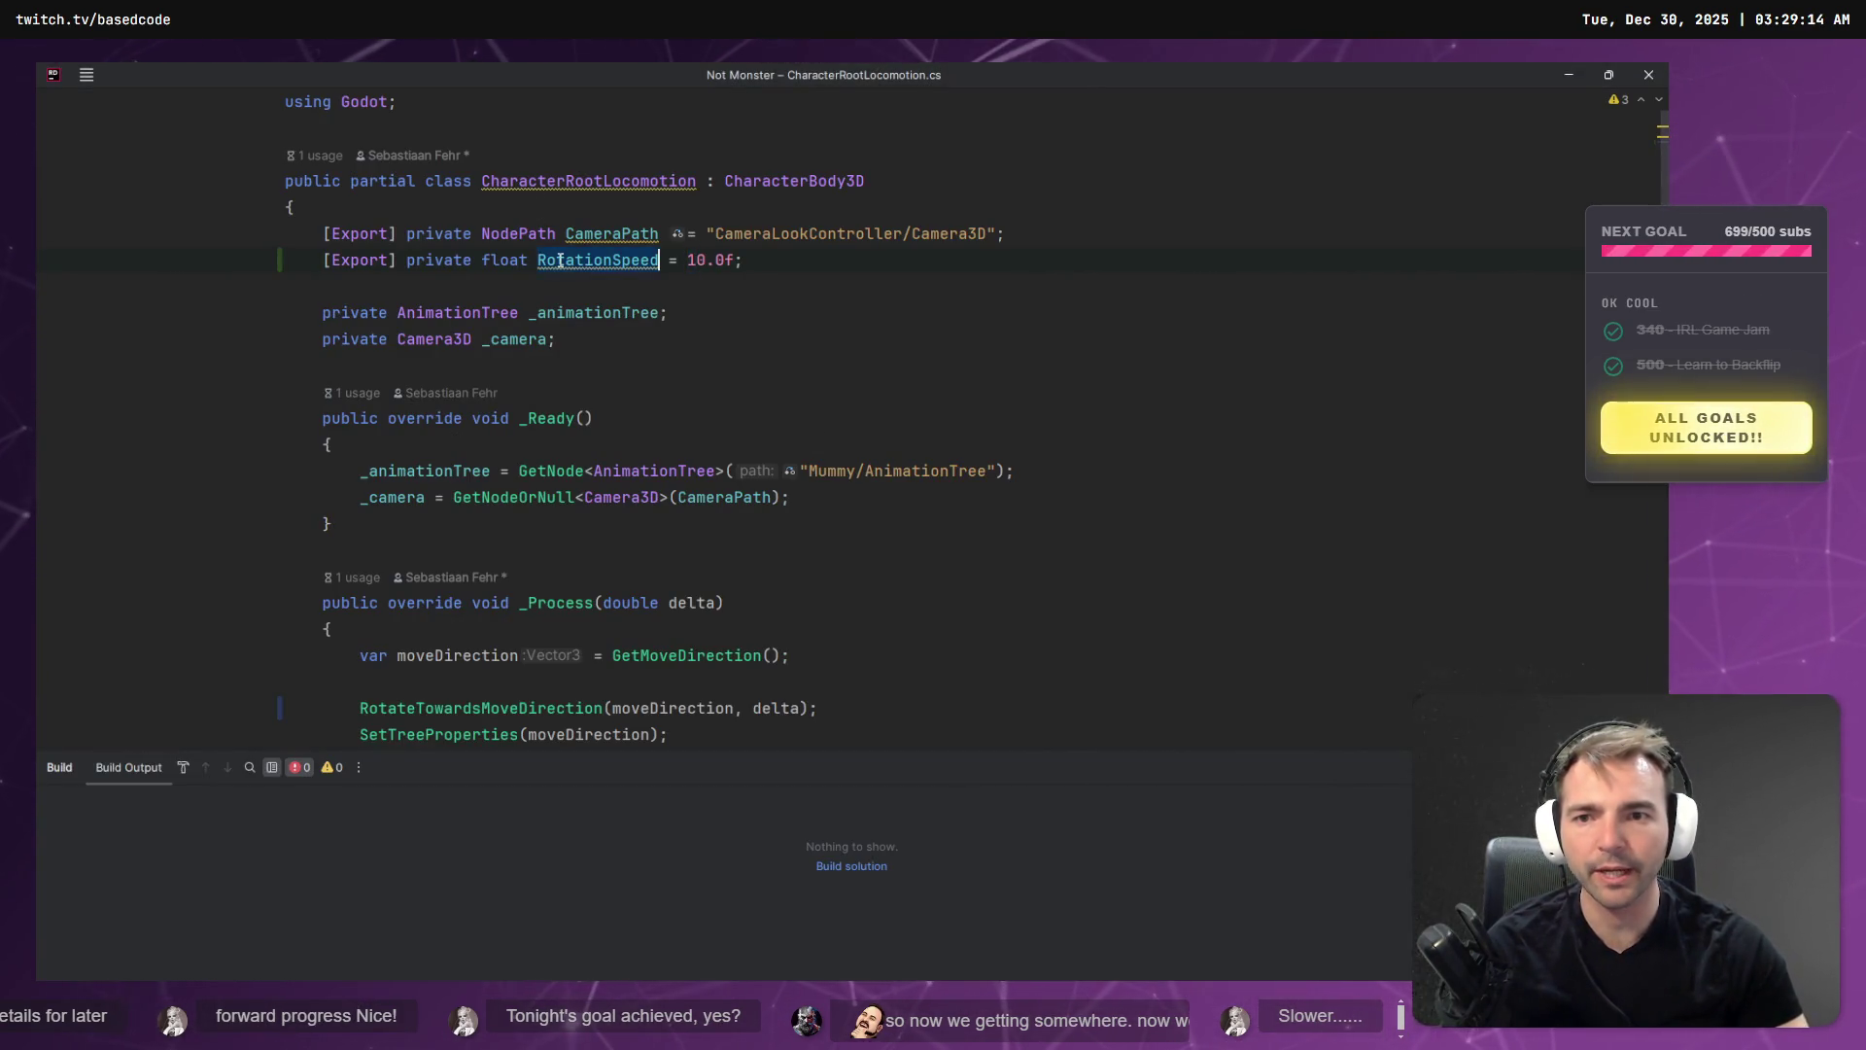
key(ctrl+f)
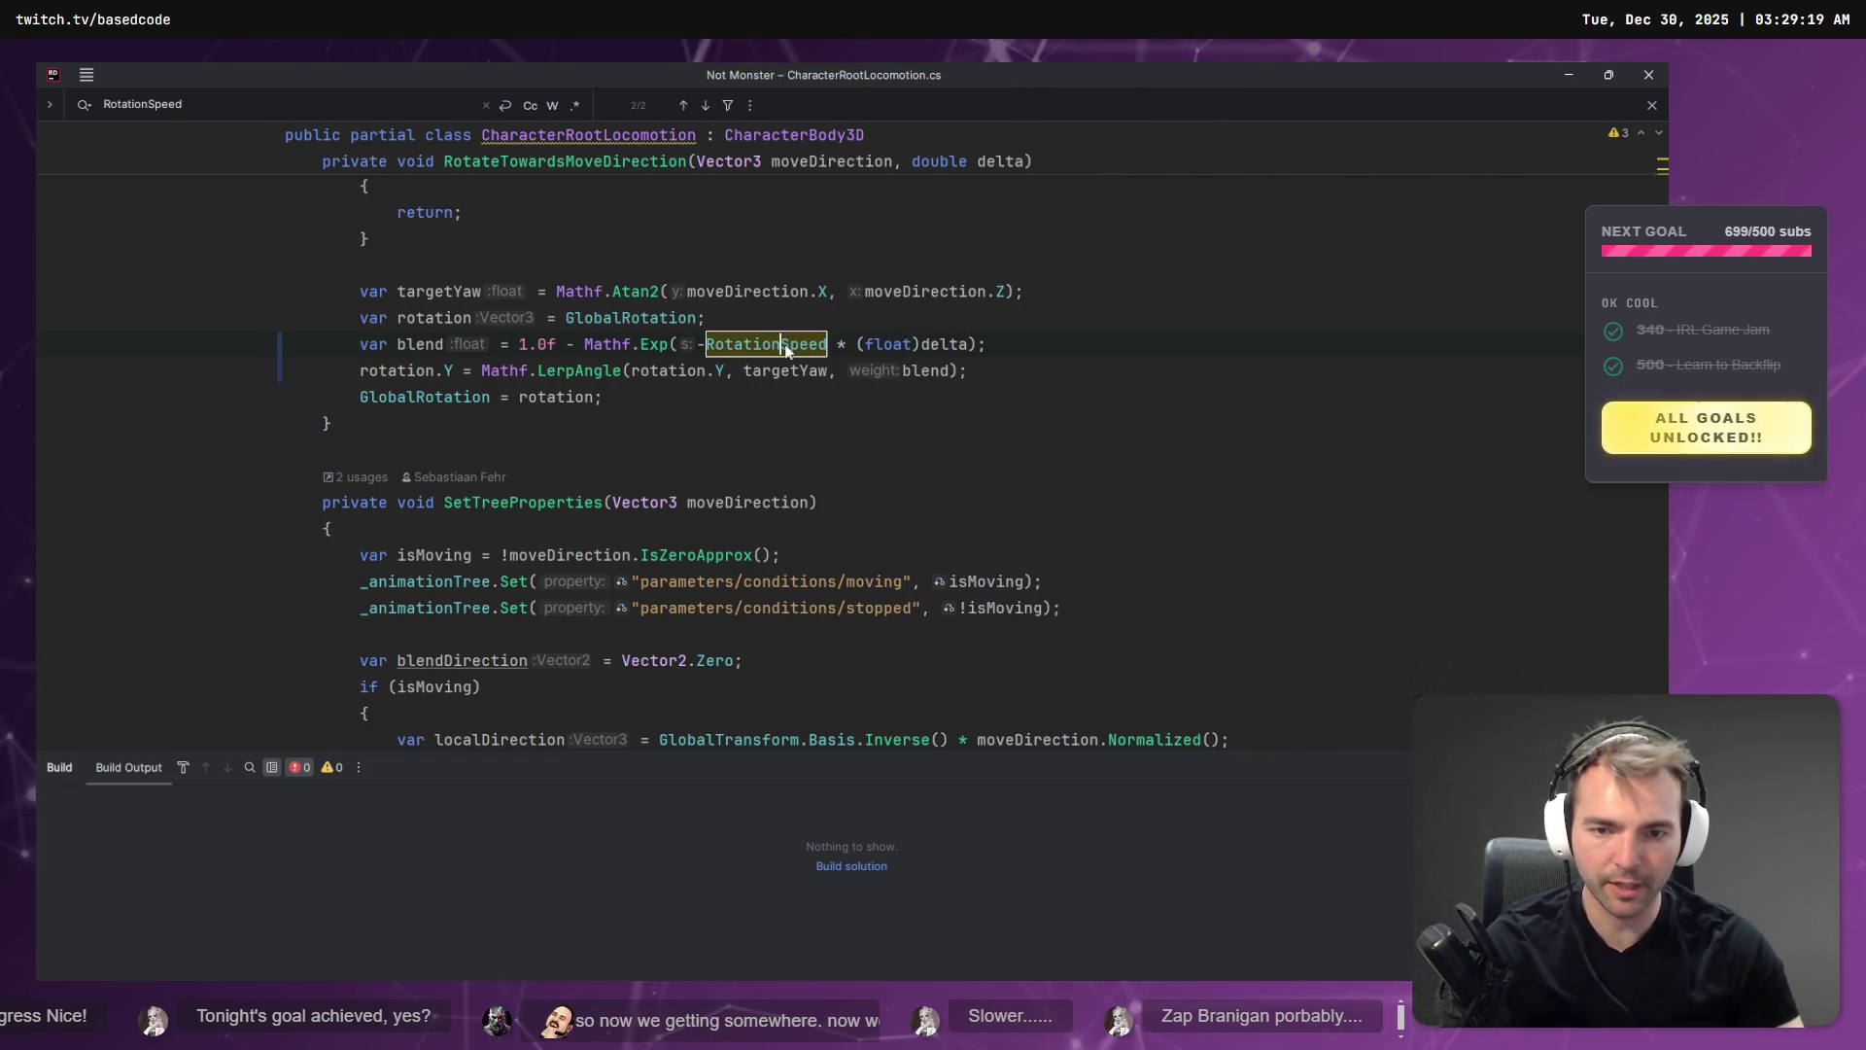
key(Return)
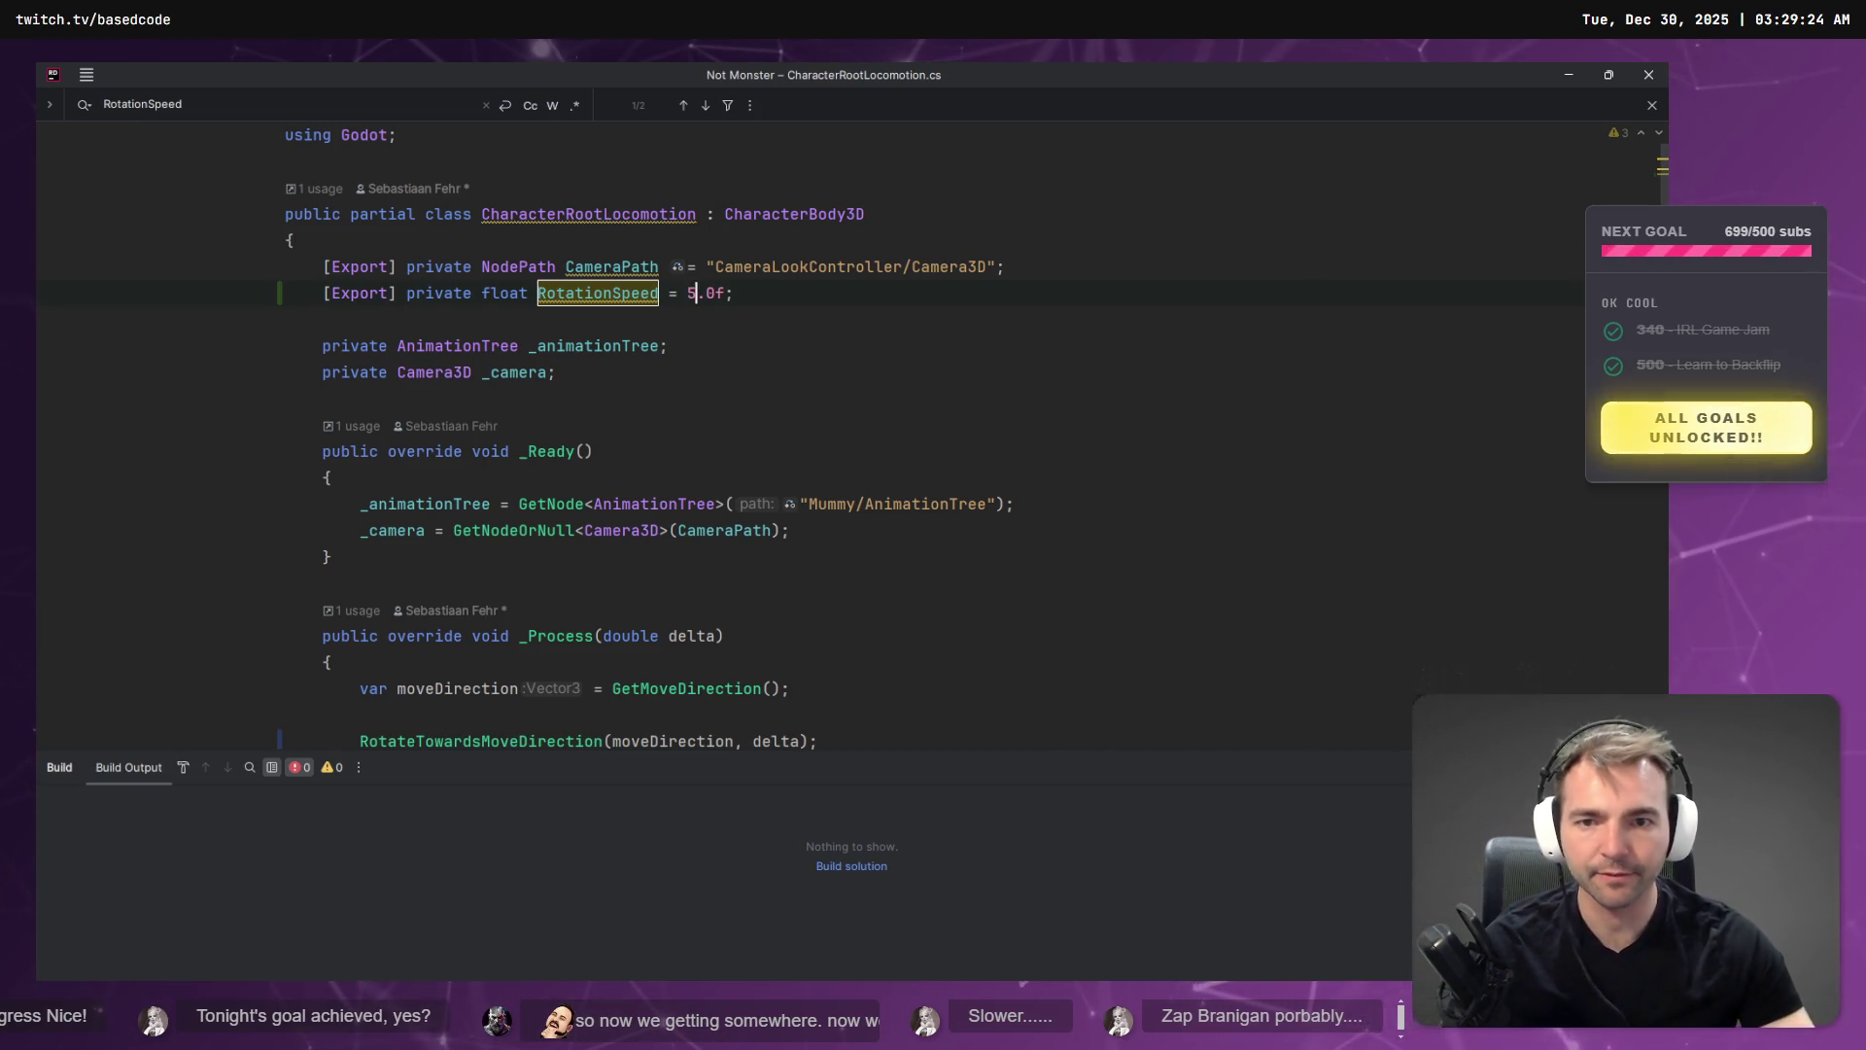
key(alt+Tab)
key(alt+Tab)
key(F5)
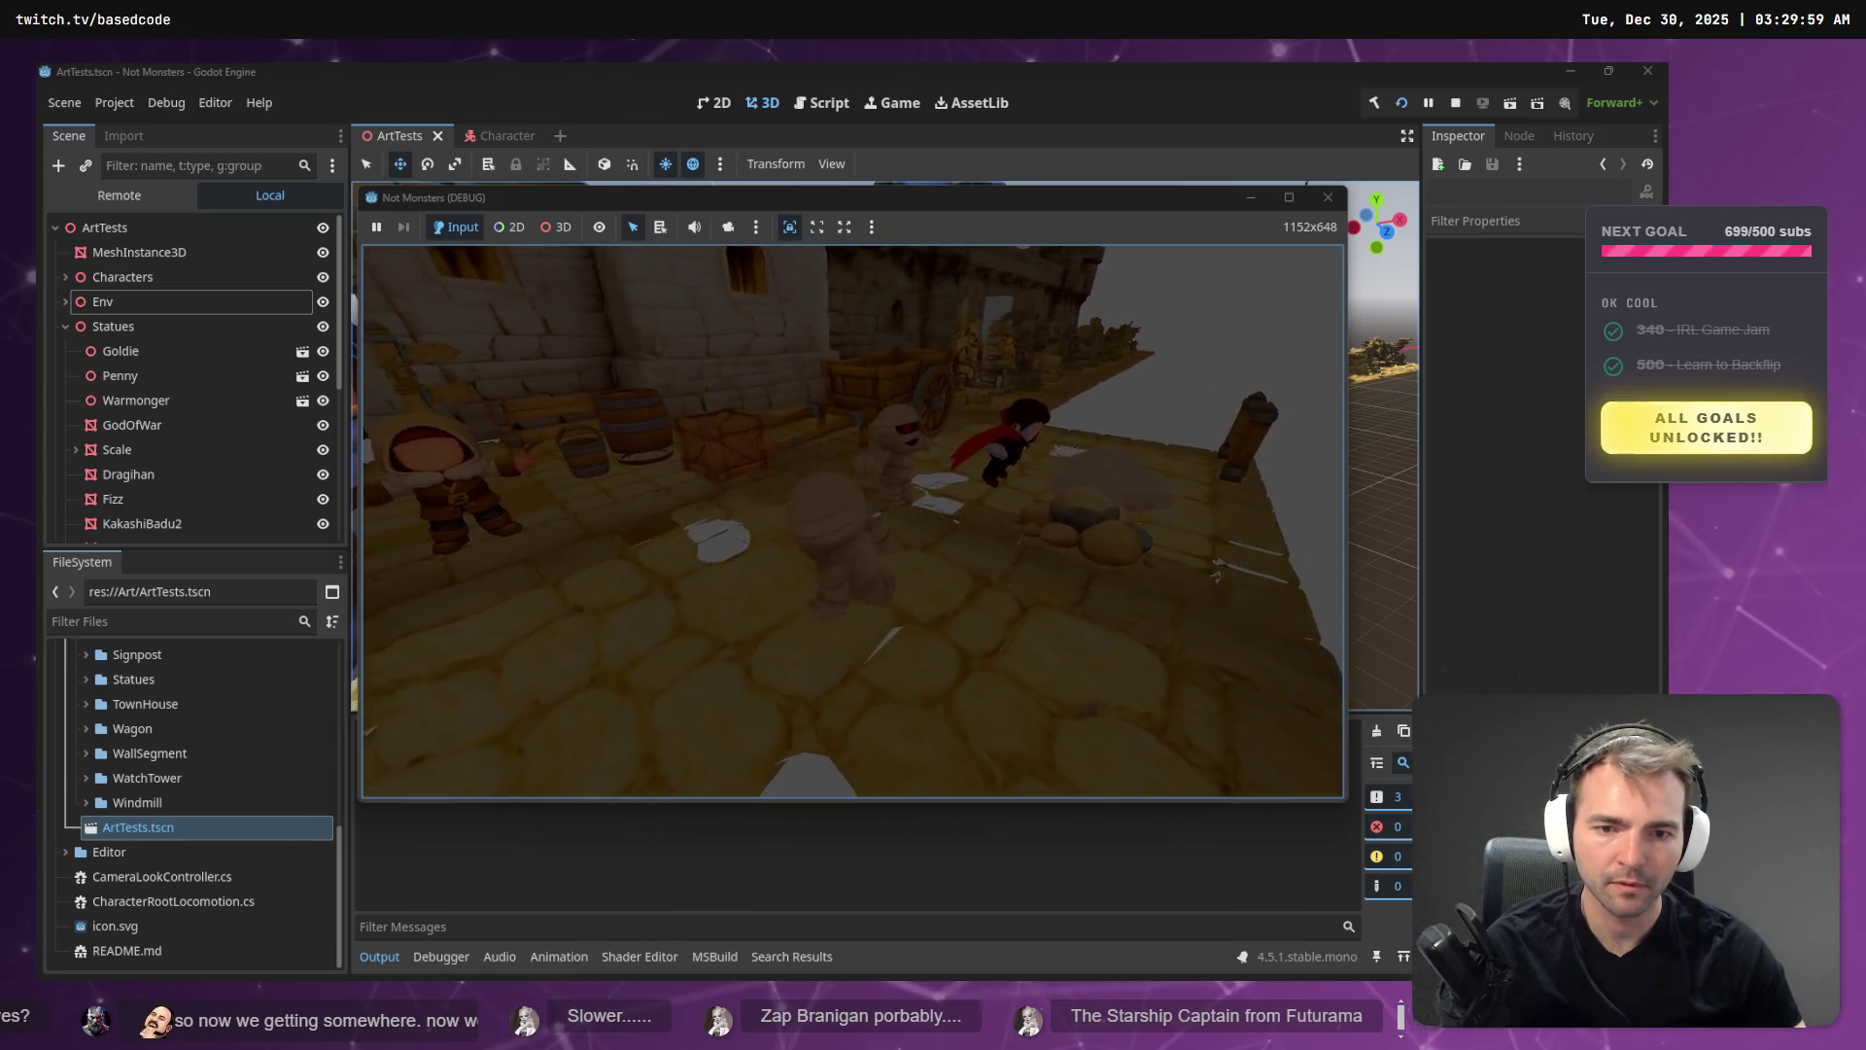
- Close the courtyard play-test of the 5.0 rotation speed
key(F8)
- Lower RotationSpeed to 1.0f in Rider, then rebuild and run the game in Godot
key(alt+Tab)
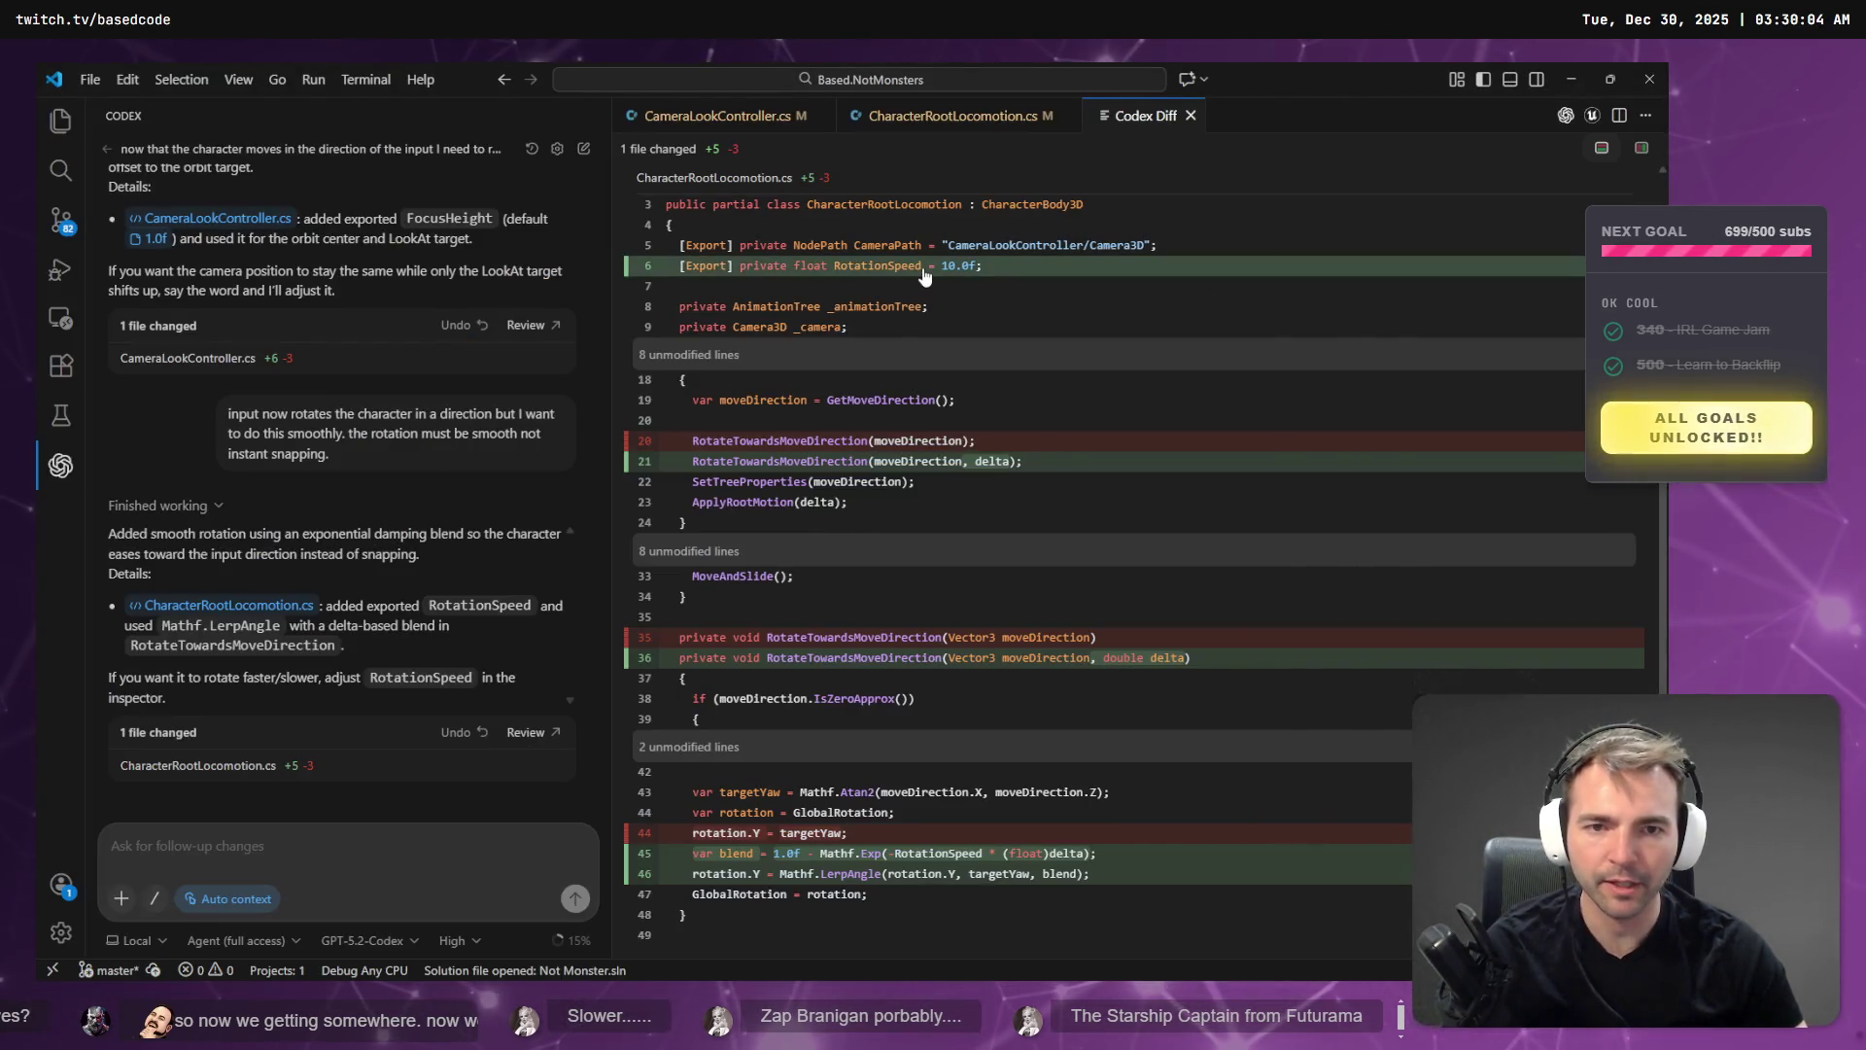
key(alt+Tab)
key(BackSpace)
text(1)
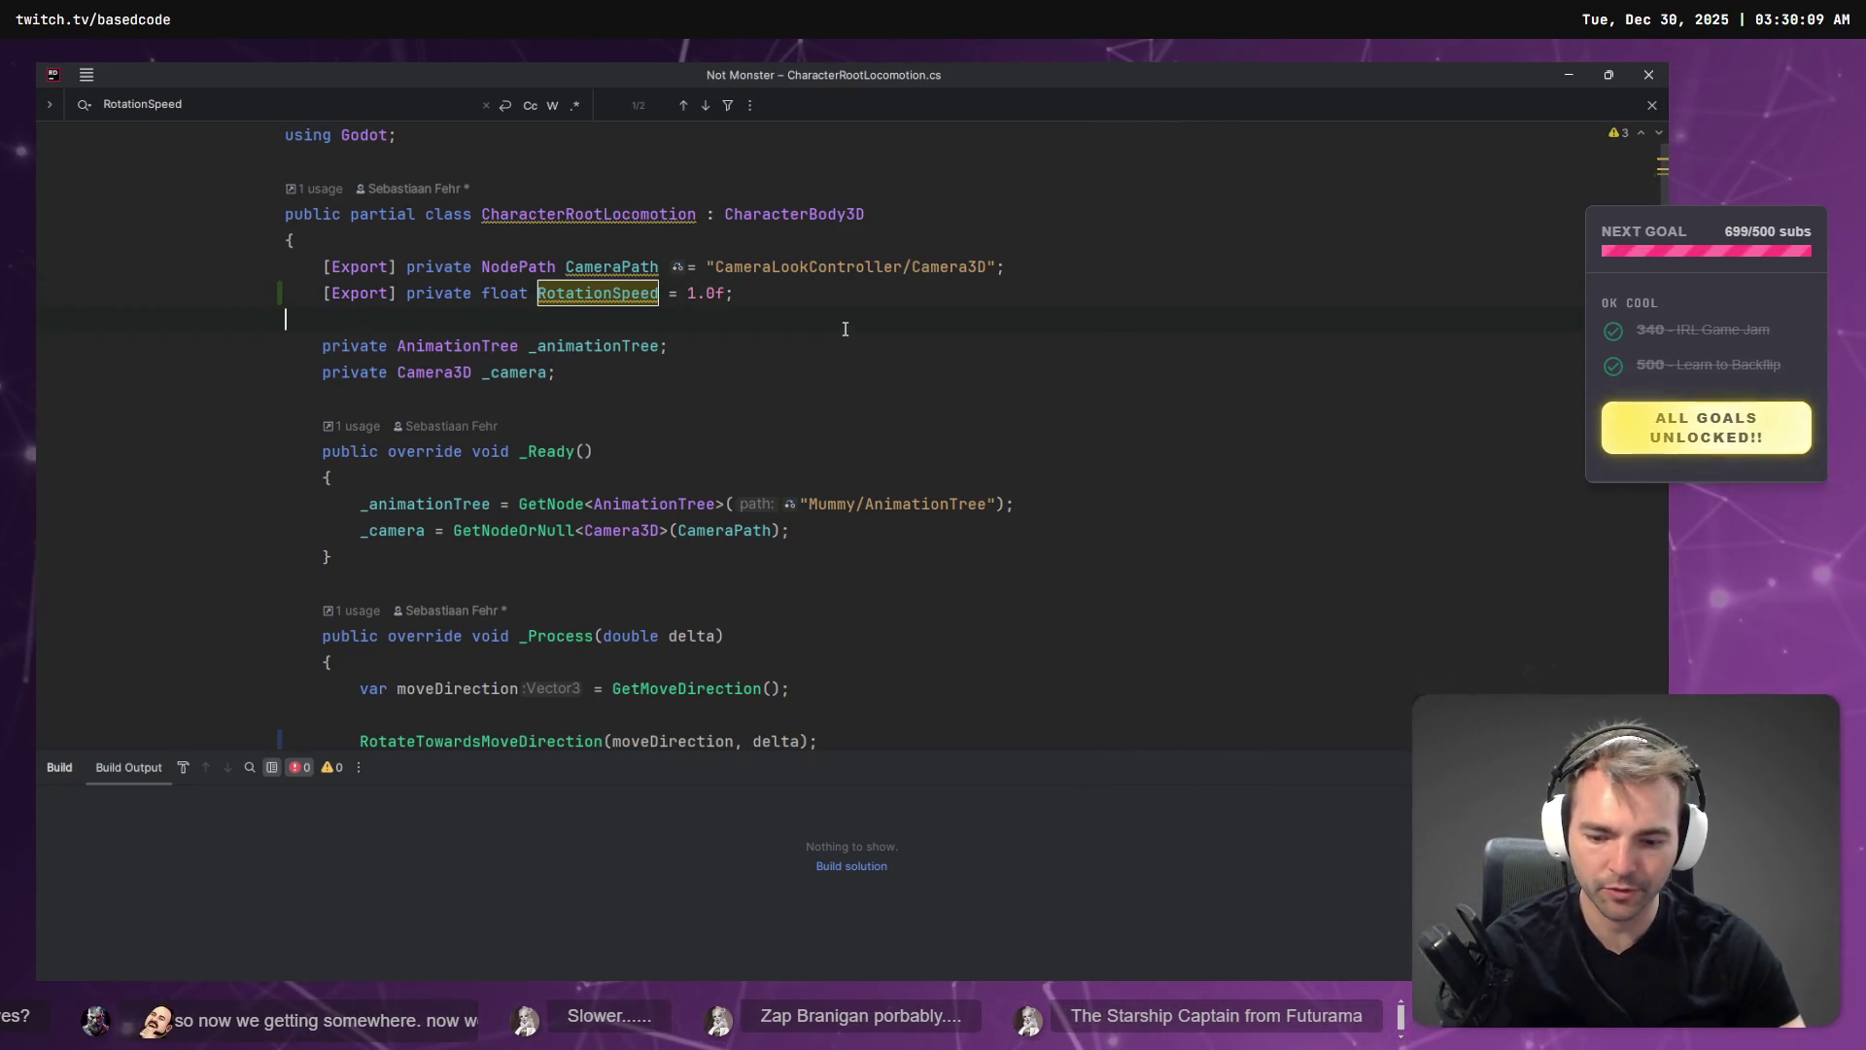
key(alt+Tab)
key(alt+Tab)
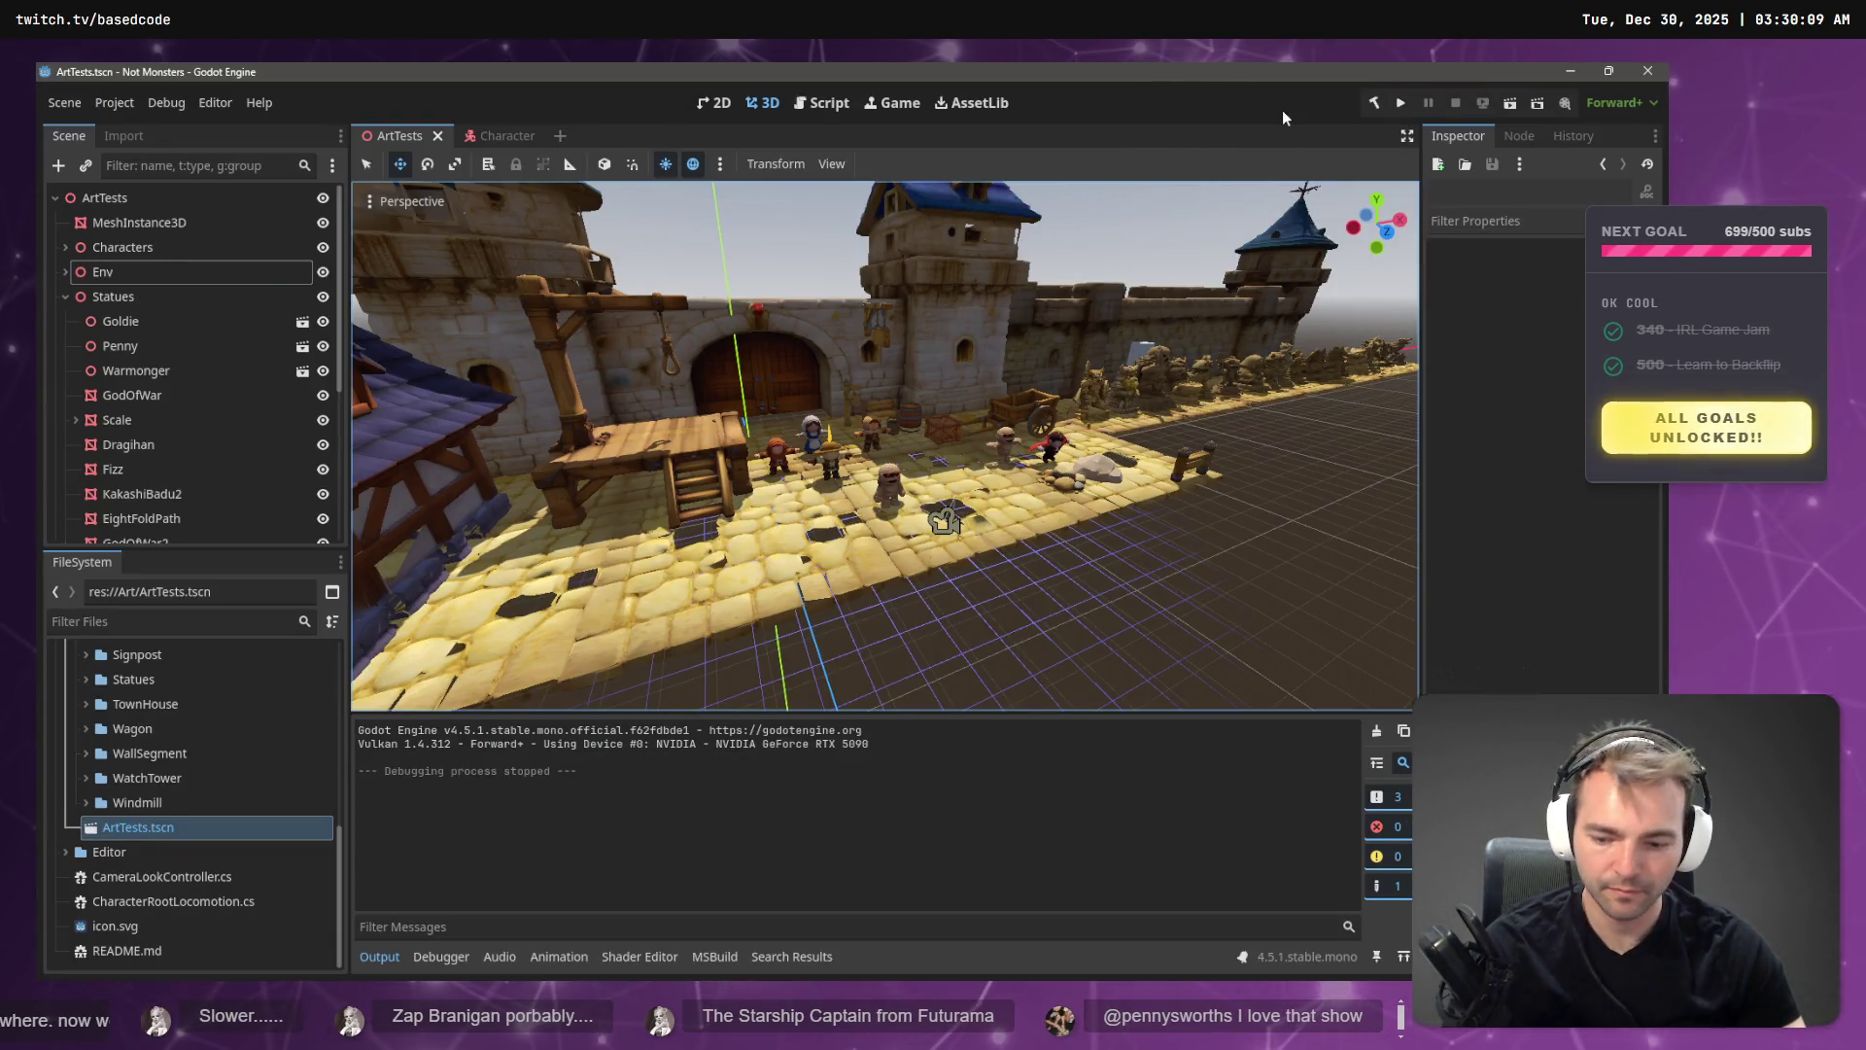
key(F5)
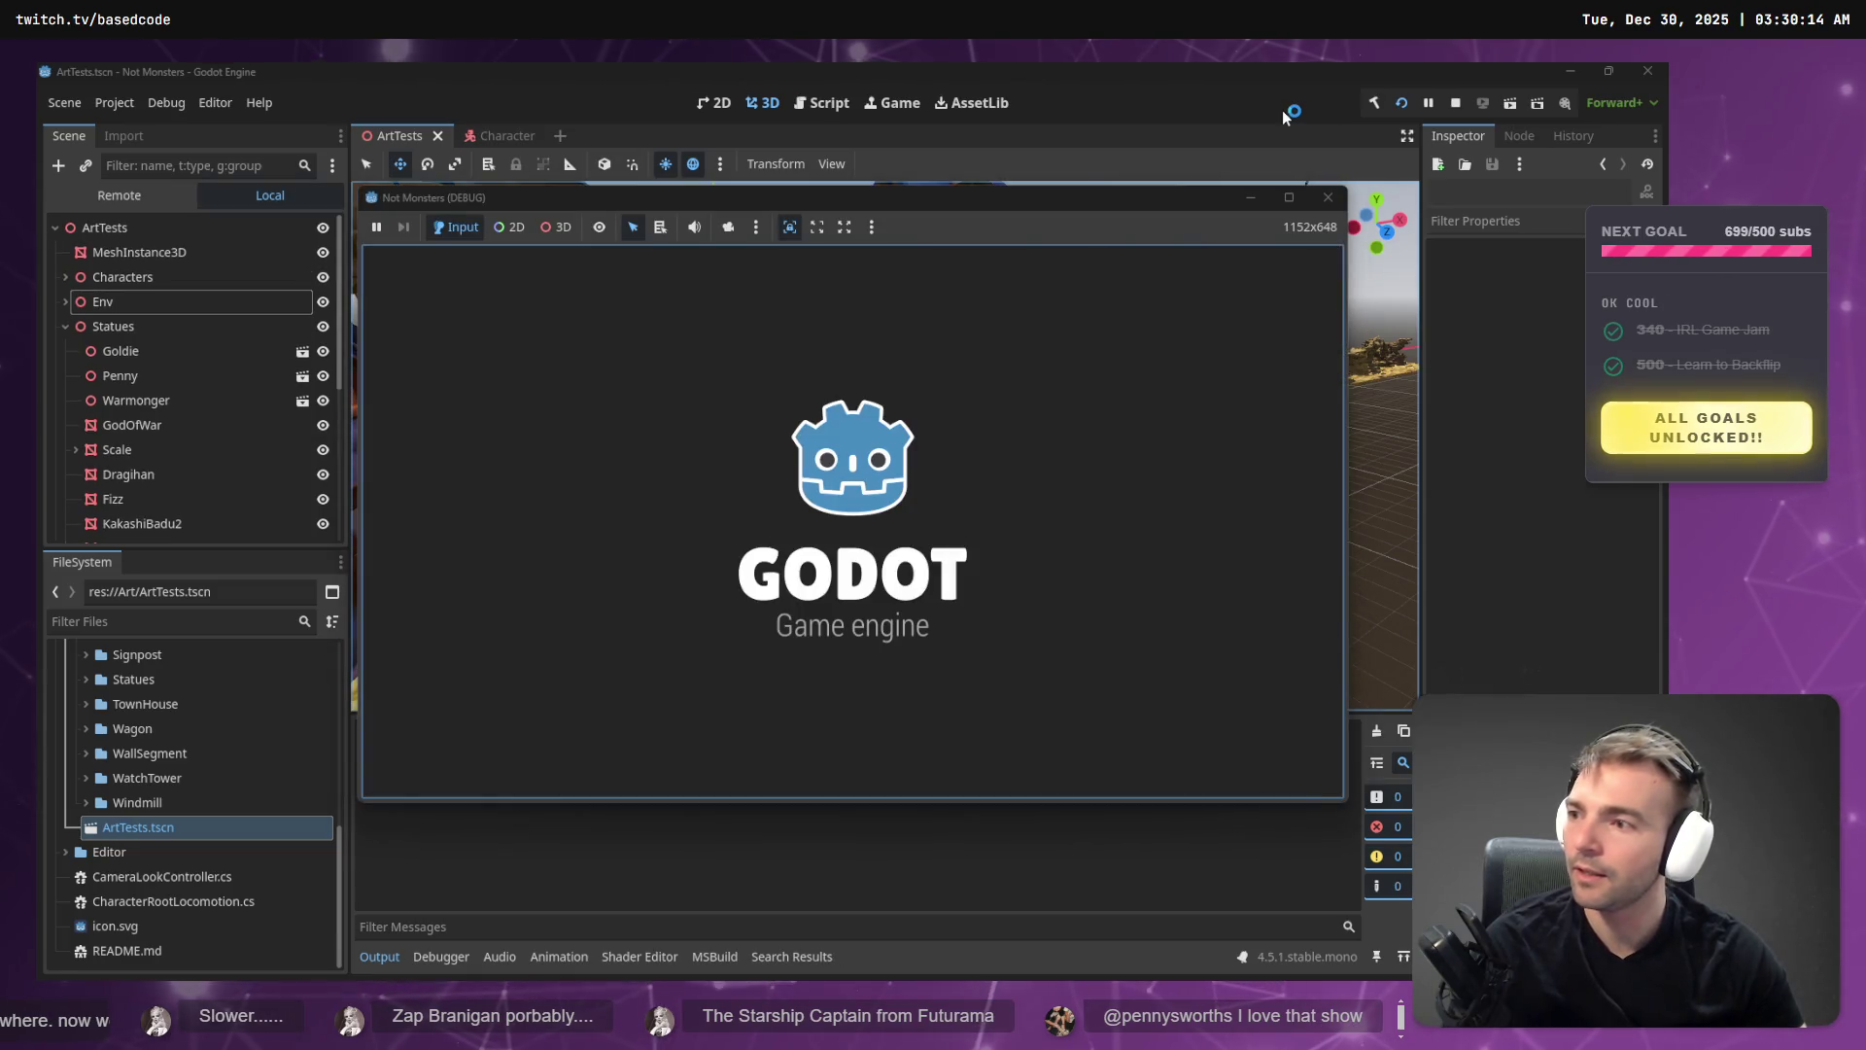
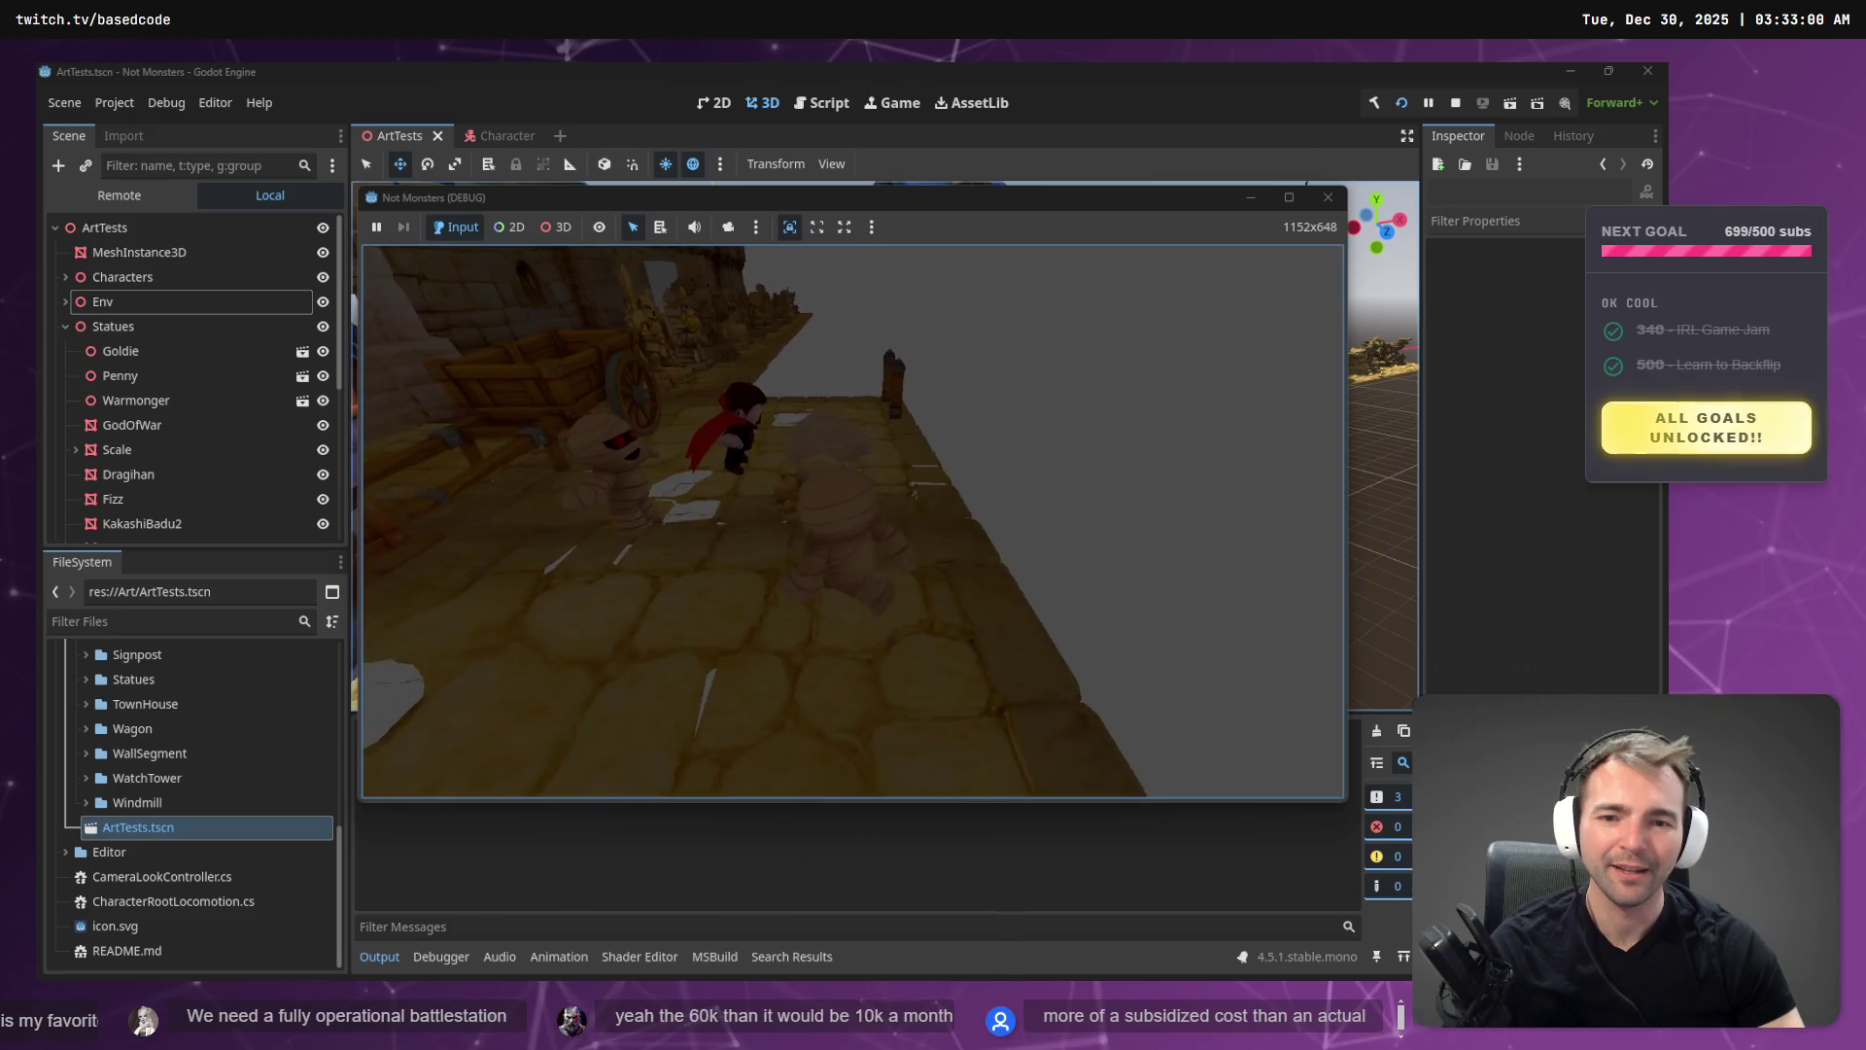
- Stop the running Not Monsters game and bring Fork to the front
key(Escape)
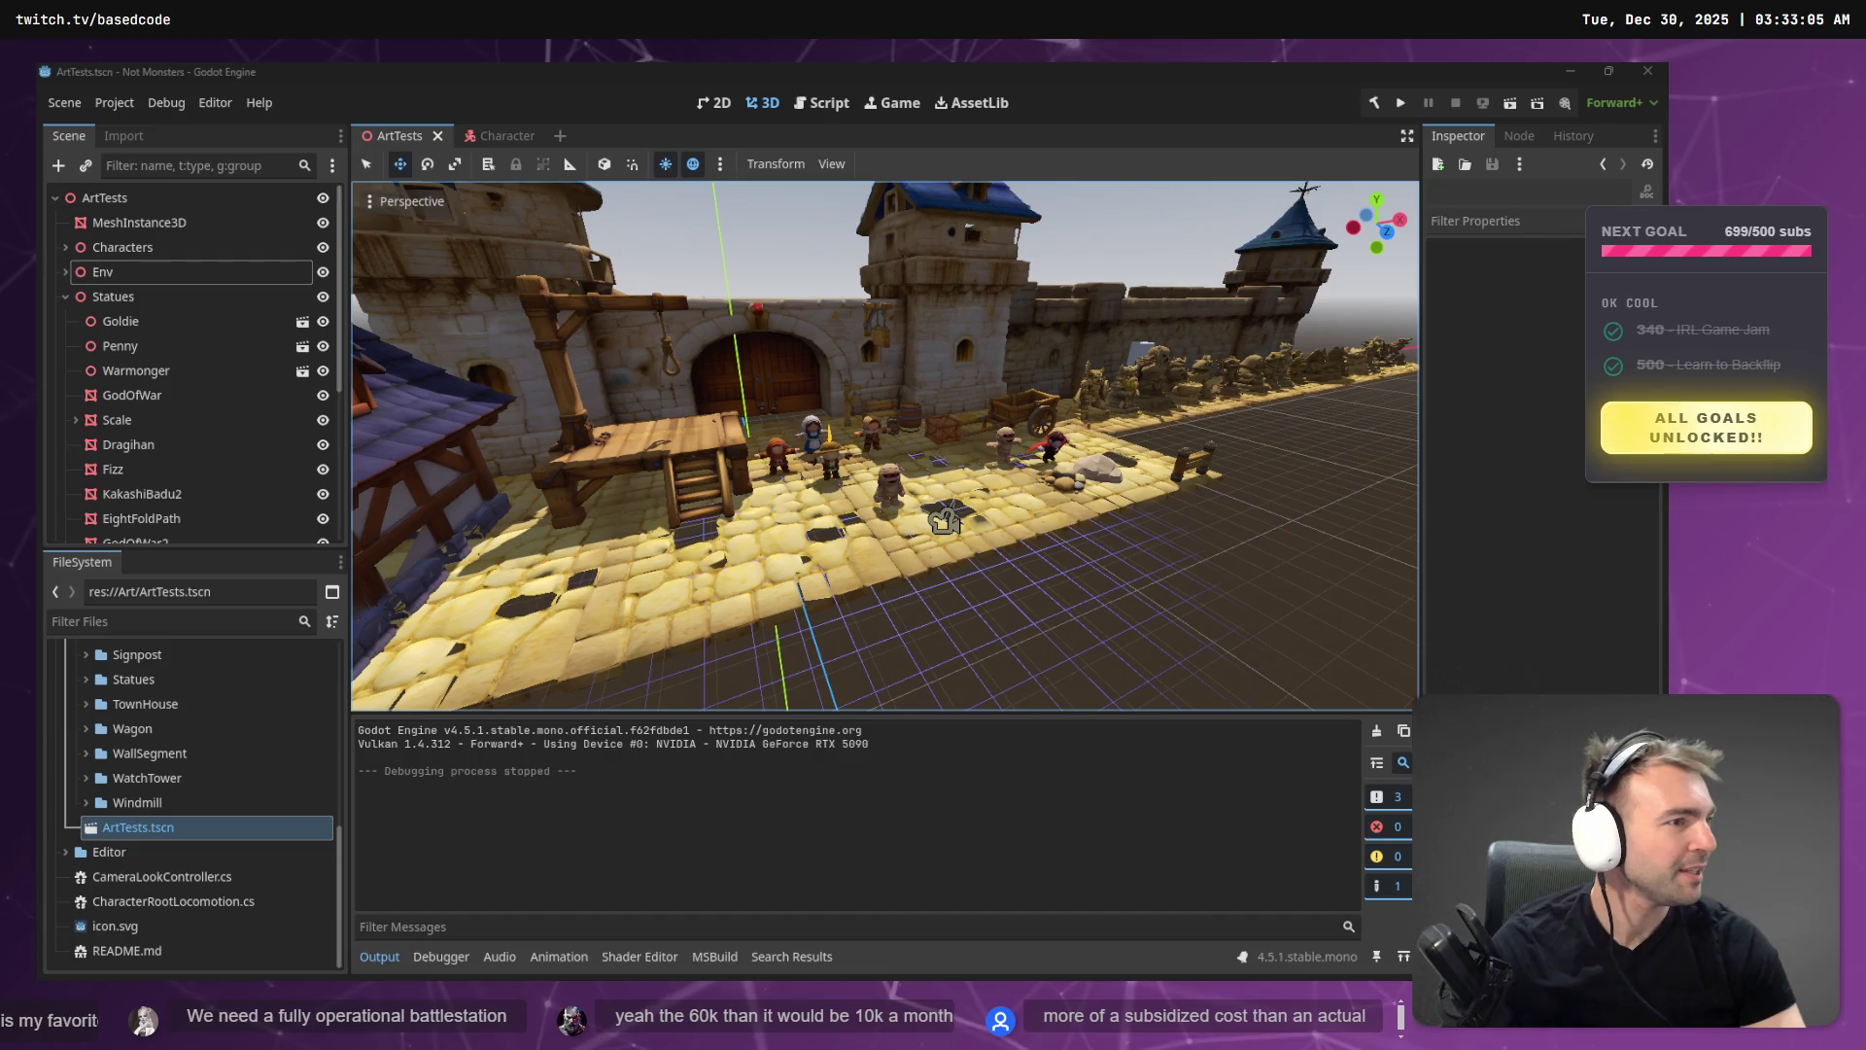
key(alt+Tab)
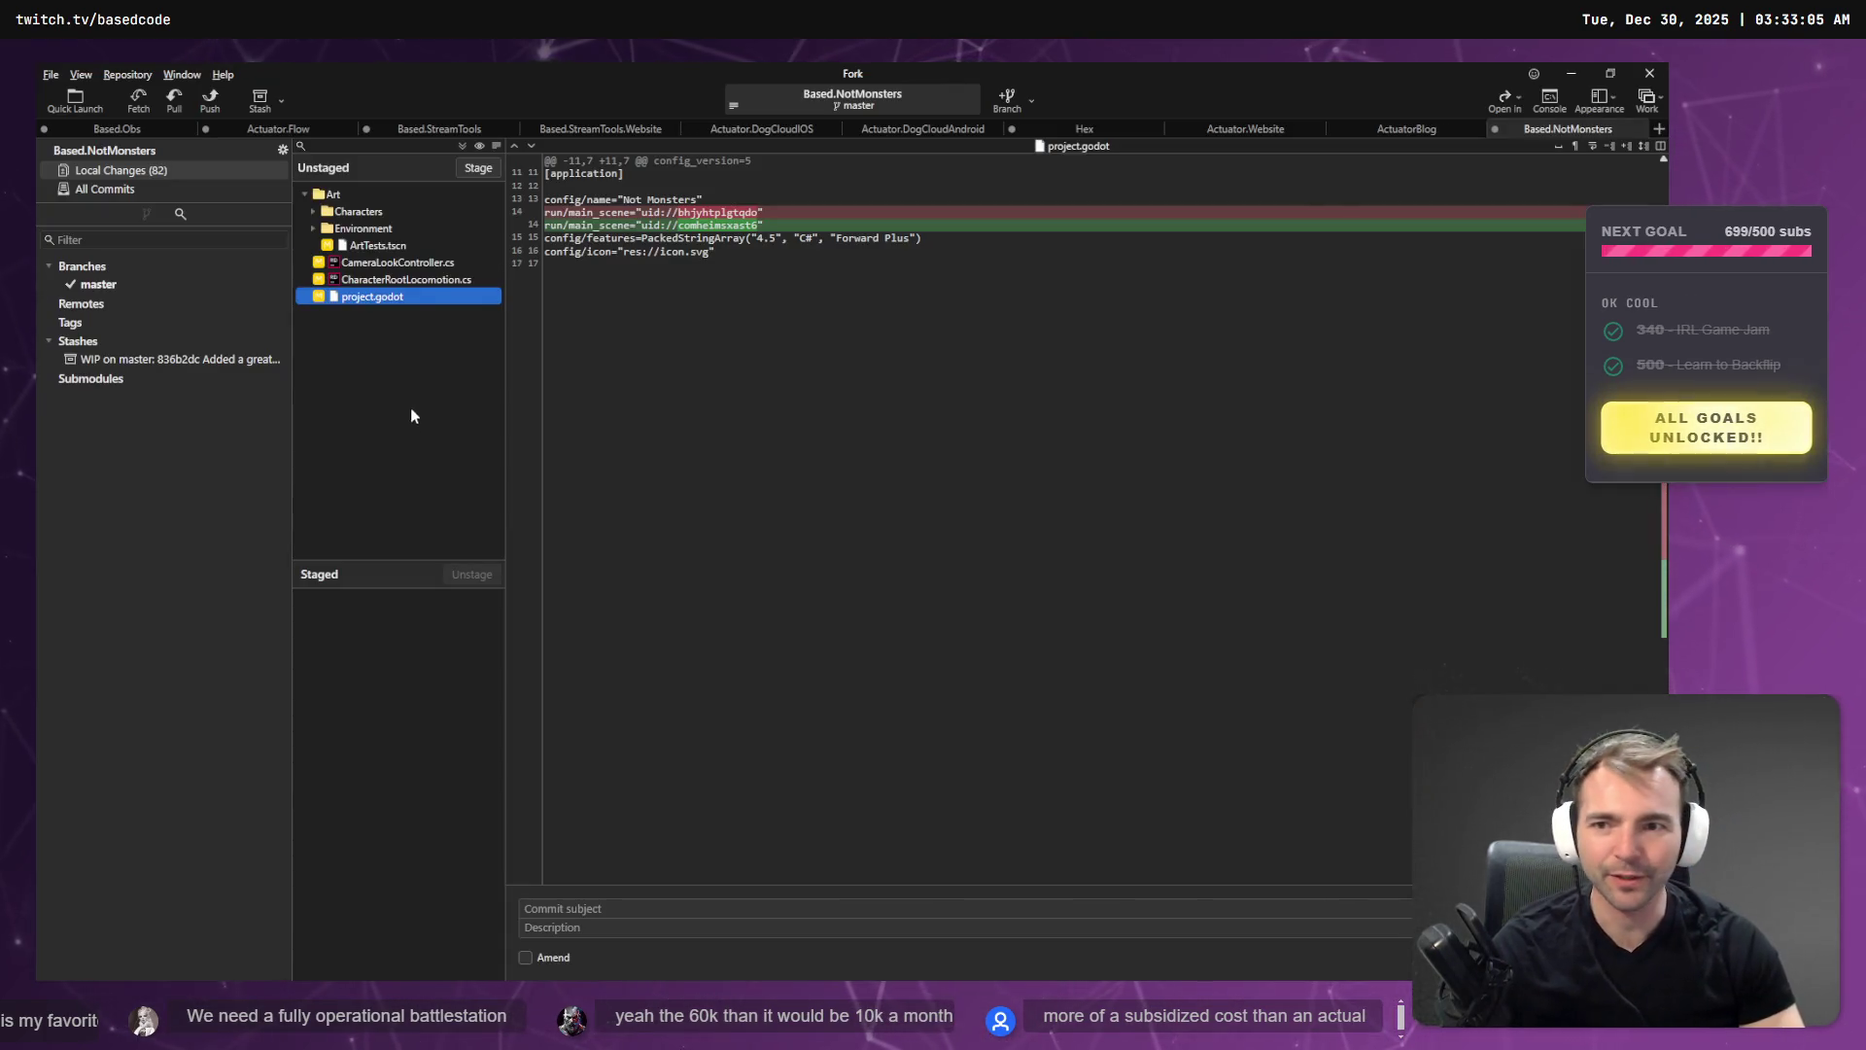
- Stage CharacterRootLocomotion.cs and CameraLookController.cs, review their diff, and return to Godot
click(396, 281)
ctrl+click(408, 263)
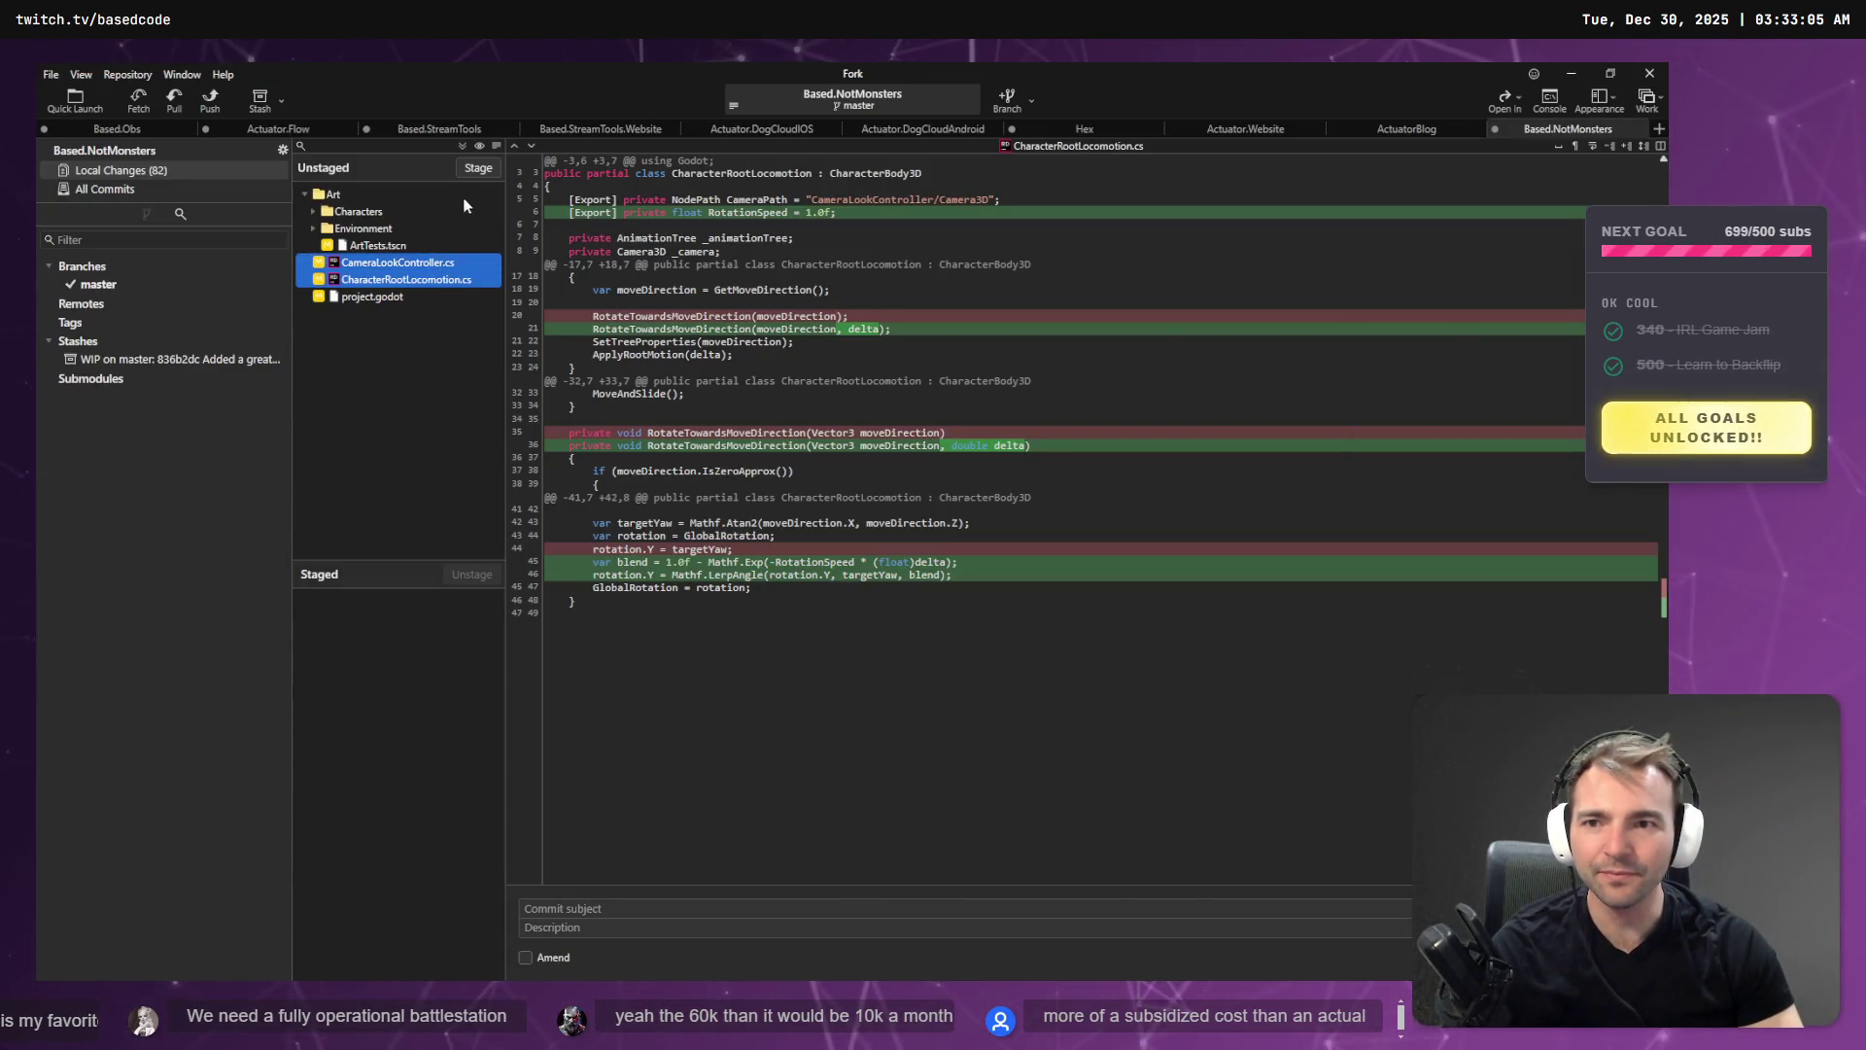
click(478, 171)
click(398, 601)
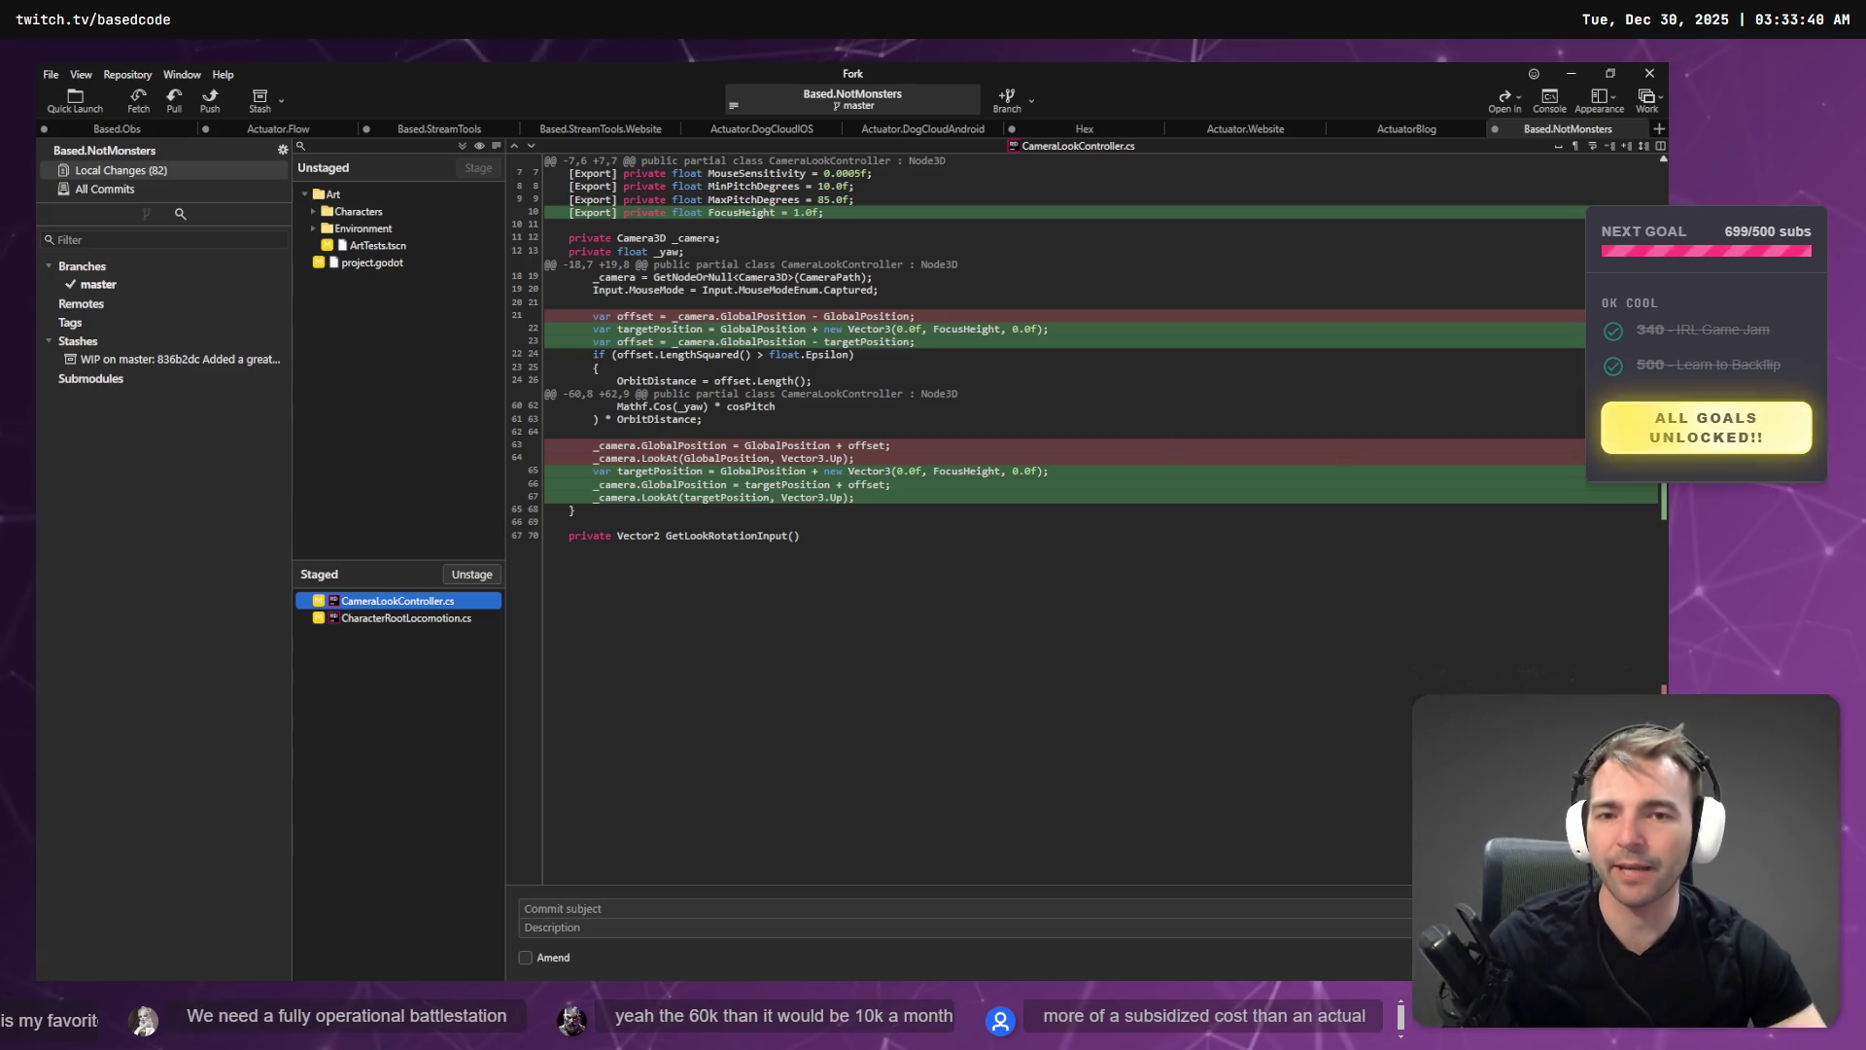
key(alt+Tab)
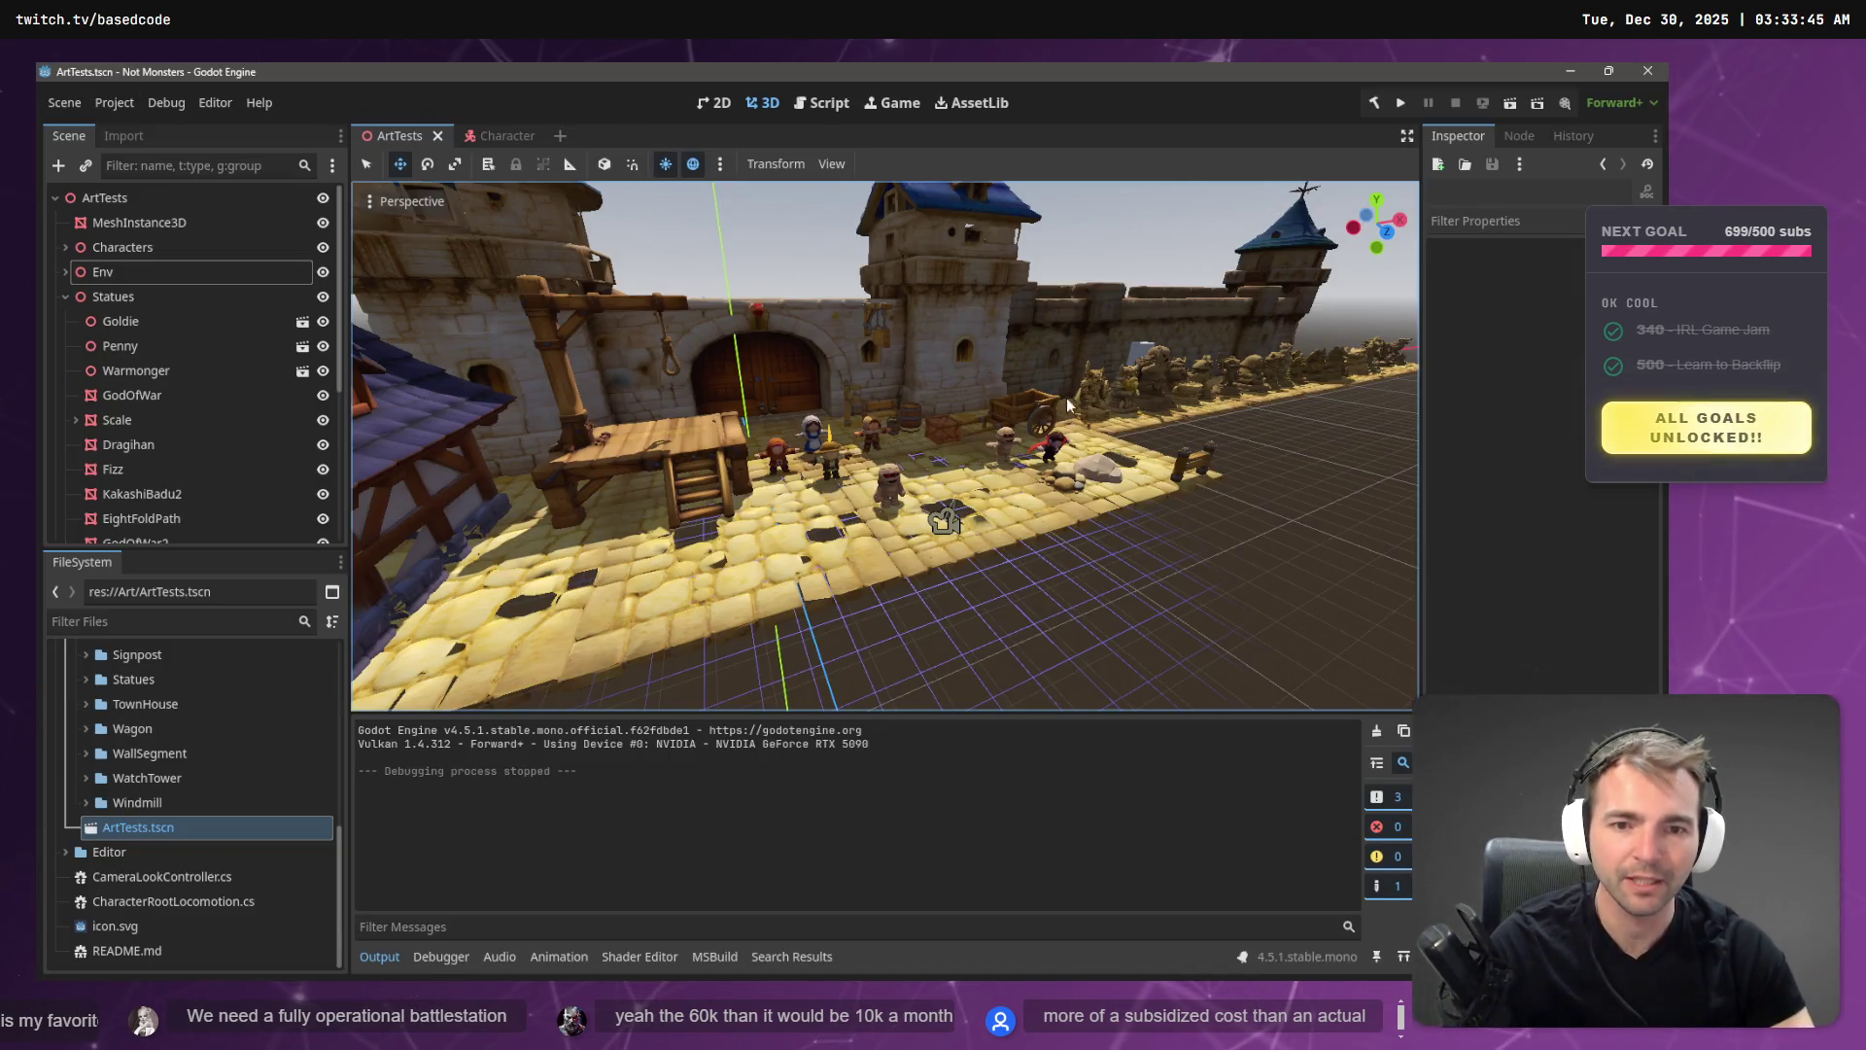
- Fly the ArtTests view along the street, castle wall and mummy characters, then return to Fork
key(w)
key(w)
key(w)
key(s)
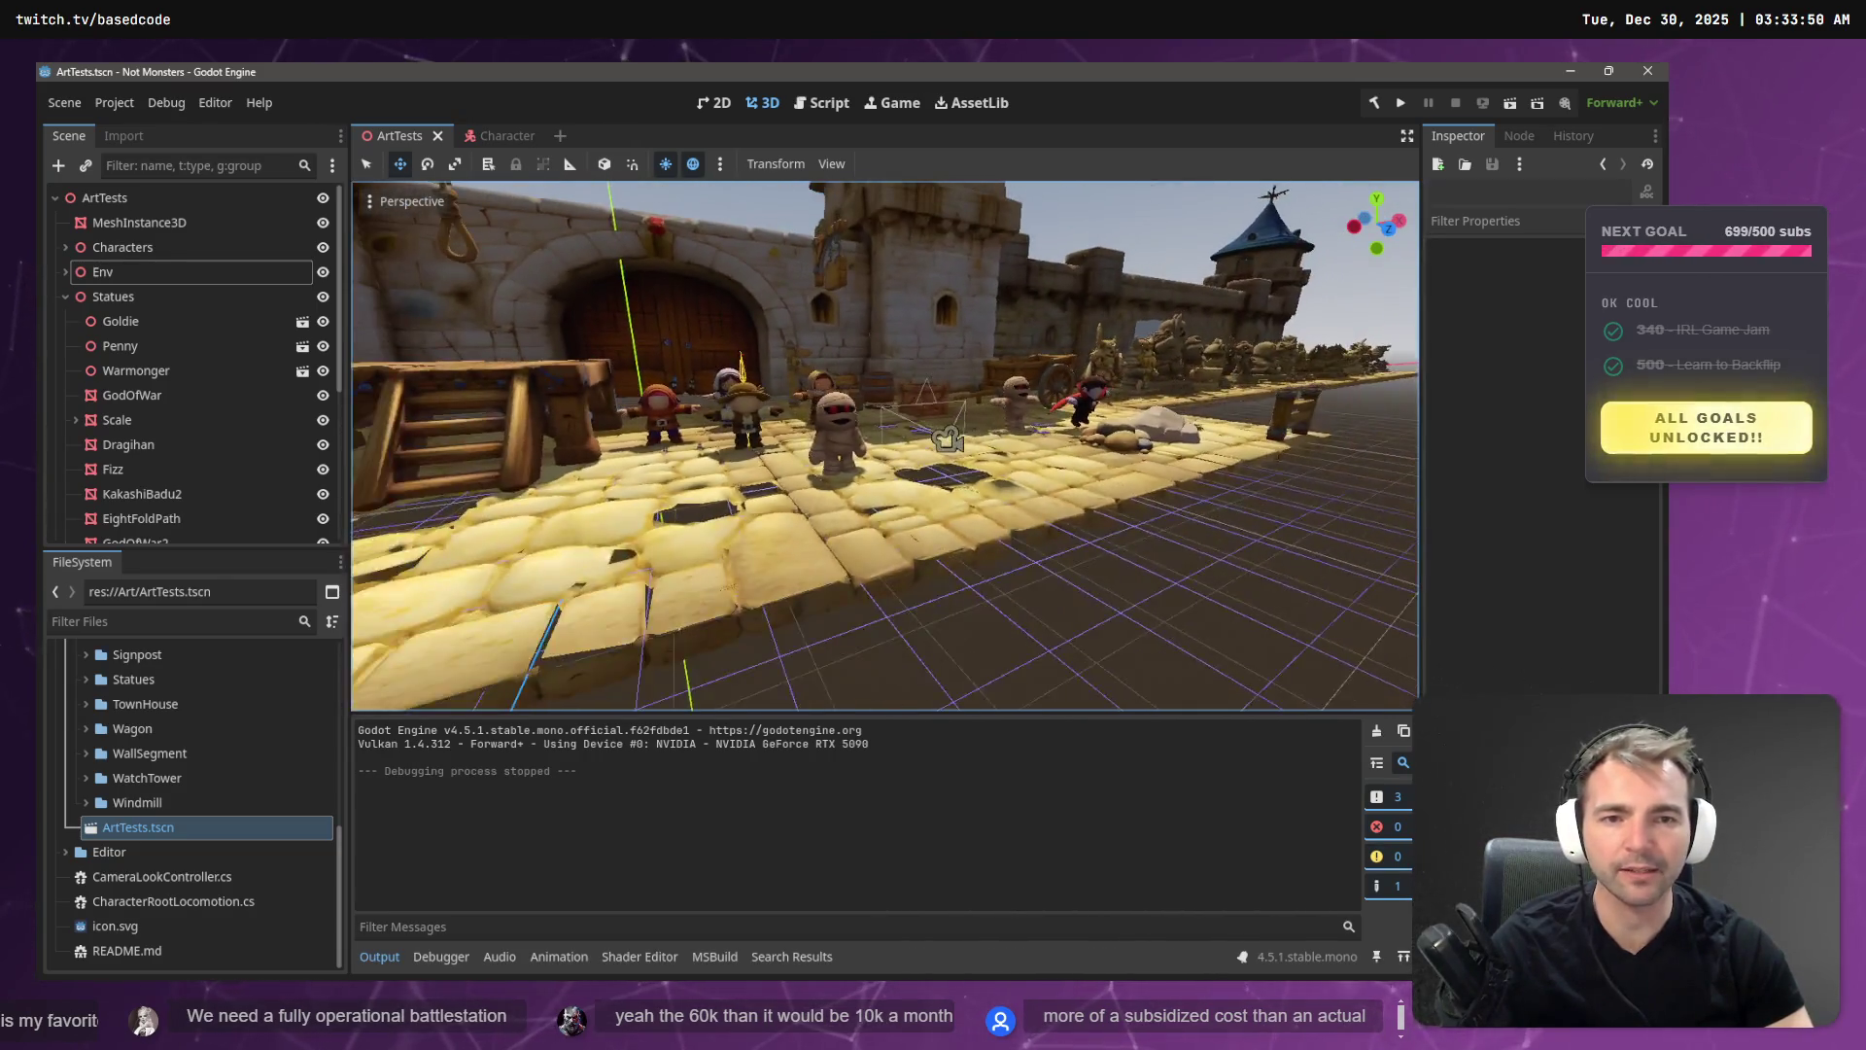
key(w)
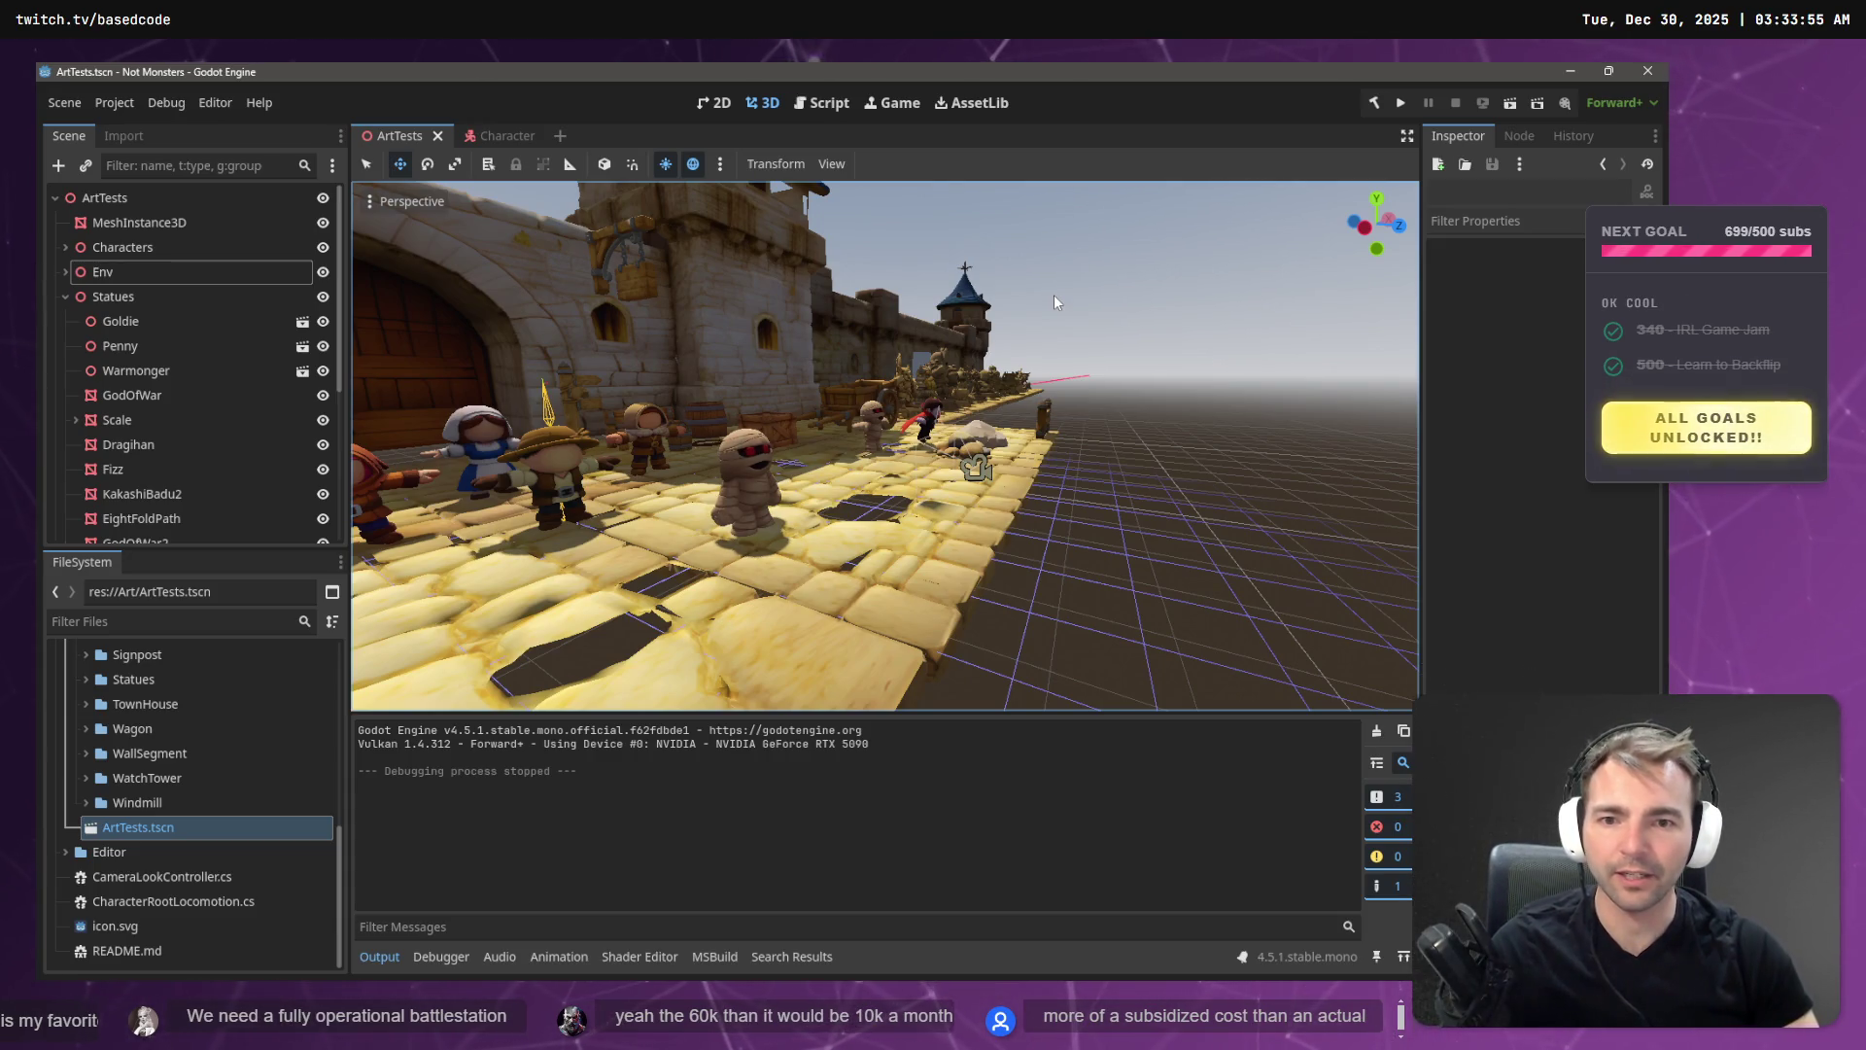
key(w)
key(w)
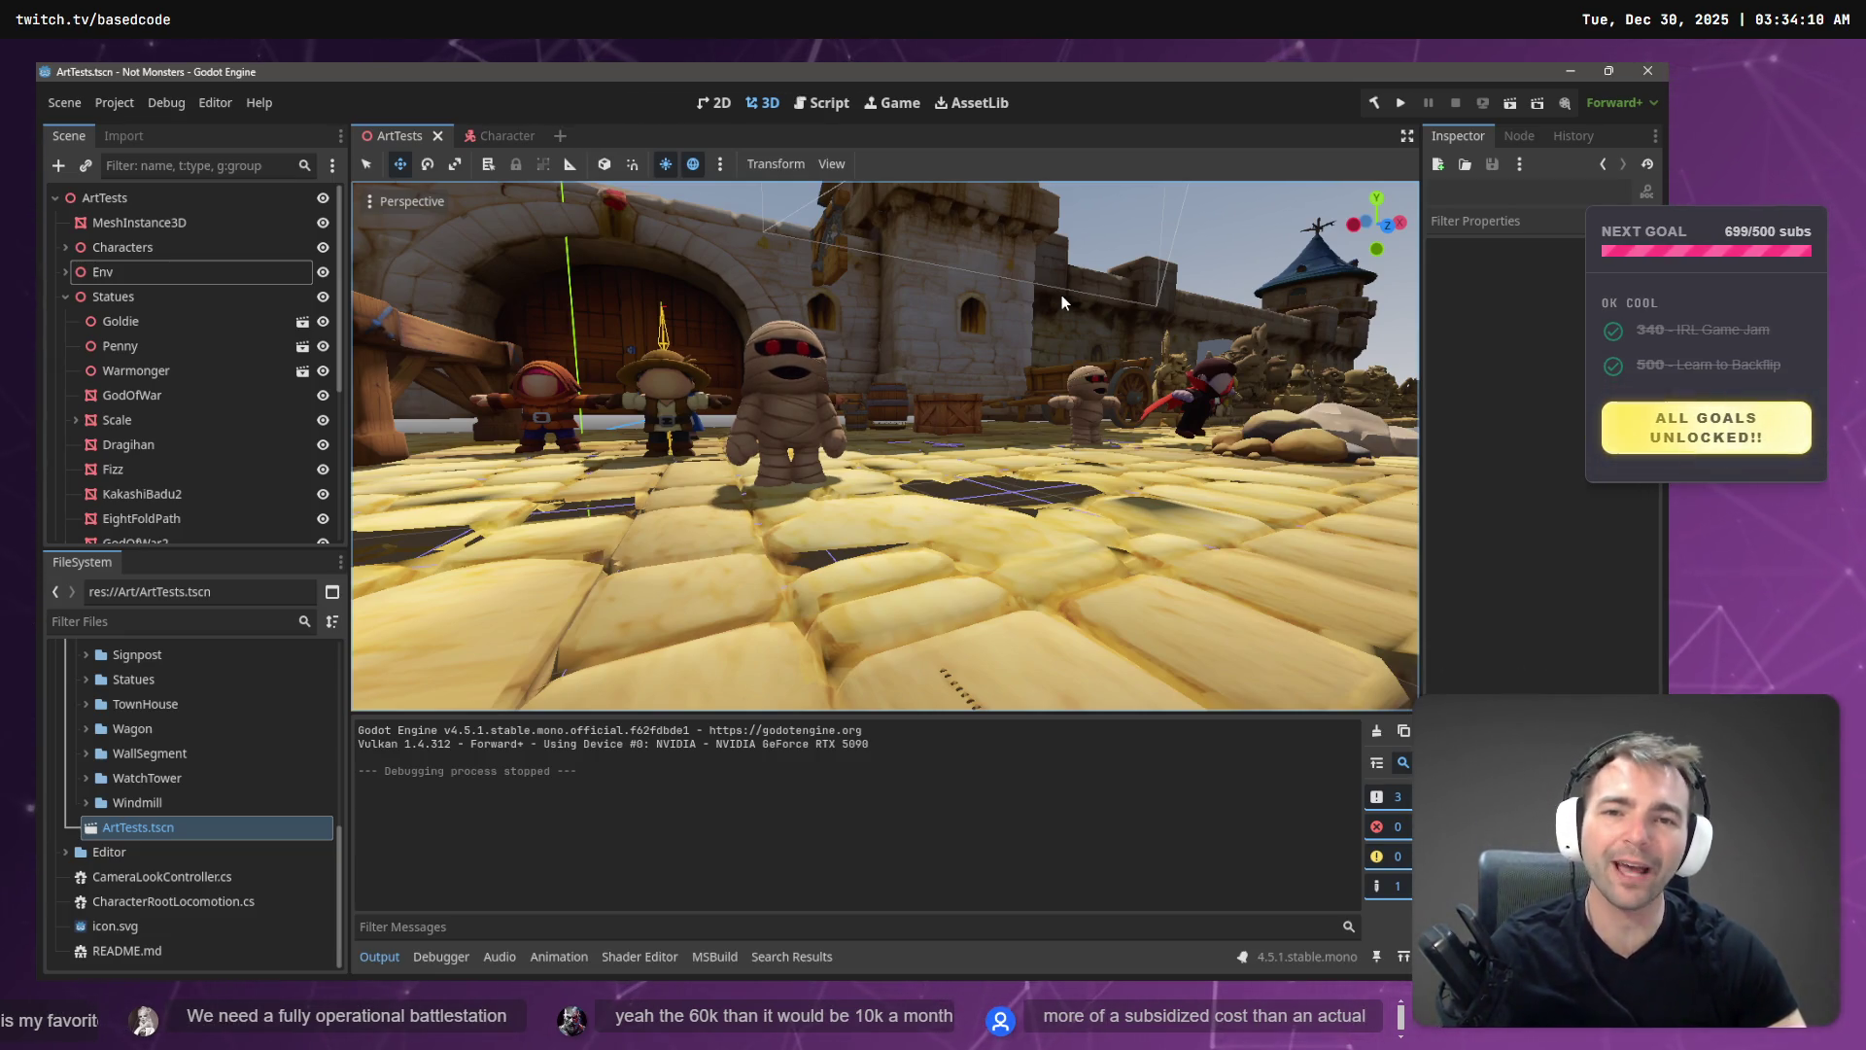
mouse_move(912, 329)
mouse_down()
mouse_move(1030, 336)
mouse_move(896, 348)
mouse_up()
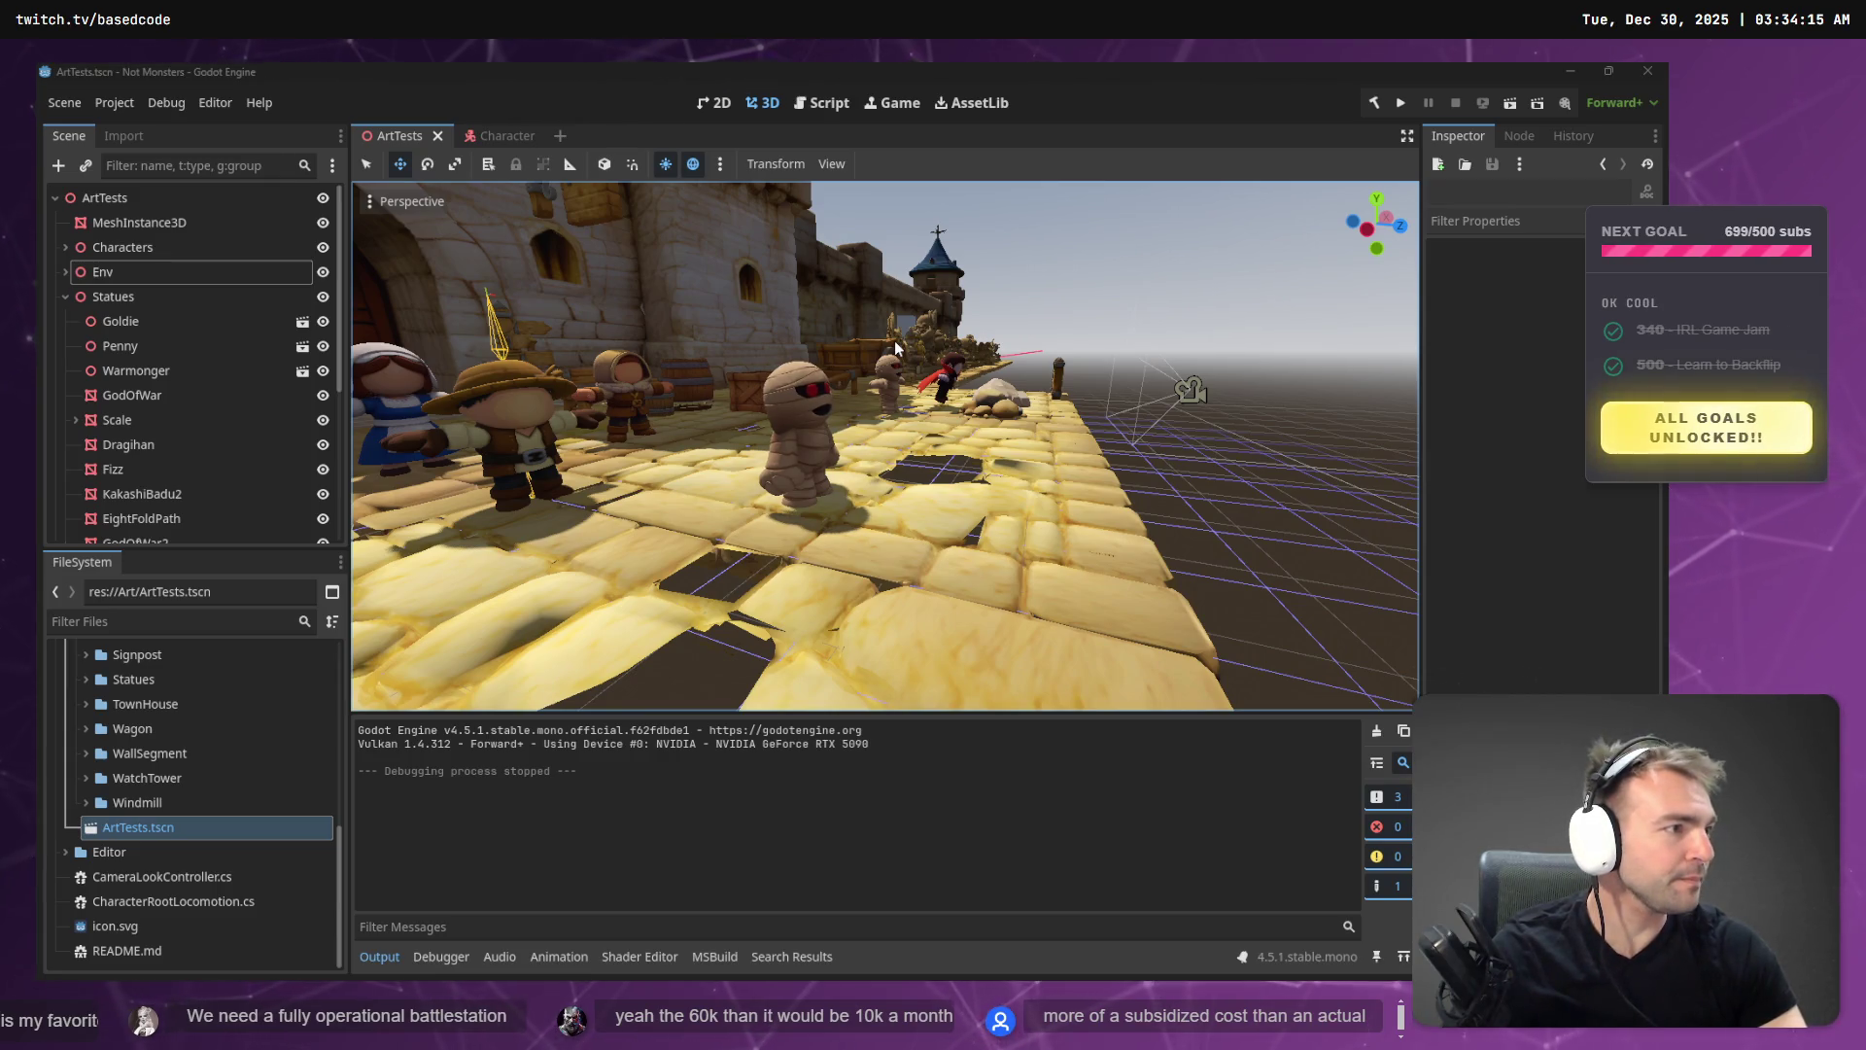
key(alt+Tab)
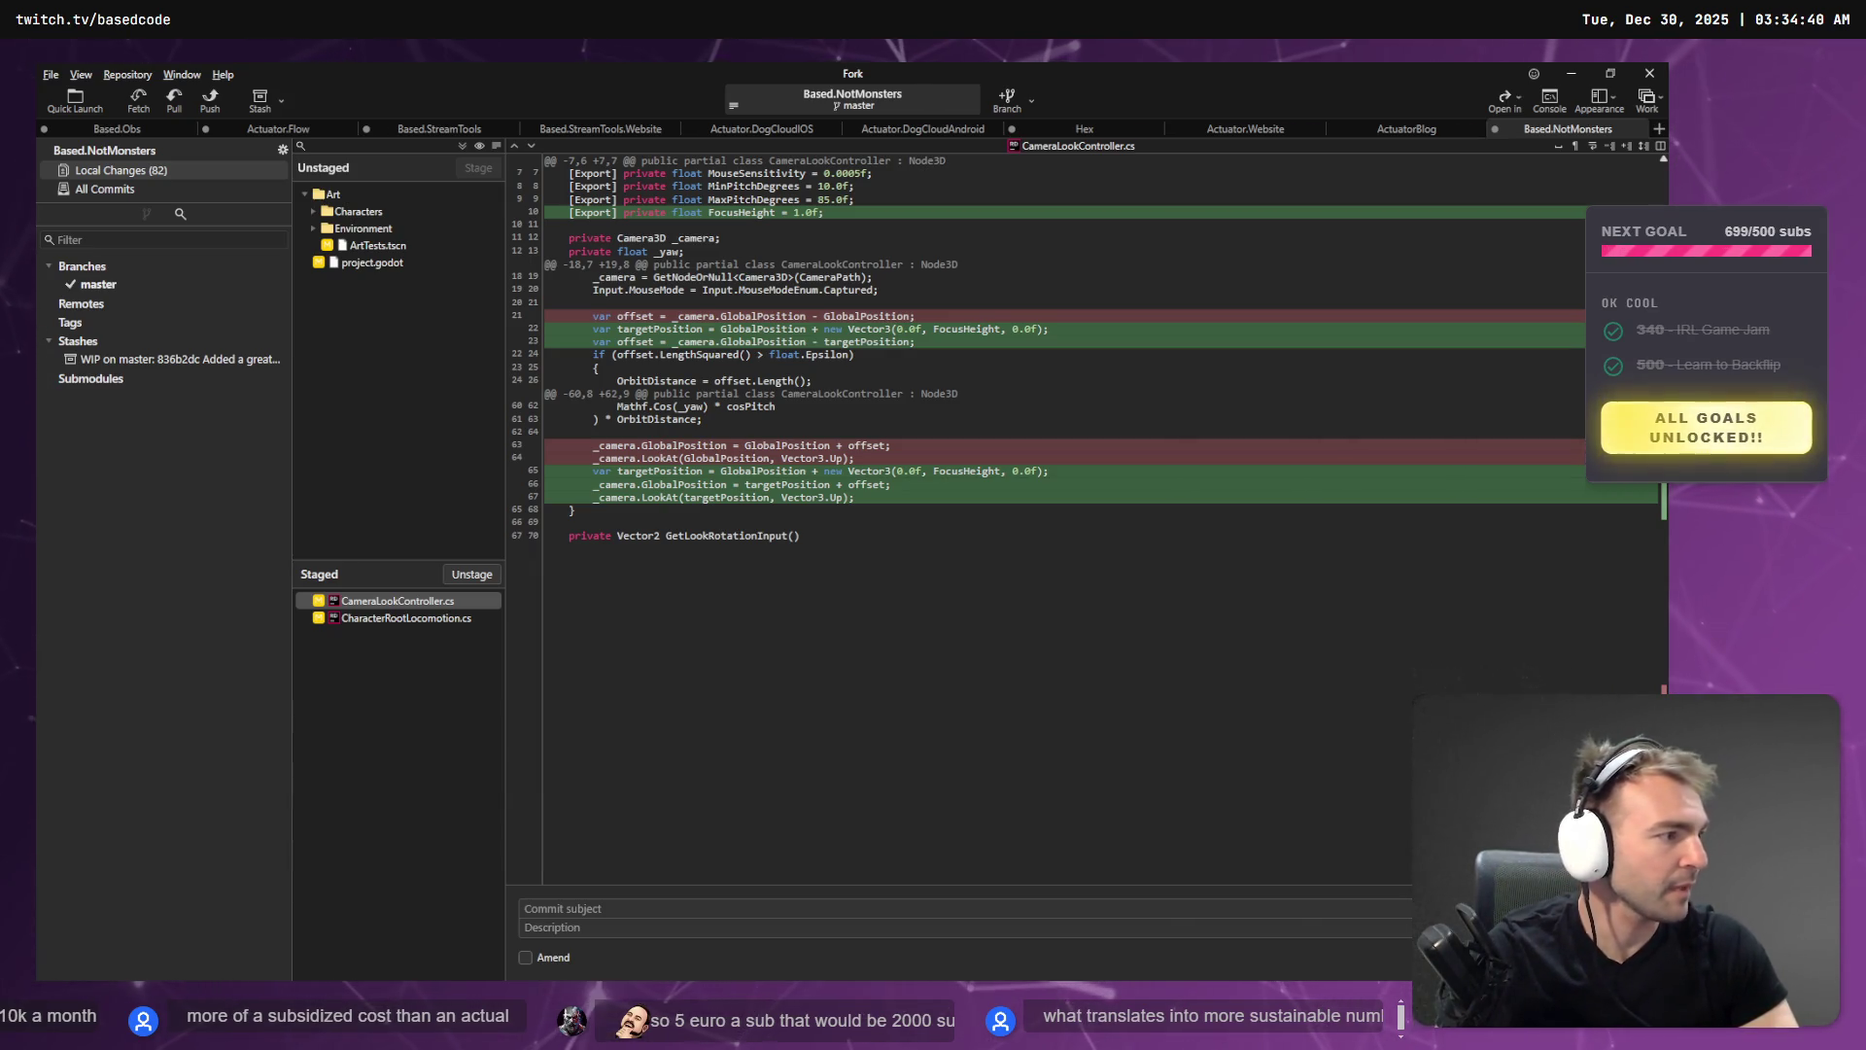
- Compute 60000 ÷ 12 = 5,000 in Calculator and close it
key(XF86Calculator)
mouse_move(828, 108)
mouse_down()
mouse_move(867, 229)
mouse_move(950, 327)
mouse_up()
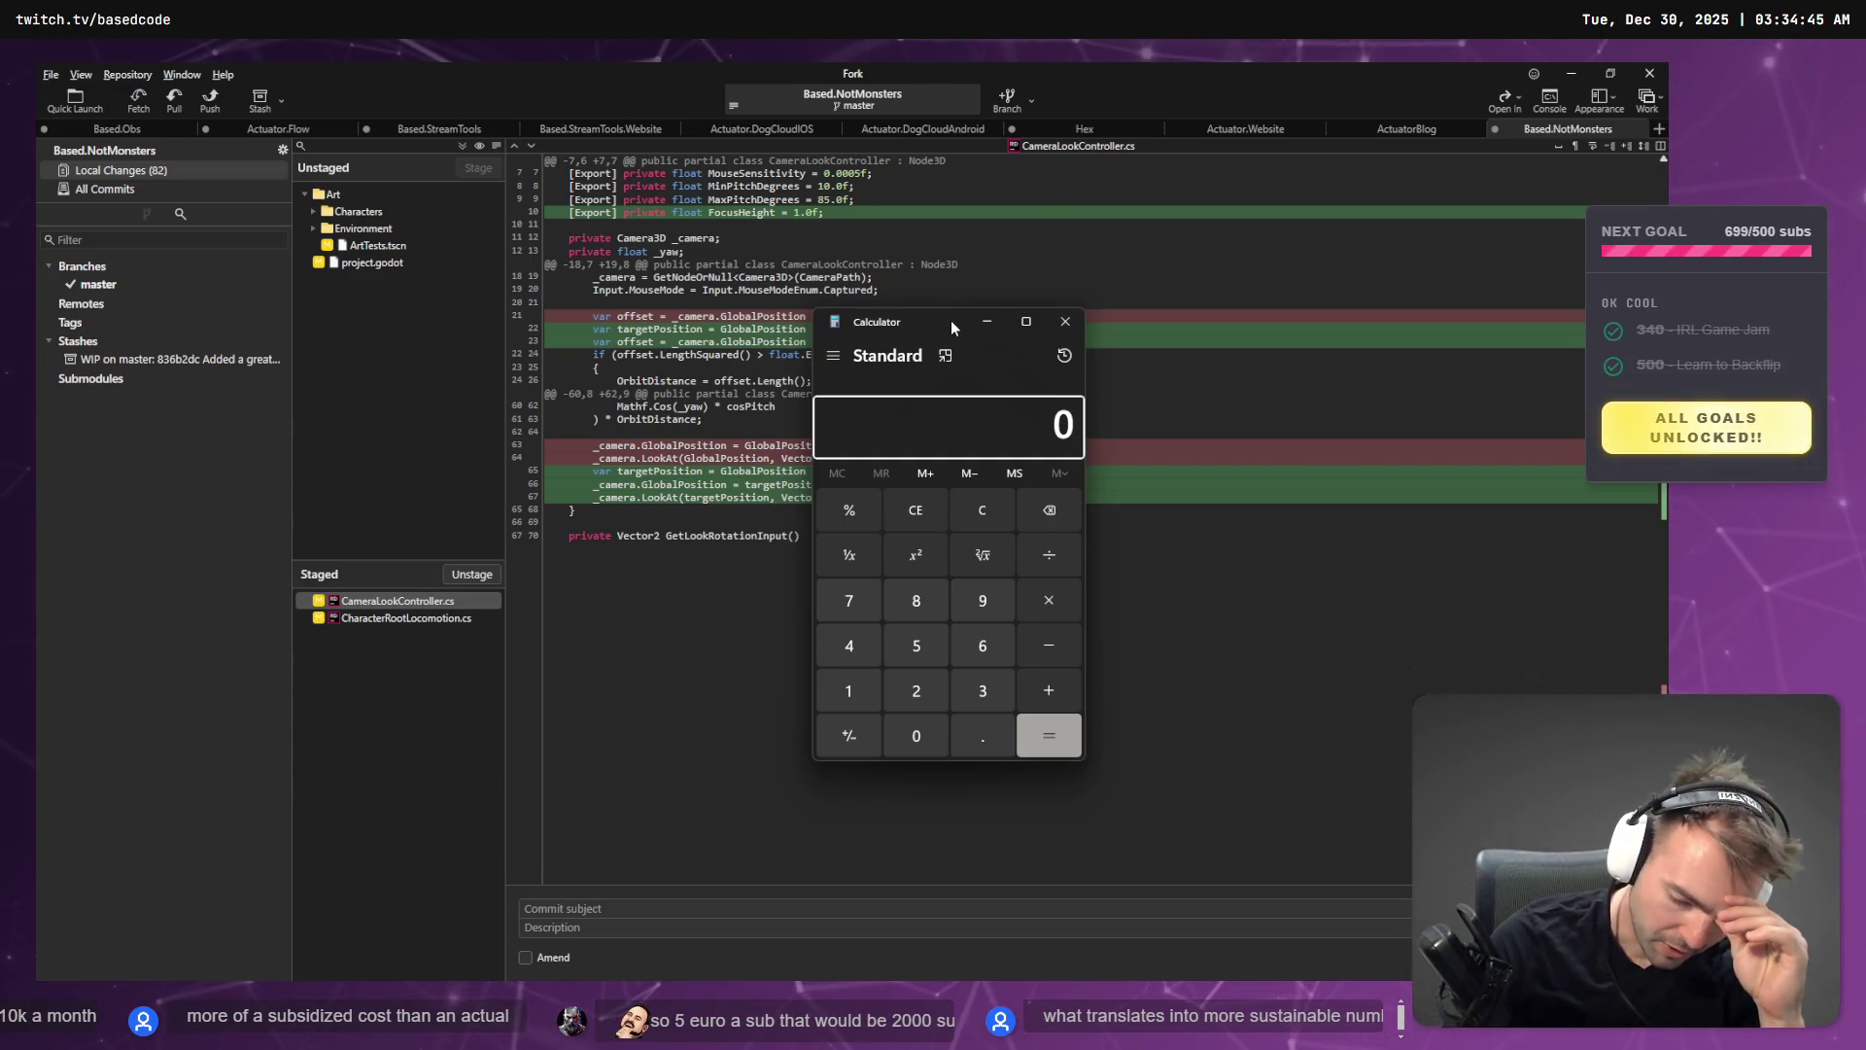
text(600000)
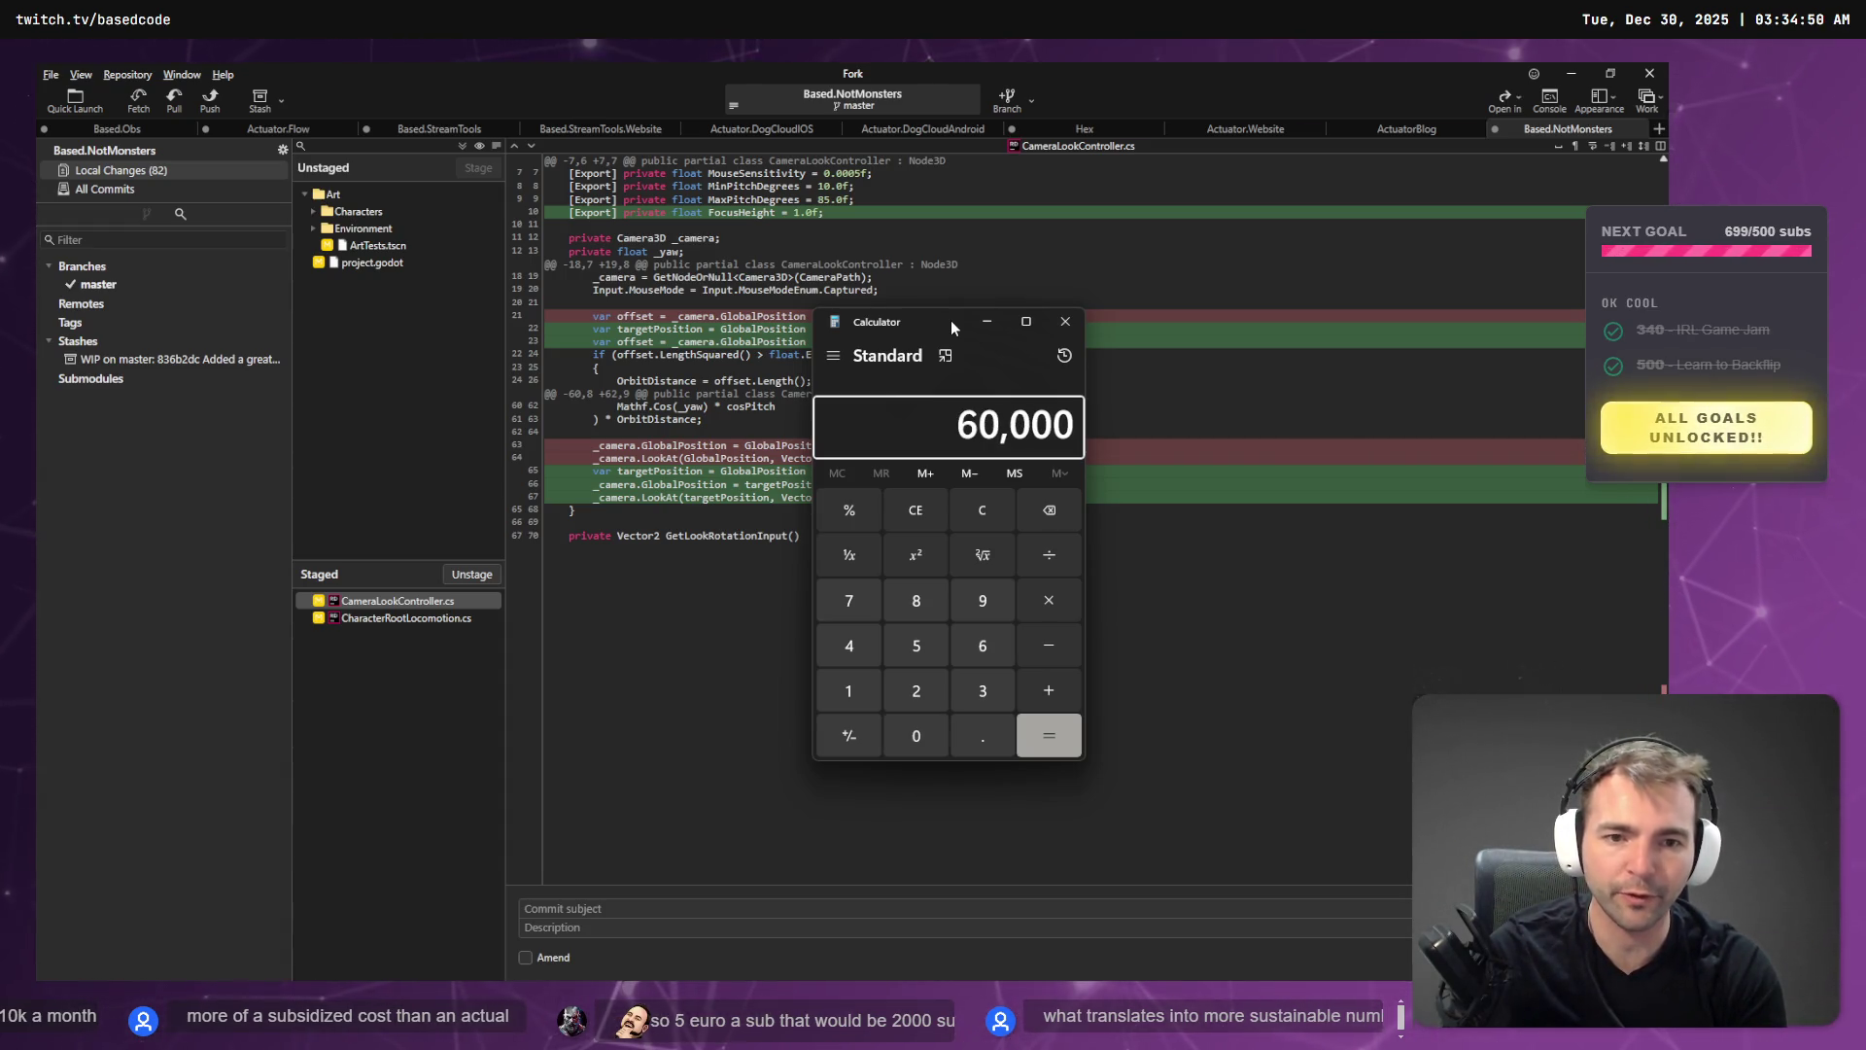
text(/12)
key(Return)
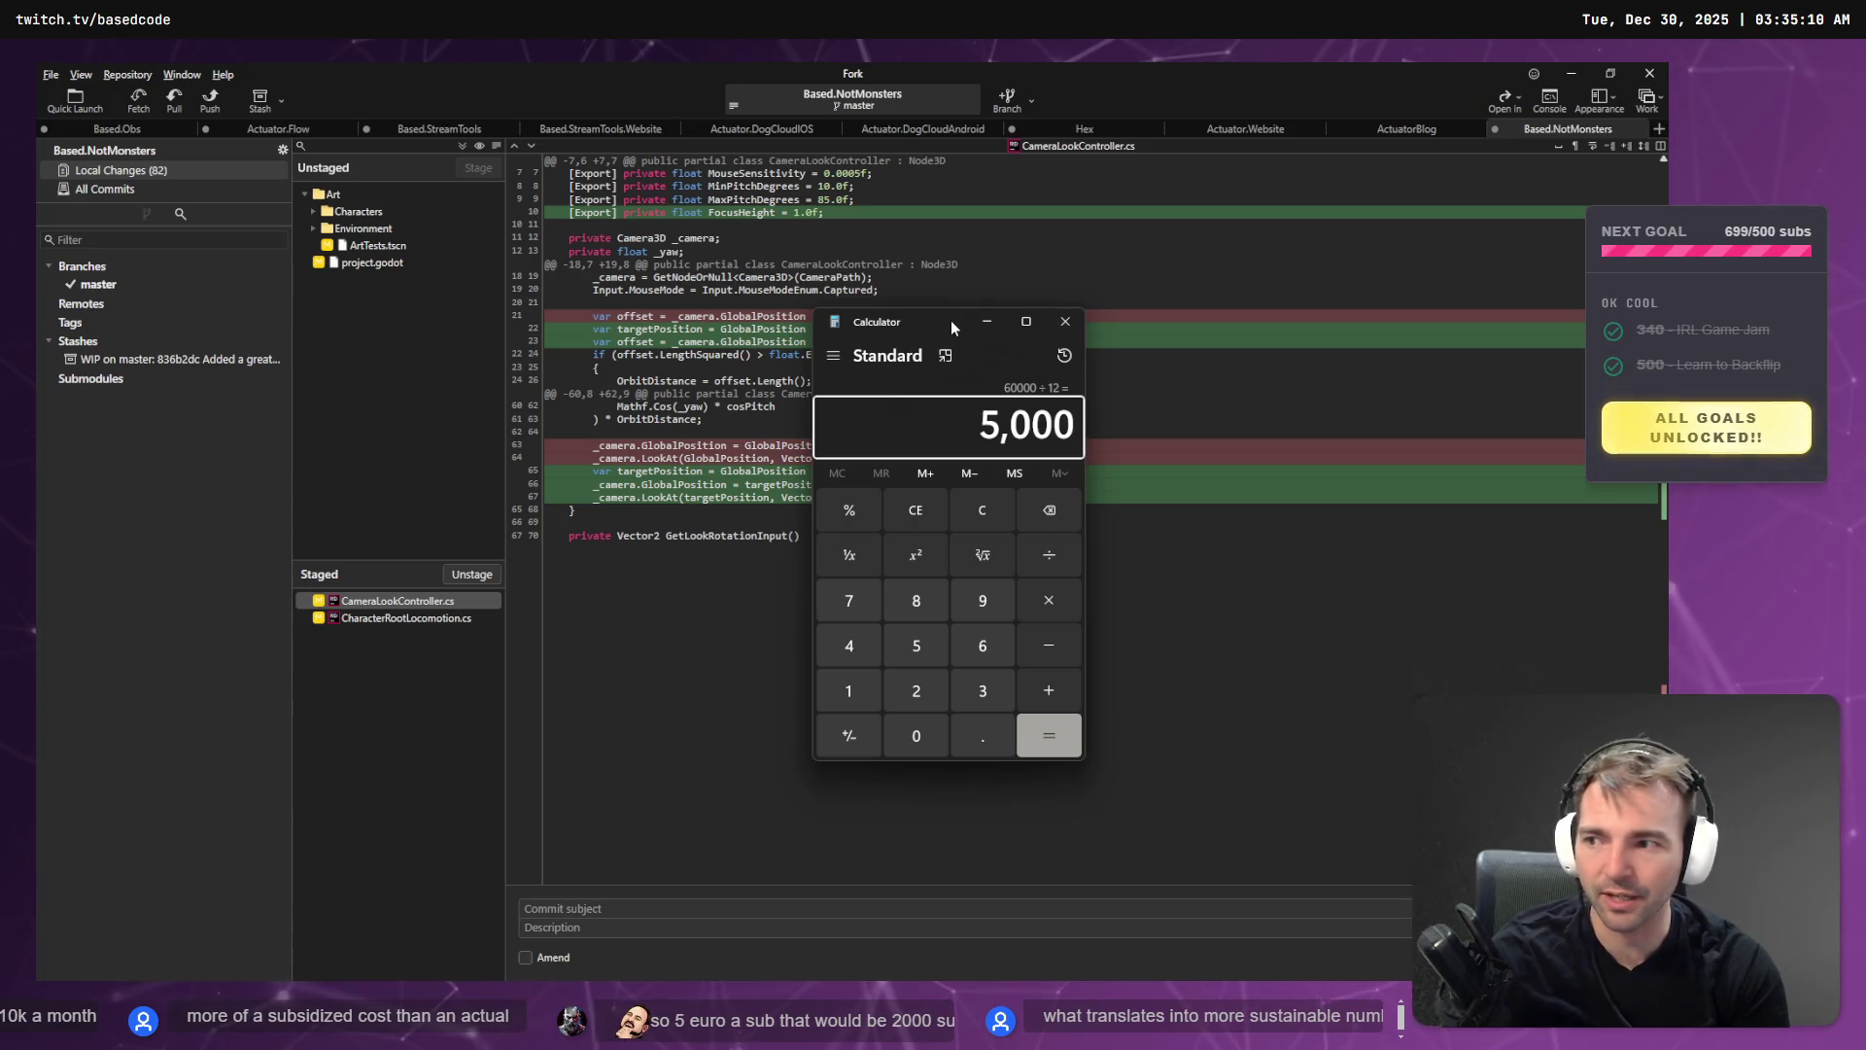
key(alt+F4)
click(952, 321)
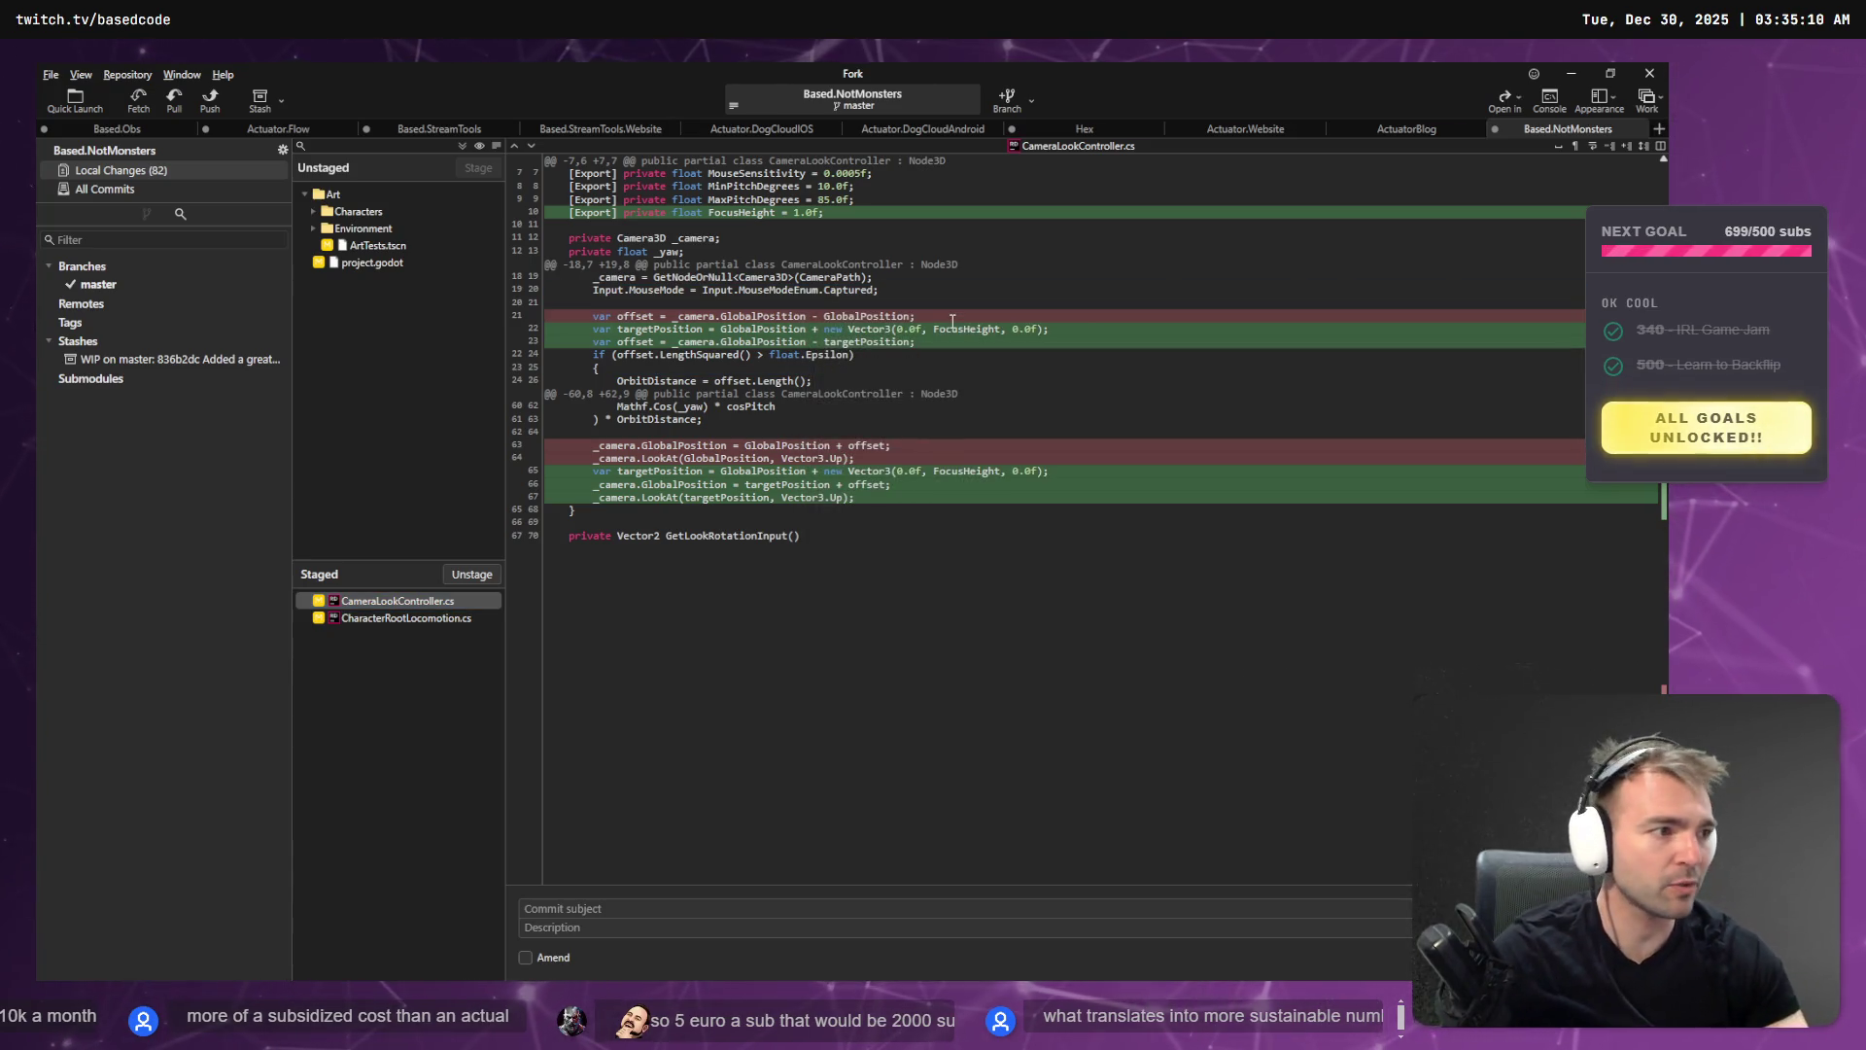
- Compute 1.3 × 5000 = 6,500 in Calculator, close it, and return to Godot
key(alt+Tab)
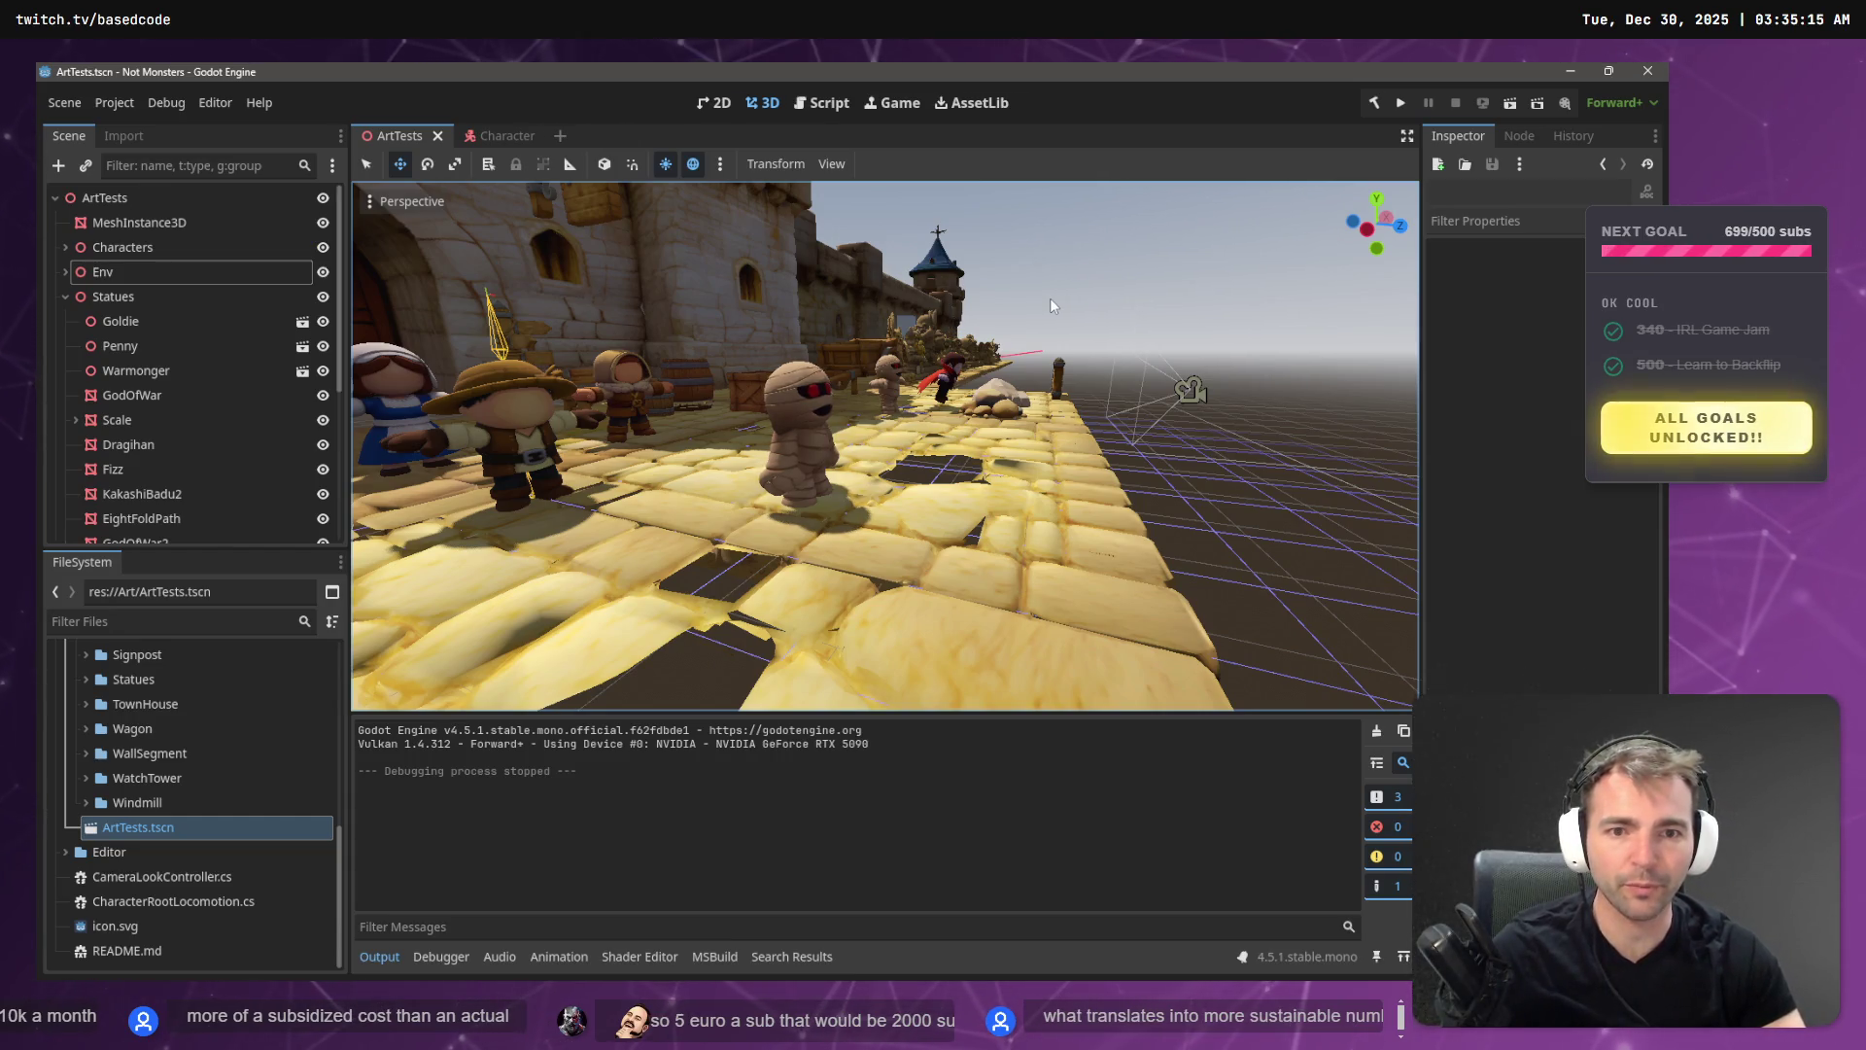
key(alt+Tab)
key(alt+Tab)
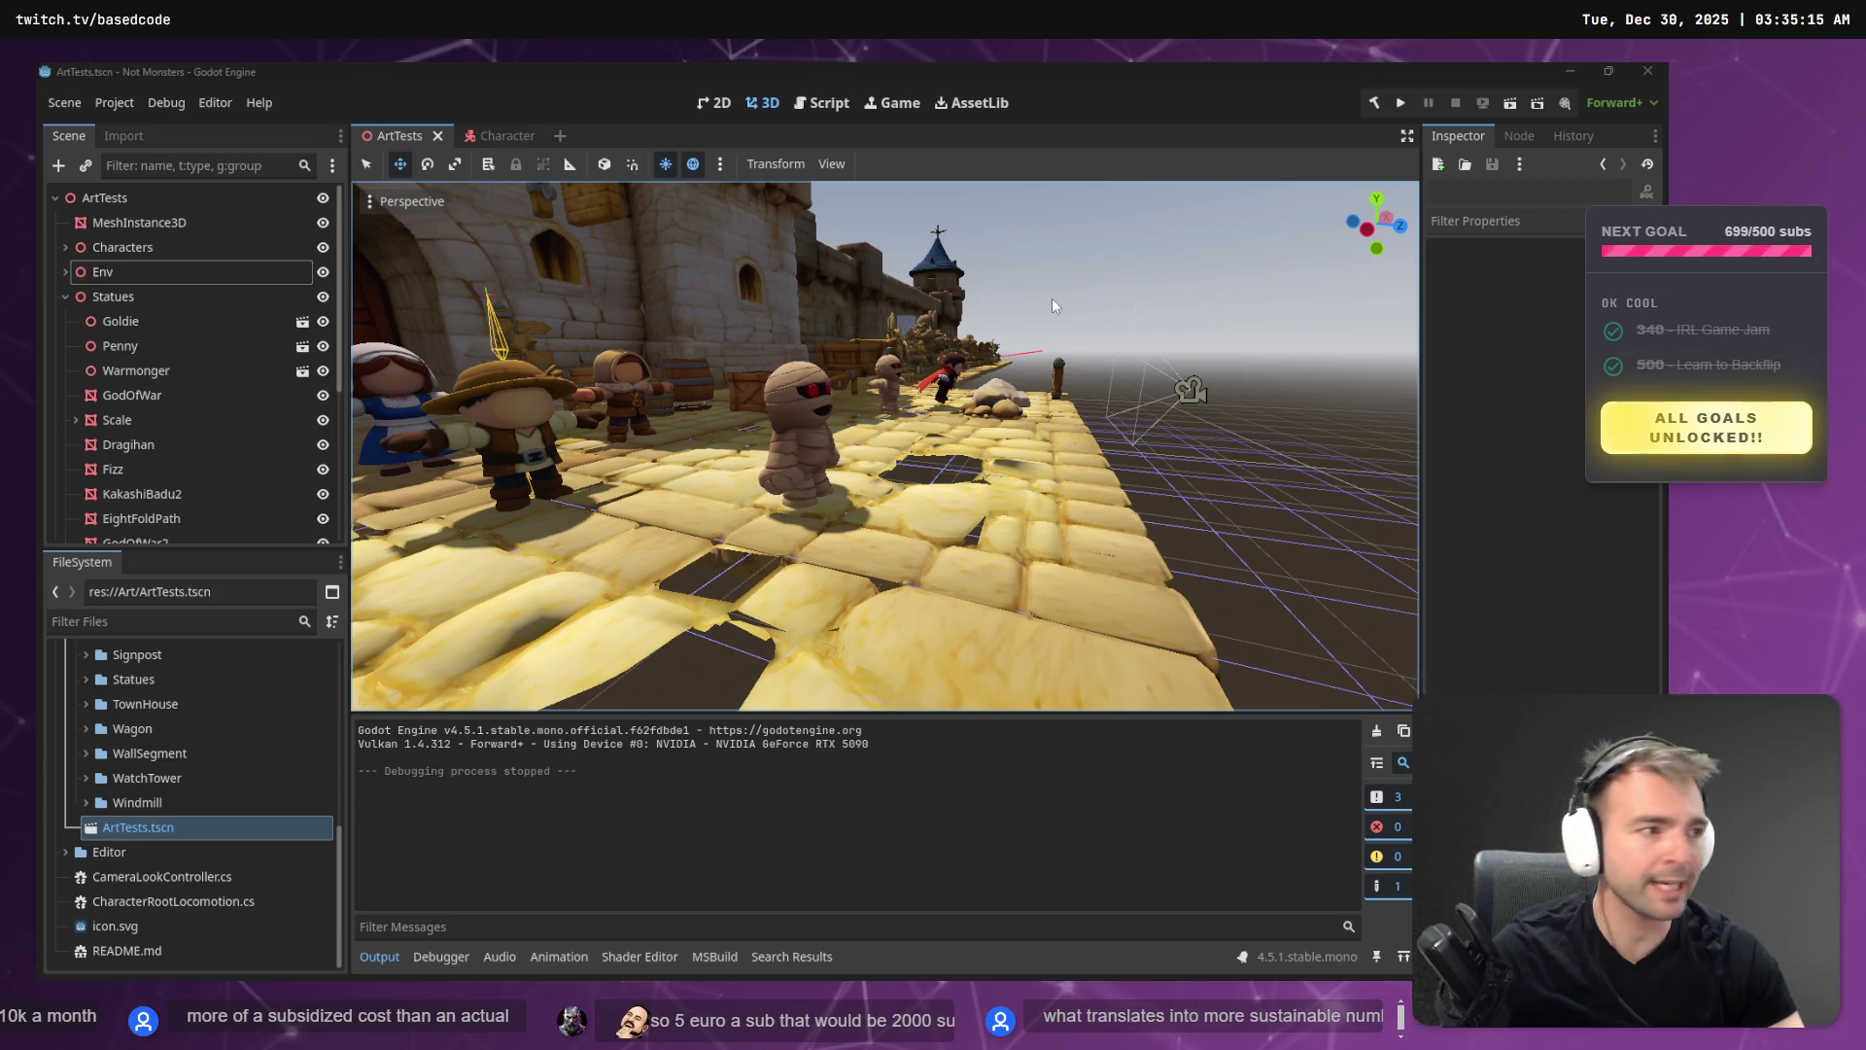
key(alt+Tab)
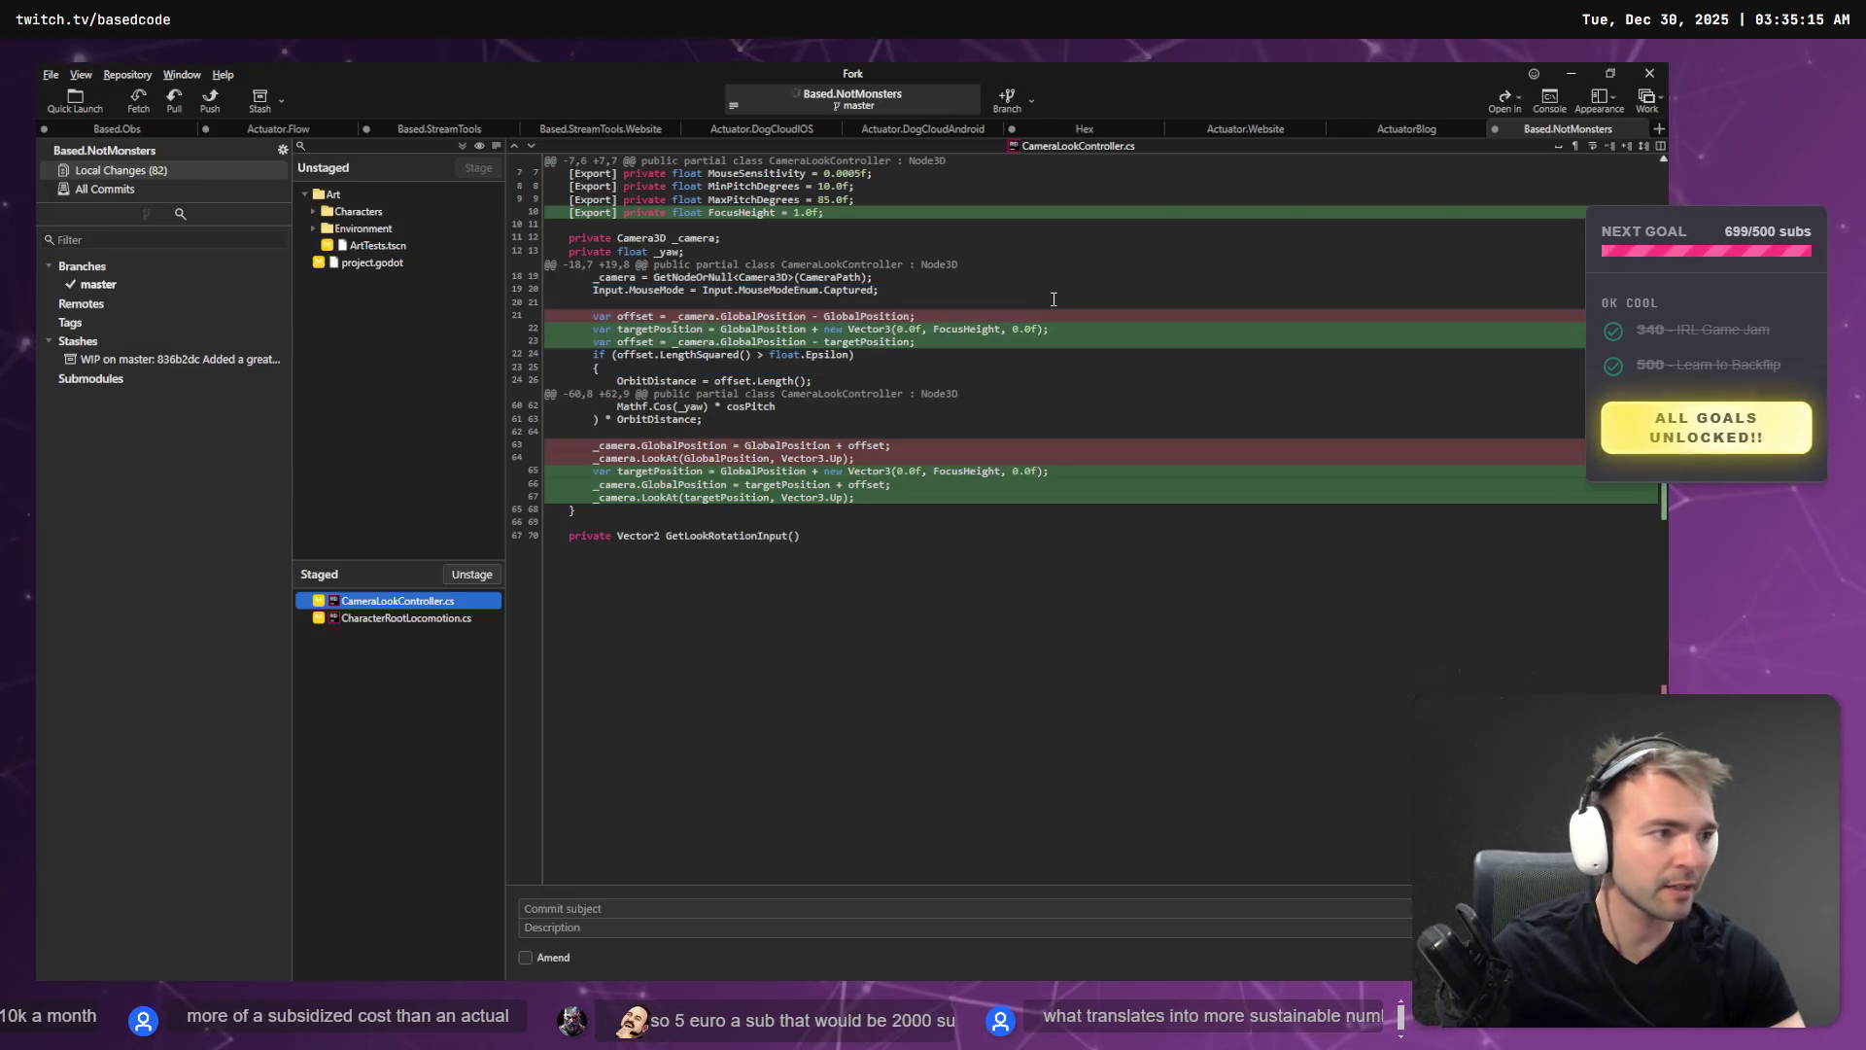
key(XF86Calculator)
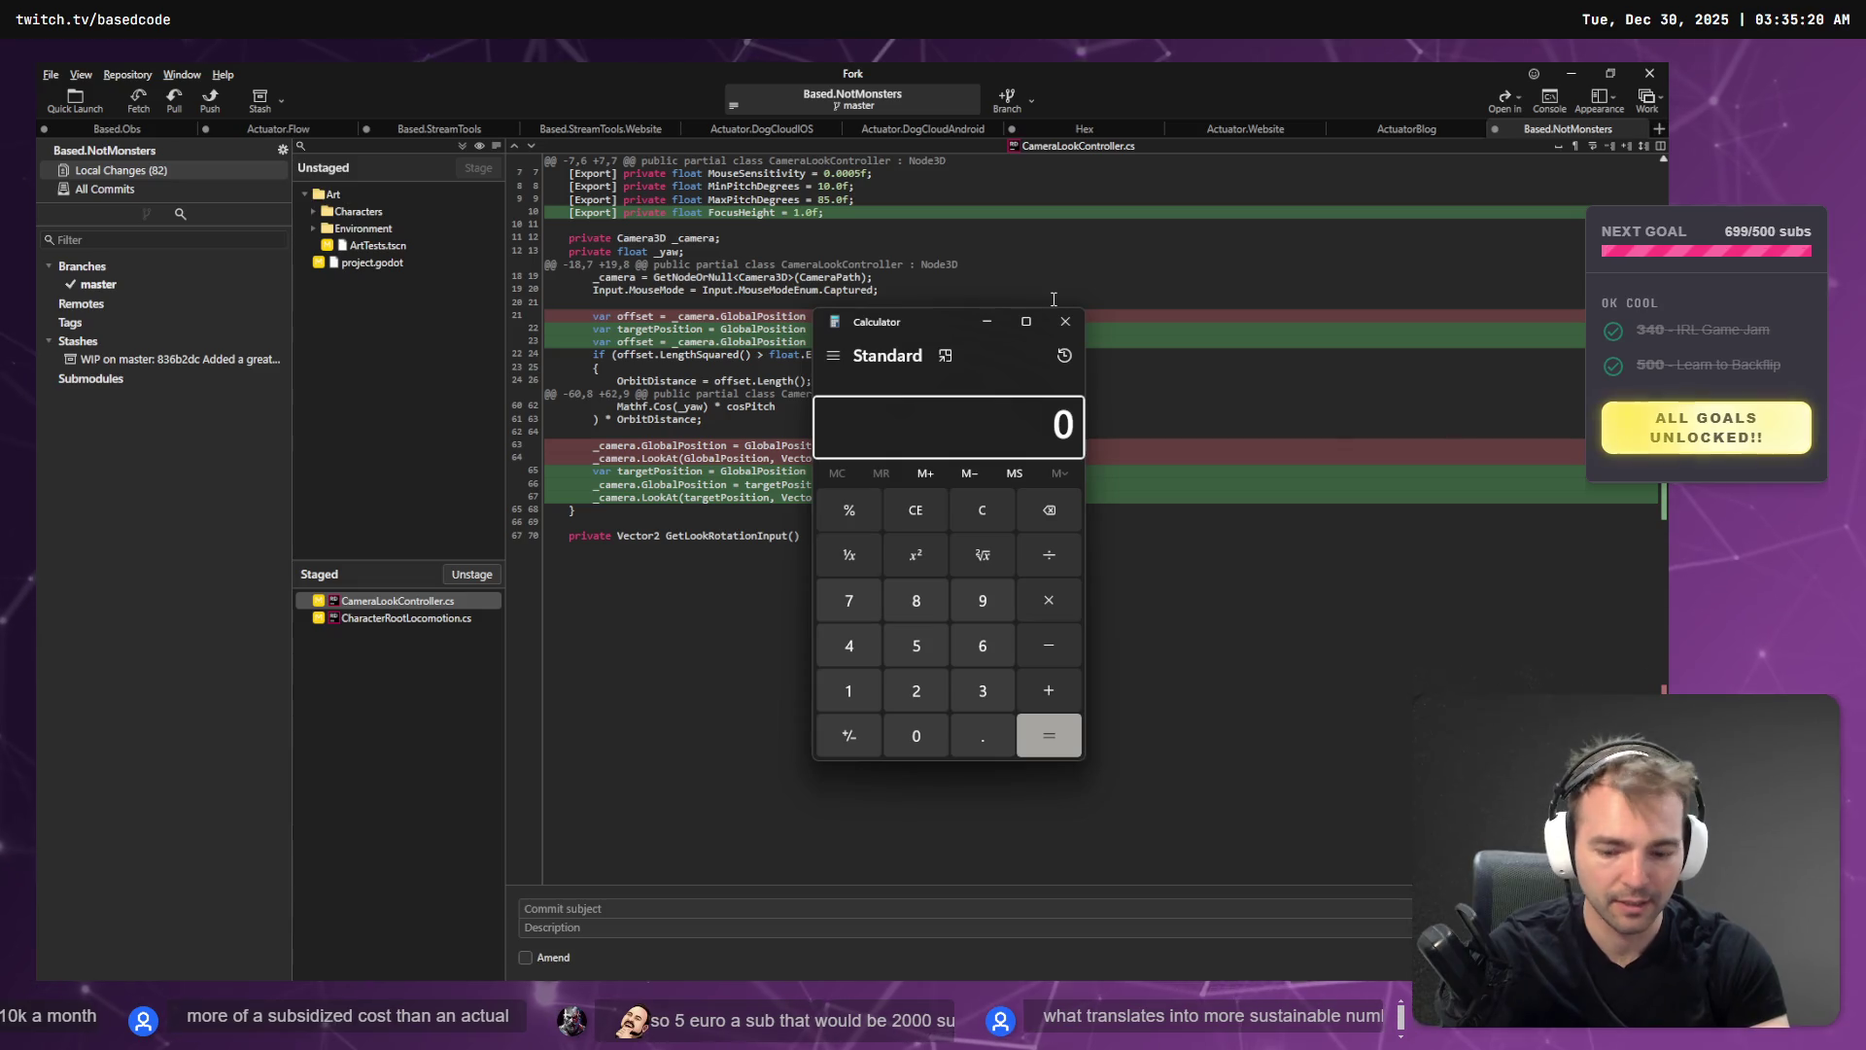
text(1.3)
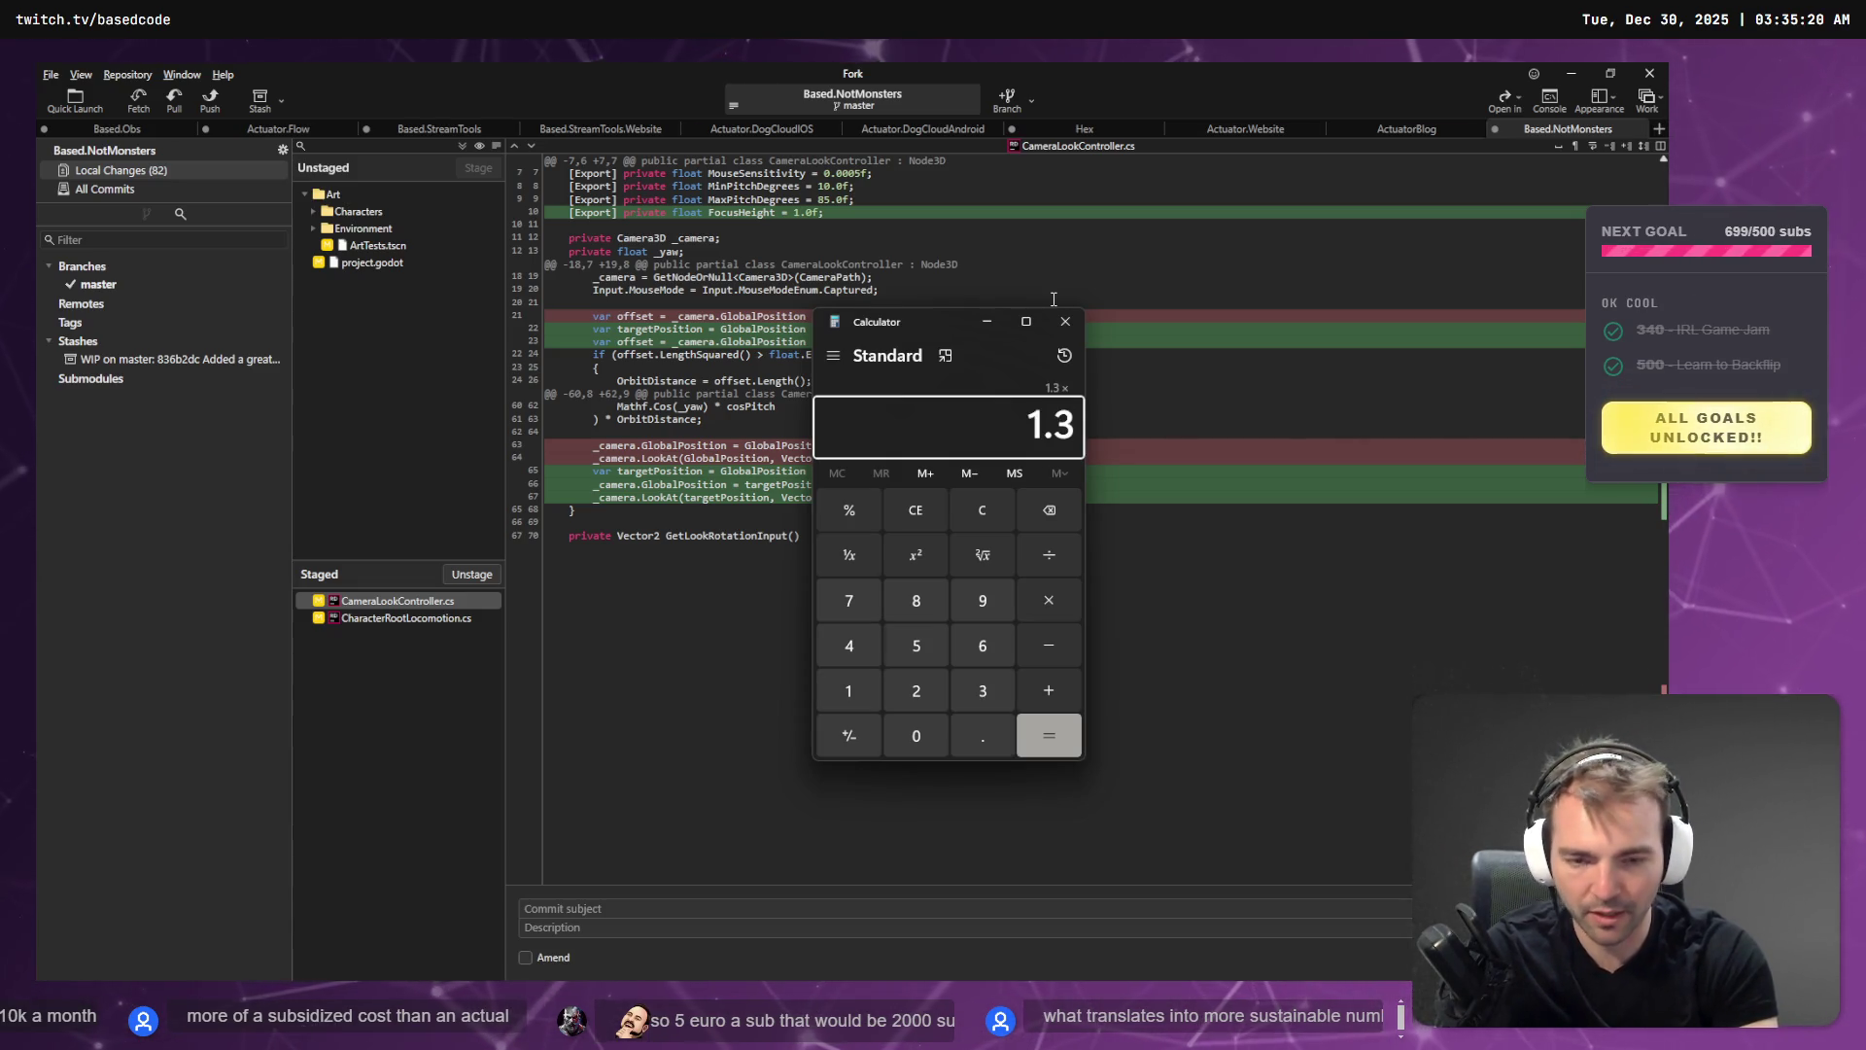
text(*5000)
key(Return)
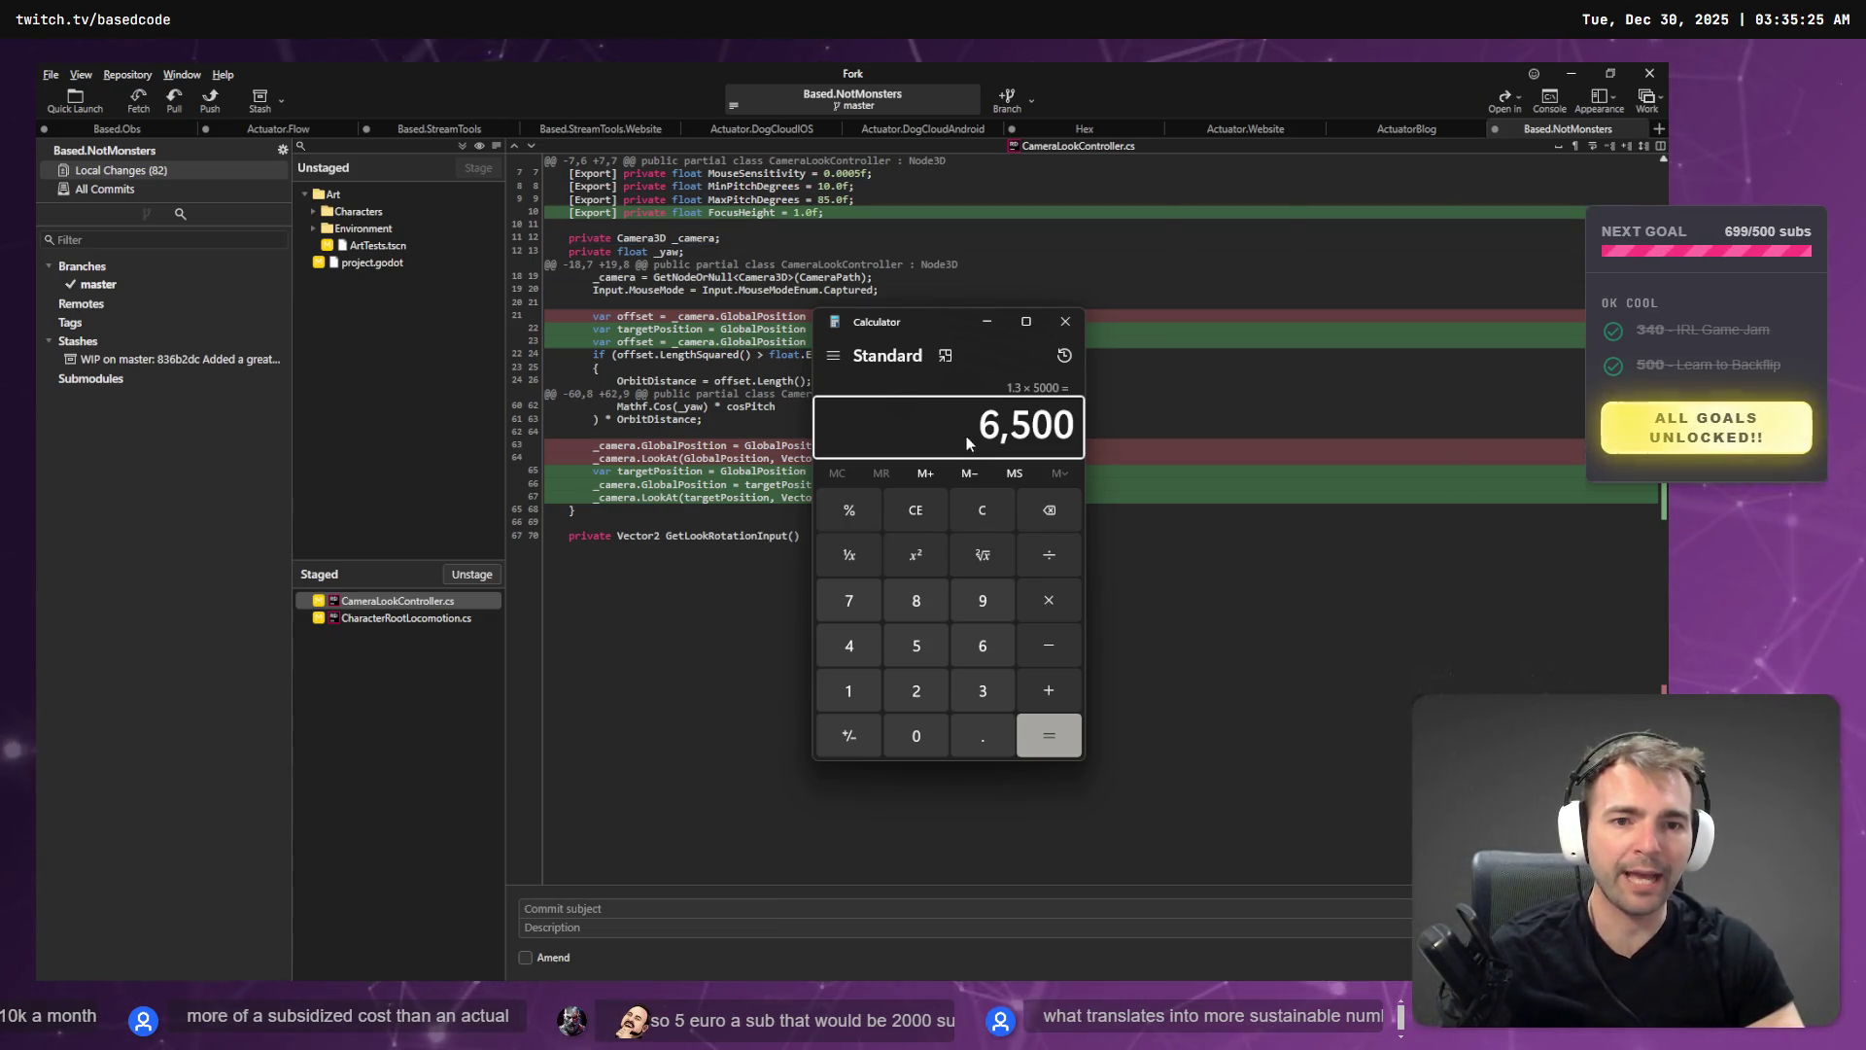
key(alt+F4)
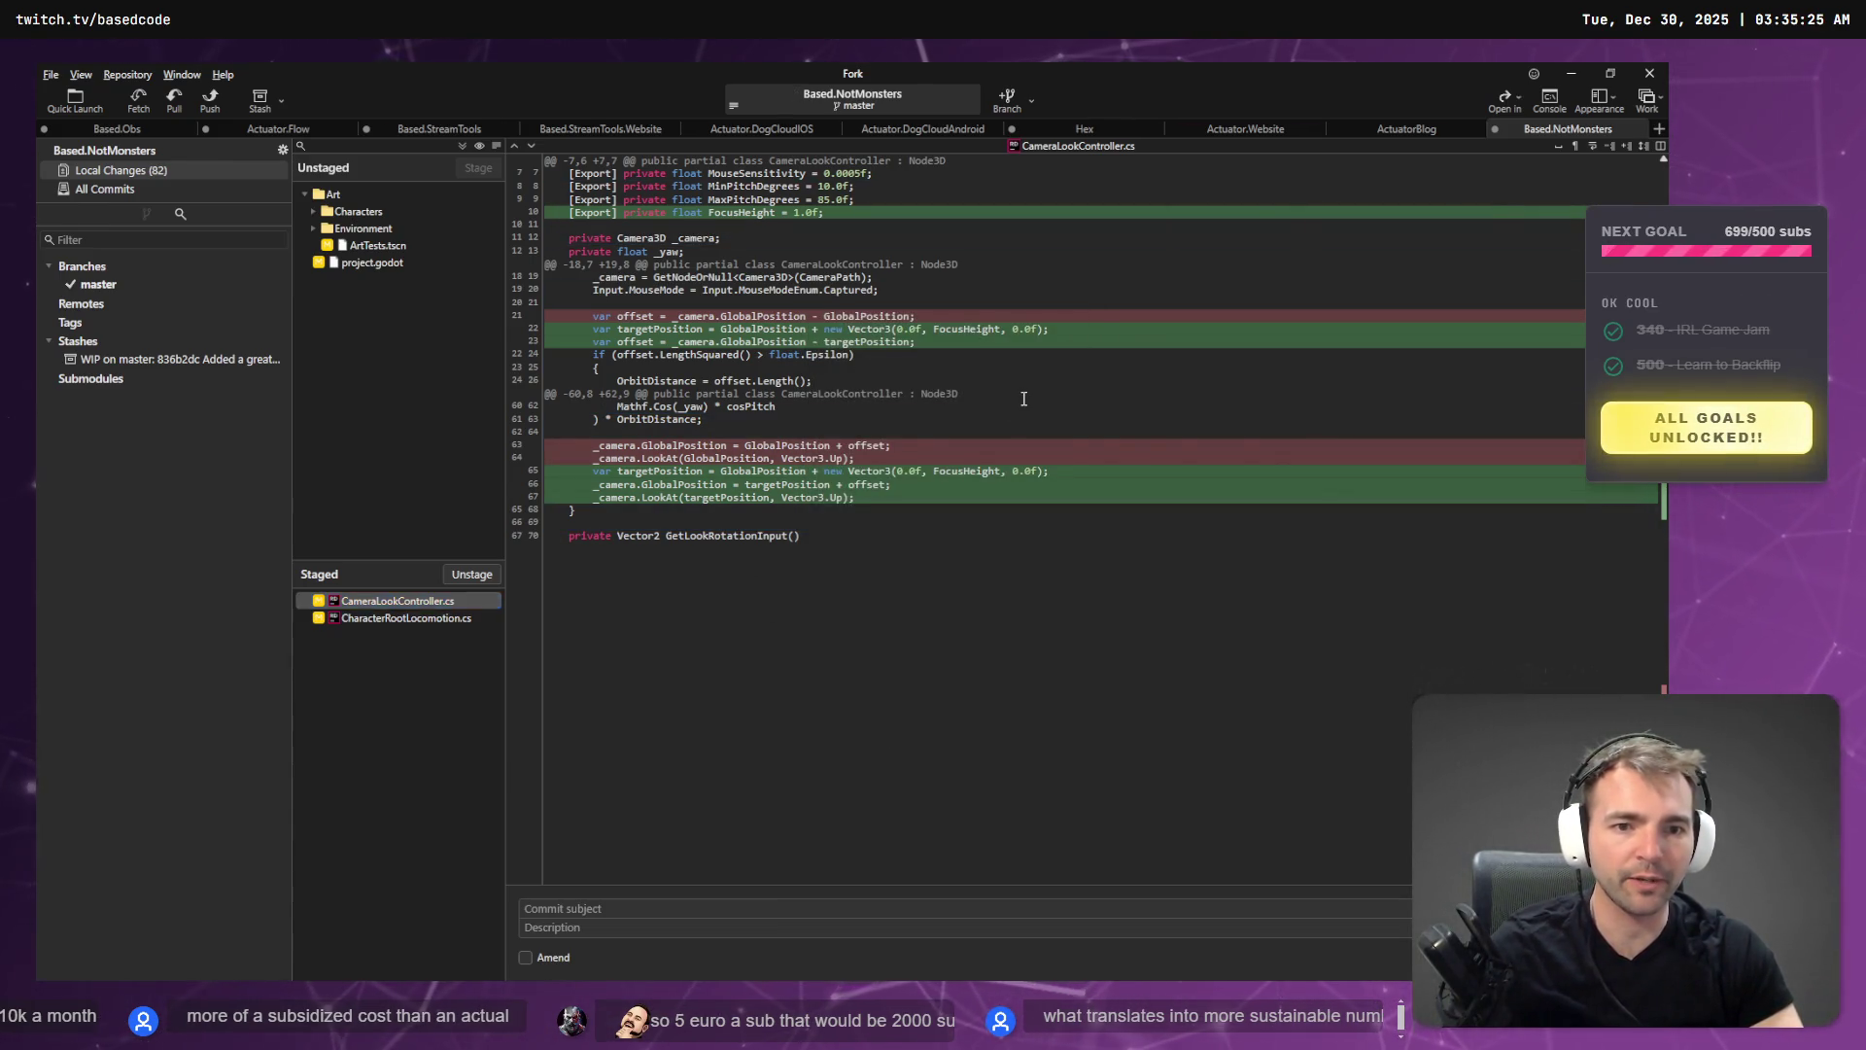
key(alt+Tab)
scroll(1025, 403, up, 5)
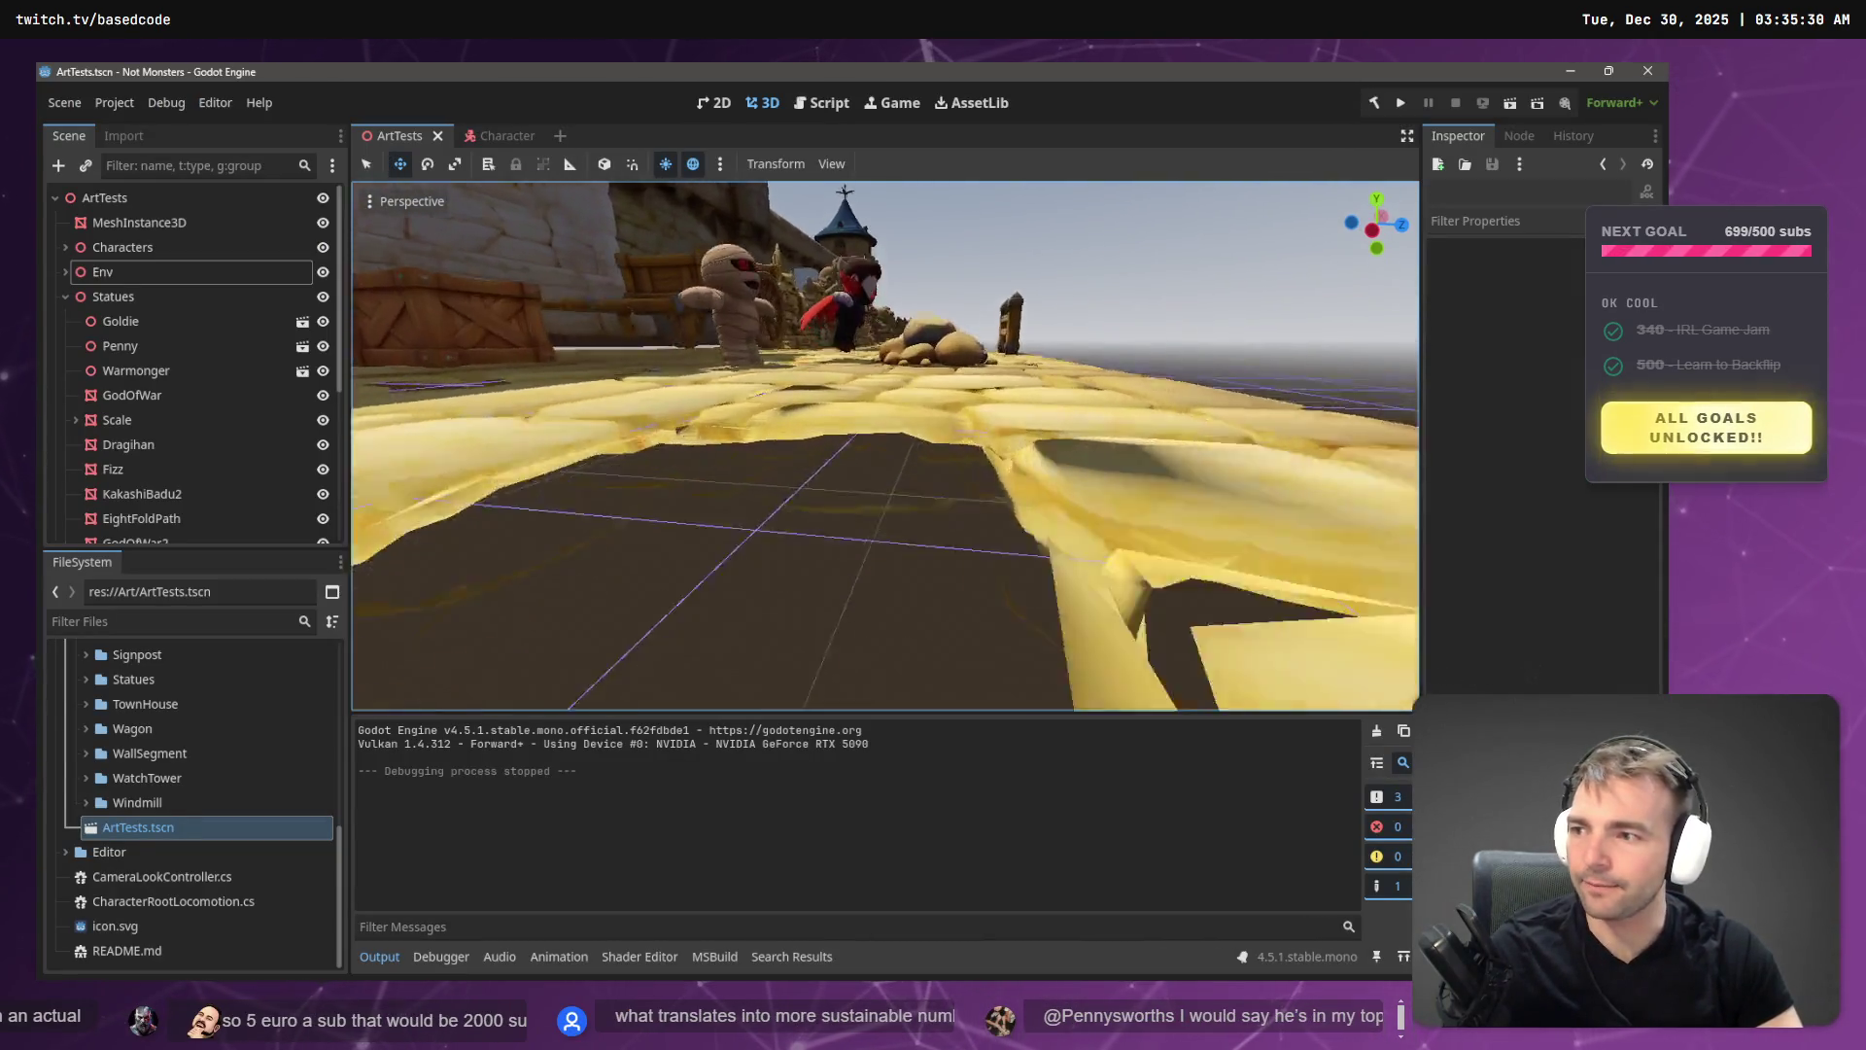
- Fly past the statue row toward the stairs, back over the street, then switch to the code editor
scroll(1406, 237, up, 5)
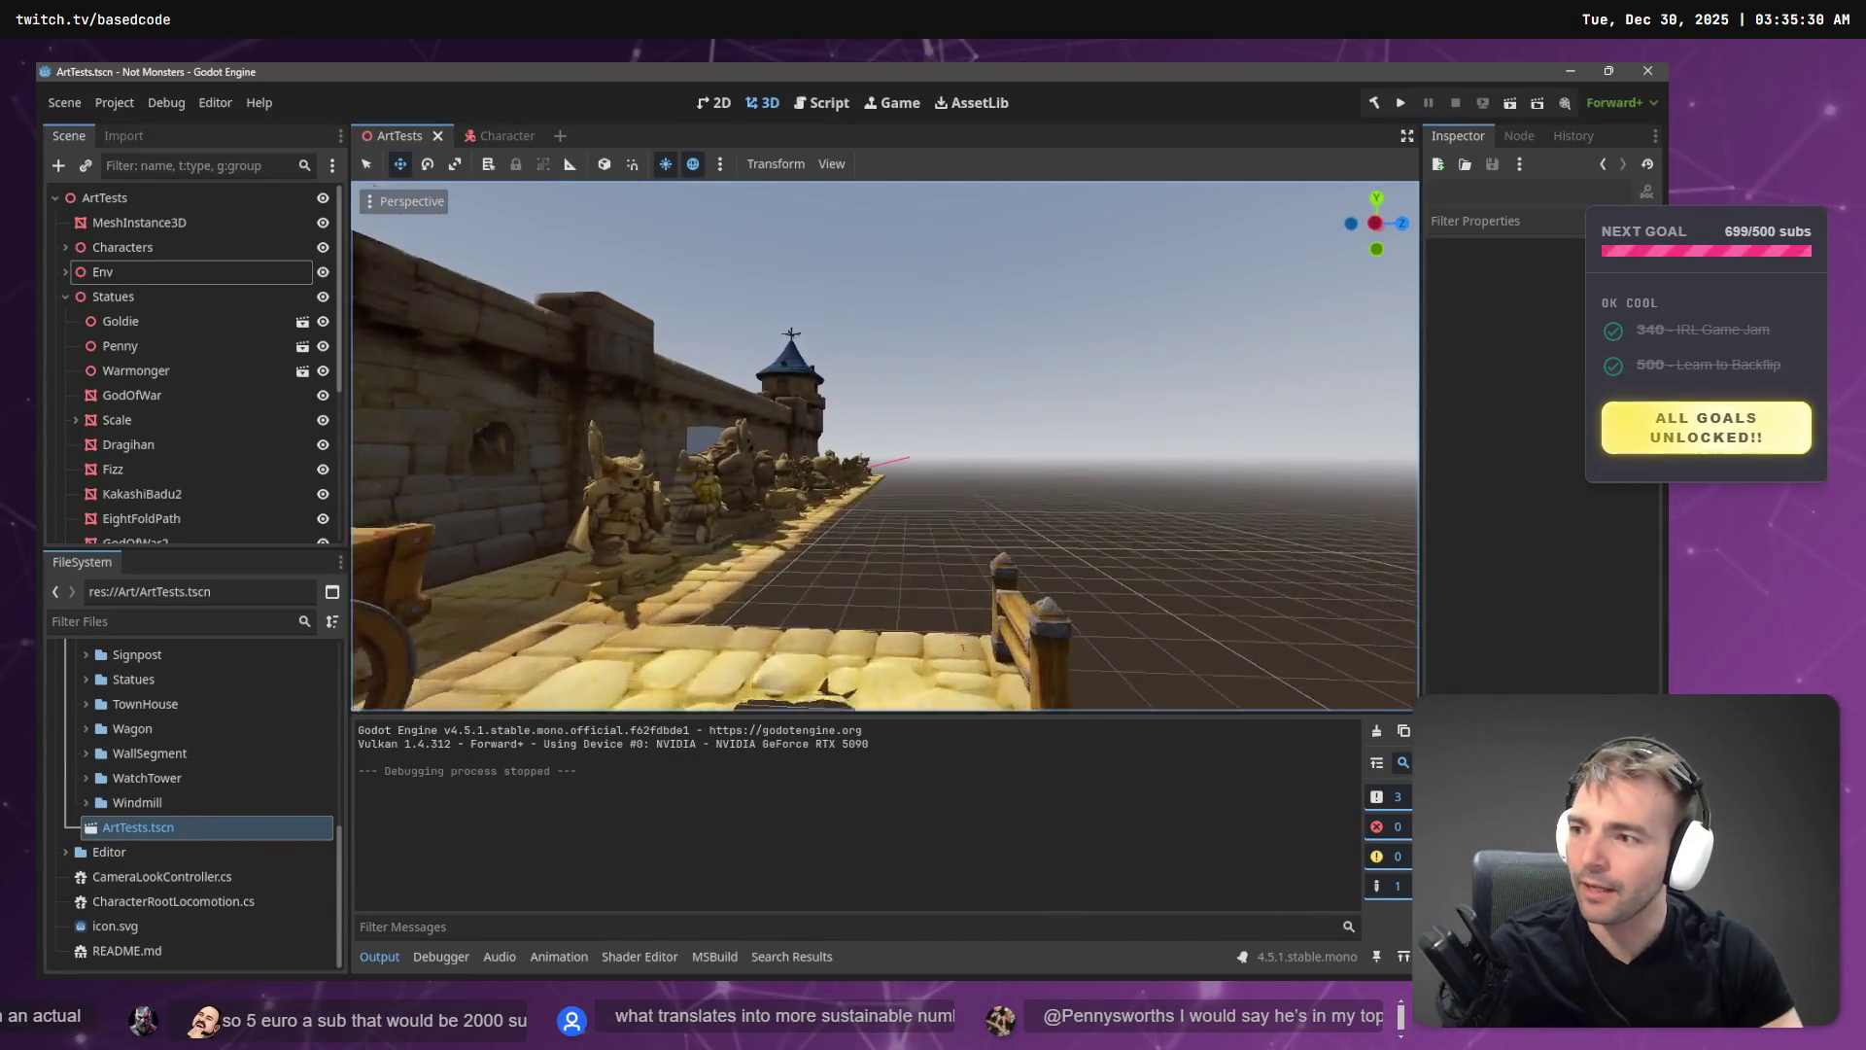
scroll(885, 447, up, 5)
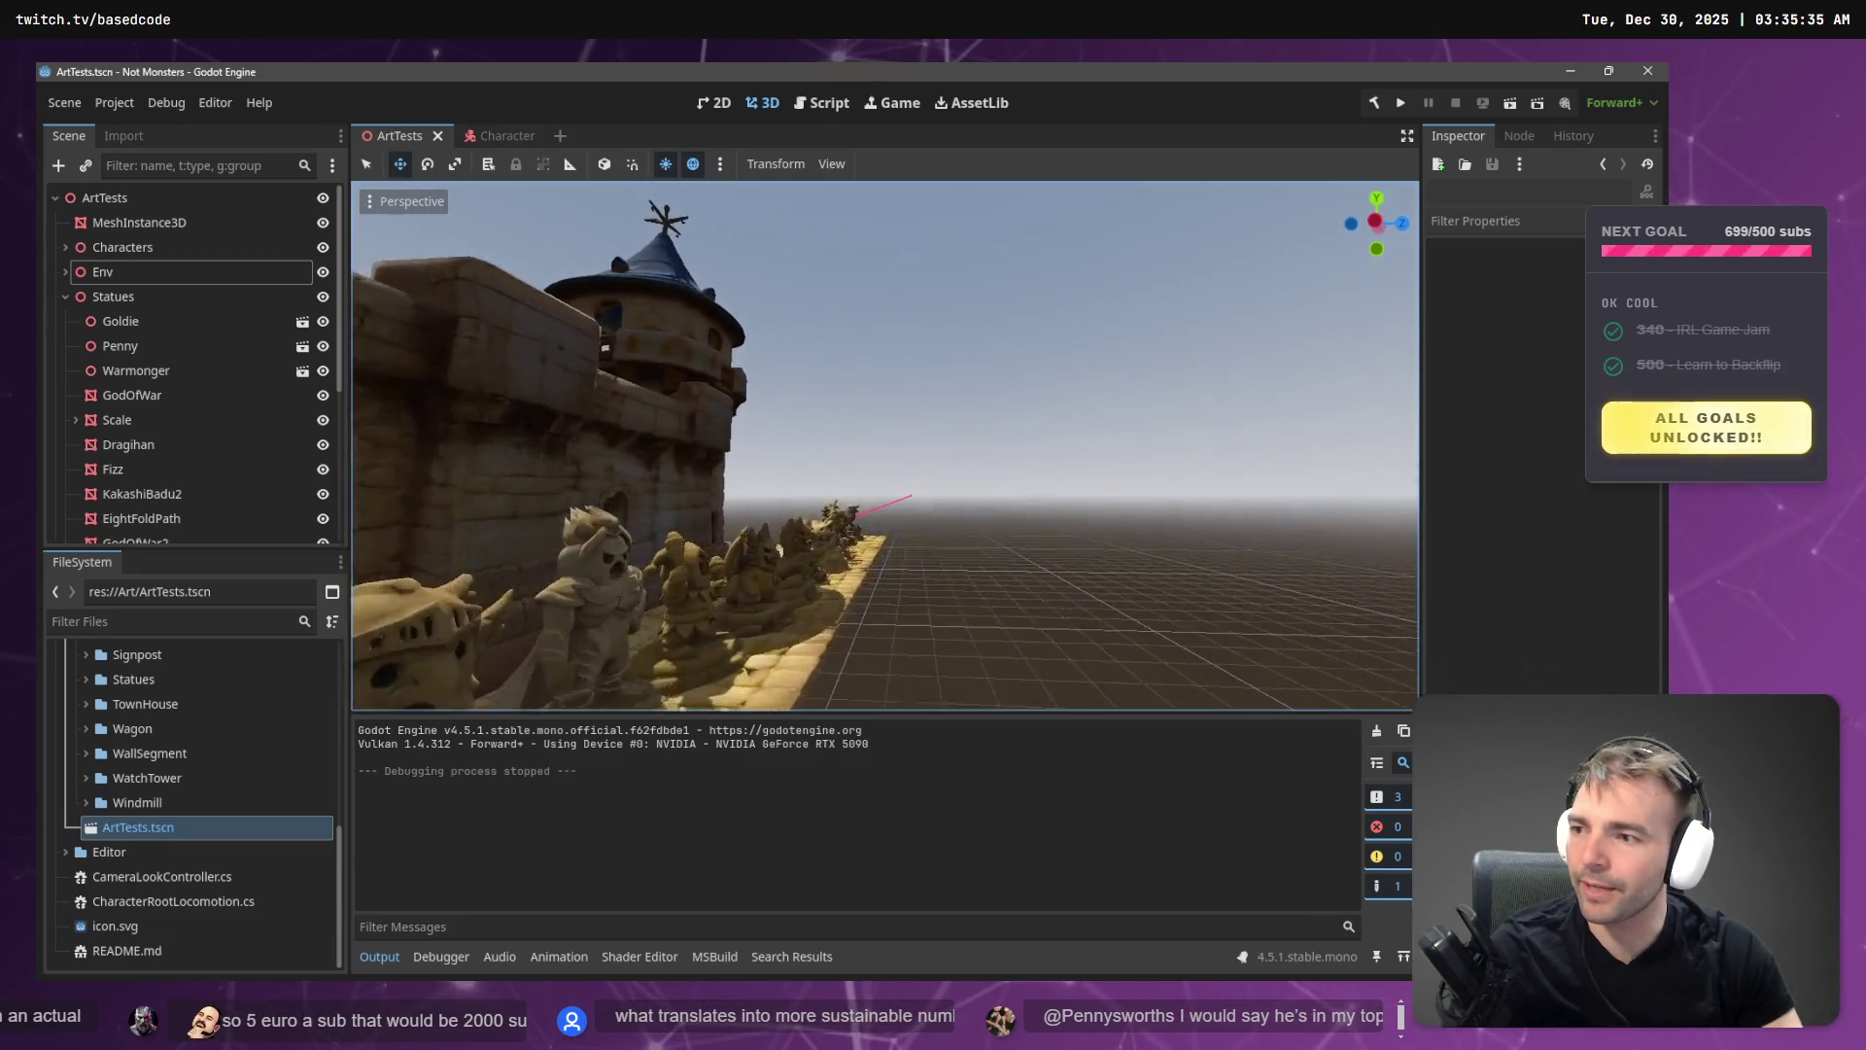
scroll(597, 184, up, 5)
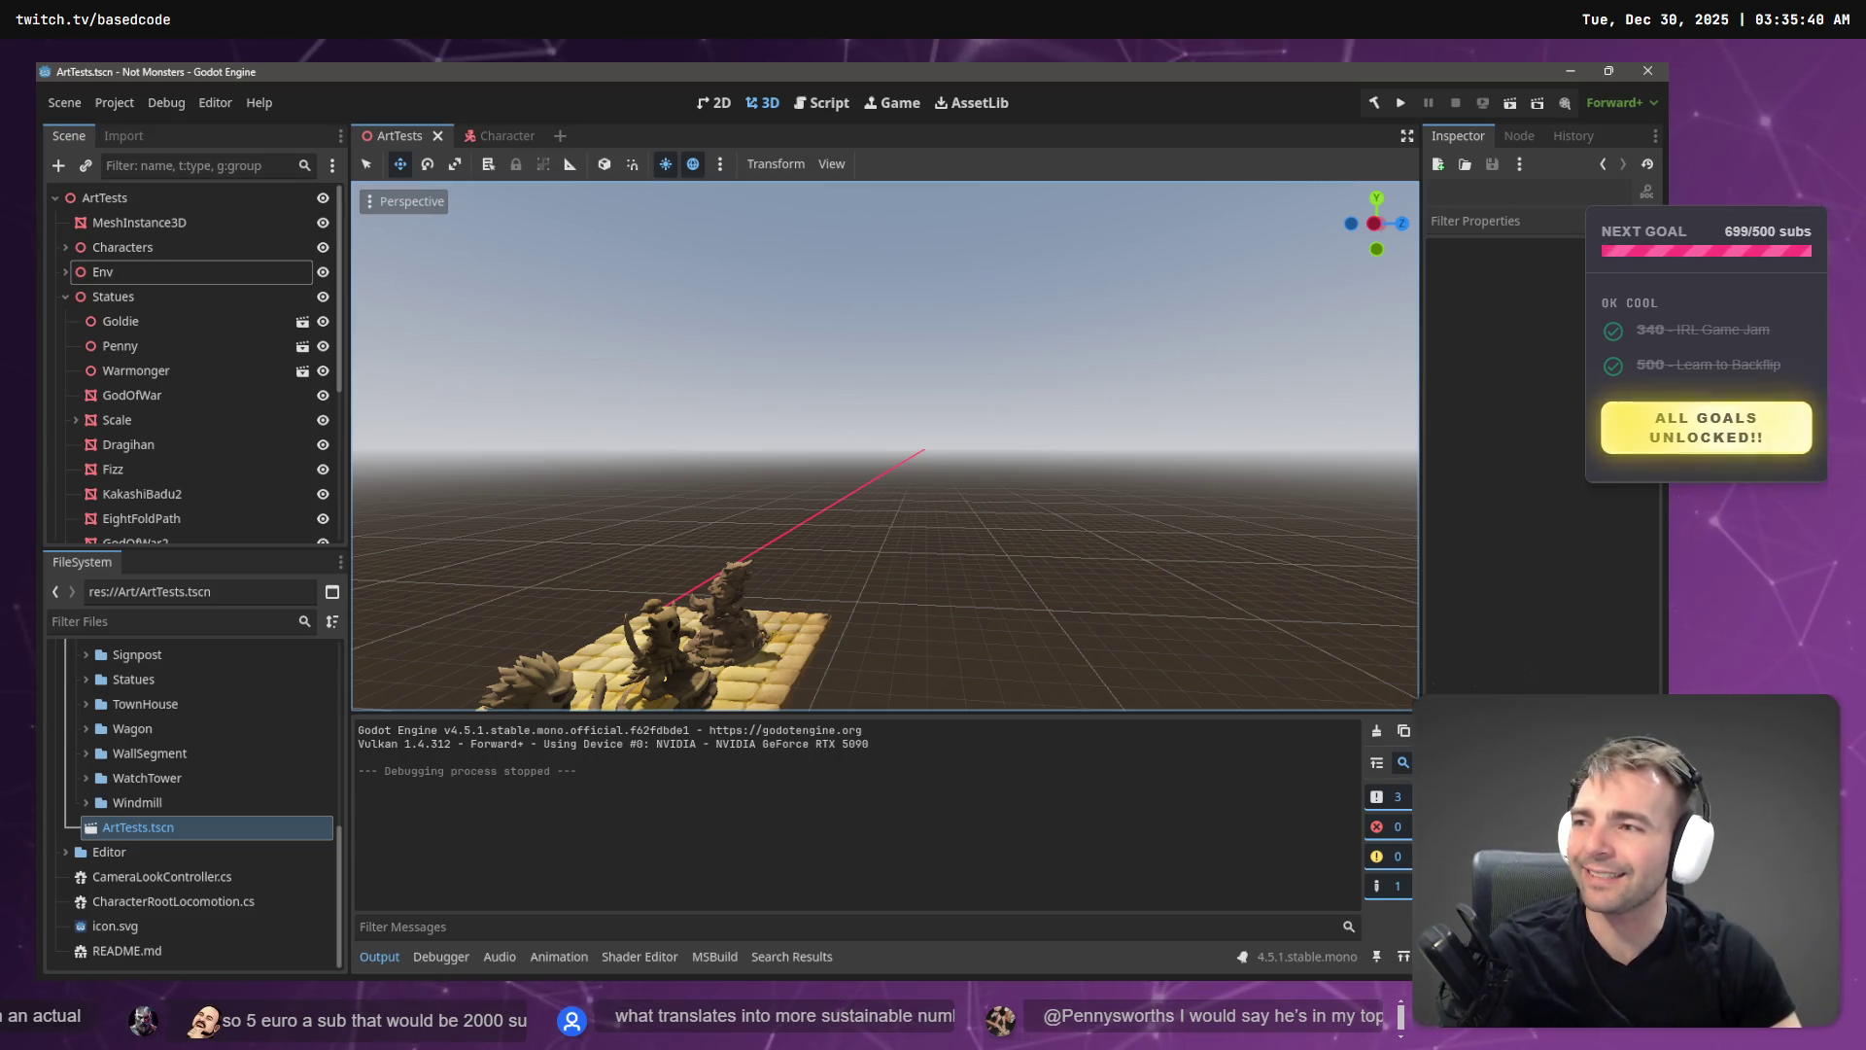
key(w)
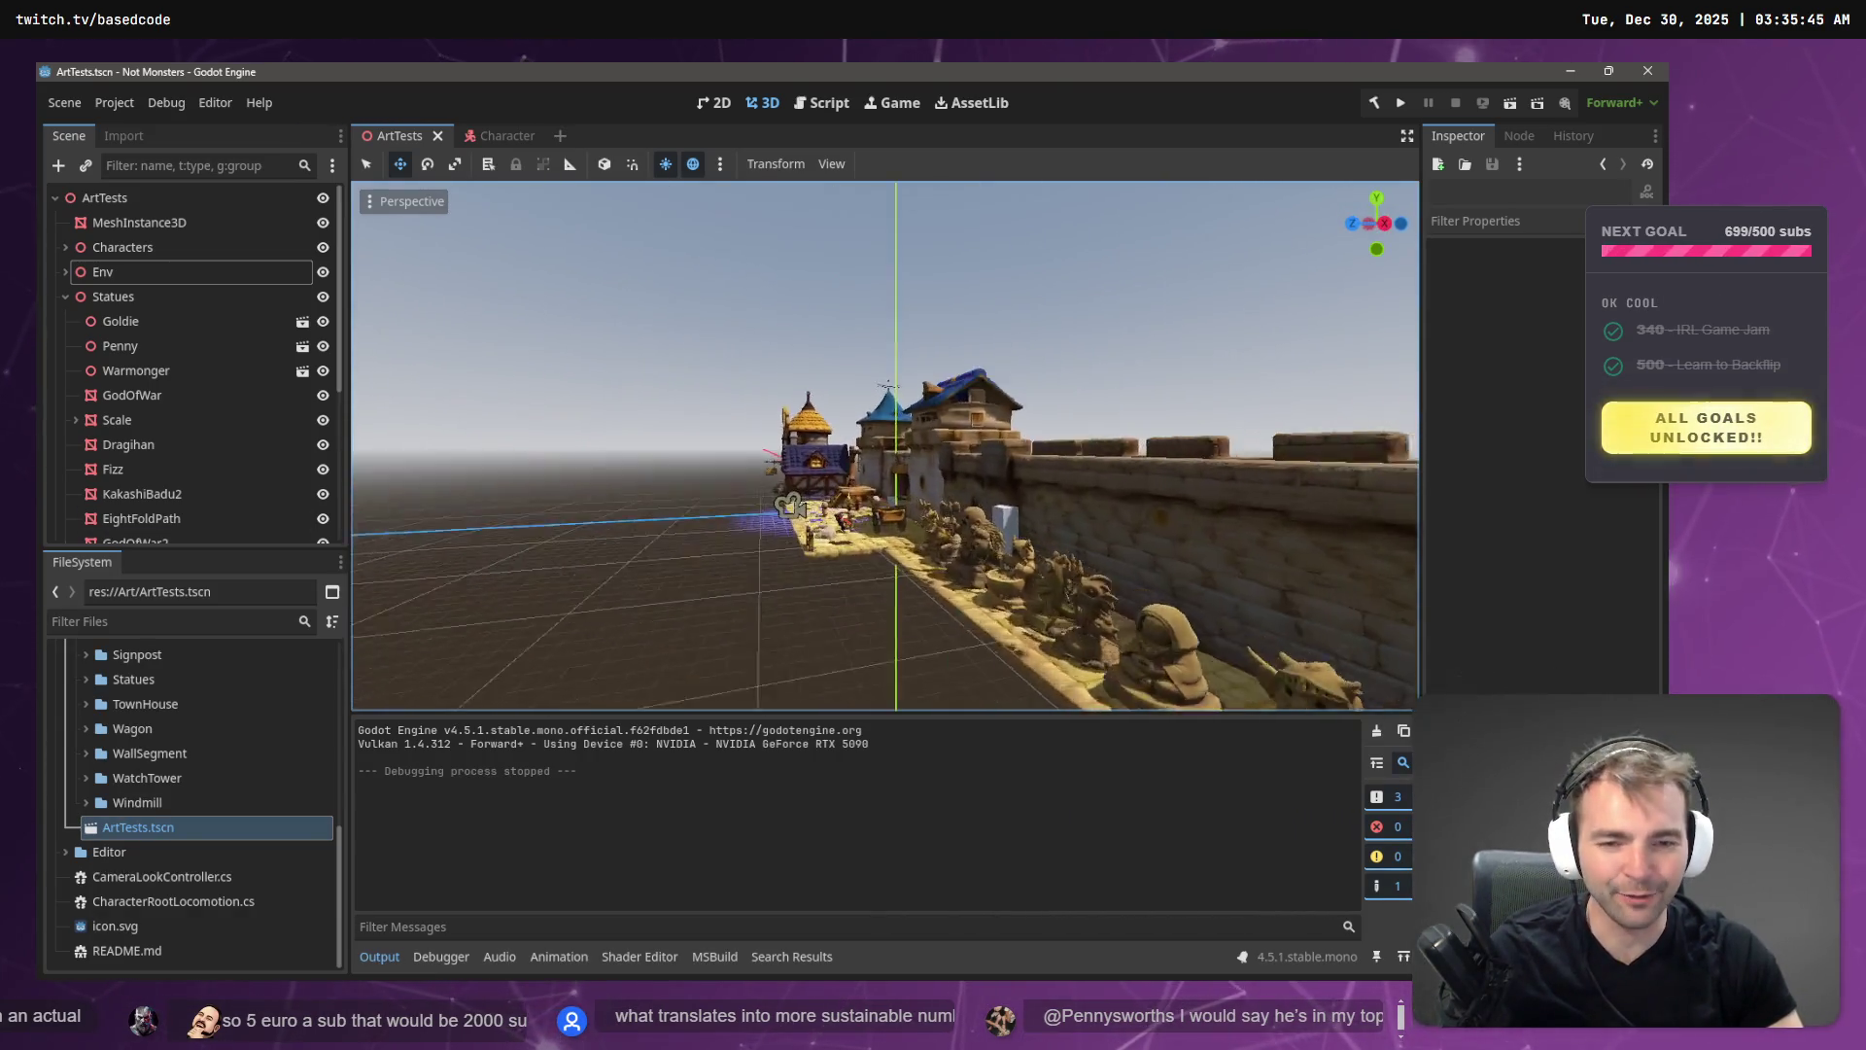
key(s)
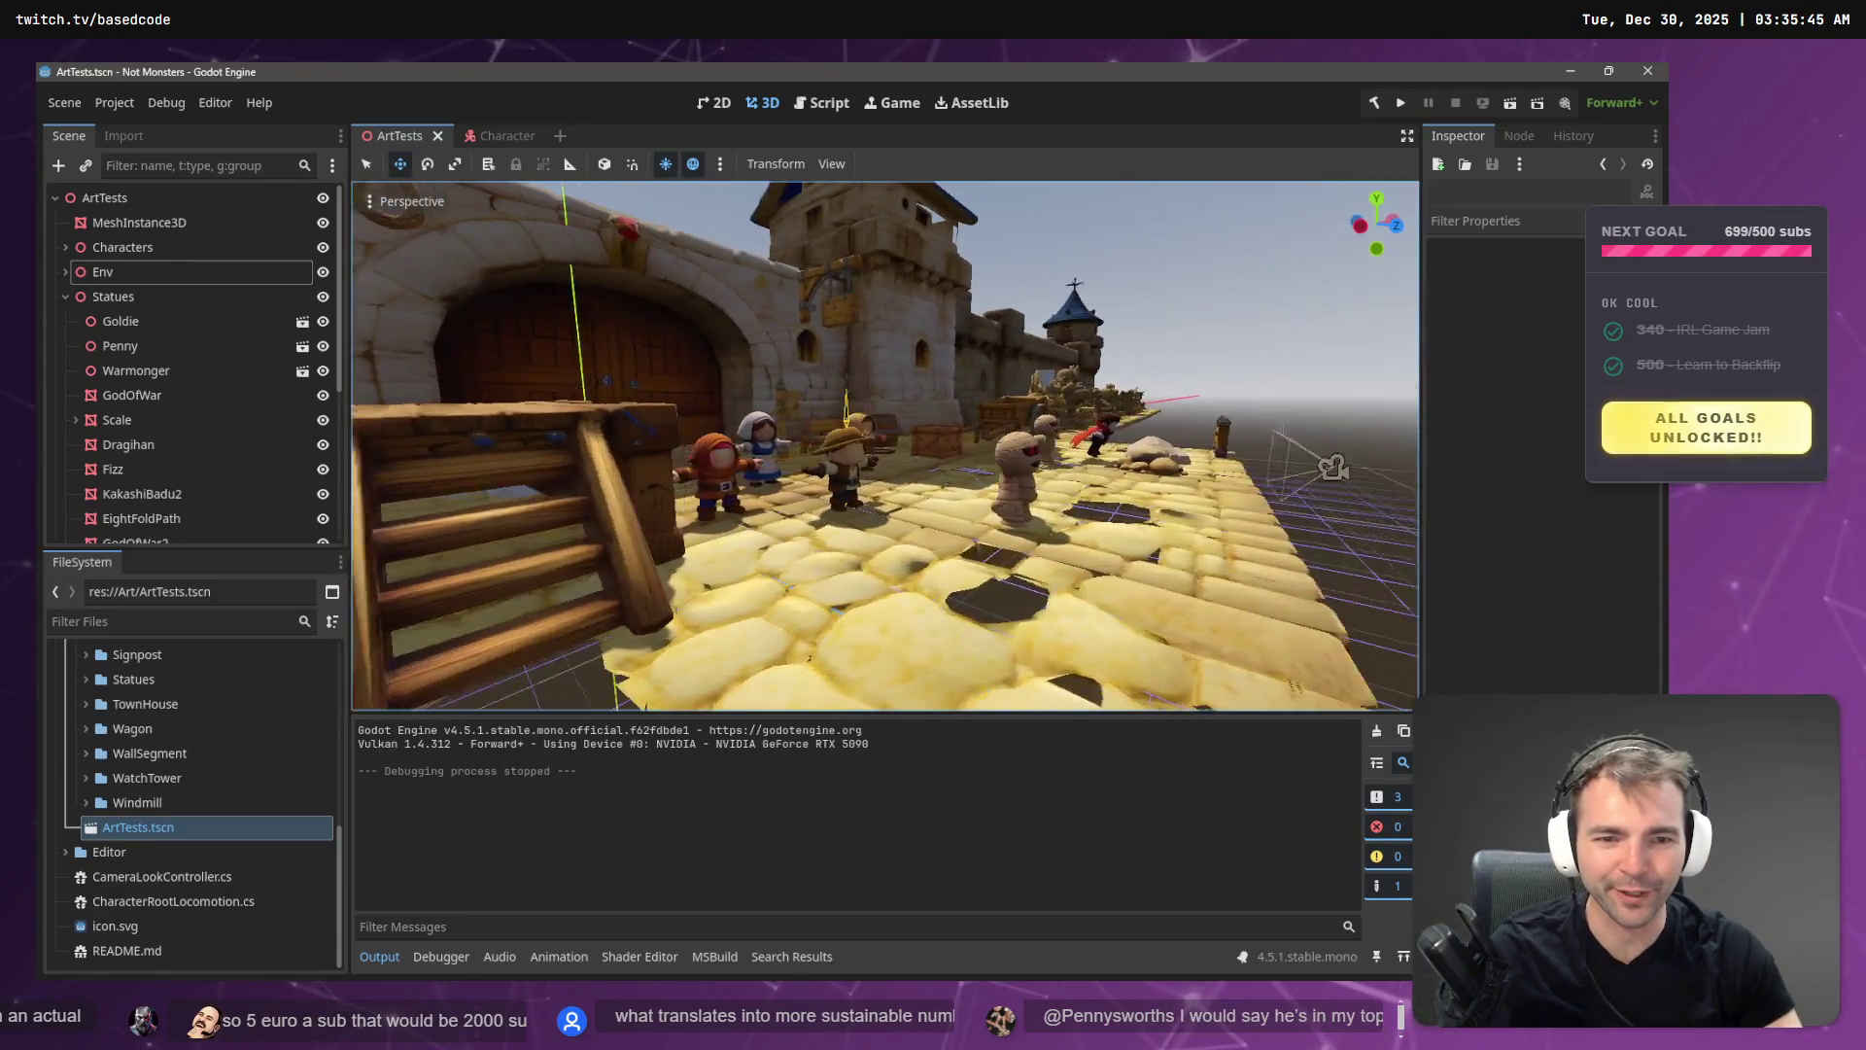
key(s)
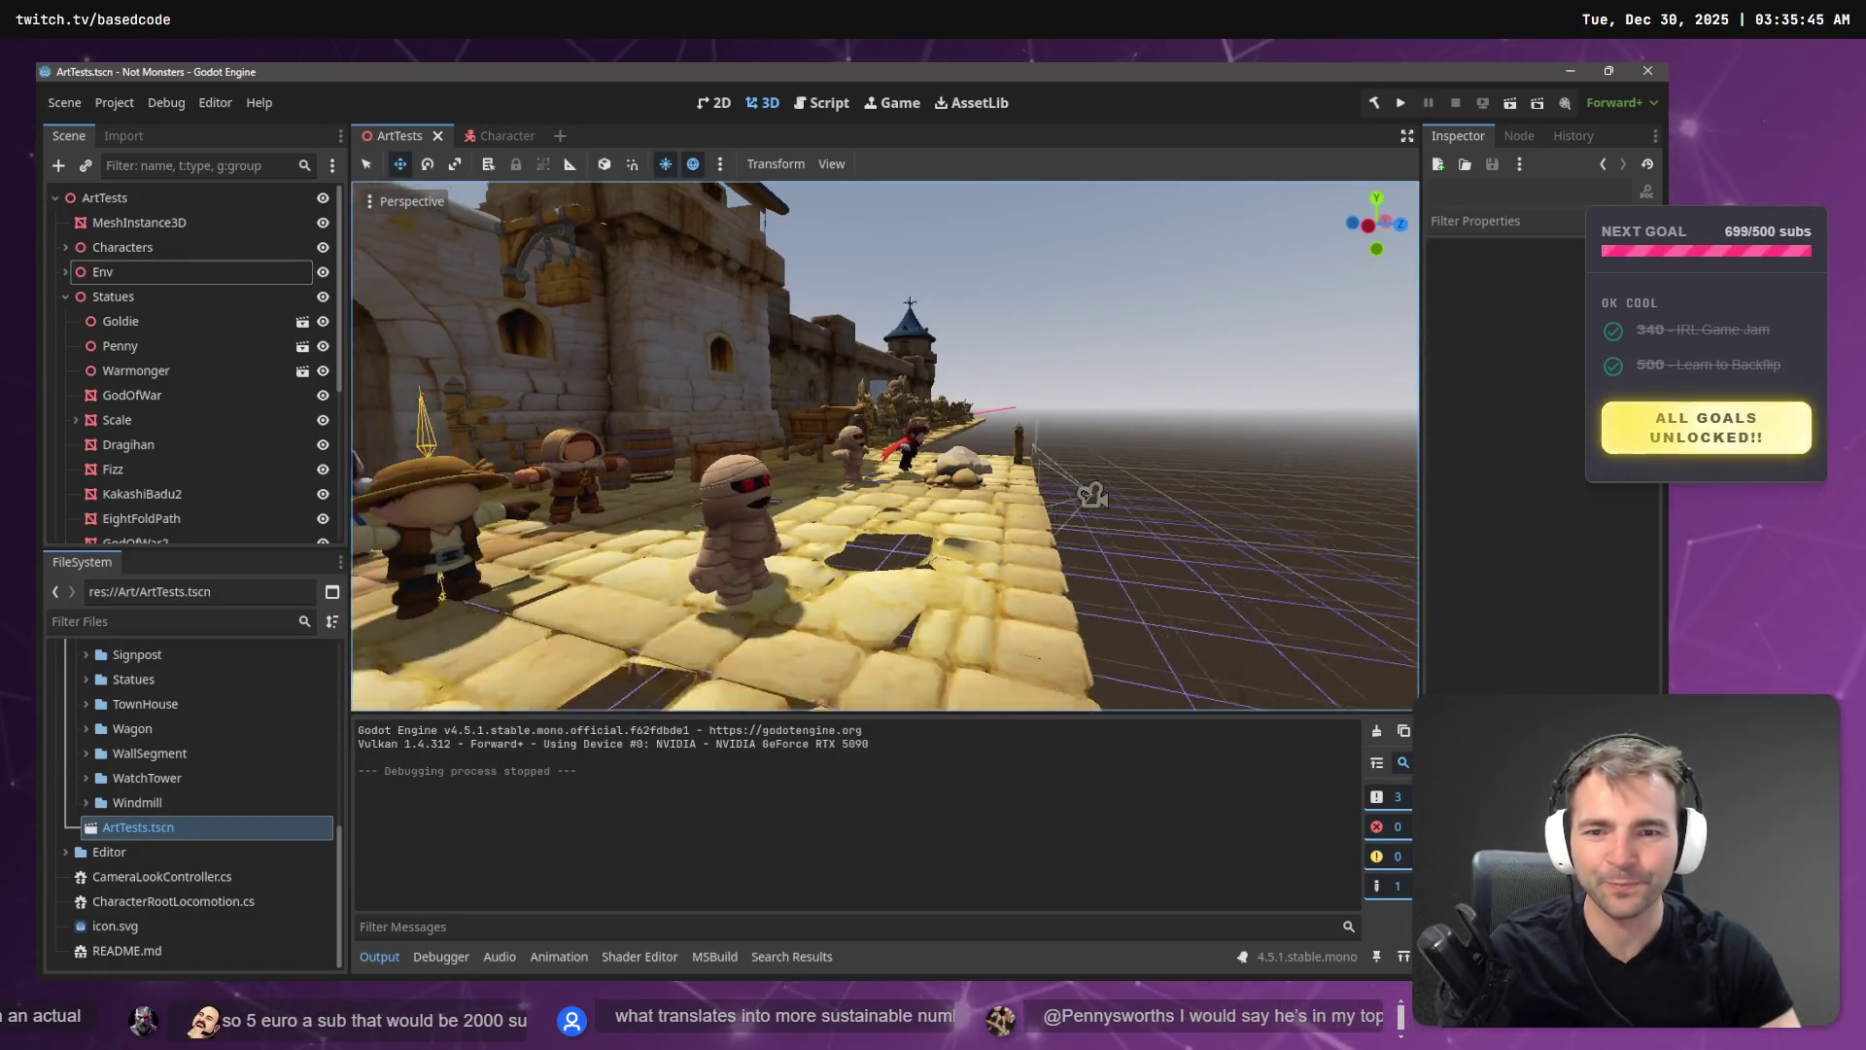
key(alt+Tab)
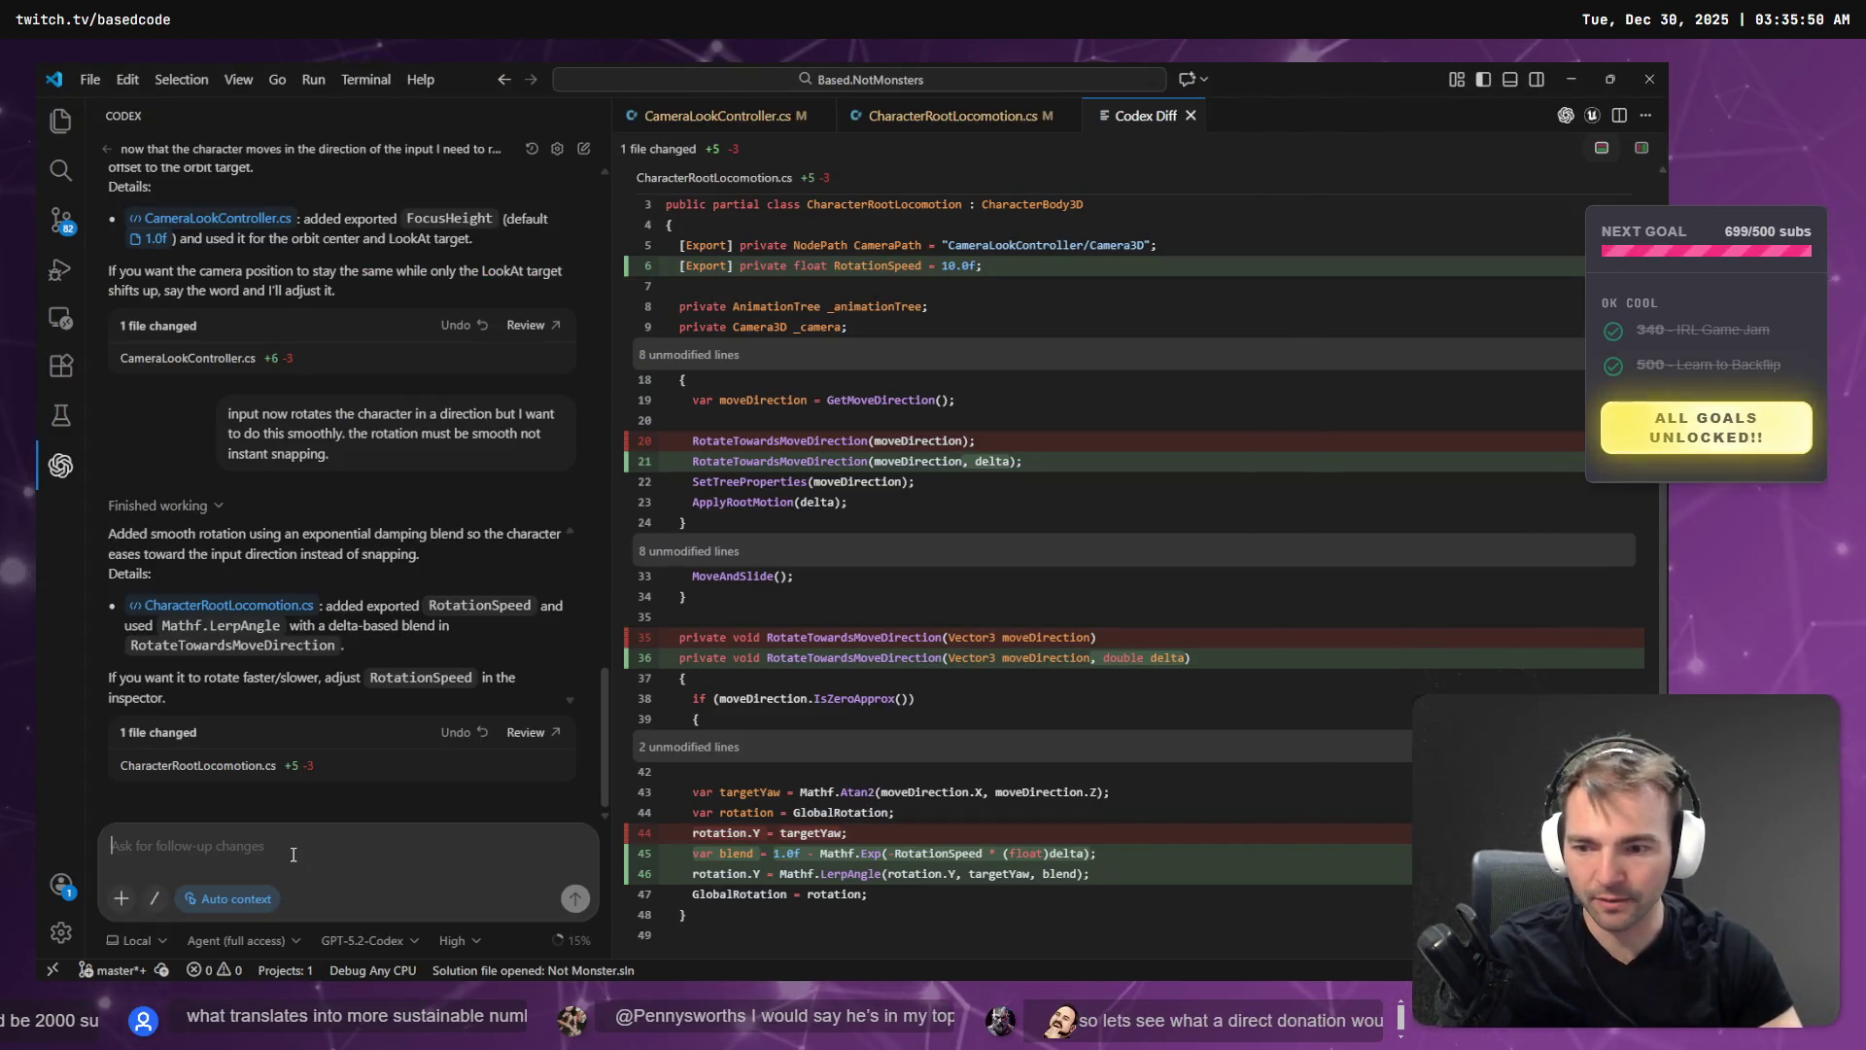
- Dictate a Codex request to roughly double movement speed so it matches the foot animation
click(296, 845)
key(super+h)
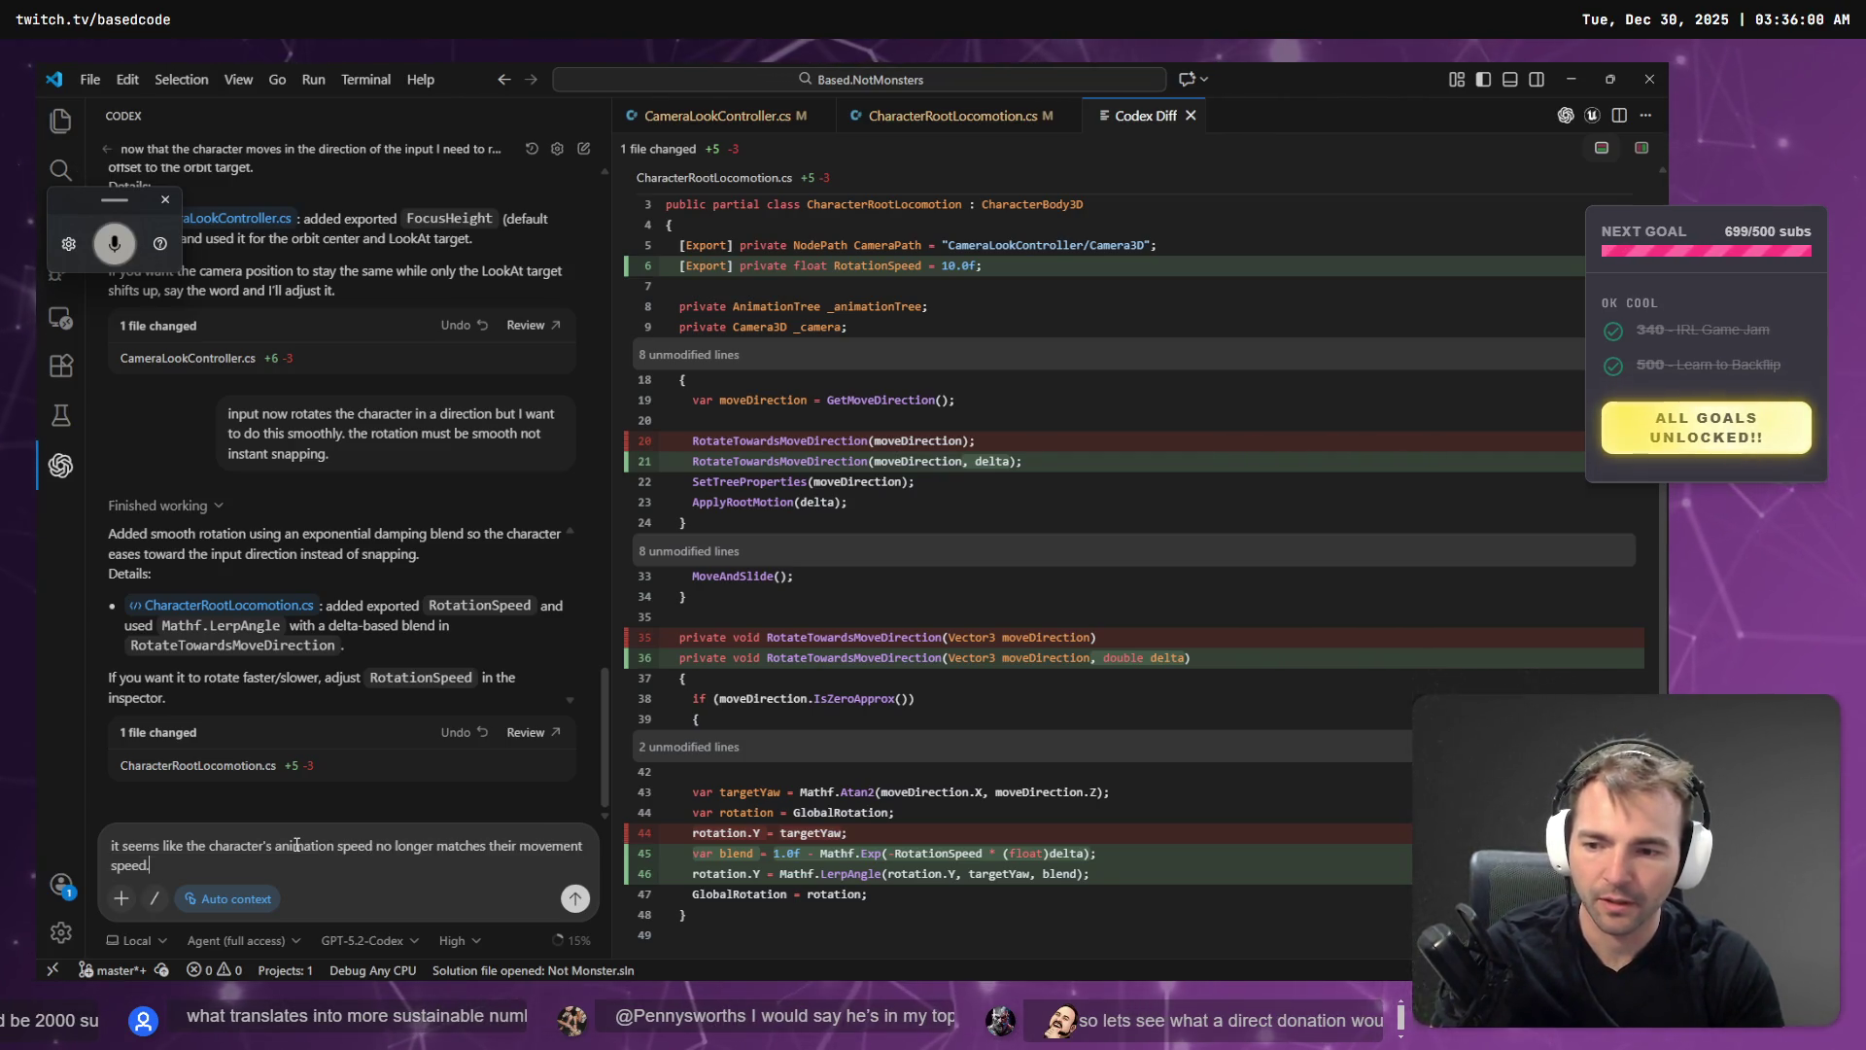
key(super+h)
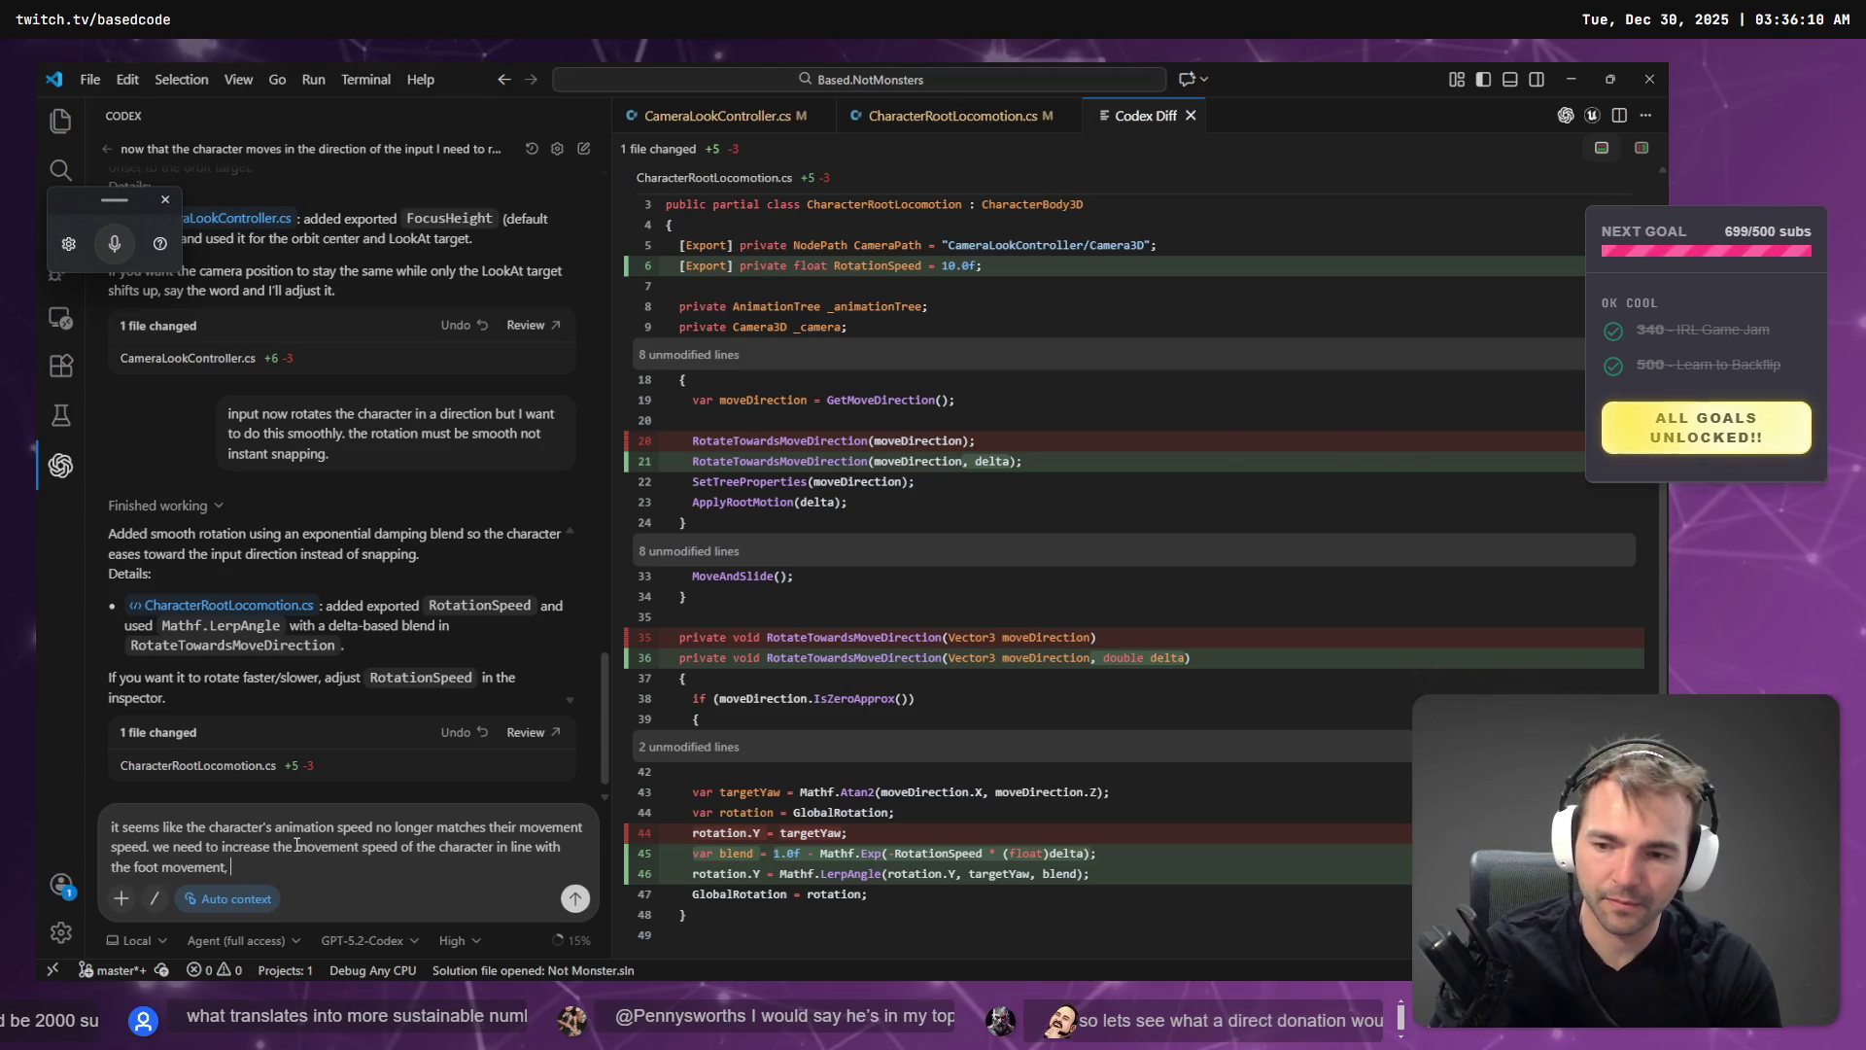
key(super+h)
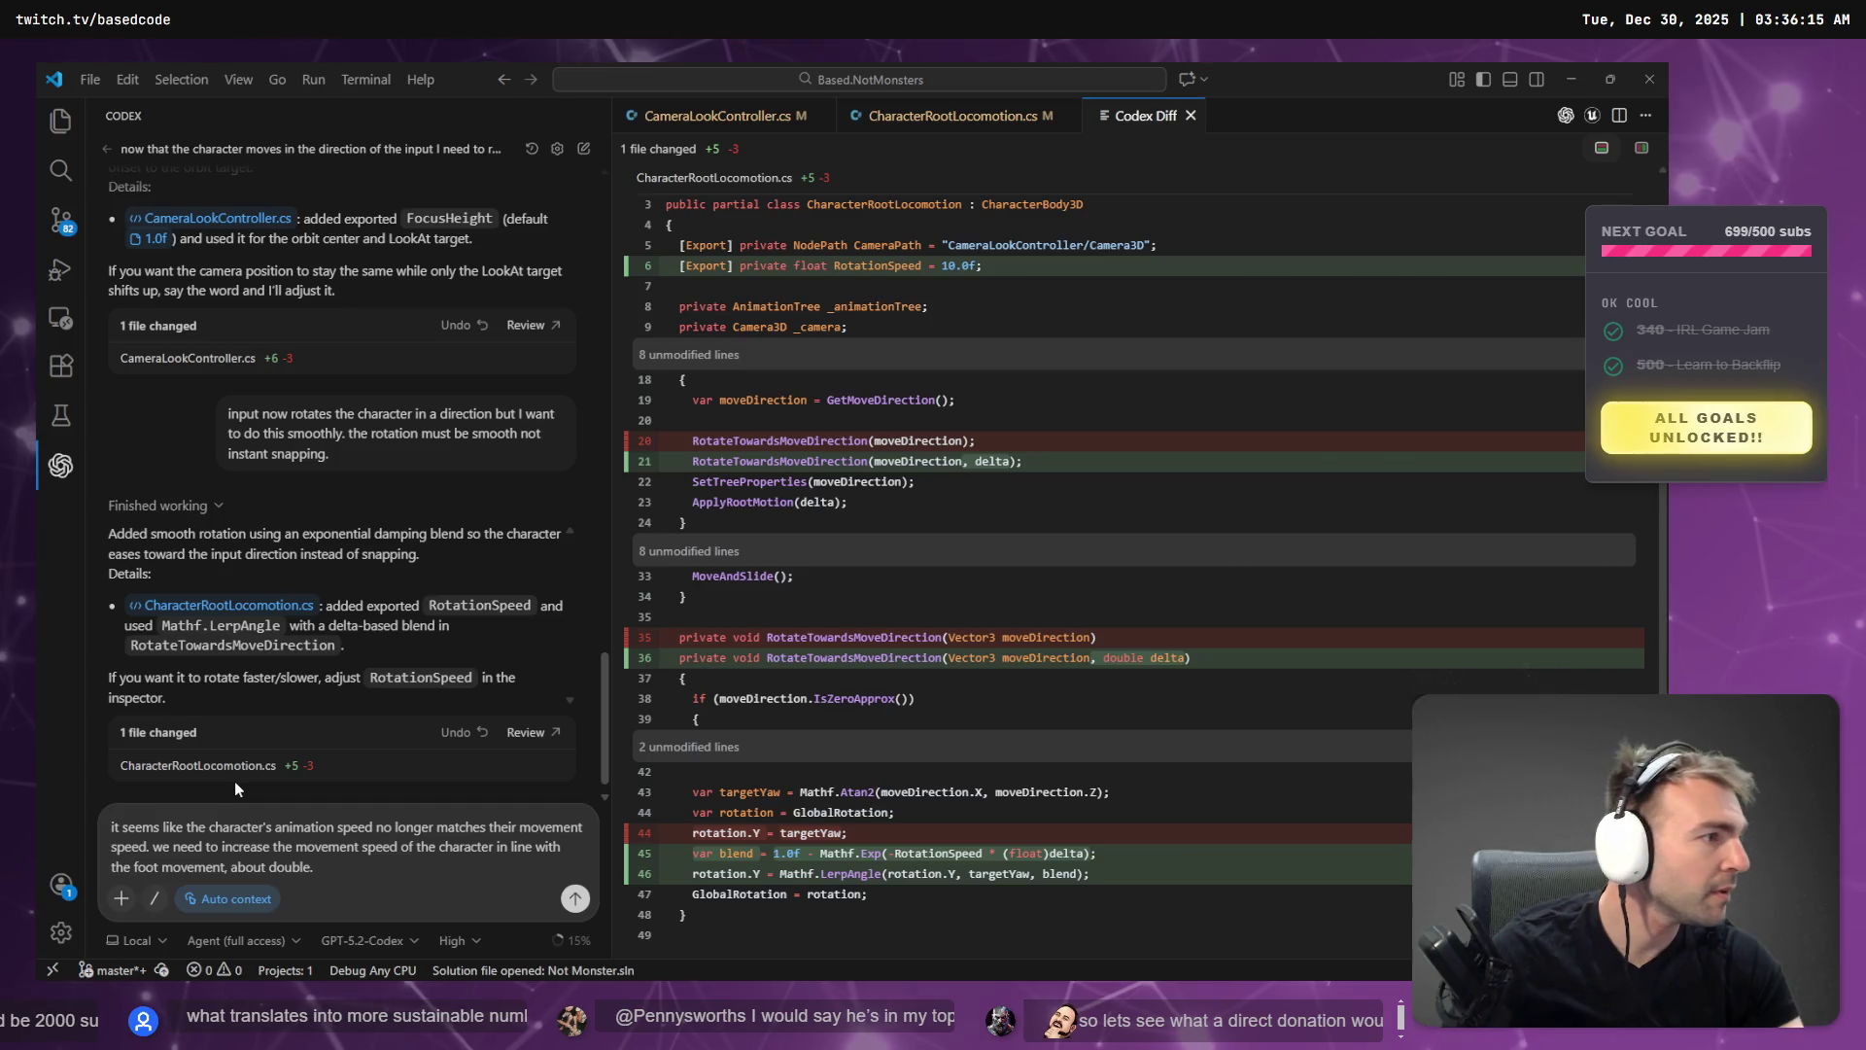
key(alt+Tab)
click(418, 619)
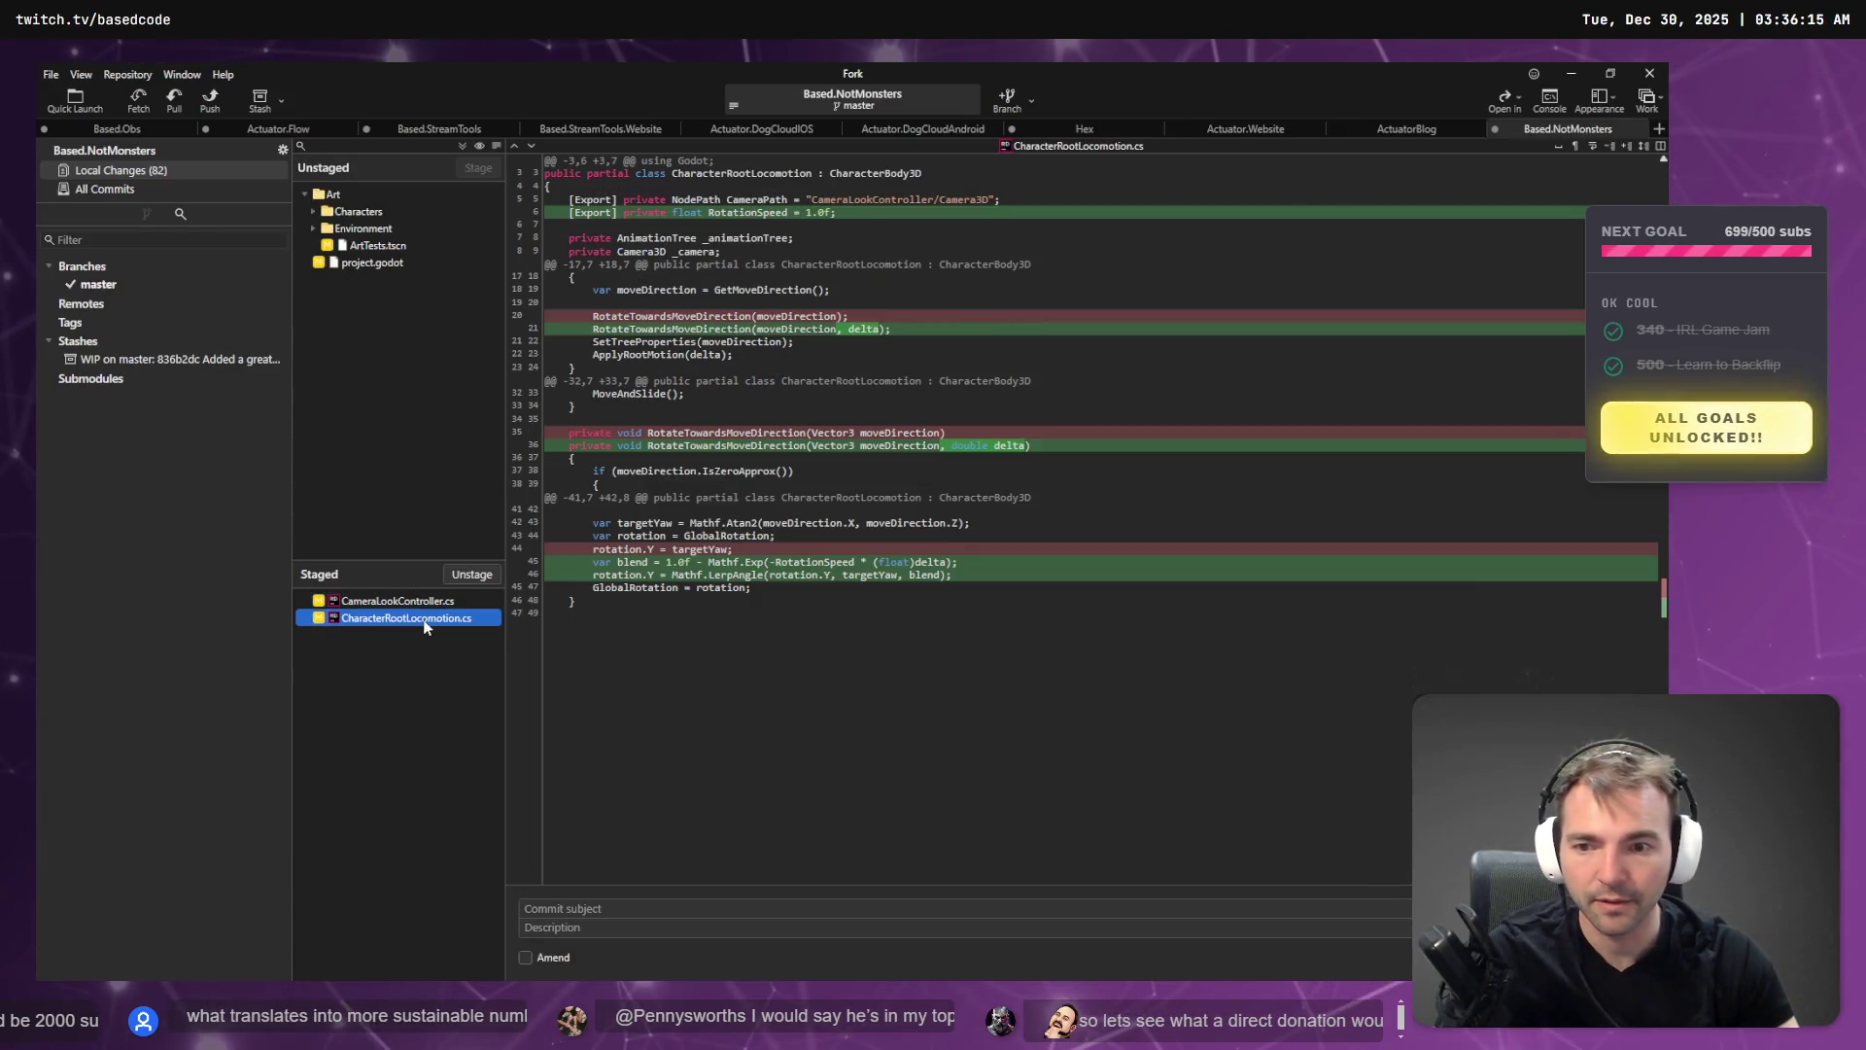
- Review both staged script diffs and commit them as 'Rotate smoothly when we change direction.'
click(405, 603)
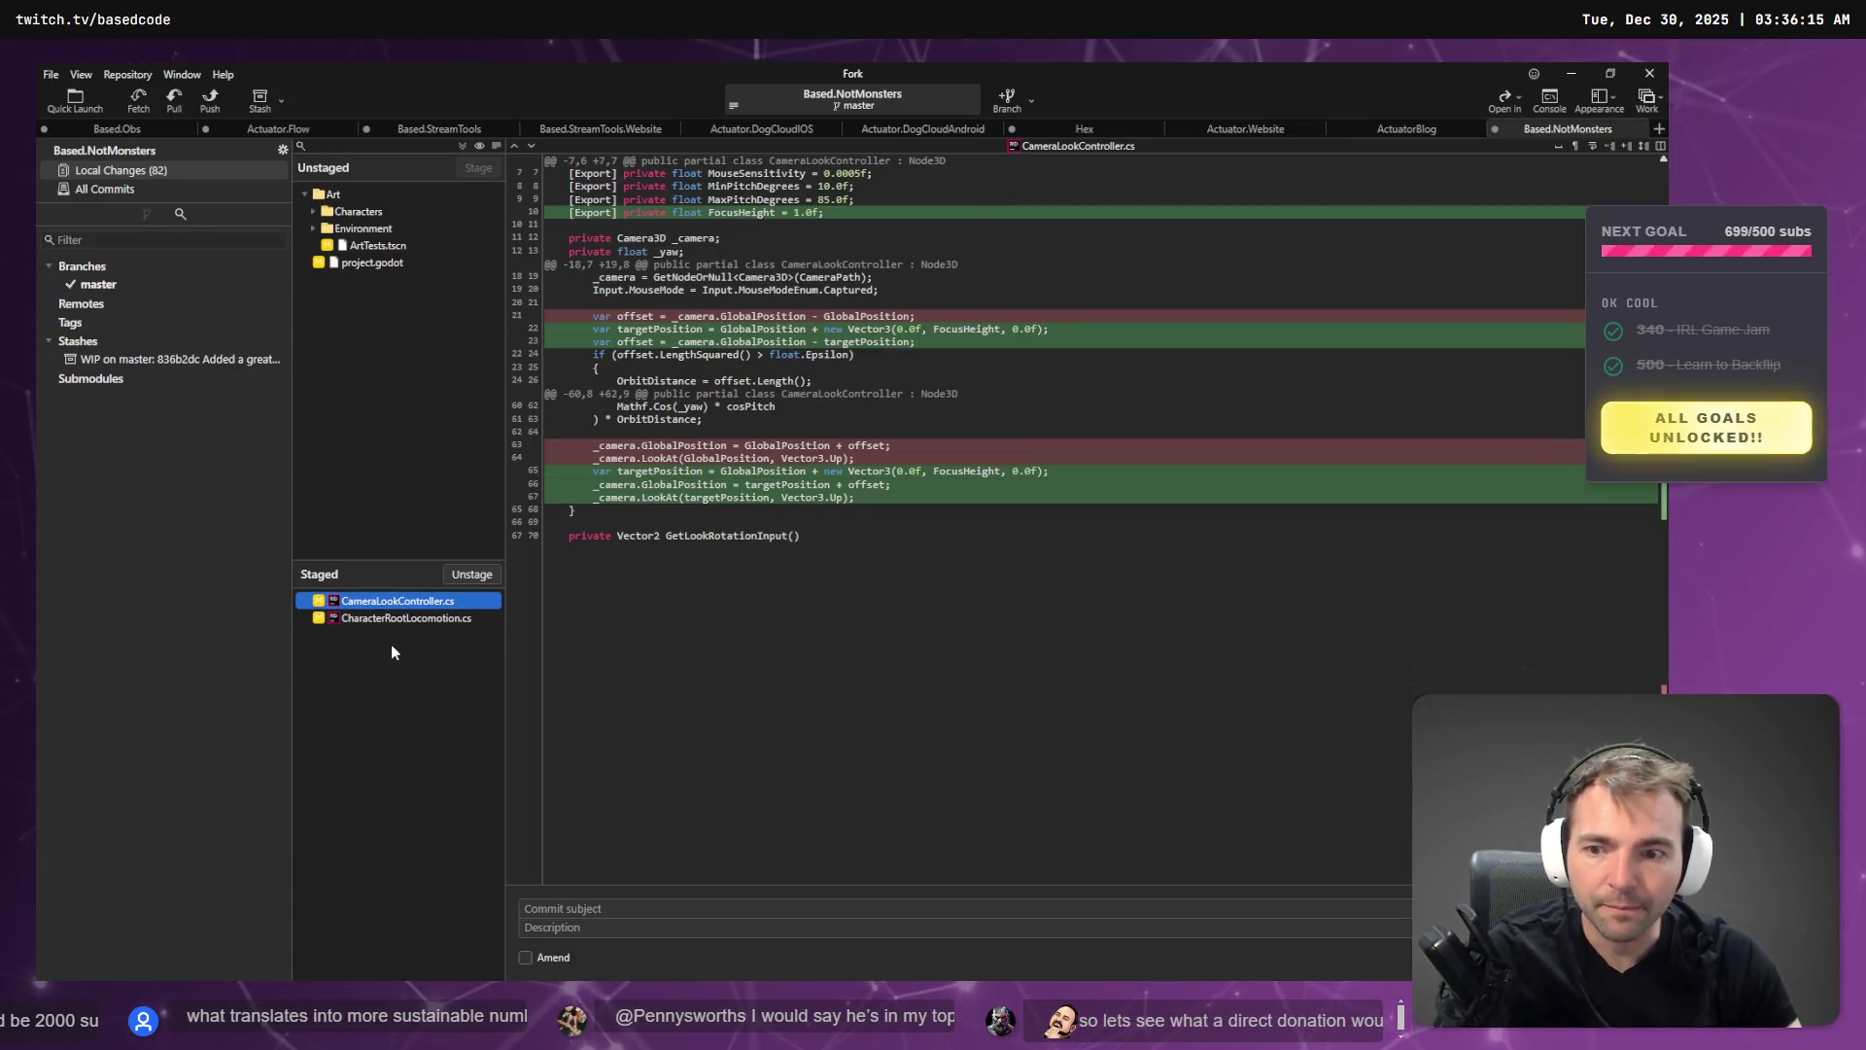
click(396, 620)
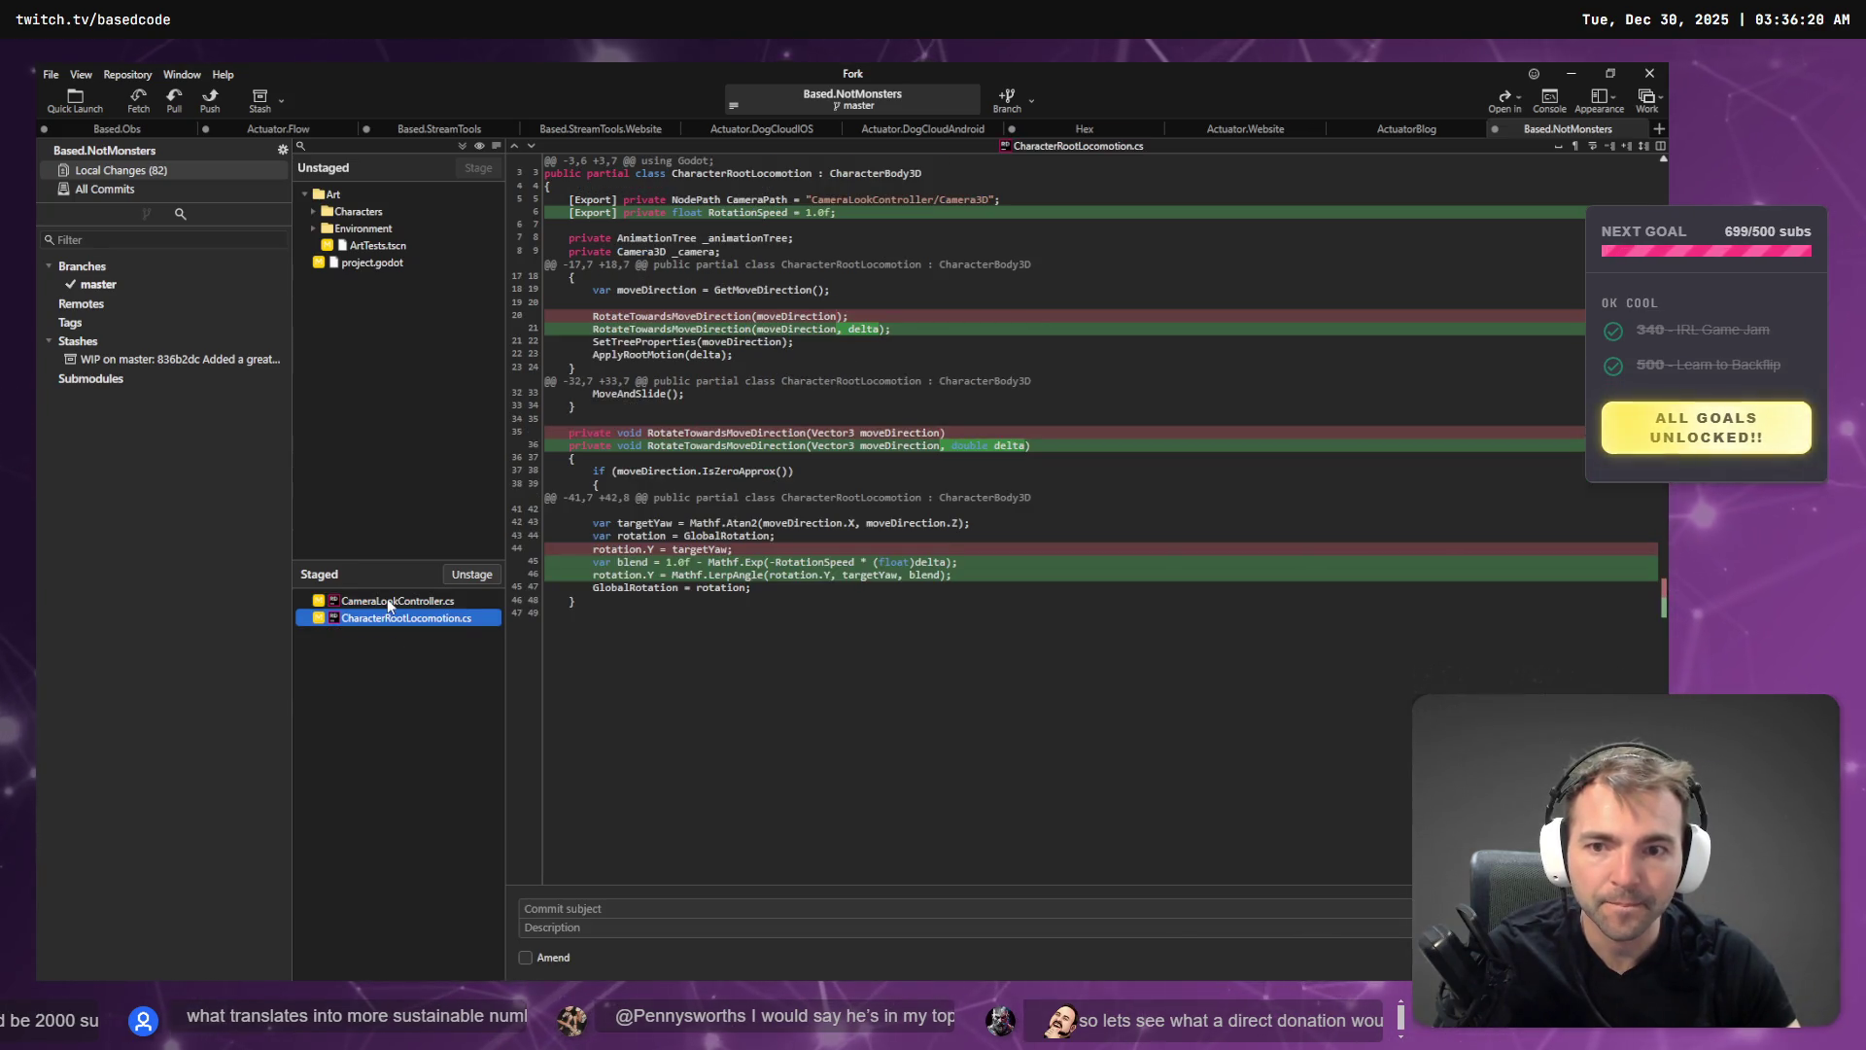
click(387, 600)
click(383, 619)
click(669, 906)
key(super+h)
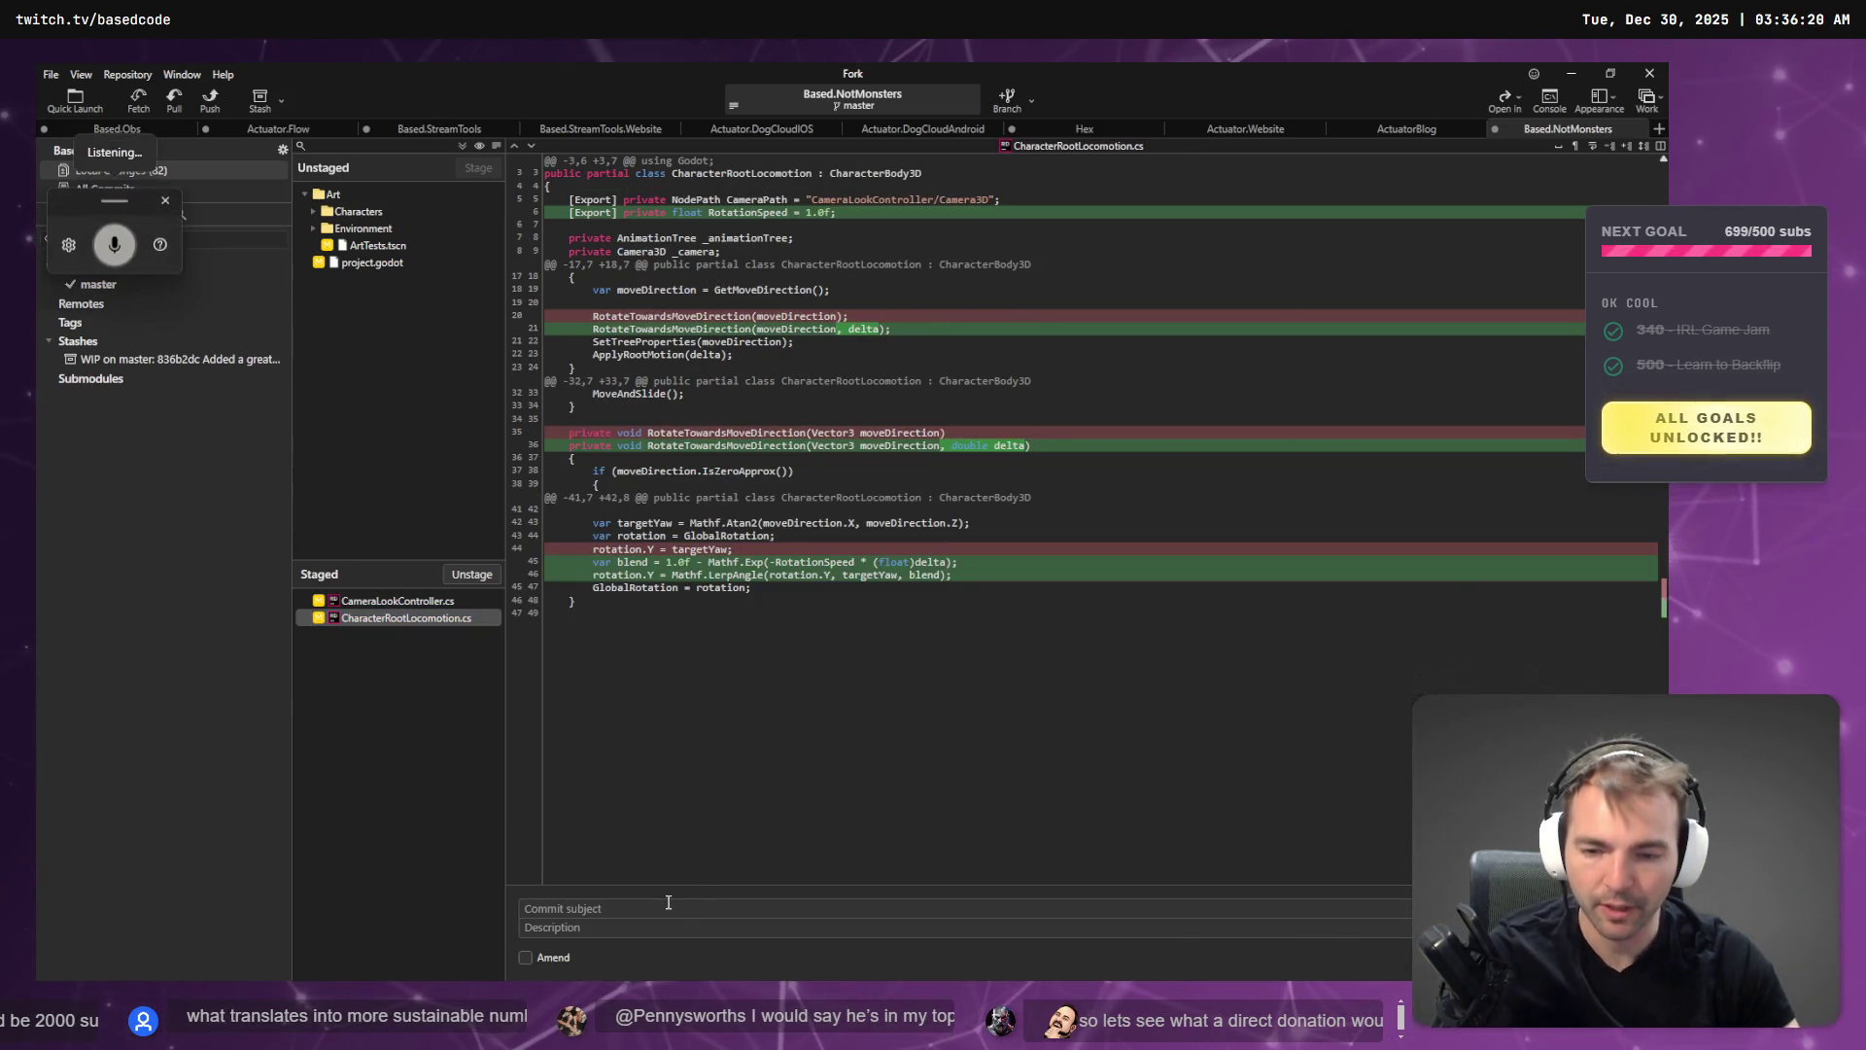
text(rotate smoothly when we change direction.)
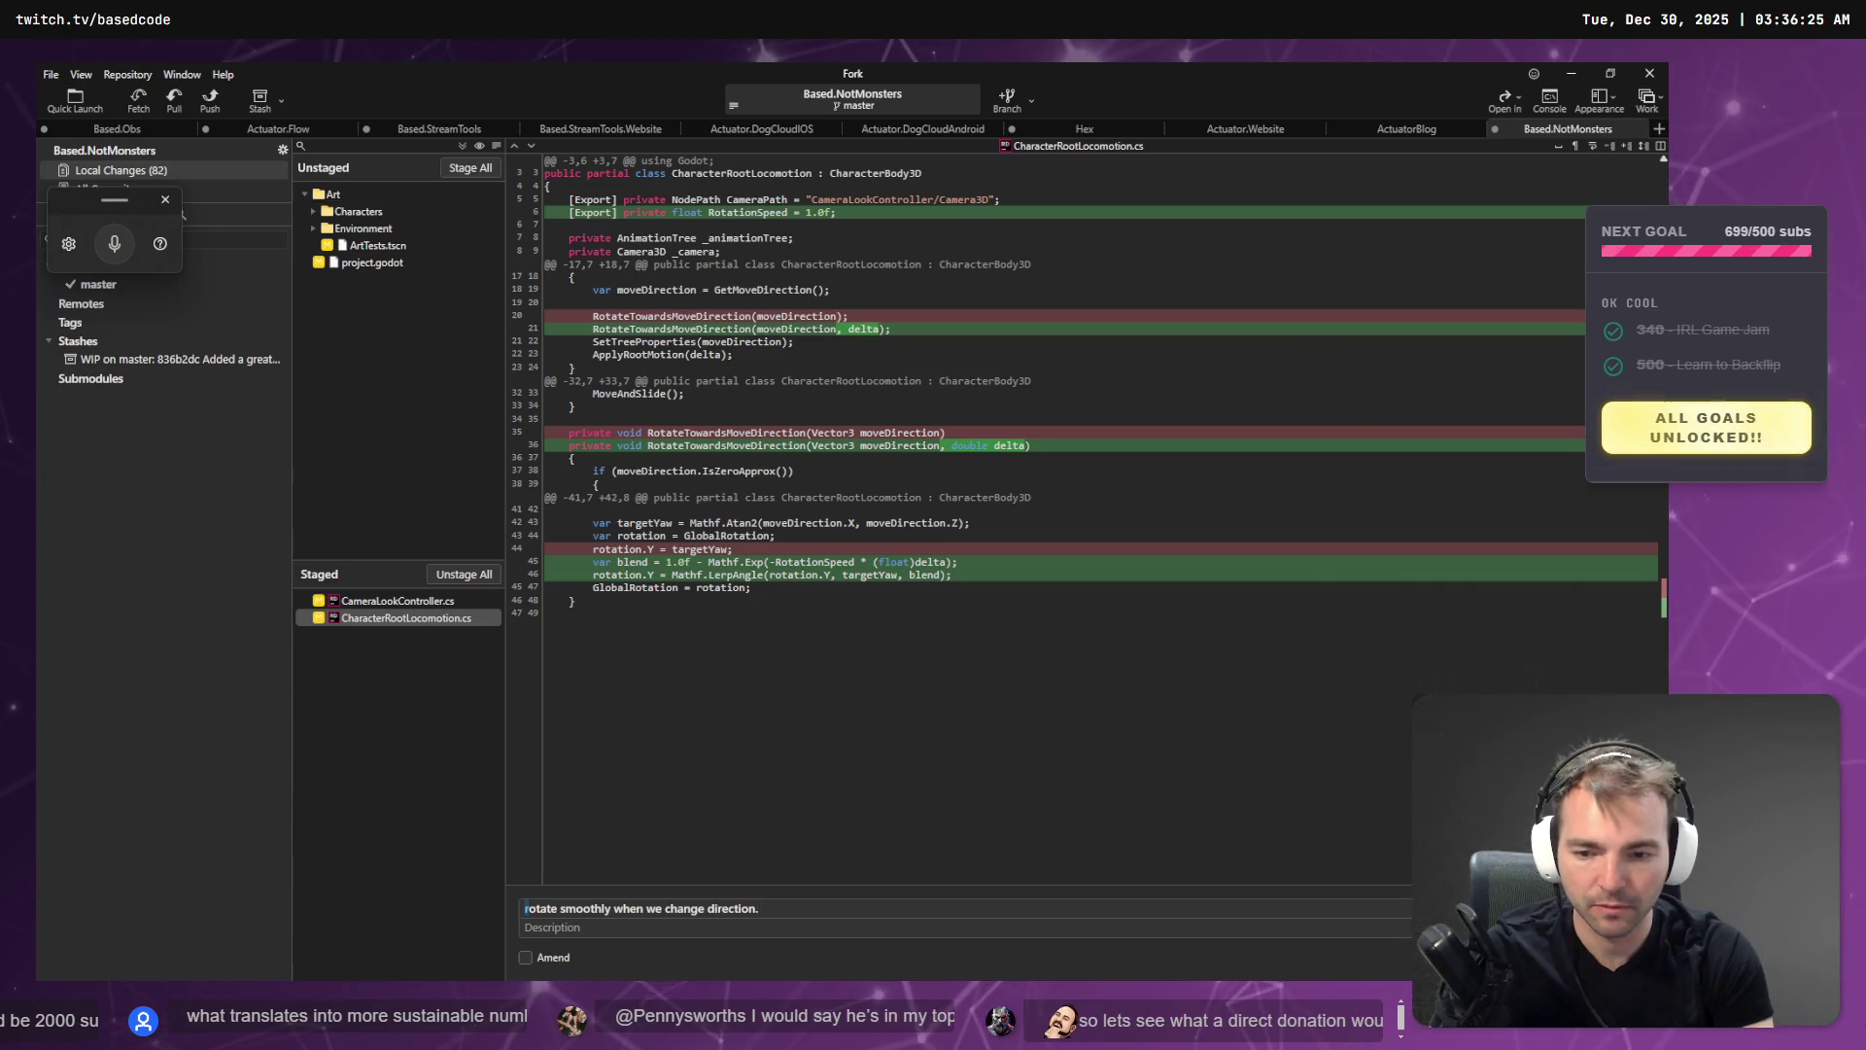
key(Tab)
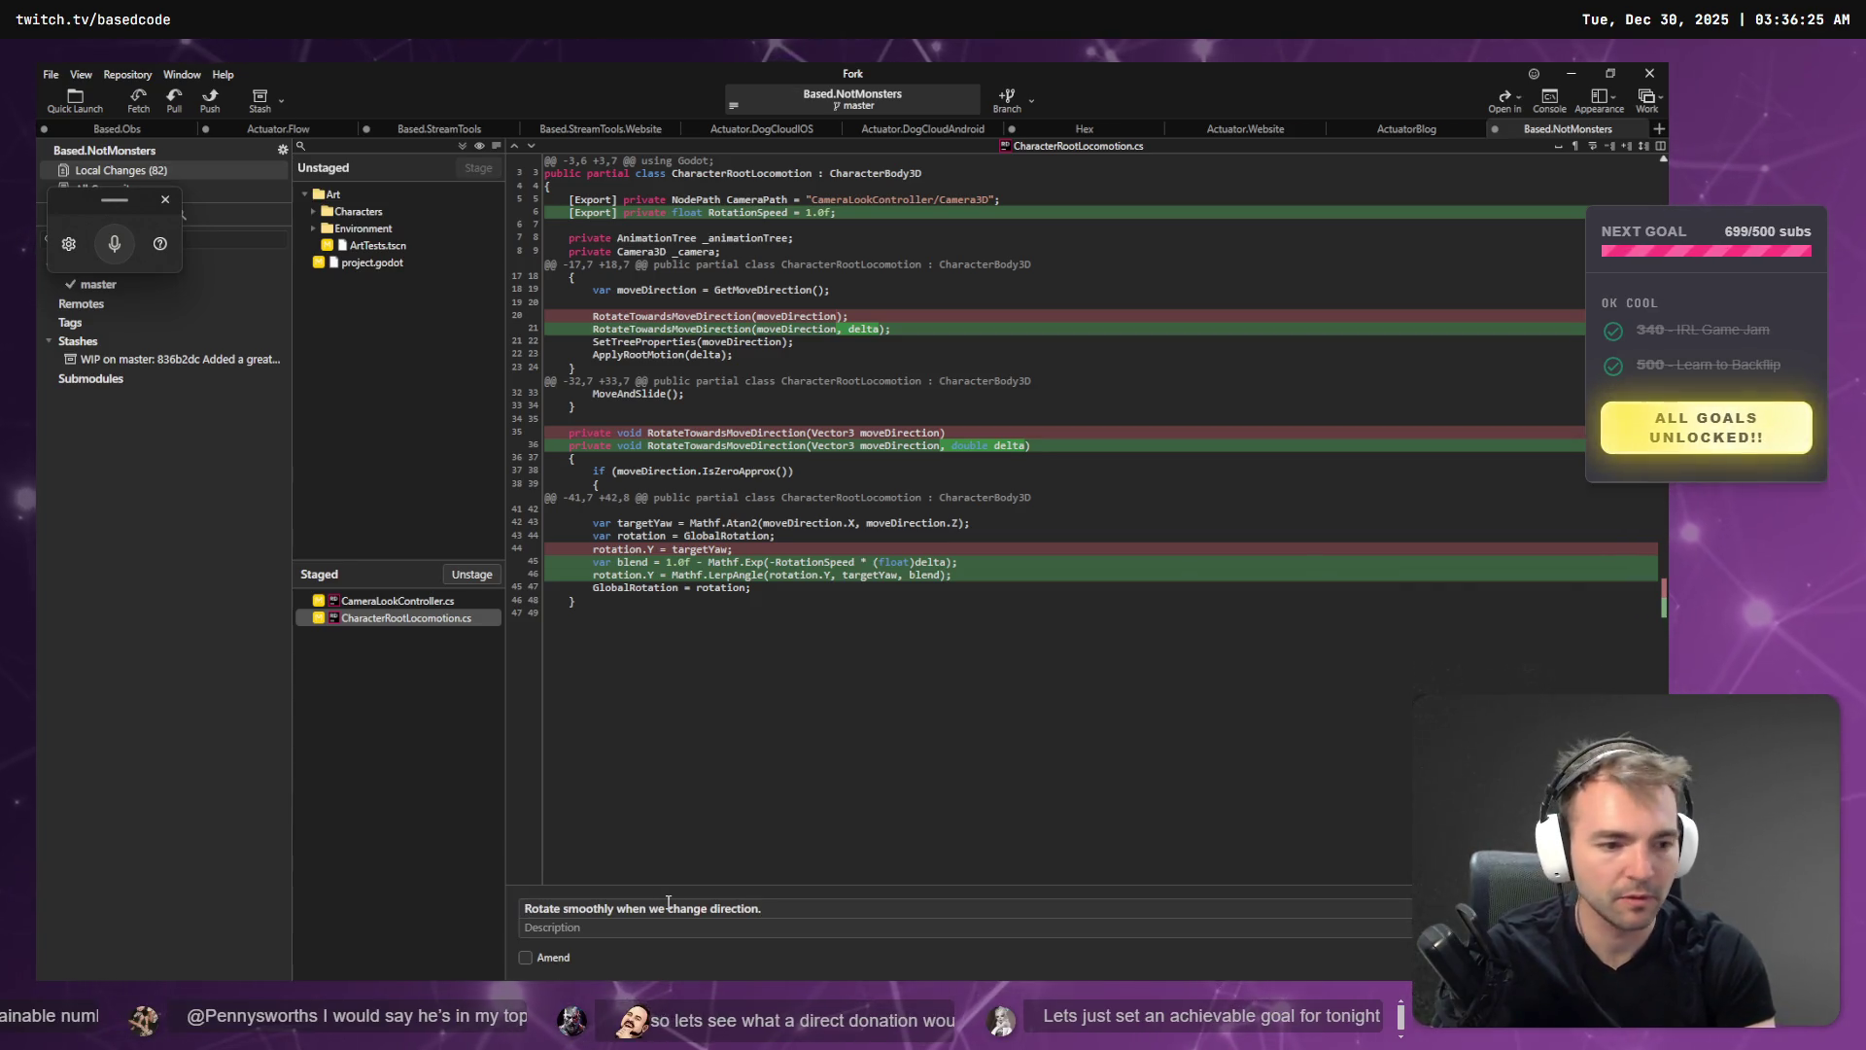
click(377, 245)
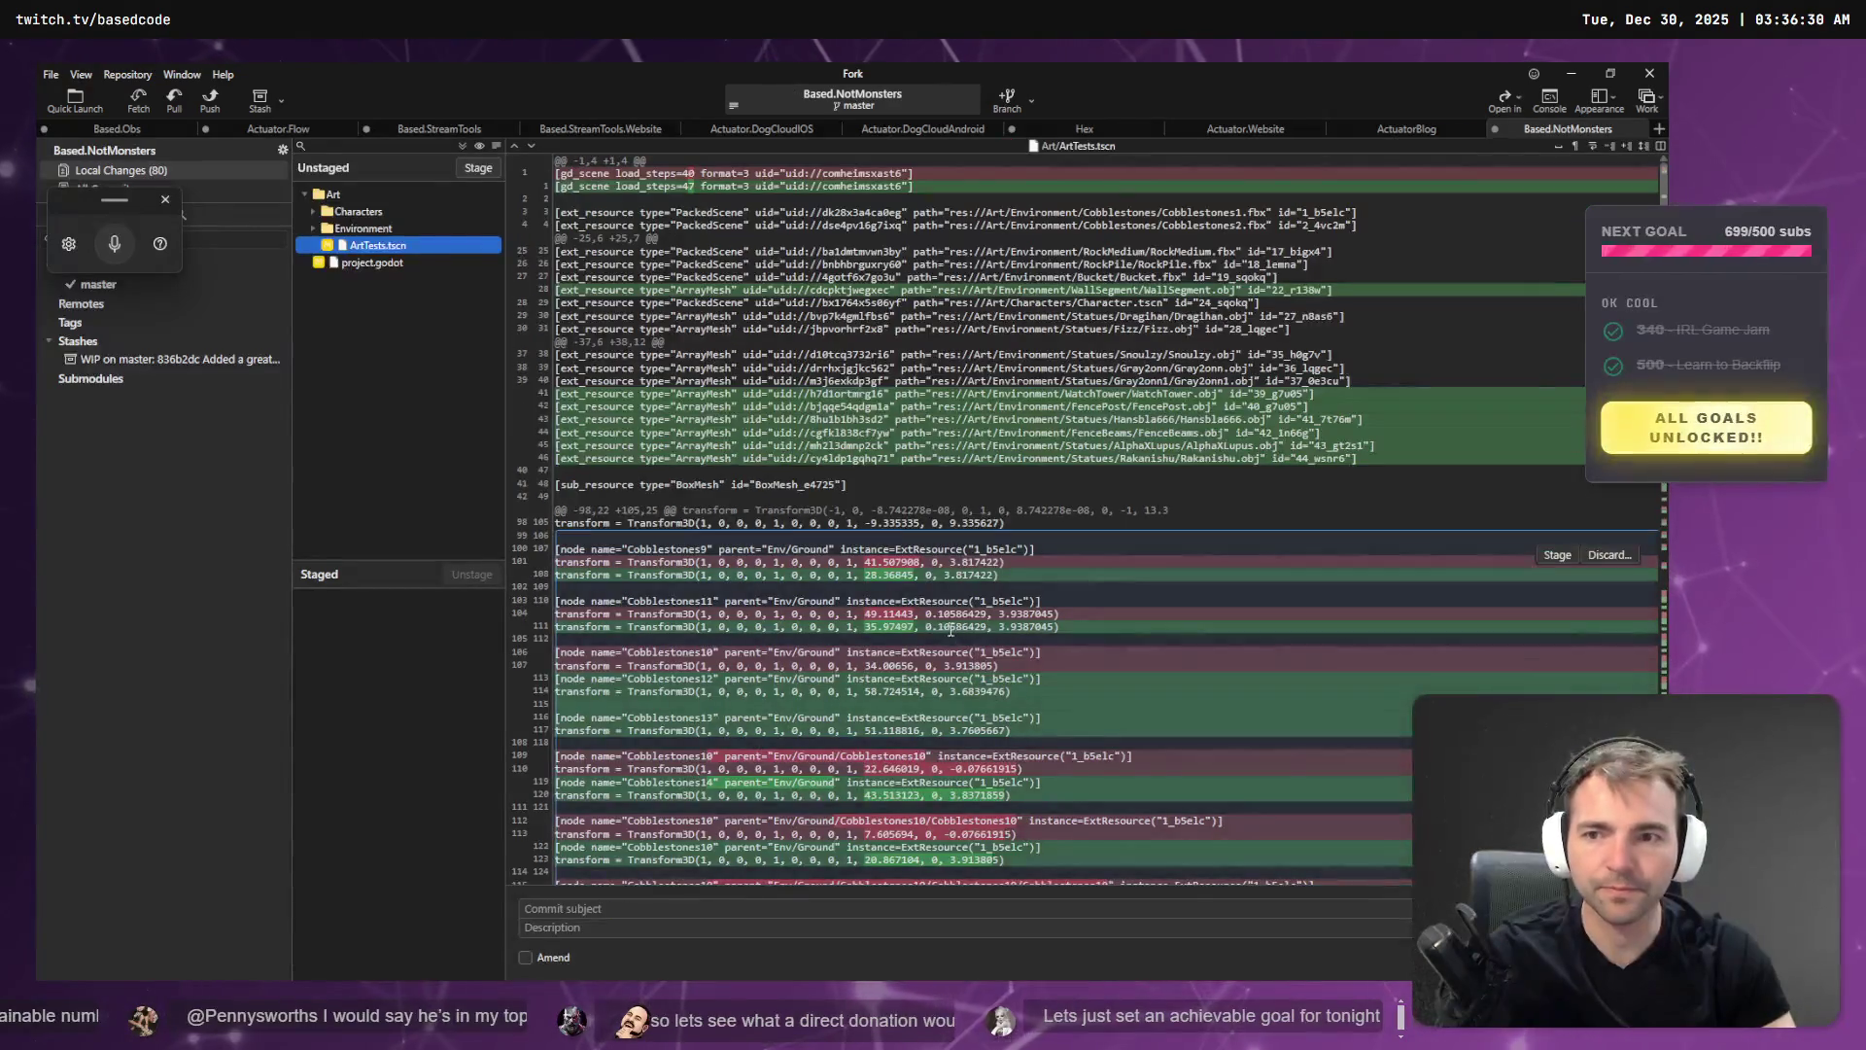
- Send the double-movement-speed request to Codex, then move on to the Hunyuan 3D statue page
key(alt+Tab)
click(576, 898)
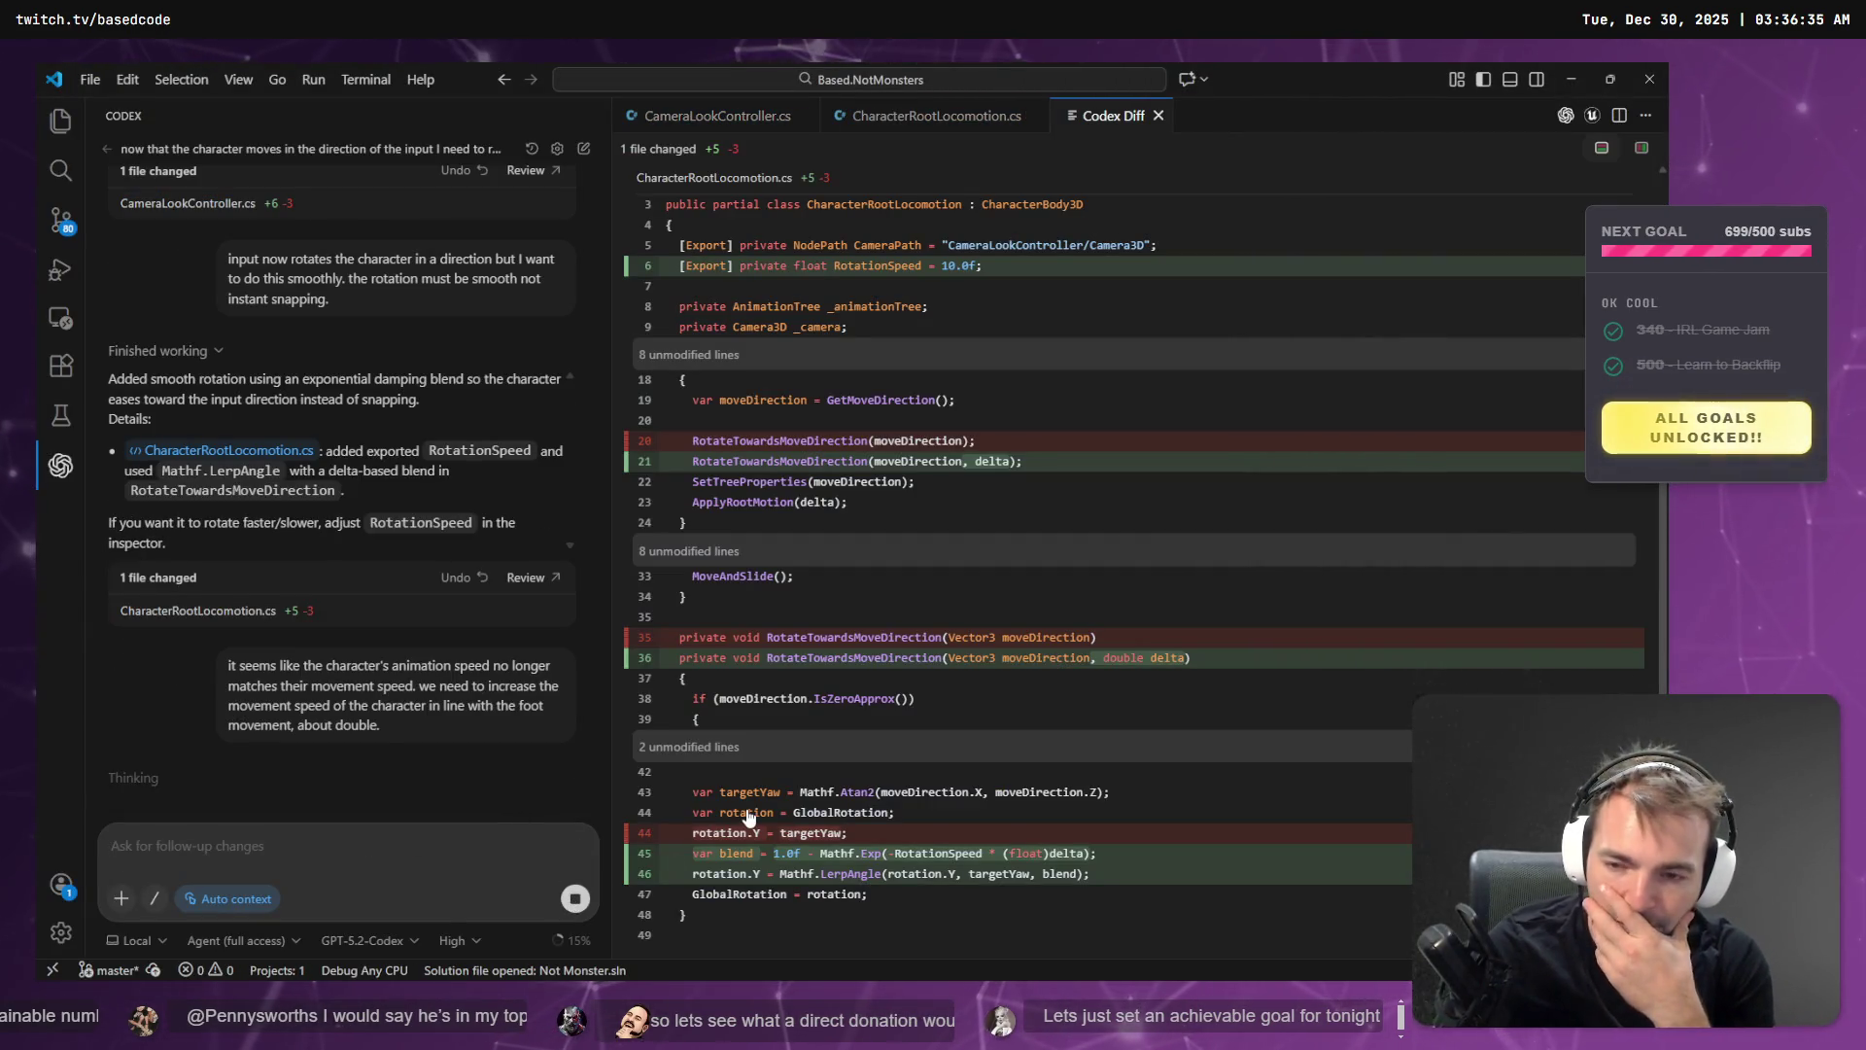
key(alt+Tab)
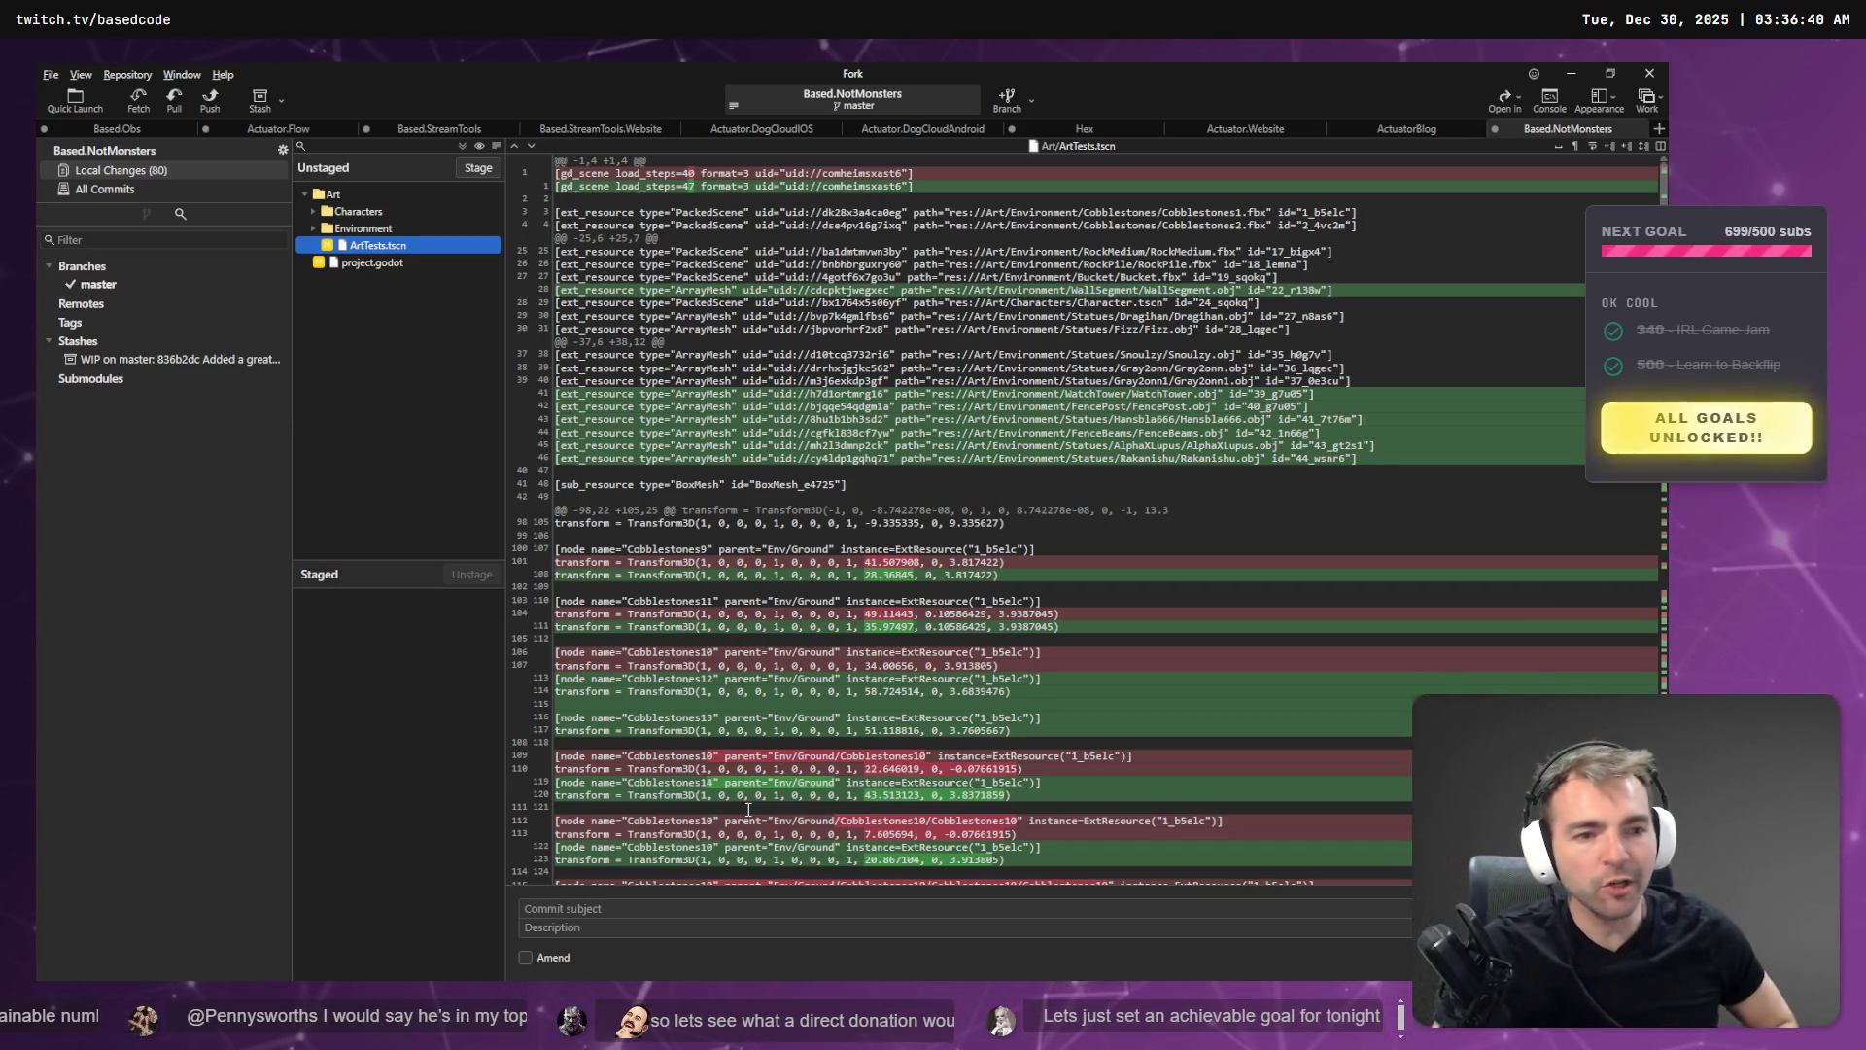
key(alt+Tab)
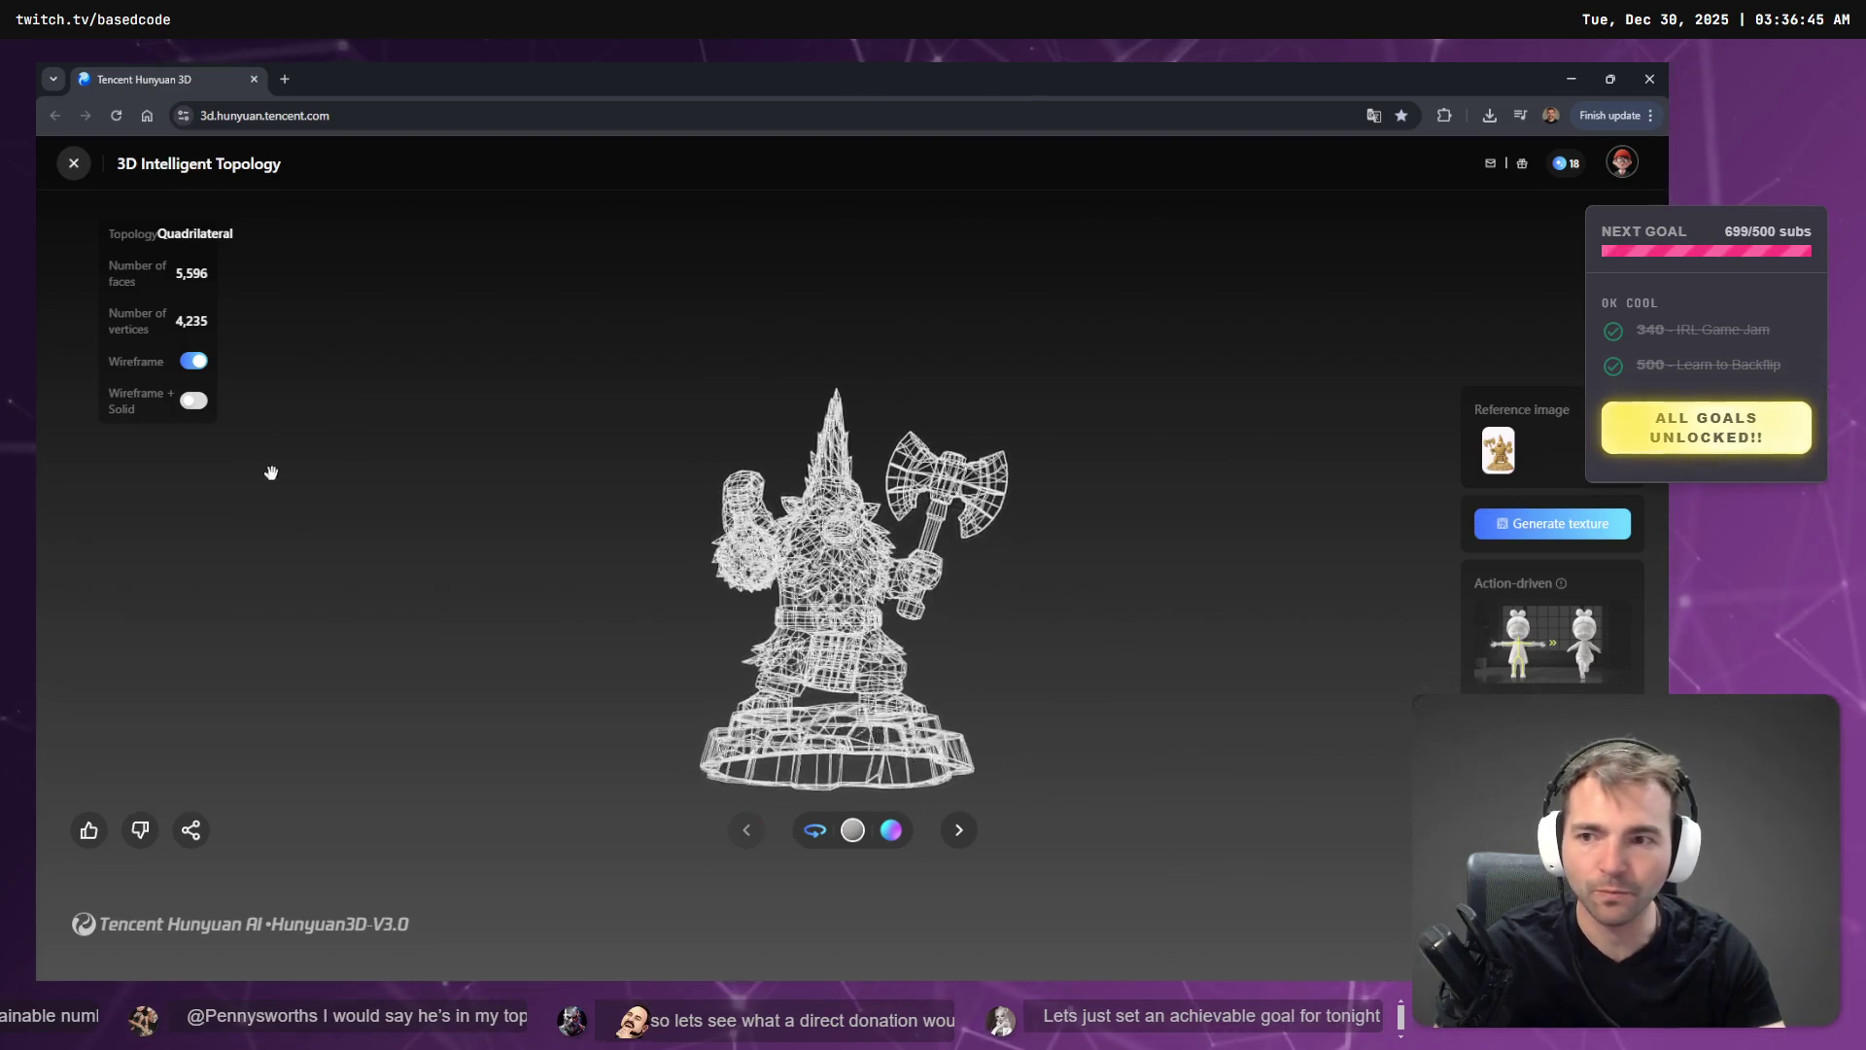
- Turn off Wireframe to show the axe-wielding dwarf statue as a solid model
click(193, 360)
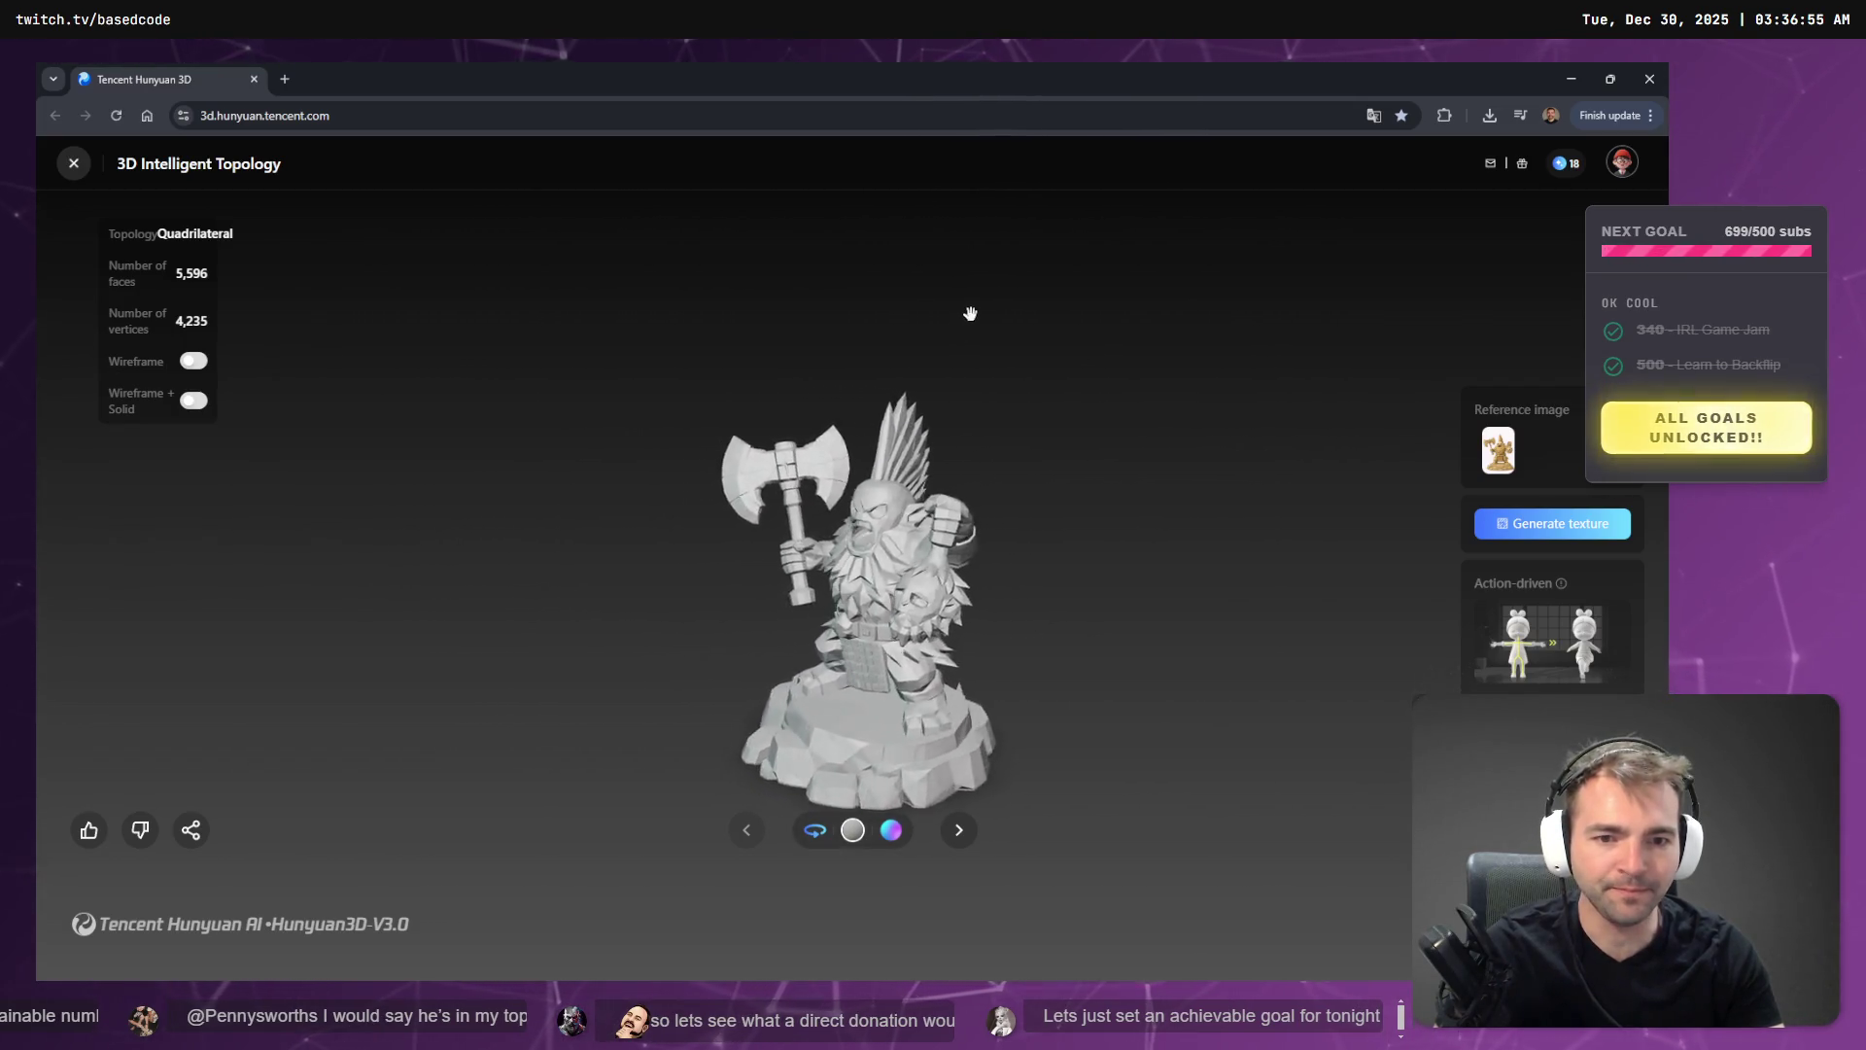
key(alt+Tab)
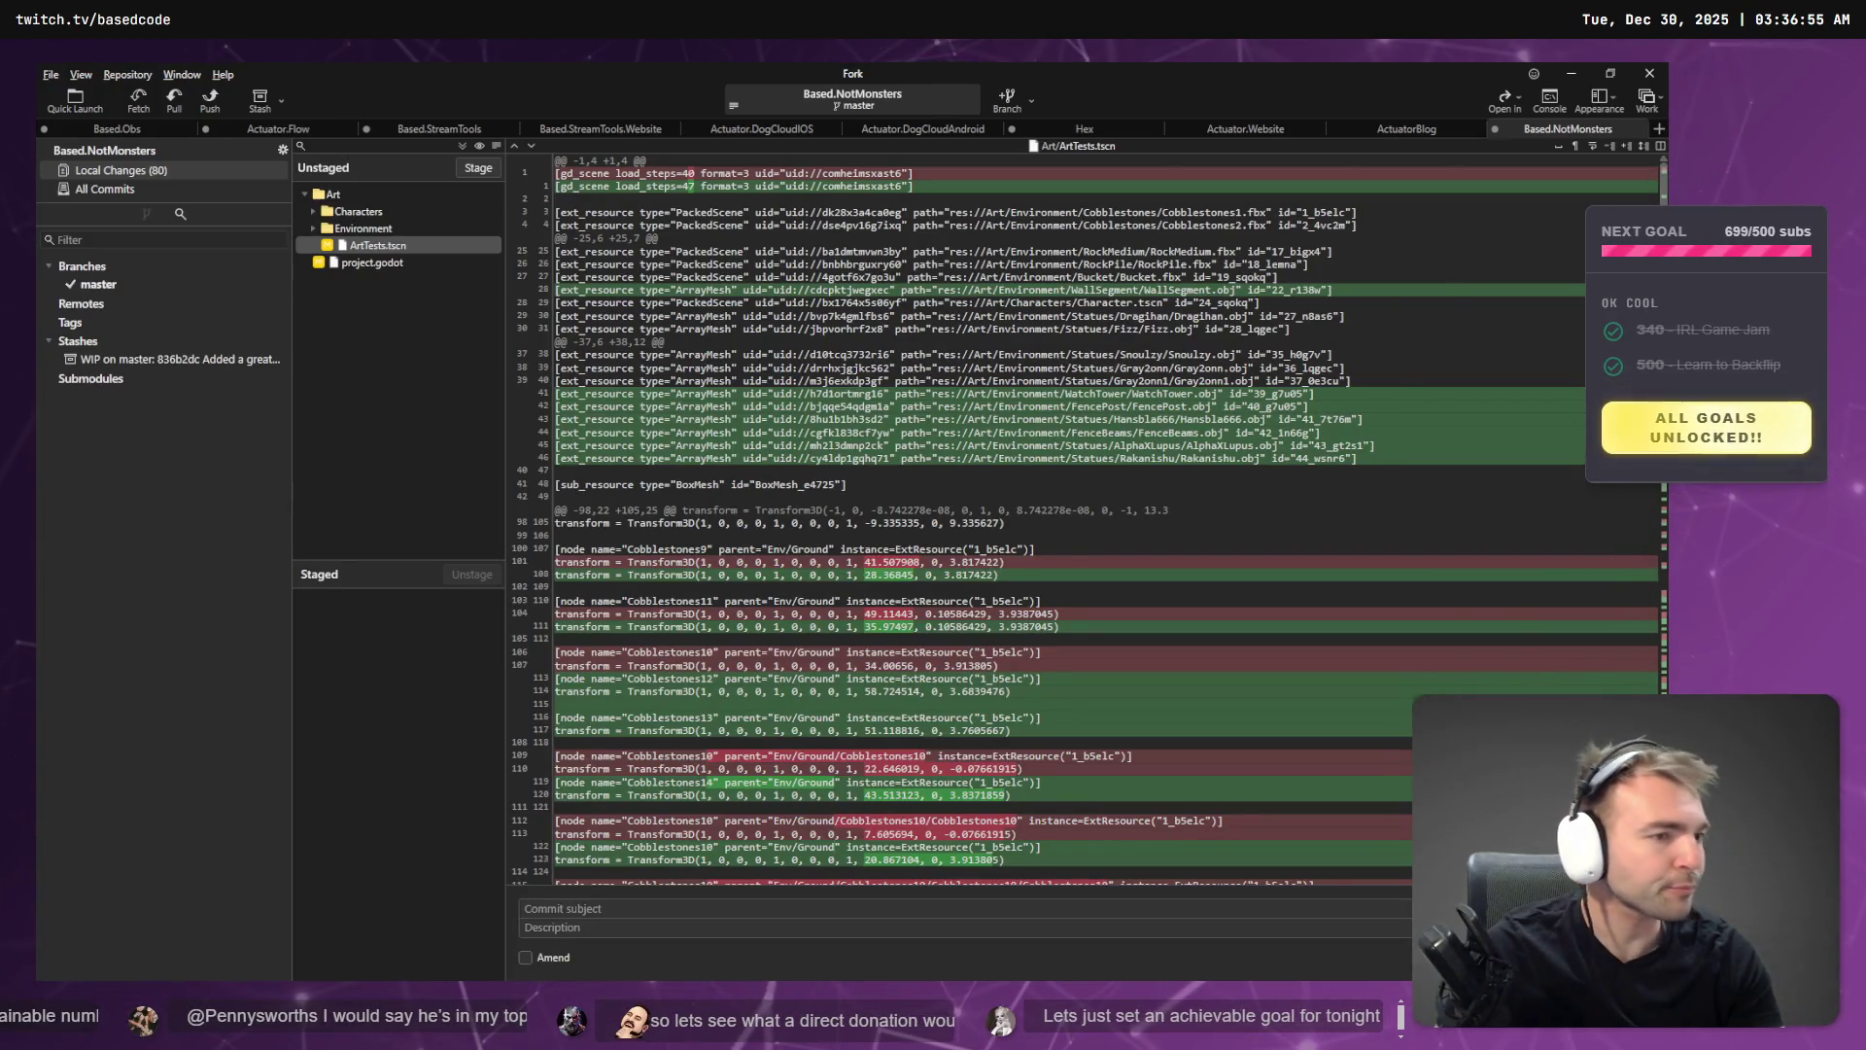
- Read CharacterRootLocomotion.cs and open Codex's RootMotionSpeed 2.0 change for review
key(alt+Tab)
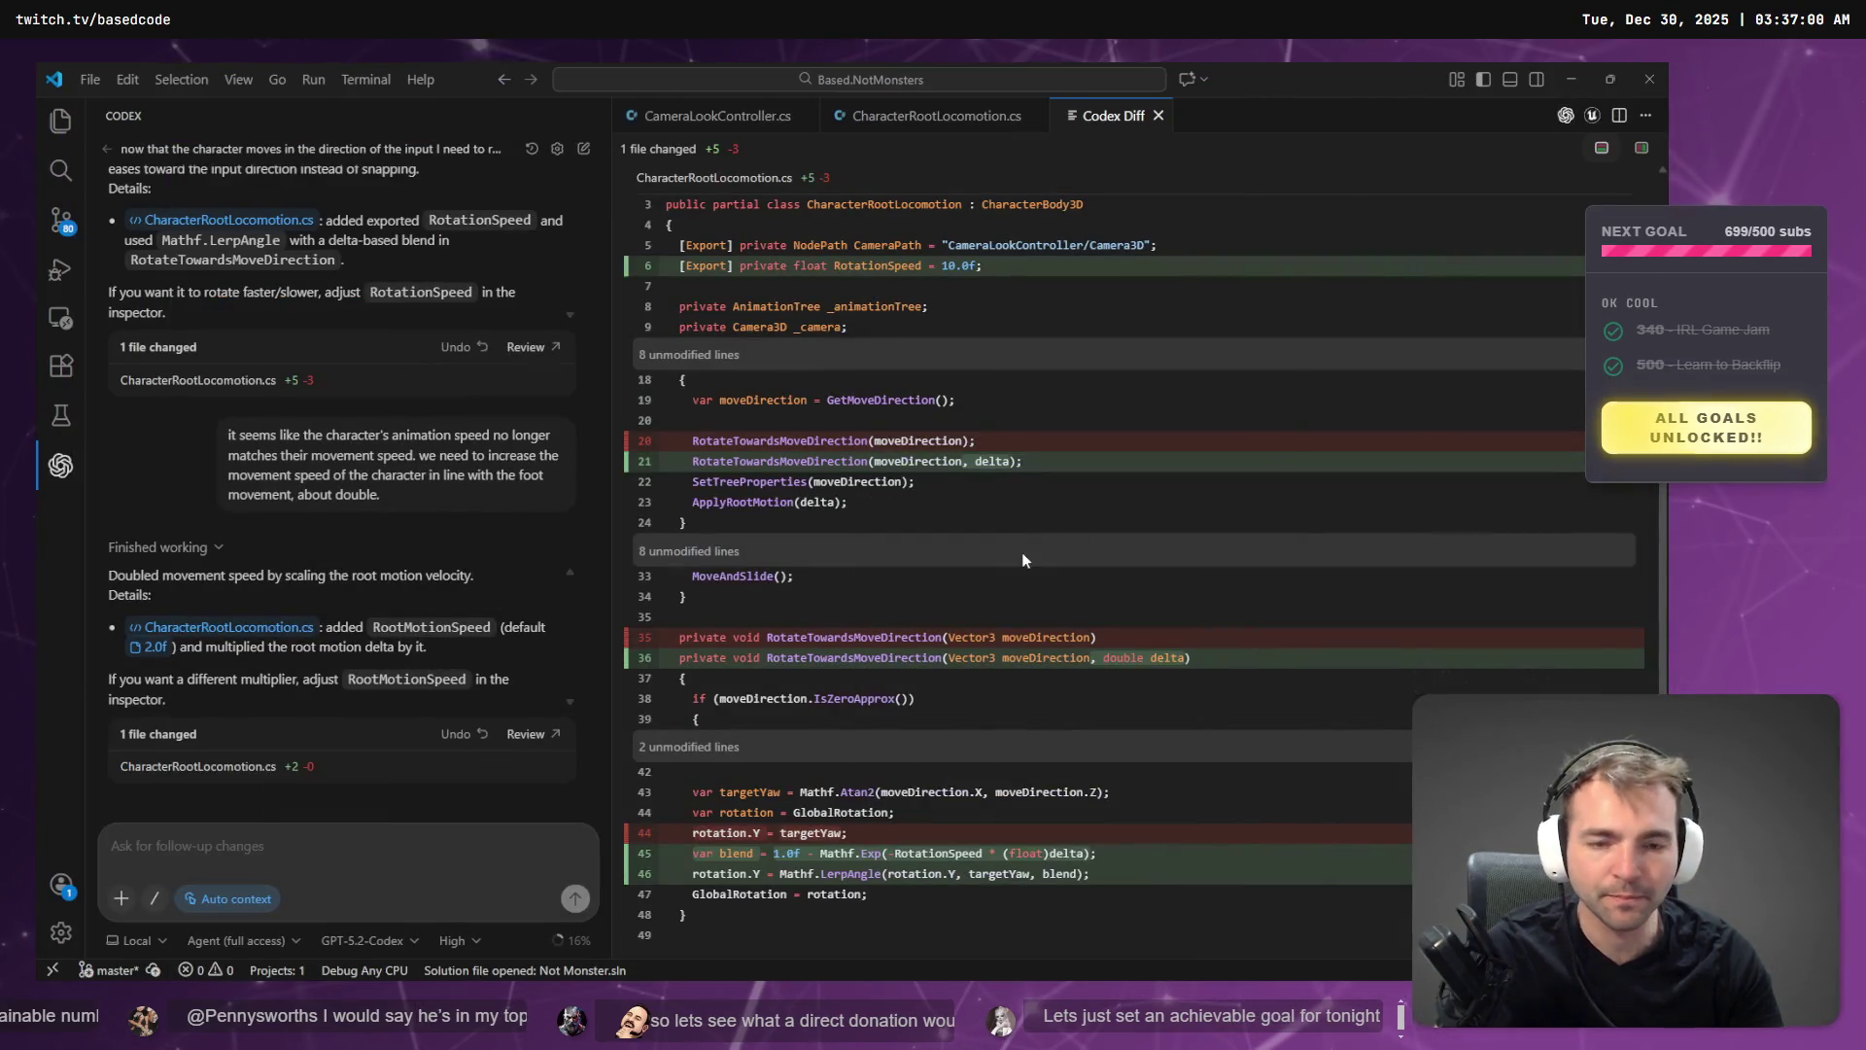
key(alt+Tab)
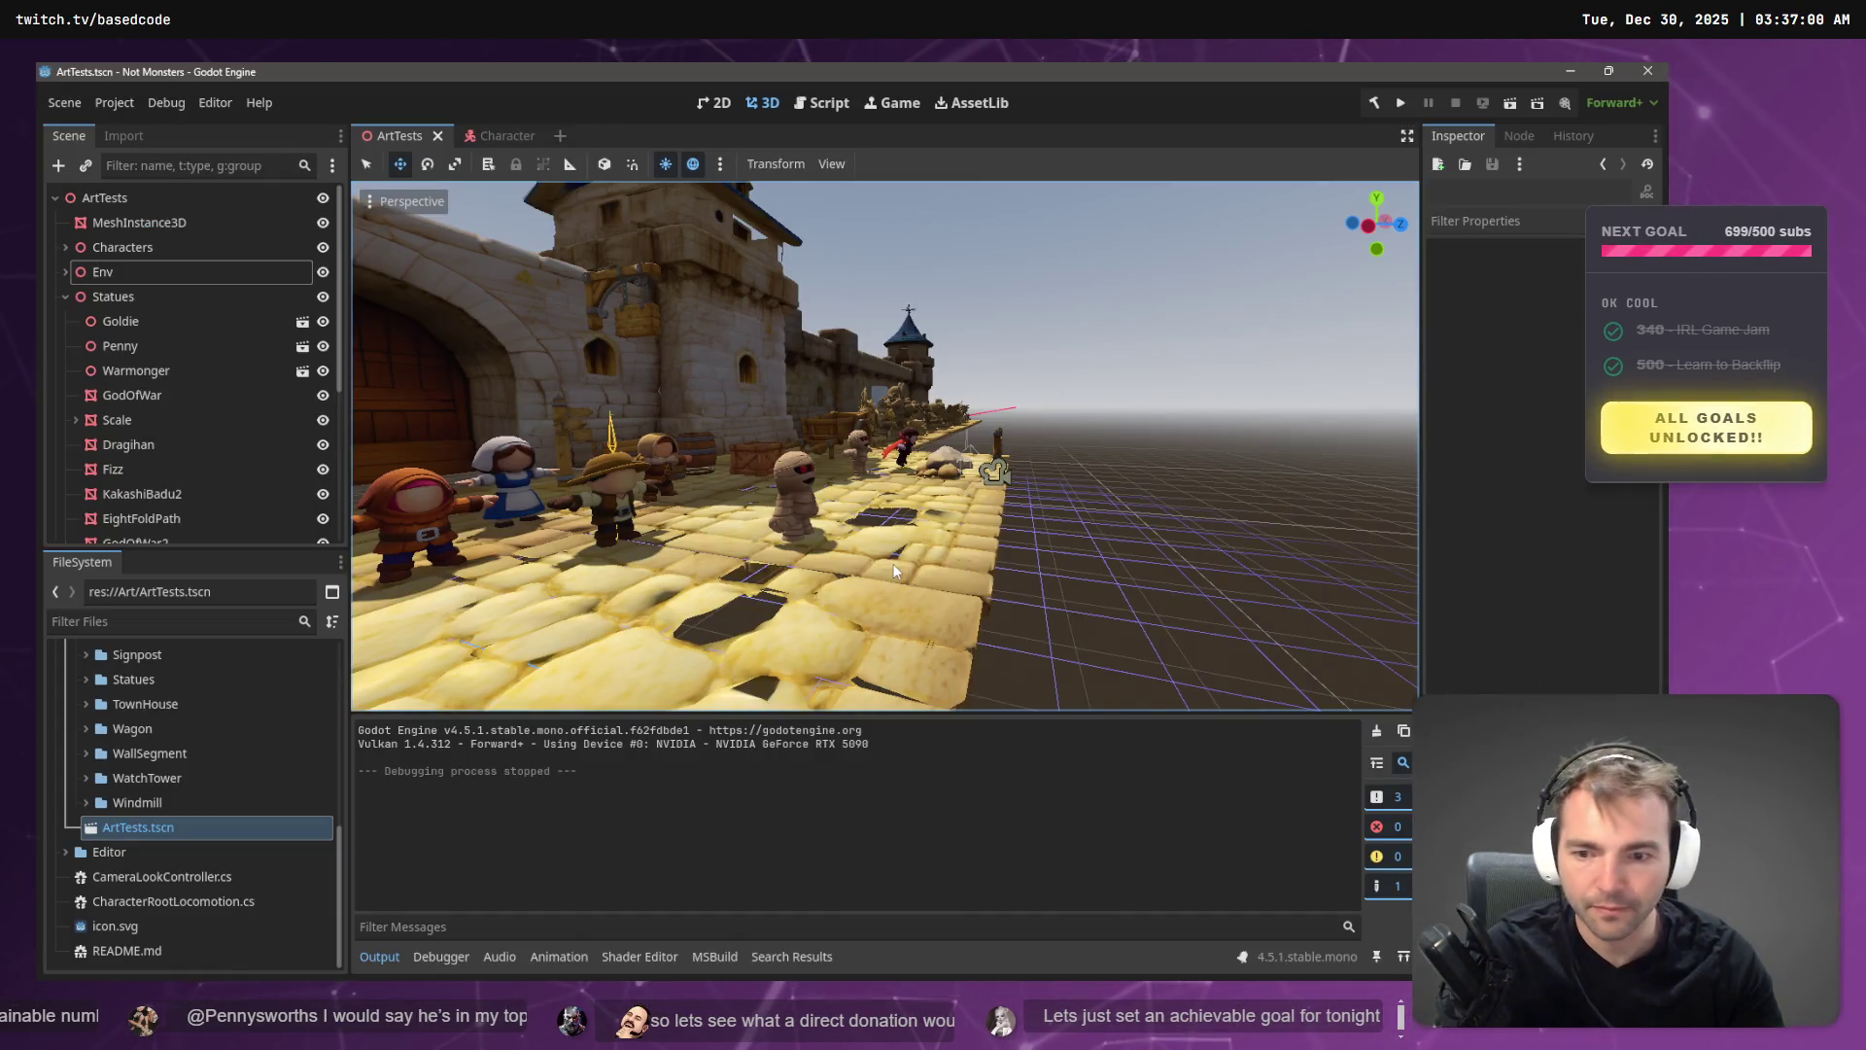
key(alt+Tab)
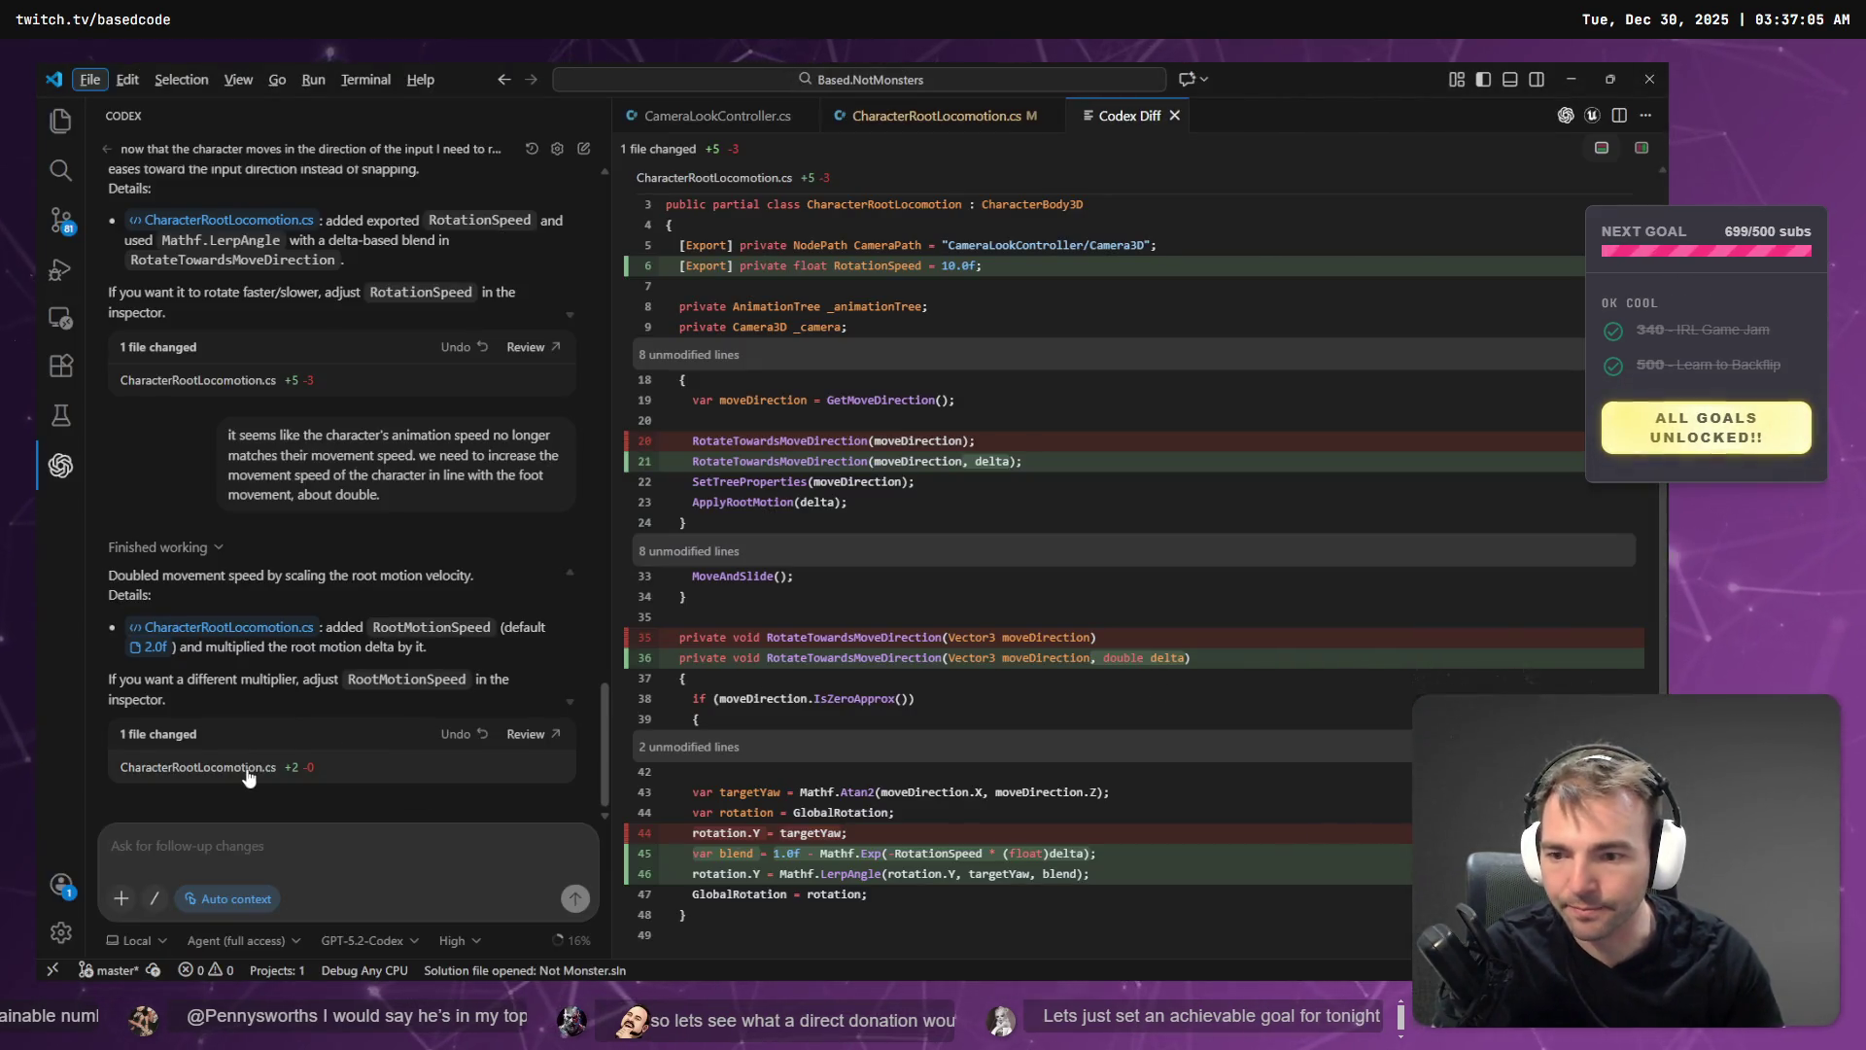
click(248, 768)
scroll(1163, 686, down, 10)
scroll(1163, 686, down, 15)
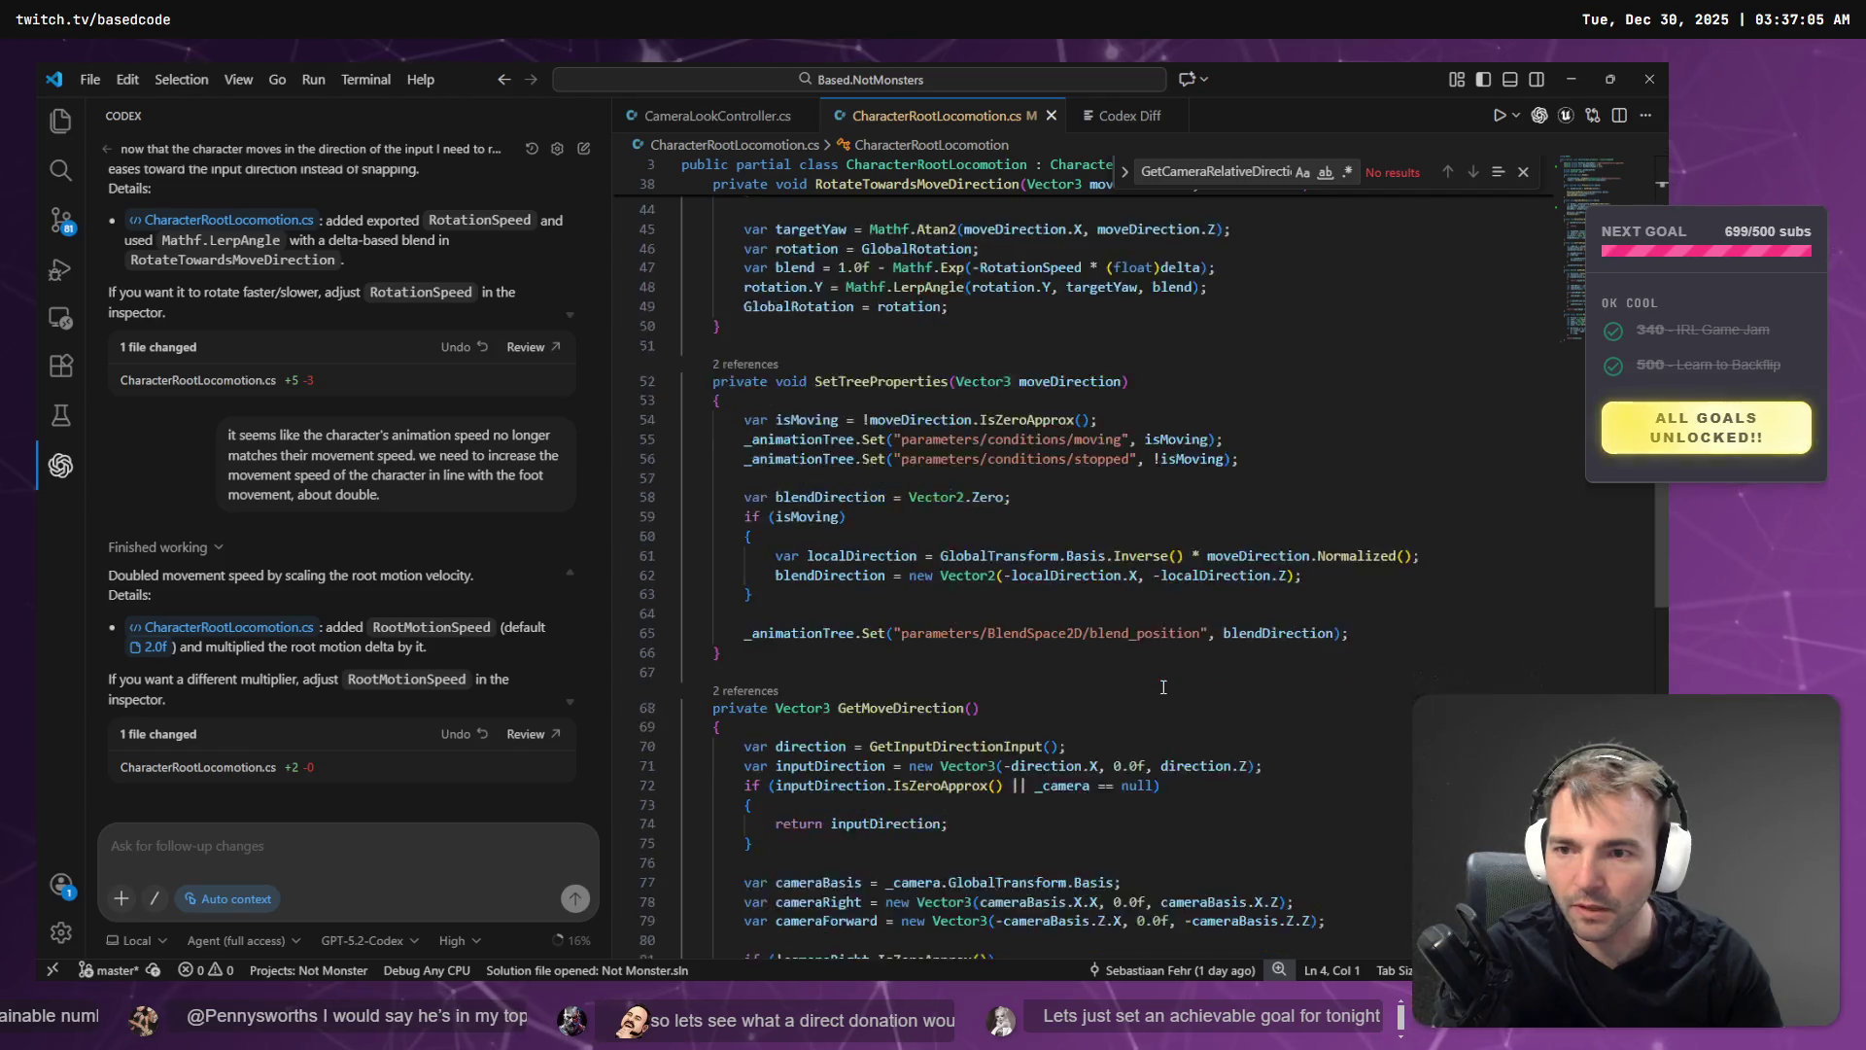
scroll(1275, 538, up, 10)
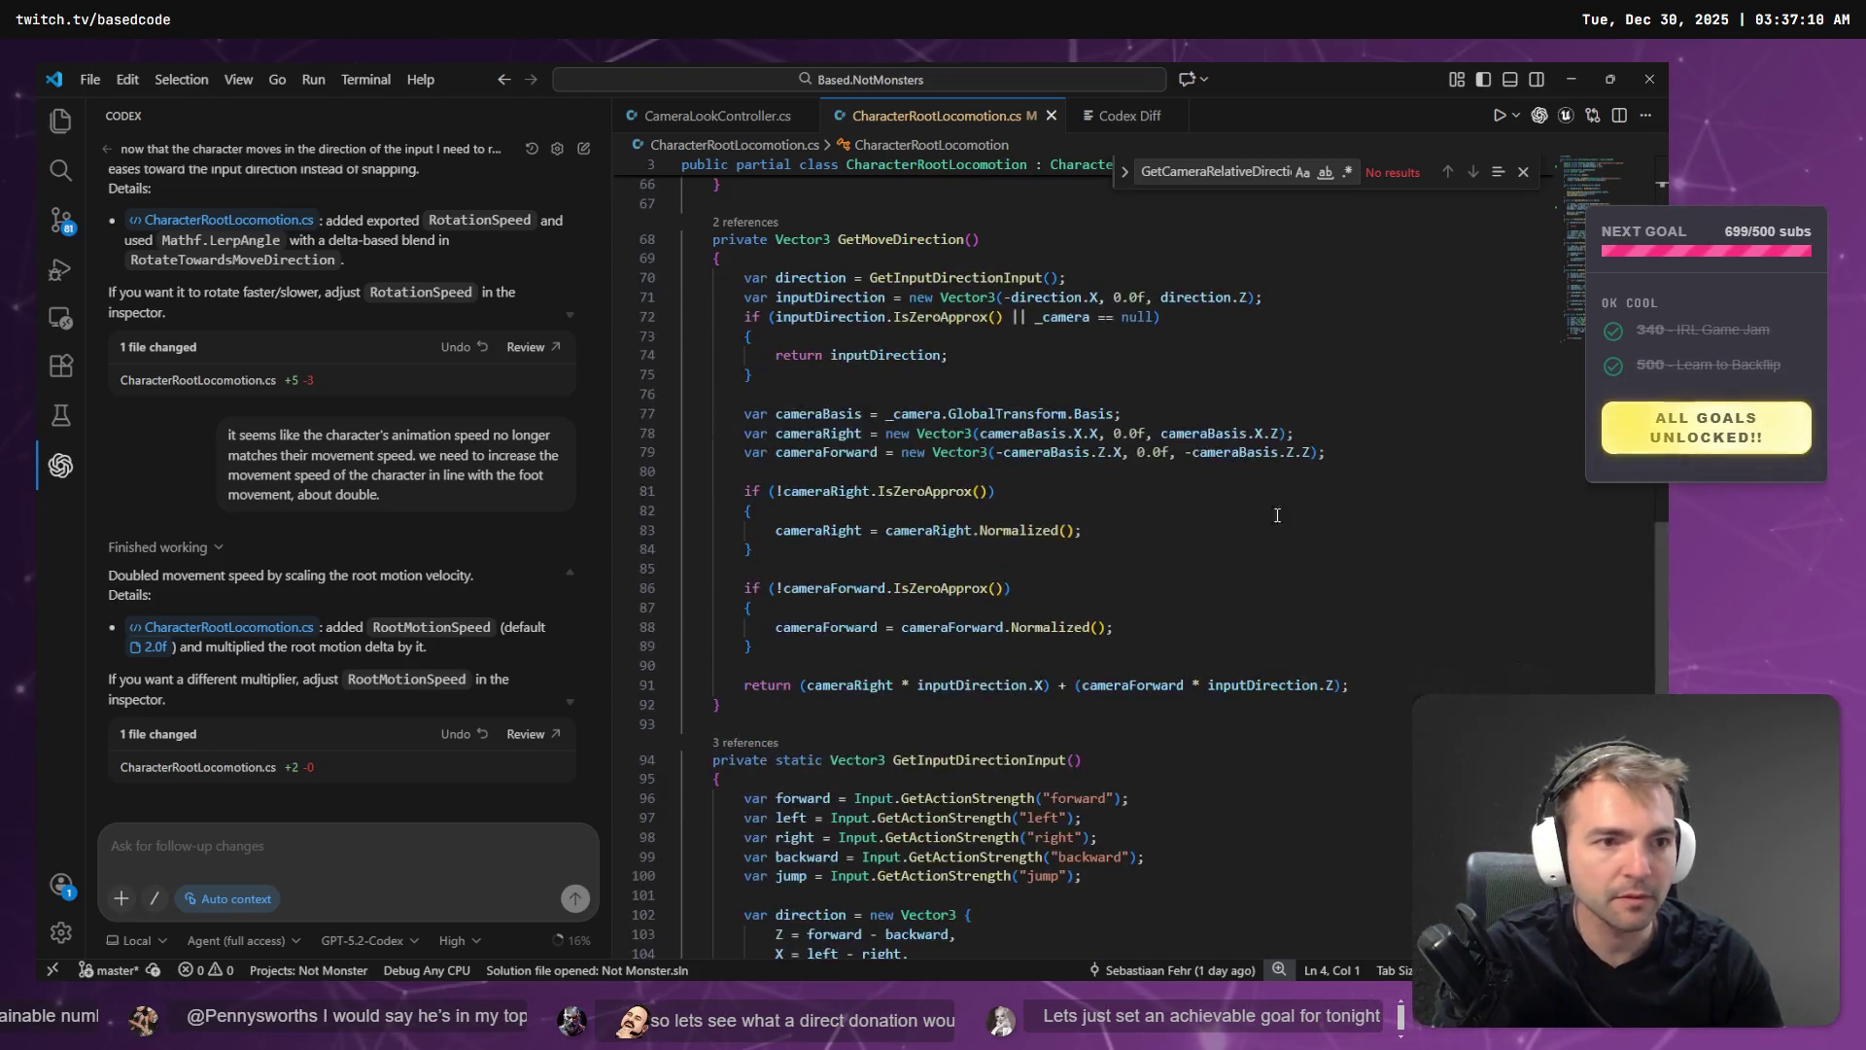
click(526, 737)
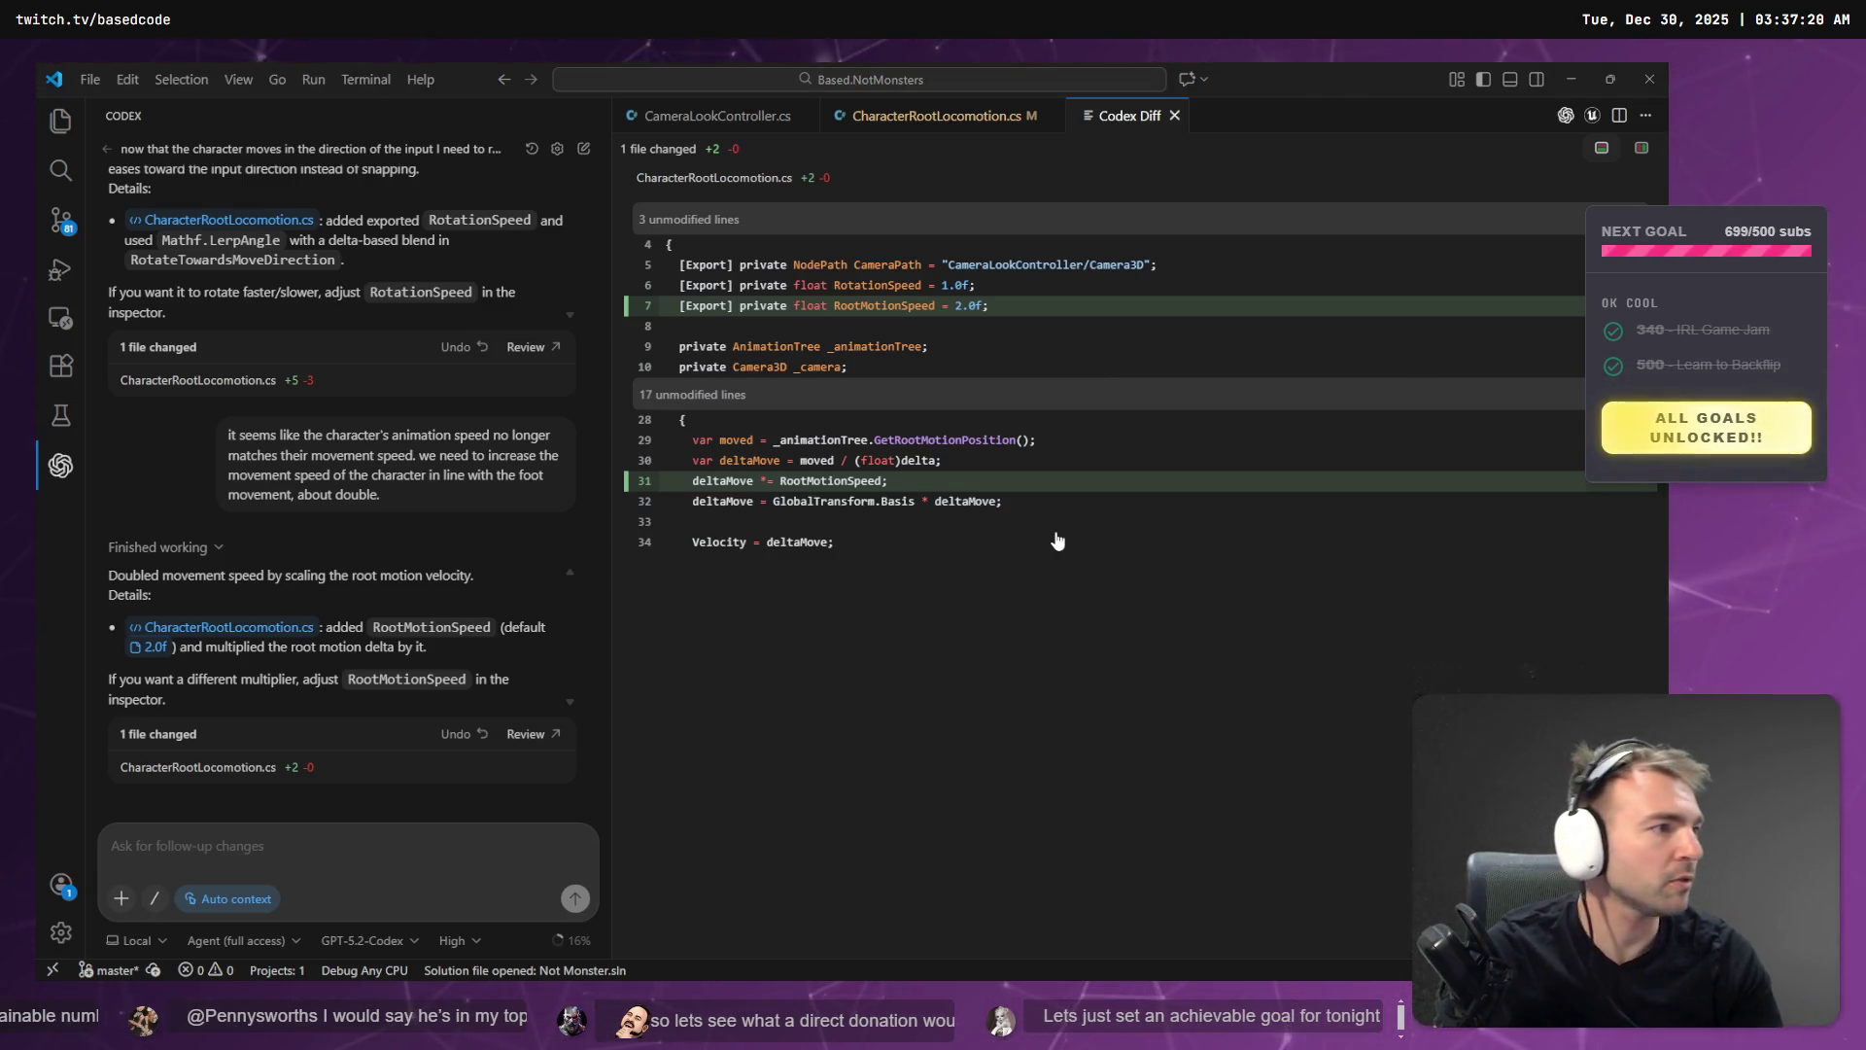
key(alt+Tab)
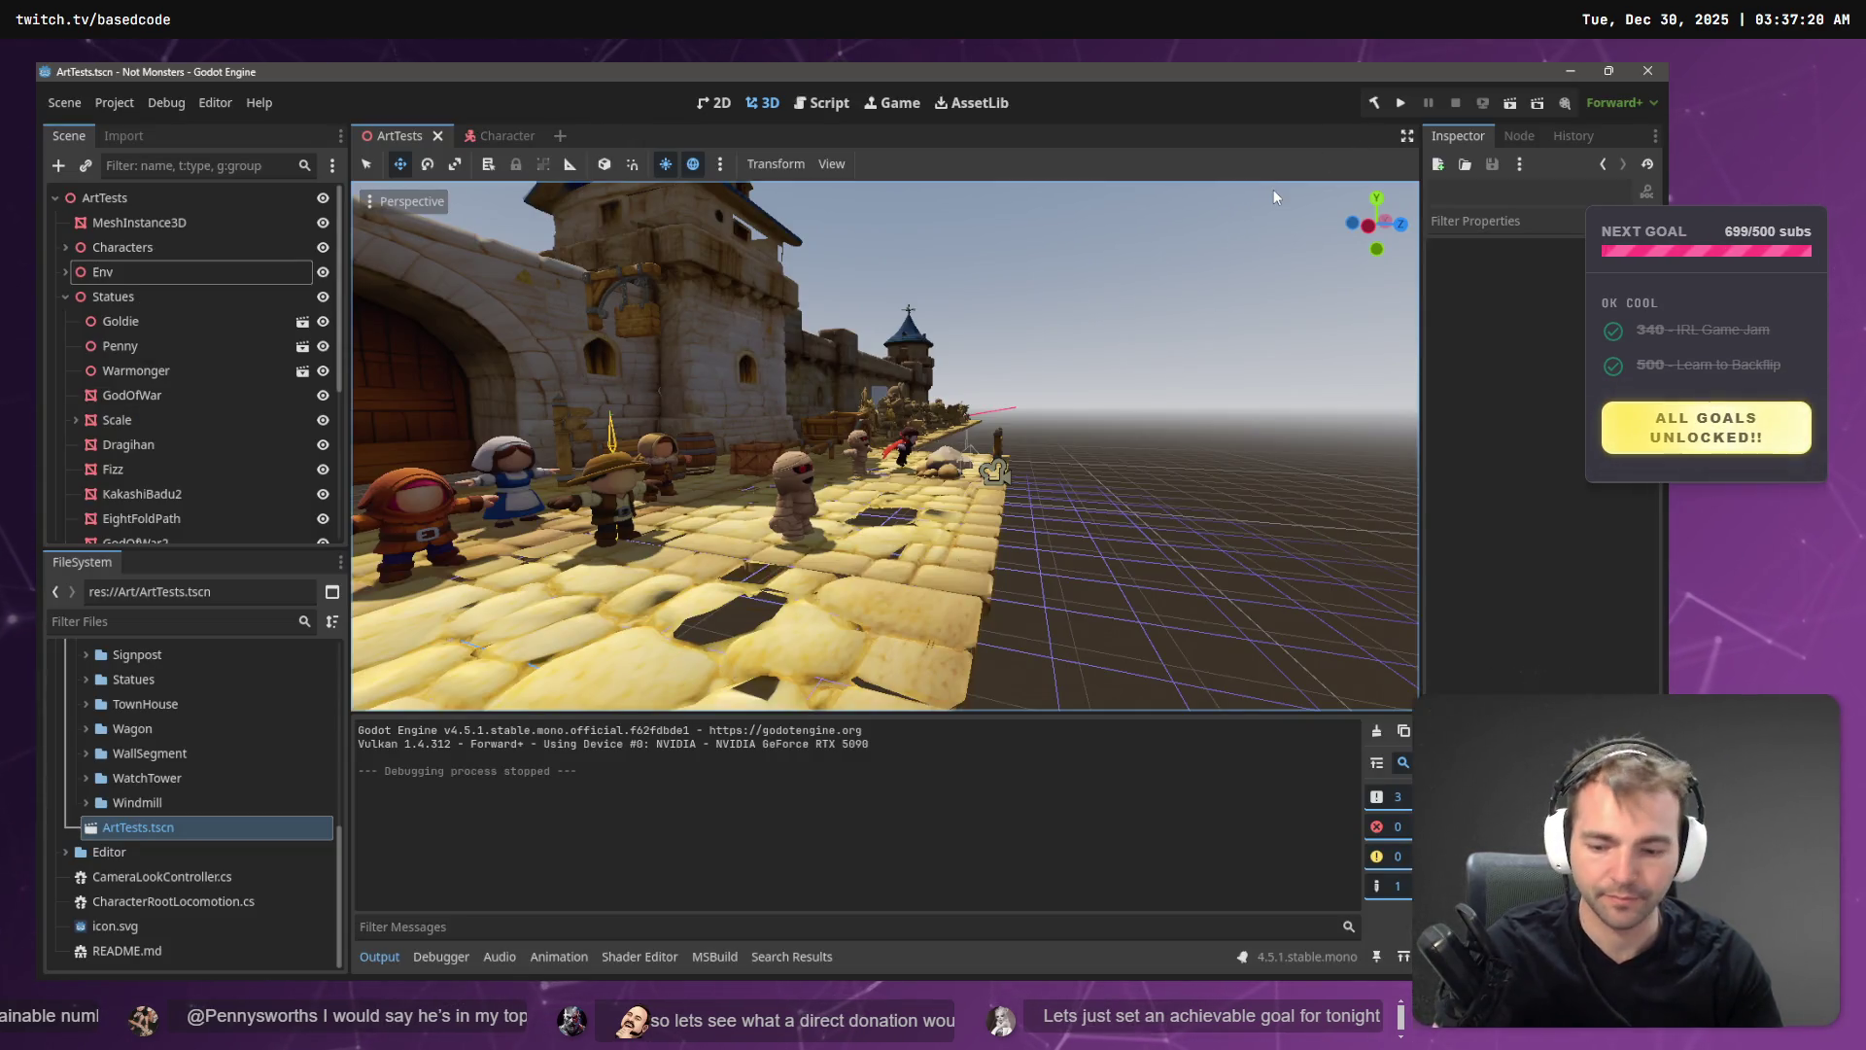
- Build and launch the Not Monsters game with F5
key(F5)
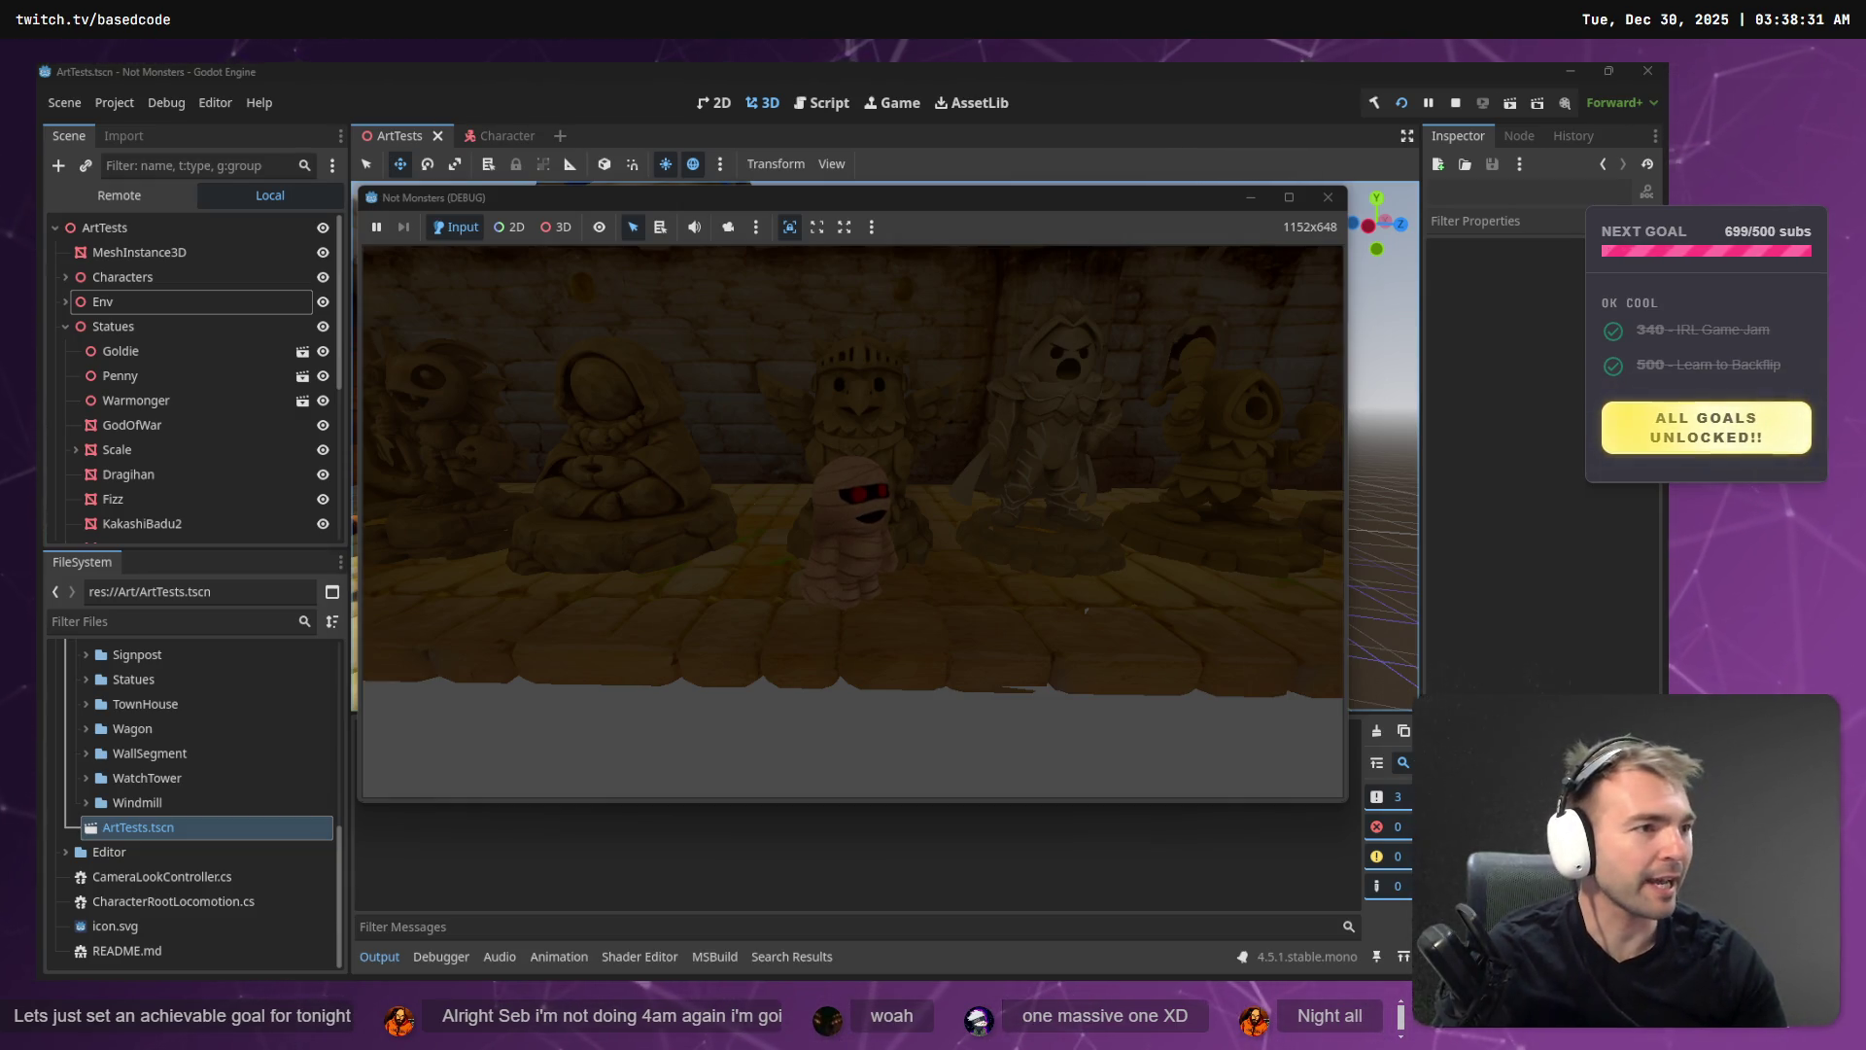
- Stop the game, then orbit the Hunyuan 3D statue to the front and show it solid and textured
key(F8)
key(alt+Tab)
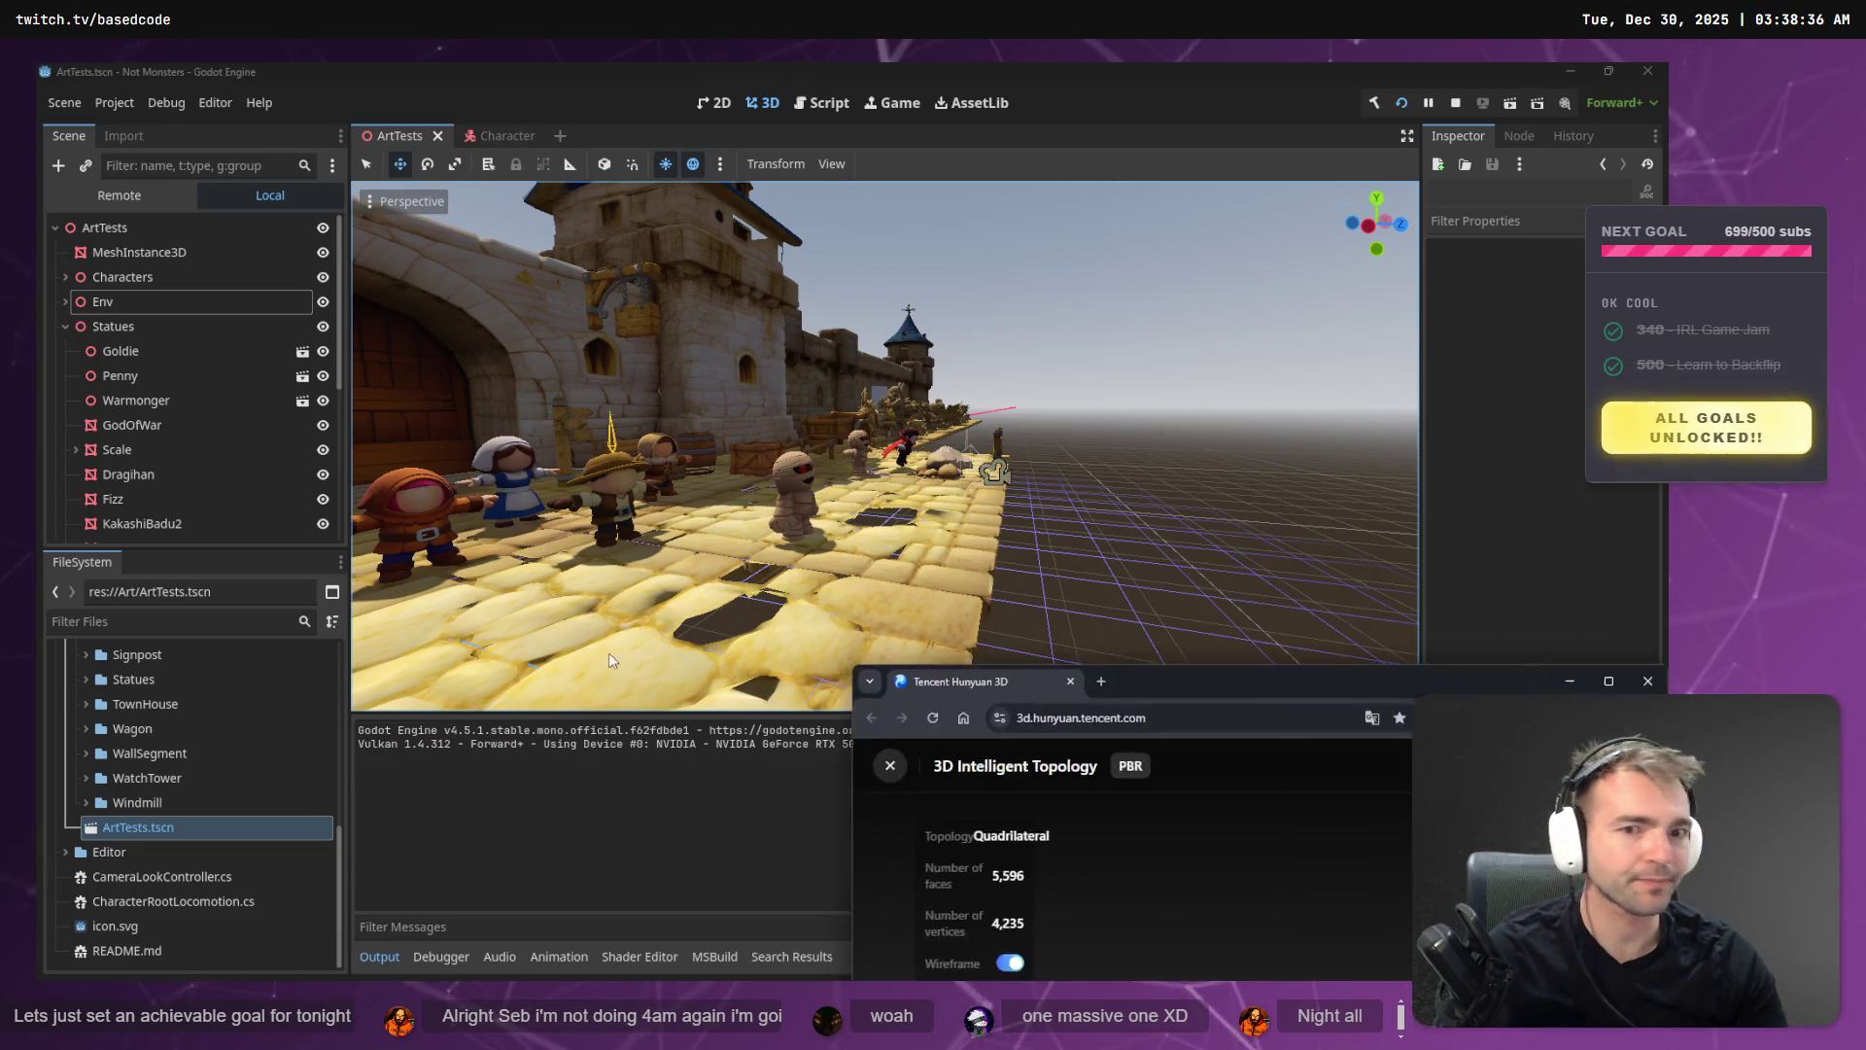
mouse_move(933, 845)
mouse_down()
mouse_move(959, 846)
mouse_move(852, 893)
mouse_move(1378, 801)
mouse_up()
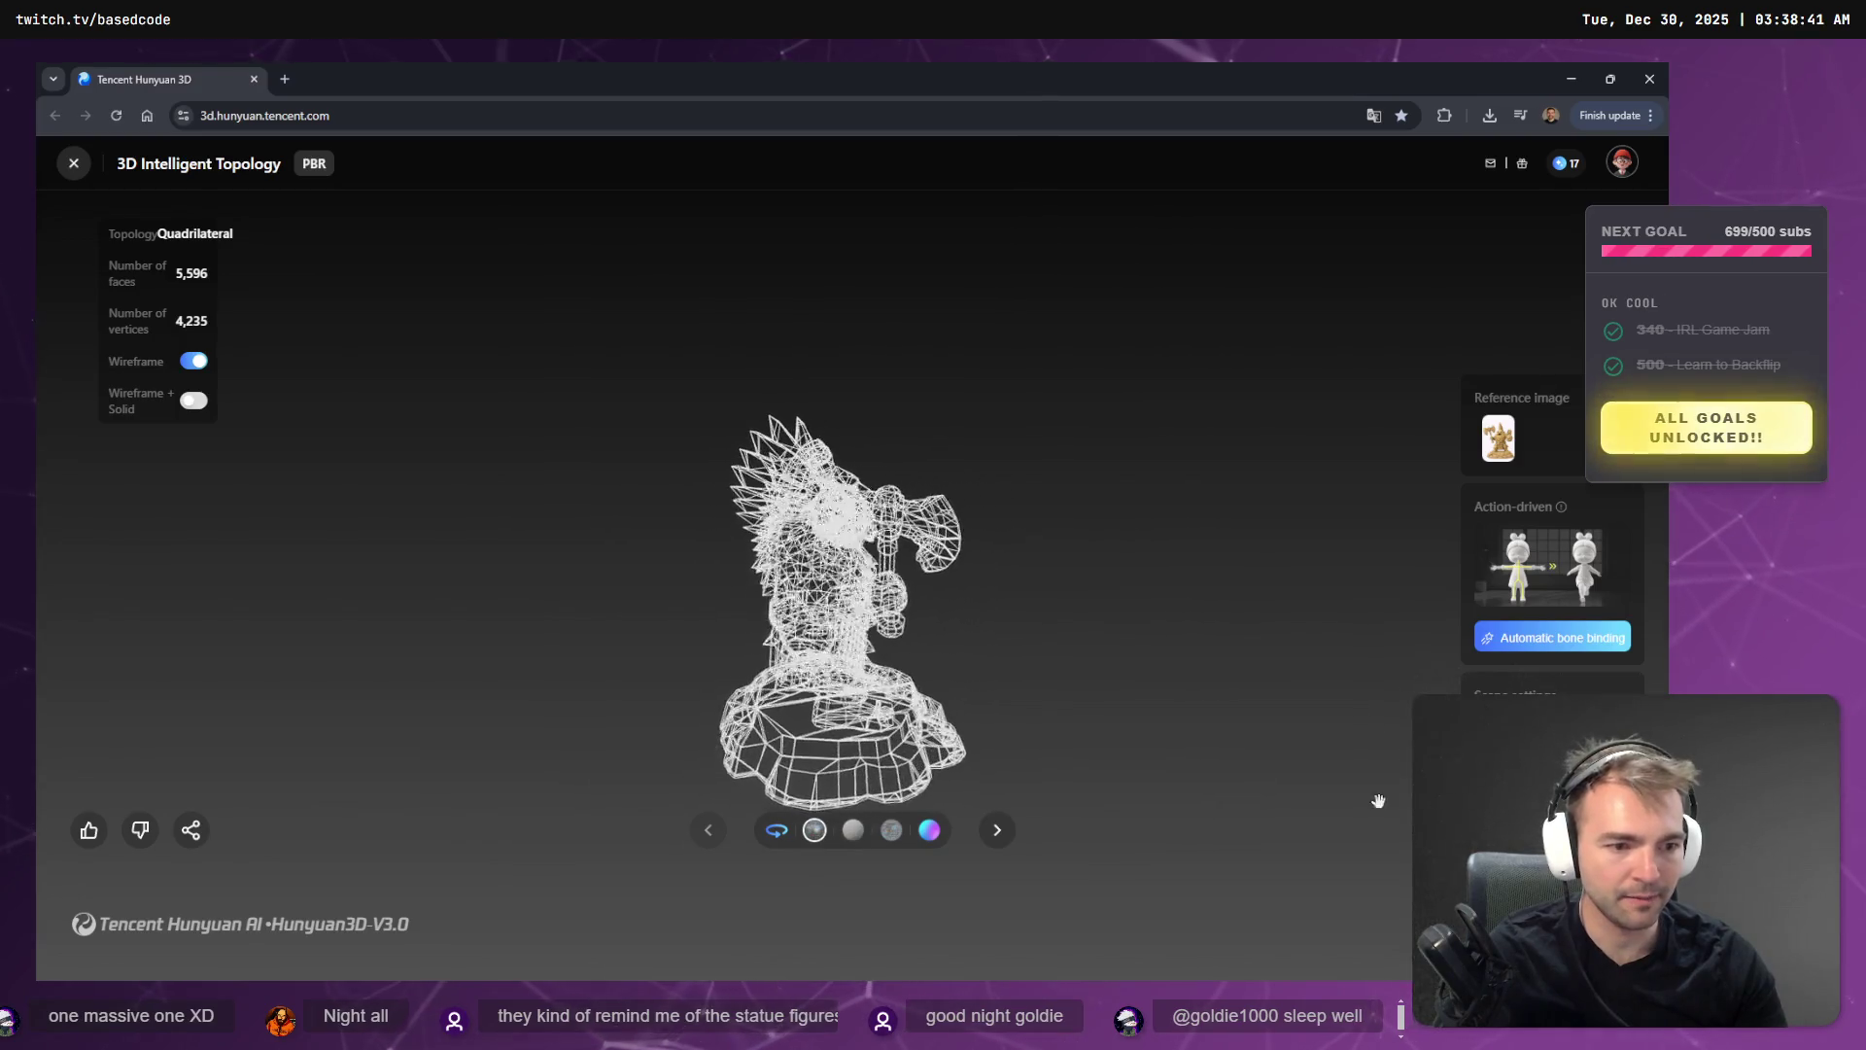
mouse_move(1329, 699)
mouse_down()
mouse_move(972, 632)
mouse_move(583, 505)
mouse_up()
click(193, 360)
drag(648, 564, 783, 599)
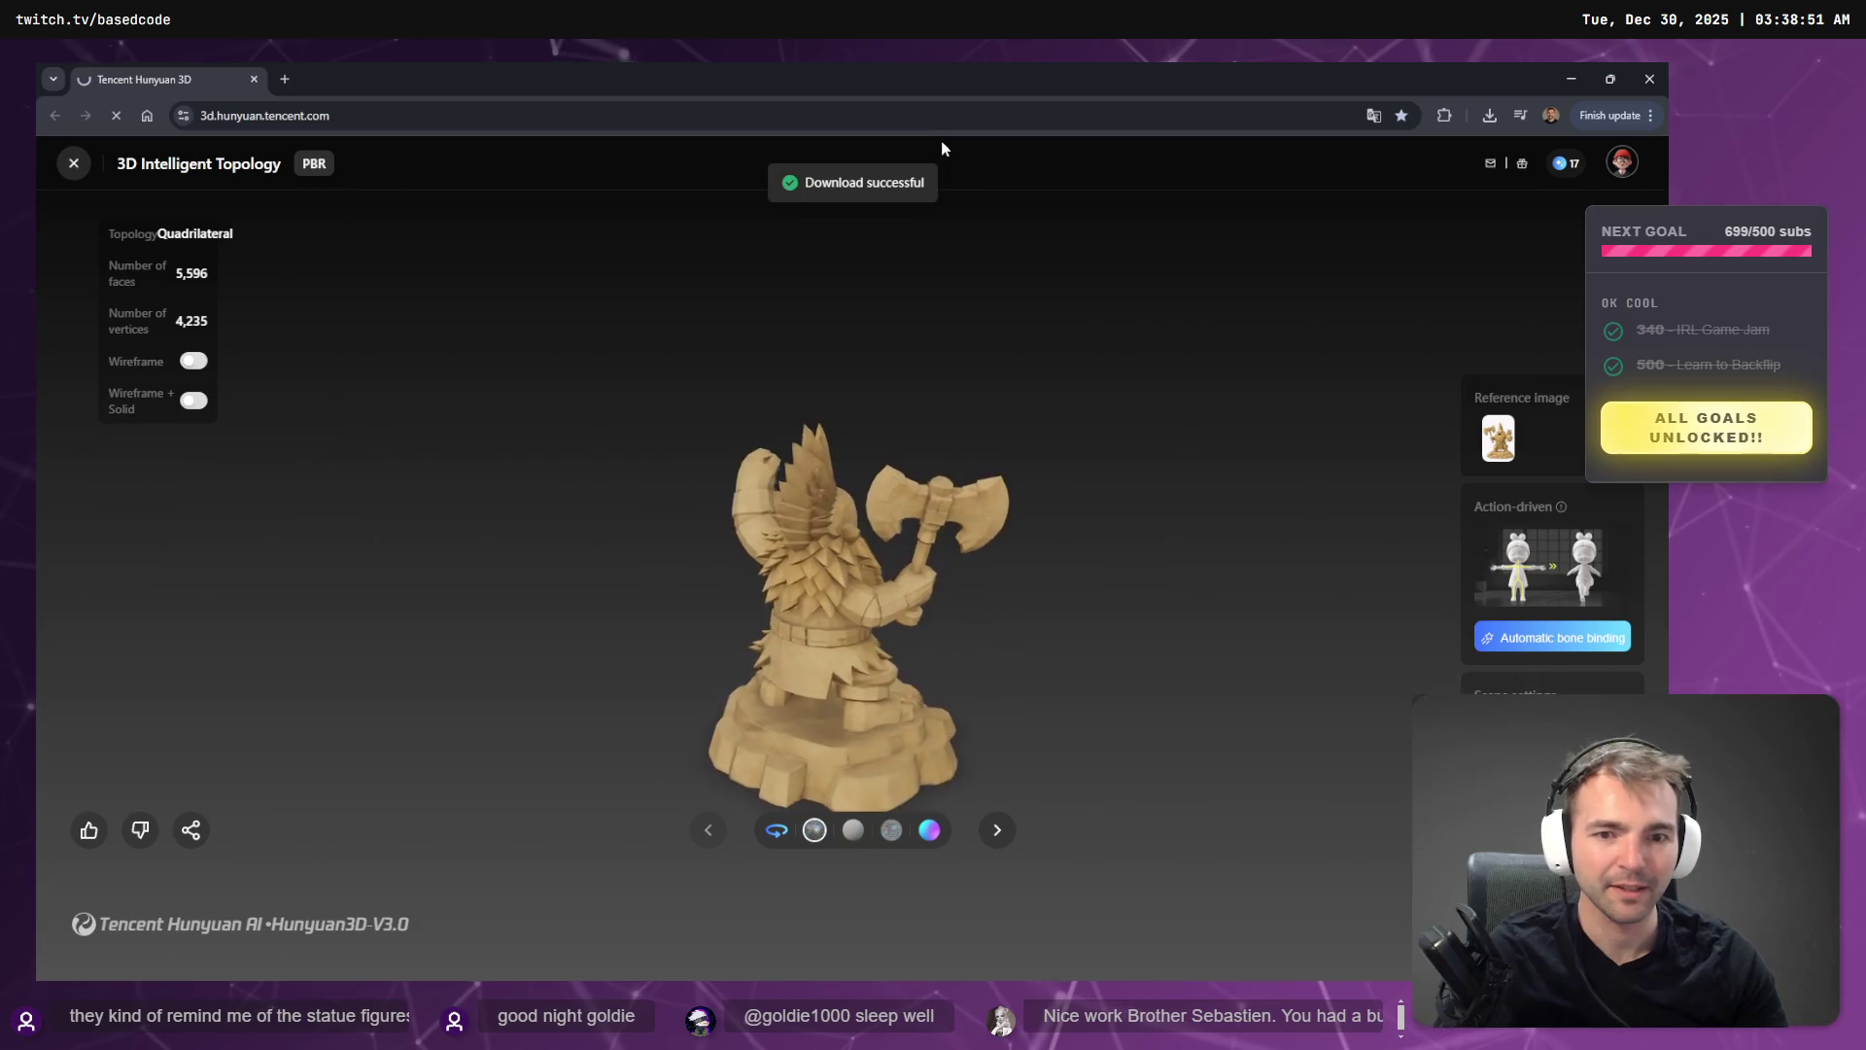
key(alt+Tab)
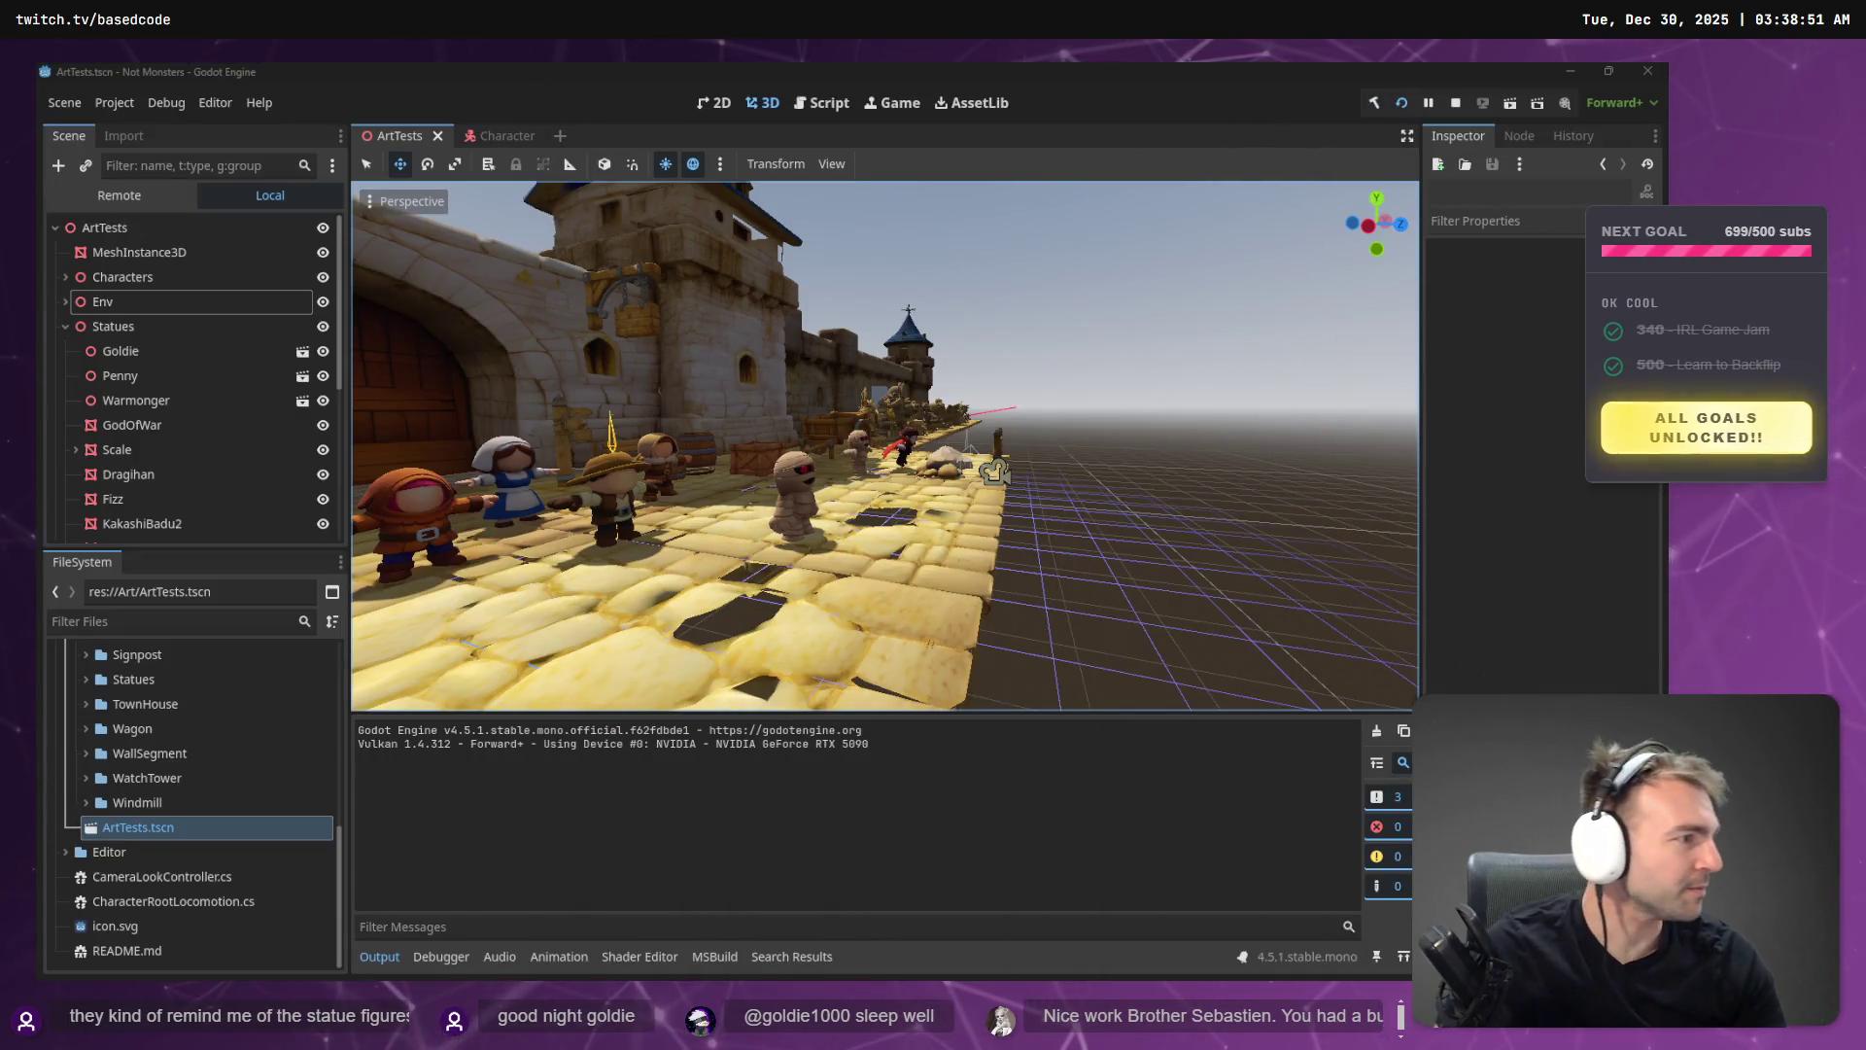
- Duplicate an existing checkbox and connector beside the #19 statue on the tldraw checklist
key(alt+Tab)
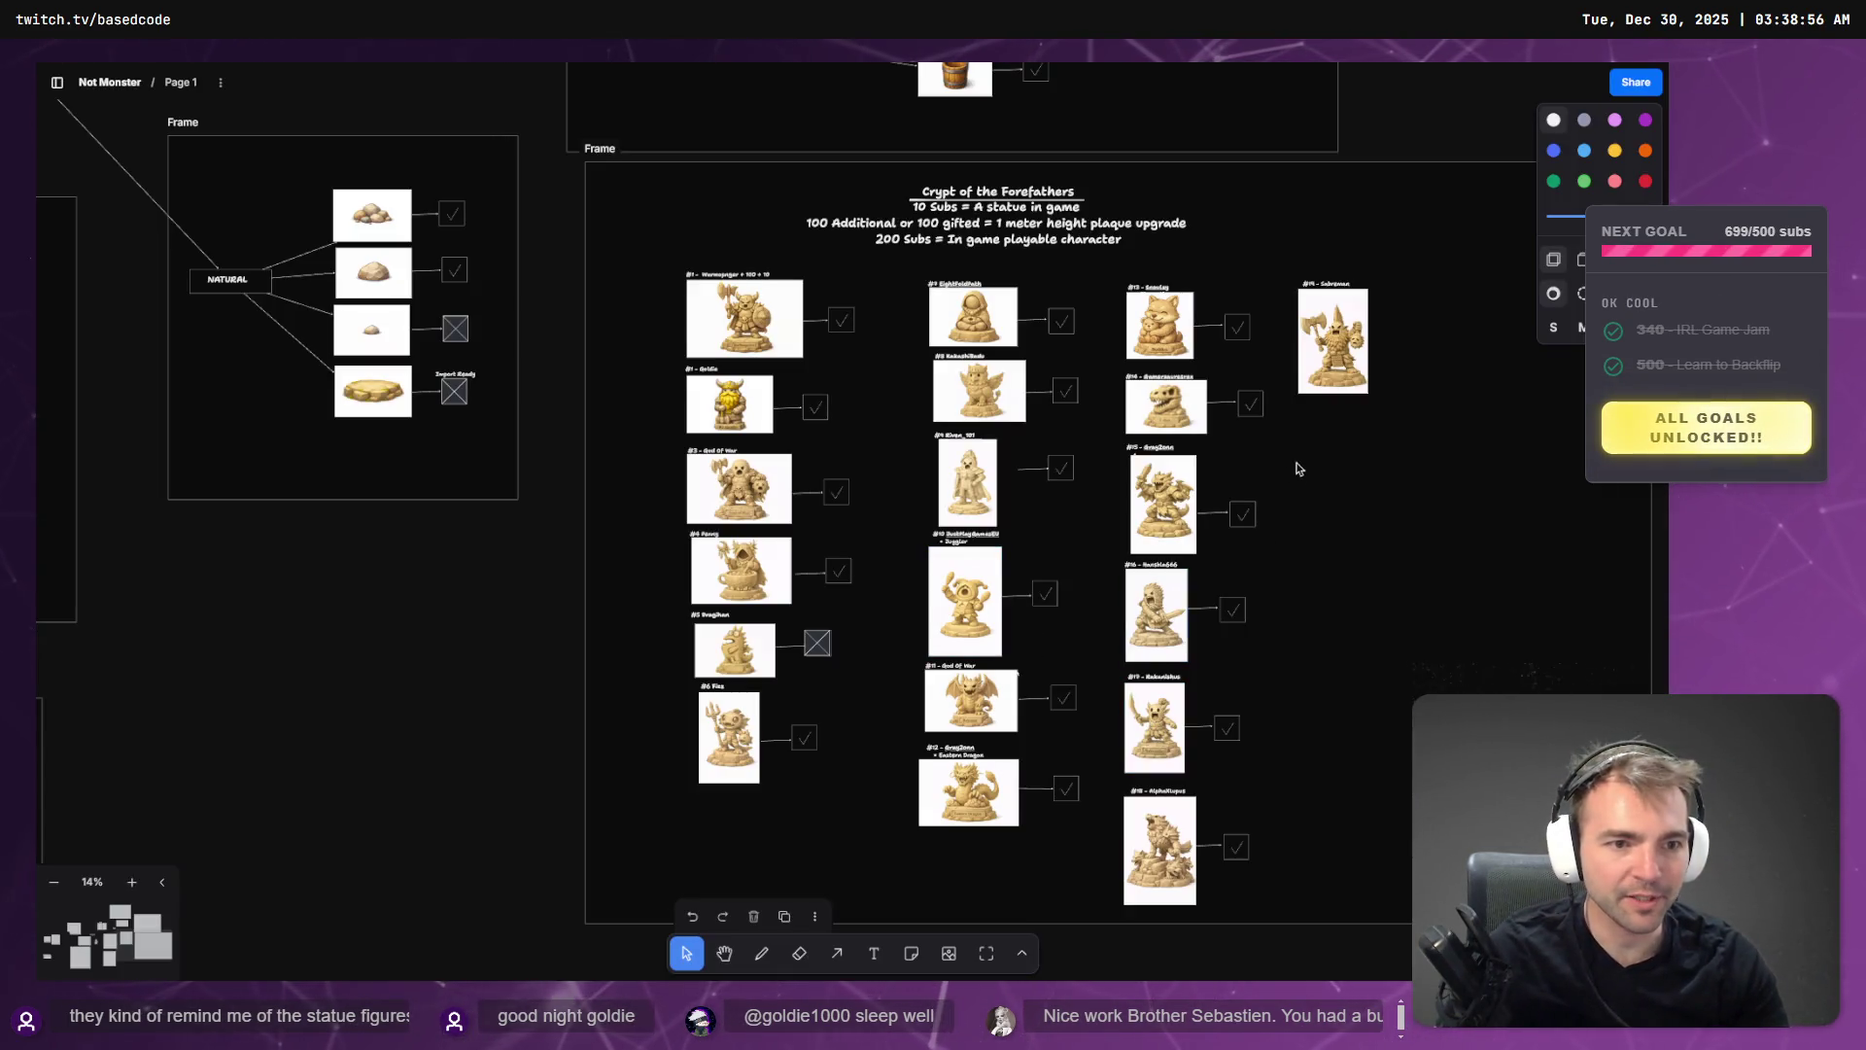
drag(1226, 338, 1378, 328)
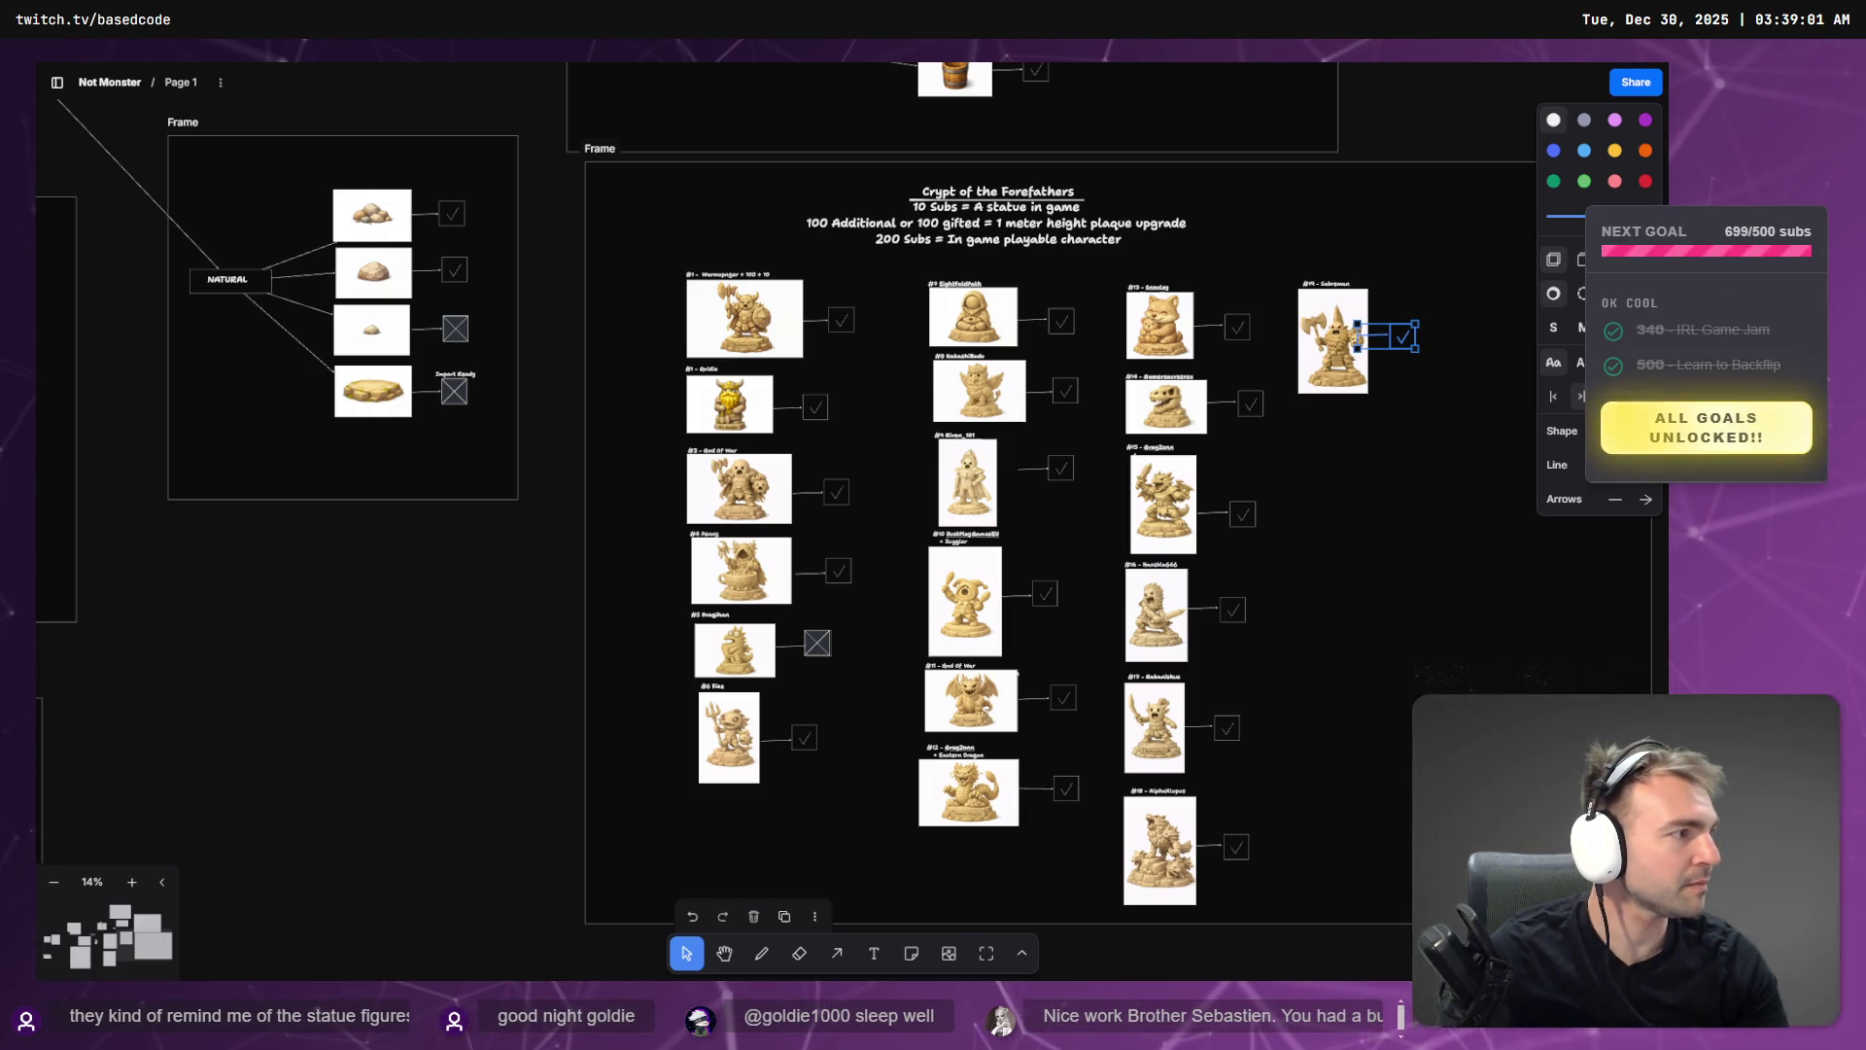
key(super+e)
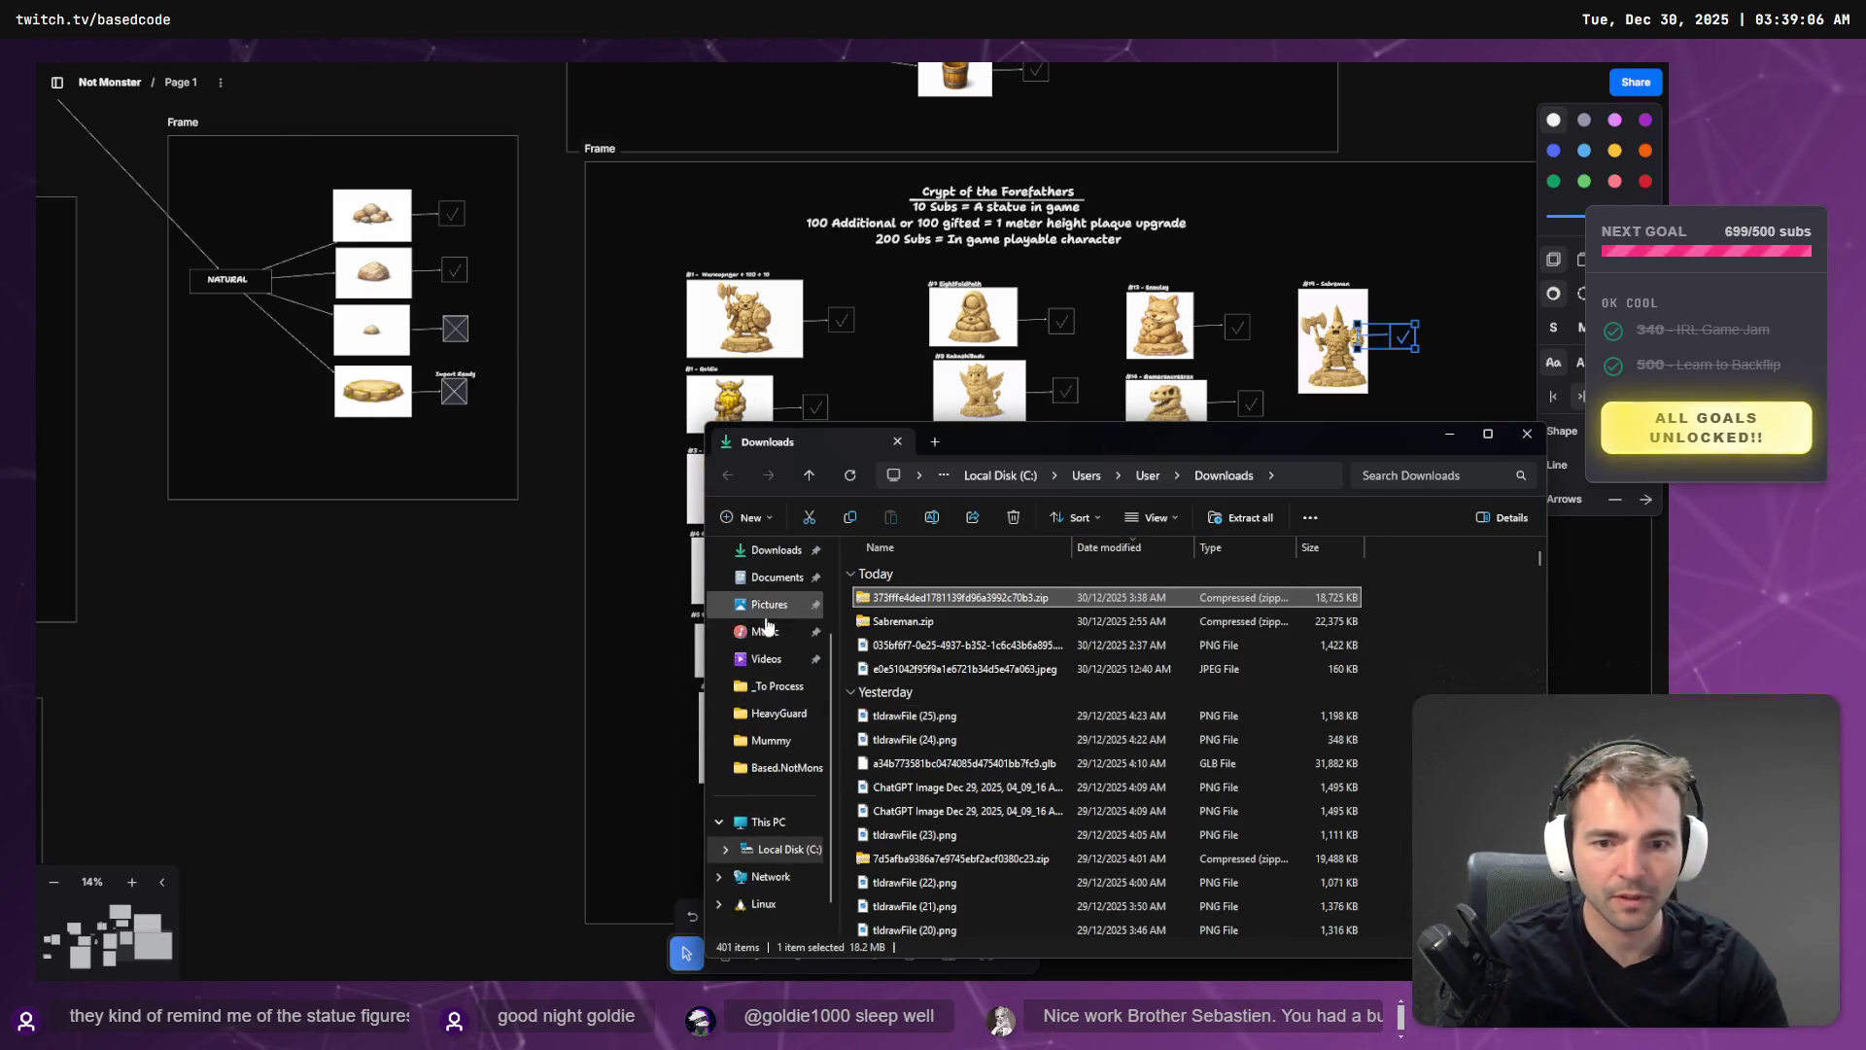
- Move the downloaded Sabreman.zip into the _To Process folder
drag(948, 599, 783, 697)
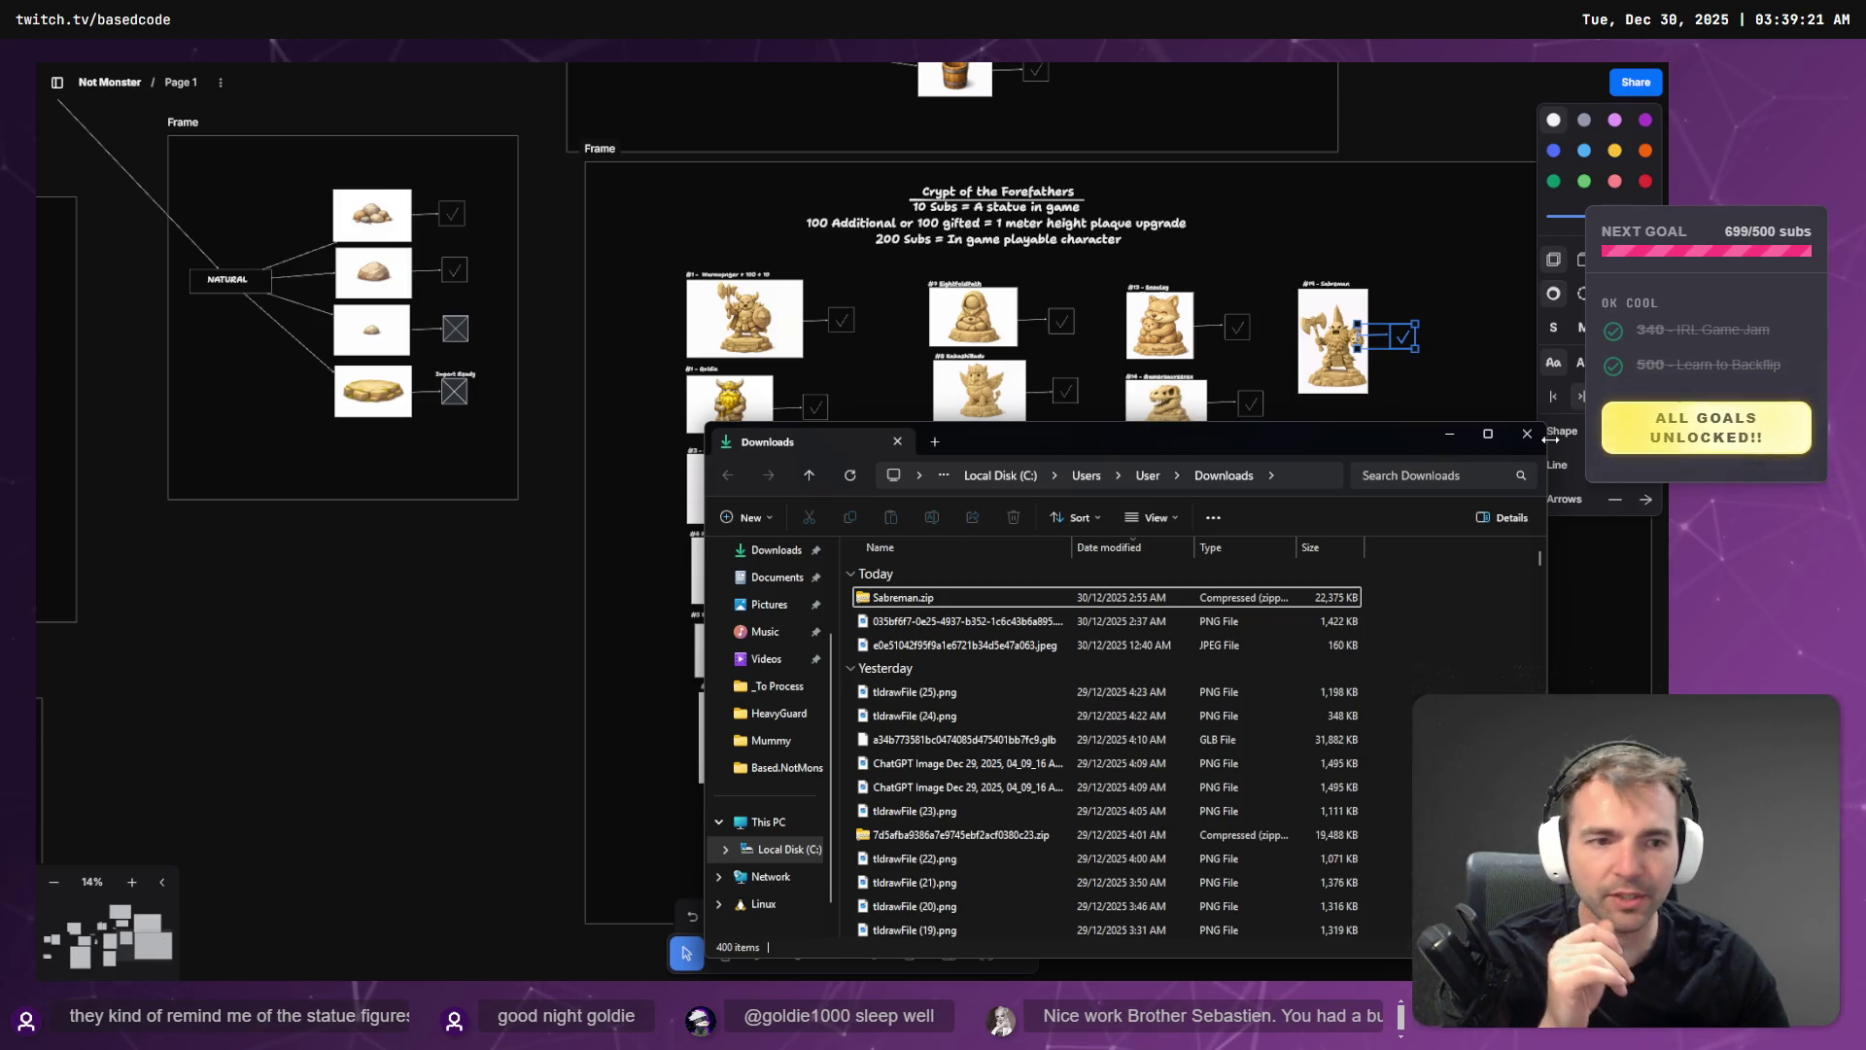
click(1465, 292)
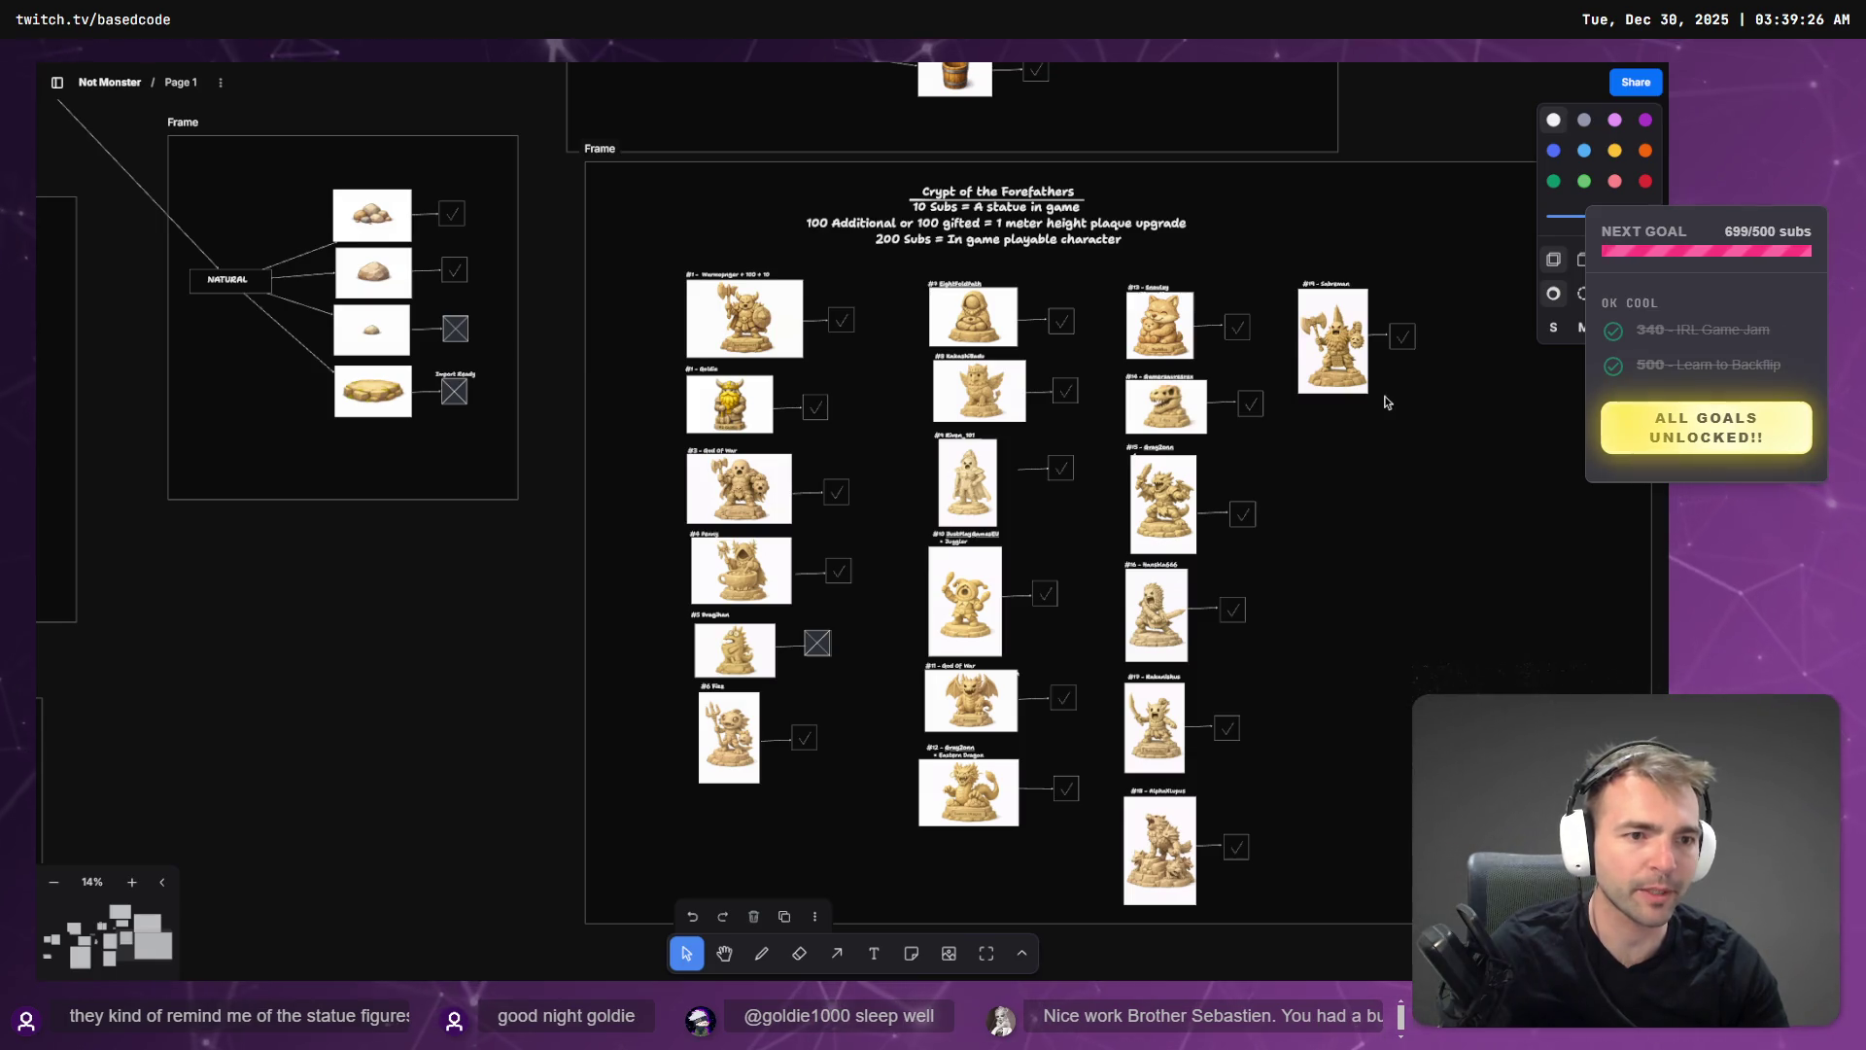
key(alt+Tab)
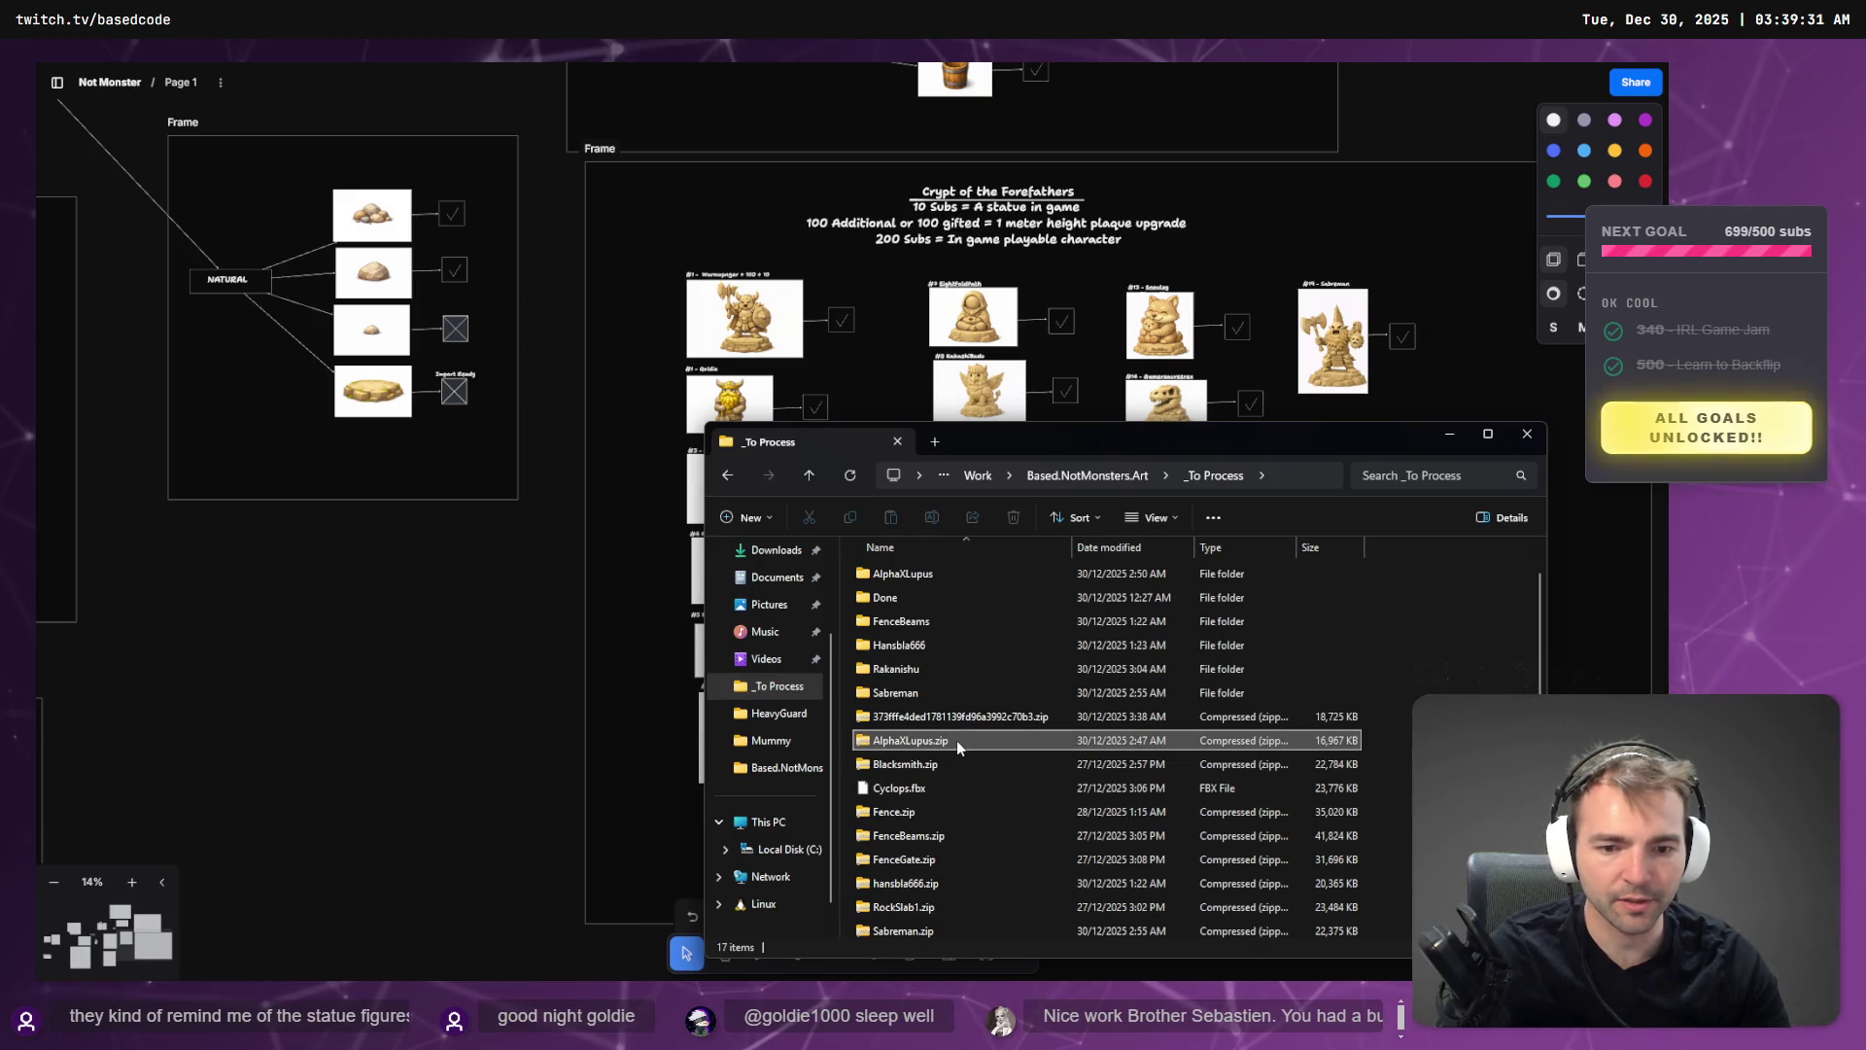
- Extract Sabreman.zip, then briefly run and stop the Not Monsters game
click(903, 930)
right_click(925, 903)
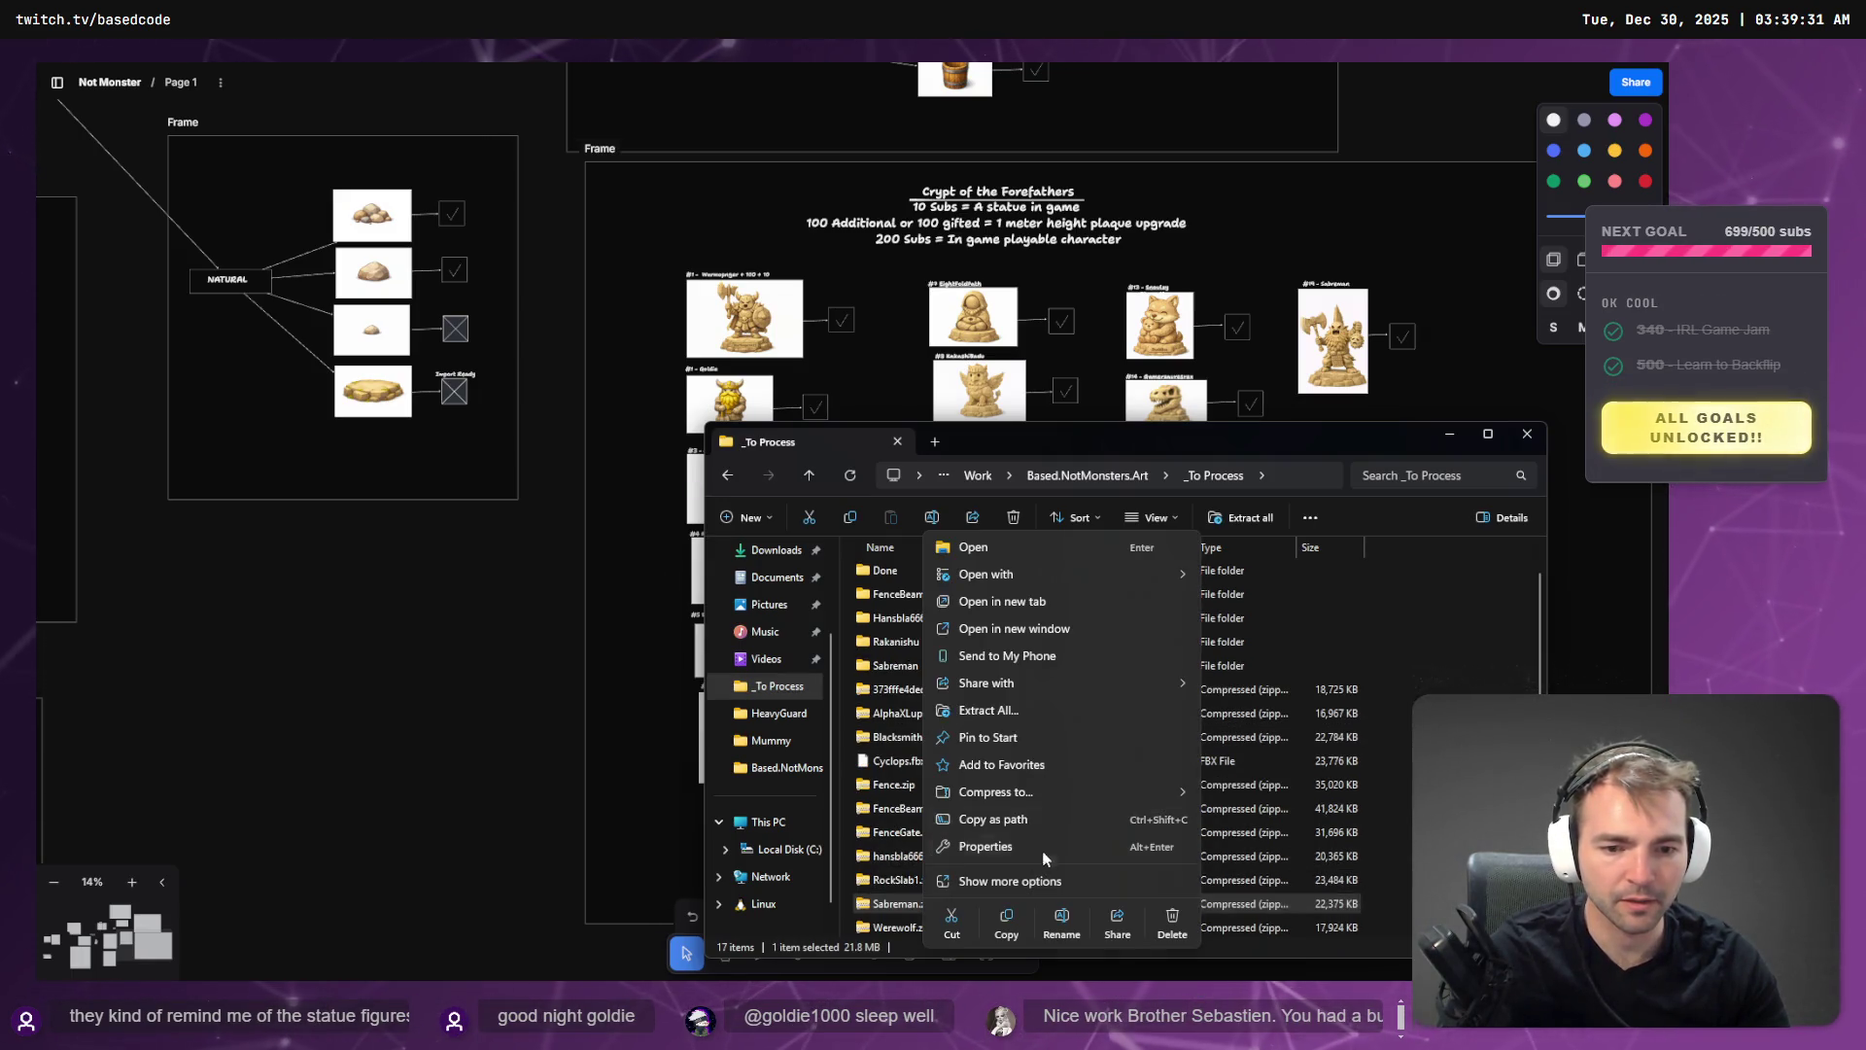
click(1069, 709)
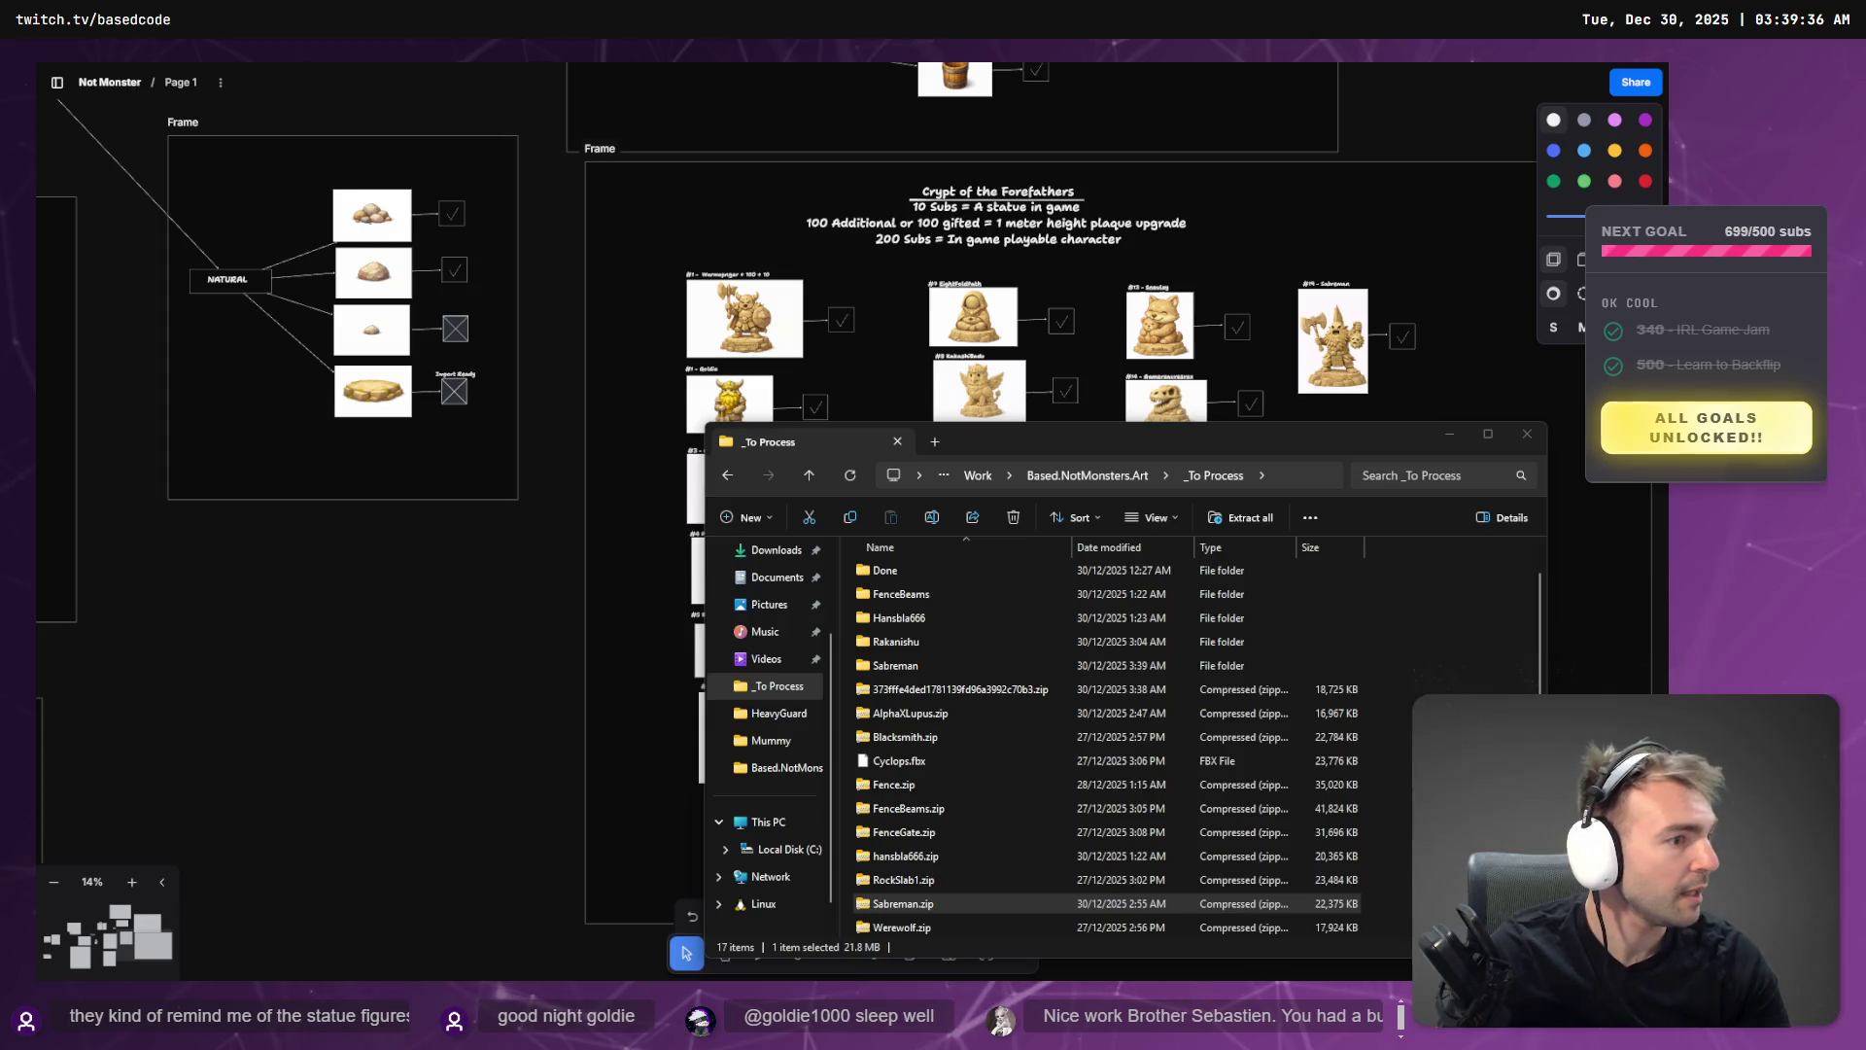
key(F5)
key(F8)
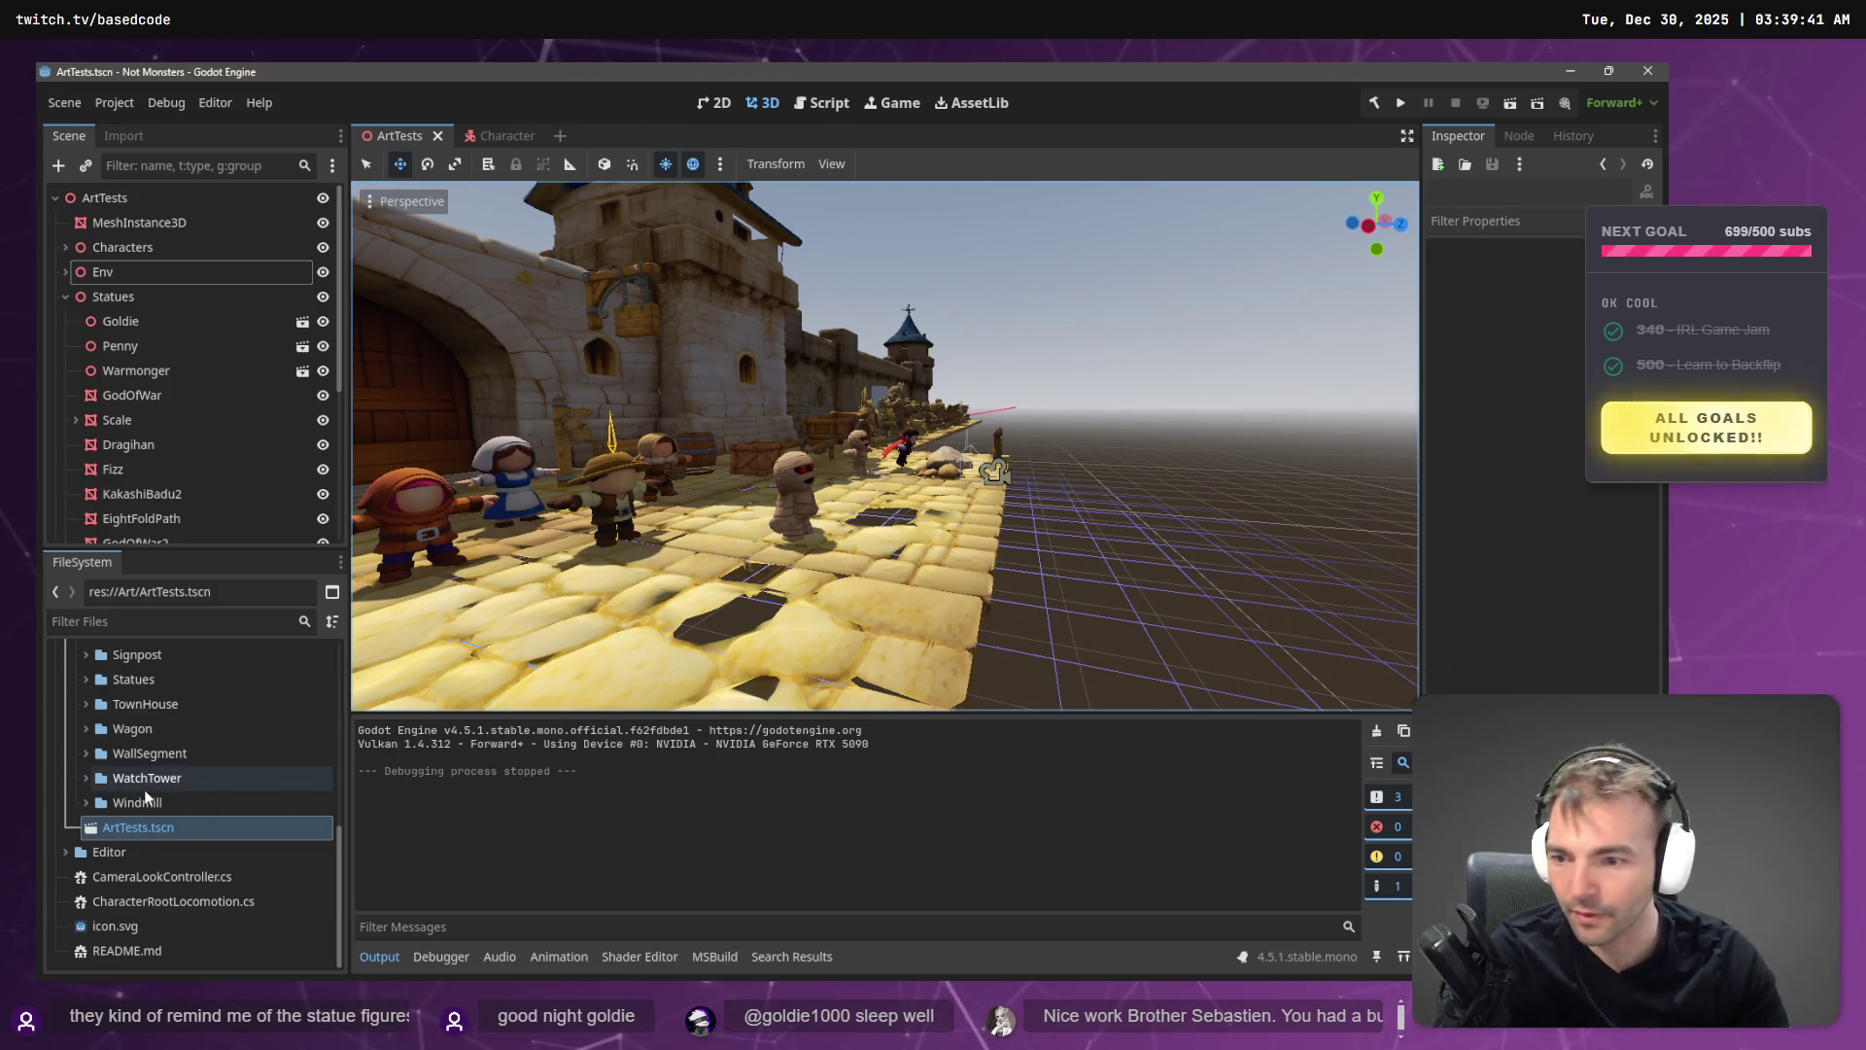
- Open the Environment art folder in the file manager, then bring up the Sabreman Explorer window
scroll(136, 758, up, 5)
scroll(129, 746, up, 2)
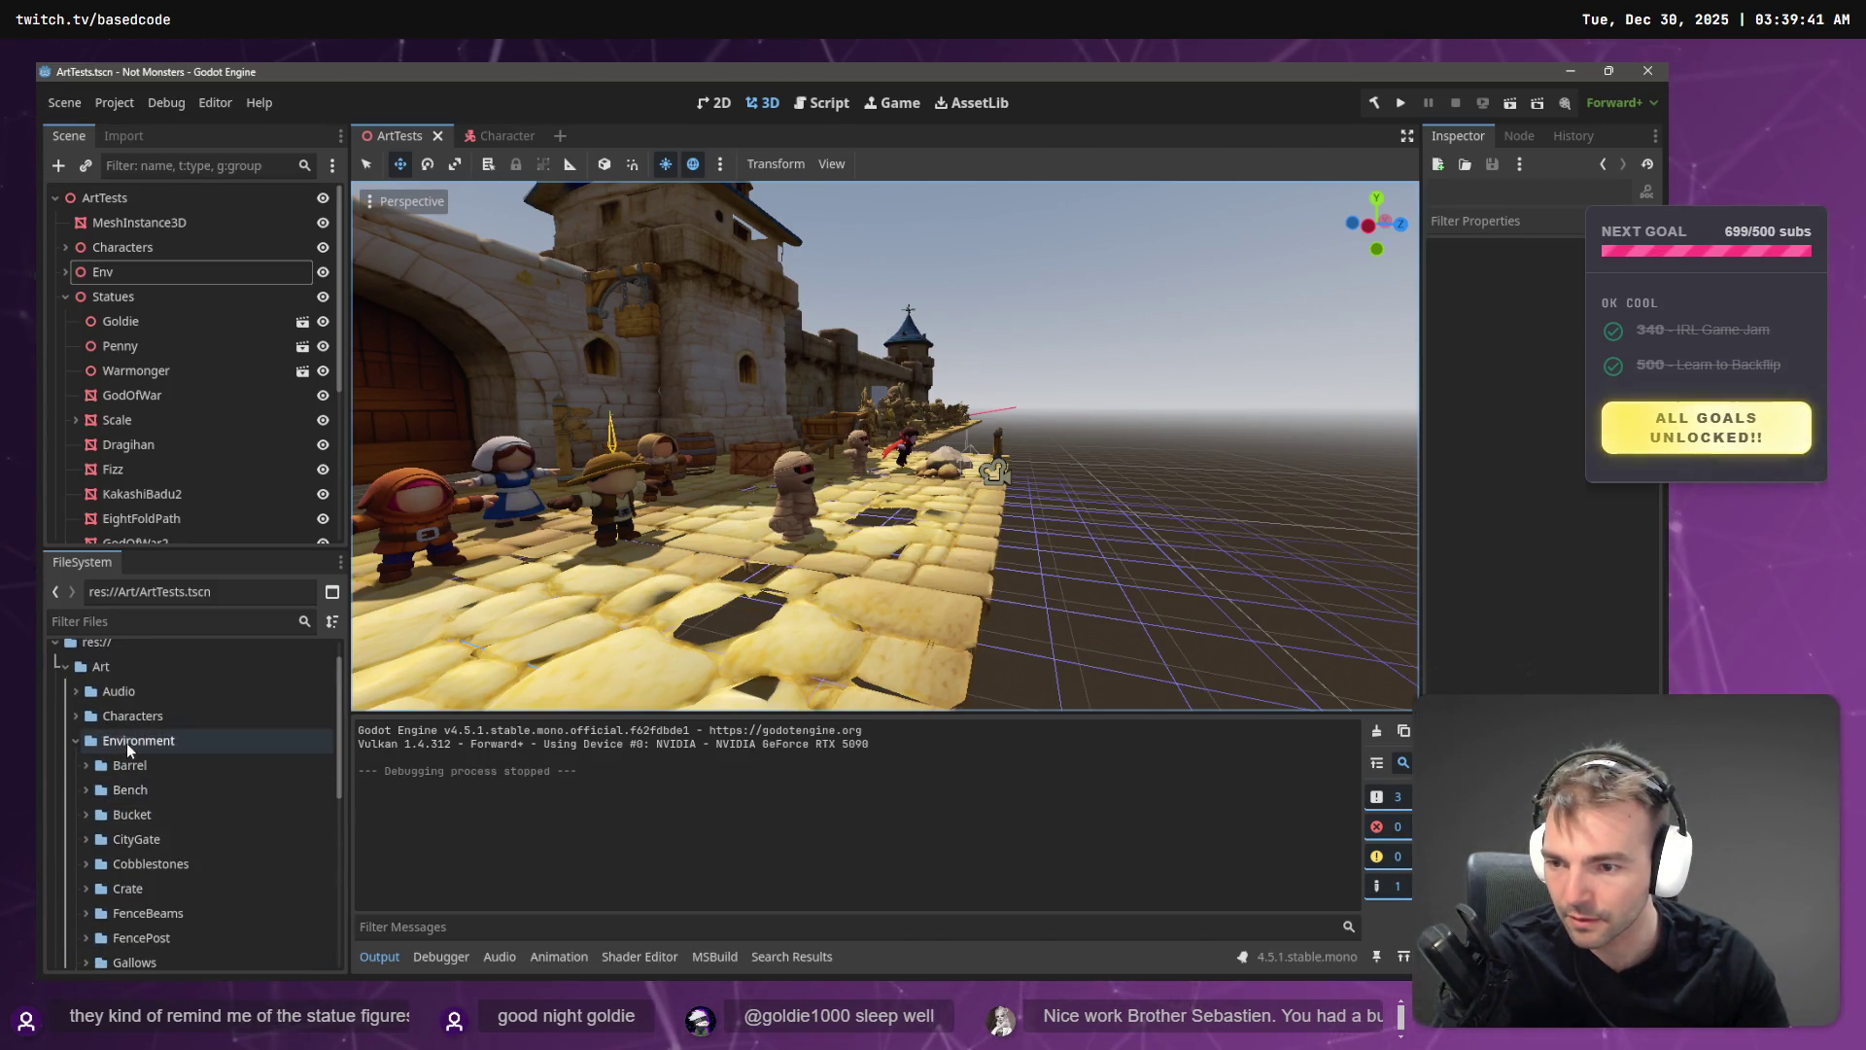
right_click(126, 743)
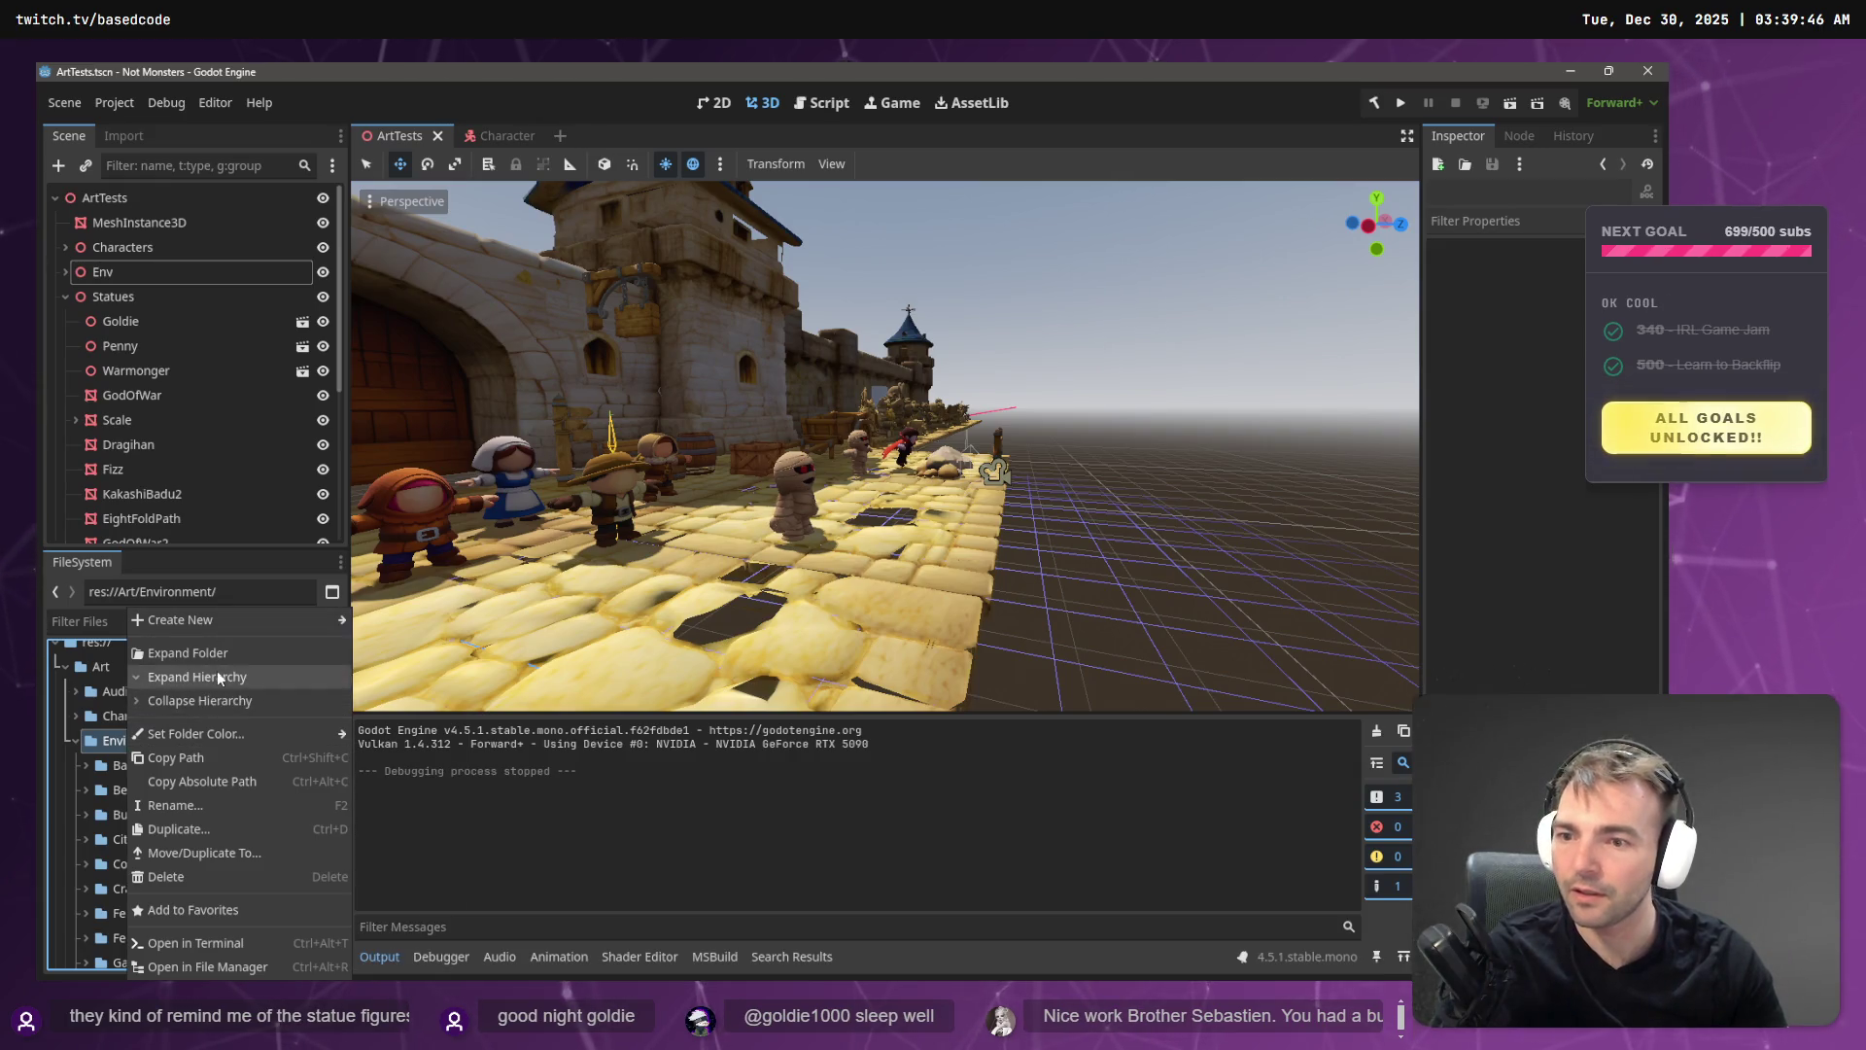
click(235, 960)
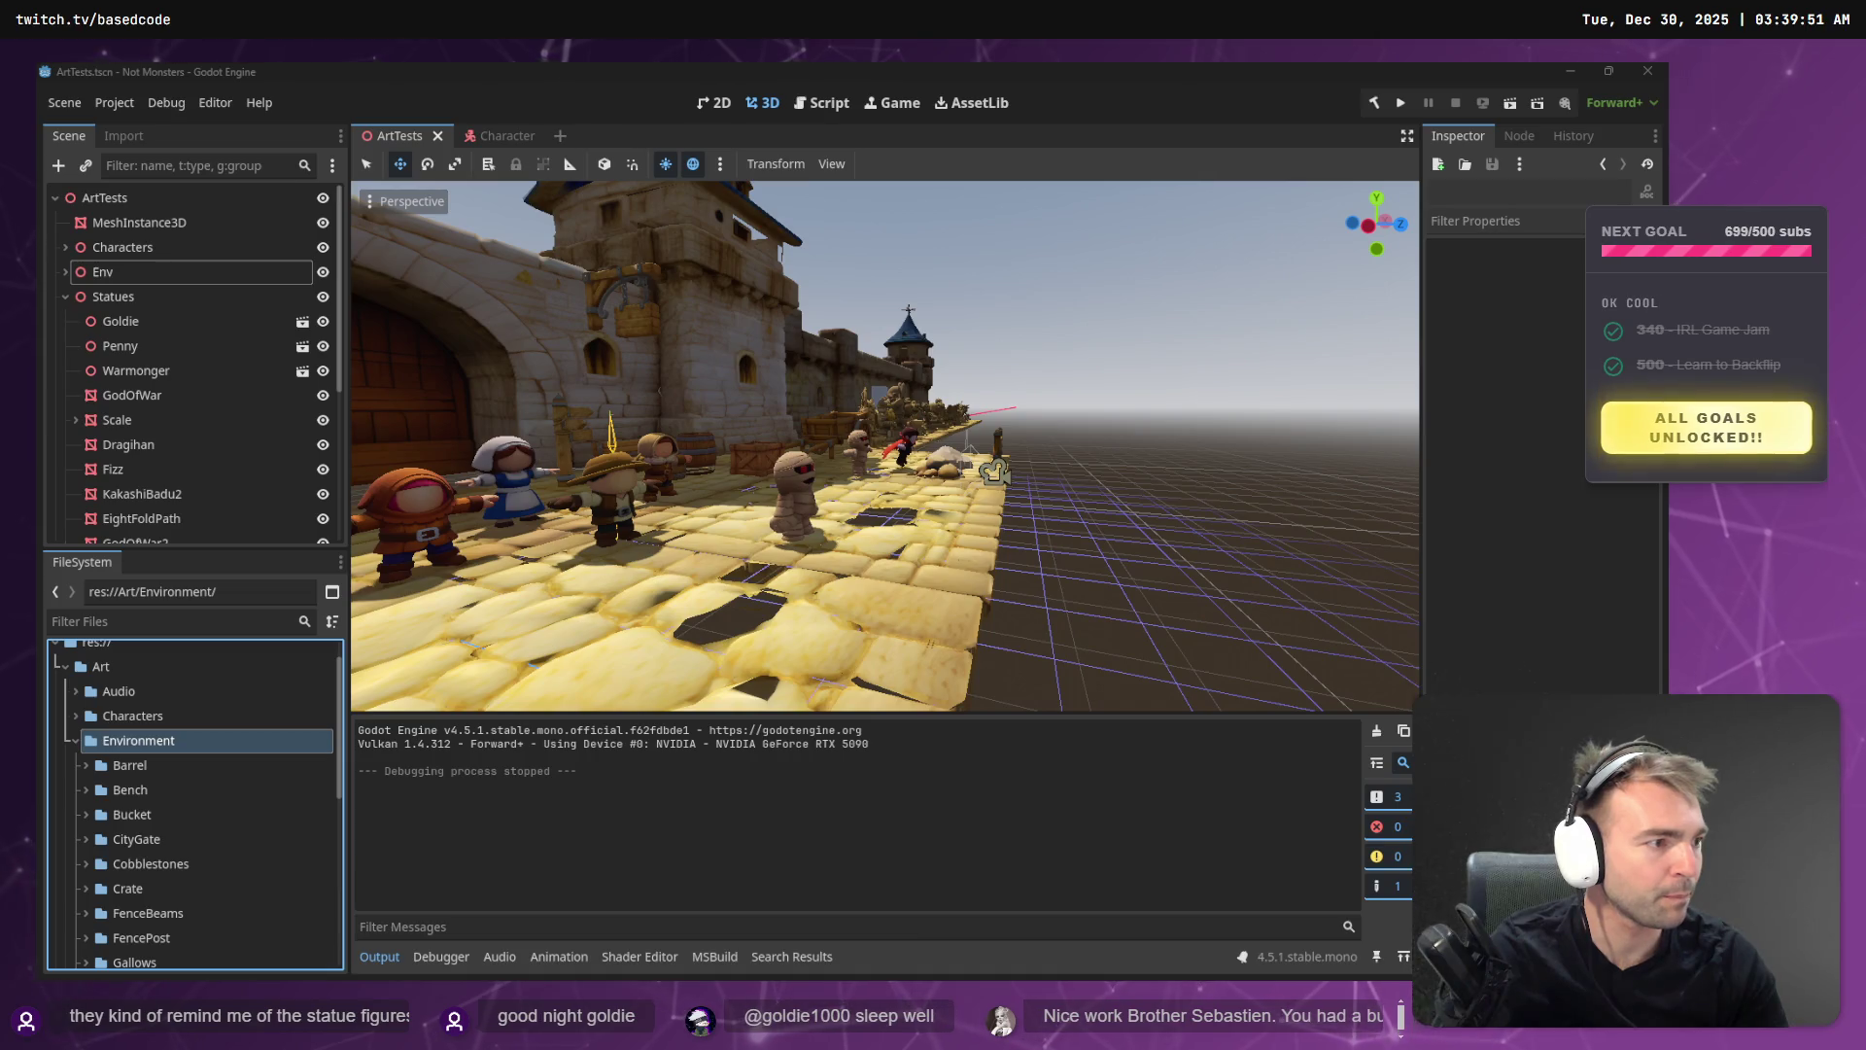
key(alt+Tab)
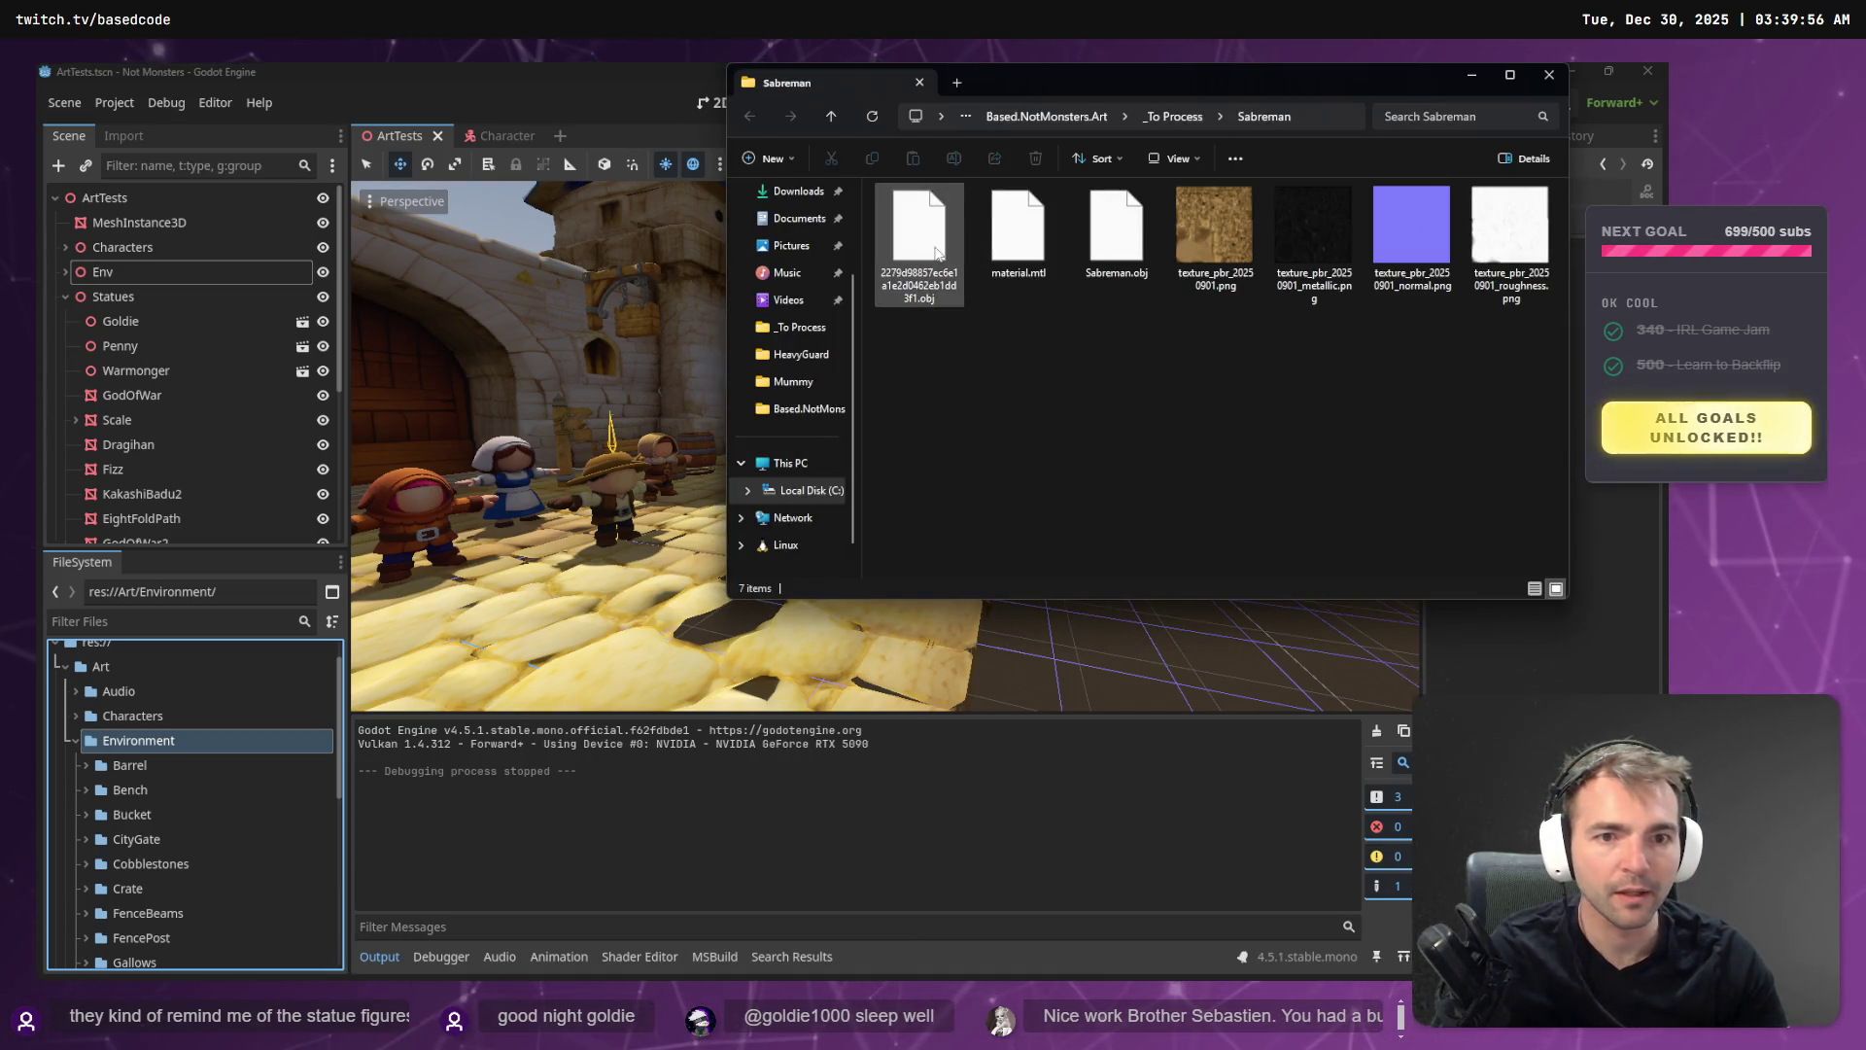
- Grab the name of the old Sabreman.obj and delete that file
click(919, 233)
click(1148, 231)
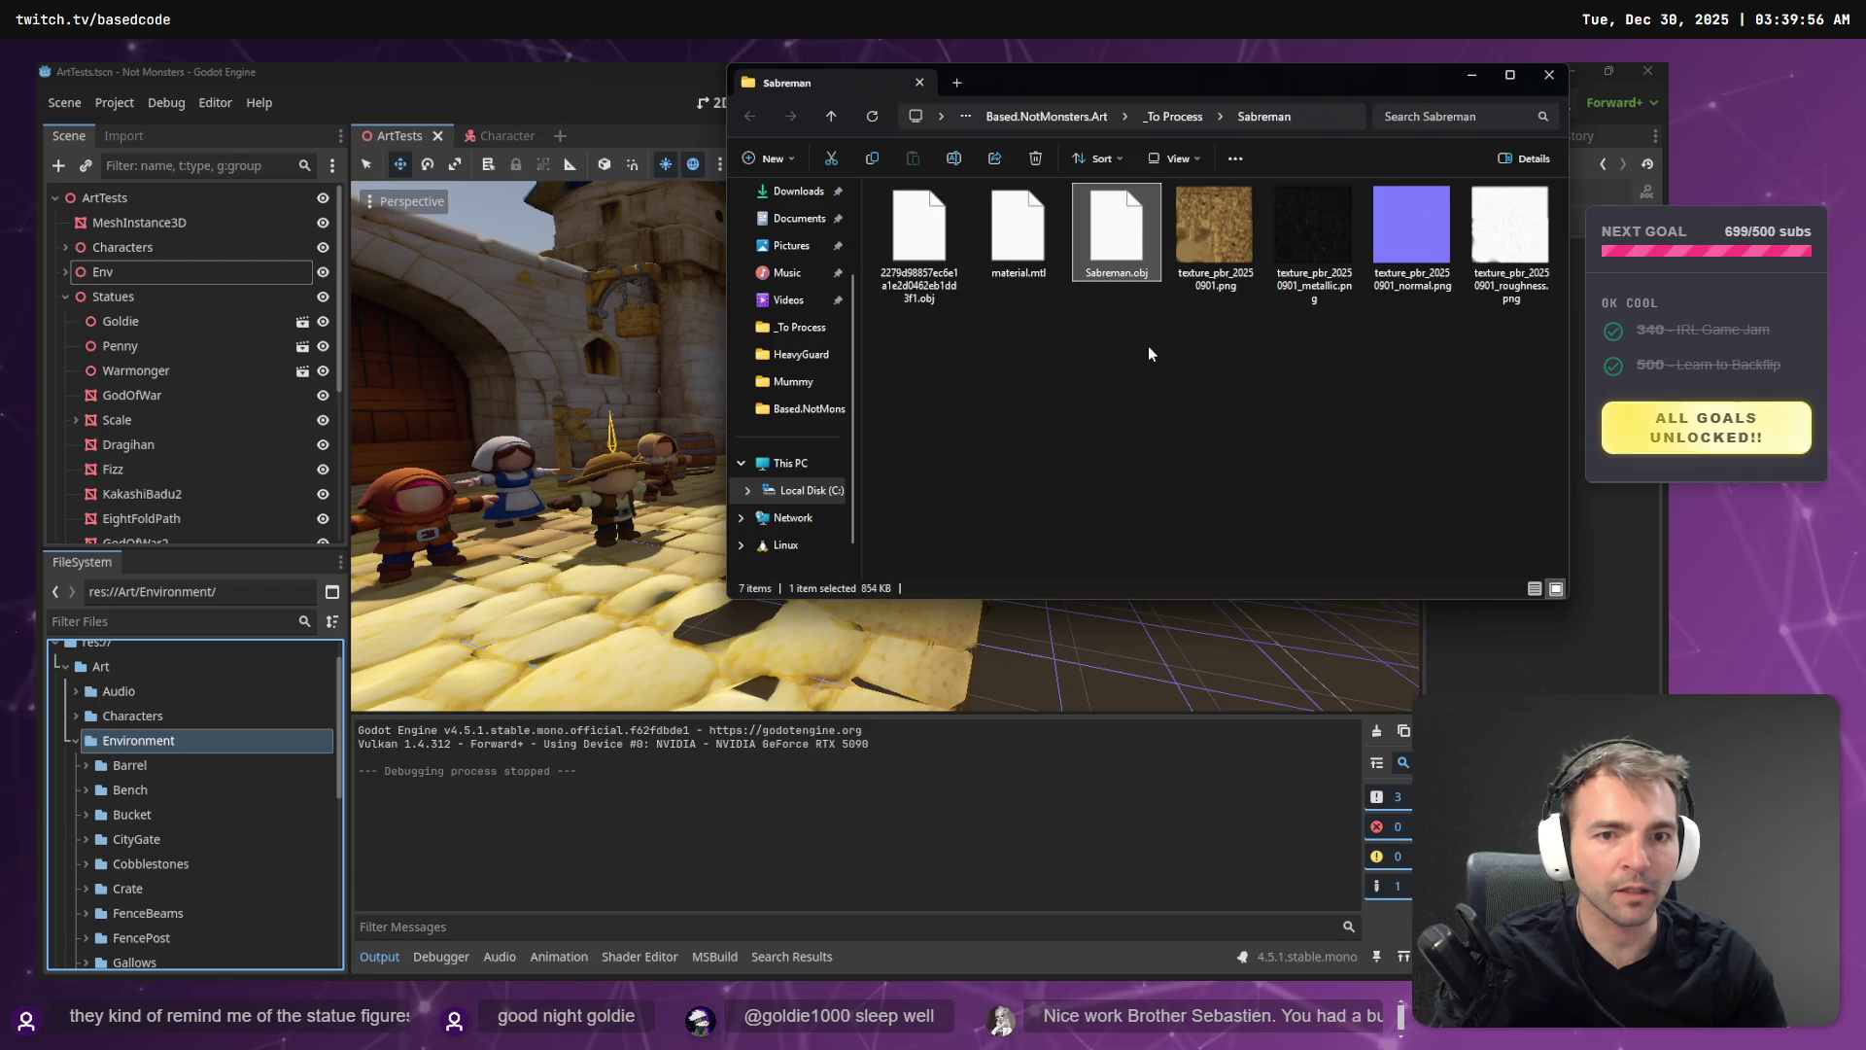
key(F2)
key(Escape)
key(Delete)
- Rename the long-named .obj to Sabreman.obj and go up to _To Process
key(F2)
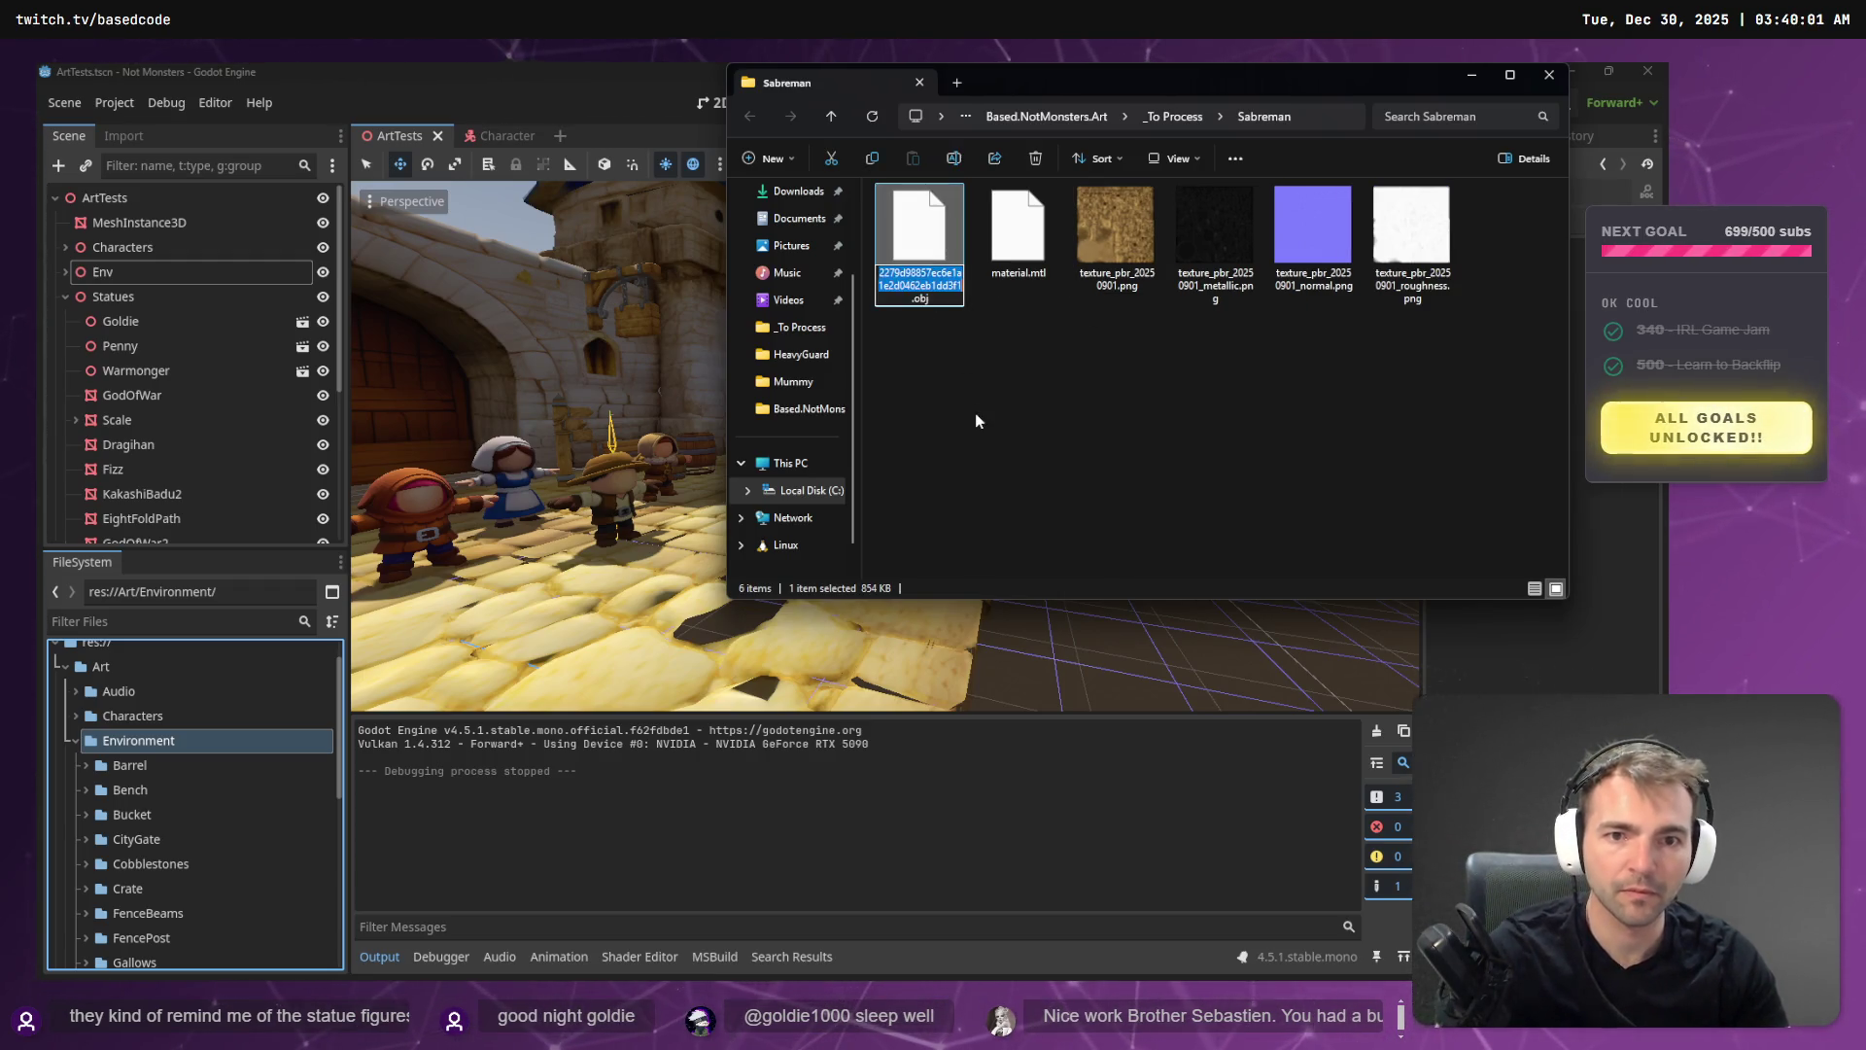
key(Return)
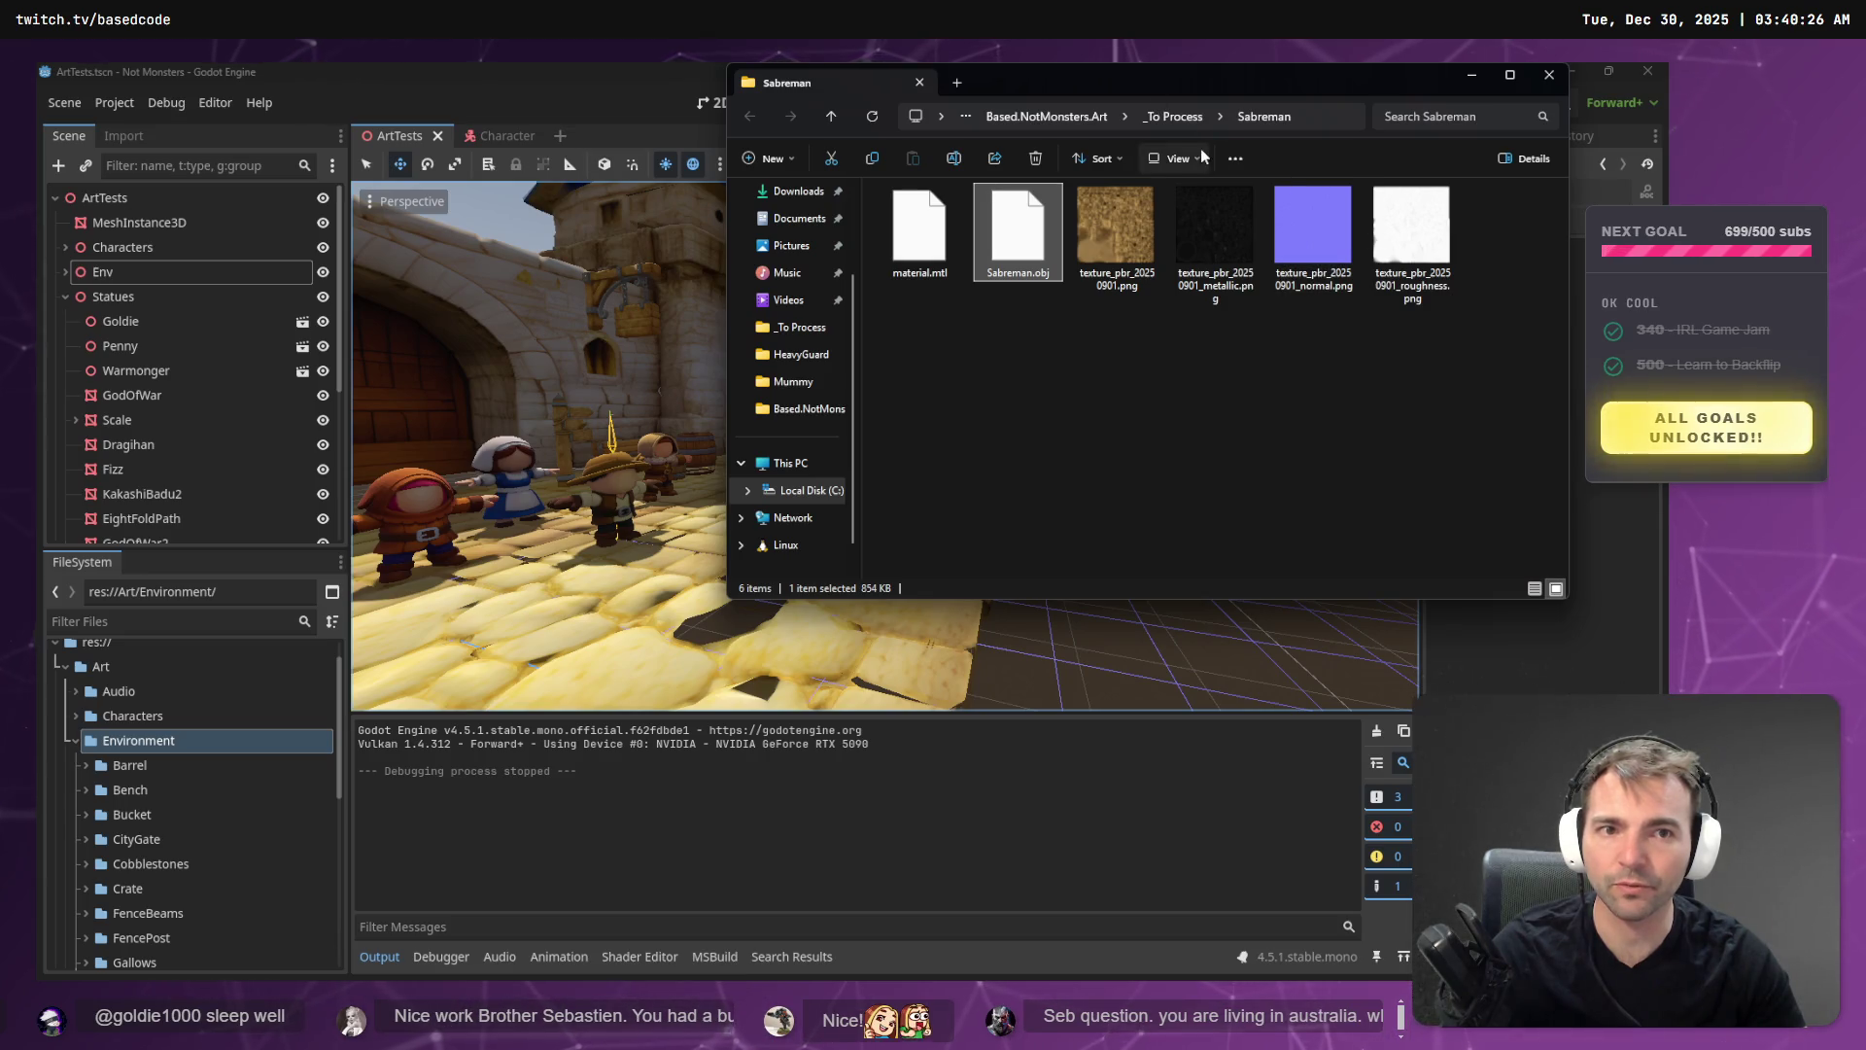
click(1203, 115)
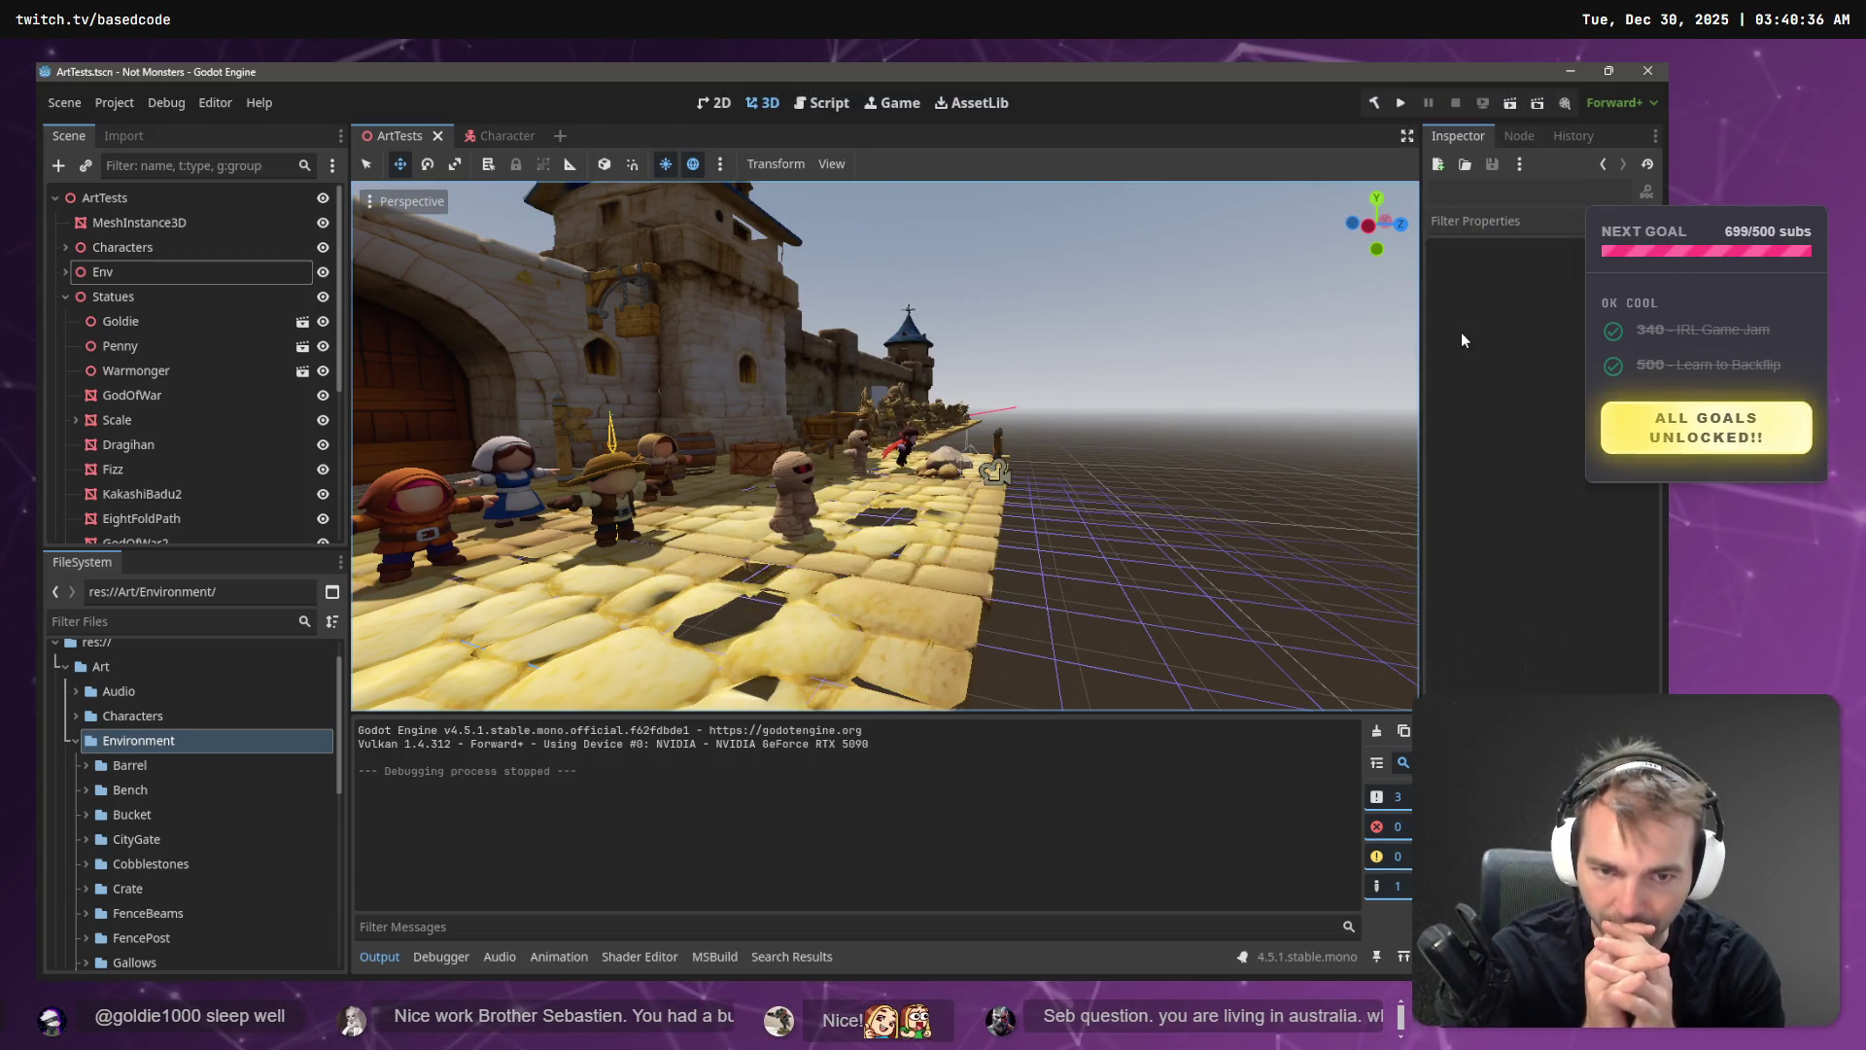
- Paste a copy of Cobblestones15 as its child and slide it about 76 units along X
mouse_move(982, 388)
mouse_down()
mouse_move(1031, 399)
mouse_move(982, 388)
mouse_up()
click(854, 504)
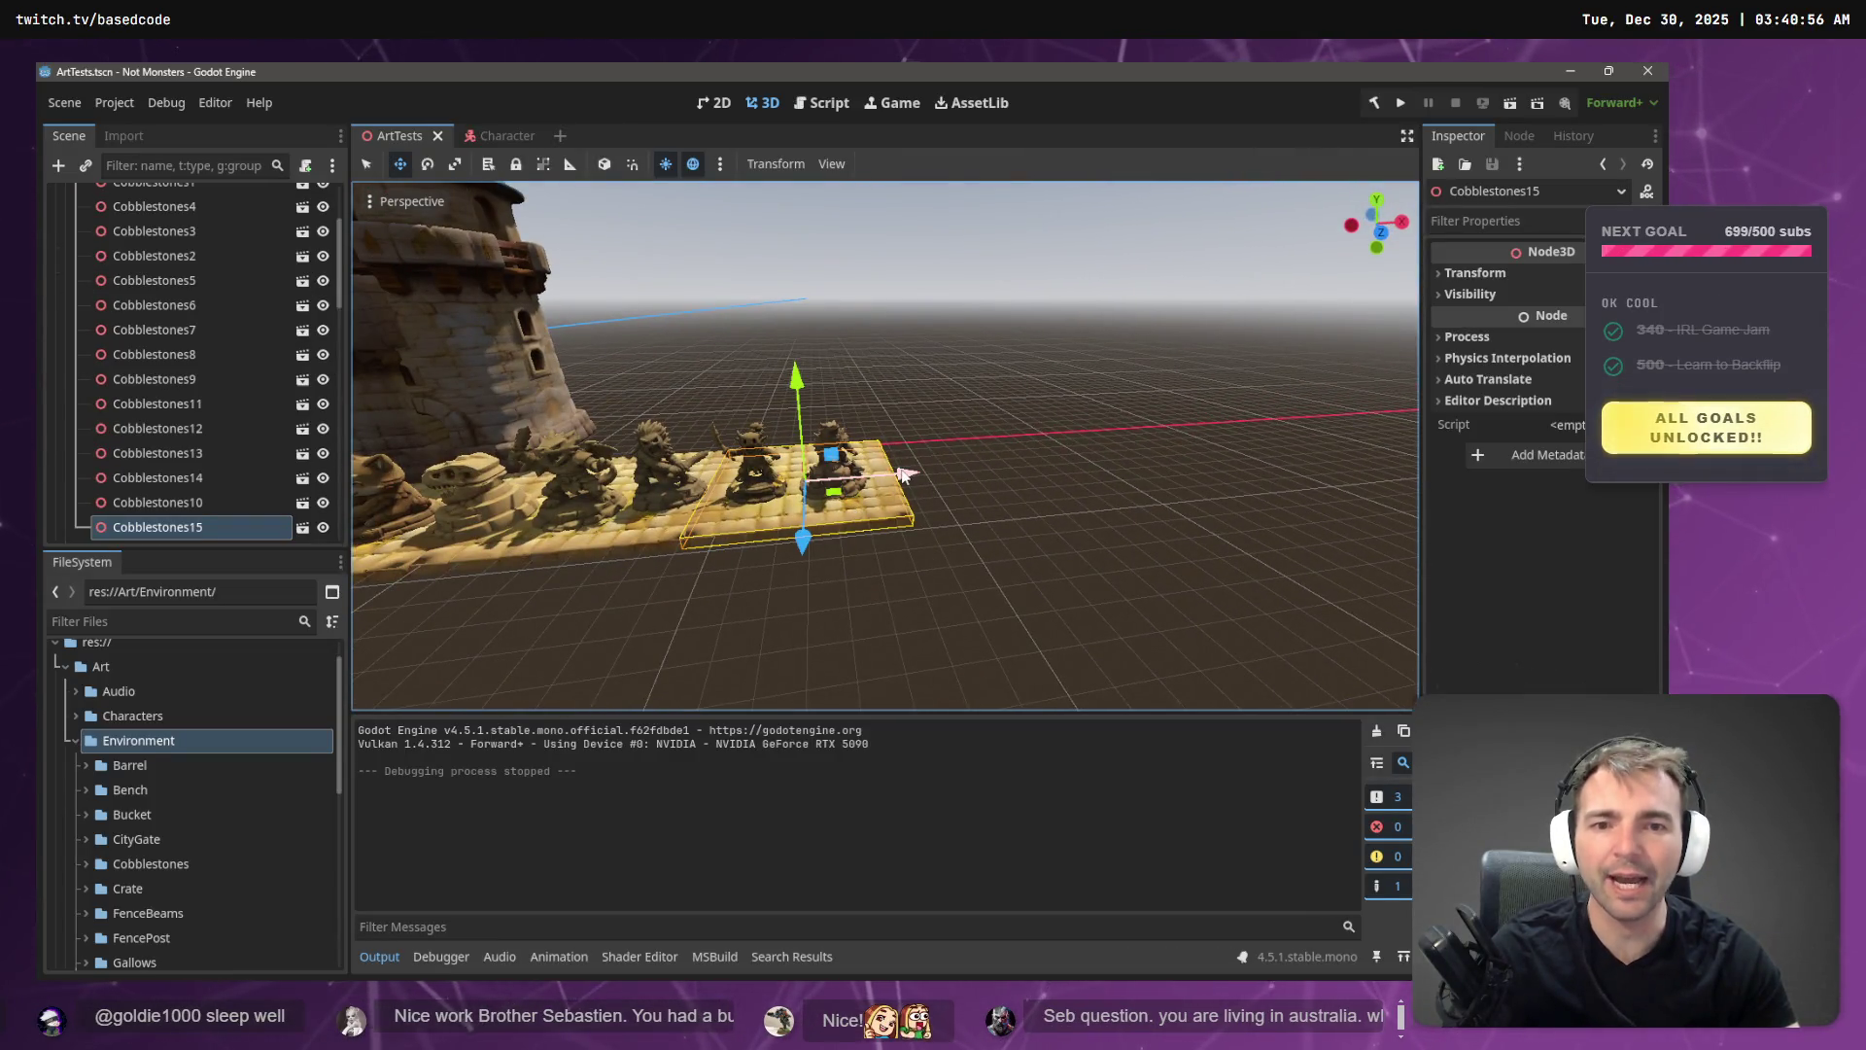
key(ctrl+v)
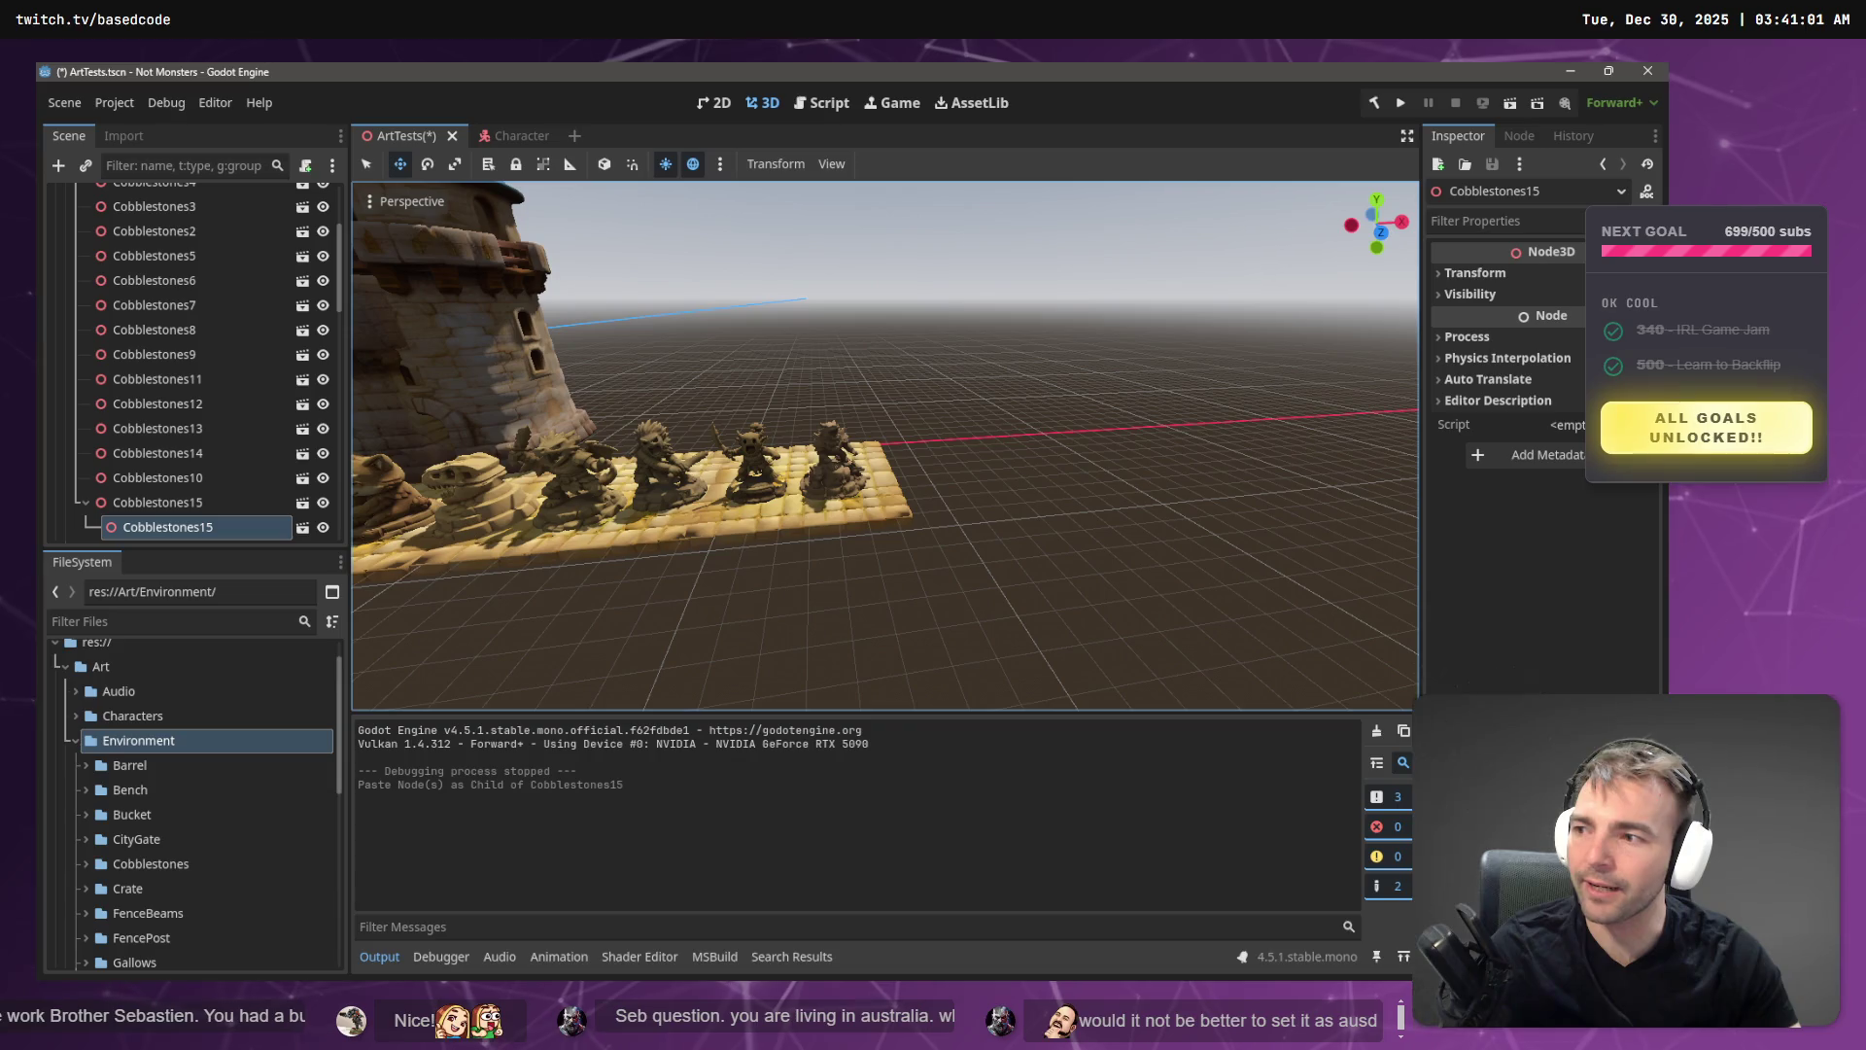
click(840, 535)
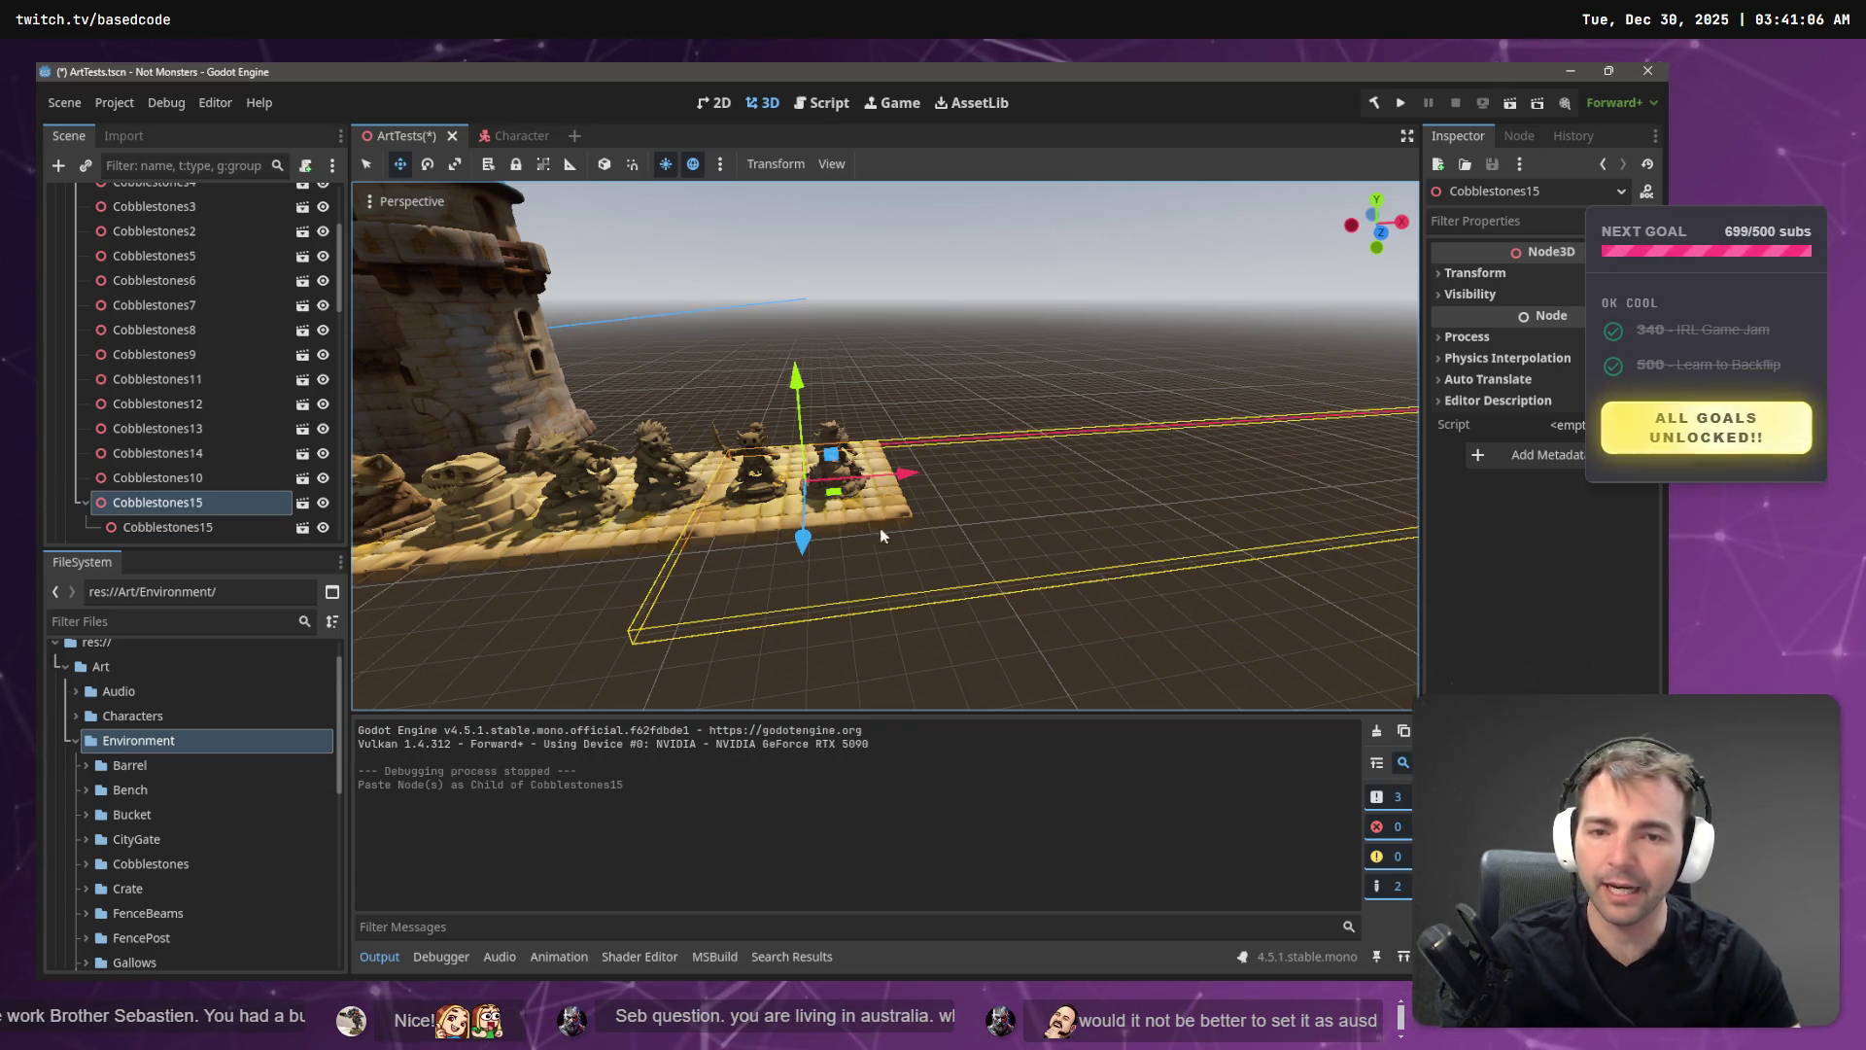
scroll(1102, 525, up, 8)
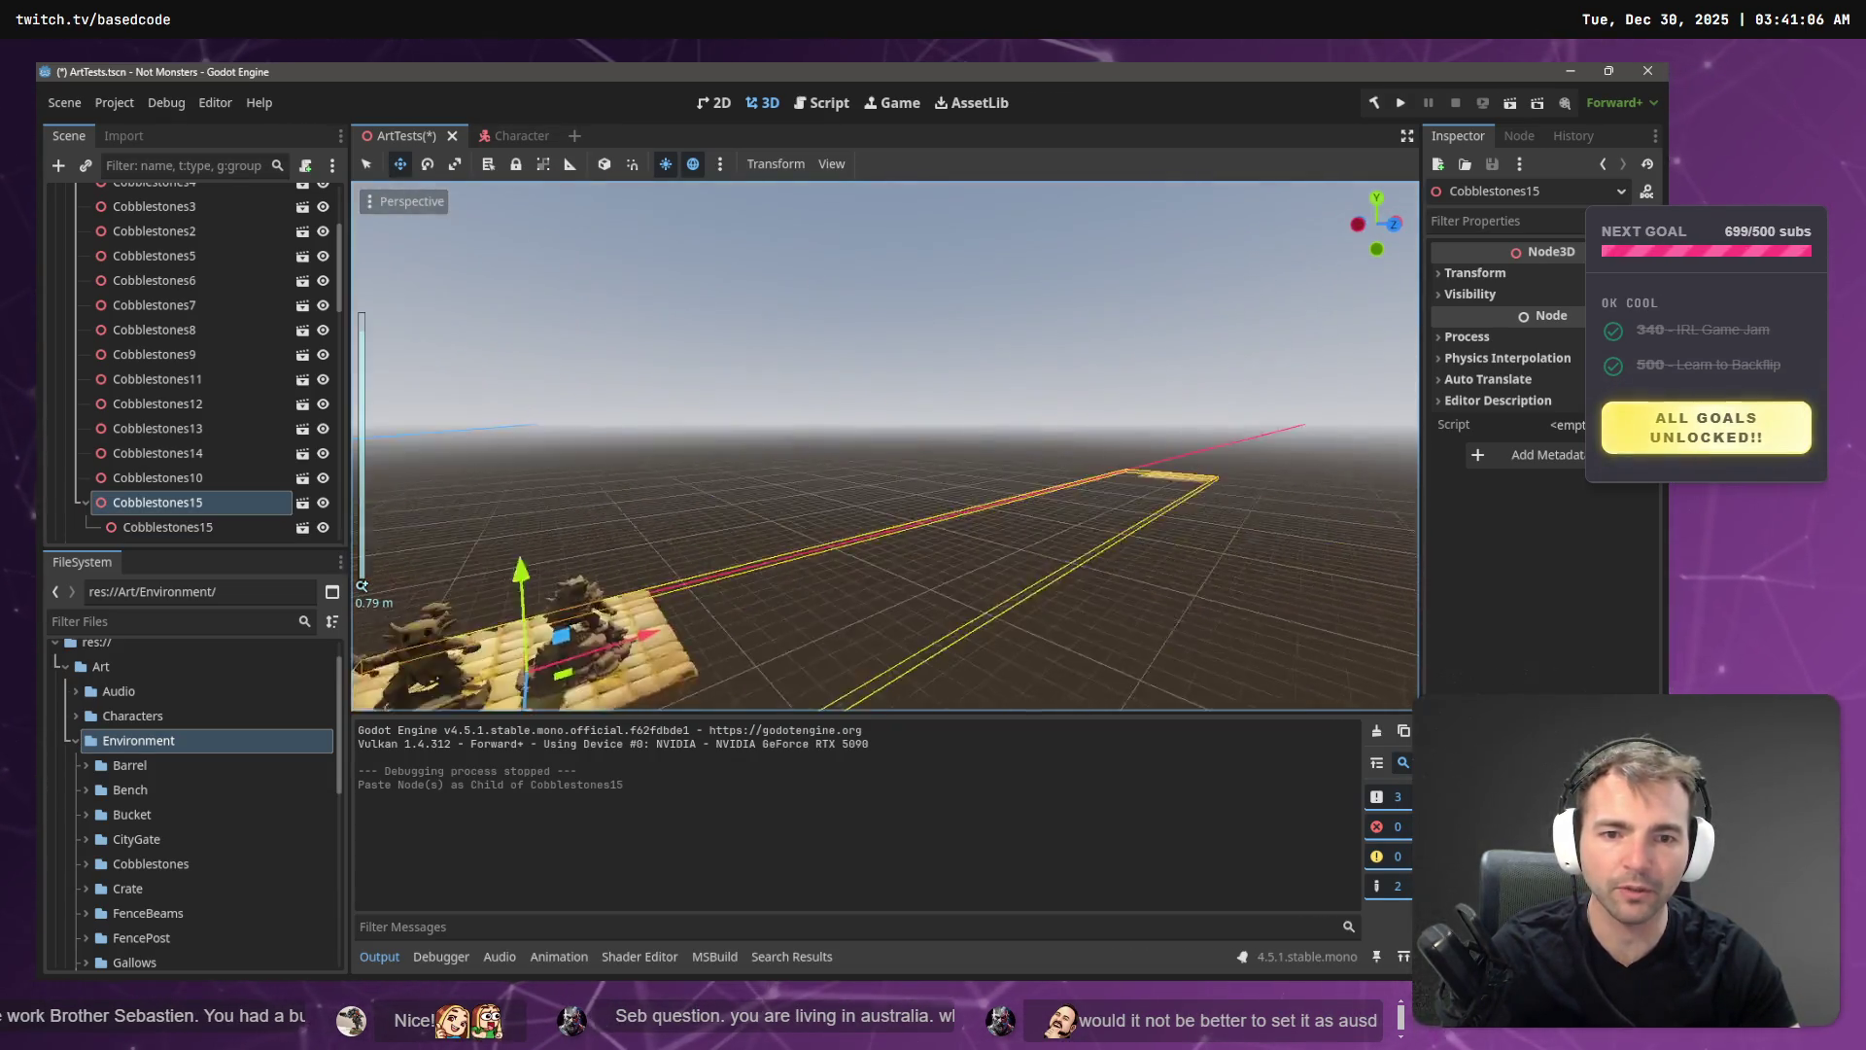
click(1031, 463)
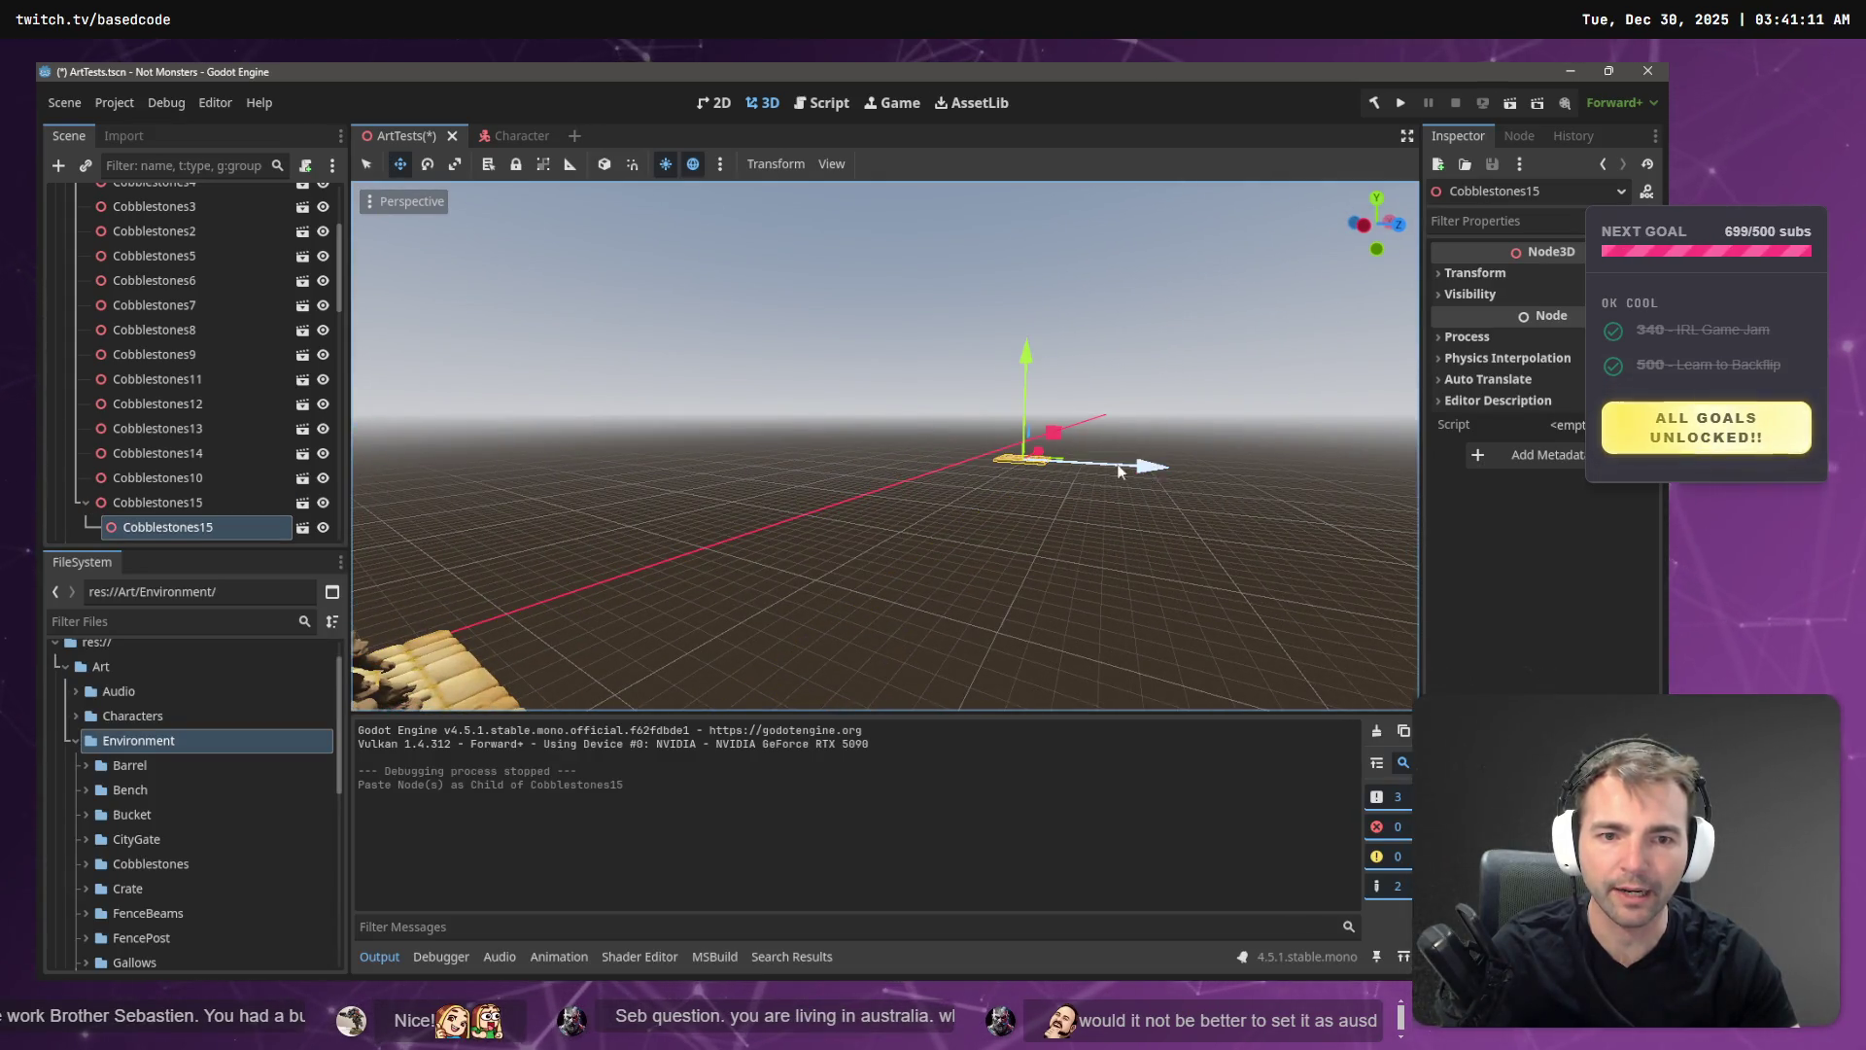
mouse_move(1042, 453)
mouse_down()
mouse_move(782, 556)
mouse_move(943, 505)
mouse_move(924, 527)
mouse_move(838, 532)
mouse_move(801, 481)
mouse_move(870, 445)
mouse_move(768, 445)
mouse_up()
- Fly the view forward along the statue path toward the castle
click(967, 530)
key(w)
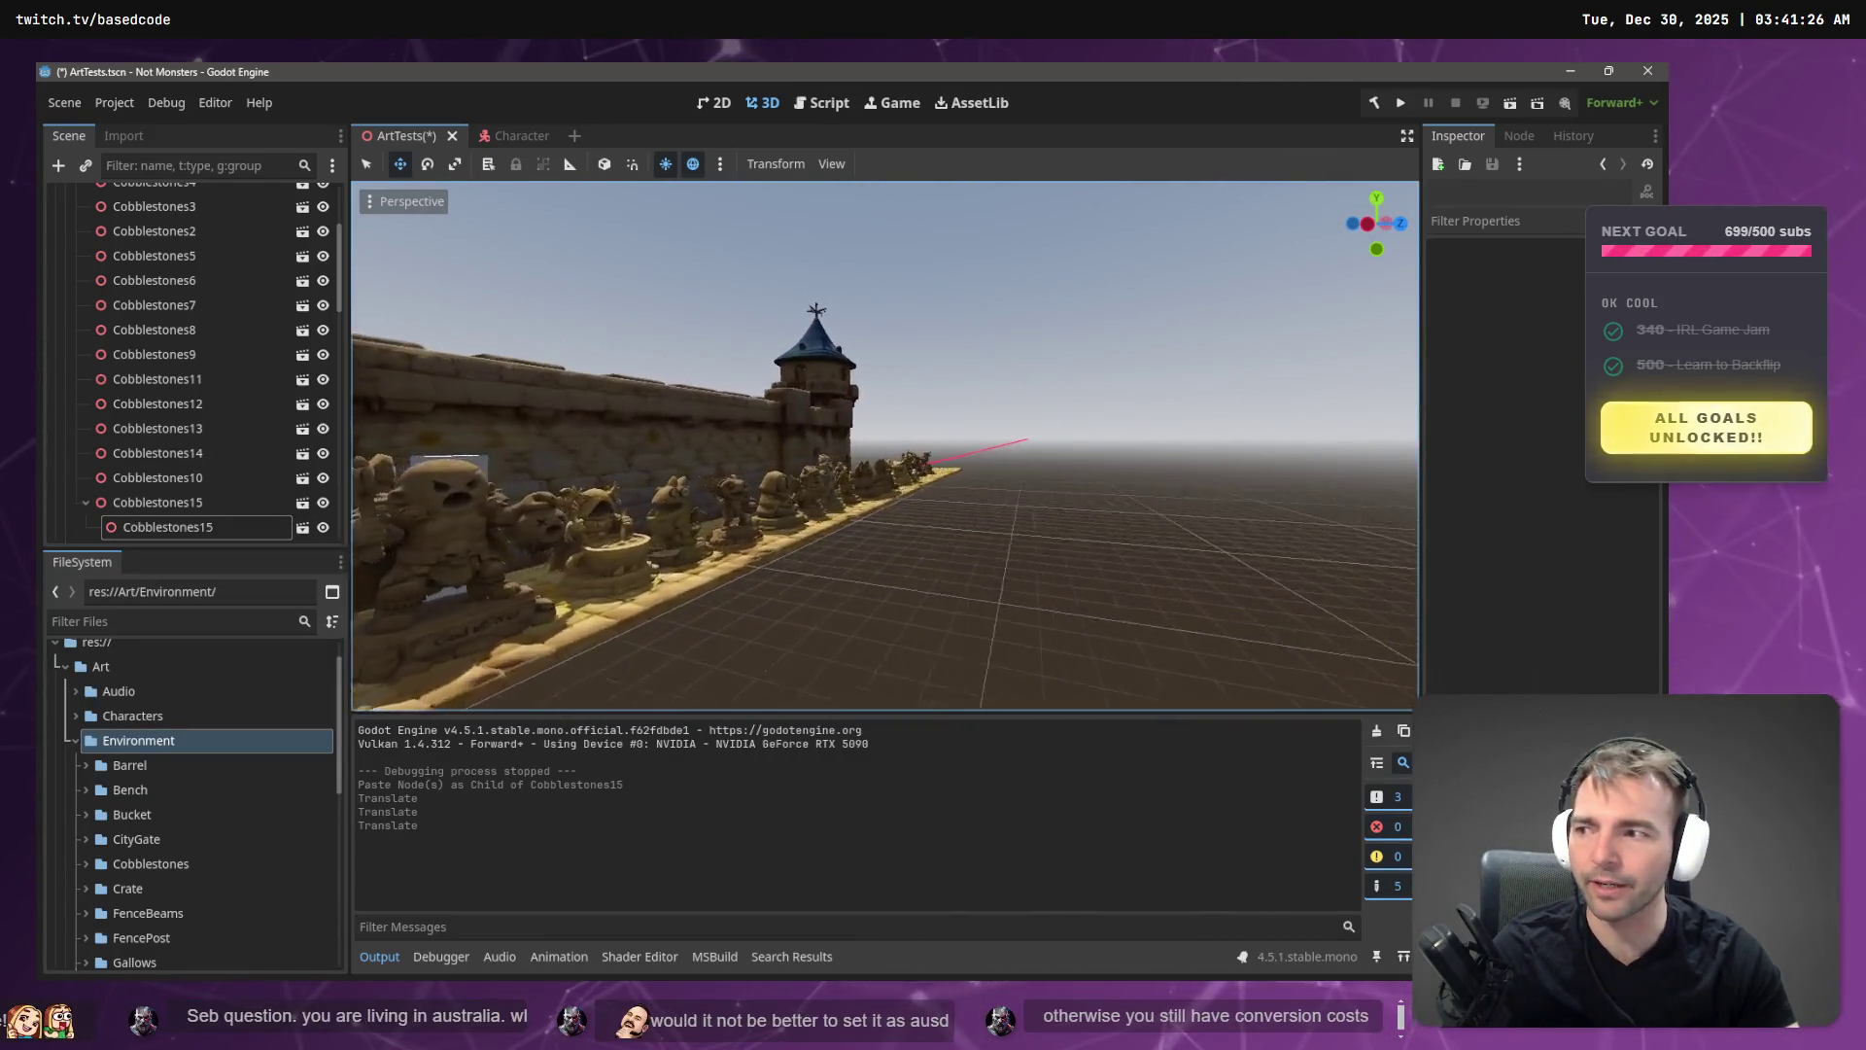
key(w)
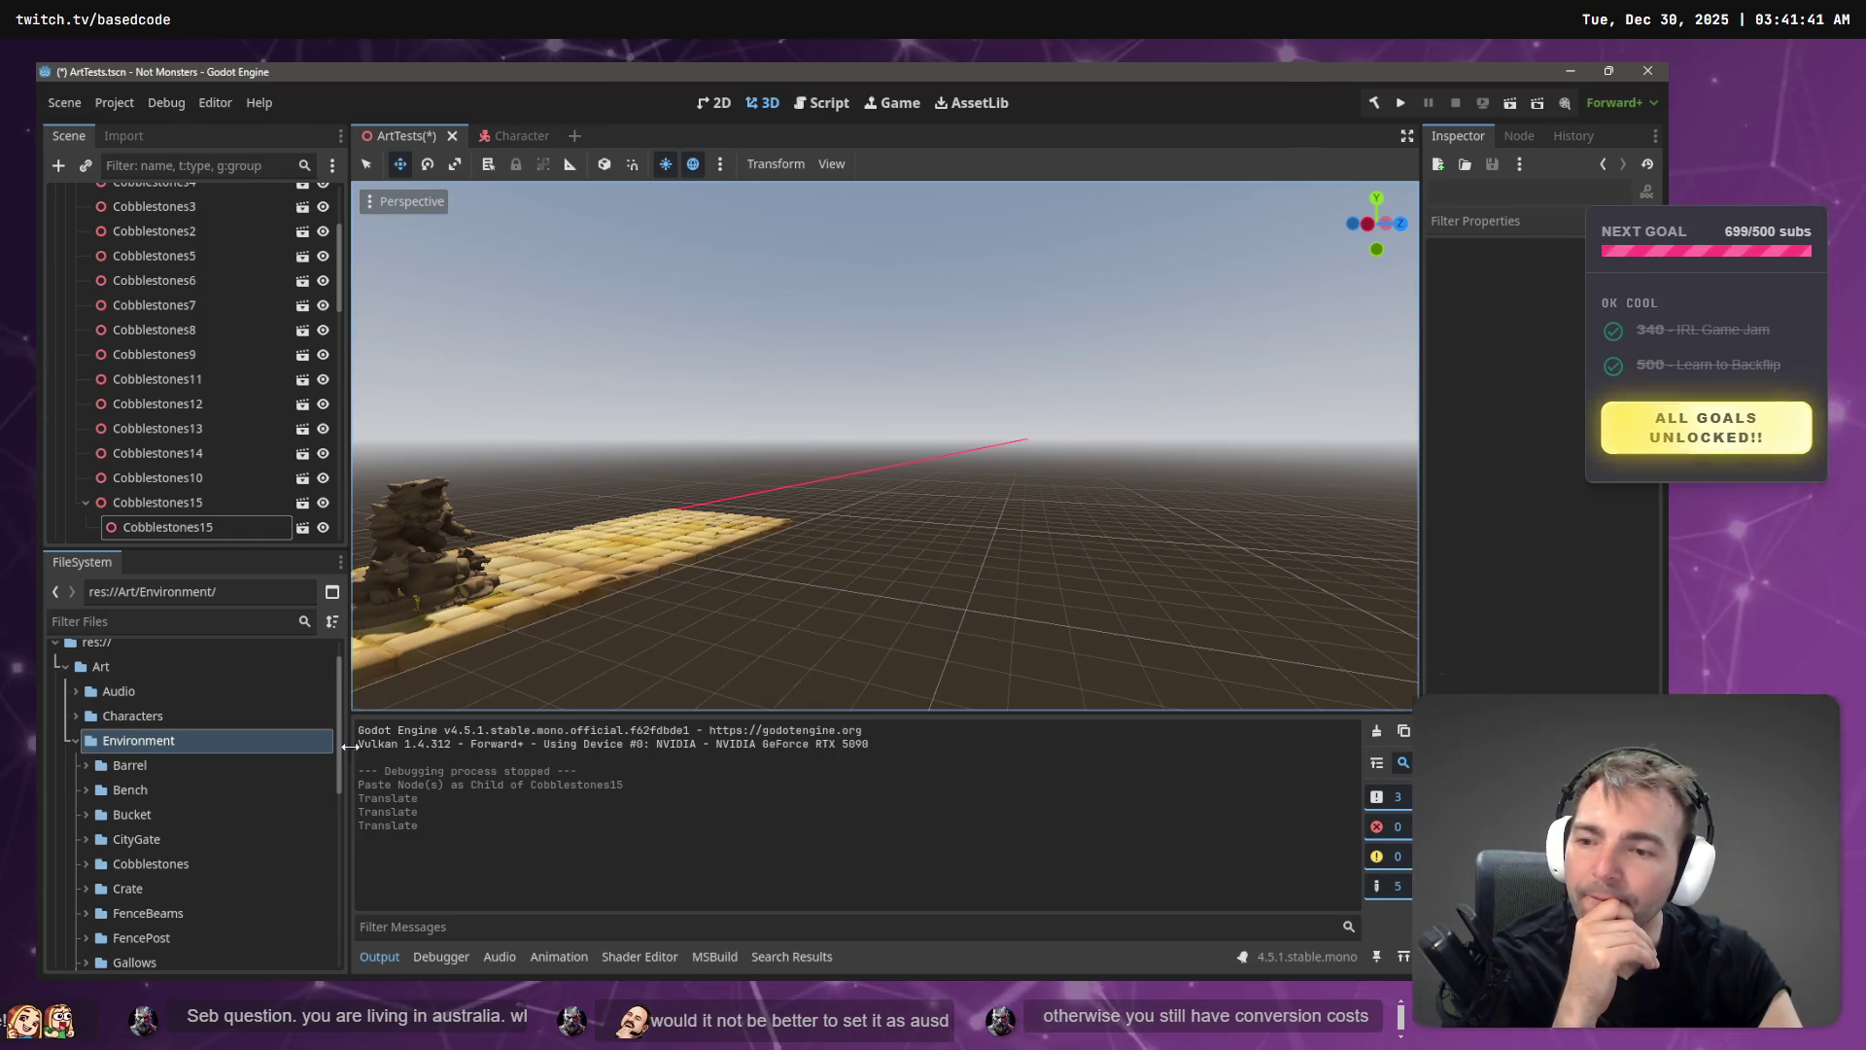
scroll(126, 869, down, 10)
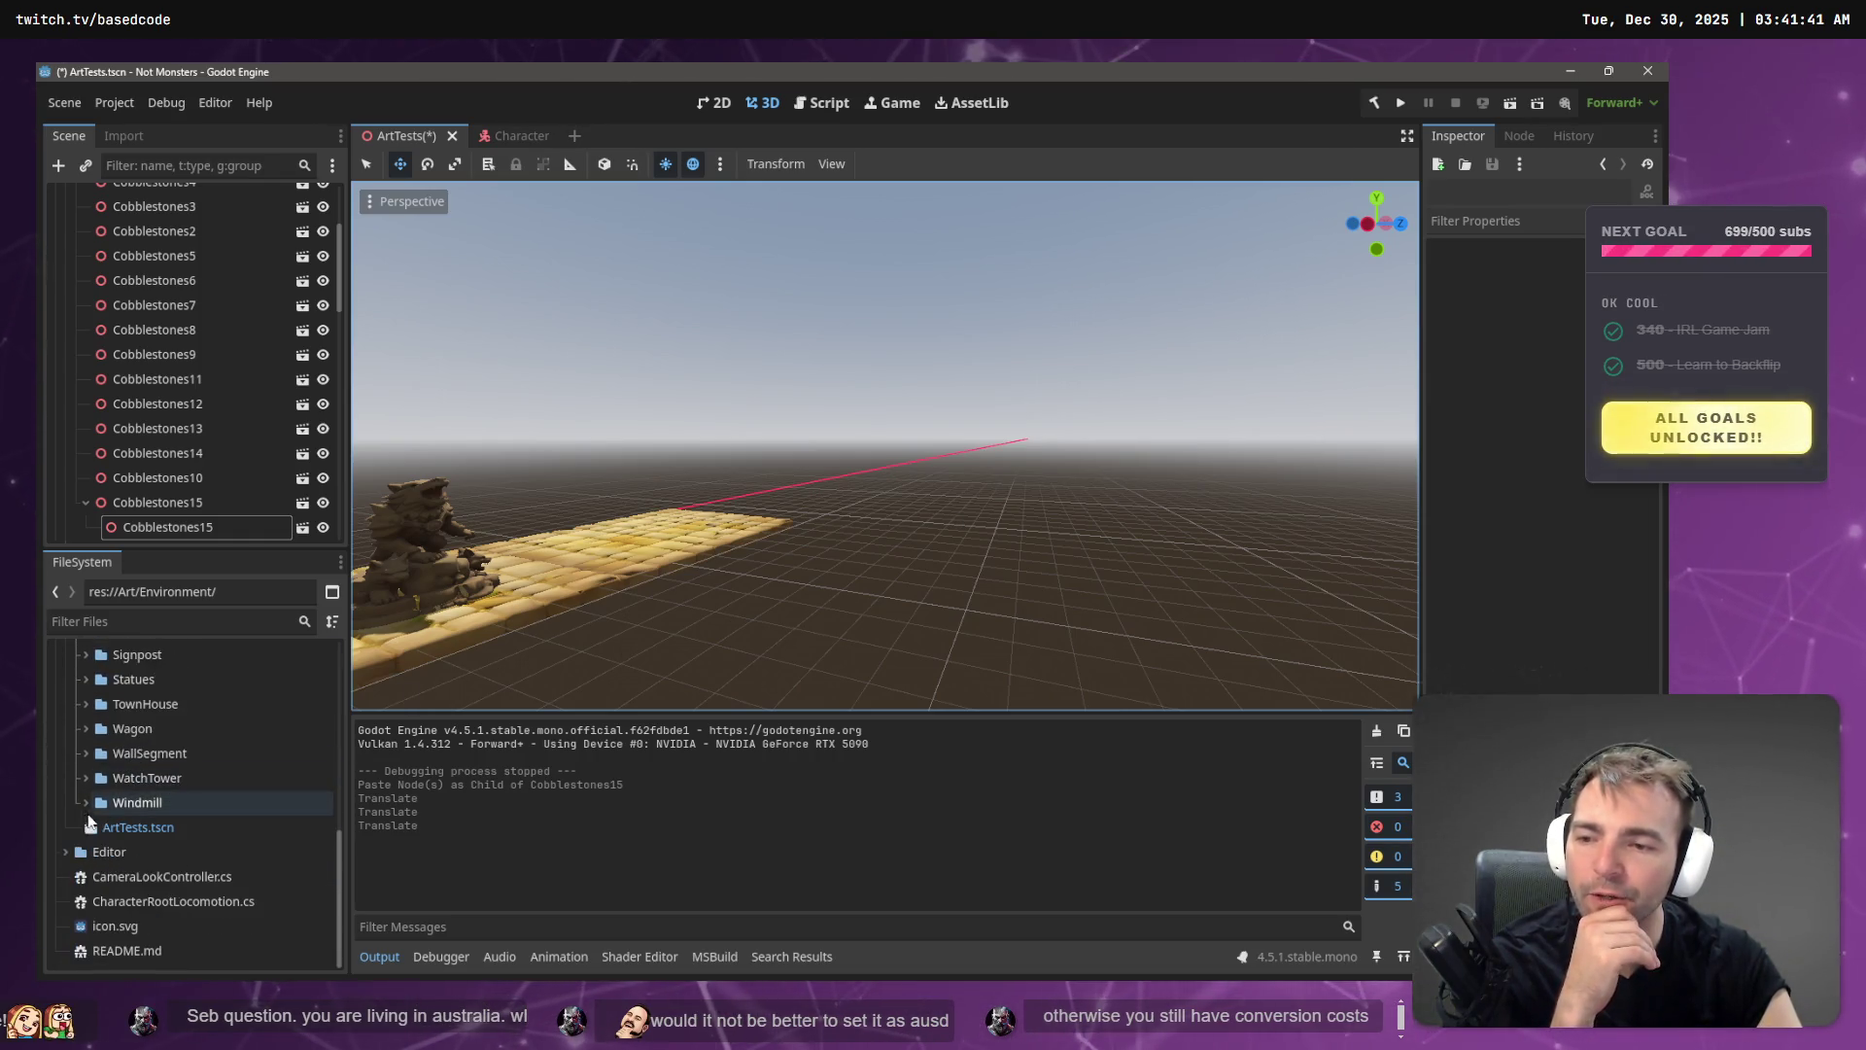
- Place Sabreman.obj on the new cobblestone tile and raise it about 1.4 units
scroll(102, 783, up, 2)
click(89, 727)
mouse_move(142, 744)
mouse_down()
mouse_move(551, 605)
mouse_move(558, 563)
mouse_up()
mouse_move(561, 481)
mouse_down()
mouse_move(542, 417)
mouse_move(544, 433)
mouse_up()
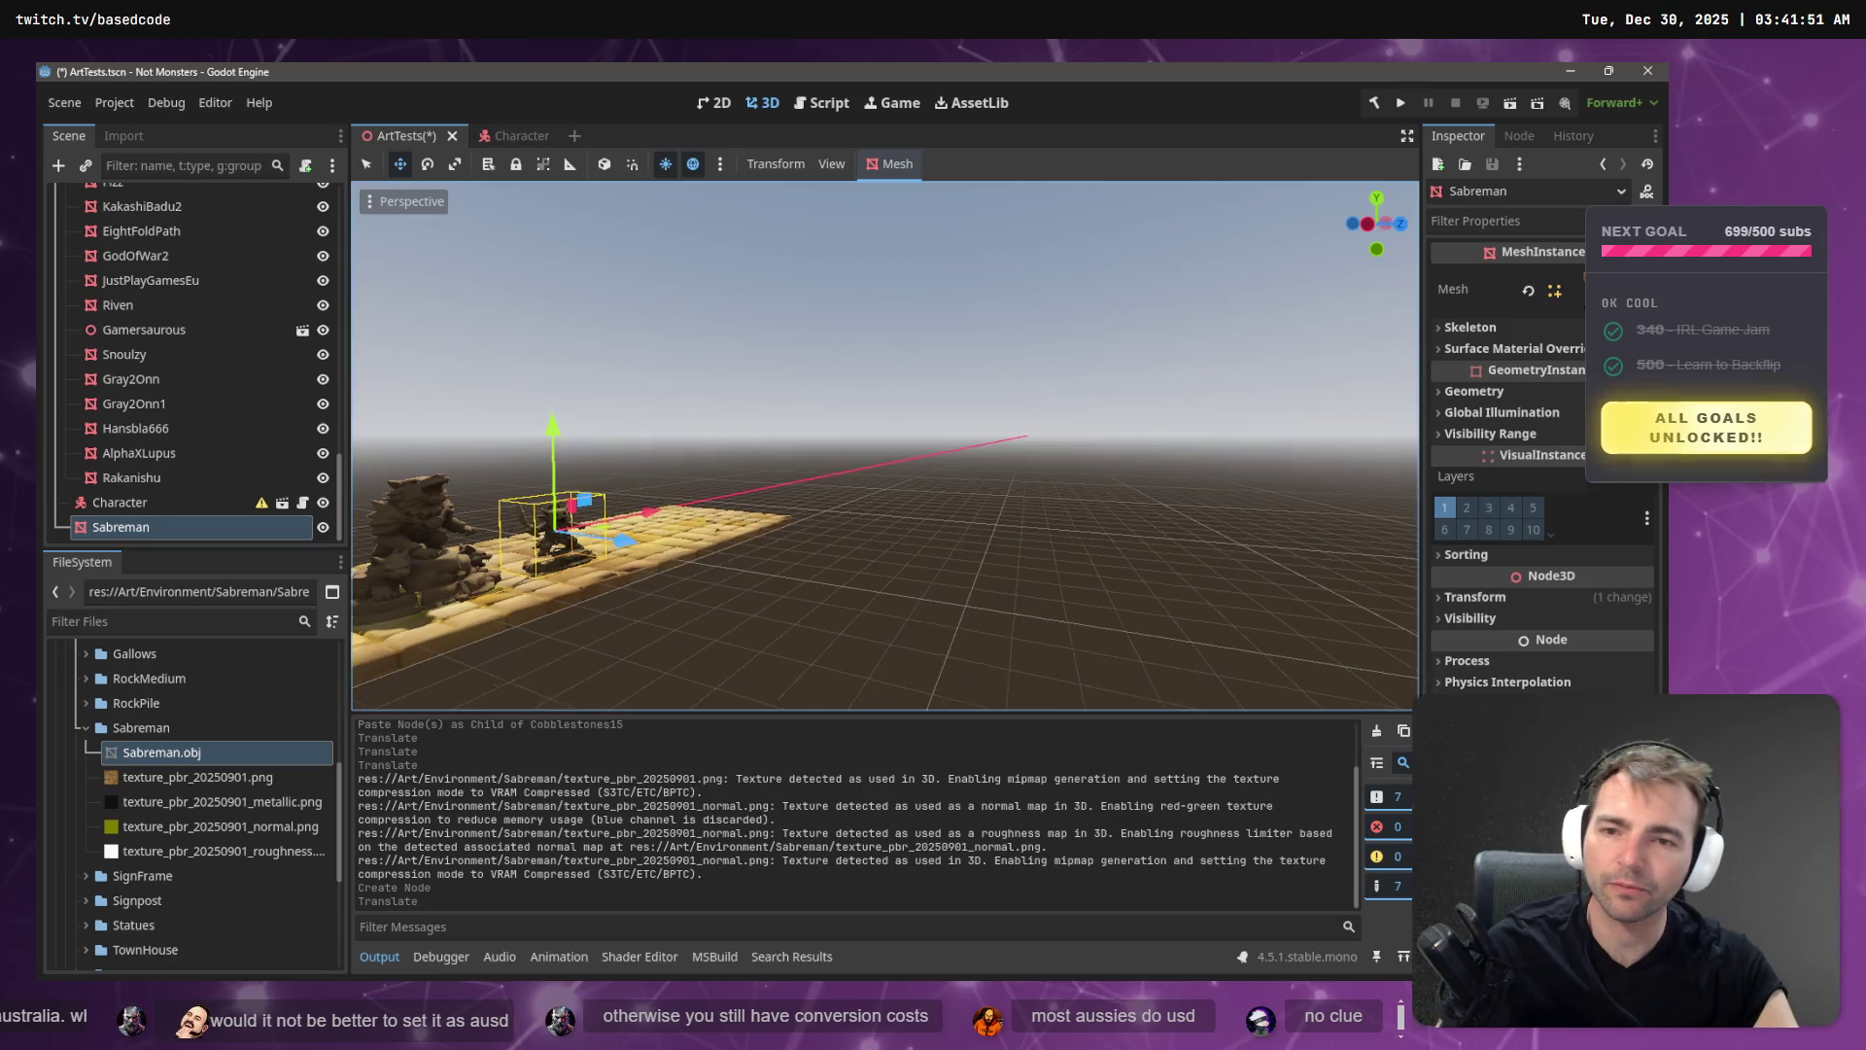
- Open the Sabreman art folder in the file manager
scroll(884, 445, up, 5)
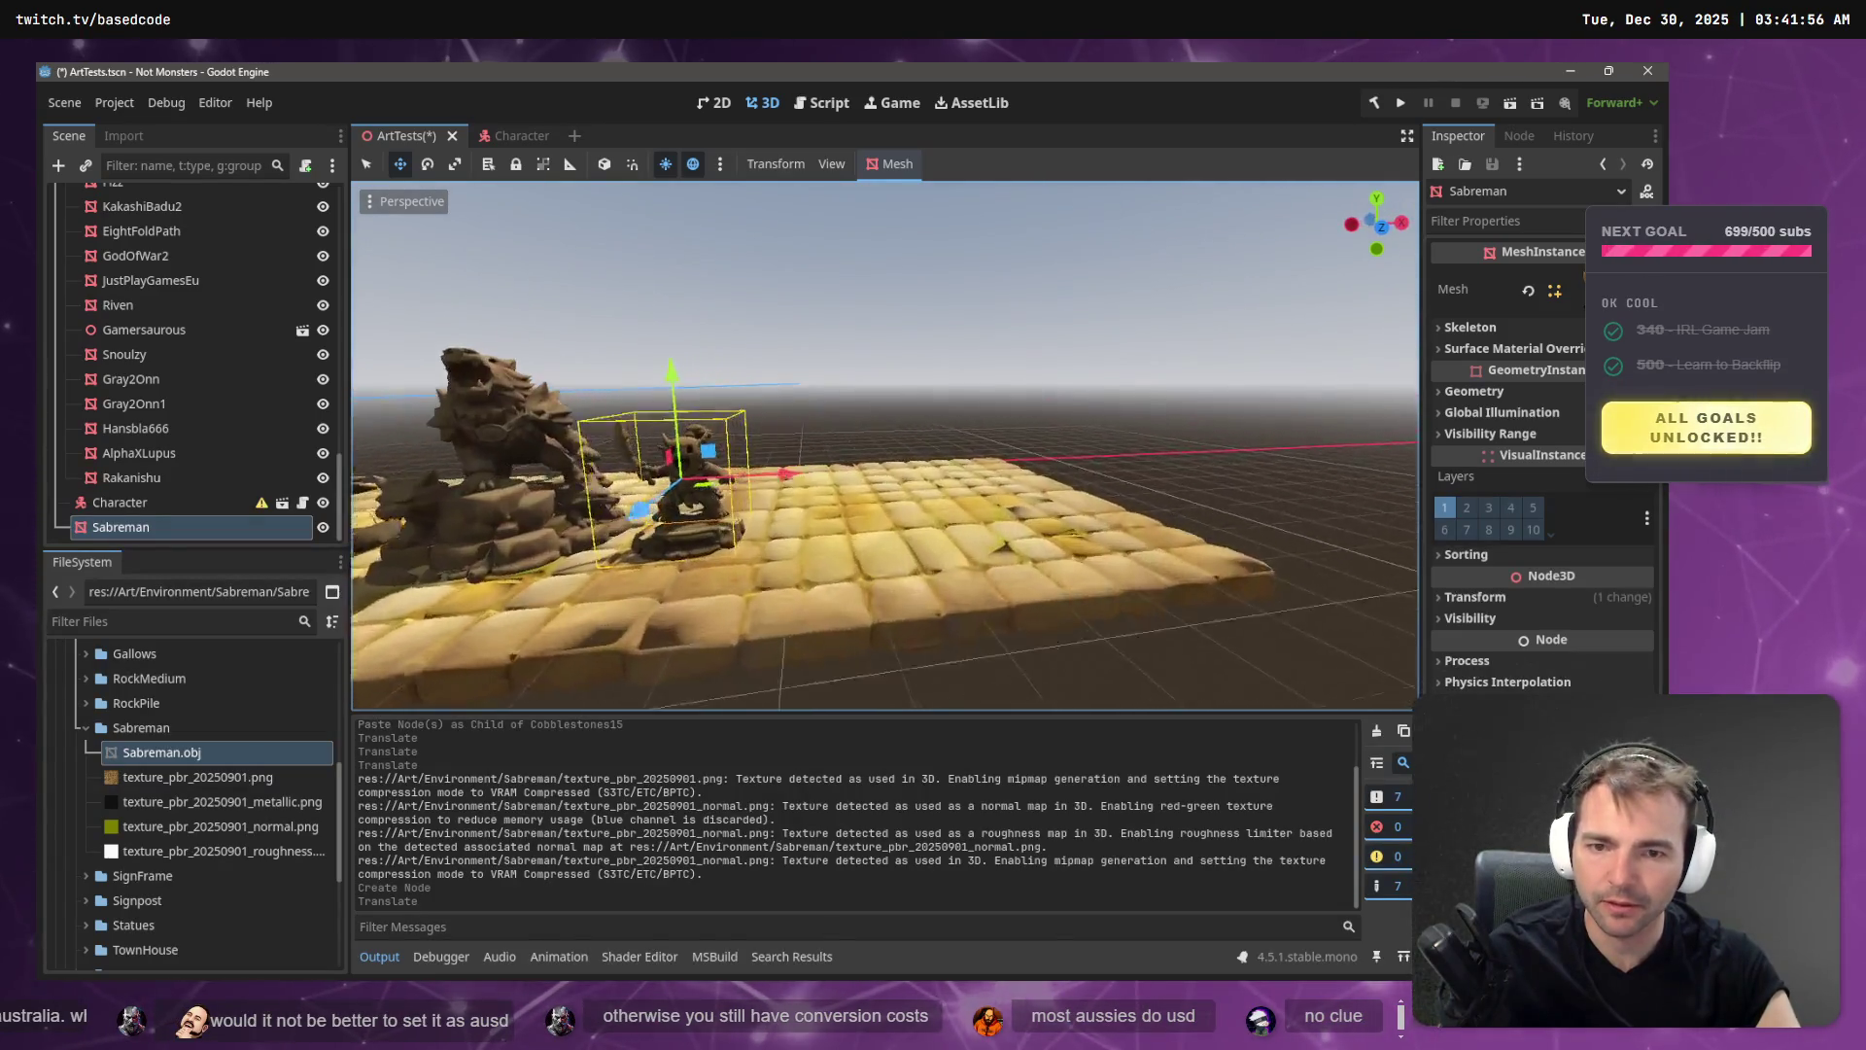
scroll(885, 445, up, 5)
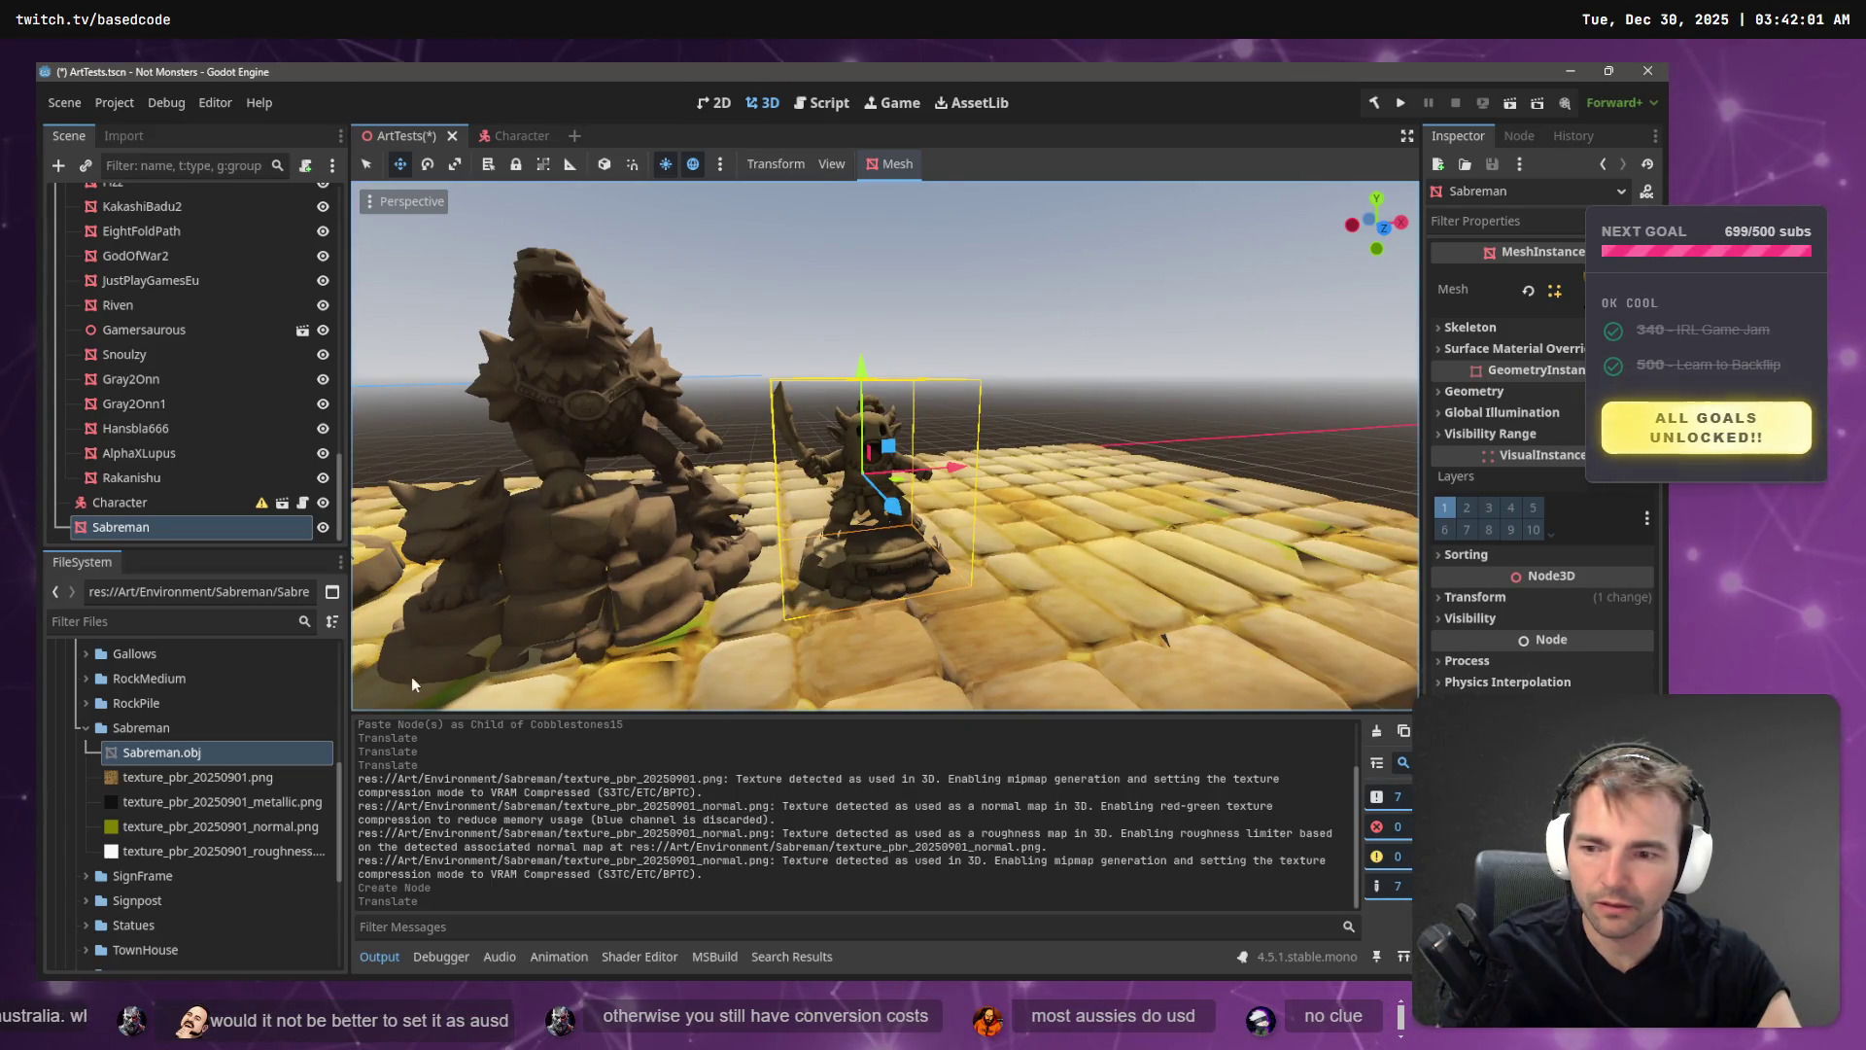
click(152, 736)
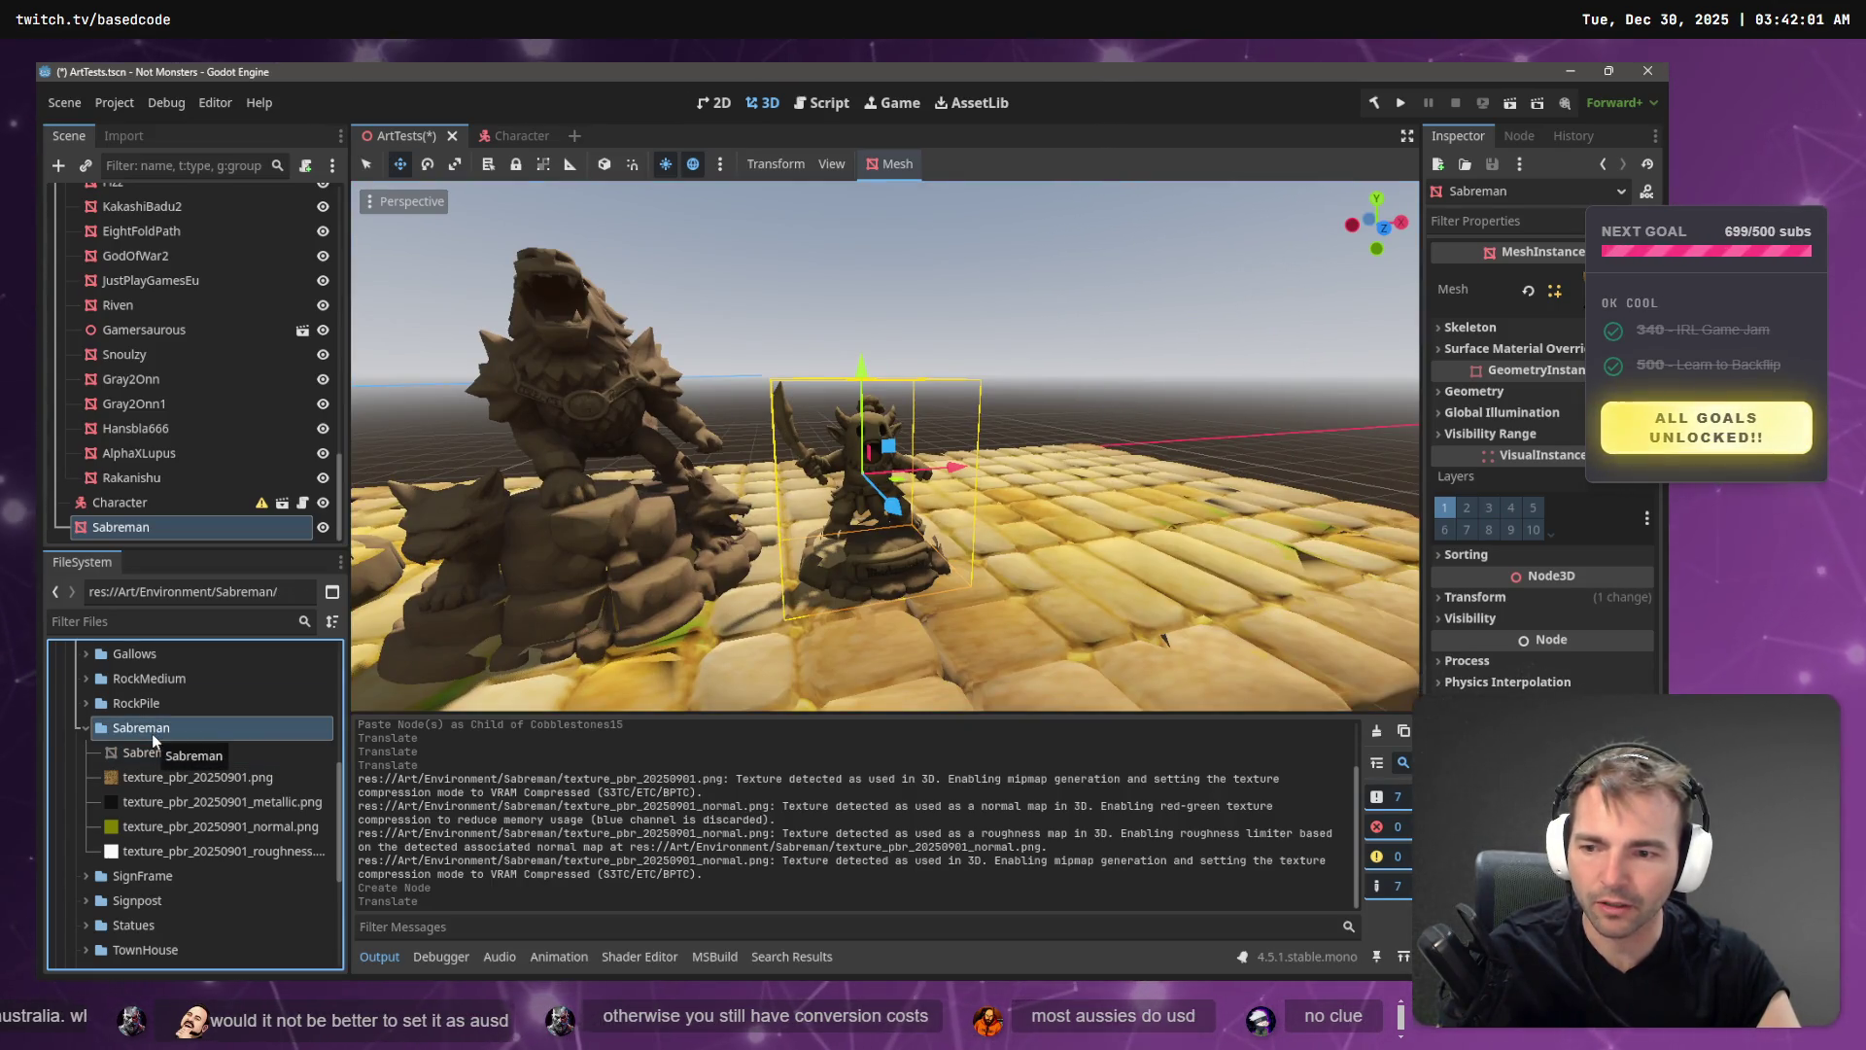
scroll(152, 736, down, 5)
scroll(146, 738, up, 5)
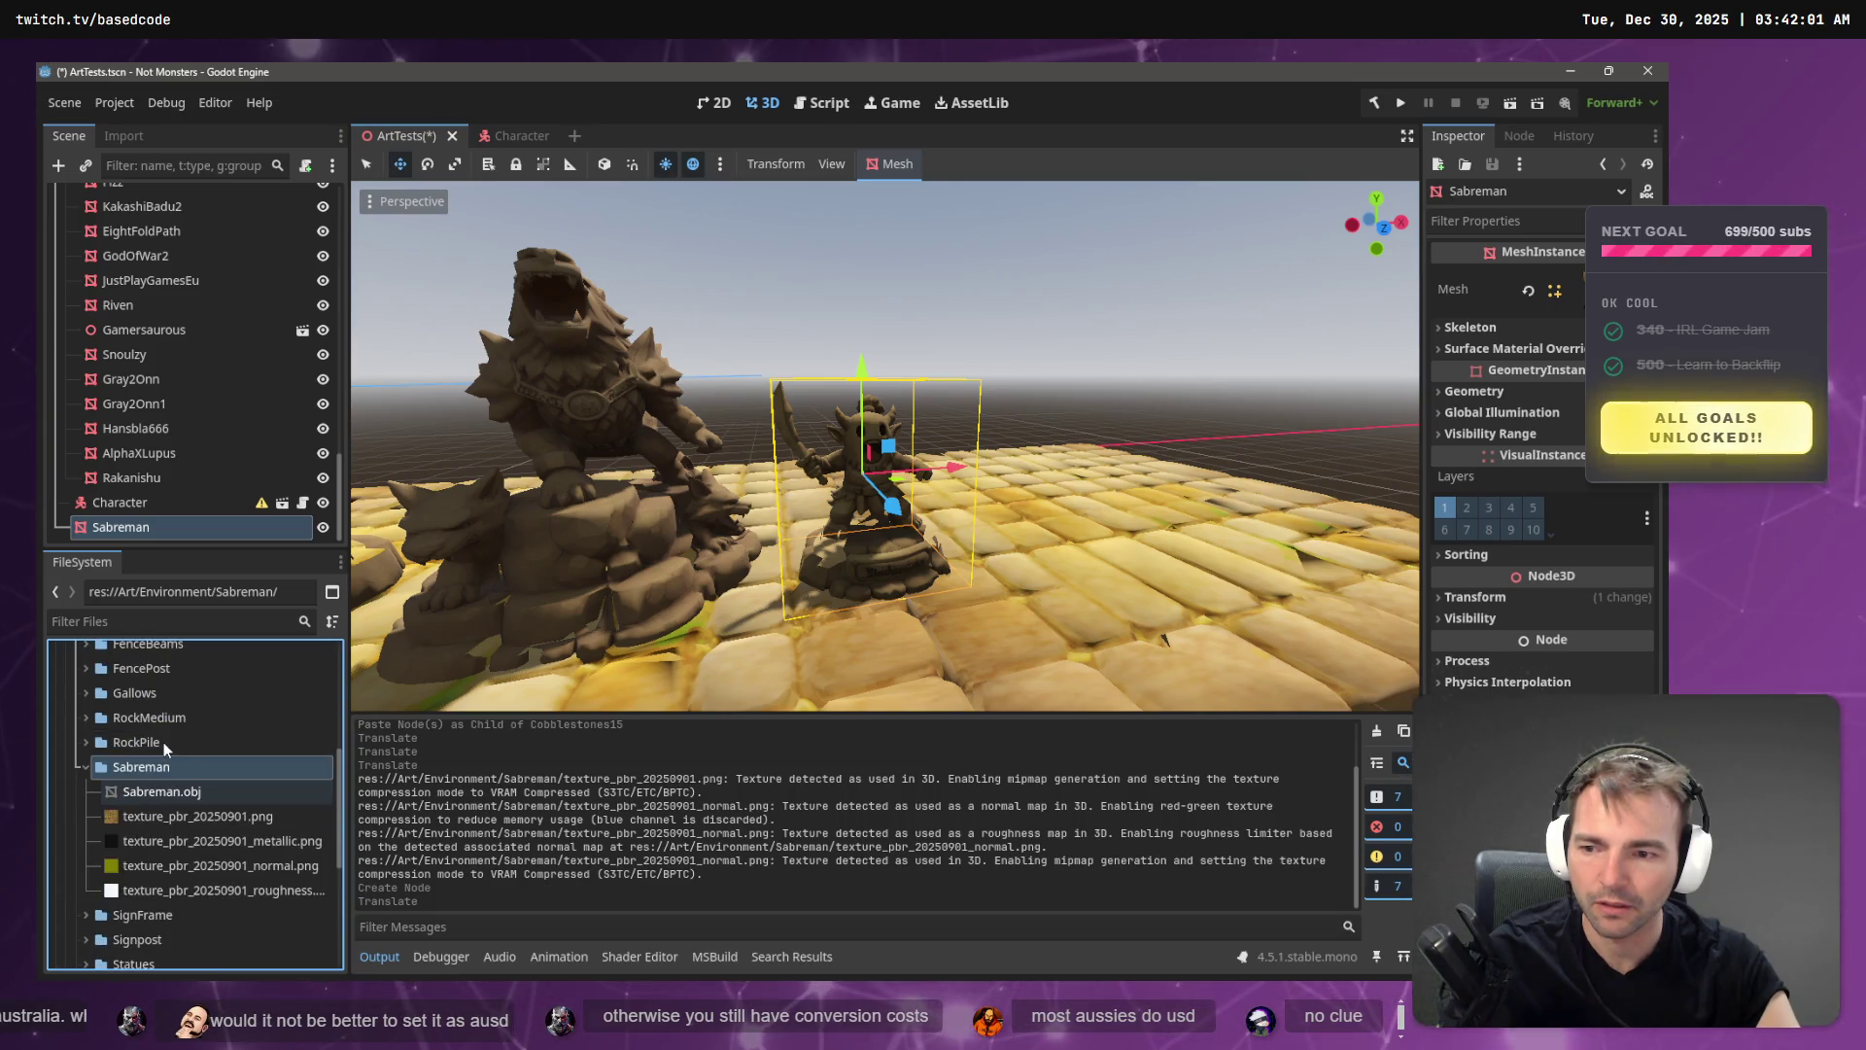
right_click(171, 765)
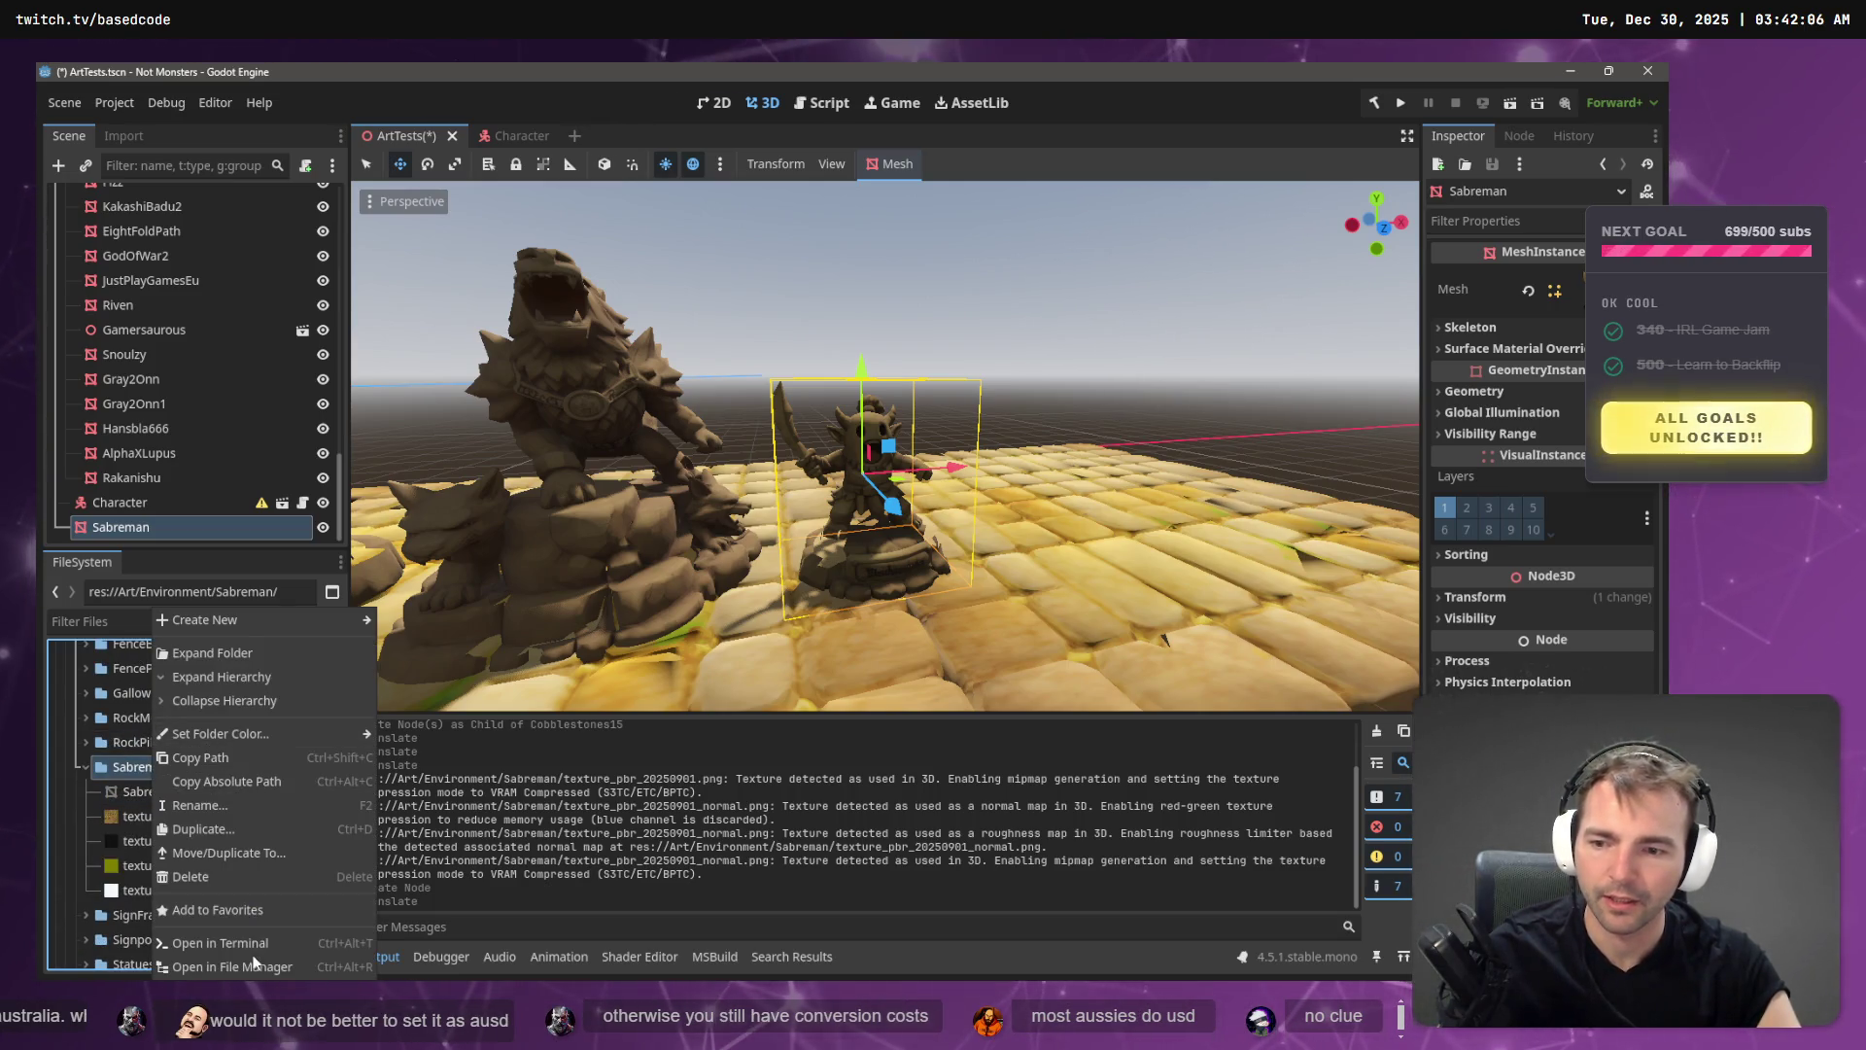
click(232, 966)
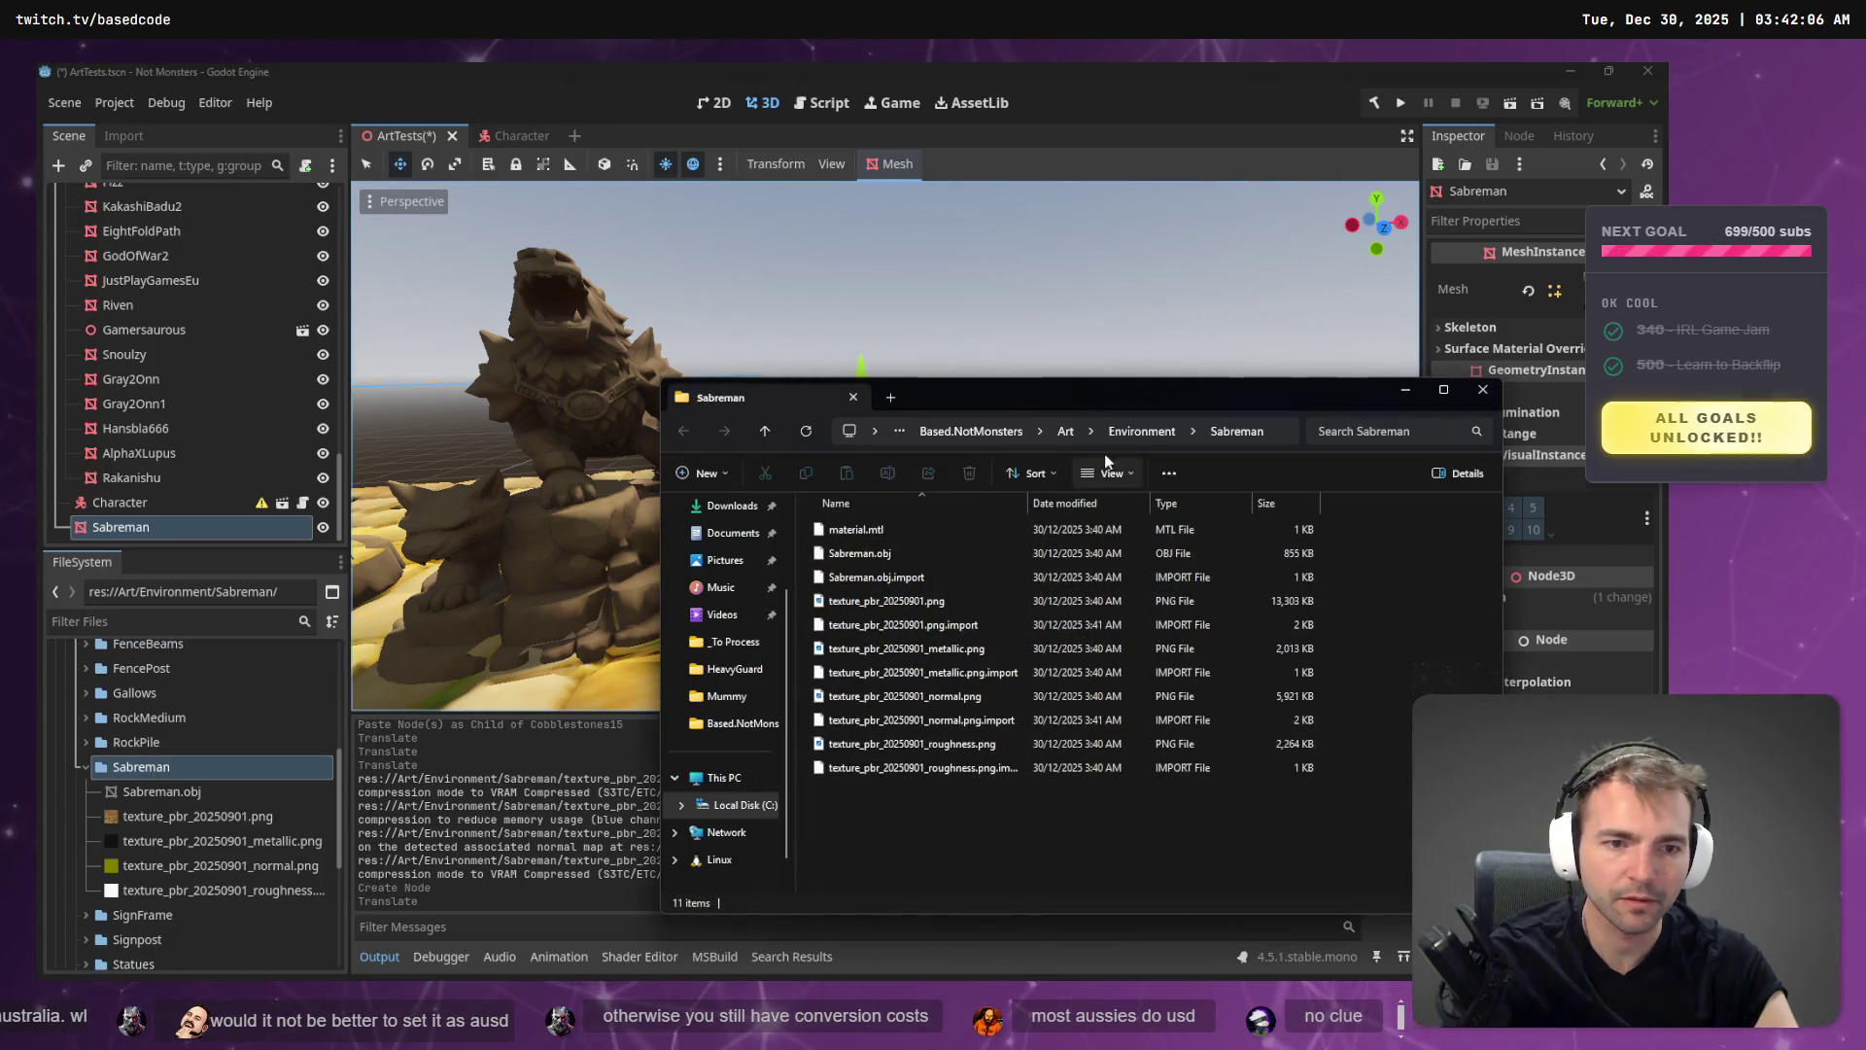
- Go from Environment to _To Process and select the Sabreman source folder
click(1145, 433)
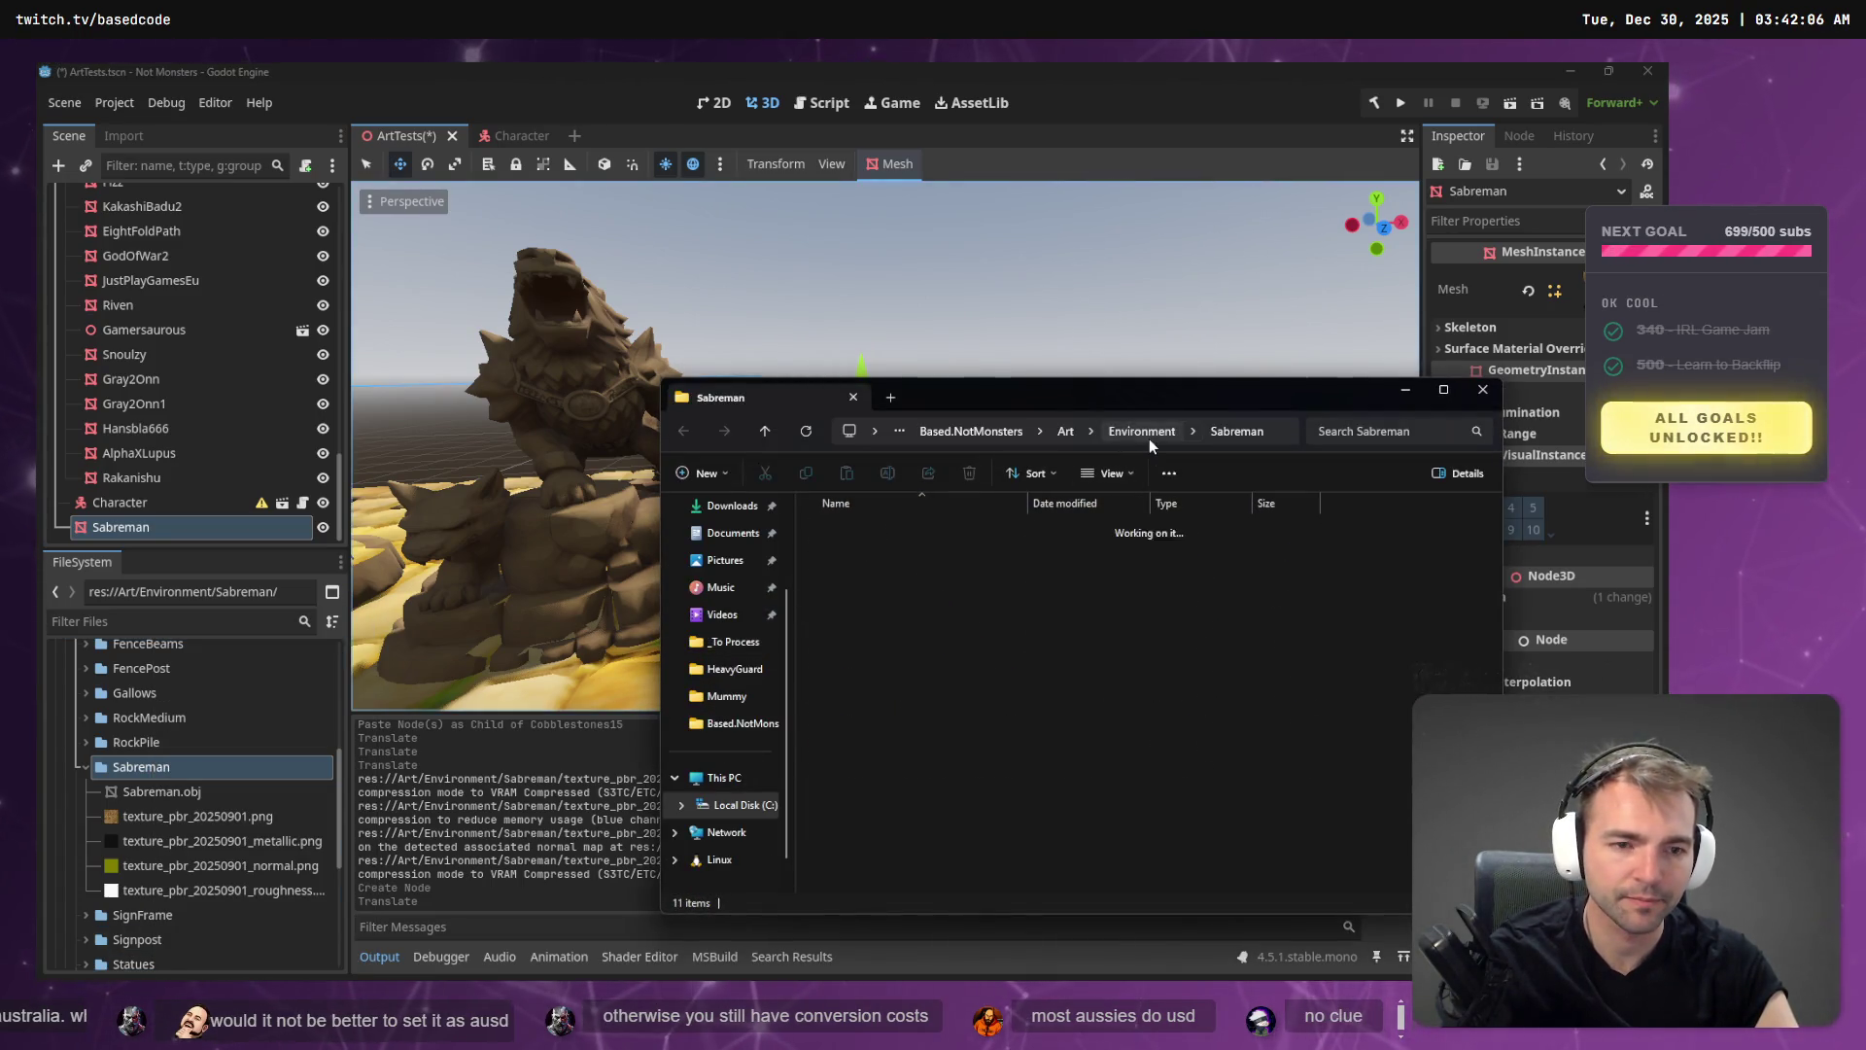
click(768, 643)
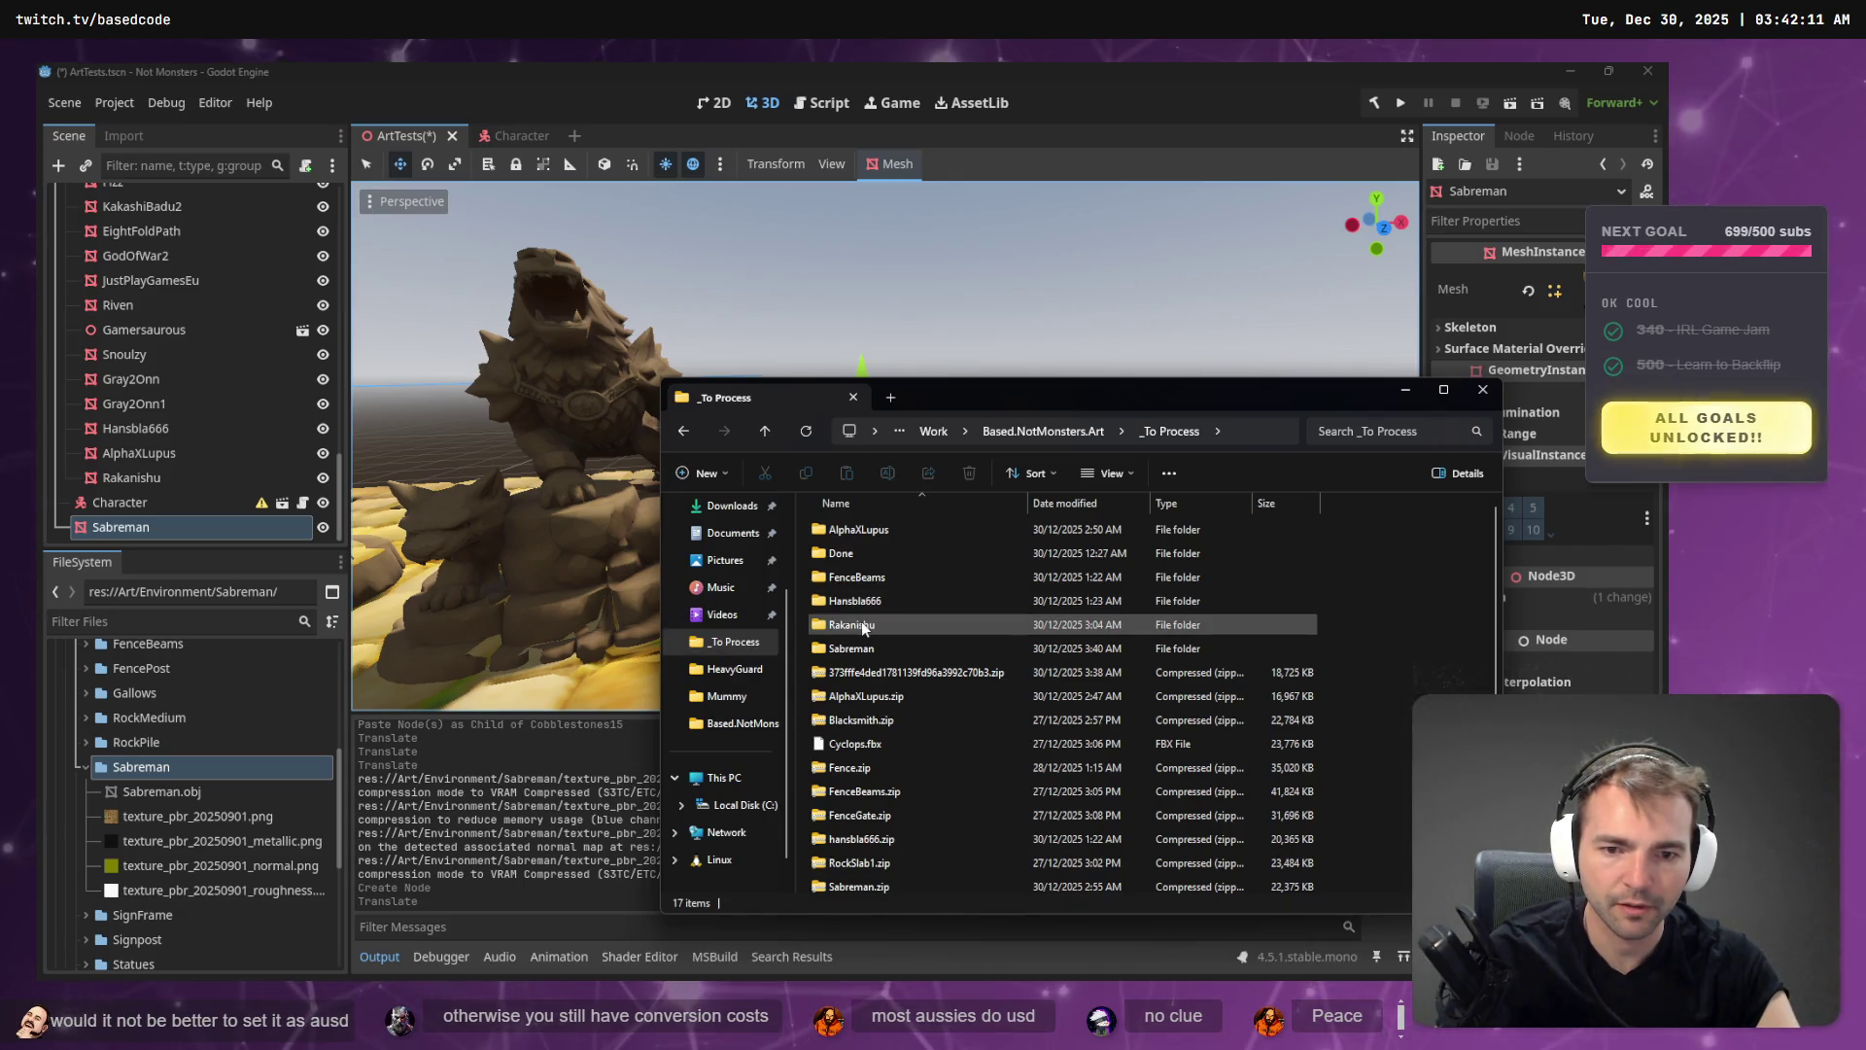
key(s)
key(s)
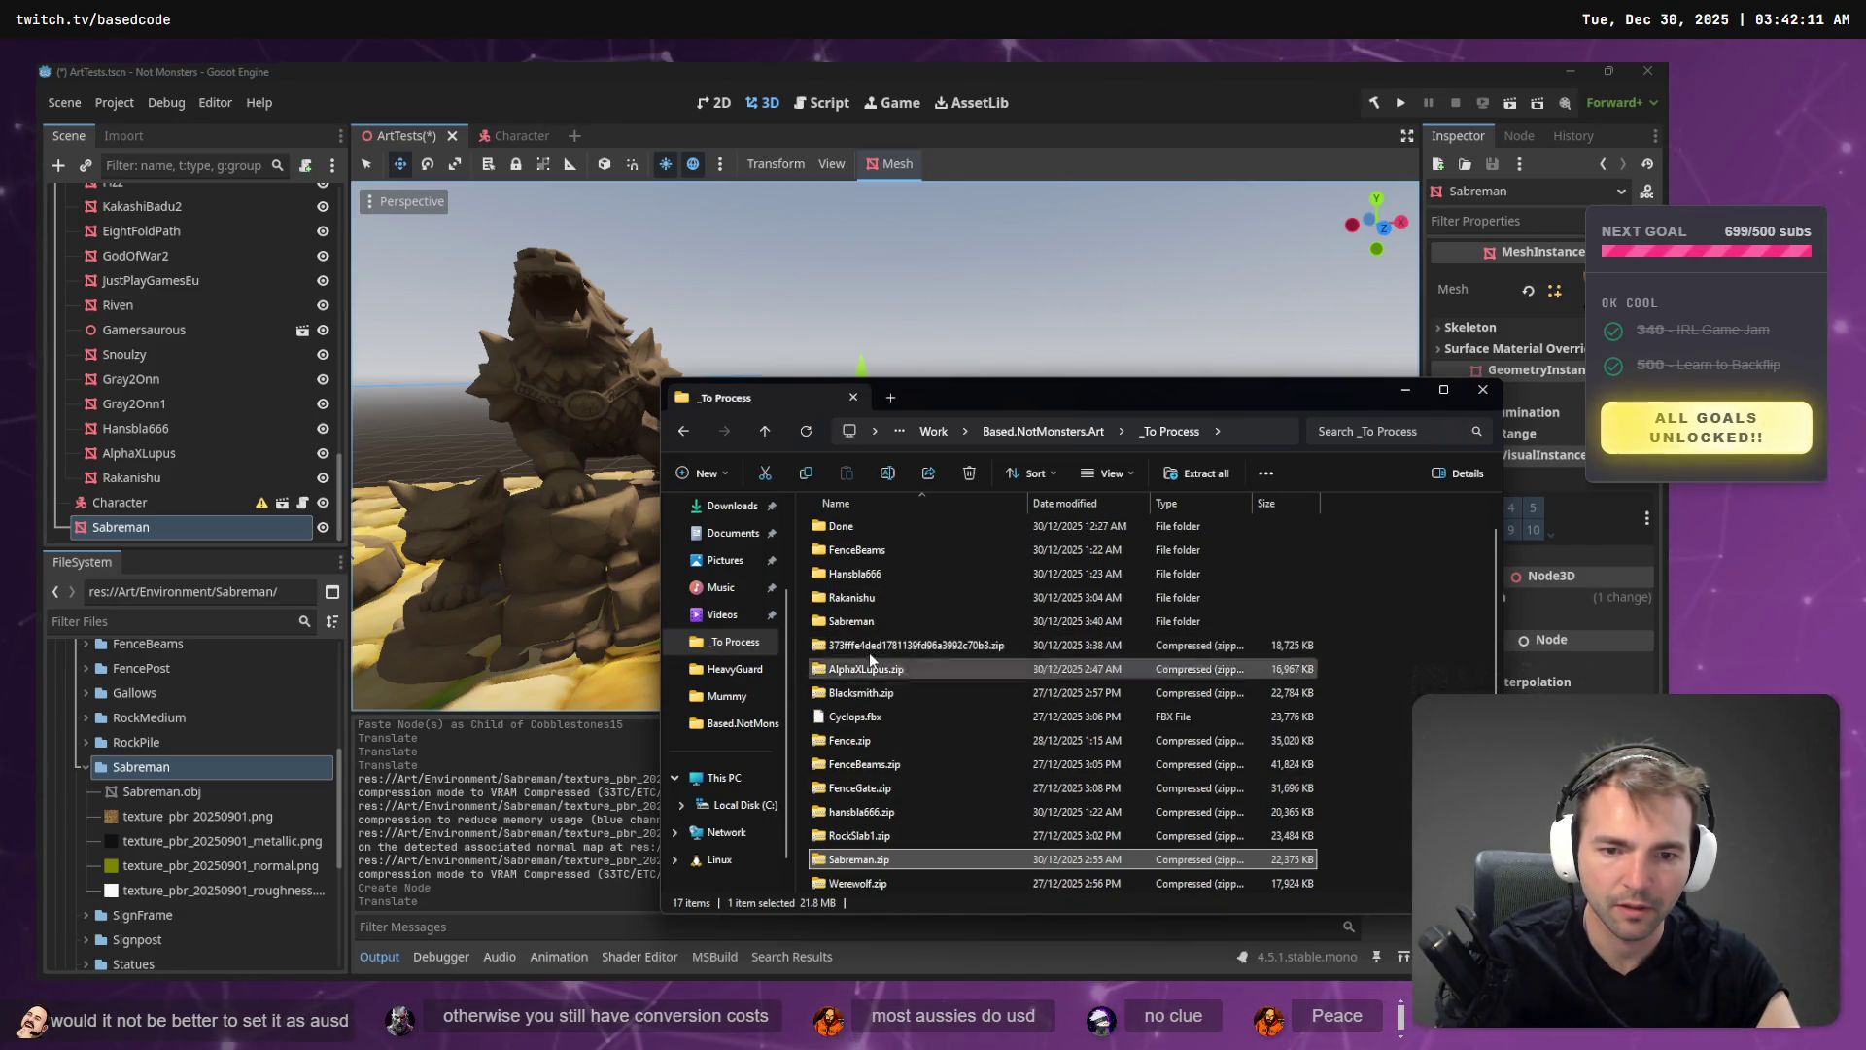
click(868, 624)
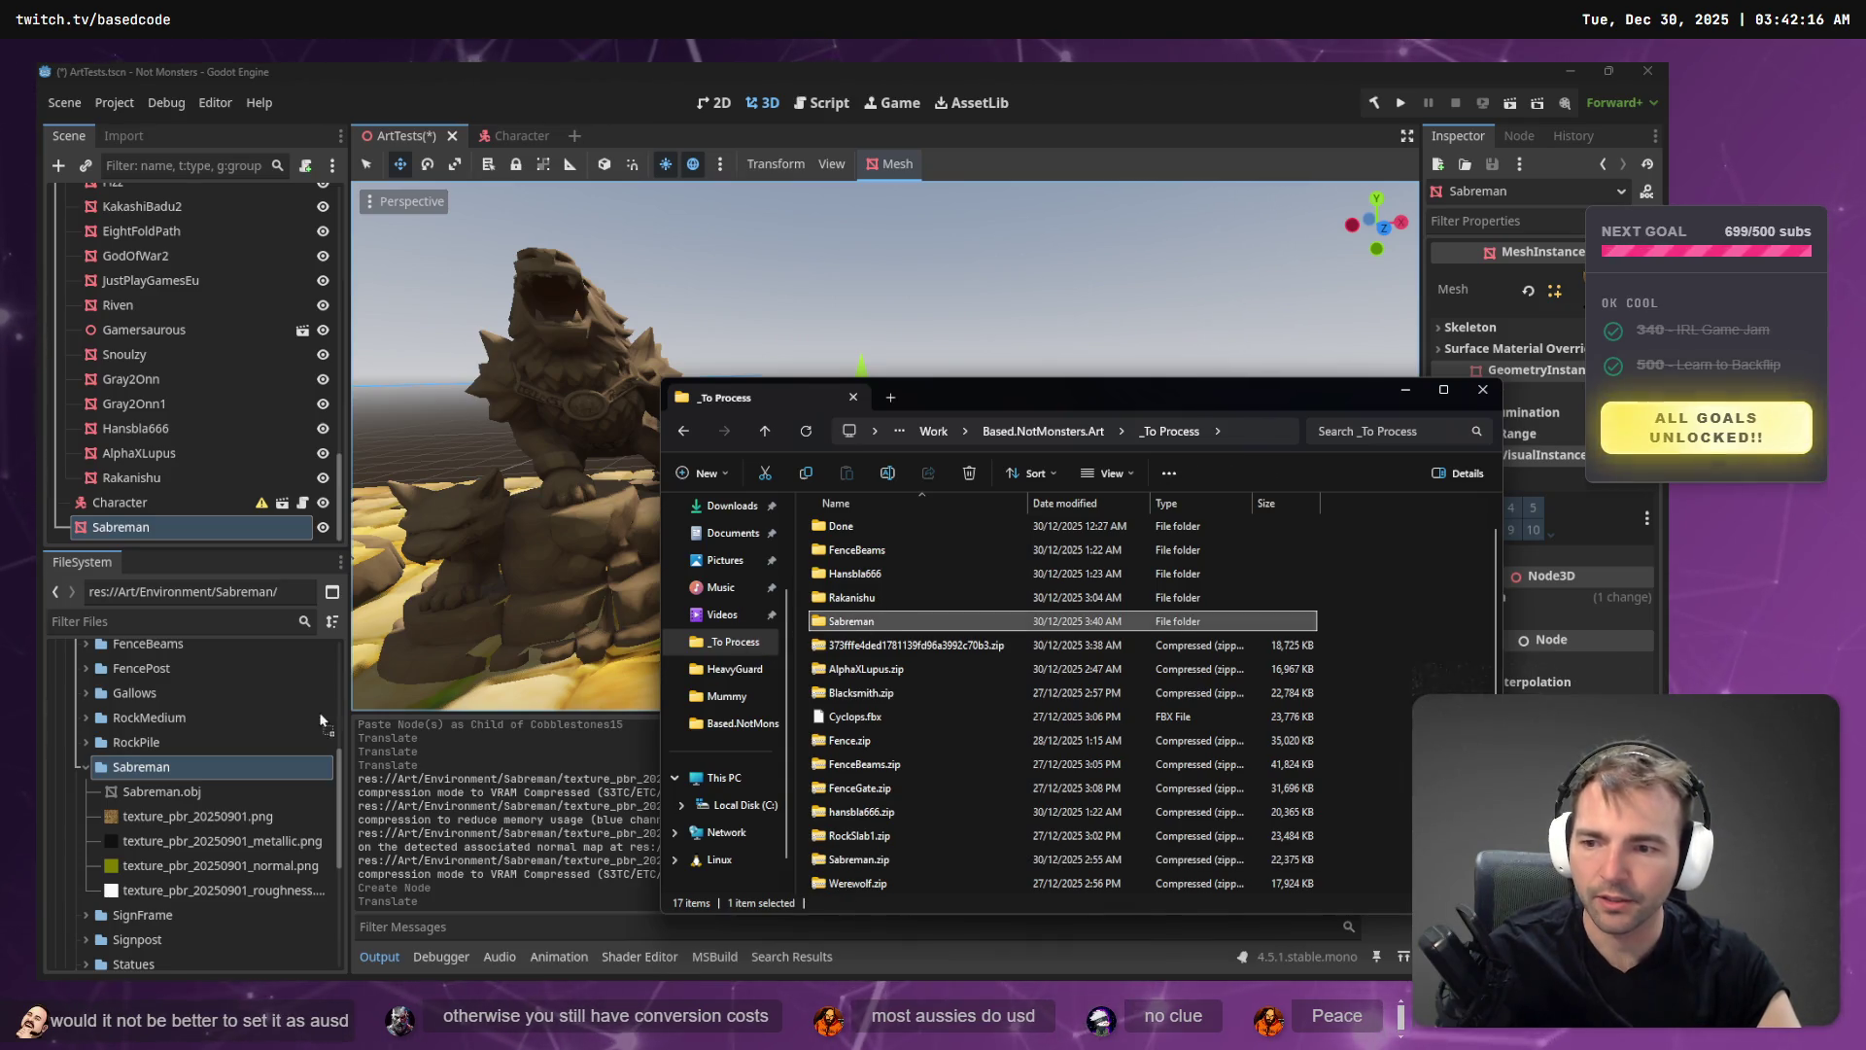
click(1046, 76)
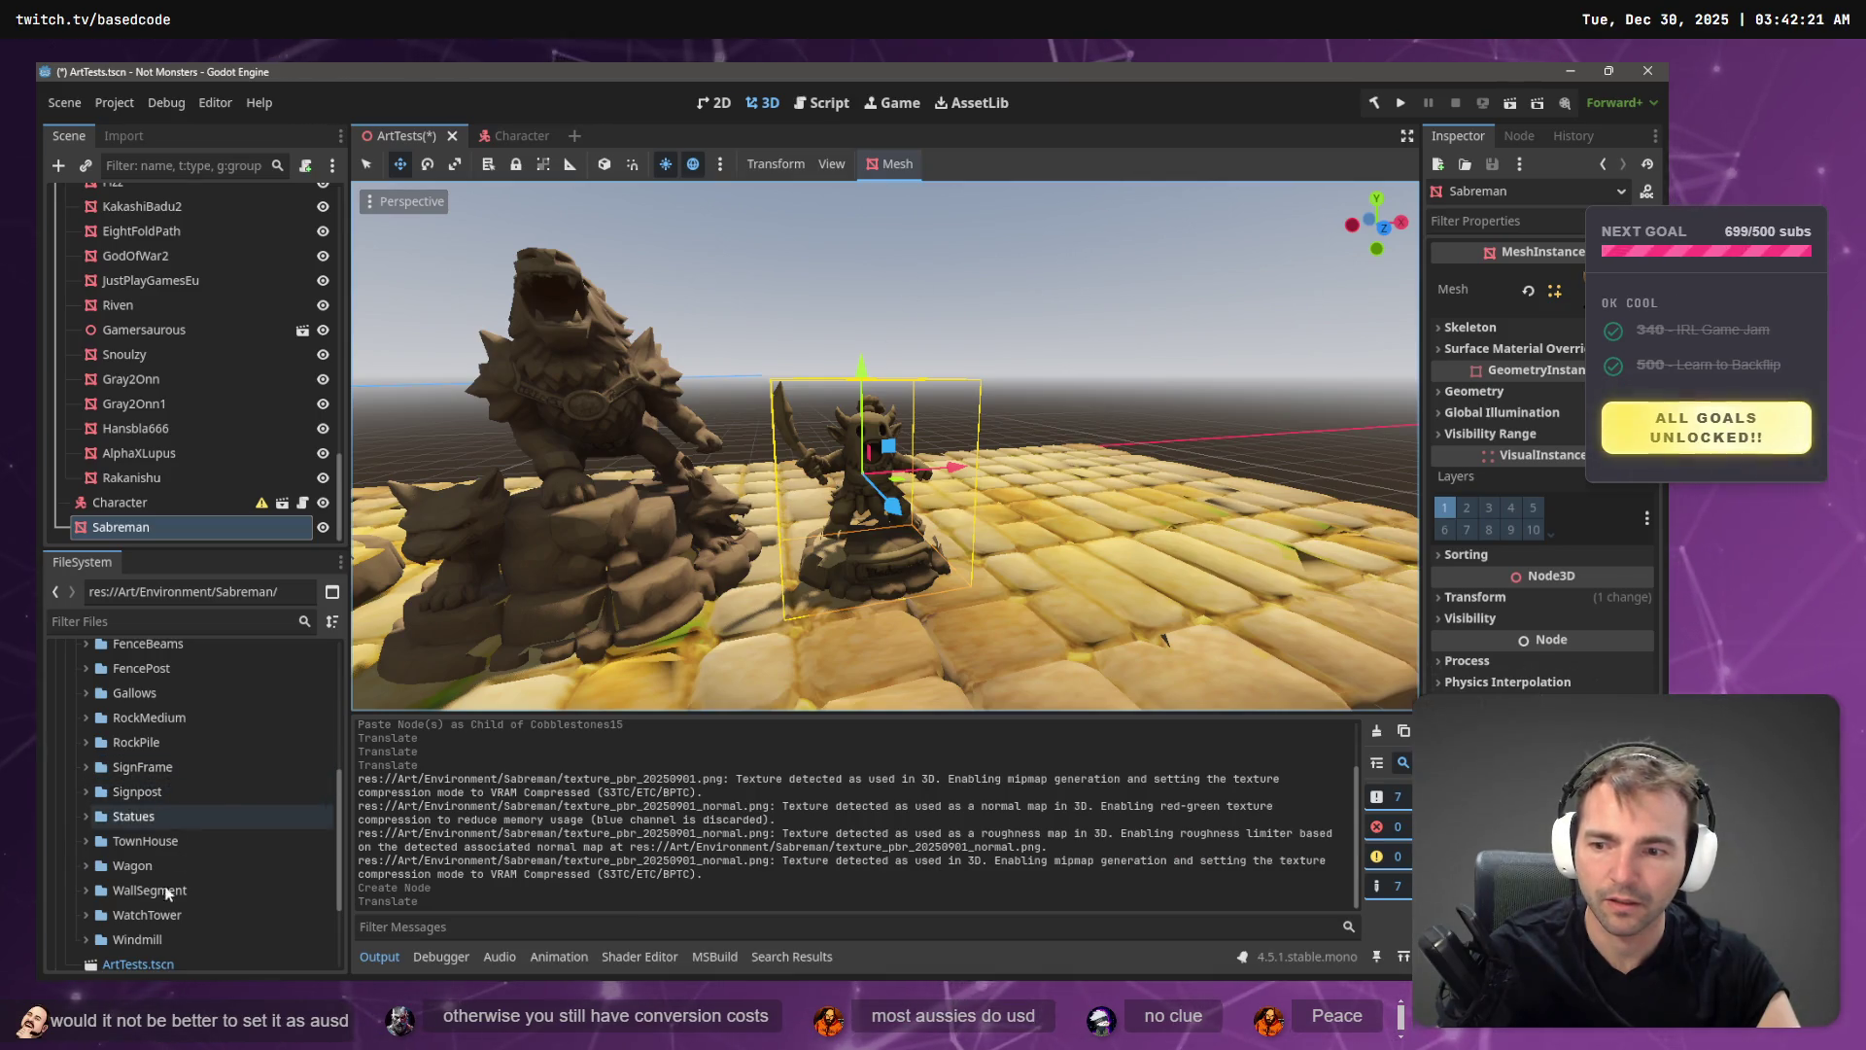
- Delete the Sabreman node from the ArtTests scene
drag(603, 544, 739, 506)
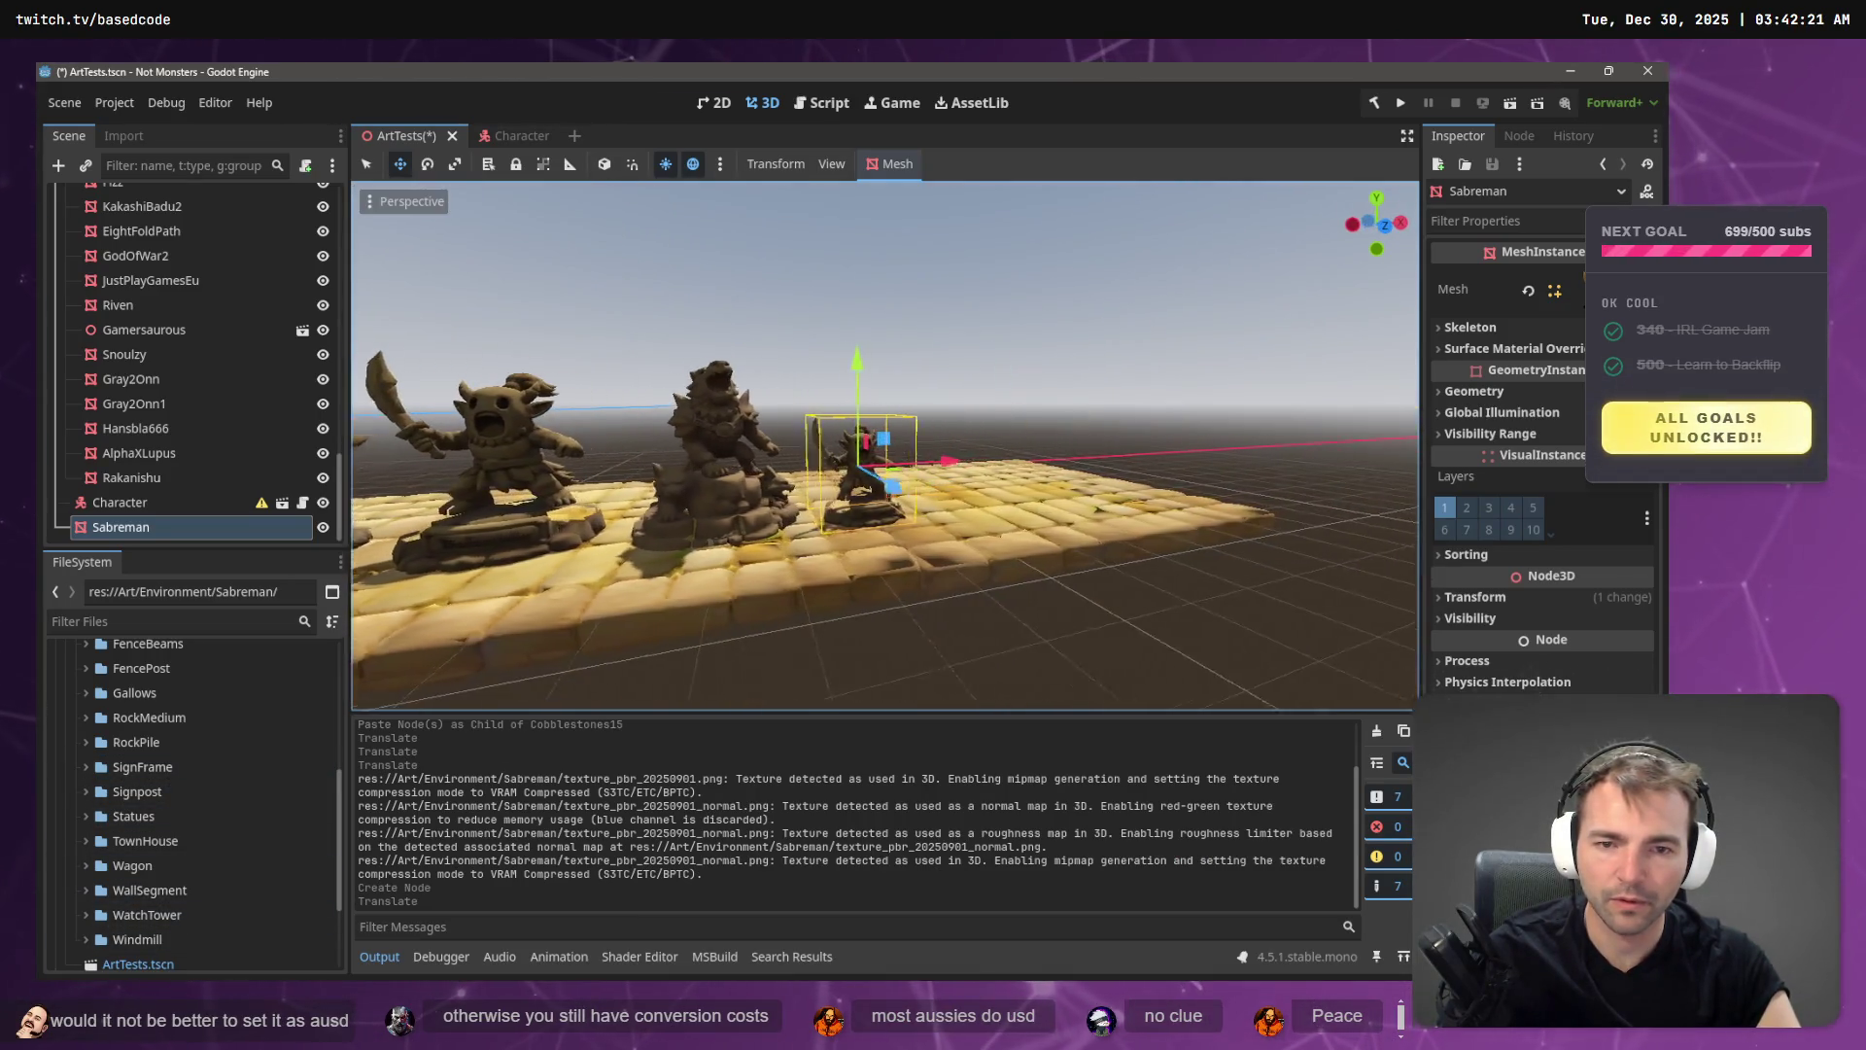
click(113, 525)
key(Delete)
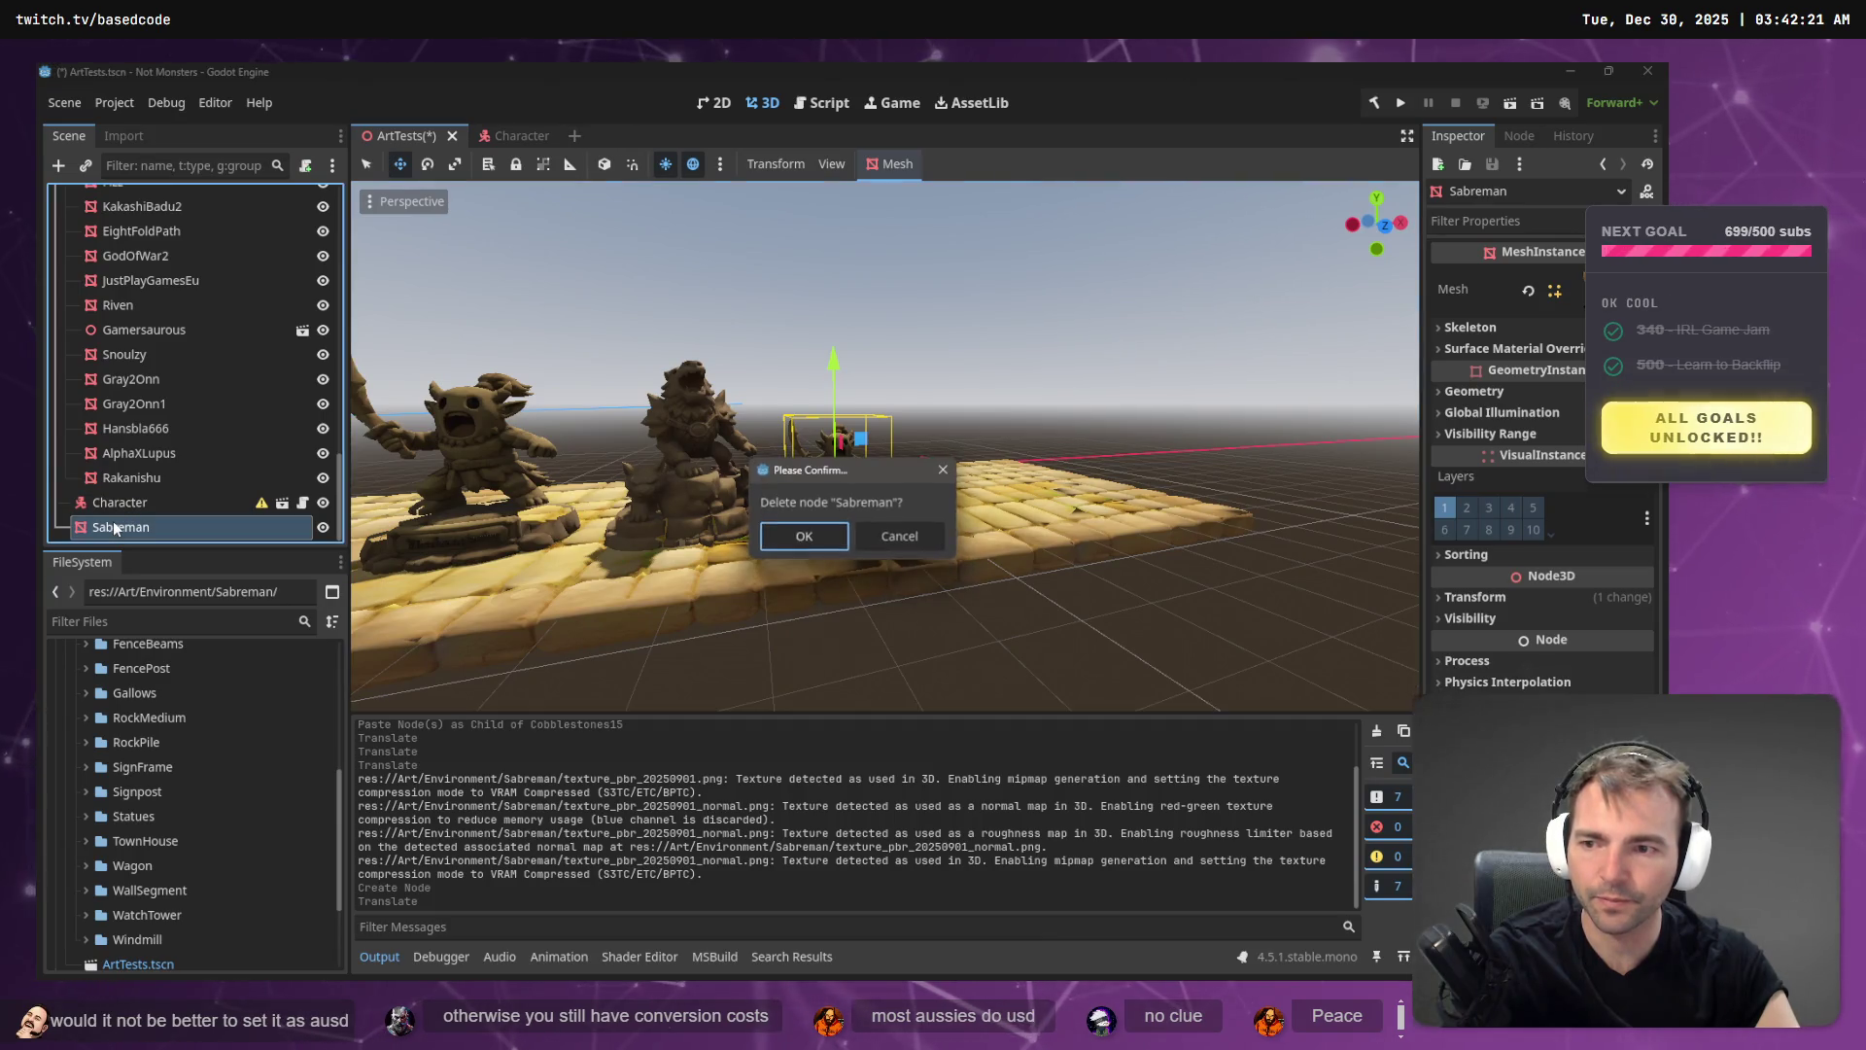
key(Return)
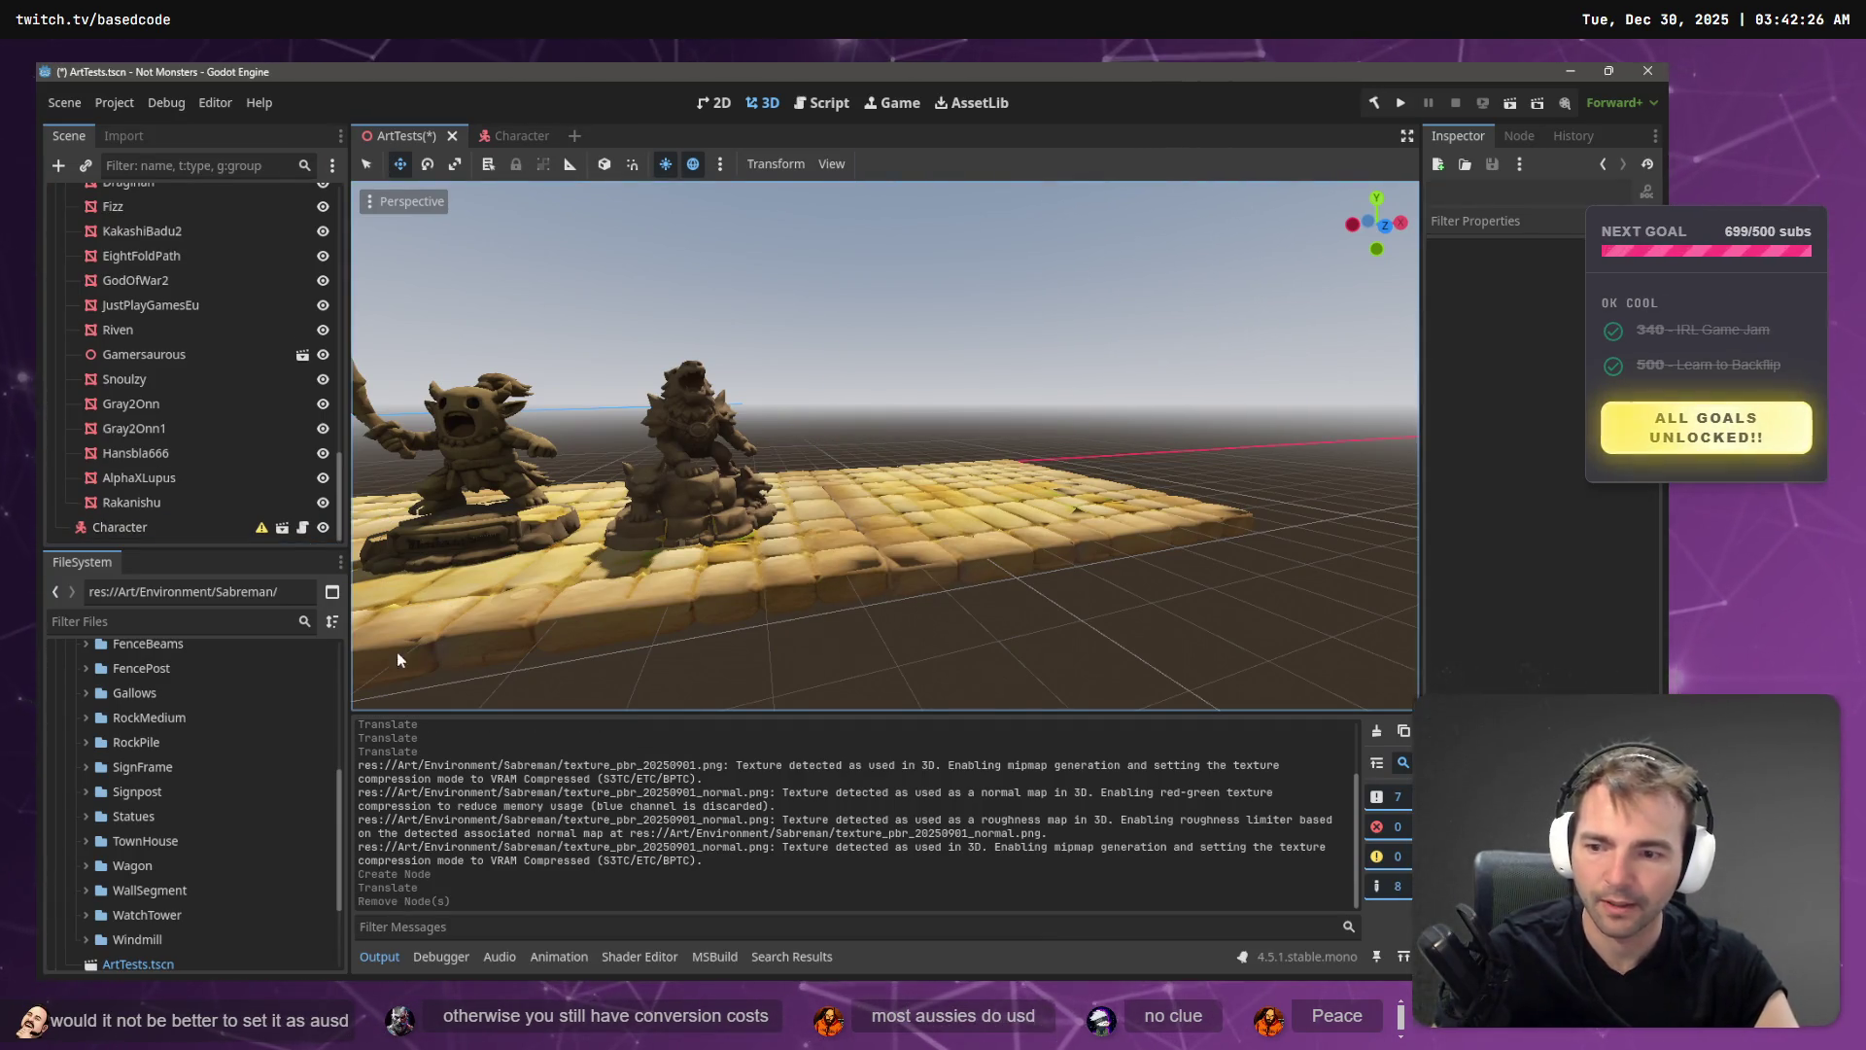
- Add the Sabreman folder to the project and place Sabreman.obj on the tiled floor
key(alt+Tab)
mouse_move(861, 622)
mouse_down()
mouse_move(146, 649)
mouse_move(116, 729)
mouse_up()
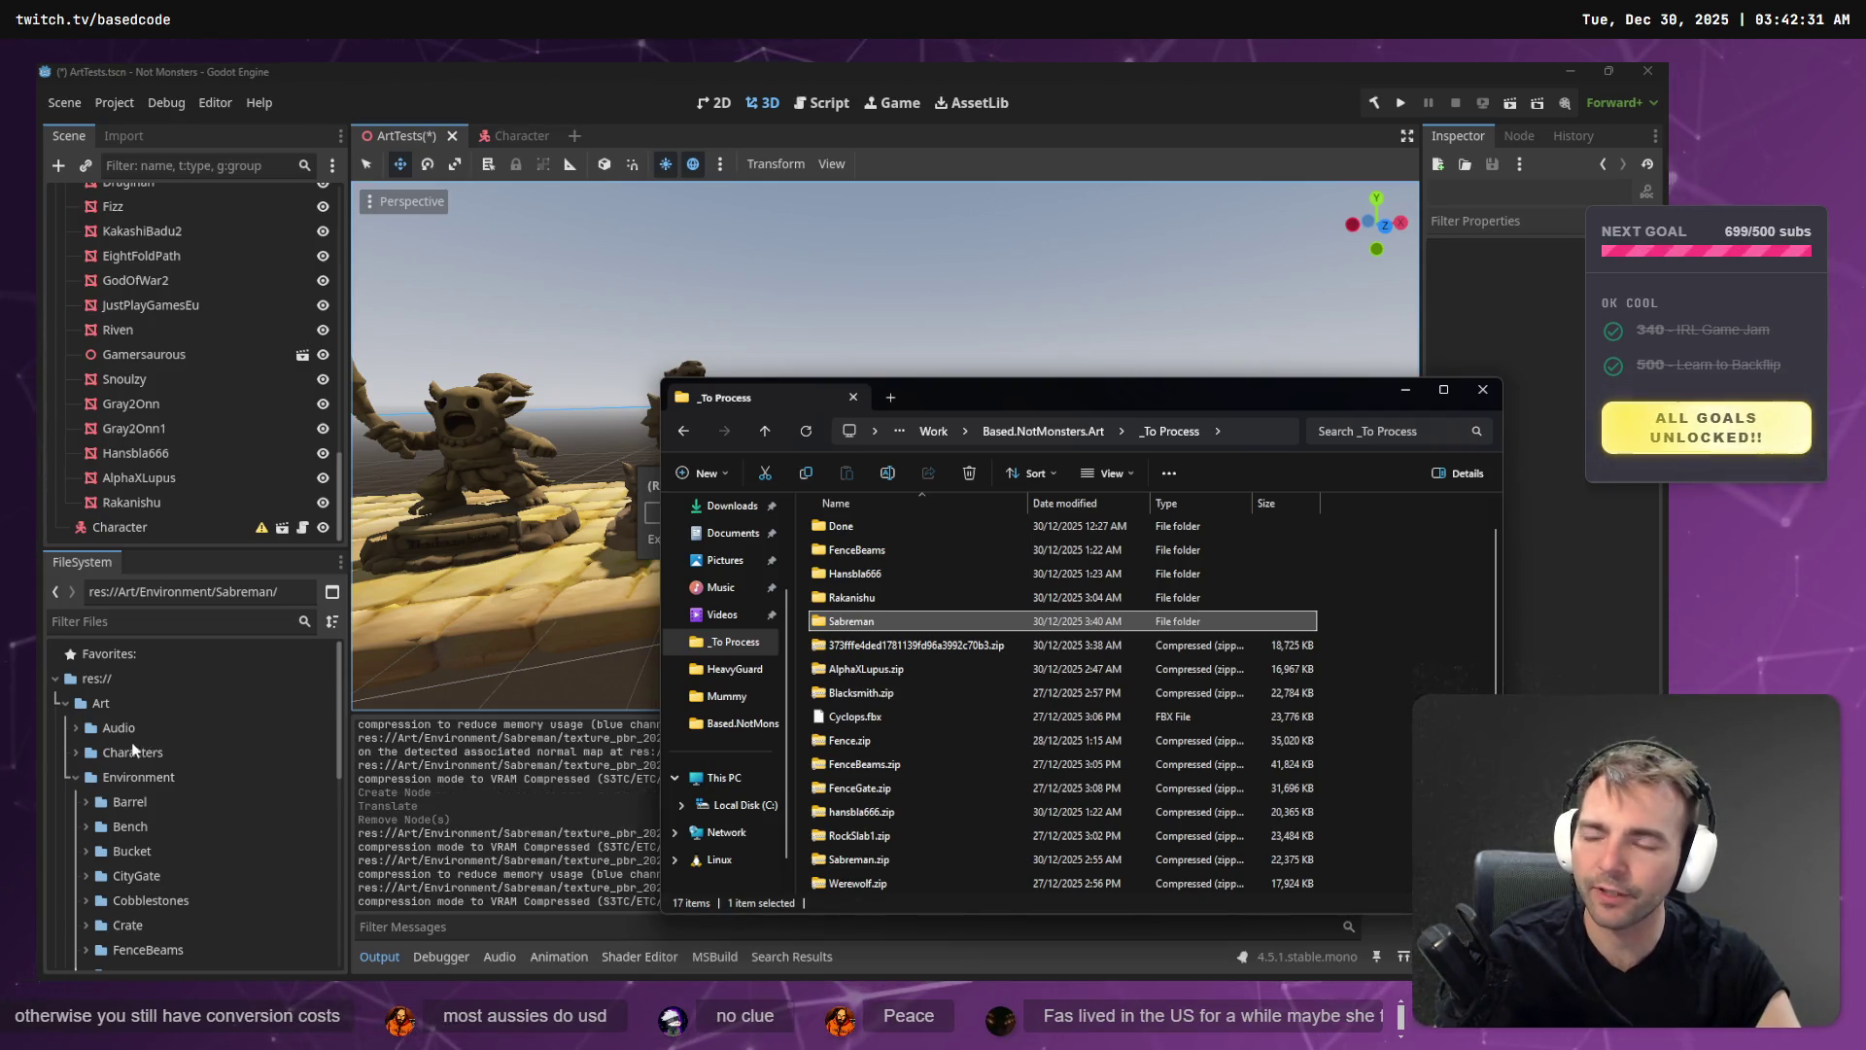
scroll(136, 827, down, 10)
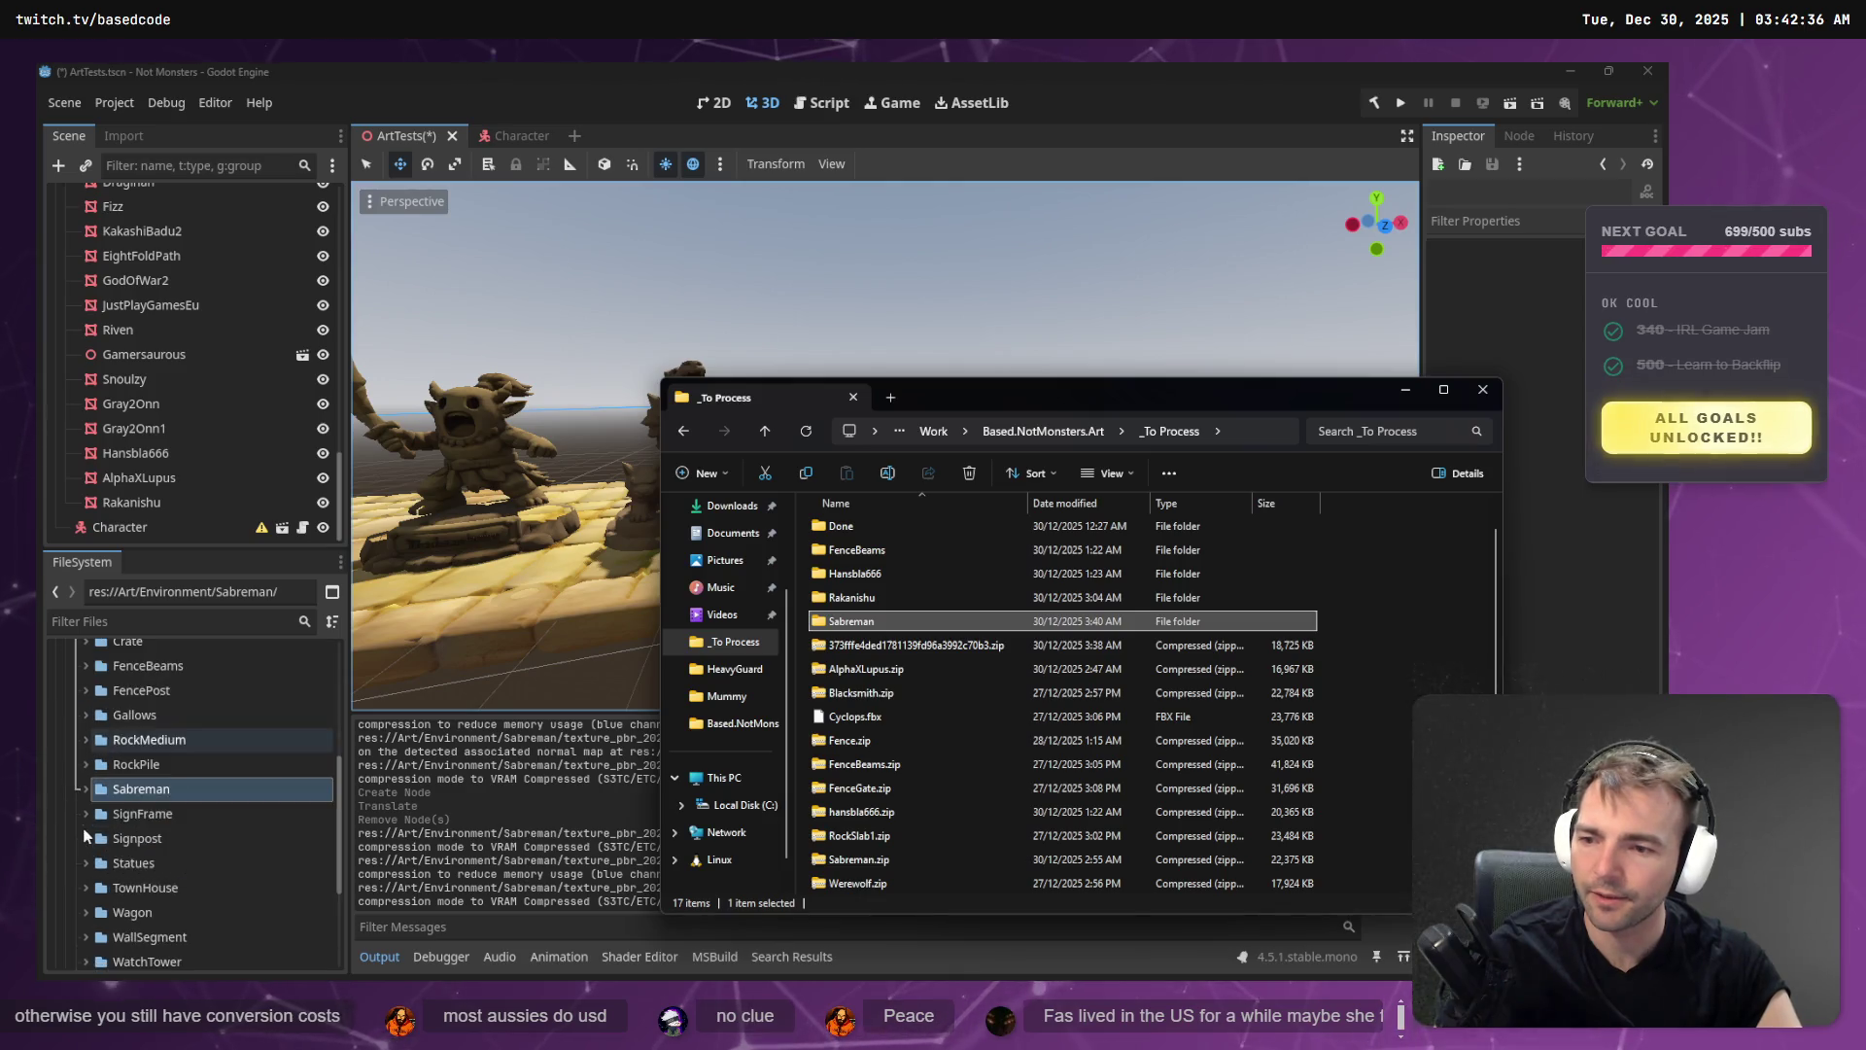
scroll(107, 748, up, 1)
click(84, 707)
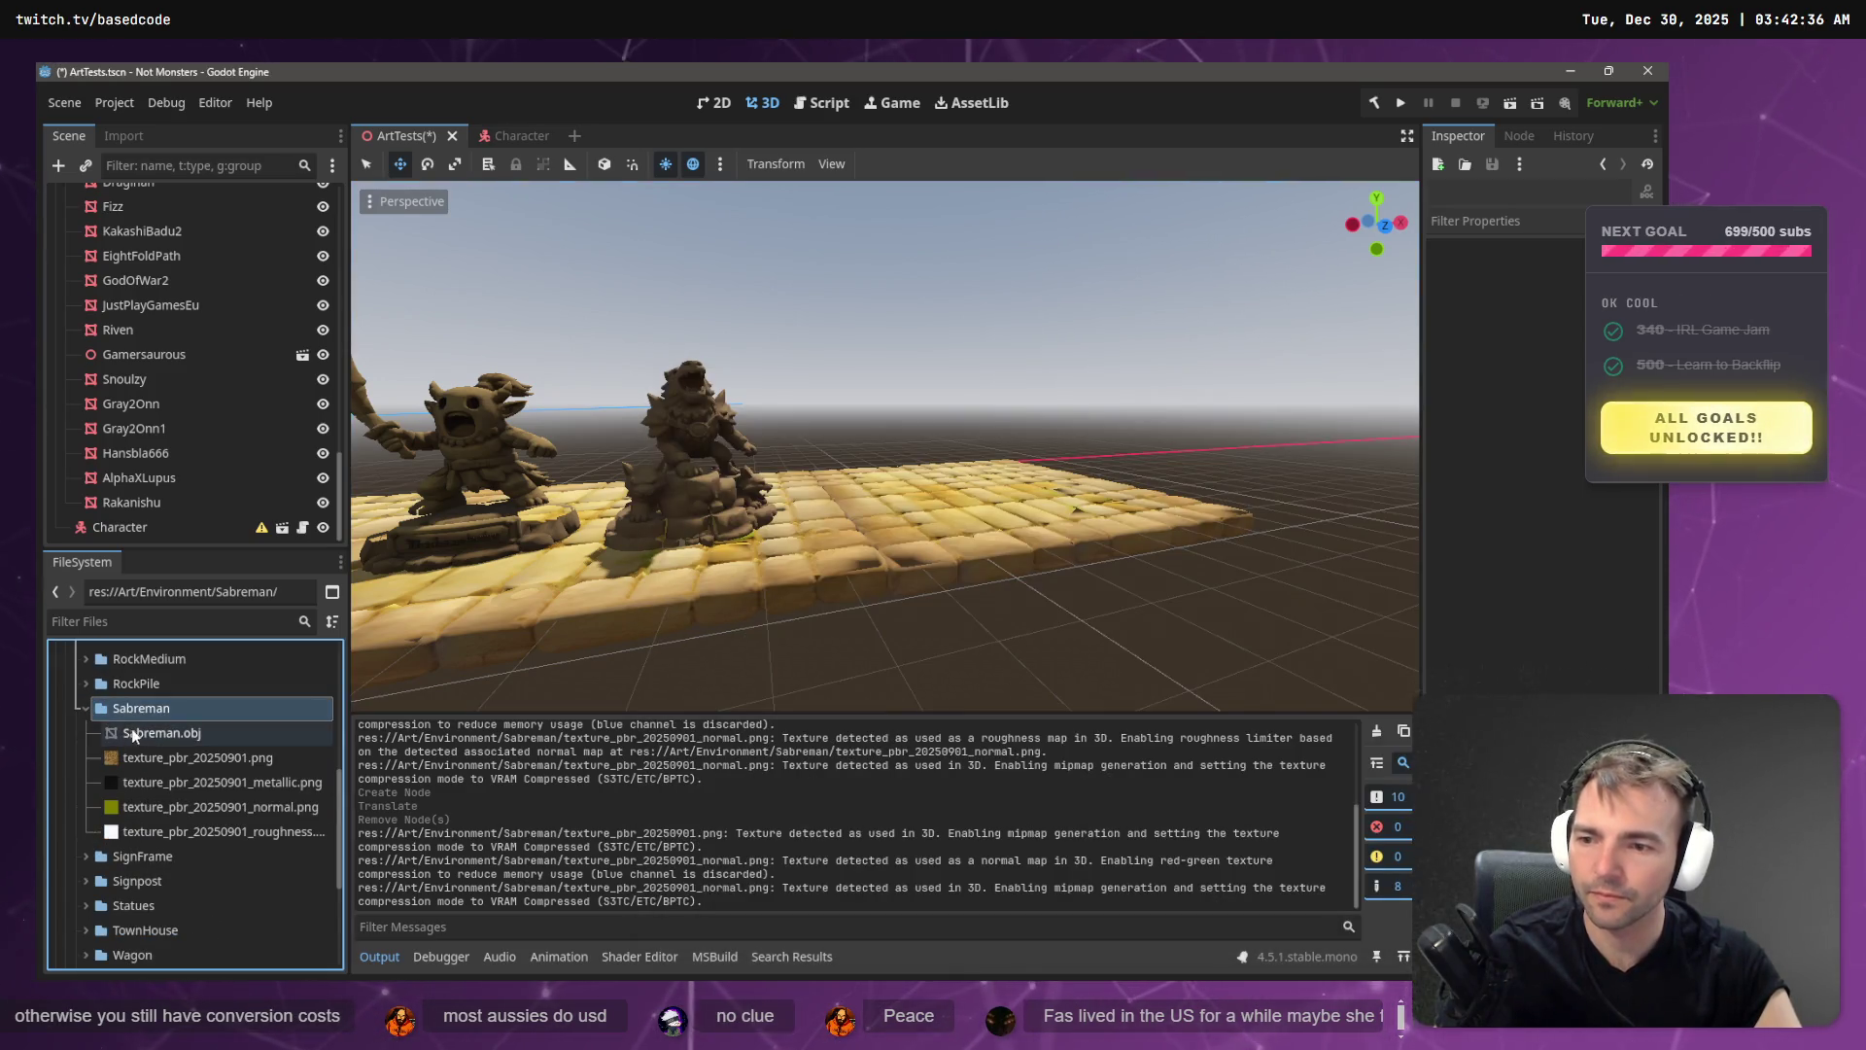
click(177, 735)
mouse_move(177, 739)
mouse_down()
mouse_move(890, 499)
mouse_move(870, 524)
mouse_up()
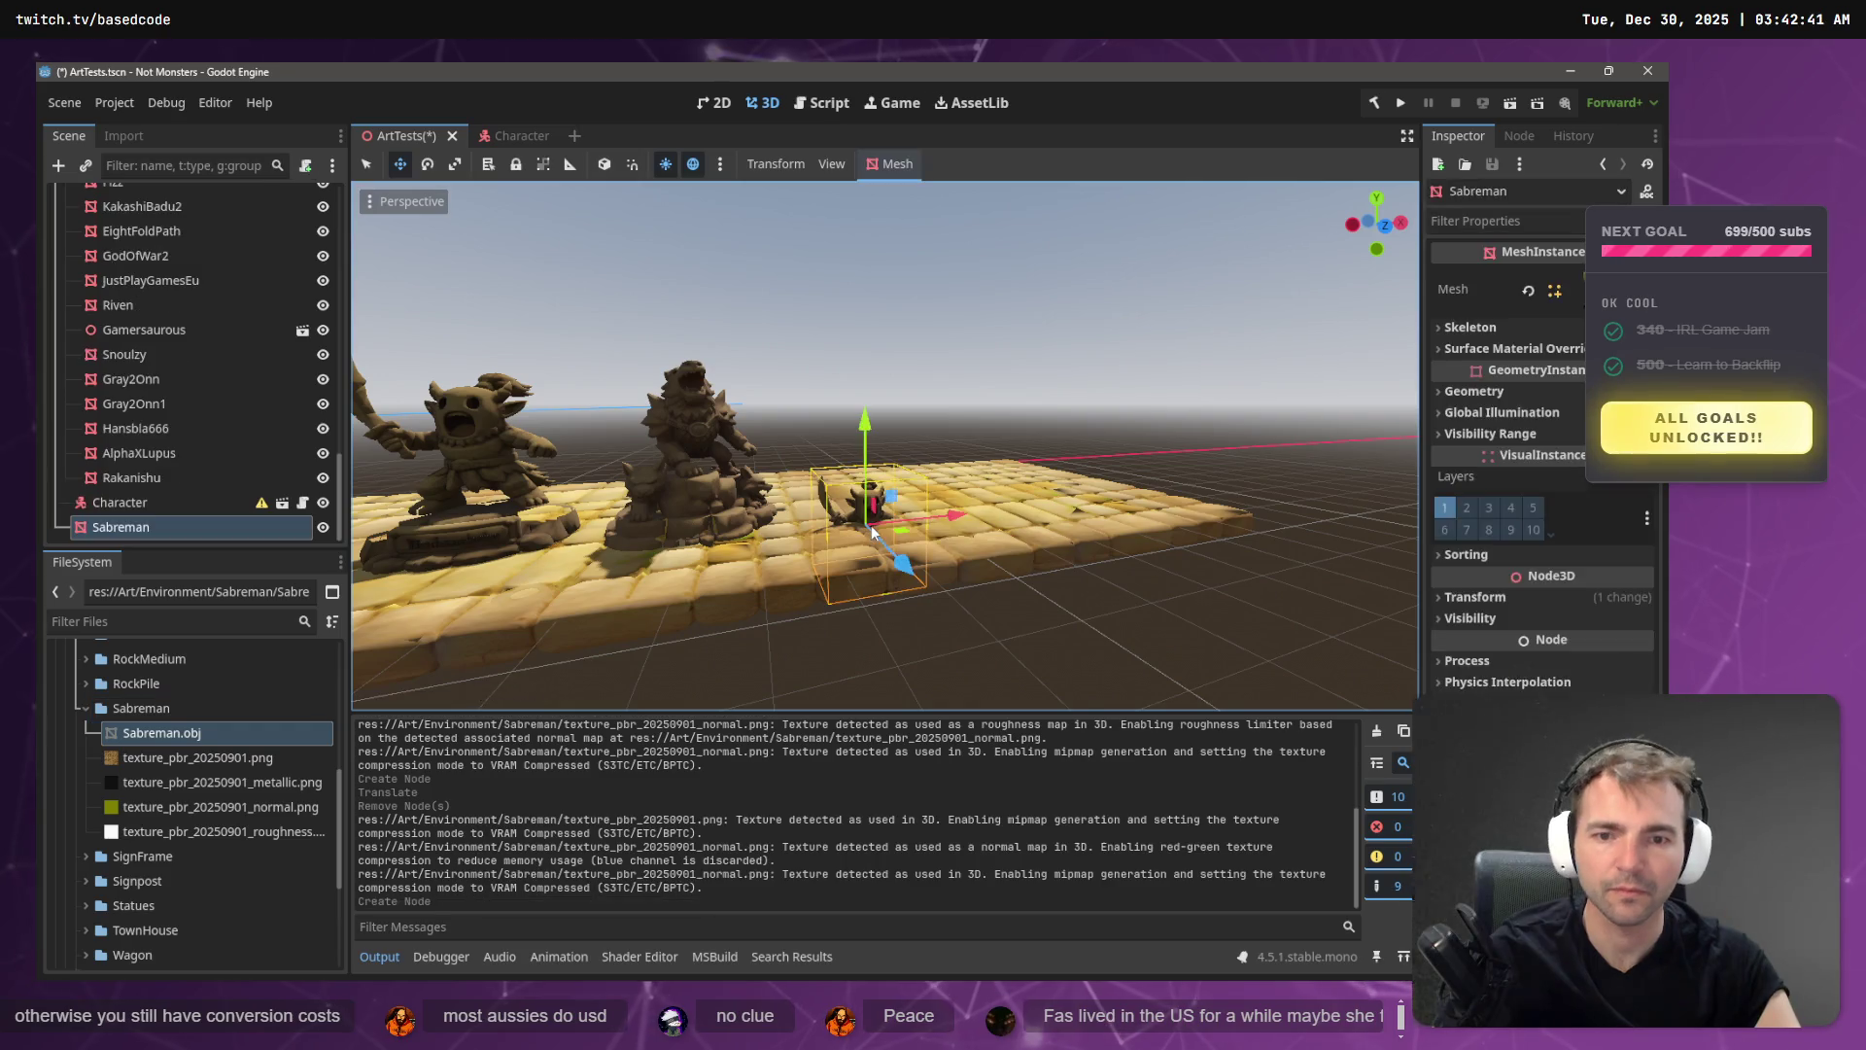
key(alt+Tab)
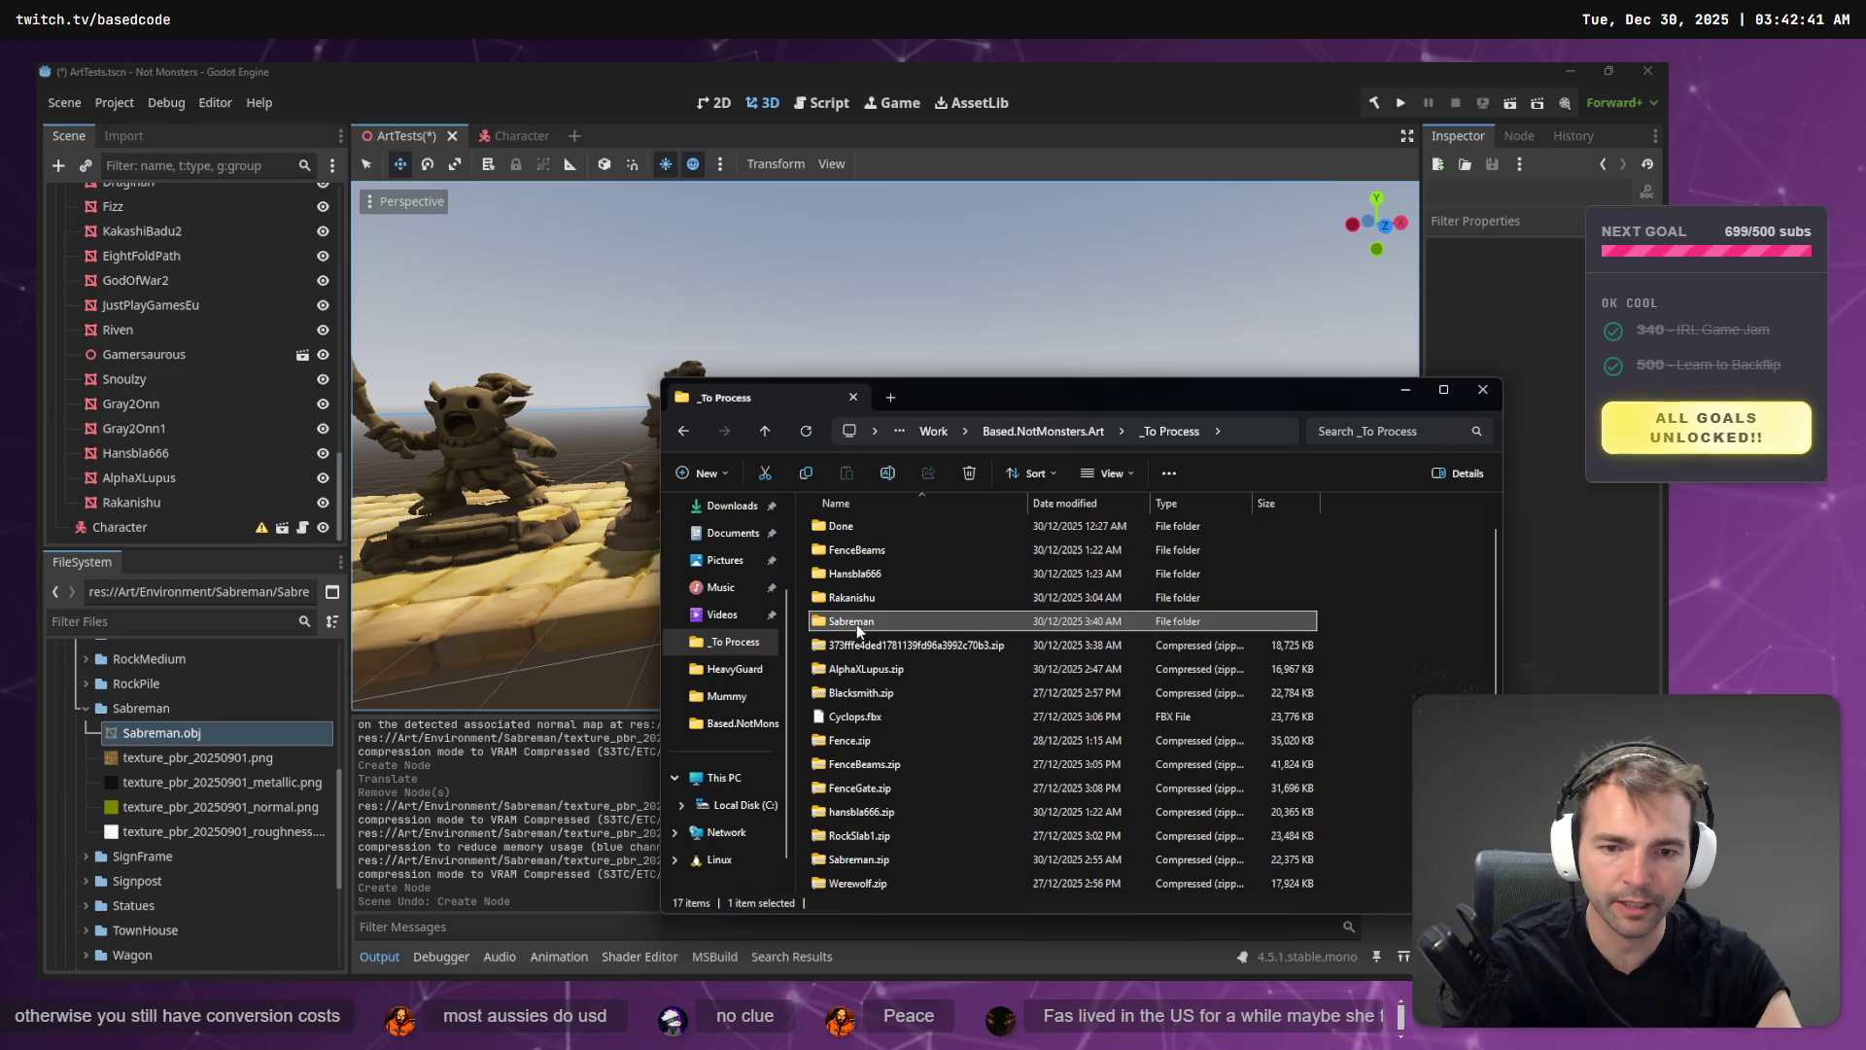
- Delete the old Sabreman folder and re-extract Sabreman.zip into _To Process
key(Delete)
click(858, 860)
right_click(858, 860)
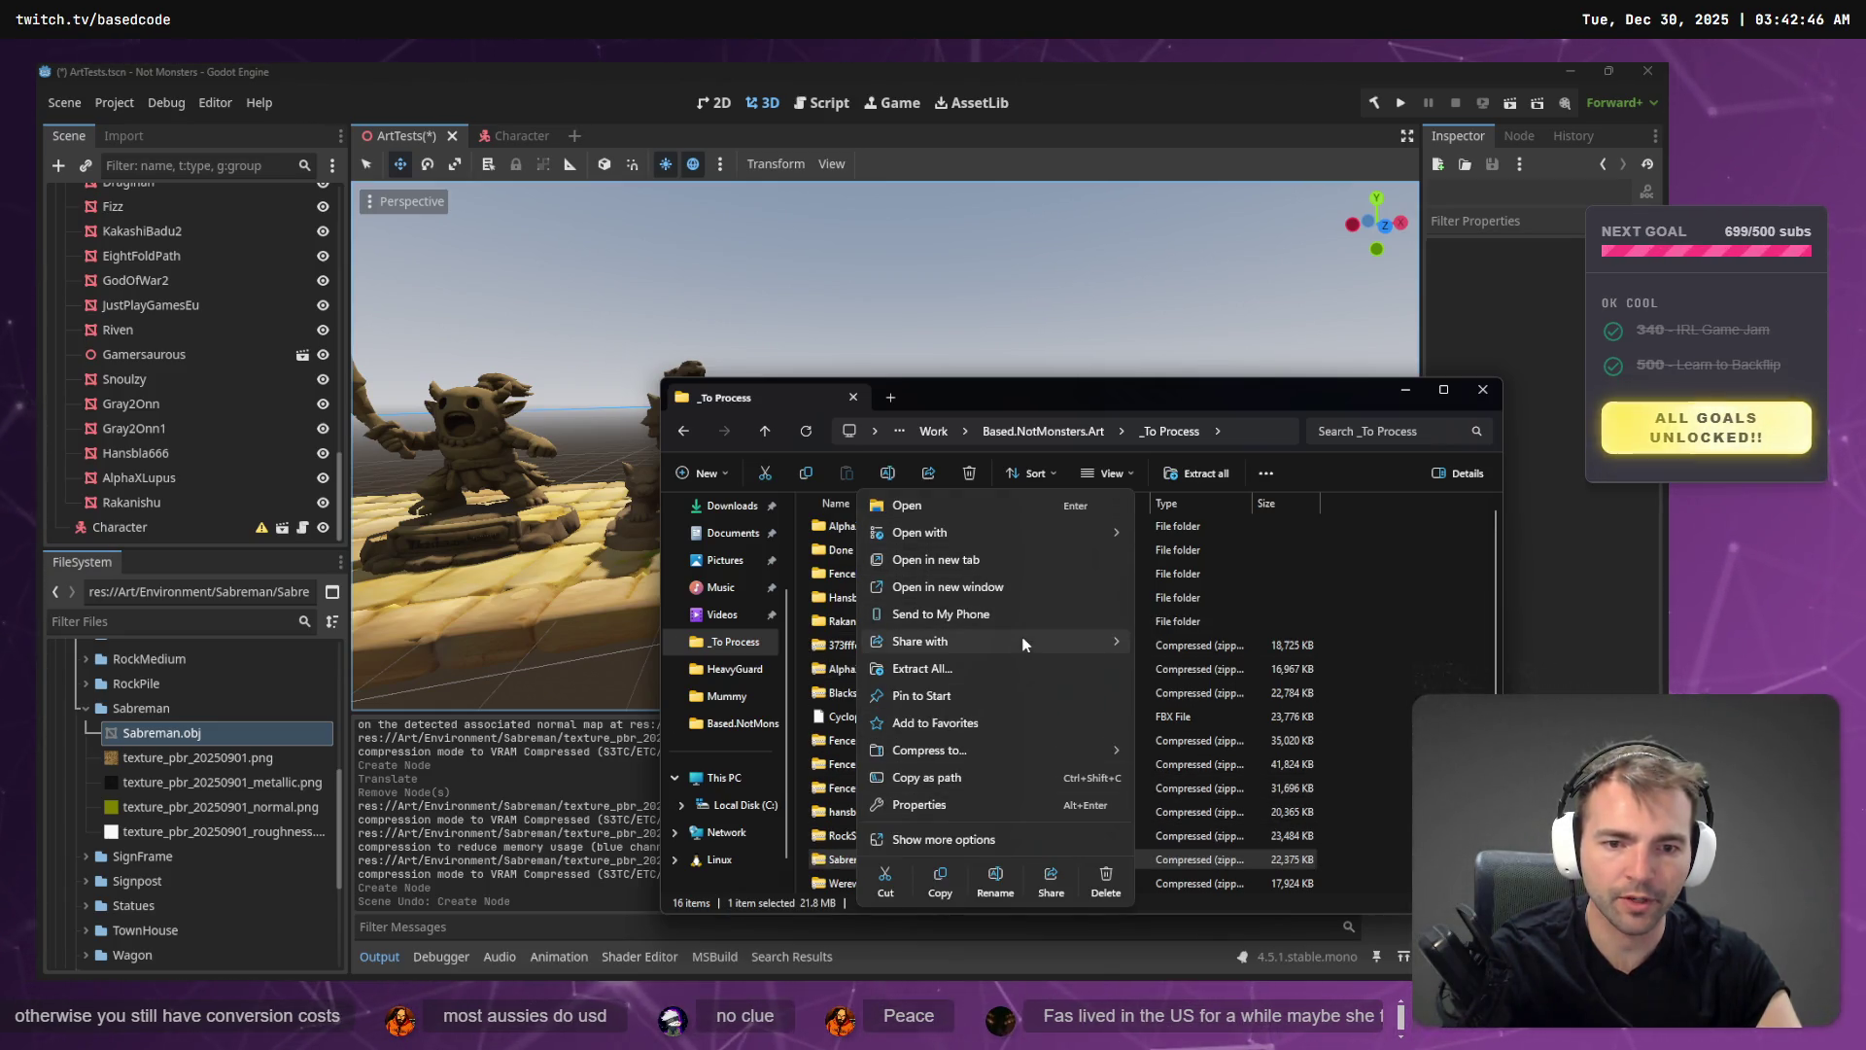
click(1020, 669)
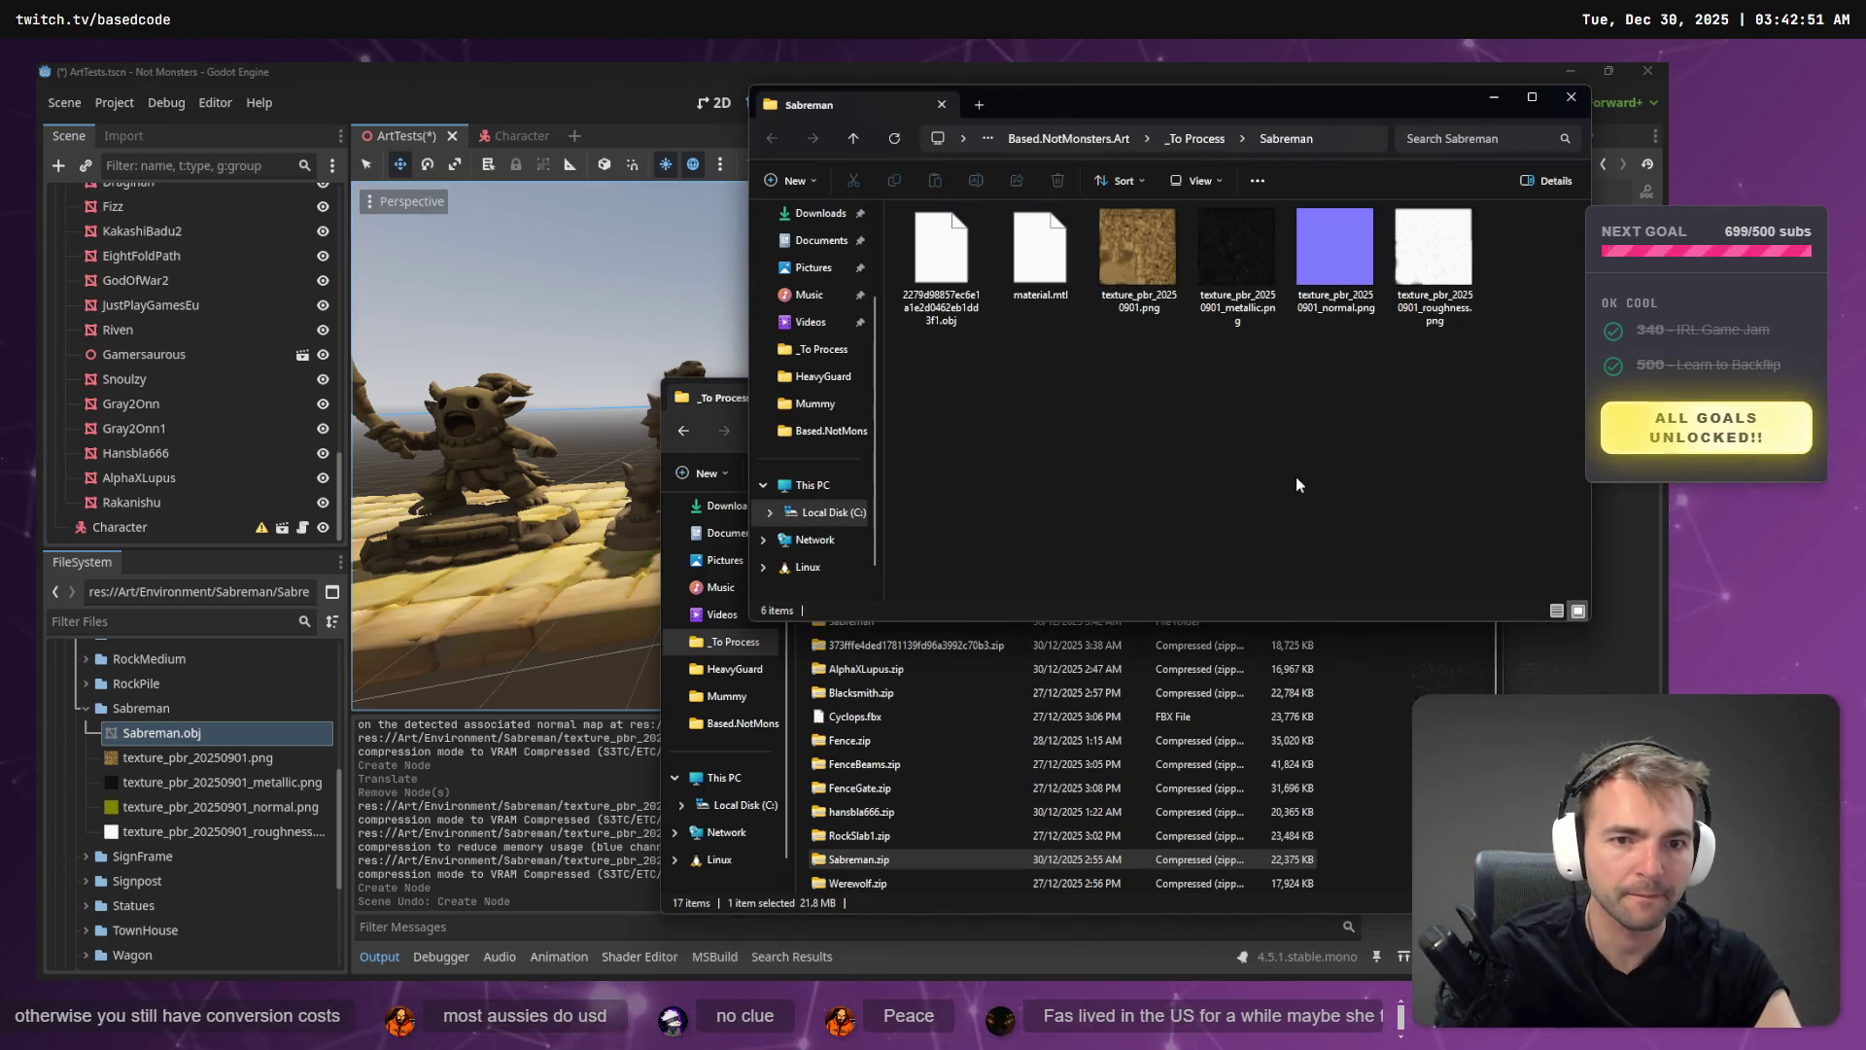
click(935, 281)
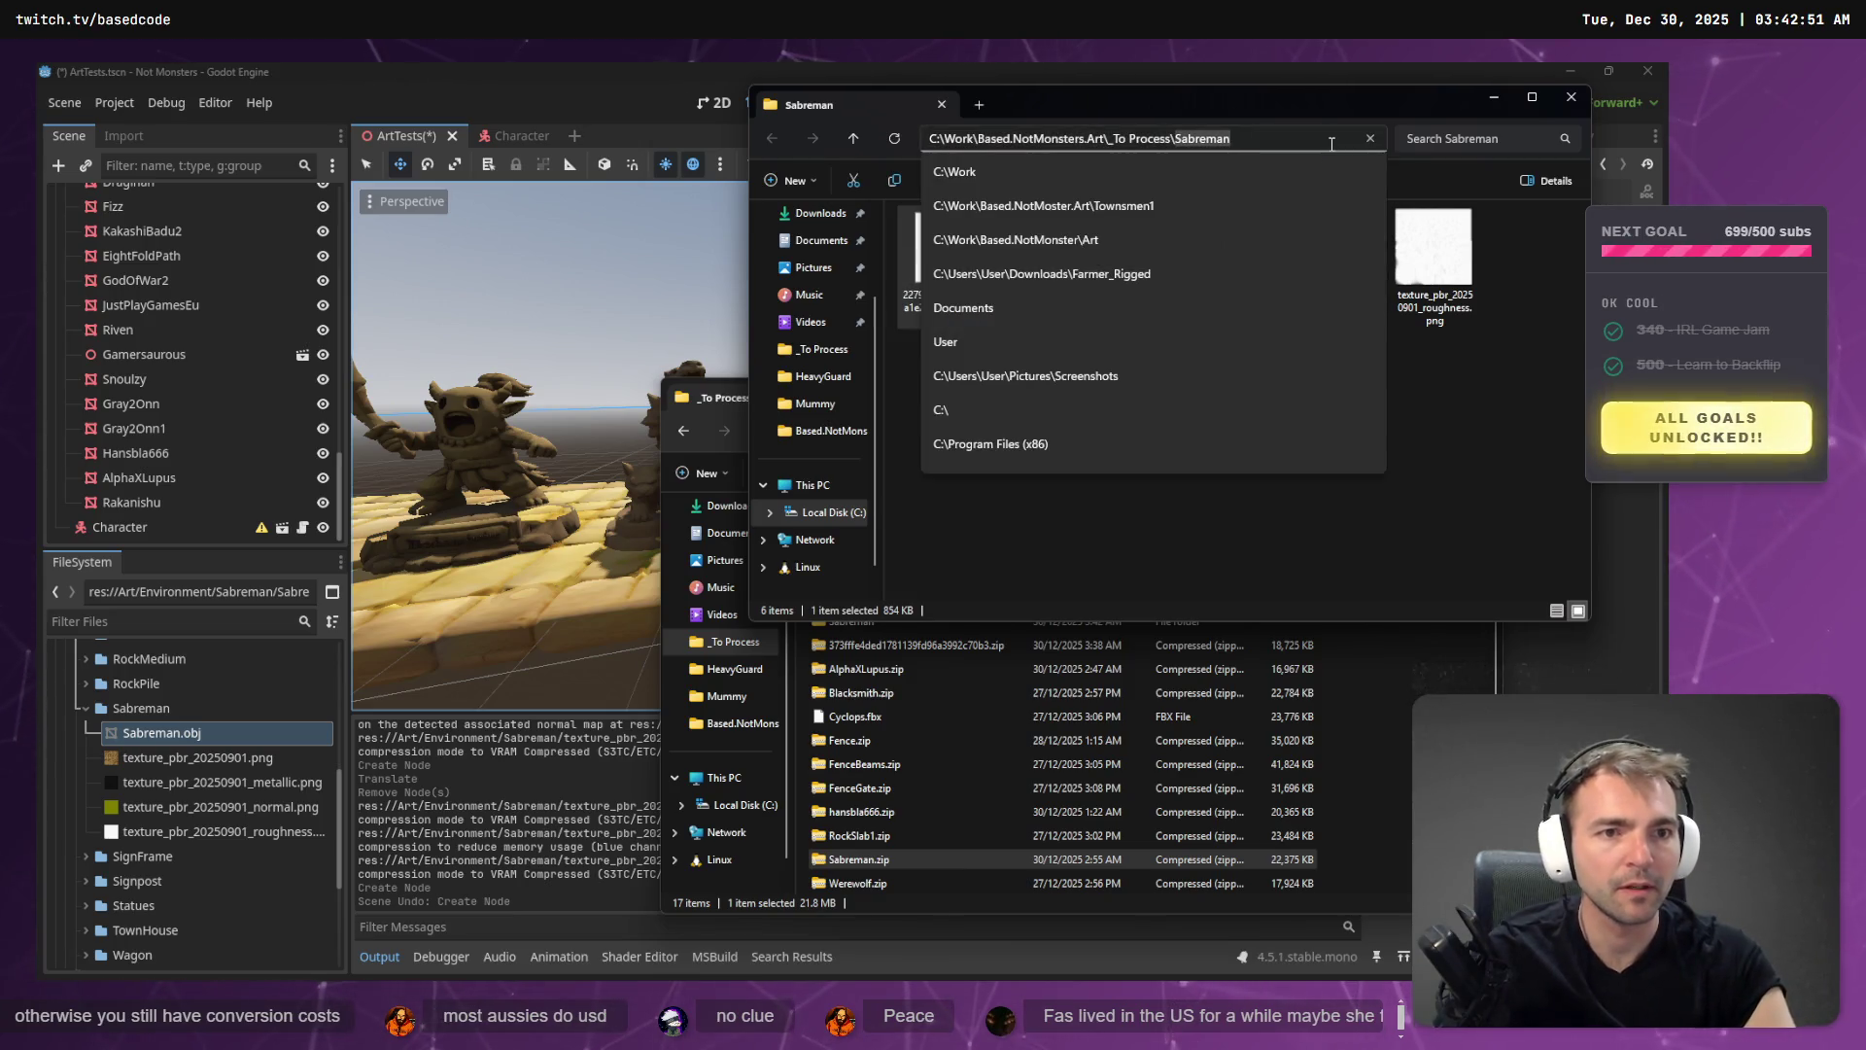
key(ctrl+w)
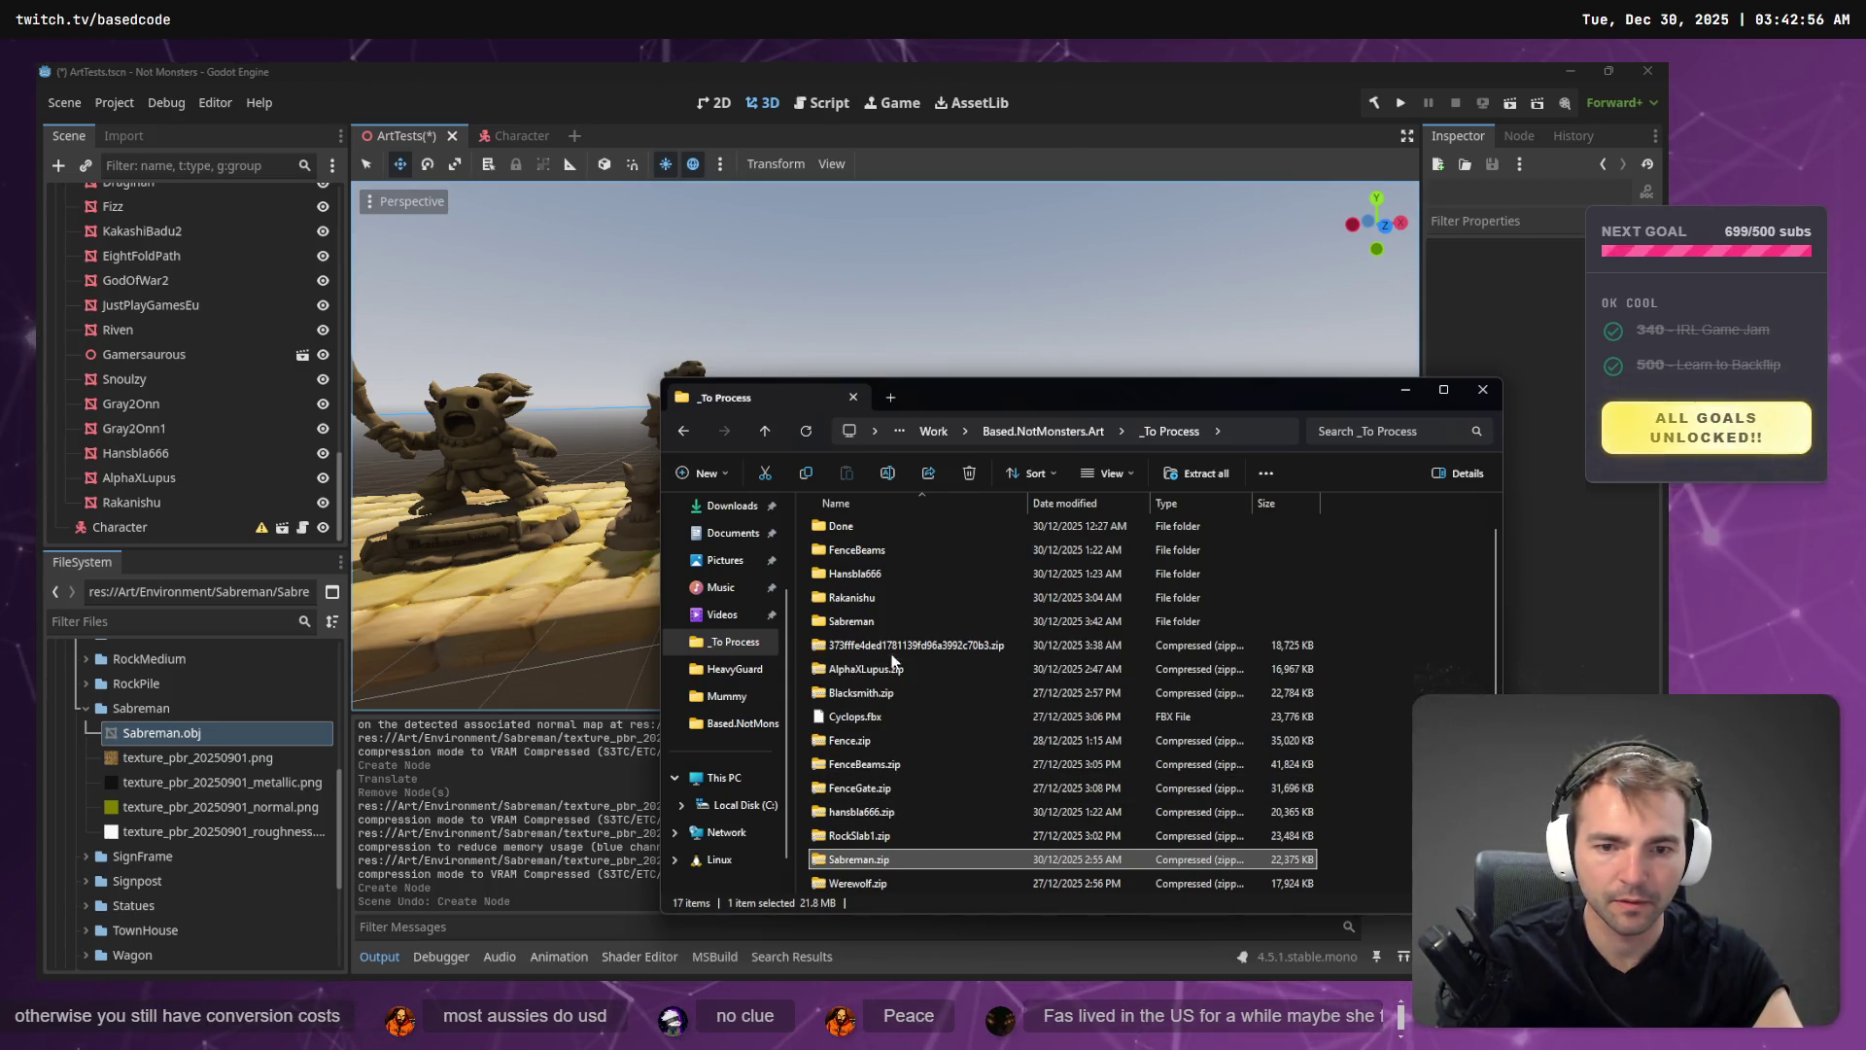
- Rename the long-named model file in the new Sabreman folder to Sabreman.obj
click(890, 622)
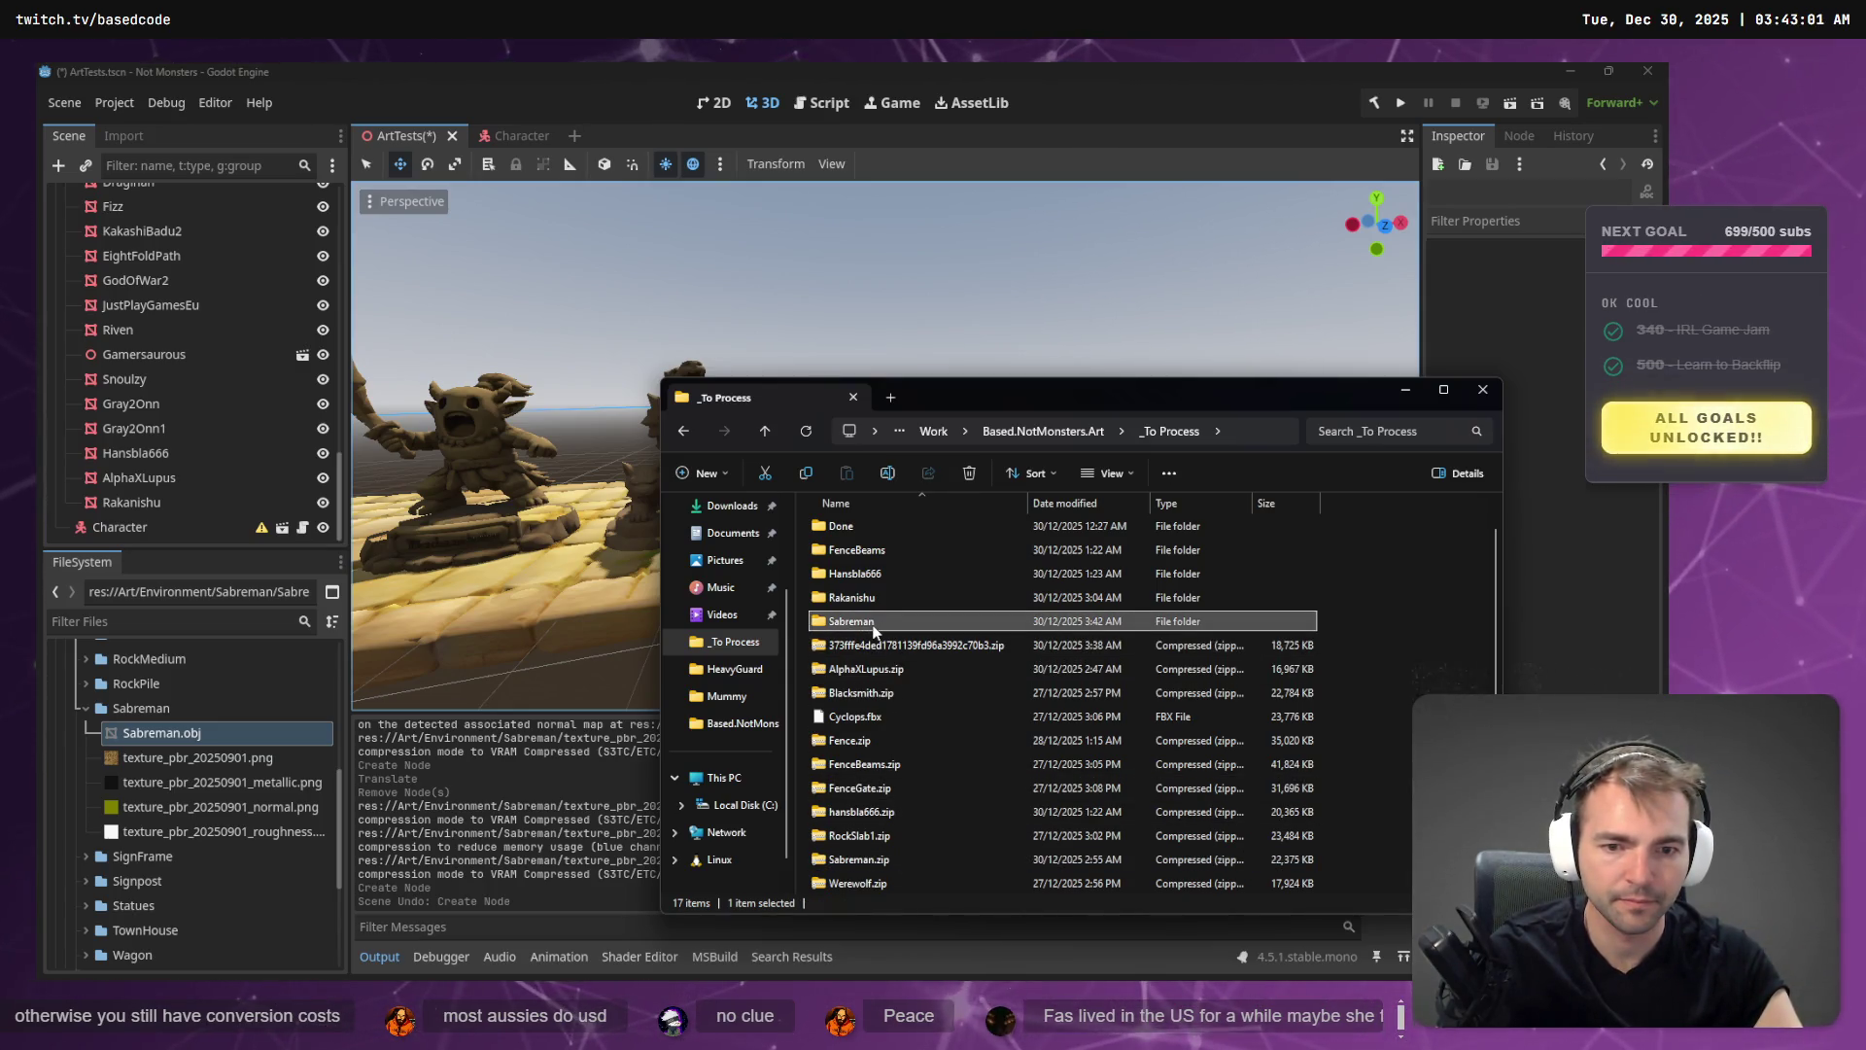
double_click(890, 622)
key(F2)
text(Sabreman)
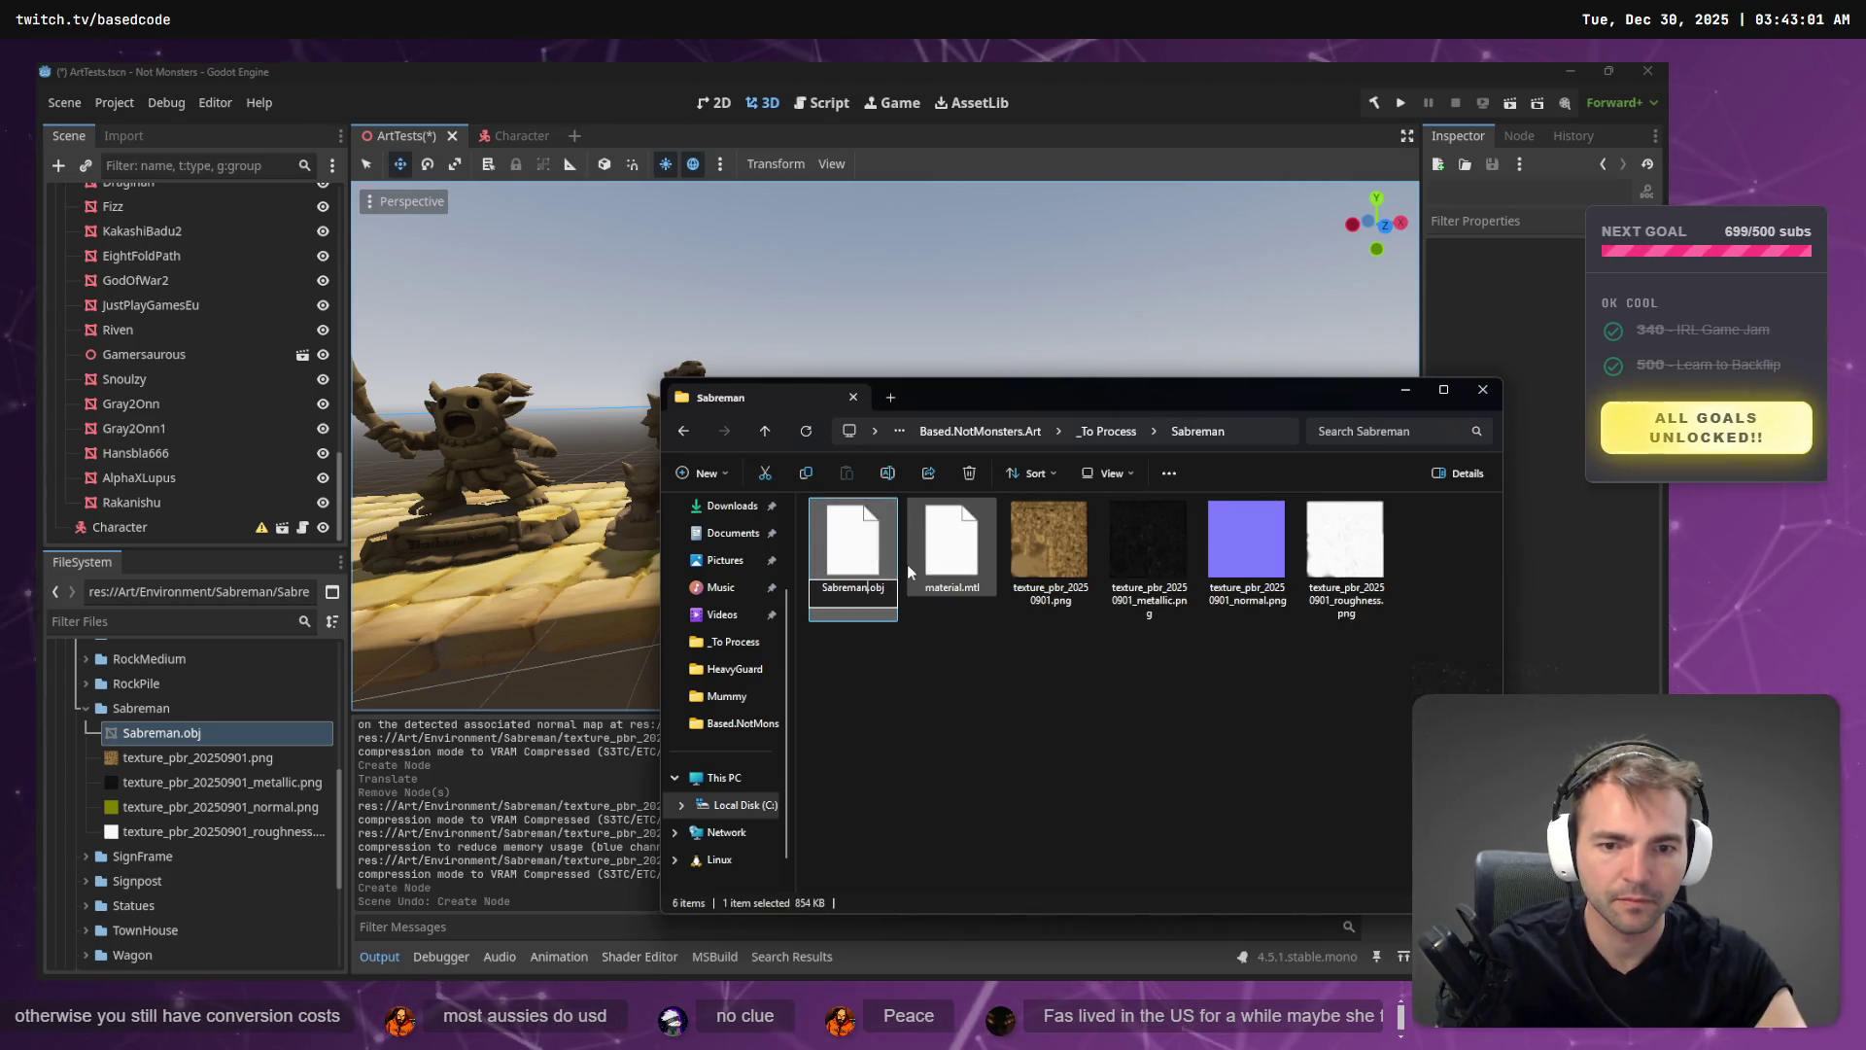
click(908, 566)
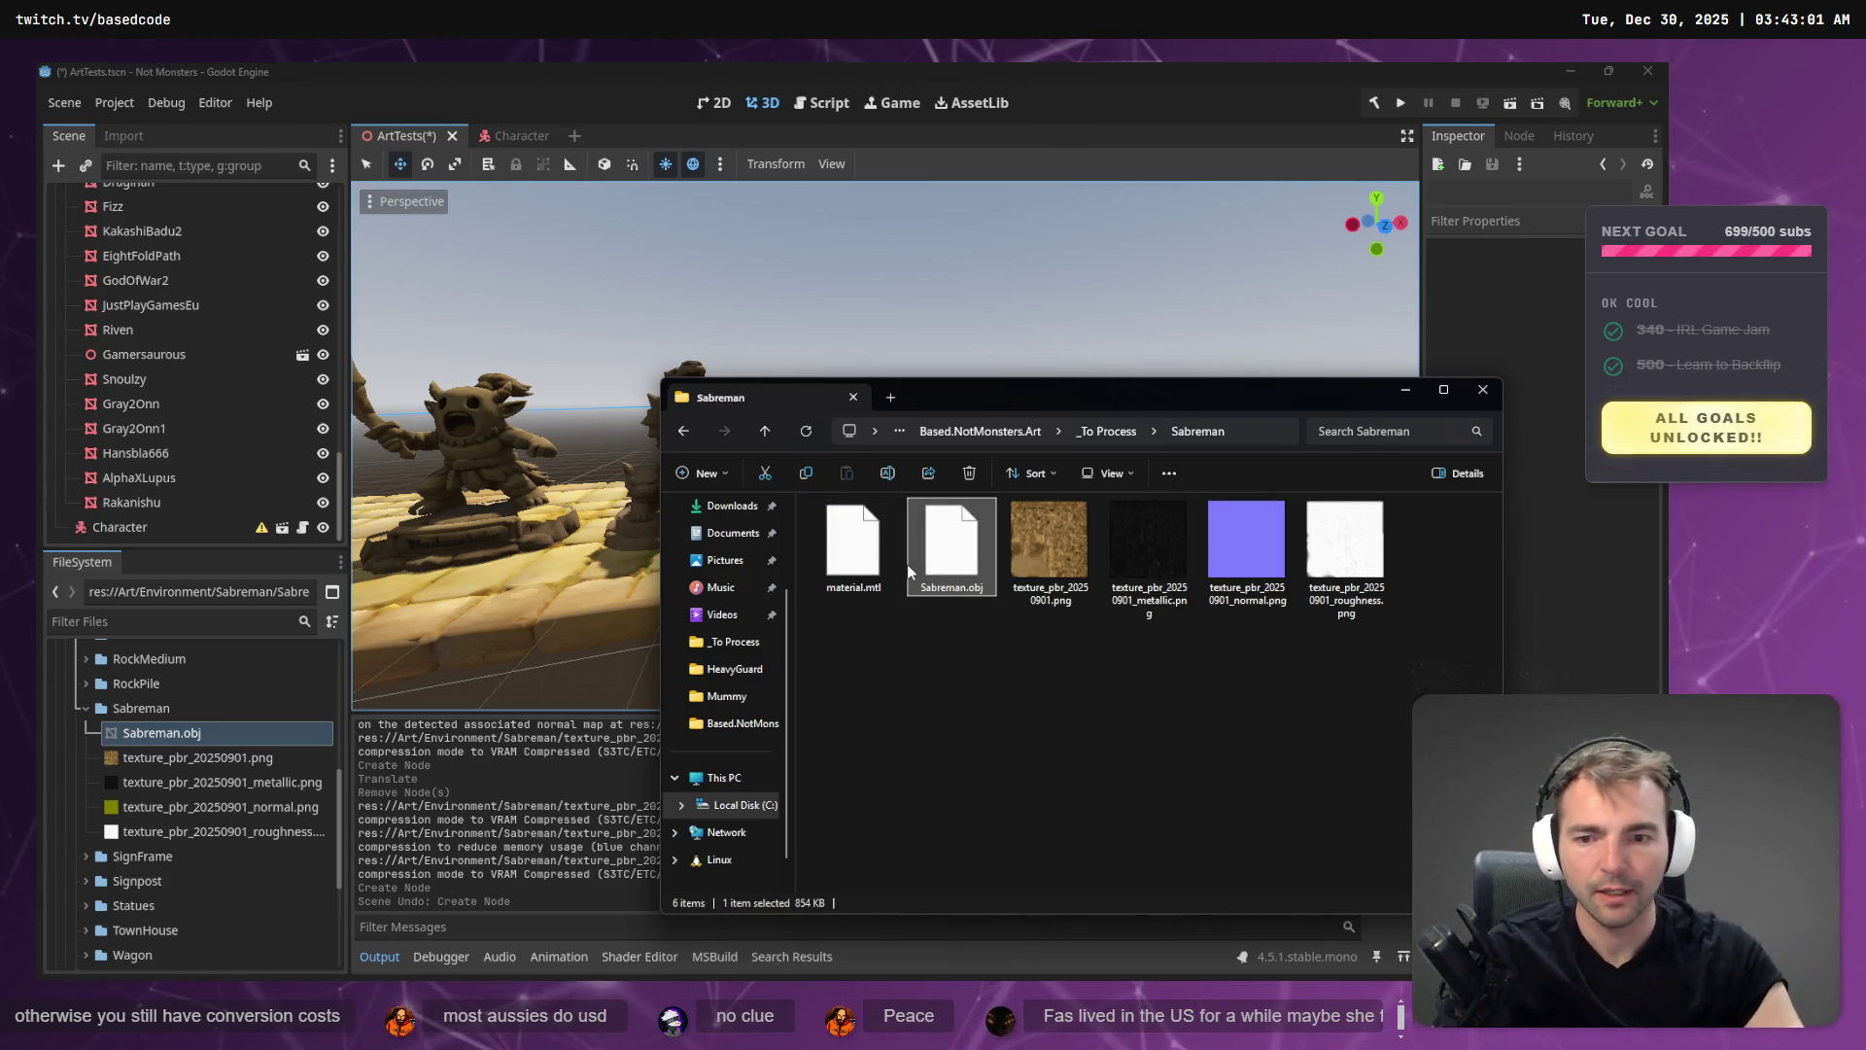
click(1108, 431)
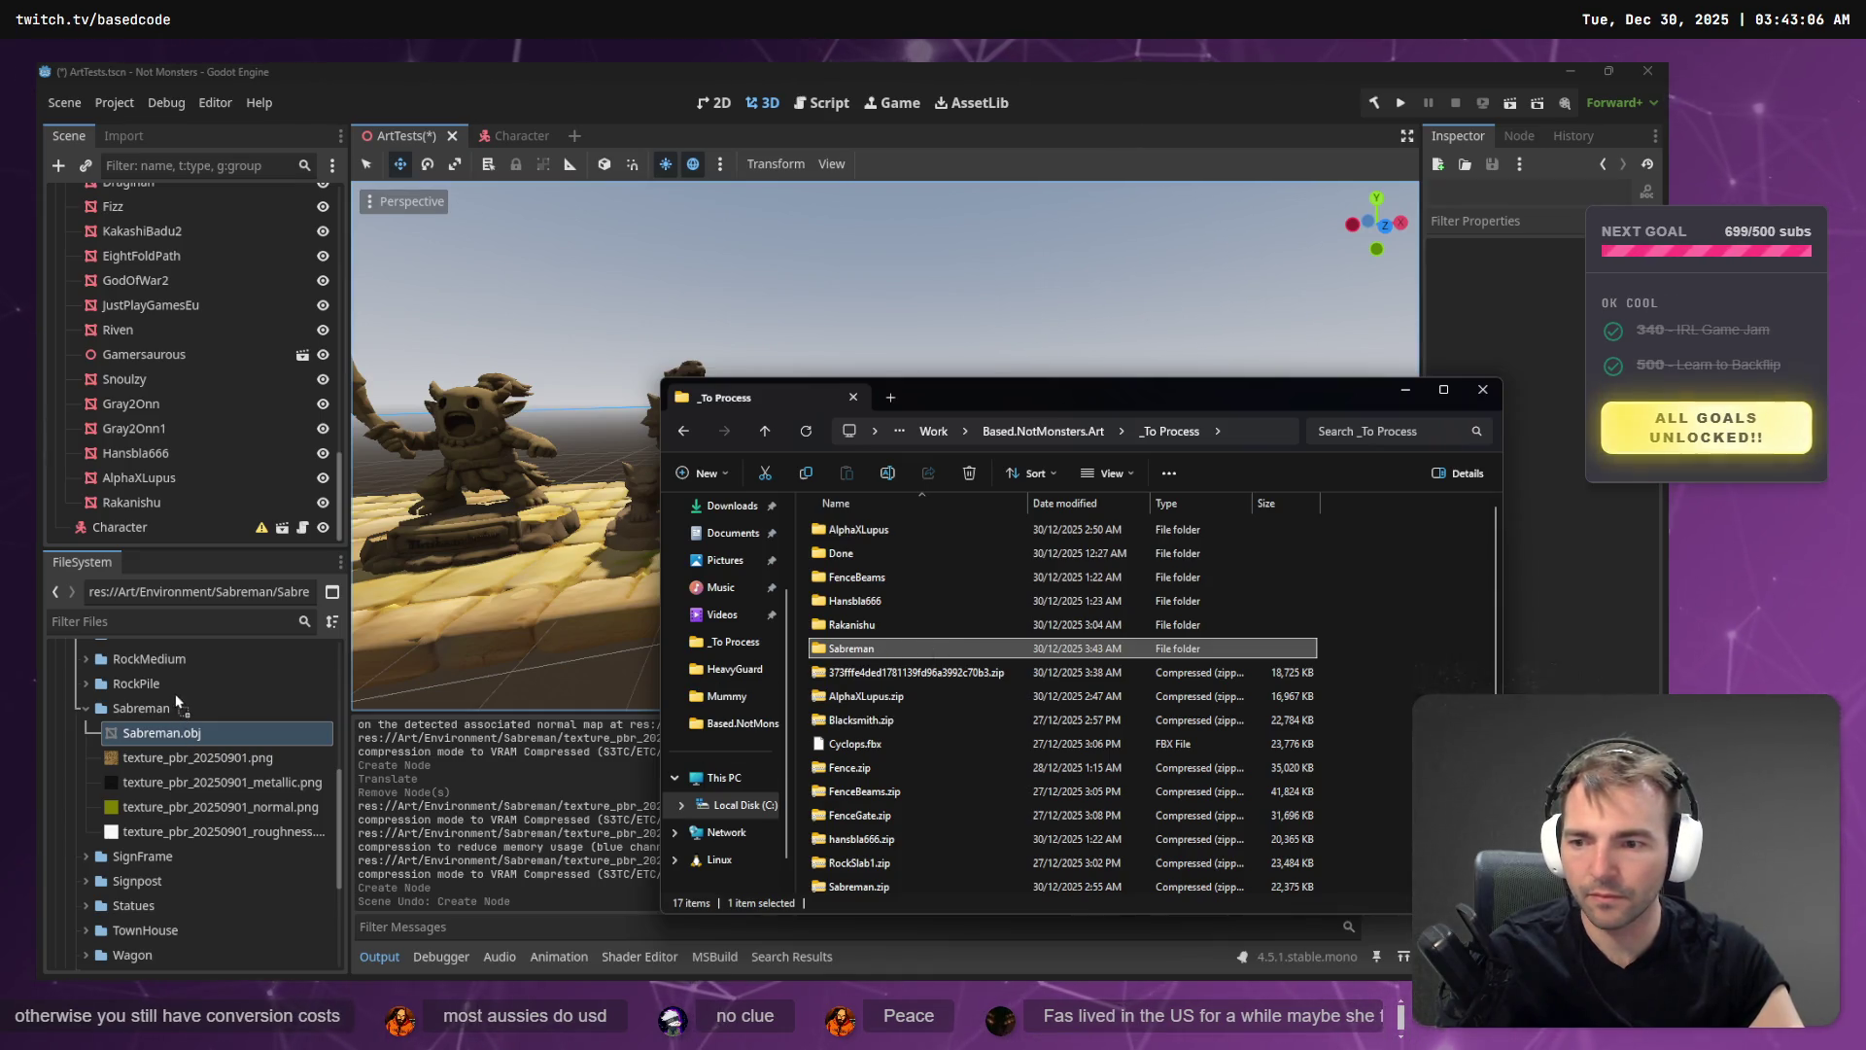
- Place Sabreman.obj in the 3D scene, then remove the Sabreman folder from the project files
scroll(177, 701, up, 3)
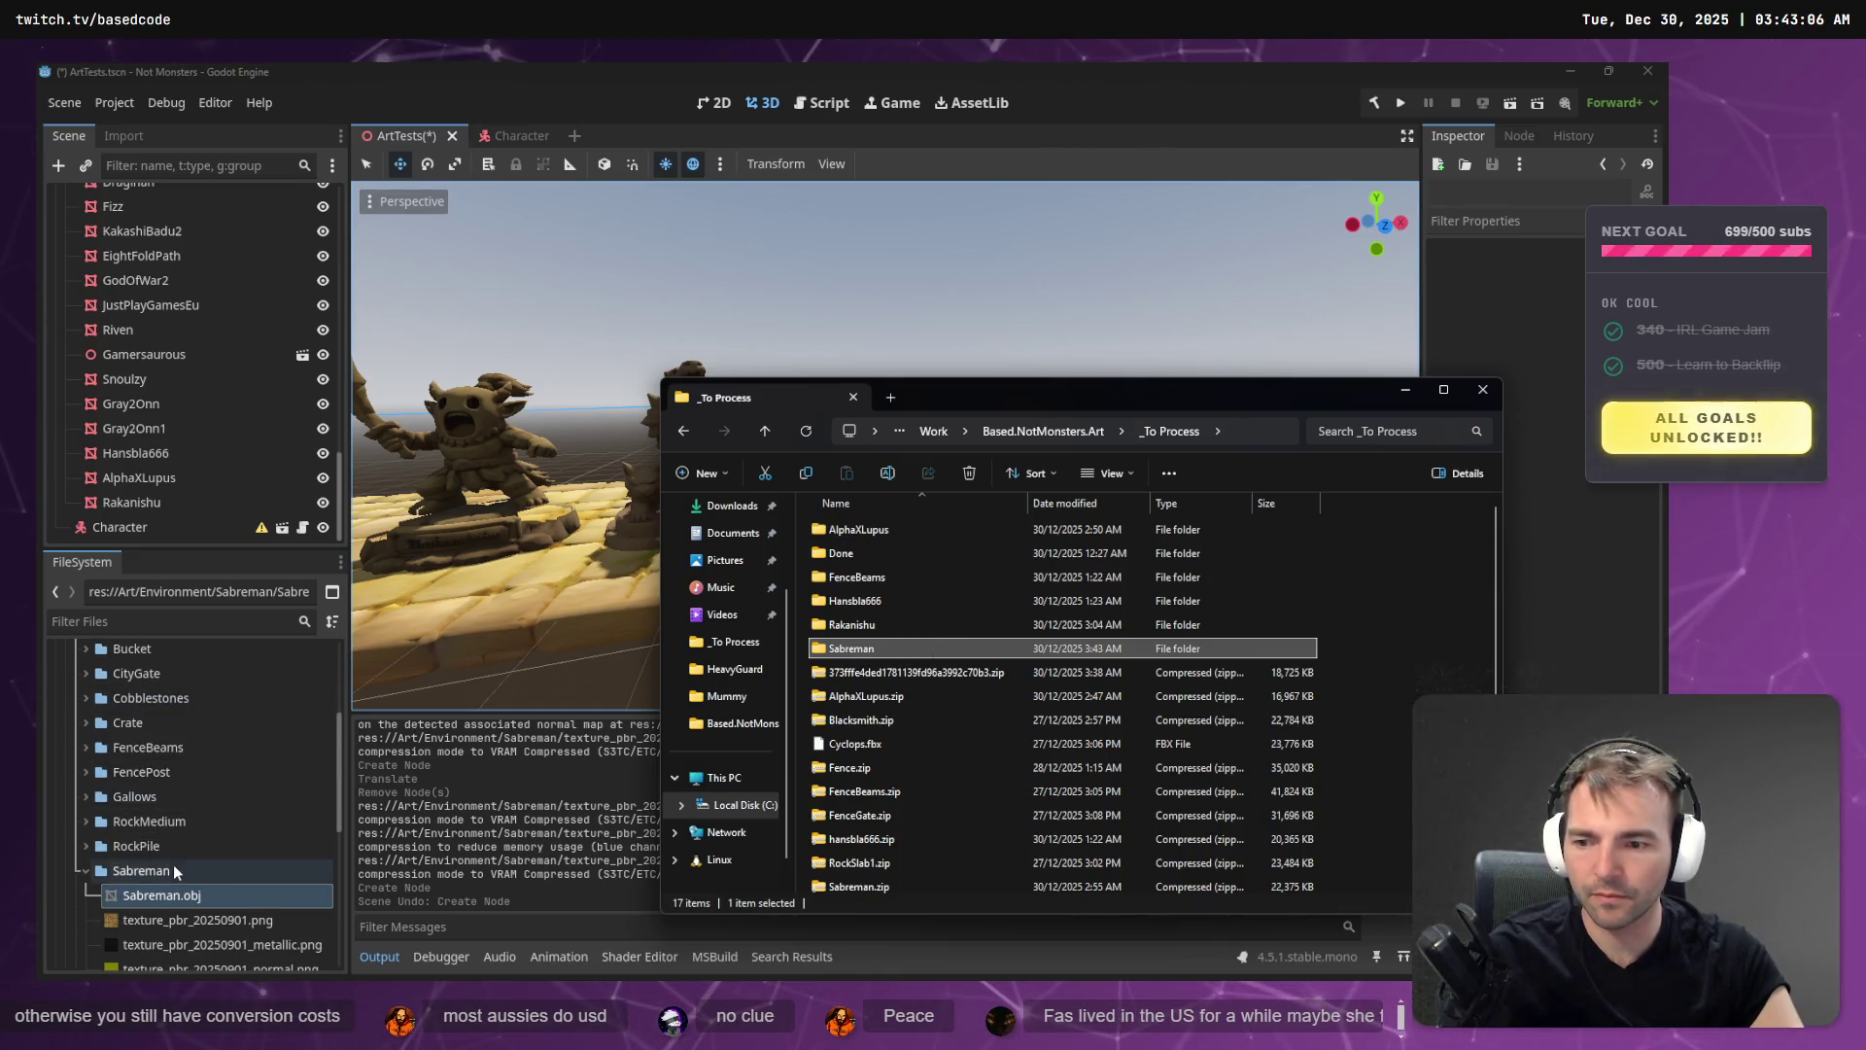
click(167, 892)
mouse_move(161, 905)
mouse_down()
mouse_move(830, 616)
mouse_move(887, 533)
mouse_up()
click(139, 871)
key(Delete)
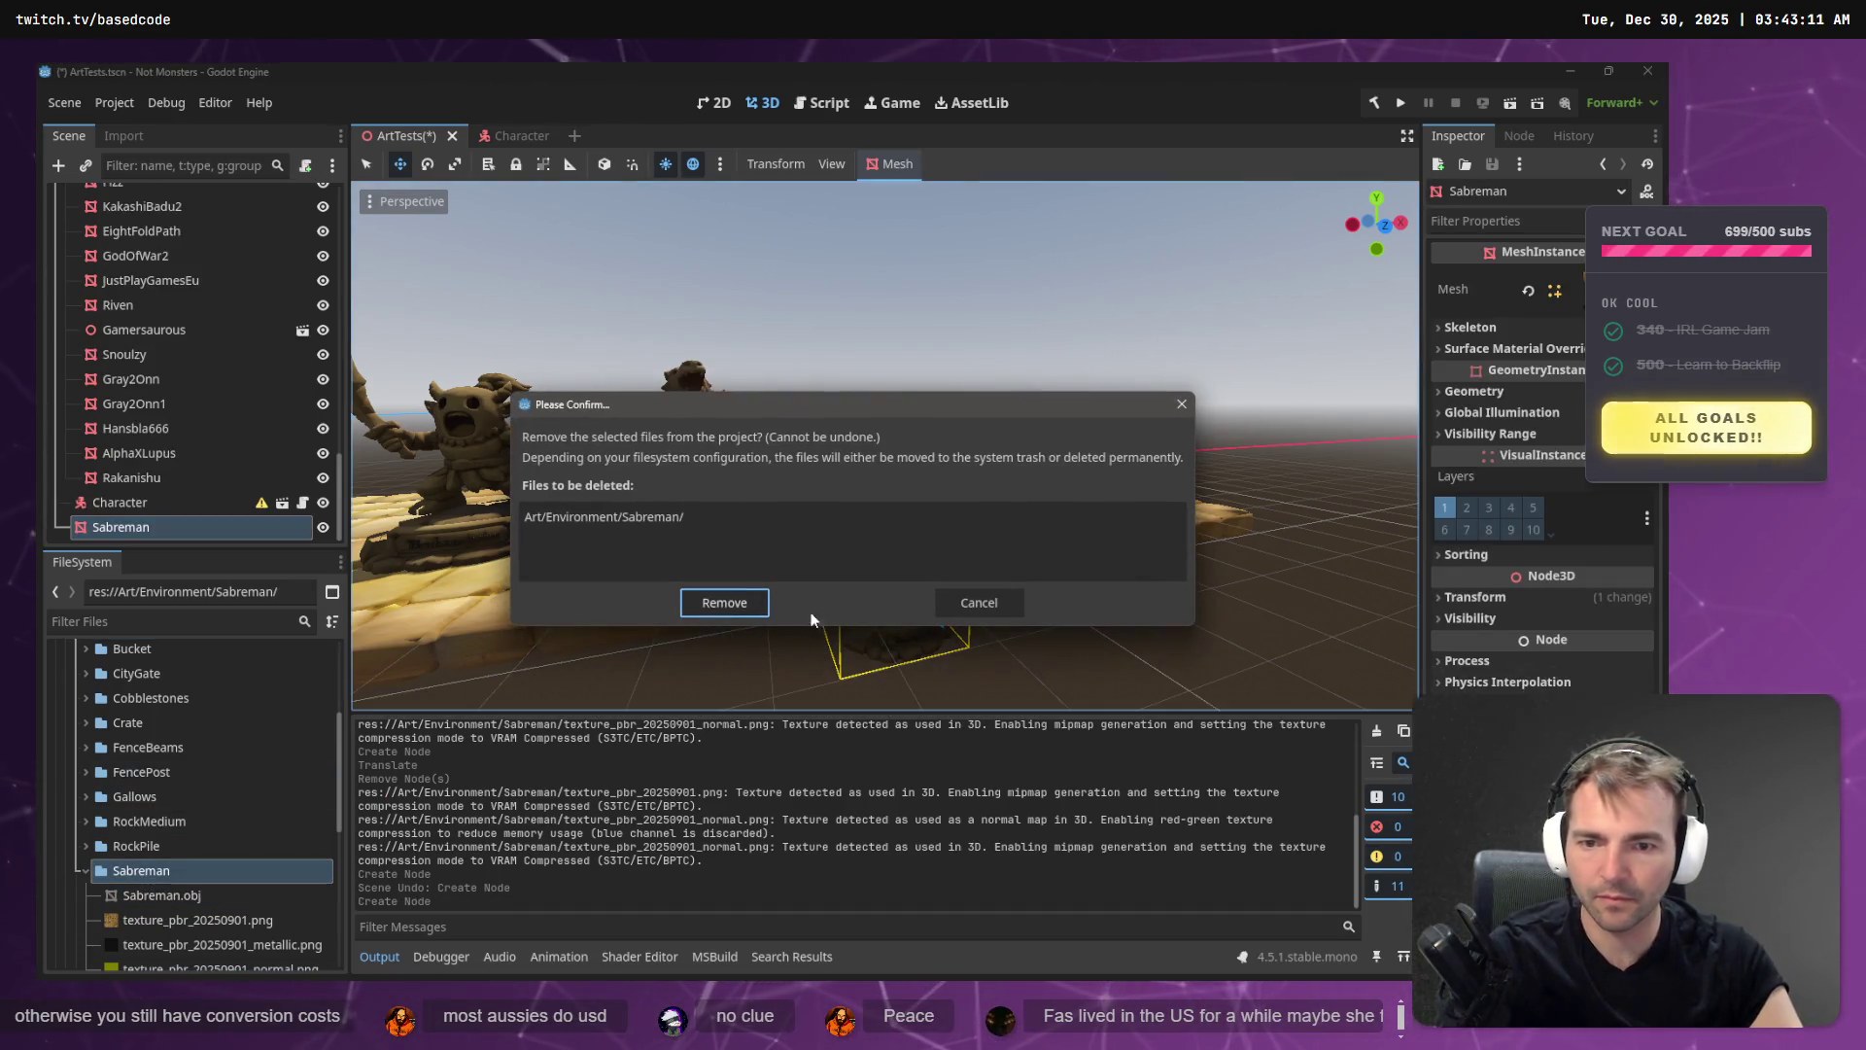
click(726, 609)
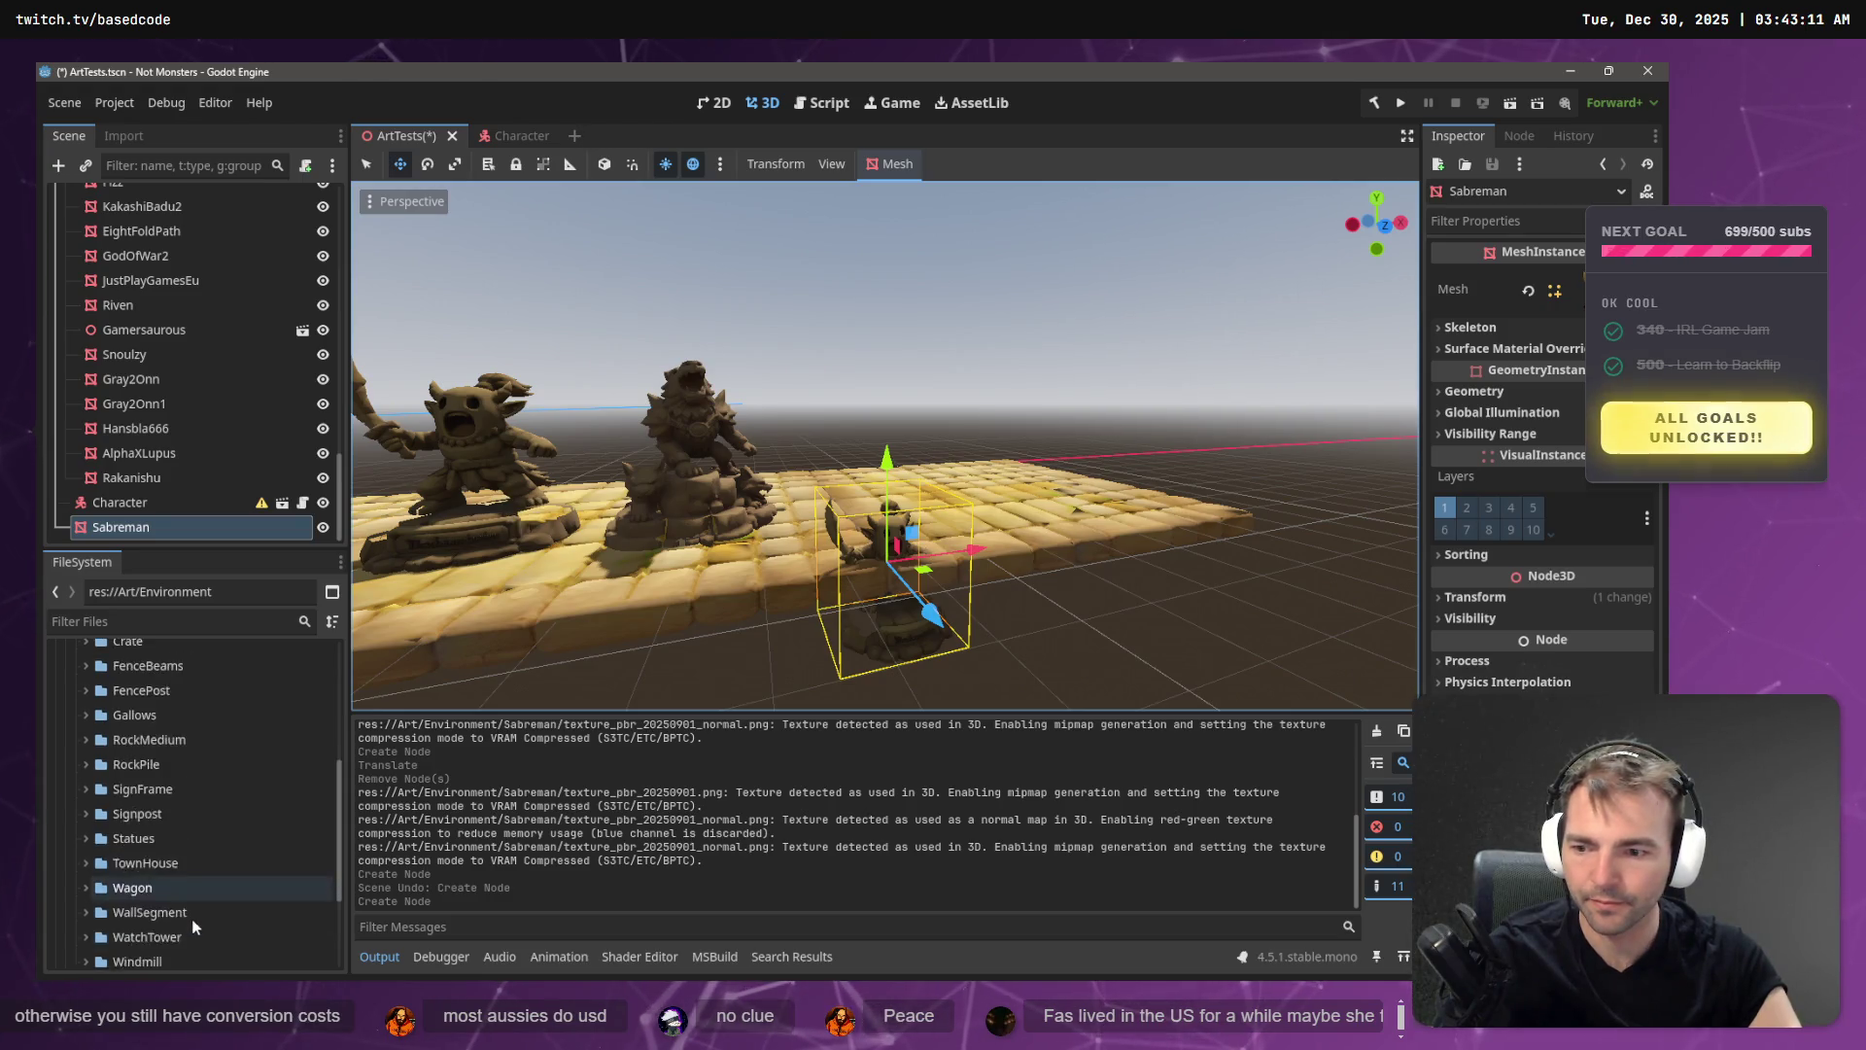
- Delete the small Sabreman statue node, leaving Rakanishu and the other original statue
scroll(195, 901, down, 3)
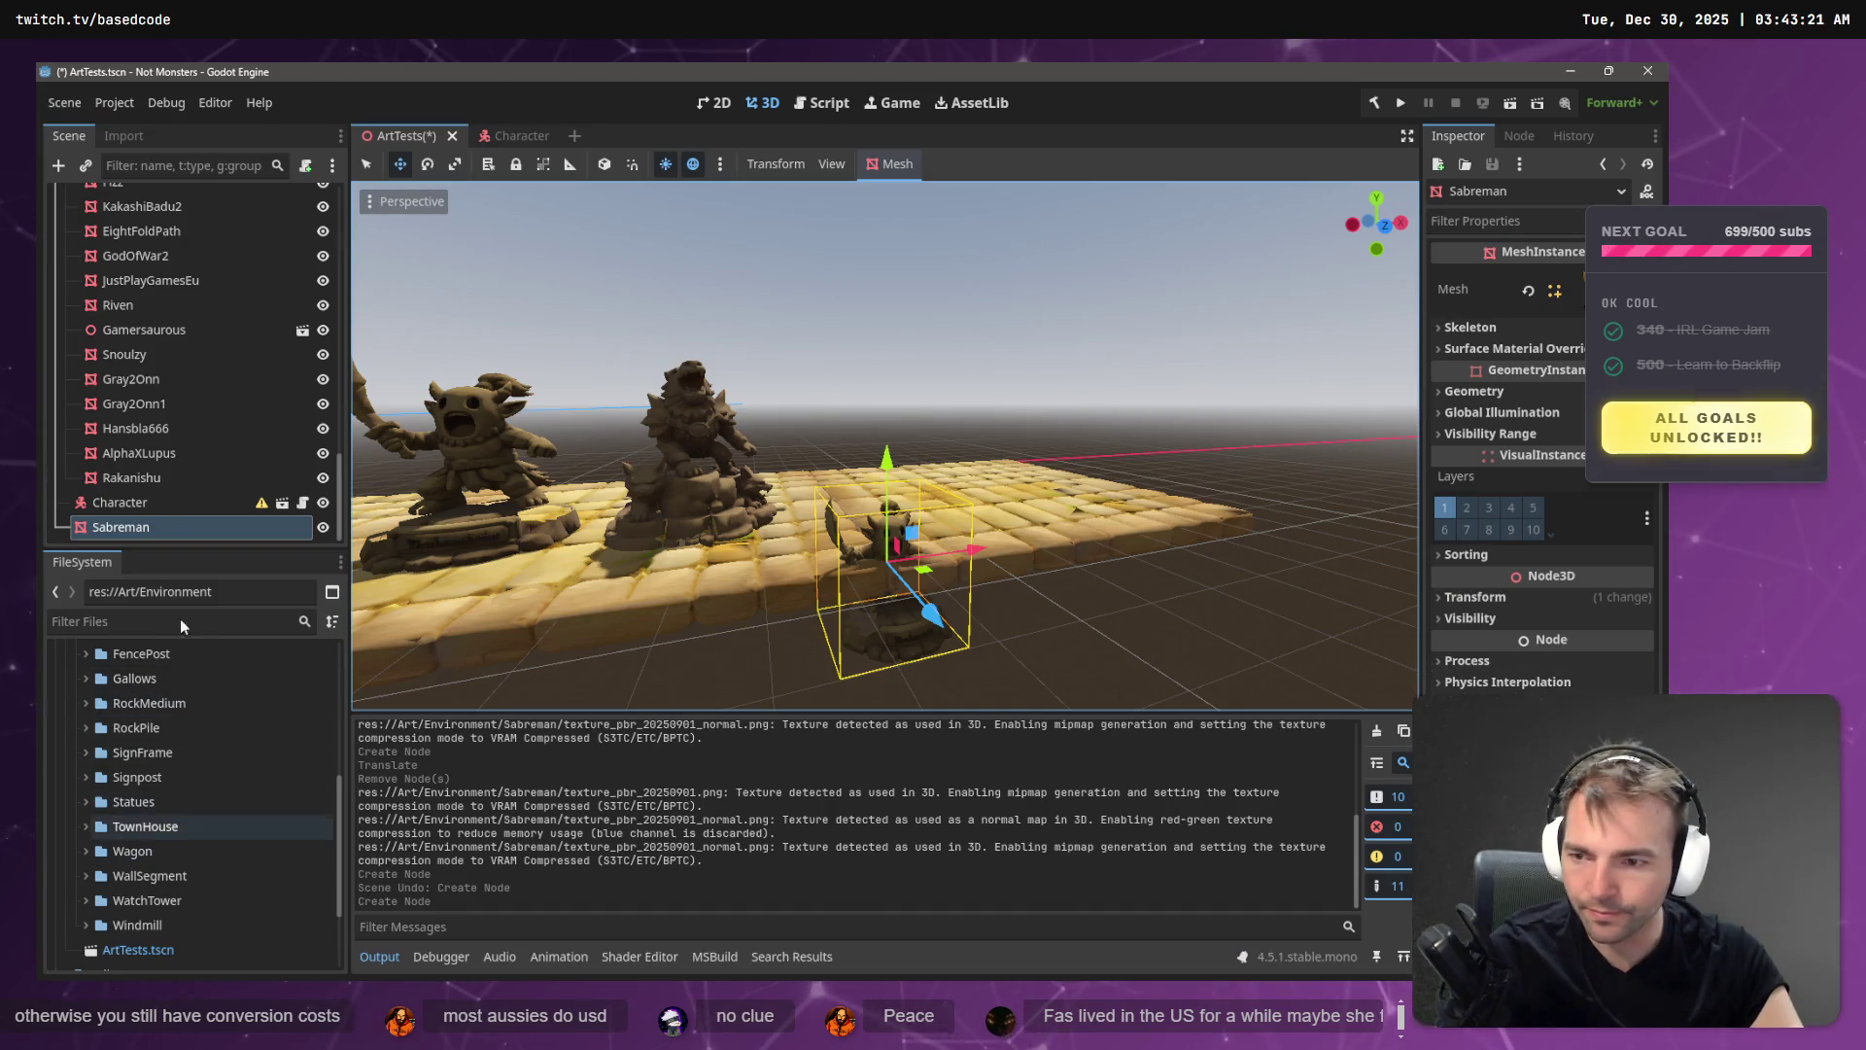
click(131, 478)
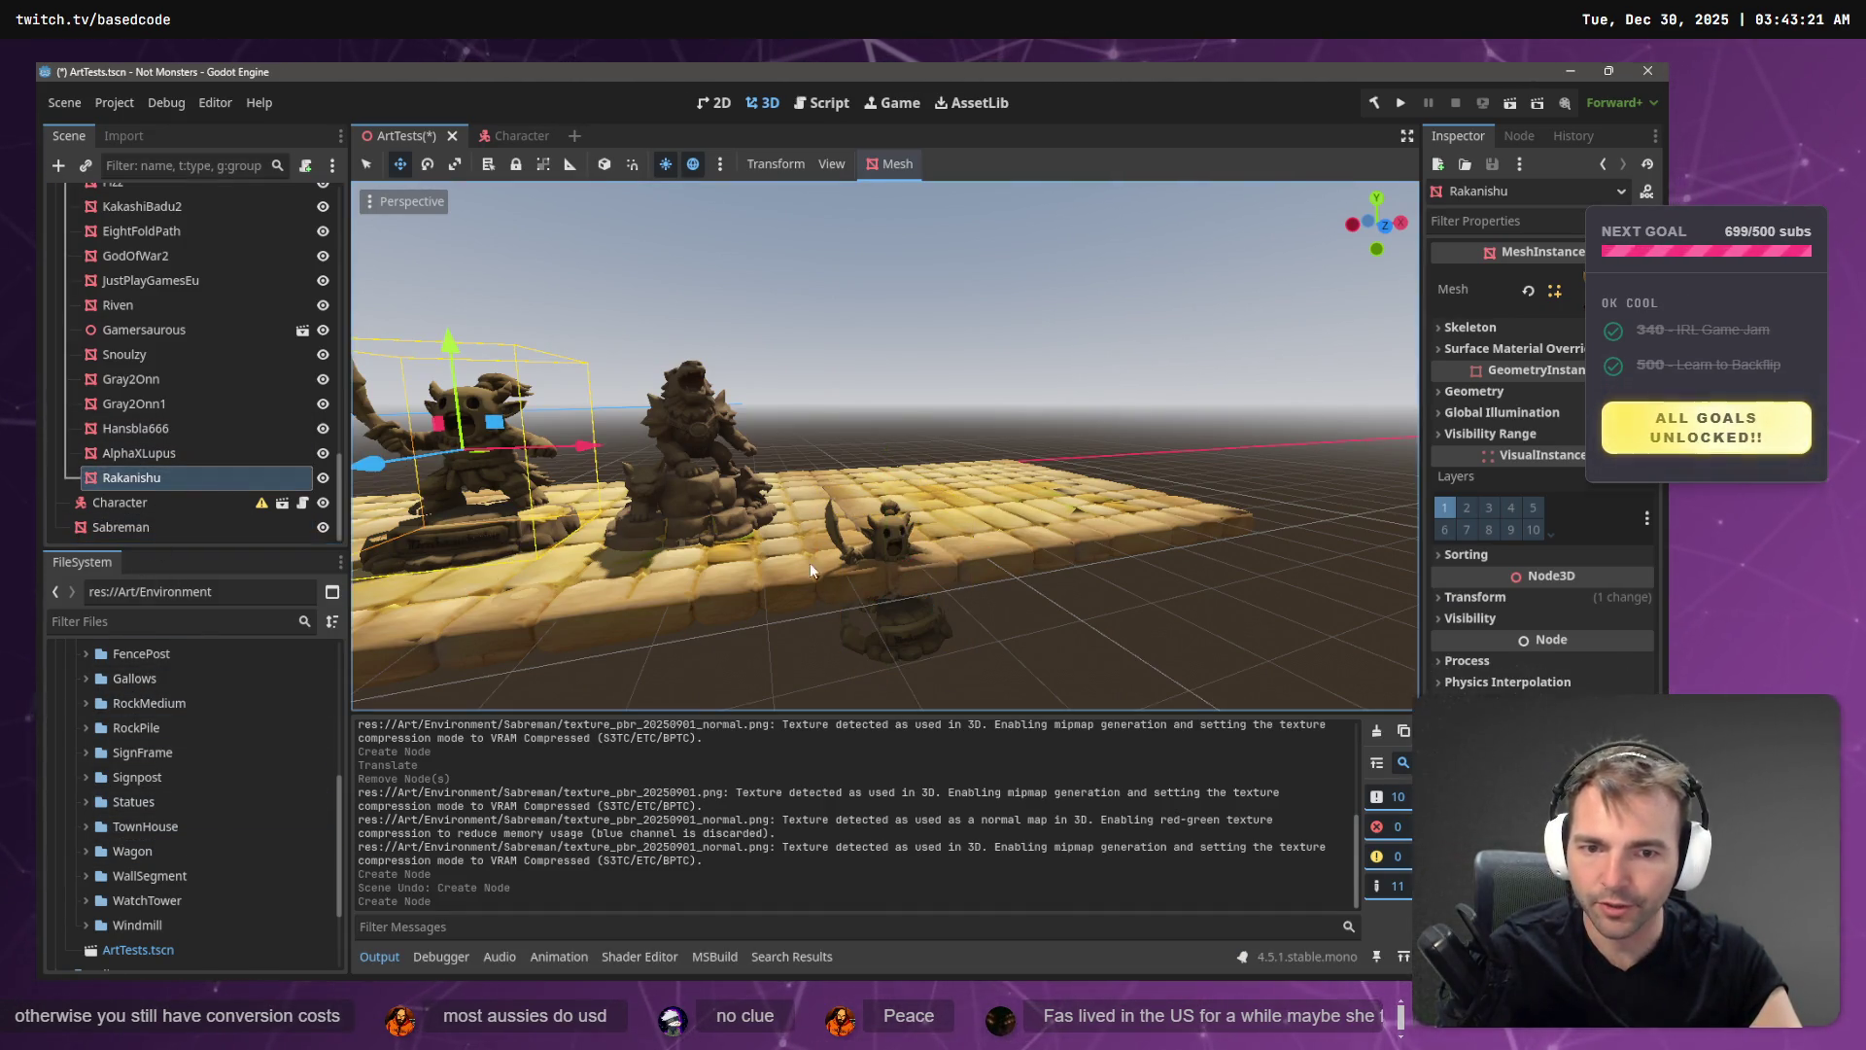
click(912, 630)
key(Delete)
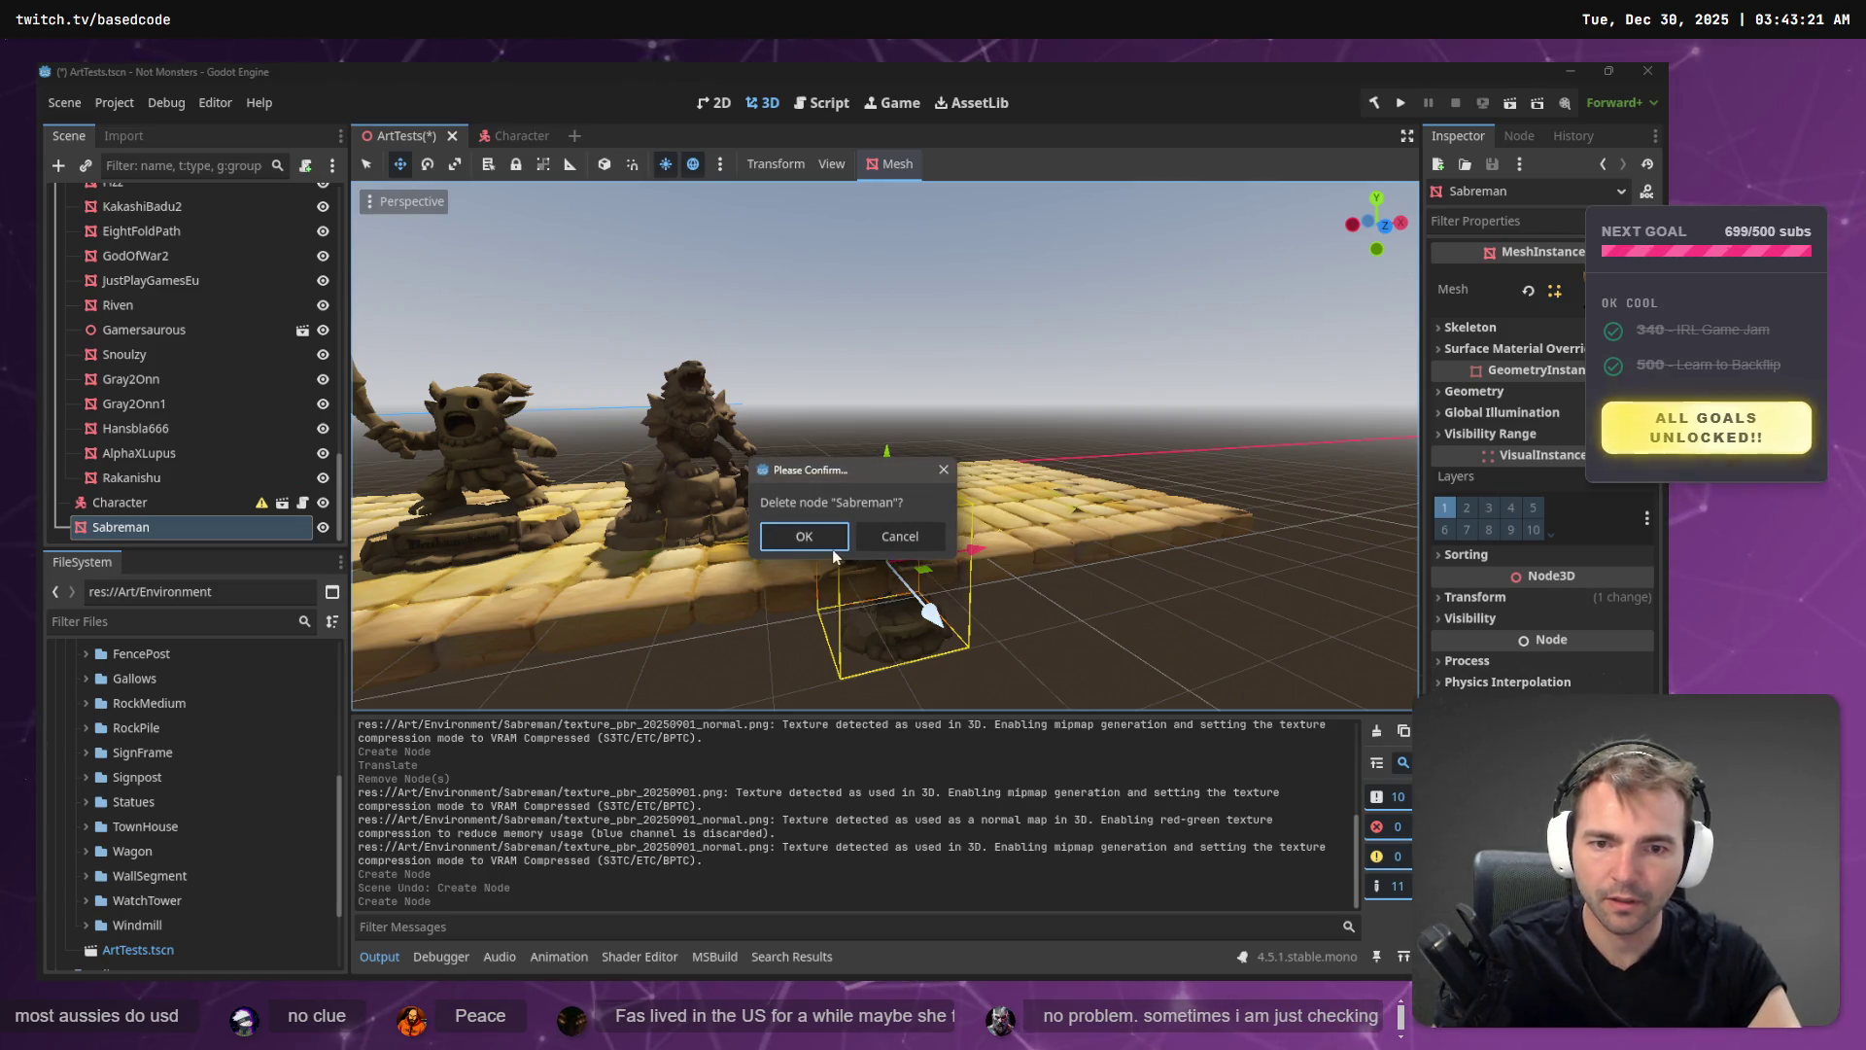
click(792, 533)
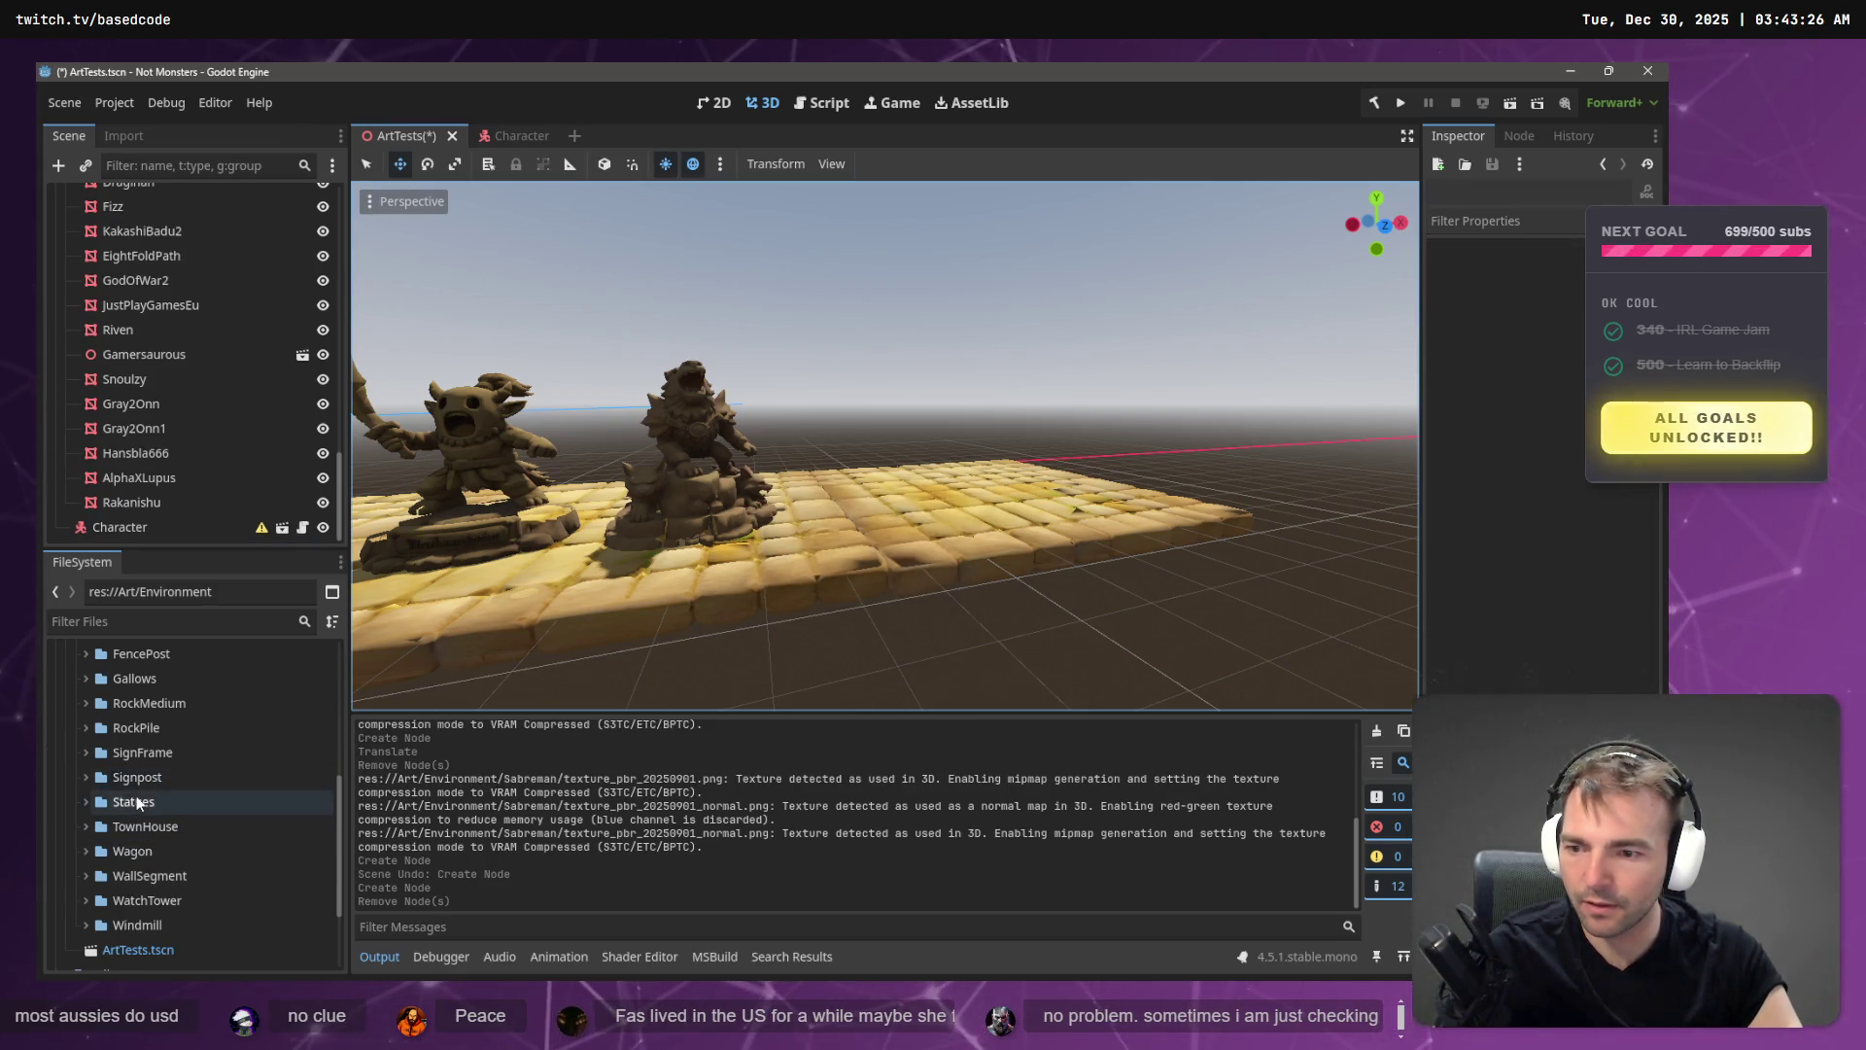
scroll(142, 764, up, 2)
key(alt+Tab)
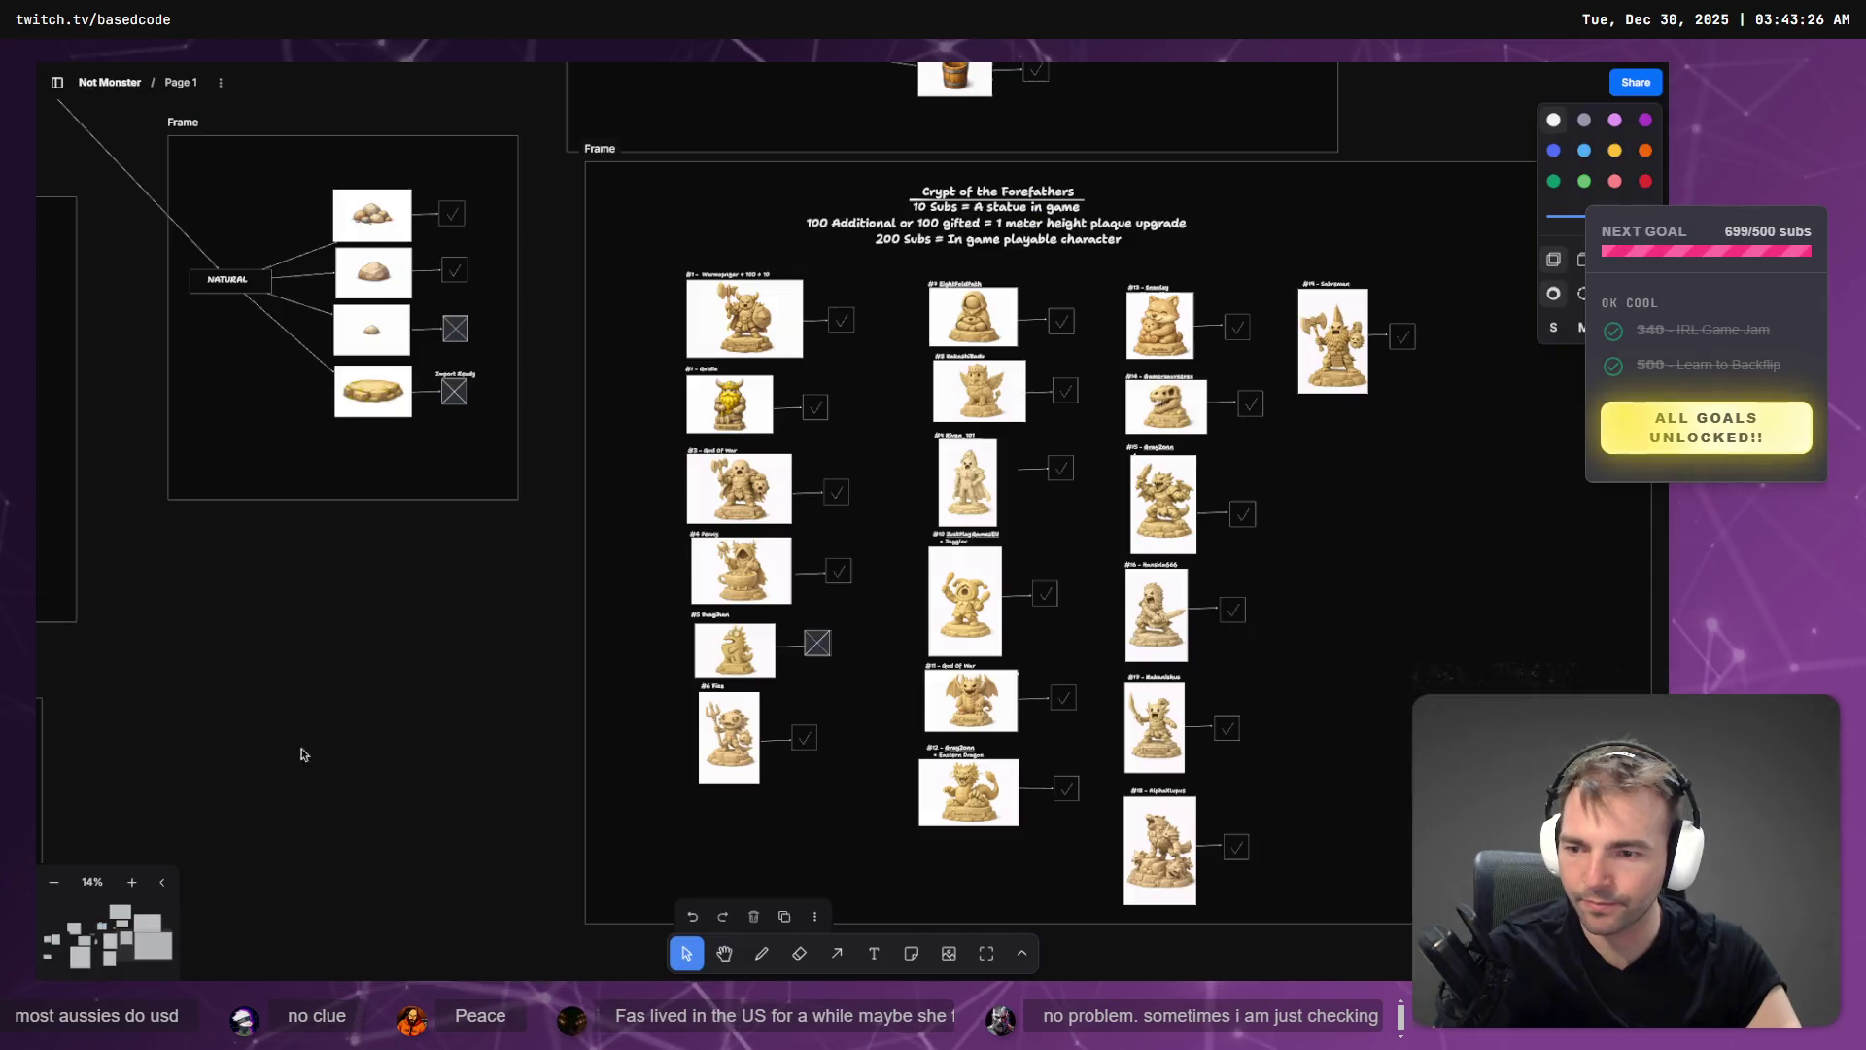
- Look over the statue checklist board in tldraw and drag its image toward Explorer
mouse_move(956, 557)
mouse_down()
mouse_move(902, 560)
mouse_move(875, 627)
mouse_move(805, 659)
mouse_up()
key(alt+Tab)
key(alt+Tab)
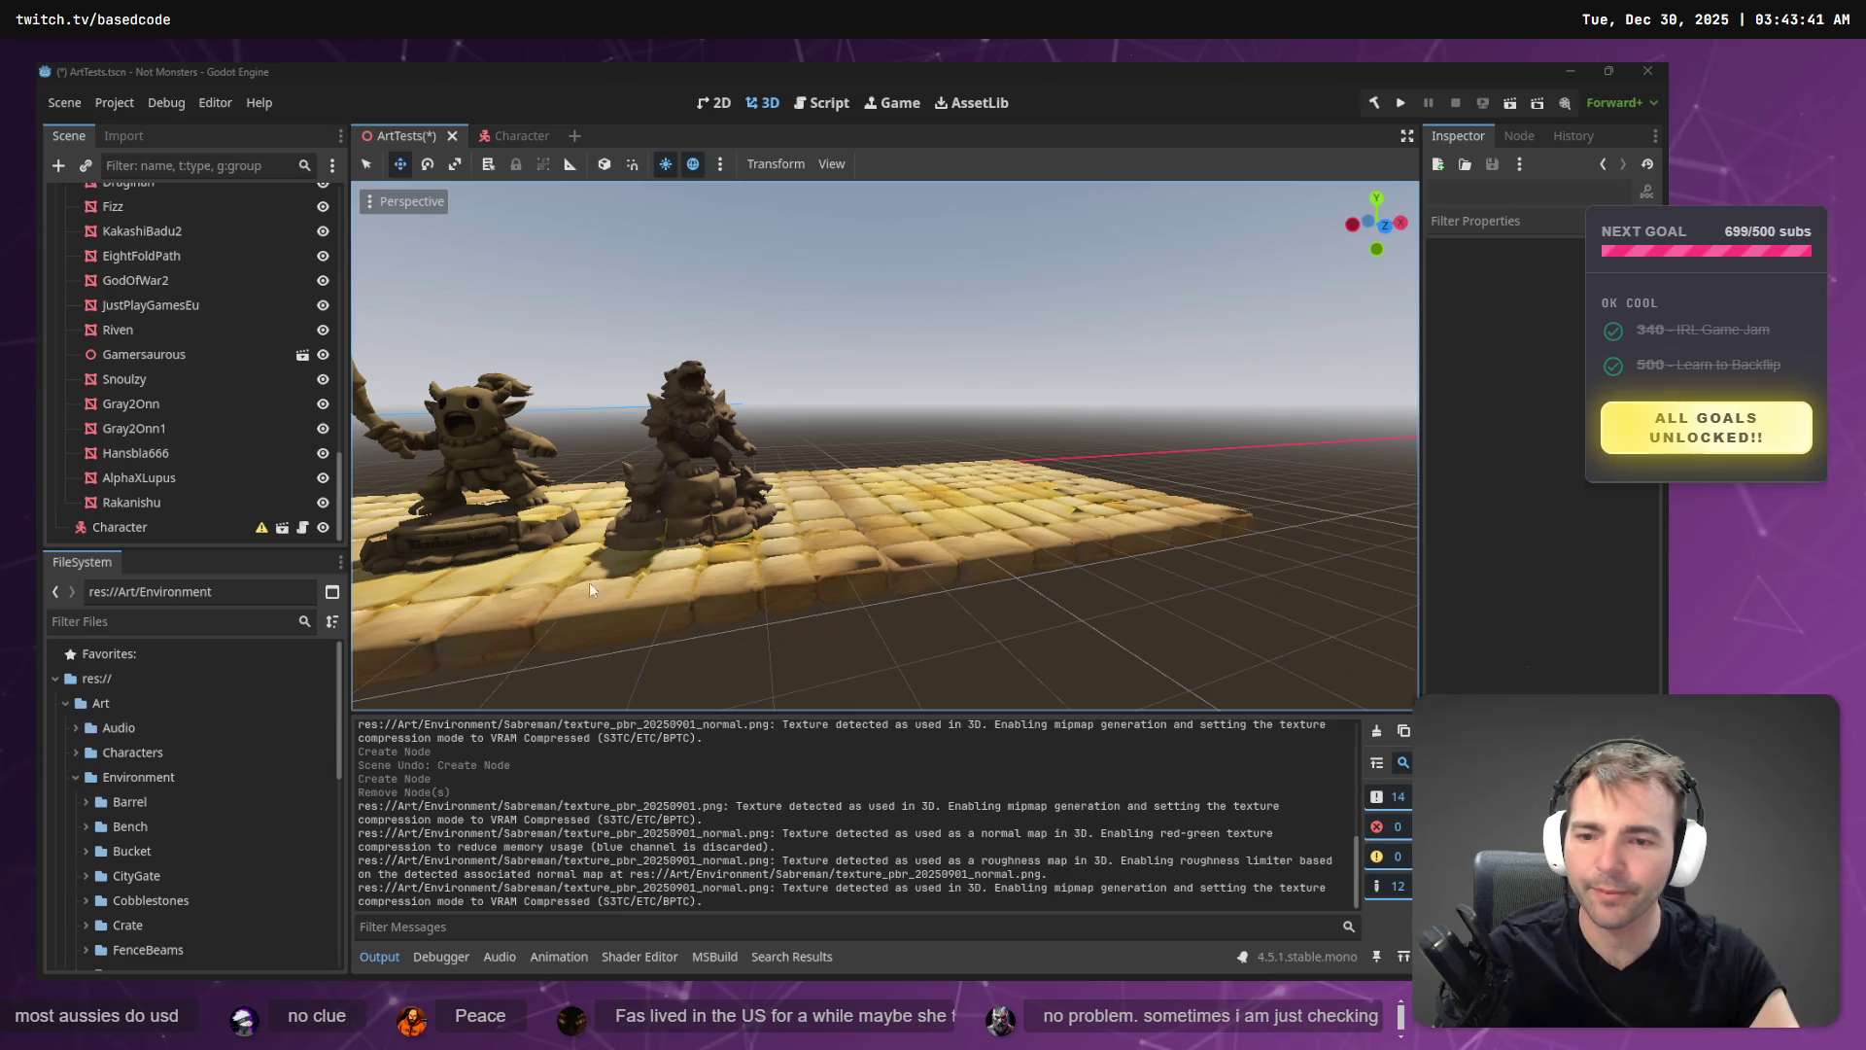
- Expand the reimported Sabreman folder, test-place Sabreman.obj in the viewport, then undo it
scroll(223, 807, down, 5)
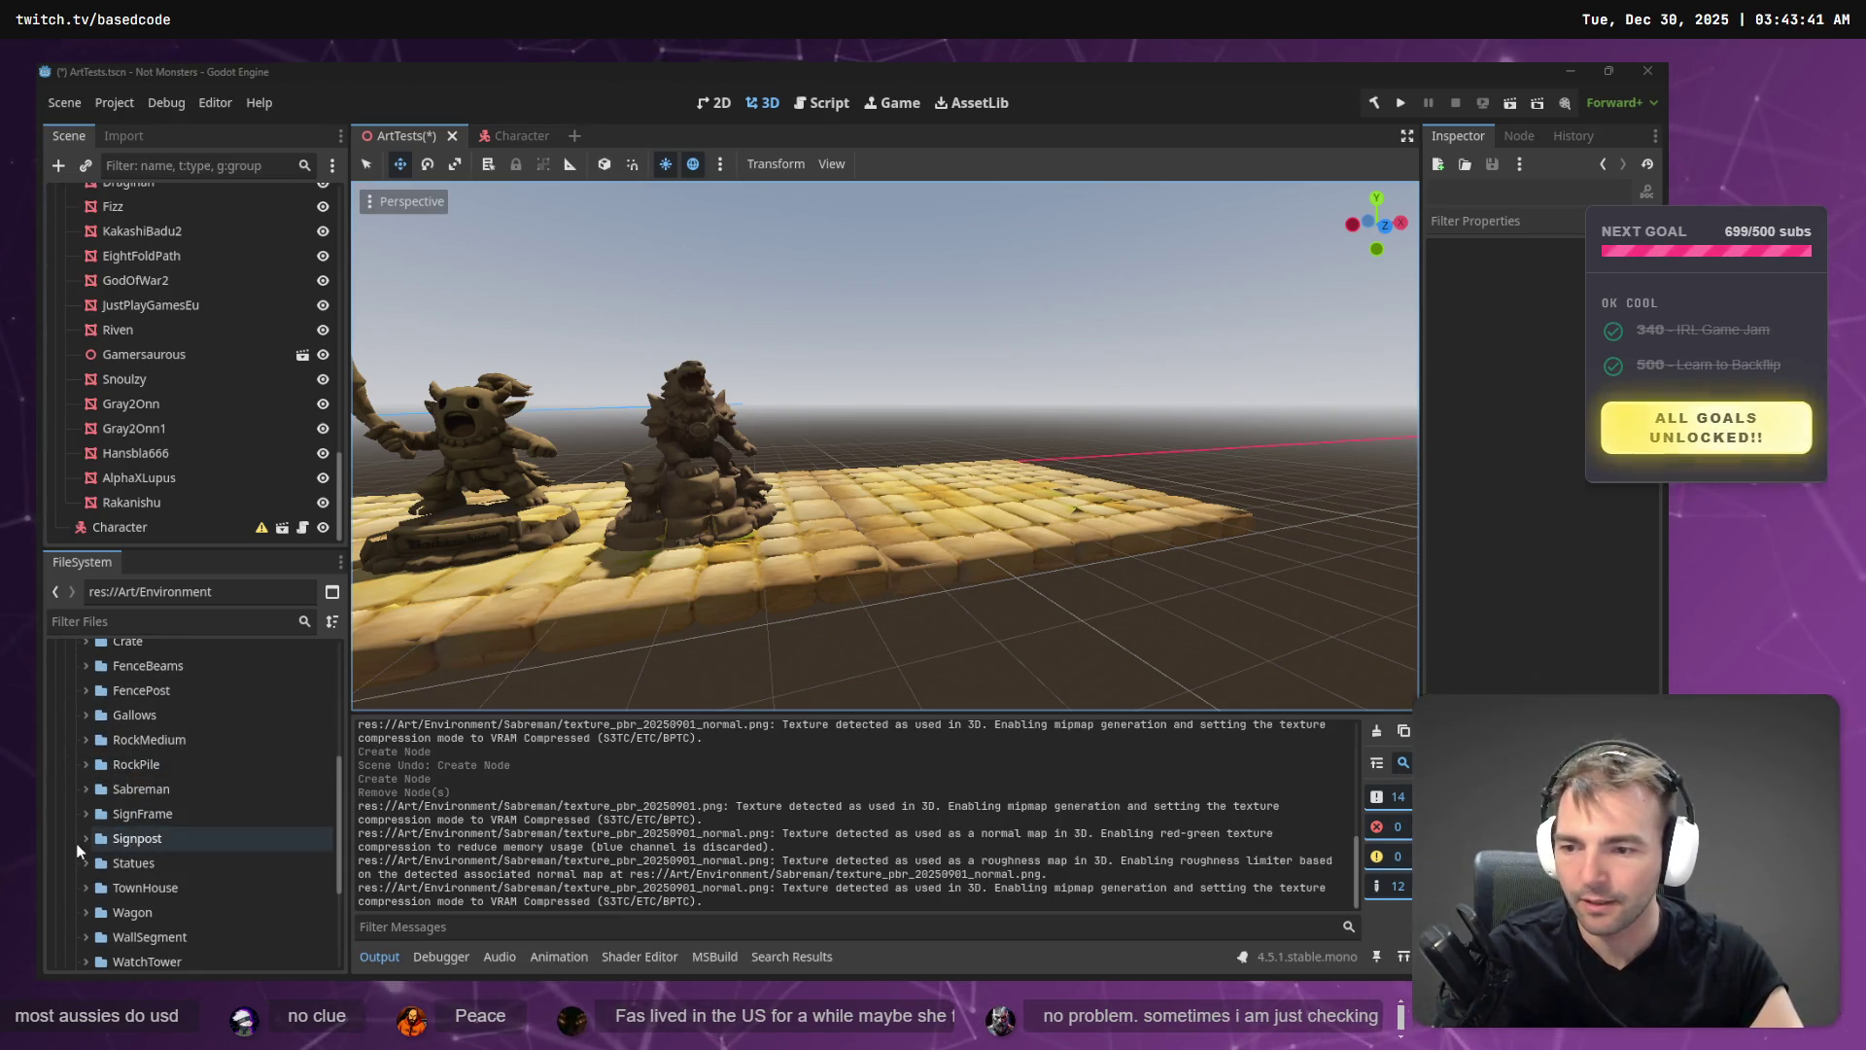
scroll(82, 850, up, 1)
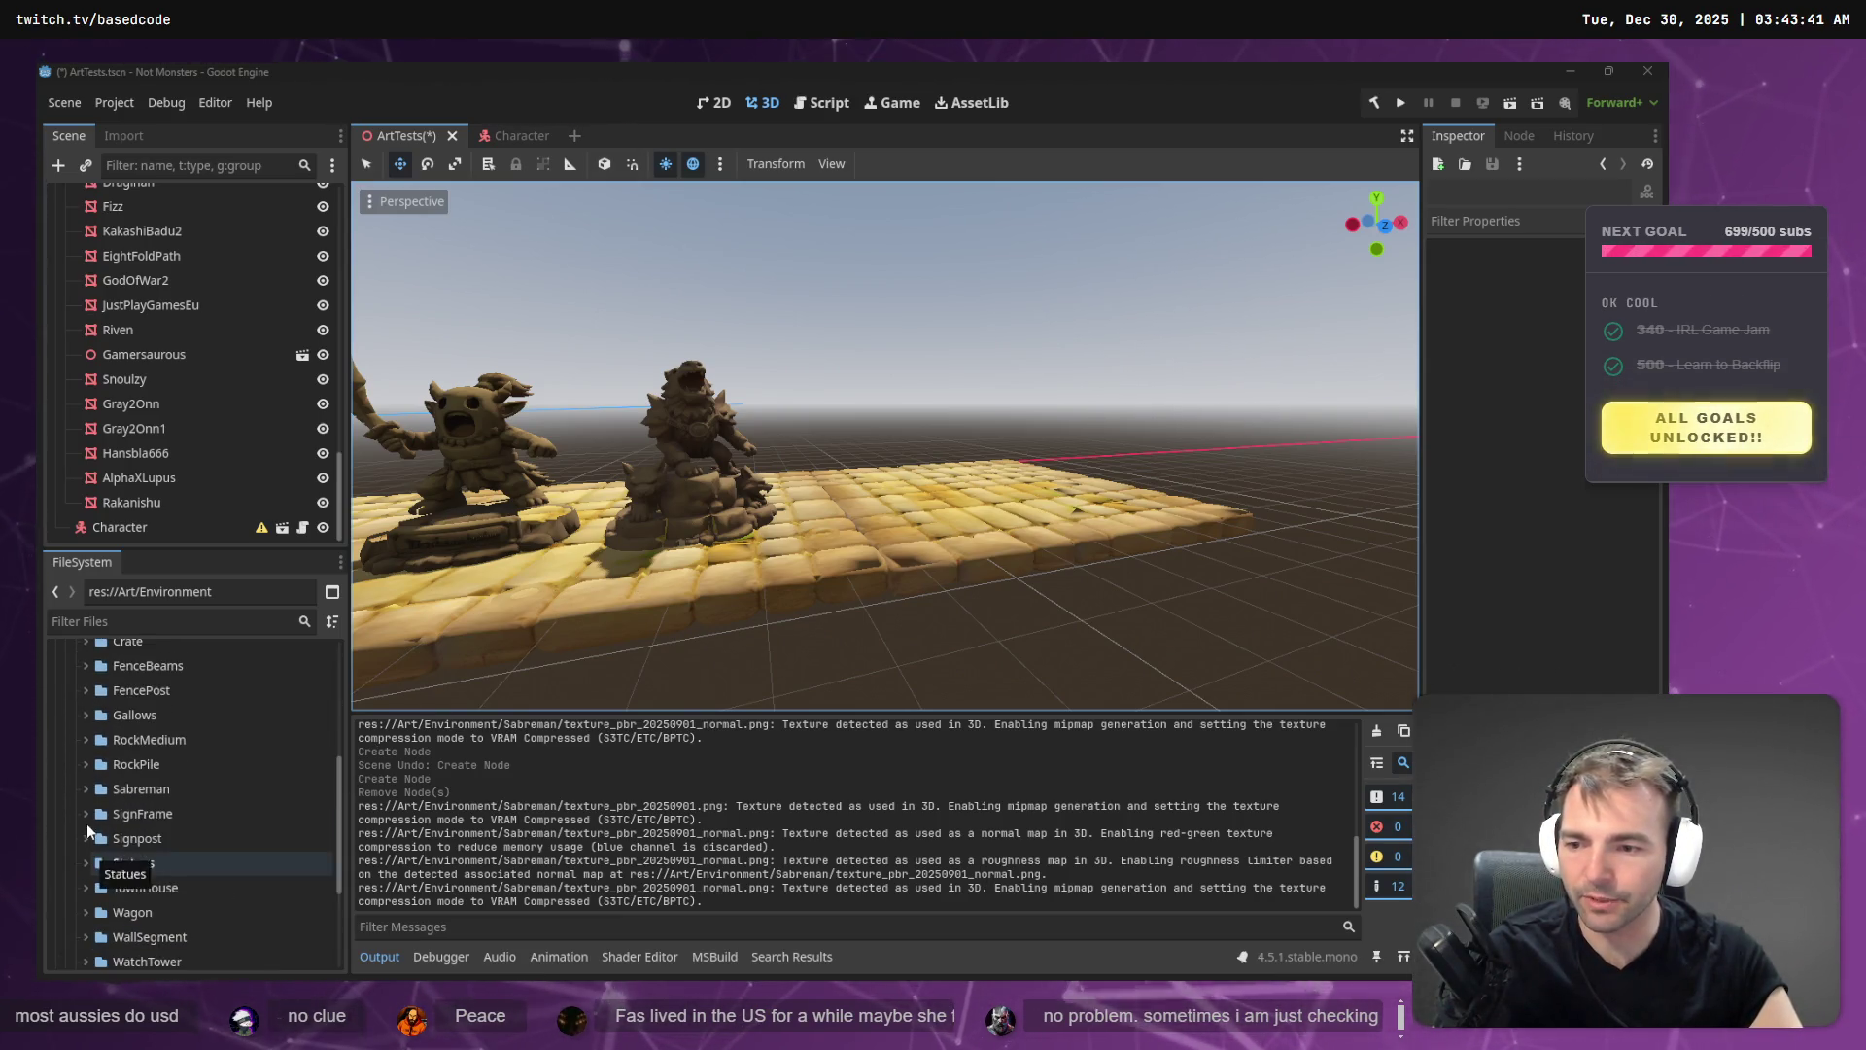
click(86, 788)
mouse_move(155, 814)
mouse_down()
mouse_move(979, 570)
mouse_move(933, 506)
mouse_move(855, 485)
mouse_move(849, 523)
mouse_up()
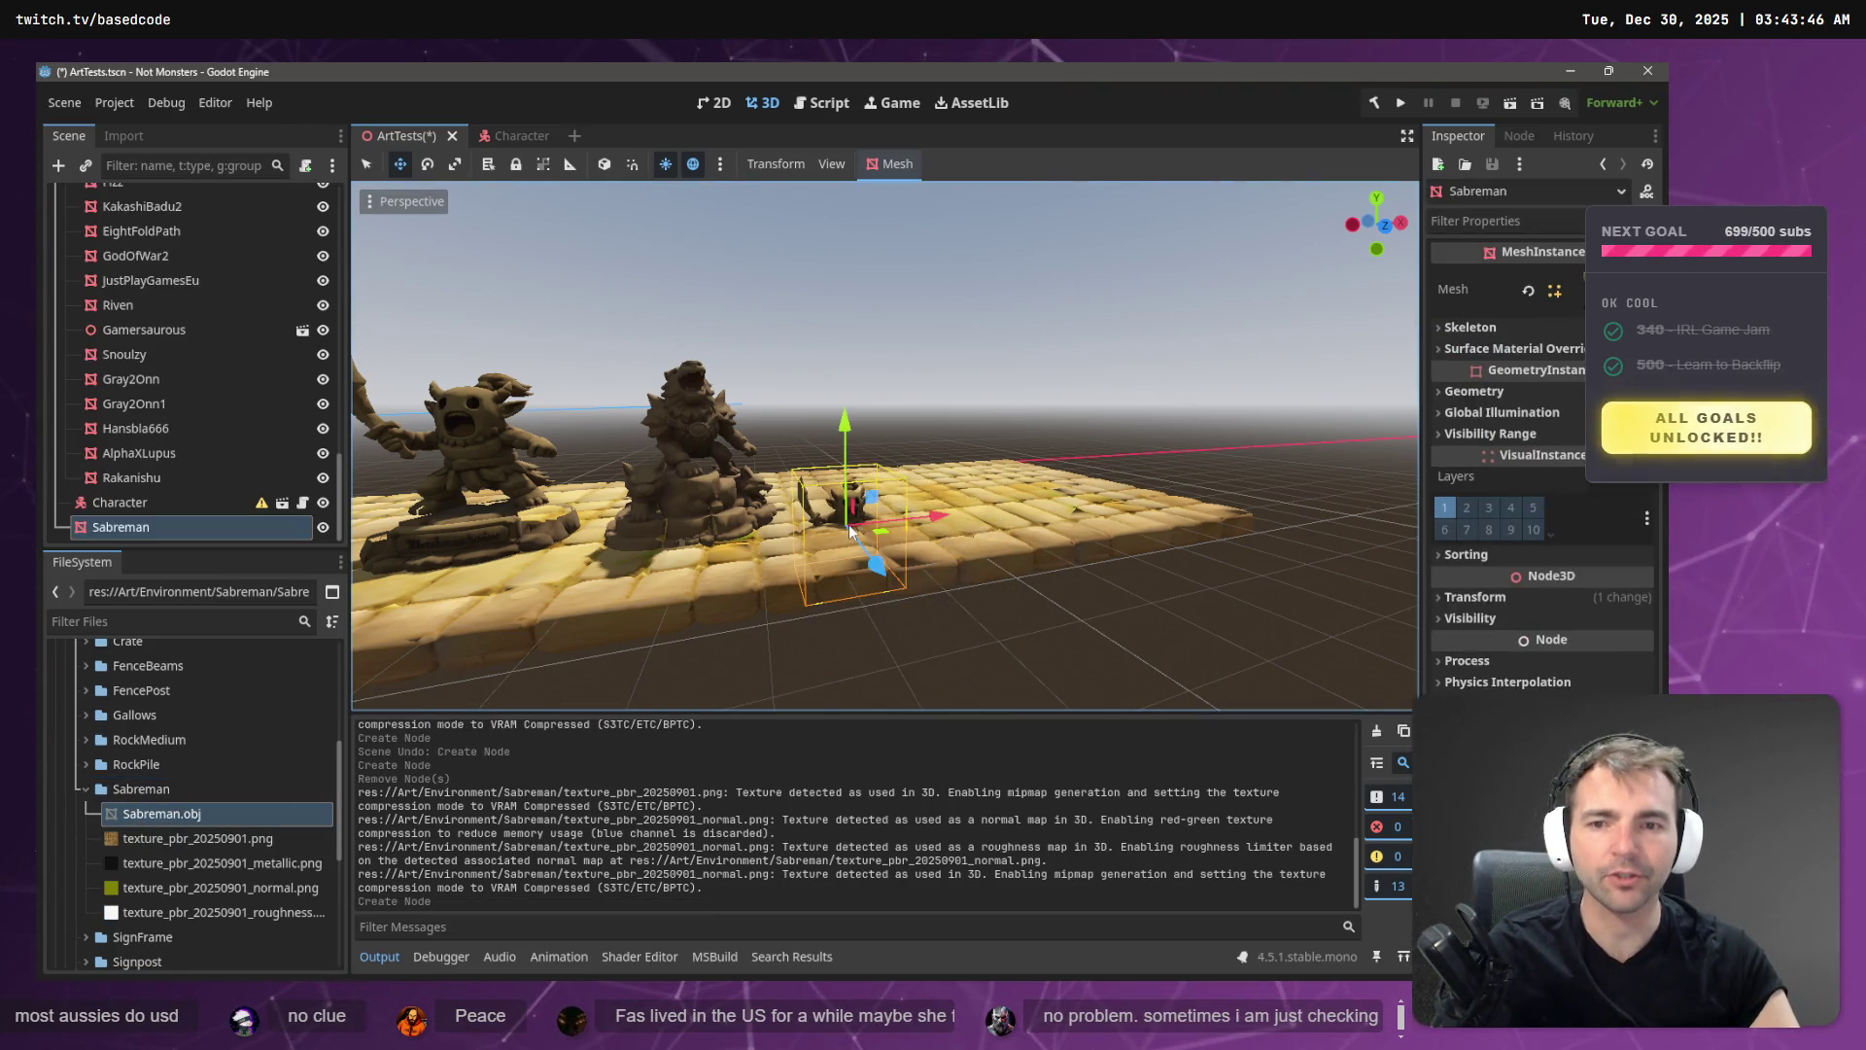
key(ctrl+z)
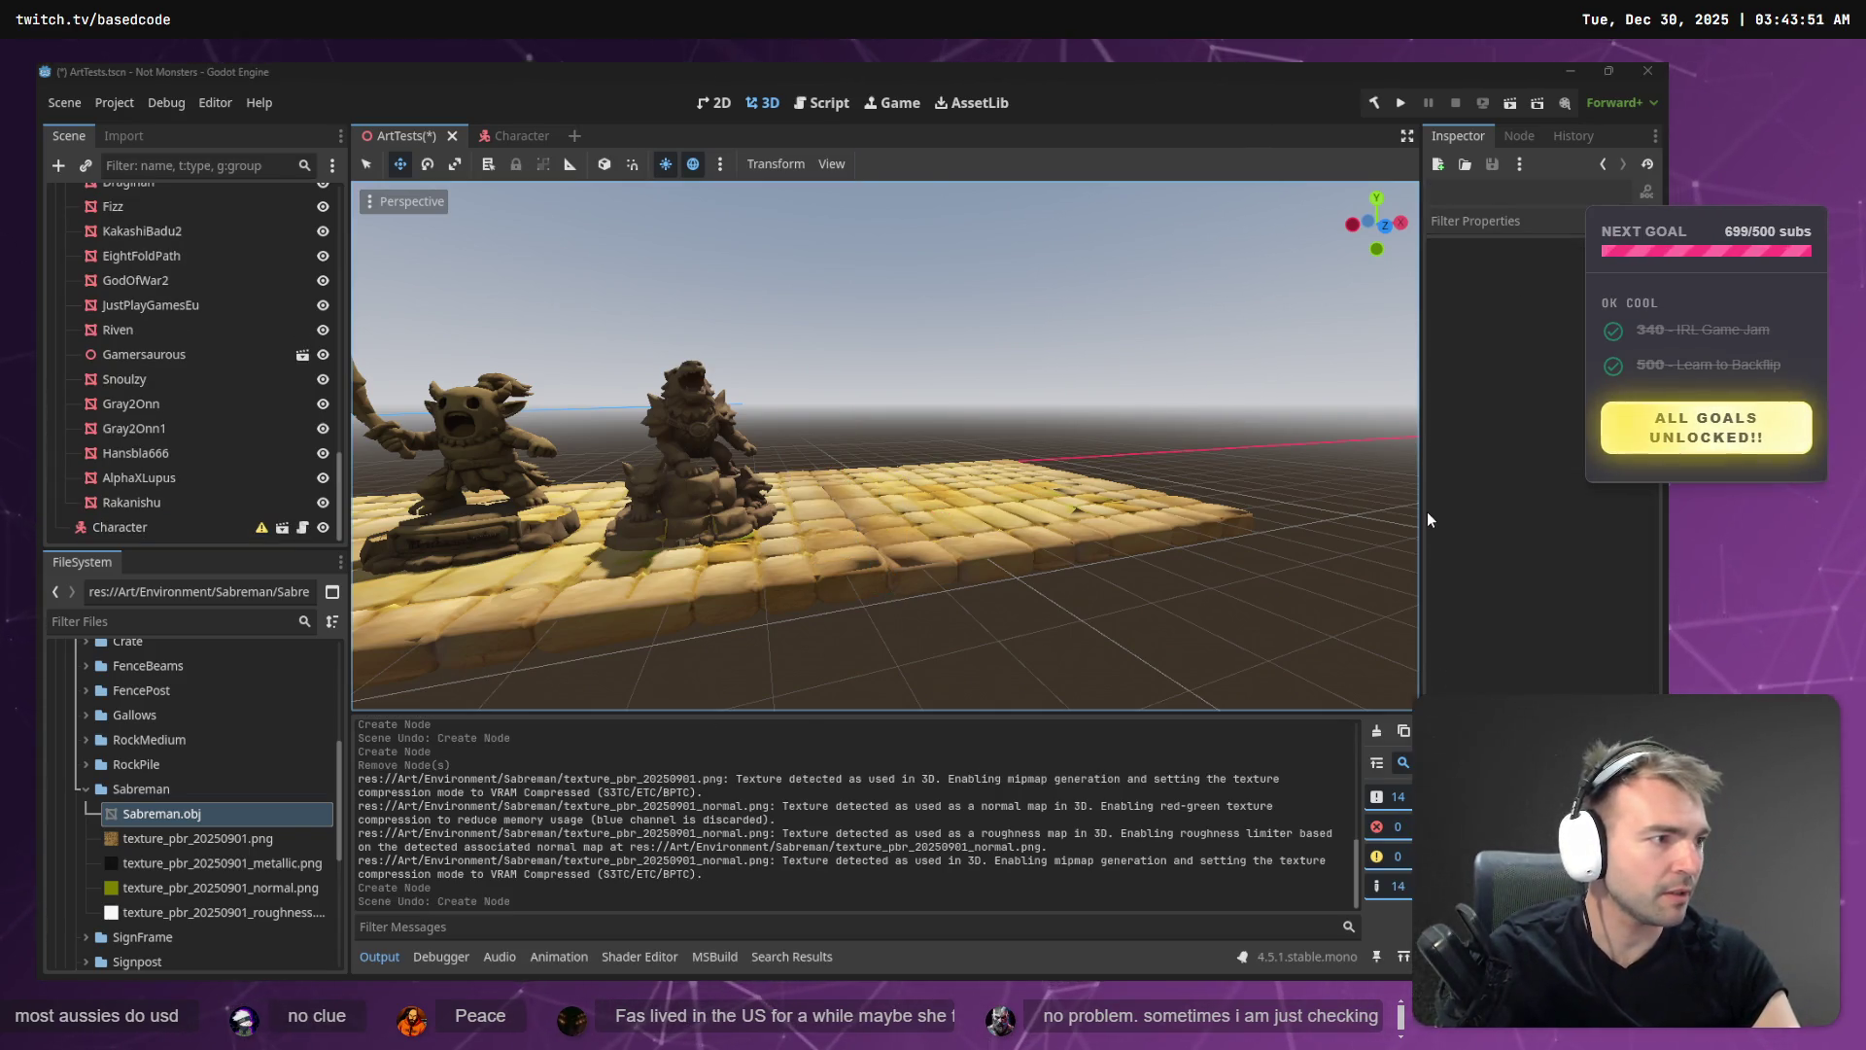
key(alt+Tab)
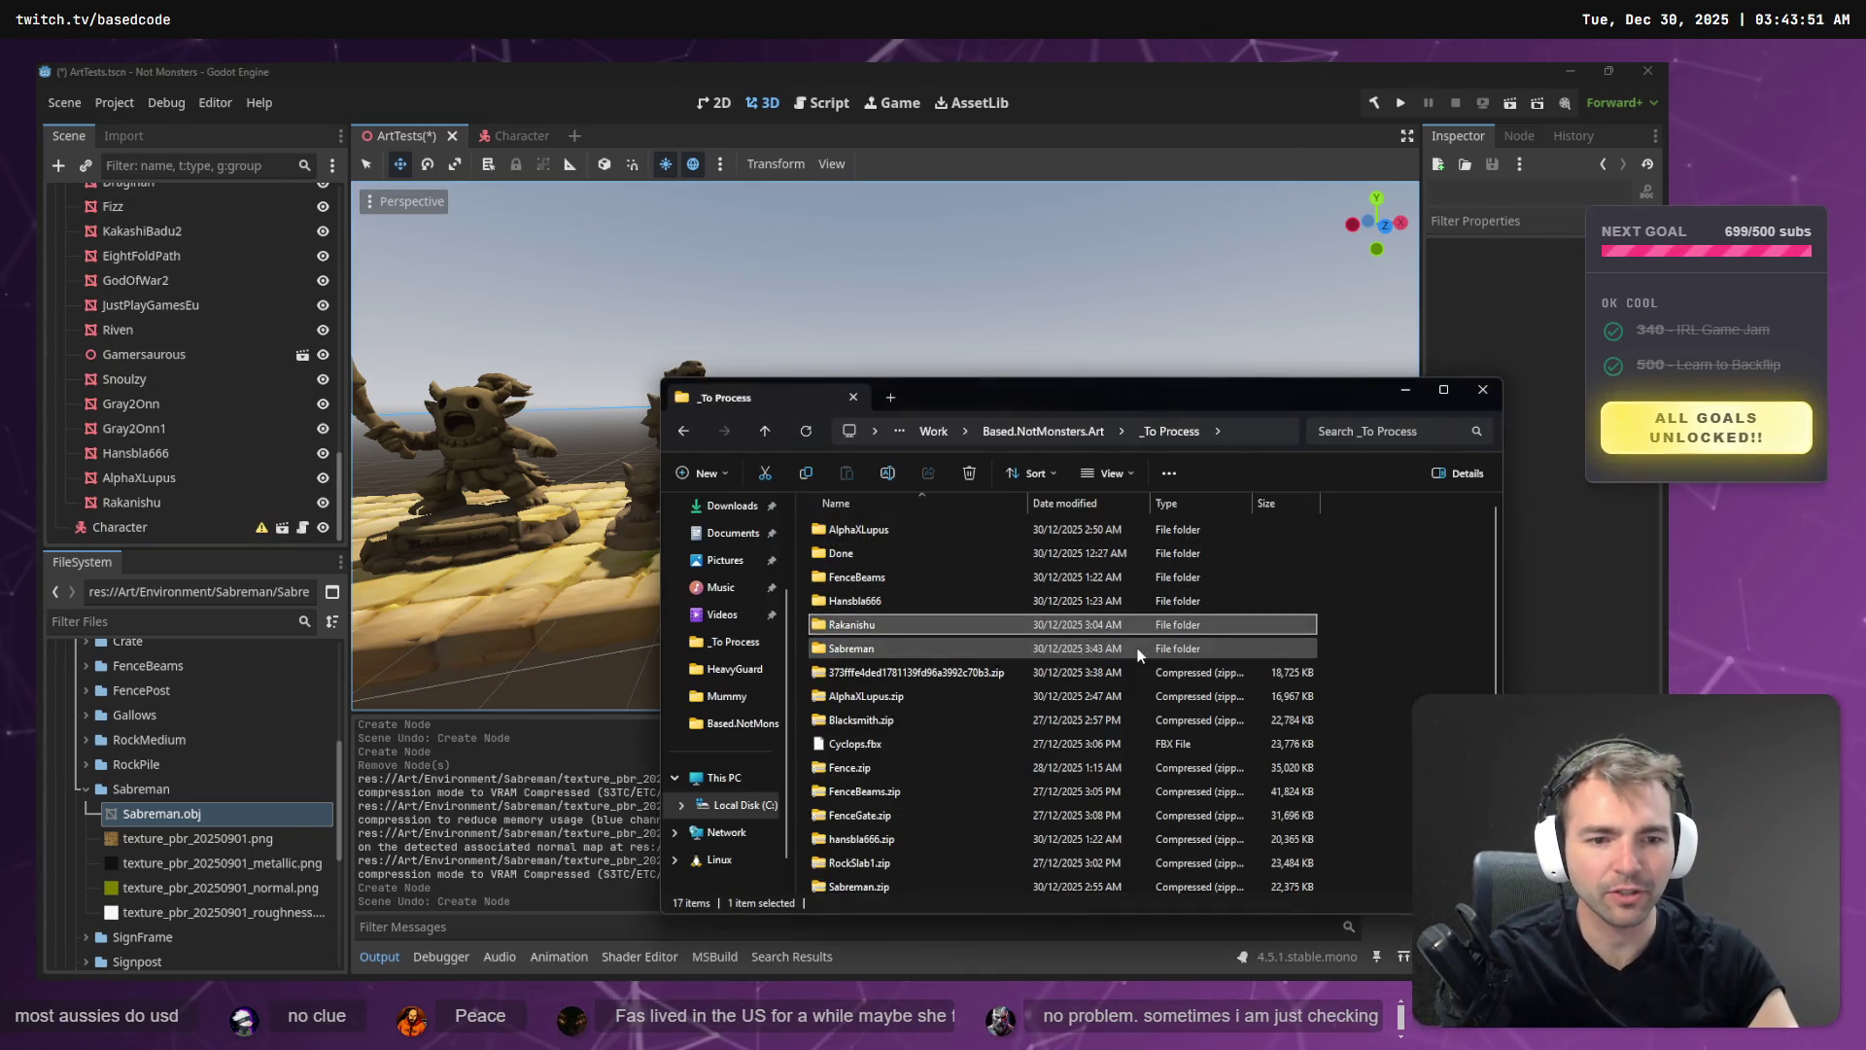
- Delete the Sabreman folder from _To Process and open the Rakanishu folder in a new window
key(Delete)
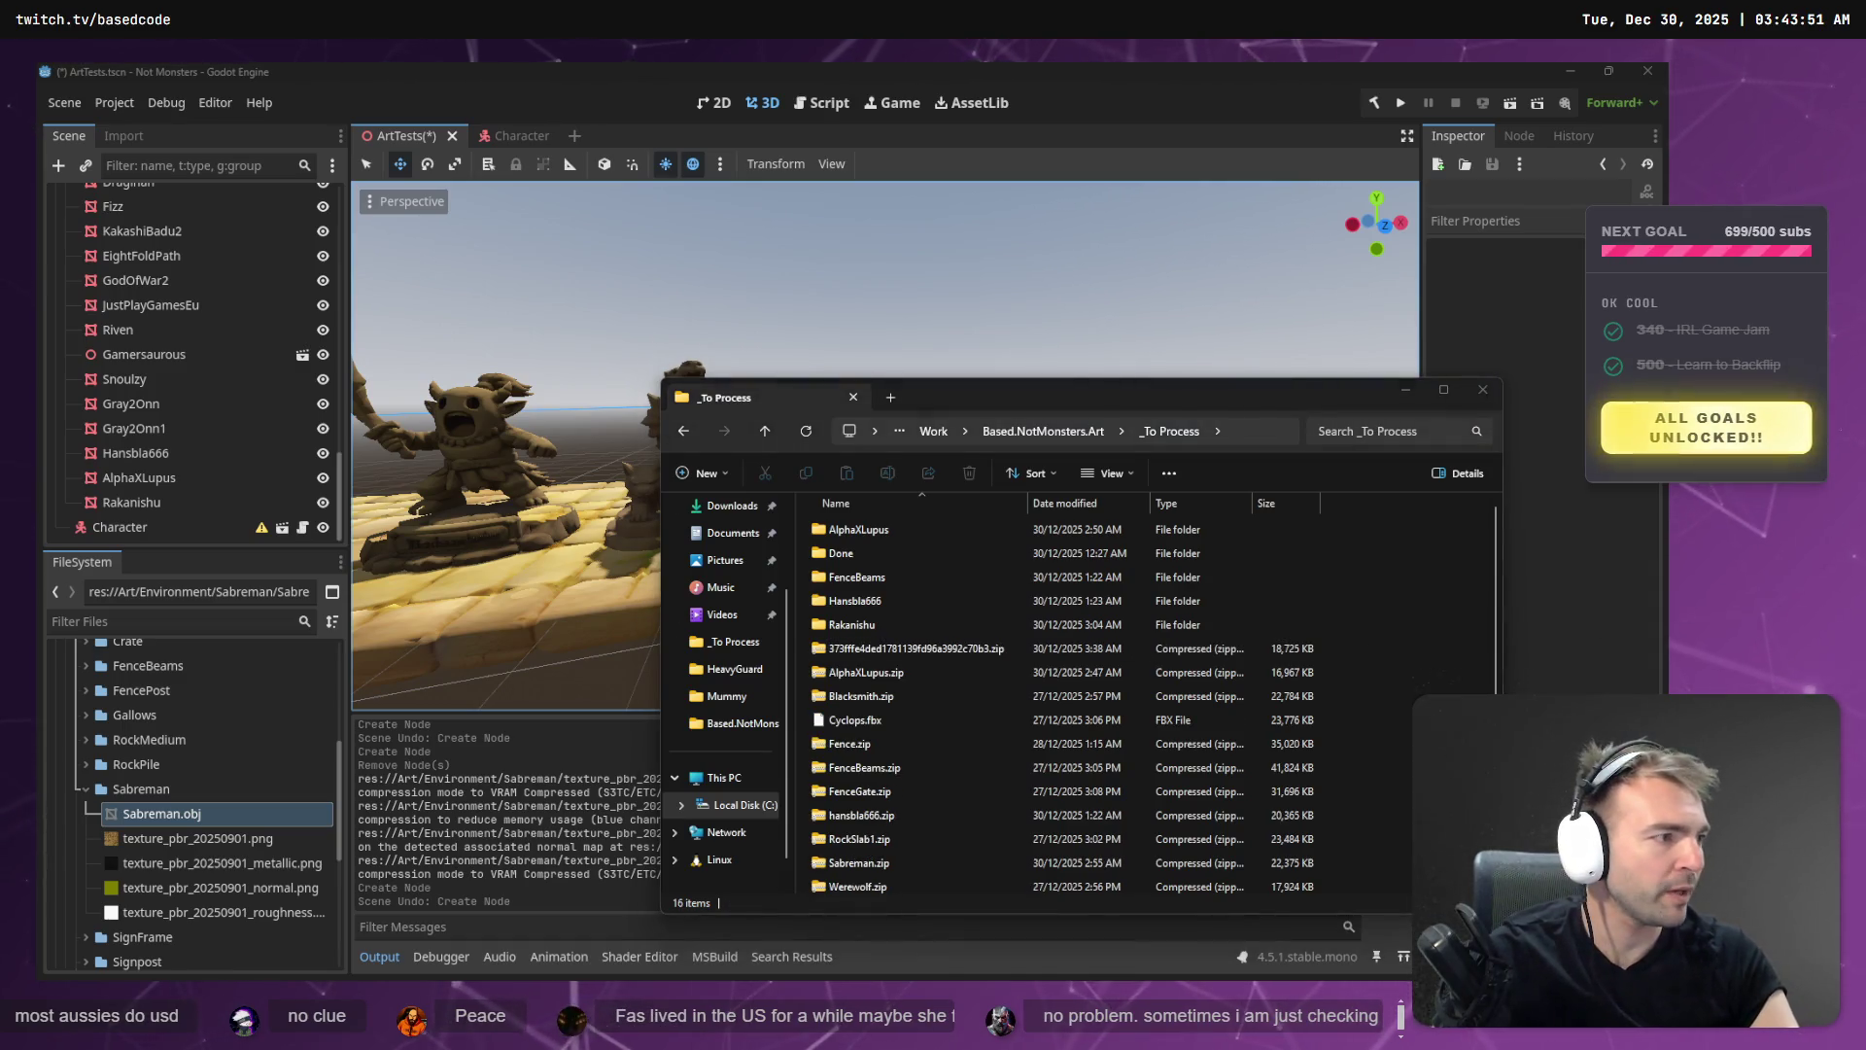
key(ctrl+n)
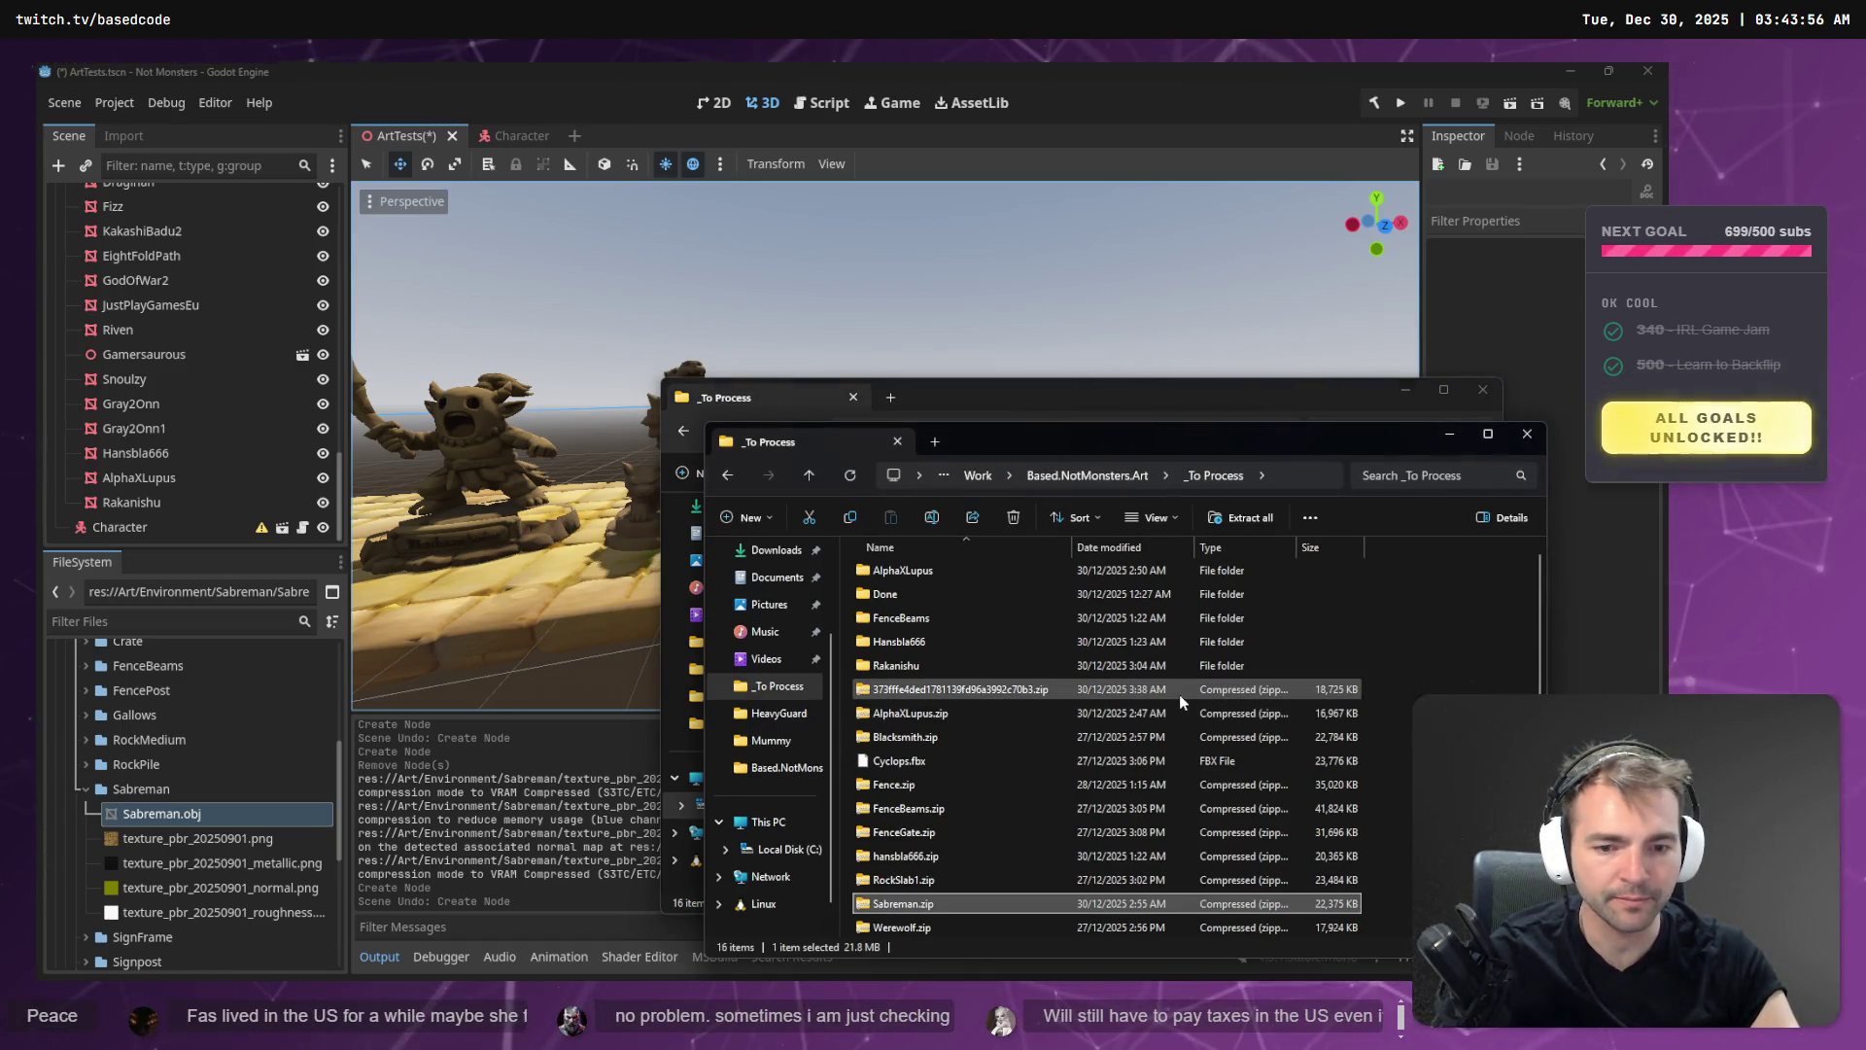
scroll(1180, 671, up, 1)
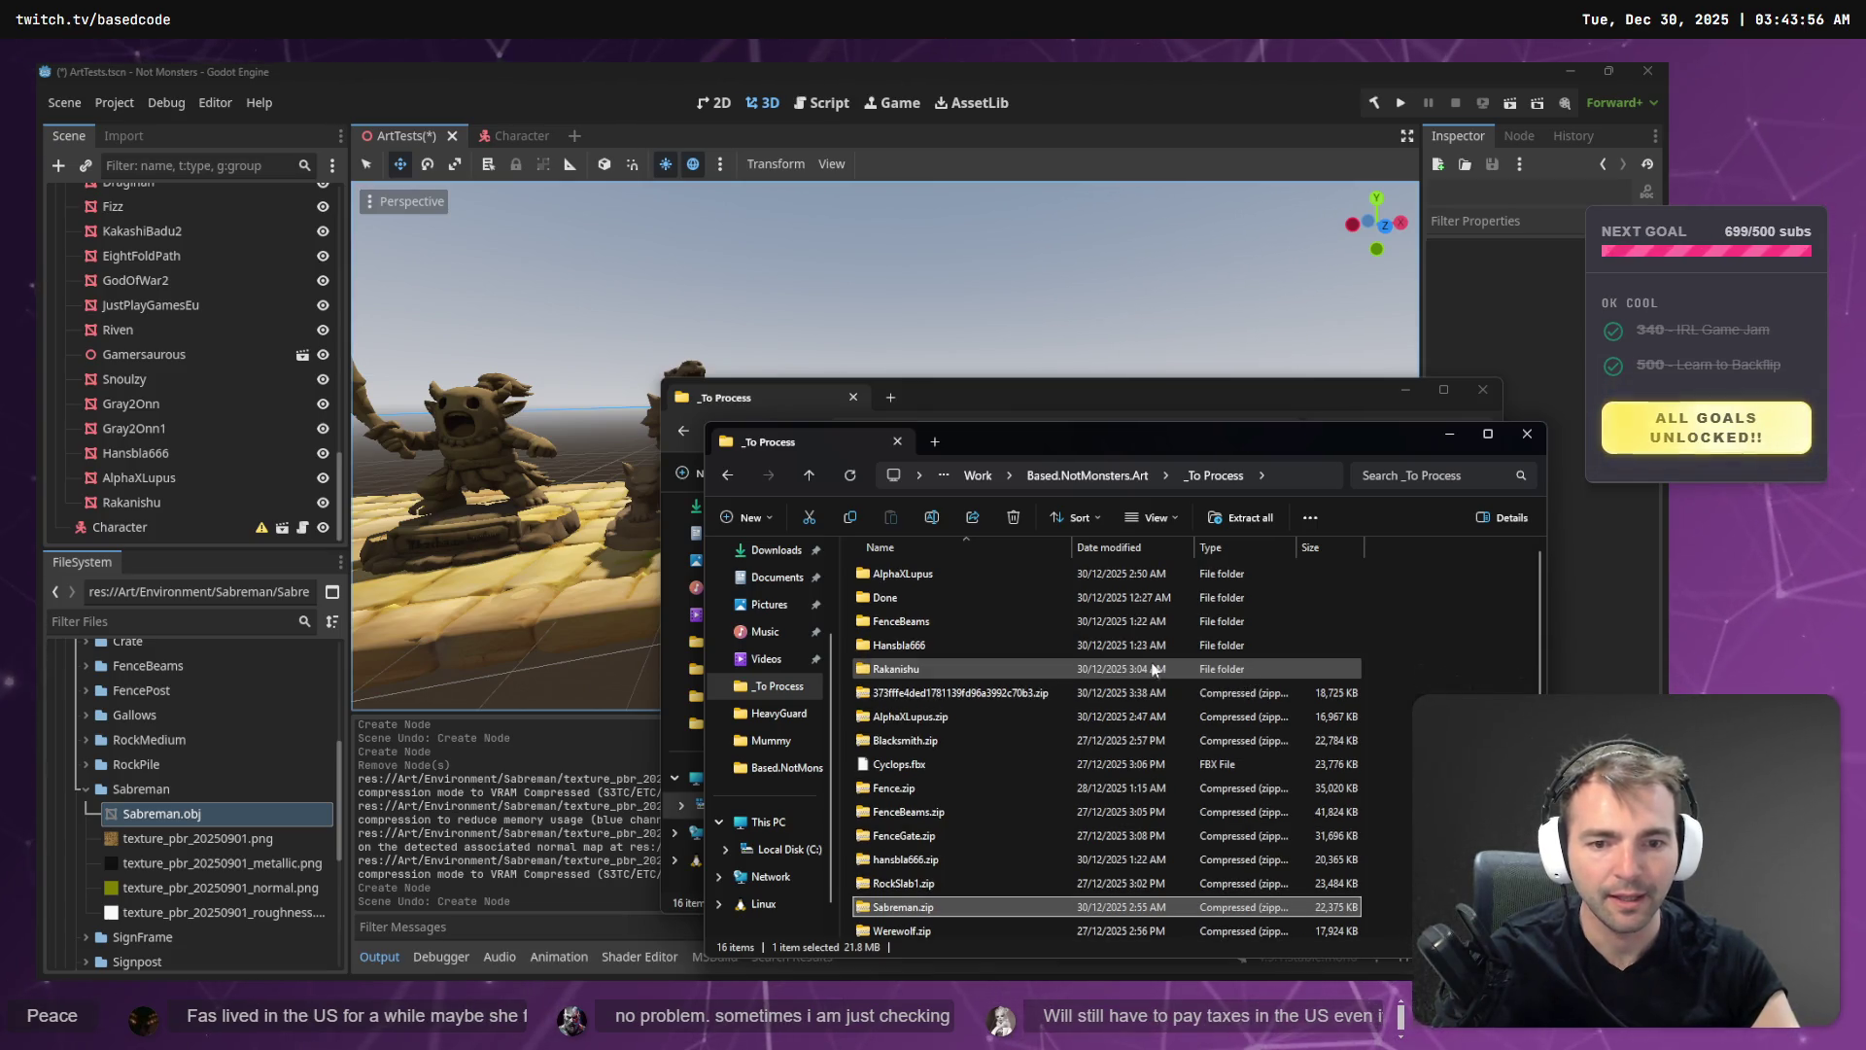
double_click(995, 668)
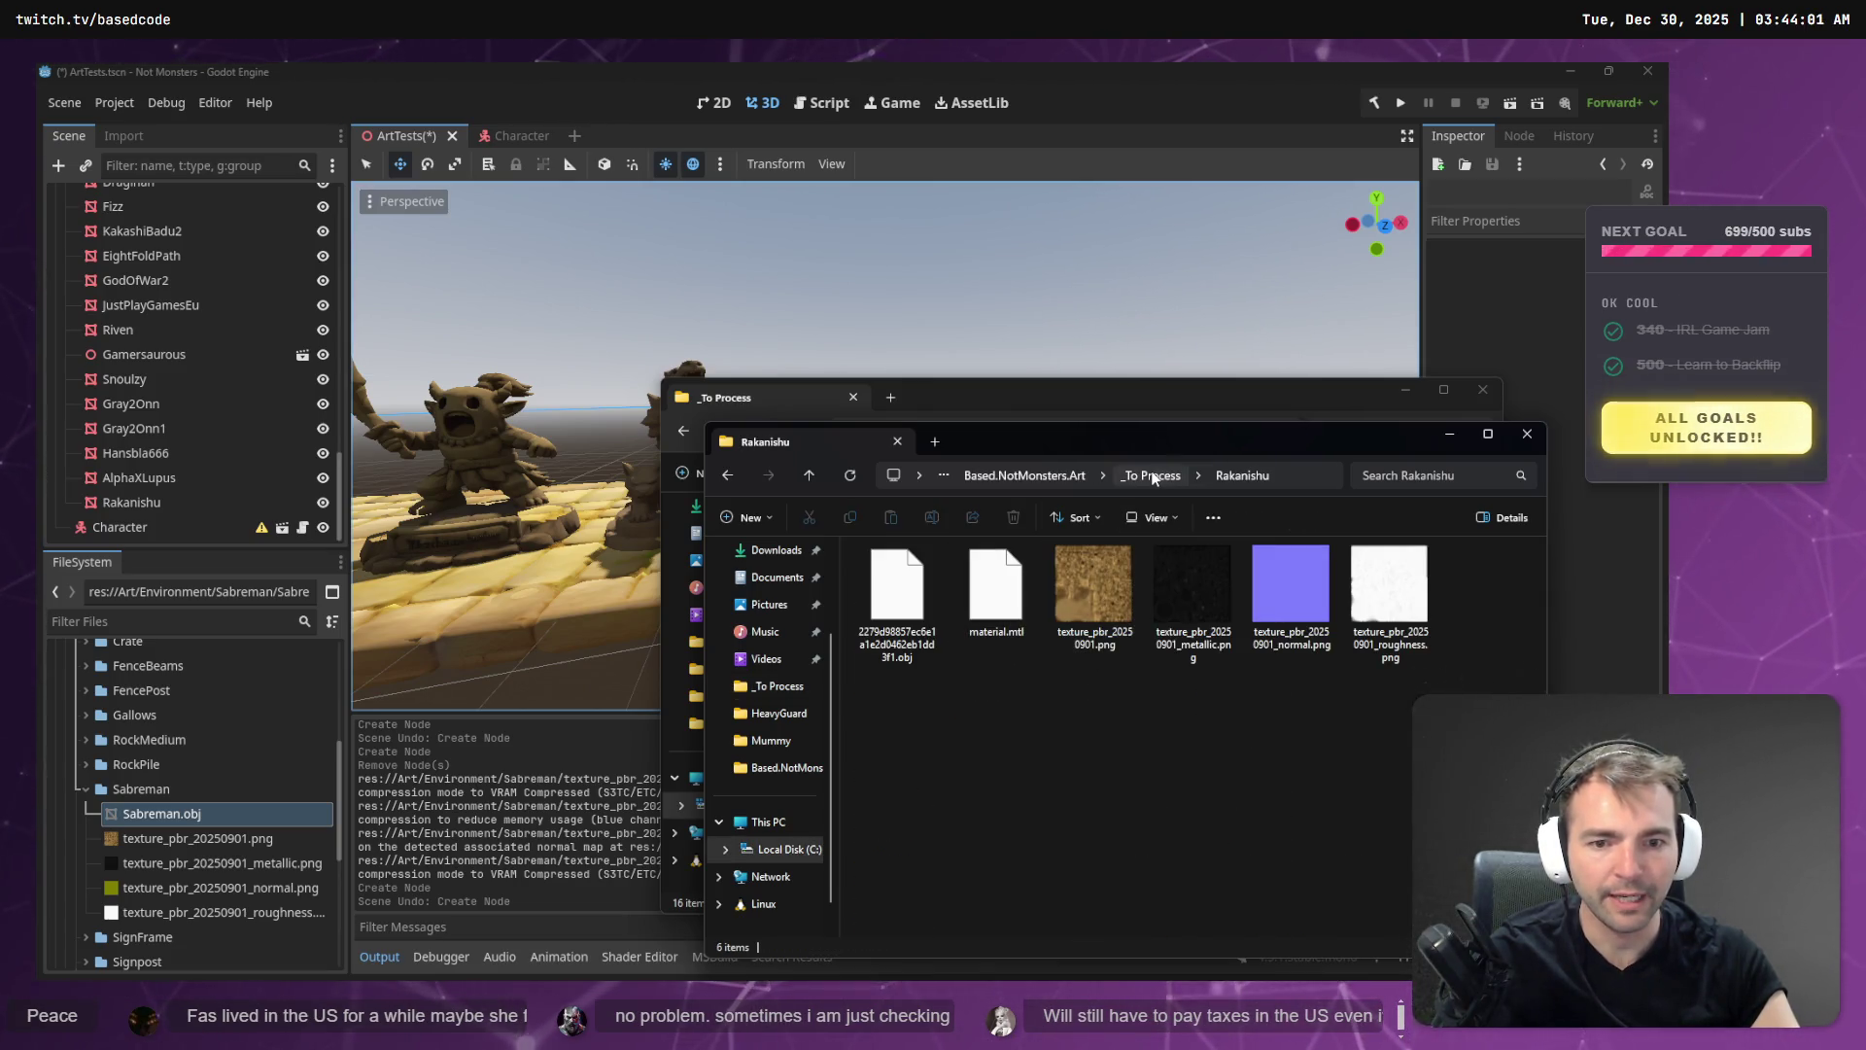
- Rename the Rakanishu folder's hash-named model file to Rakanishu.obj
click(1292, 474)
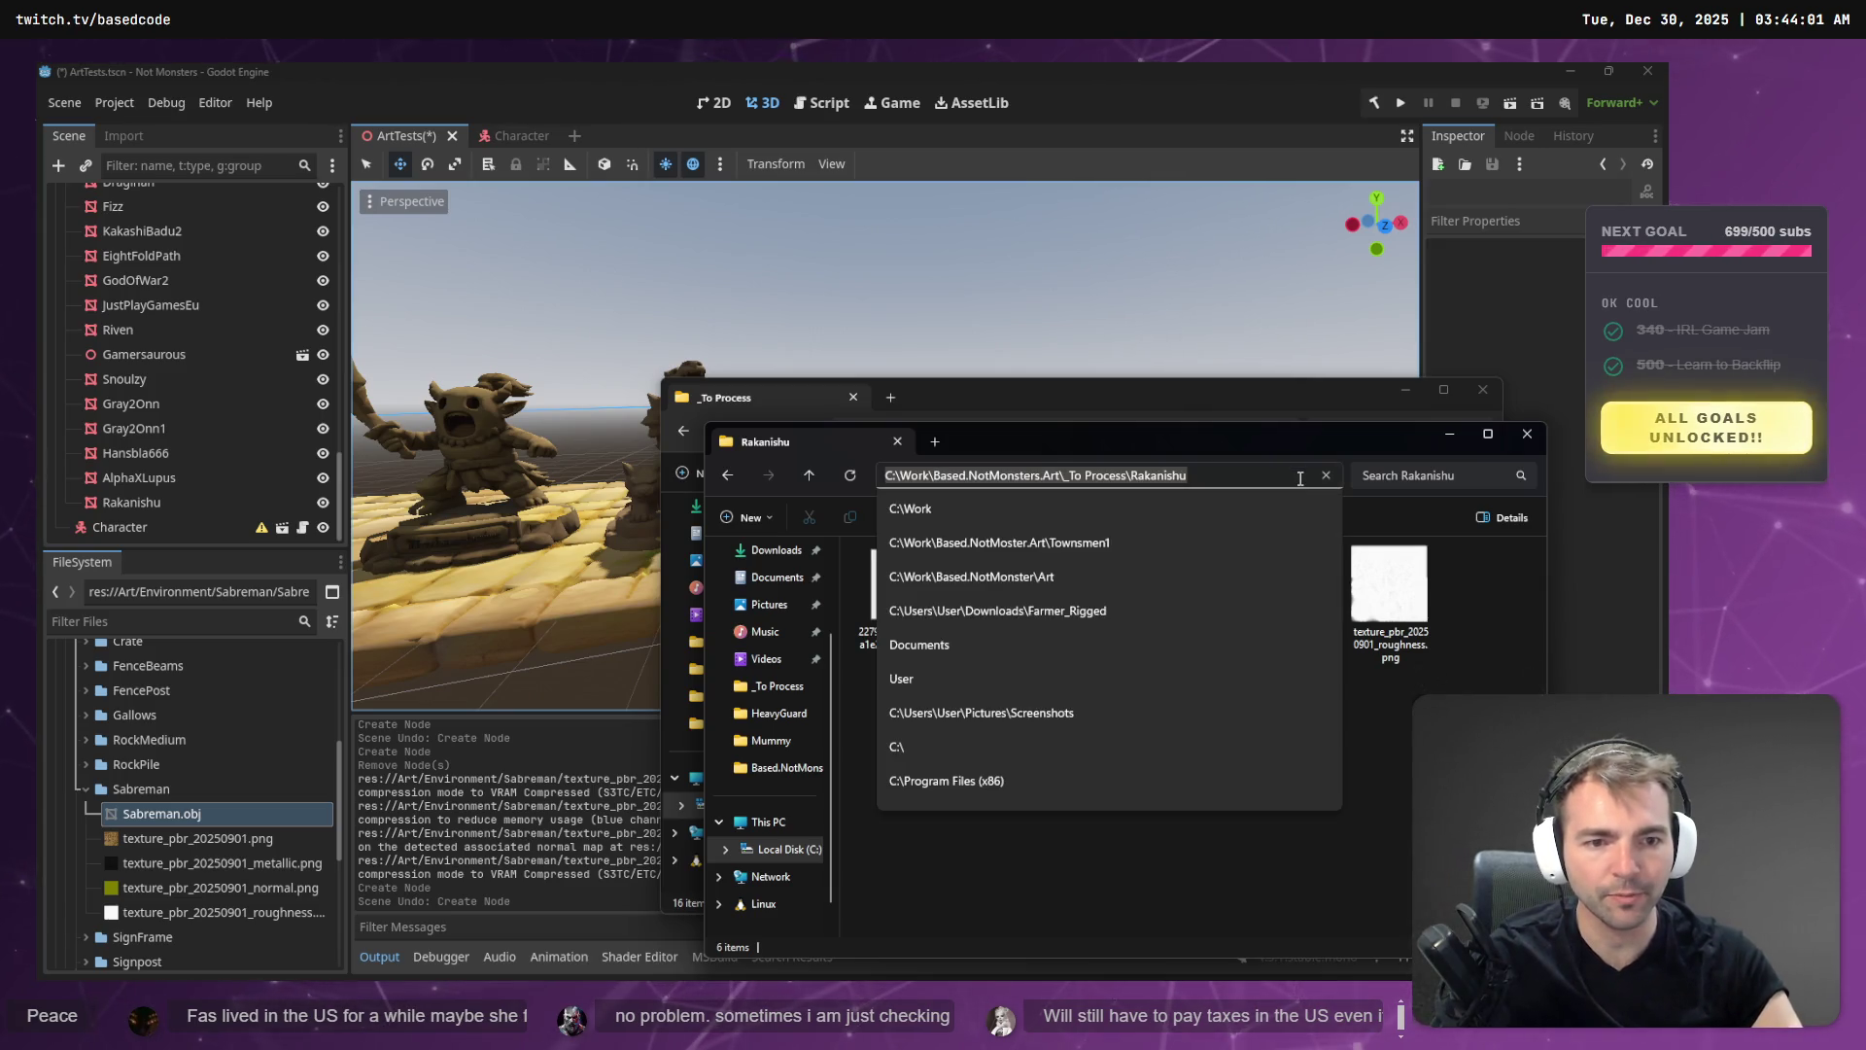
key(Escape)
click(896, 588)
key(F2)
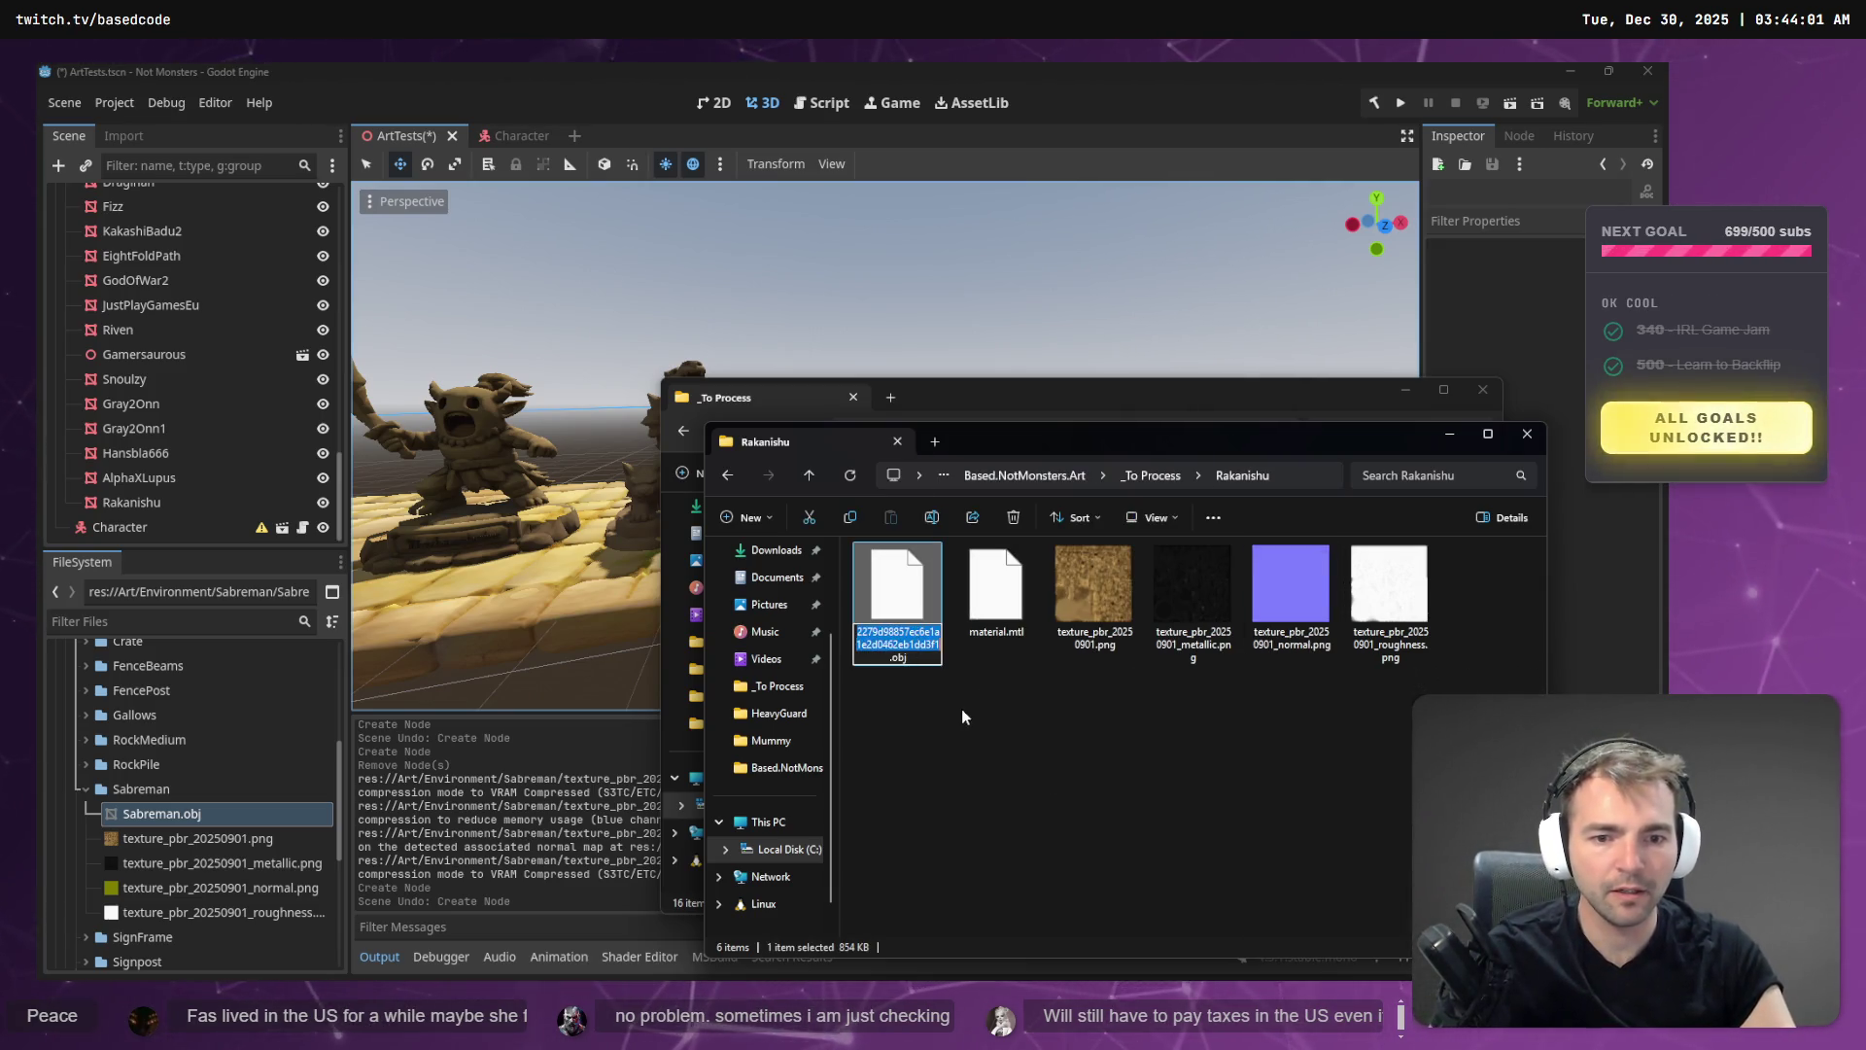
text(Rakanishu)
key(Return)
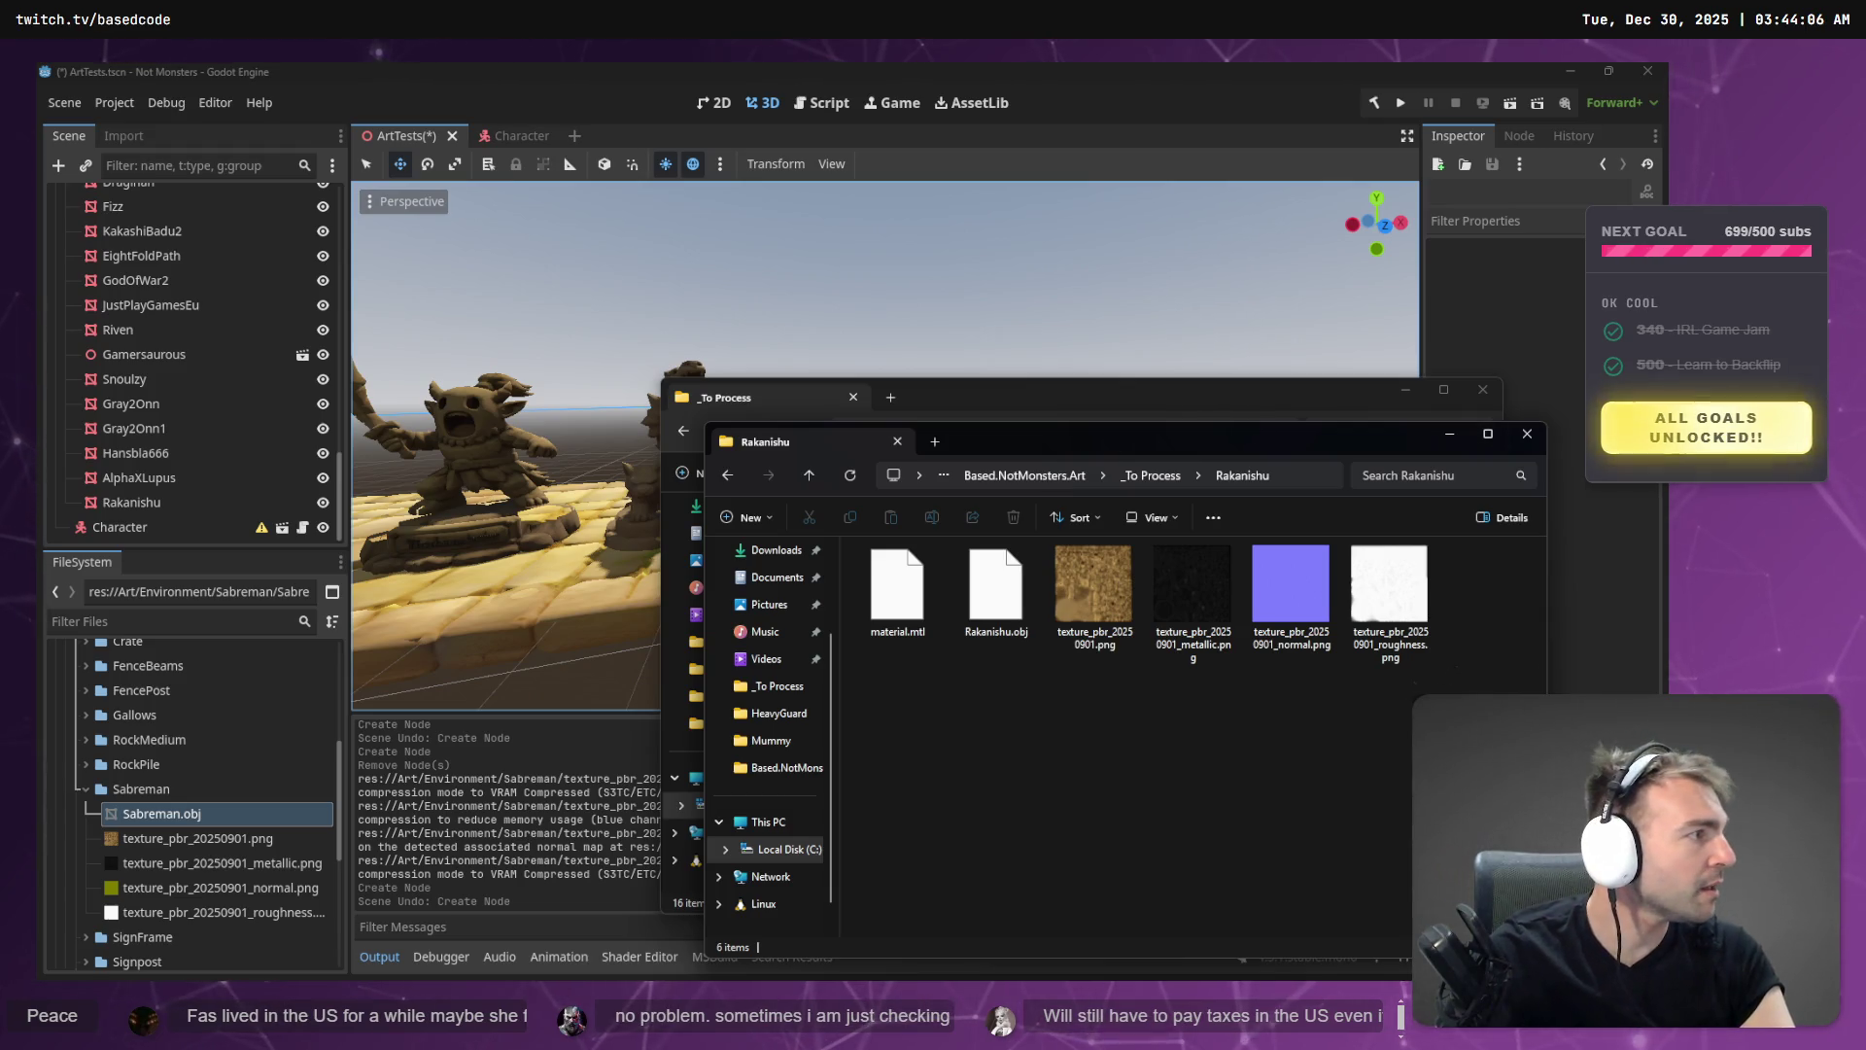
key(alt+Tab)
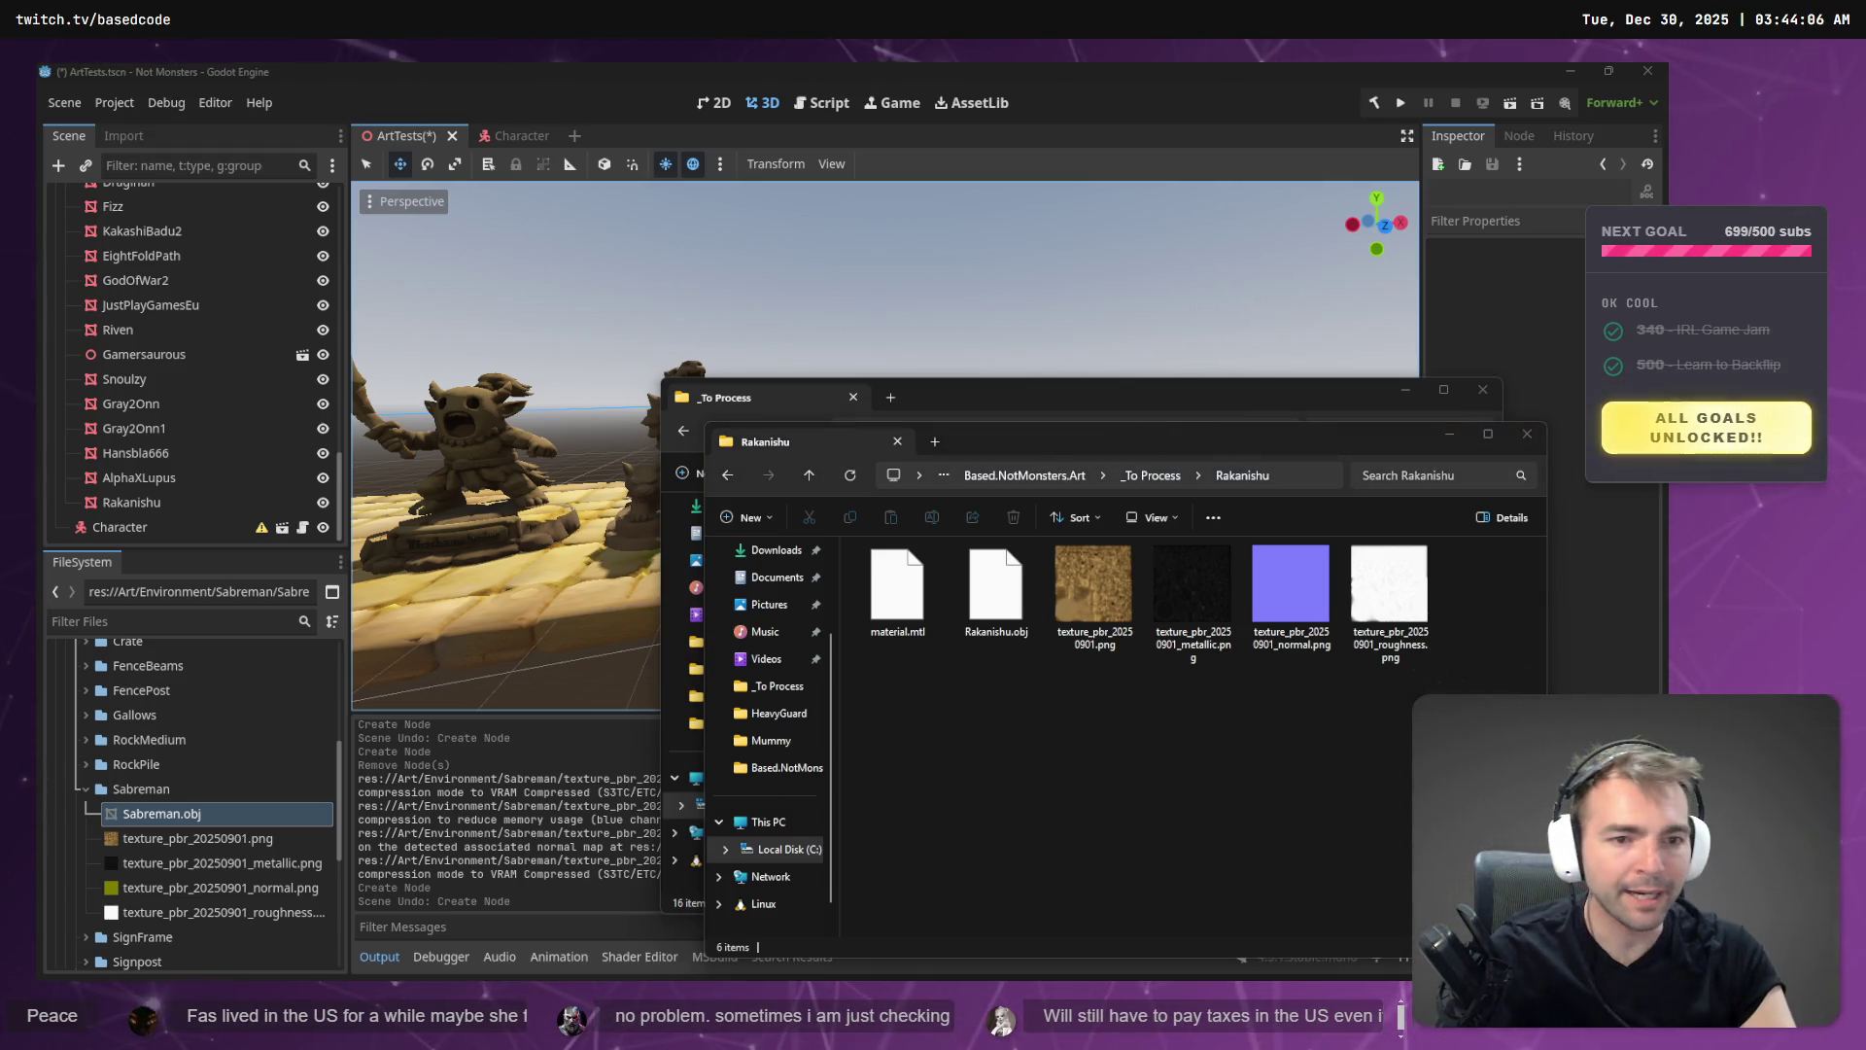
click(1151, 475)
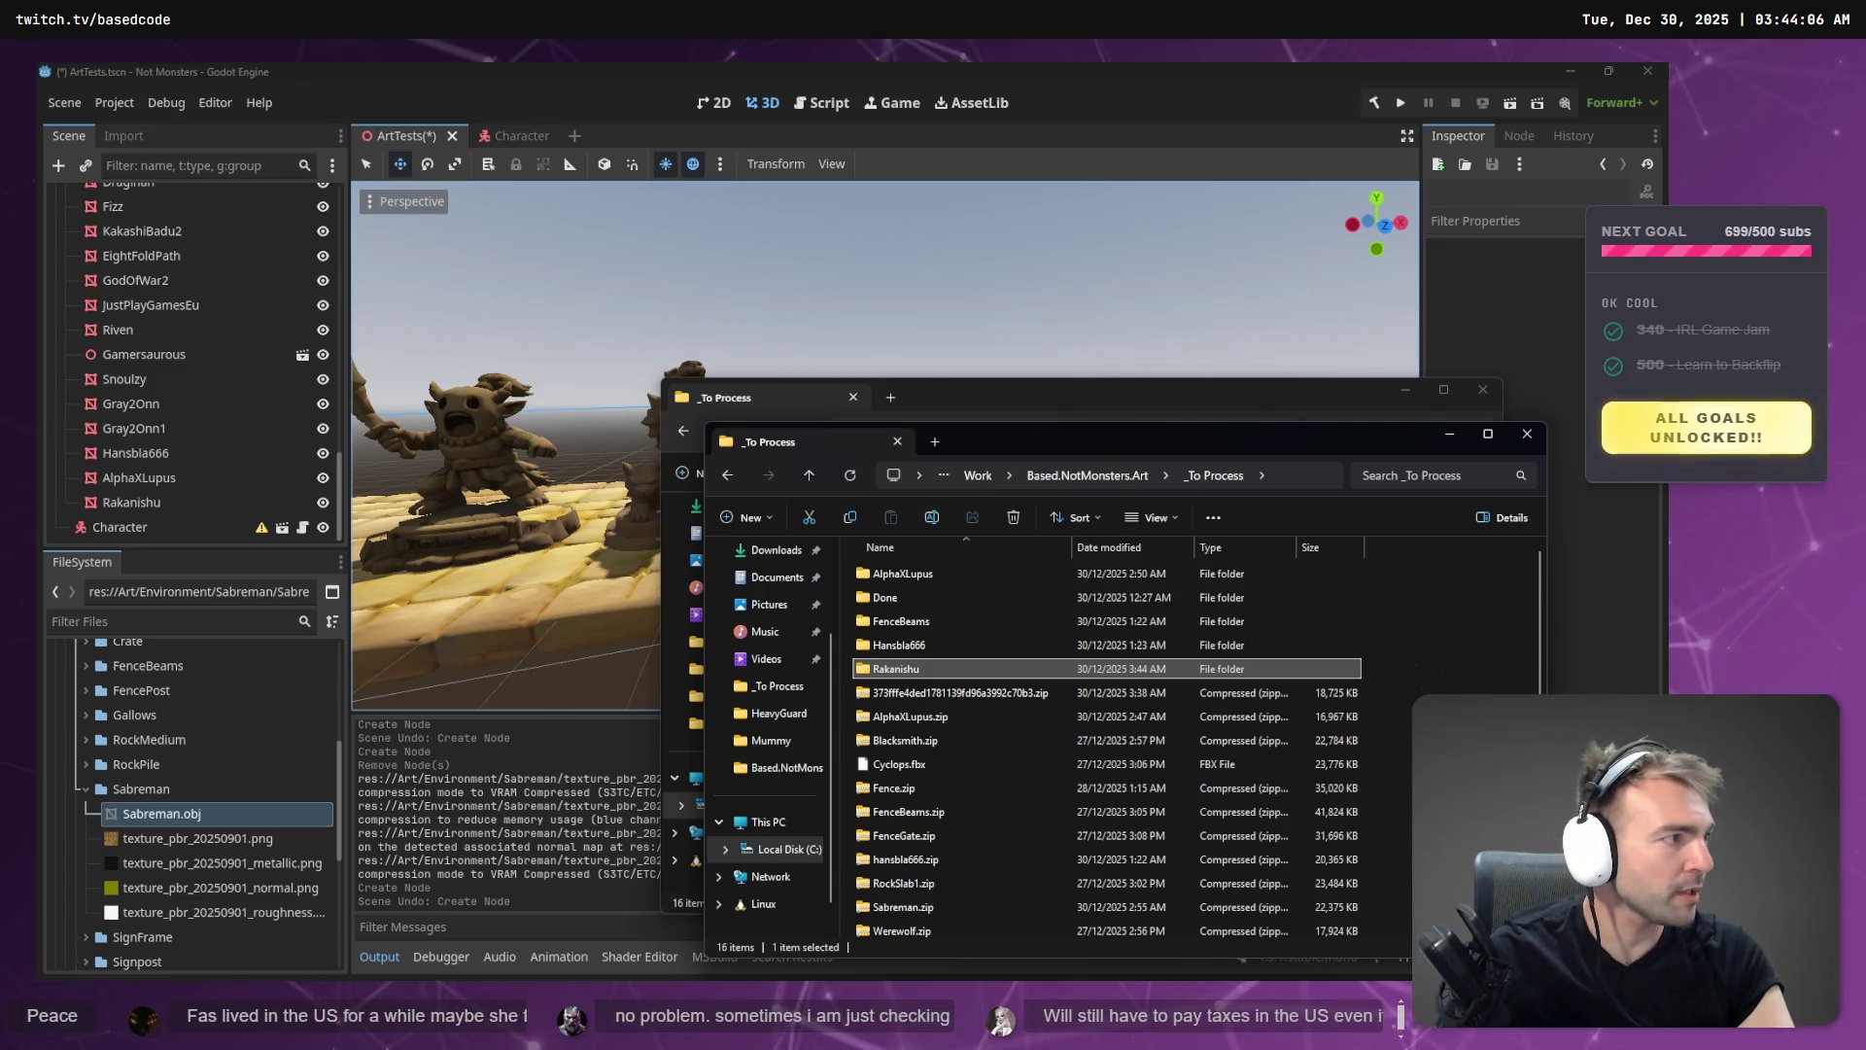
- Copy the new hash-named archive into _To Process, cancelling the clashing Sabreman rename
drag(20, 680, 1452, 672)
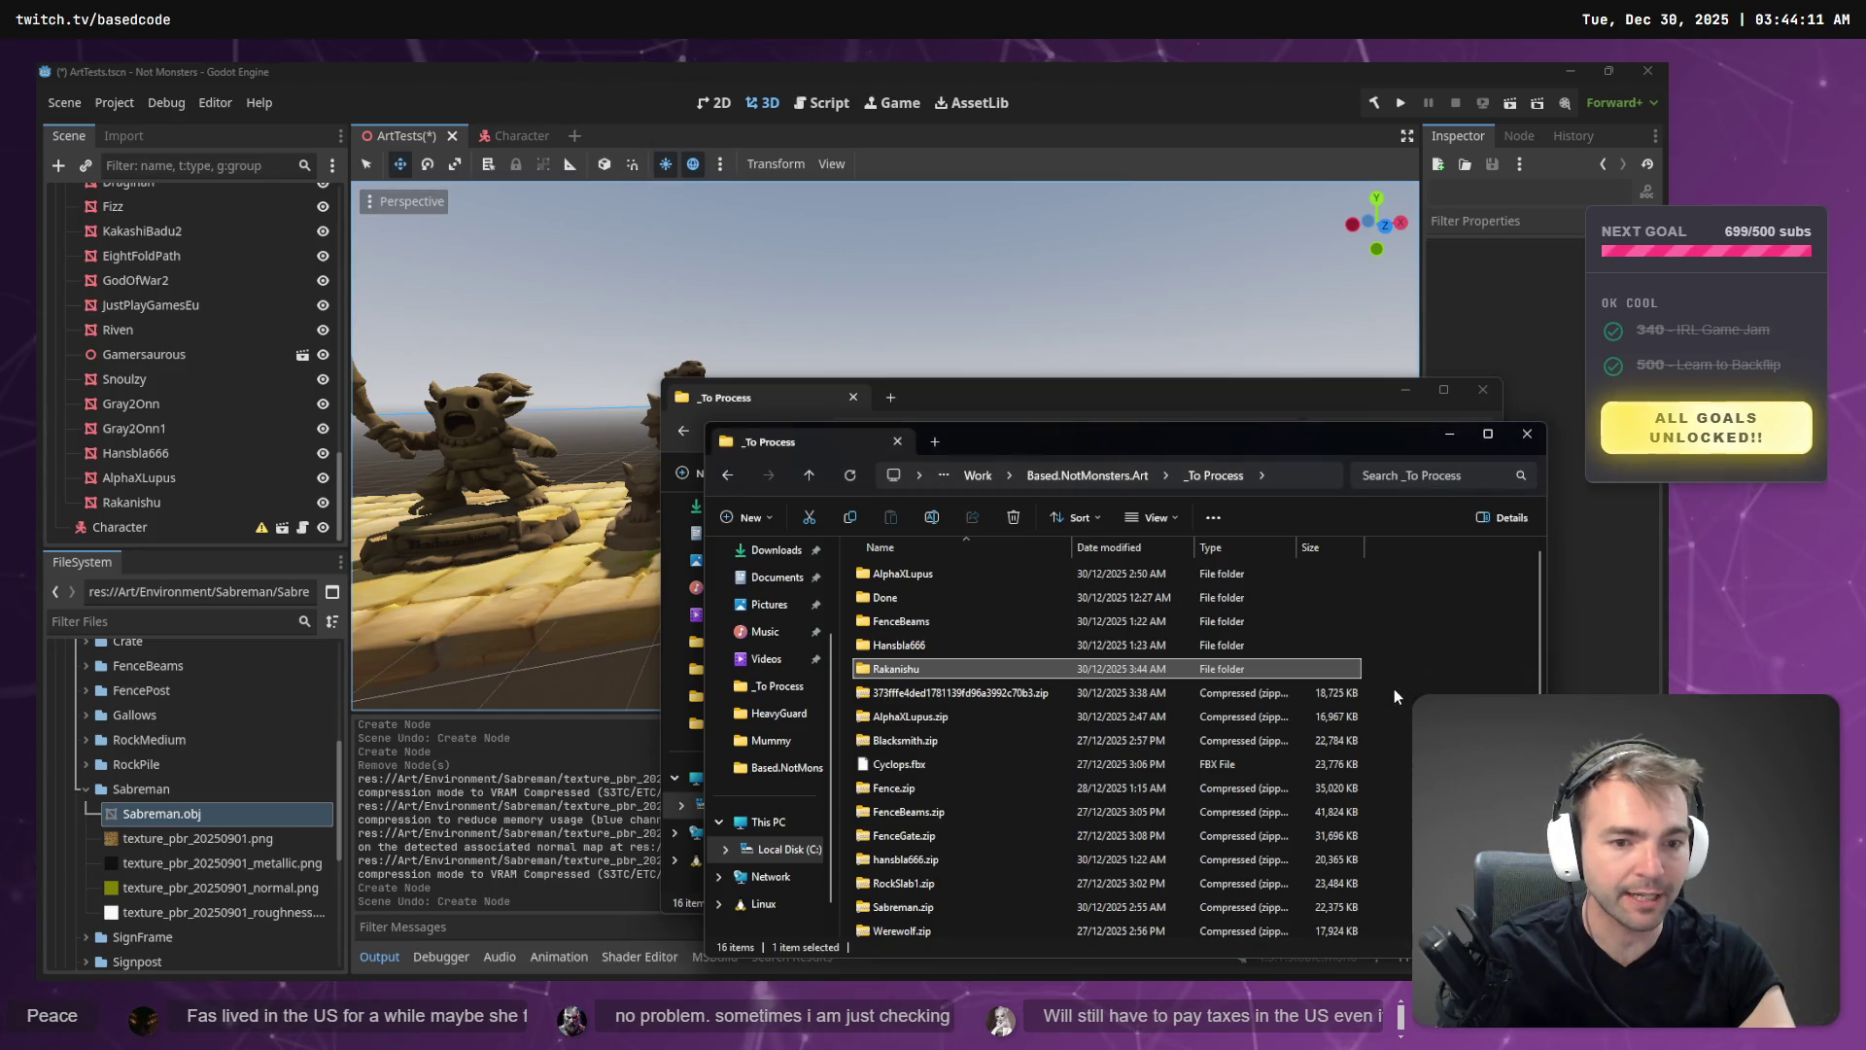
click(1001, 692)
click(992, 692)
text(Sabreman)
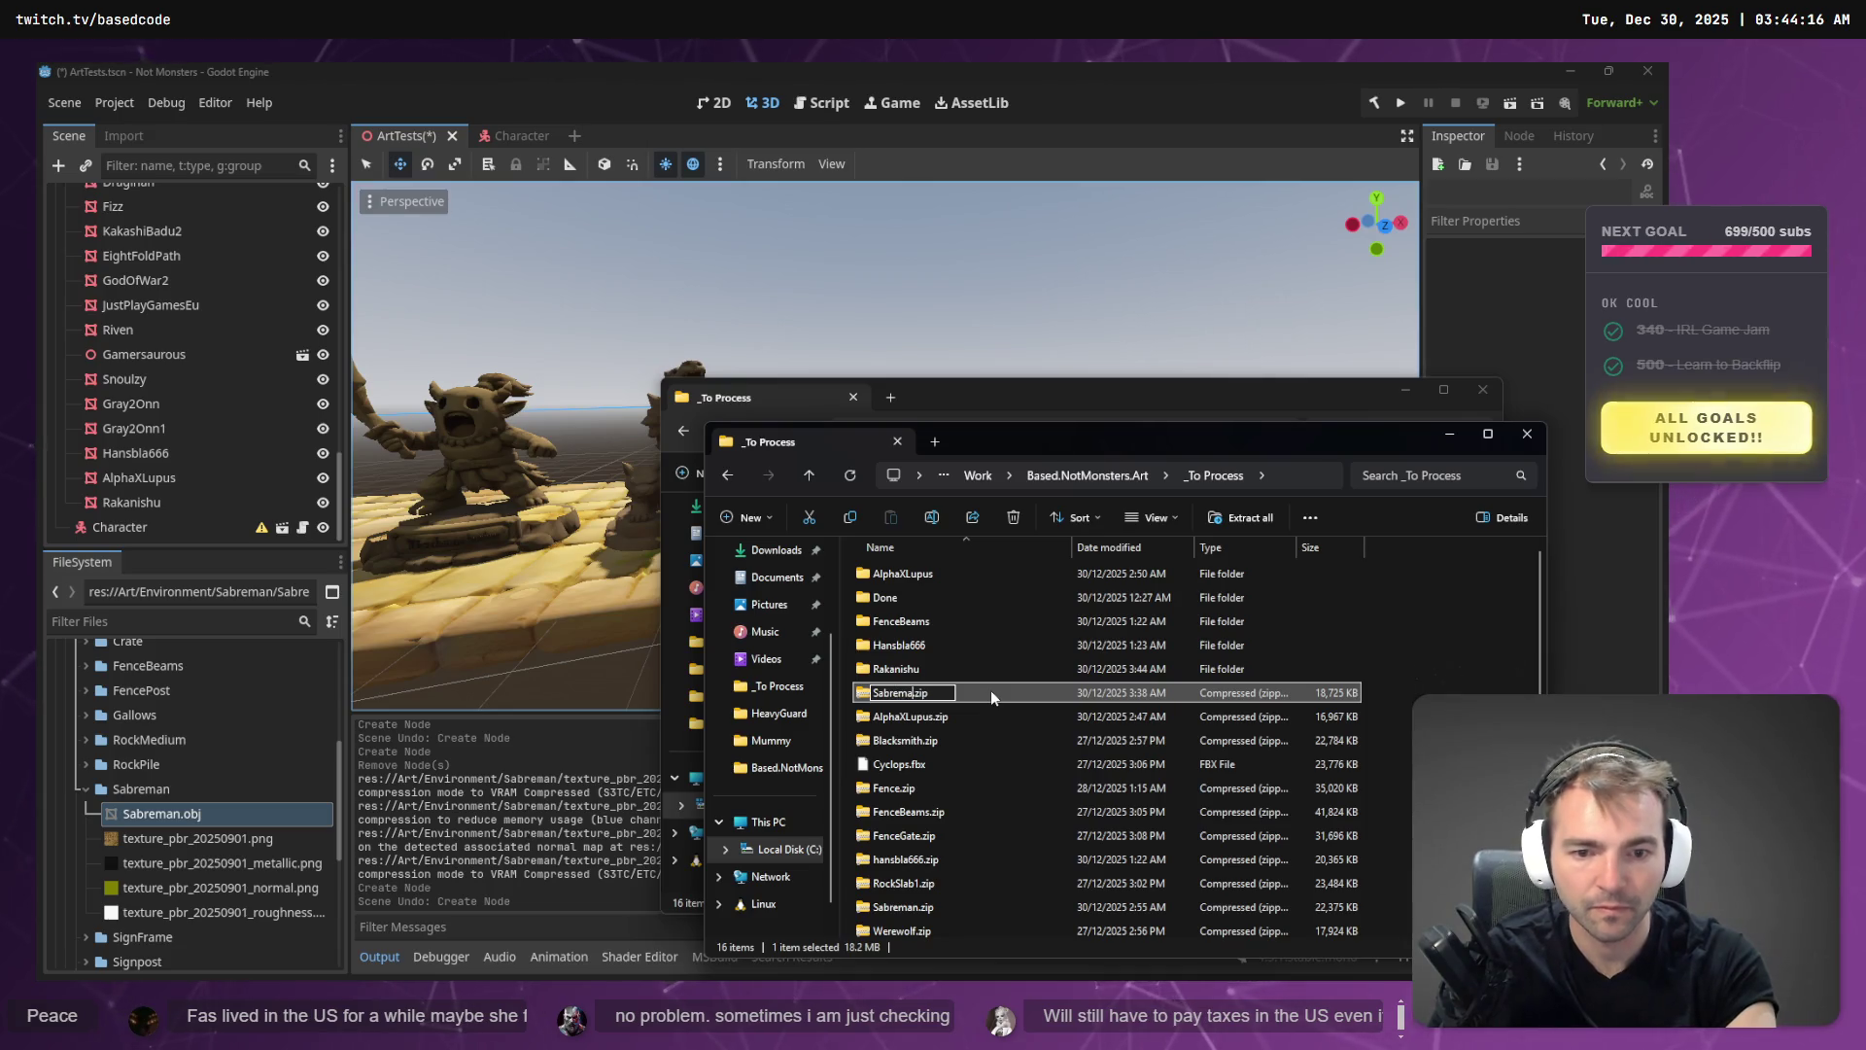
key(Return)
key(Escape)
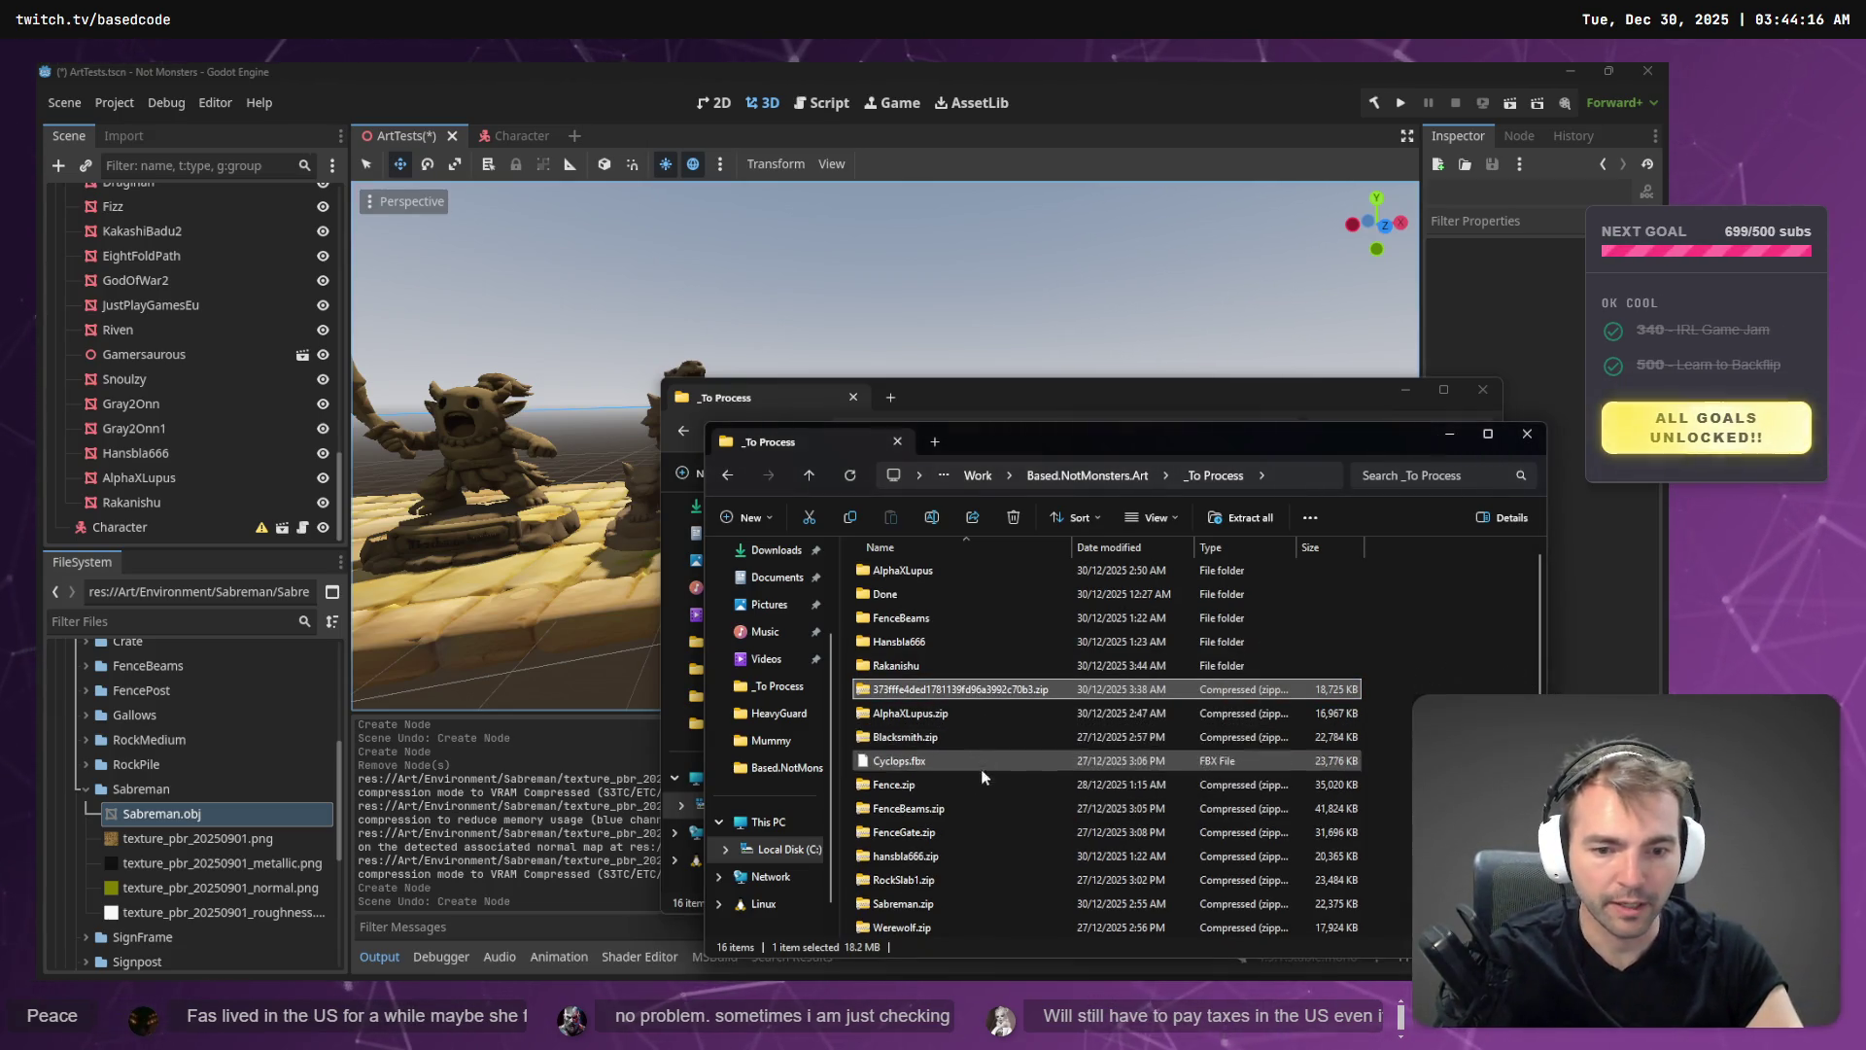
- Delete the old Sabreman.zip, rename the new archive to Sabreman.zip, and extract it
click(931, 903)
key(Delete)
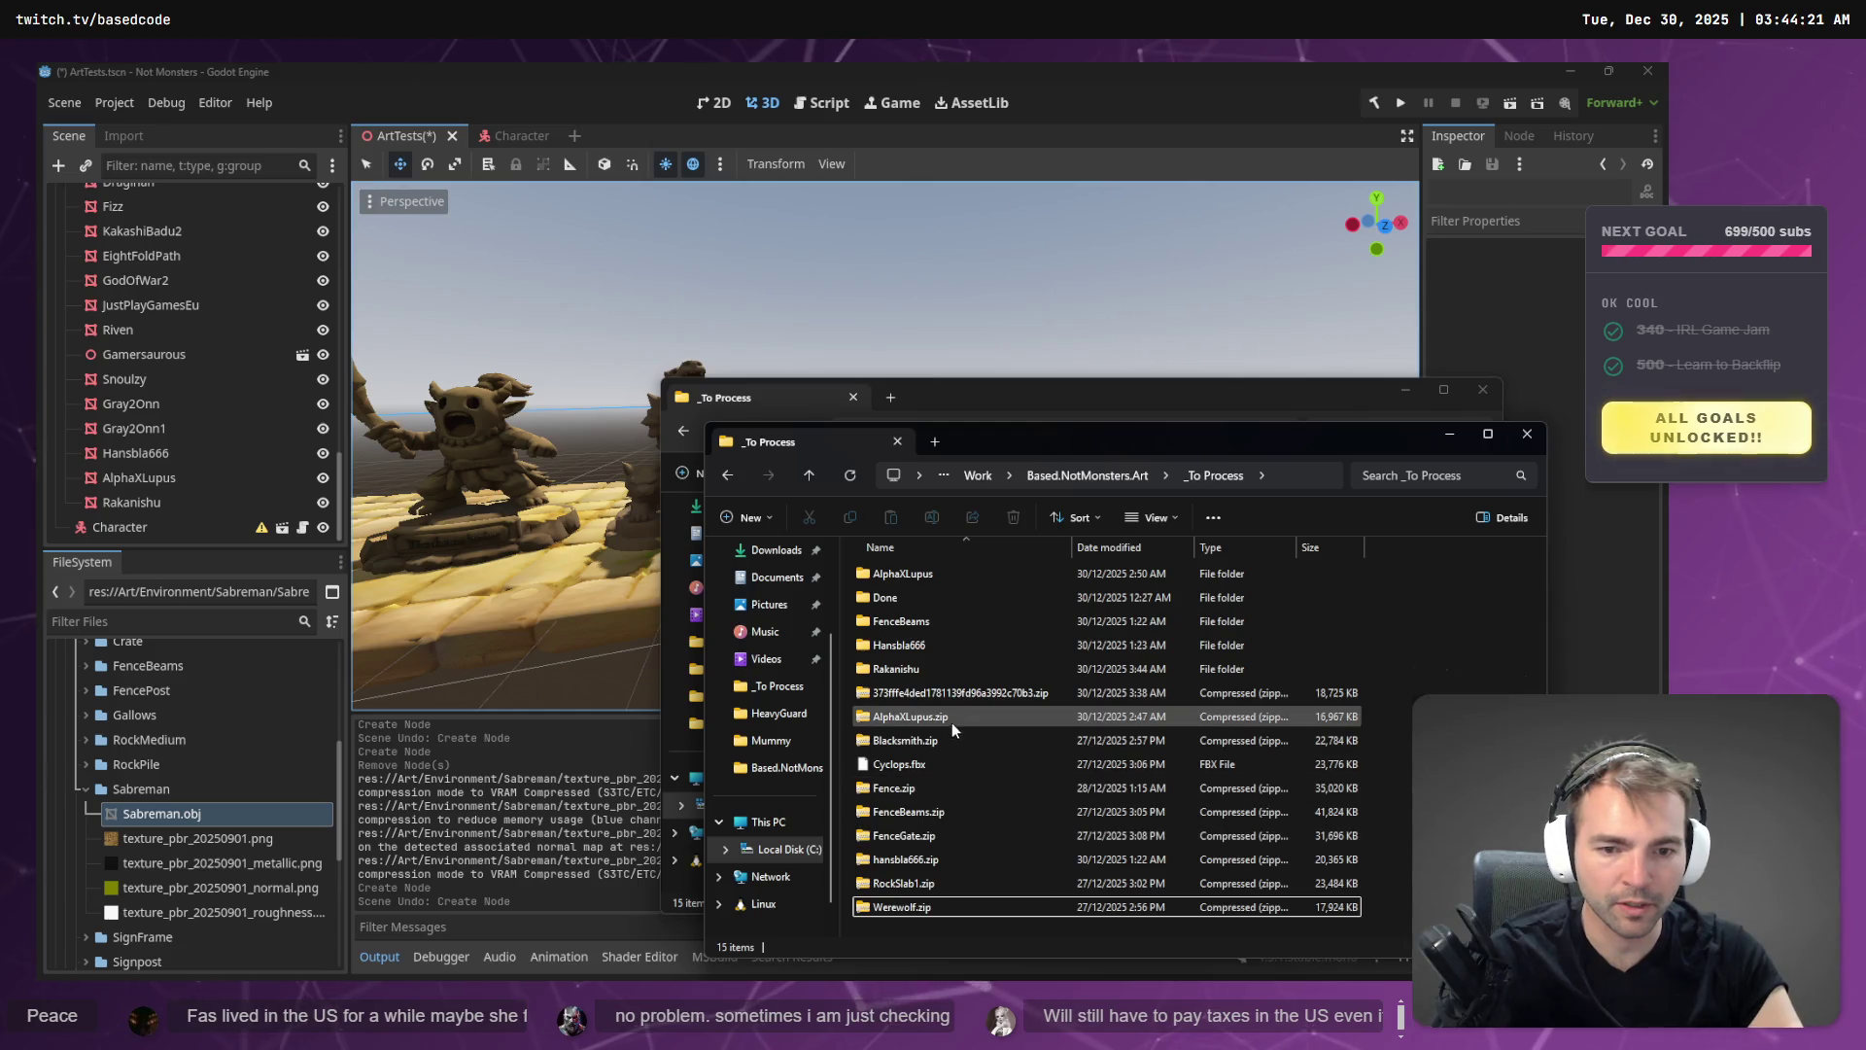
click(962, 692)
click(962, 692)
text(Sabreman)
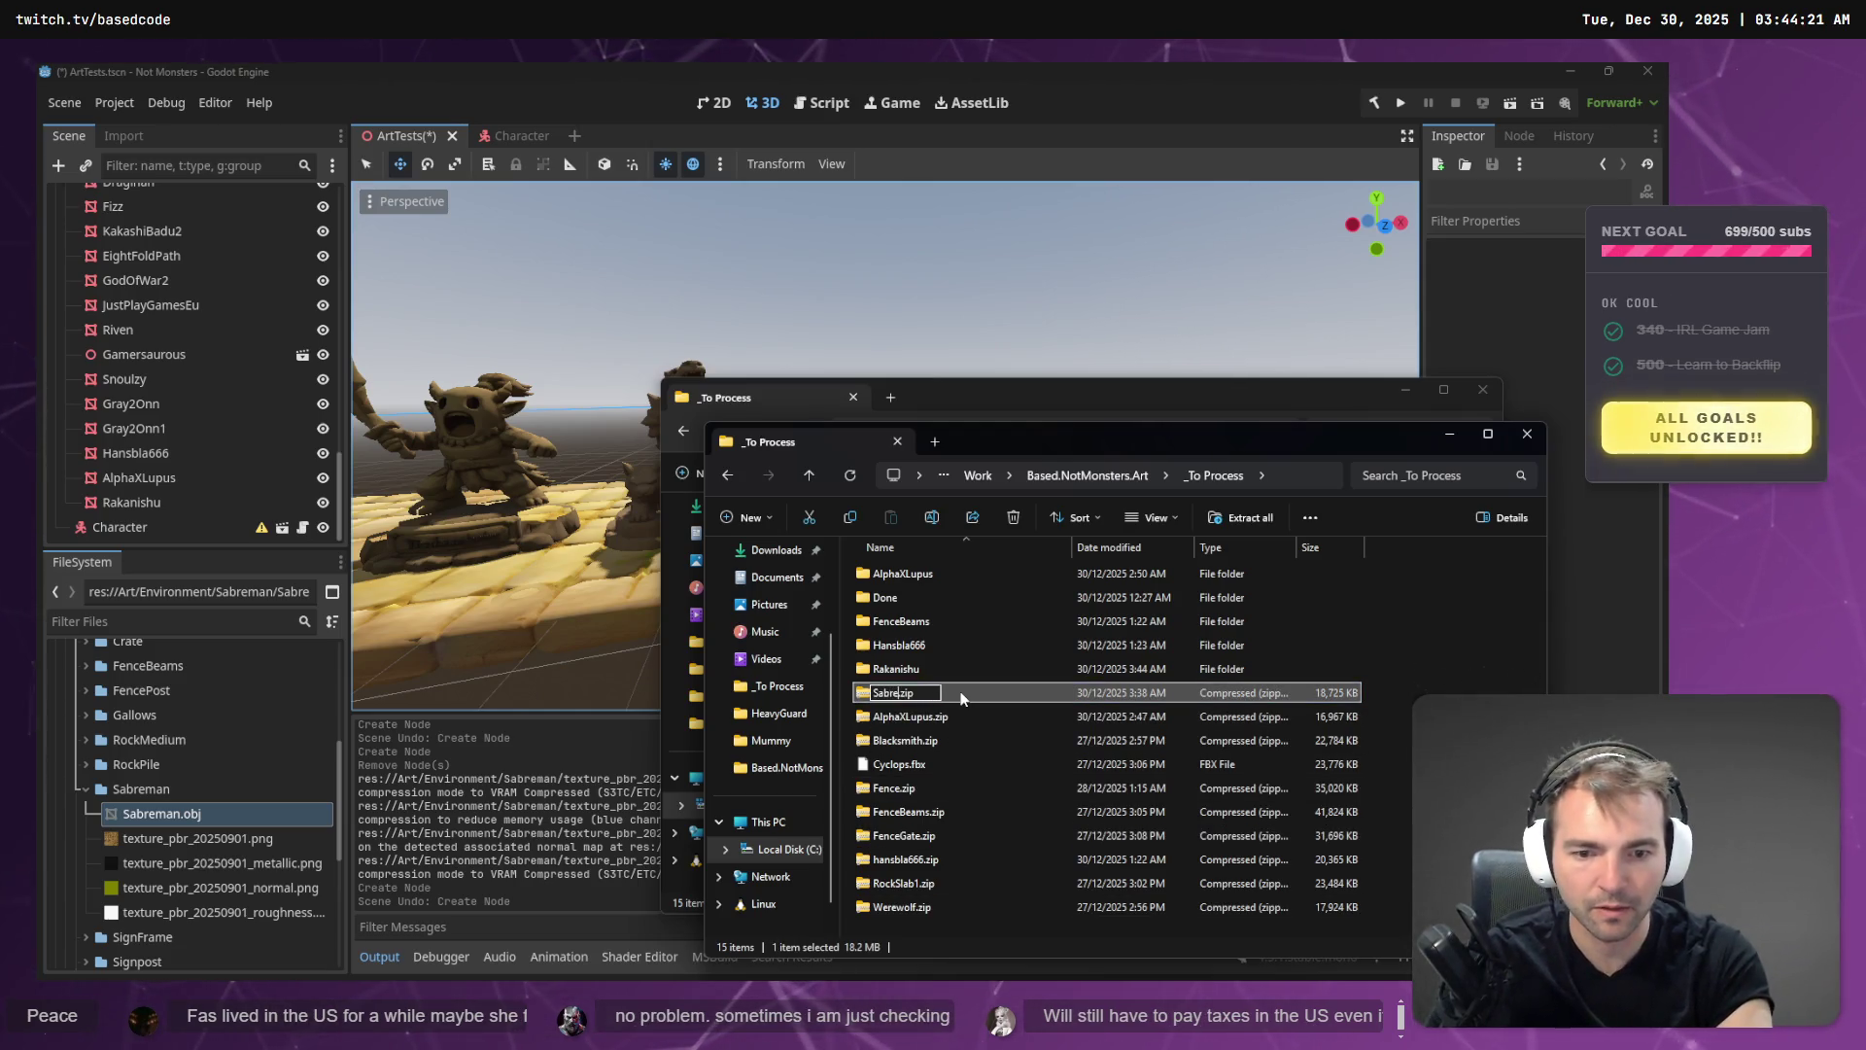
key(Return)
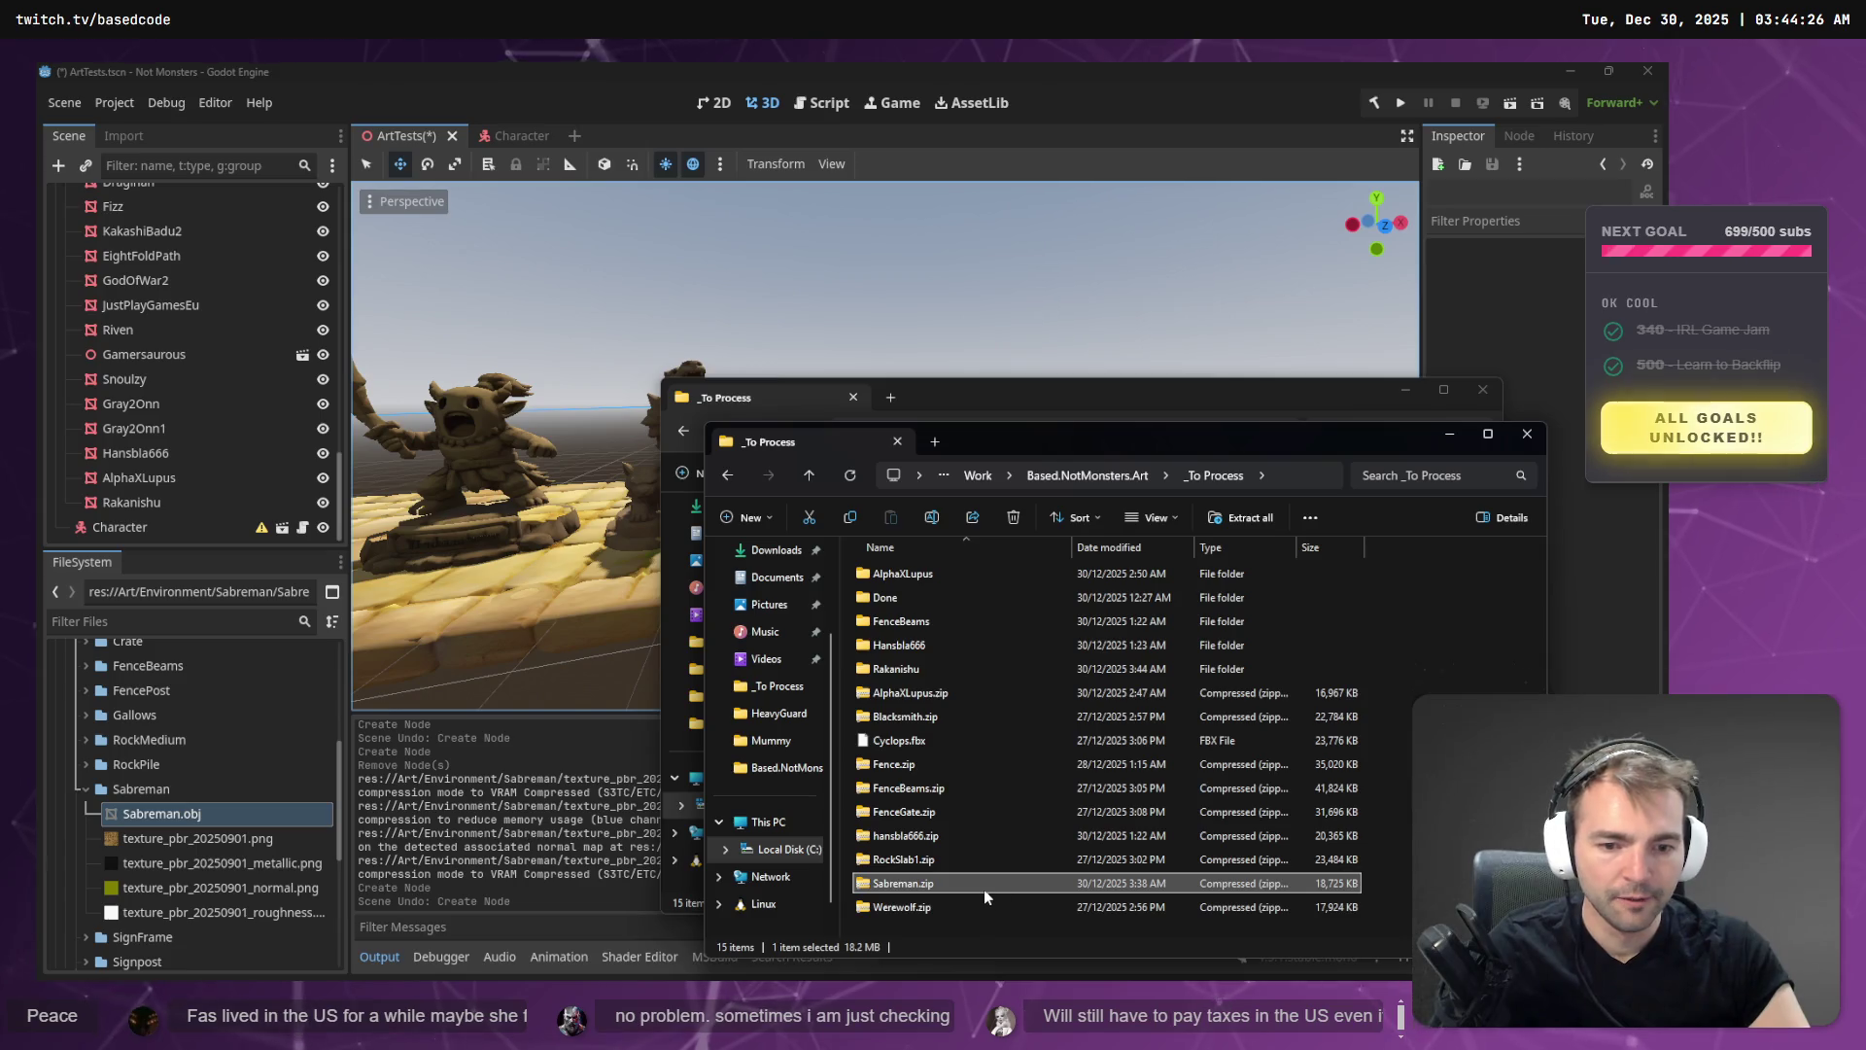
right_click(983, 886)
click(1050, 701)
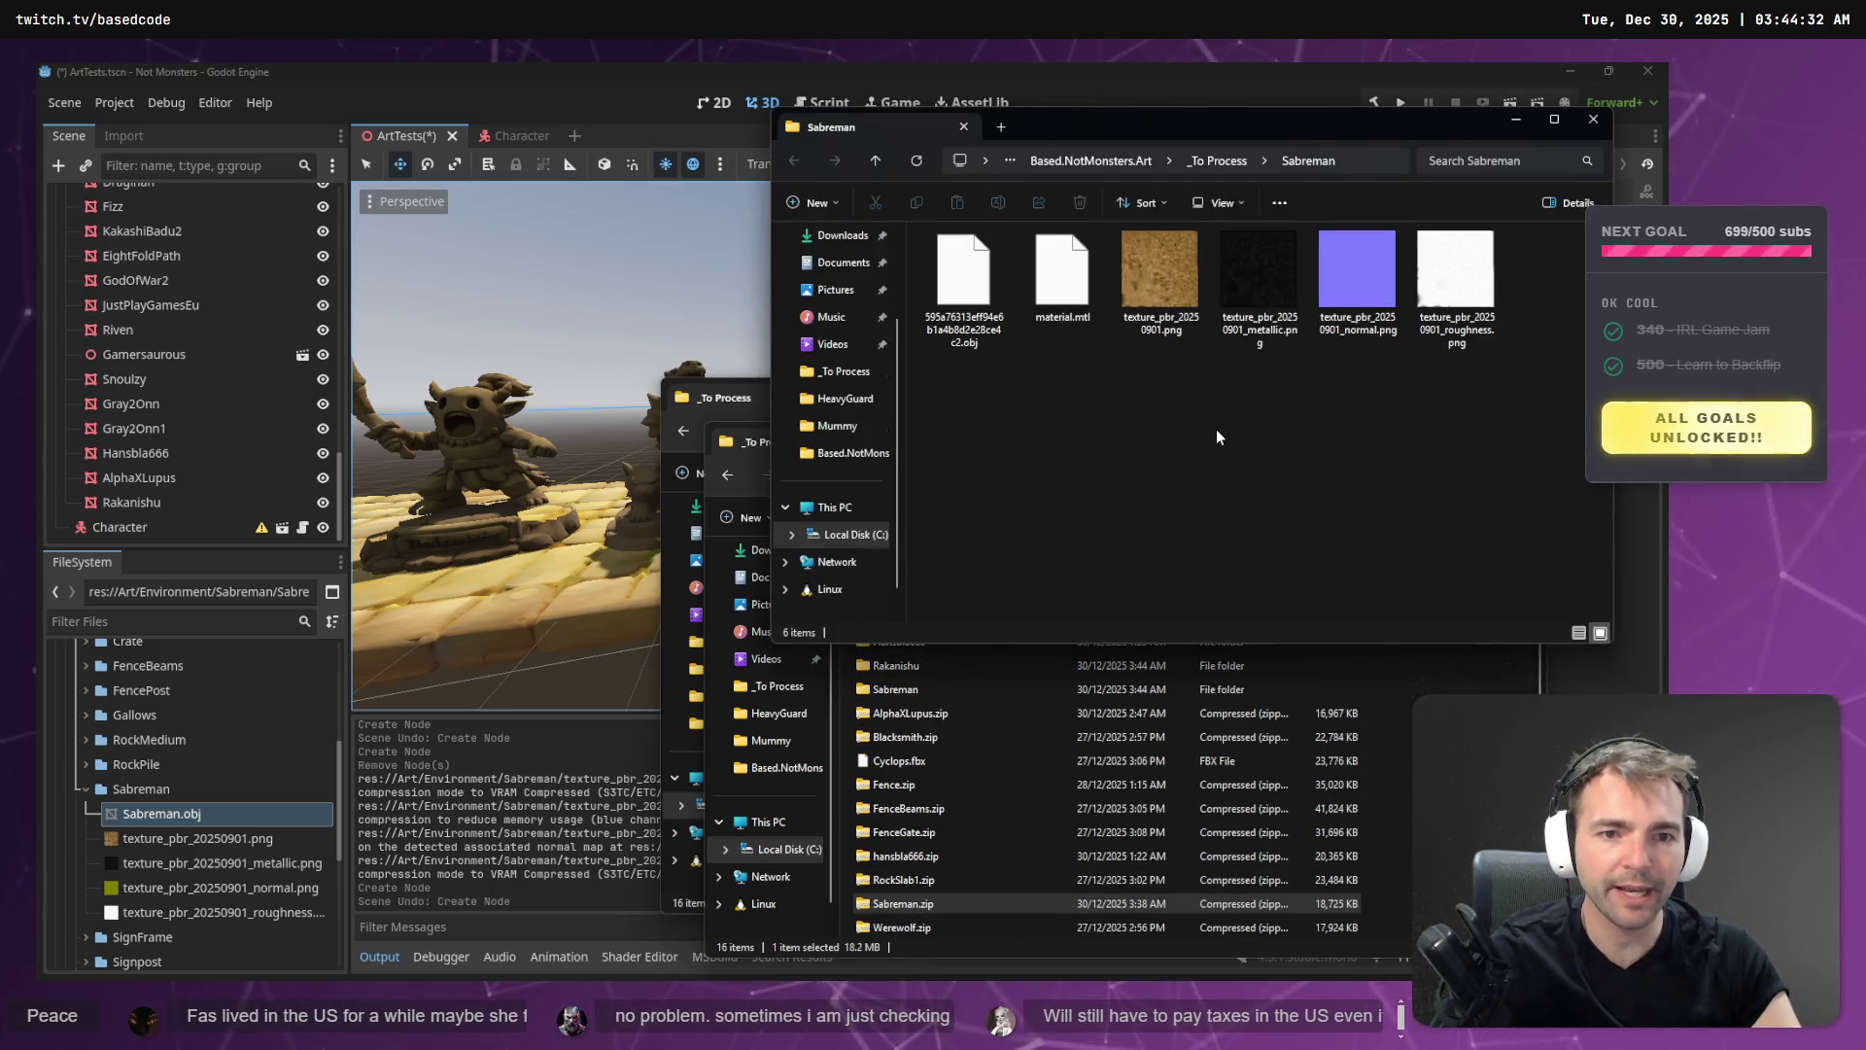
- Rename the extracted folder's hash-named model file to Sabreman.obj and return to Godot
key(alt+d)
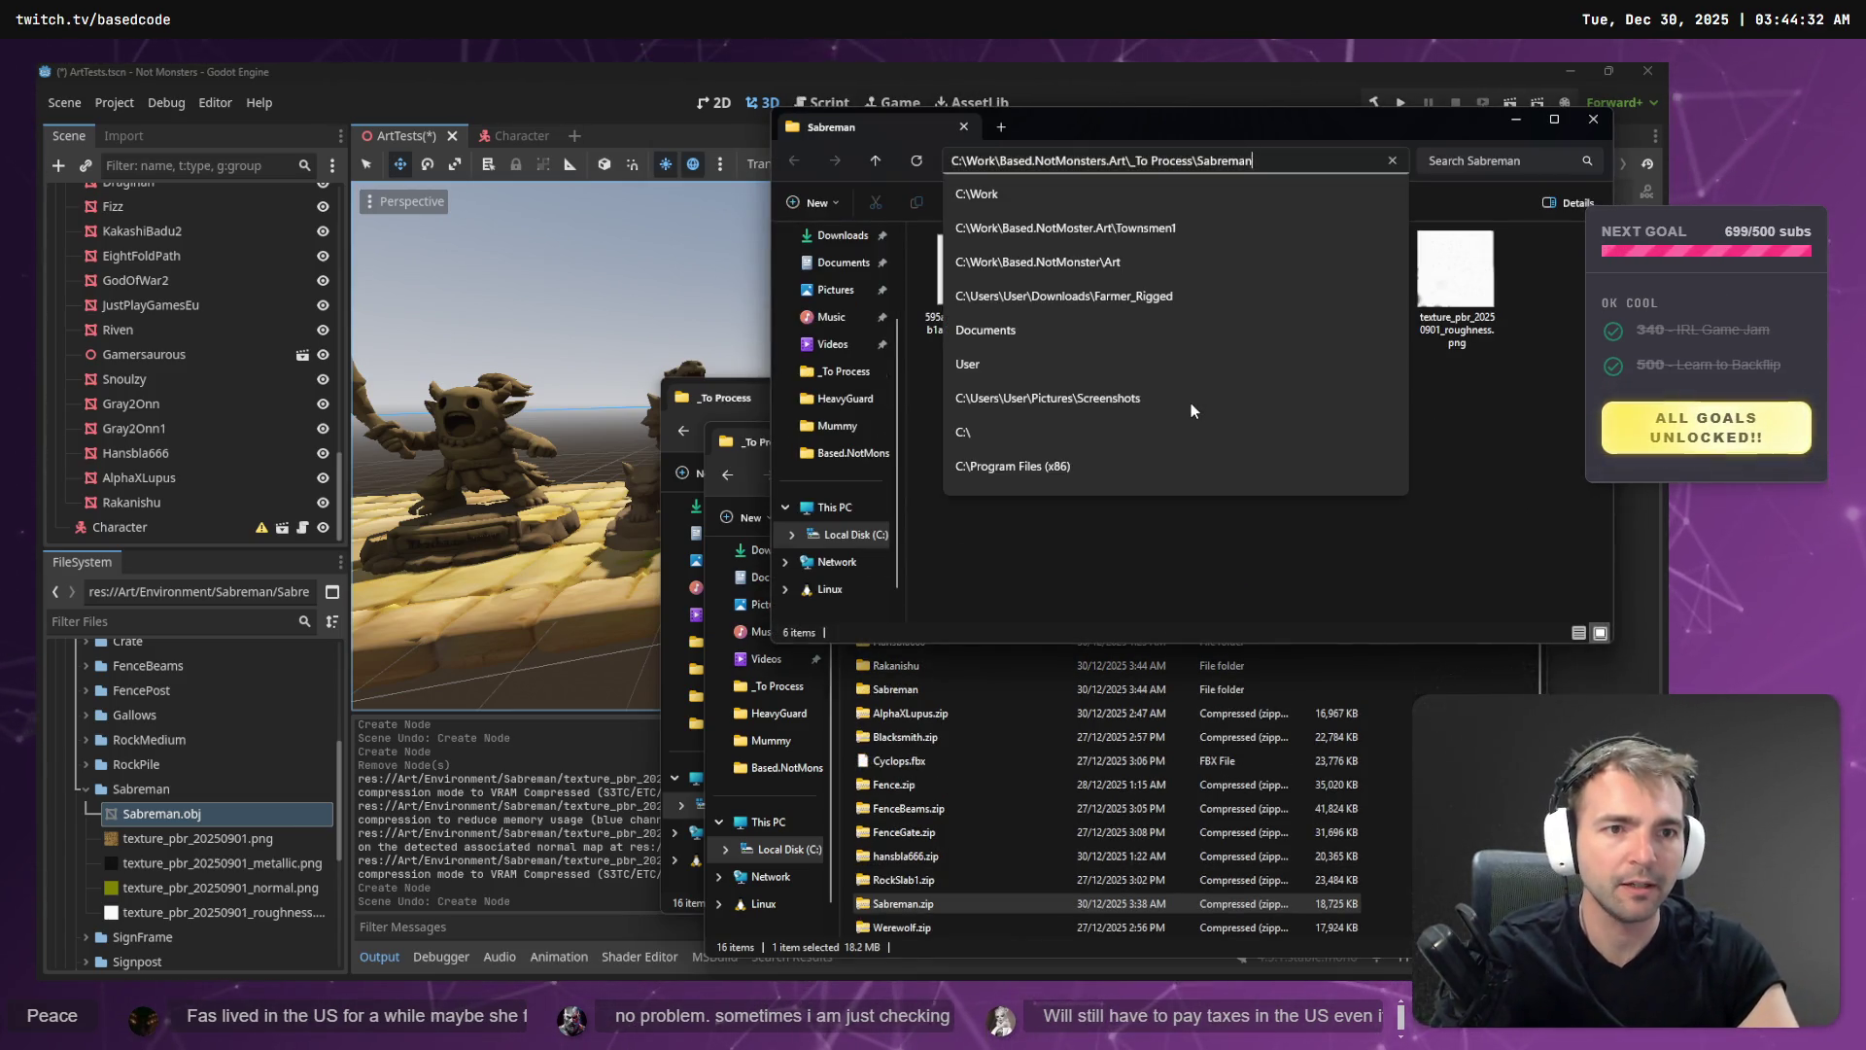
key(Escape)
click(963, 272)
key(F2)
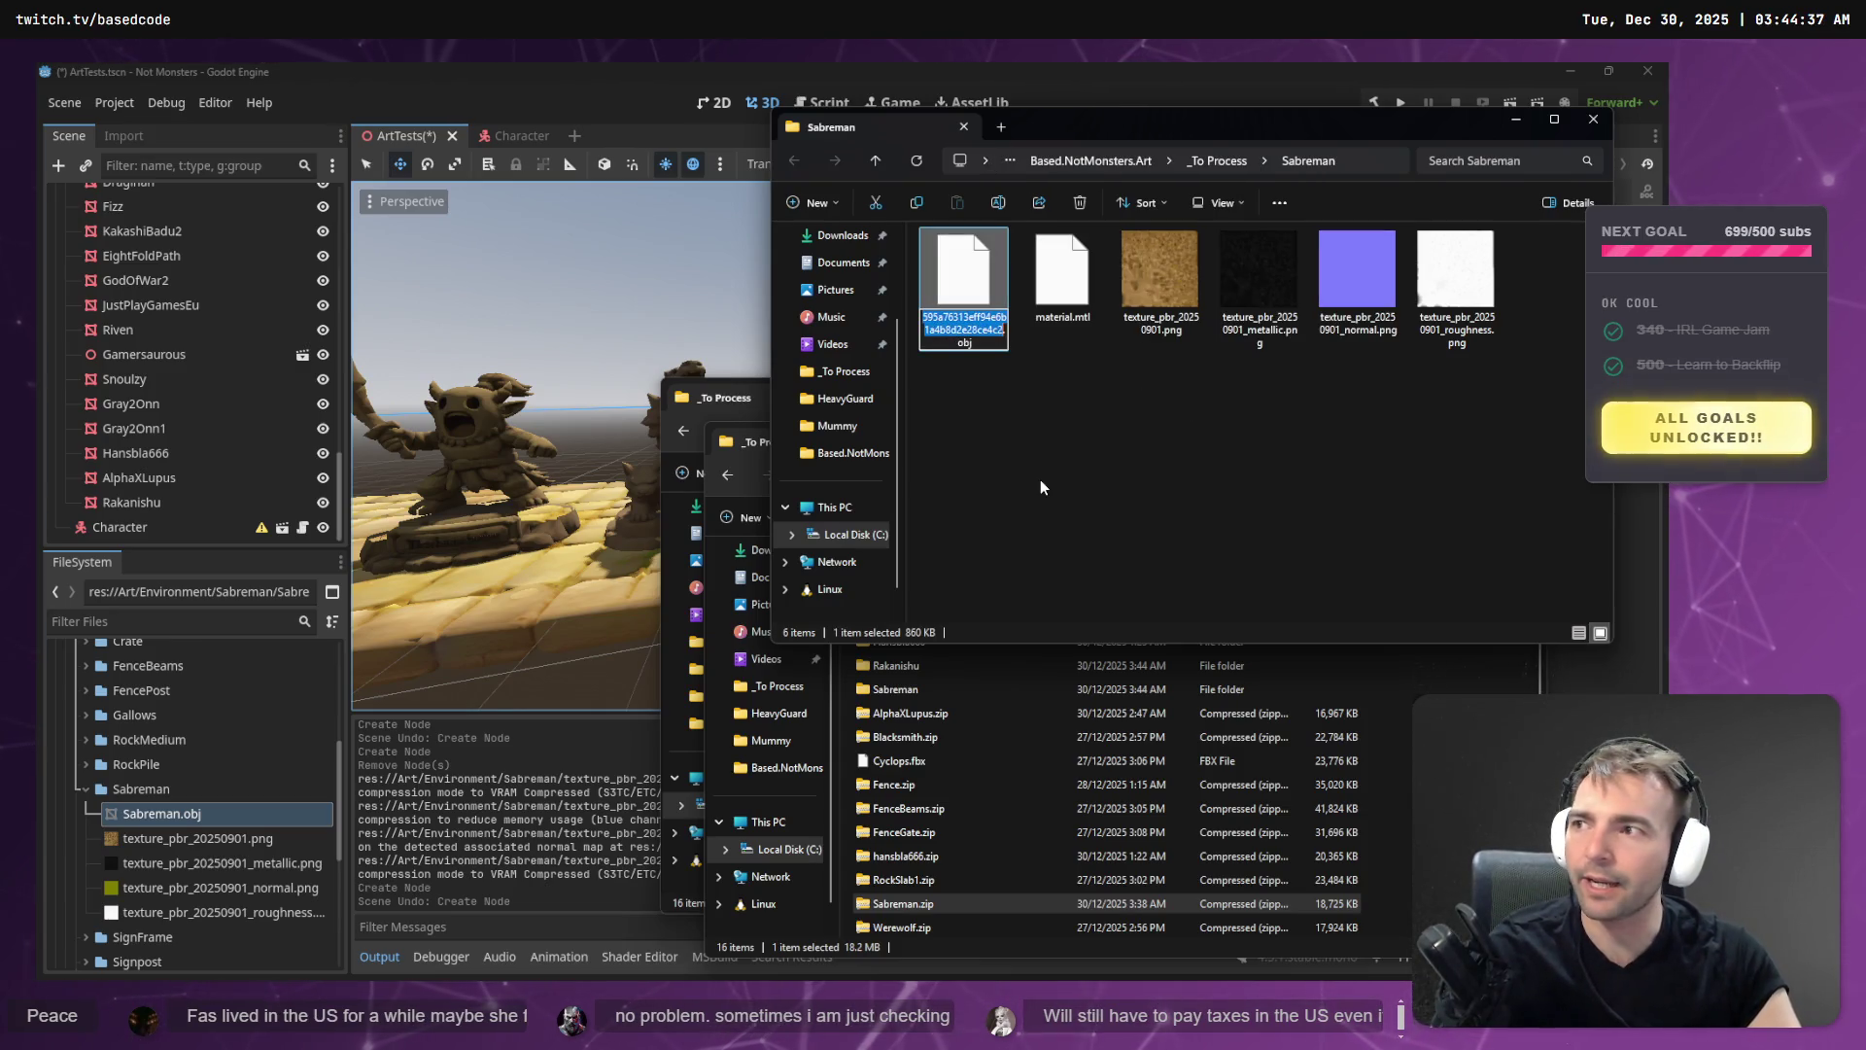
text(Sabreman)
key(Return)
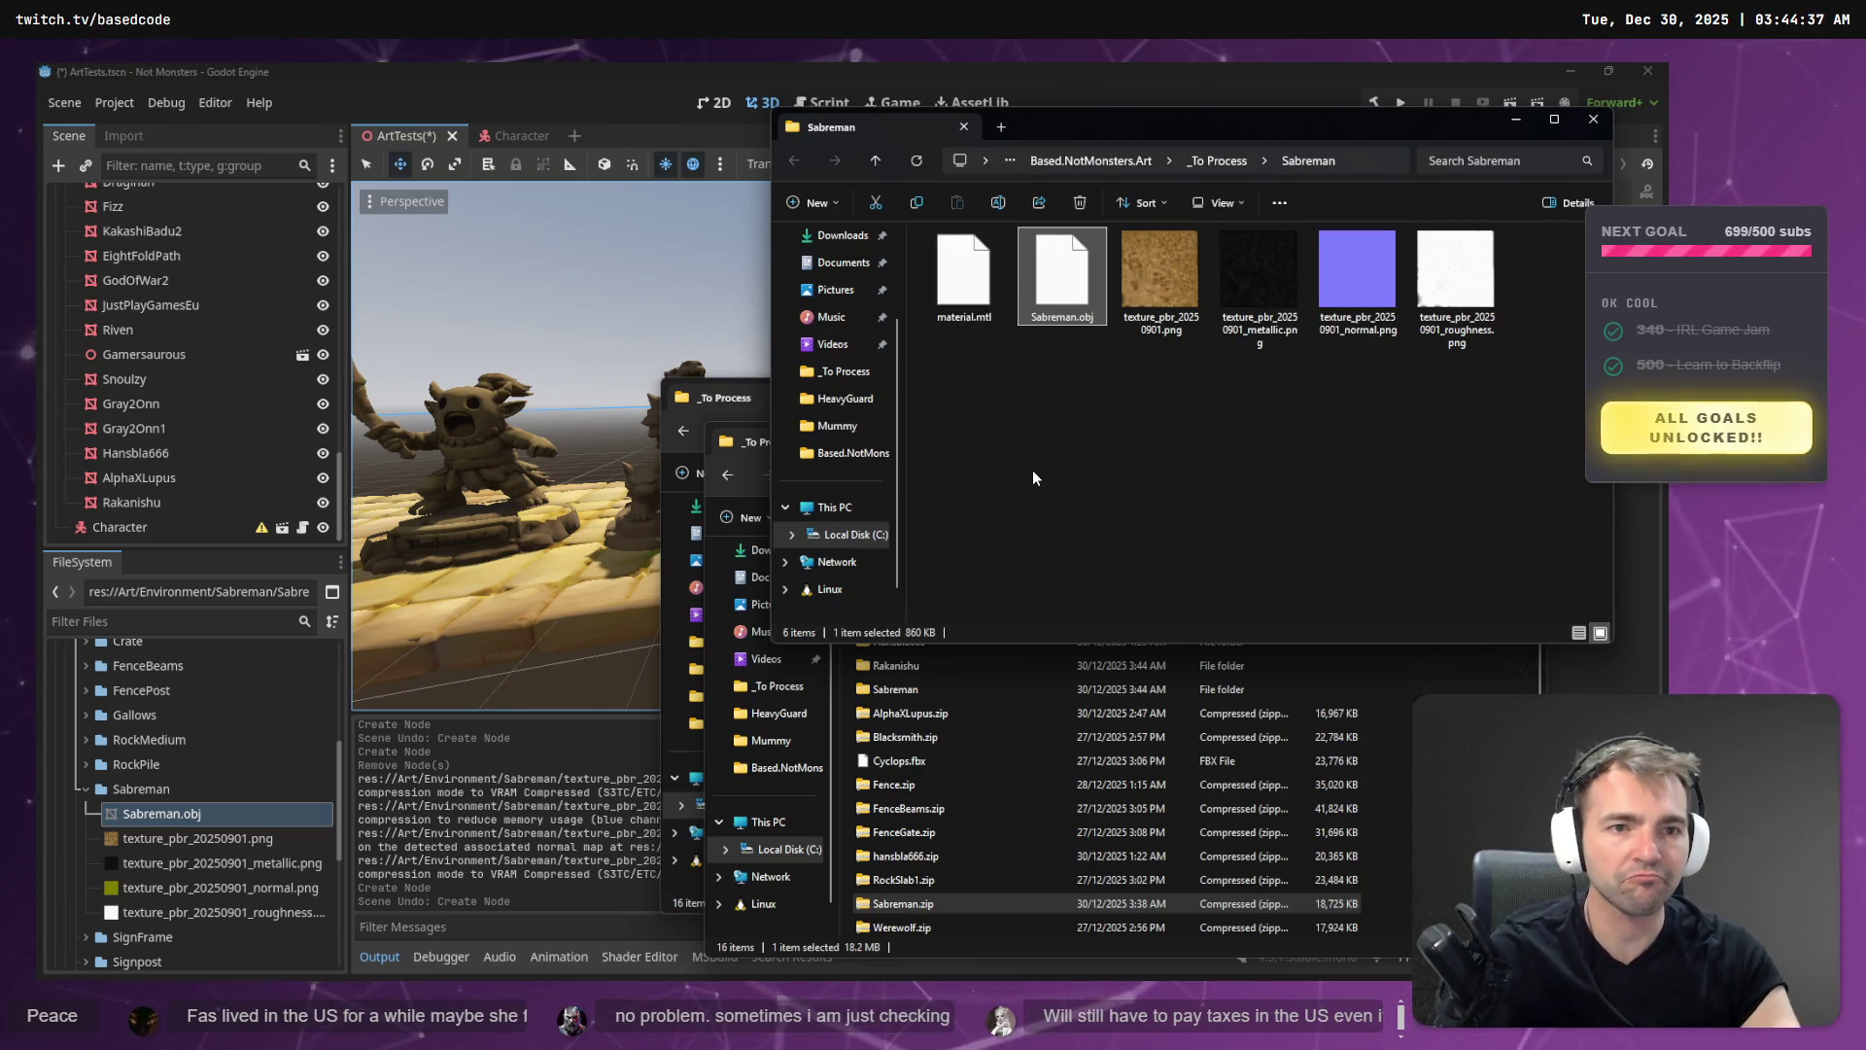
click(1032, 469)
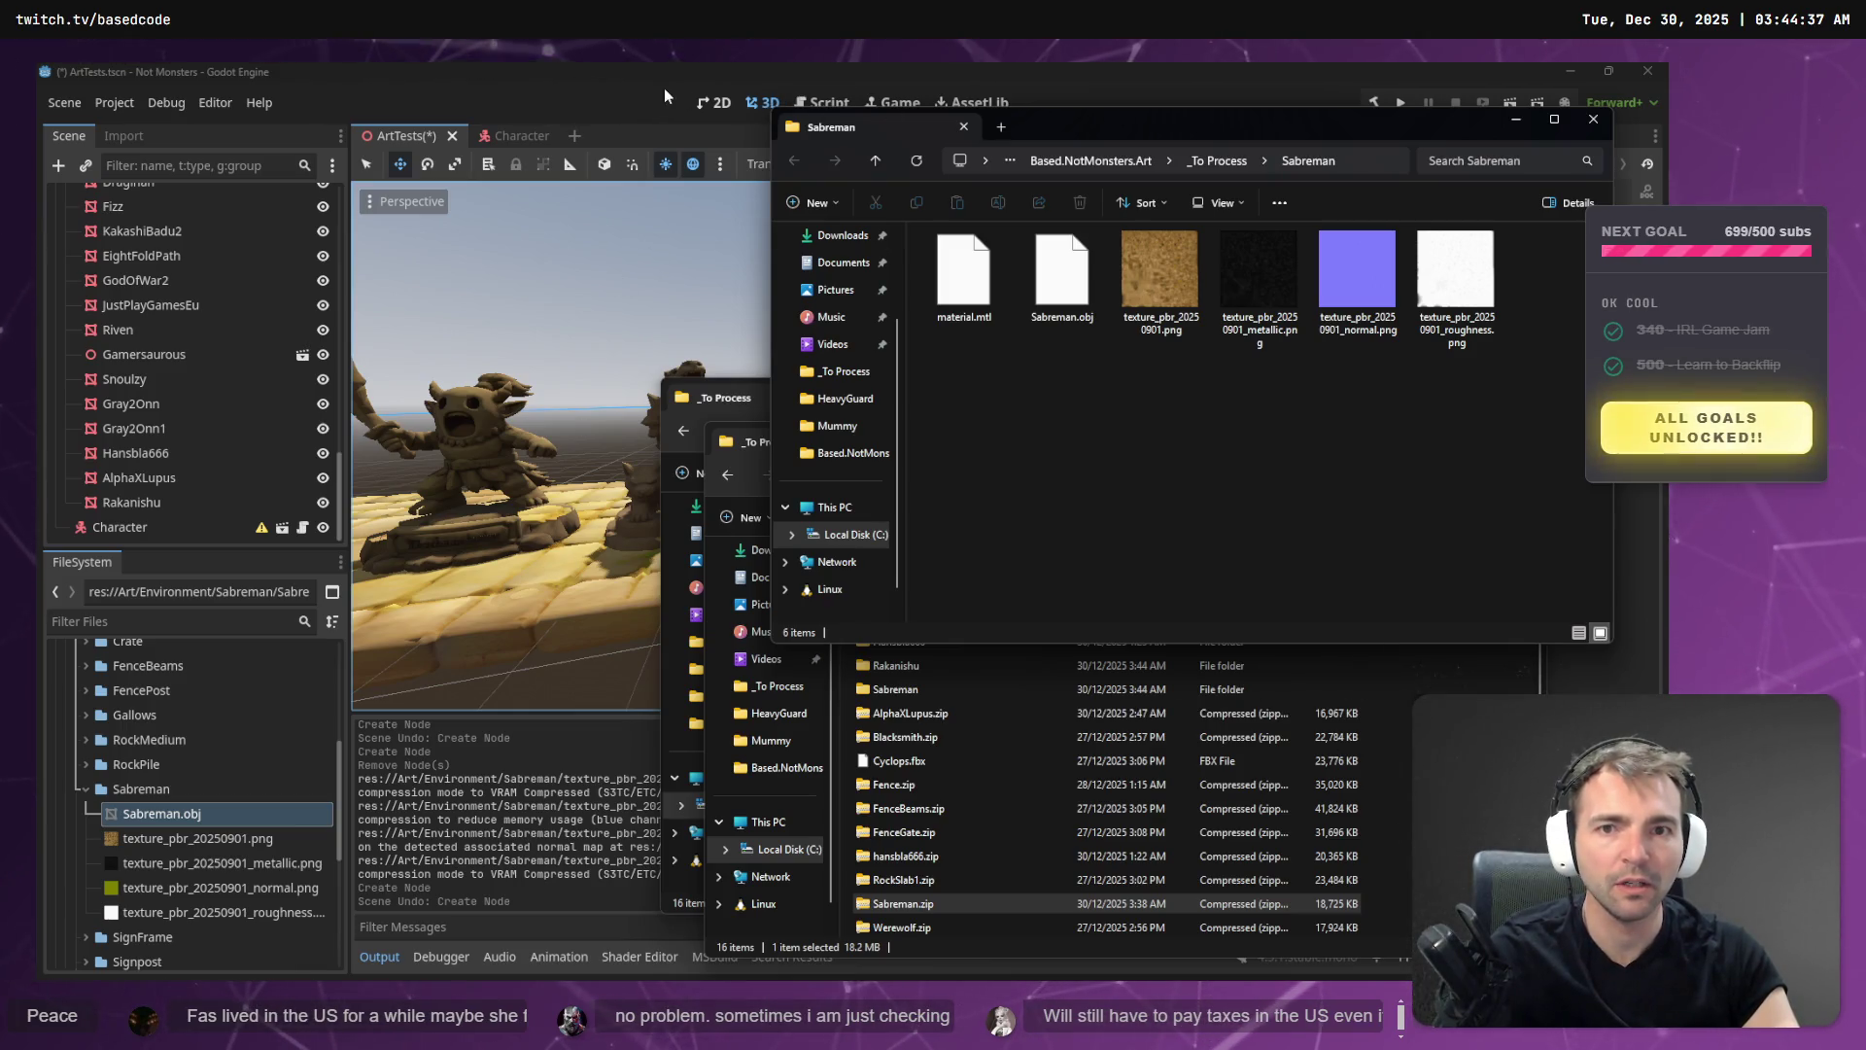
click(578, 83)
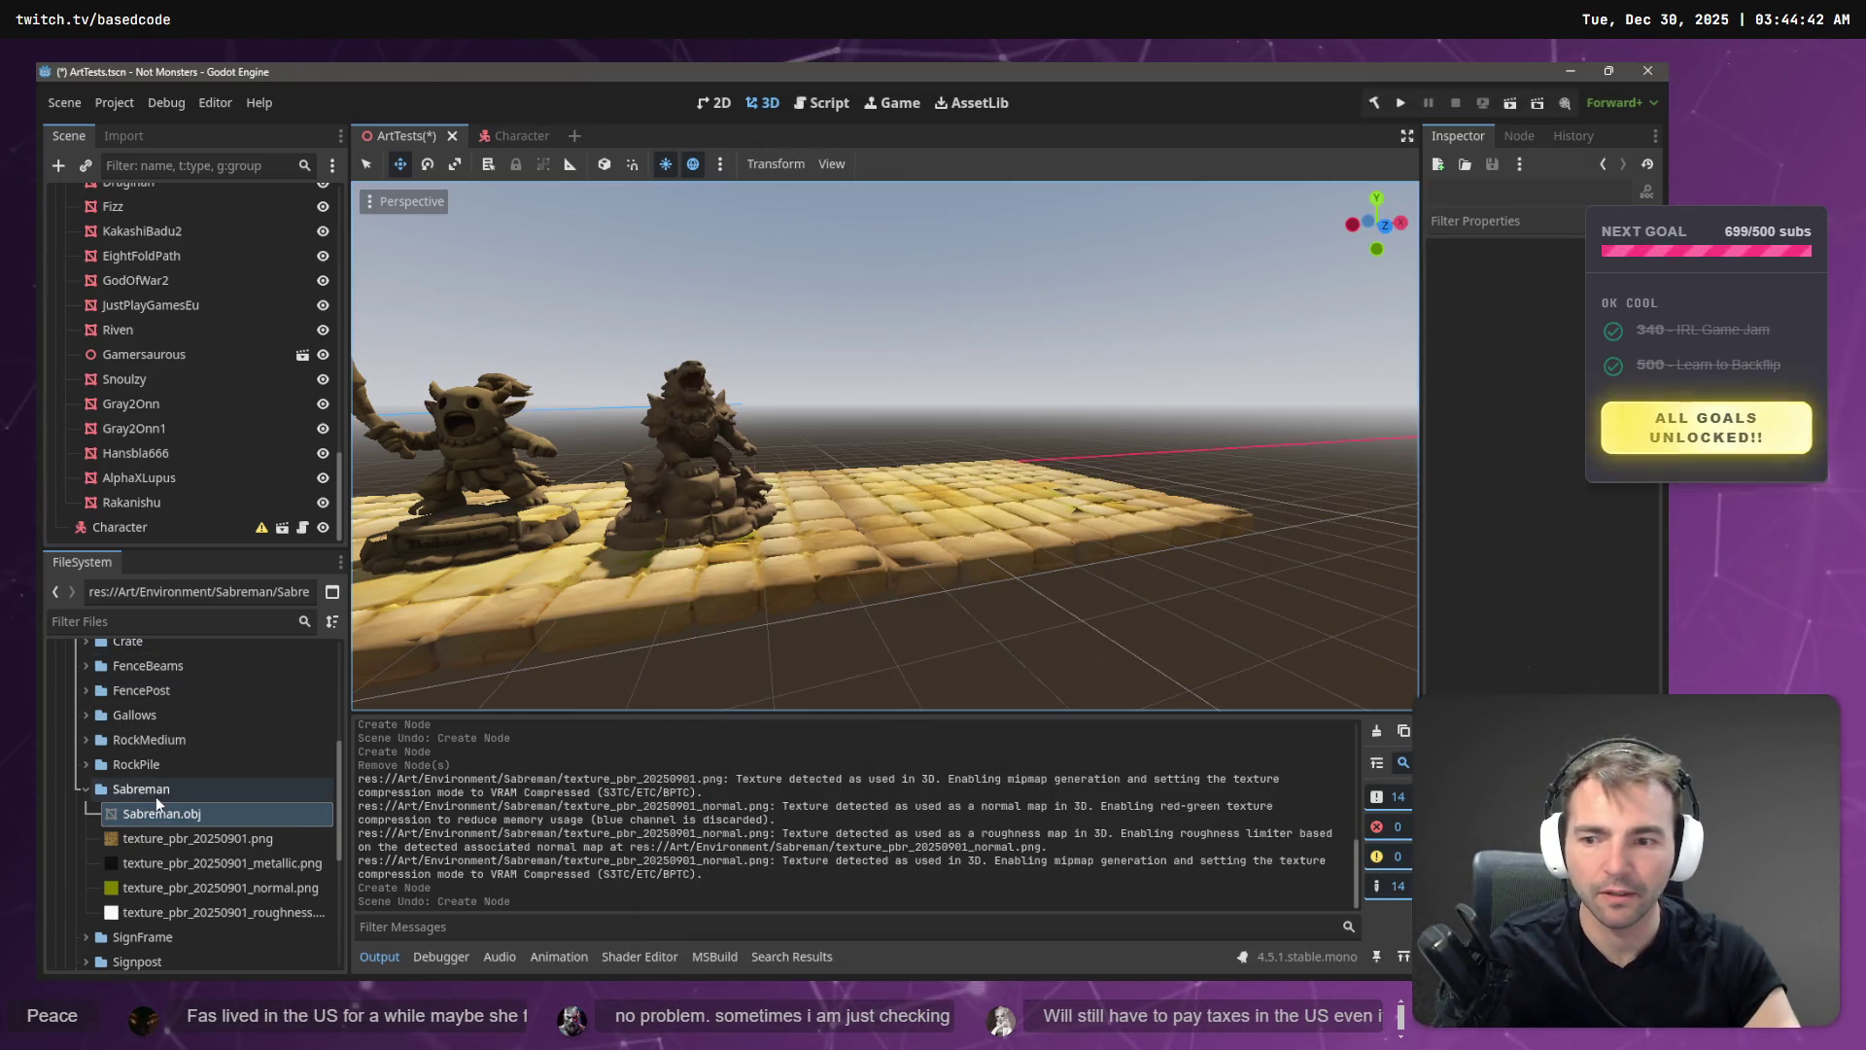
- Remove the old Sabreman folder from the Godot project
key(alt+Tab)
click(155, 788)
key(Delete)
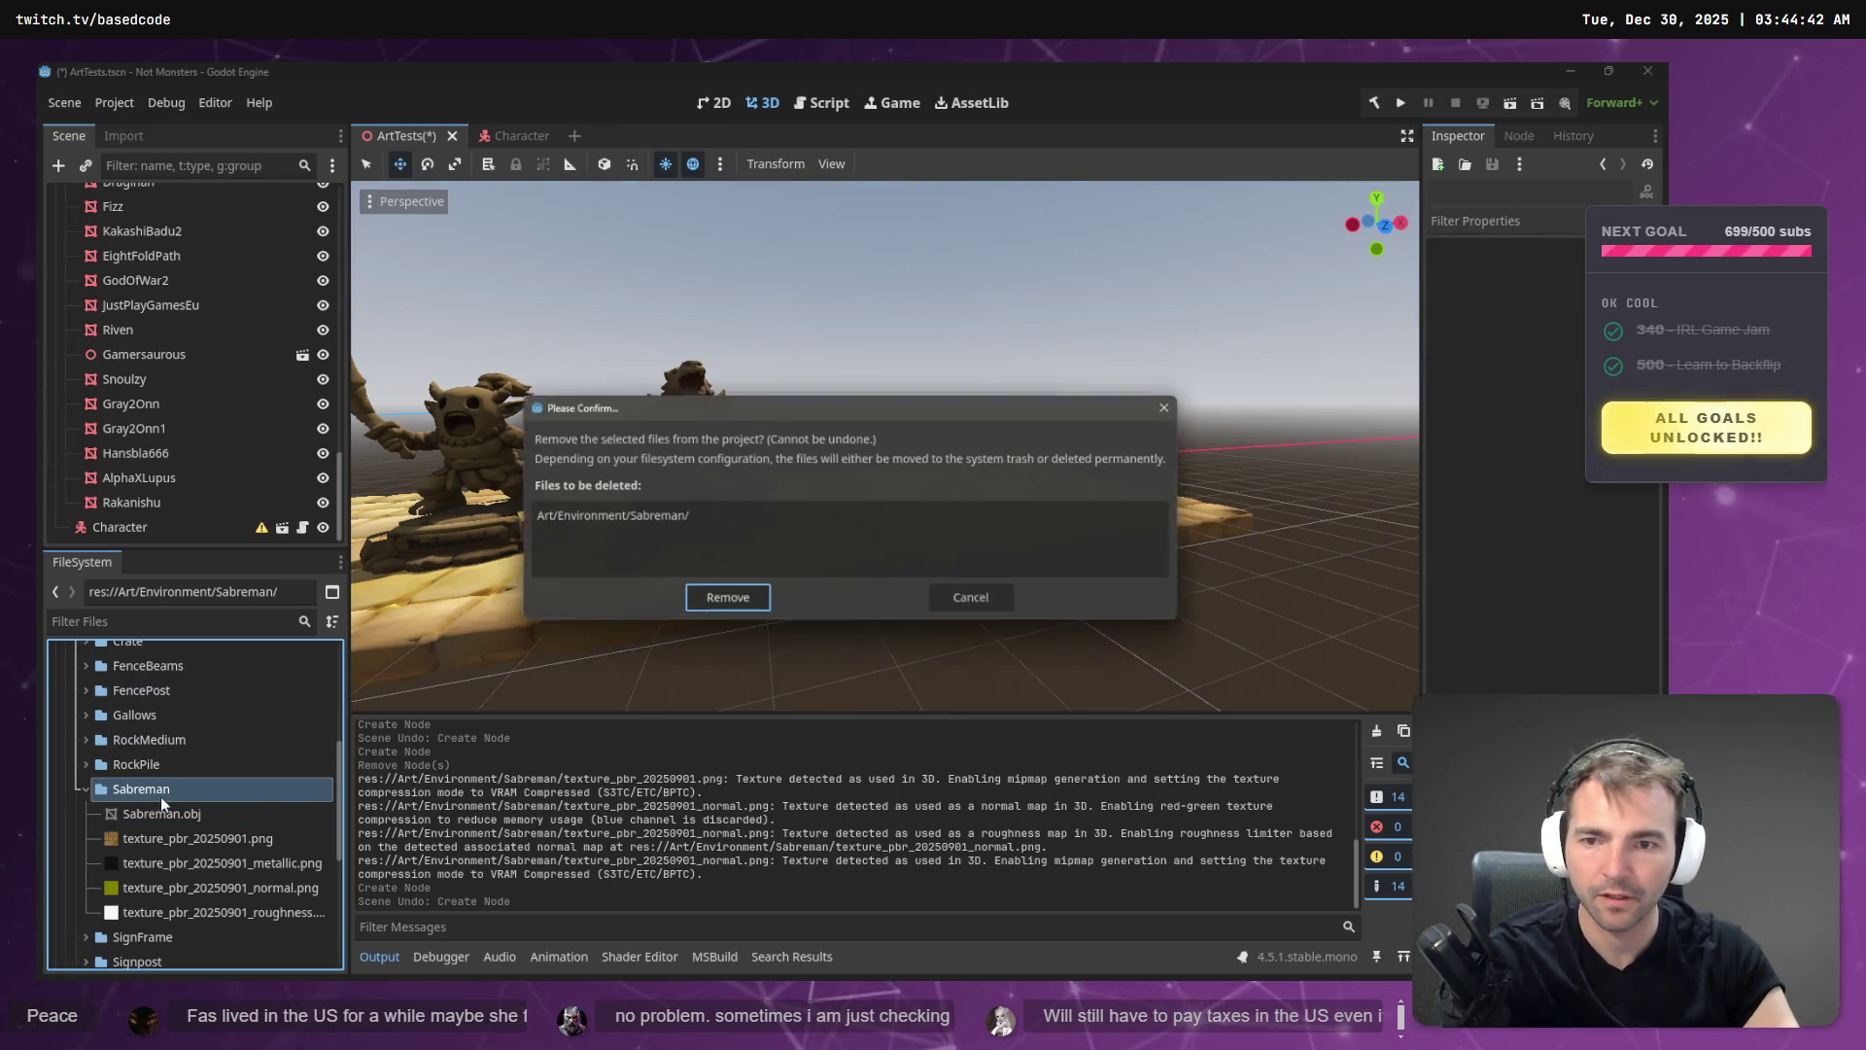
click(724, 602)
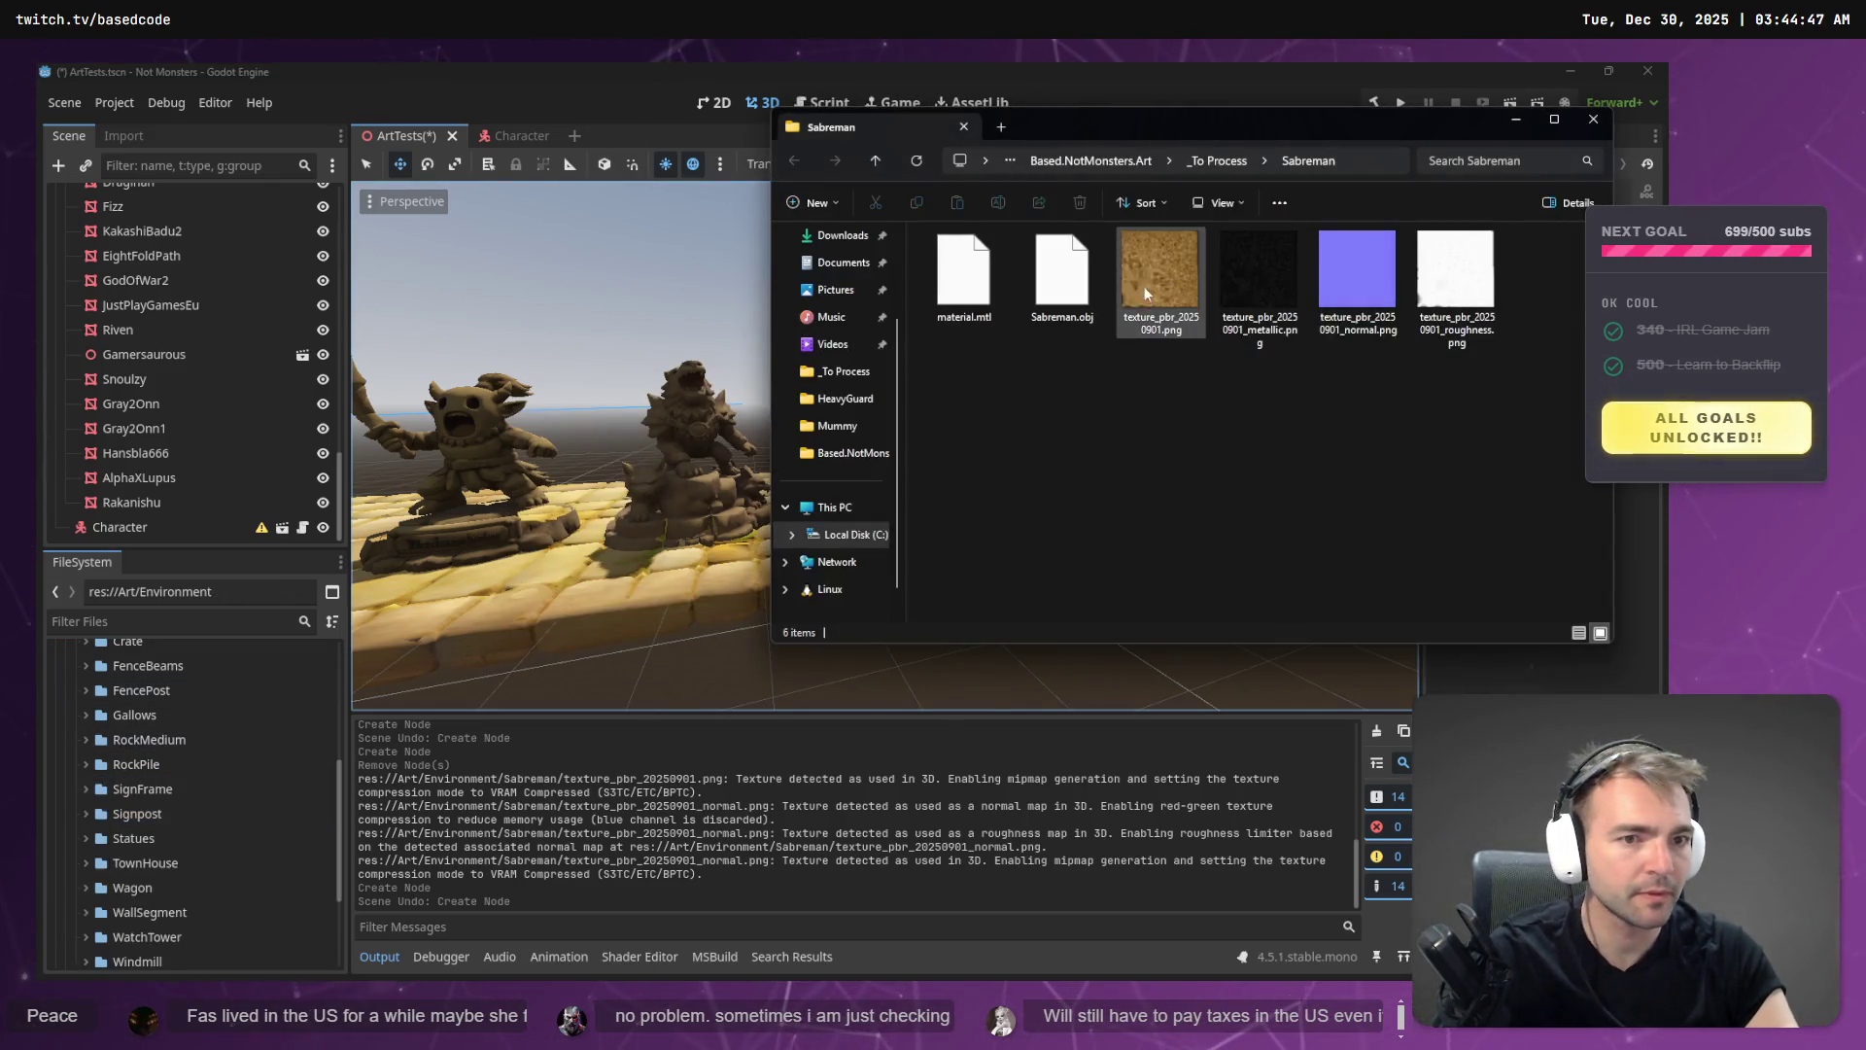
- Bring in the fresh Sabreman folder, expand it and select Sabreman.obj
click(1215, 161)
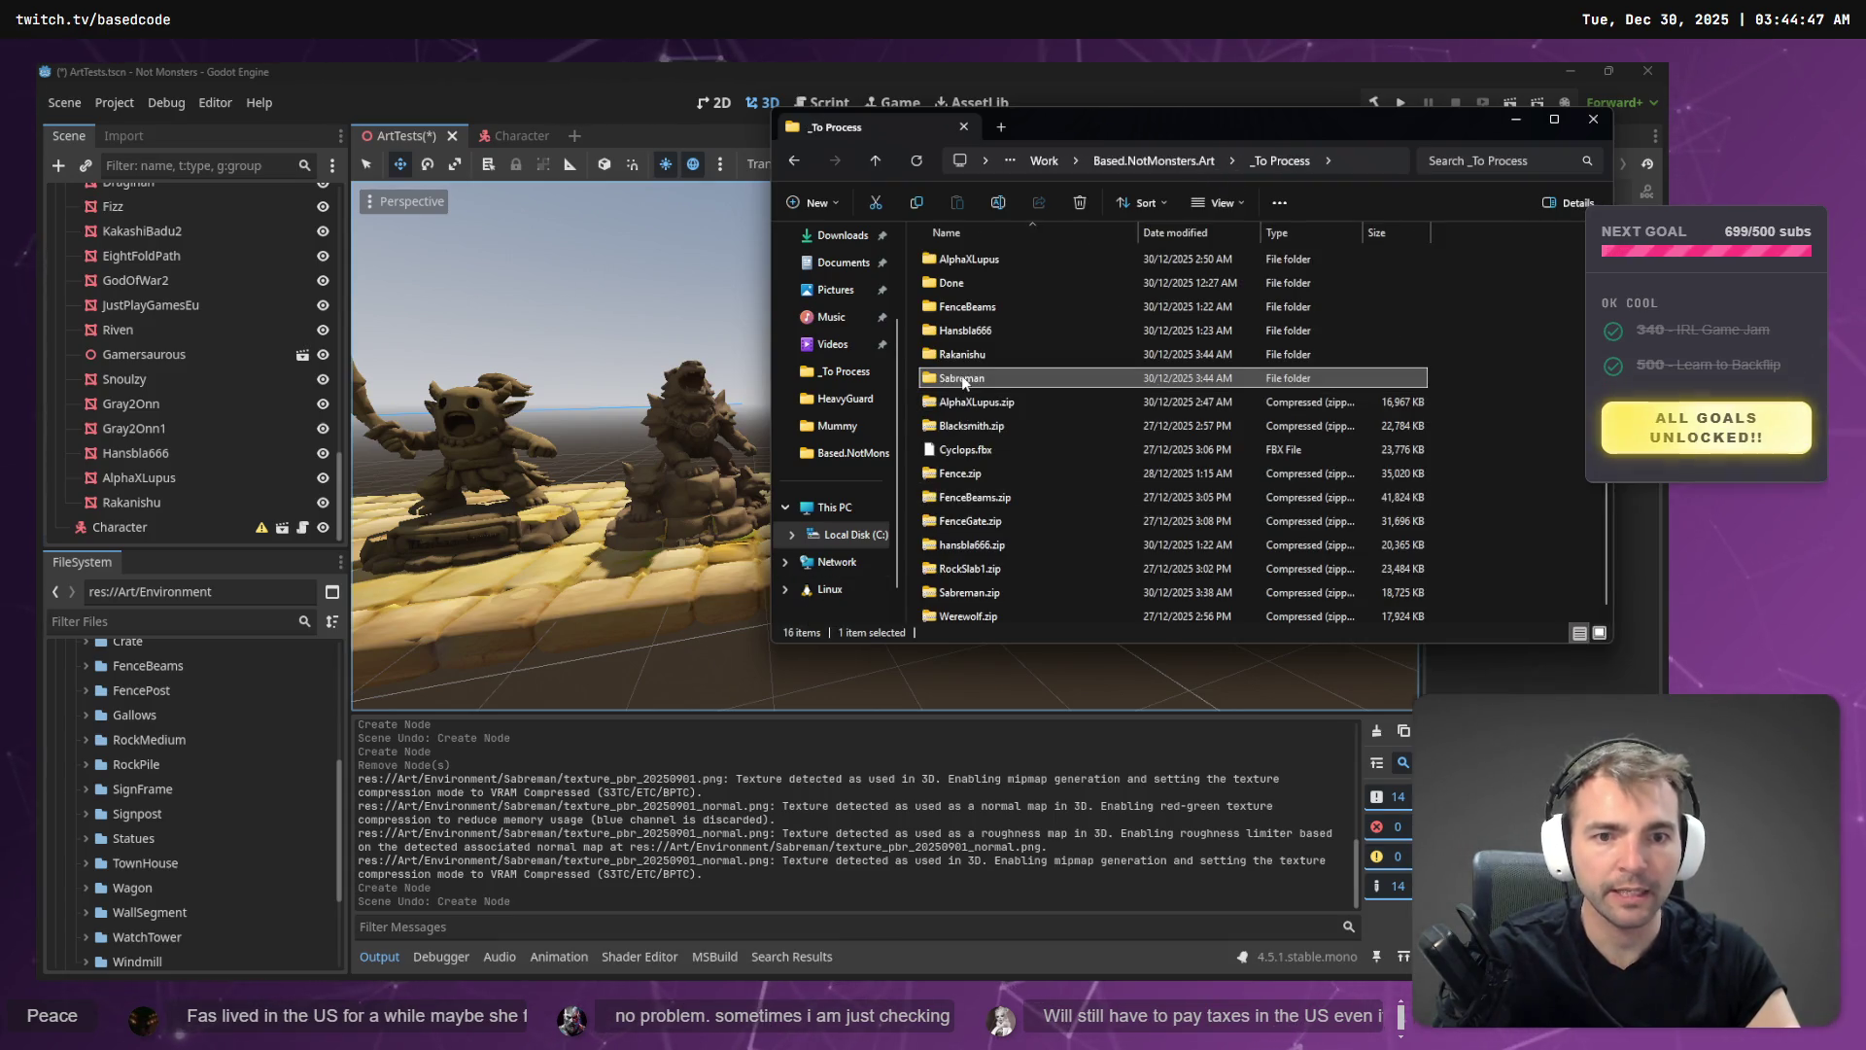
scroll(188, 690, up, 3)
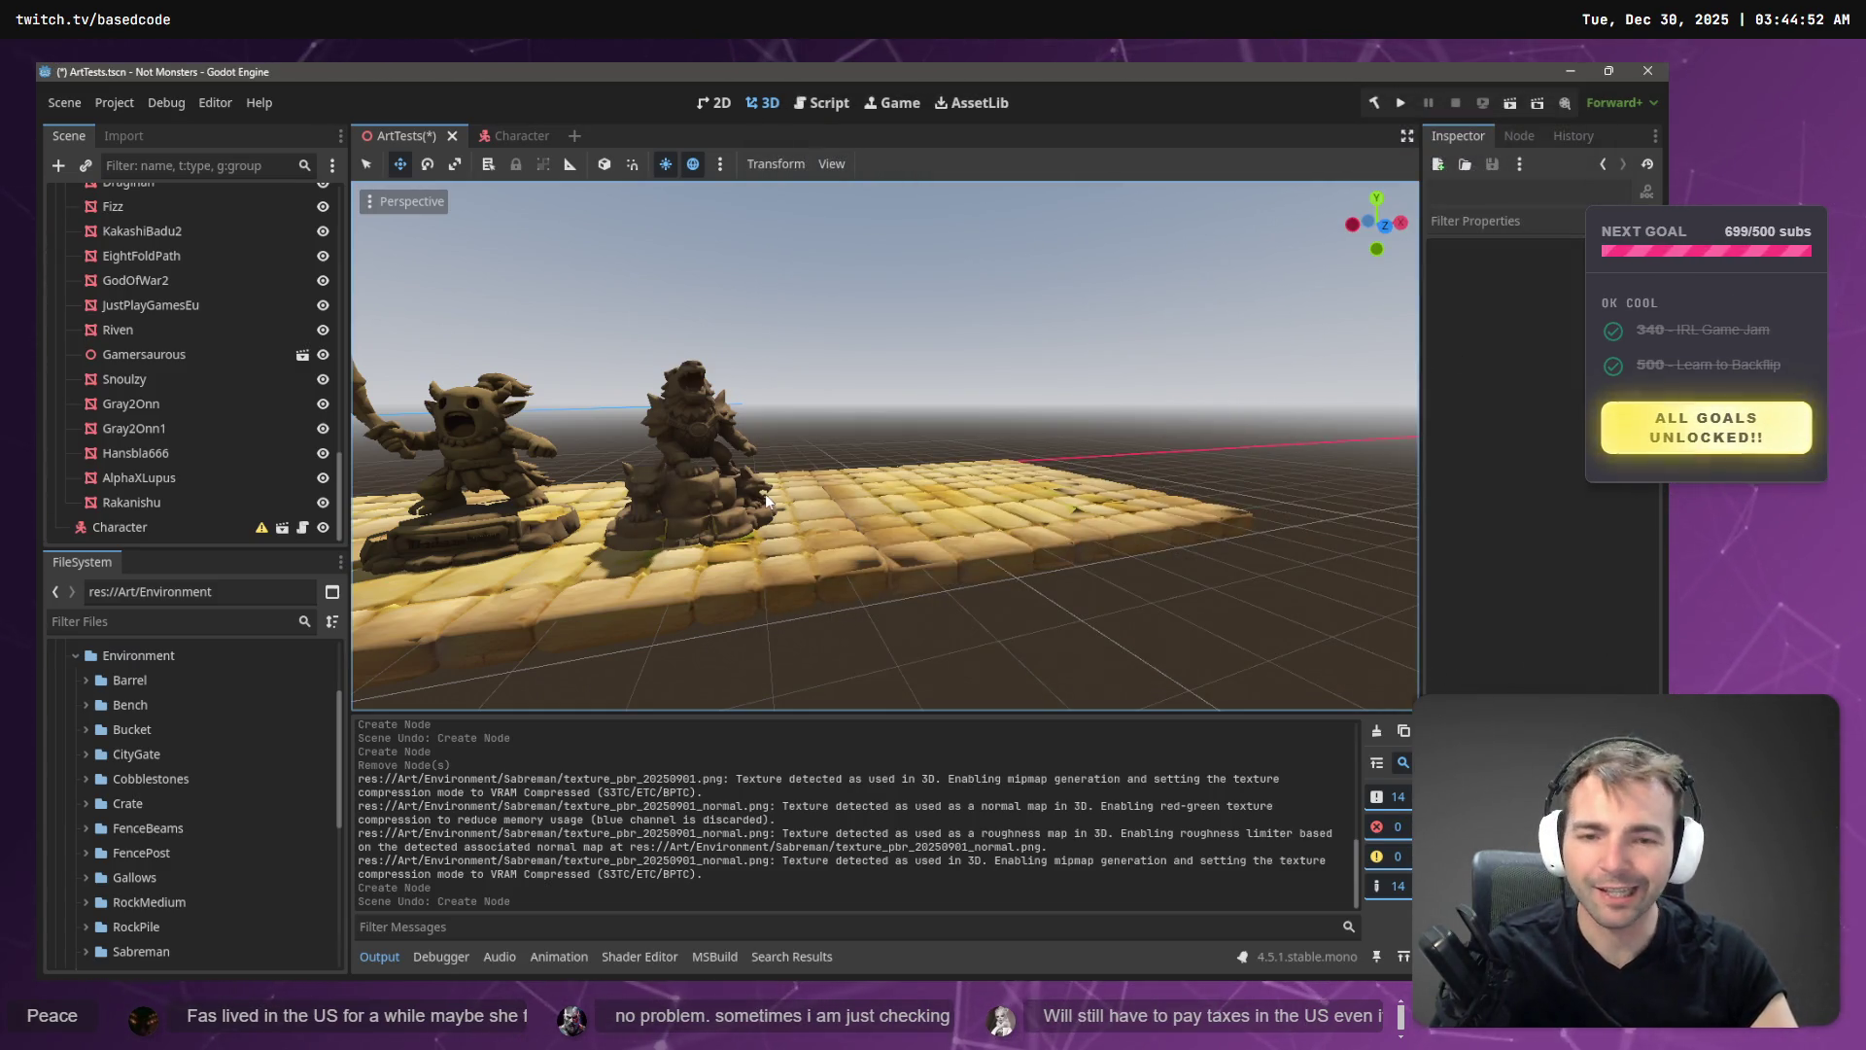
scroll(146, 855, down, 3)
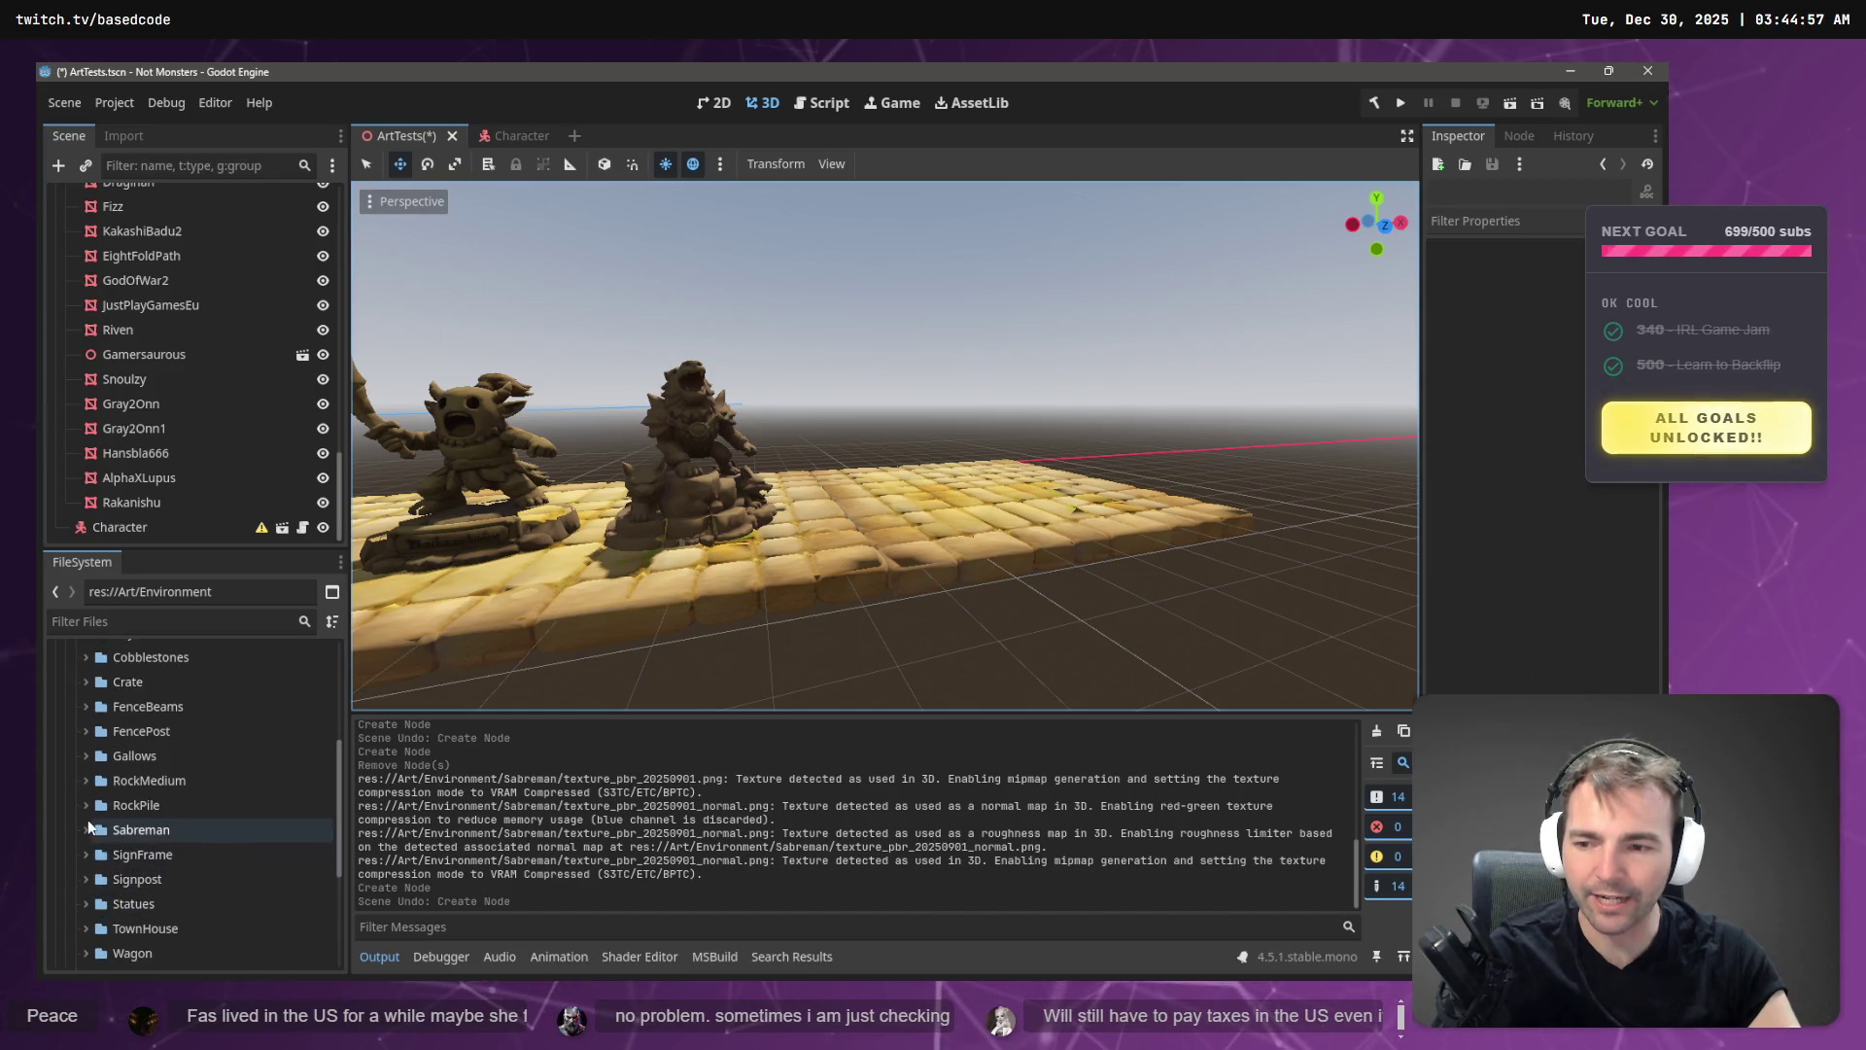
click(85, 829)
click(115, 861)
- Place the Sabreman statue in the scene, raise it upward, and frame the view on it
mouse_move(844, 522)
mouse_down()
mouse_move(802, 515)
mouse_move(913, 531)
mouse_up()
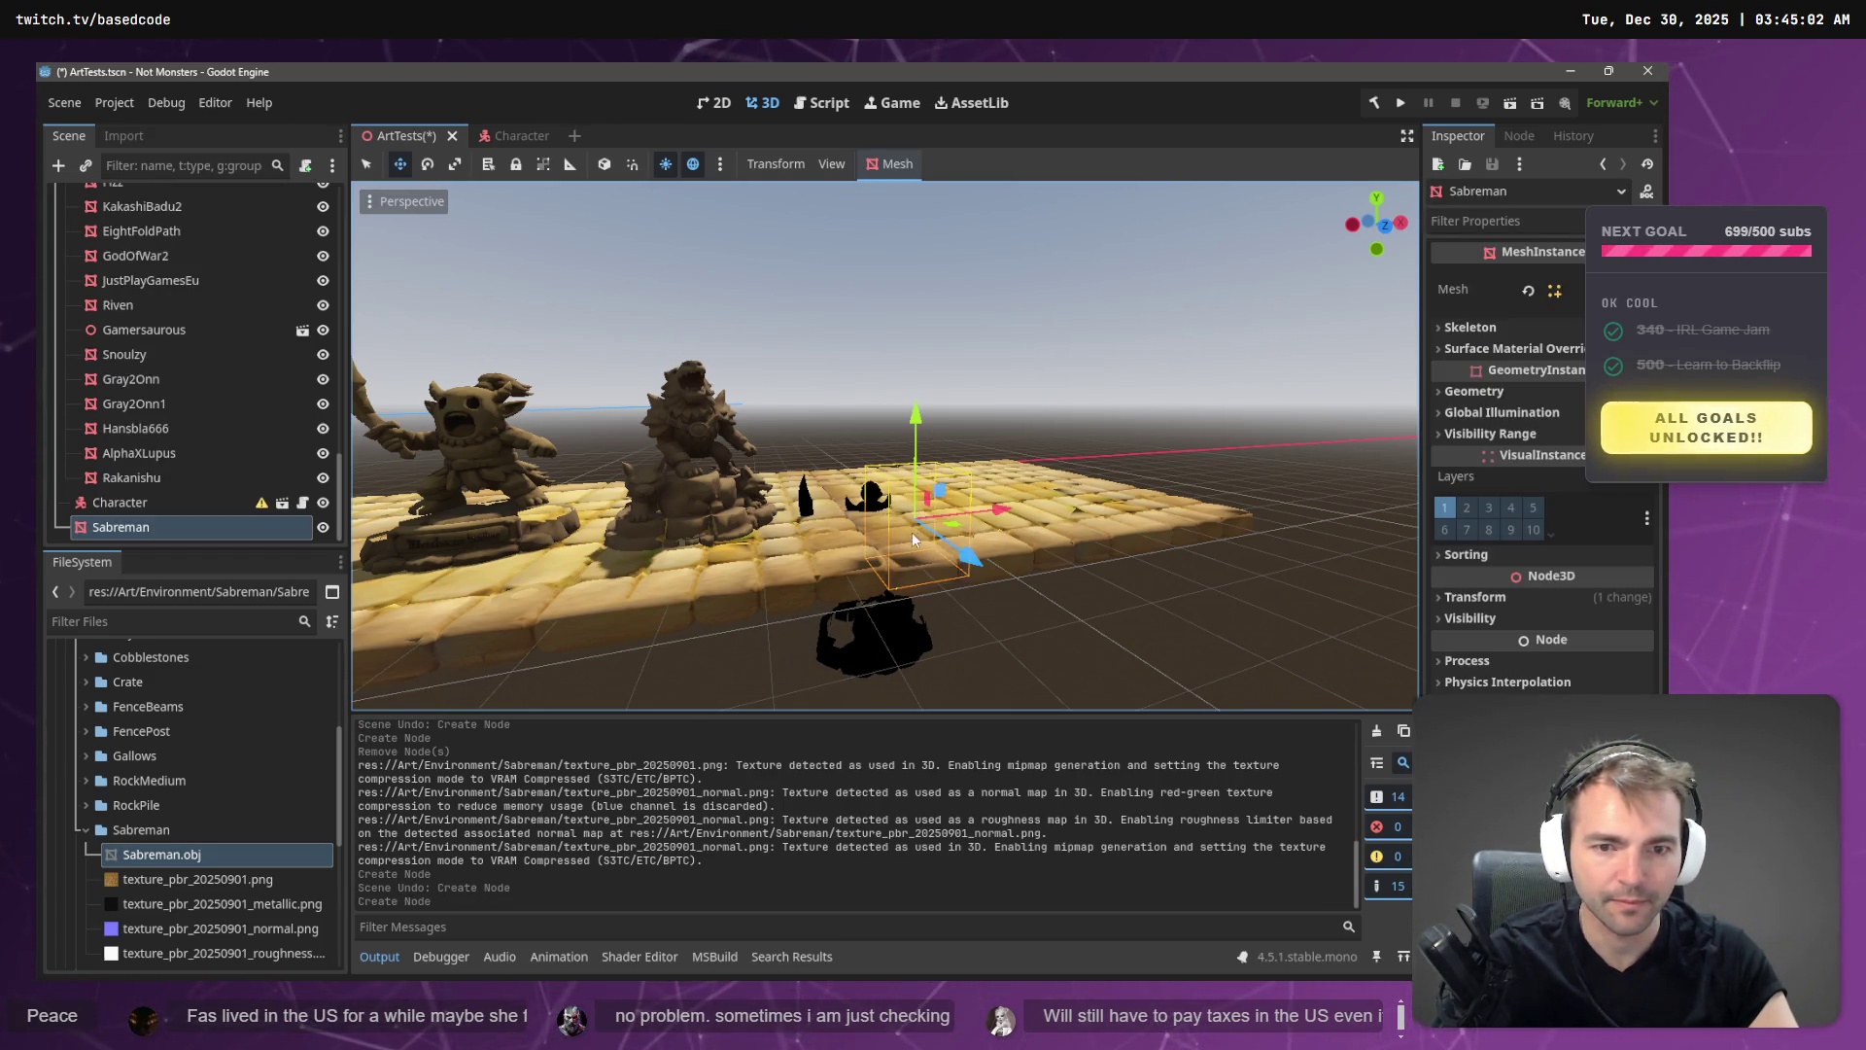
key(ctrl+z)
mouse_move(142, 853)
mouse_down()
mouse_move(890, 525)
mouse_move(848, 521)
mouse_up()
drag(910, 428, 939, 239)
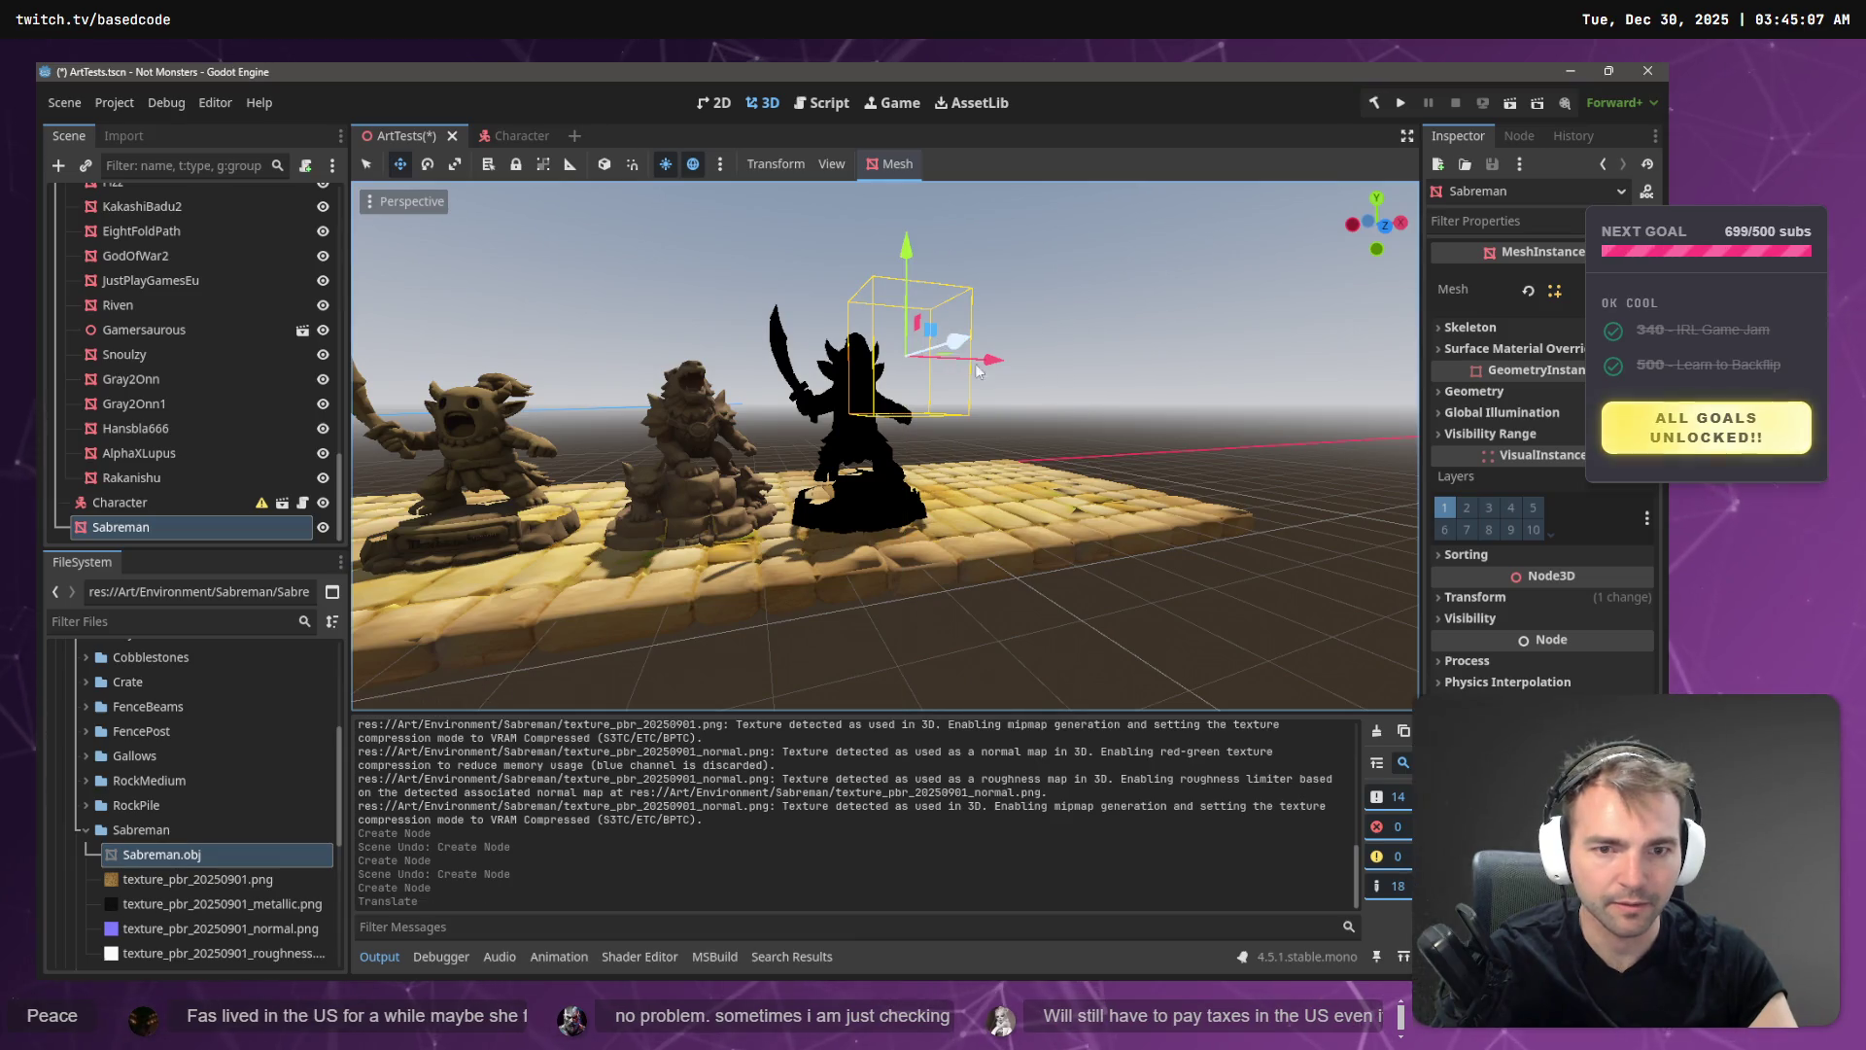
key(f)
drag(631, 291, 824, 289)
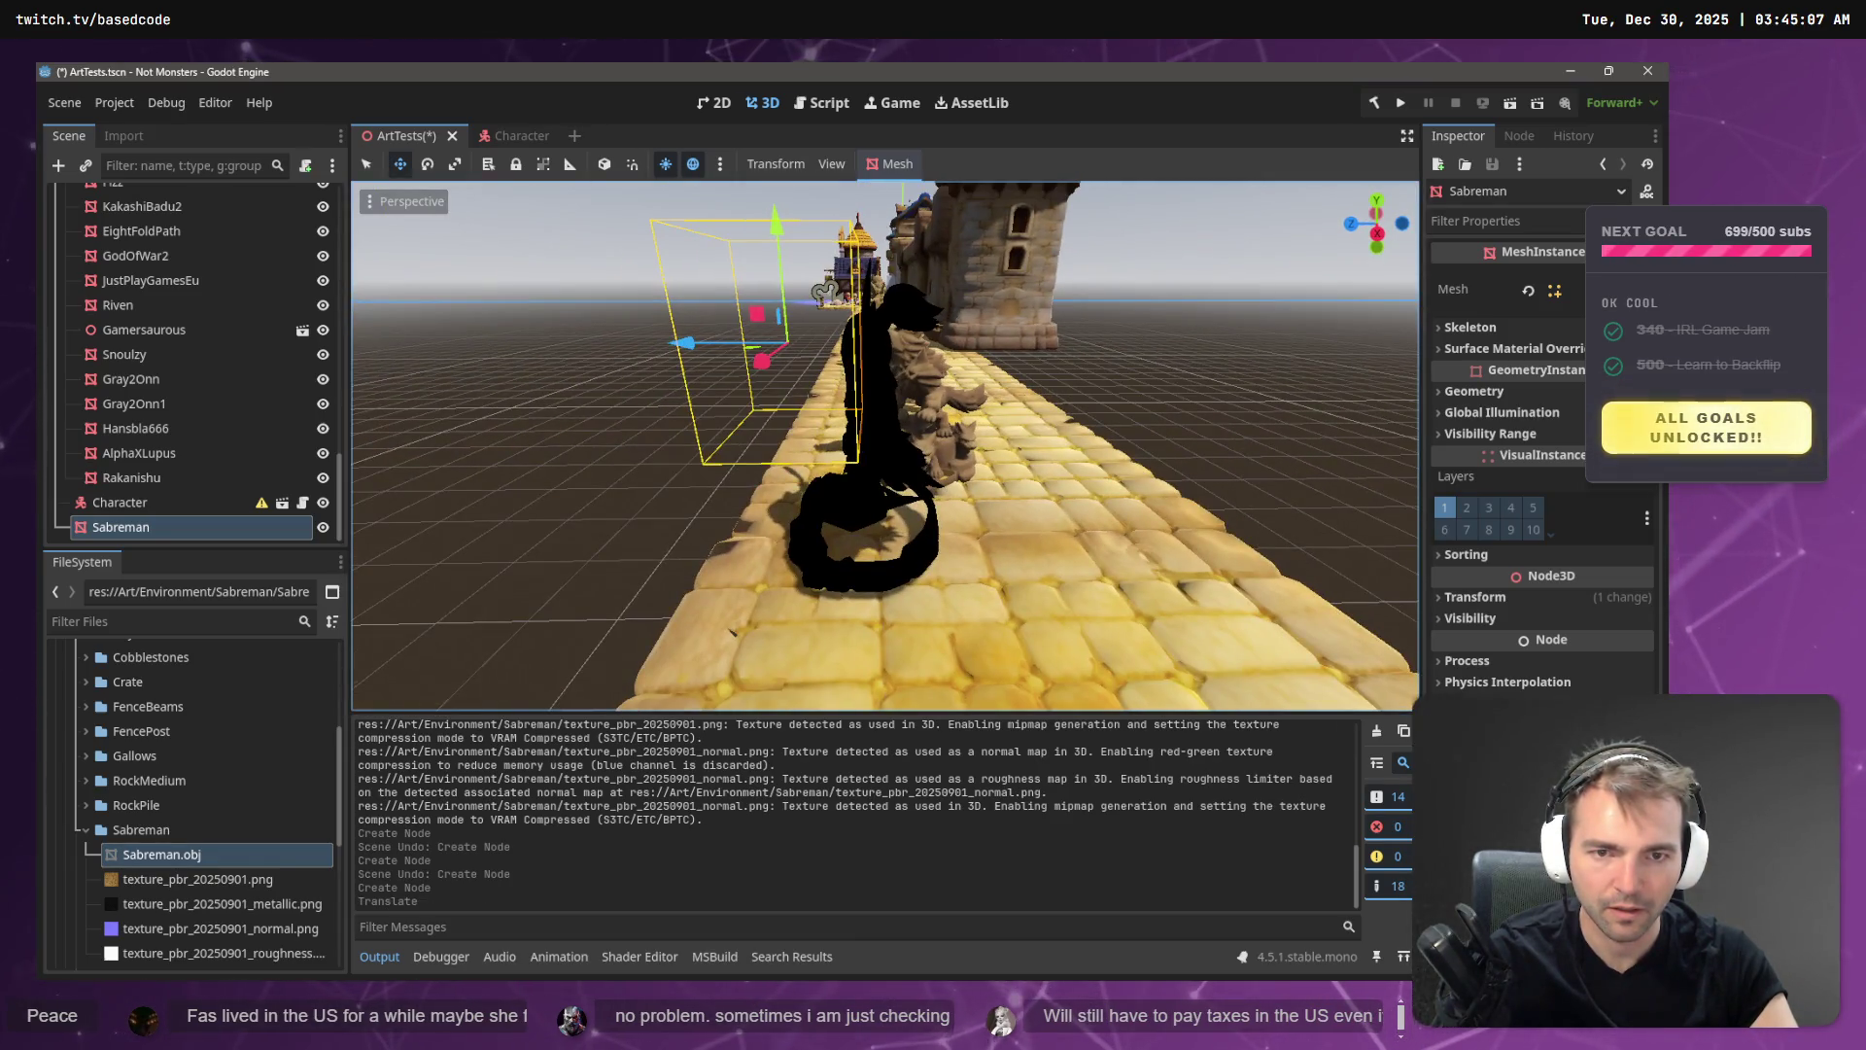
- Delete the Sabreman folder from the project files again
click(183, 832)
key(Delete)
click(733, 603)
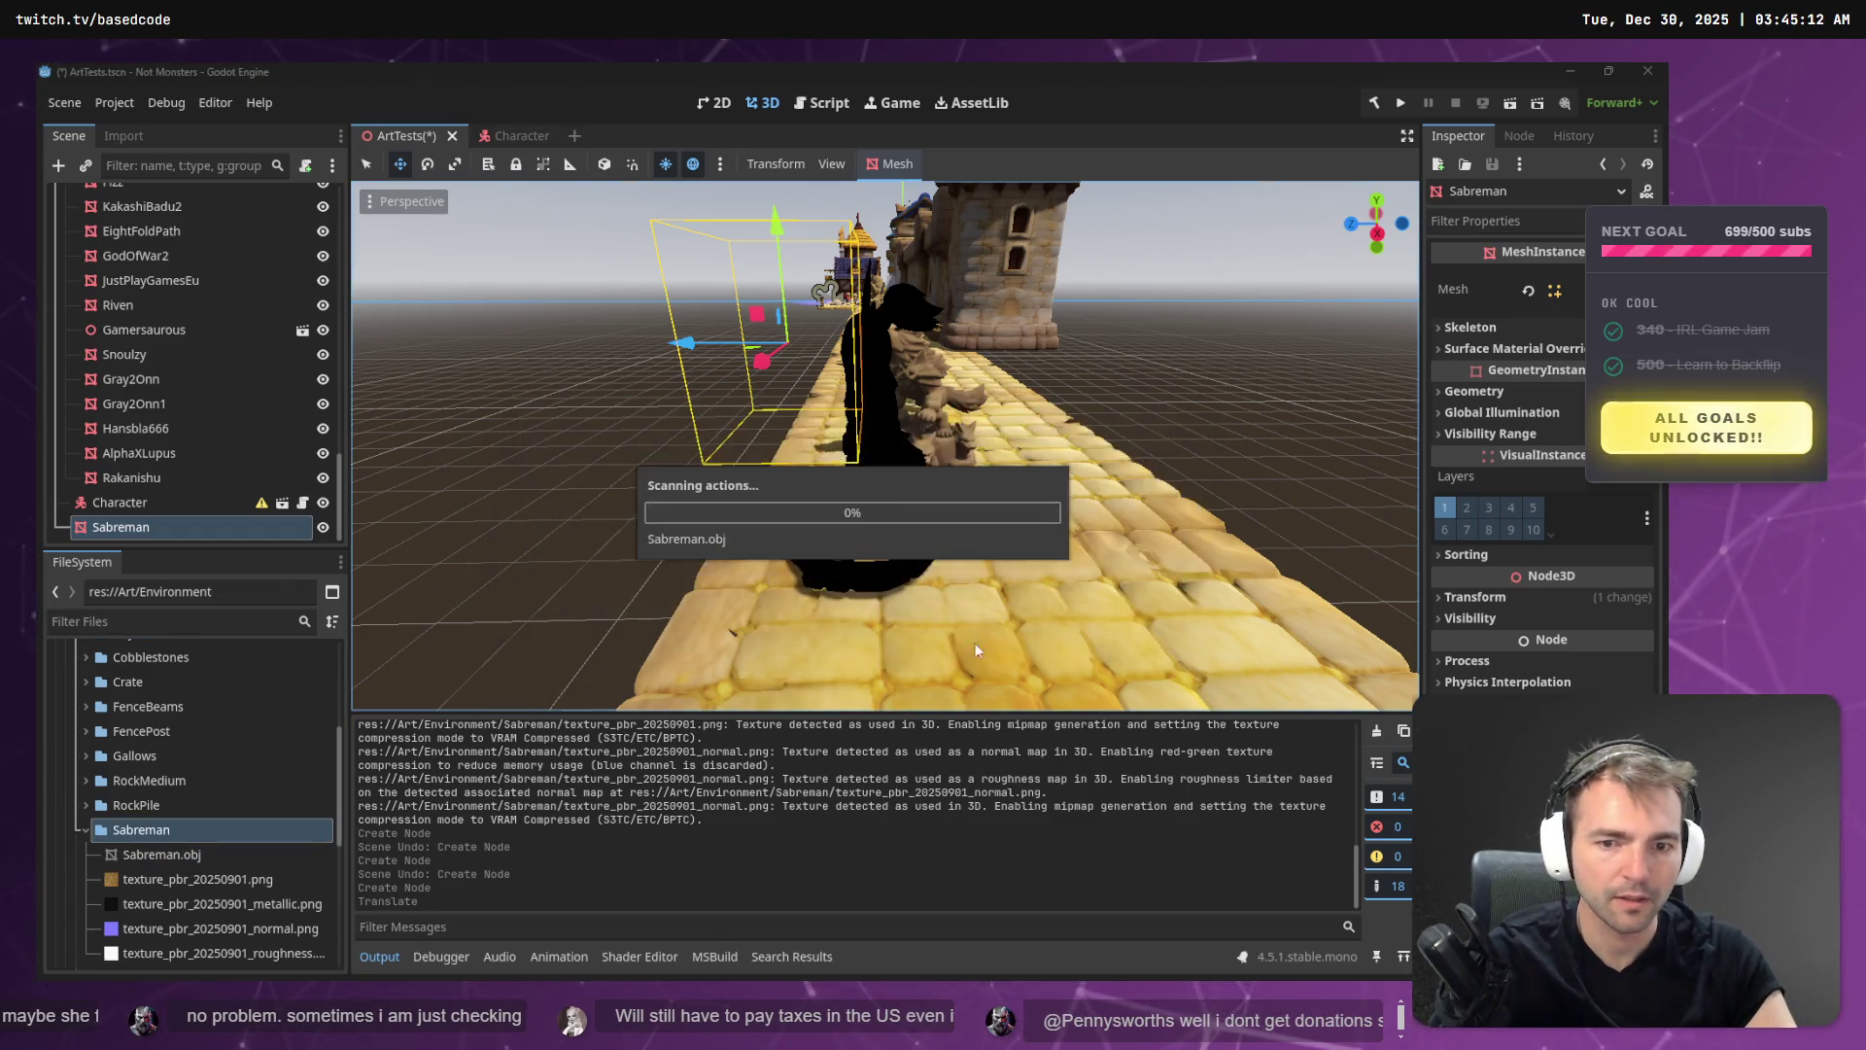
key(alt+Tab)
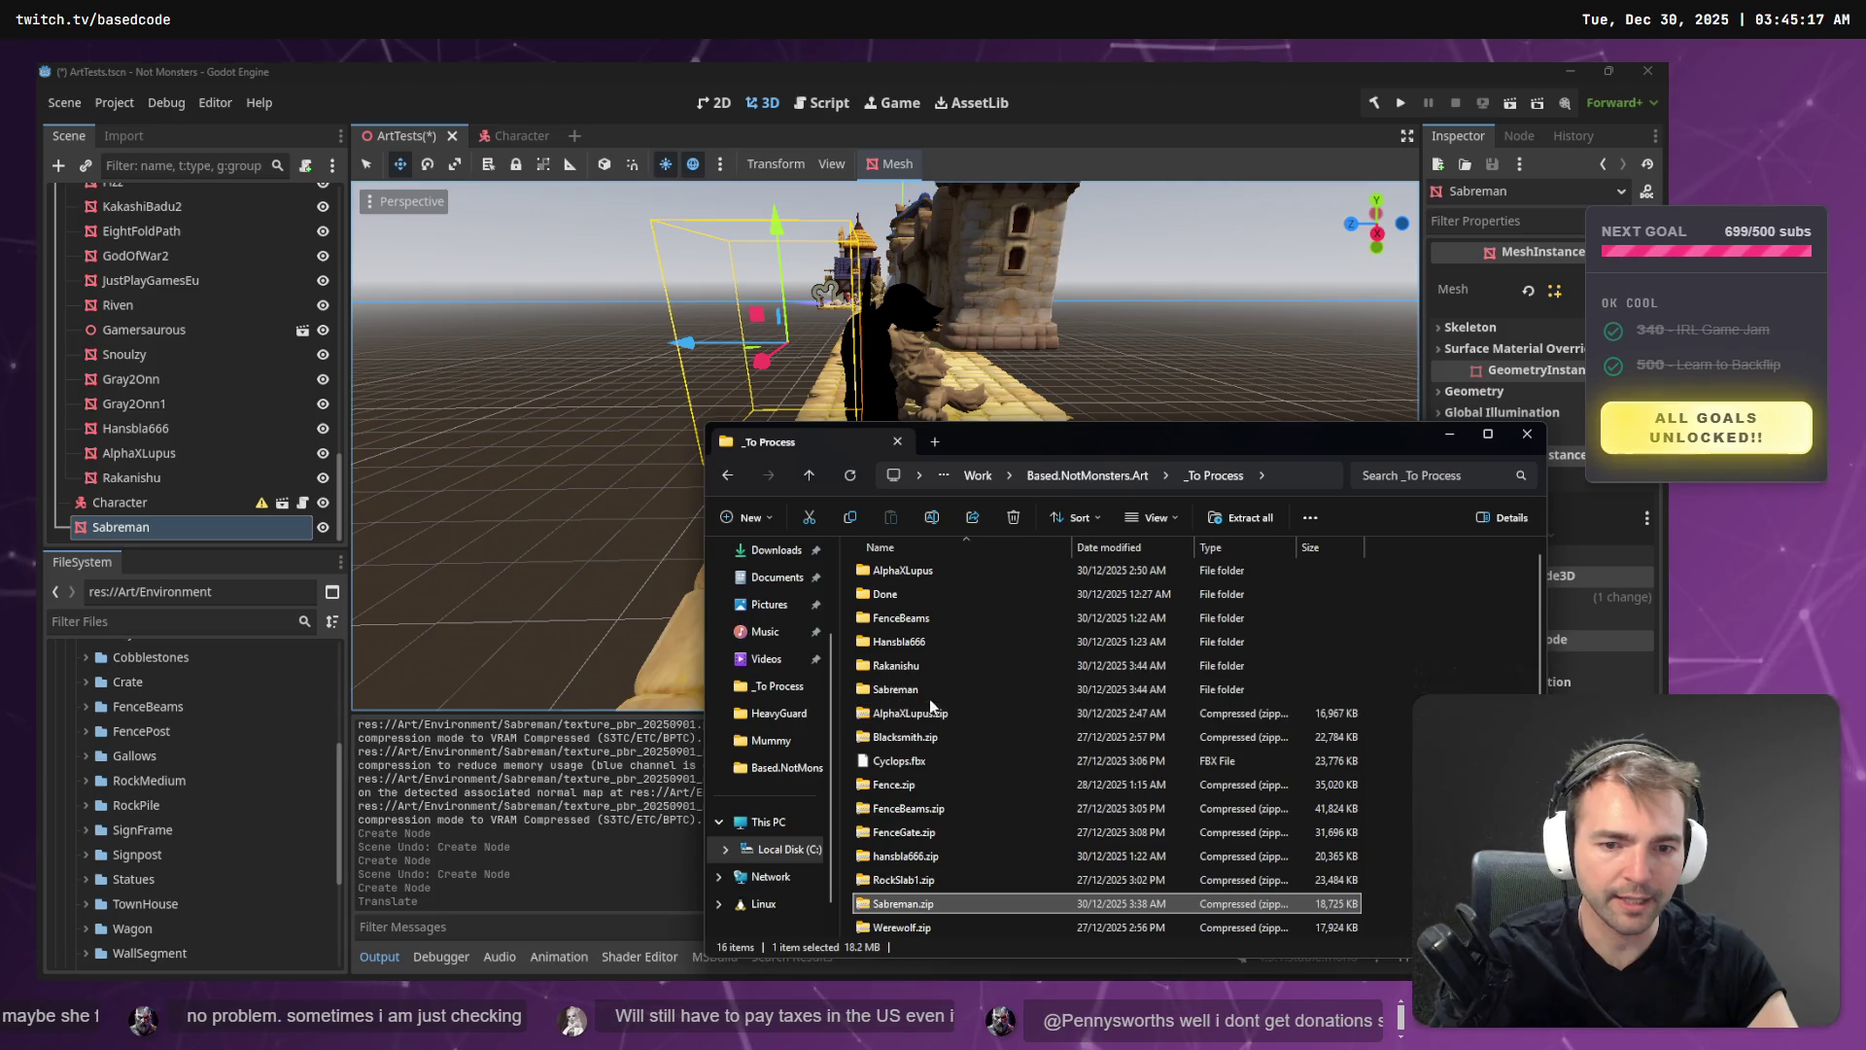
- Import Sabreman.obj from the extracted Sabreman folder into Blender
double_click(923, 689)
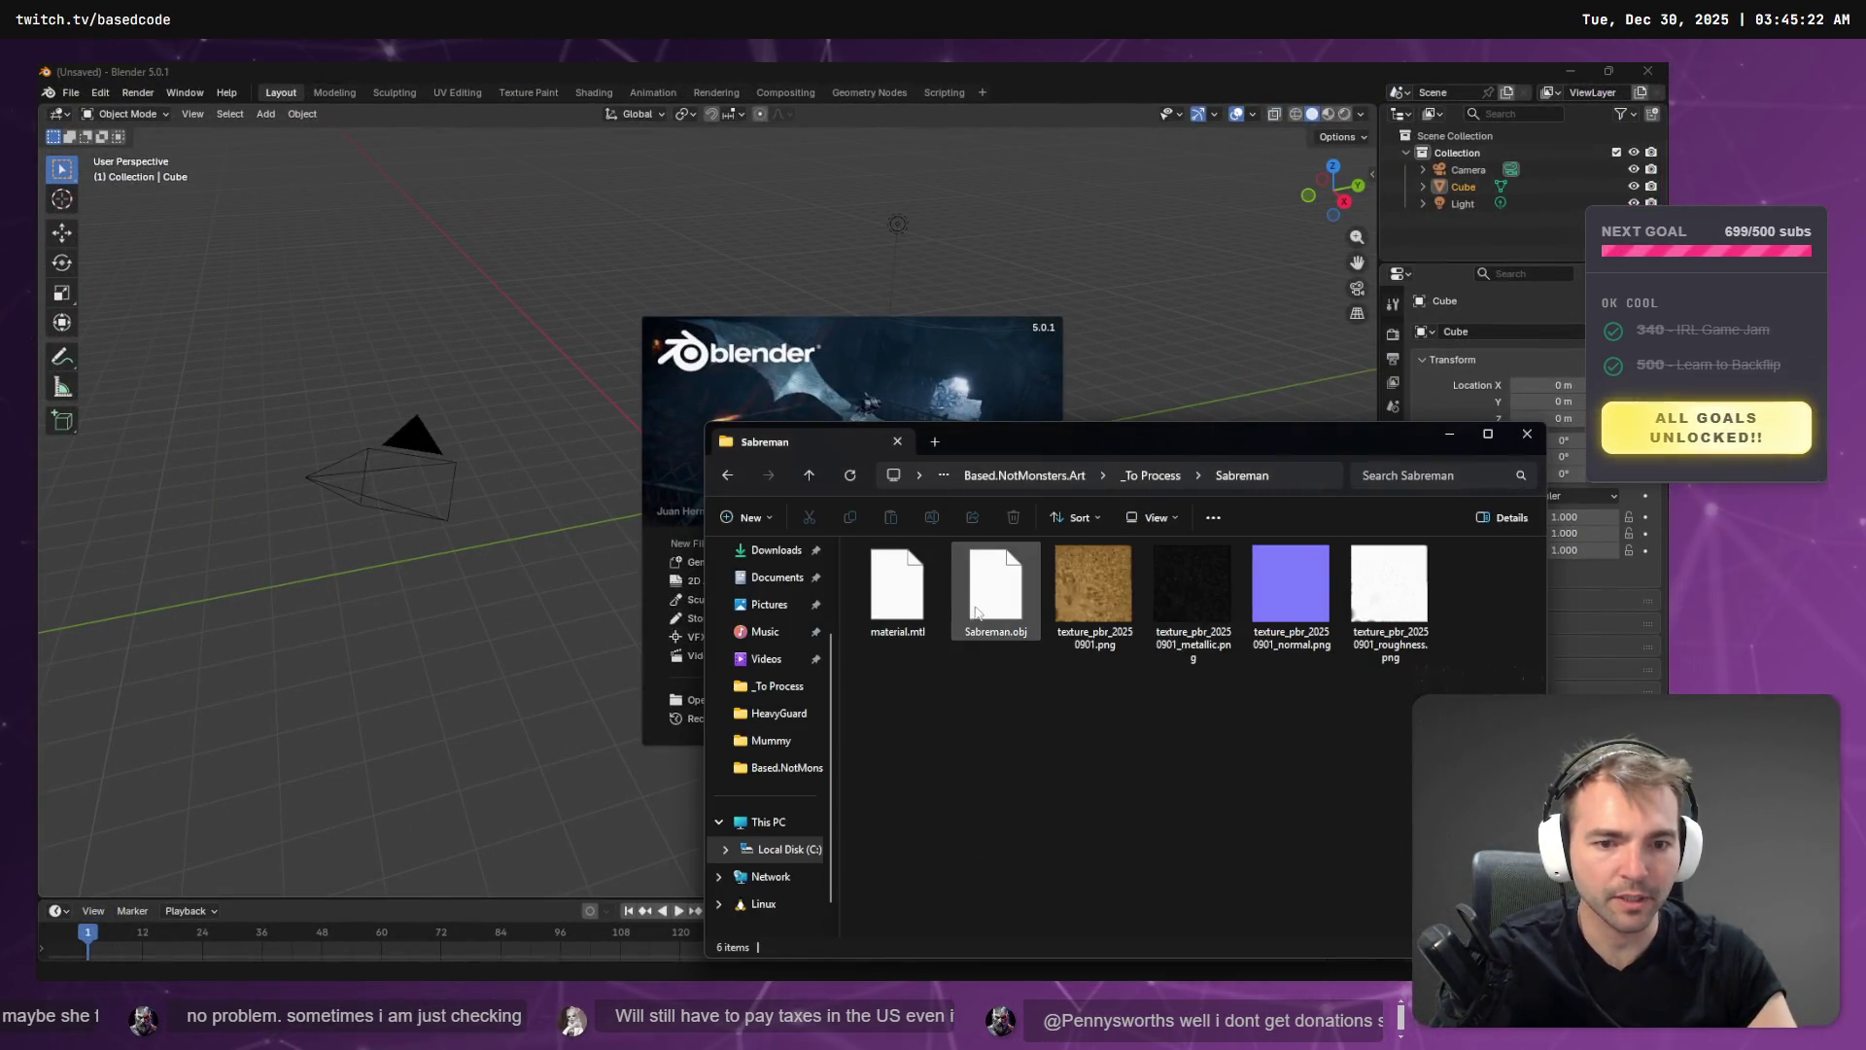
drag(977, 613, 473, 343)
click(428, 662)
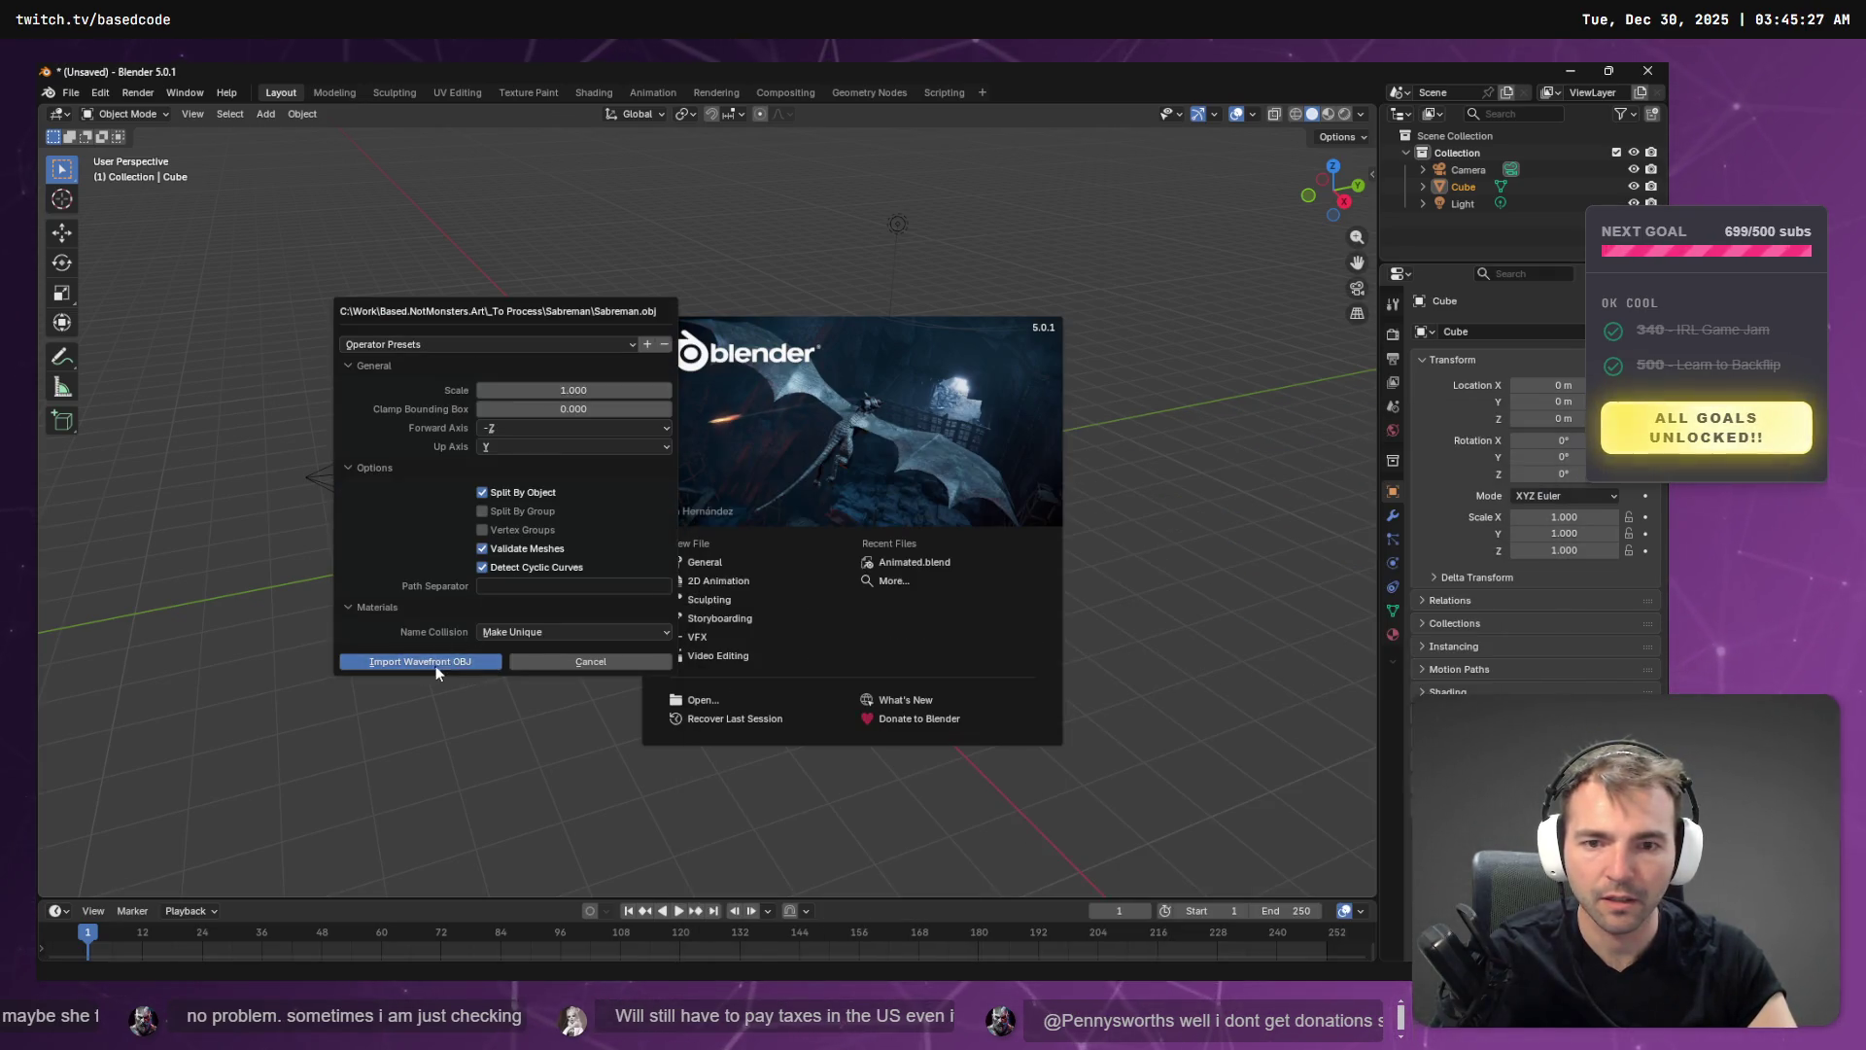
click(839, 463)
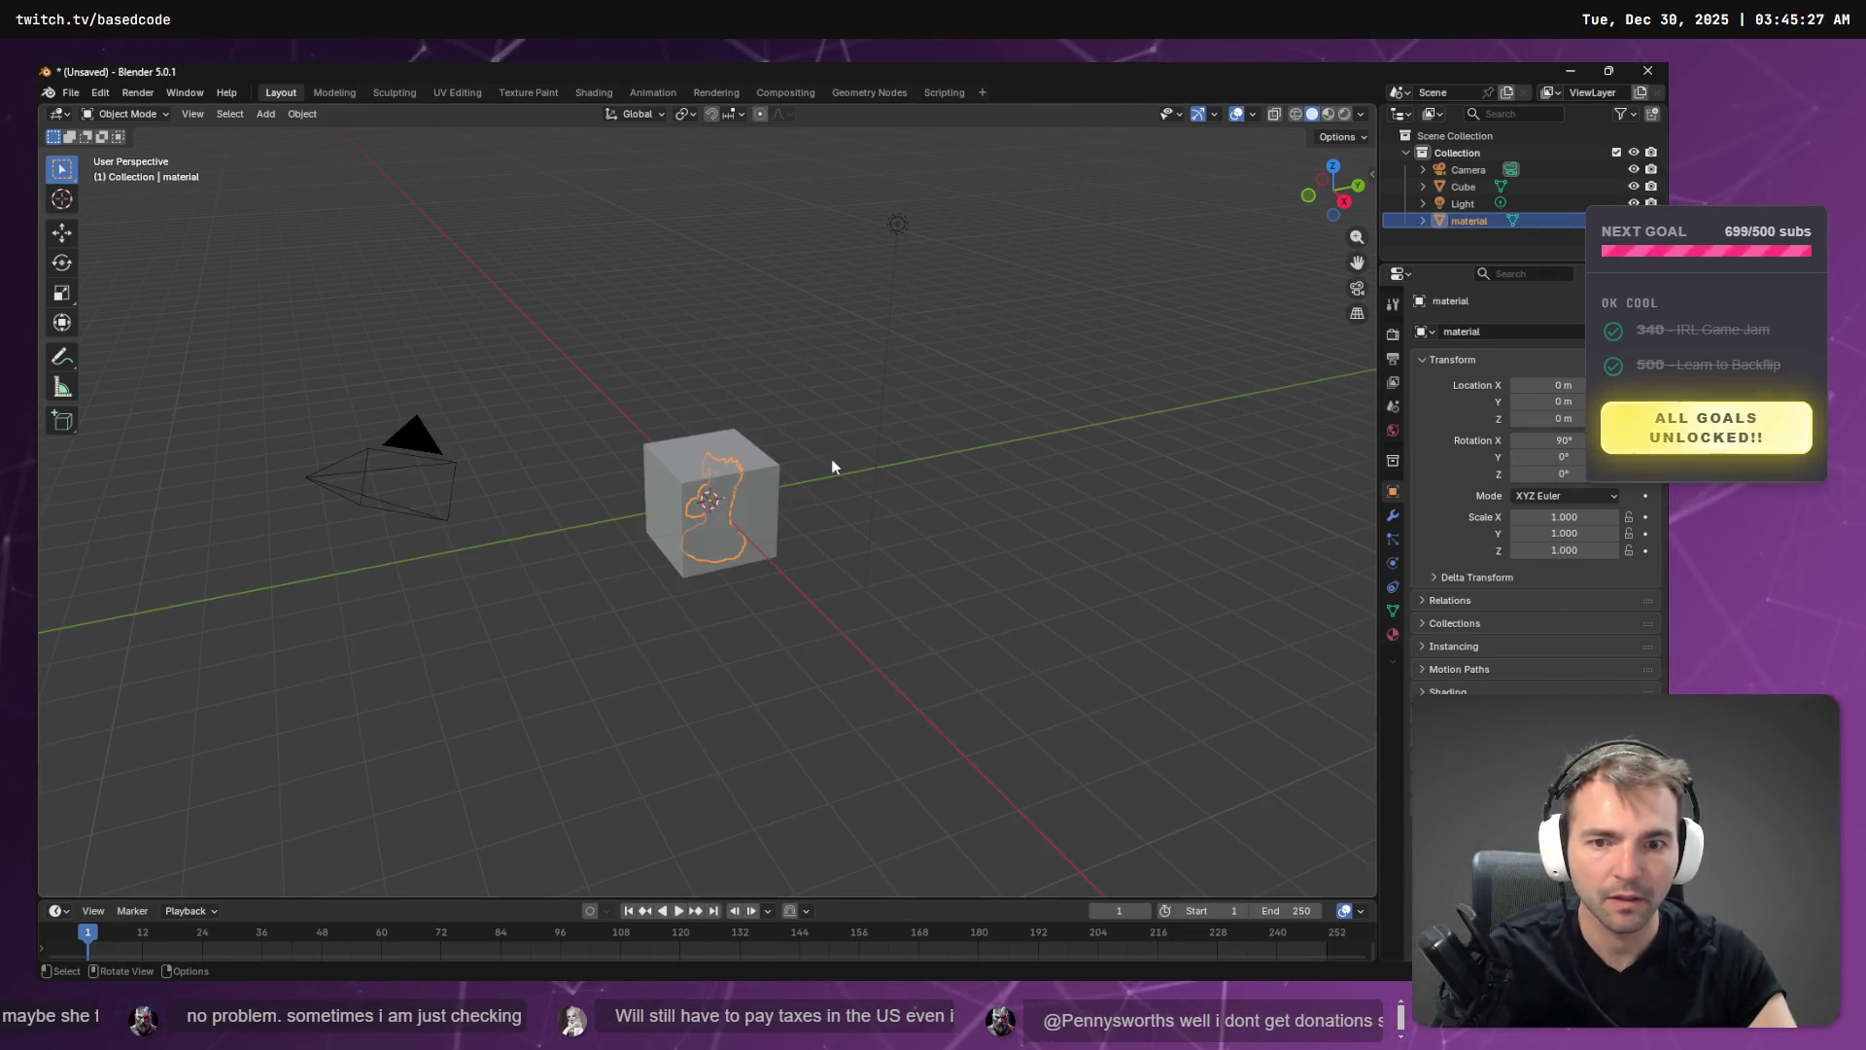
- Delete the three default scene objects and frame the view on the imported statue
click(1458, 203)
key(x)
click(1459, 186)
key(x)
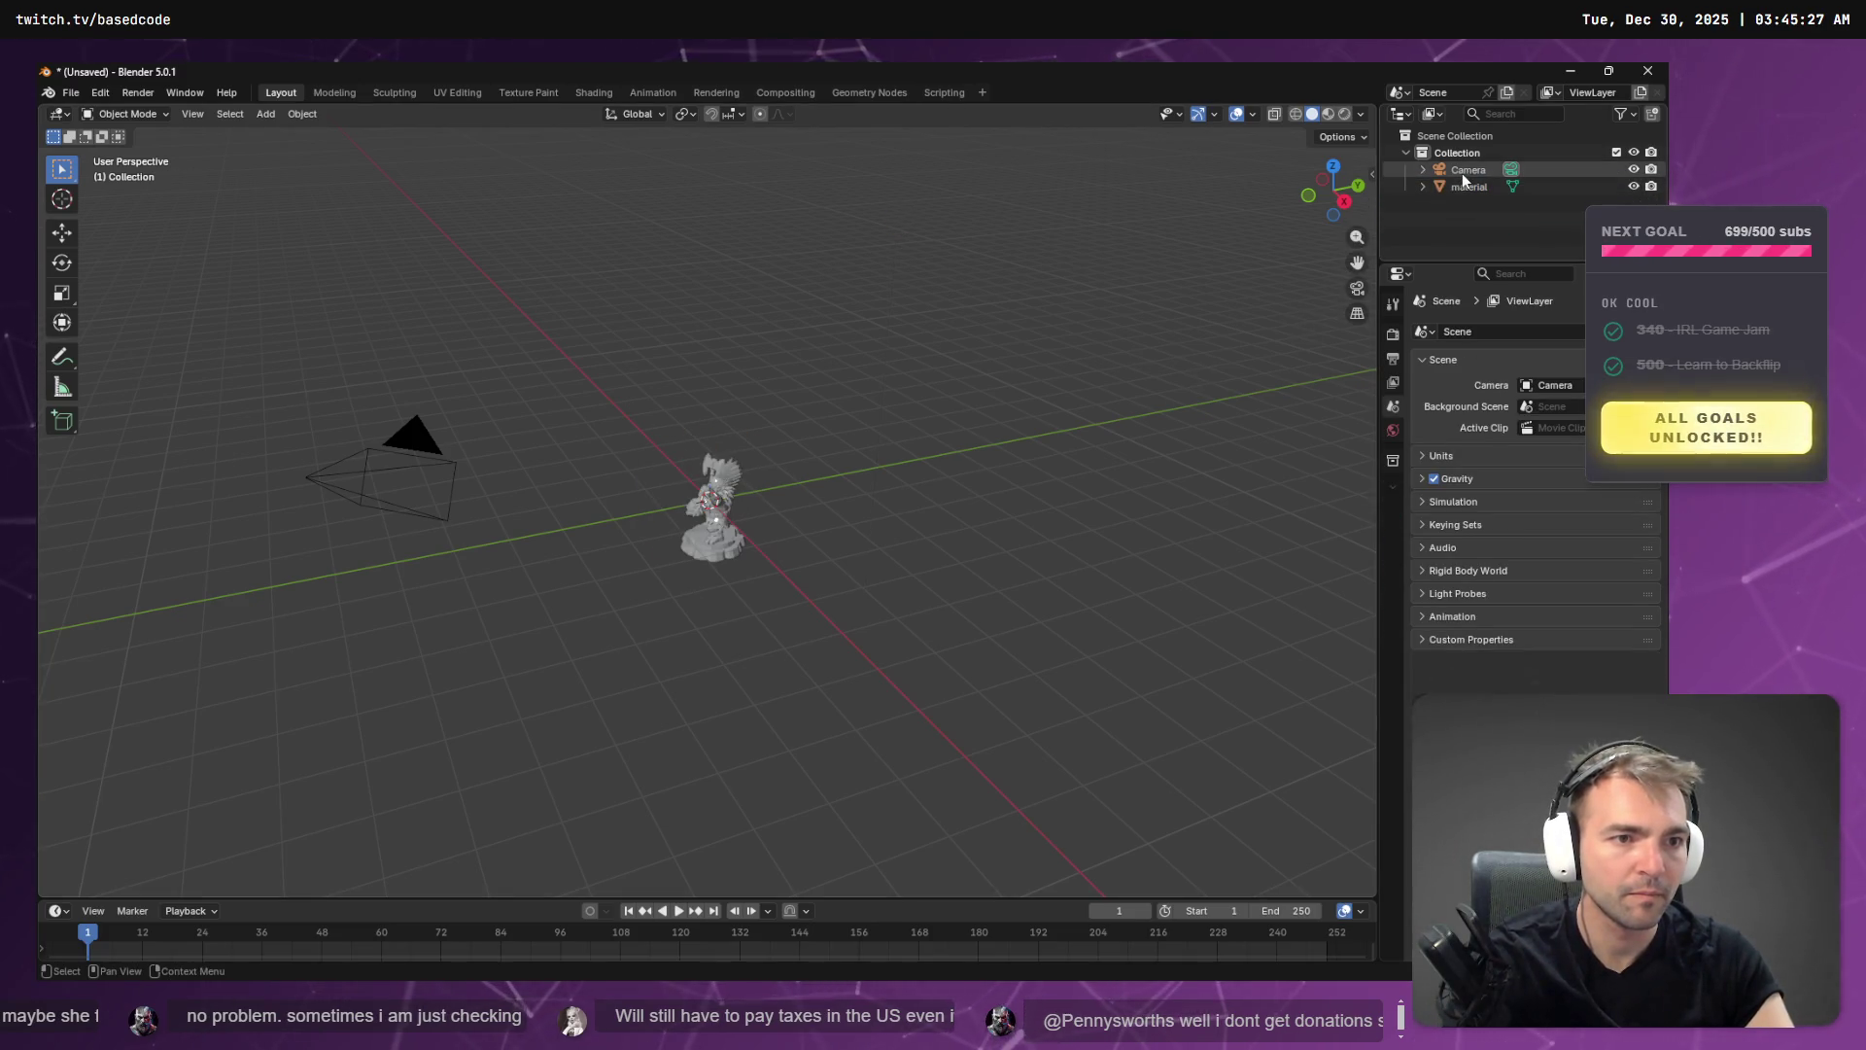
click(1461, 170)
key(x)
click(707, 552)
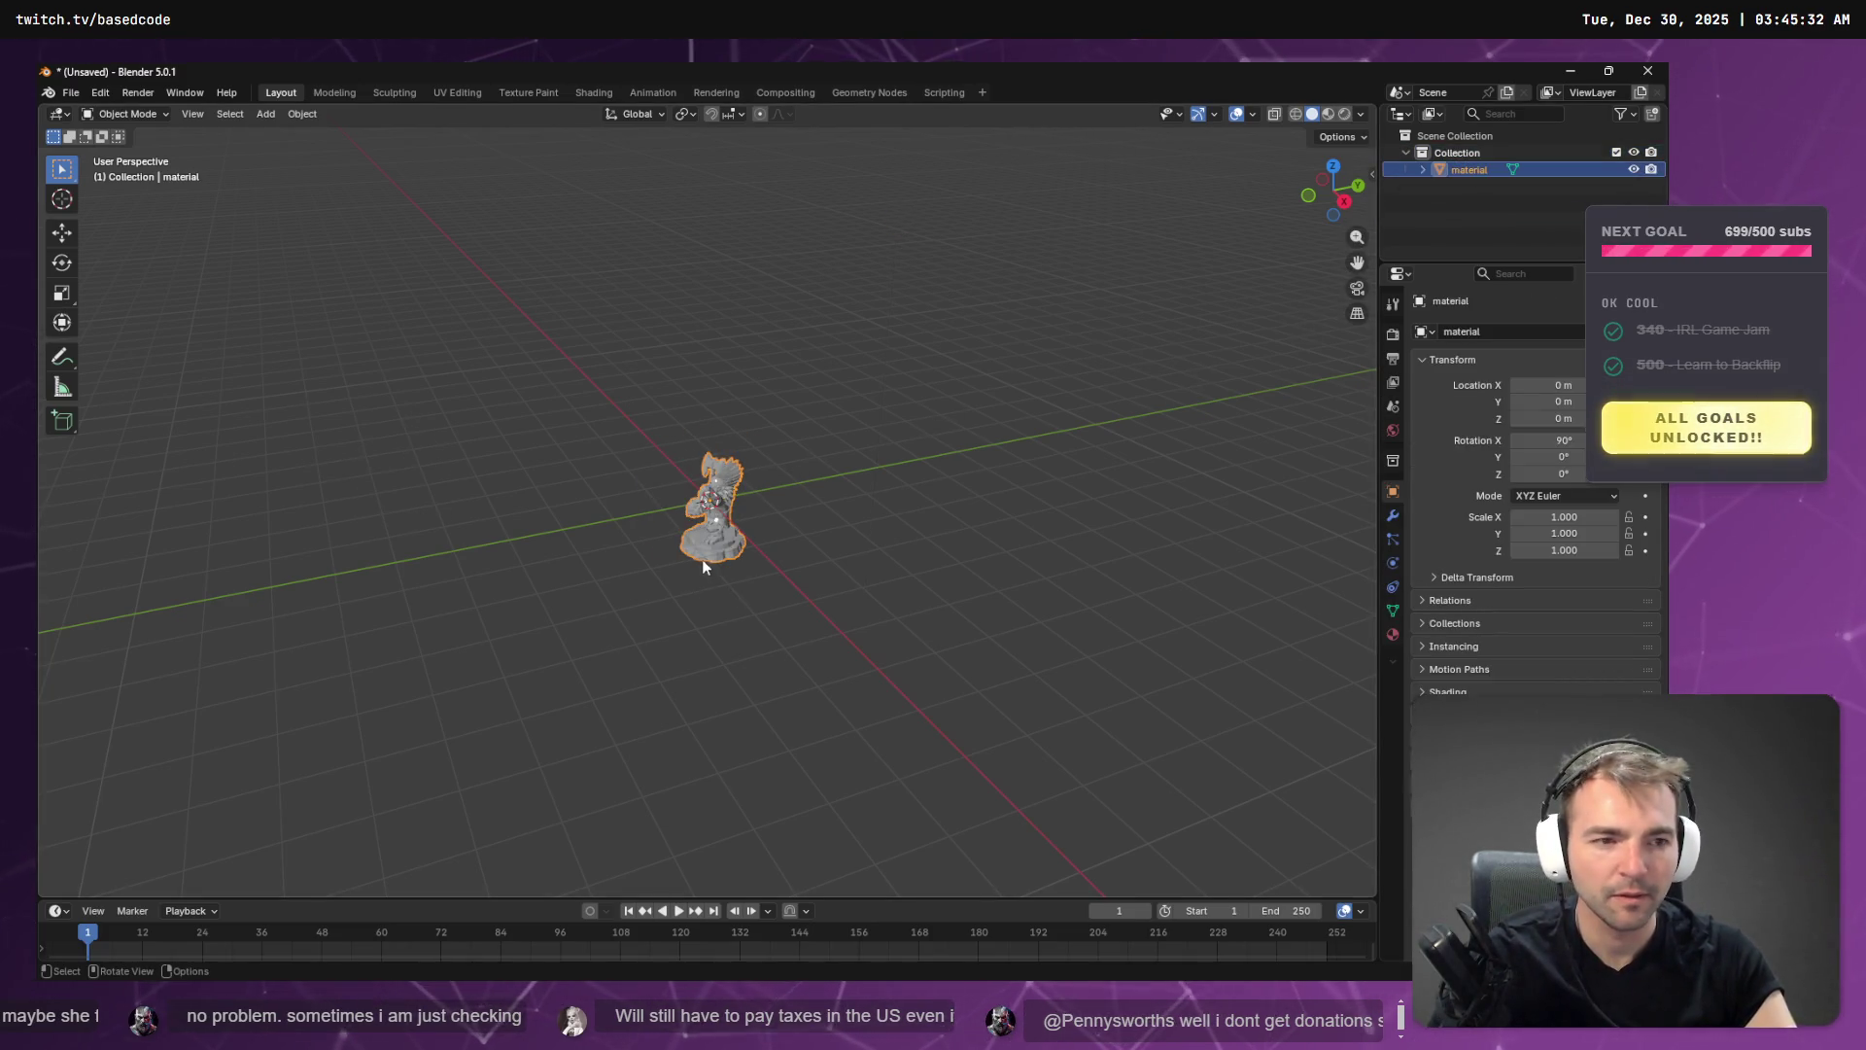
key(KP_Decimal)
- Show the statue in Material Preview shading and orbit to face its front
click(878, 521)
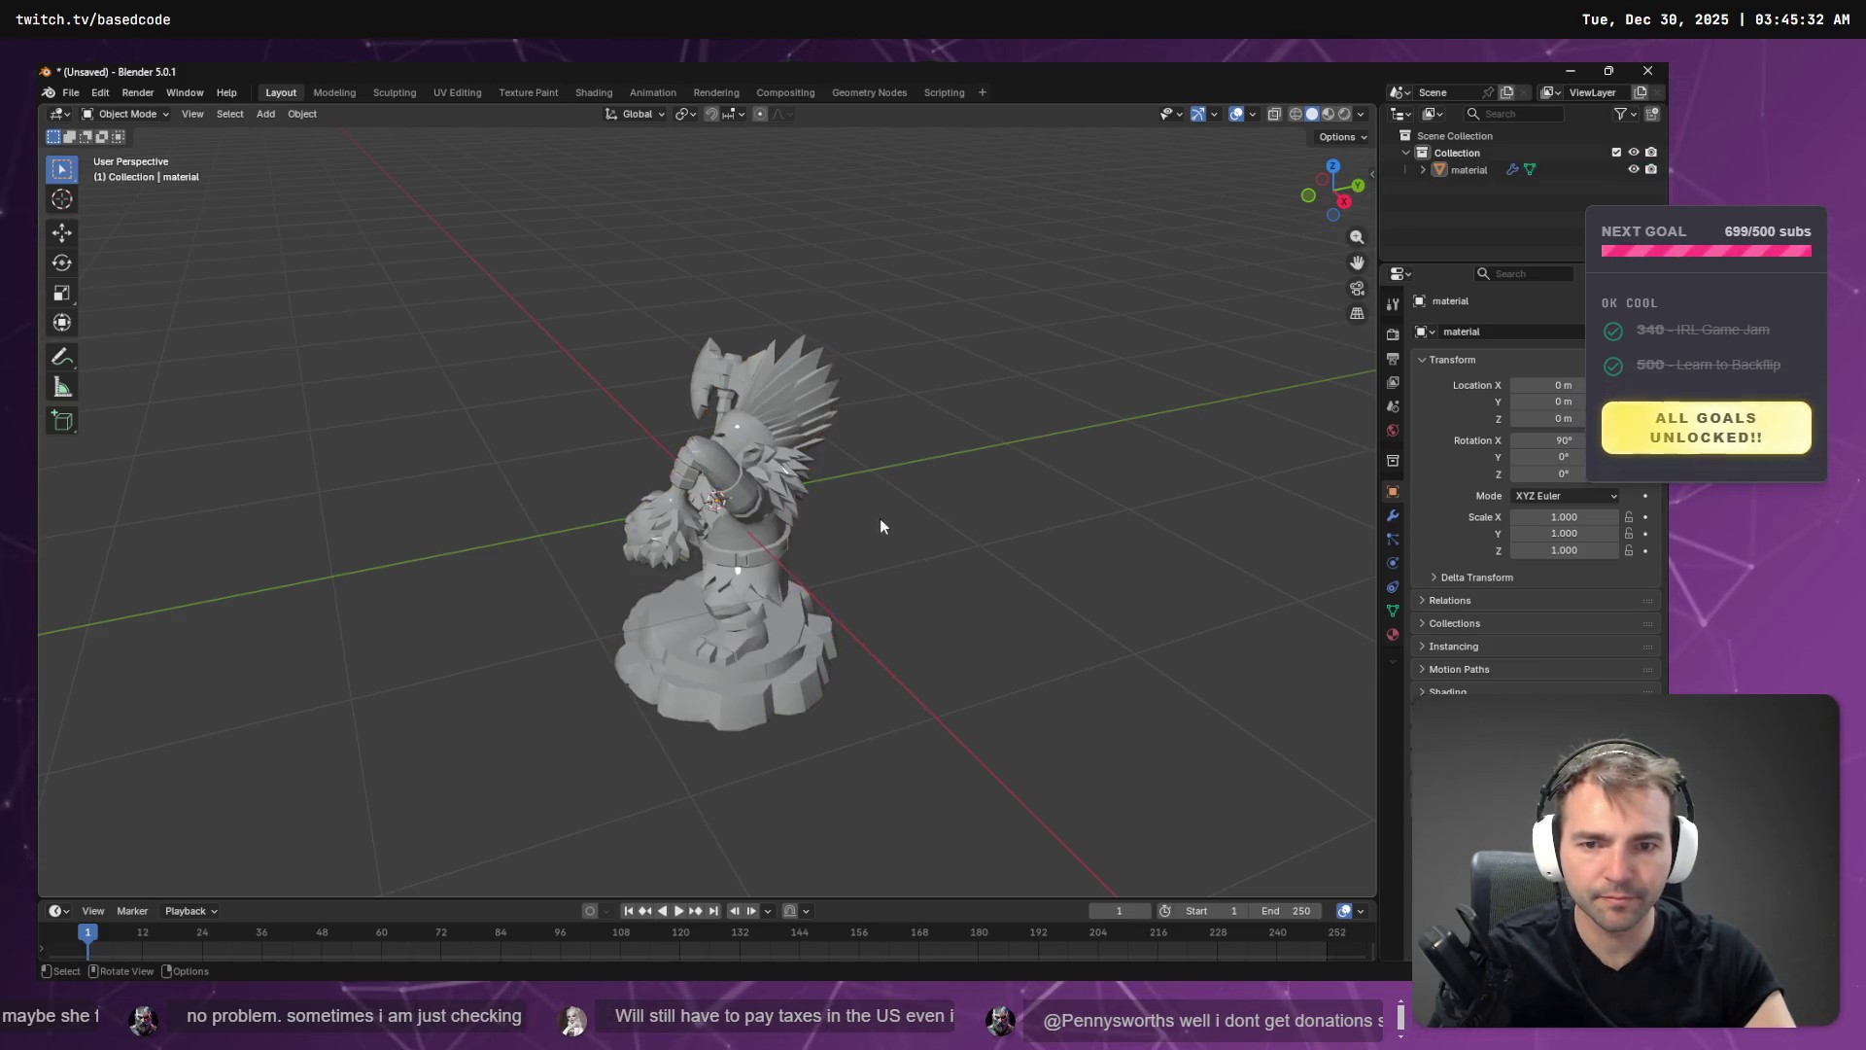
key(a)
right_click(878, 525)
click(1328, 114)
right_click(902, 487)
right_click(1007, 408)
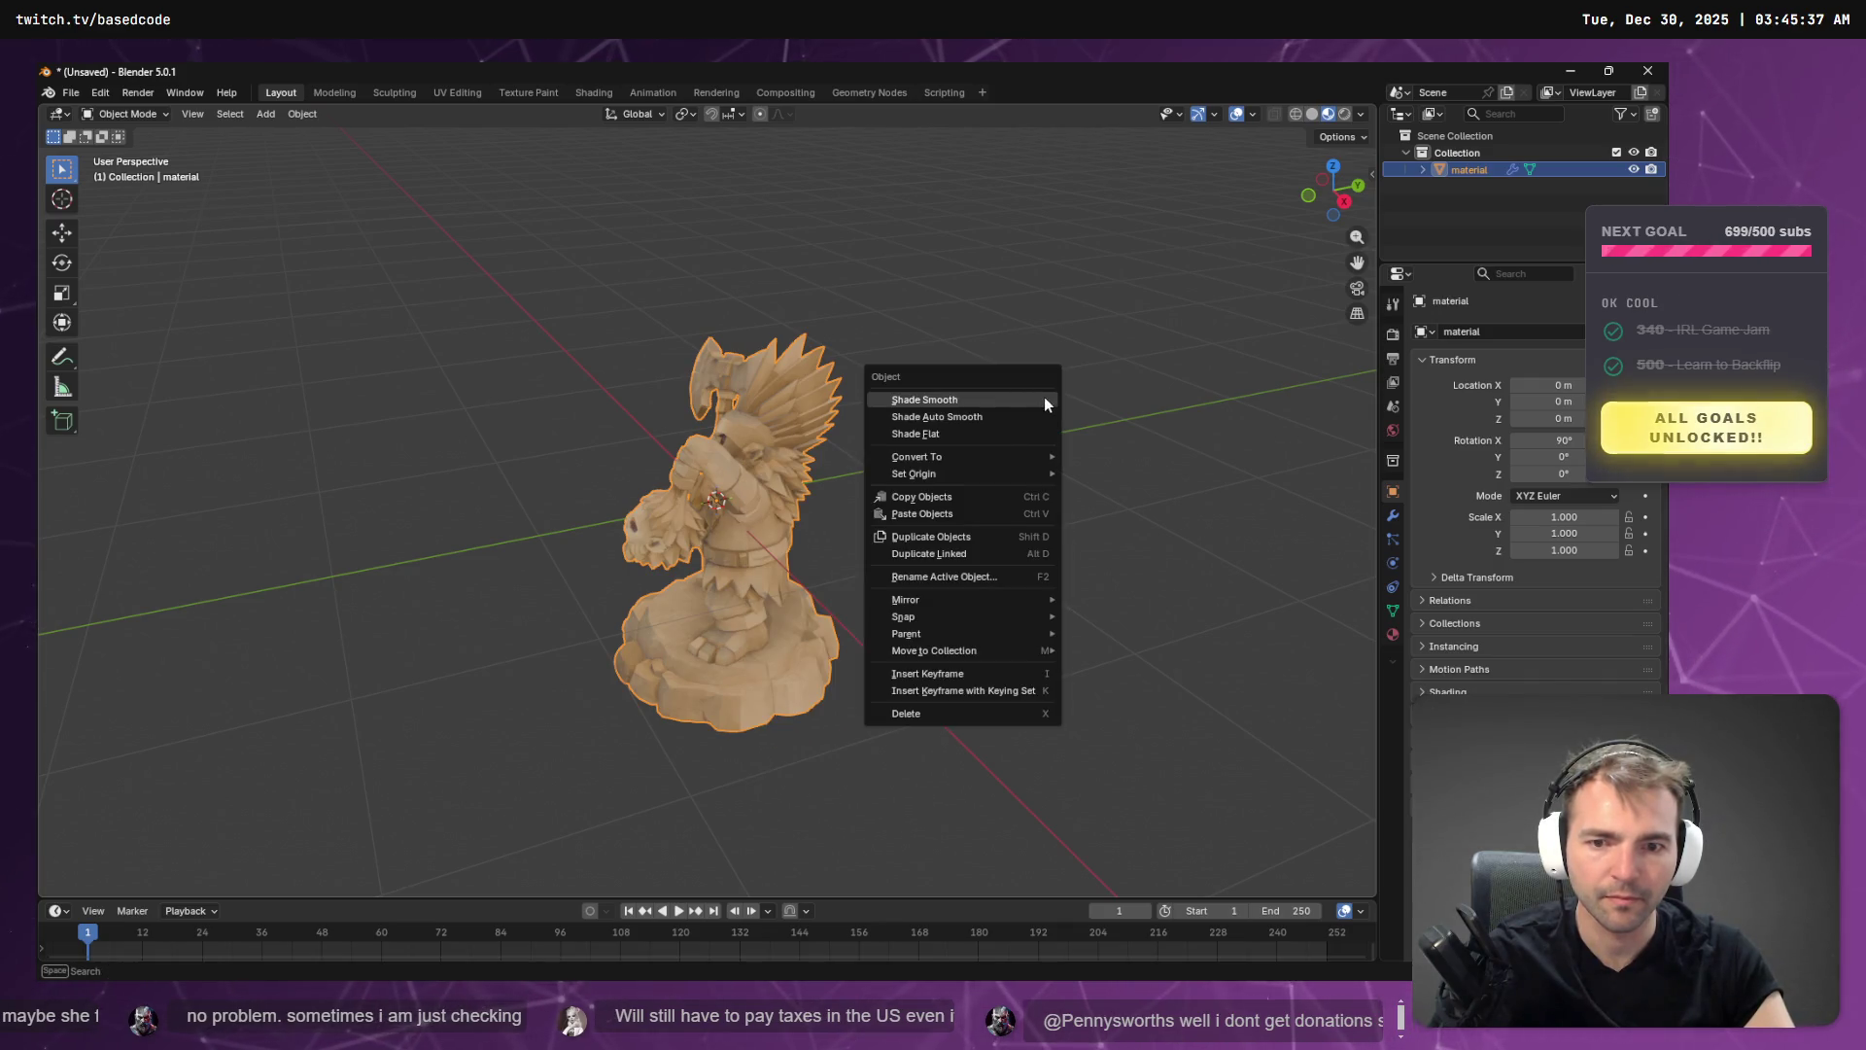
key(w)
right_click(1044, 307)
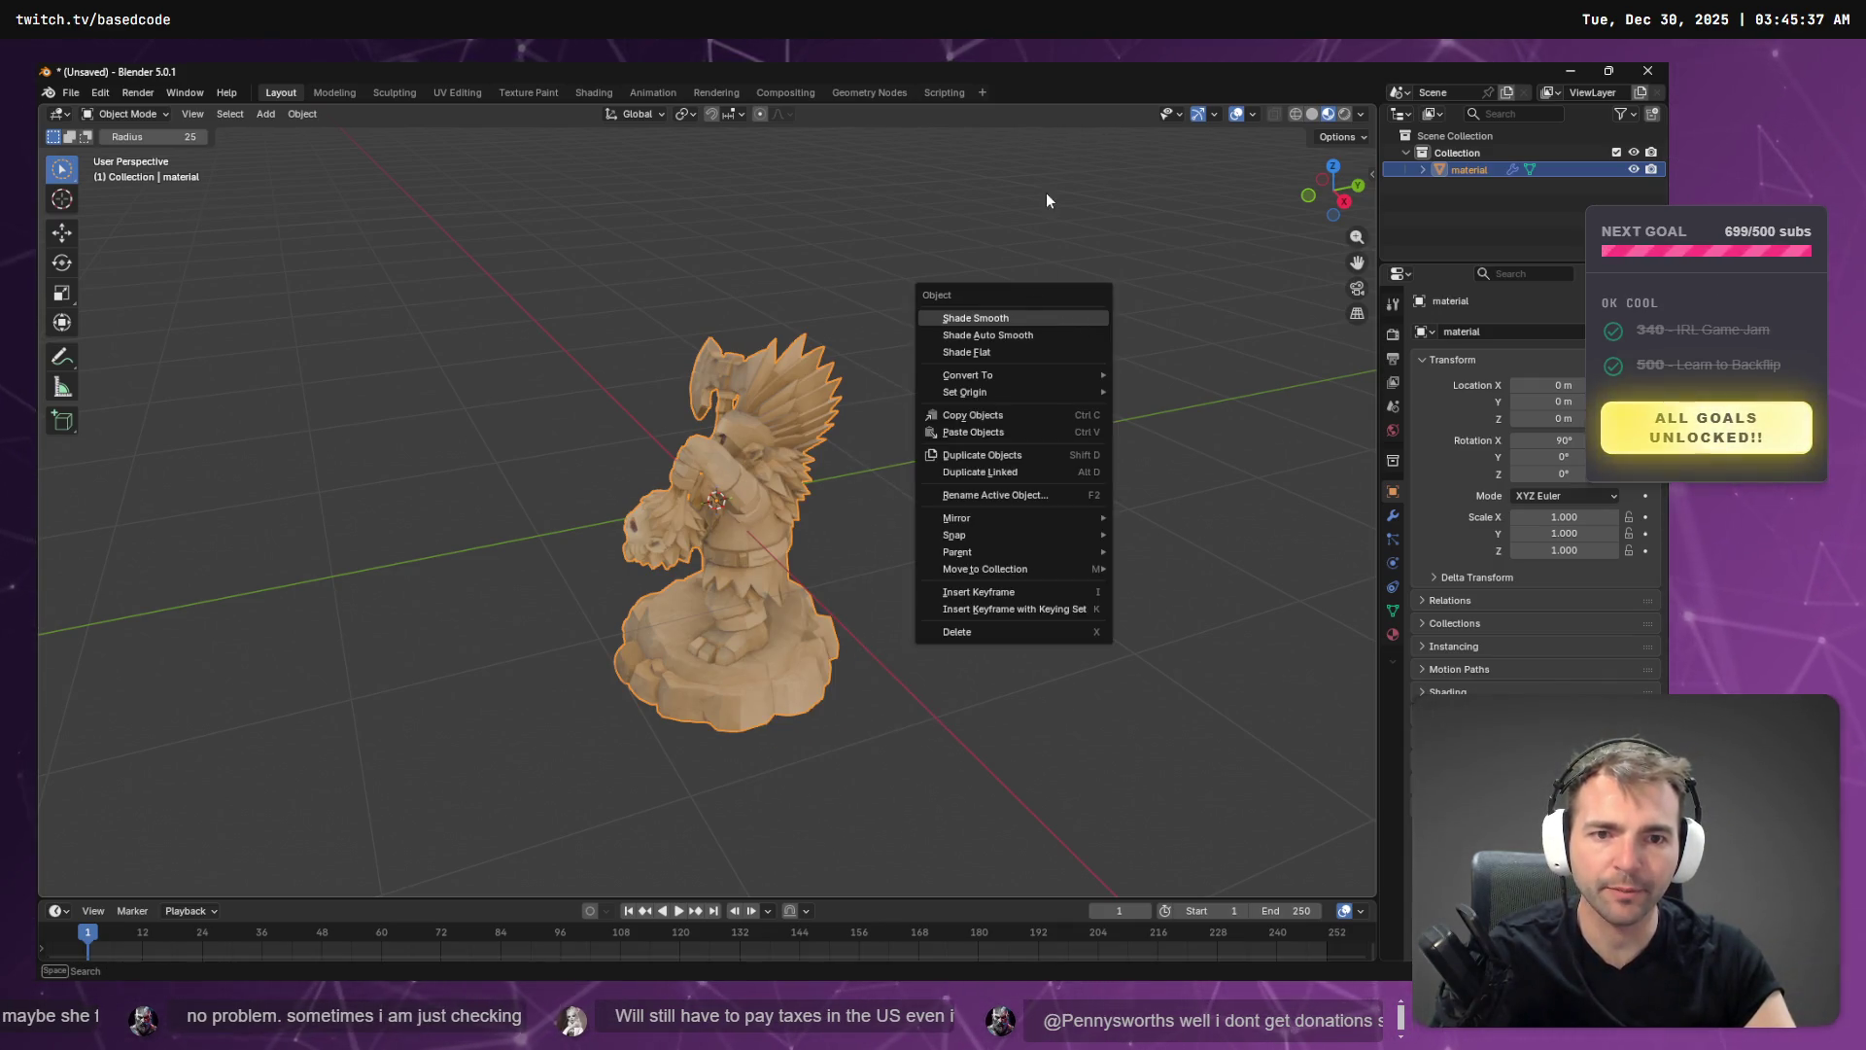
right_click(1008, 279)
mouse_move(853, 233)
mouse_down()
mouse_move(1140, 254)
mouse_move(1016, 233)
mouse_move(1070, 220)
mouse_move(1031, 222)
mouse_up()
click(71, 92)
- Export the statue as FBX with Path Mode Copy, limited to selected objects
mouse_move(219, 352)
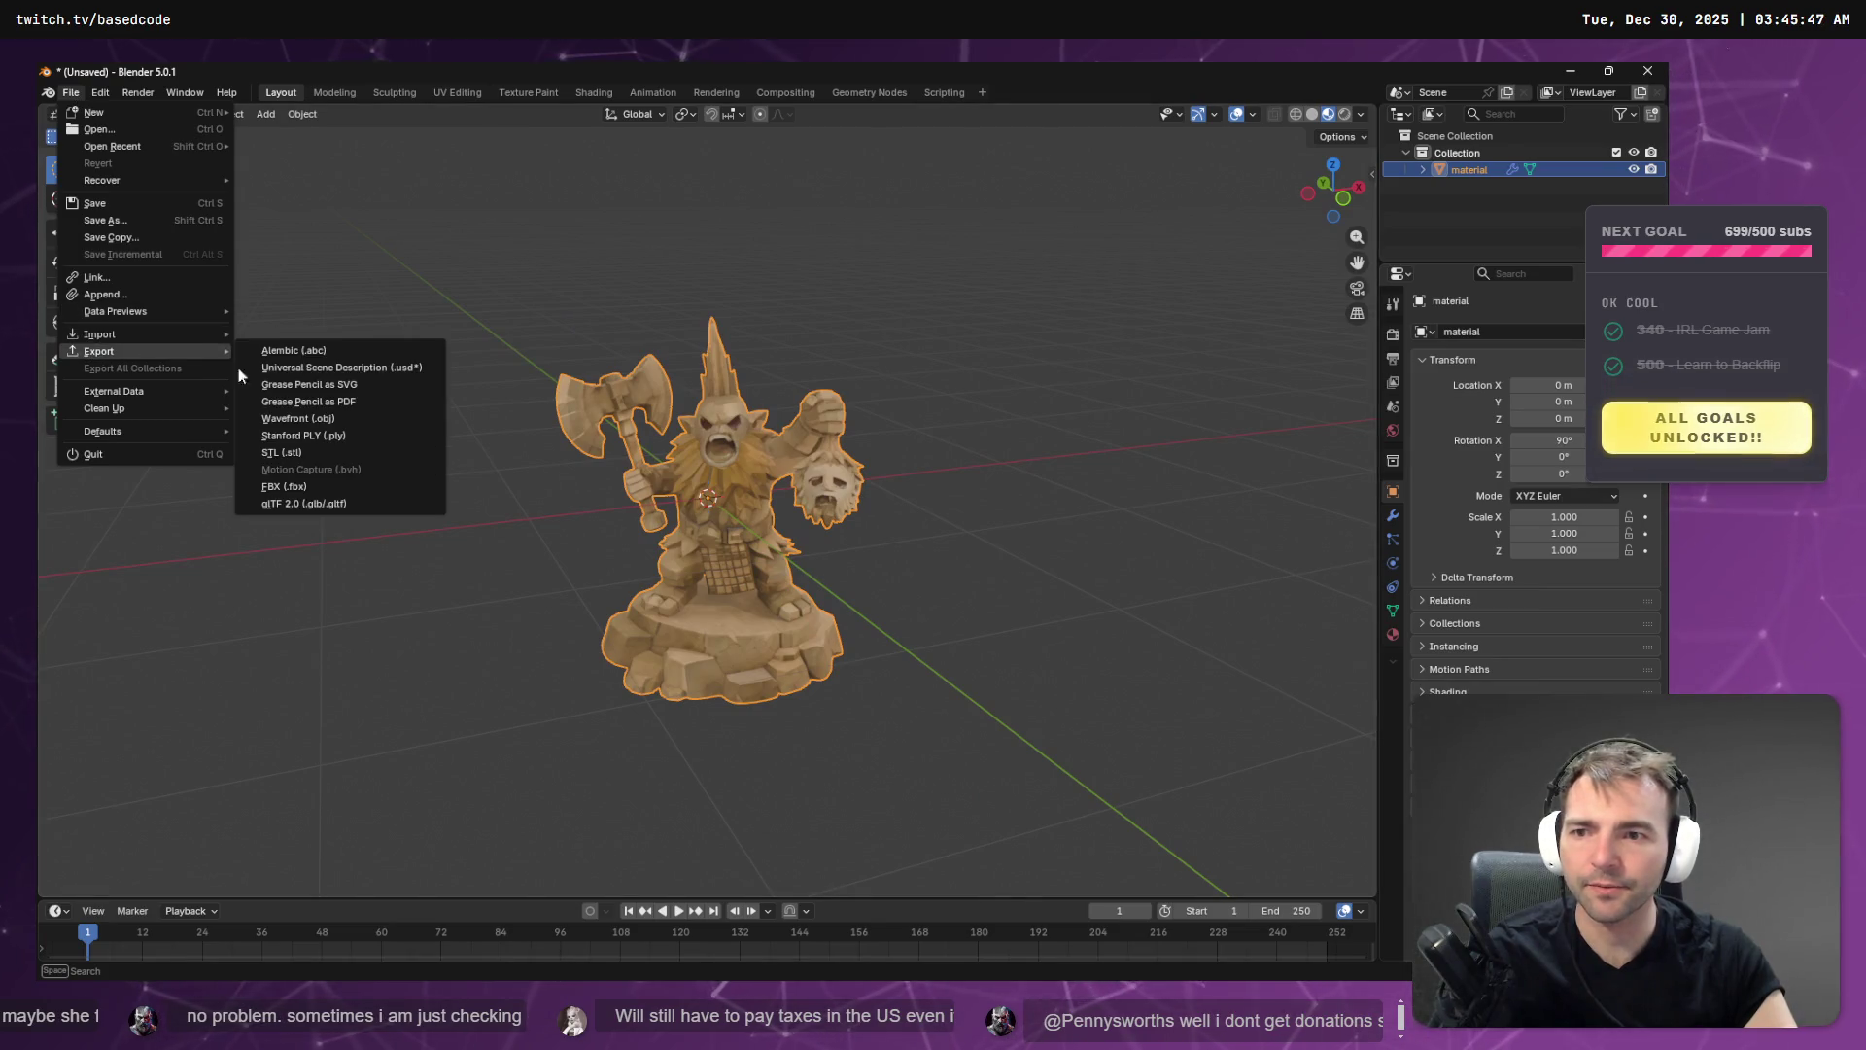
click(286, 486)
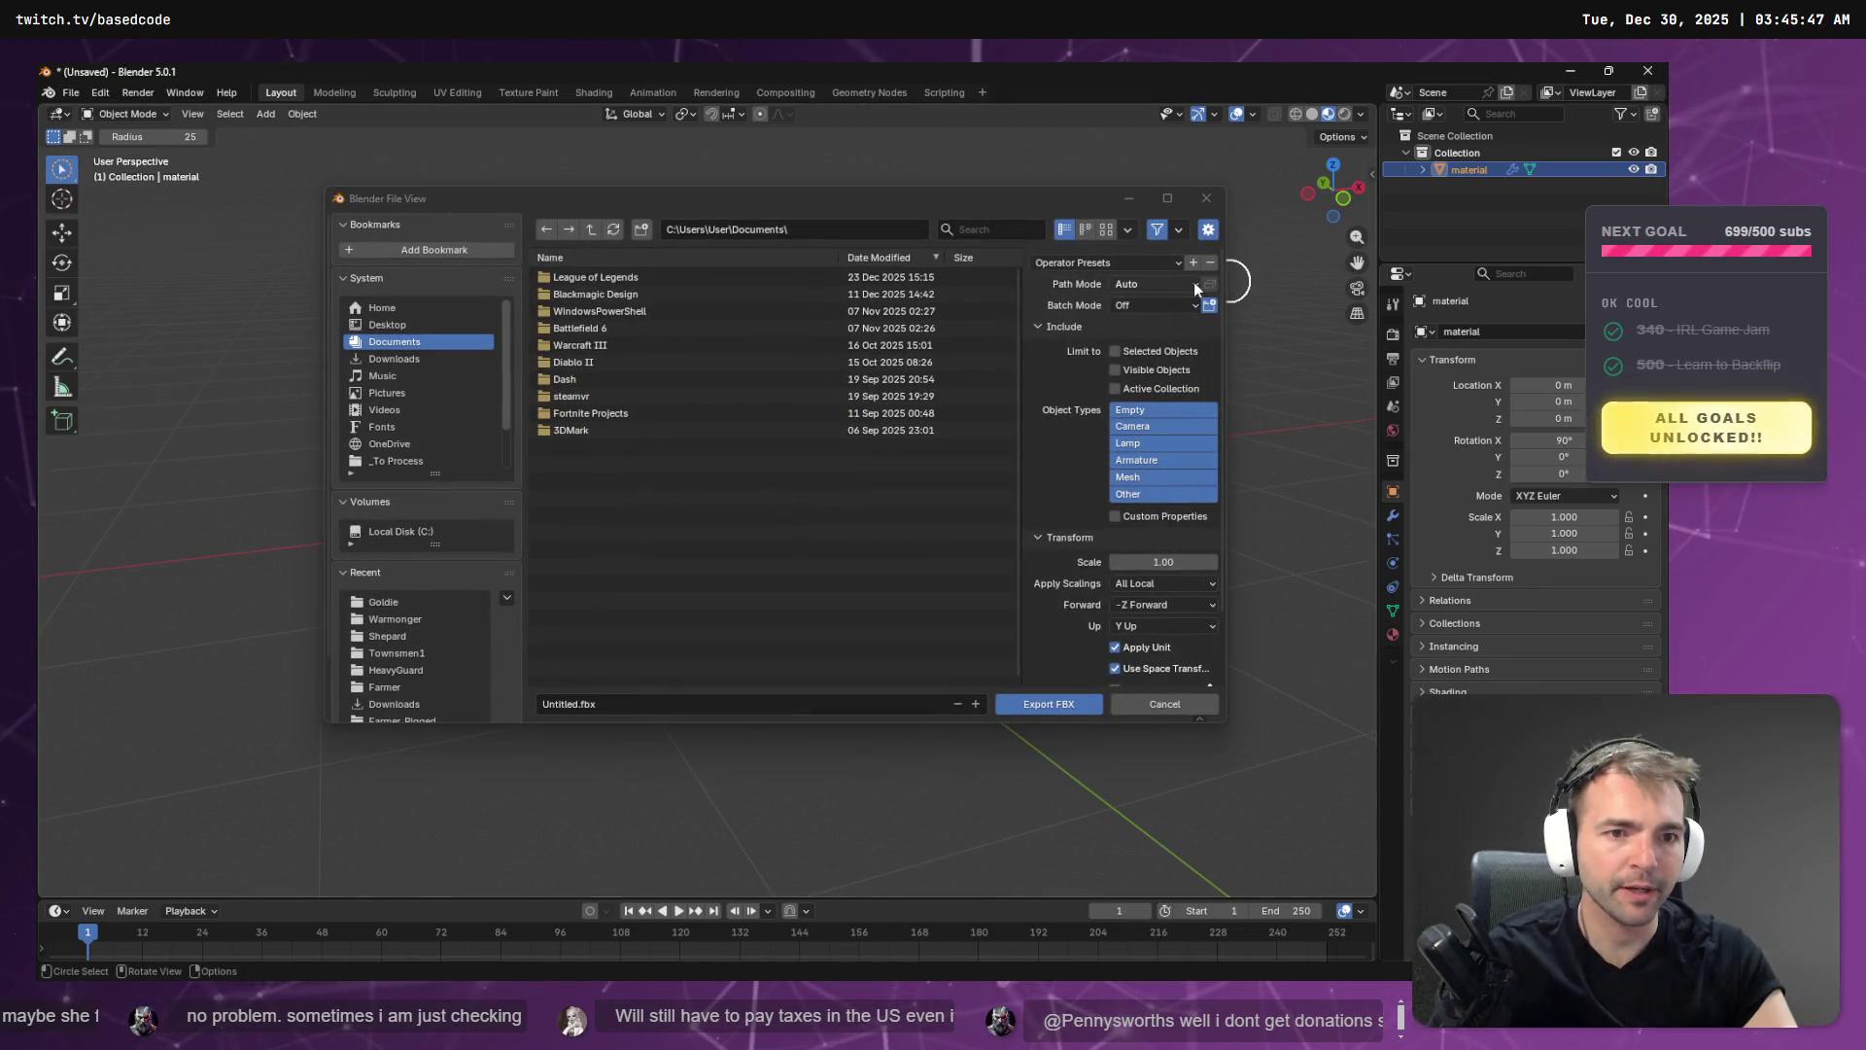
click(1186, 282)
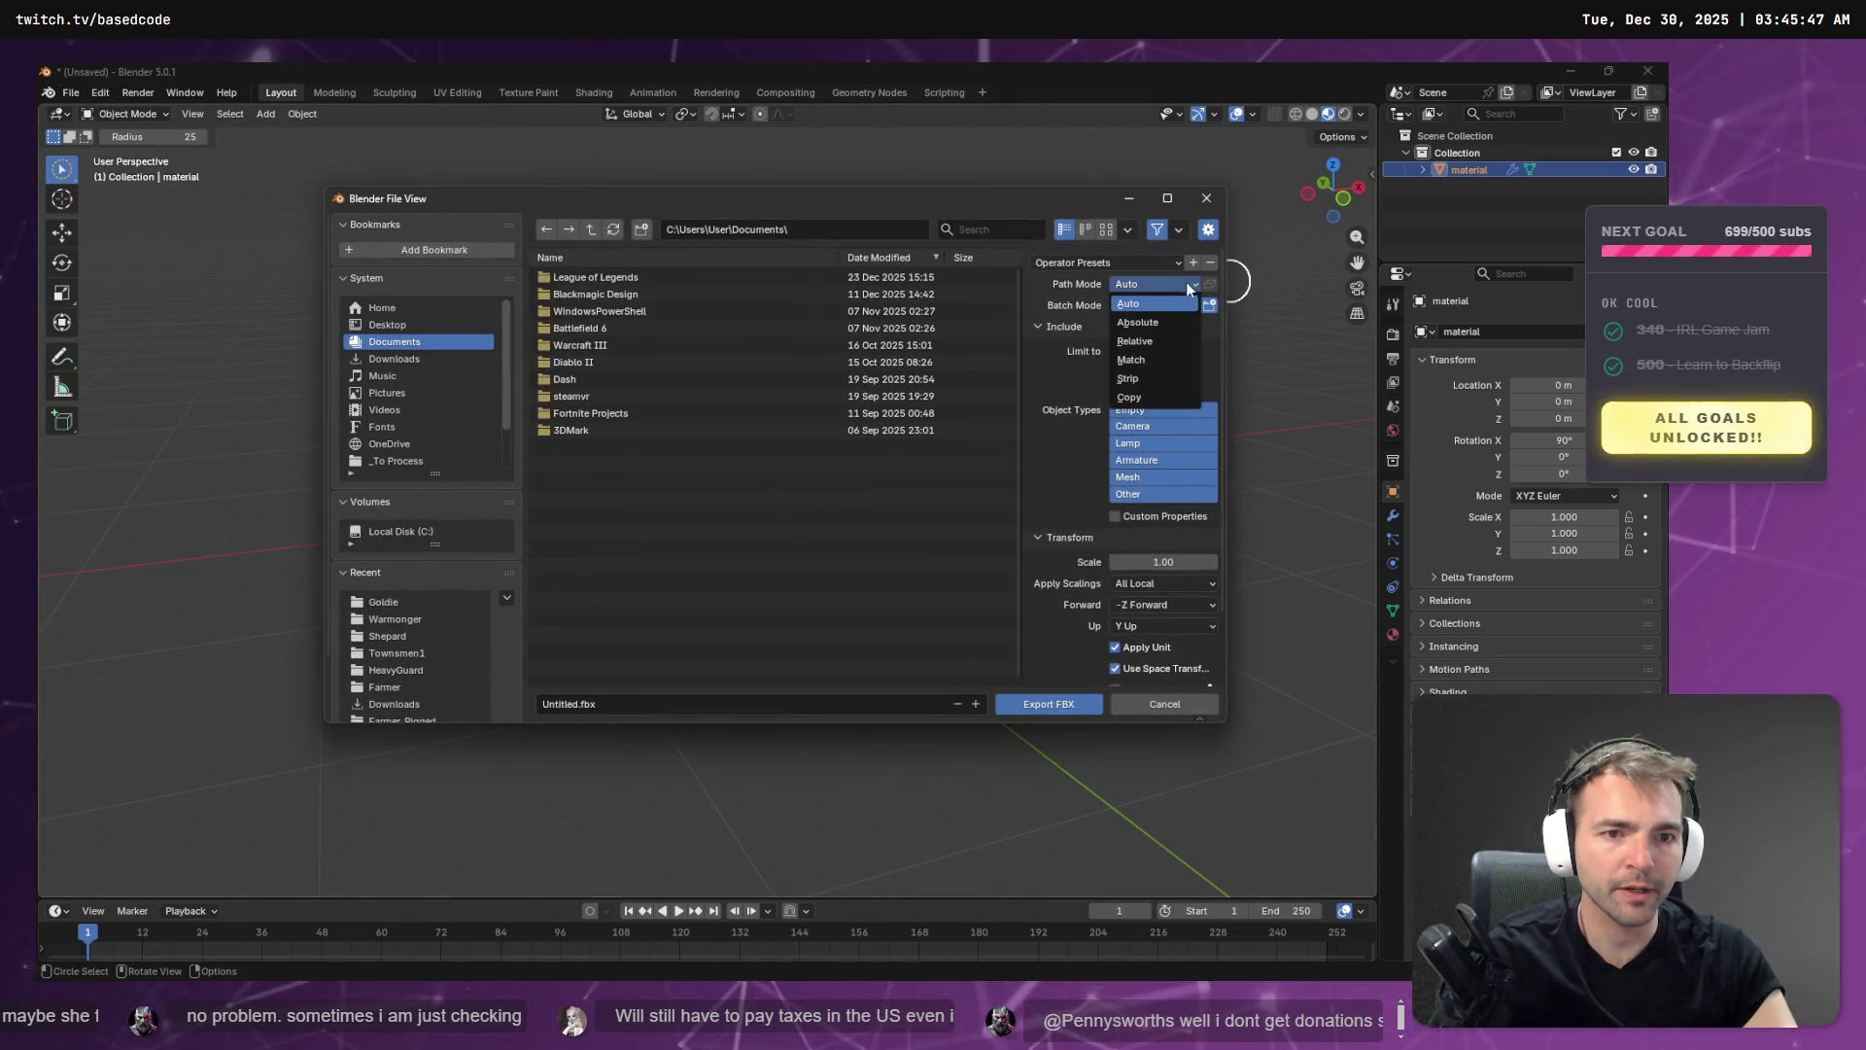
click(1168, 399)
scroll(1155, 511, down, 2)
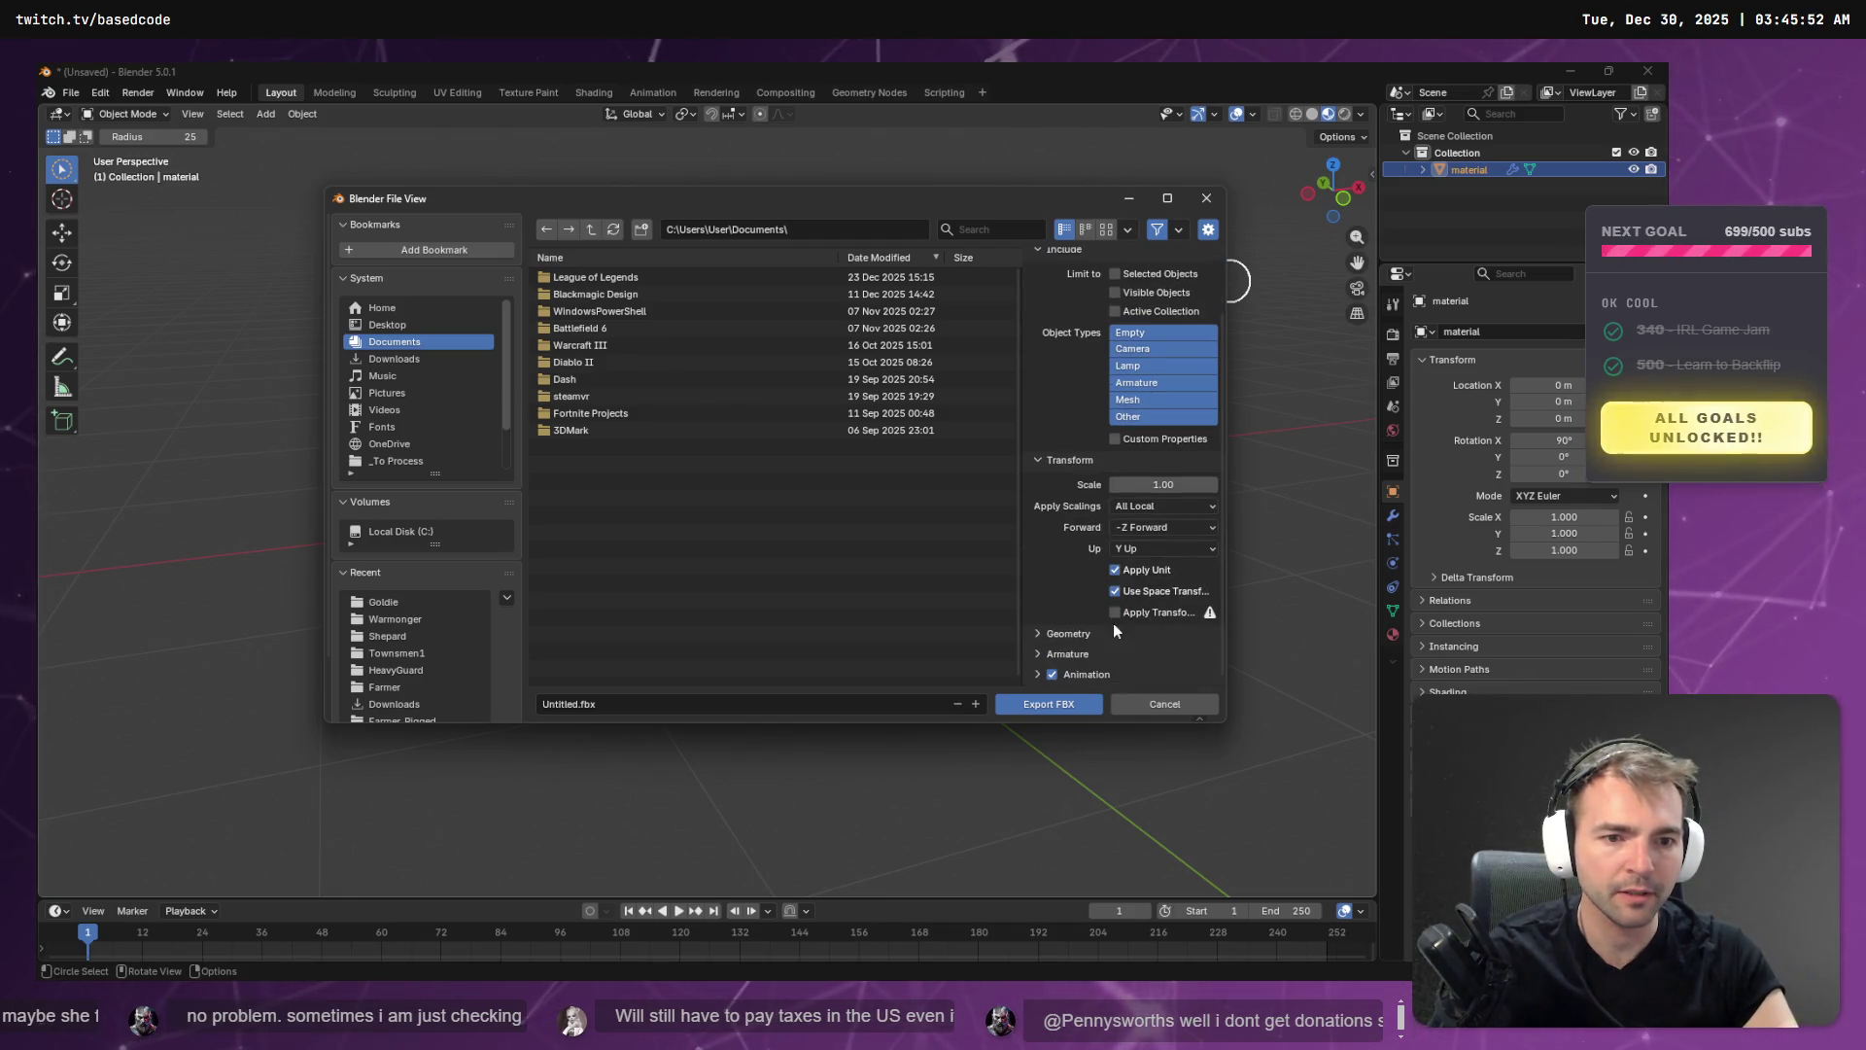
scroll(1146, 429, up, 2)
click(1115, 351)
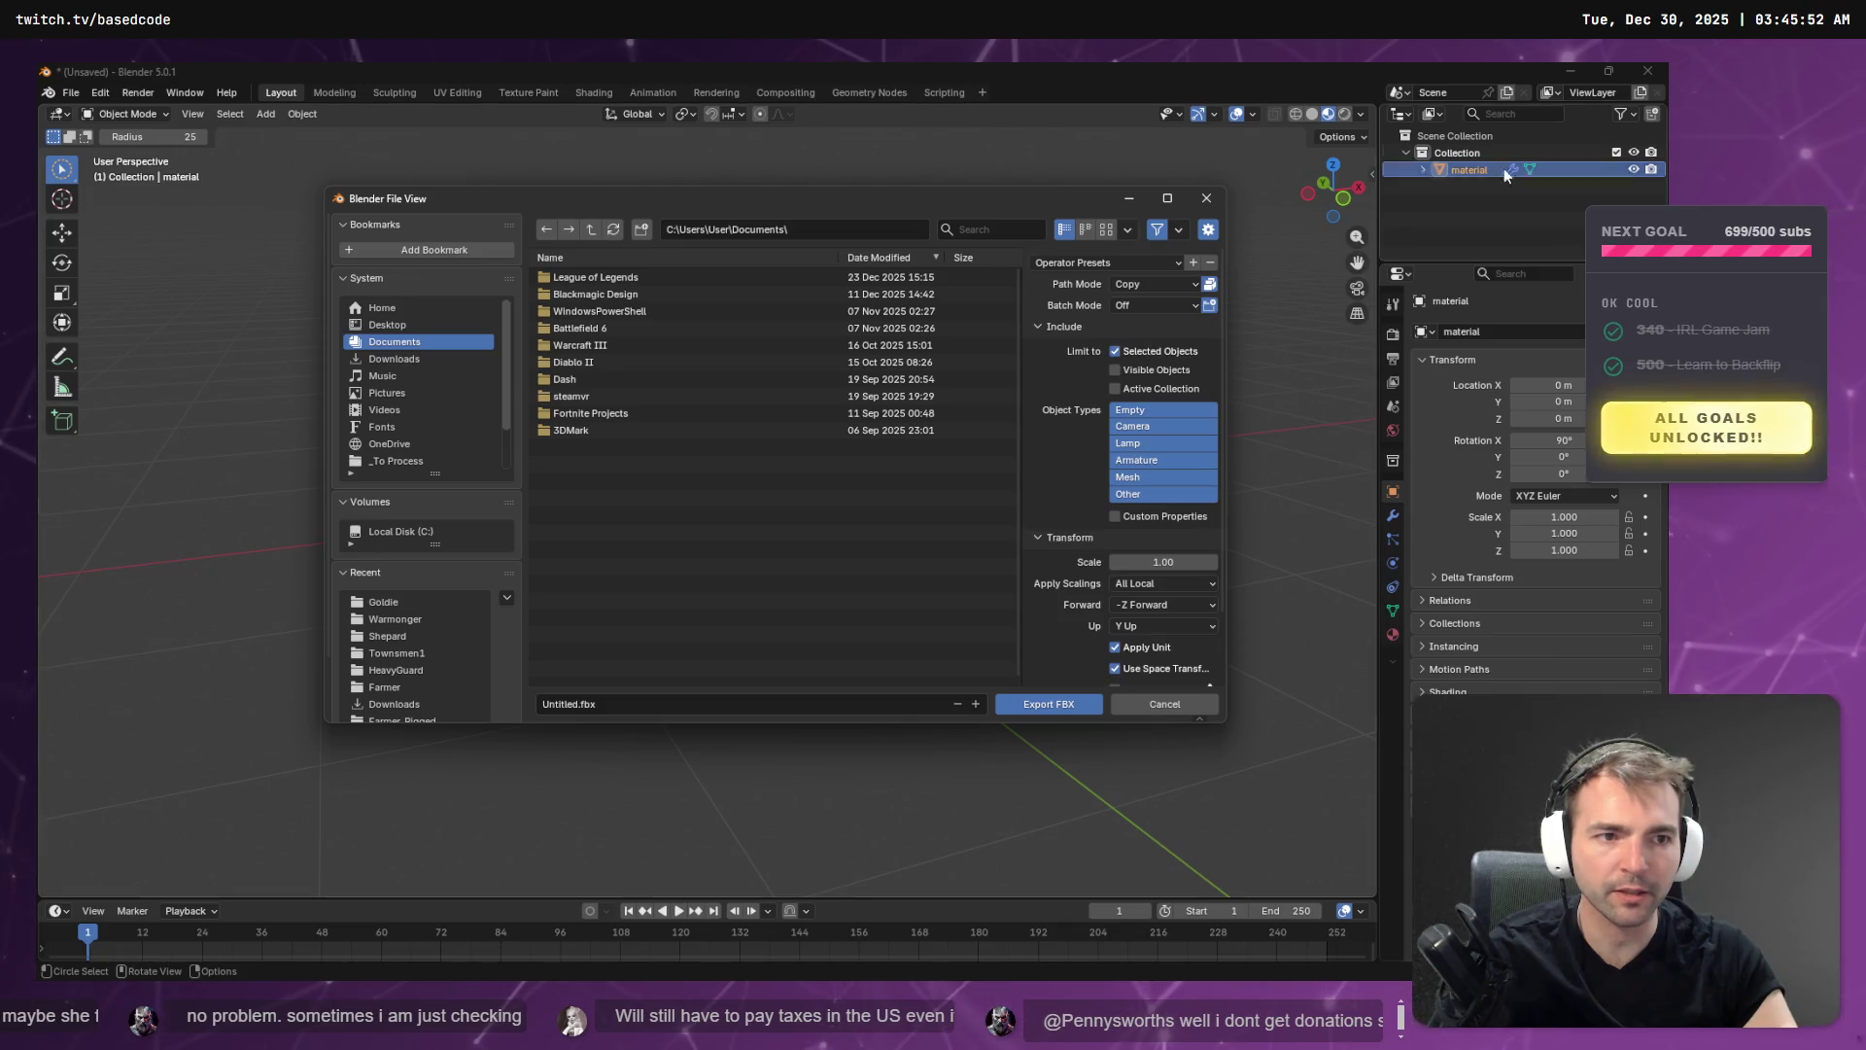
click(1036, 704)
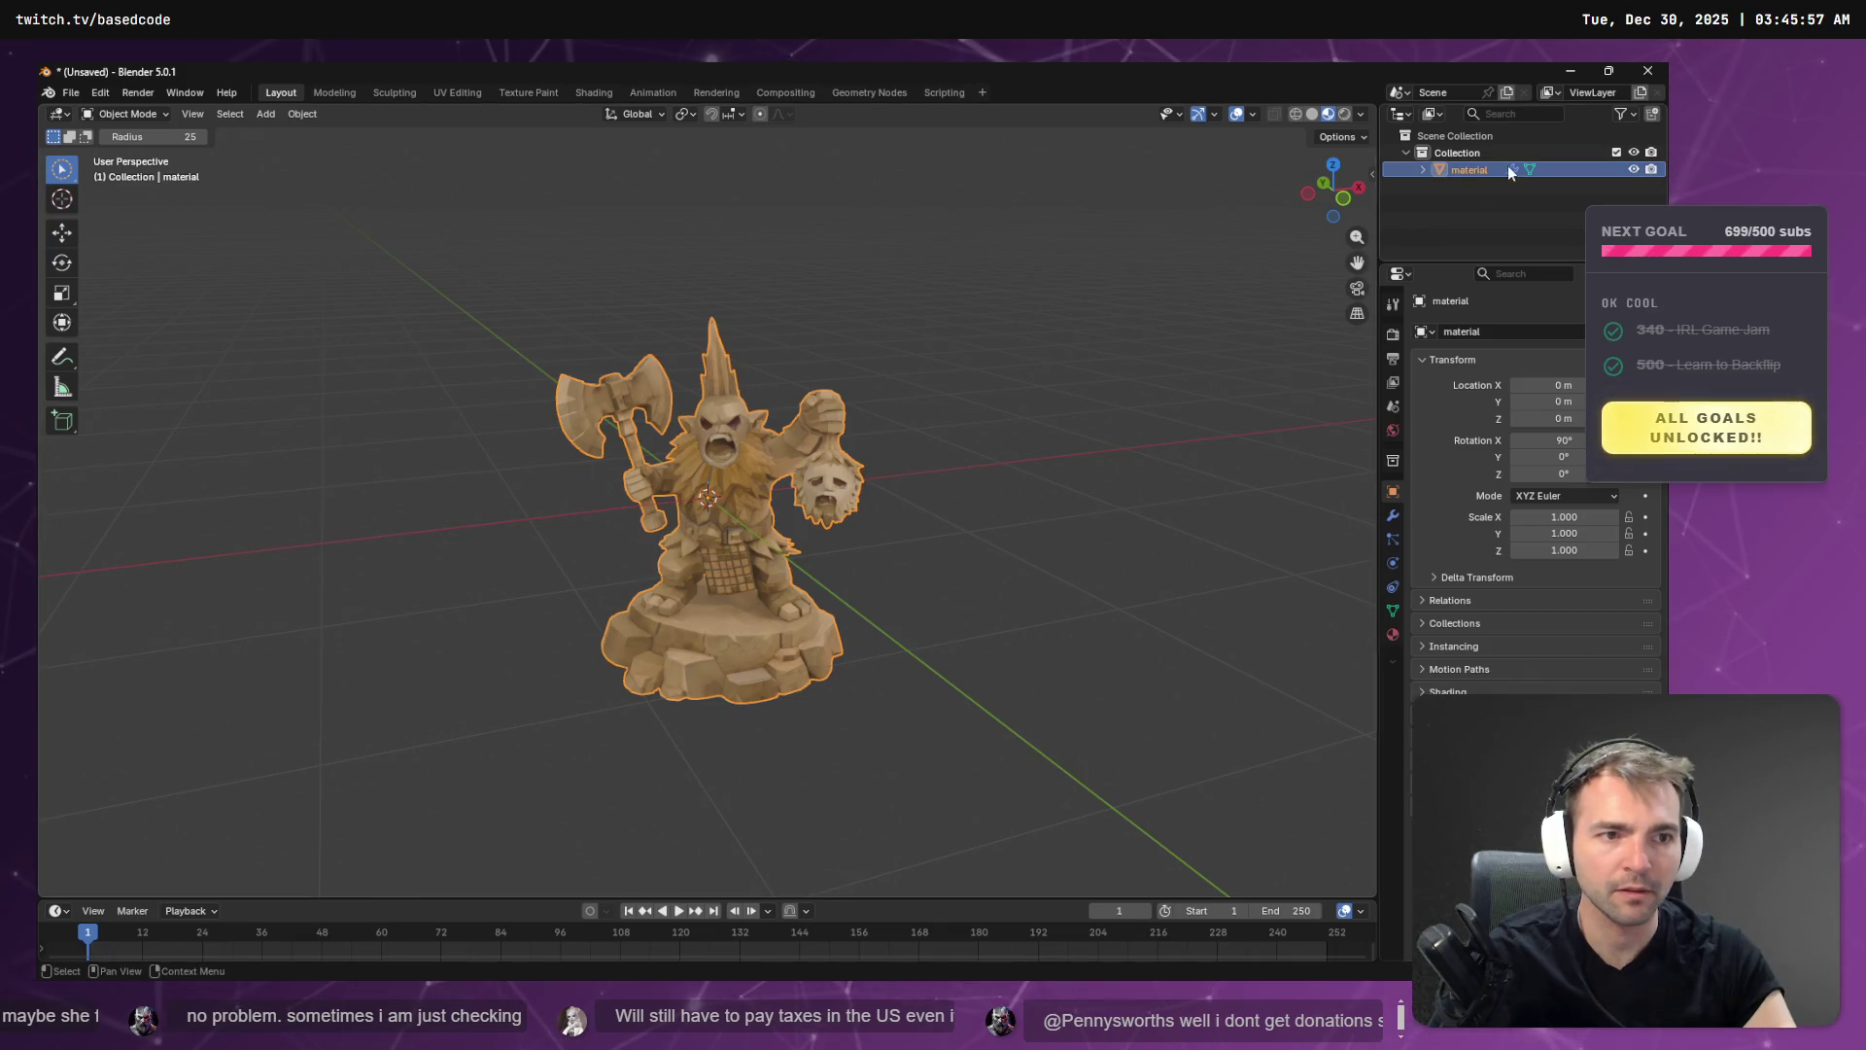
- Rename the exported Untitled.fbx file to Sabreman.fbx
click(71, 92)
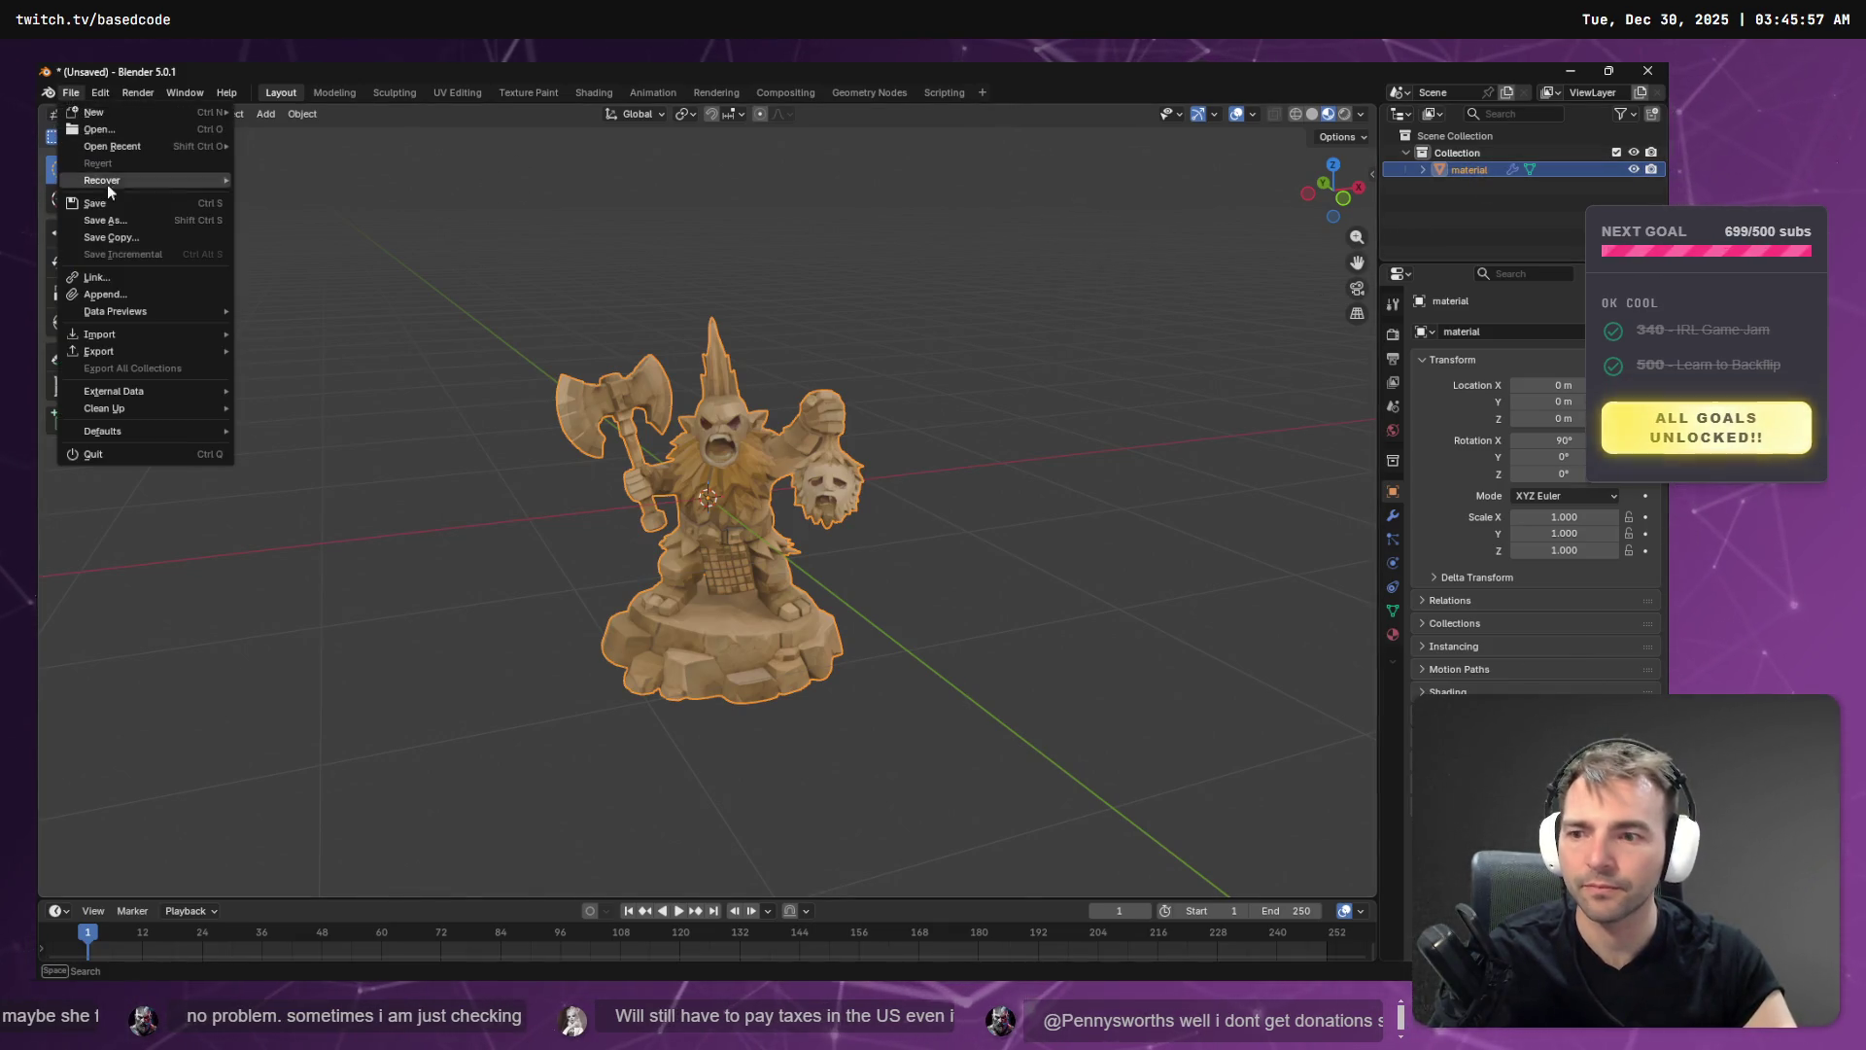
mouse_move(154, 347)
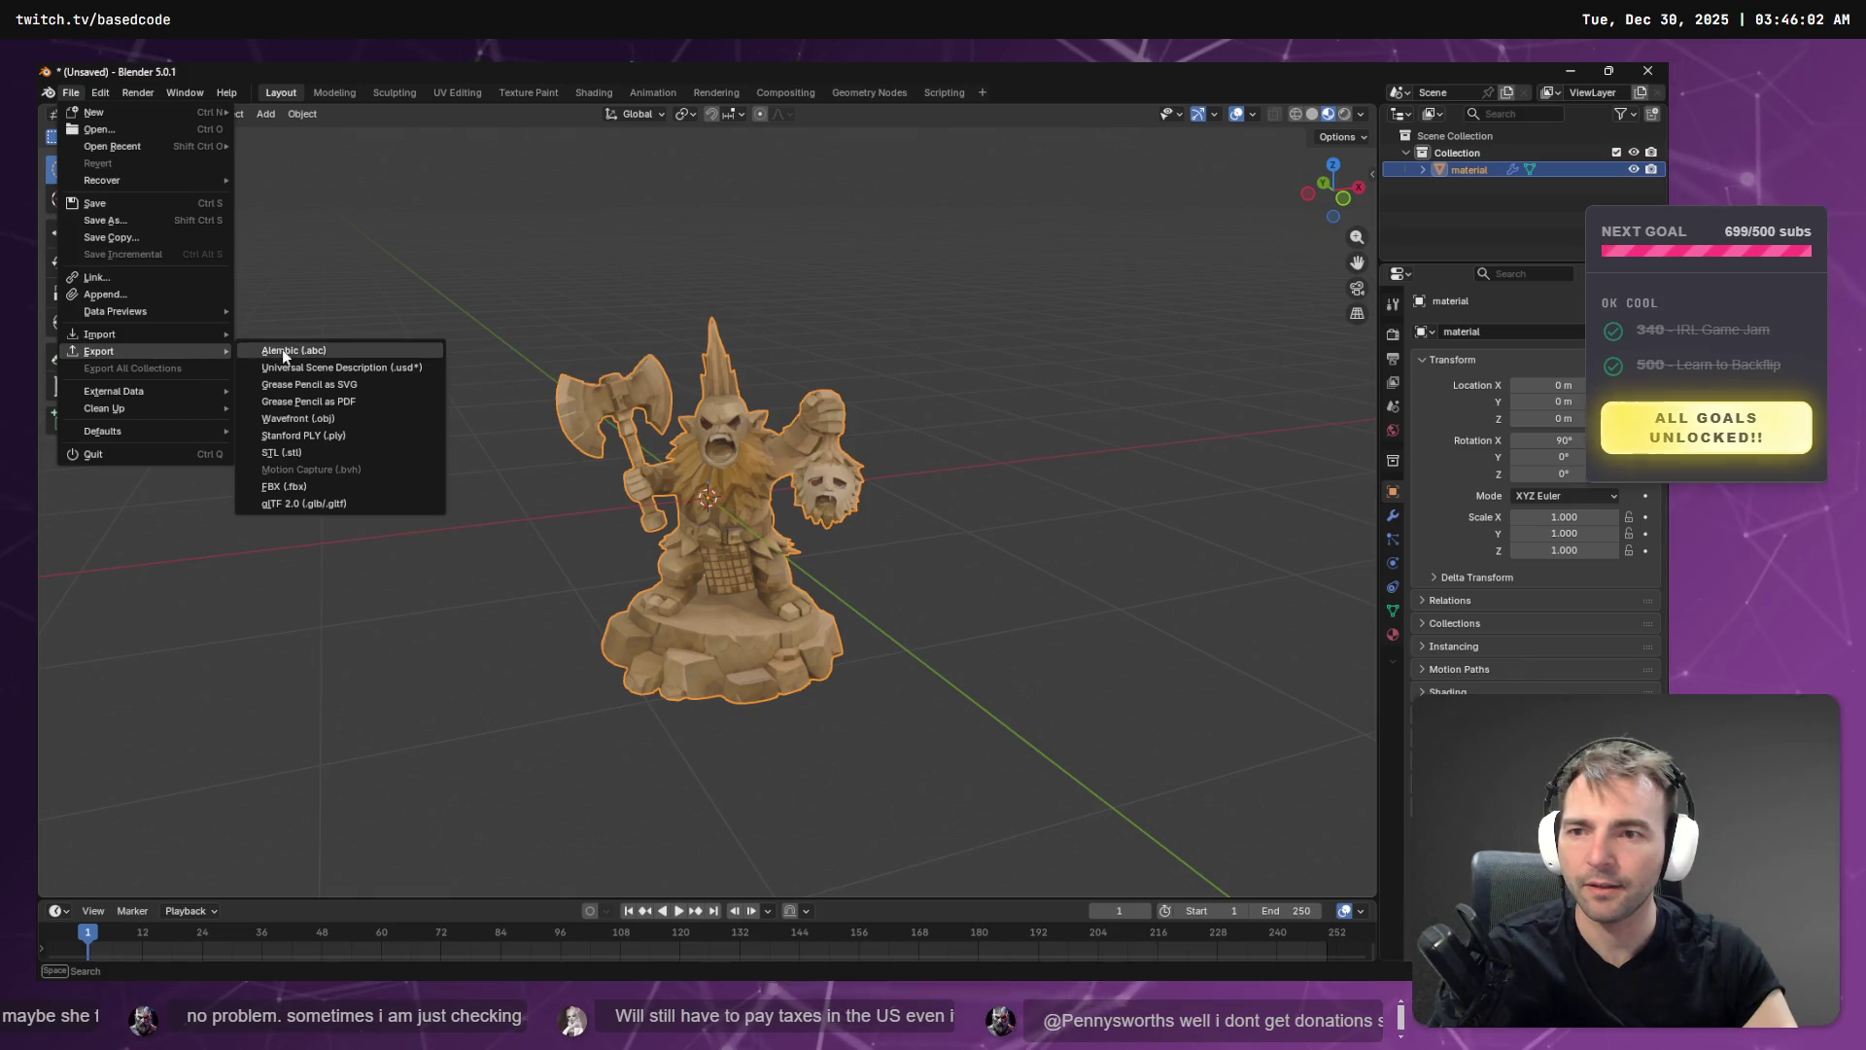
click(321, 496)
right_click(602, 447)
key(F2)
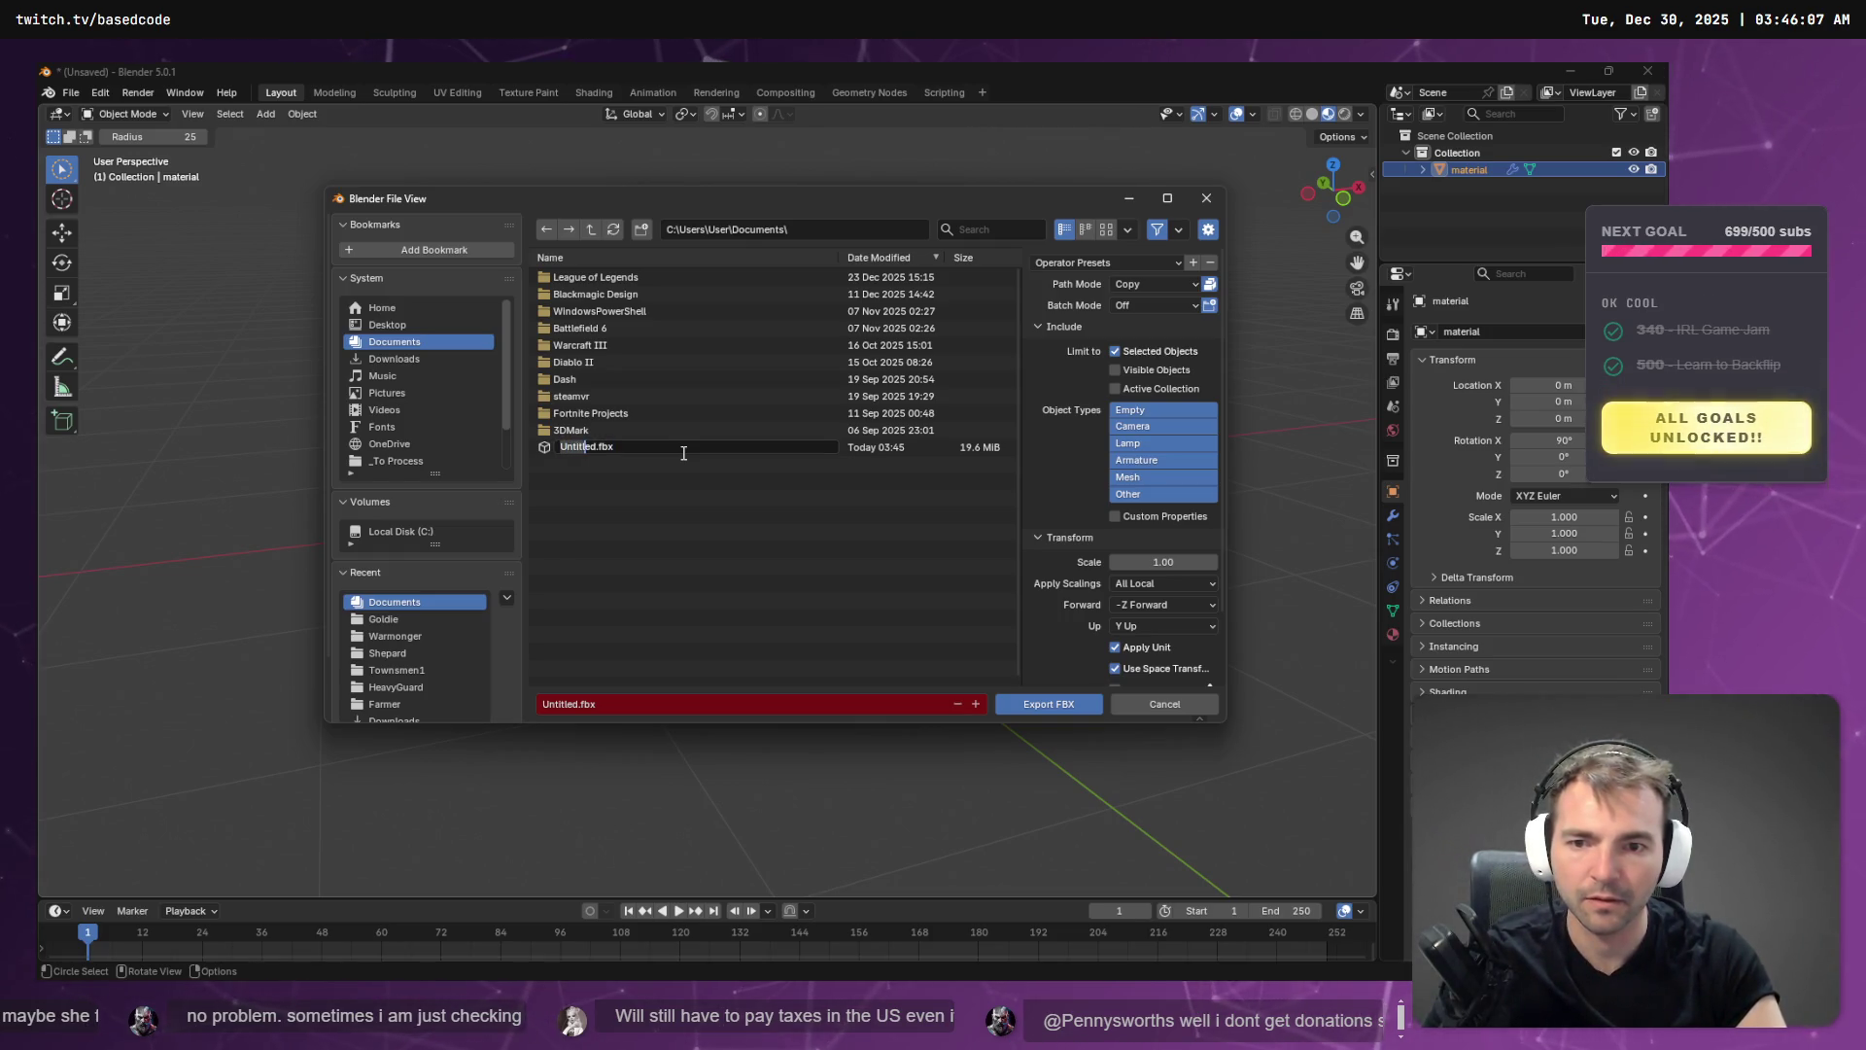
text(Sabreman)
key(Return)
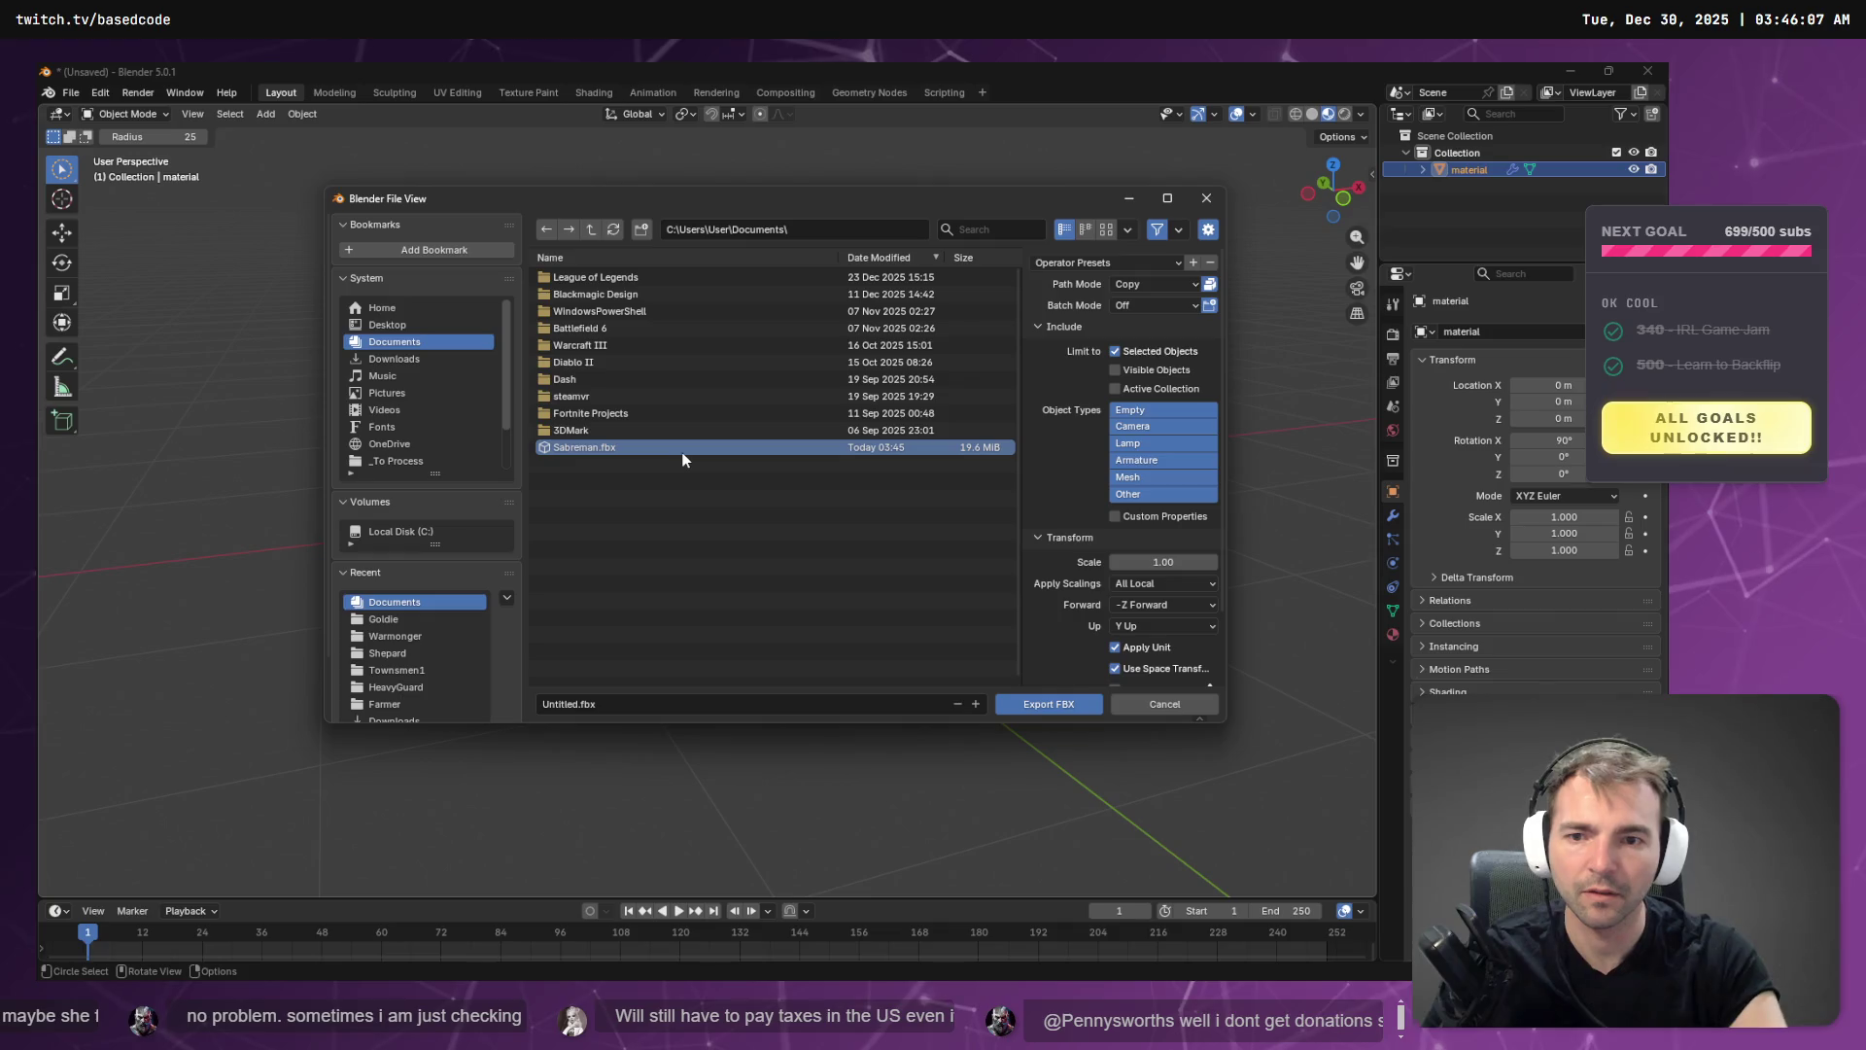
- Open a File Explorer window at the Documents folder
right_click(603, 451)
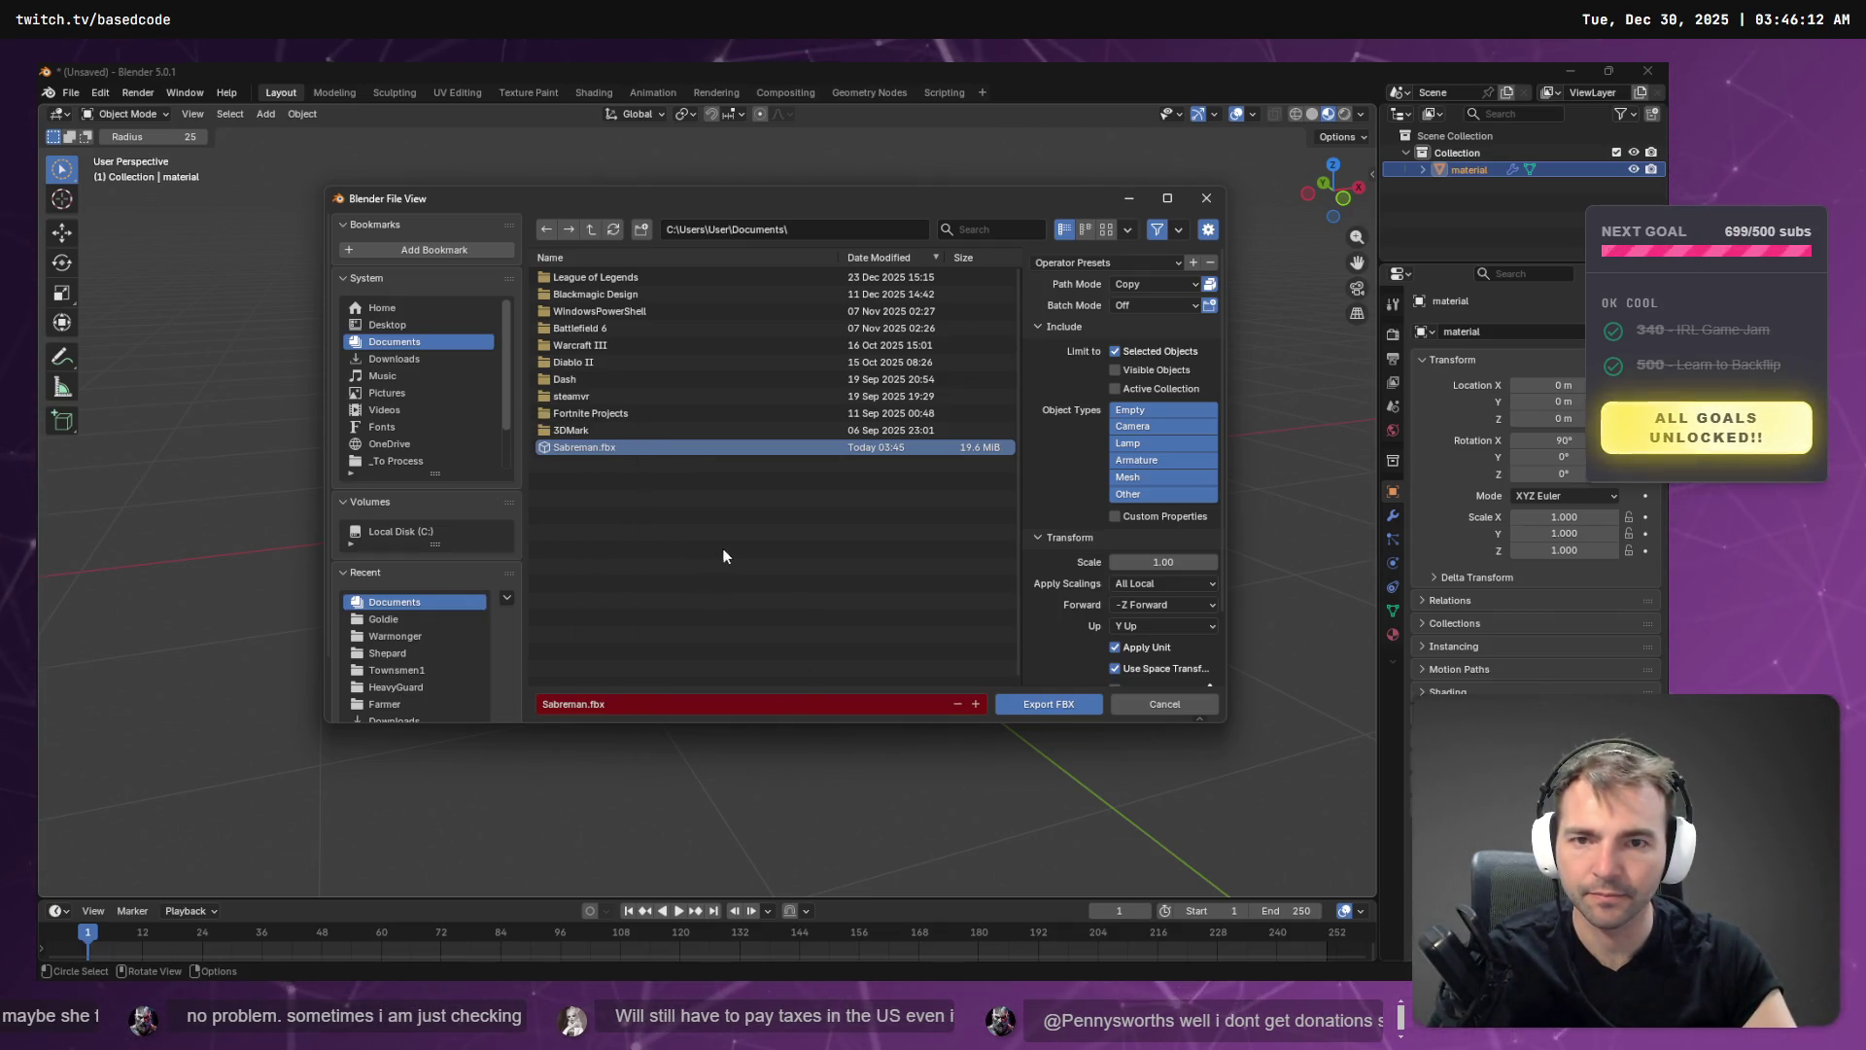
click(818, 230)
key(super+e)
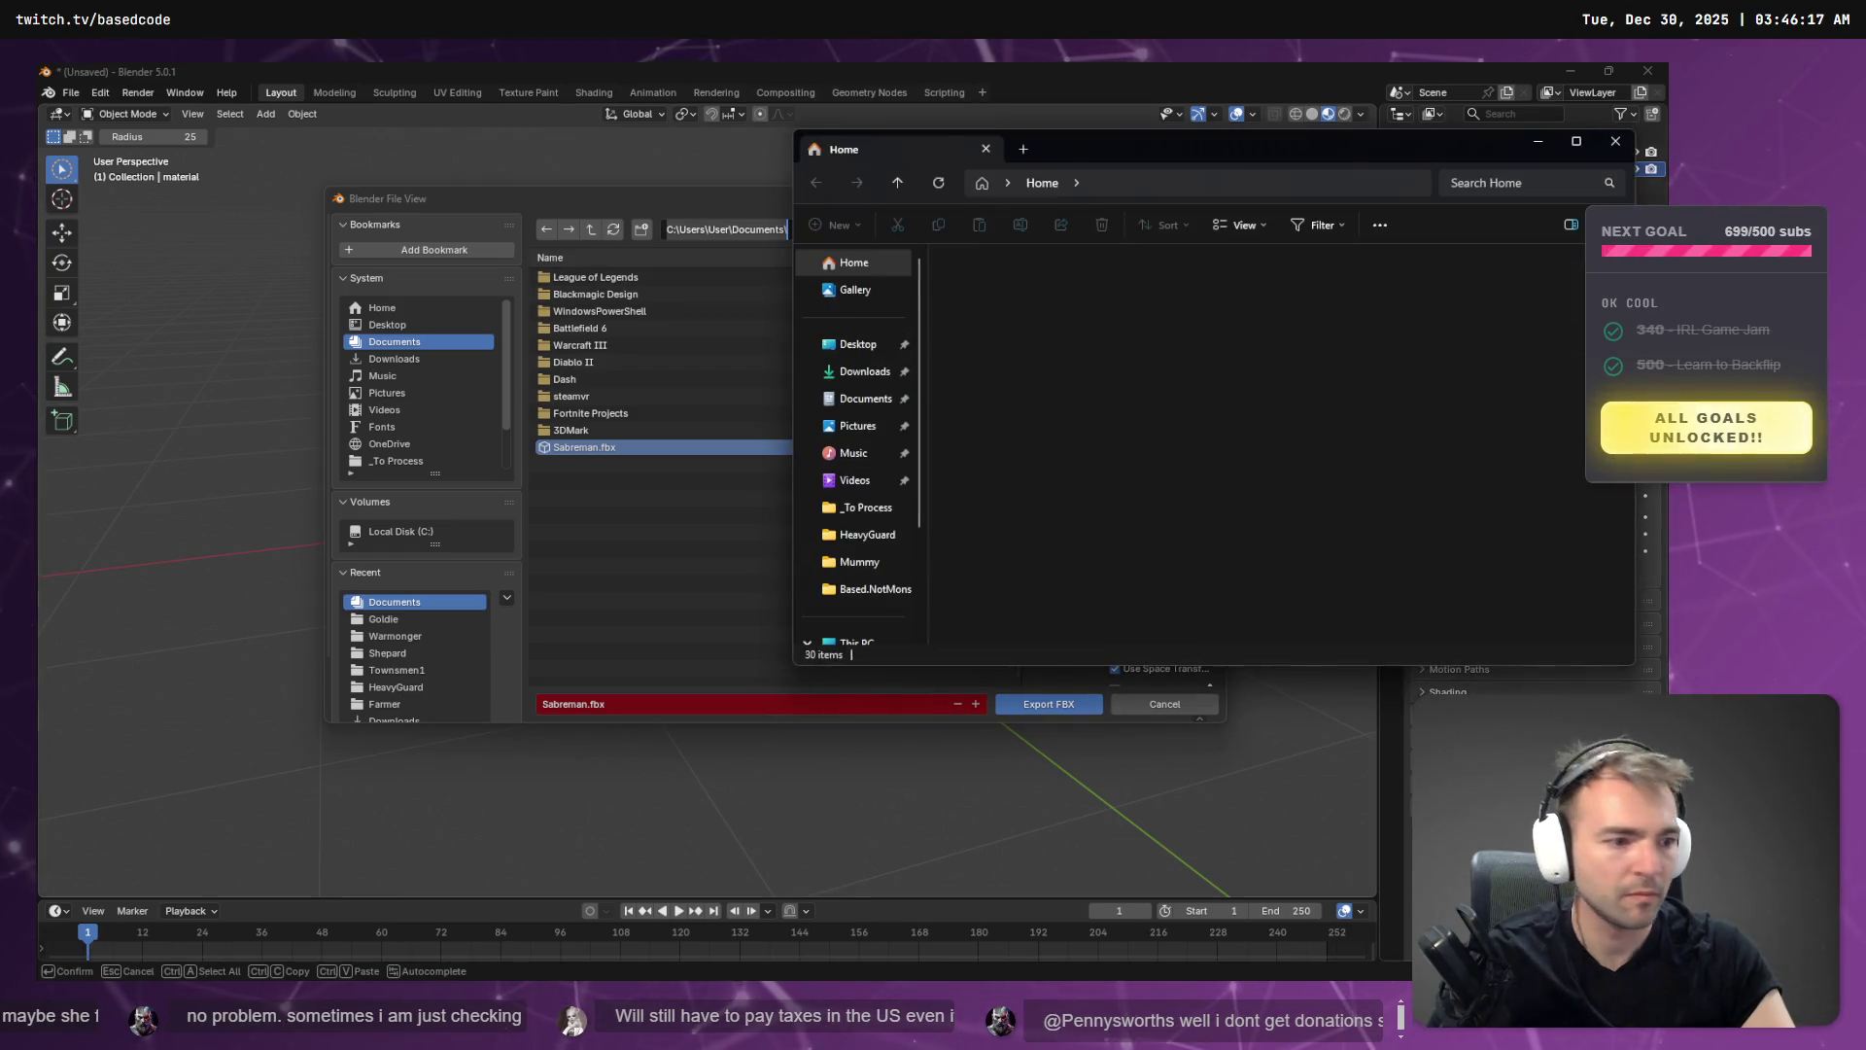
key(ctrl+l)
text(C:\Users\User\Documents\)
key(Return)
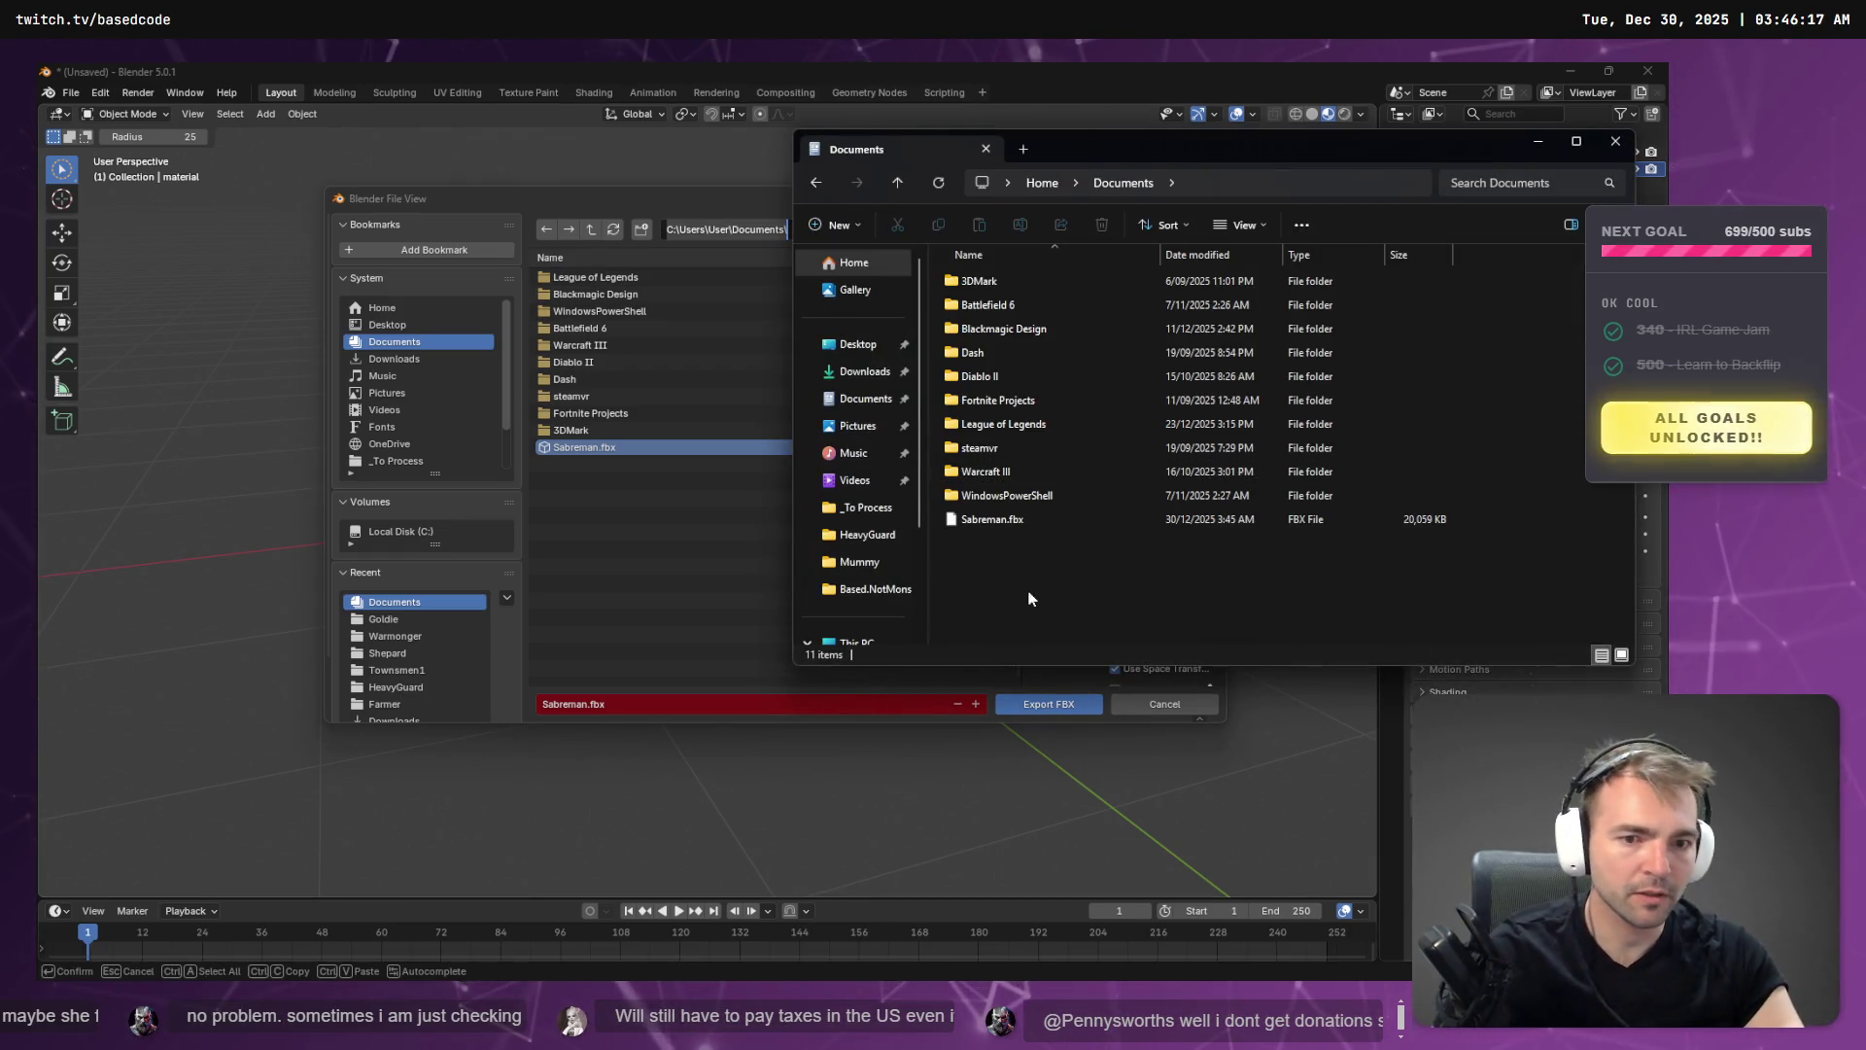
- Copy Sabreman.fbx into the Sabreman folder under _To Process
click(982, 522)
click(892, 509)
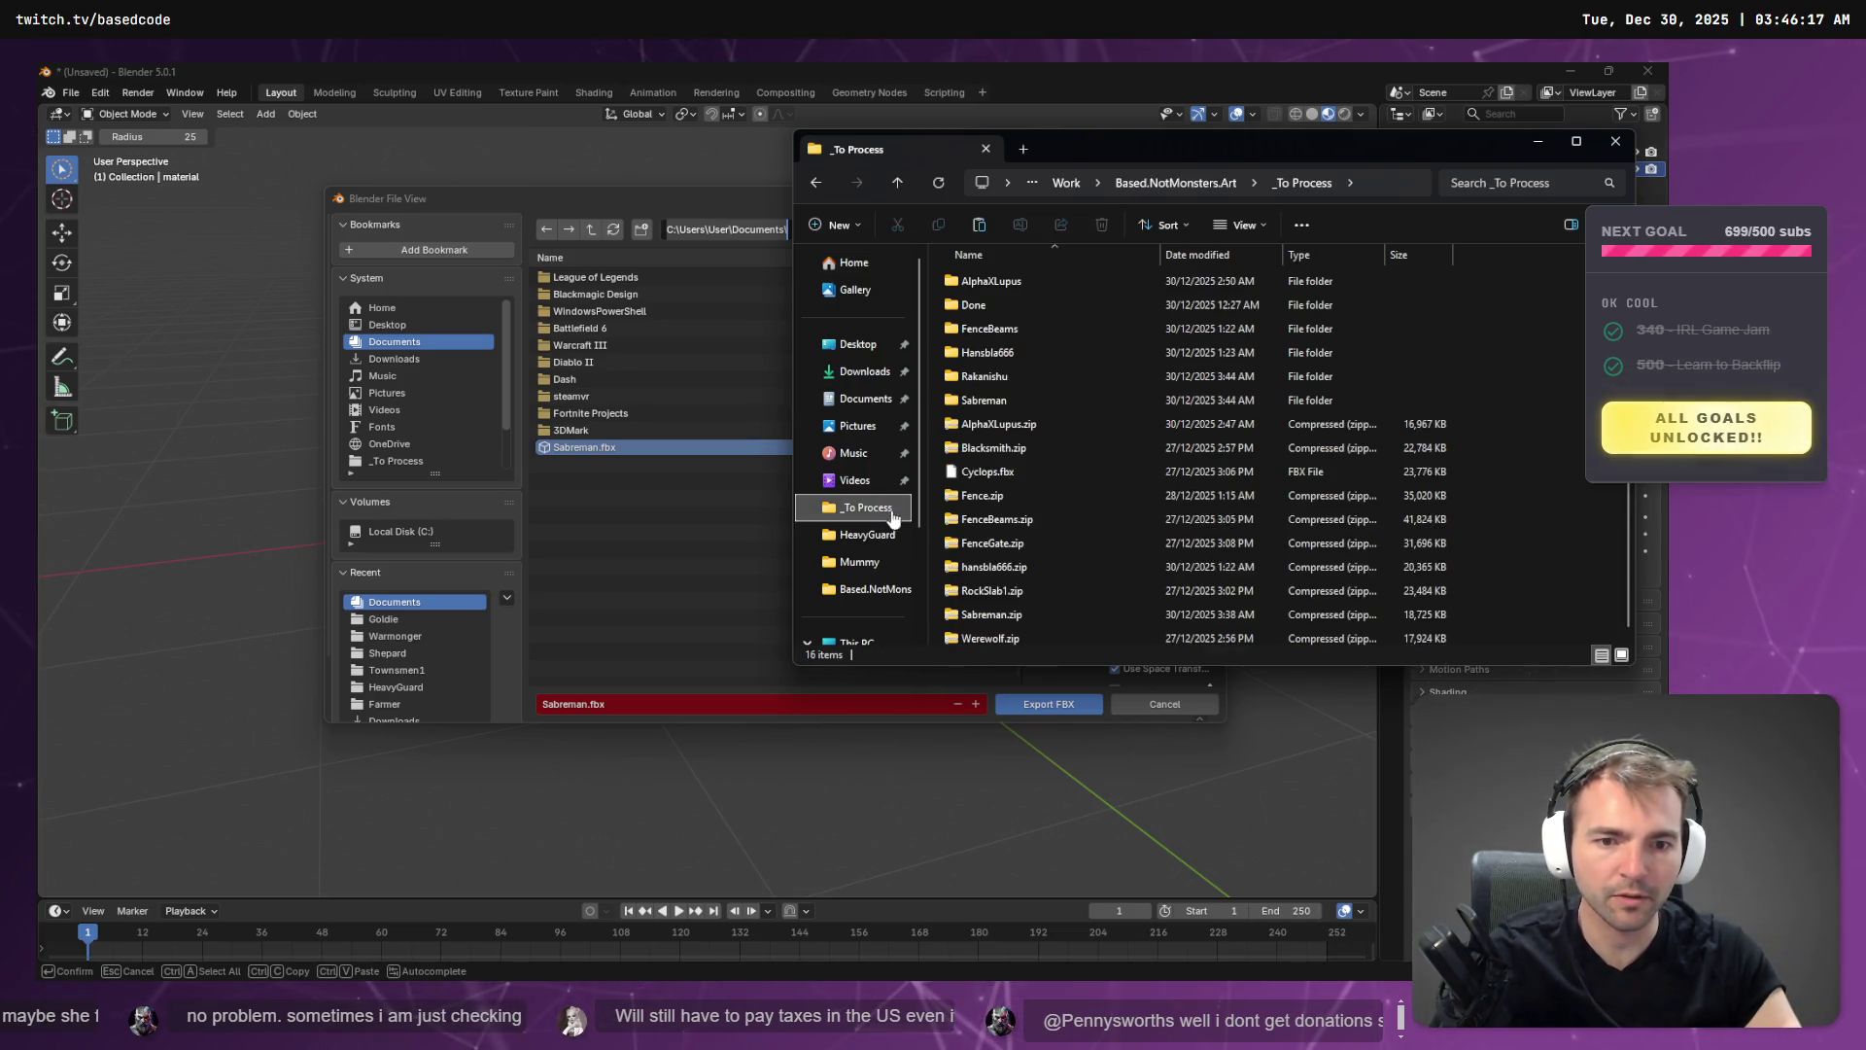
click(1018, 497)
double_click(983, 399)
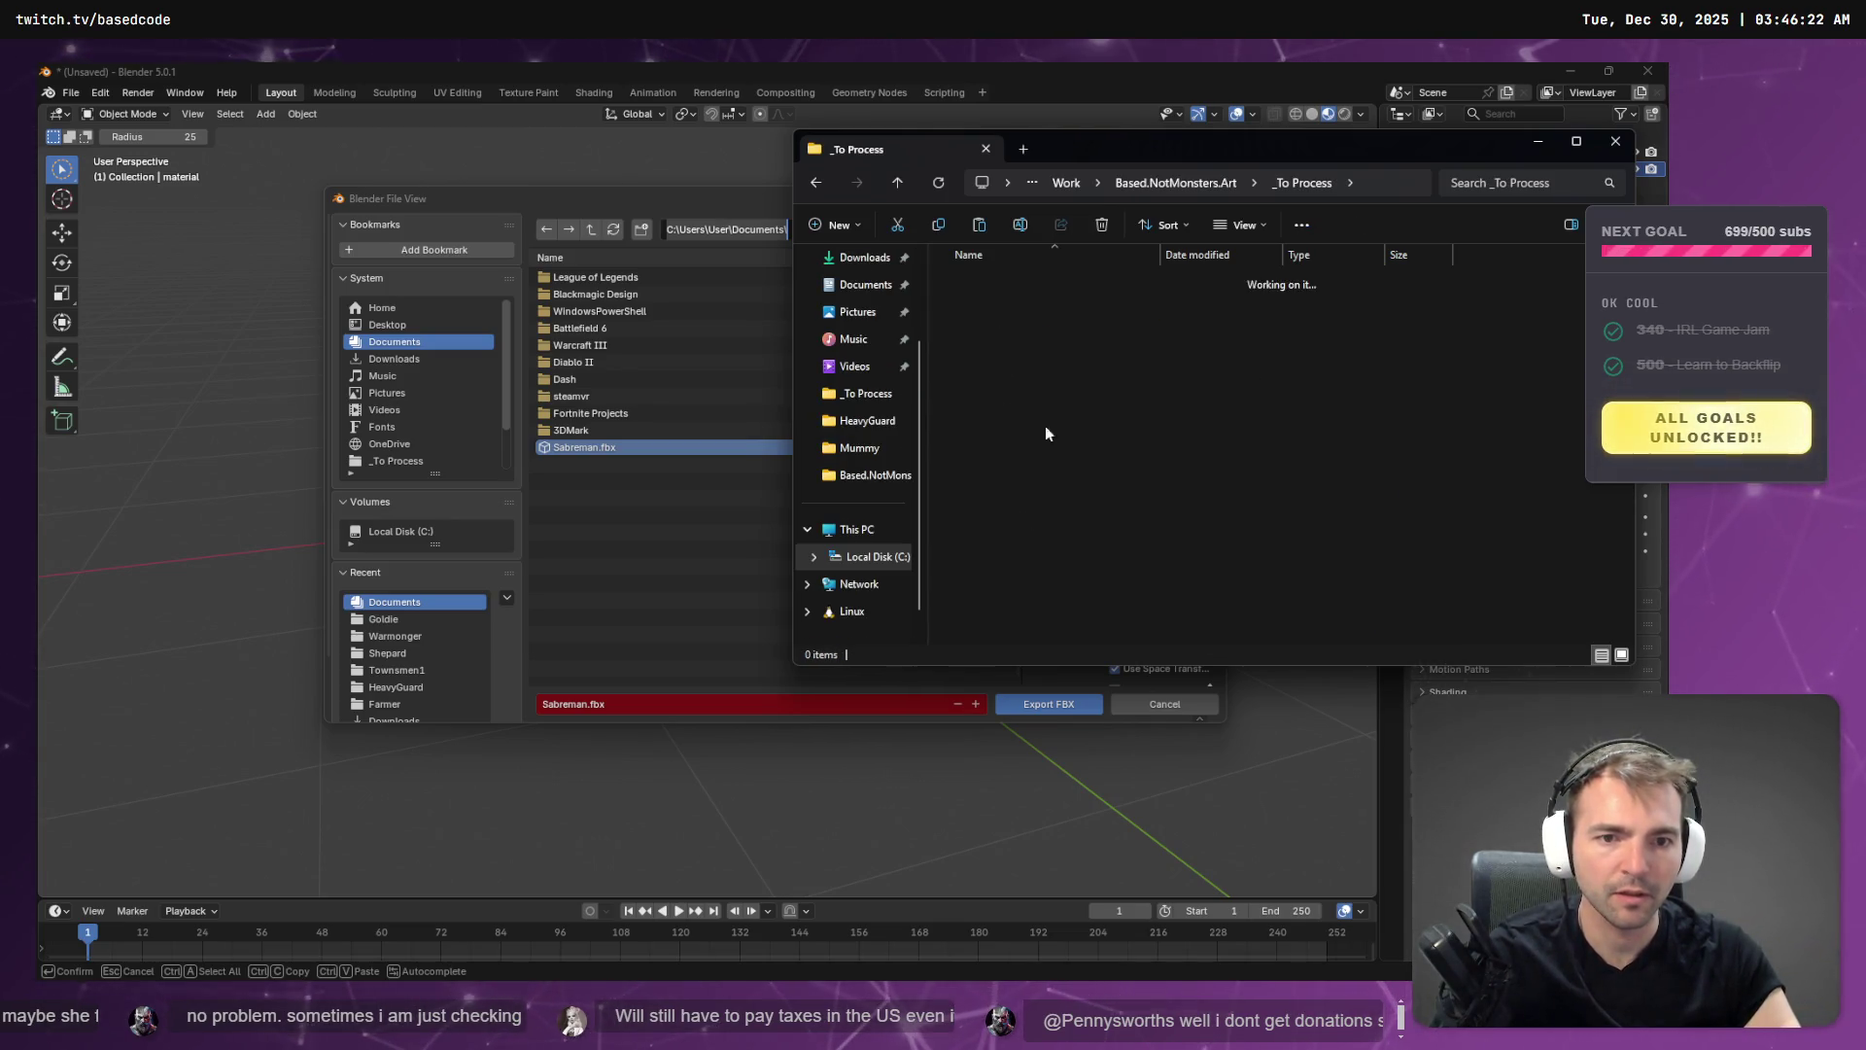
double_click(1018, 407)
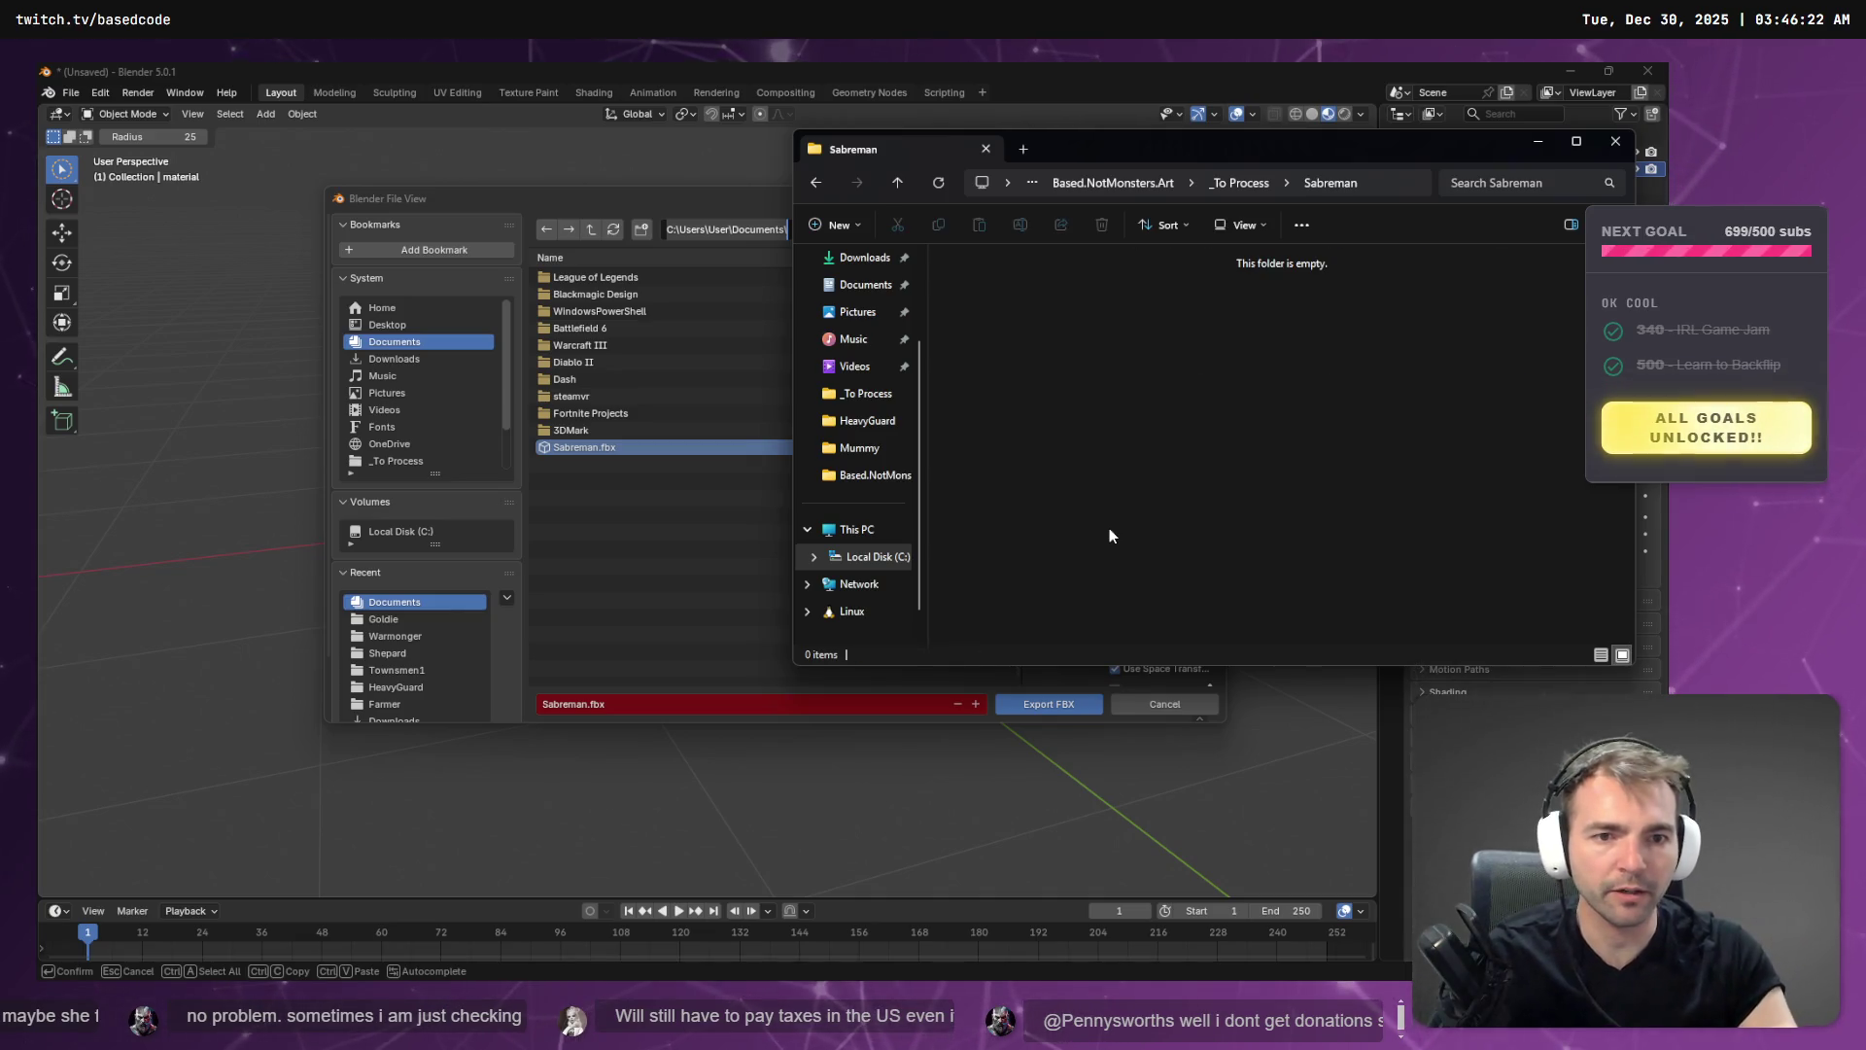
key(ctrl+v)
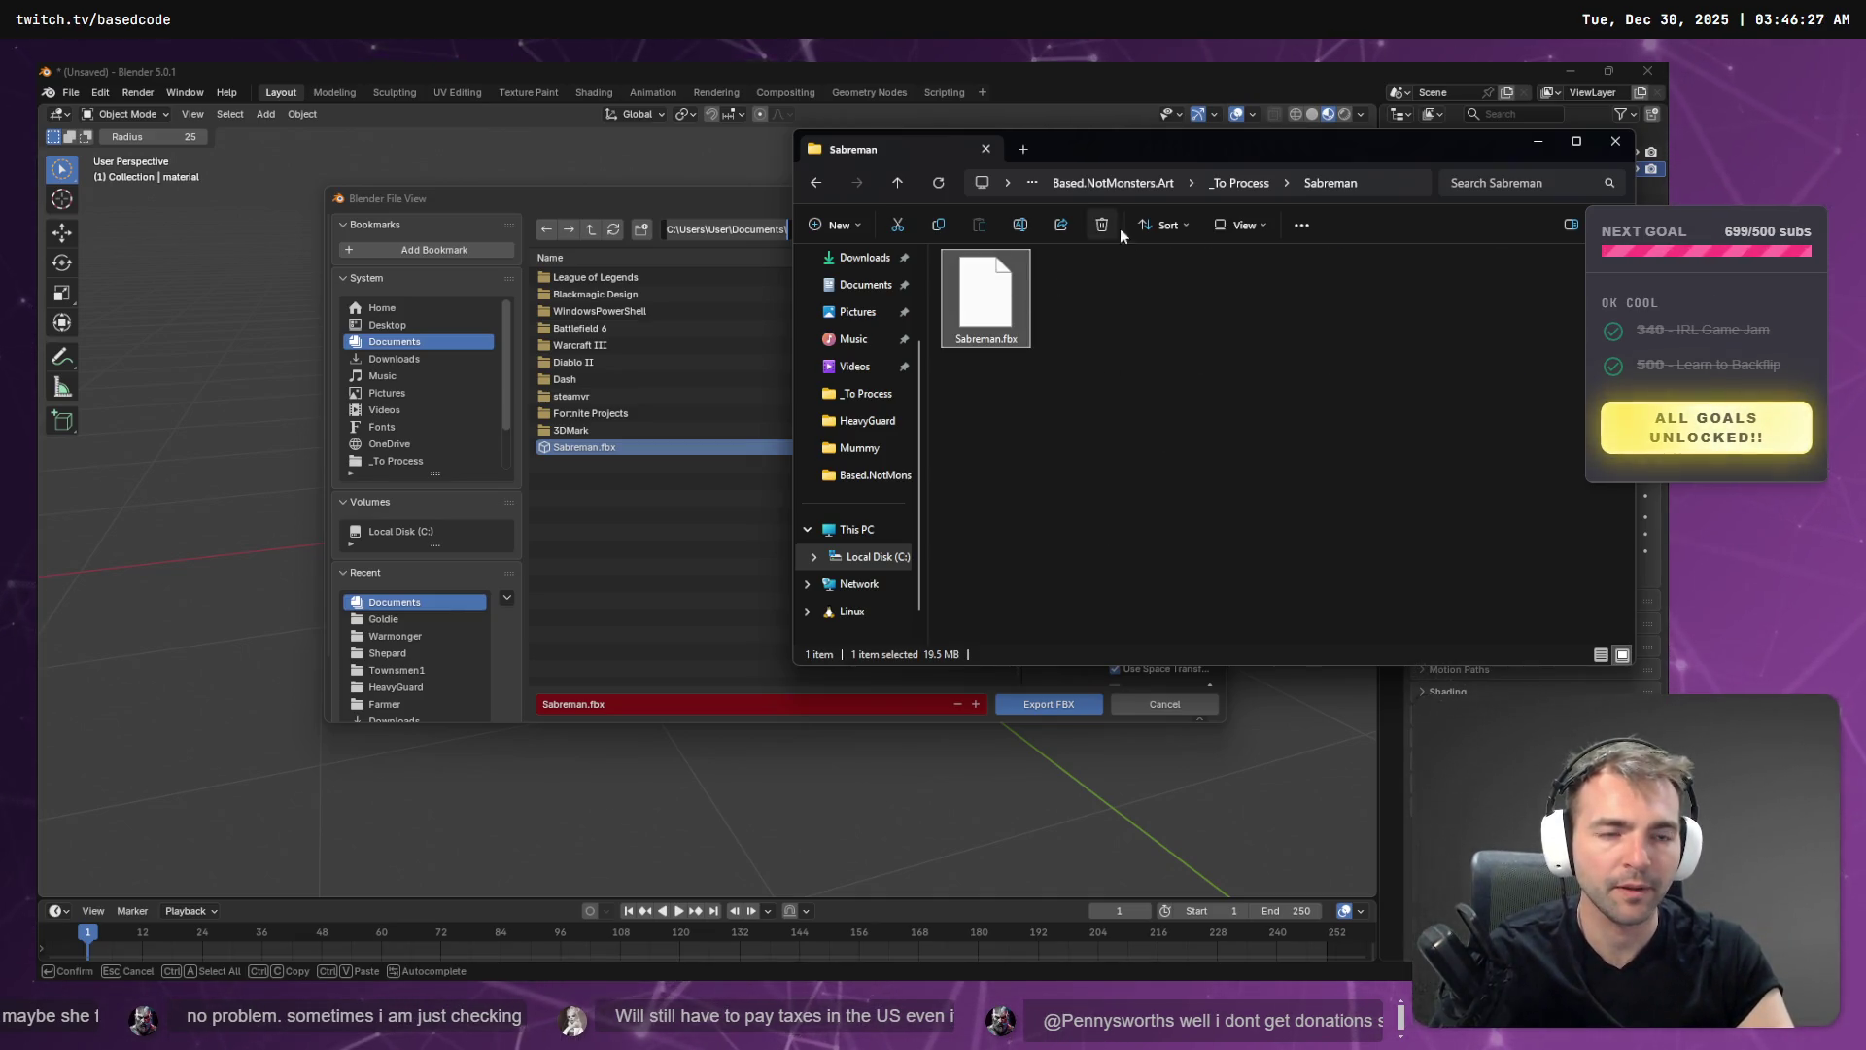
click(1254, 186)
drag(987, 399, 639, 488)
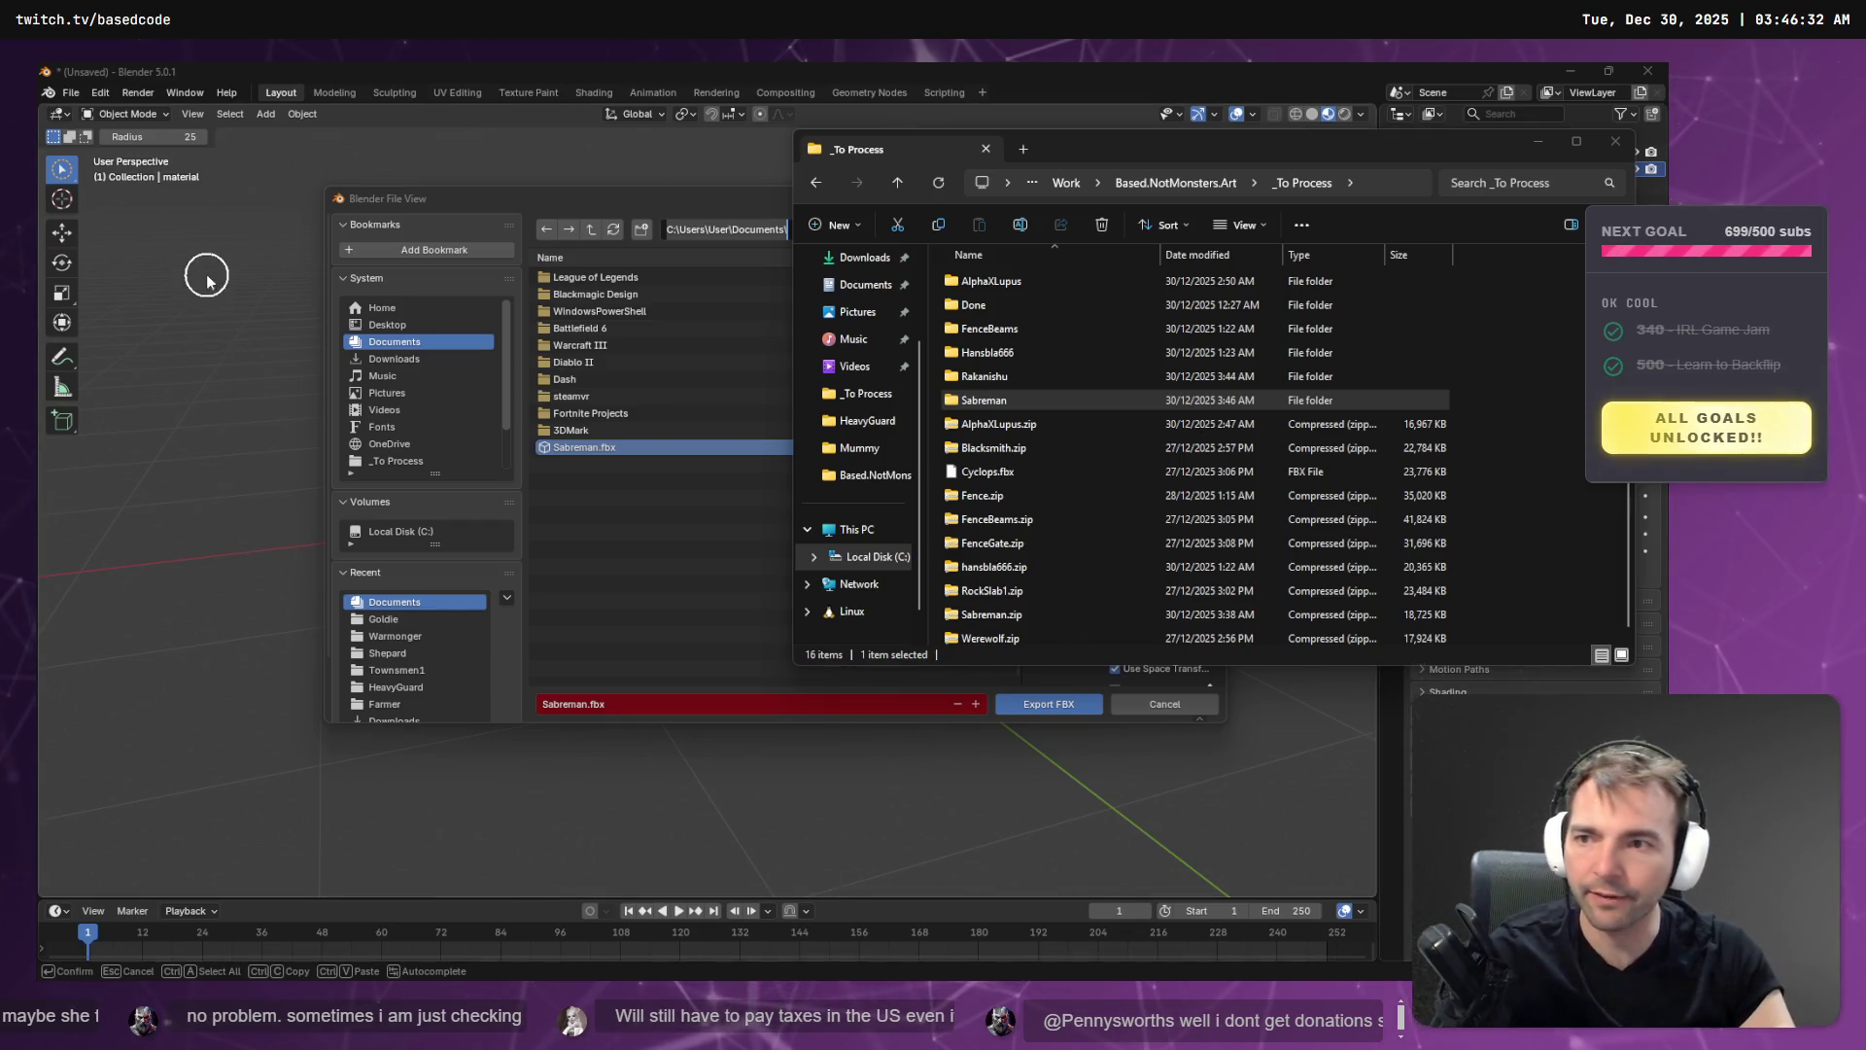
- Close the FBX export view and quit Blender
click(1650, 70)
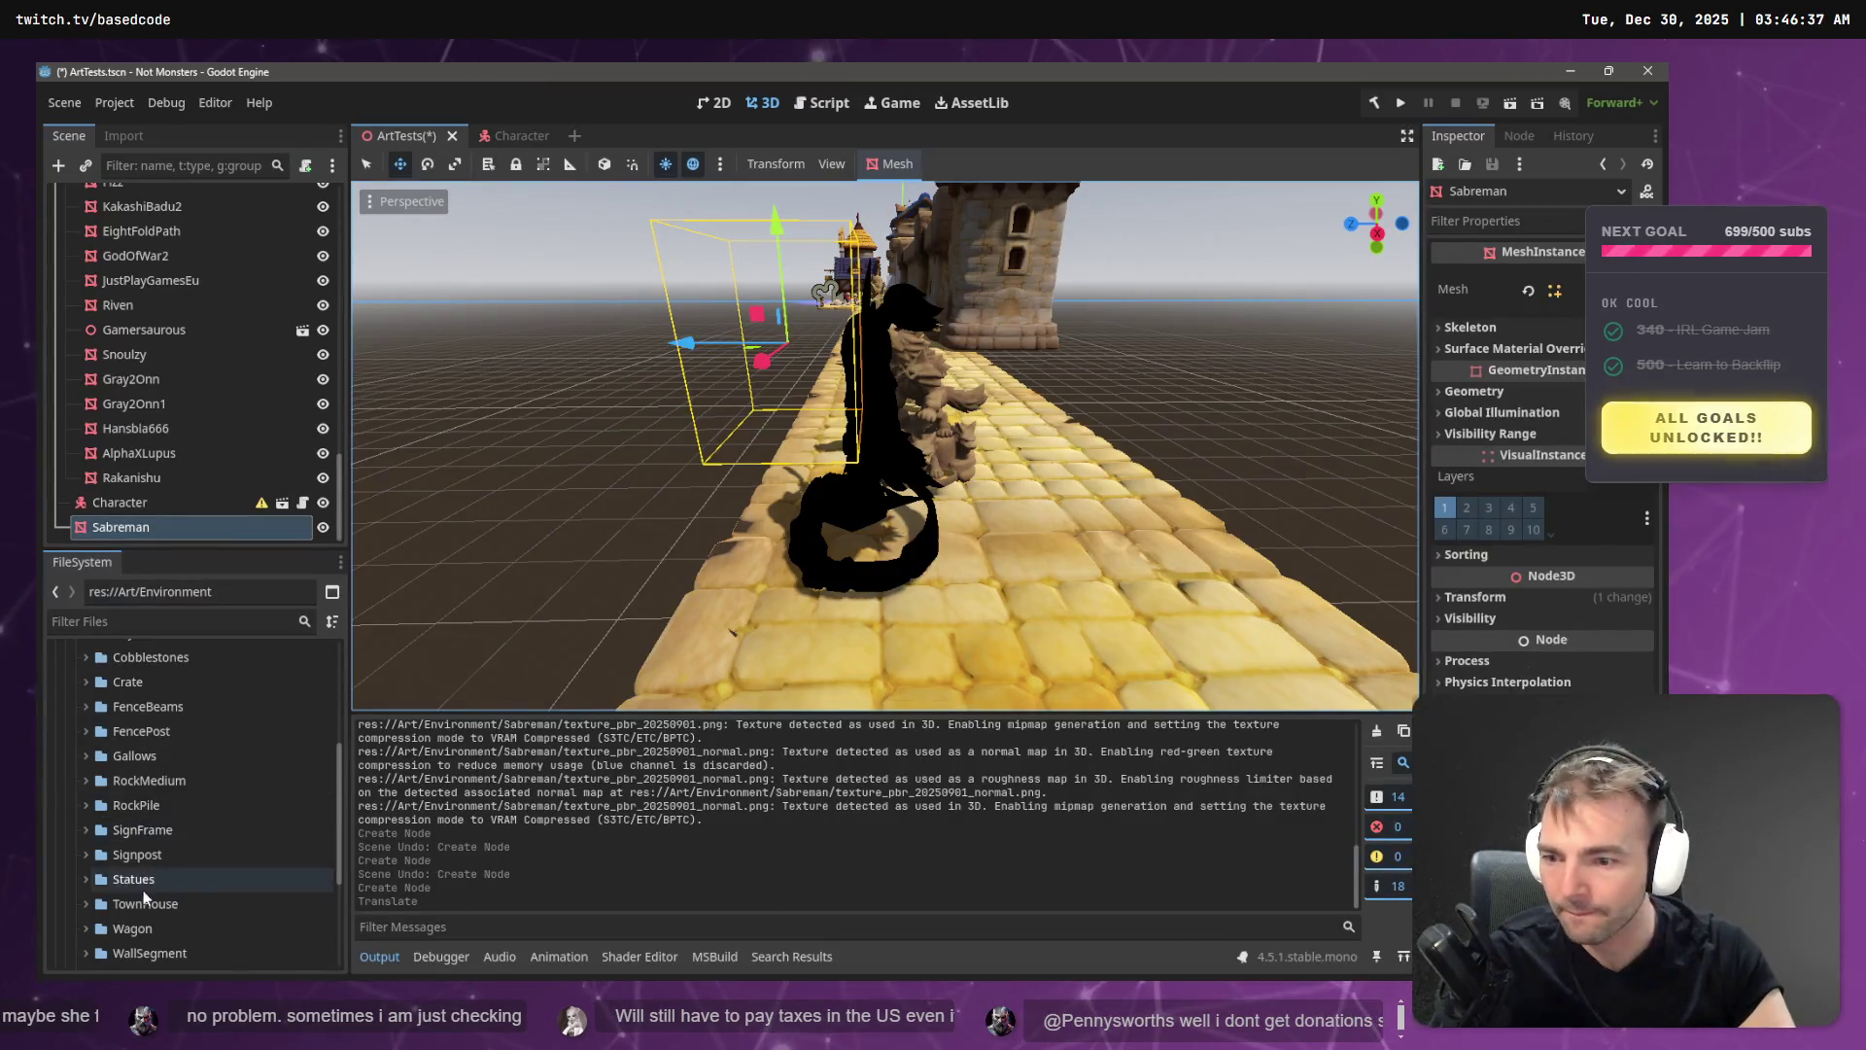
scroll(136, 825, up, 5)
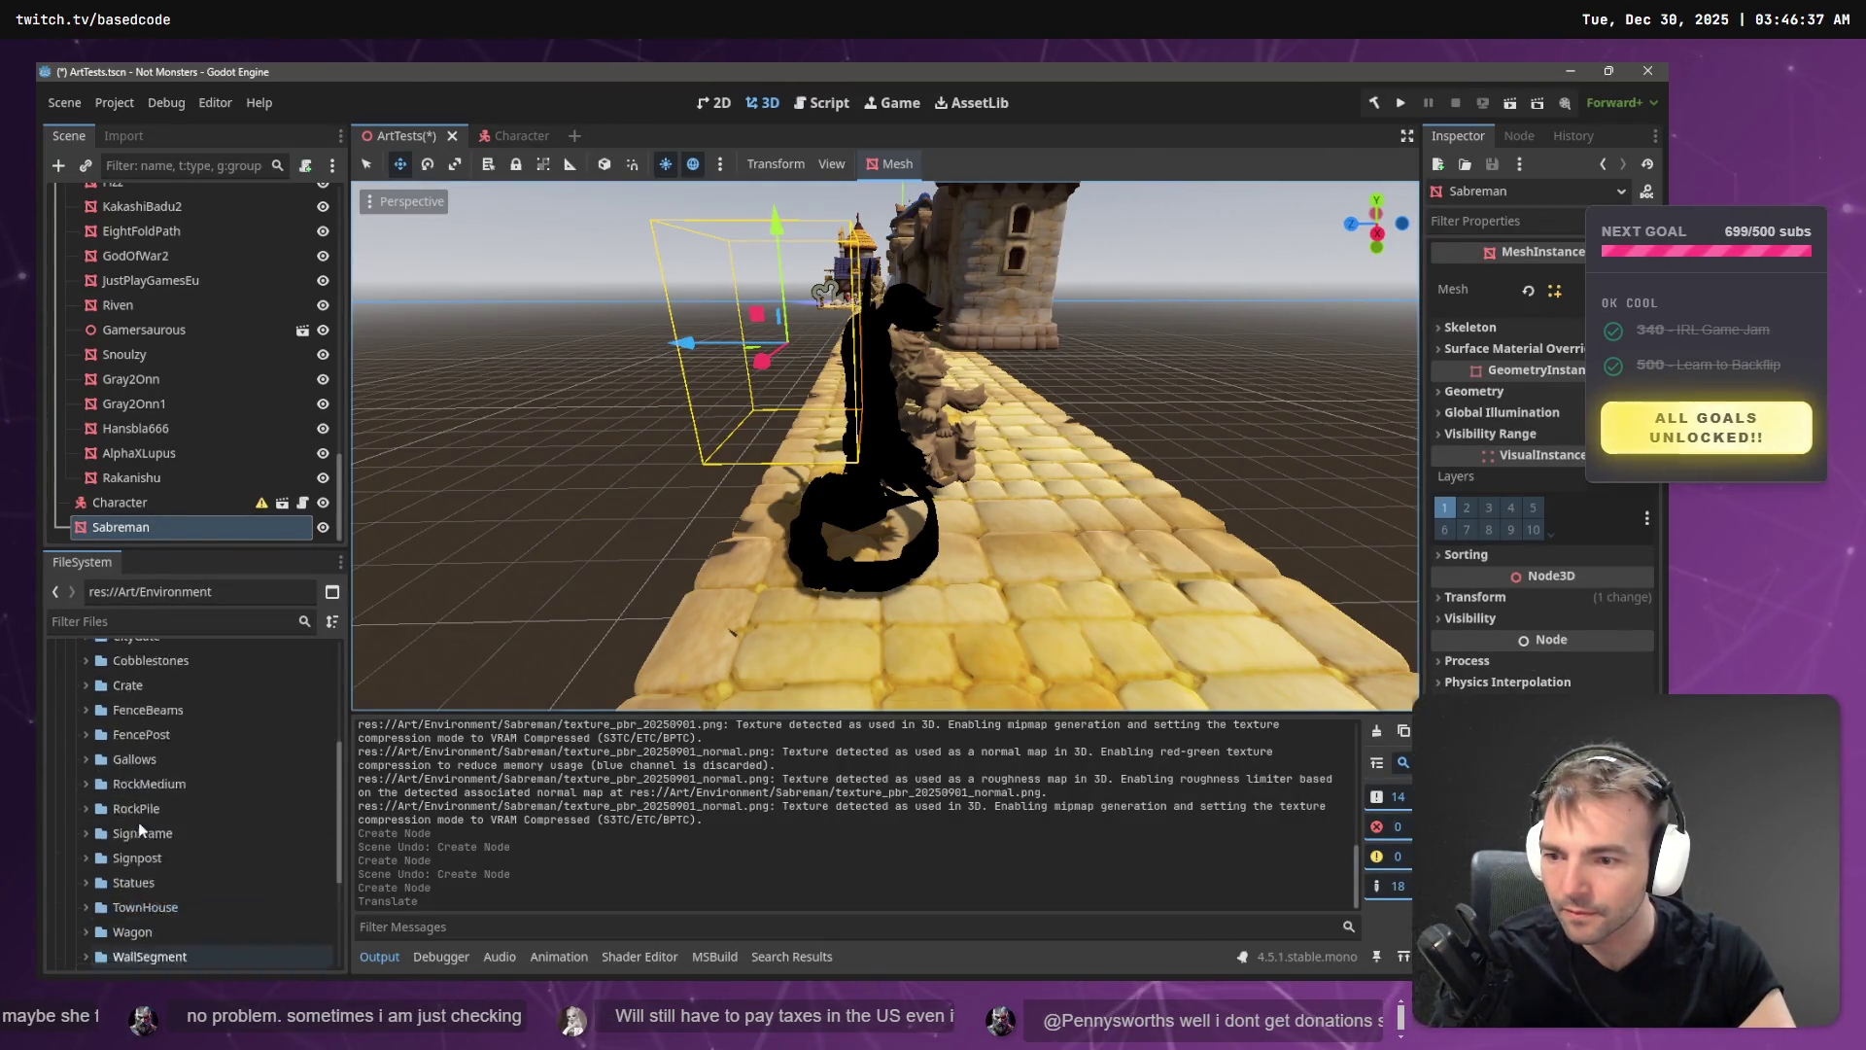
key(alt+Tab)
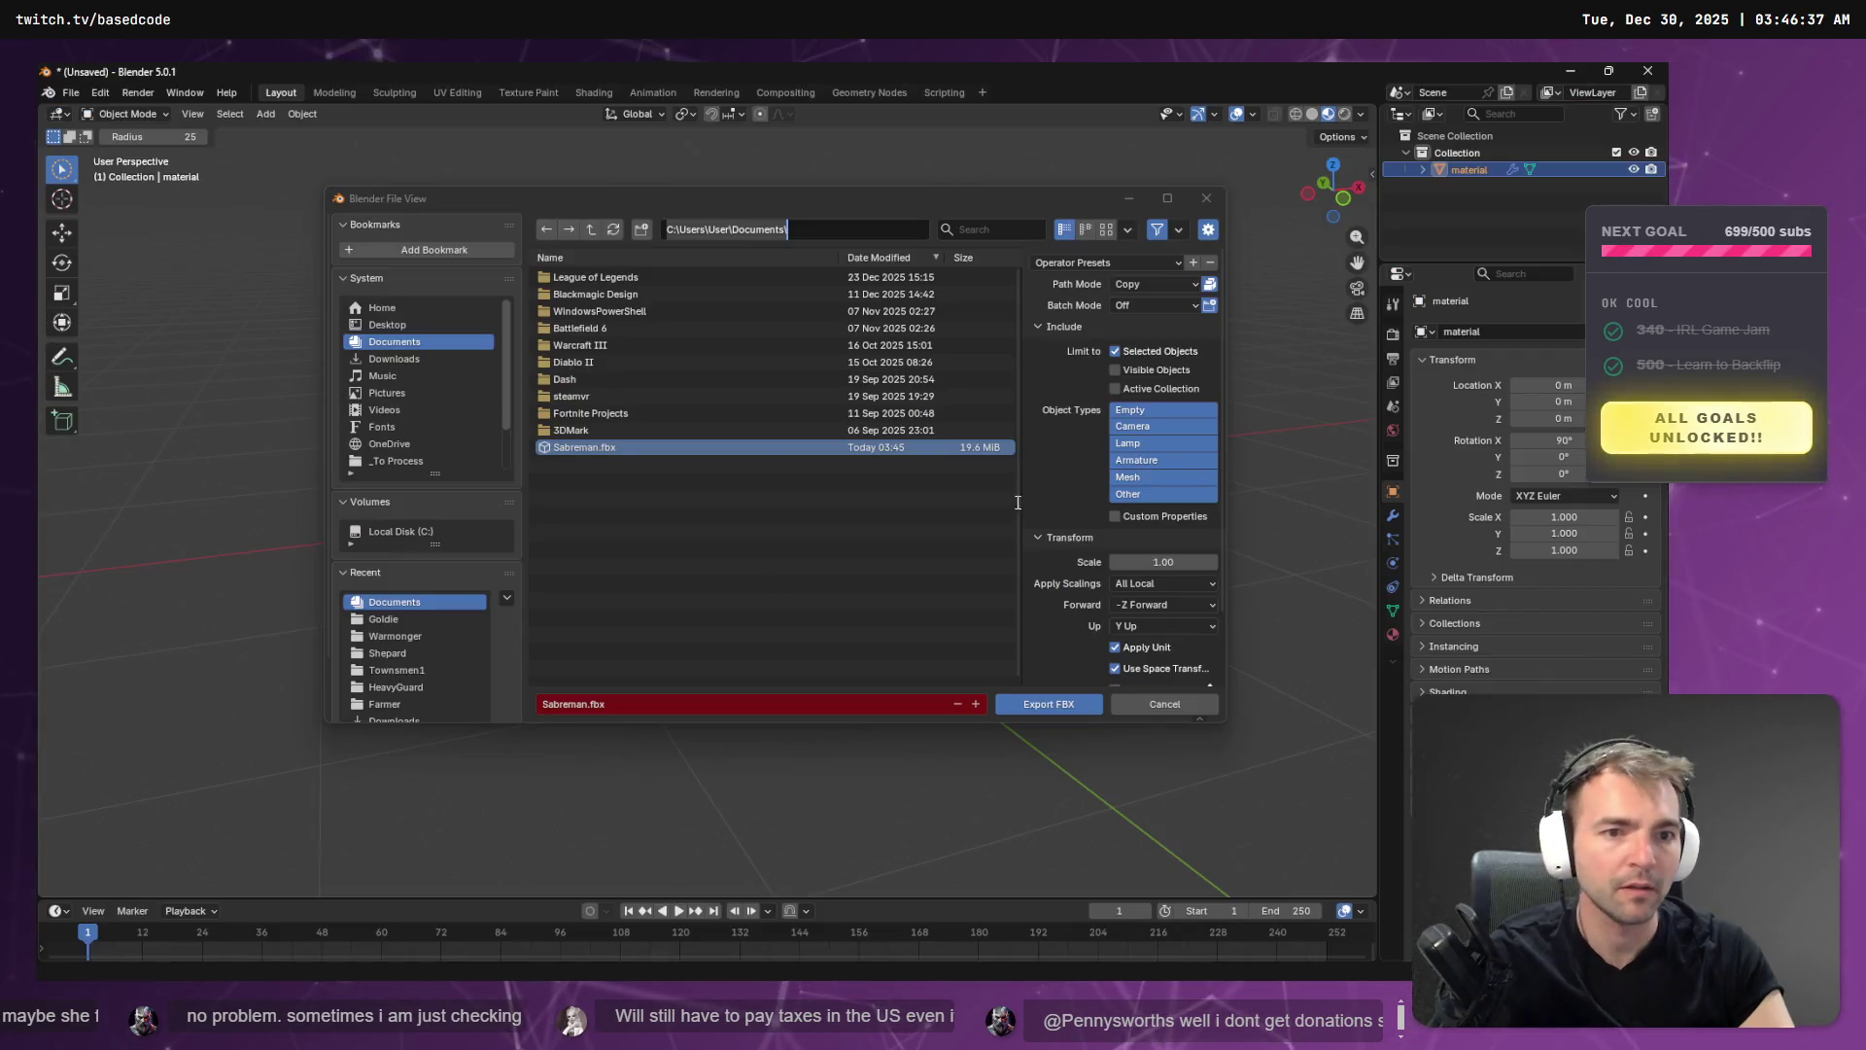
click(1140, 698)
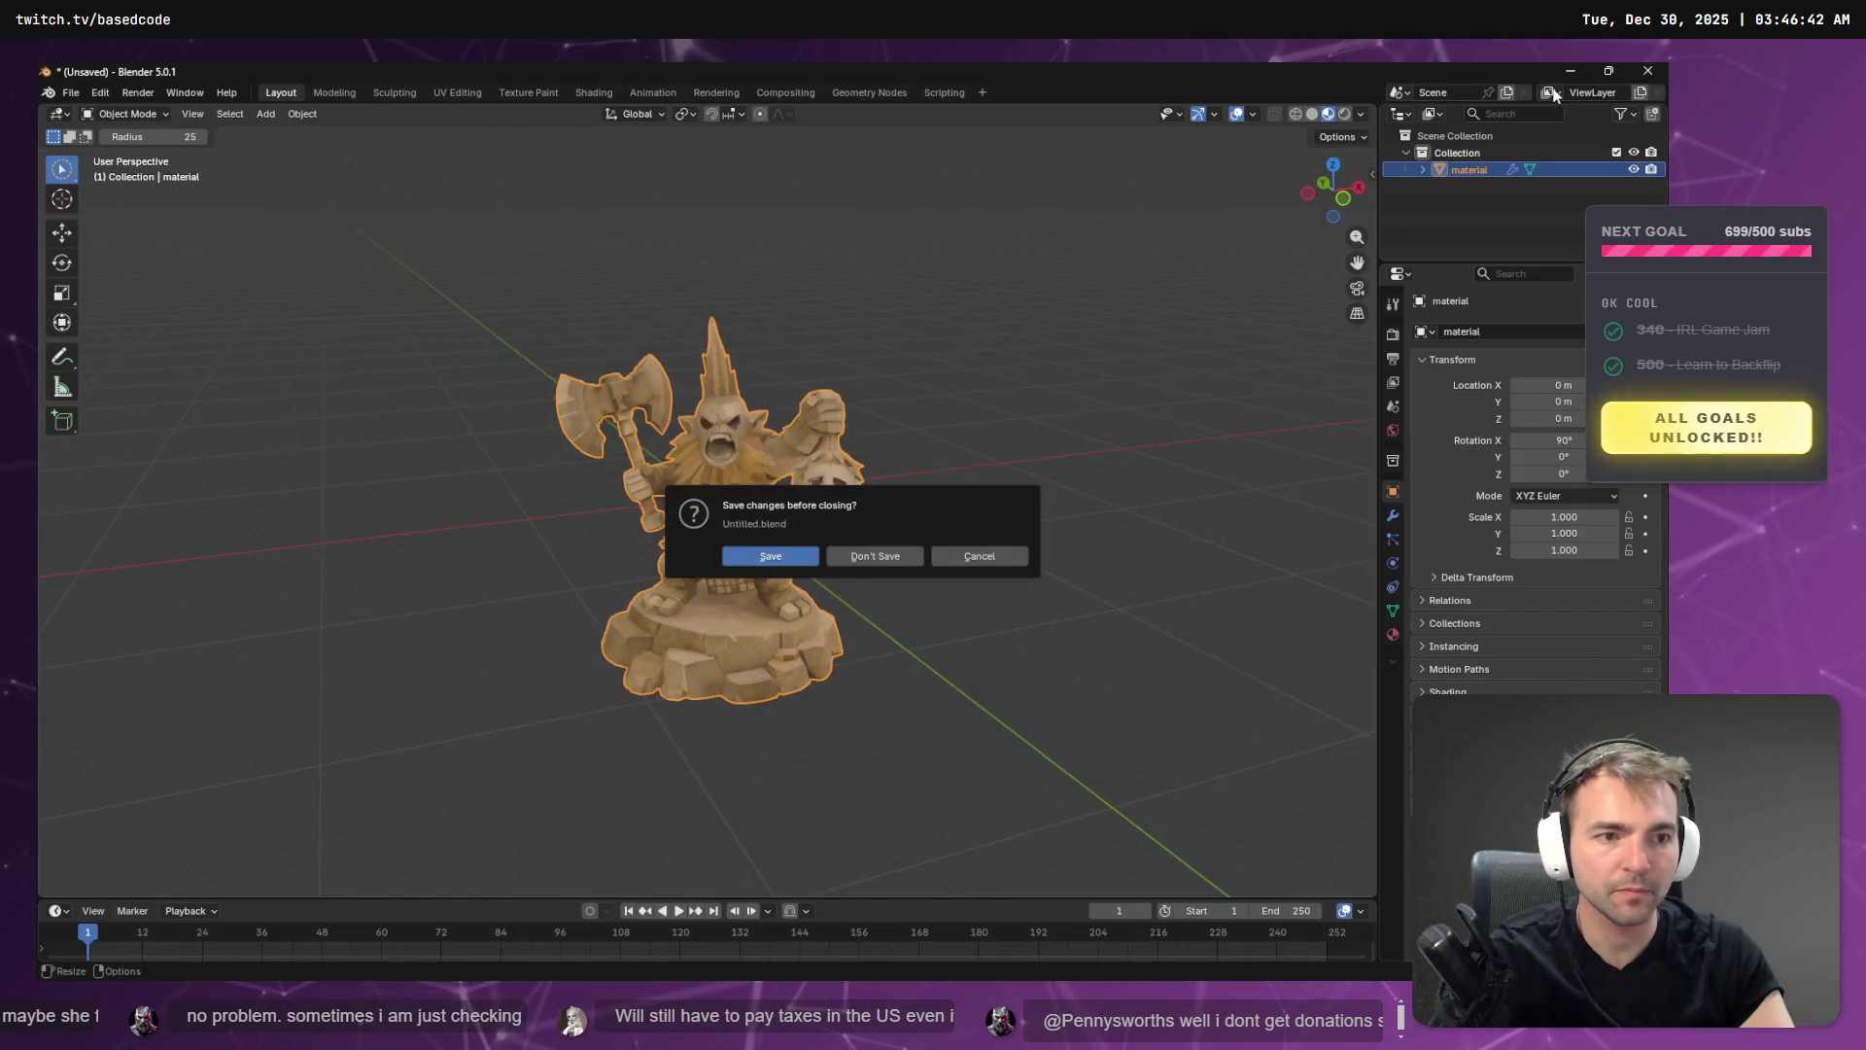
key(alt+Tab)
key(alt+Tab)
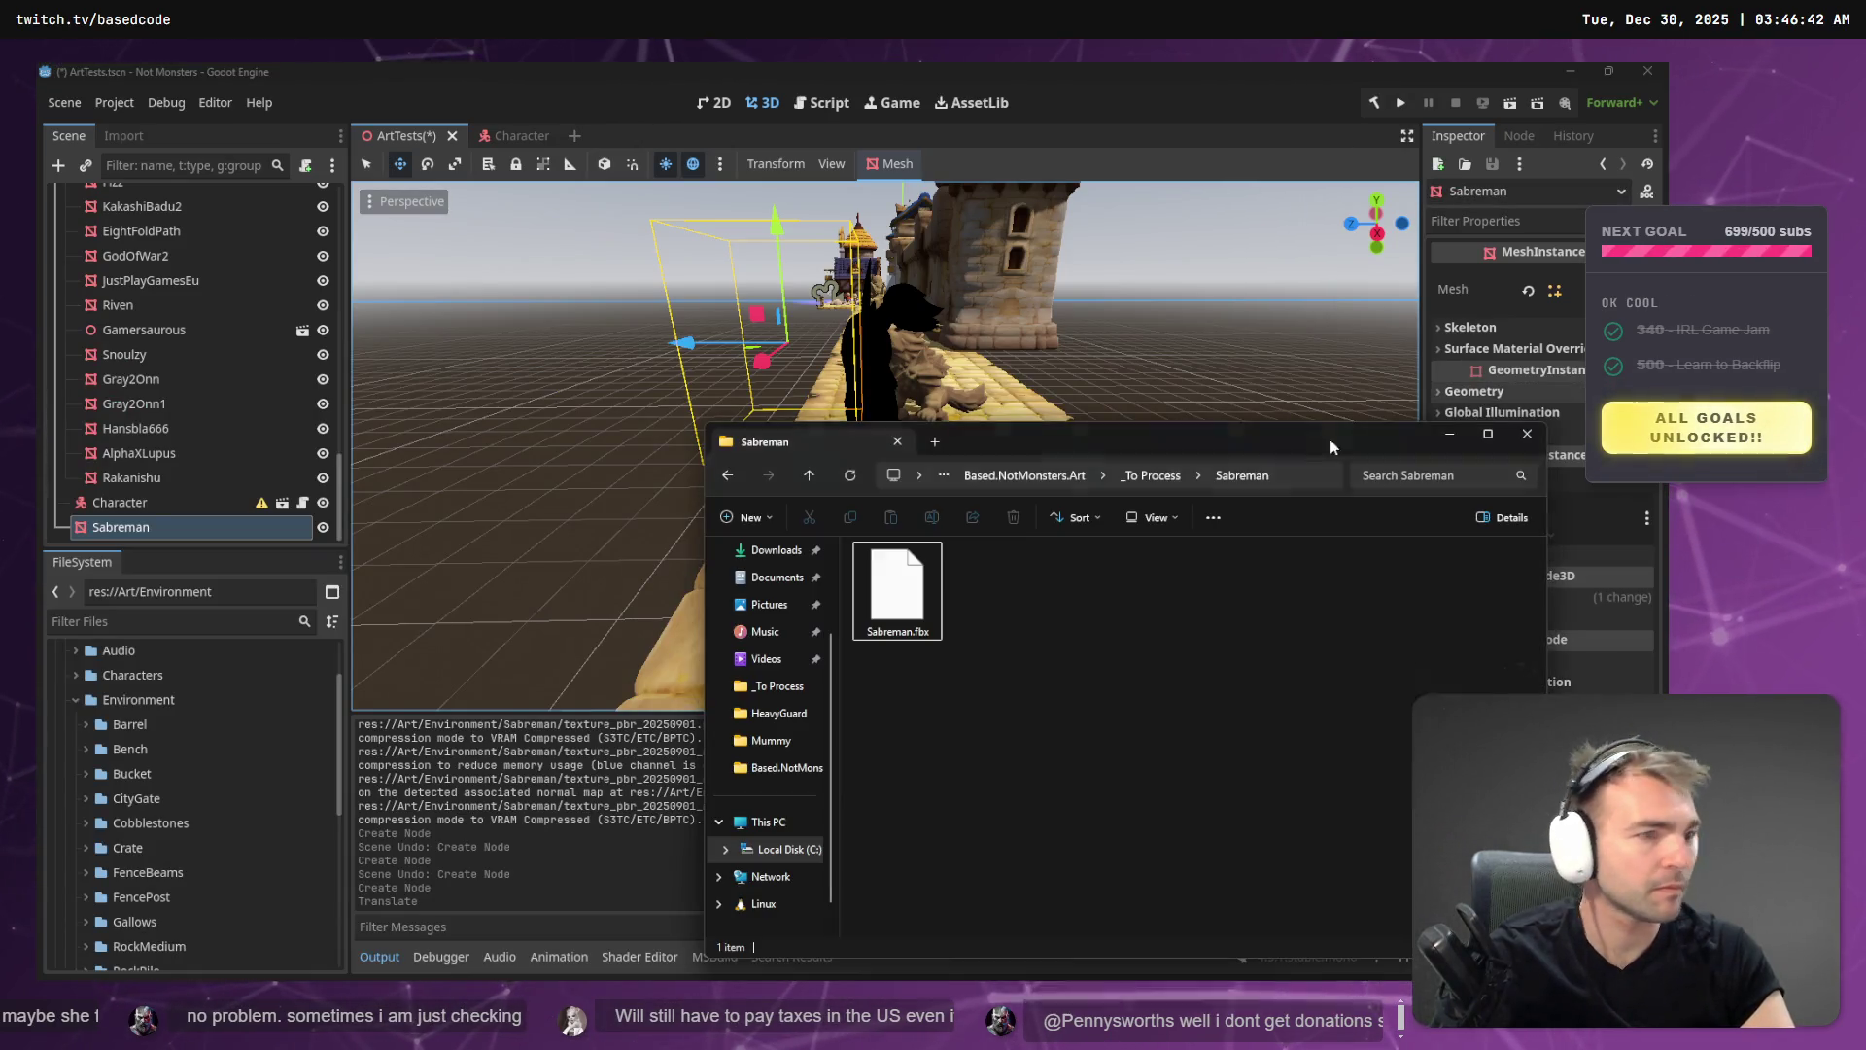
- Import Sabreman.fbx into the Environment folder, producing the Sabreman_0.png and Sabreman_1.png textures
drag(92, 789, 120, 697)
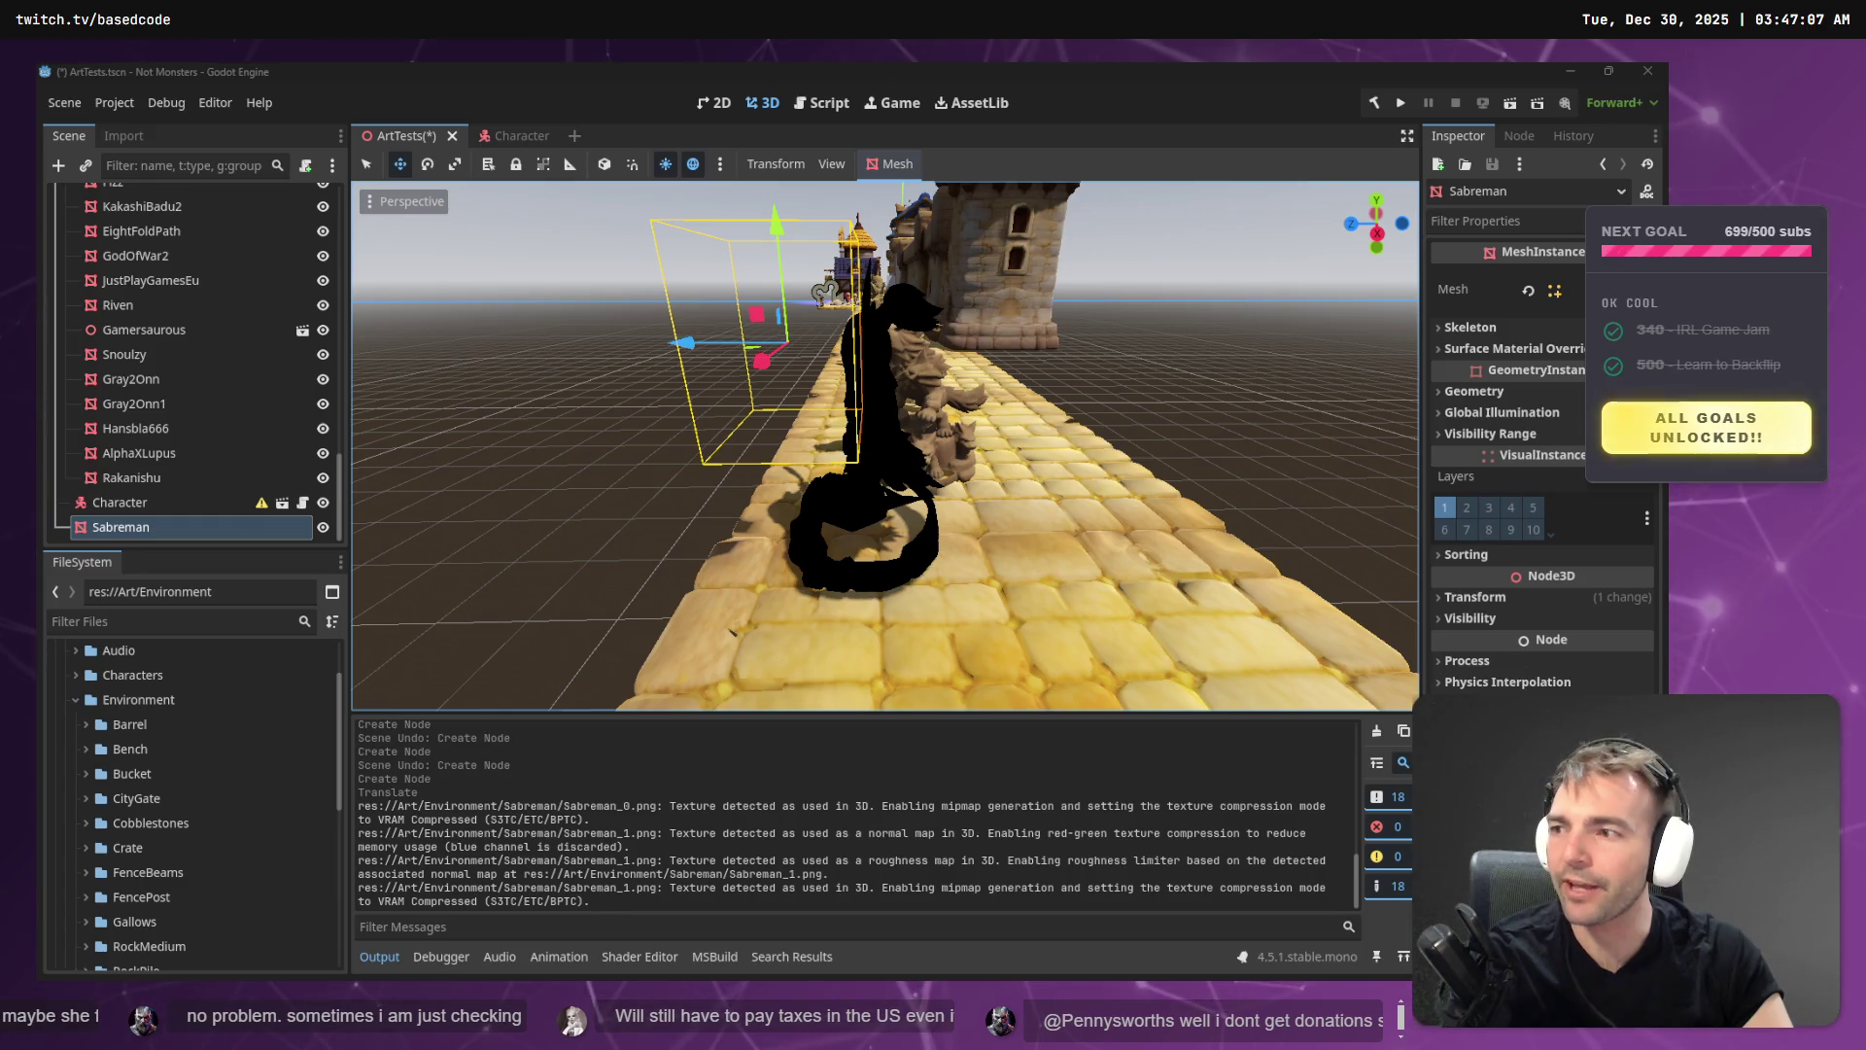
scroll(169, 826, down, 5)
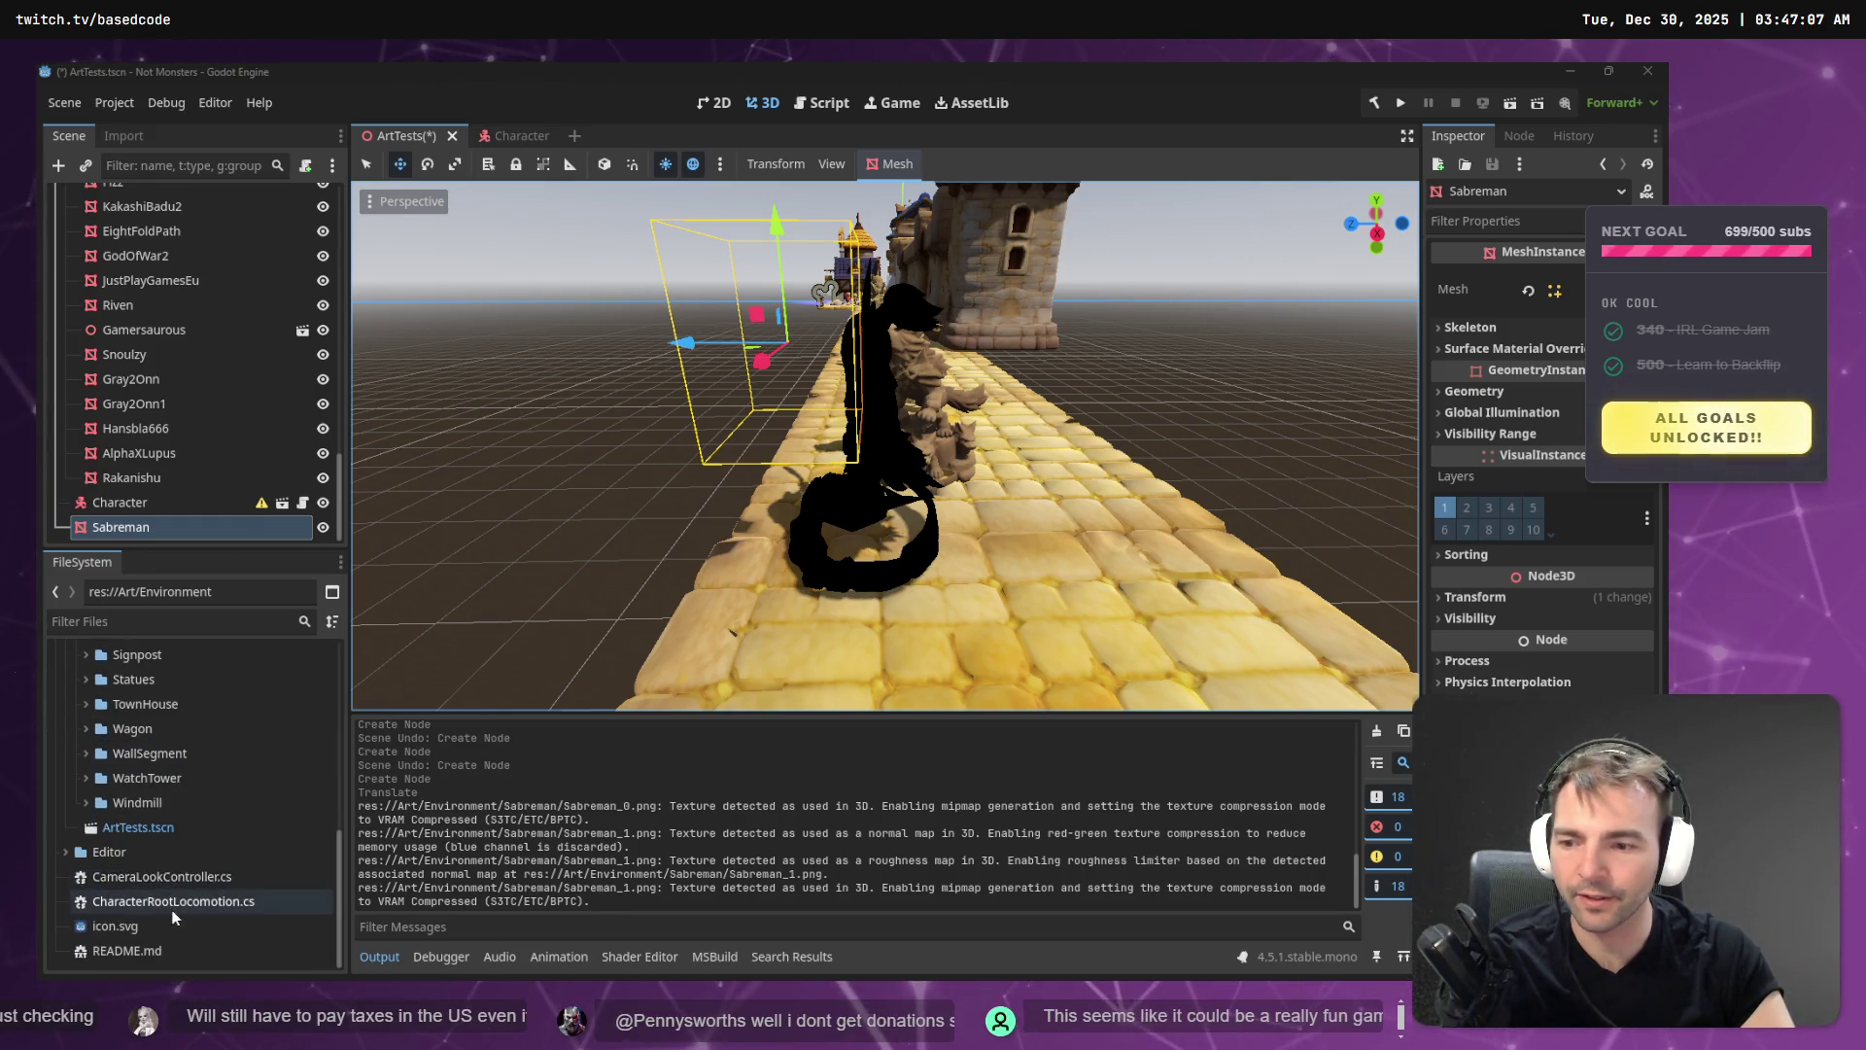
- Delete the old black Sabreman node from the scene
click(148, 509)
click(148, 527)
key(Delete)
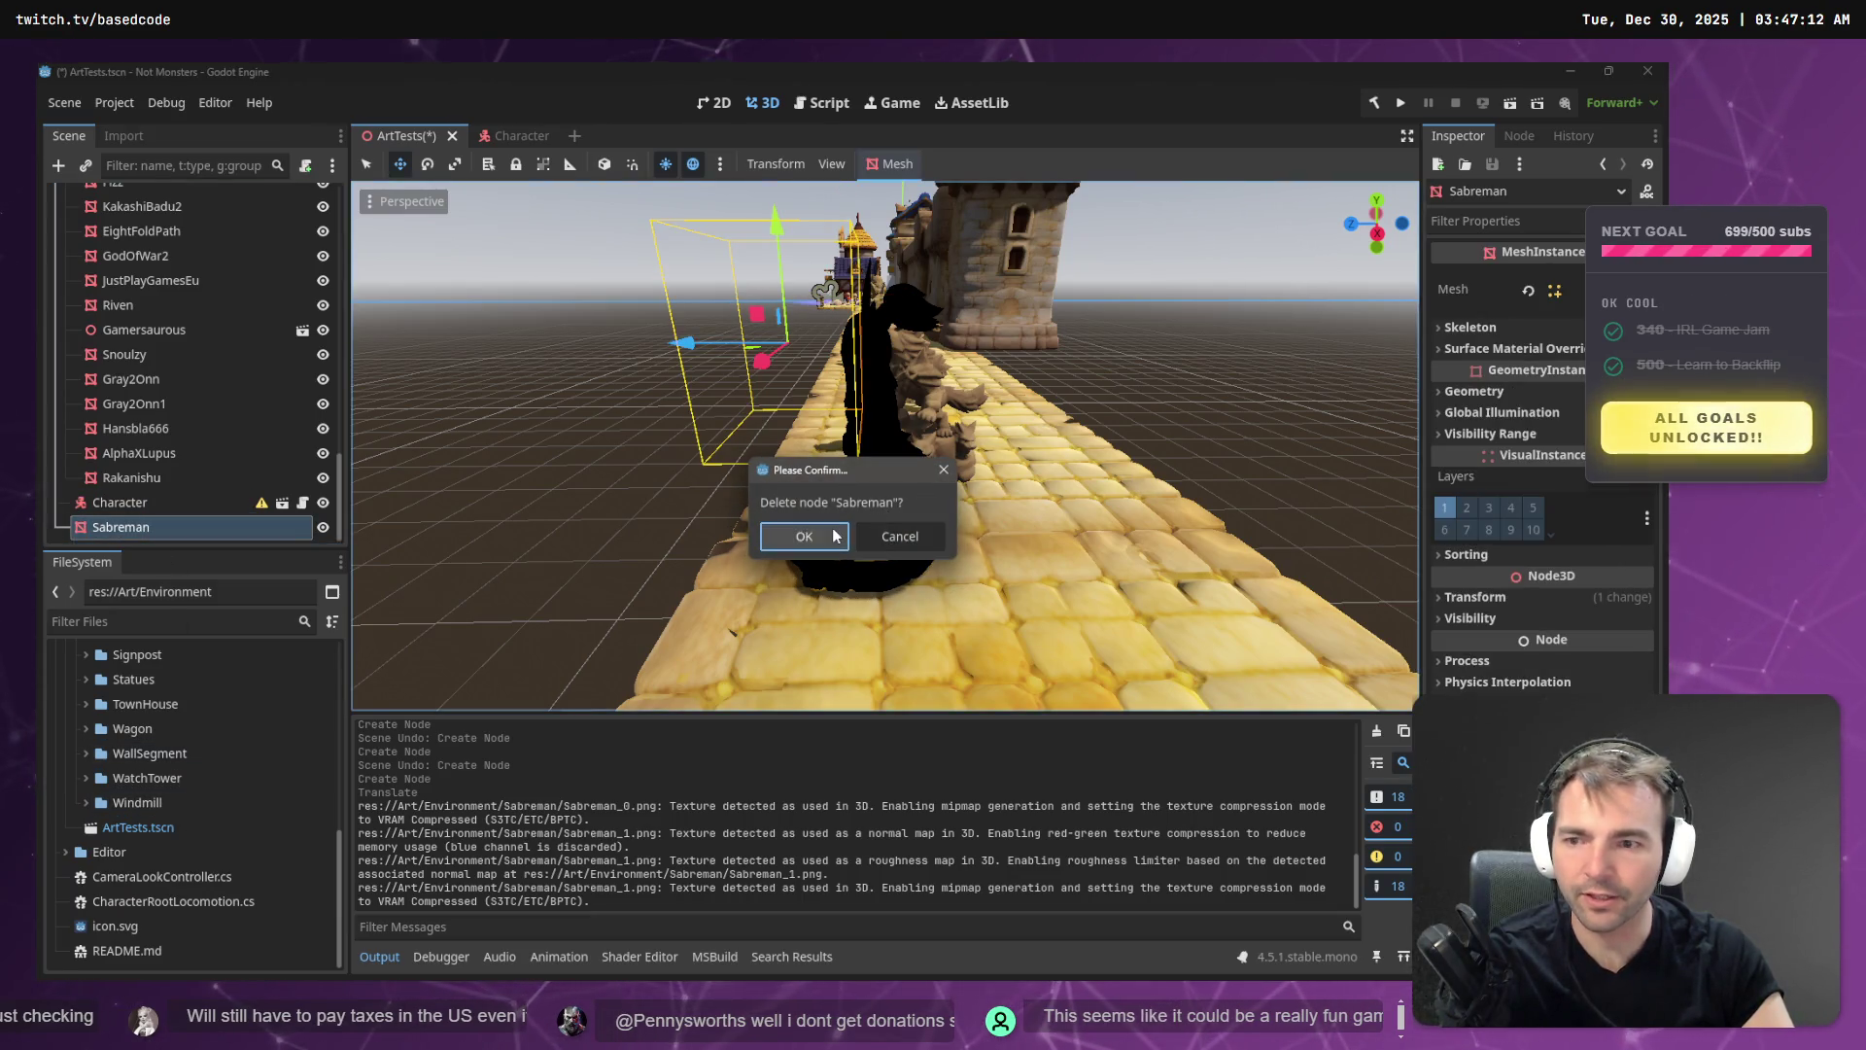
key(Return)
- Place the new Sabreman.fbx on the cobblestone road and move its node above Character
scroll(148, 746, up, 3)
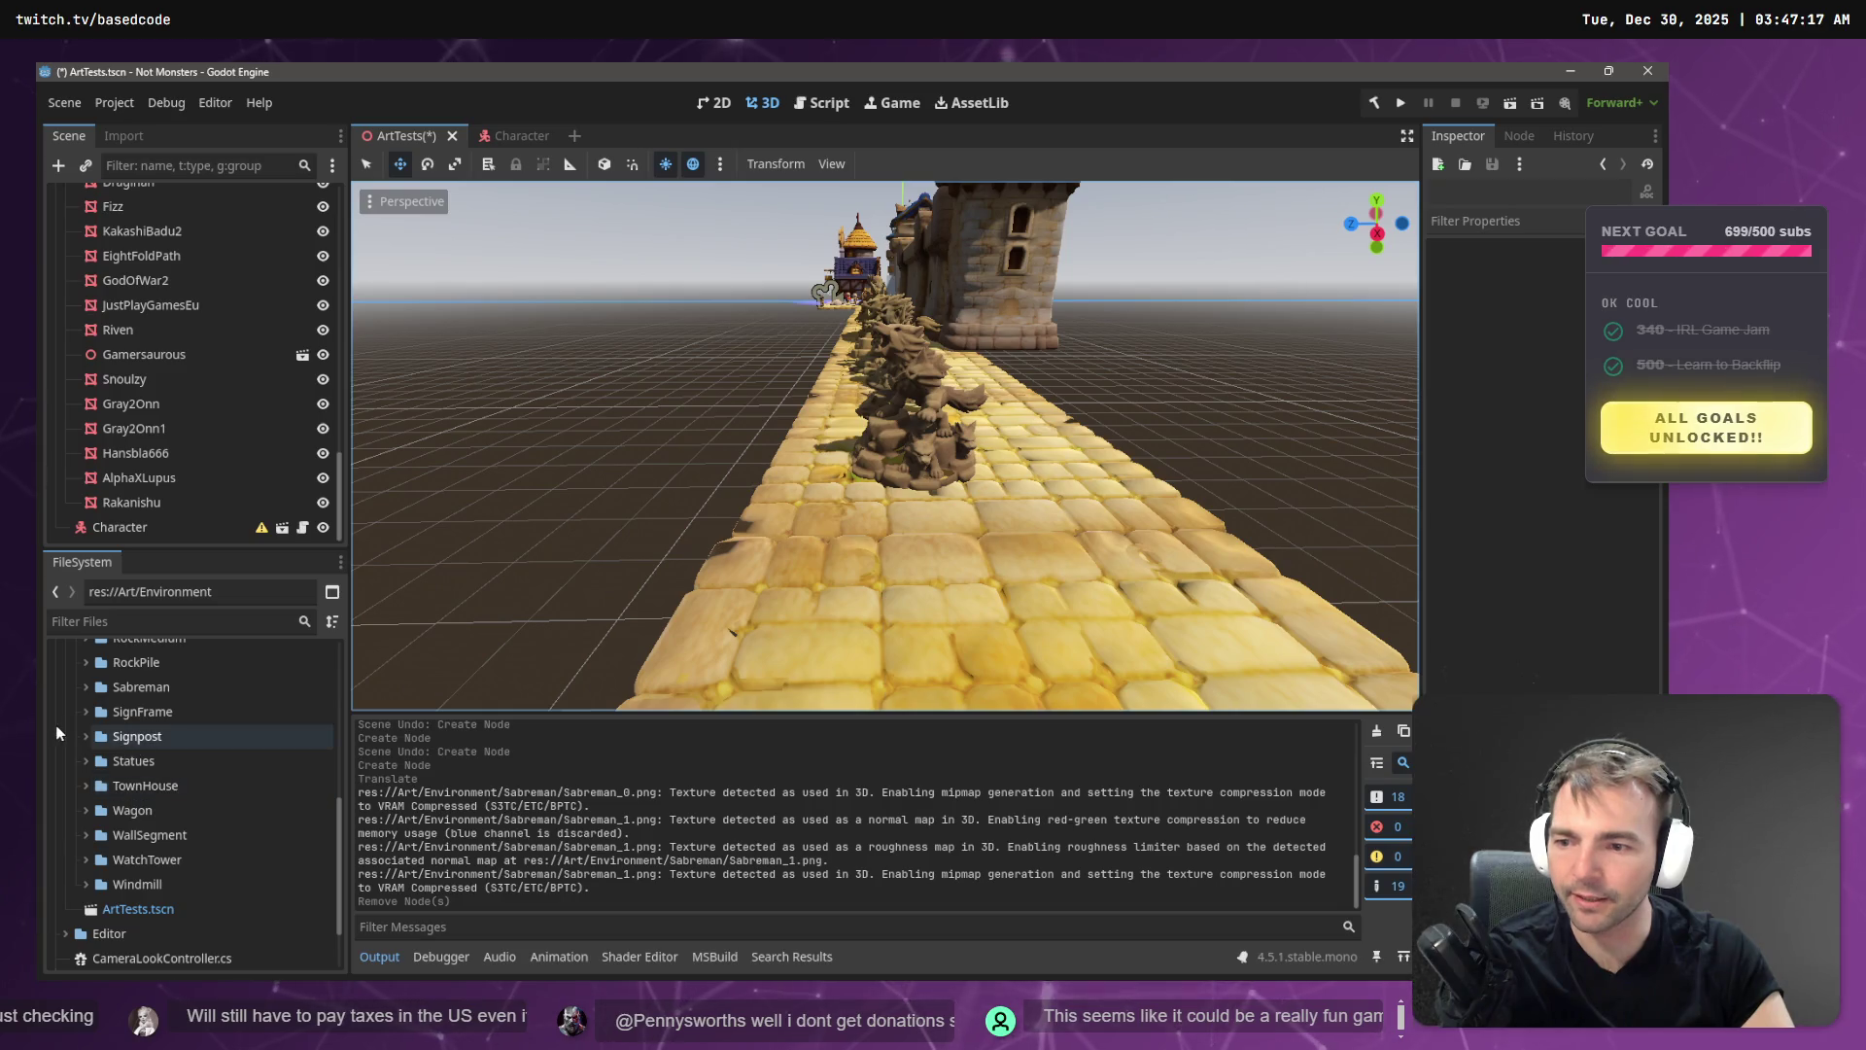
click(85, 686)
mouse_move(180, 712)
mouse_down()
mouse_move(141, 516)
mouse_move(965, 525)
mouse_move(924, 546)
mouse_up()
drag(127, 525, 138, 485)
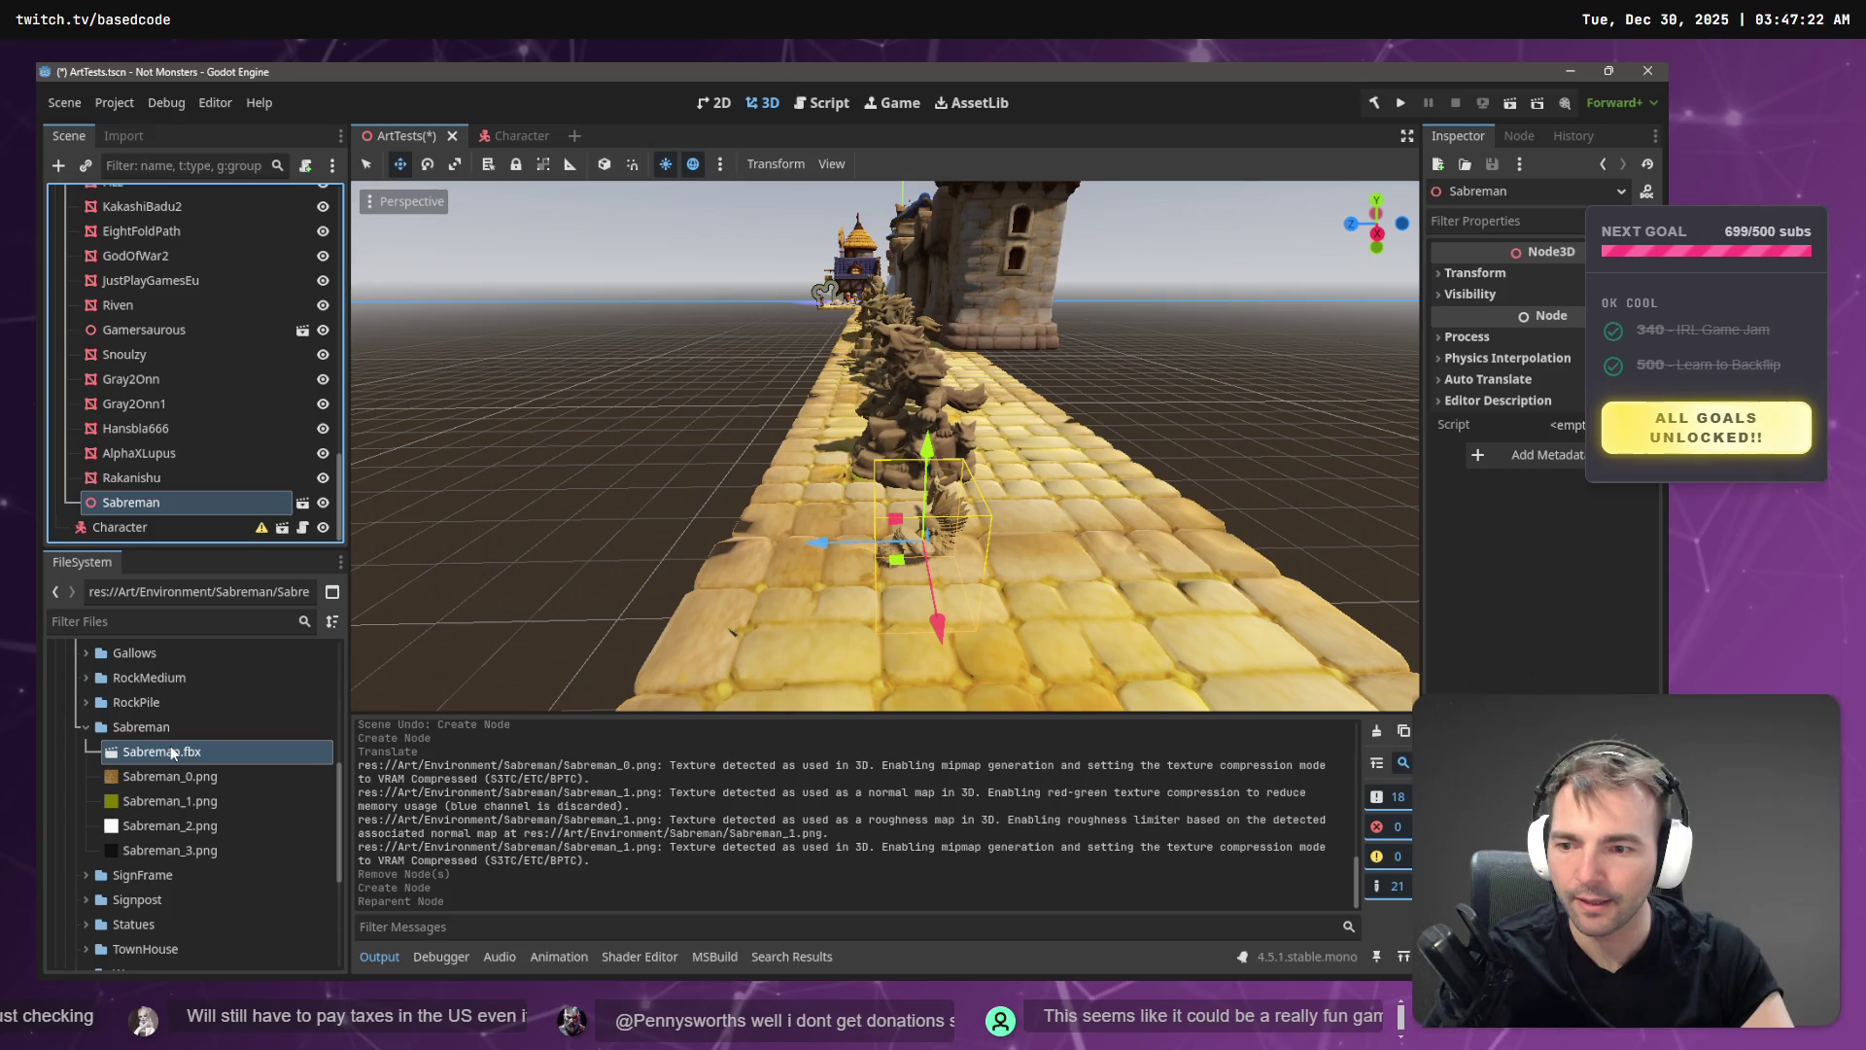
click(124, 136)
- Reimport Sabreman.fbx with Apply Root Scale enabled and Root Scale 1.5
click(225, 363)
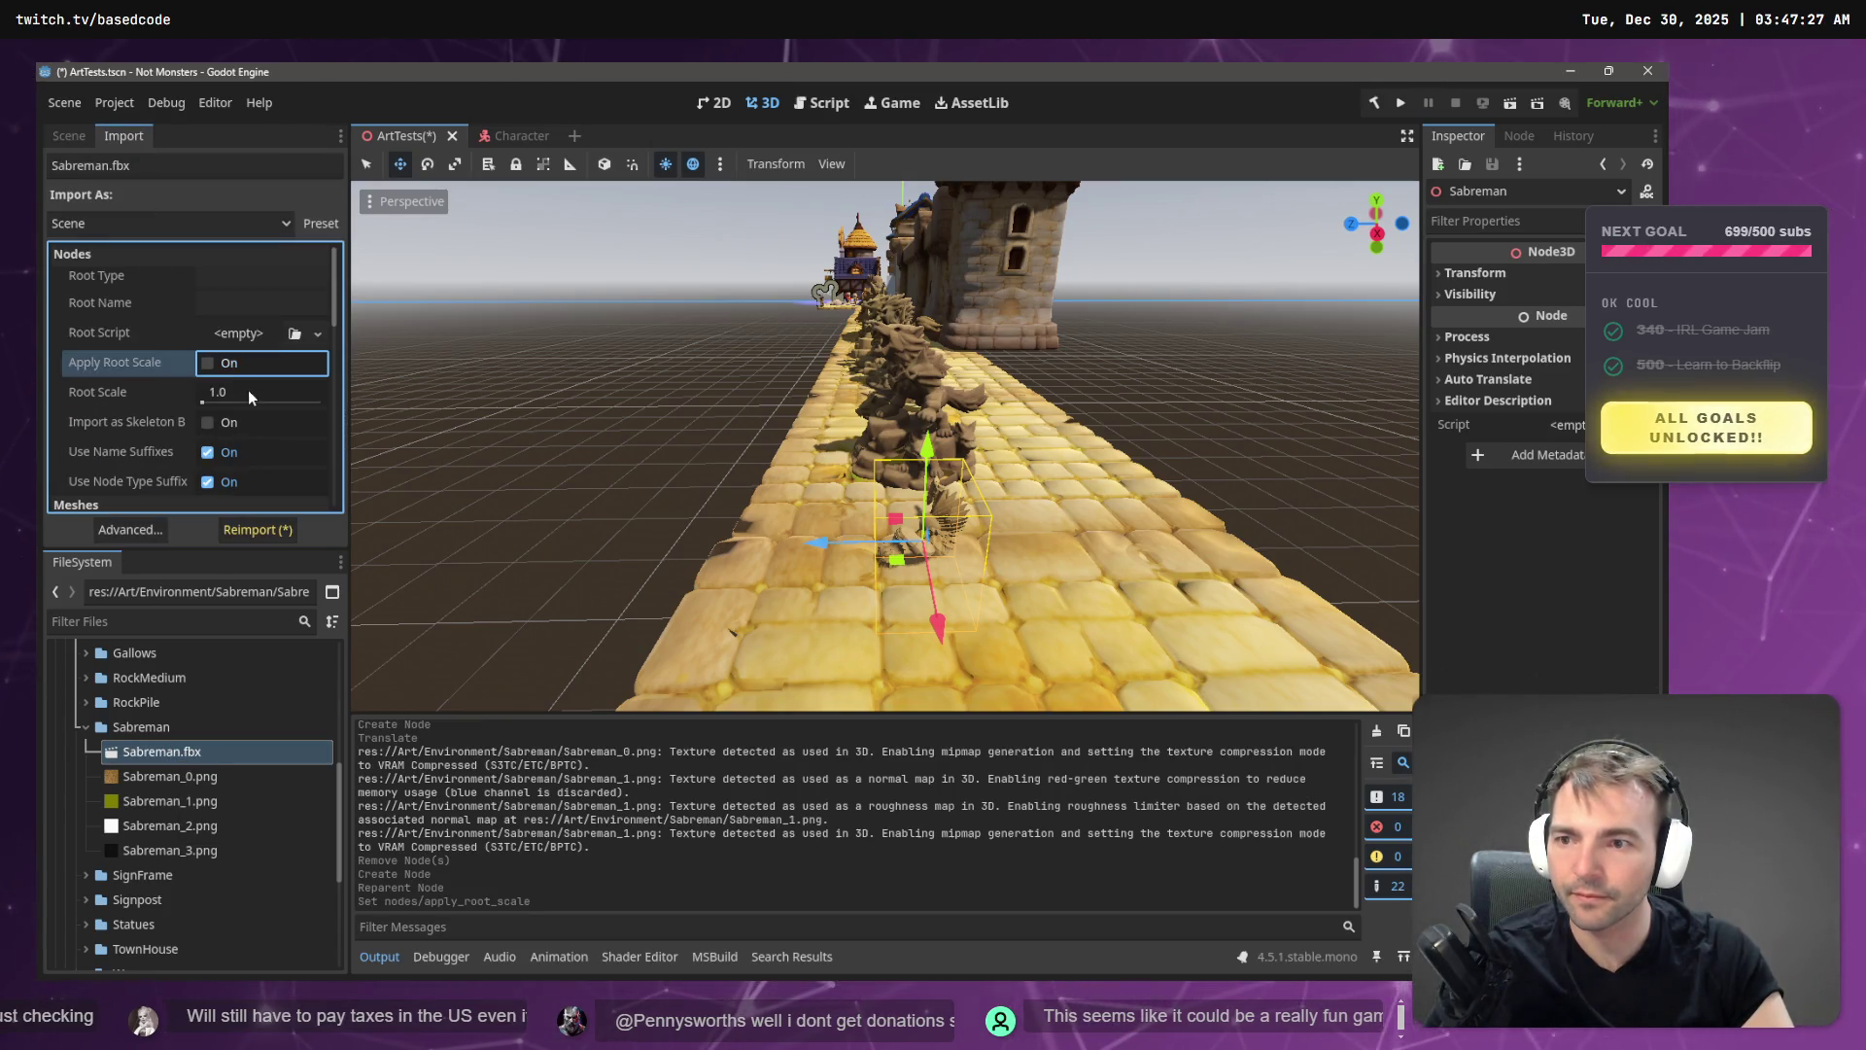
click(248, 390)
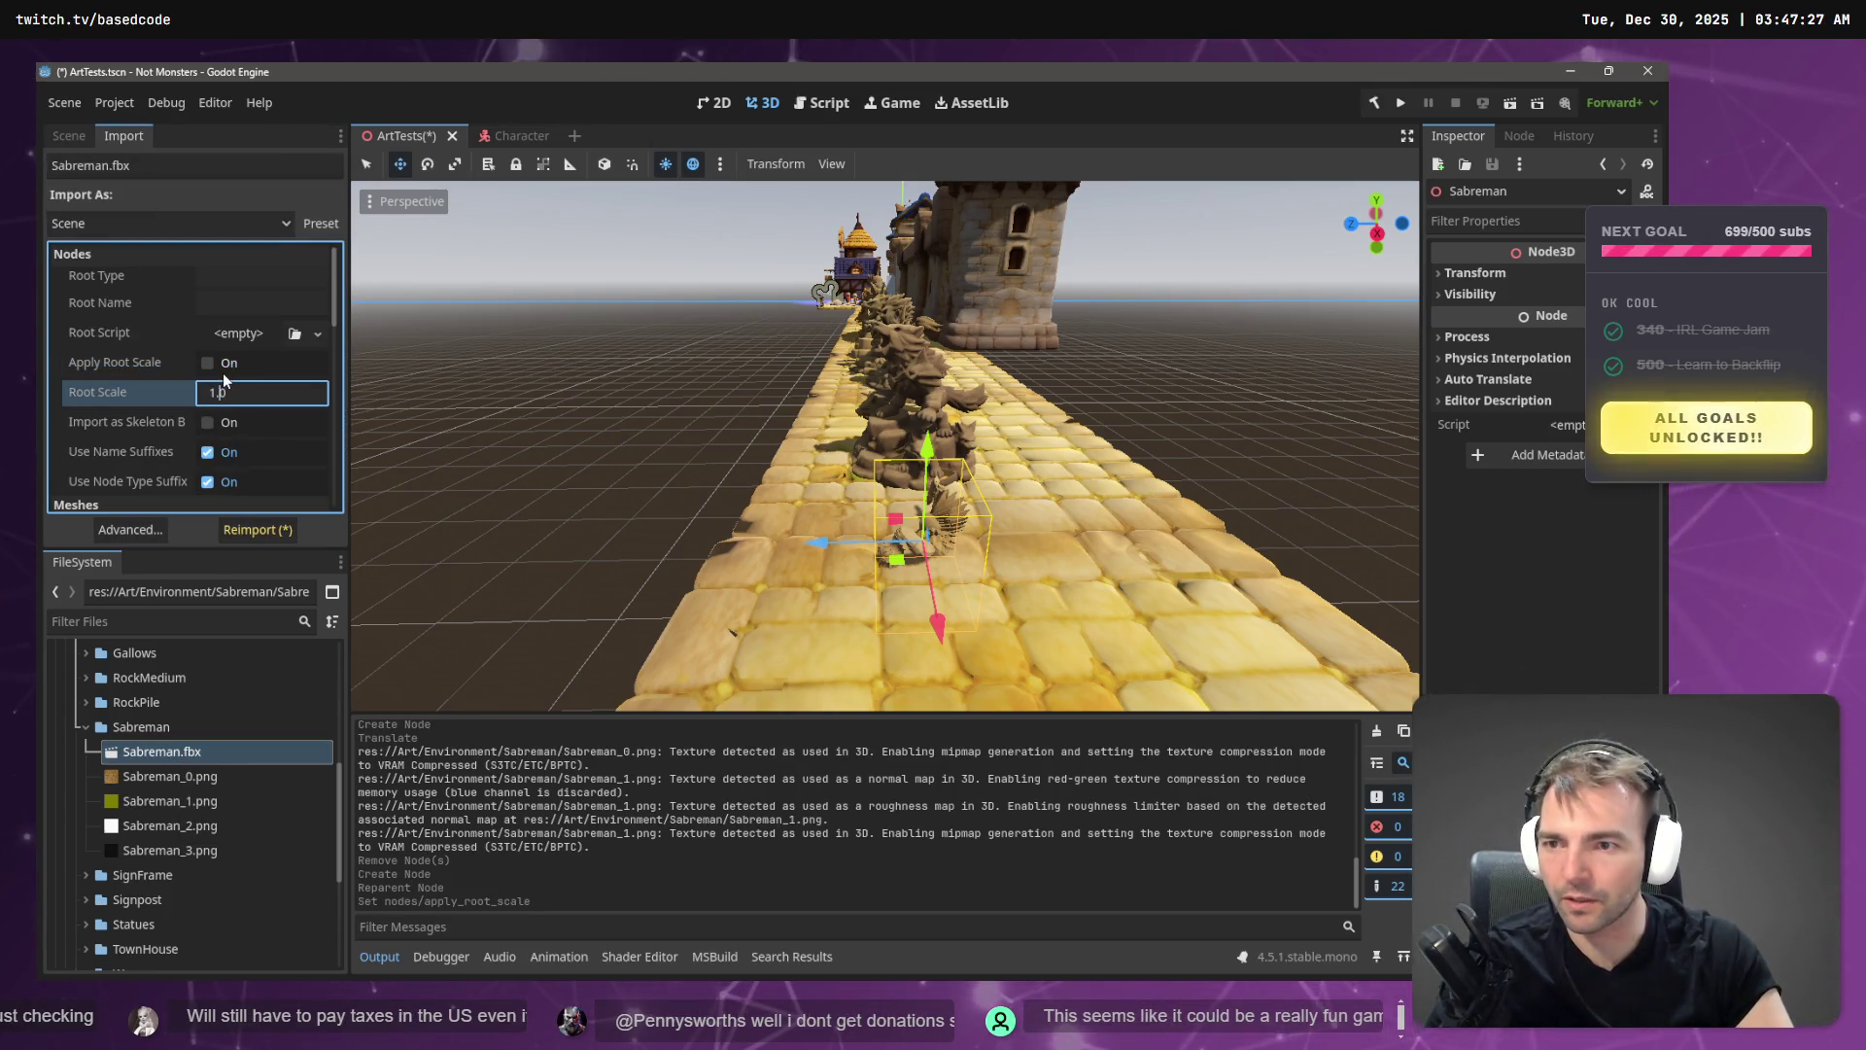
click(224, 368)
click(240, 391)
text(1.5)
key(Return)
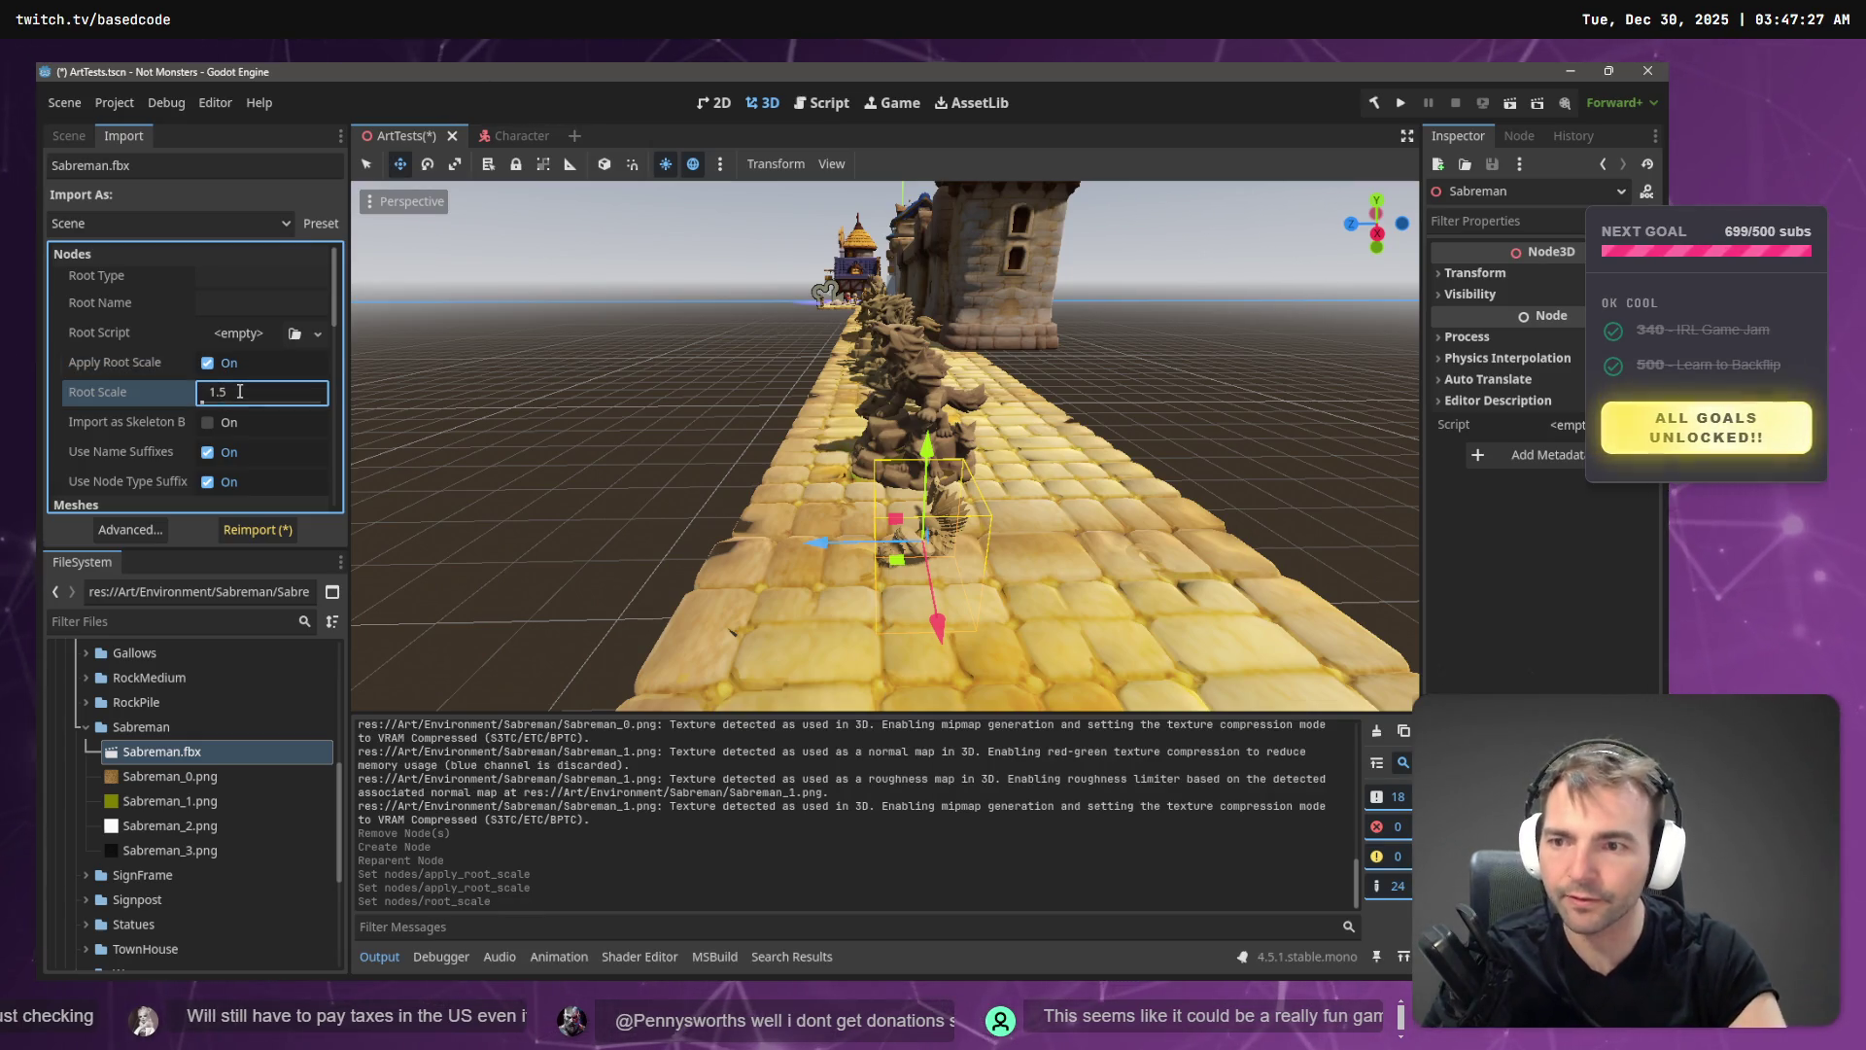
click(234, 530)
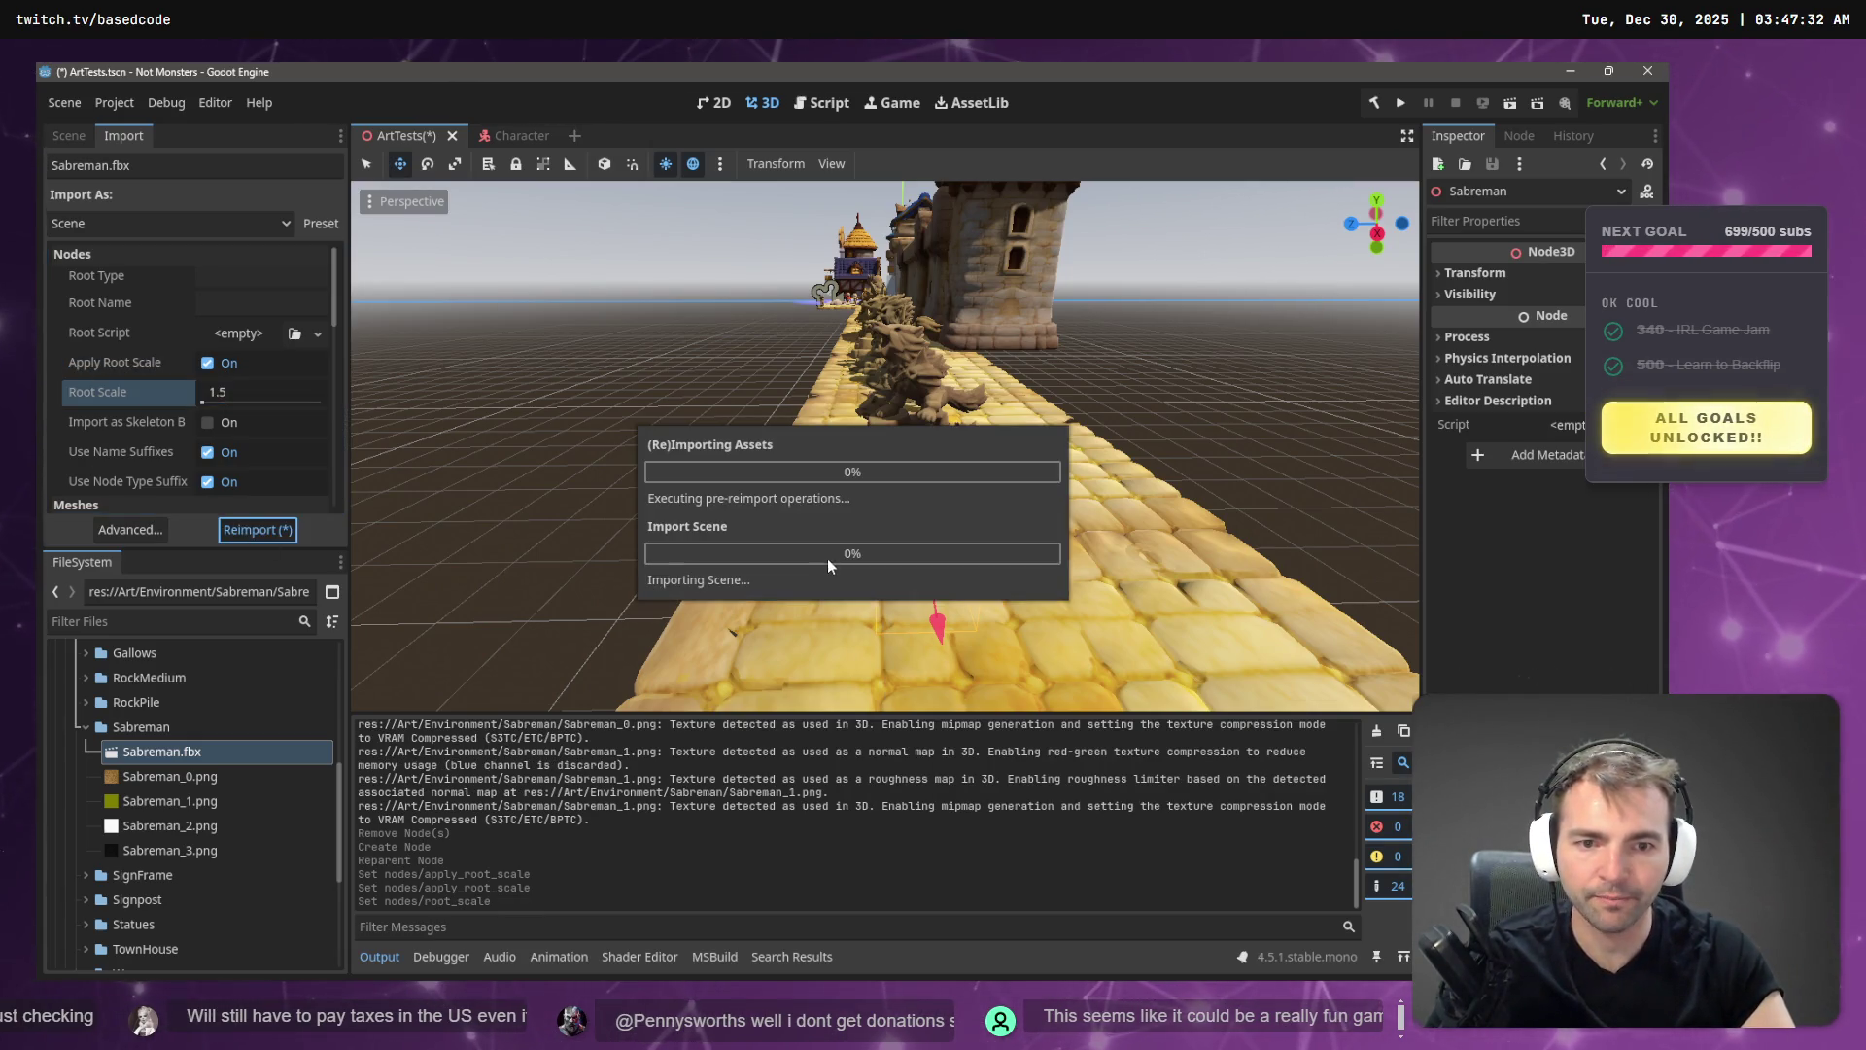
- Raise the Sabreman statue about 1.5 units and fly the view along the statue row
mouse_move(928, 449)
mouse_down()
mouse_move(937, 330)
mouse_move(952, 340)
mouse_up()
scroll(885, 447, up, 5)
scroll(885, 447, down, 5)
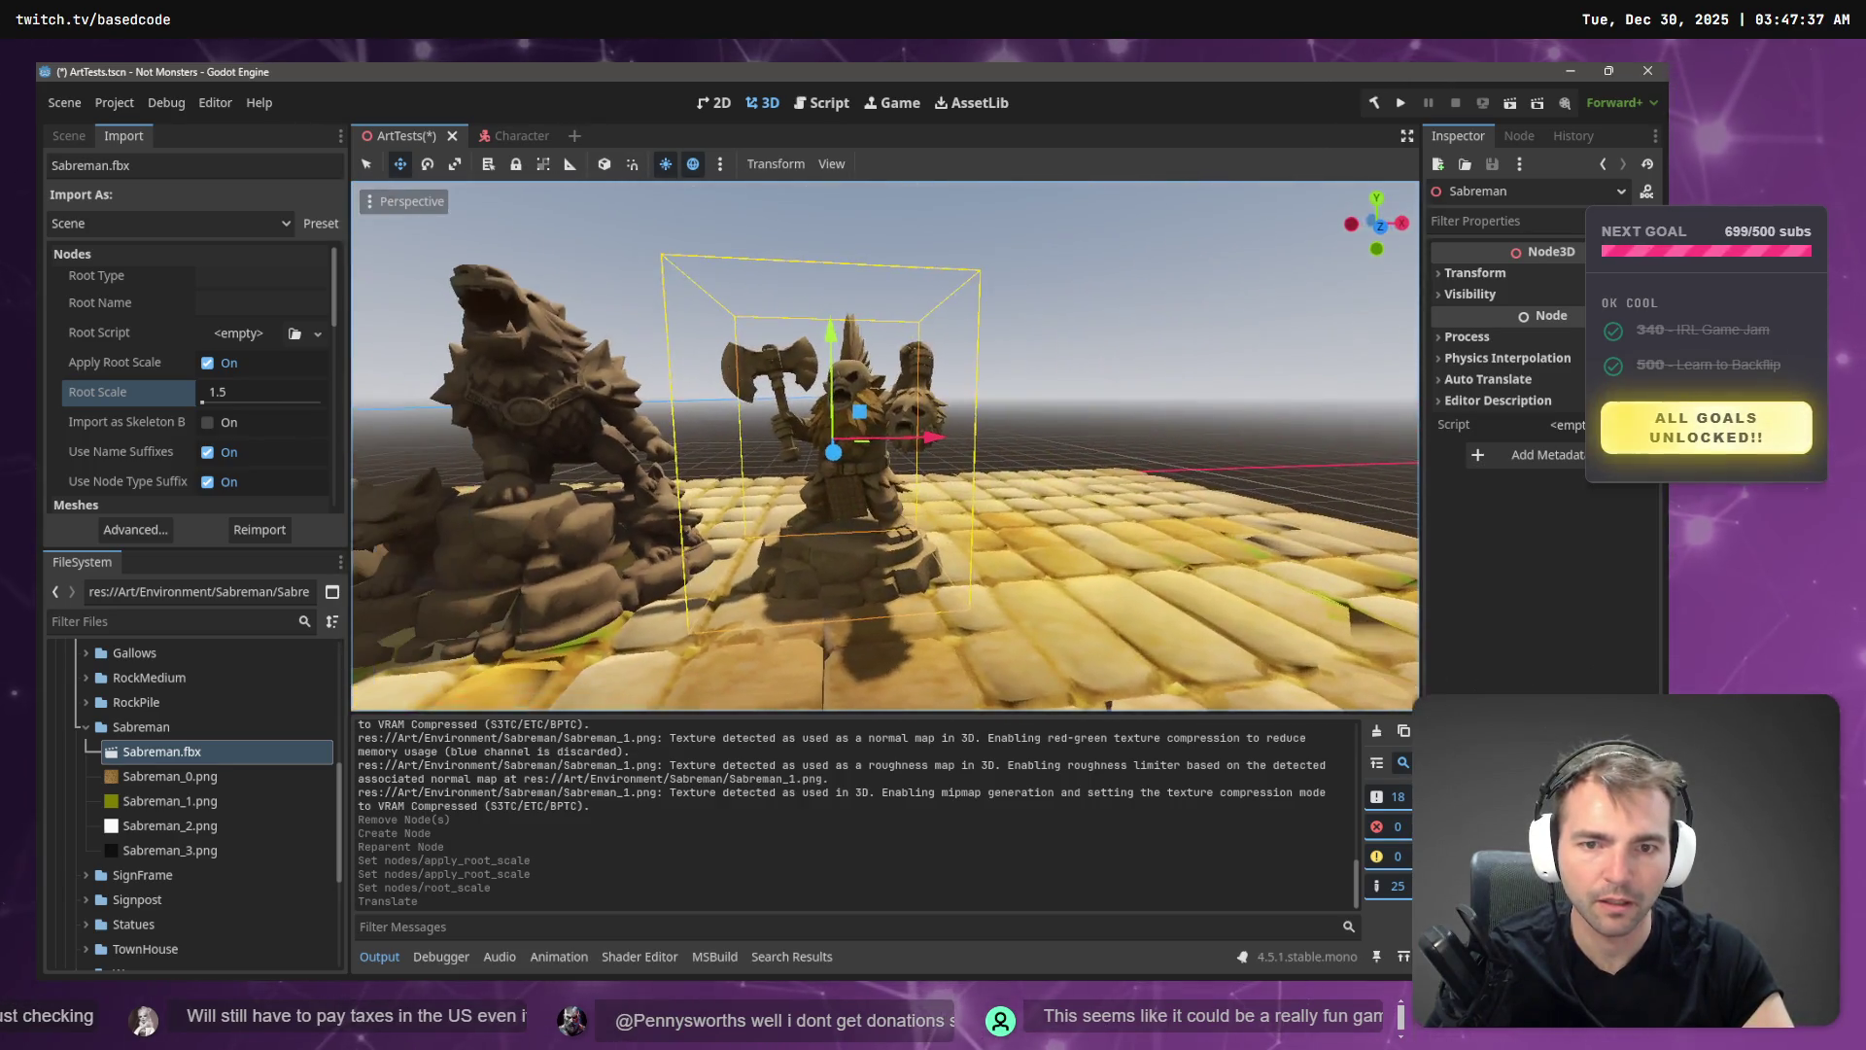
click(1070, 311)
scroll(884, 447, up, 4)
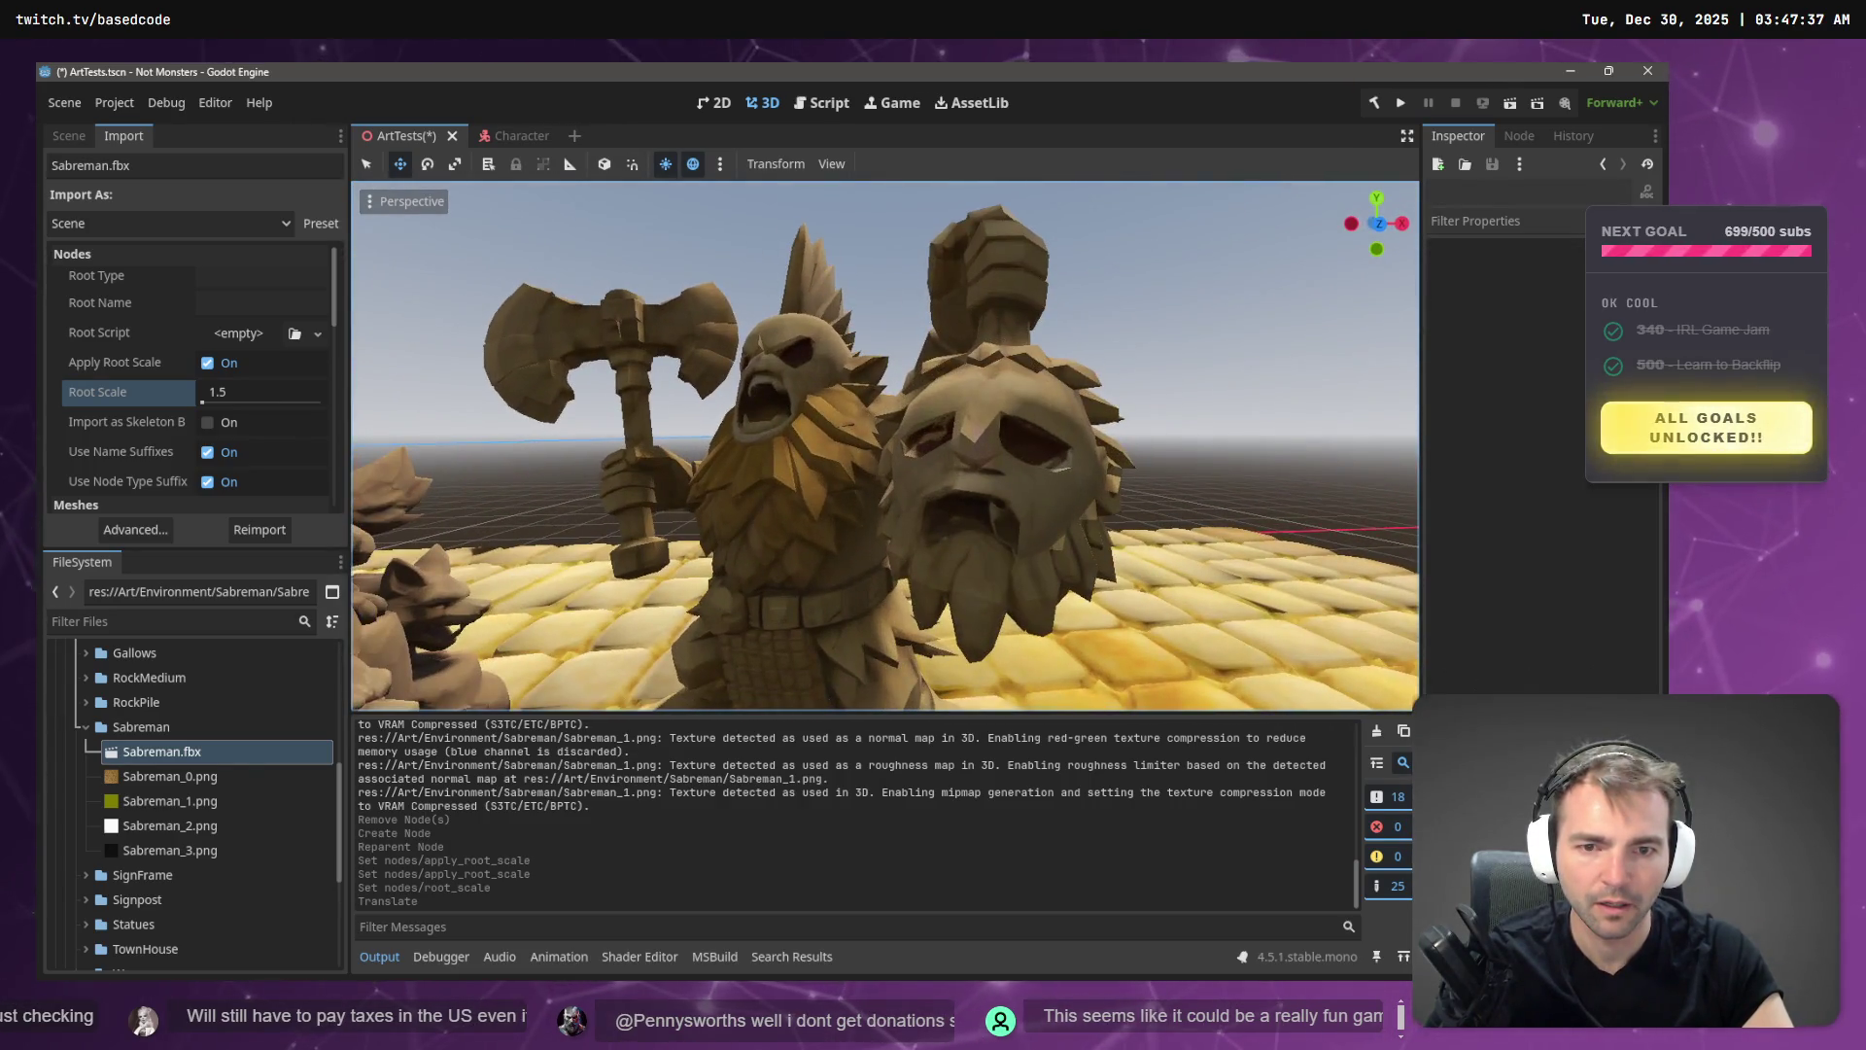
key(s)
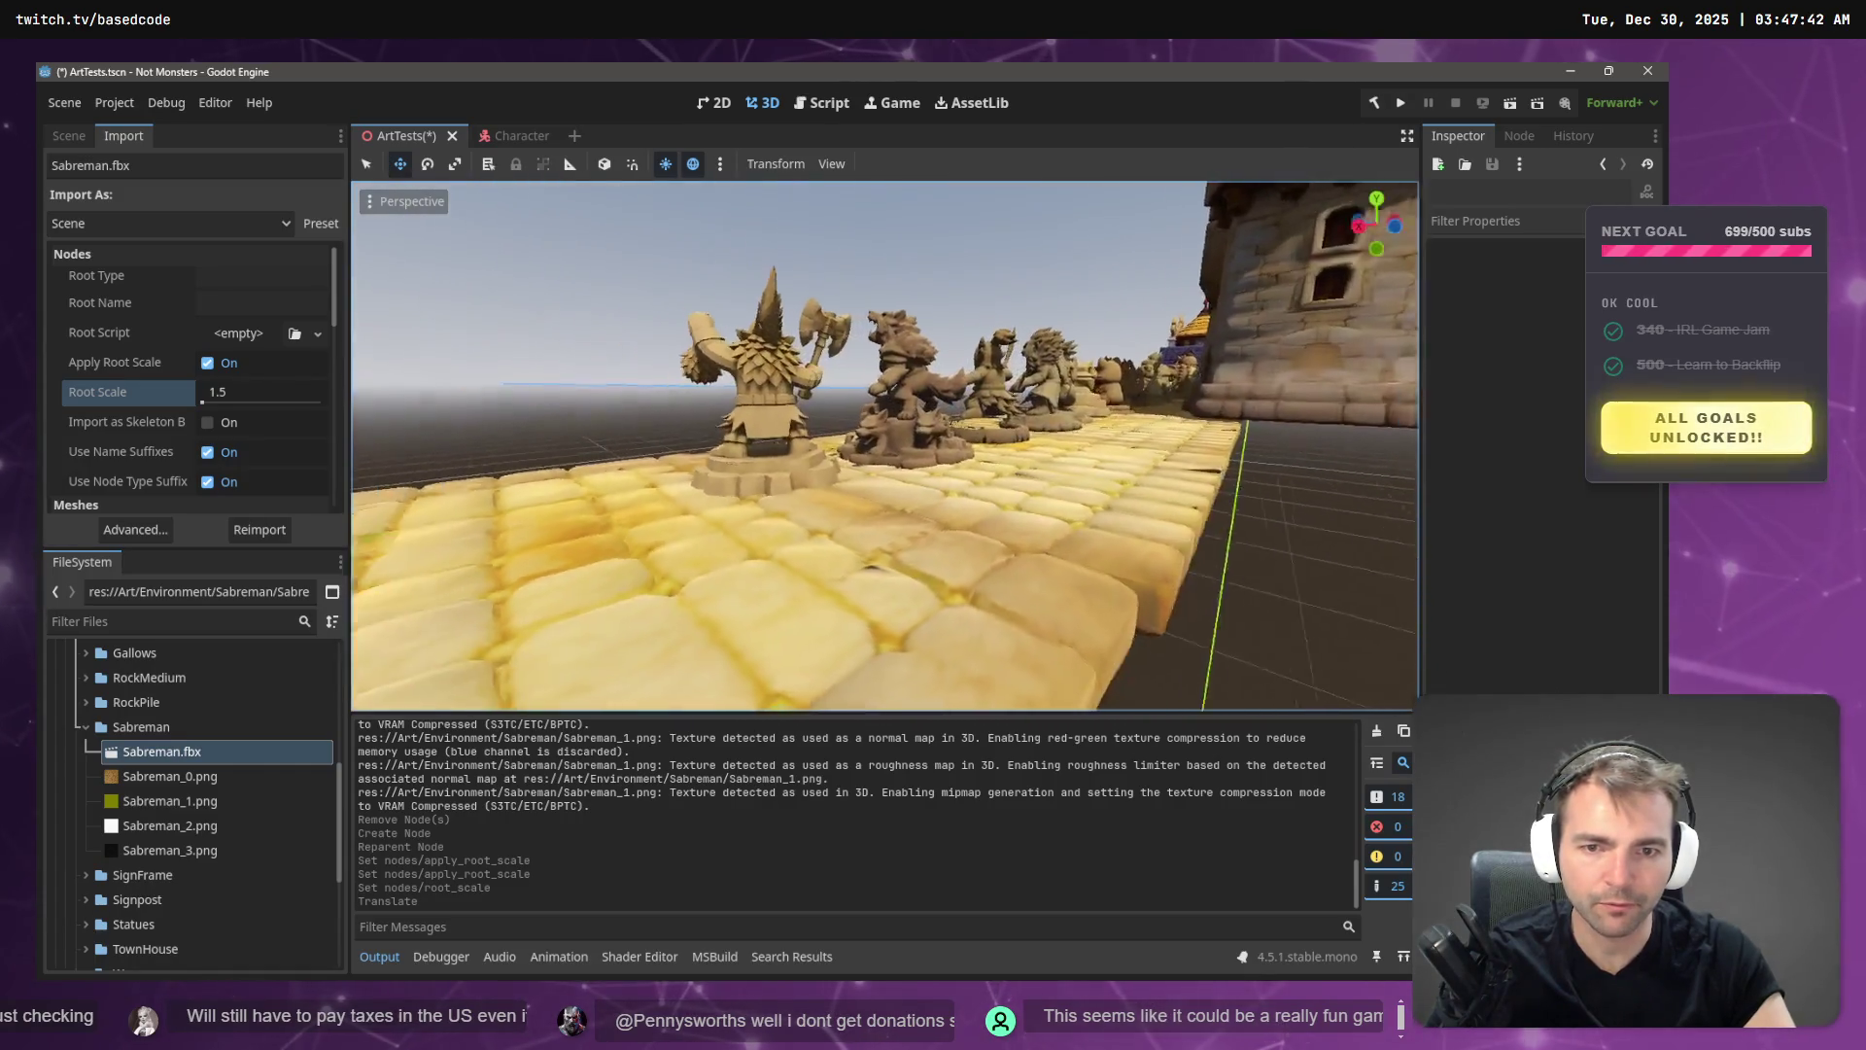
key(w)
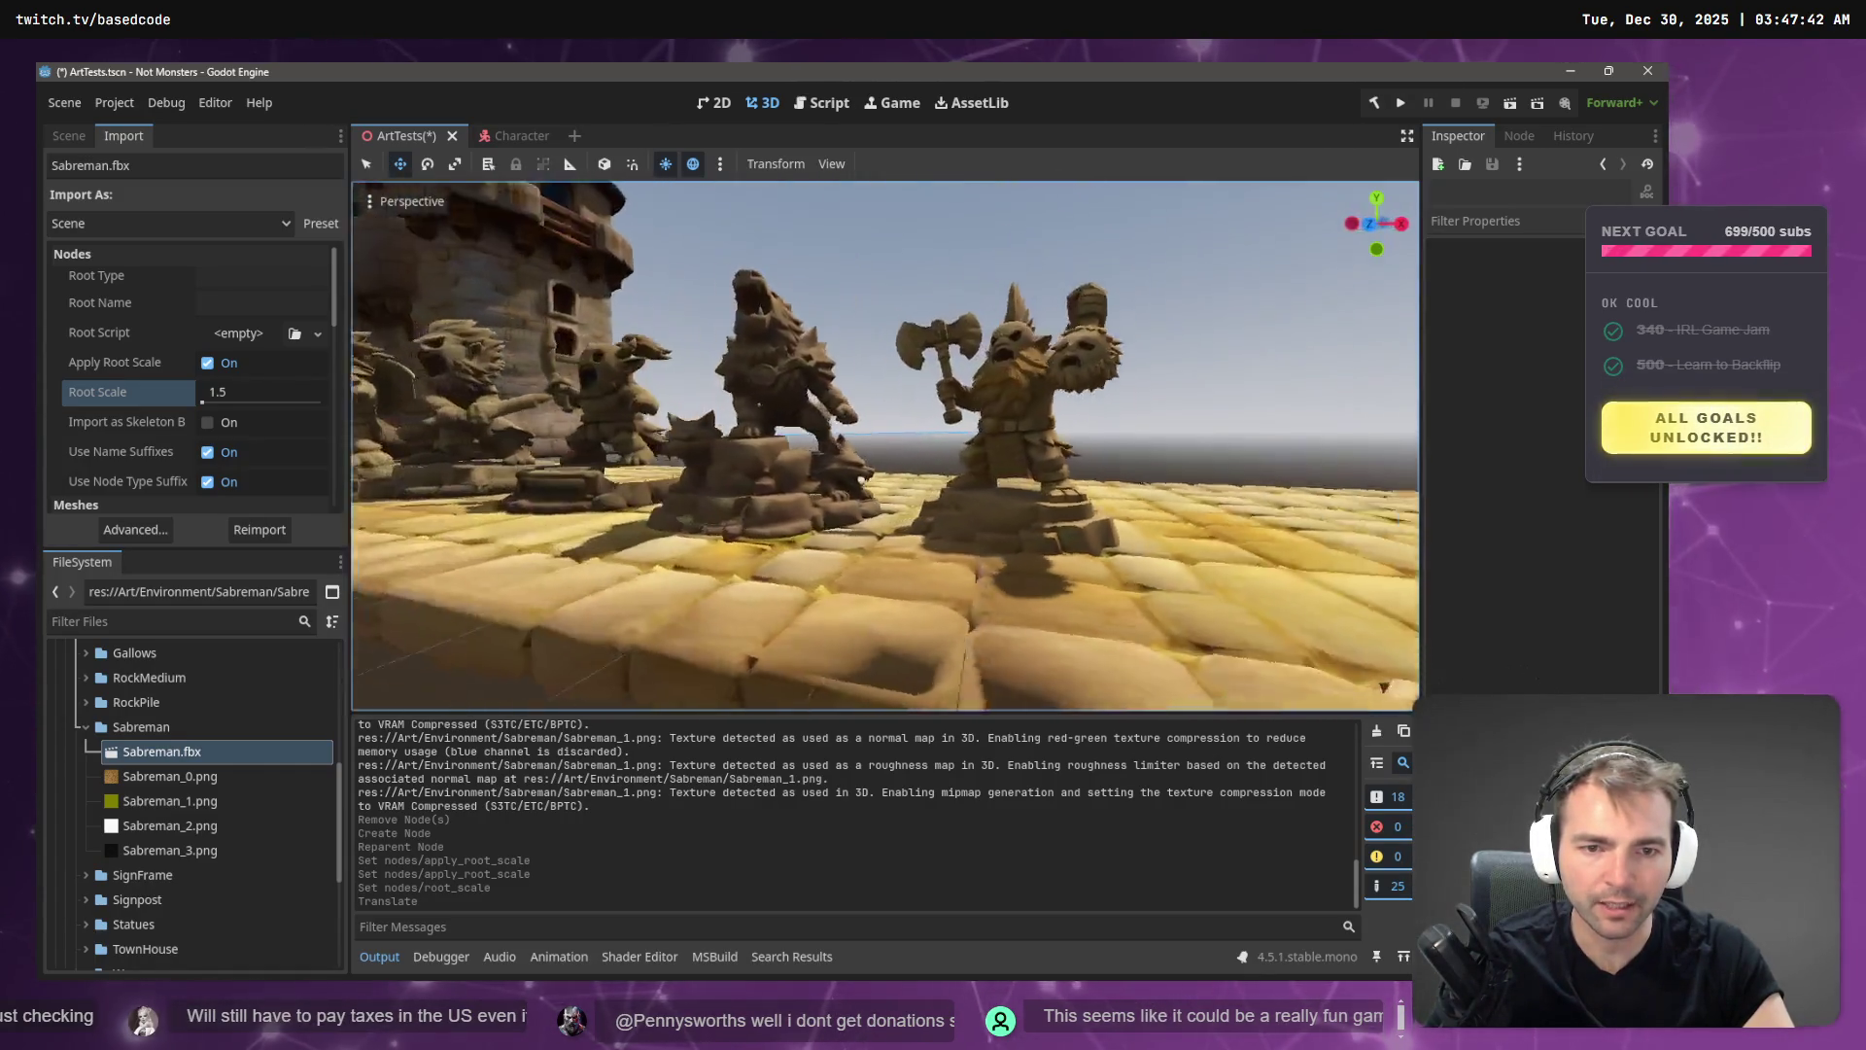
key(s)
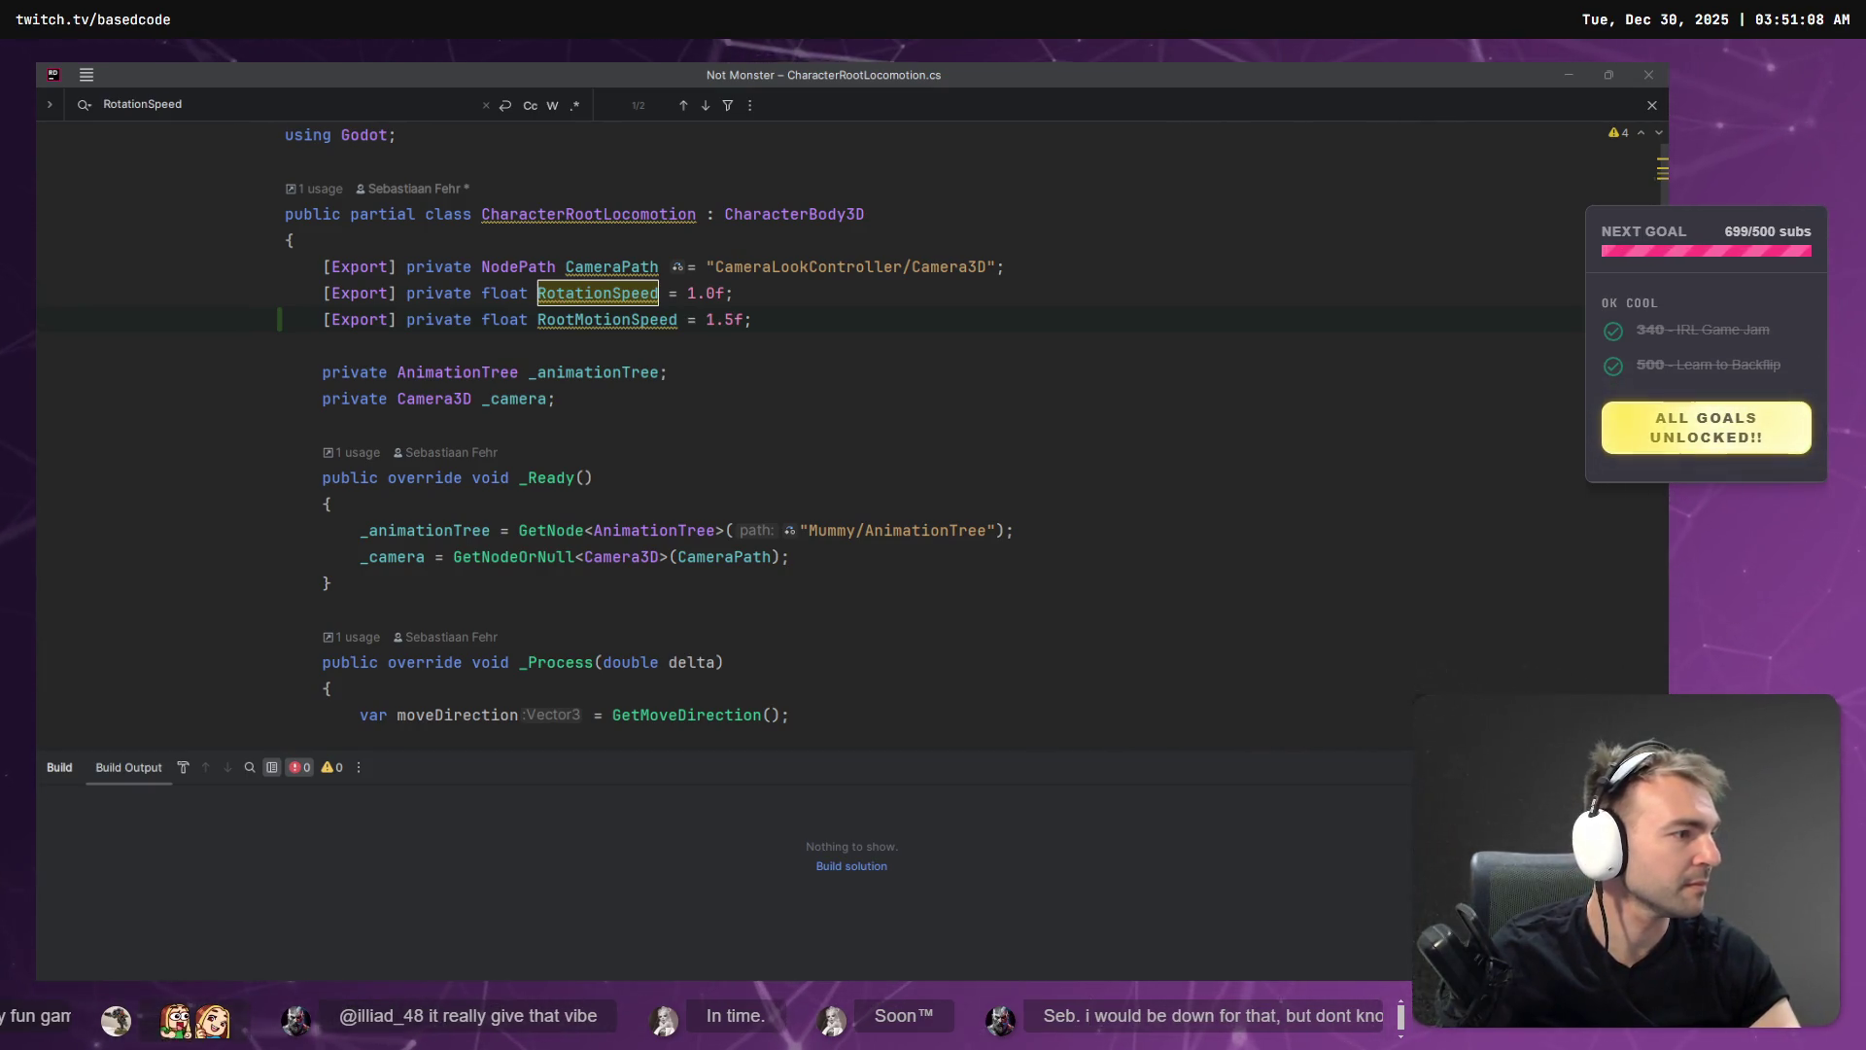
- Switch via the Codex chat to Fork's local changes with the ArtTests.tscn diff
key(alt+Tab)
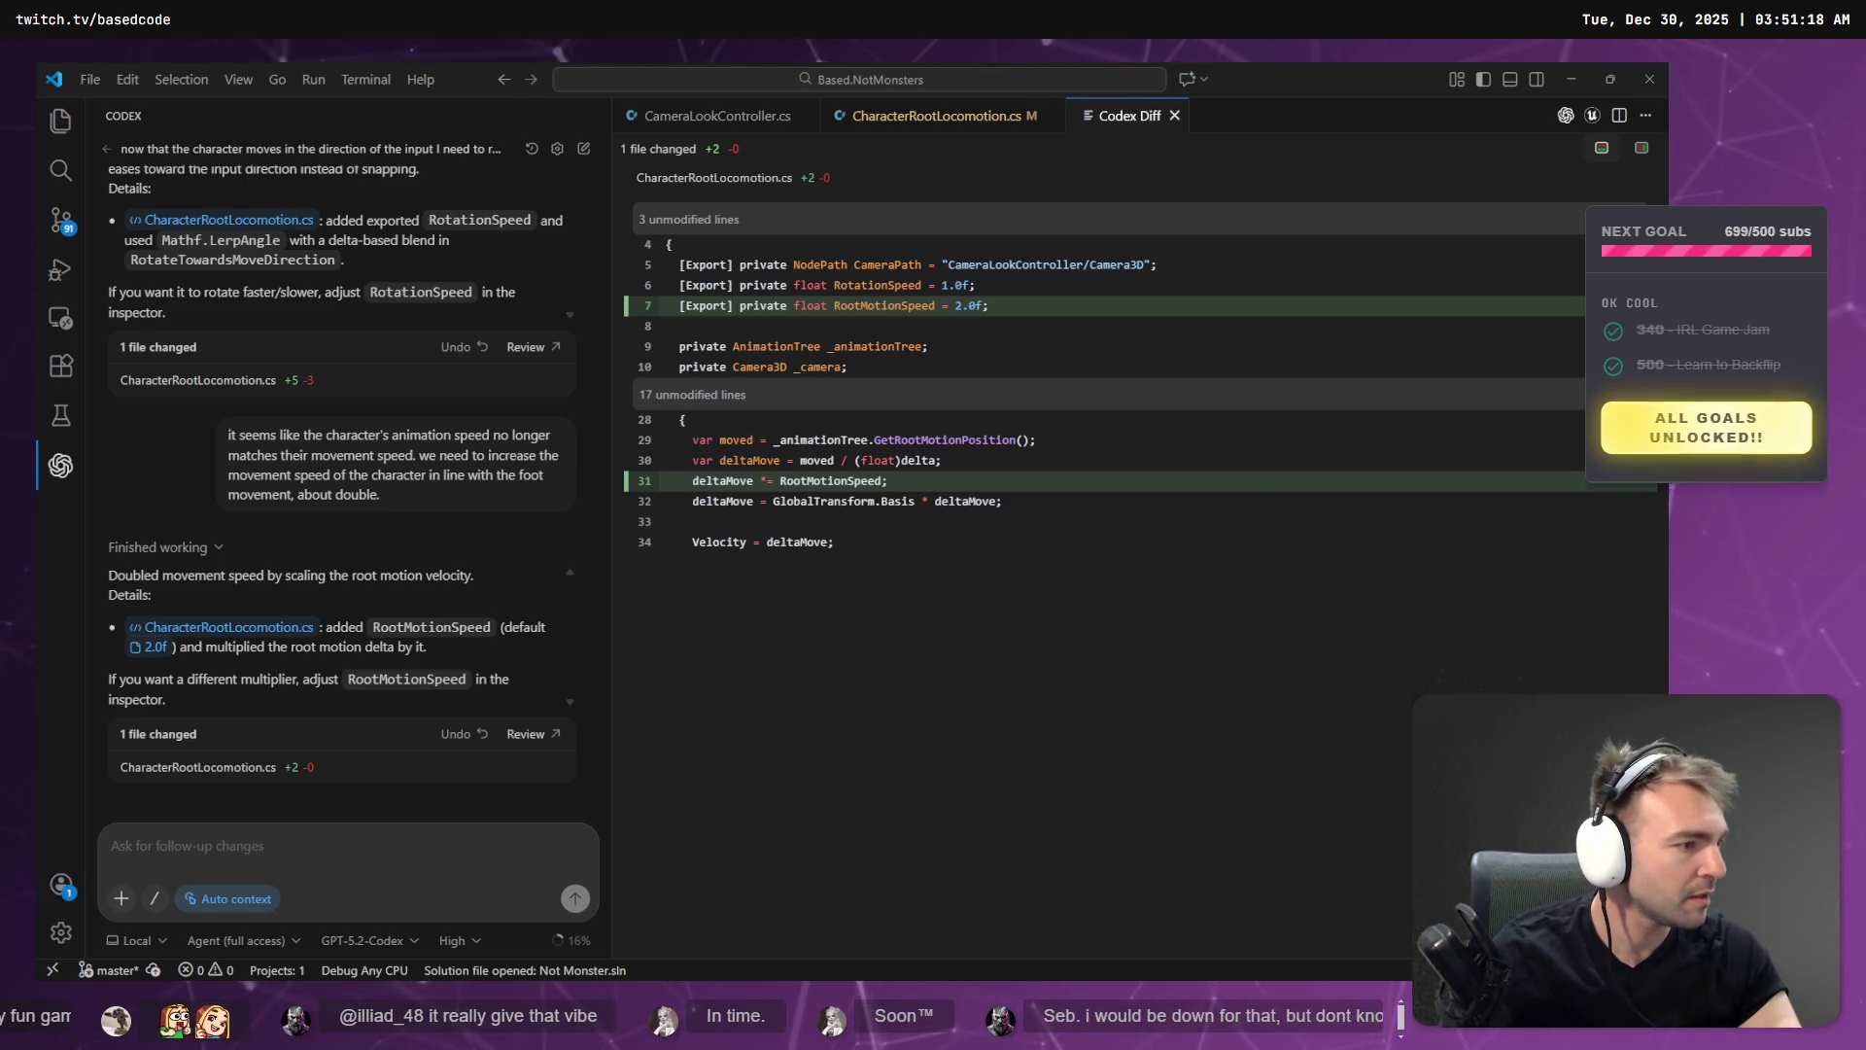
key(alt+Tab)
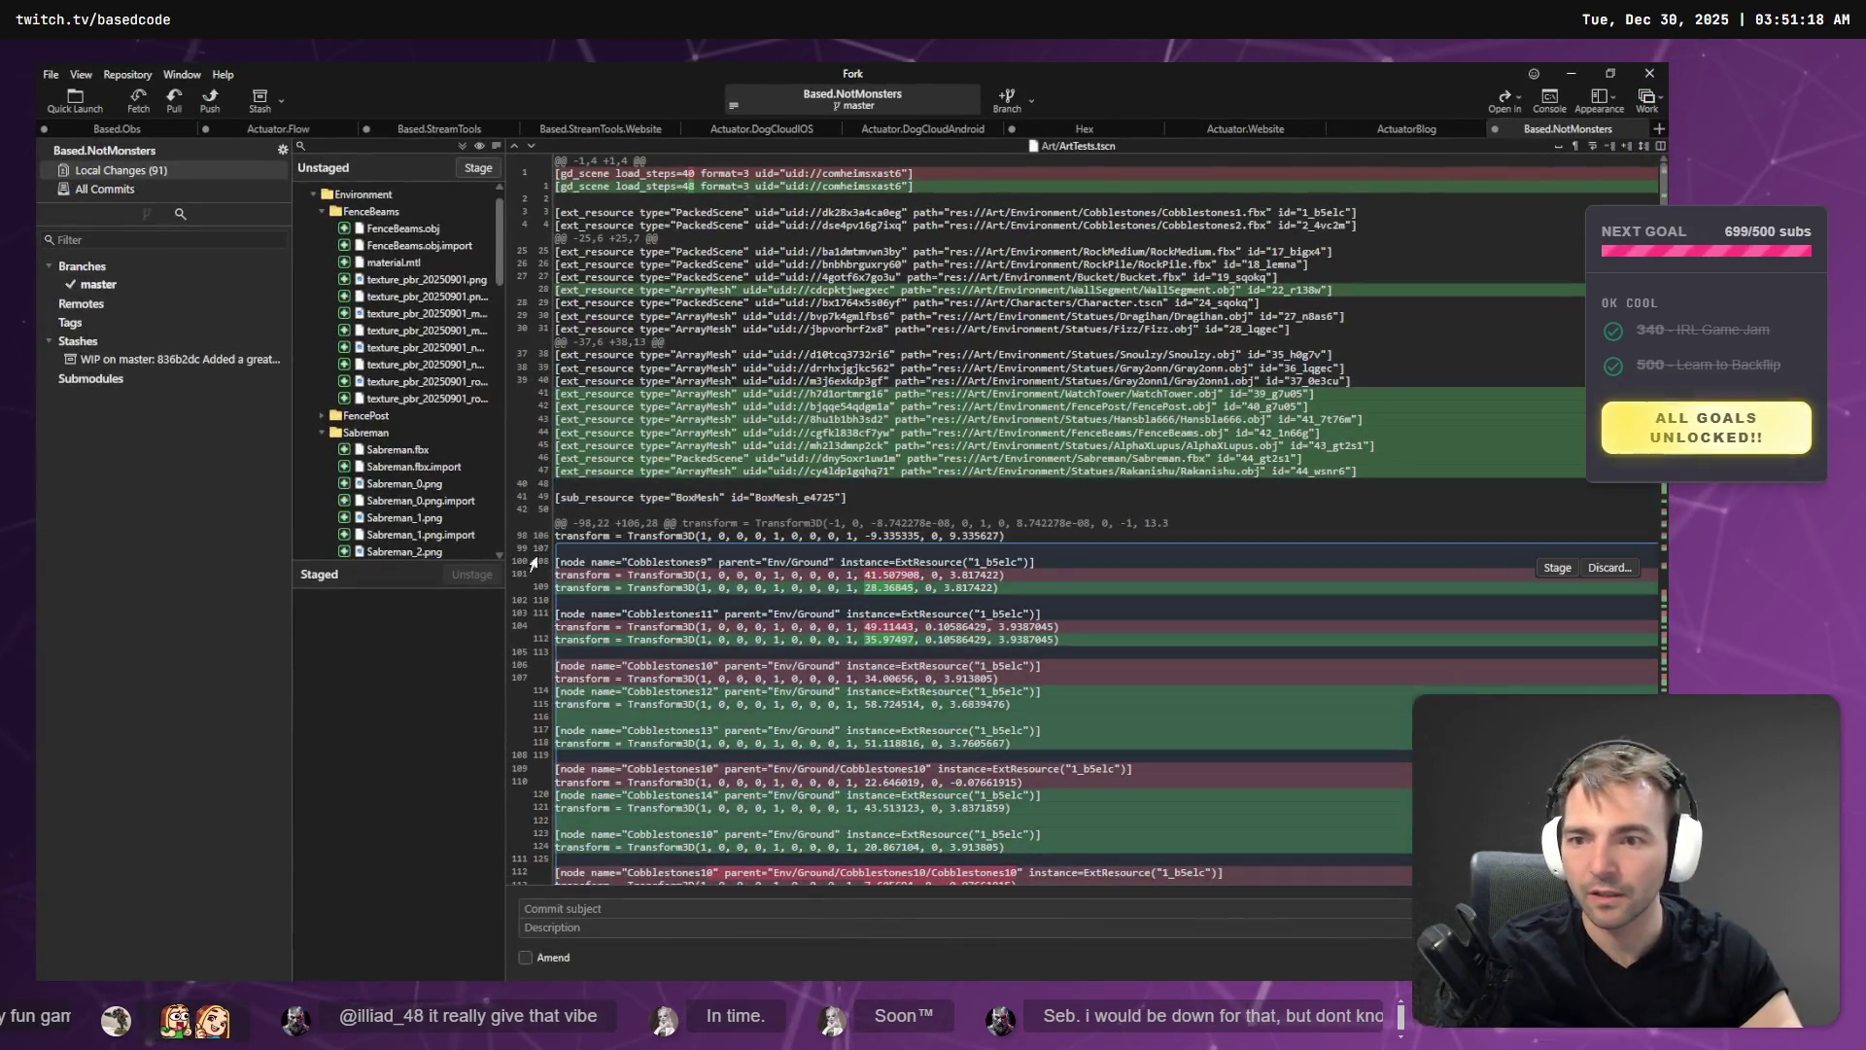
- Stage CharacterRootLocomotion.cs and commit it as 'Make the movement speed more configurable.'
scroll(338, 509, down, 10)
click(406, 534)
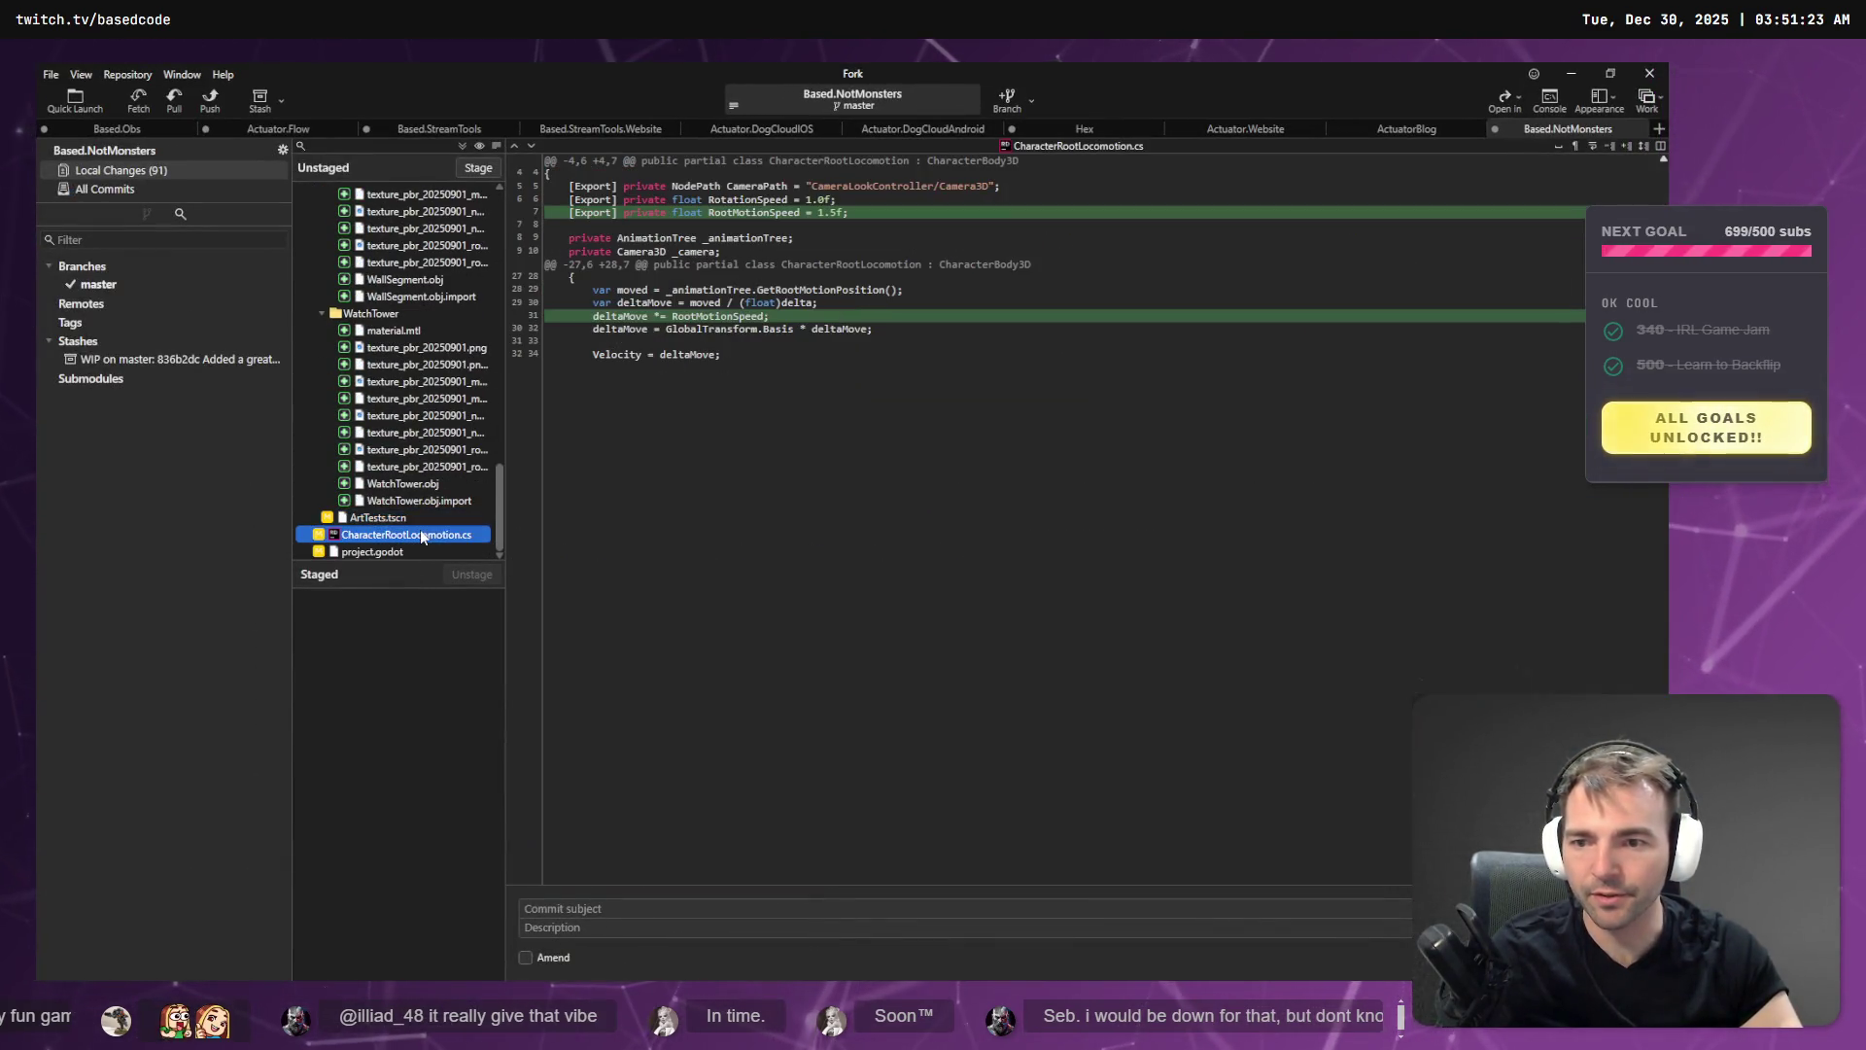
key(space)
click(595, 907)
key(super+h)
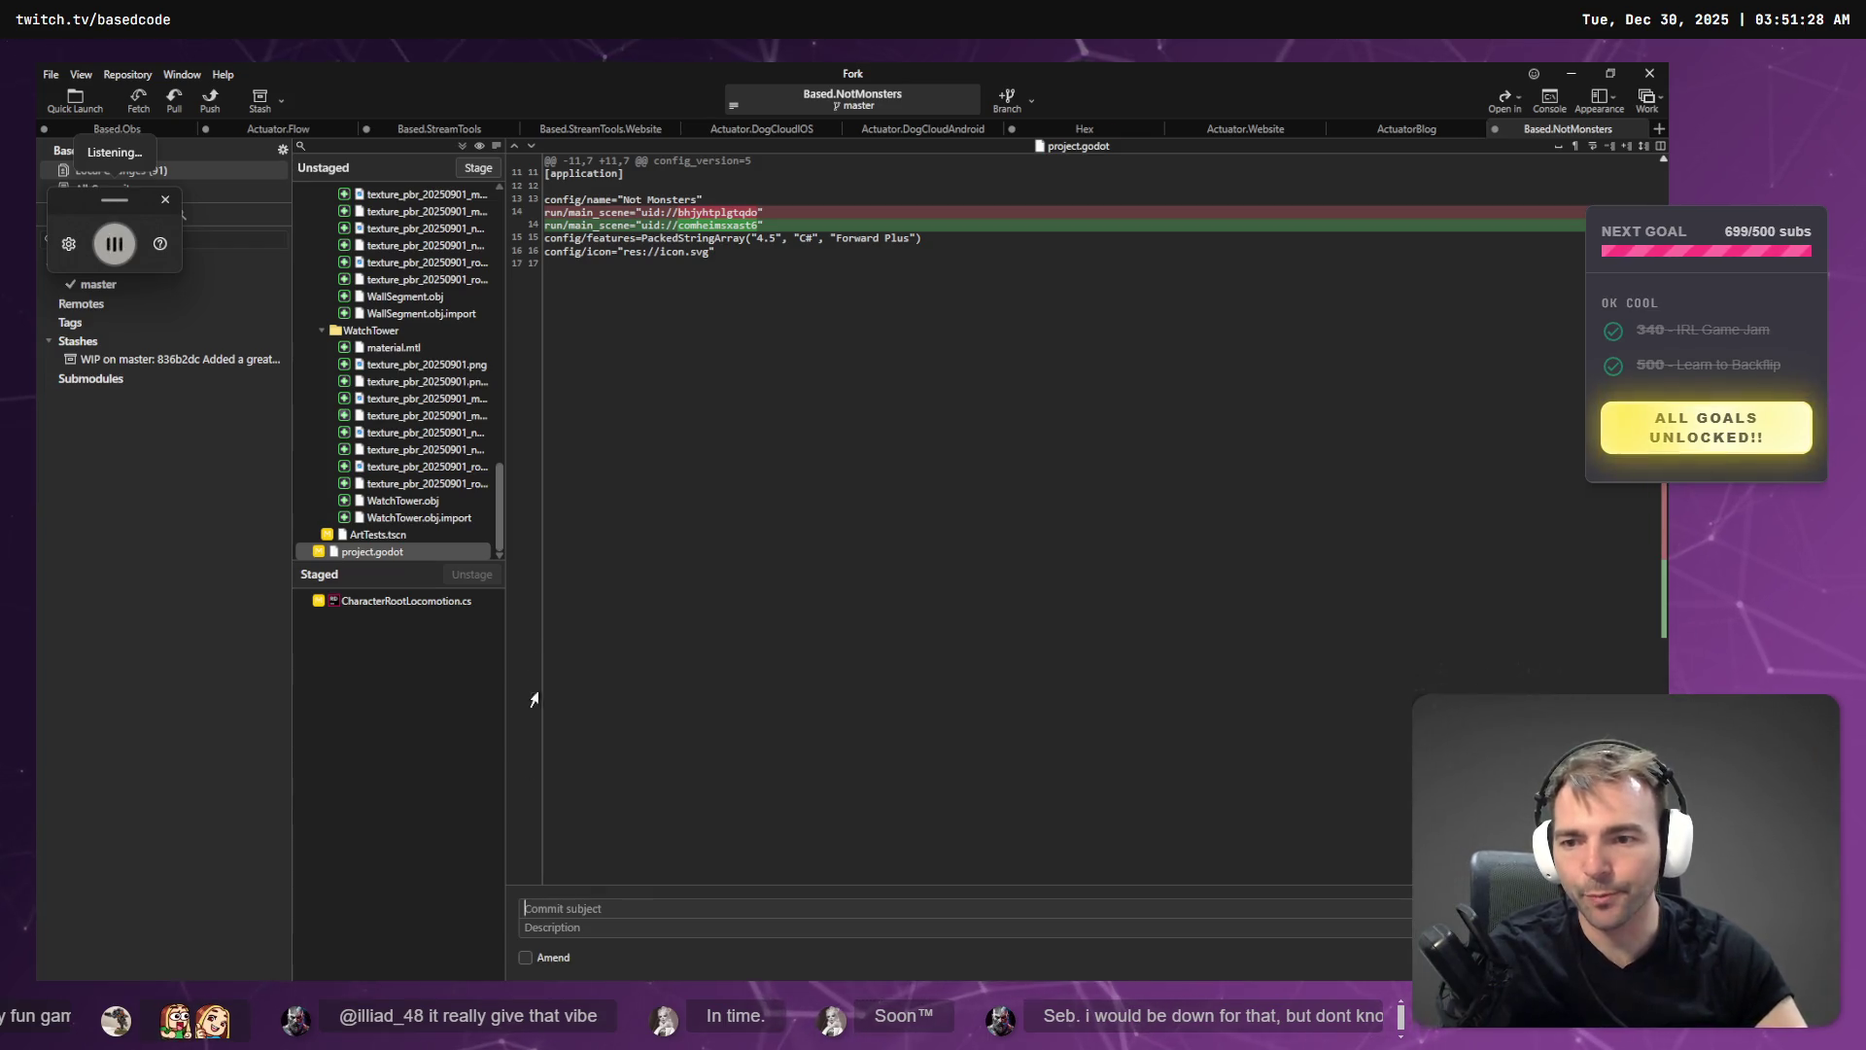
text(ment speed more configurable.)
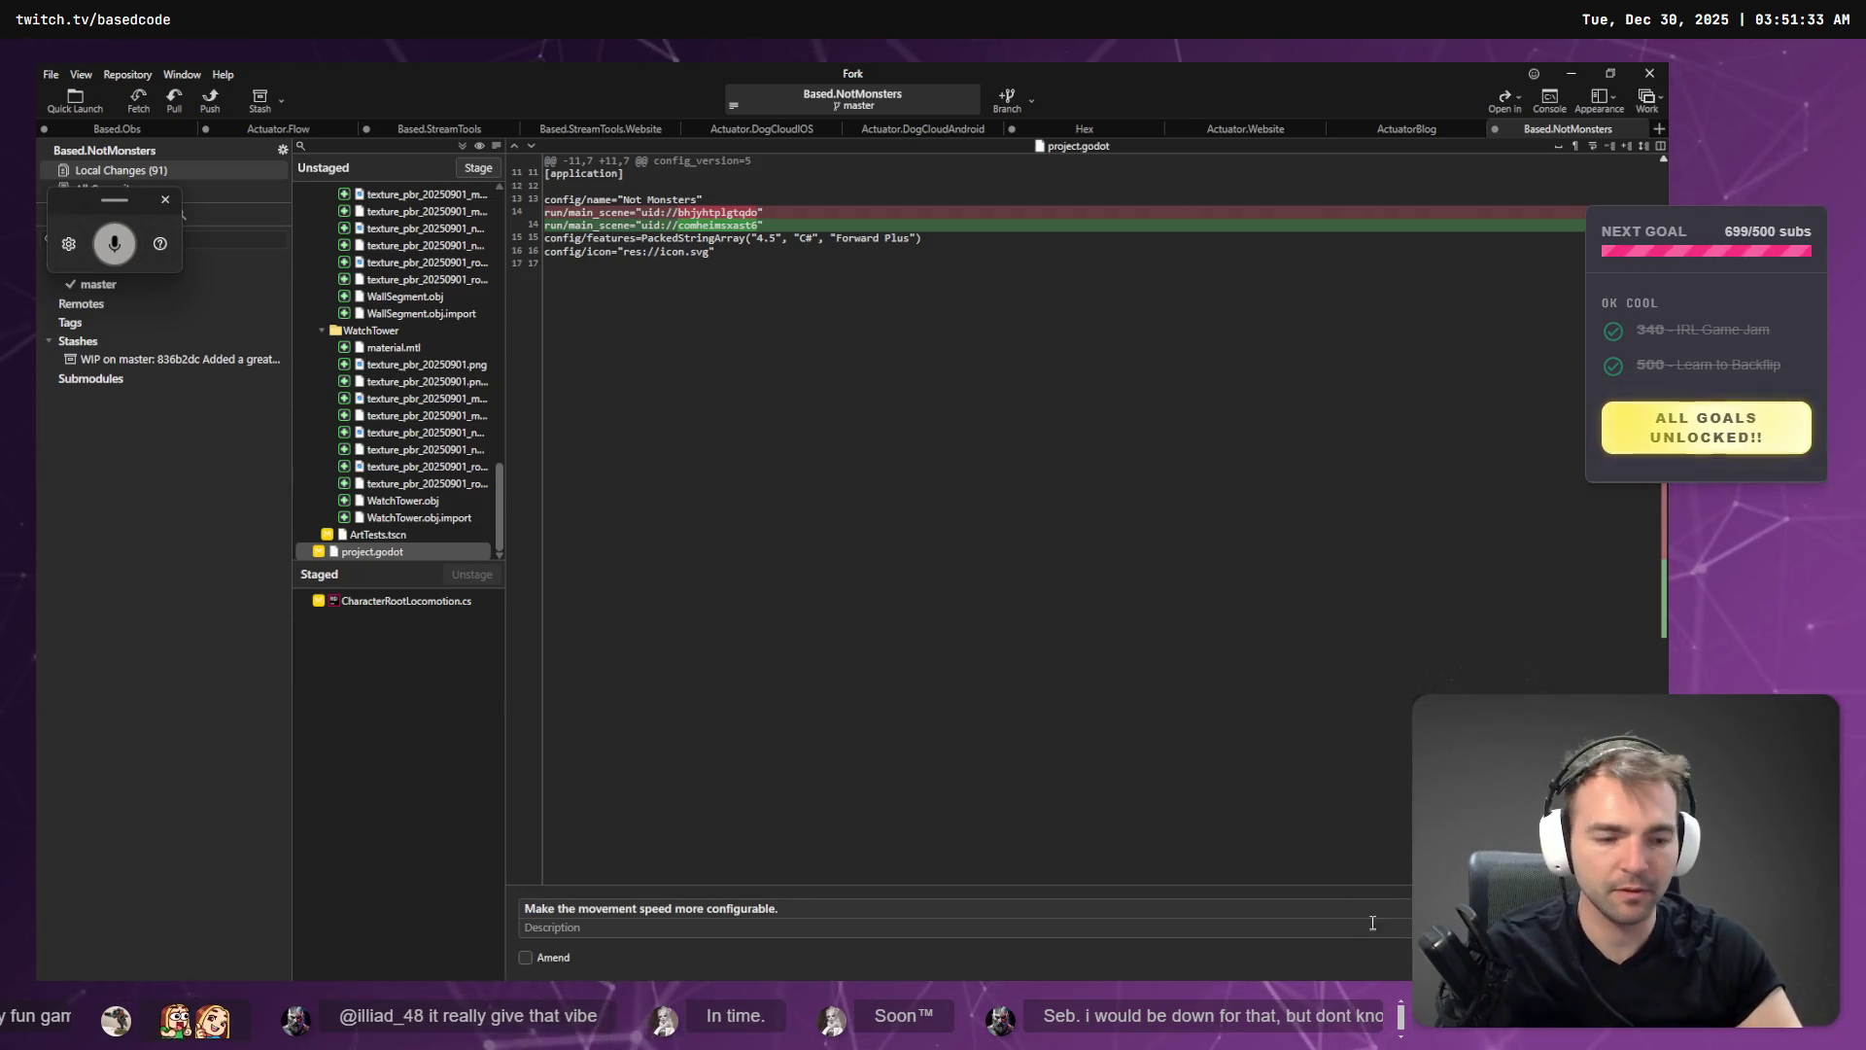
key(ctrl+Return)
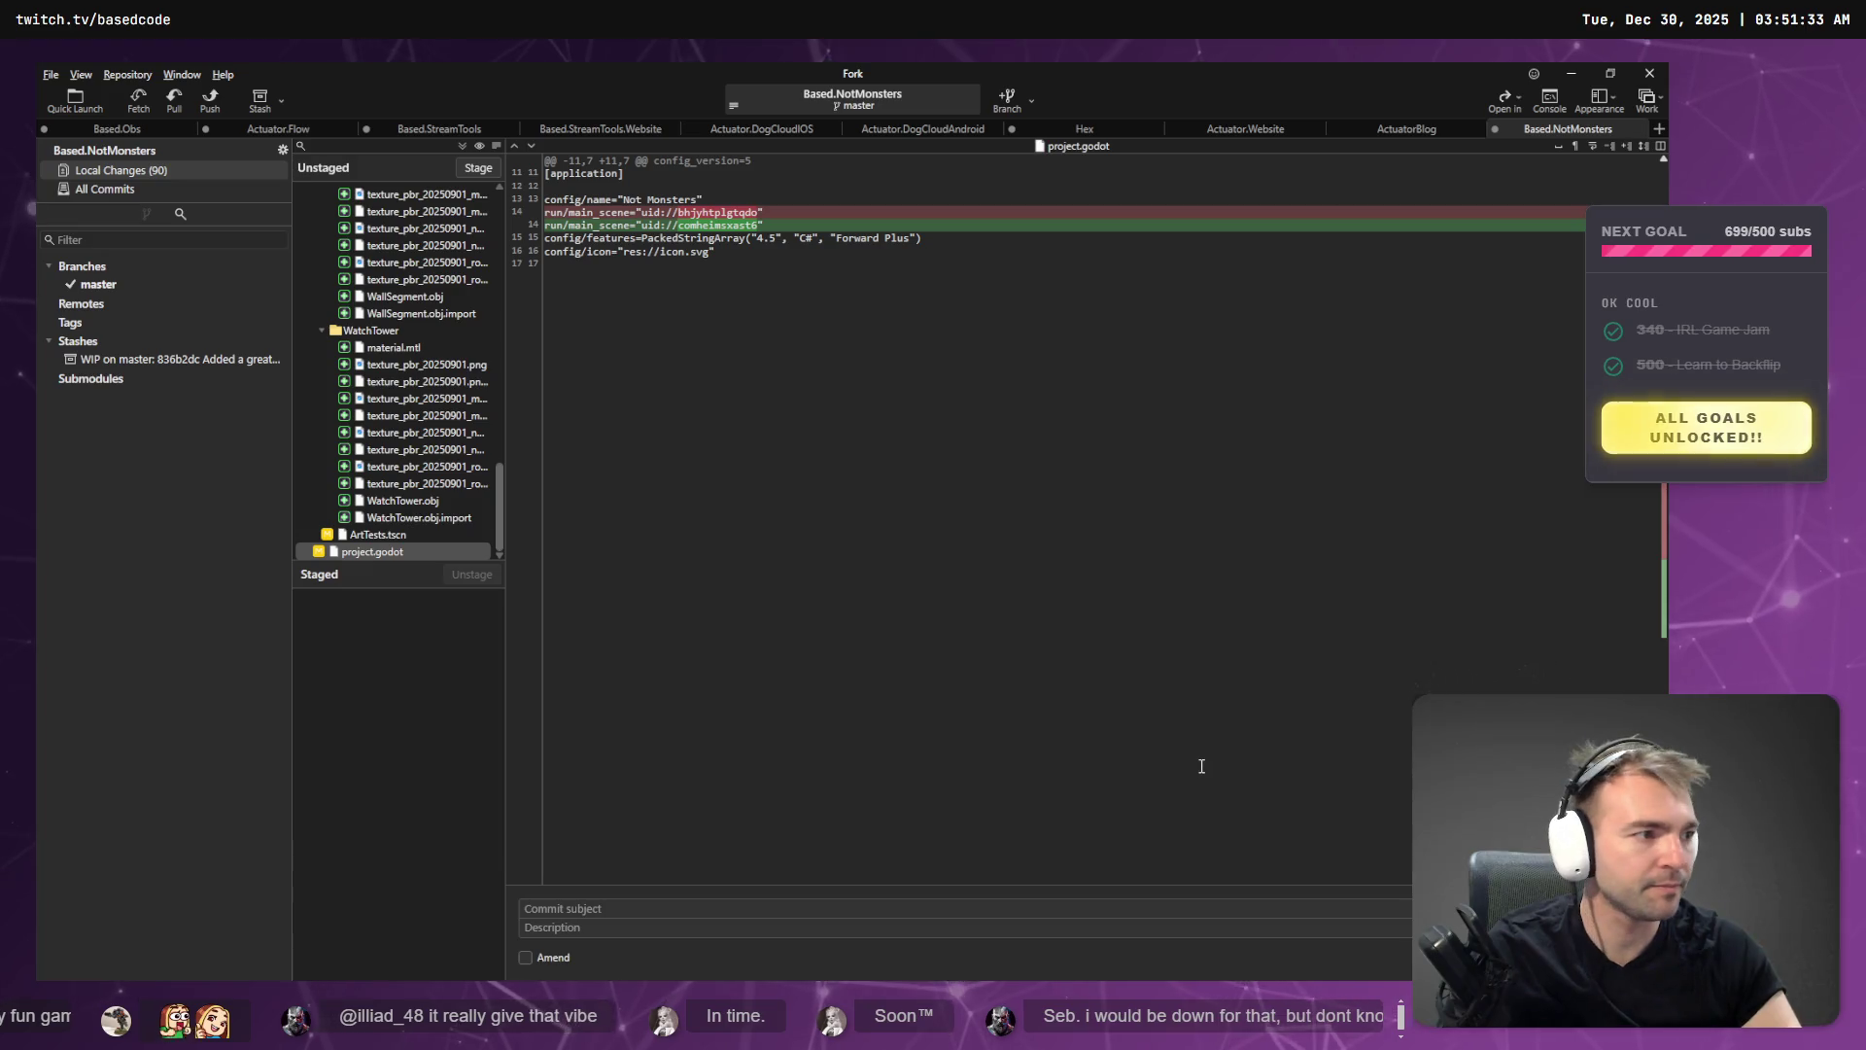
key(alt+Tab)
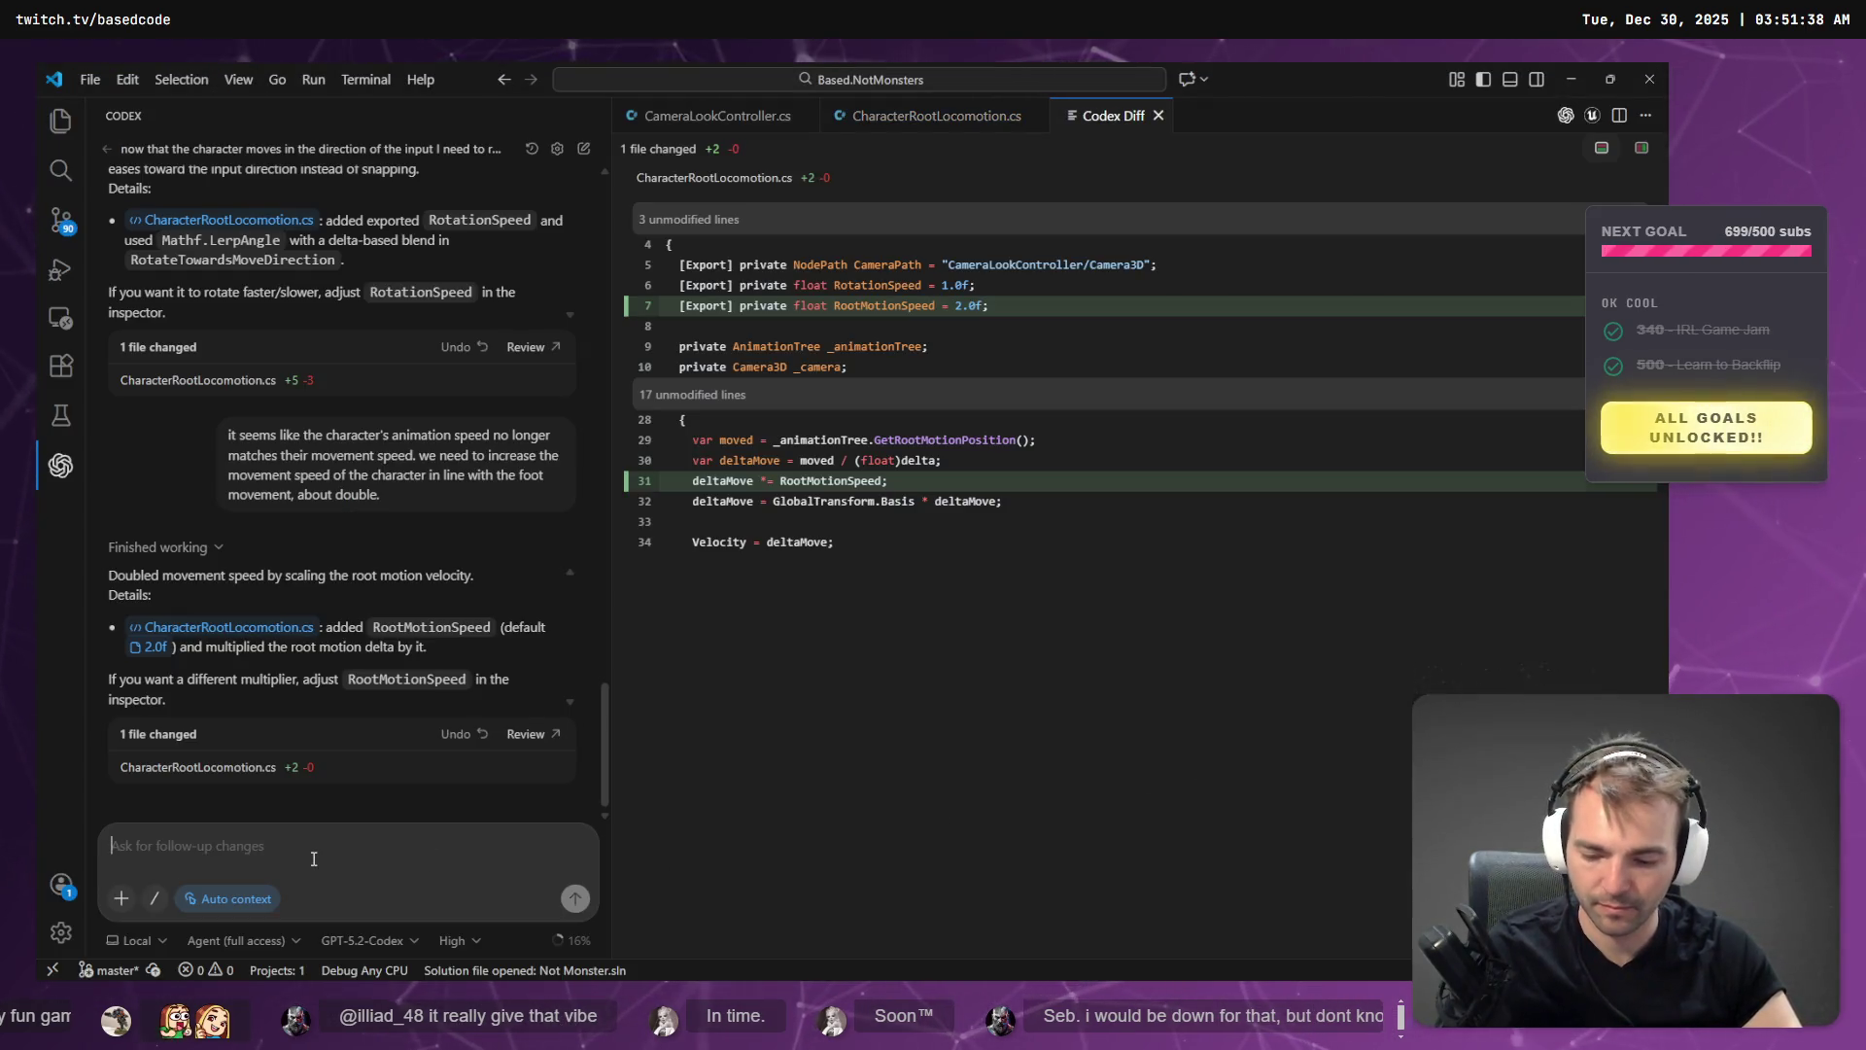
- Dictate and send a Codex request to accumulate movement input with acceleration and deceleration smoothing
key(super+h)
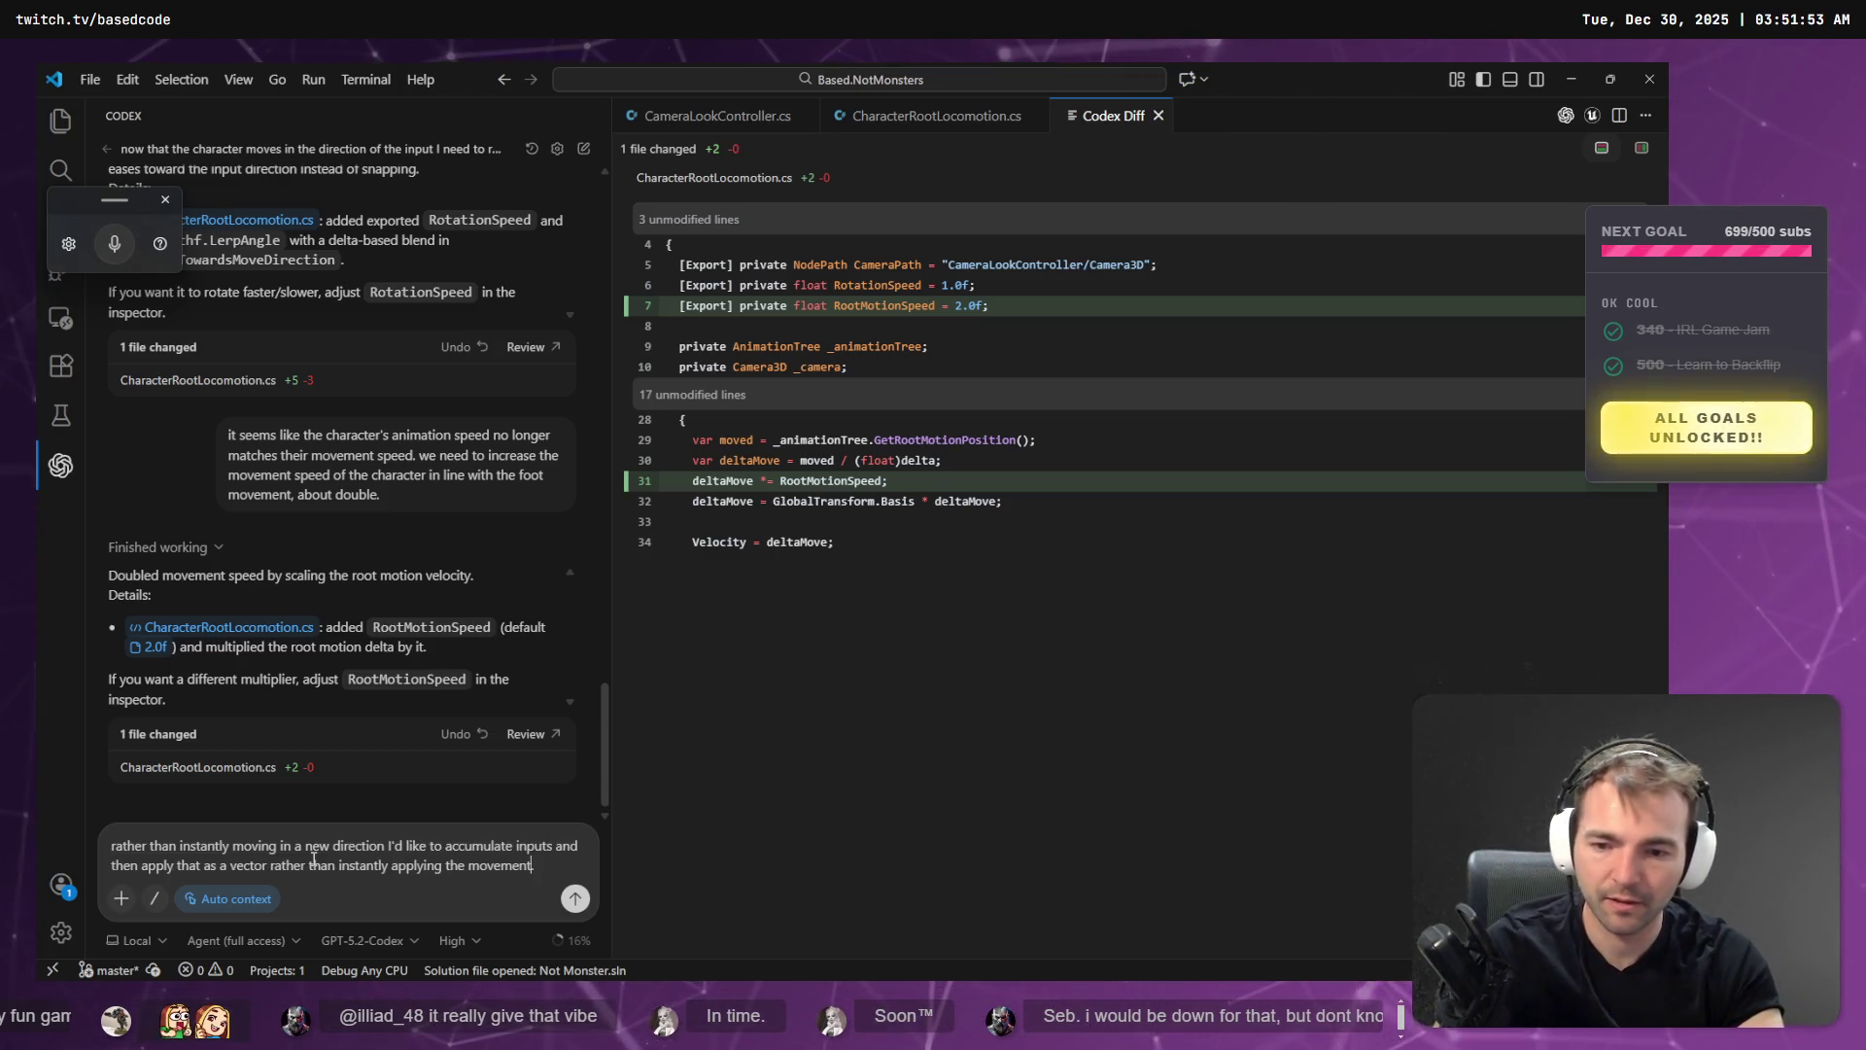
key(Return)
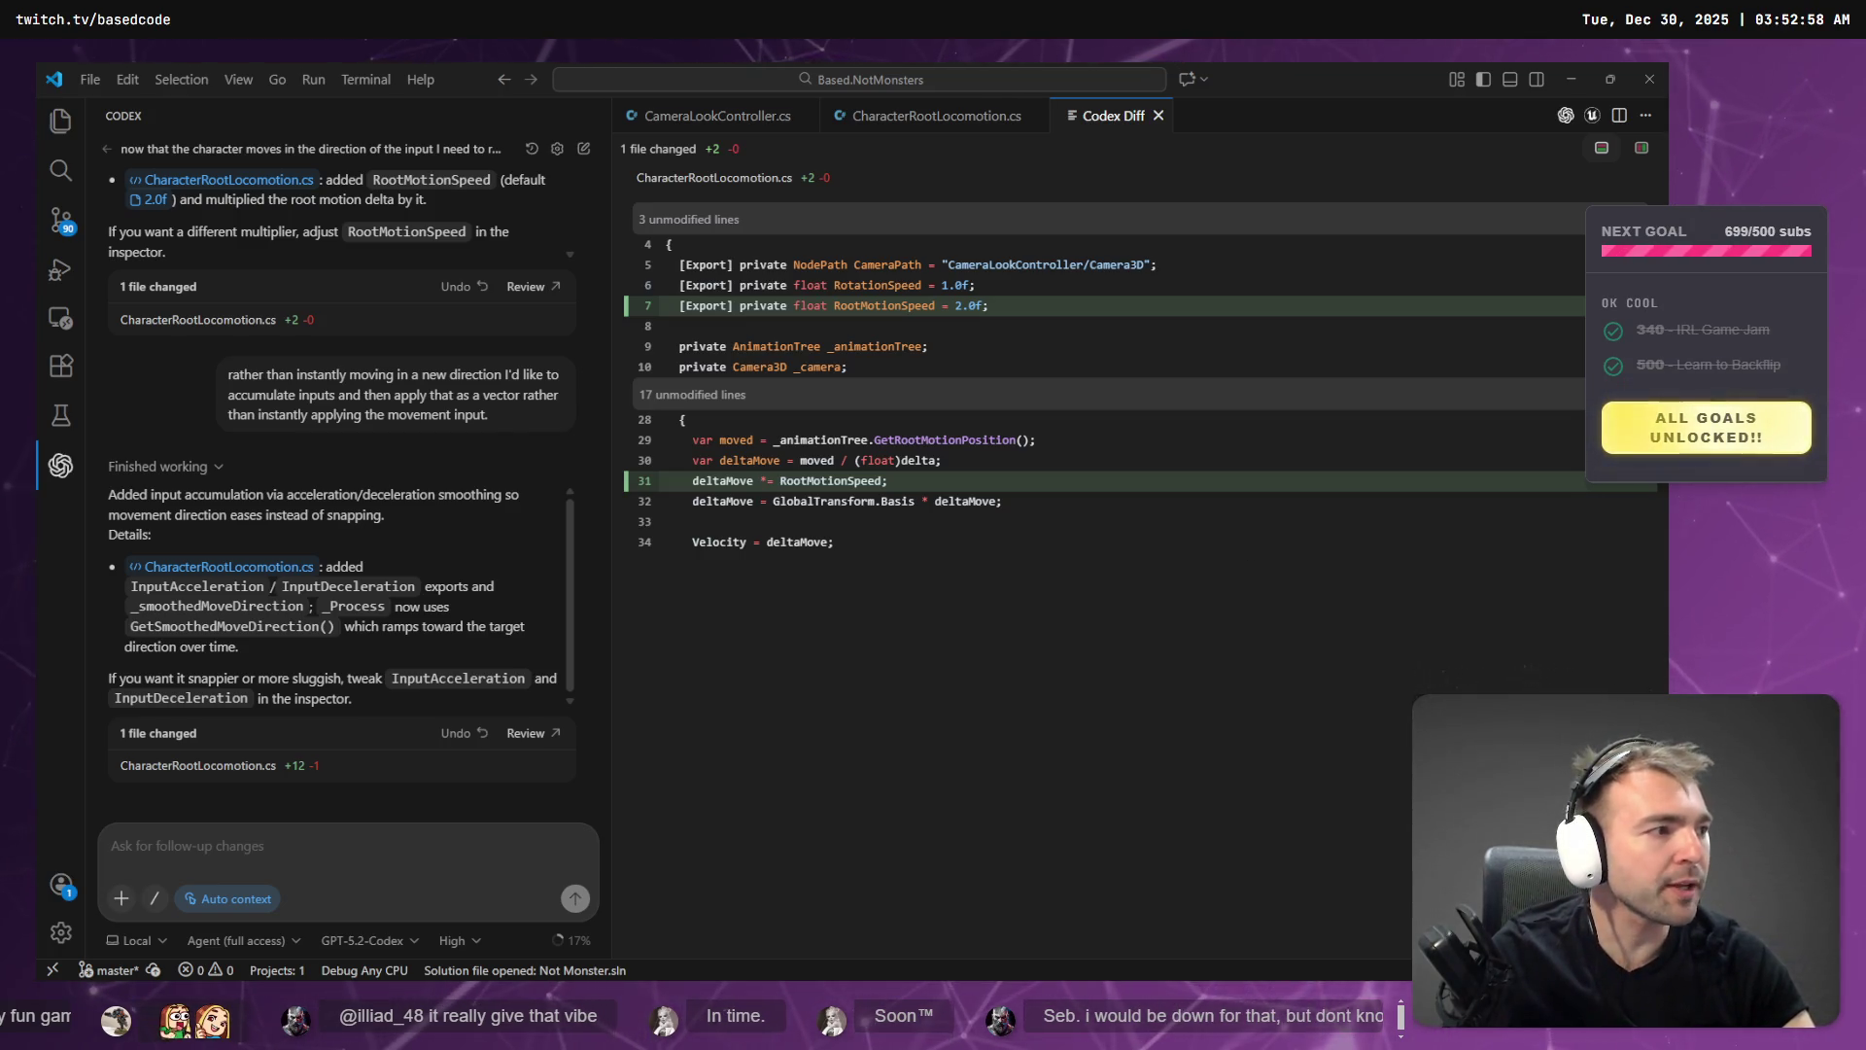
key(alt+Tab)
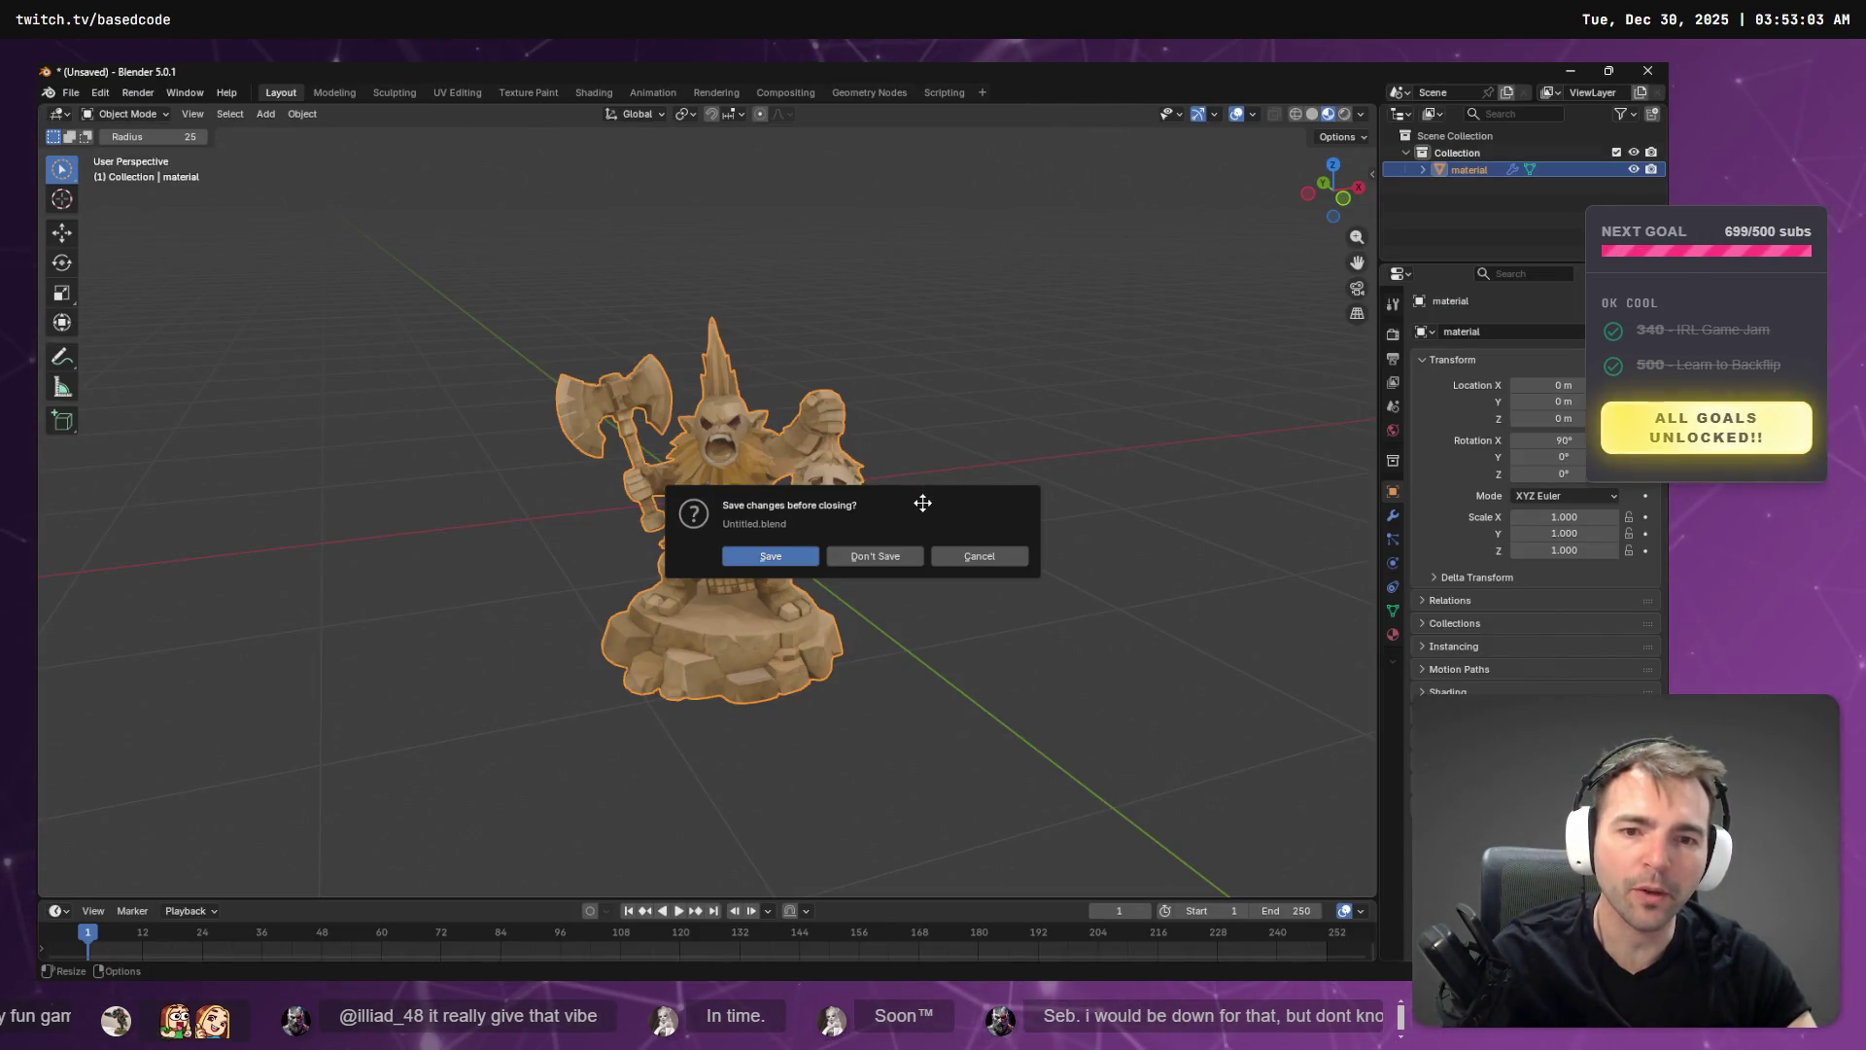
- Close Blender without saving, then run the Not Monsters game from Godot and stop it
click(890, 562)
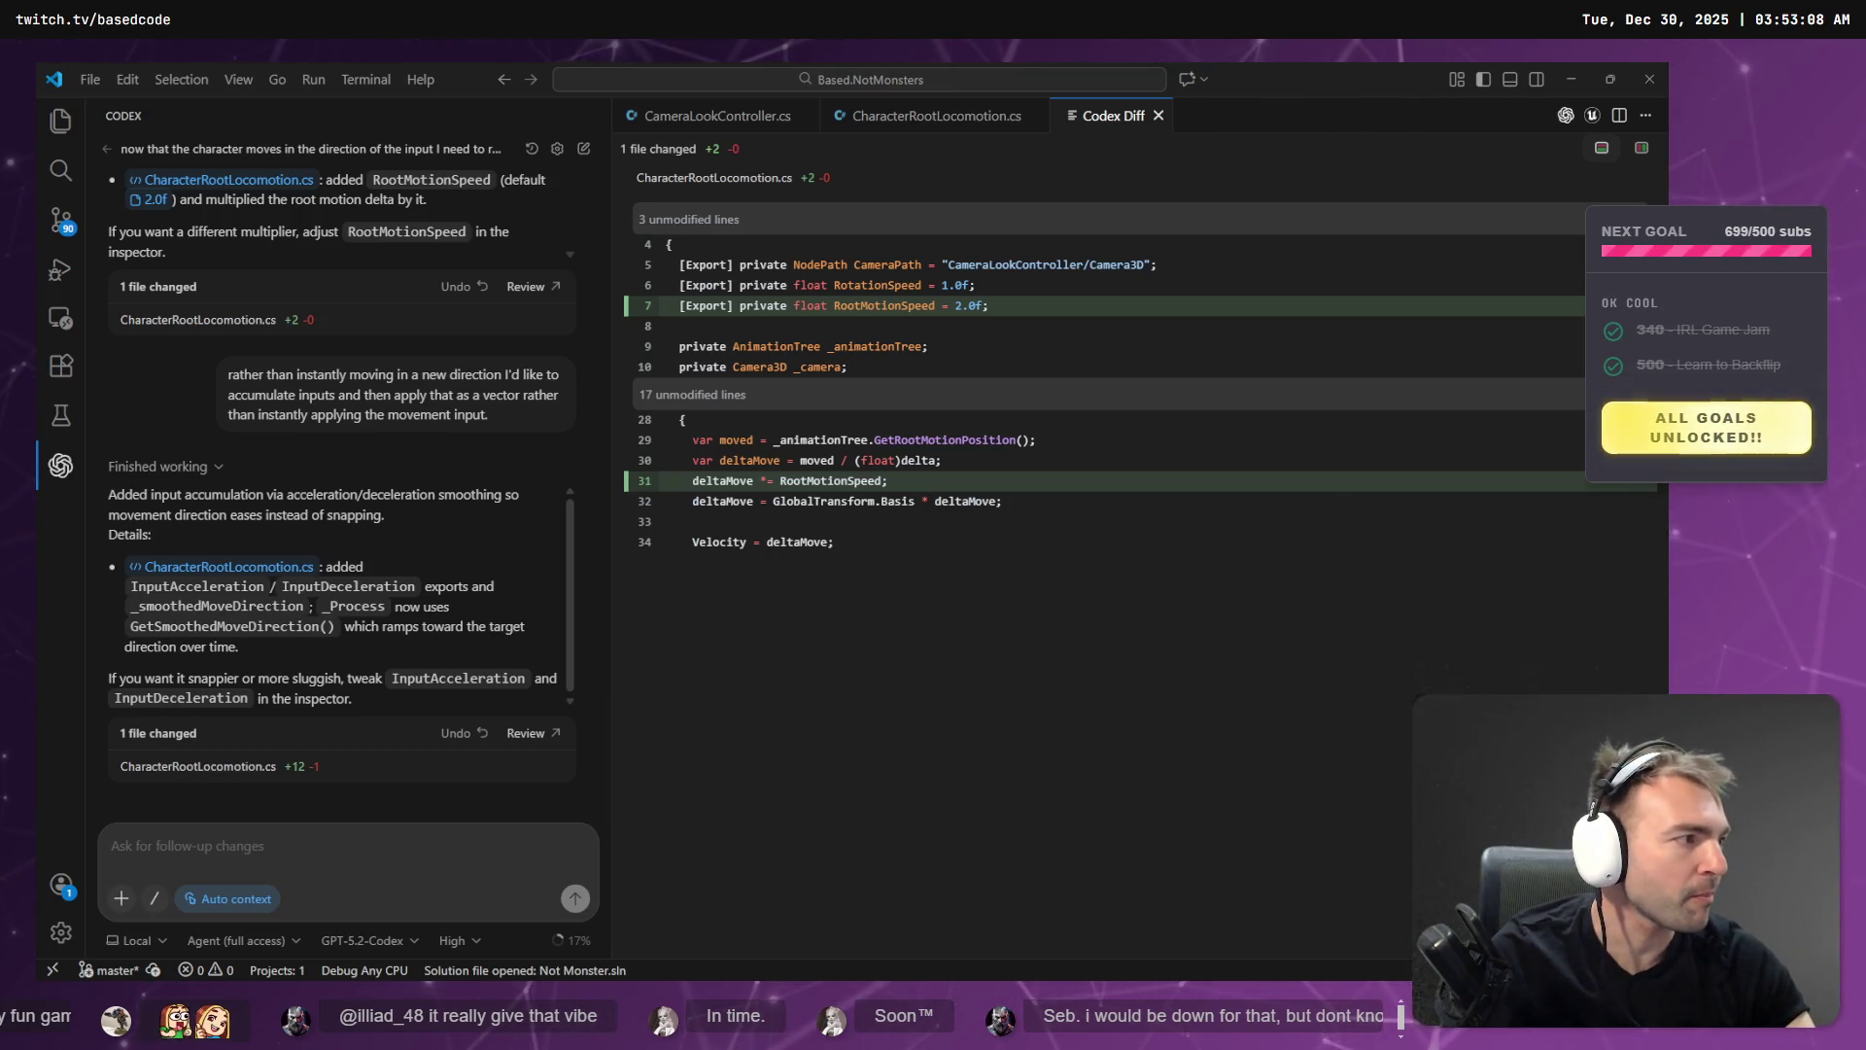
key(alt+Tab)
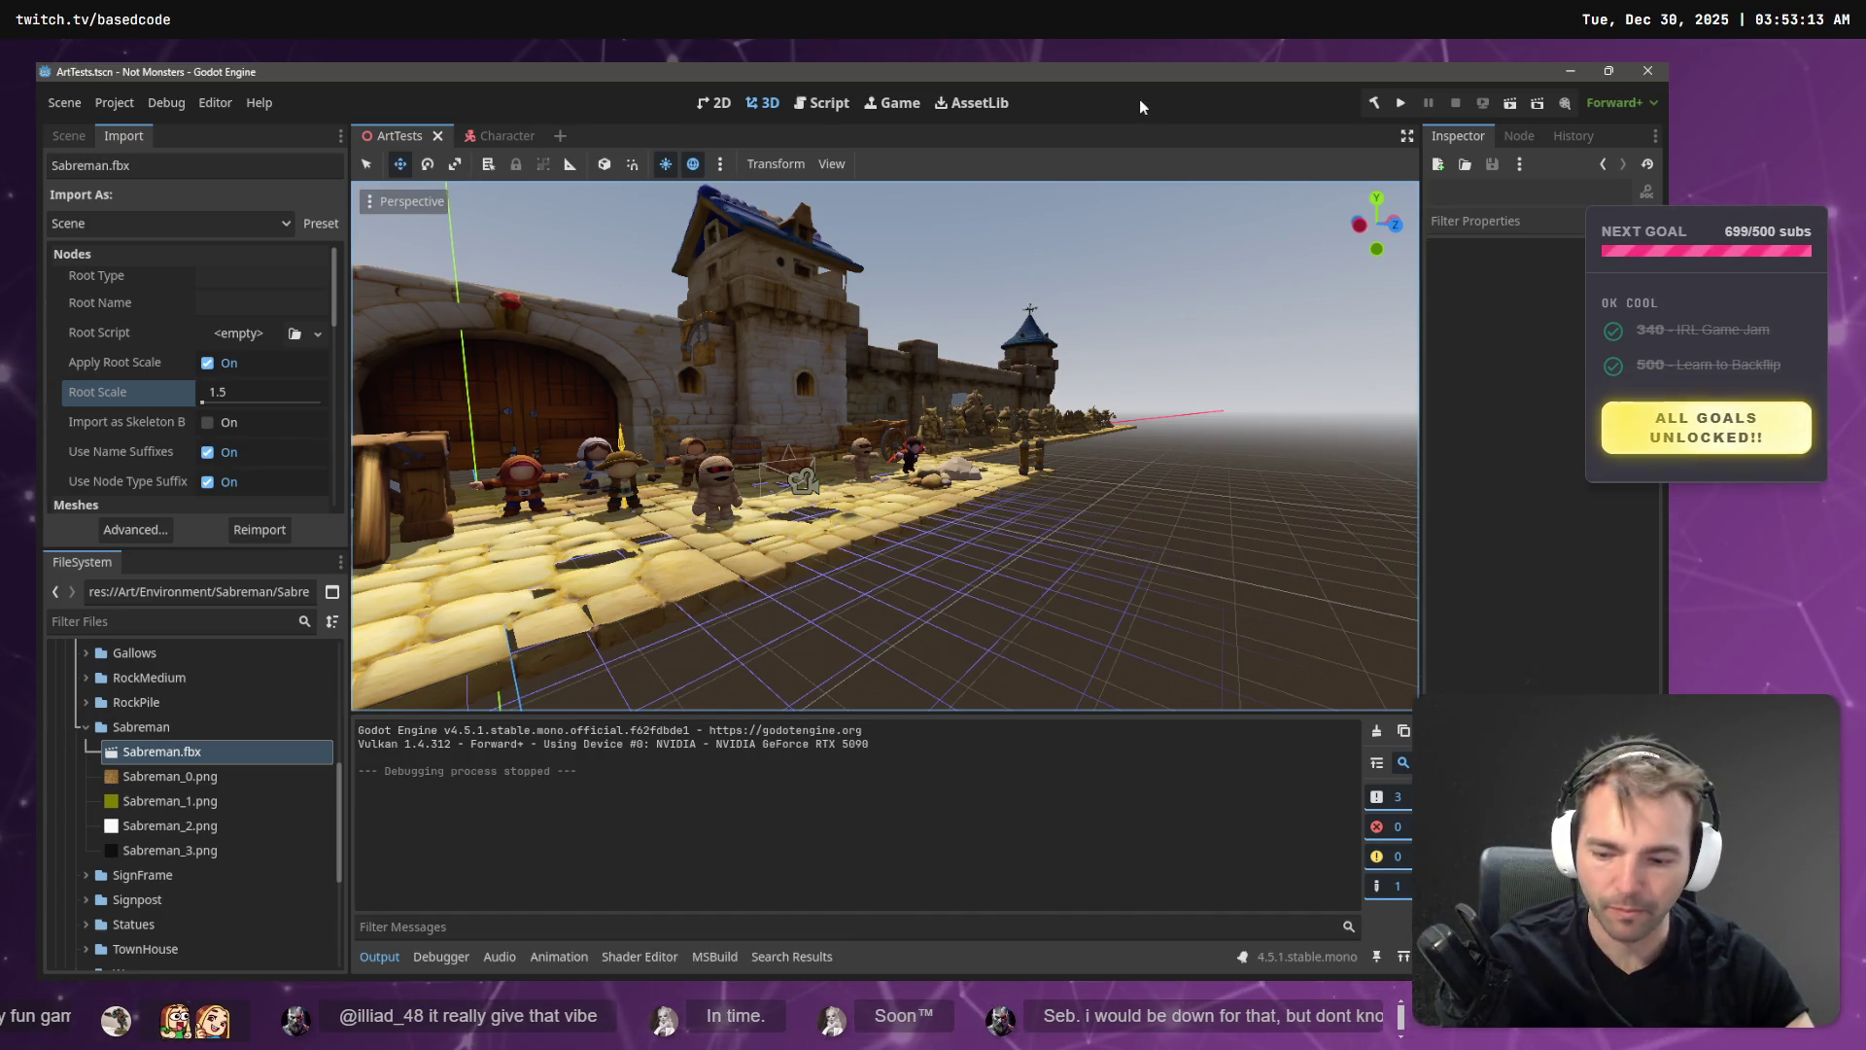
key(F5)
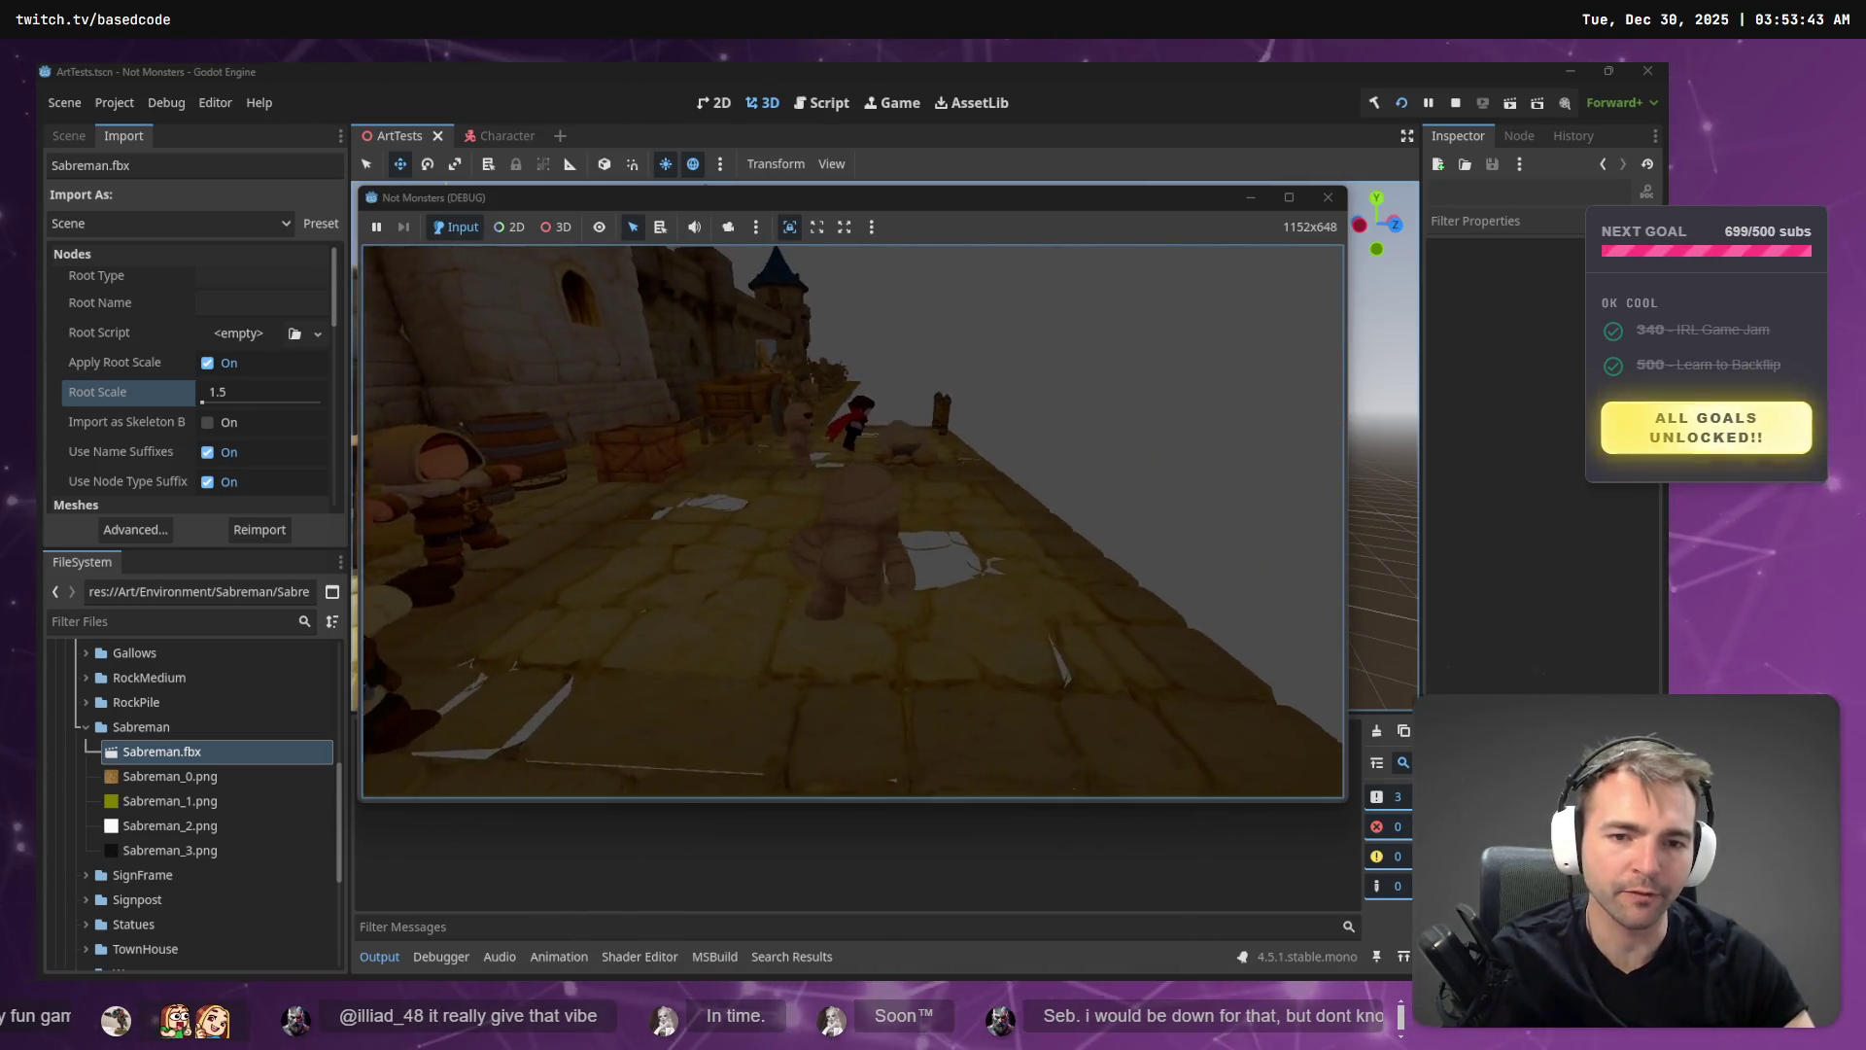
key(Escape)
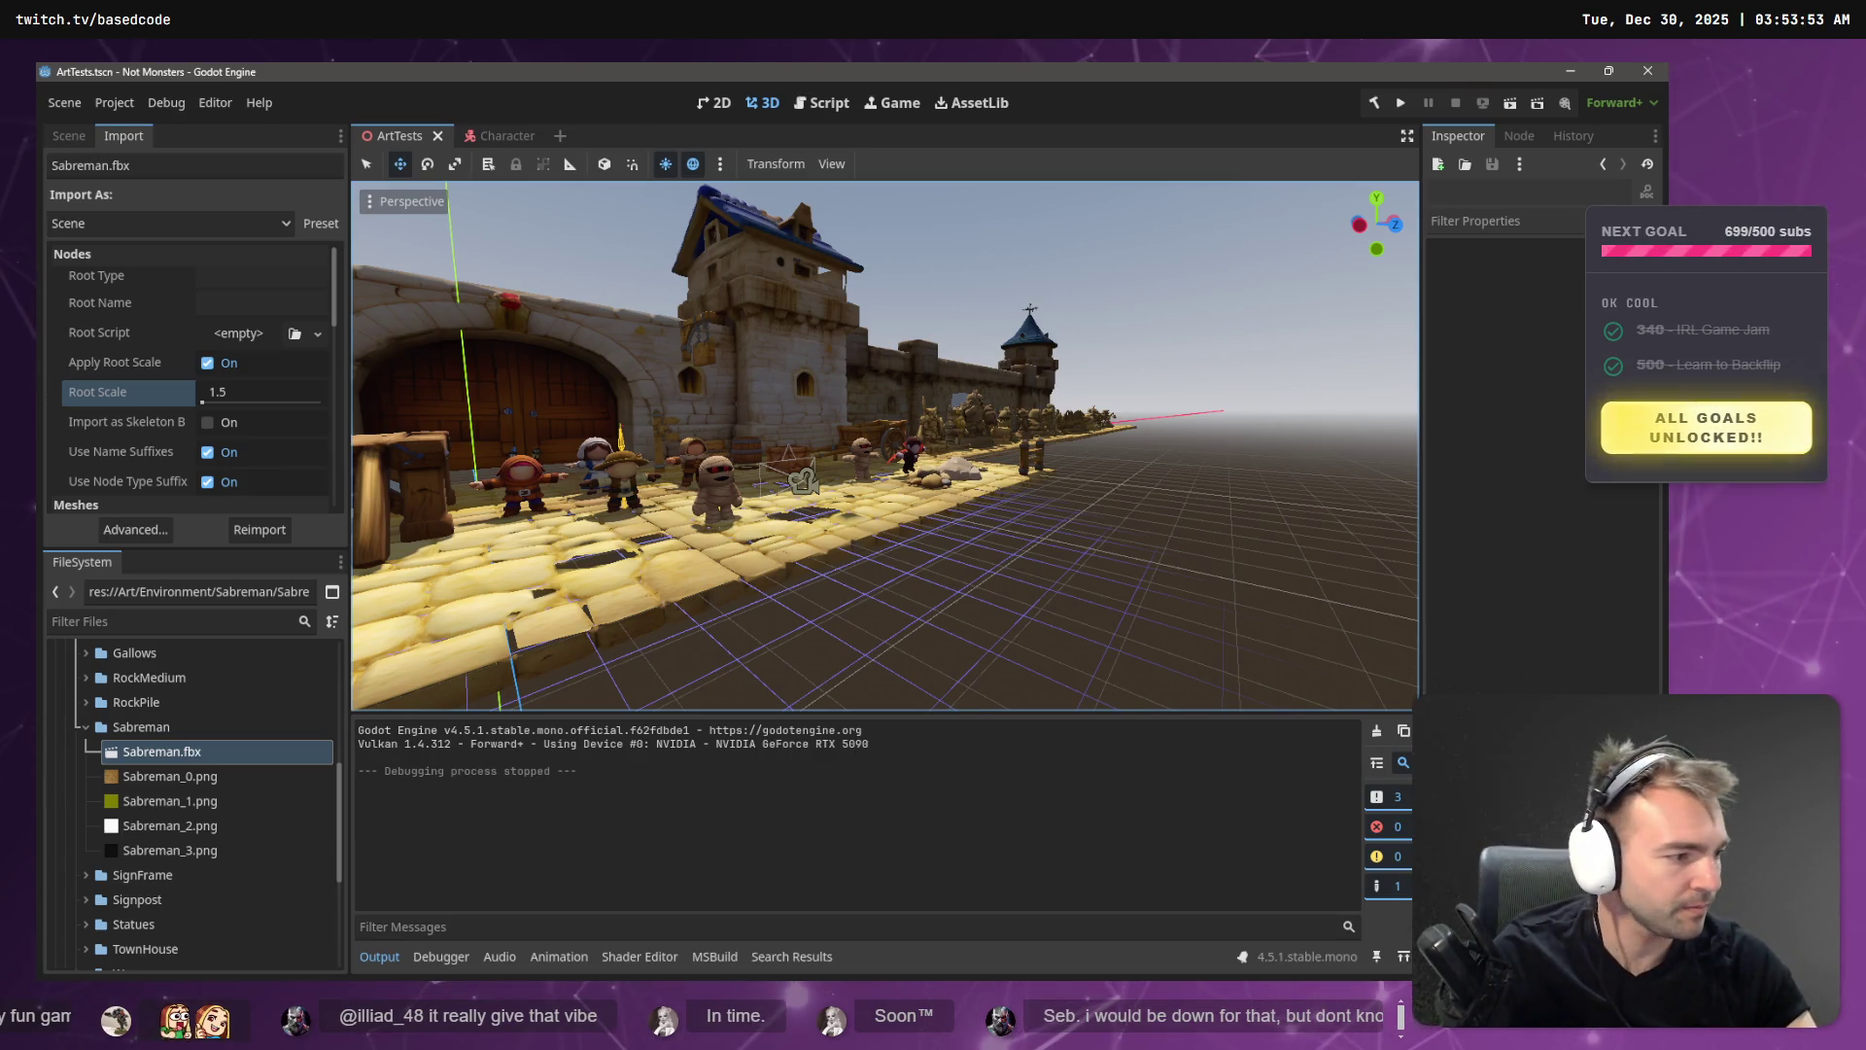
- Review the CharacterRootLocomotion.cs diff in Fork and run the game again
key(alt+Tab)
scroll(406, 533, down, 1)
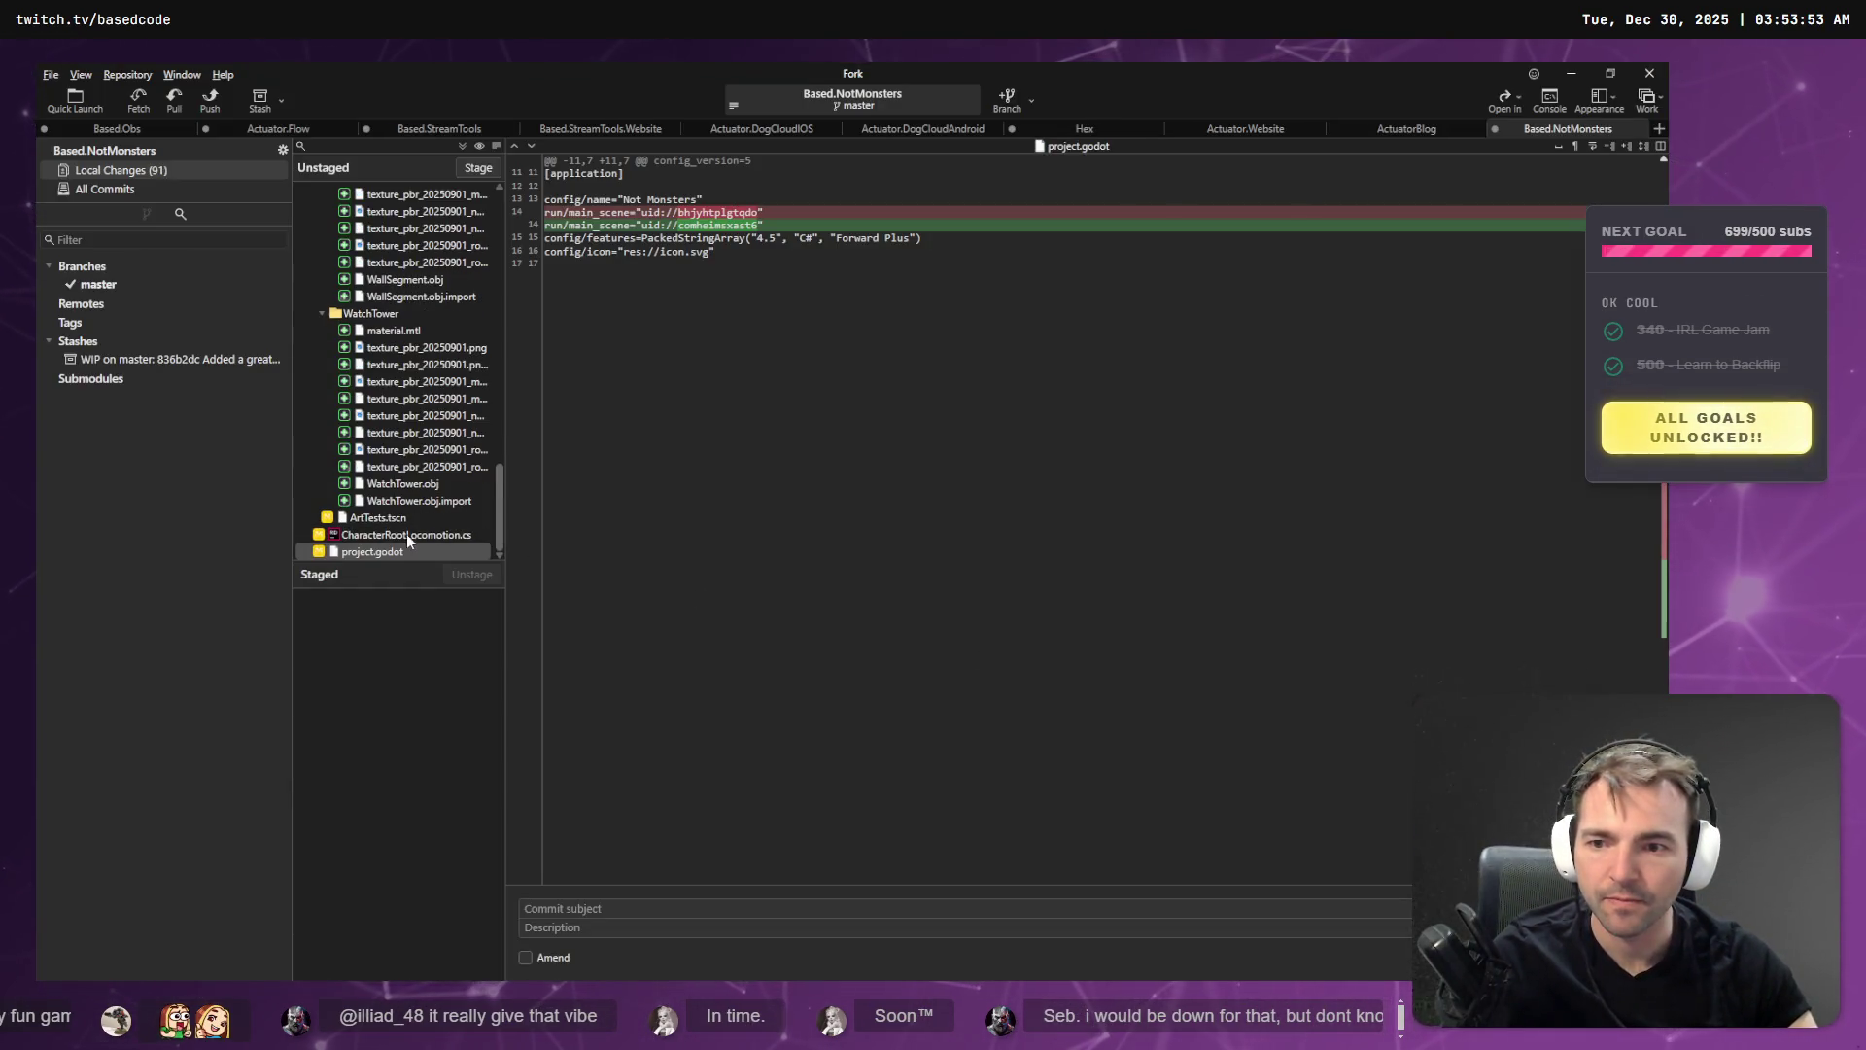
key(Up)
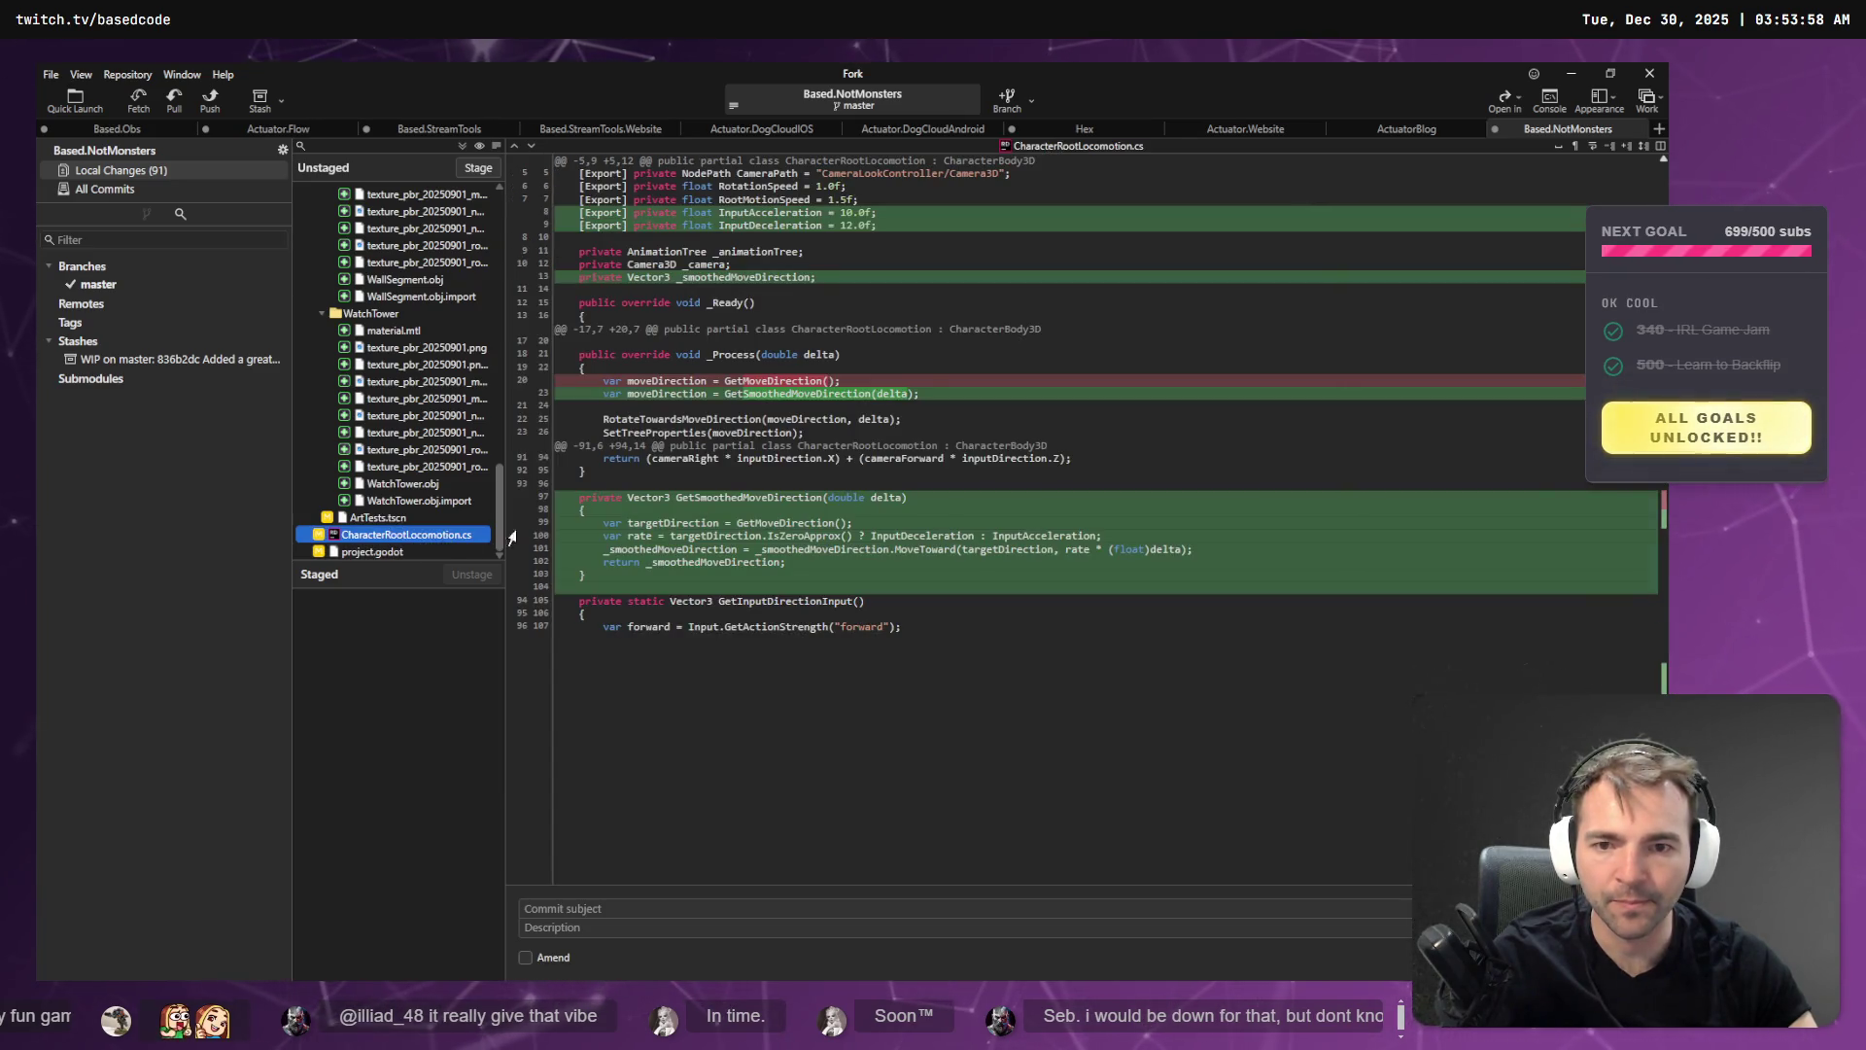
key(alt+Tab)
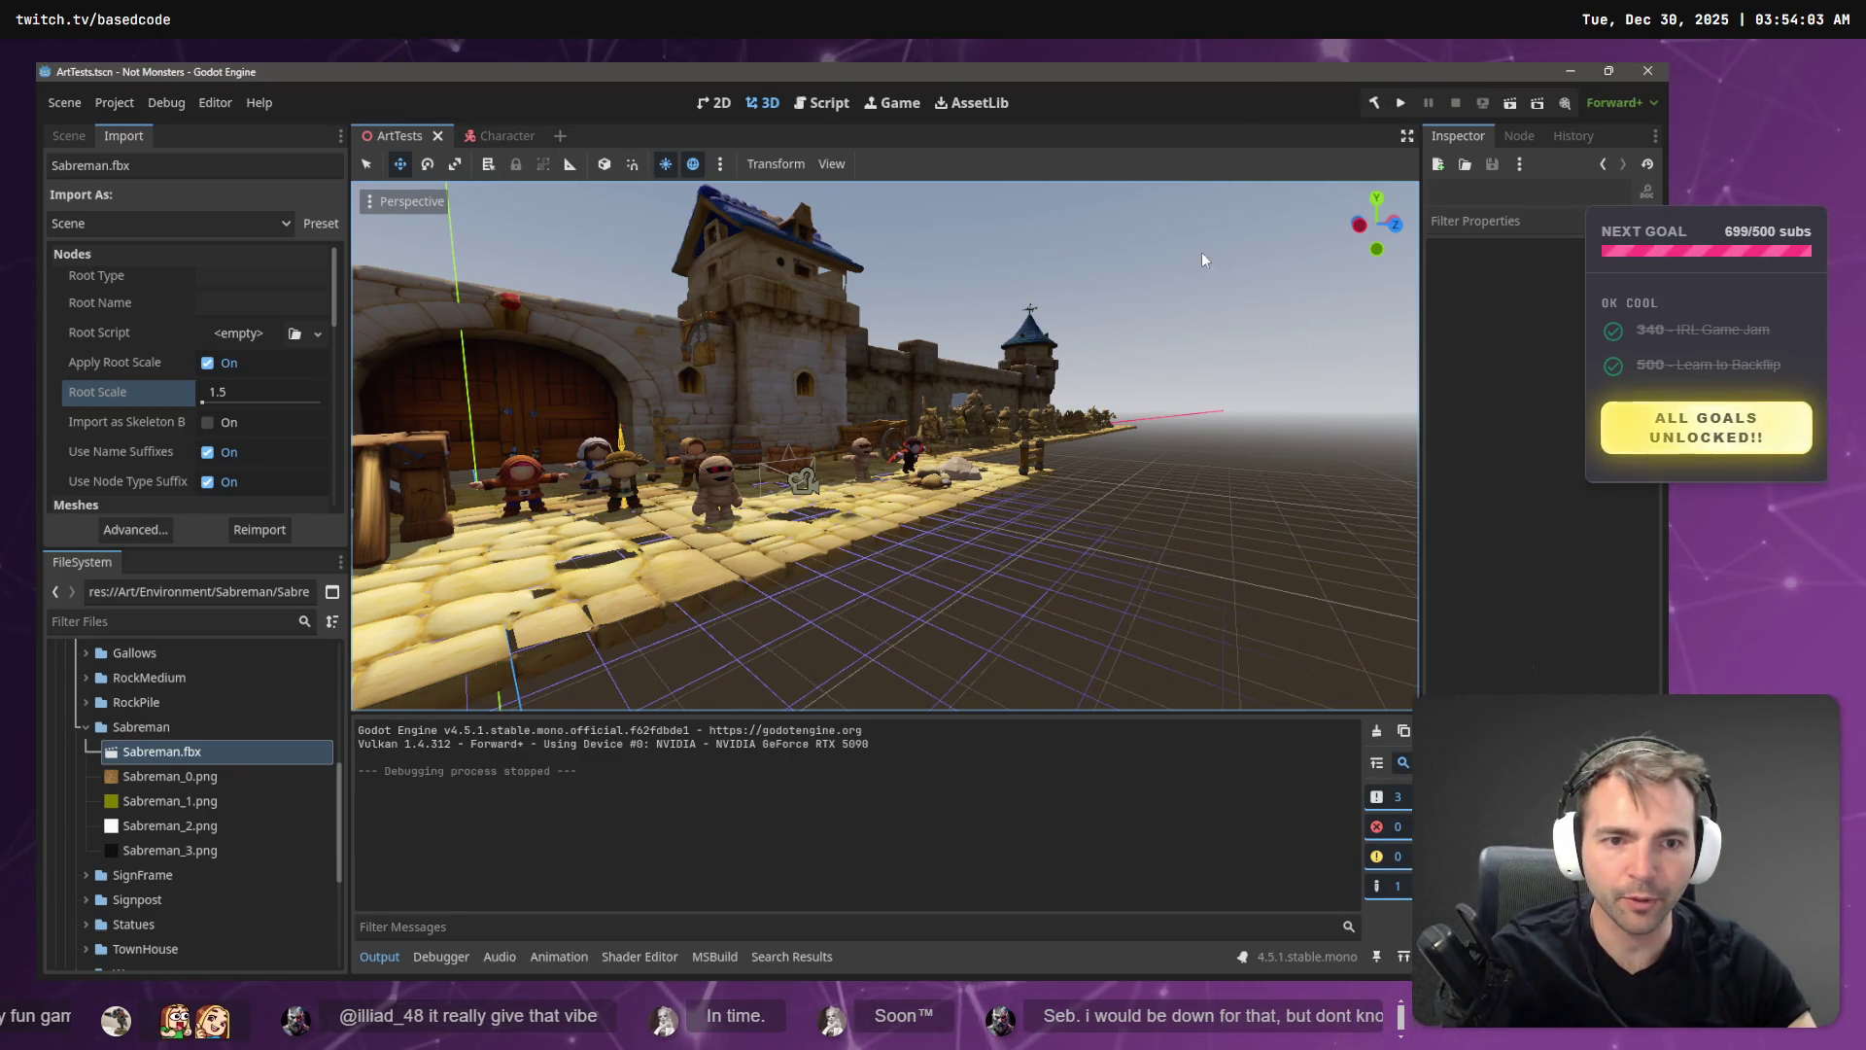
key(F5)
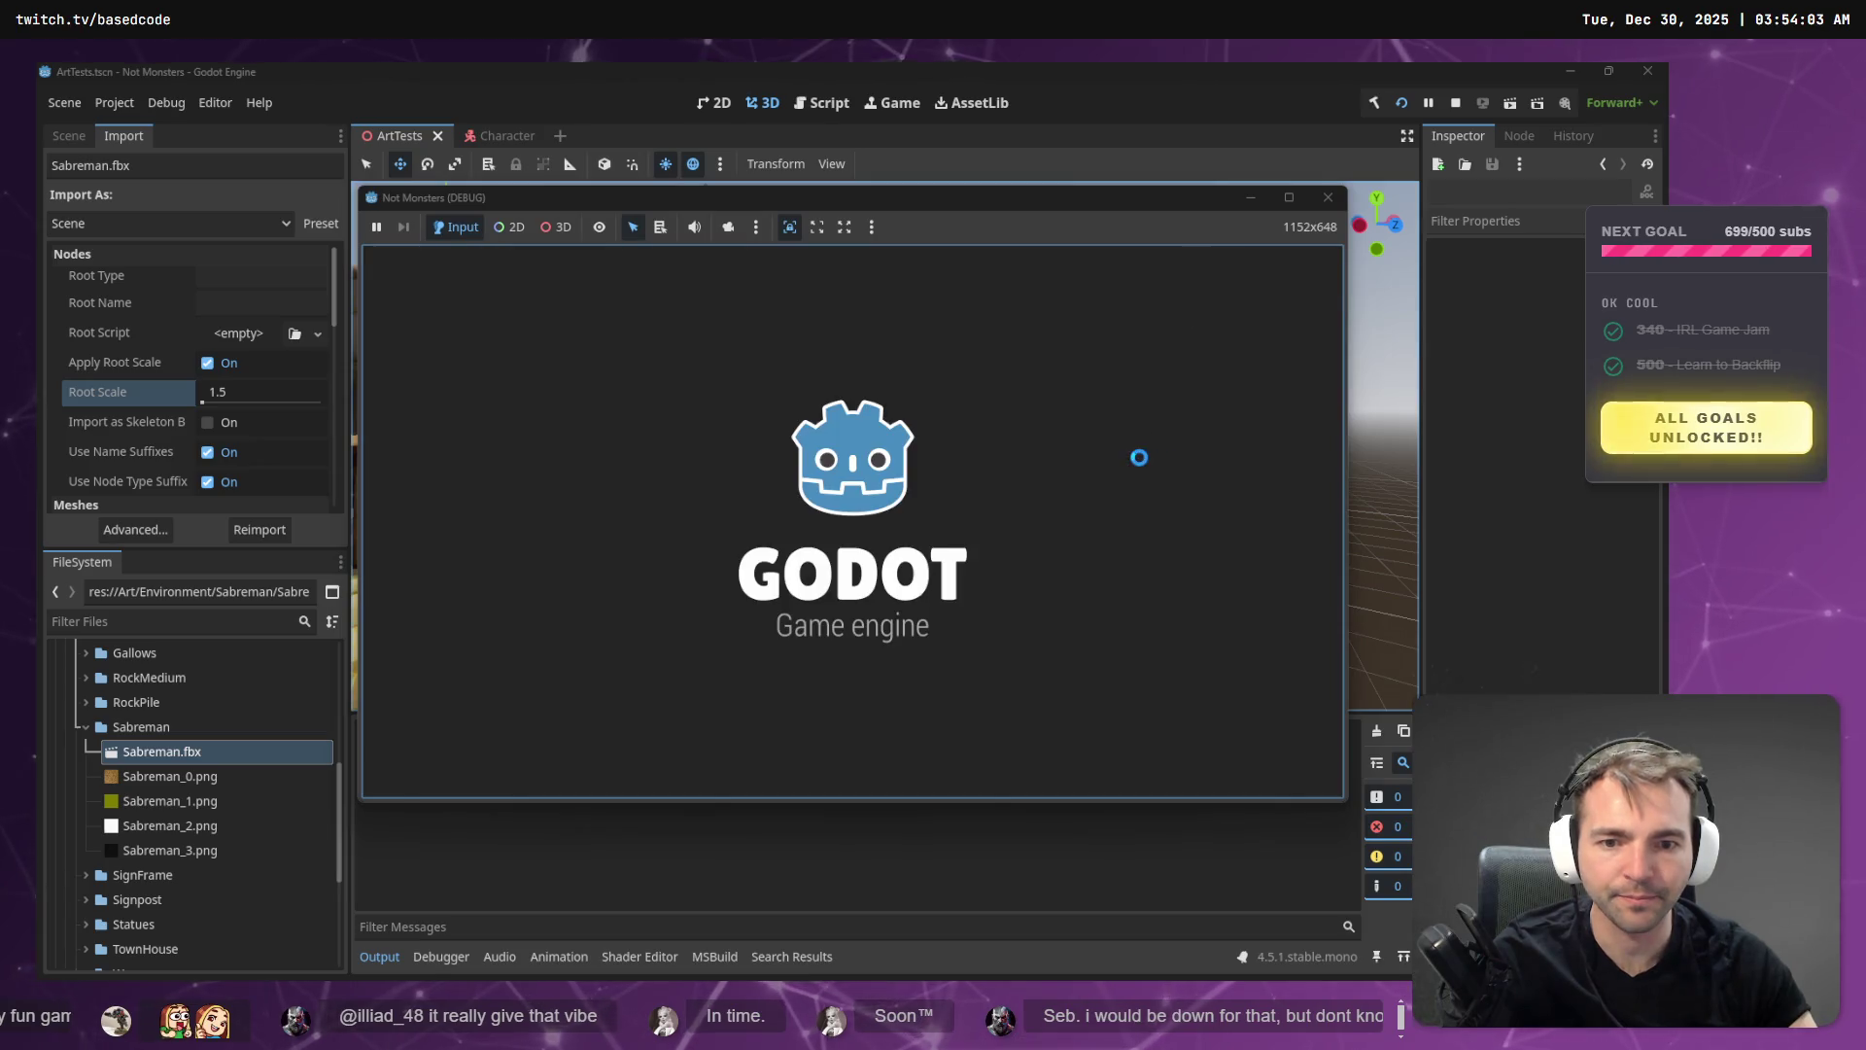